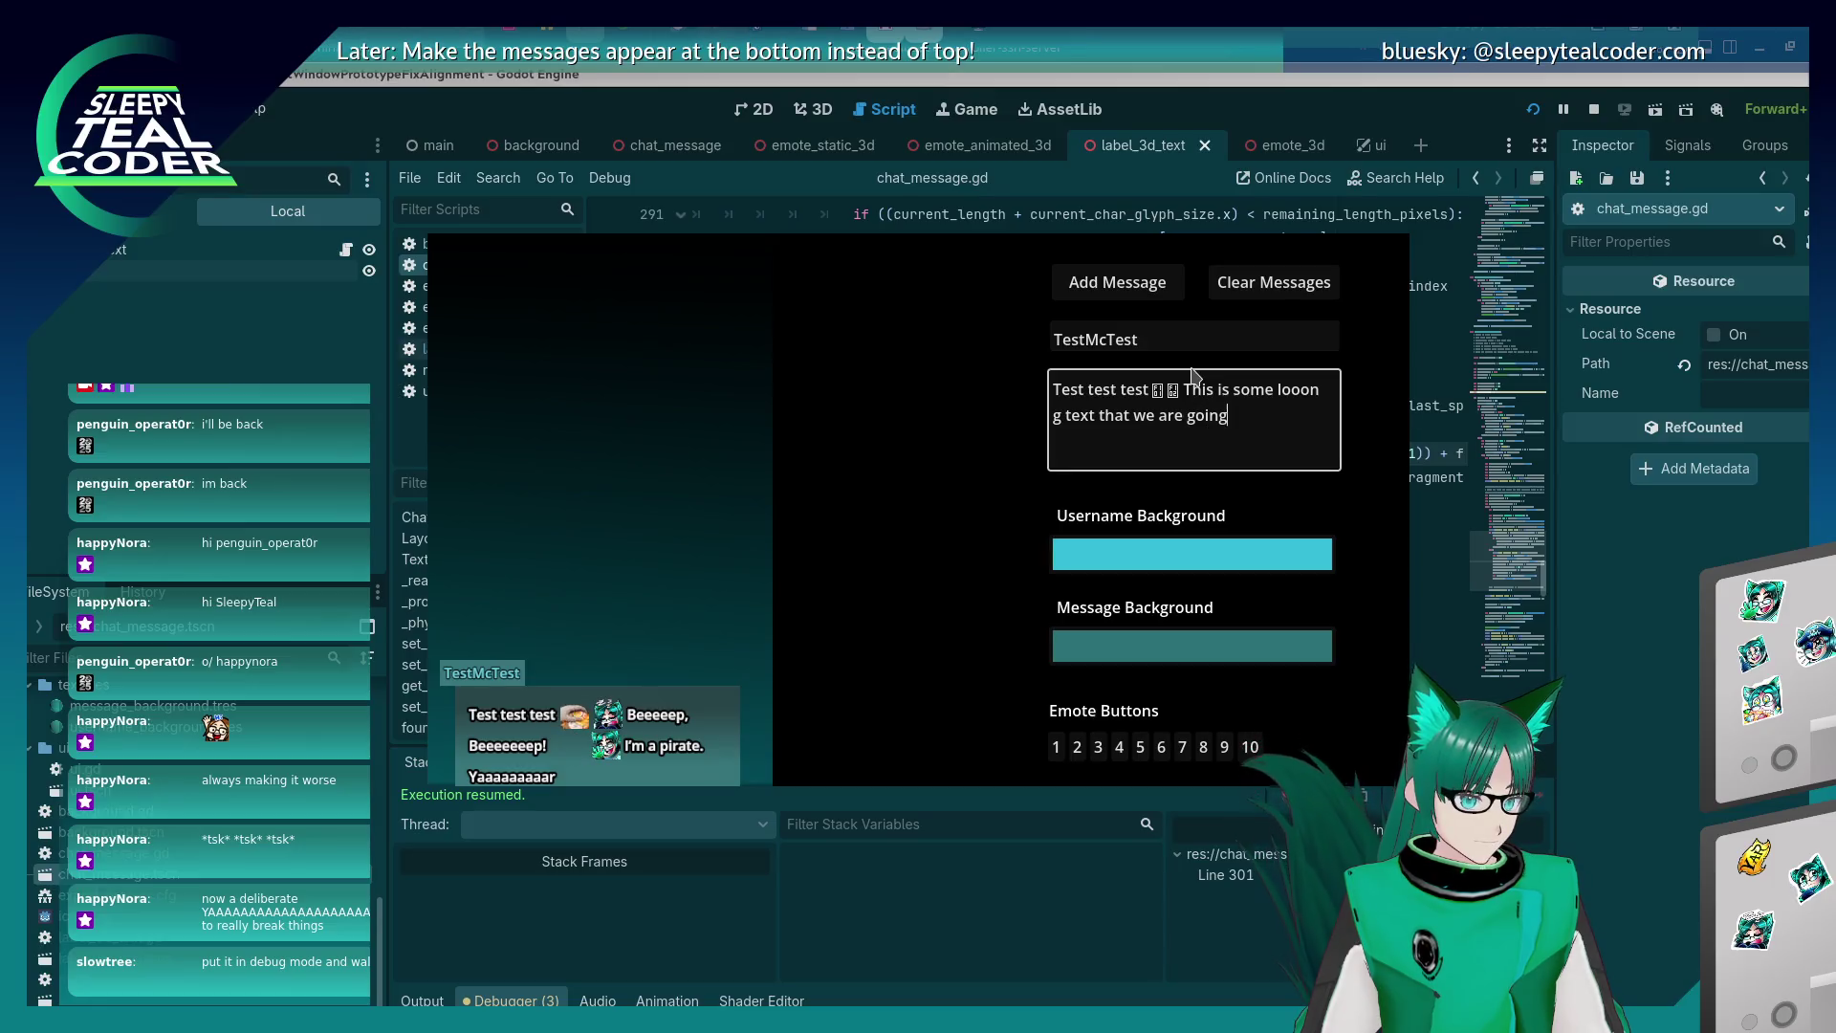
Post the 'going to test with to see what happens' message and resume past the line 301 breakpoint.
type(" to test with ")
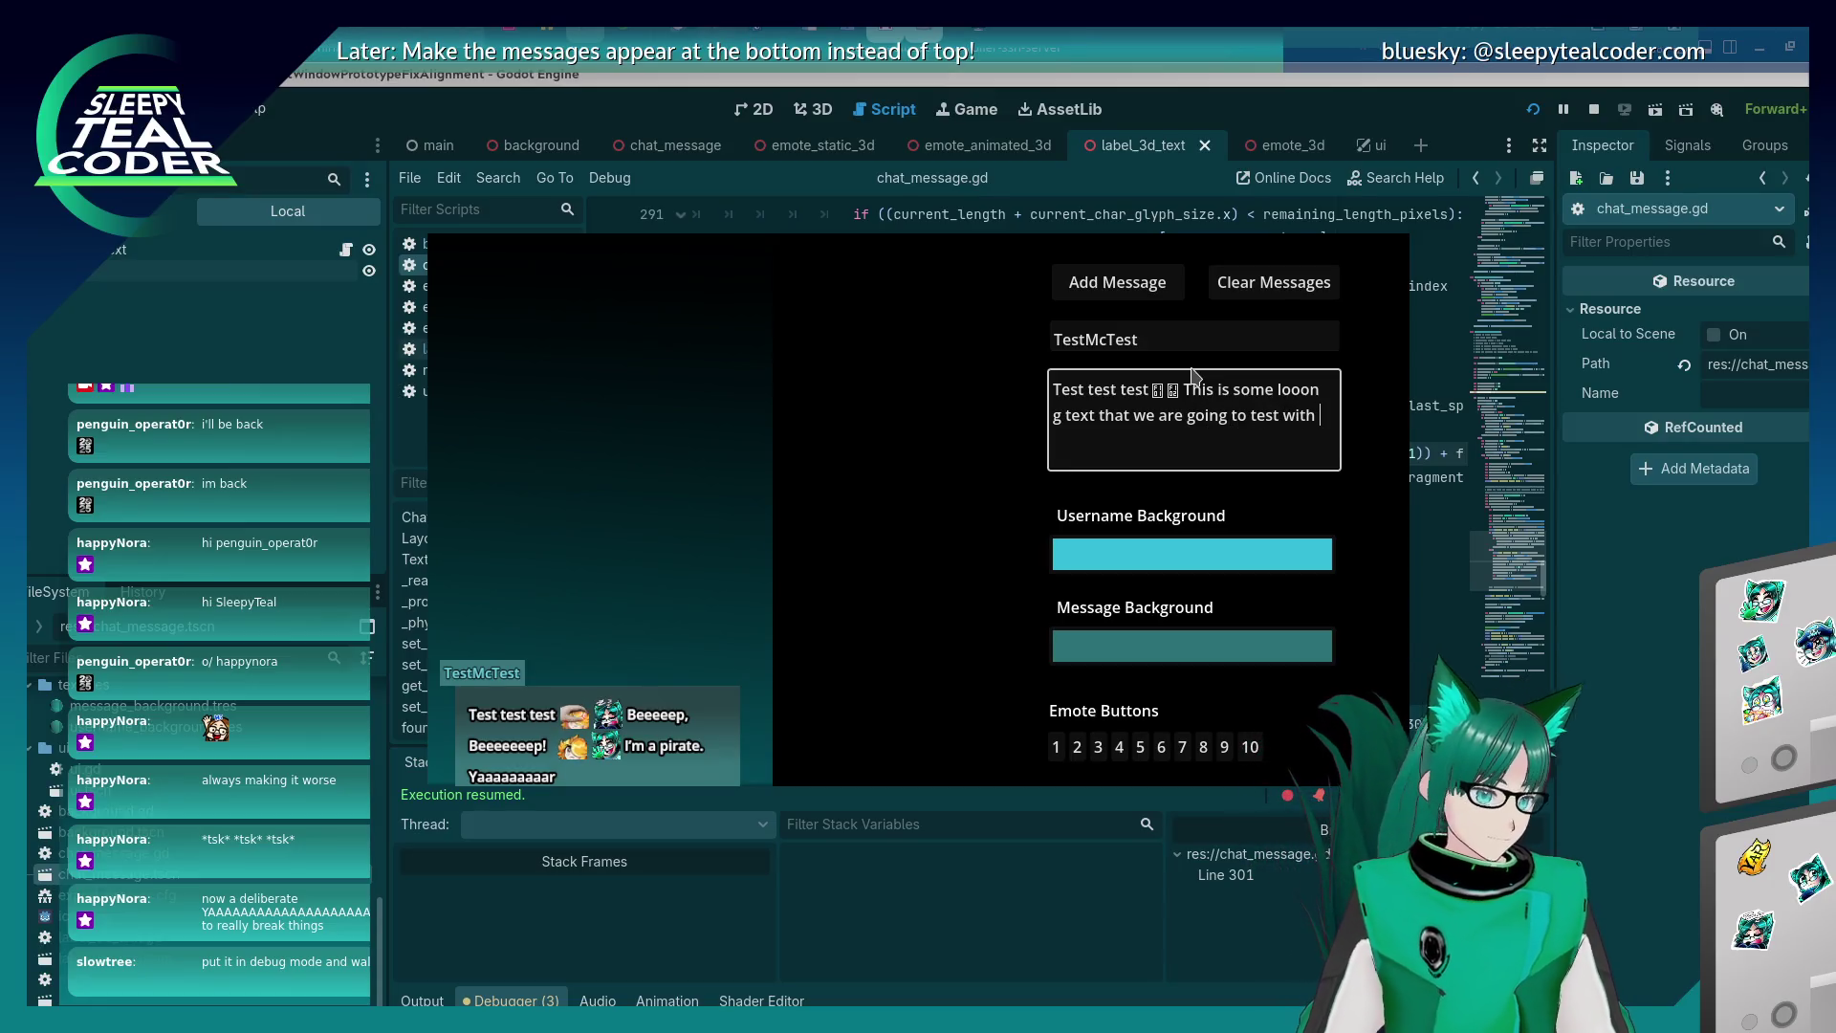
type("to see what happens")
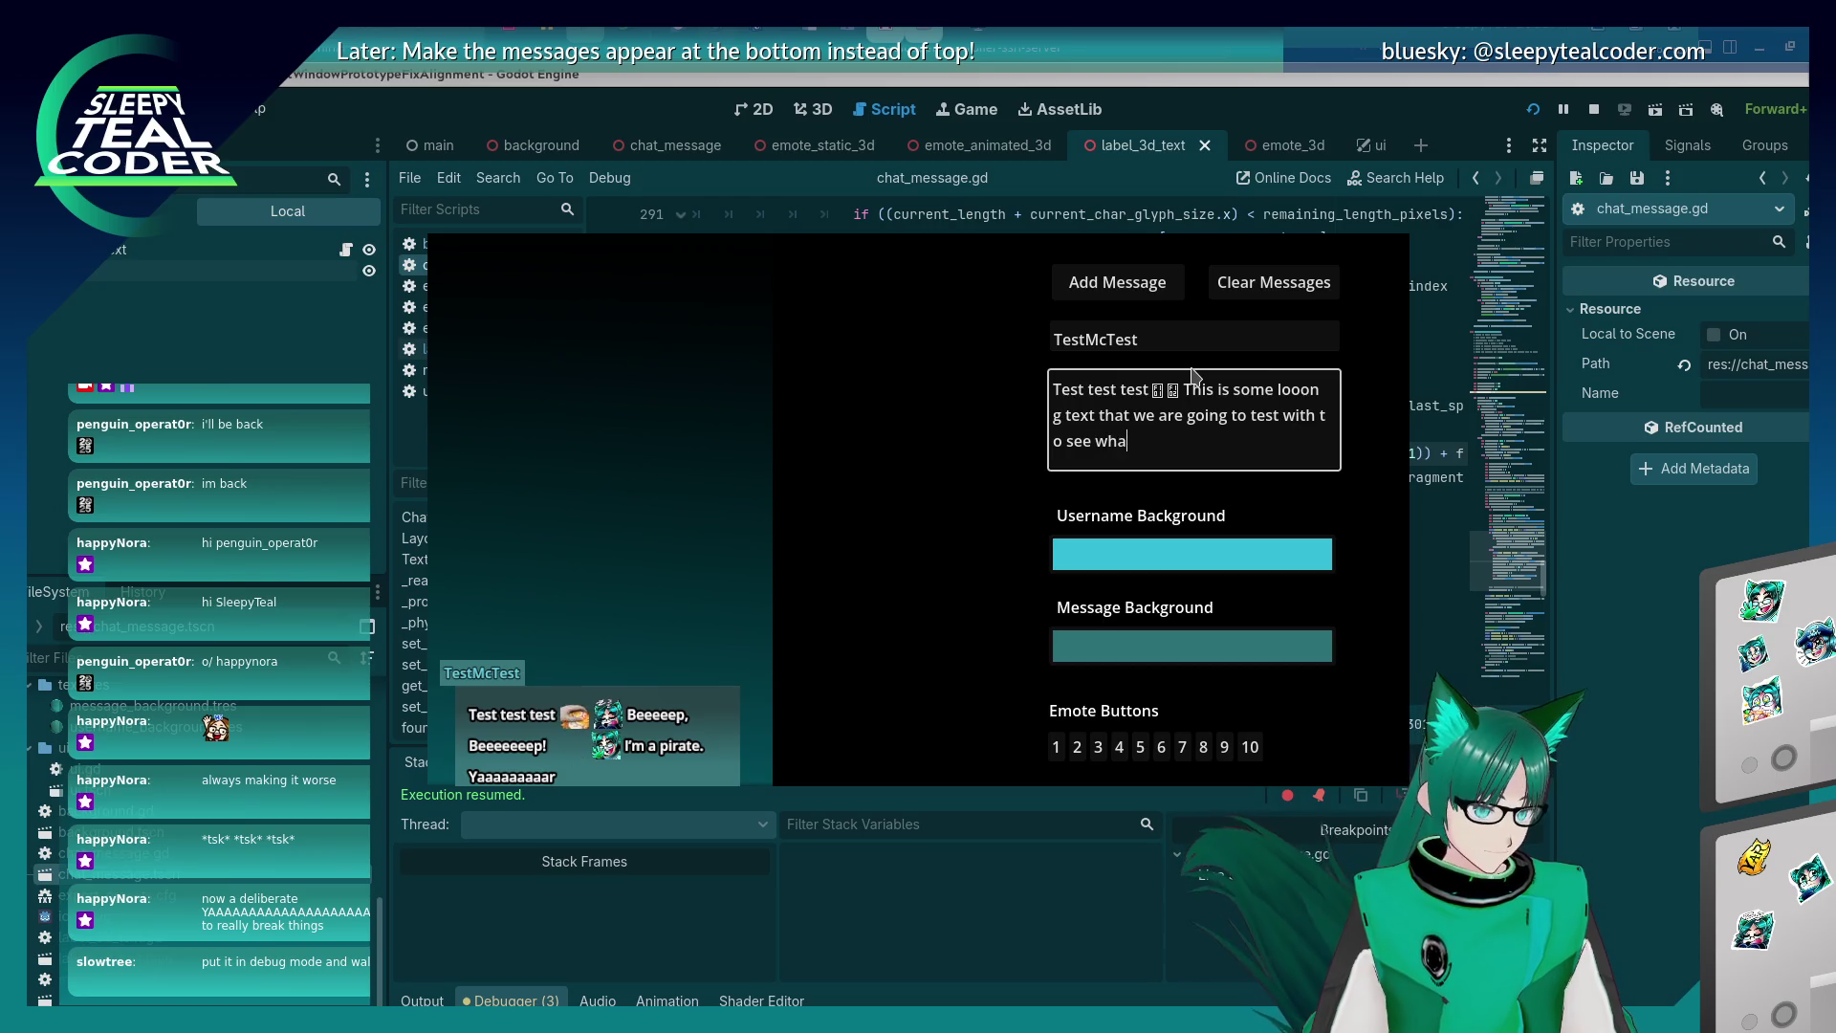
left_click(1152, 291)
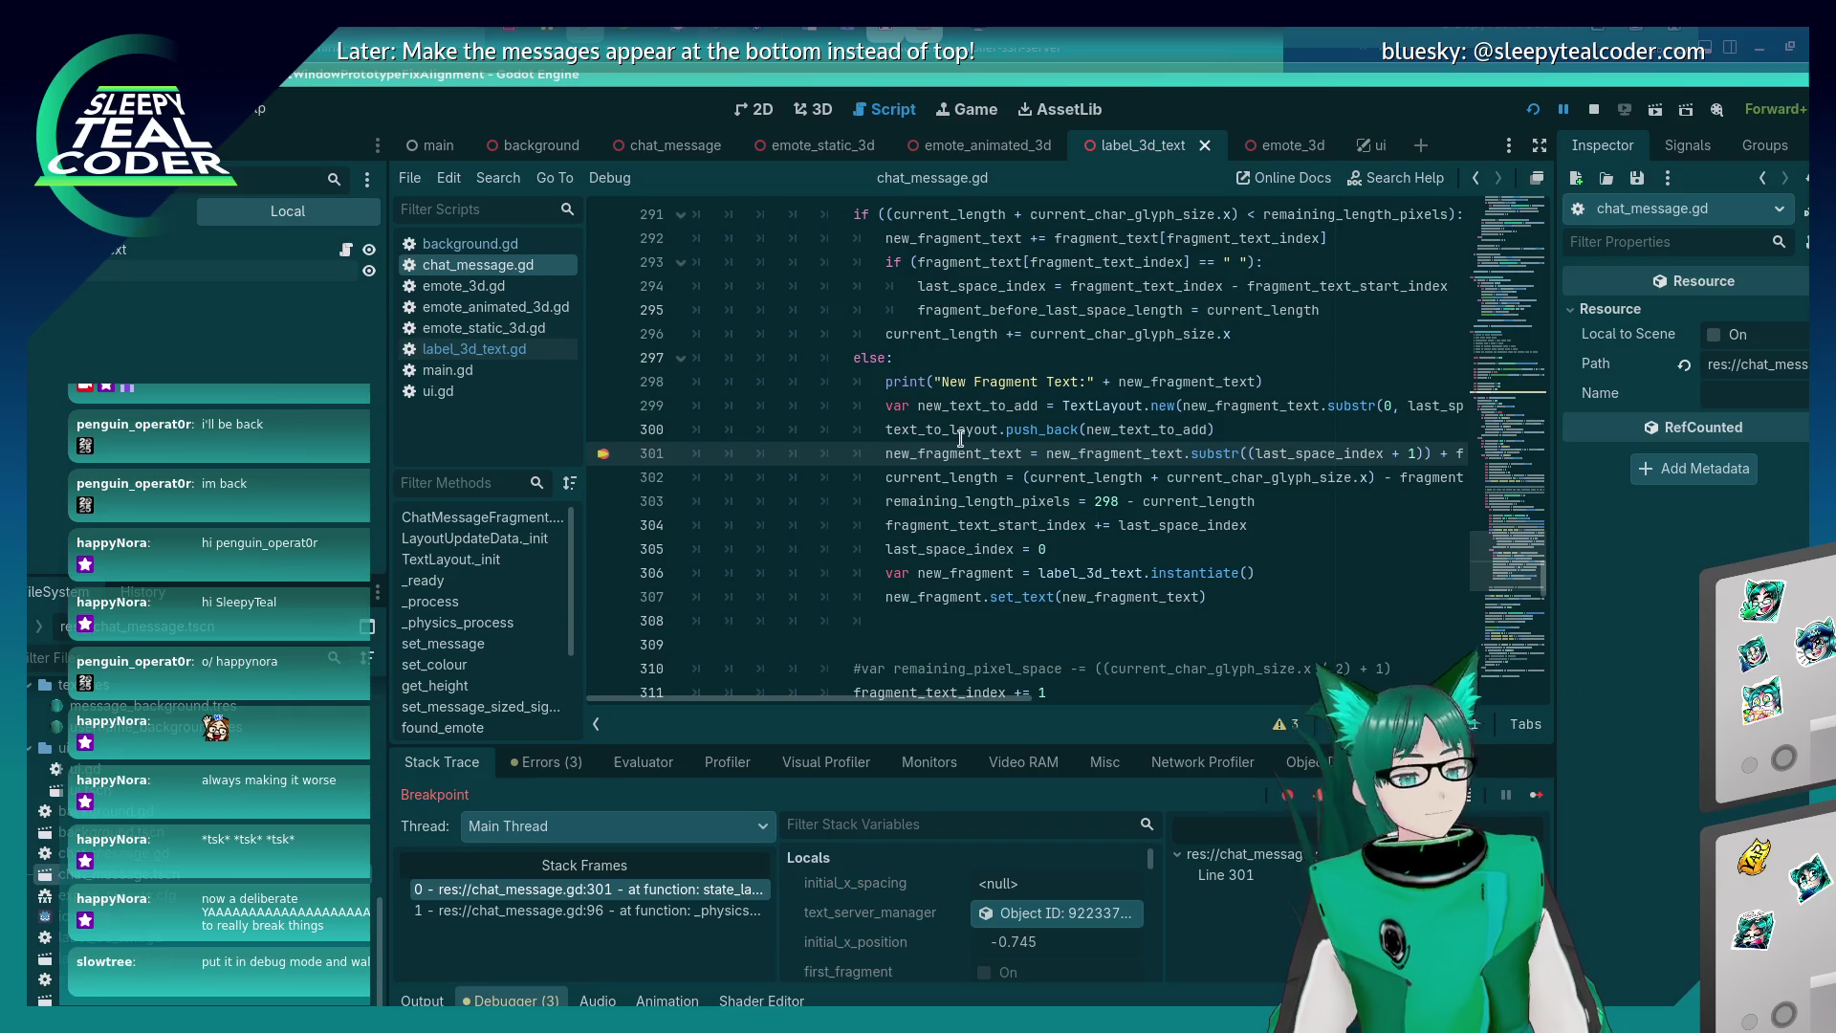
key("alt+Tab")
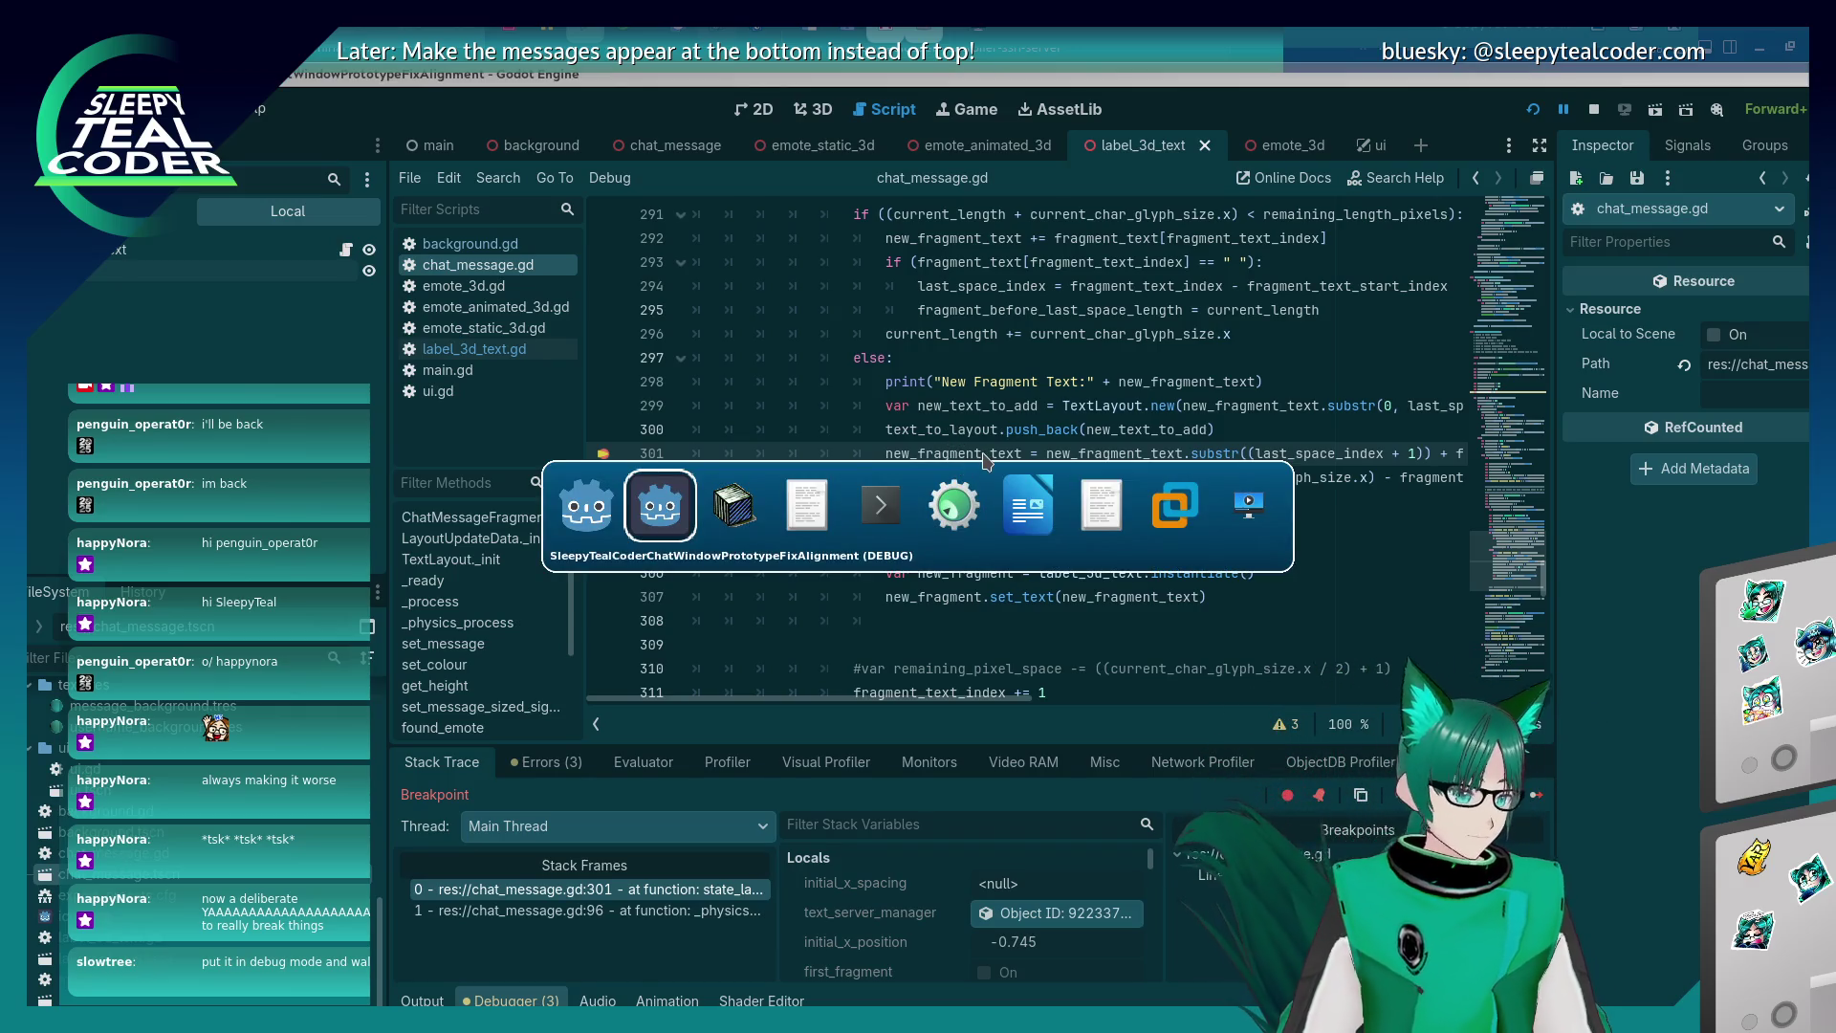
key("alt+shift+Tab")
key("alt+shift+Tab")
key("alt+Tab")
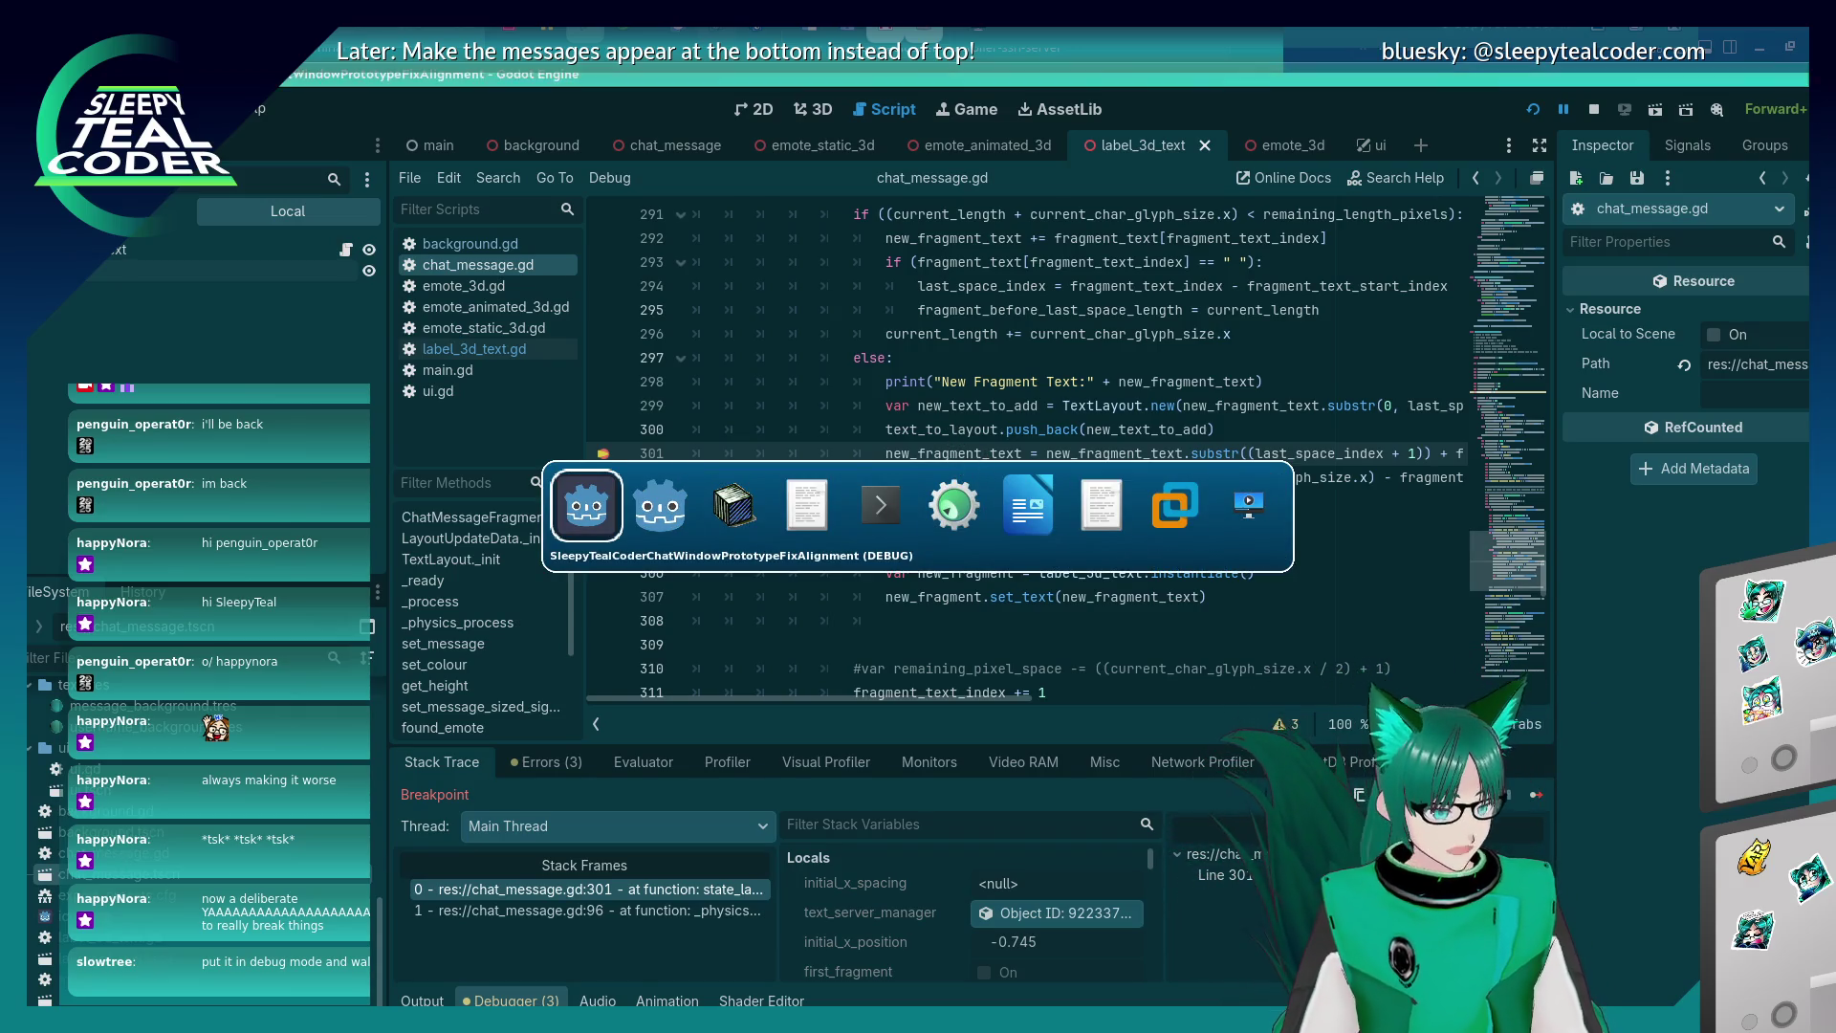
key("alt+Tab")
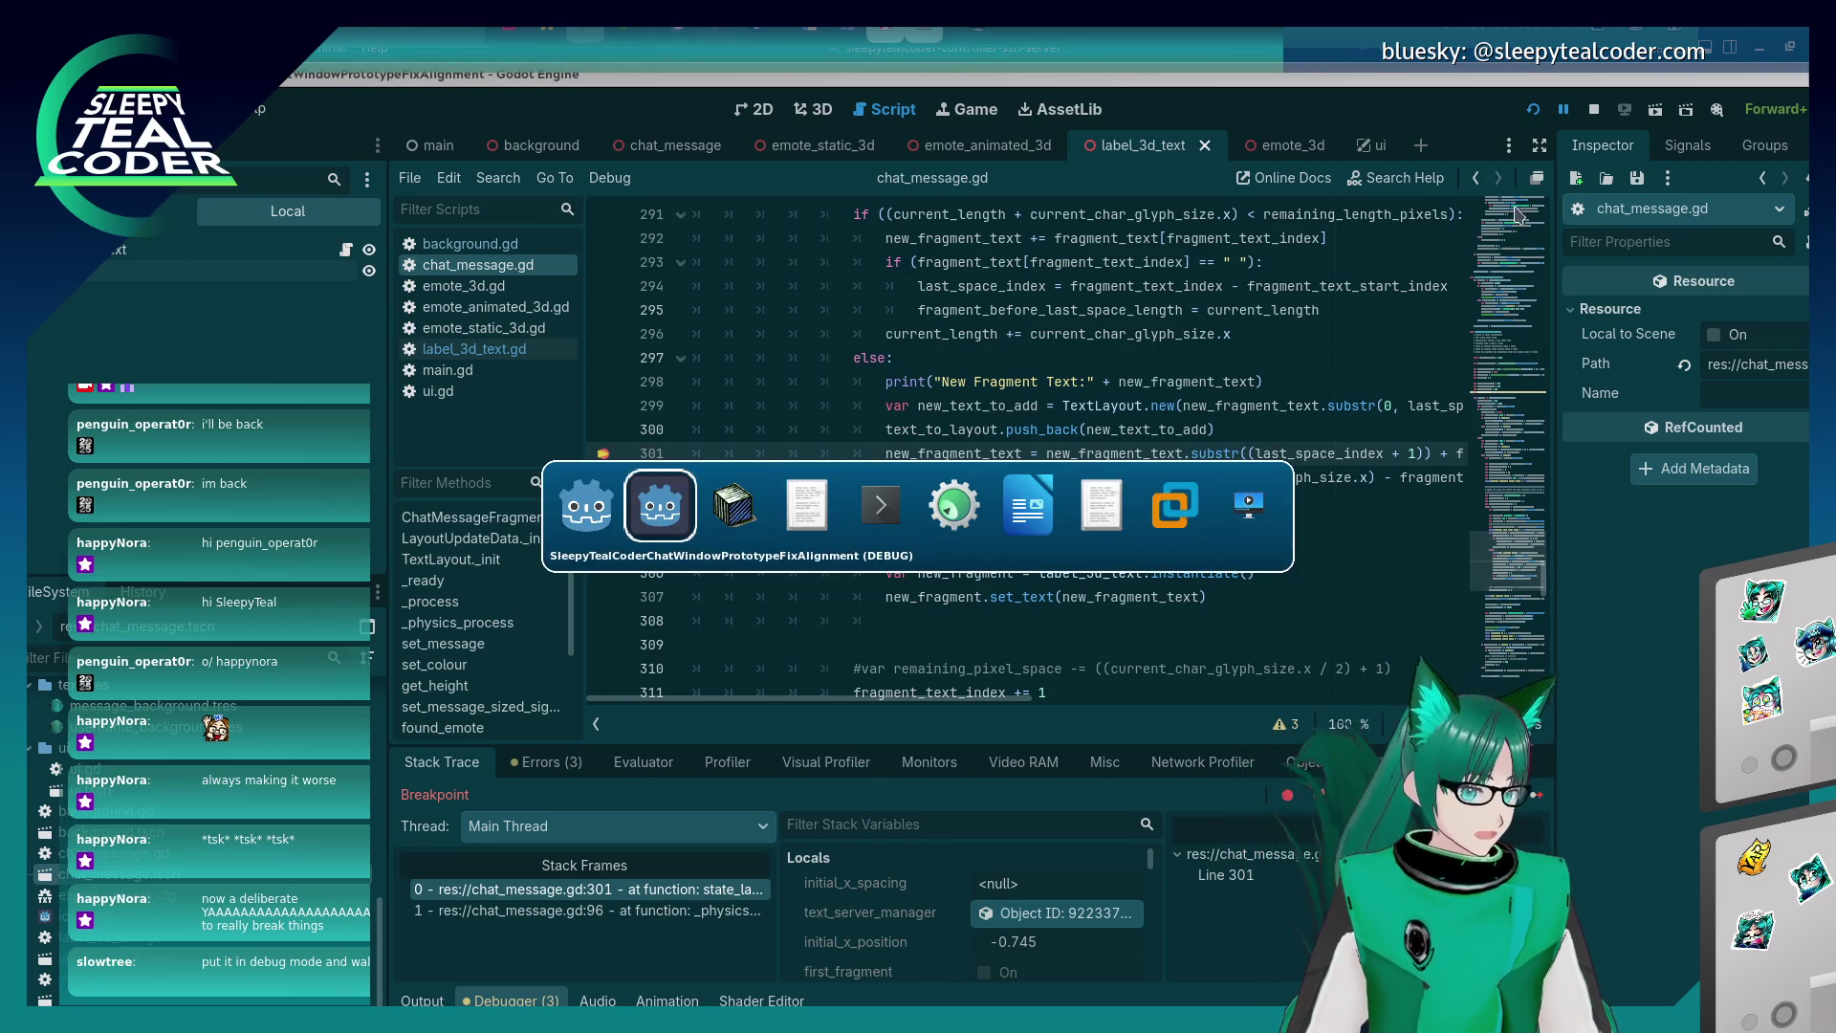
left_click(1530, 804)
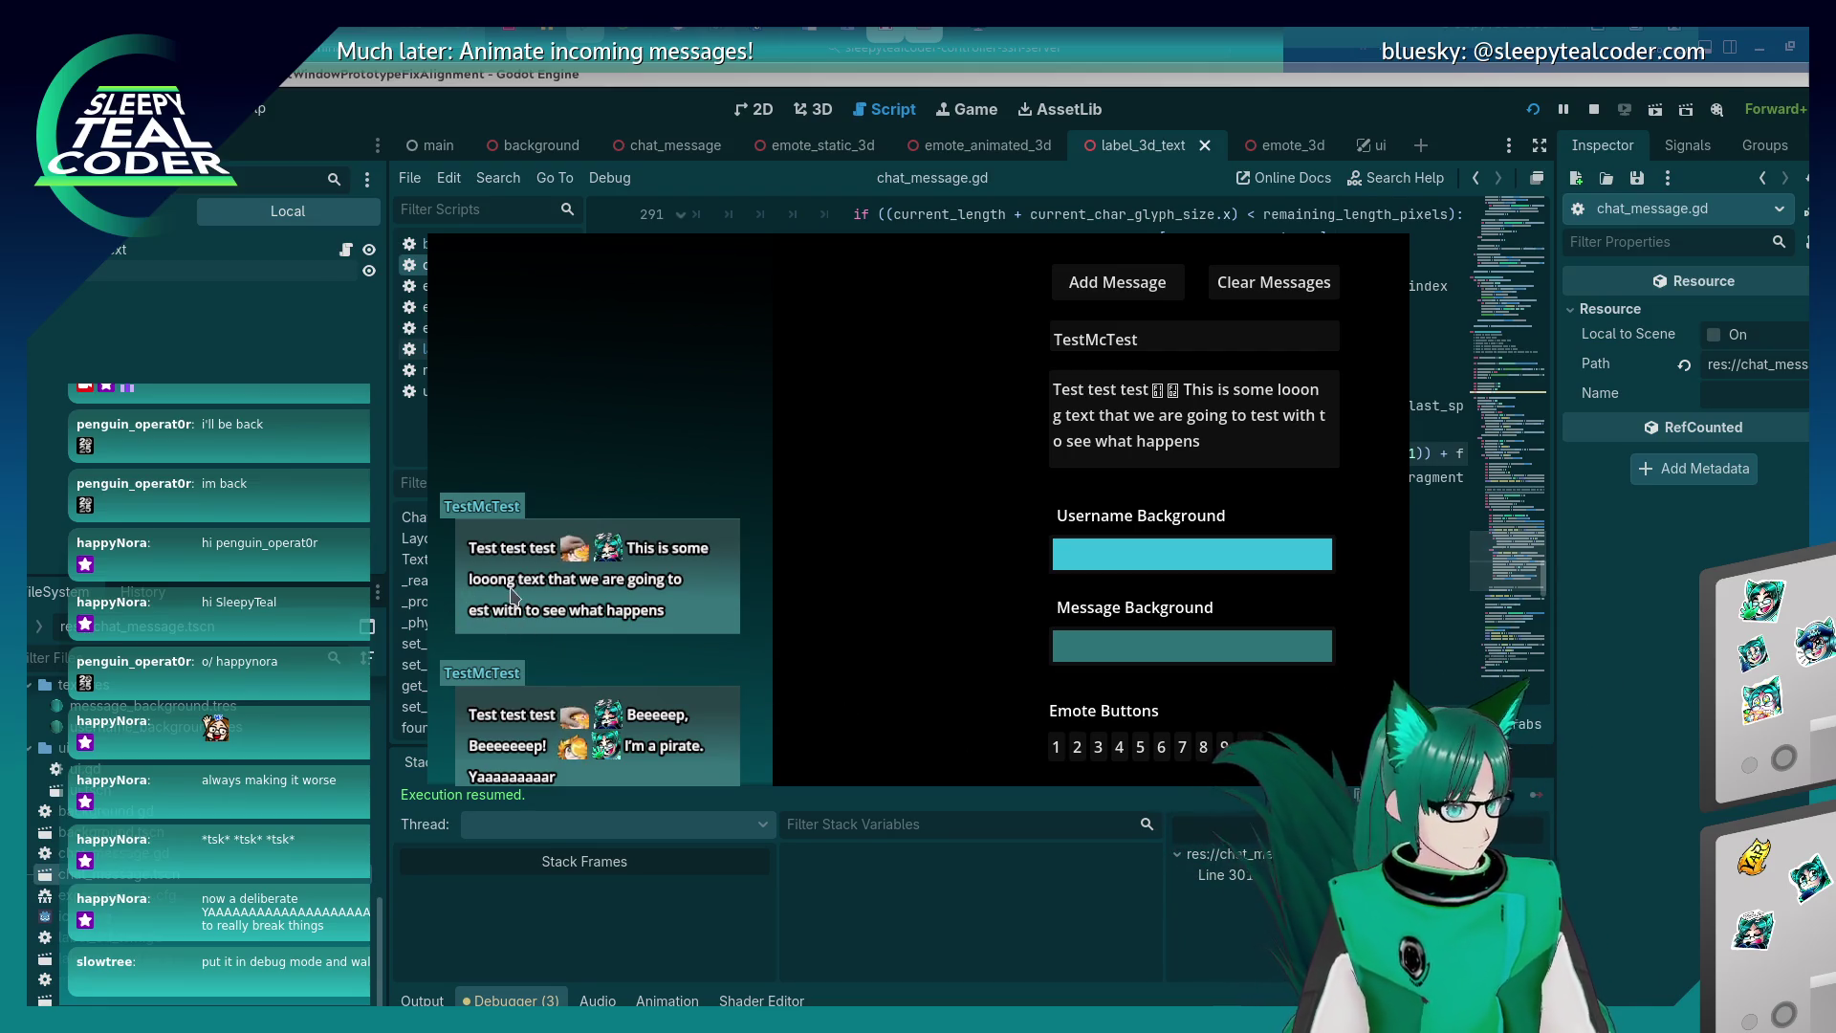
left_click(1588, 636)
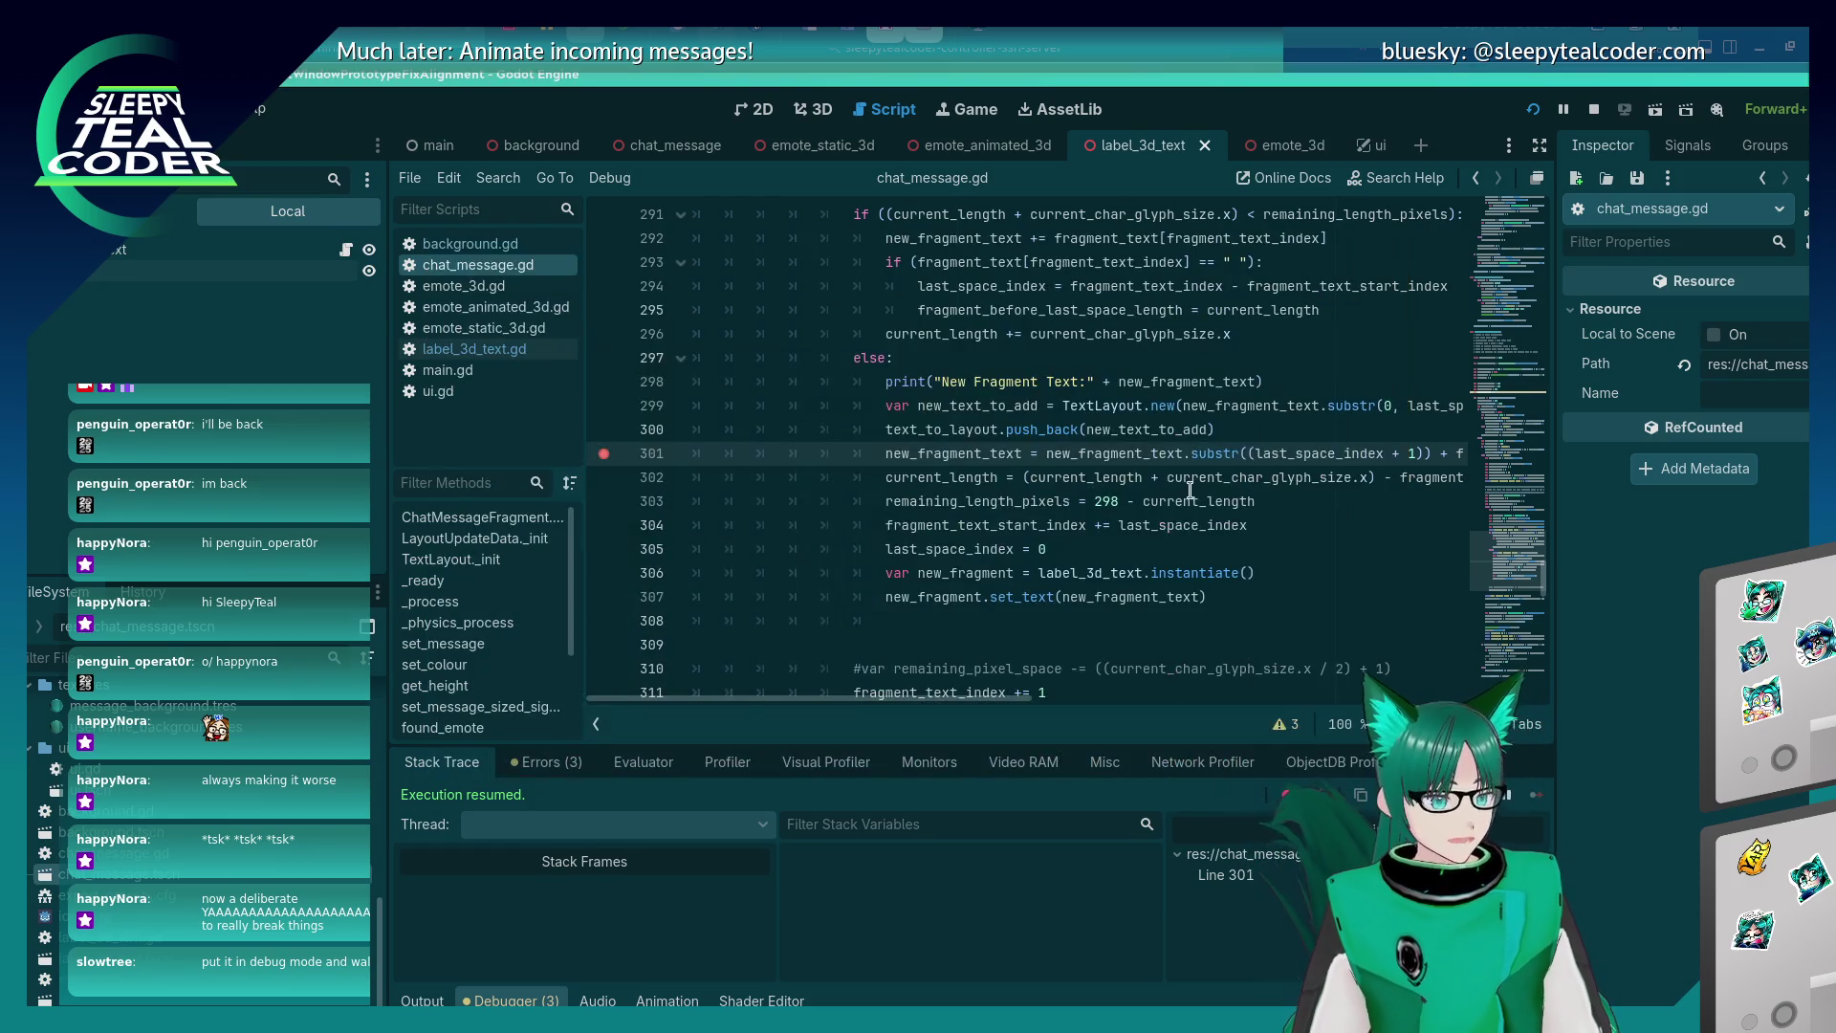
Remove the extra '(' and '+ 1' from line 301's substring start, then save and rerun.
key("Delete")
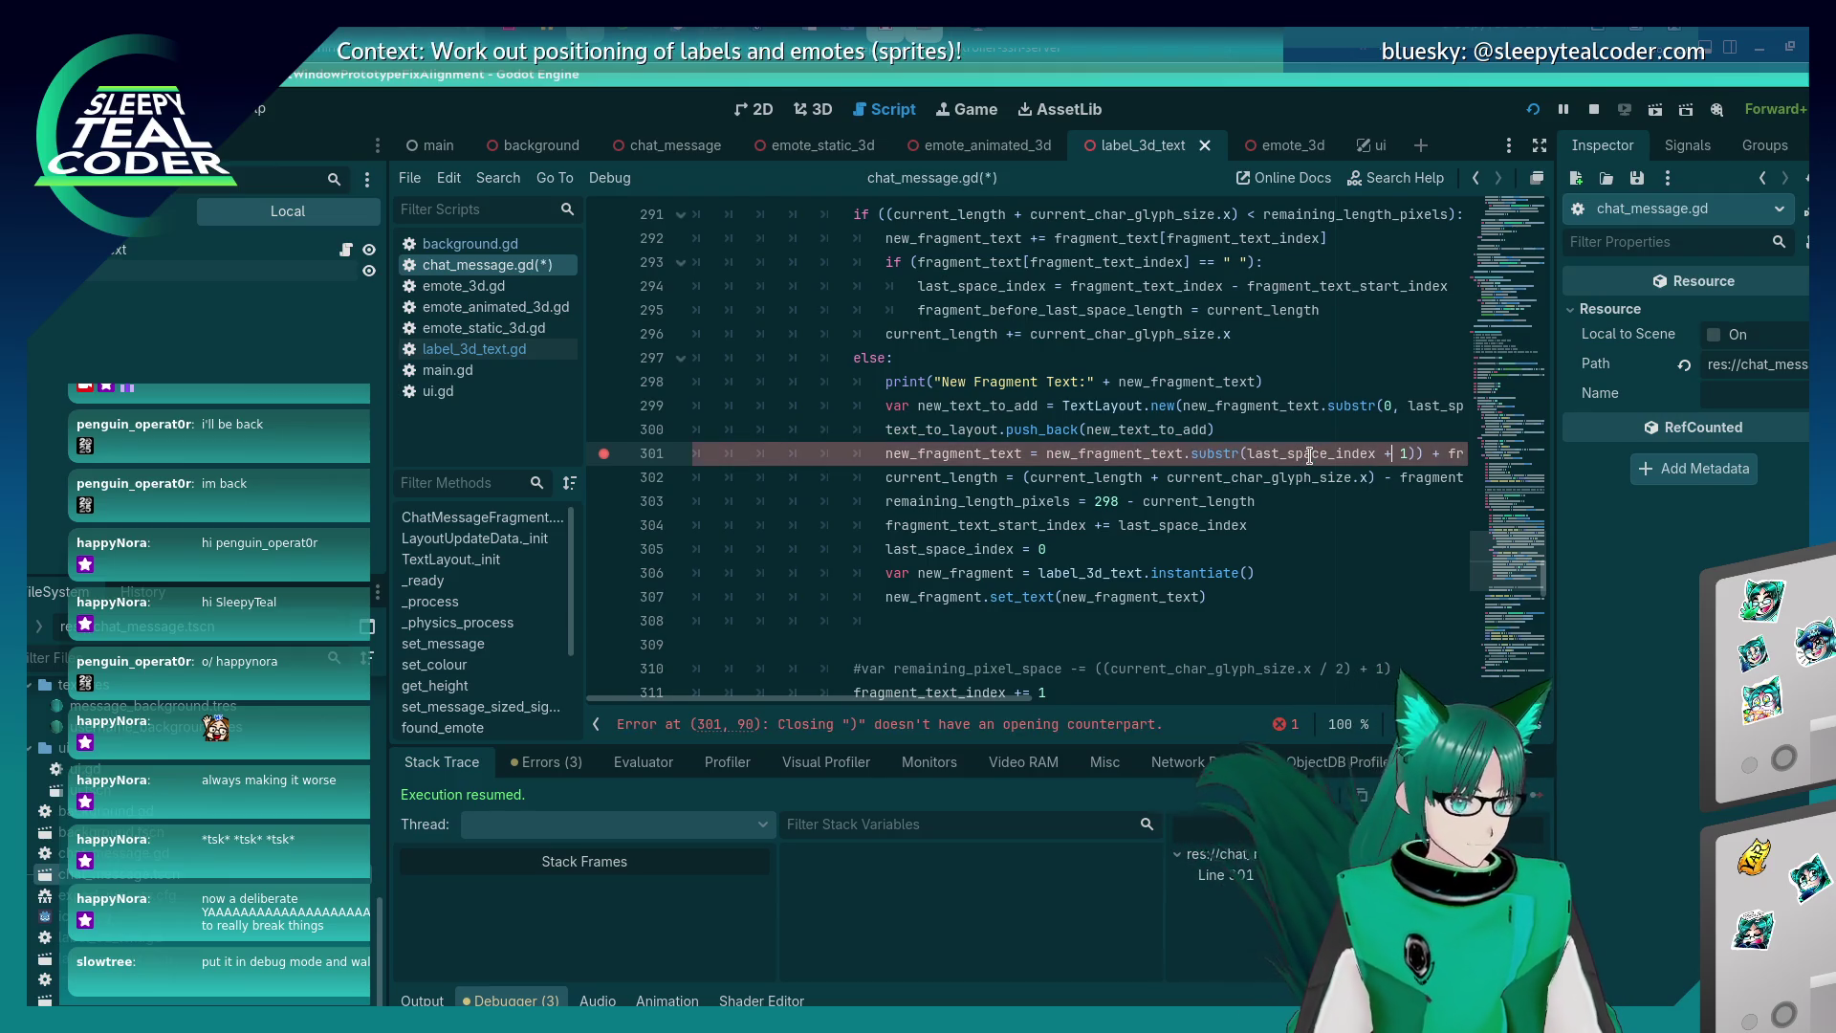
key("Delete")
key("Delete")
key("Delete")
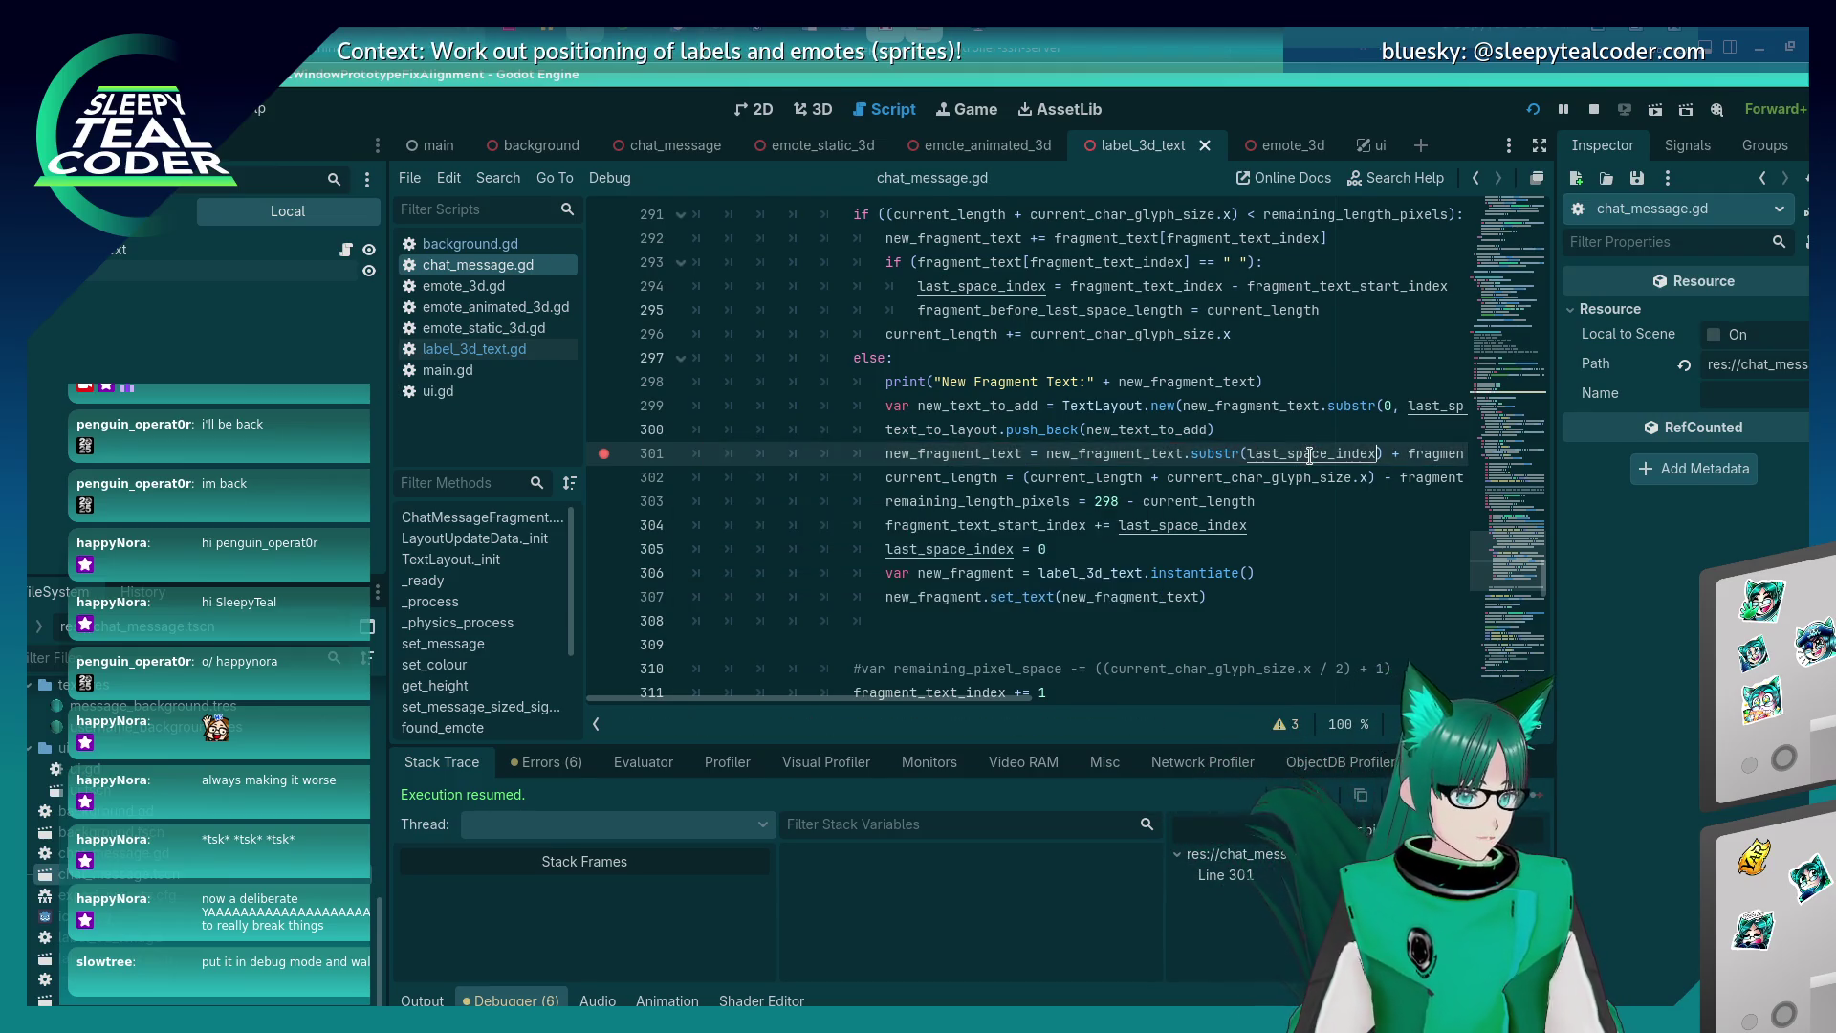
key("F5")
Post another test message and resume past the line 301 breakpoint.
left_click(1116, 287)
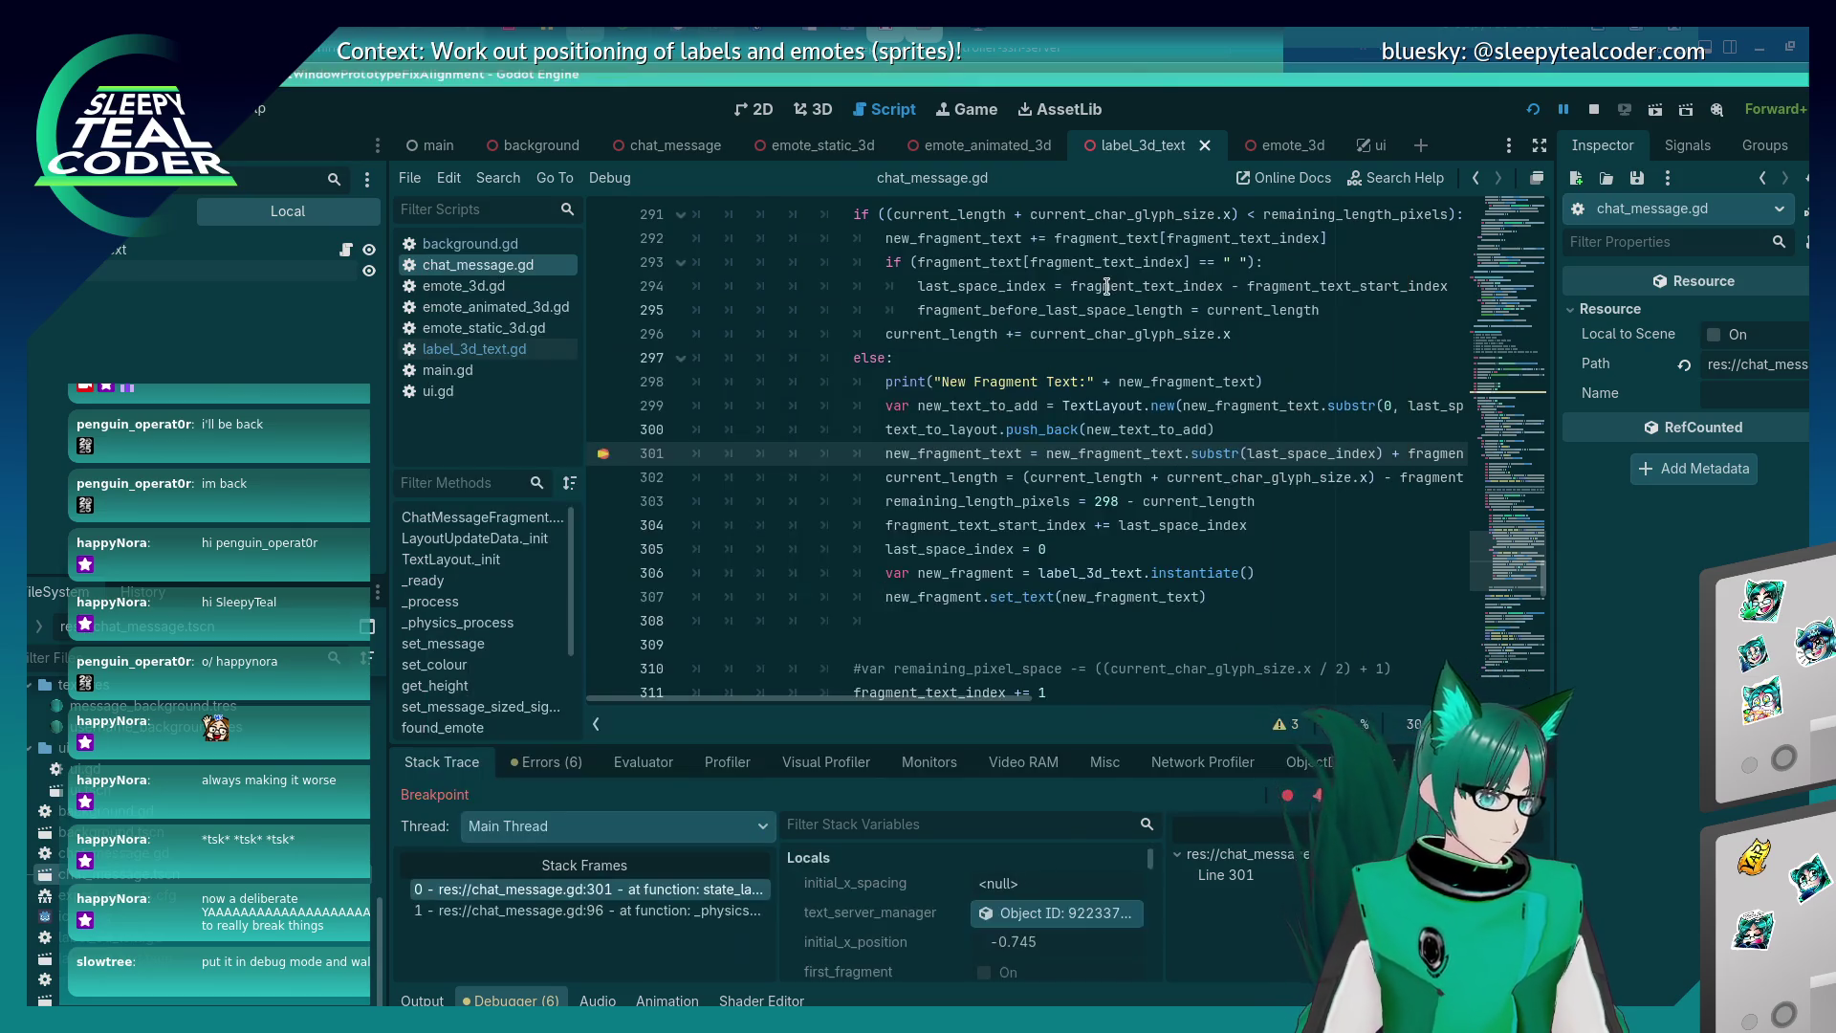
left_click(1533, 797)
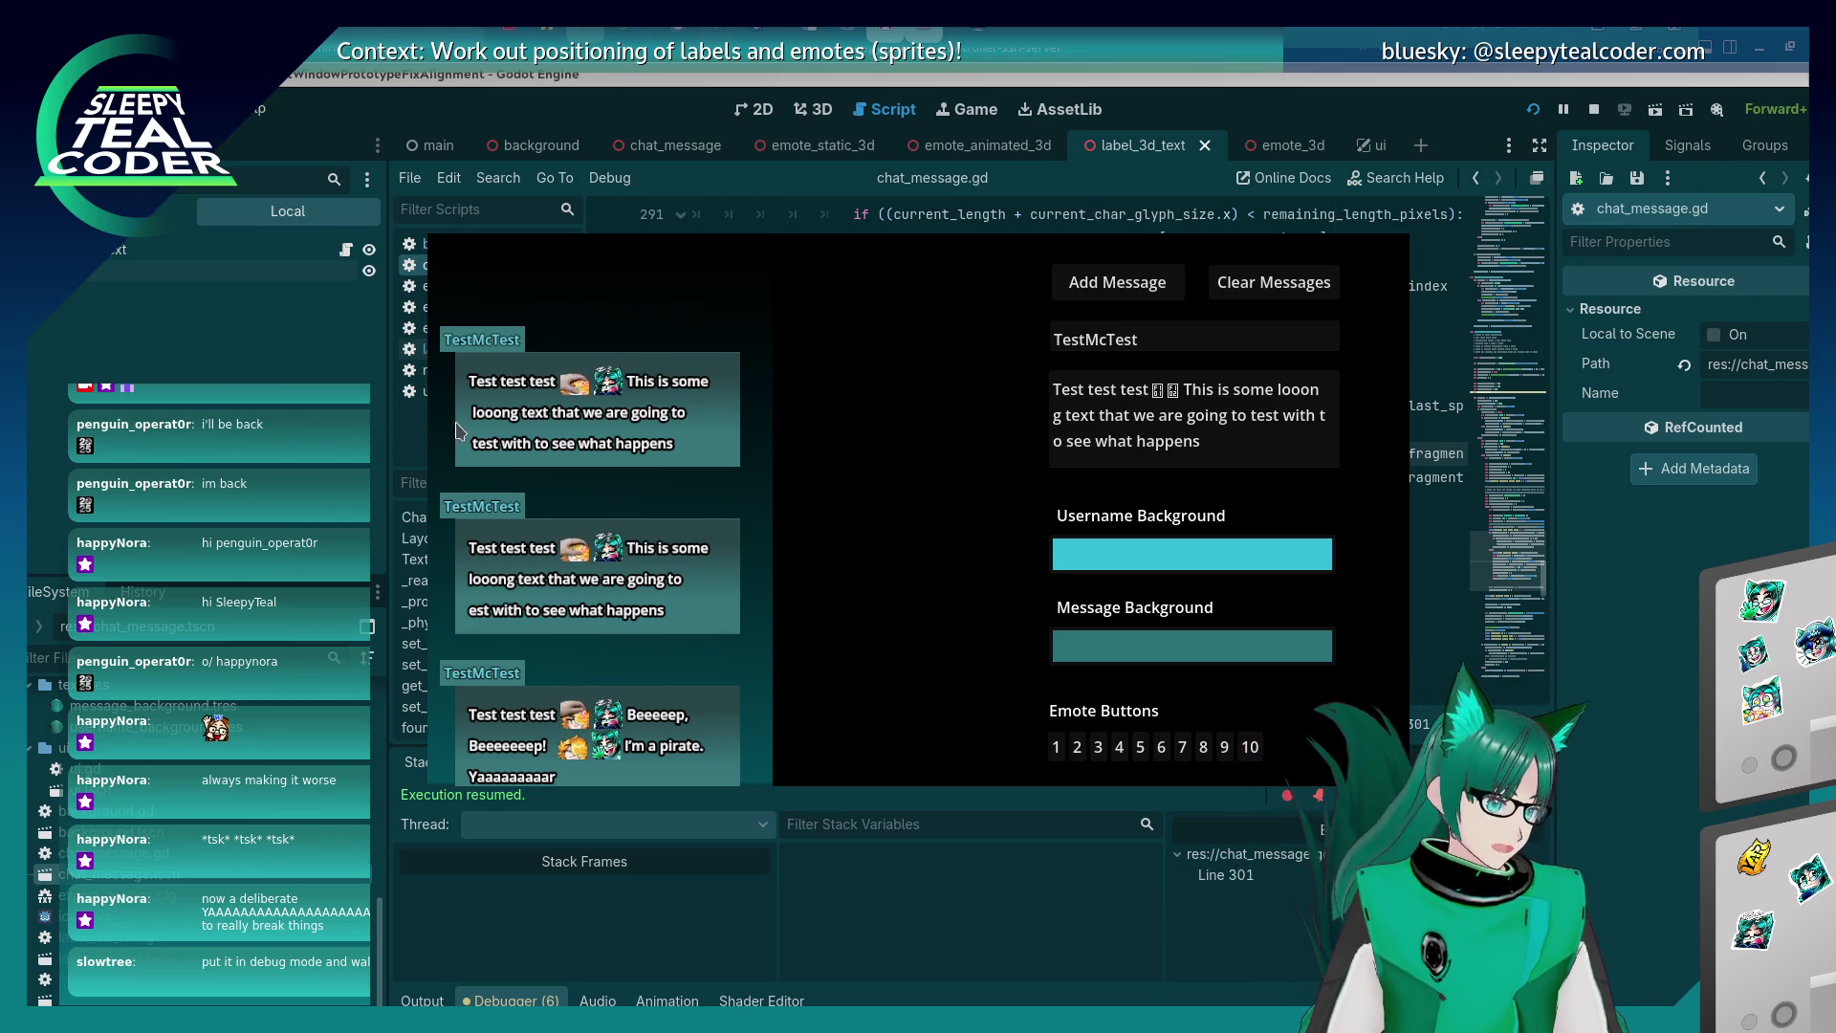
left_click(1523, 623)
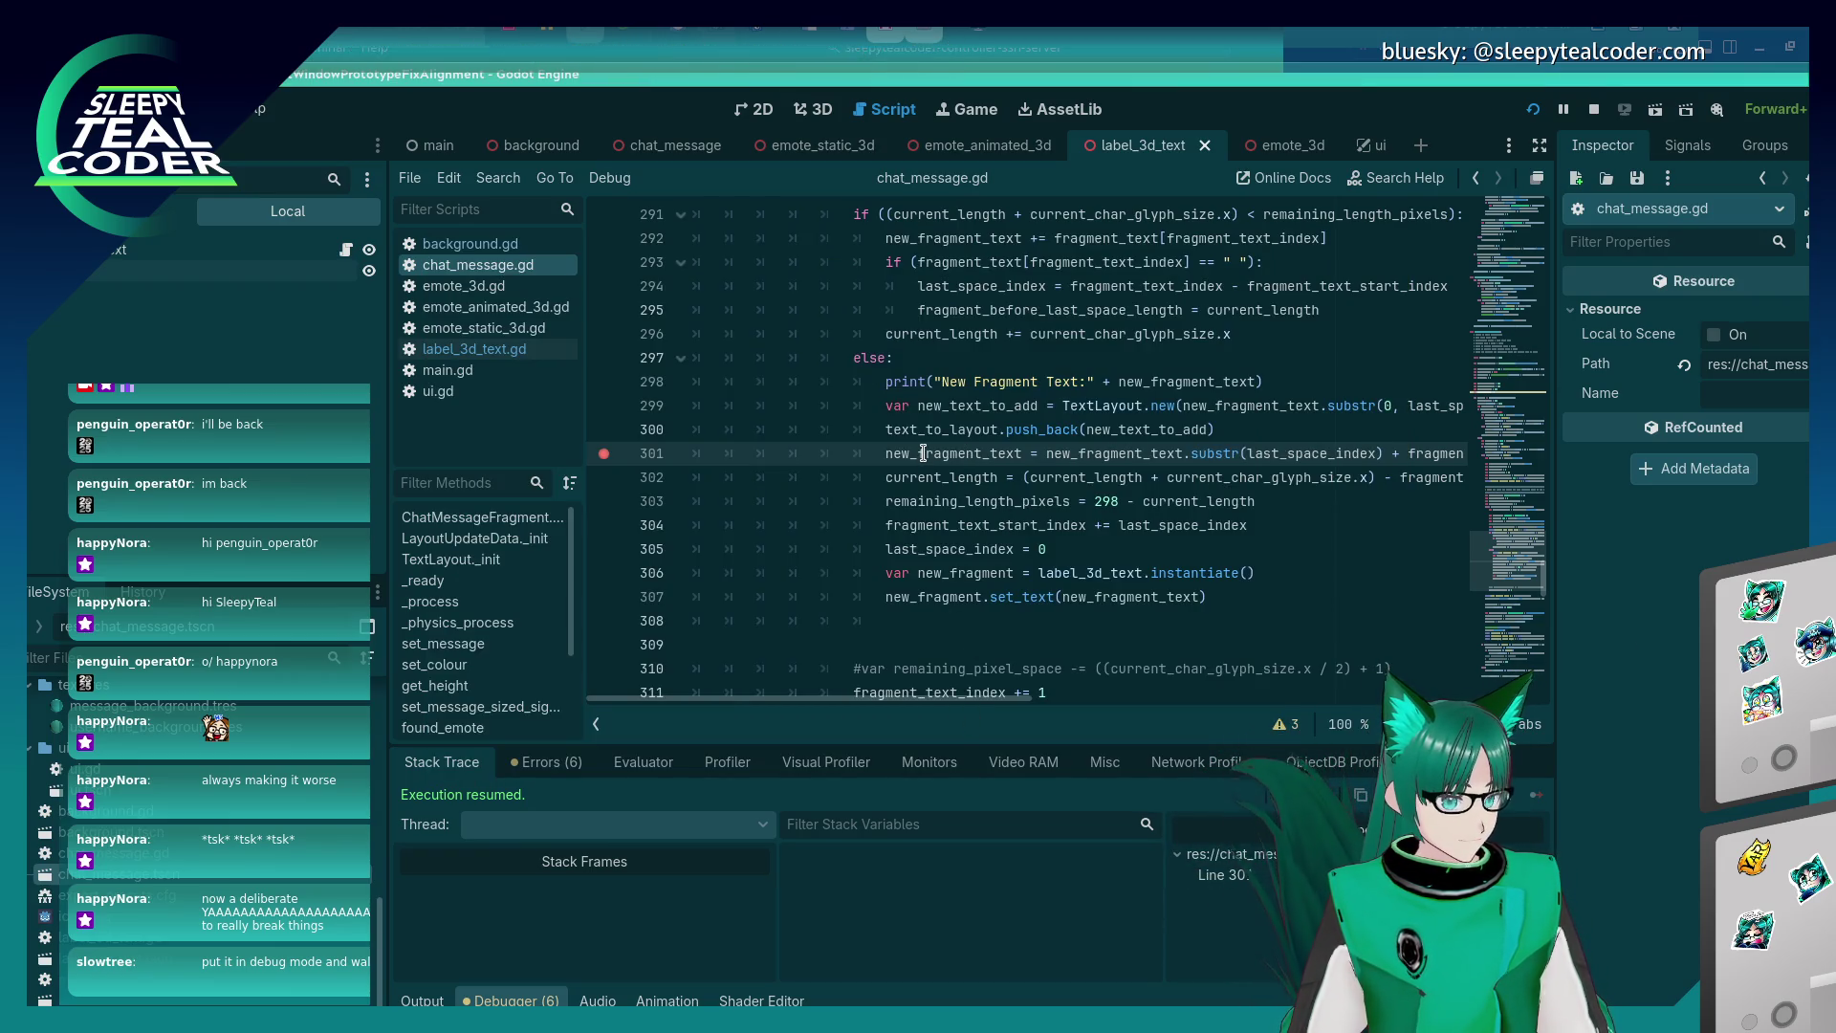
mouse_move(923, 452)
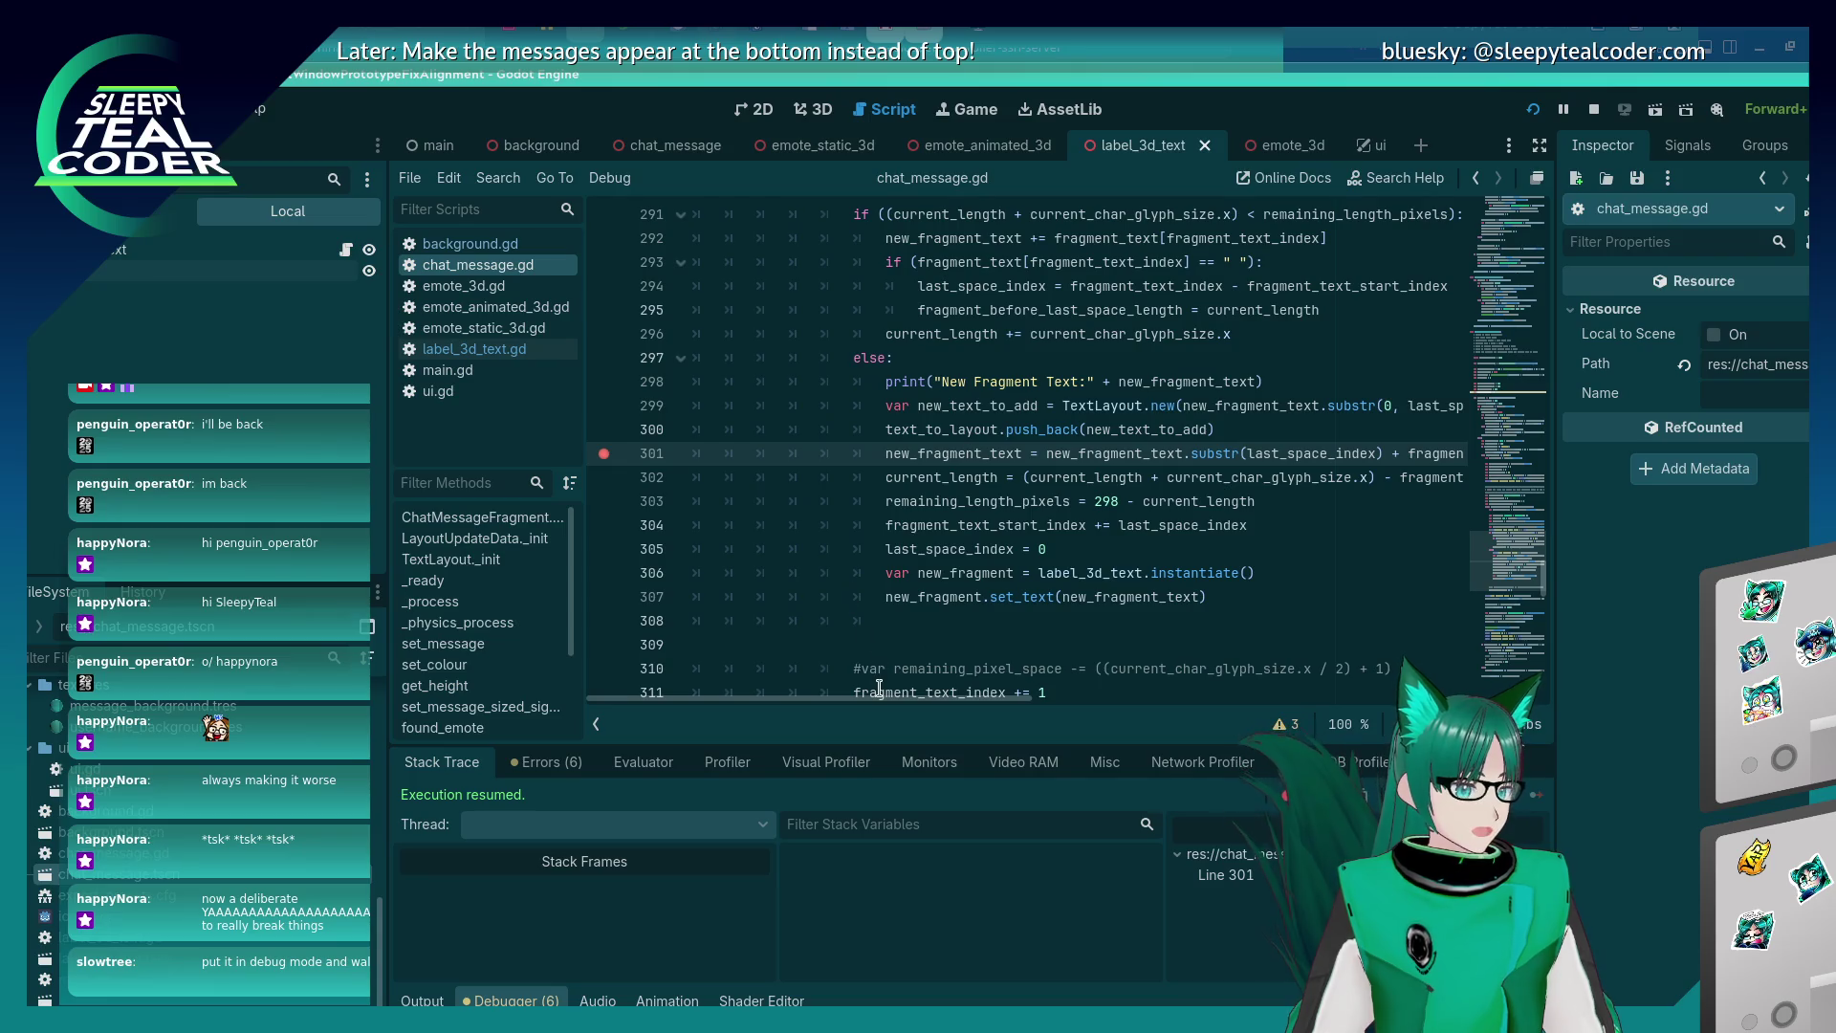
mouse_move(880, 697)
left_mouse_down()
mouse_move(1052, 697)
mouse_move(974, 696)
left_mouse_up()
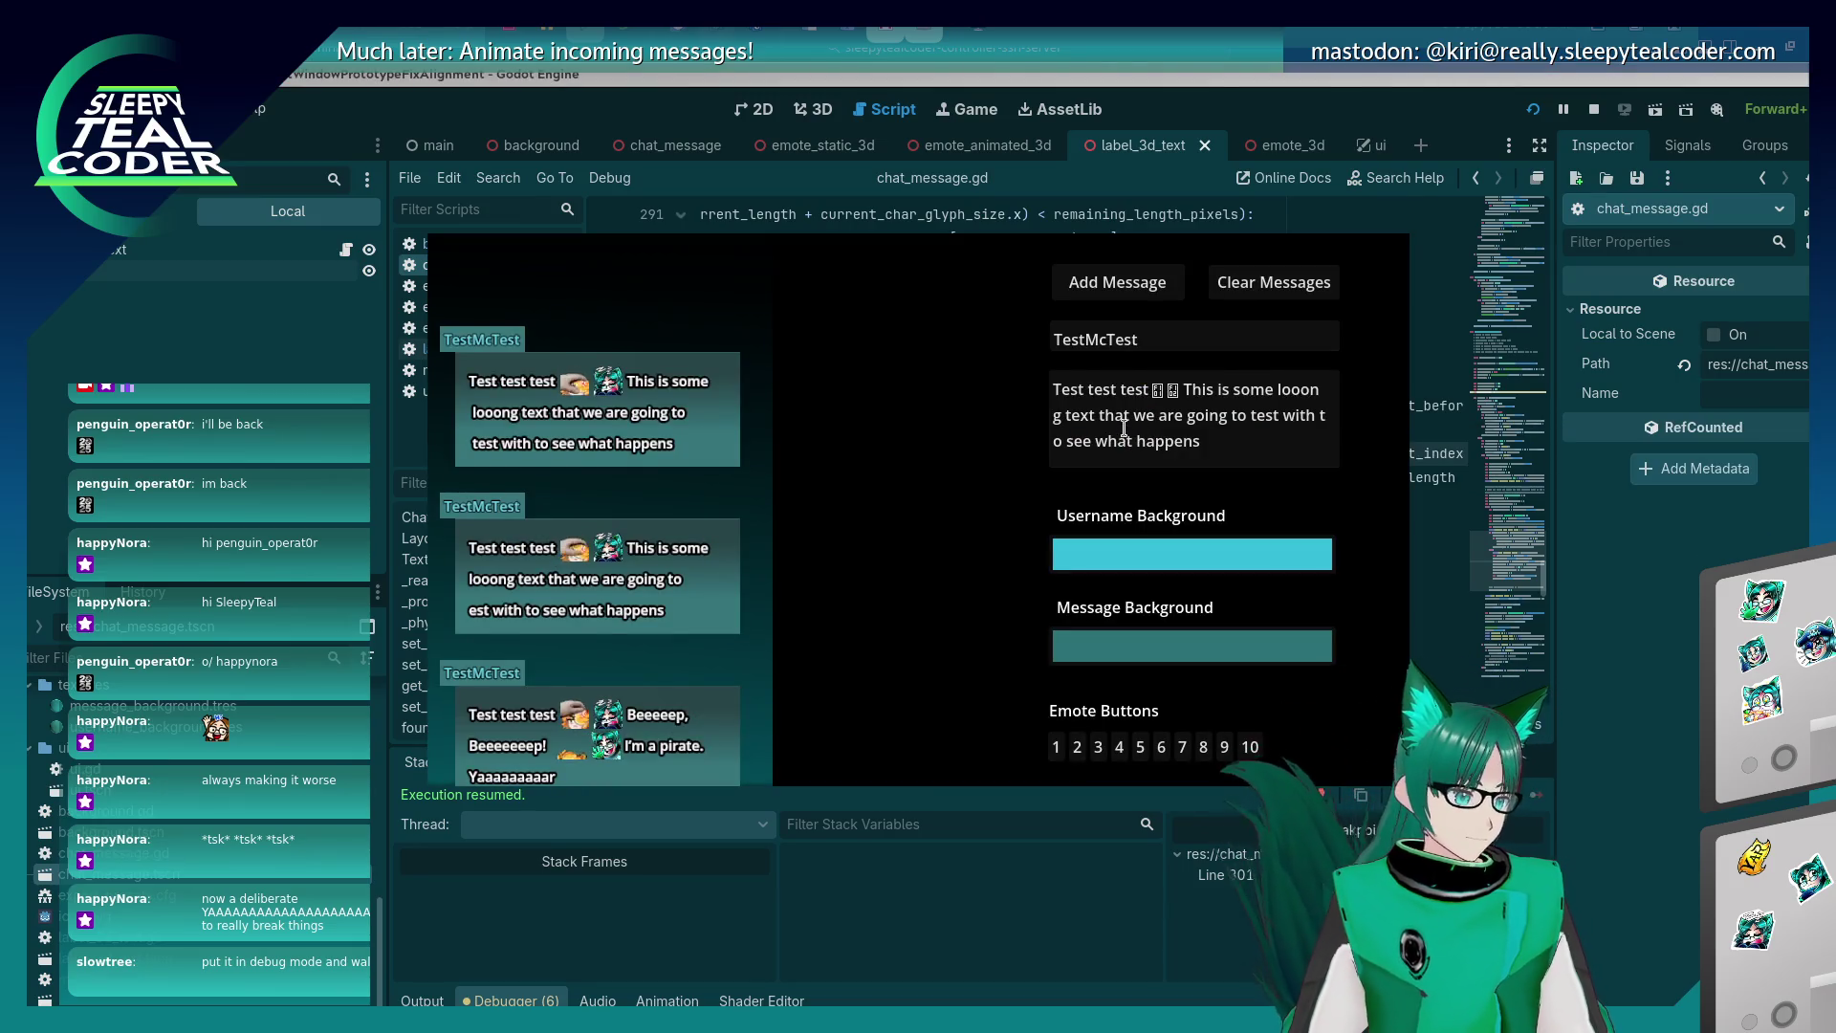
key("alt+Tab")
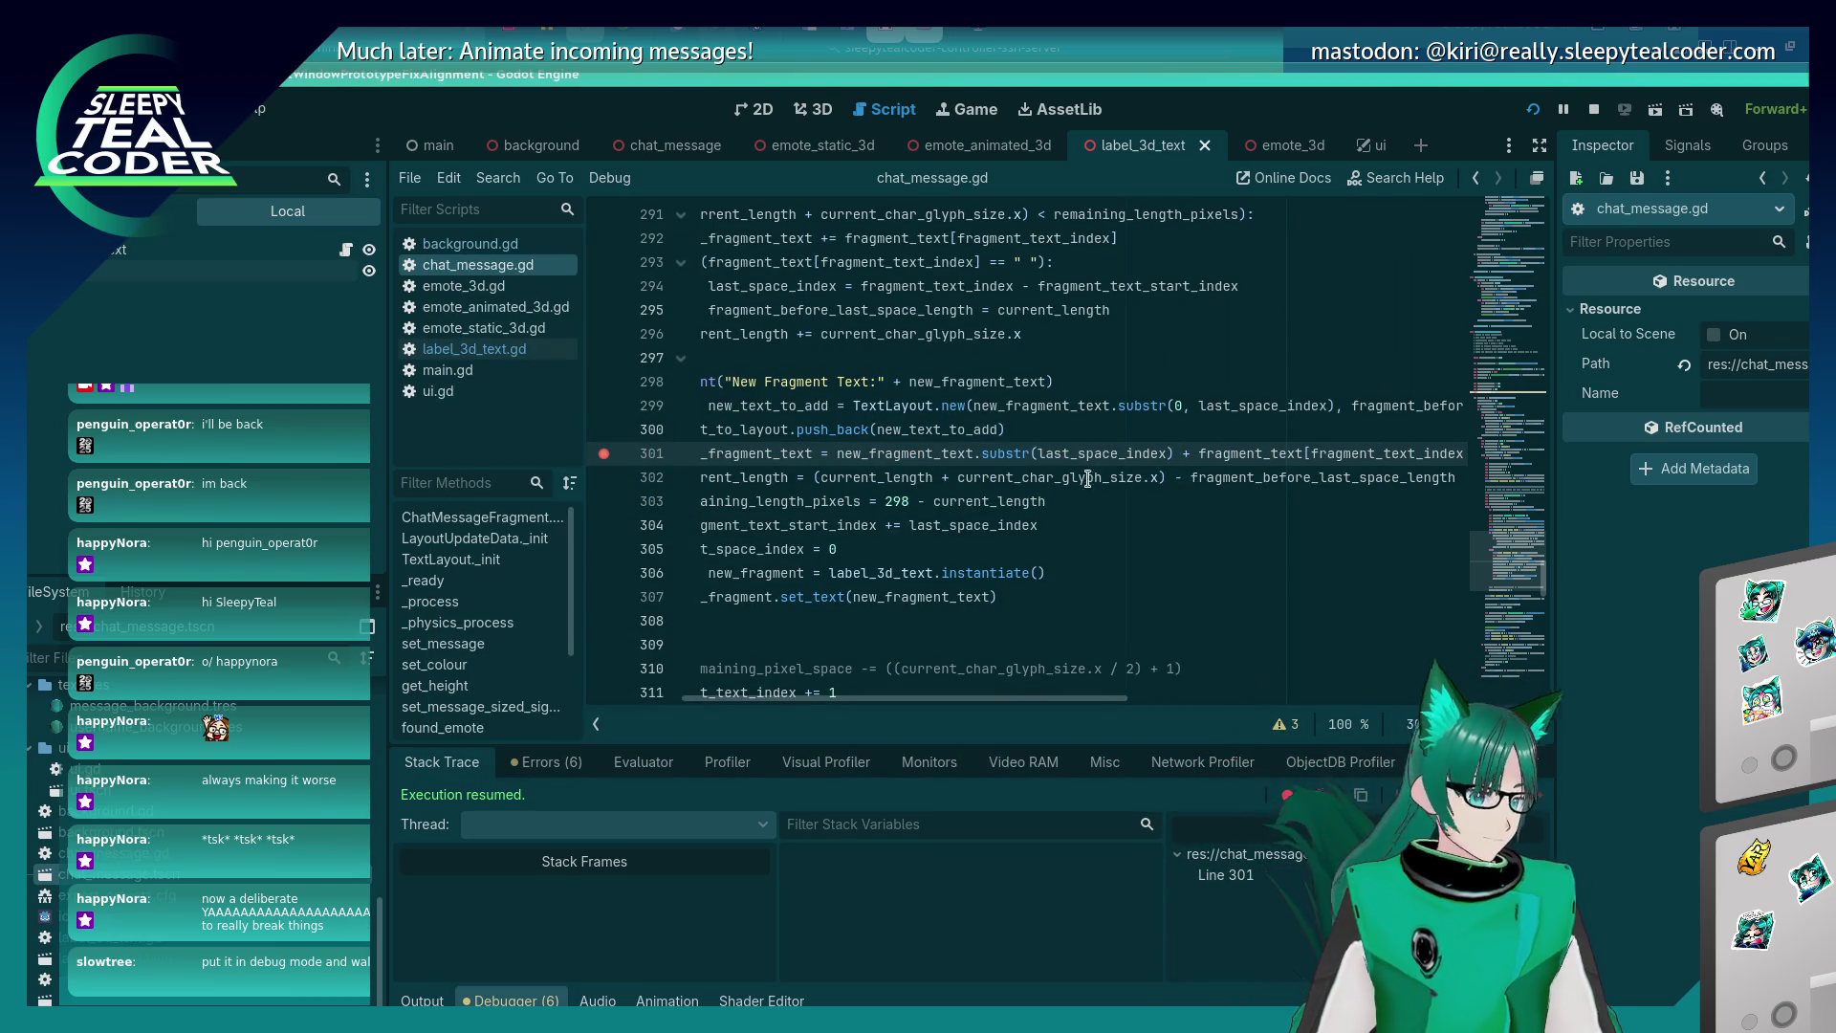
left_click_drag(977, 701, 921, 705)
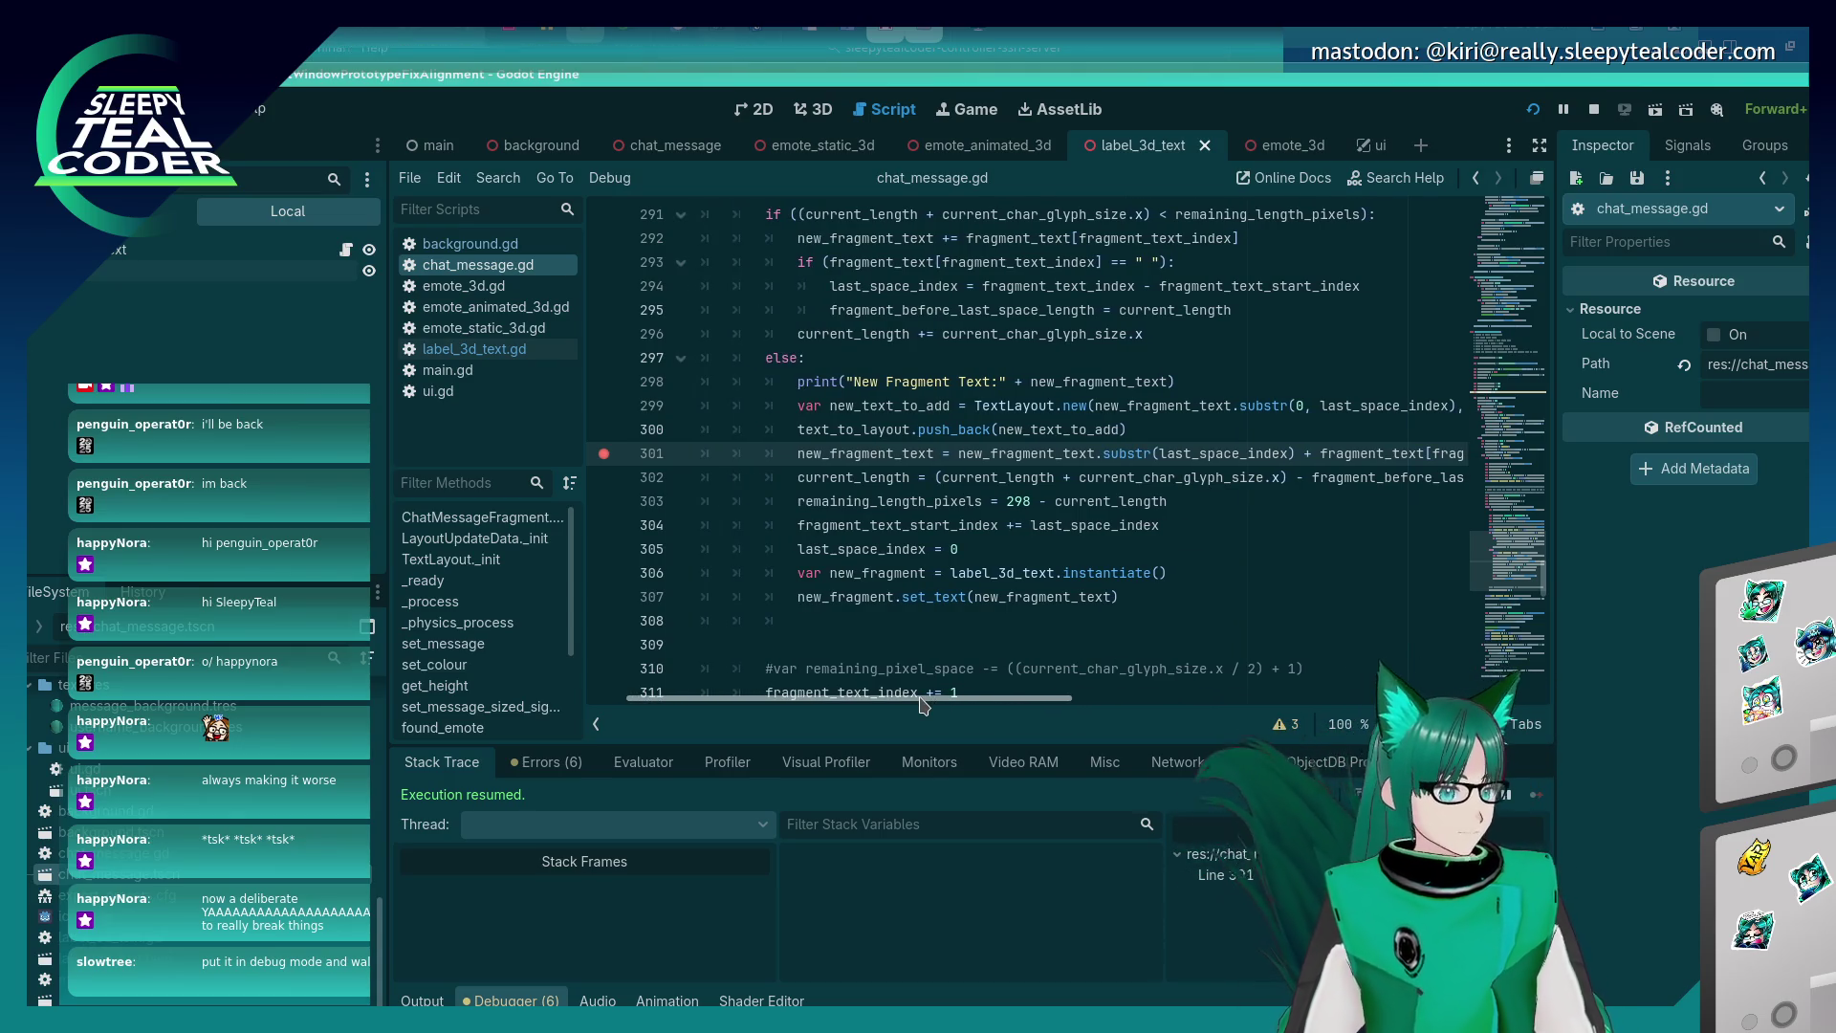
left_click_drag(923, 706, 956, 704)
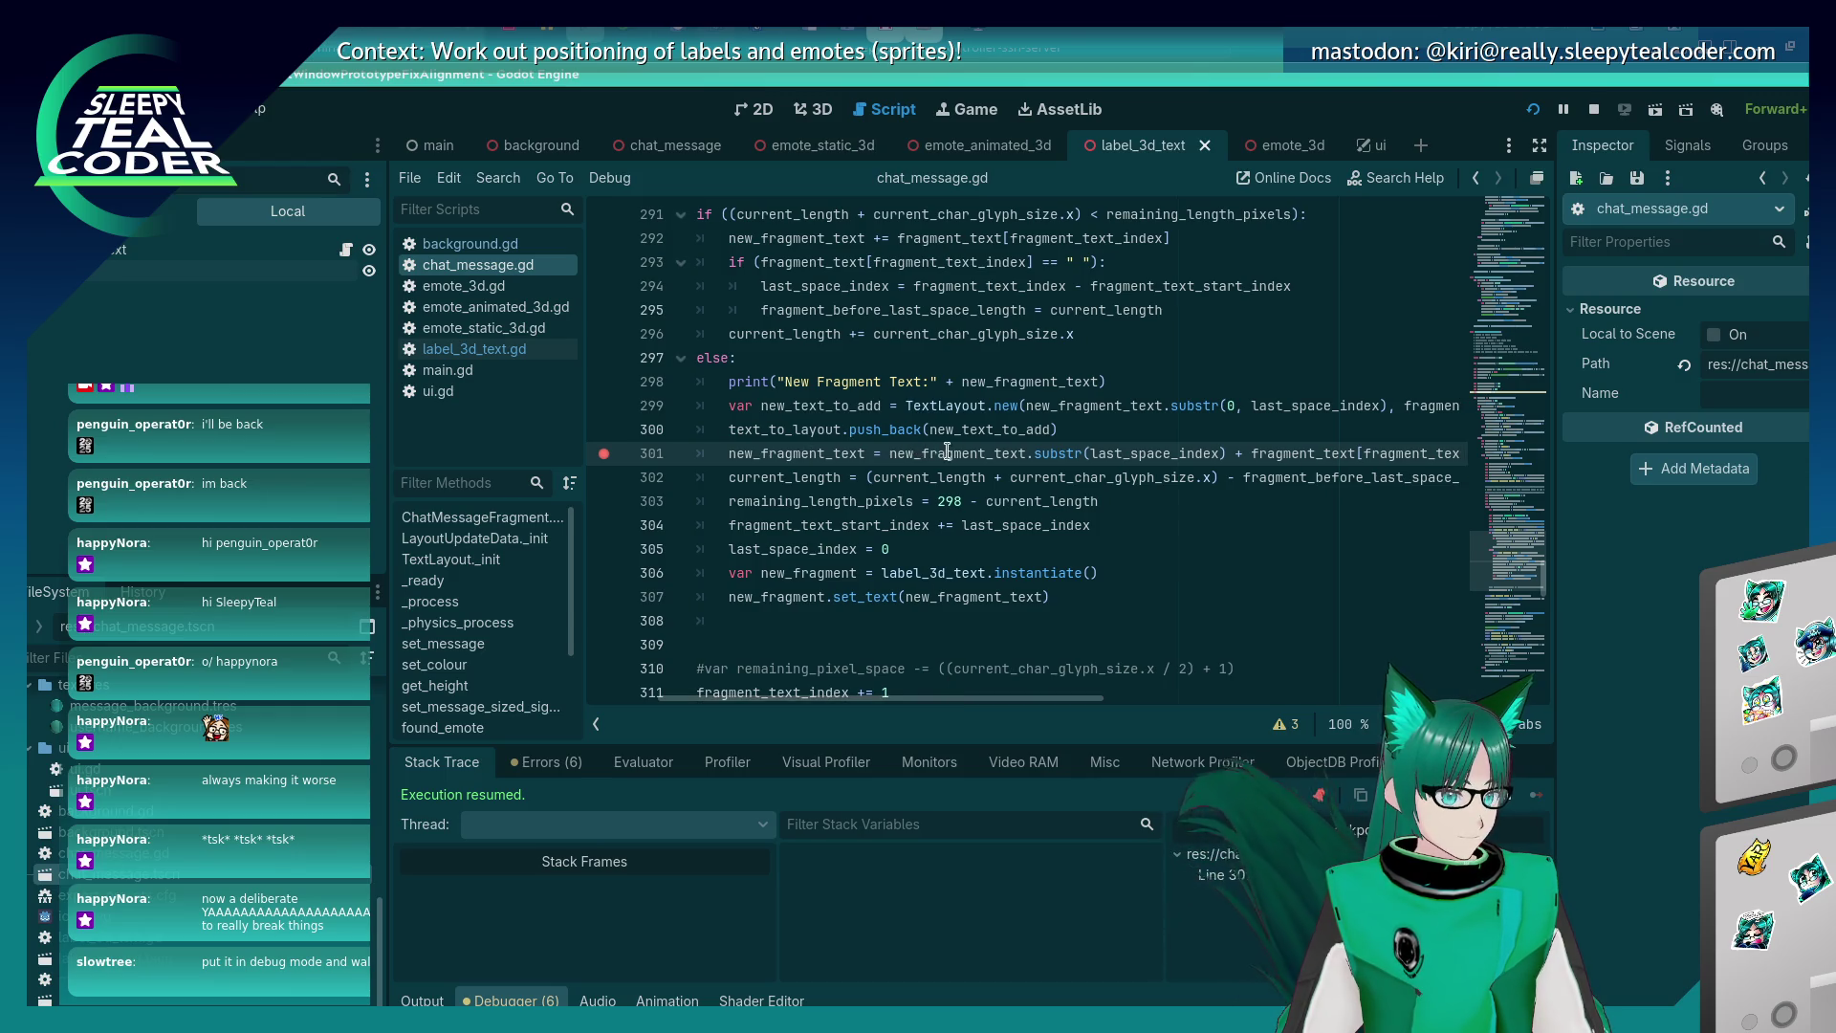
left_click(982, 477)
Subtract 1 from current_length on line 302 and save the script.
type("-1")
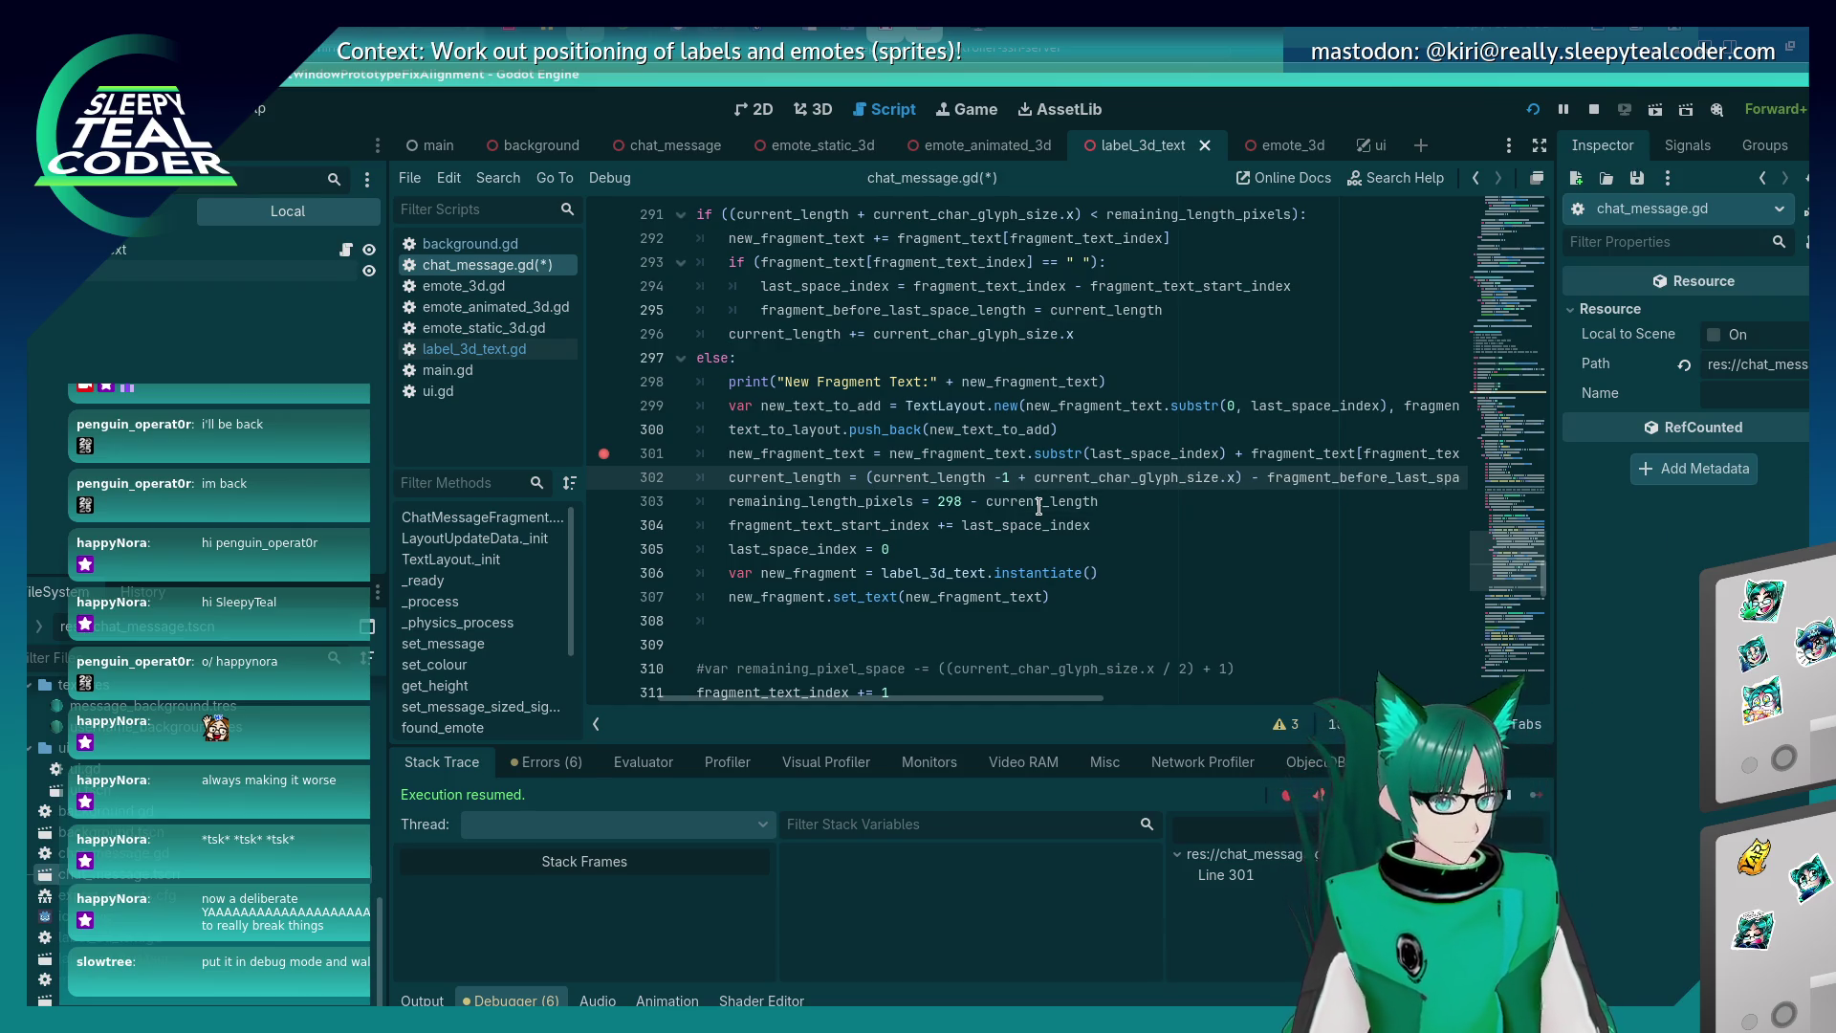
key("Left")
key("ctrl+s")
Add '(' and '+ 1' to the substr start index on line 301 and save.
left_click(1087, 453)
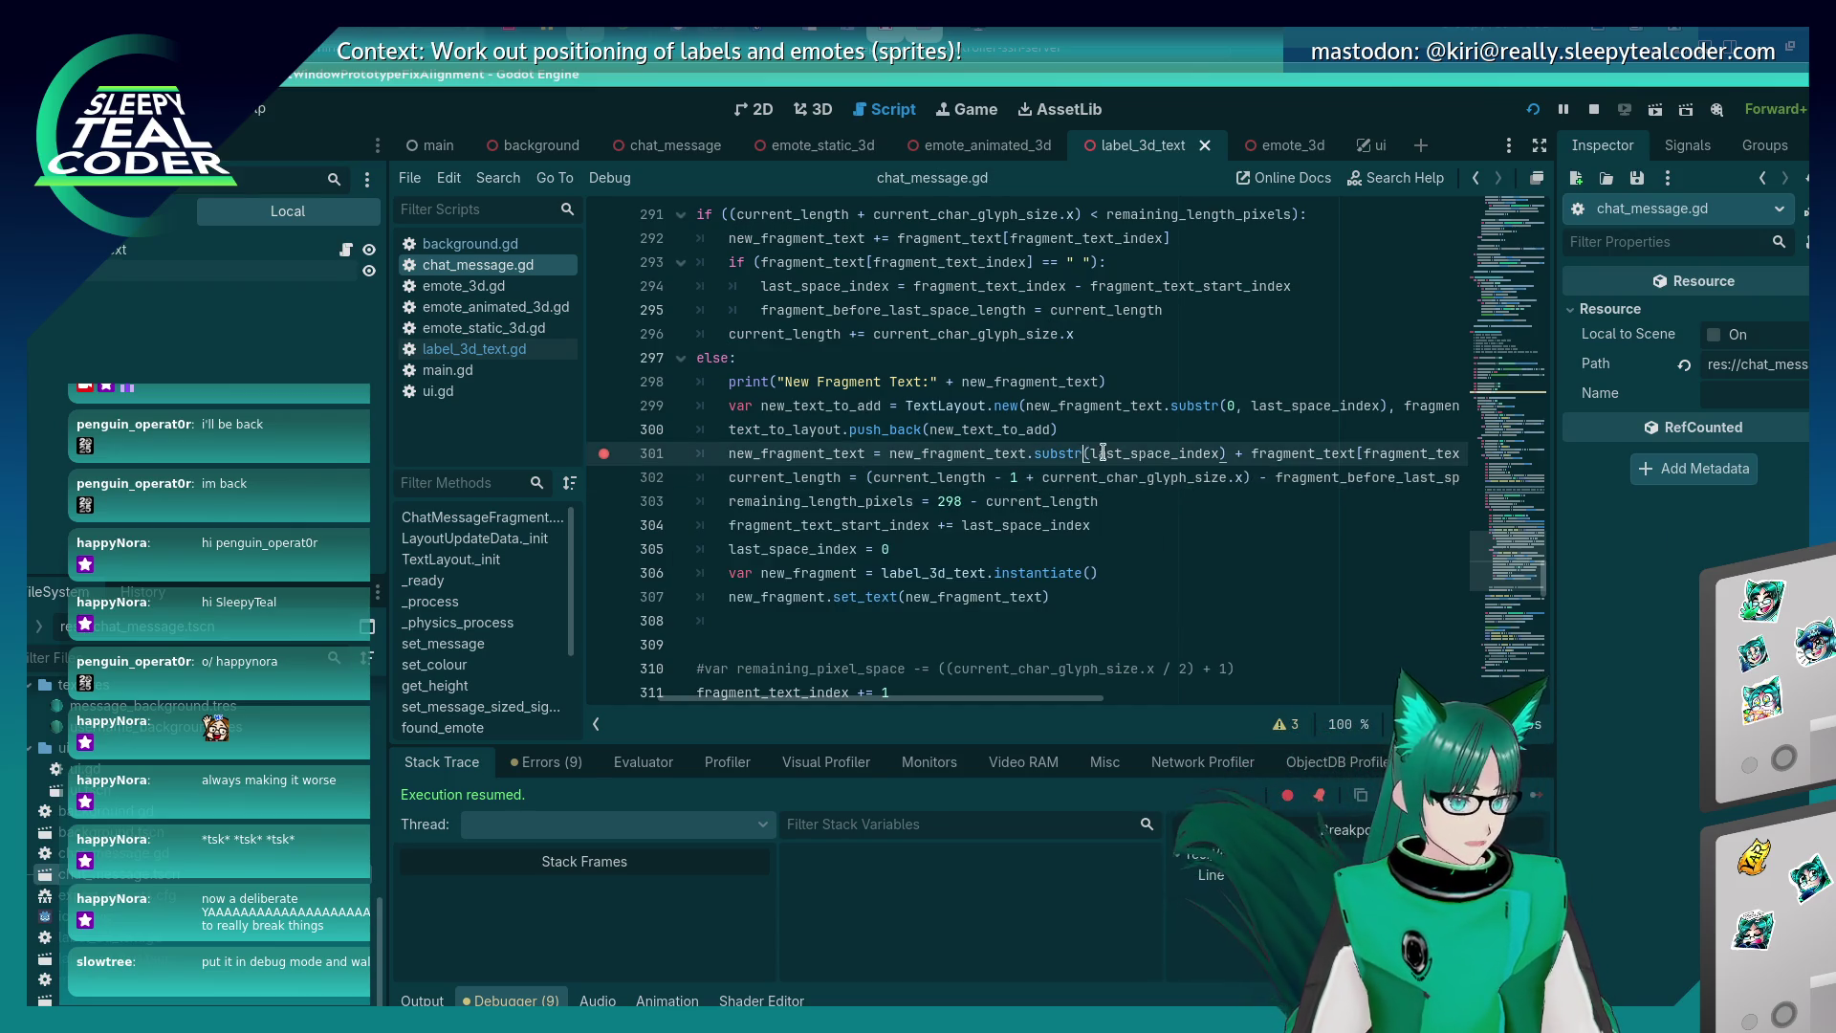
type("(")
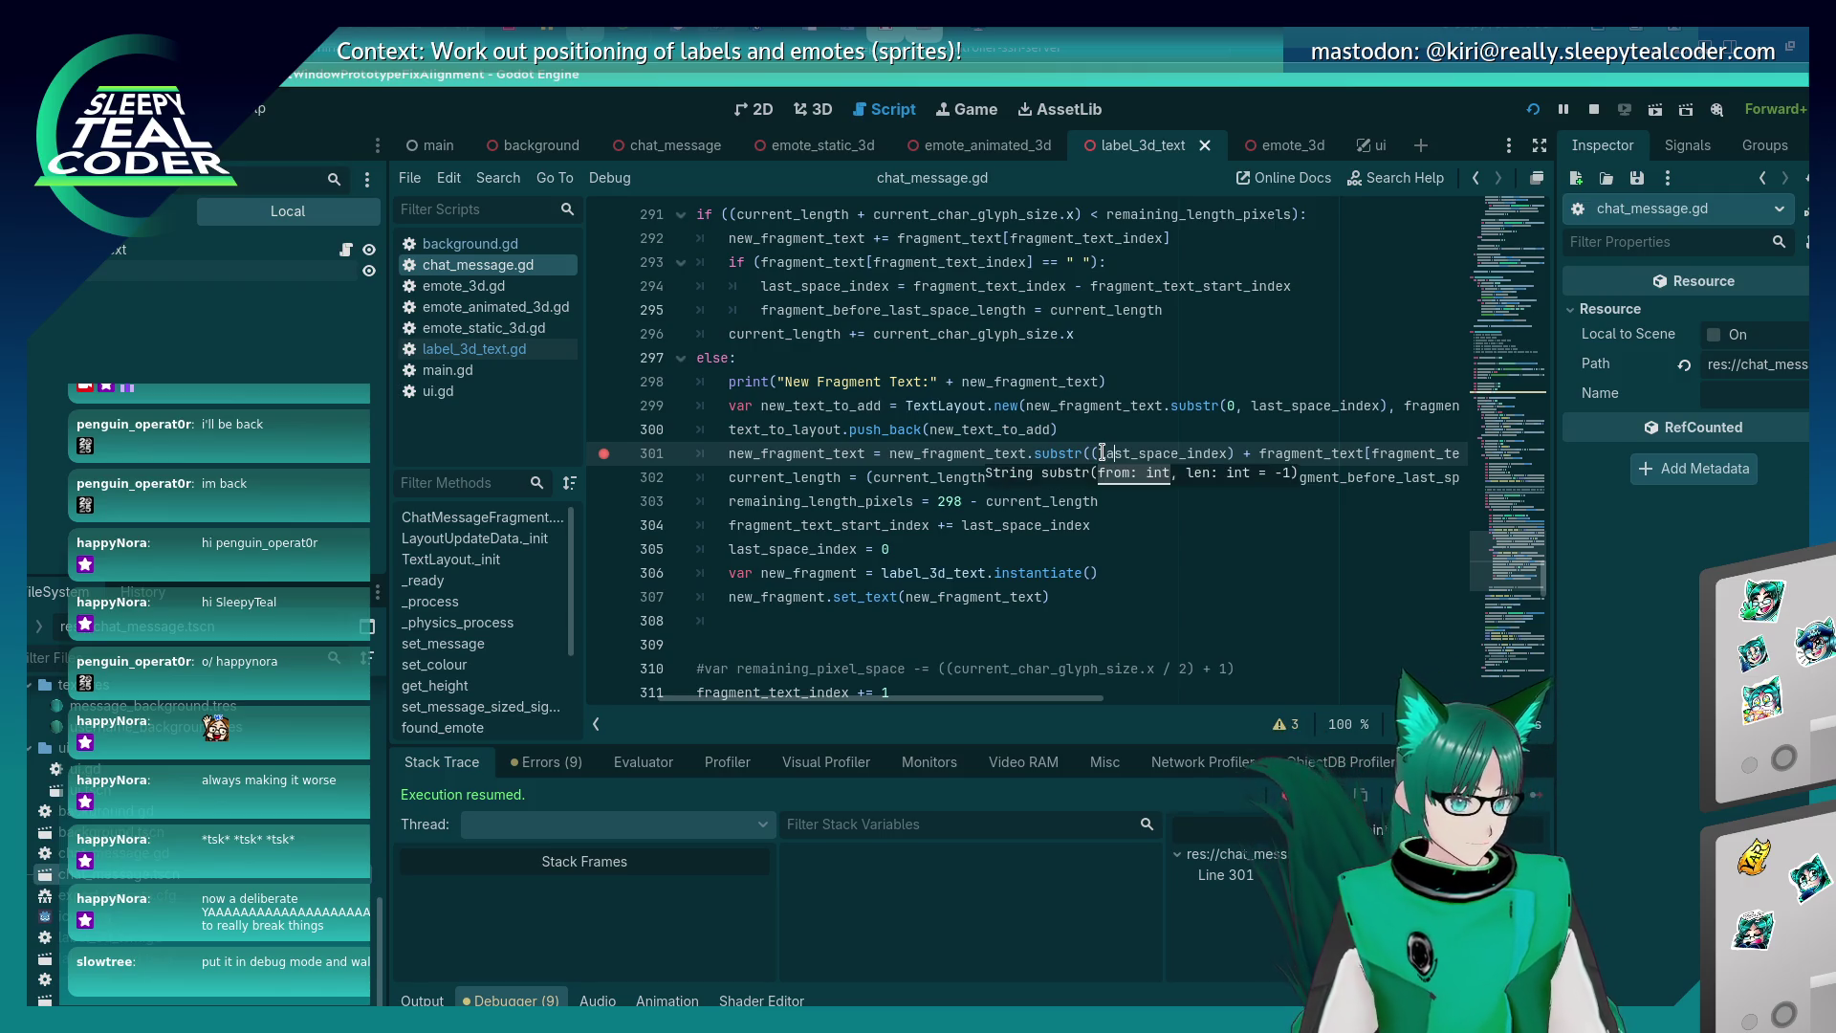
key("ctrl+Right")
type("+ 1")
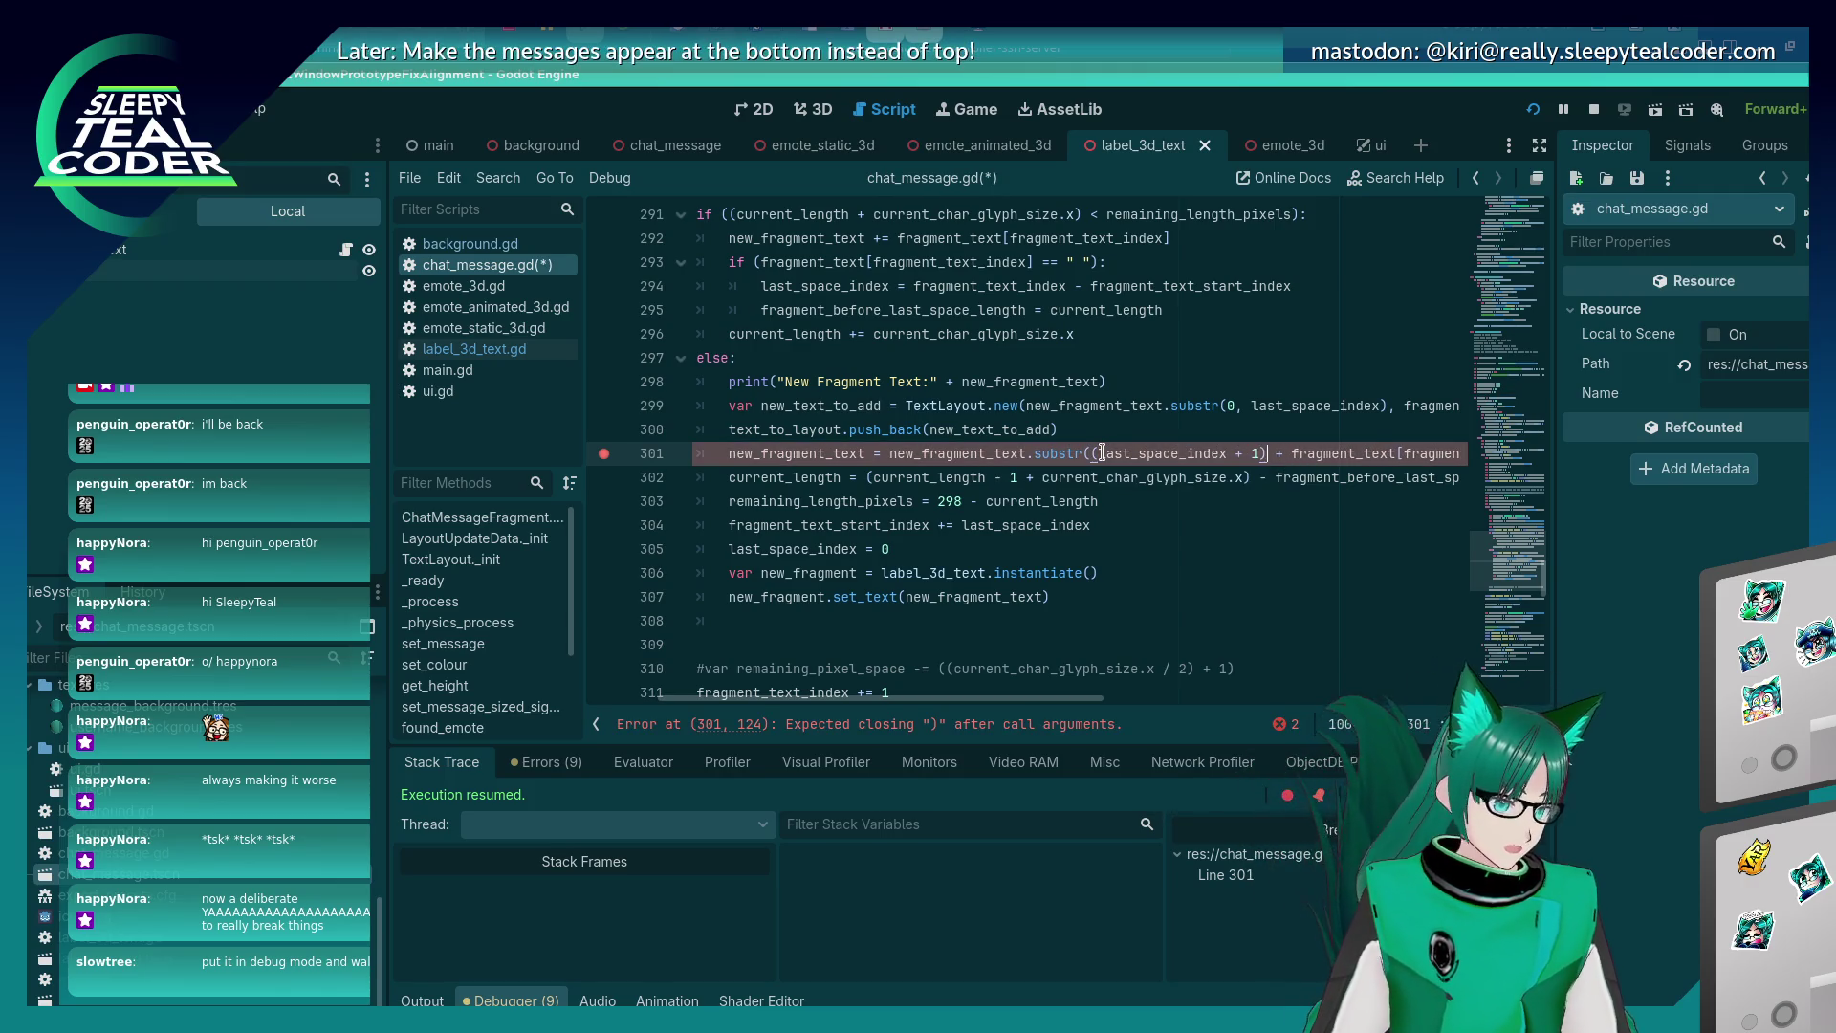
key("ctrl+s")
type(")")
Run the scene, post the test message, and resume past the breakpoint.
key("F5")
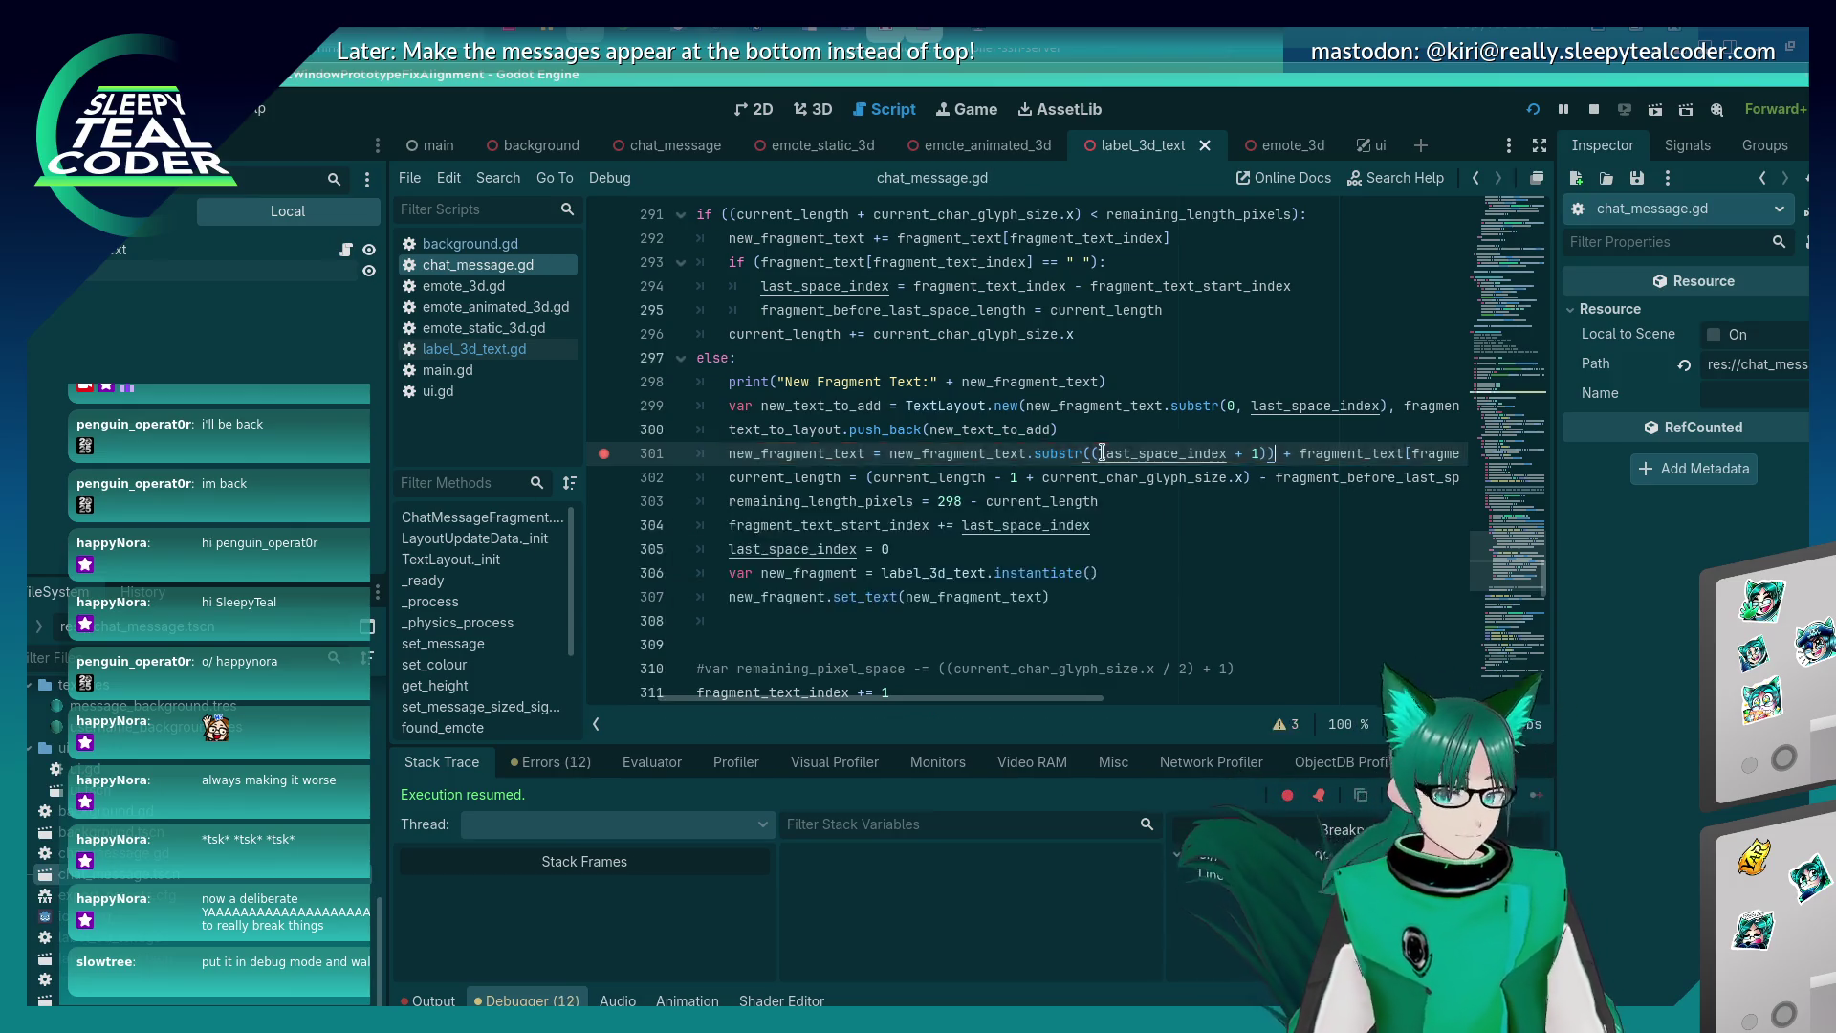
left_click(1124, 284)
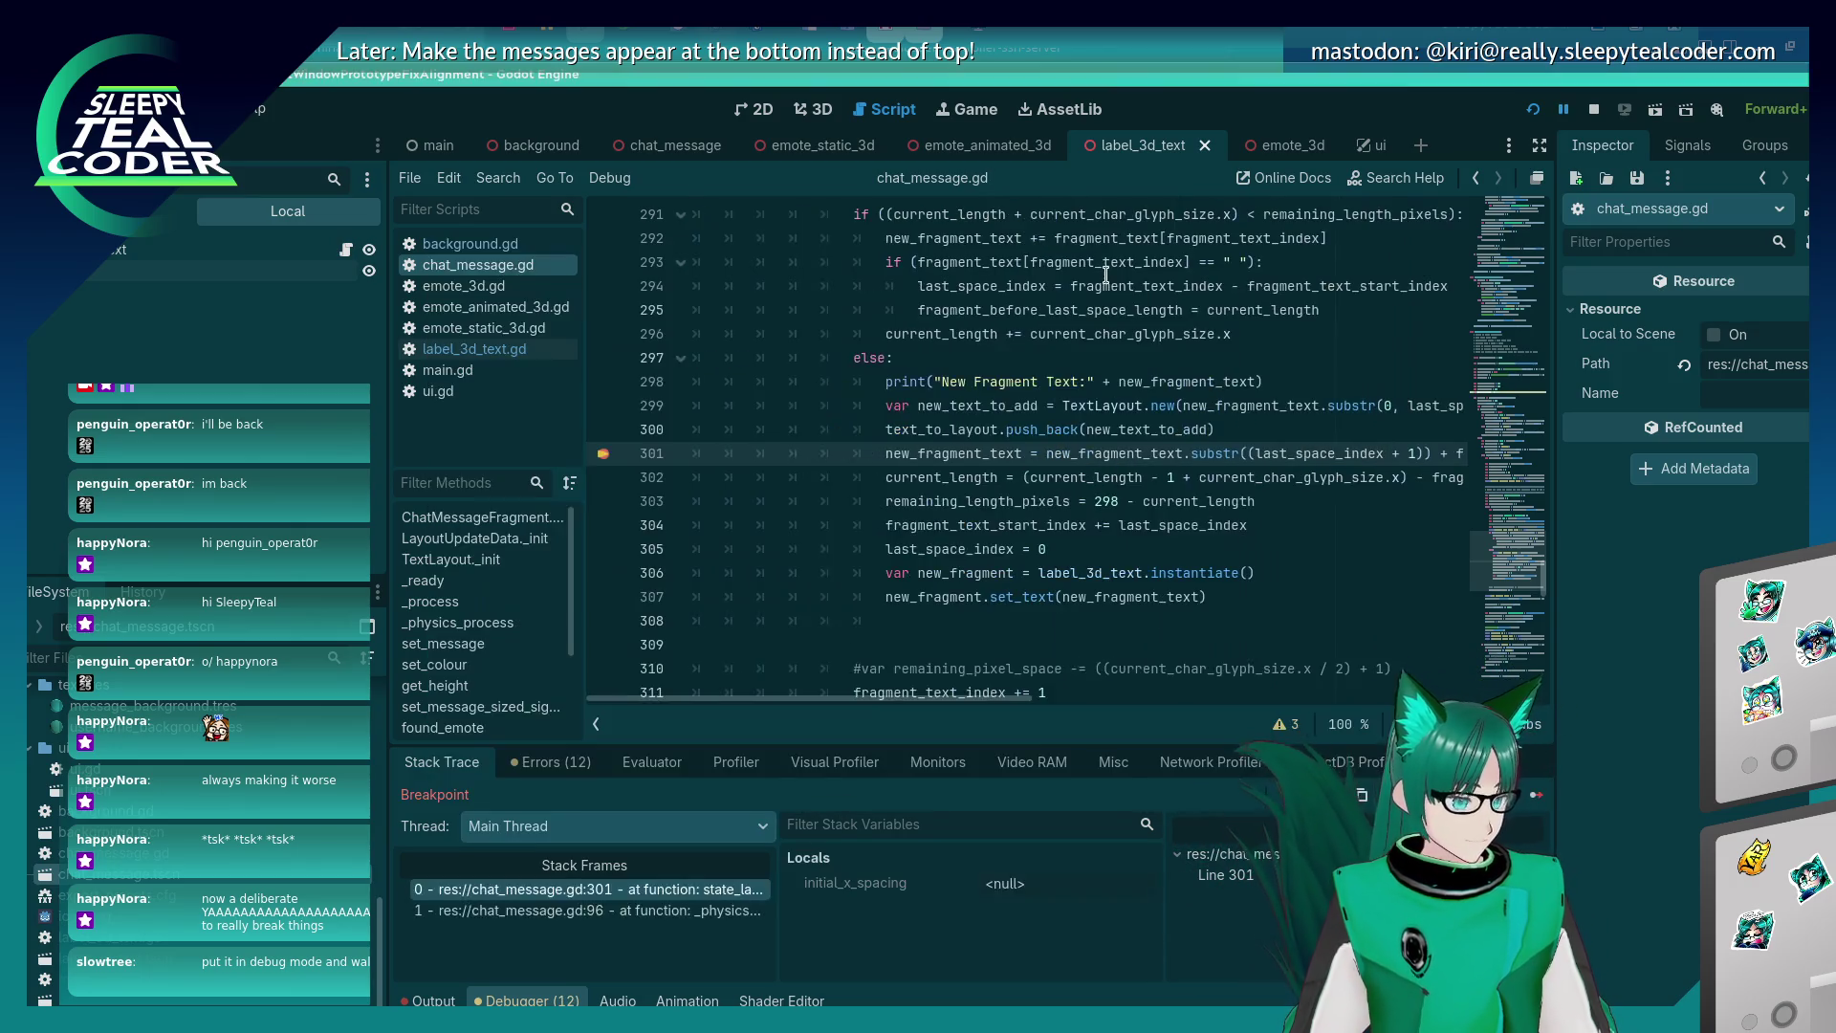
left_click(1535, 800)
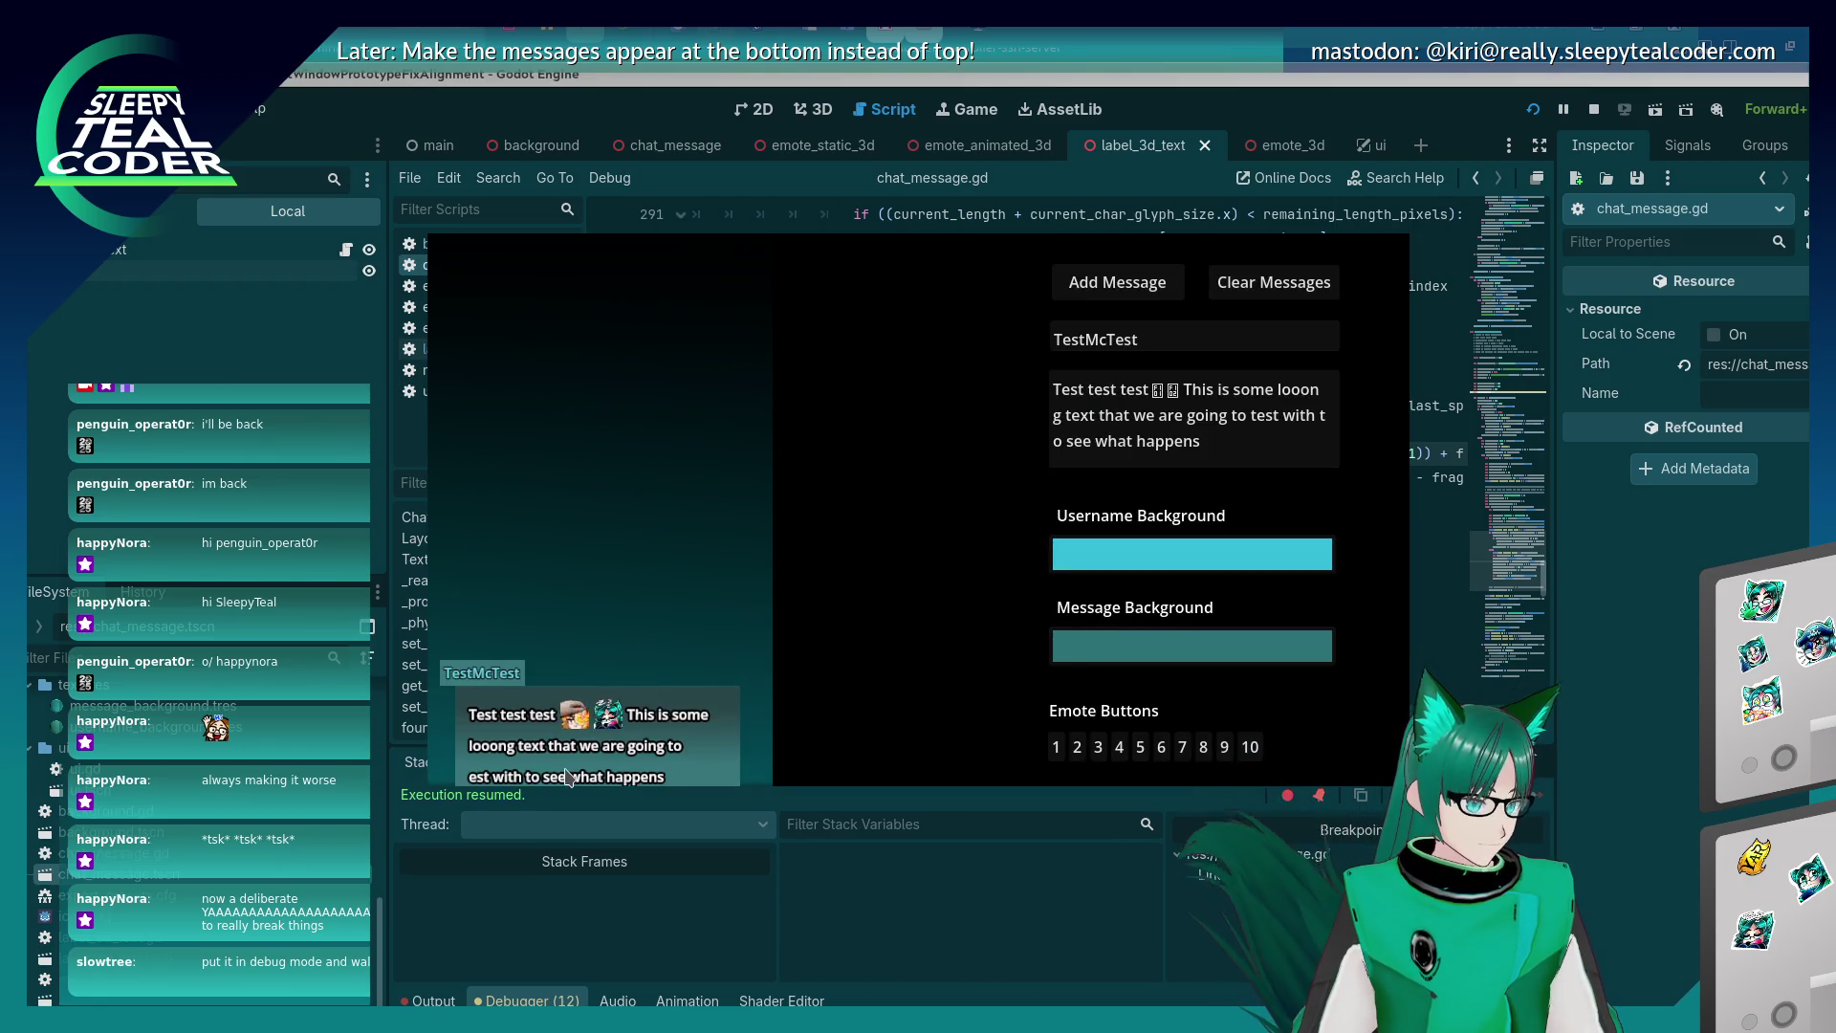
left_click(1608, 691)
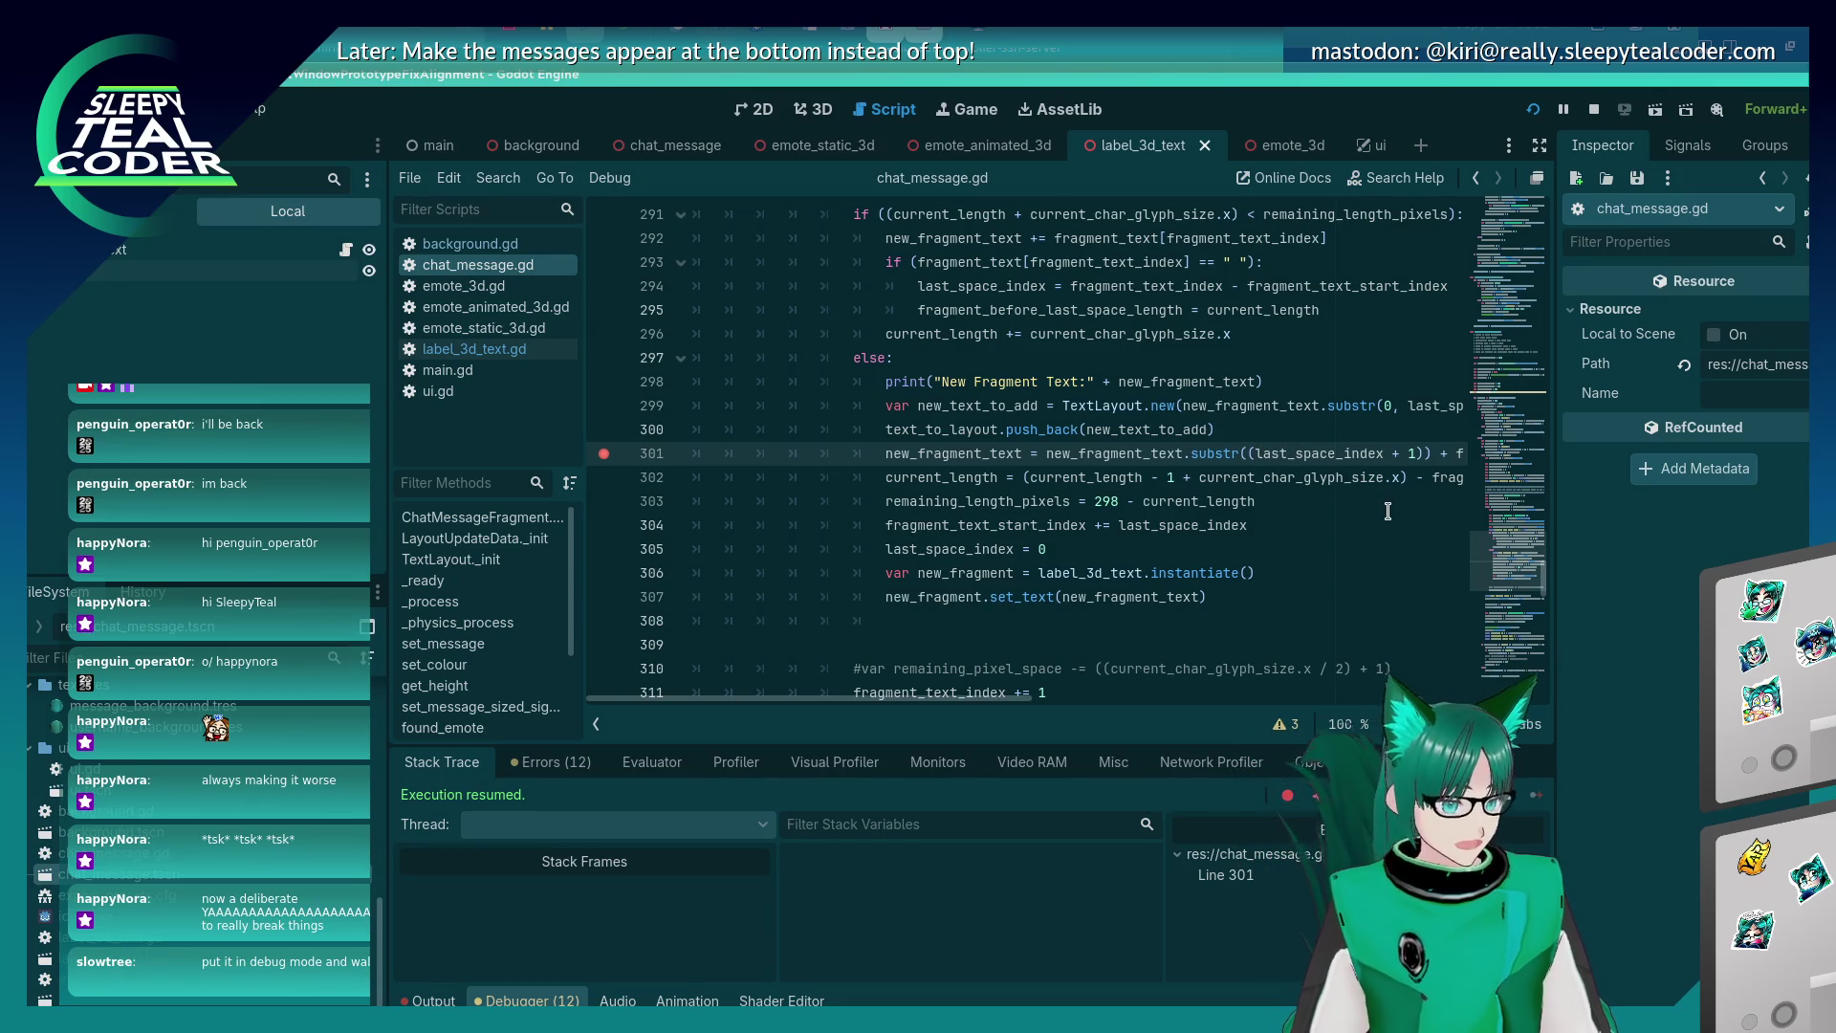
Undo the line 301 '+ 1' change, resume execution, and clear the chat messages.
key("ctrl+z")
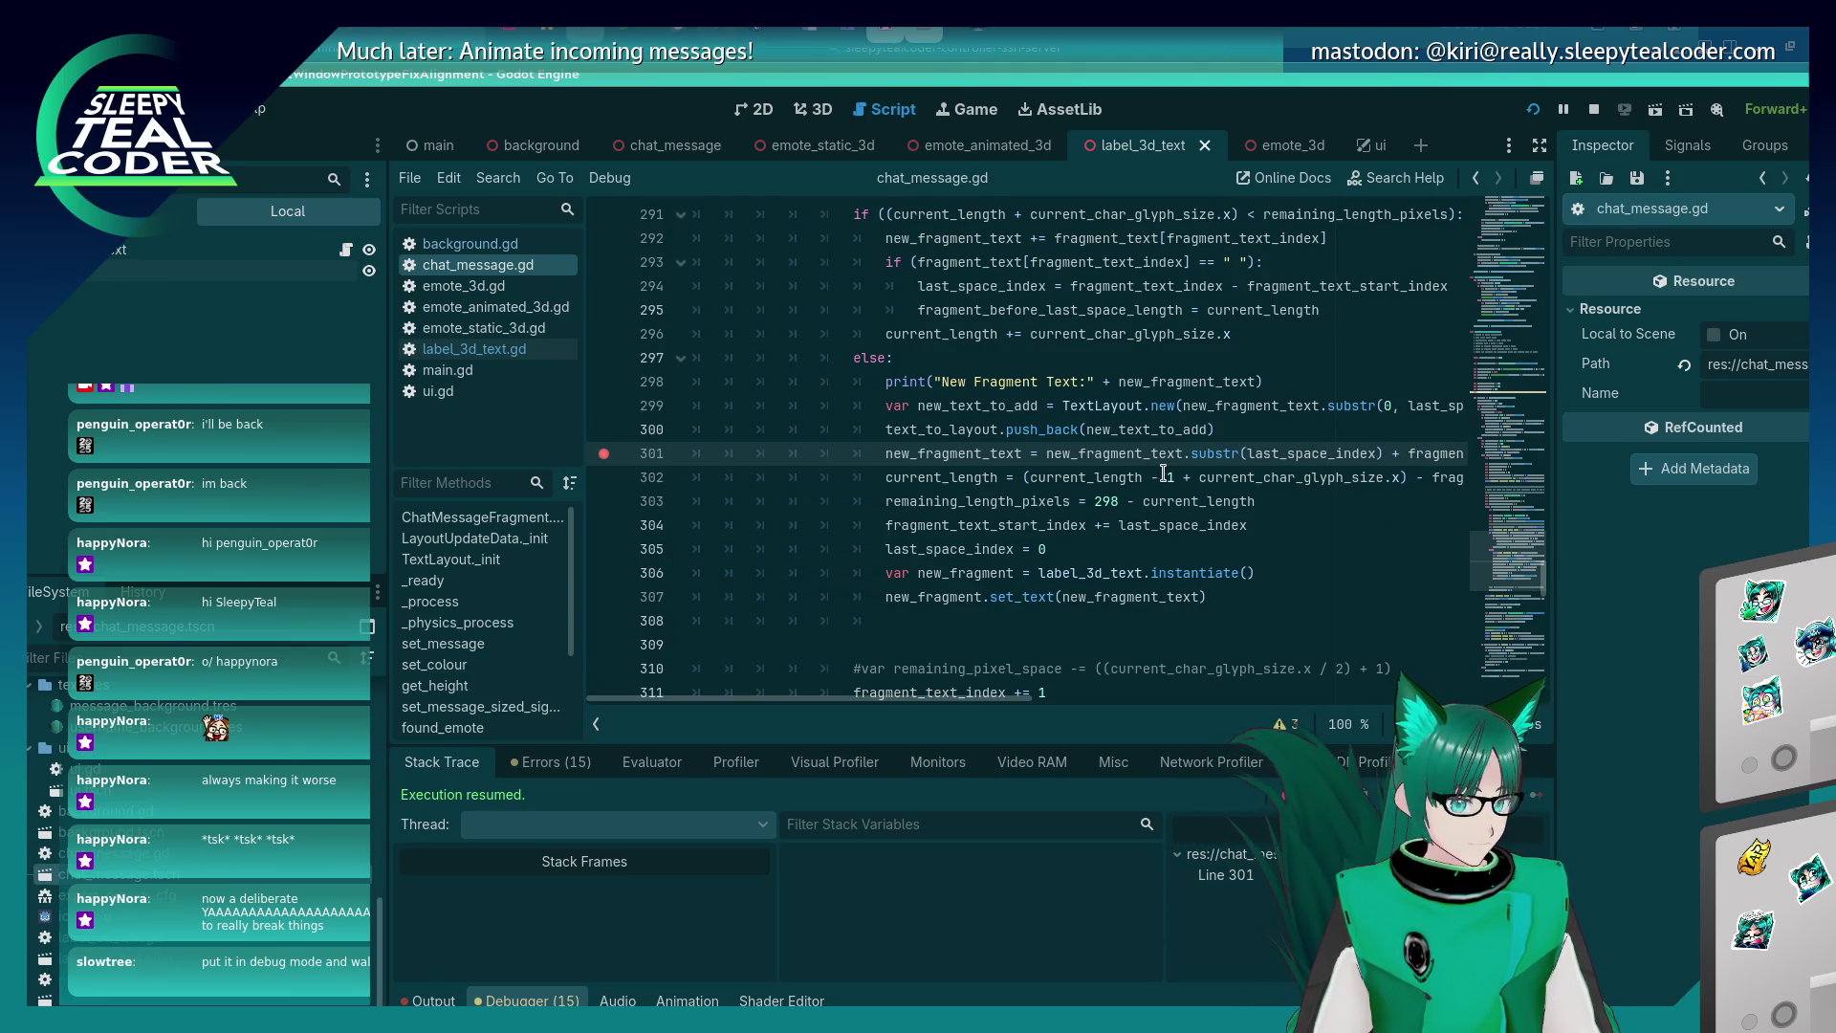
left_click(1539, 794)
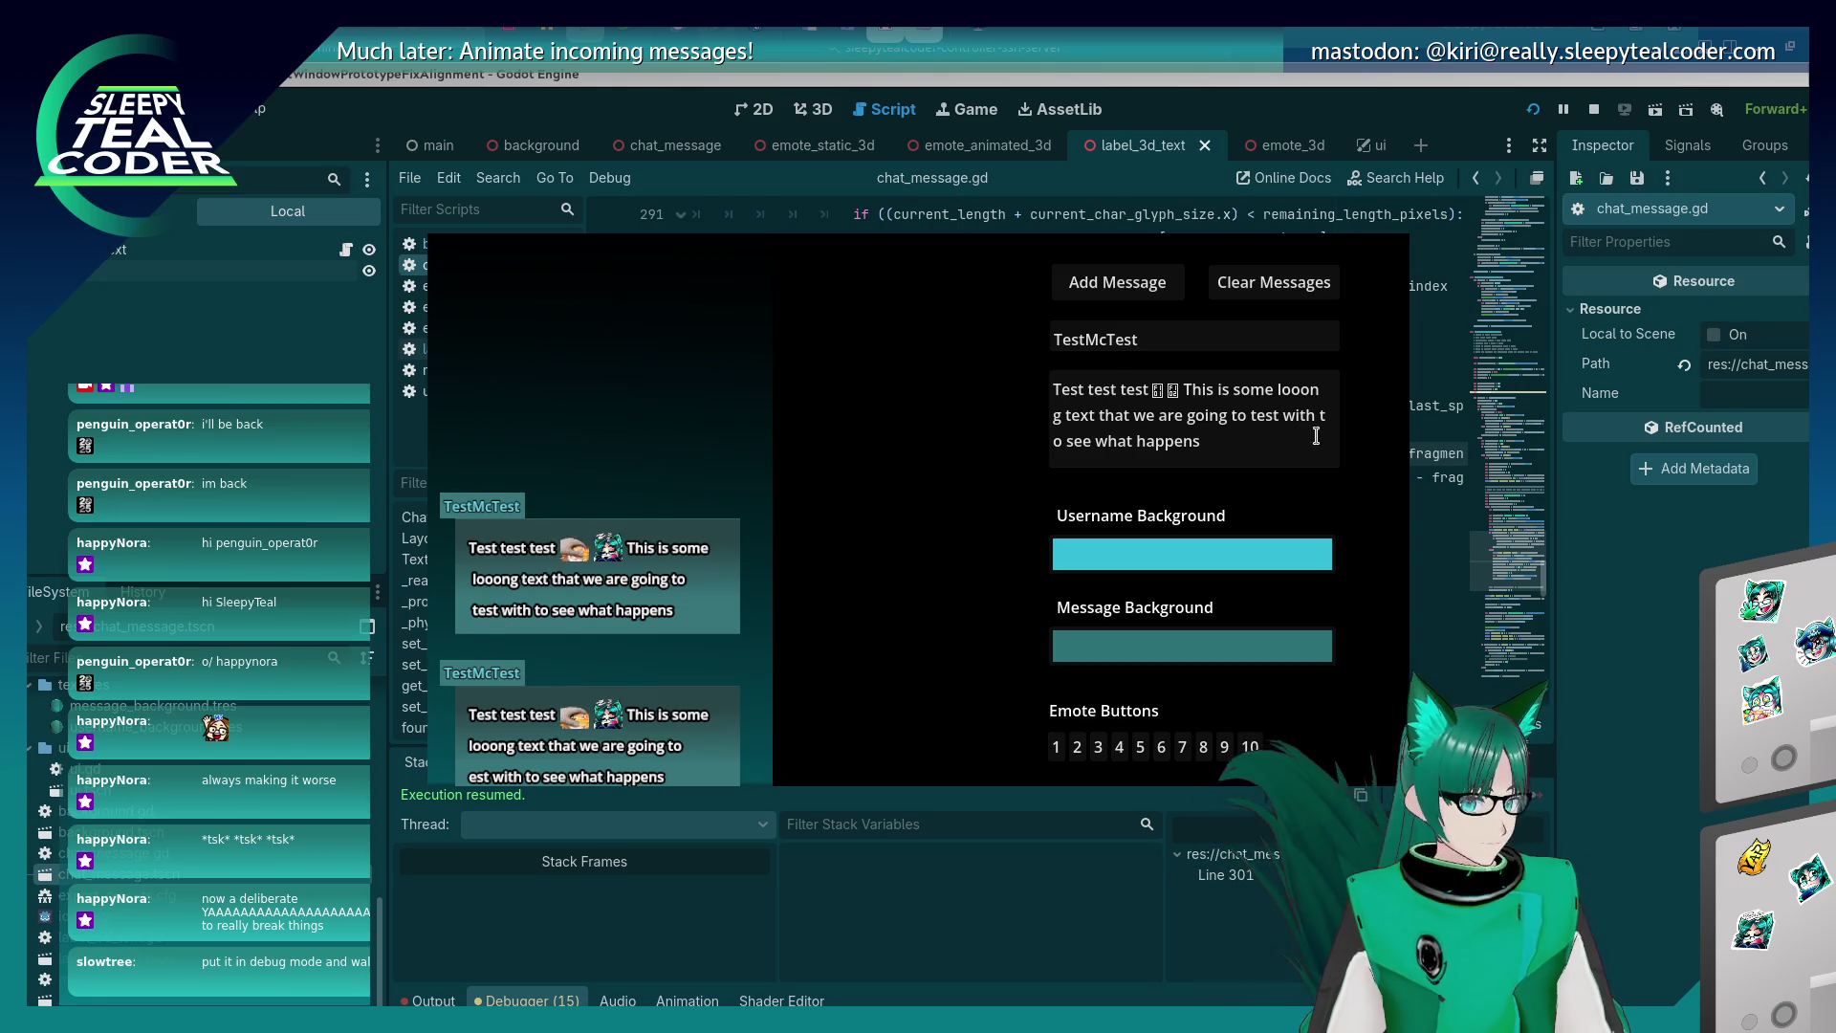
left_click(1274, 282)
Post a fresh test message and drop the +1 from the current length on line 302.
left_click(1117, 282)
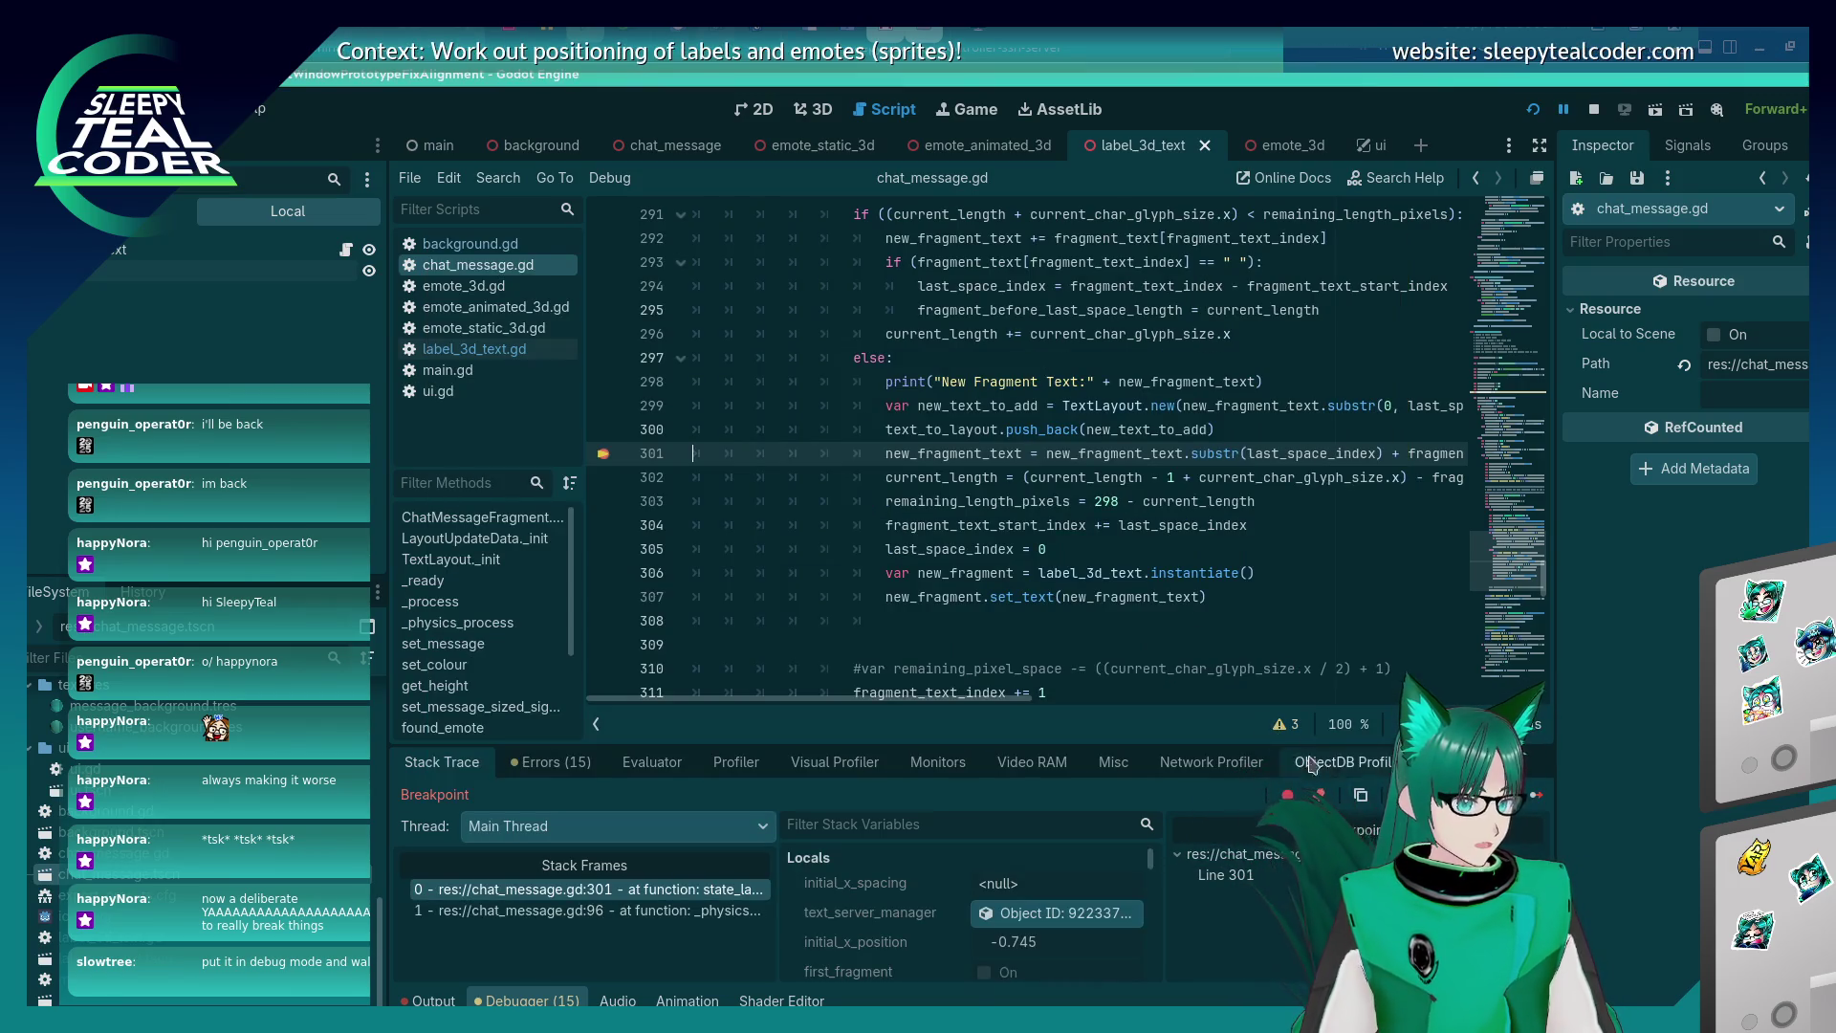
left_click(1181, 474)
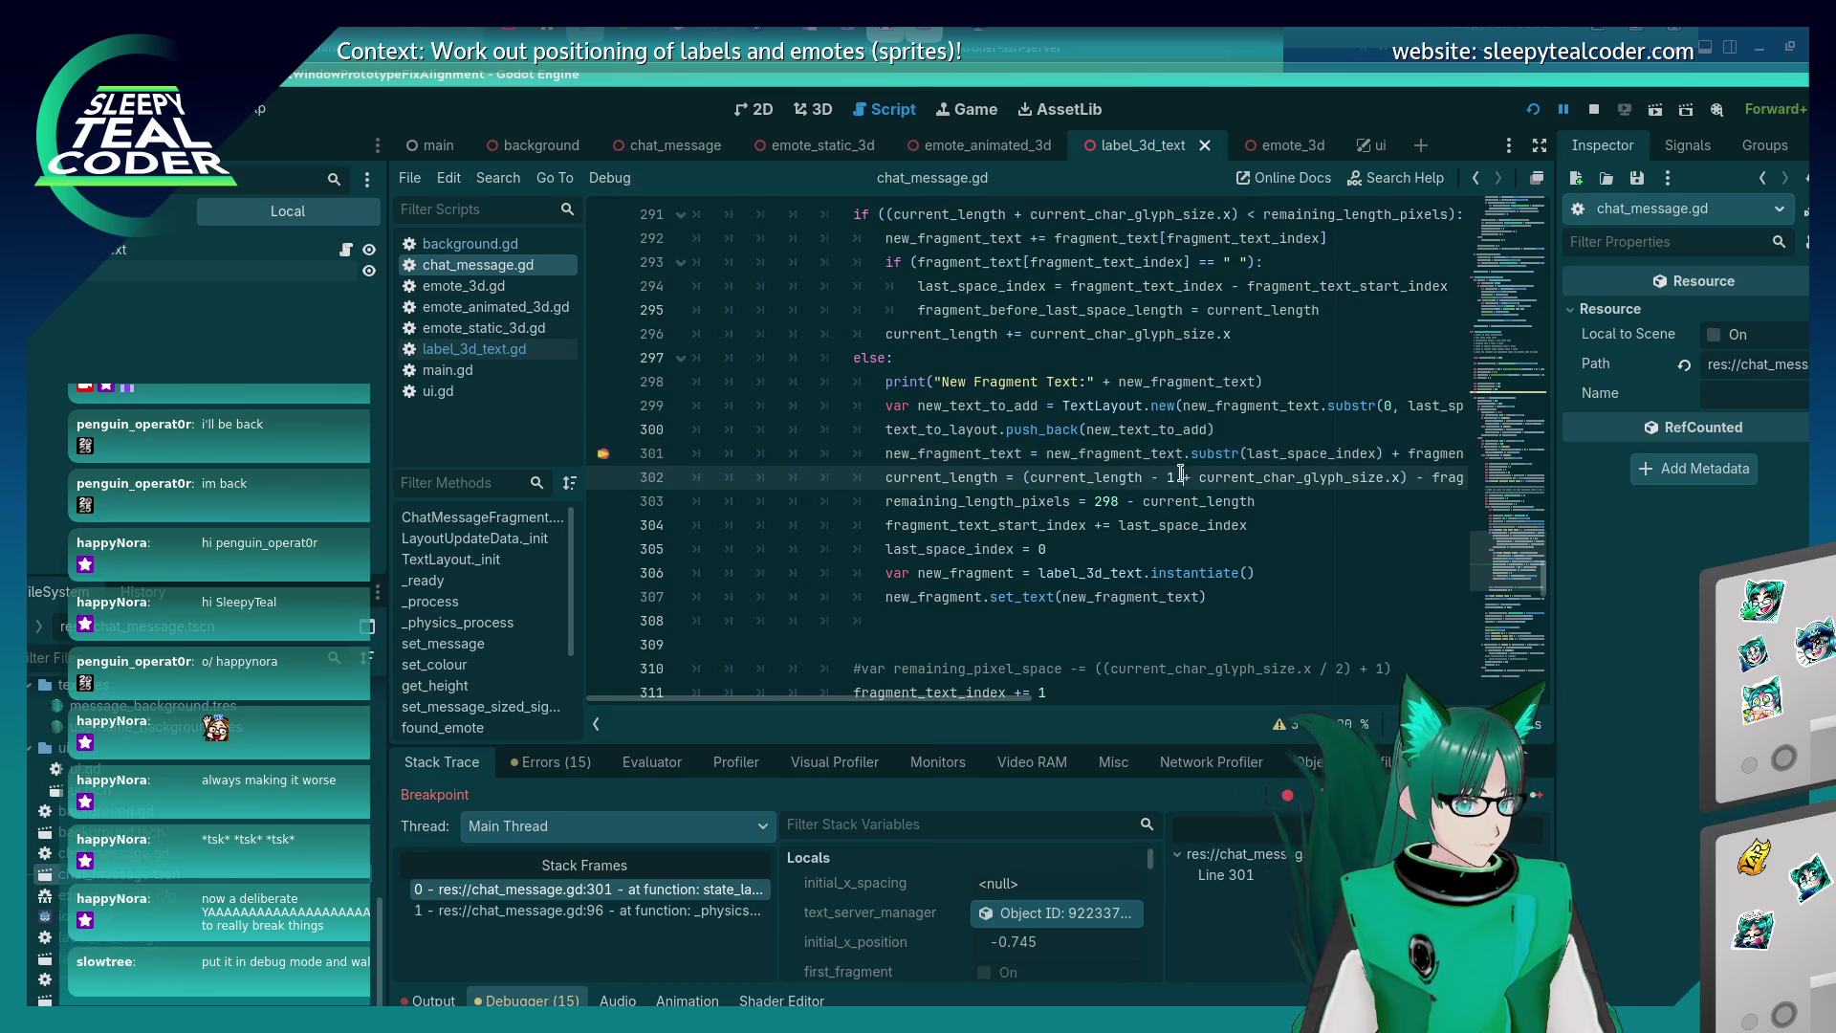
key("BackSpace")
type("+")
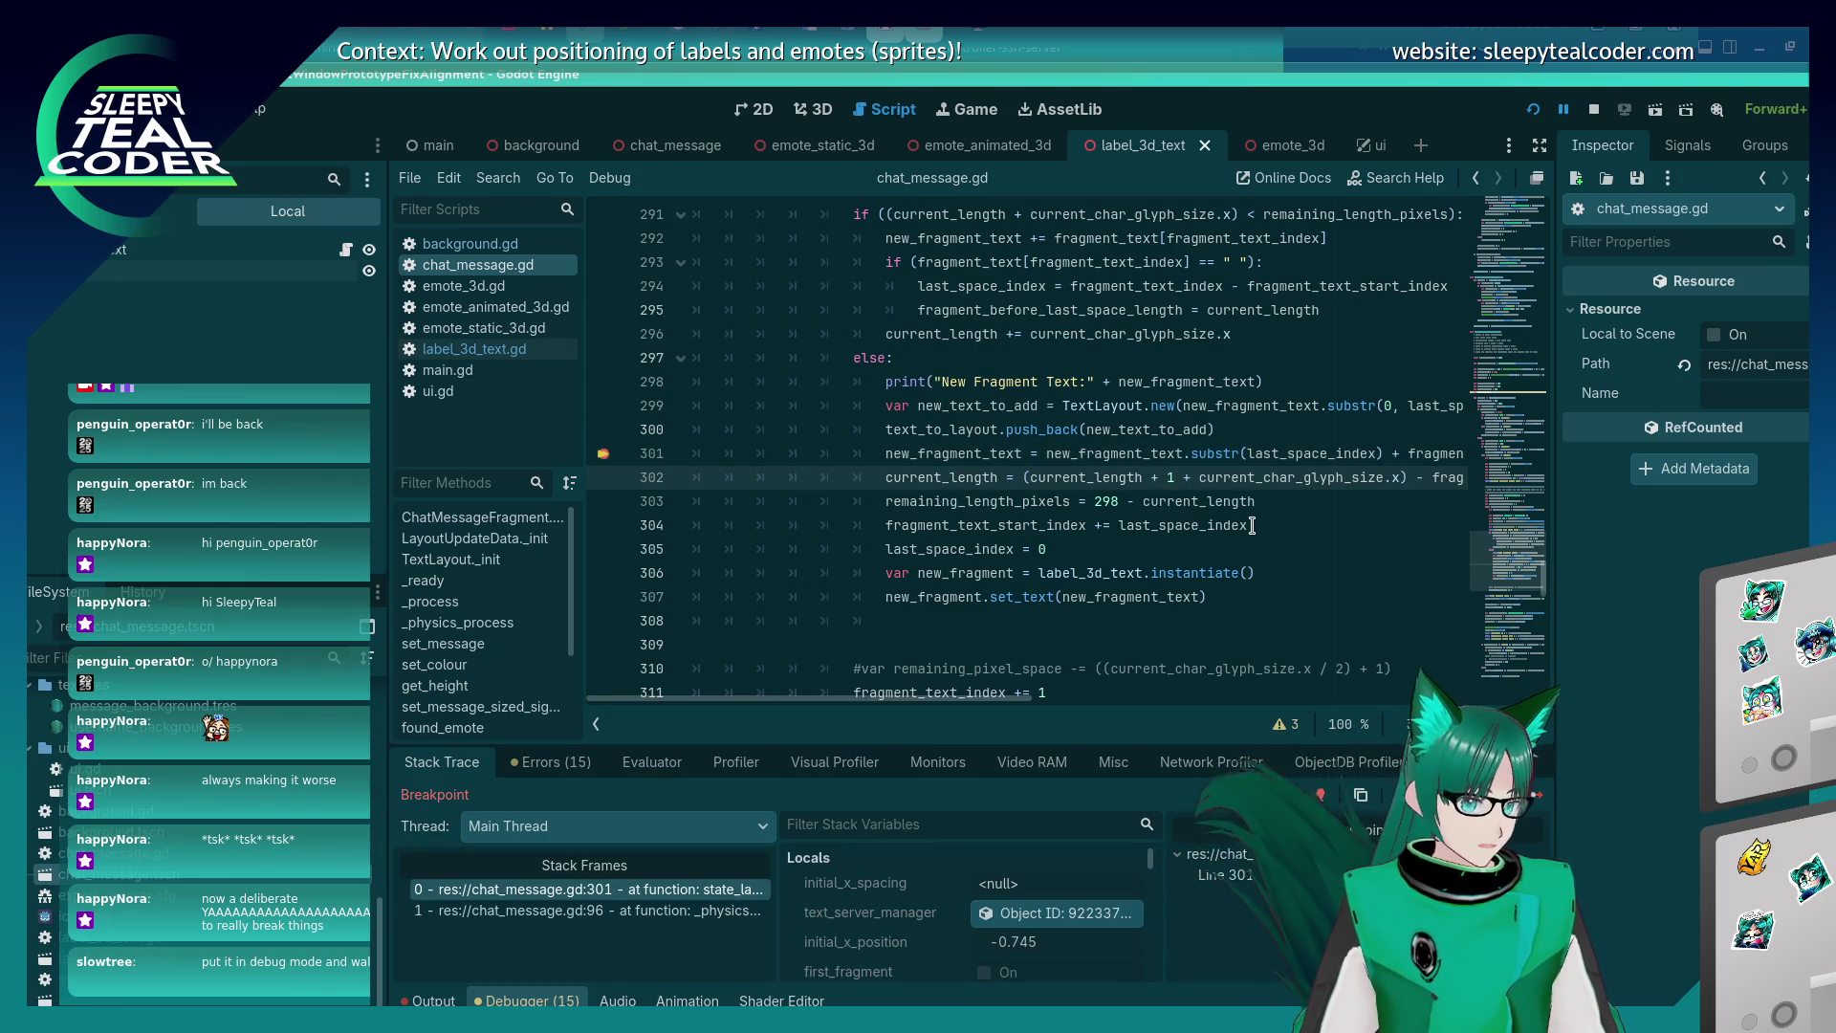
key("BackSpace")
key("BackSpace")
key("BackSpace")
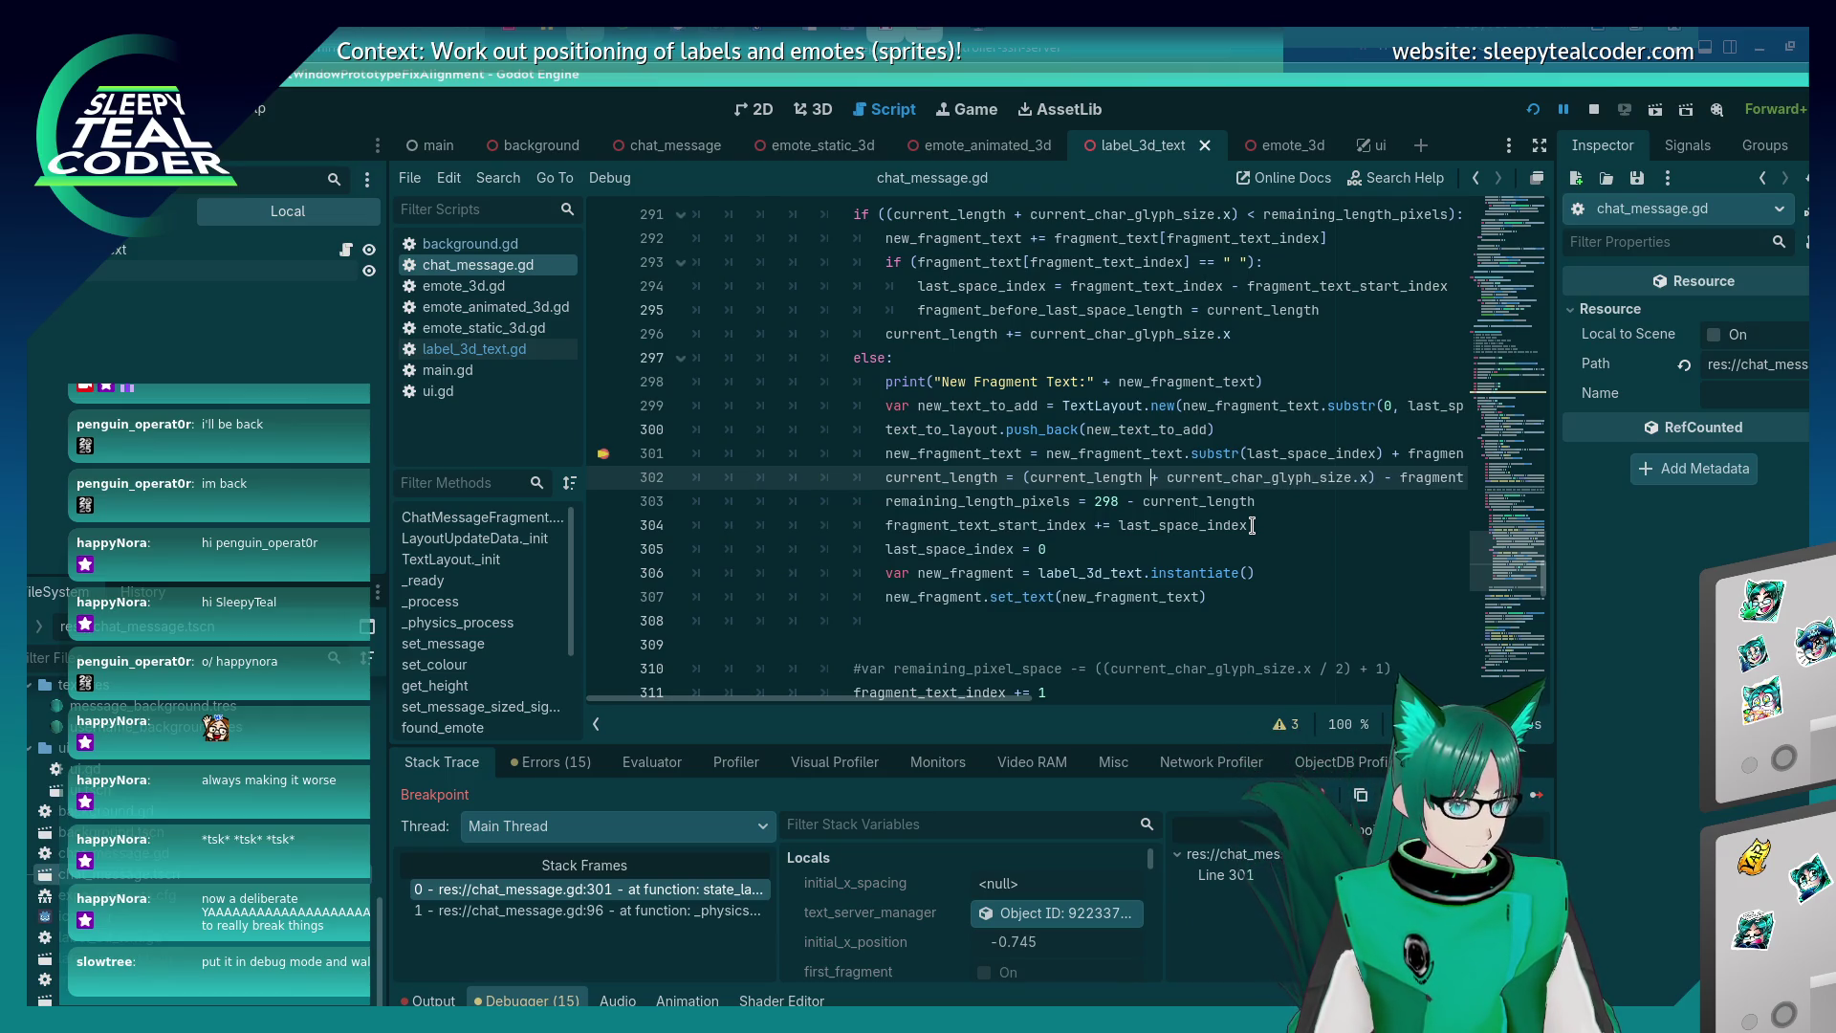
key("Down")
key("Down")
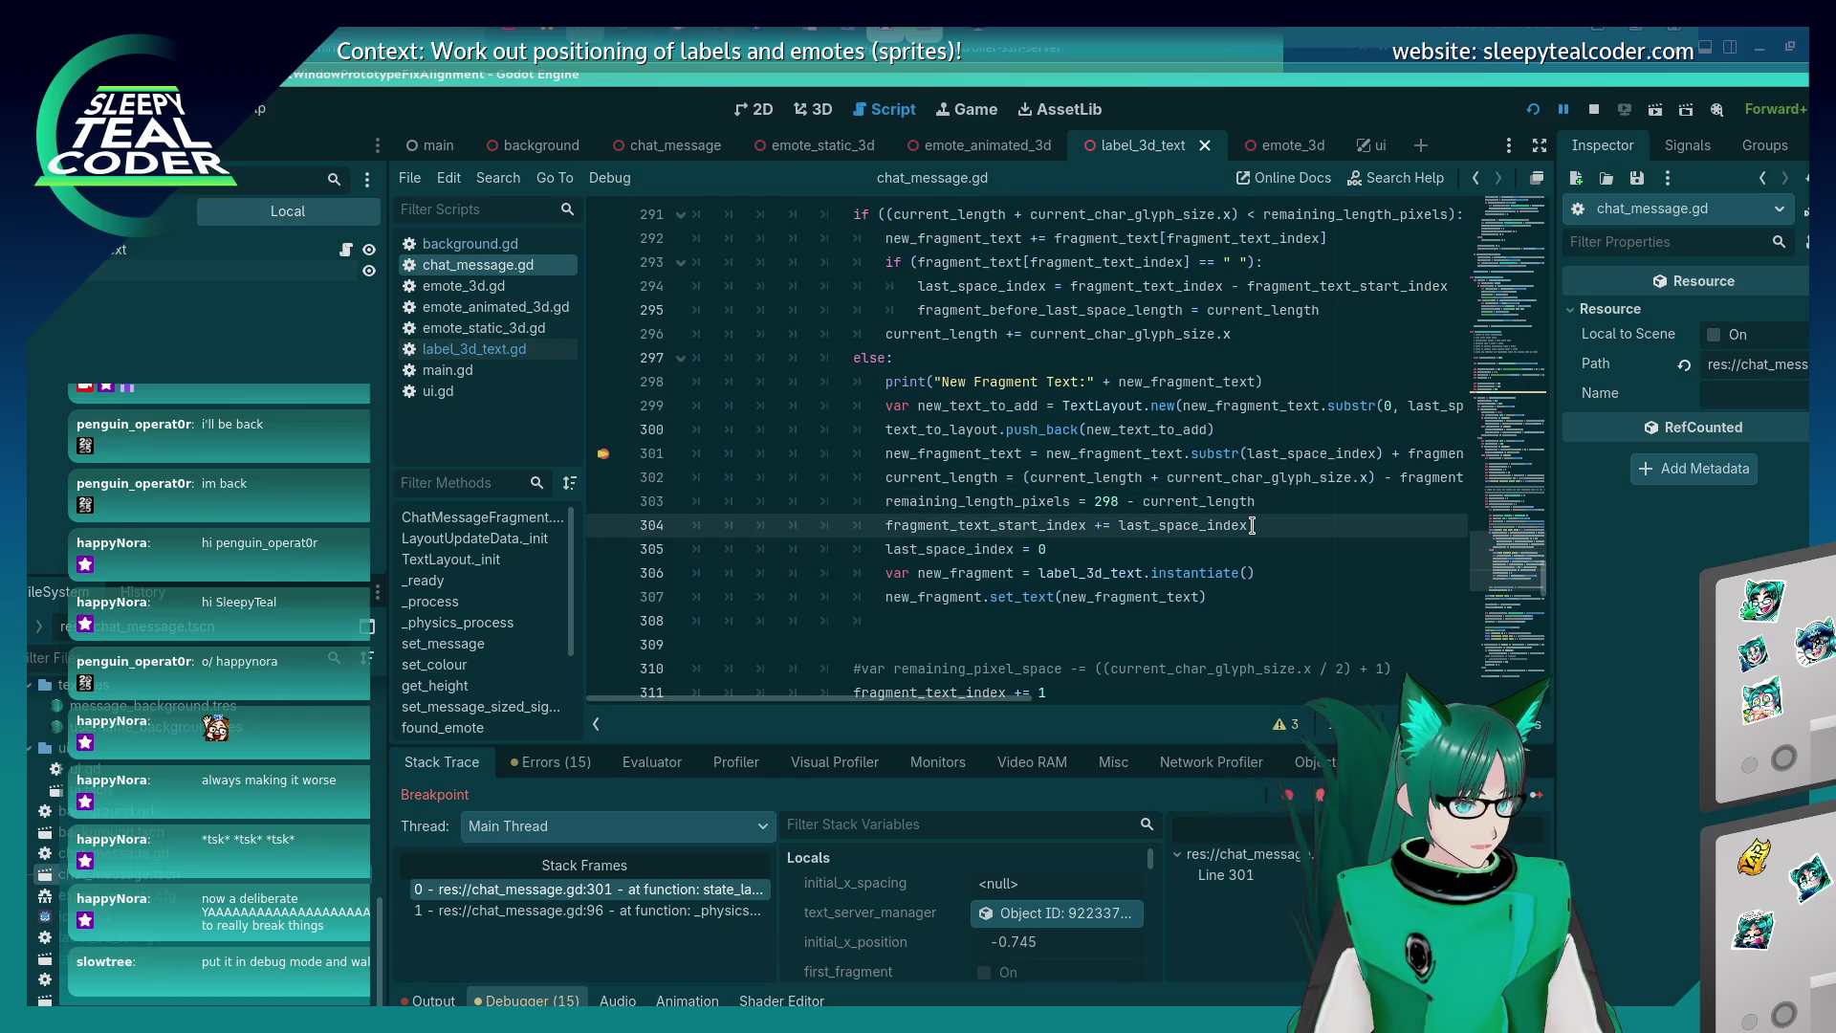
Append '+ 1' to the start-index line and retest with new chat messages.
left_click(1252, 525)
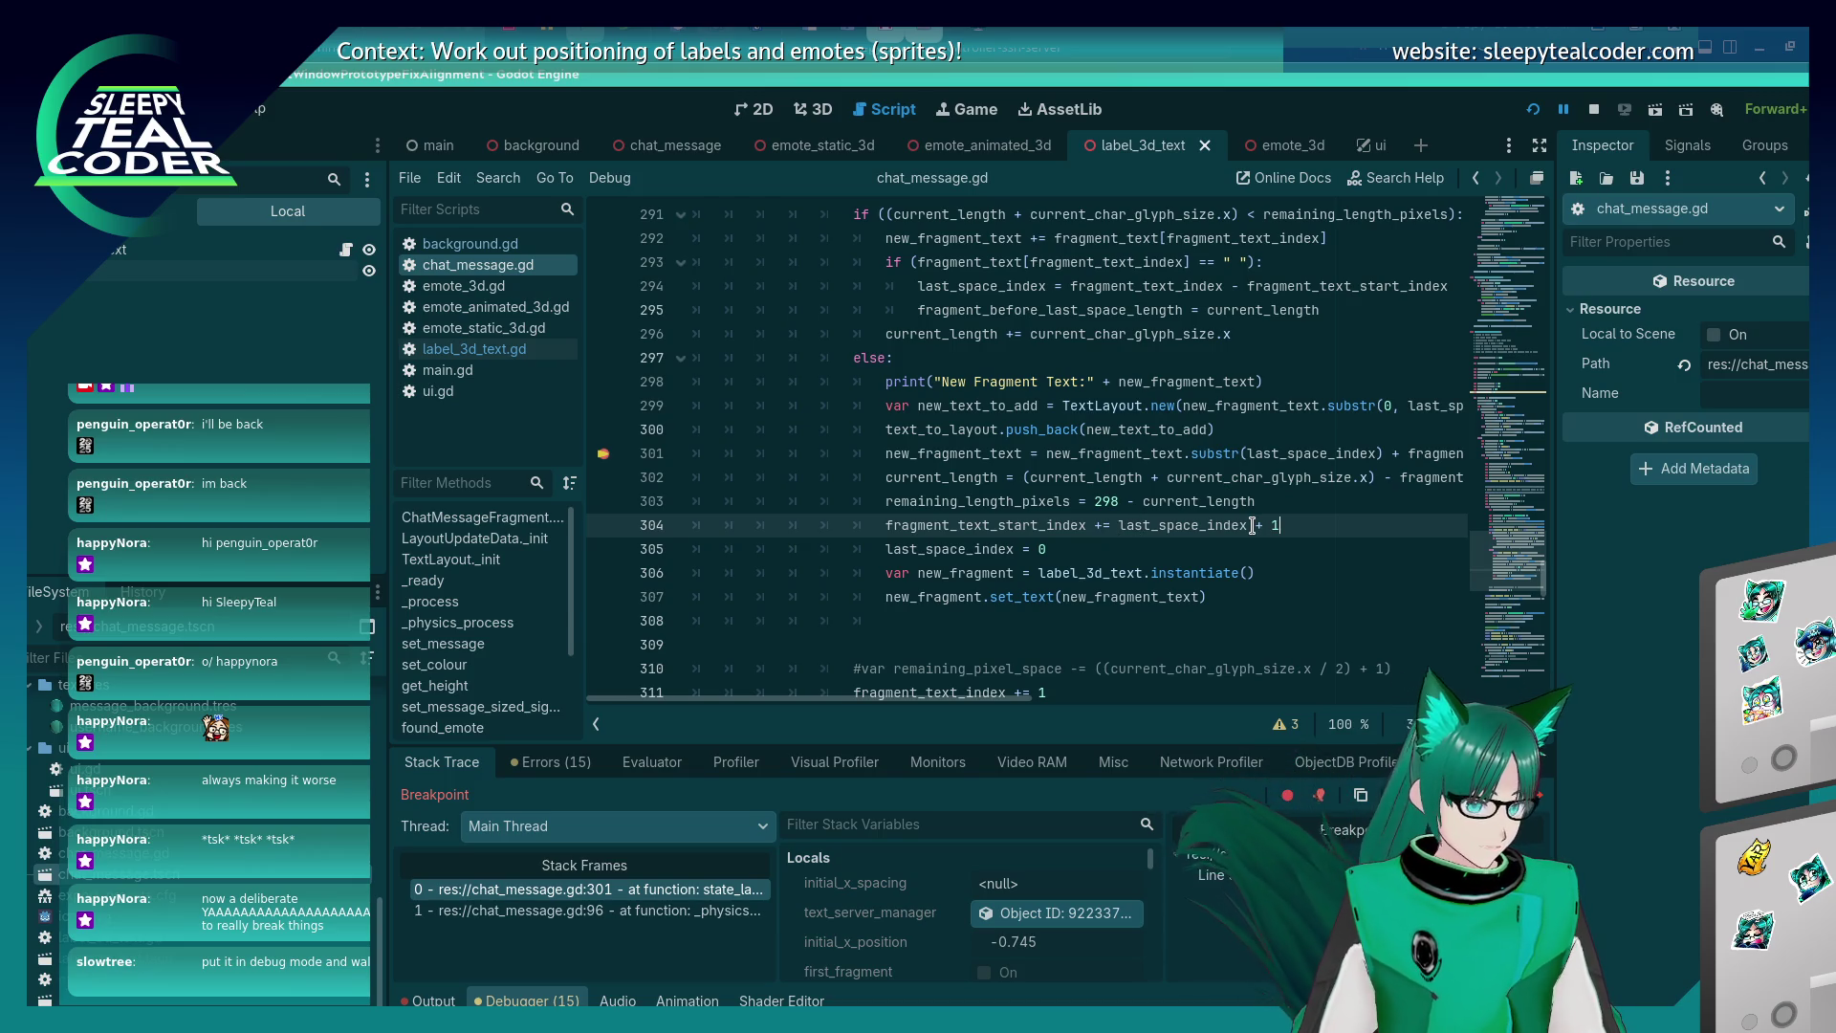
type("+ 1")
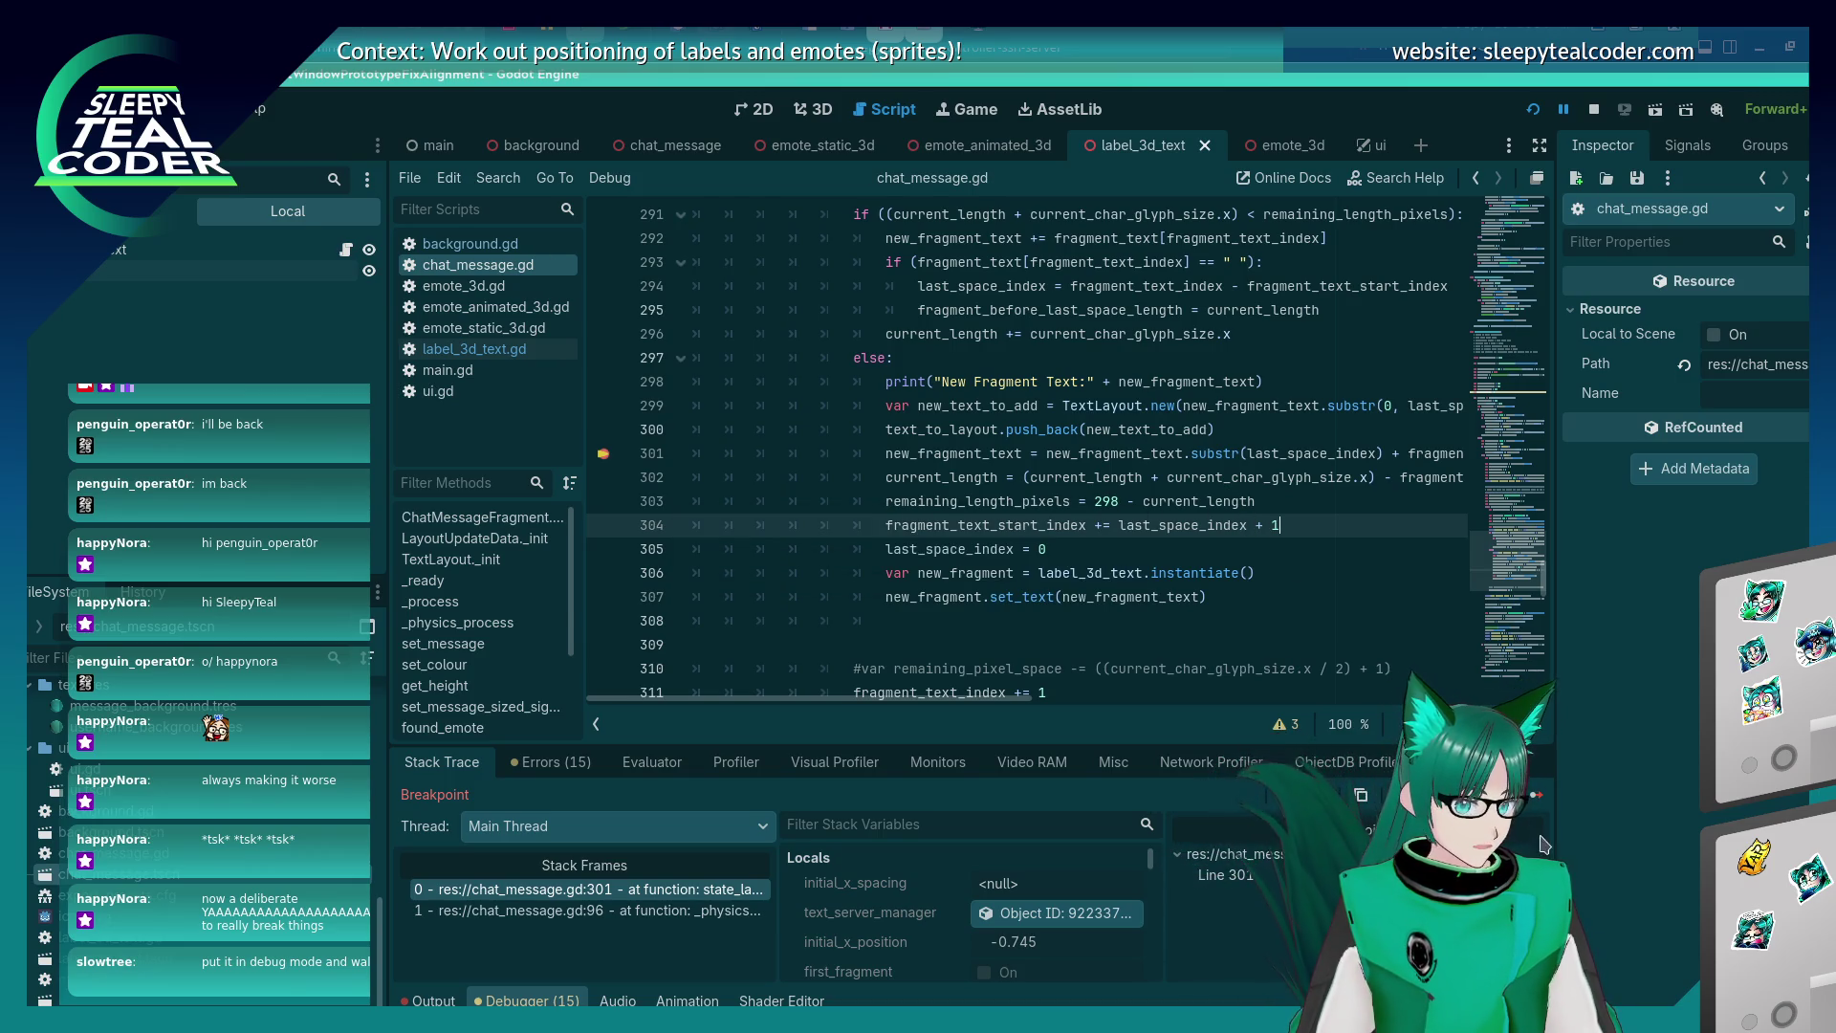
left_click(1535, 798)
left_click(1274, 283)
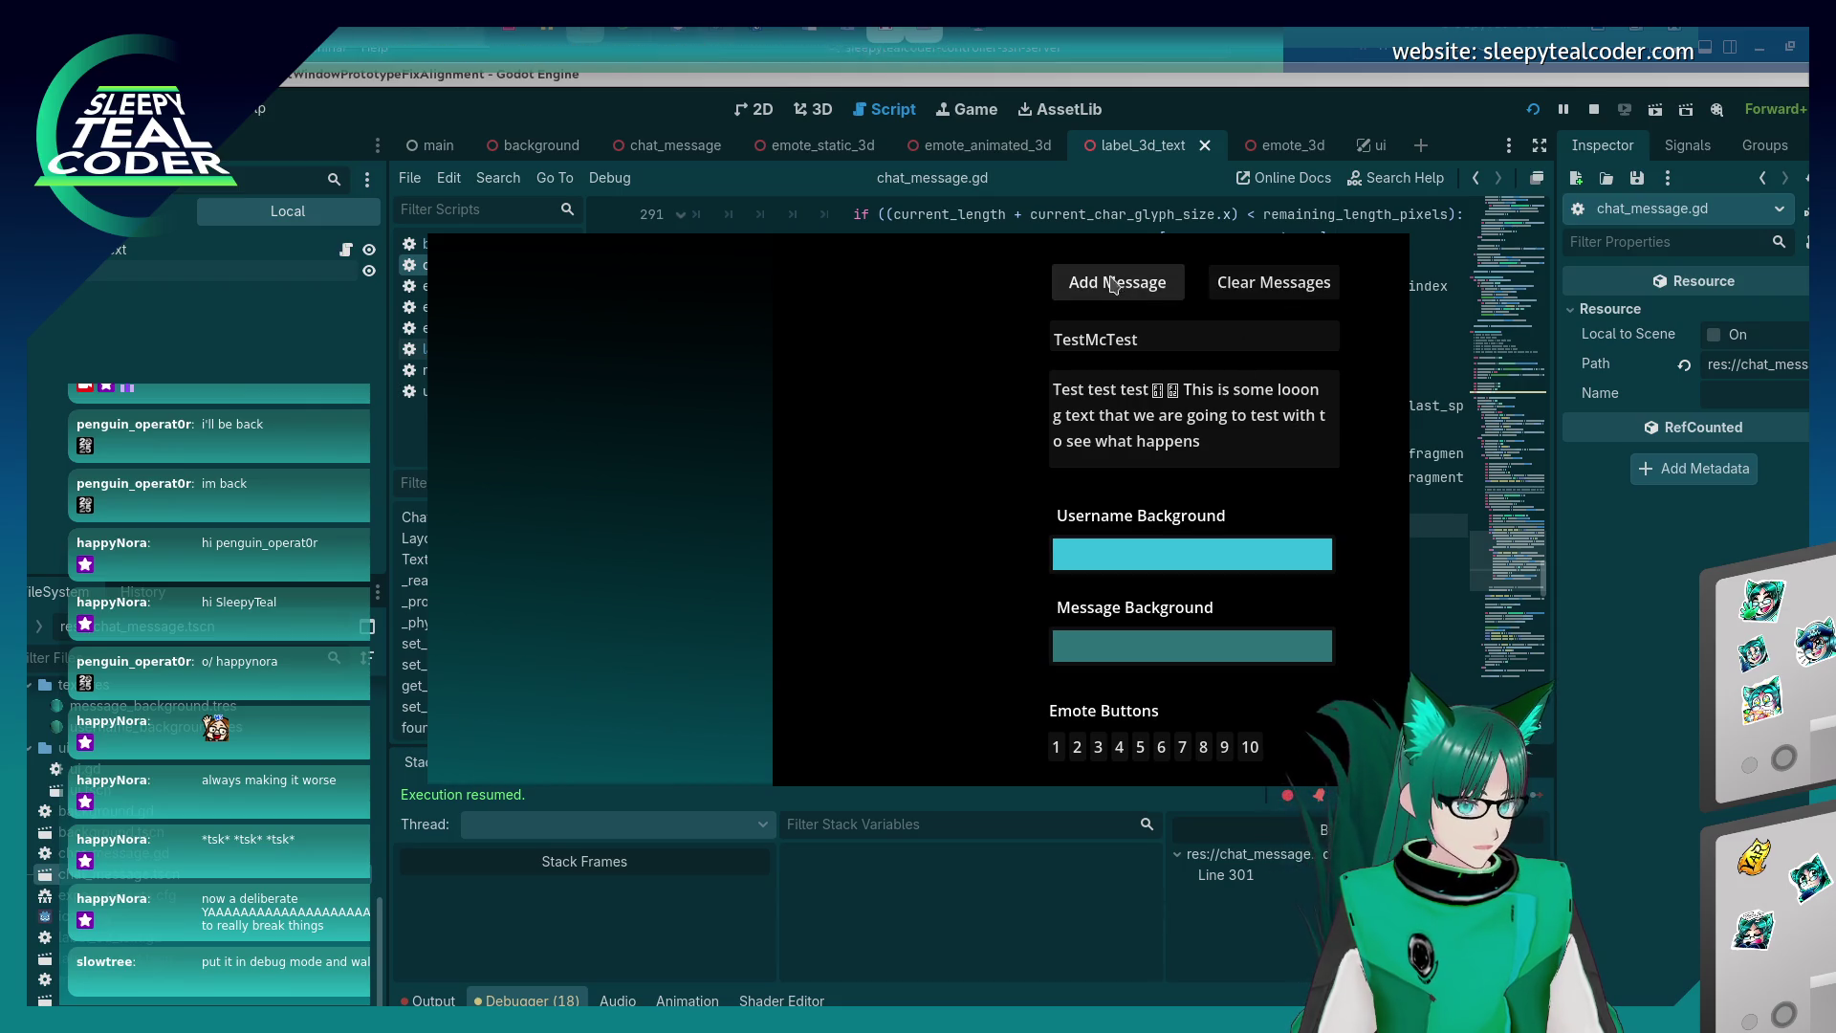
left_click(1117, 282)
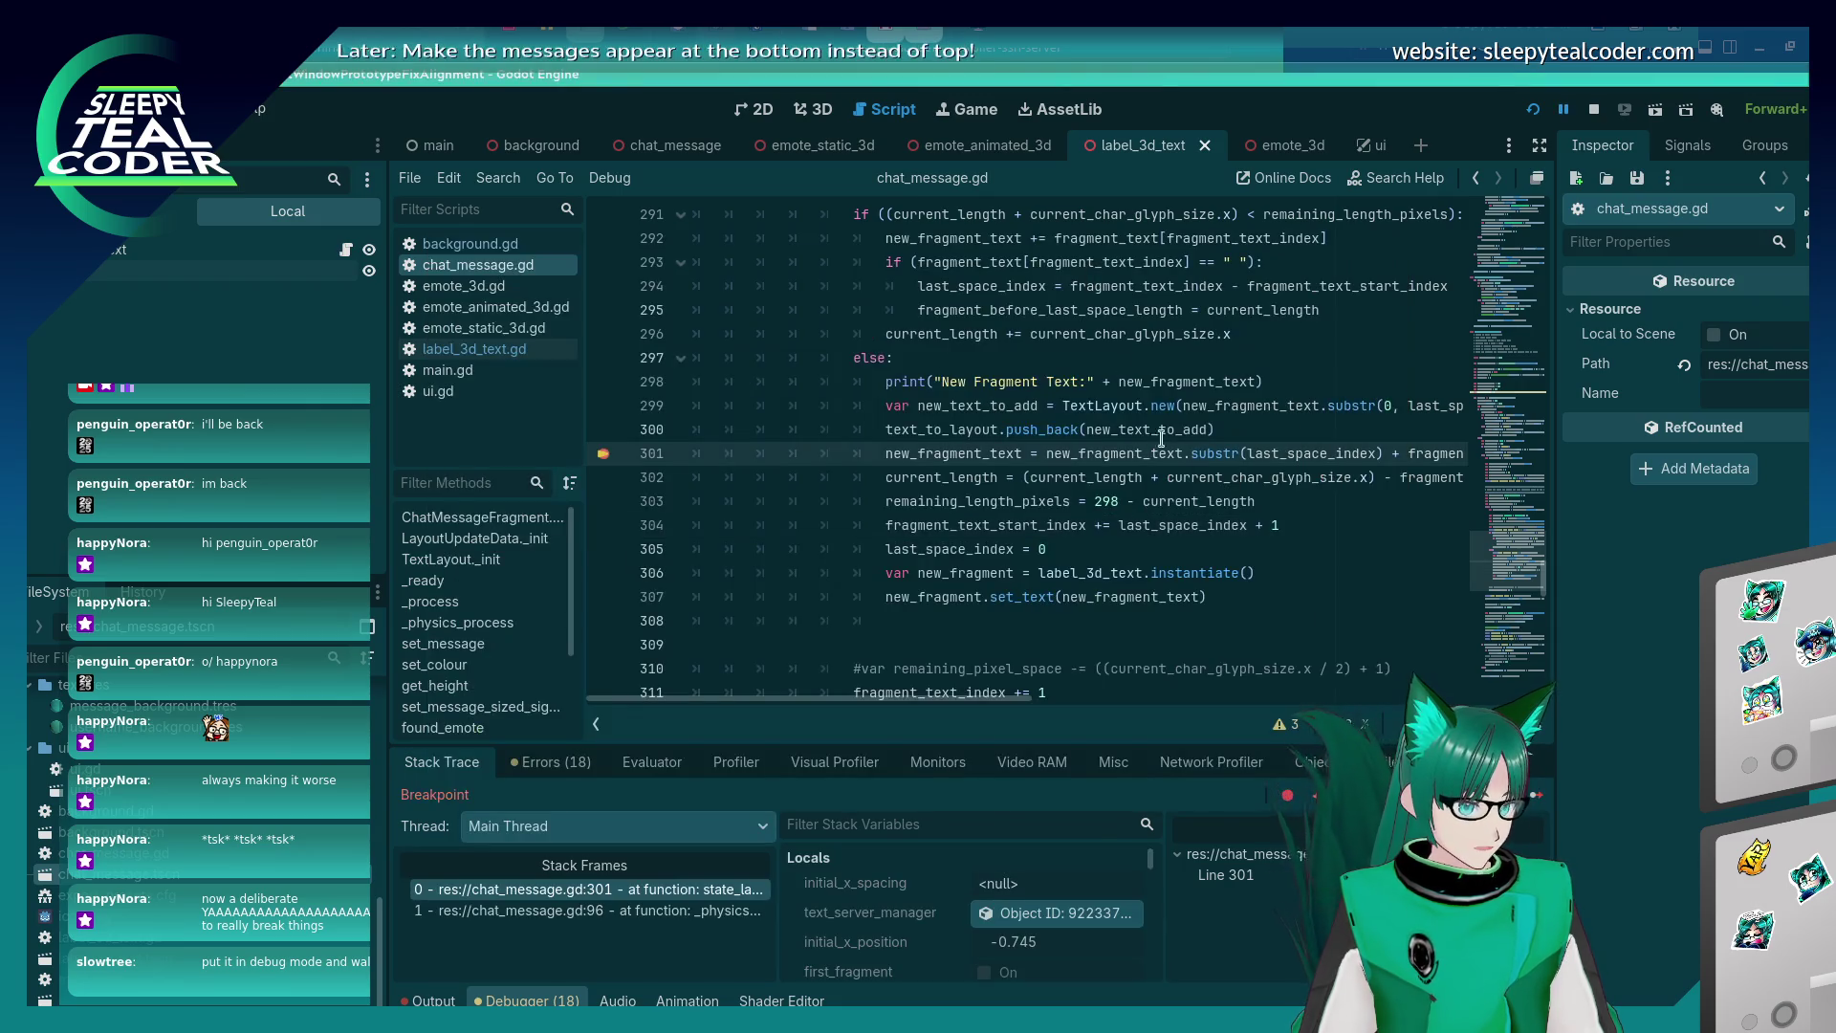
left_click(1536, 798)
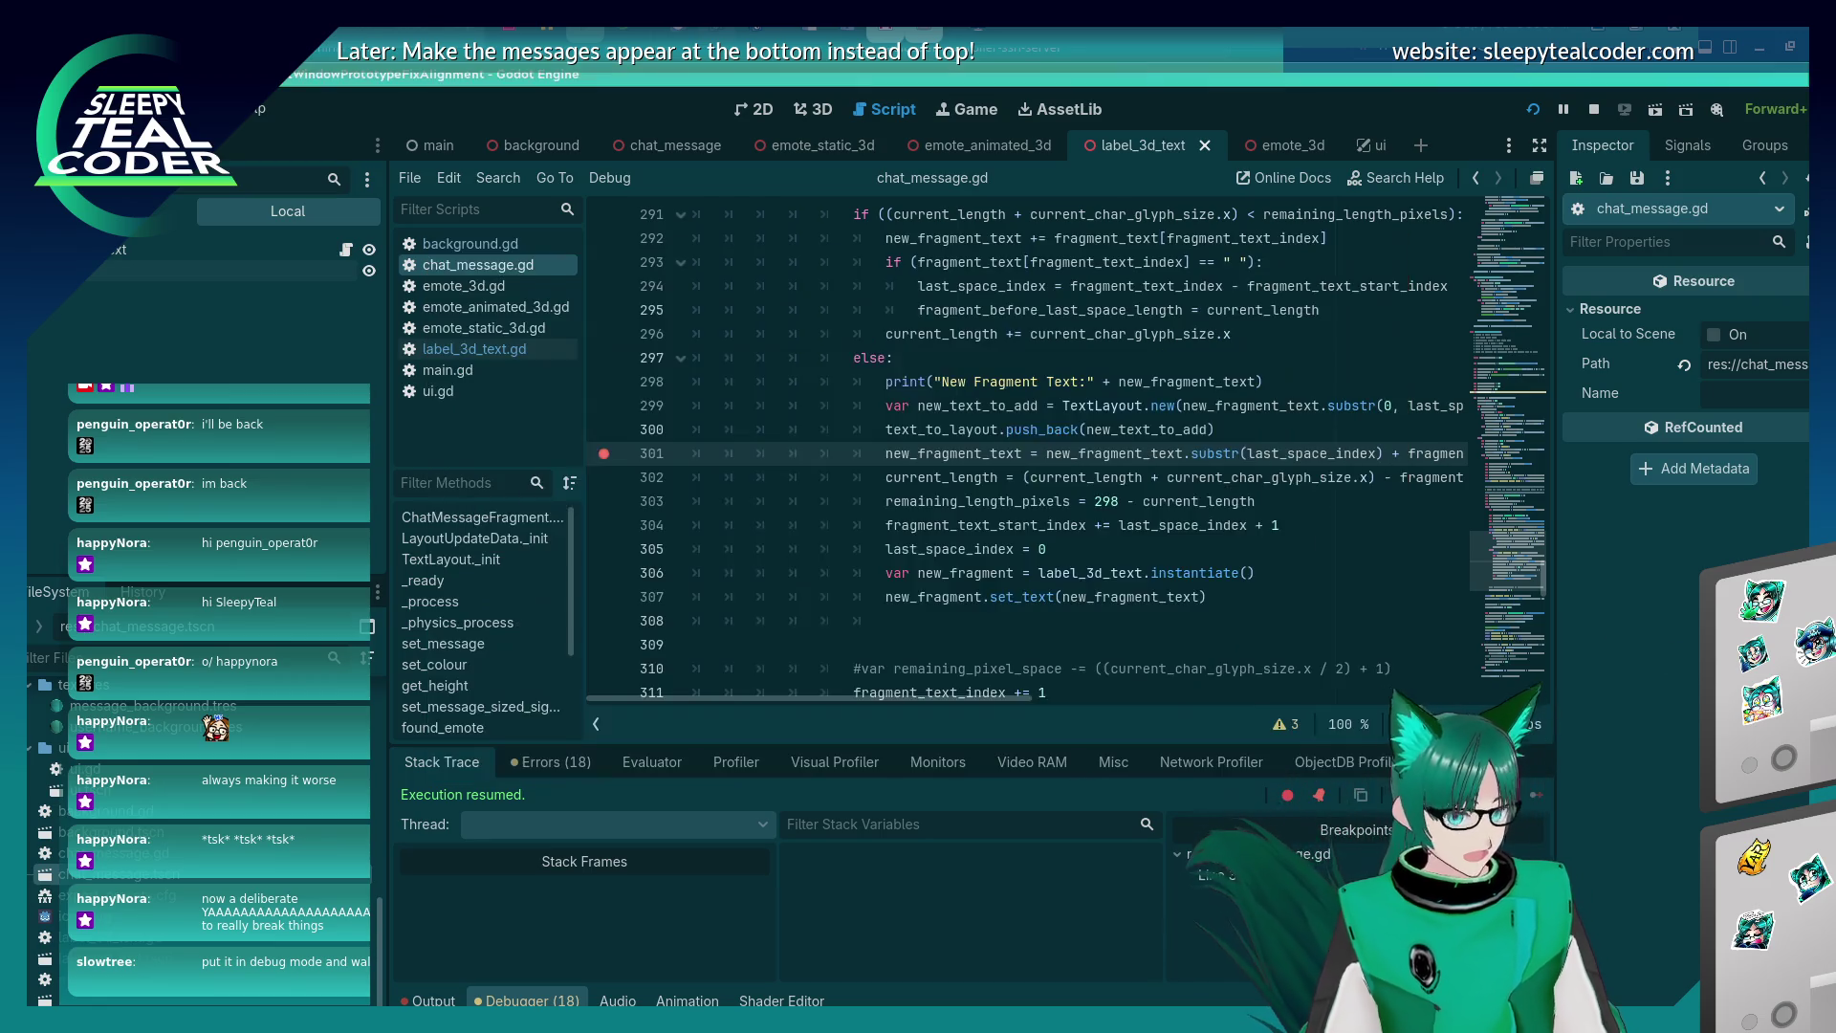
Remove the '+ 1' from the start-index update, retest, and open a blank line after 301.
left_click(1276, 525)
key("BackSpace")
key("BackSpace")
key("BackSpace")
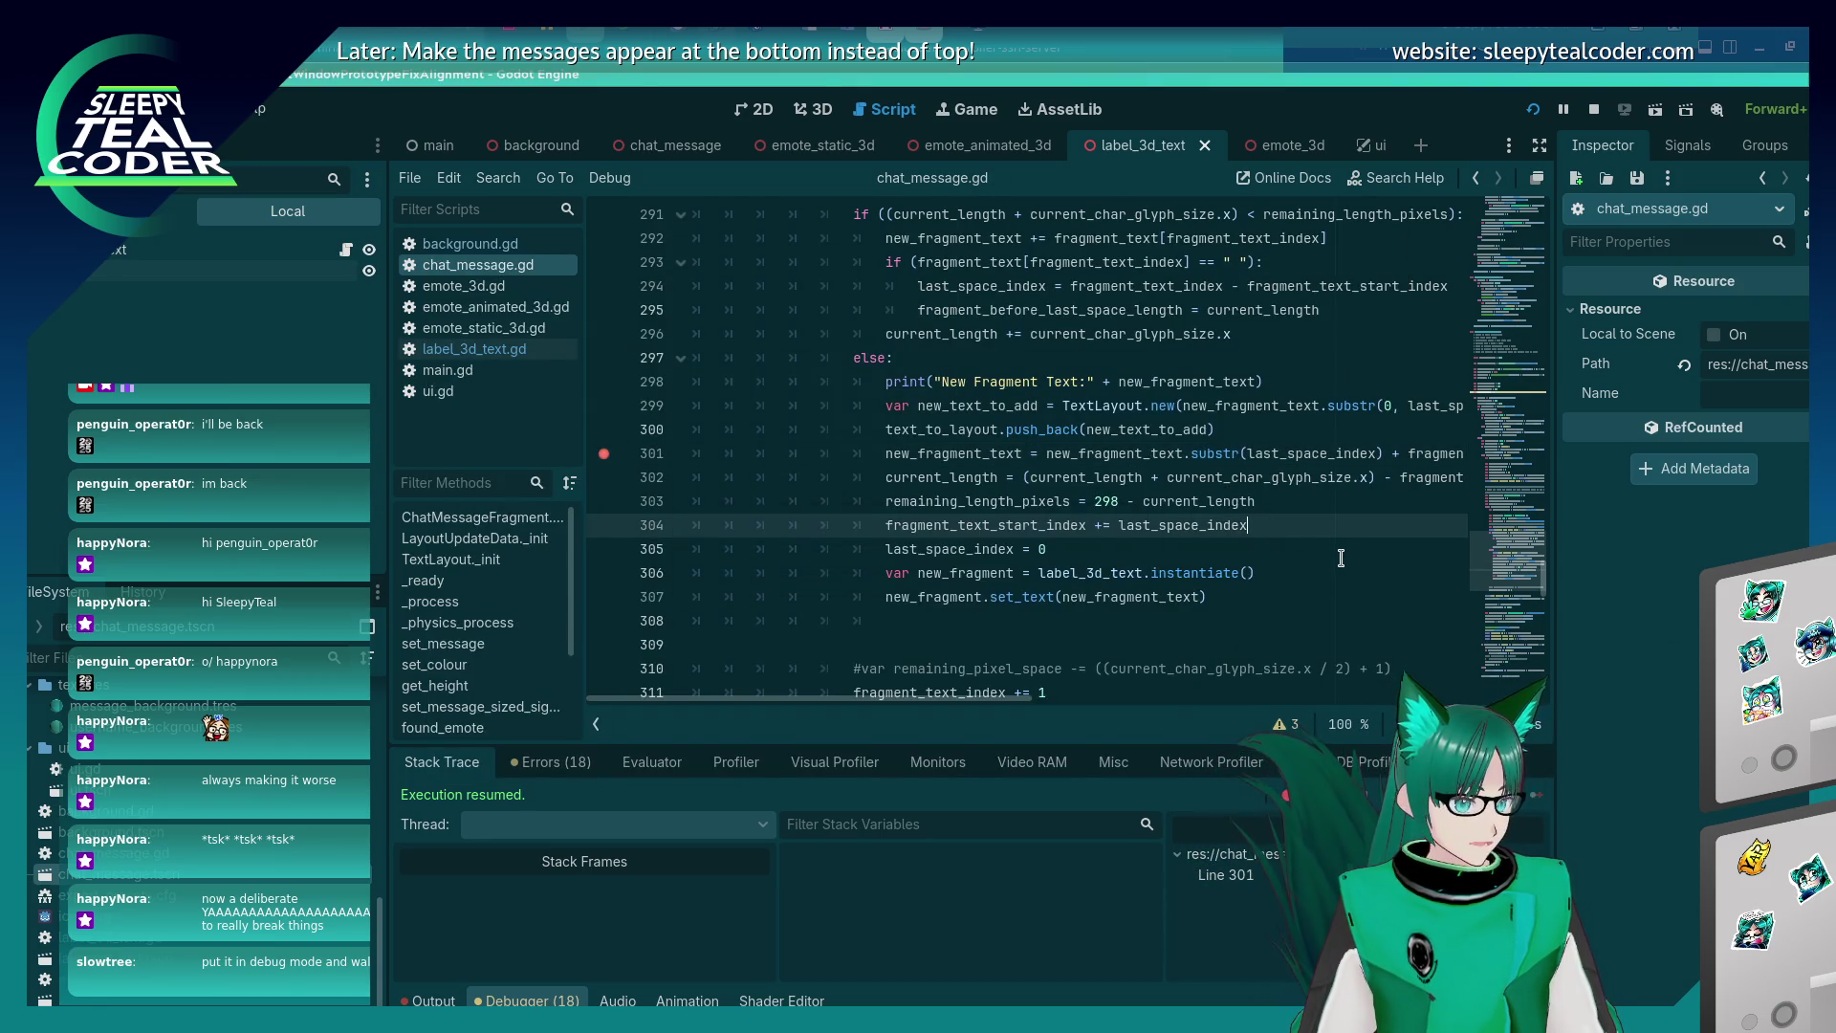
key("alt+Tab")
left_click(1118, 279)
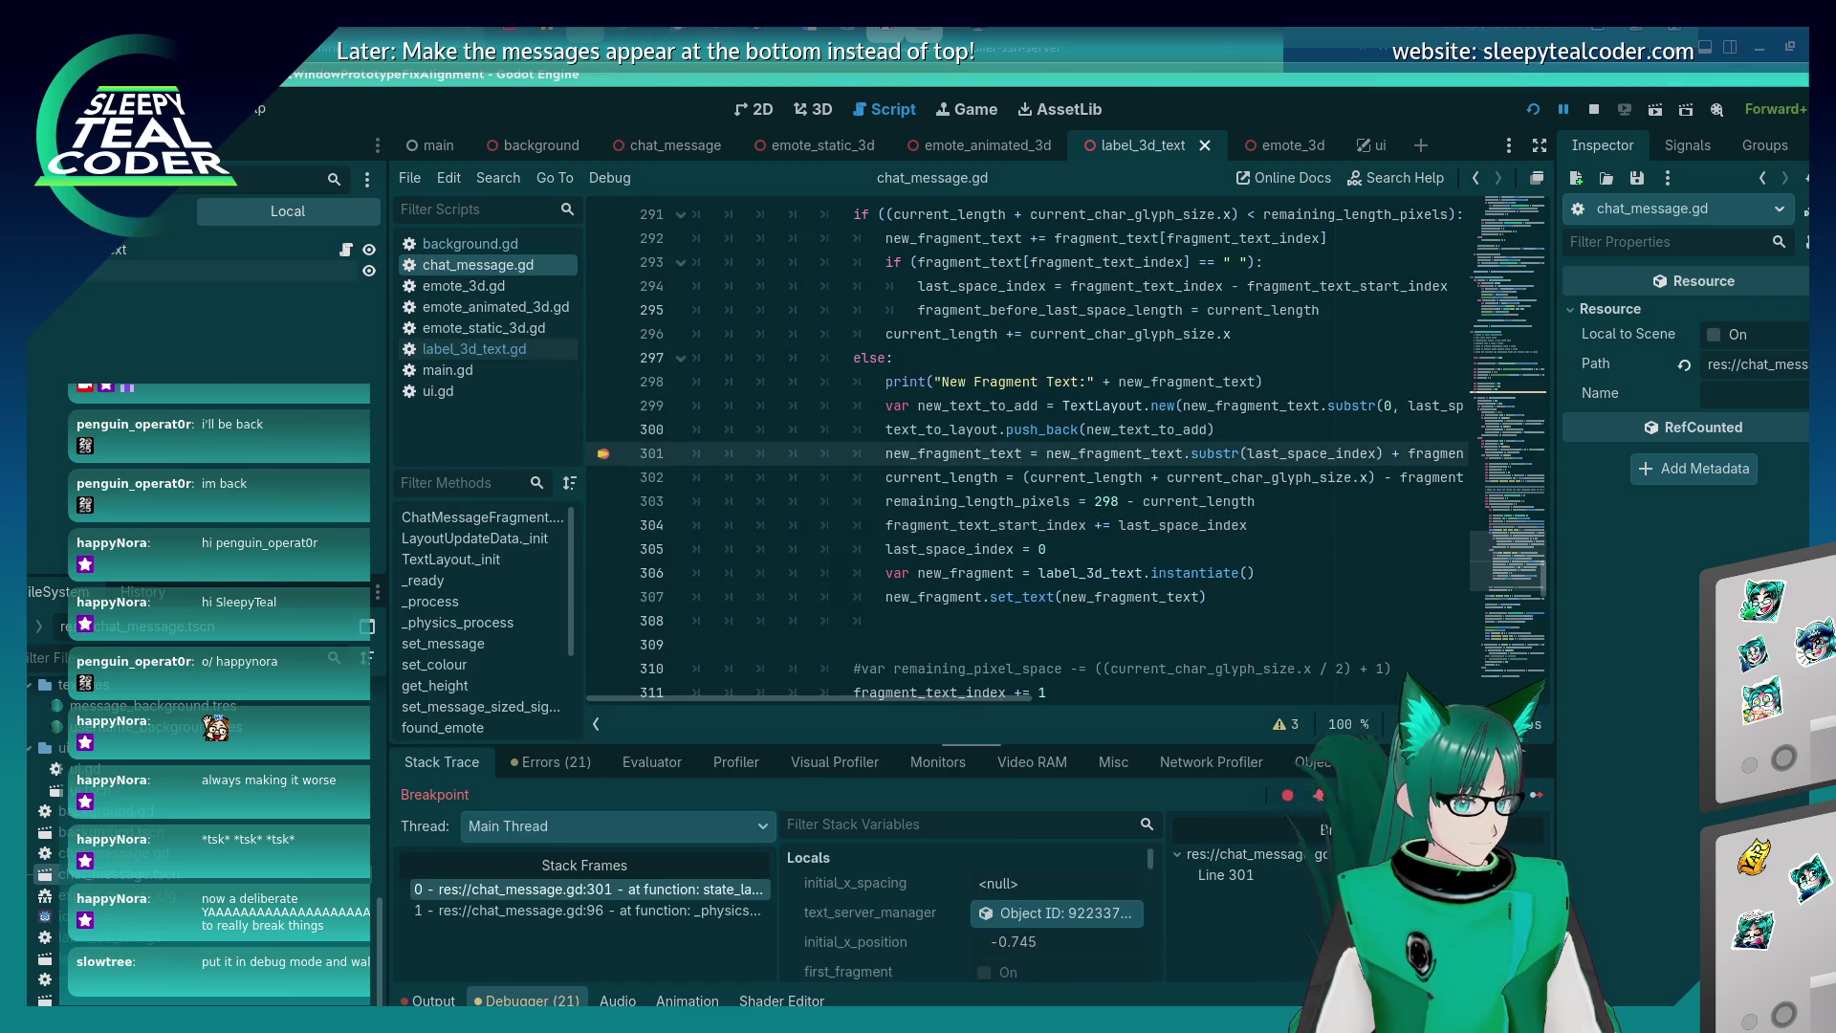
left_click(1546, 795)
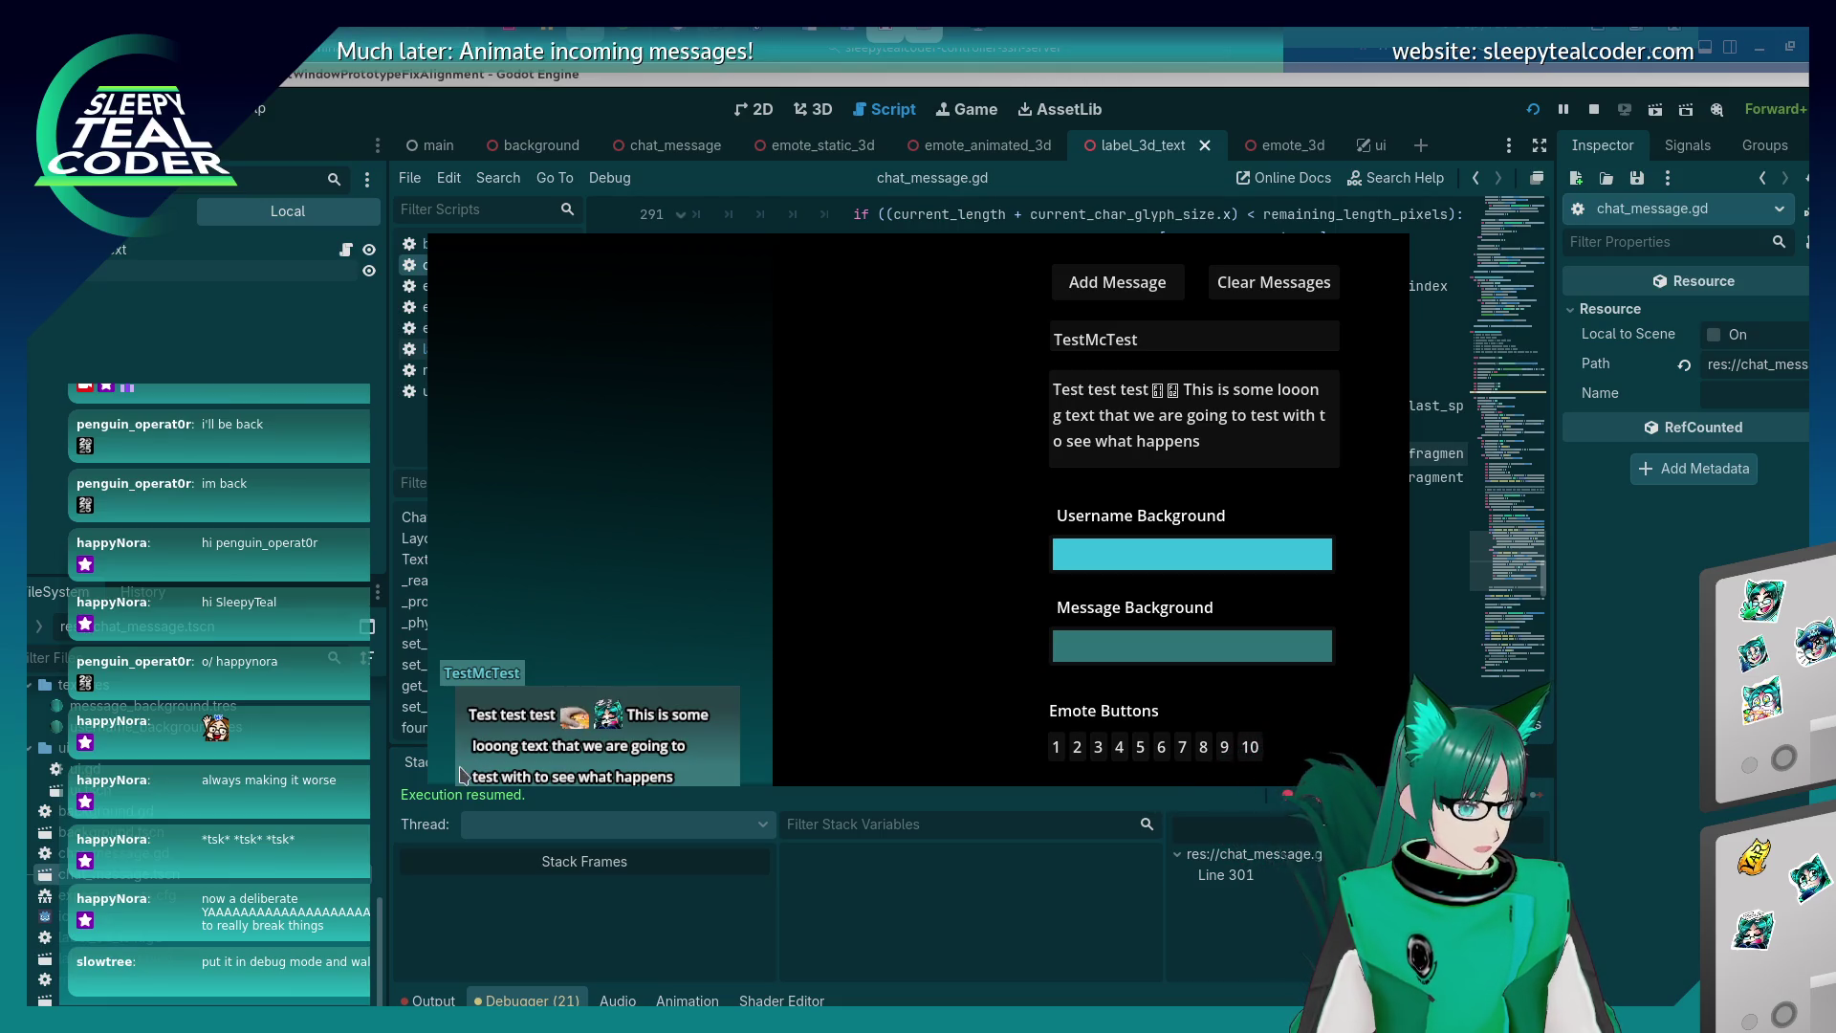
left_click(1547, 770)
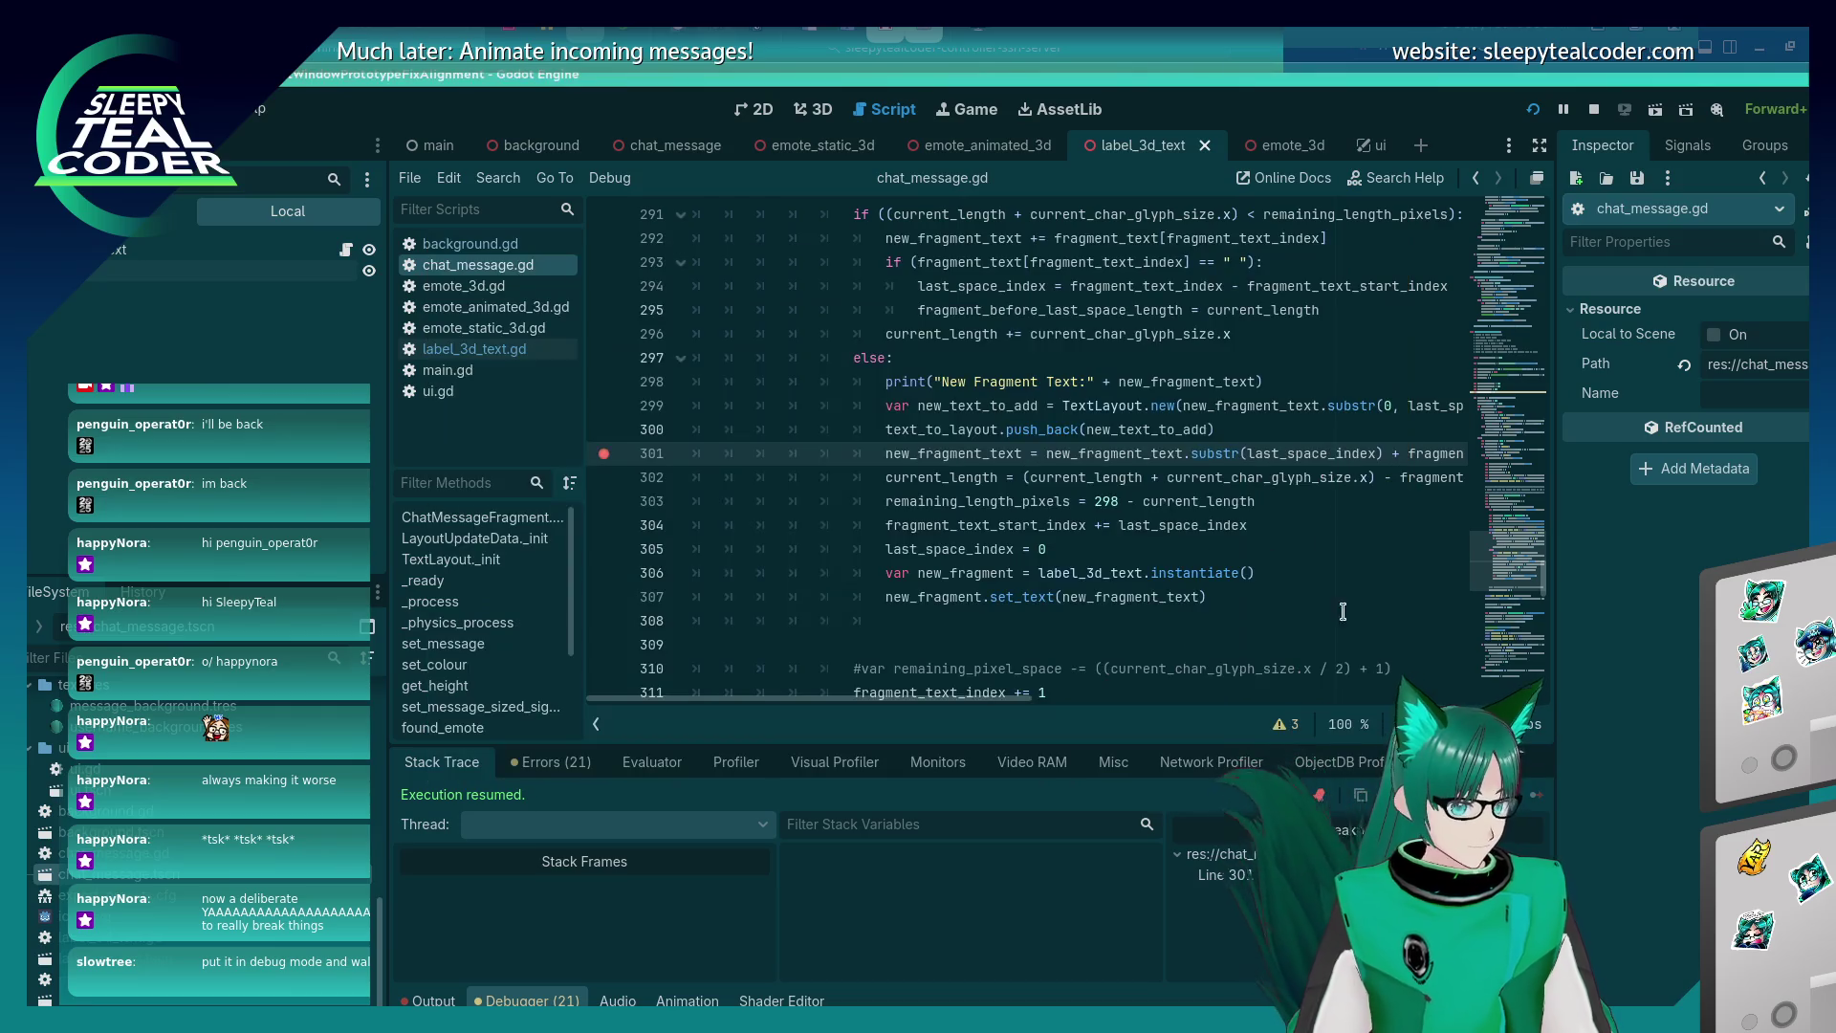
key("End")
key("Return")
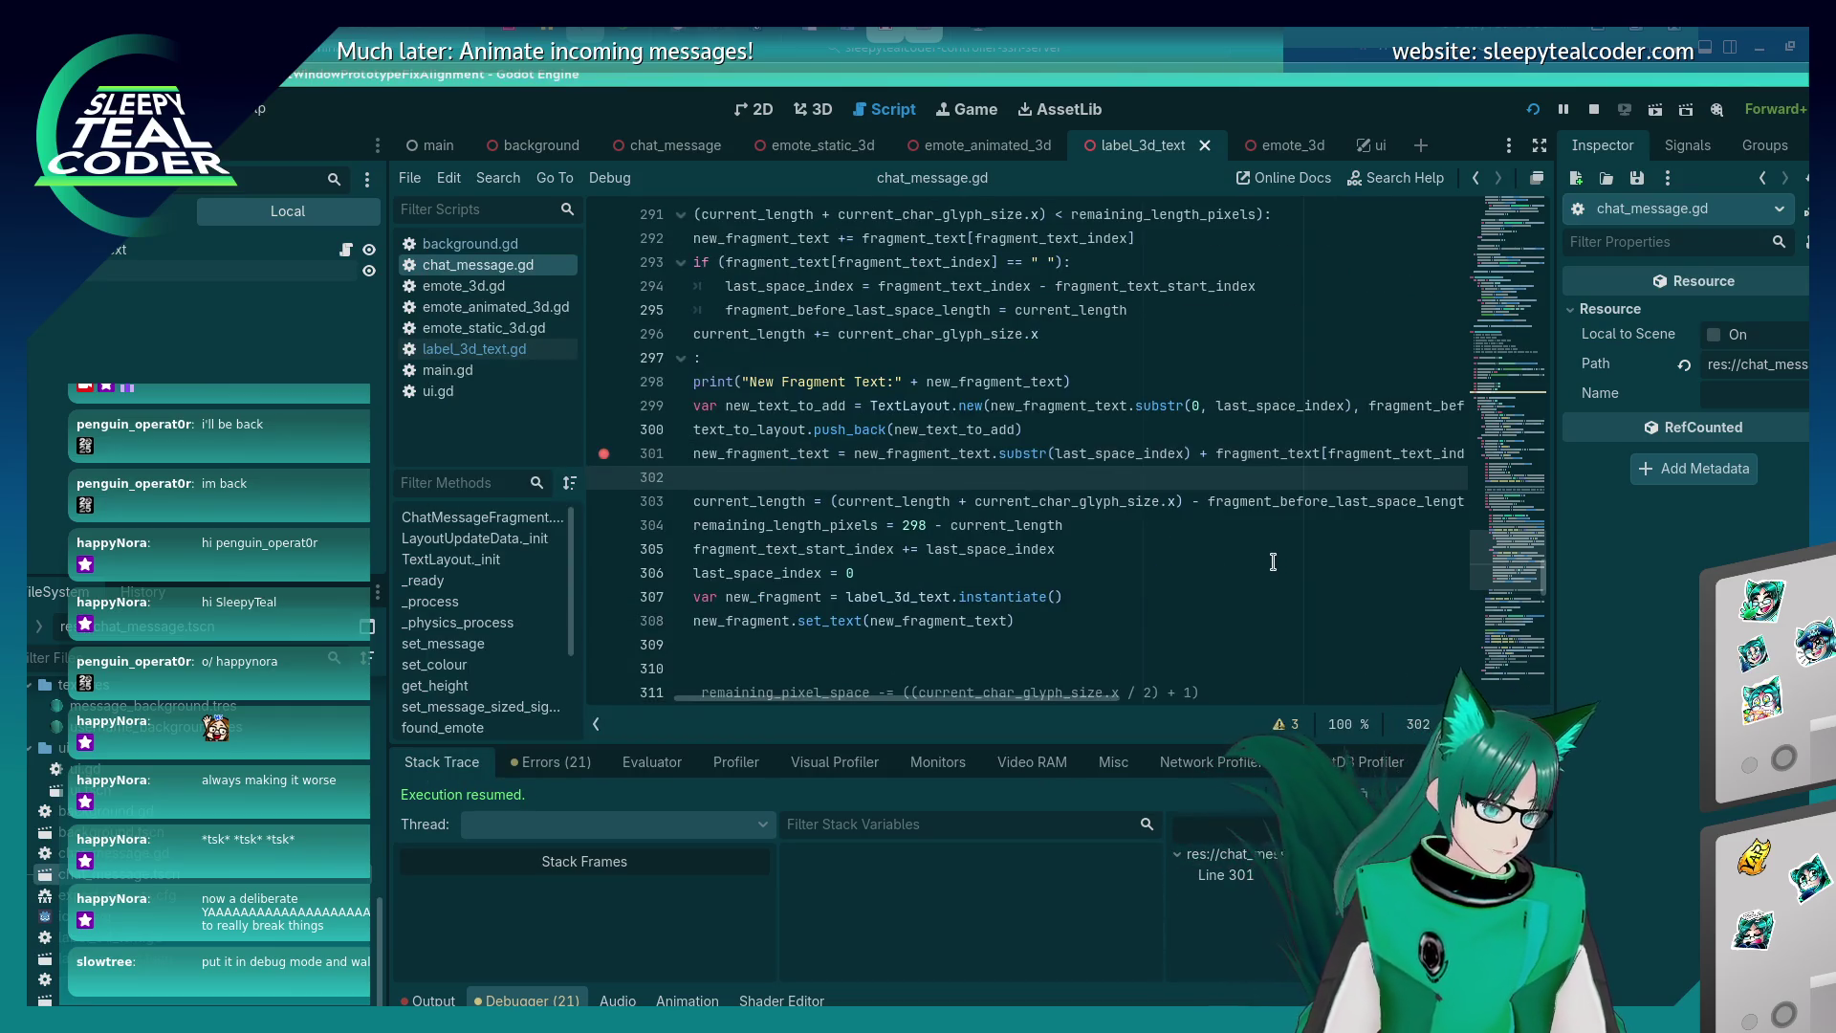
Write 'new_fragment_text = new_fragment_text.' on line 302 using autocomplete.
type("new_f")
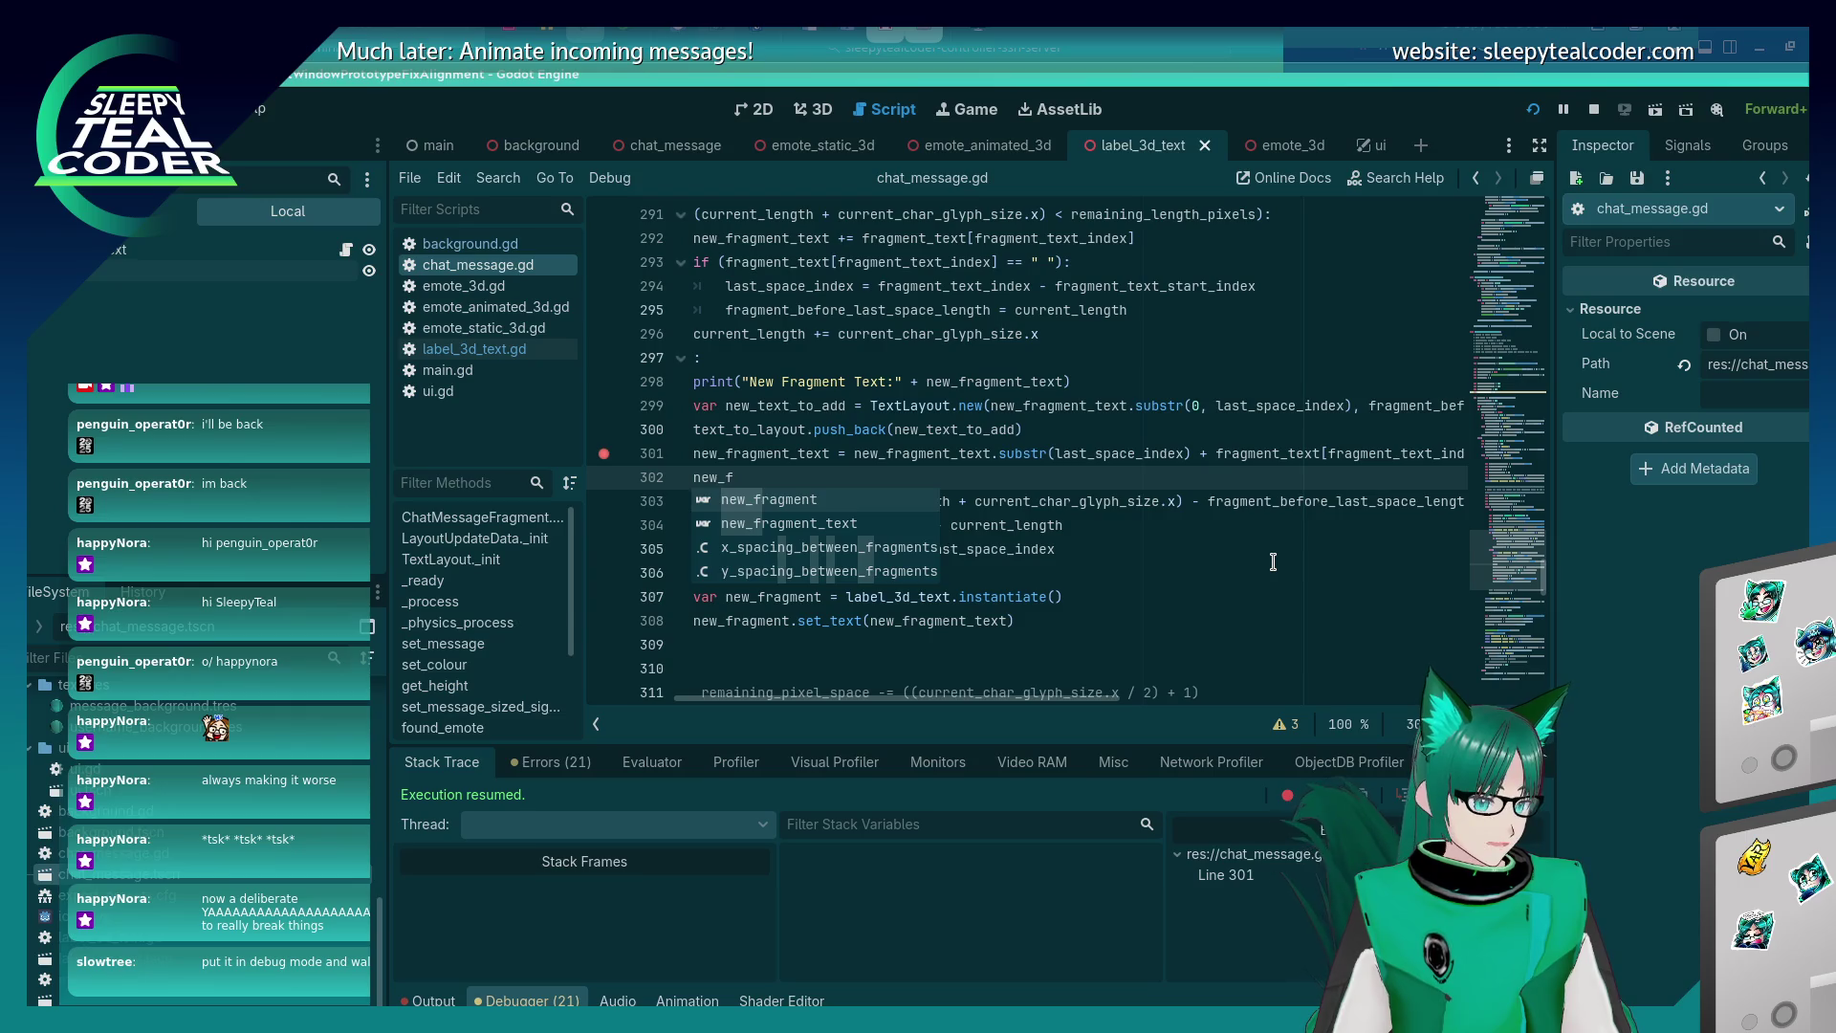
key("Down")
key("Return")
type("new_fragment_text = new")
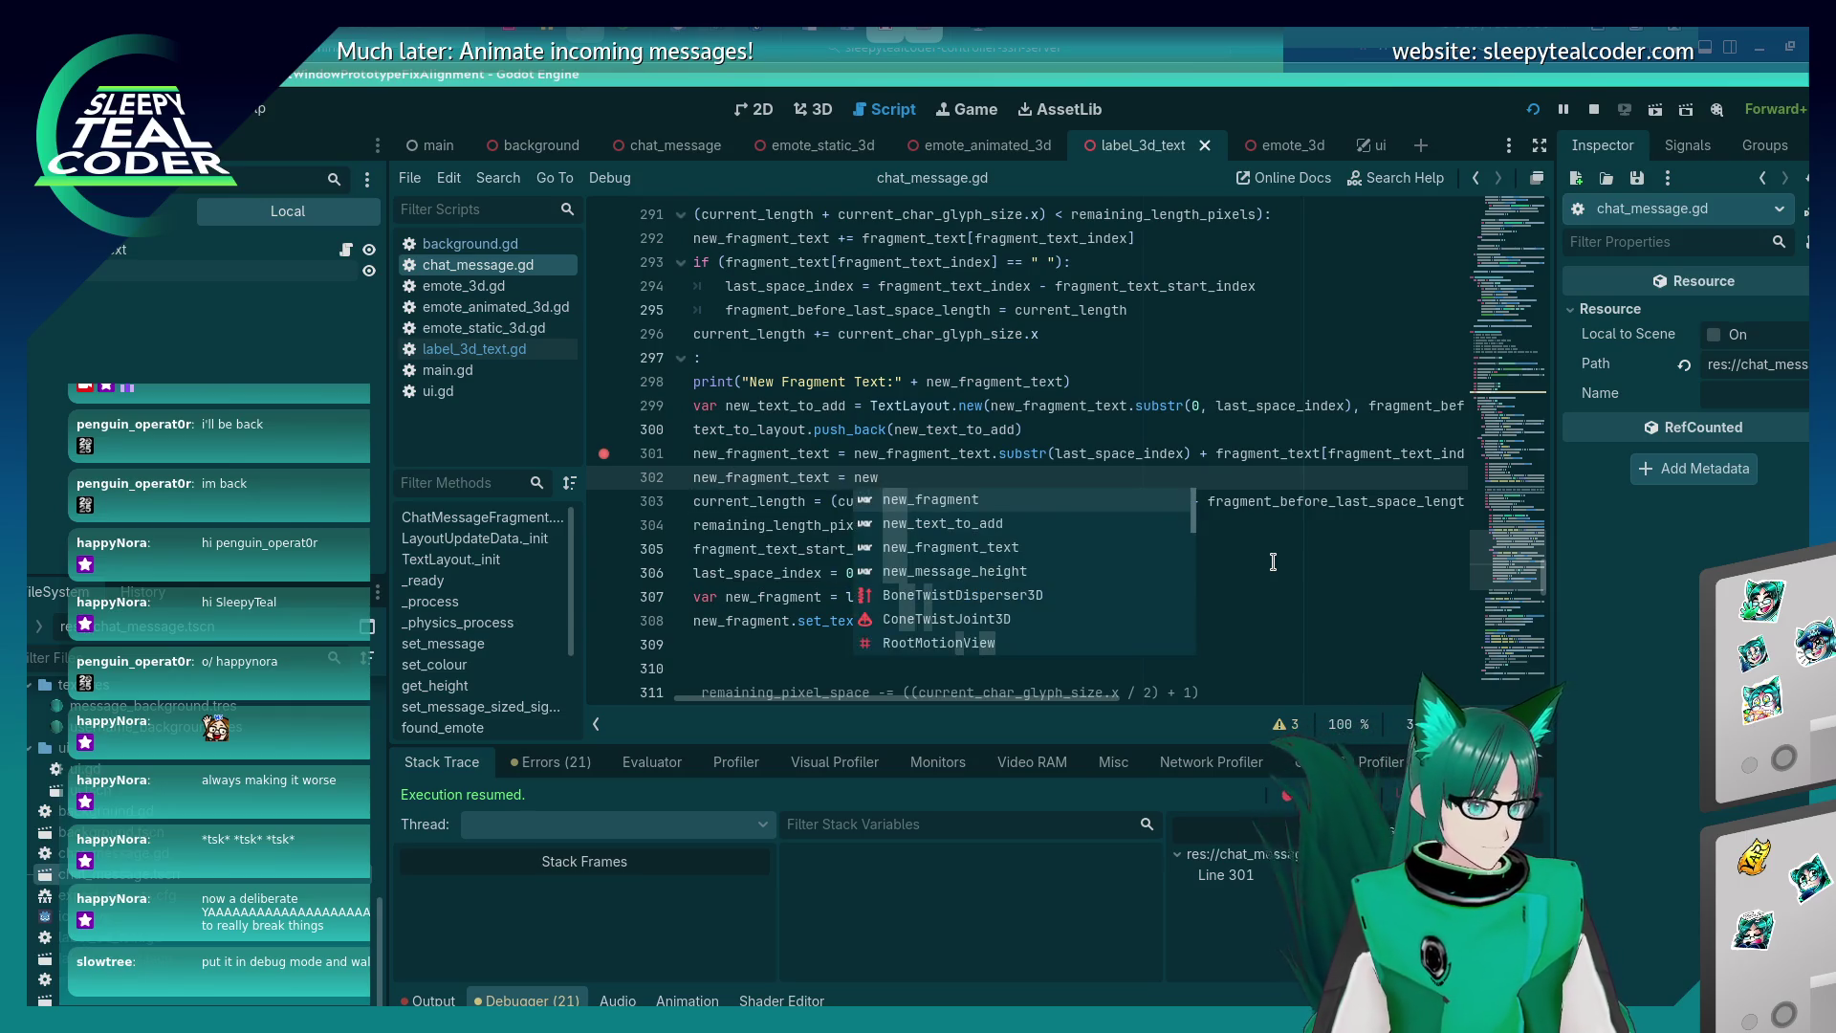
key("Return")
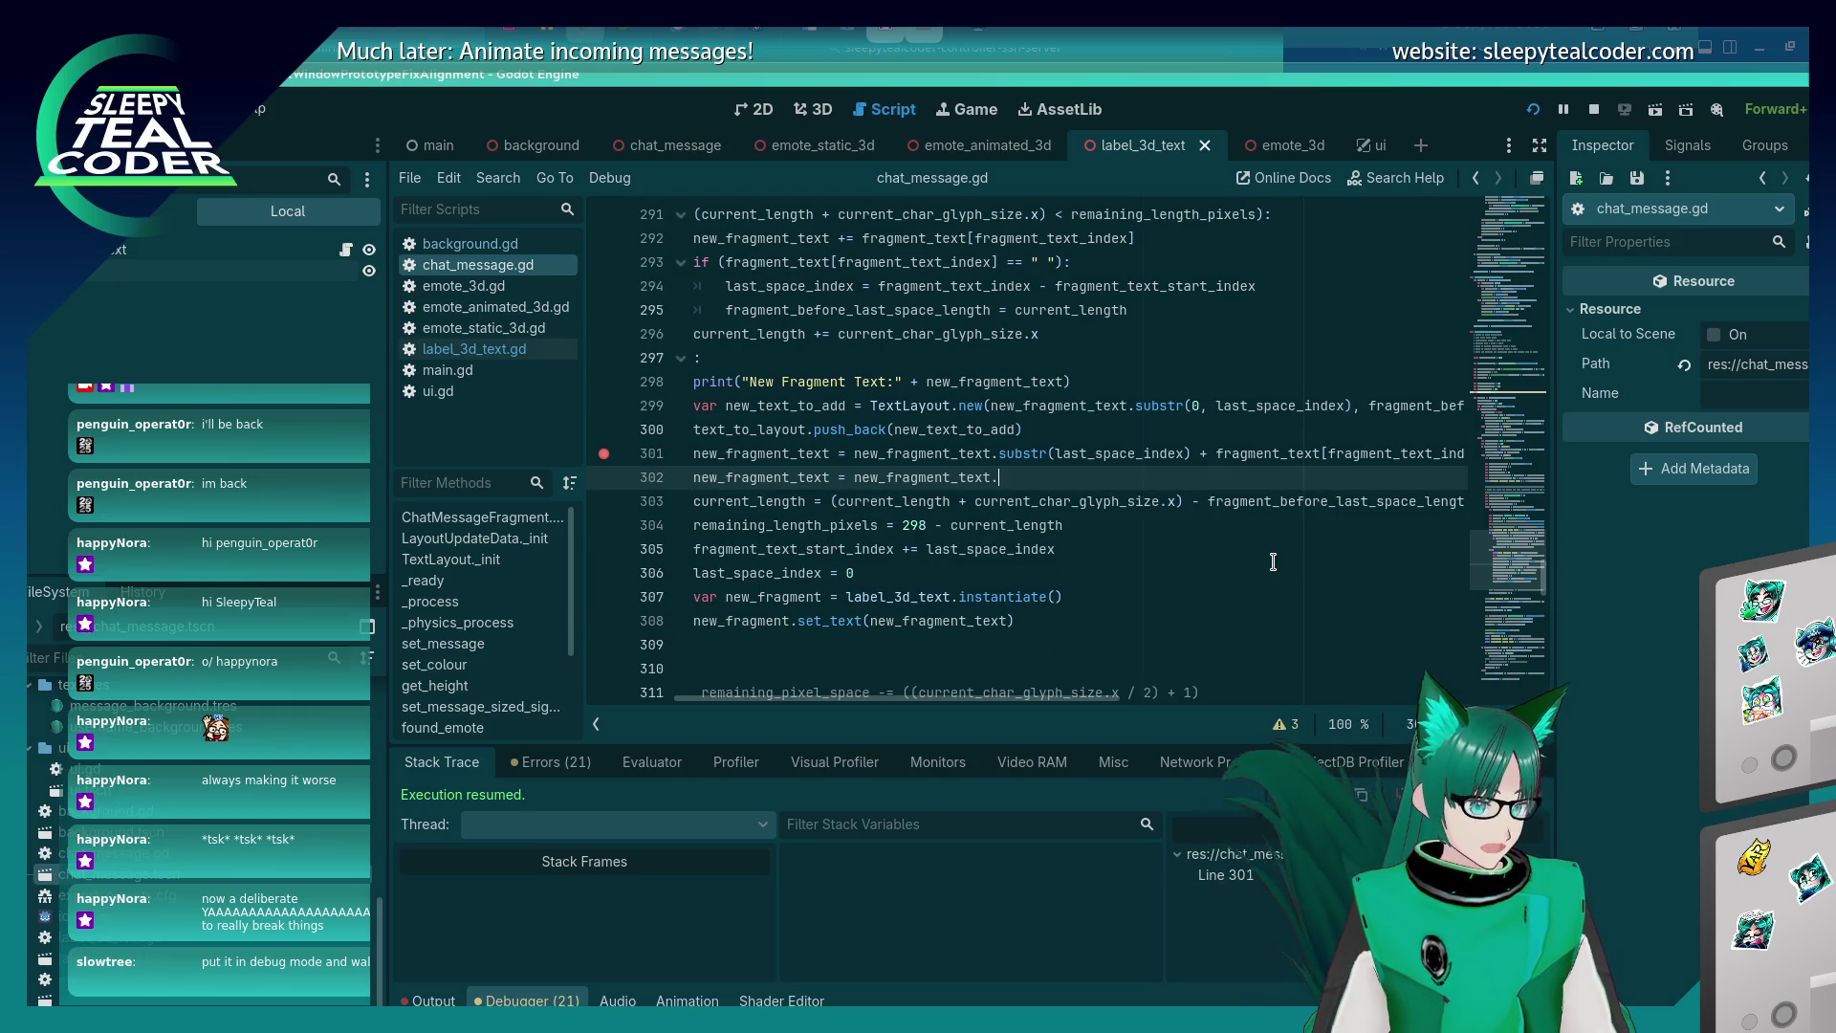
key("BackSpace")
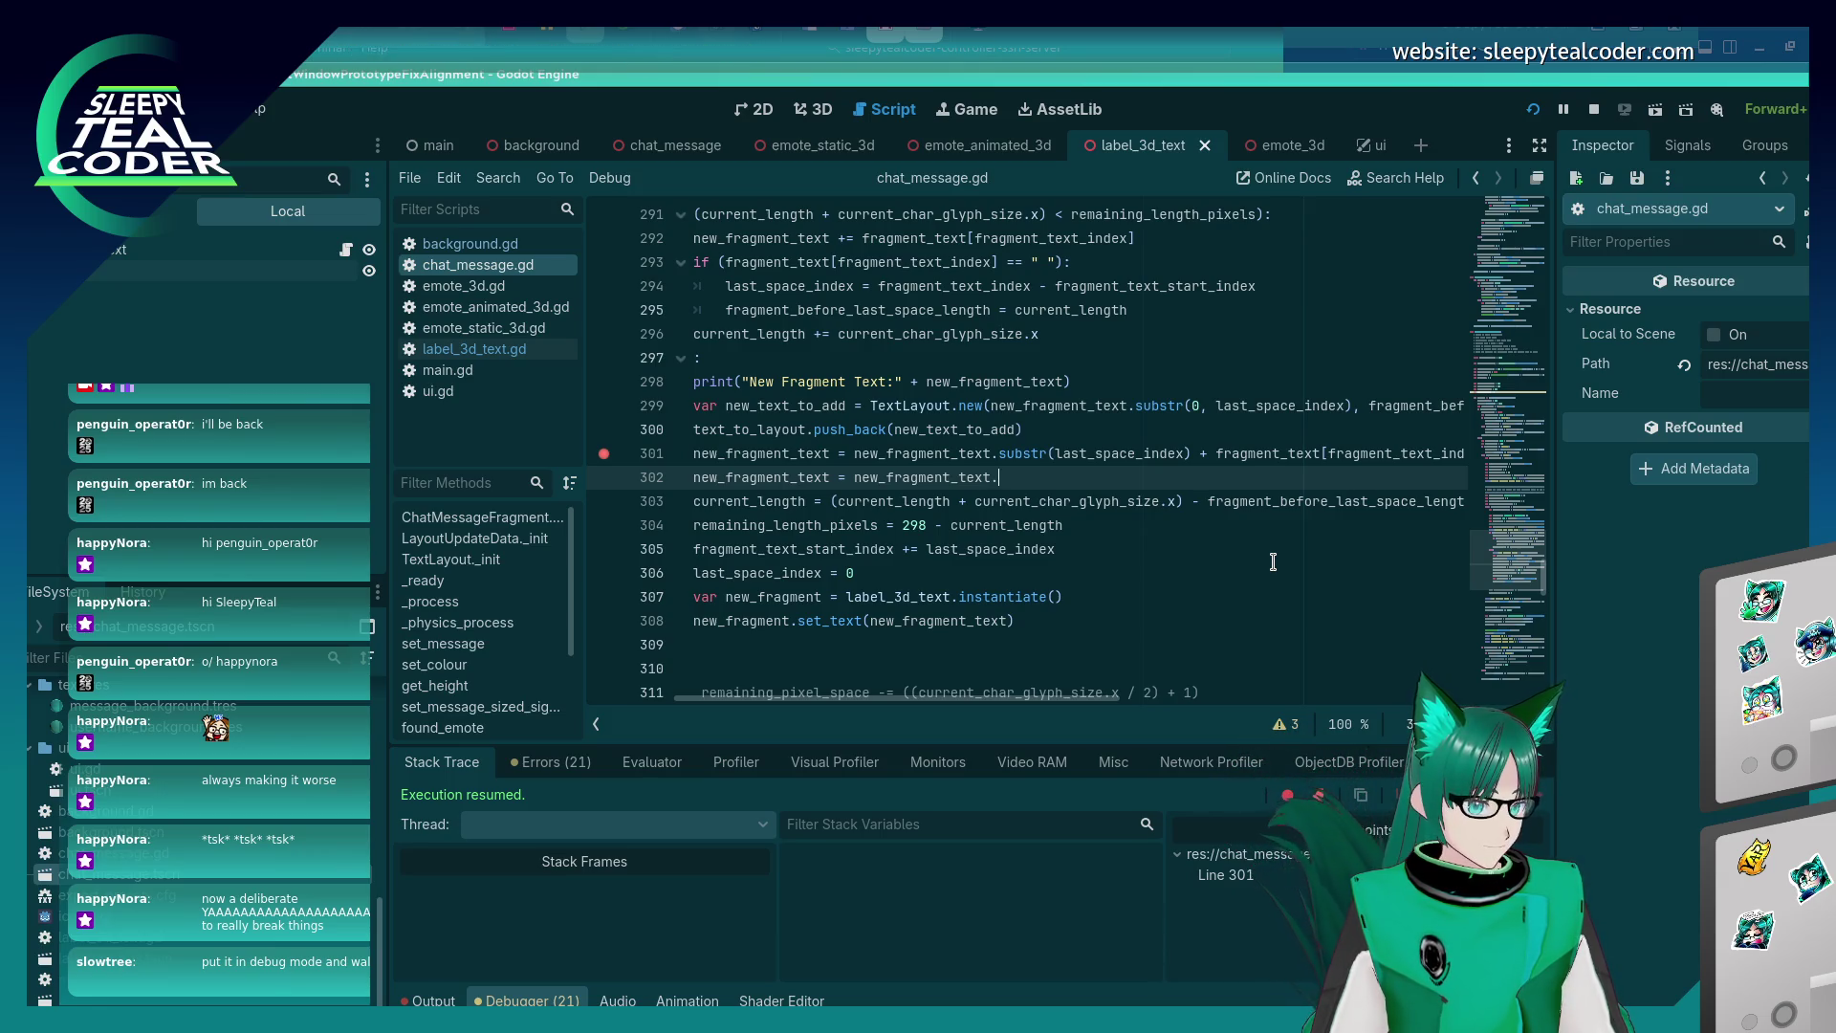
key("BackSpace")
key("BackSpace")
key("BackSpace")
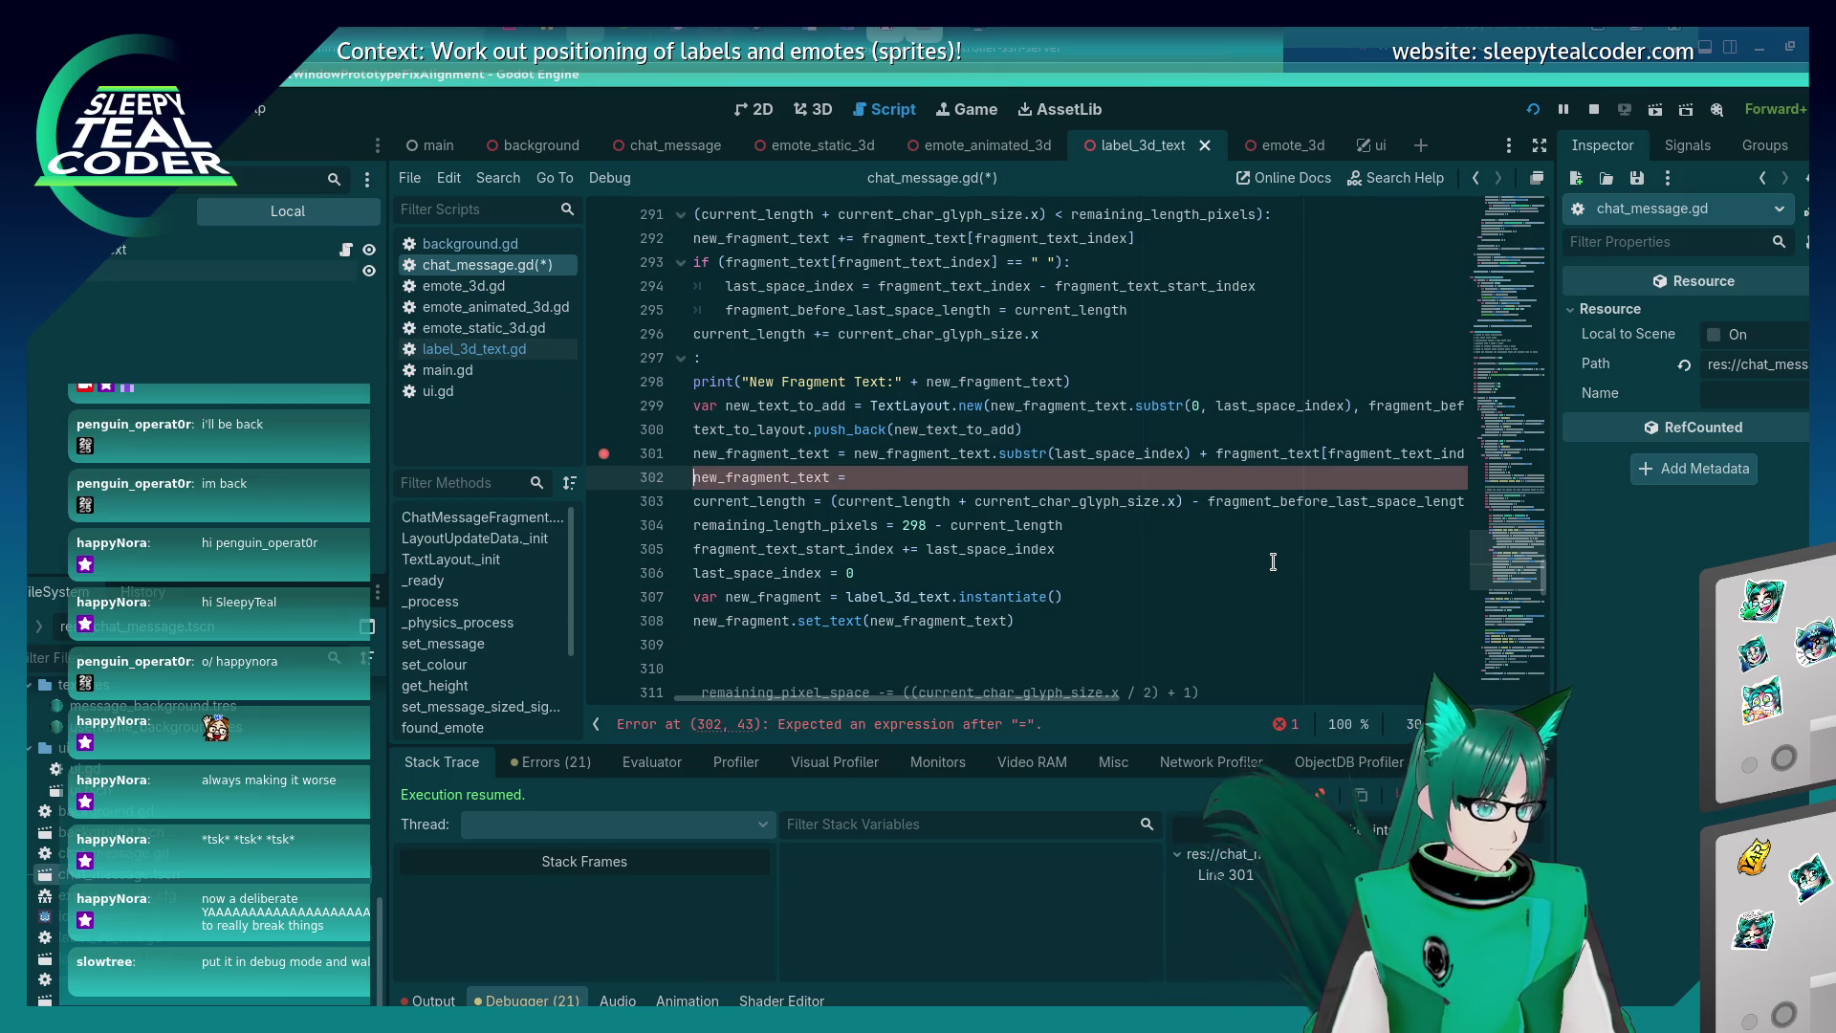
type(" new_fragment_text.")
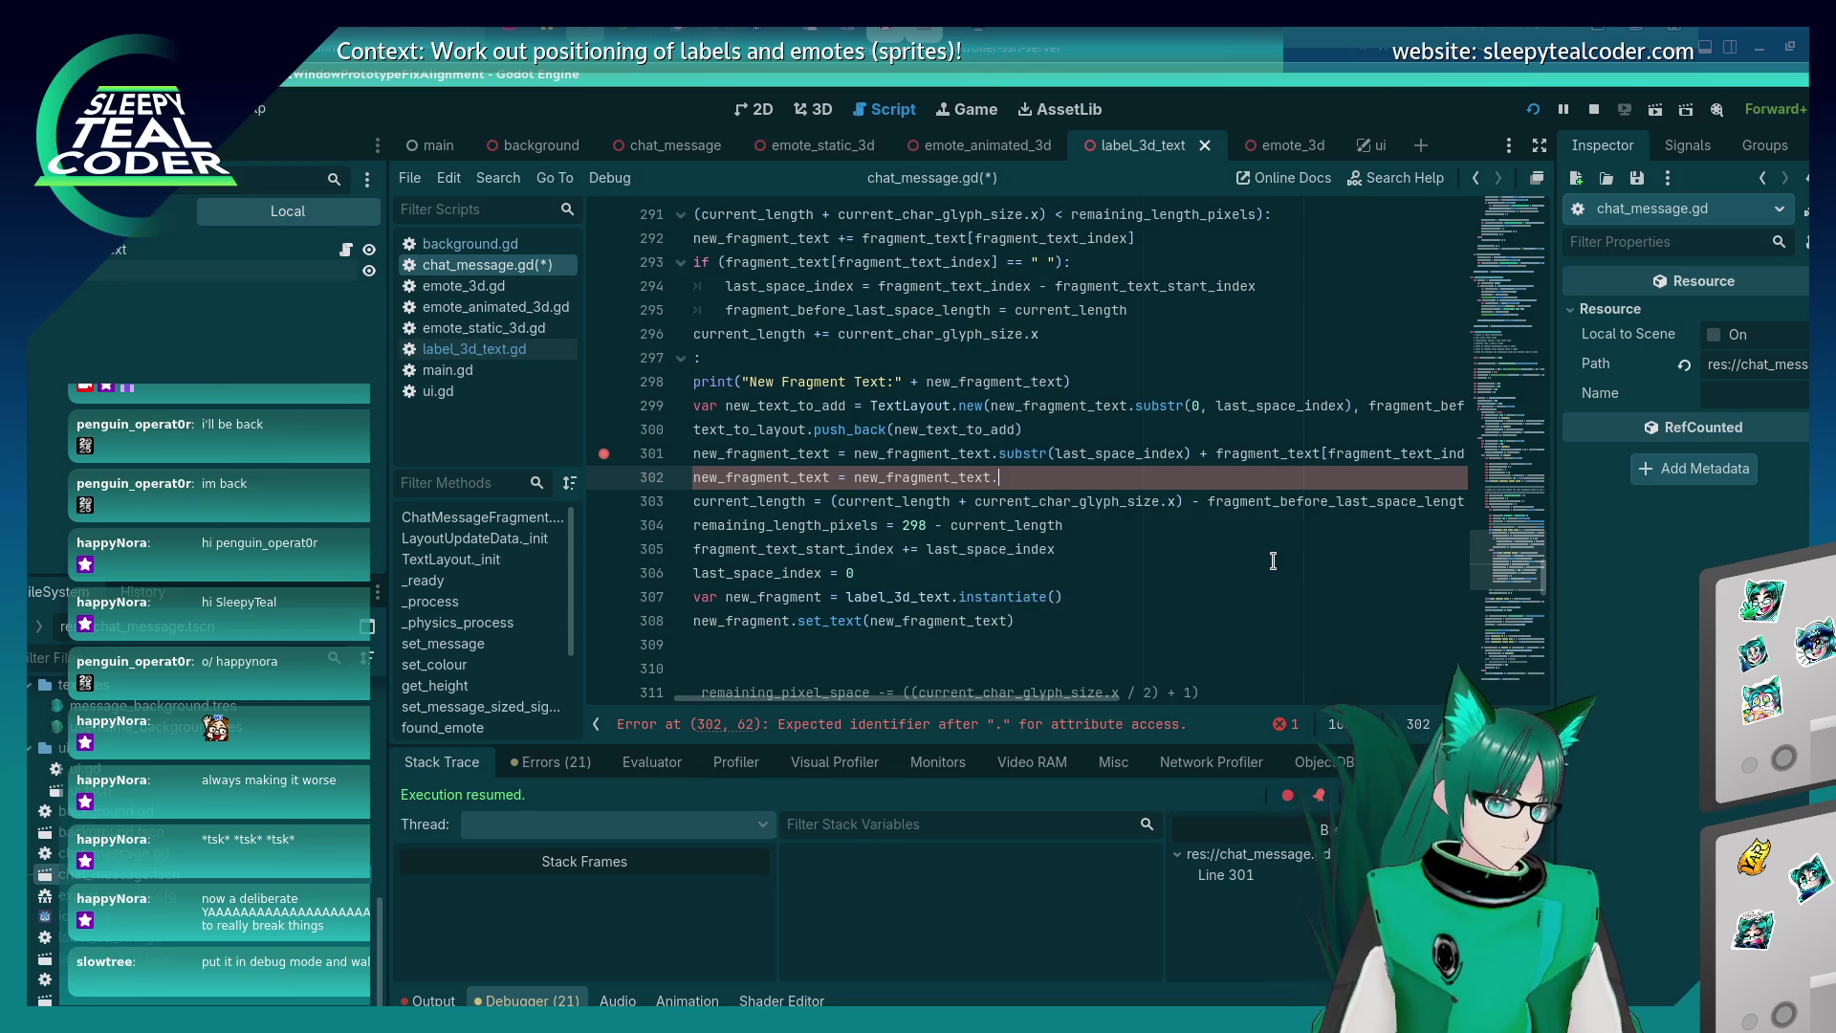
Stop the debug session, complete the call as trim(), and save the script.
key("F8")
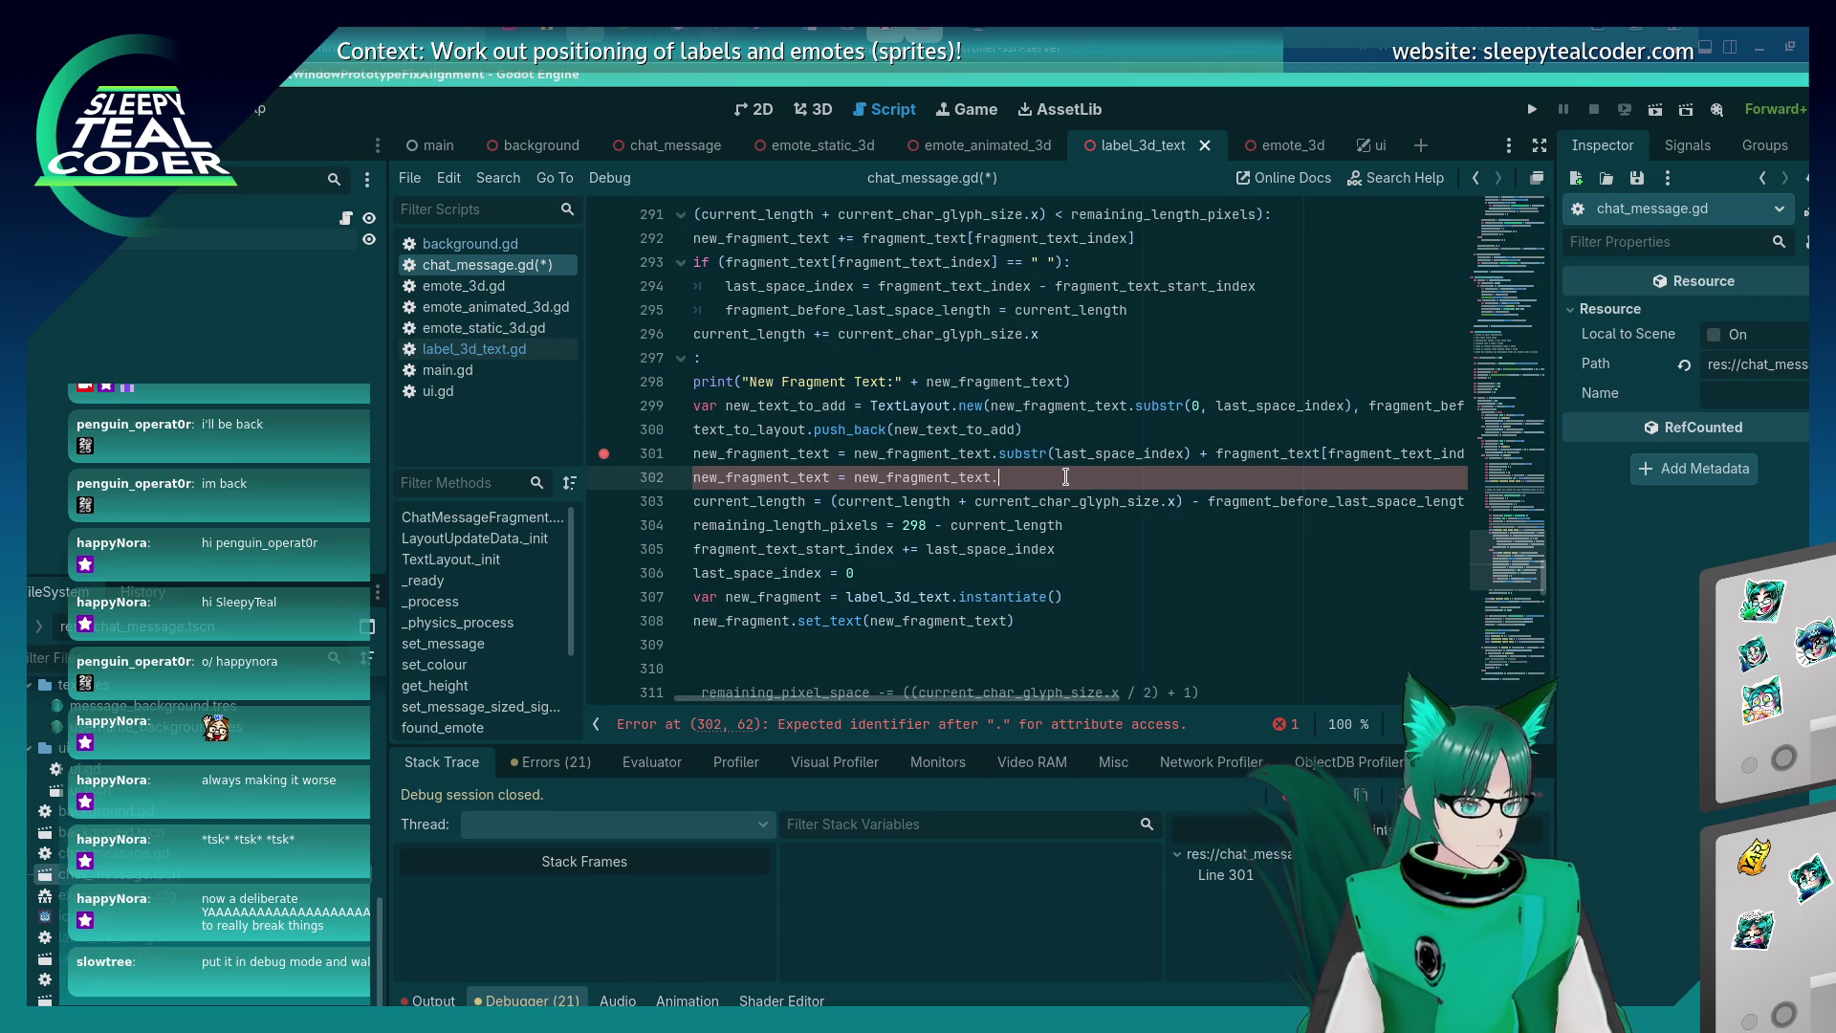
type("()")
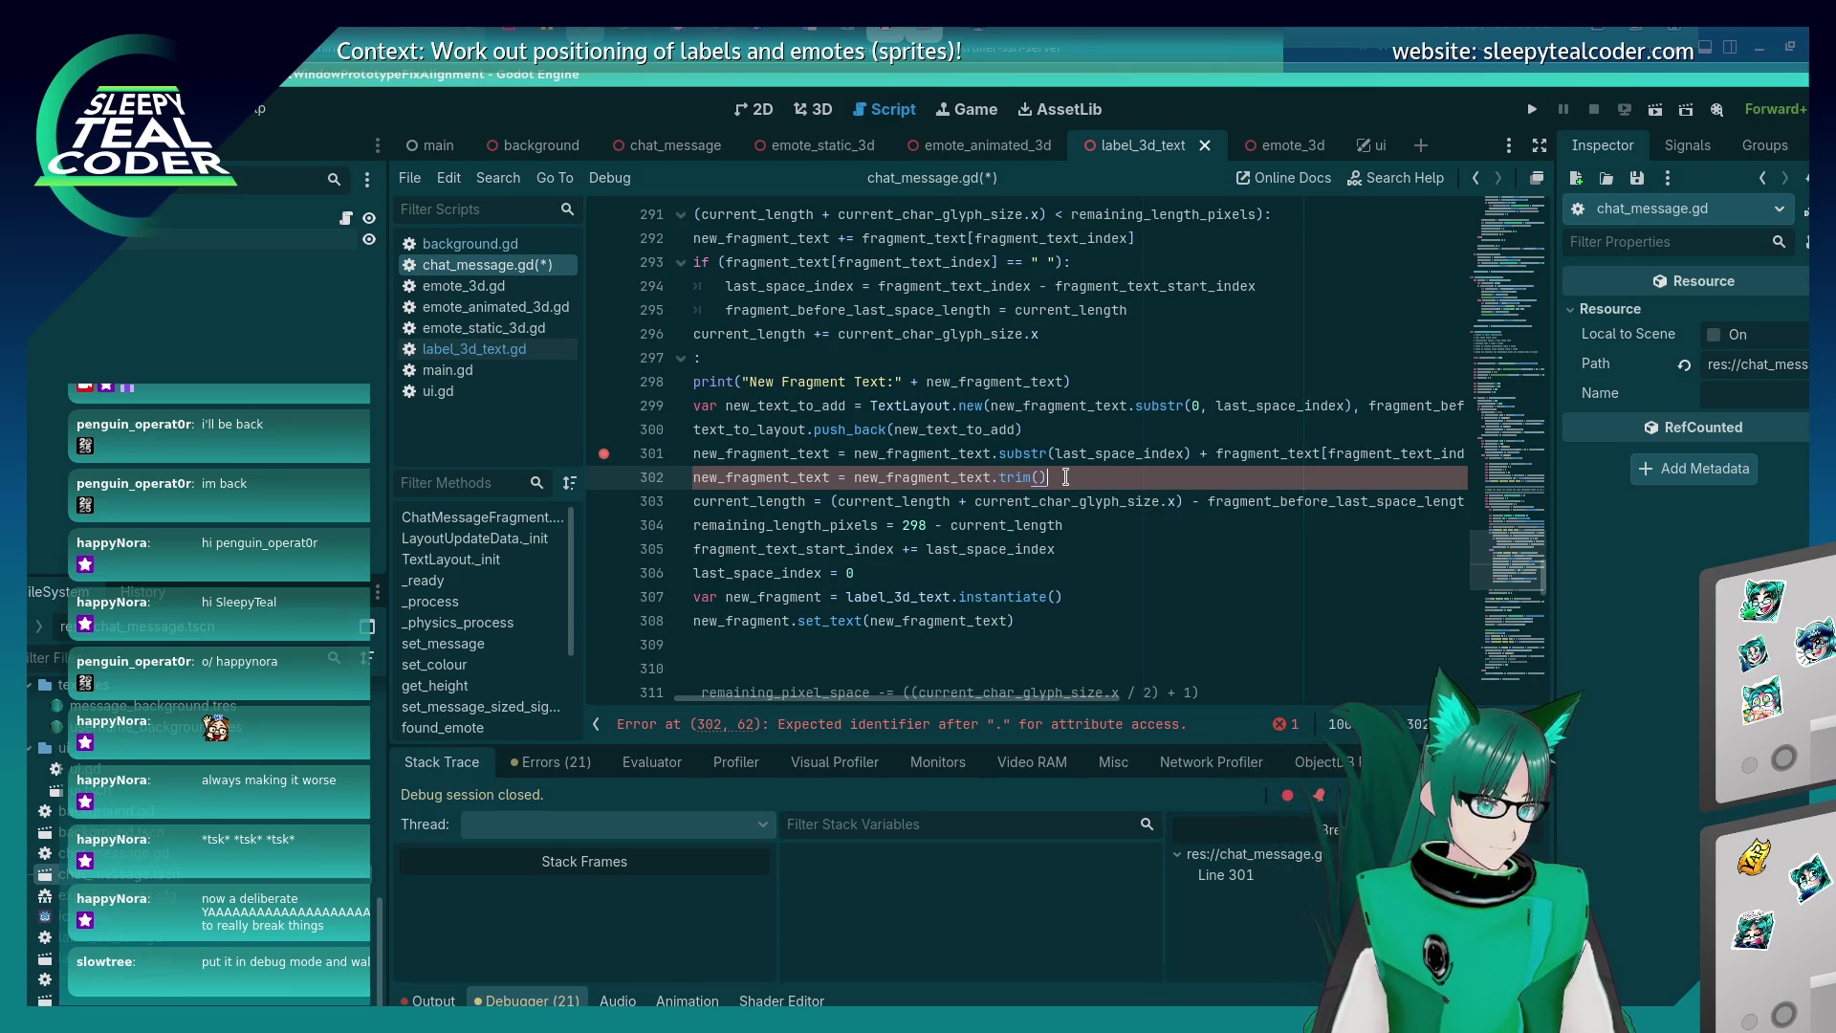
key("Down")
key("ctrl+s")
left_click(1065, 476)
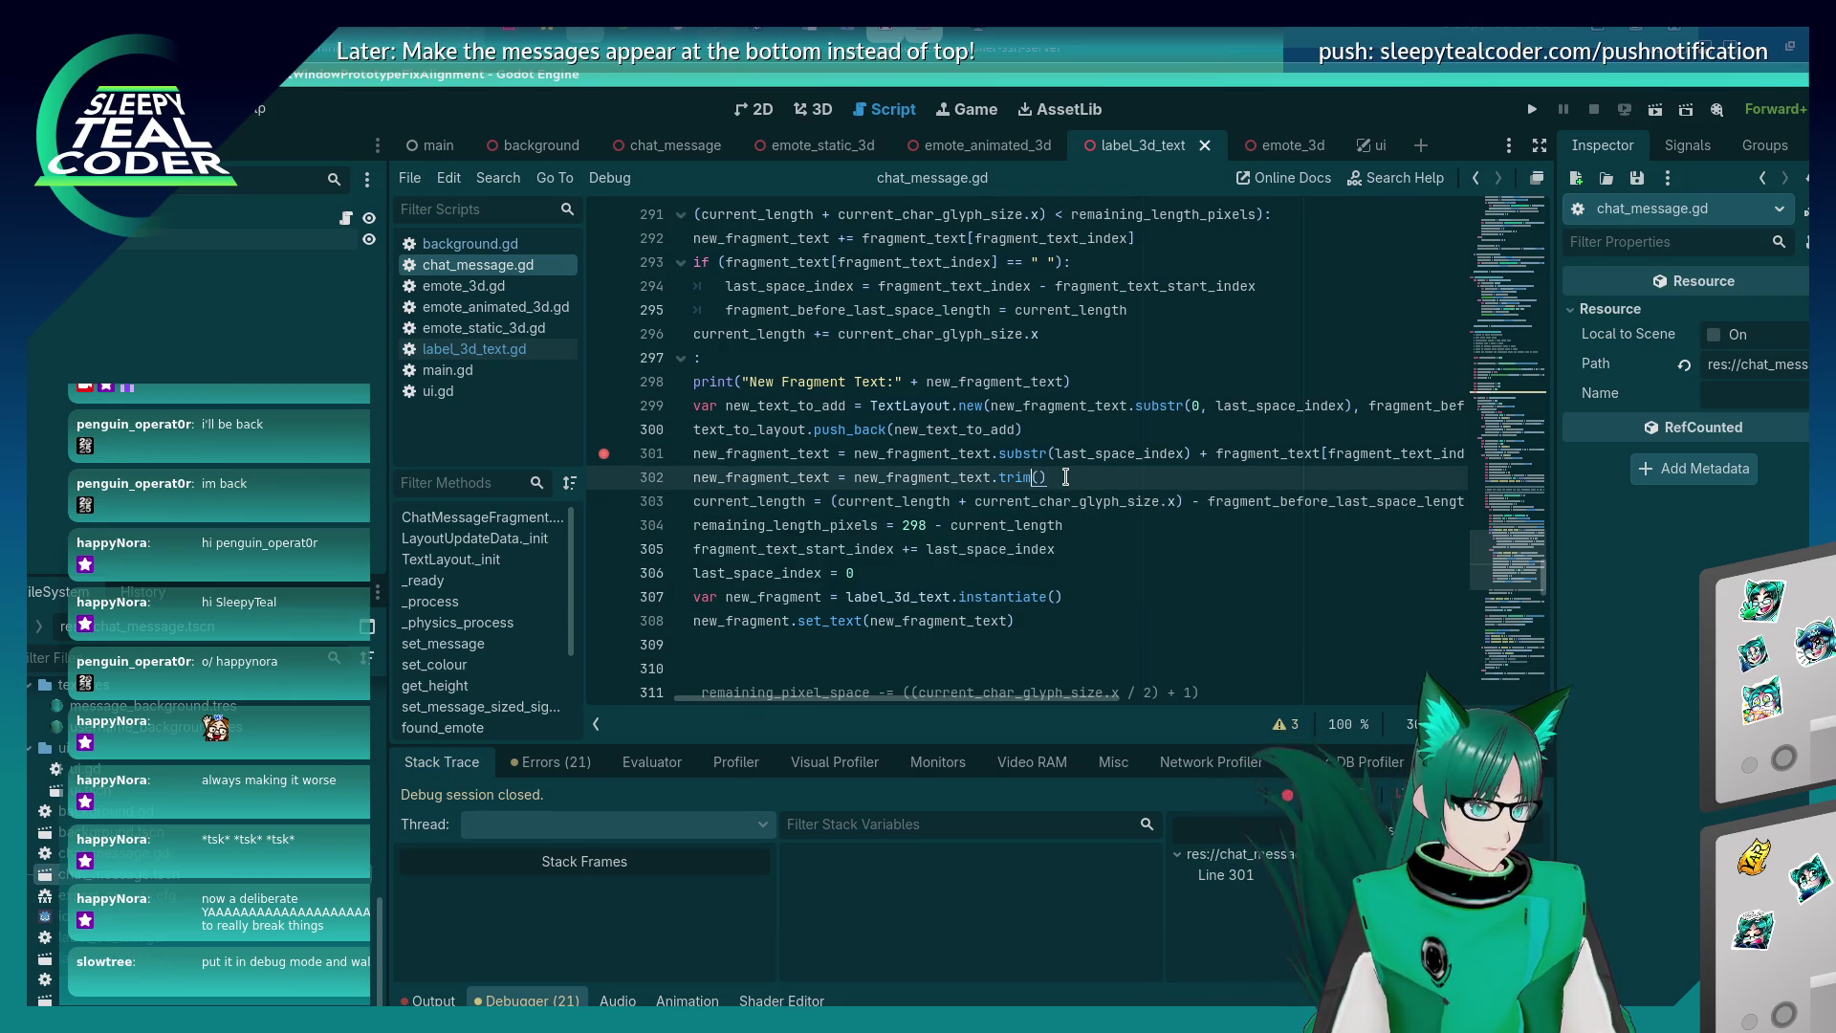
key("BackSpace")
key("BackSpace")
key("BackSpace")
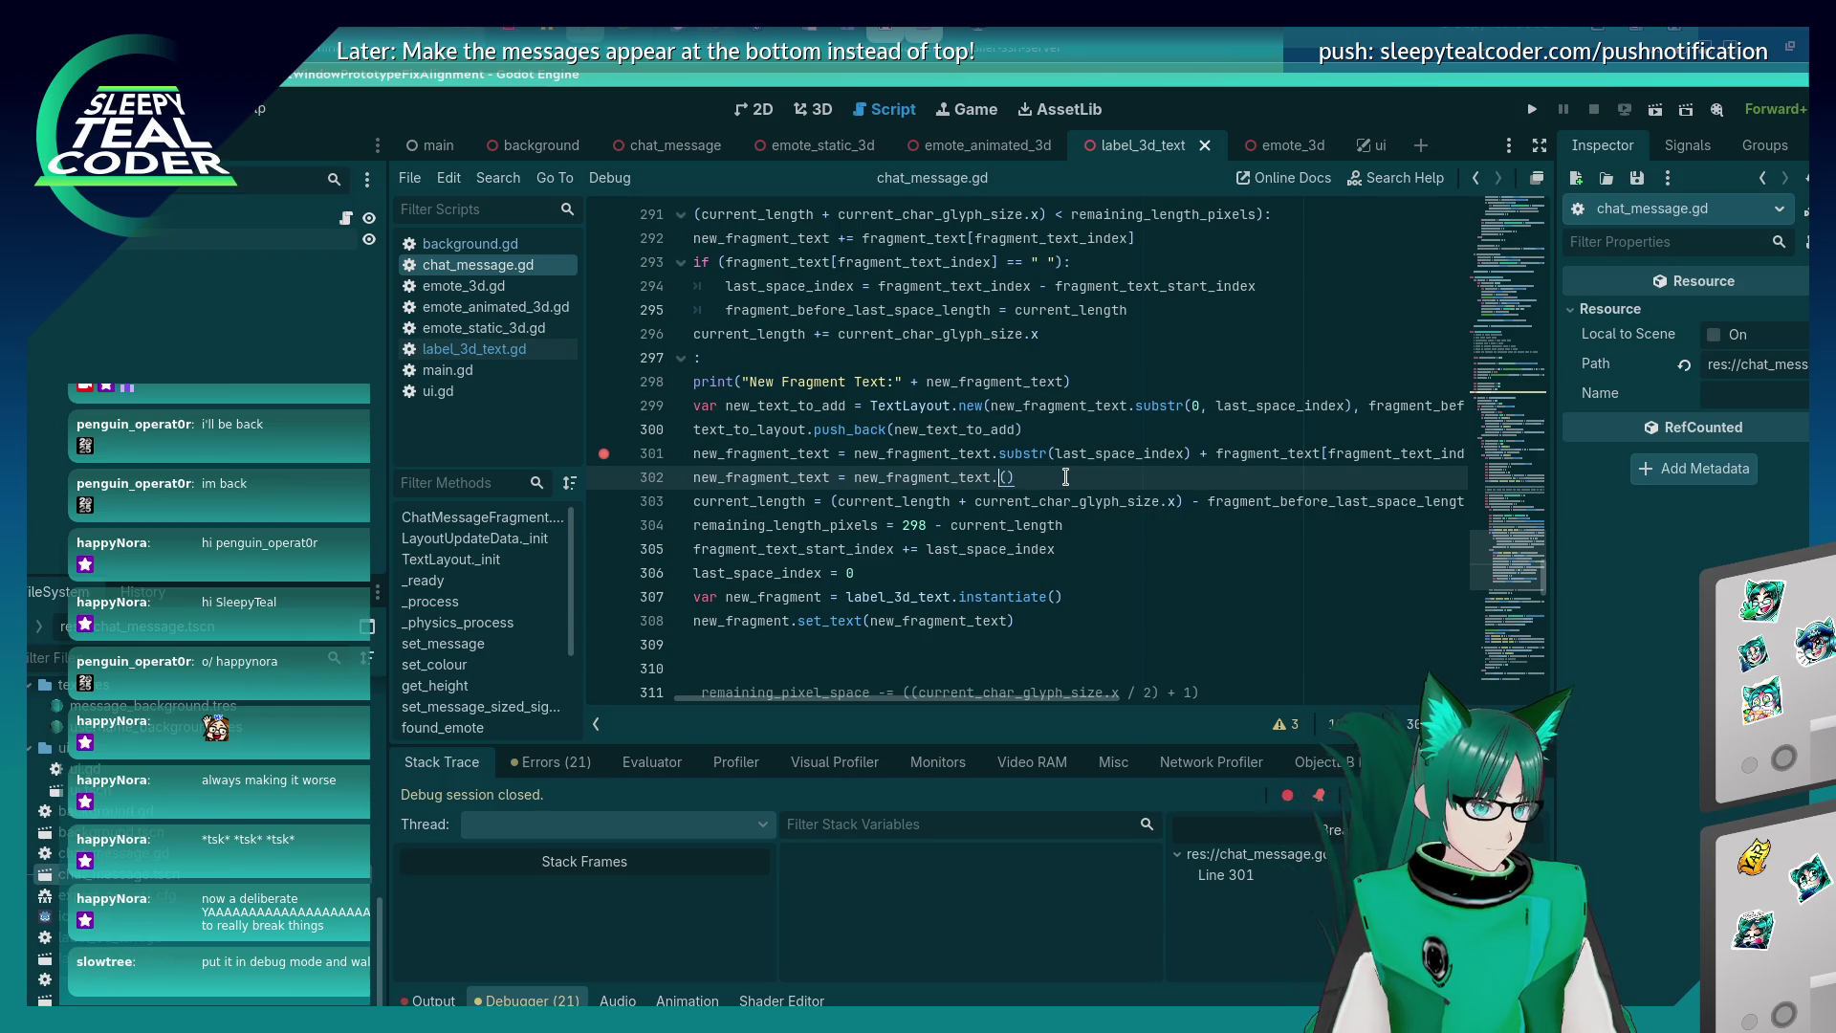
type("trim")
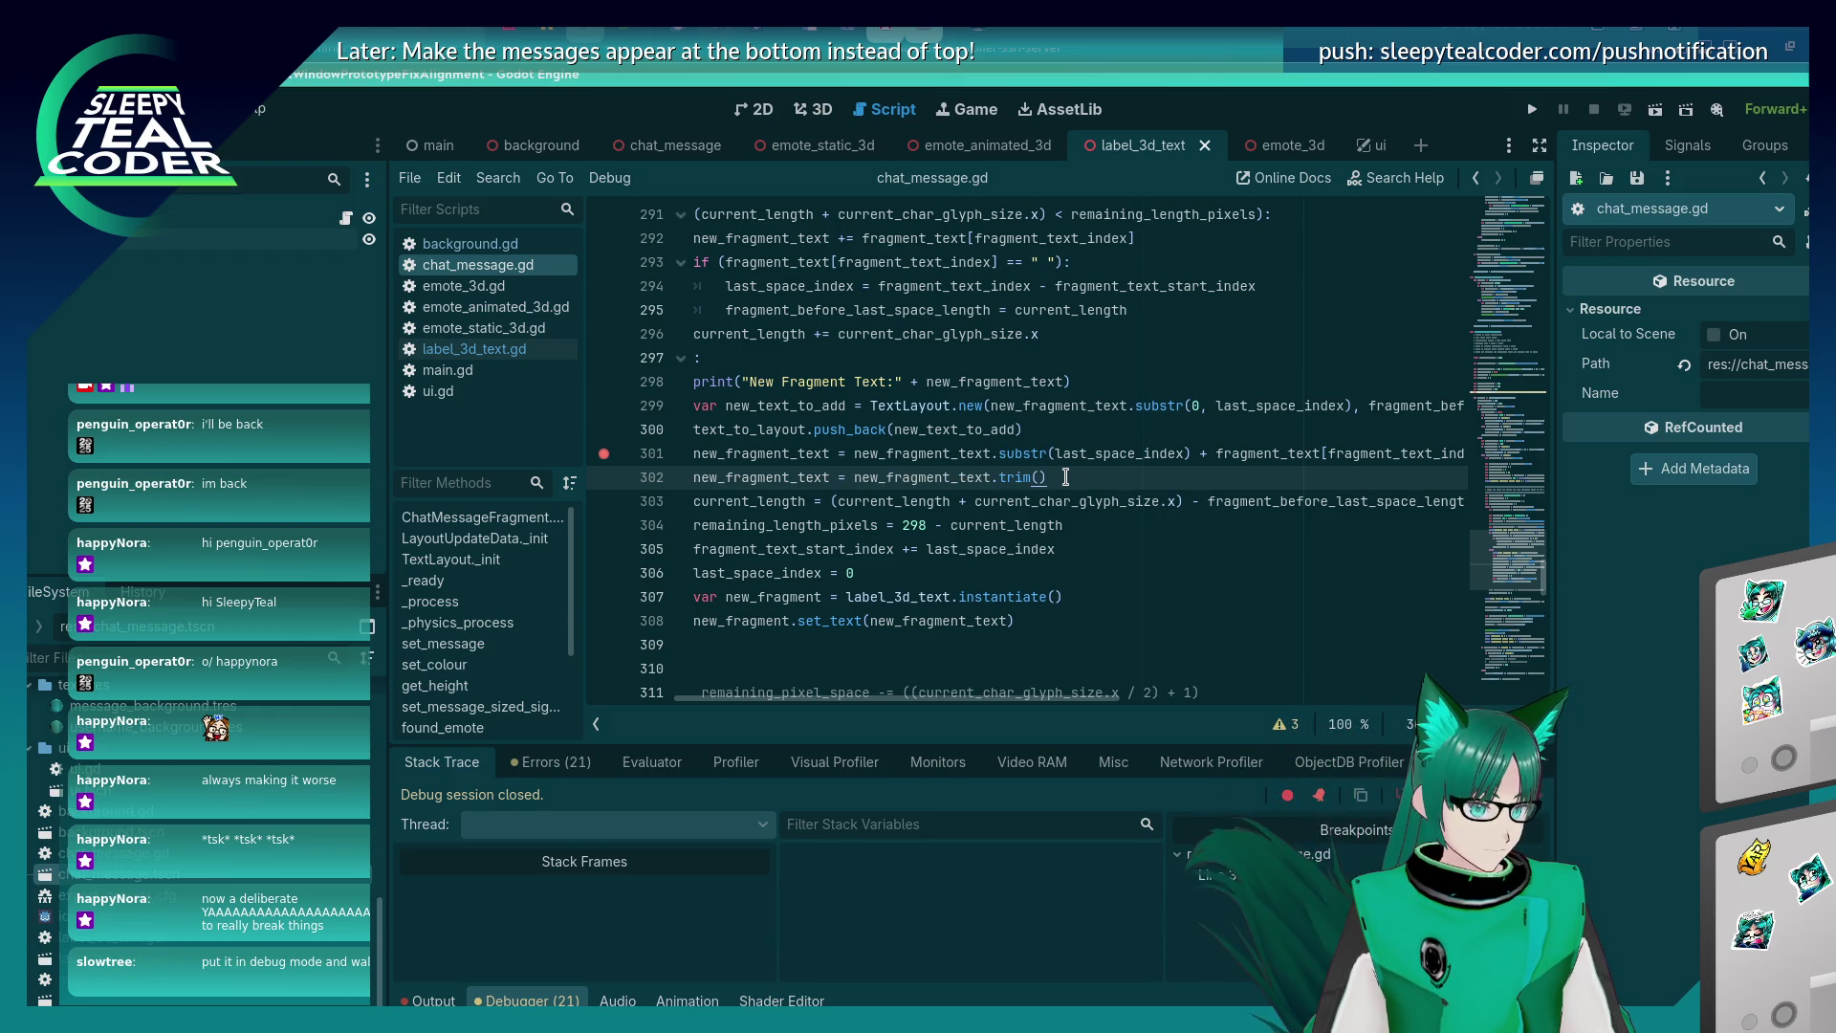
key("alt+Tab")
key("alt+Tab")
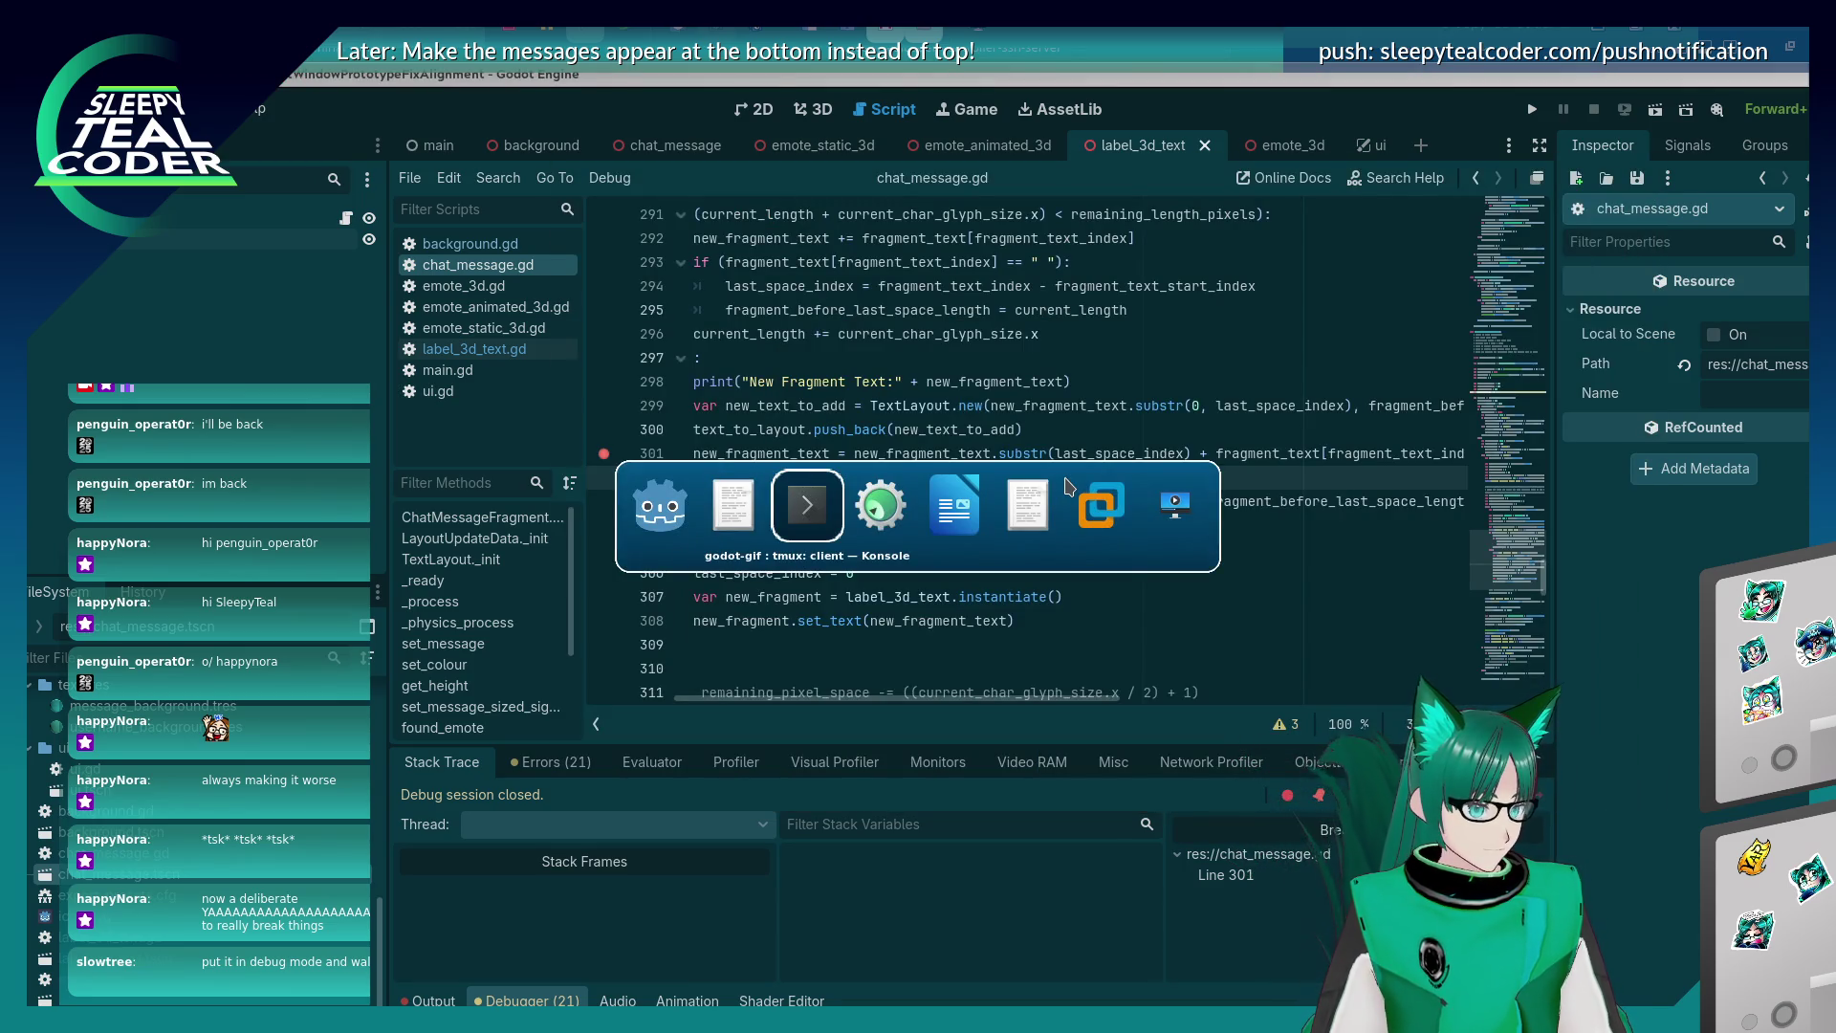
Return to Godot, run the project, and add a test message.
left_click(1100, 504)
key("alt+Tab")
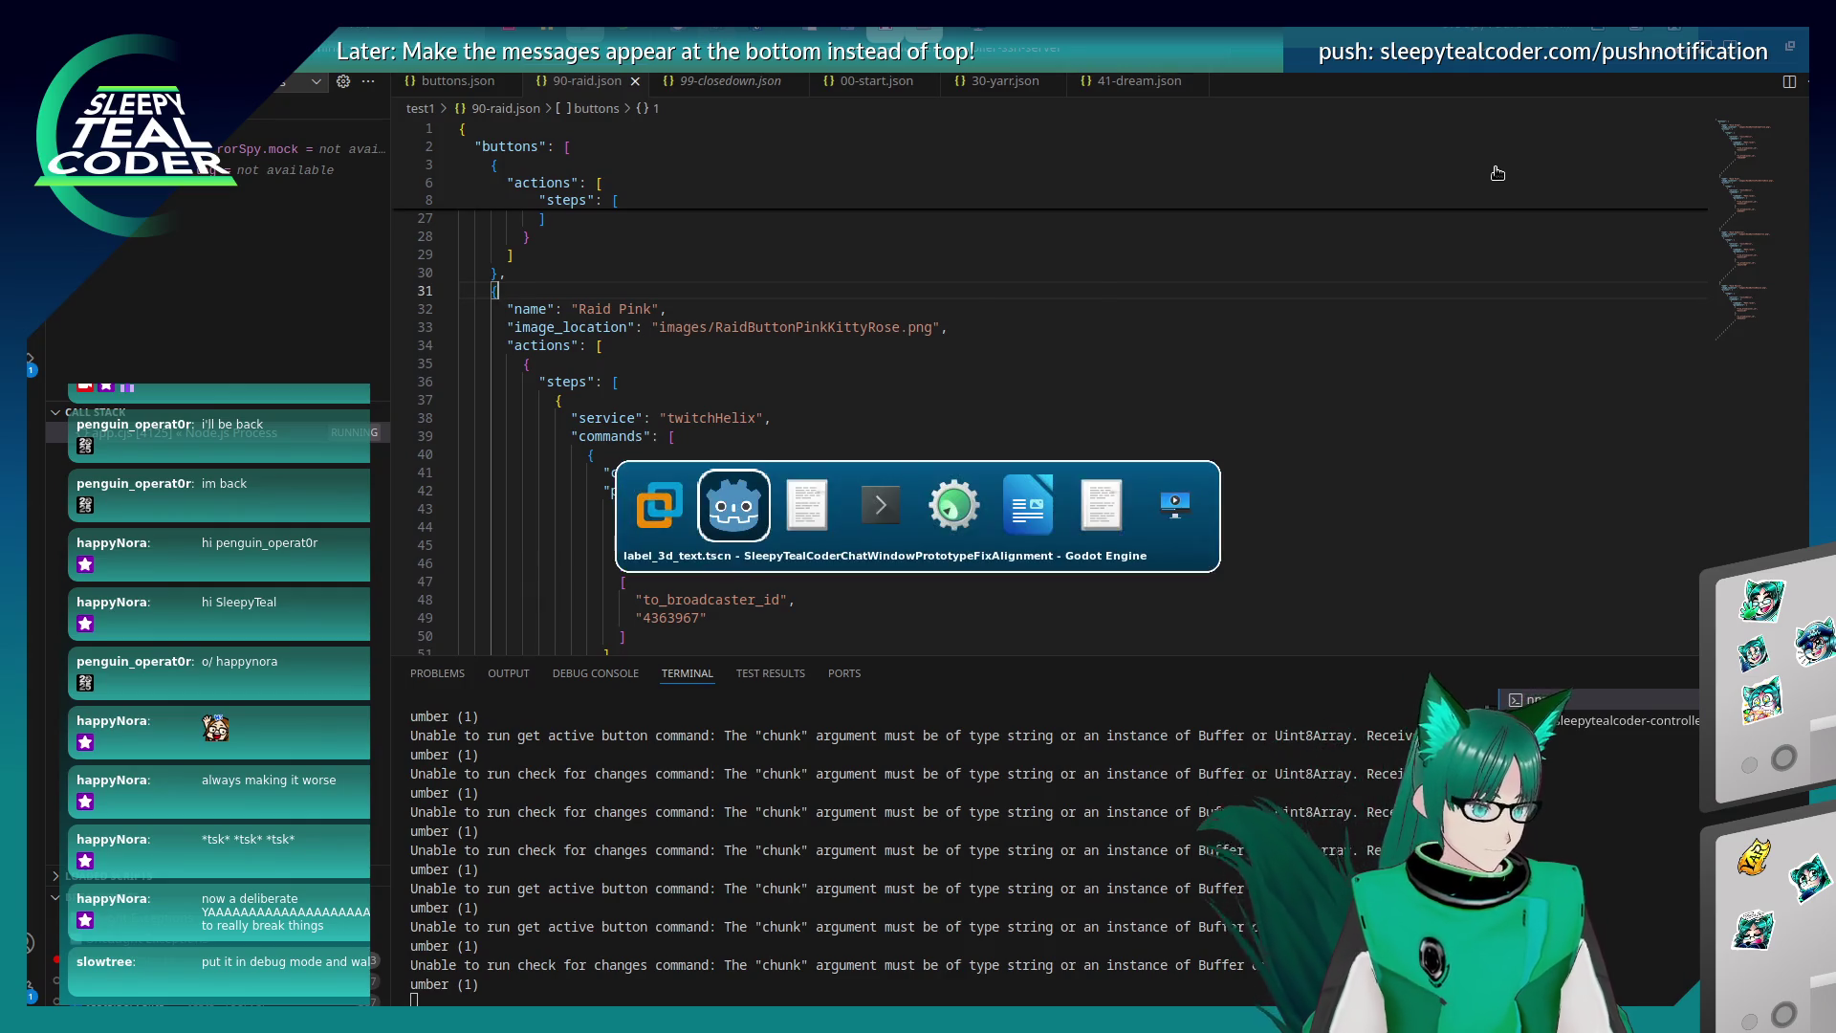
left_click(1533, 109)
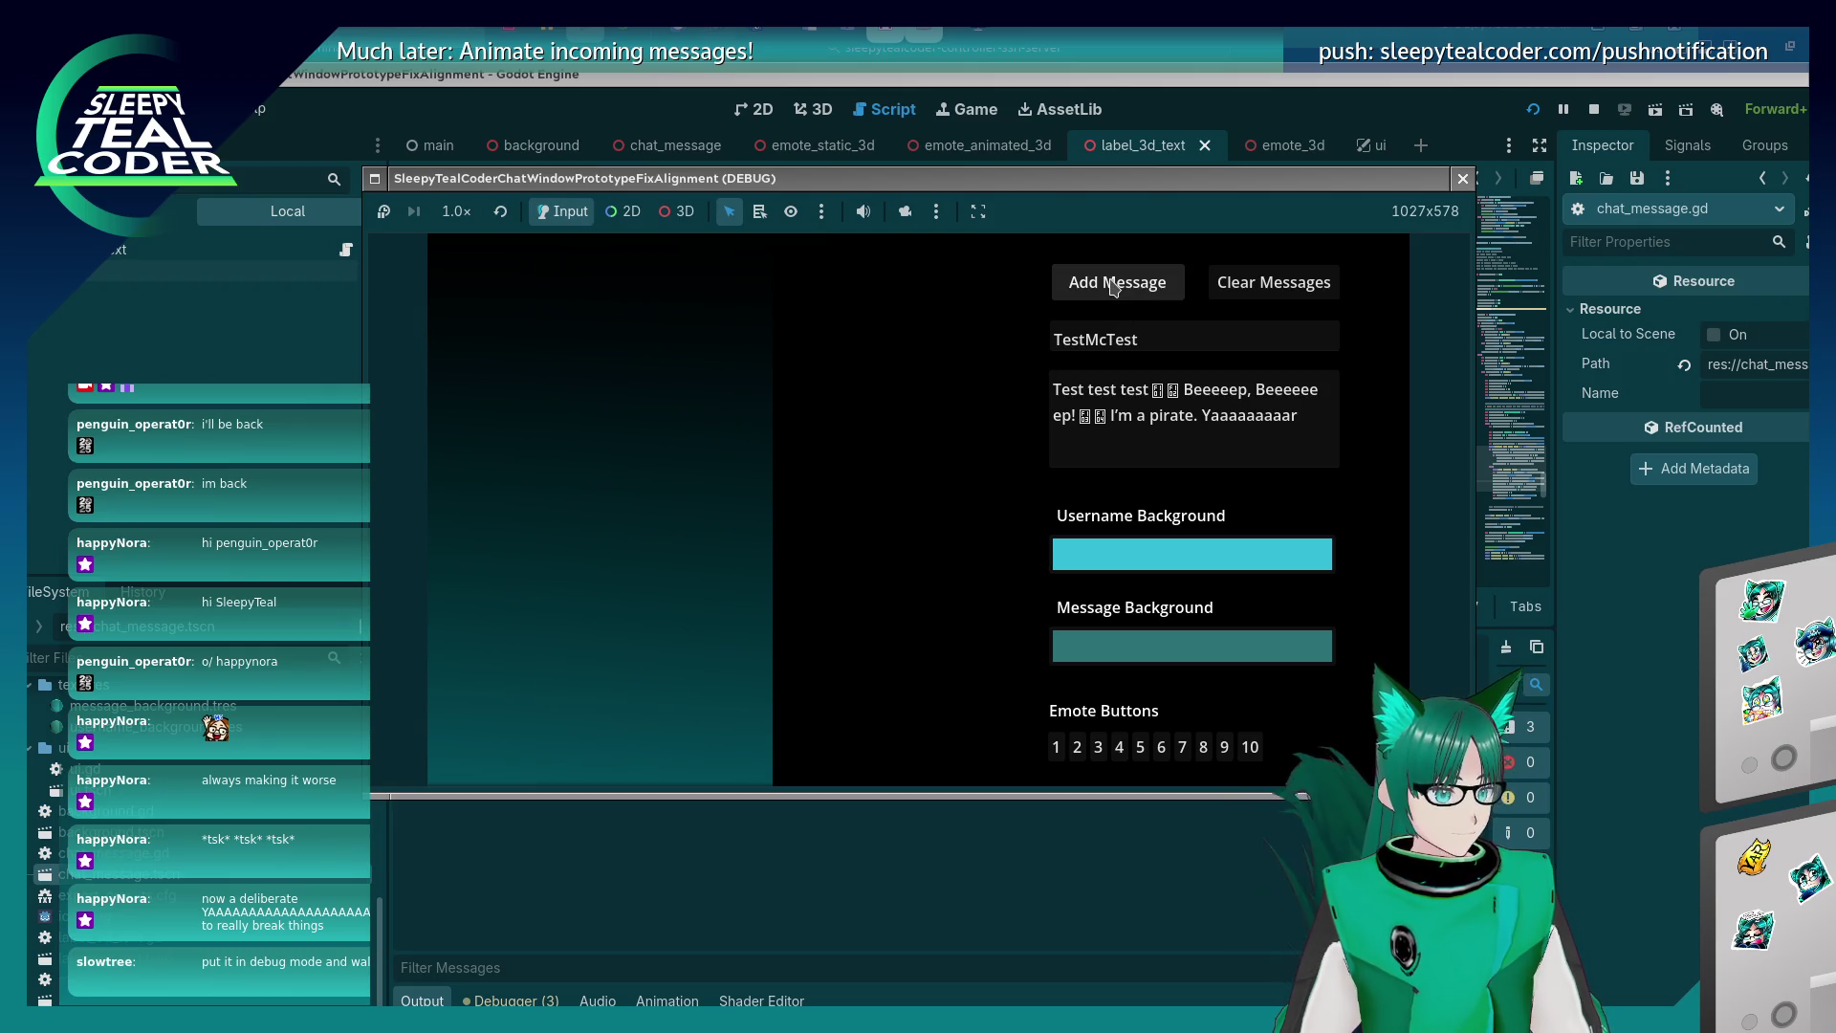
left_click(1112, 284)
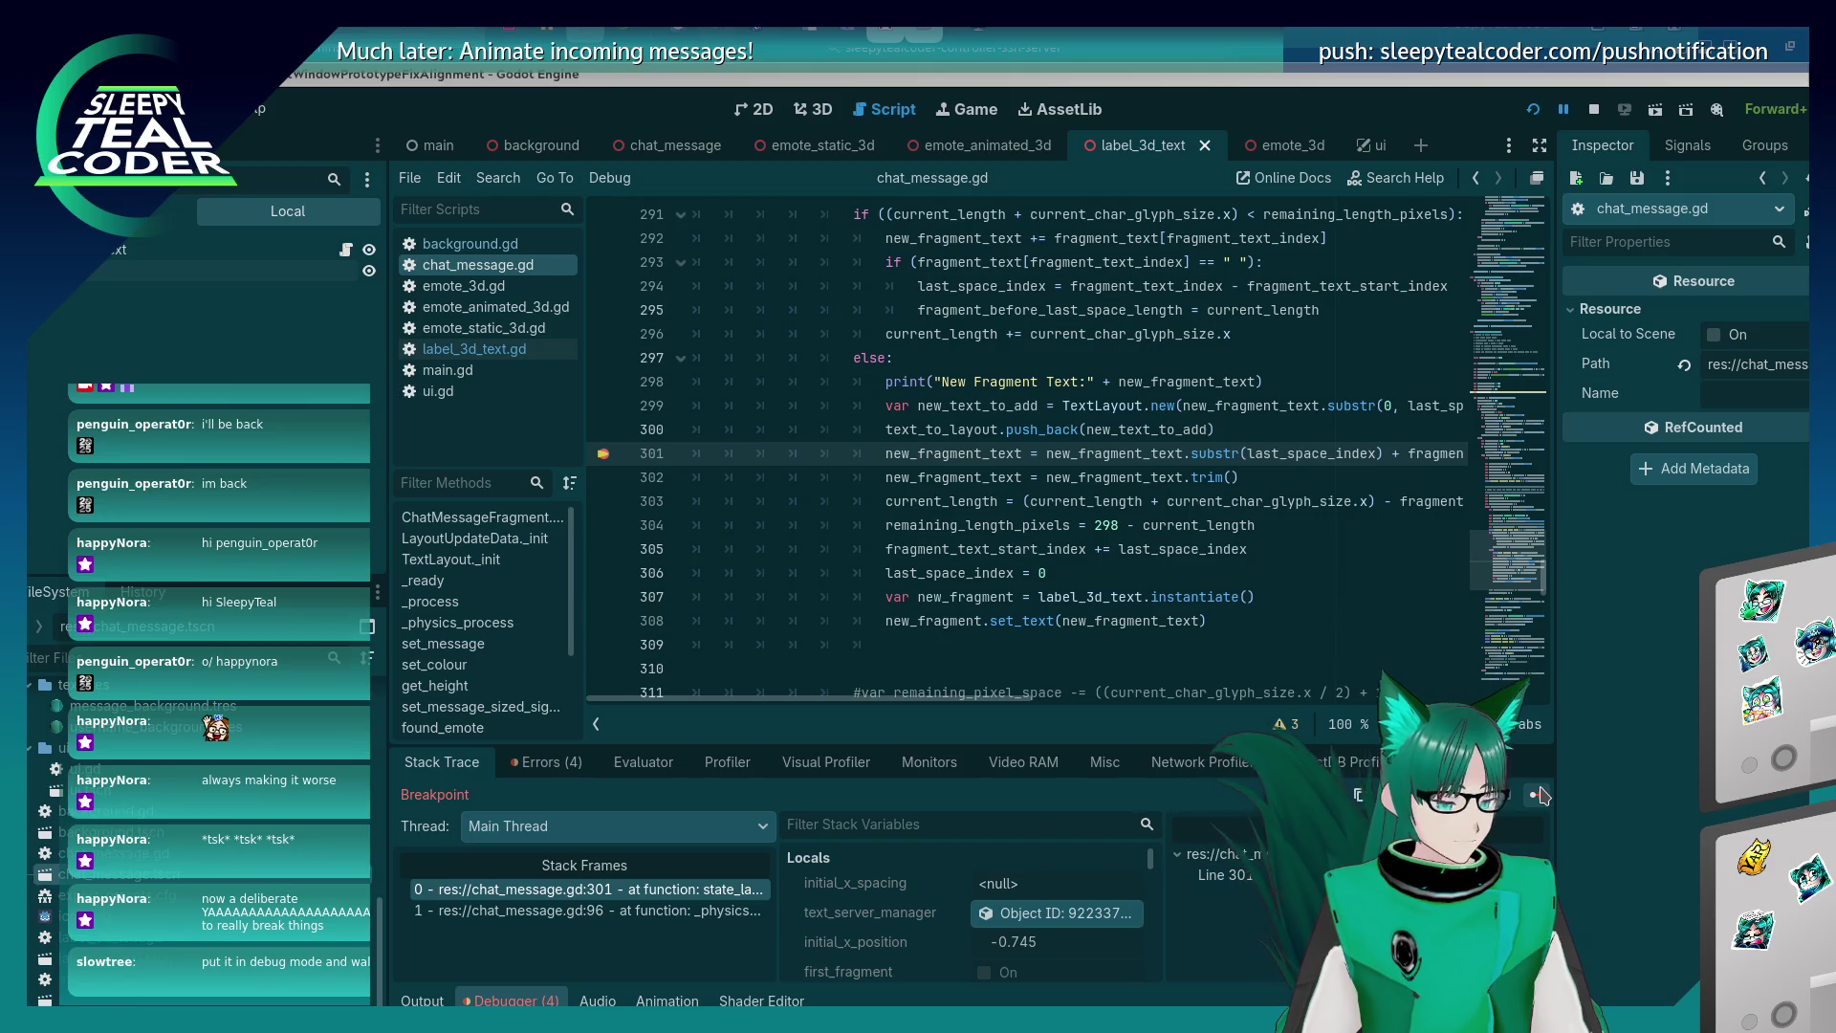
Resume past the breakpoint to hit the nonexistent trim error, then delete 'trim' from line 302.
left_click(1537, 795)
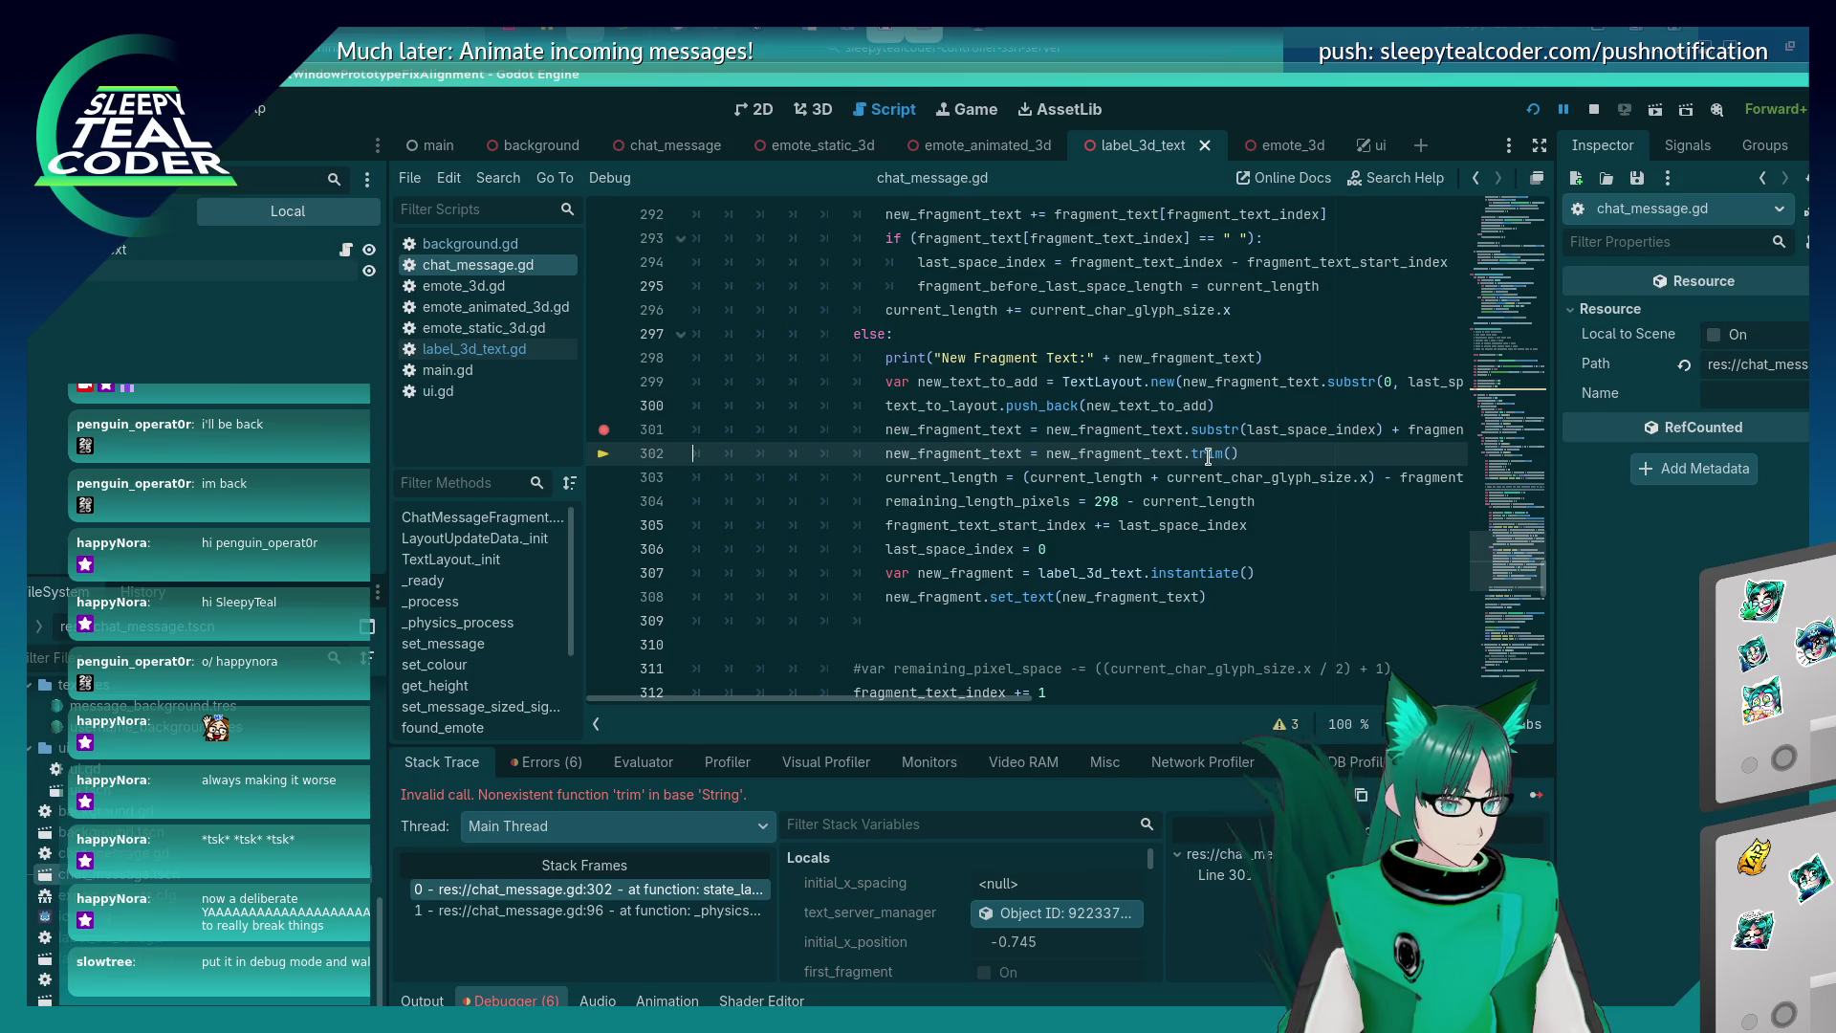
double_click(1208, 456)
key("BackSpace")
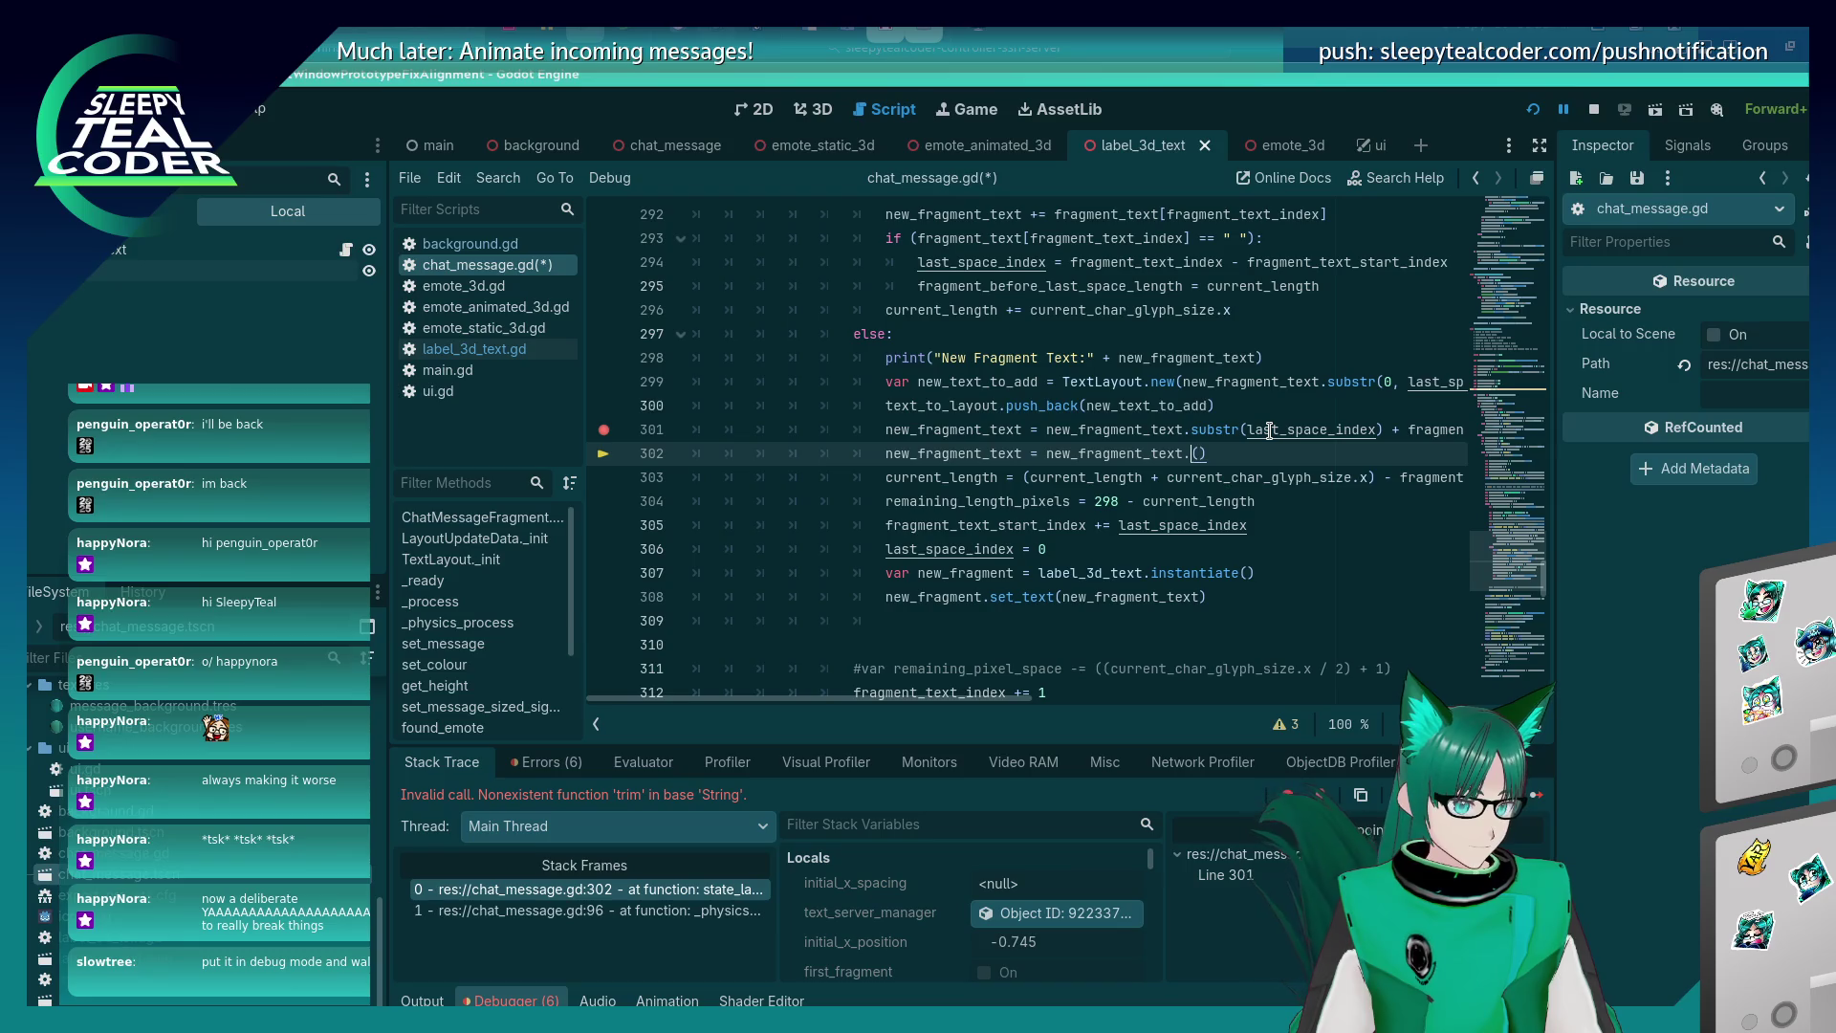
Declare new_fragment_text as ': String' on line 270 and save.
scroll(1129, 491, "up", 4)
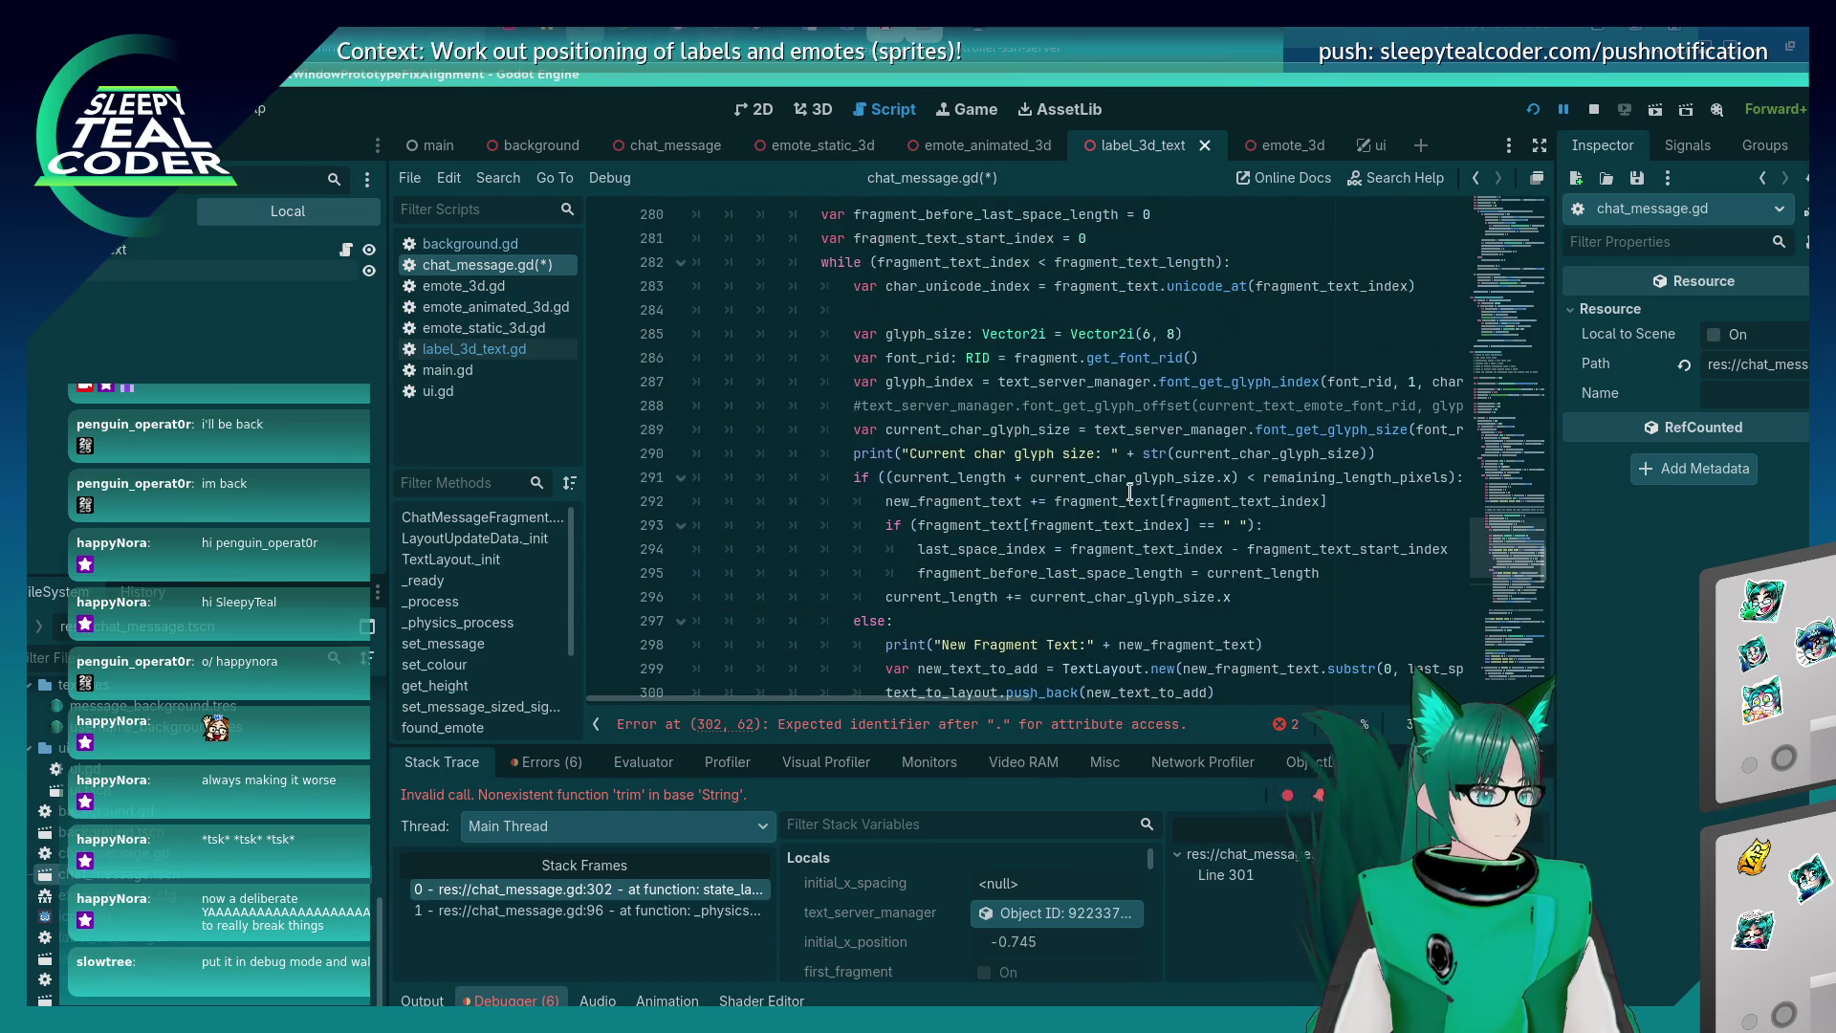
scroll(1130, 492, "up", 2)
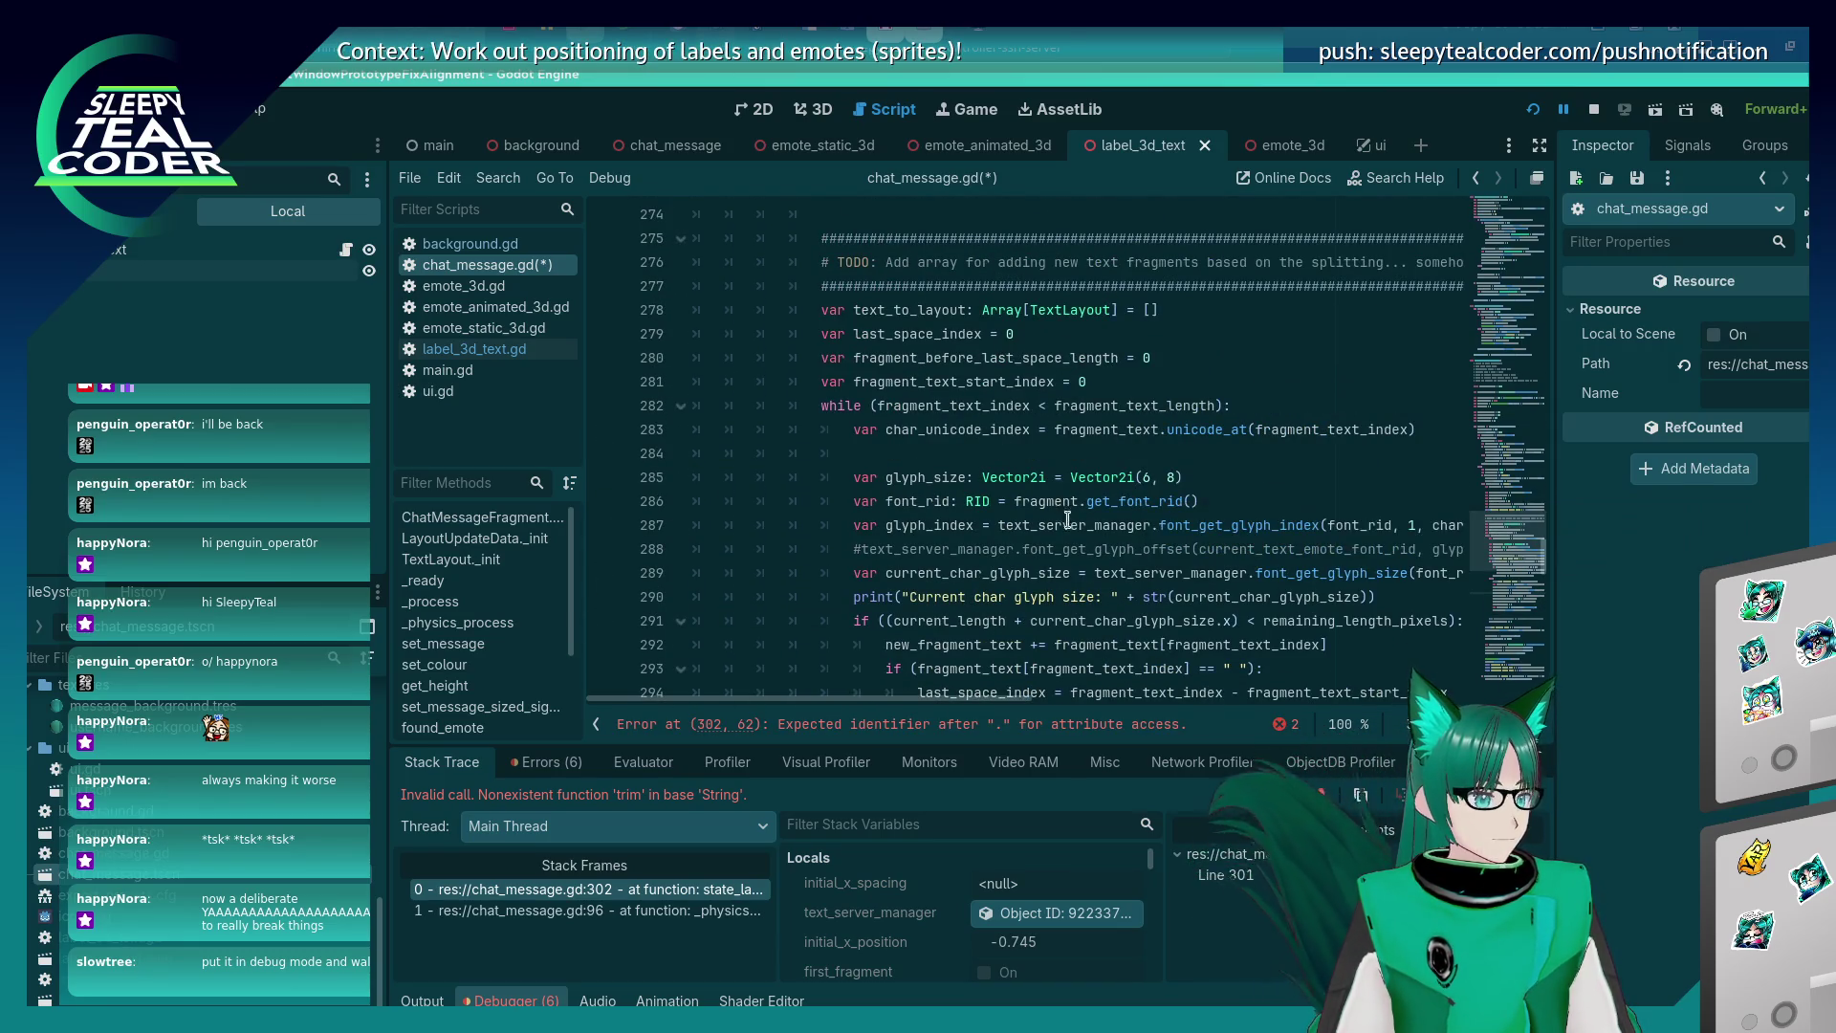
scroll(1100, 459, "up", 3)
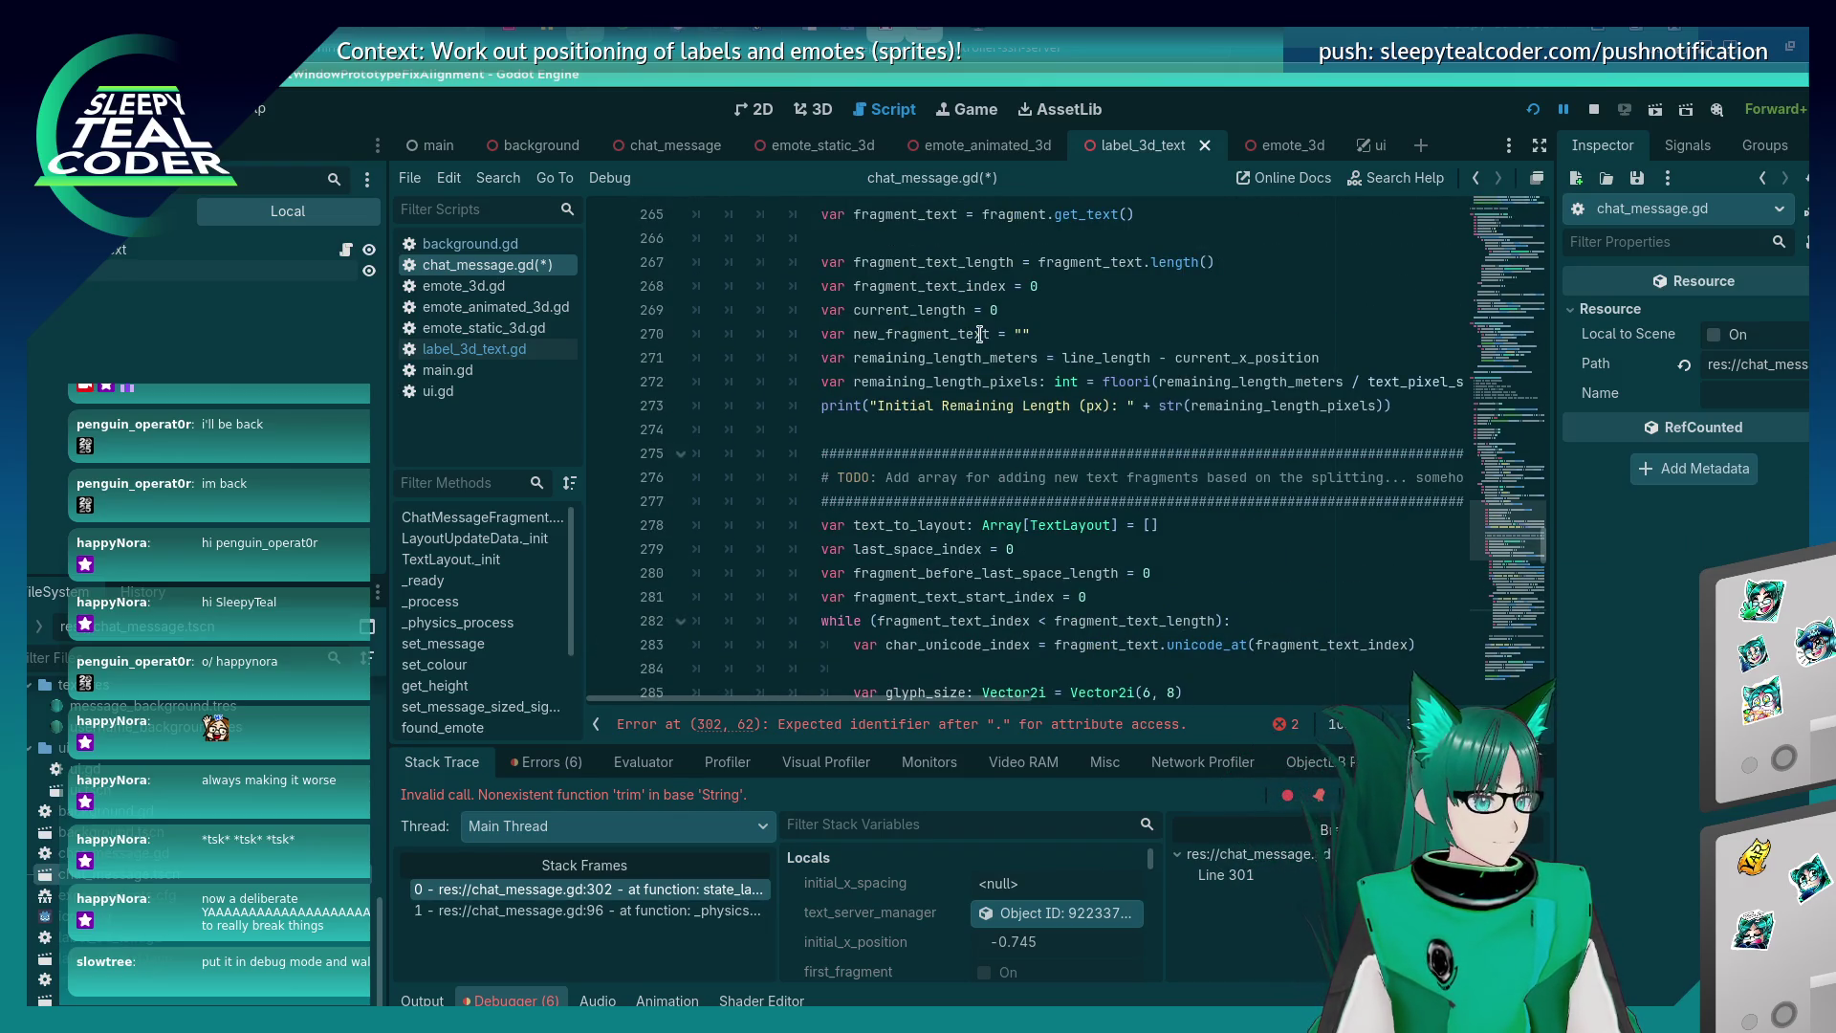
left_click(992, 332)
type(": Stringfg")
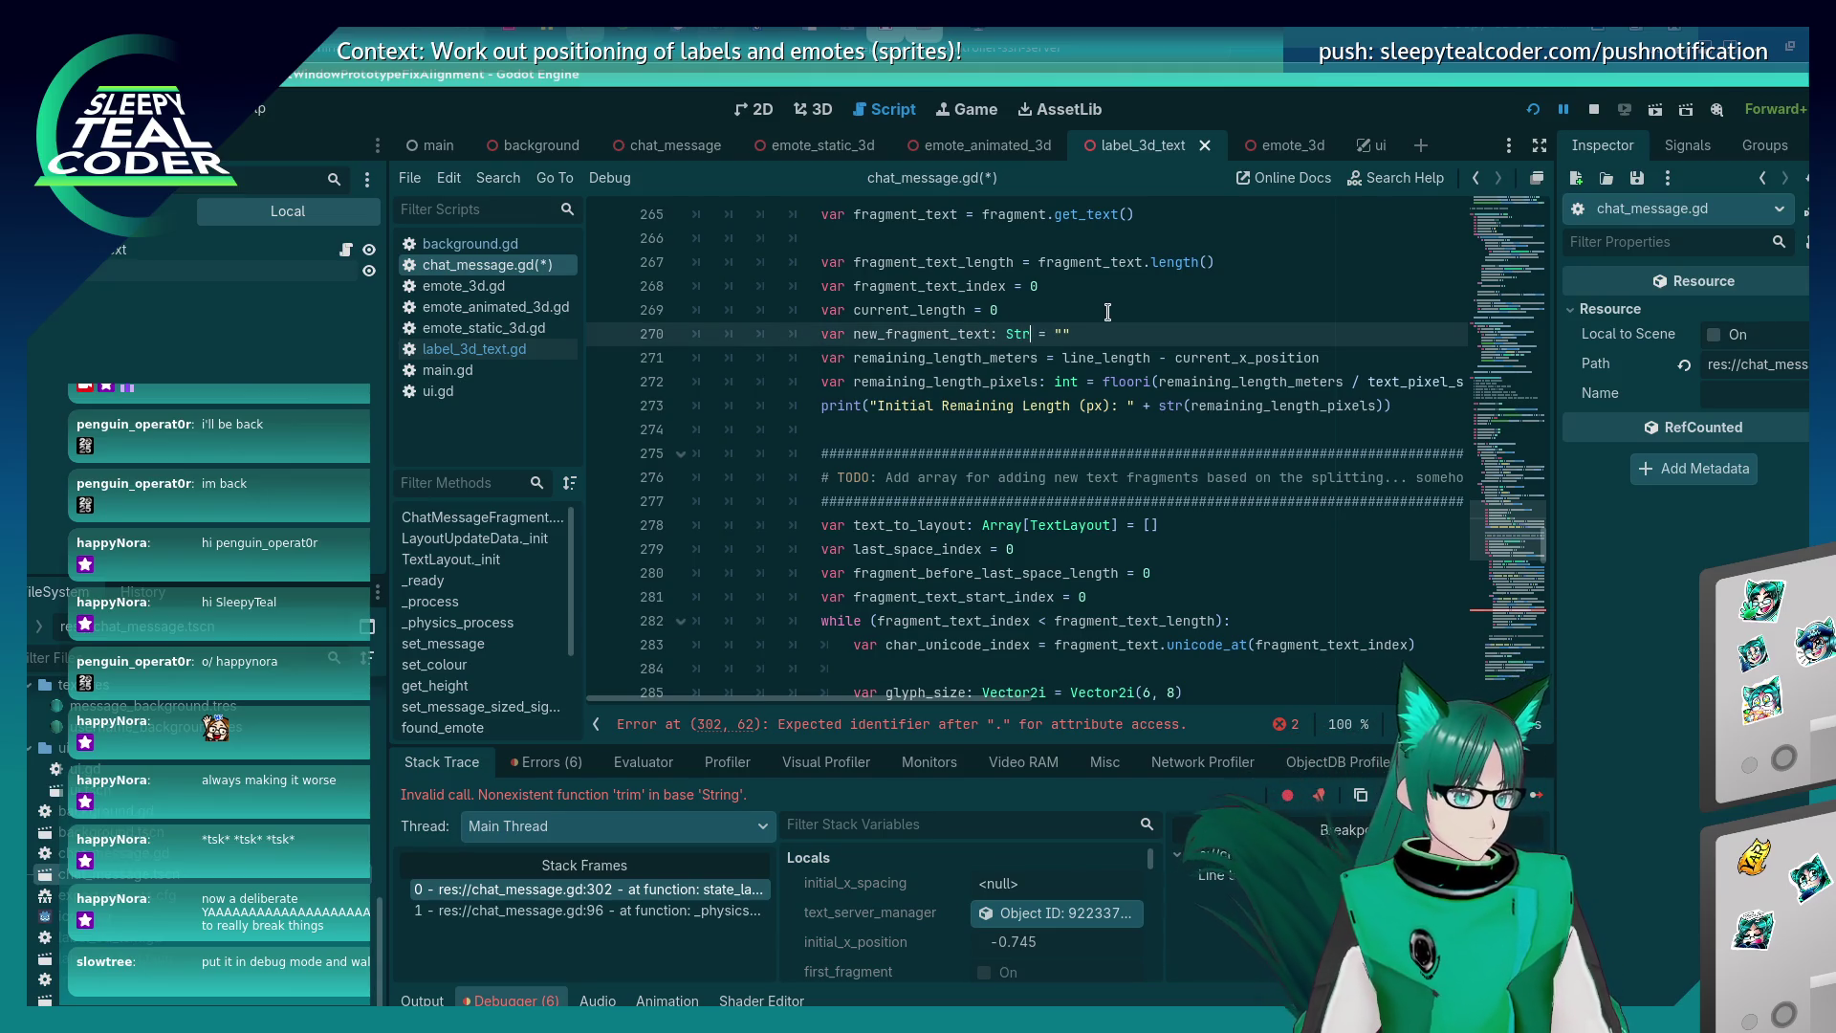
key("BackSpace")
key("BackSpace")
key("ctrl+s")
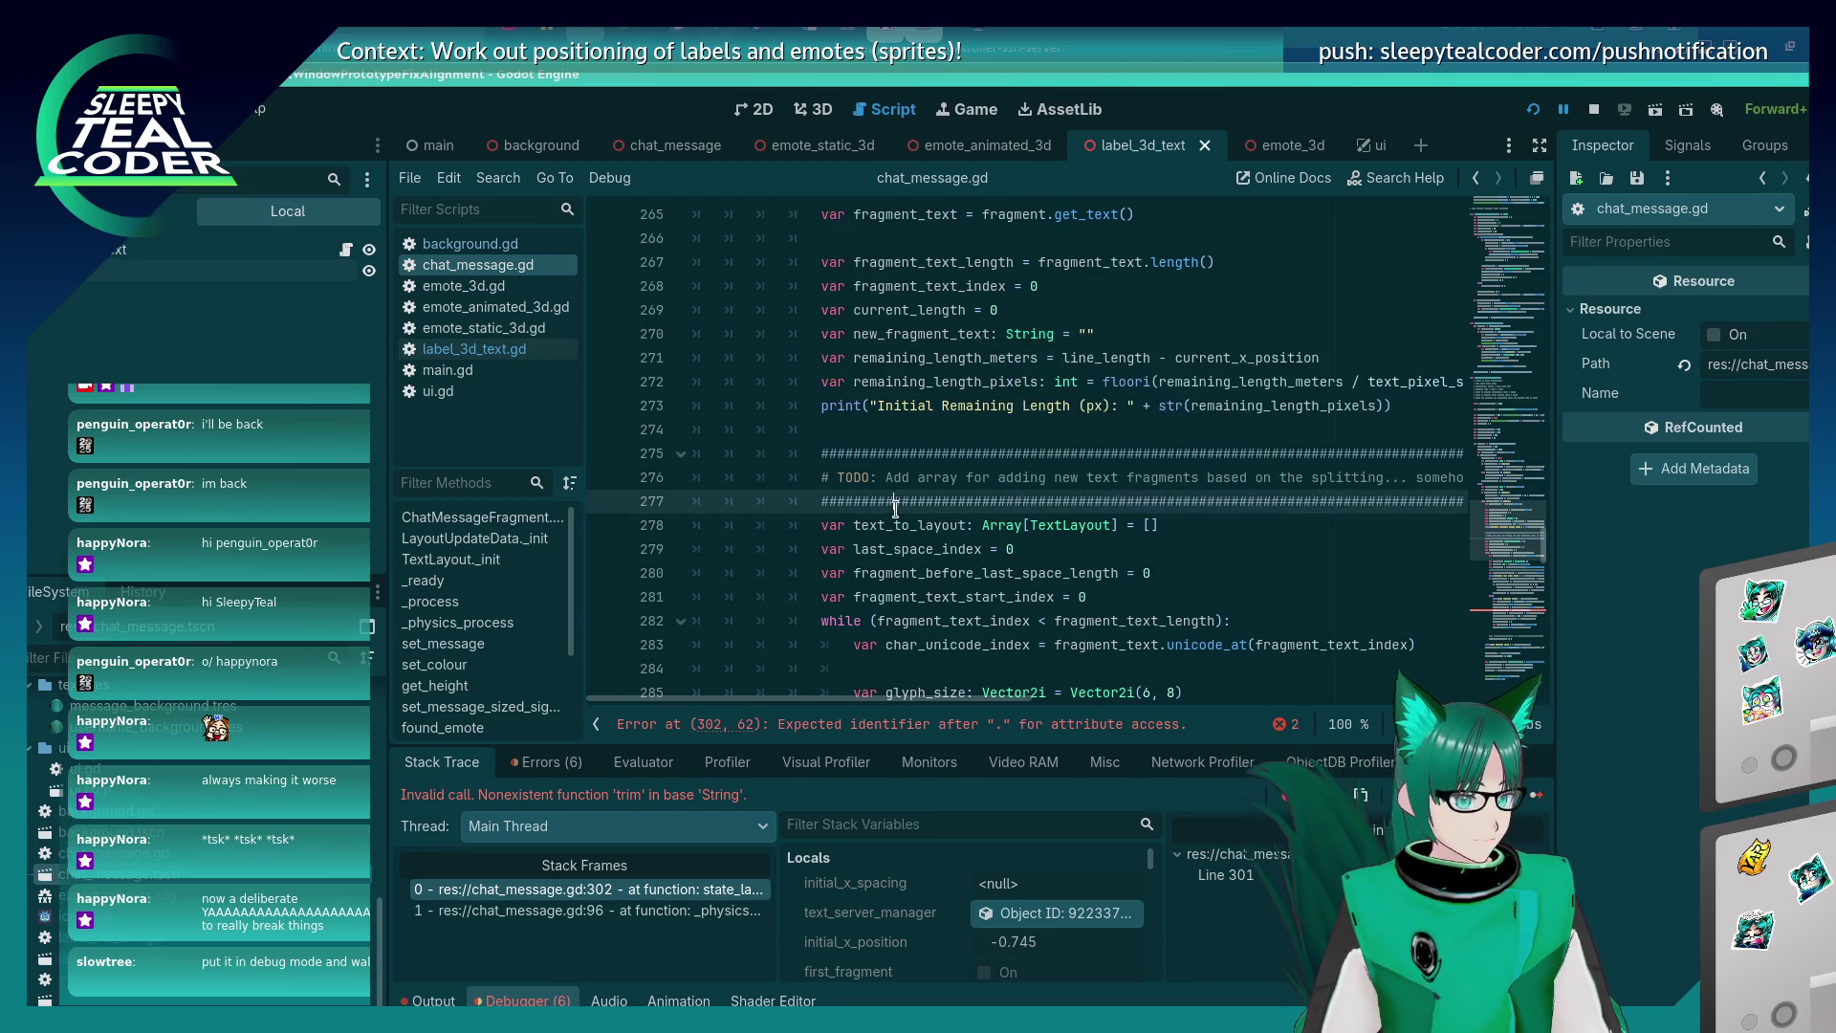
Tidy line 302 and insert trim_prefix from autocomplete, then save.
scroll(895, 501, "down", 4)
scroll(895, 501, "down", 4)
left_click(1199, 525)
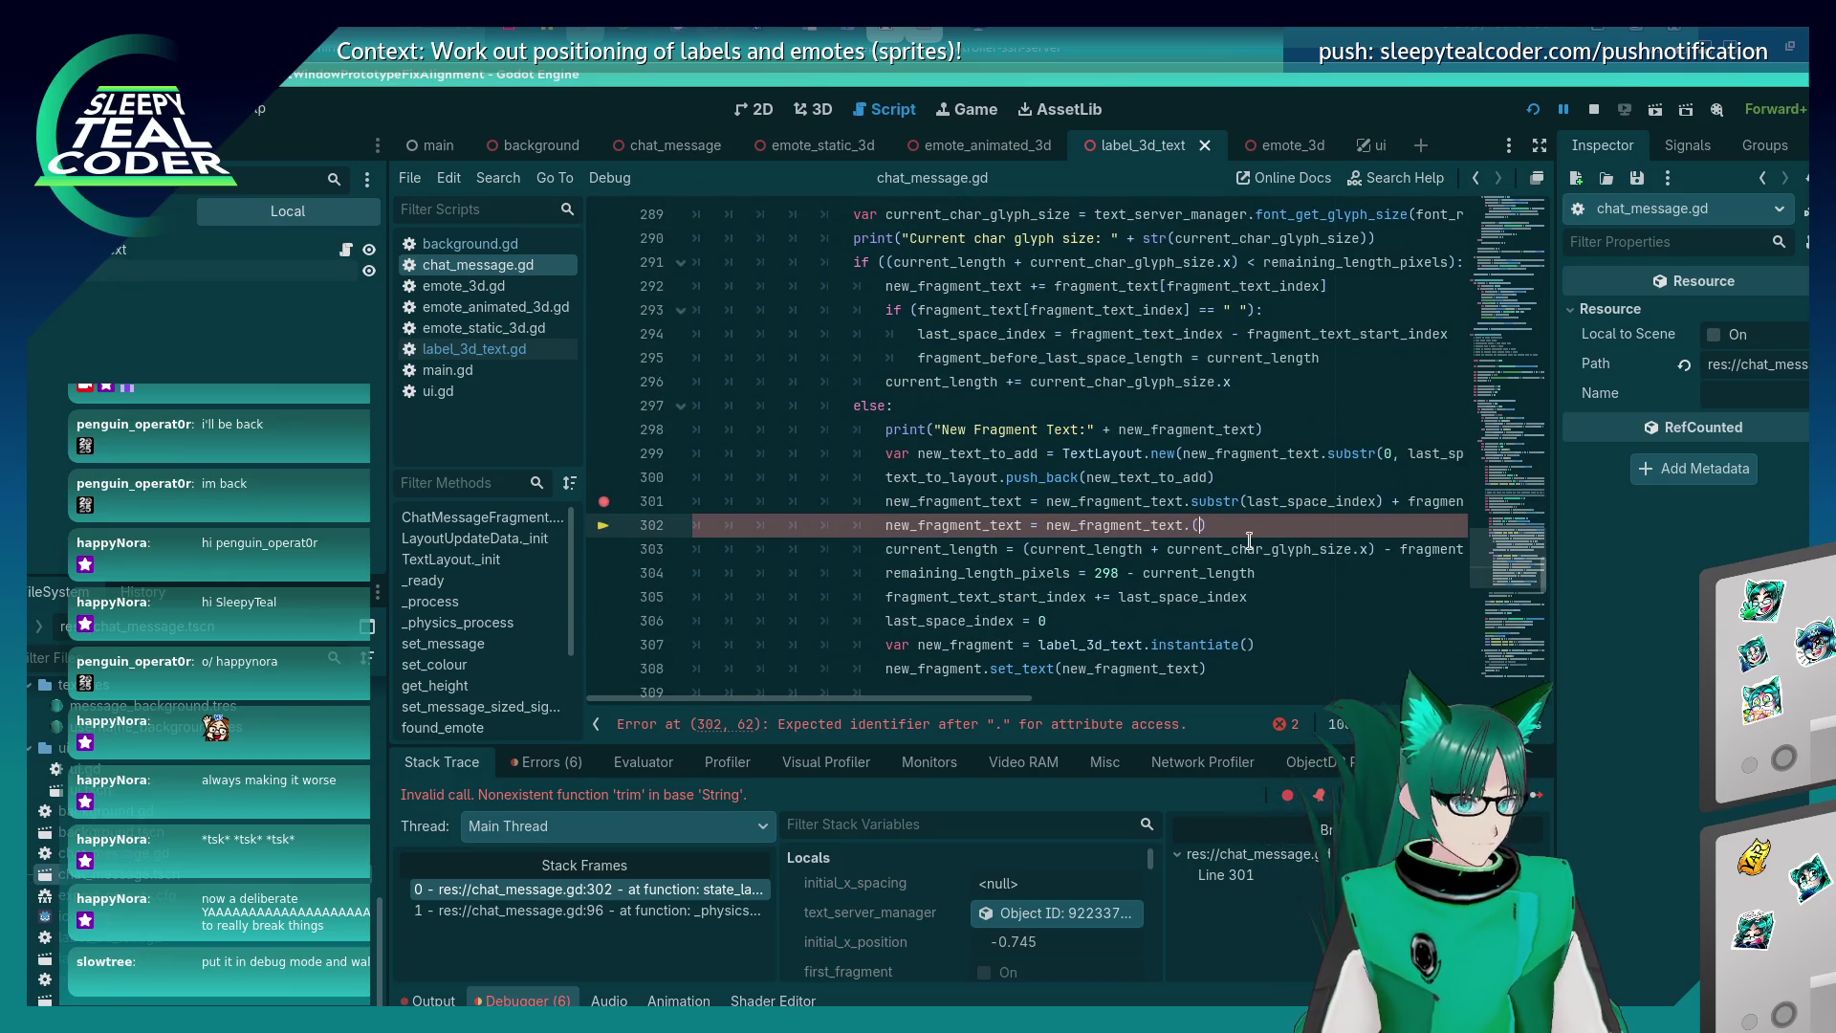
key("BackSpace")
key("BackSpace")
key("Delete")
key("BackSpace")
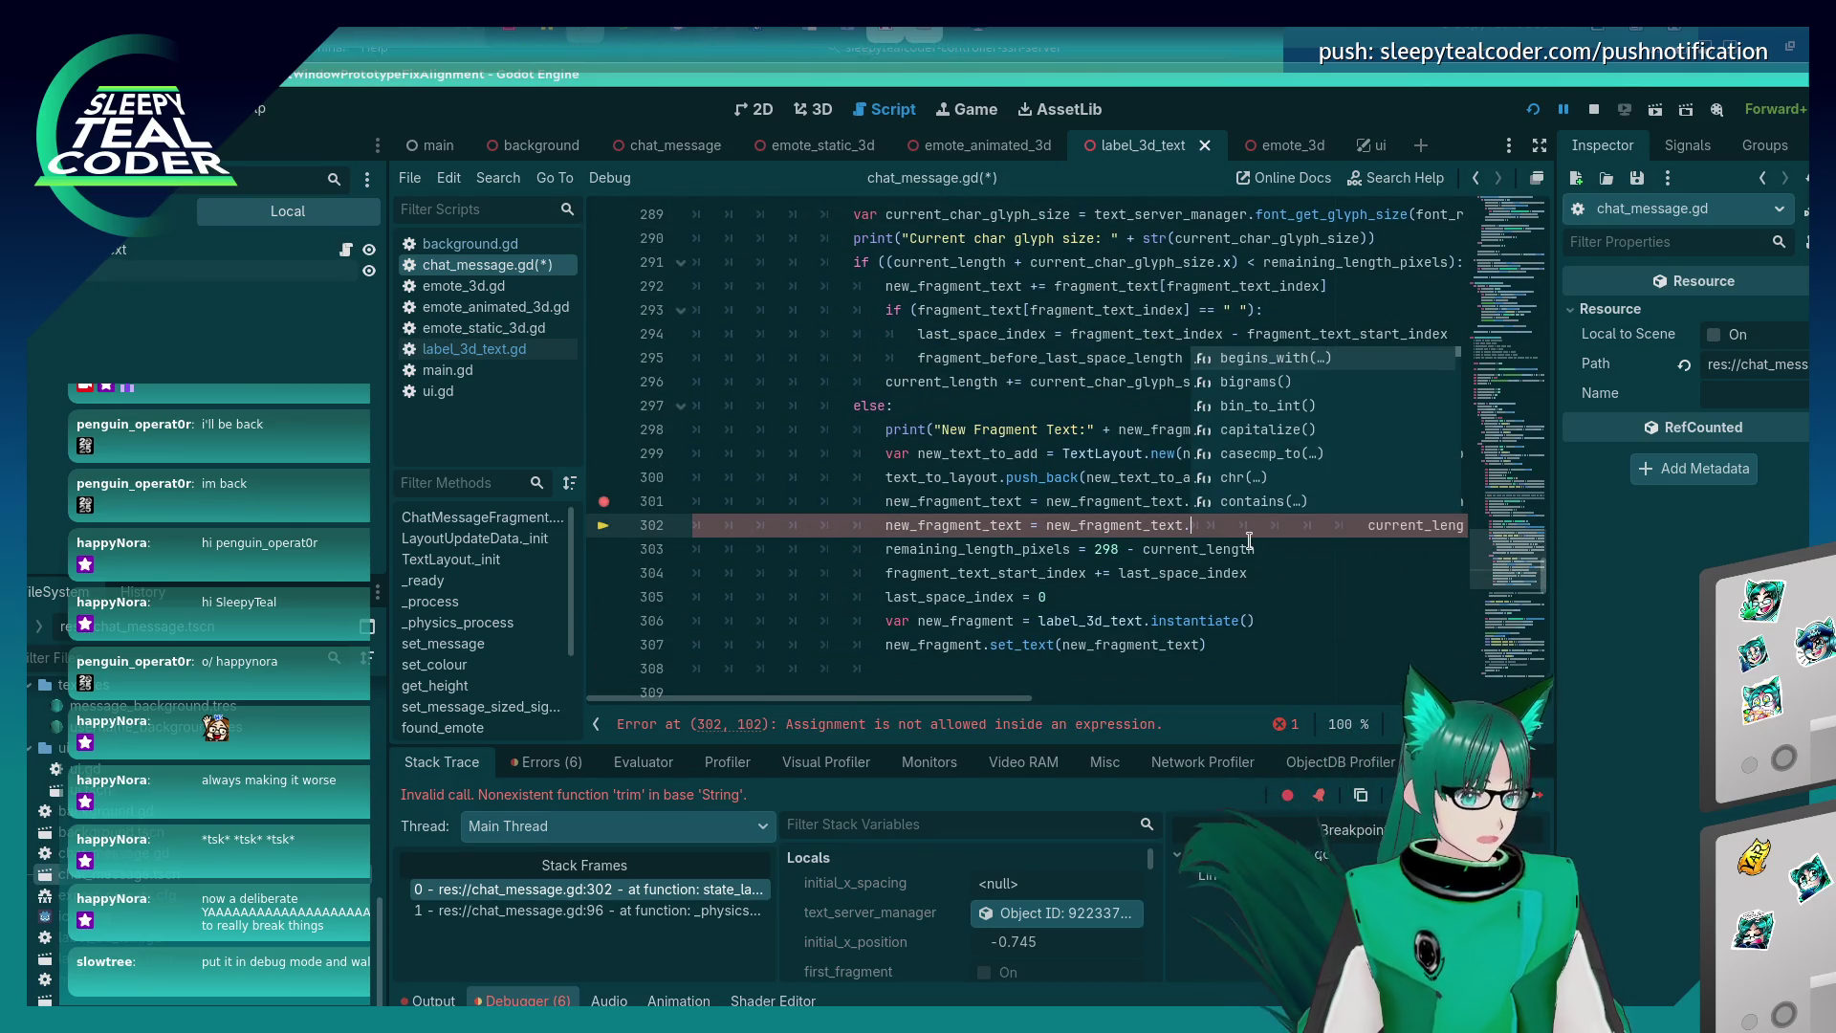
key("Return")
type(".")
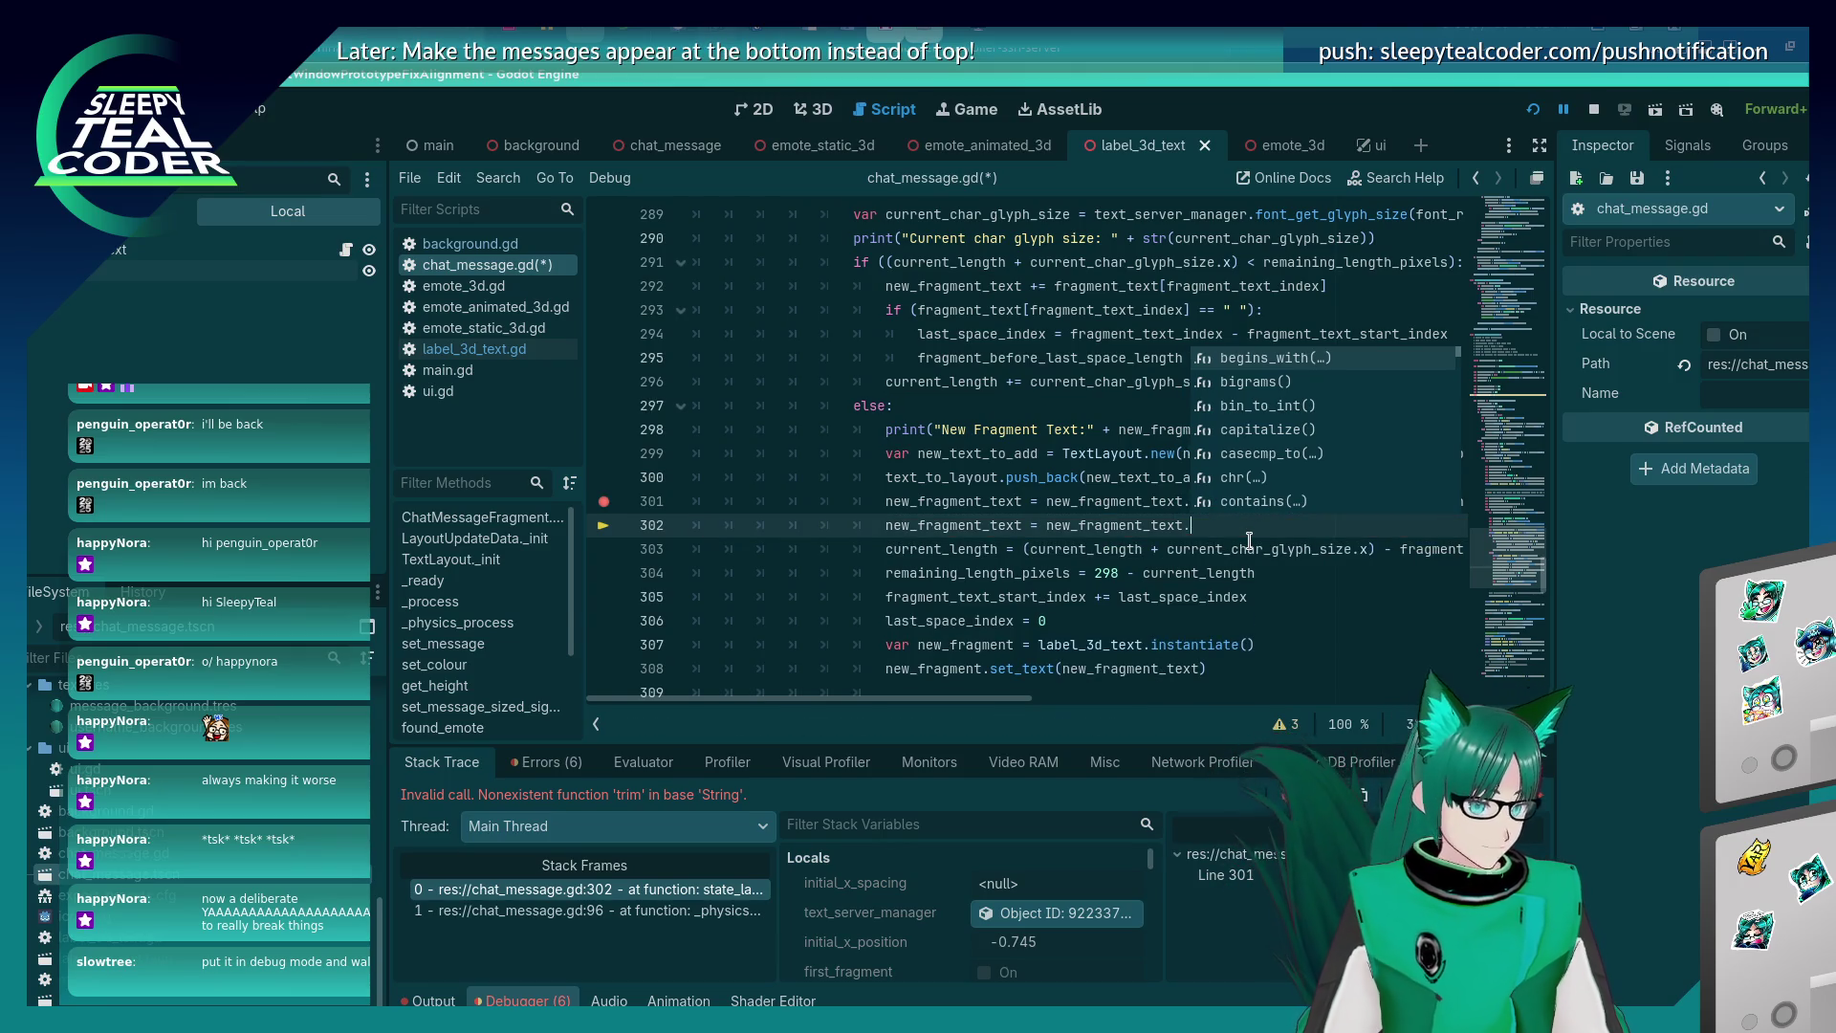
type("trim")
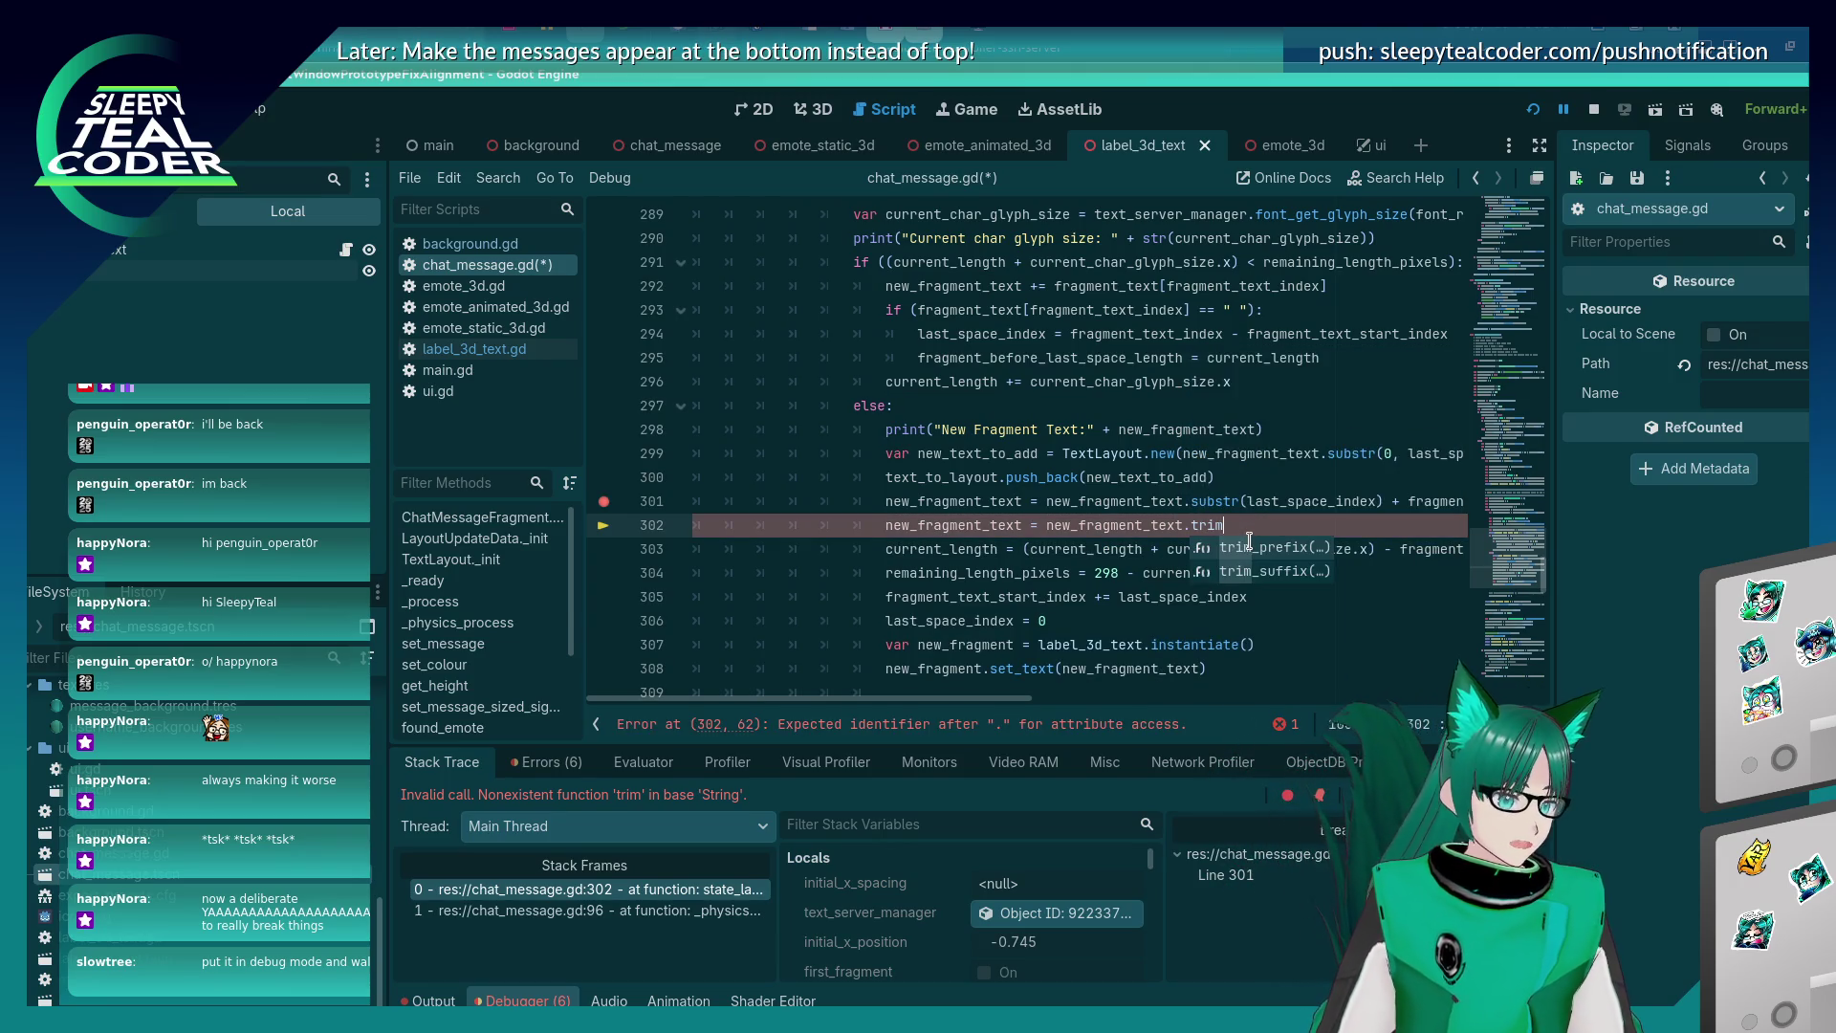
key("Return")
key("ctrl+s")
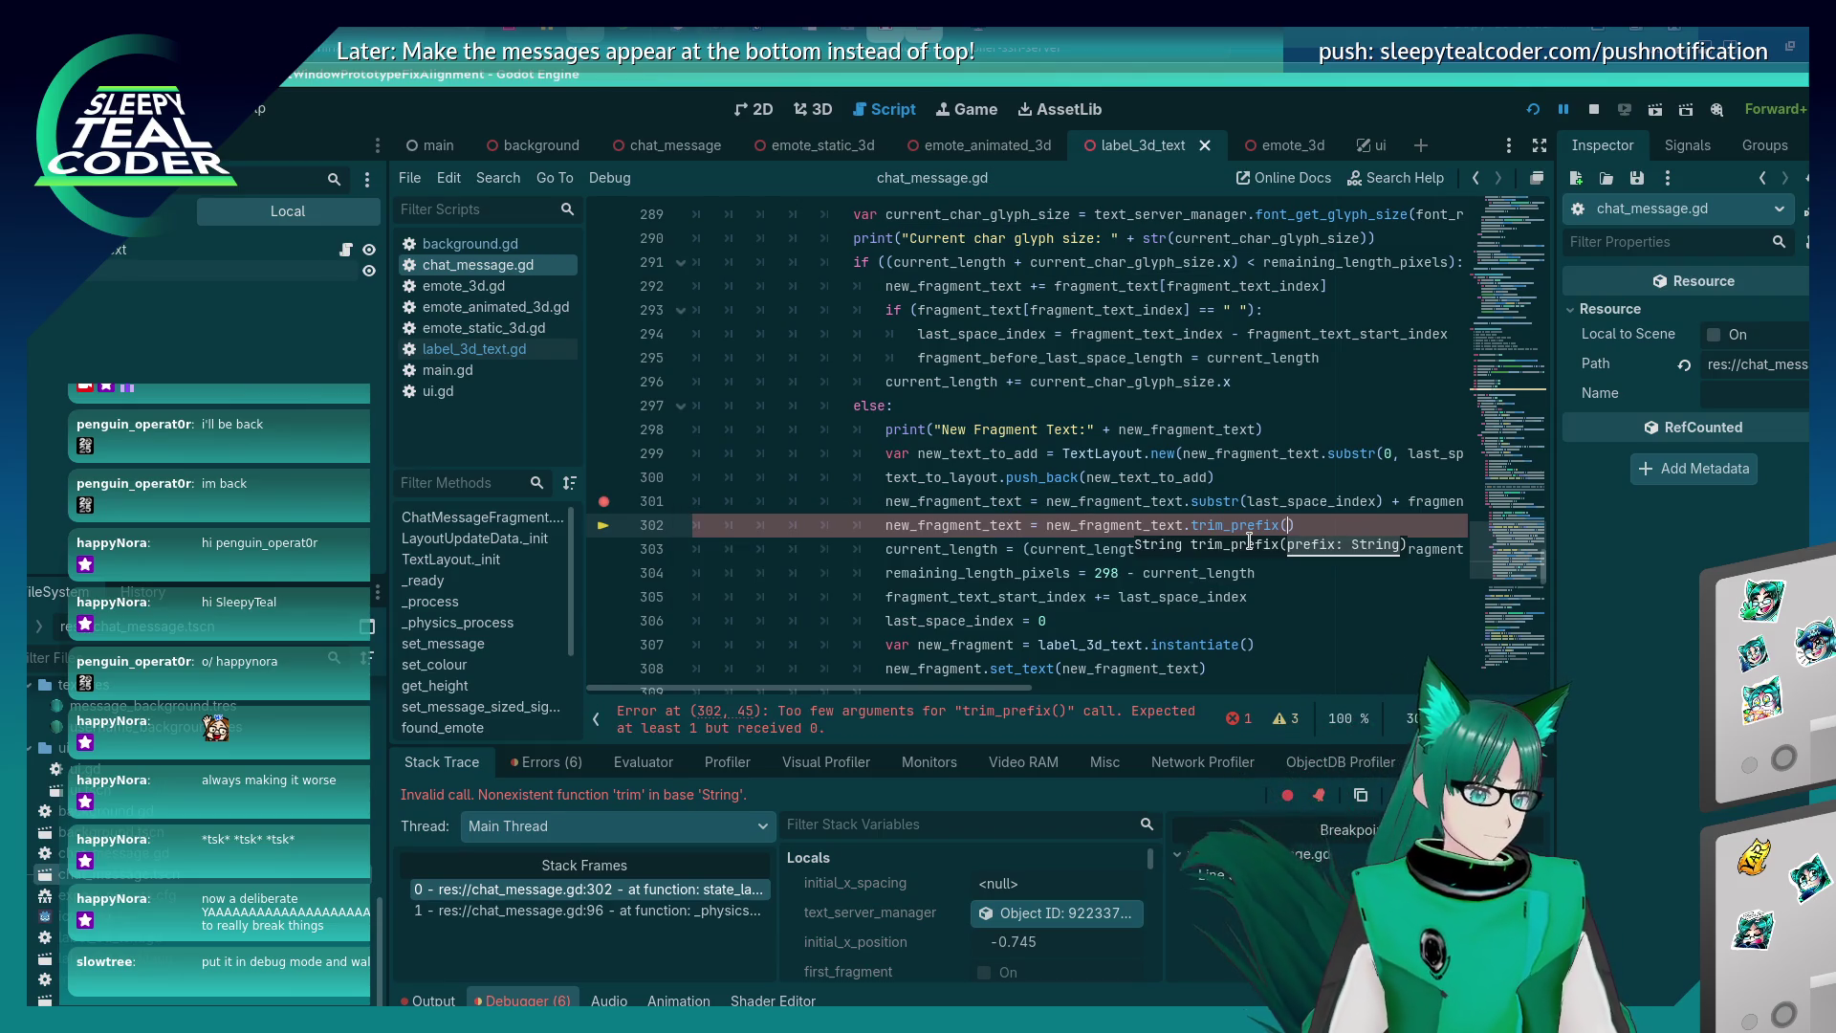
Delete the trim_prefix call from line 302.
left_click(1225, 572)
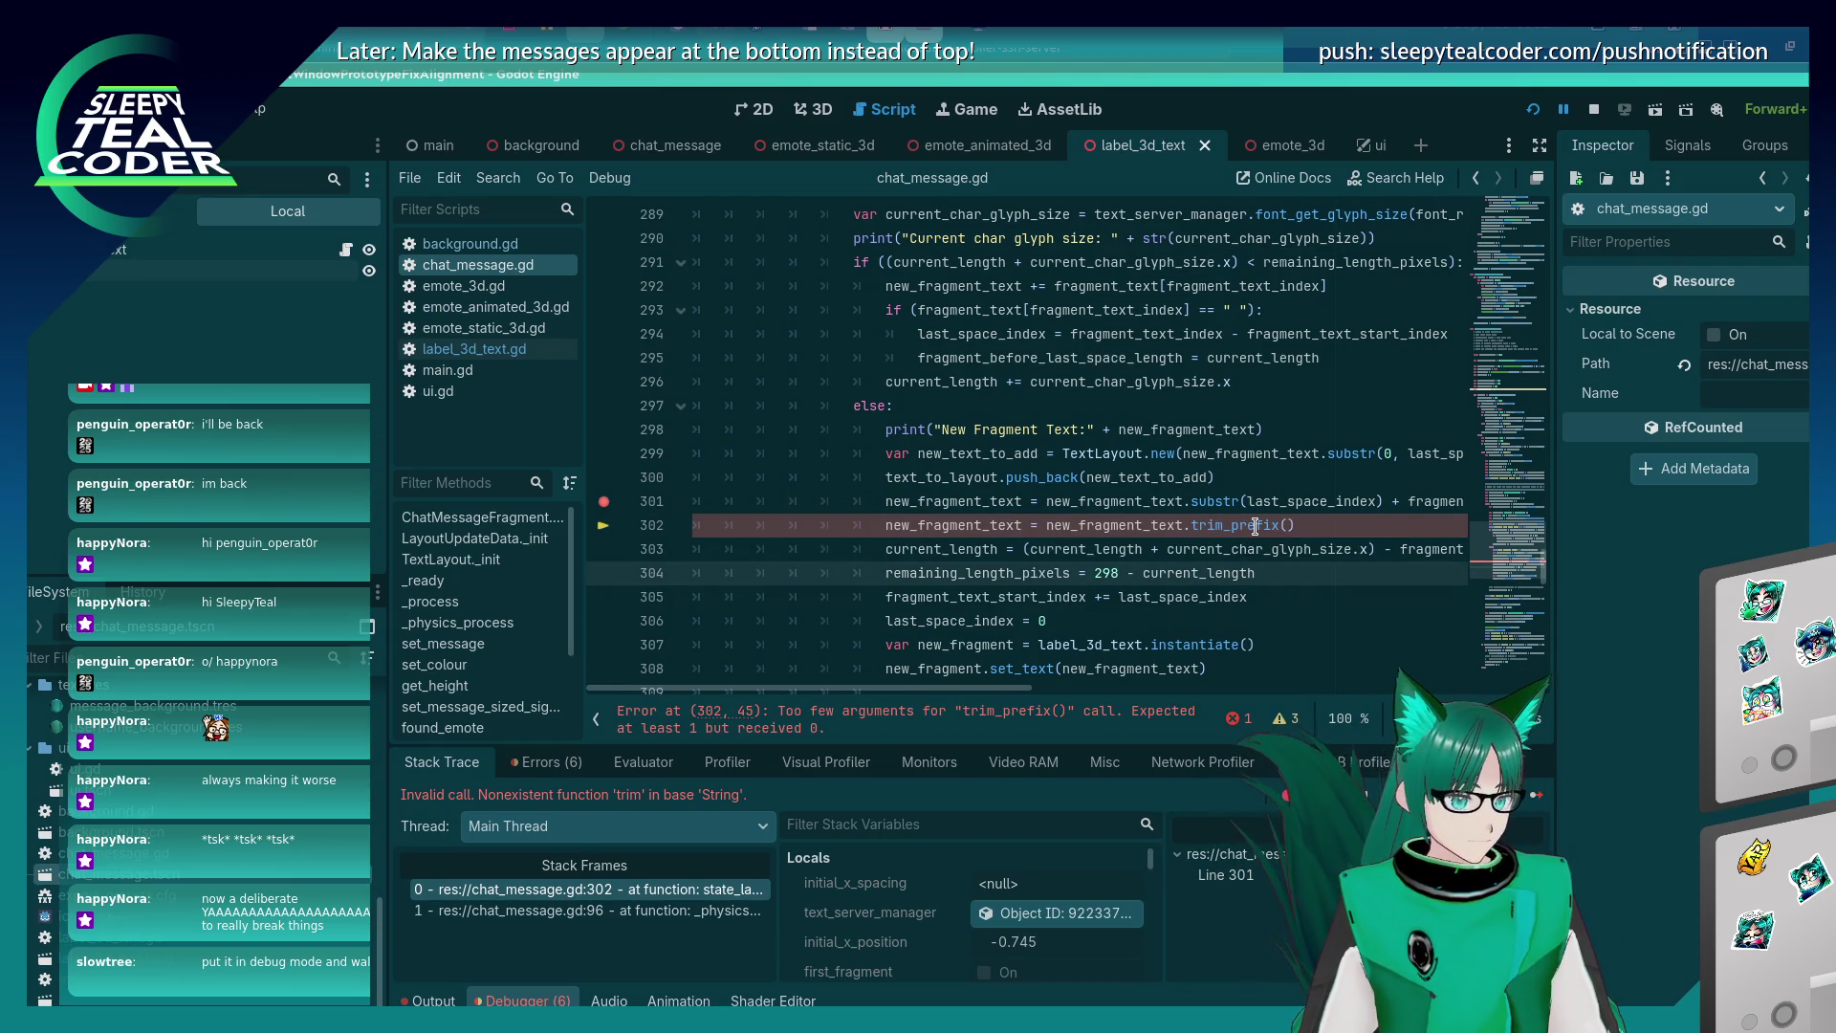
mouse_move(1256, 527)
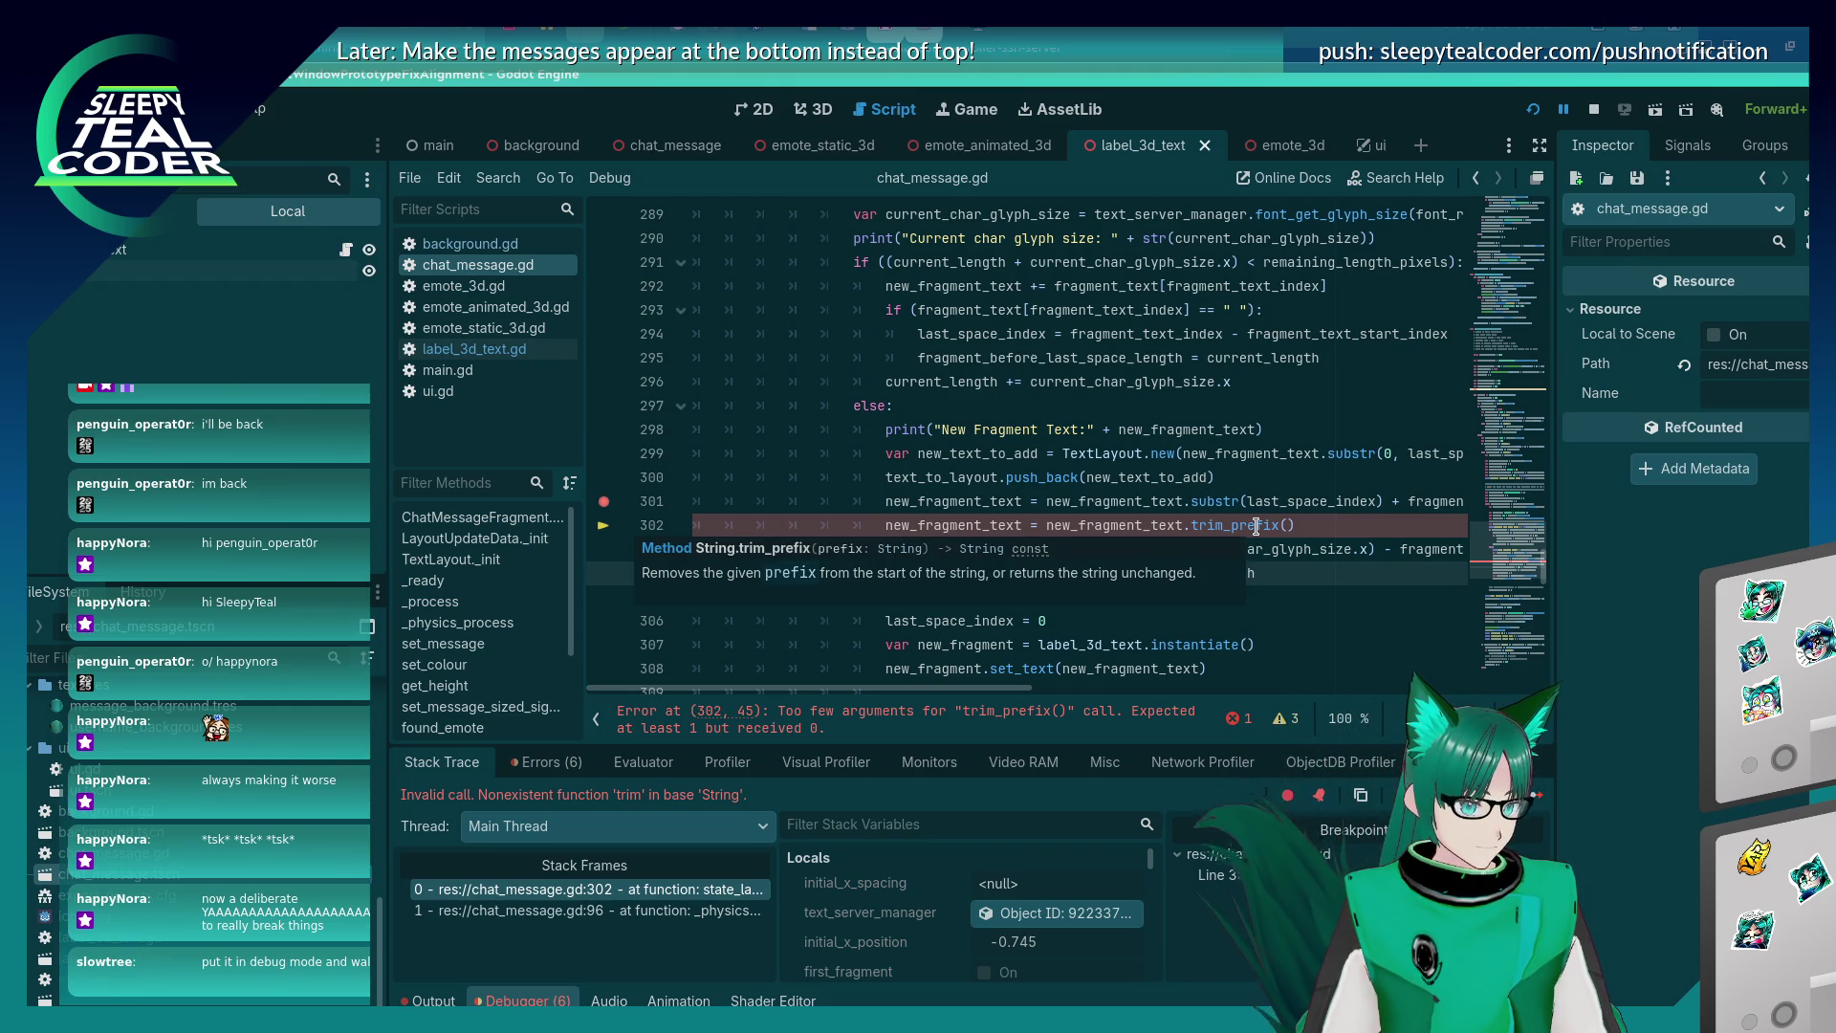
double_click(1256, 527)
key("shift+End")
key("BackSpace")
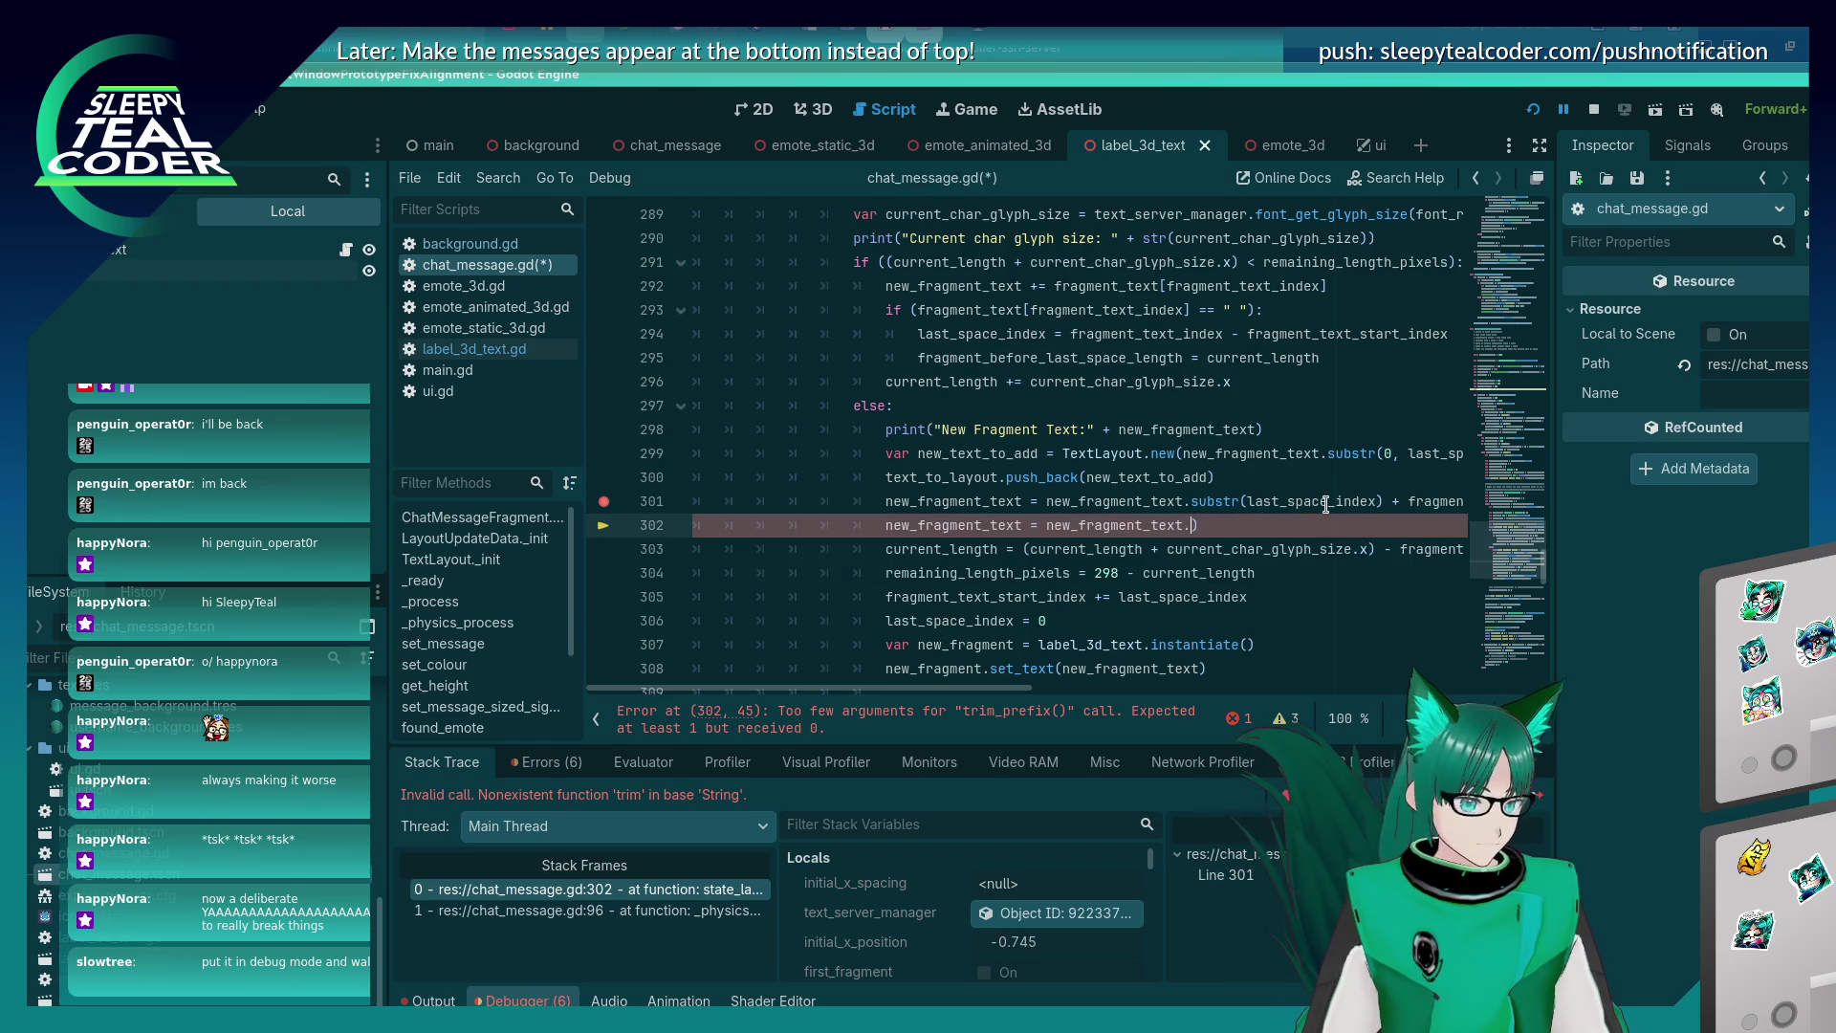
Try strip_escapes, then lstrip, from autocomplete on line 302.
type("tr")
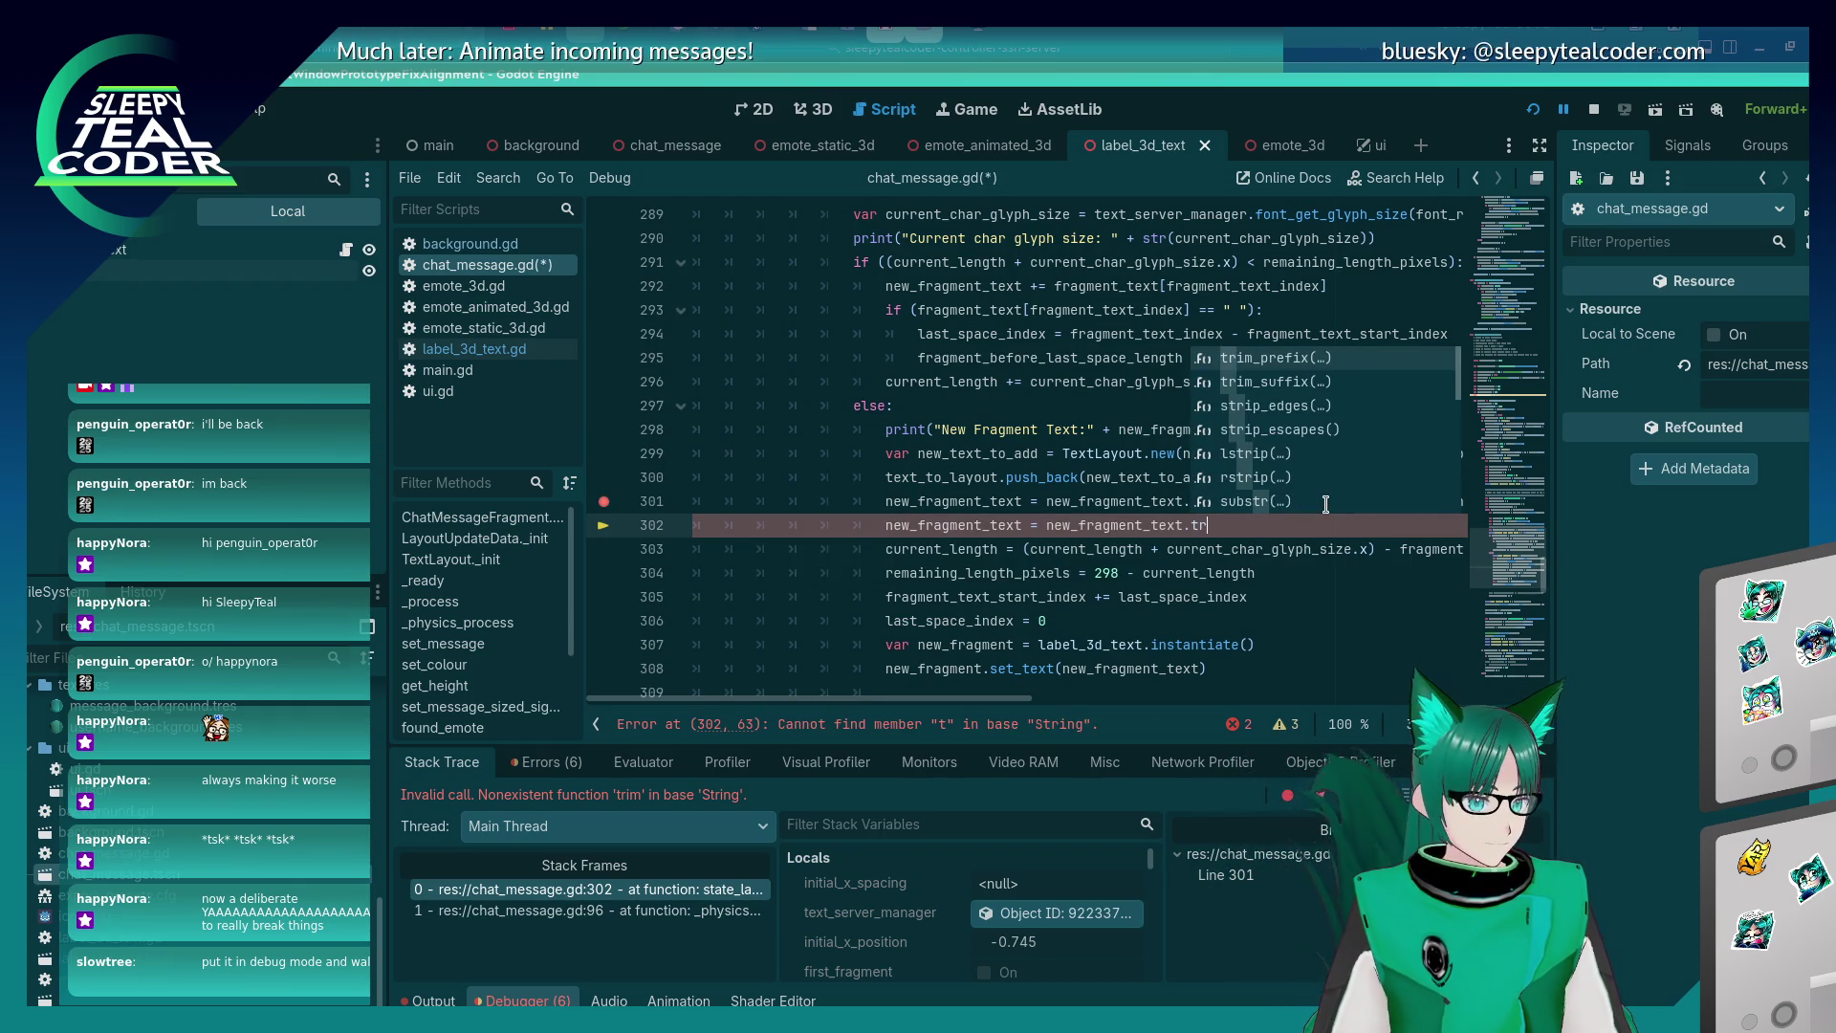
key("Down")
key("Down")
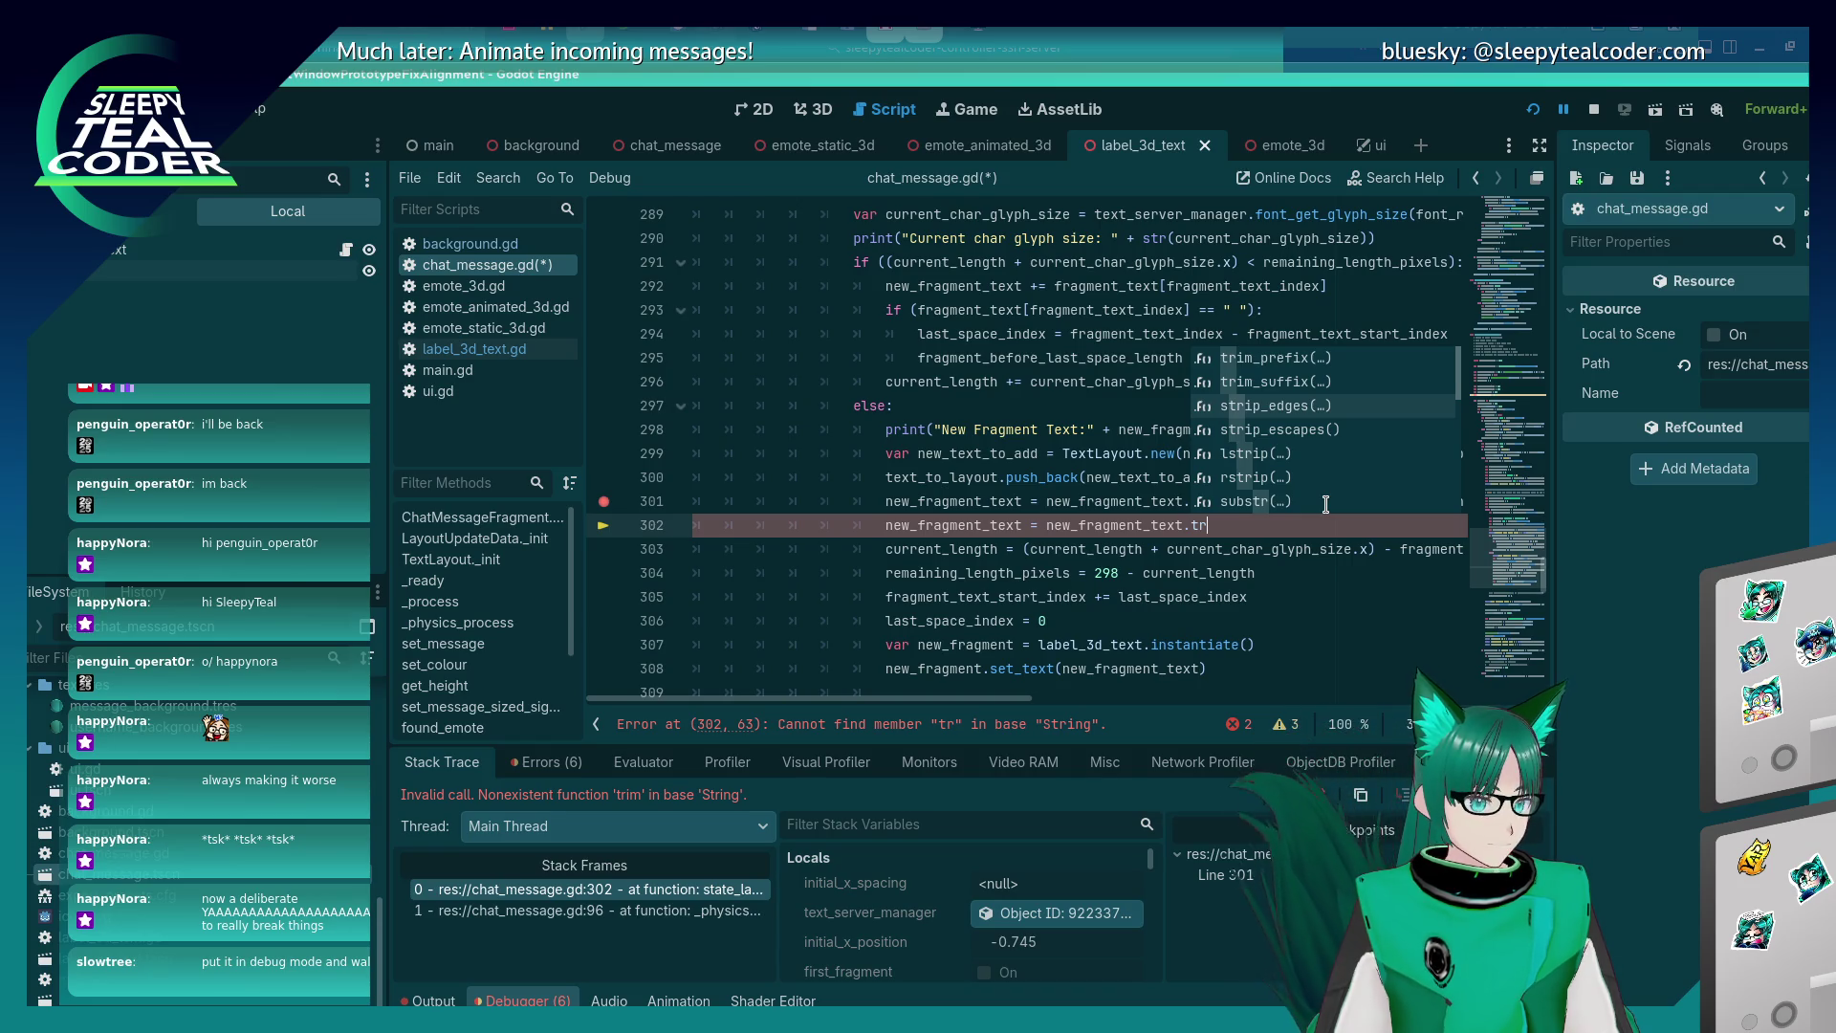
key("Down")
key("Return")
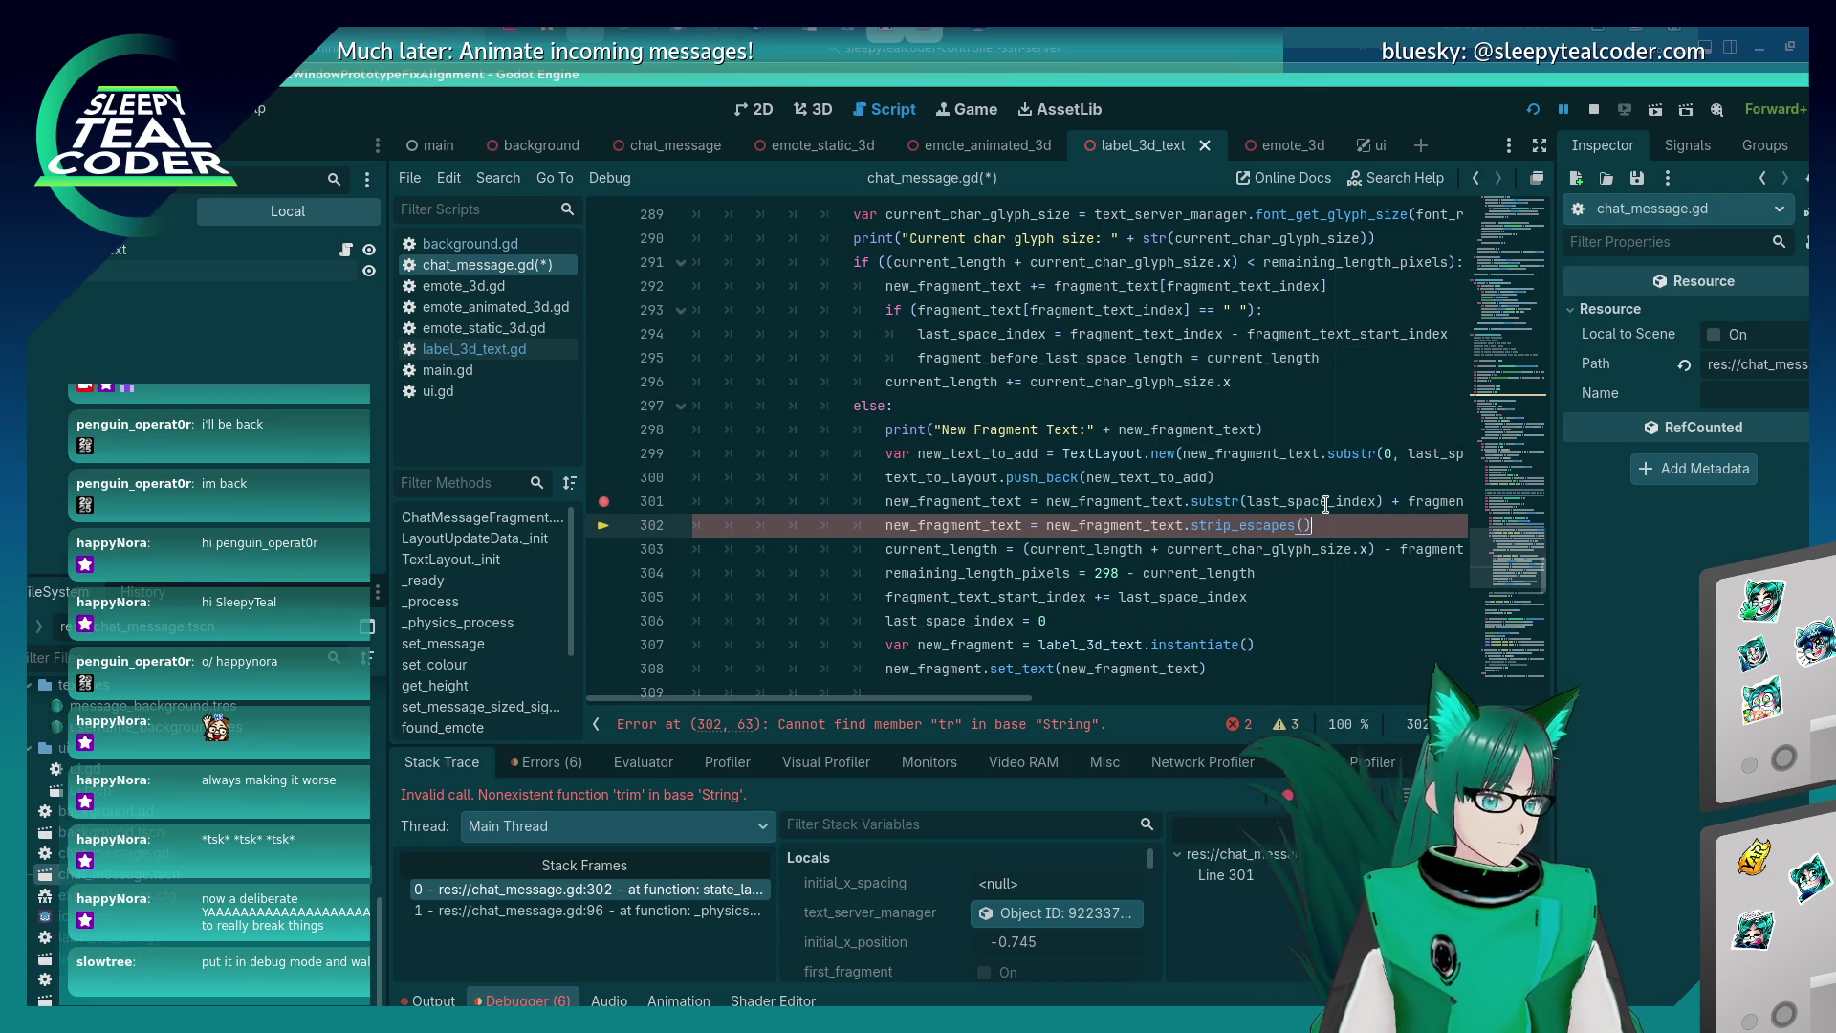
mouse_move(1232, 528)
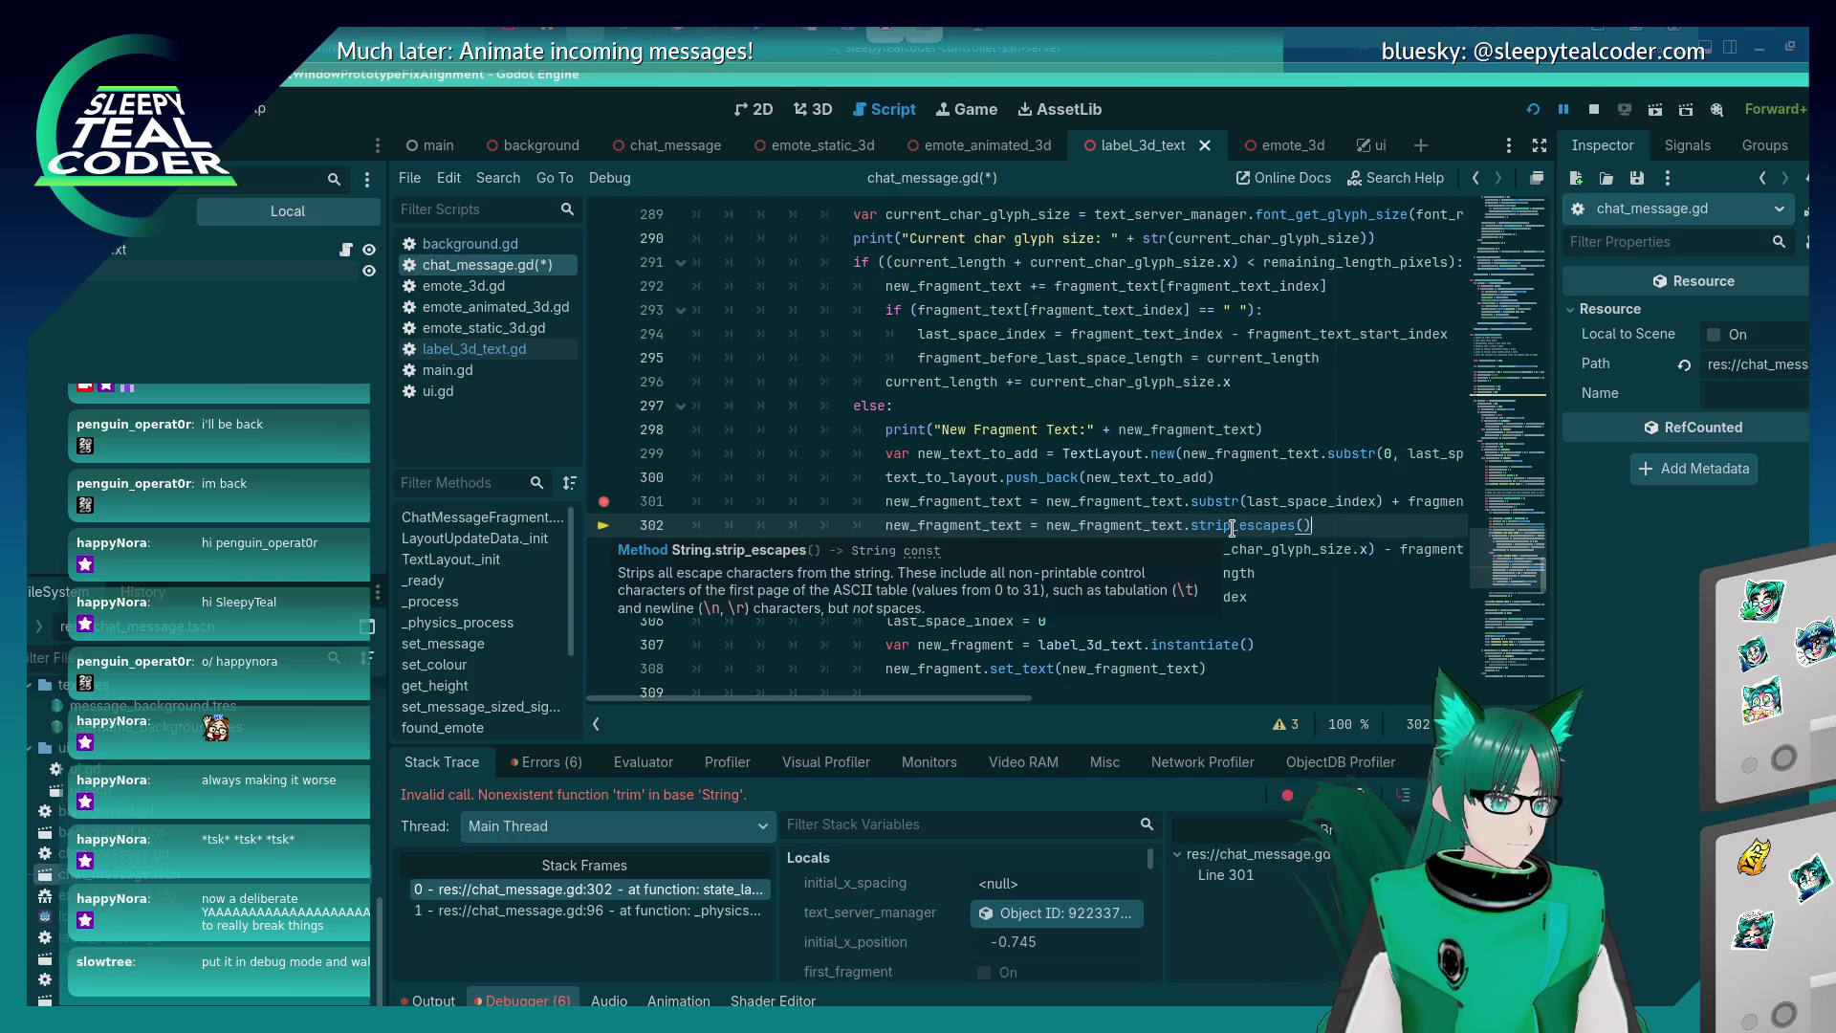
double_click(1234, 527)
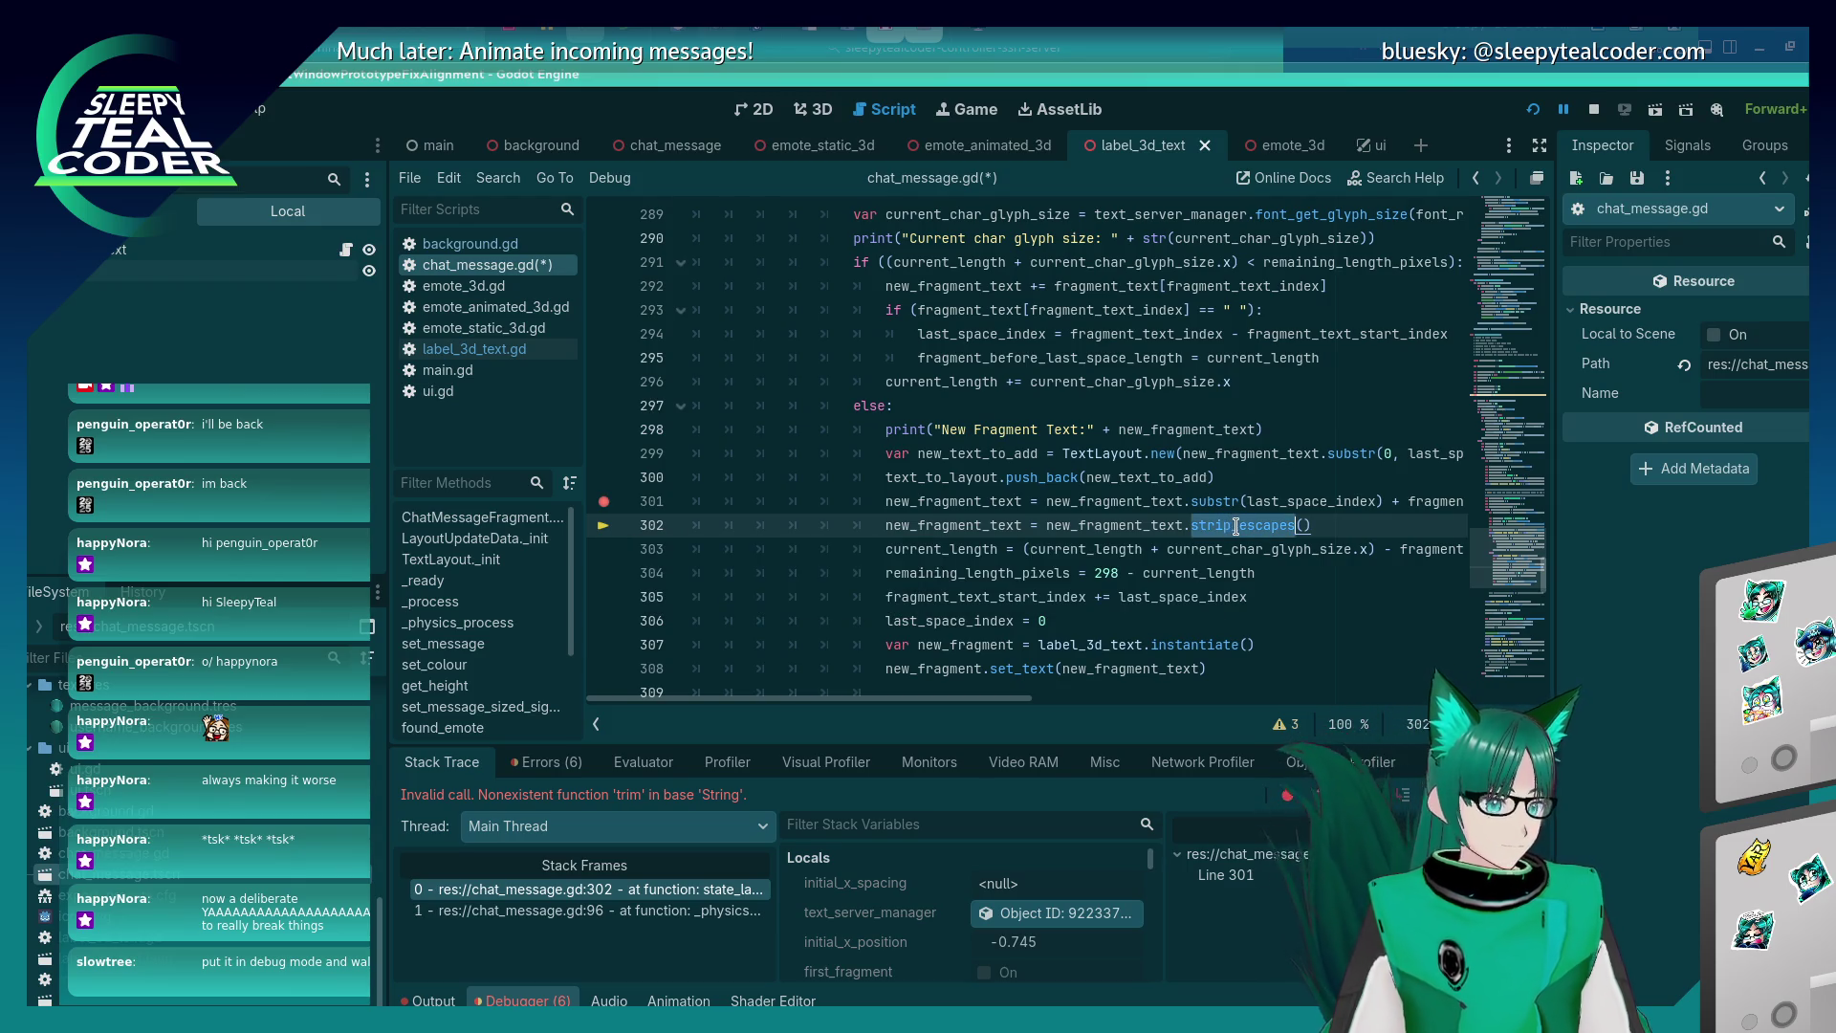
type("strip")
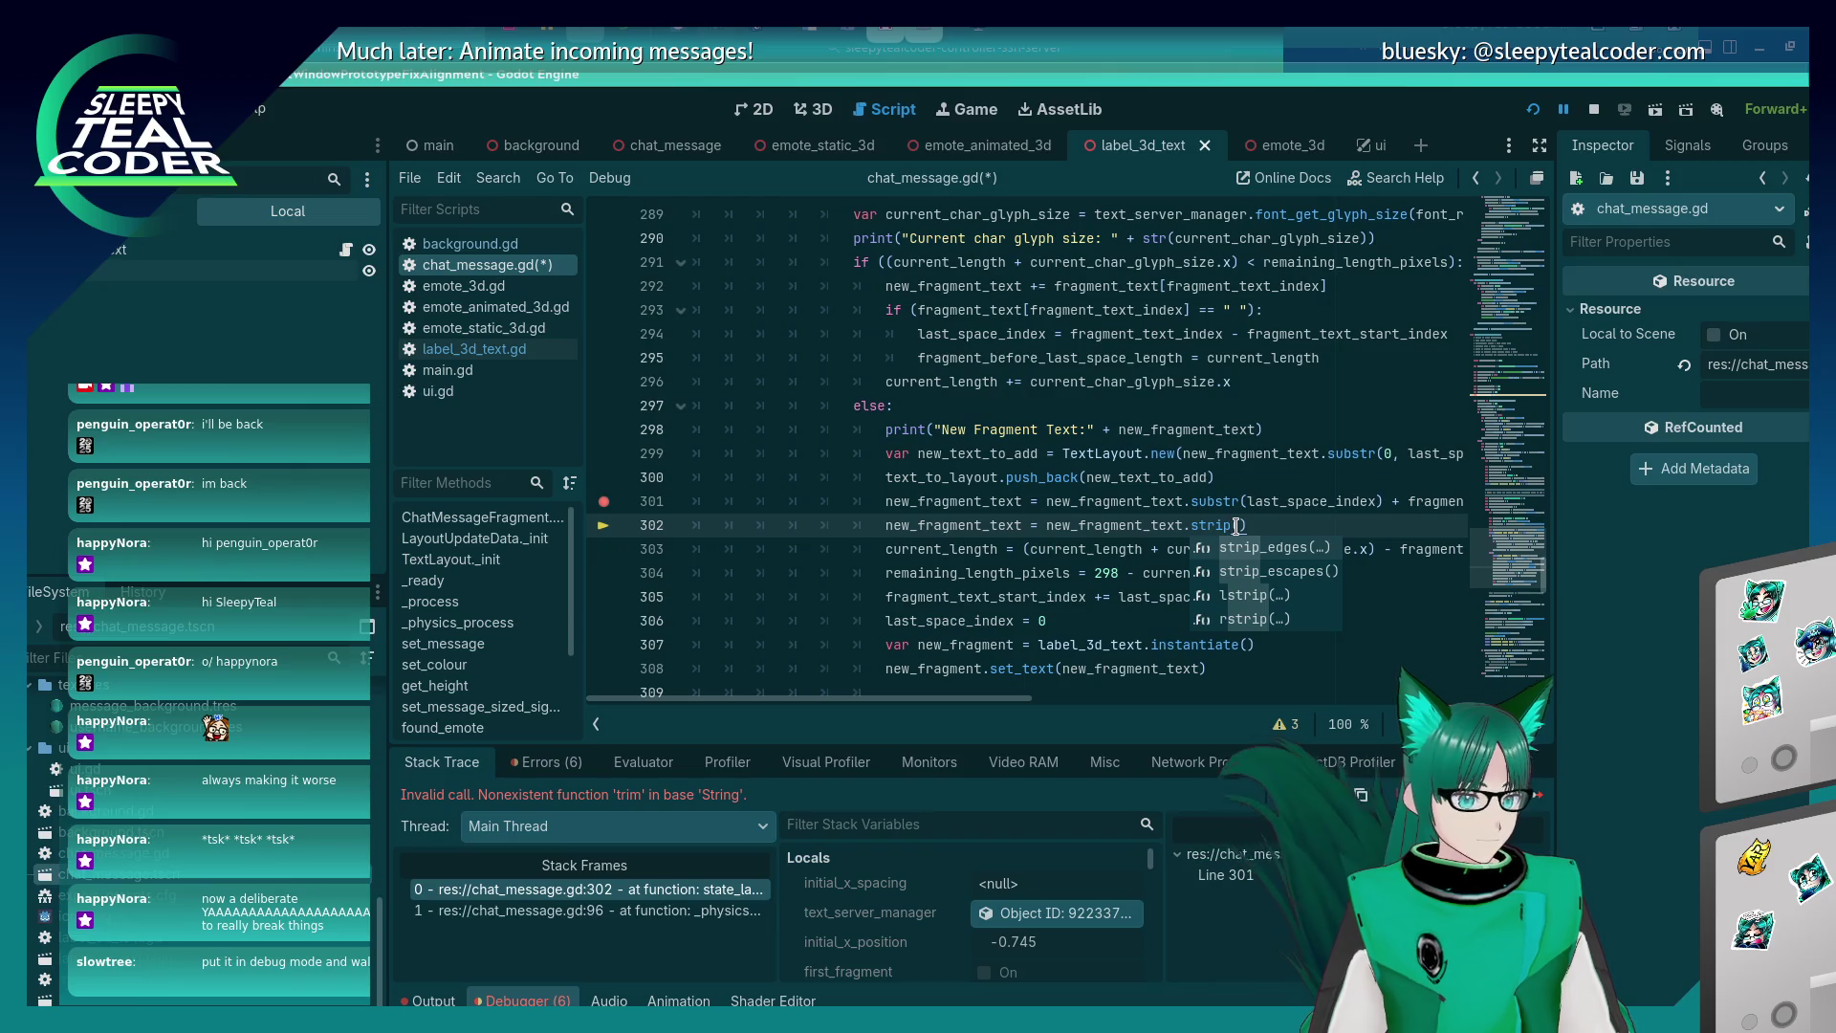
key("Down")
key("Down")
key("Return")
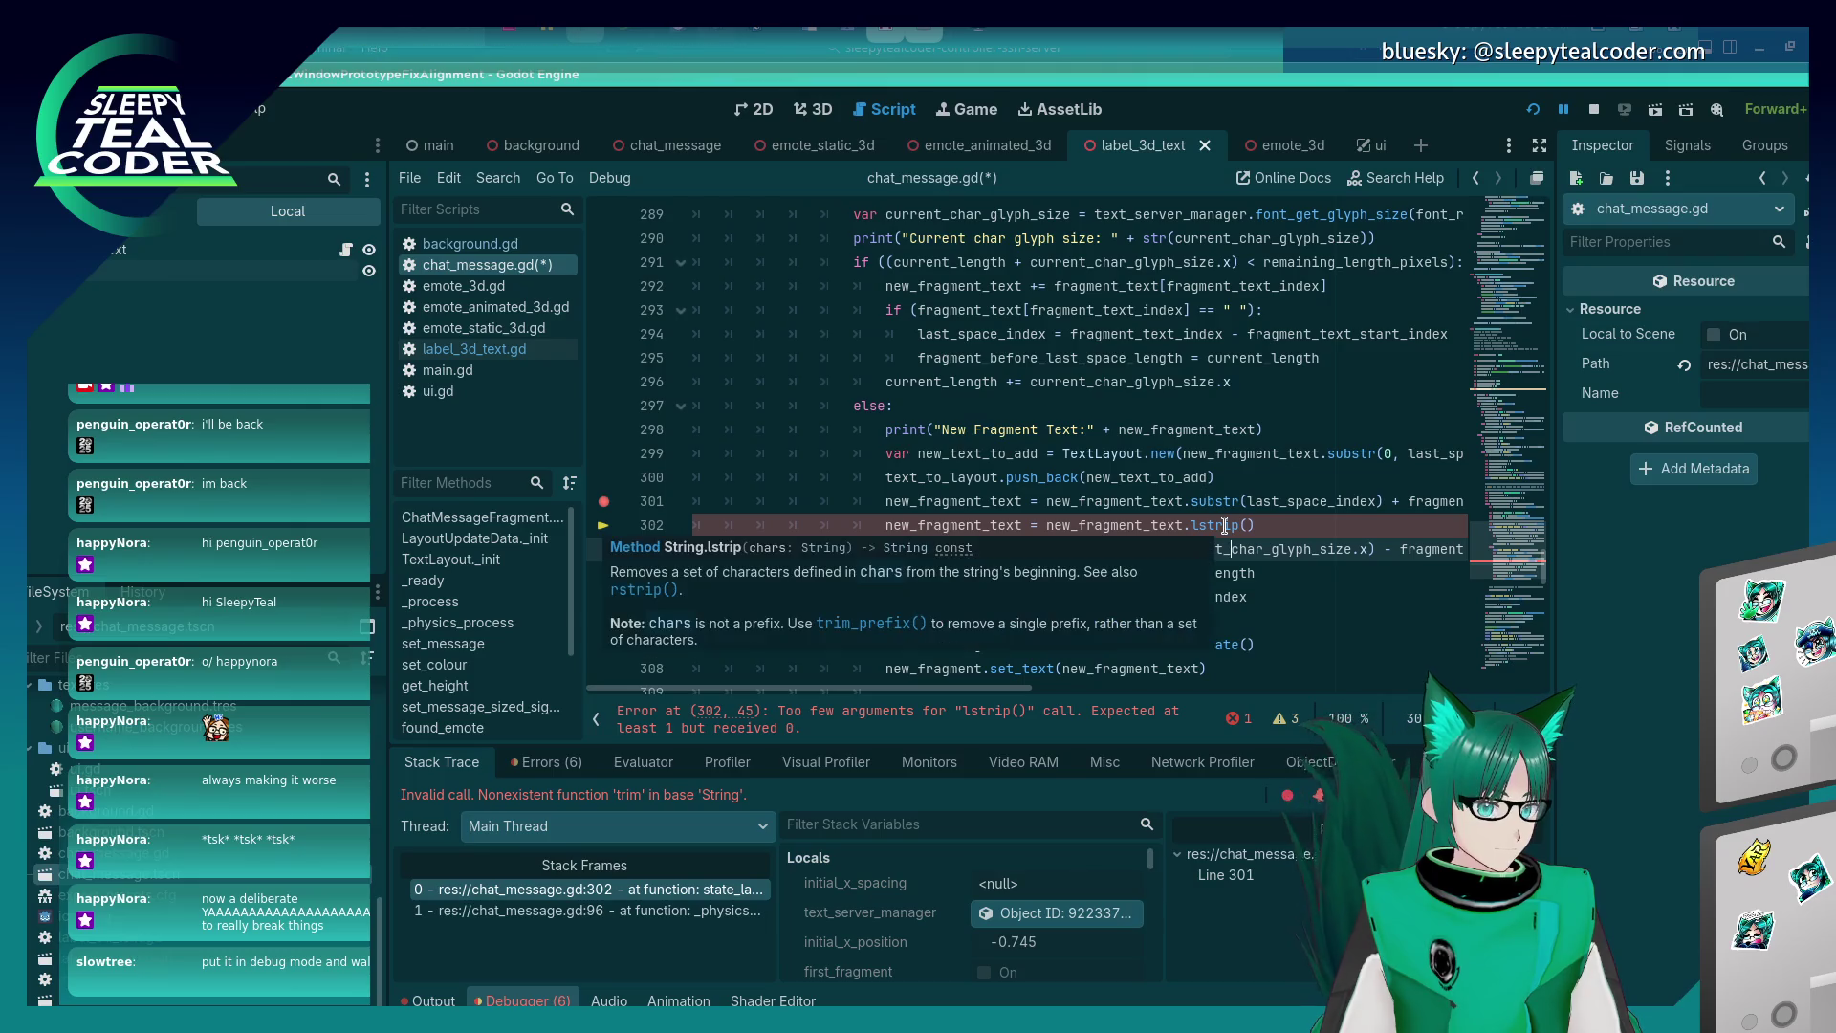
Select the .lstrip() call and retype the method after the dot as lstrip.
mouse_move(1225, 526)
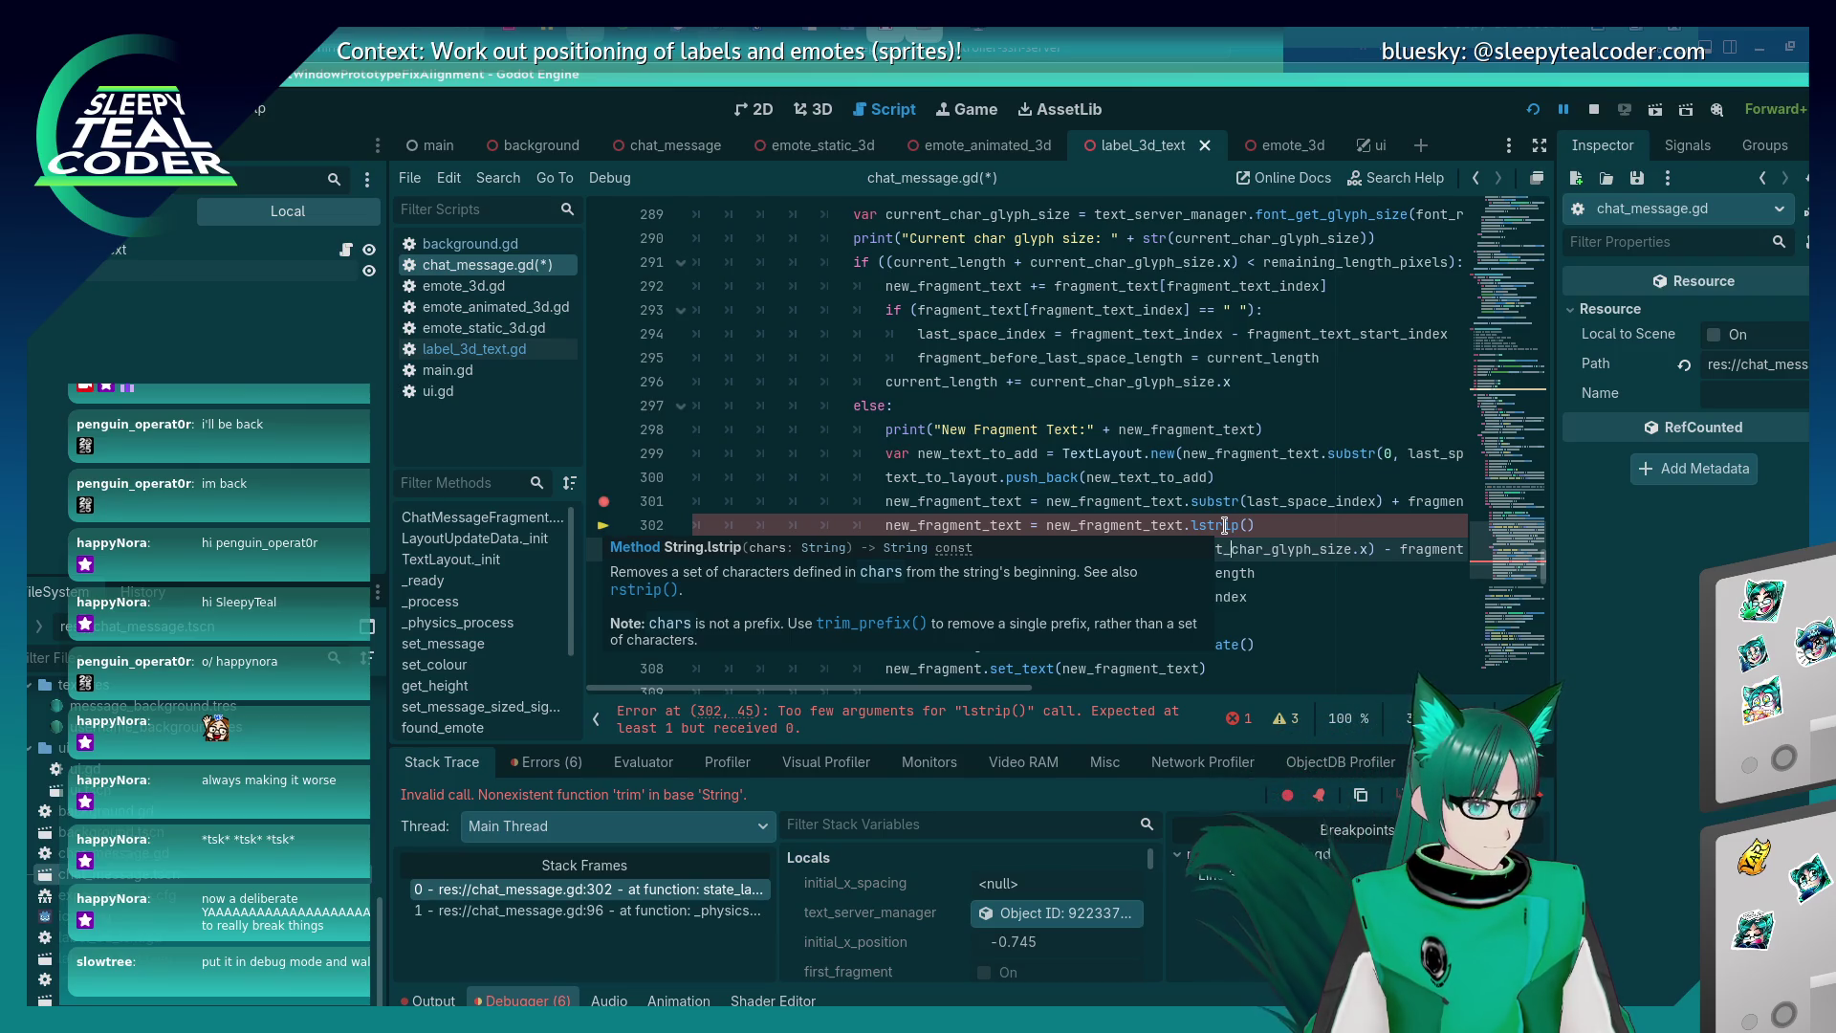
left_click_drag(1254, 525, 1184, 525)
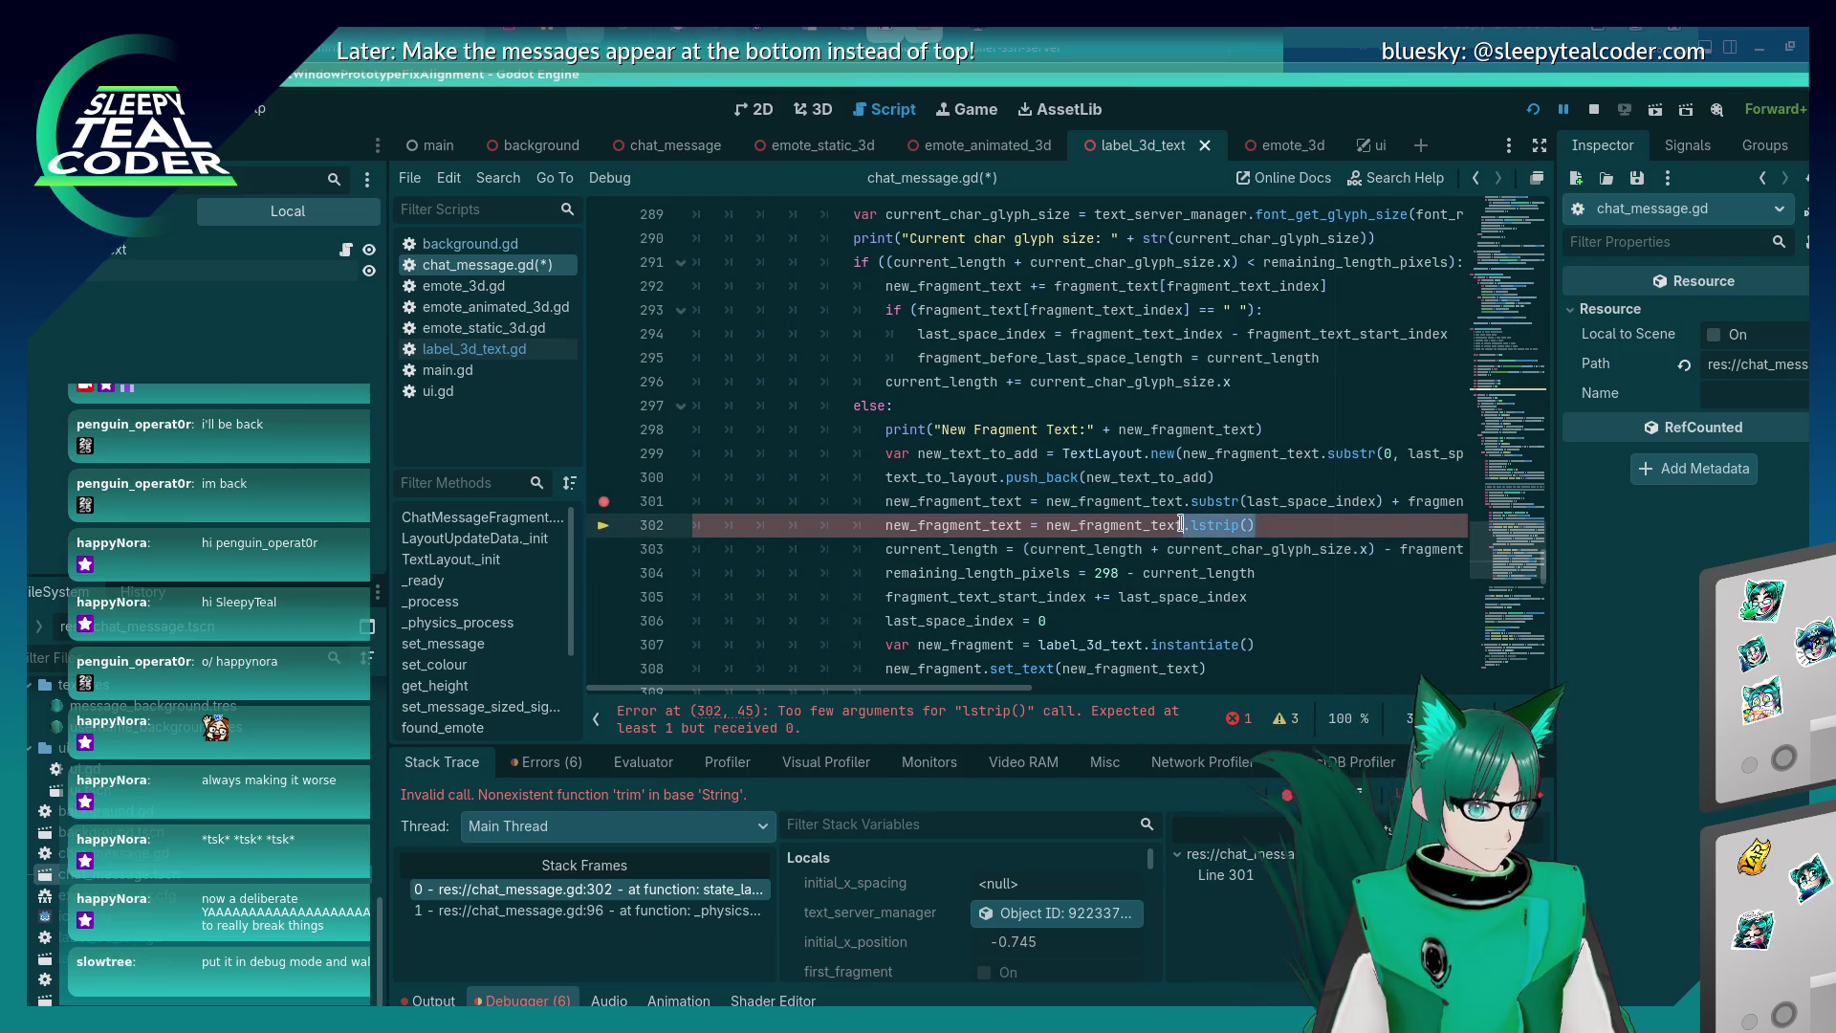
type(".")
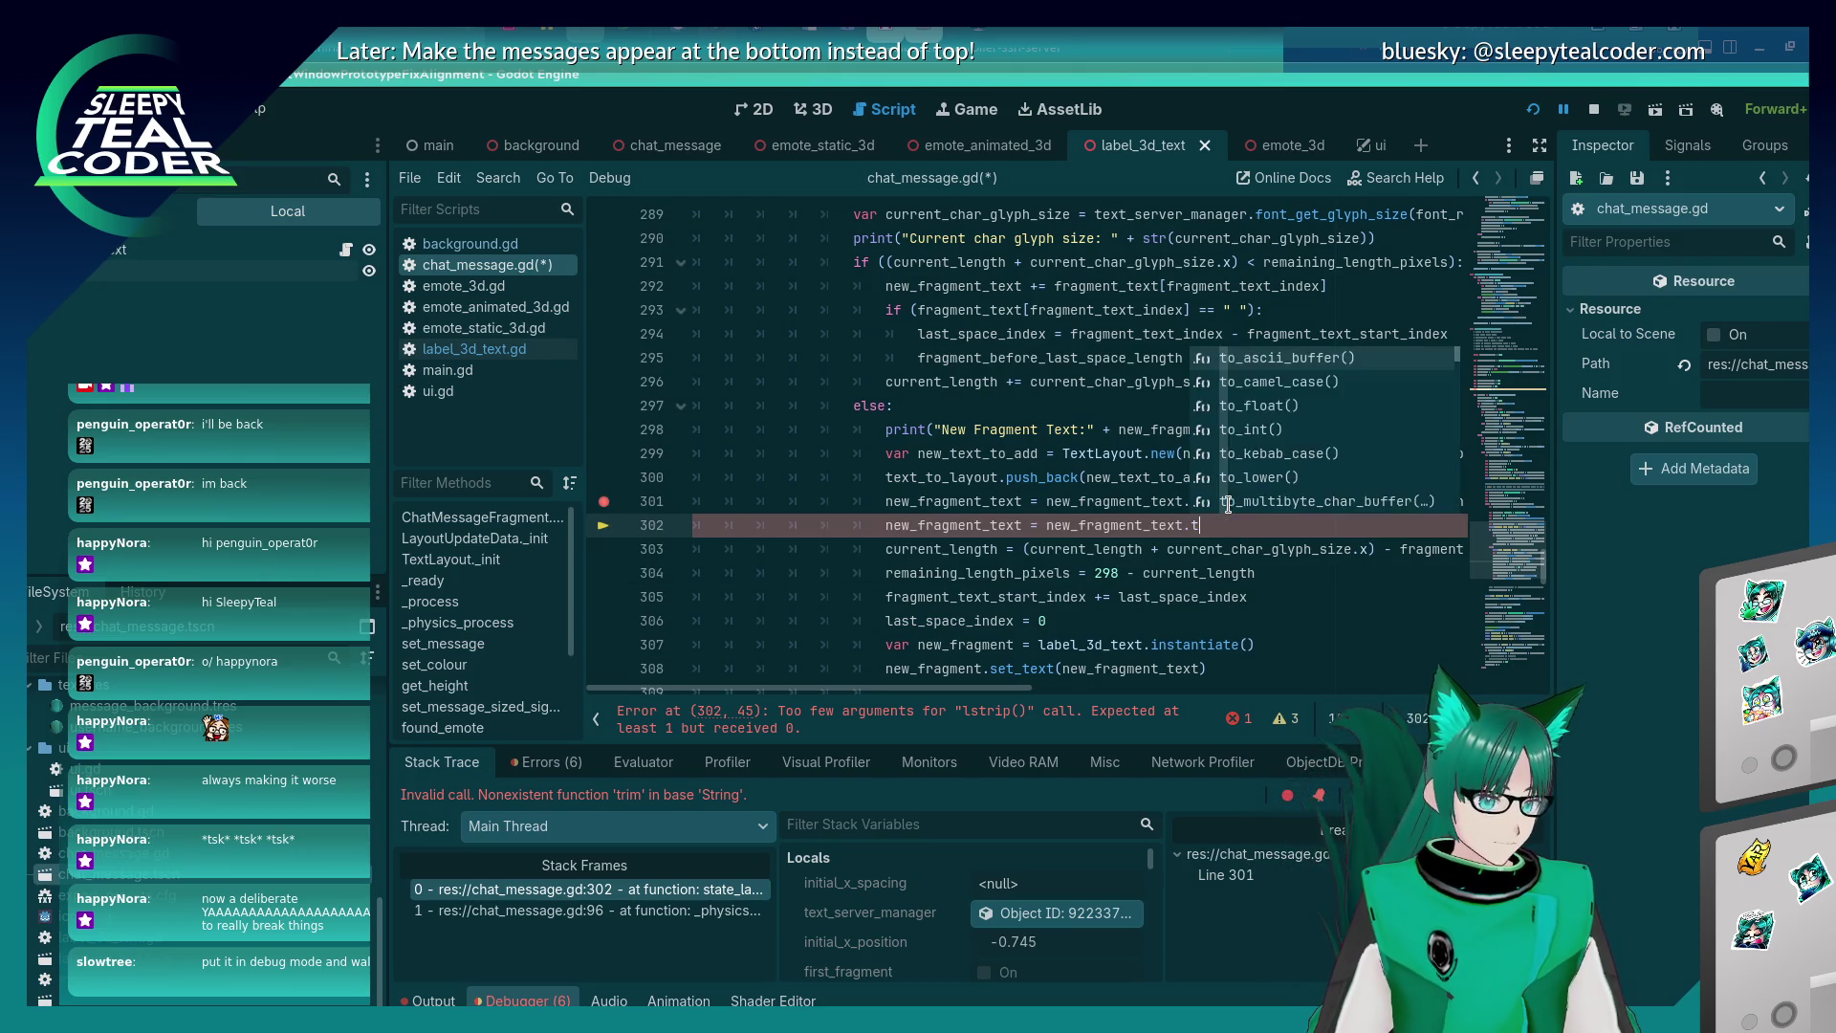
key("Escape")
key("BackSpace")
key("BackSpace")
key("BackSpace")
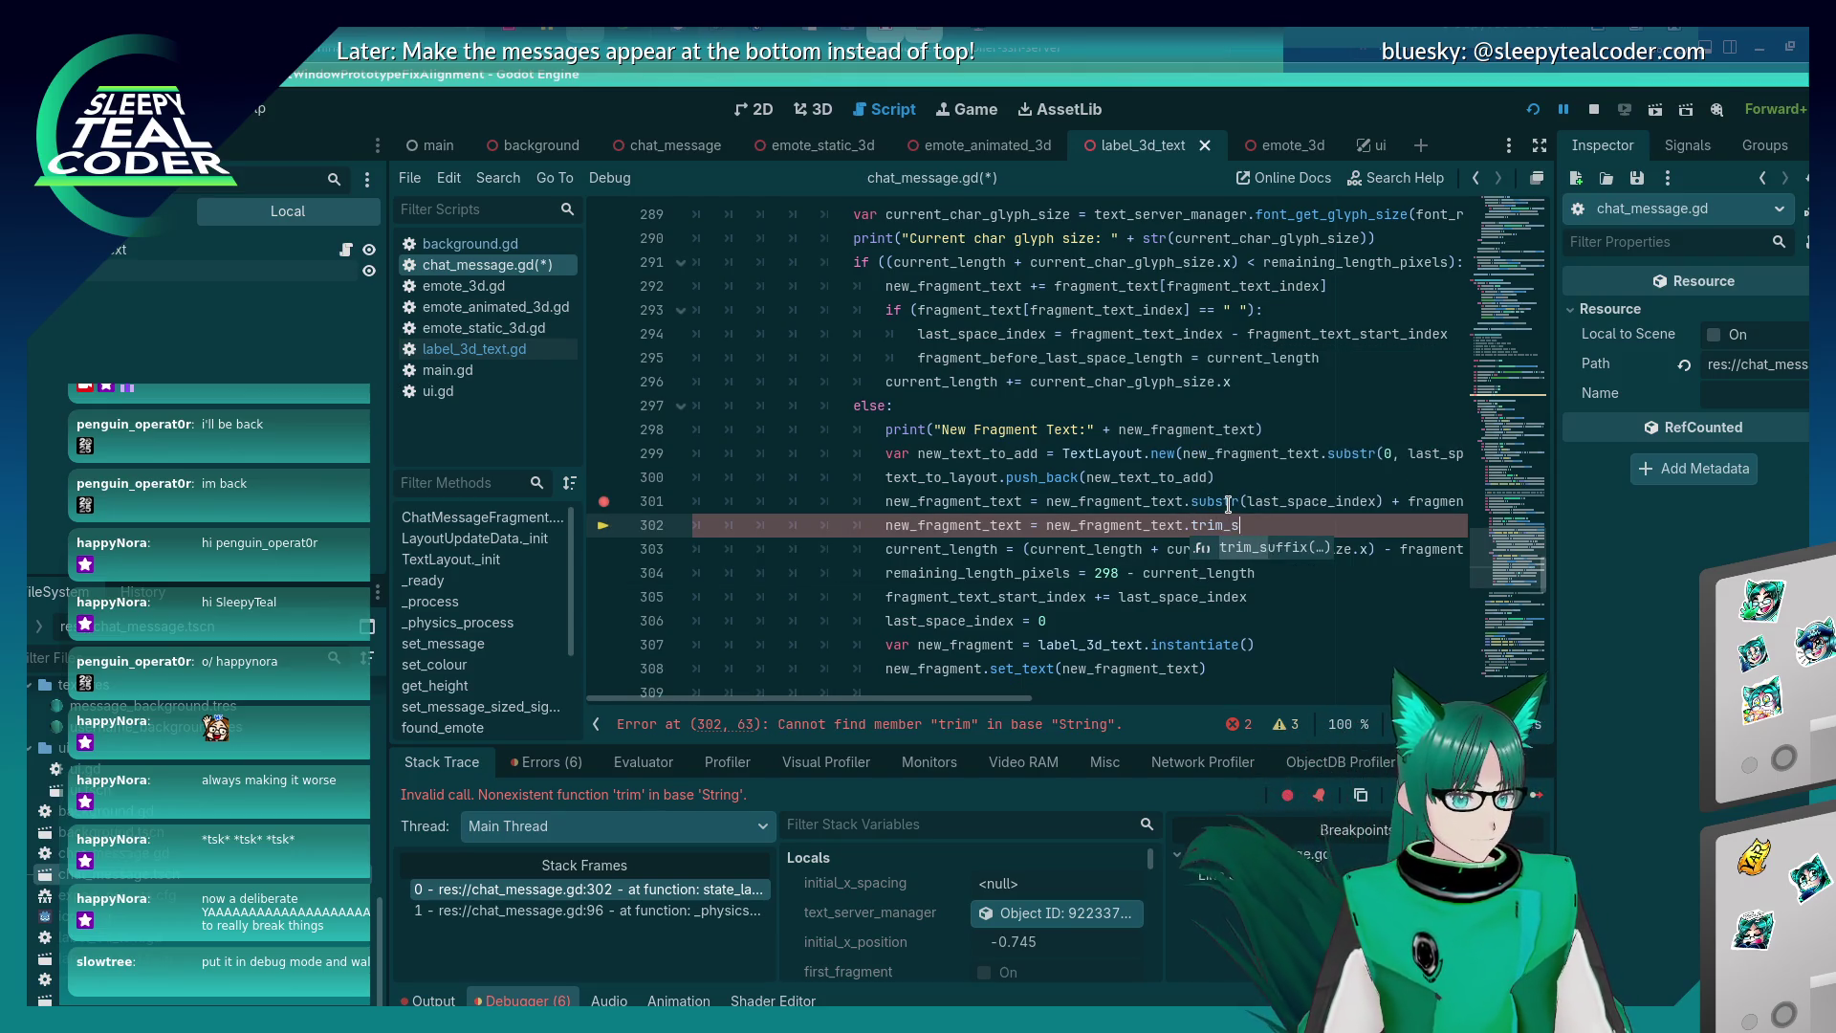
key("Escape")
type("ac")
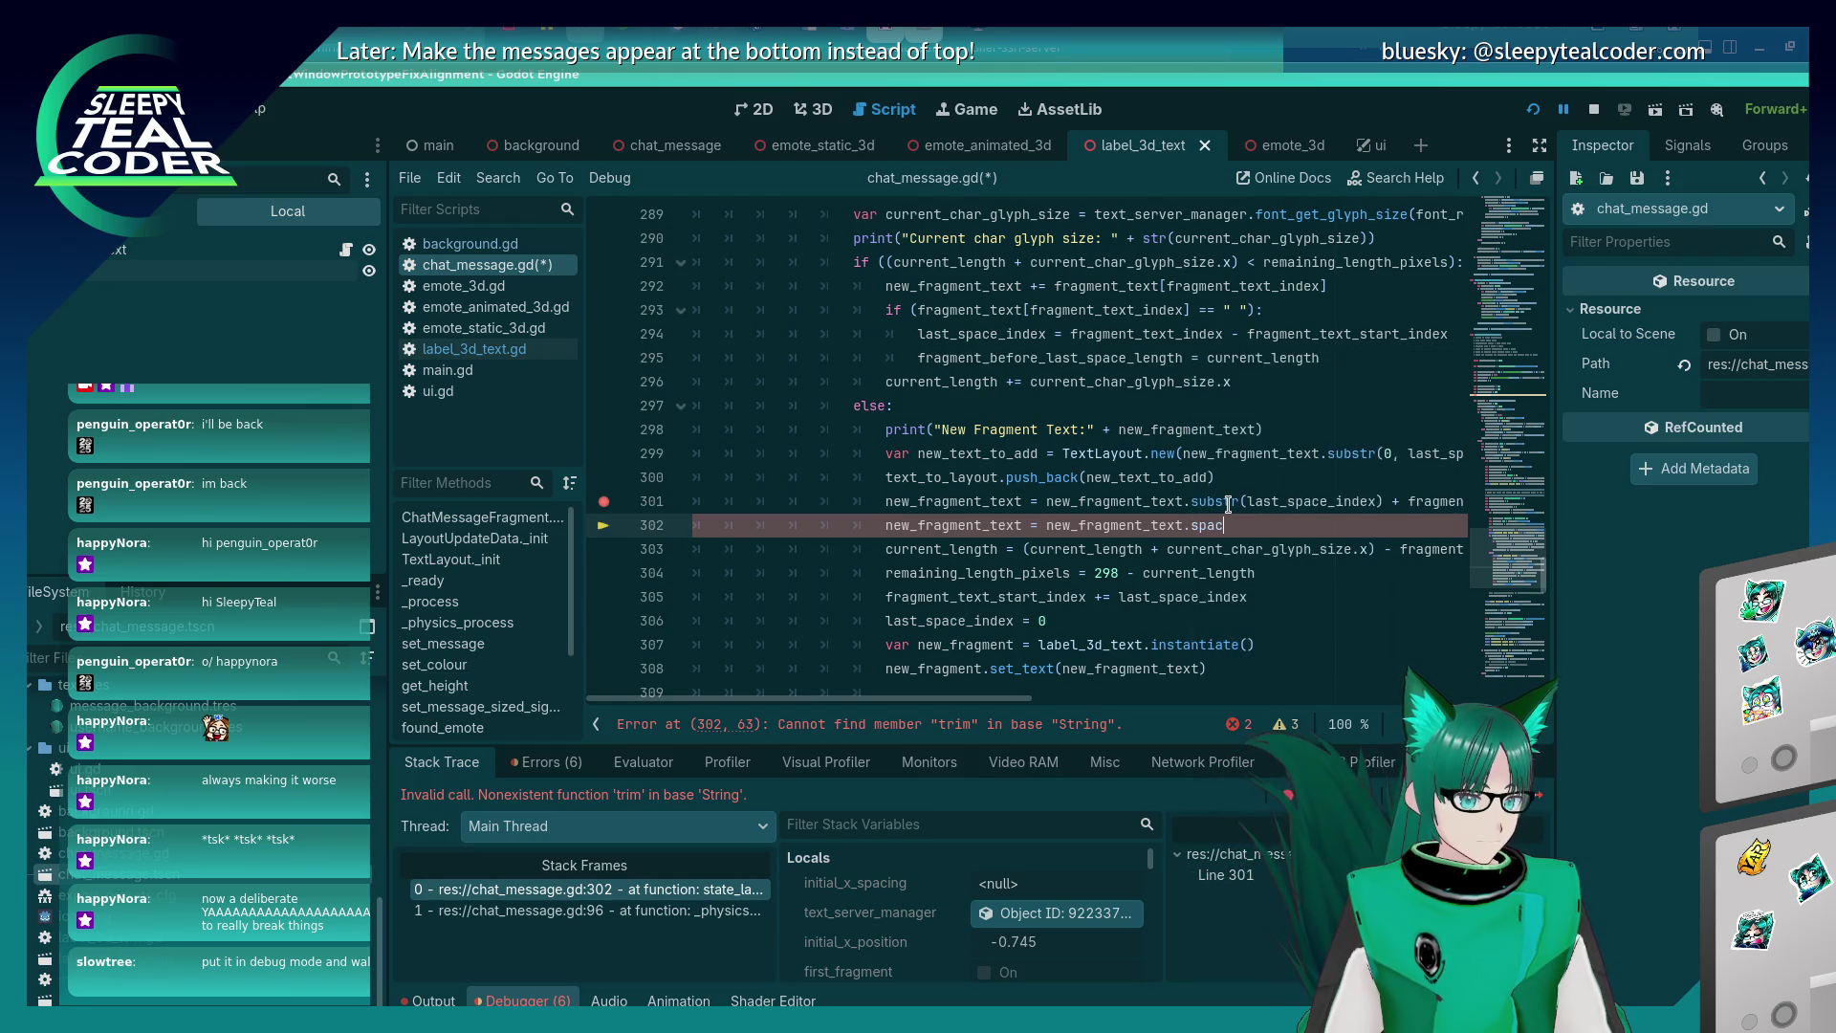
key("BackSpace")
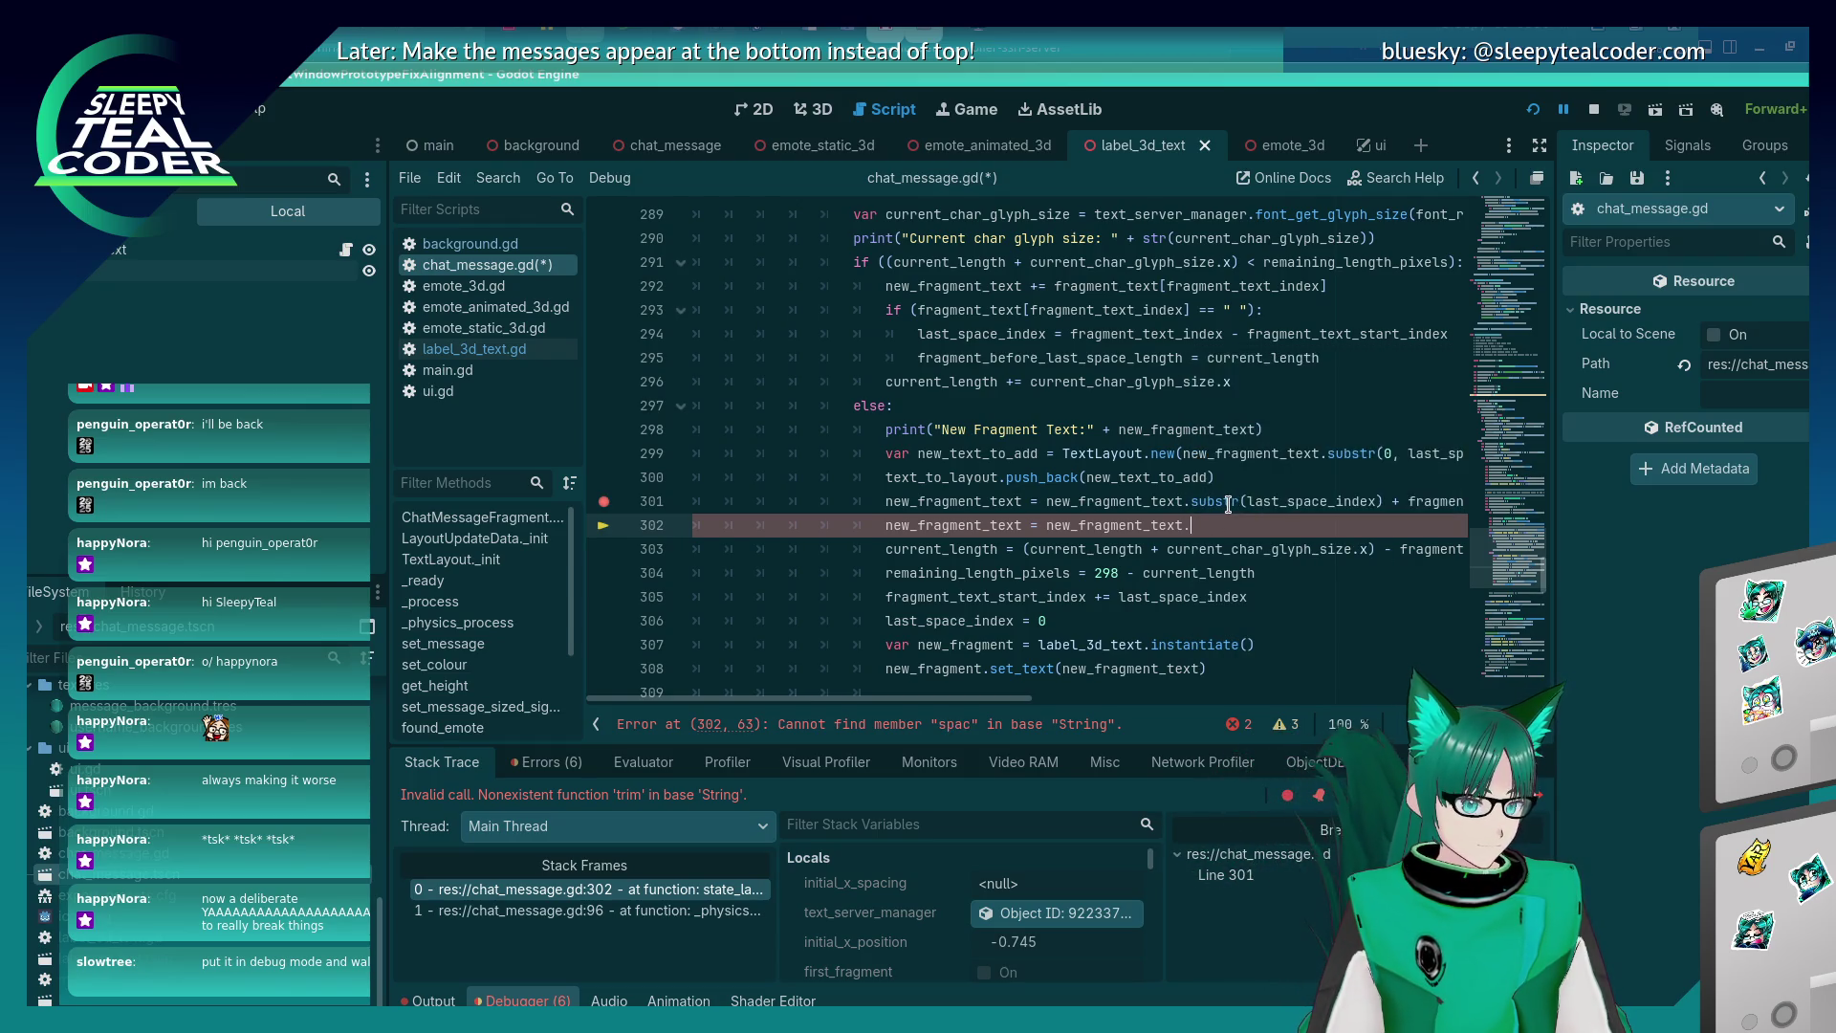
type("lstrip")
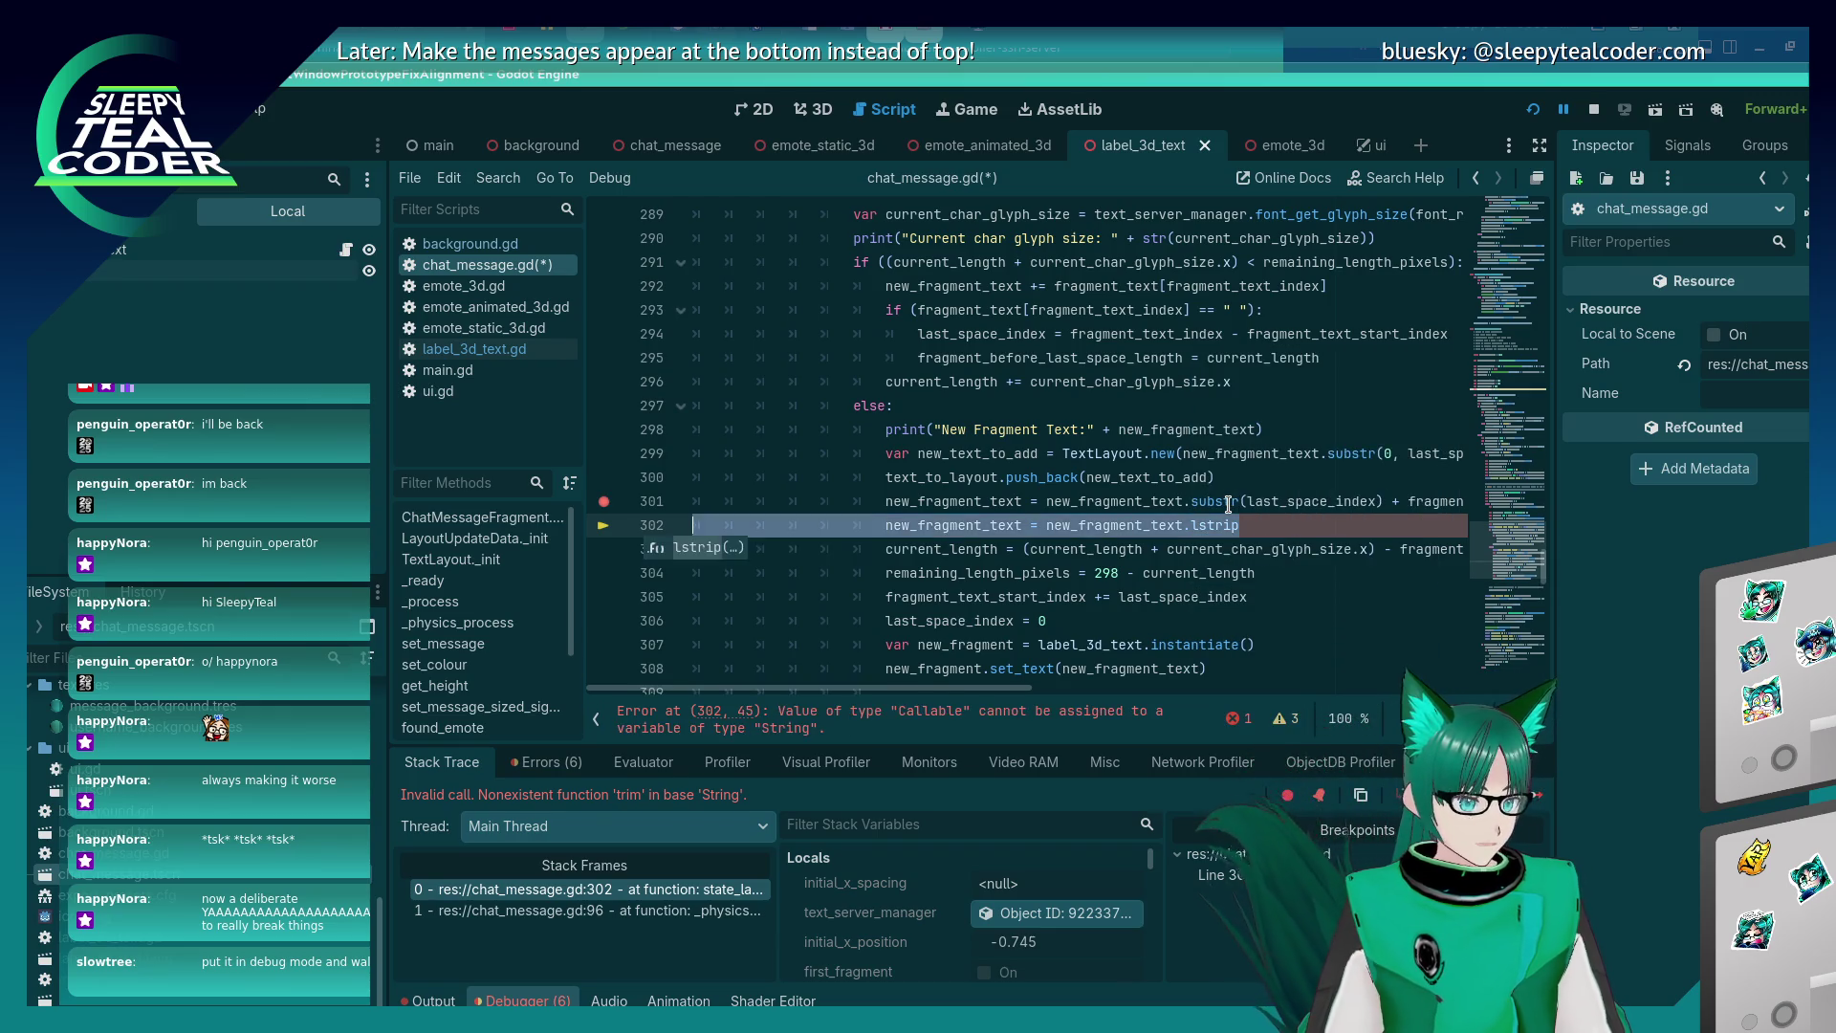
Delete the unfinished line 302 and save chat_message.gd.
key("ctrl+shift+k")
key("Home")
key("ctrl+s")
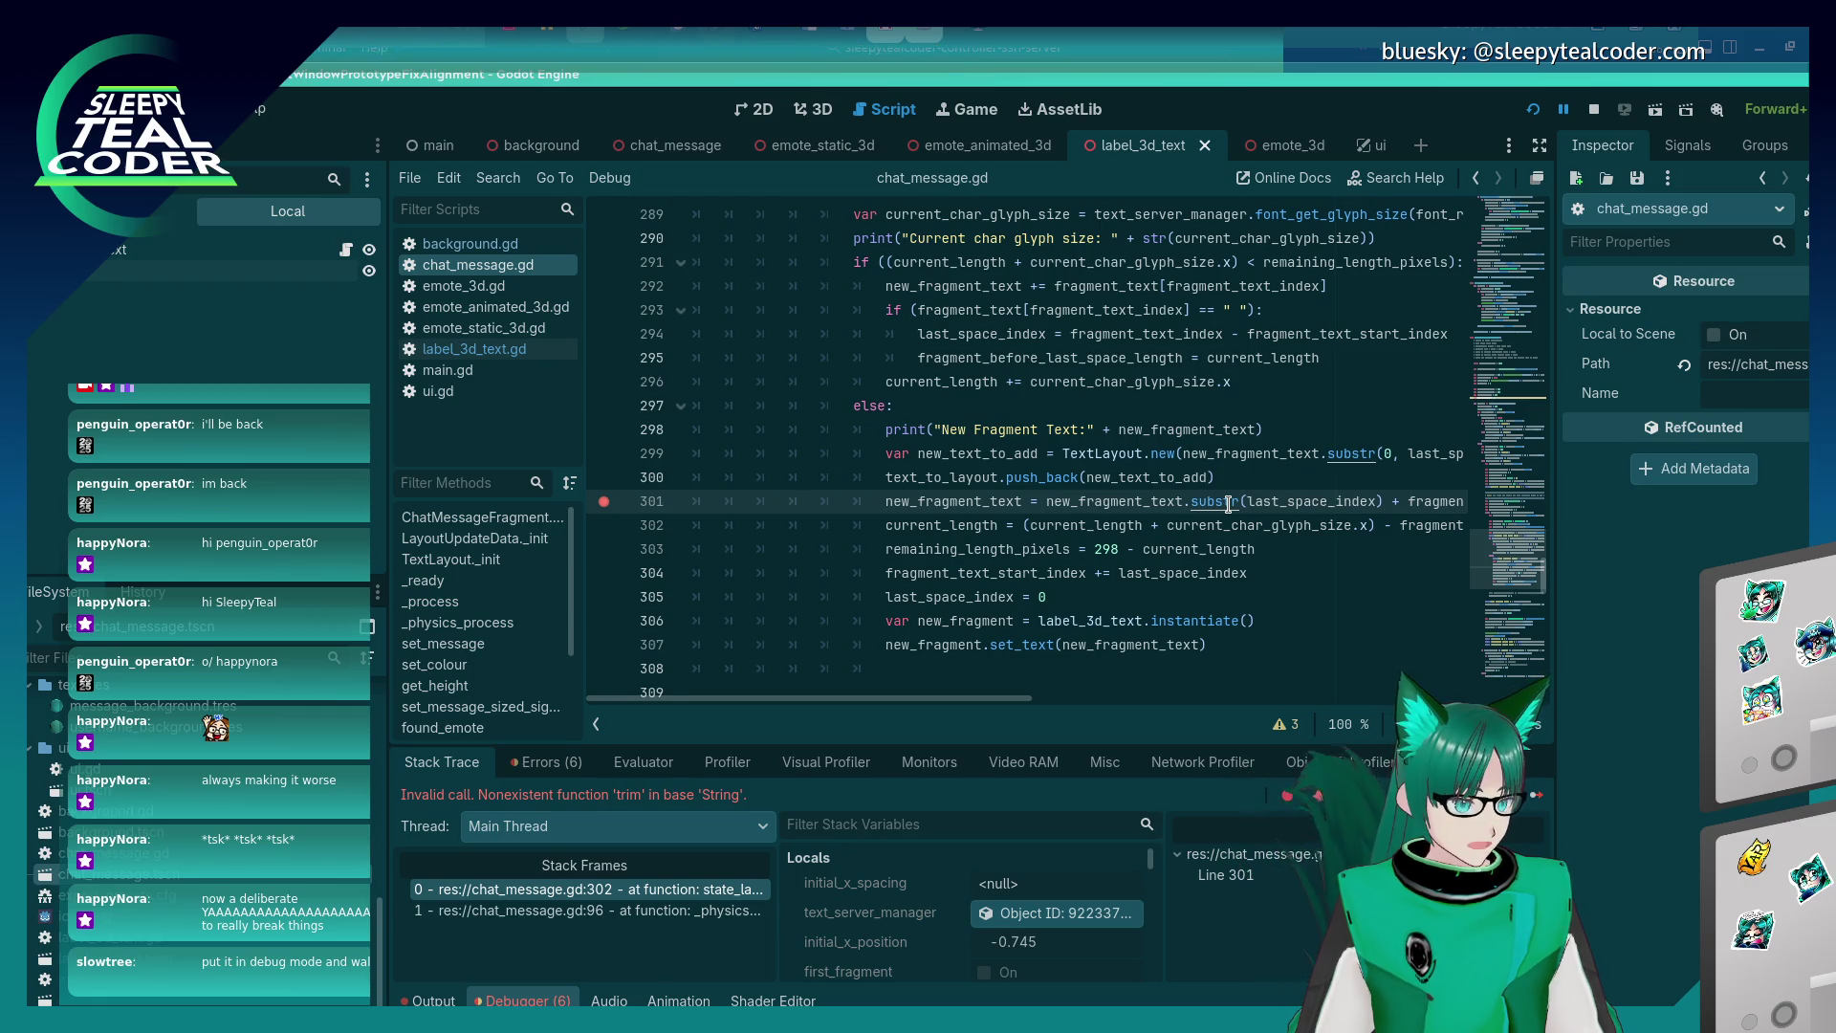
key("alt+Tab")
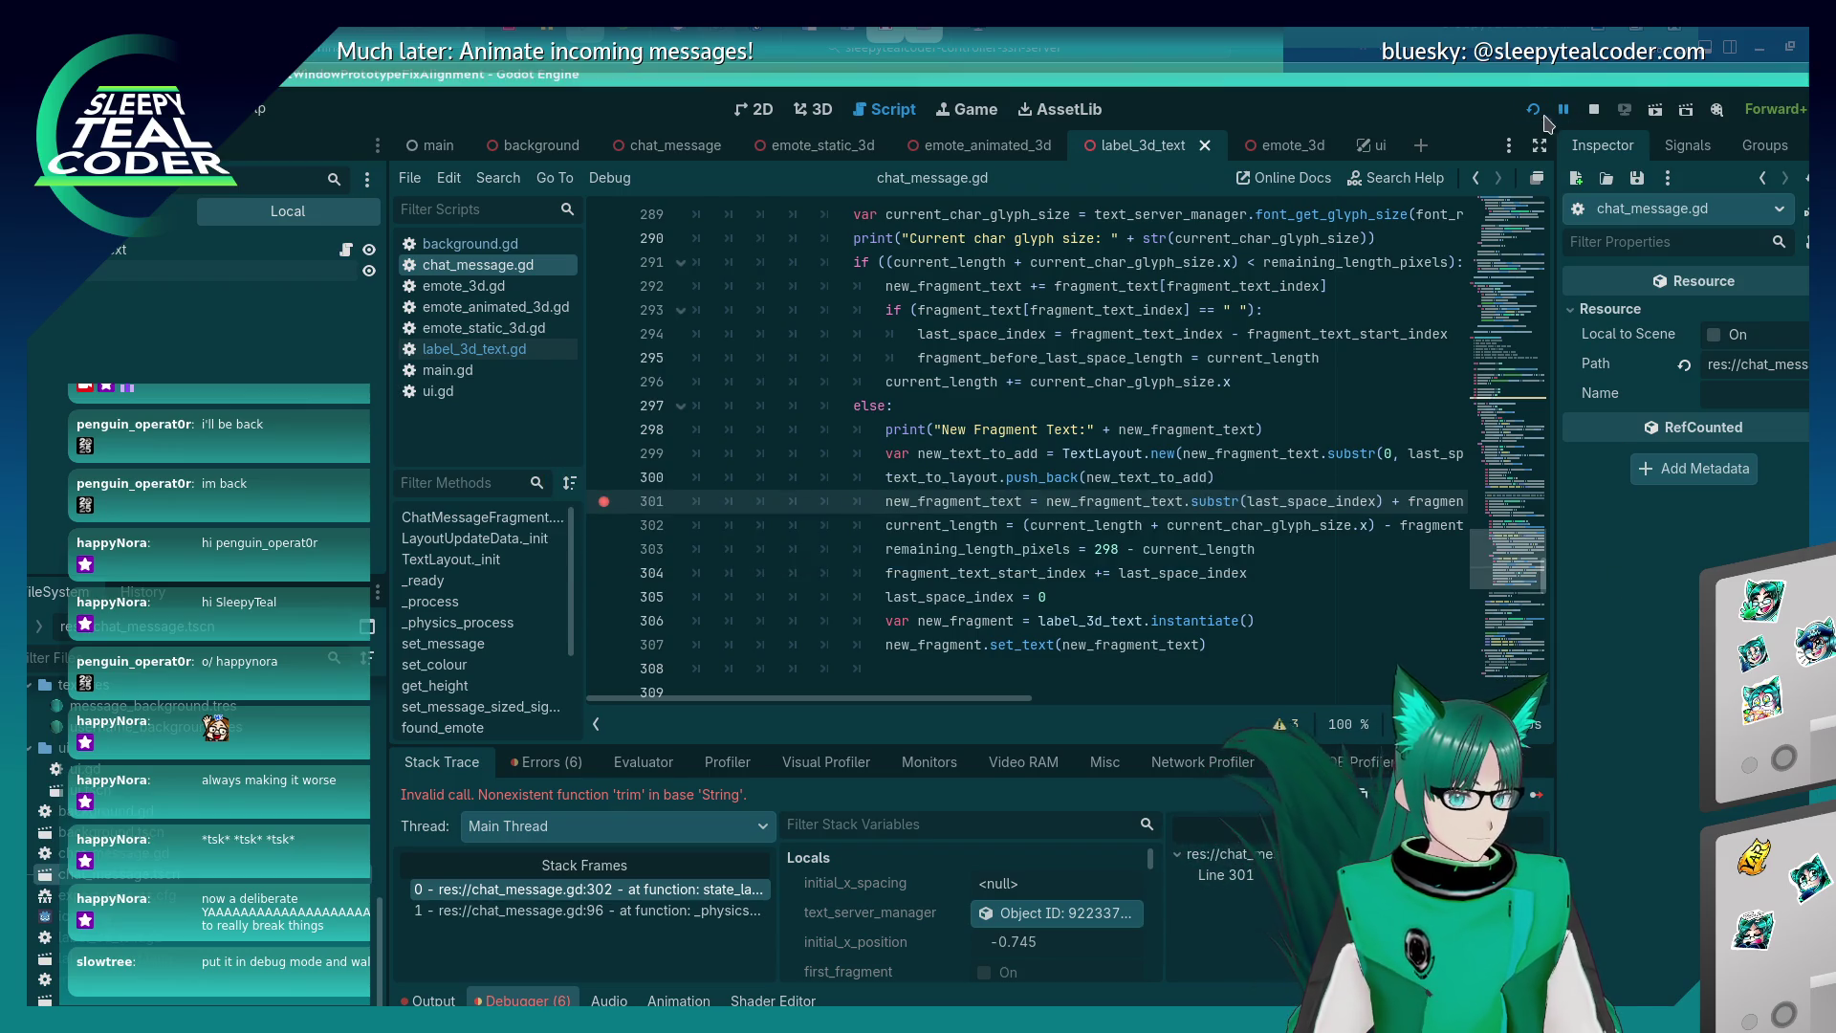
Add a chat message, resume past the breakpoint, and start typing 'This is a looong bit of text so'.
key("F5")
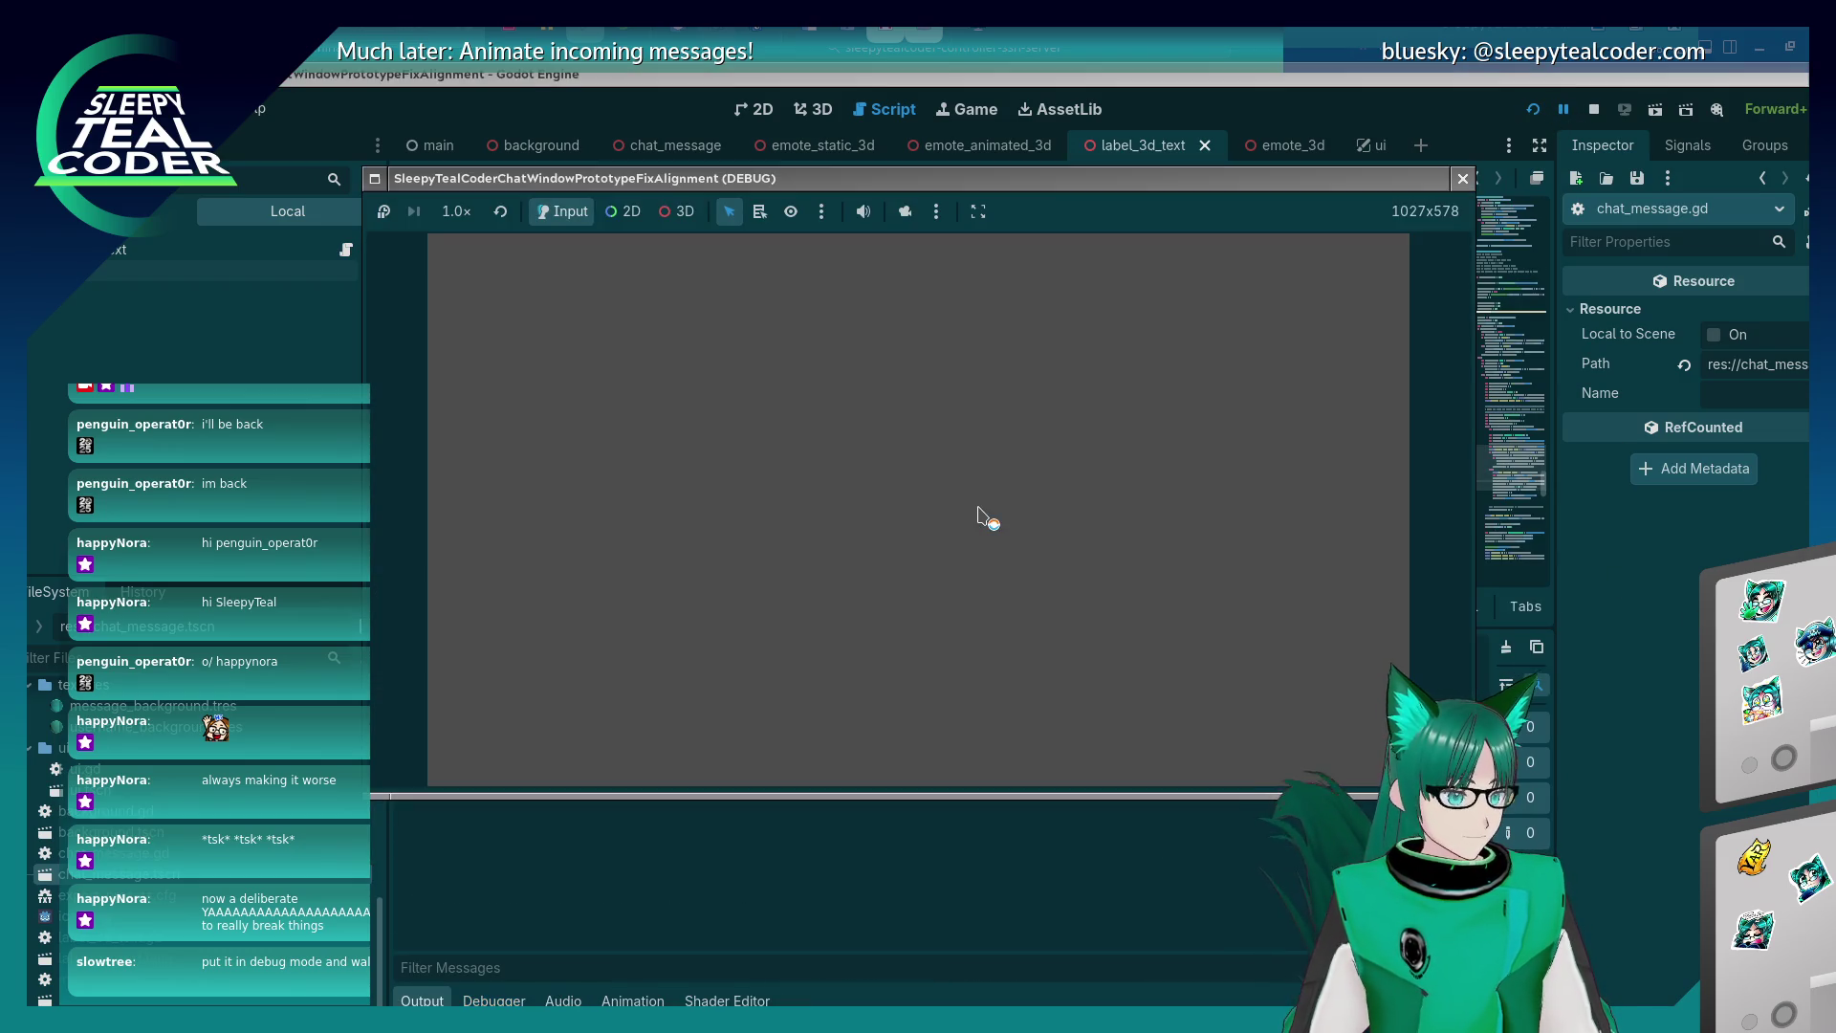
left_click(1134, 289)
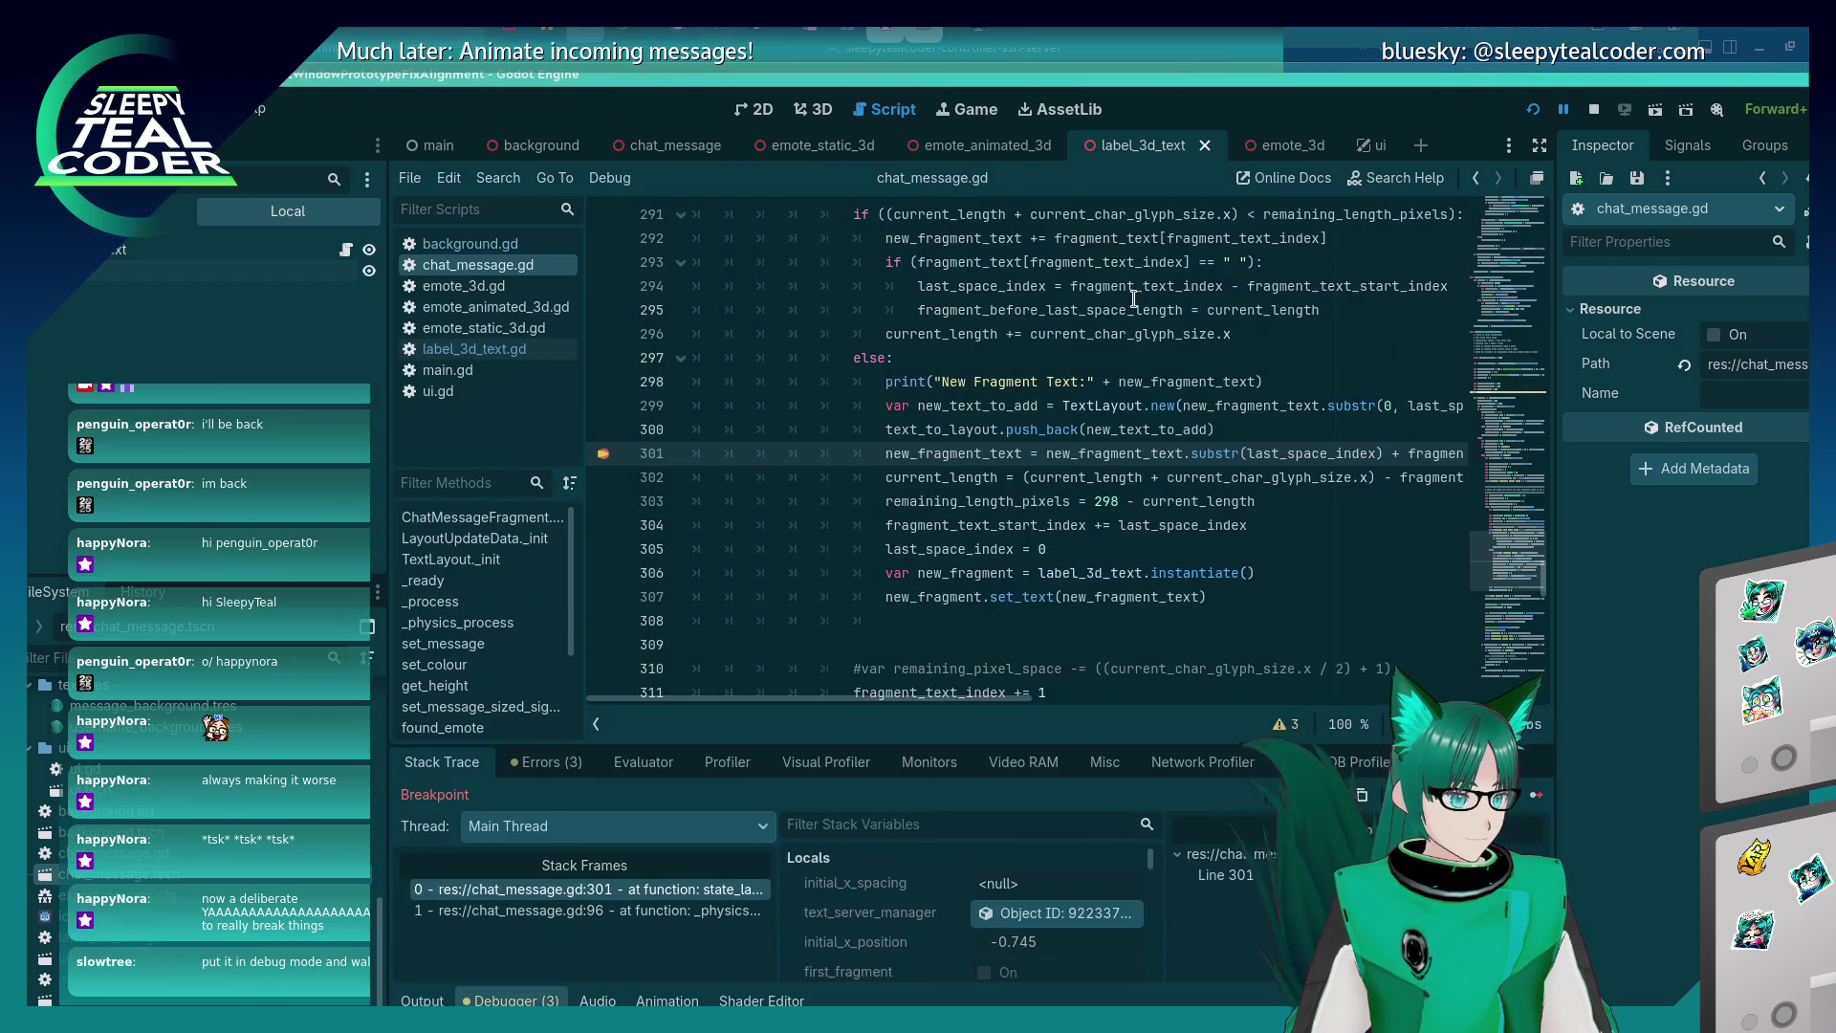
key("F12")
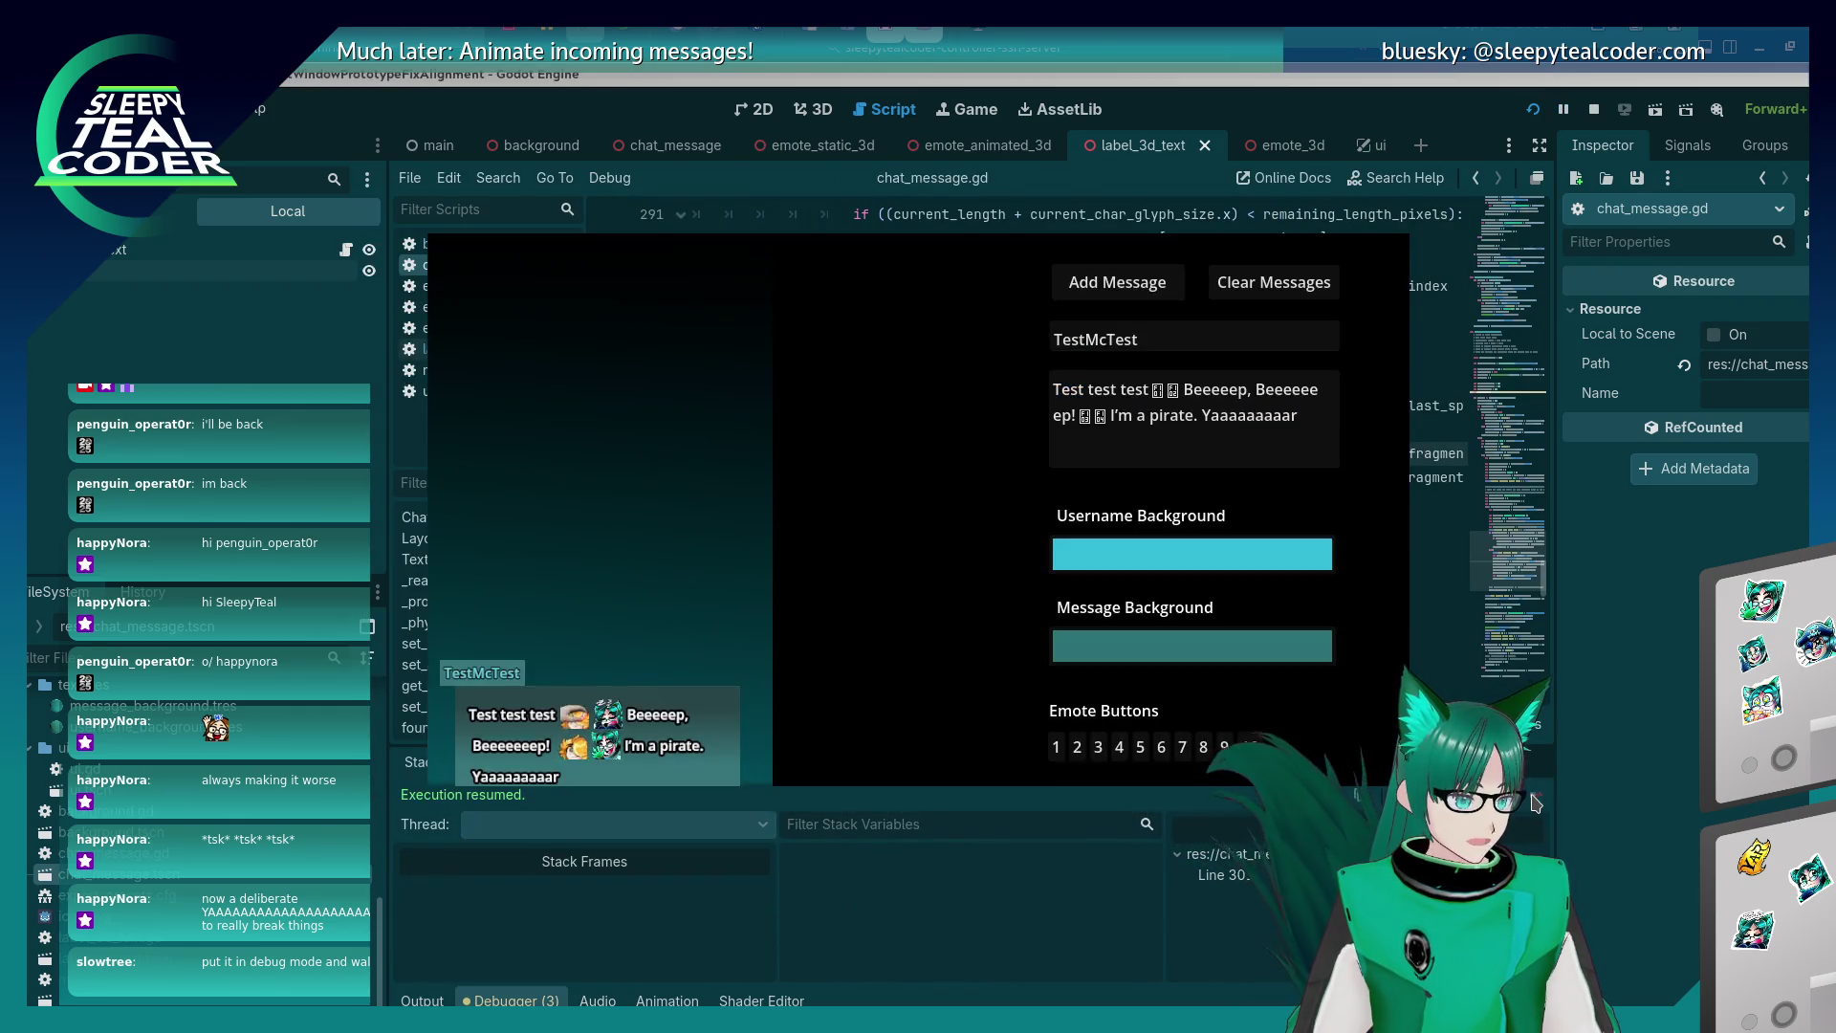
mouse_move(1300, 417)
left_mouse_down()
mouse_move(1234, 417)
mouse_move(1188, 386)
left_mouse_up()
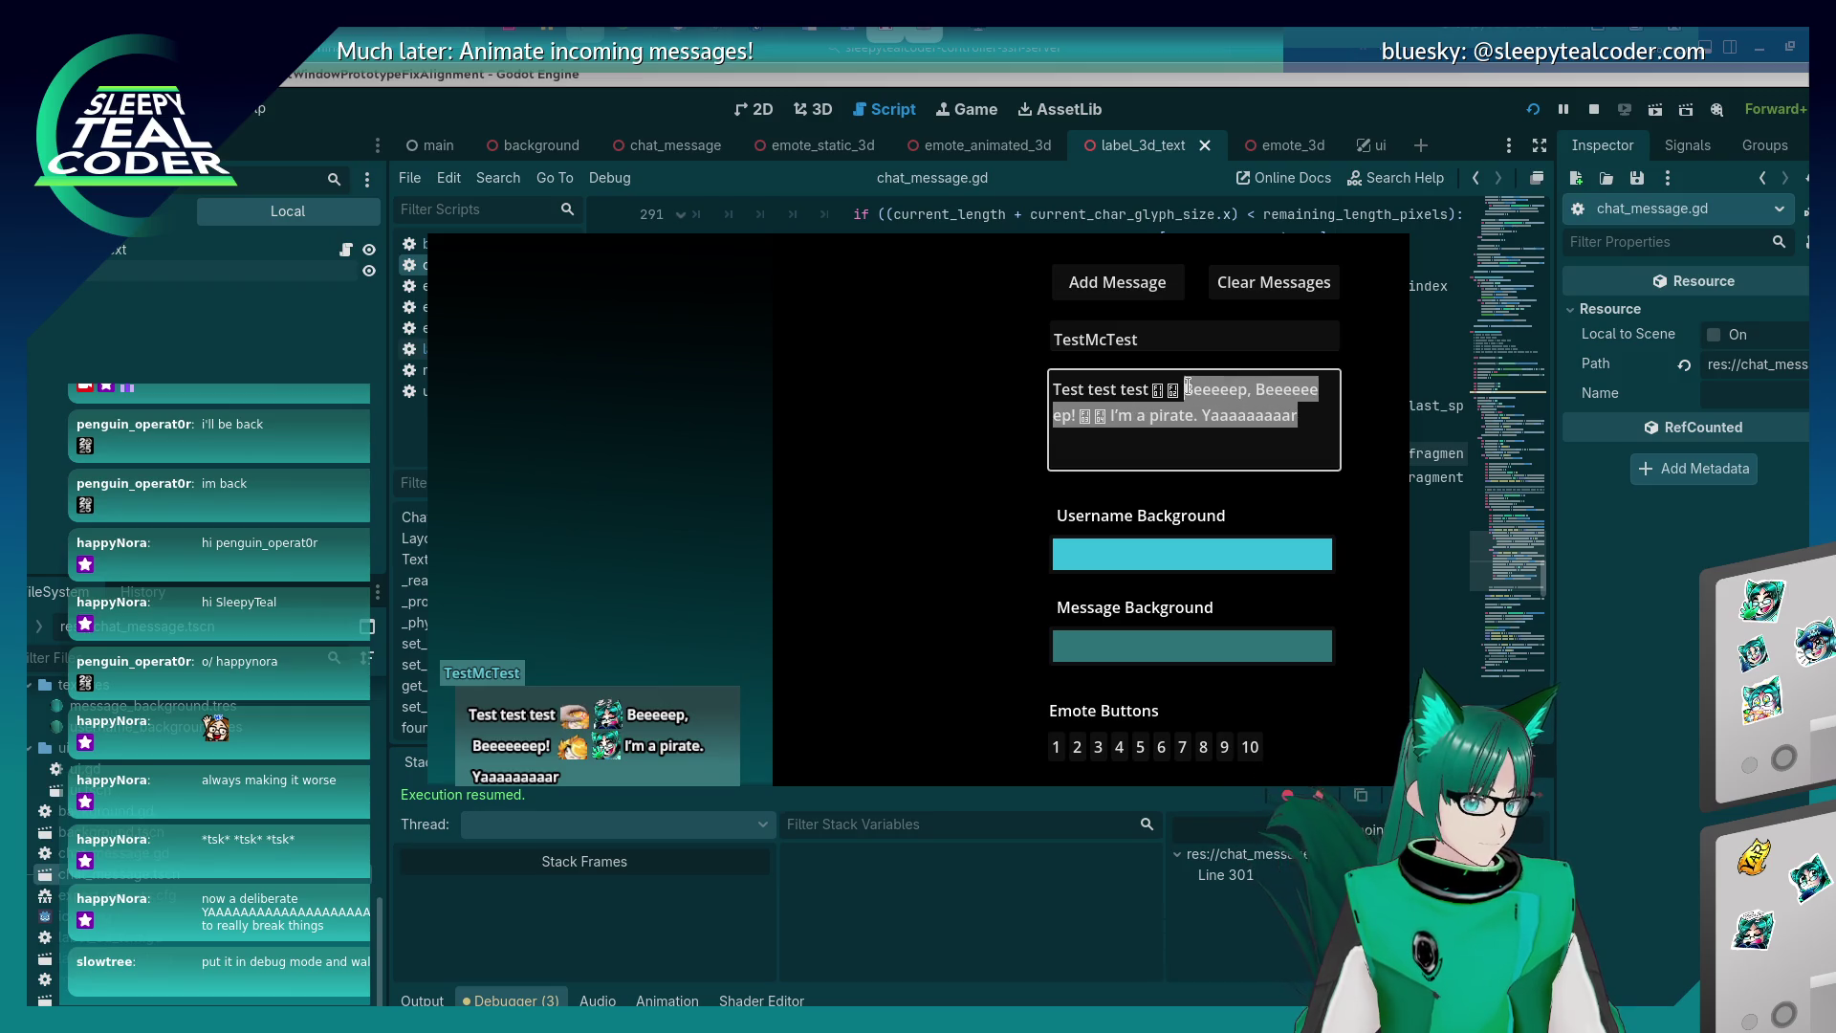
type("This is a l")
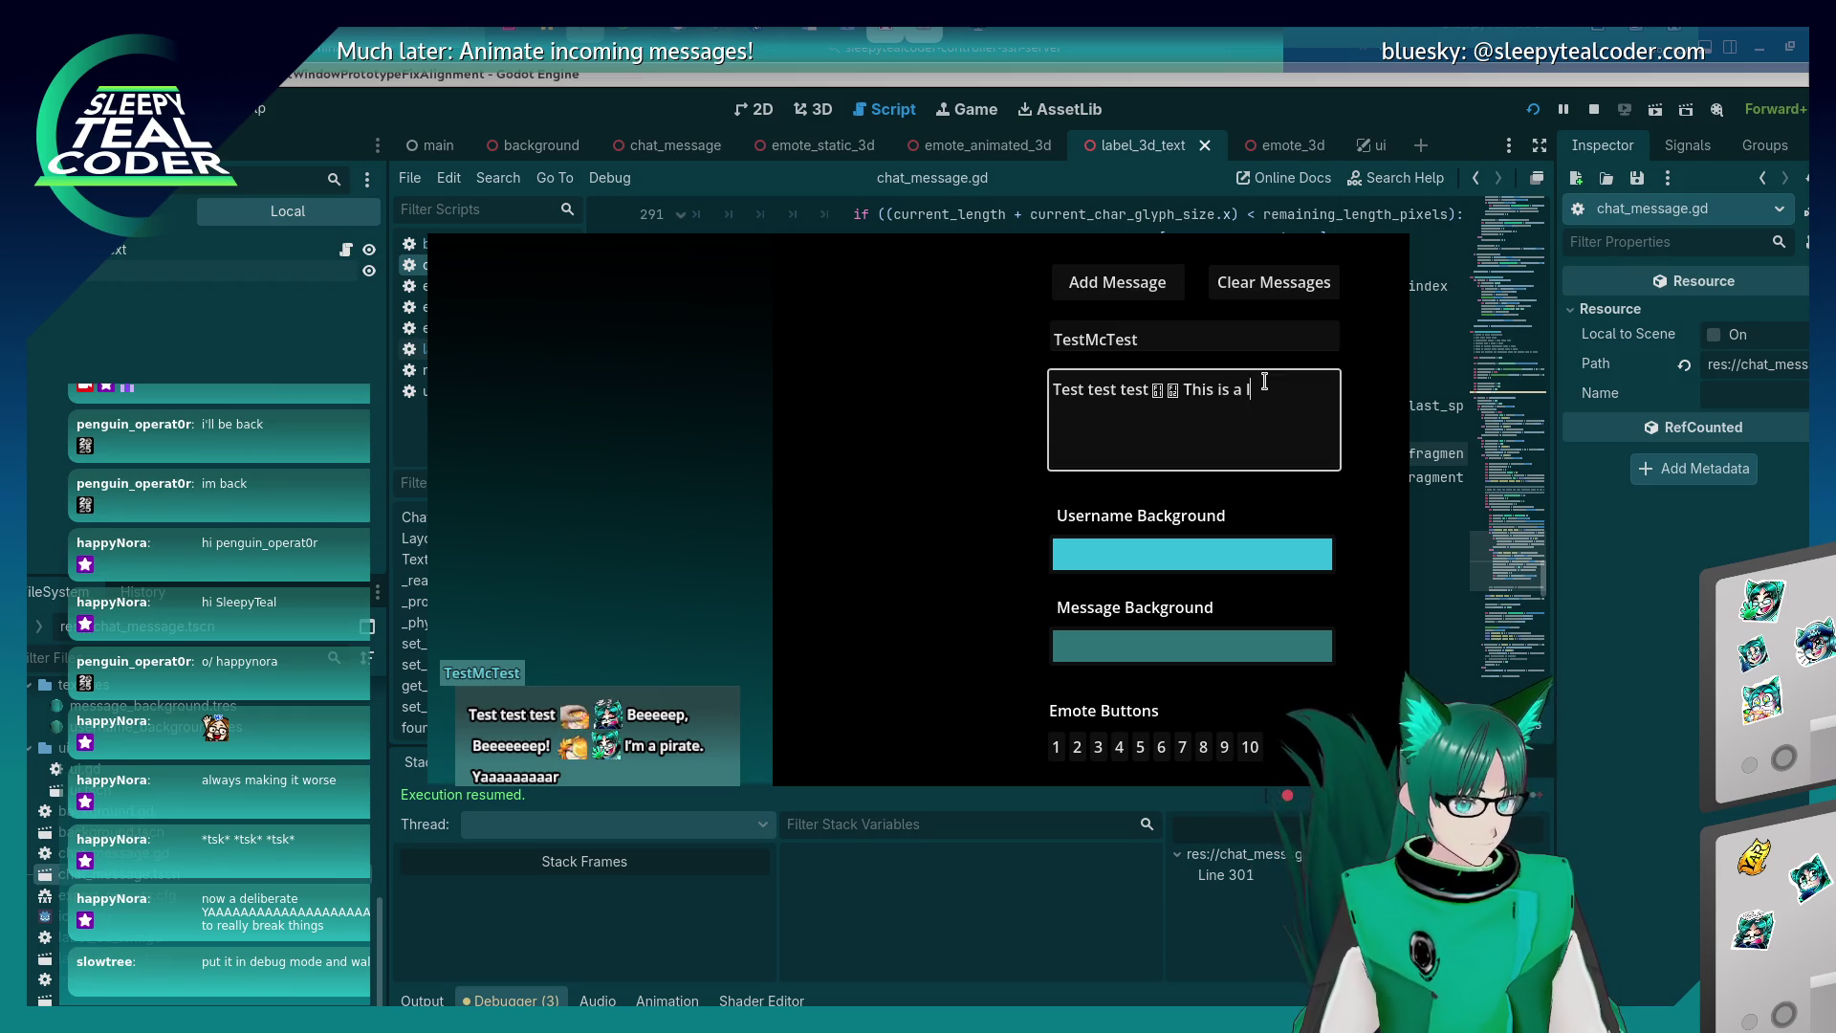
type("ooong bit of te")
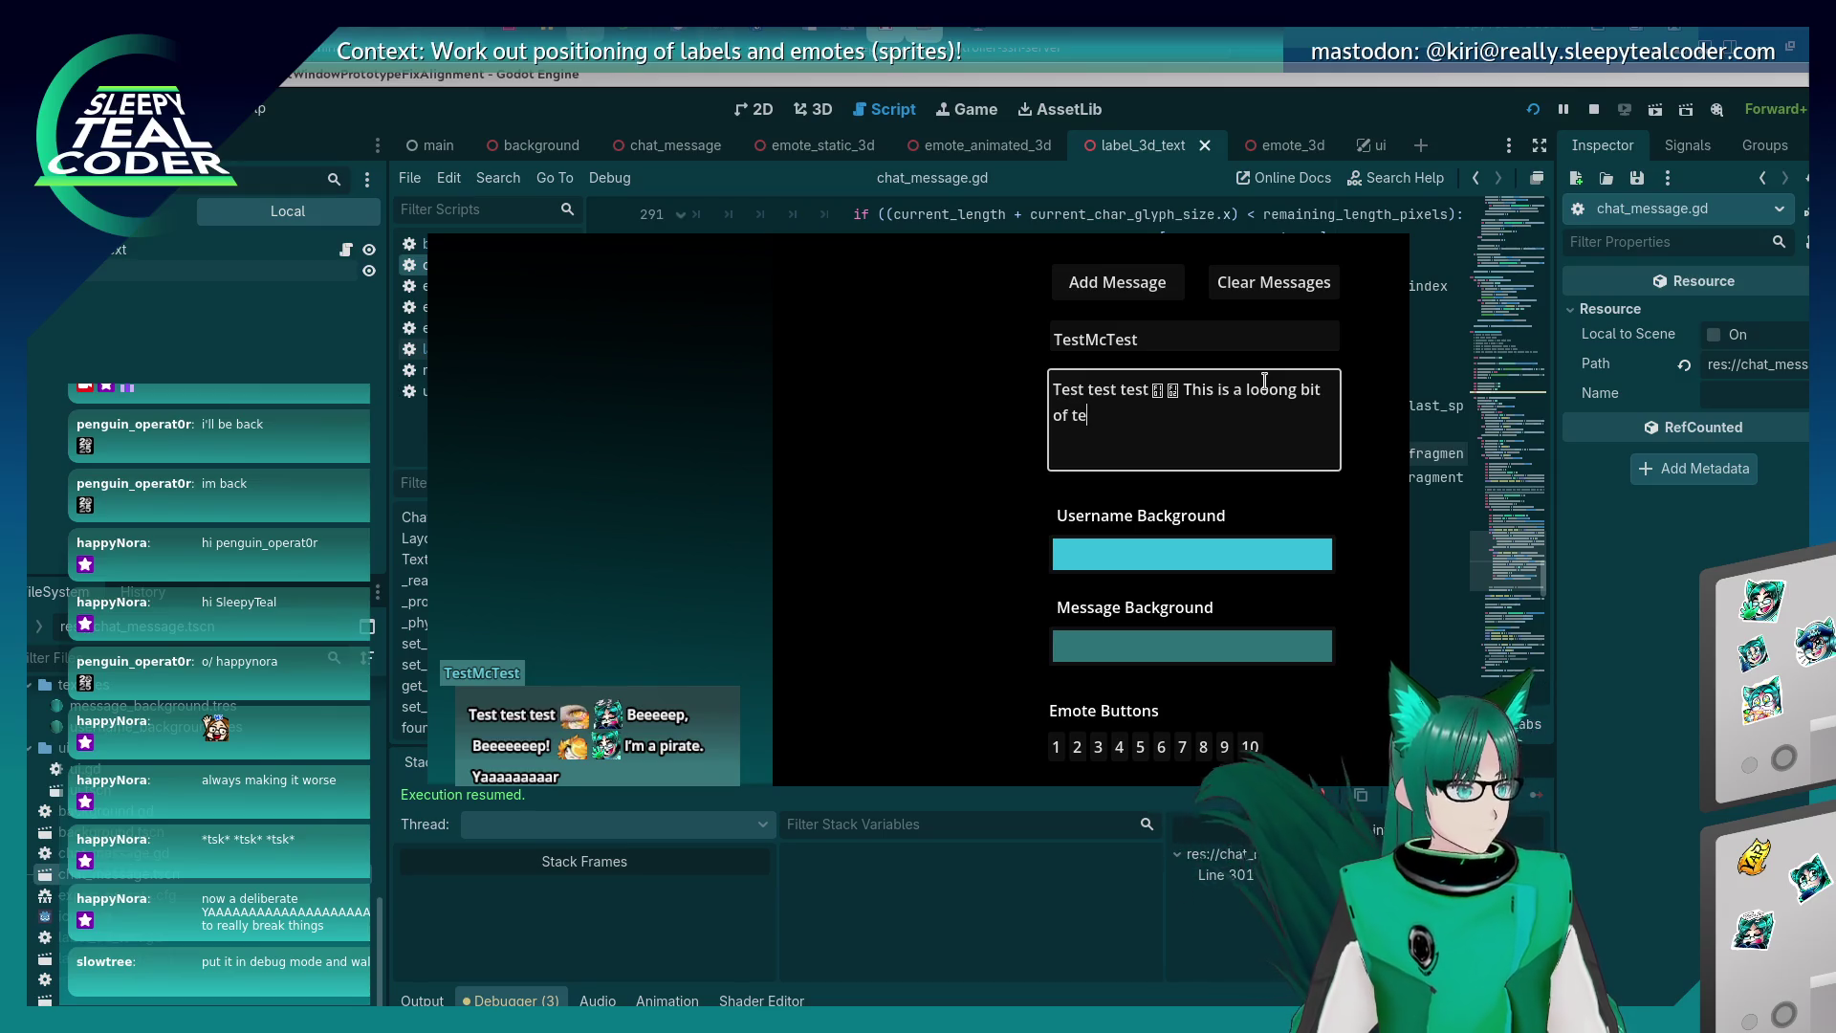
type("xt so")
key("alt+Tab")
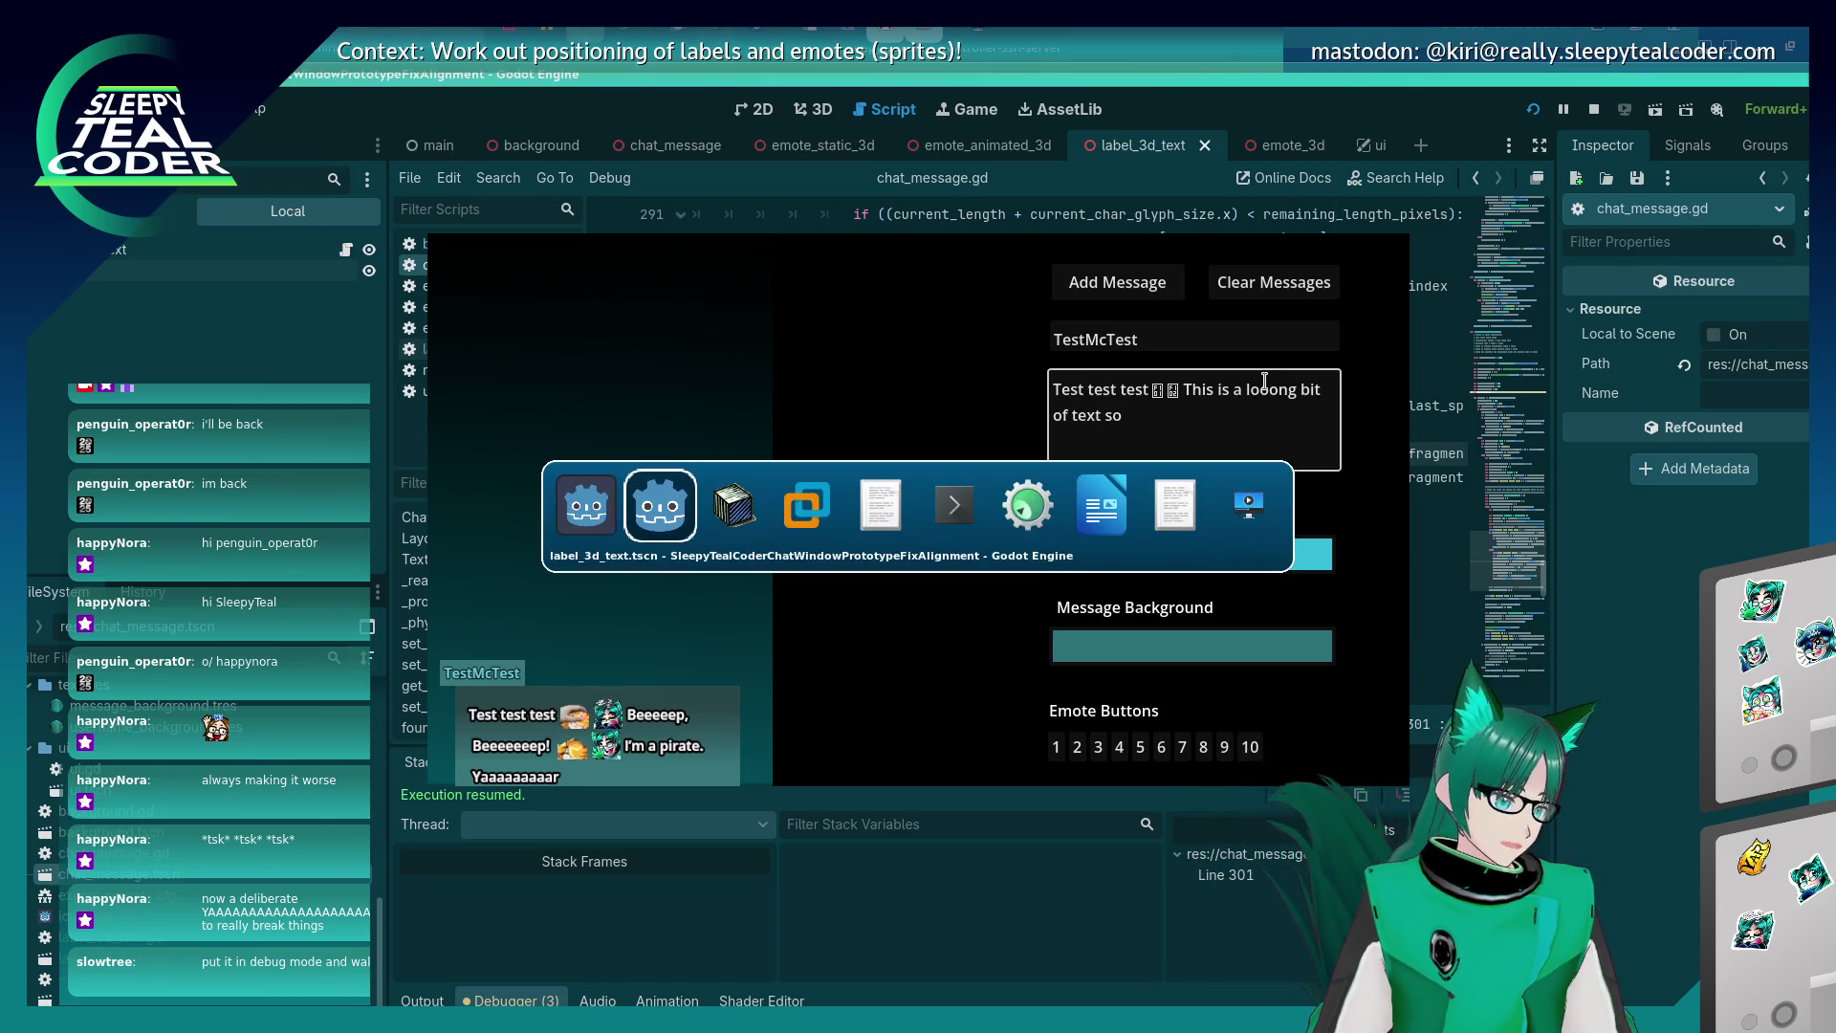
Under 'Long Long Long Text', add the sub-point 'Kind of working - need to eliminate the spaces at the start.'.
left_click(1086, 510)
left_click(949, 533)
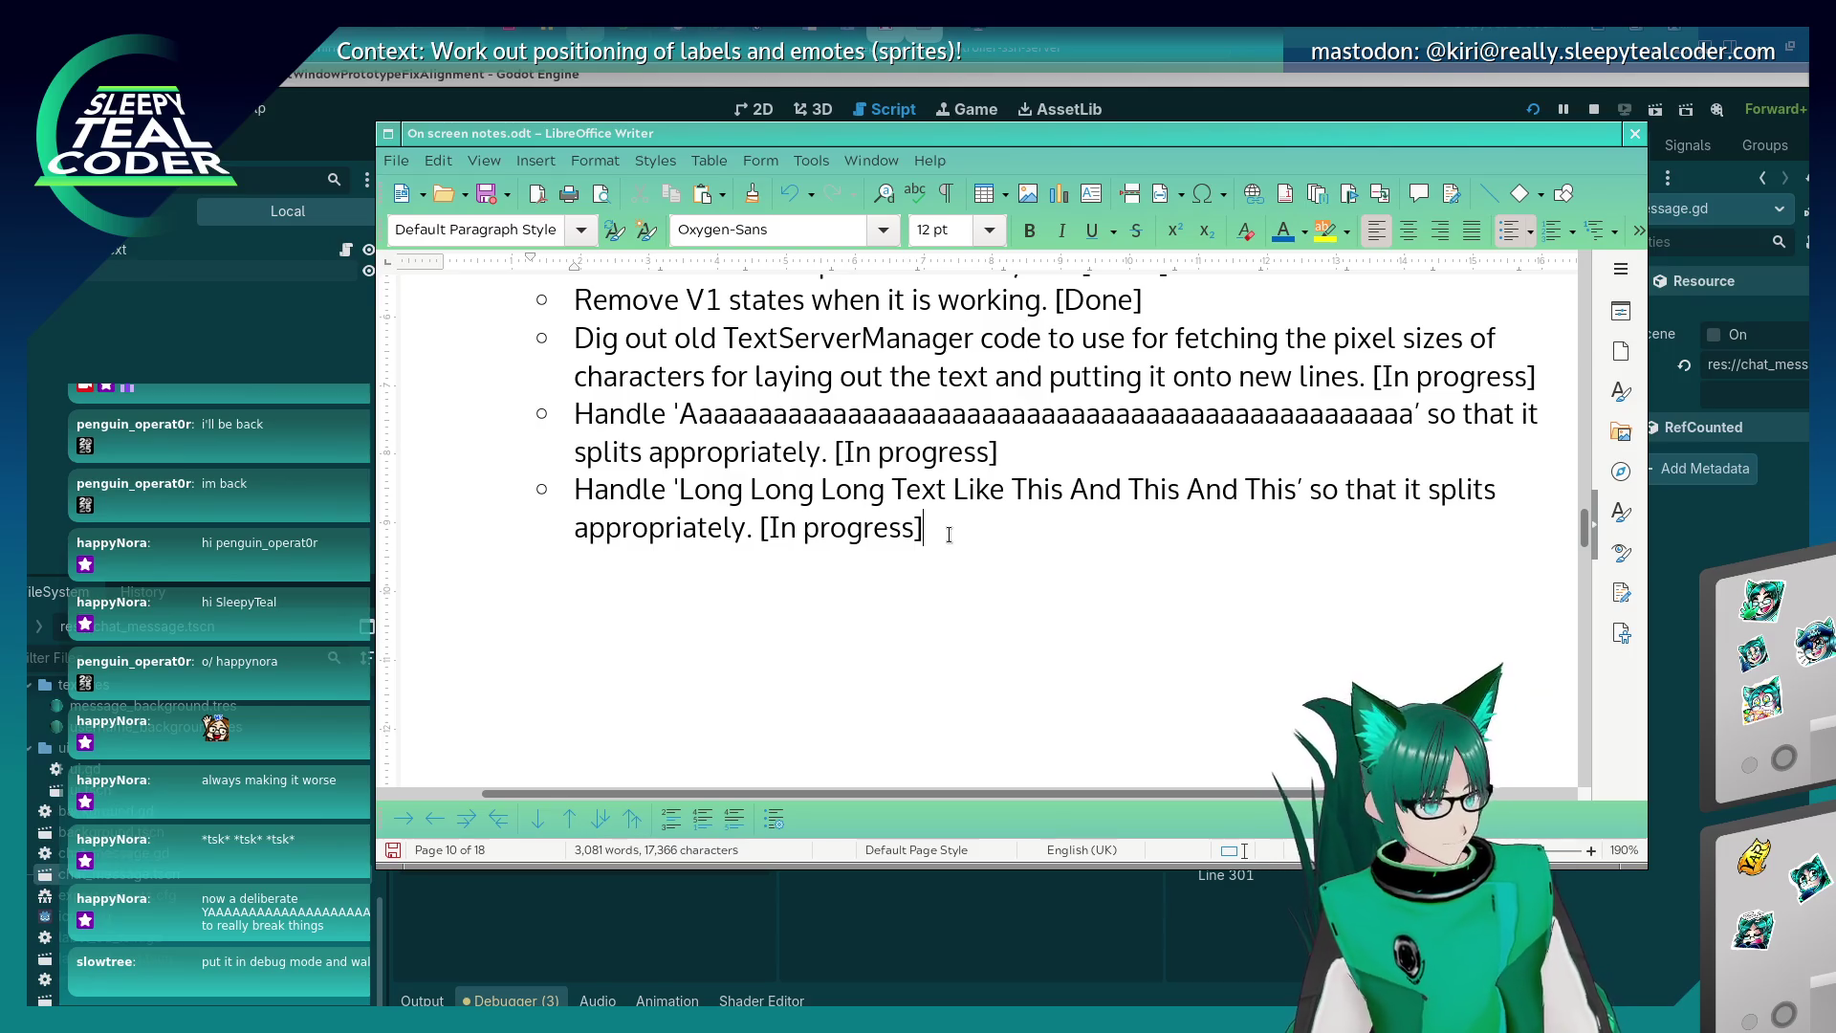
scroll(949, 536, "up", 1)
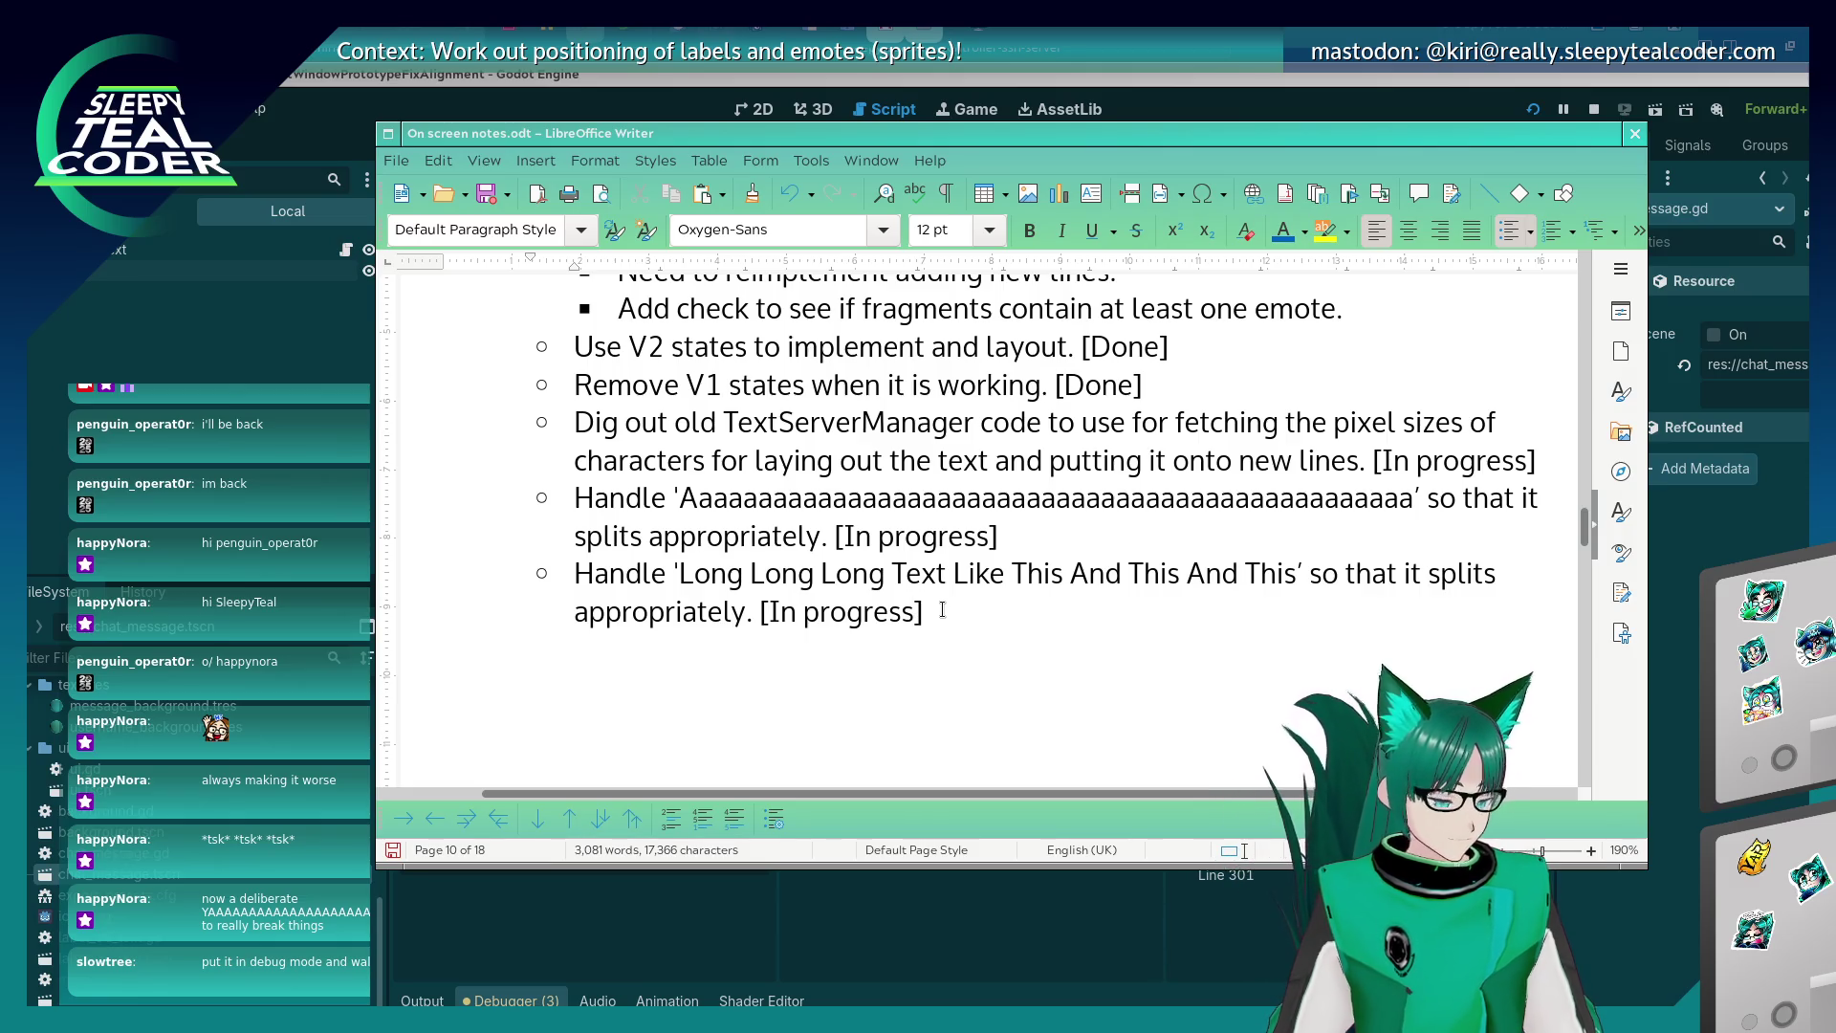
key("Tab")
type("Kind ")
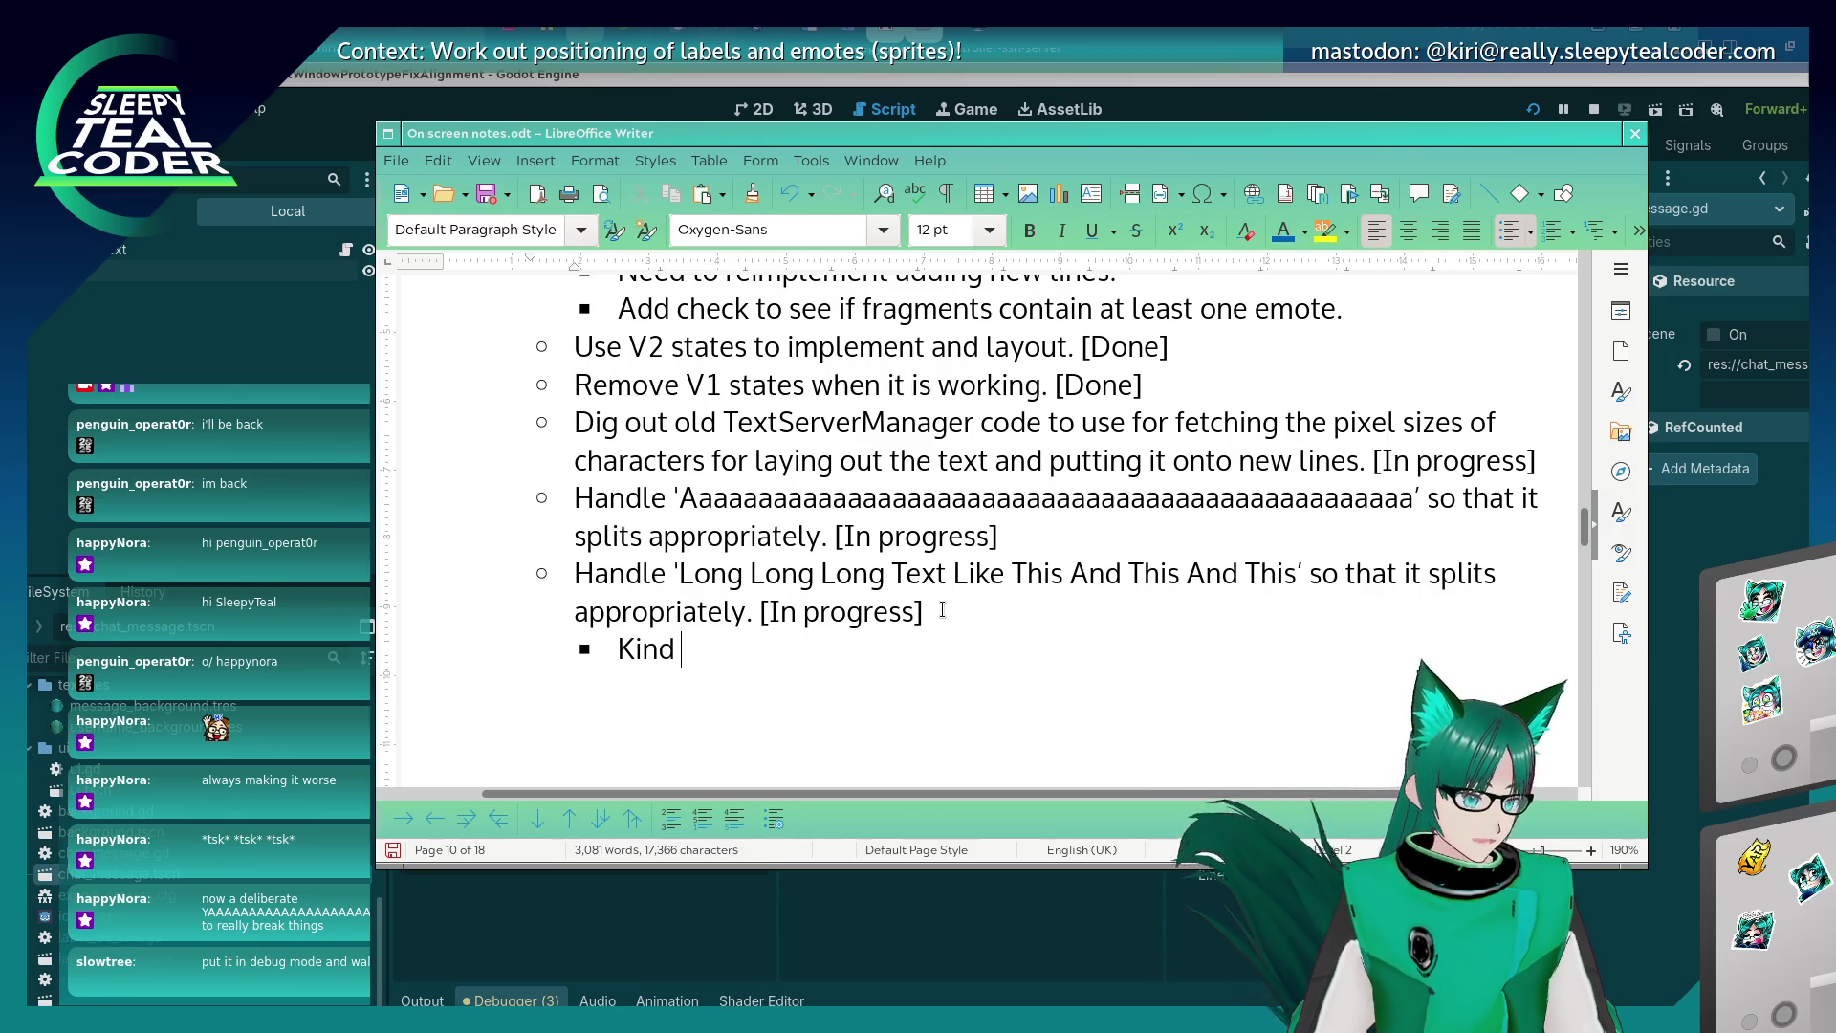
type("of working - ")
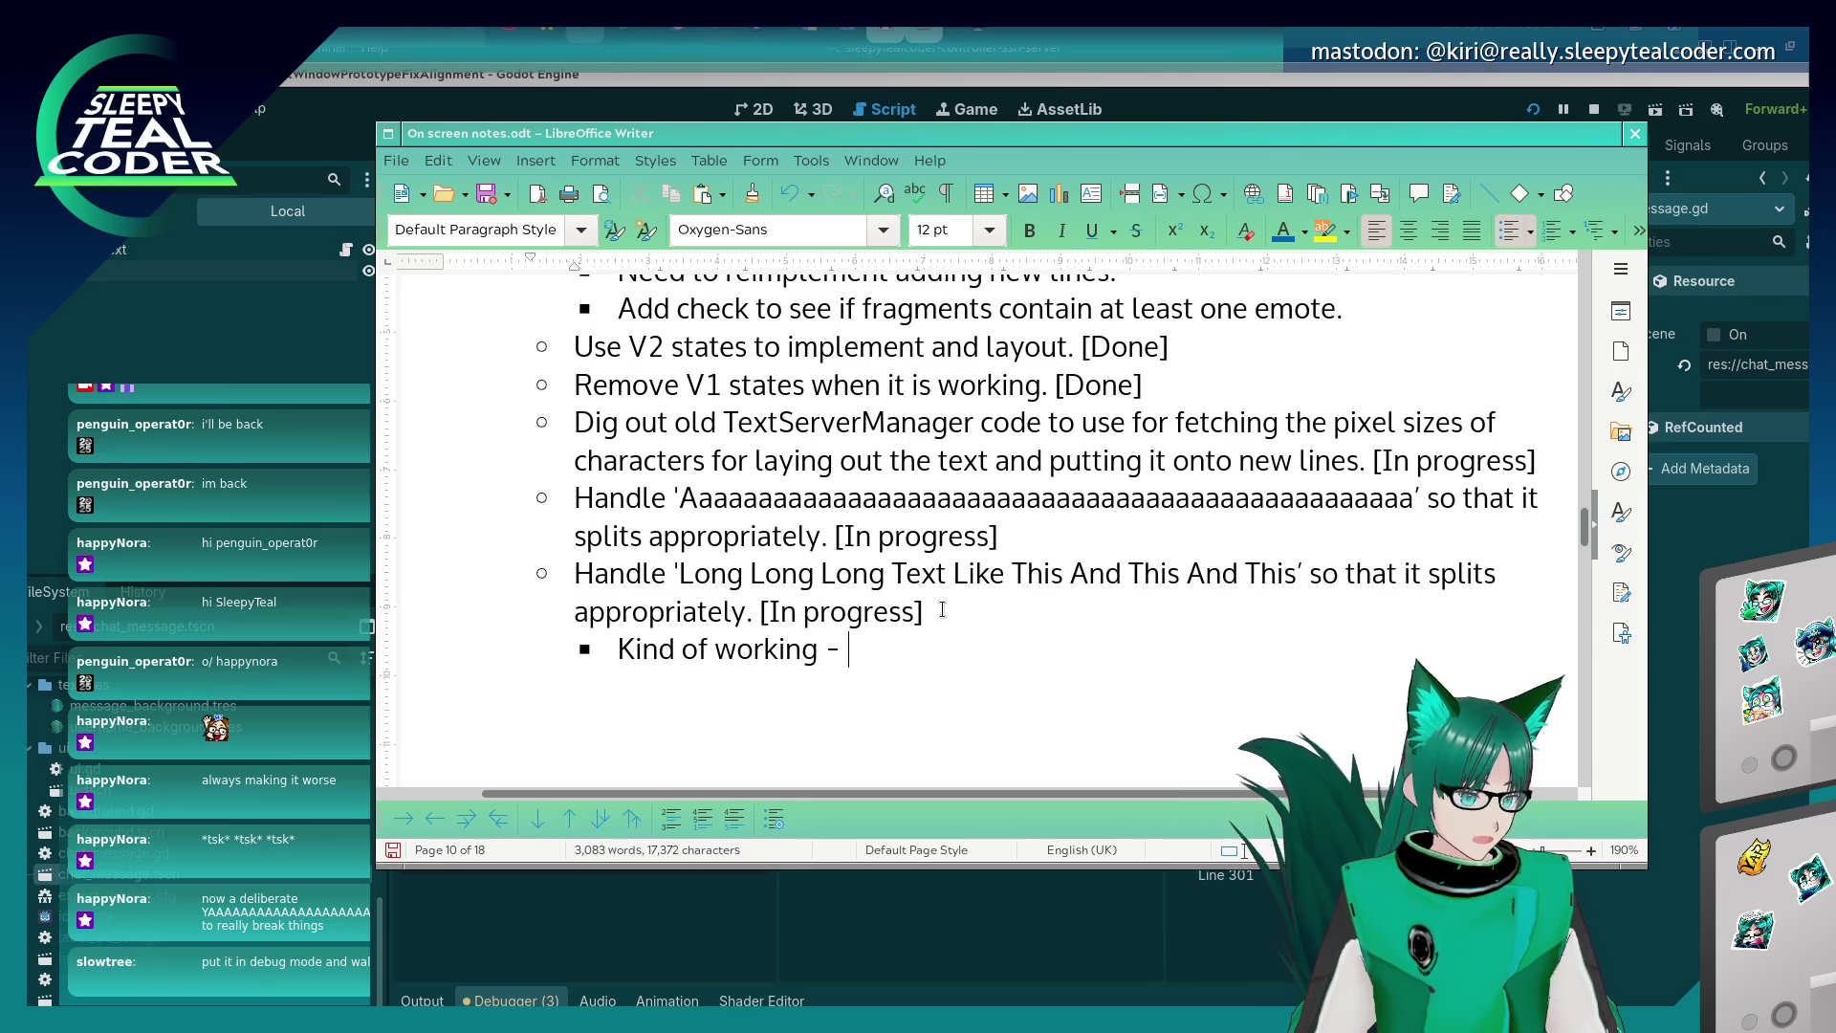
type("need to e")
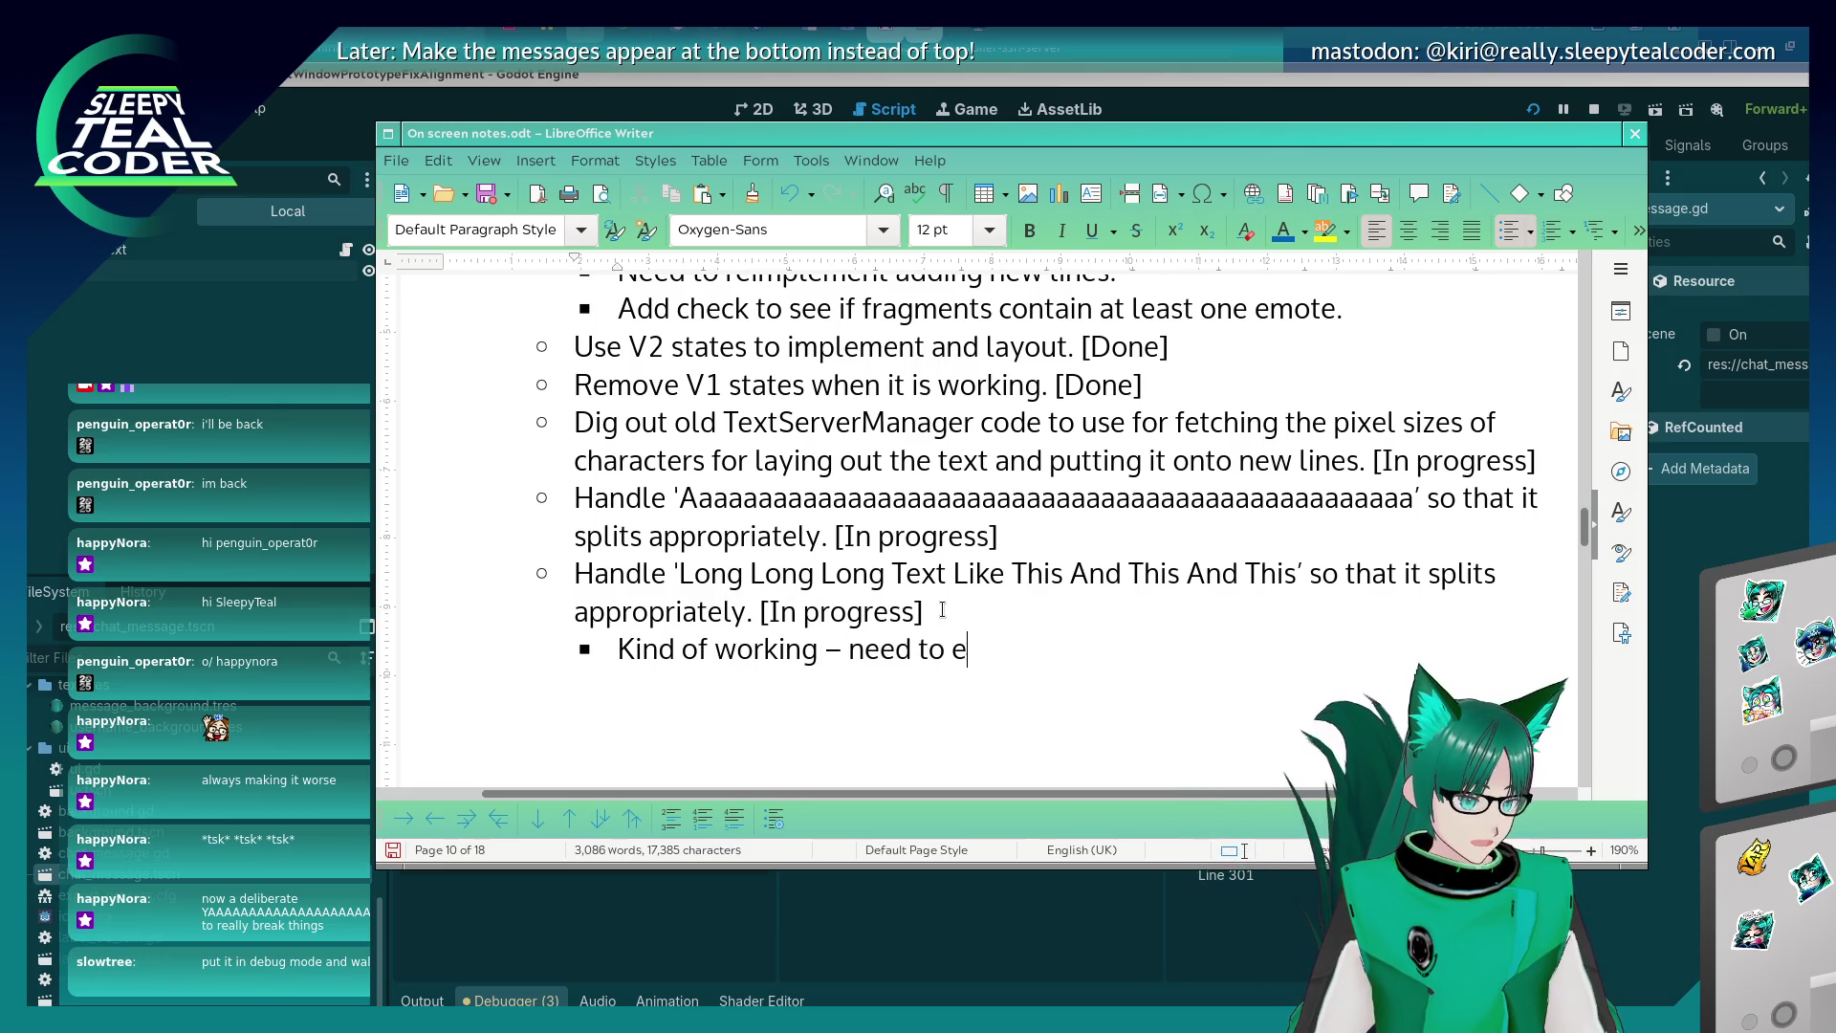
type("liminate t")
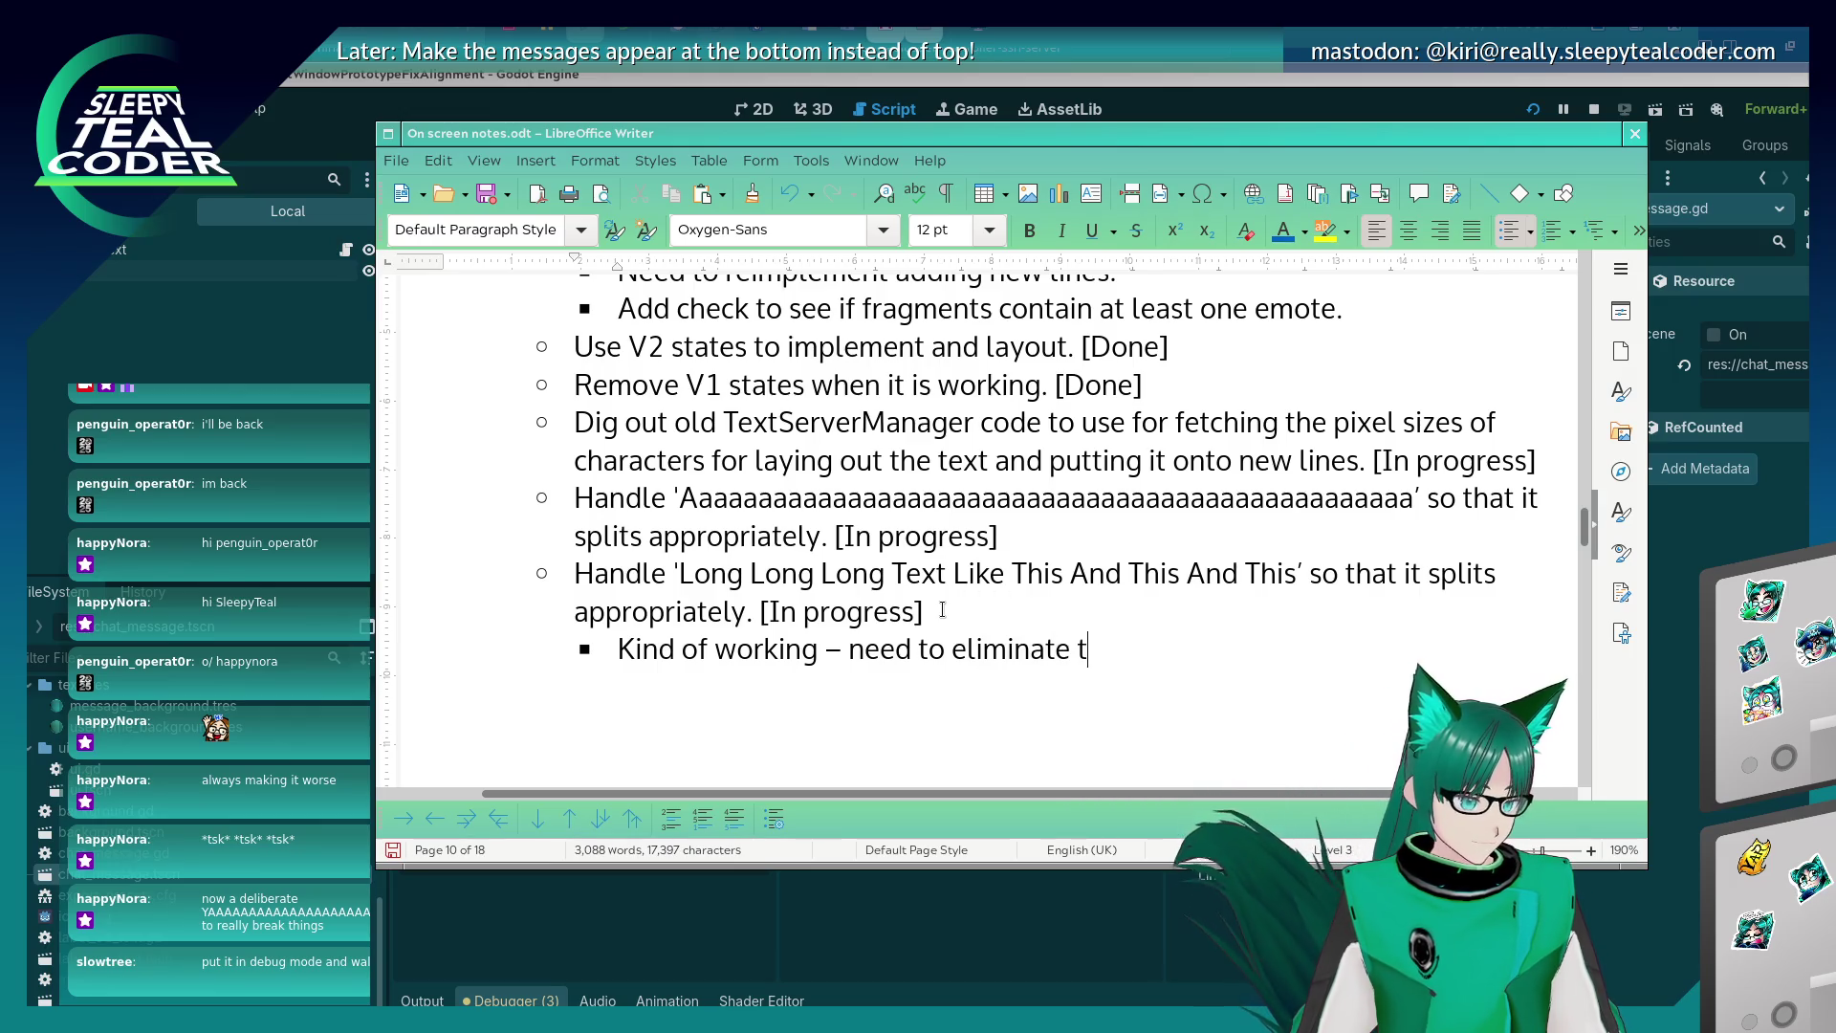
type("he spaces at")
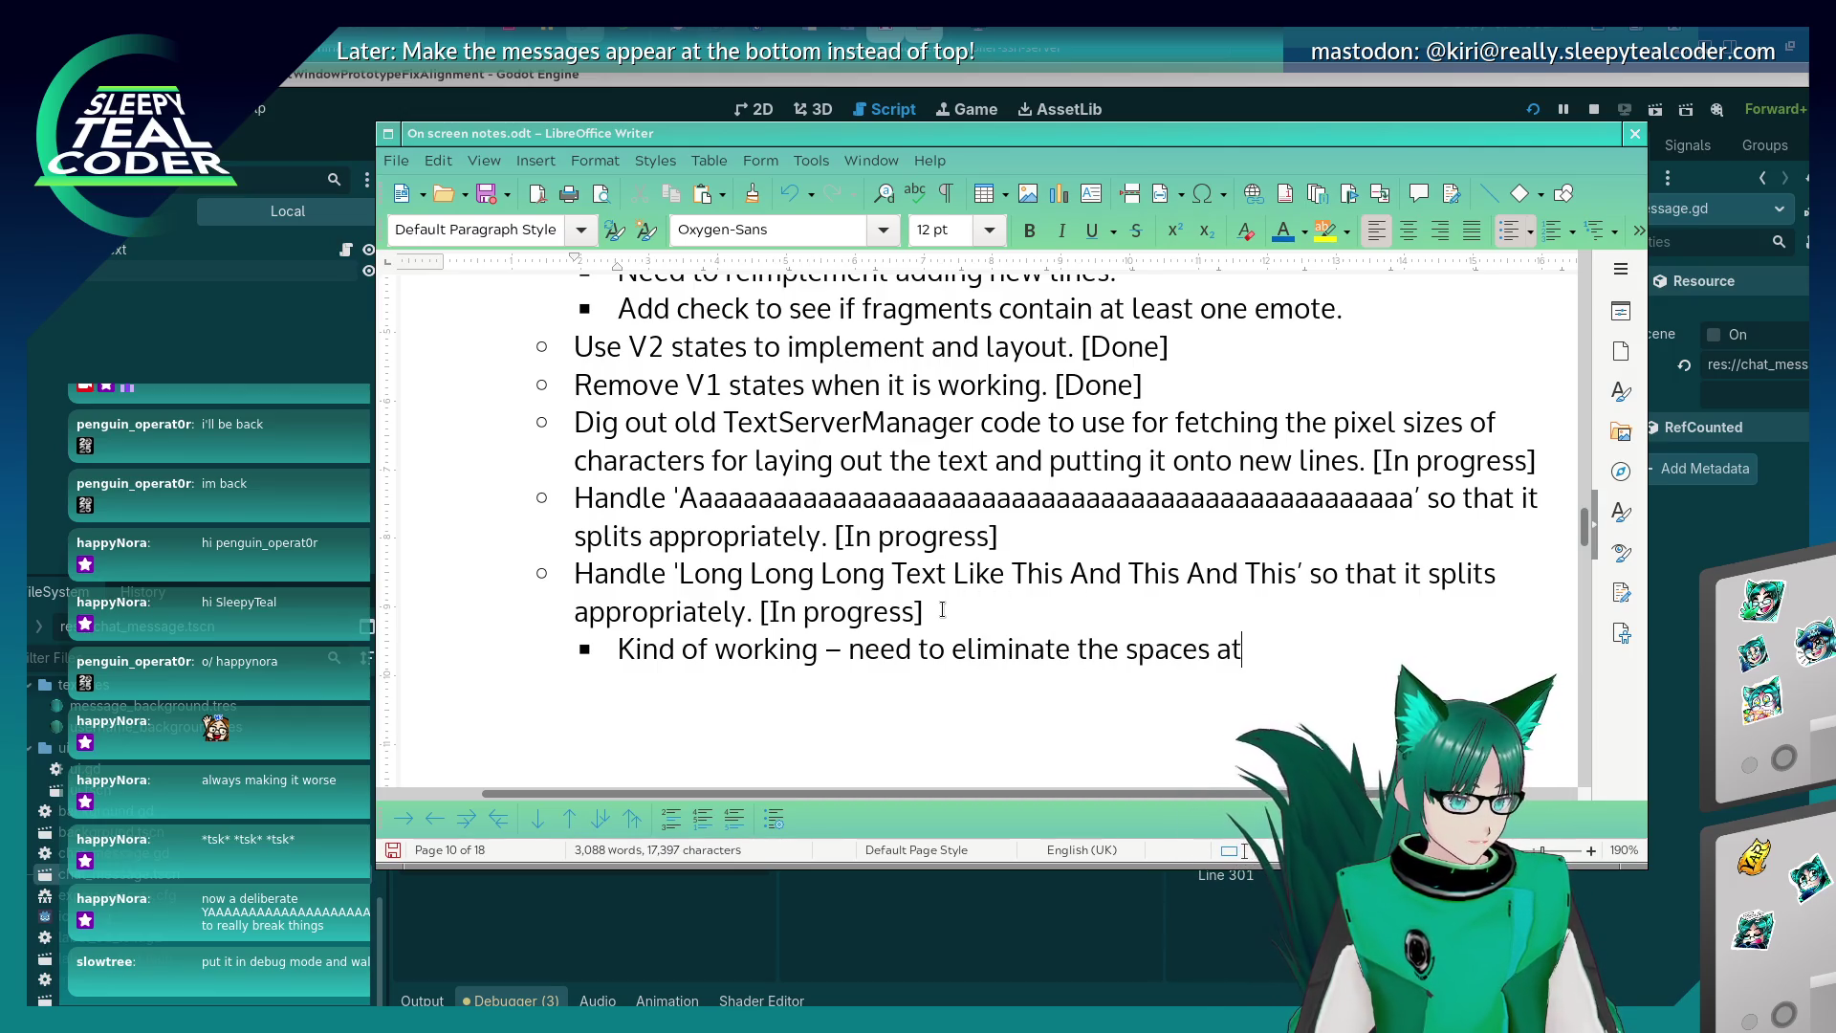
type(" the start.")
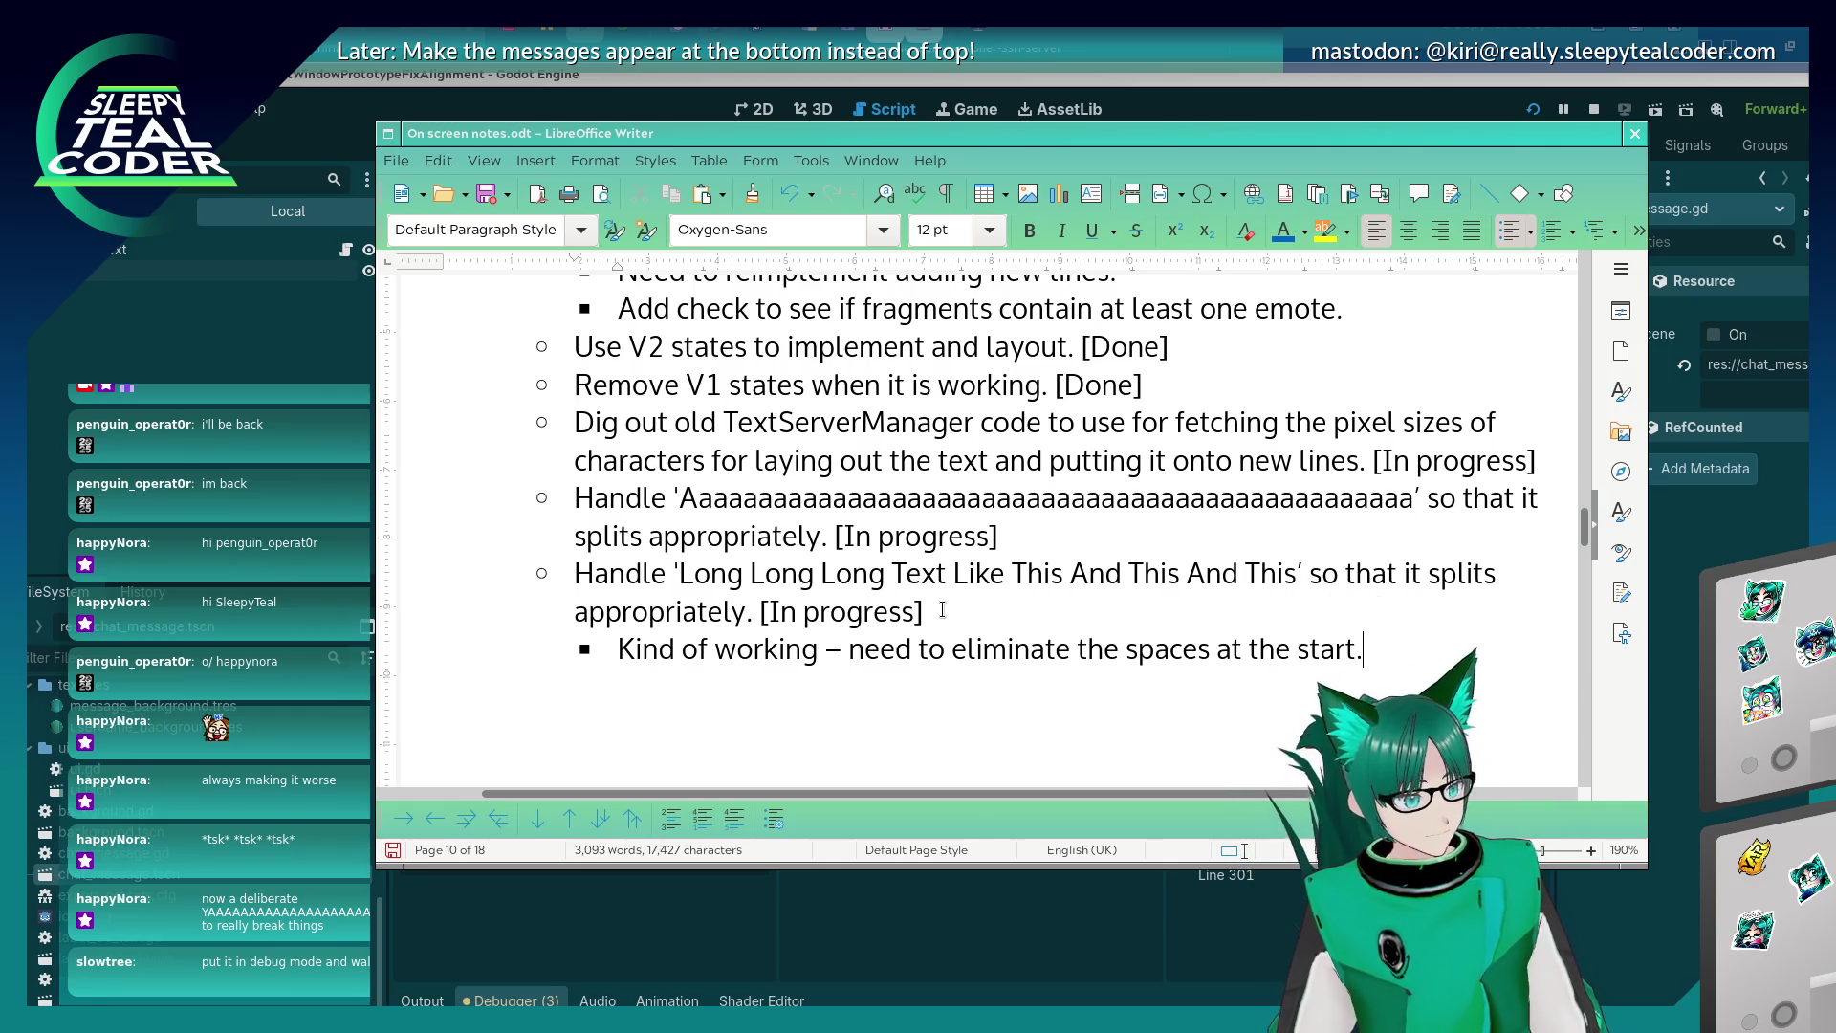
Add a top-level notes item 'Handle text that's on it's own without any emotes'.
key("Return")
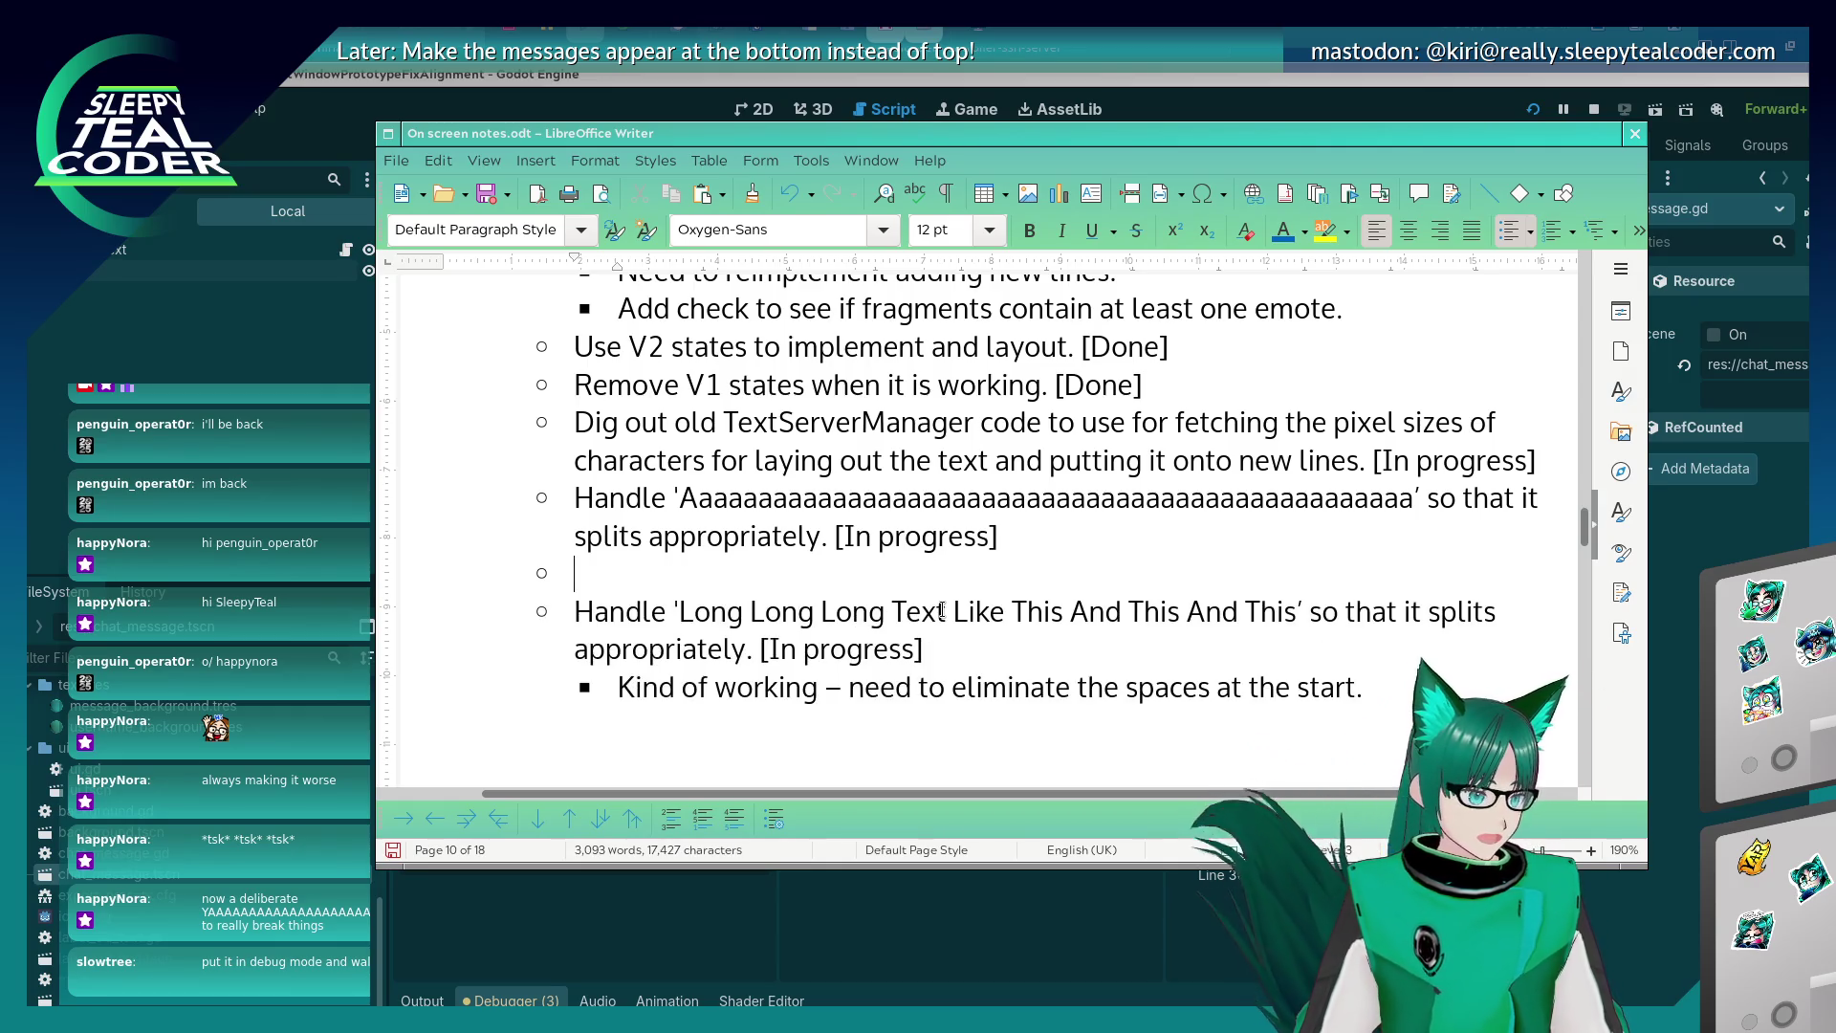
key("BackSpace")
key("BackSpace")
key("Down")
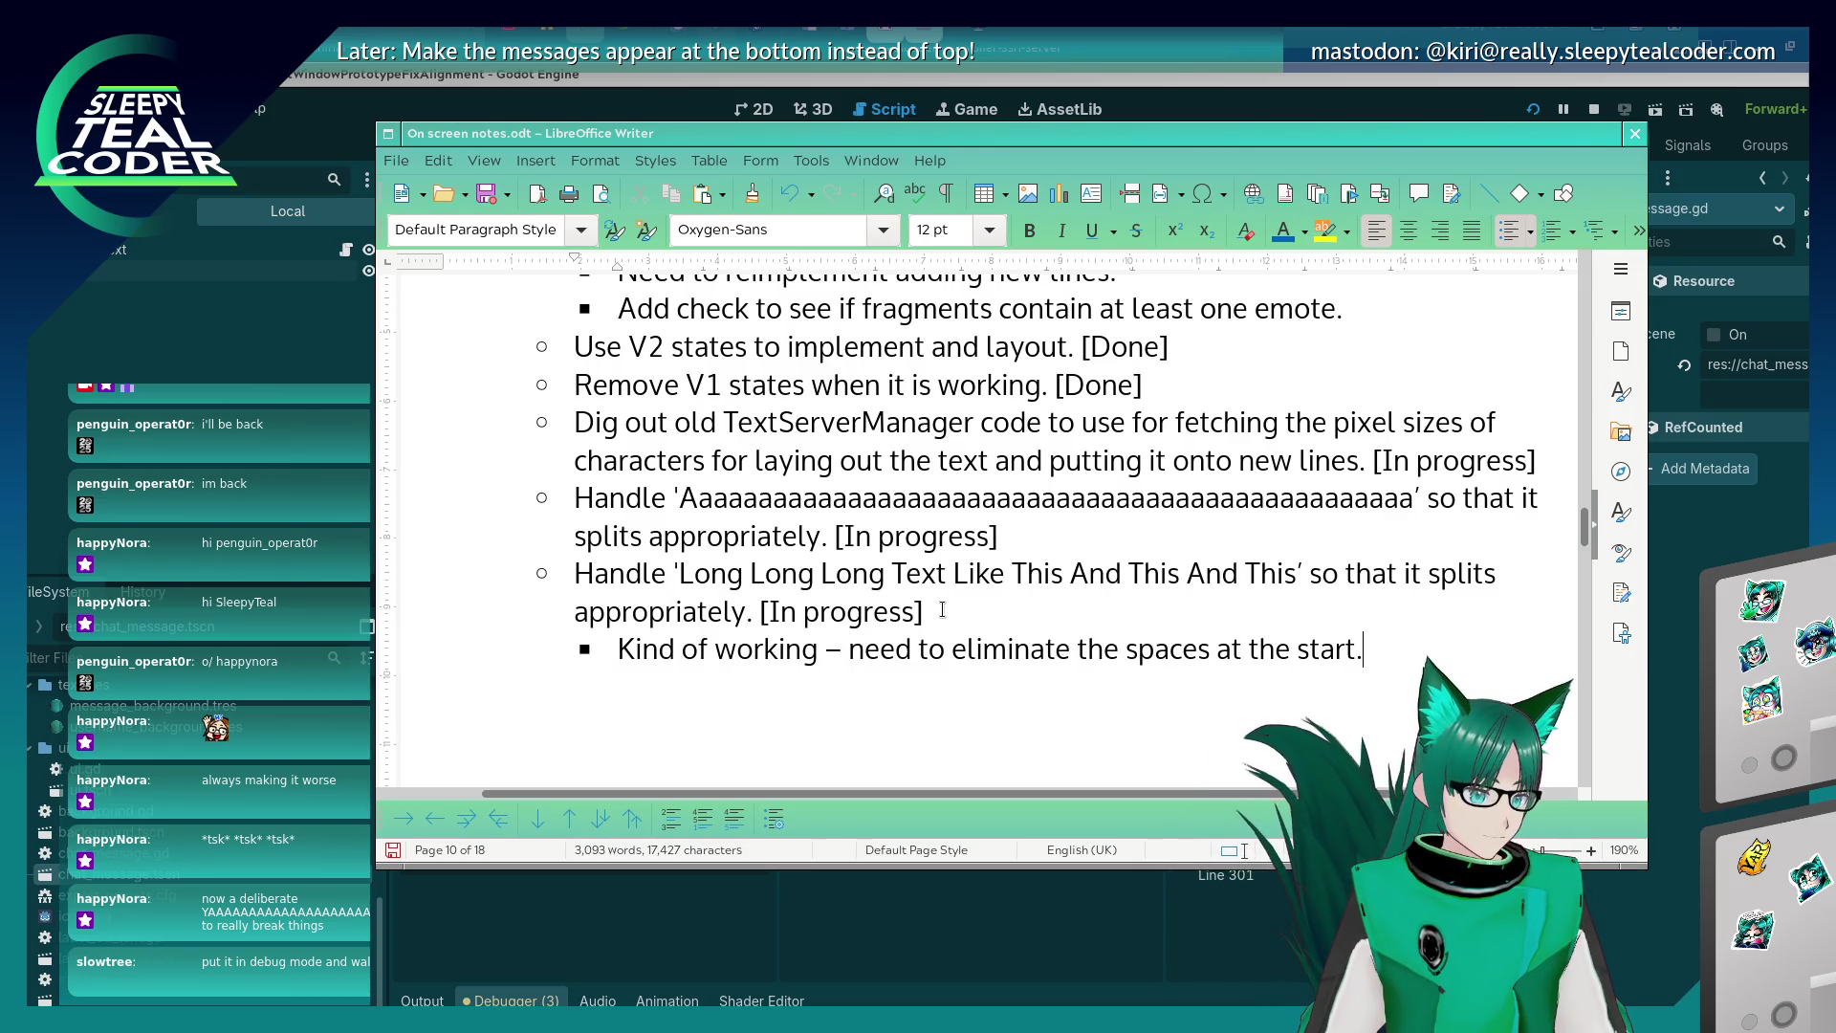
key("BackSpace")
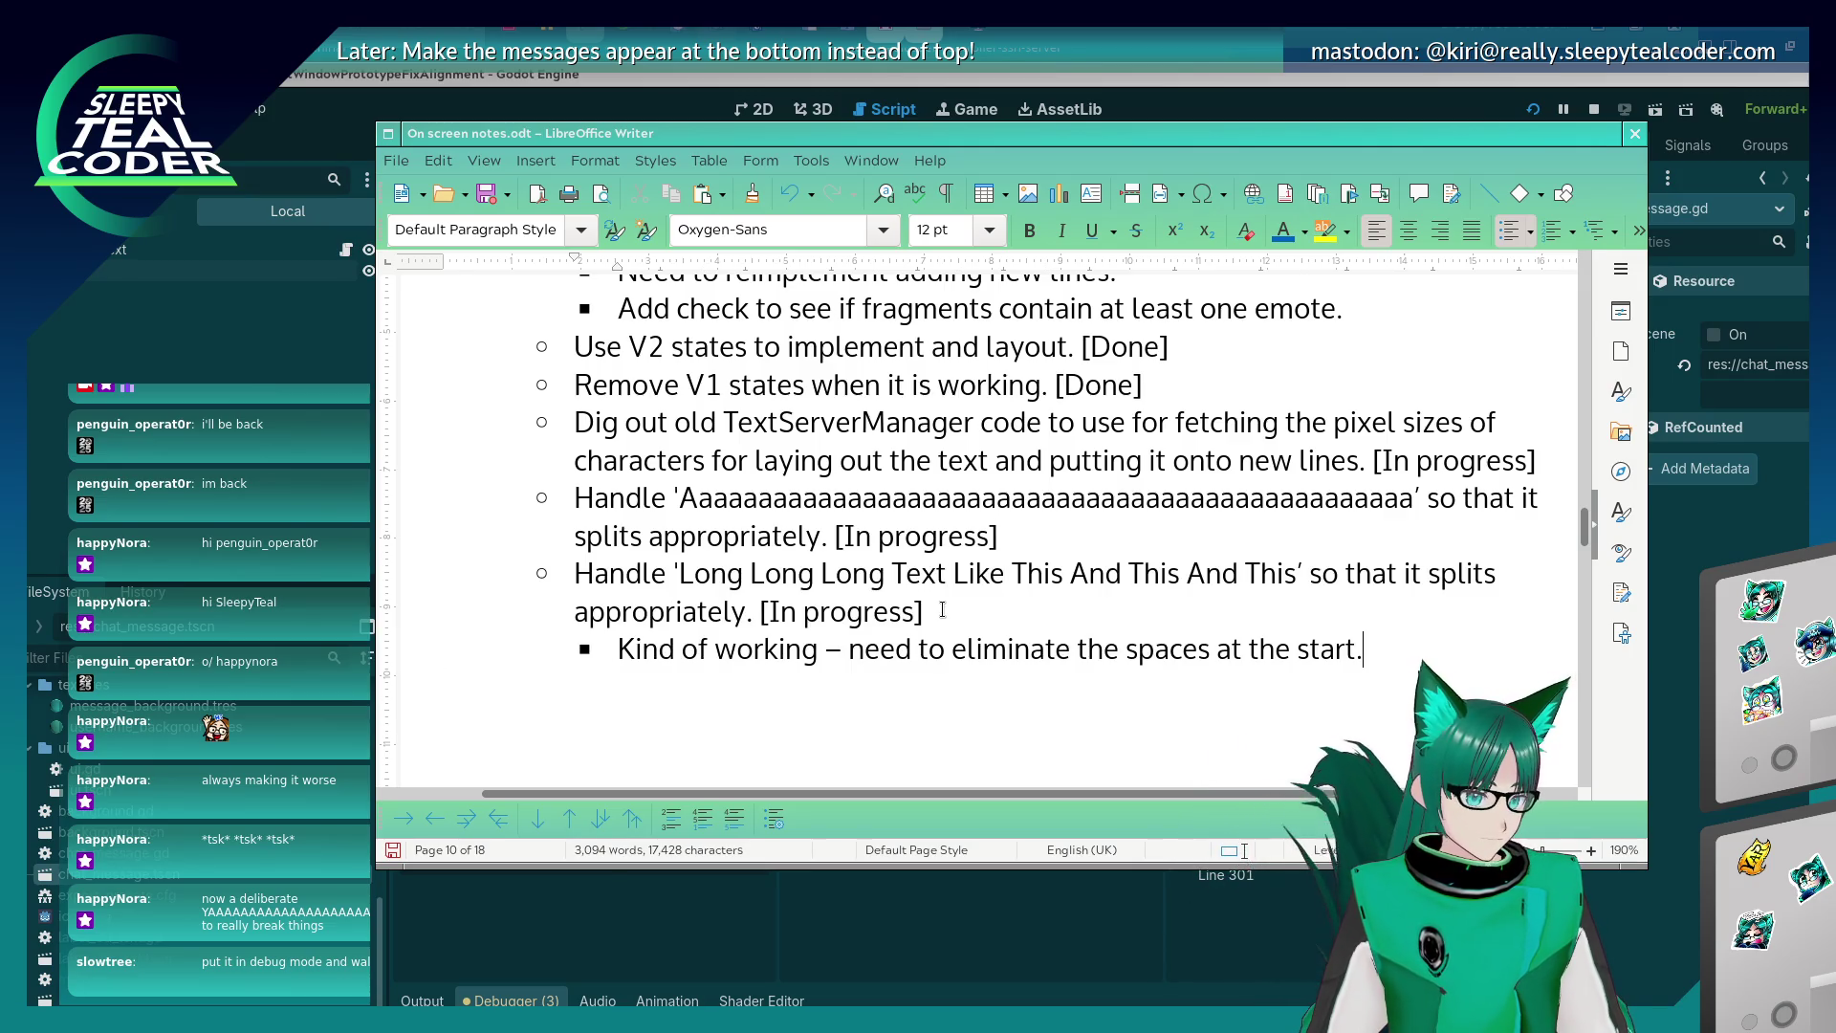
key("Return")
key("shift+Tab")
type("Hand")
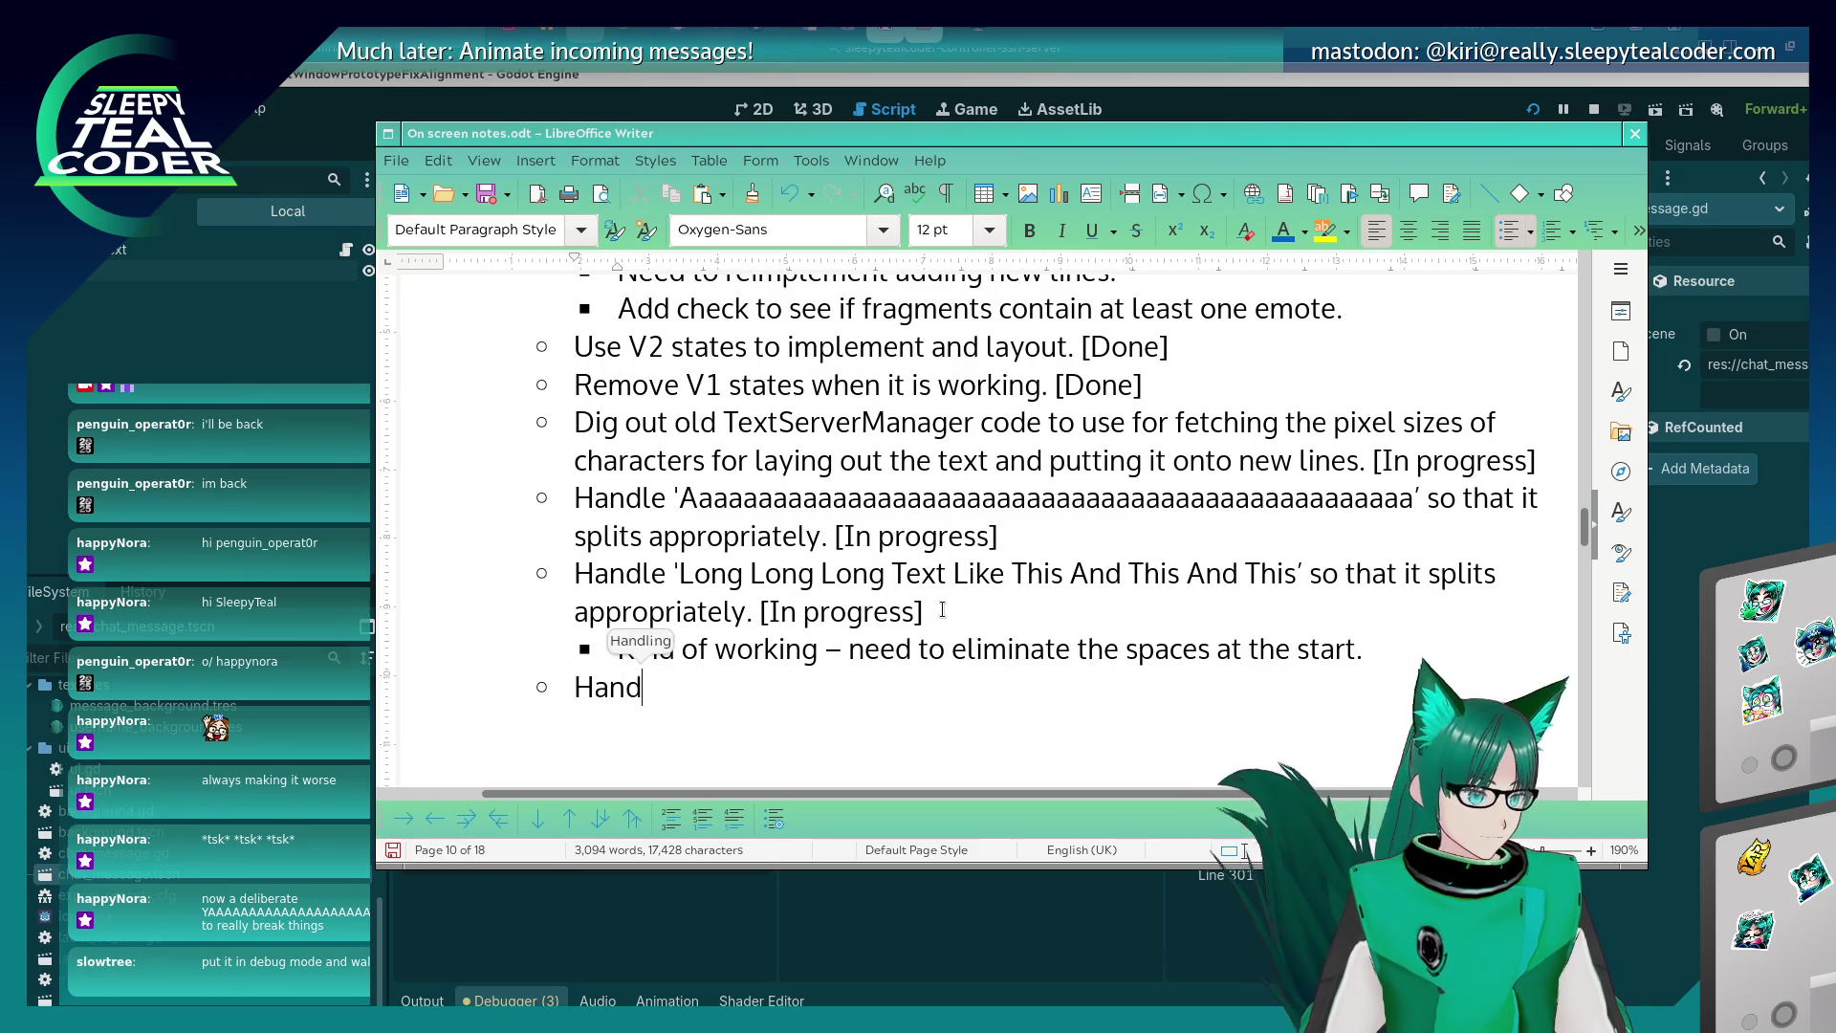
type("le lon")
key("BackSpace")
key("BackSpace")
key("BackSpace")
type("tex")
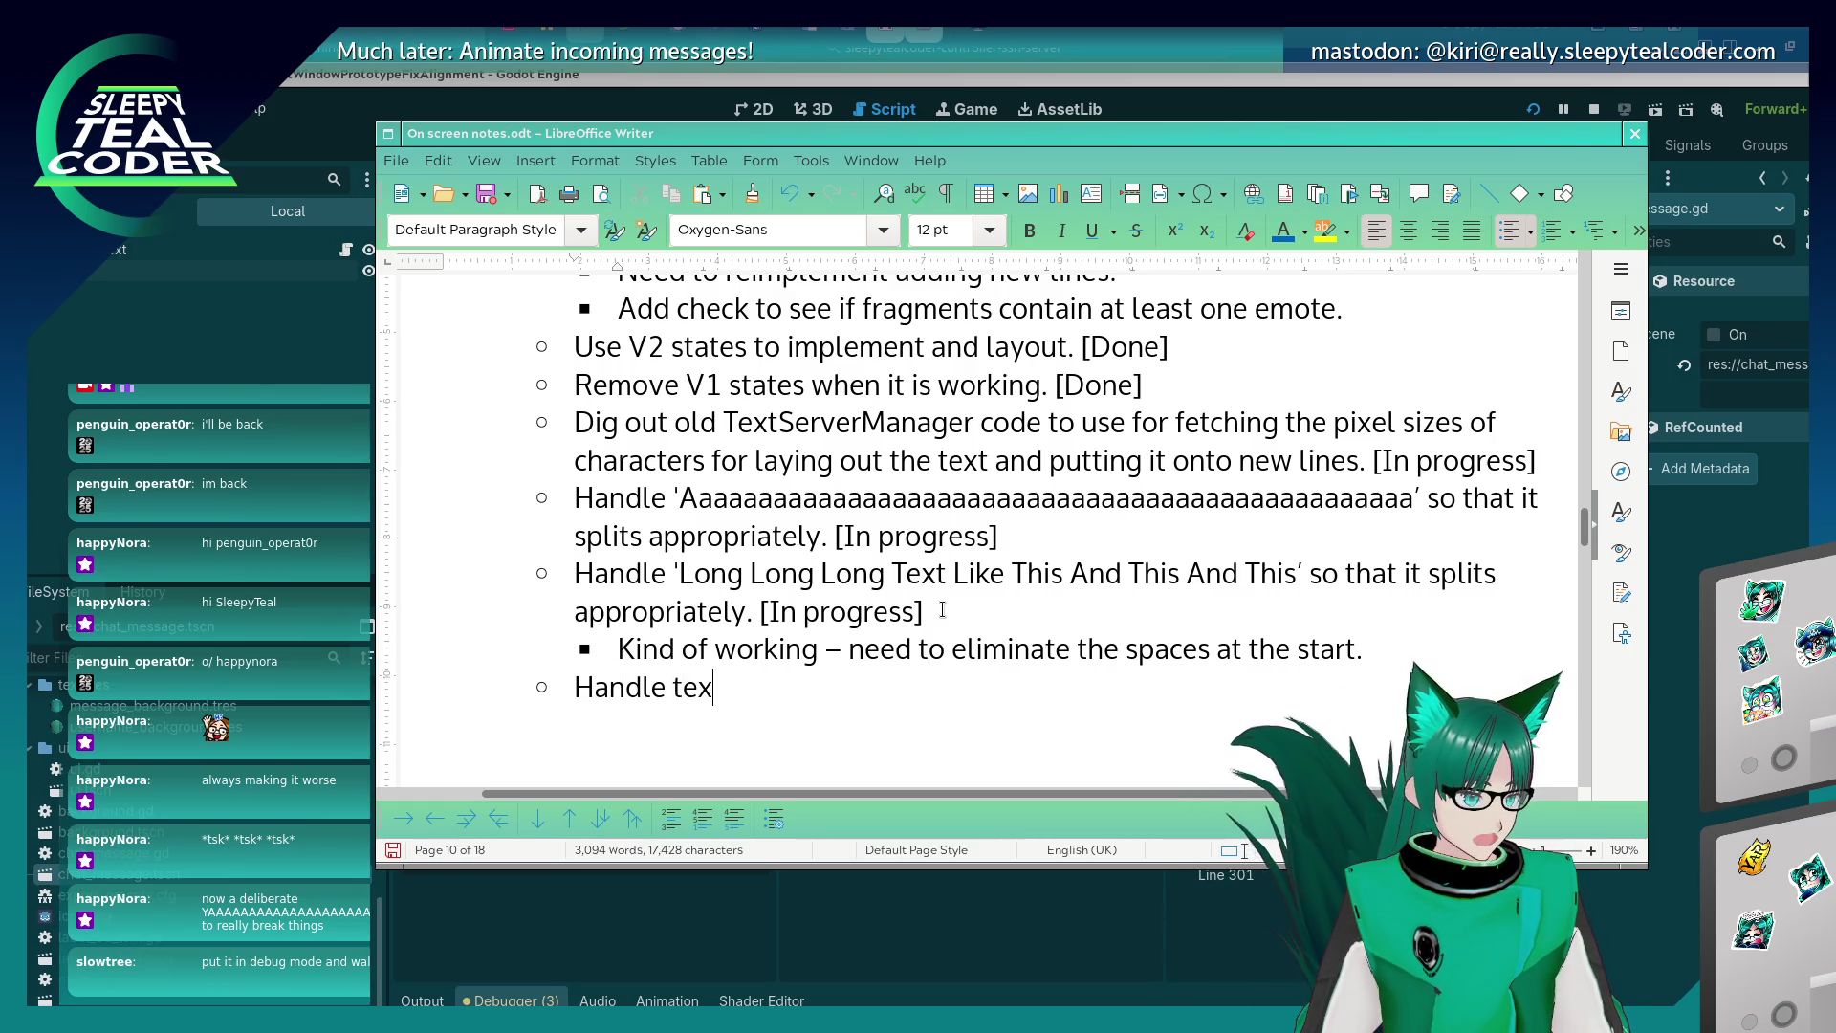
type("t that's on it's ")
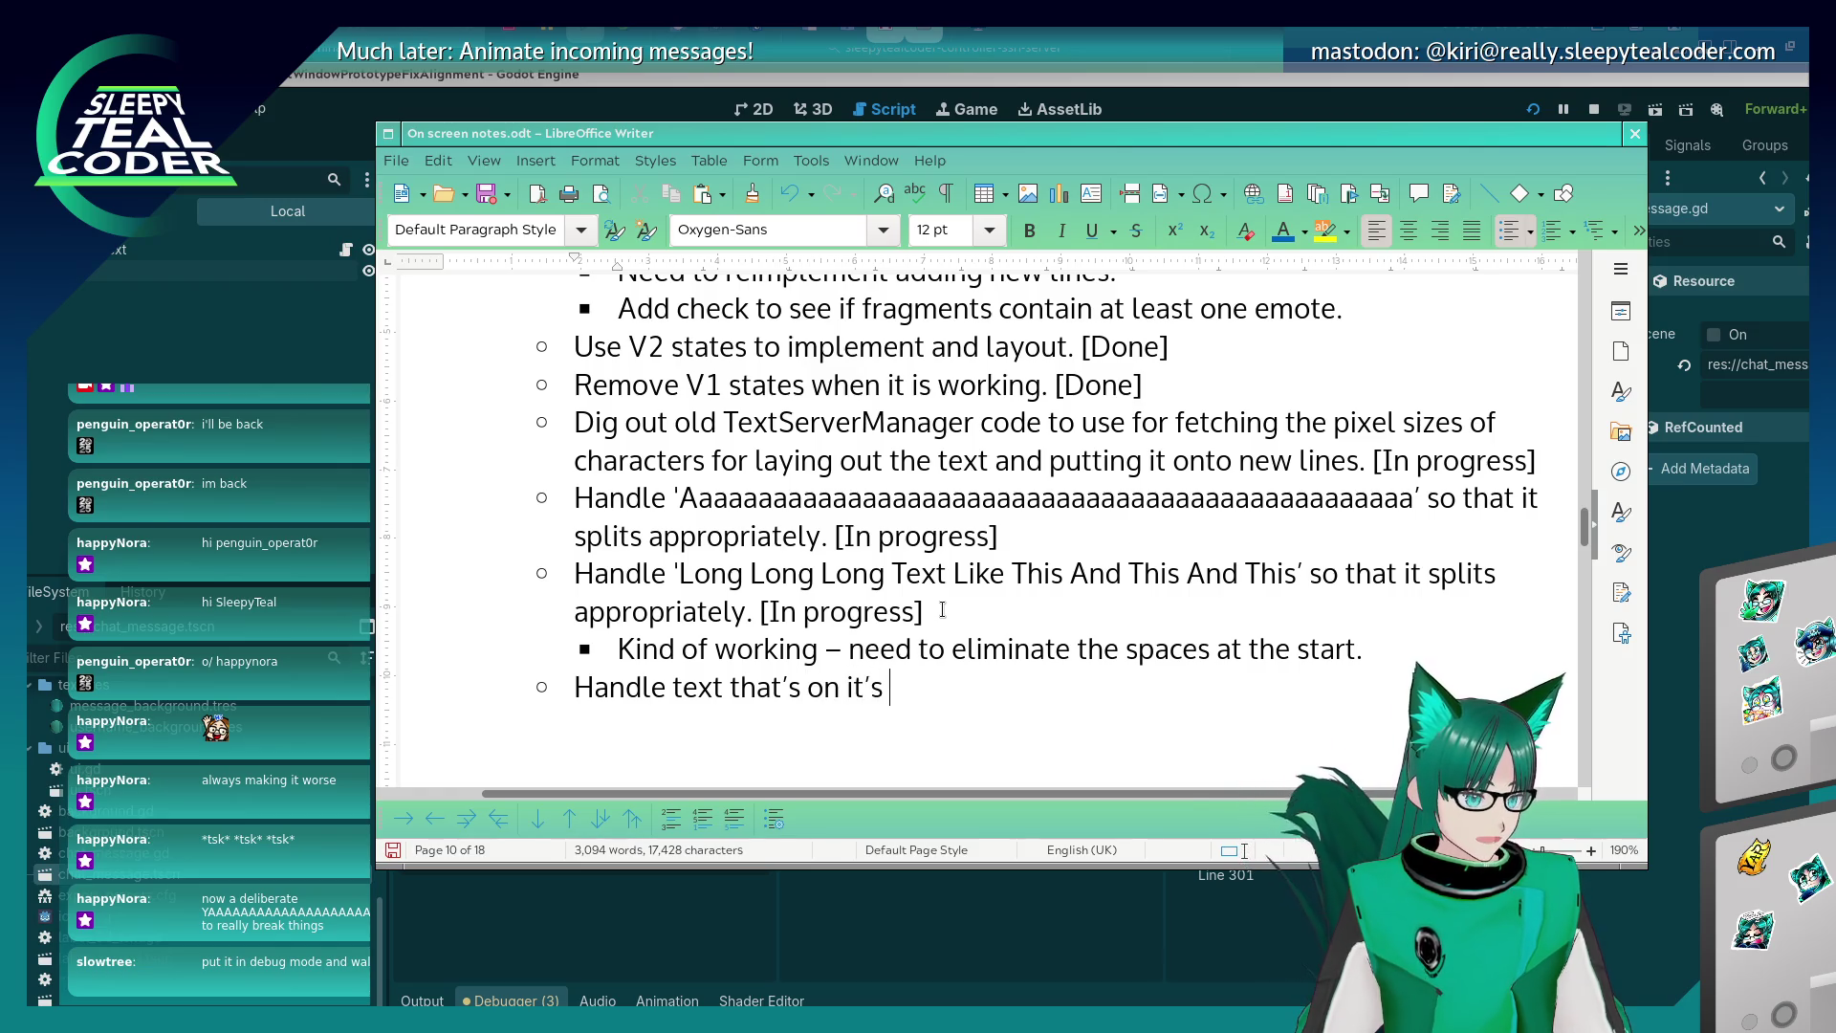
type("own")
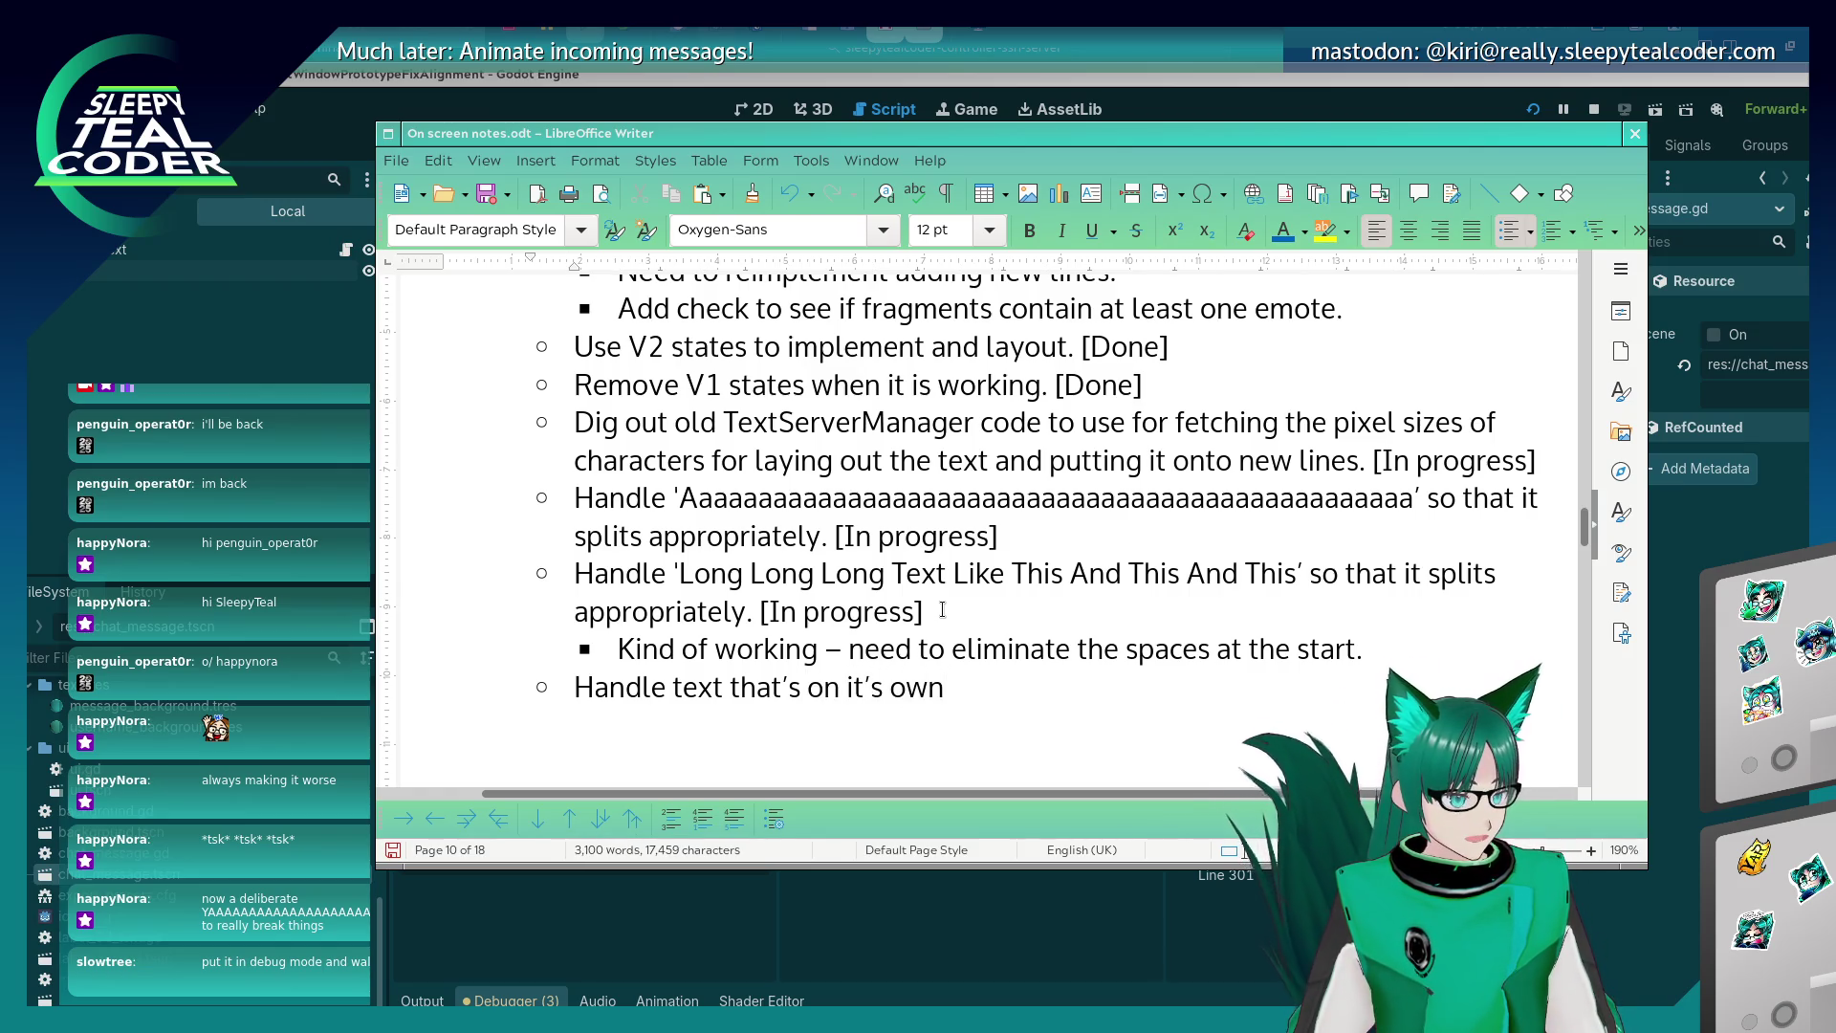
type(" without any emotes")
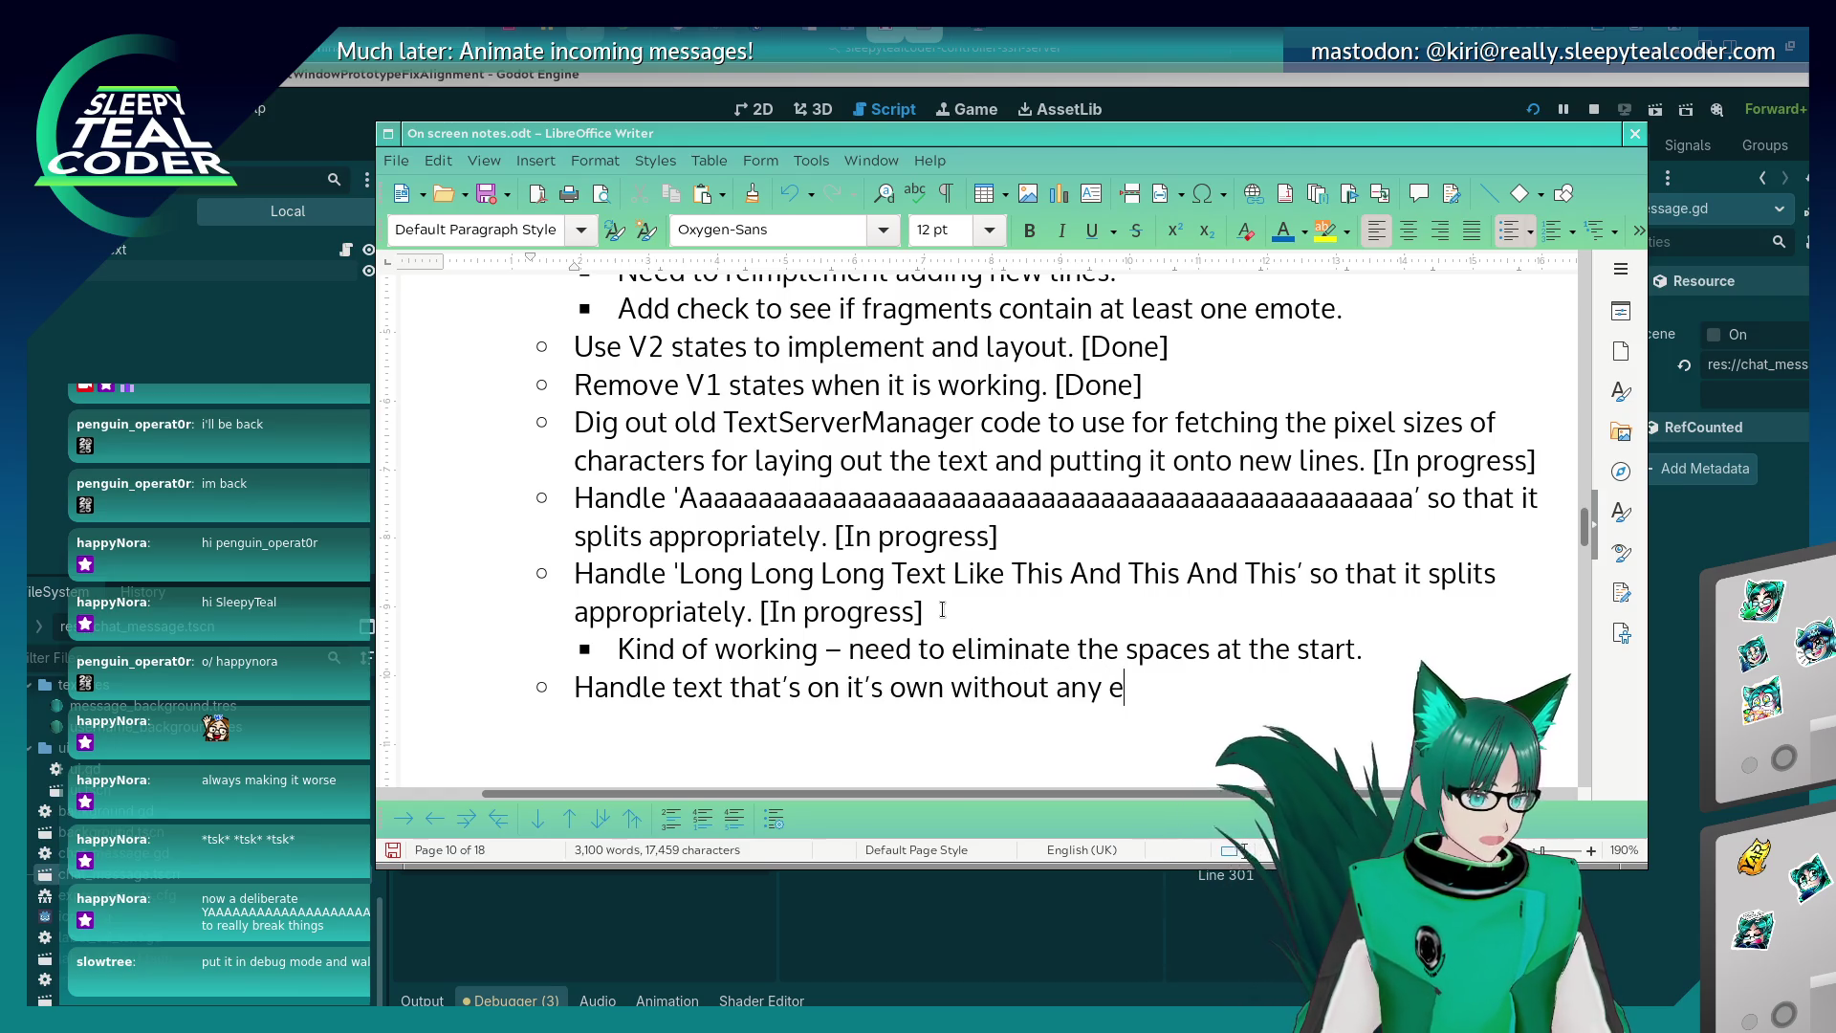
Add an indented sub-point: wrapping was removed earlier since it now happens in GDScript.
key("Tab")
type("Re")
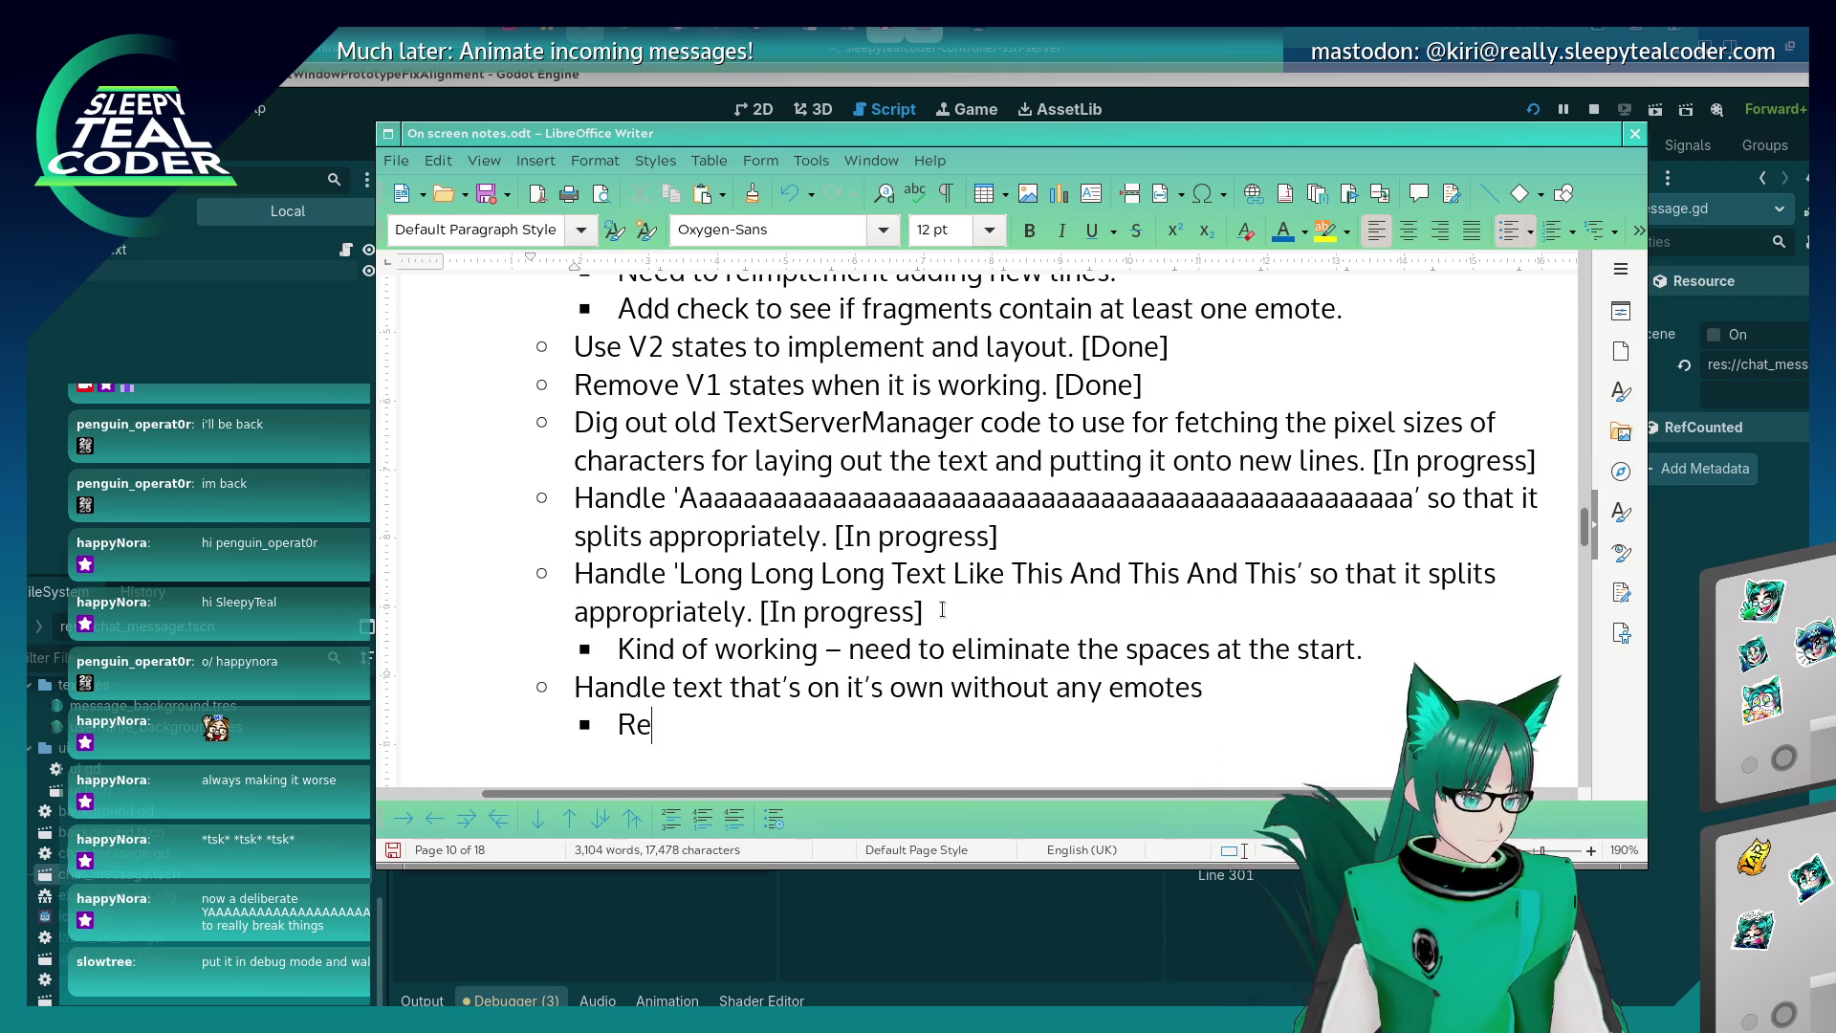
type("moved thw rap")
key("BackSpace")
key("BackSpace")
key("BackSpace")
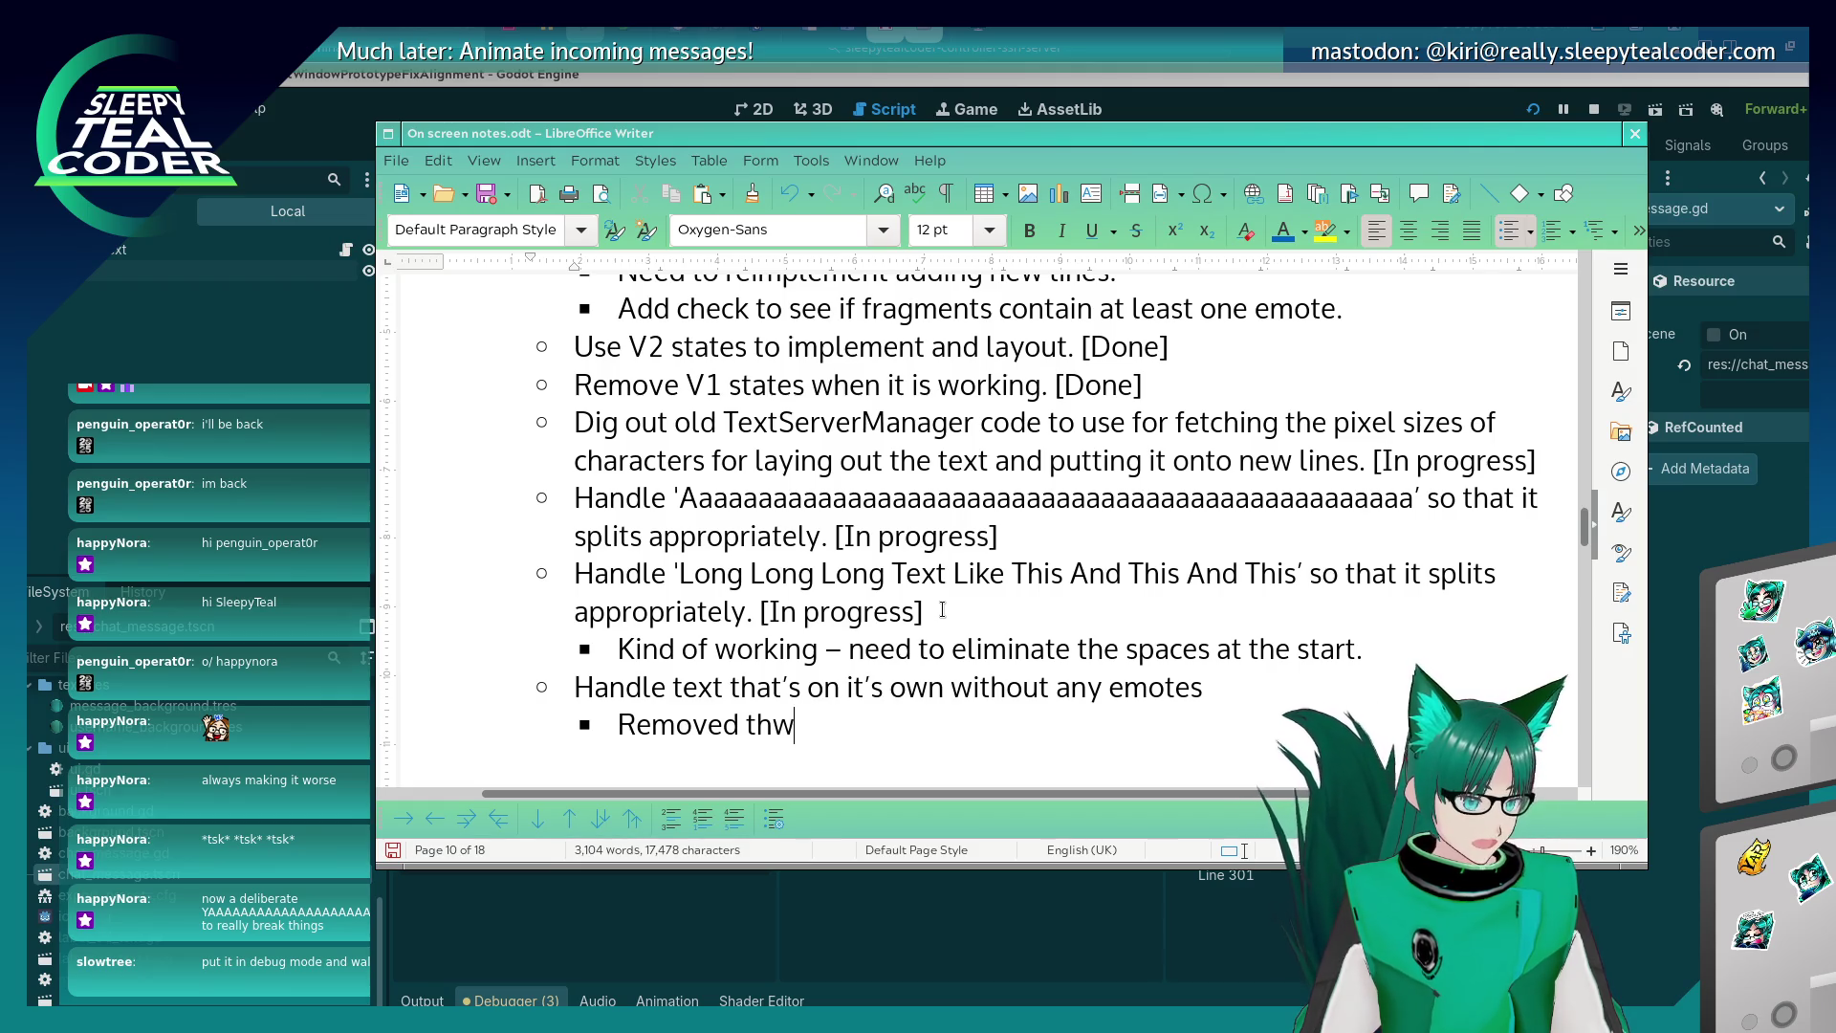
key("BackSpace")
type("e wrapping ear")
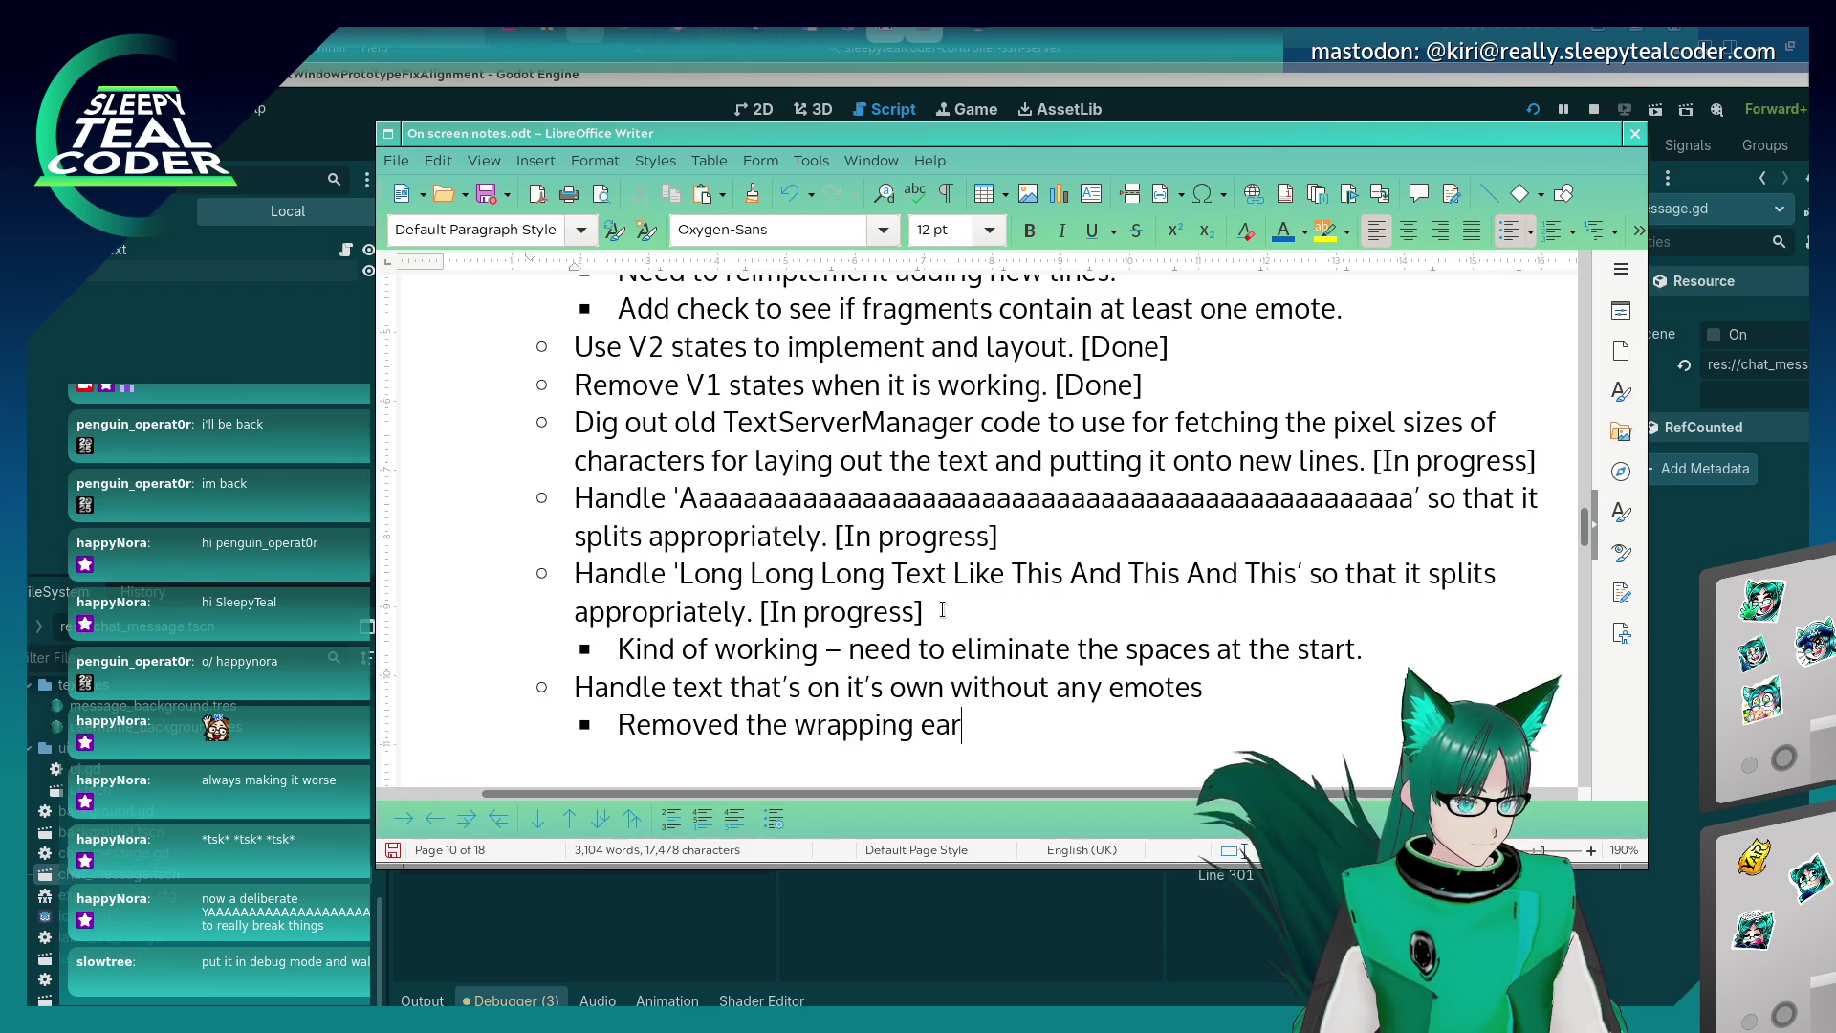
type("lier as it’s now being done via the C")
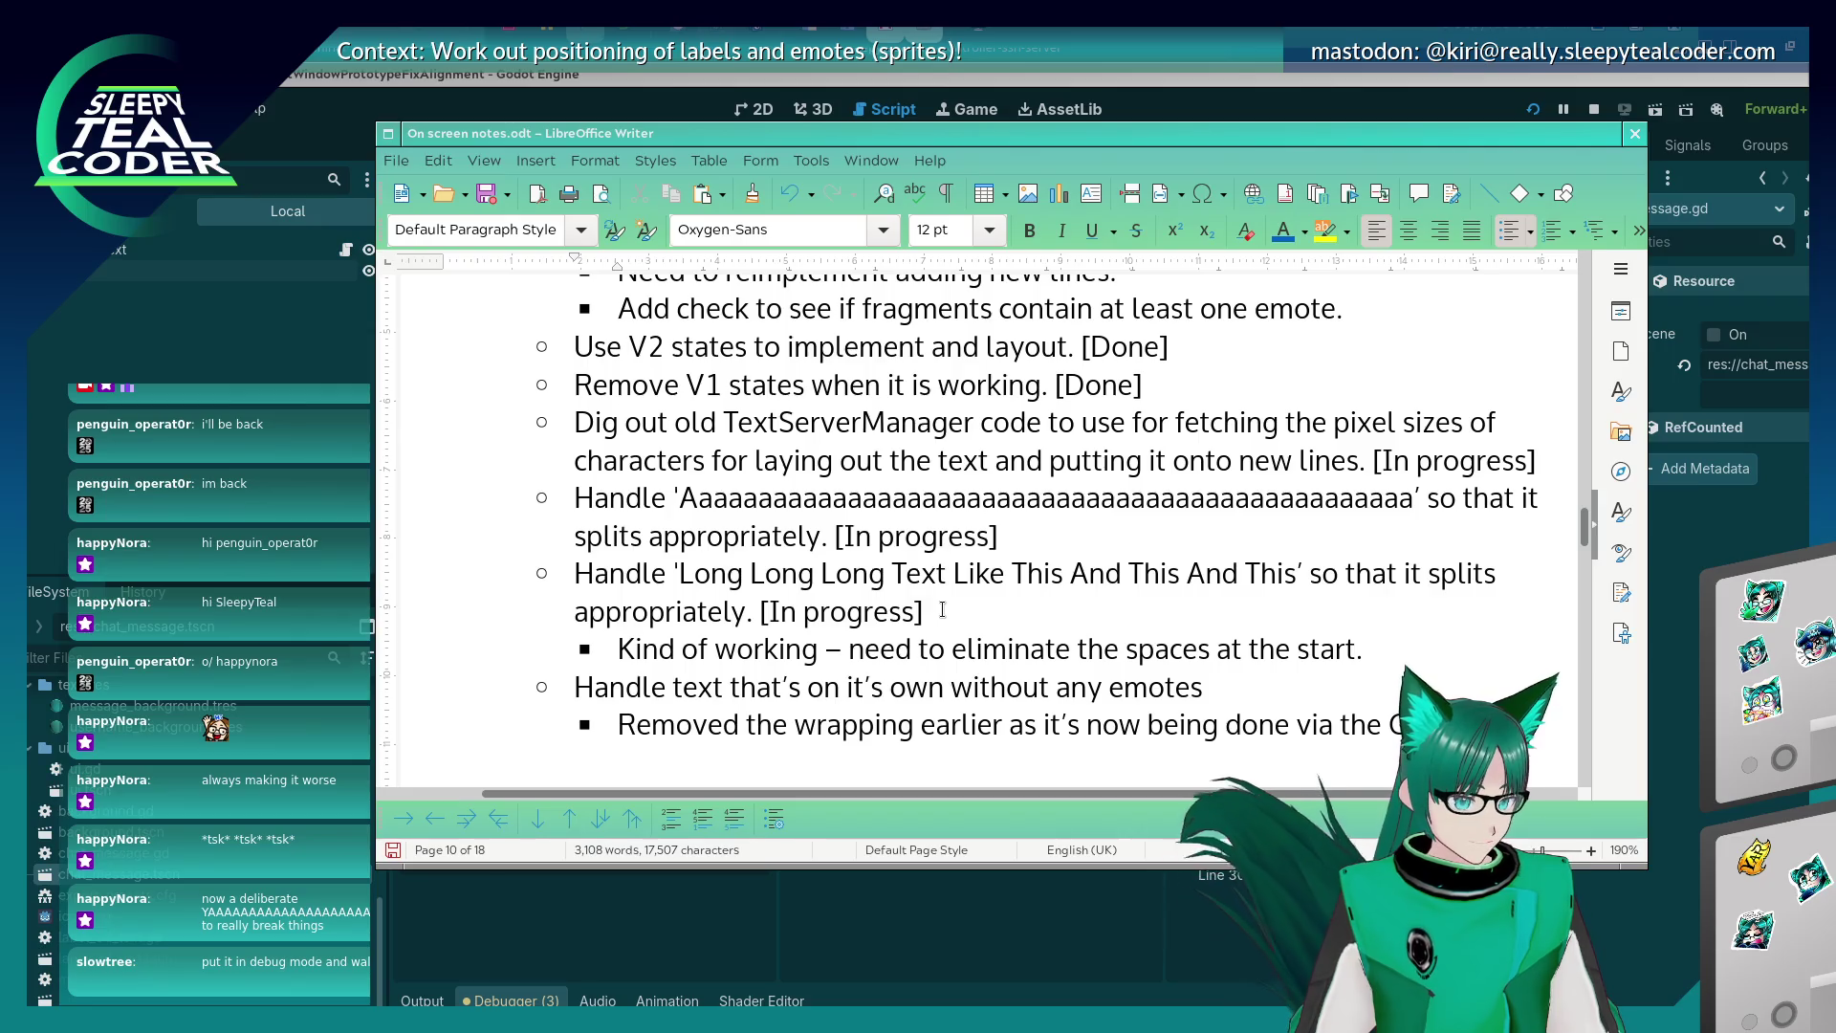
type("DScript so hook")
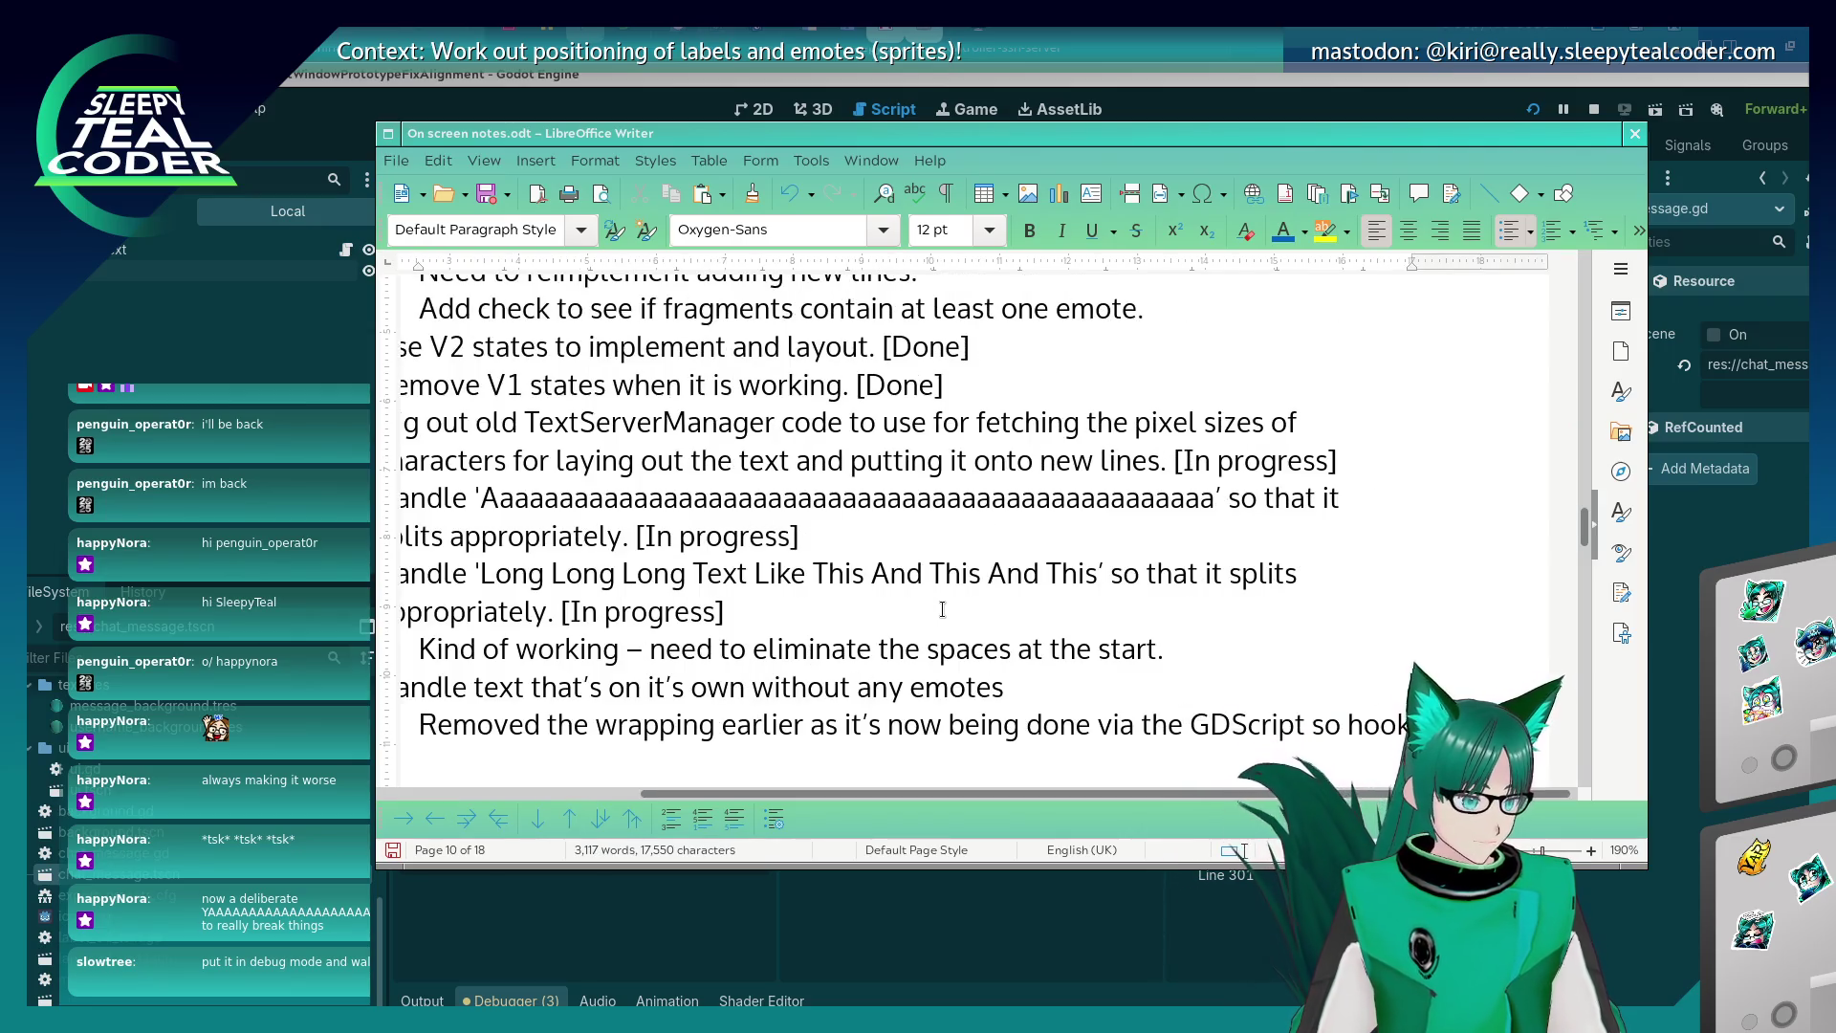
type("ed into that instead.")
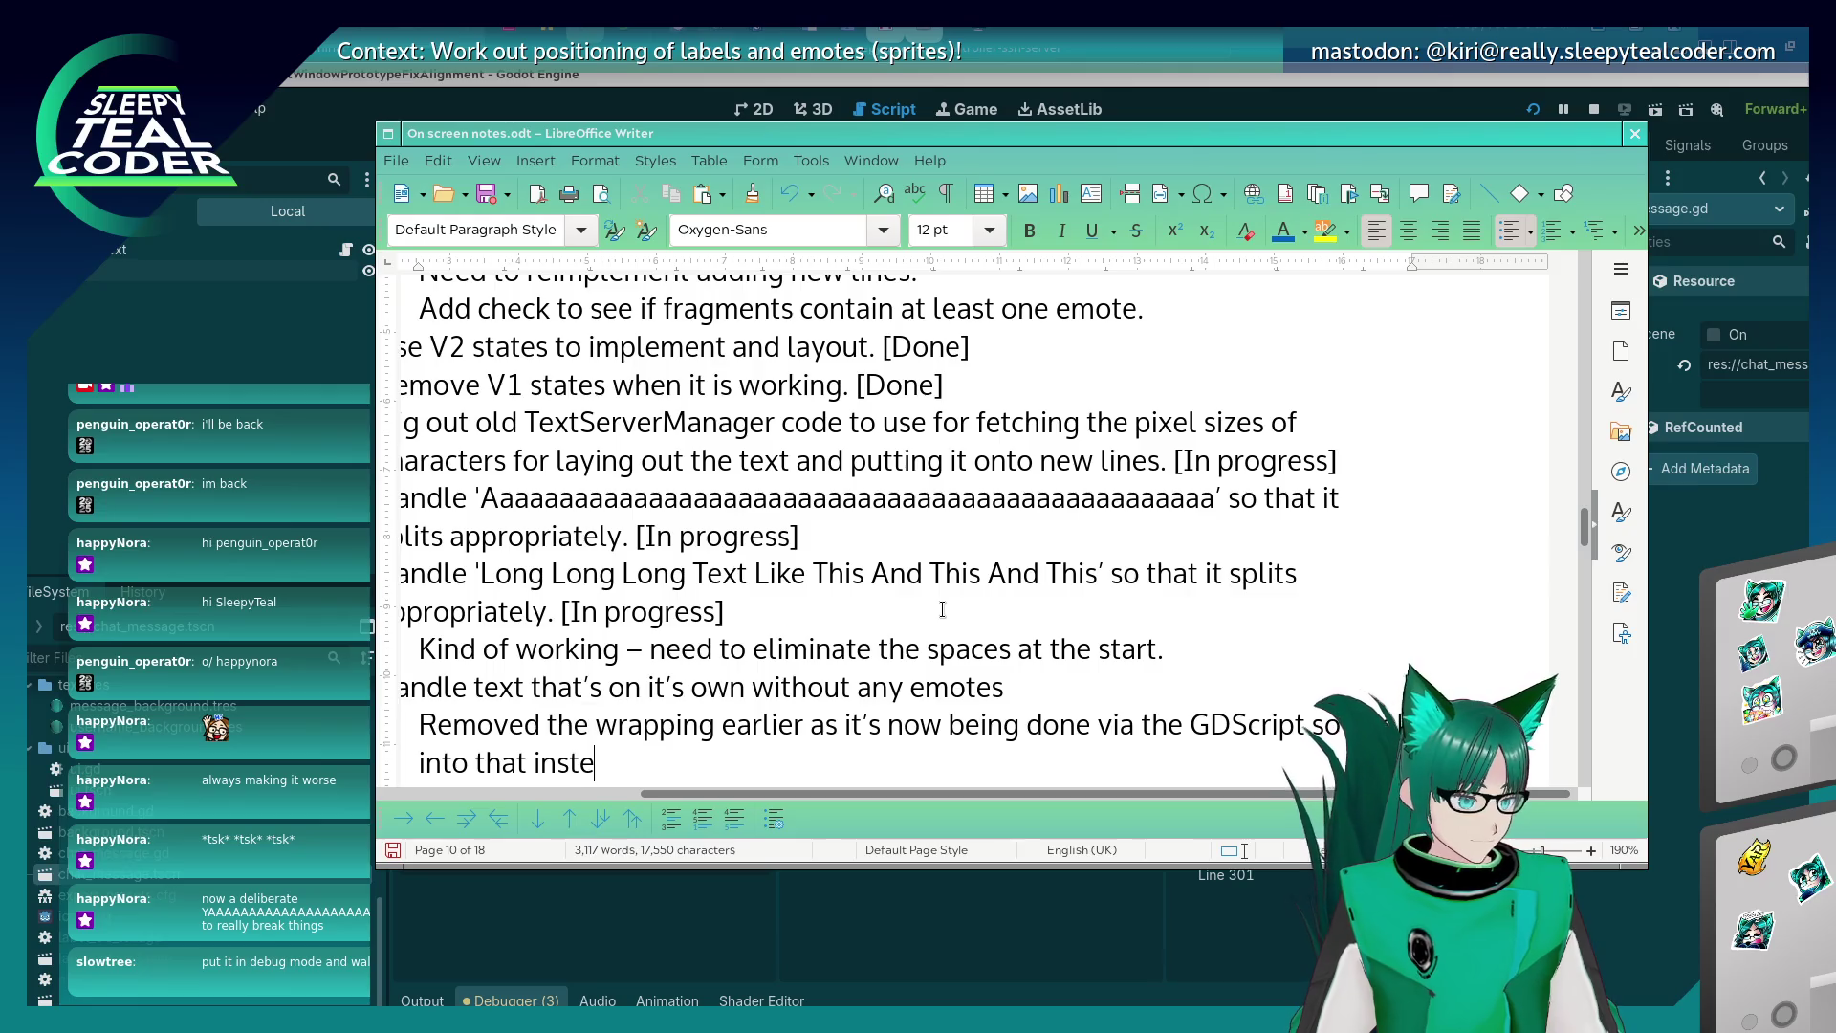
key("Up")
key("Up")
key("Home")
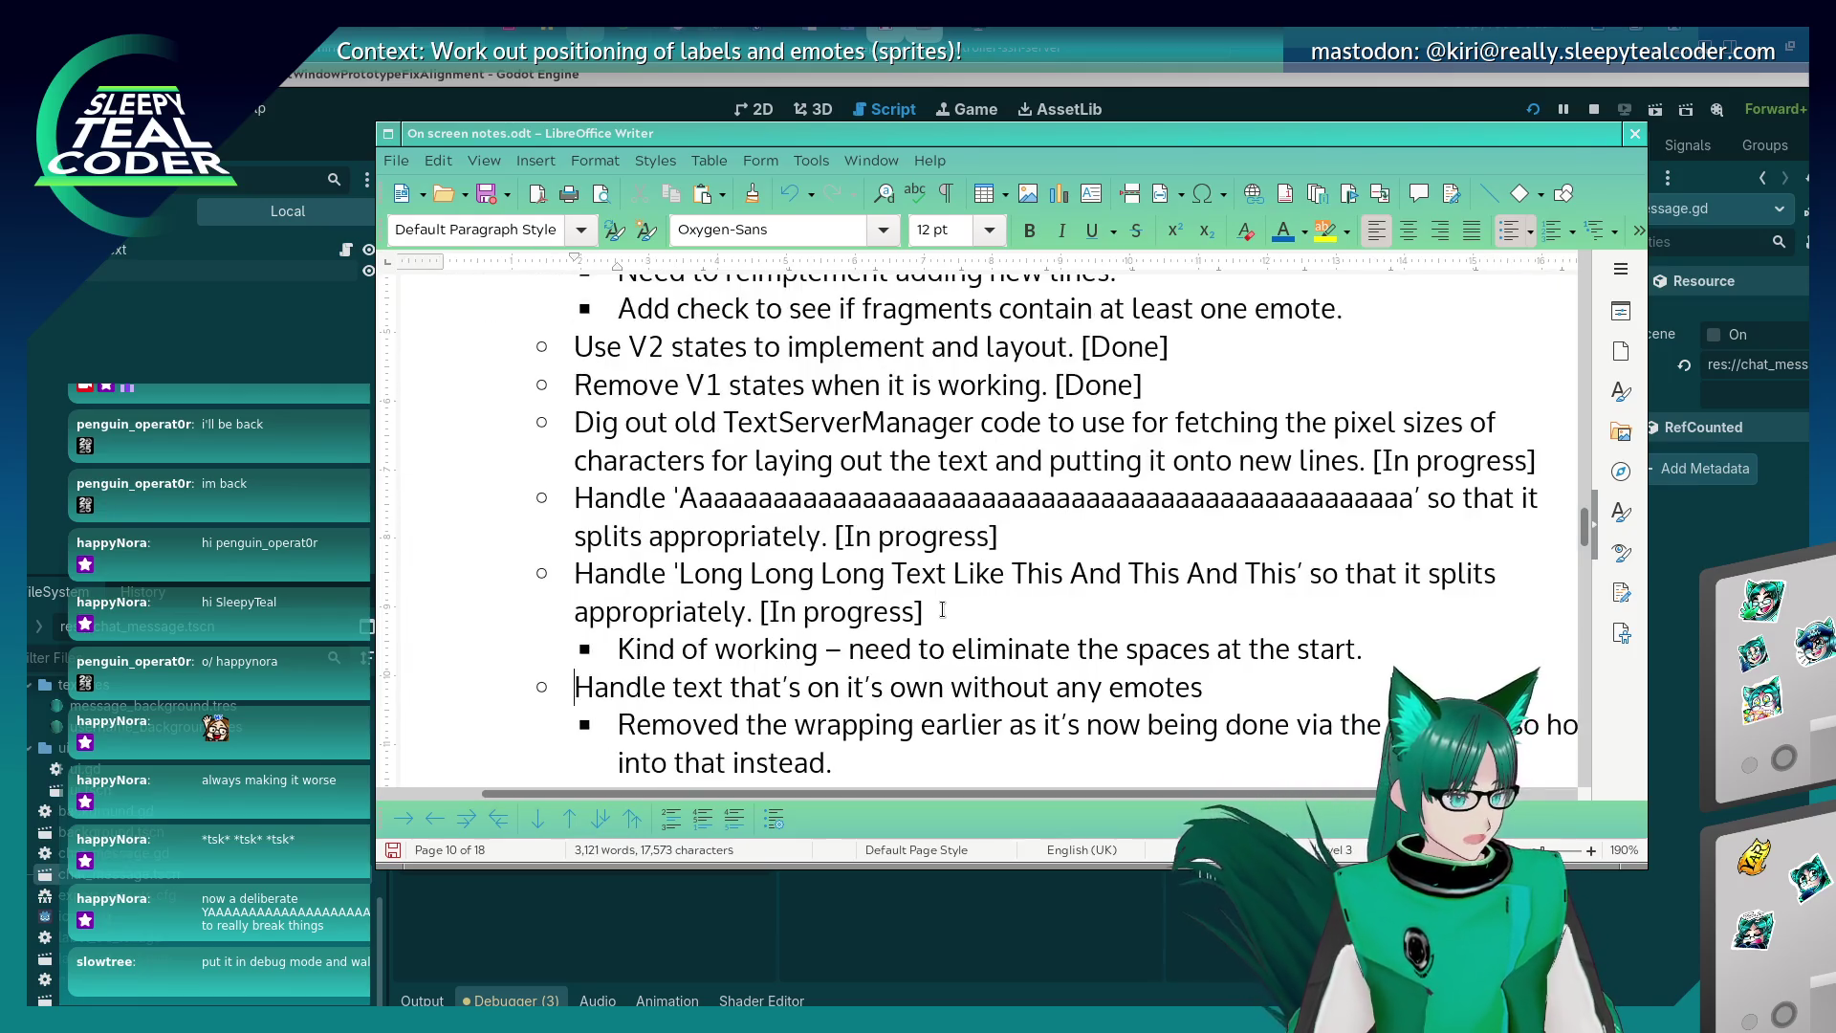
key("Up")
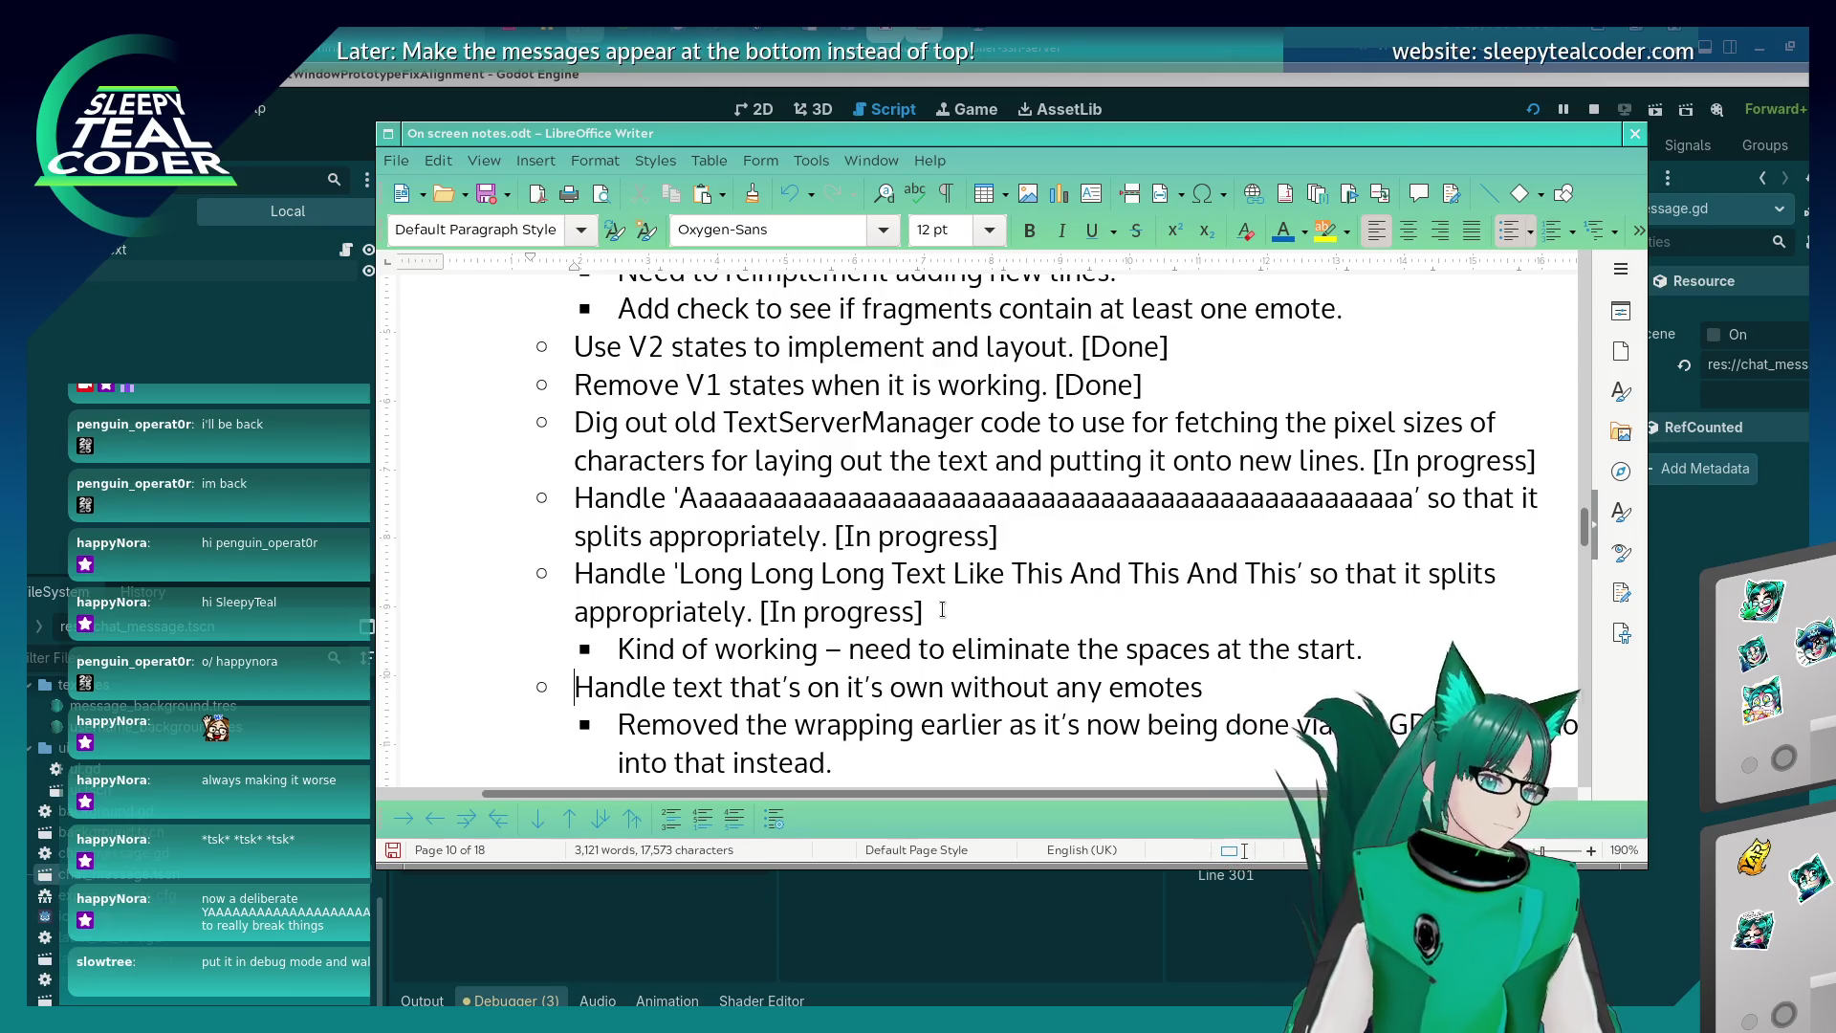
Start a sub-point under the Aaaa item and end the 'into that instead' line with a period.
scroll(1035, 572, "down", 3)
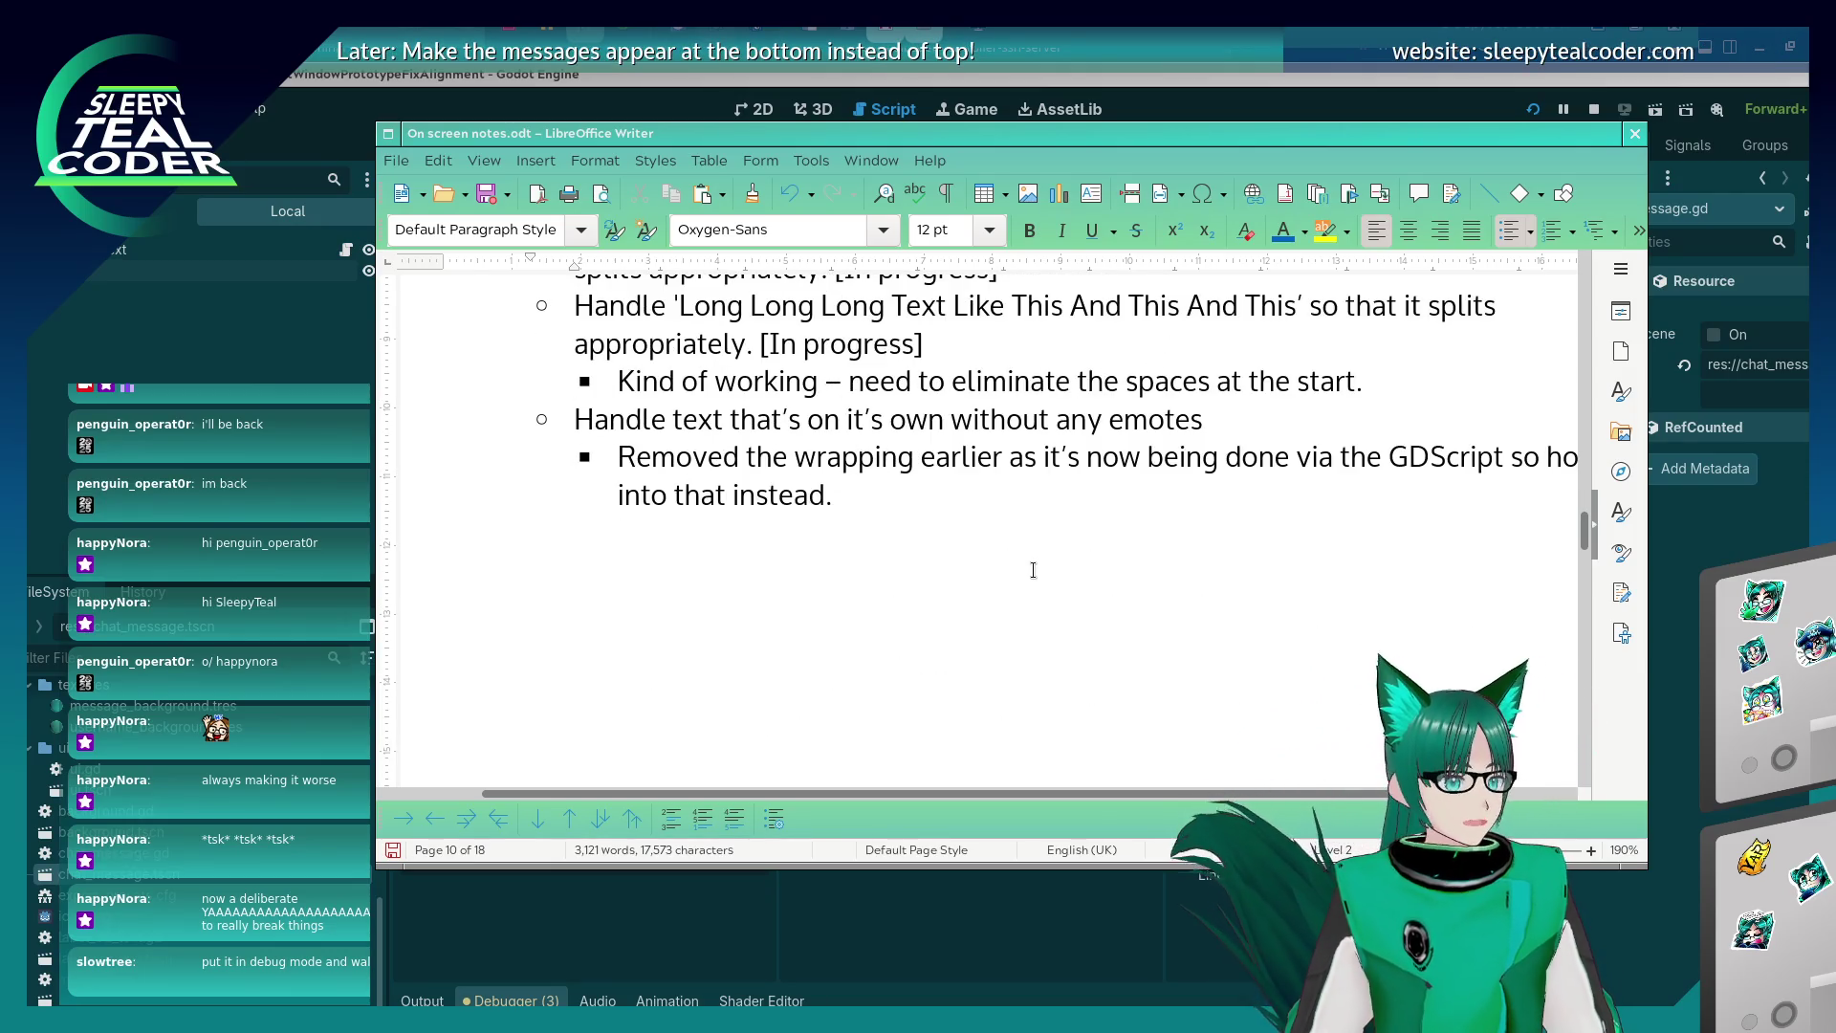
scroll(1096, 462, "up", 1)
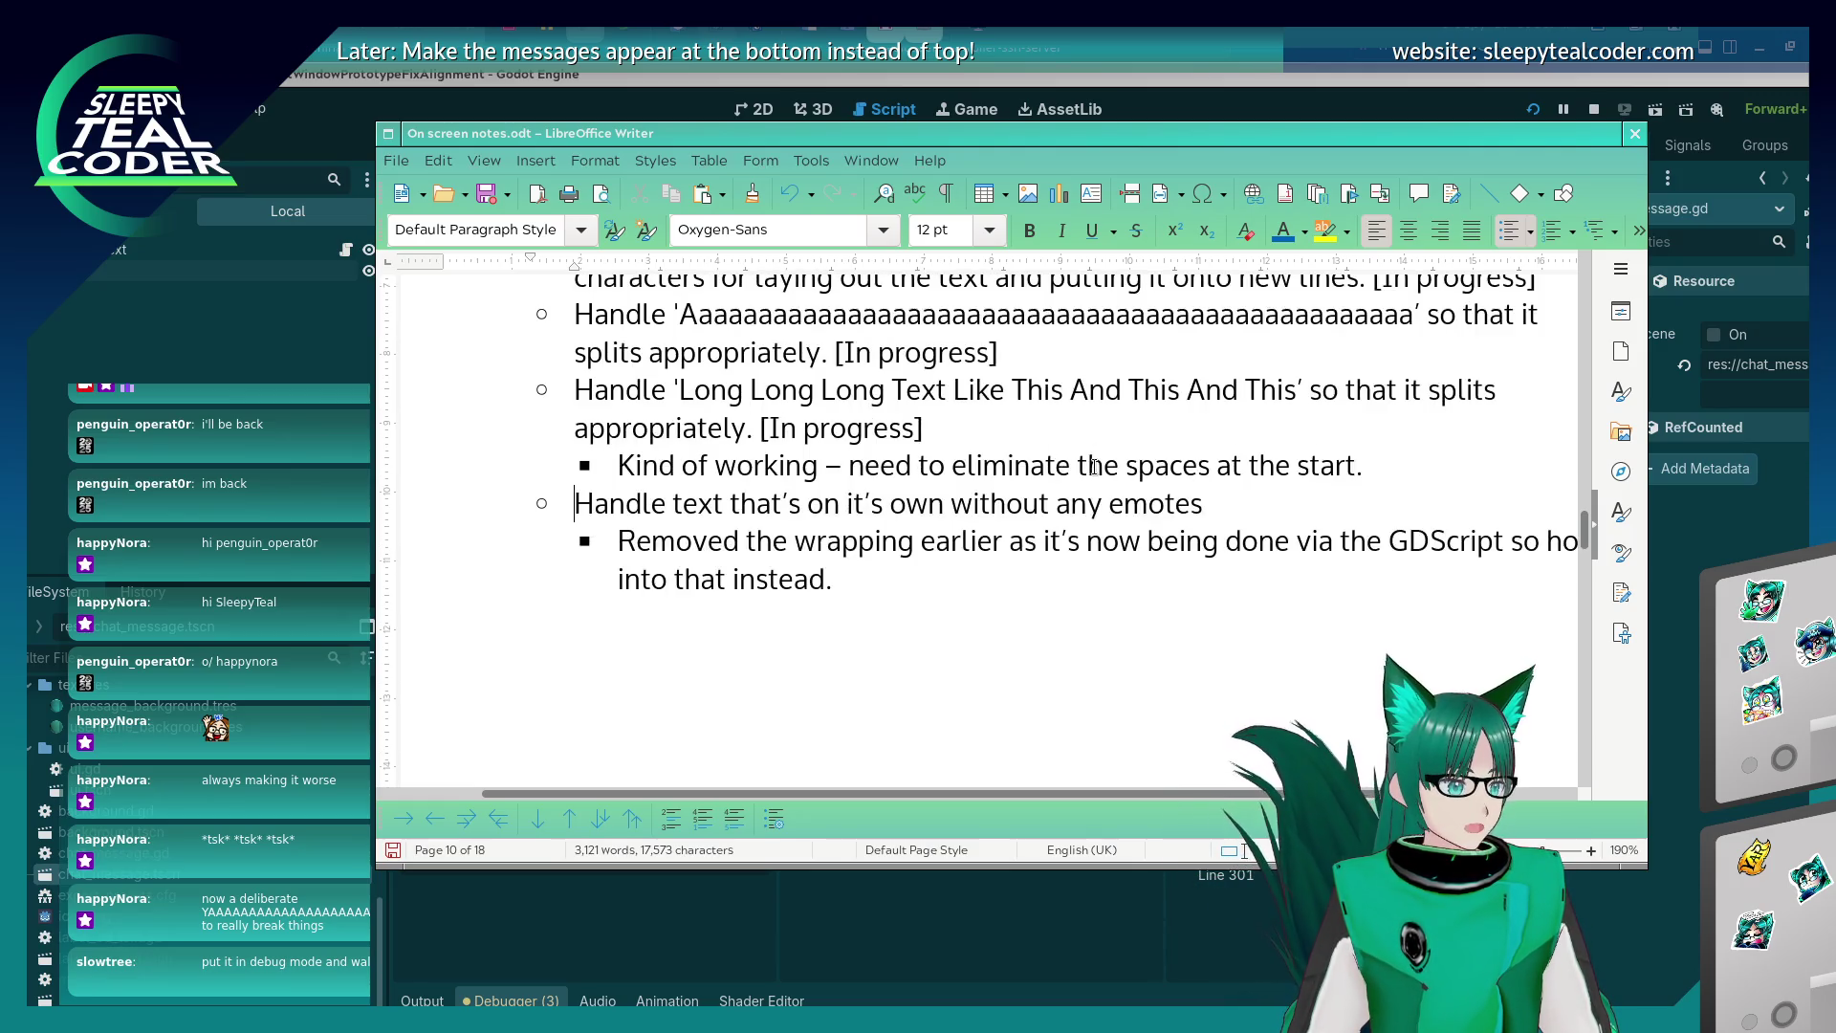
scroll(1026, 523, "up", 1)
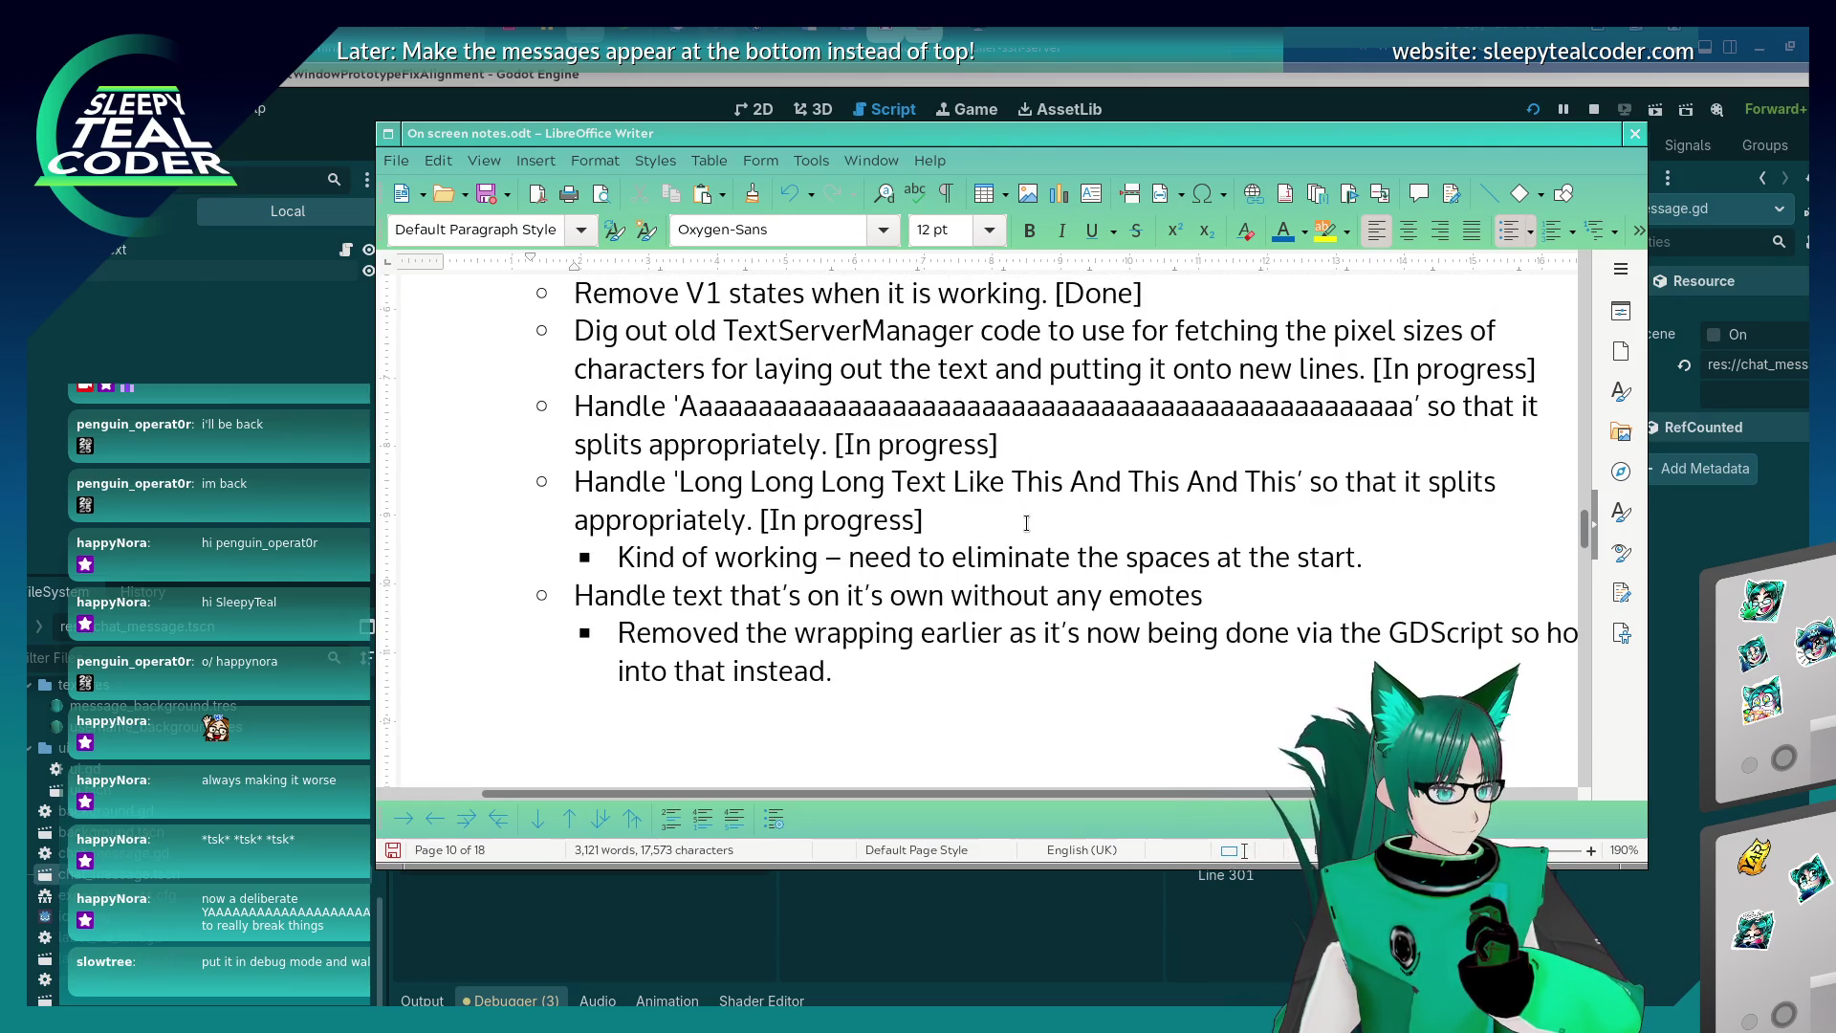
scroll(1026, 523, "up", 1)
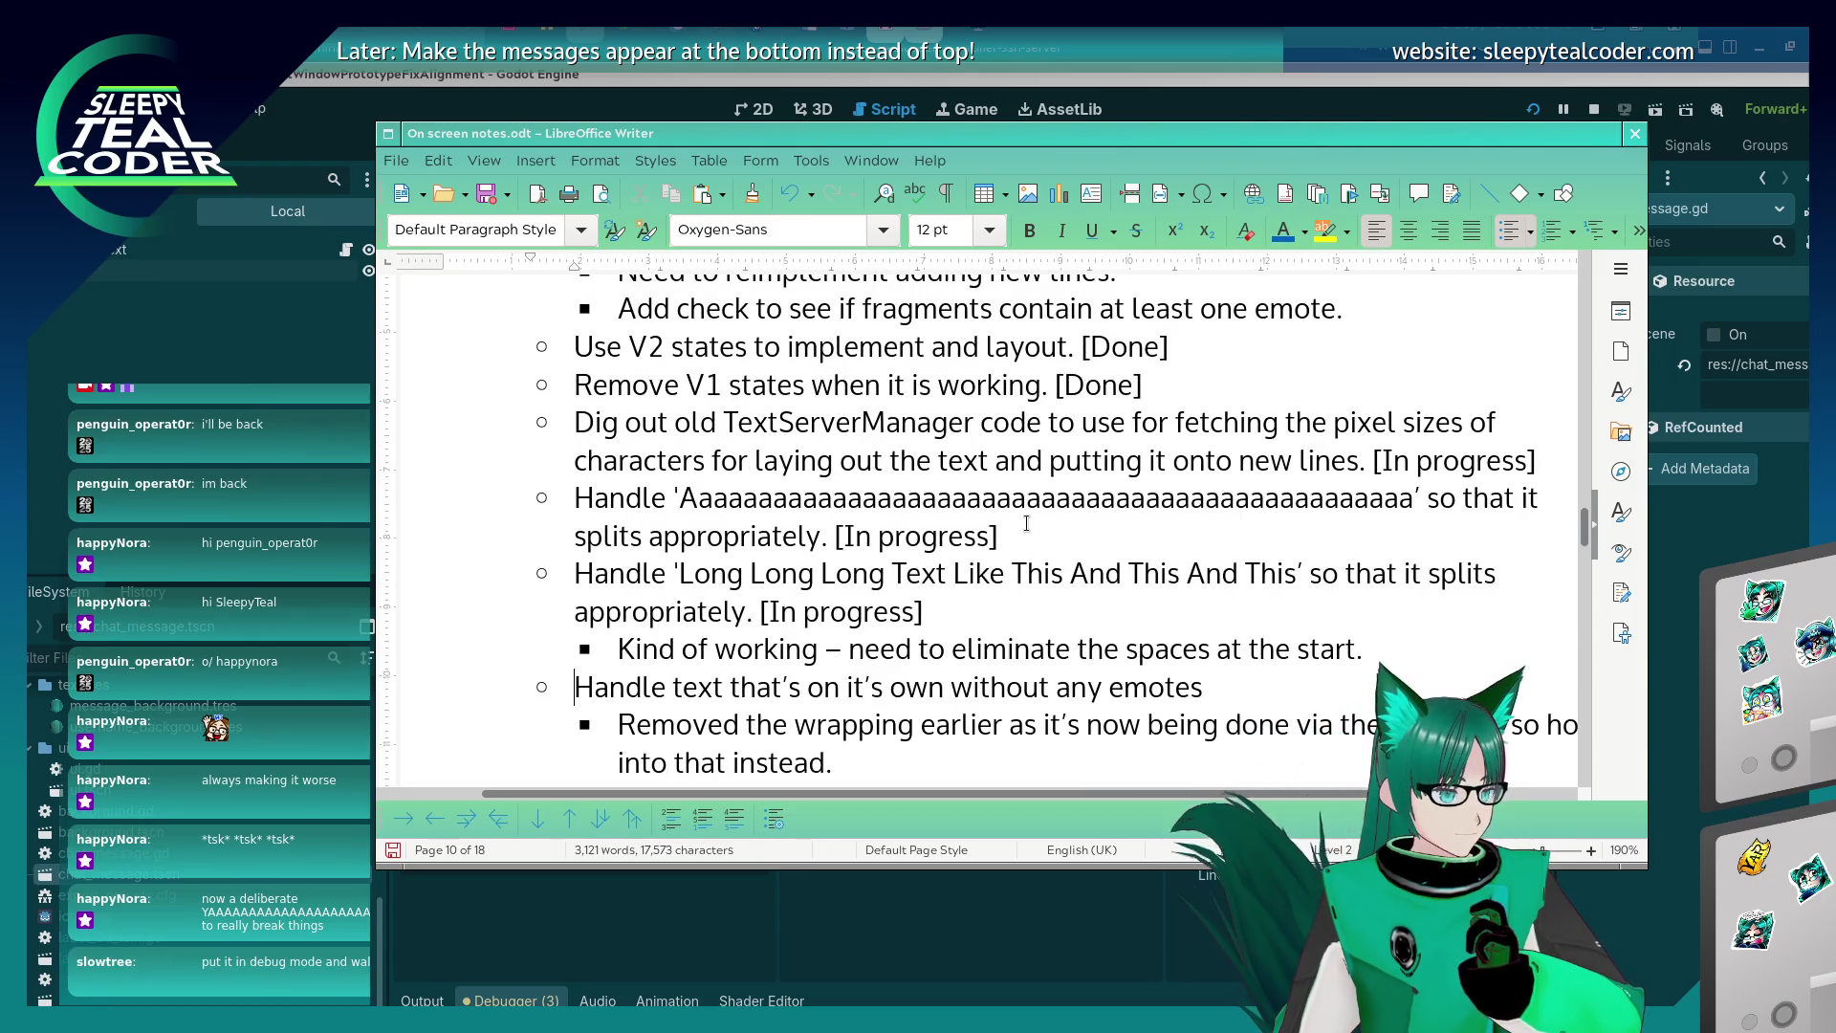
left_click(1028, 521)
key("Return")
key("Tab")
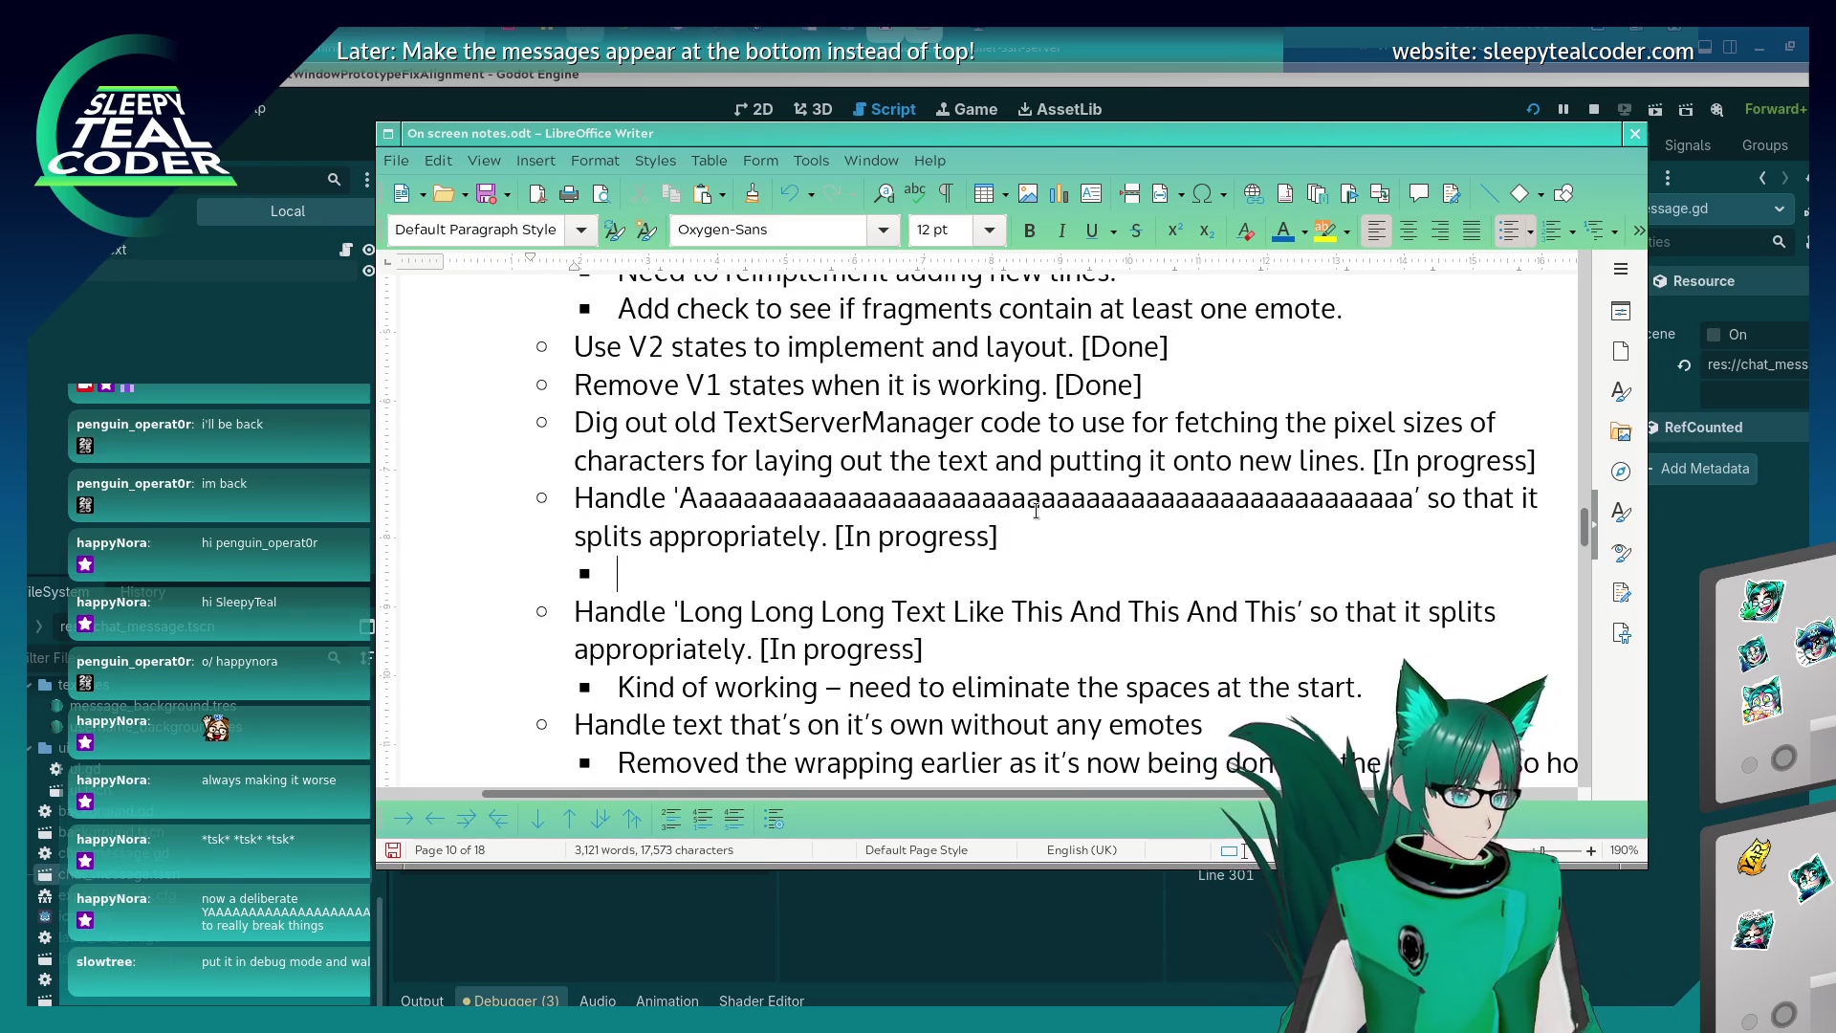
type("Need to handle this be")
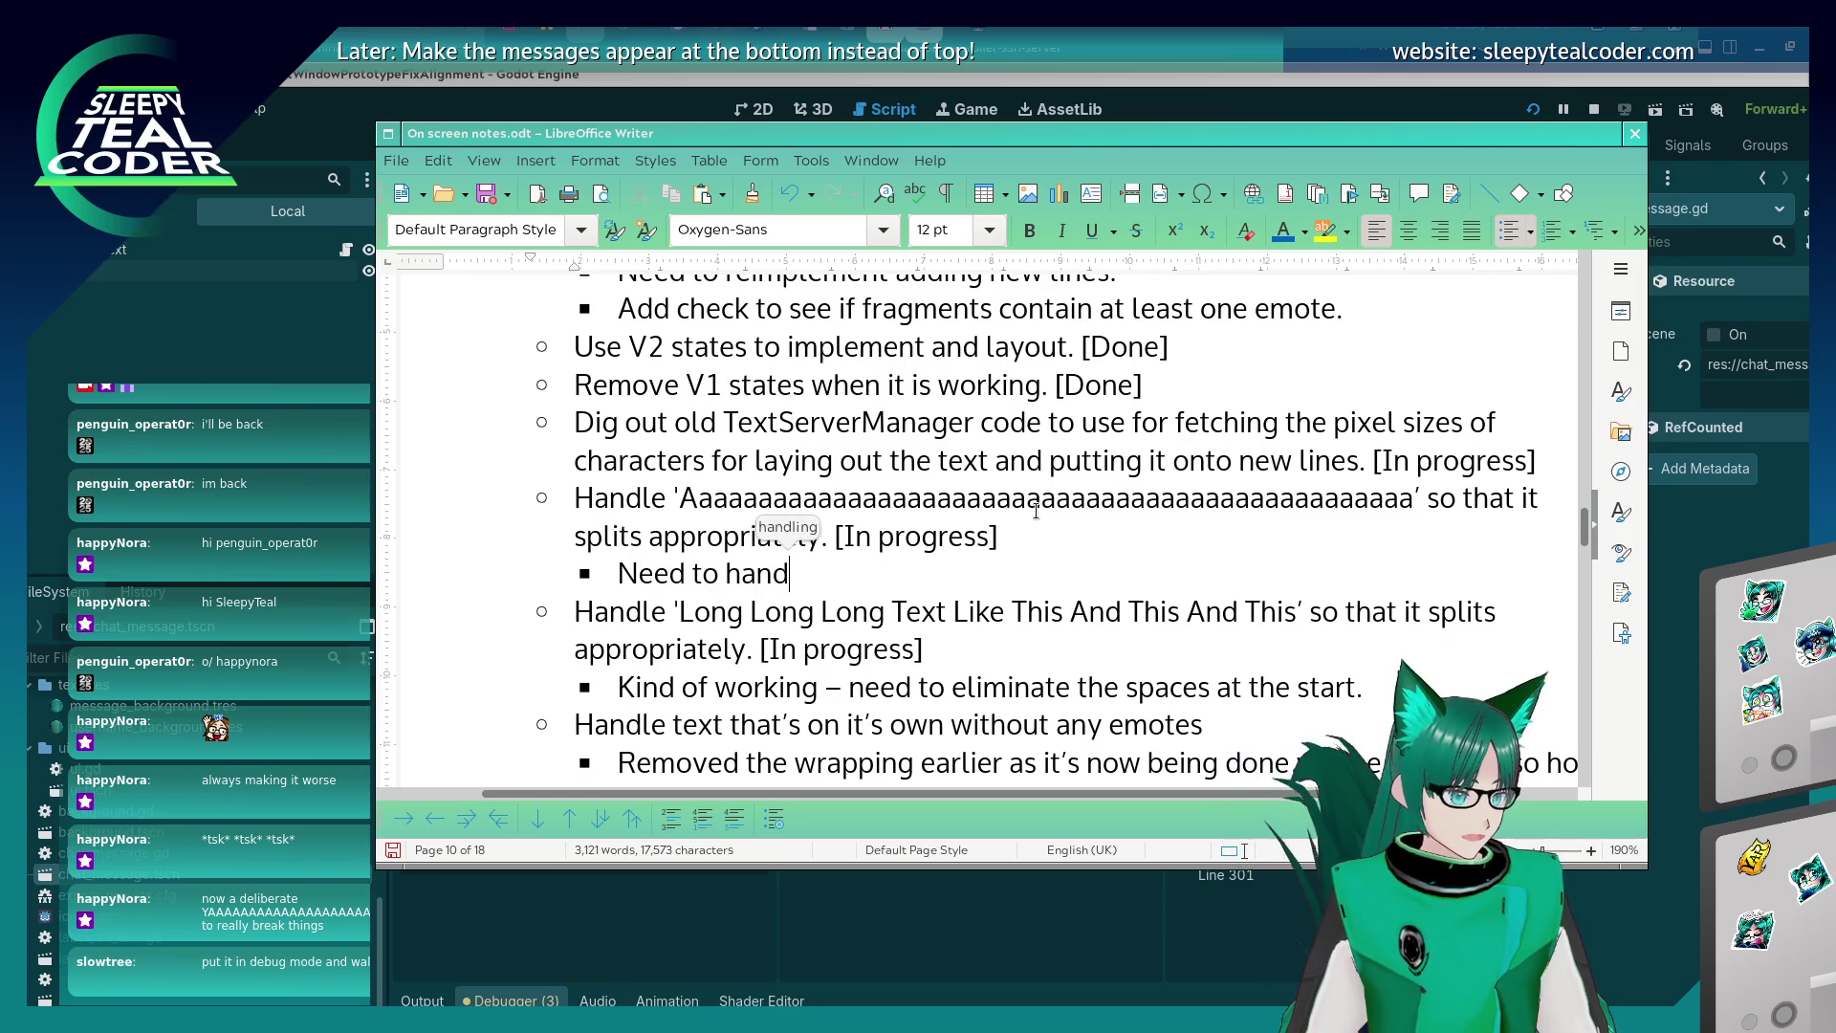
type("tter - I don't")
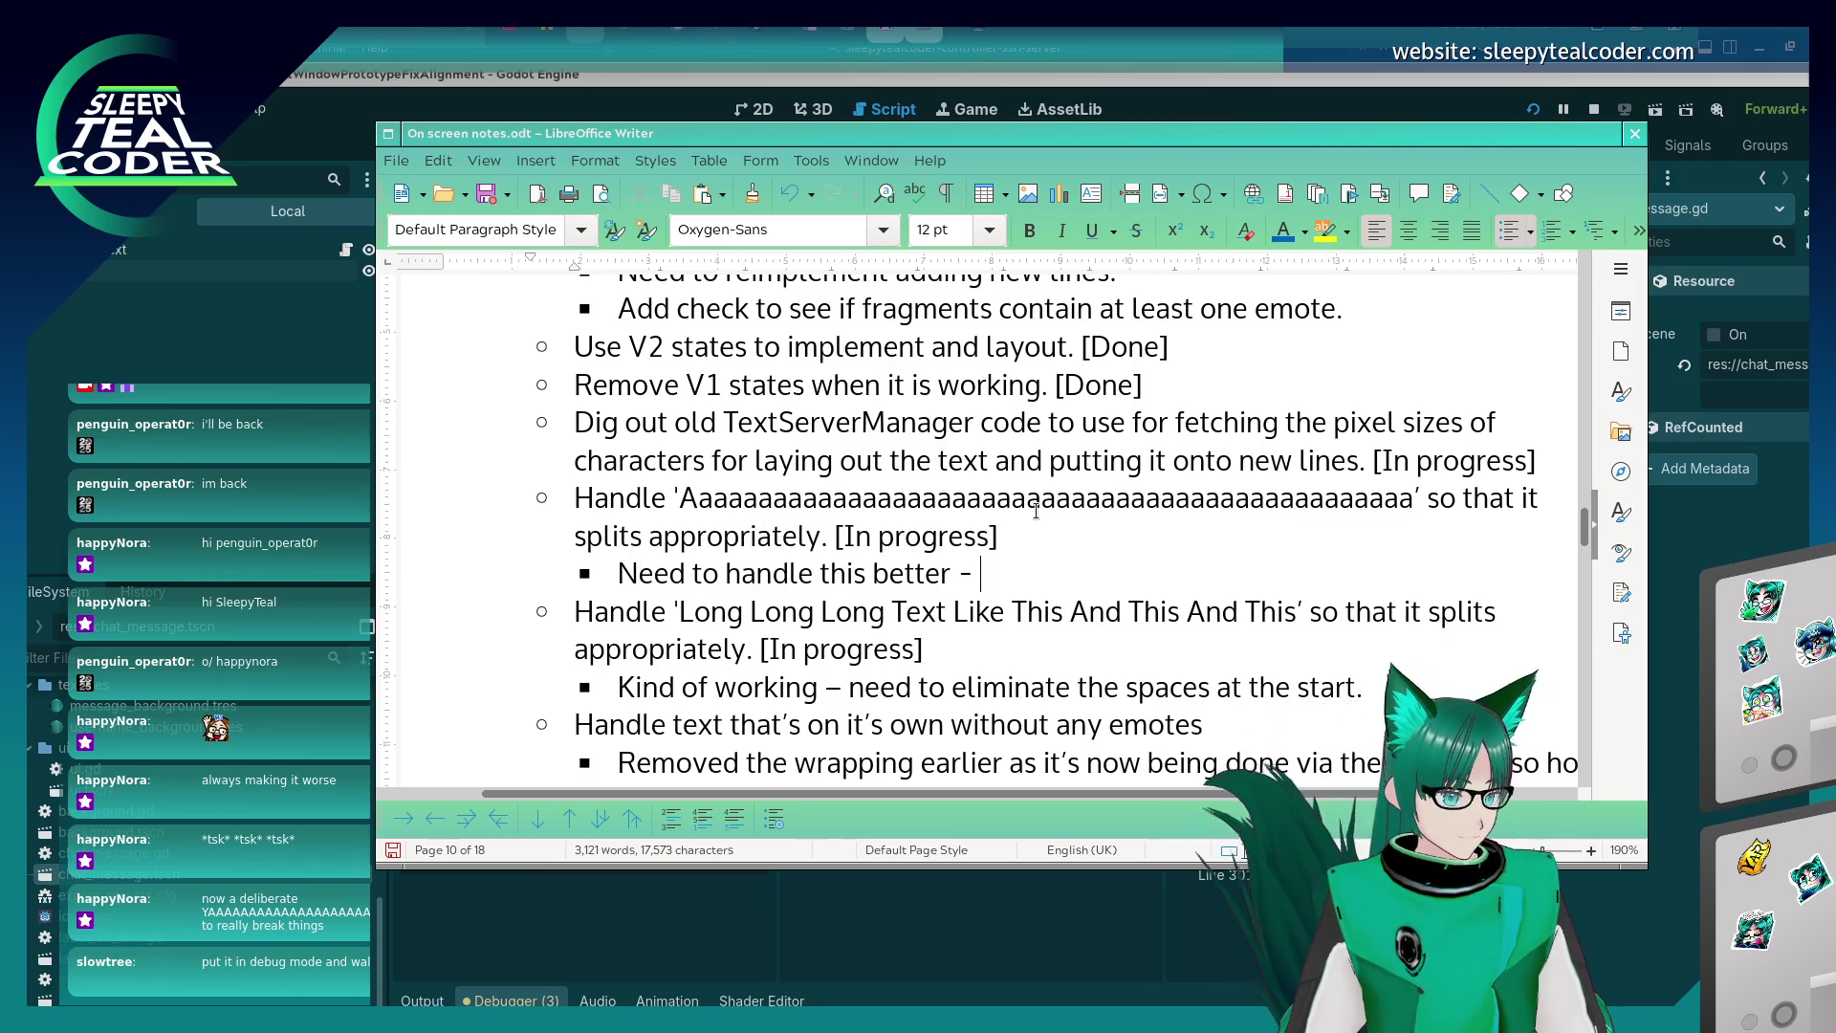
key("BackSpace")
key("BackSpace")
key("BackSpace")
type(".")
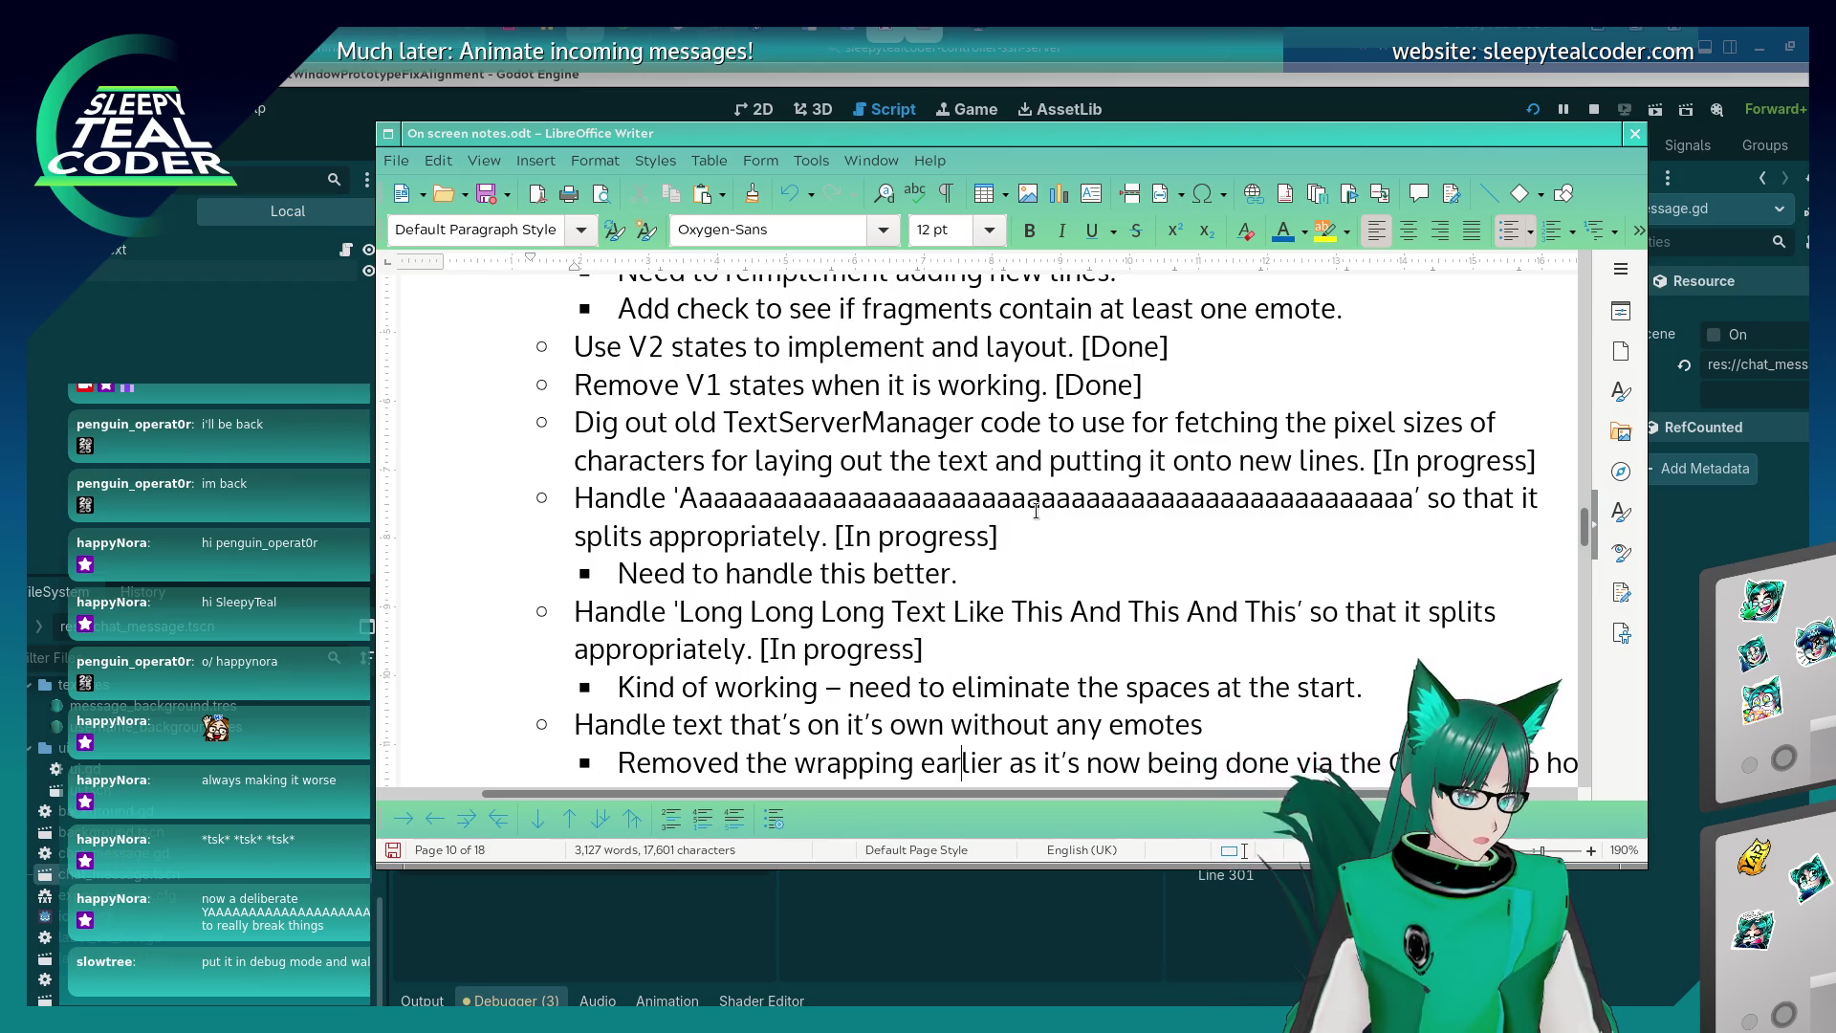
key("Down")
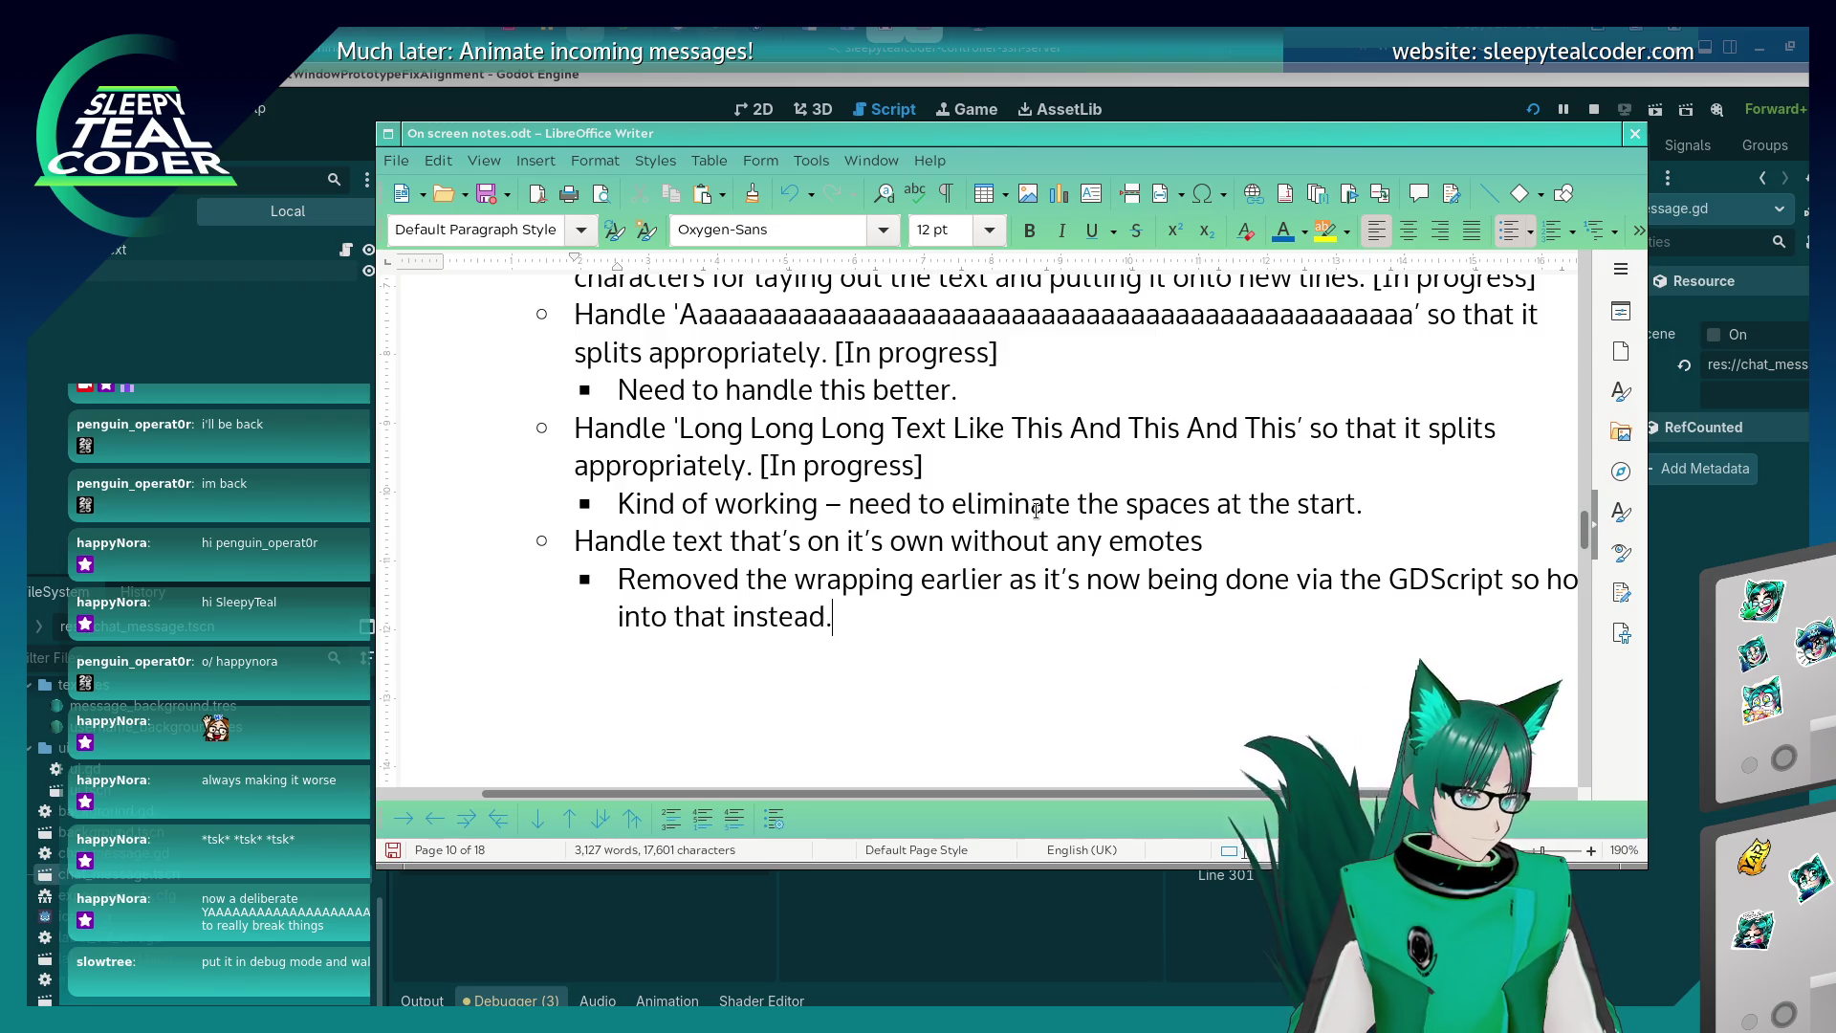
type(".")
Add a top-level bullet 'Certain text is either too long or too short for the line.'.
key("Return")
key("shift+Tab")
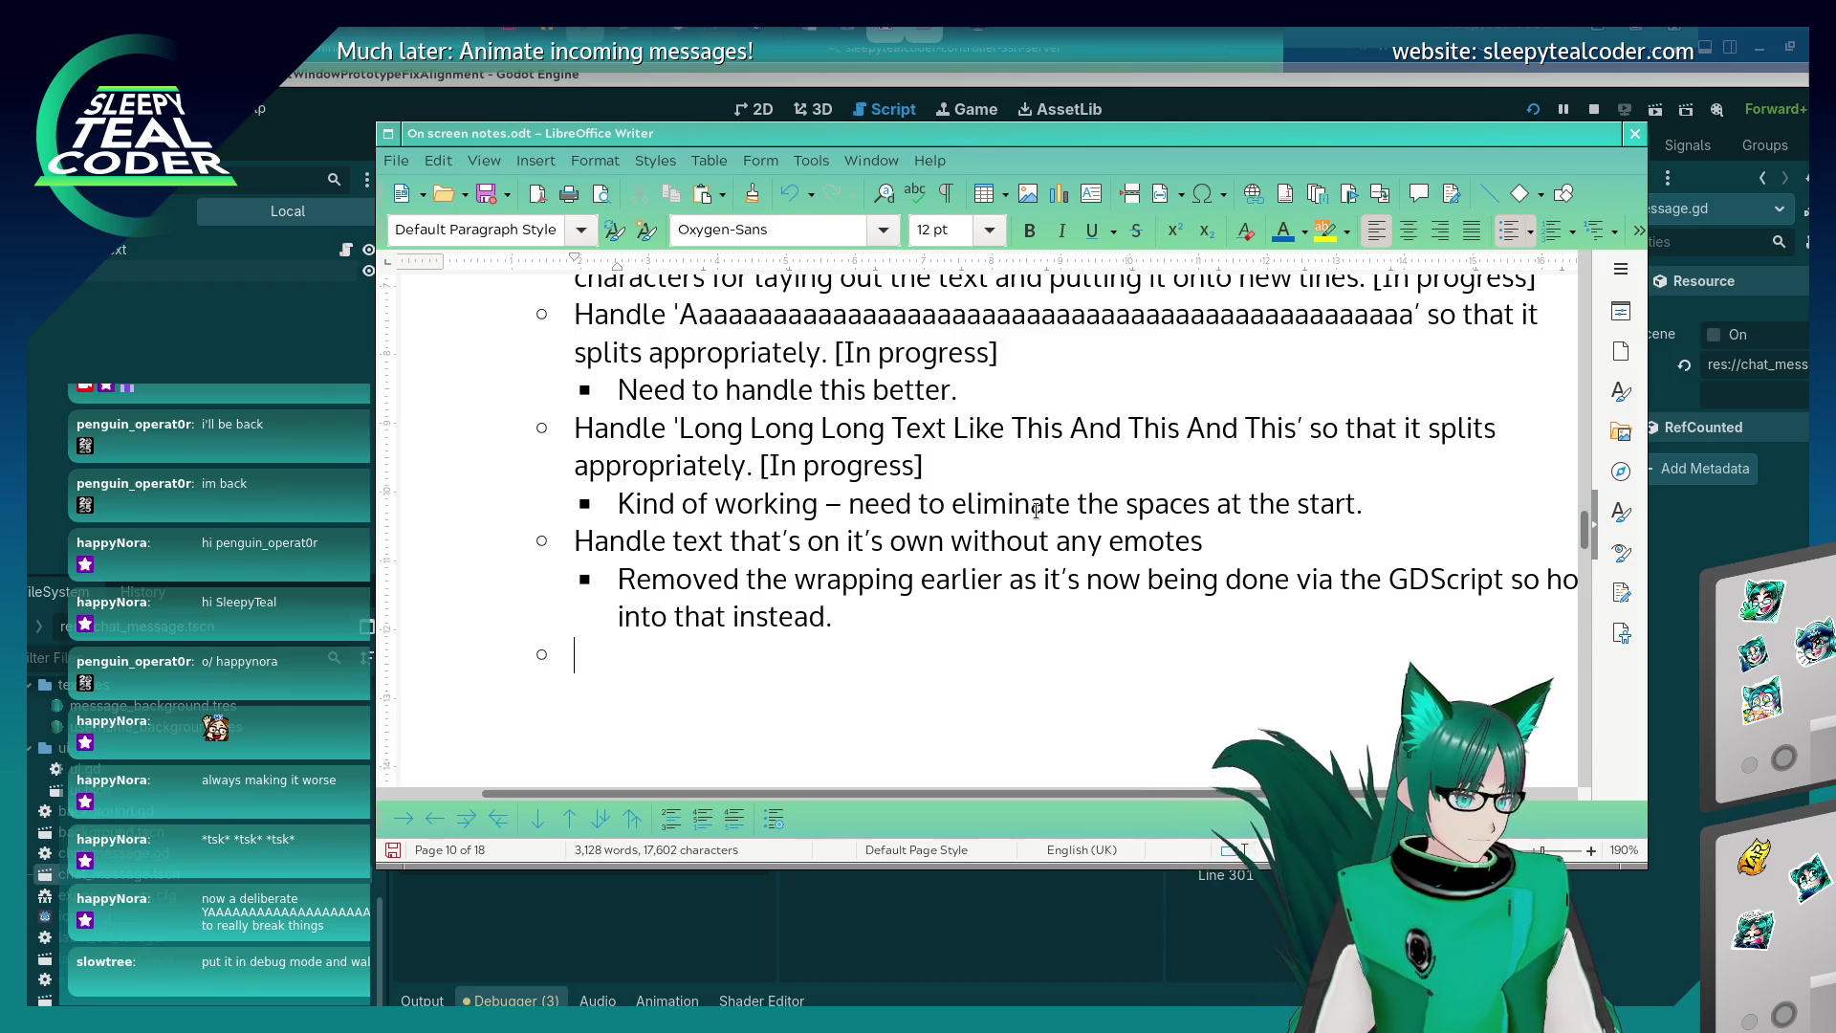
type("Certain text ")
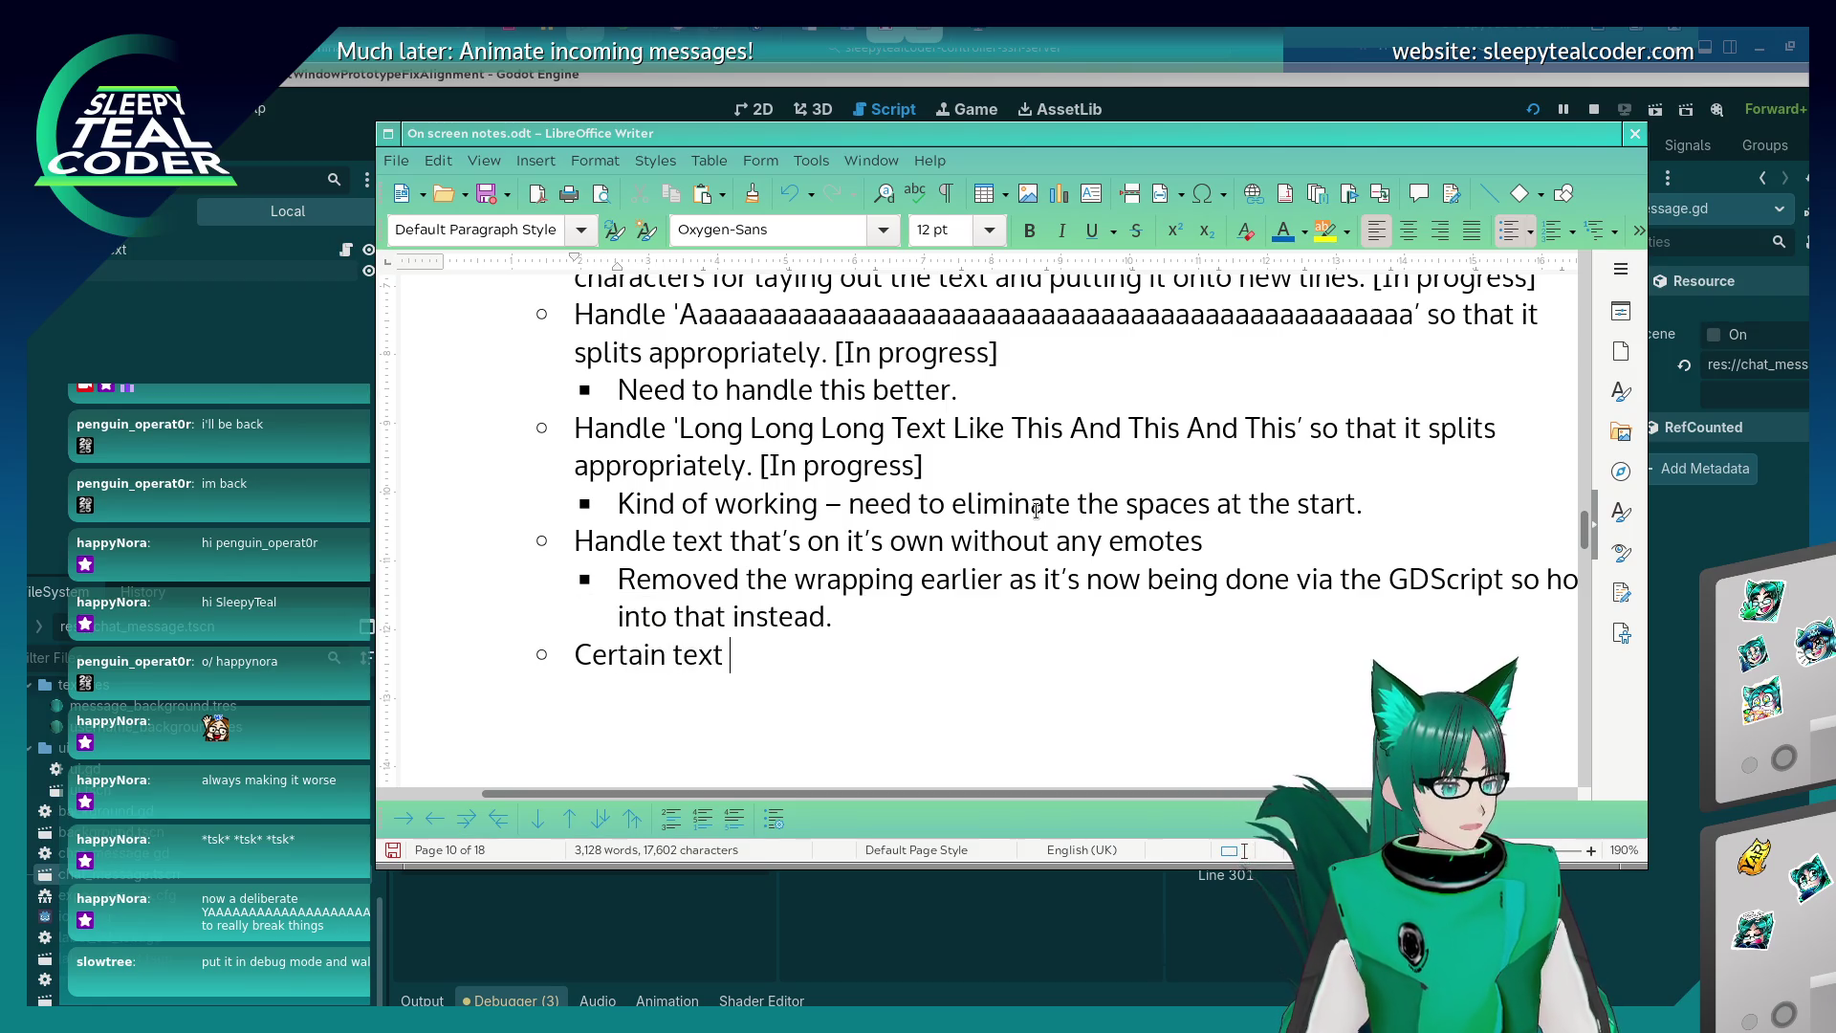
type("is either ")
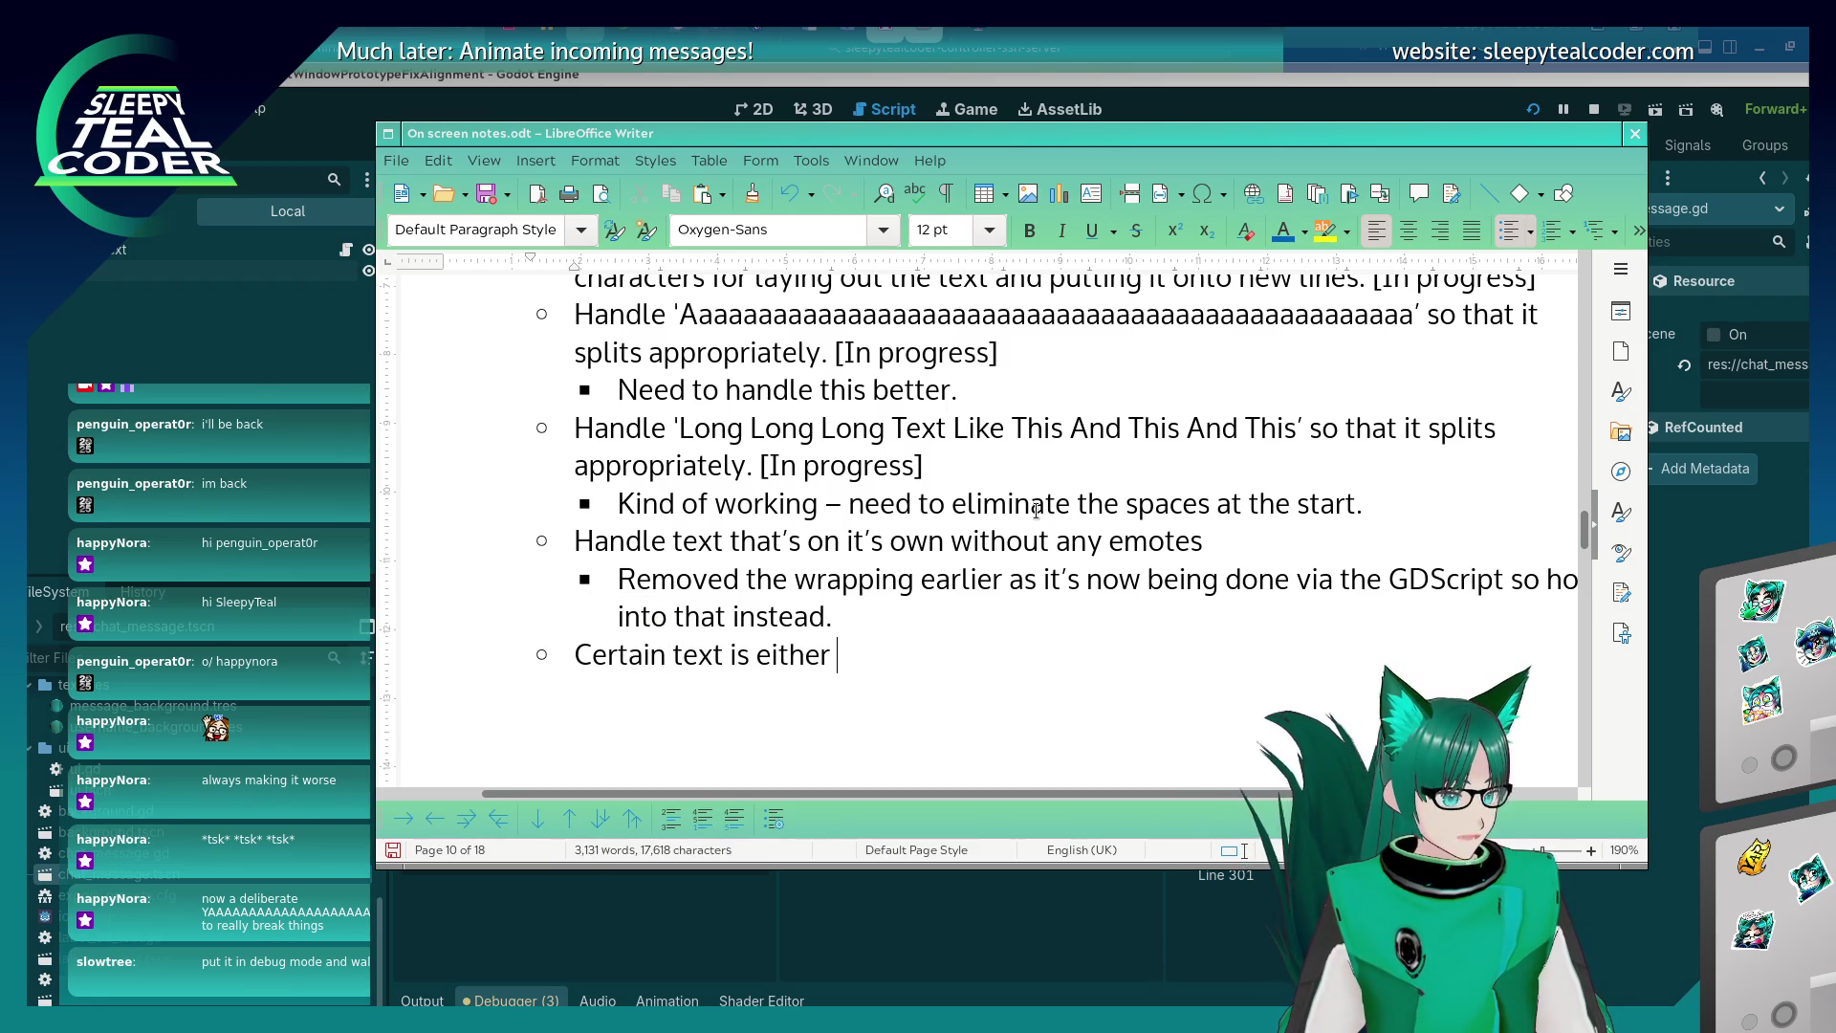
type("too long or to")
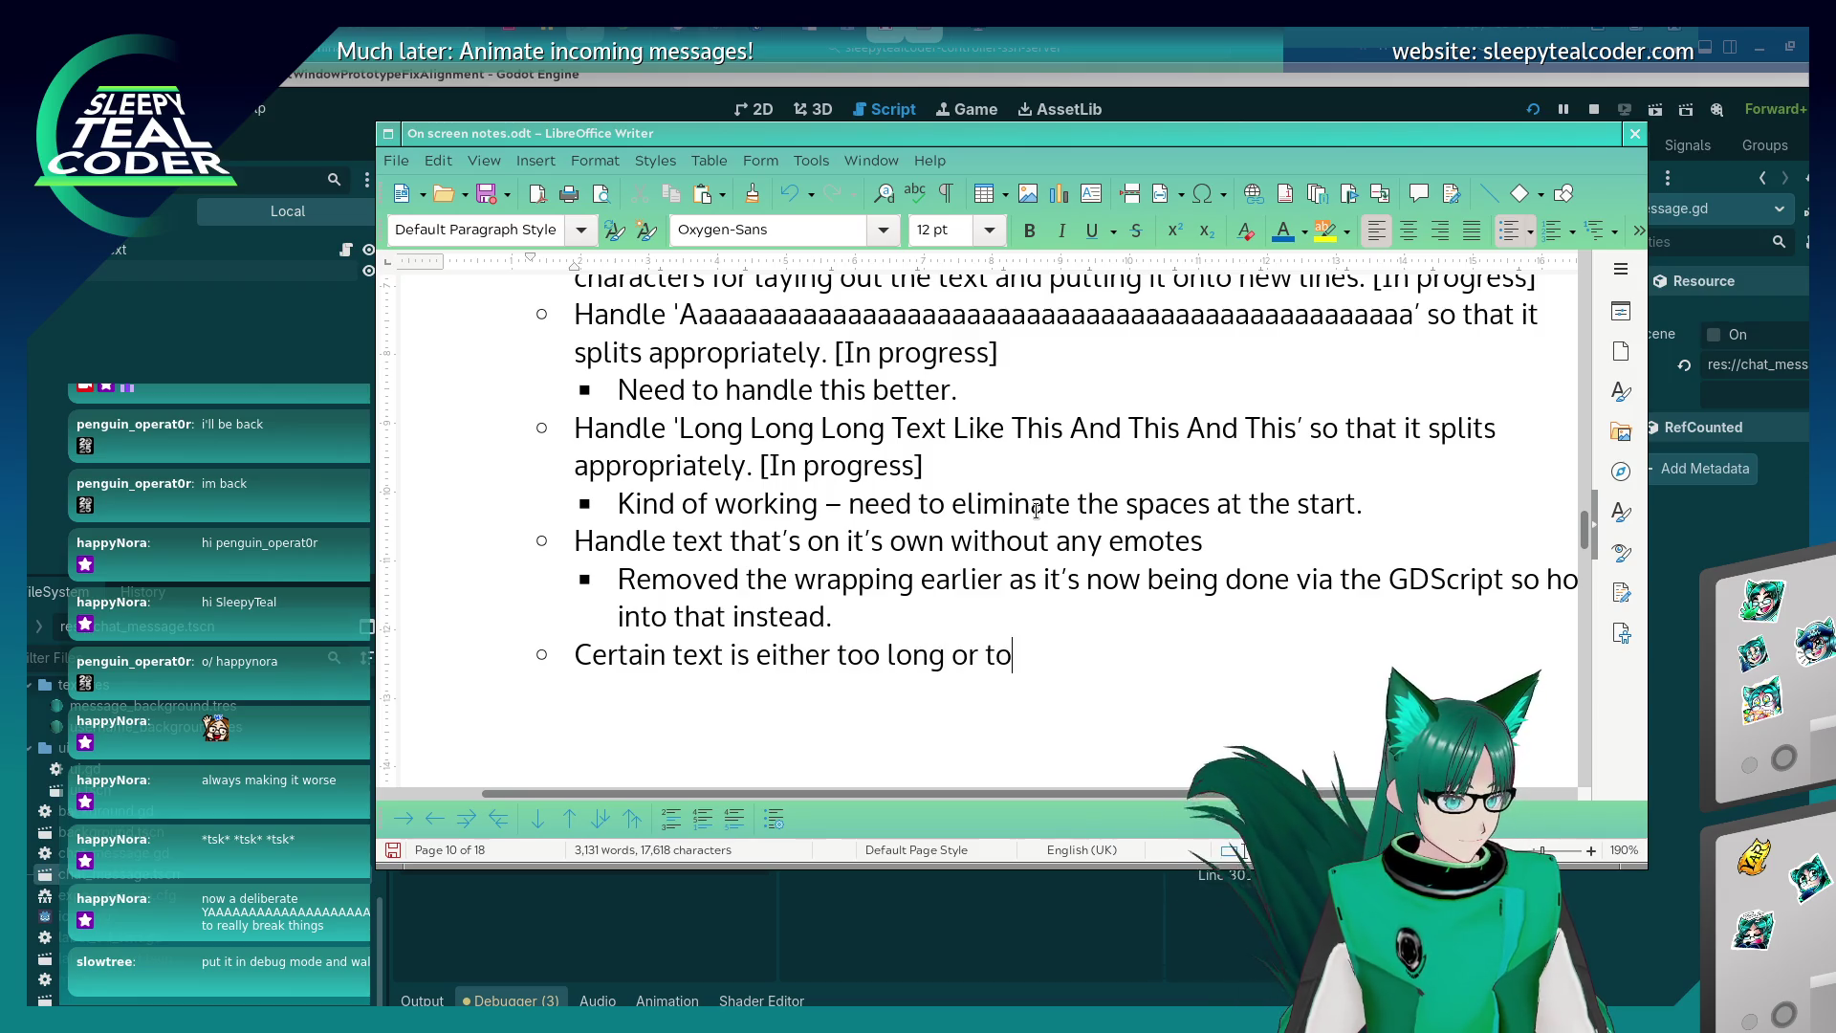
type("o short from t")
key("BackSpace")
key("BackSpace")
key("BackSpace")
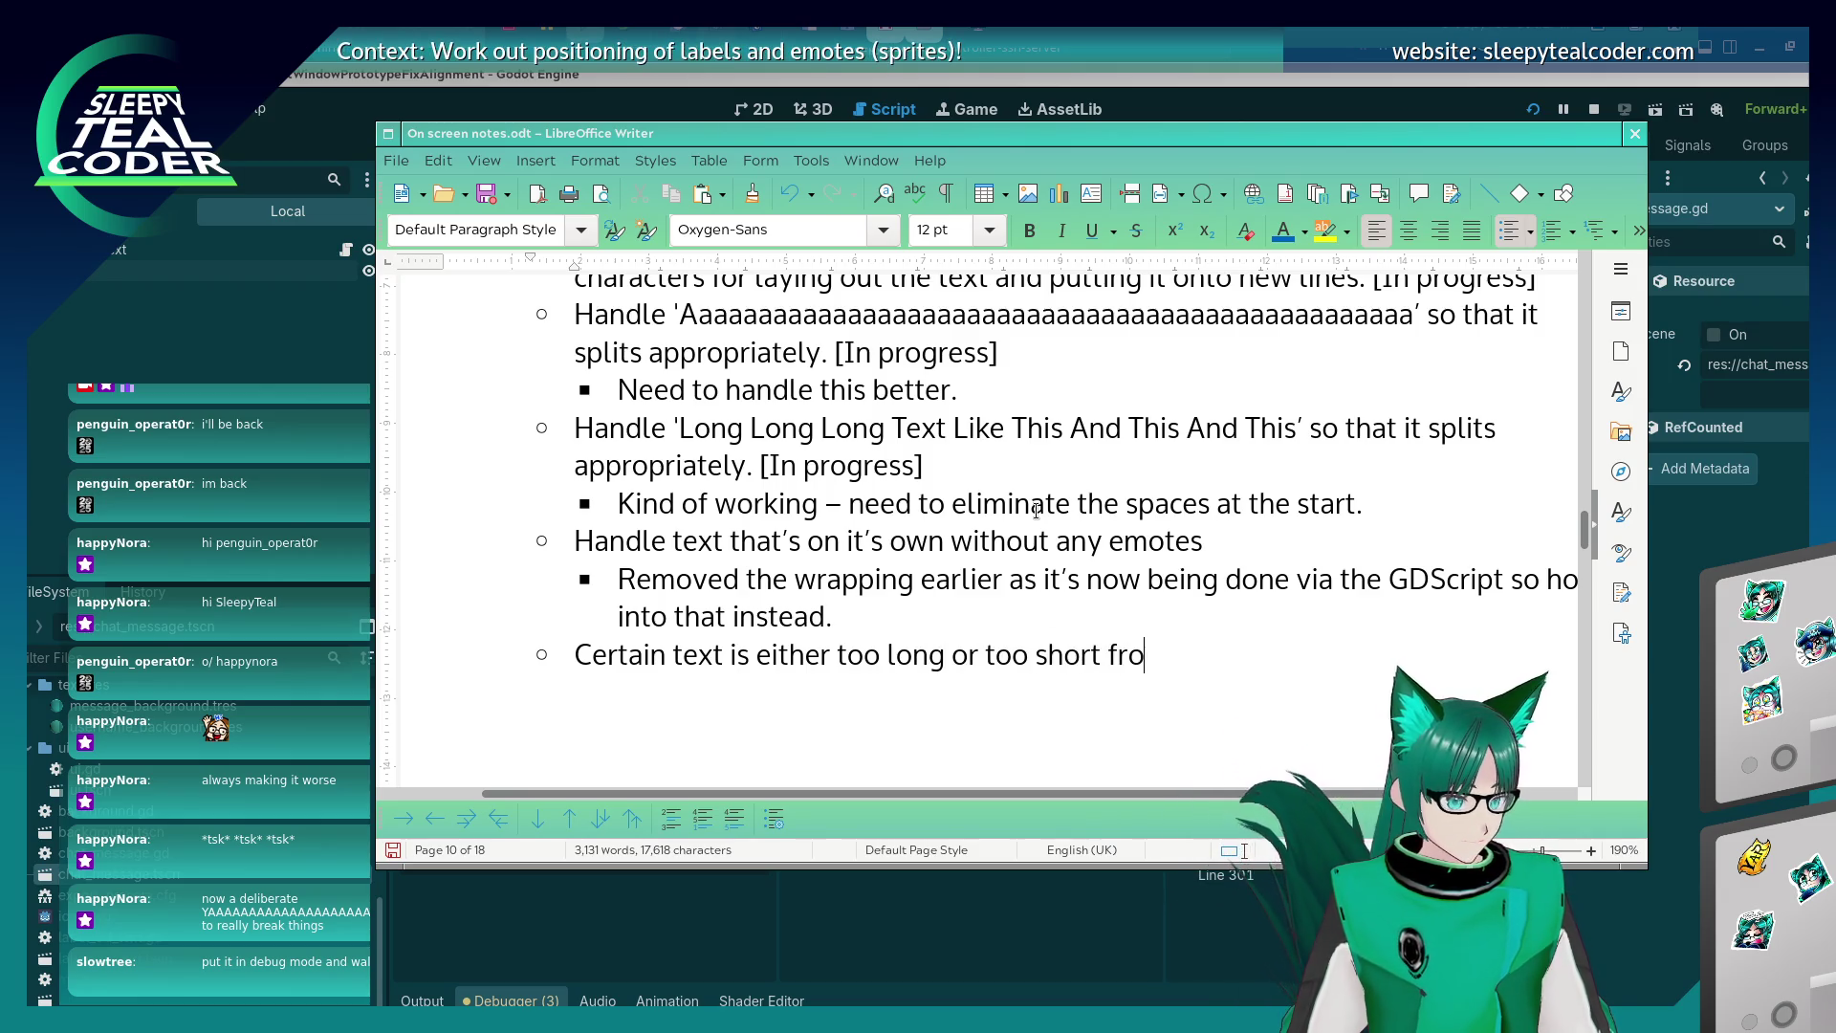
type("or the line – needs more")
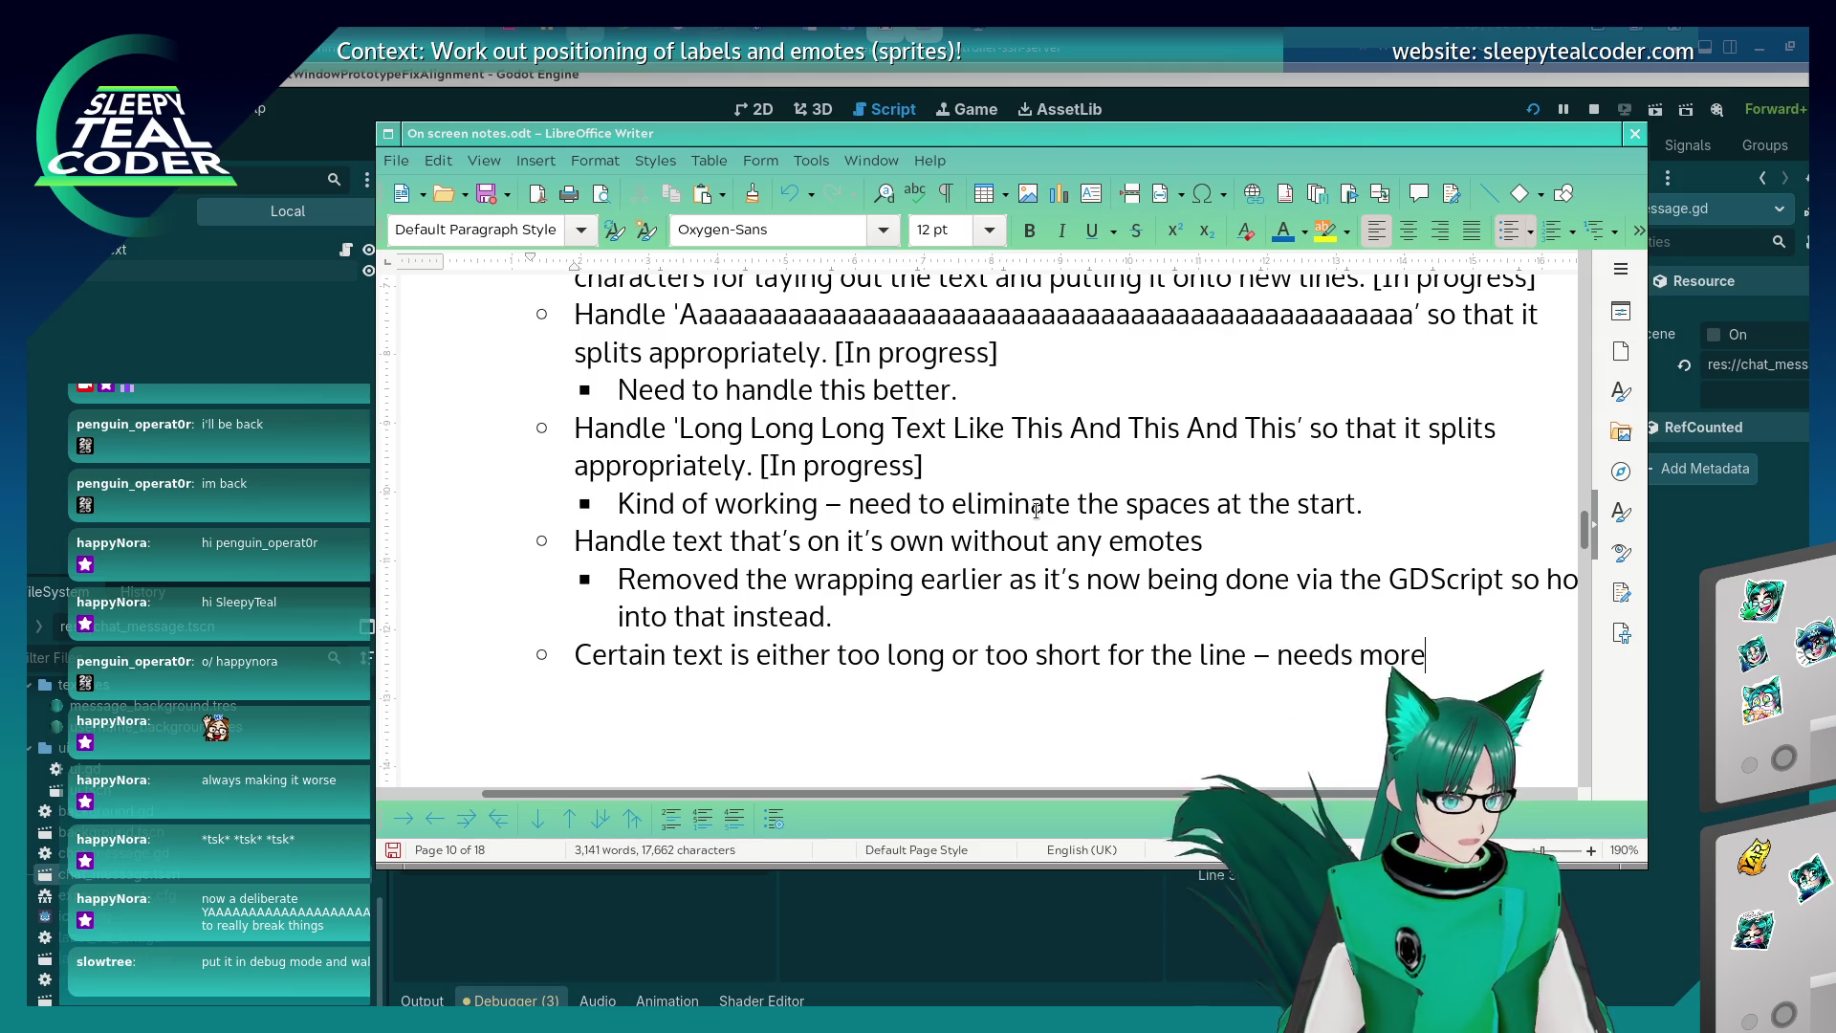
type(".")
key("Return")
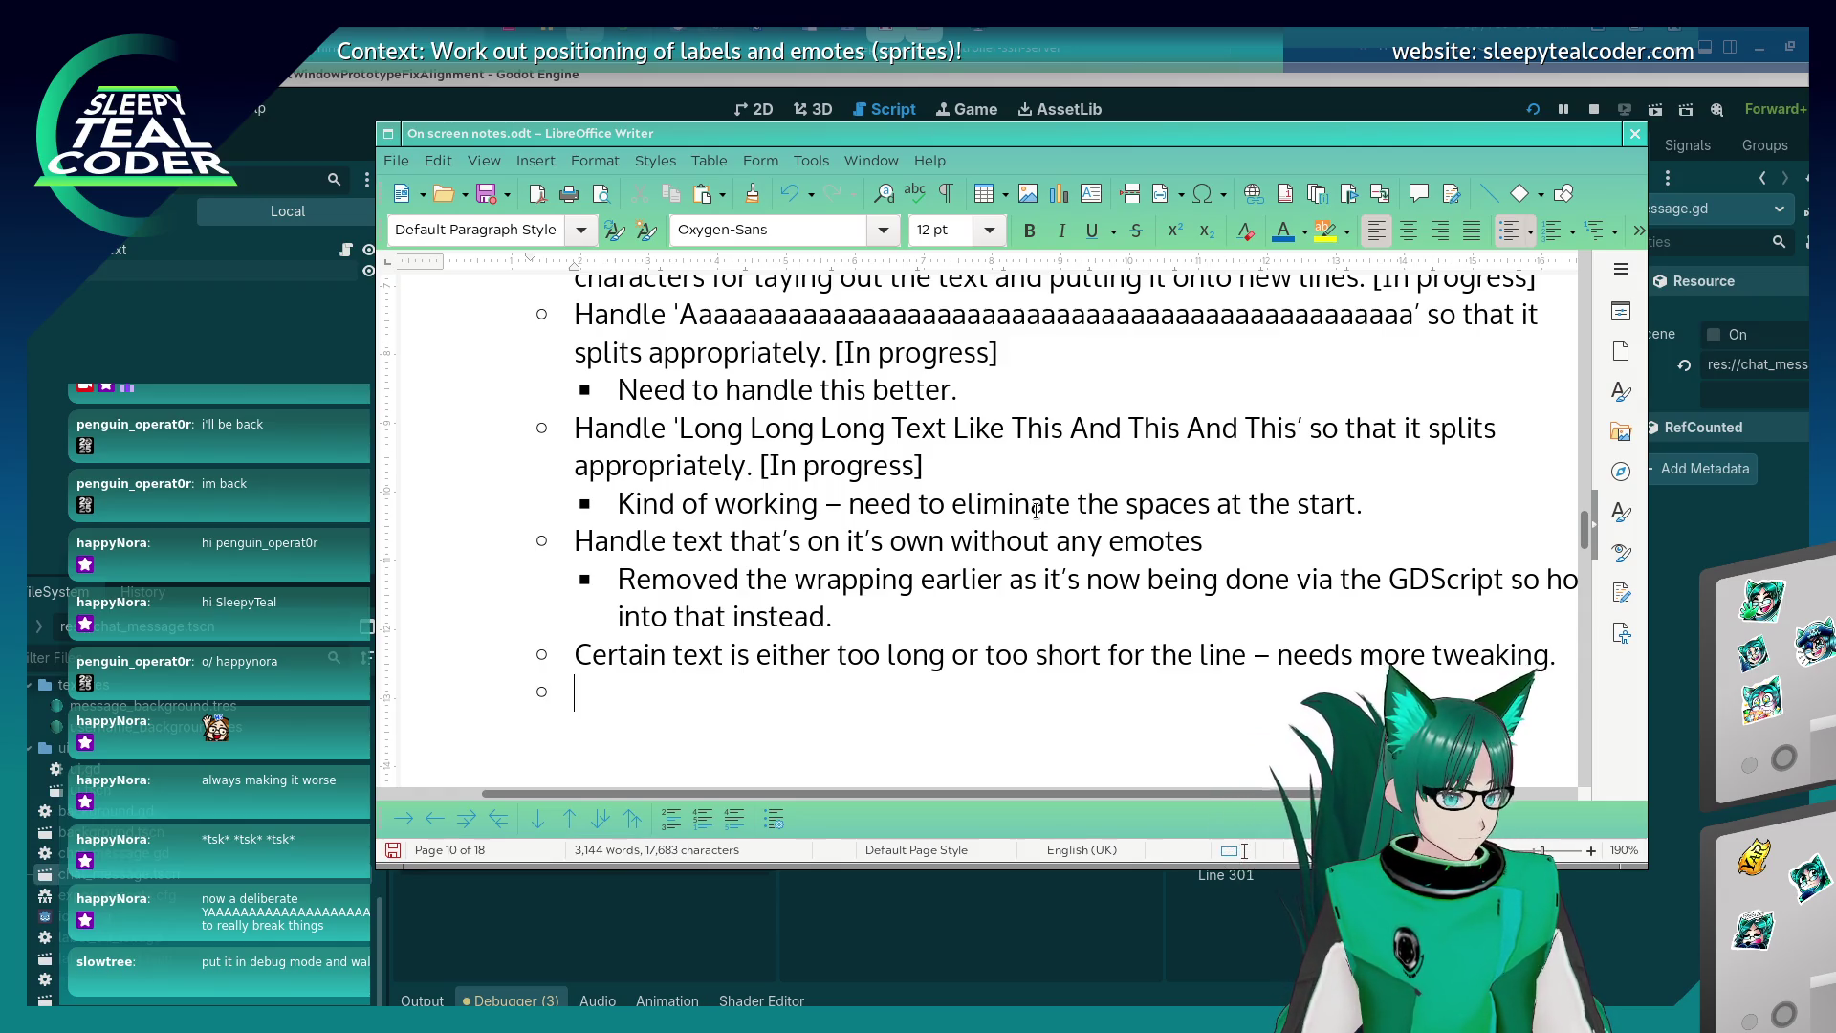
key("Return")
key("BackSpace")
key("BackSpace")
key("BackSpace")
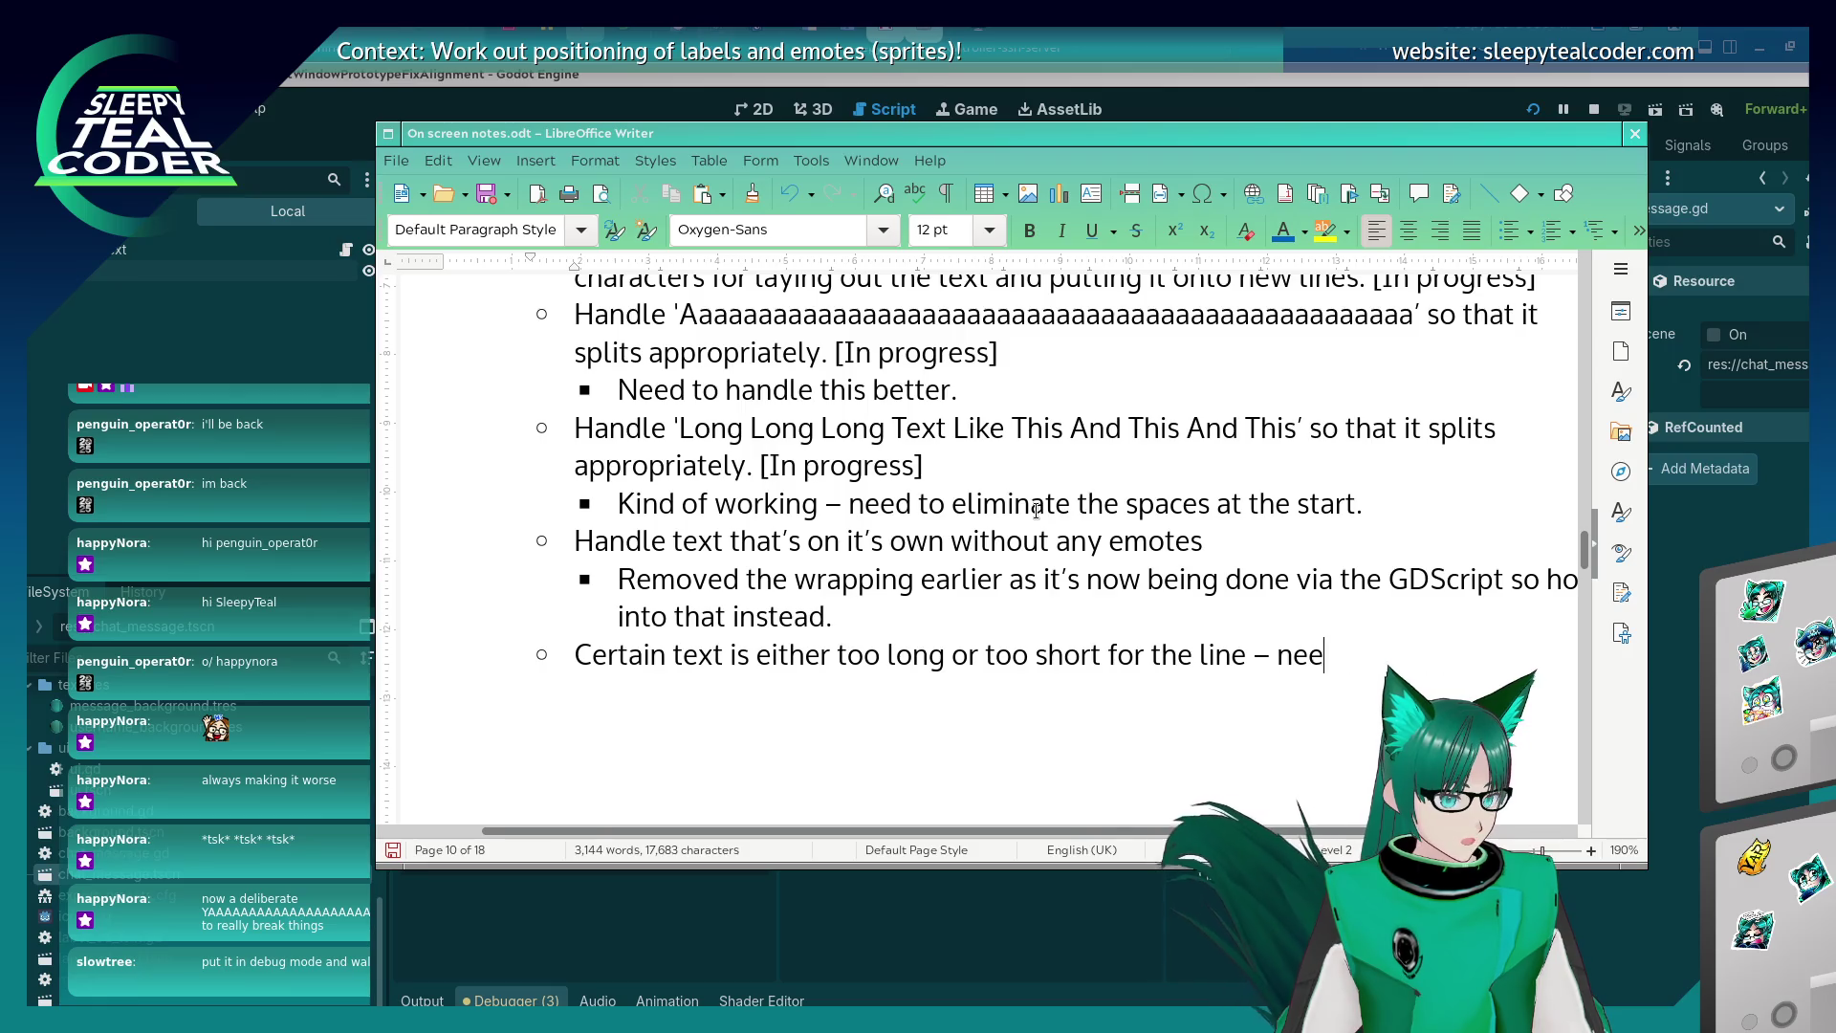
Add a sub-bullet saying the wrong font is possibly being used and needs investigating.
key("Return")
key("Tab")
type("Indi")
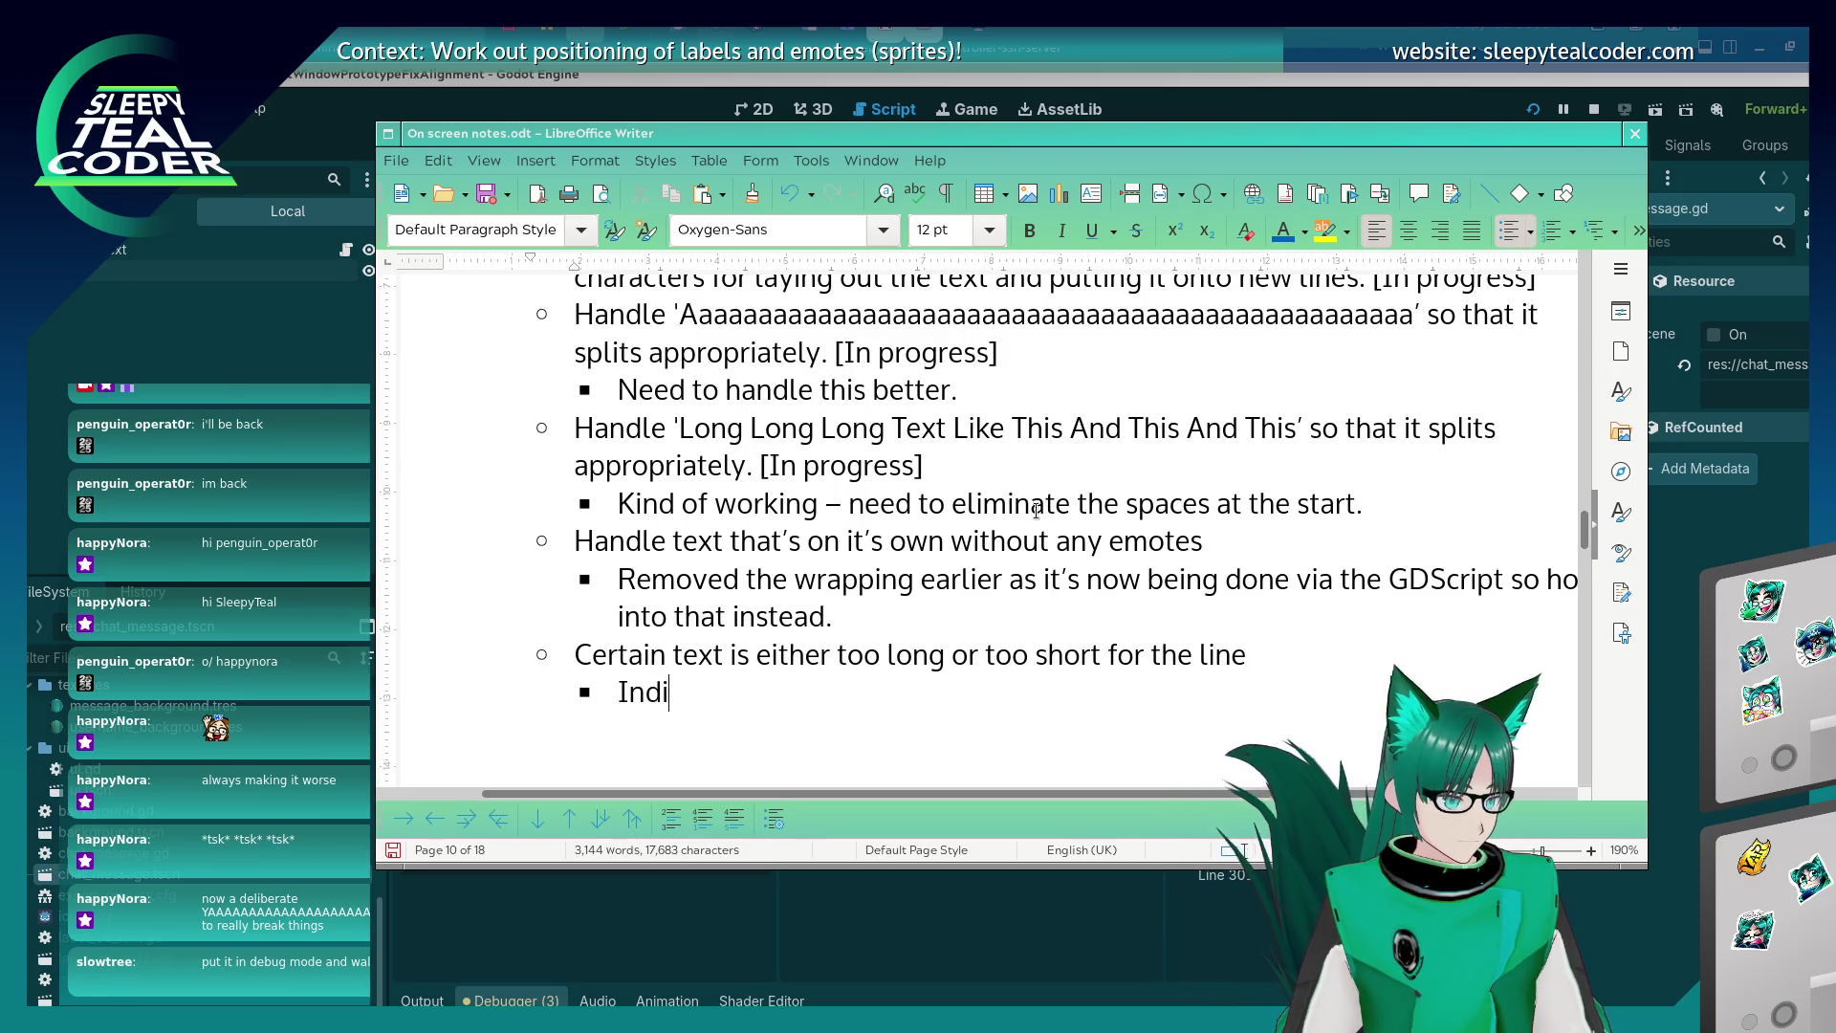
type("cates that the")
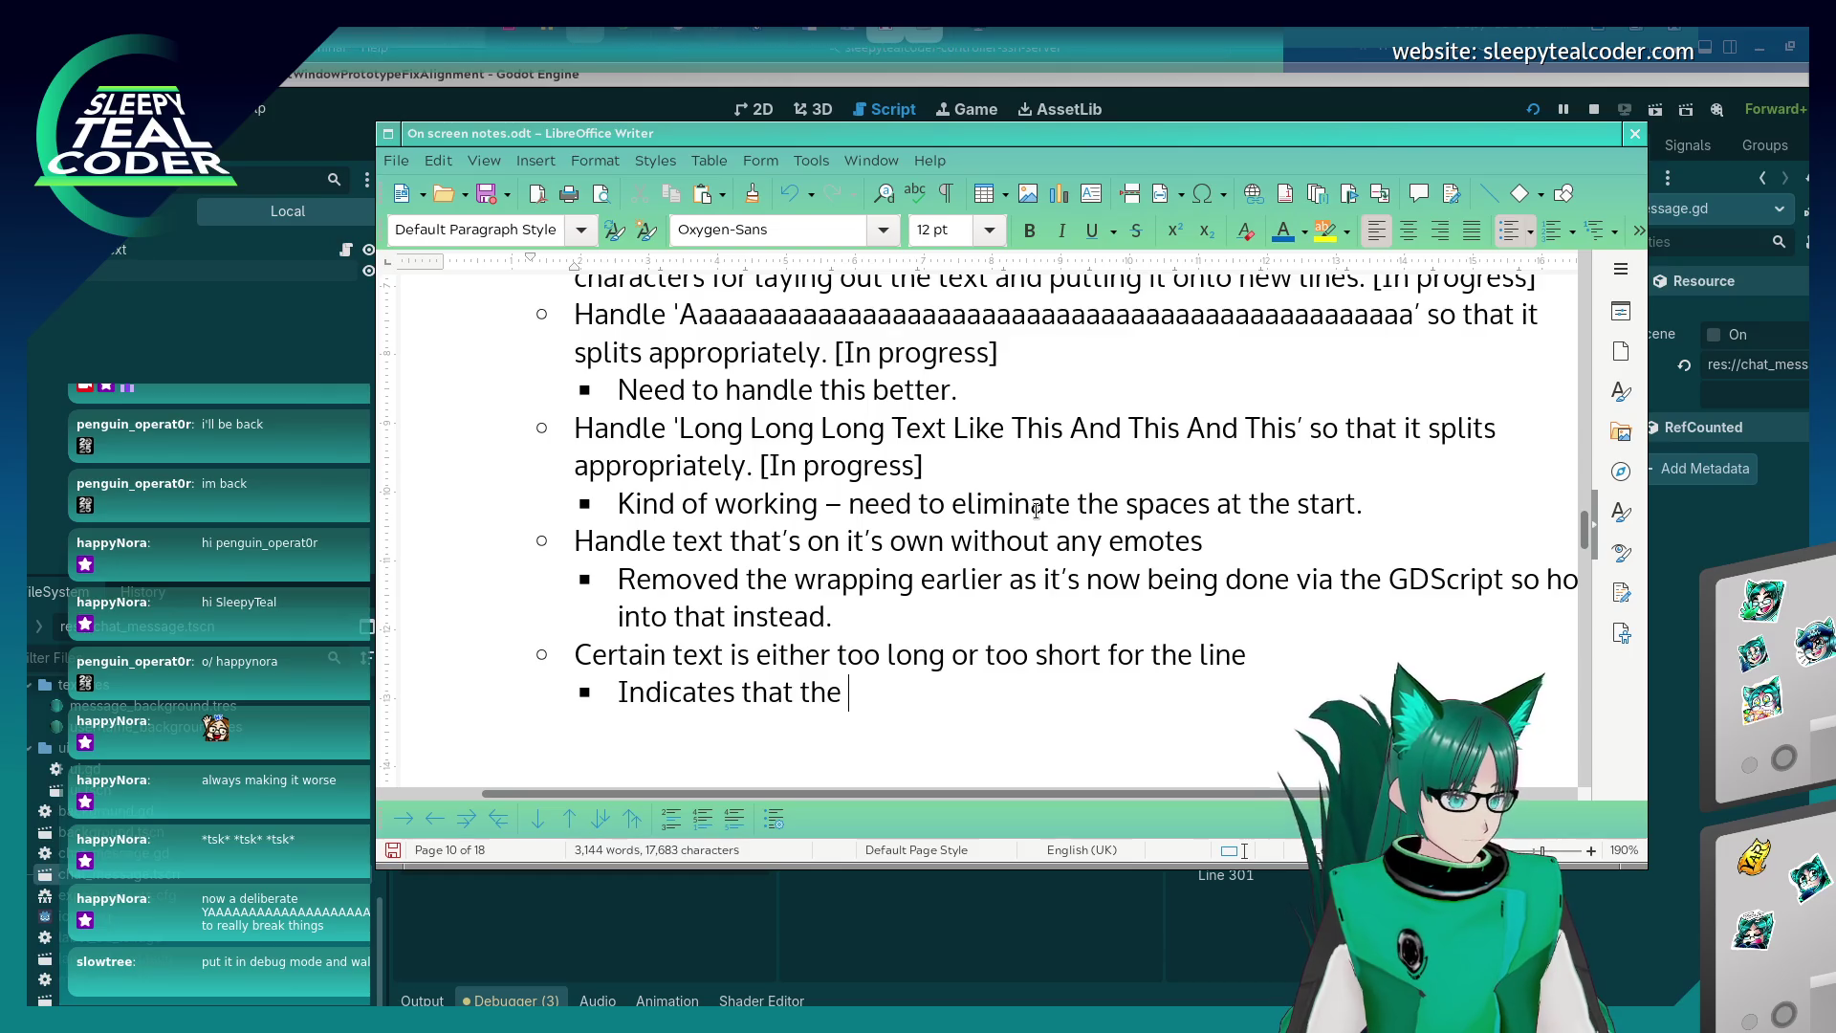
key("BackSpace")
key("BackSpace")
key("BackSpace")
type("possible ")
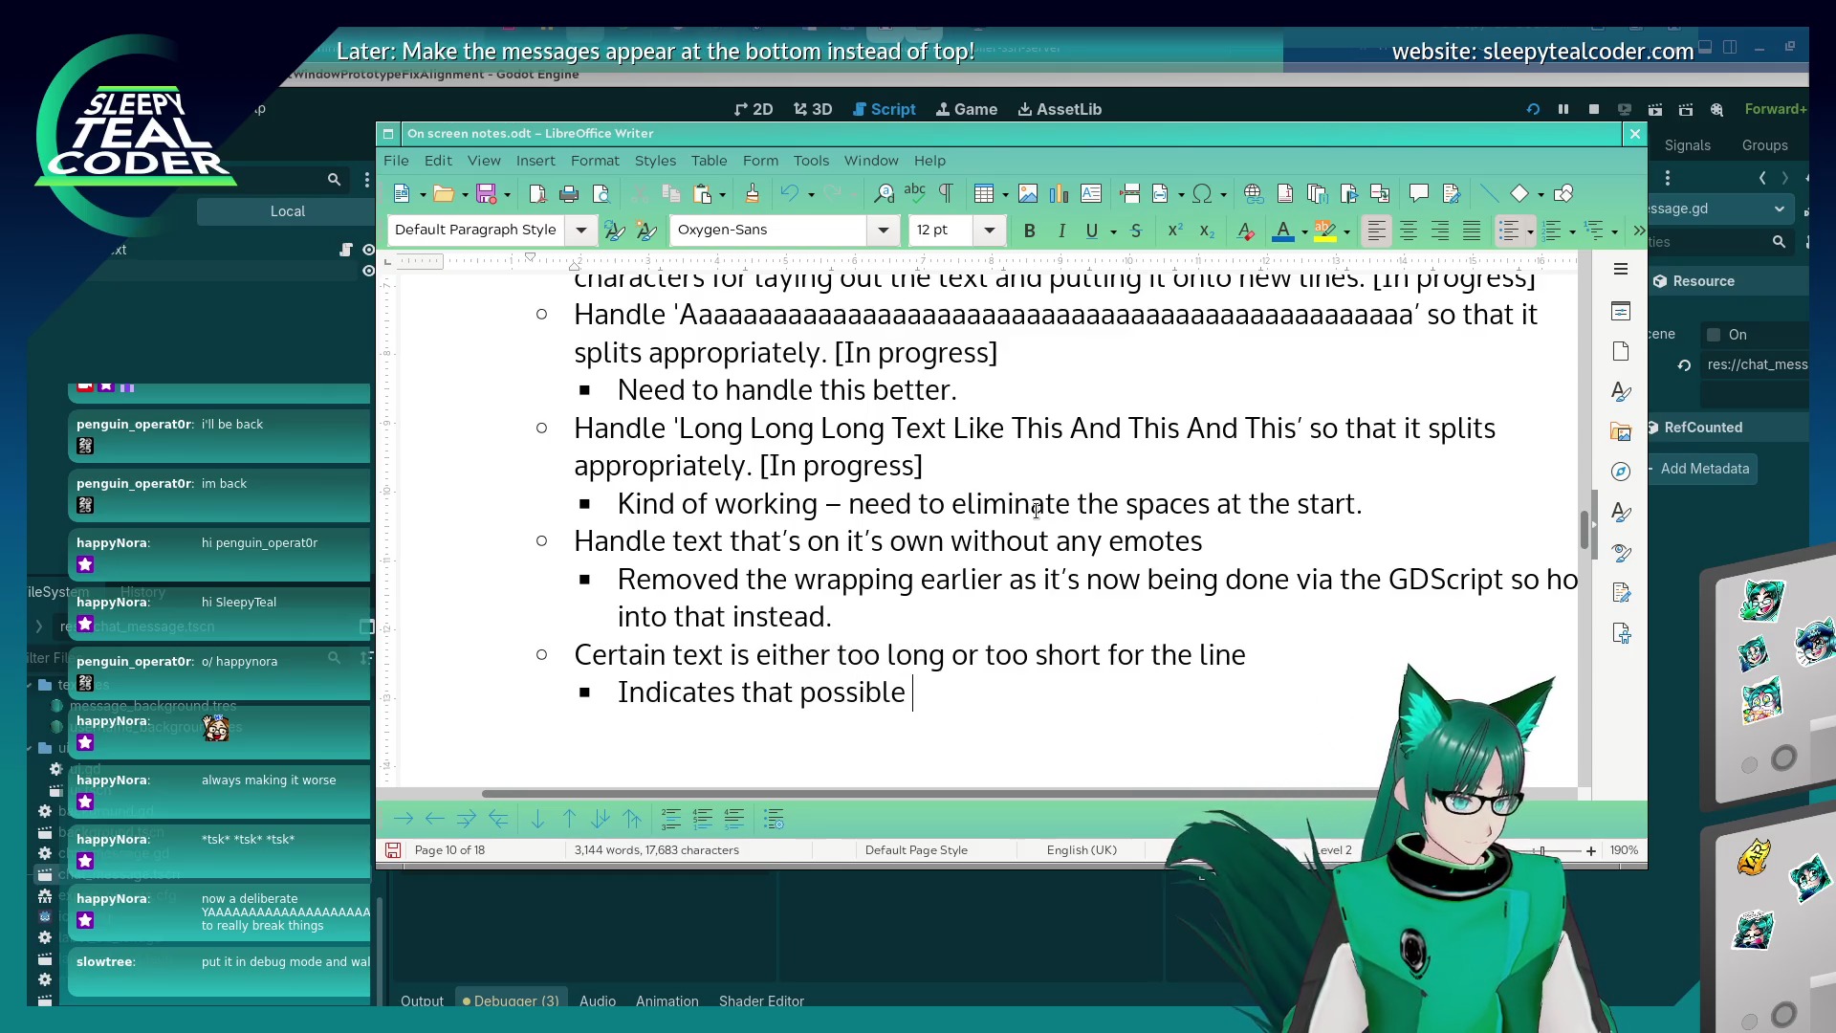
type("the wrong f")
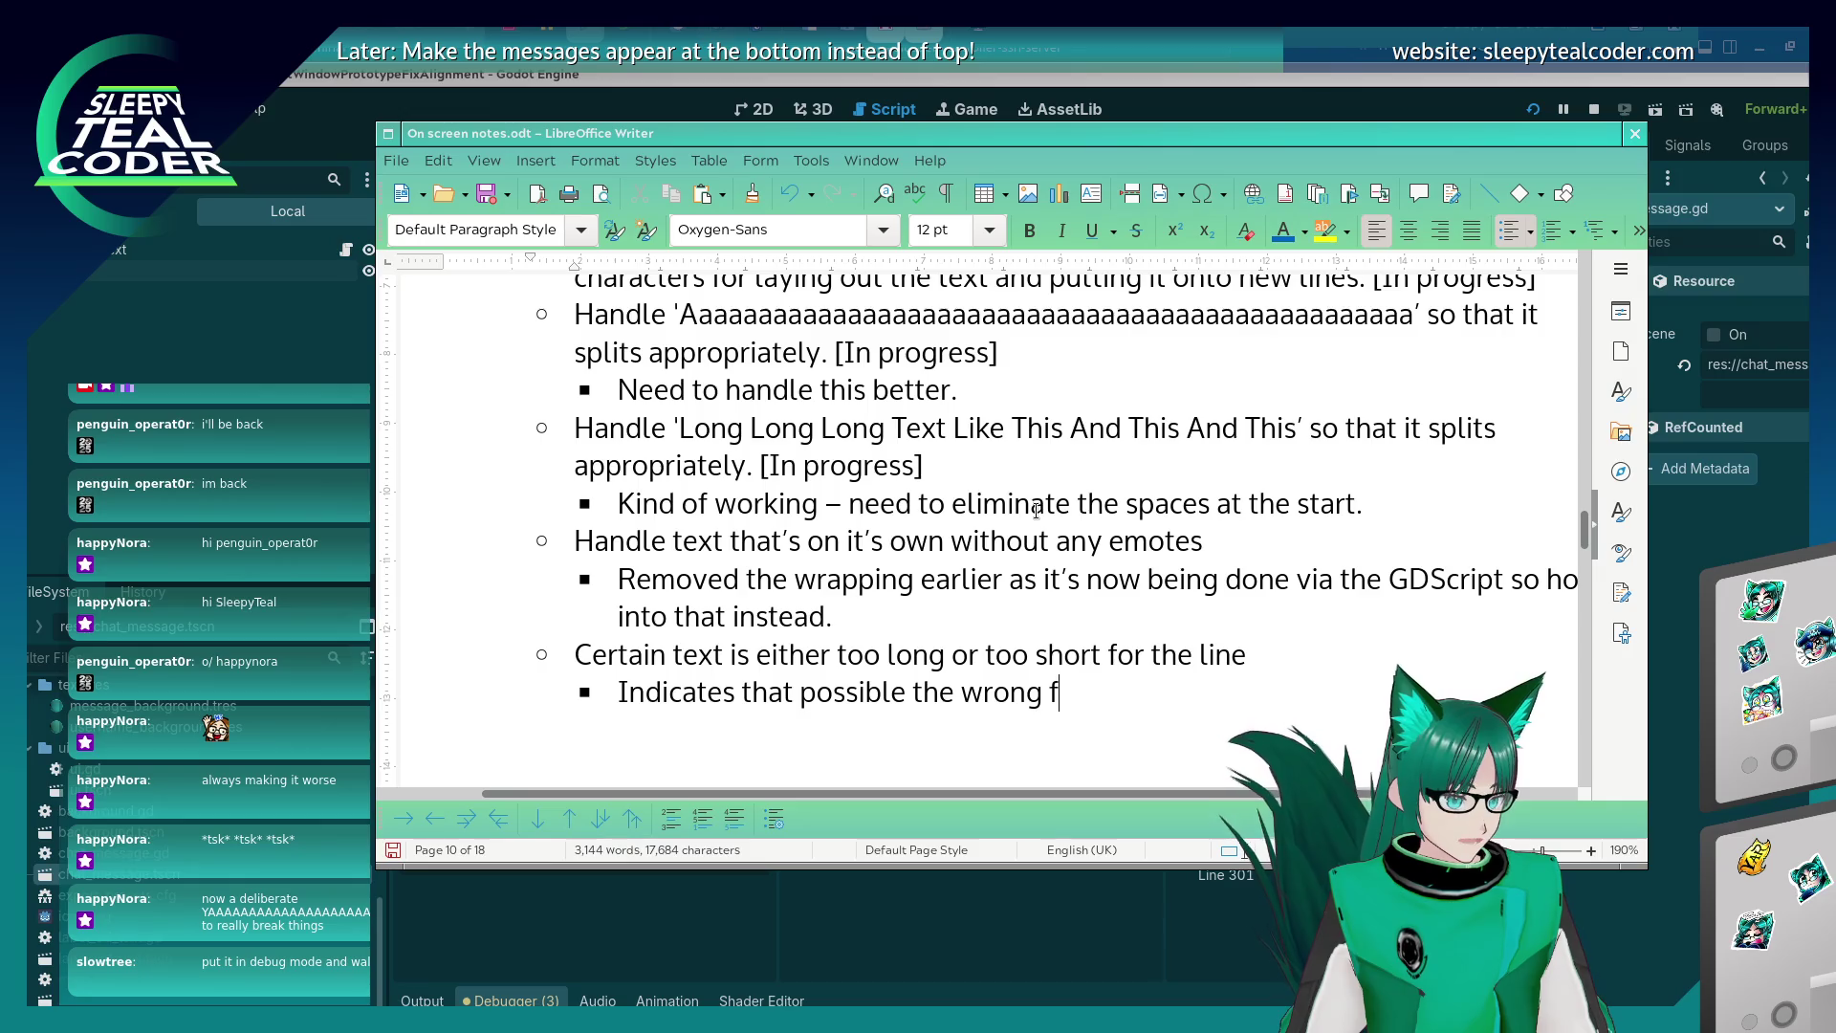
type("ont is being used.")
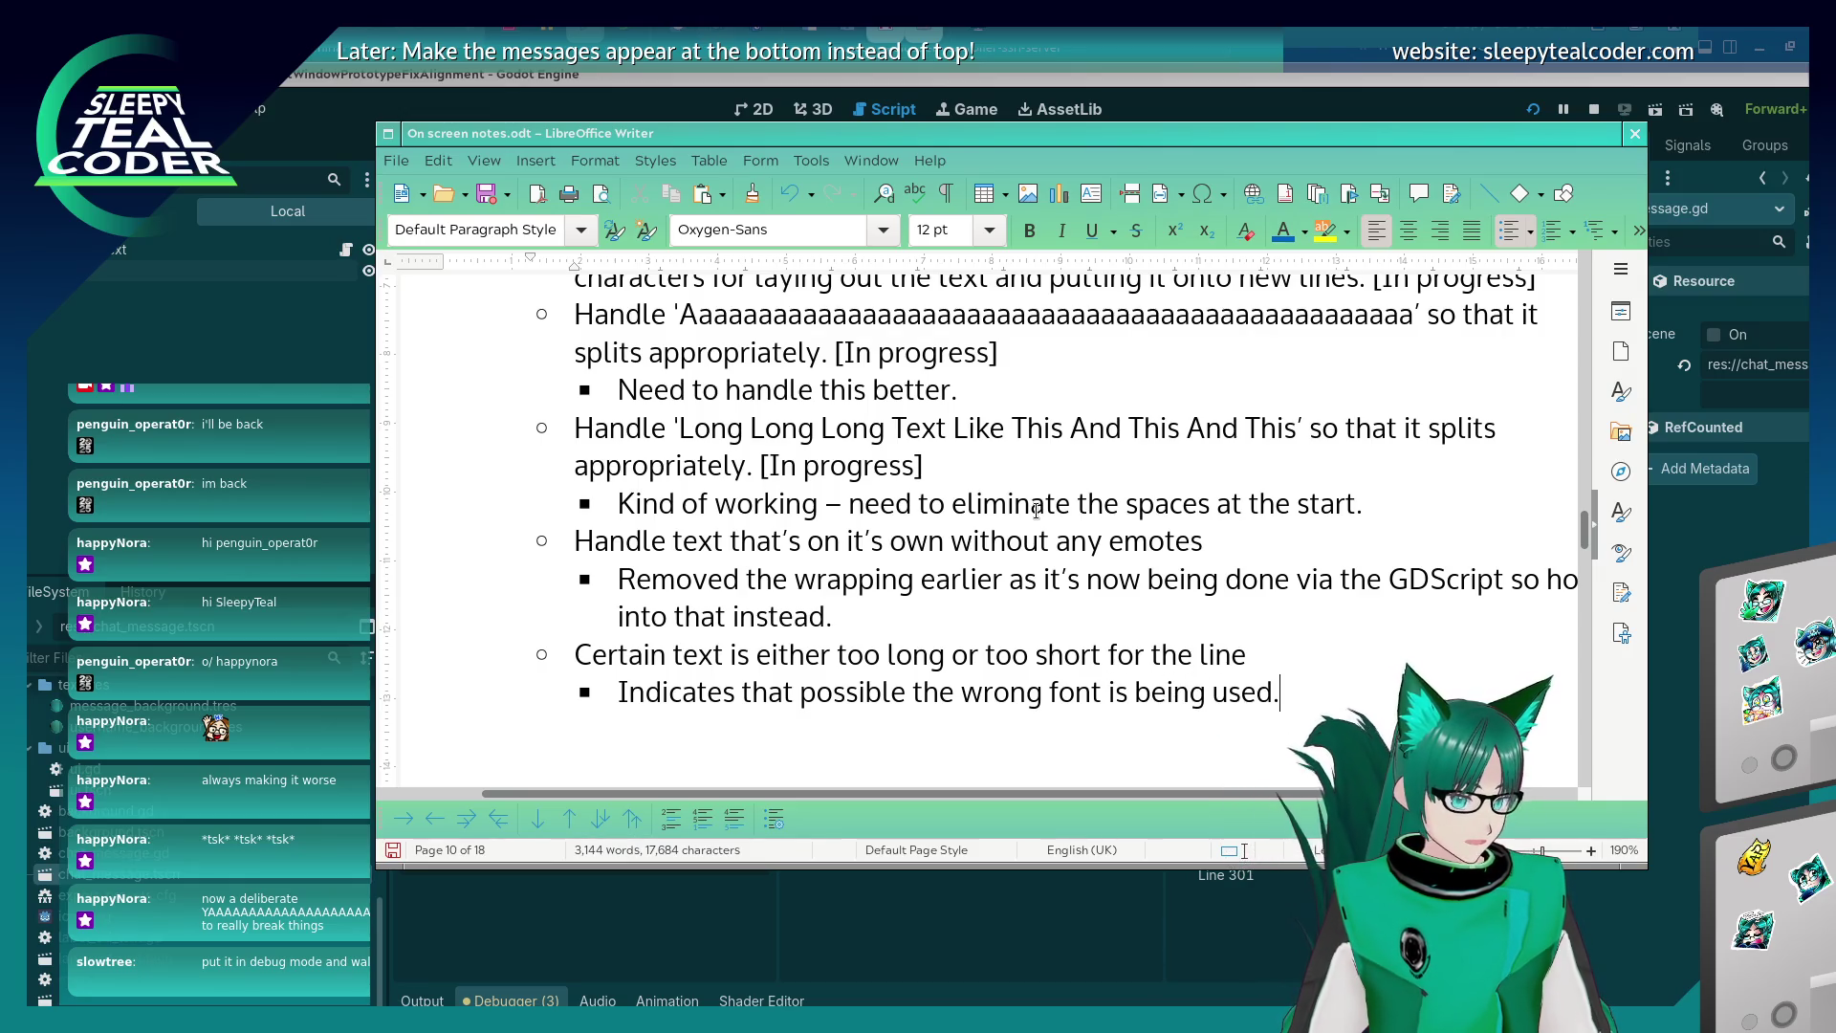
key("BackSpace")
type("and need")
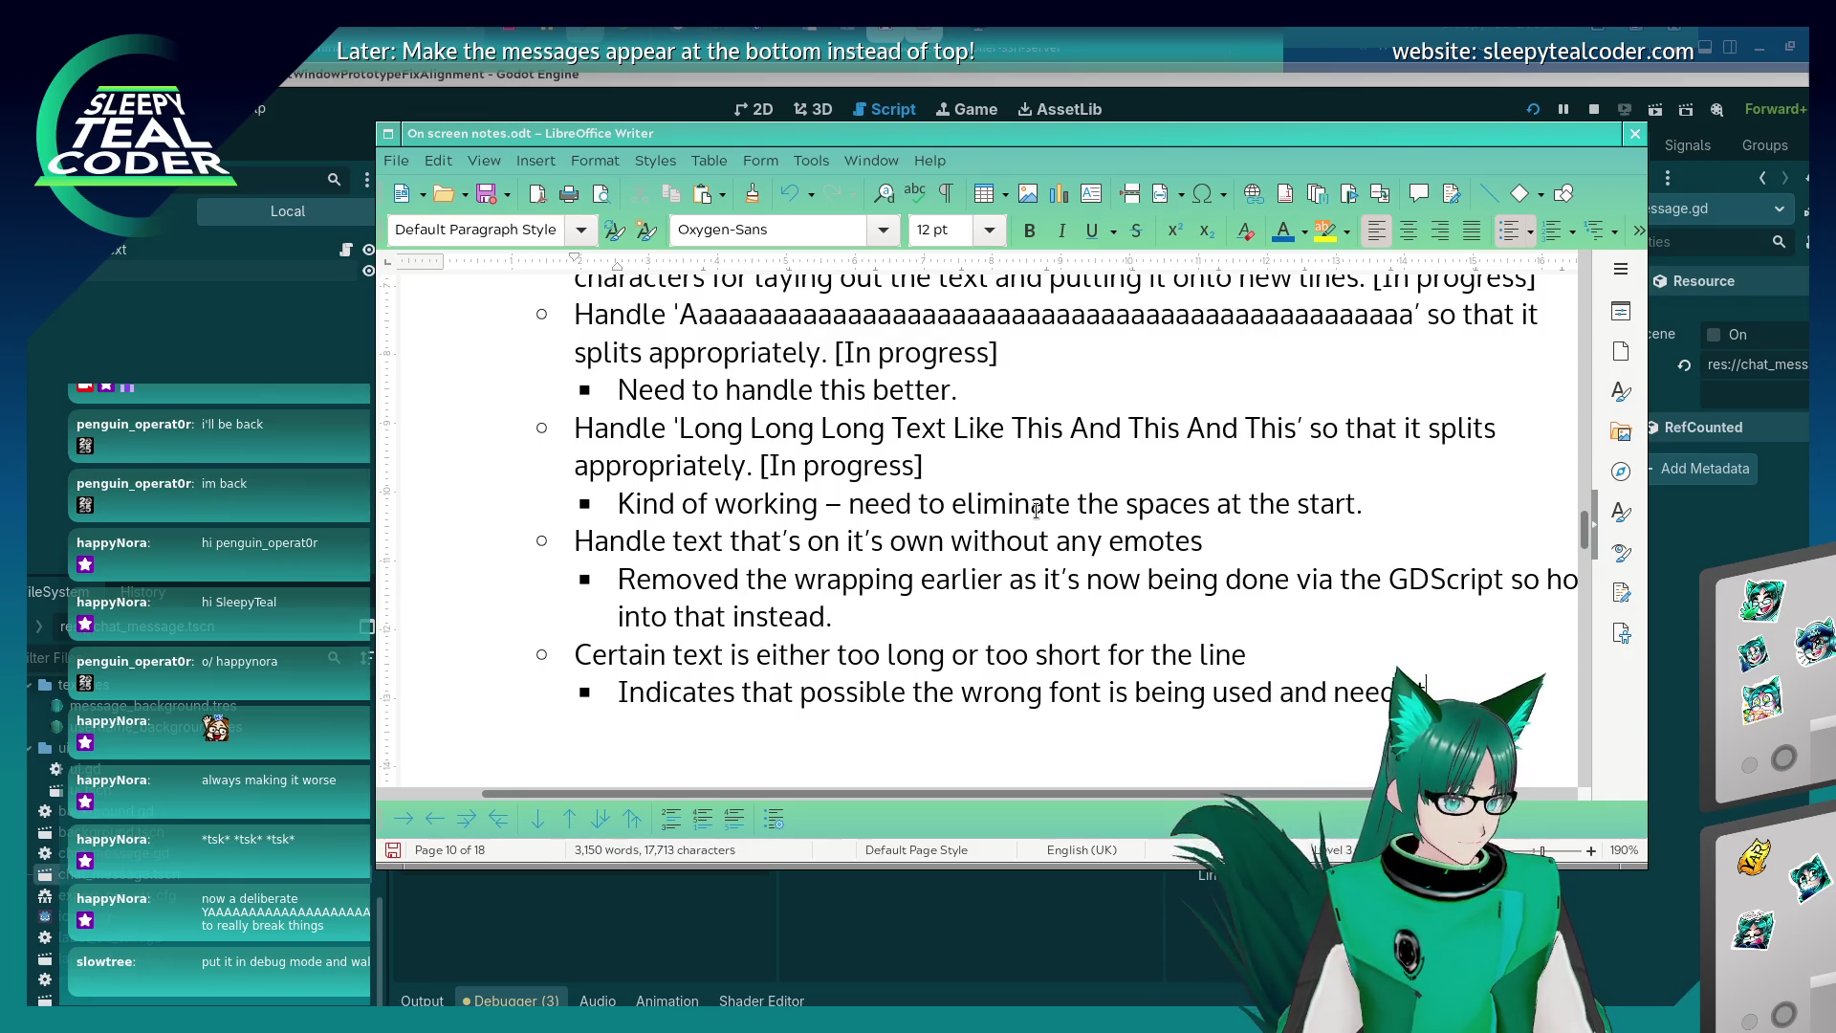
type("ti")
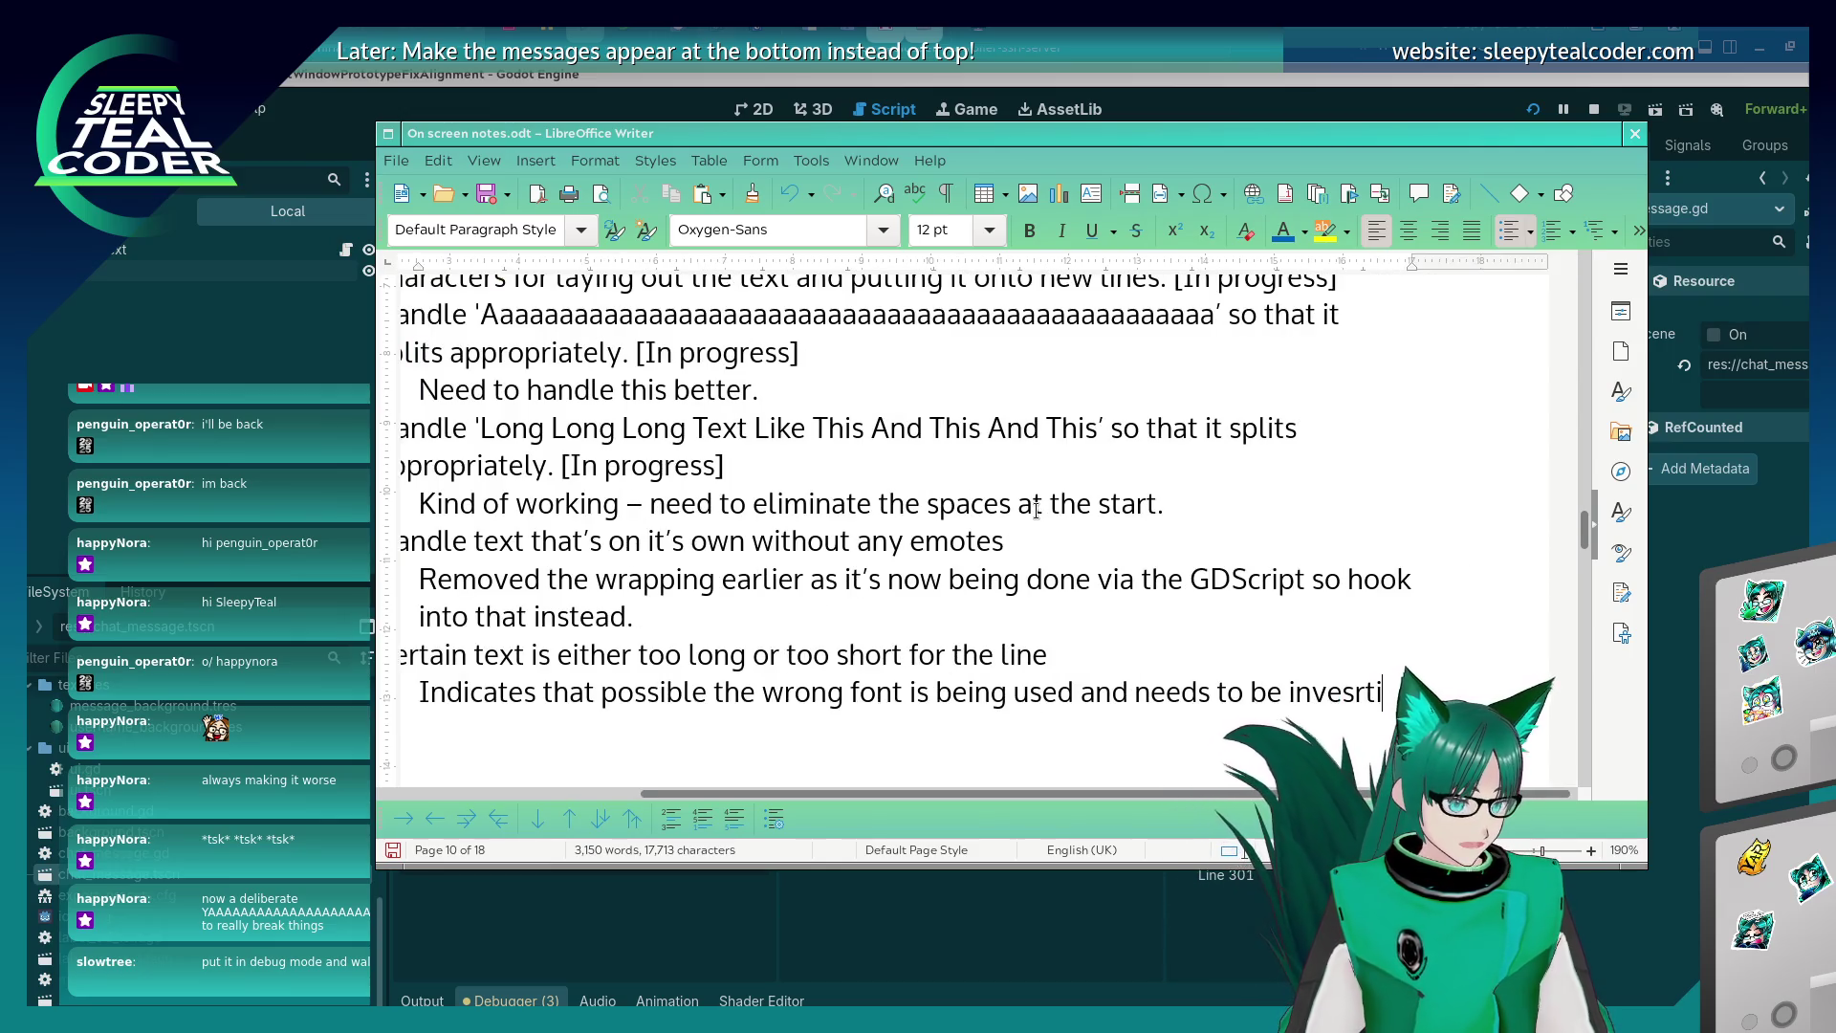
type("gated further.")
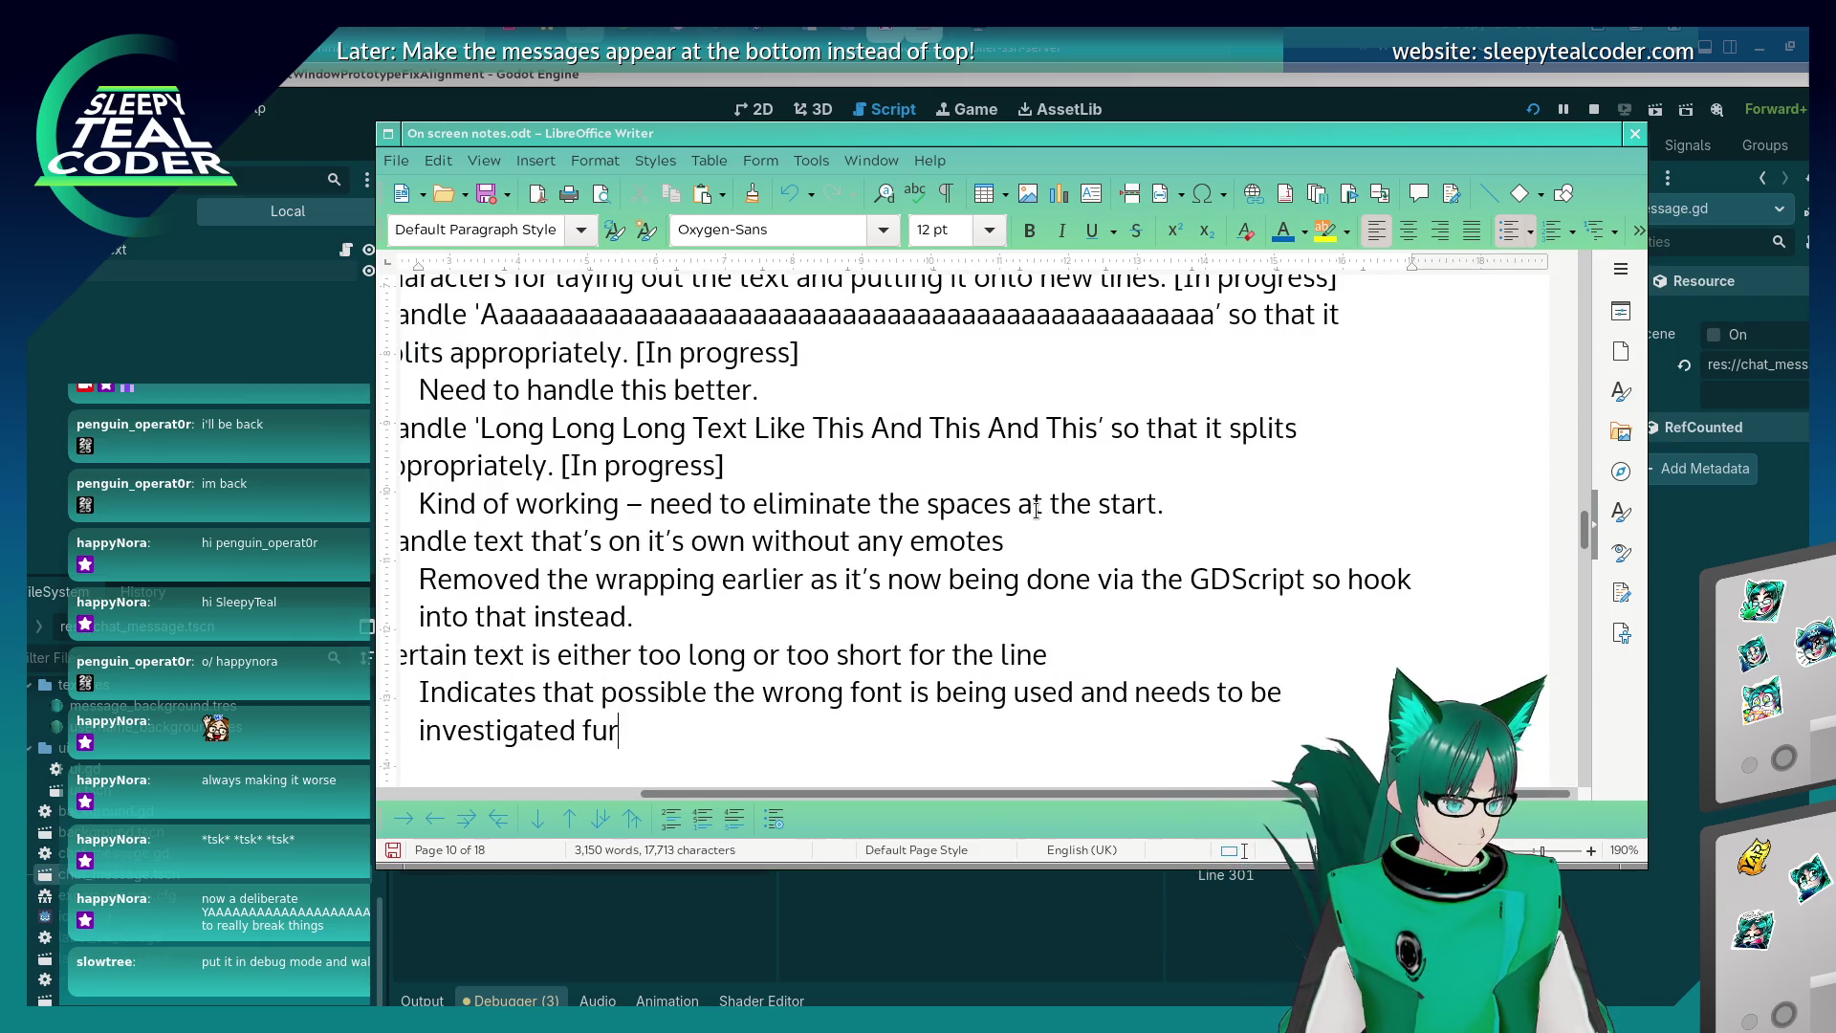
key("Home")
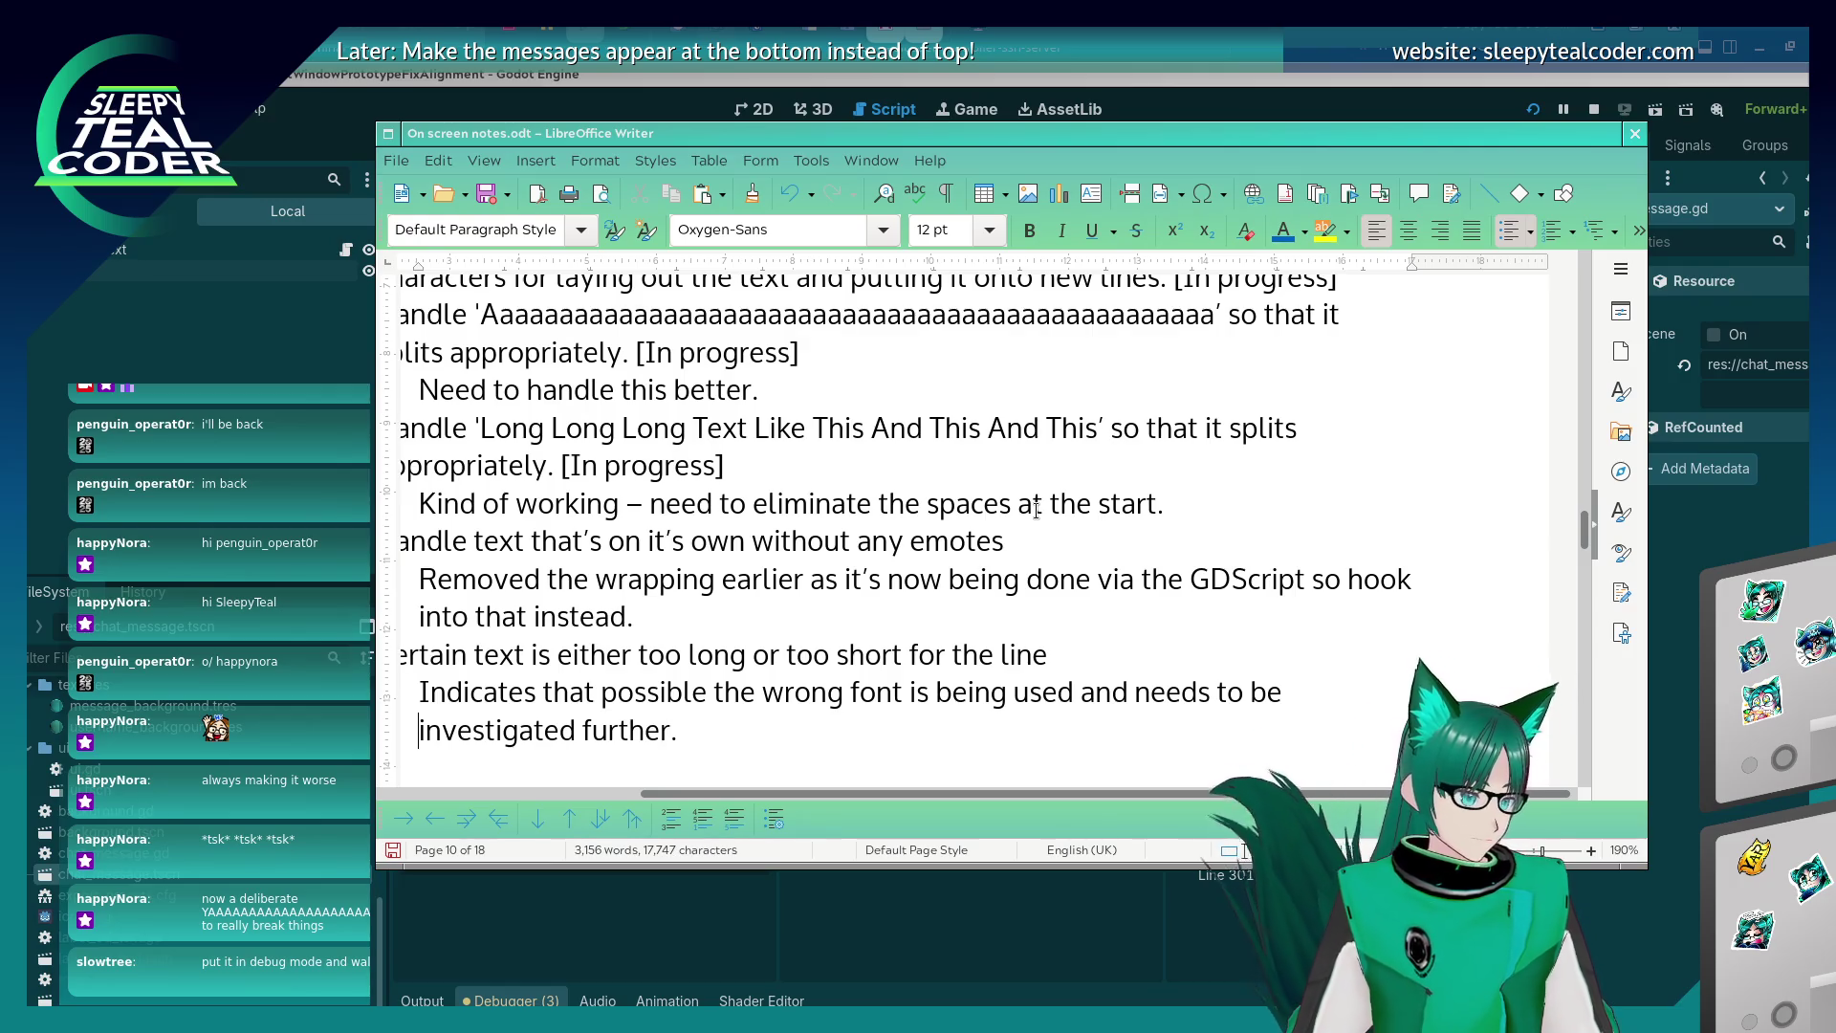
key("End")
key("BackSpace")
Append '(is the RID the actual RID for OpenSans Bold?!' and correct 'possible' to 'possibly'.
type("(no")
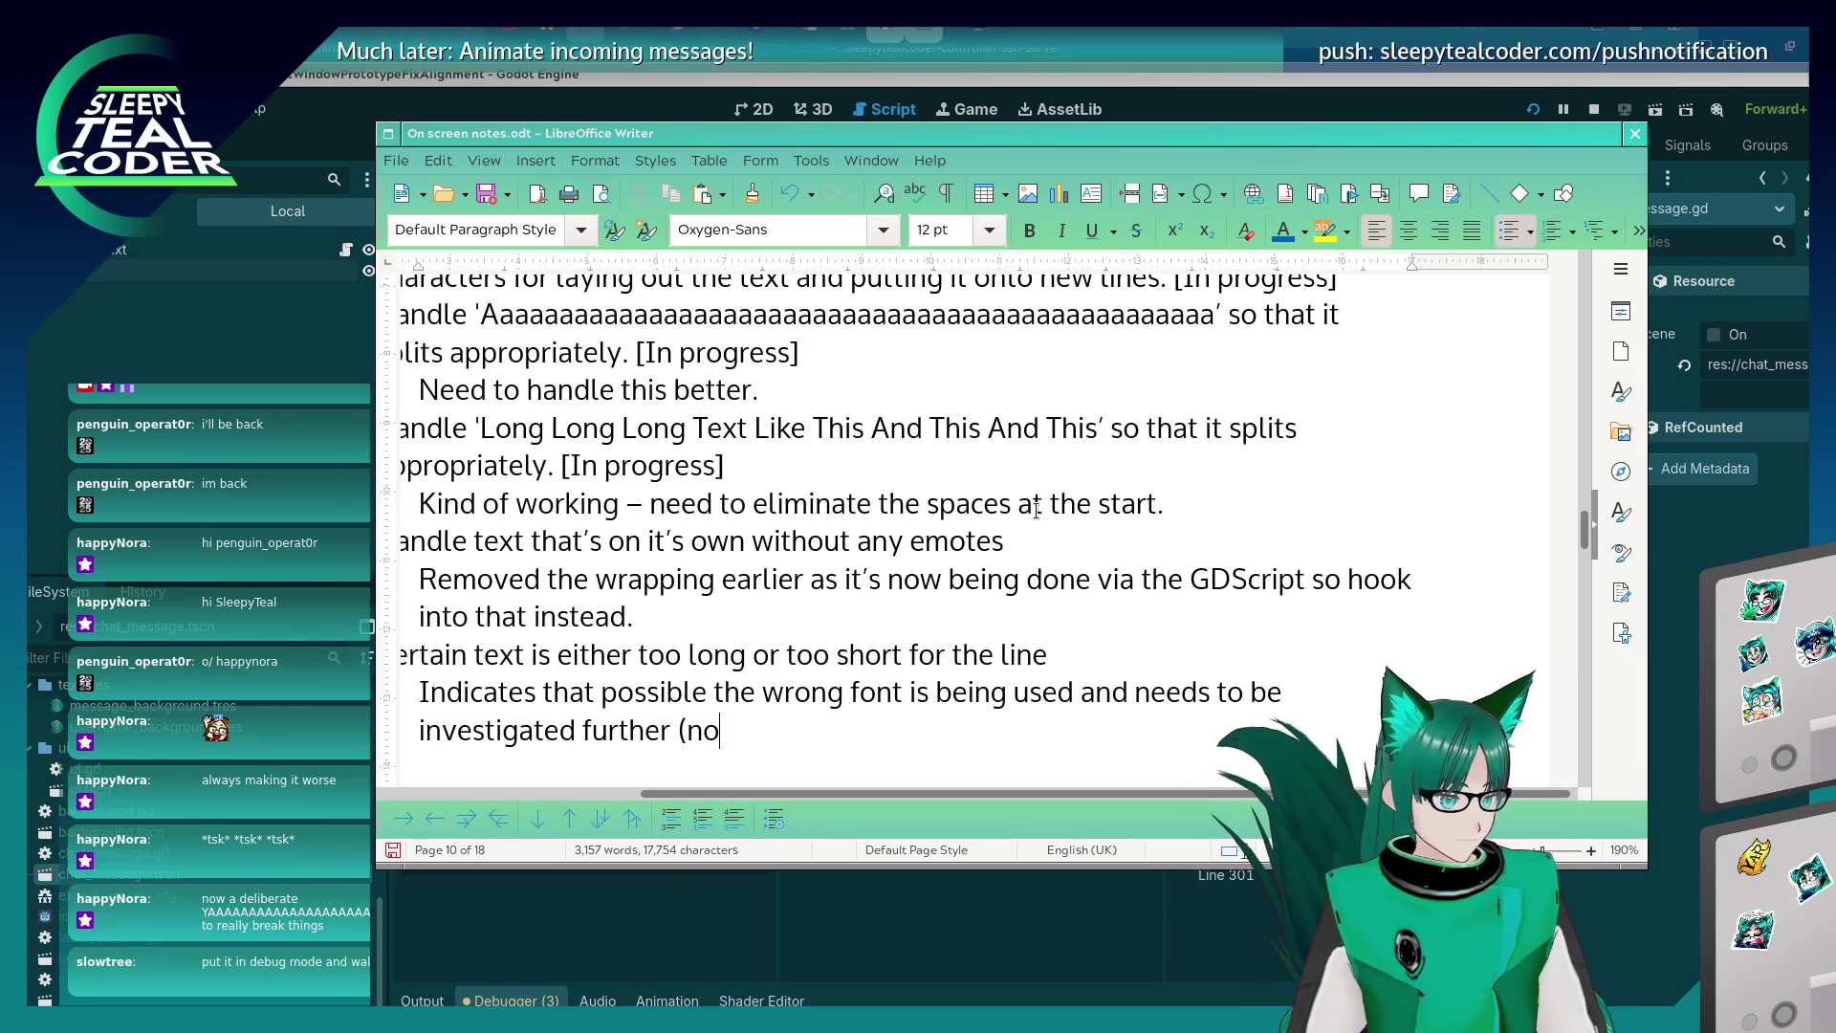
key("BackSpace")
key("BackSpace")
key("BackSpace")
type("(is ")
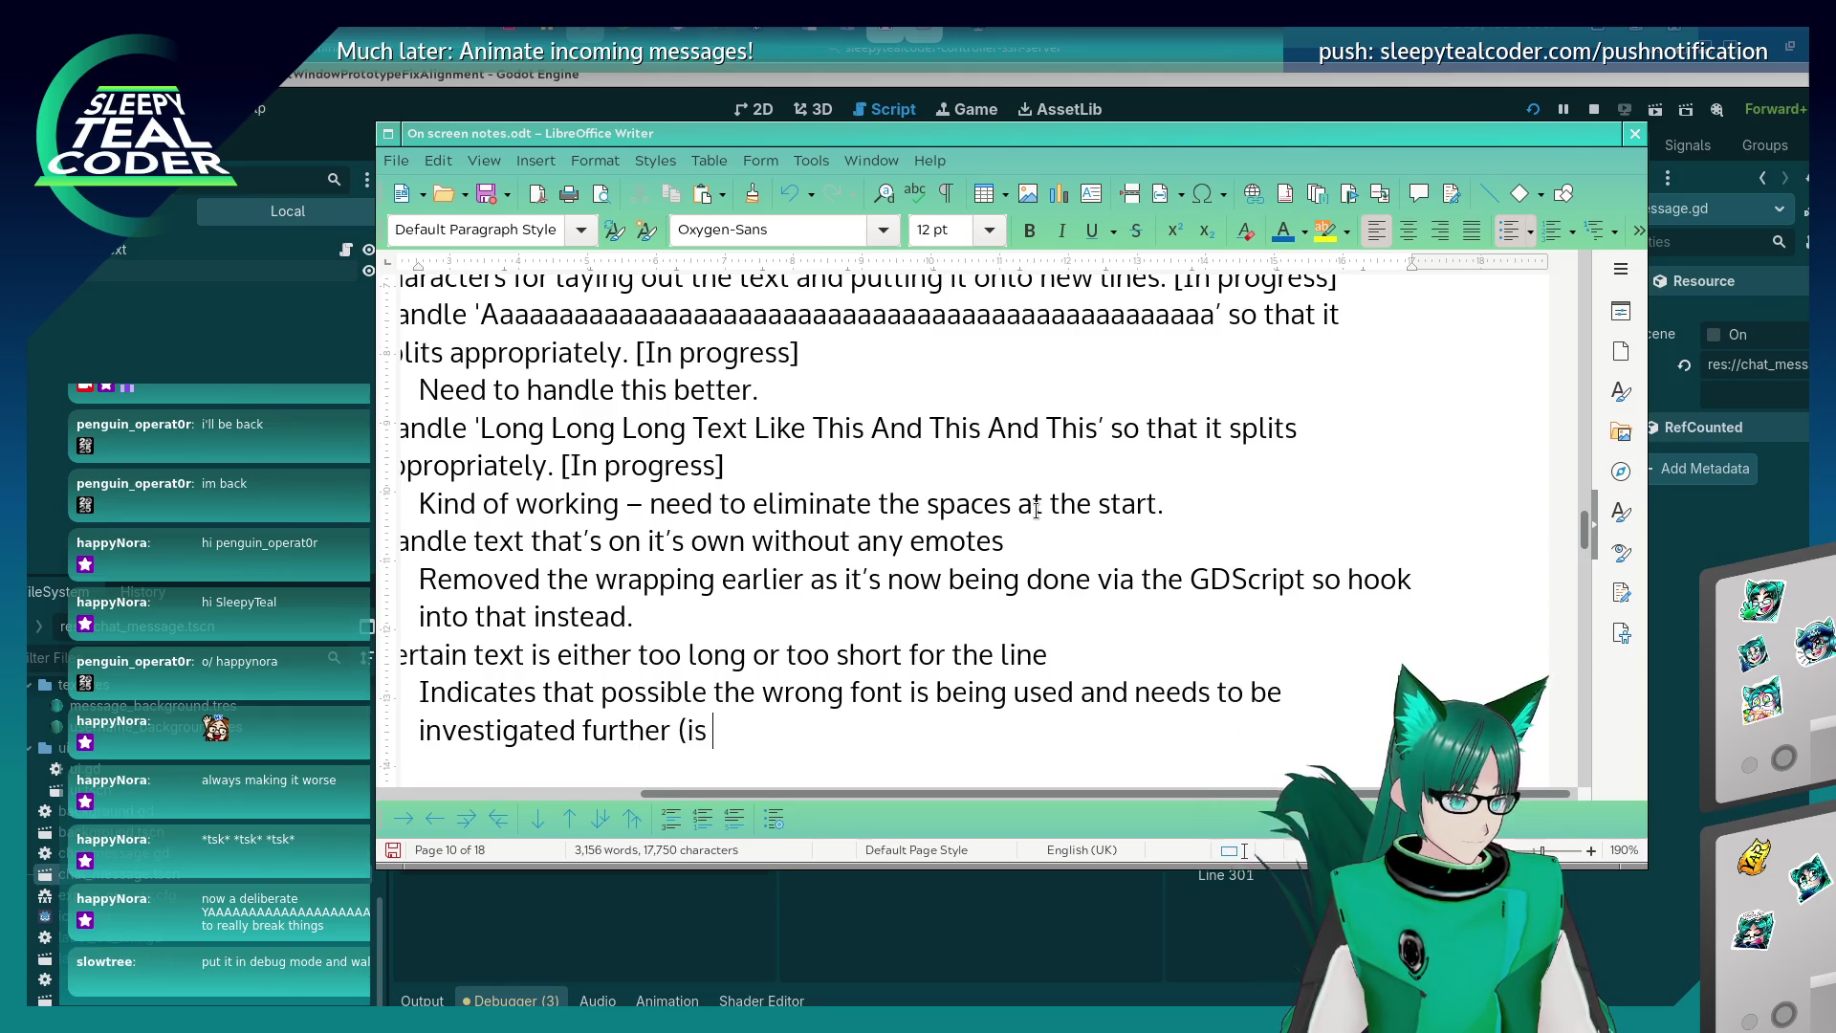
type("the RID ")
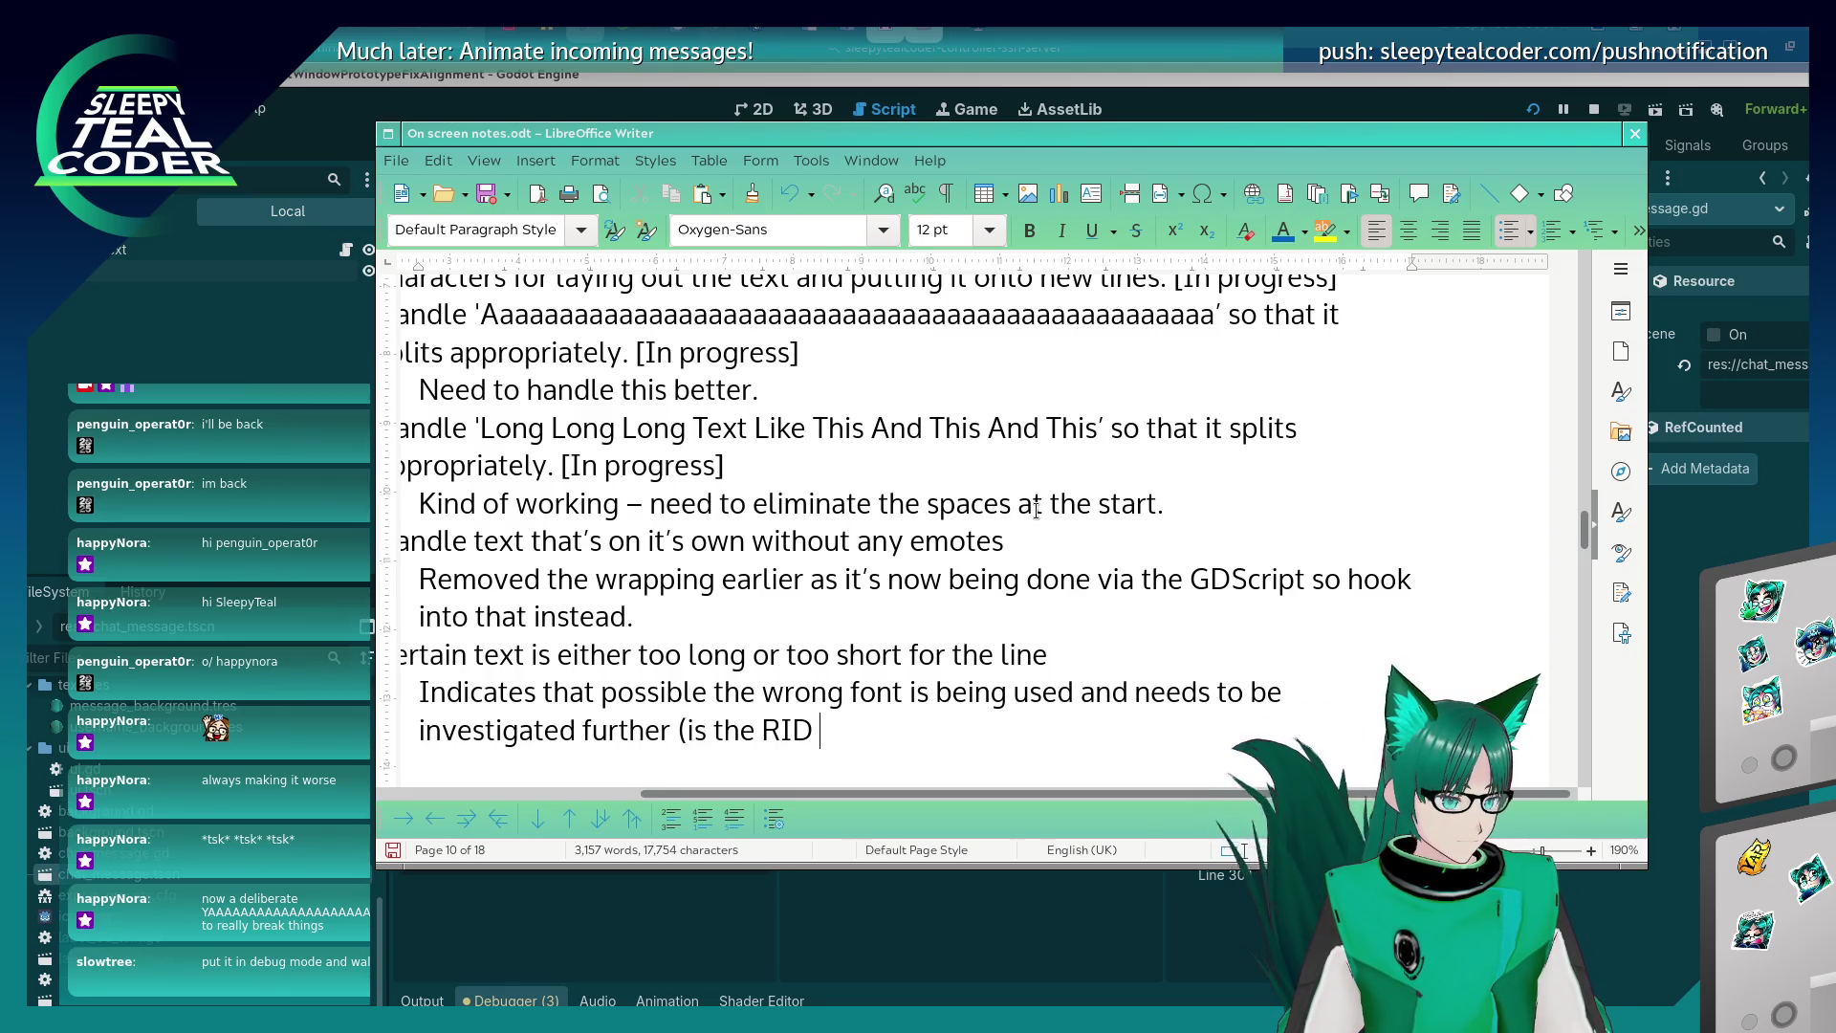
type("the actual ")
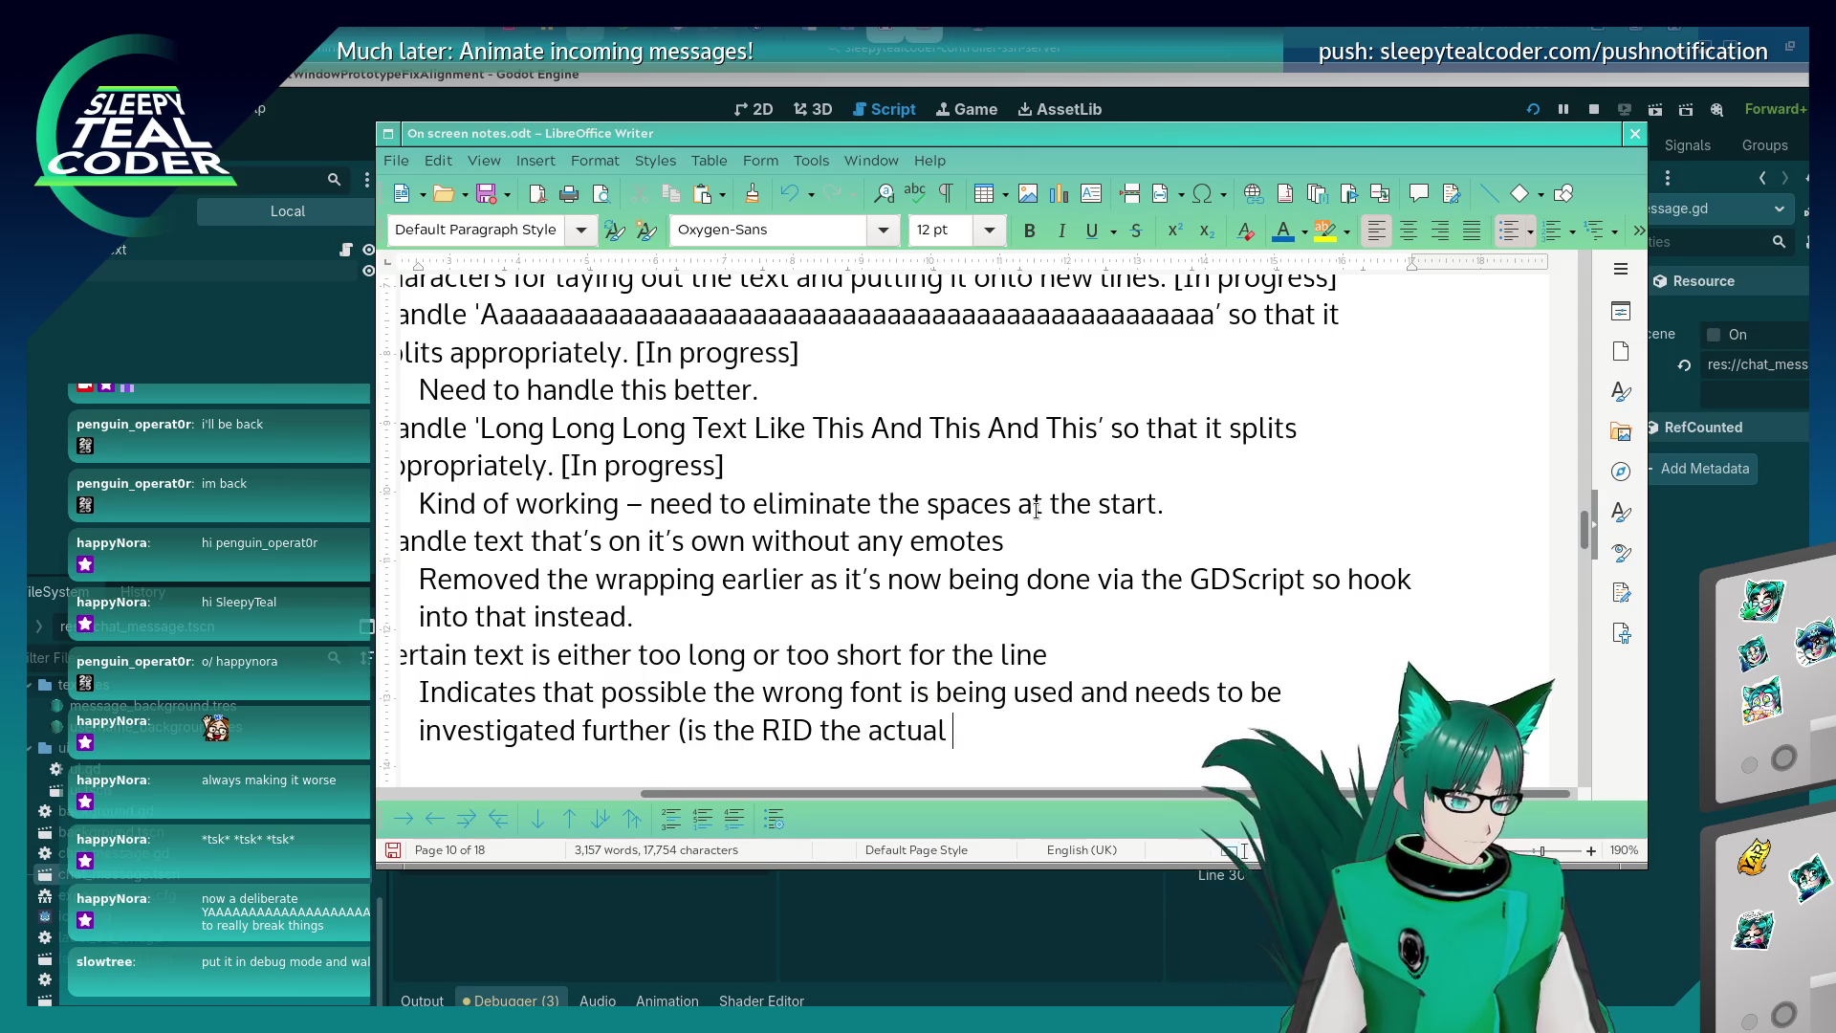
type("RID for OpenSans Bold?!")
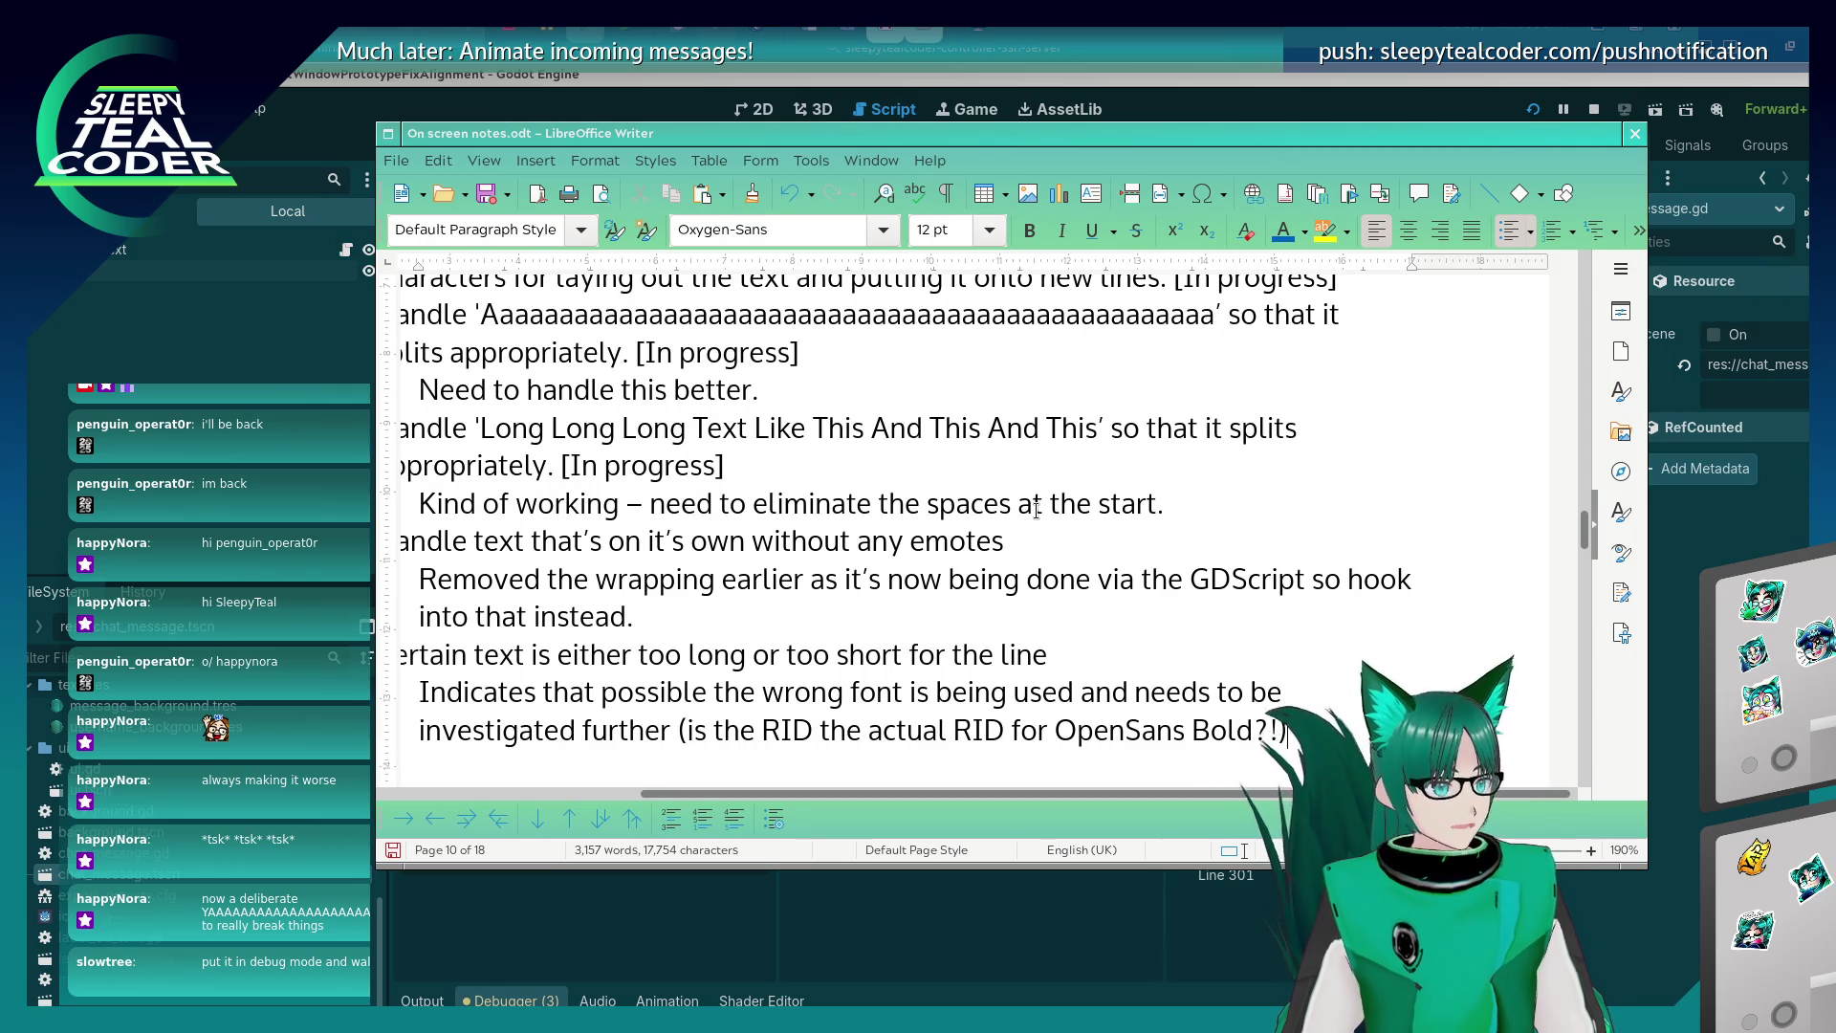
key("Up")
key("Up")
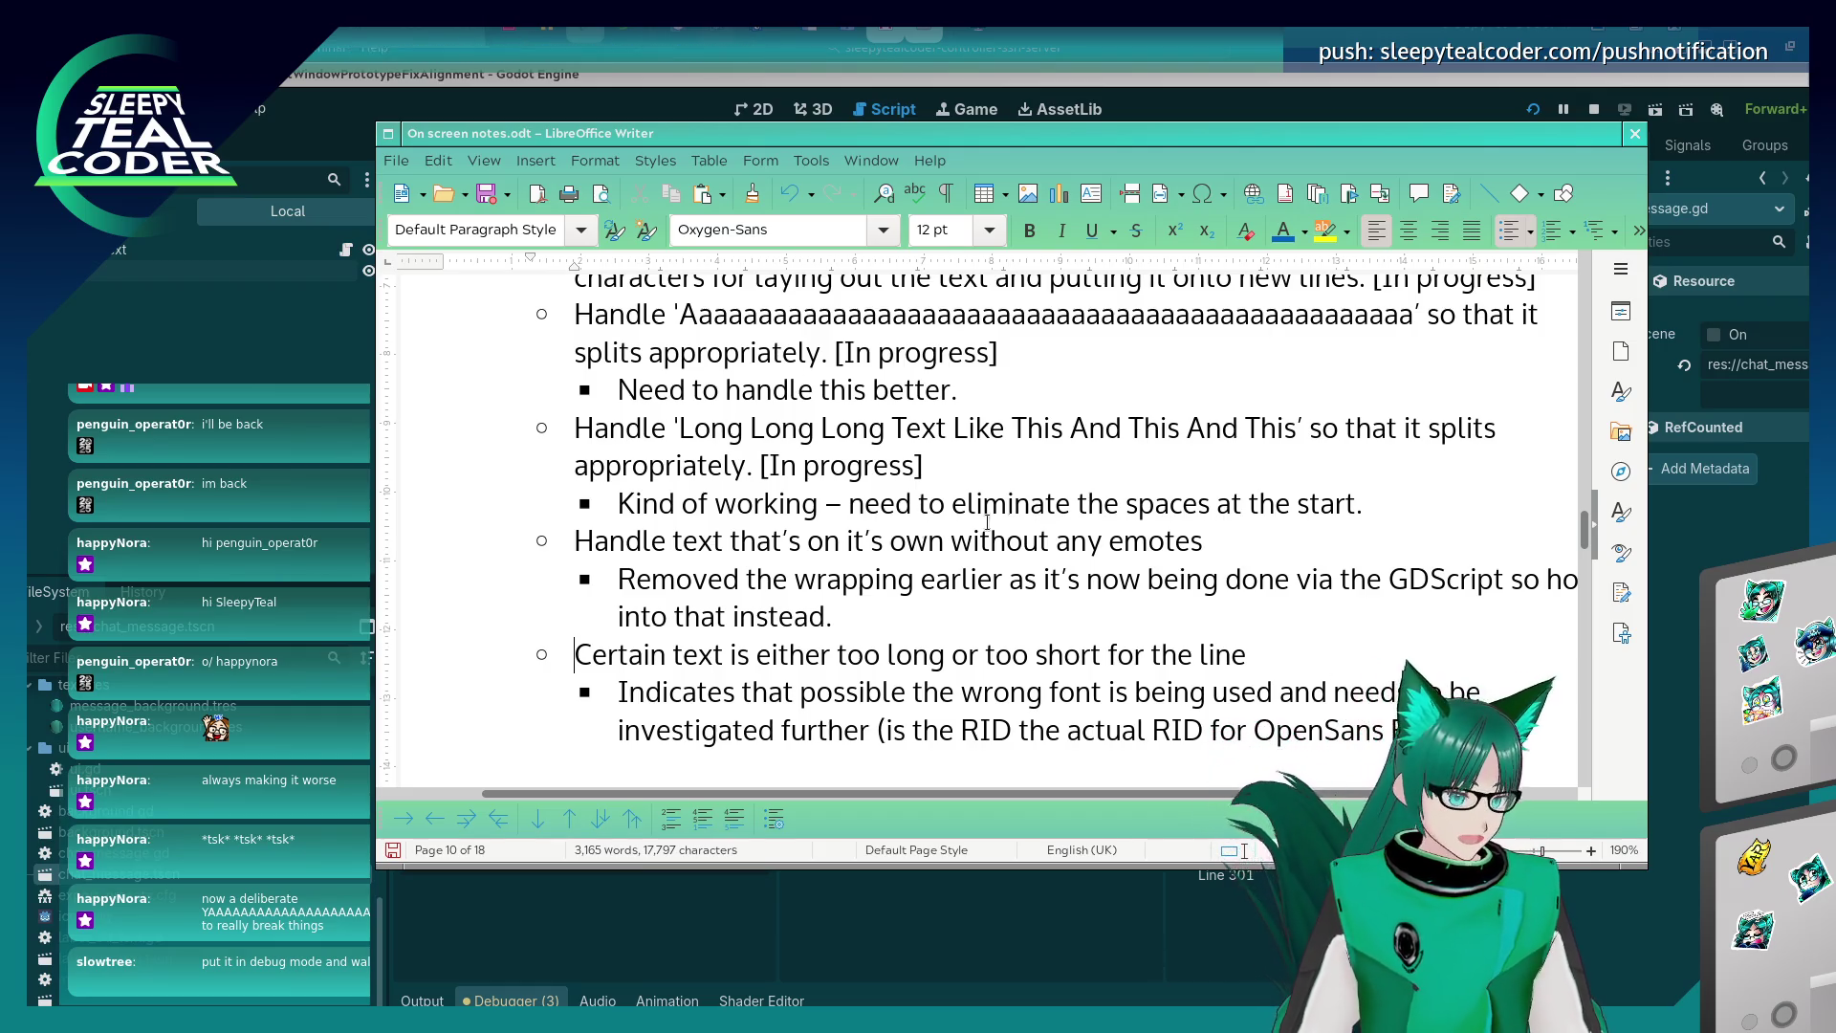
left_click(903, 691)
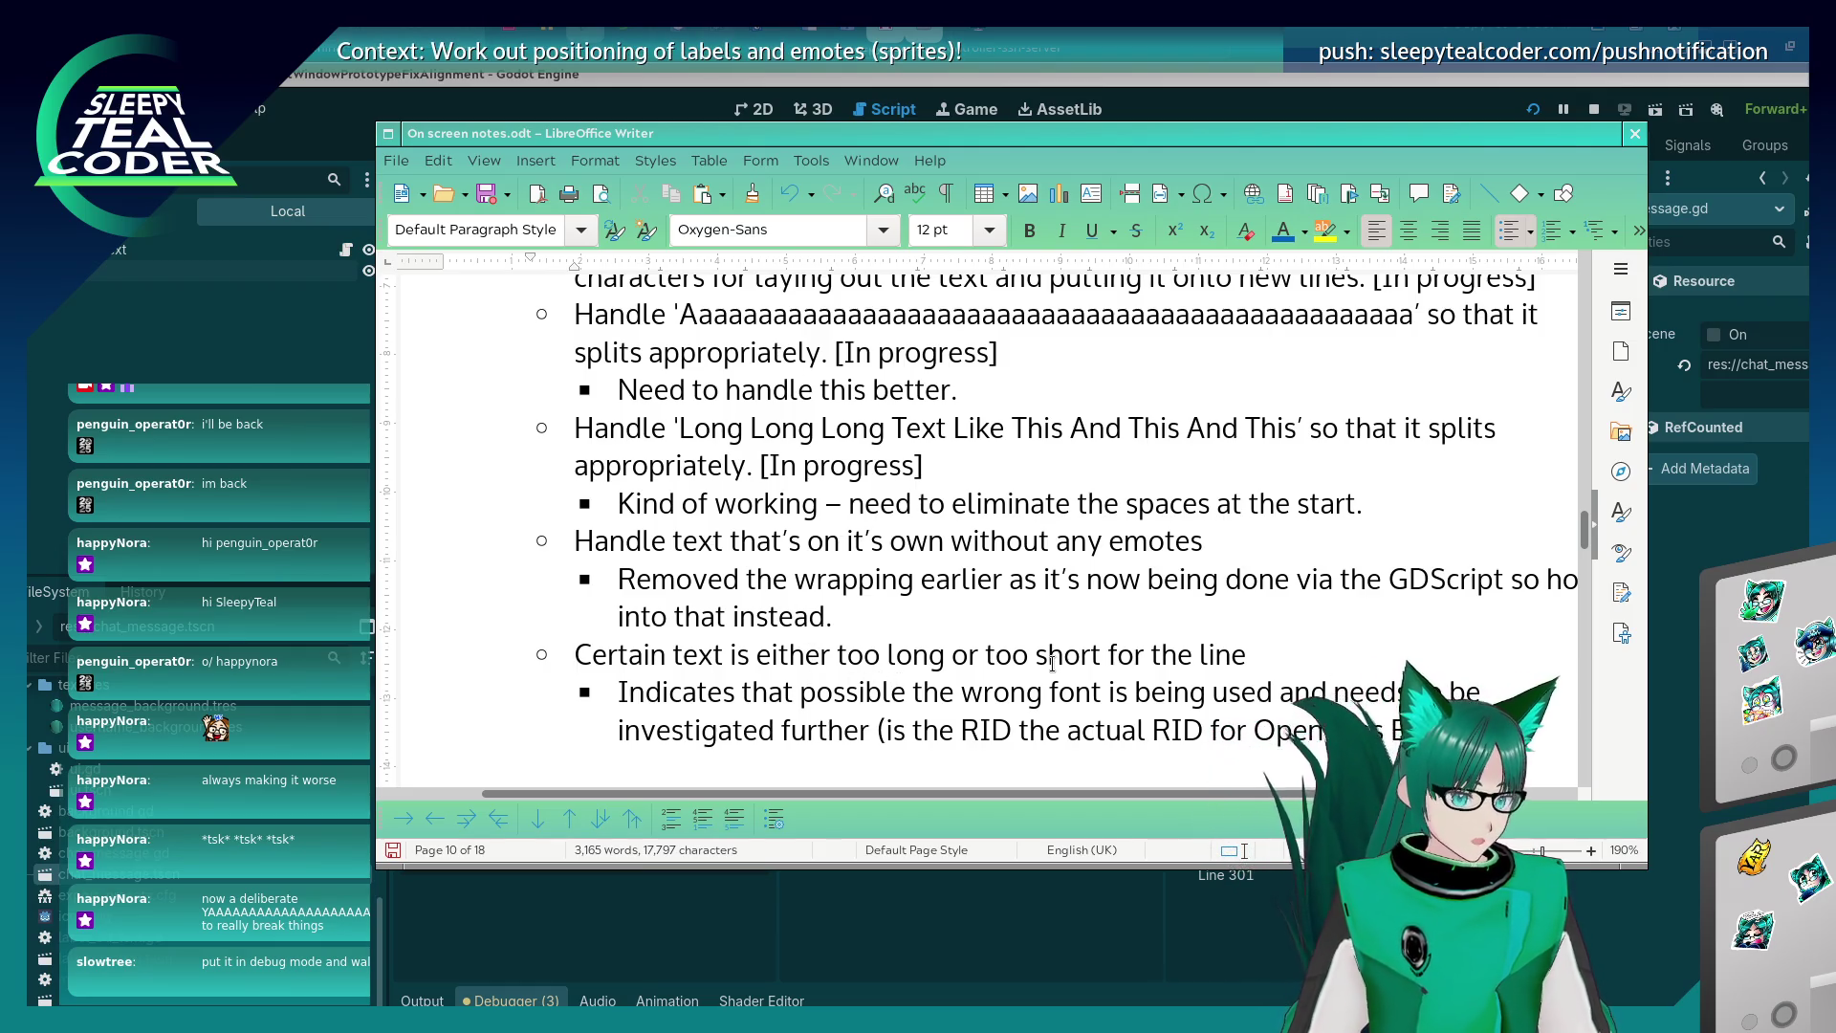
key("BackSpace")
type("y")
key("Down")
key("Down")
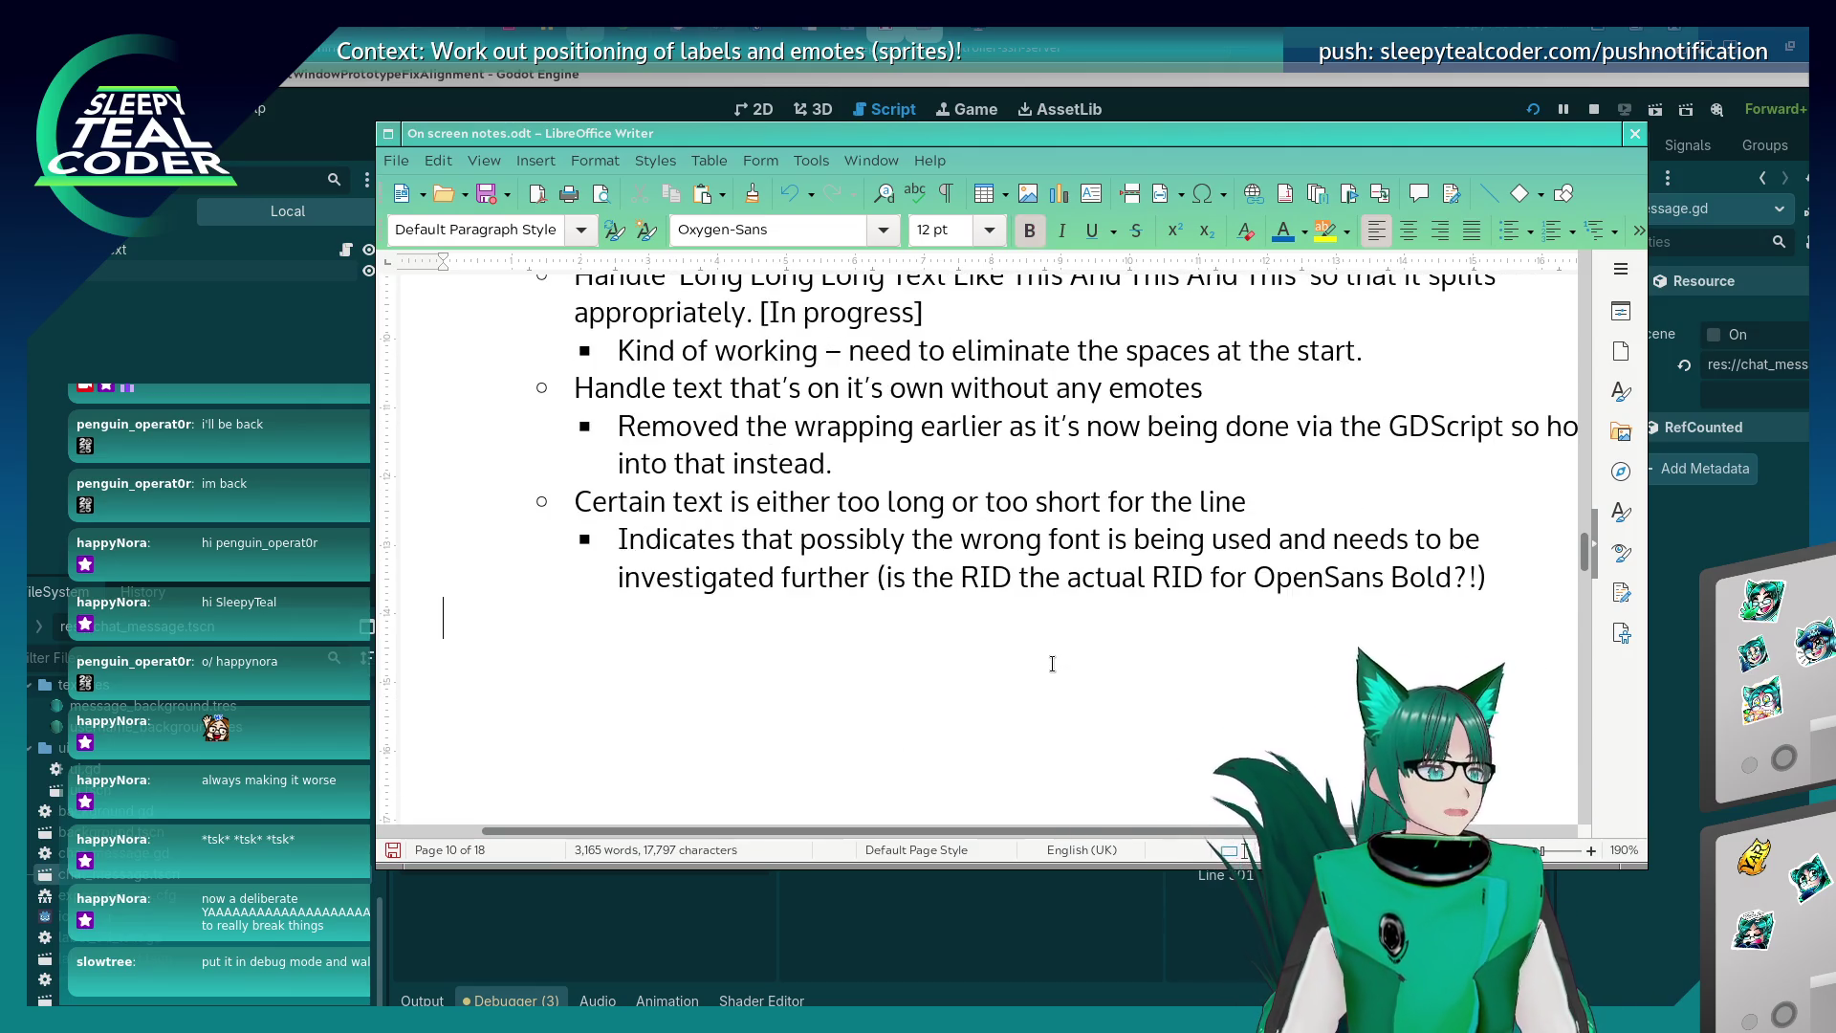
In Godot's 3D view, select the Text label to check its font.
left_click(1672, 330)
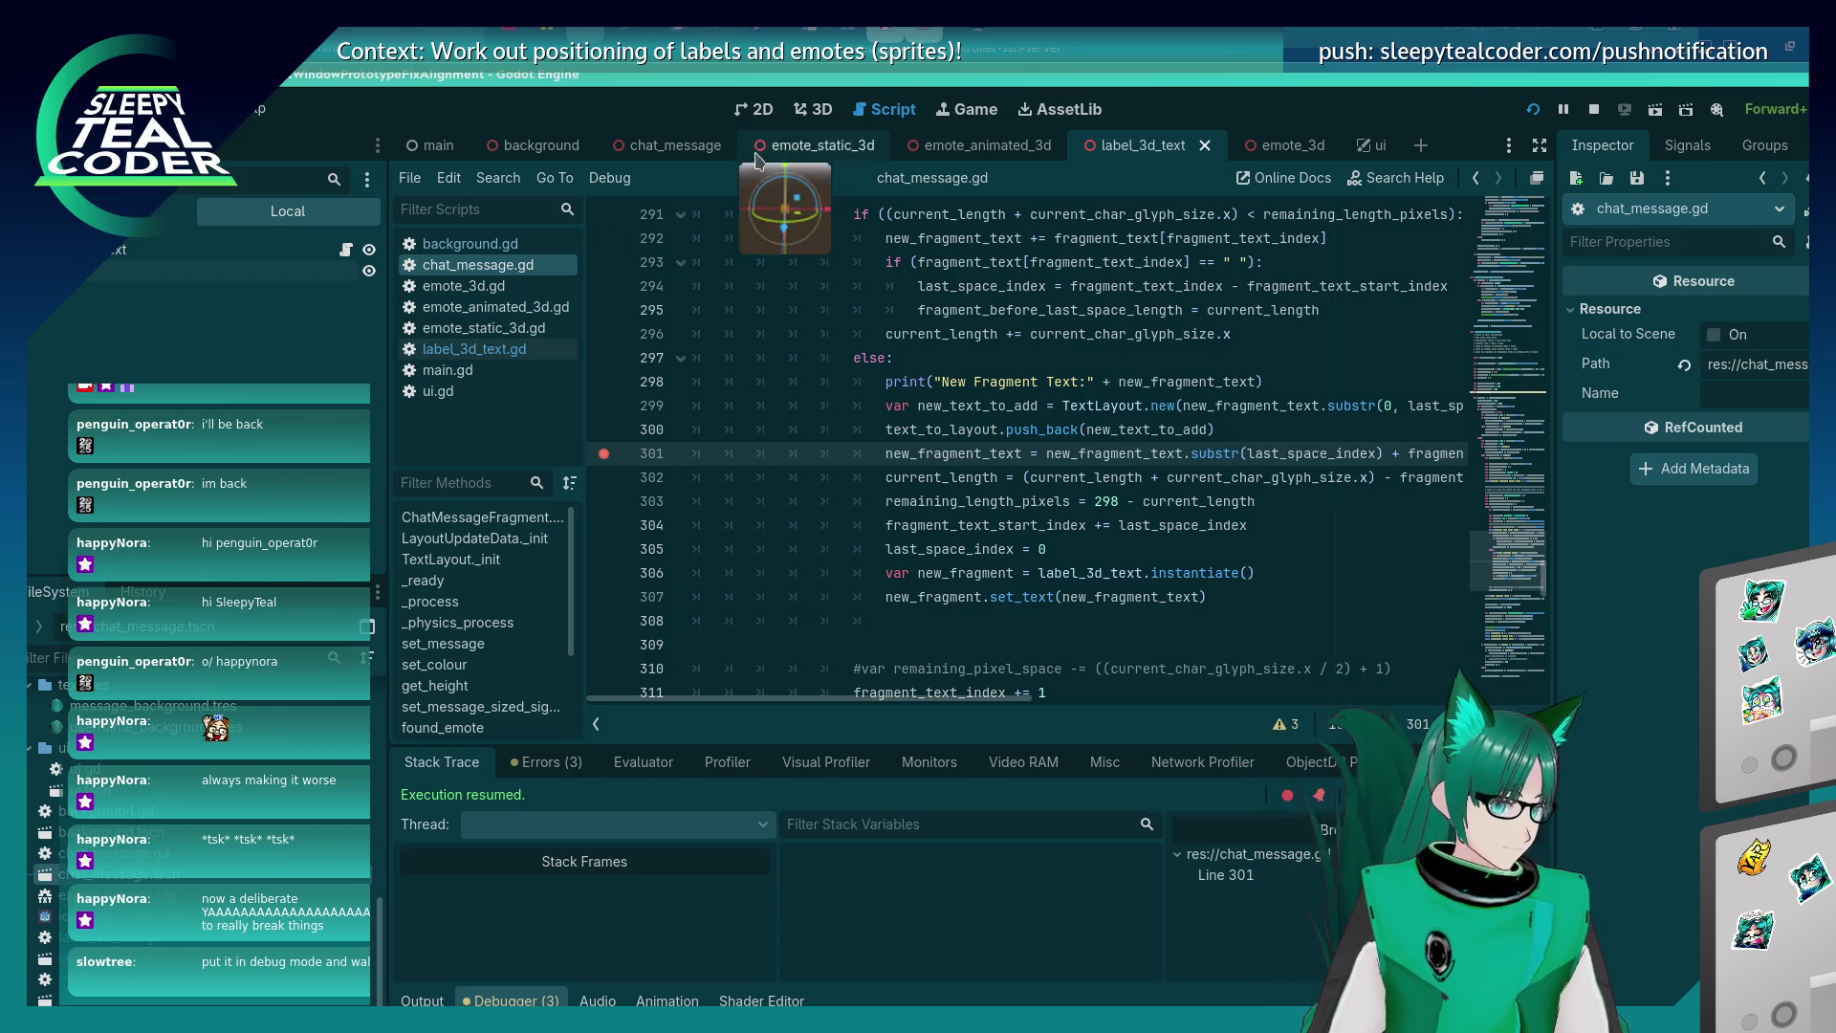
left_click(818, 112)
left_click(1052, 477)
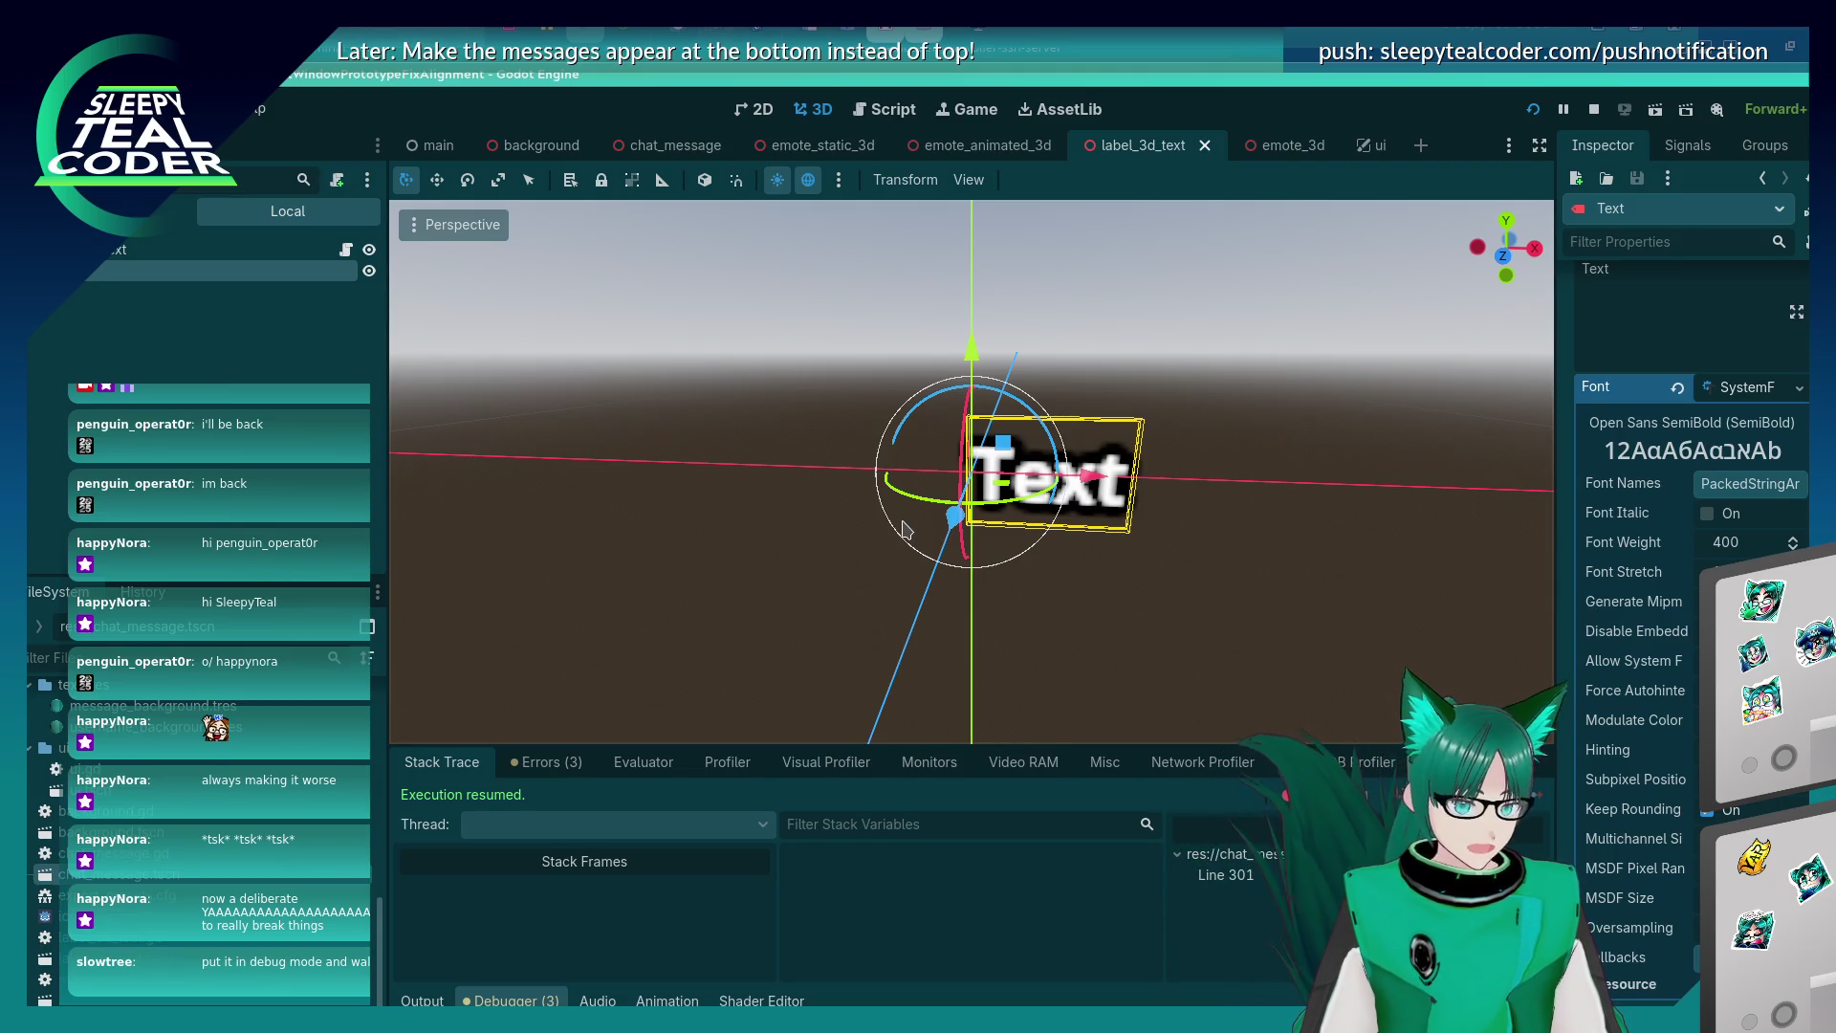
Insert 'Semi' in the notes so the font reads OpenSans SemiBold, then return to chat_message.gd.
key("alt+Tab")
left_click(1392, 577)
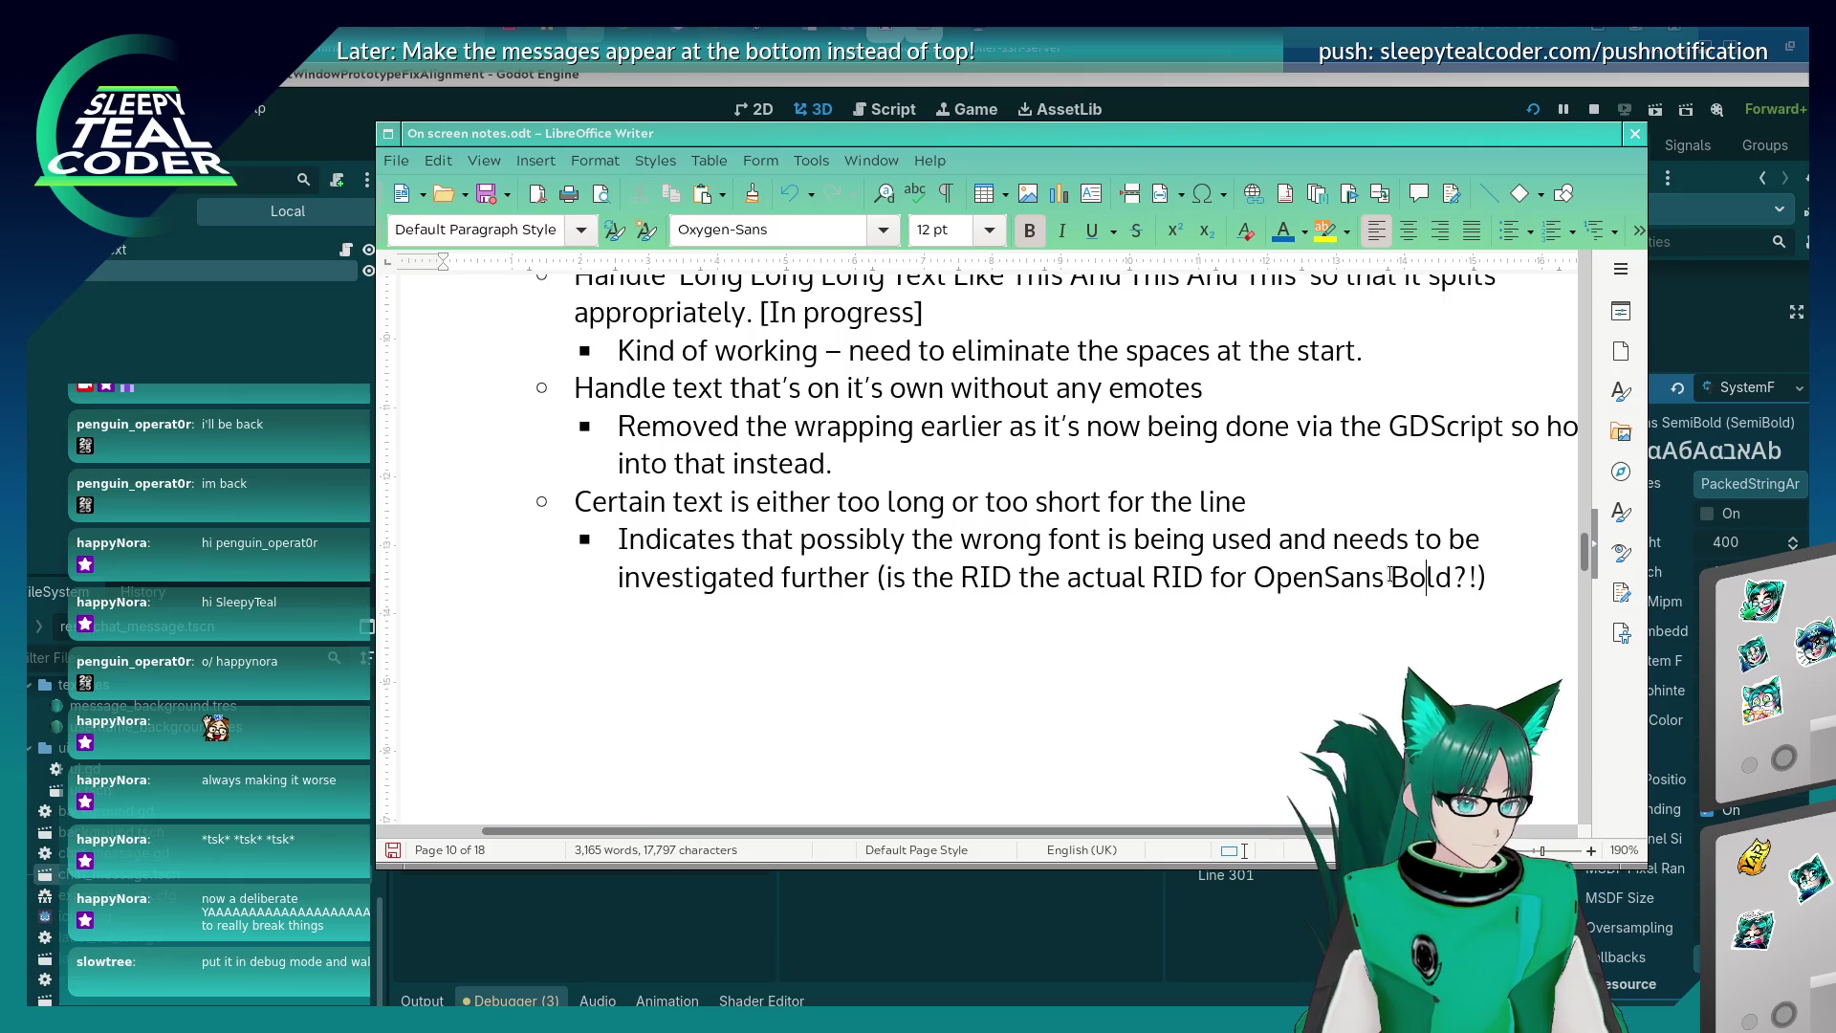
type("Semi")
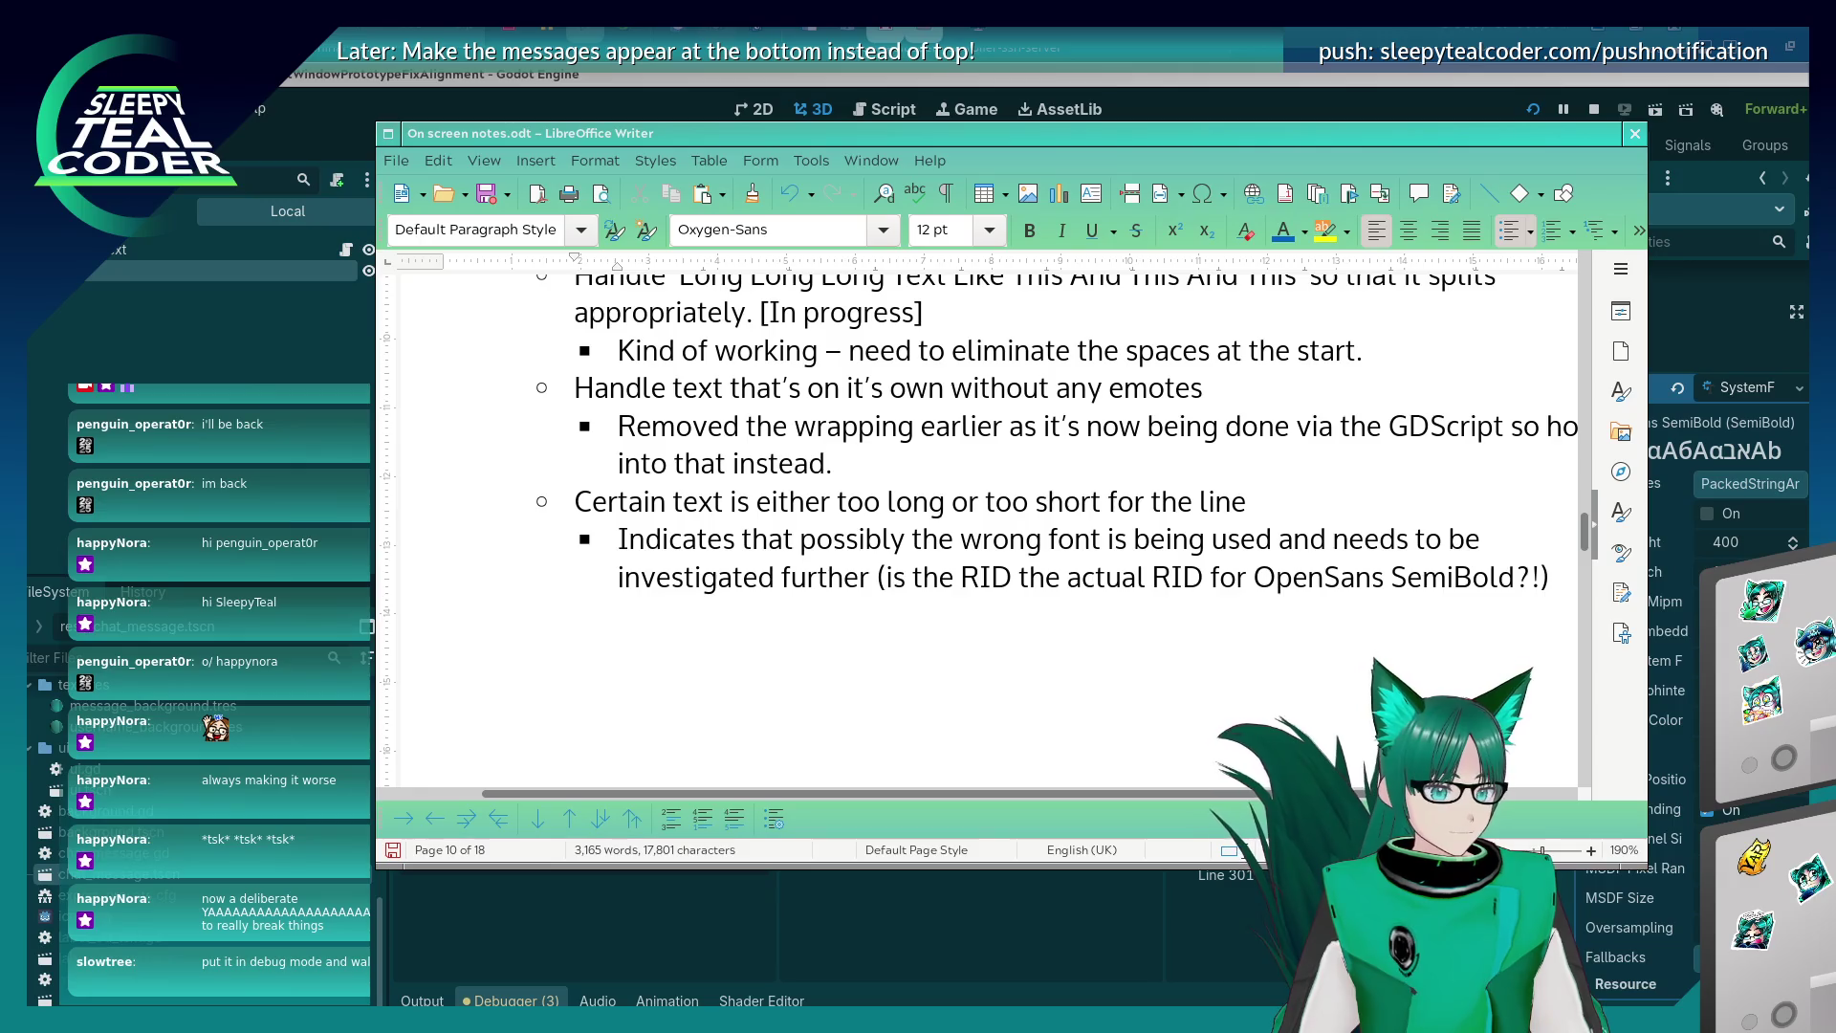
left_click(1365, 90)
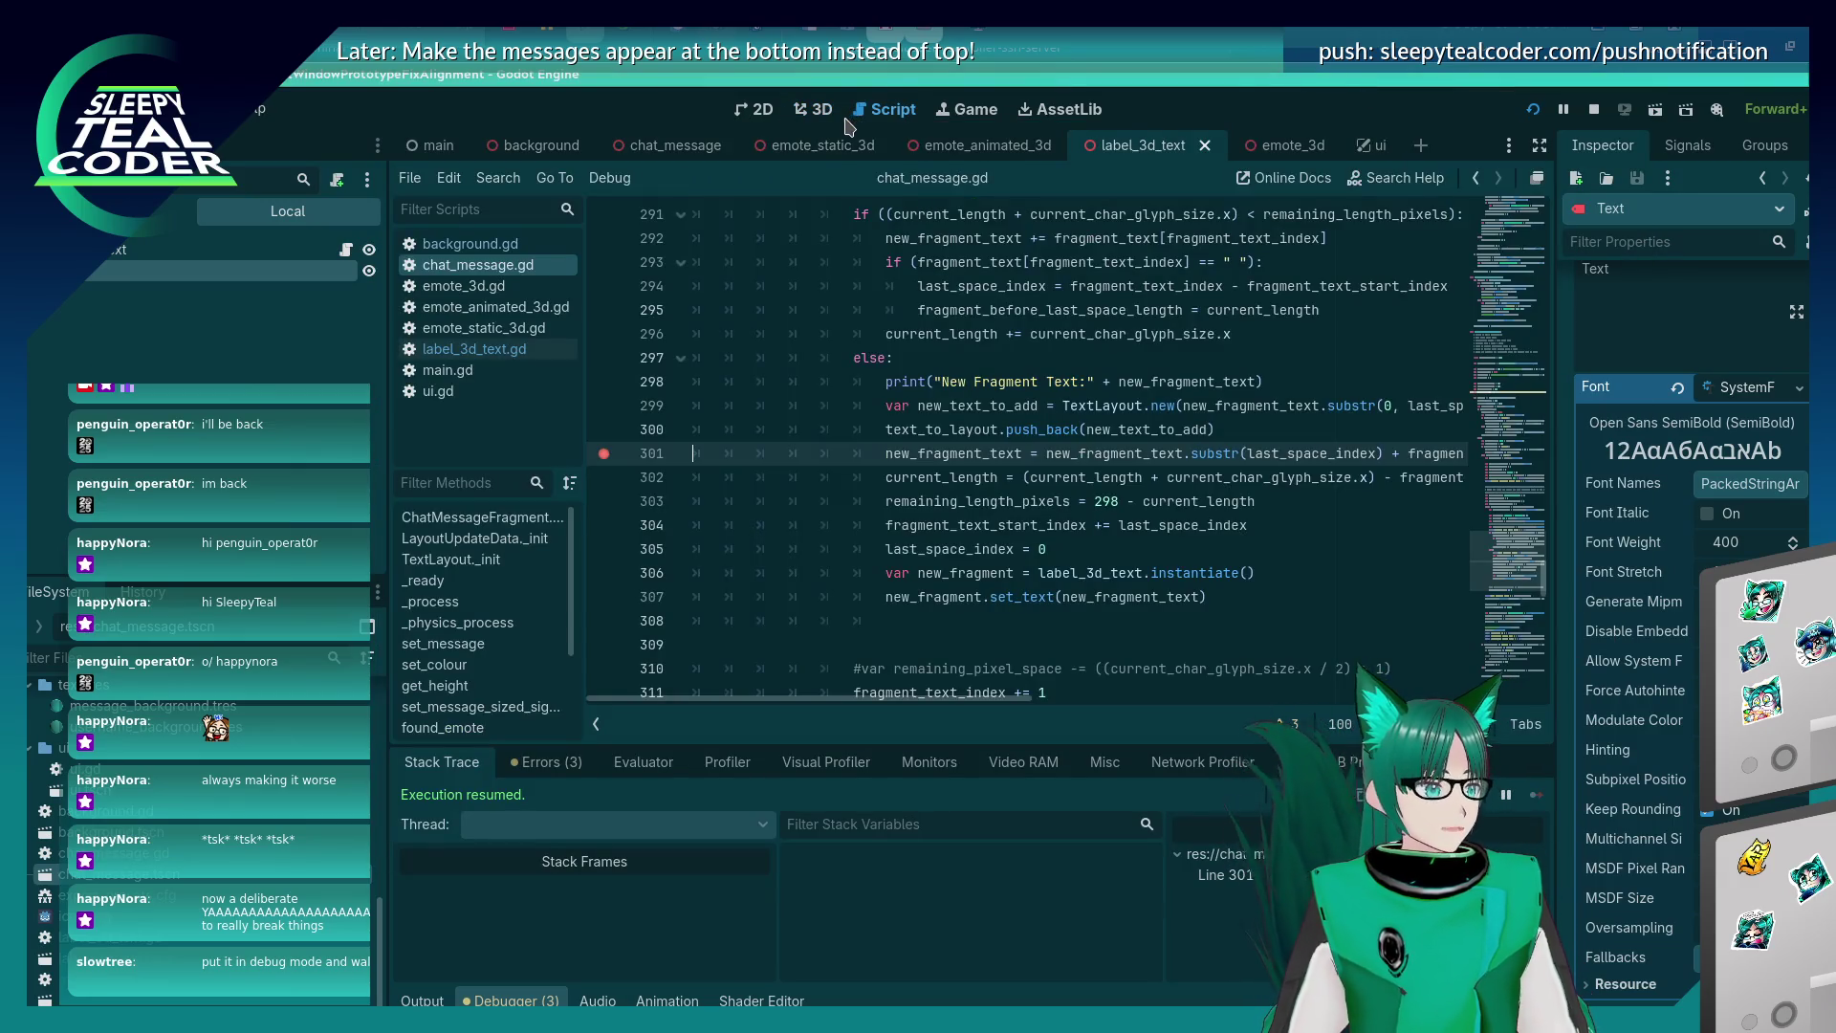
left_click(855, 112)
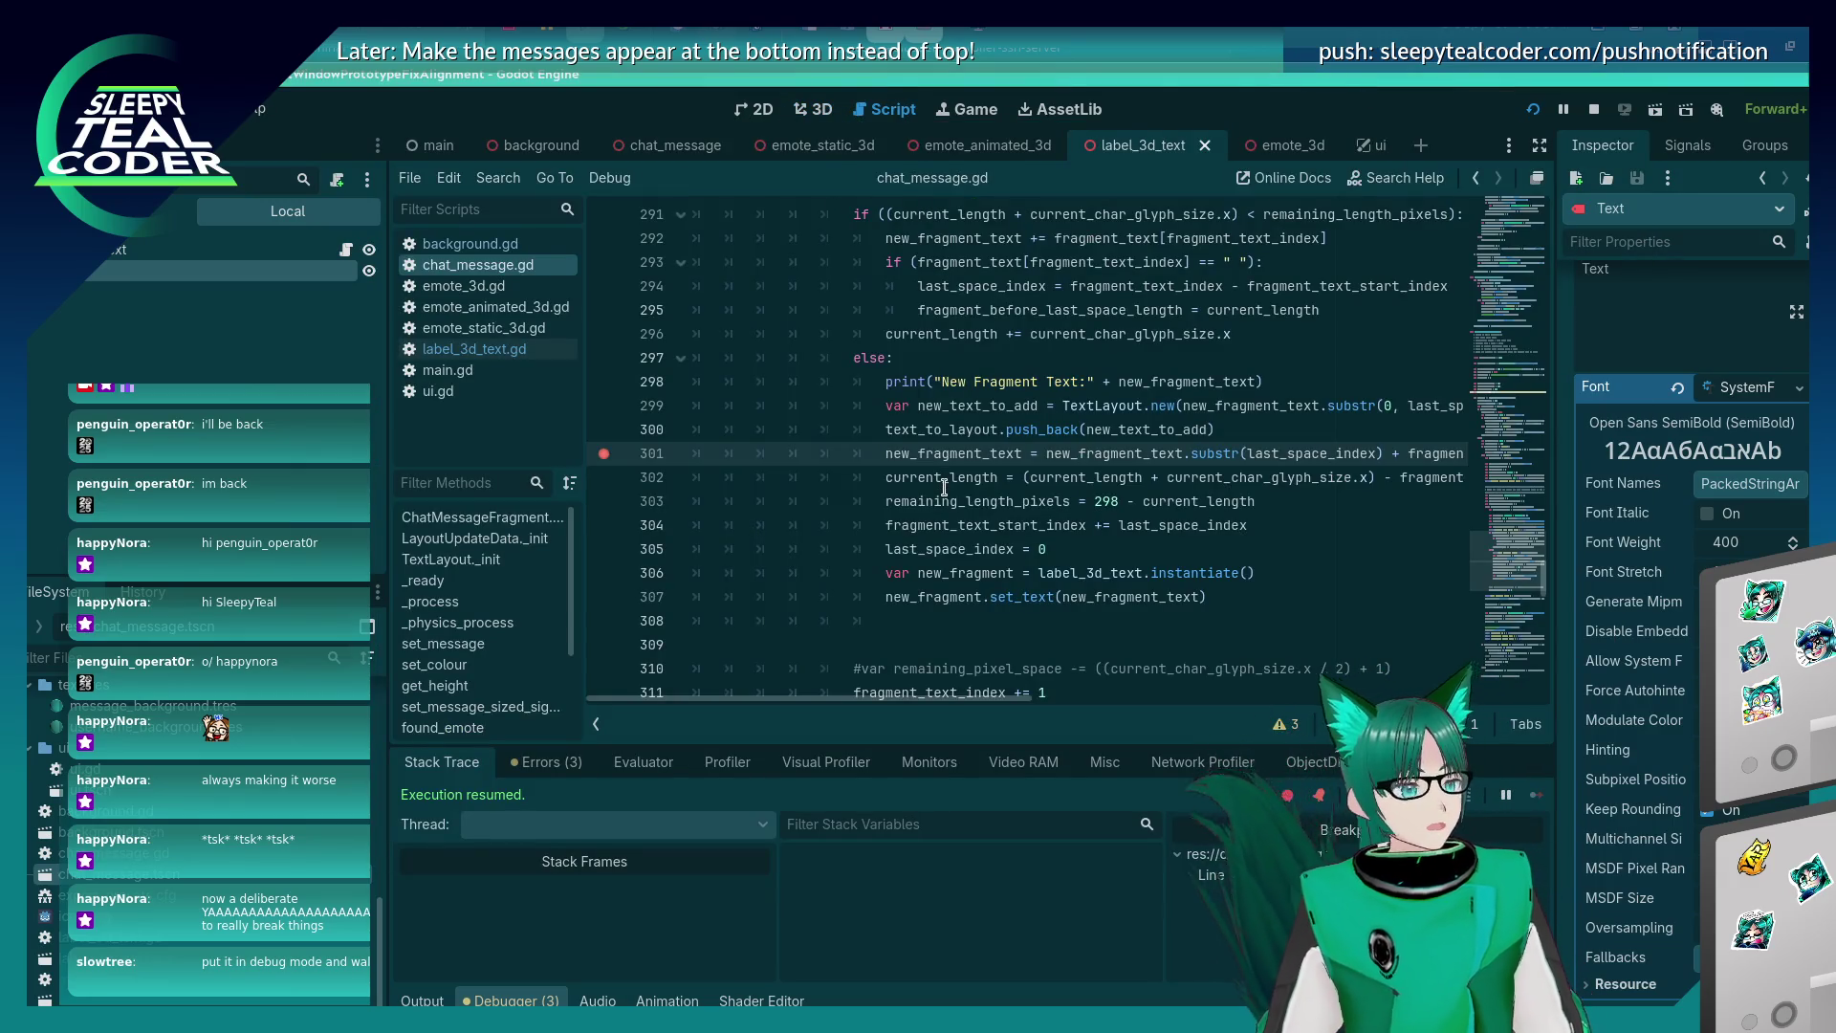
Review the fragment-splitting code near line 301 in chat_message.gd alongside the notes.
mouse_move(937, 484)
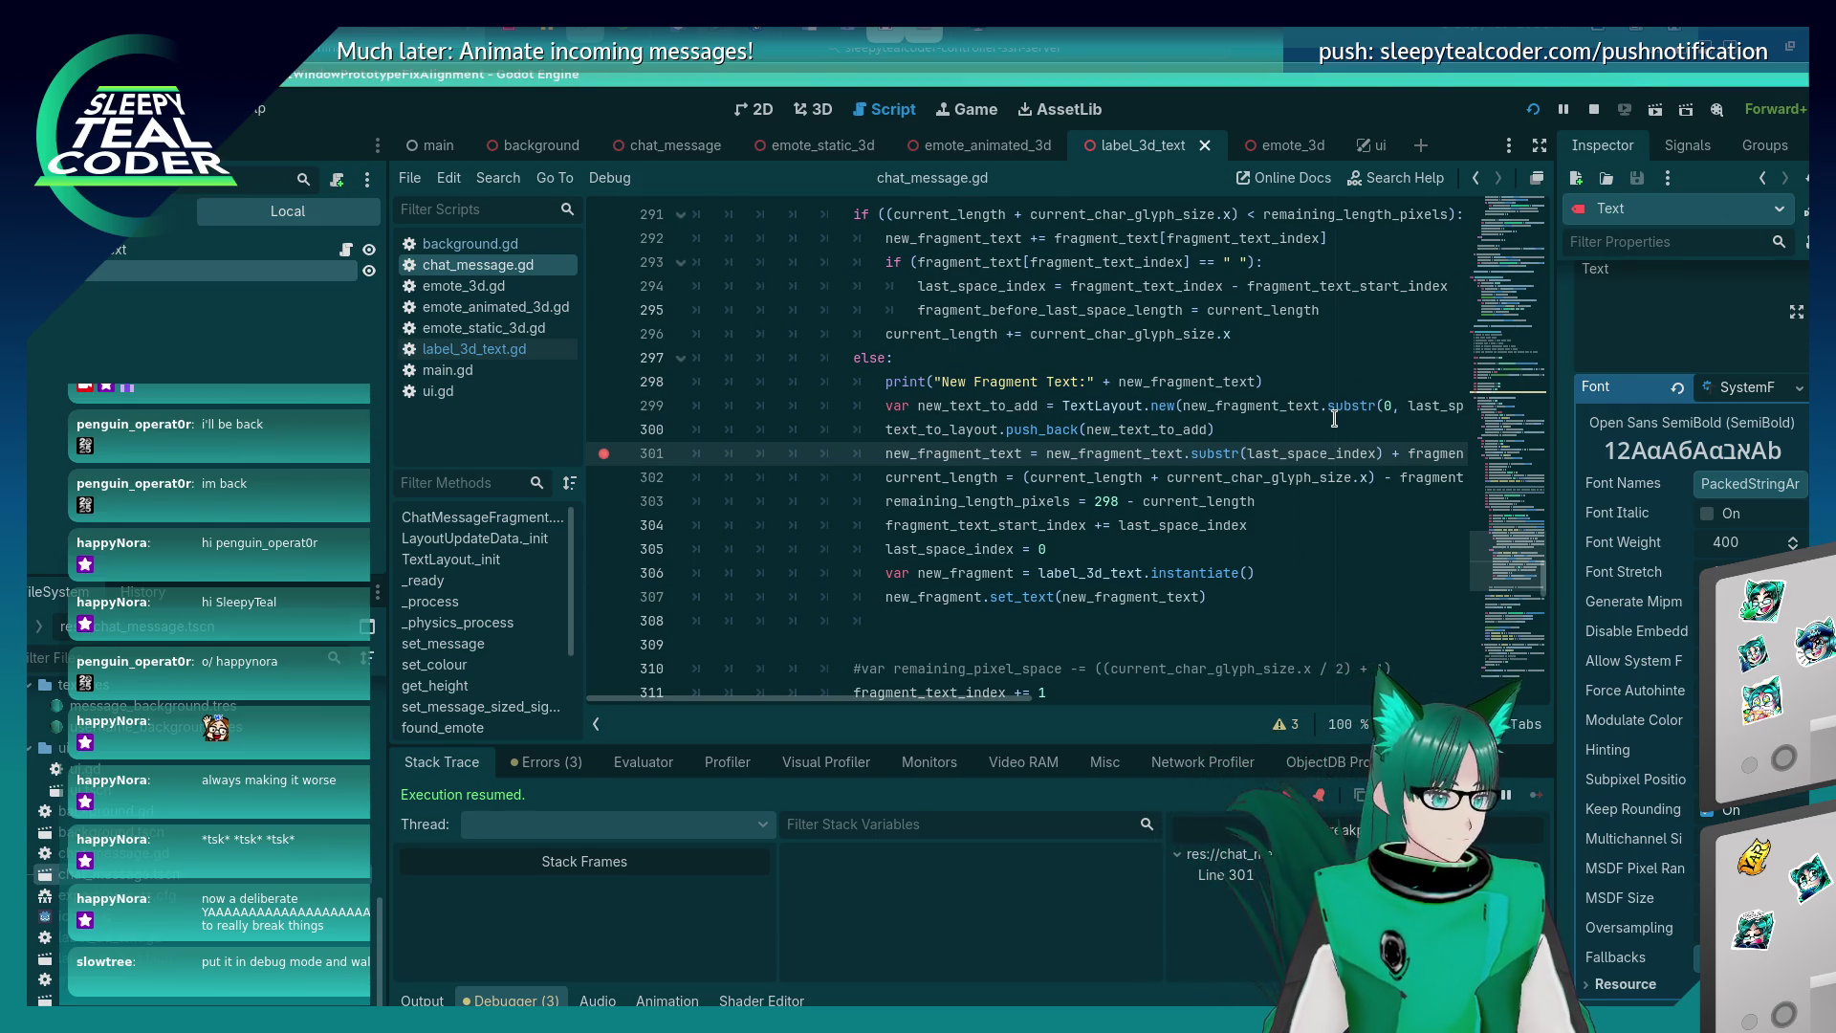
key("alt+Tab")
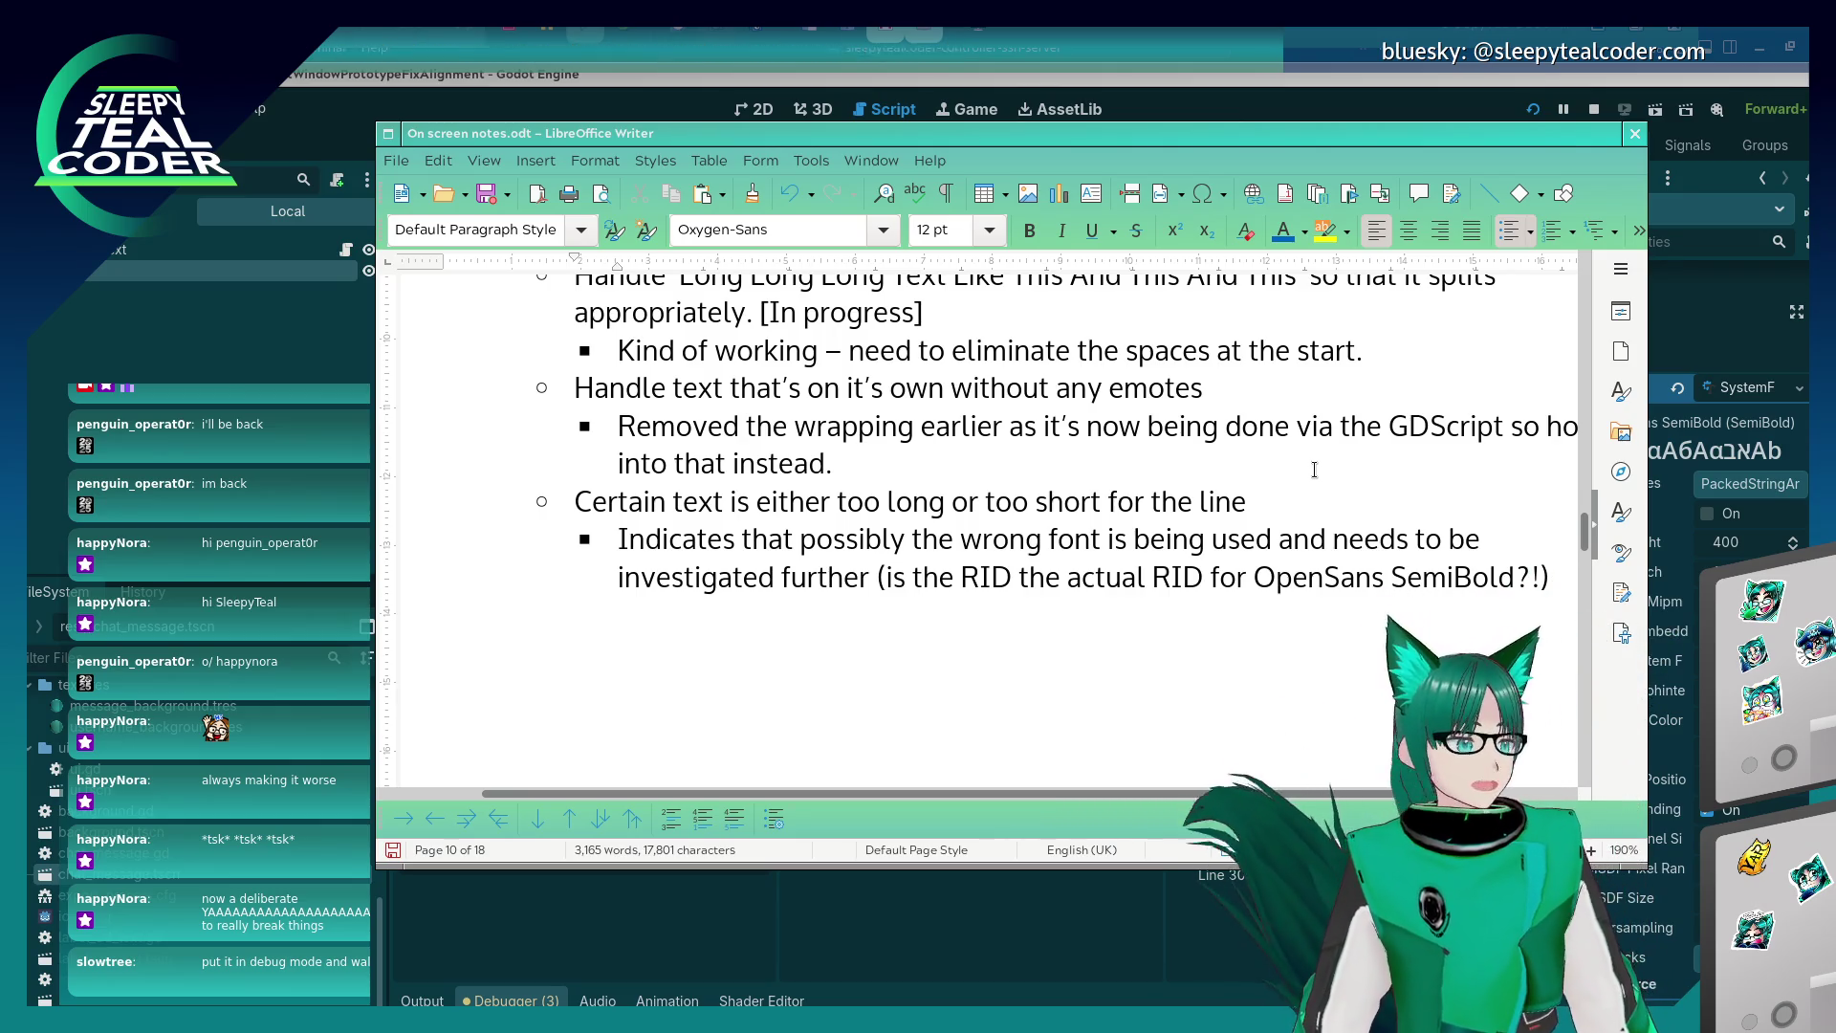
left_click(1257, 104)
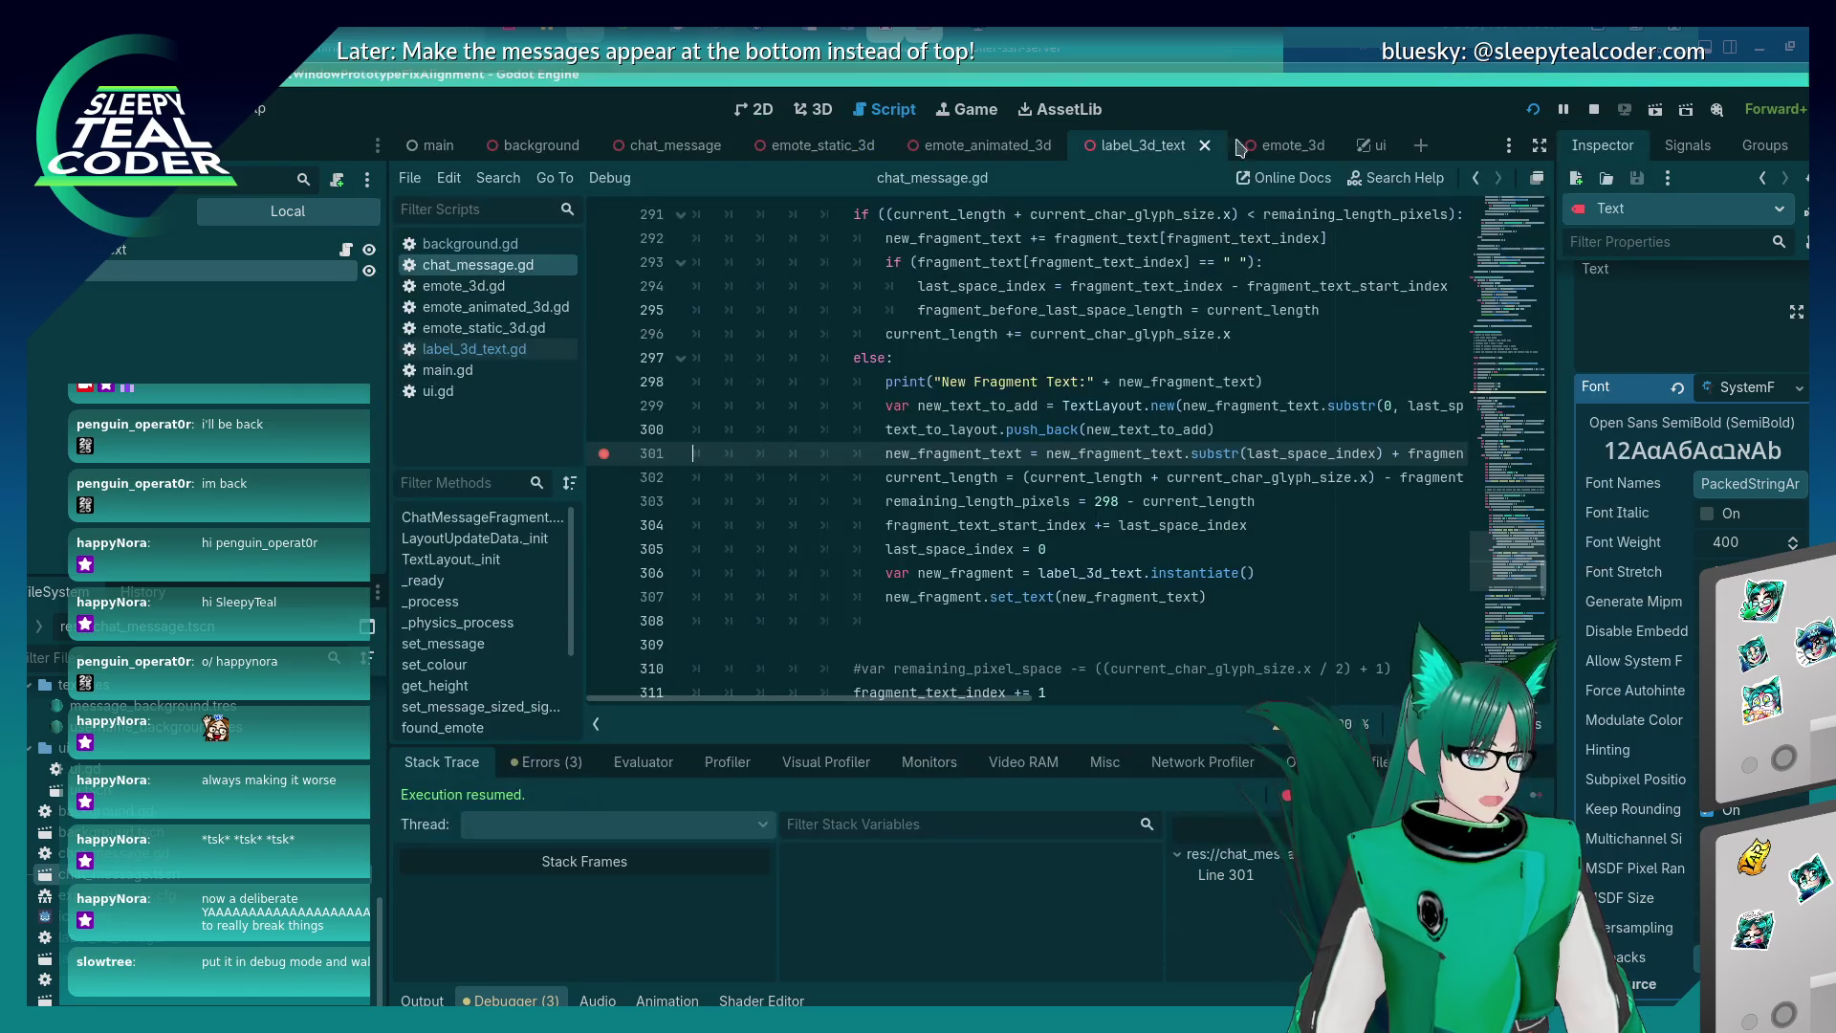
mouse_move(1128, 518)
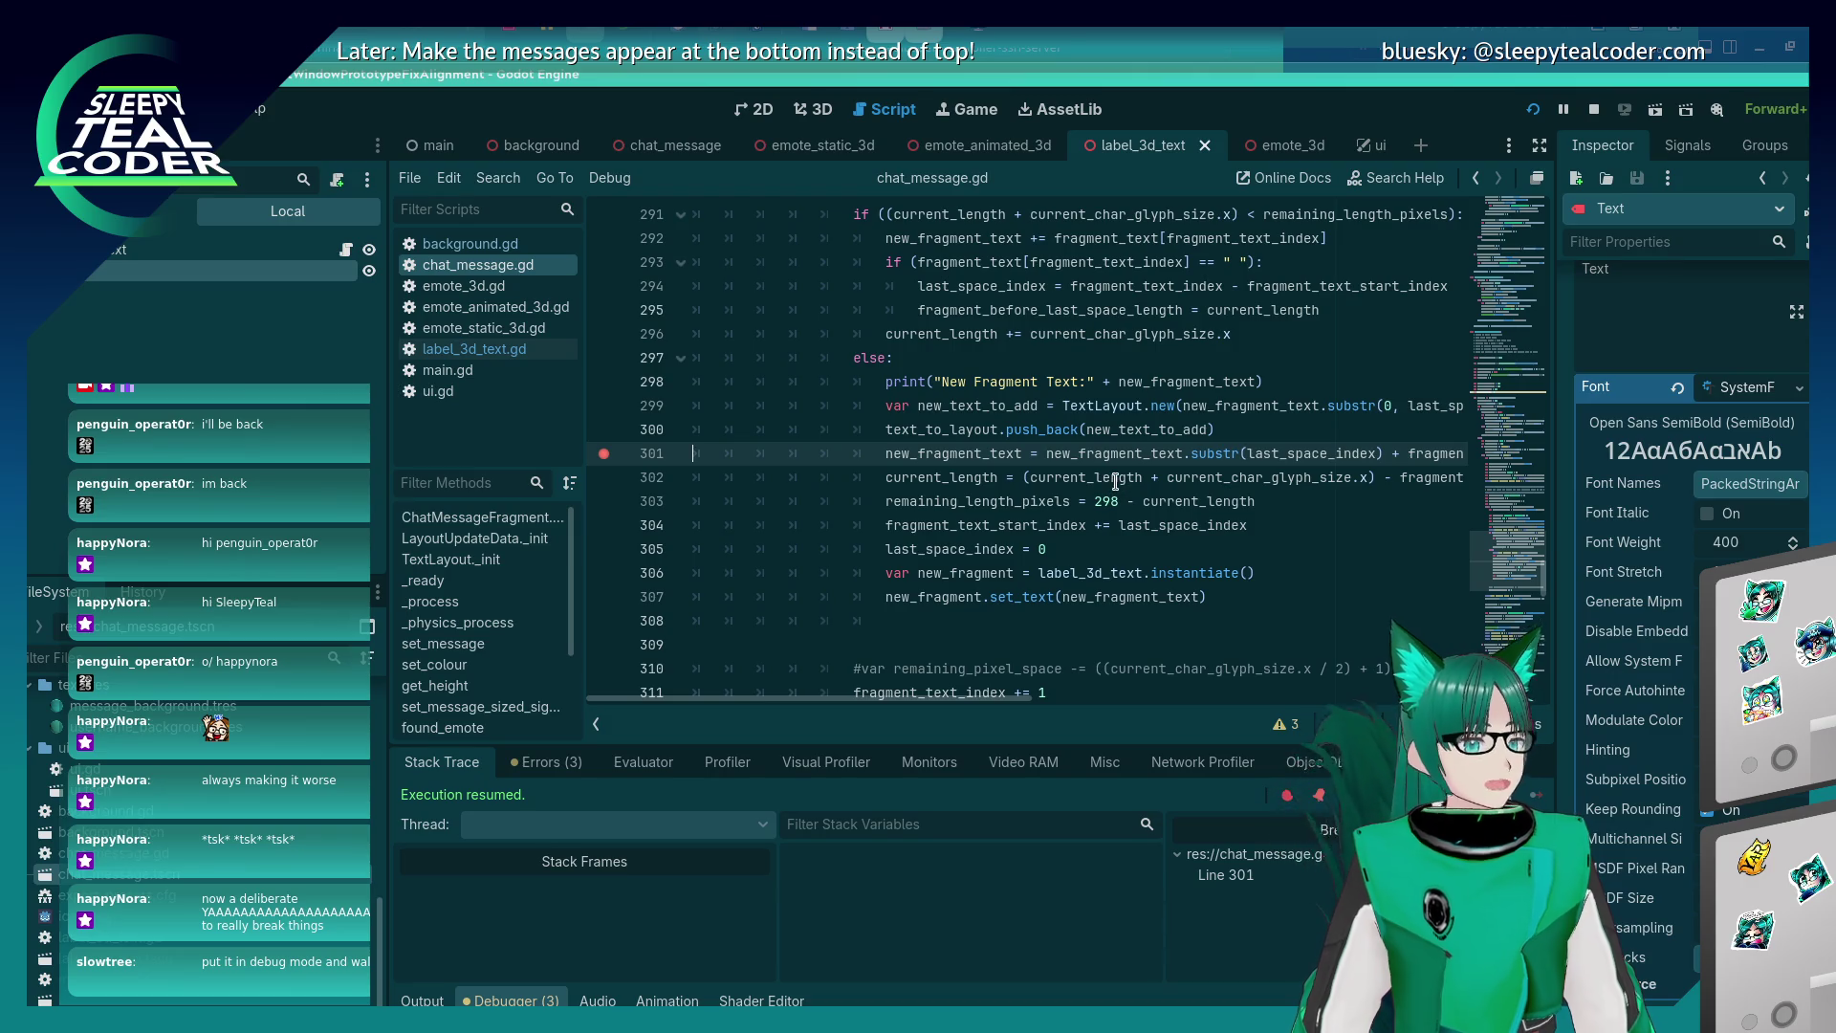
mouse_move(1115, 481)
key("alt+Tab")
key("alt+Tab")
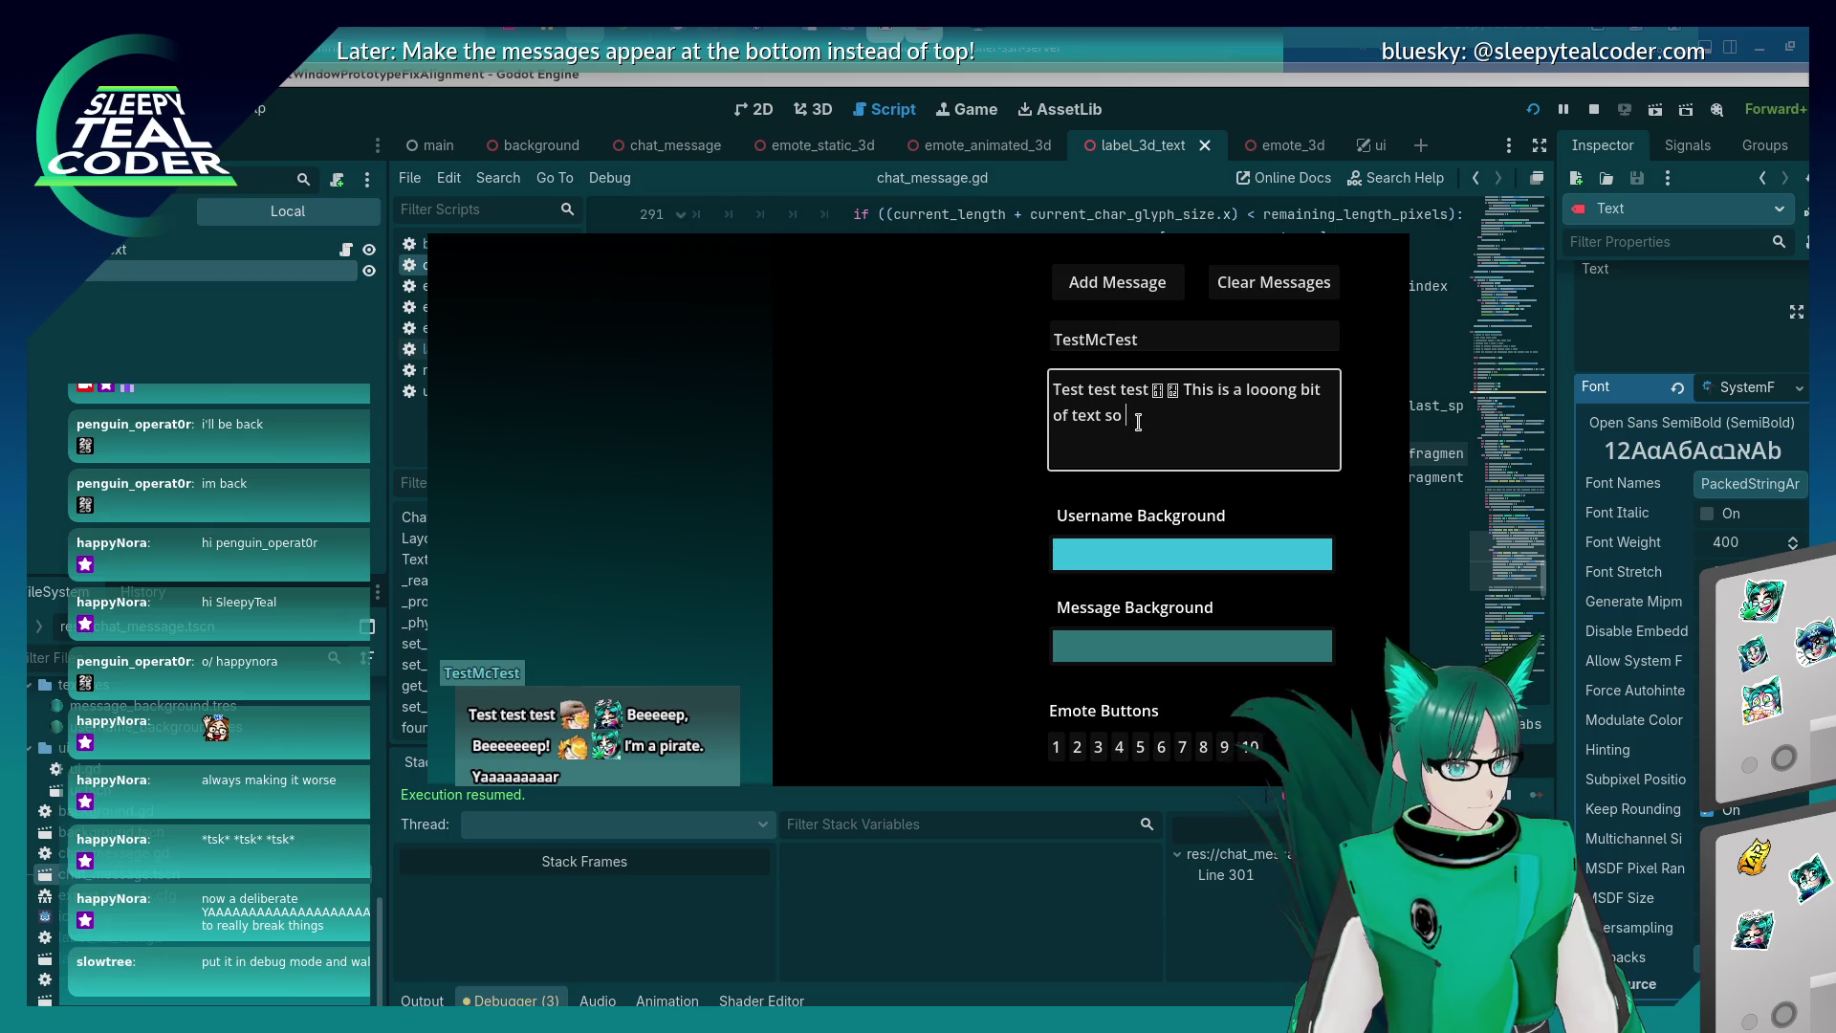
Extend the test message with 'let see what happens', post it, and resume past the breakpoint.
type("let see")
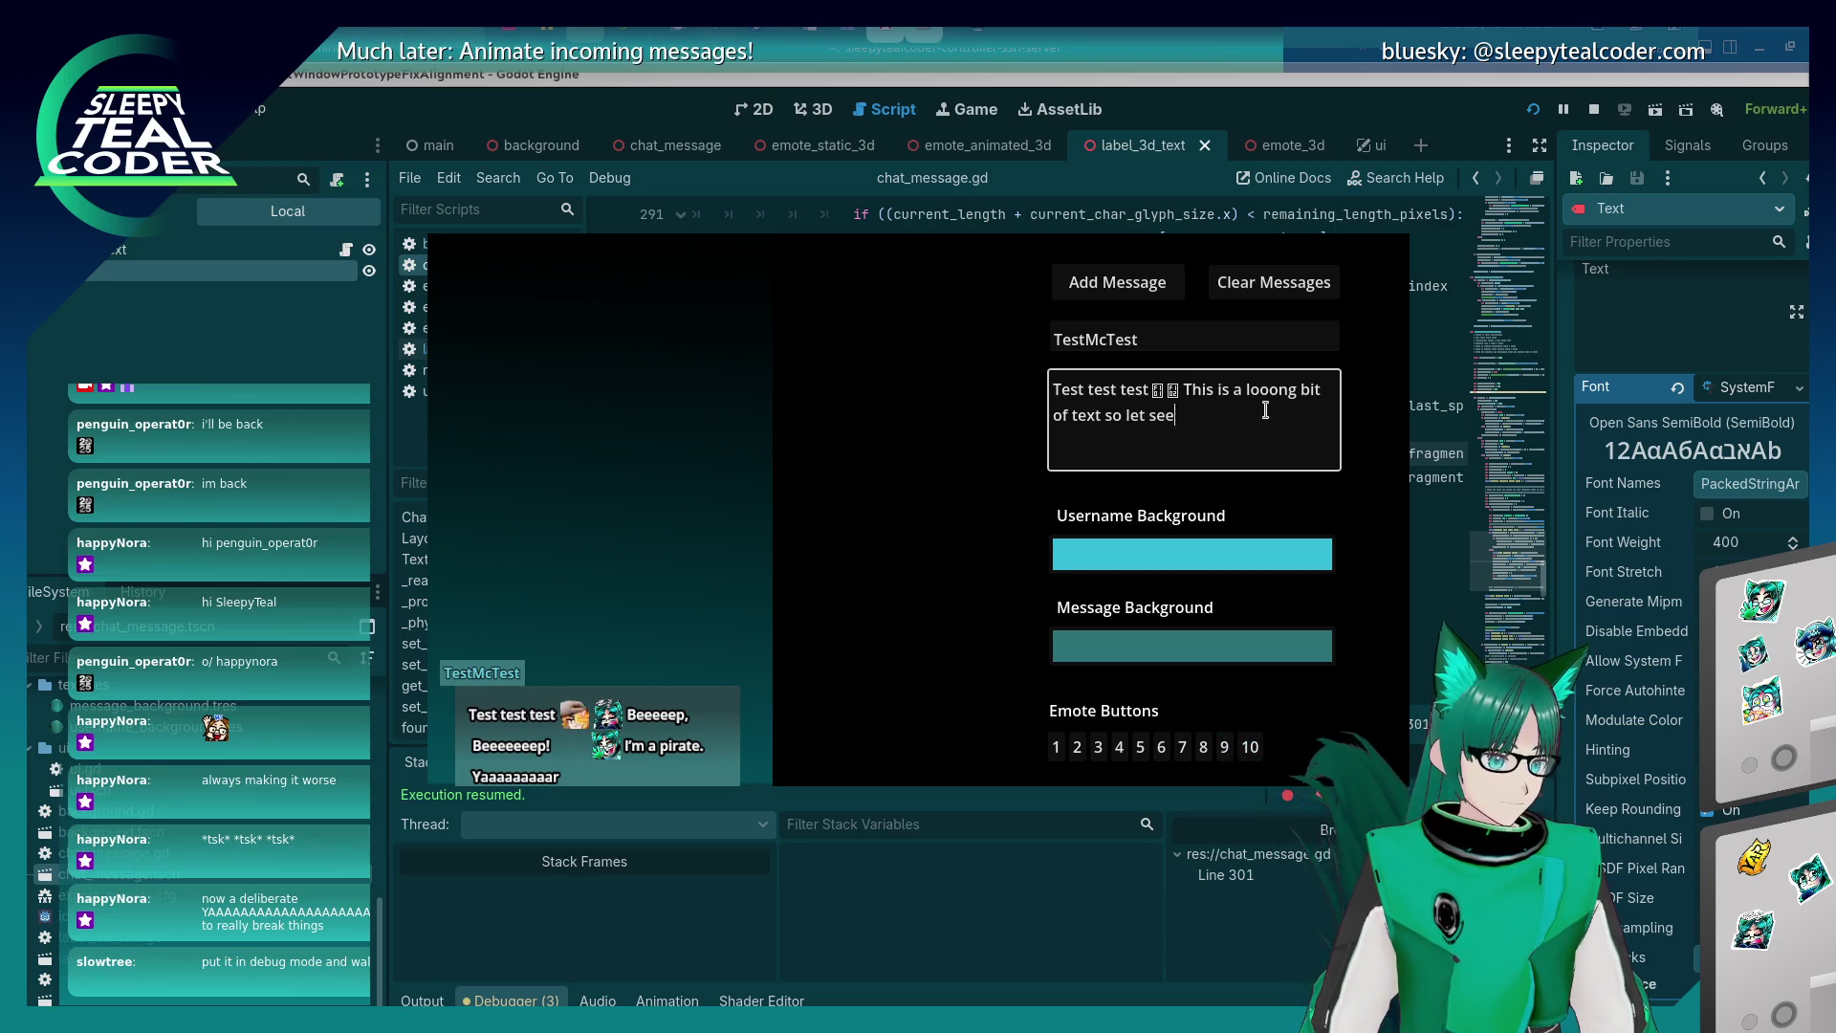
type(" what happens")
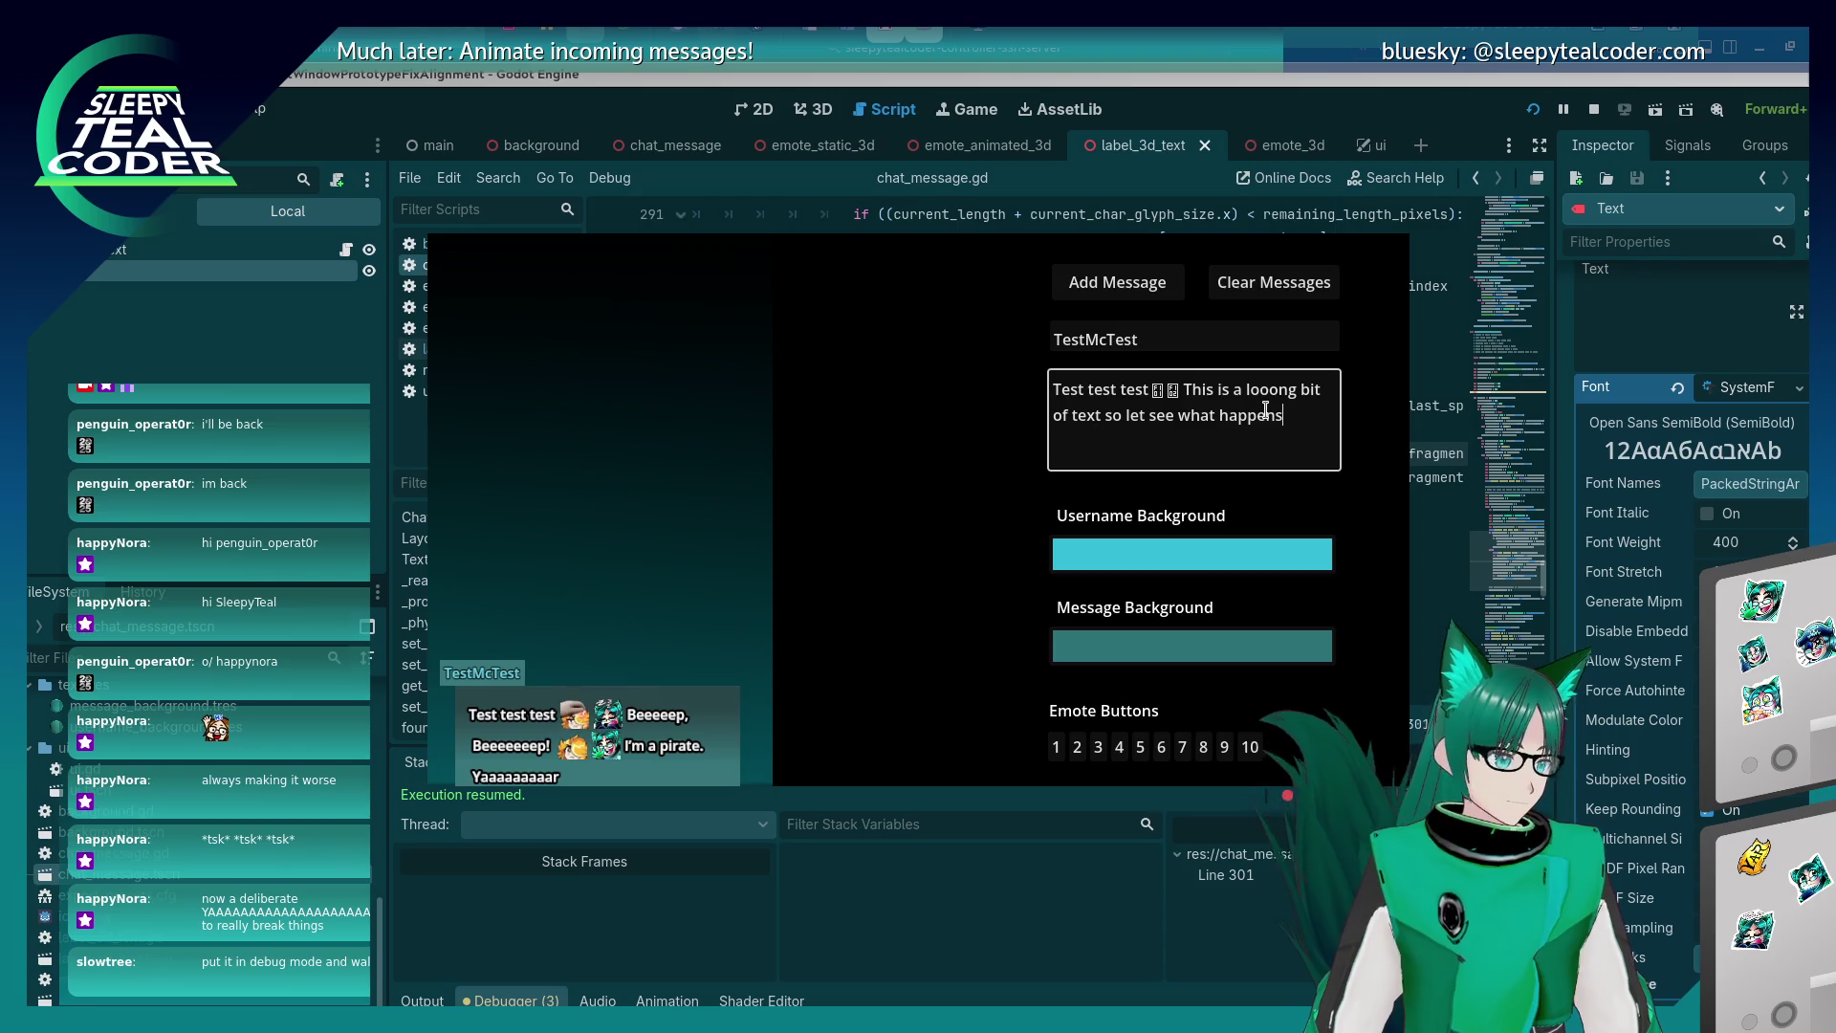
left_click(1146, 292)
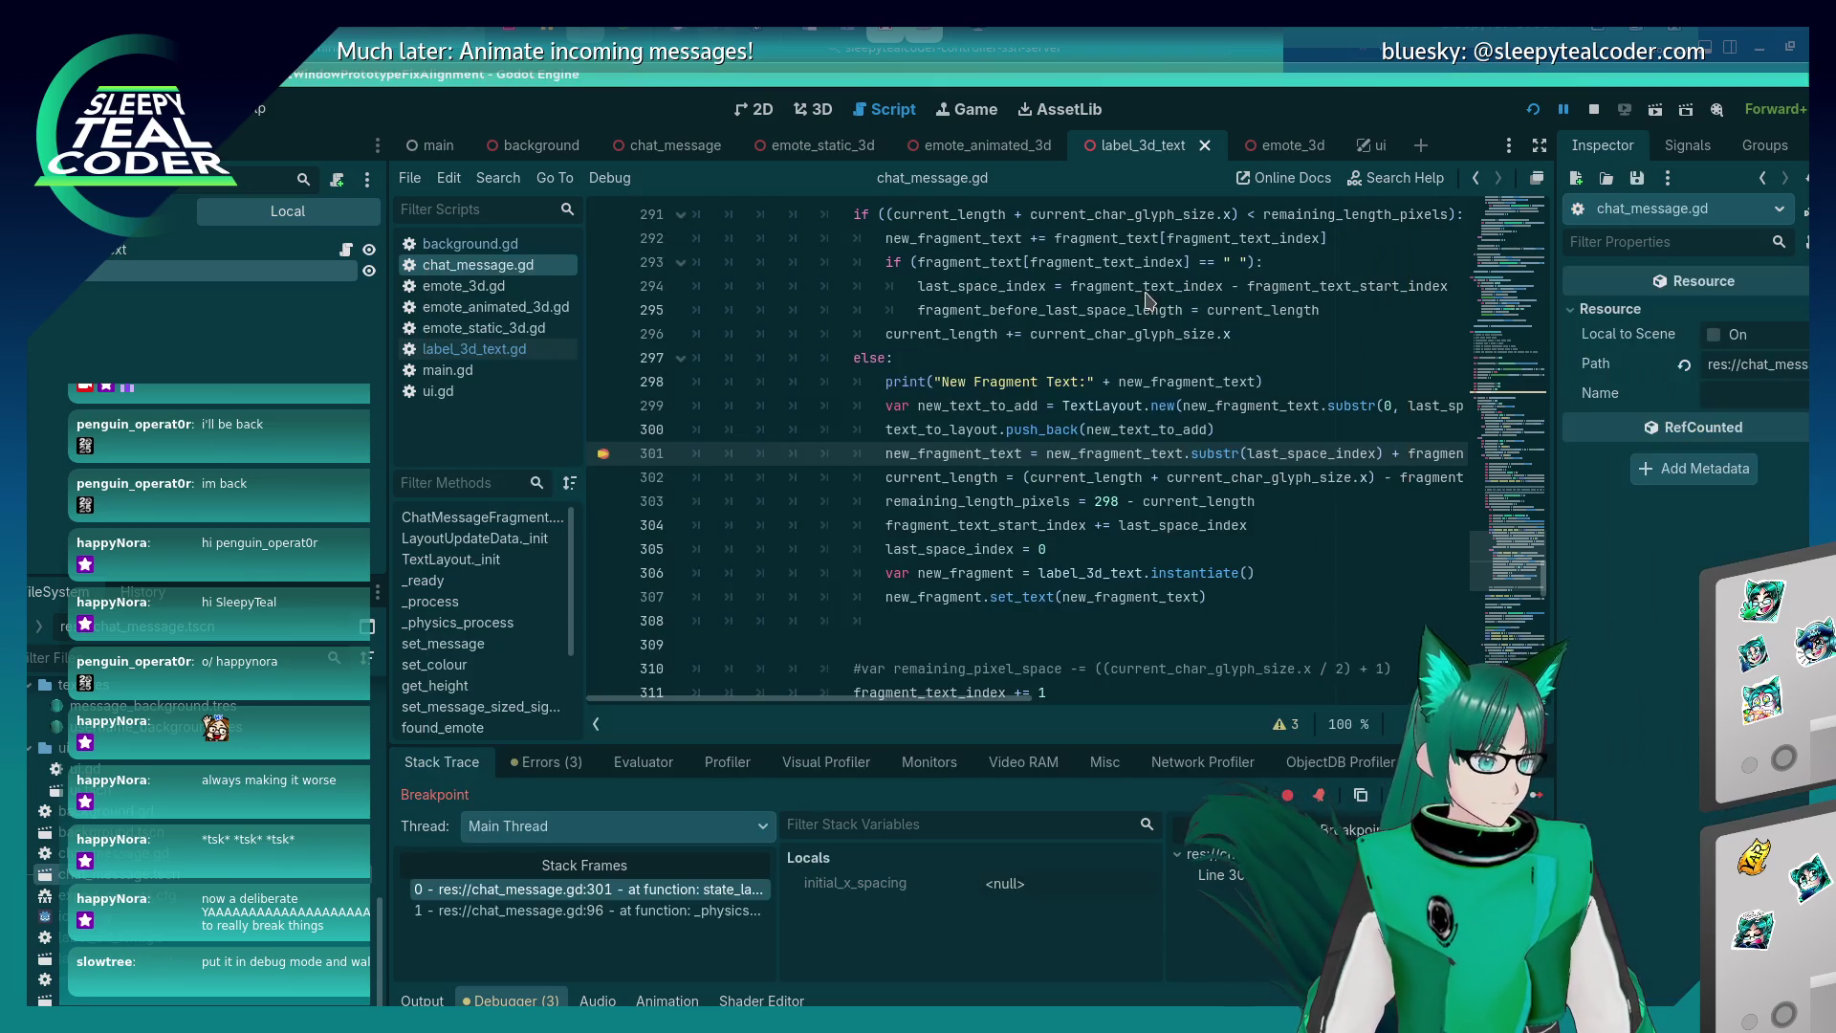
left_click(1540, 806)
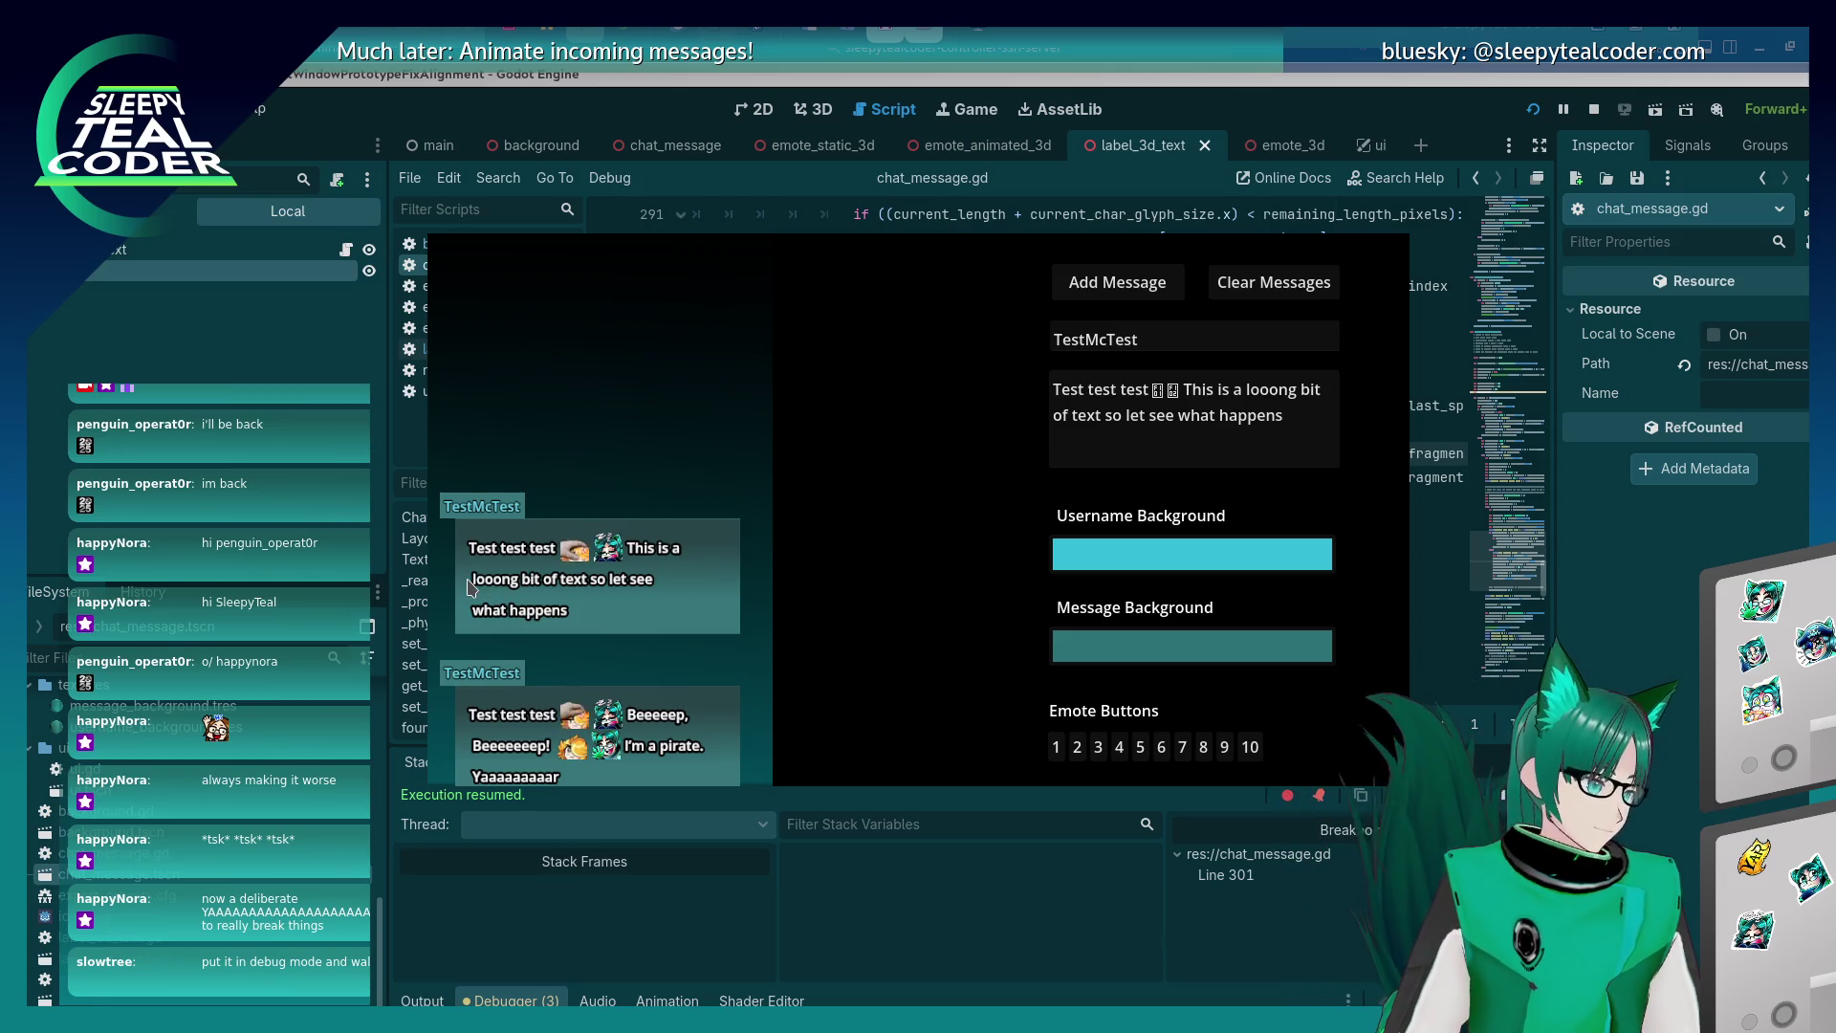
key("alt+Tab")
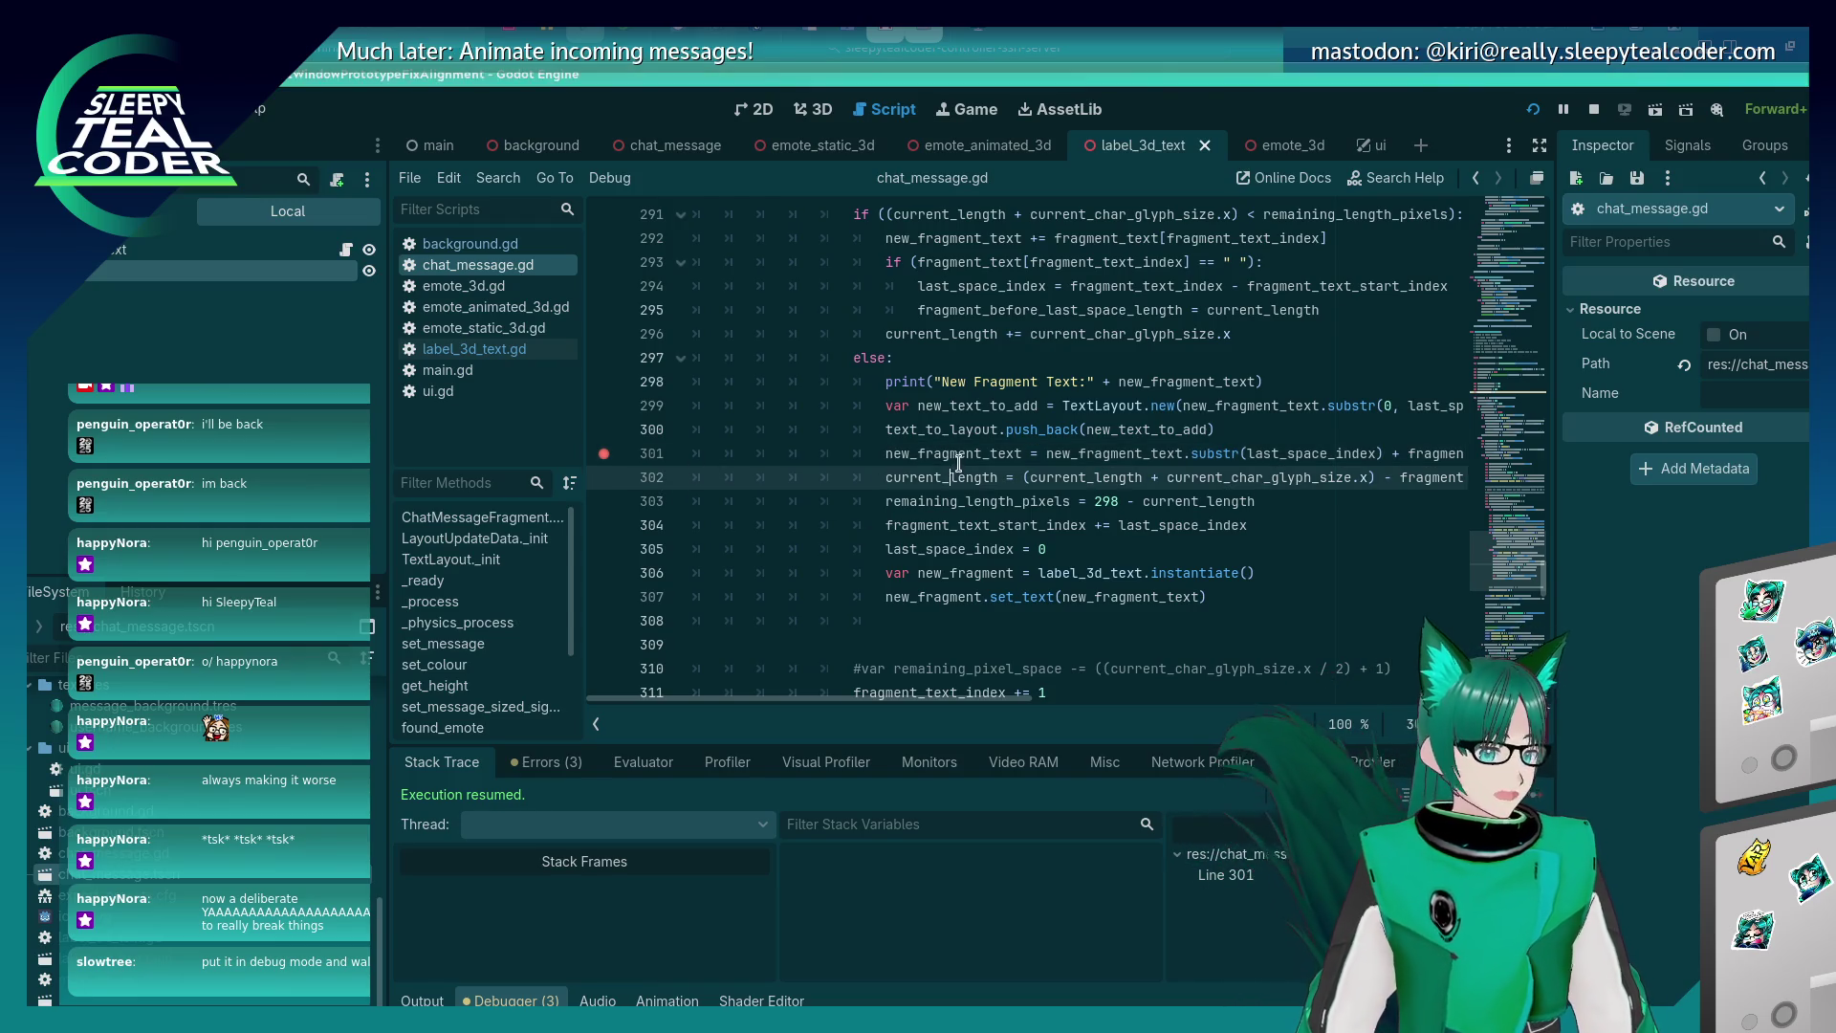
key("alt+Tab")
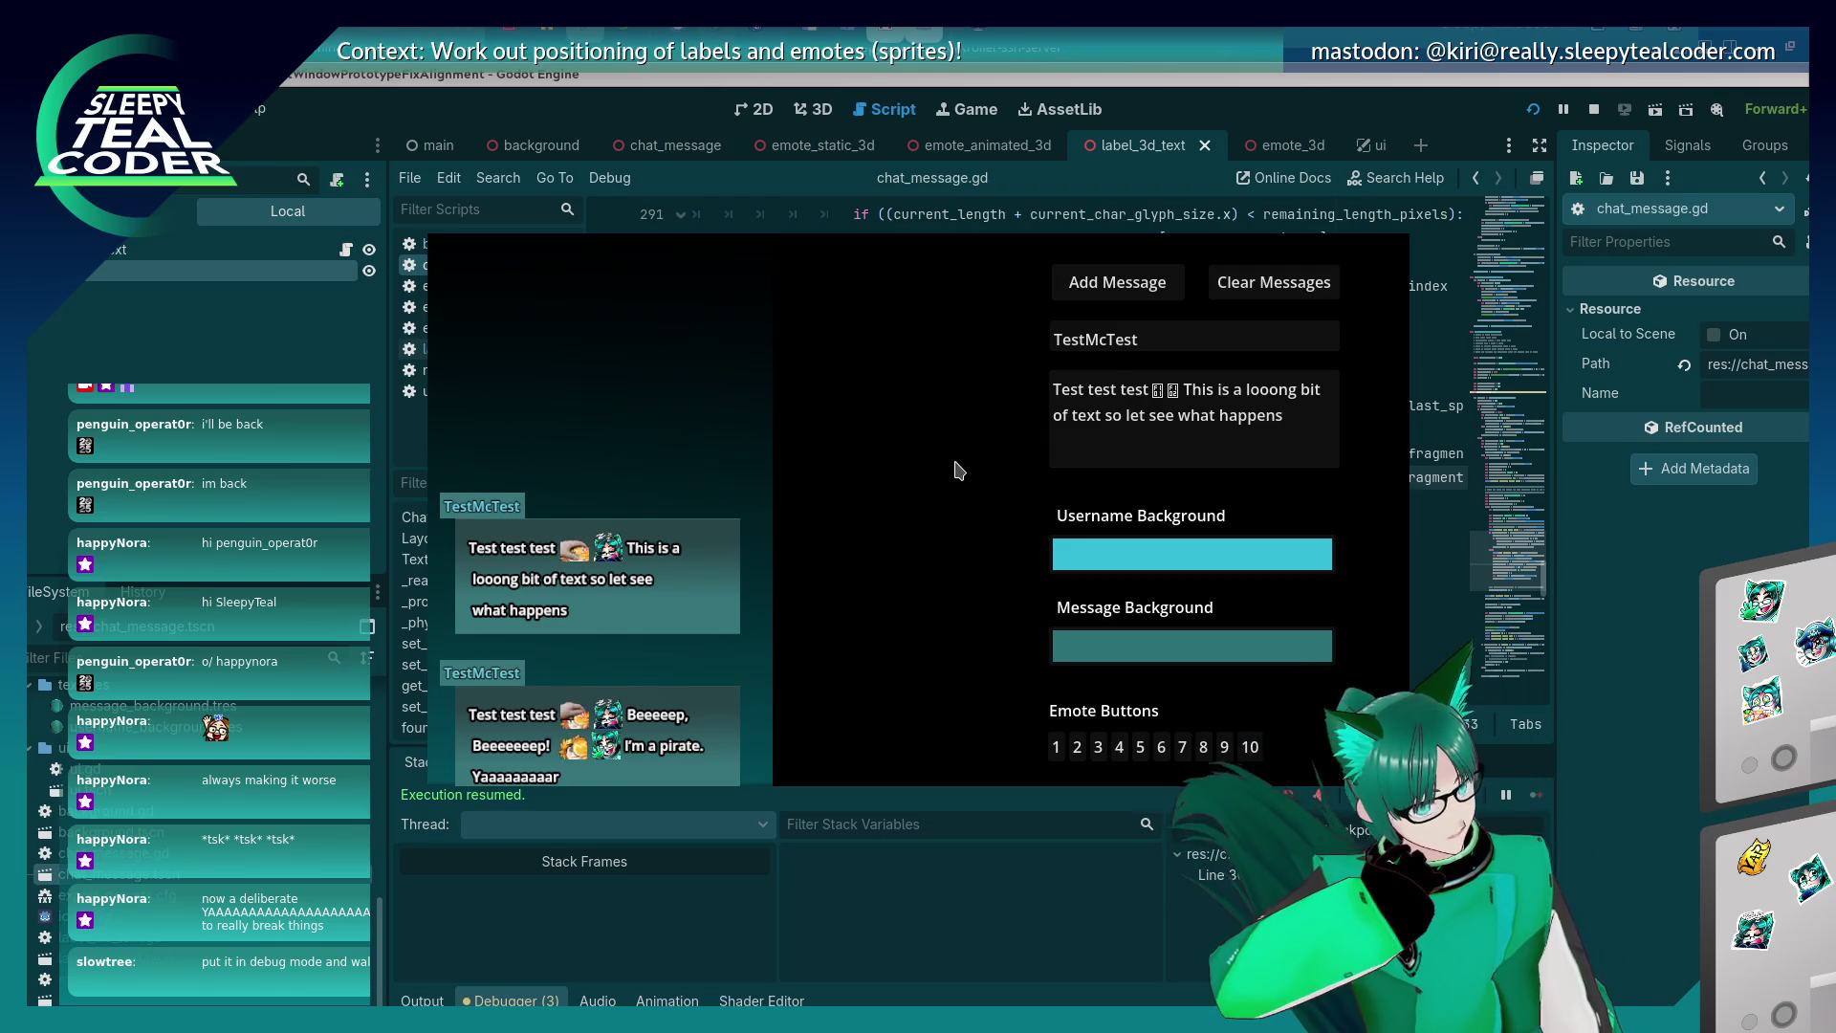
key("alt+Tab")
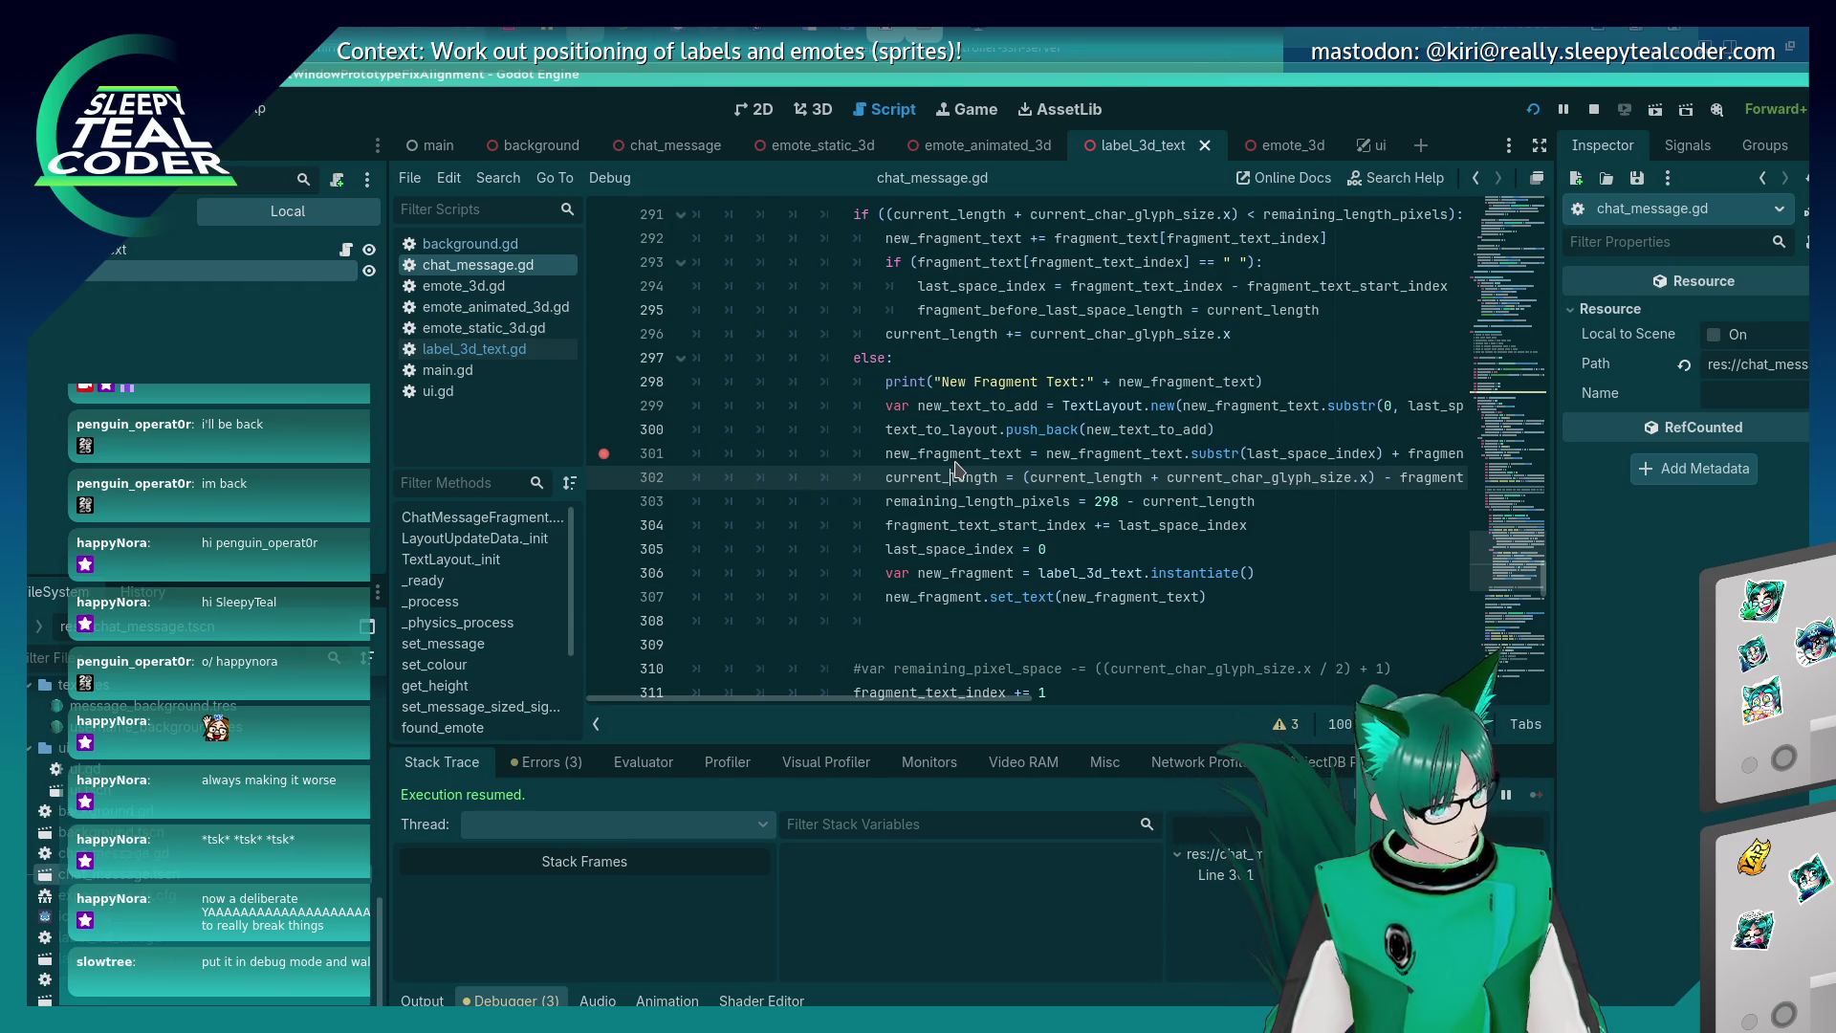
Move the breakpoint from line 301 to line 299 and resend the test message to hit it.
left_click(604, 453)
left_click(603, 406)
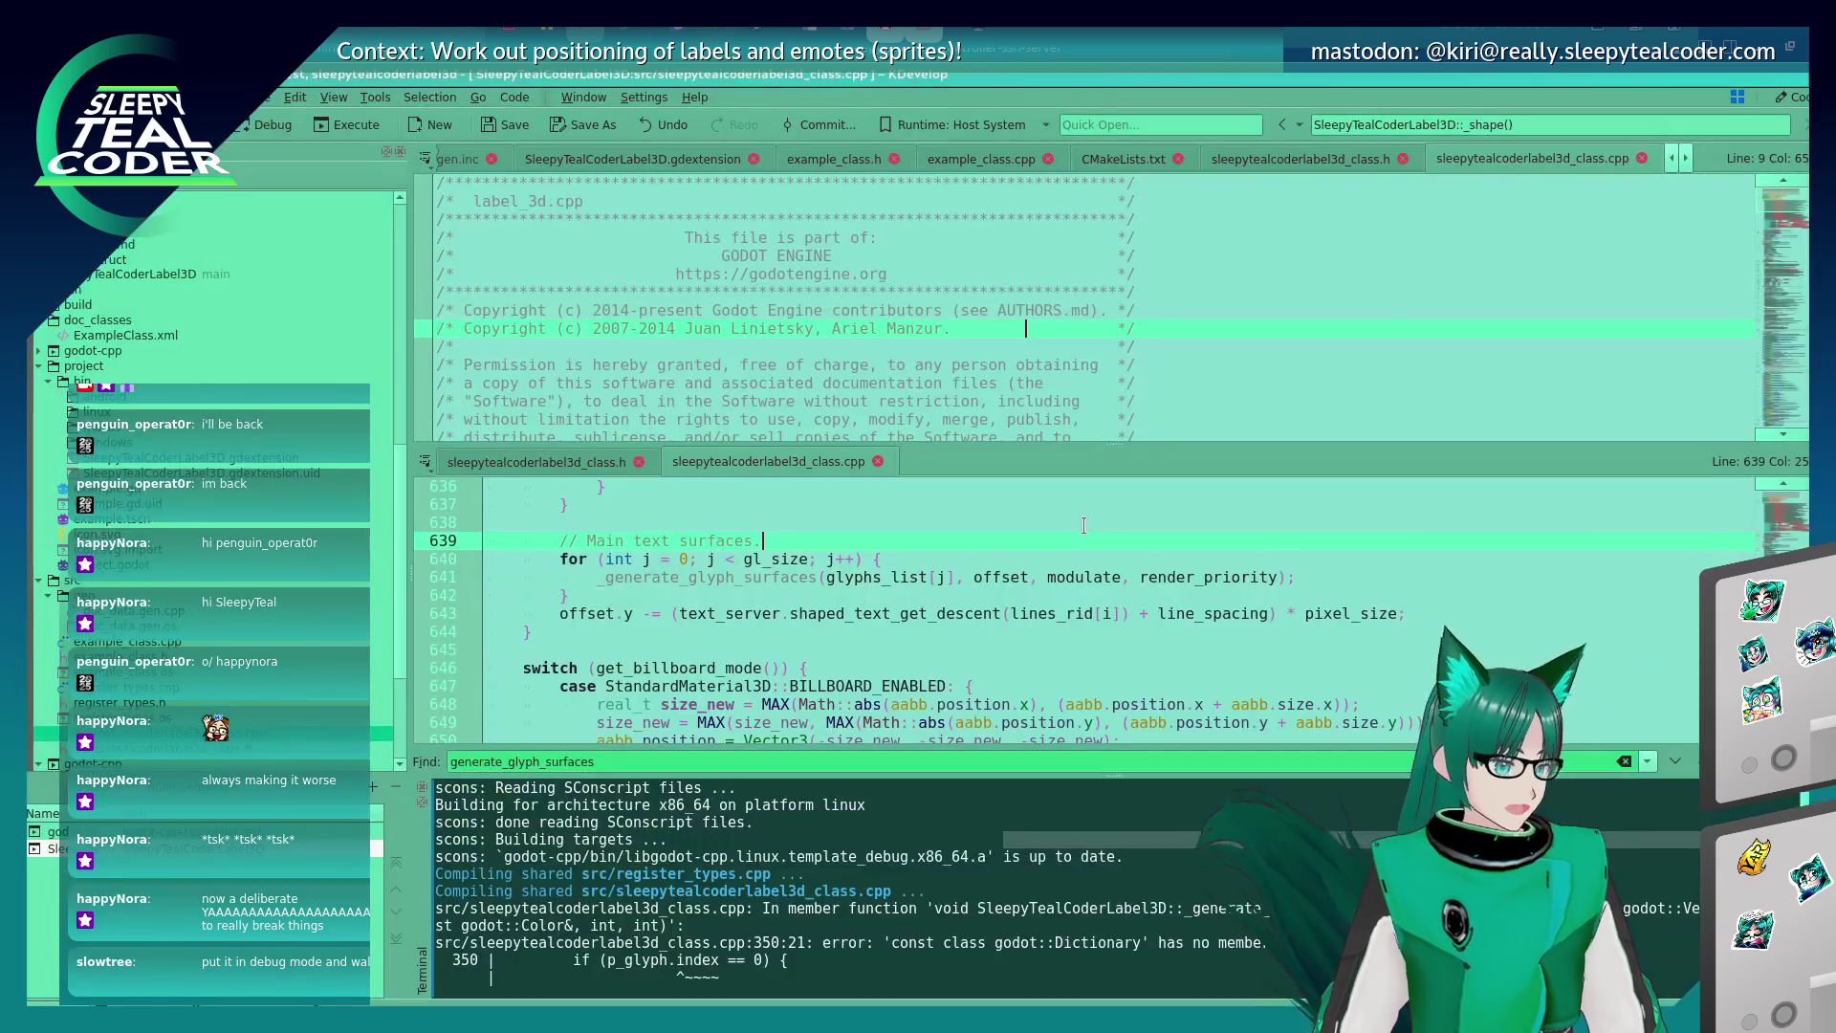
key("alt+Tab")
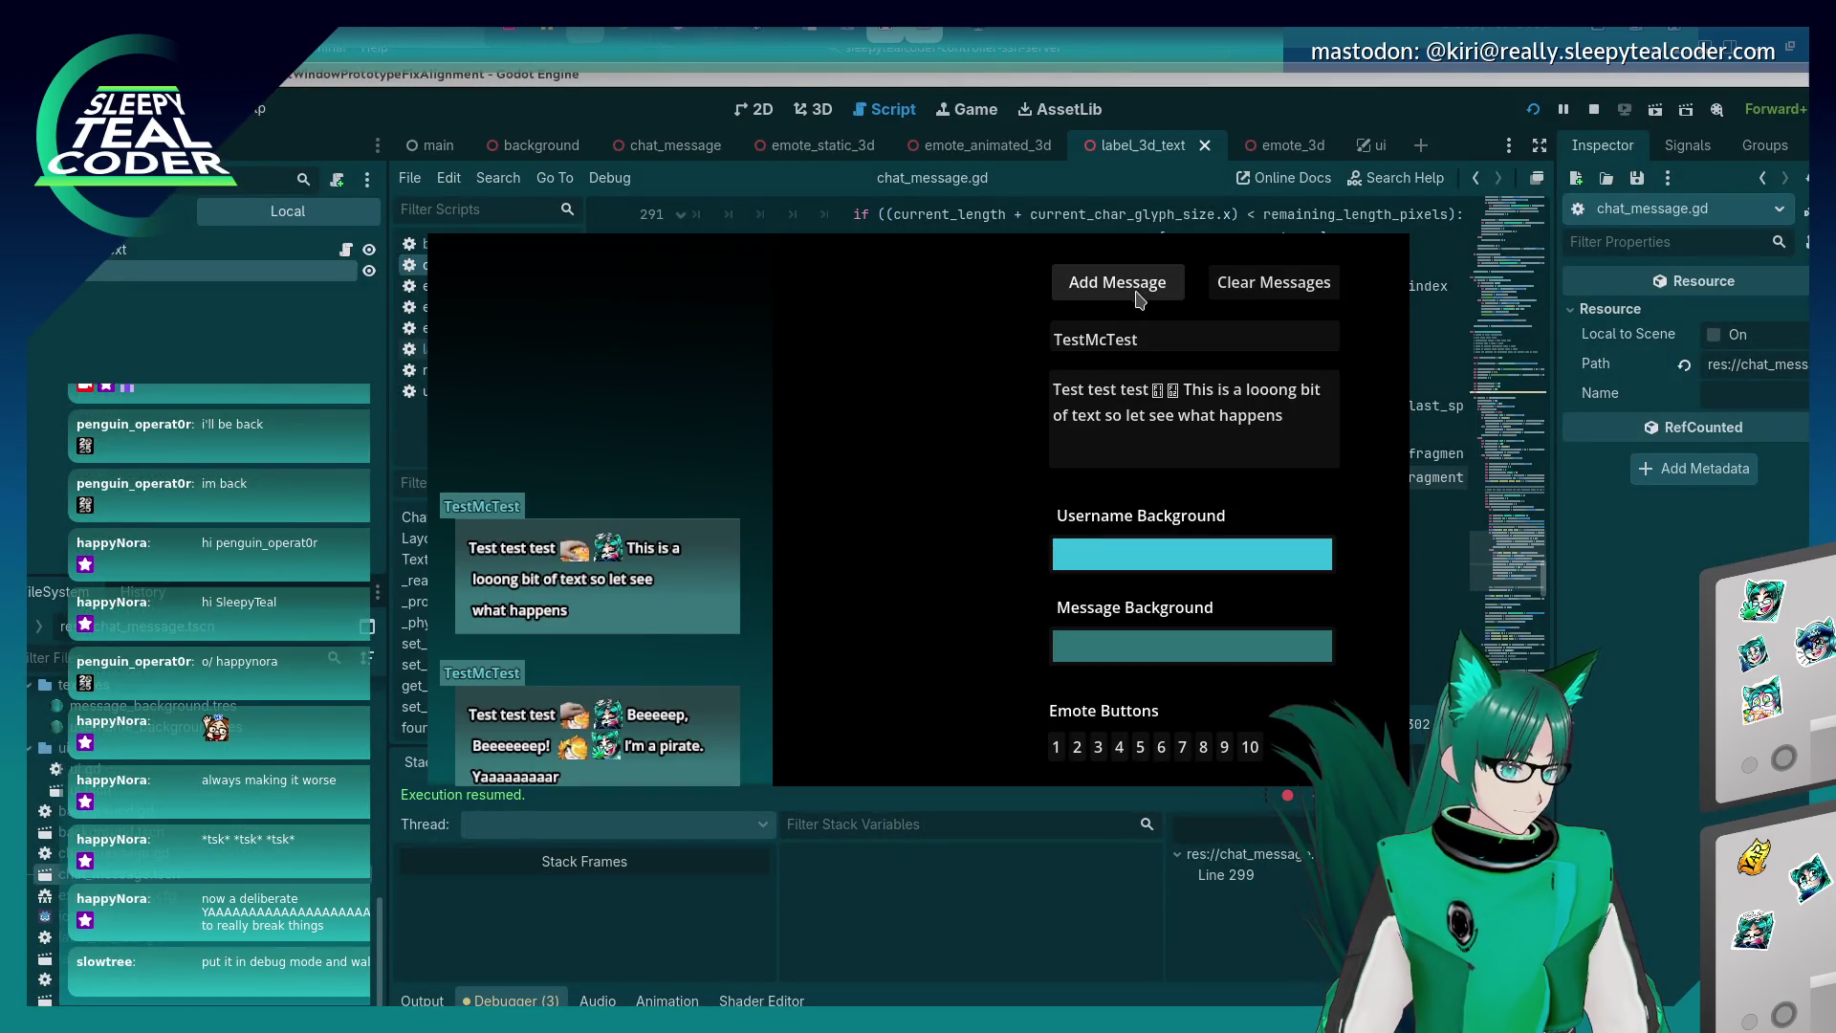
left_click(1115, 280)
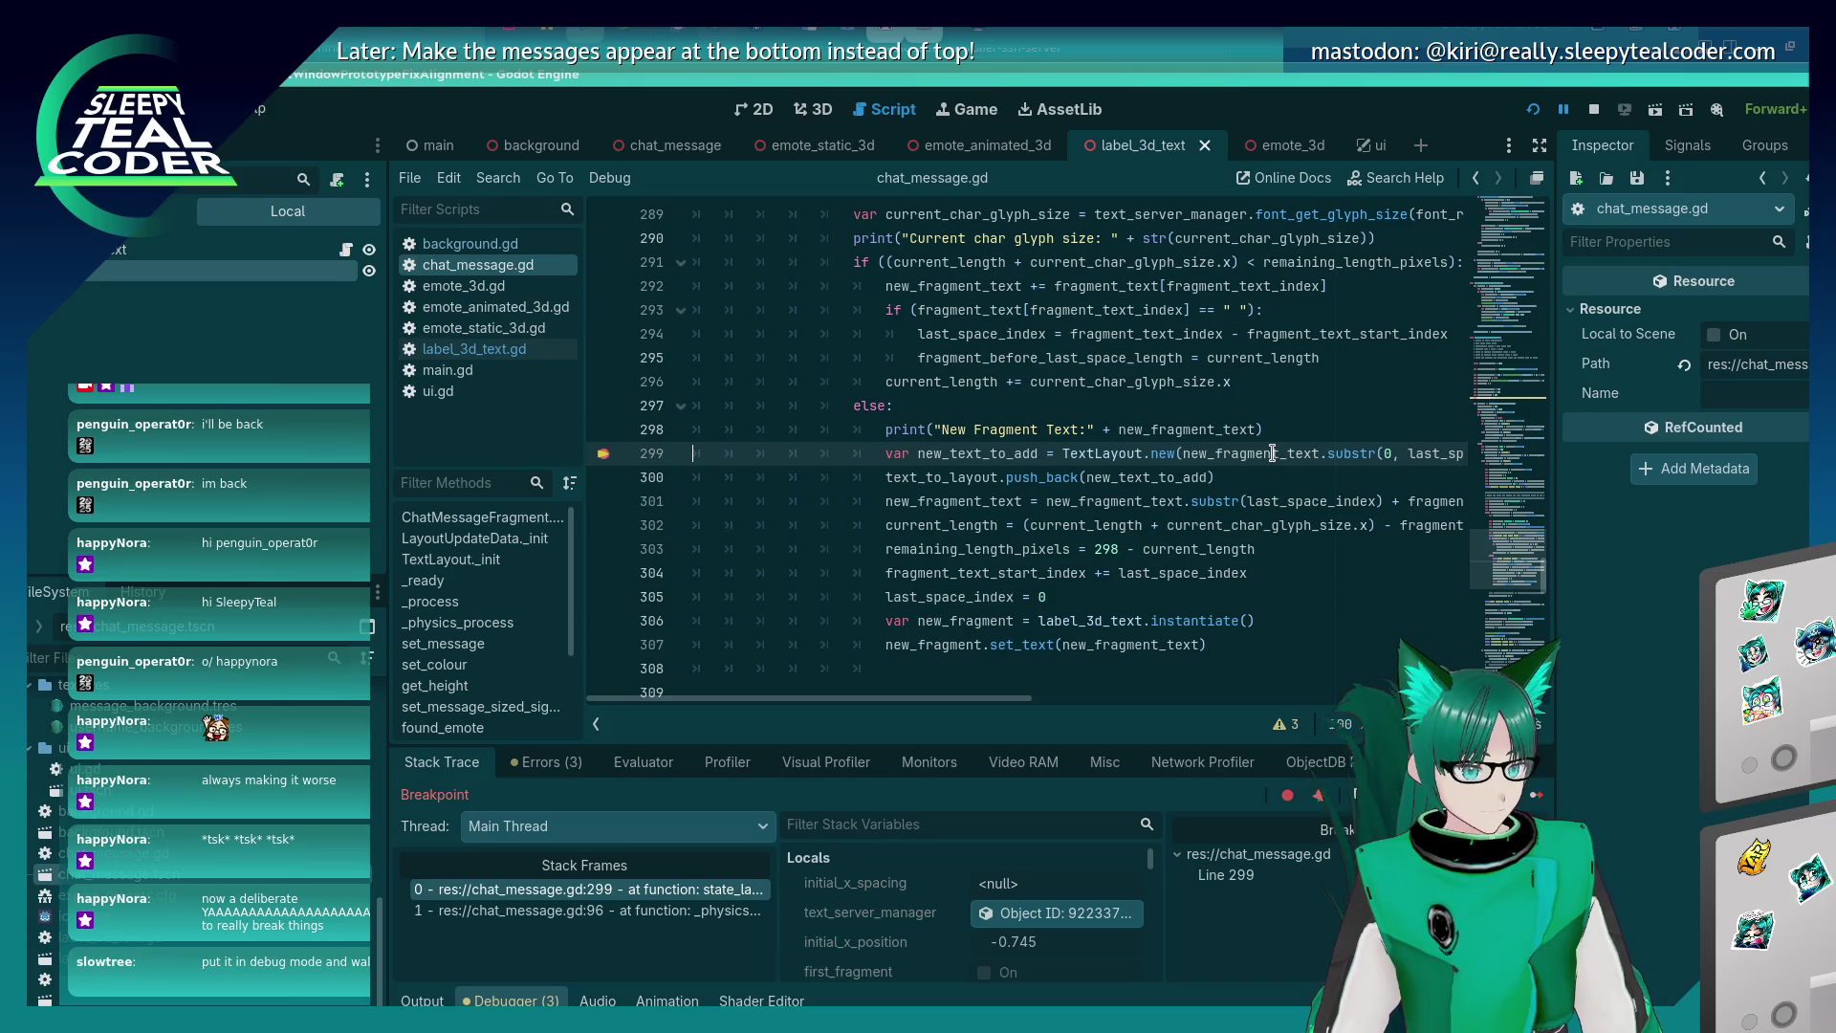
Select the substr expression on line 299 and bring up the expression evaluator.
mouse_move(1273, 453)
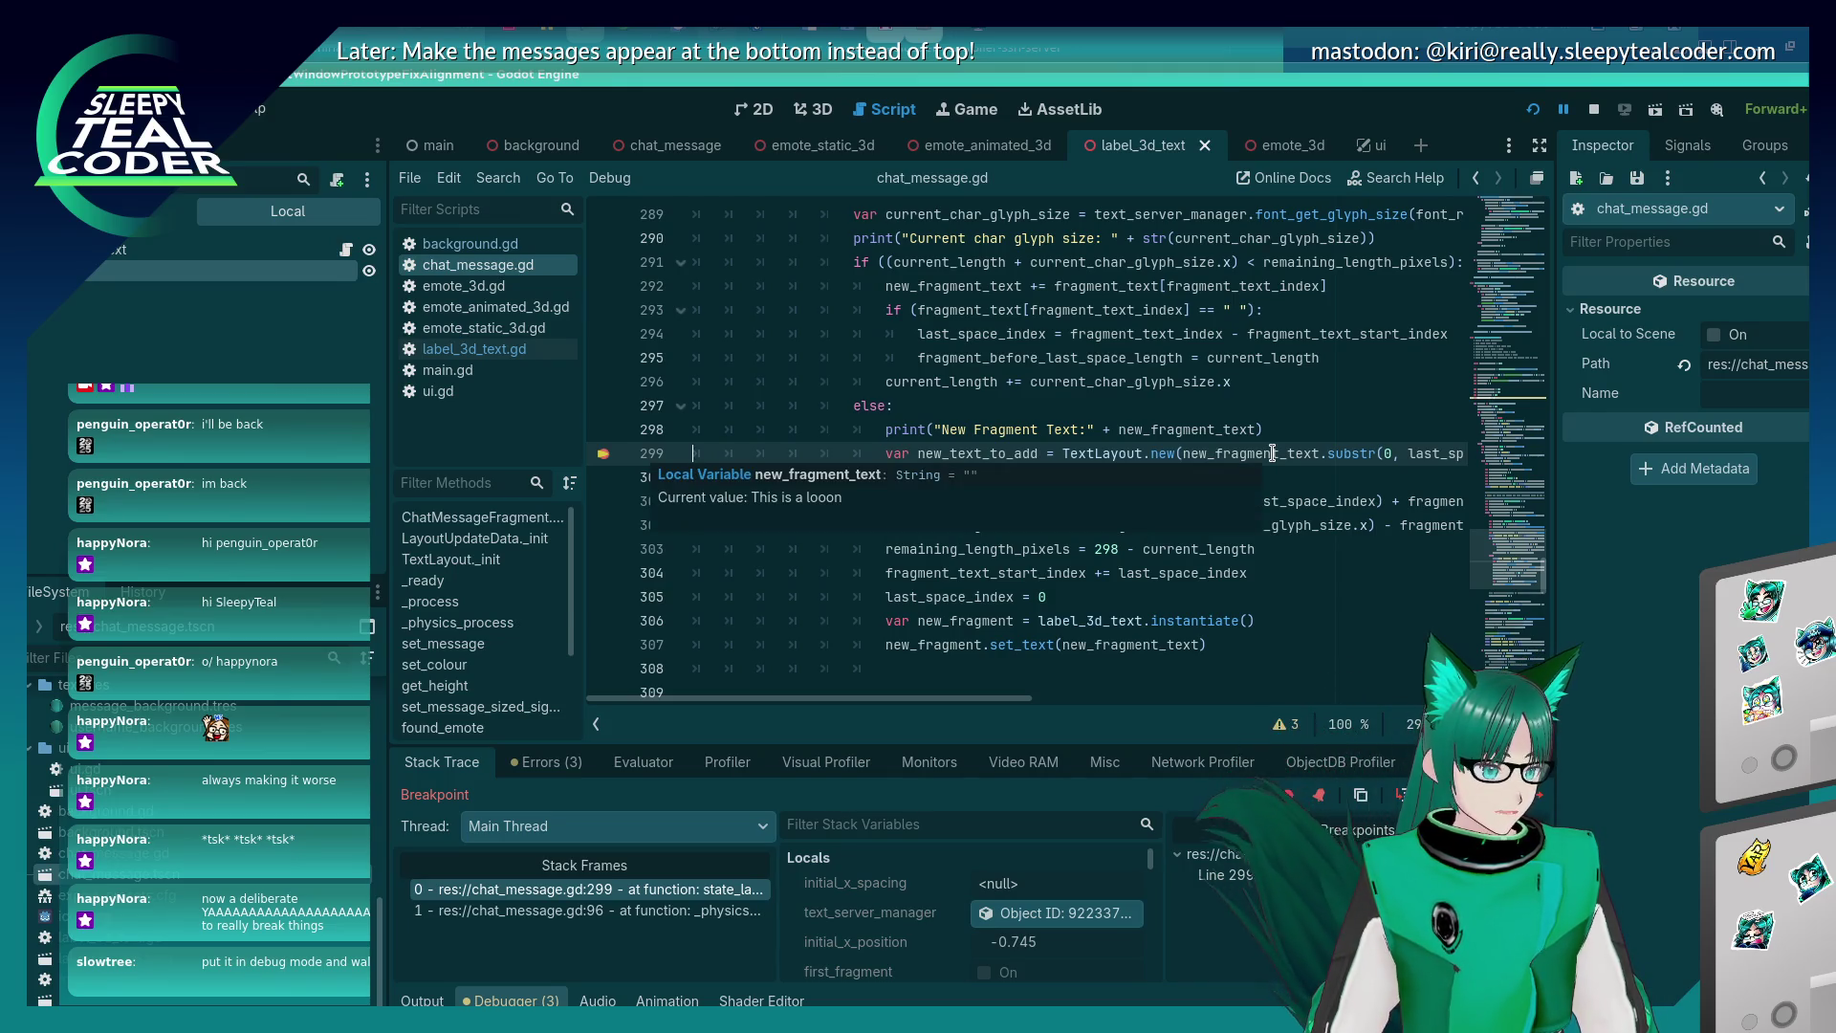
key("alt+Tab")
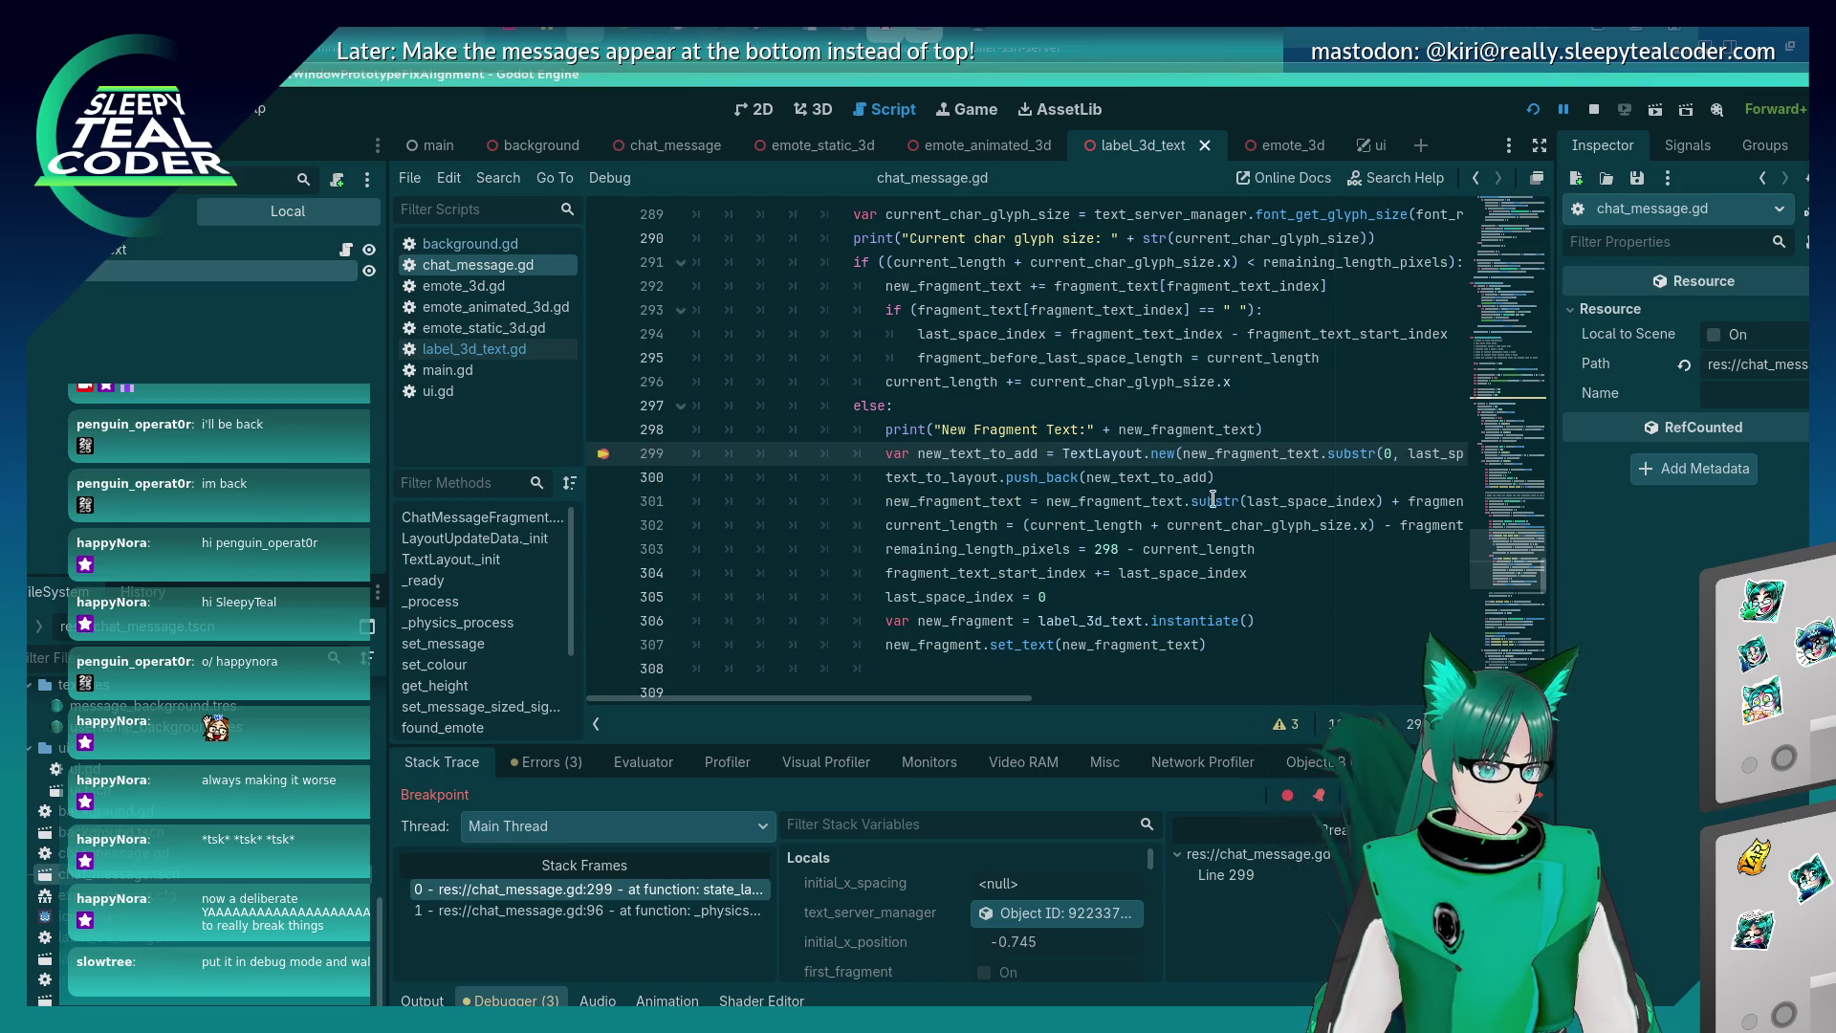
left_click_drag(996, 699, 1118, 700)
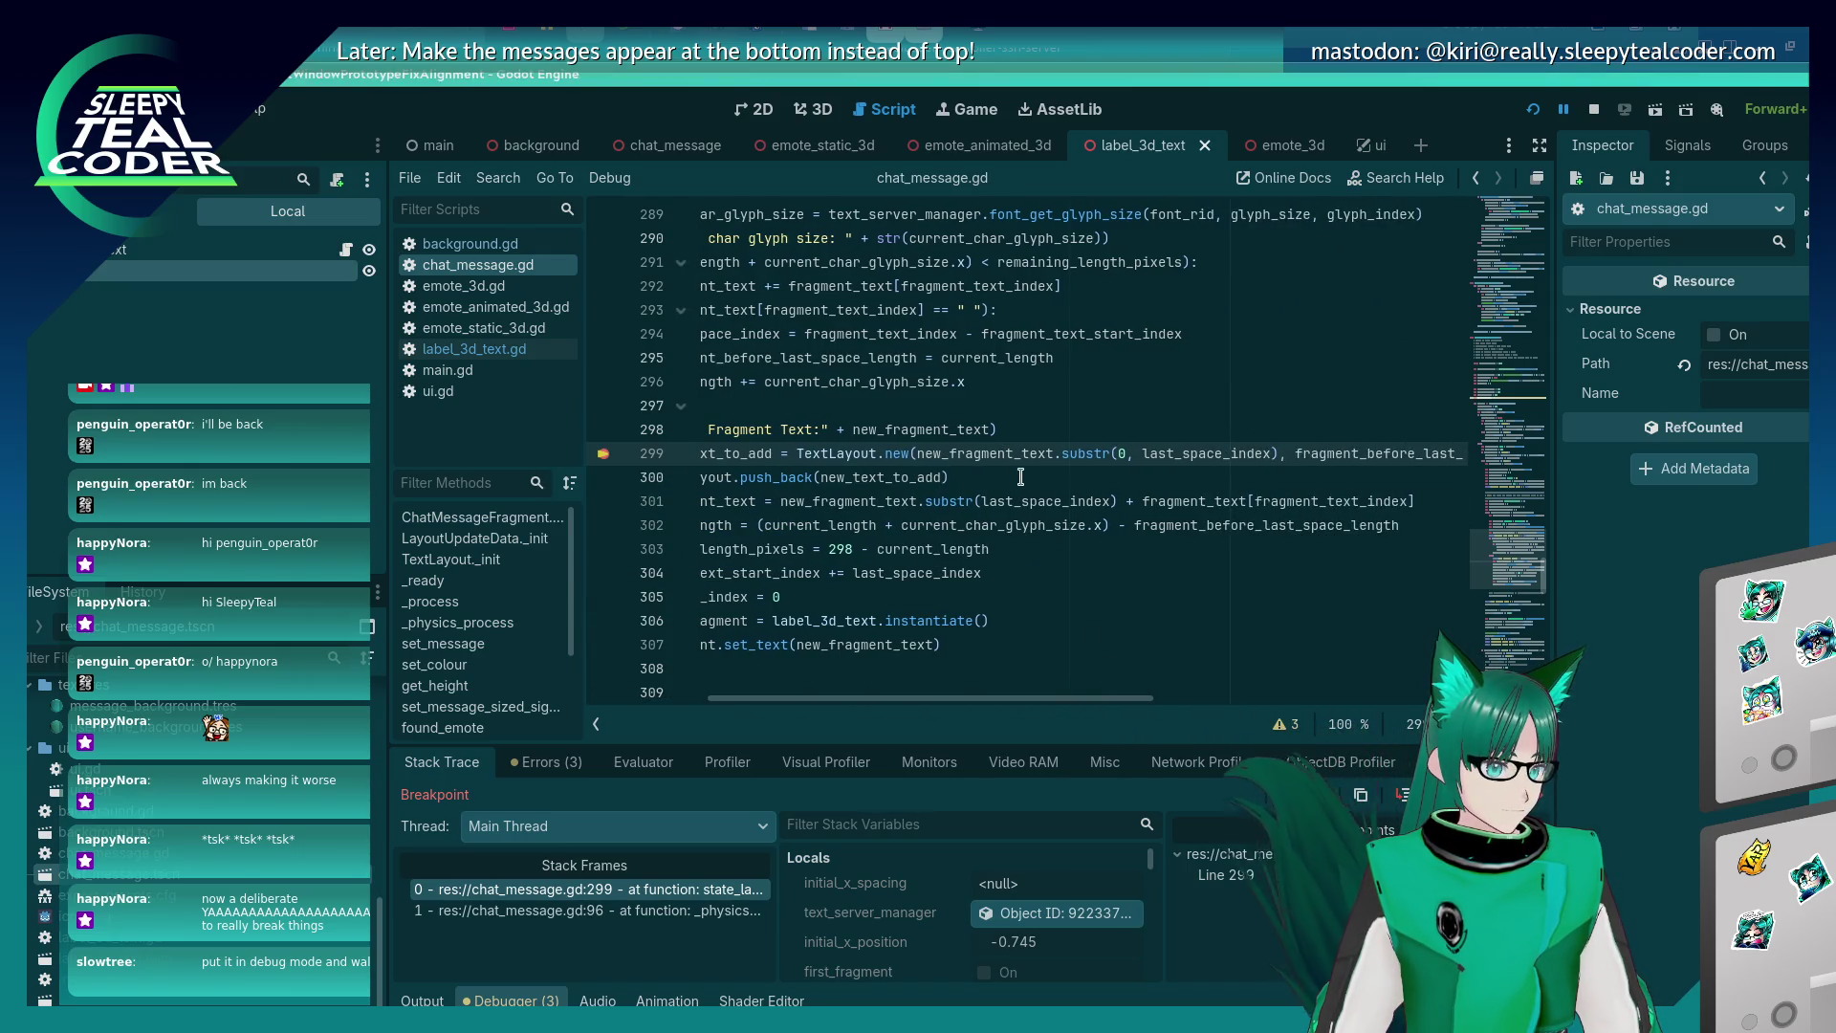
left_click_drag(916, 453, 1273, 455)
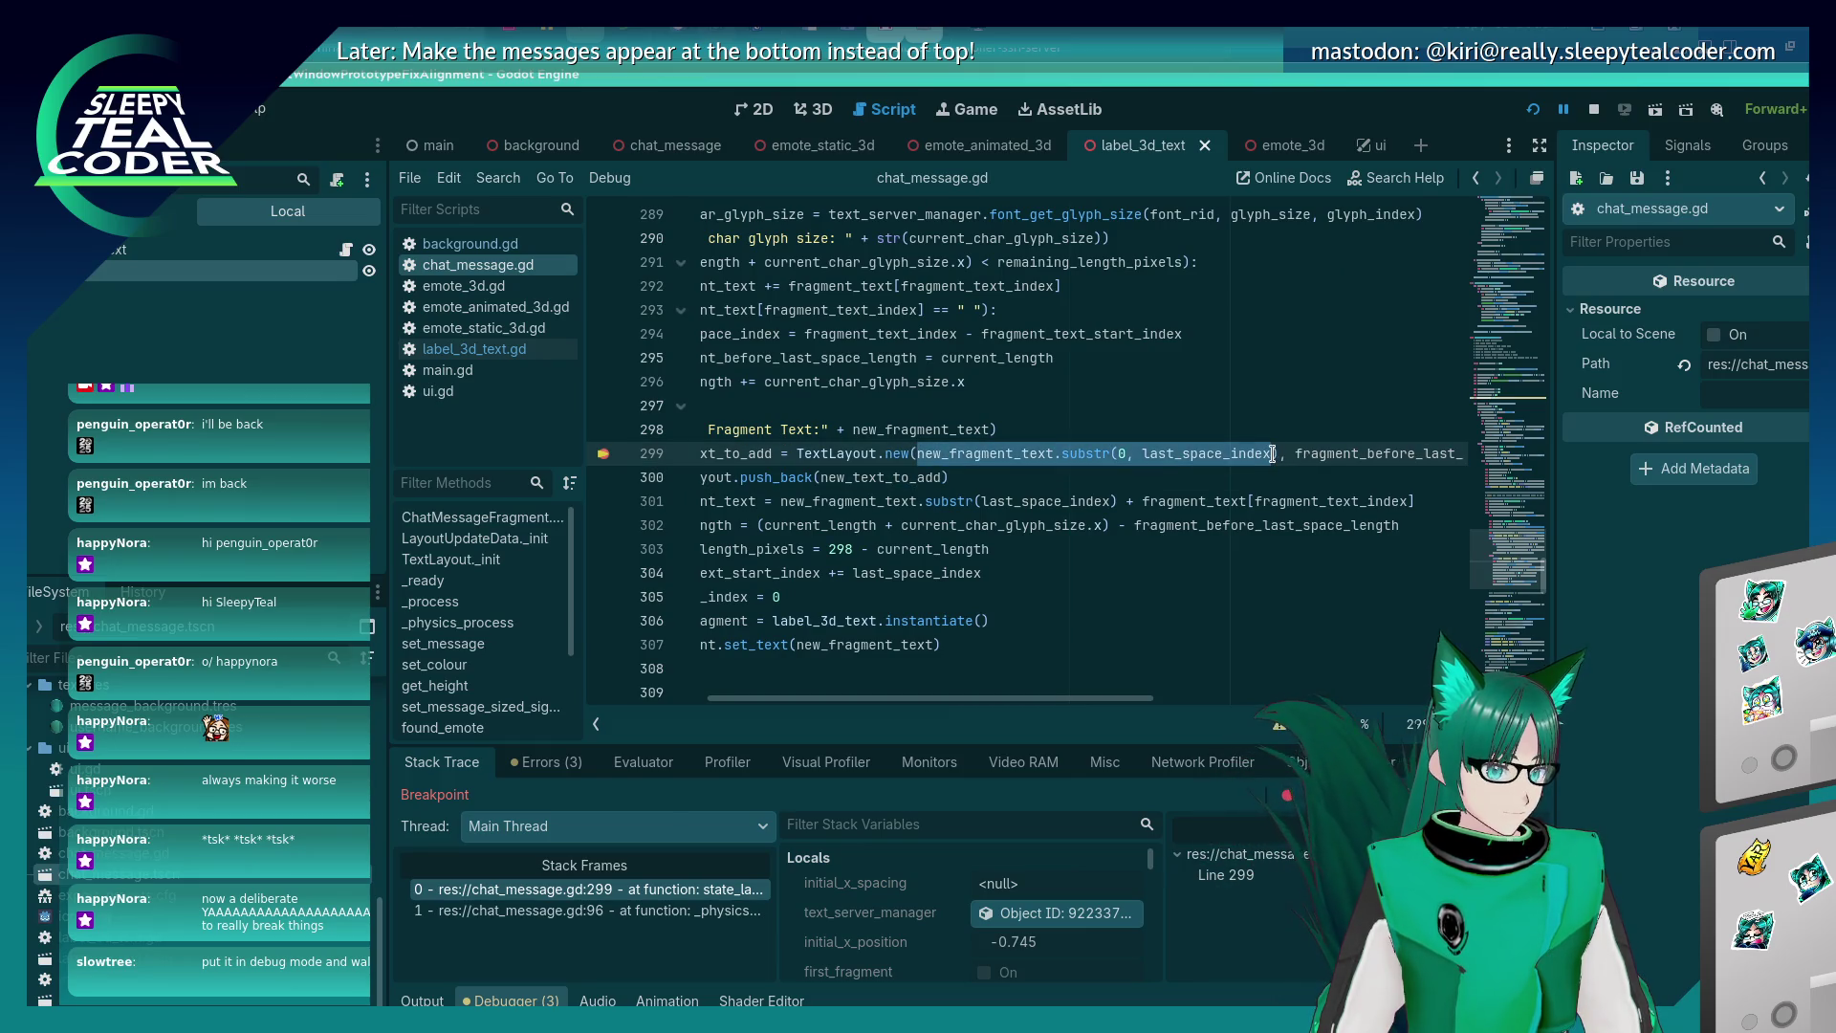
left_click(673, 763)
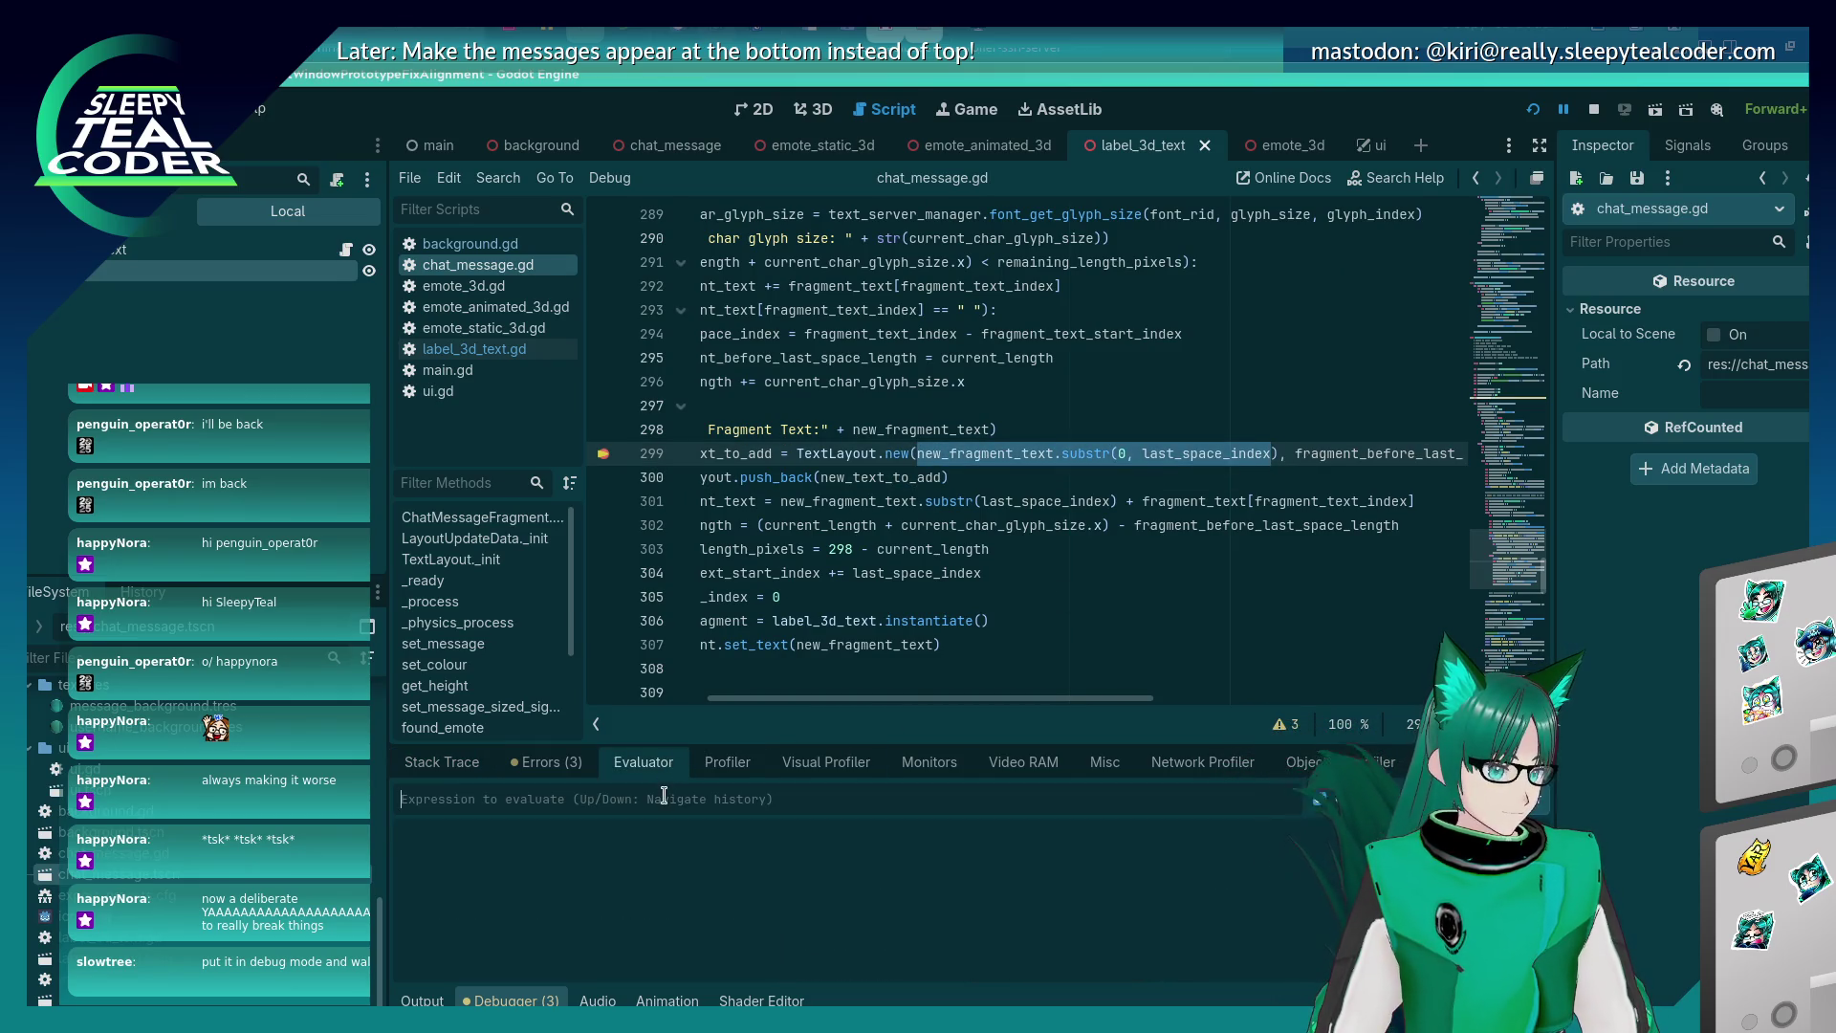
Evaluate the line 299 substr(0, last_space_index) expression, adding the missing ')', giving 'This is a'.
type("new_fragment_text.substr(0, last_space_index")
key("Return")
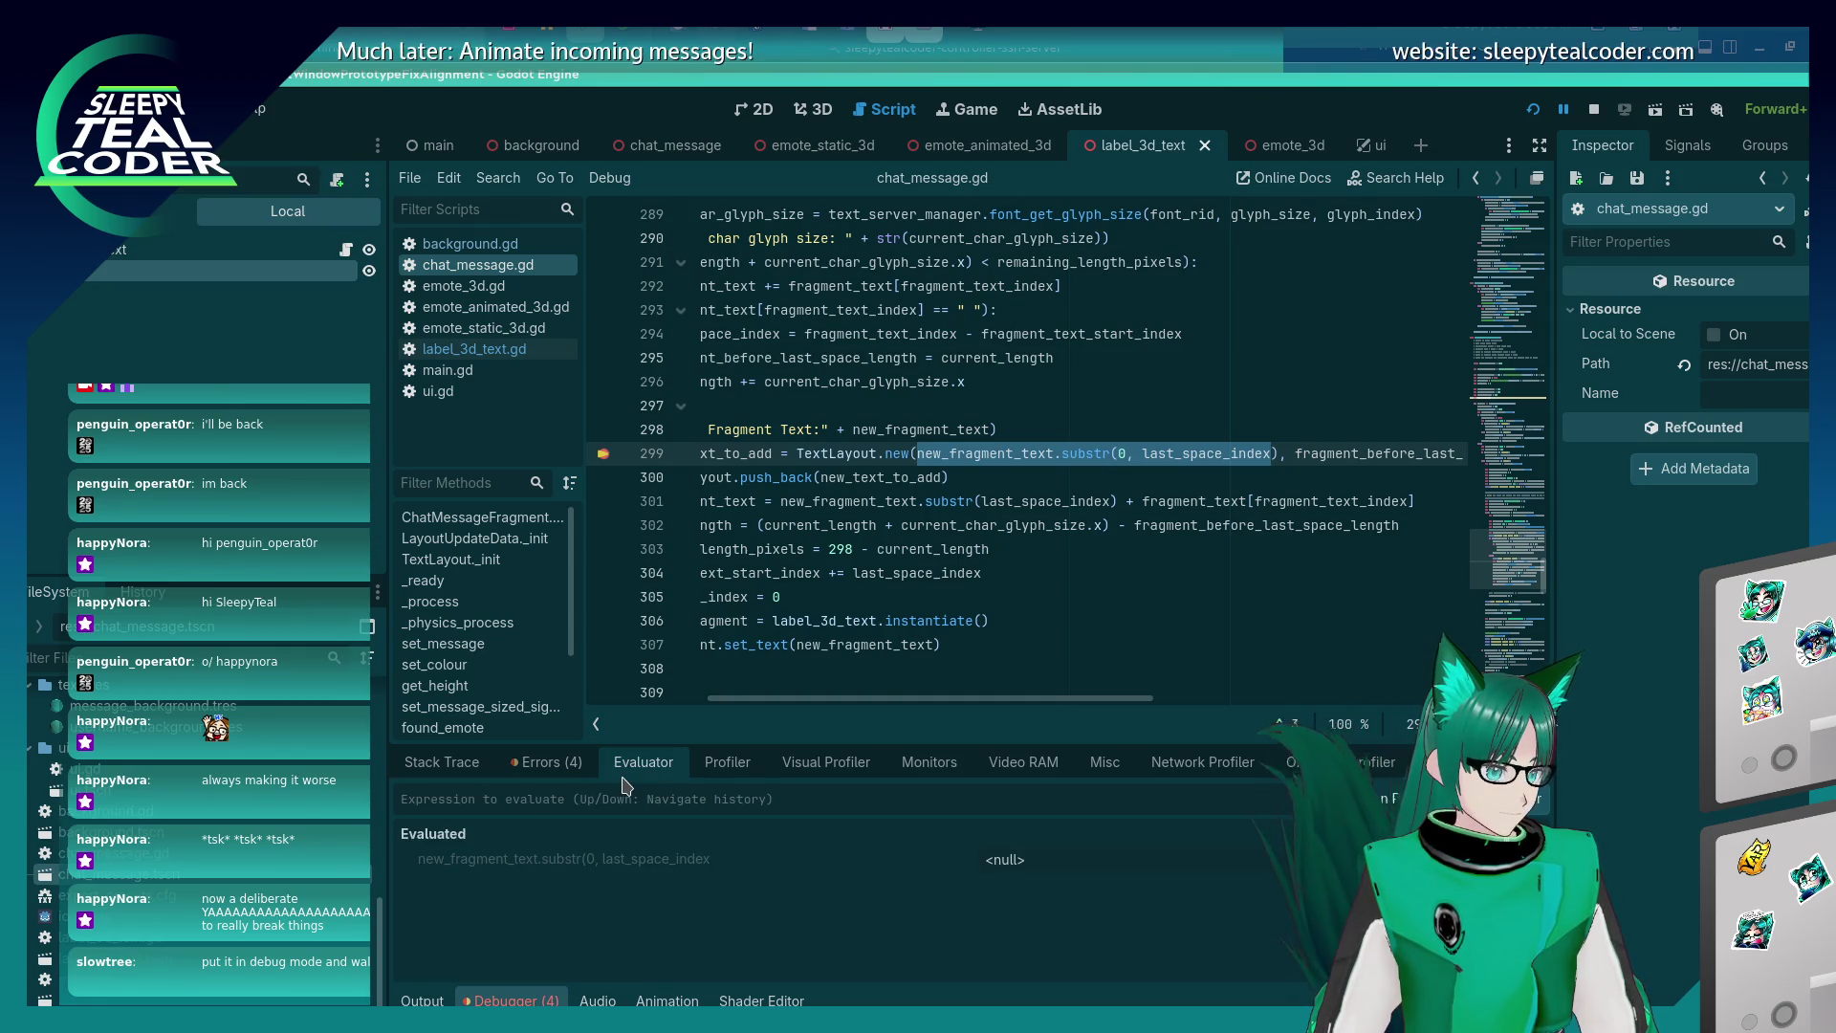
left_click(582, 801)
type("new_fragment_text.substr(0, last_space_index")
type(")")
key("Return")
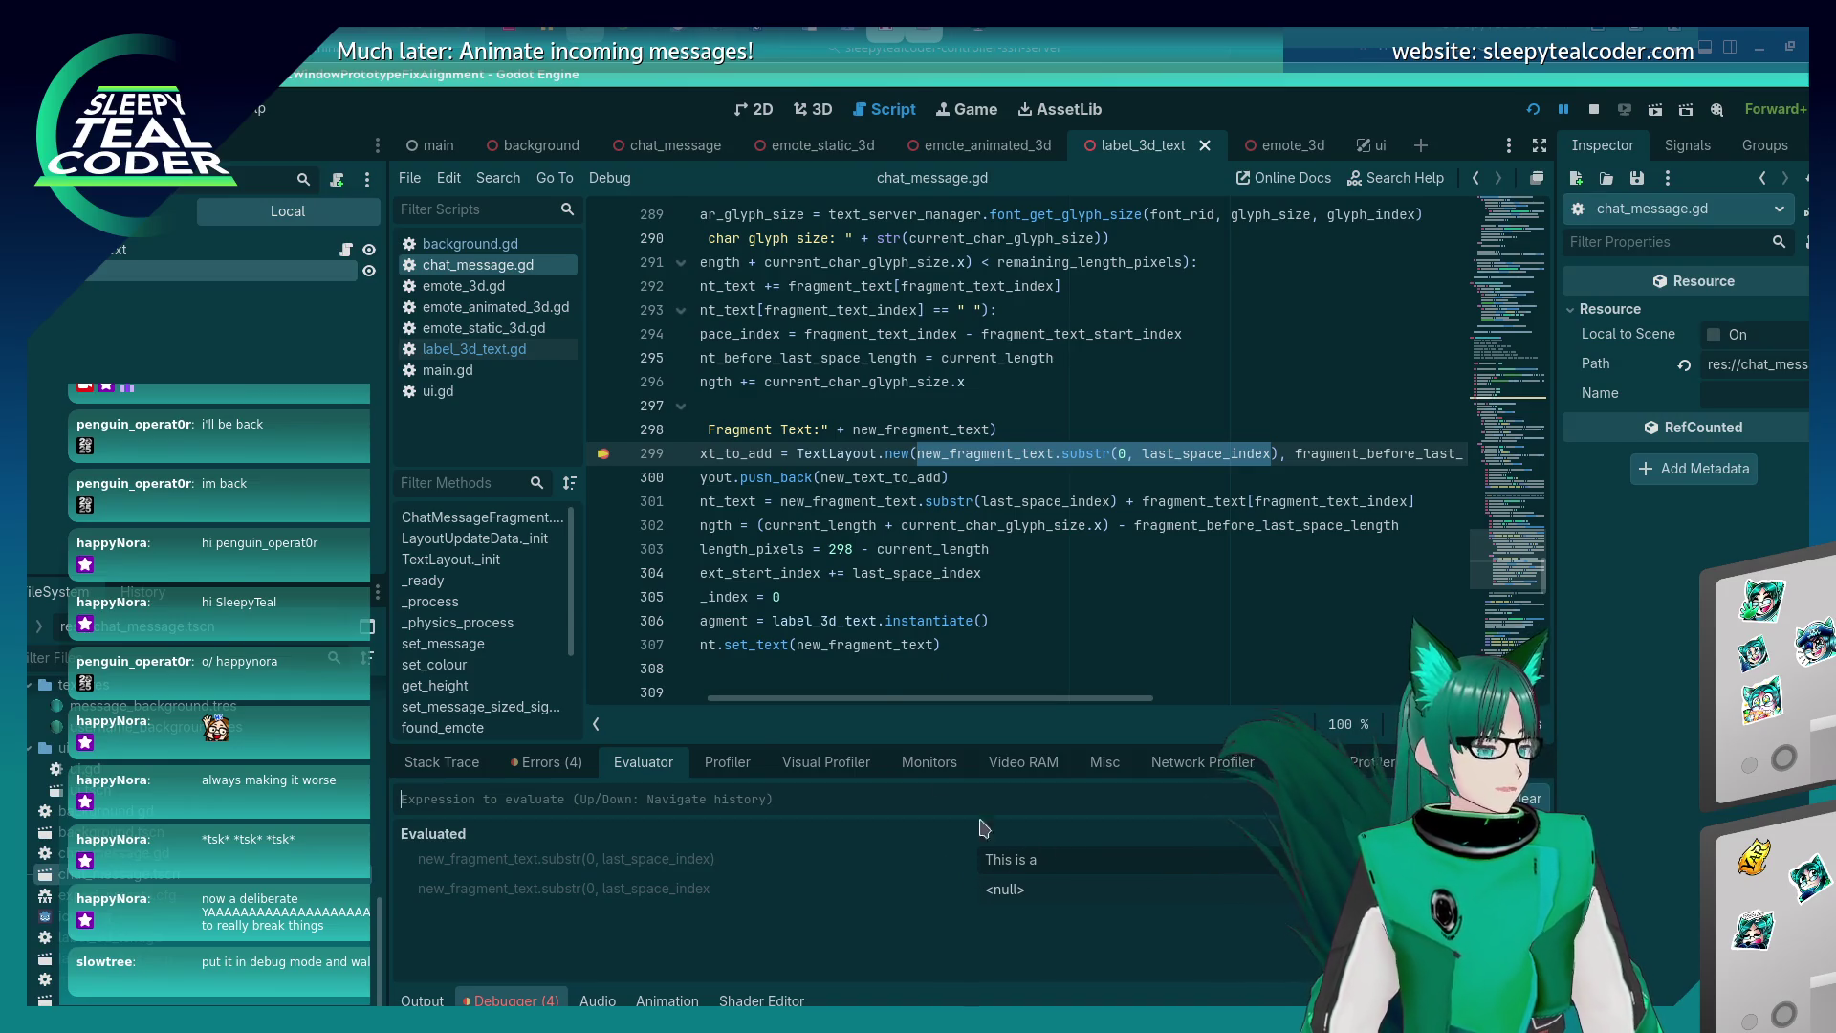
Evaluate the line 301 substr(last_space_index) remainder expression, giving 'looon'.
scroll(937, 698, "left", 3)
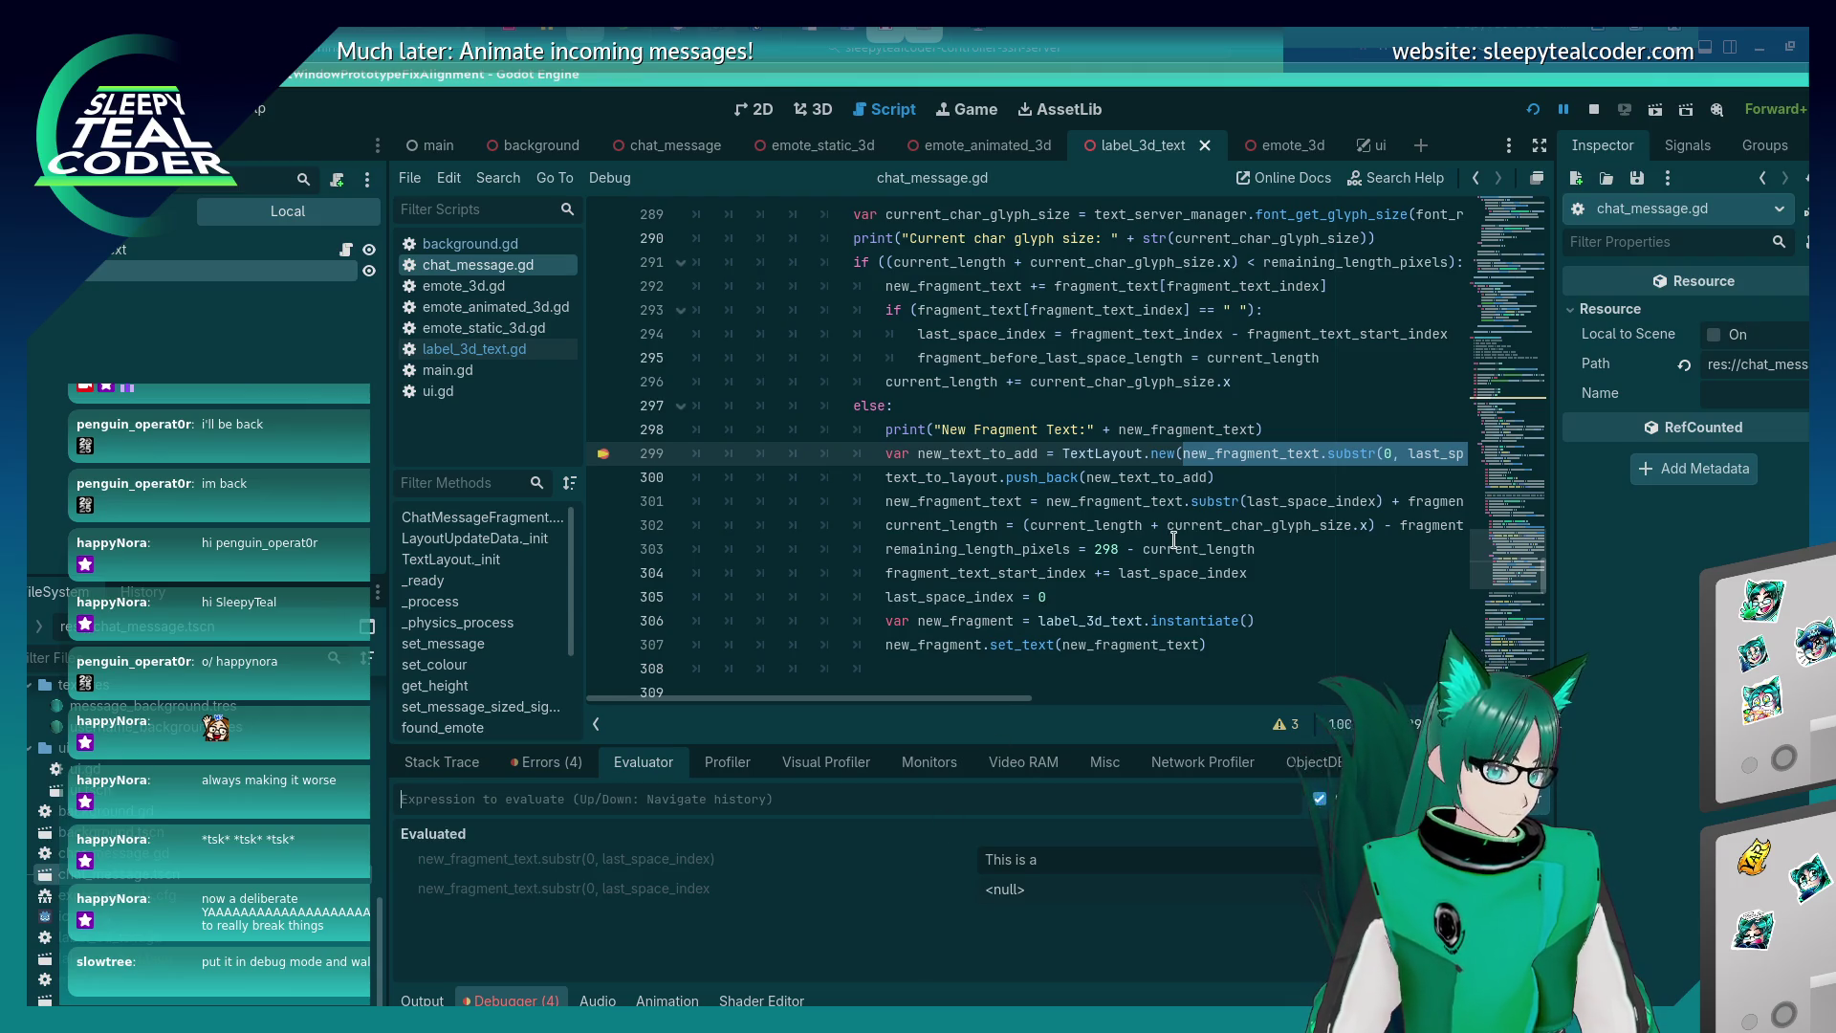
left_click(1047, 504)
mouse_move(1046, 504)
left_mouse_down()
mouse_move(1463, 501)
mouse_move(1139, 501)
left_mouse_up()
key("ctrl+c")
left_click(867, 795)
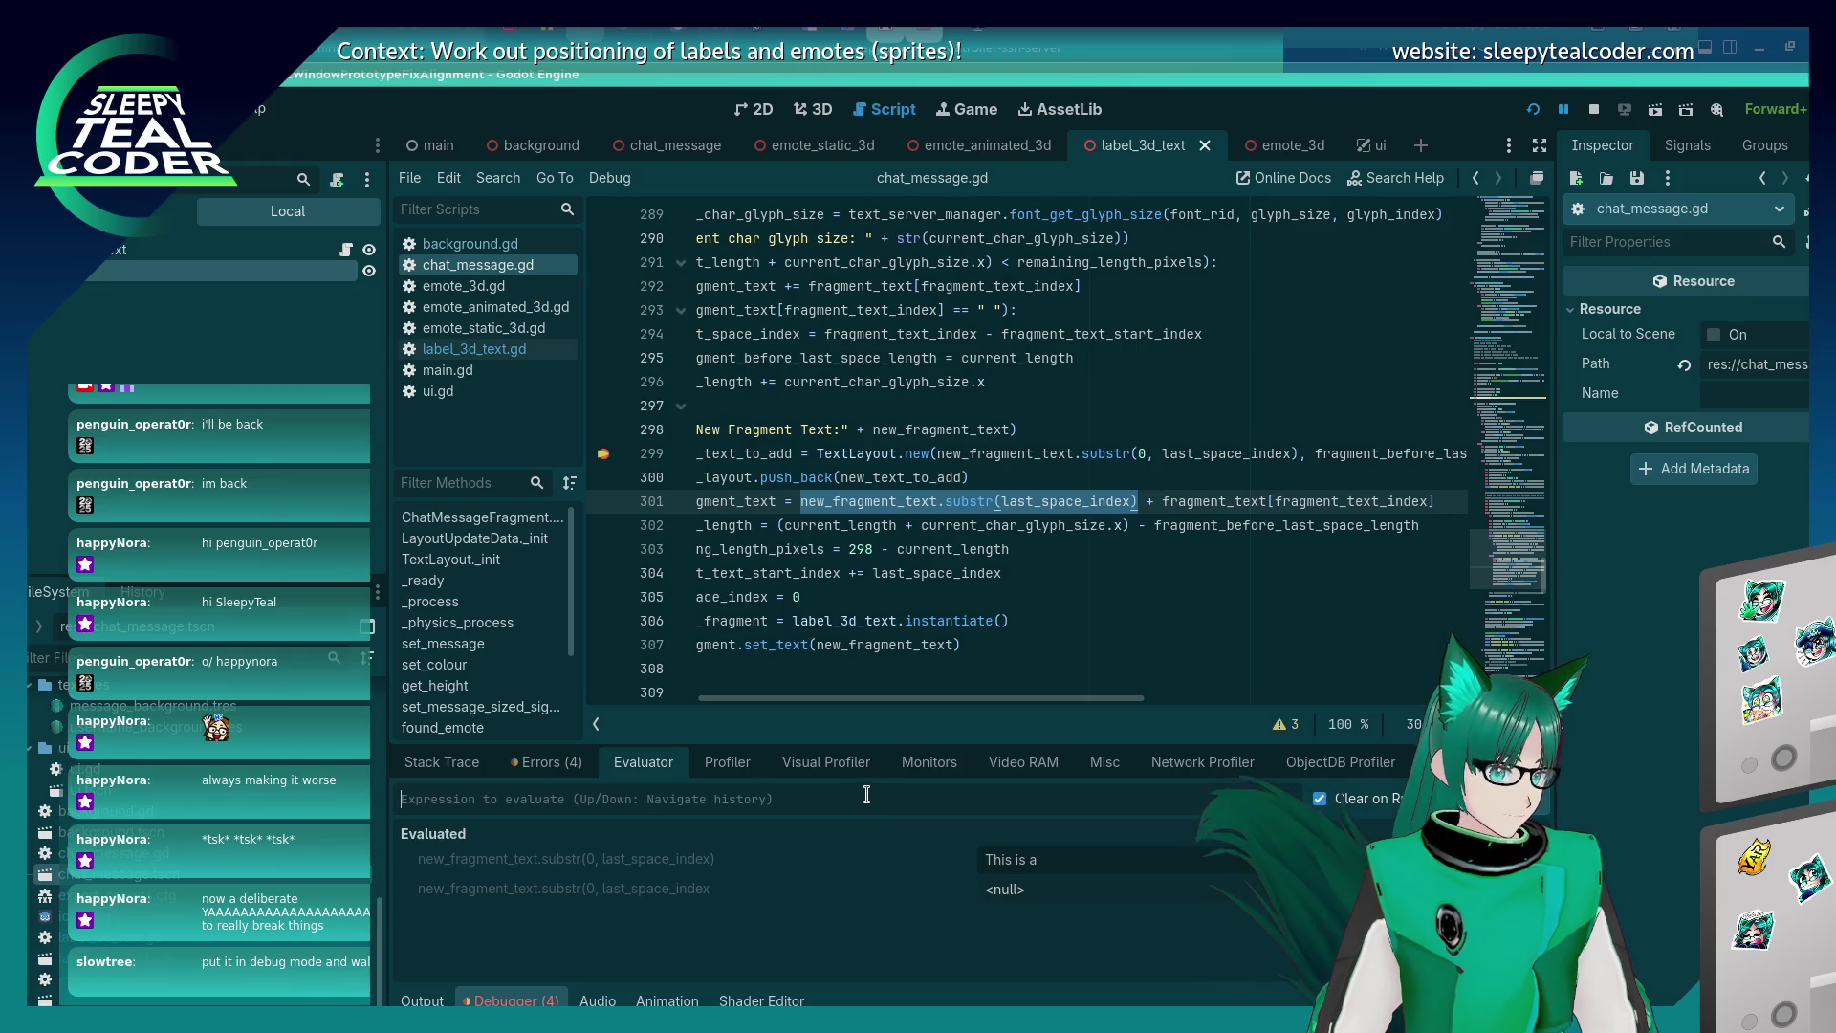
key("ctrl+v")
key("Return")
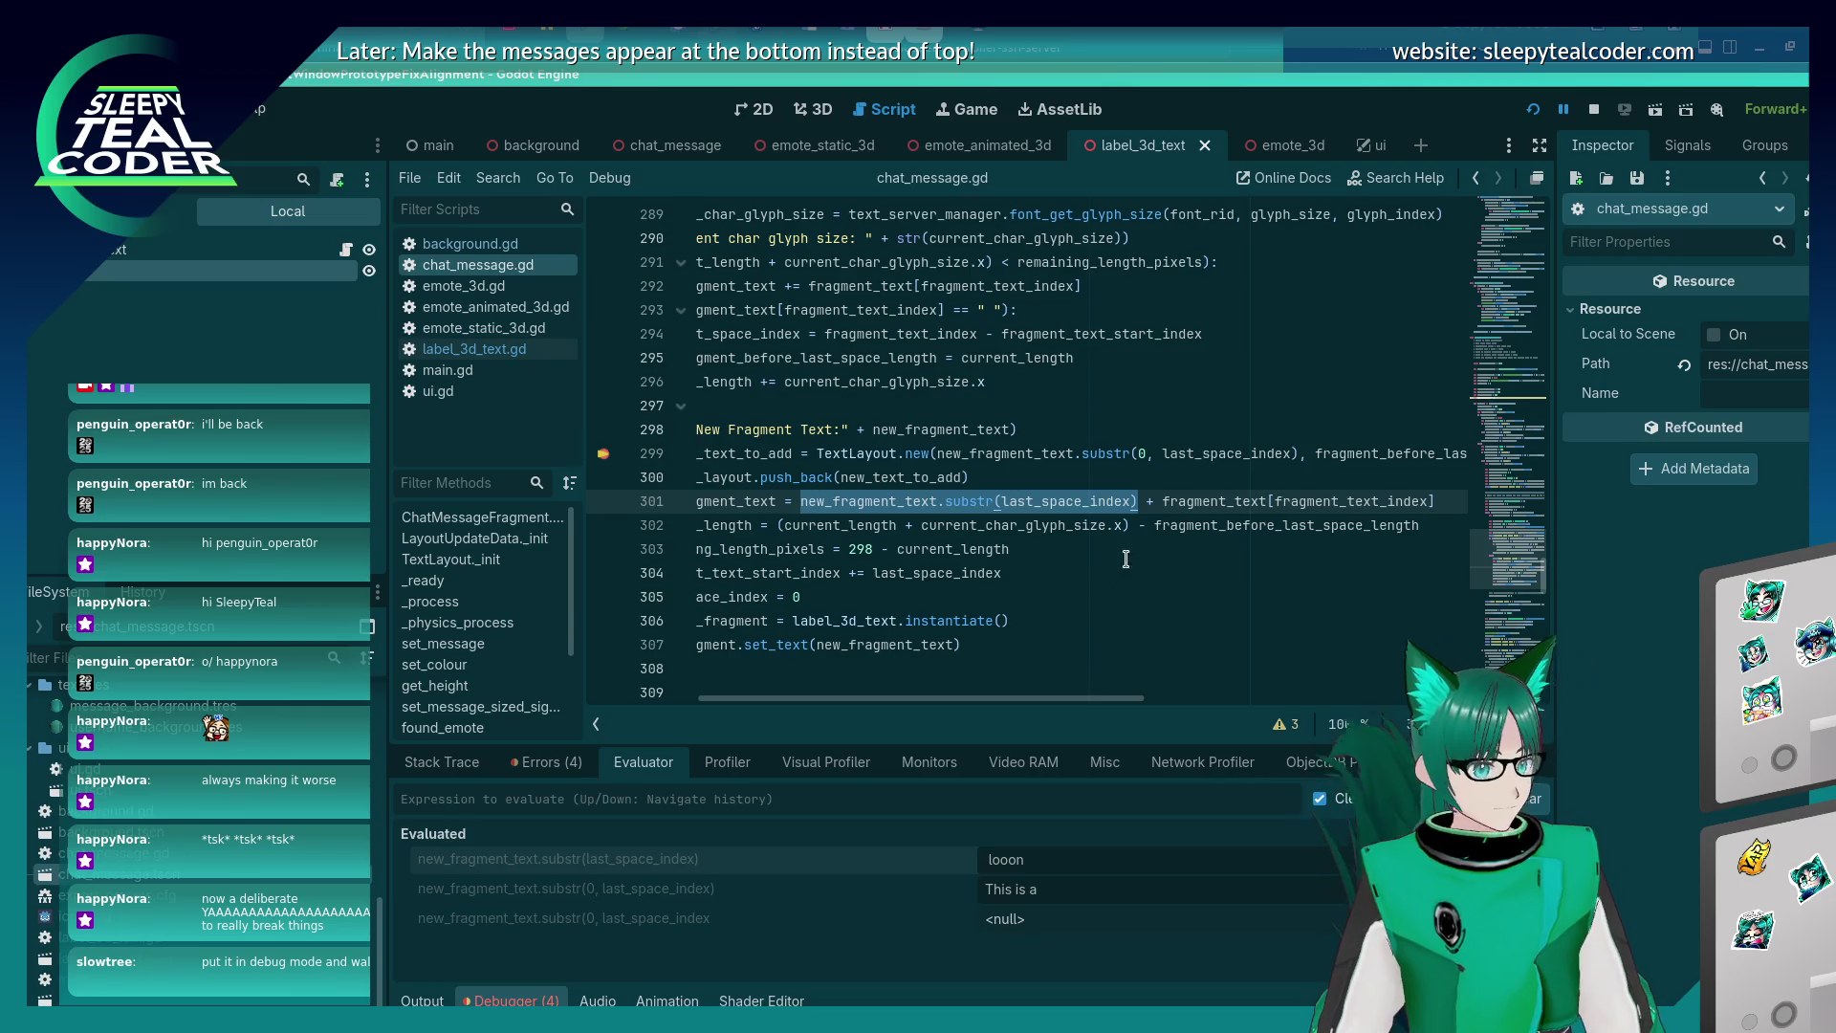
Insert '1 +' before last_space_index on line 304 and save the script.
left_click(1128, 527)
scroll(1002, 677, "left", 5)
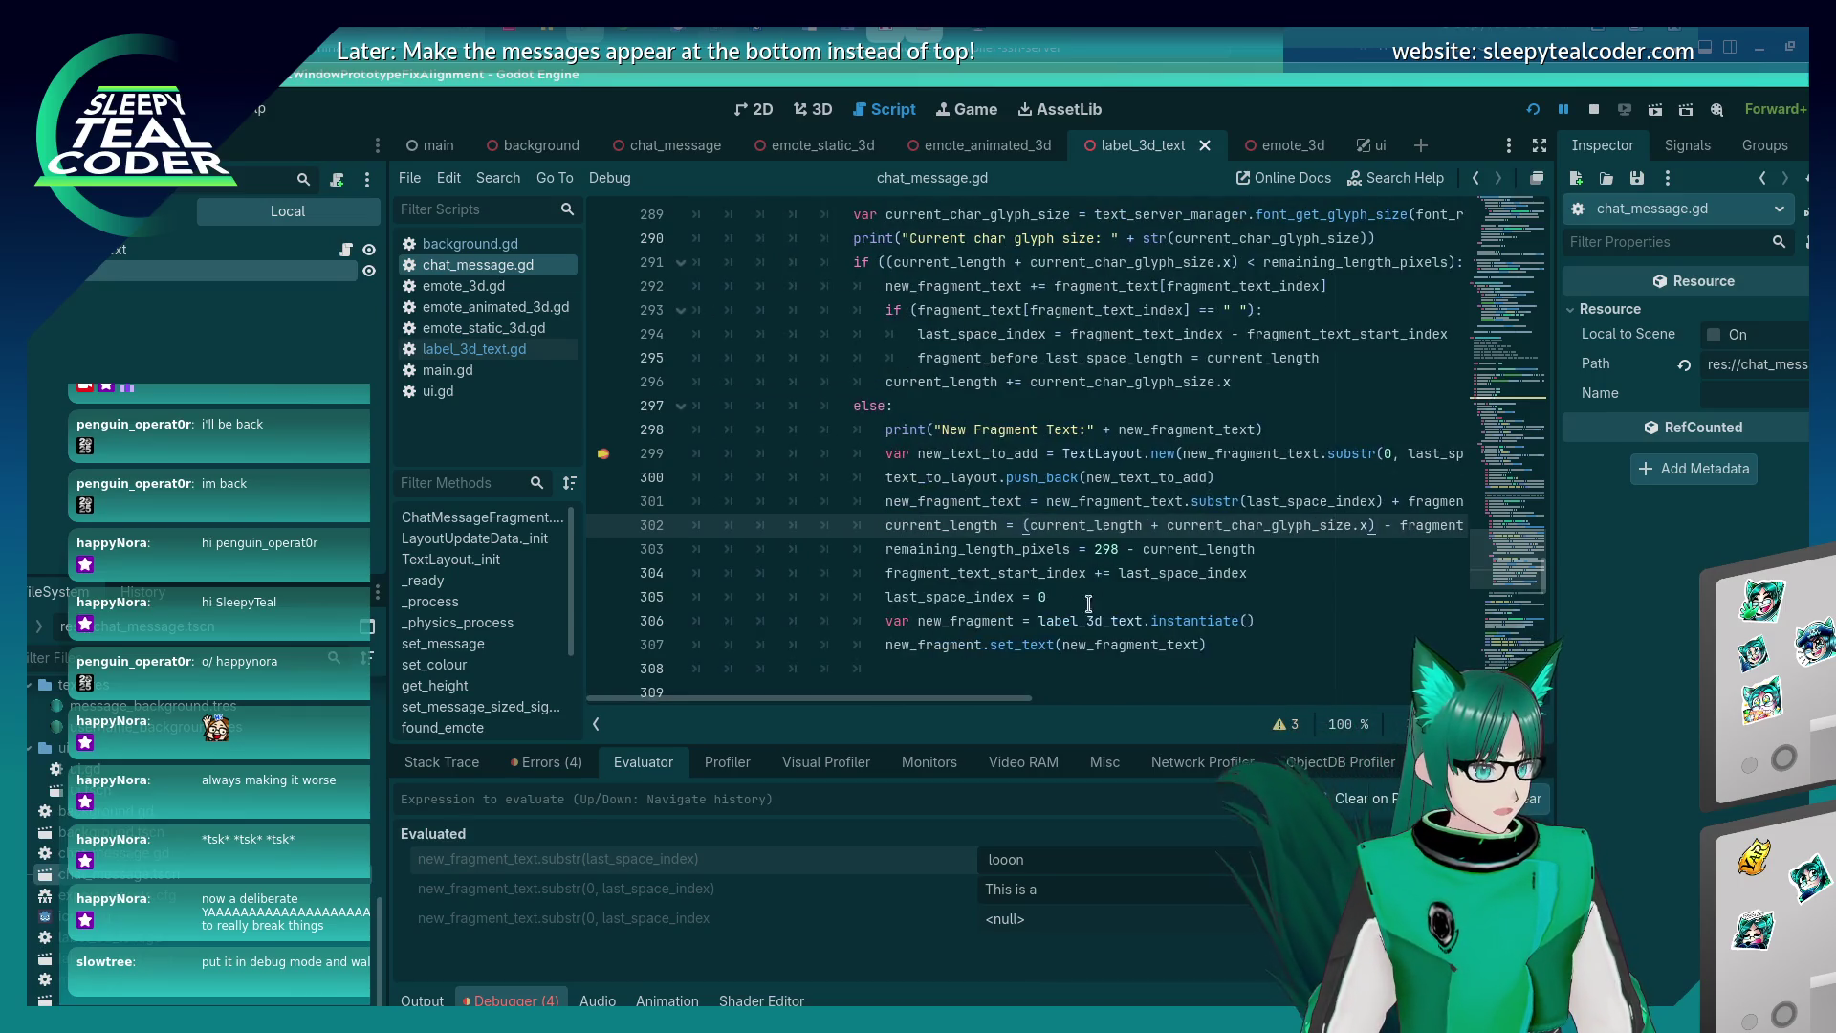
mouse_move(884, 572)
left_mouse_down()
mouse_move(1225, 551)
mouse_move(1247, 573)
left_mouse_up()
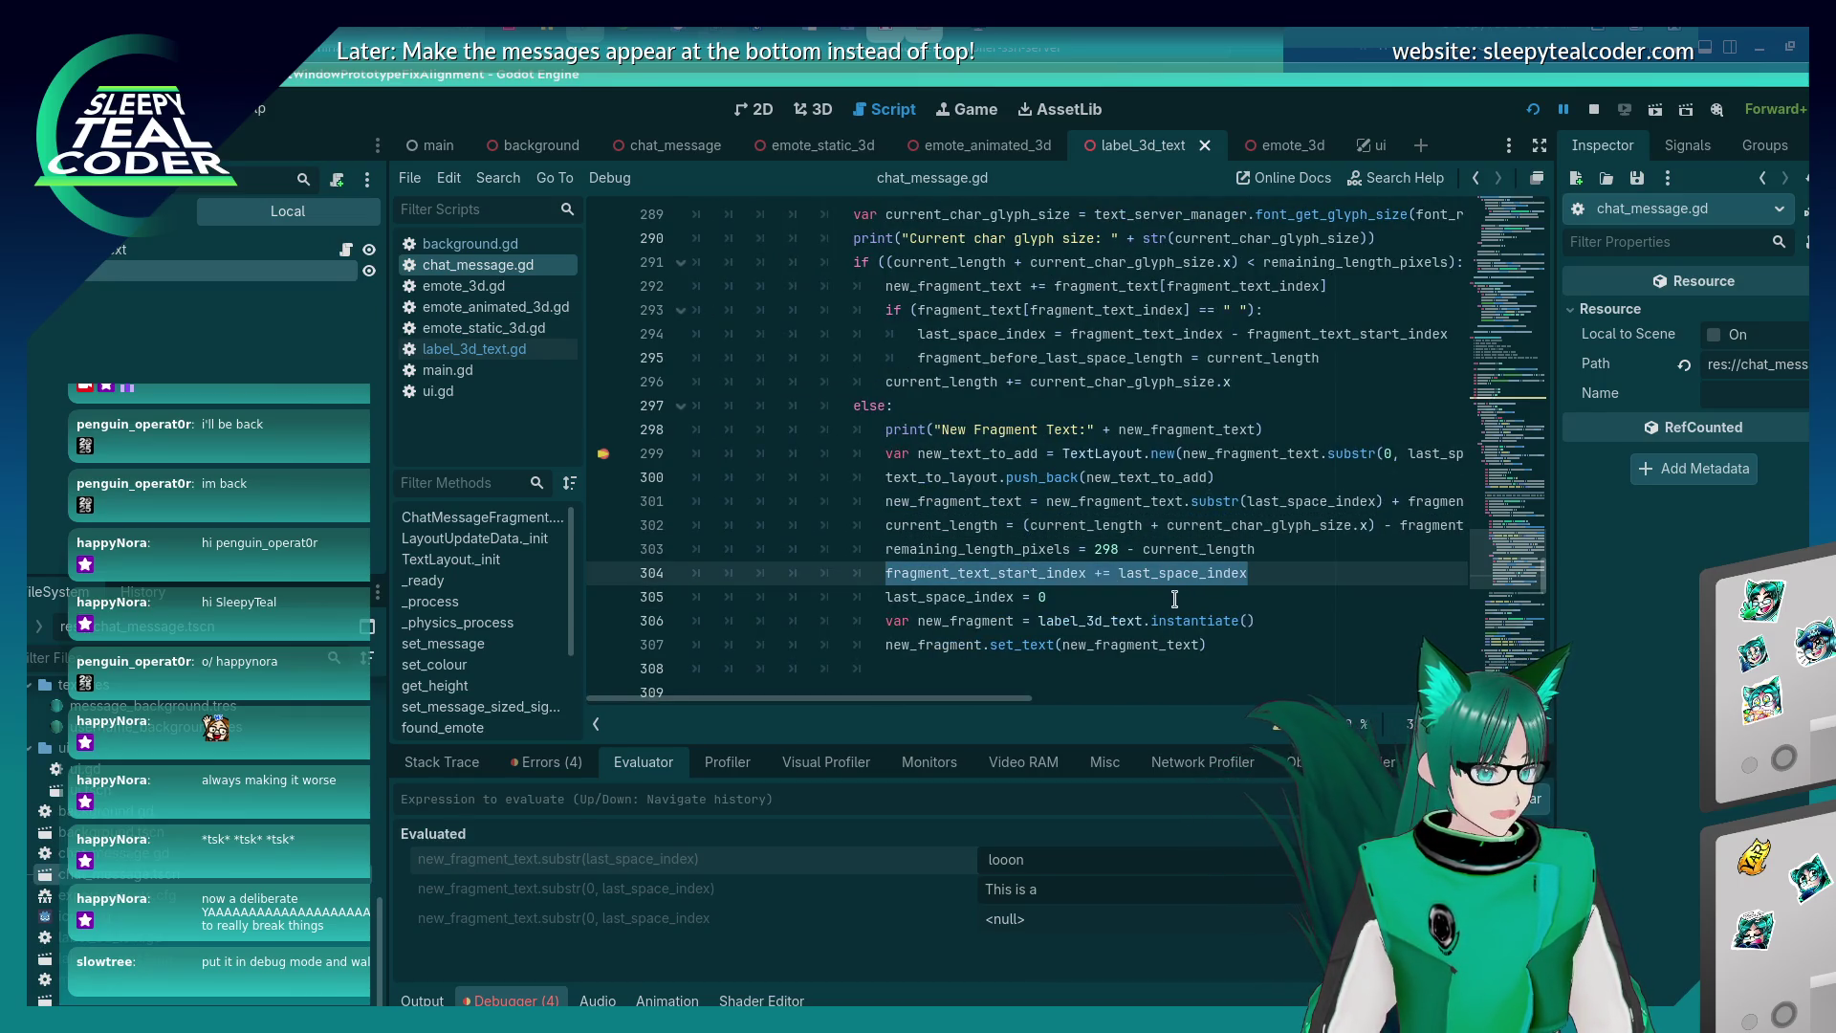
left_click_drag(987, 699, 1054, 698)
left_click(976, 573)
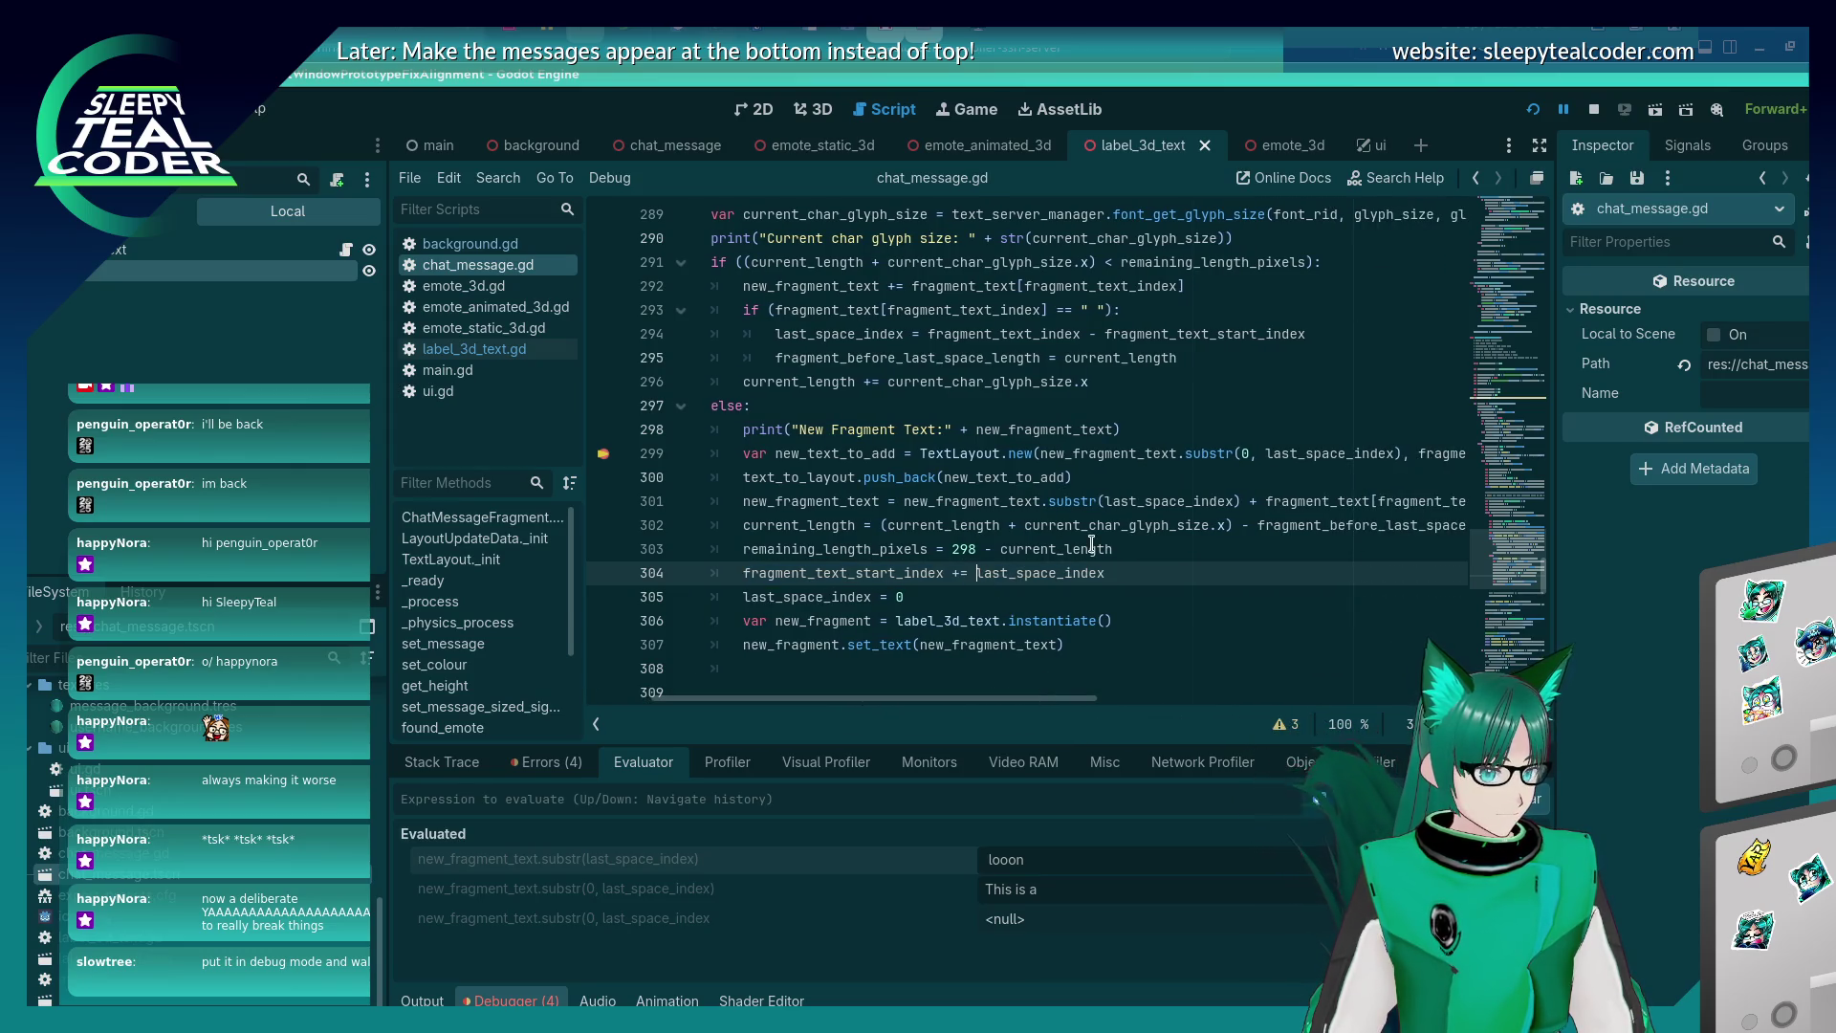
type("1 +")
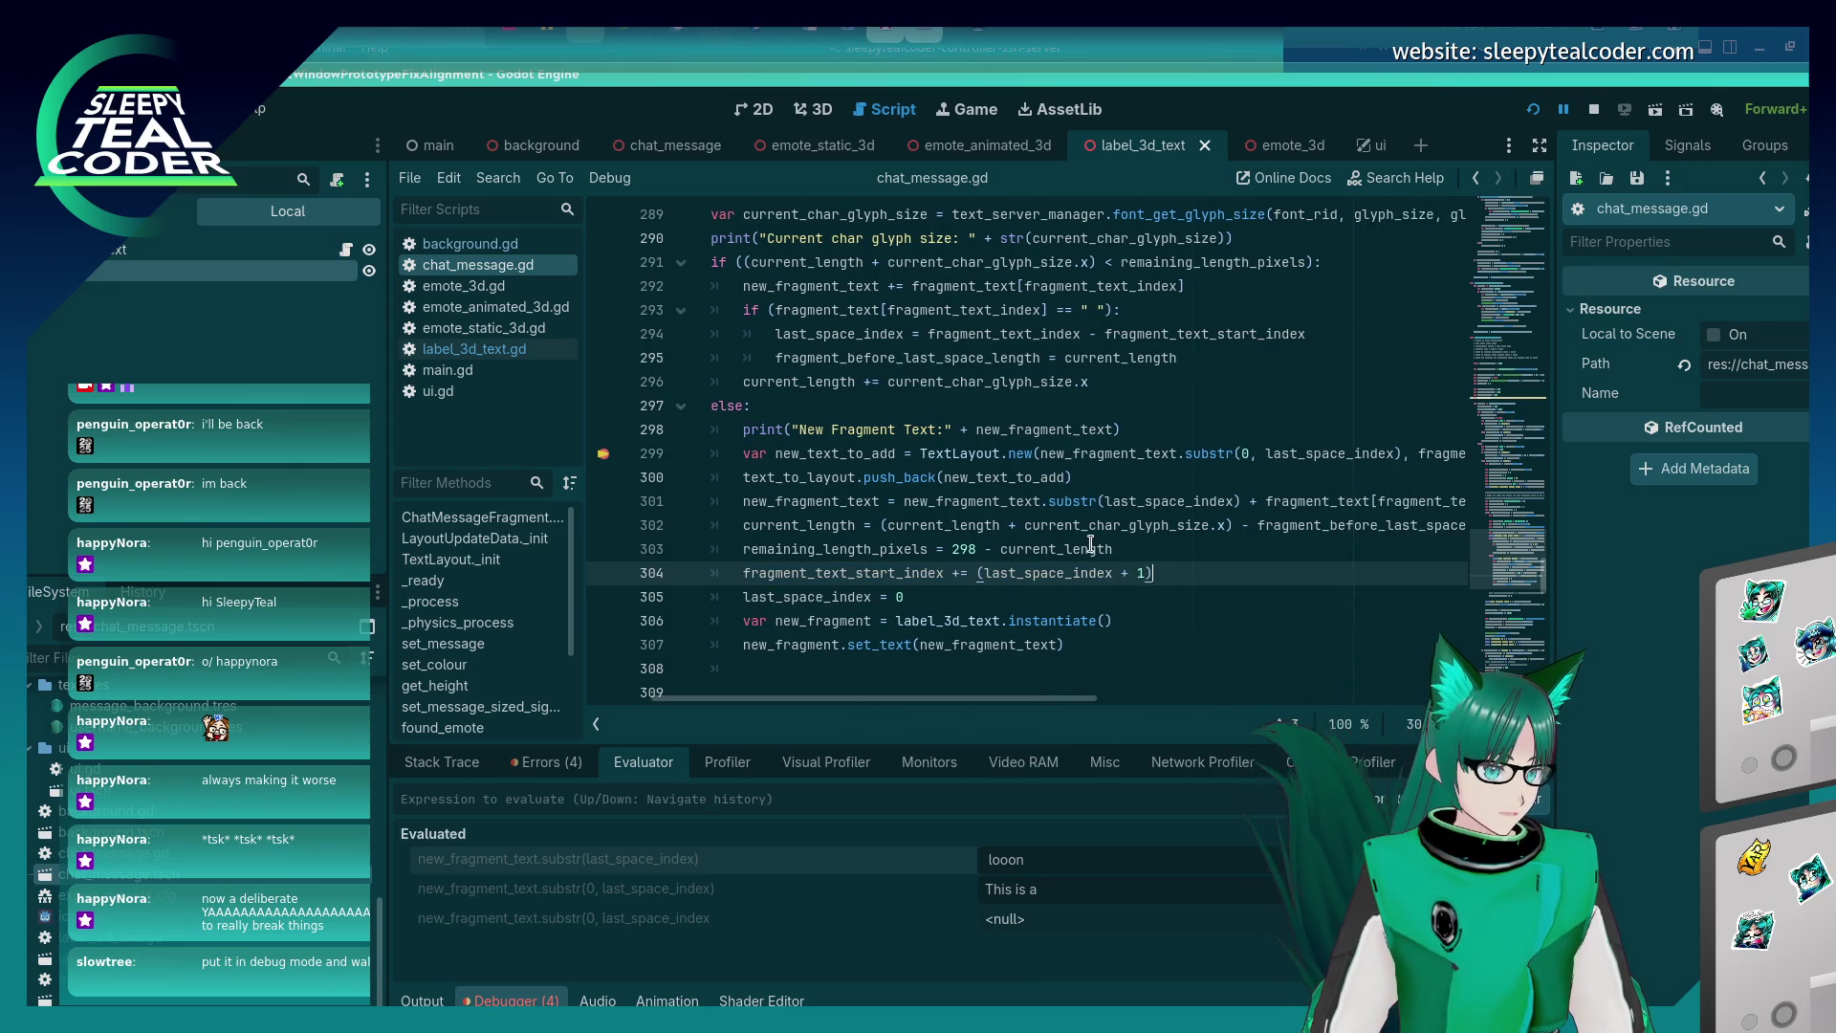
key("ctrl+s")
Restart the running scene with the fix and resume from the breakpoint.
key("alt+Tab")
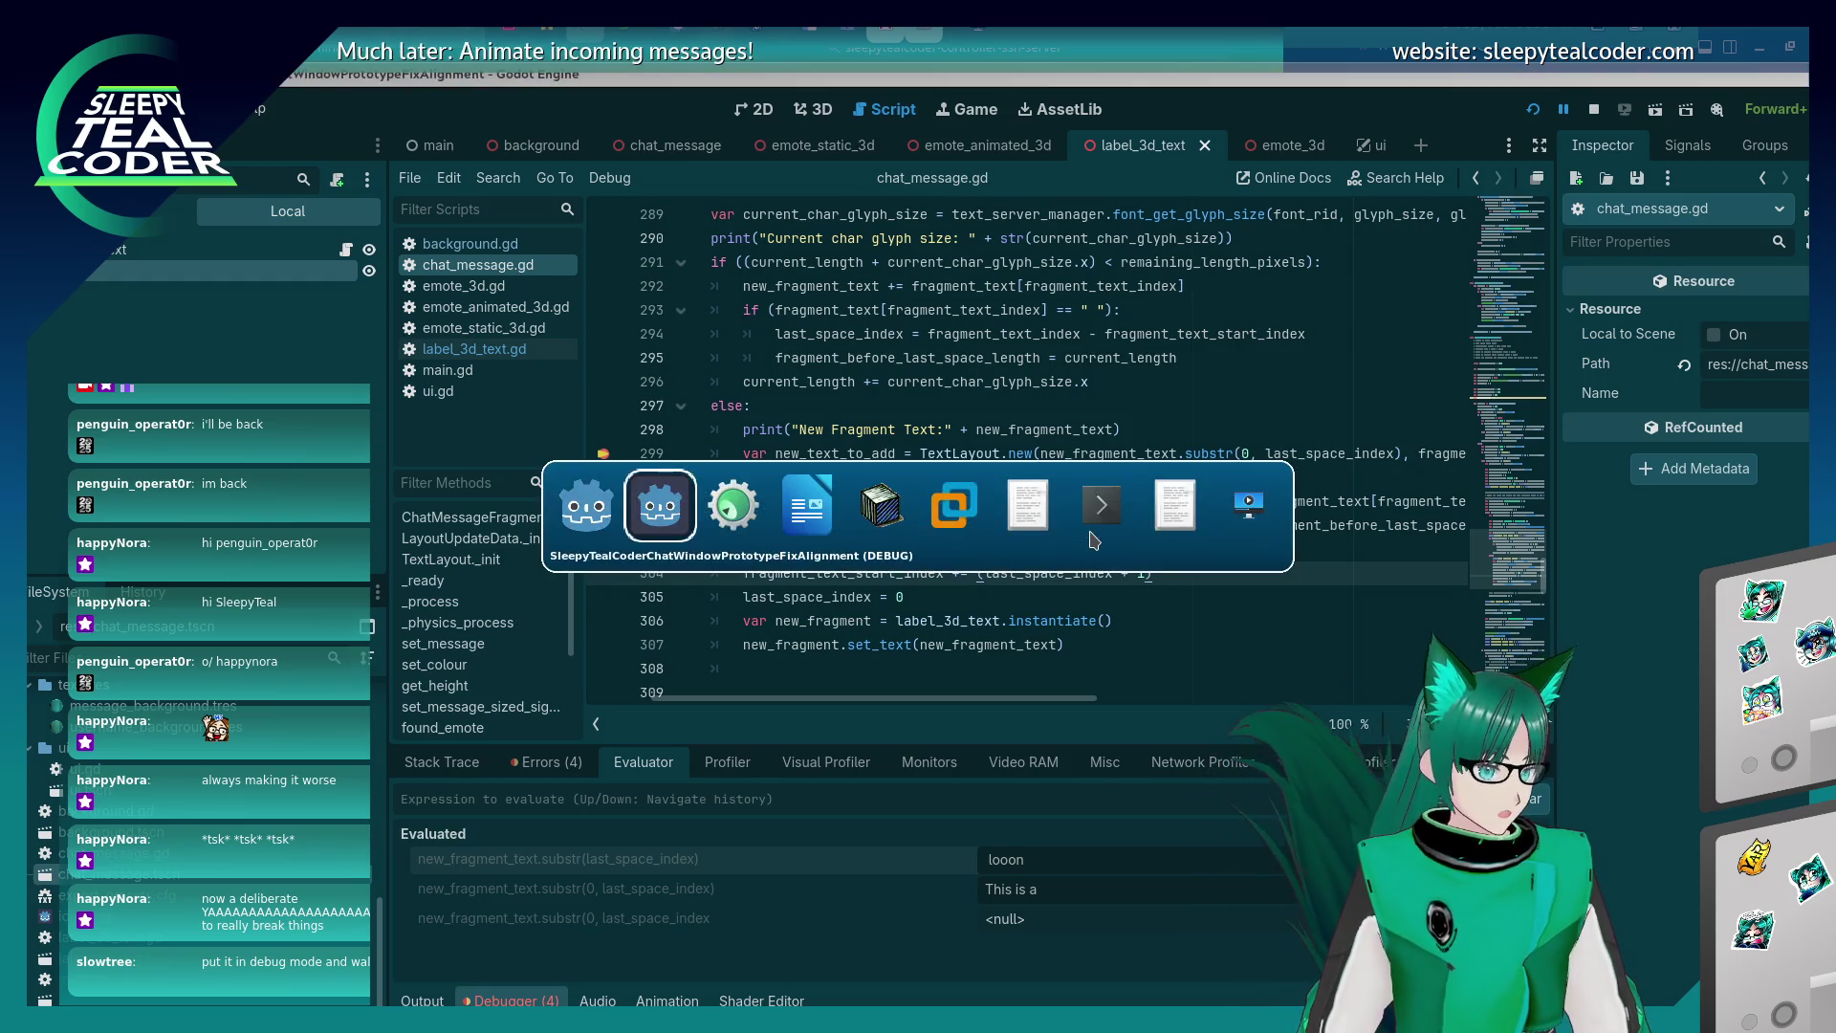
key("alt+Tab")
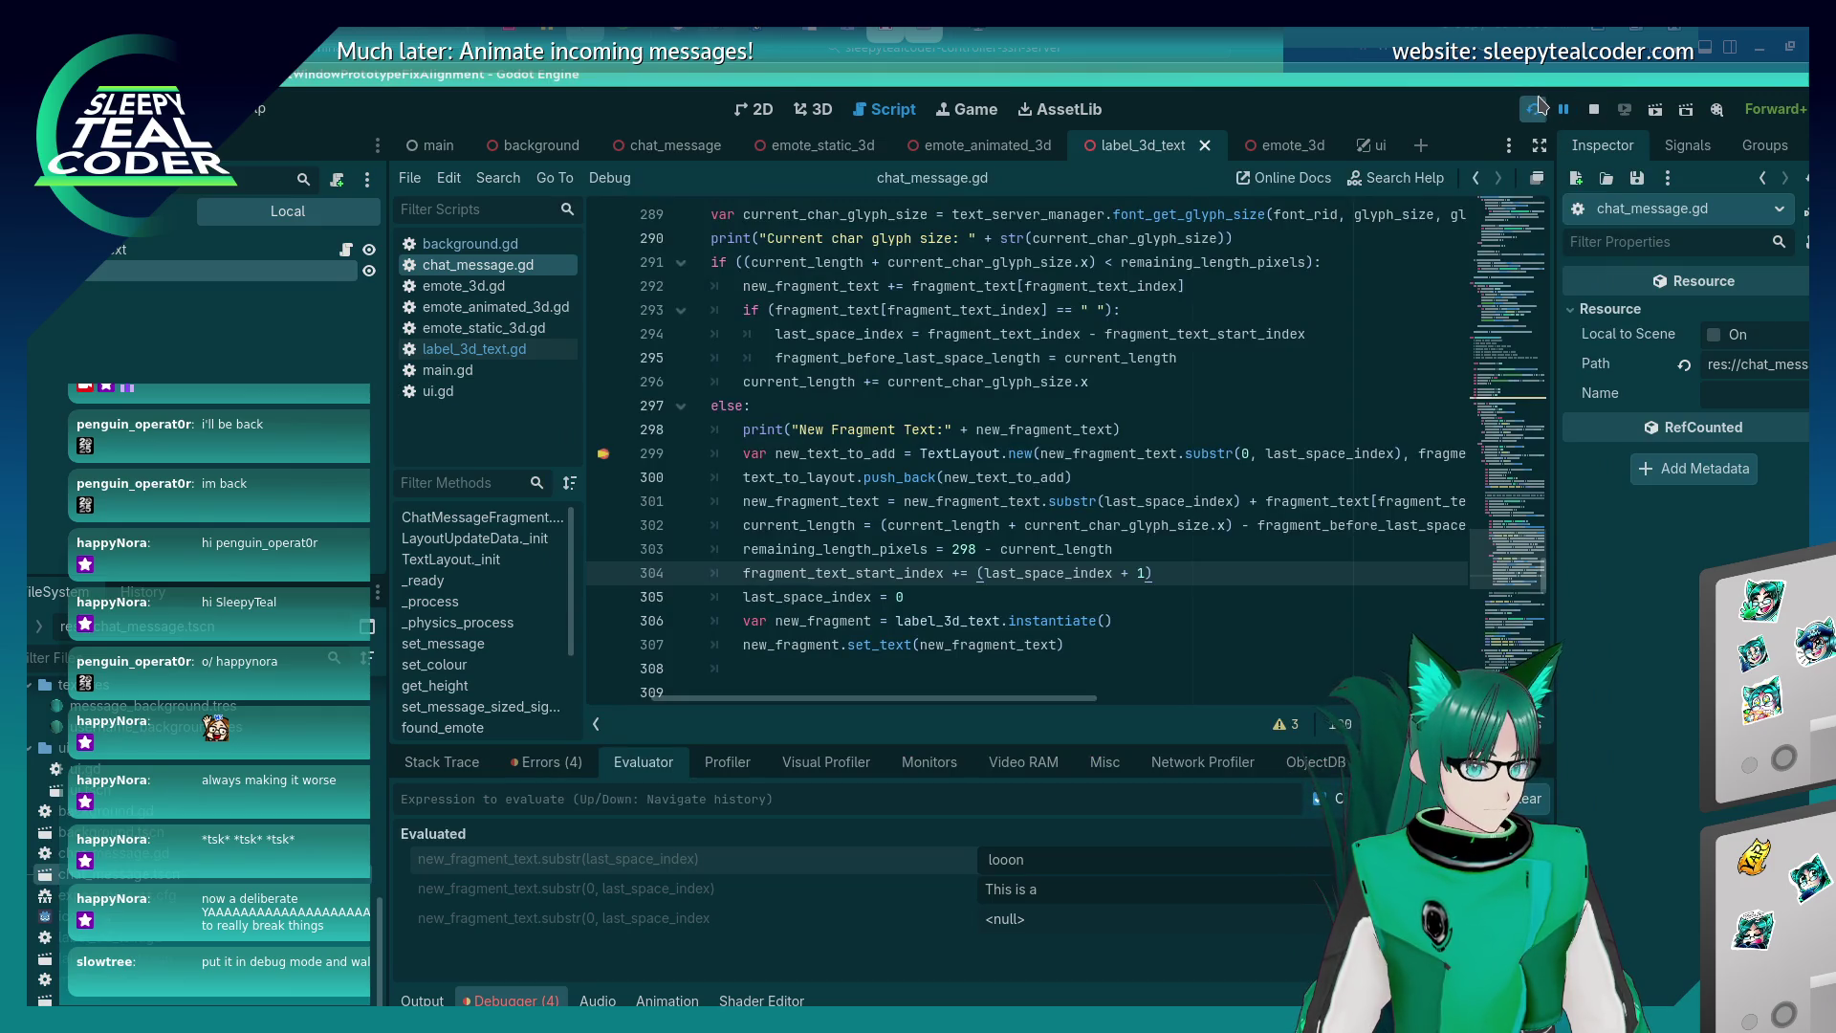
left_click(1533, 110)
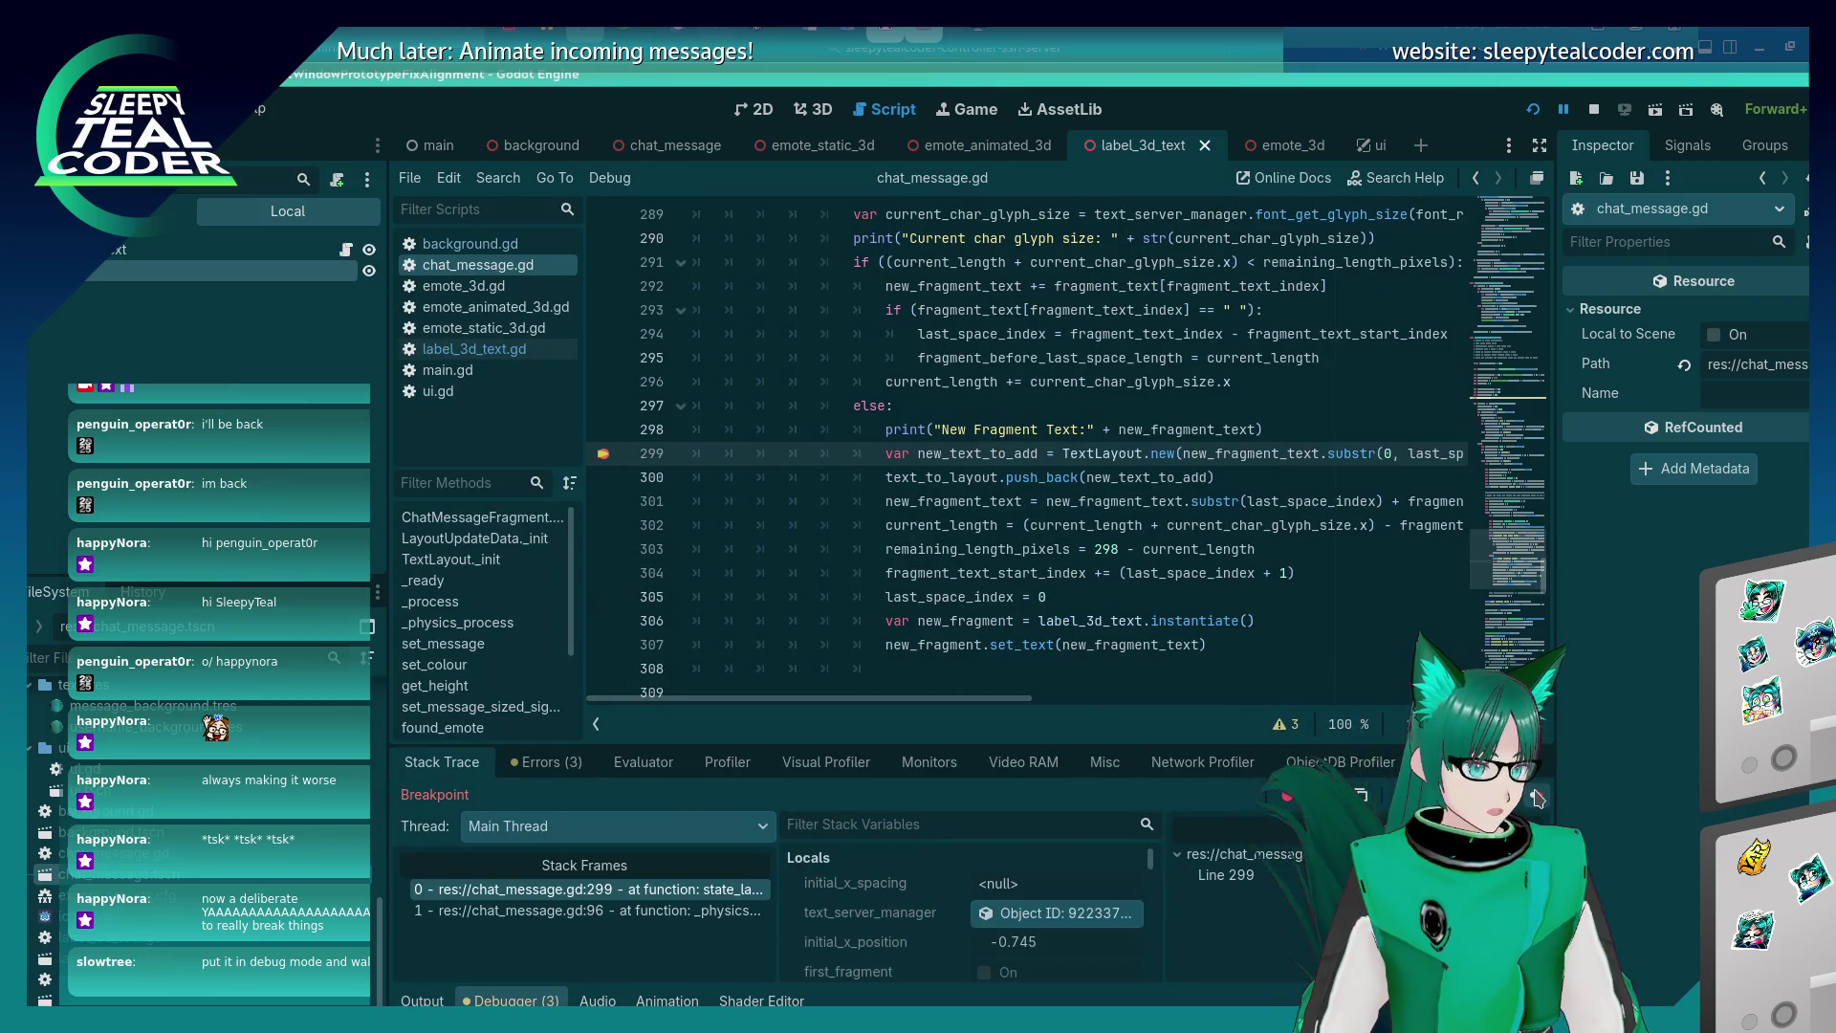
left_click(1537, 798)
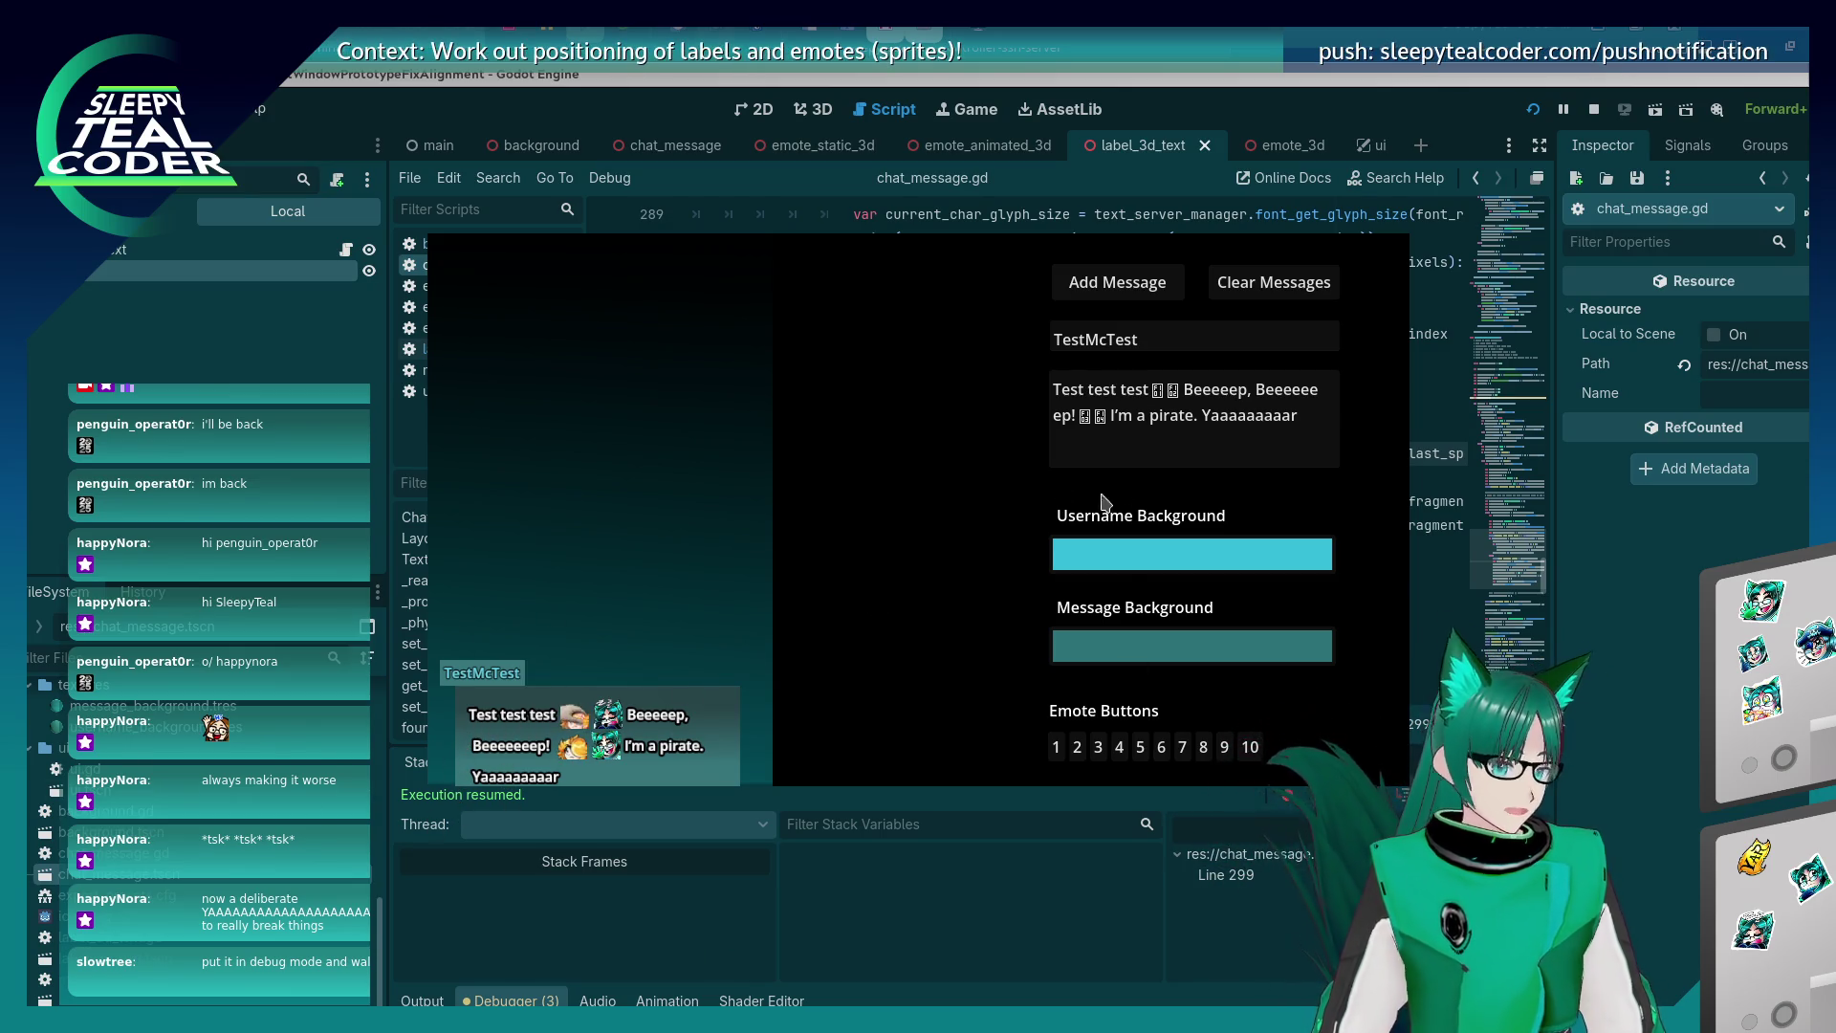
Post 'This is a loong text test to see what happens when a text fragment is over multiple l…' and resume.
left_click_drag(1310, 426, 1186, 385)
type("T")
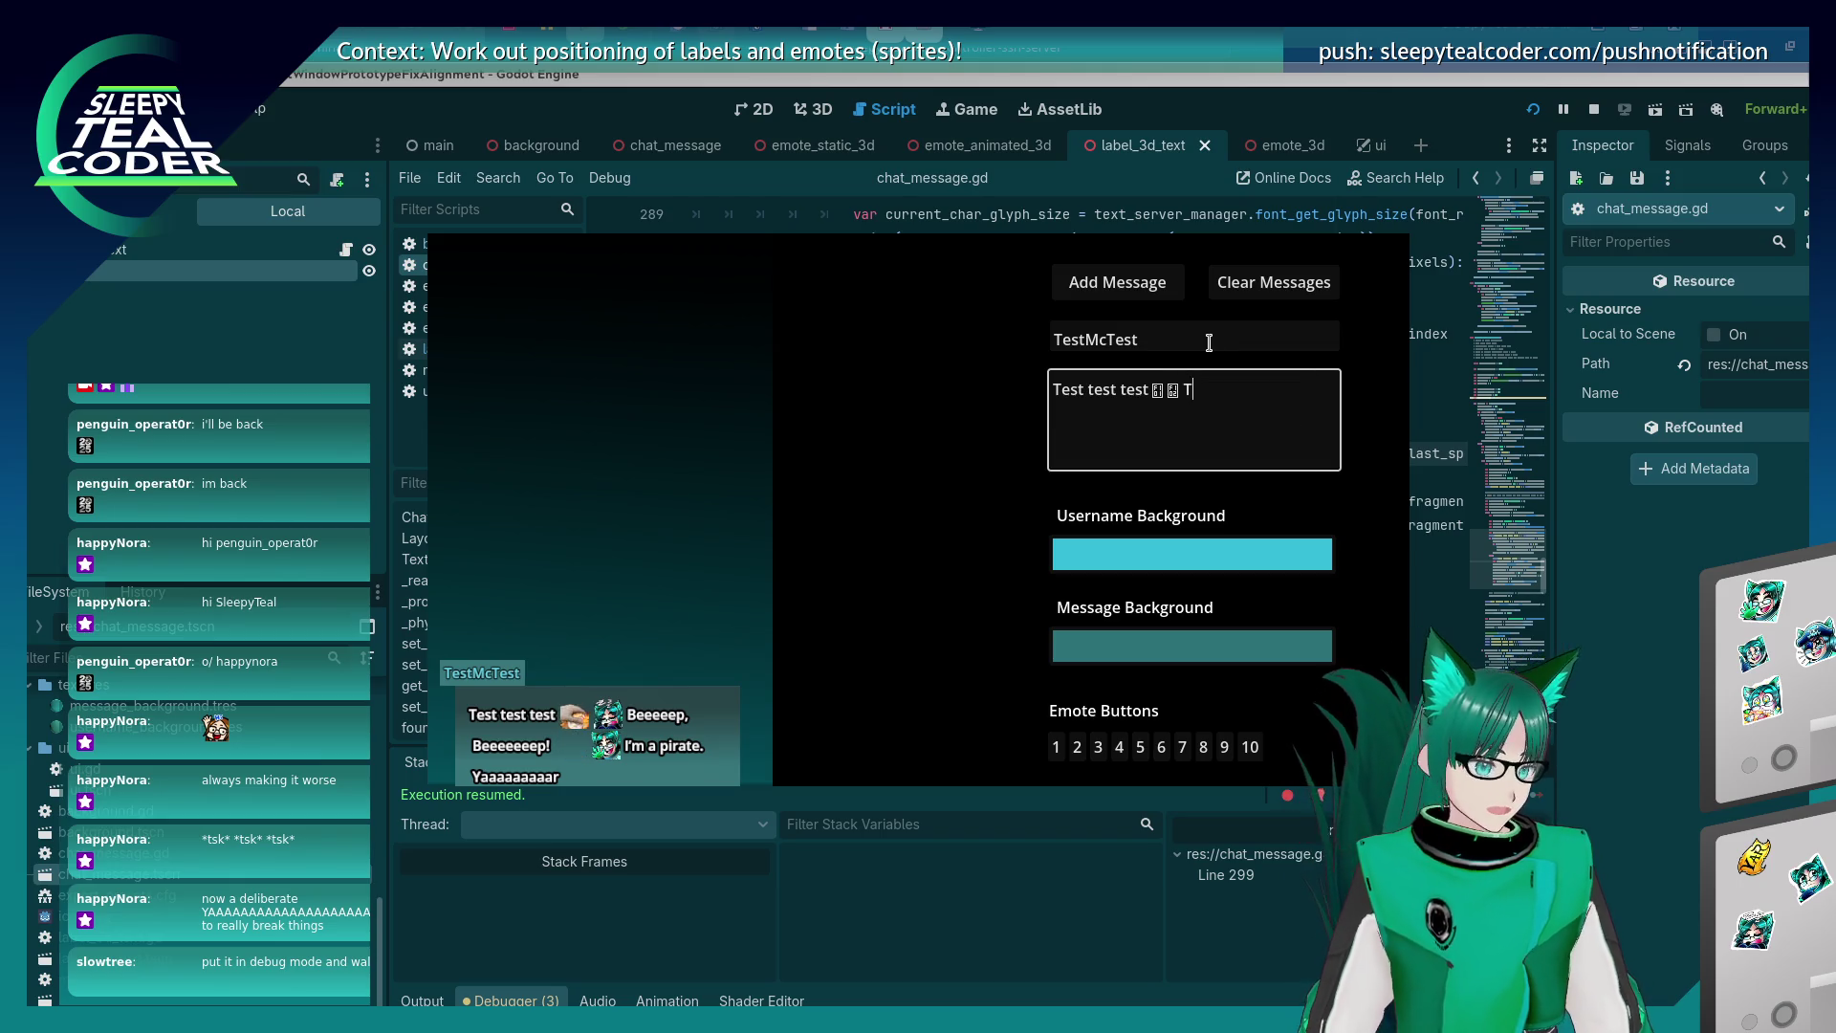
type("his is a loong text tes")
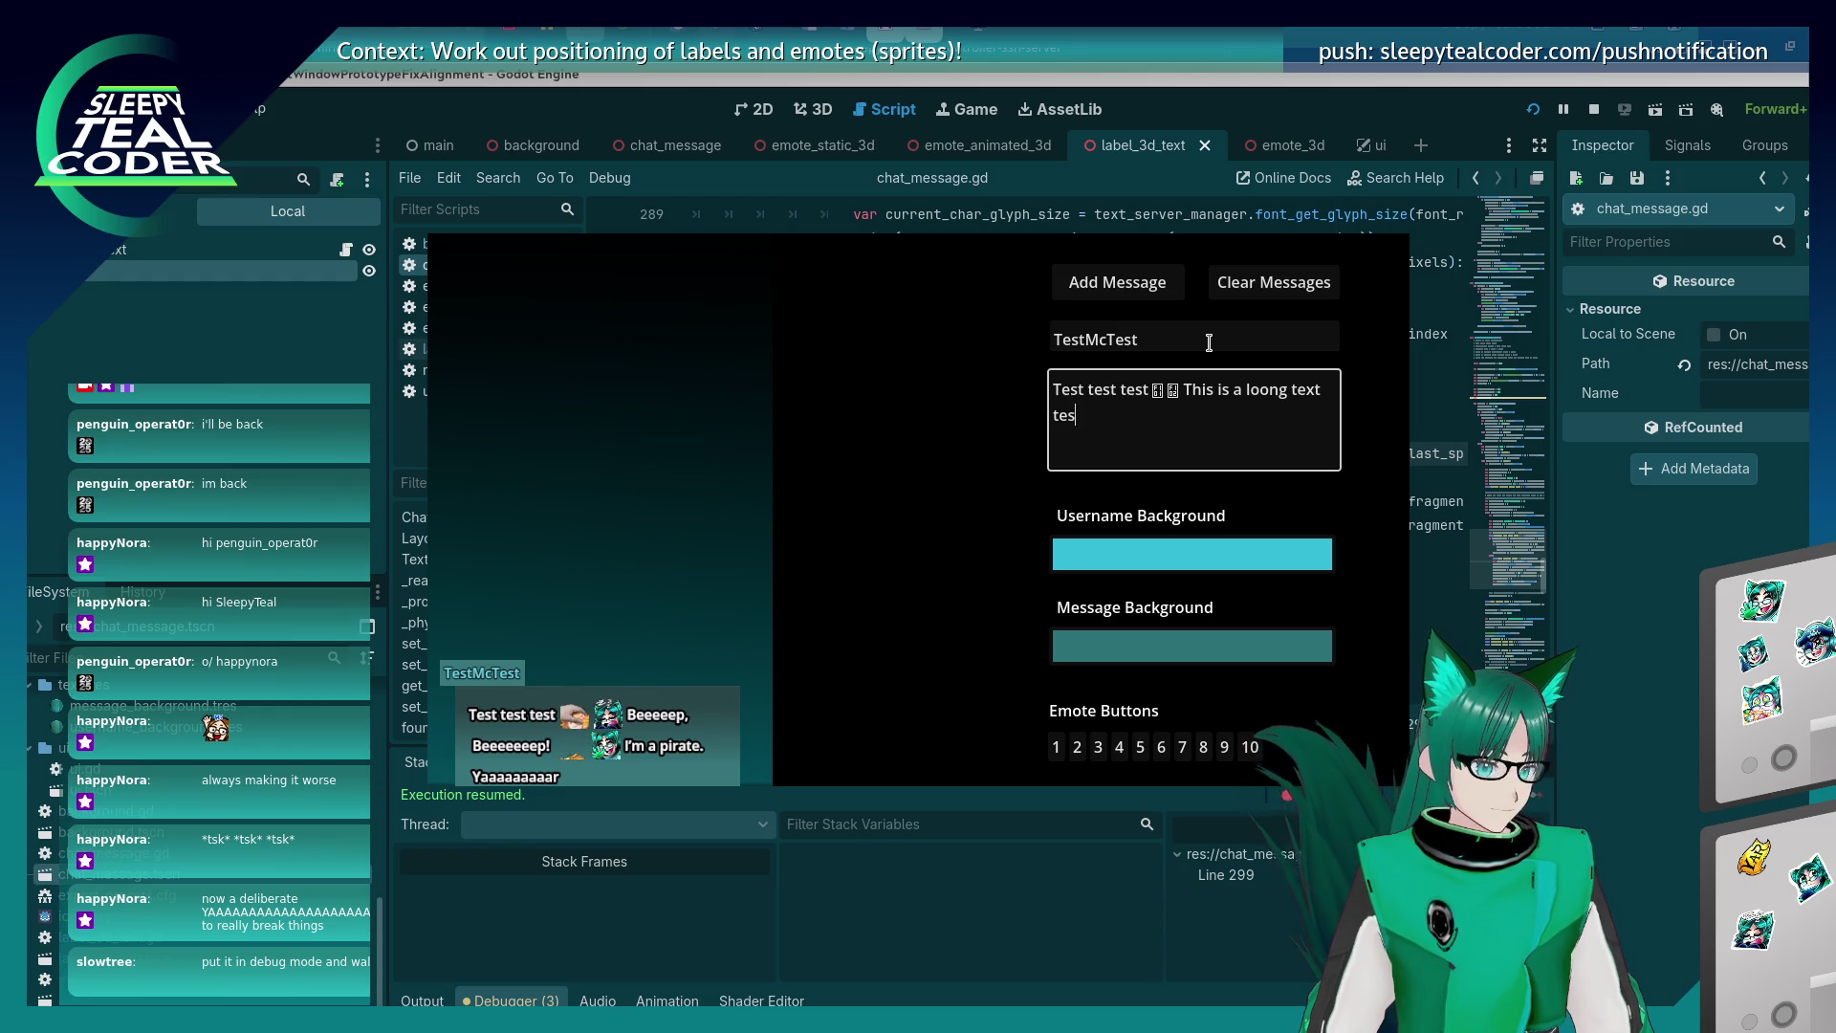
type("t to see what happe")
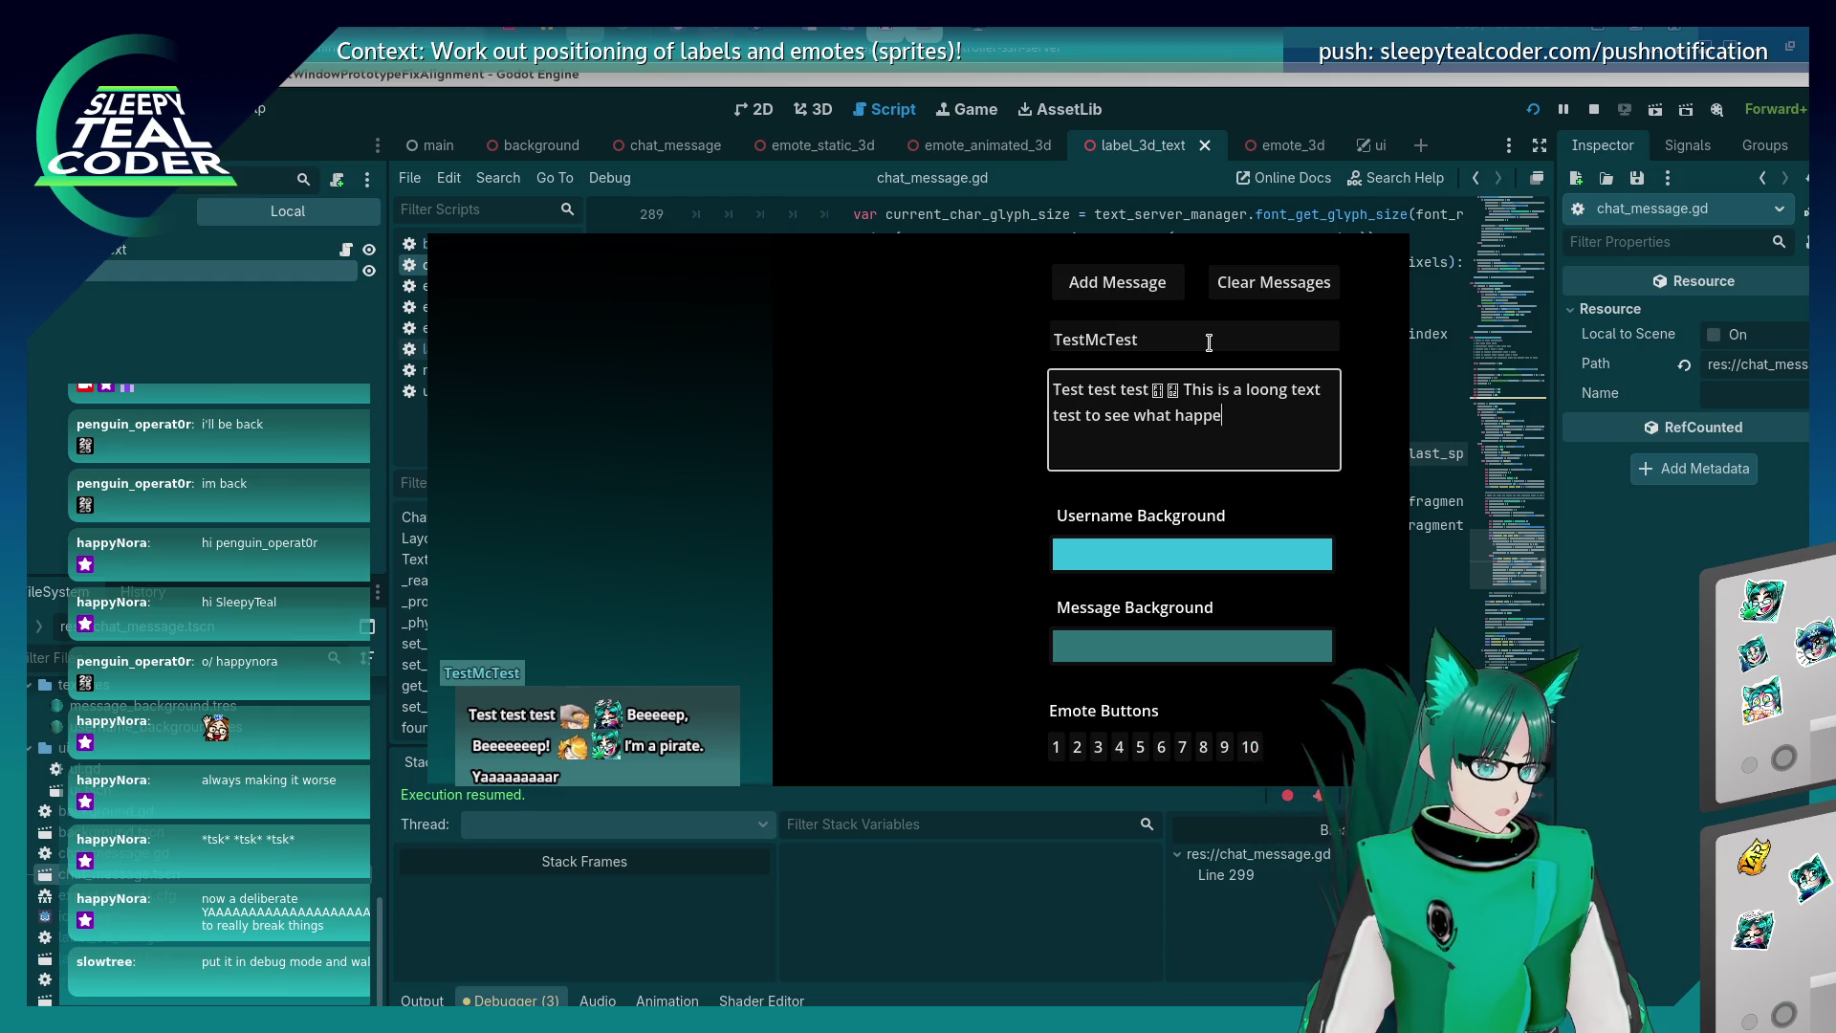
type("ns when a tex")
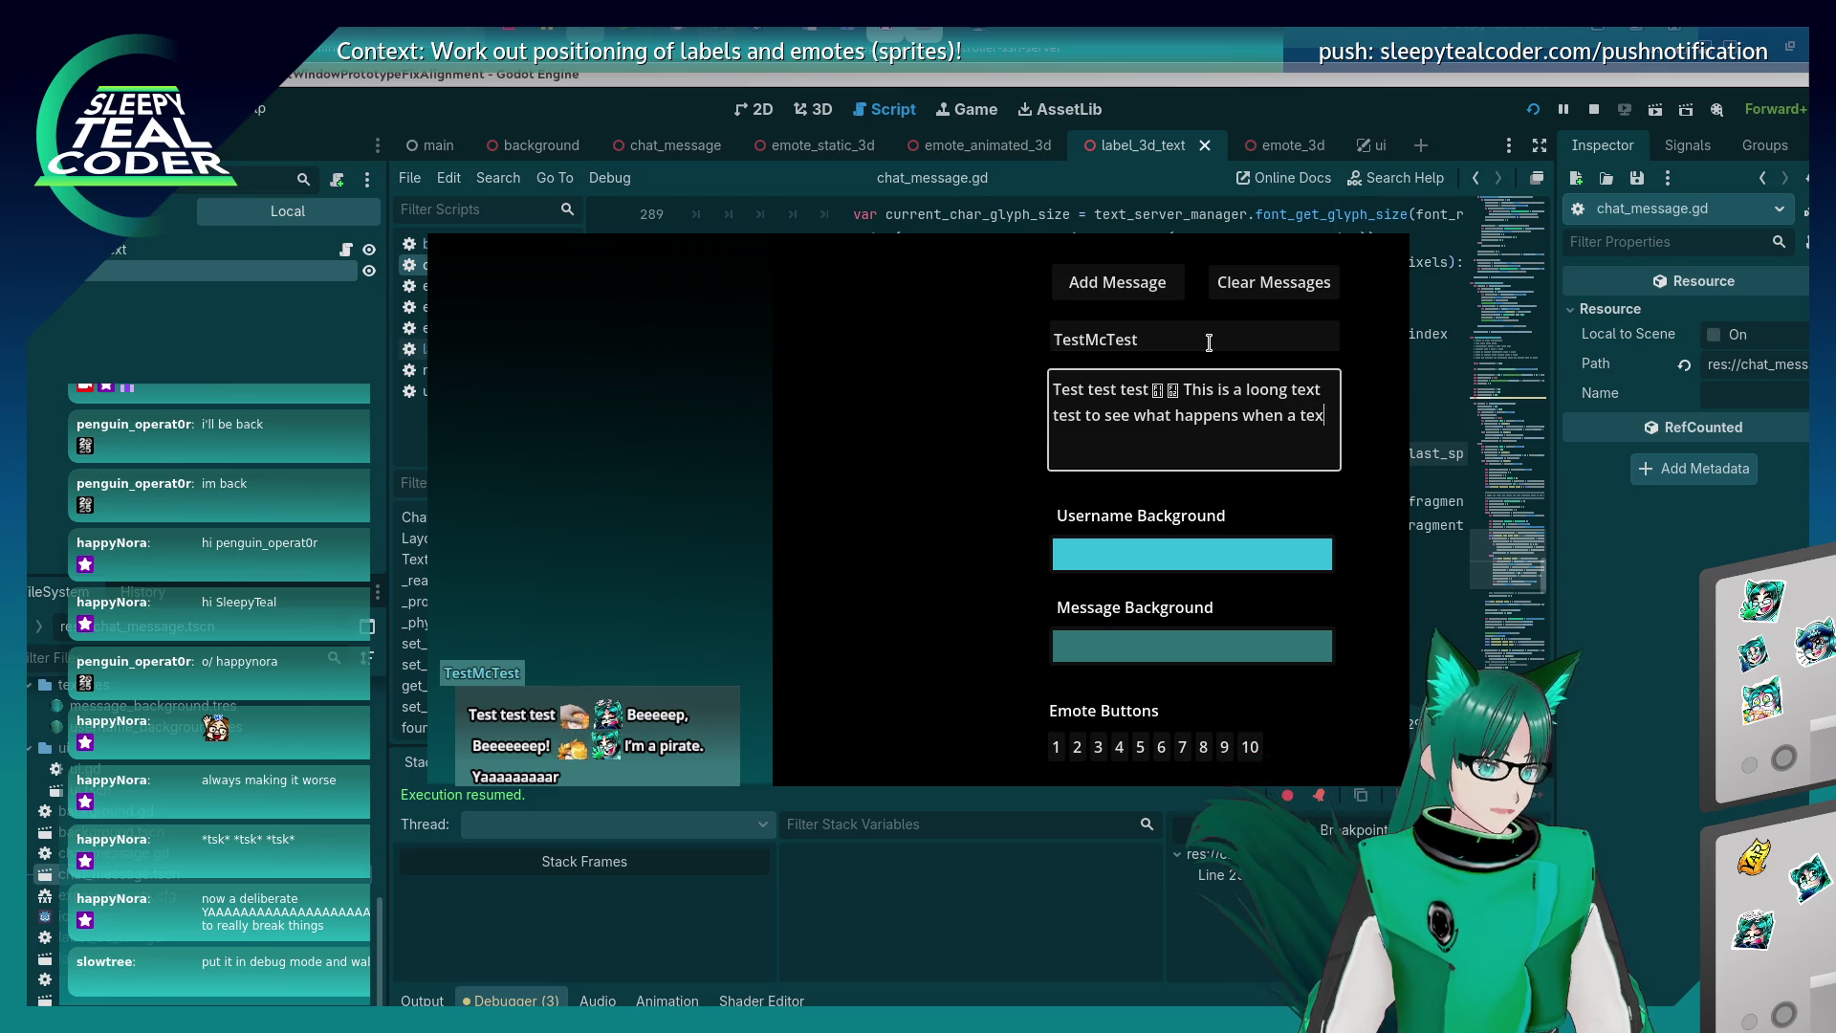
type("t fragment is over multiple lines")
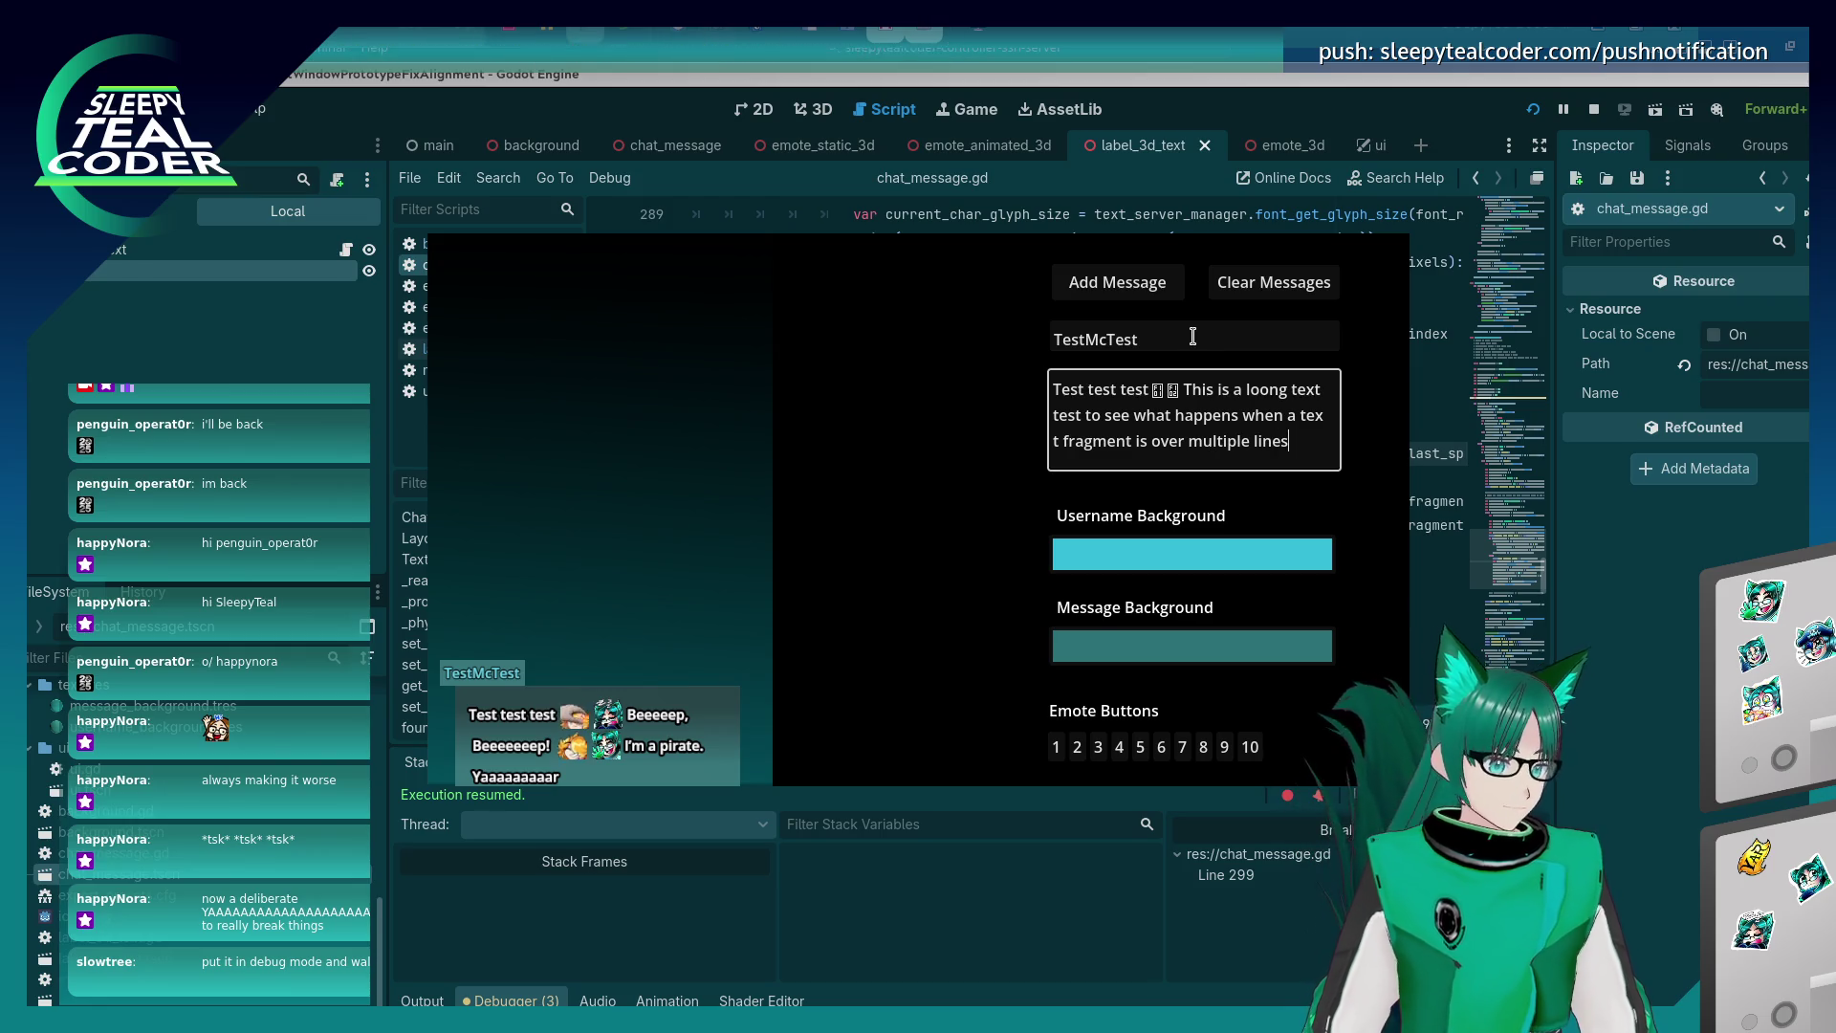
type("!!!!")
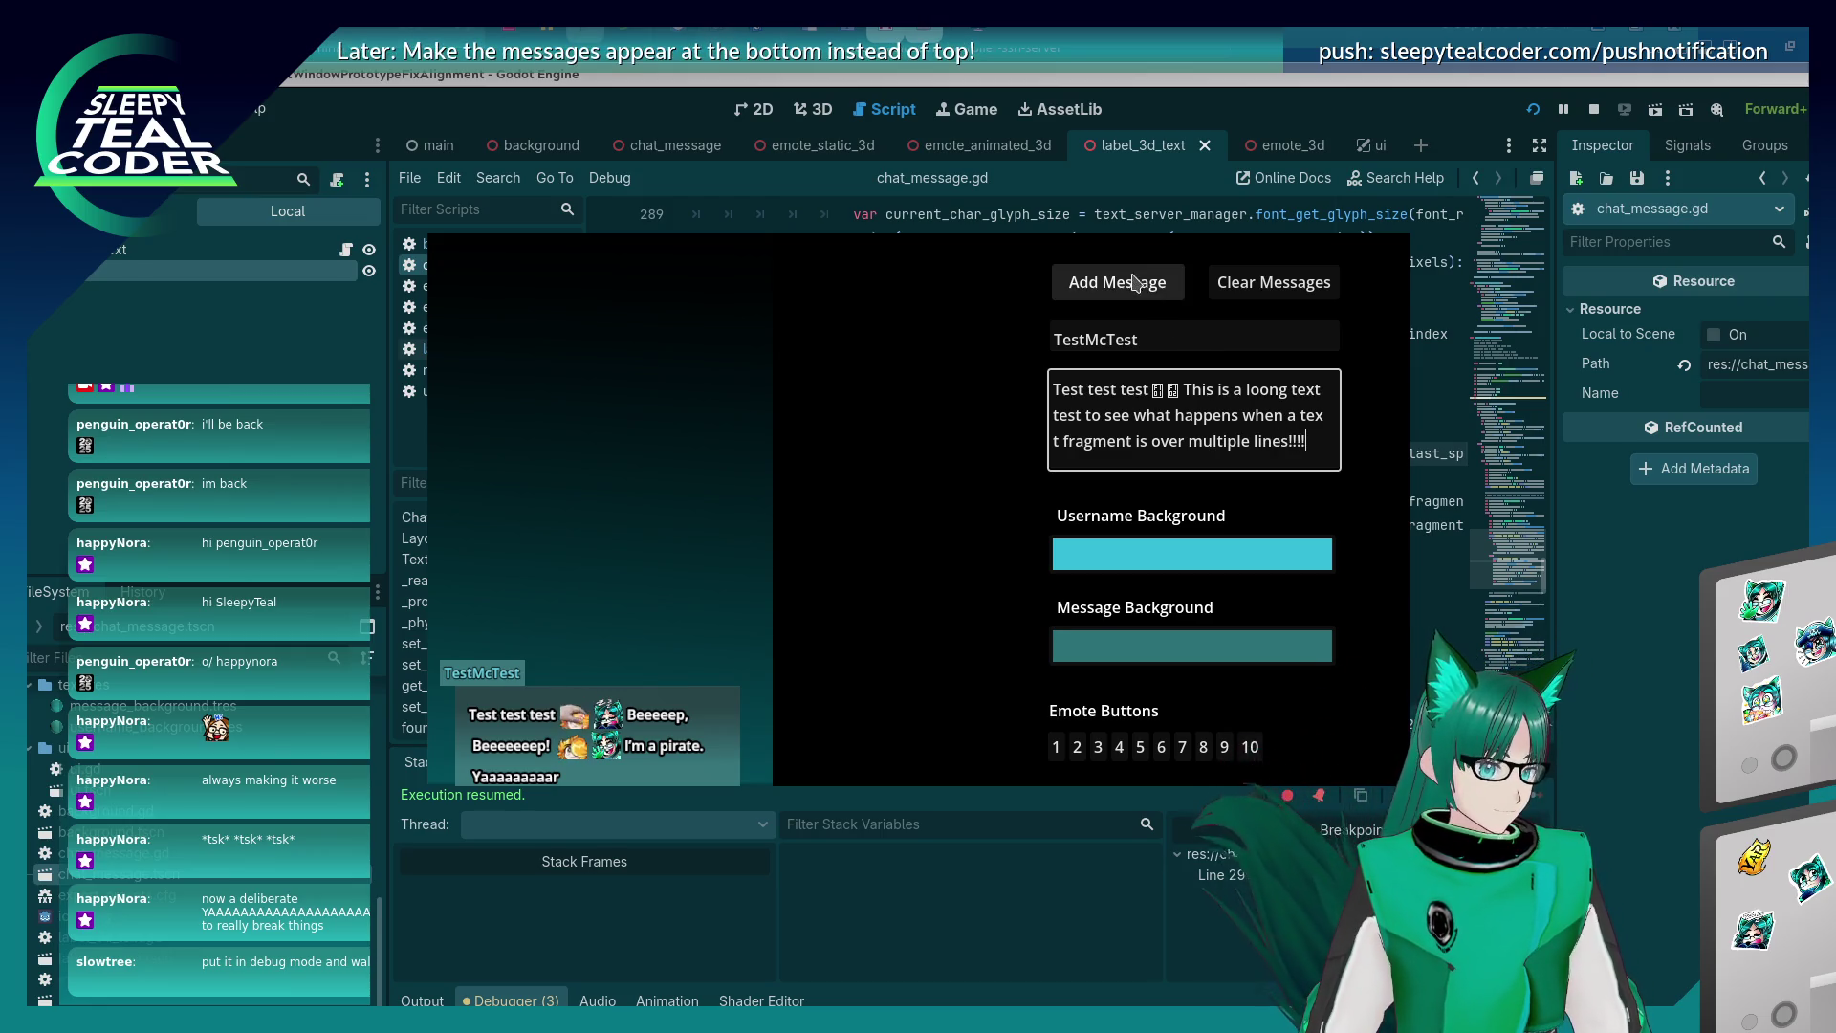
left_click(1099, 284)
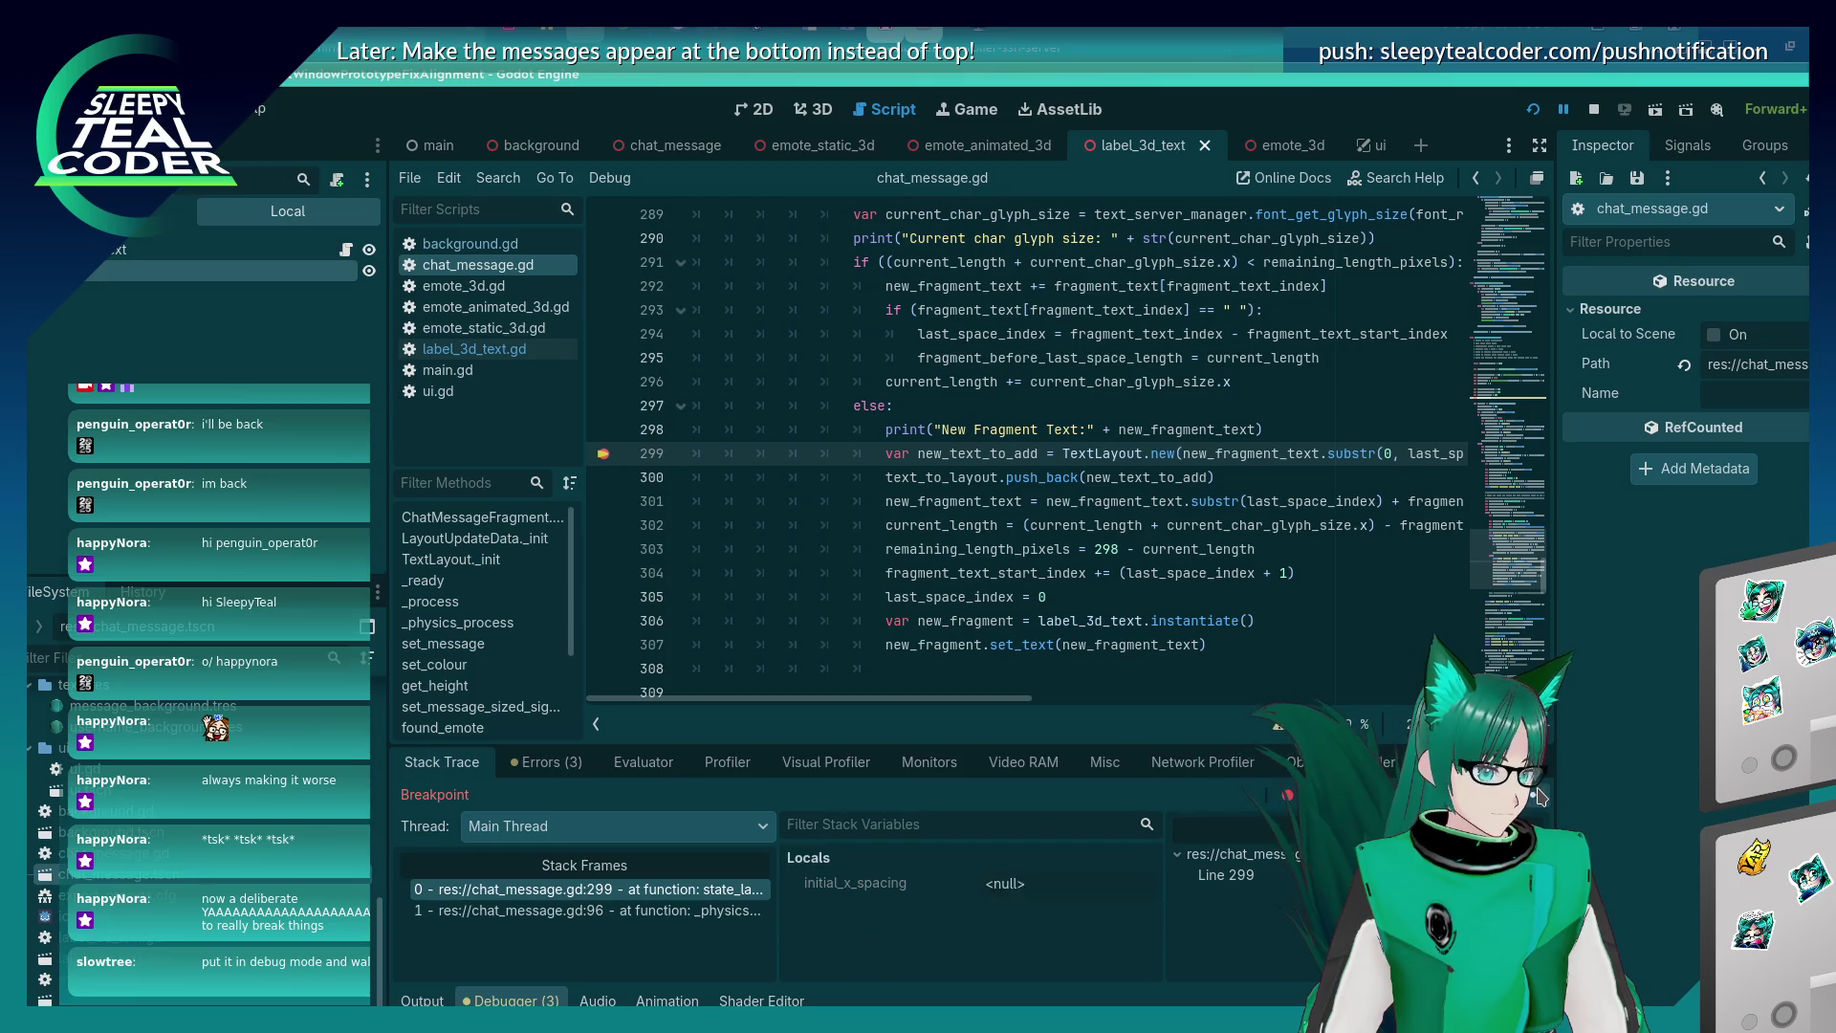
left_click(1540, 796)
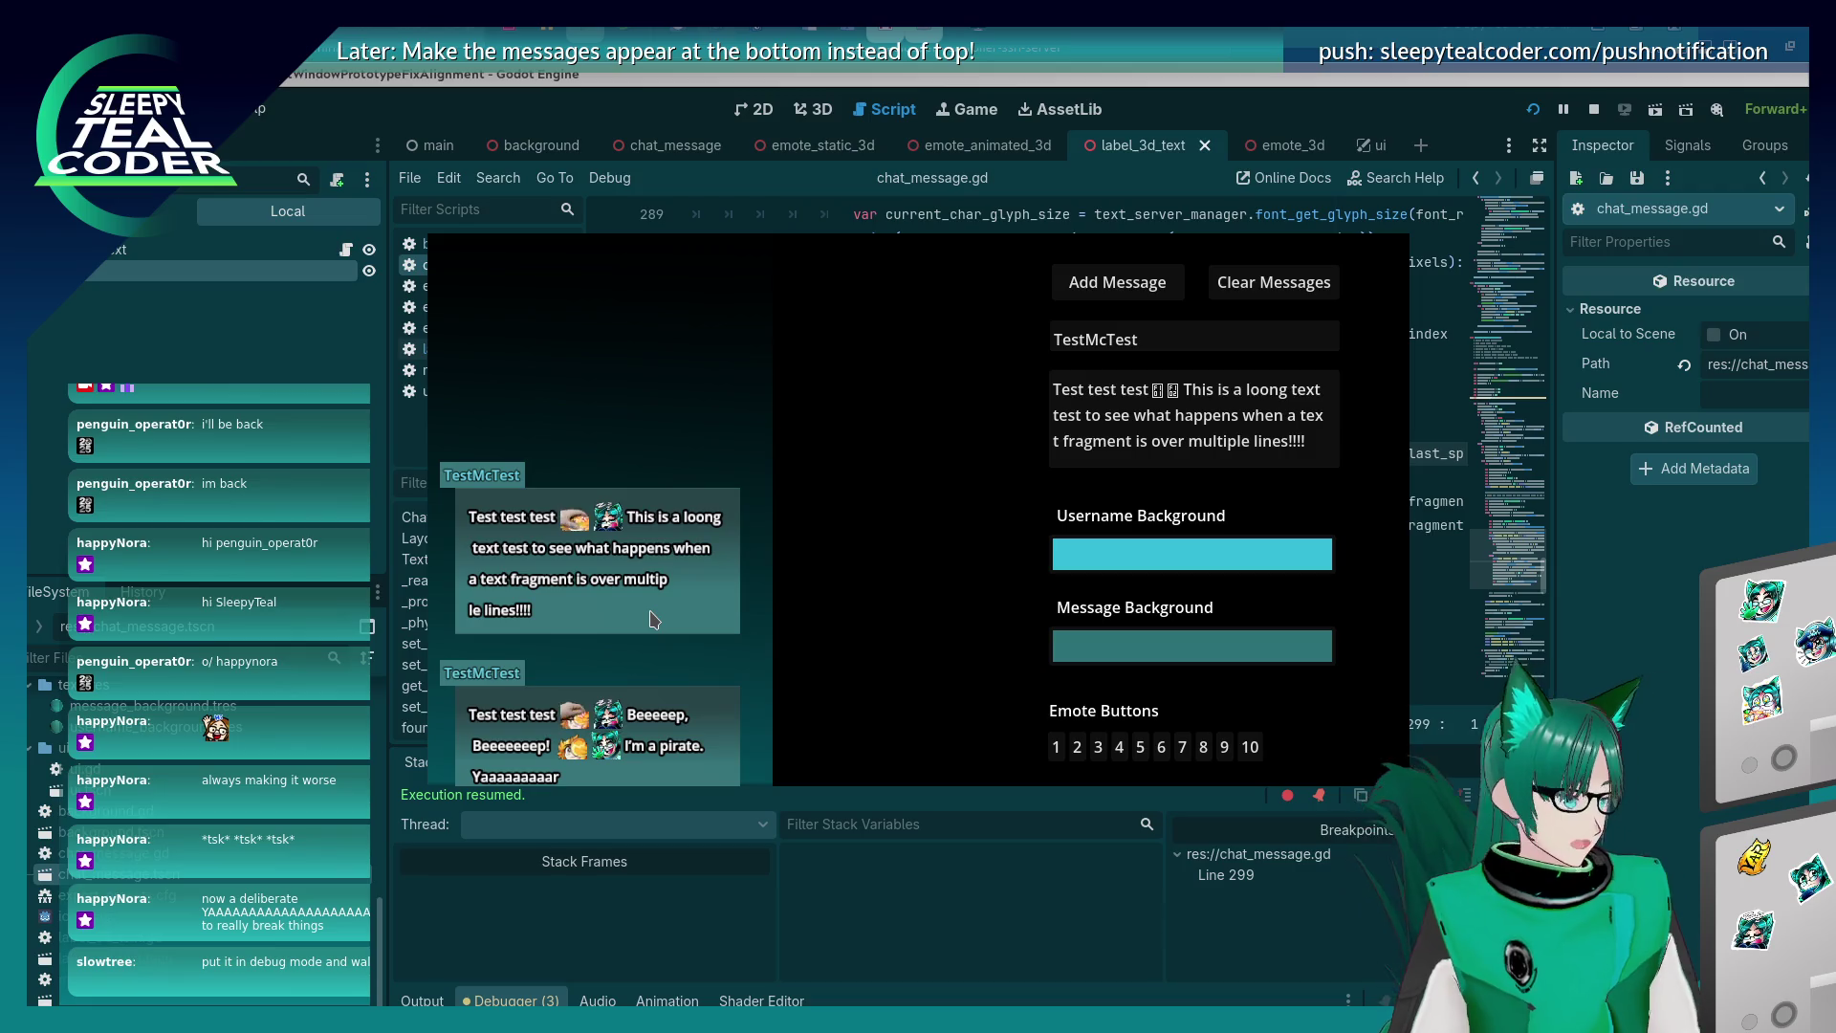
left_click(1636, 683)
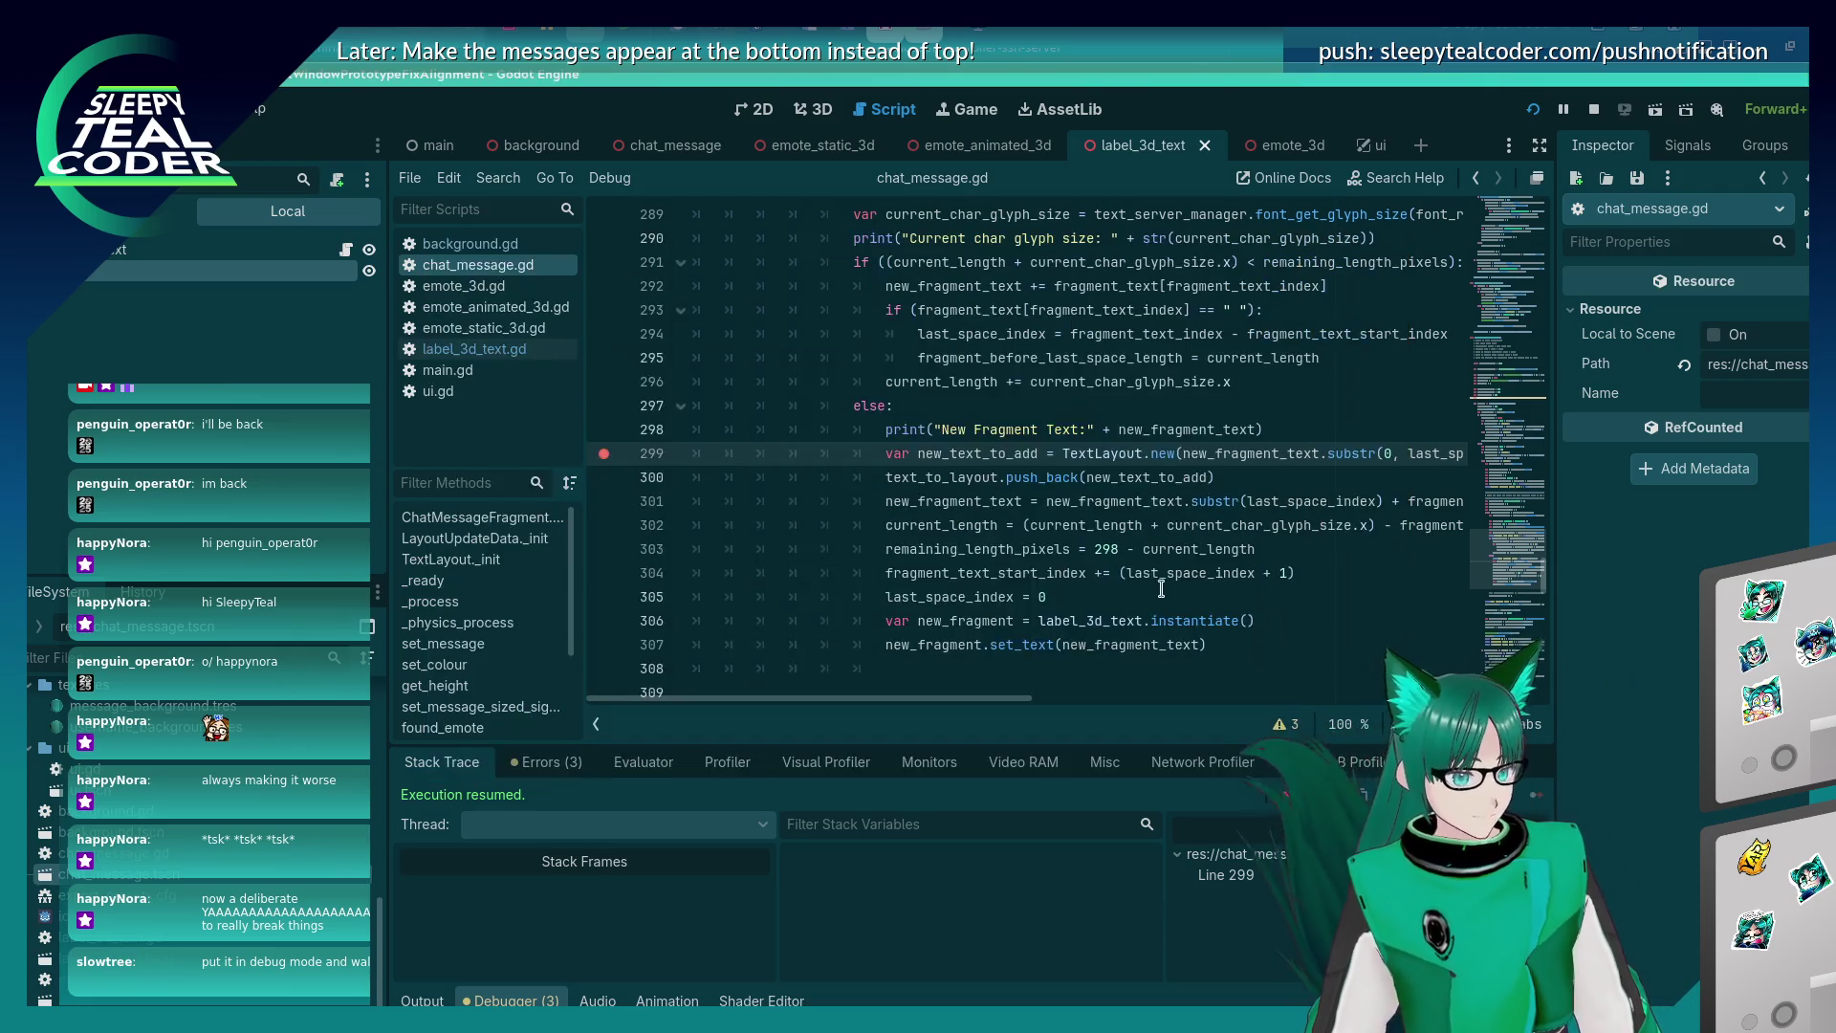
Delete the stray ')' at the end of line 304 and save the script.
left_click(1121, 573)
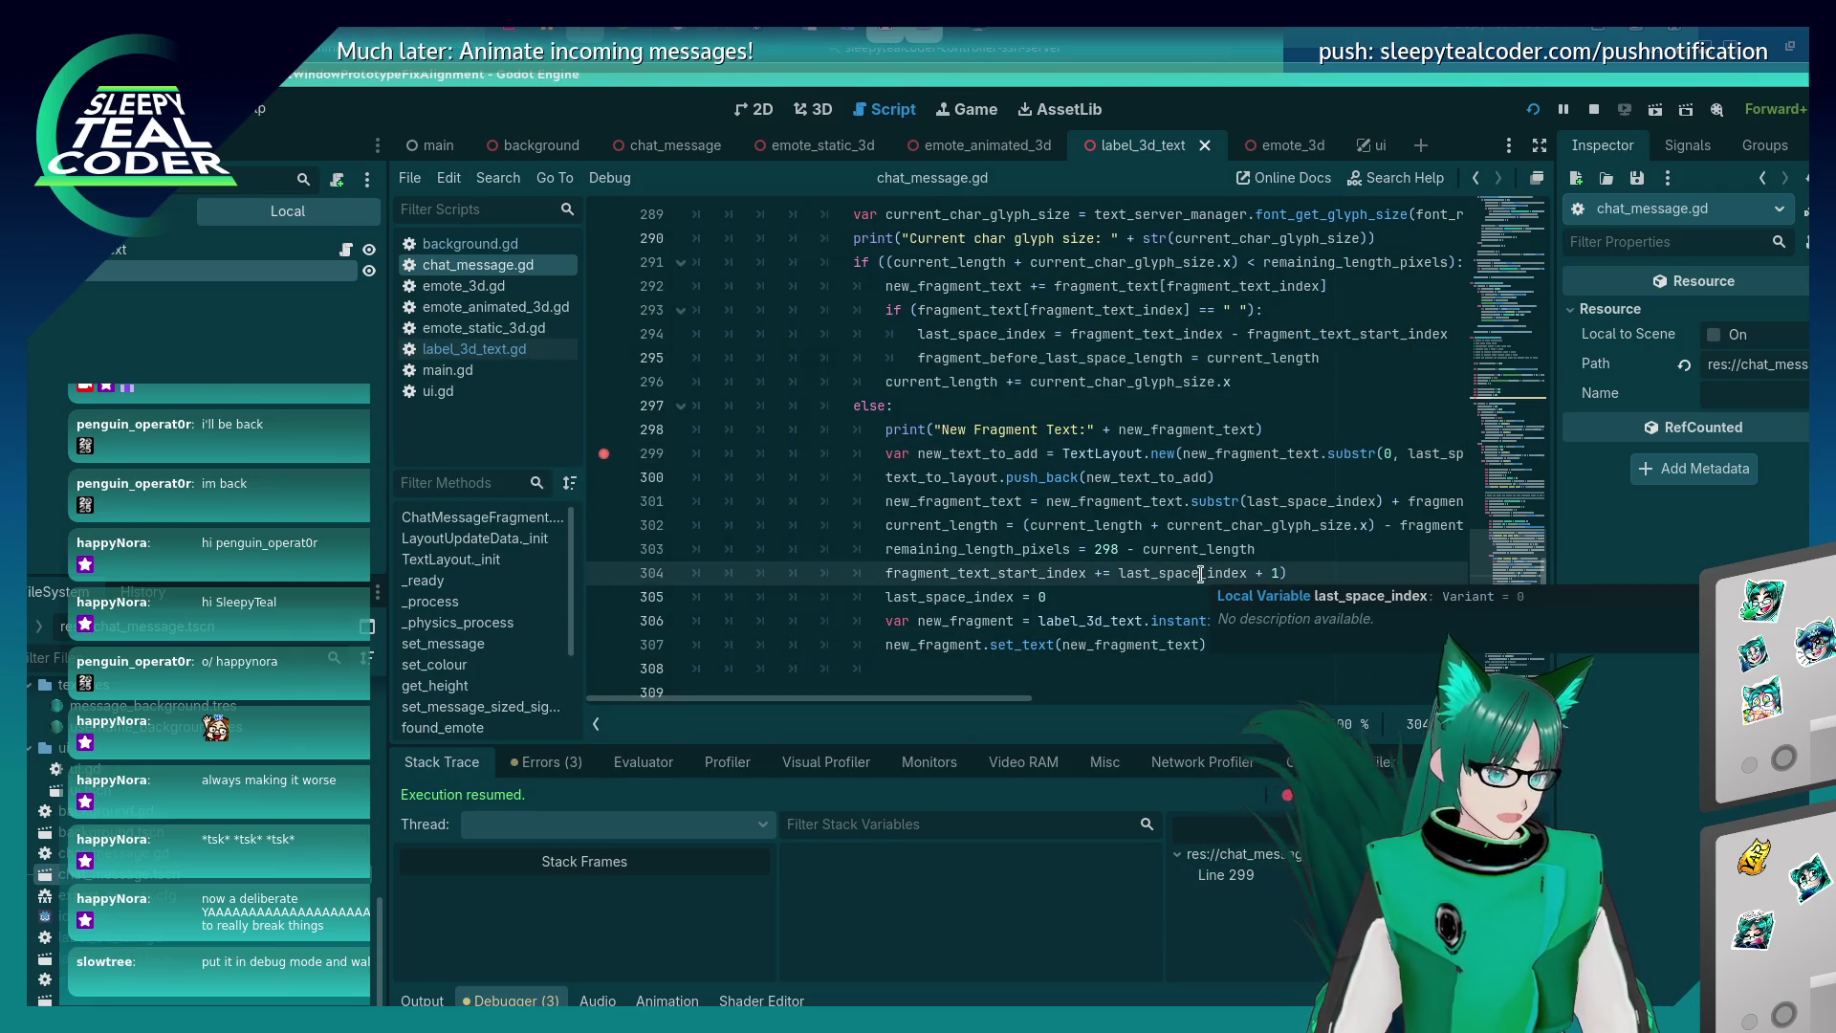
key("End")
key("BackSpace")
key("ctrl+s")
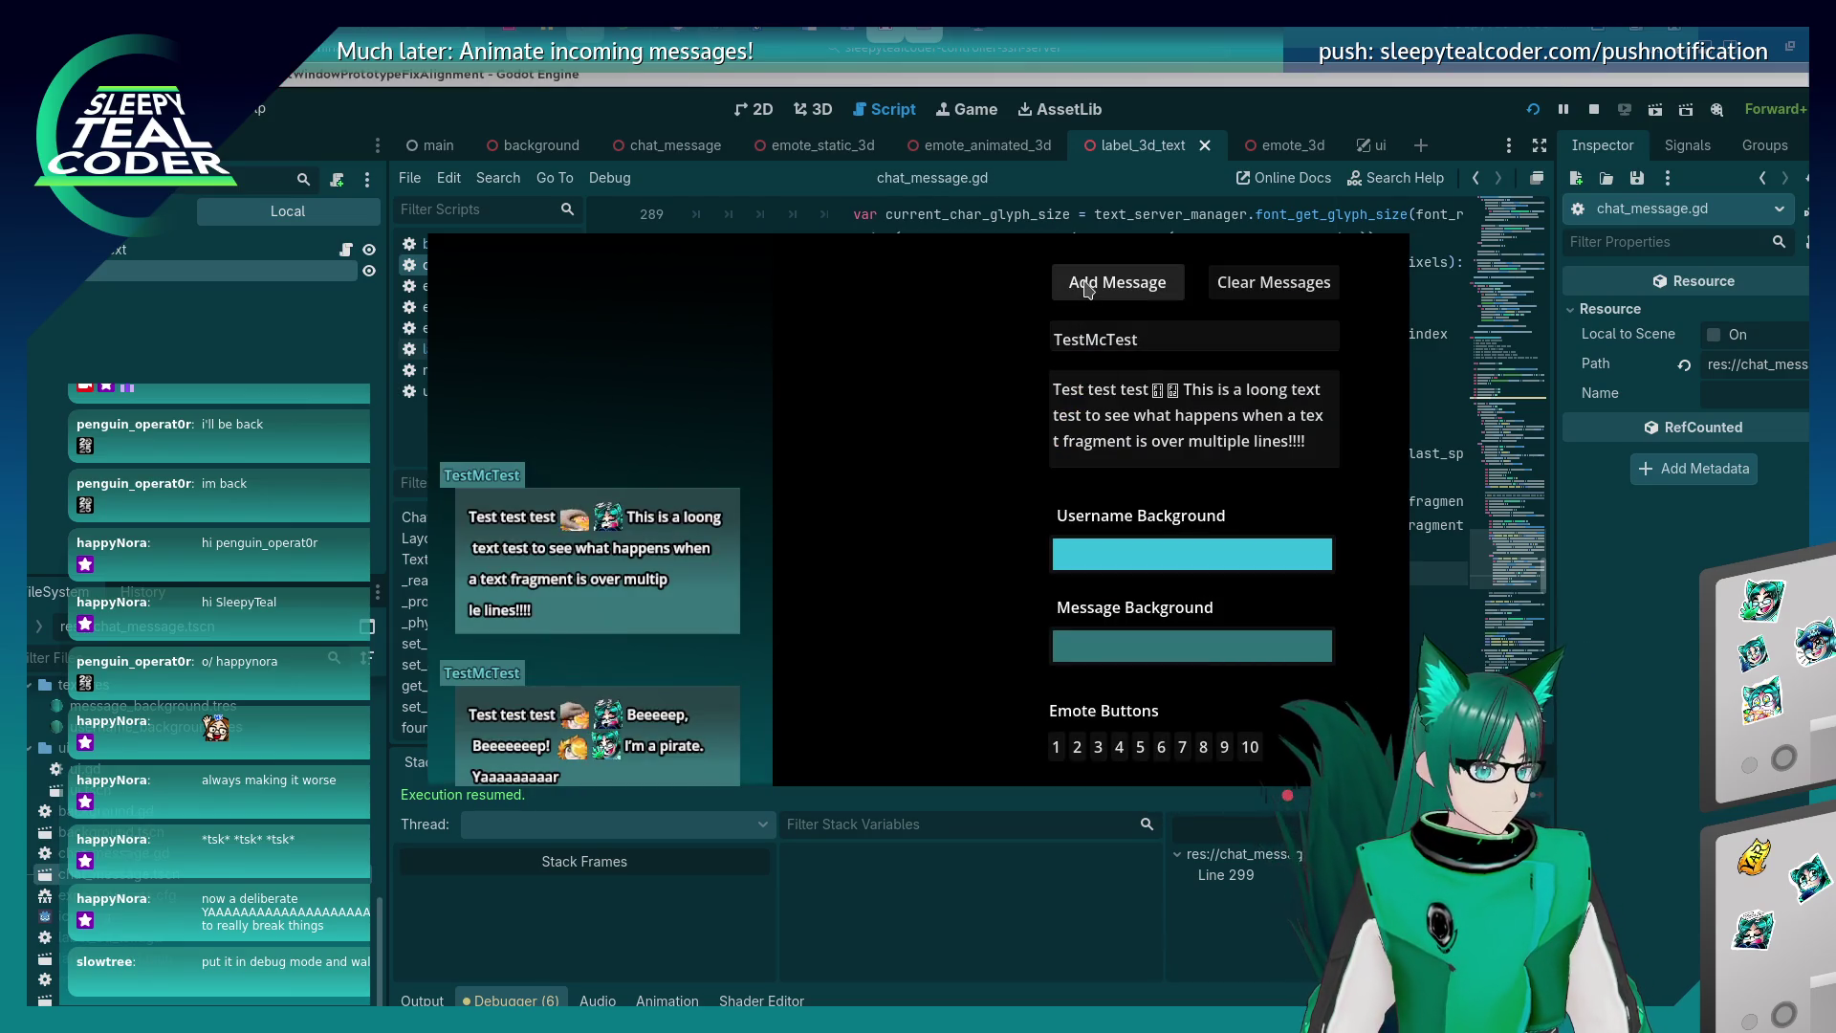
Re-post the long message, continue past both breakpoint stops, and restart the game.
left_click(1117, 281)
key("F12")
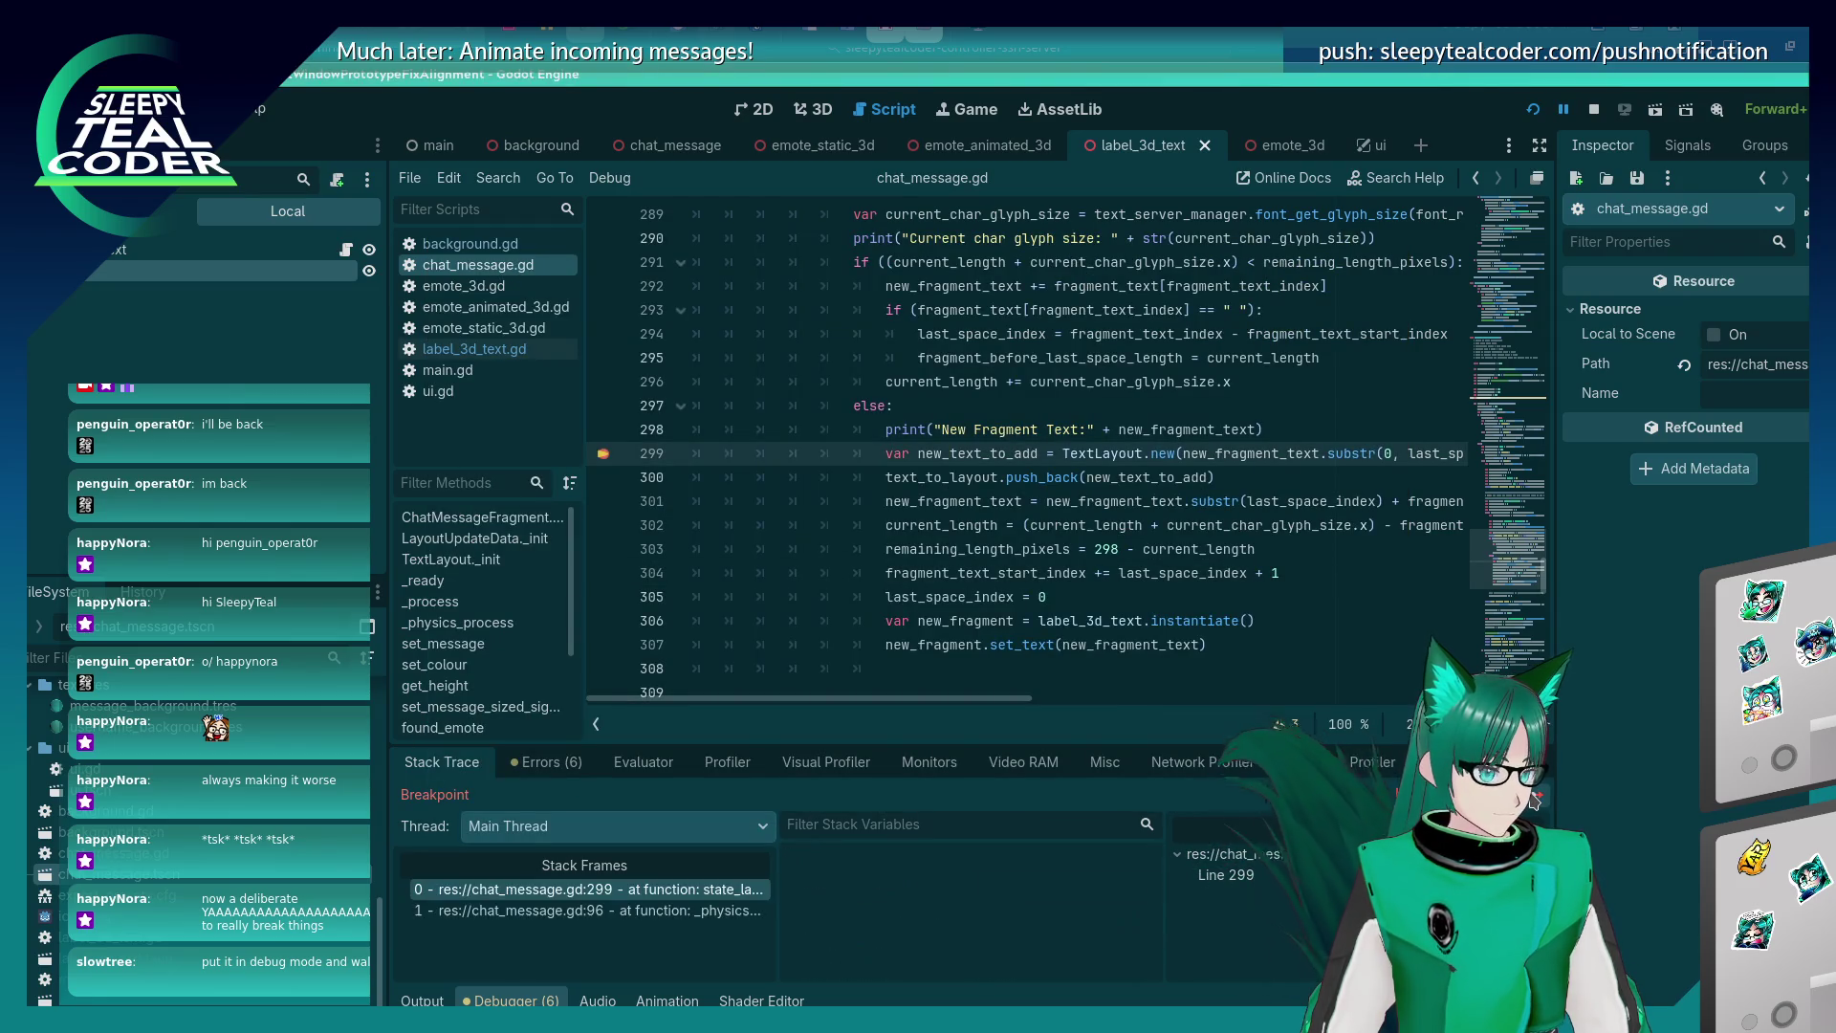
key("F12")
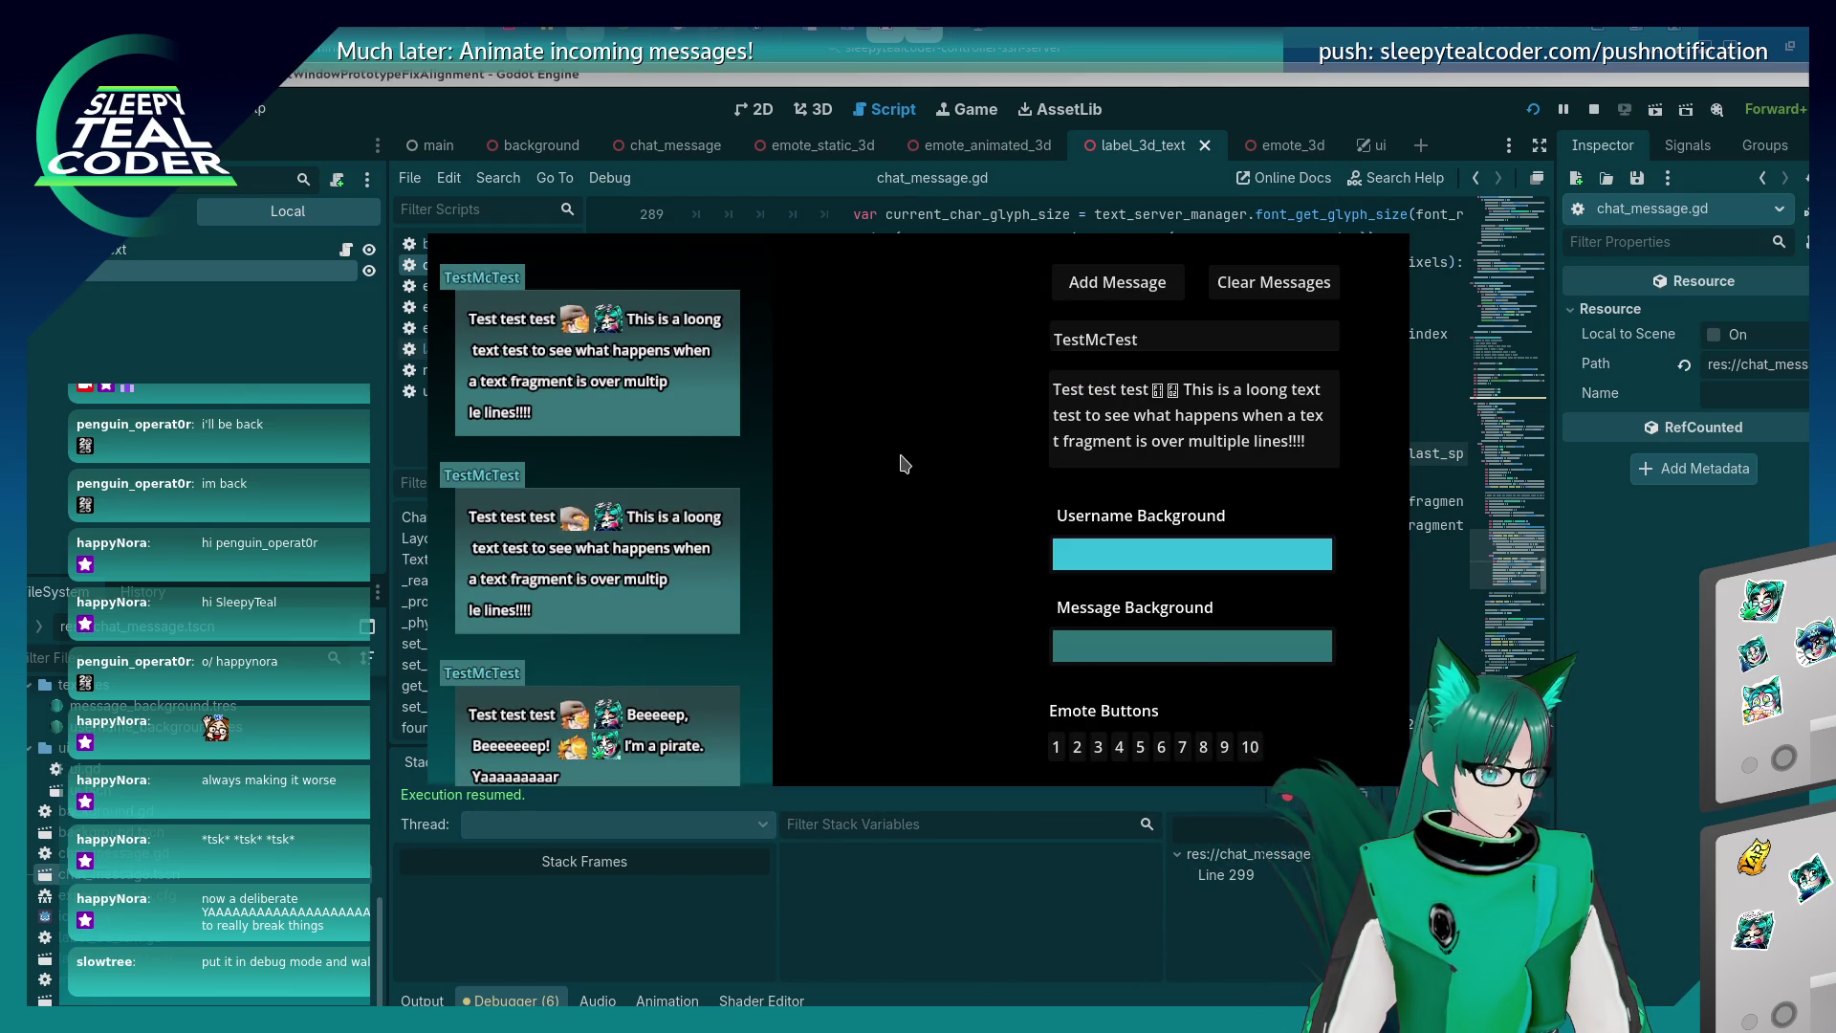
key("ctrl+a")
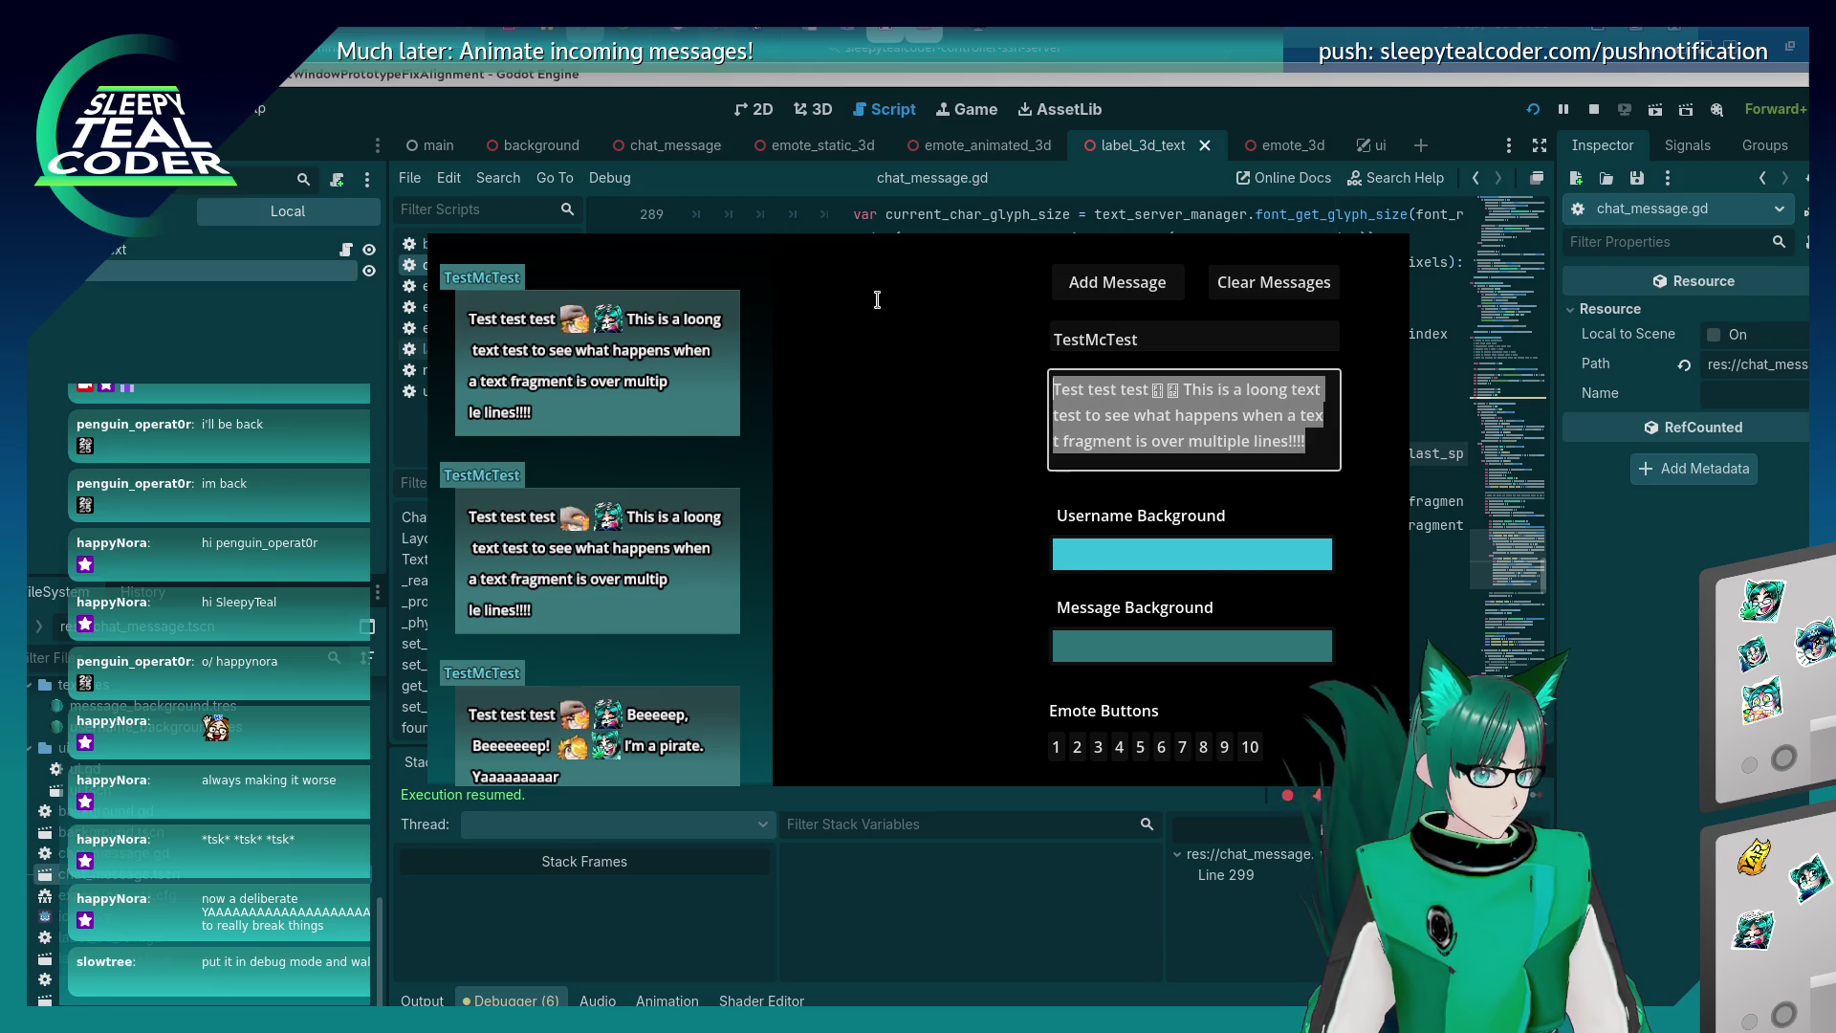
left_click(1365, 195)
left_click(1533, 109)
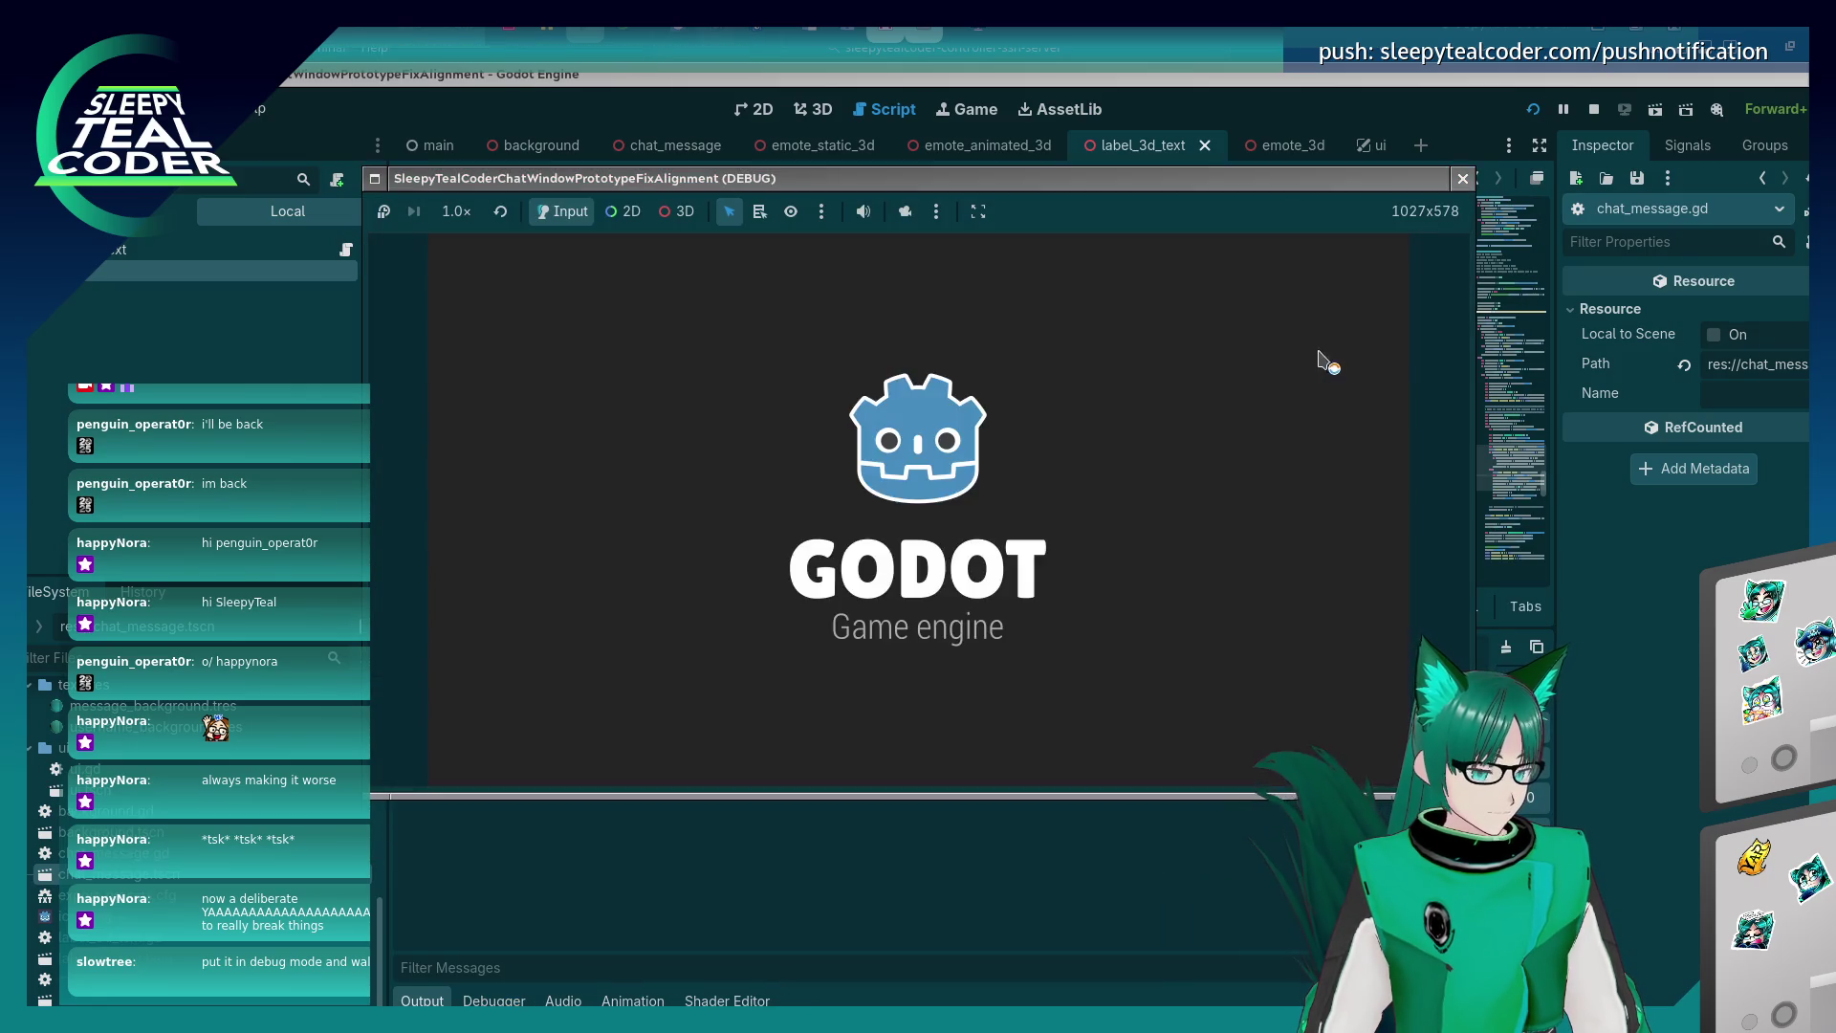
Replace the message after the emotes with a multi-line test sentence ending 'just to see what hap', and post it.
key("ctrl+a")
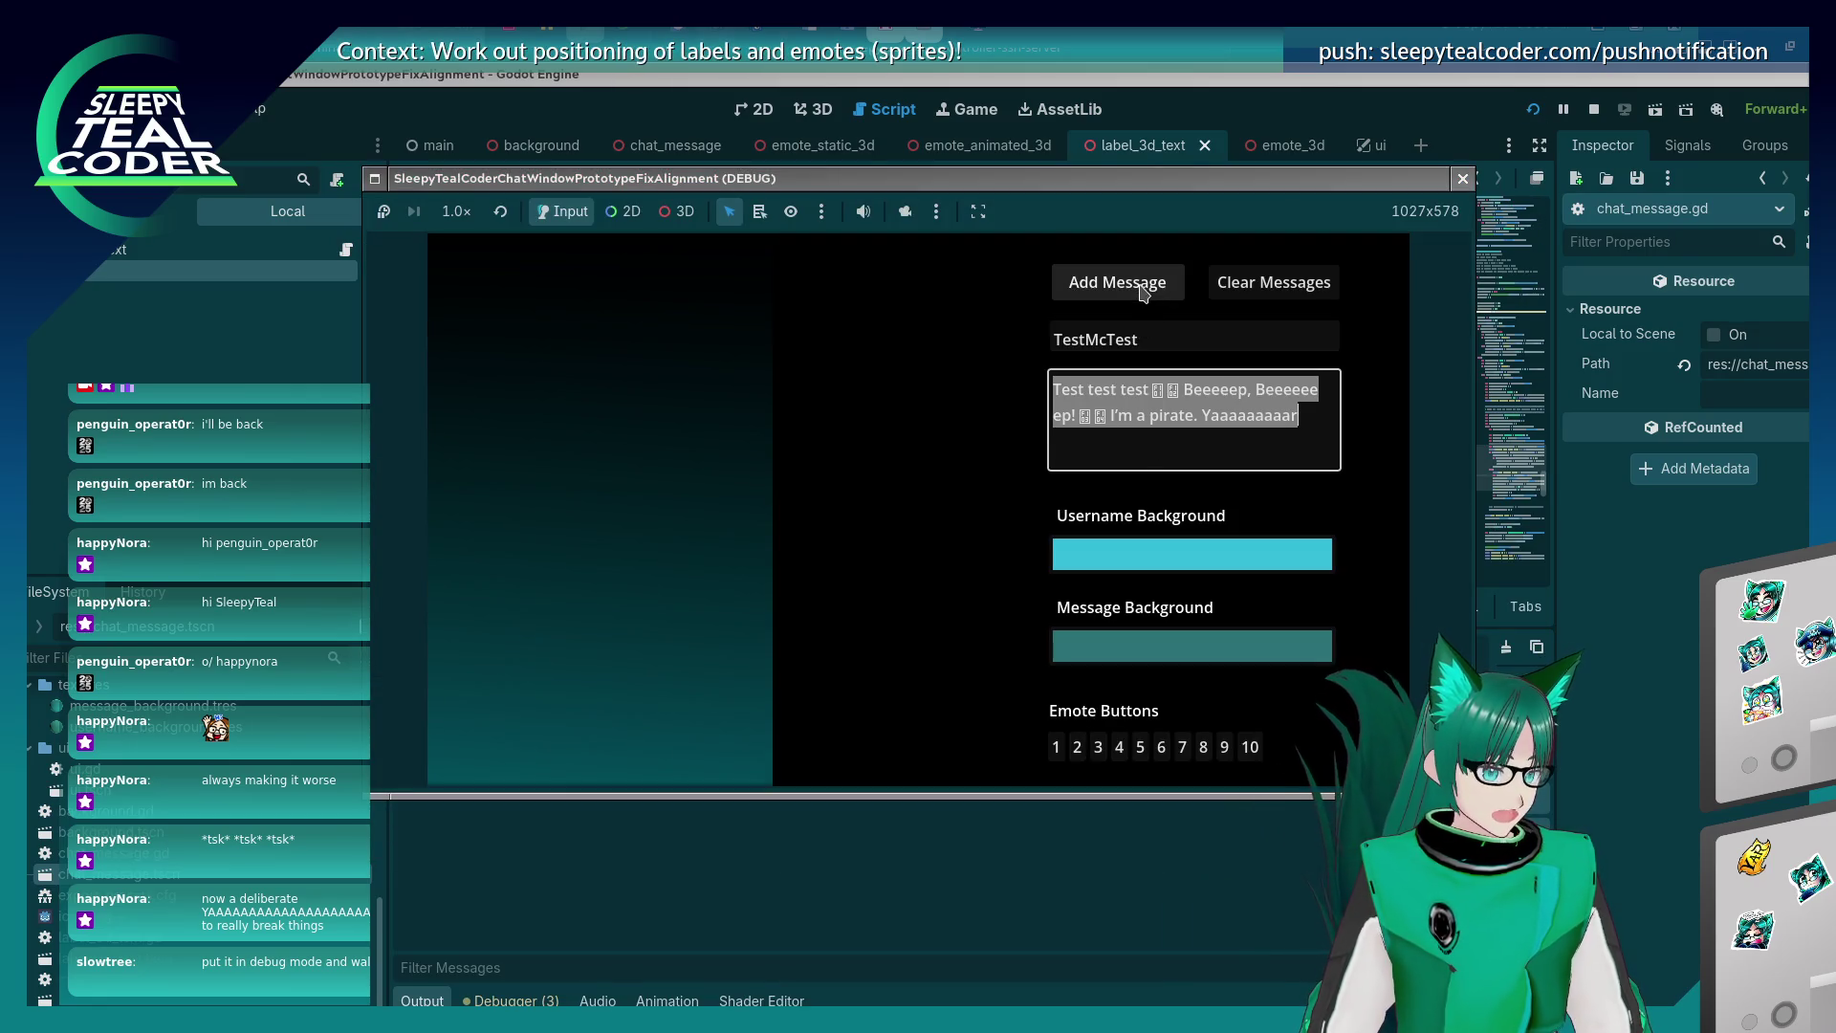
left_click(1317, 419)
left_click_drag(1316, 419, 1183, 389)
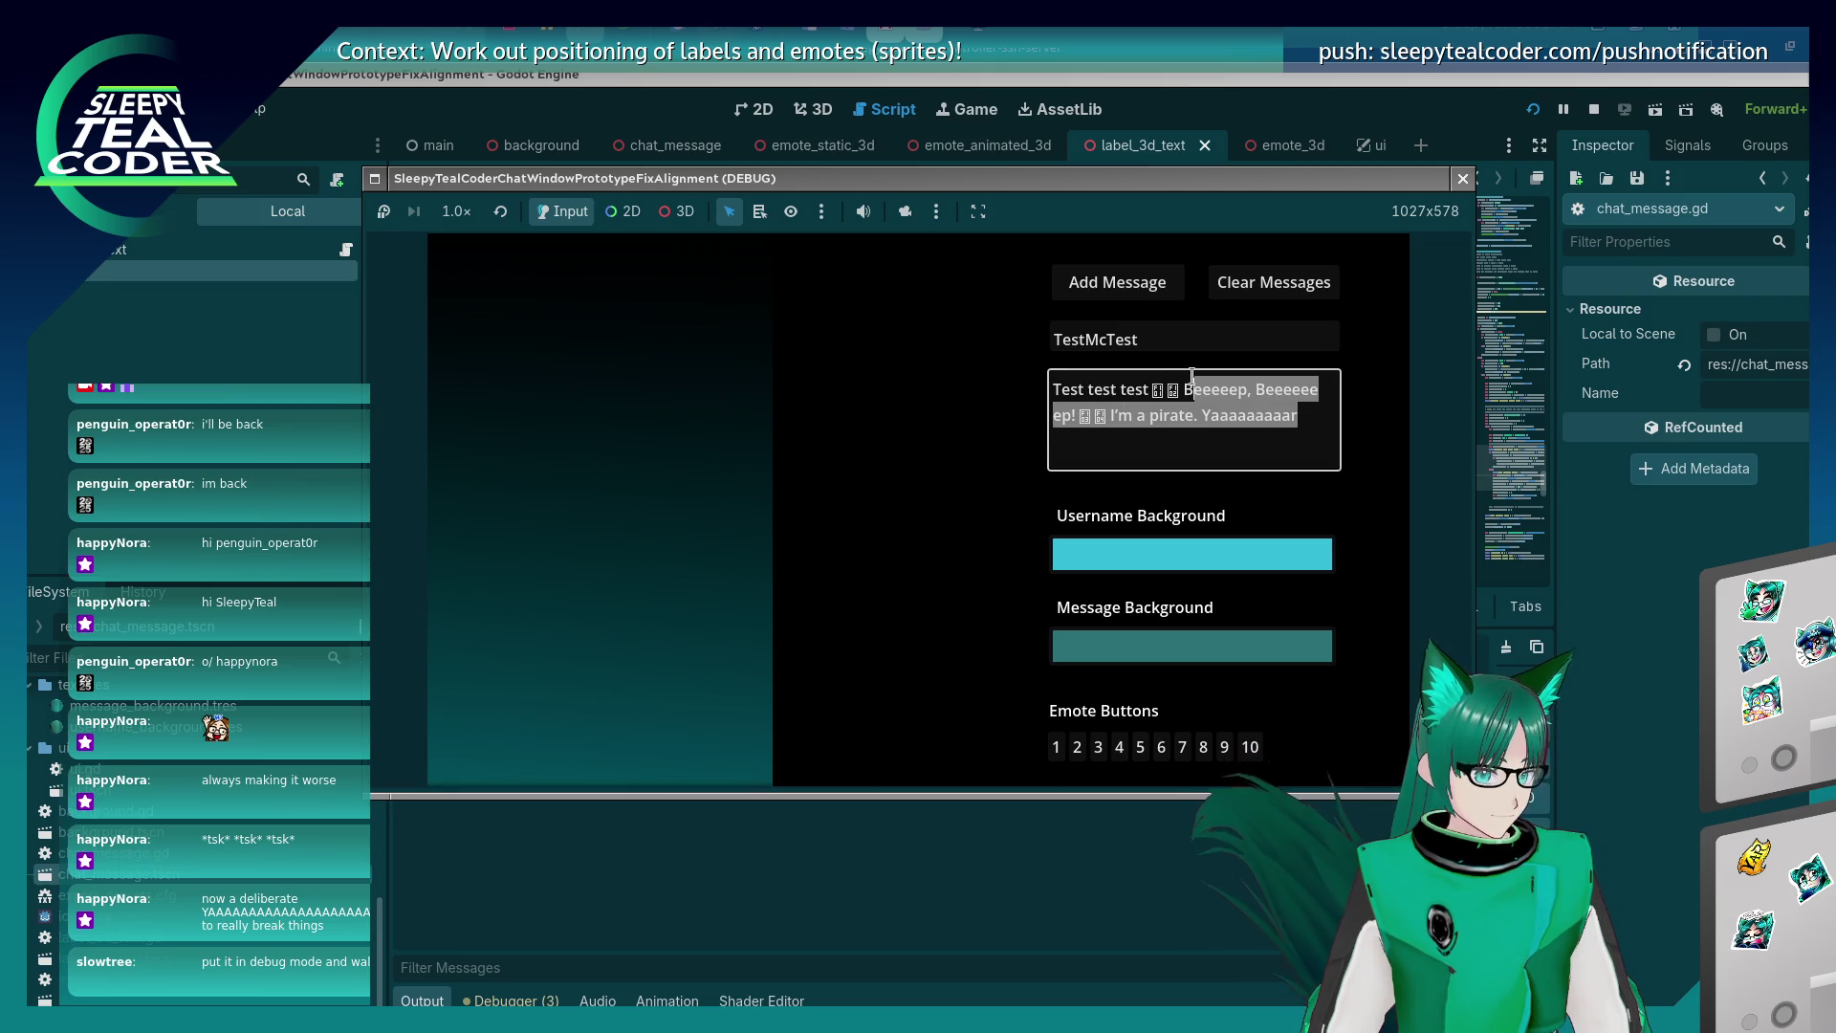
key("BackSpace")
type("This ")
type("a m")
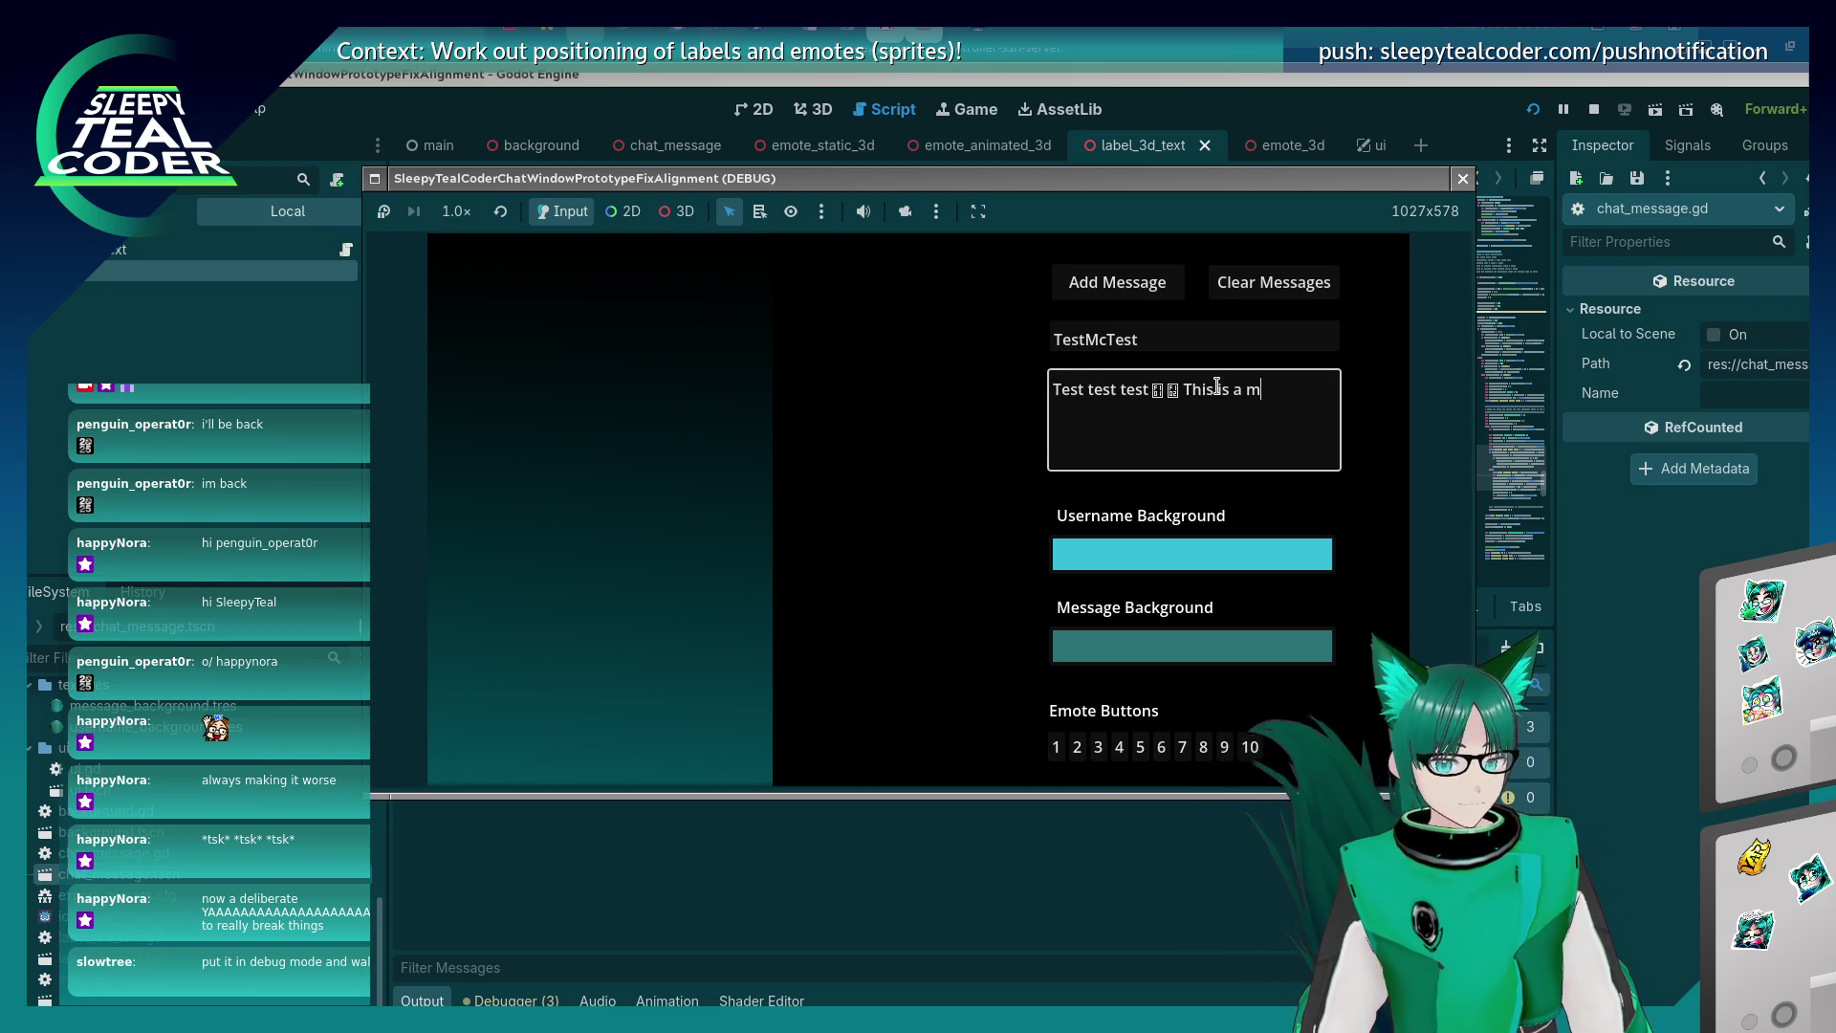
key("BackSpace")
key("BackSpace")
key("BackSpace")
type("tes")
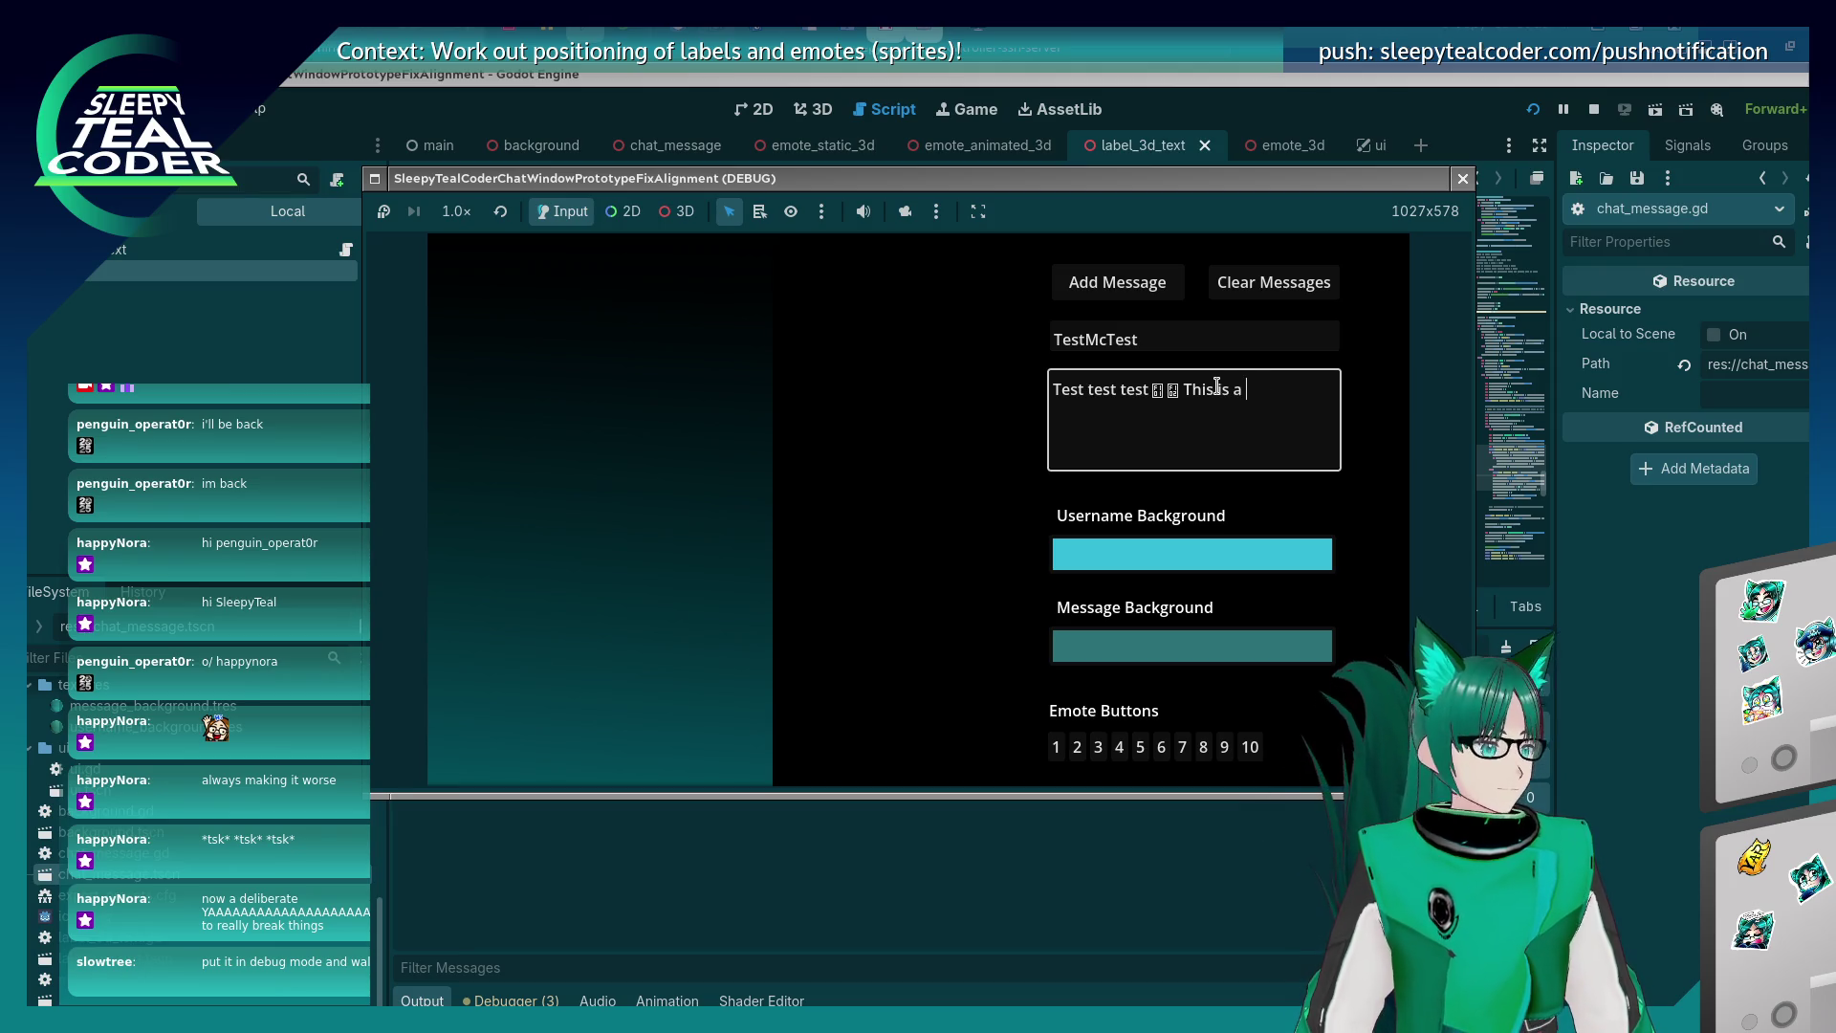
type("t ▯▯ This is a test with multiple")
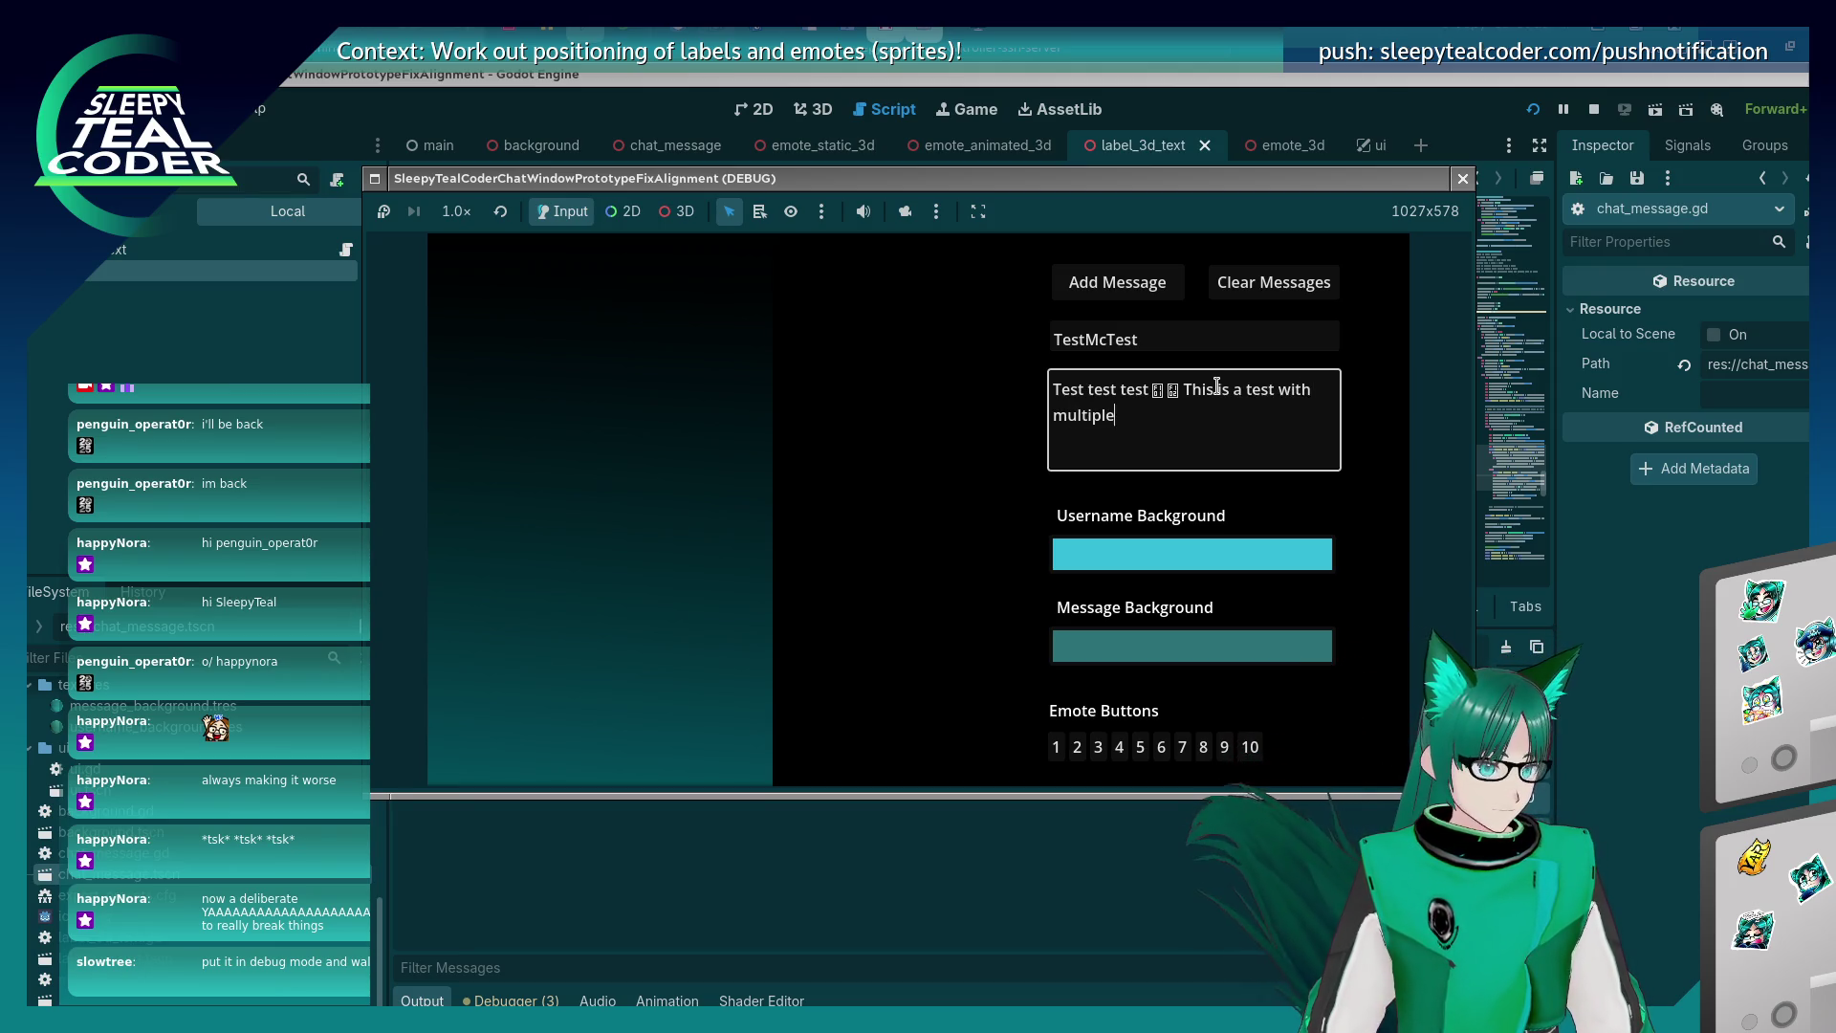
type(" lines and als")
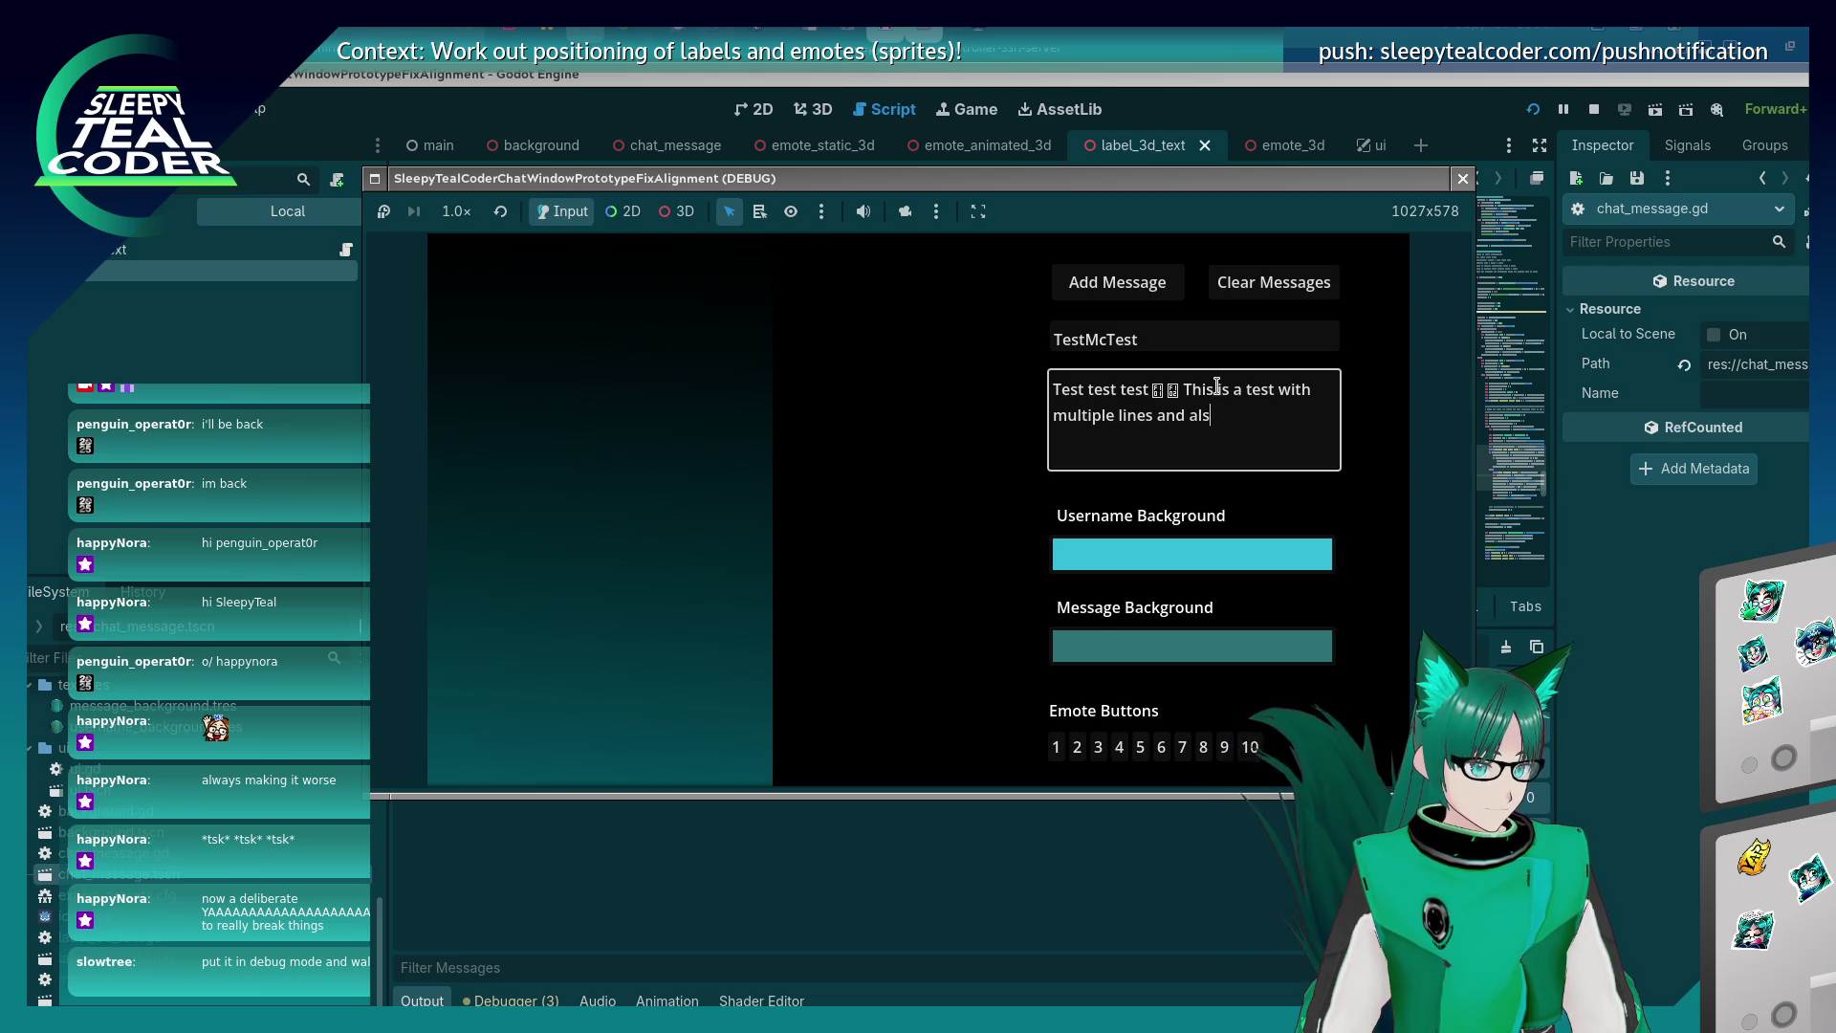
key("BackSpace")
key("BackSpace")
key("BackSpace")
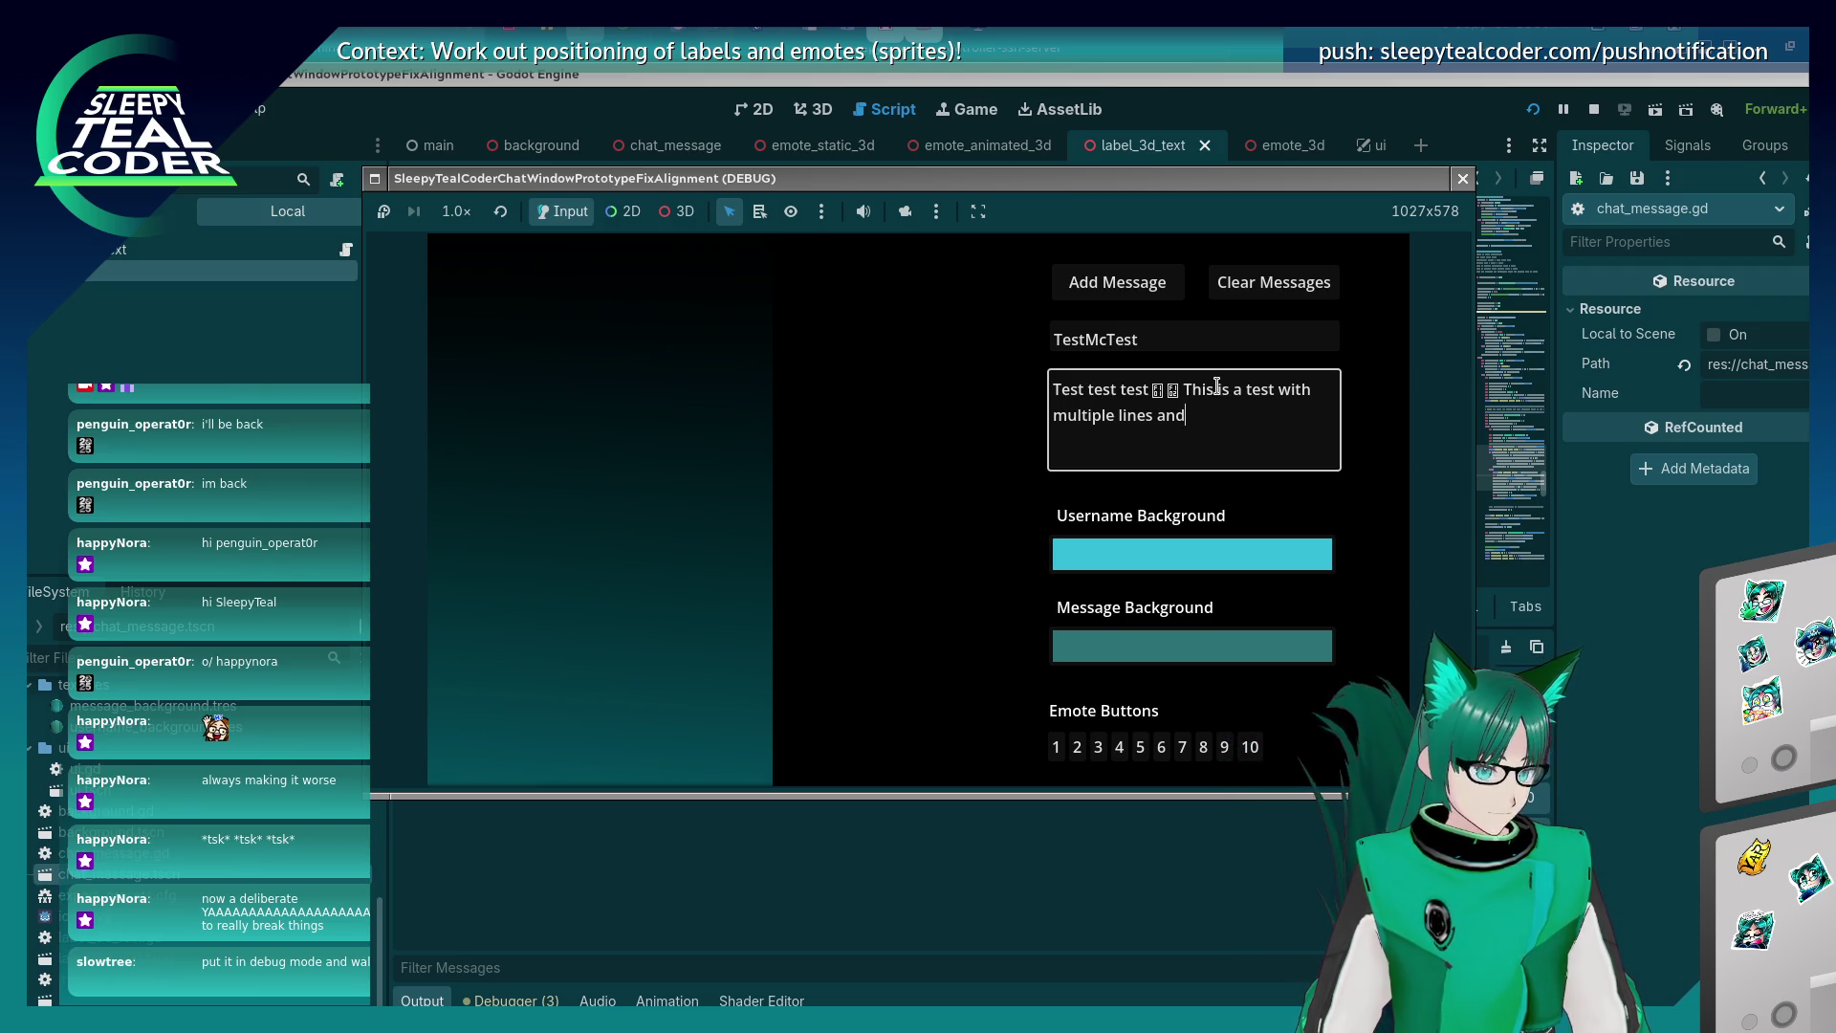
type("just to see what happe")
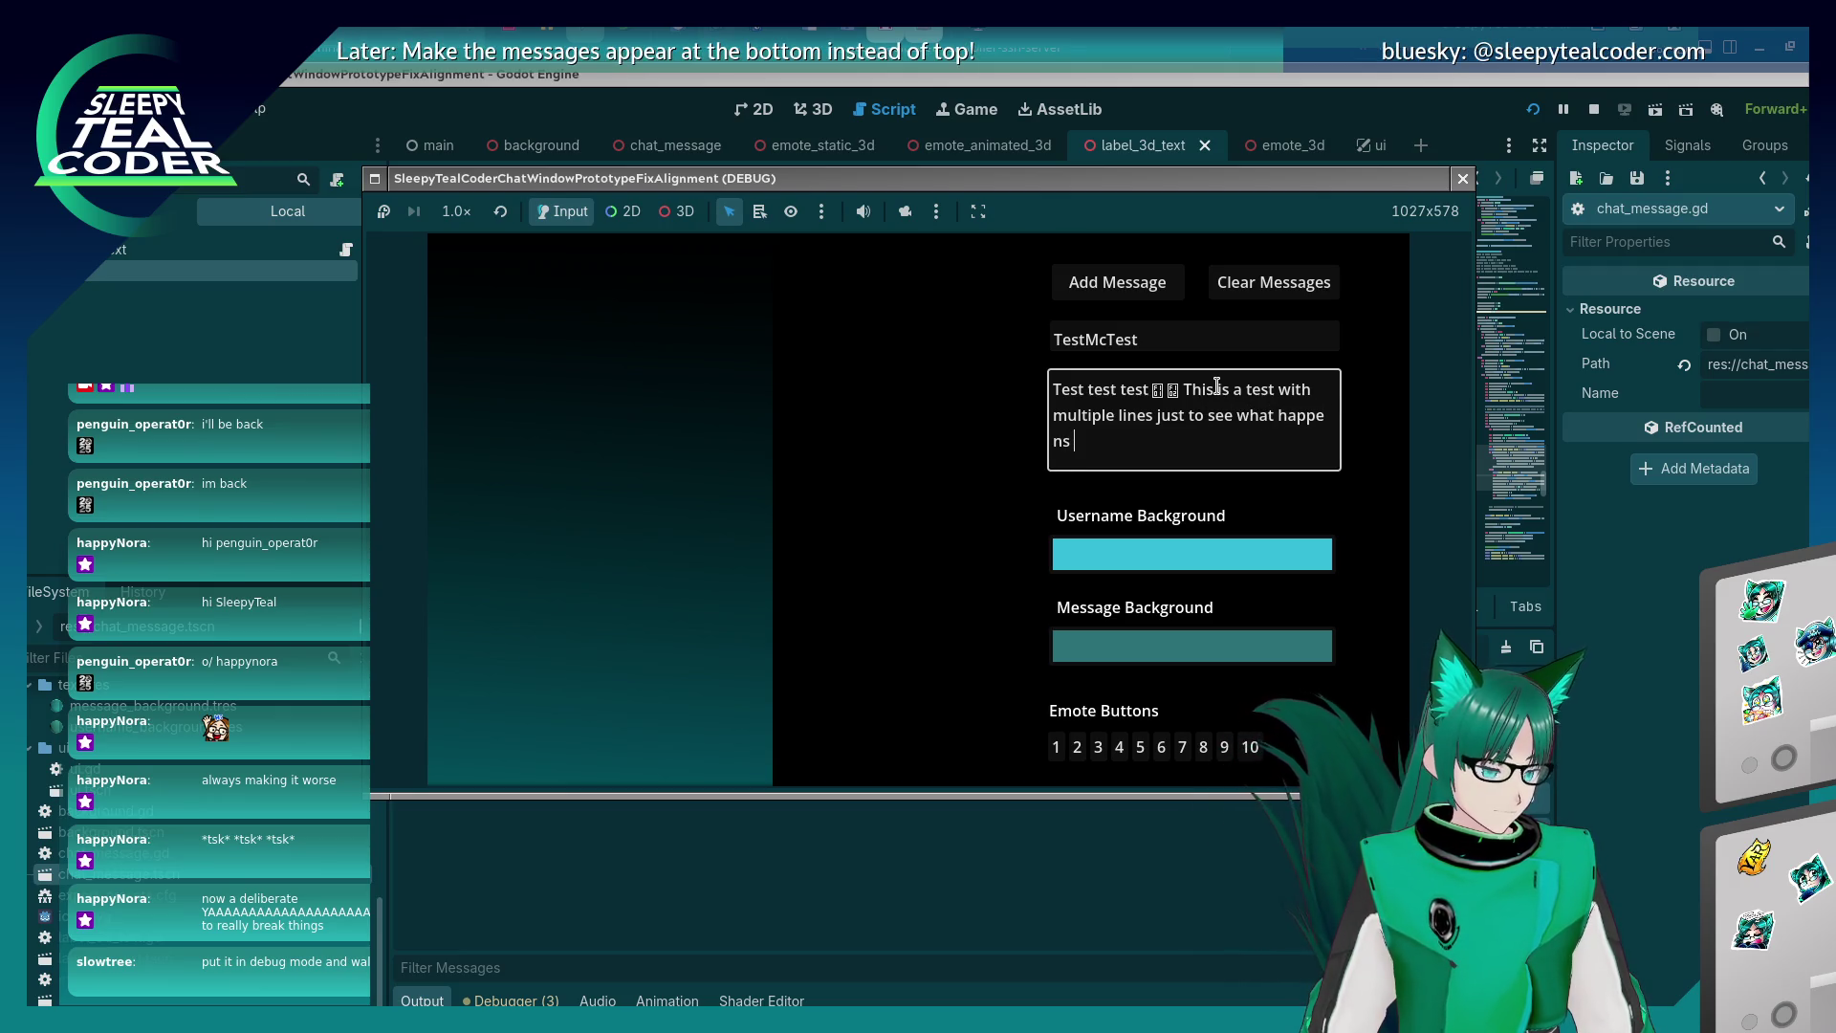
left_click(1167, 292)
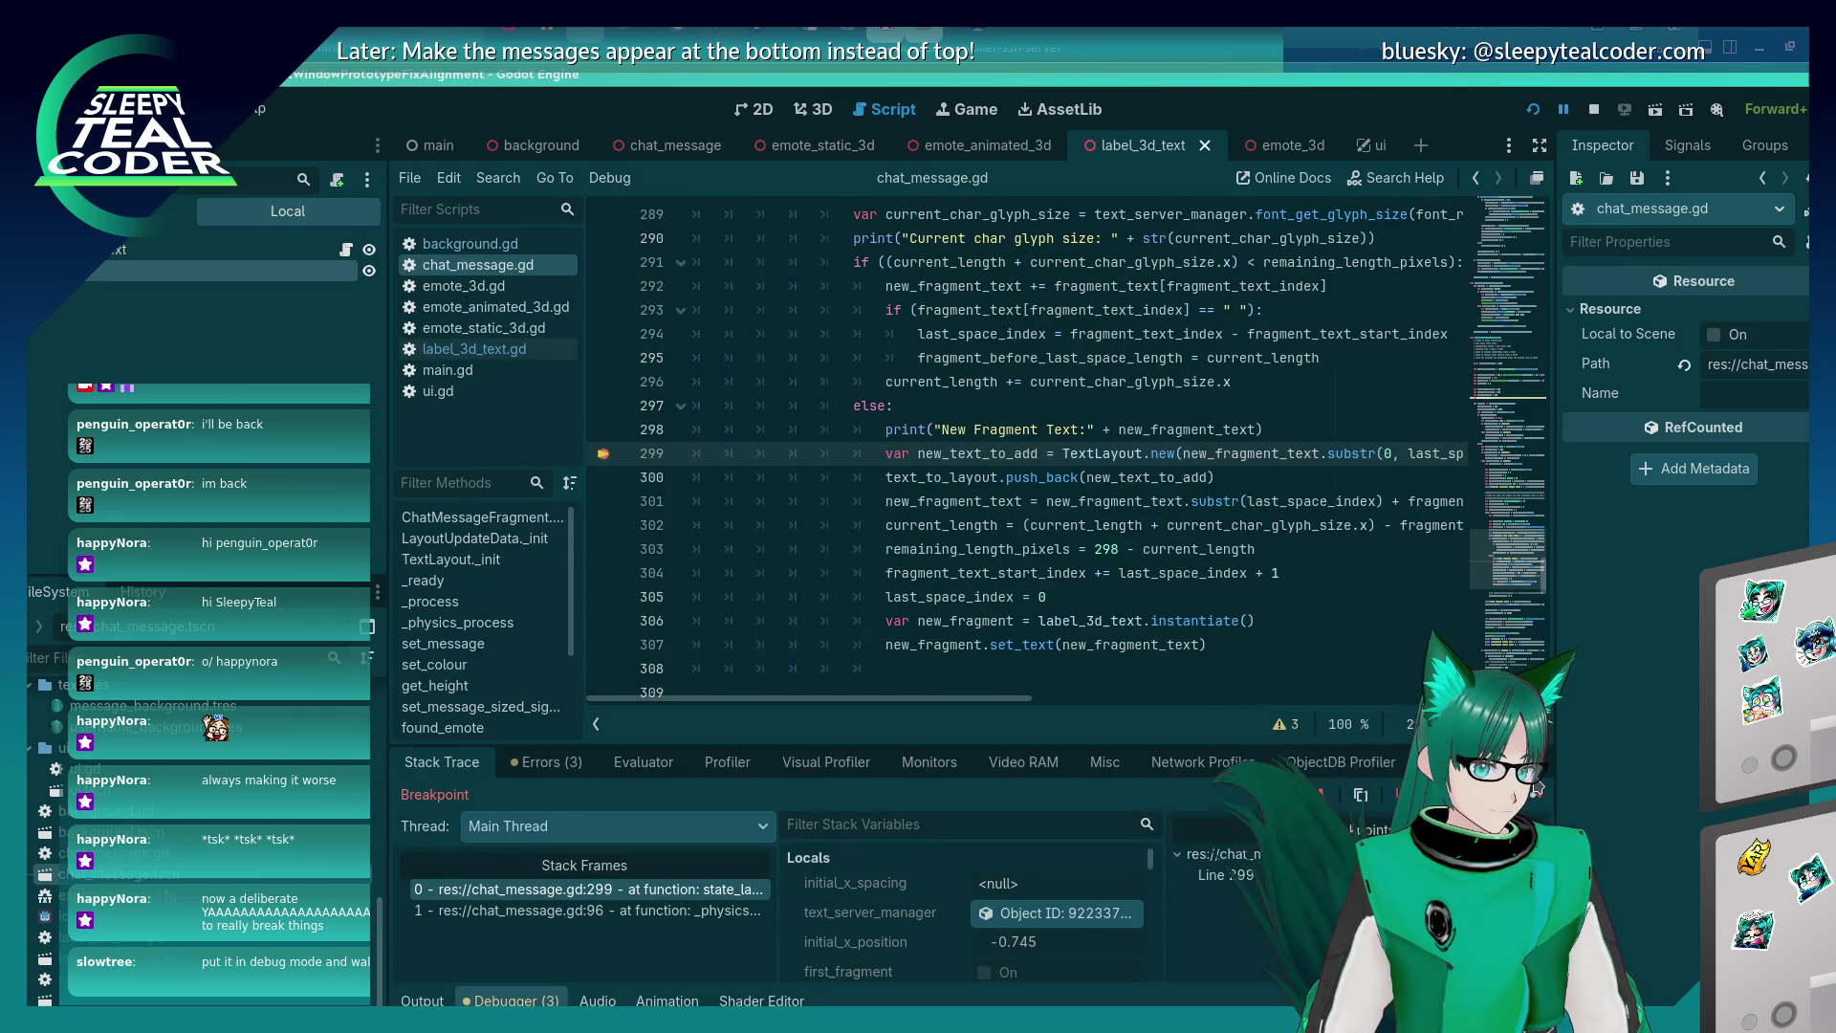
left_click(1534, 794)
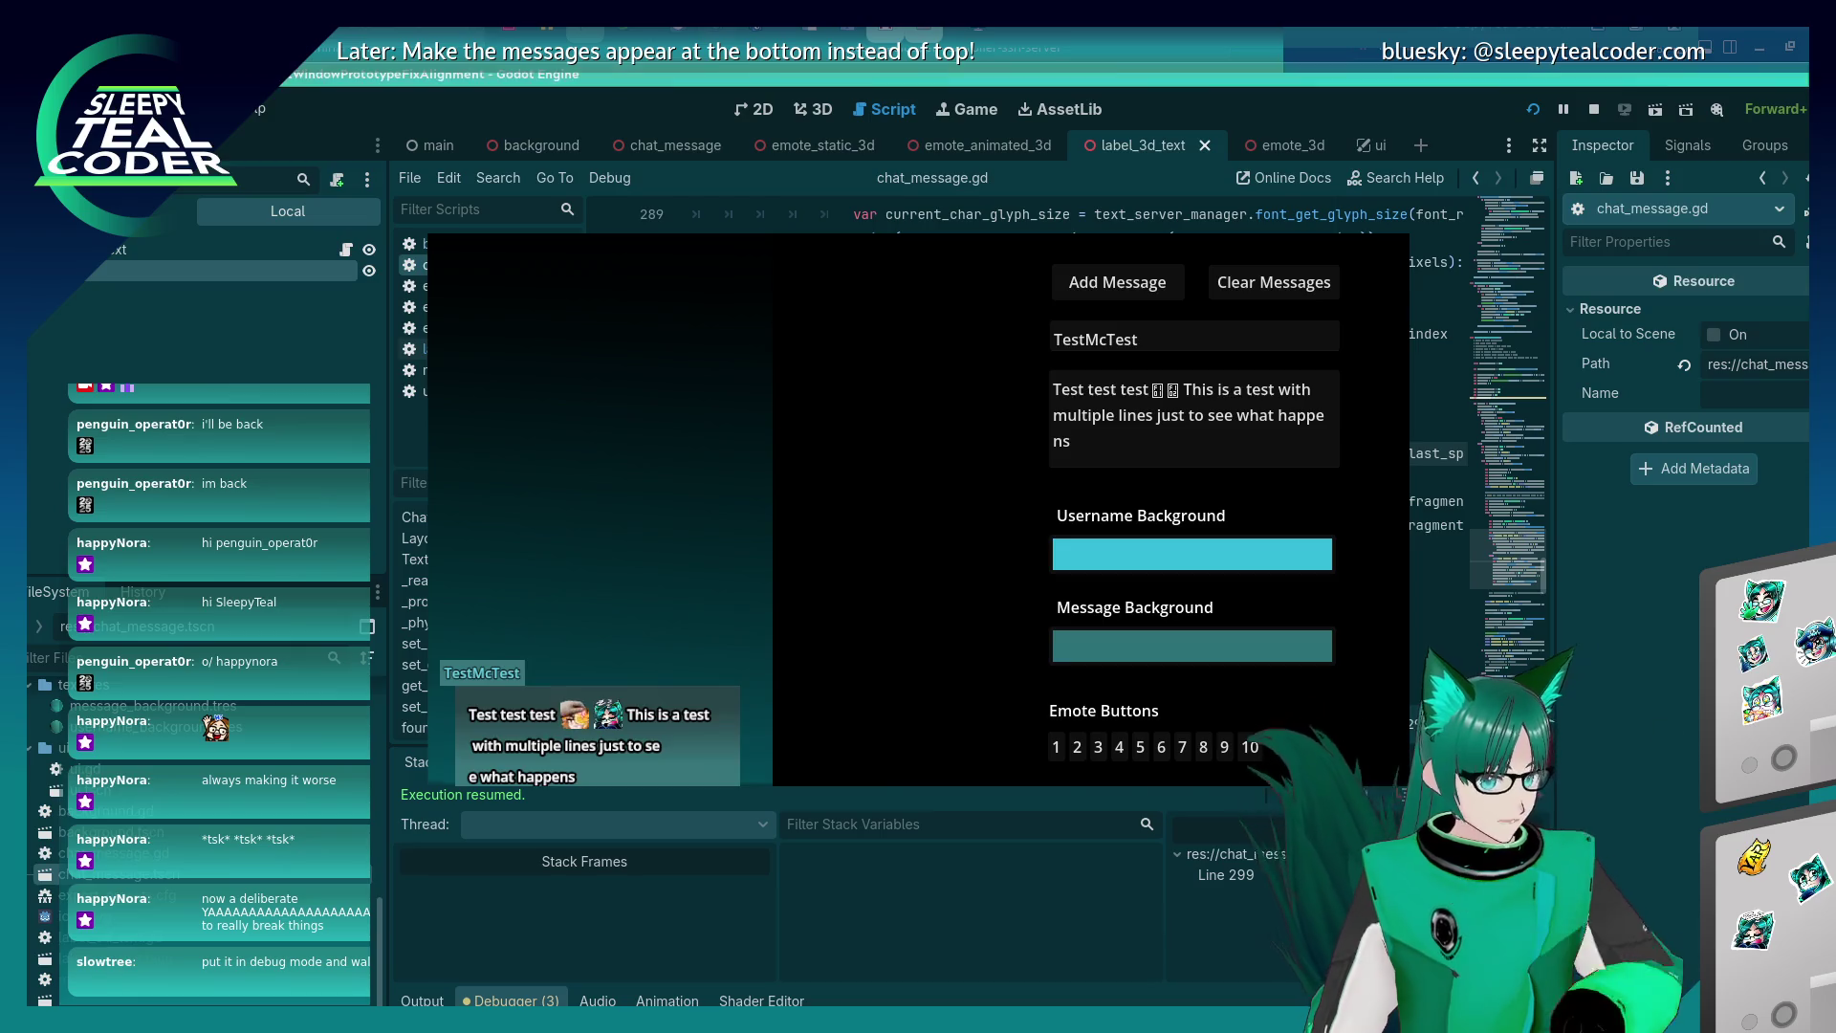
Drop '+ 1' from line 304's start-index update and re-post the message to re-test the wrapping.
left_click(1309, 541)
key("Down")
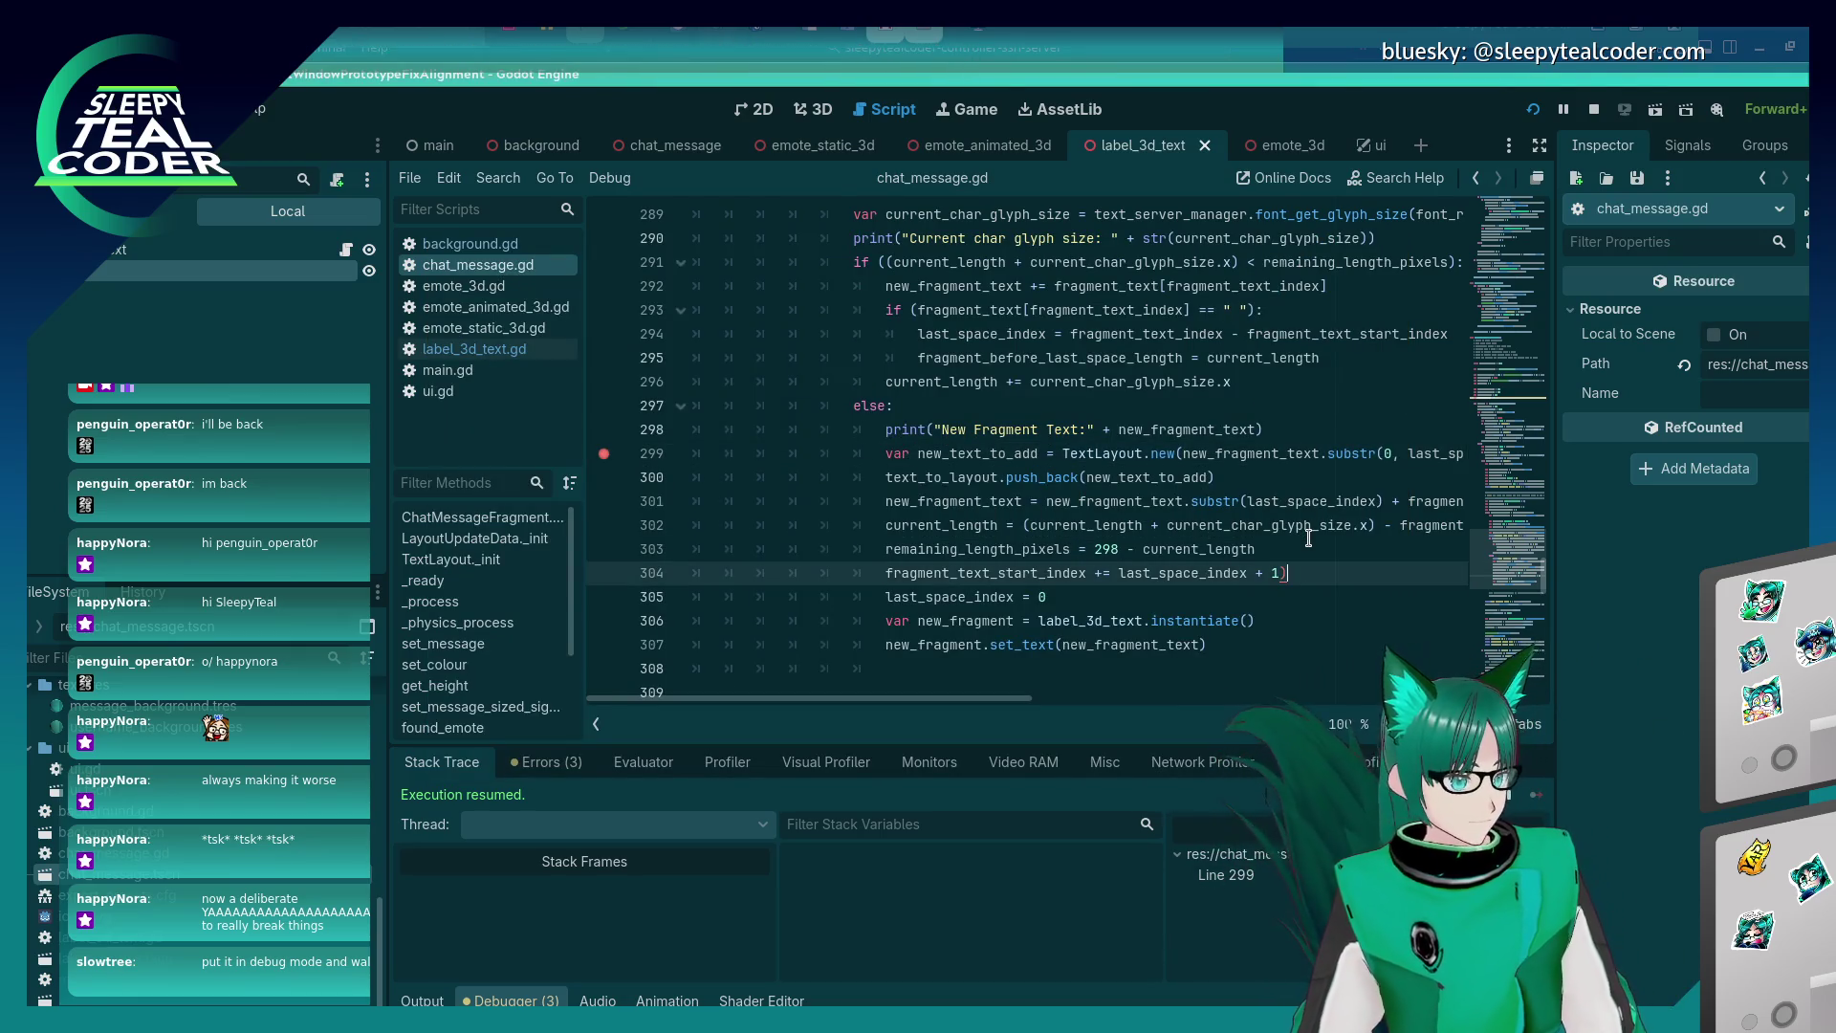
key("ctrl+Left")
key("ctrl+Left")
key("ctrl+Left")
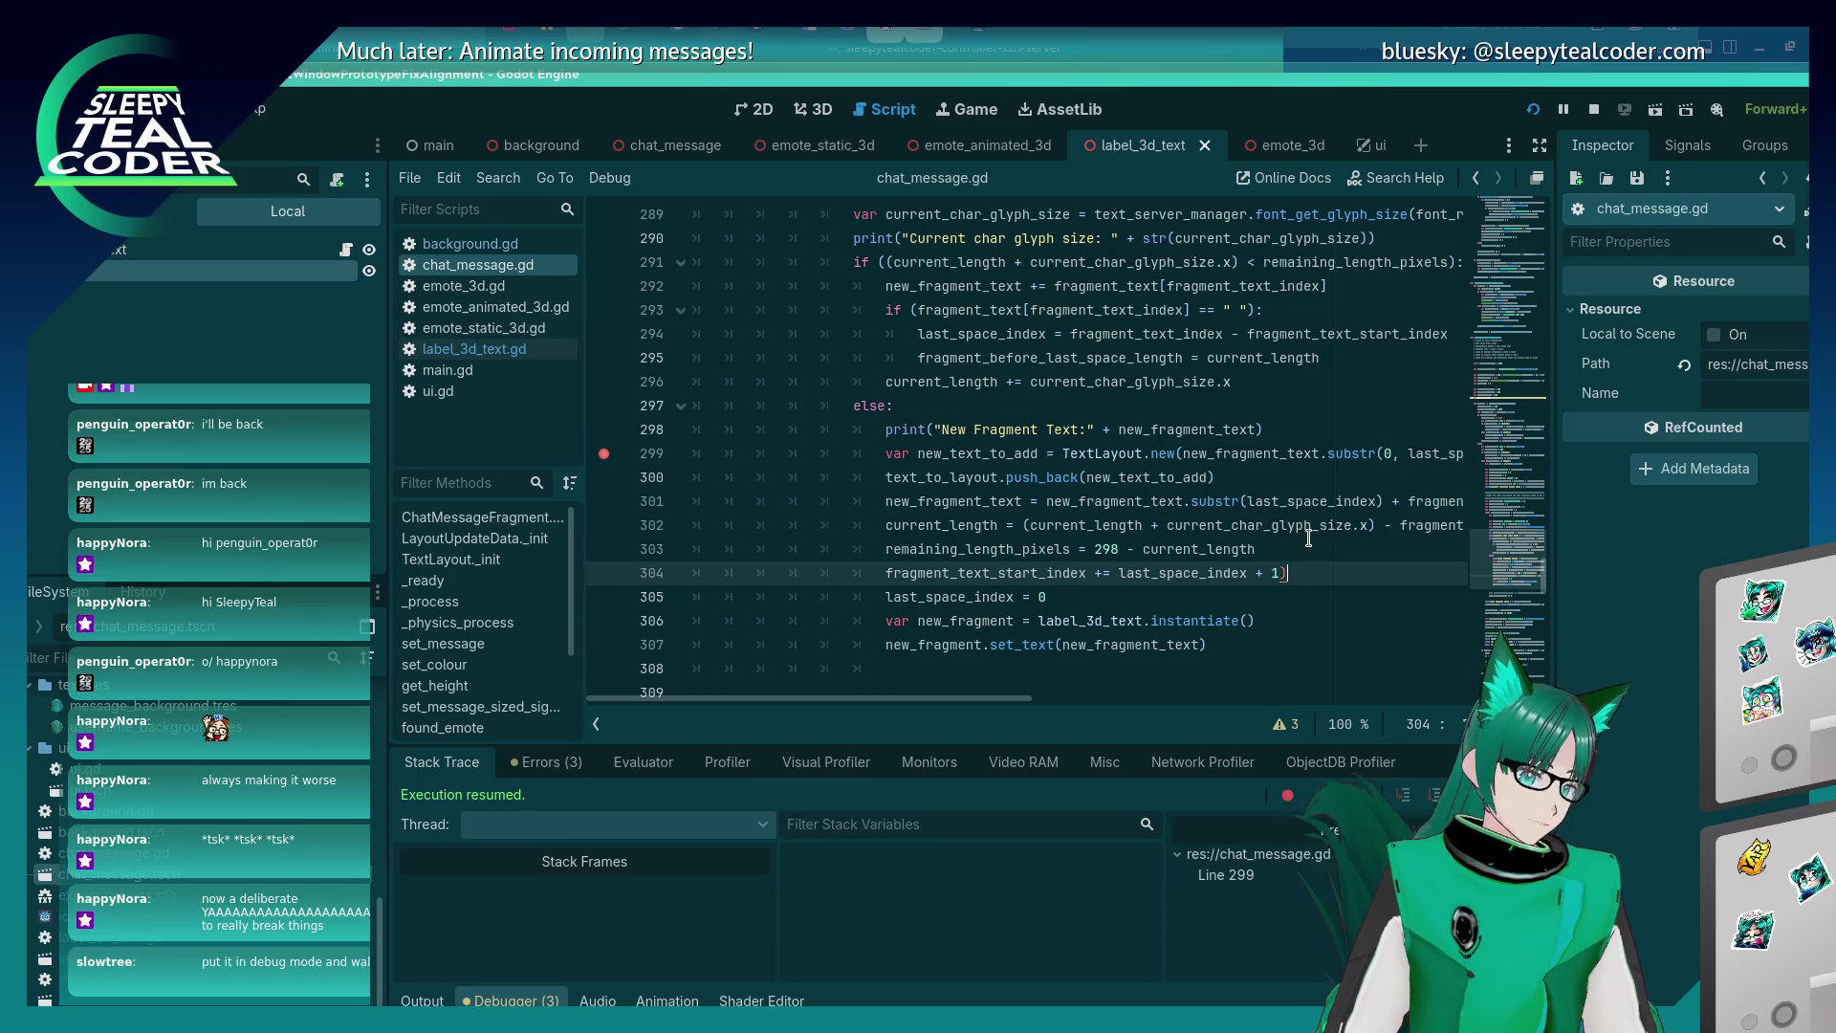
key("alt+Tab")
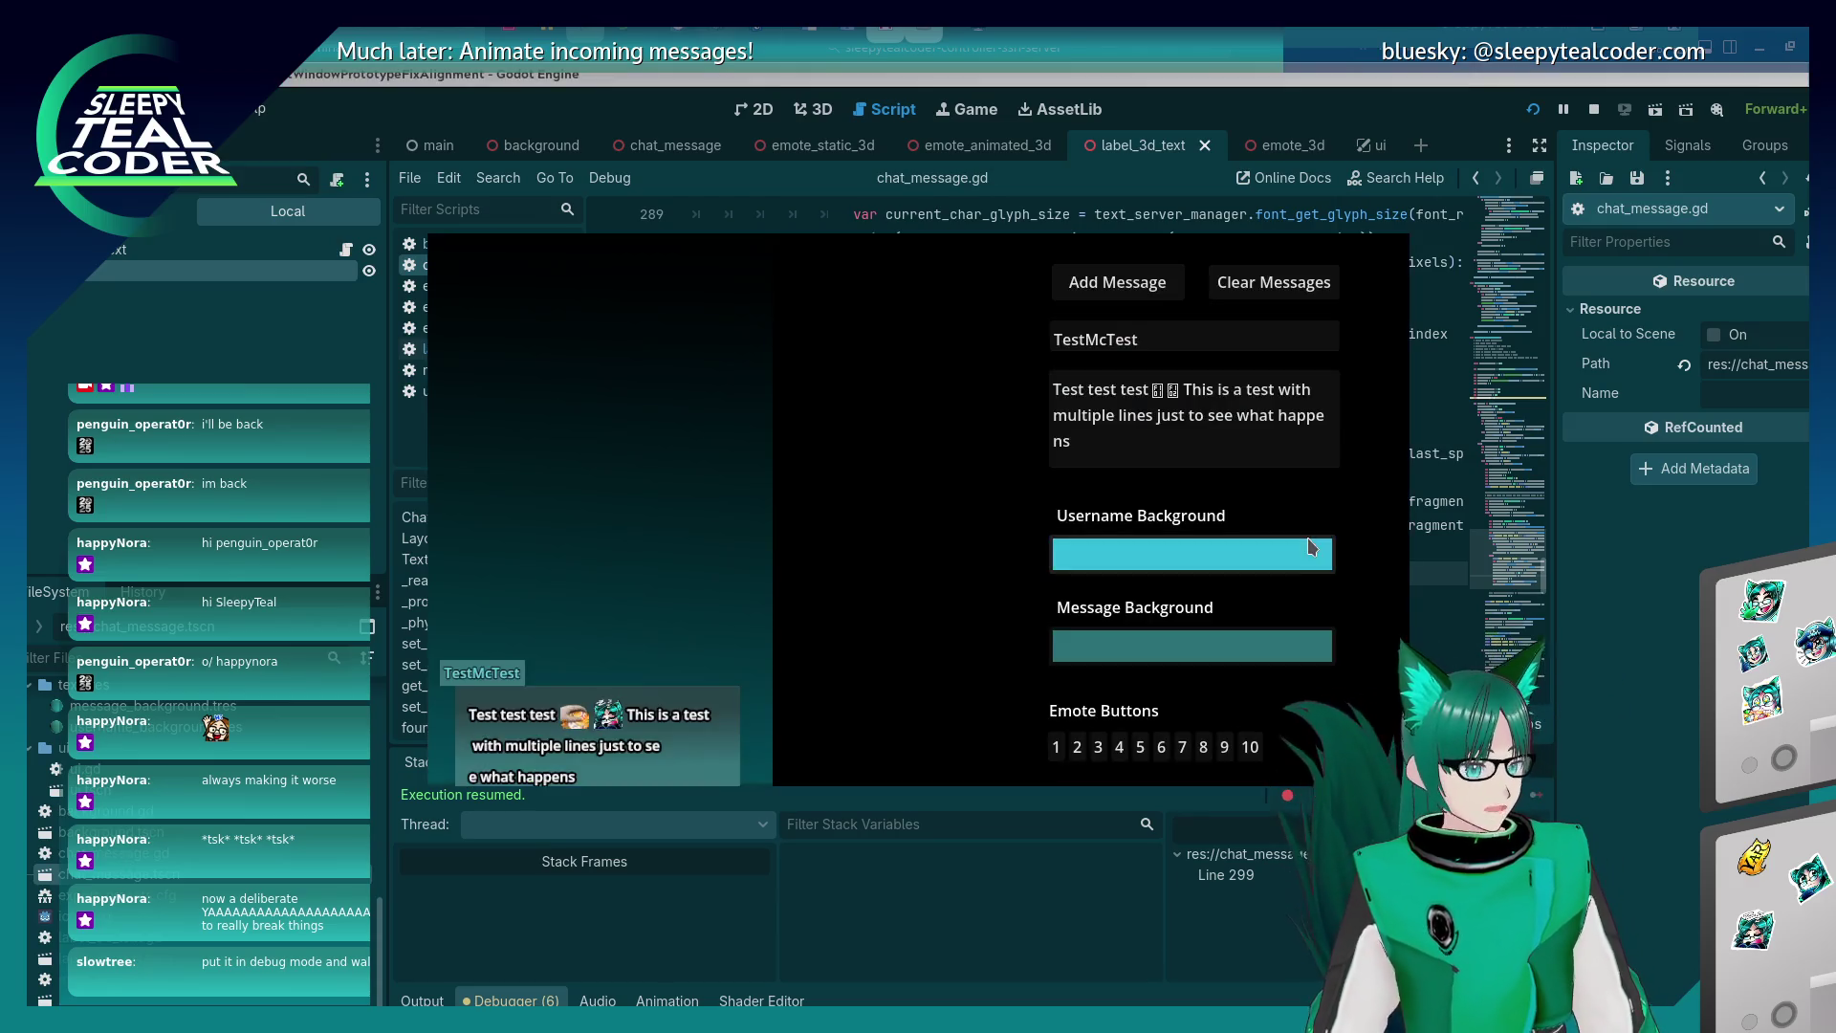
left_click(1013, 283)
left_click(1536, 795)
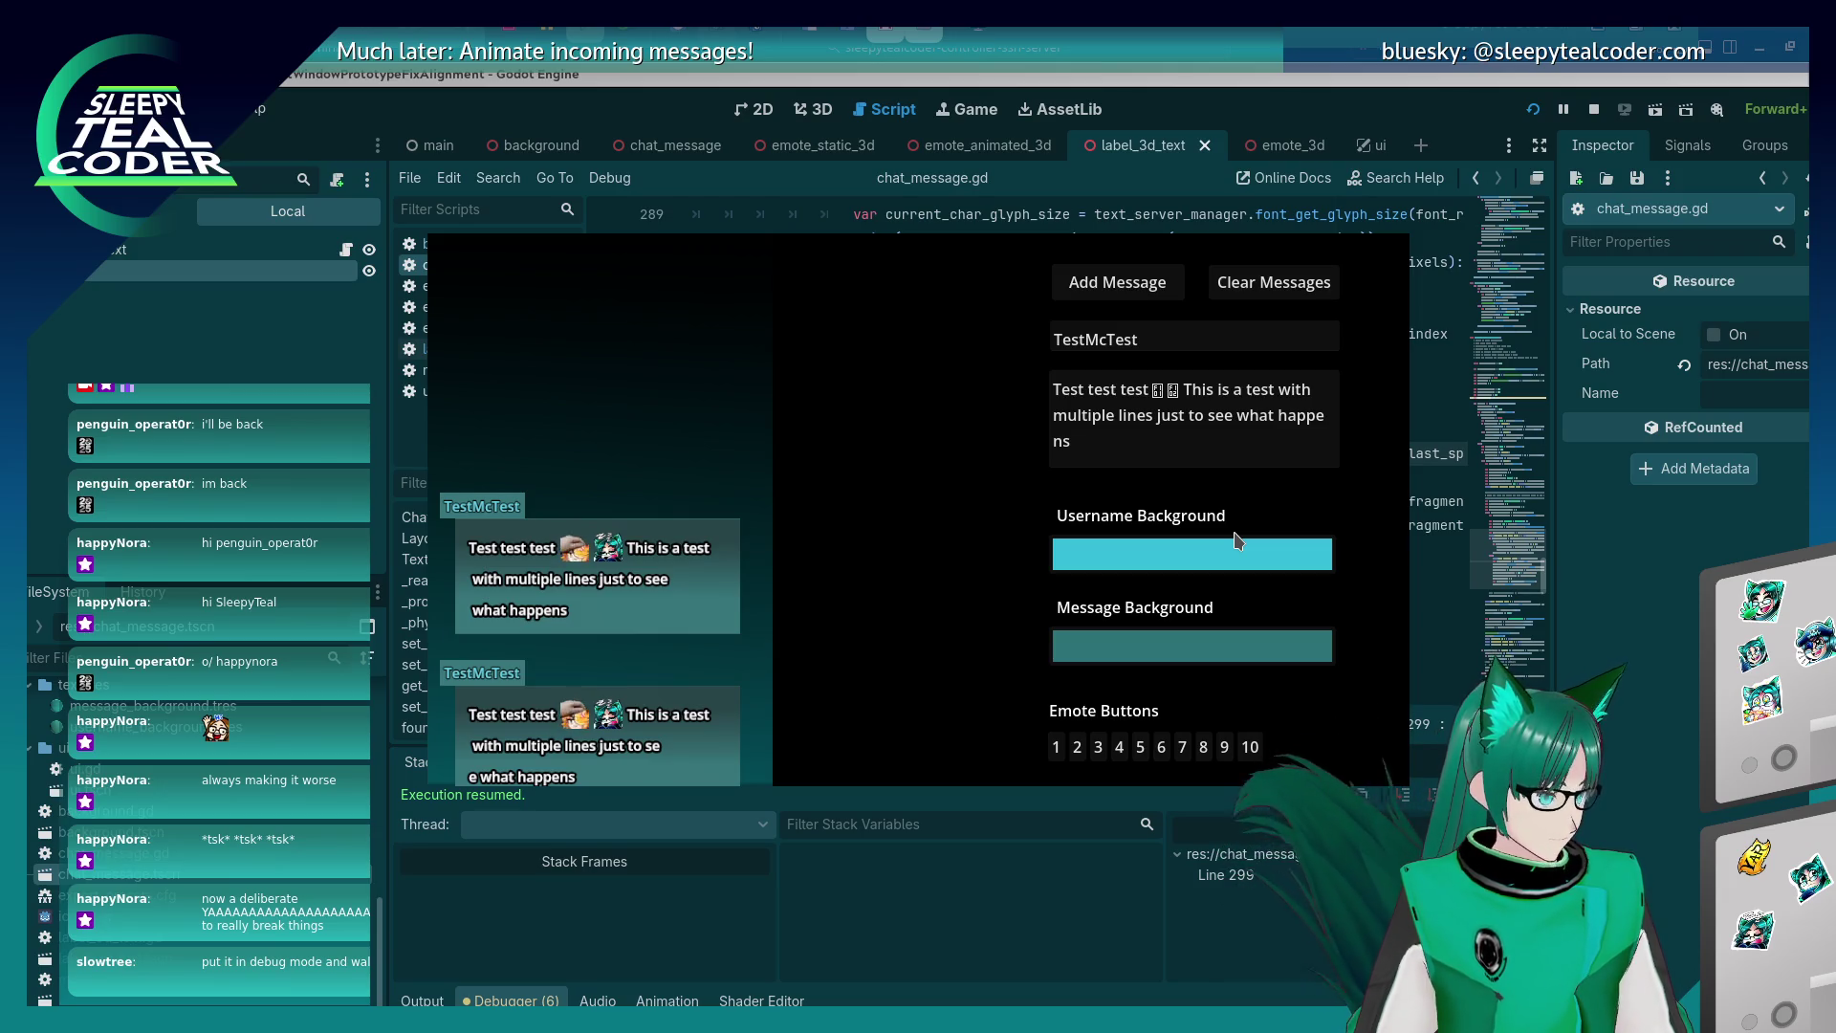
key("alt+Tab")
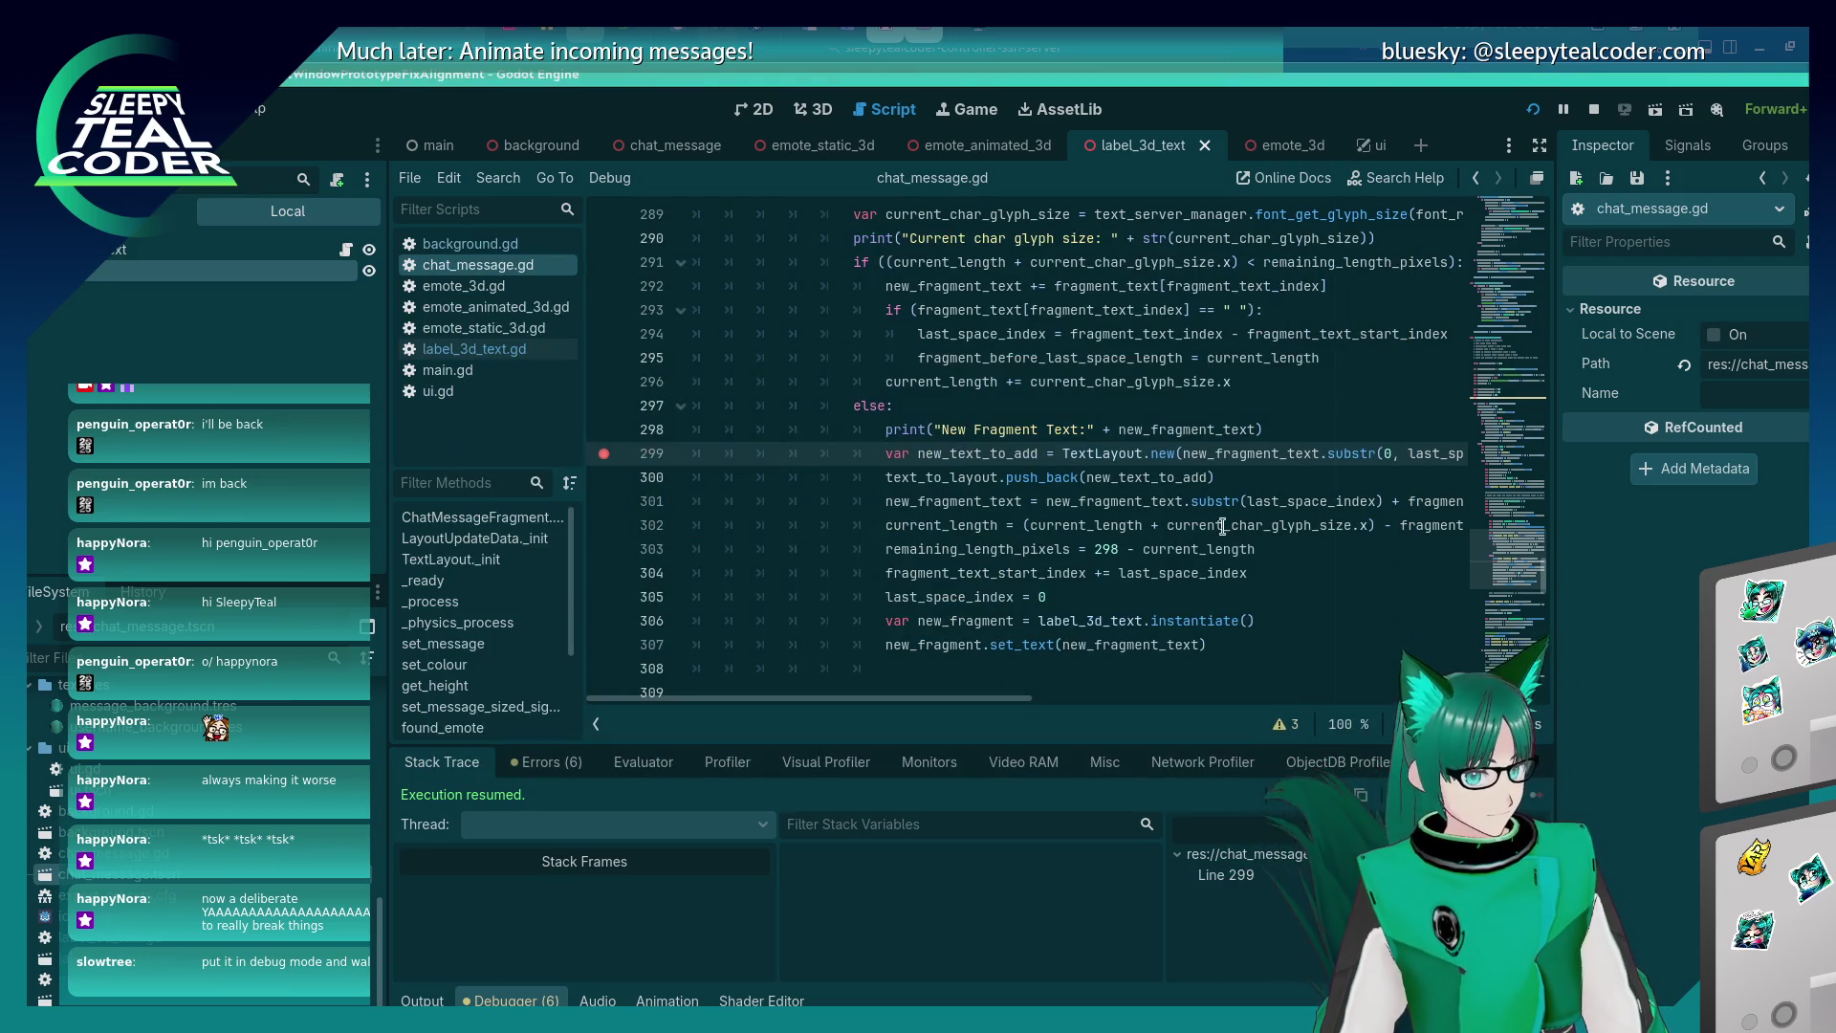
Wrap last_space_index as (last_space_index + 1) on lines 304 and 301, then save and run the scene.
left_click(1194, 478)
left_click_drag(978, 697, 1073, 696)
left_click(910, 574)
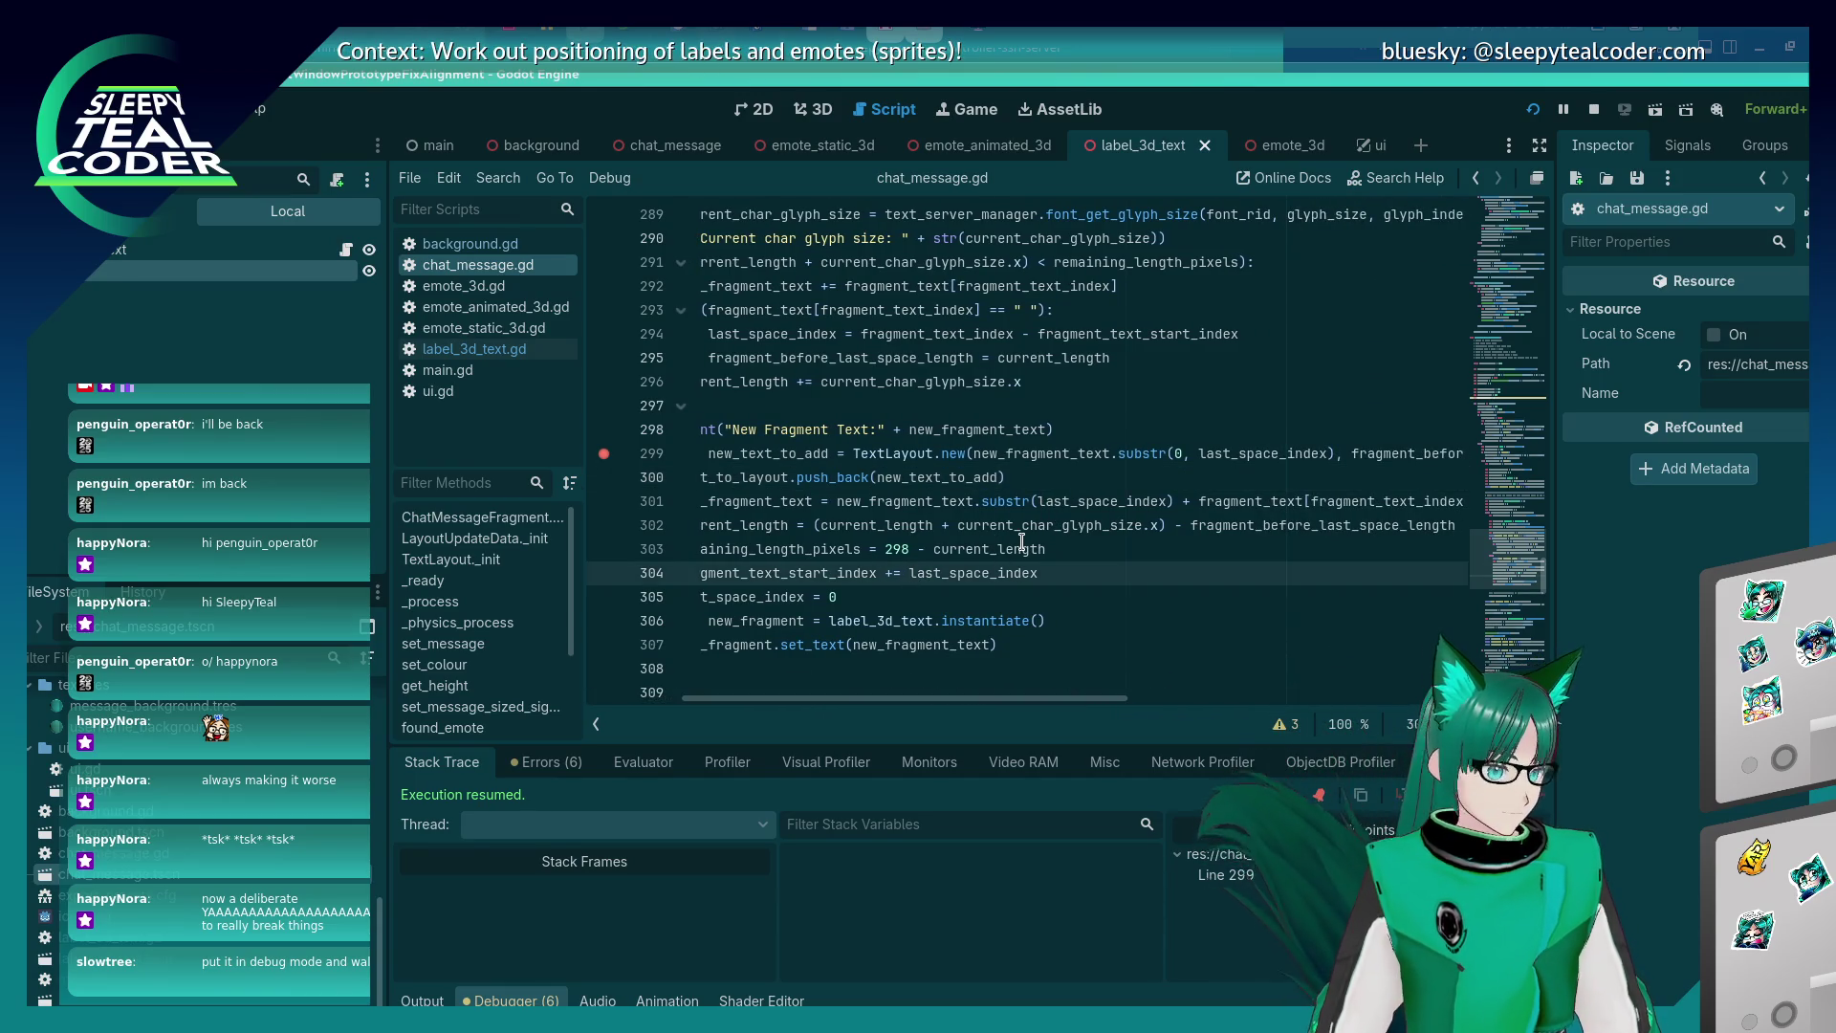
type("(")
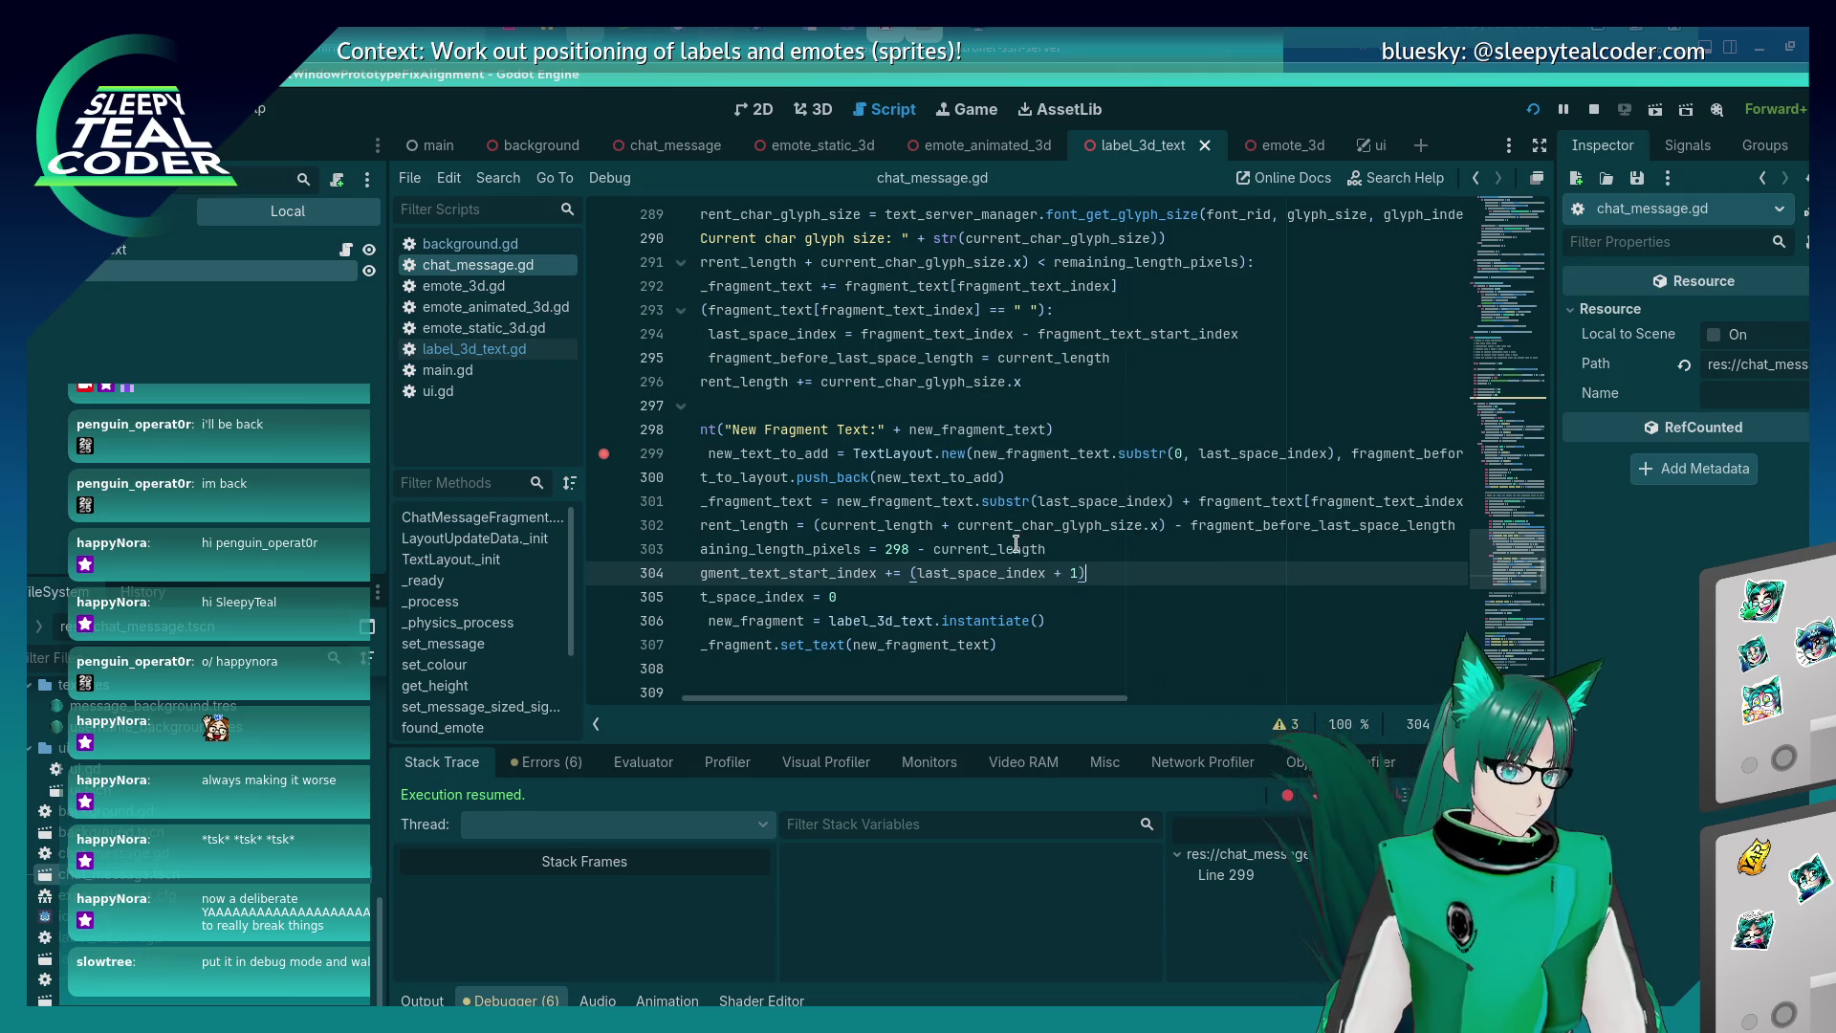
left_click(1040, 501)
type("(")
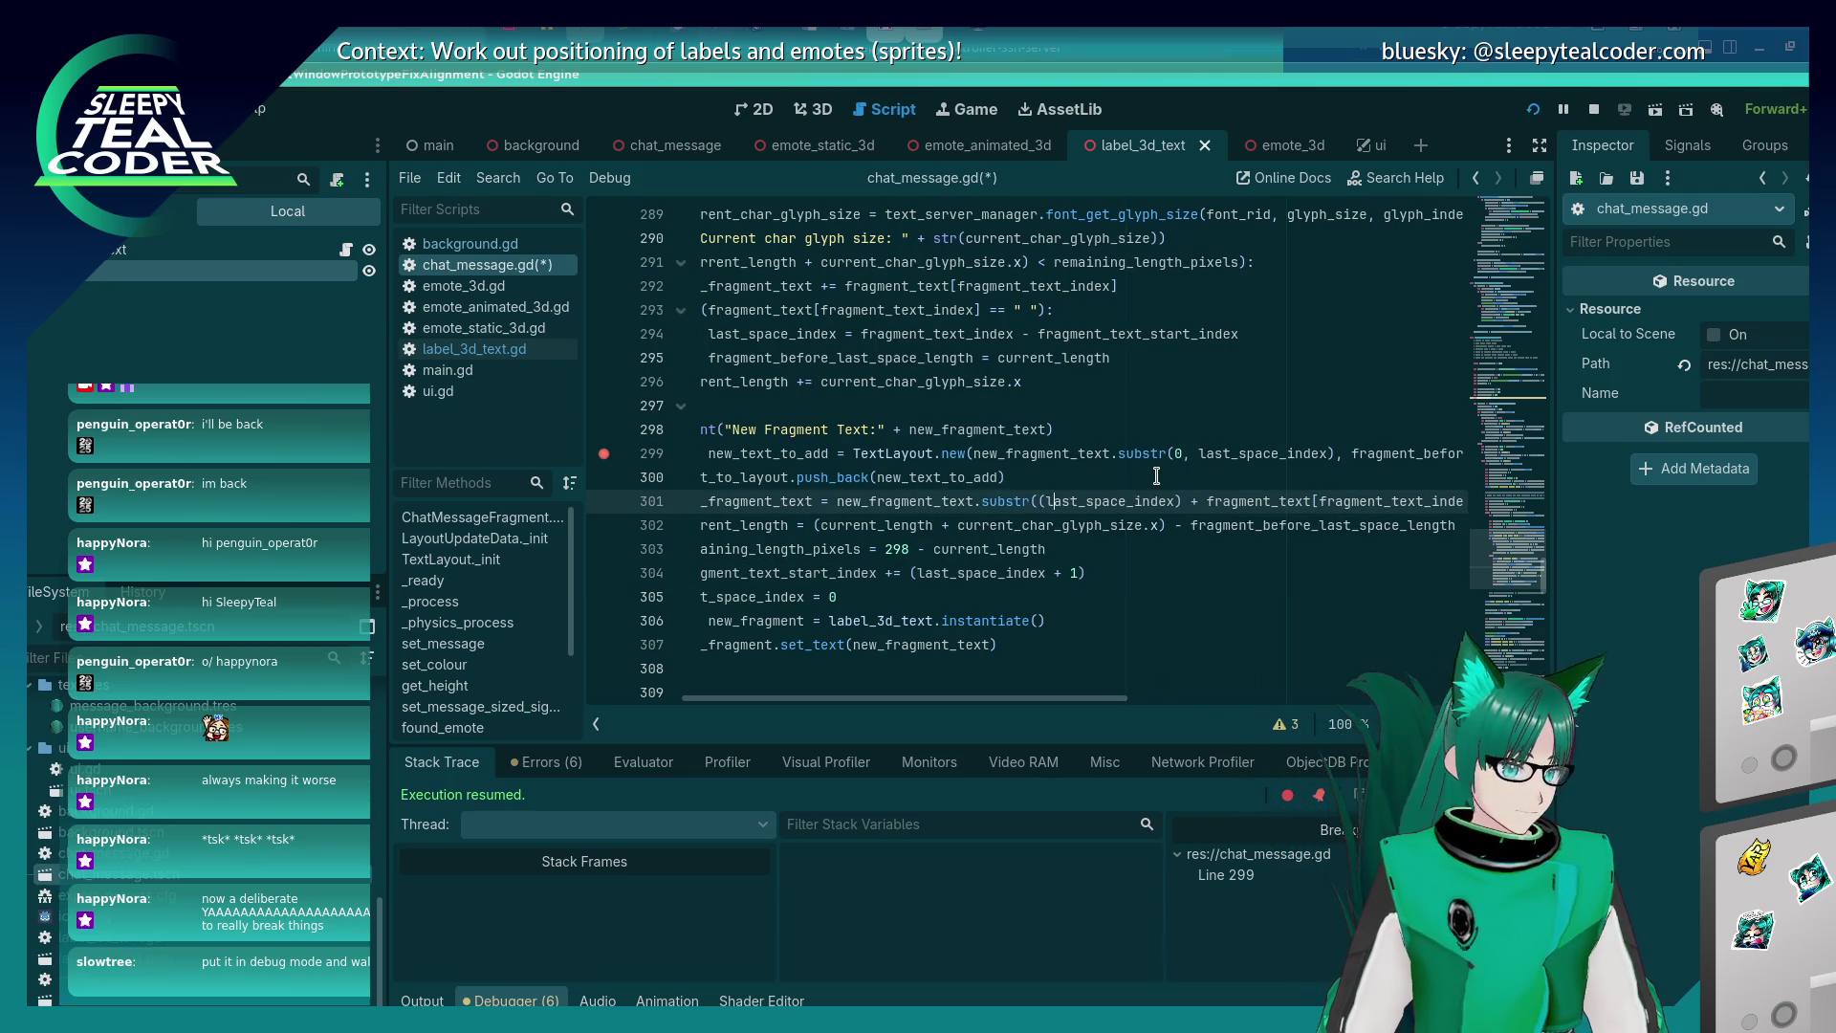
key("ctrl+Right")
type("+")
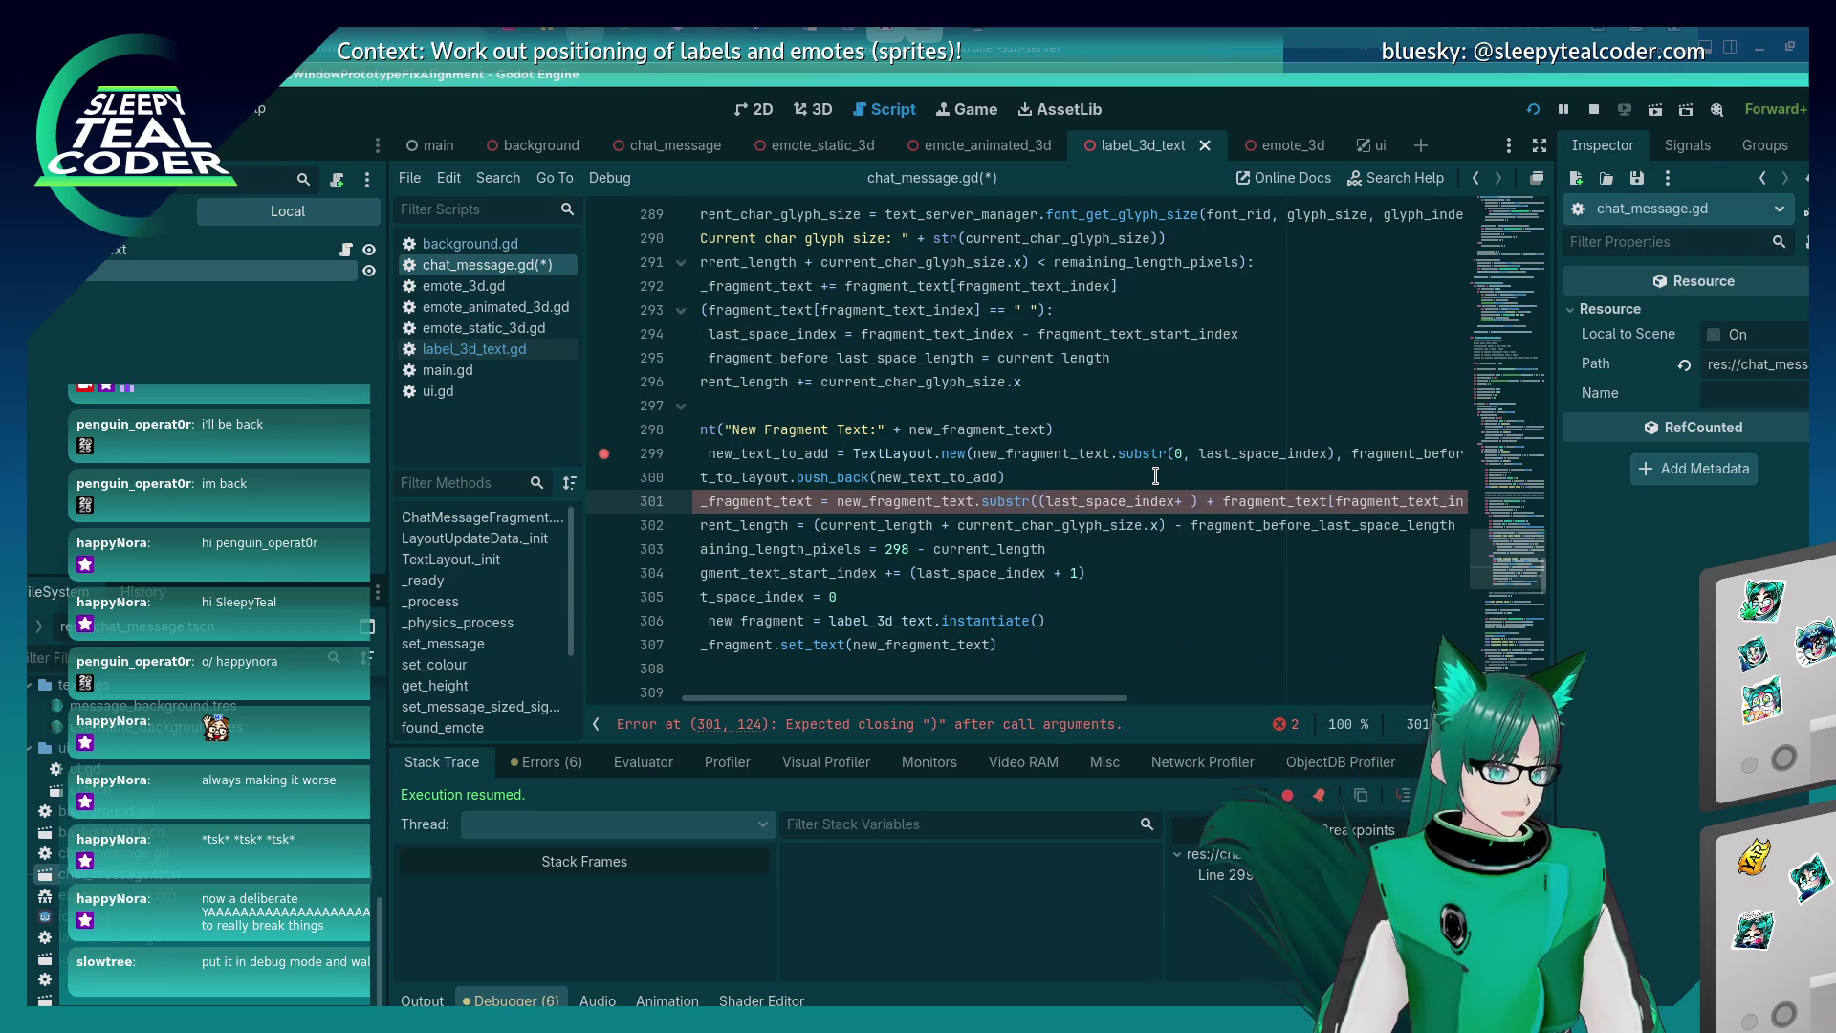
key("BackSpace")
key("BackSpace")
type("+ 1)")
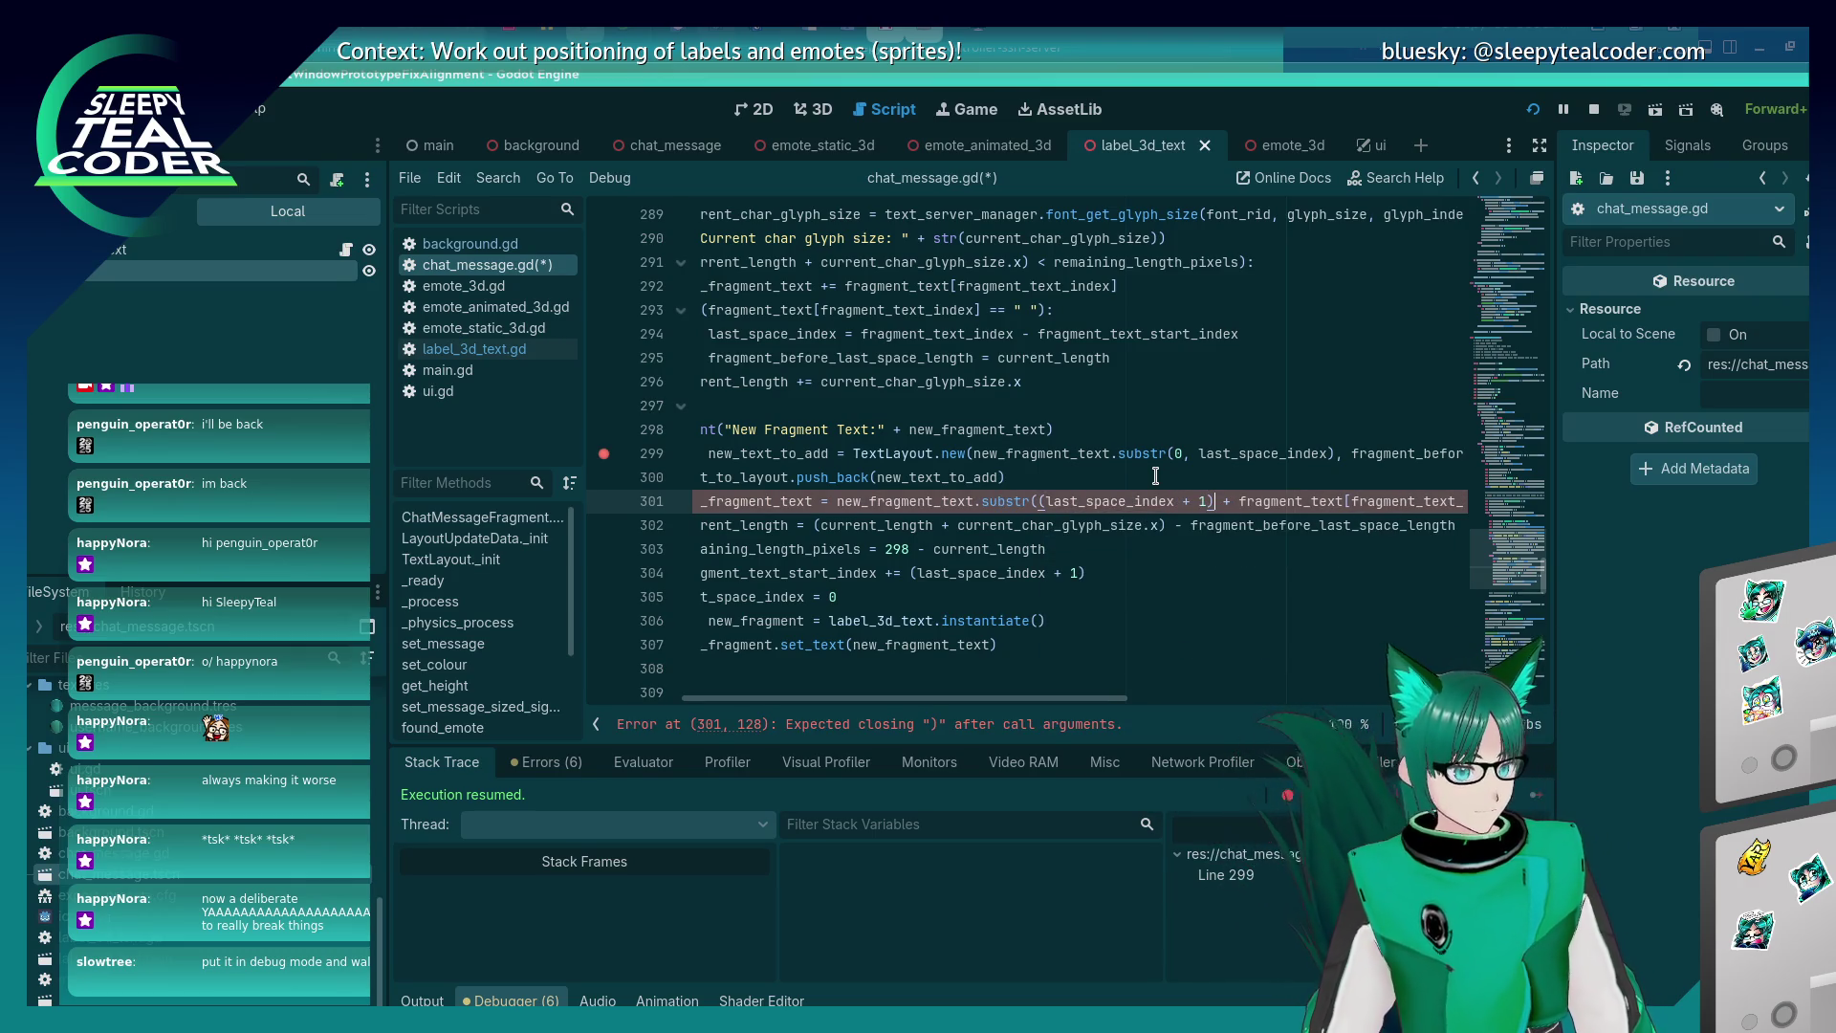
key("F5")
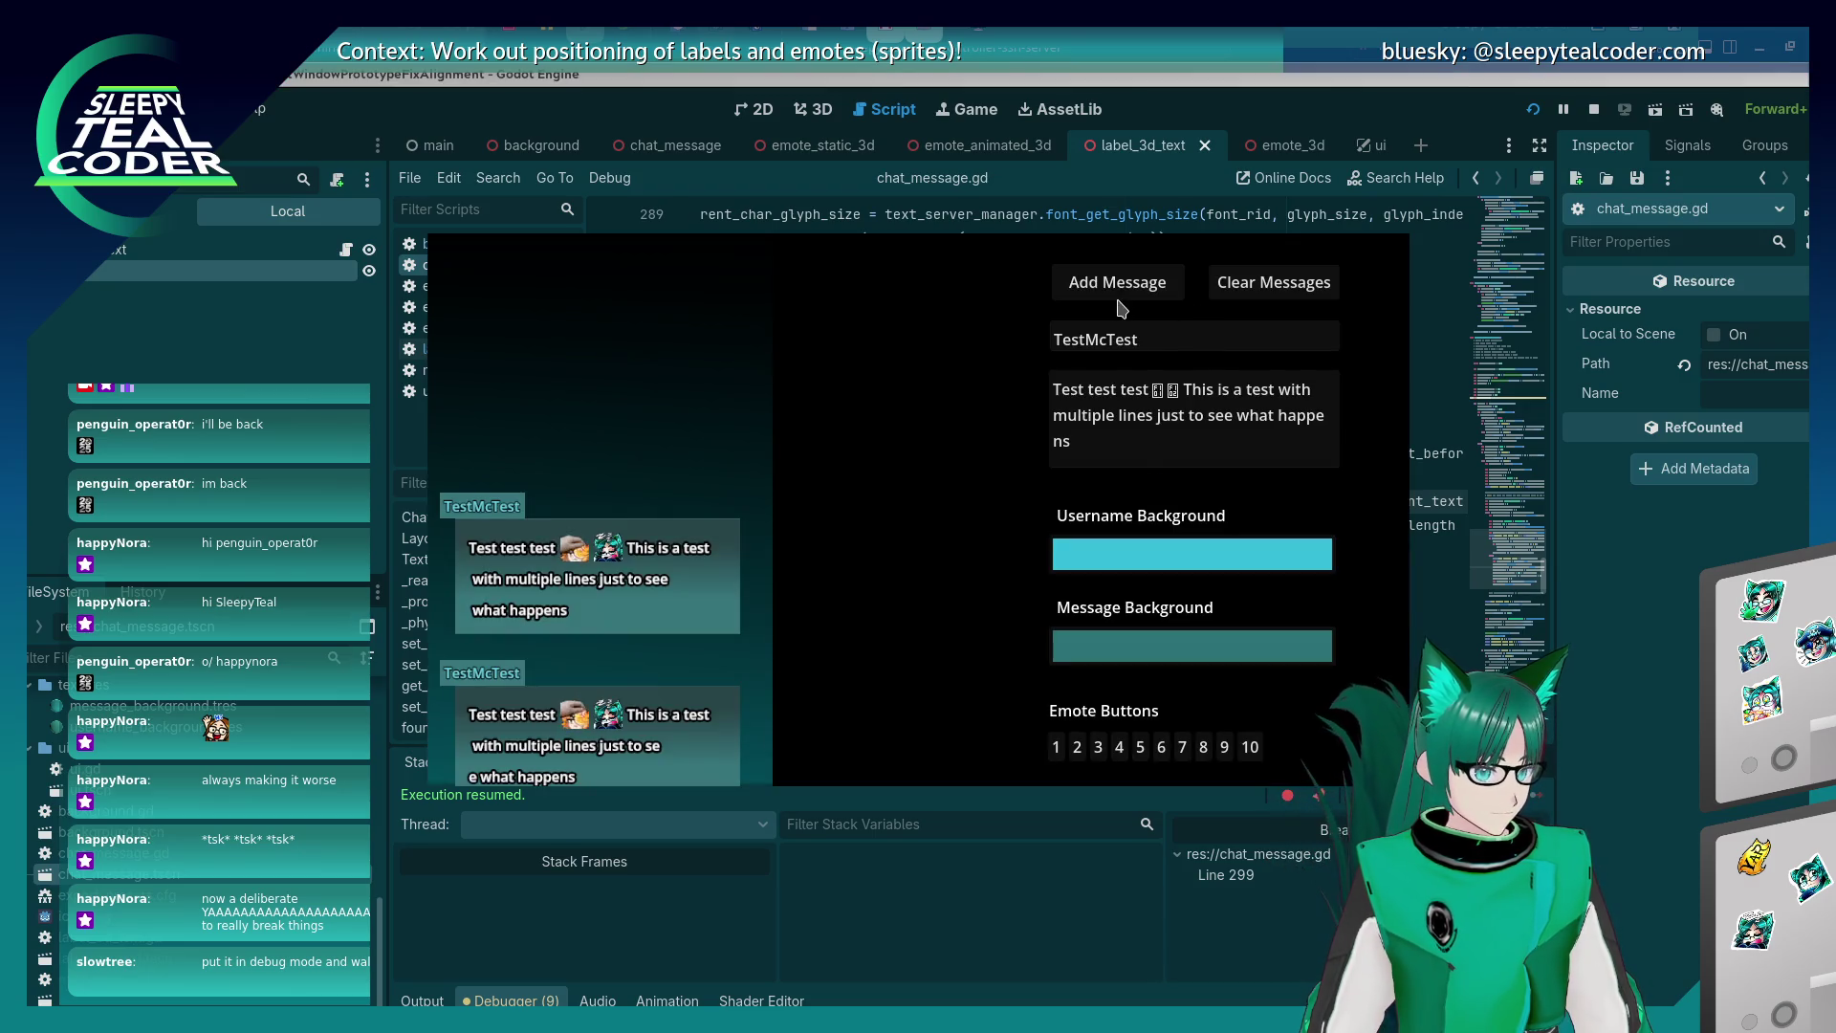
Post two 'Test test test' messages, editing the text between them and resuming past the breakpoint.
left_click(1118, 298)
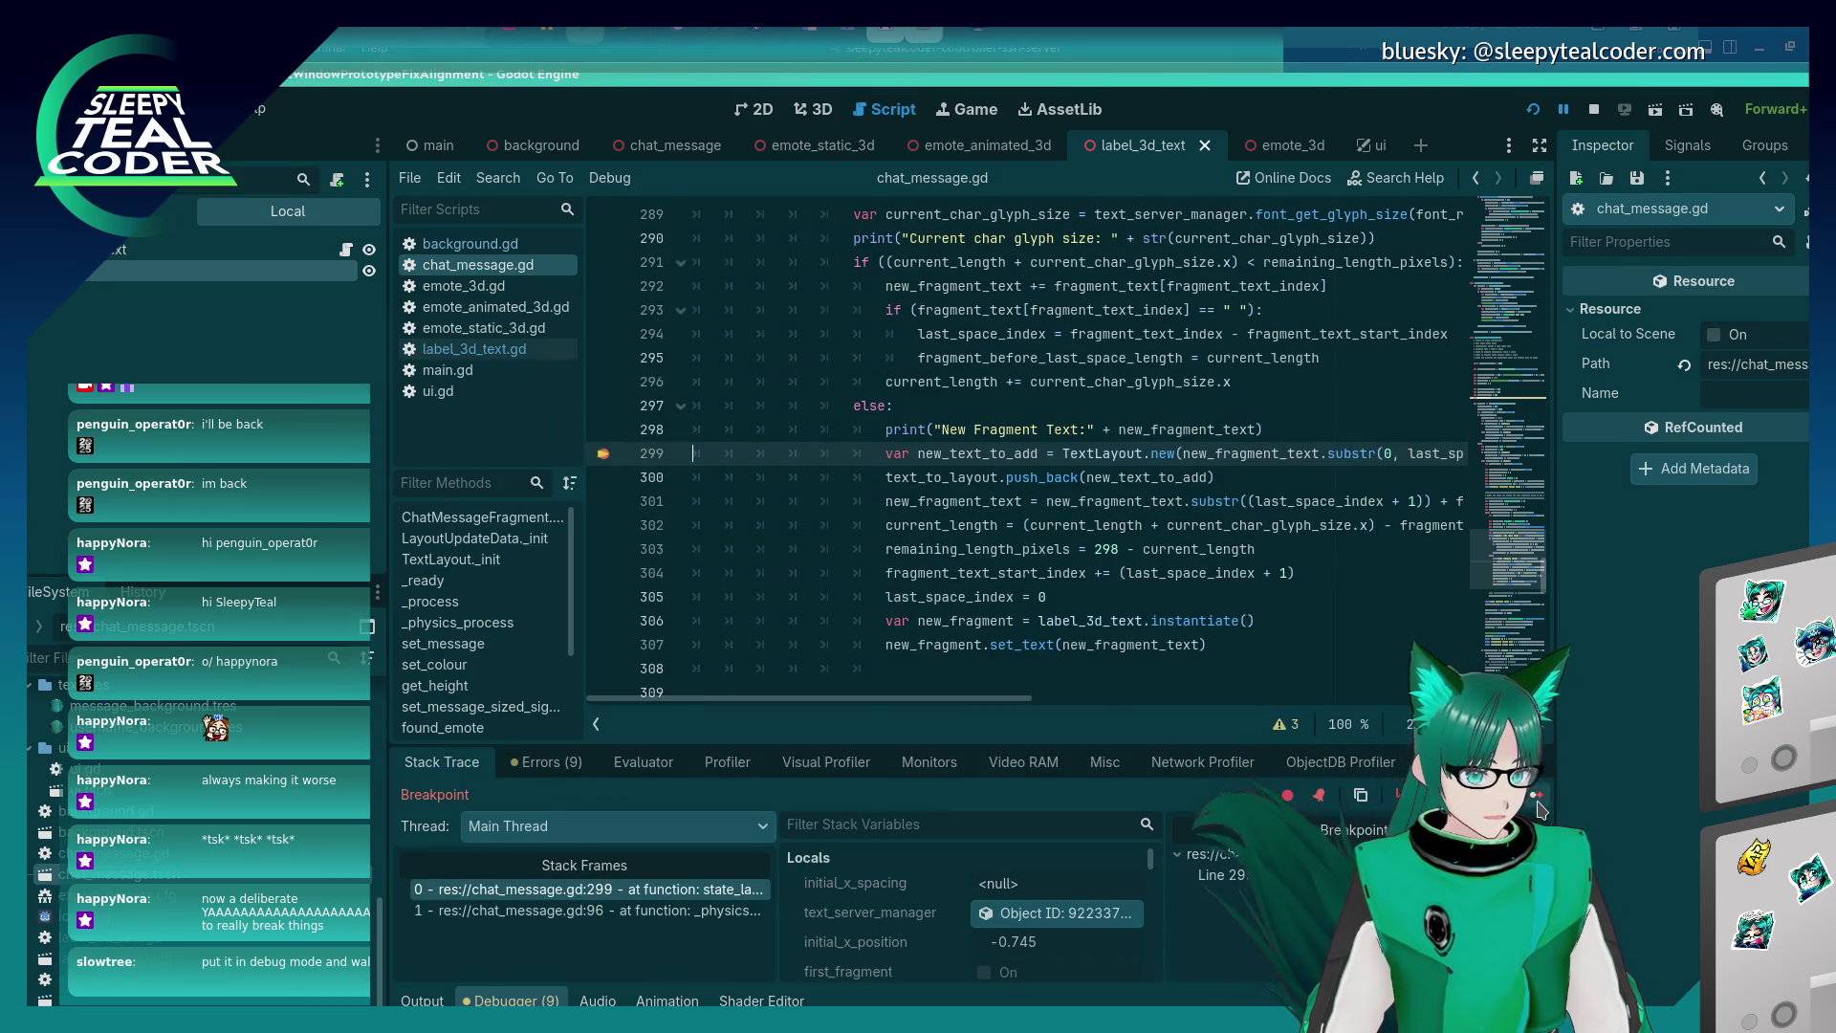
left_click(1536, 796)
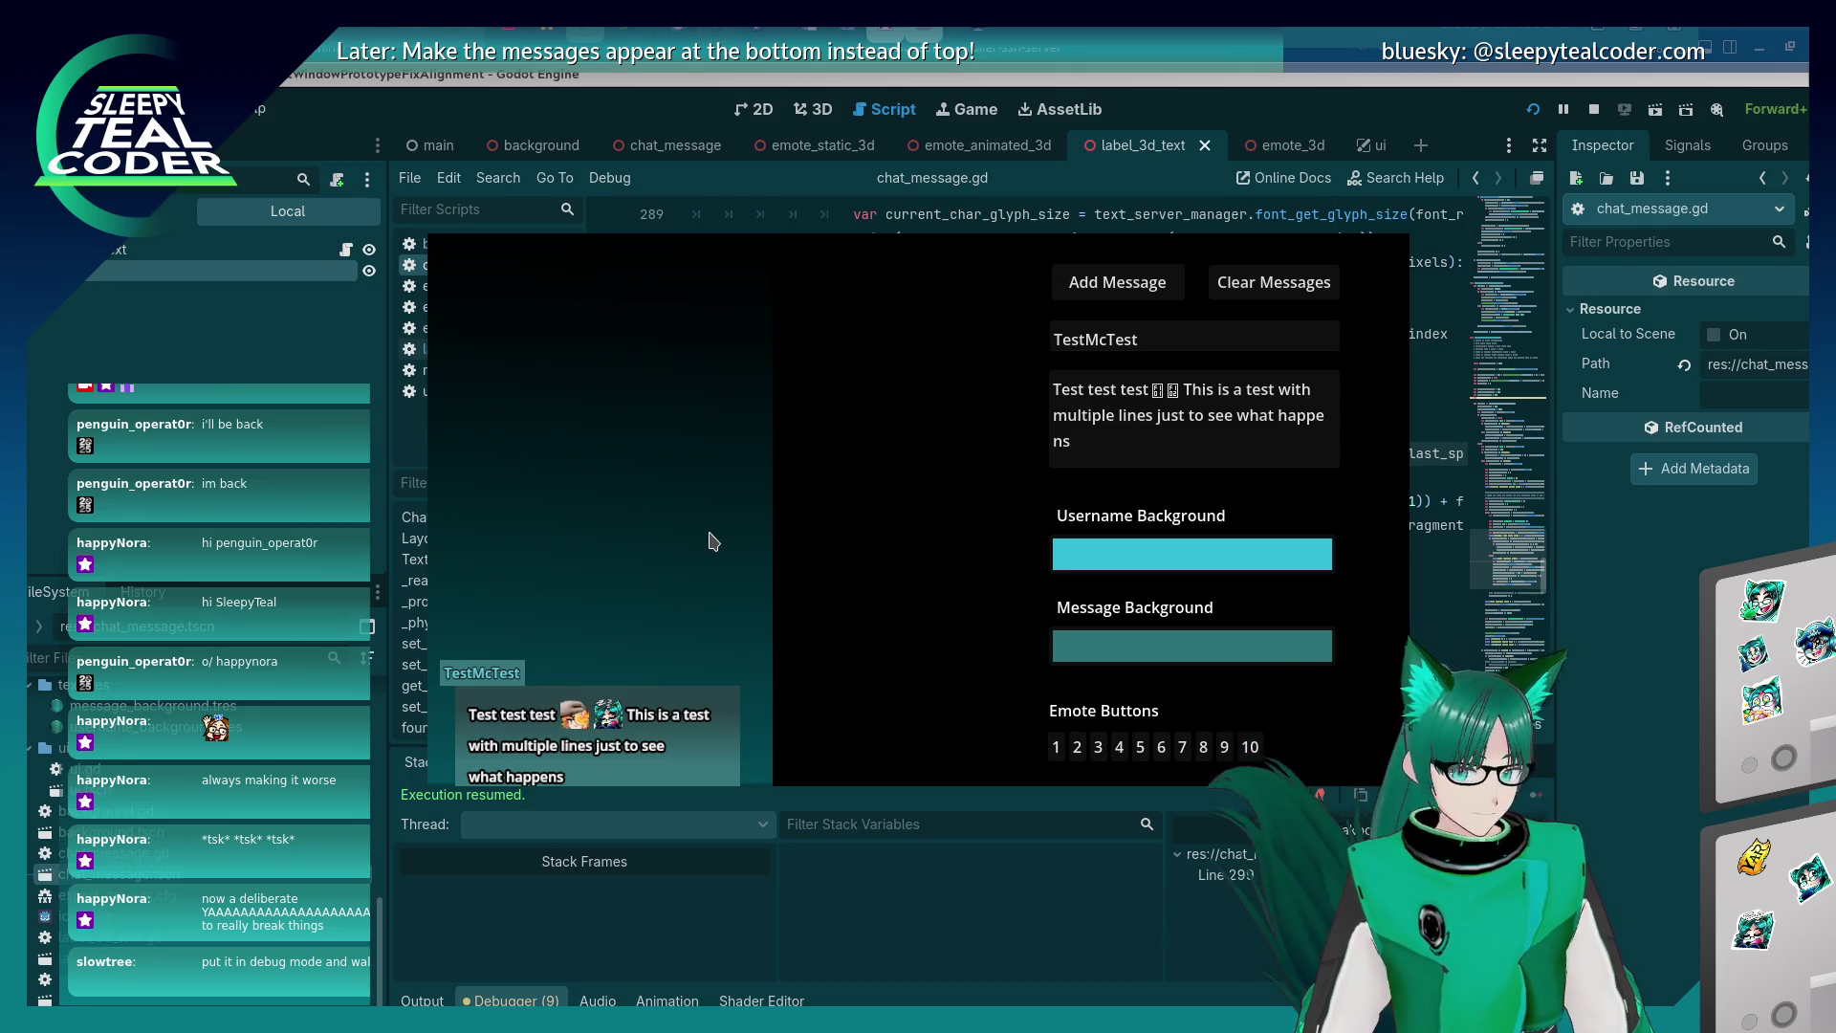
left_click(1226, 448)
type("!!!")
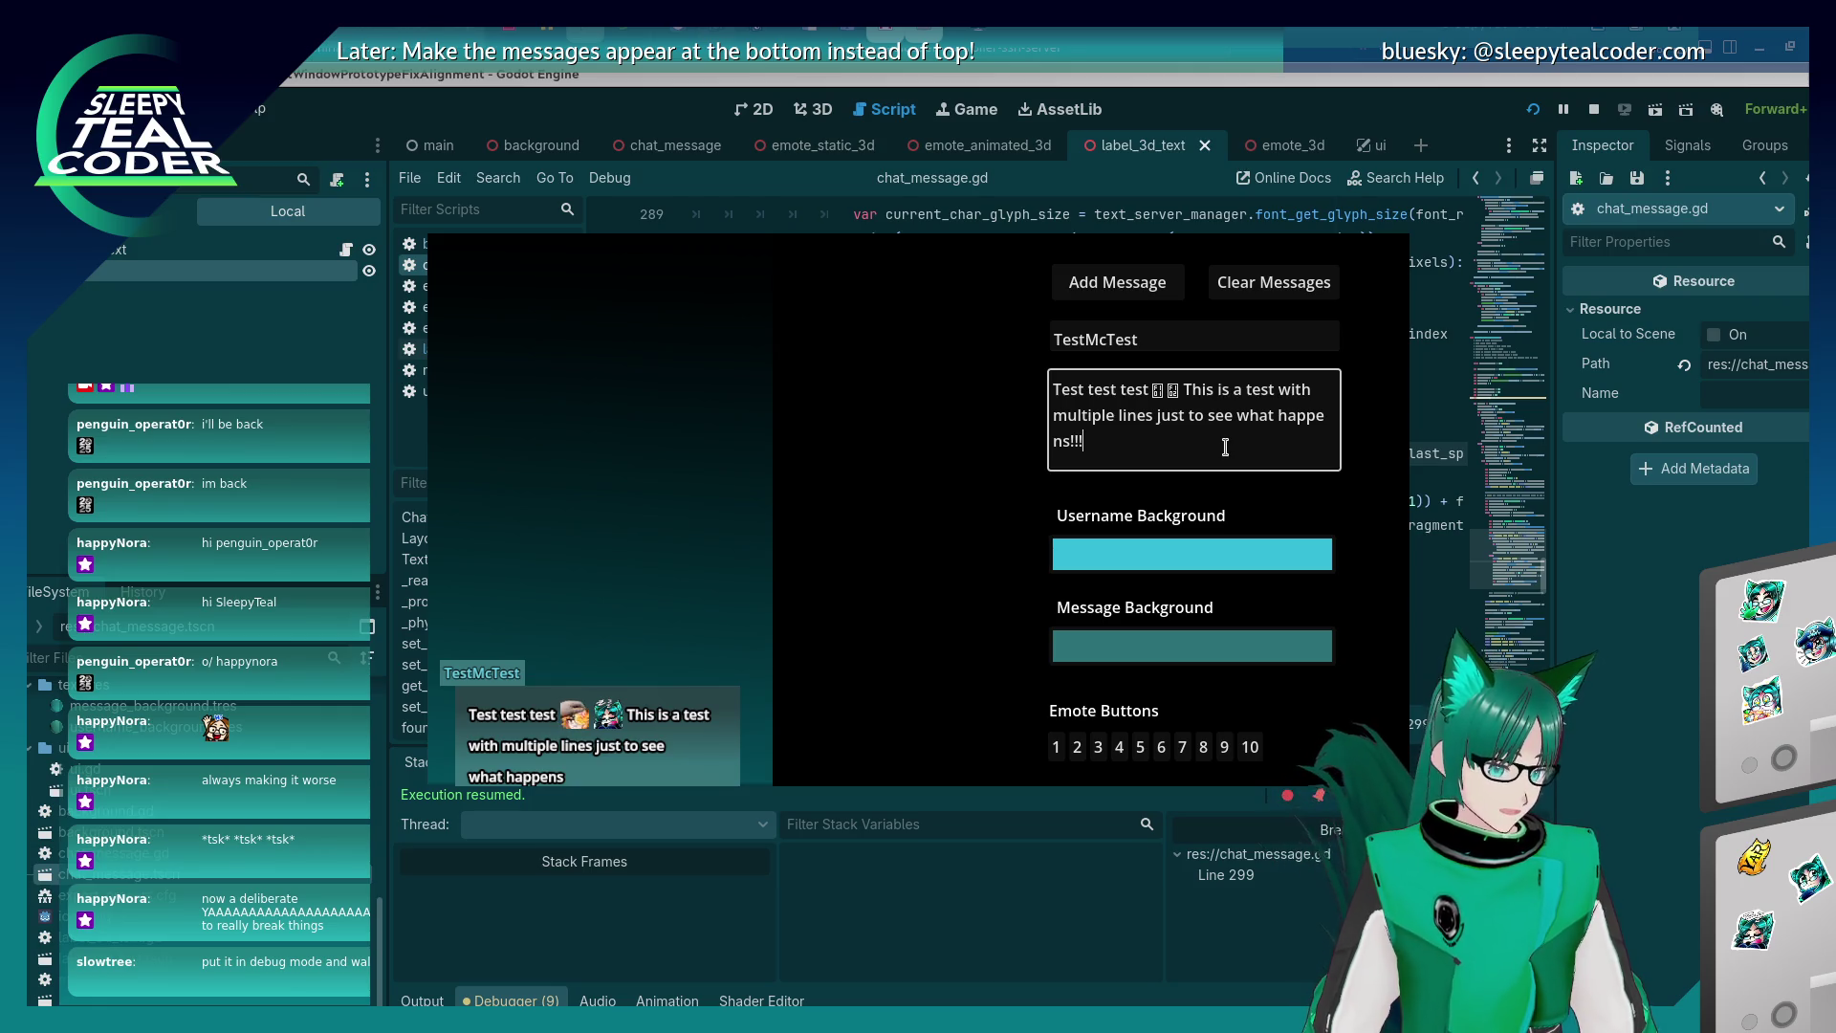
left_click(1138, 282)
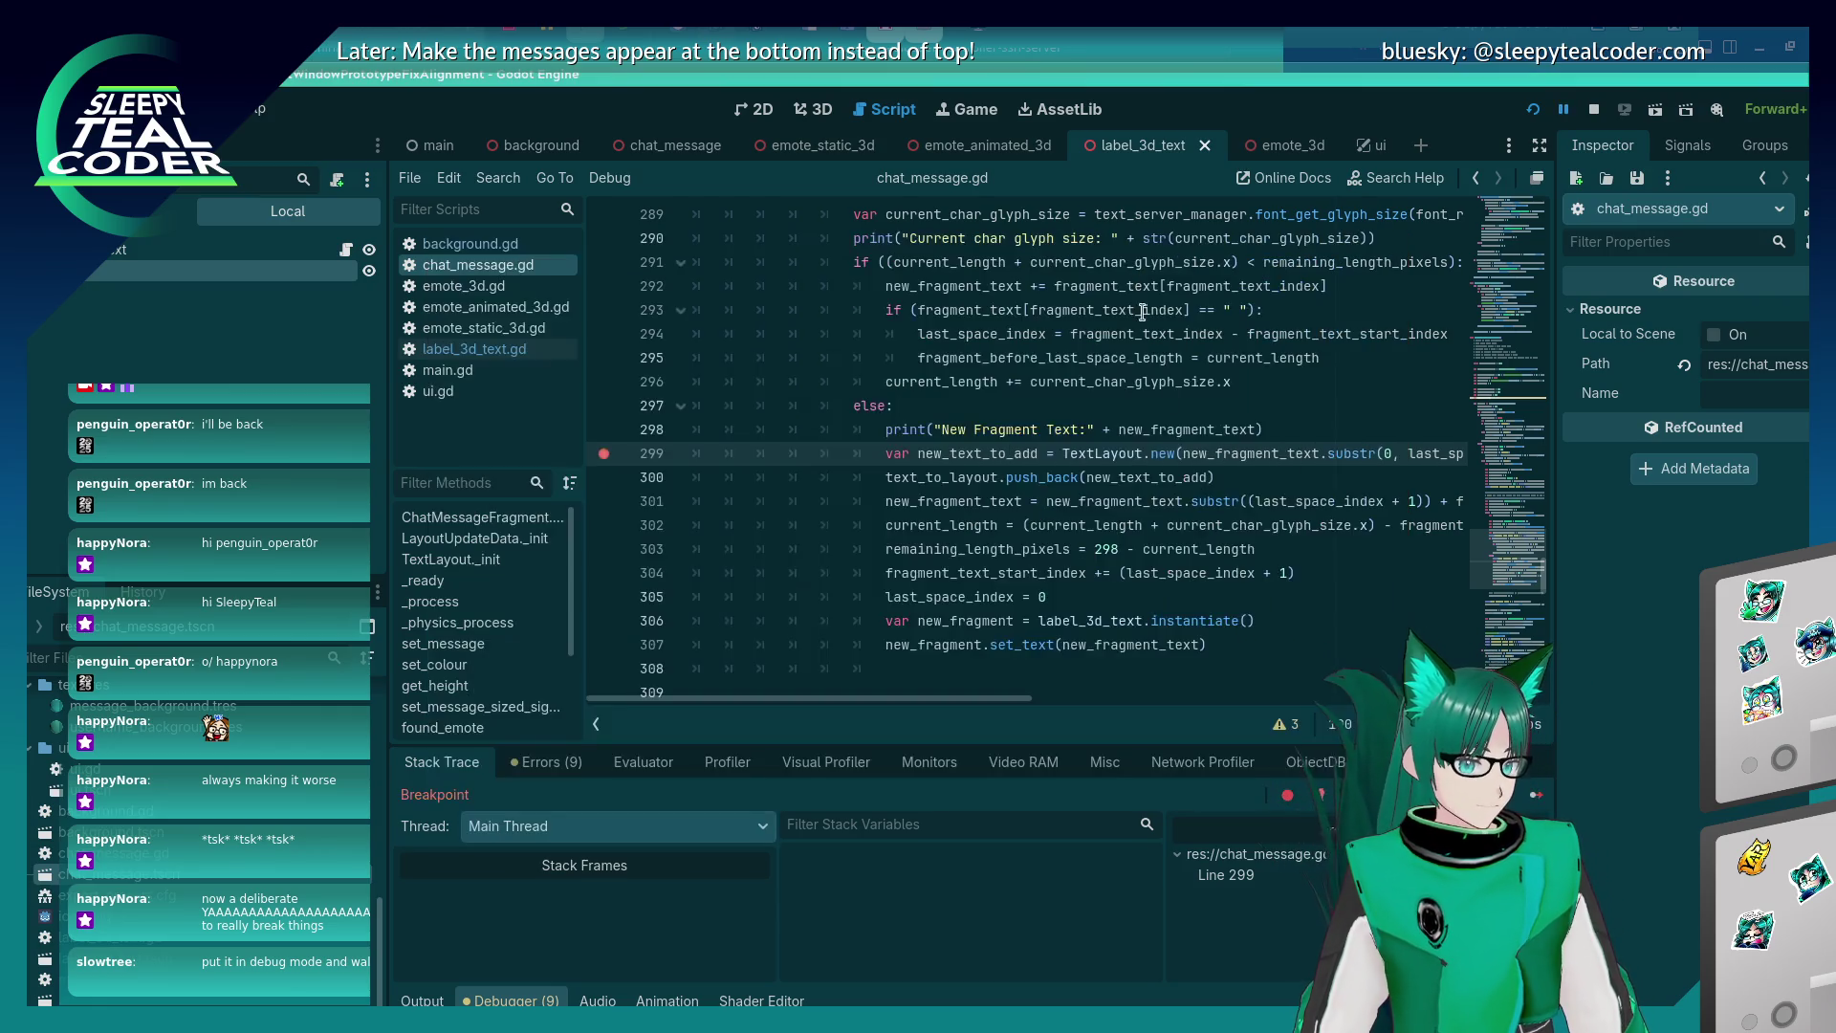
left_click(1535, 800)
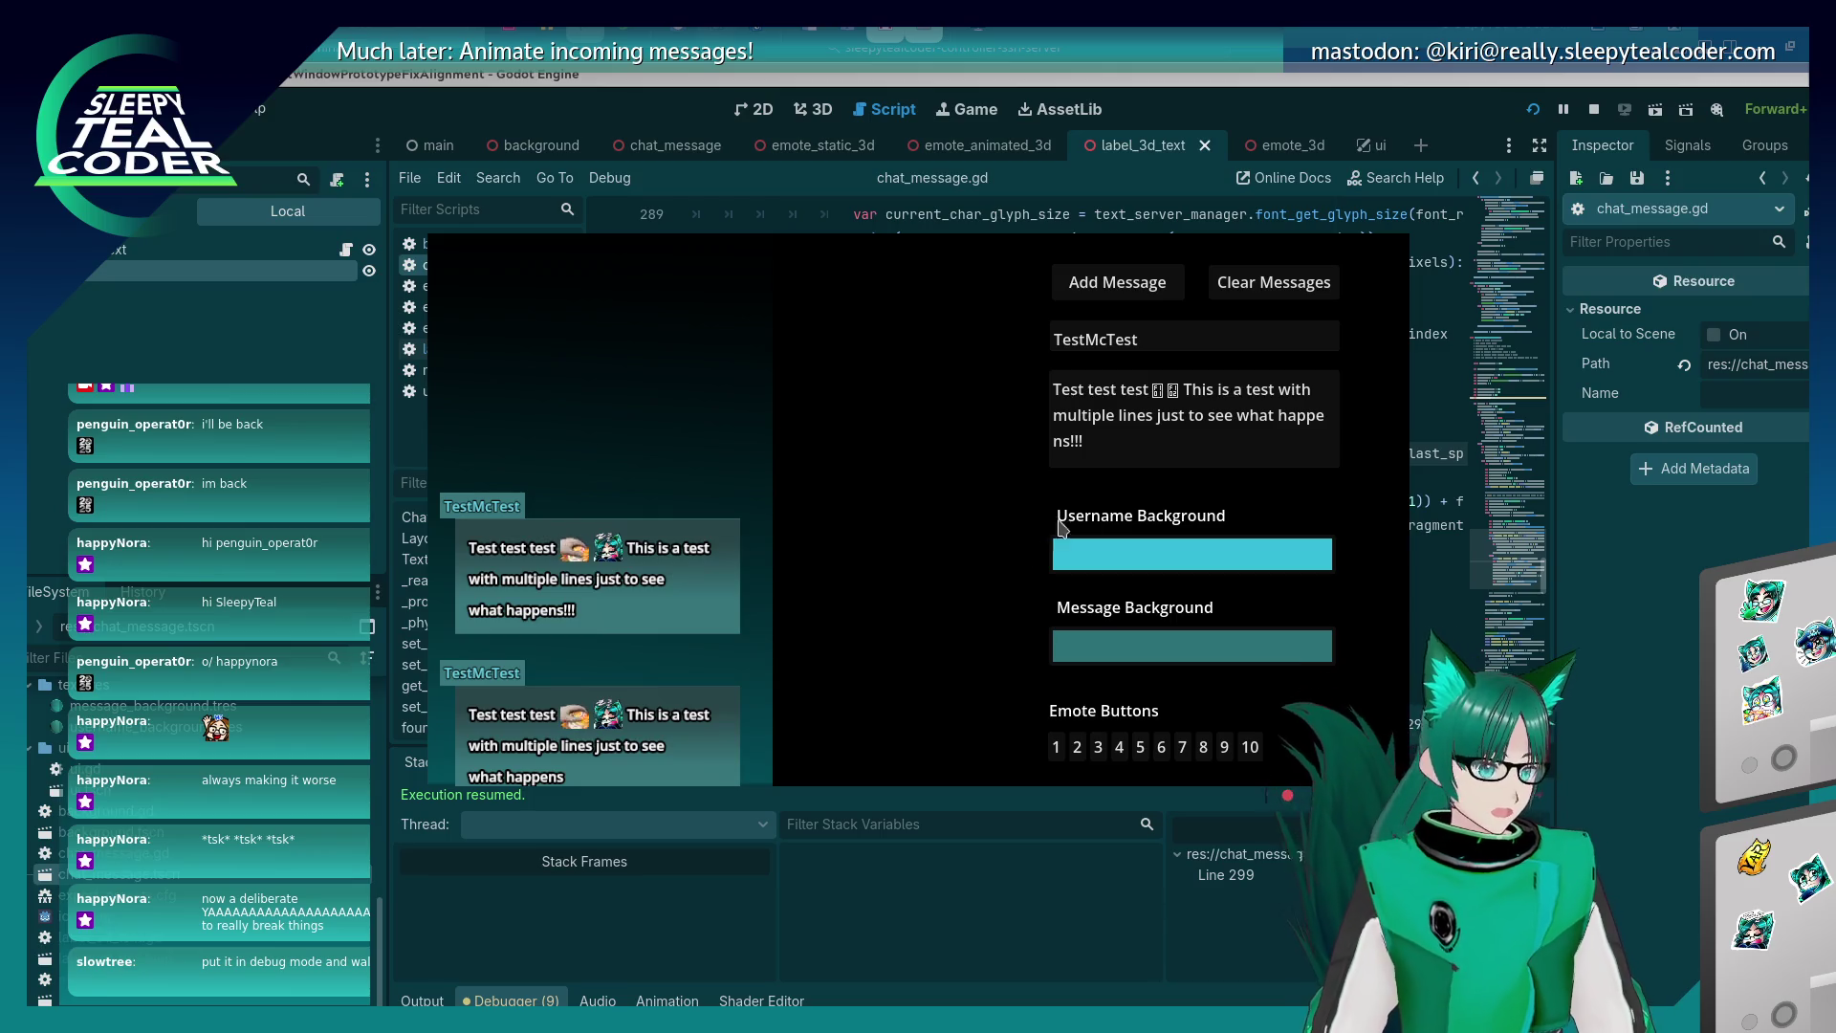
Append an extra emote to the message, post it, then return to the glyph-size code.
left_click(1125, 461)
left_click(1190, 749)
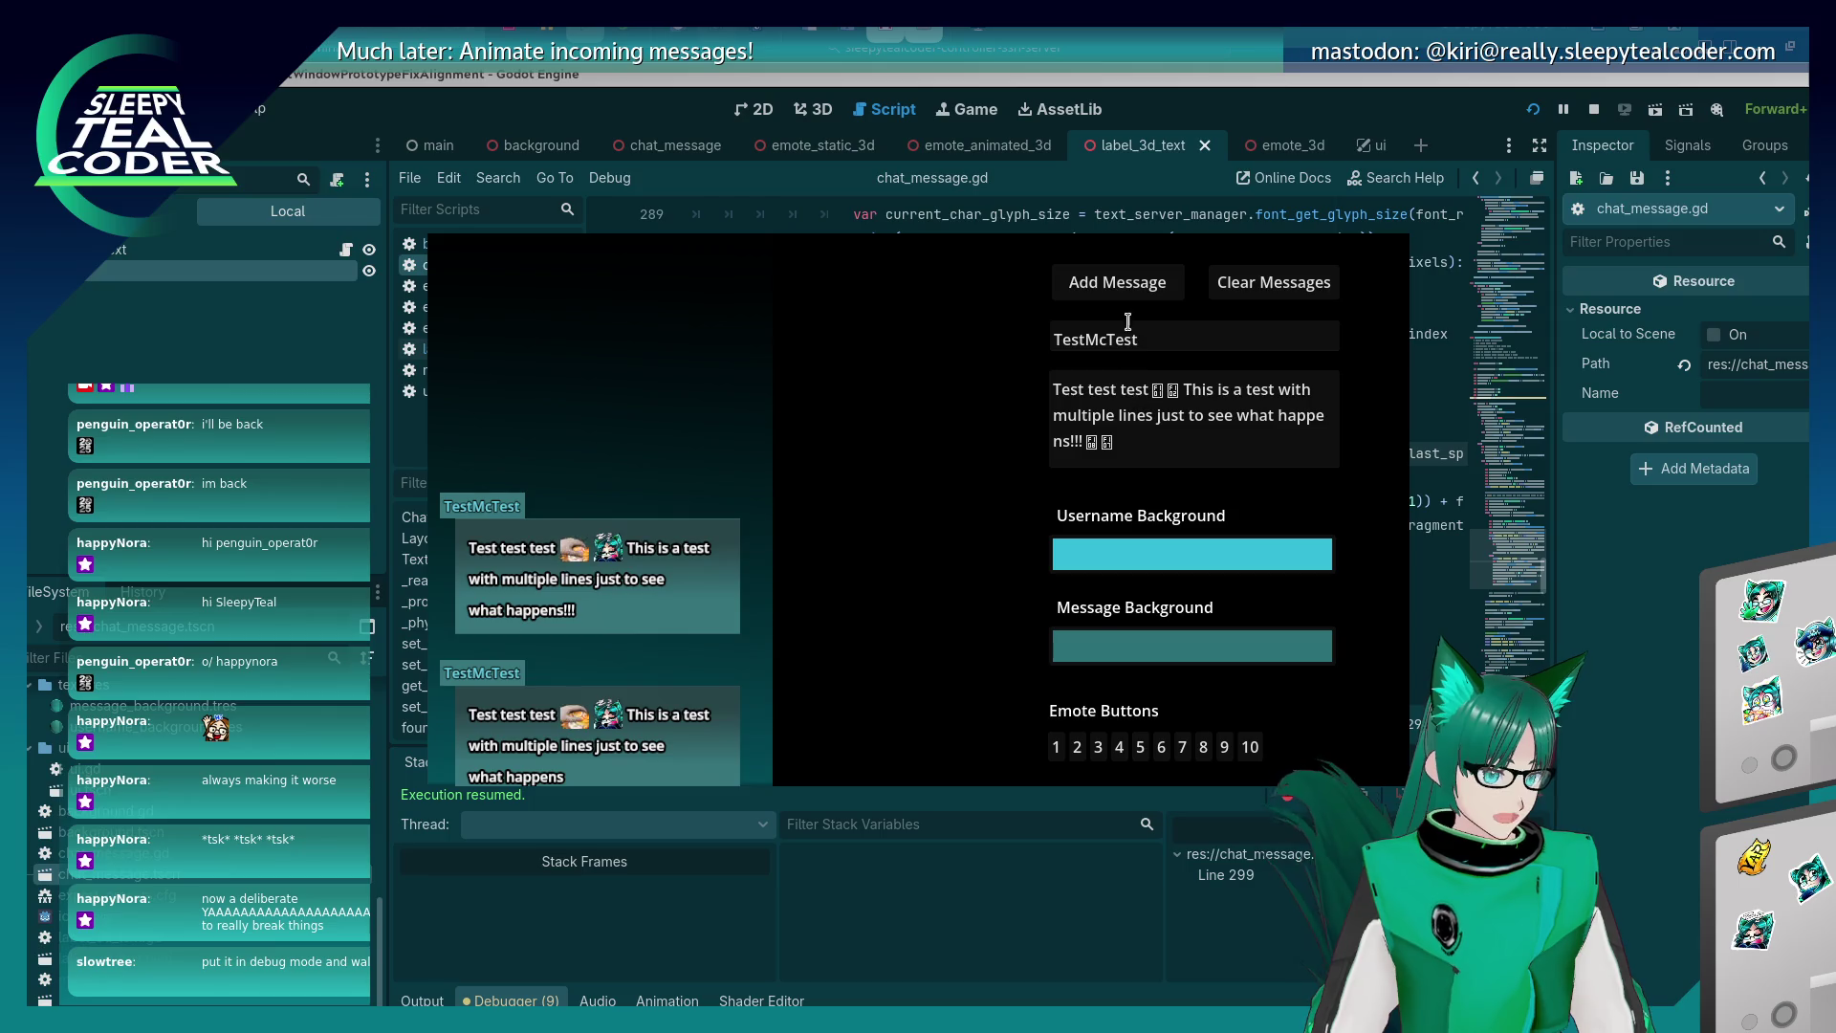
left_click(1117, 284)
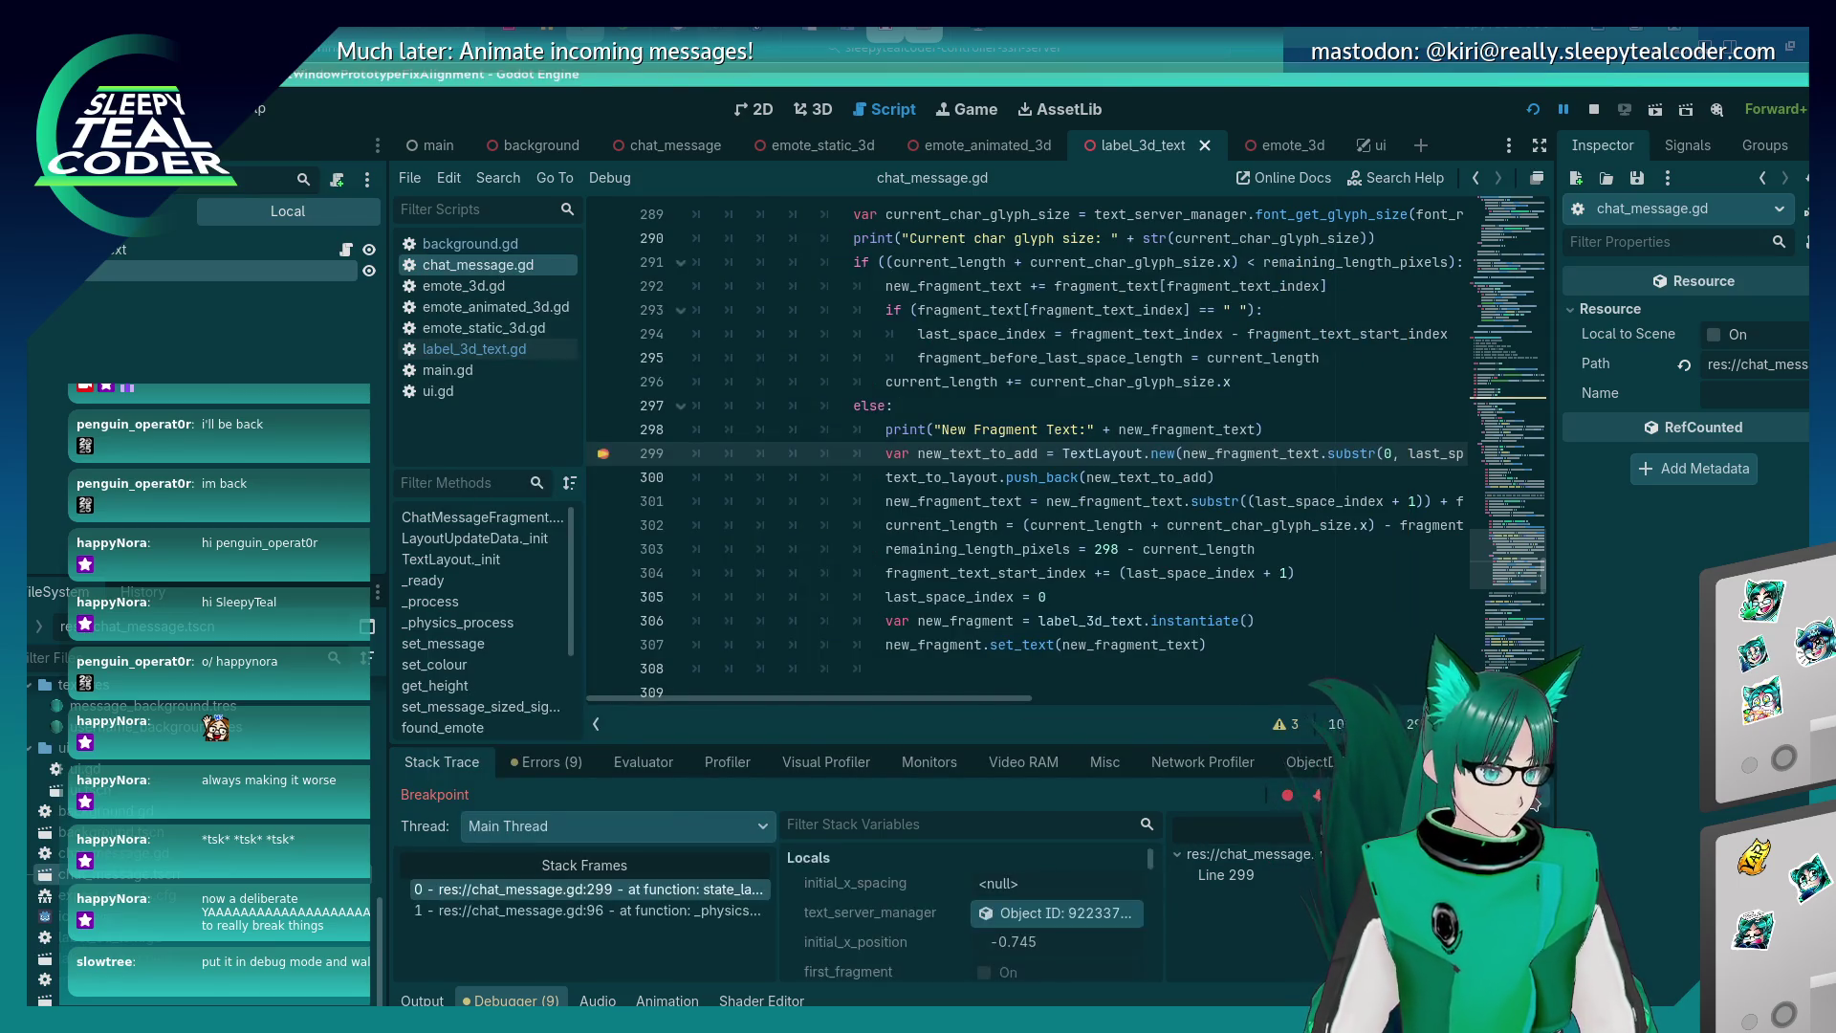
left_click(1533, 801)
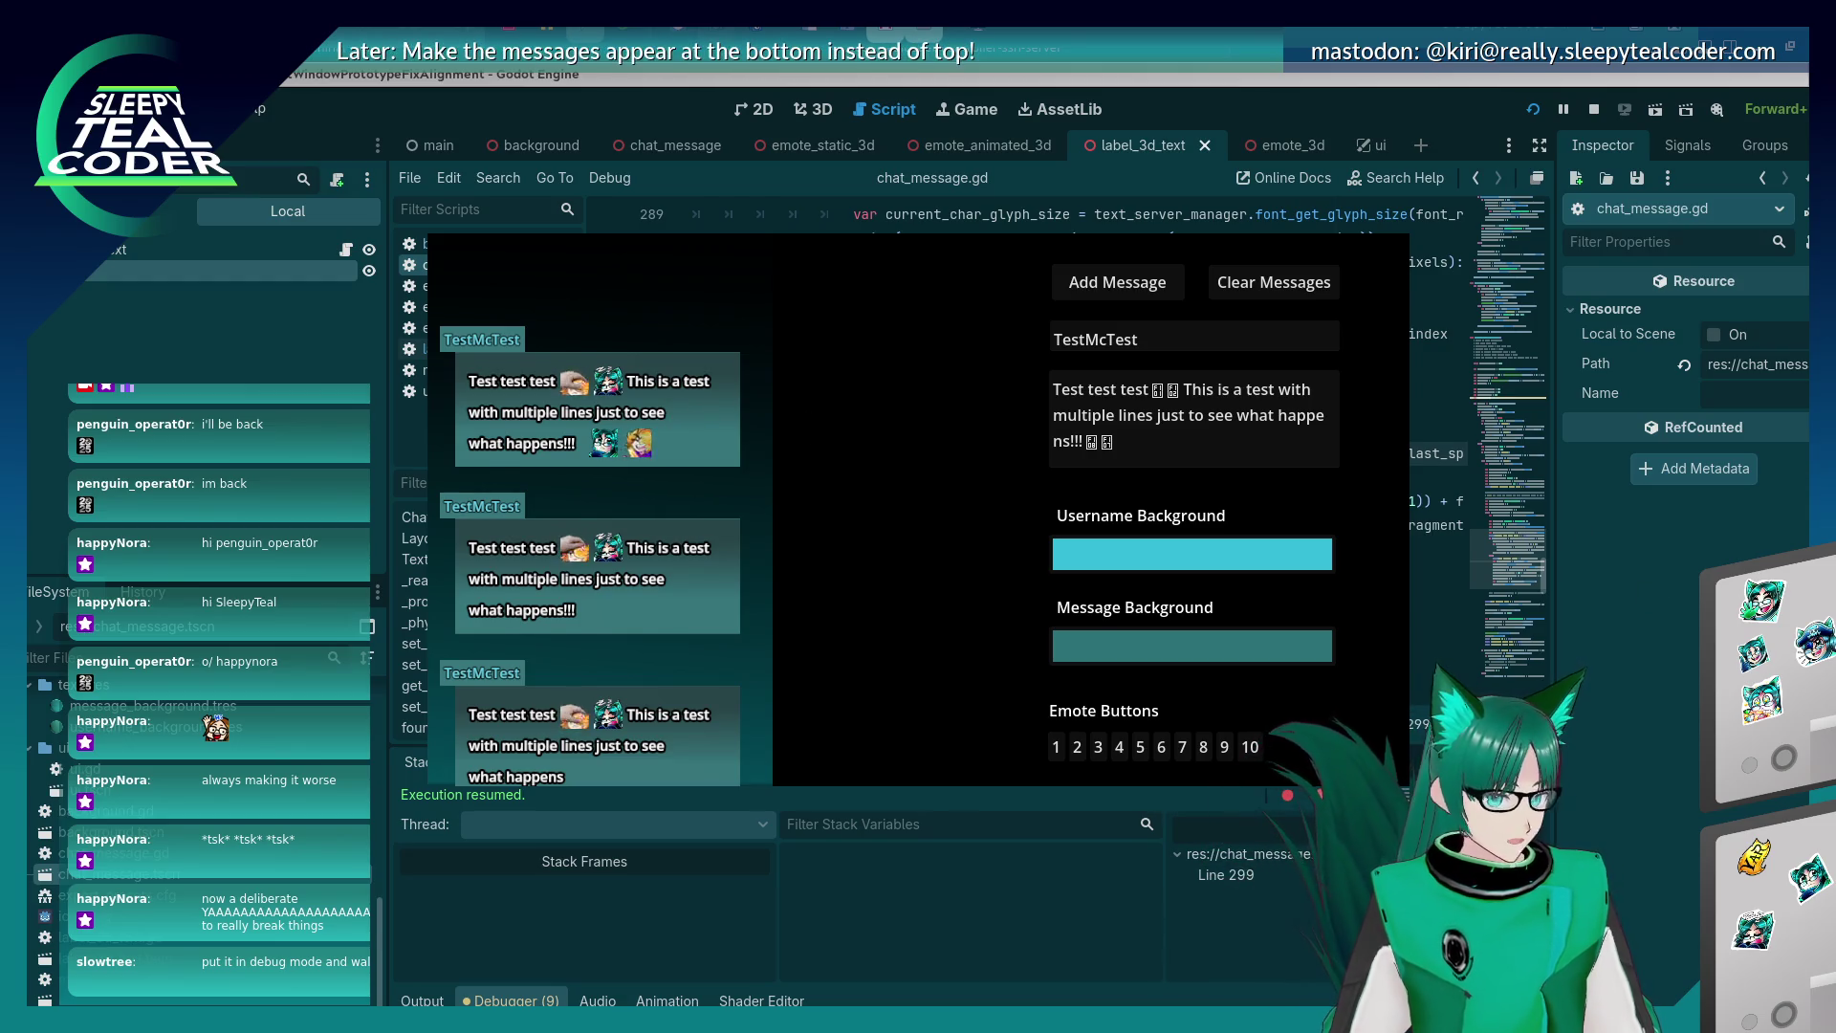
left_click(1221, 501)
scroll(1220, 501, "up", 6)
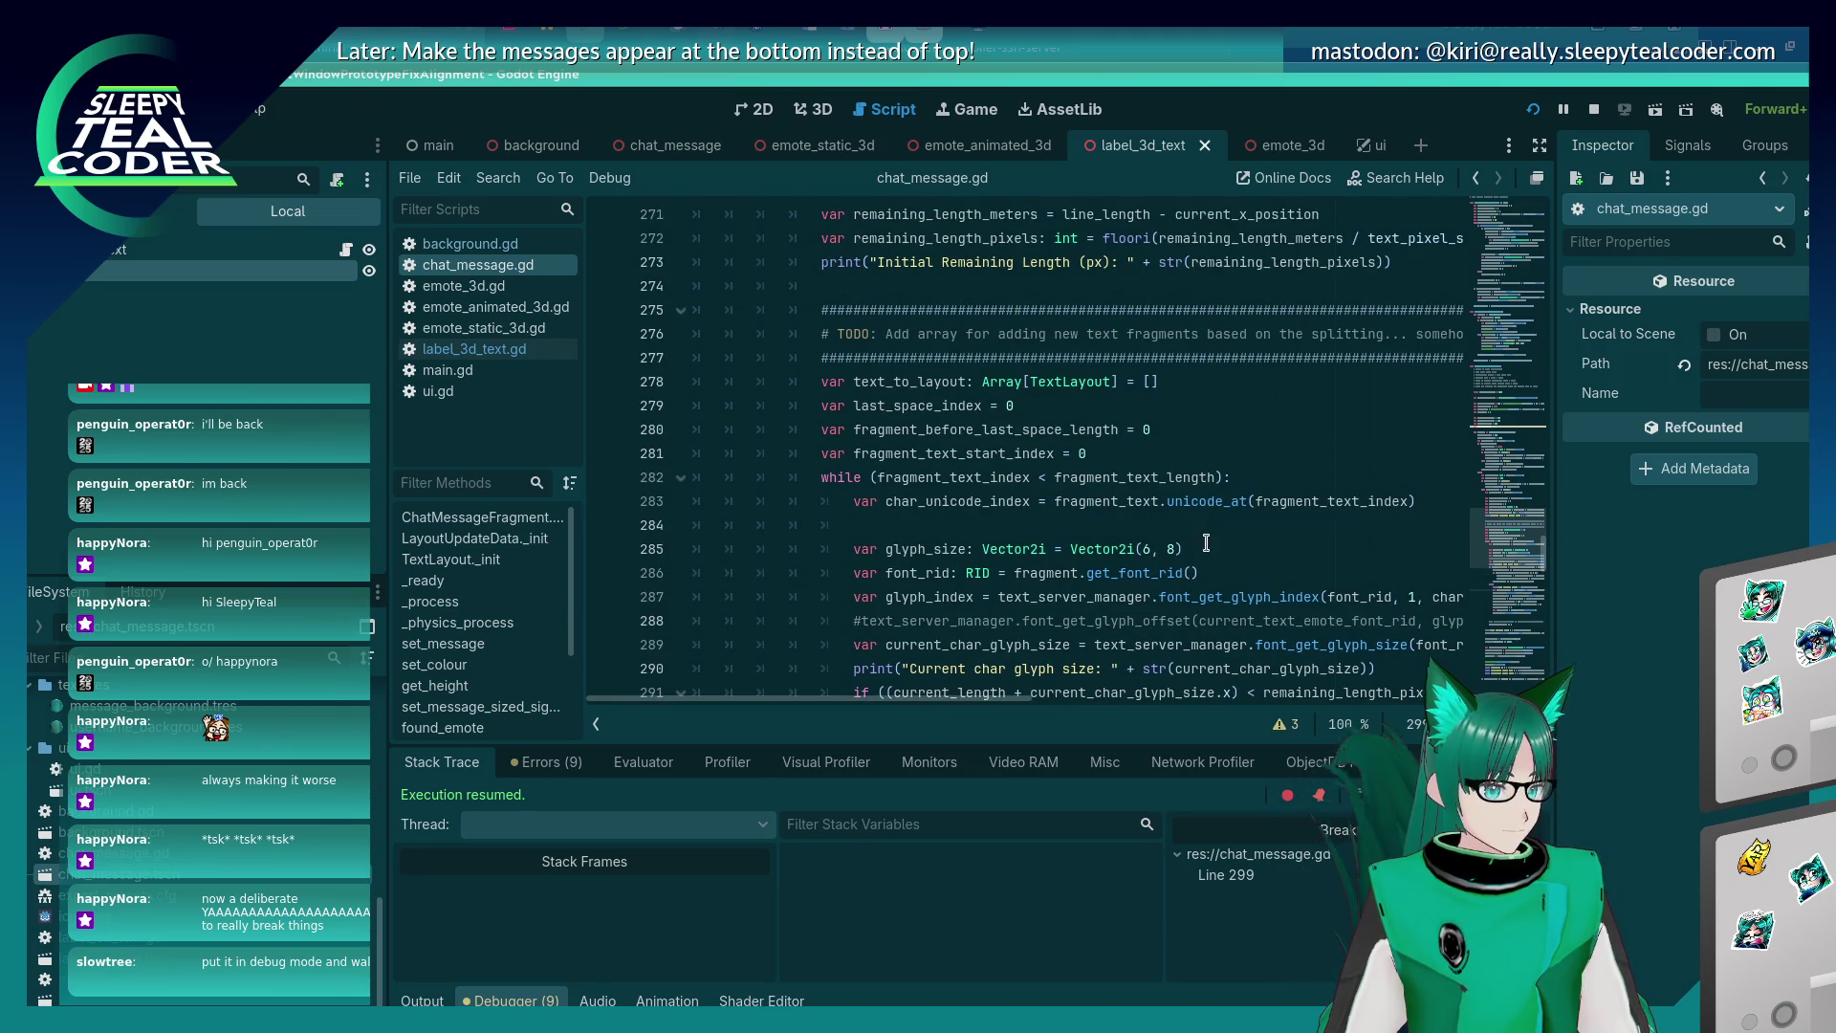
Rerun the scene with a smaller glyph_size height and post a test message.
left_click(1175, 551)
type("4")
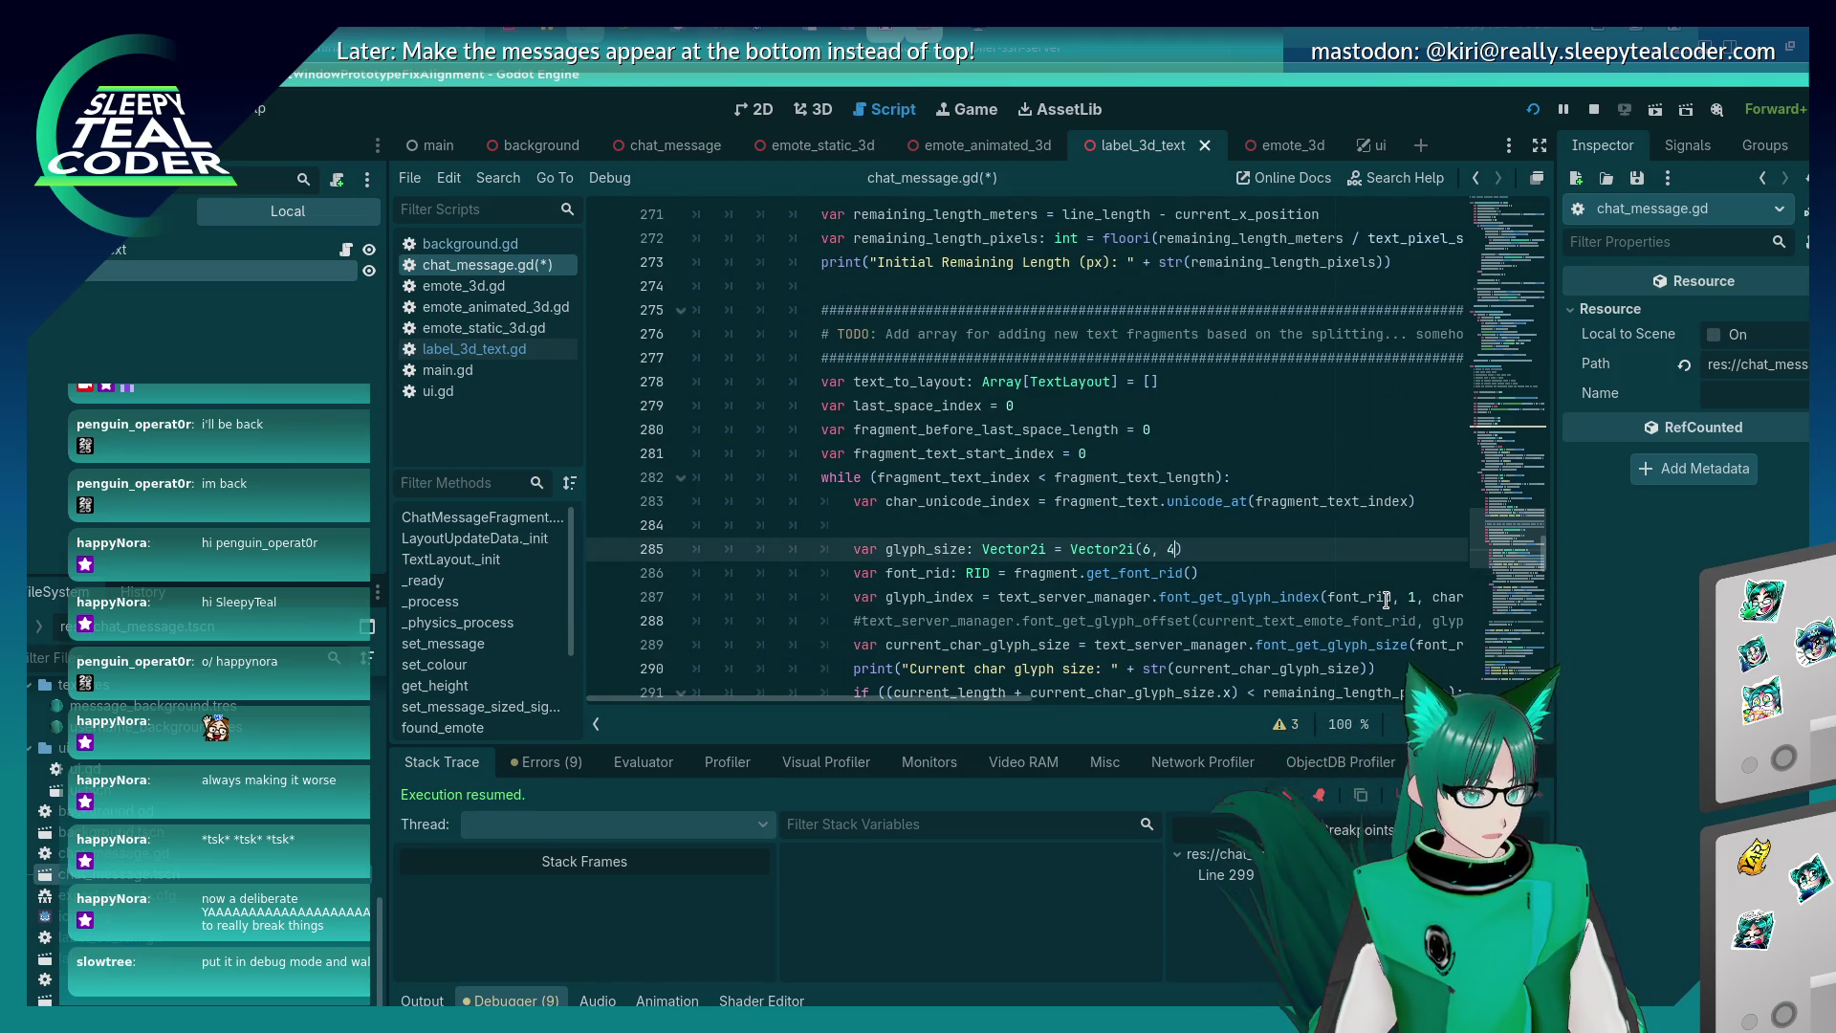
key("F5")
left_click(1117, 282)
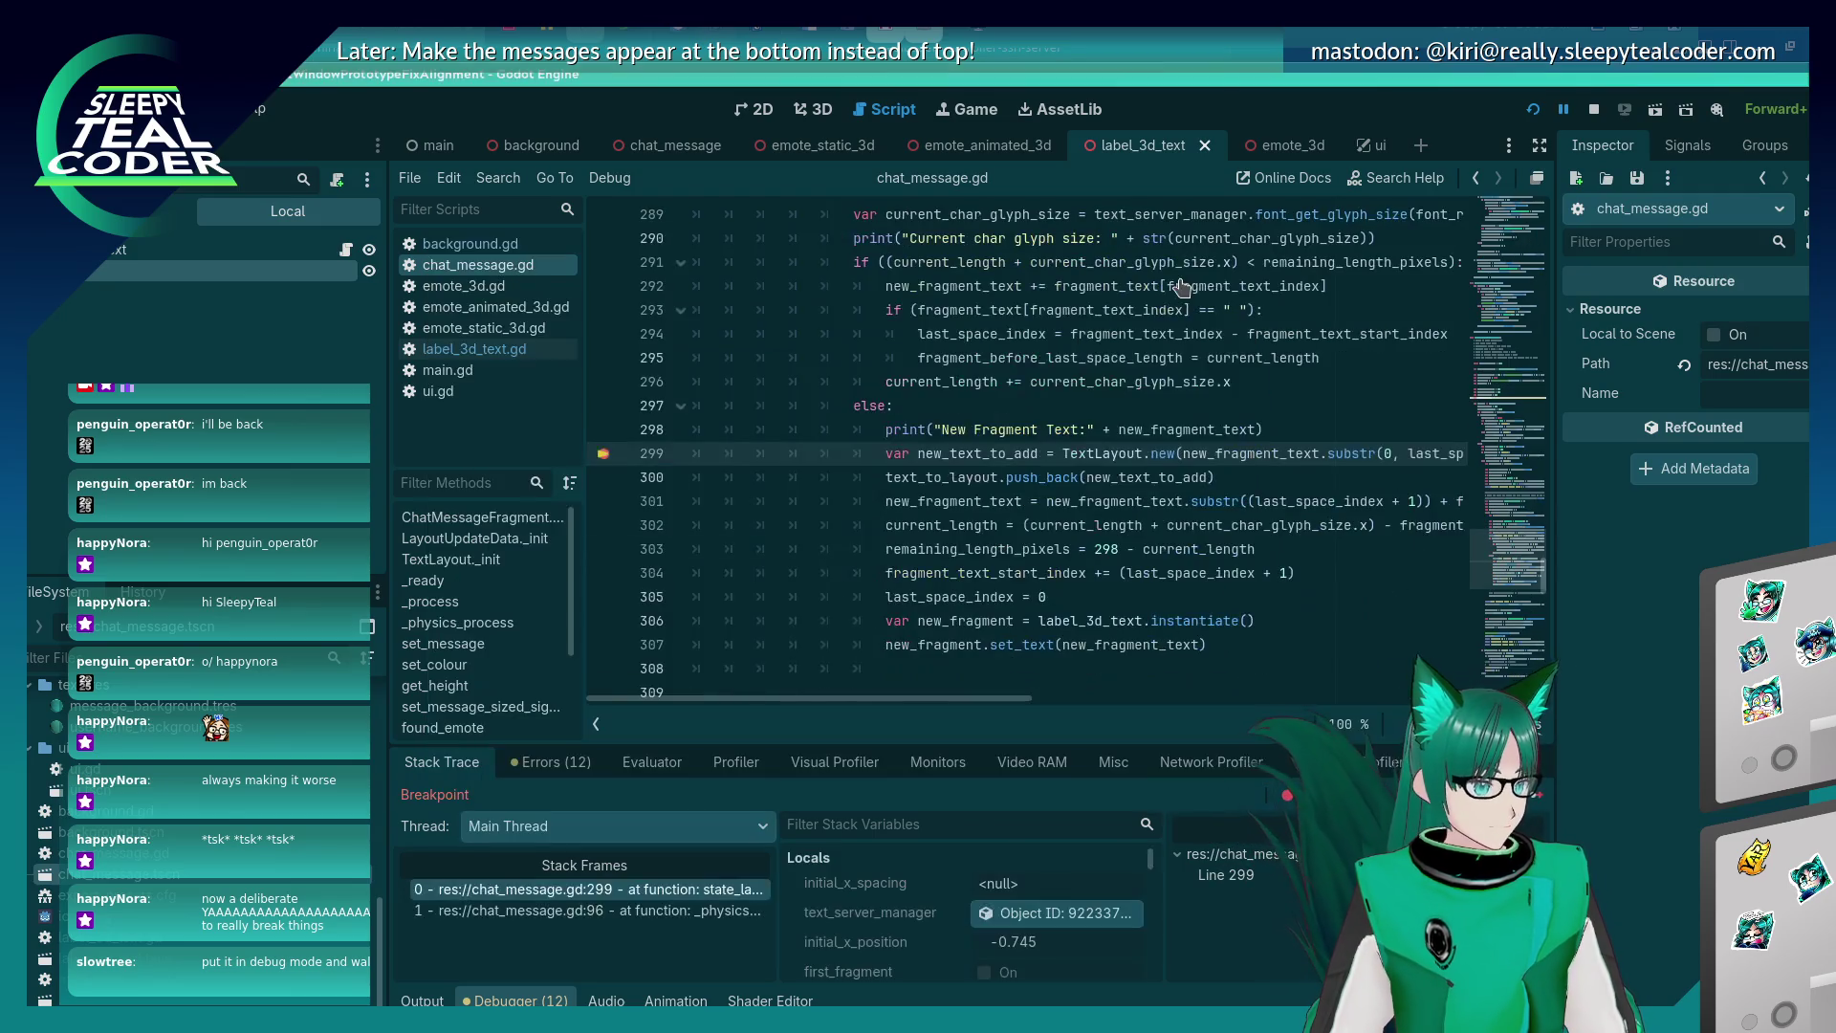
key("F12")
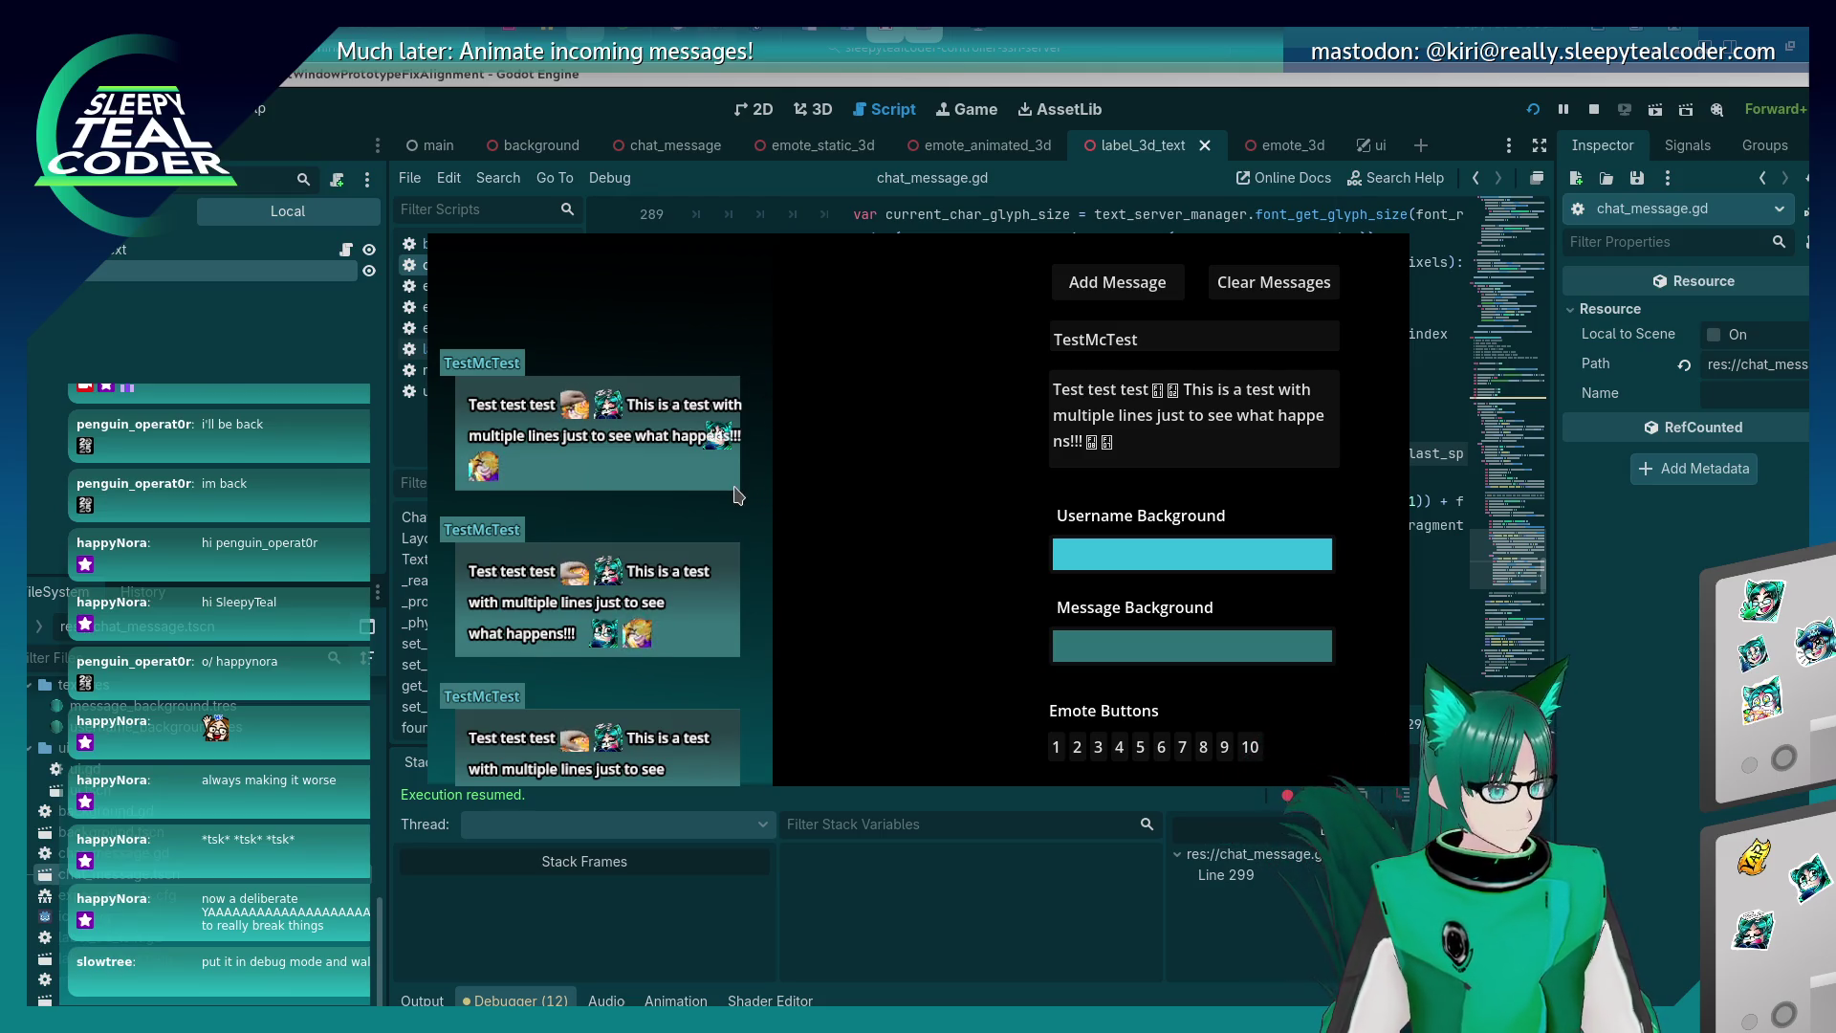
Tweak glyph_size on line 285 to Vector2i(6, 5) and relaunch the chat scene.
left_click(1604, 774)
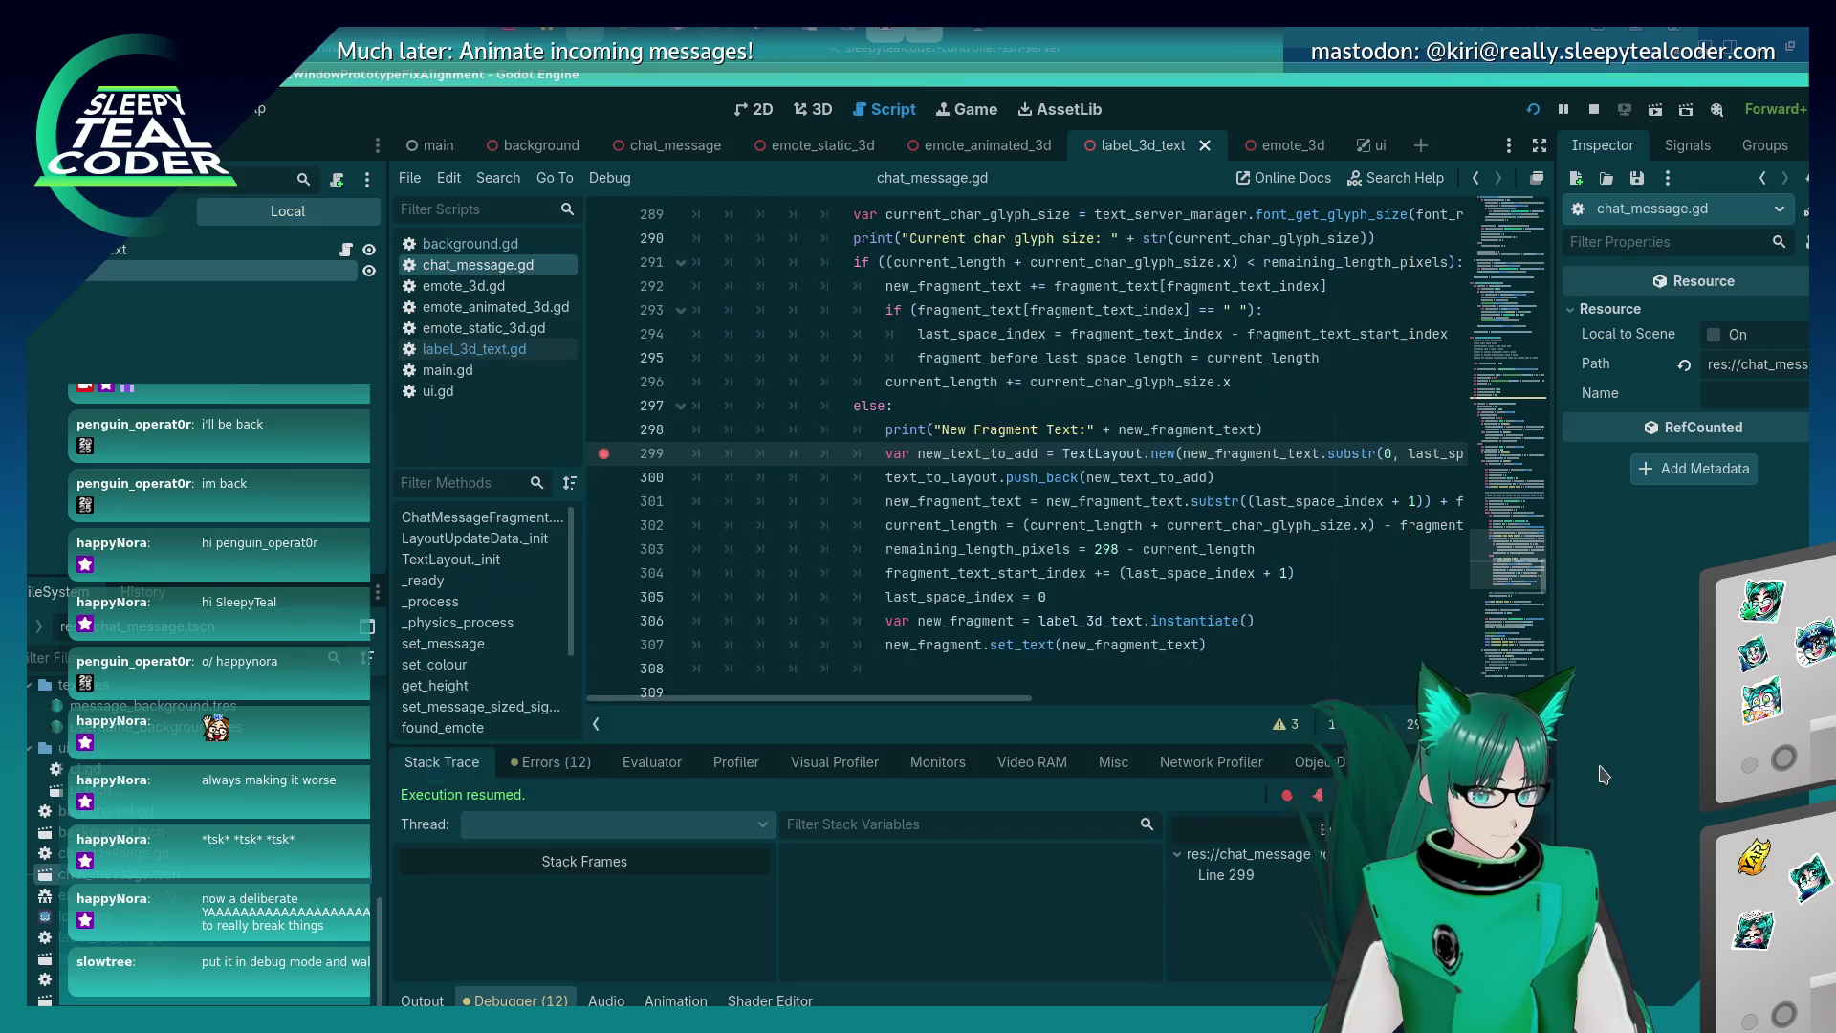
scroll(1112, 501, "up", 2)
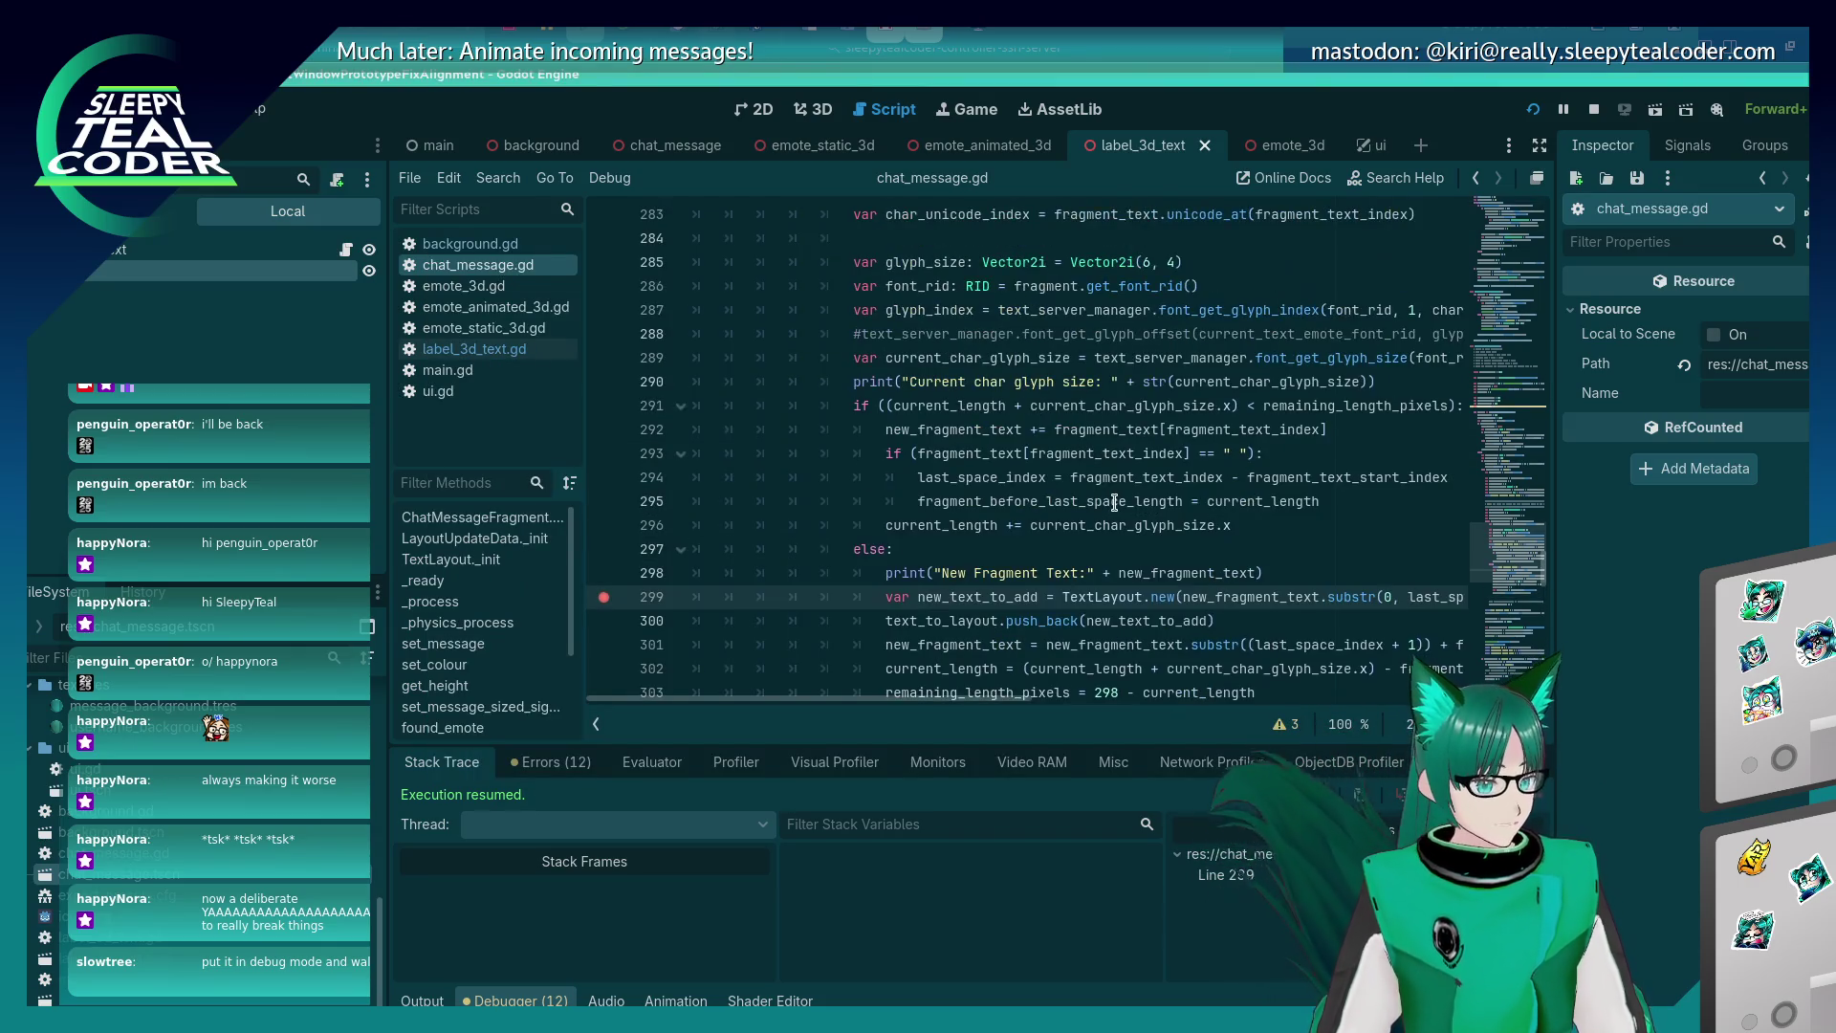
left_click(1164, 264)
type("6")
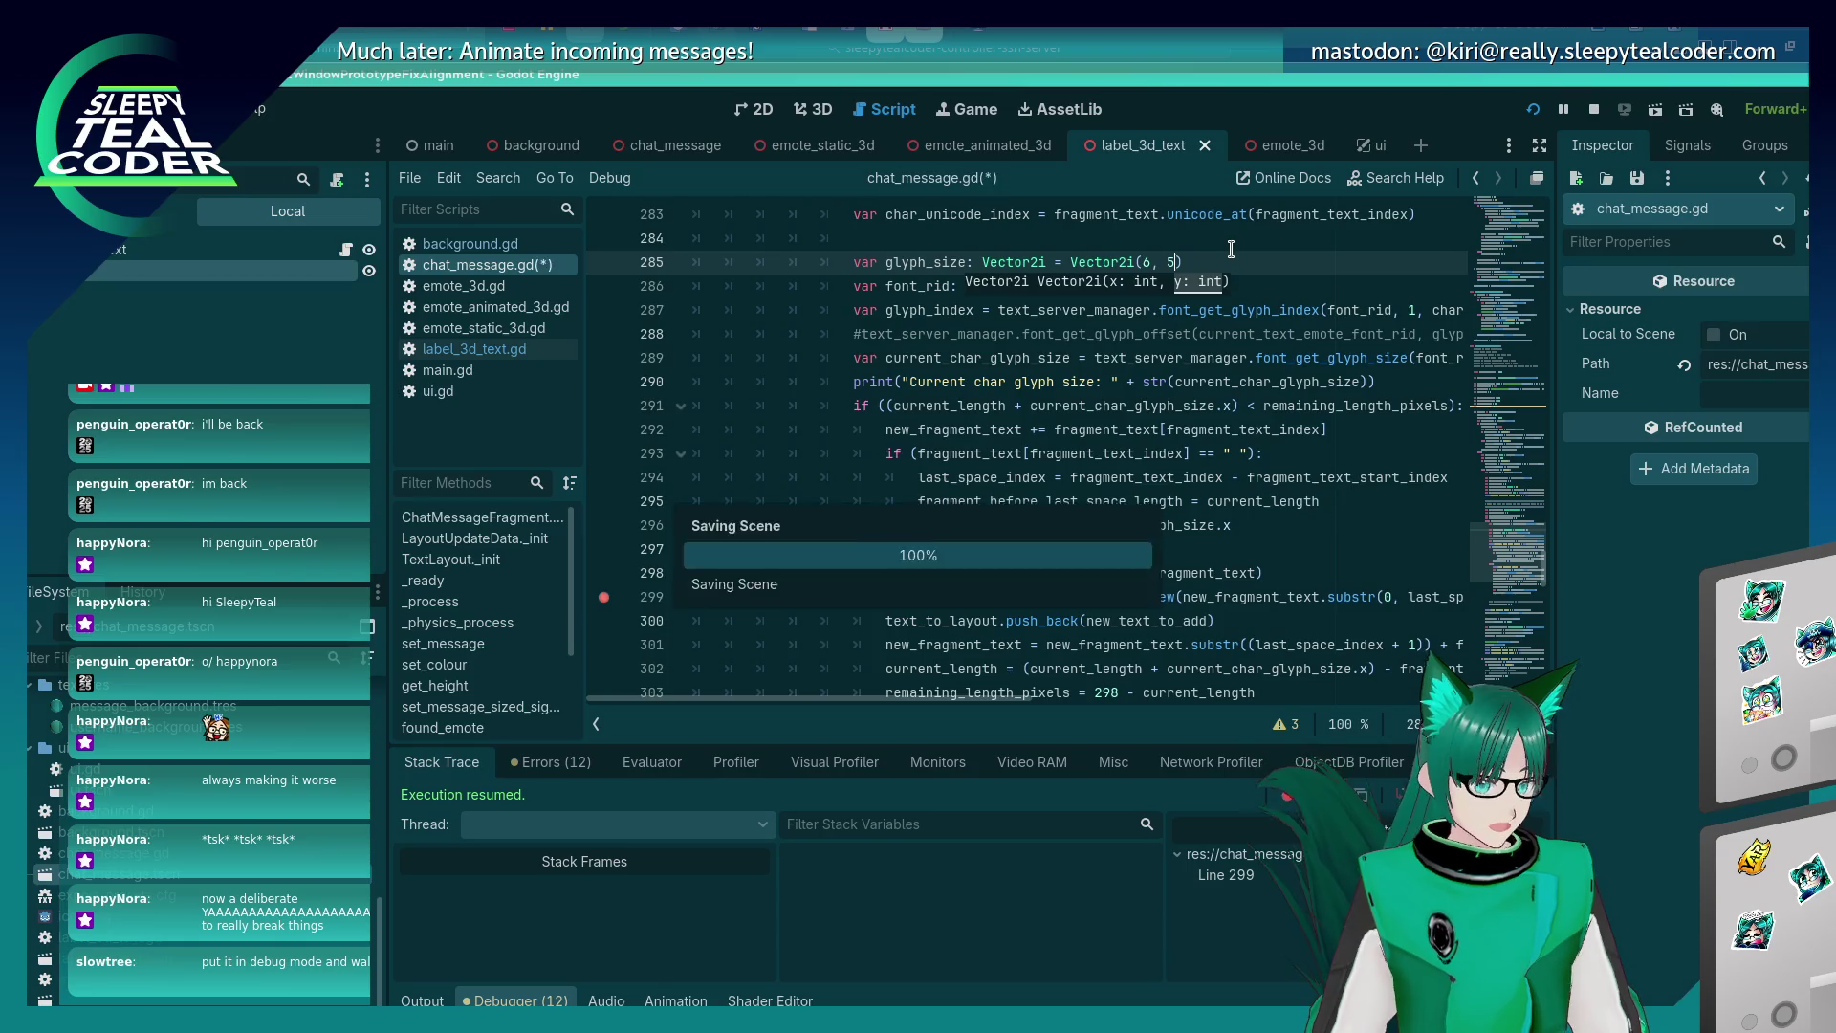
key("F5")
key("F12")
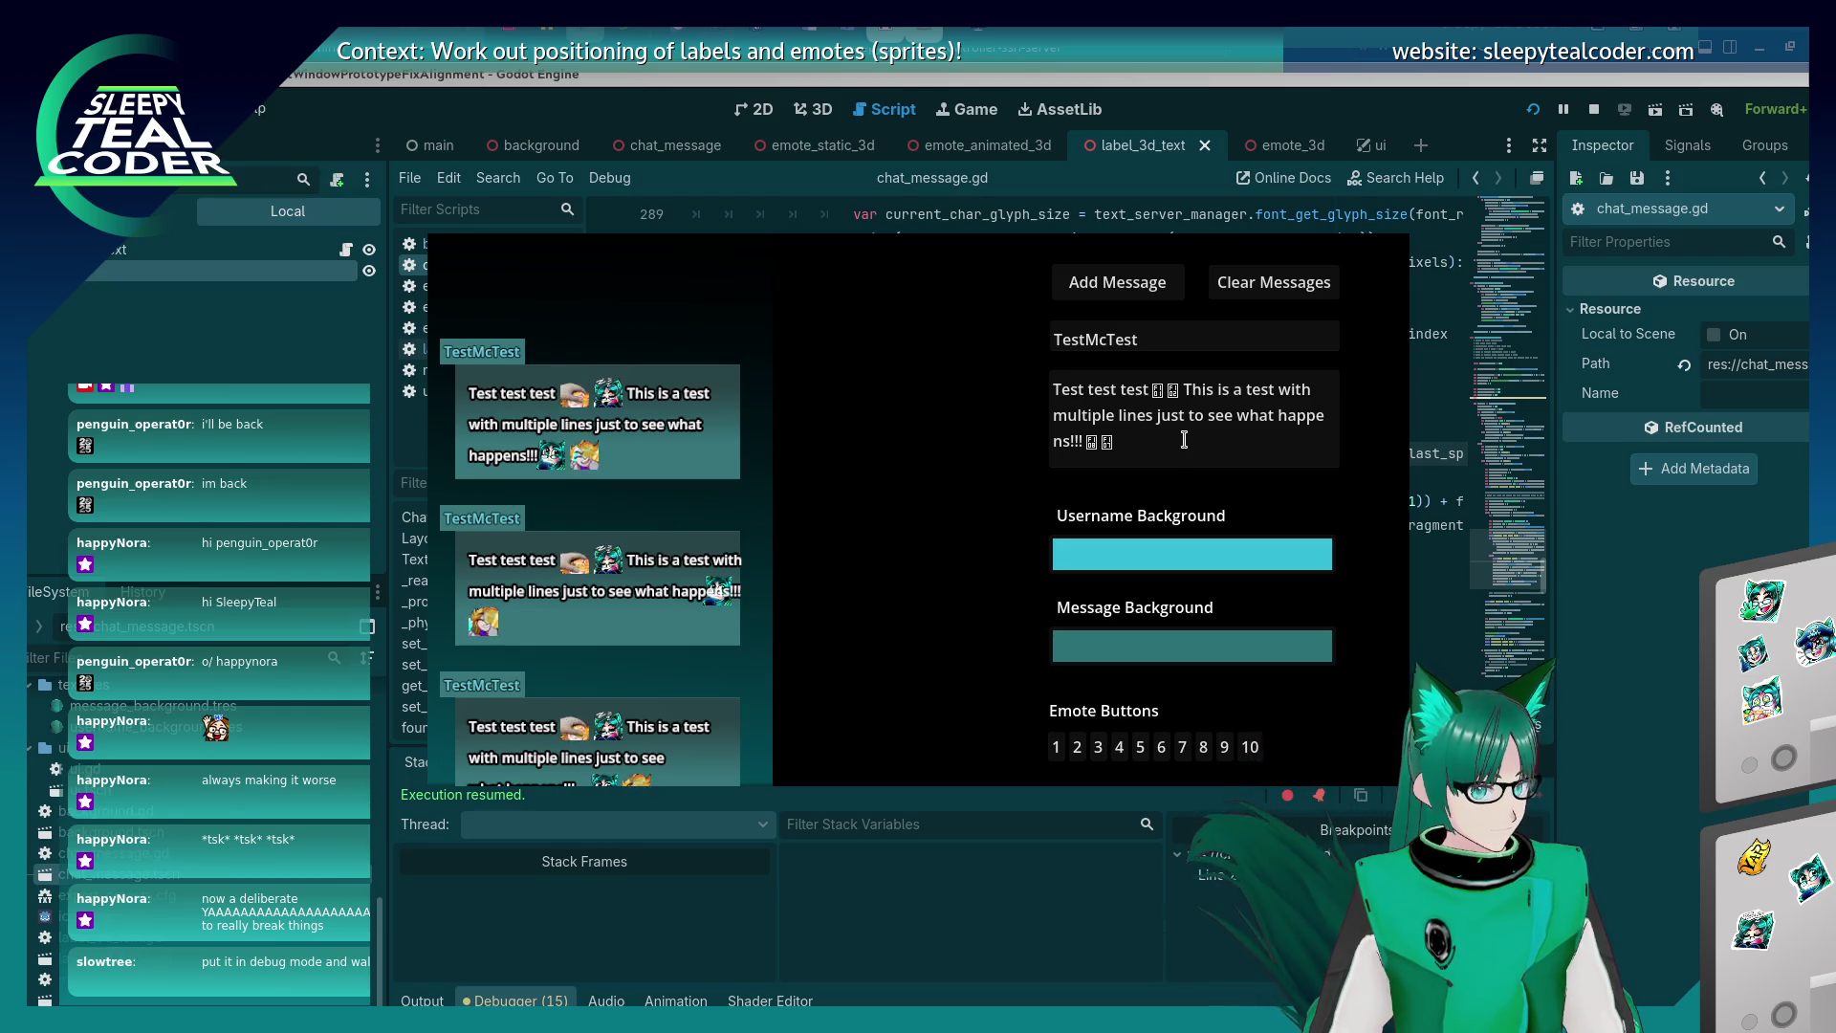
Post the message 'Lets put some more fun stuff in here just to see what happens when it gets laid out hahahahahahahahah' after the emotes.
left_click_drag(1115, 442, 1186, 385)
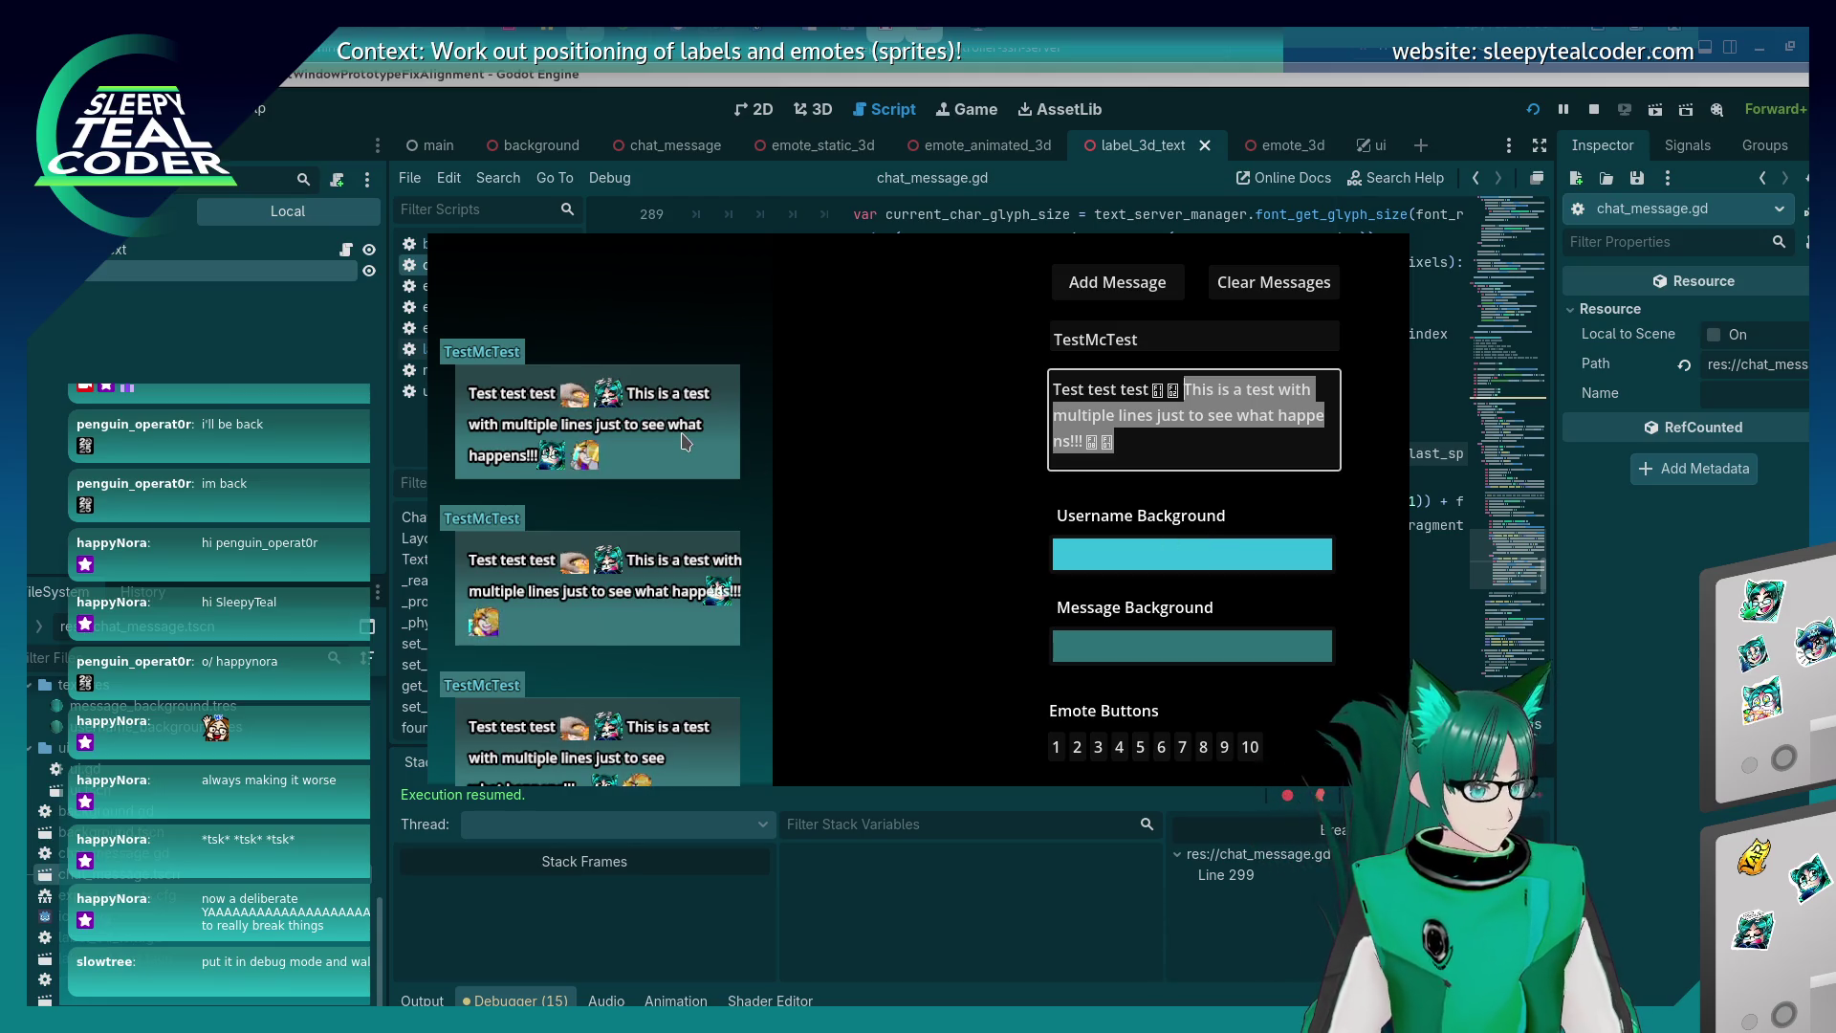
left_click_drag(1192, 433, 1185, 388)
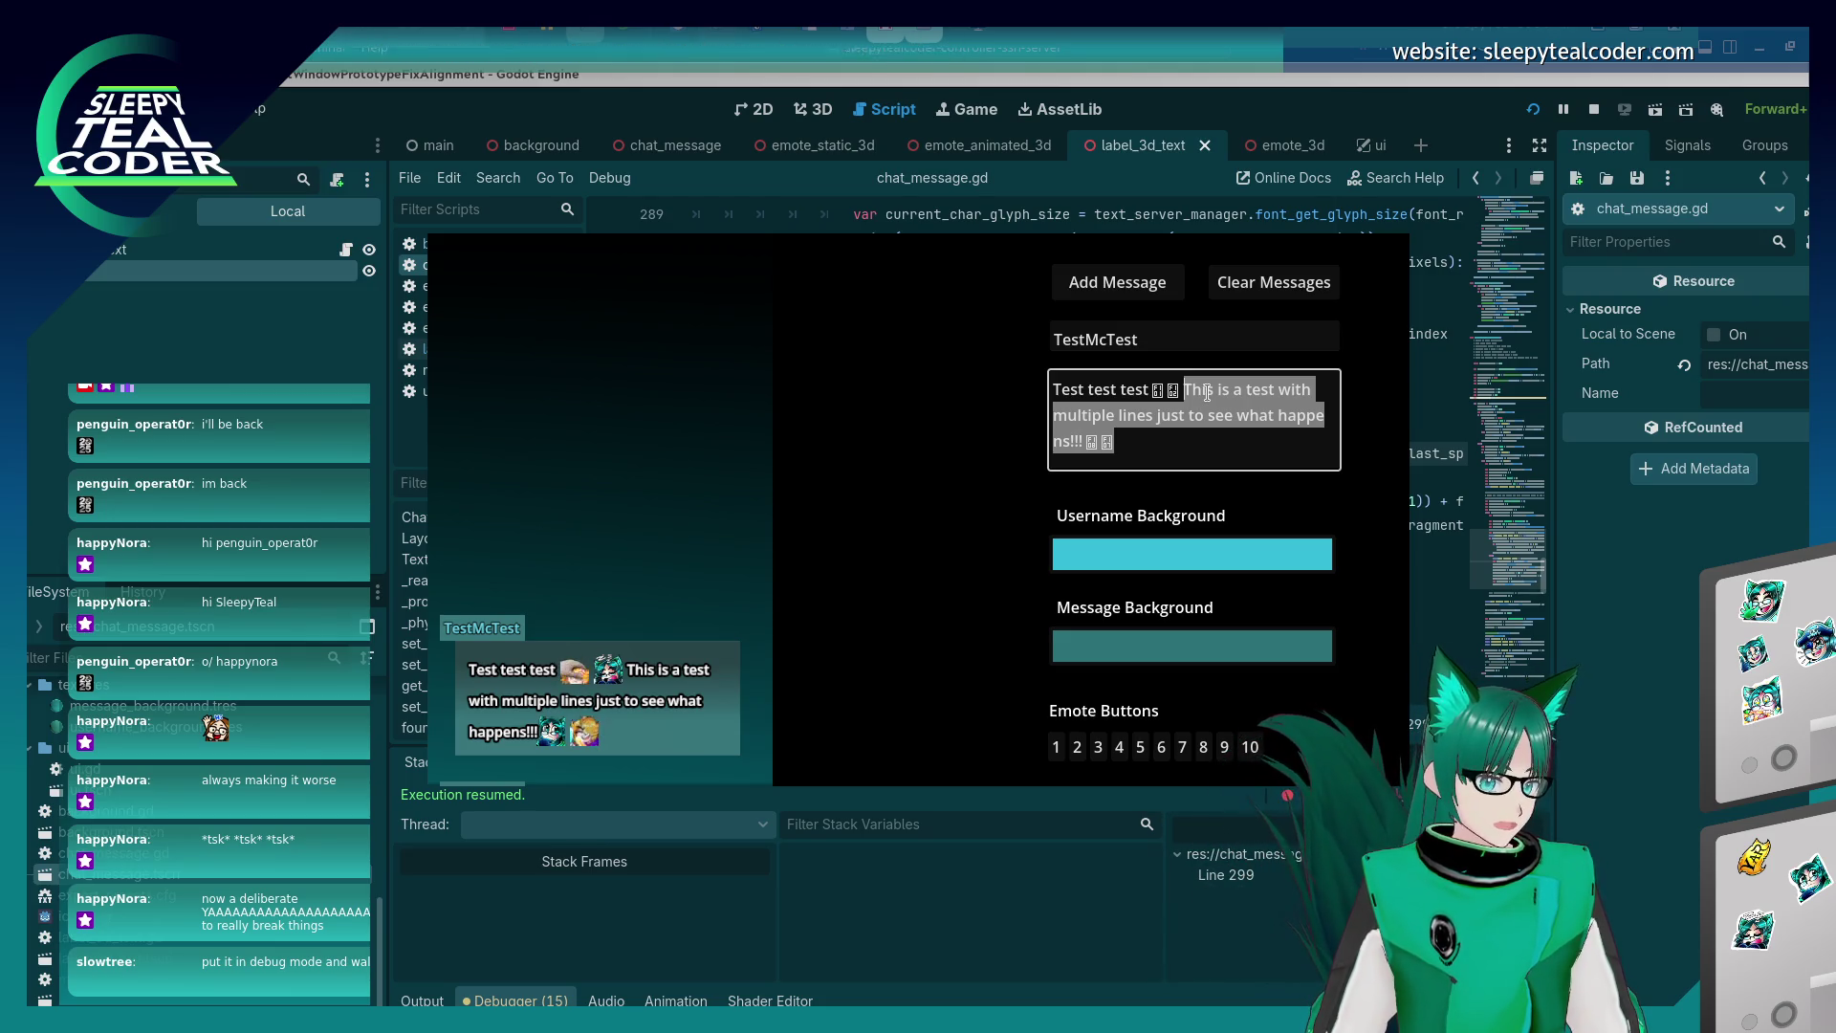
type("Lets put some more fun")
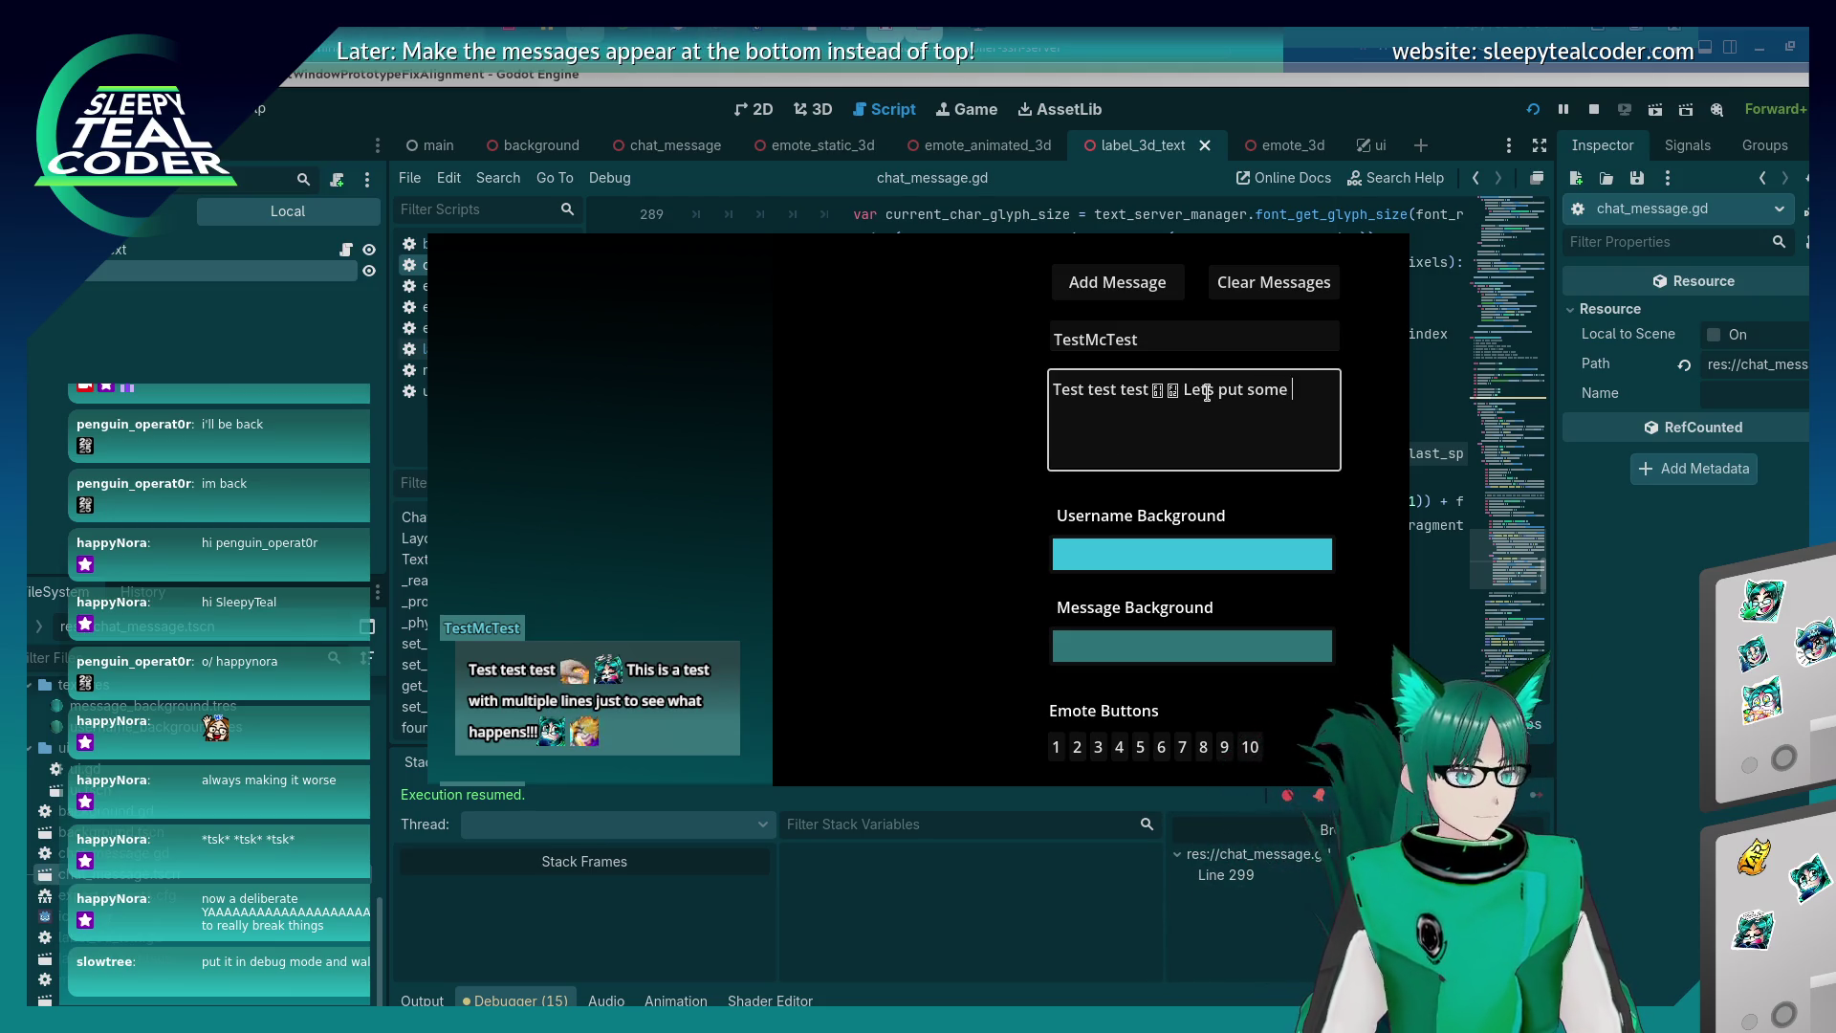
key("BackSpace")
key("BackSpace")
type("stu")
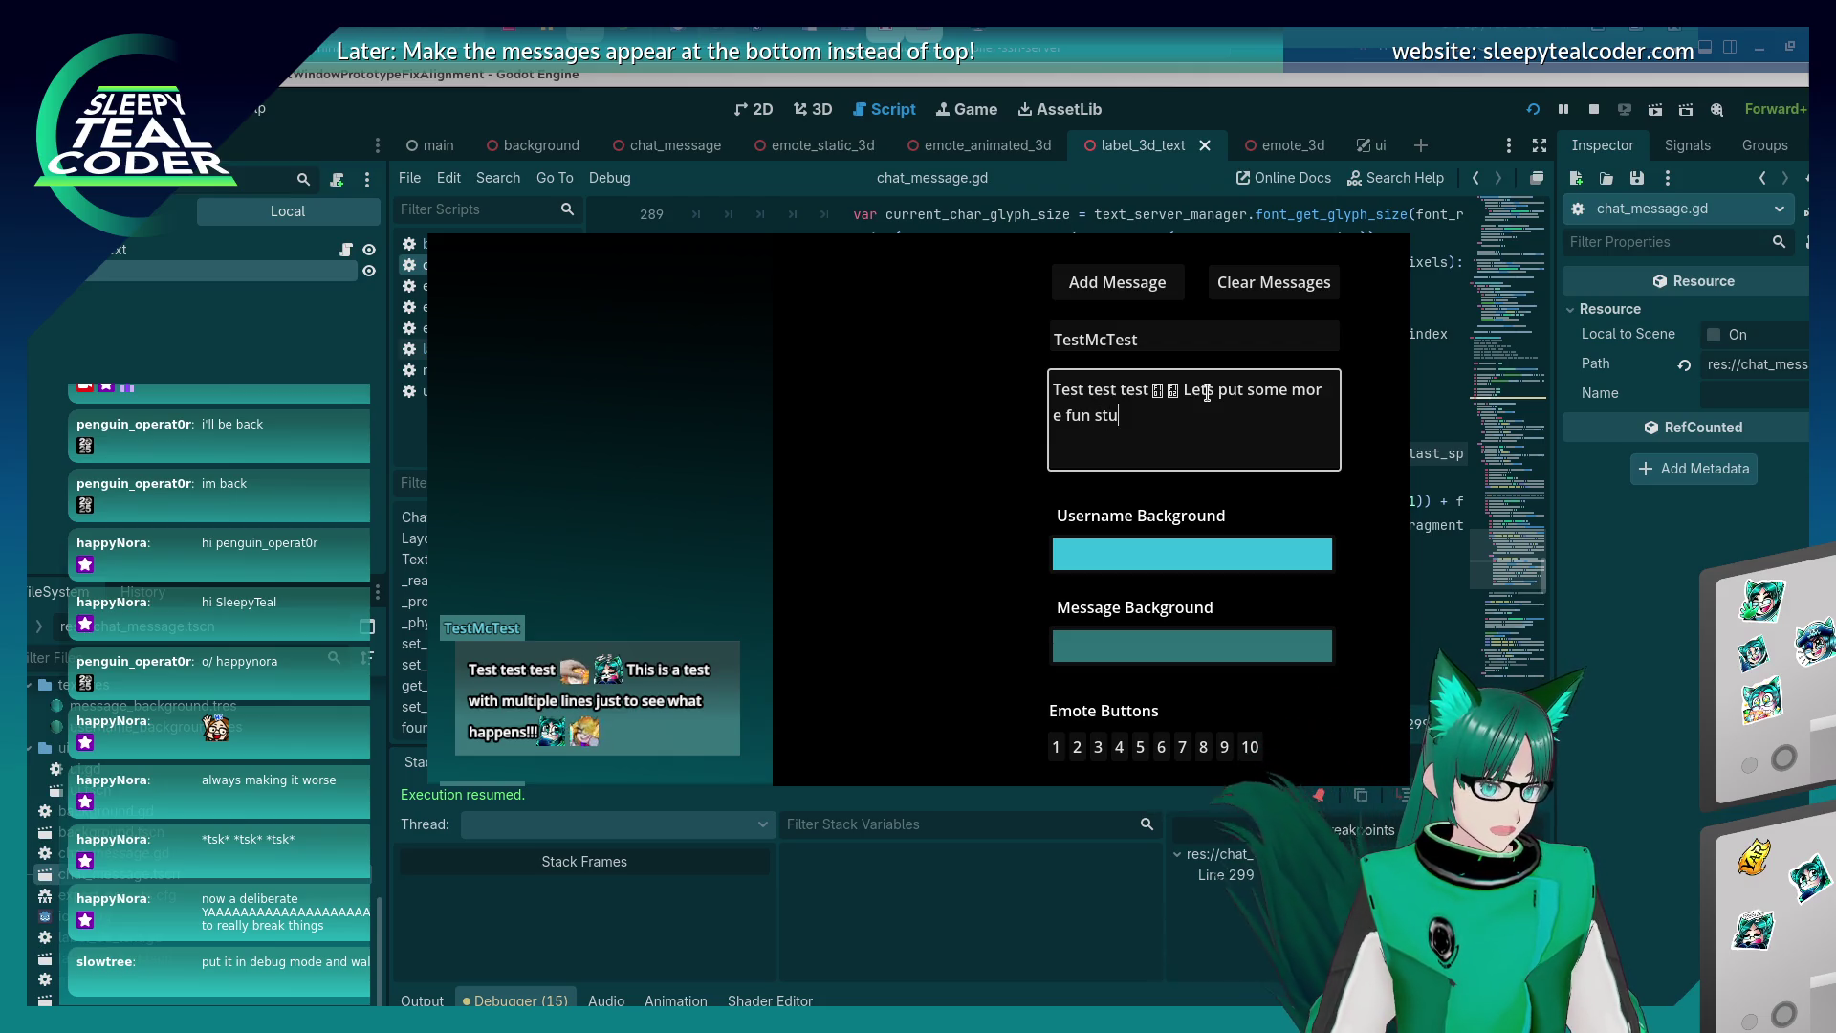
type("ff in here just t")
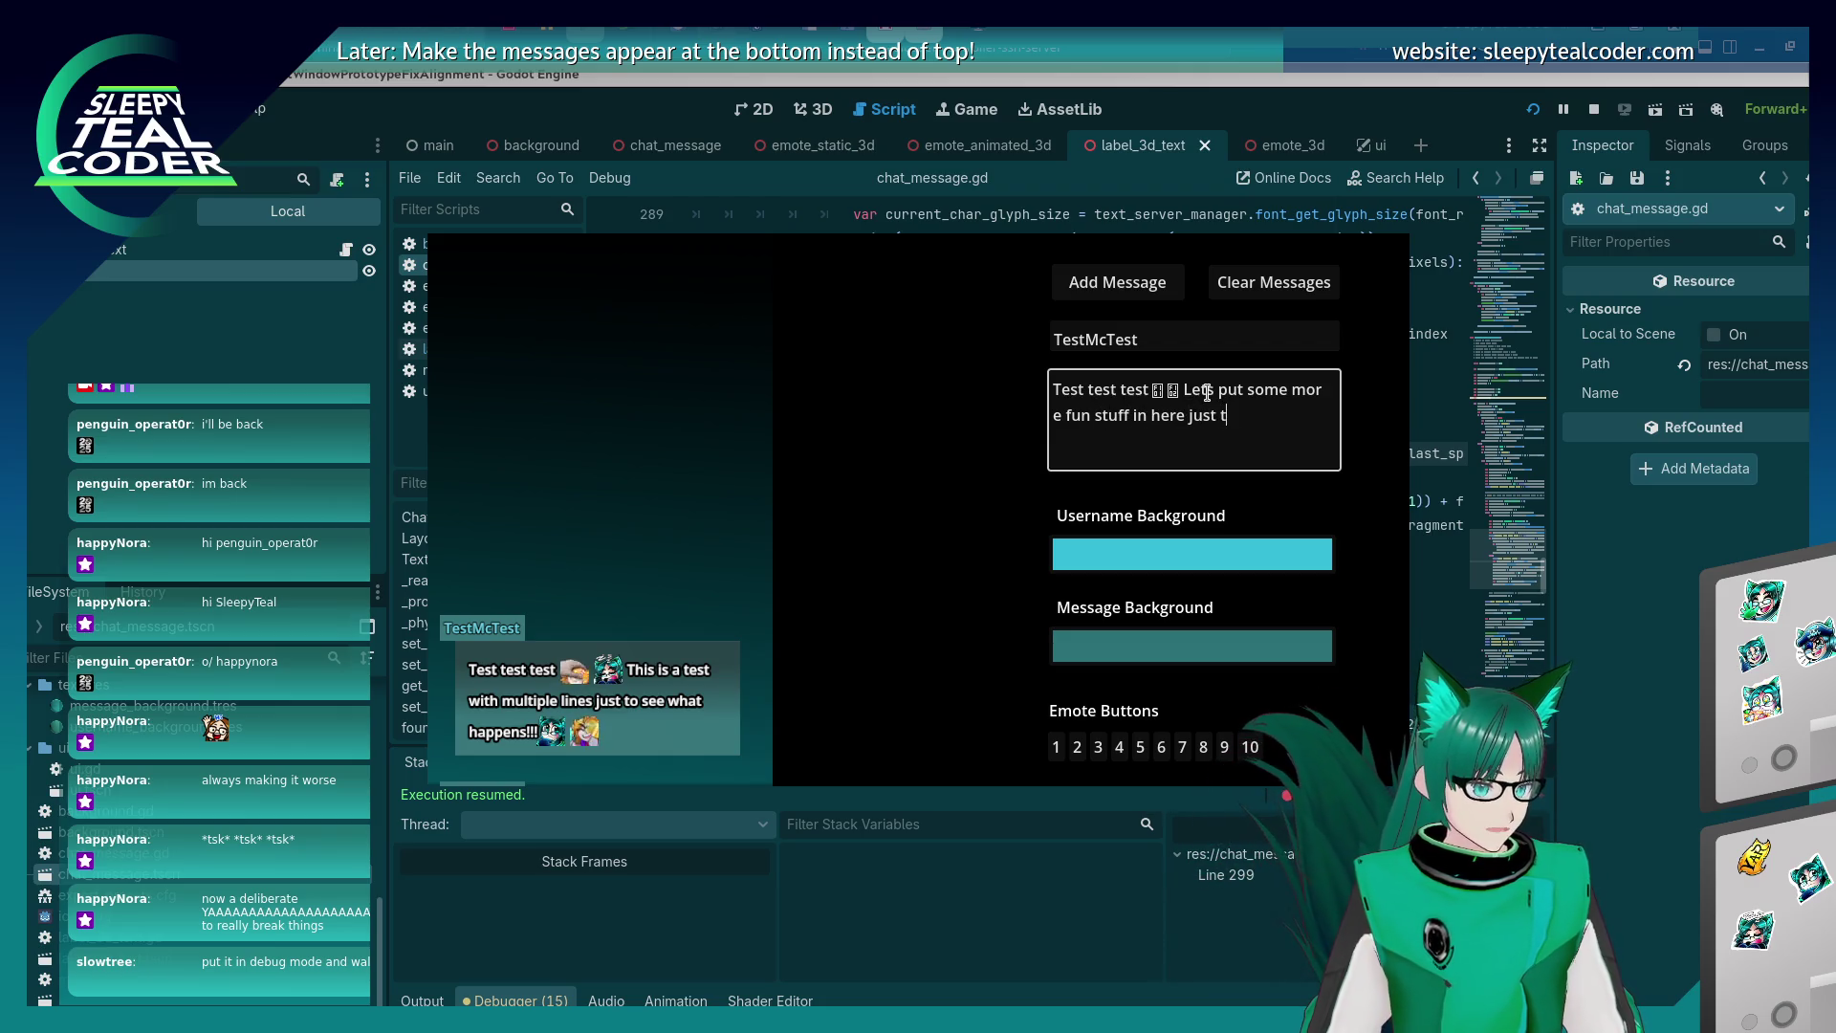
type("o see what happens when it ")
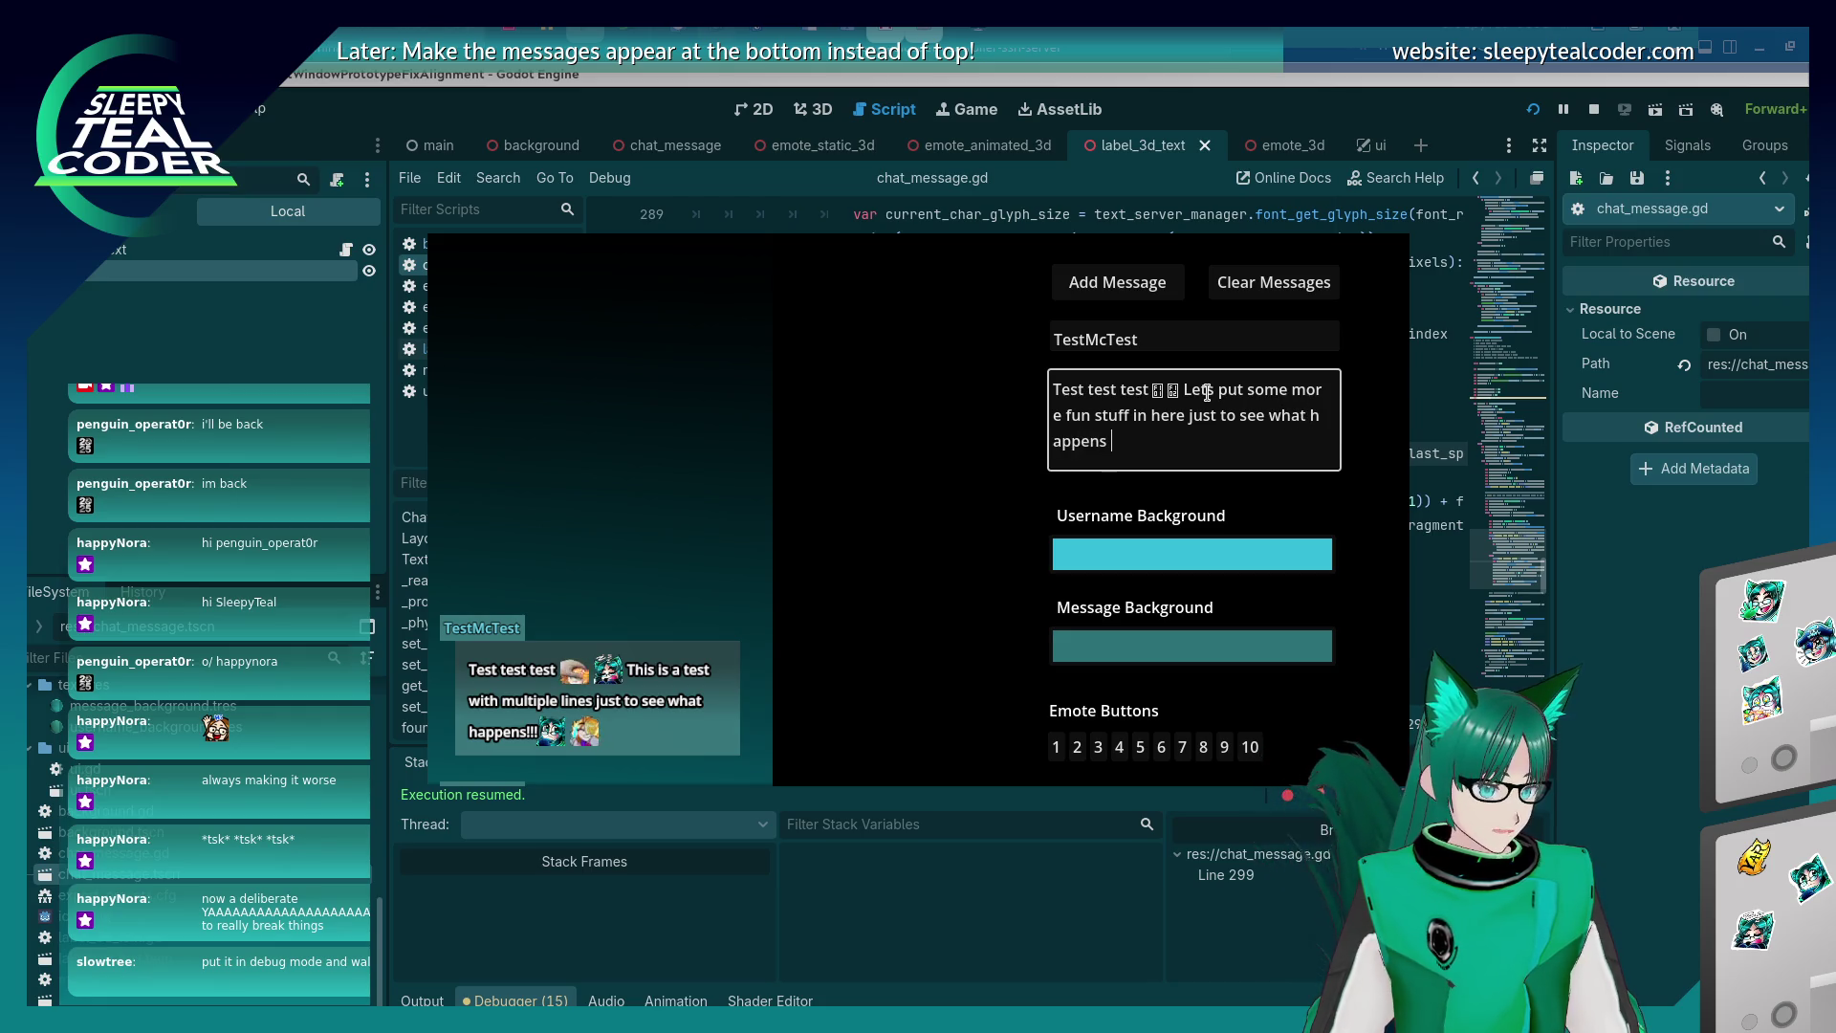
type("gets laid ")
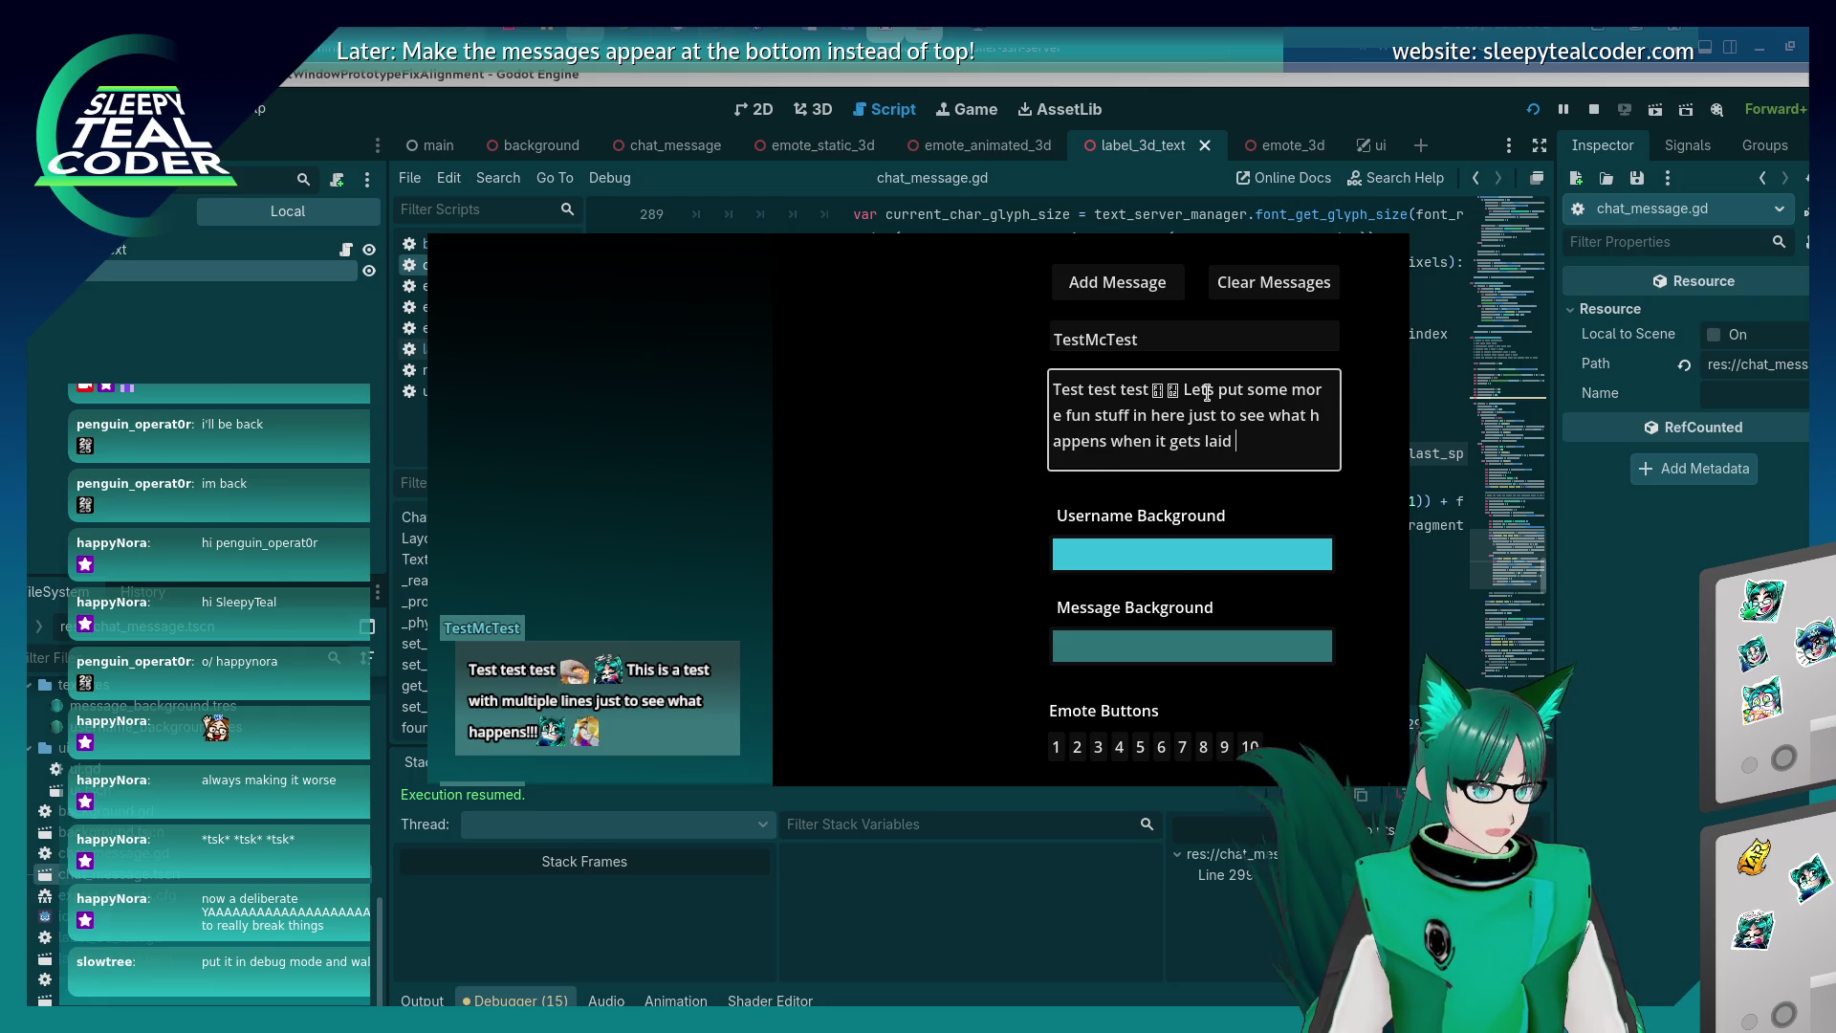
type("out hahahahahahahahaha")
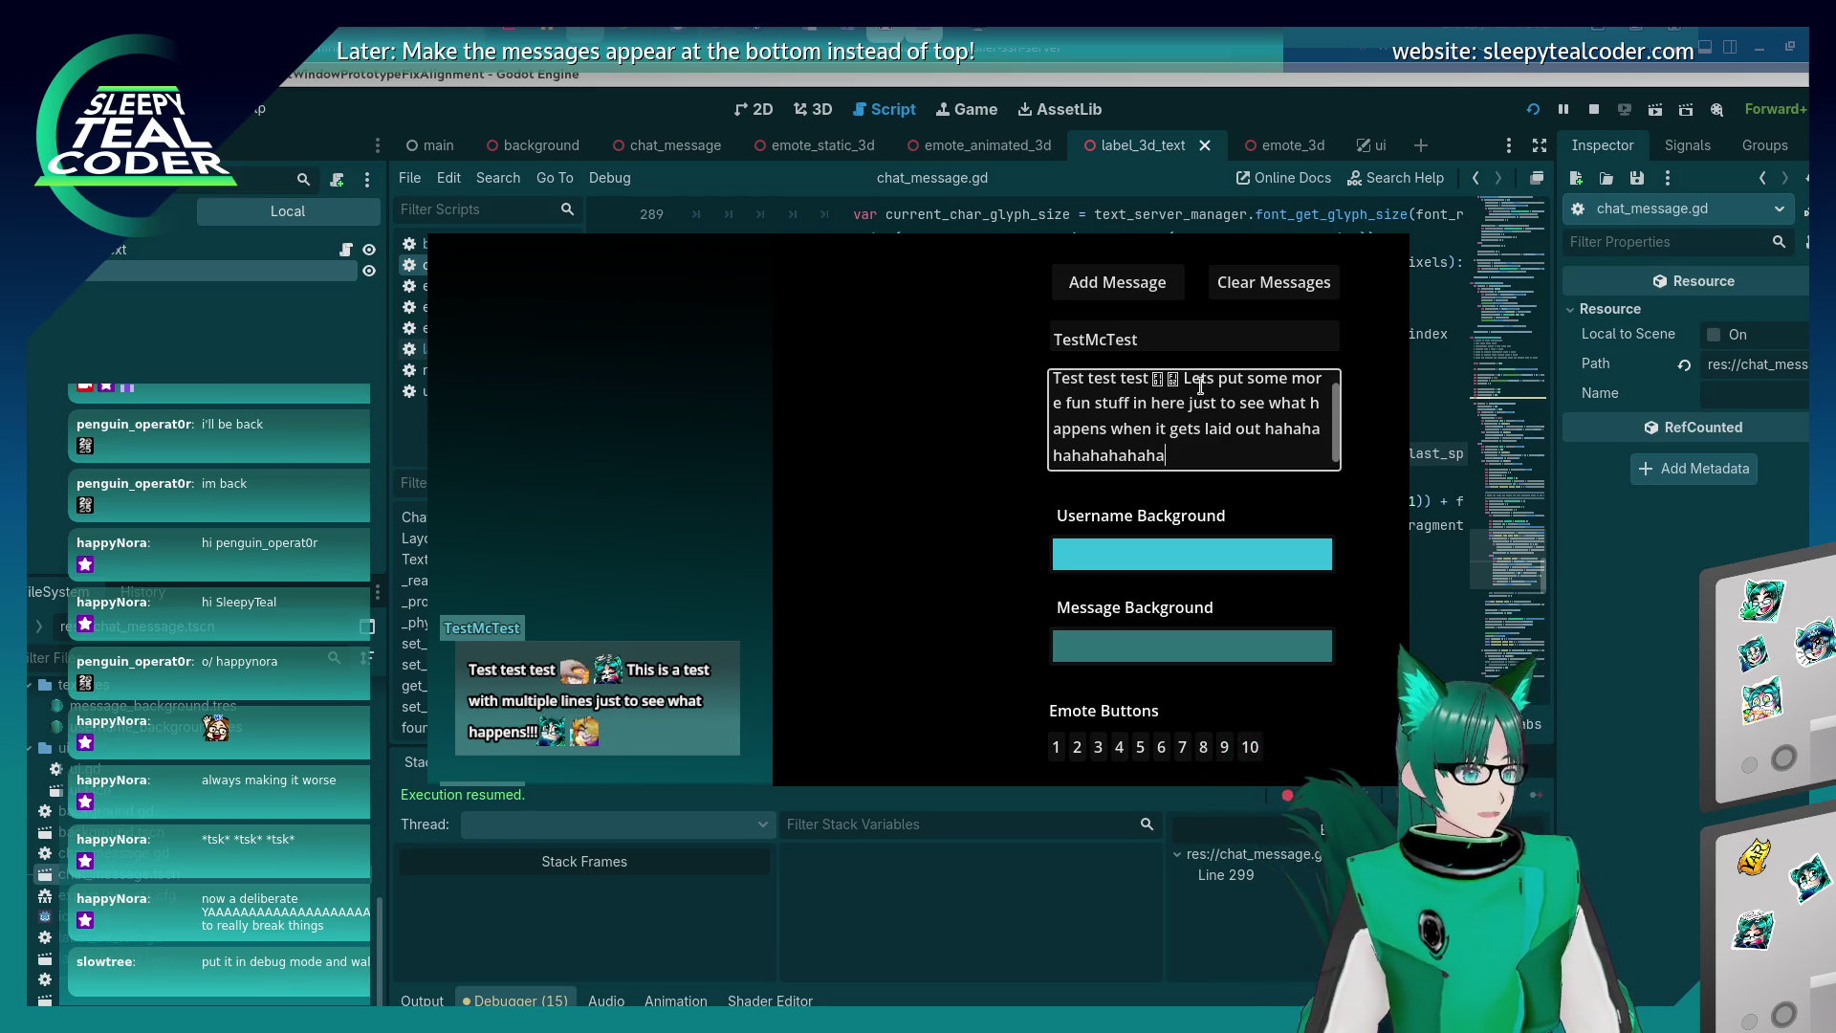
left_click(1117, 282)
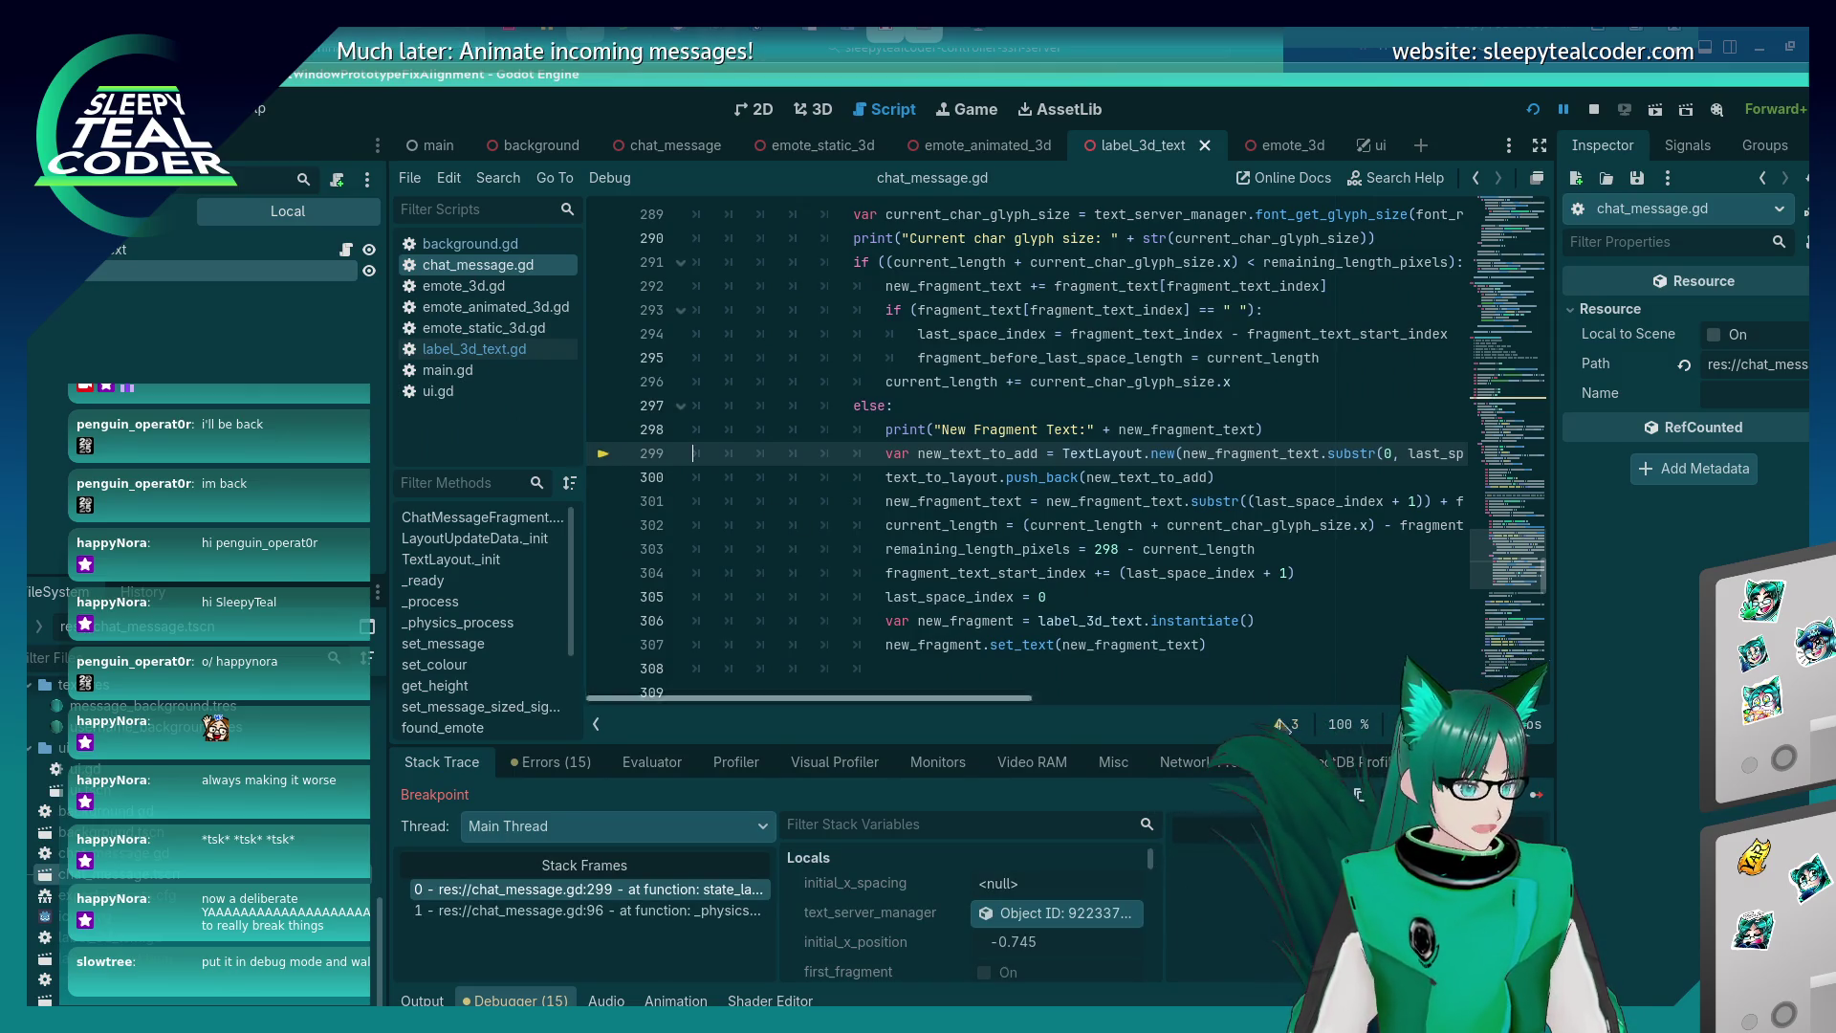
key("F12")
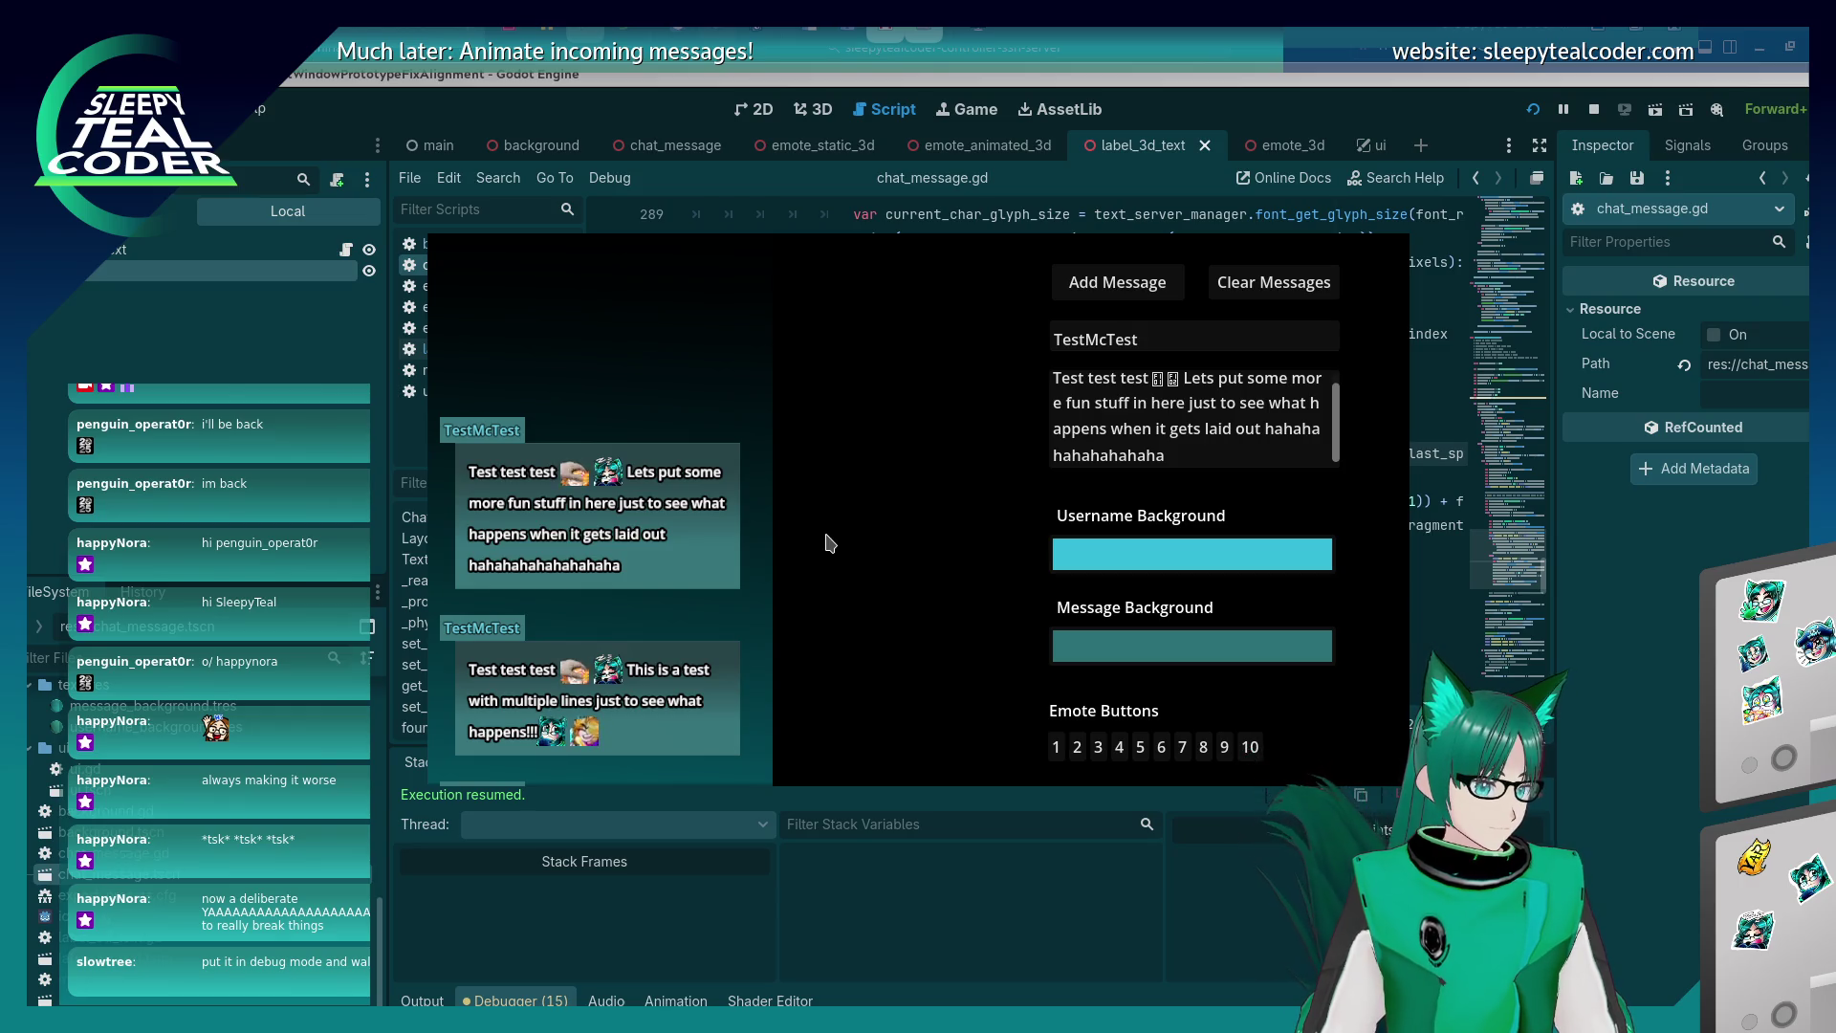
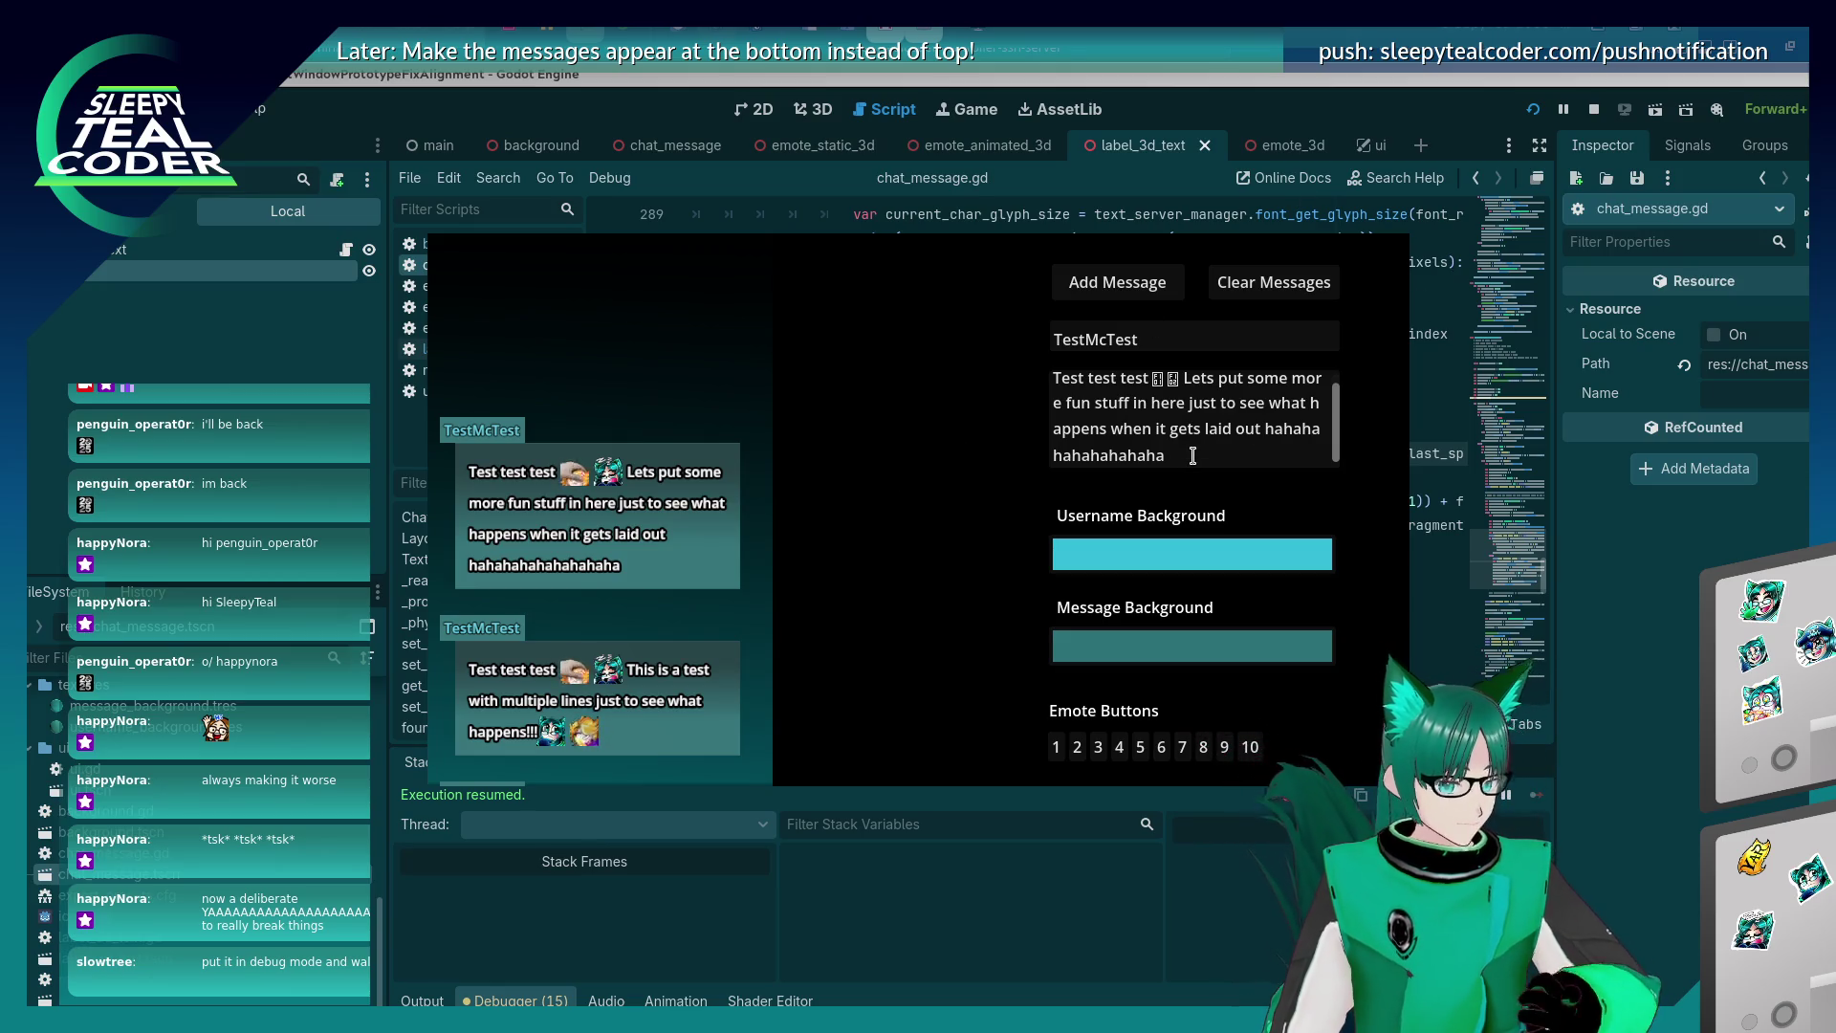
Replace the test message text with the long 'YAAAA…R' word and post it with Add Message.
left_click_drag(1193, 455, 1186, 343)
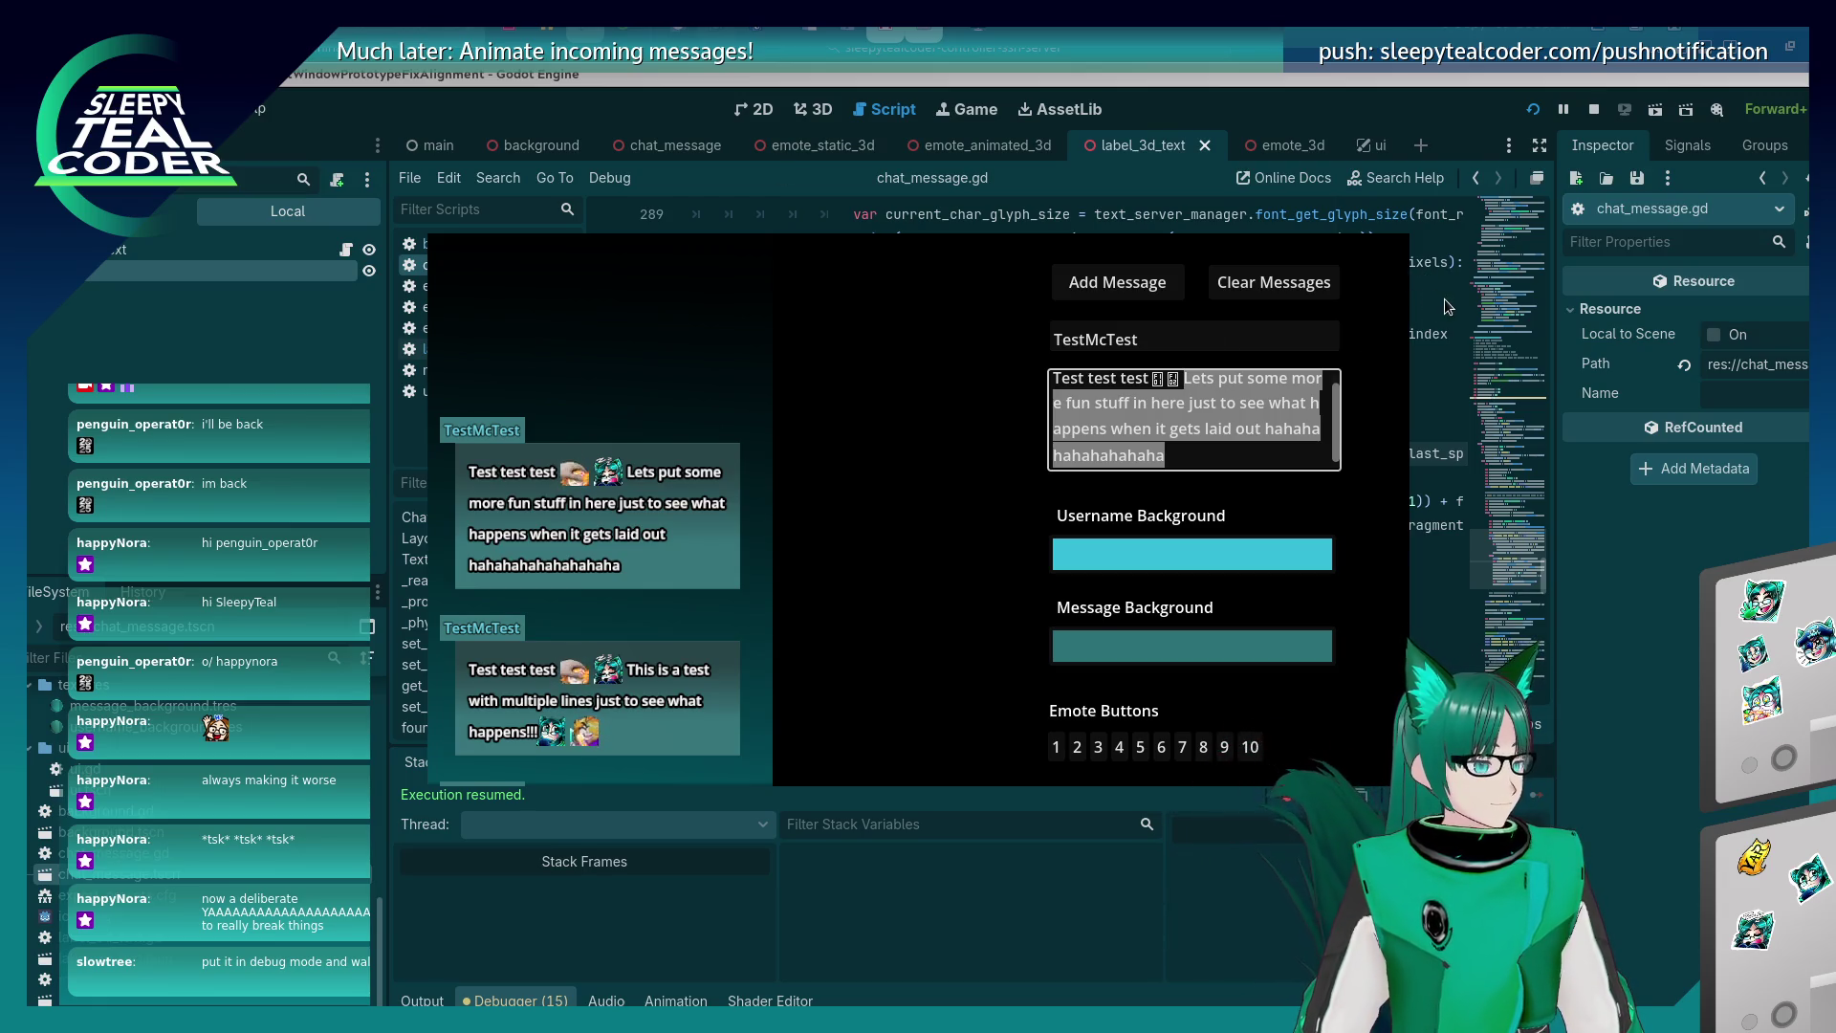
left_click_drag(1212, 457, 1197, 357)
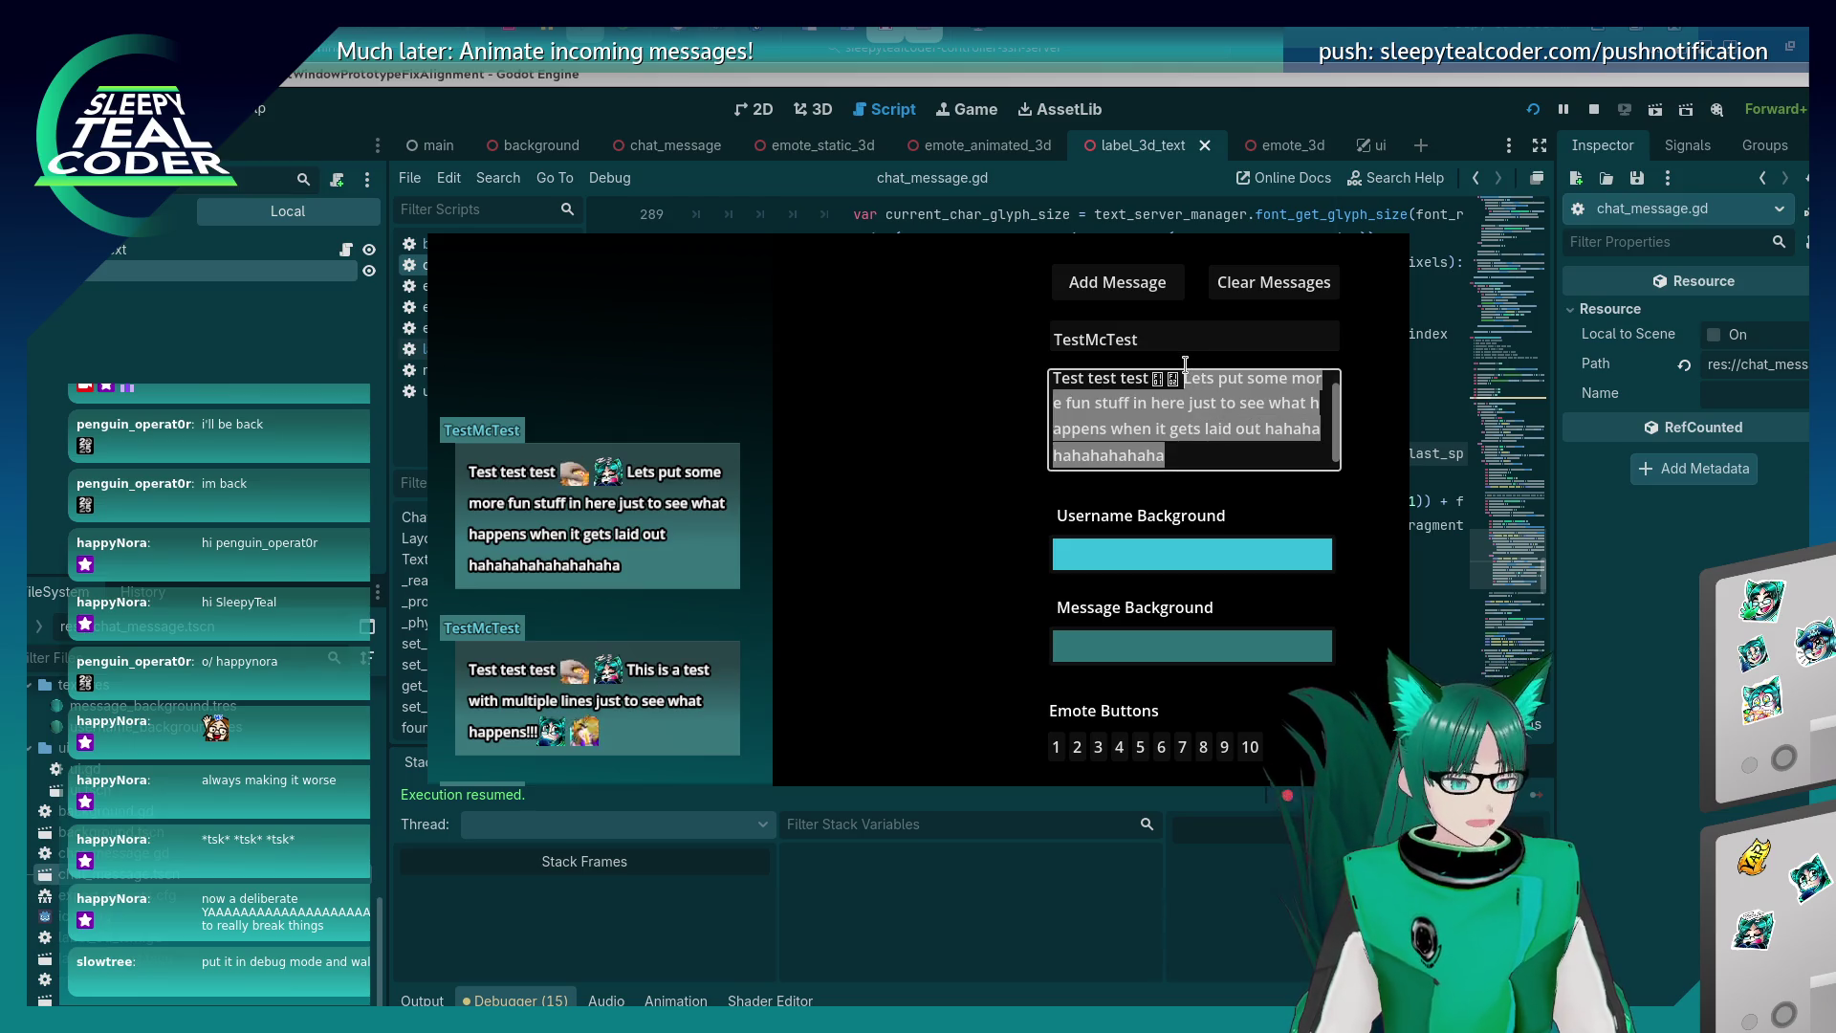
key("ctrl+v")
left_click(1117, 282)
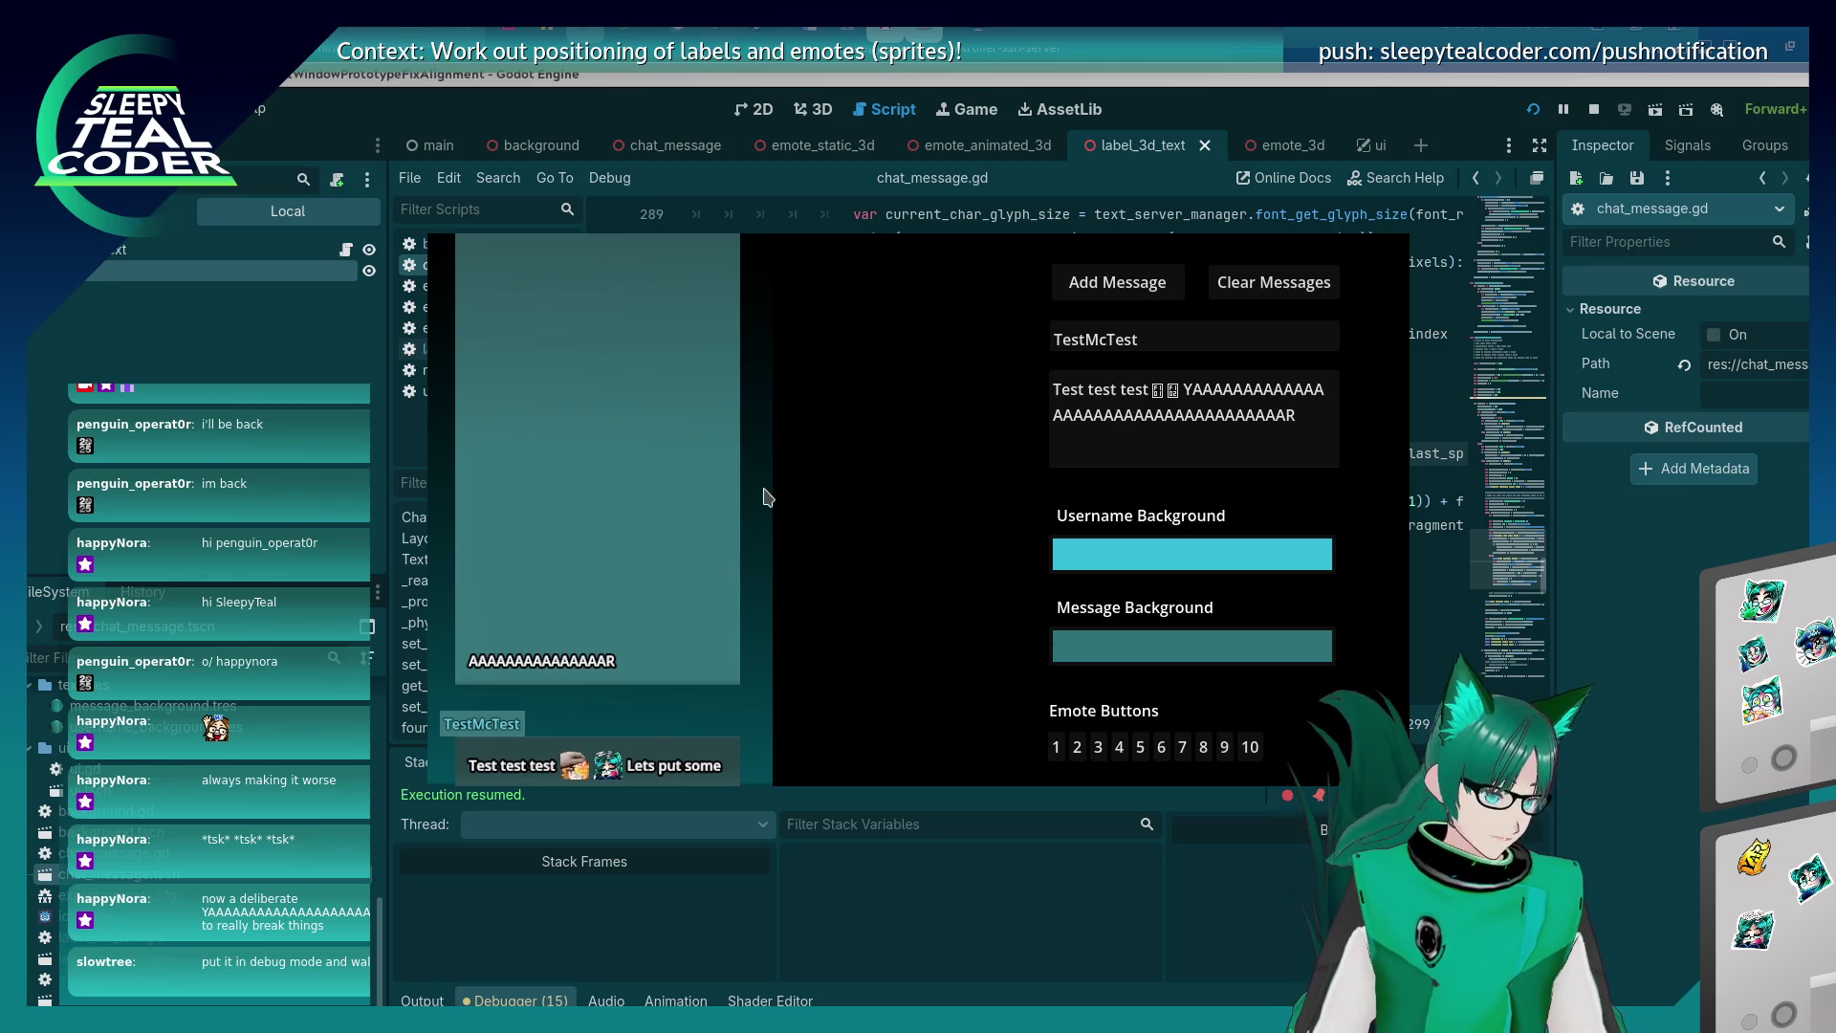
In the running game, pan the override camera up the tall message, then clear all messages.
key("alt+Tab")
left_click(734, 524)
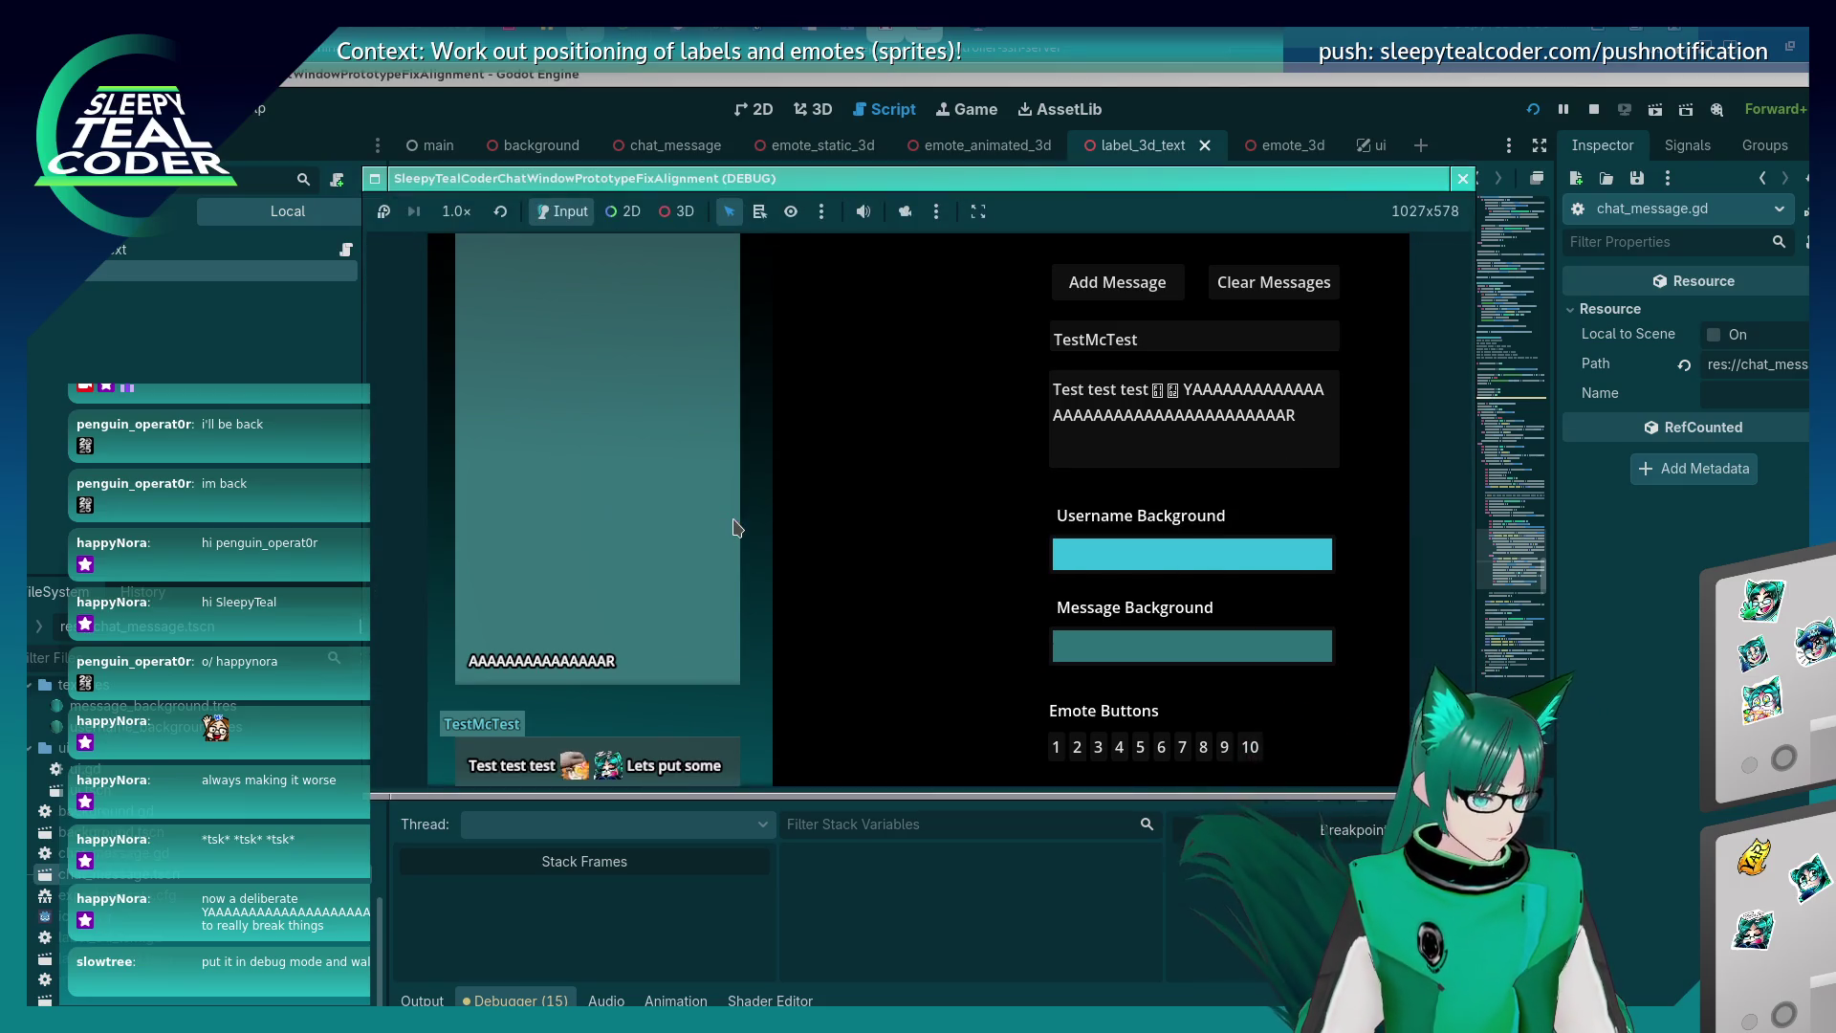
left_click(904, 211)
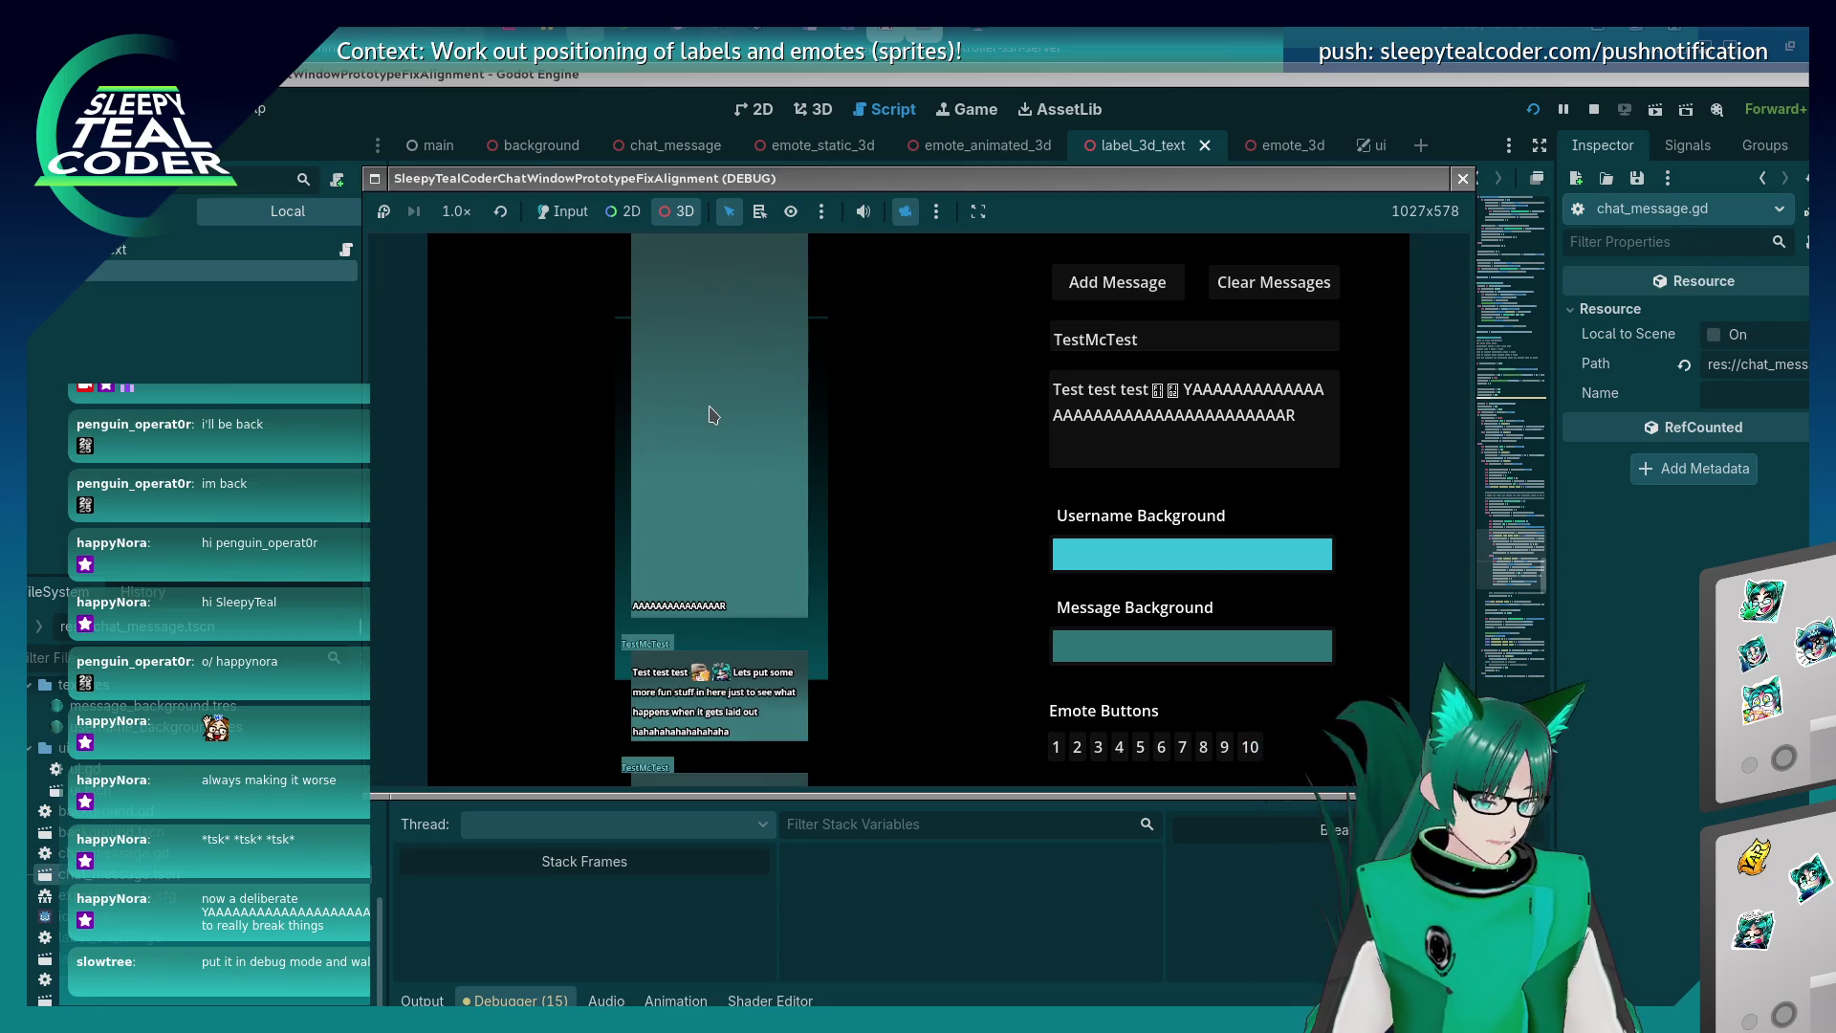
mouse_move(730, 398)
left_mouse_down()
mouse_move(747, 607)
mouse_move(749, 587)
left_mouse_up()
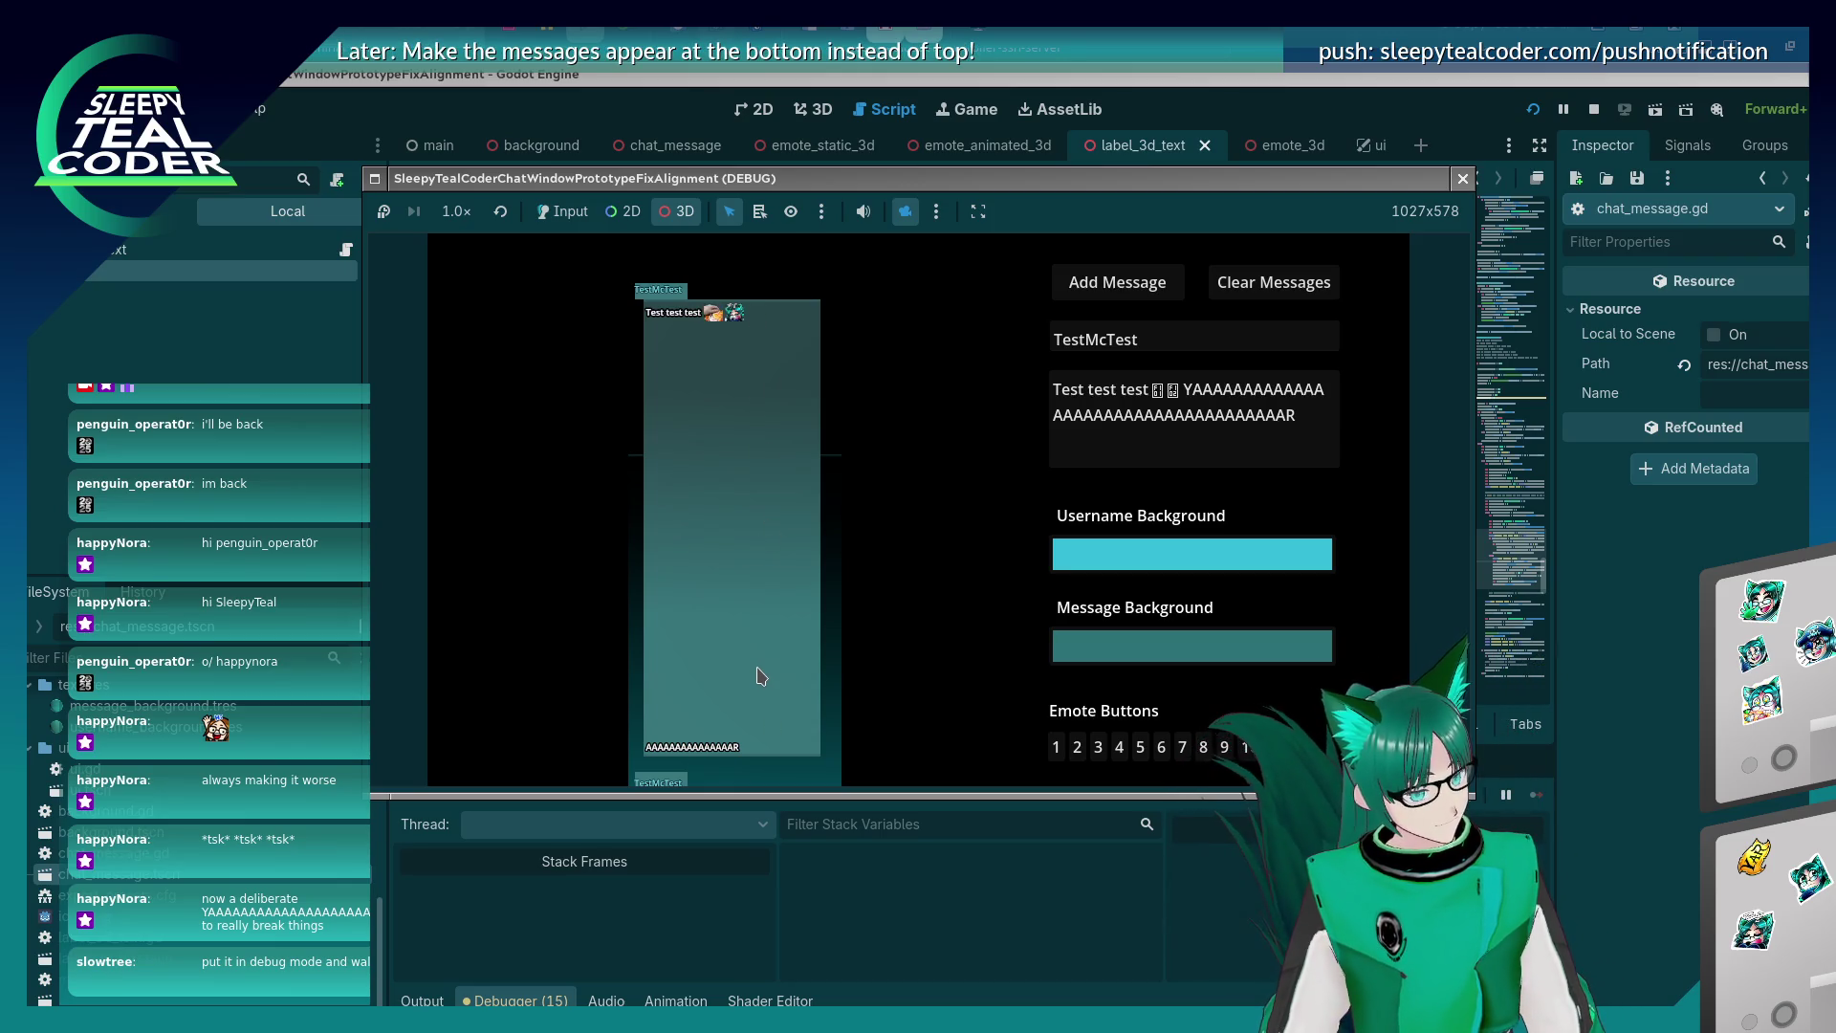
left_click(564, 211)
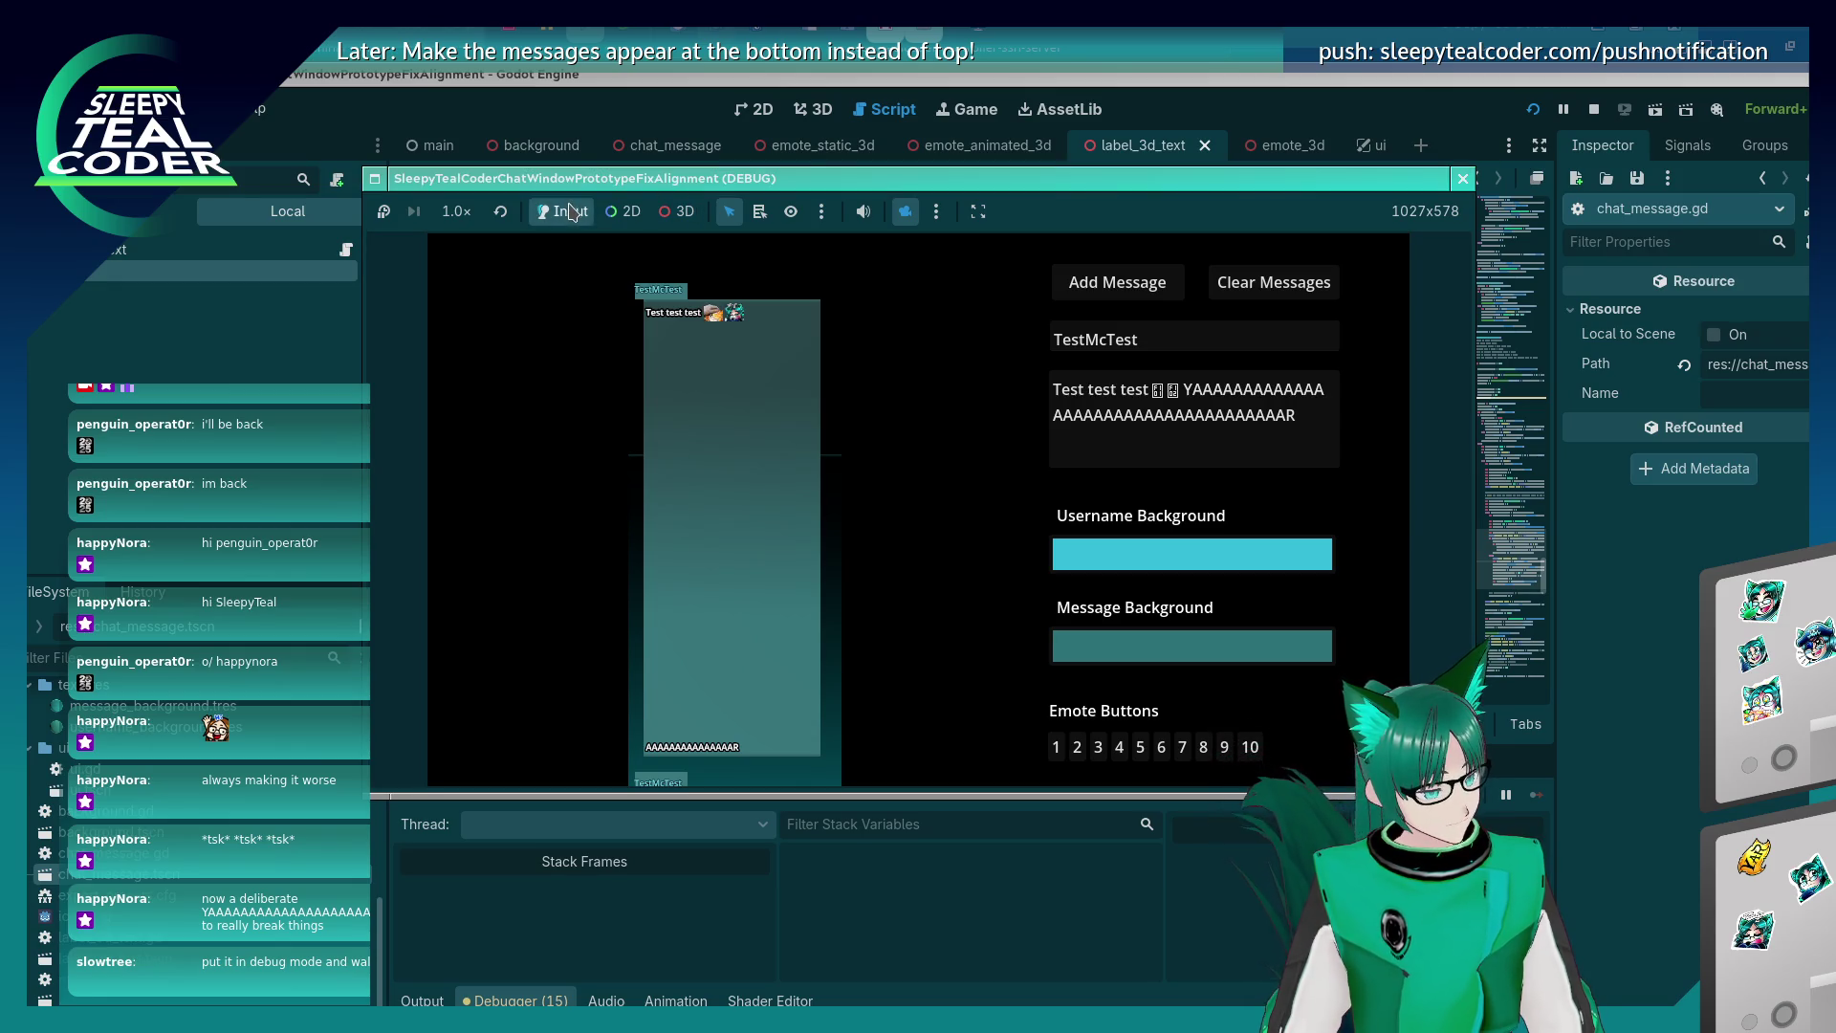
left_click(1272, 282)
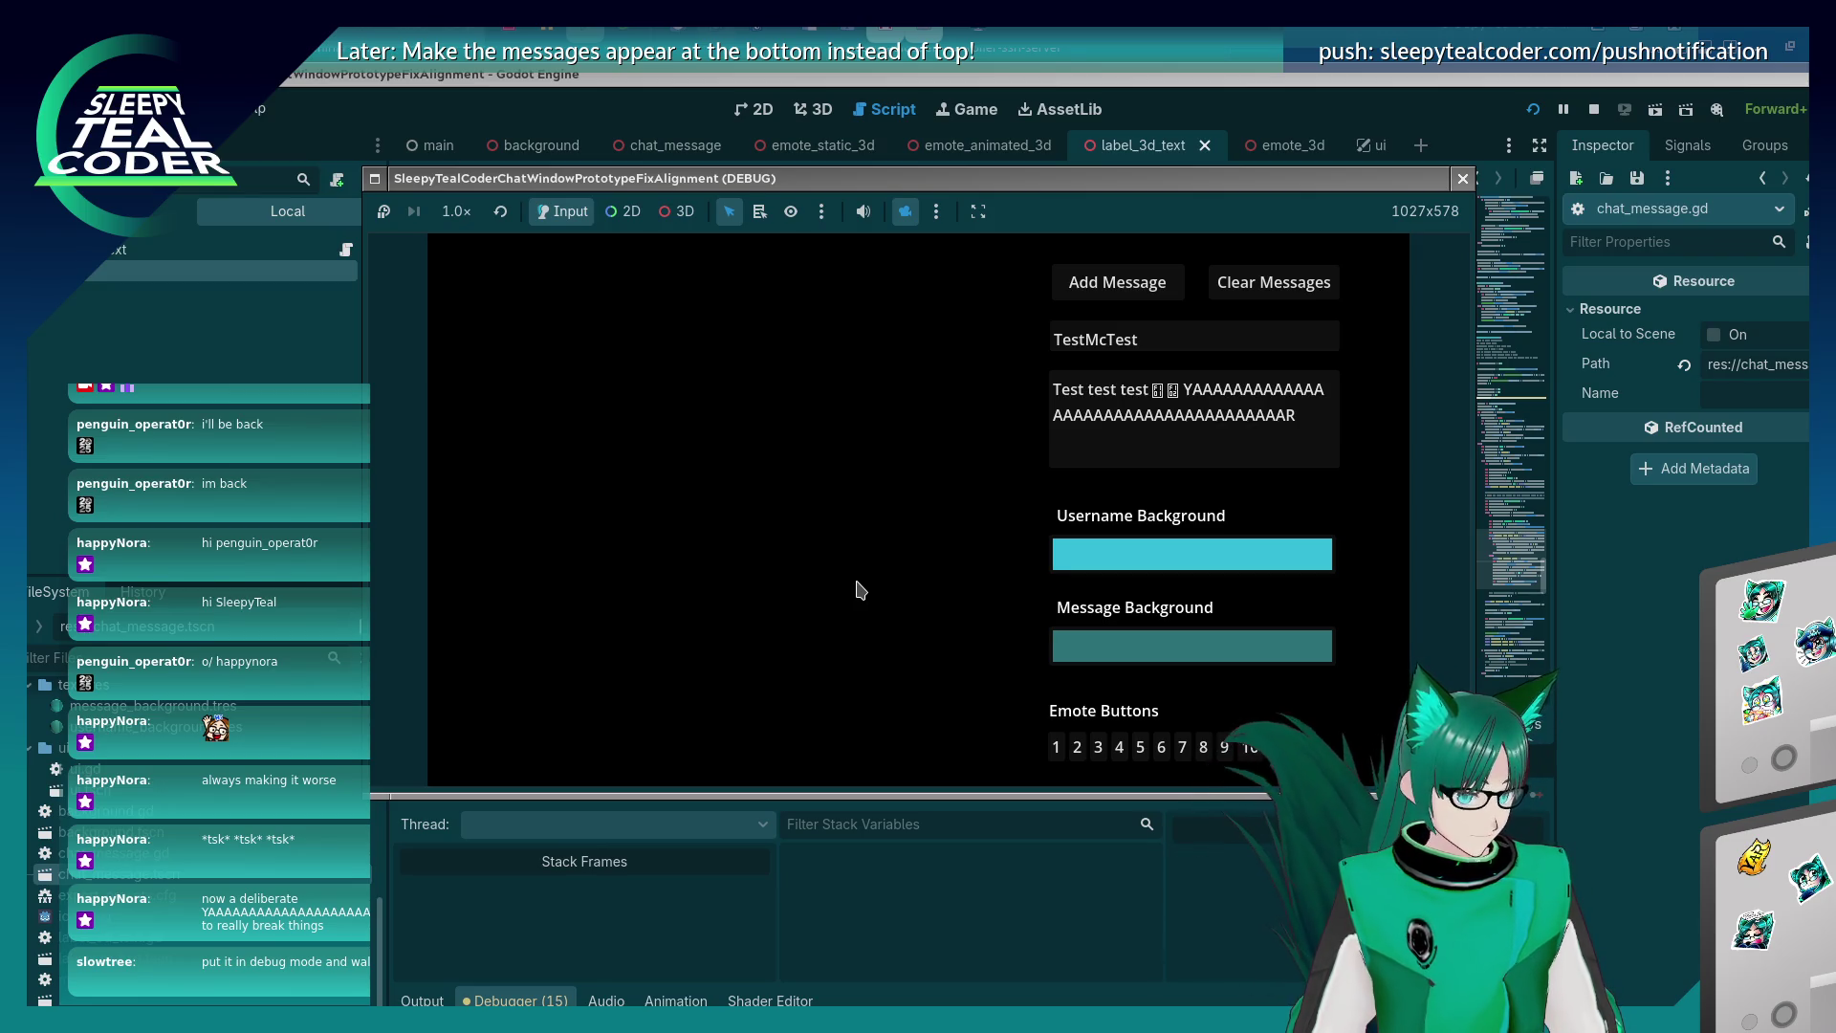
Orbit the 3D camera around the message panel, reset it, and return to chat_message.gd.
left_click(676, 212)
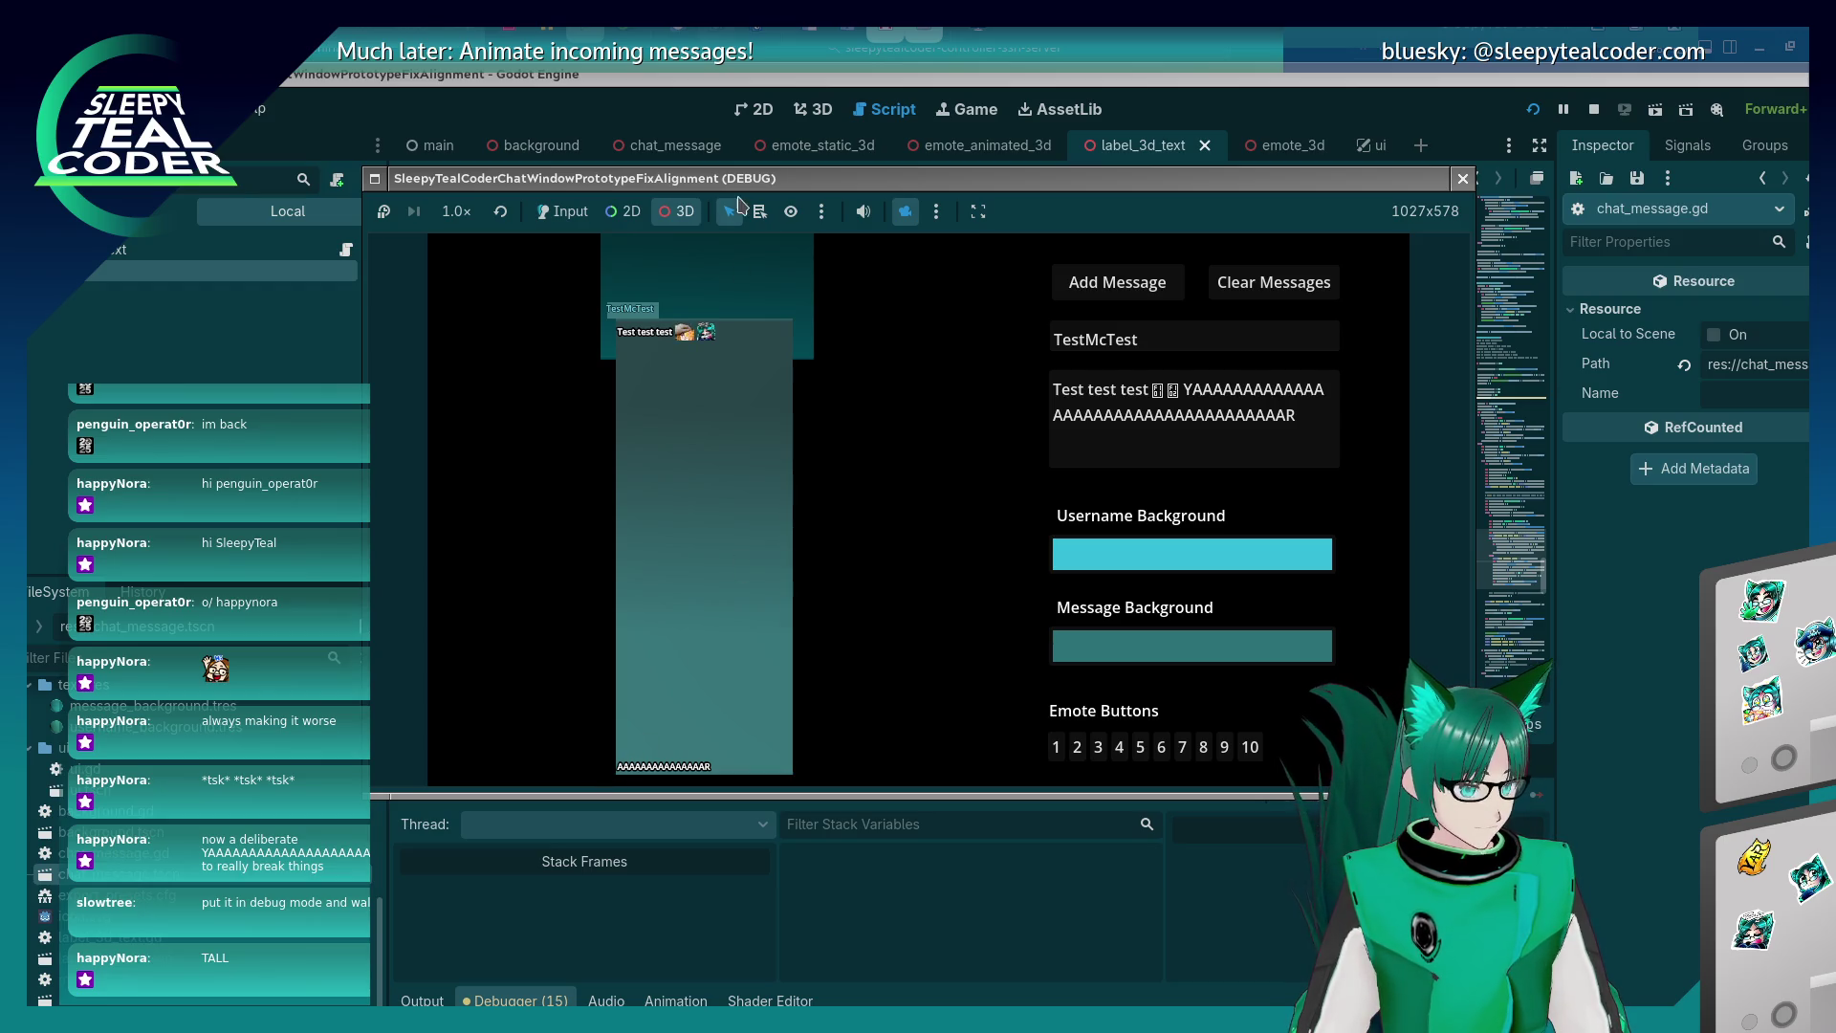
mouse_move(643, 387)
left_mouse_down()
mouse_move(632, 440)
mouse_move(668, 450)
mouse_move(635, 484)
mouse_move(844, 520)
mouse_move(727, 558)
mouse_move(590, 553)
mouse_move(885, 602)
mouse_move(640, 554)
mouse_move(792, 582)
mouse_move(581, 645)
mouse_move(737, 574)
mouse_move(869, 612)
mouse_move(988, 615)
mouse_move(828, 580)
mouse_move(979, 570)
mouse_move(727, 559)
mouse_move(1043, 522)
mouse_move(605, 475)
mouse_move(910, 508)
mouse_move(820, 456)
left_mouse_up()
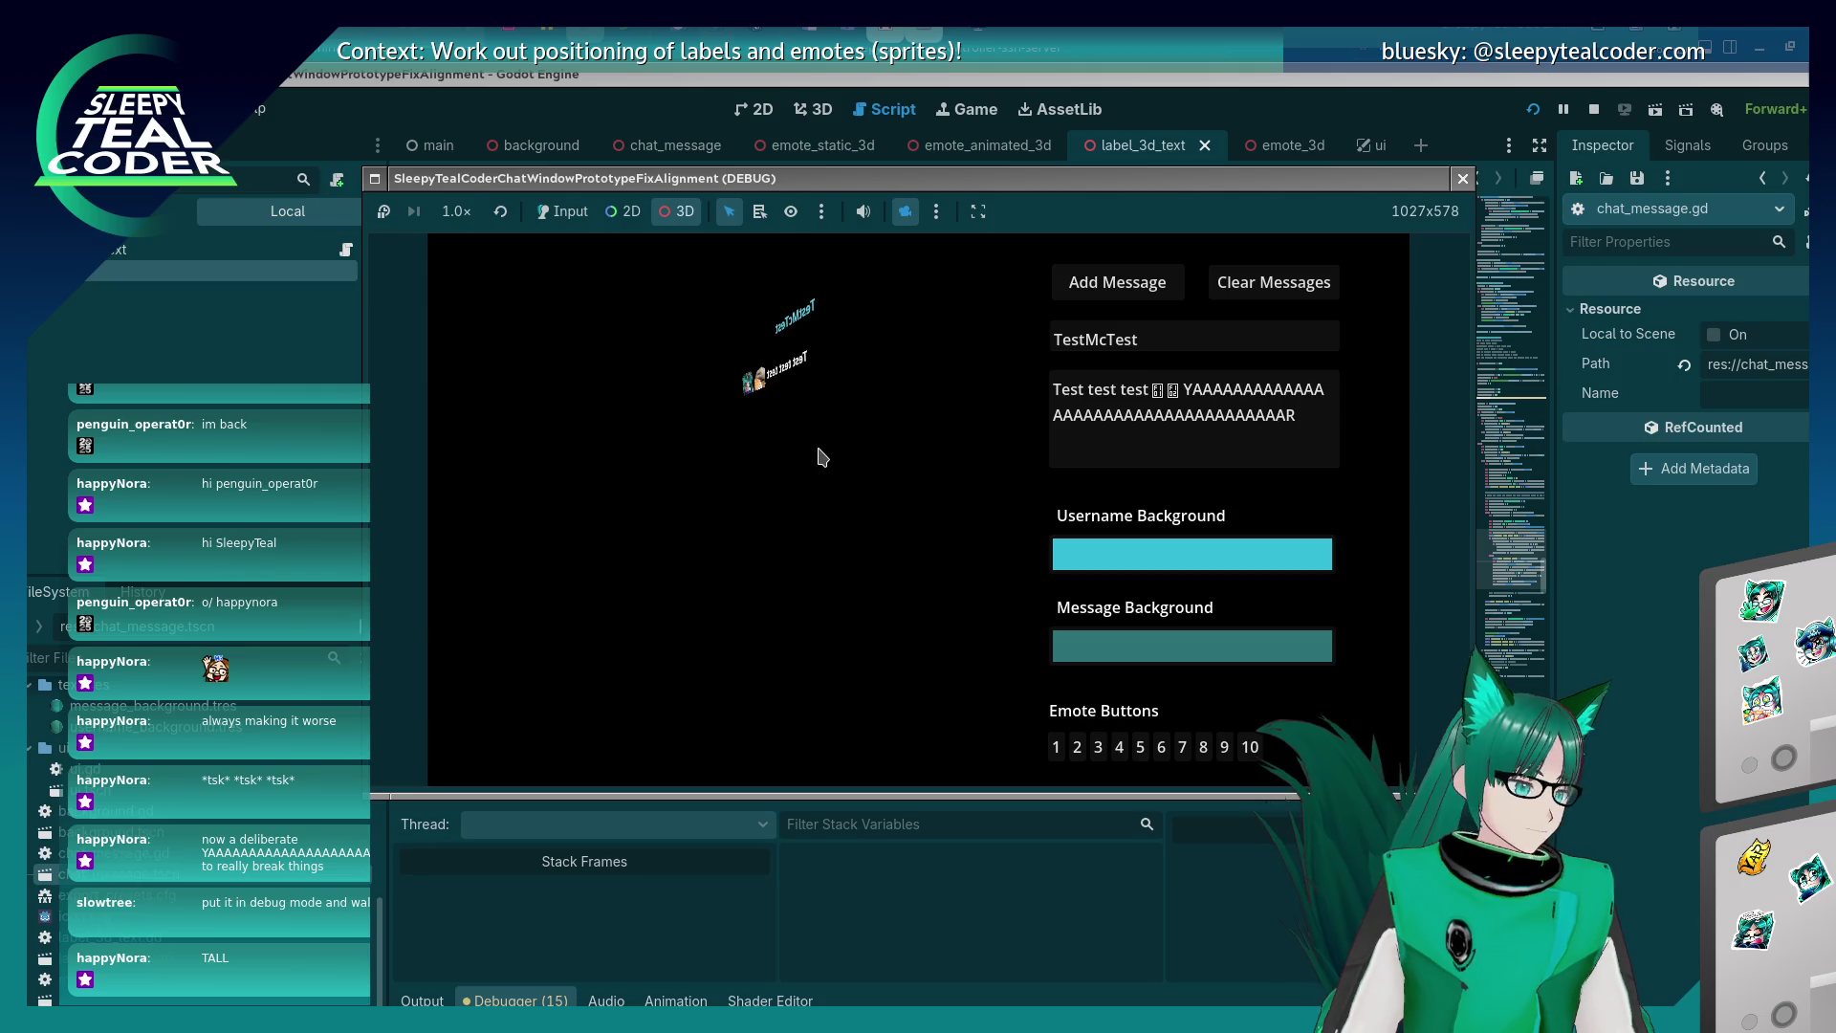
left_click(937, 211)
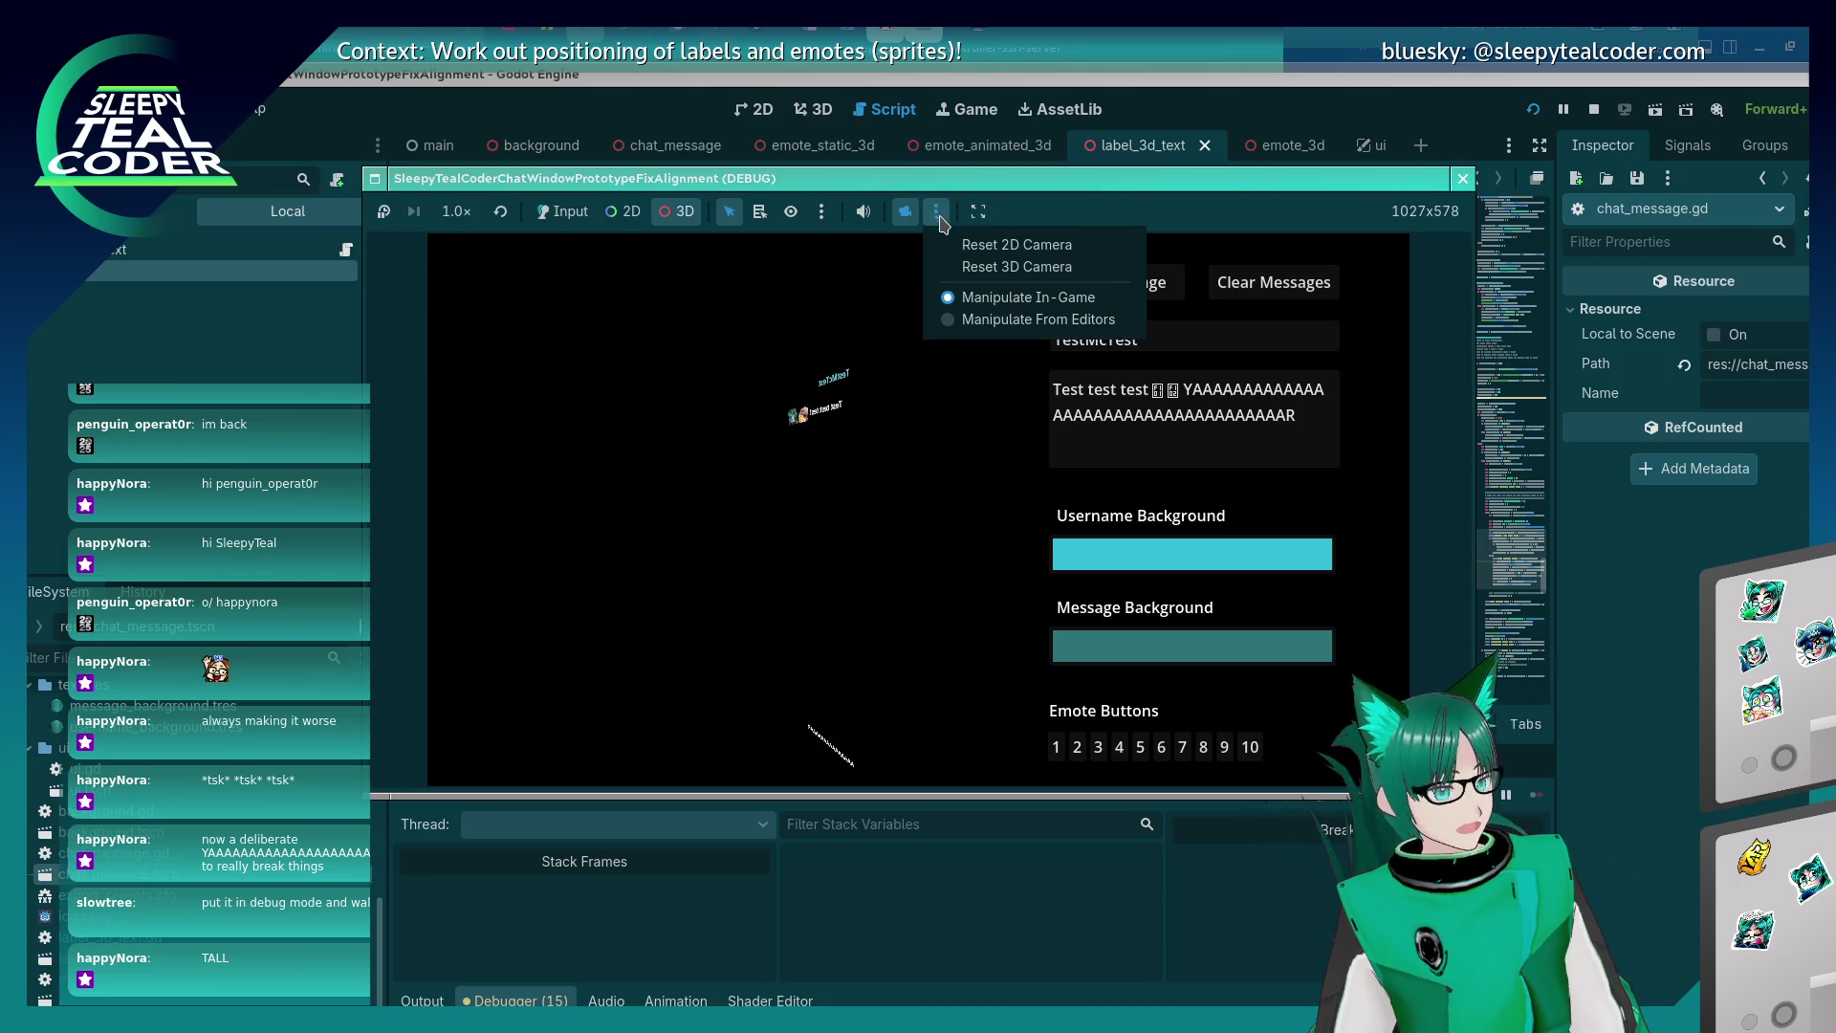
left_click(985, 267)
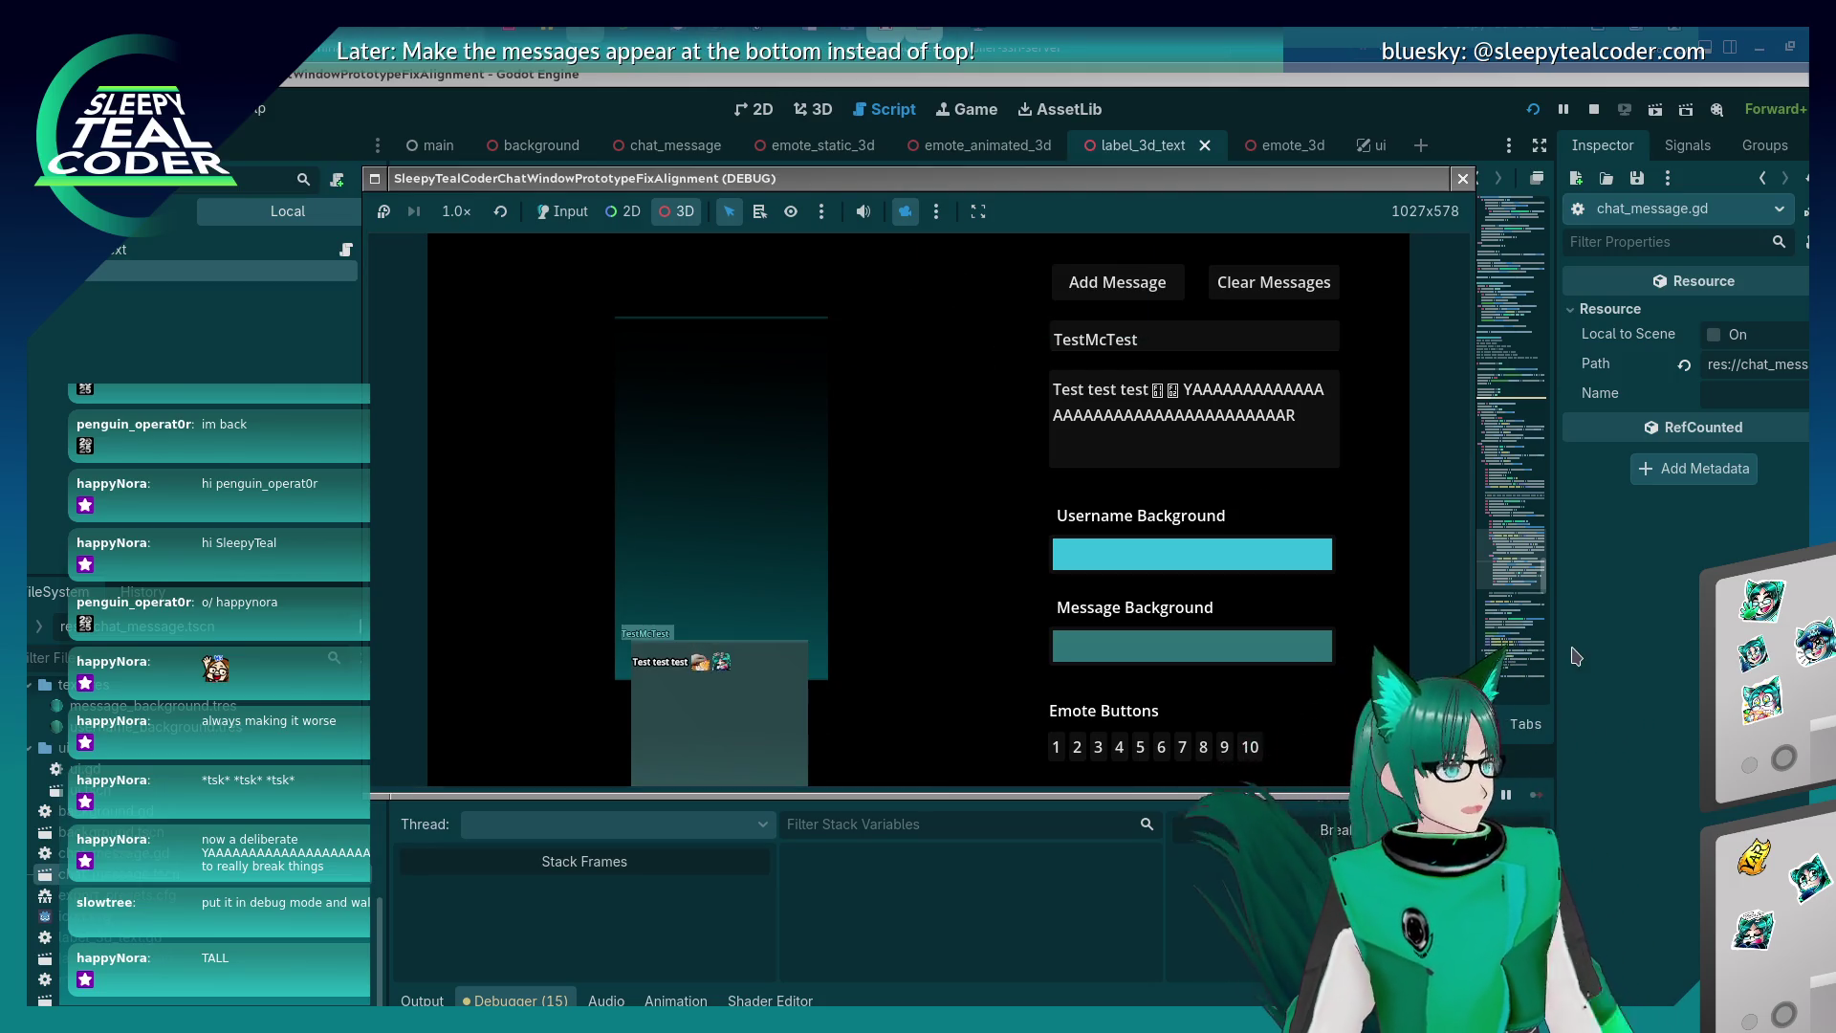
left_click(1182, 842)
scroll(1032, 578, "up", 10)
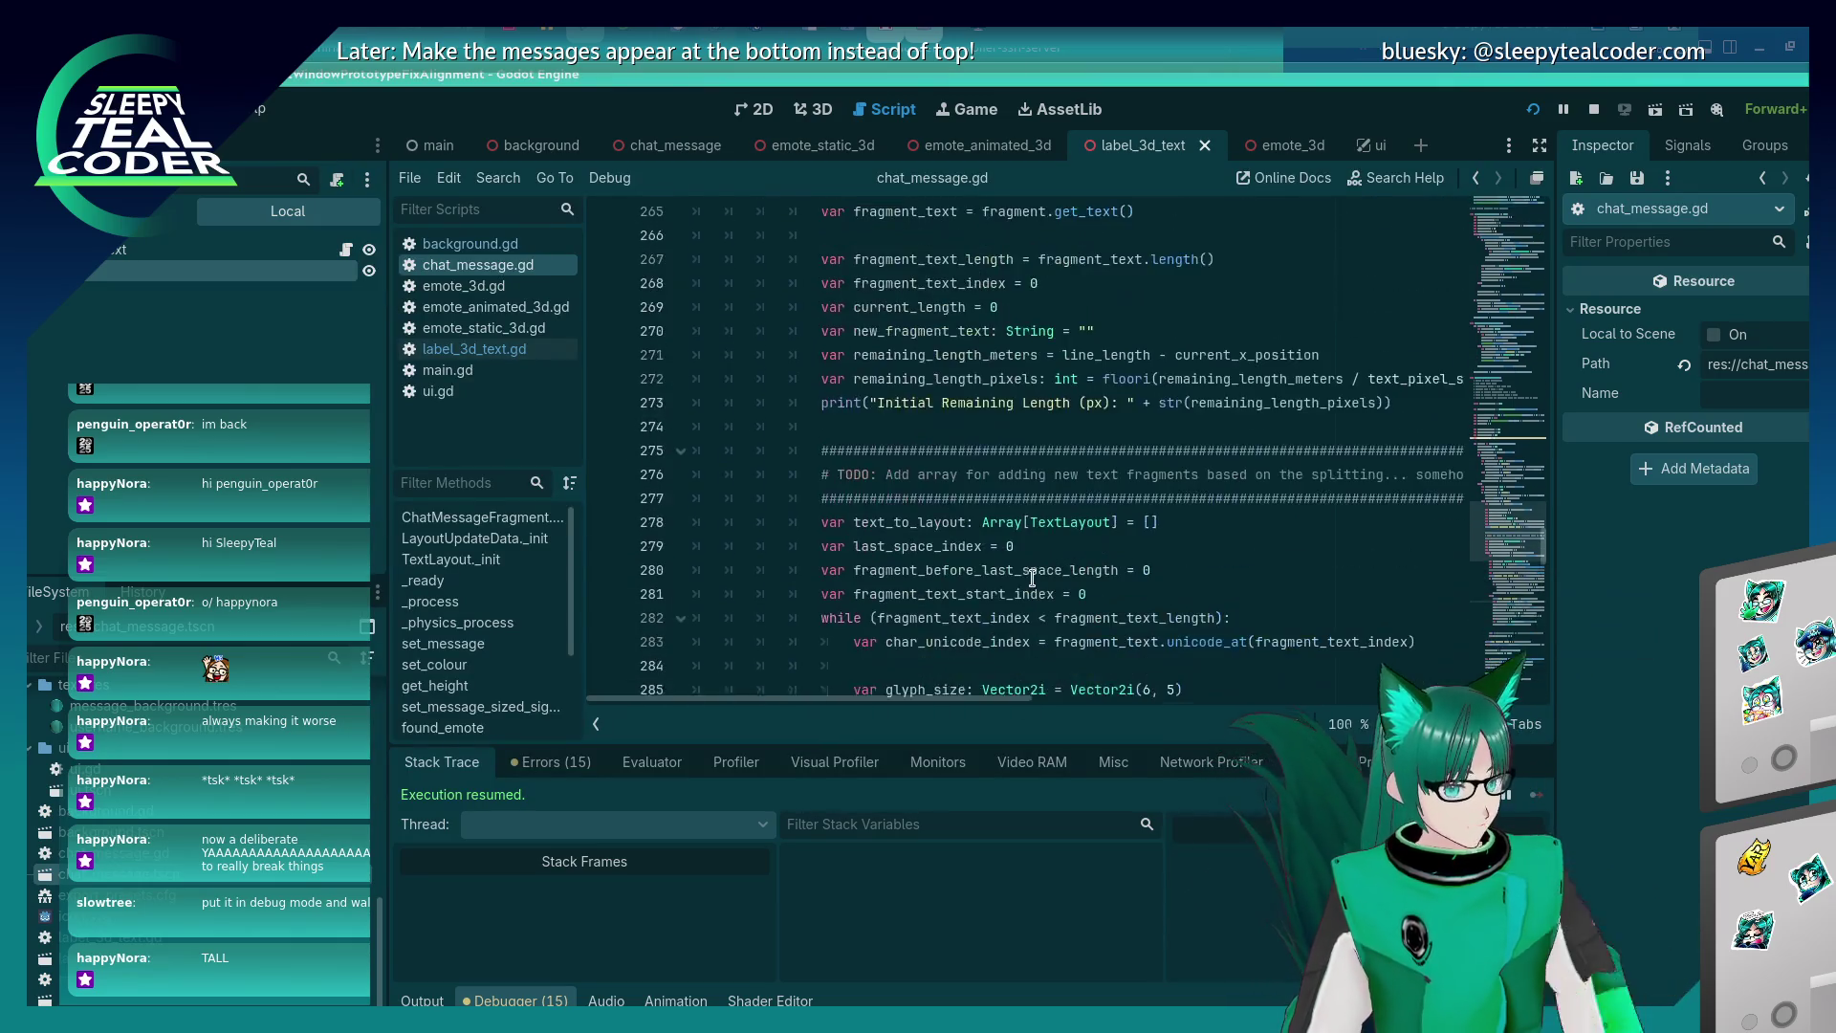
Read chat_message.gd lines 256–321 around the remaining_length_pixels line, then switch back to the game.
scroll(1032, 577, "up", 3)
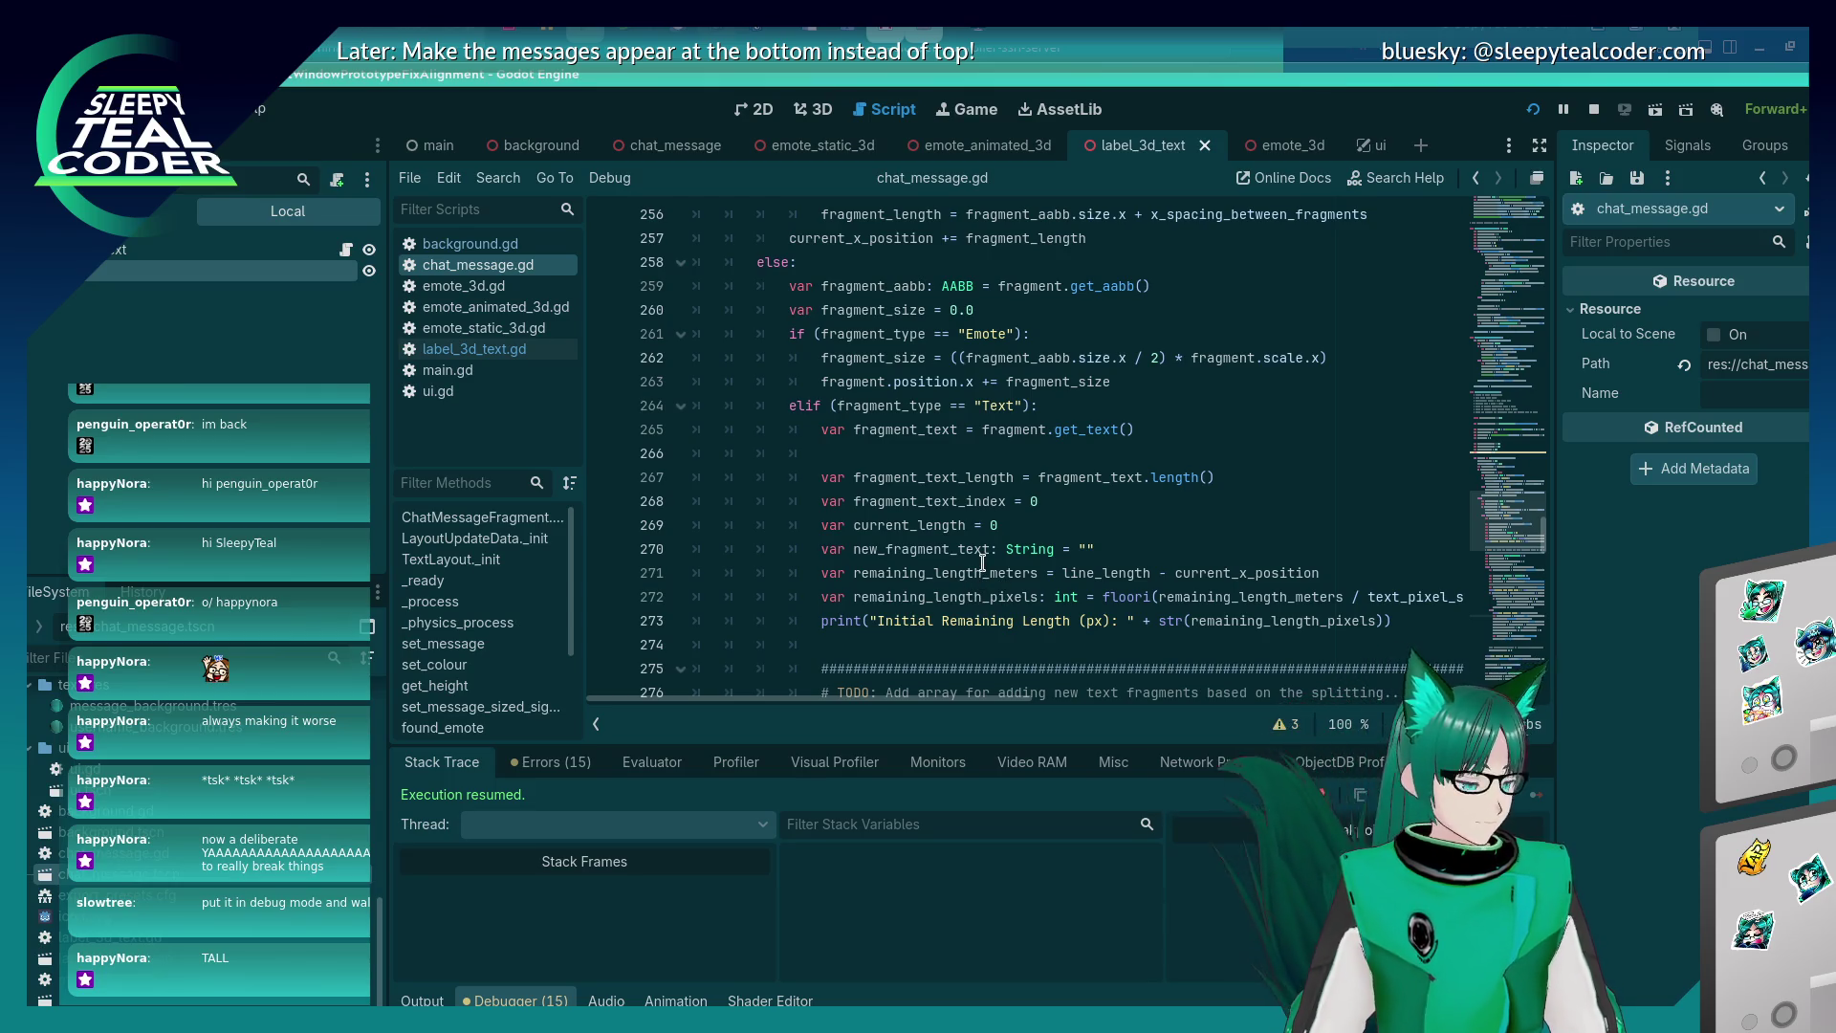
scroll(983, 564, "down", 5)
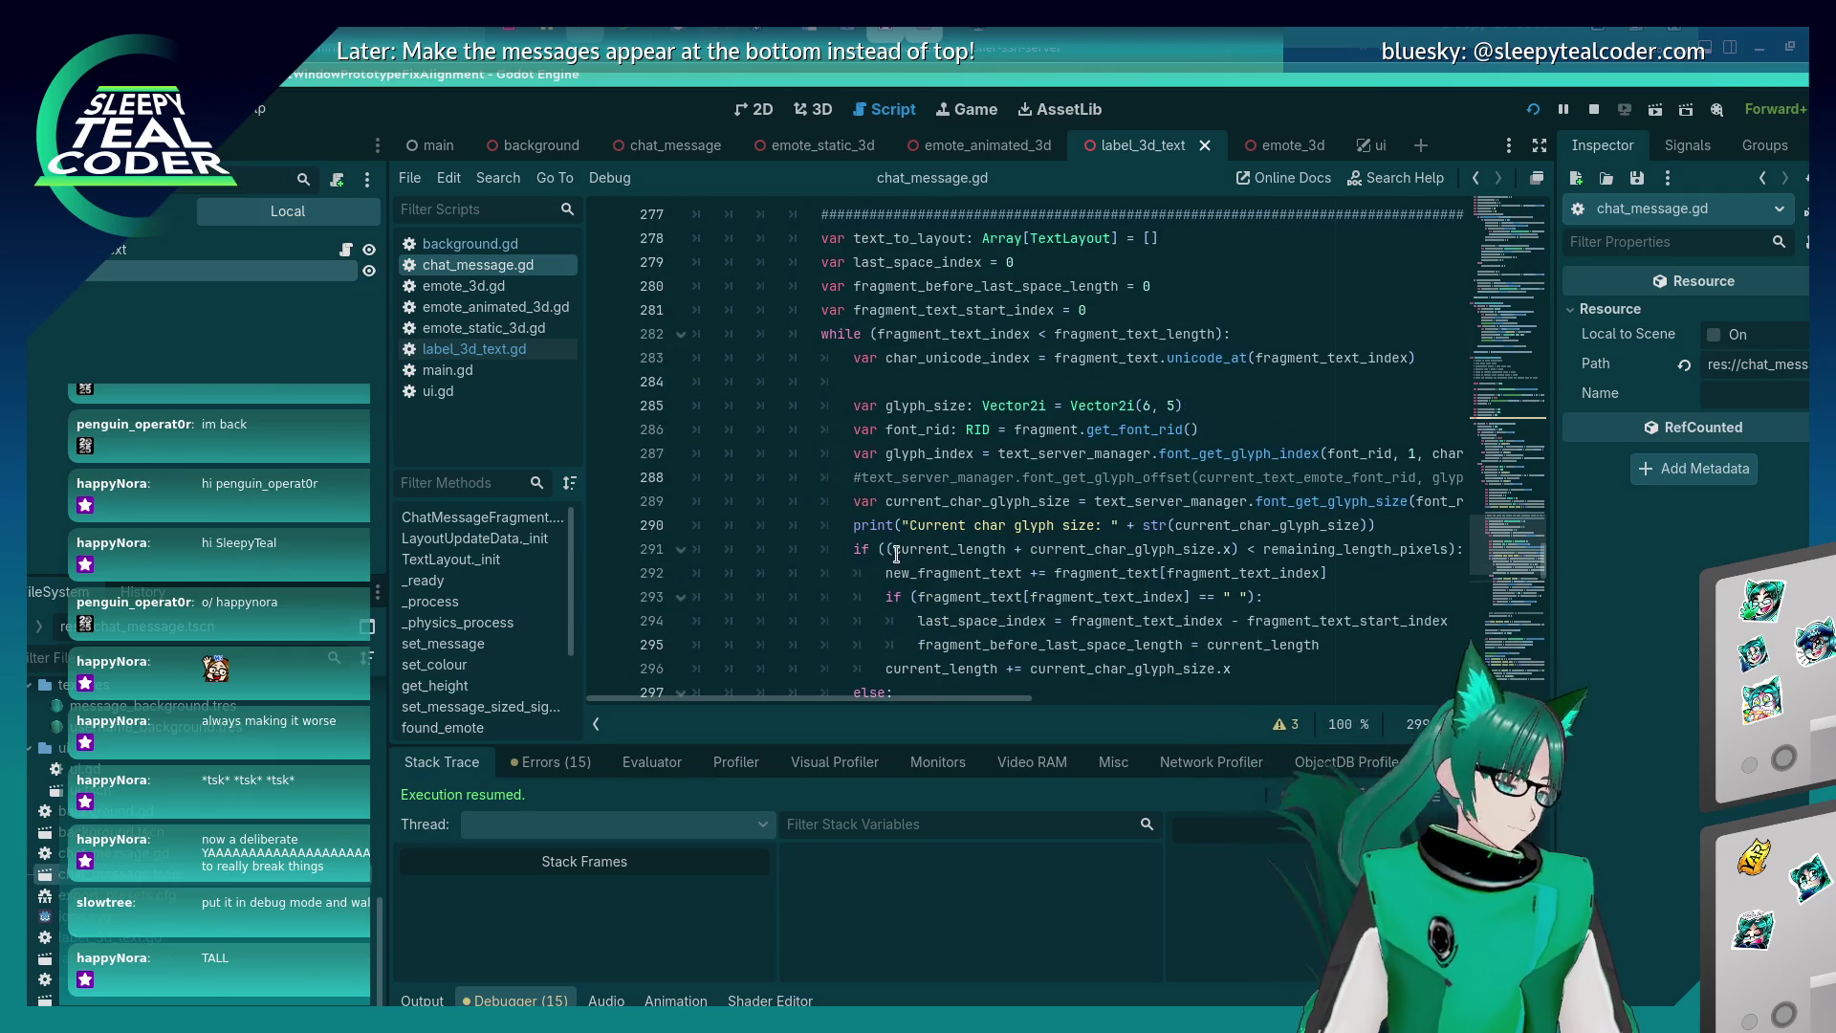
scroll(896, 555, "down", 6)
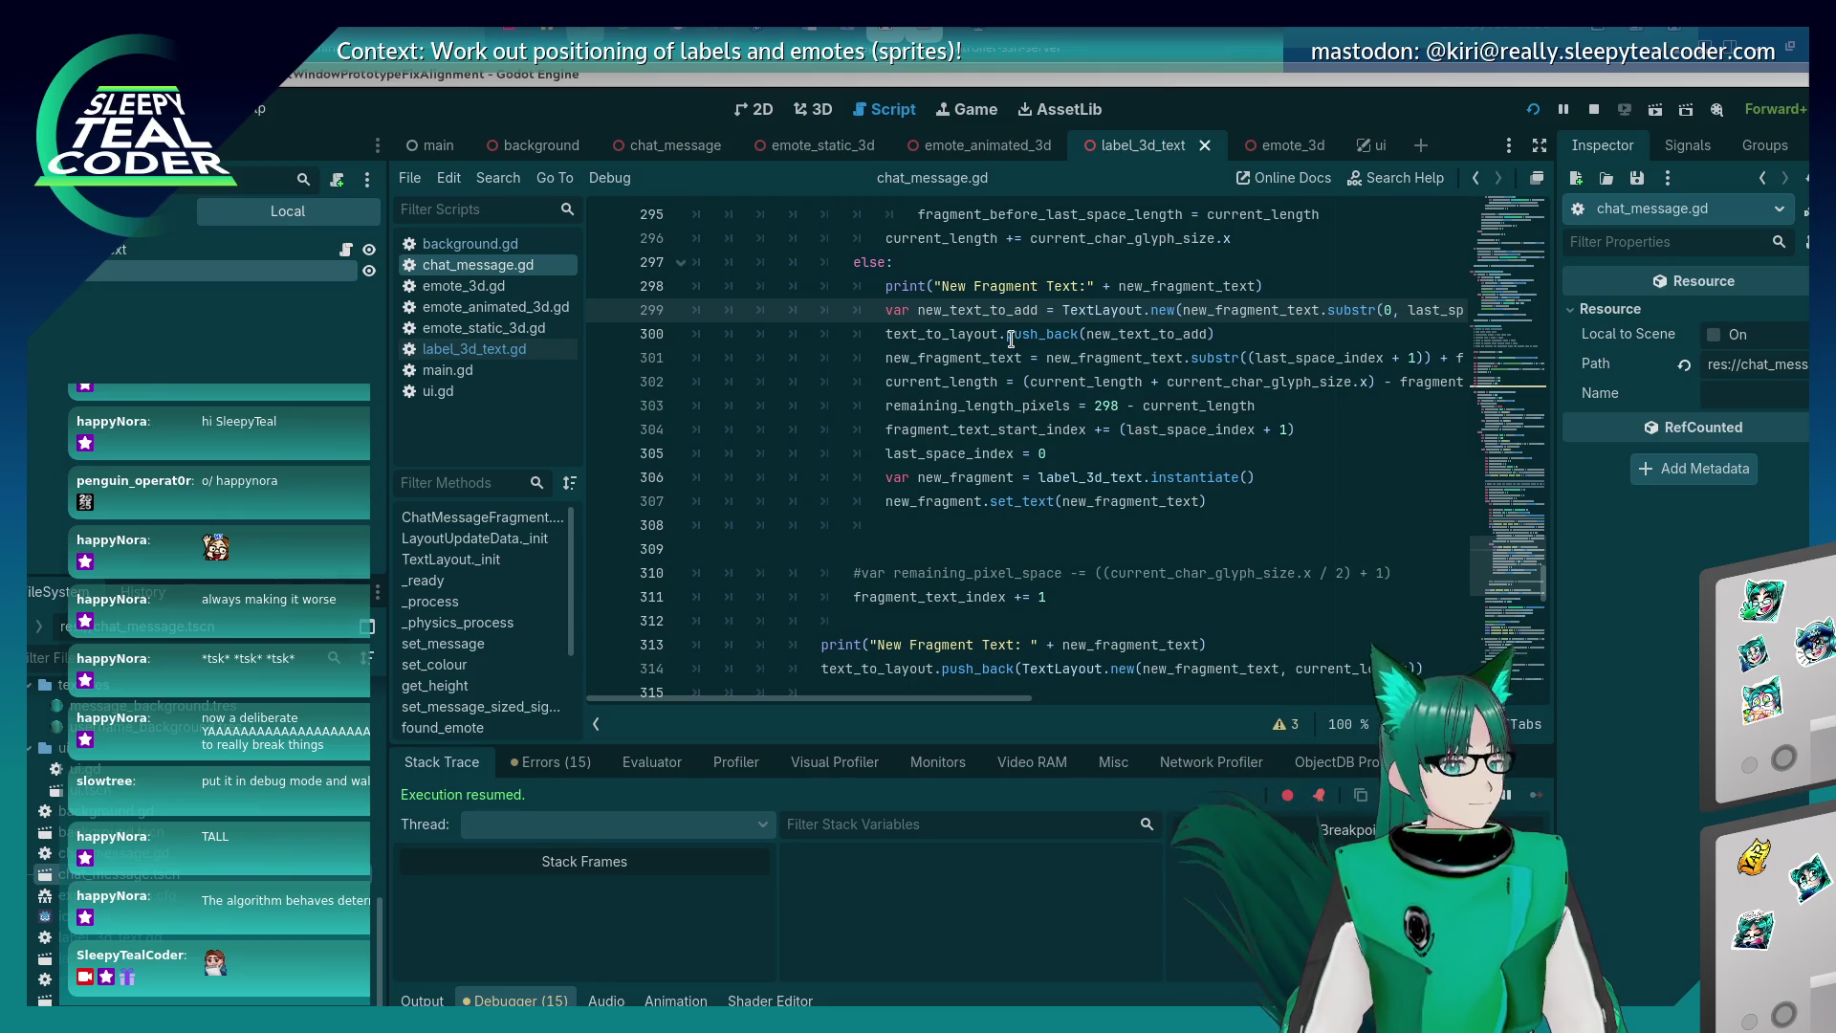
left_click(1017, 407)
scroll(1033, 410, "down", 2)
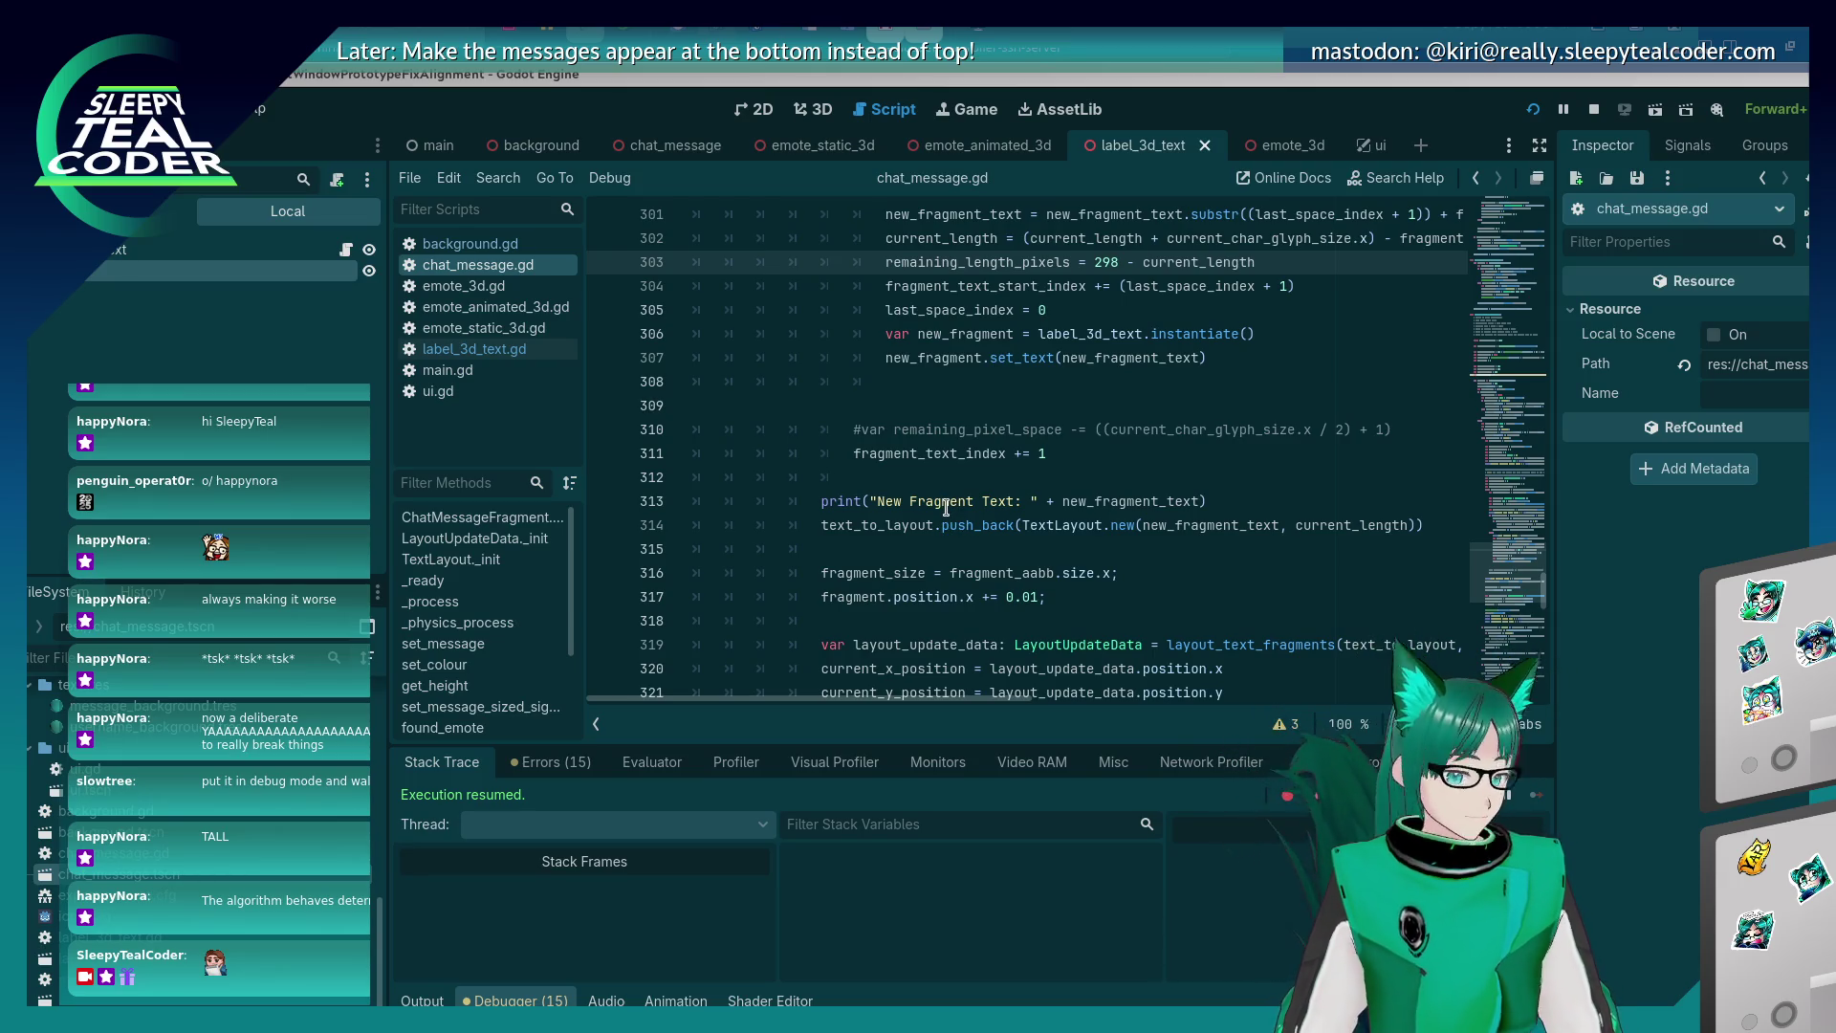
scroll(946, 507, "up", 1)
key("alt+Tab")
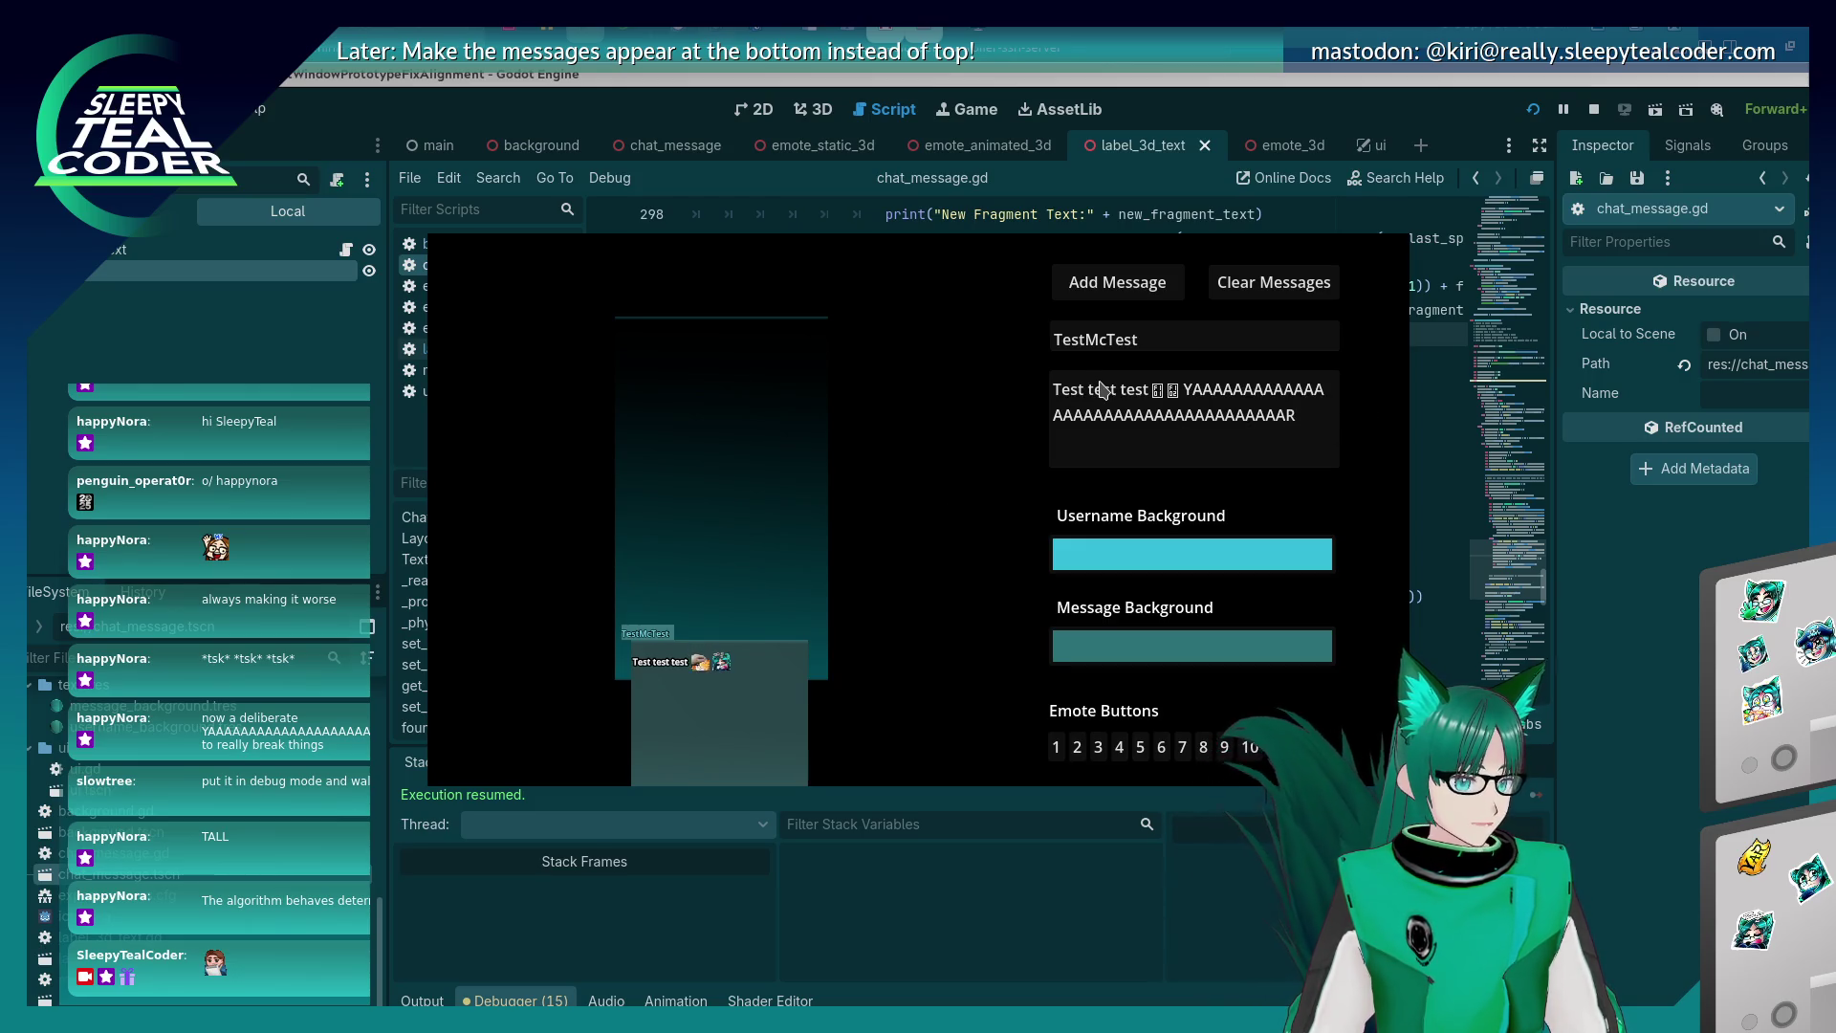
Replace the long word with 'This is another long message just to see what catches fire... probably.' and post it.
key("alt+Tab")
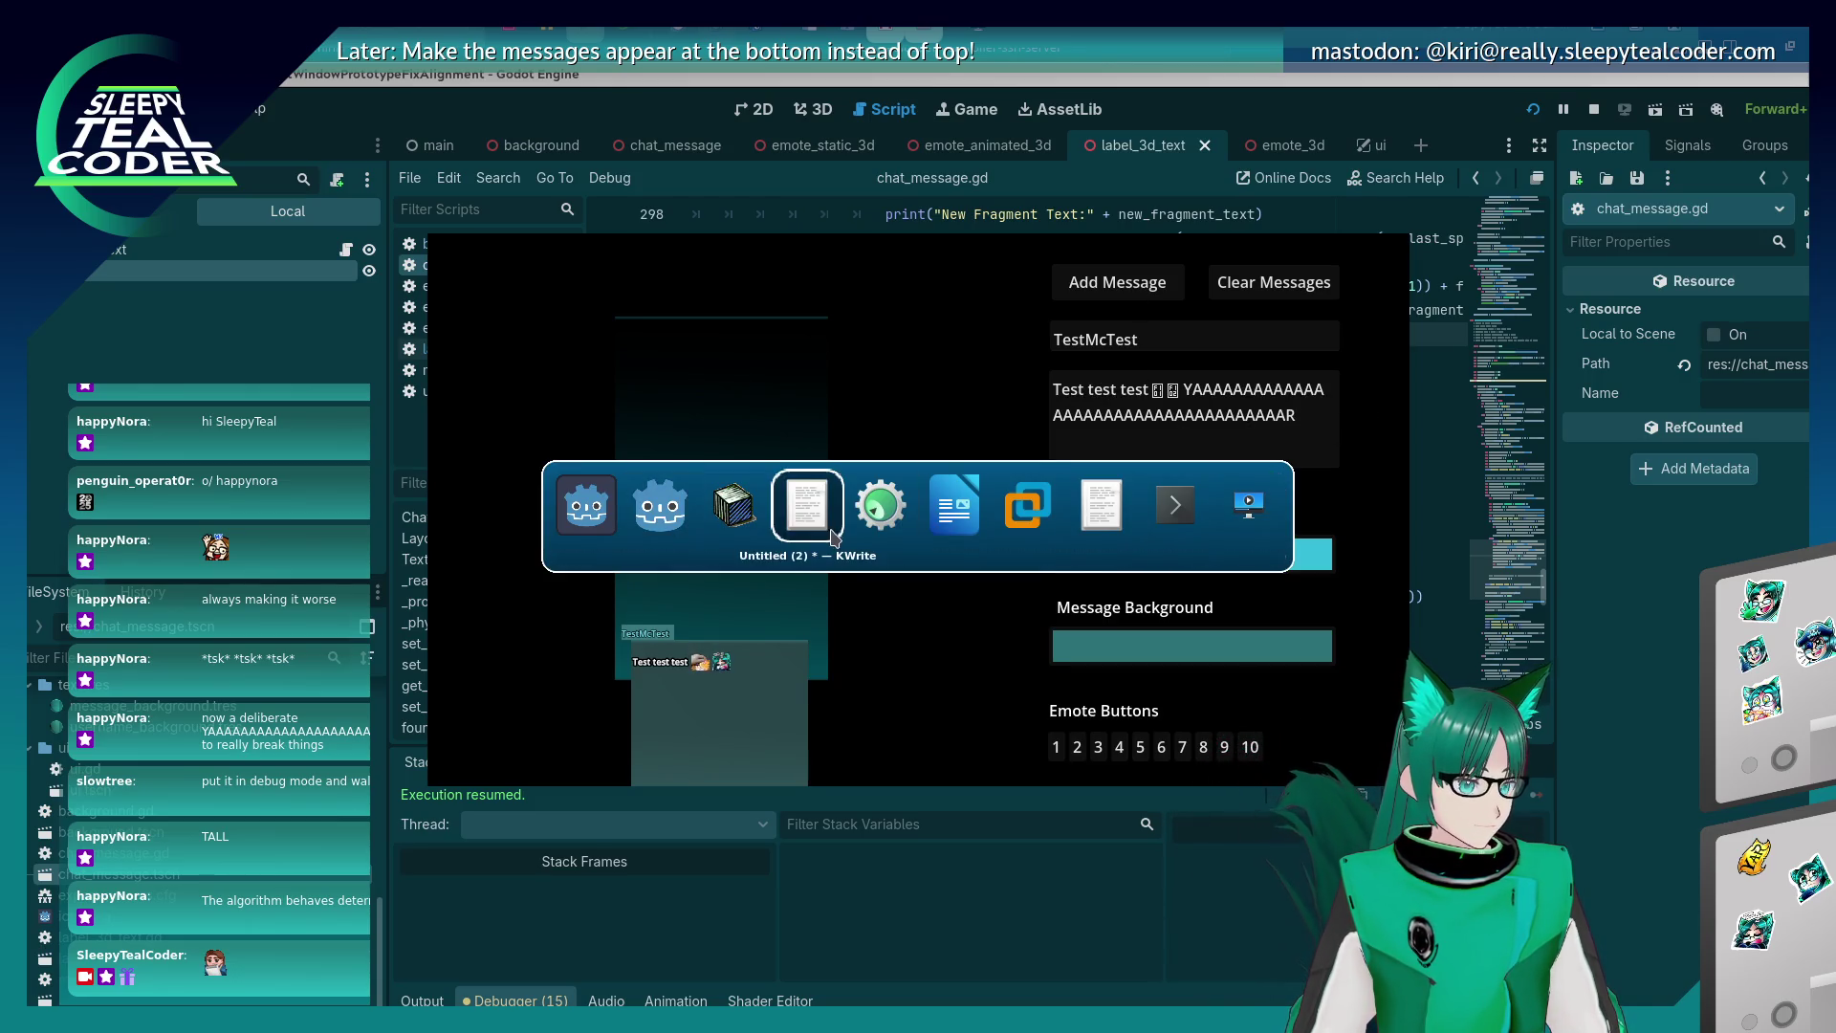
left_click(727, 487)
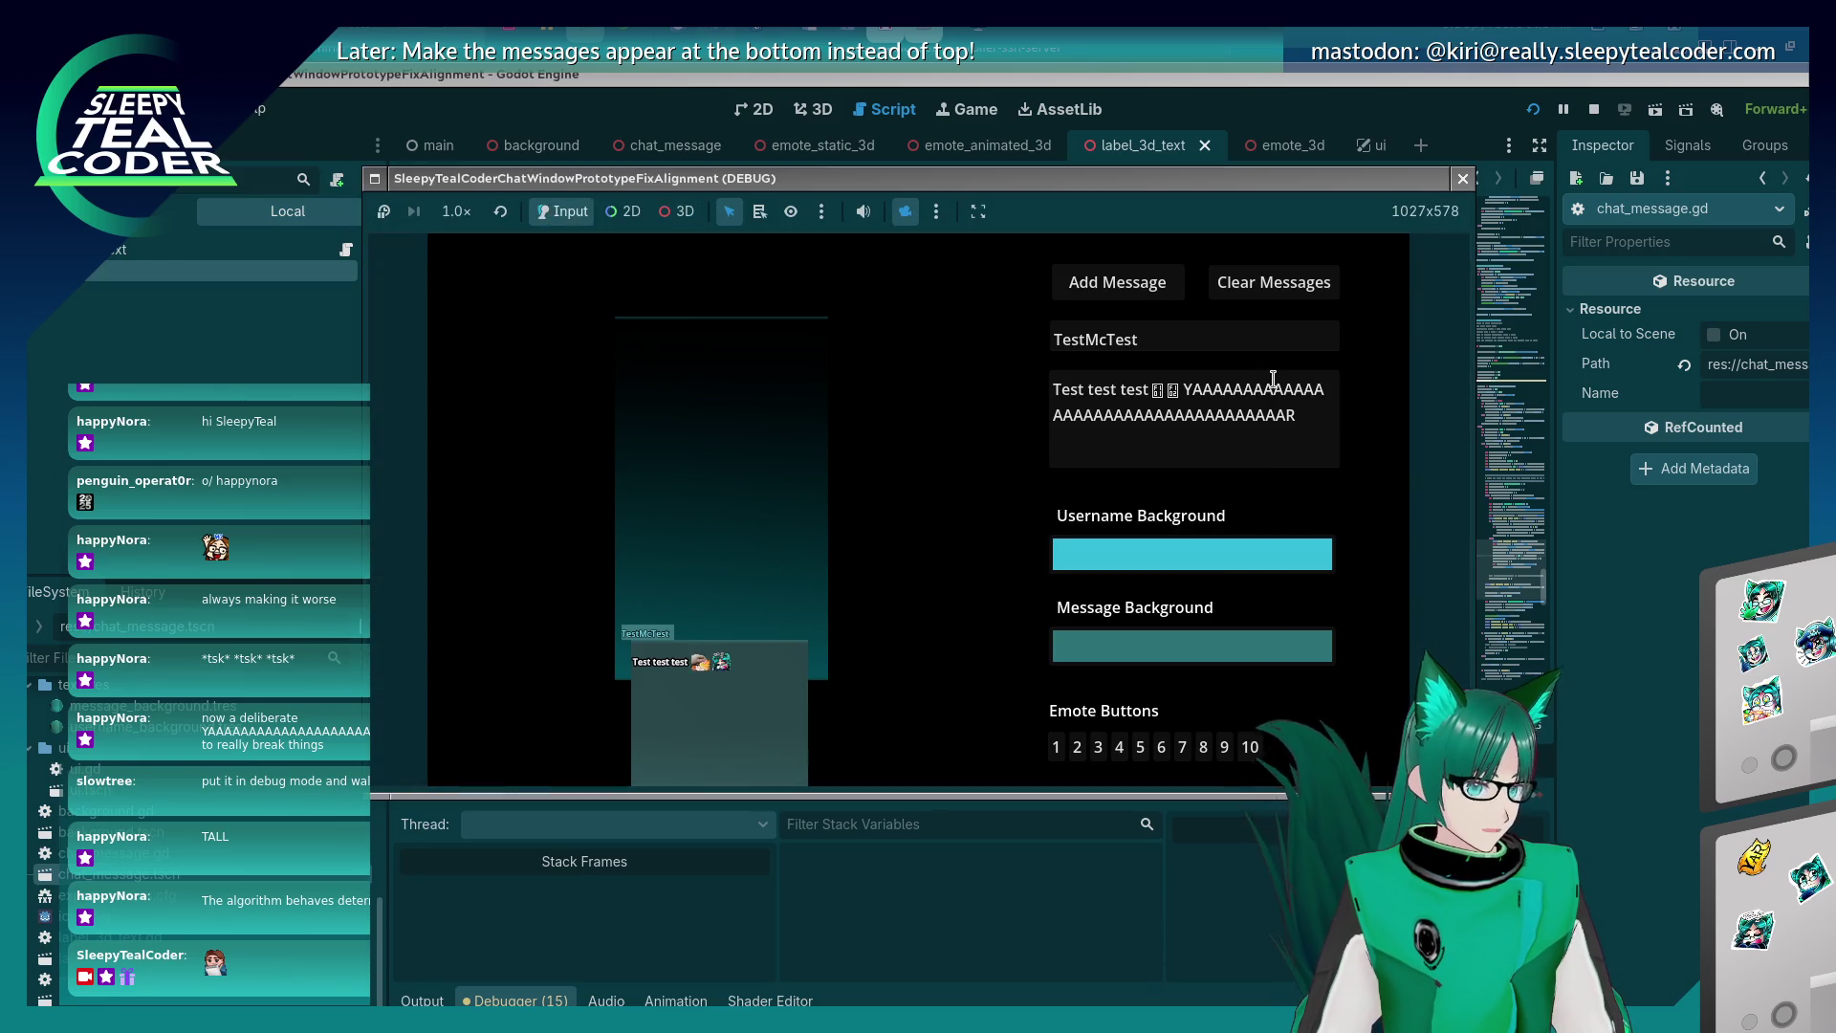
mouse_move(1298, 426)
left_mouse_down()
mouse_move(1283, 384)
mouse_move(1186, 392)
left_mouse_up()
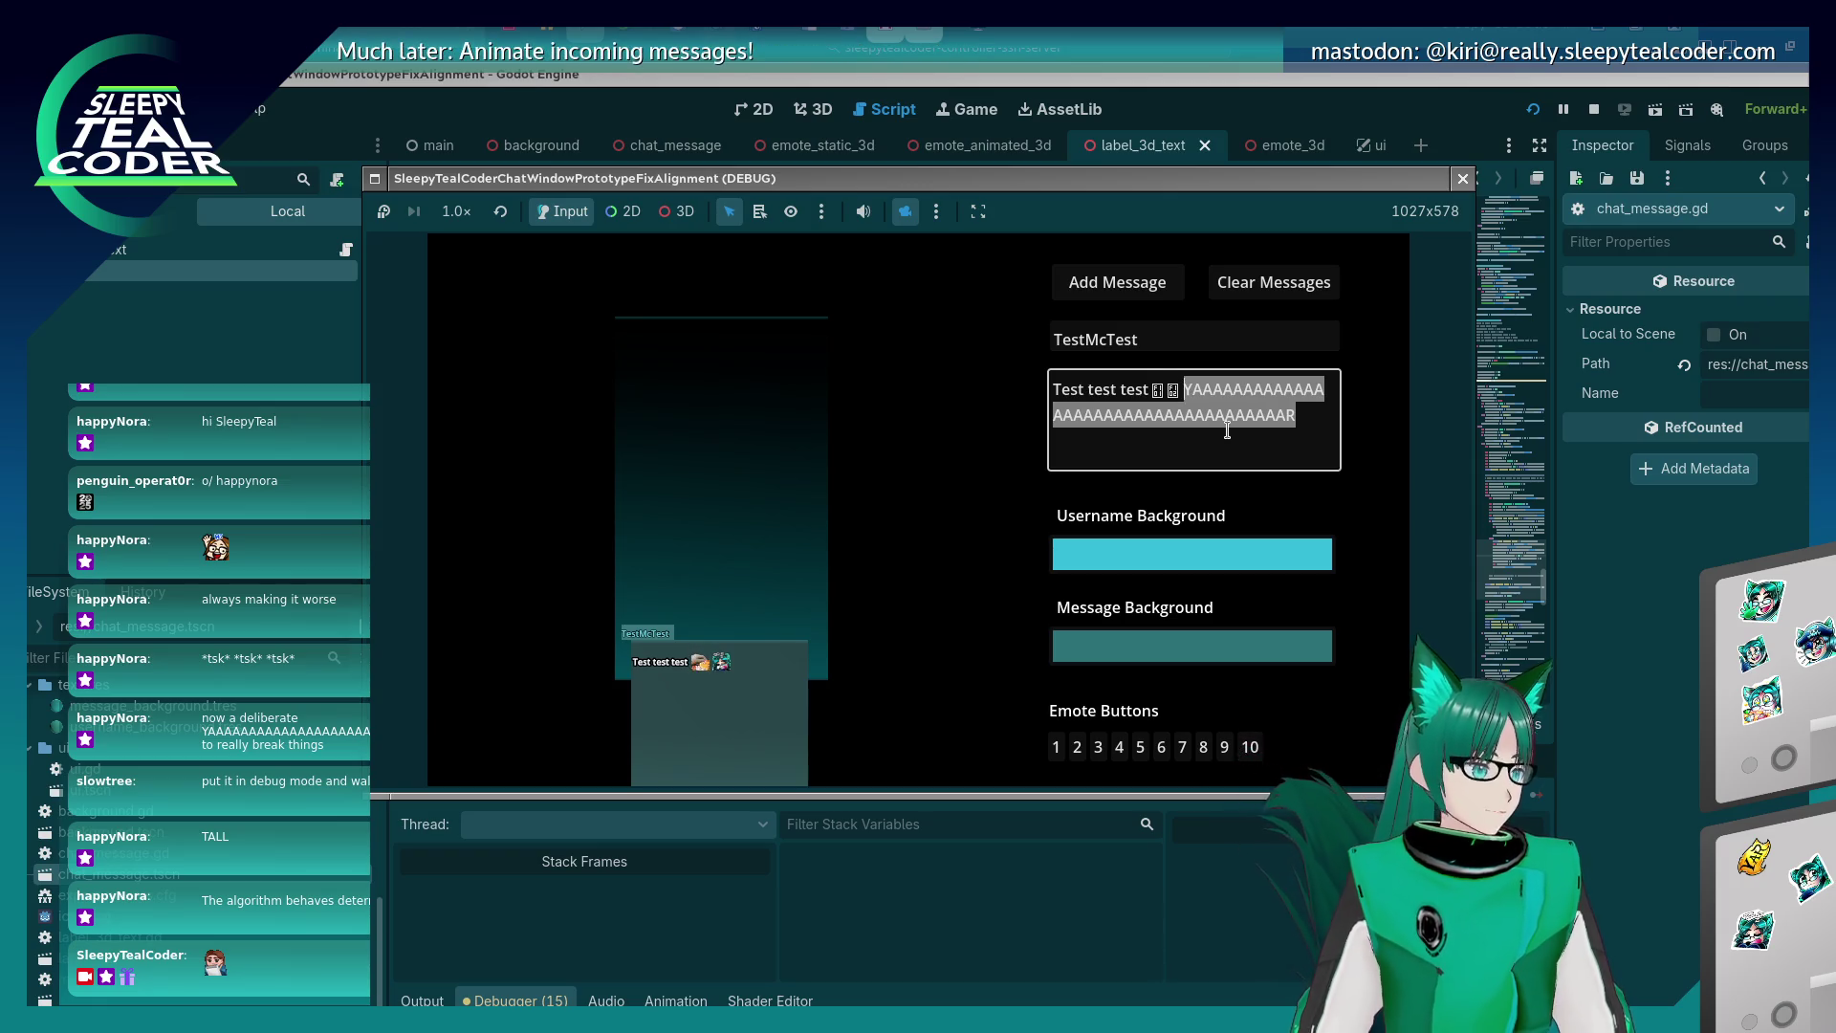
key("BackSpace")
type("his is ano")
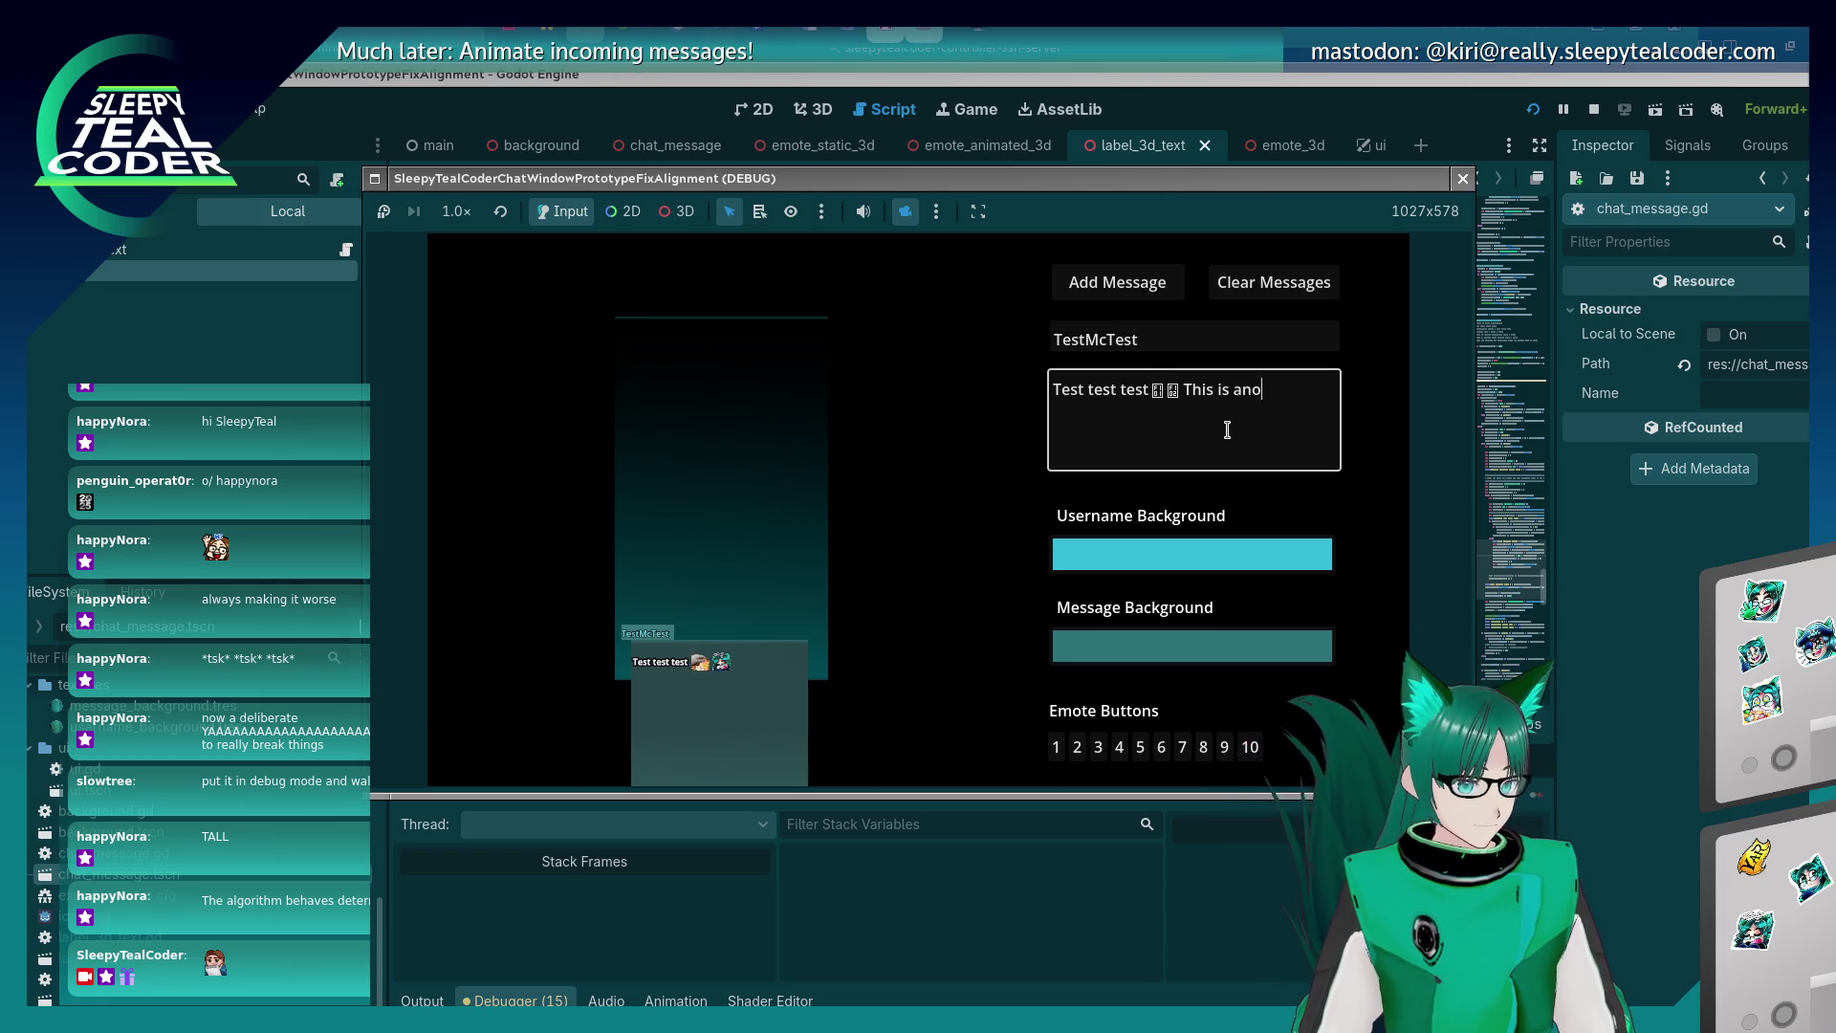
type("ther long message j")
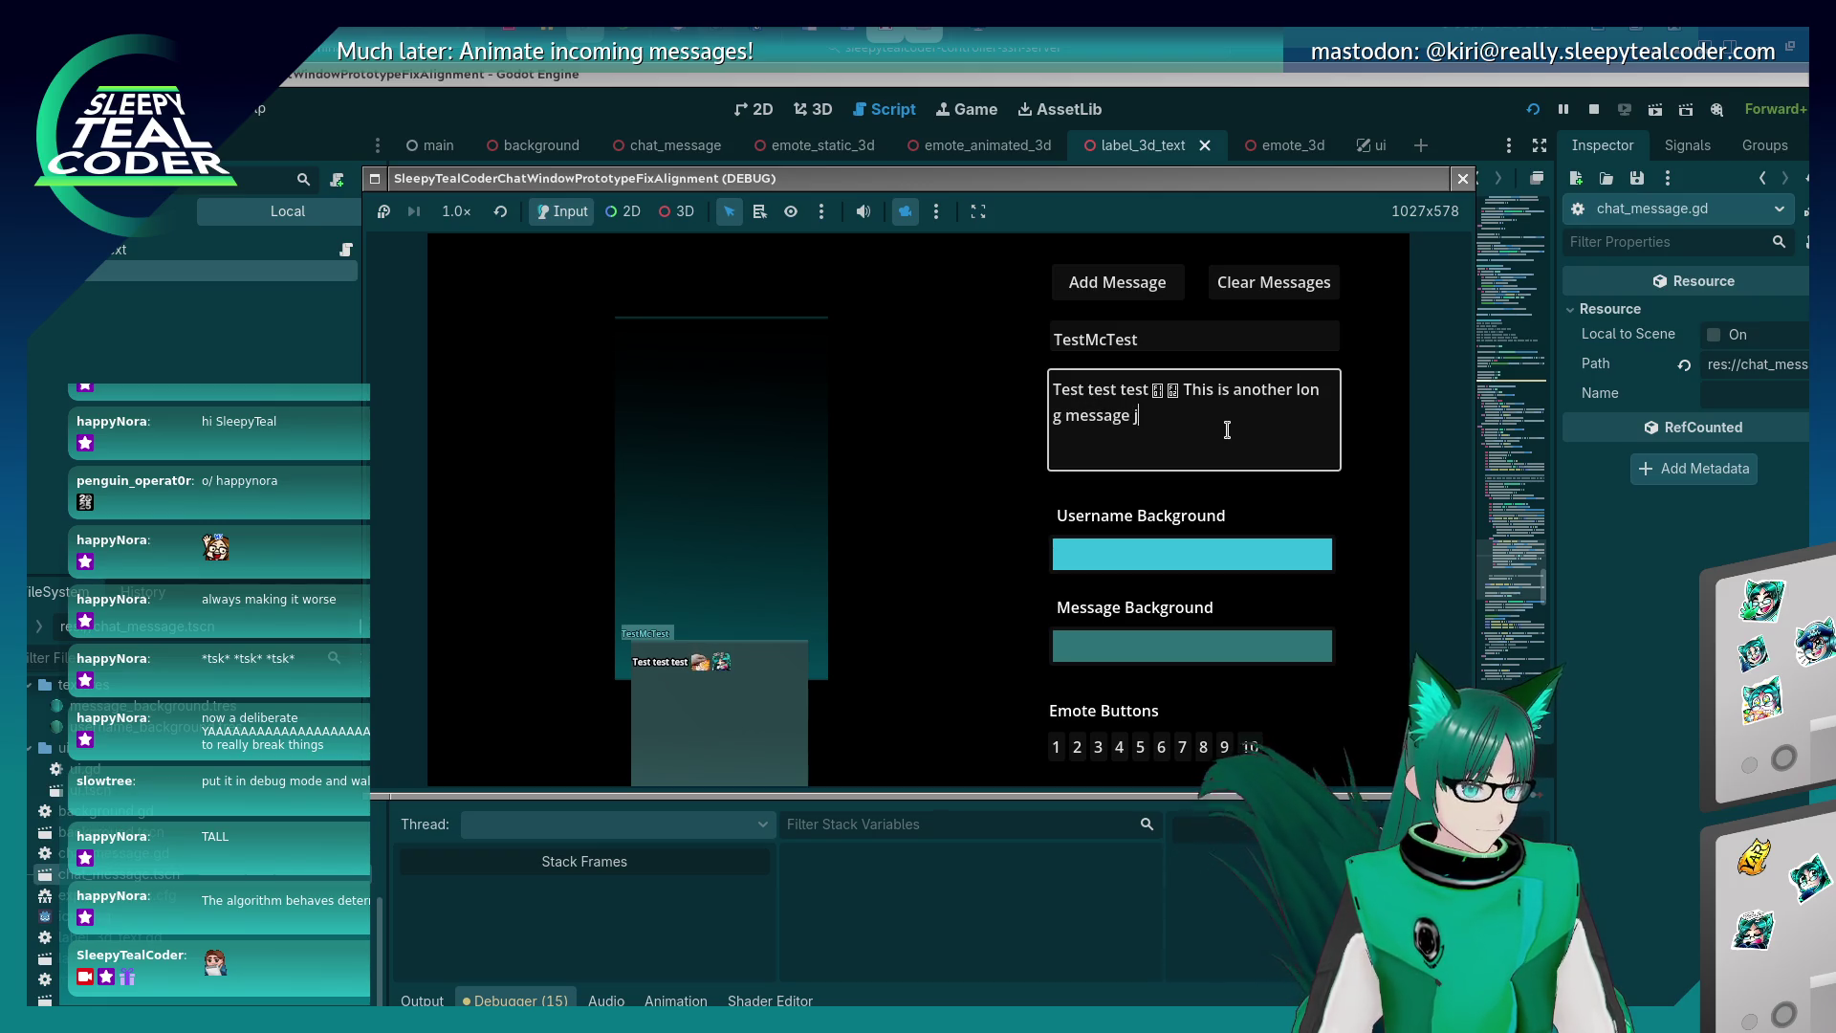
type("ust to see what ")
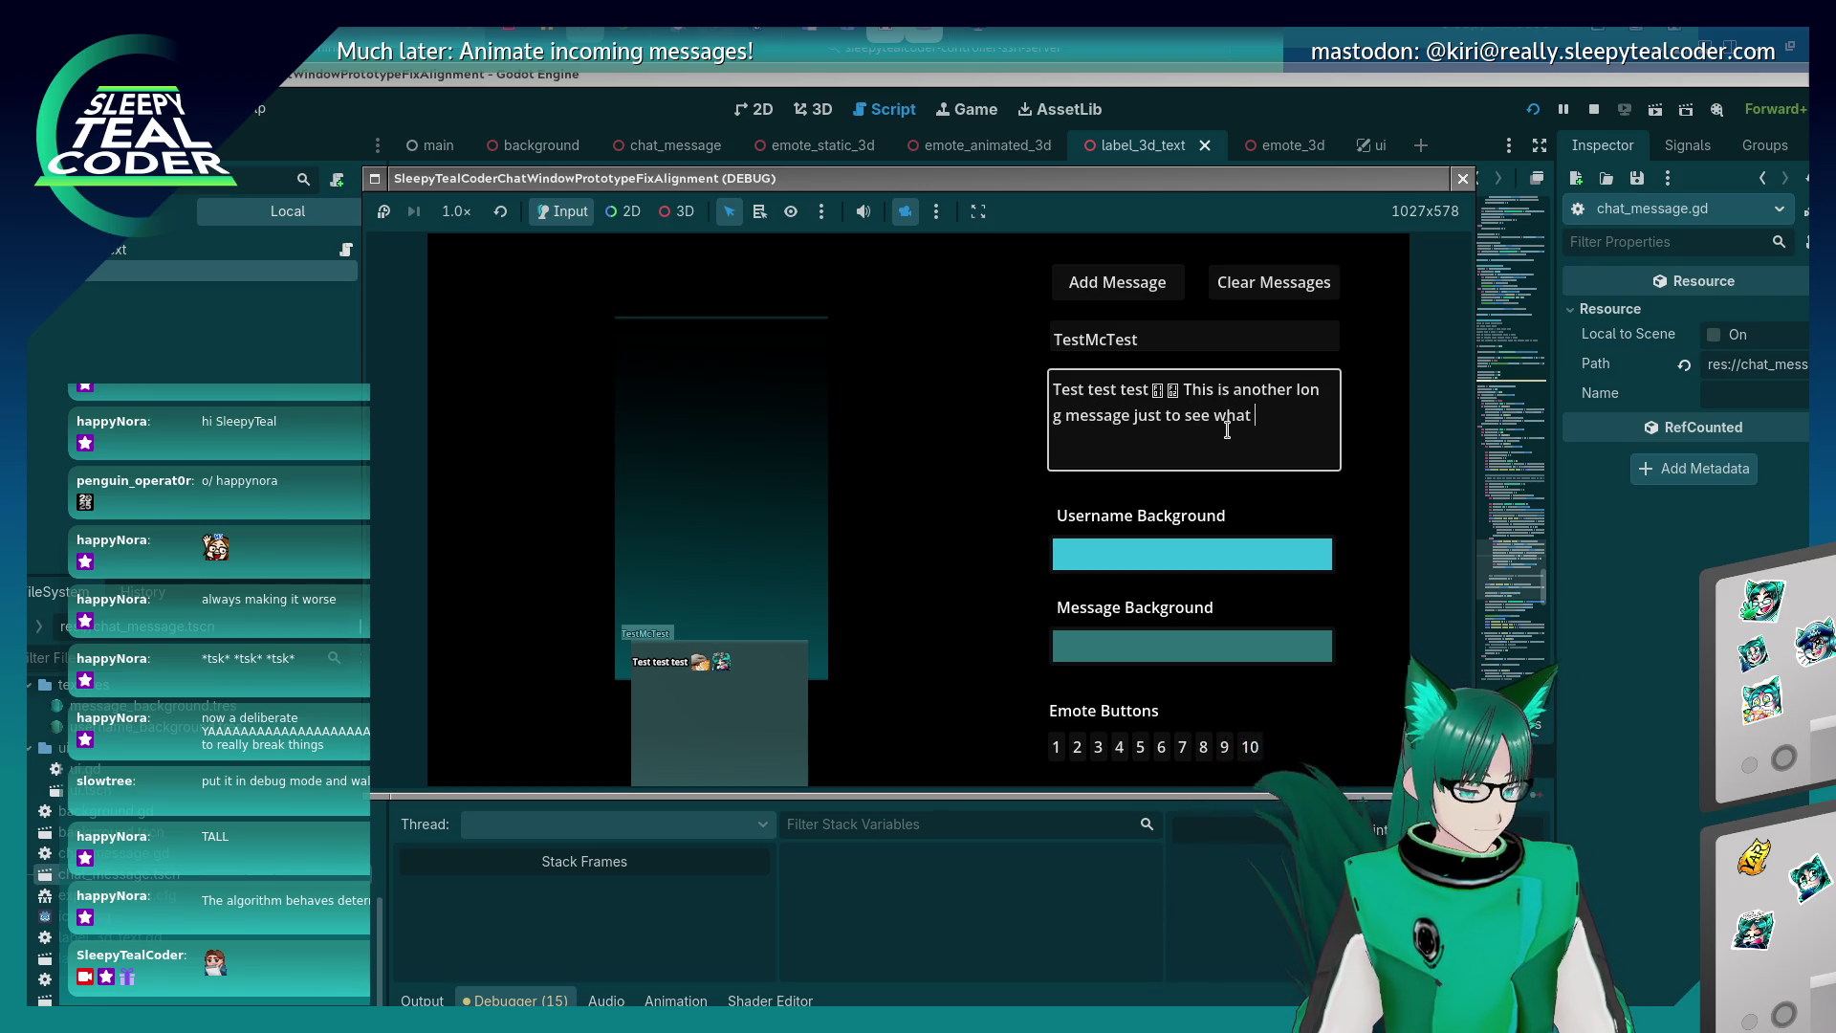
type("catches fire.")
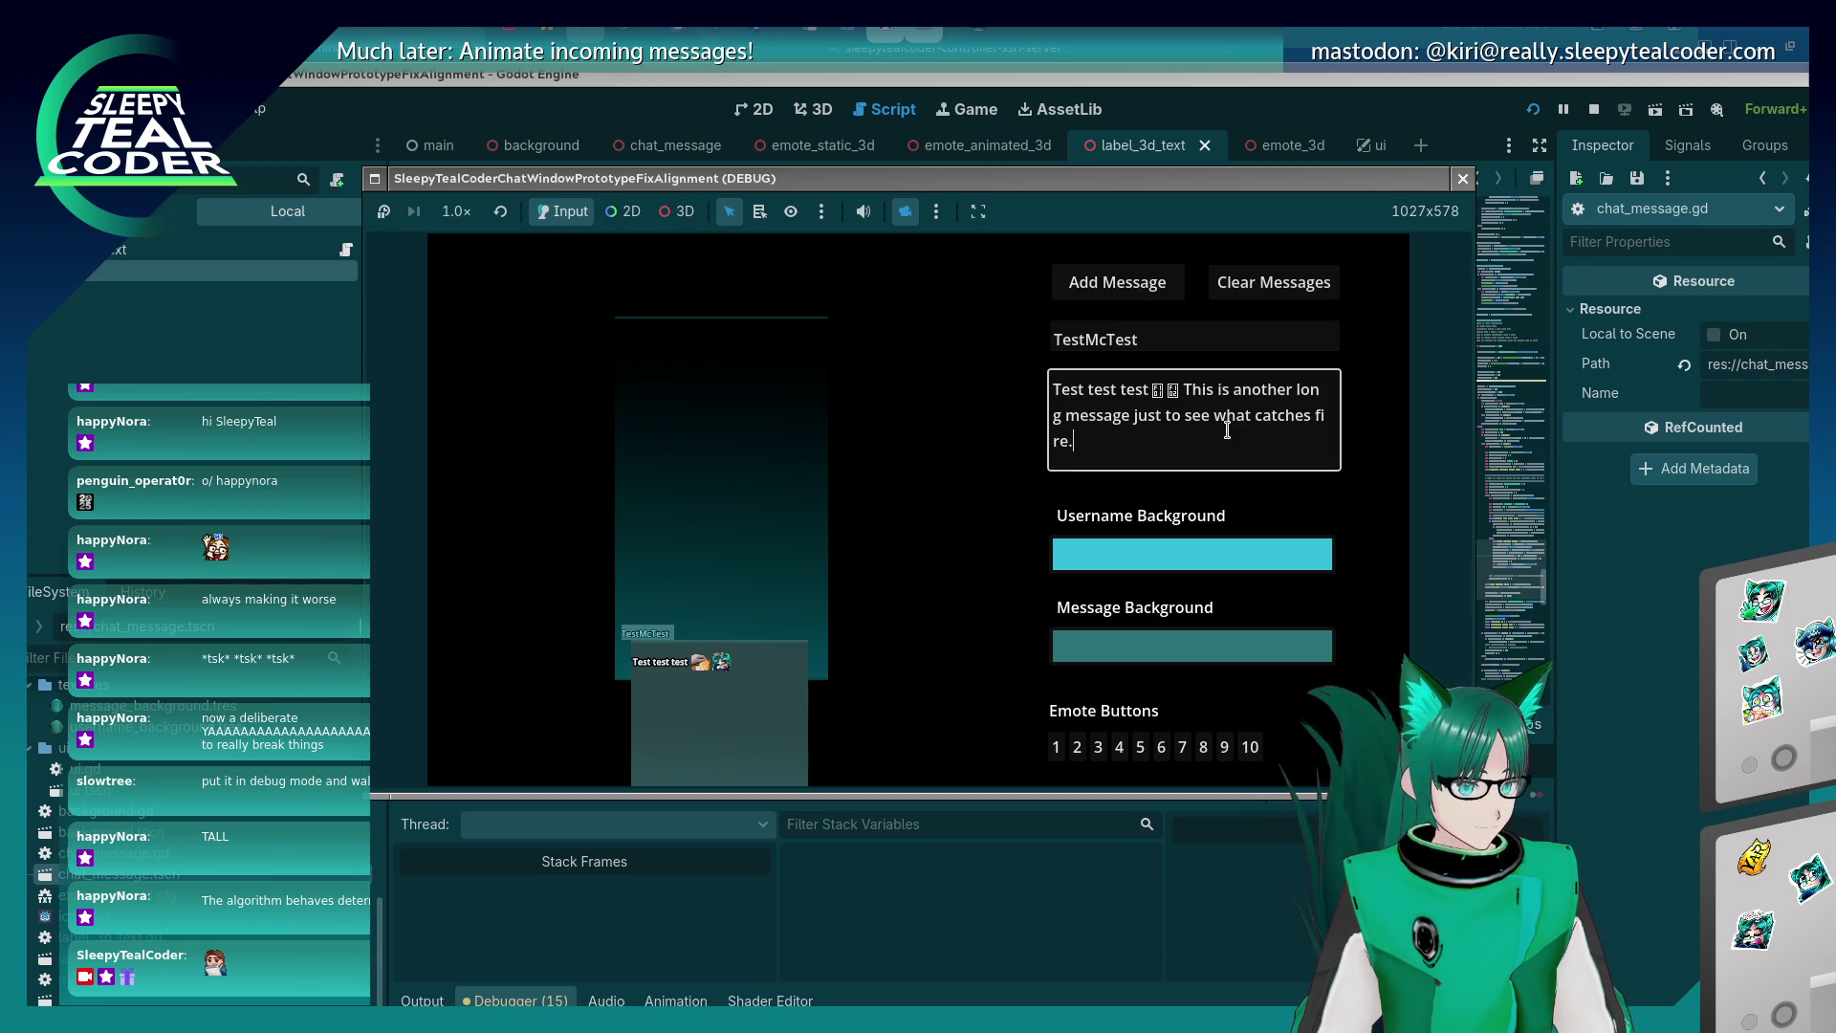
type(".. probably.")
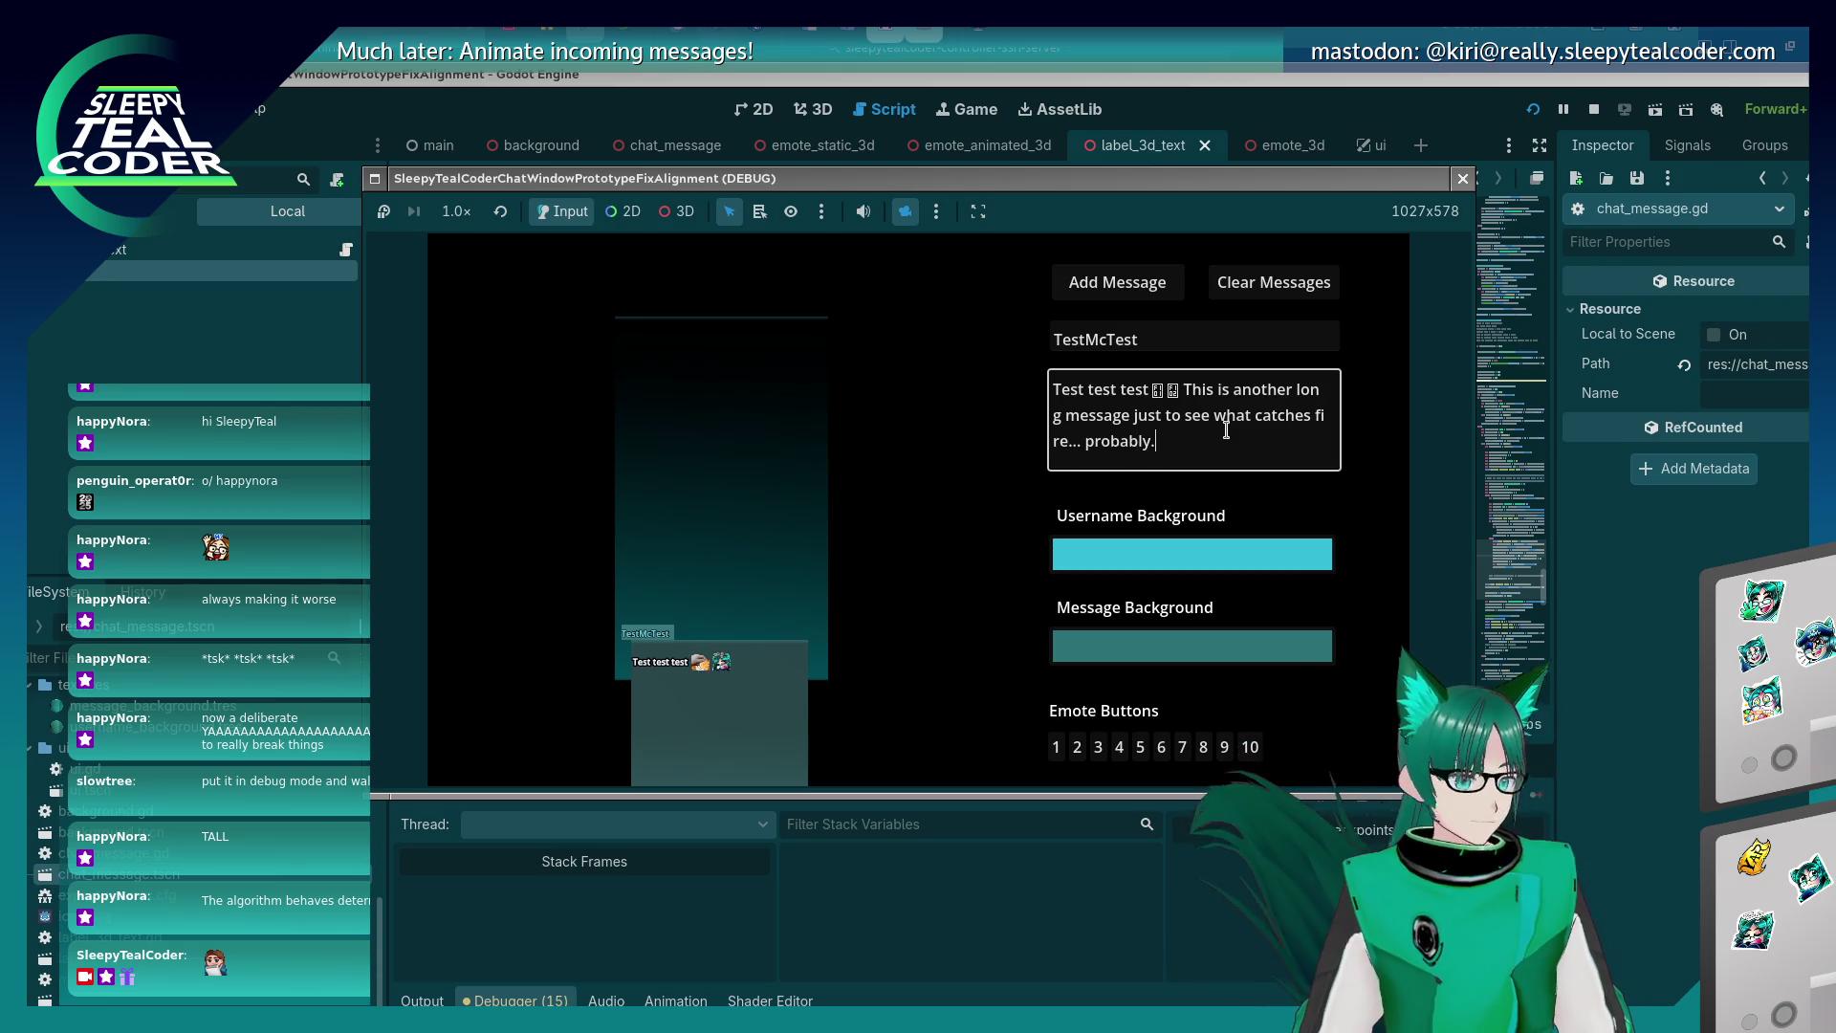
left_click(1140, 283)
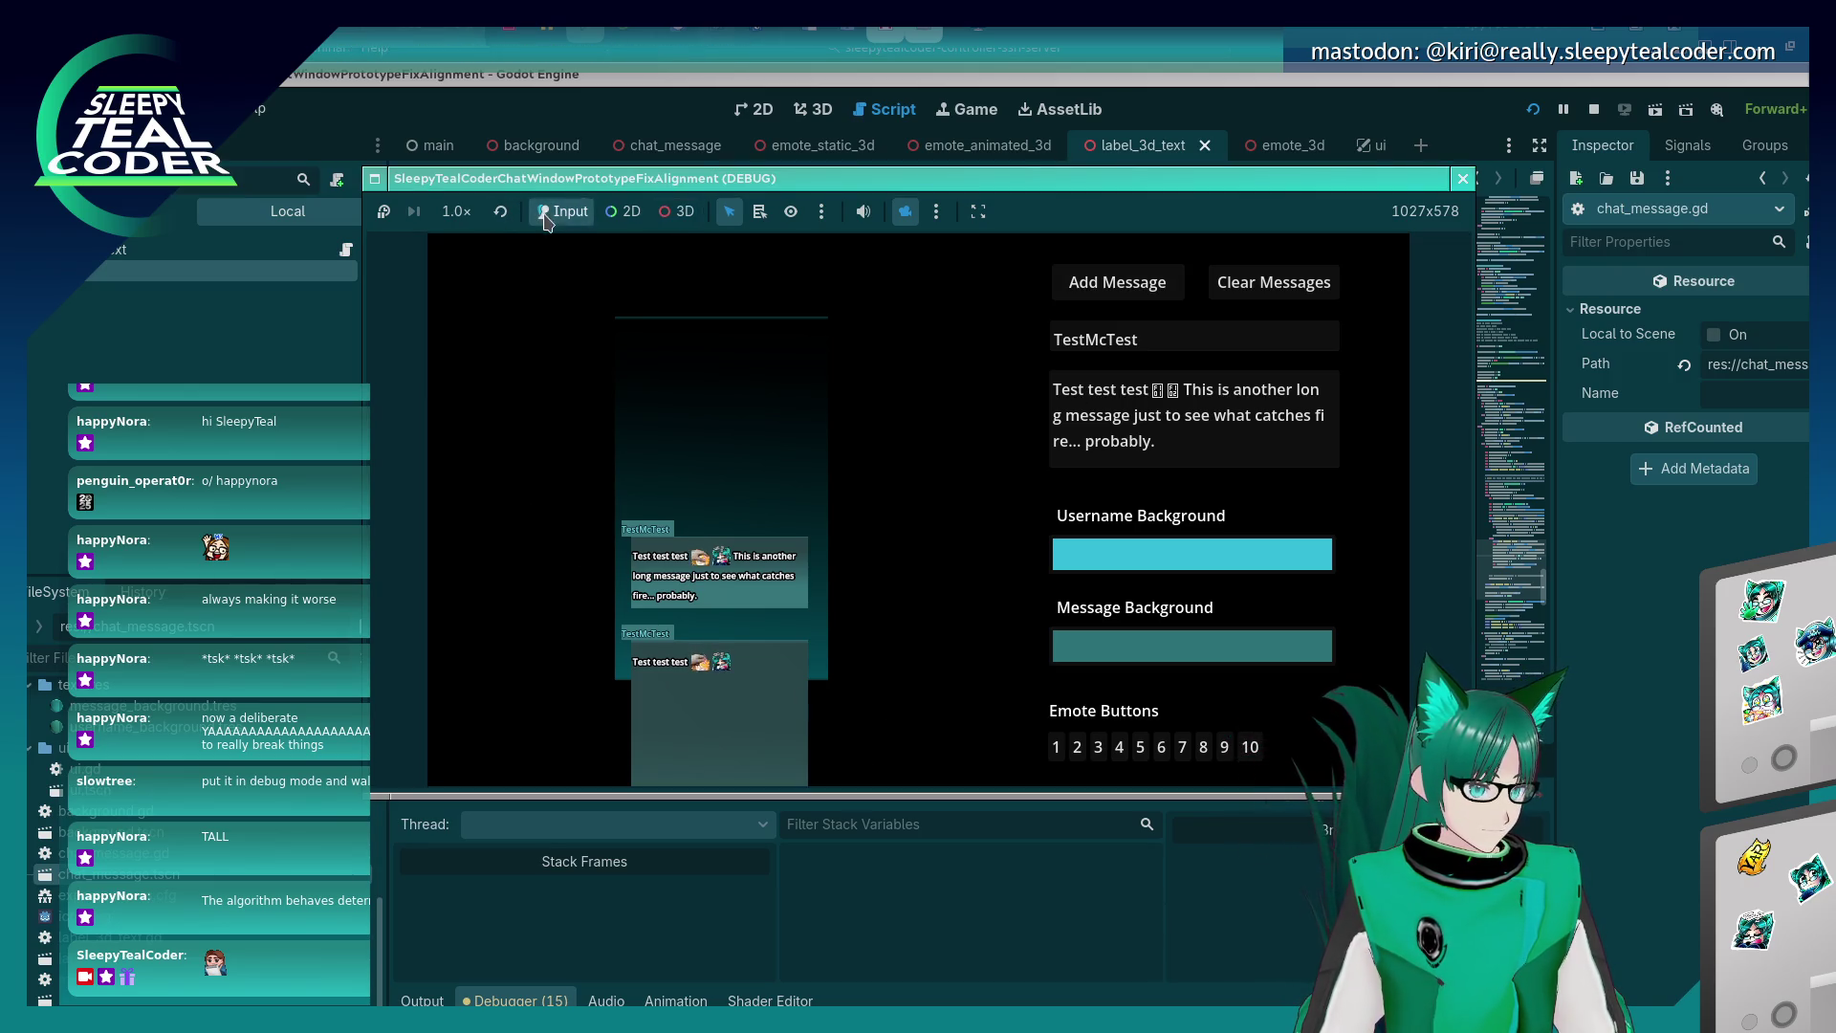
Turn off camera override, append two emotes to the message, and post it again.
left_click(905, 212)
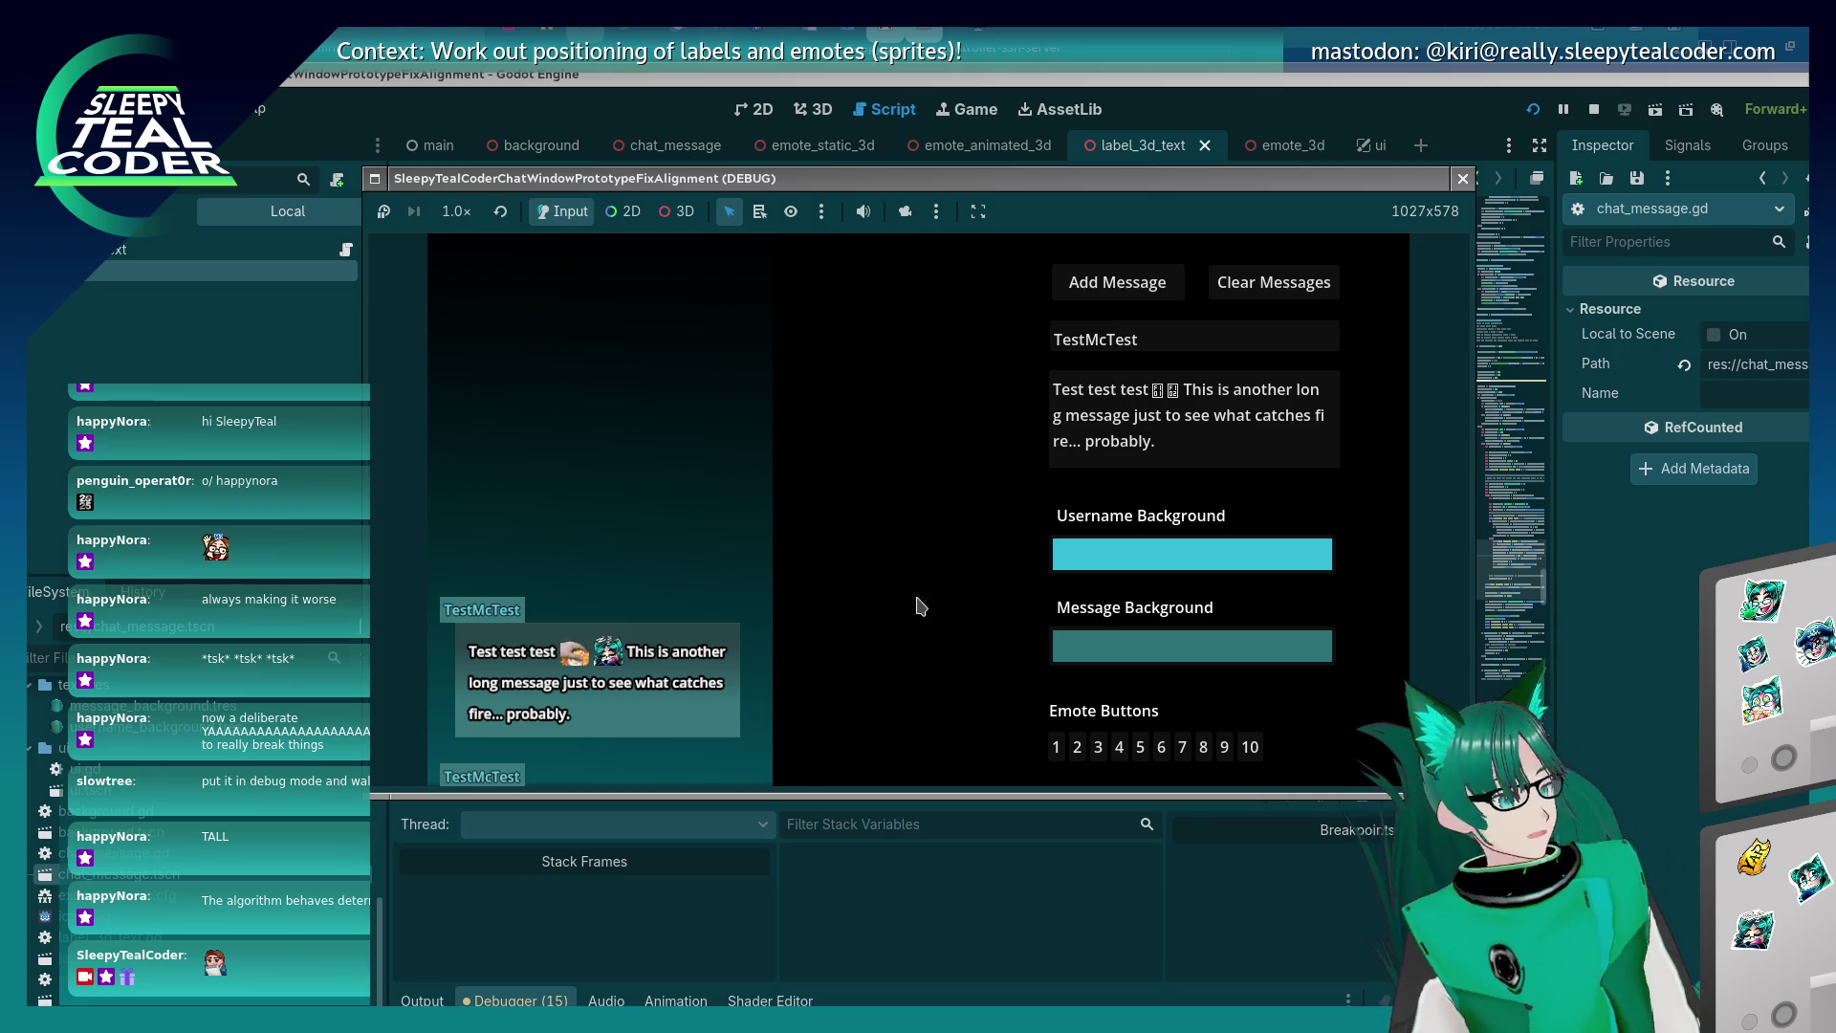
left_click(1192, 457)
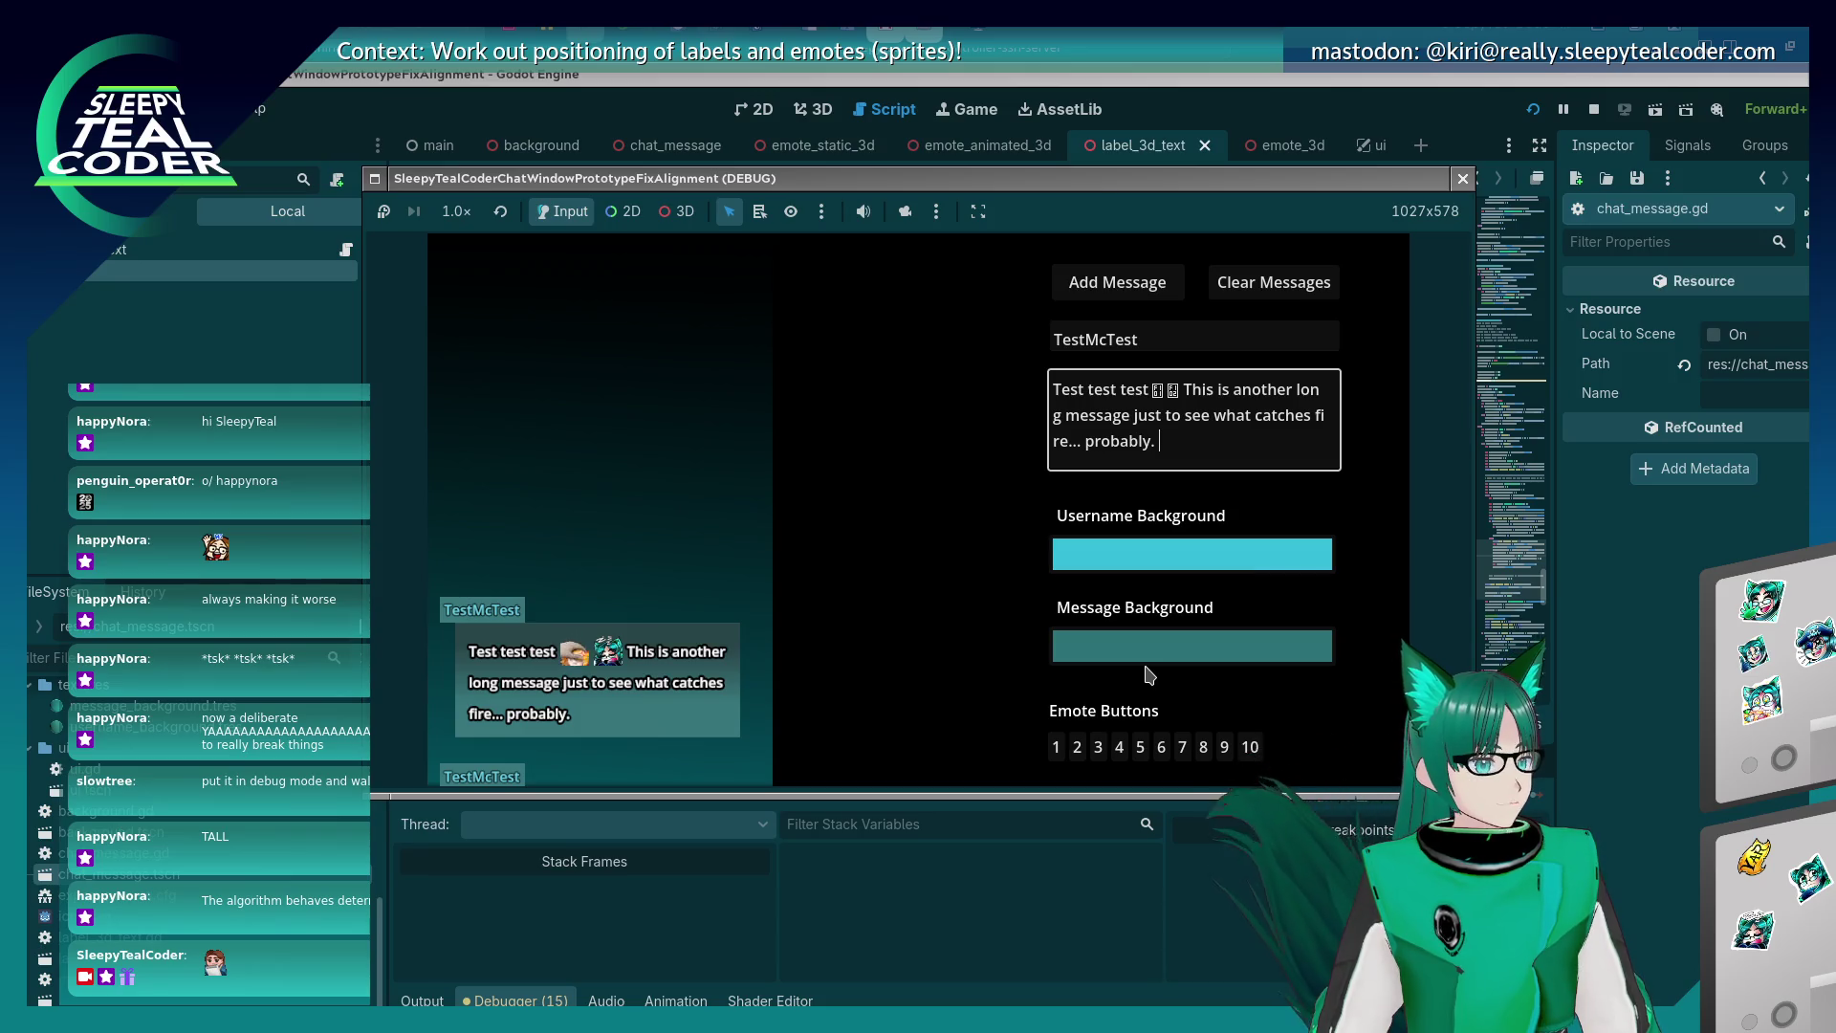
left_click(1158, 747)
left_click(1158, 747)
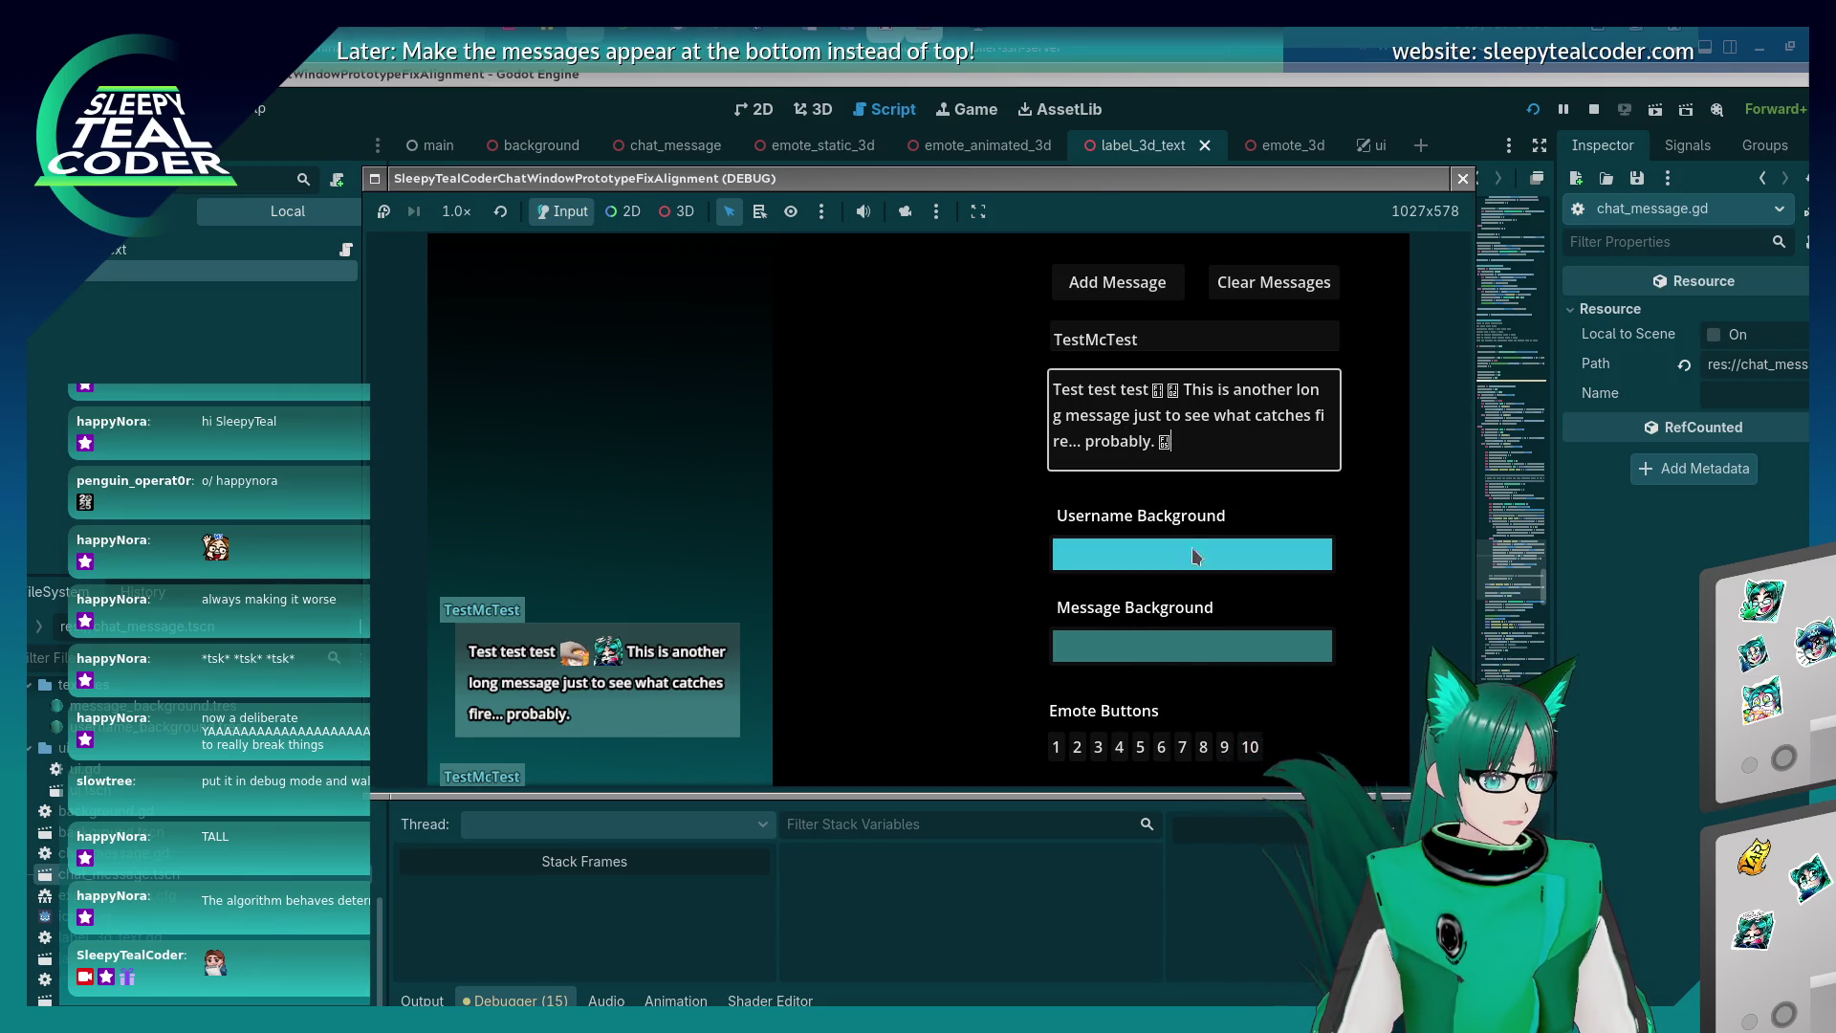
left_click(1140, 300)
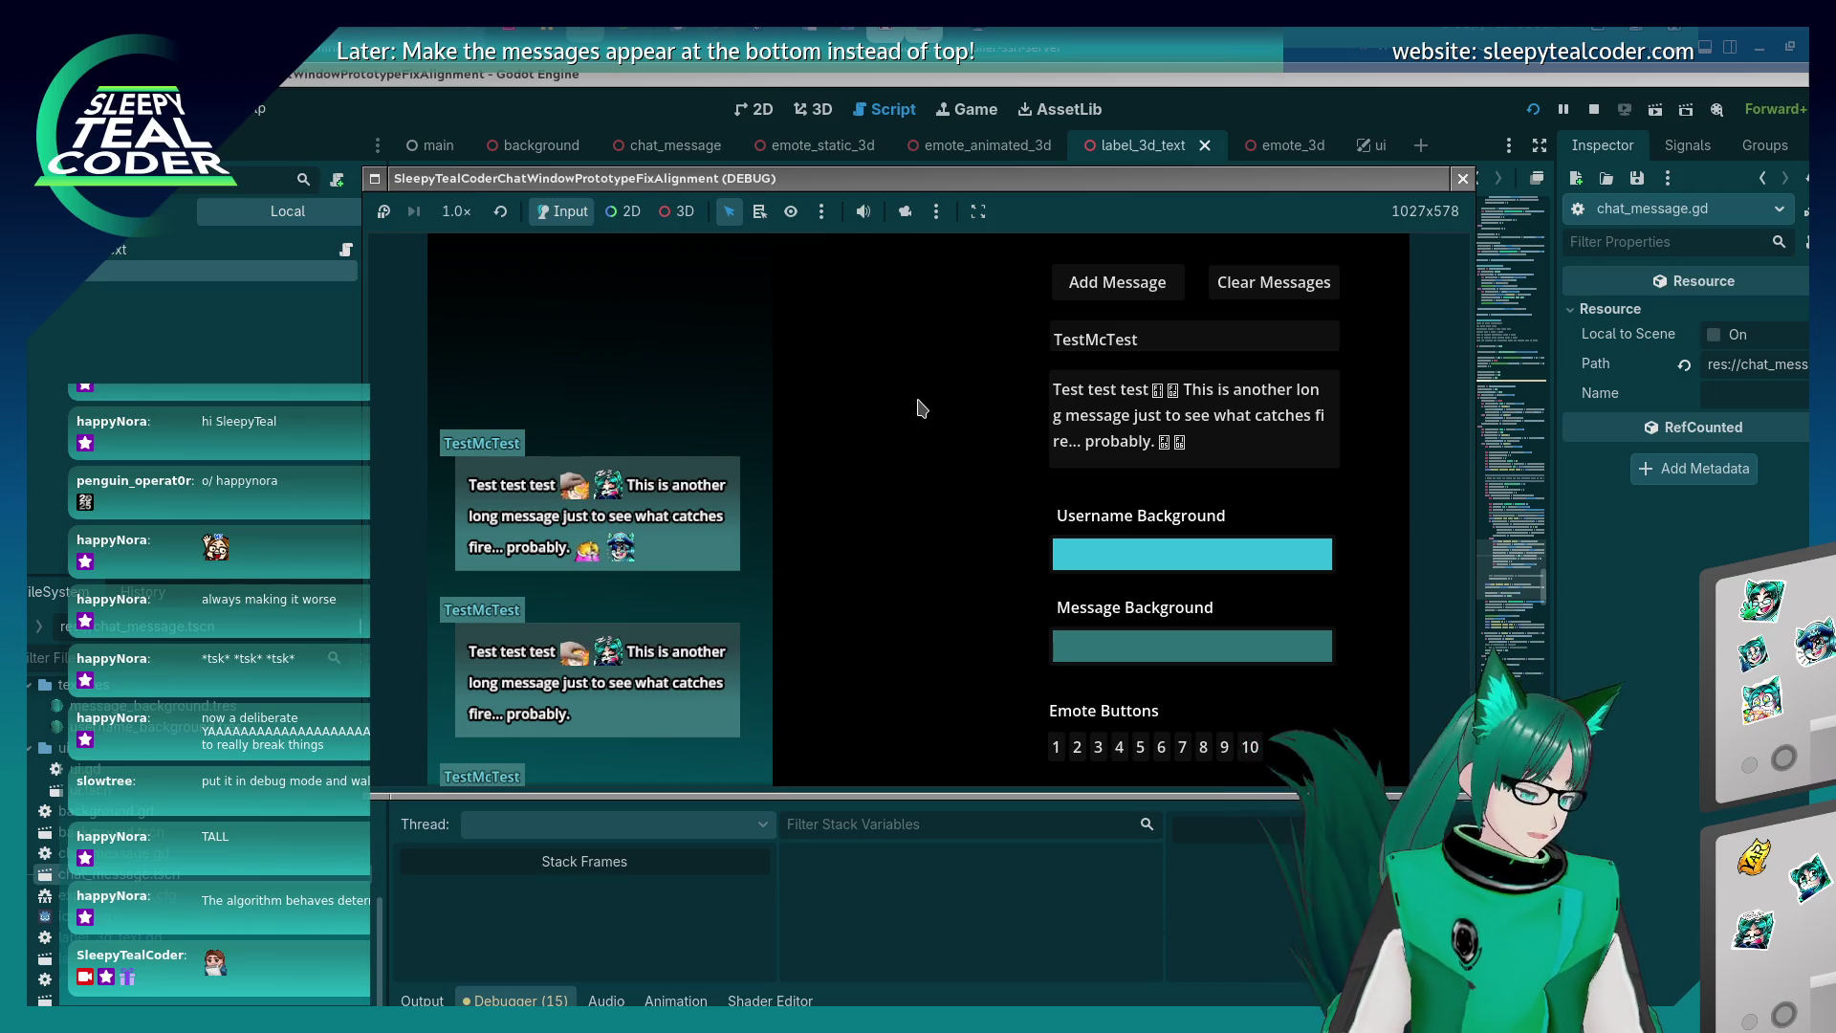
left_click(1152, 442)
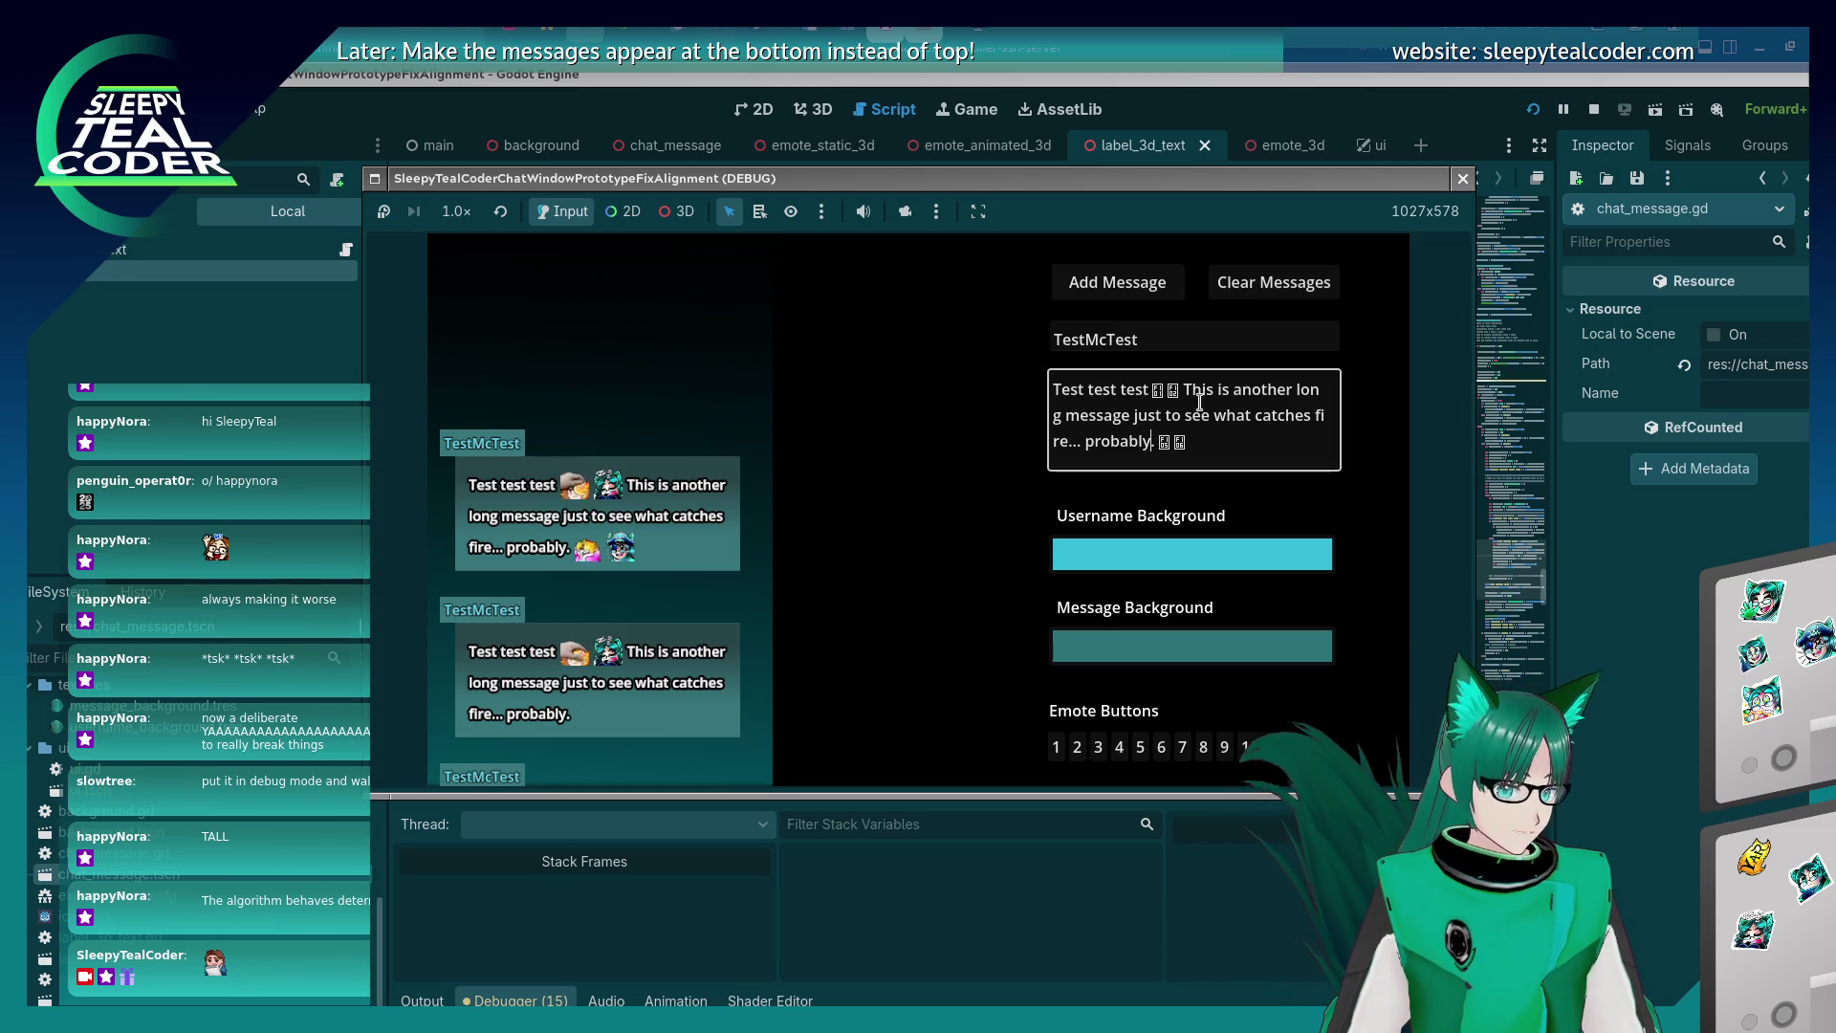
Replace the message's final period with '!!!' and post it.
key("BackSpace")
type("!!!")
left_click(1152, 295)
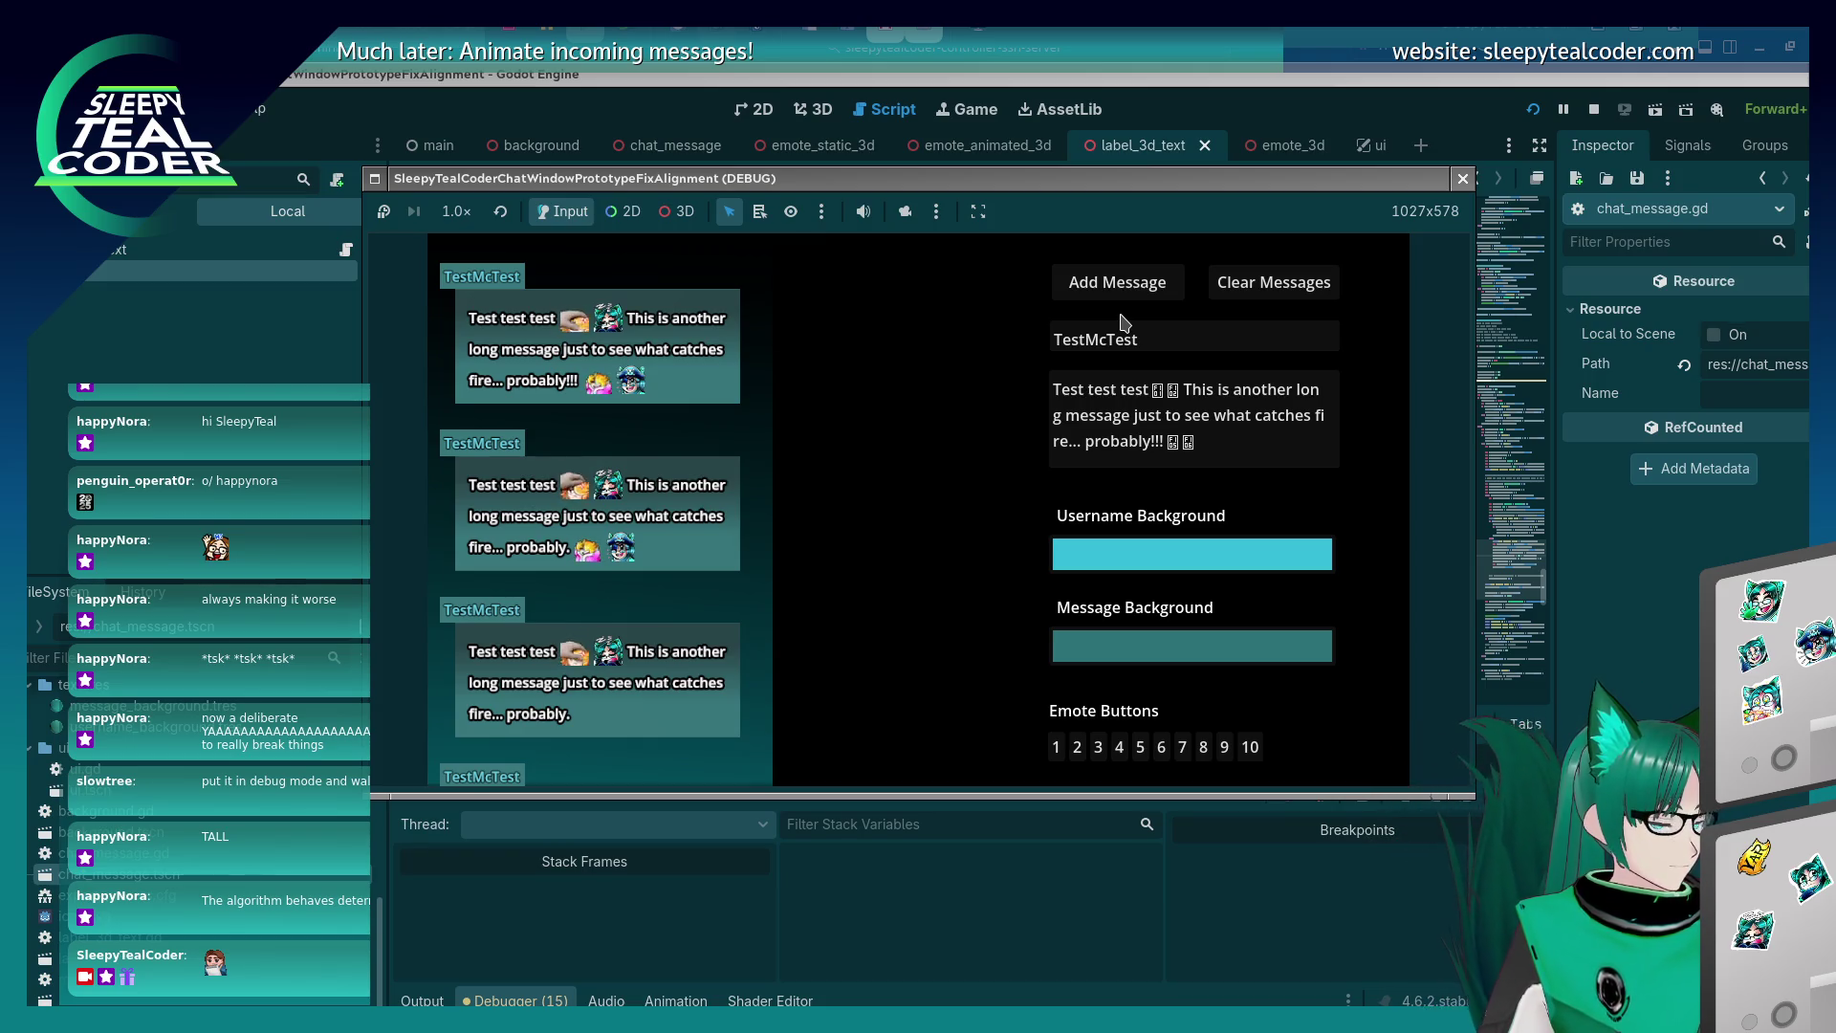
Append 'Huhhhh so lets do this again and see what happens... yarrrr.' and post the message.
left_click(1207, 378)
type("Huhhhh so lets do")
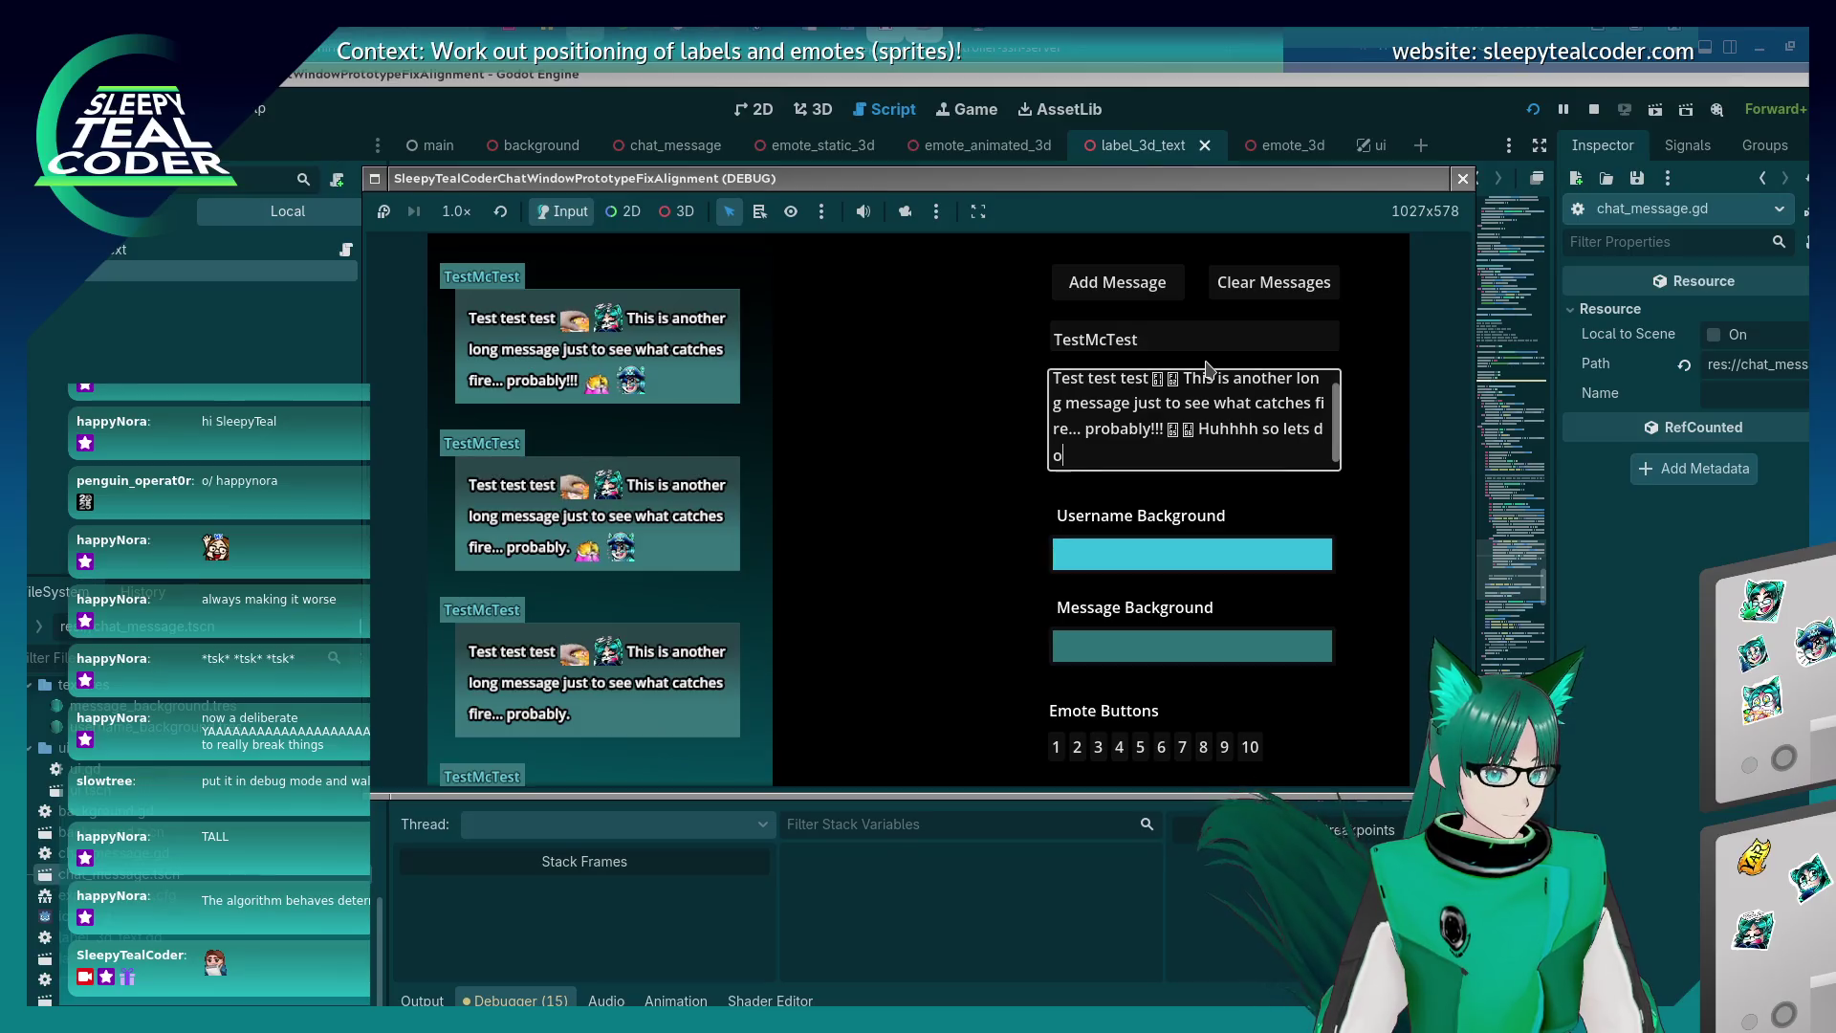
type(" this again and see what happens")
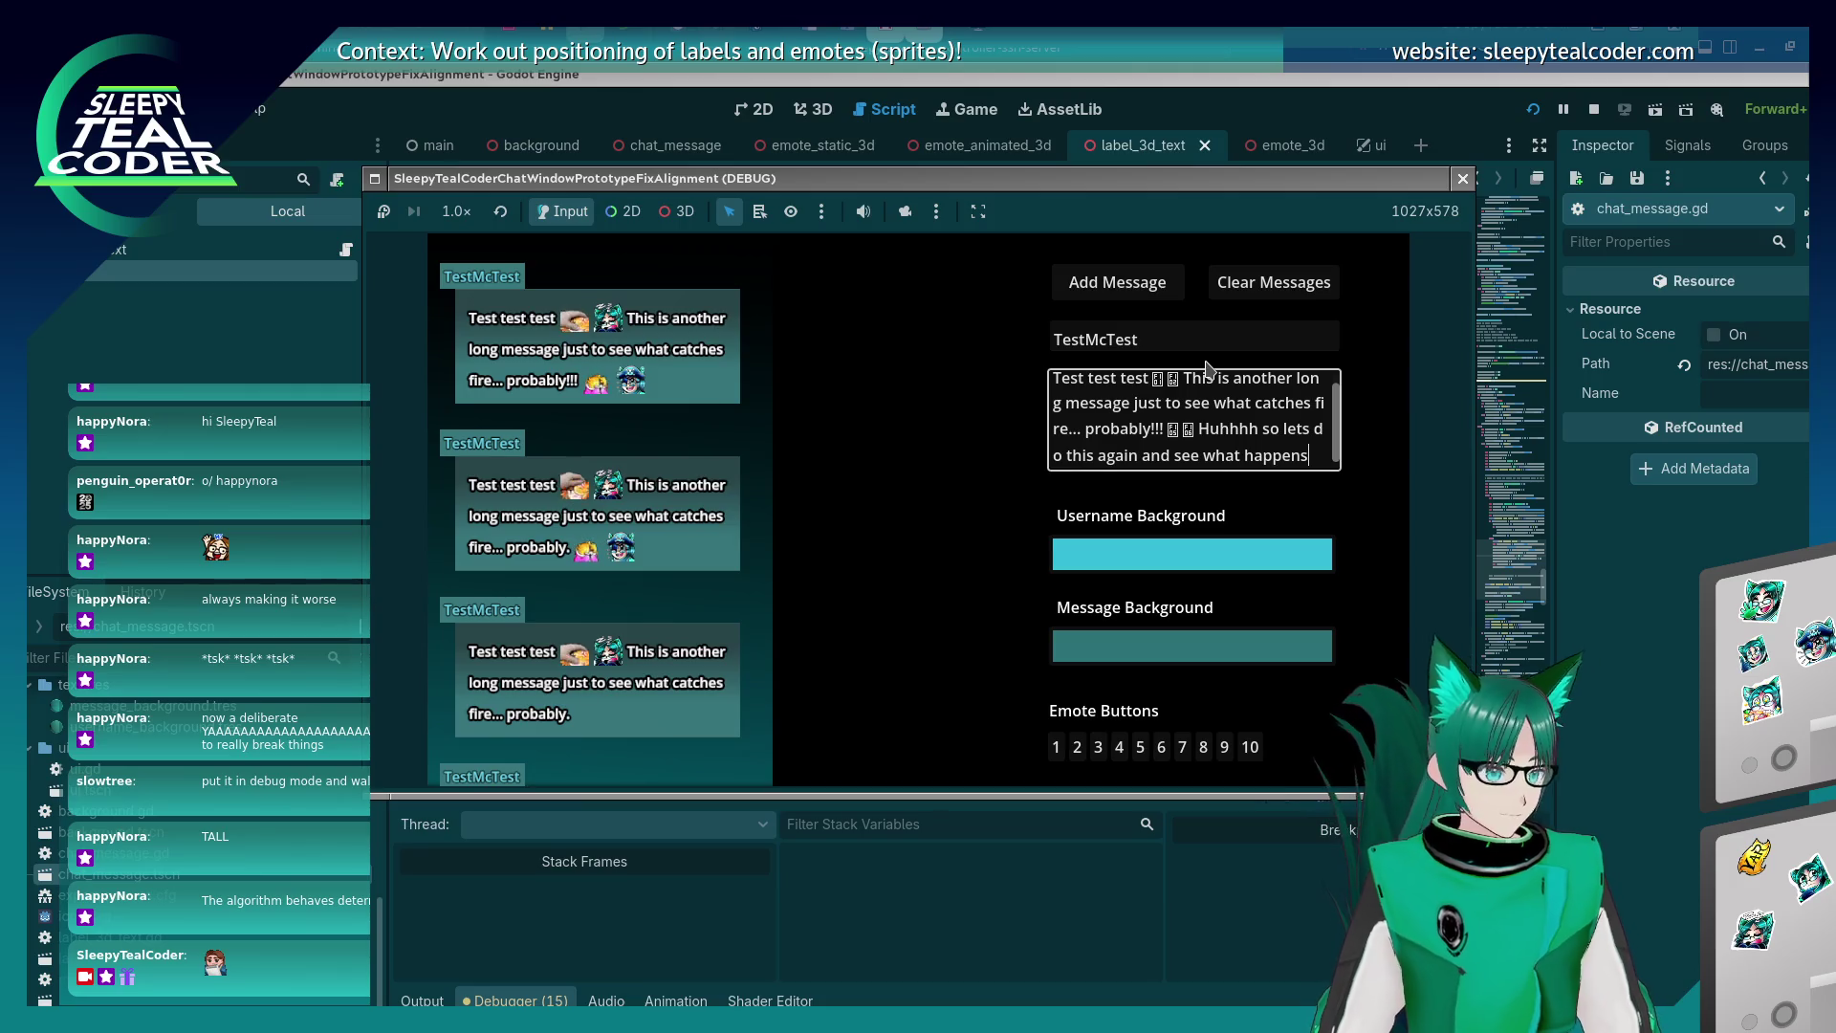
type("... yarrrr.")
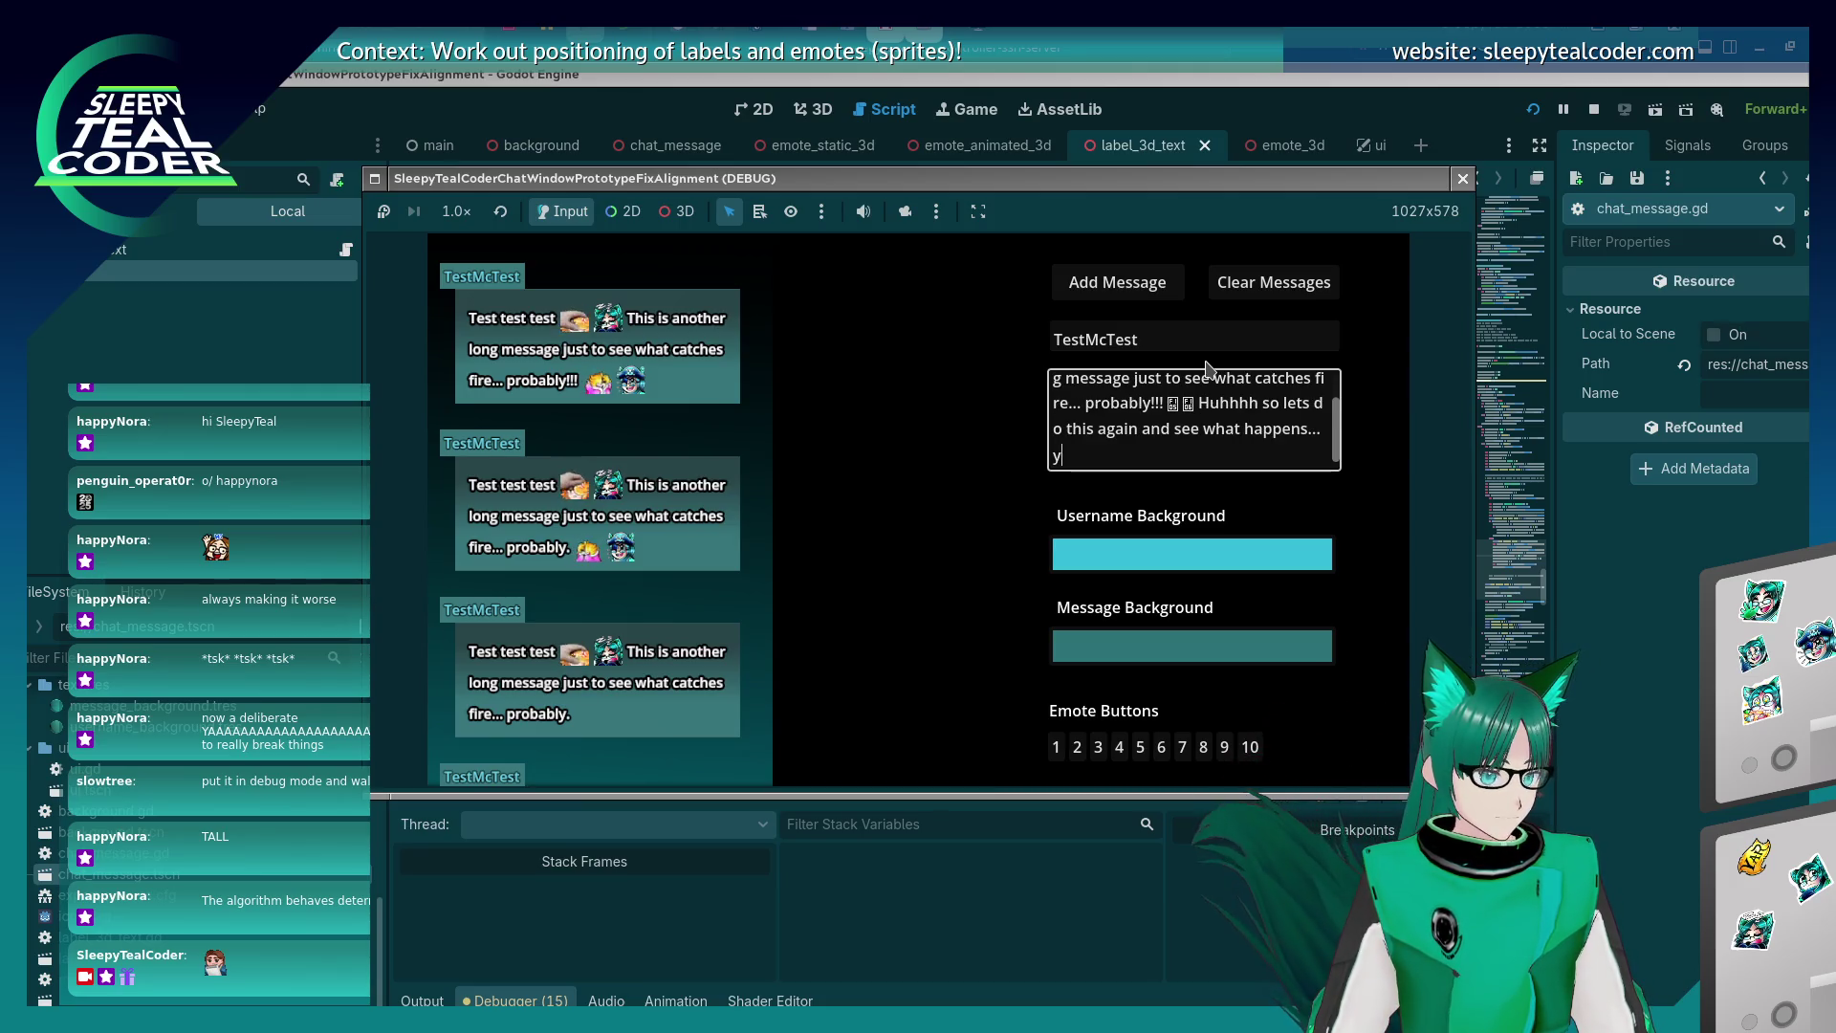
left_click(1117, 287)
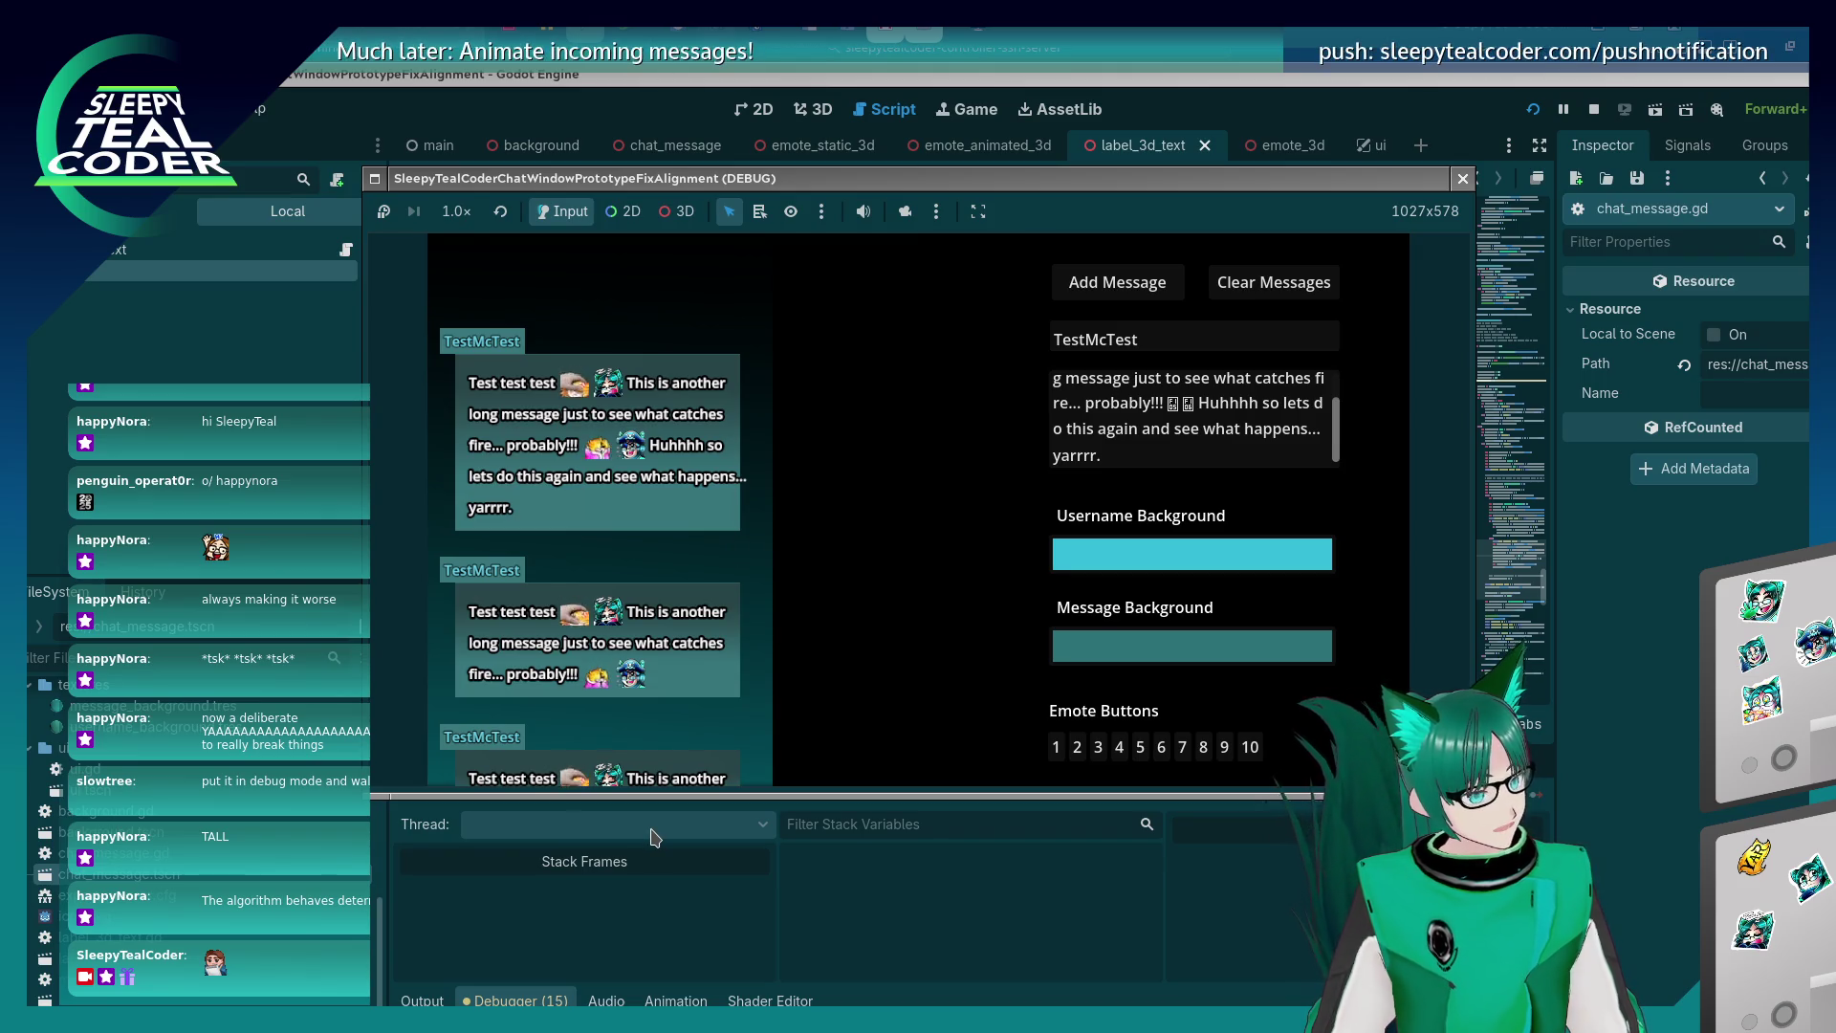
left_click(463, 995)
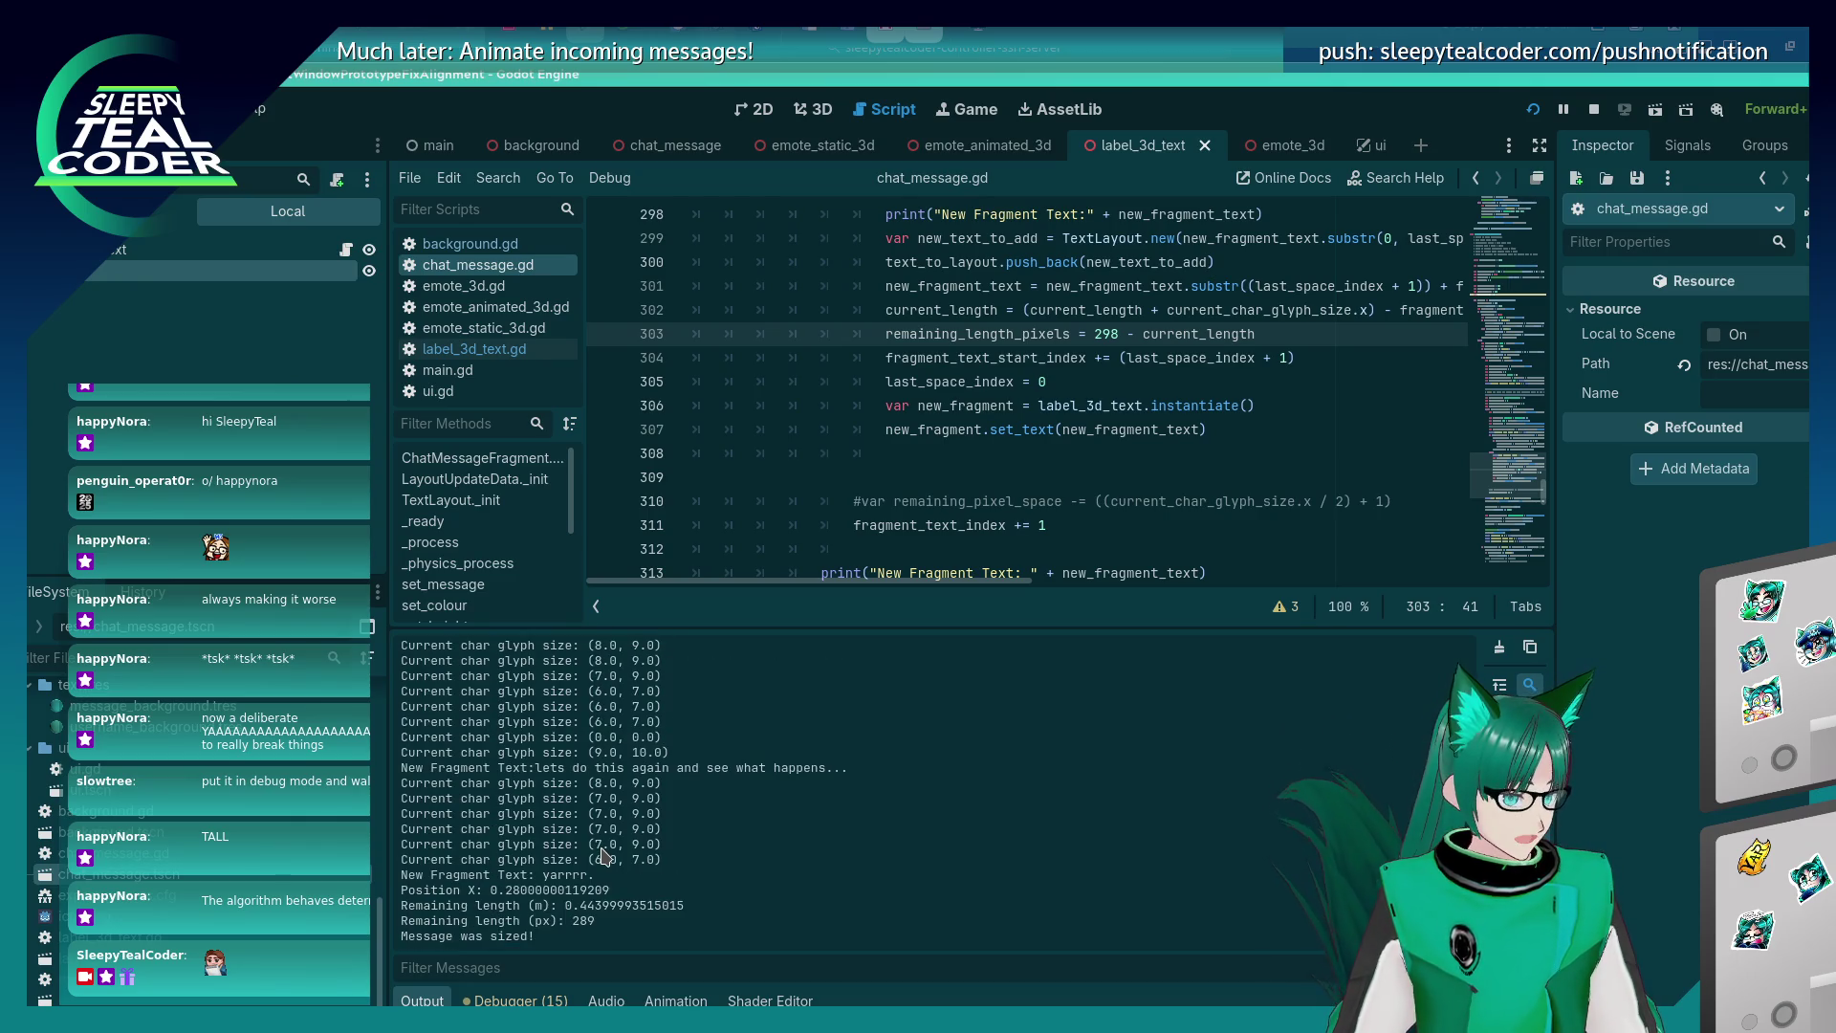
Scroll through the Output panel's glyph size lines for the new fragments, then return to the game.
scroll(603, 854, "up", 2)
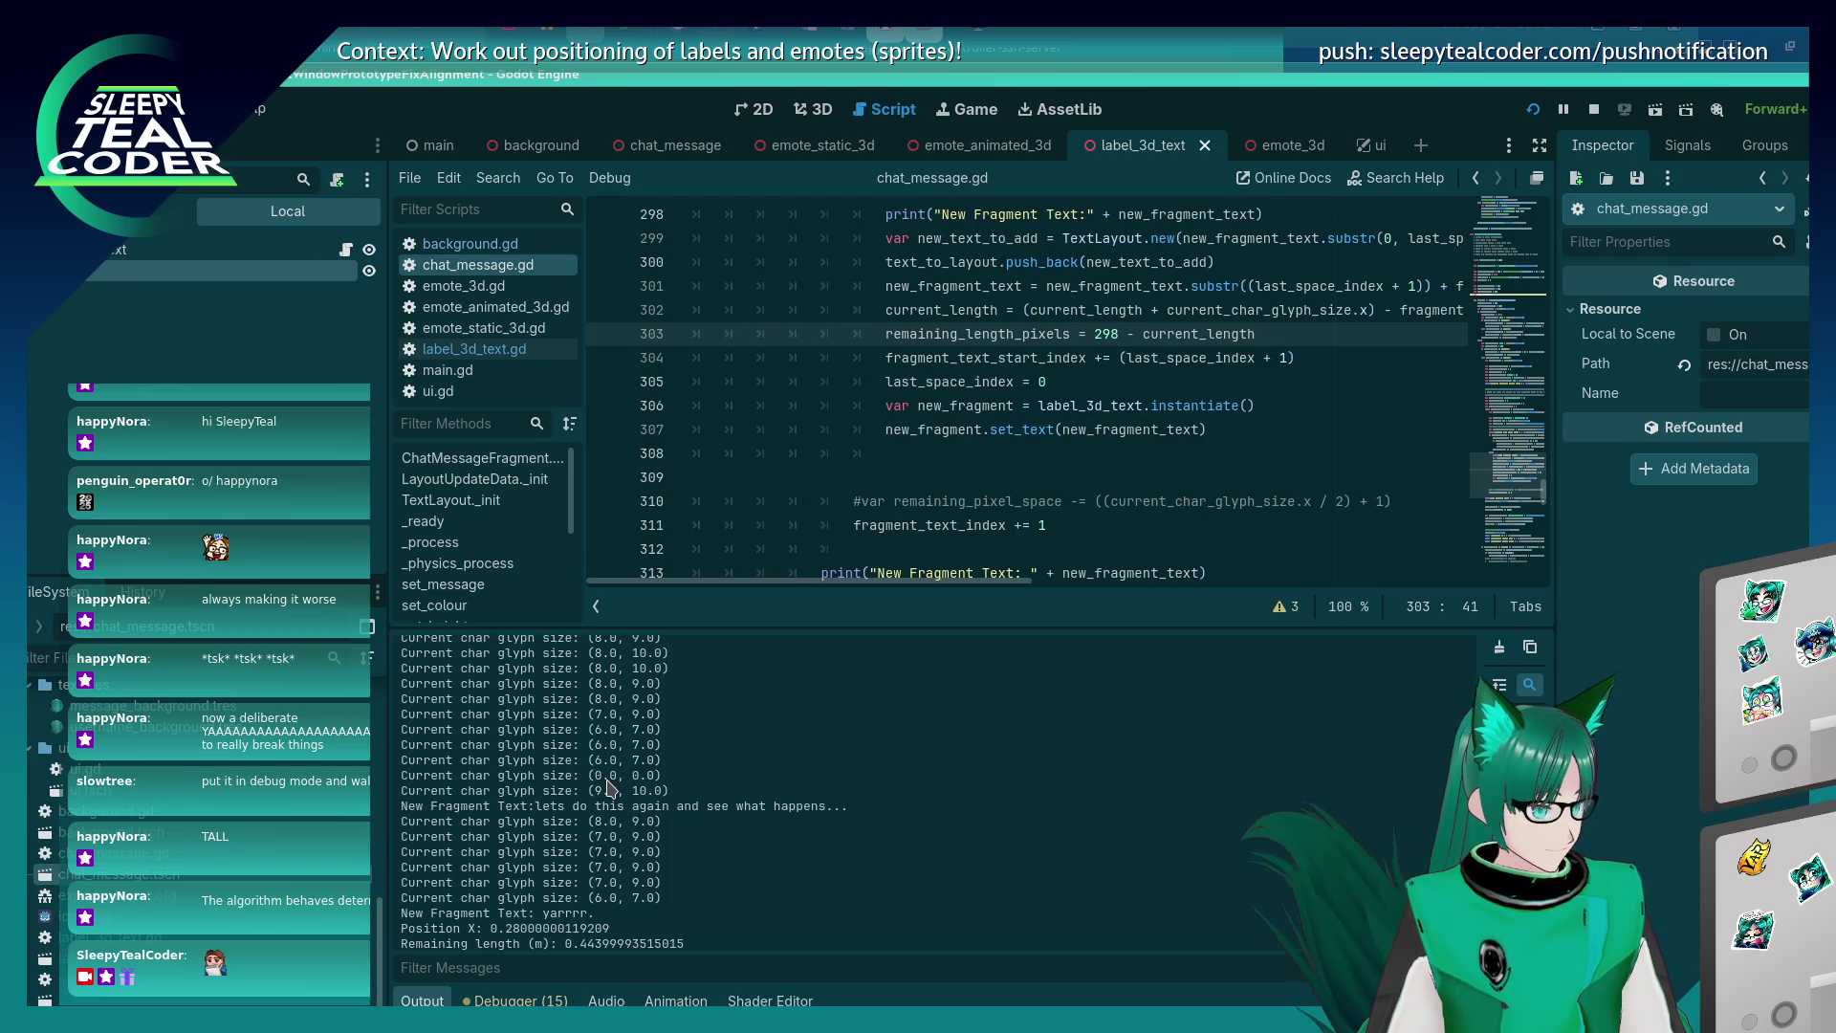
scroll(610, 786, "up", 2)
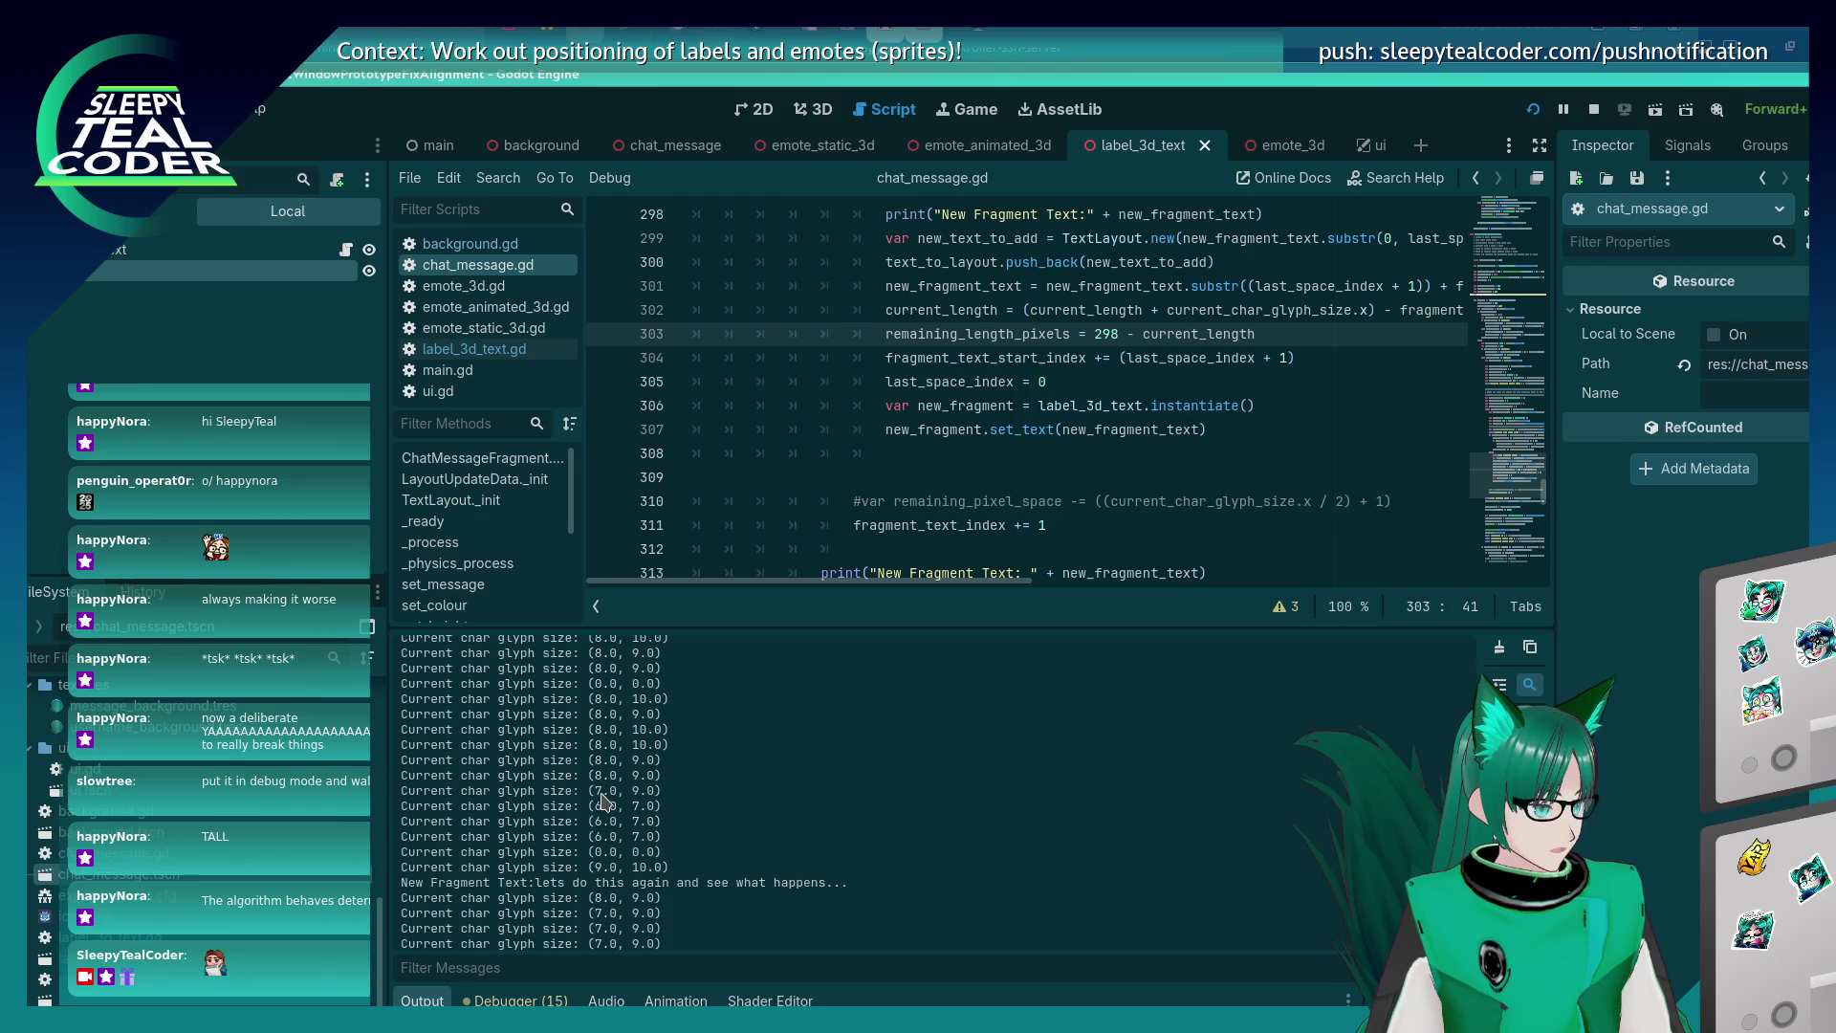
scroll(602, 802, "down", 5)
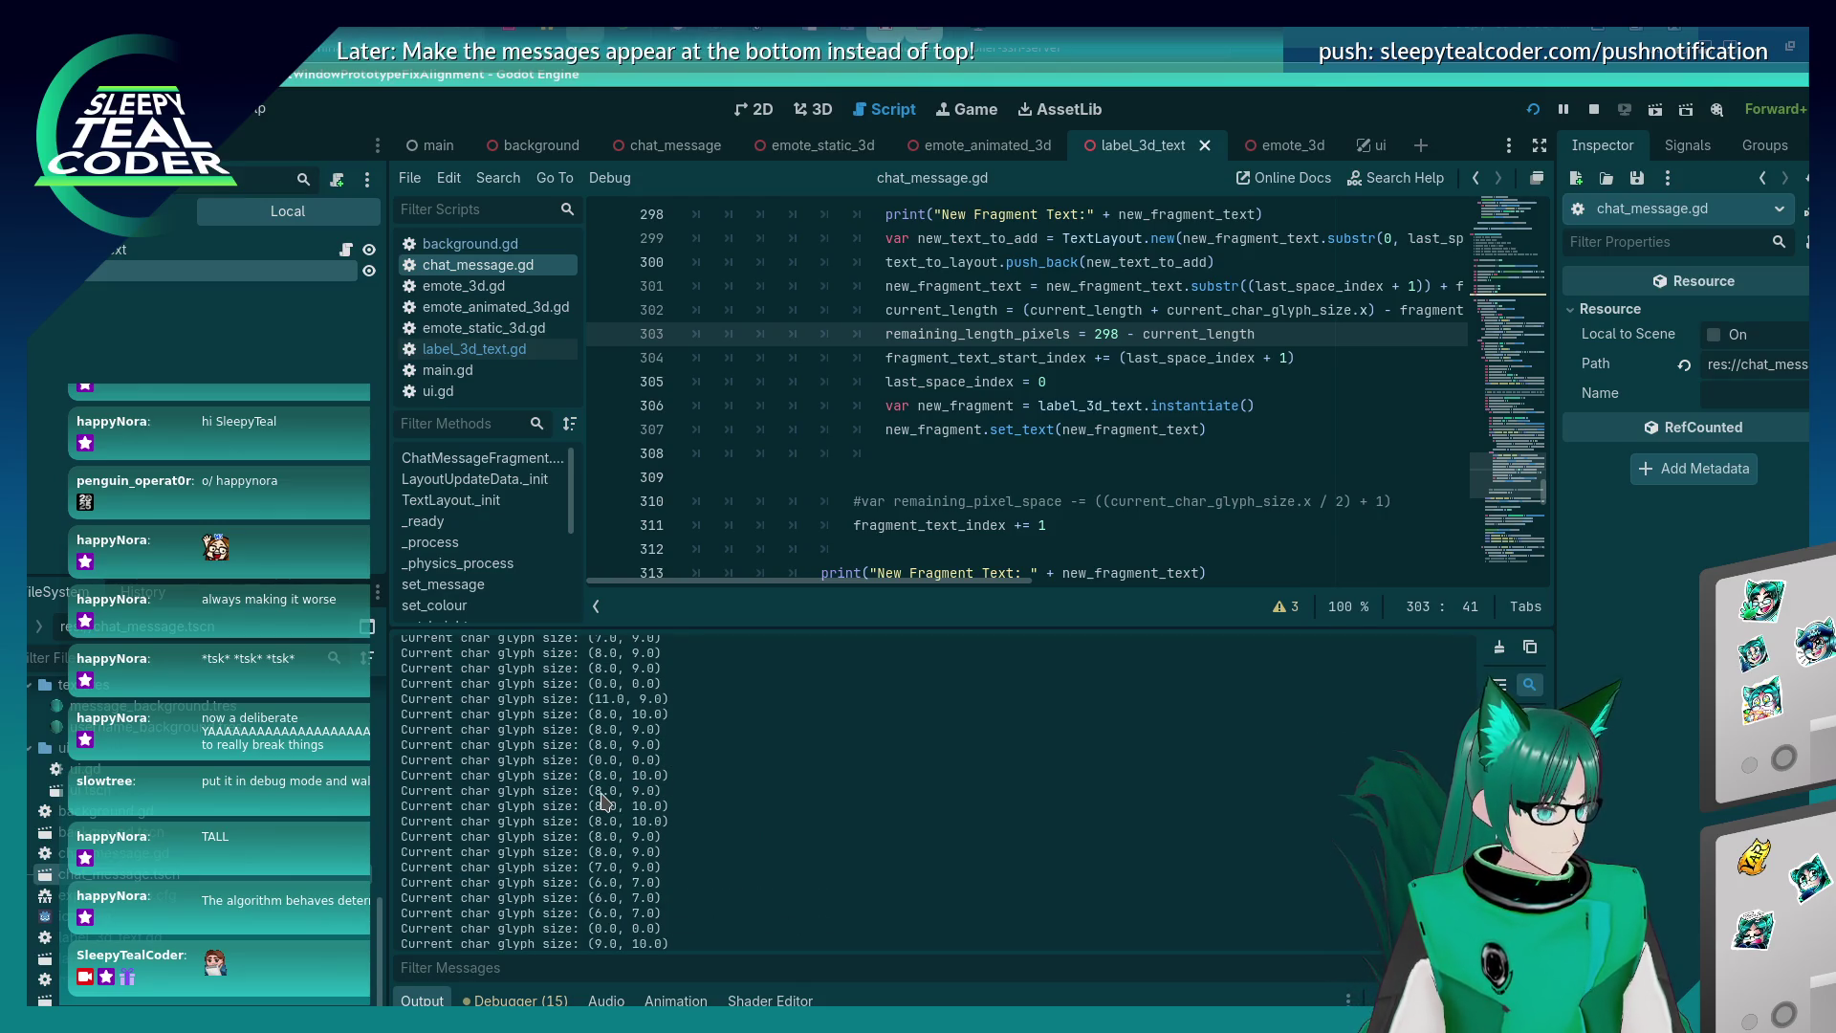
scroll(602, 802, "up", 5)
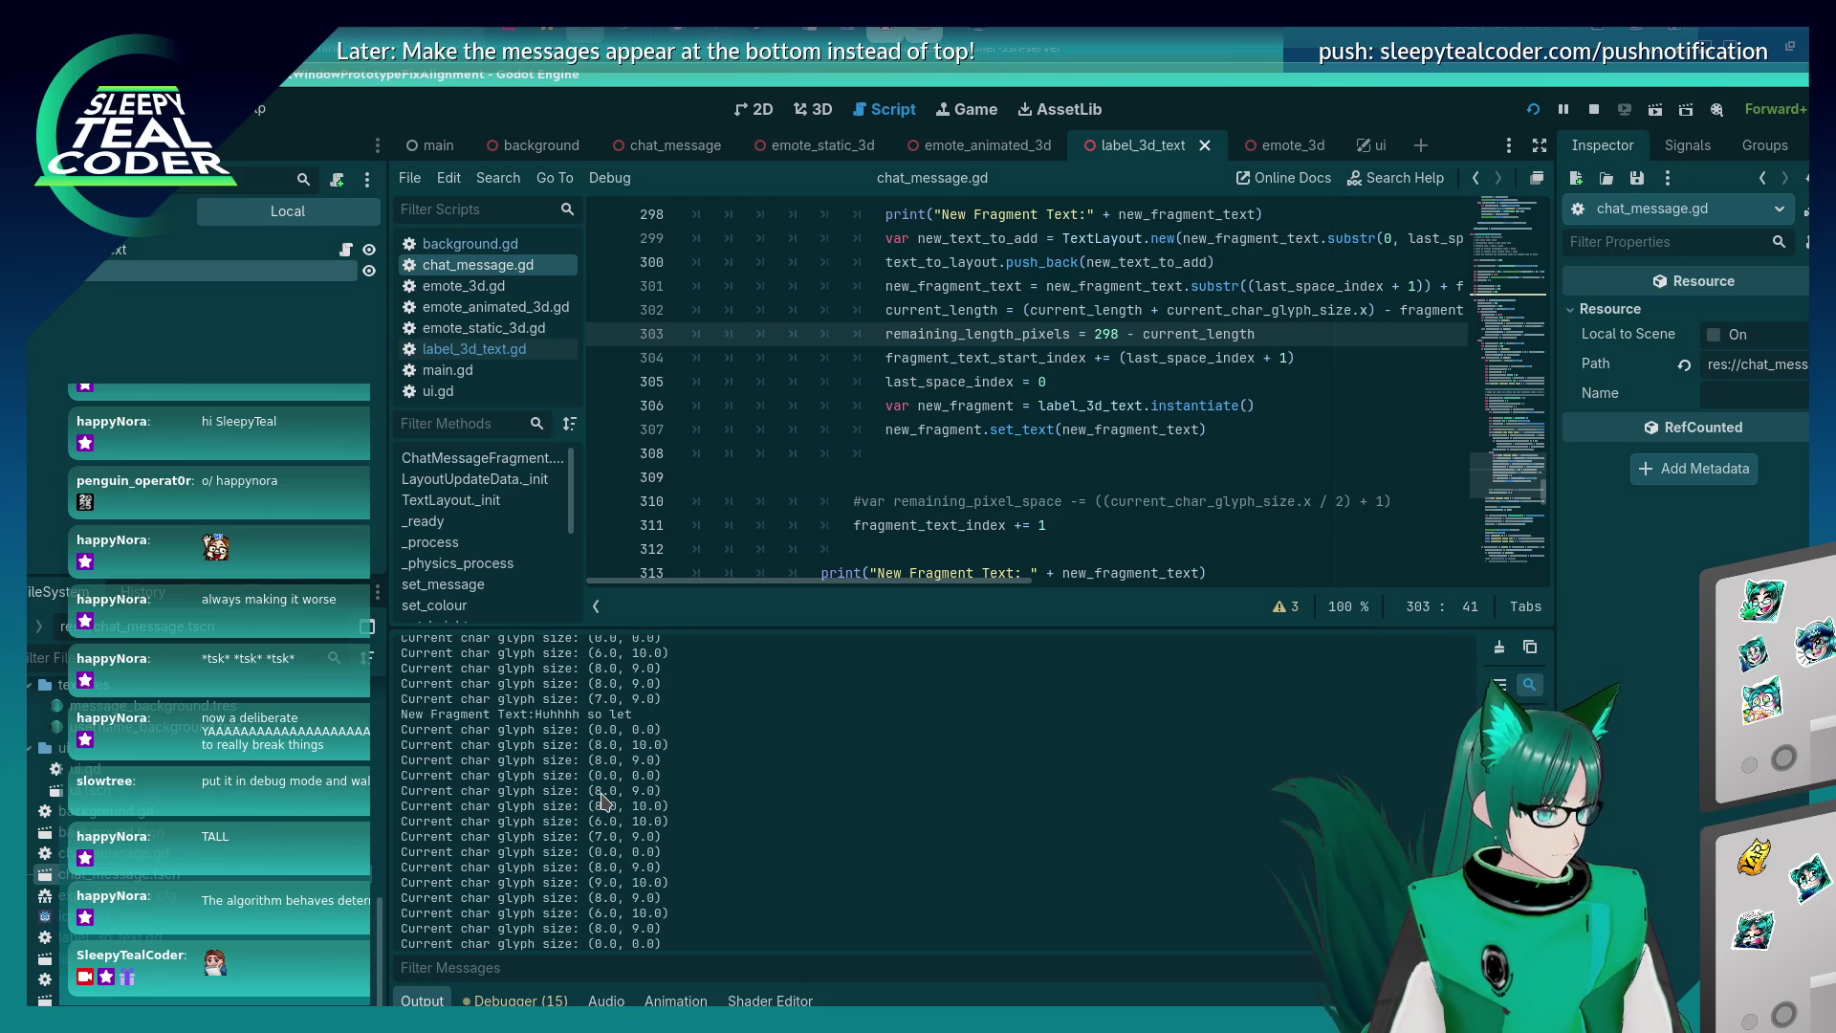
scroll(602, 802, "up", 1)
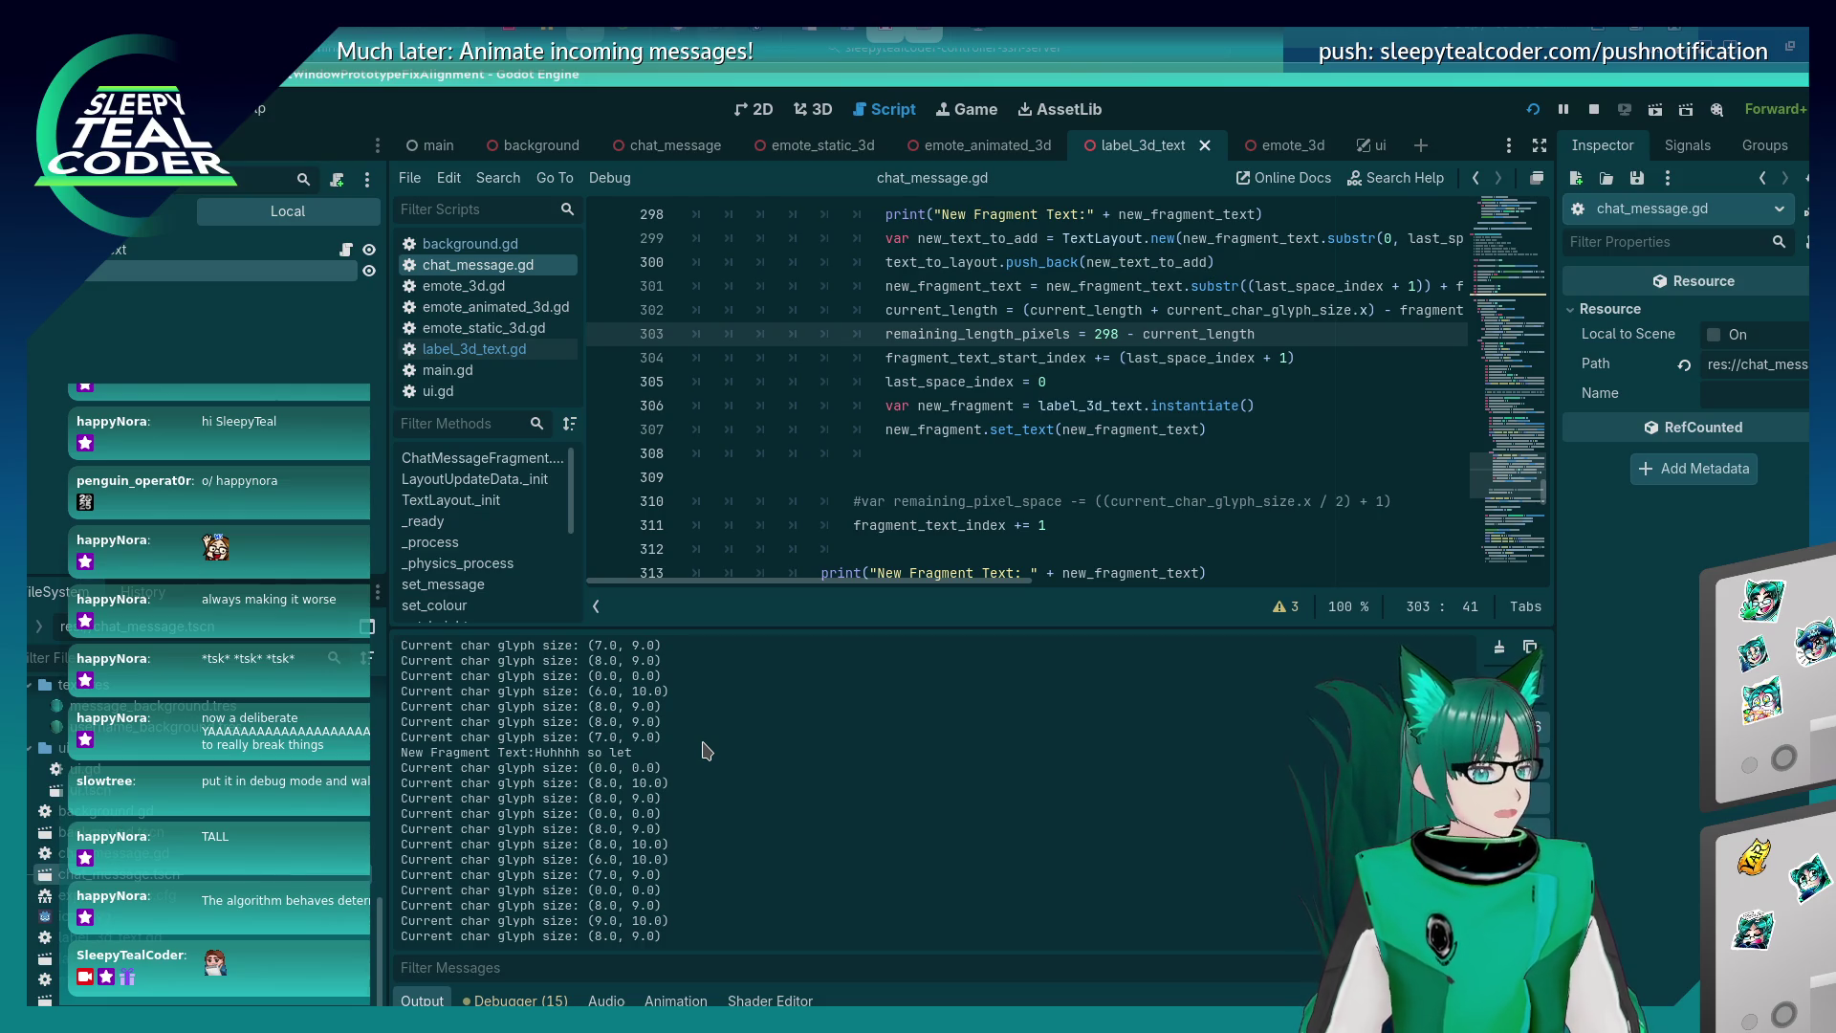
key("alt+Tab")
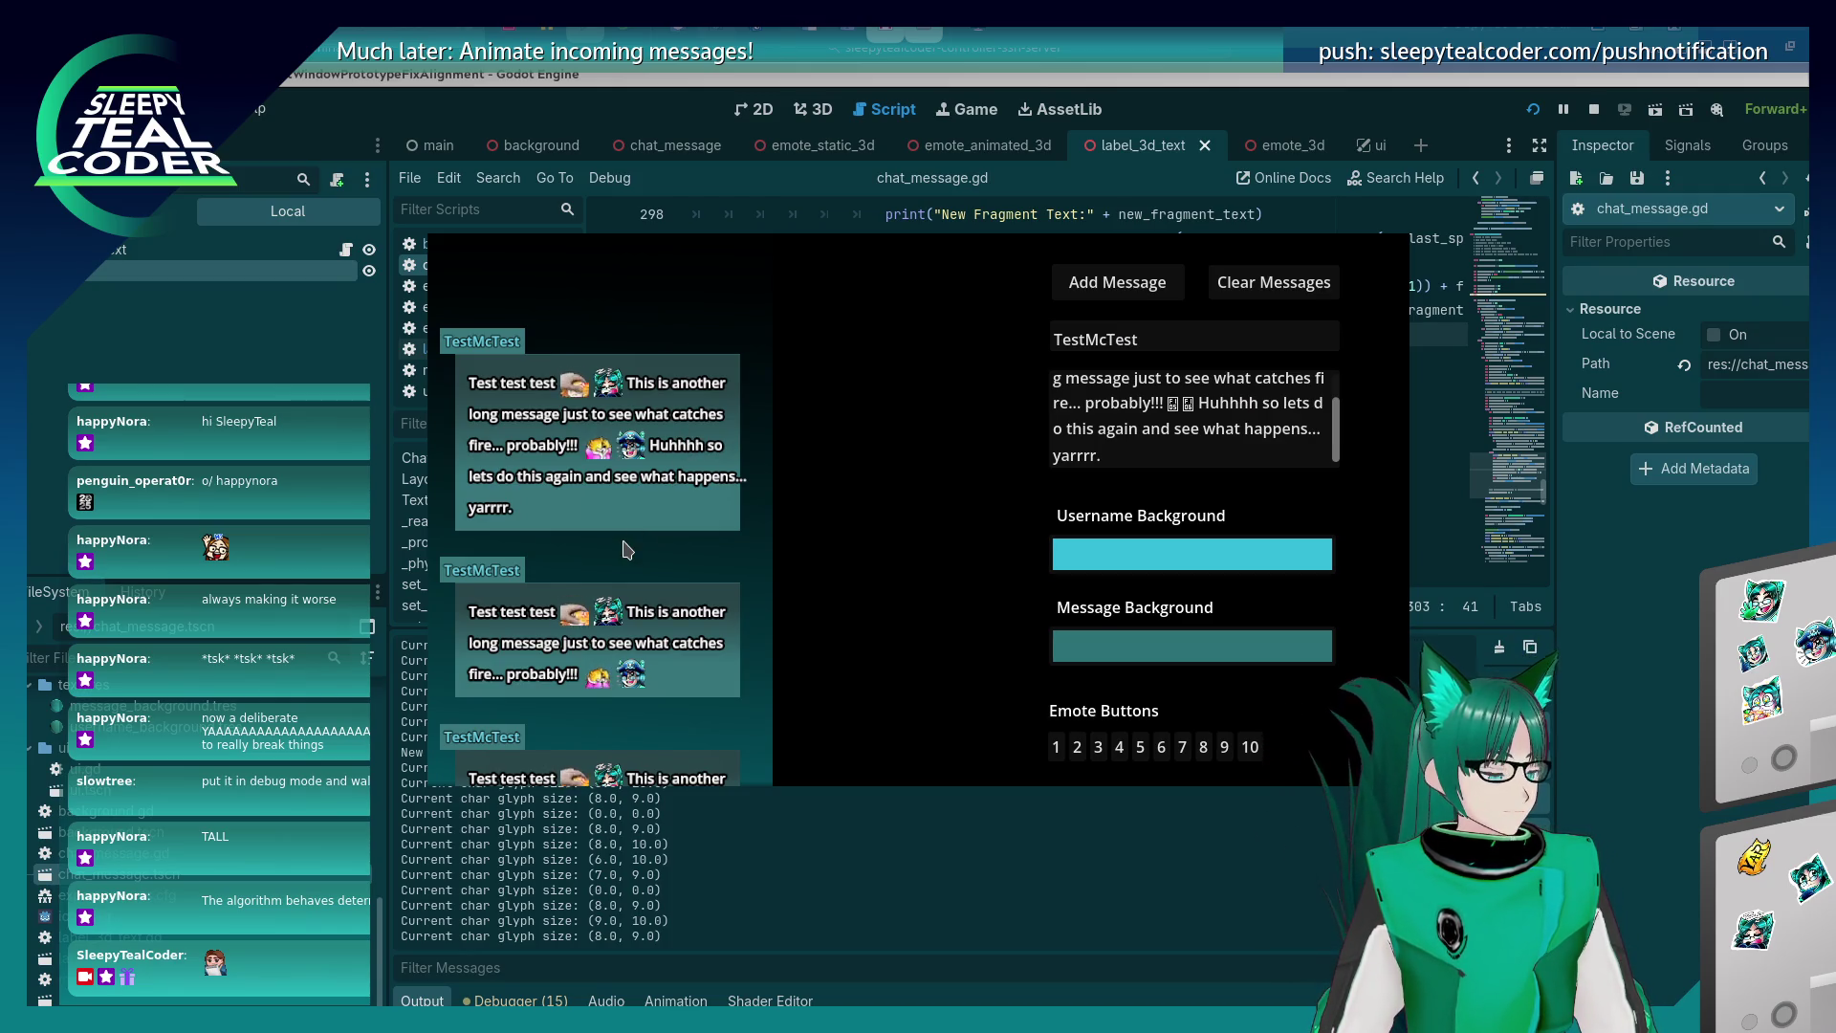
Select the remote OverrideCamera3D and set its Position z to 1.0 in the Inspector.
key("alt+Tab")
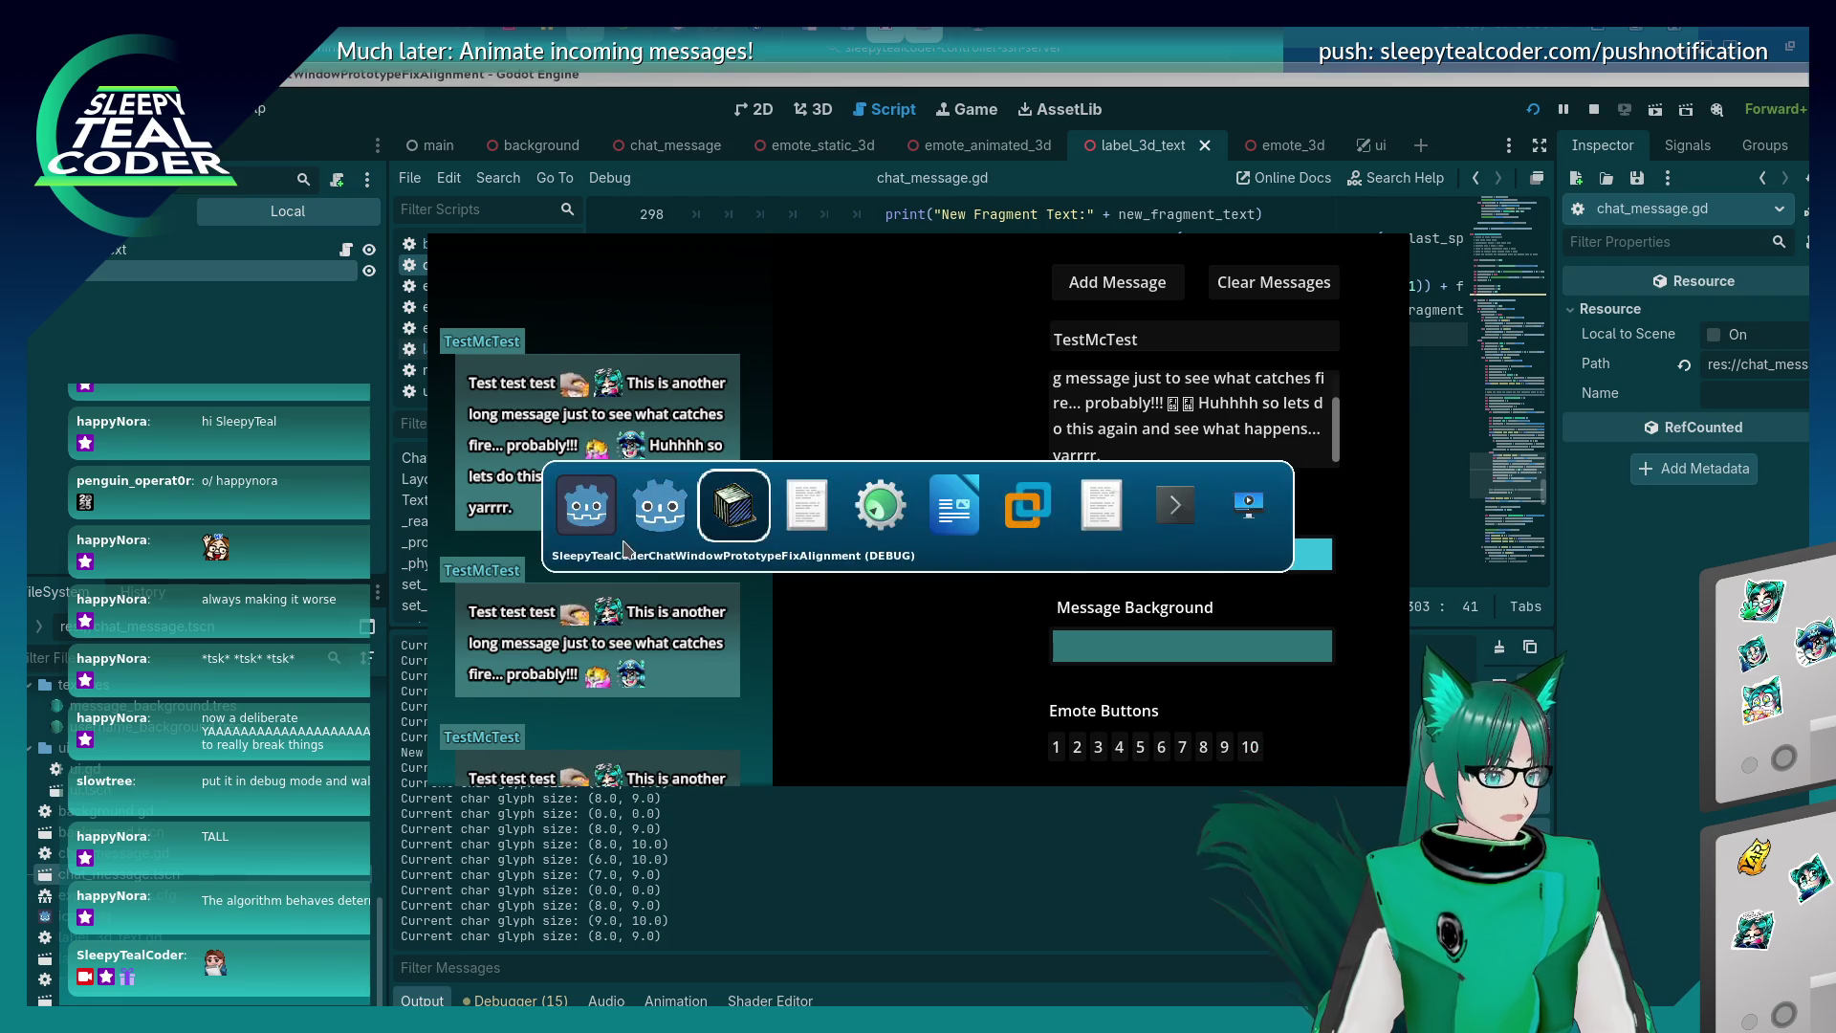
left_click(905, 211)
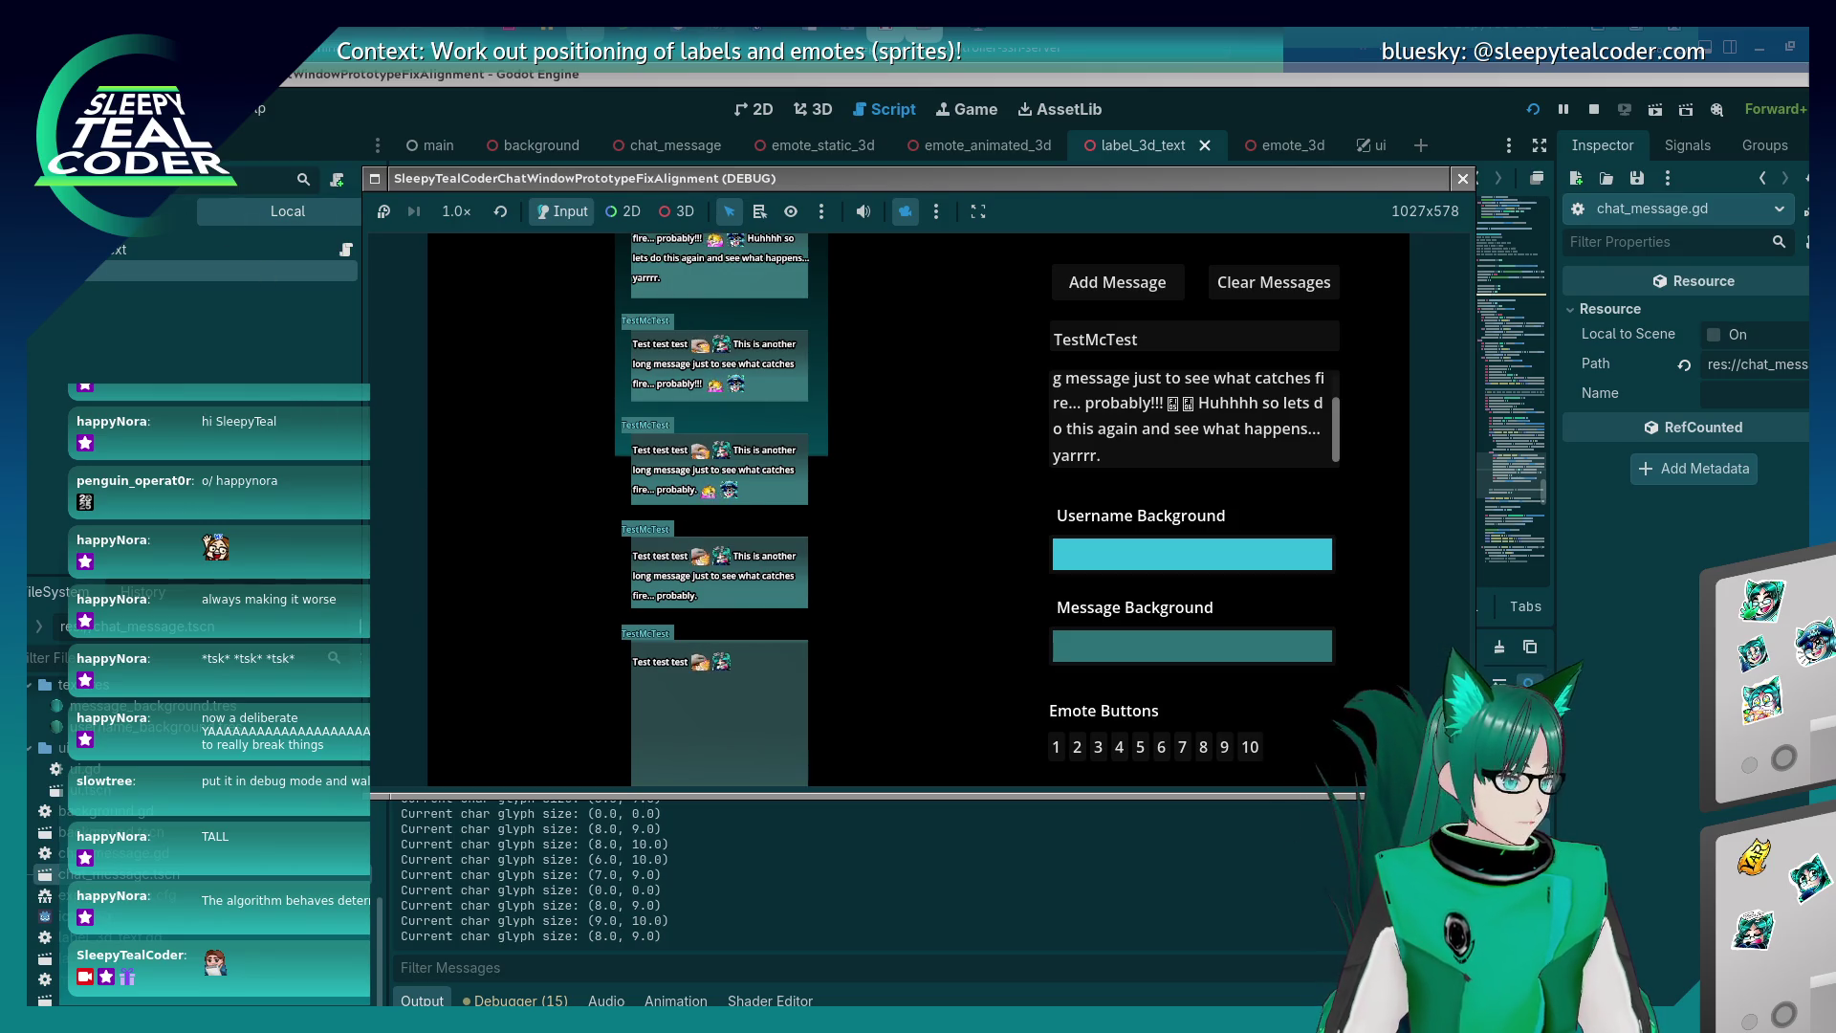
left_click(303, 365)
left_click(119, 523)
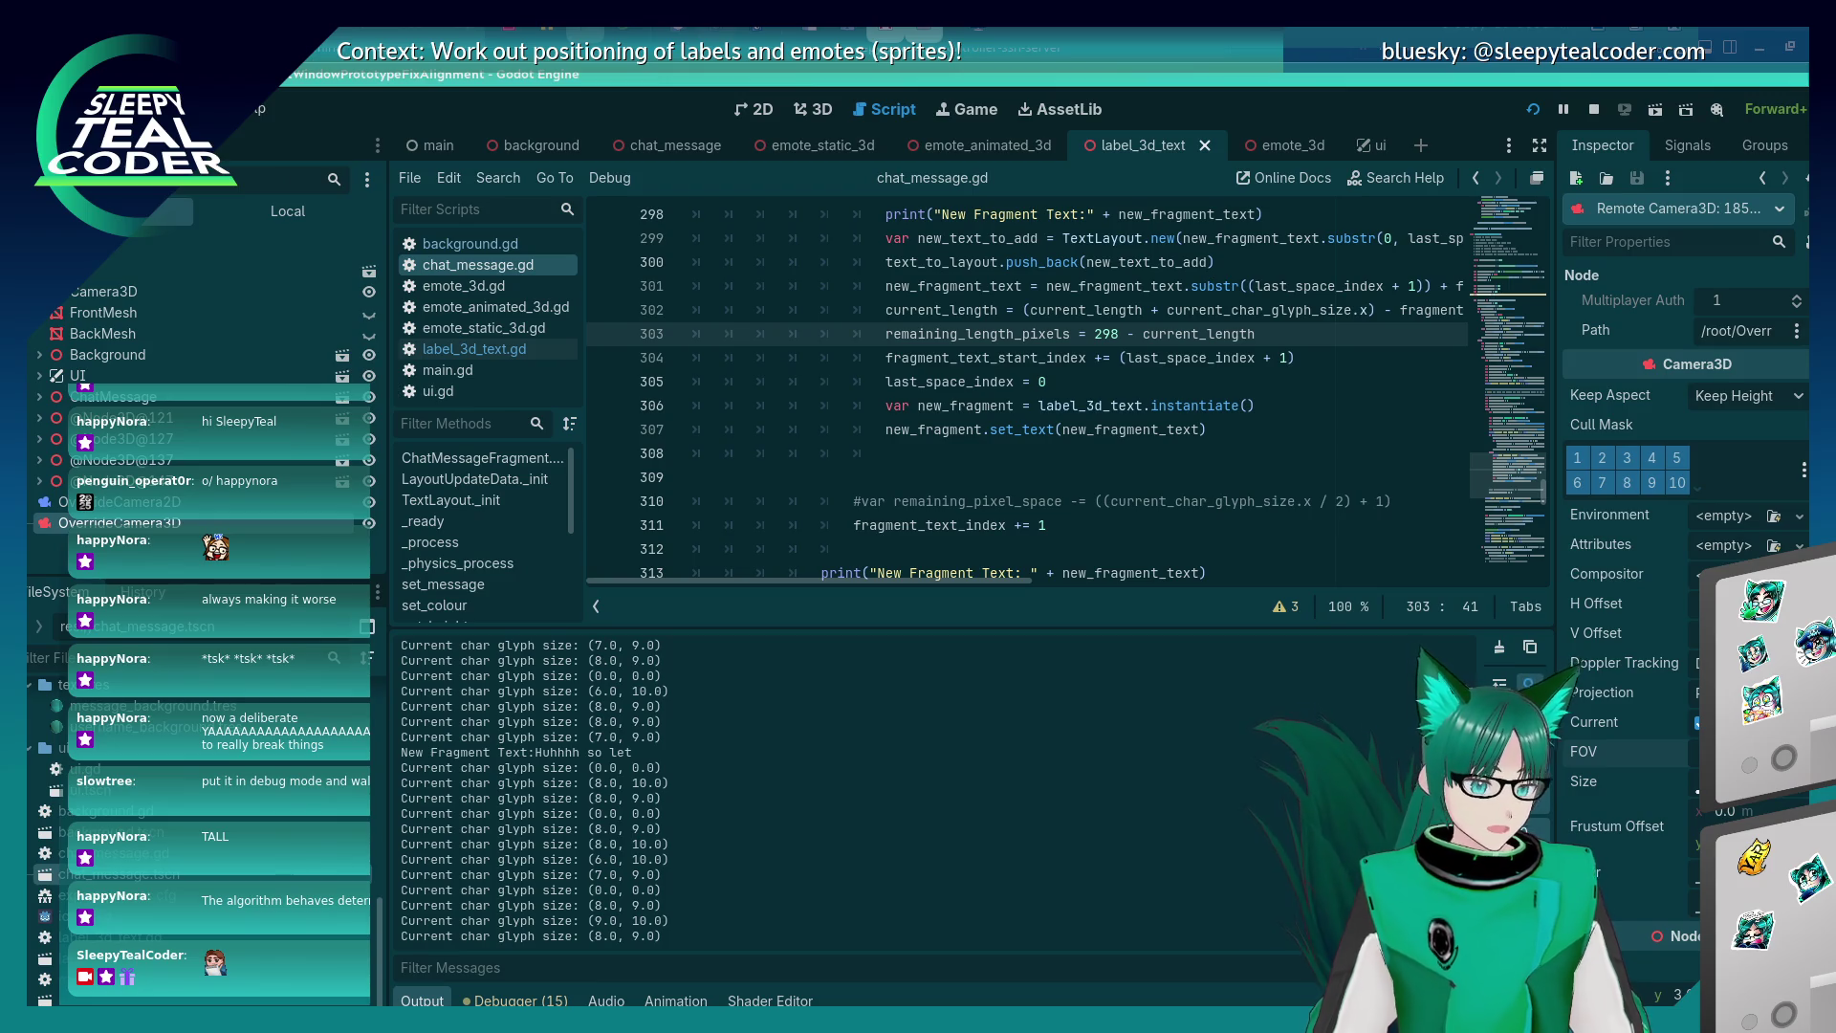
scroll(1578, 670, "down", 5)
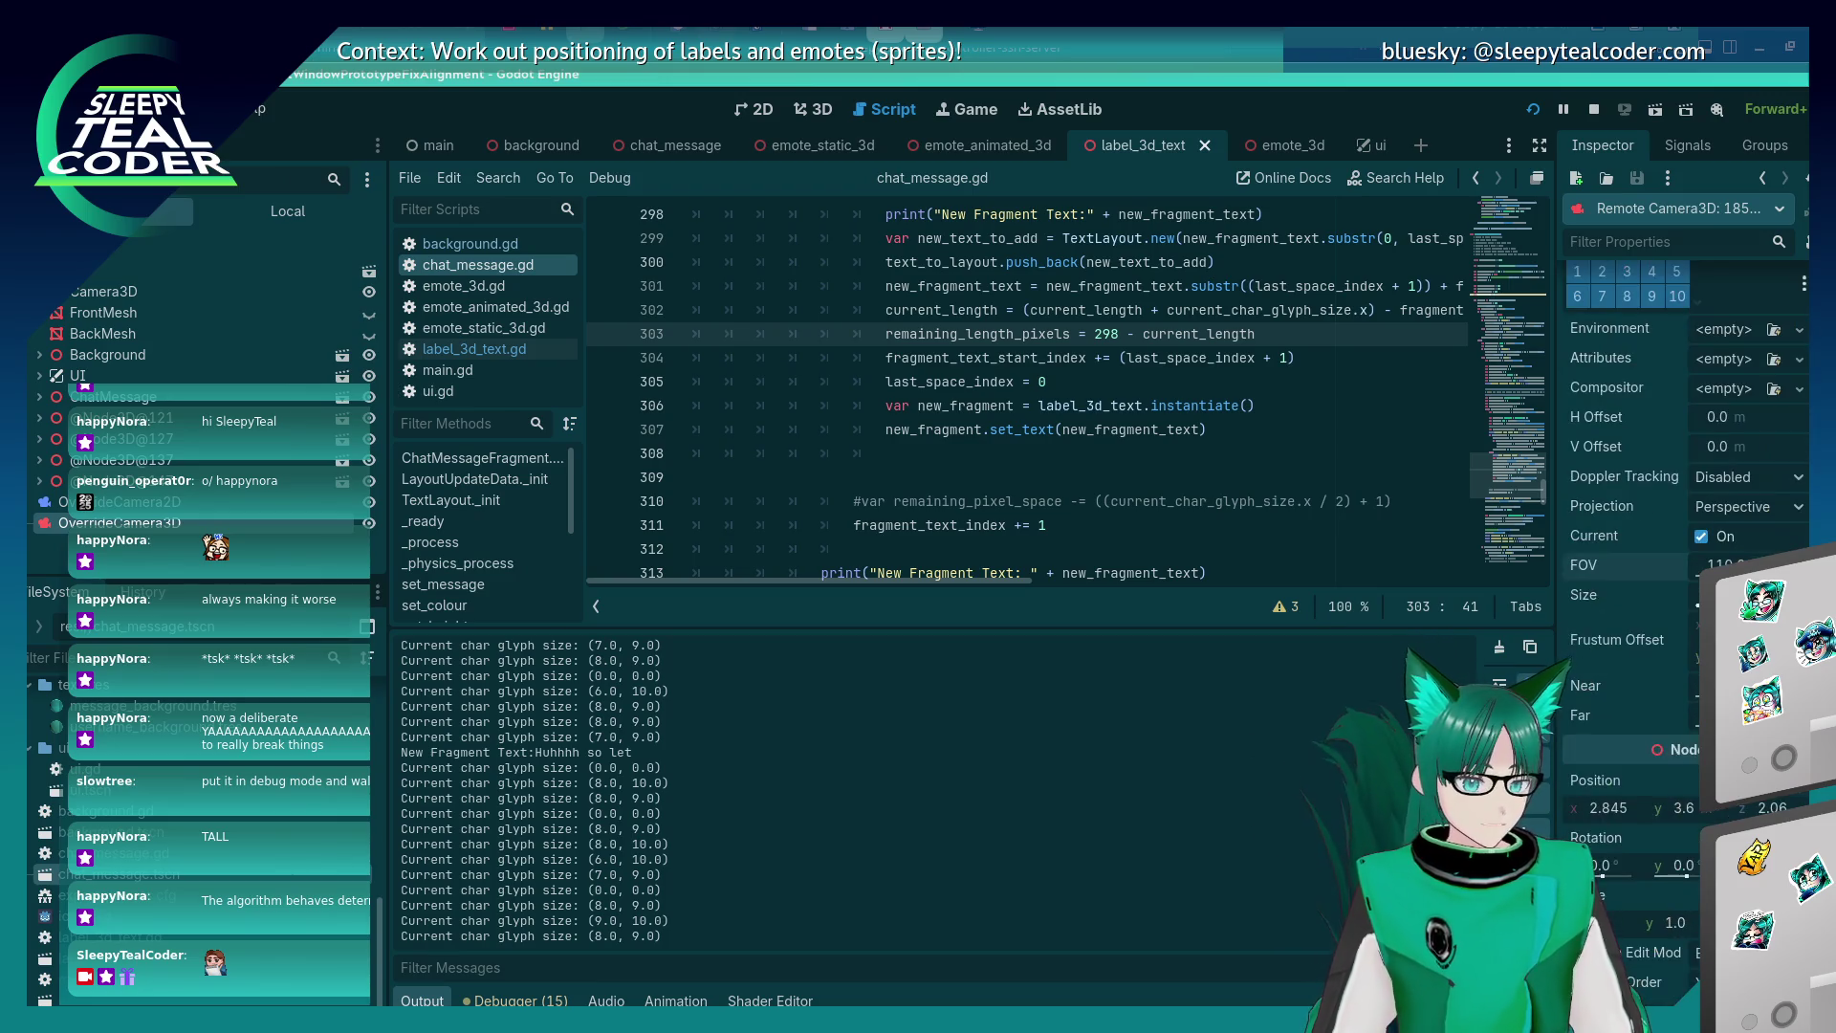
left_click(1771, 808)
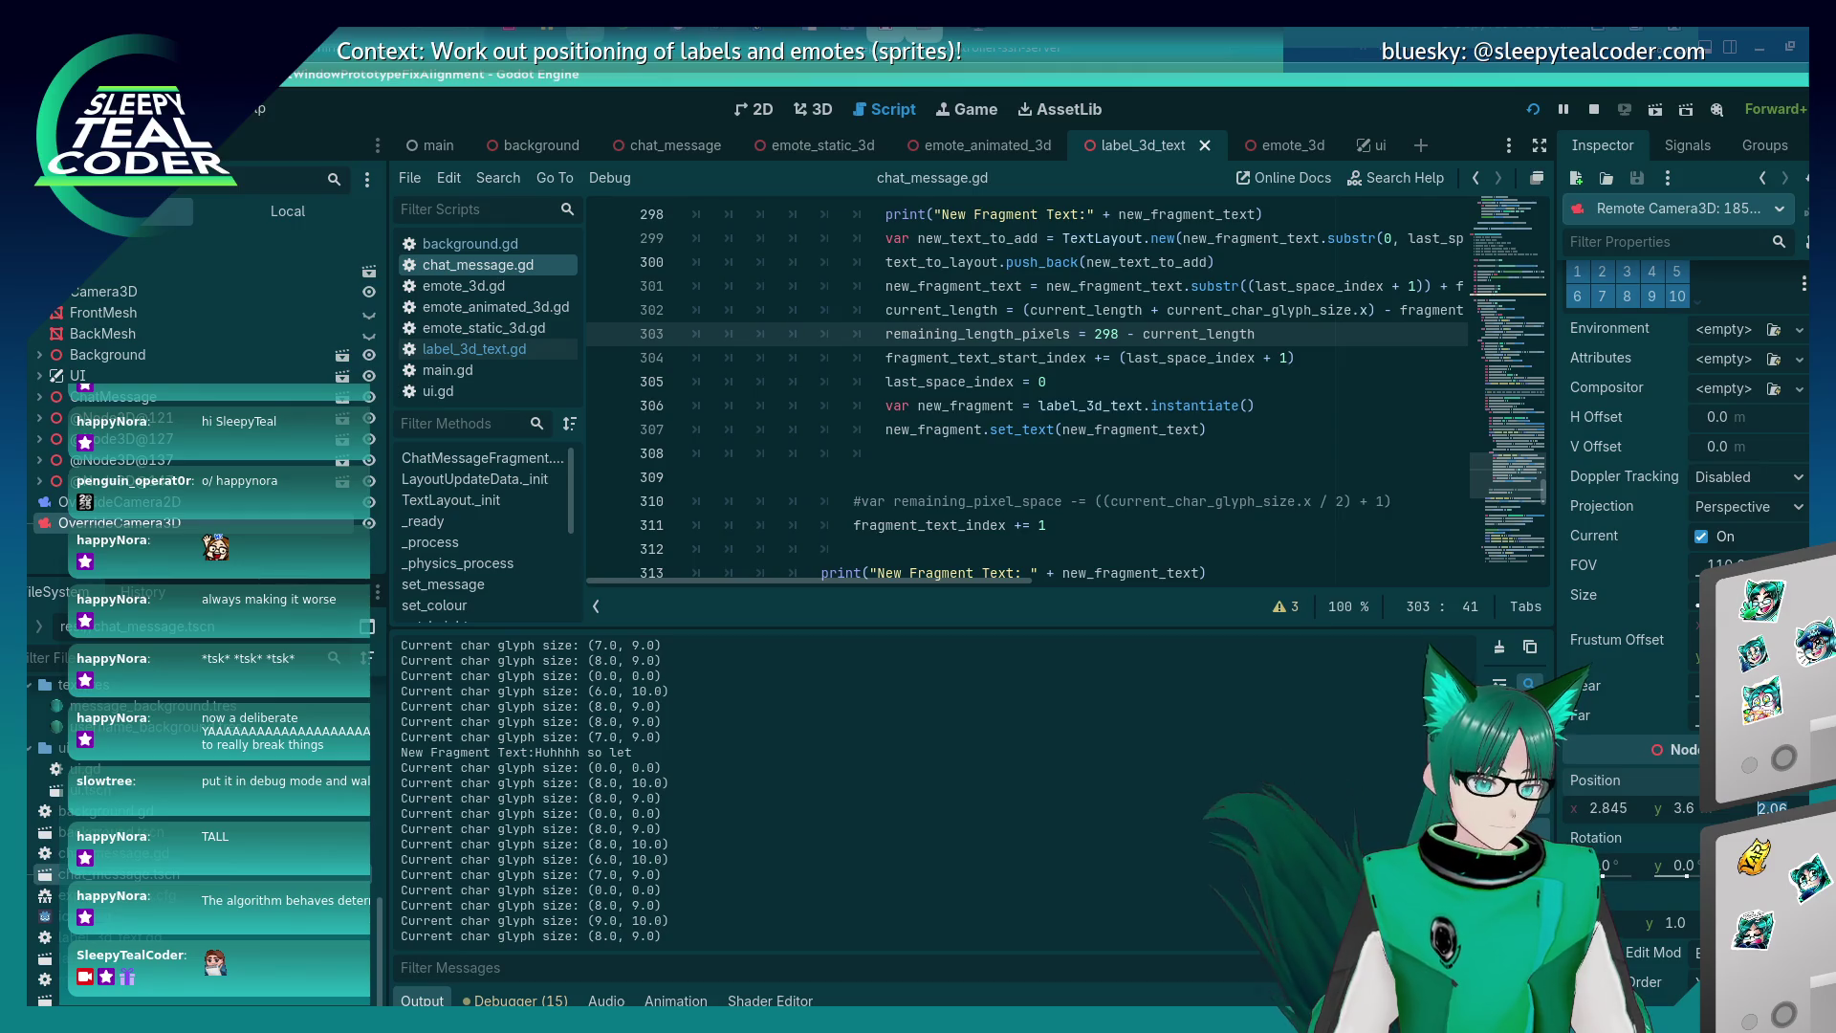
type("1")
Zoom and pan the game view so the stacked message bubbles appear larger.
key("alt+Tab")
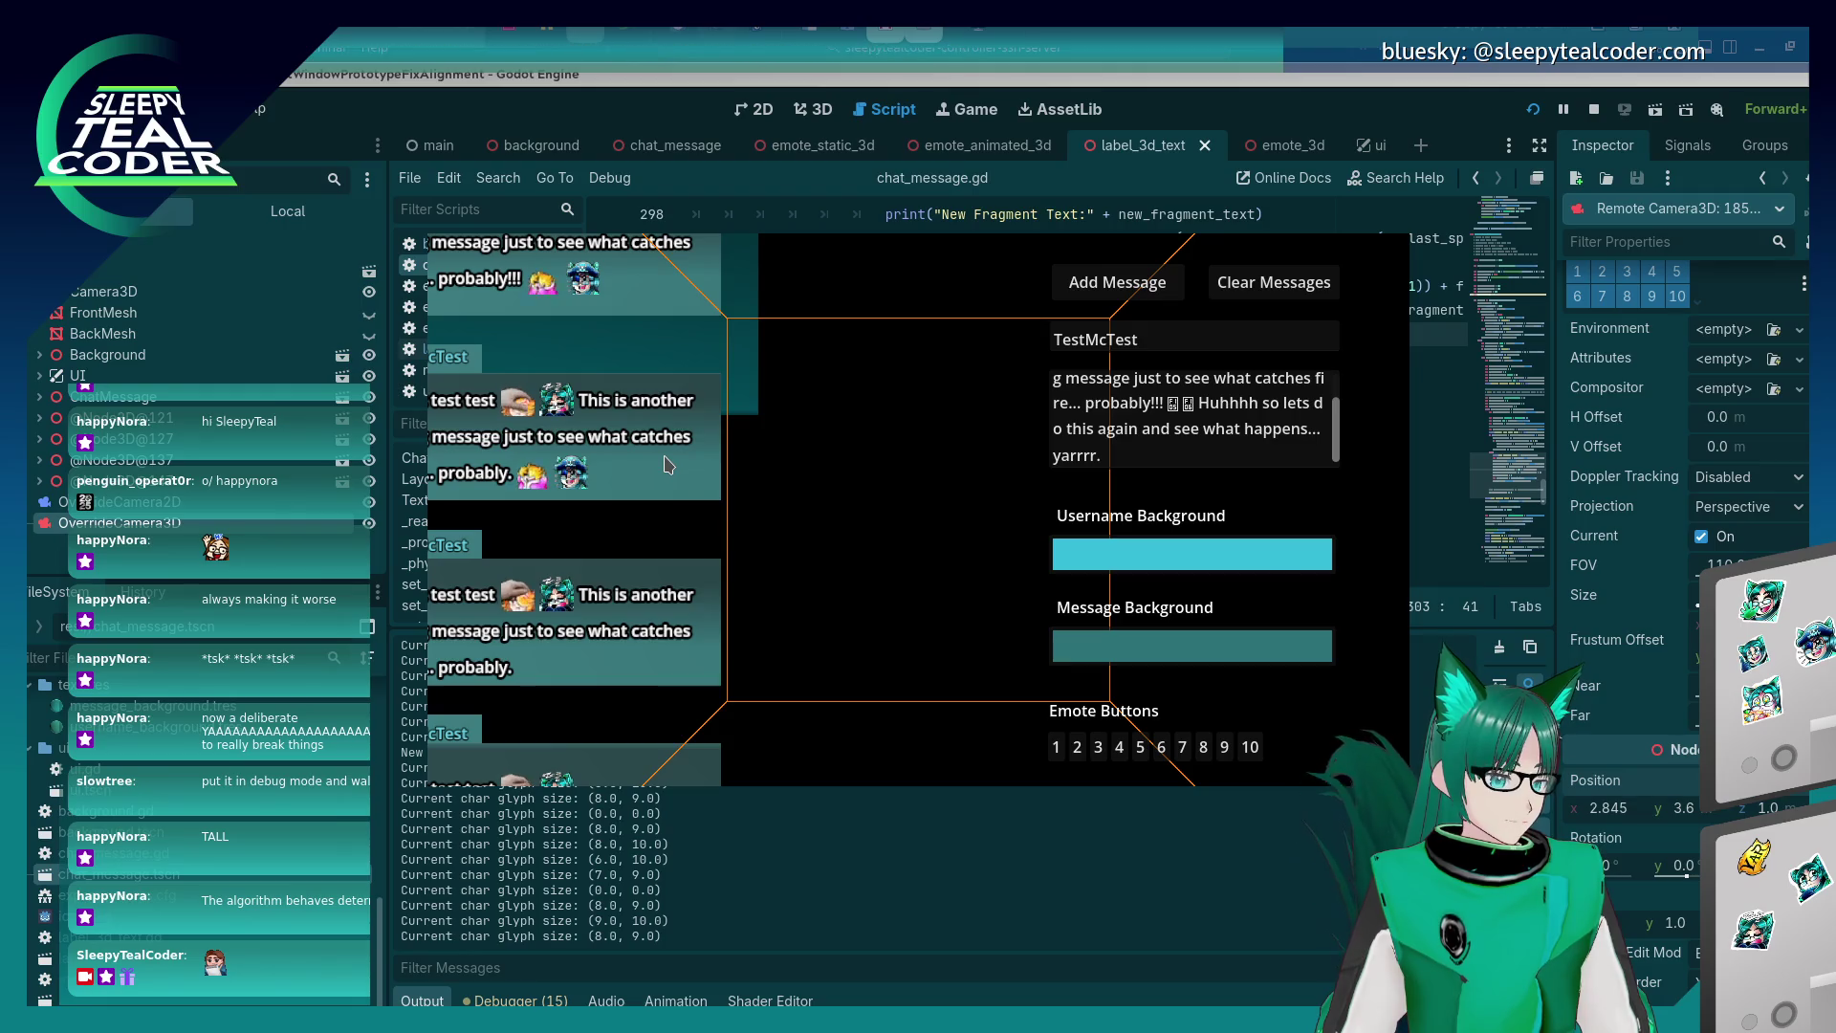
key("alt+Tab")
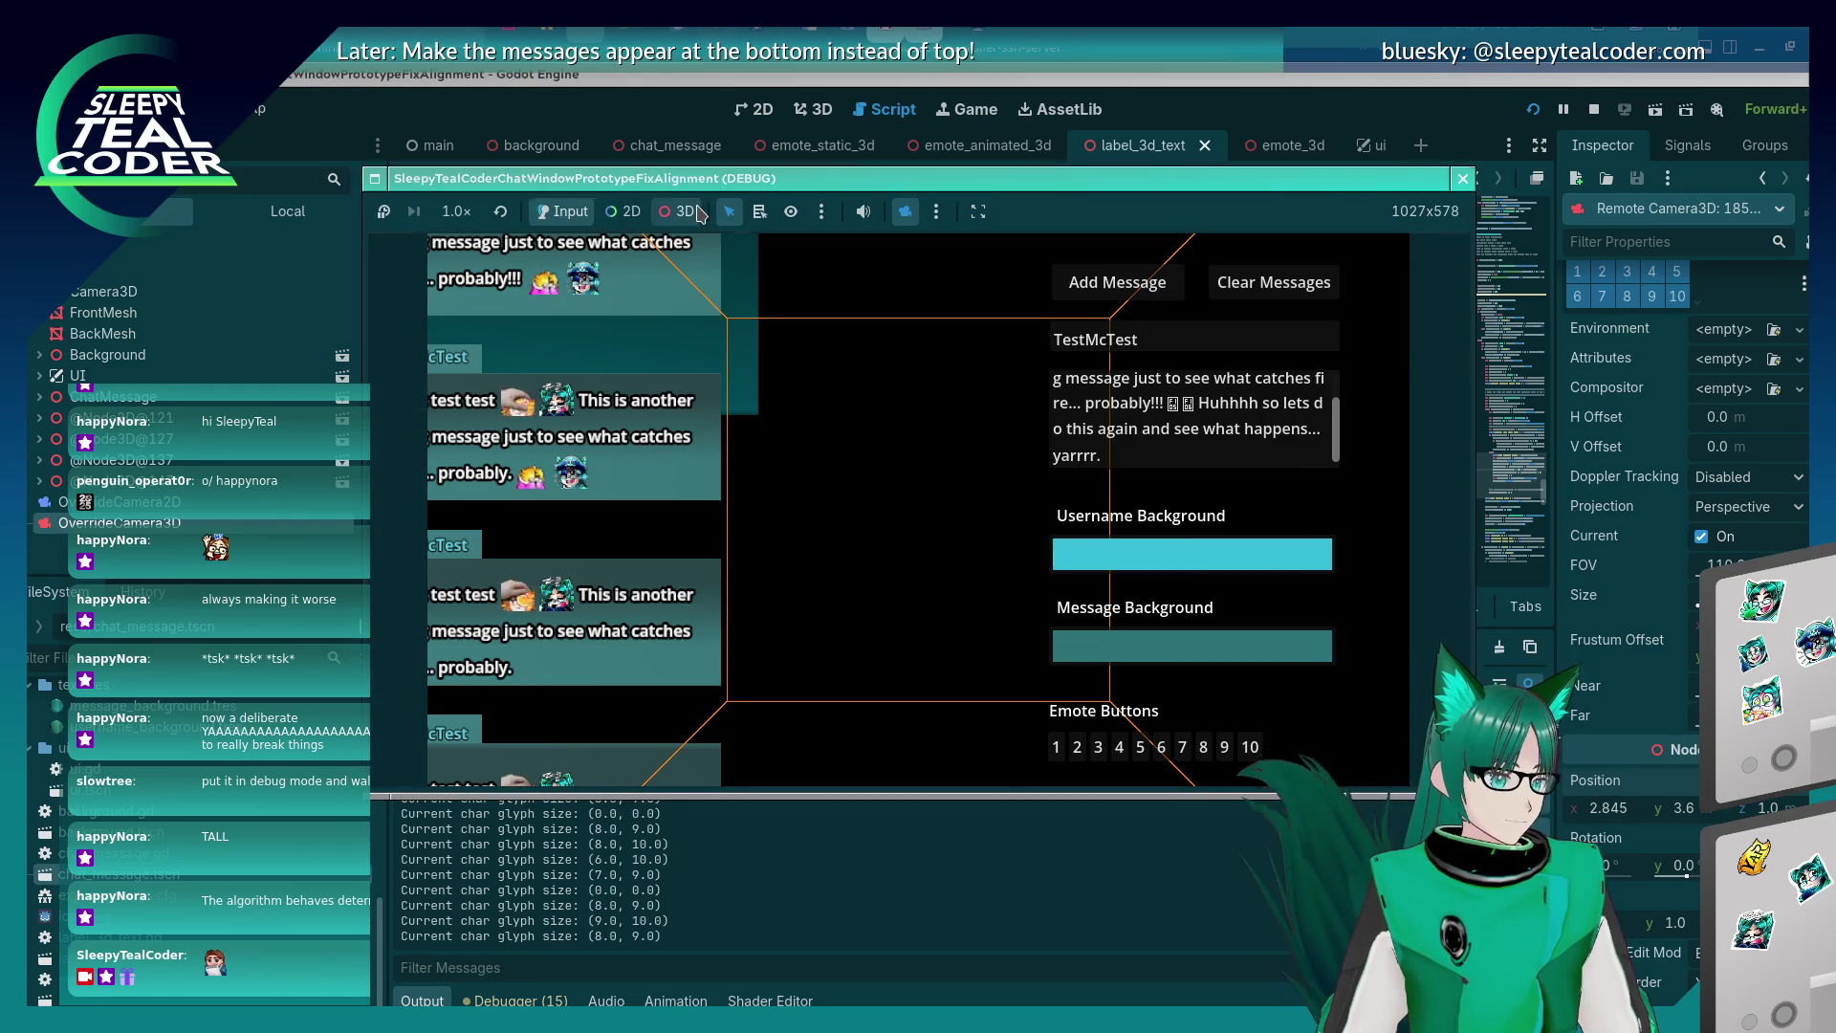
scroll(685, 318, "down", 5)
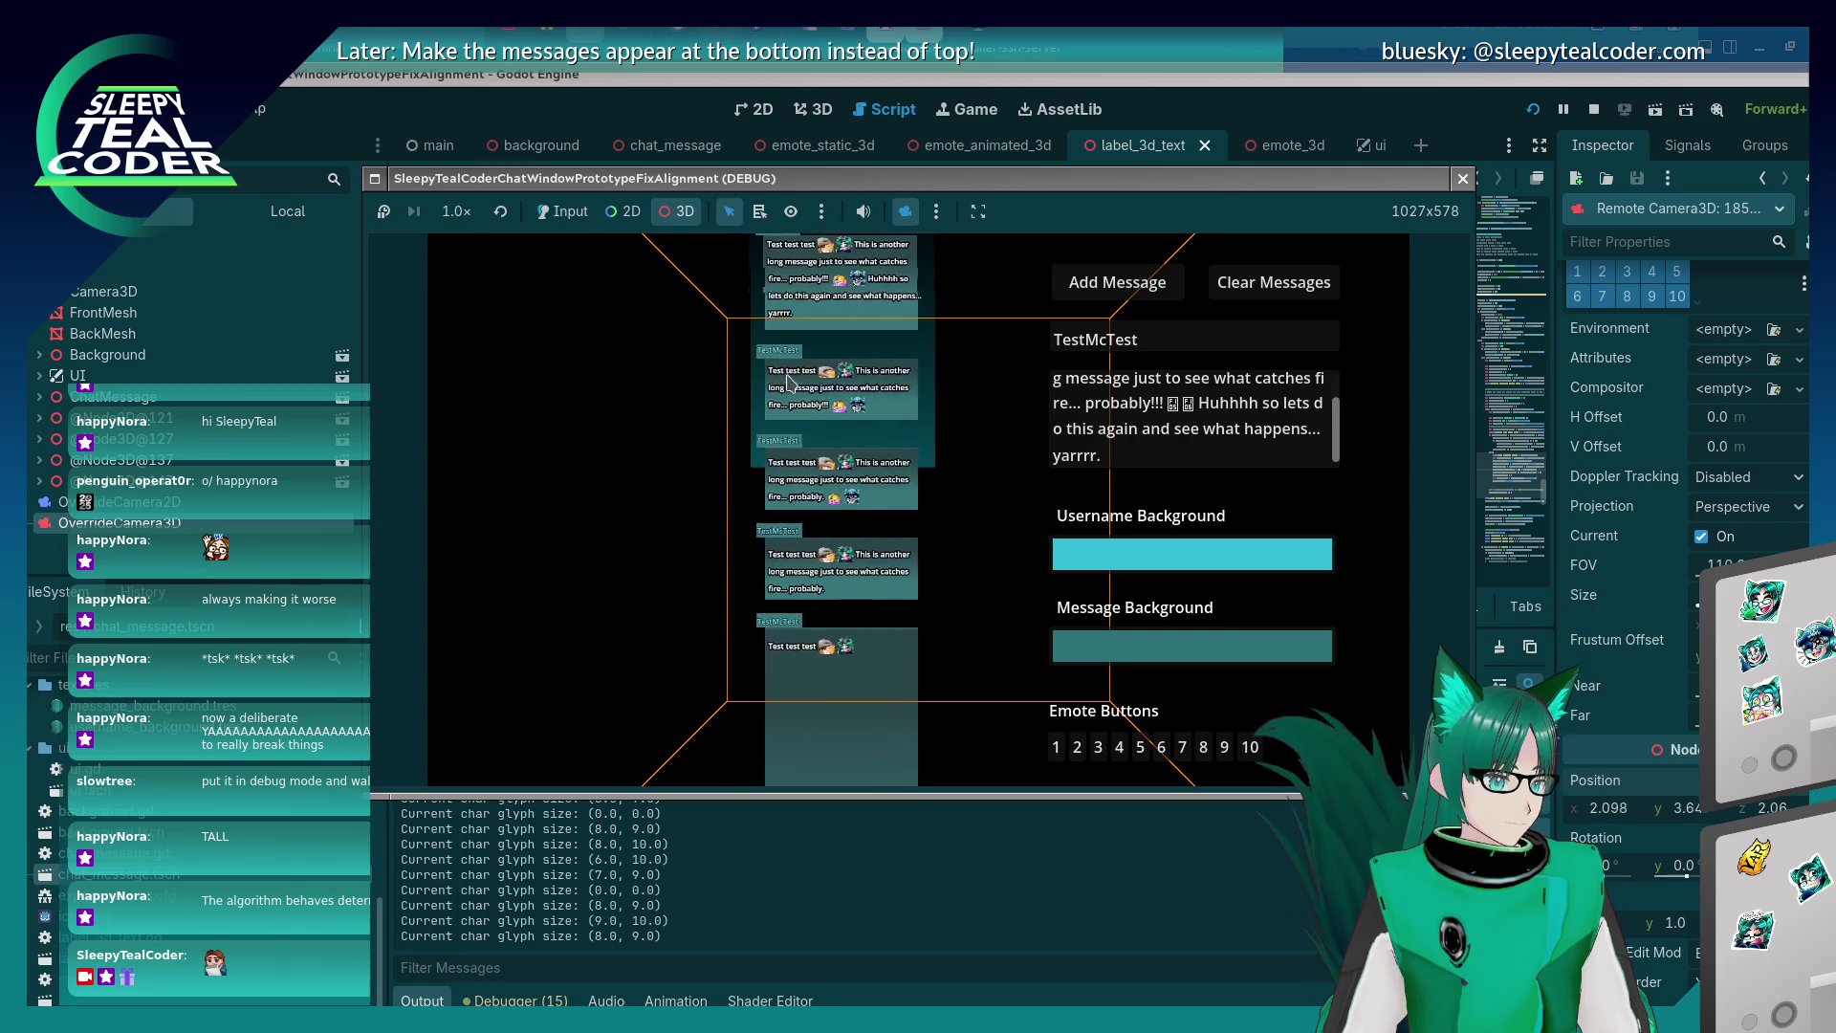
scroll(865, 443, "up", 5)
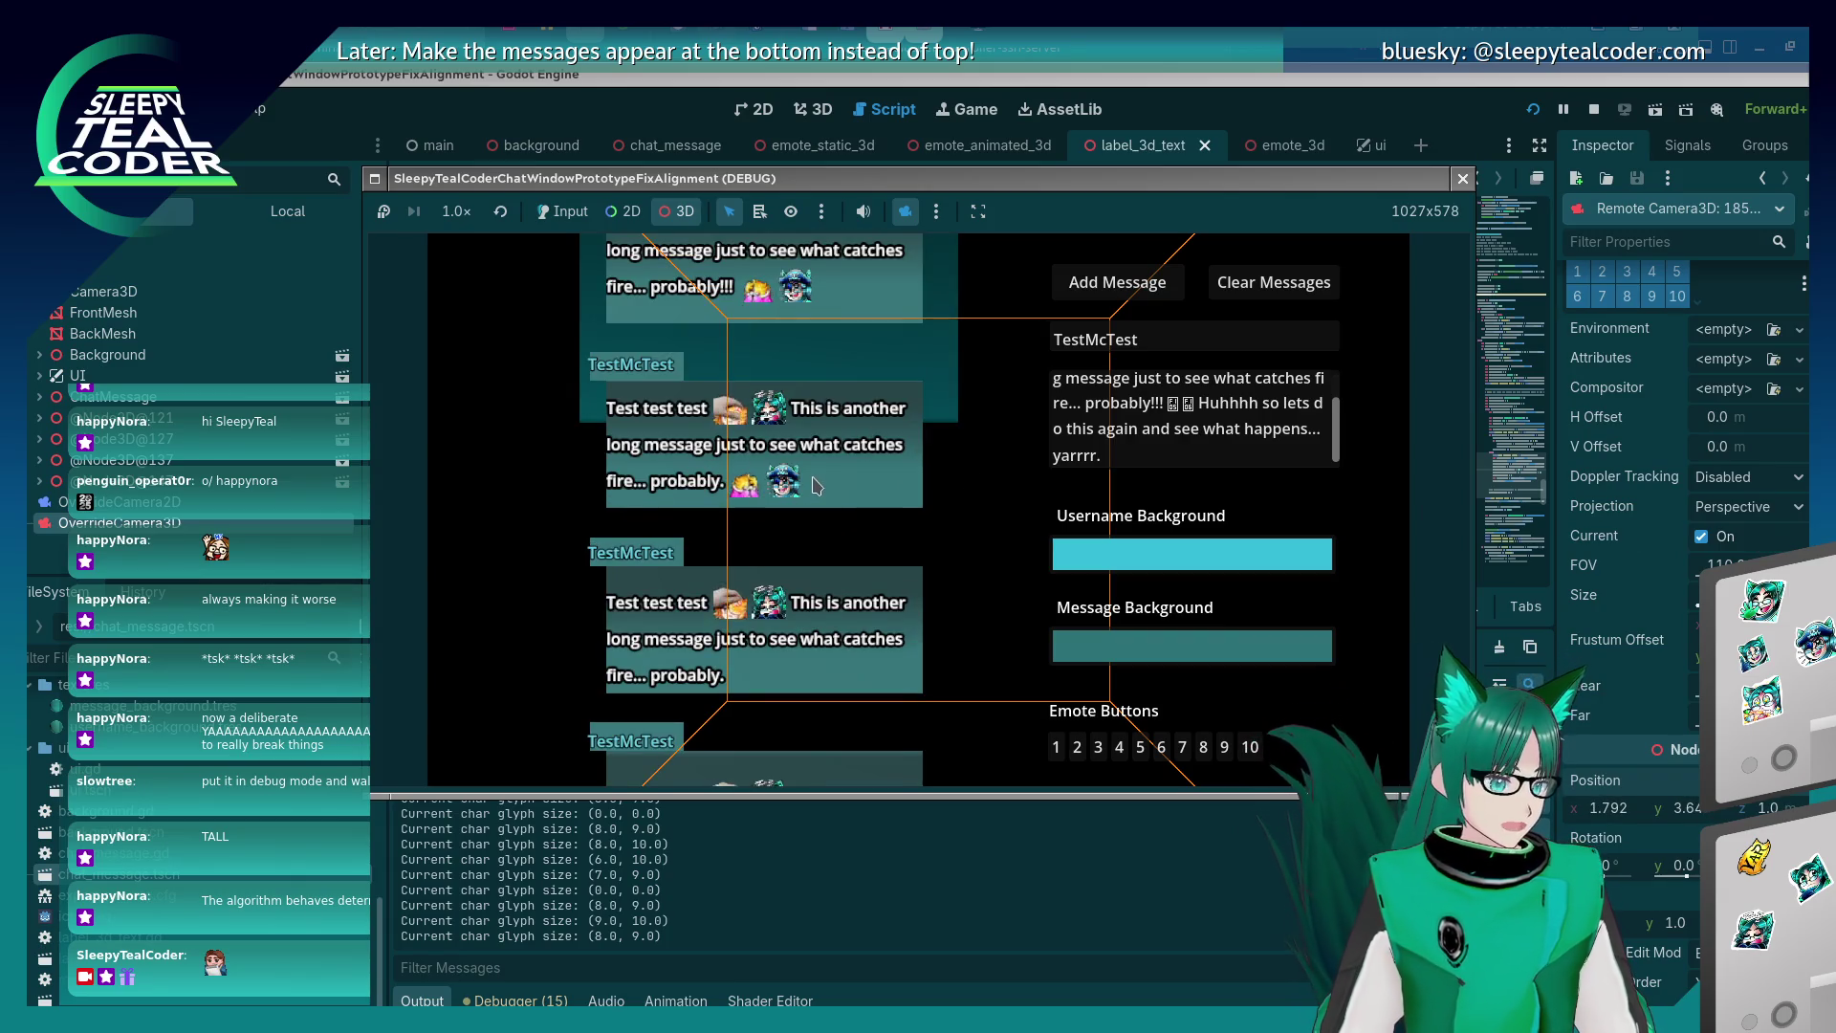
left_click_drag(812, 483, 939, 480)
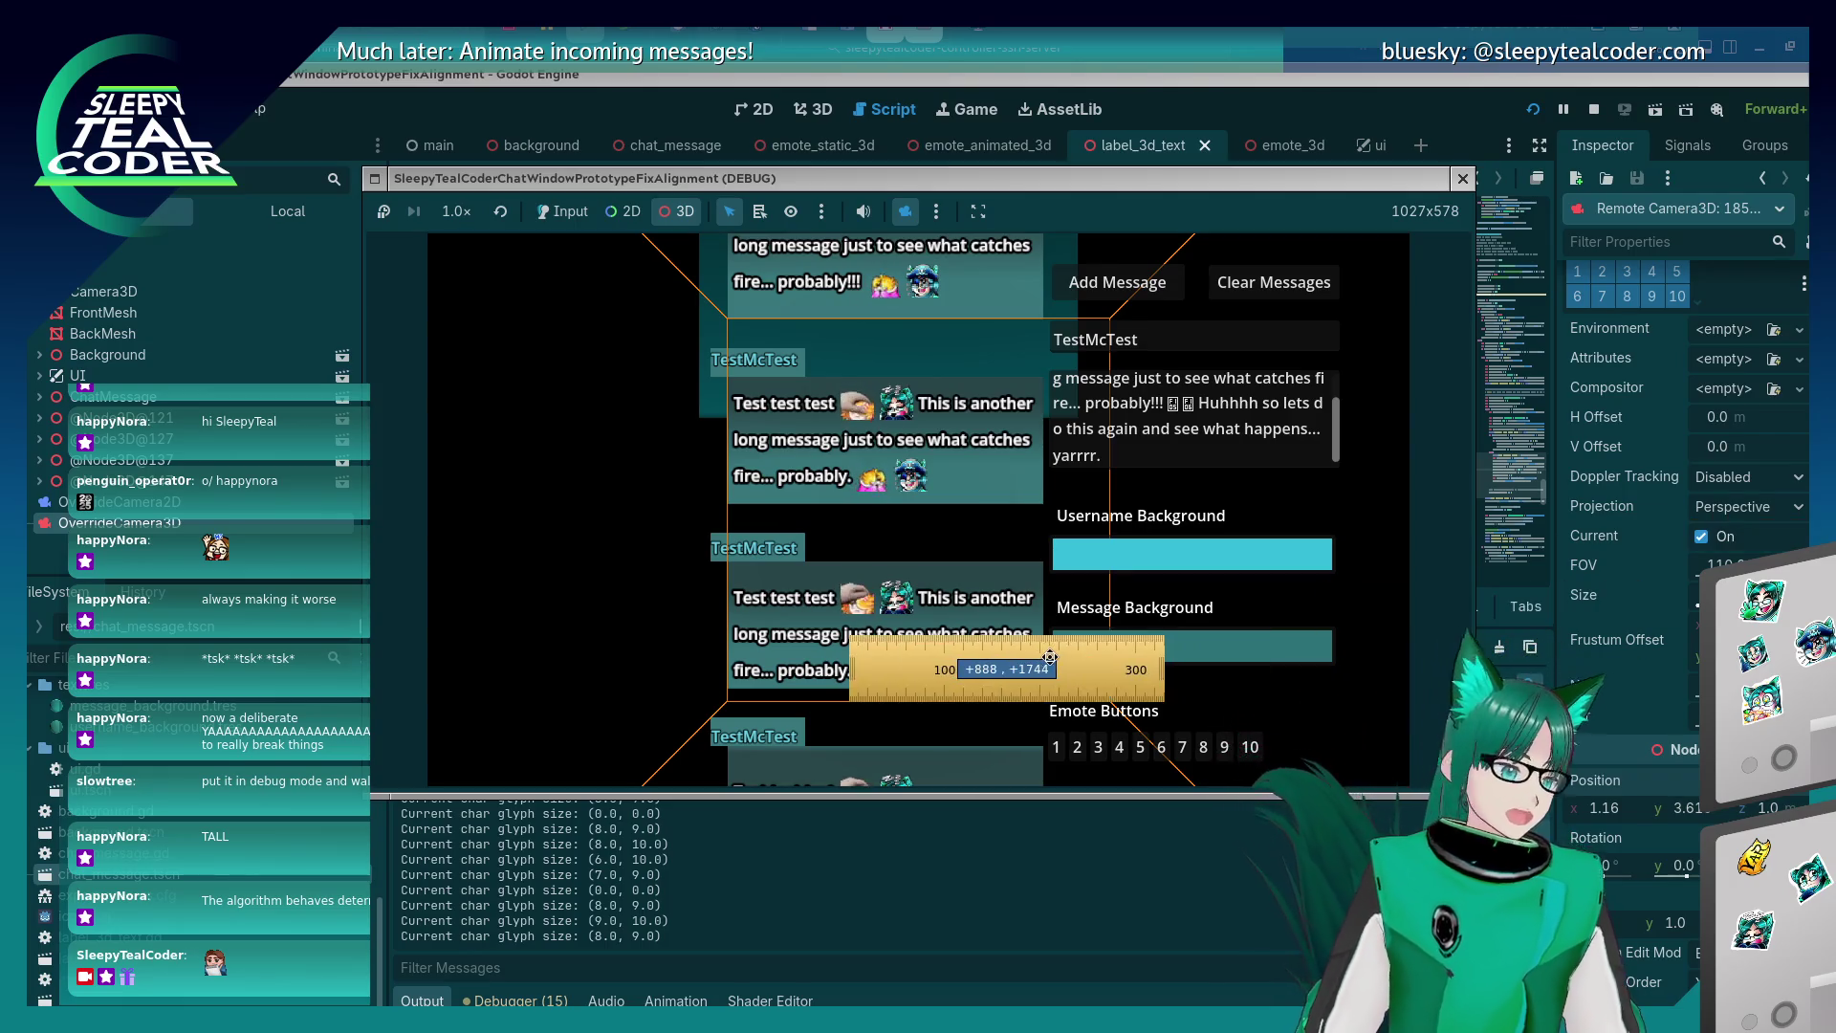
Measure the gap between message bubbles with an on-screen ruler, roughly 3–4 px, then return to the editor.
mouse_move(1051, 661)
left_mouse_down()
mouse_move(979, 673)
mouse_move(1076, 682)
mouse_move(960, 719)
mouse_move(1032, 707)
mouse_move(979, 621)
mouse_move(956, 426)
left_mouse_up()
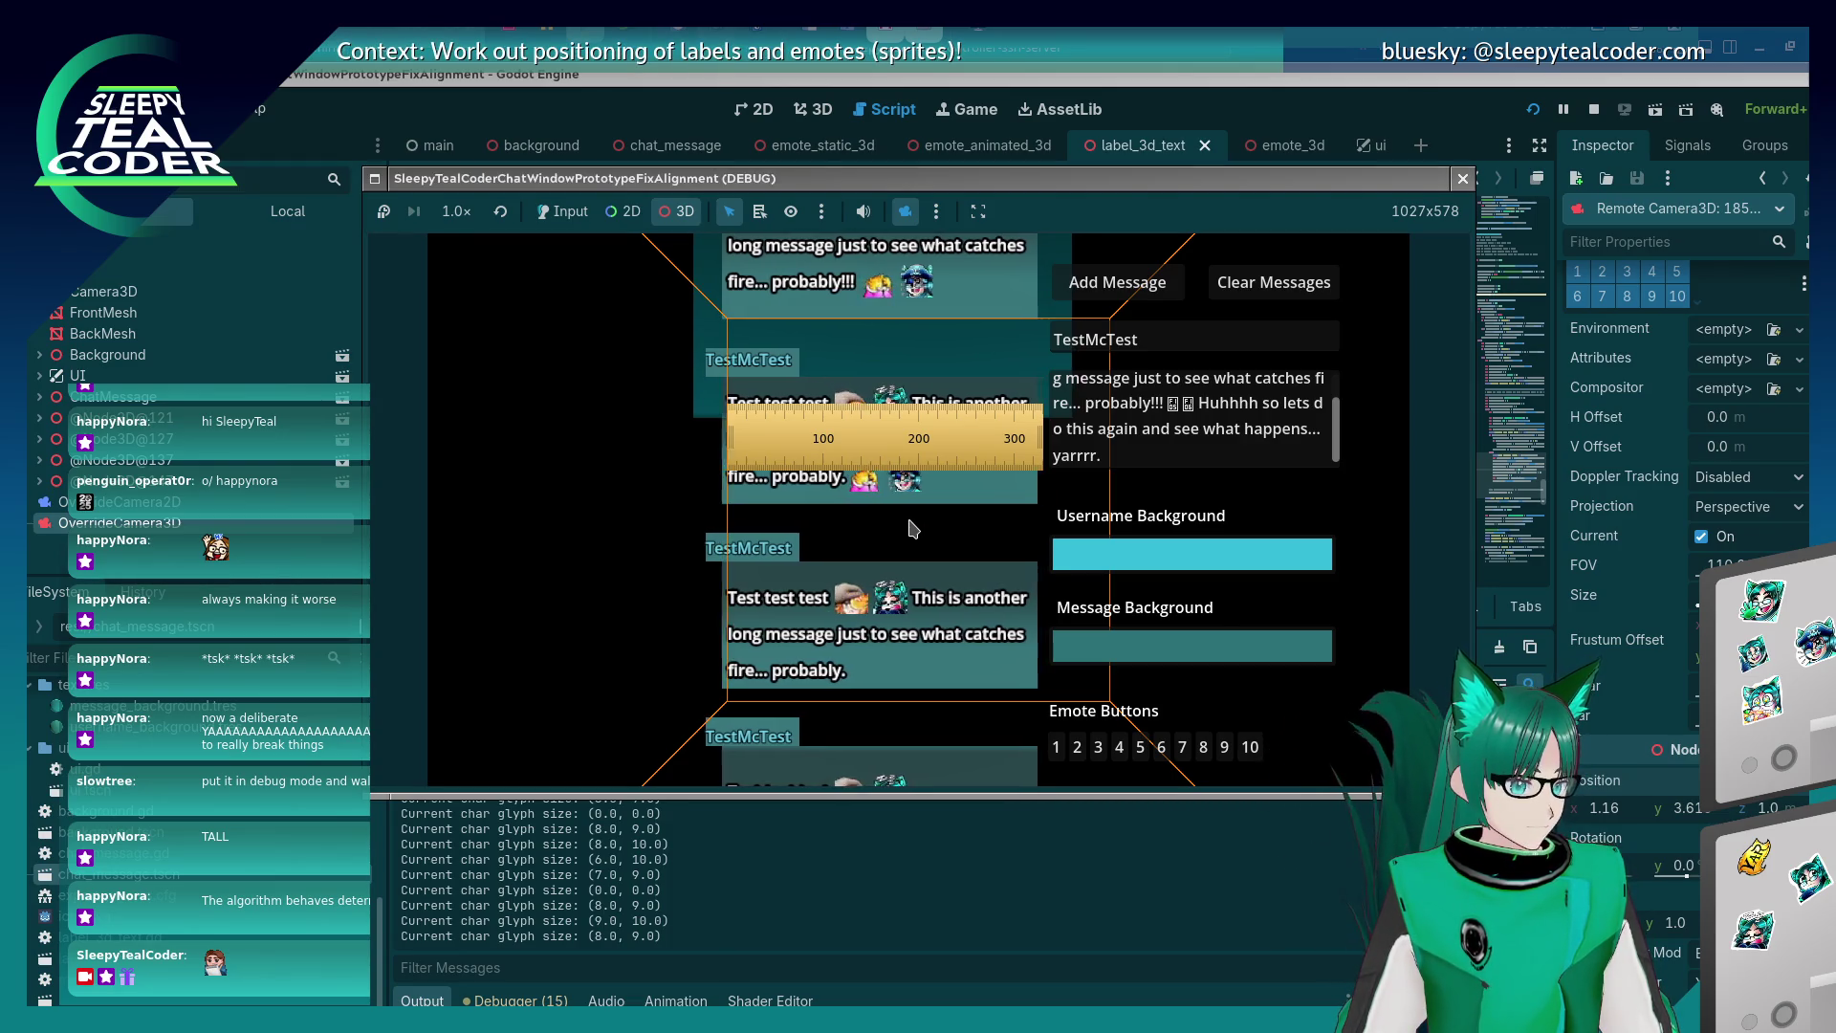
left_click_drag(918, 529, 763, 534)
left_click(876, 447)
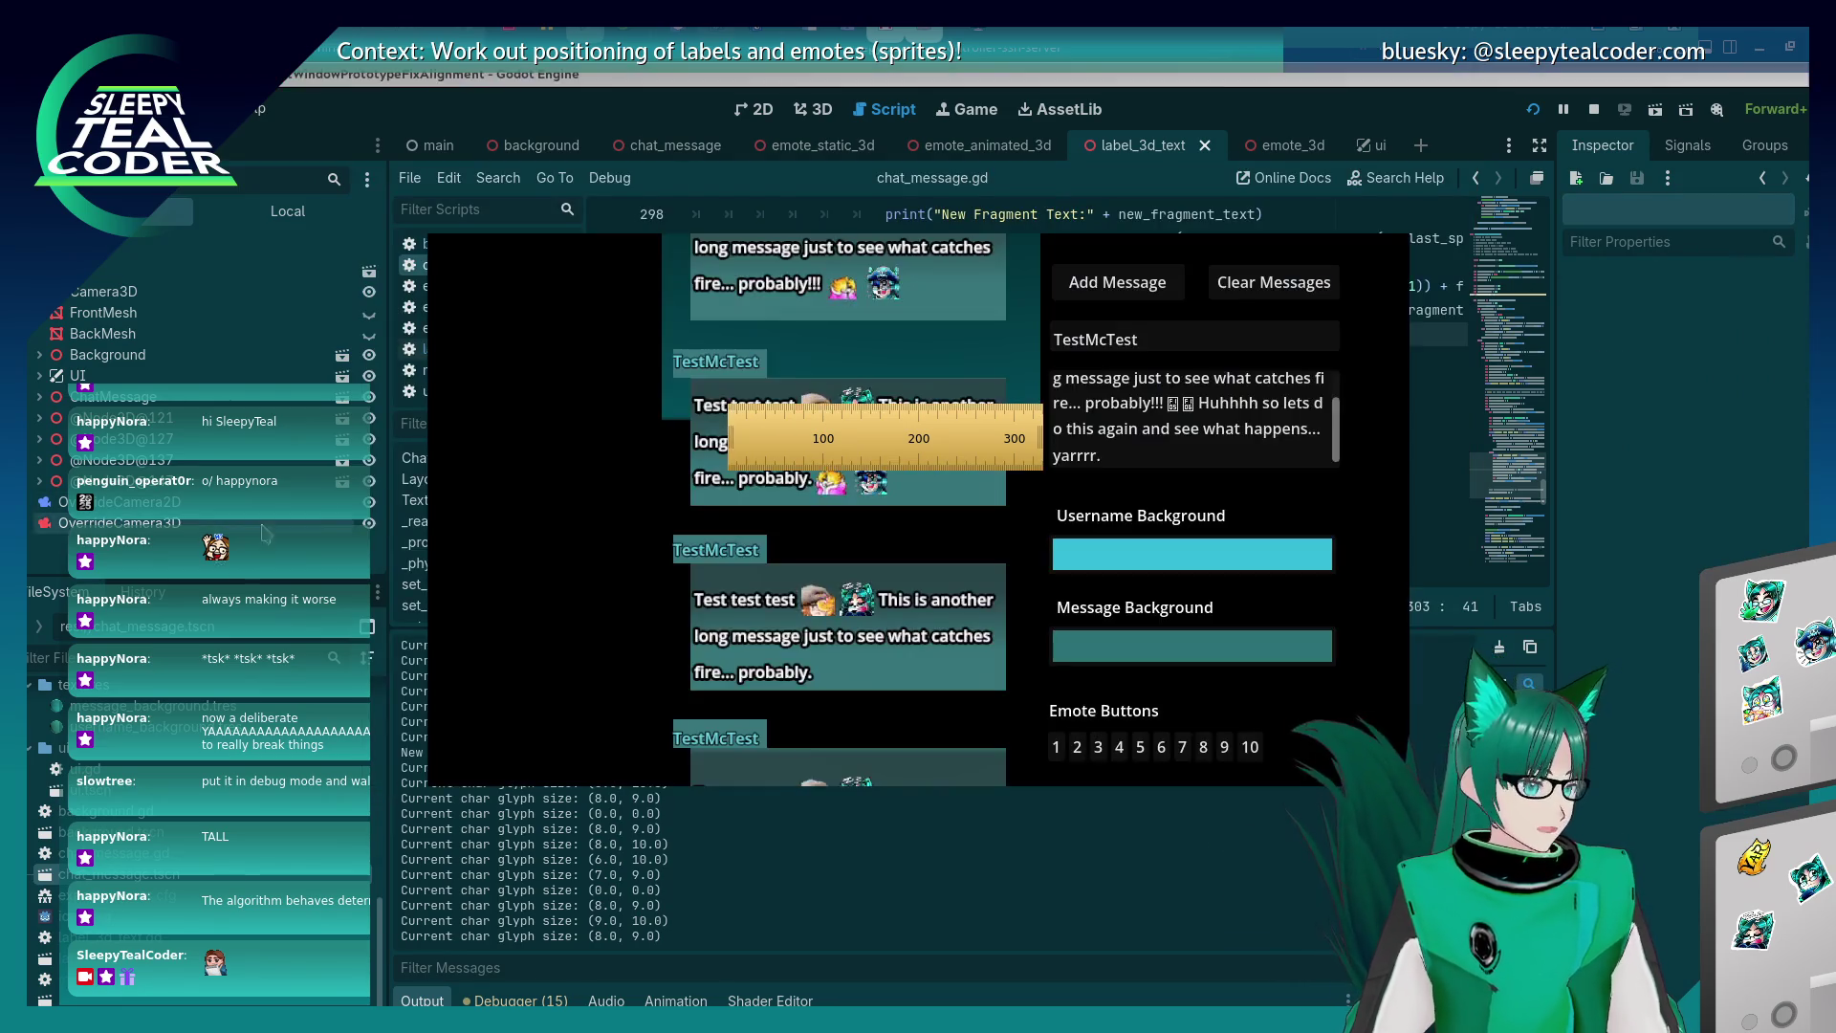
left_click_drag(876, 447, 840, 464)
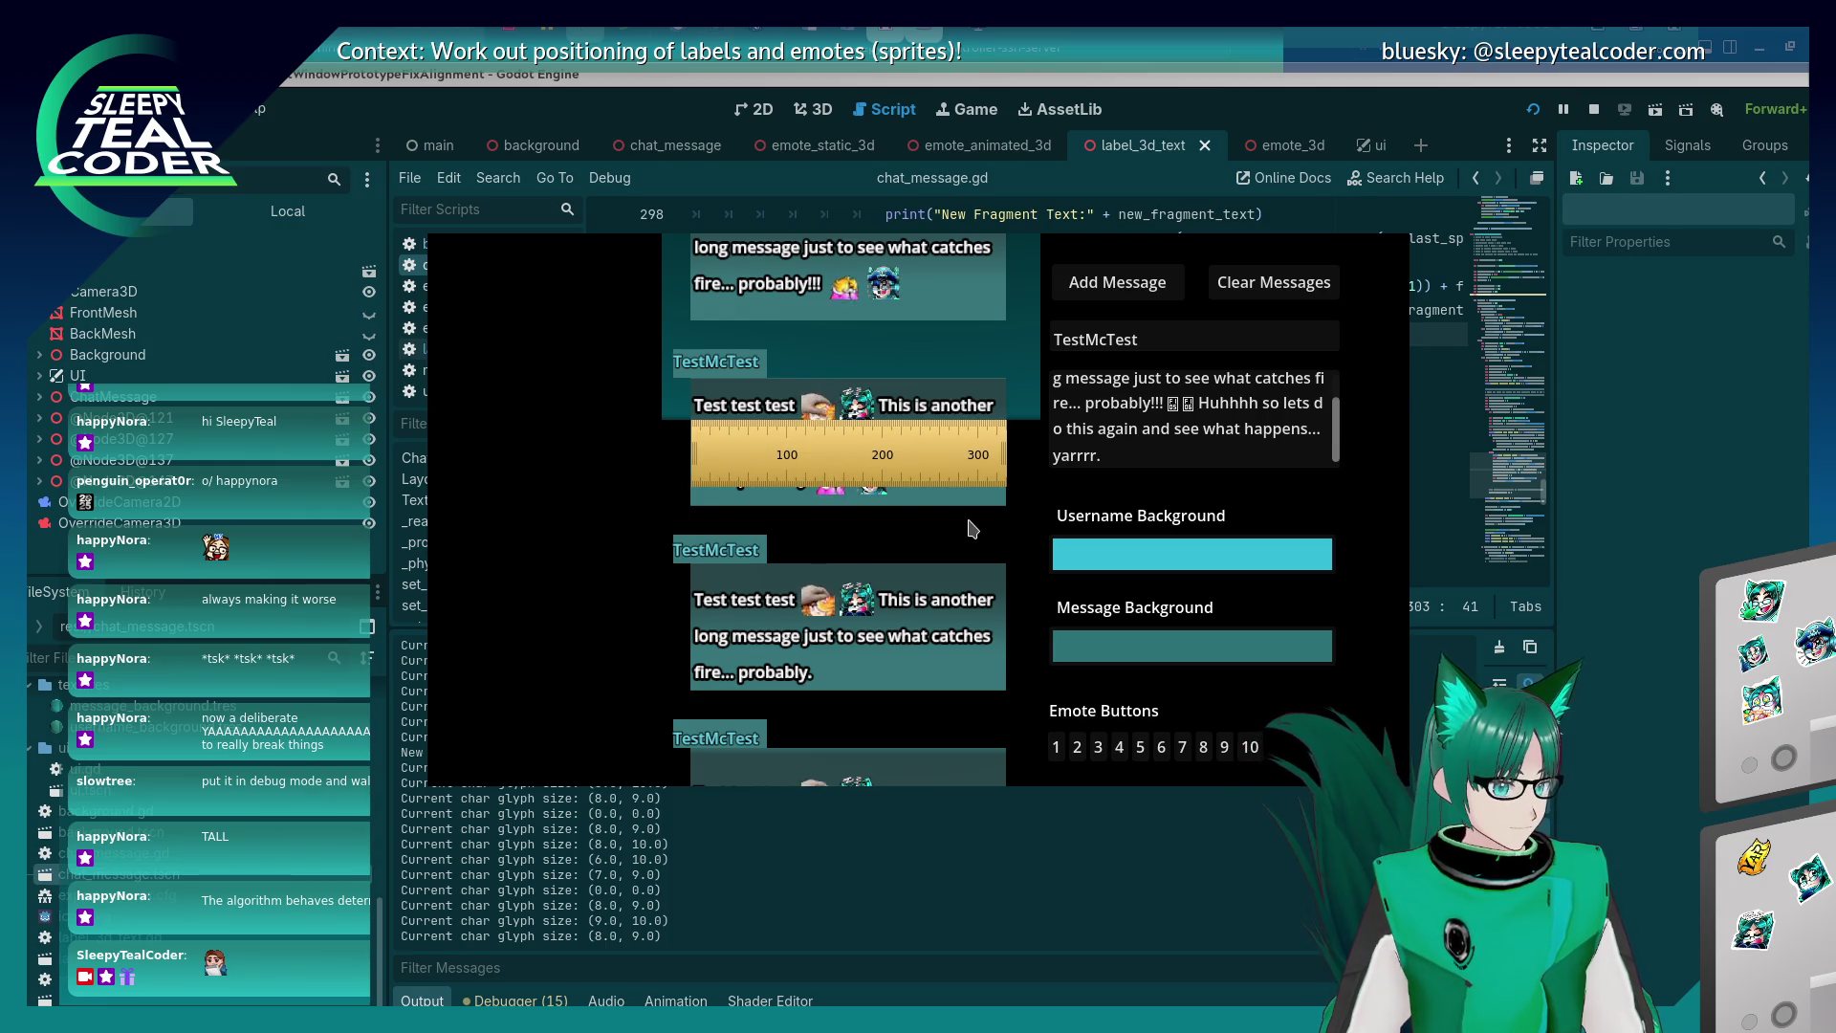
key("Right")
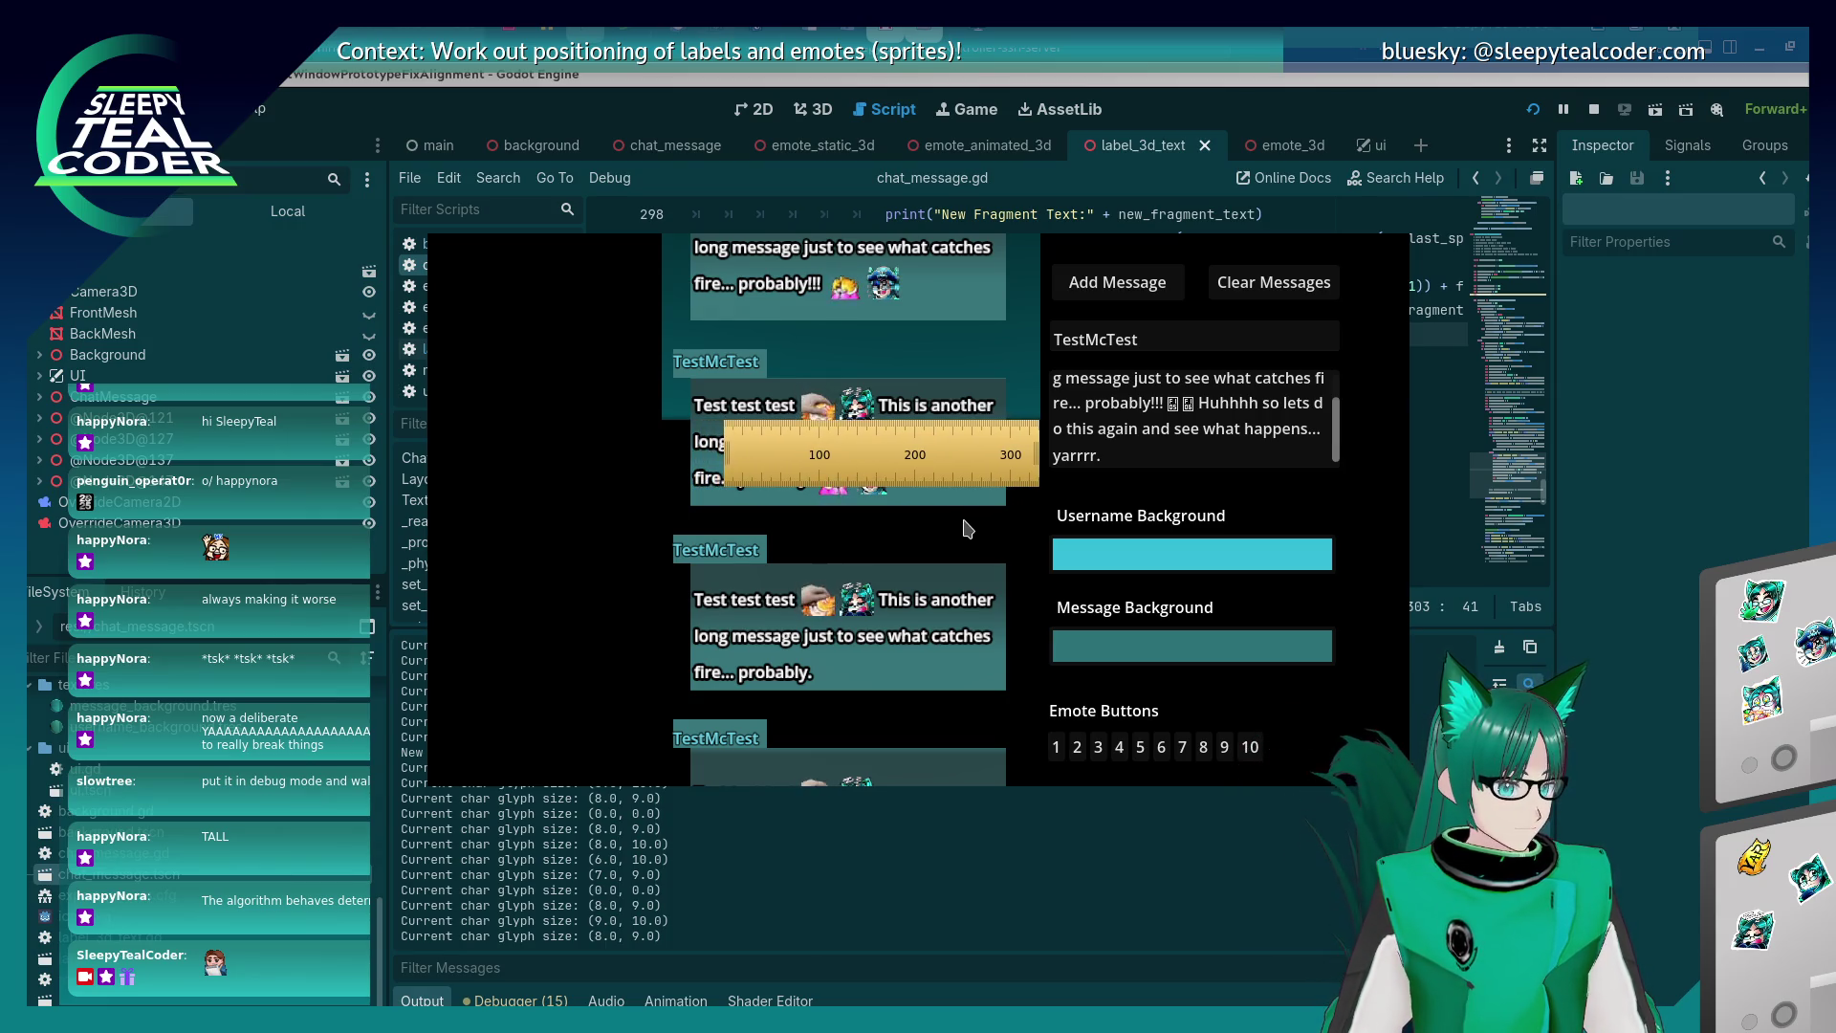
key("Right")
key("Right")
key("Right")
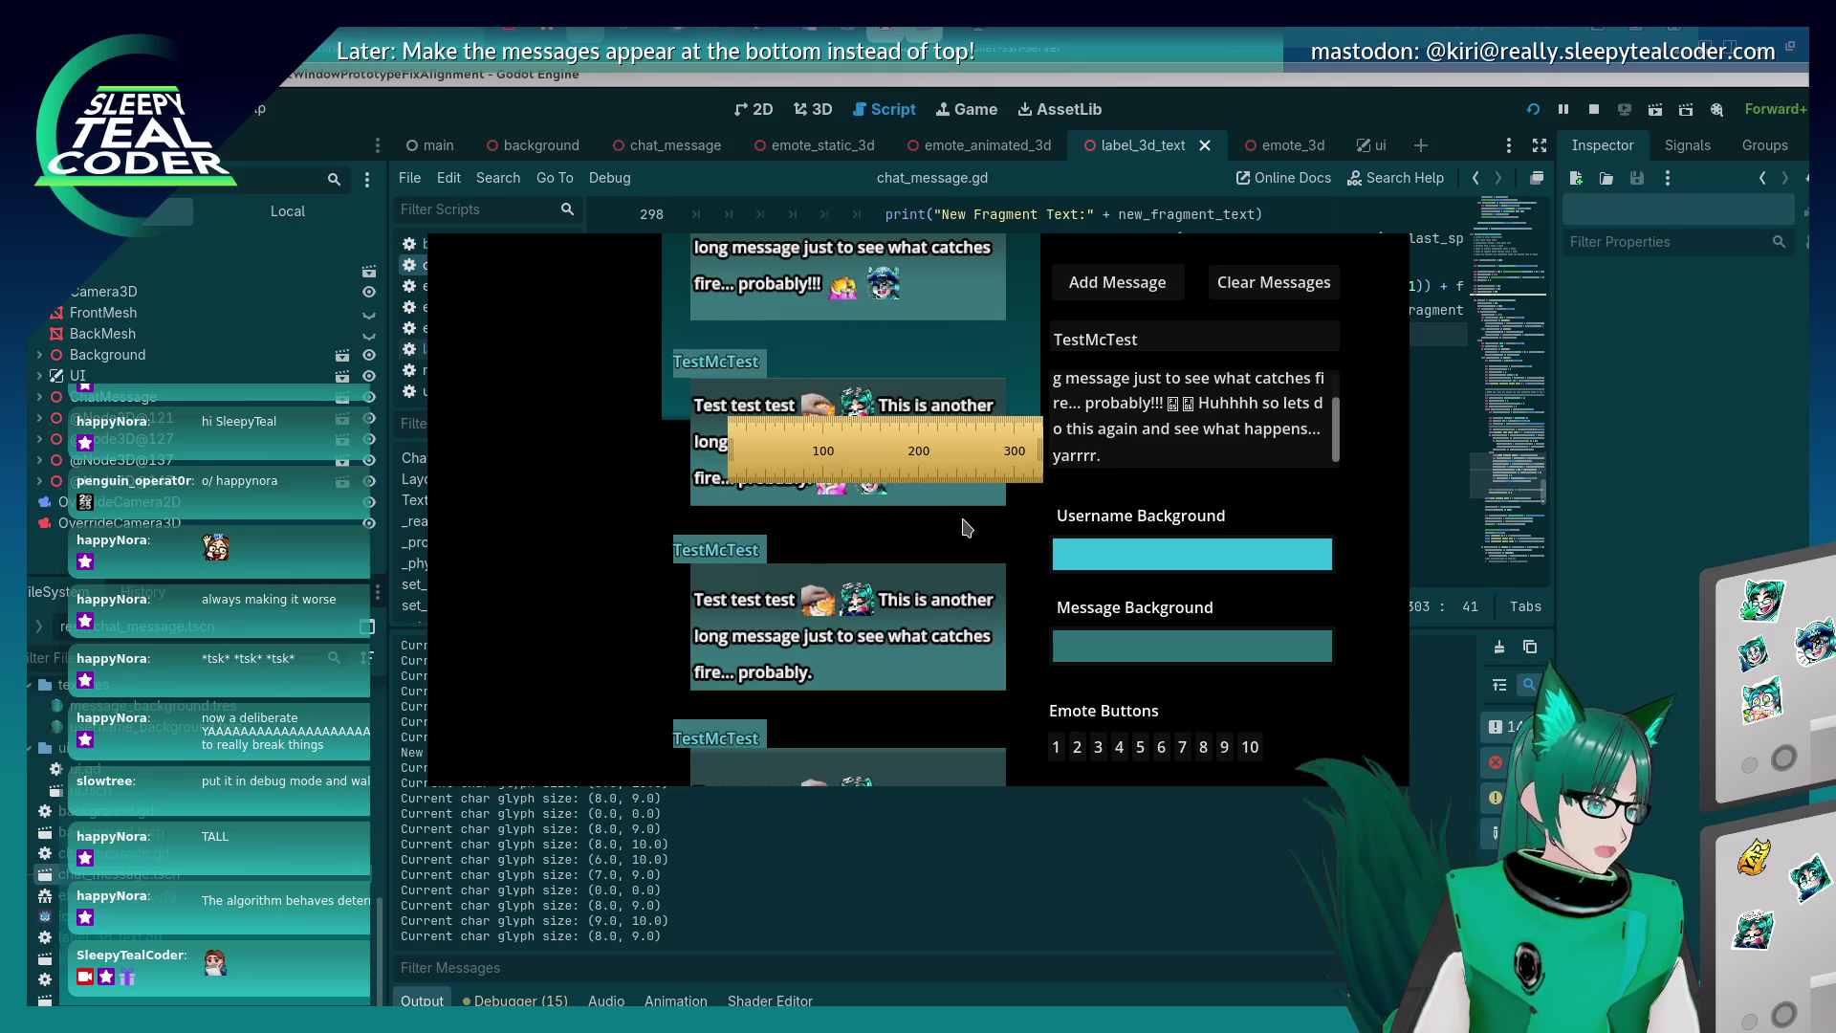
key("Down")
key("Down")
key("Down")
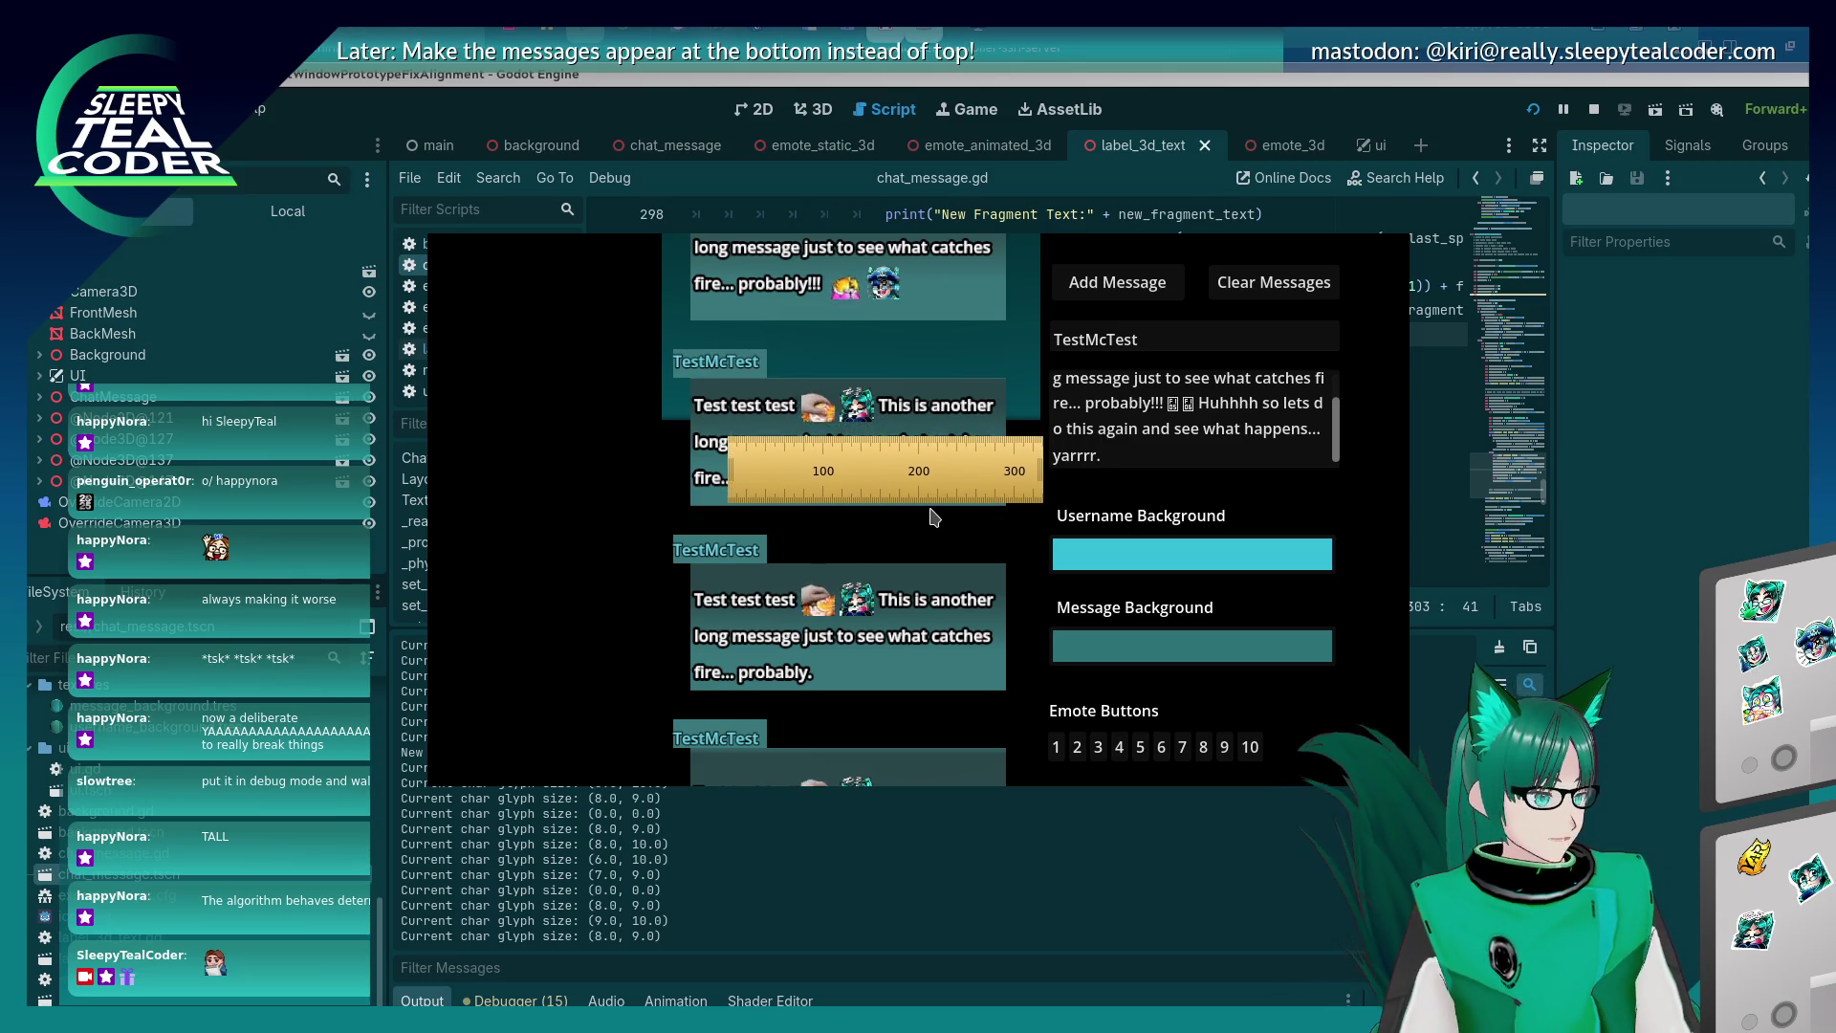
key("Down")
key("Down")
key("Down")
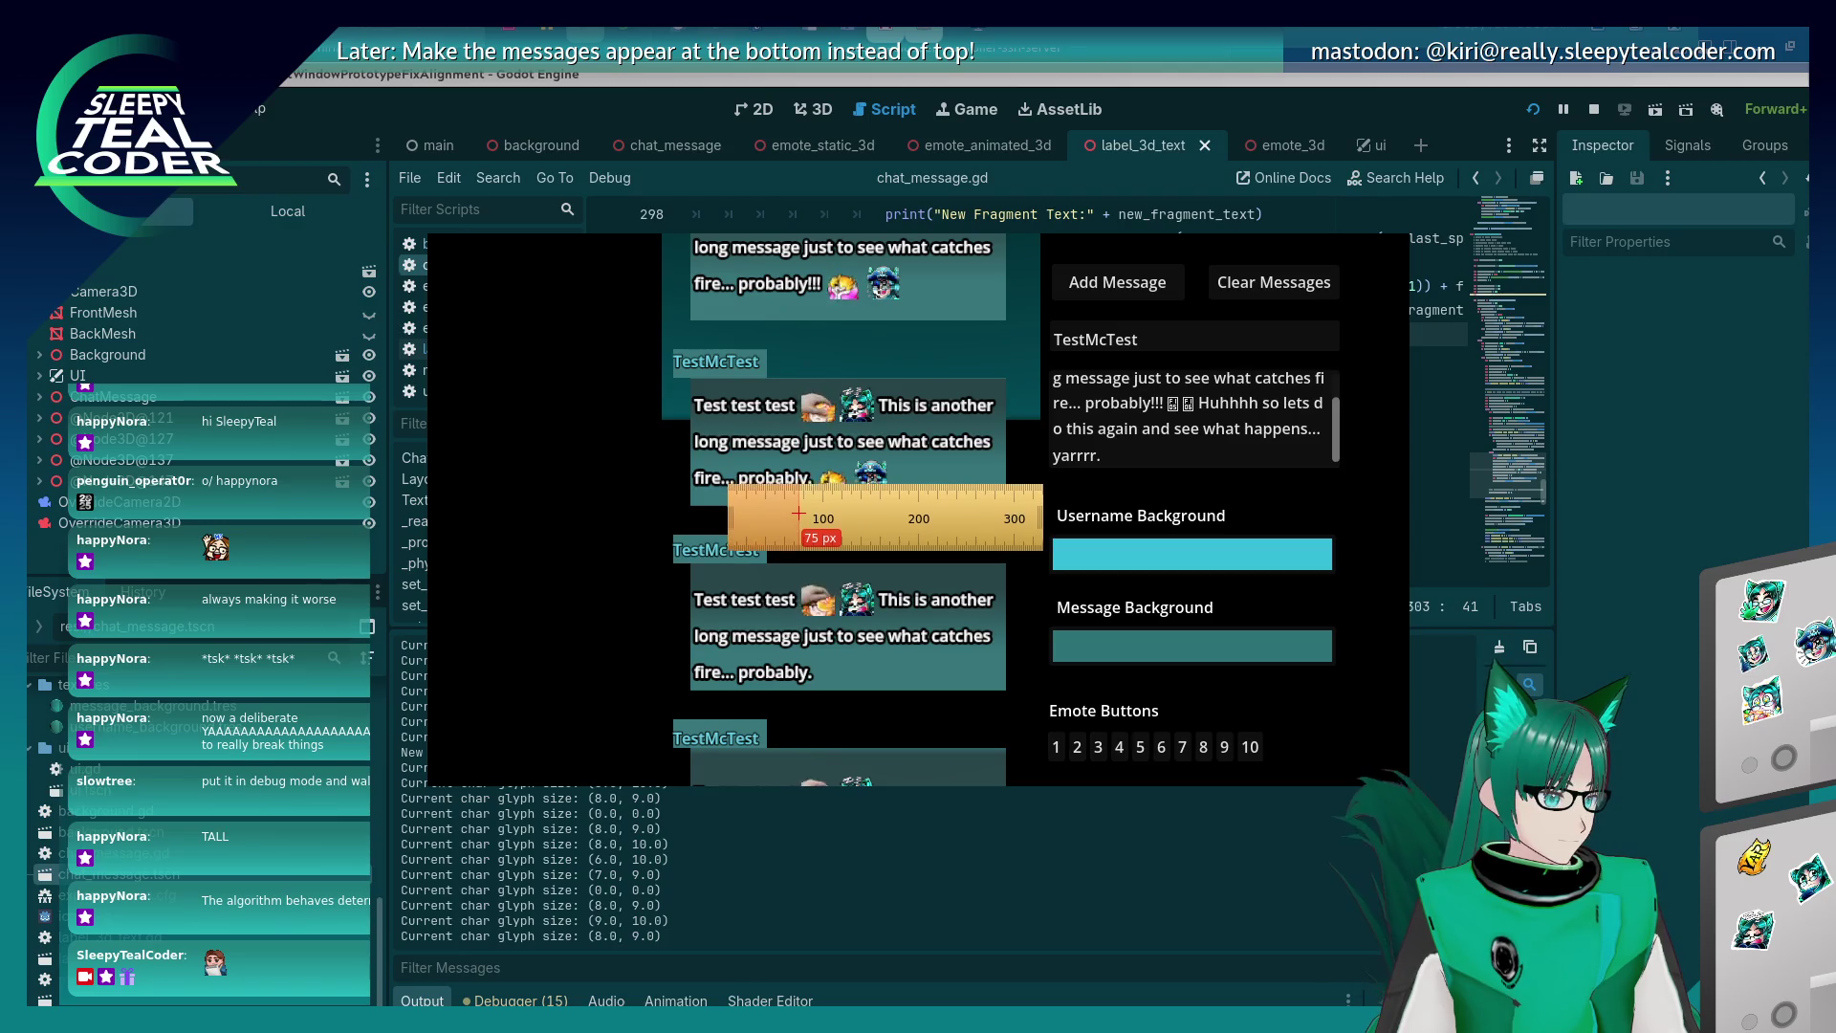
key("Right")
key("Right")
key("Right")
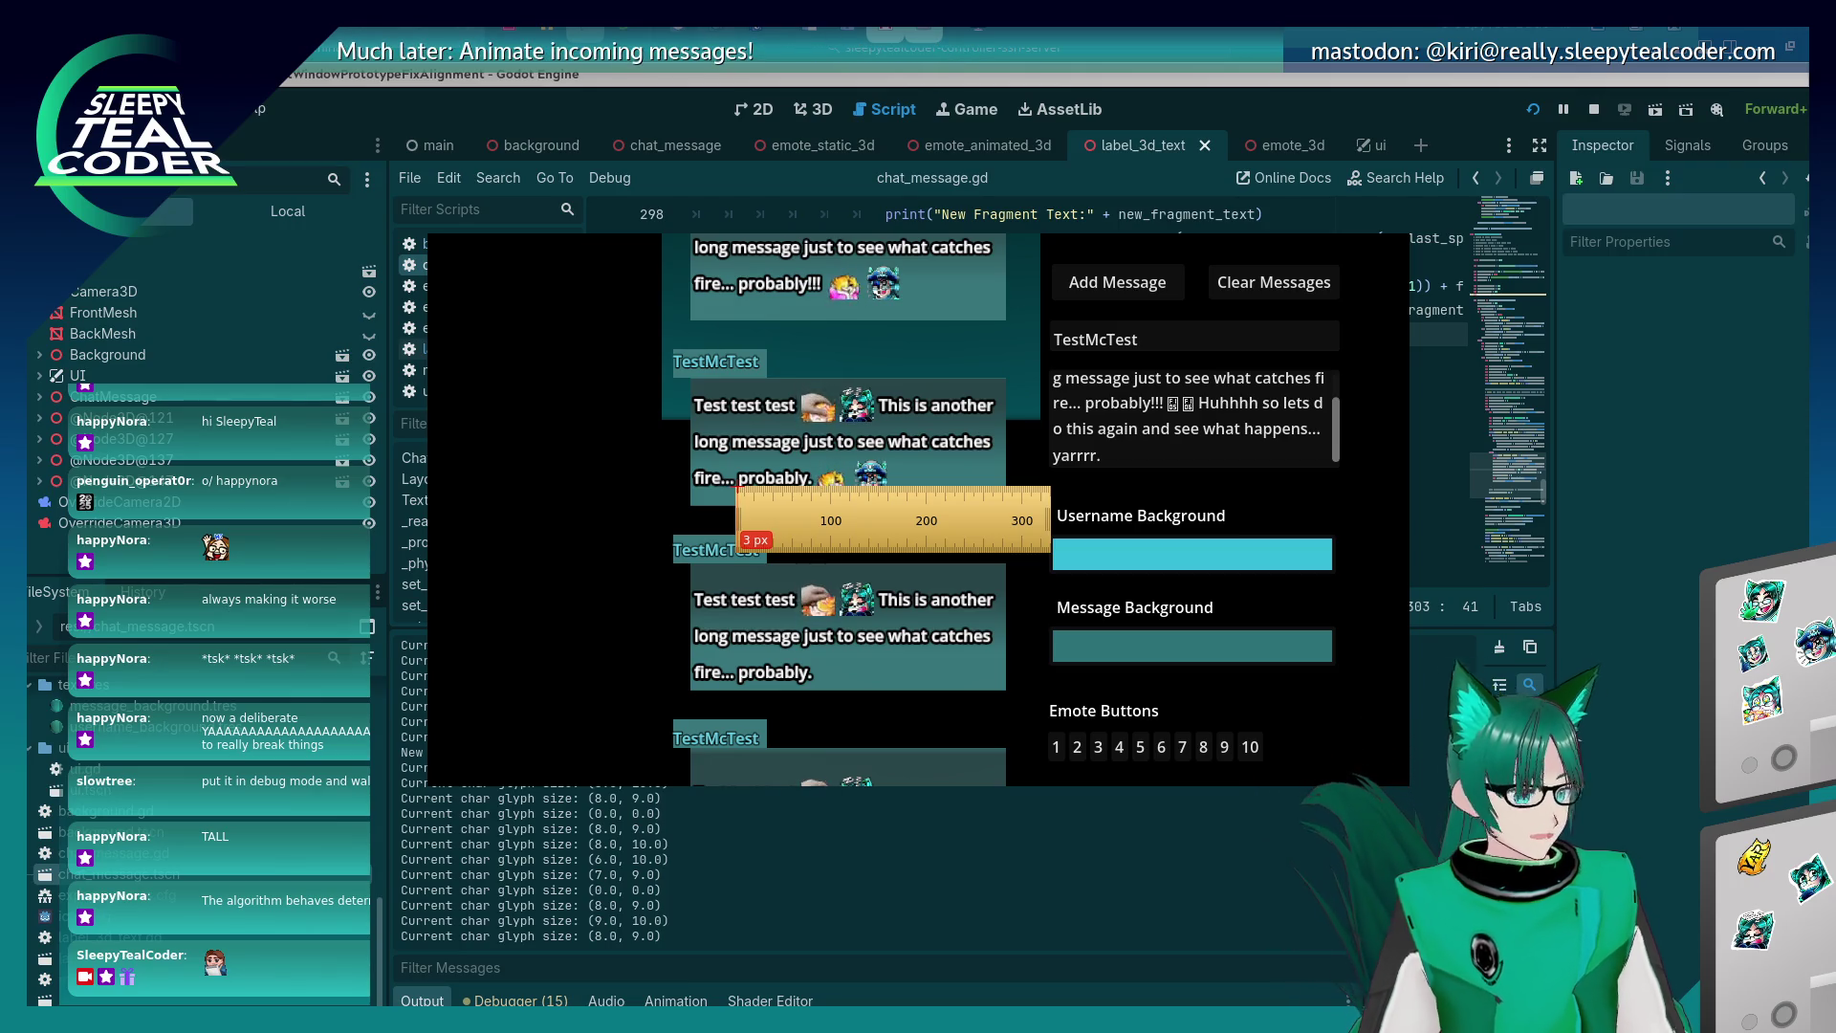
left_click(1604, 594)
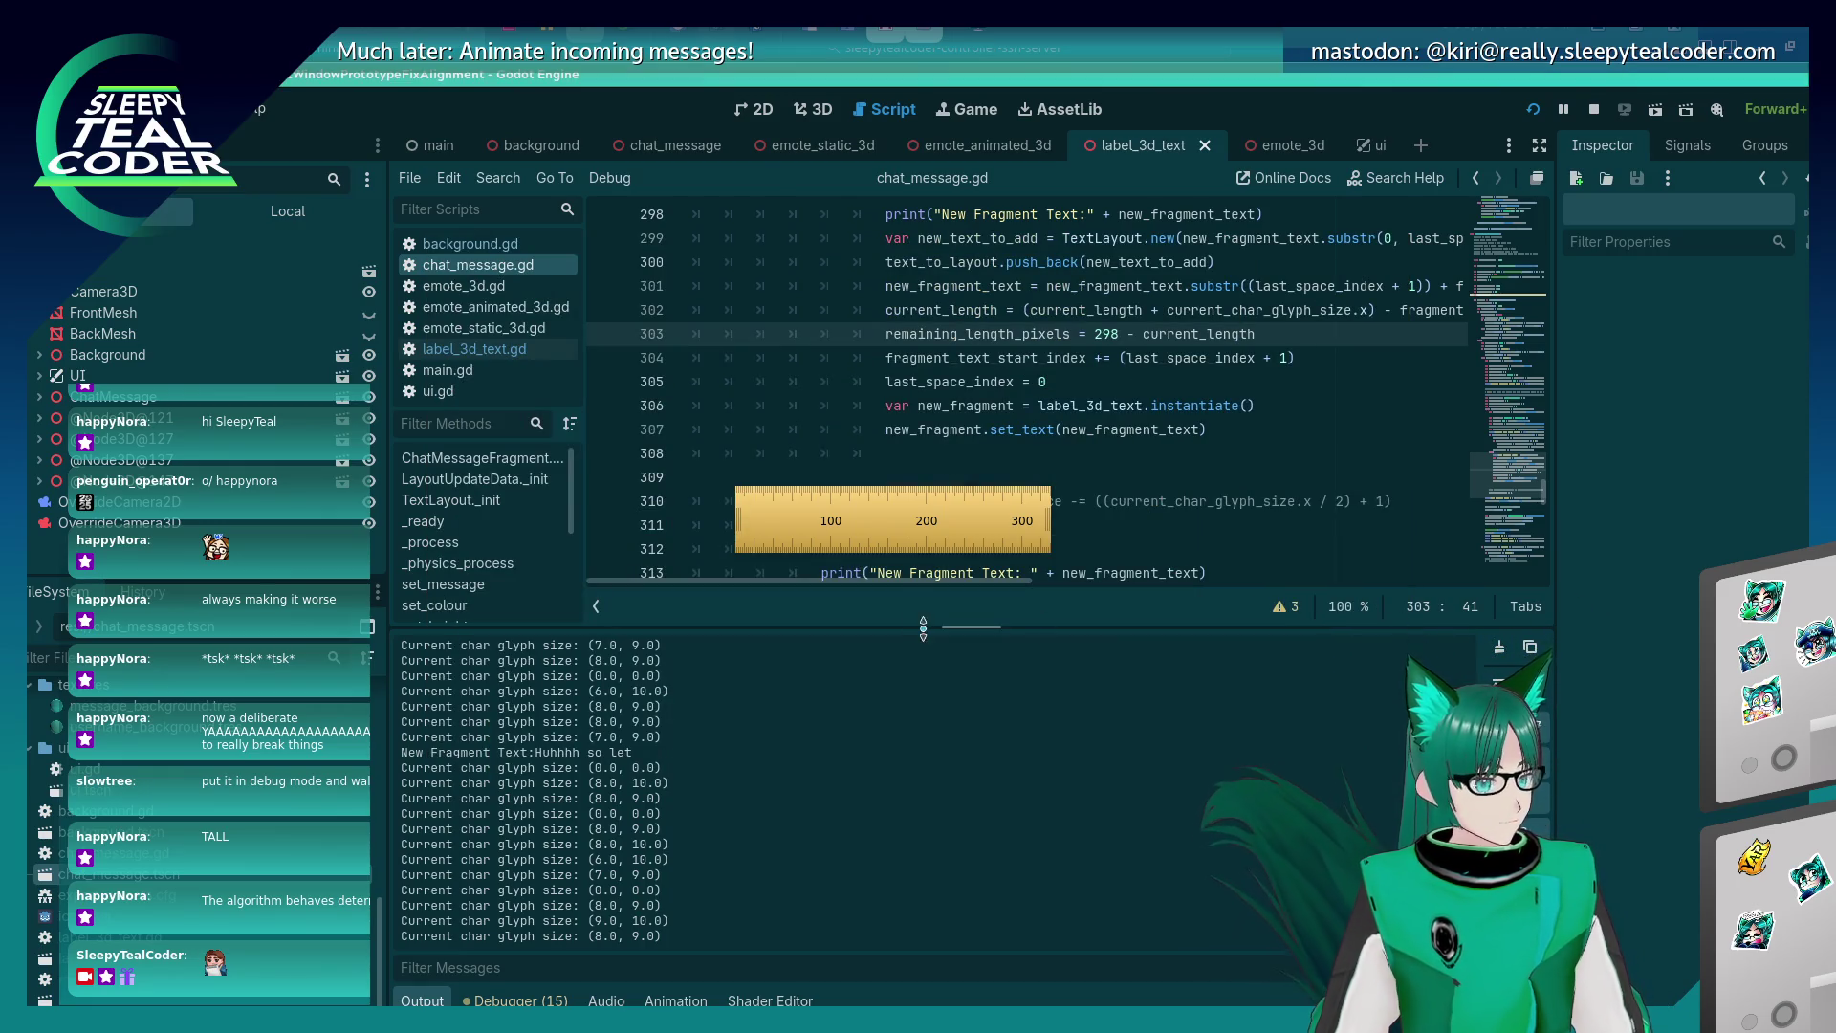
Hide the ruler and switch to the Twitch EventSub Channel Chat Message Event docs in Firefox.
key("Escape")
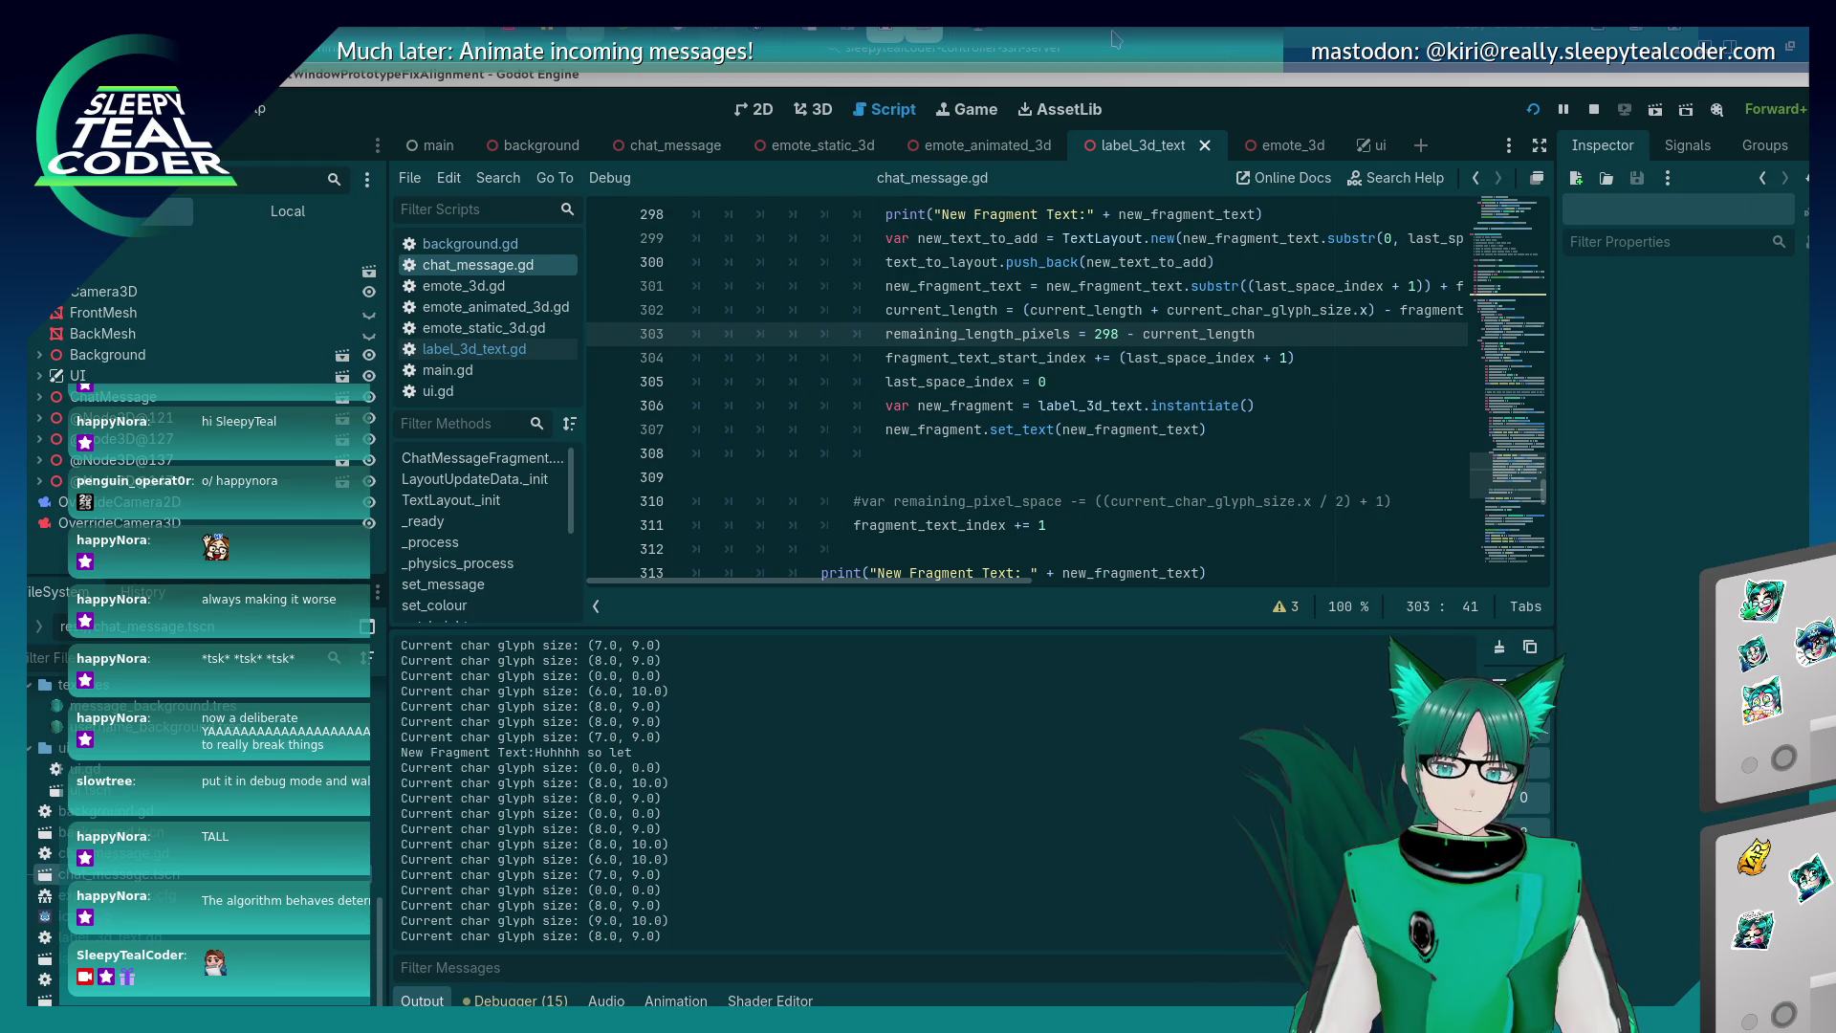
key("alt+Tab")
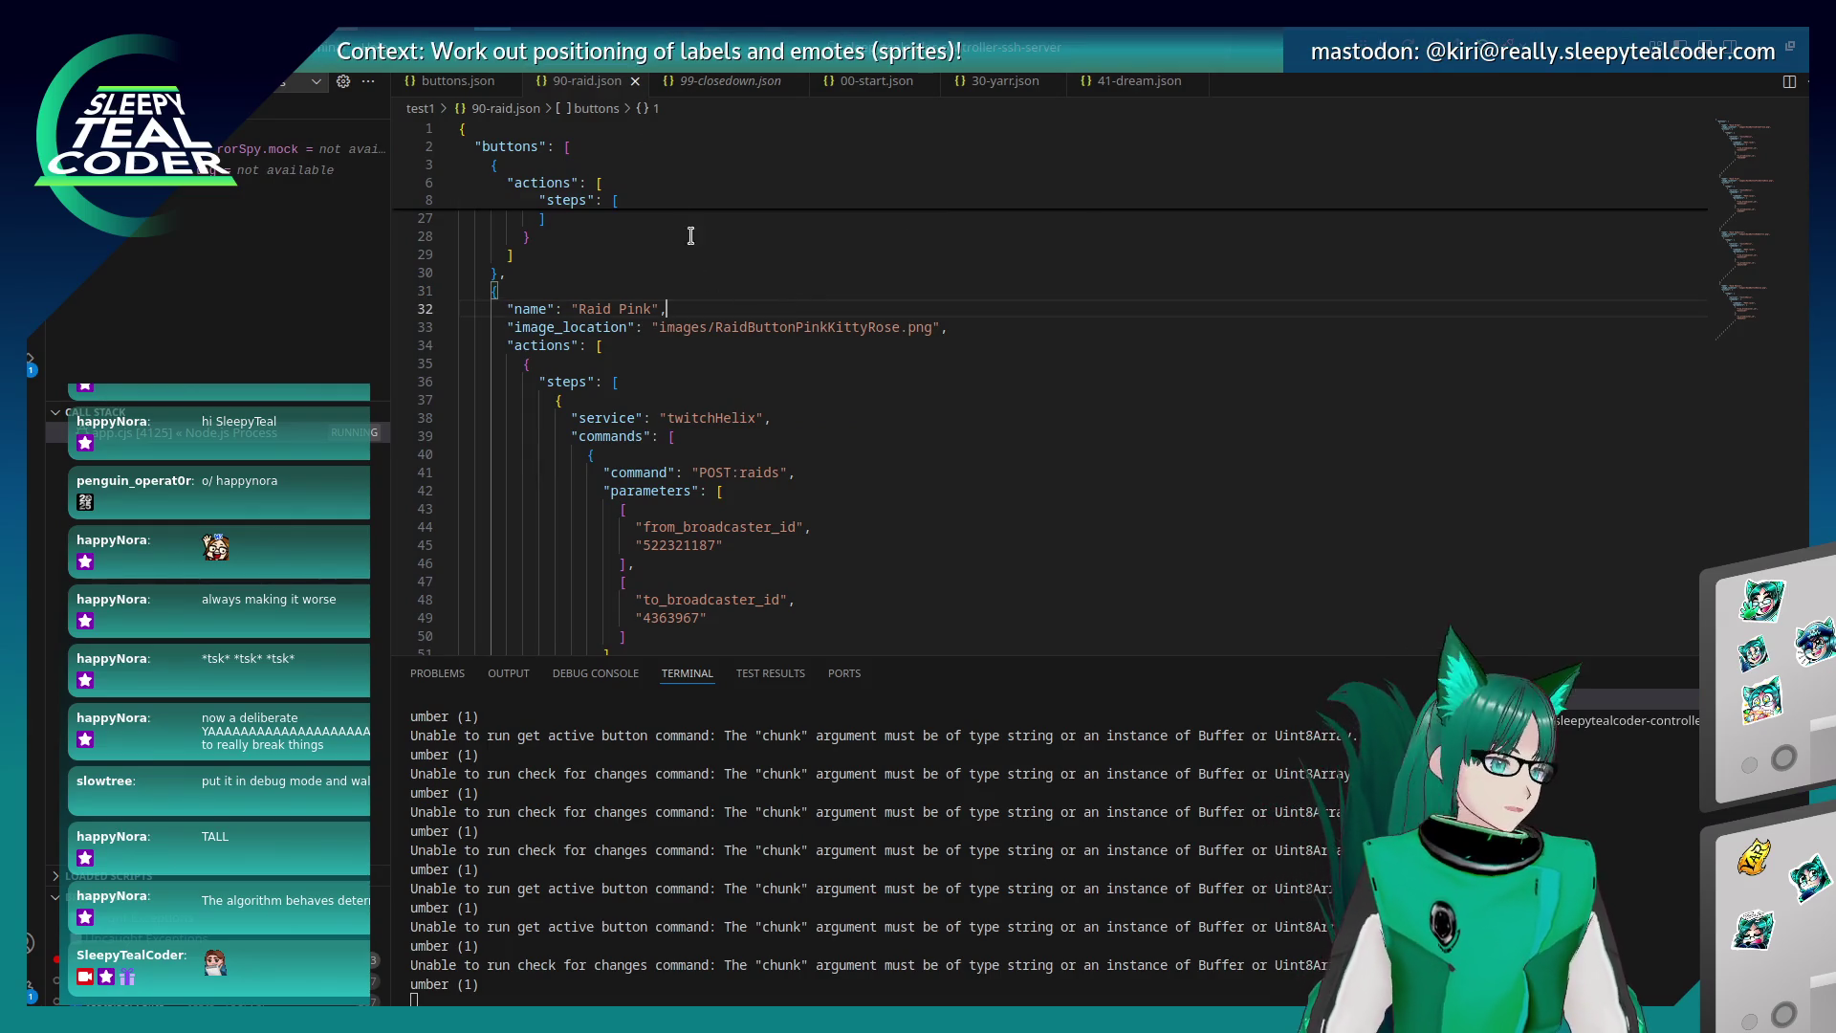
key("alt+Tab")
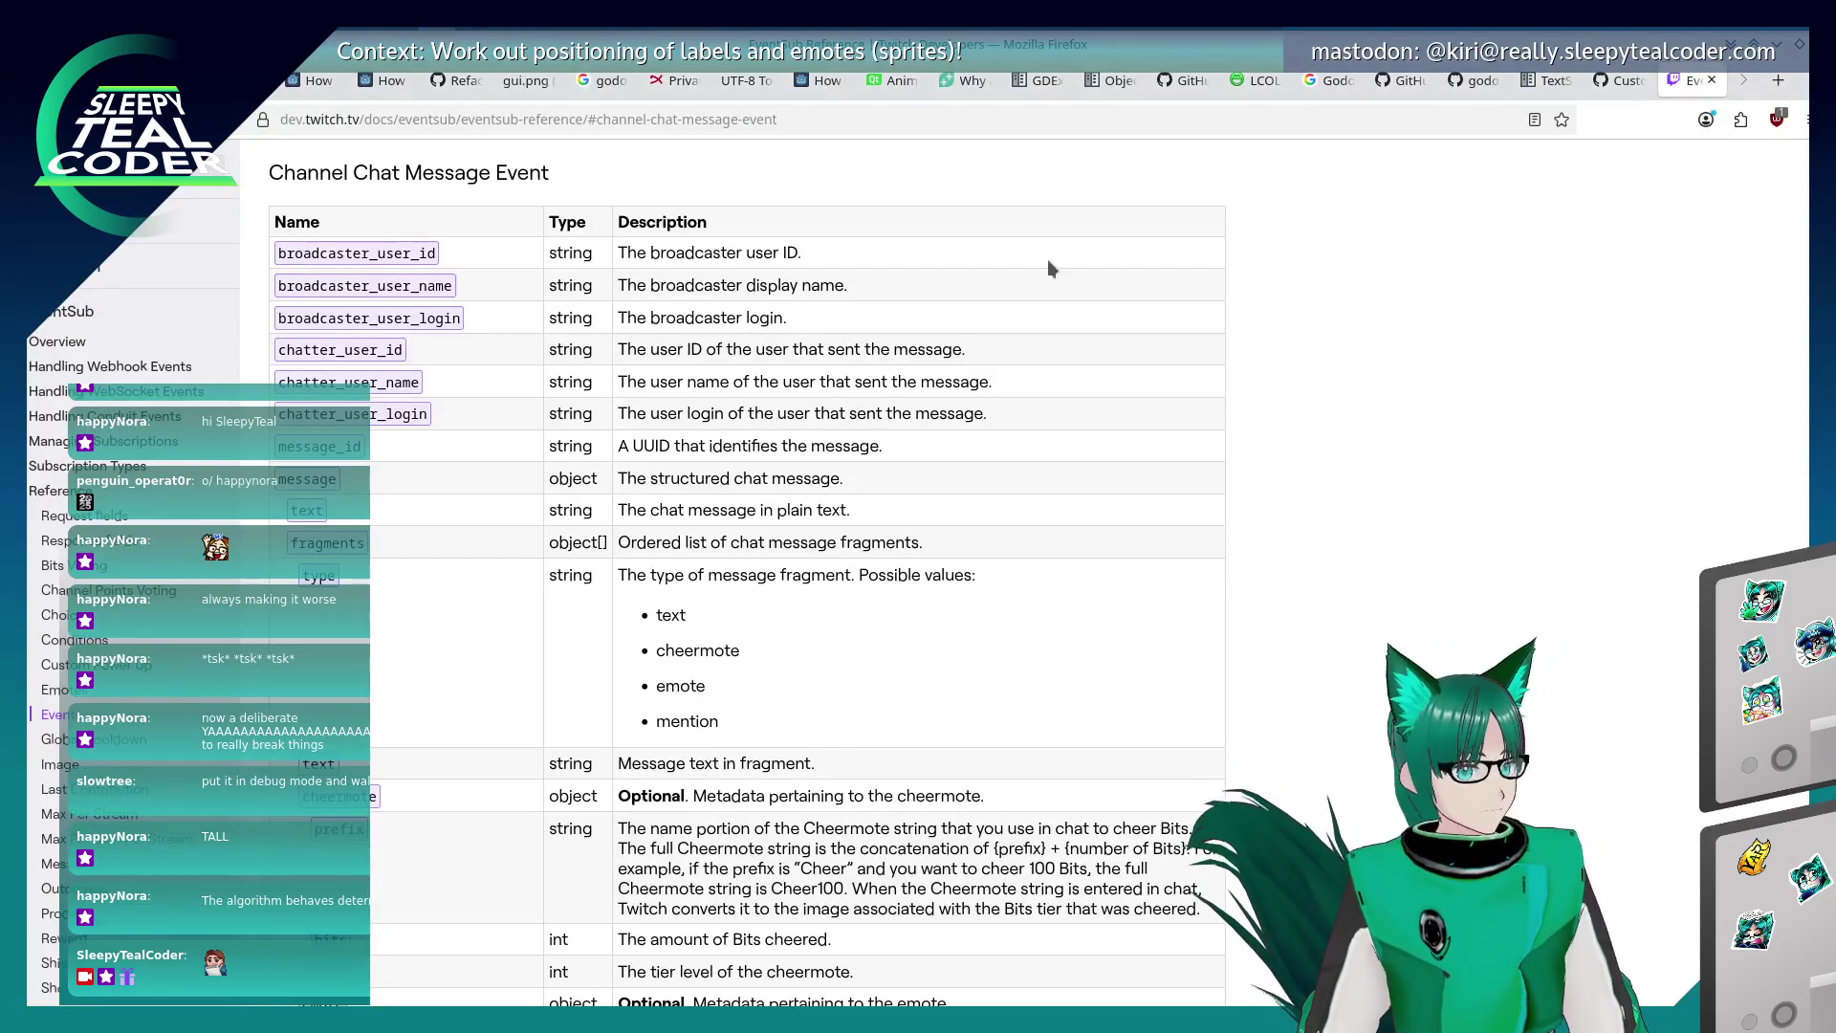
In a new browser tab, search the web for 'Godot, TextServerManager'.
left_click(1771, 84)
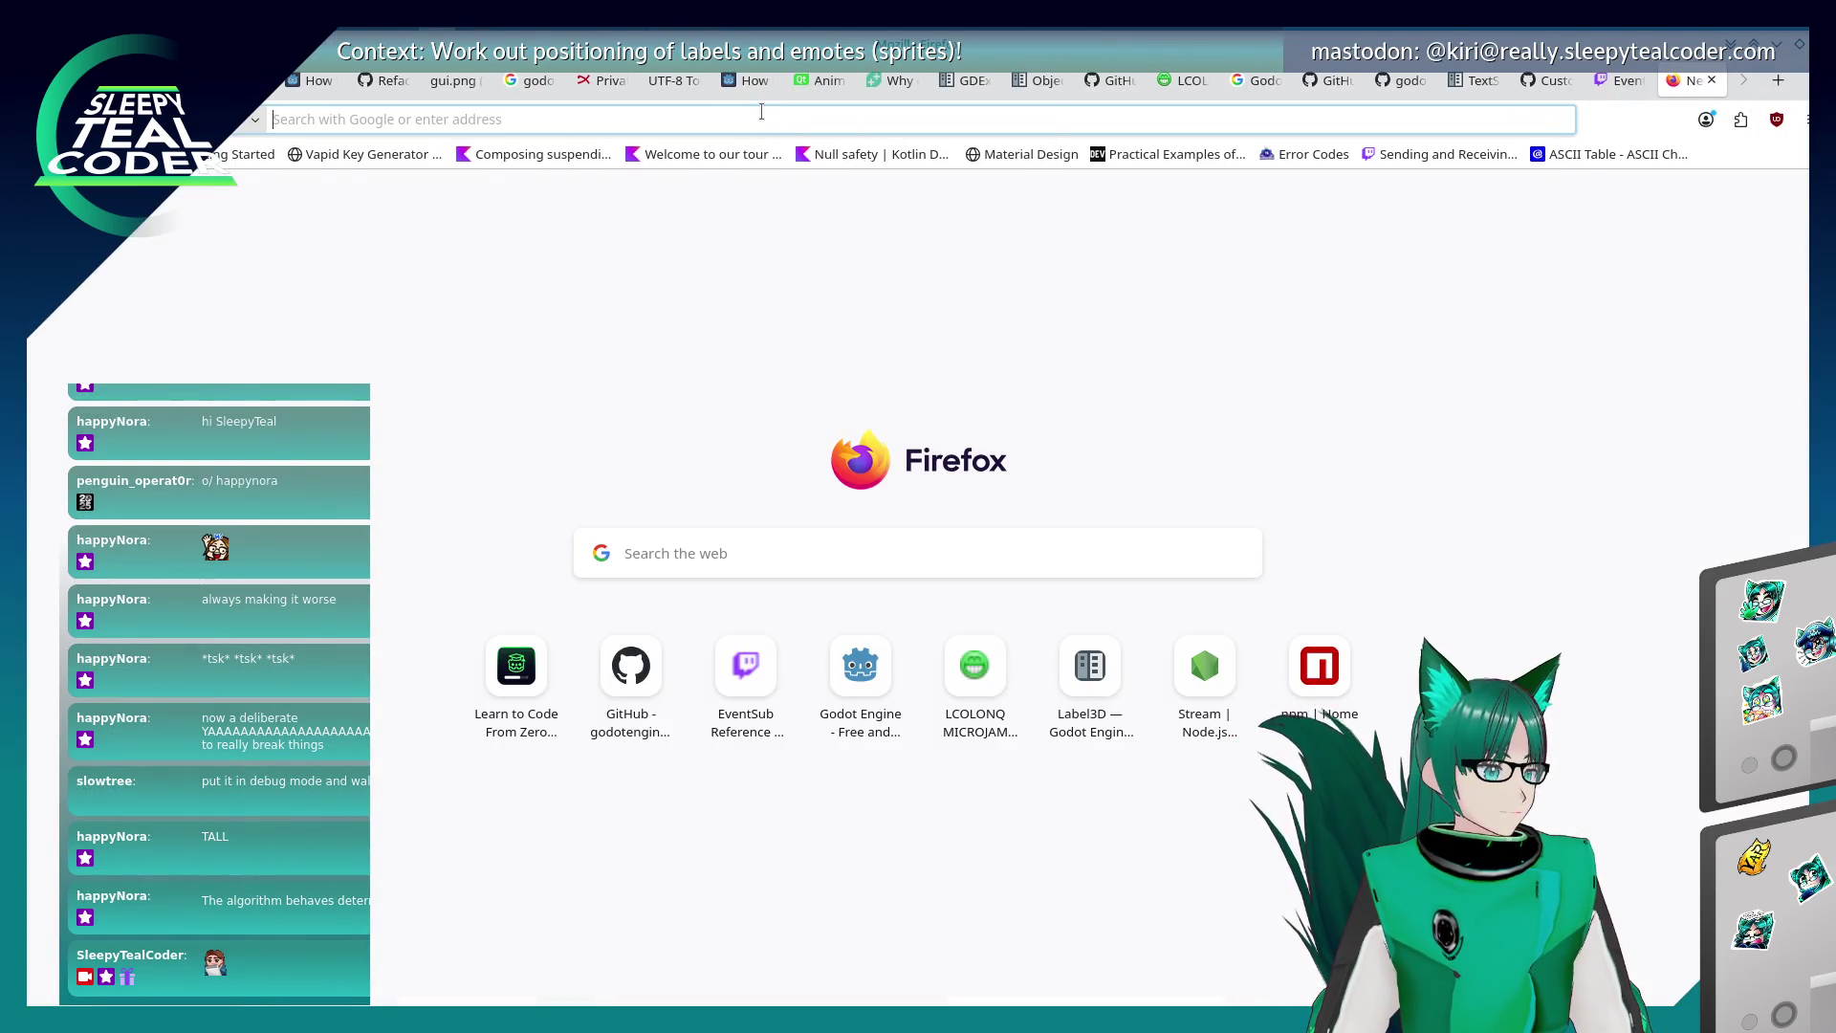
left_click(762, 111)
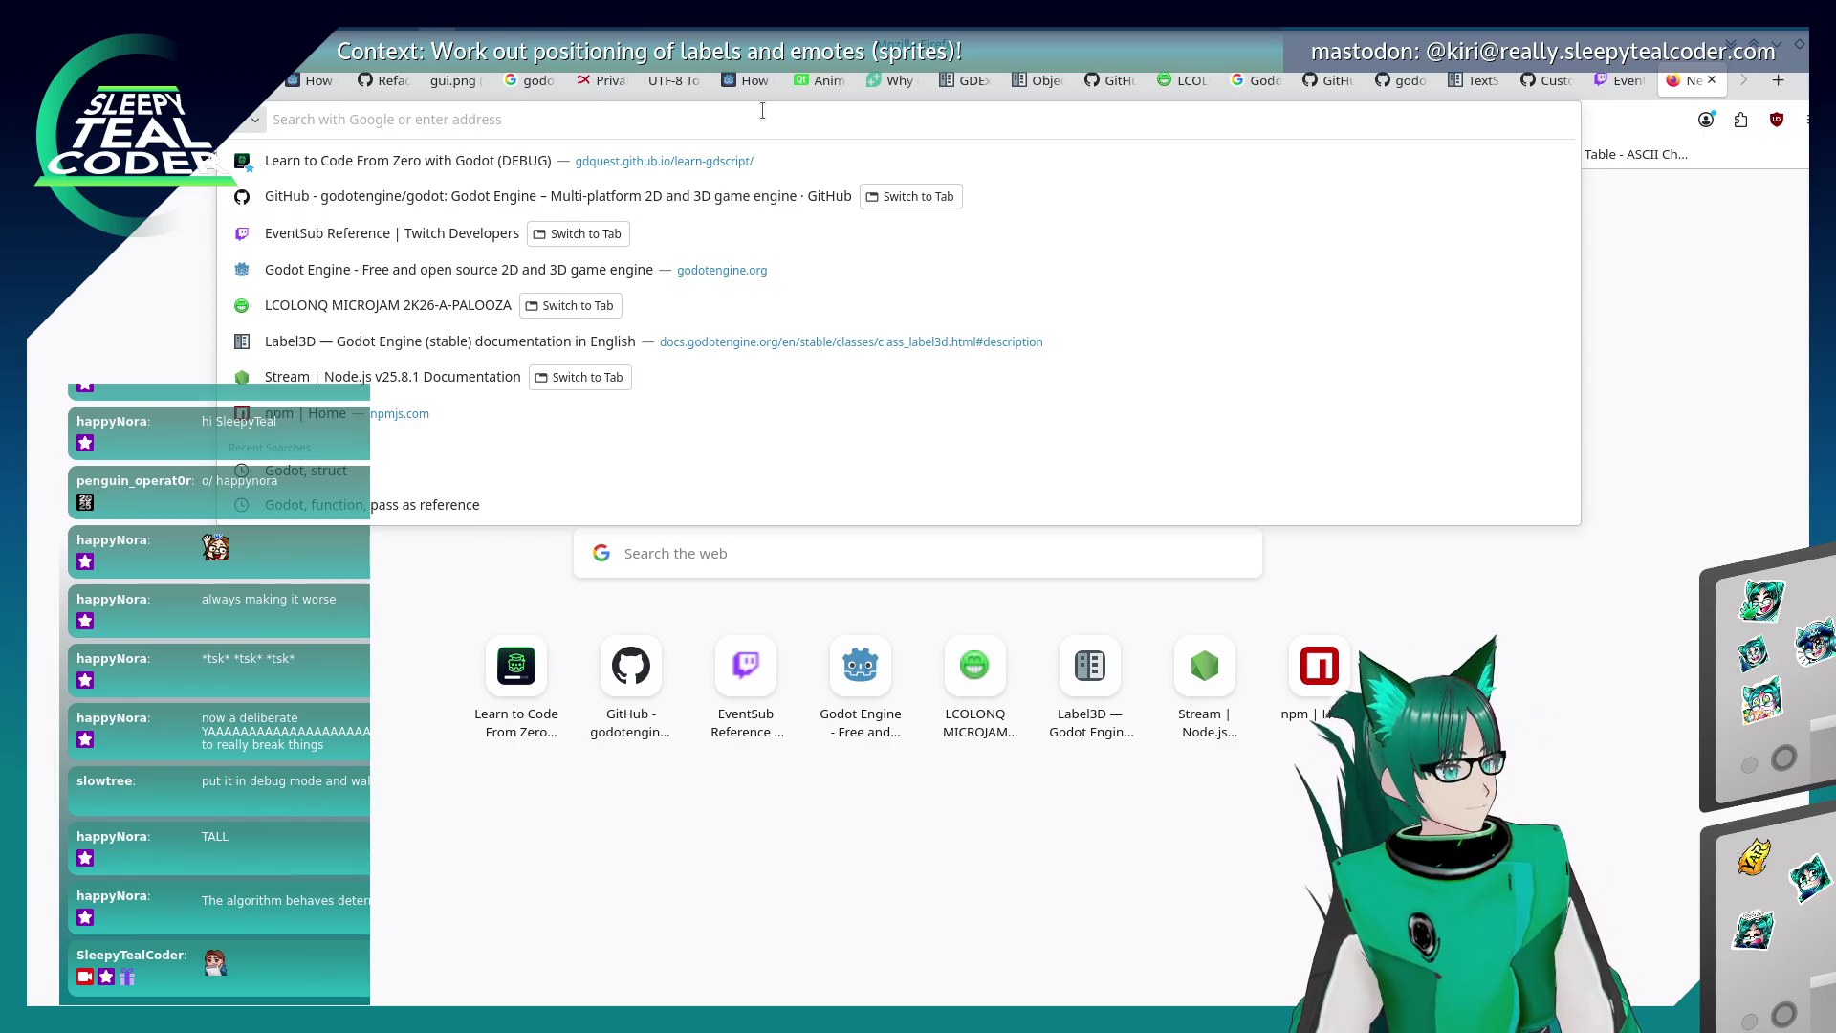
type("Godot, Tex")
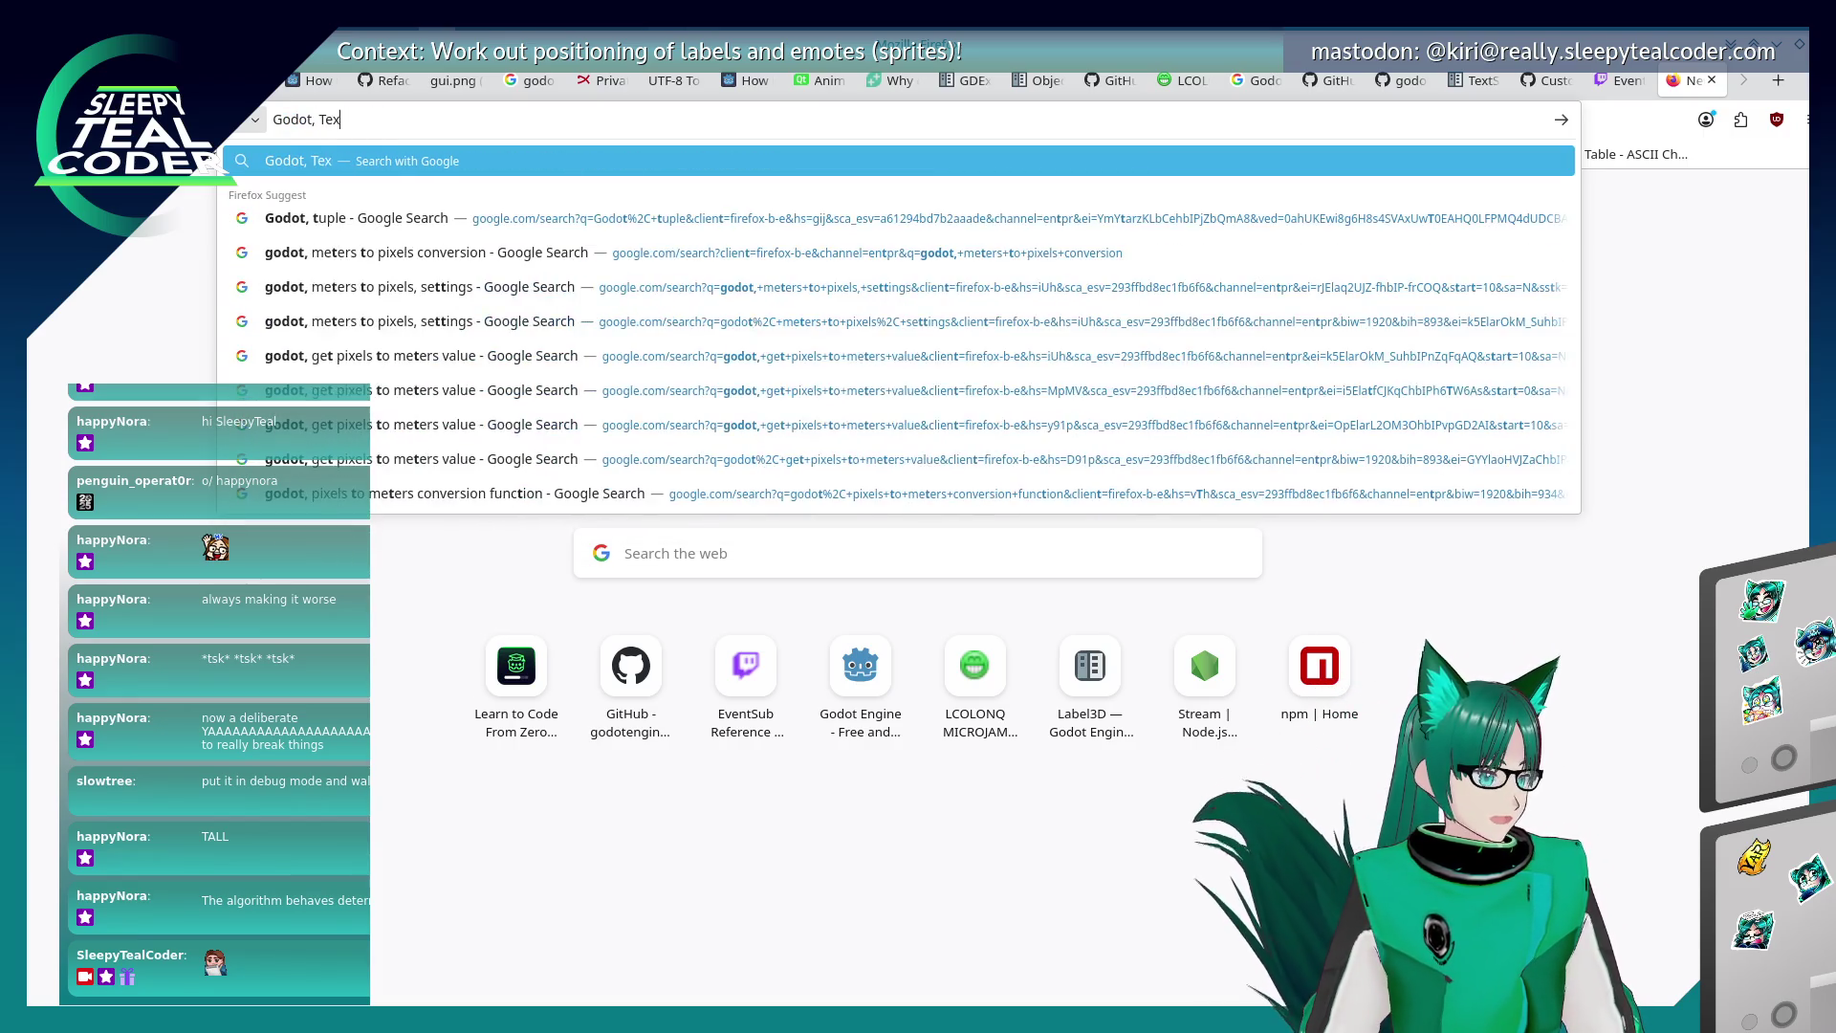
type("tS")
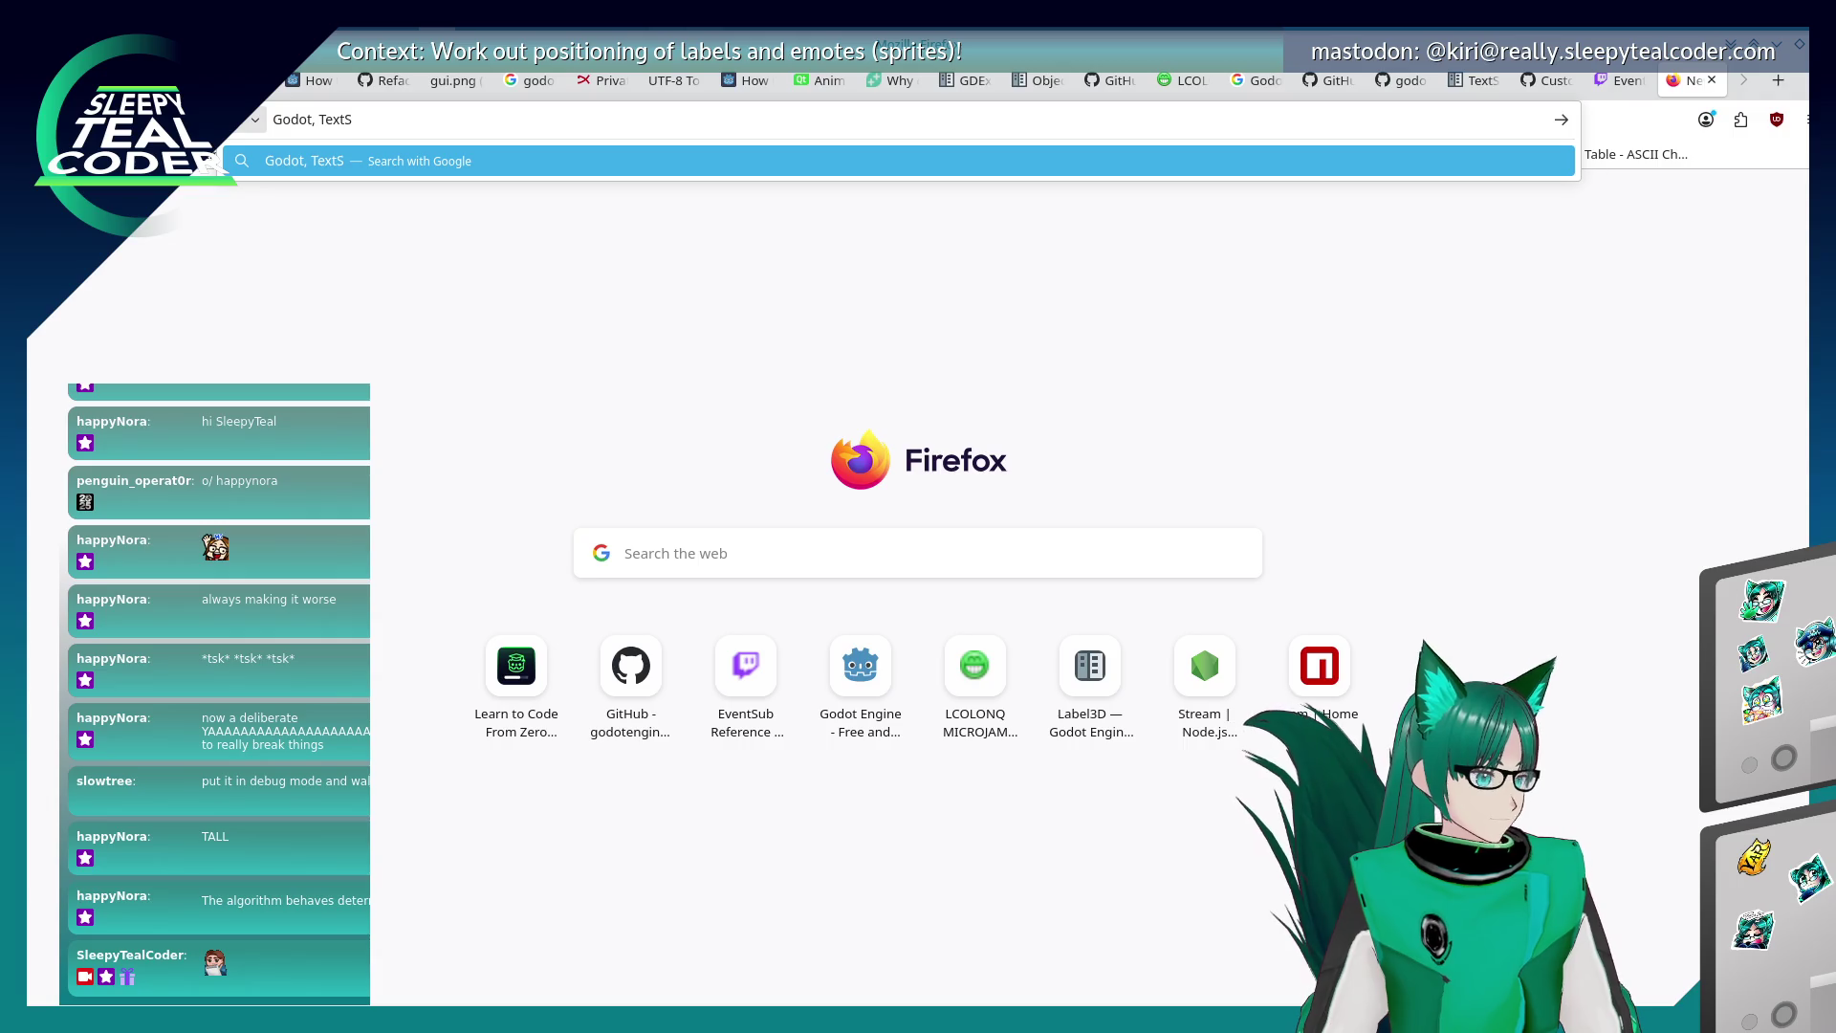
type("erverManager")
key("Escape")
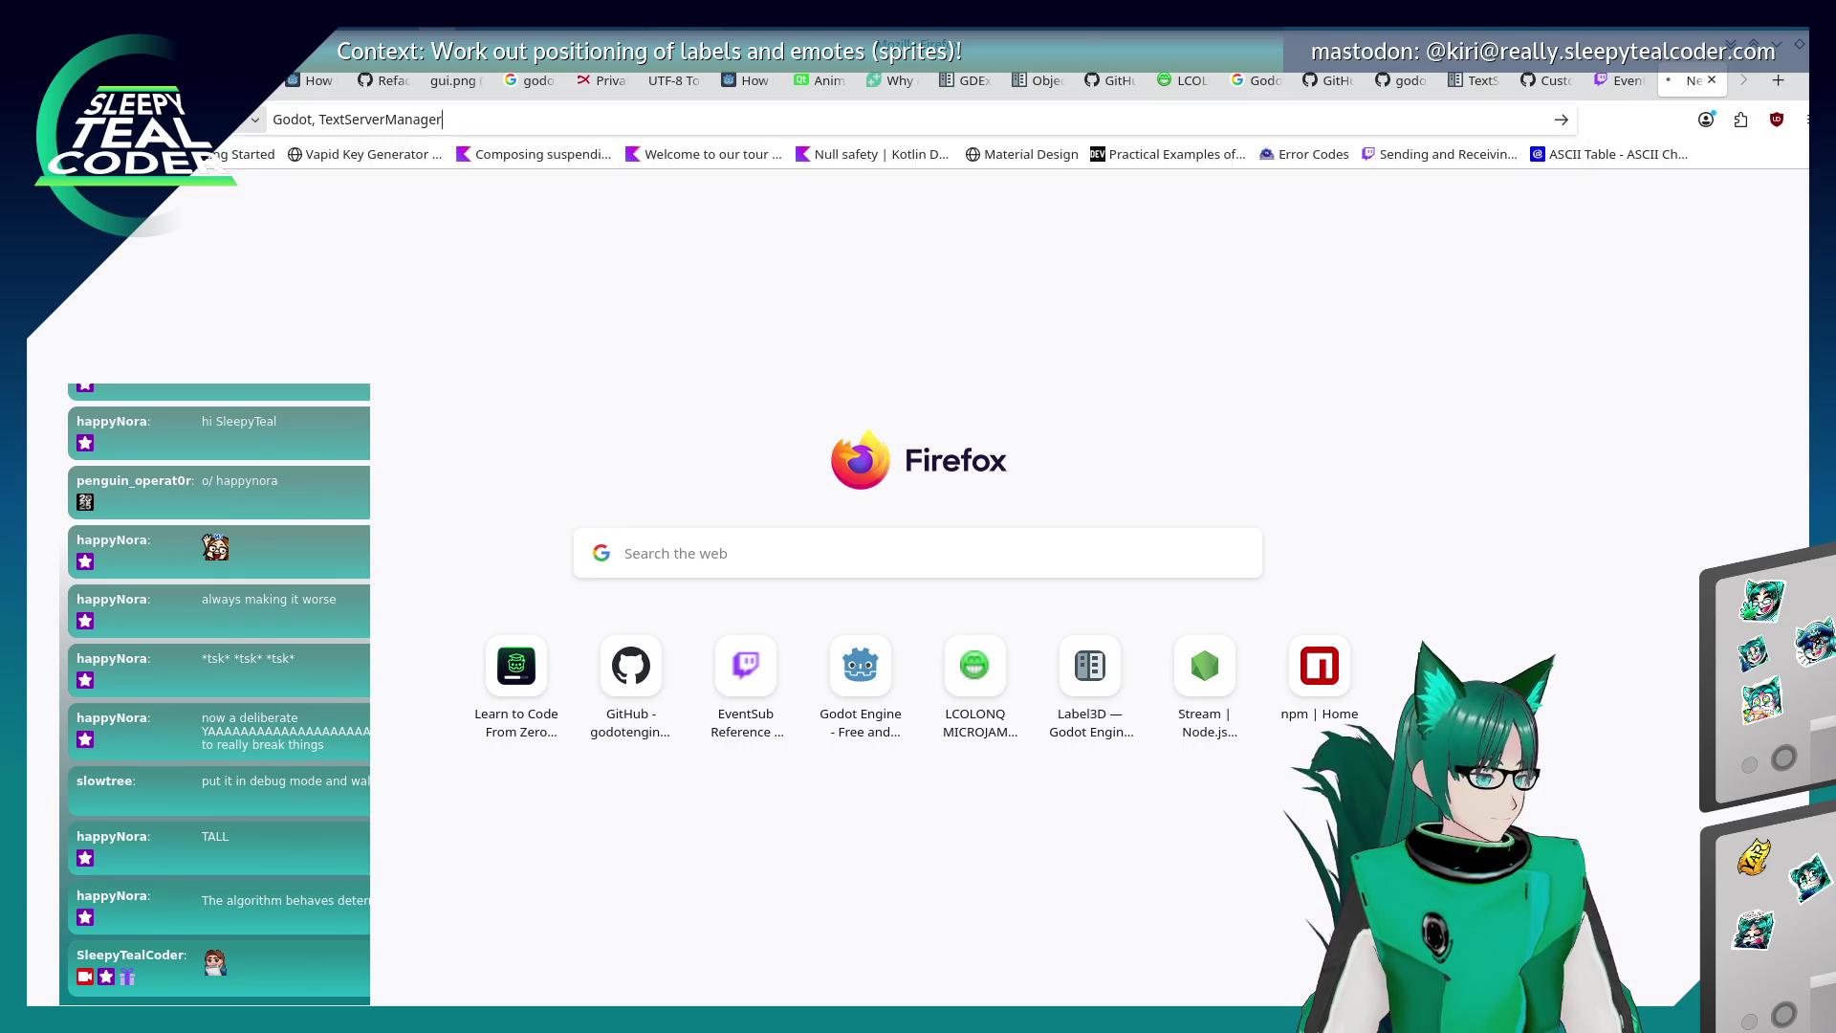
key("Return")
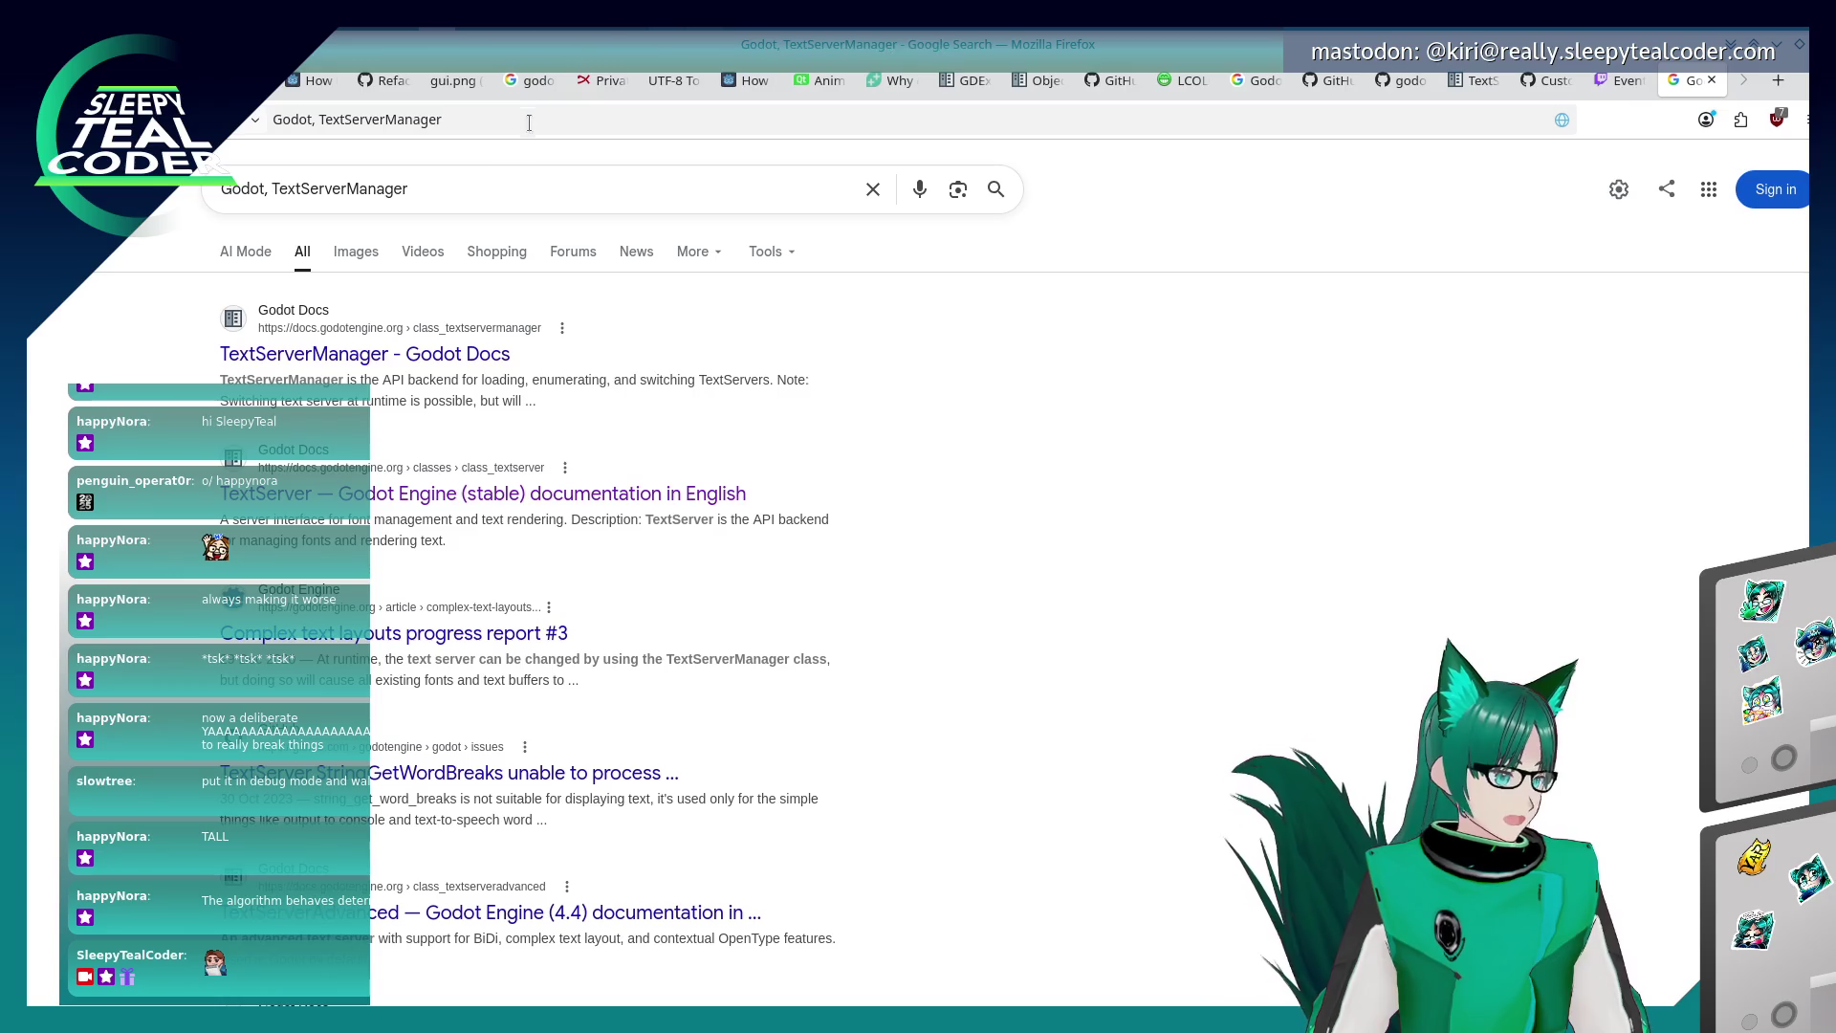
Refine the query to 'Godot, TextServerManager, space glyph size' and browse the results.
left_click(484, 189)
type(", ")
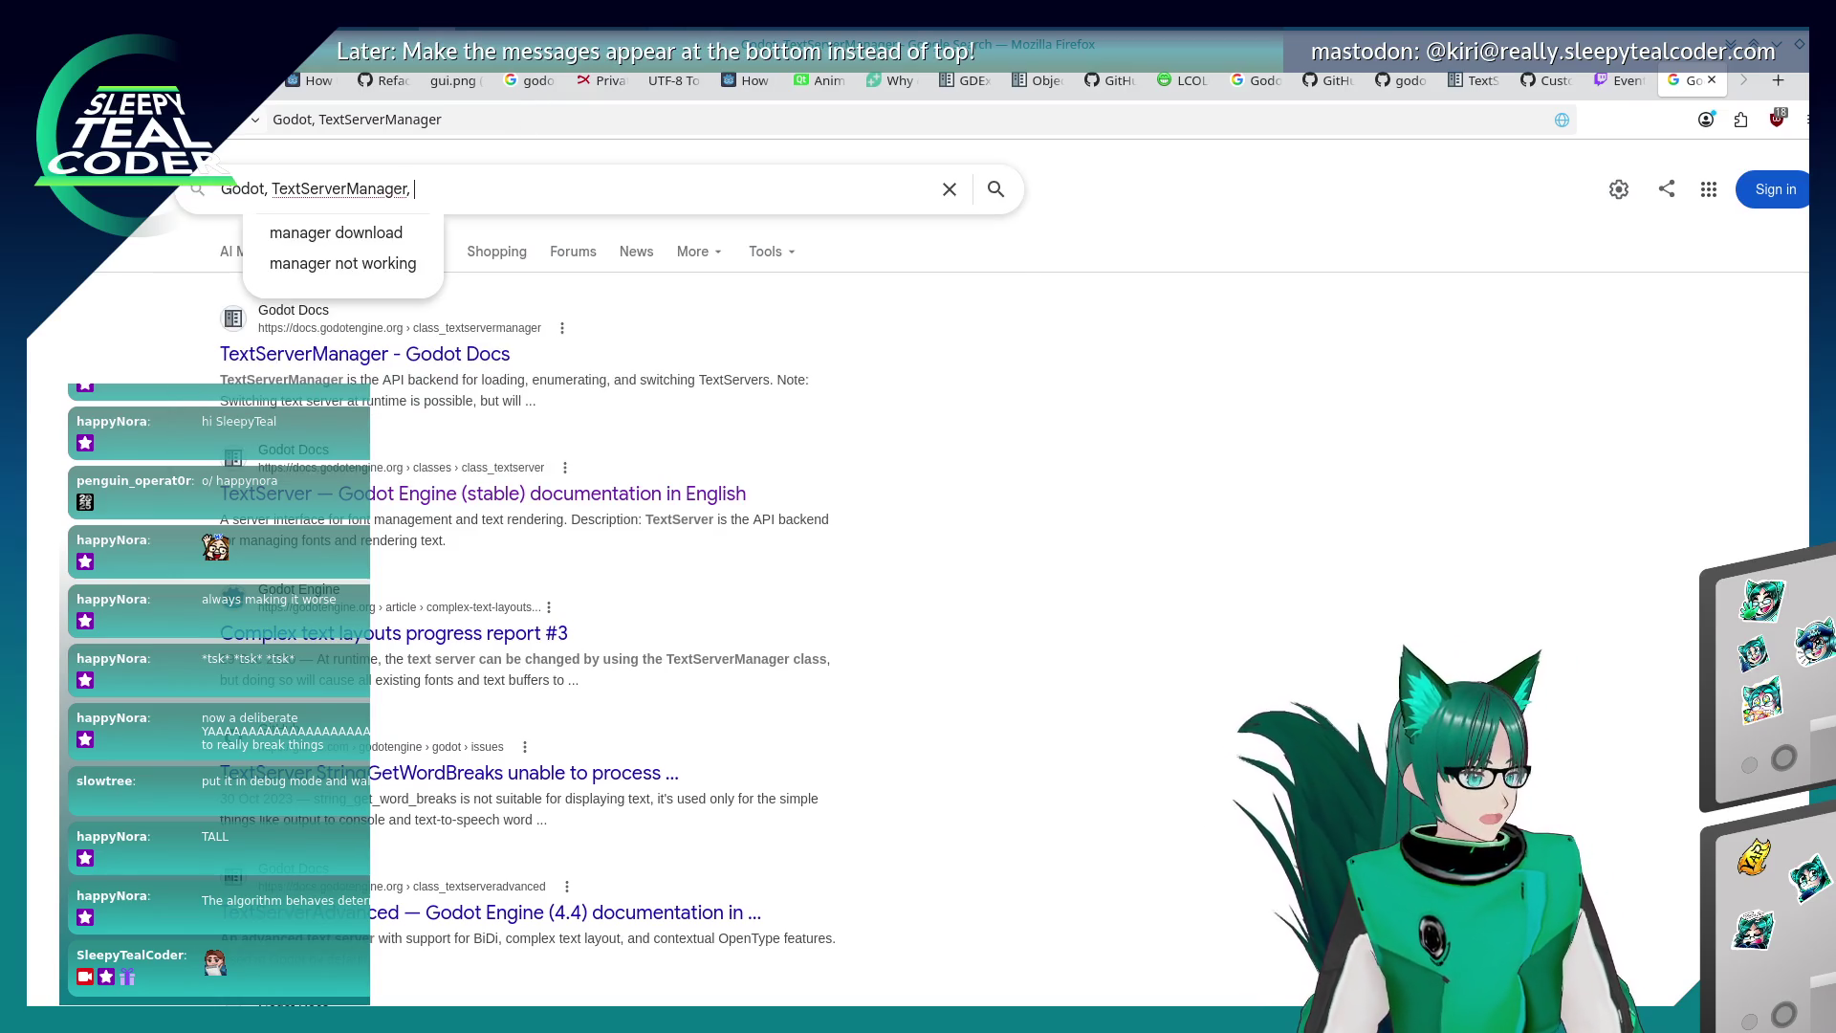
type("space ")
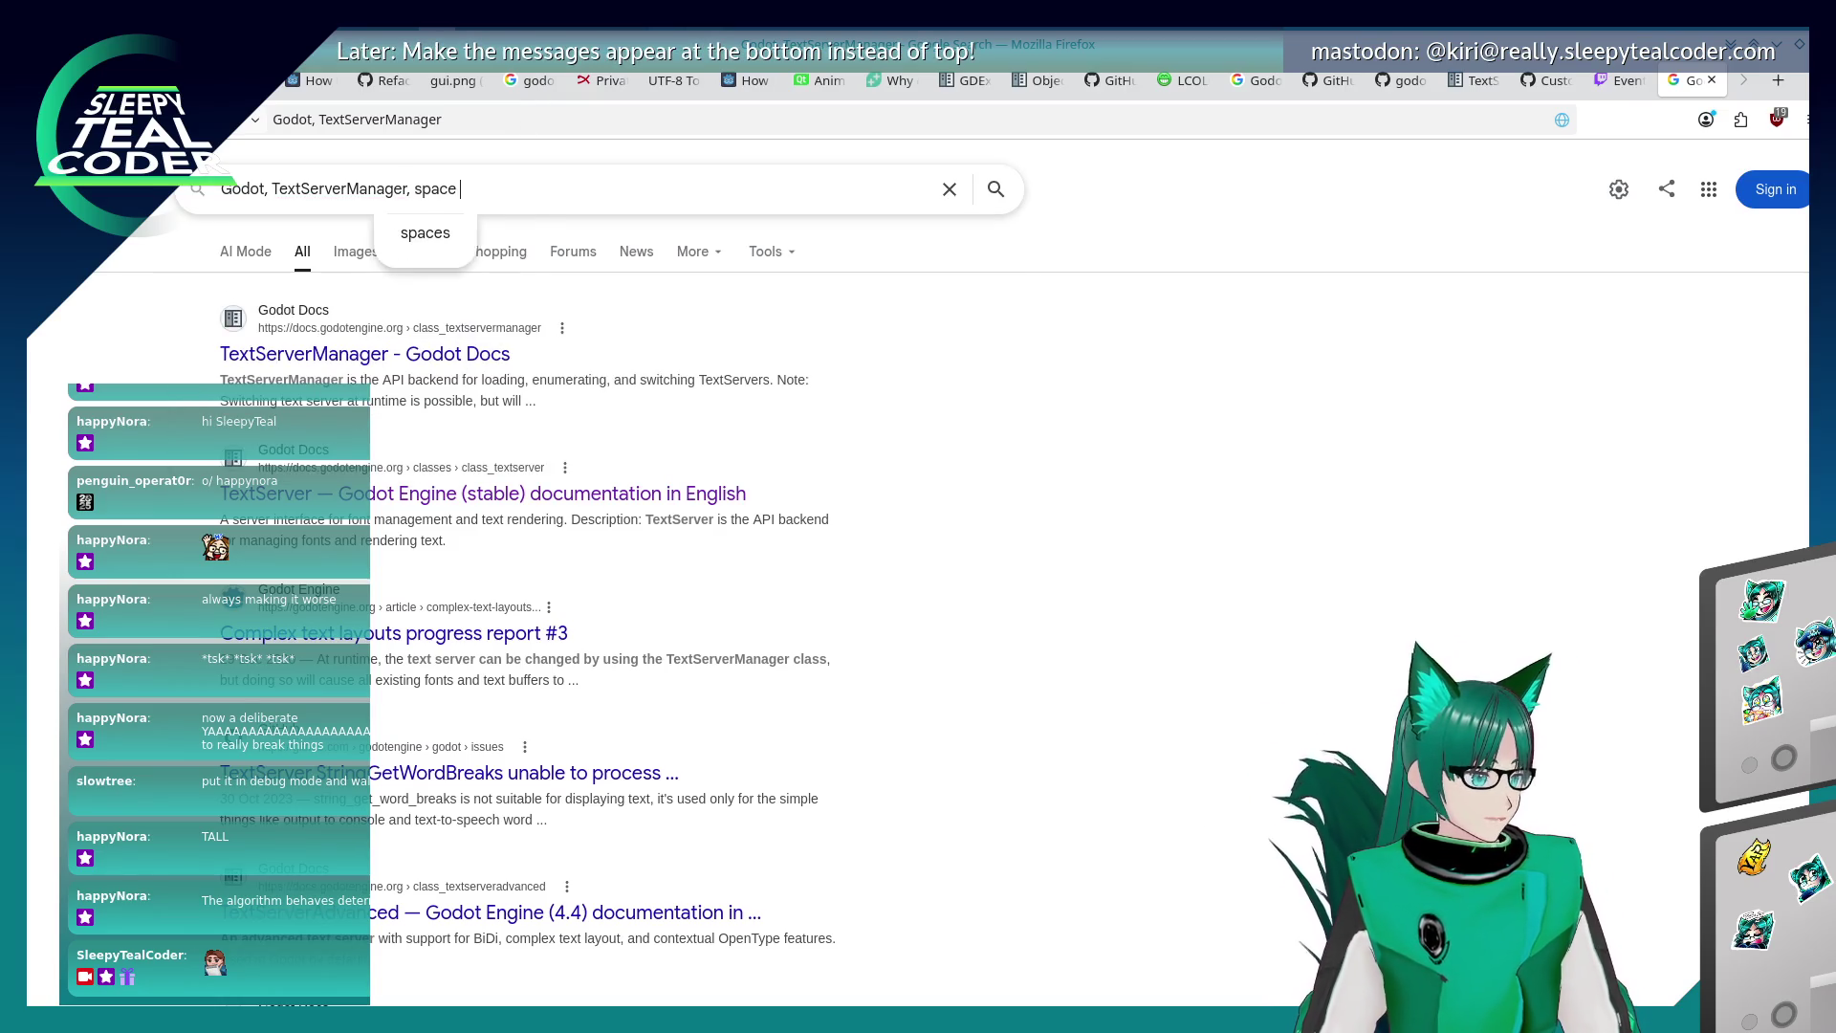
type("glyph size")
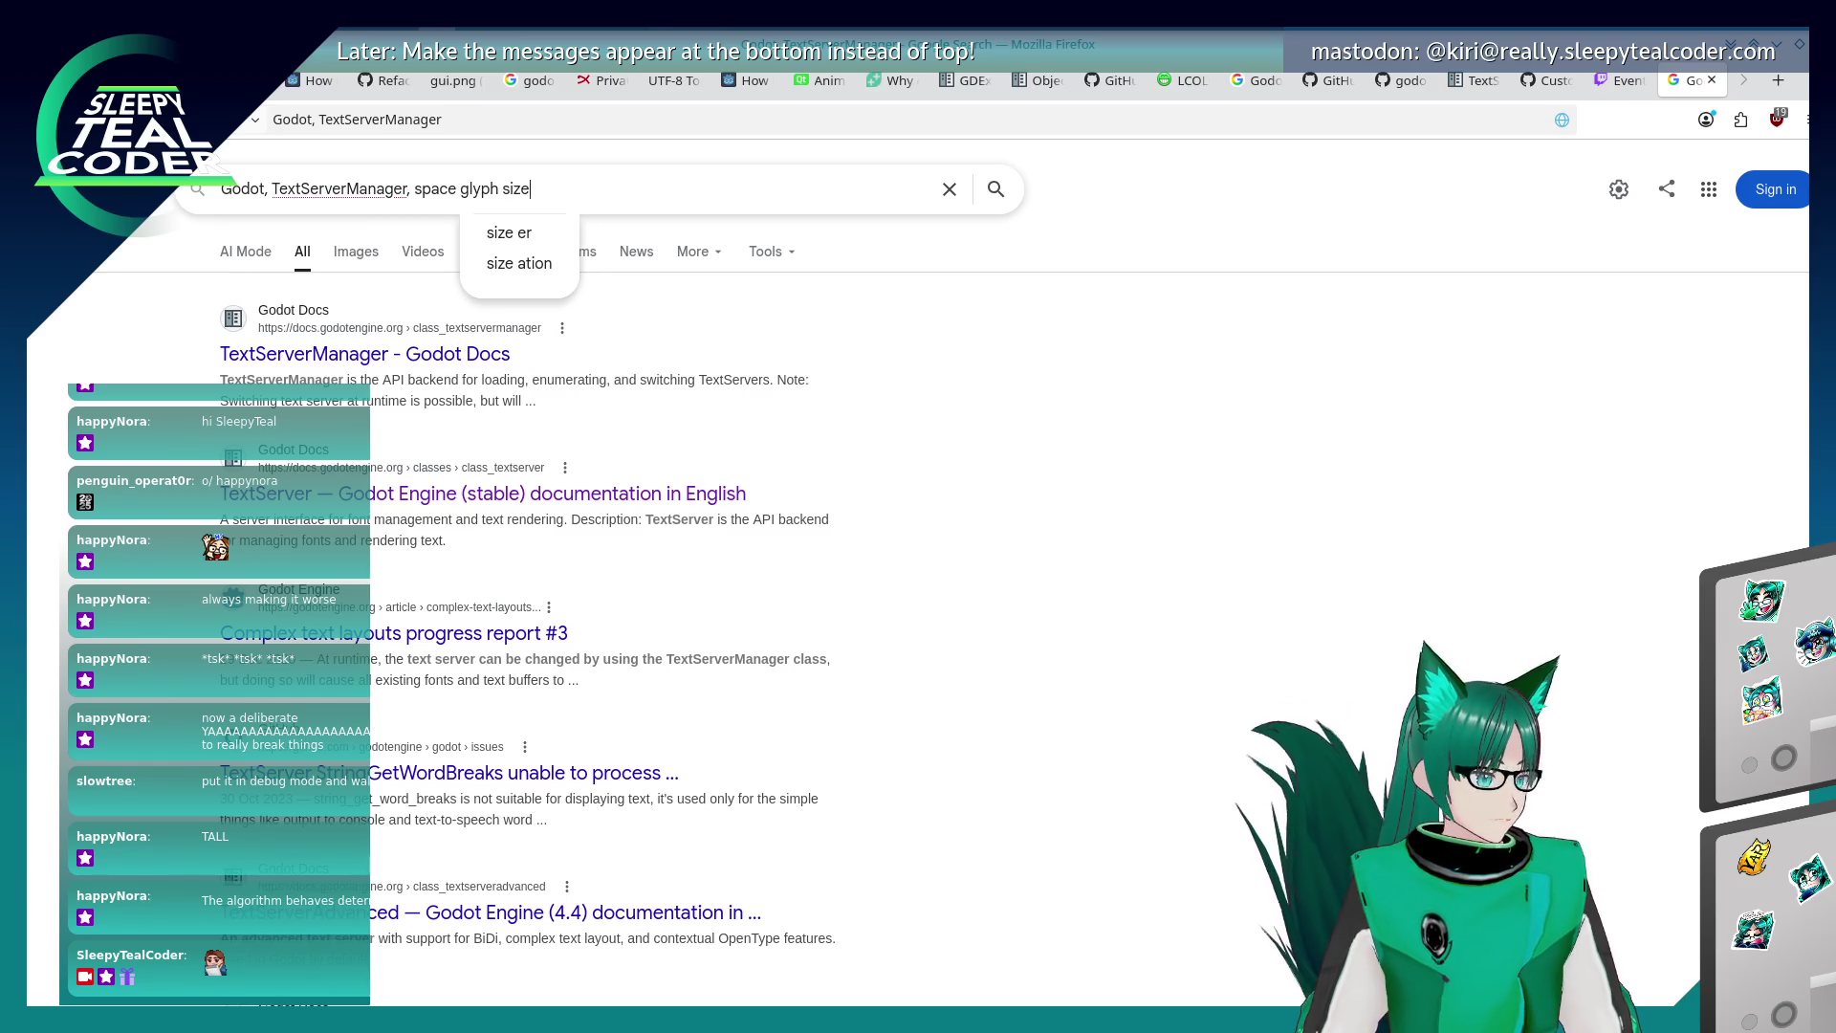
key("Return")
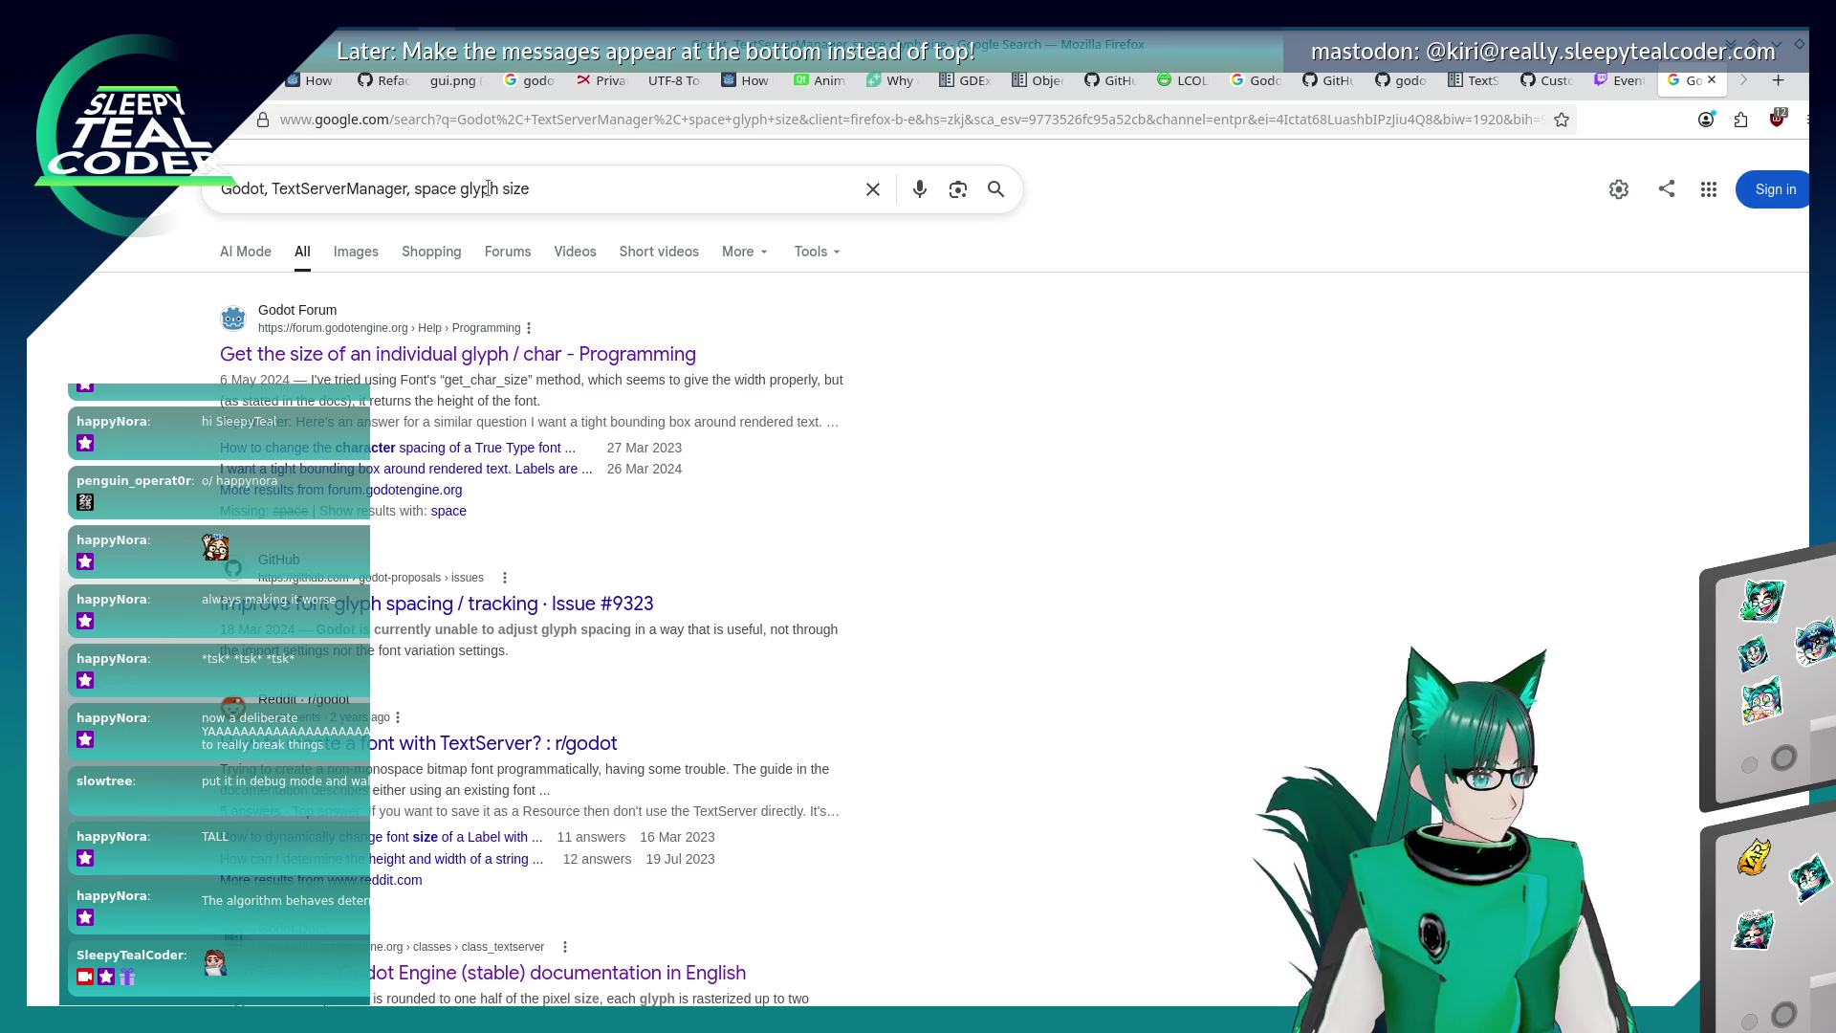
scroll(773, 545, "down", 5)
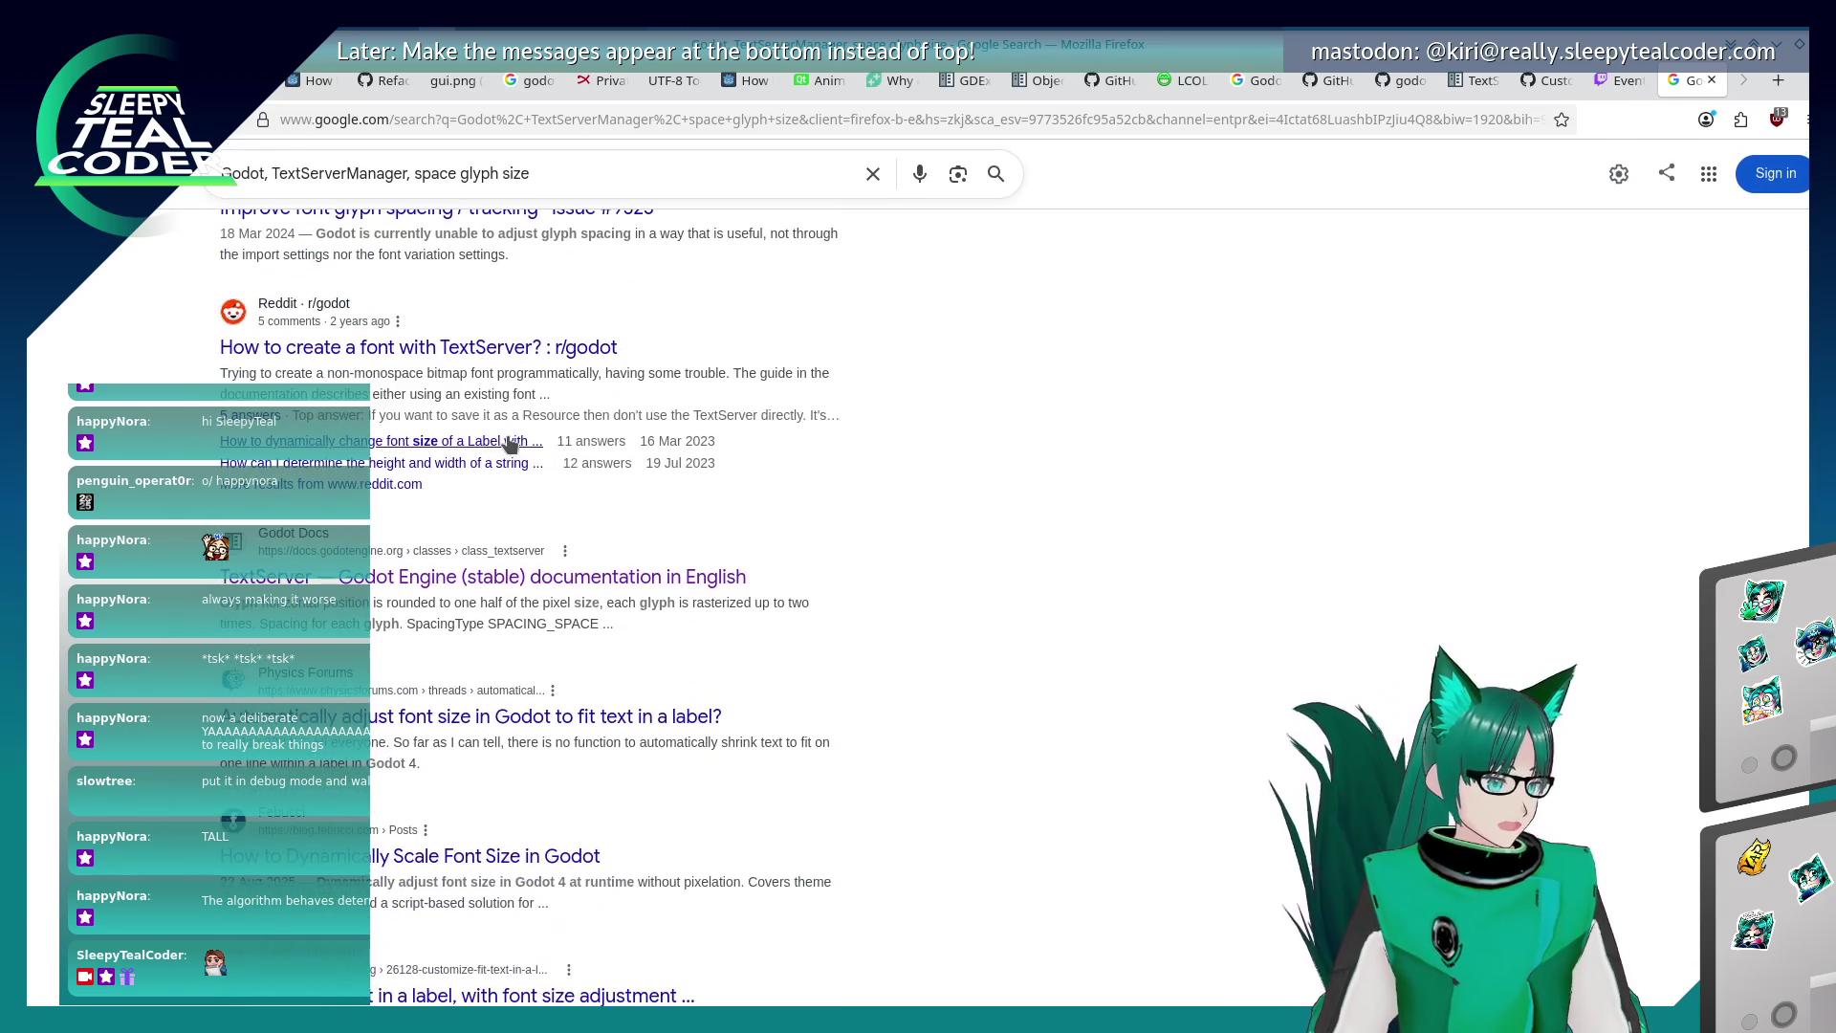
Open the TextServer docs page and read the font_get_spacing method description.
left_click(515, 578)
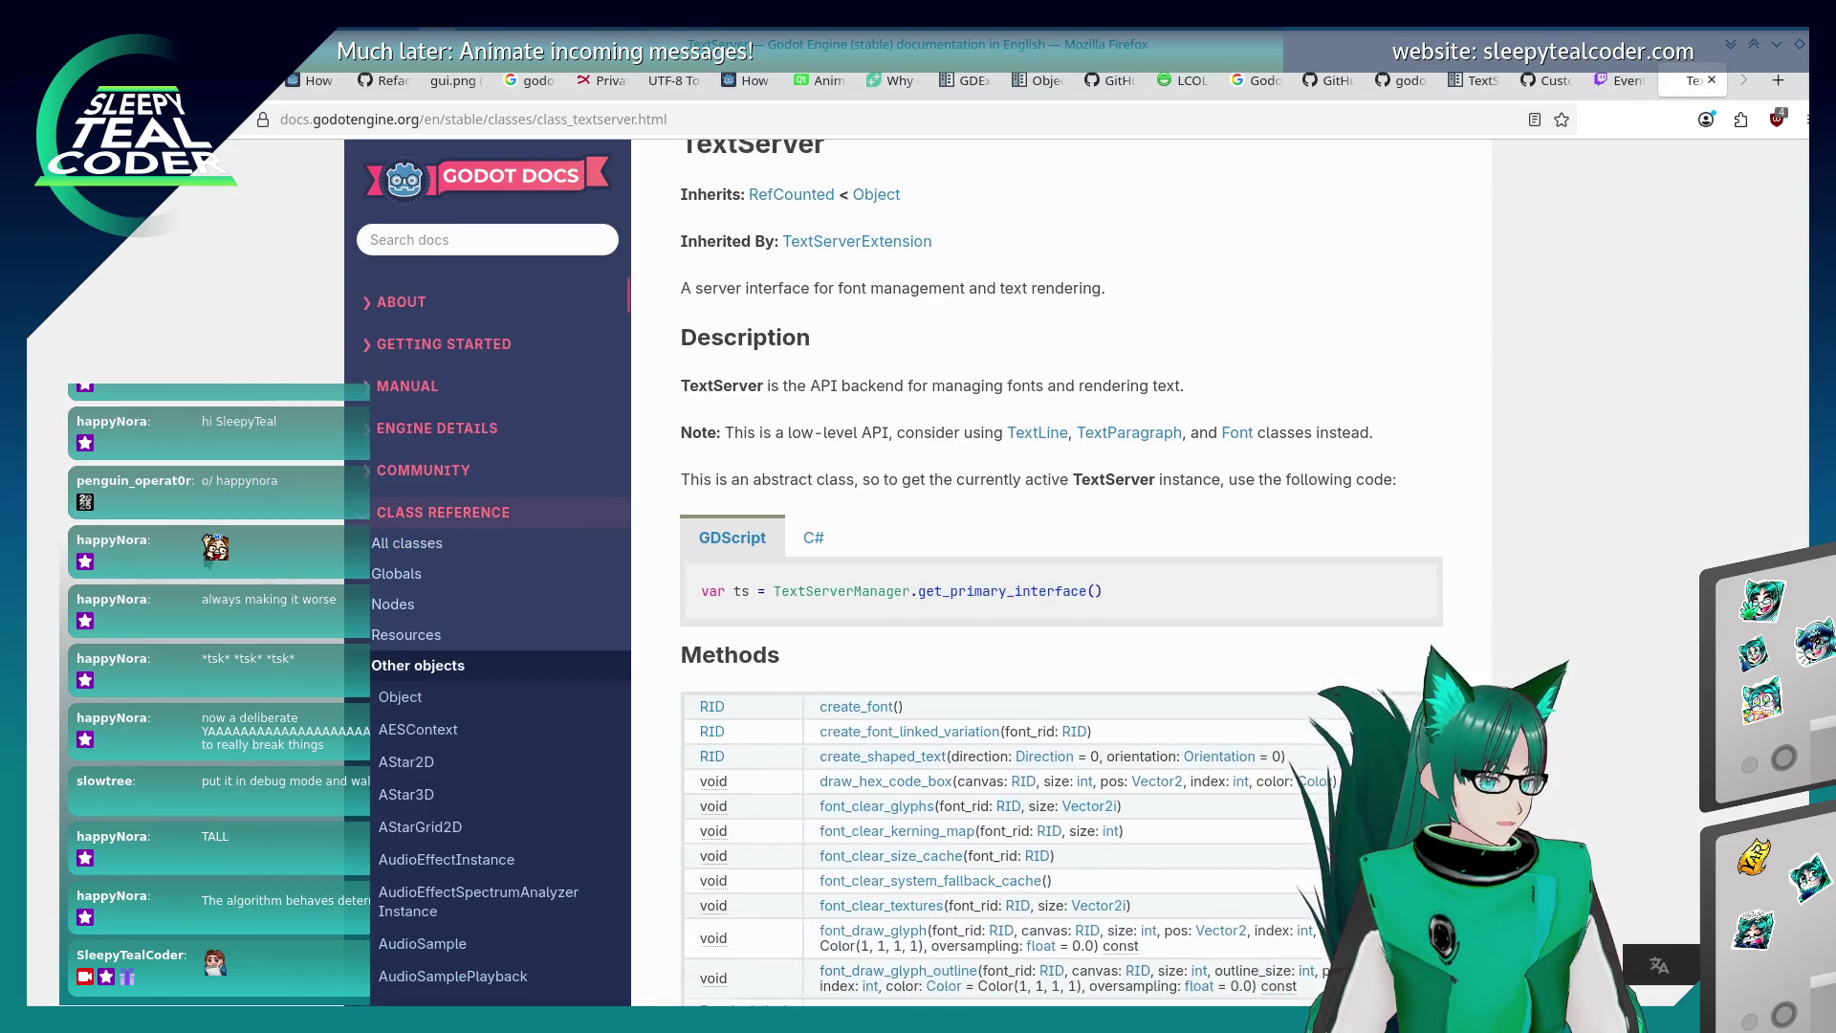
scroll(788, 488, "down", 3)
scroll(788, 488, "up", 5)
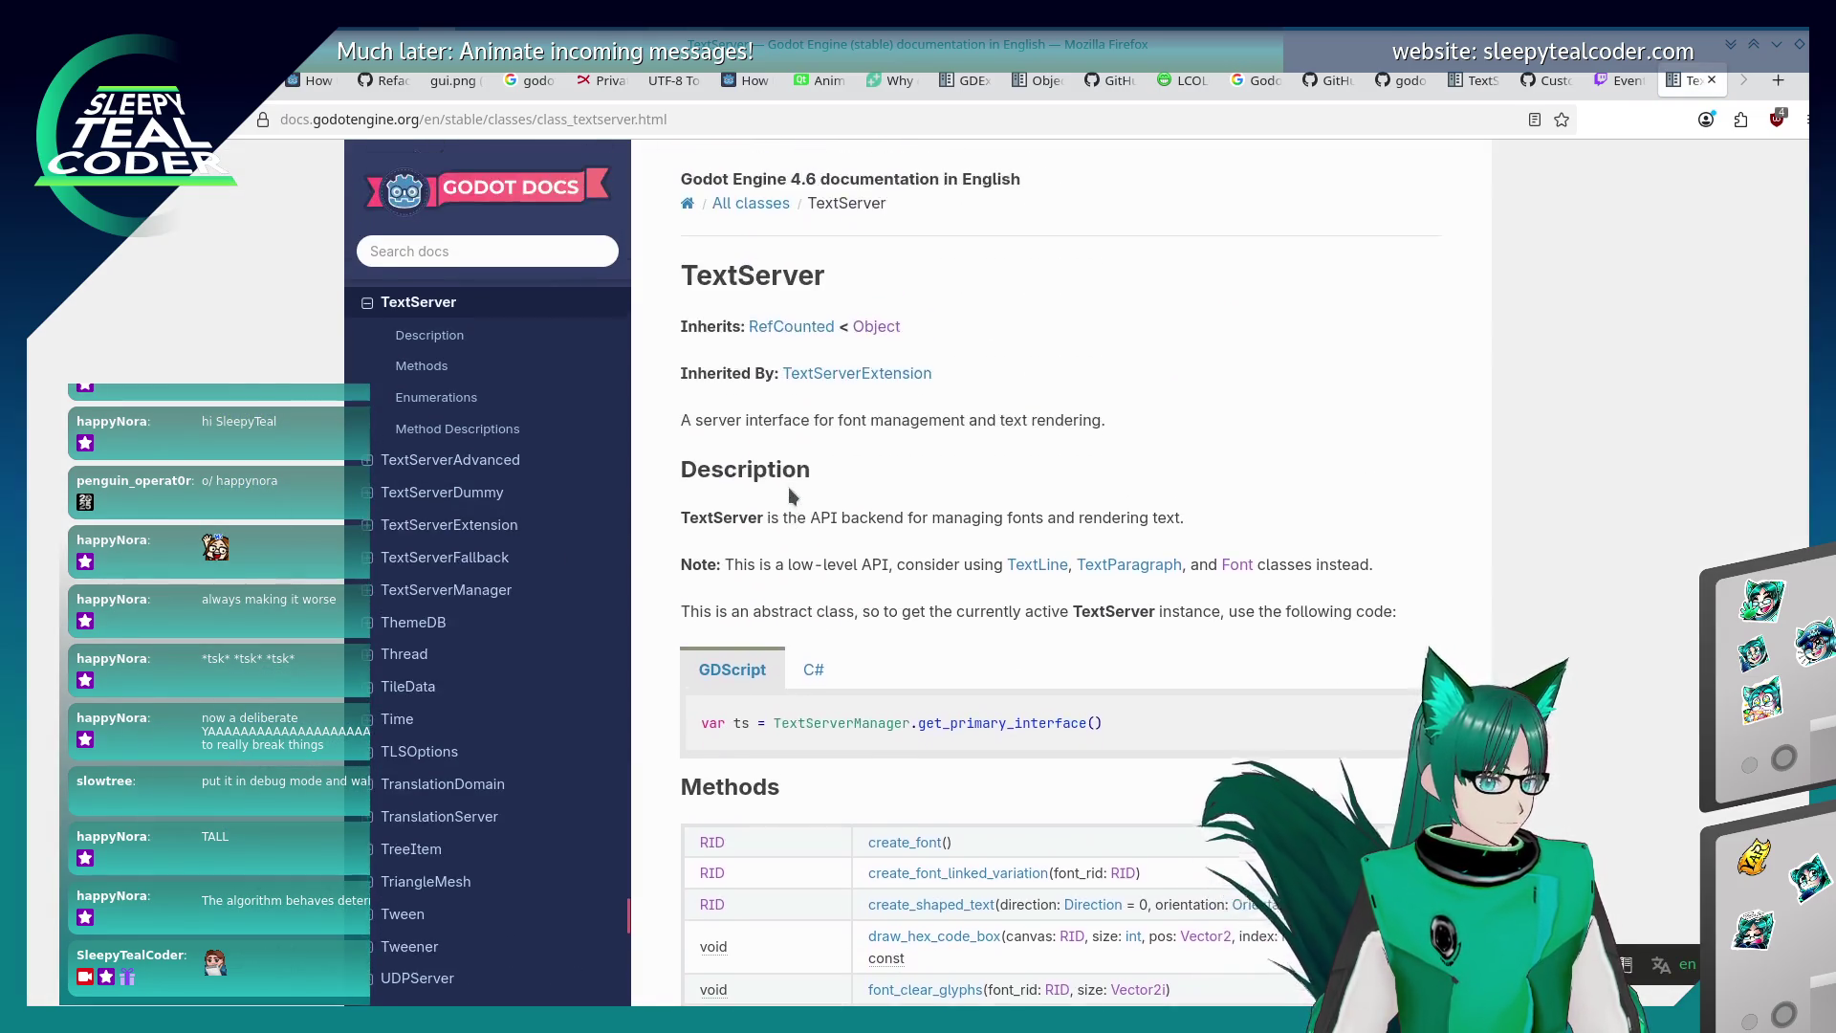
scroll(788, 488, "down", 6)
scroll(788, 490, "down", 5)
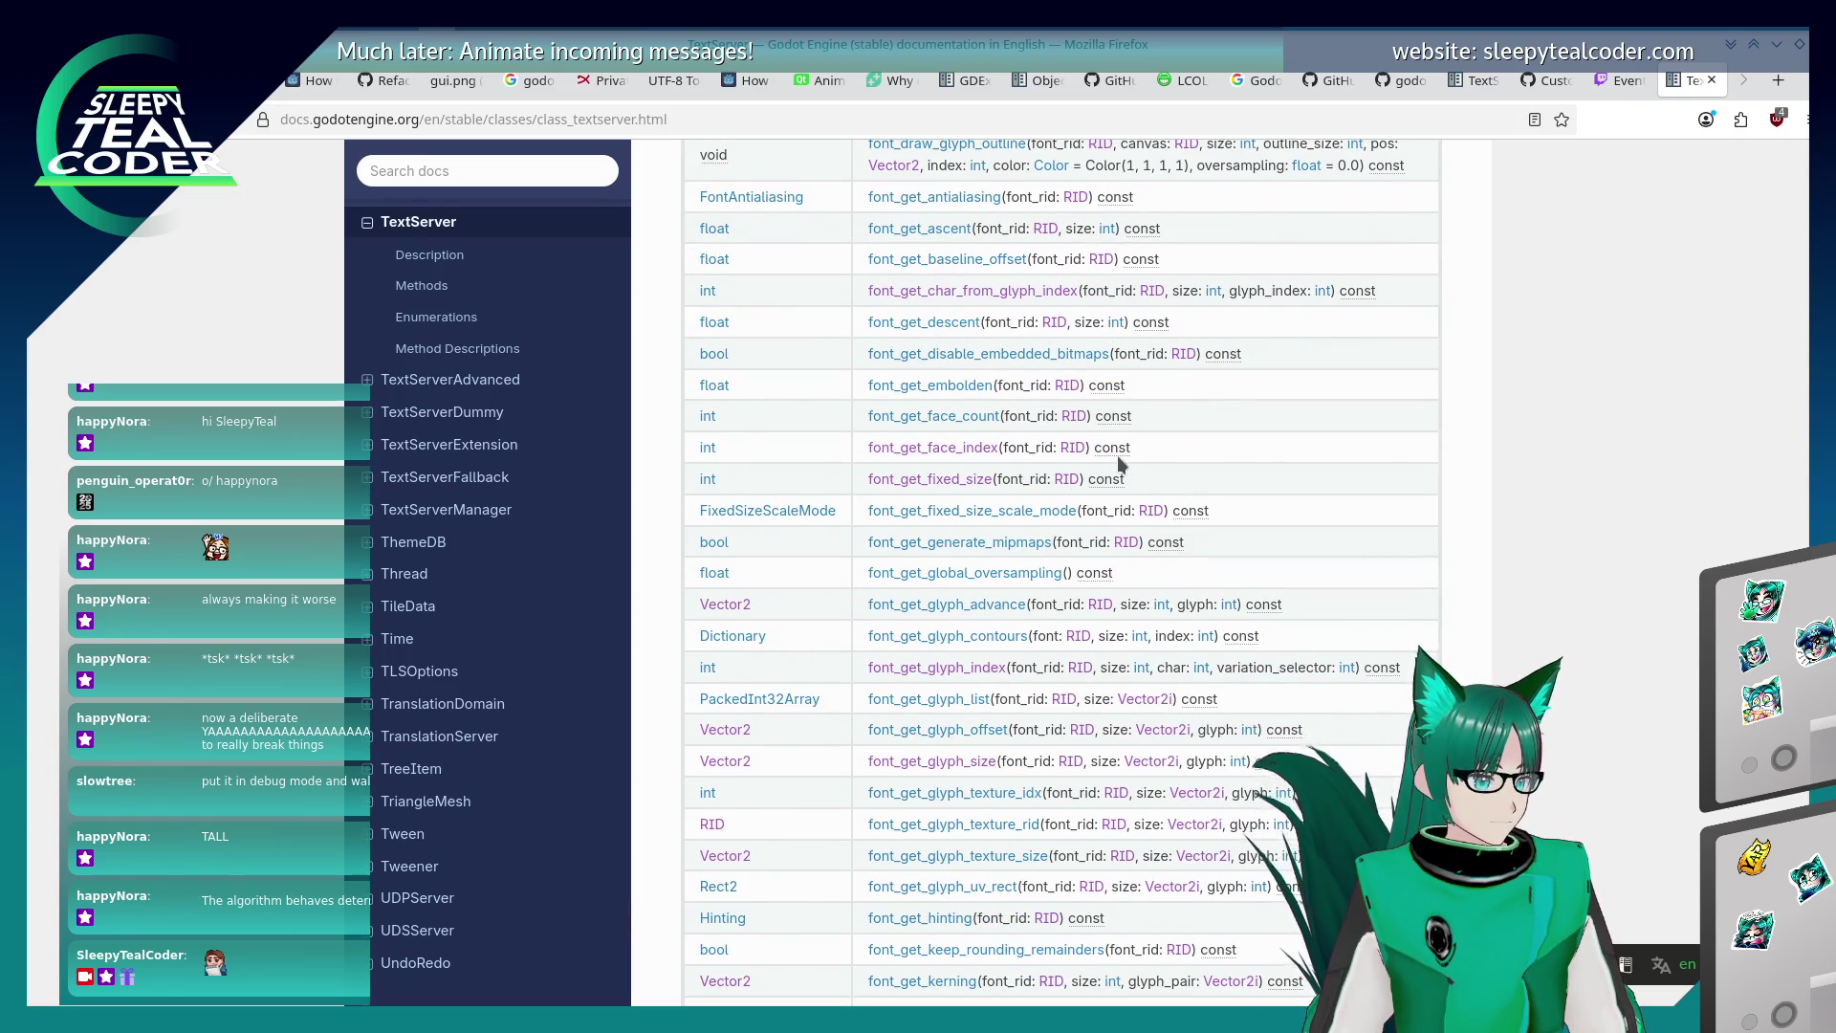
key("Return")
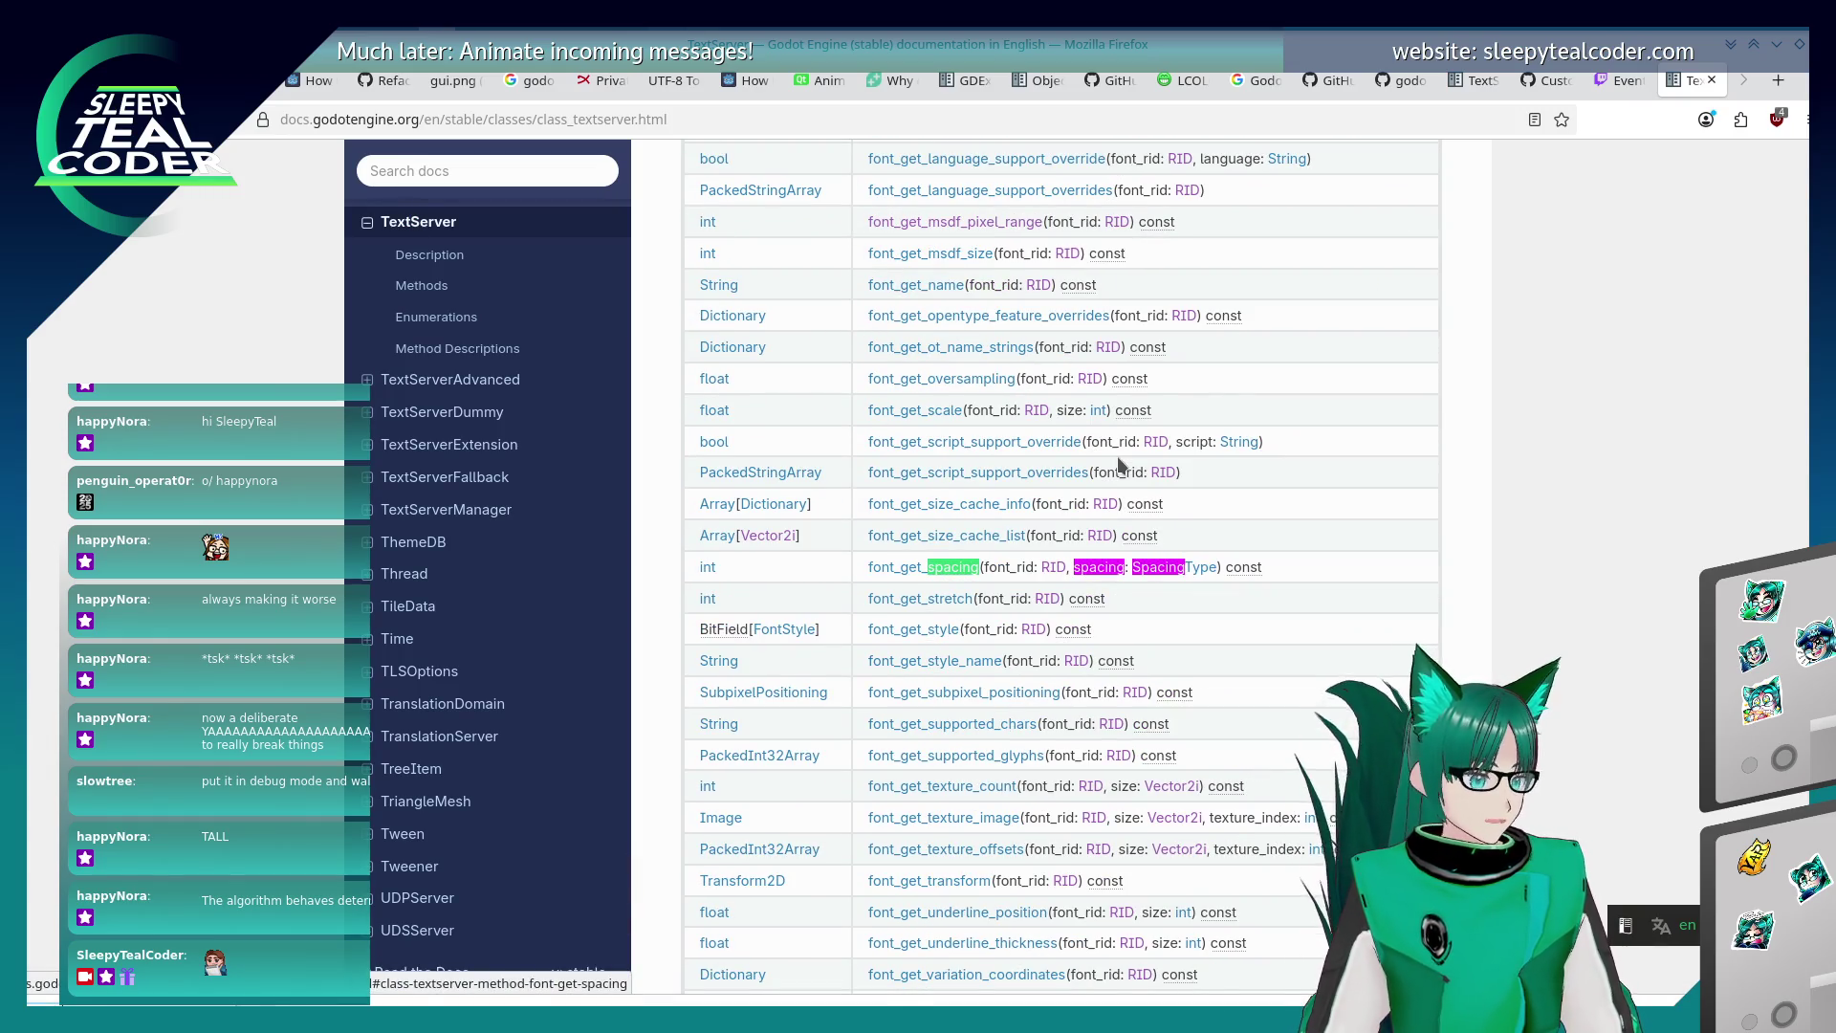
left_click(922, 567)
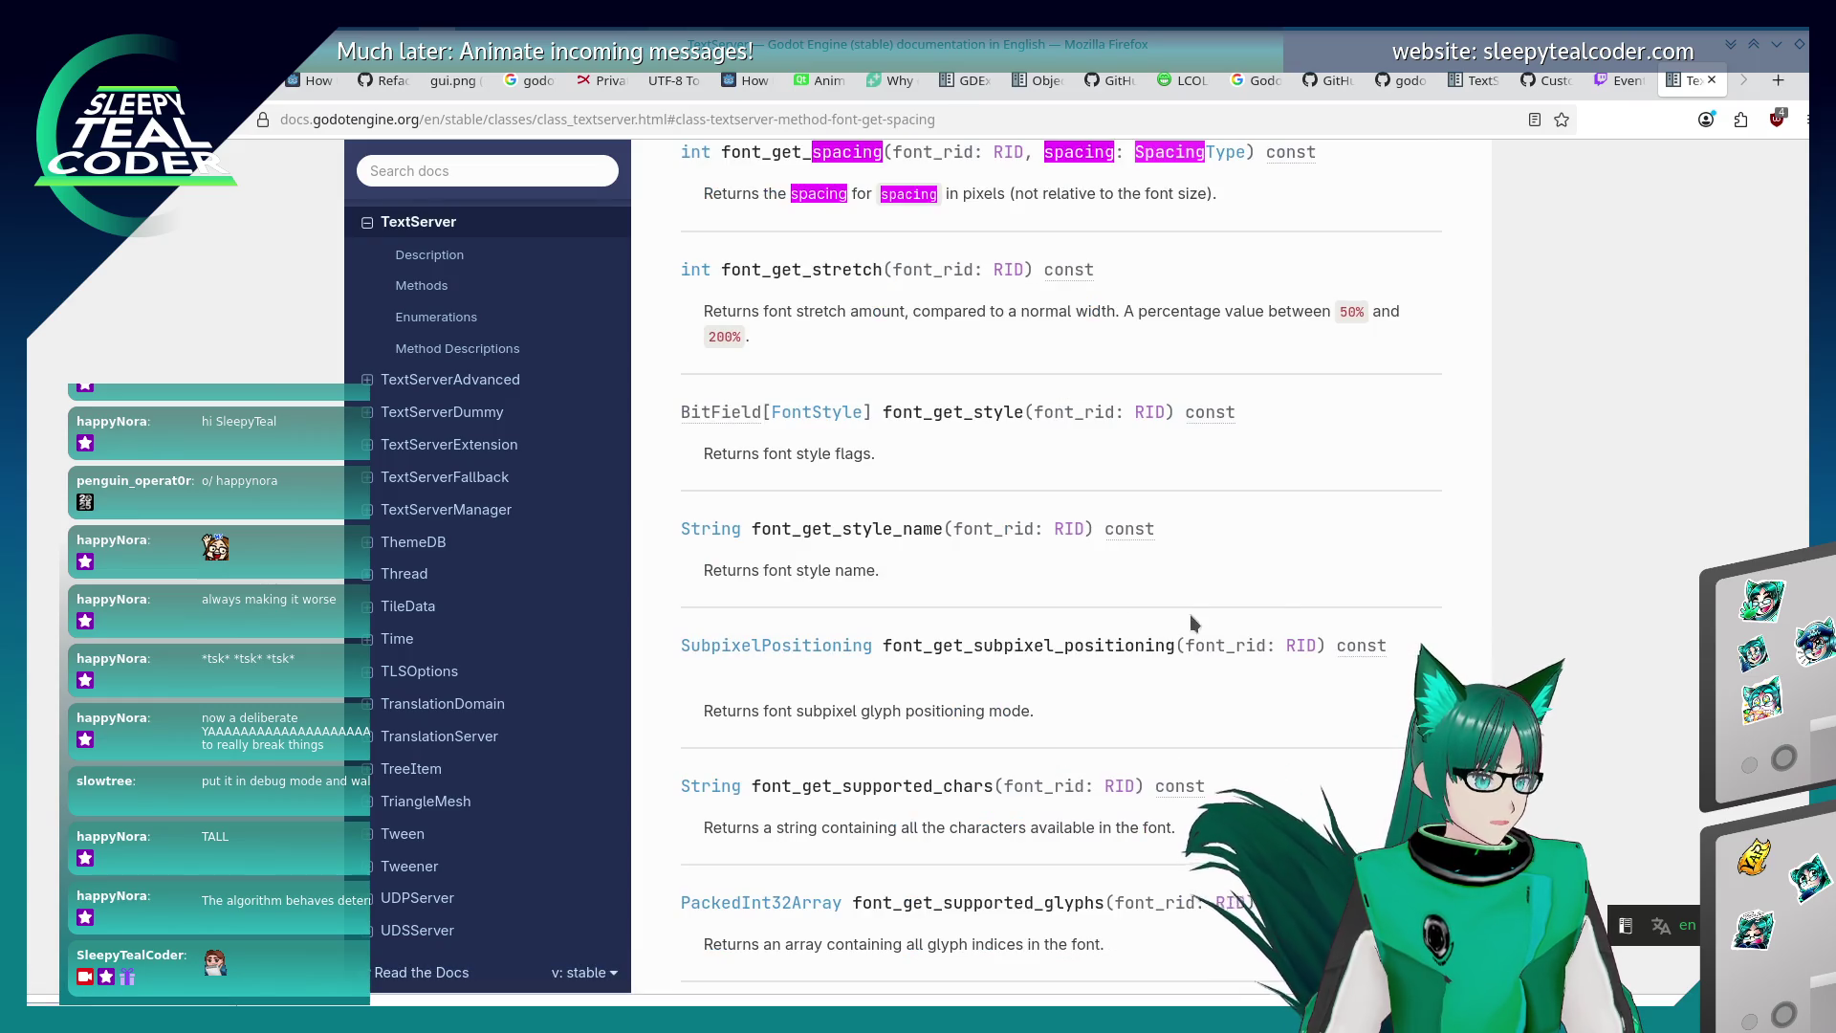
scroll(1012, 612, "up", 3)
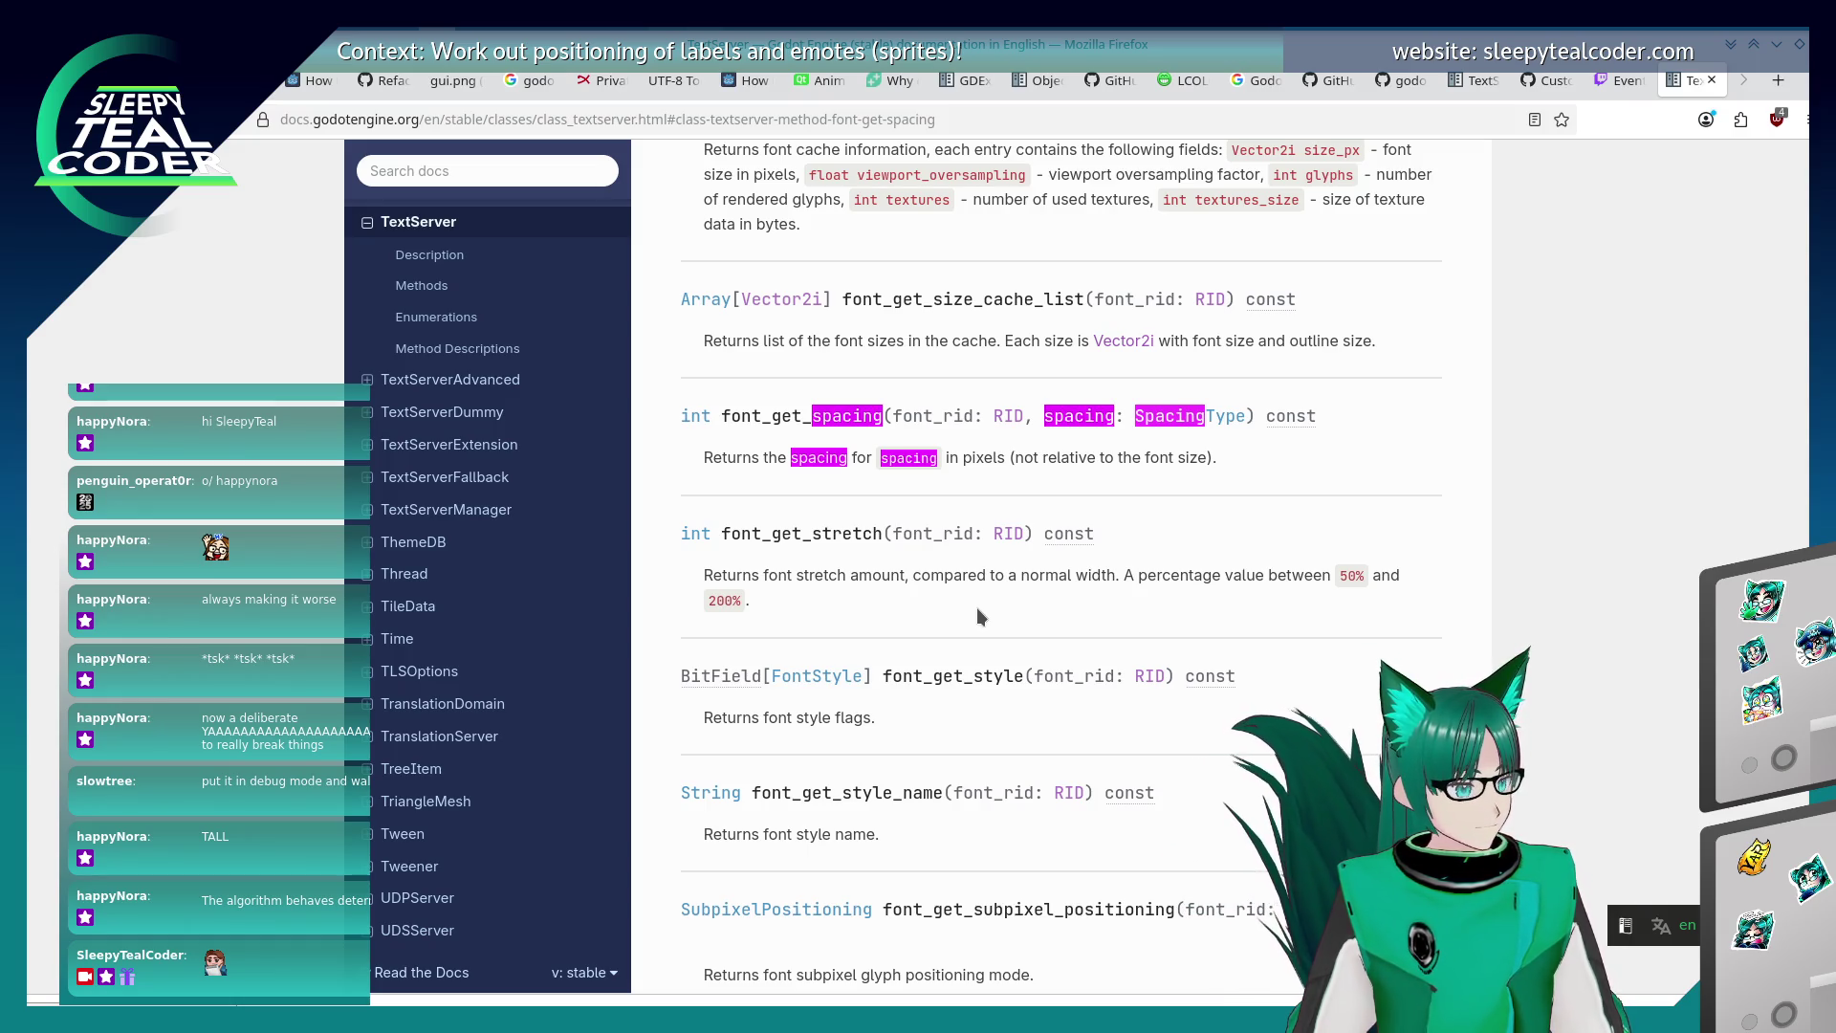
Step through the 'spacing' and then 'space' page matches until reaching SPACING_SPACE in SpacingType.
key("Return")
key("Return")
key("Return")
key("Return")
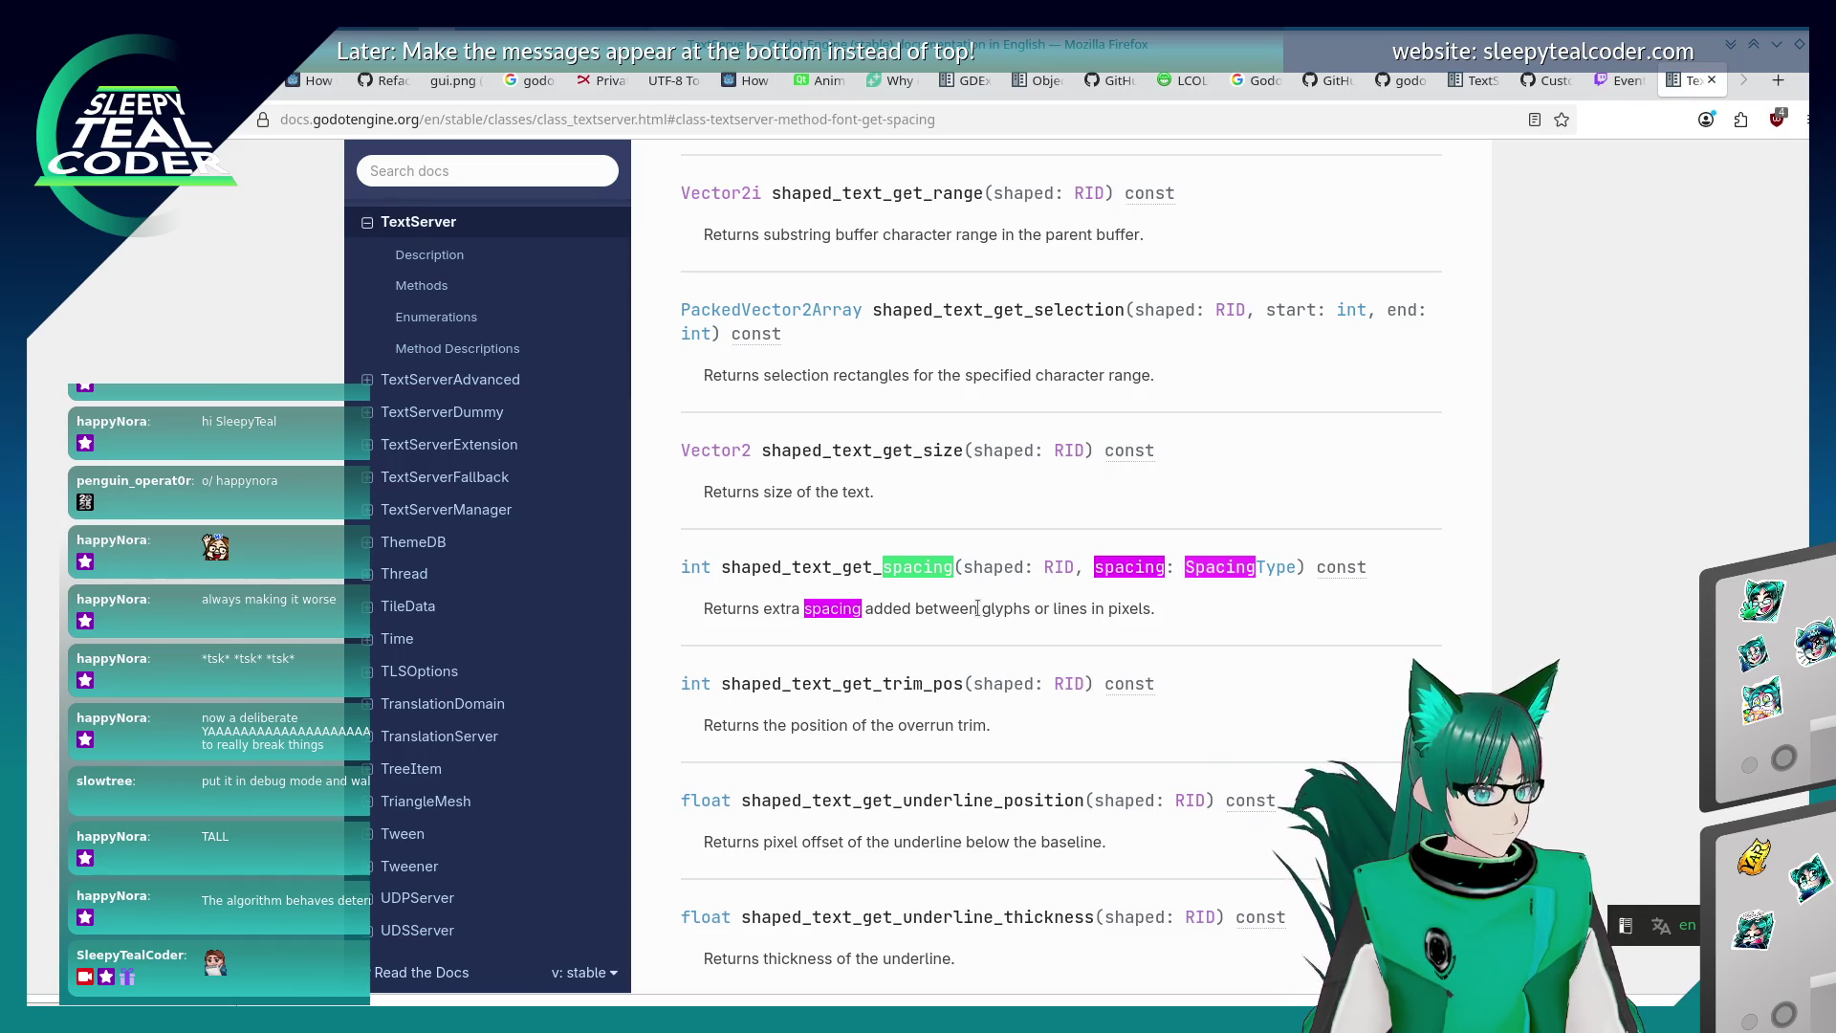
key("Return")
key("Return")
key("Return")
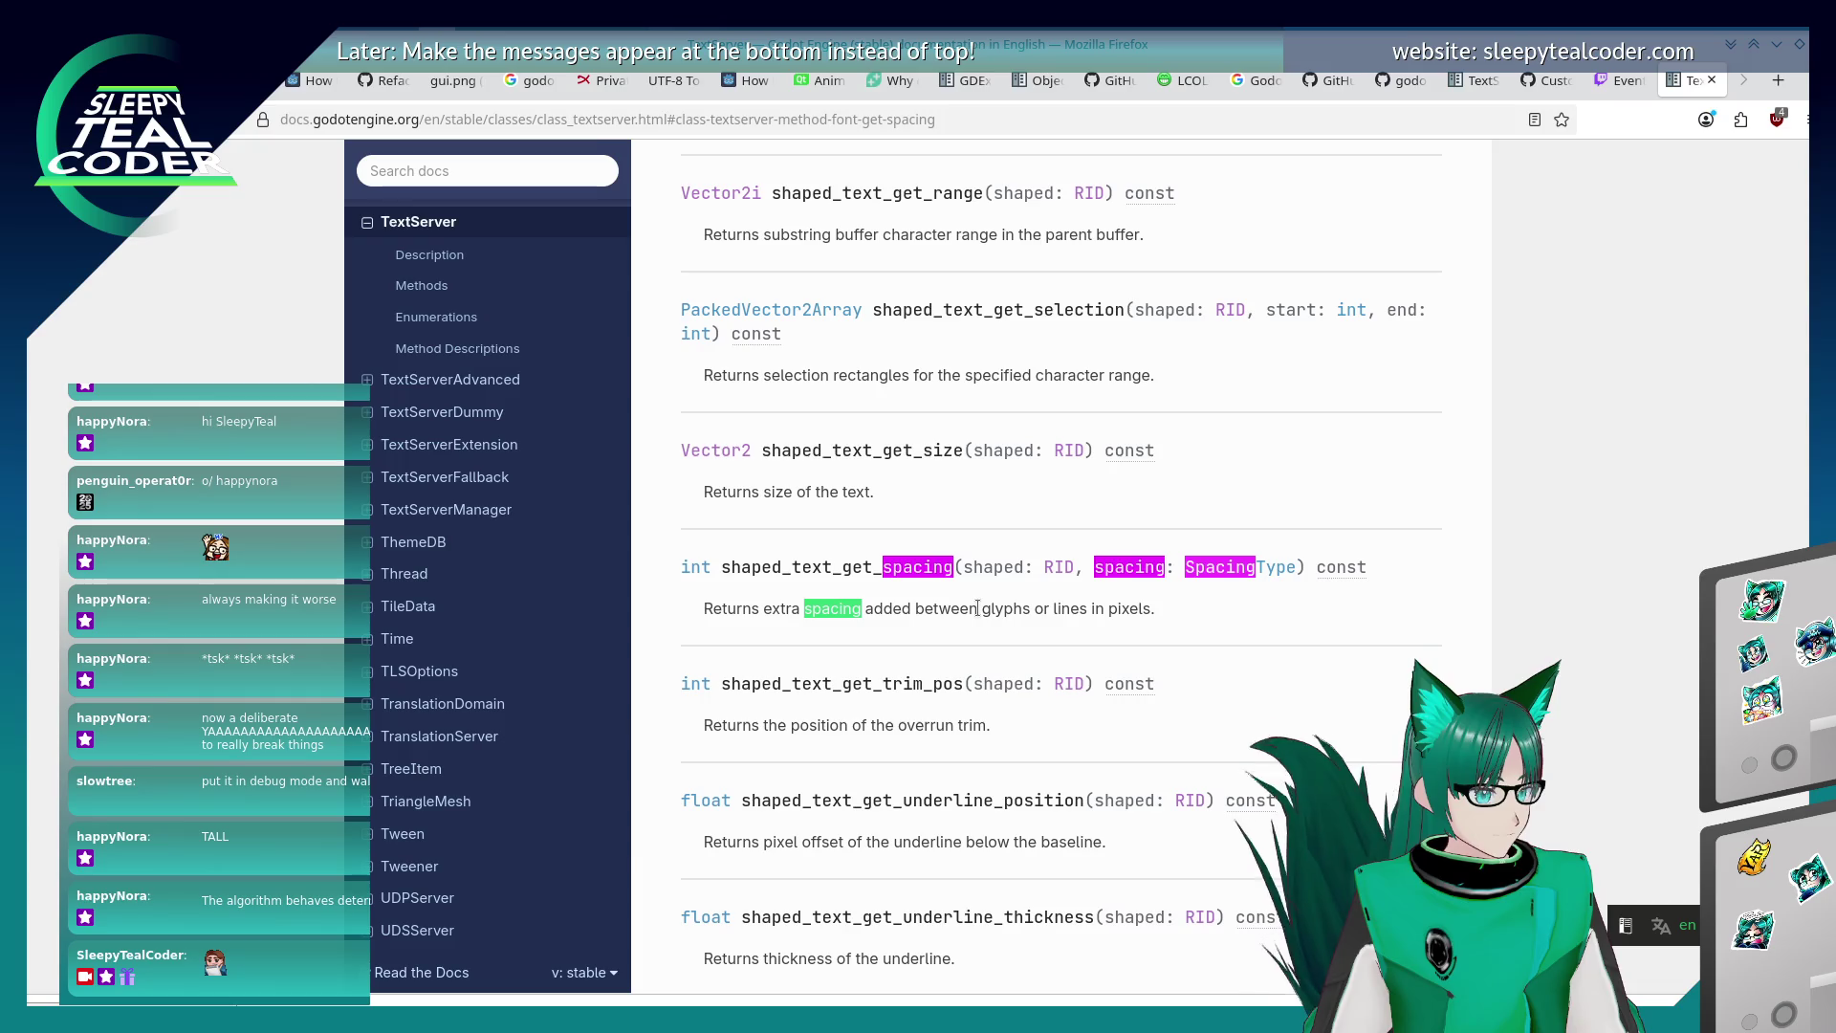
key("Return")
key("Return")
key("Return")
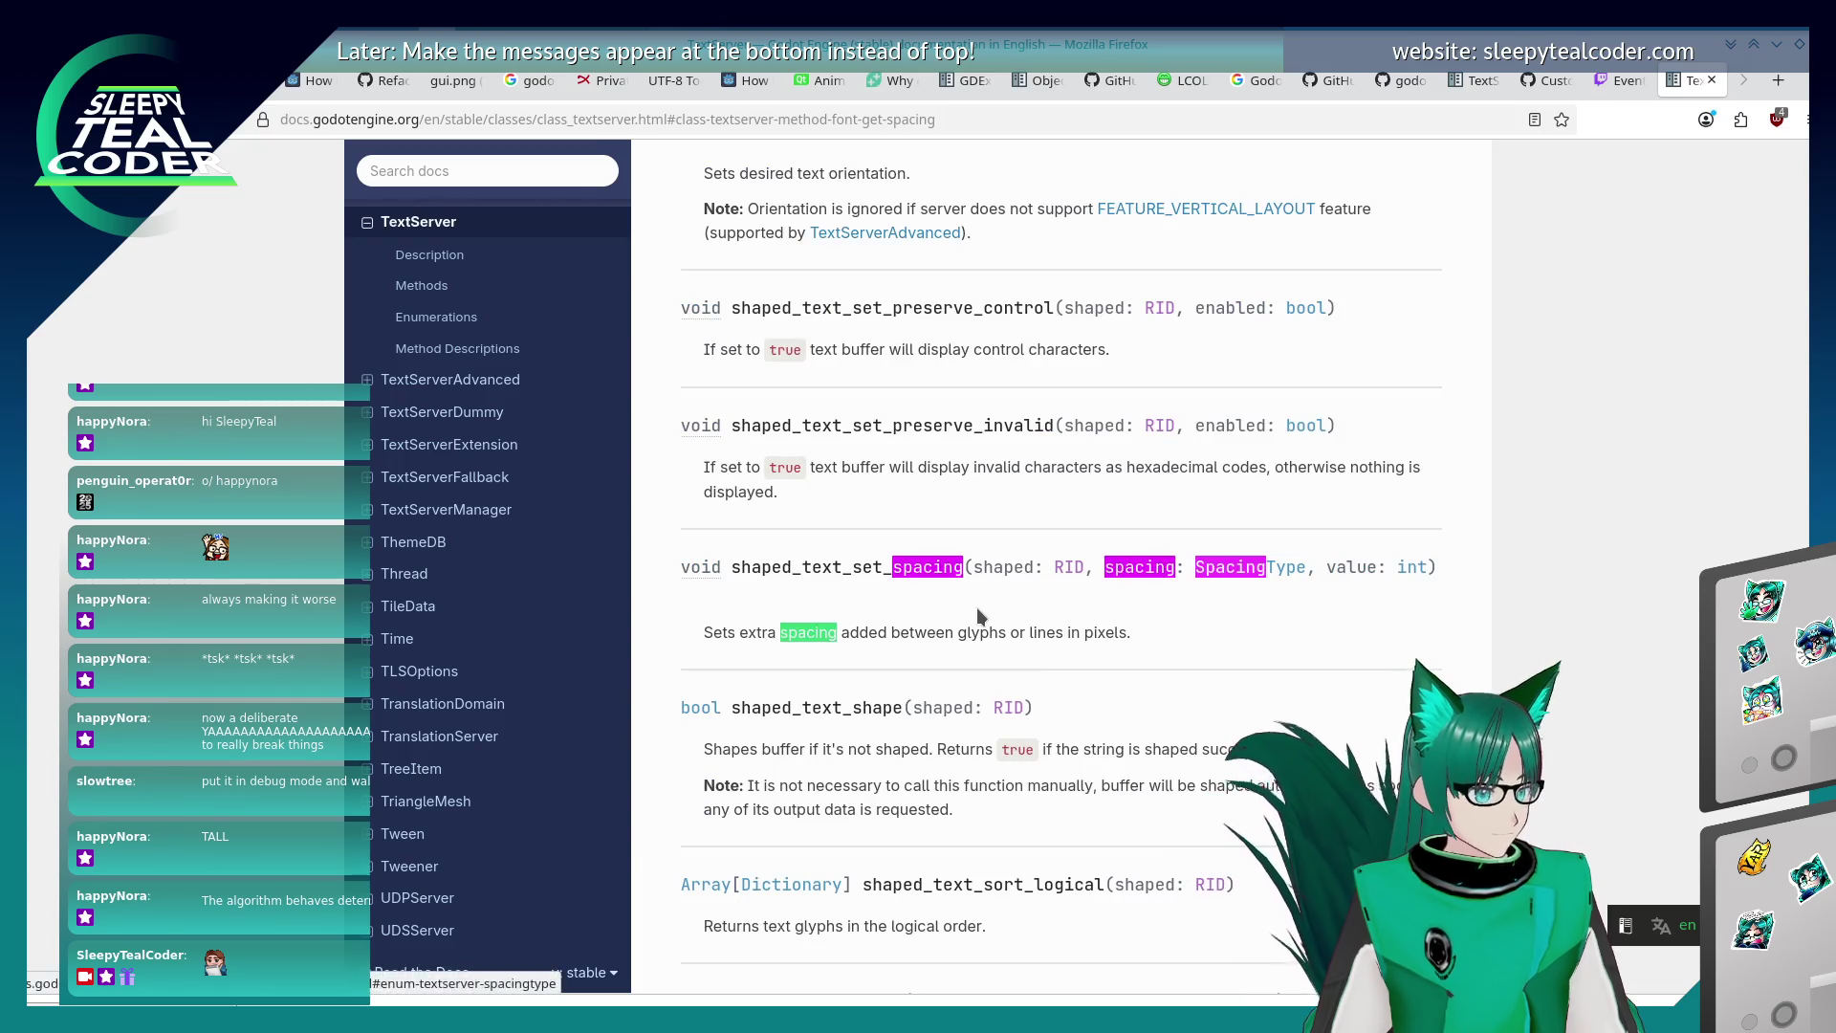
key("BackSpace")
key("BackSpace")
key("BackSpace")
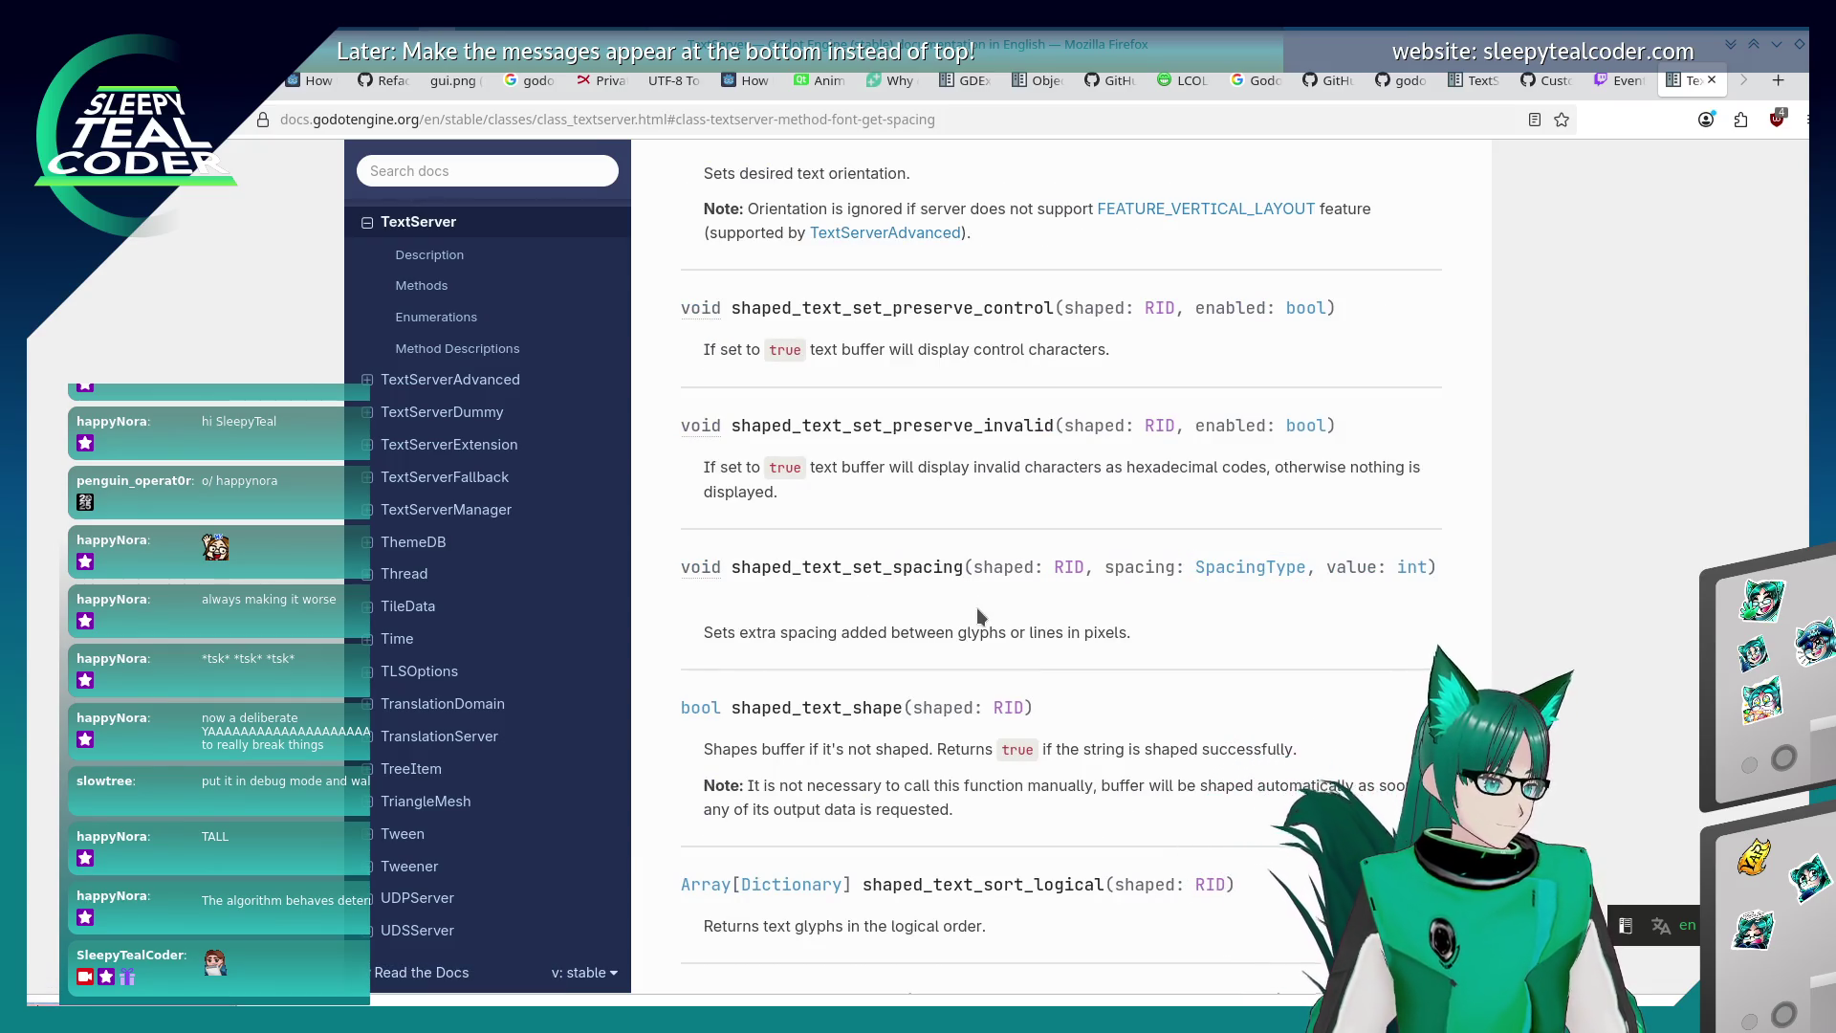
type("e")
key("Return")
key("Return")
key("Return")
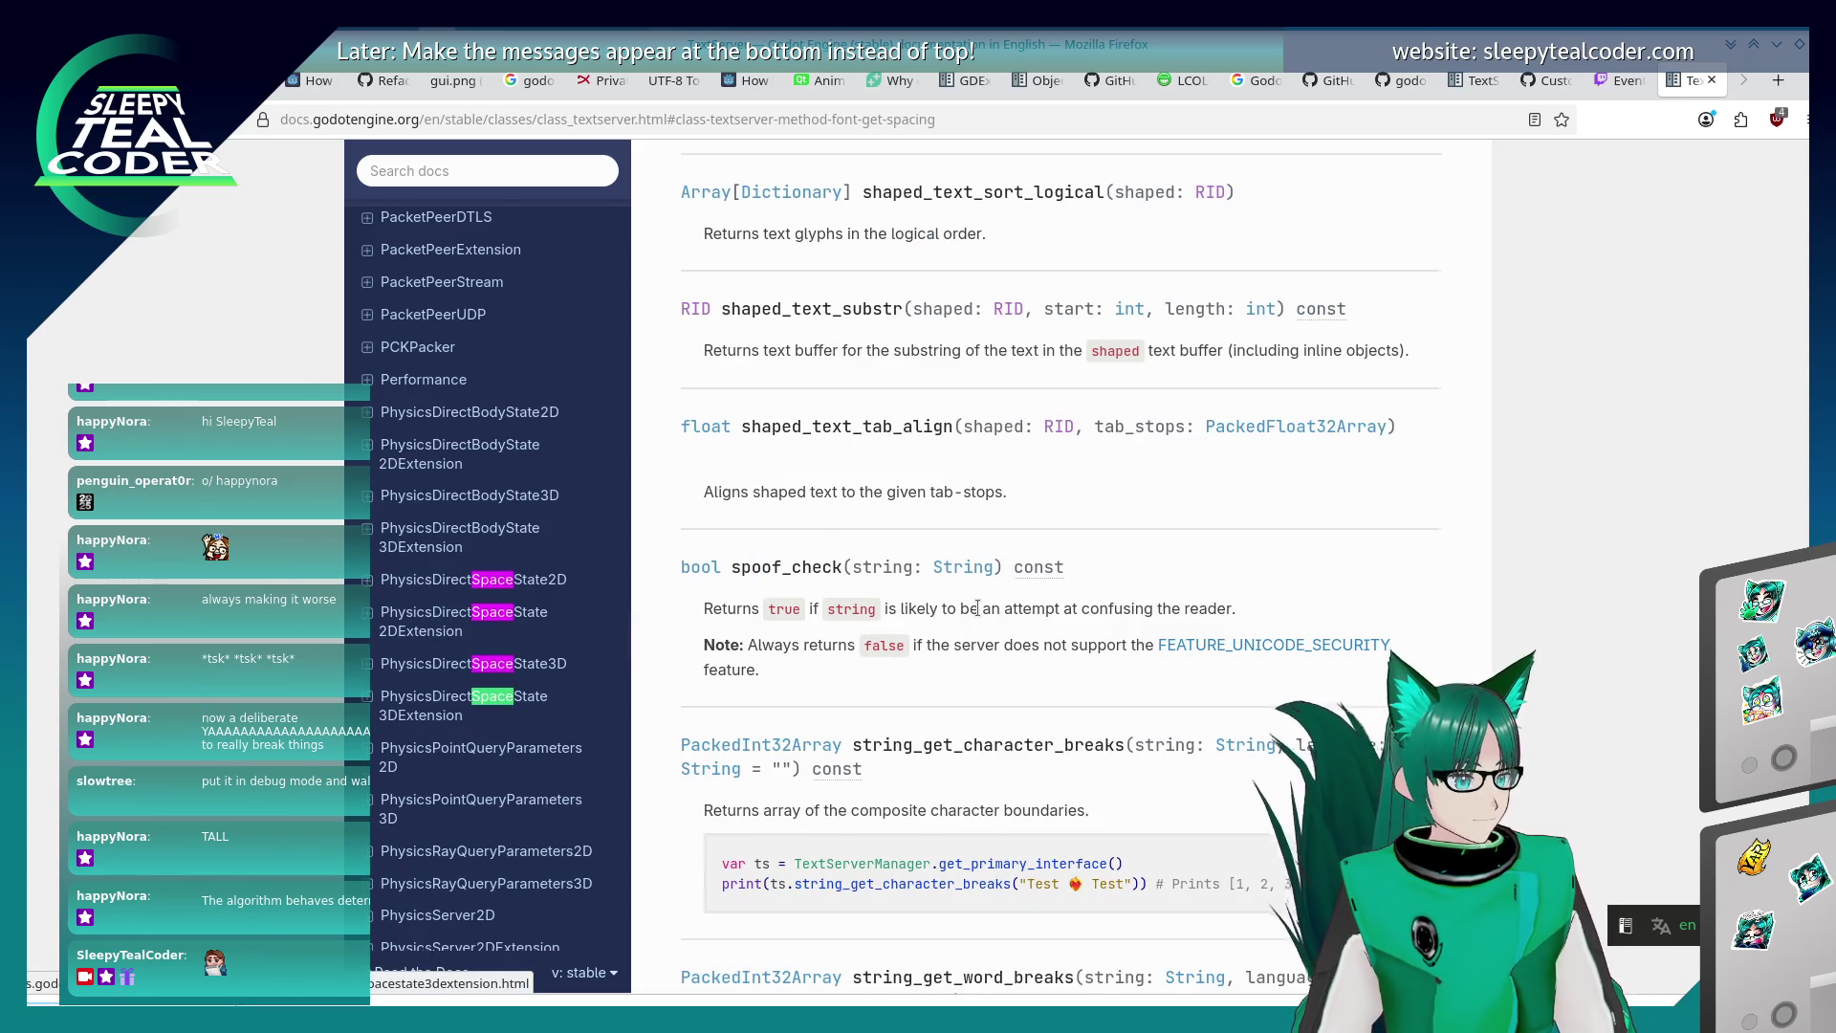
key("Return")
key("Return")
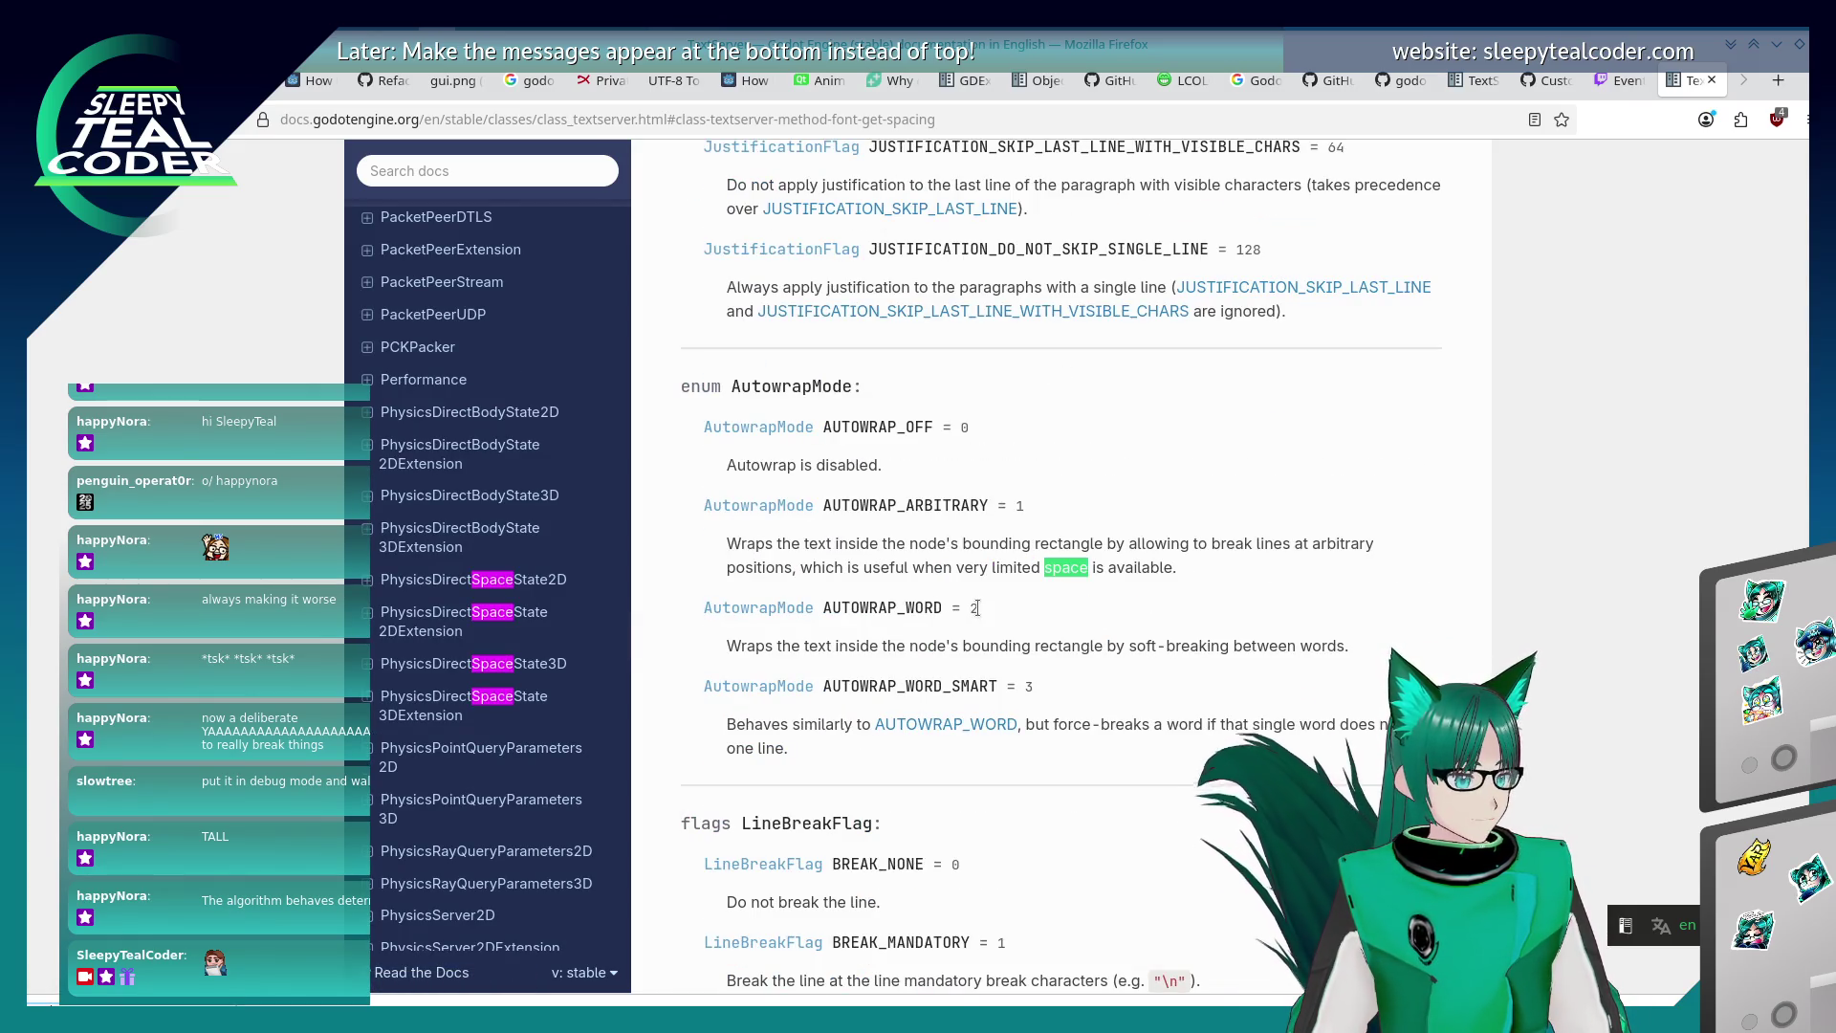
key("Return")
key("Return")
key("Return")
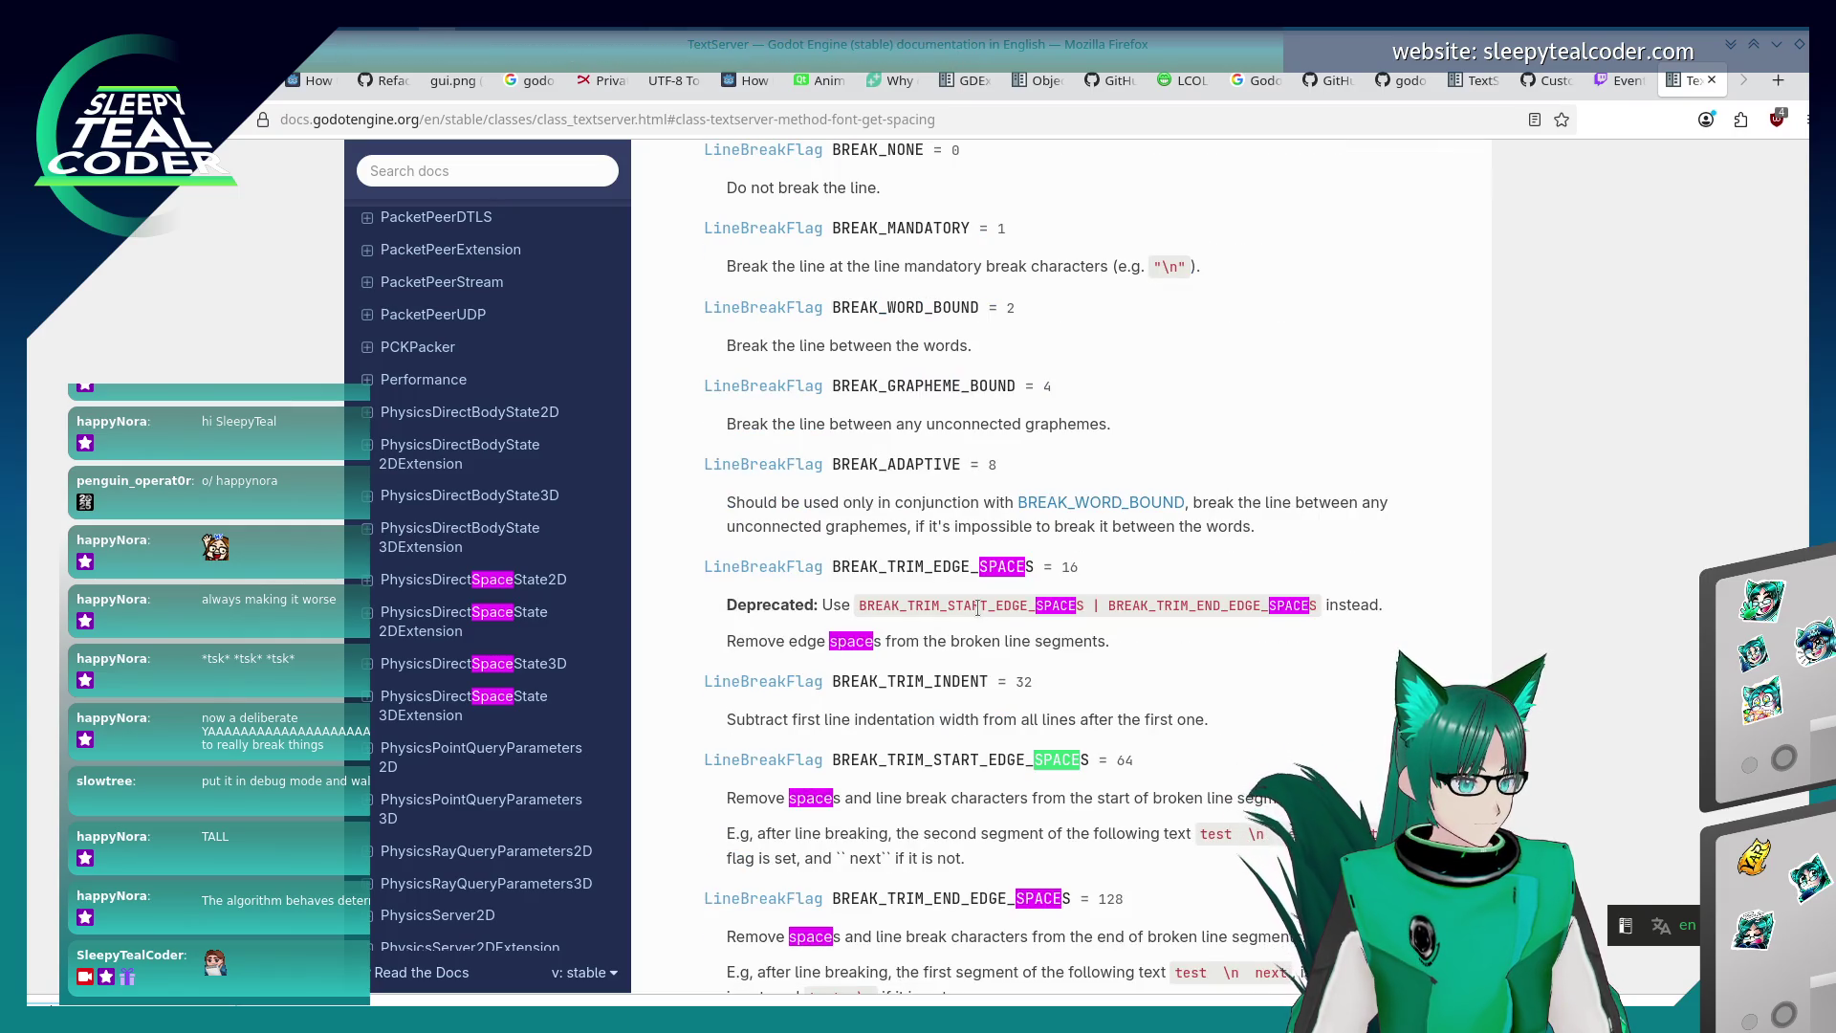
key("Return")
key("Return")
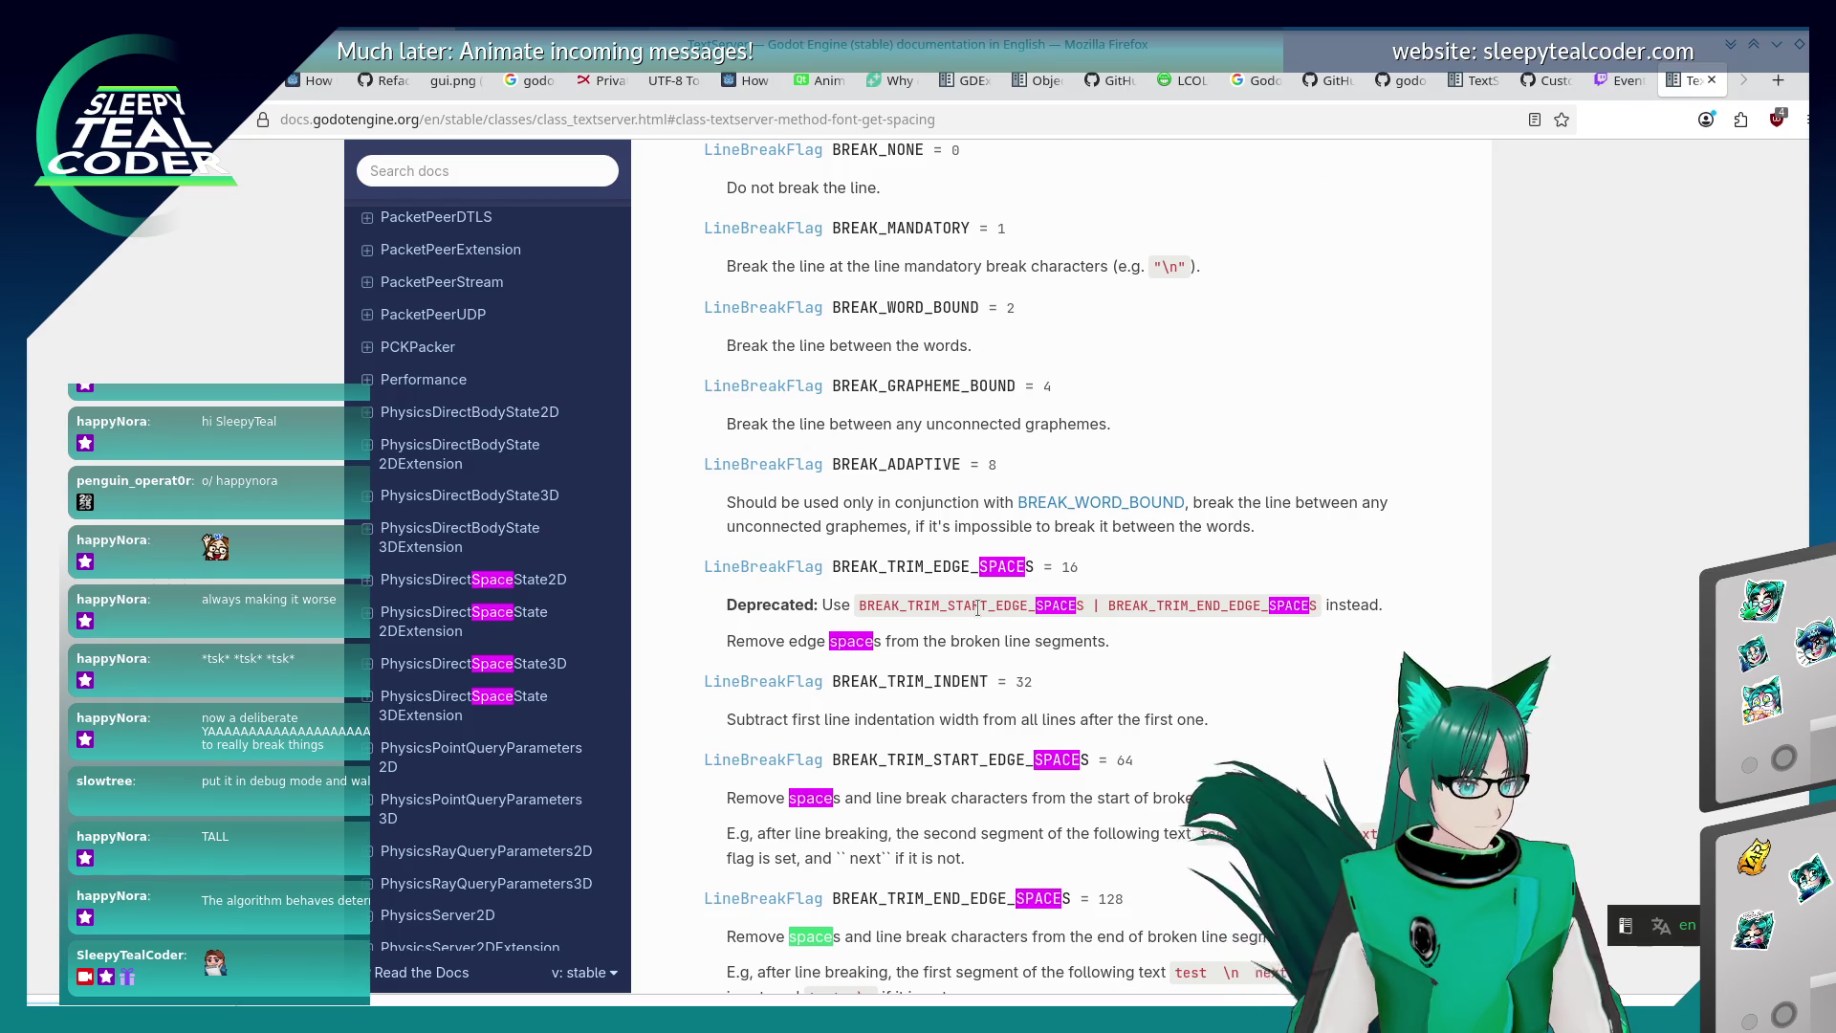
key("Return")
key("Return")
key("Return")
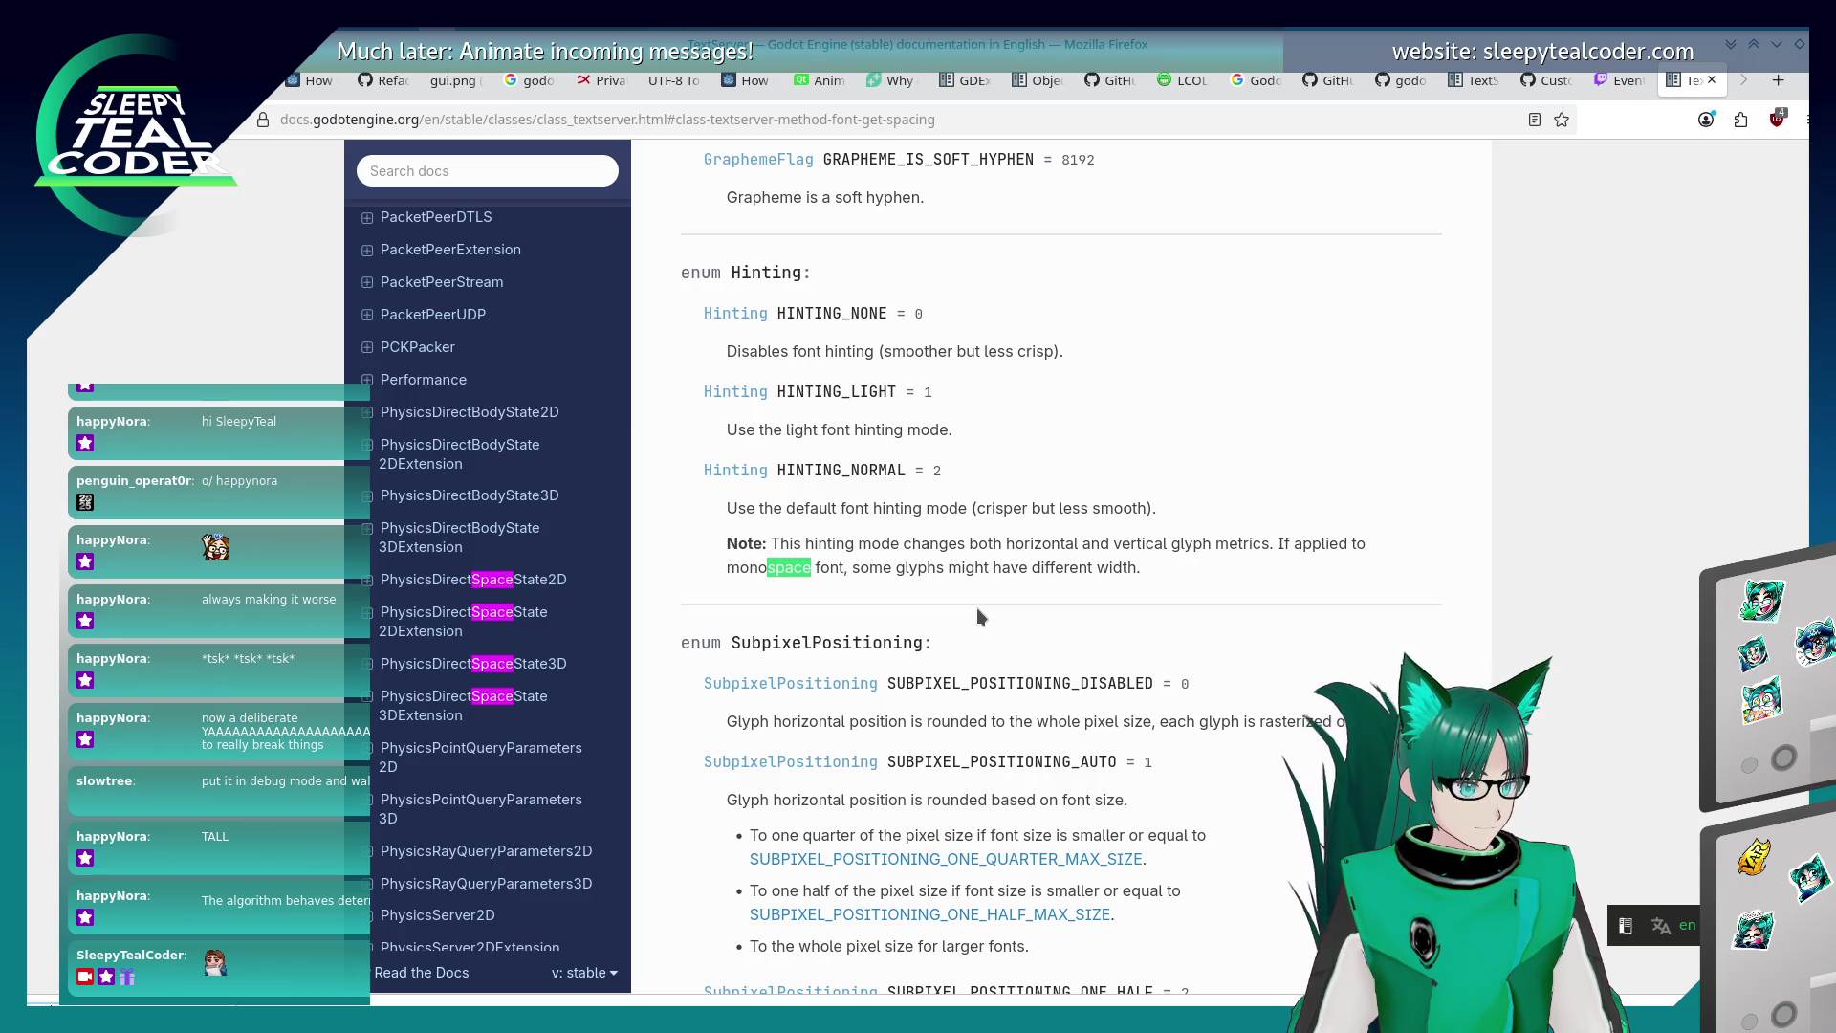
key("Return")
key("Return")
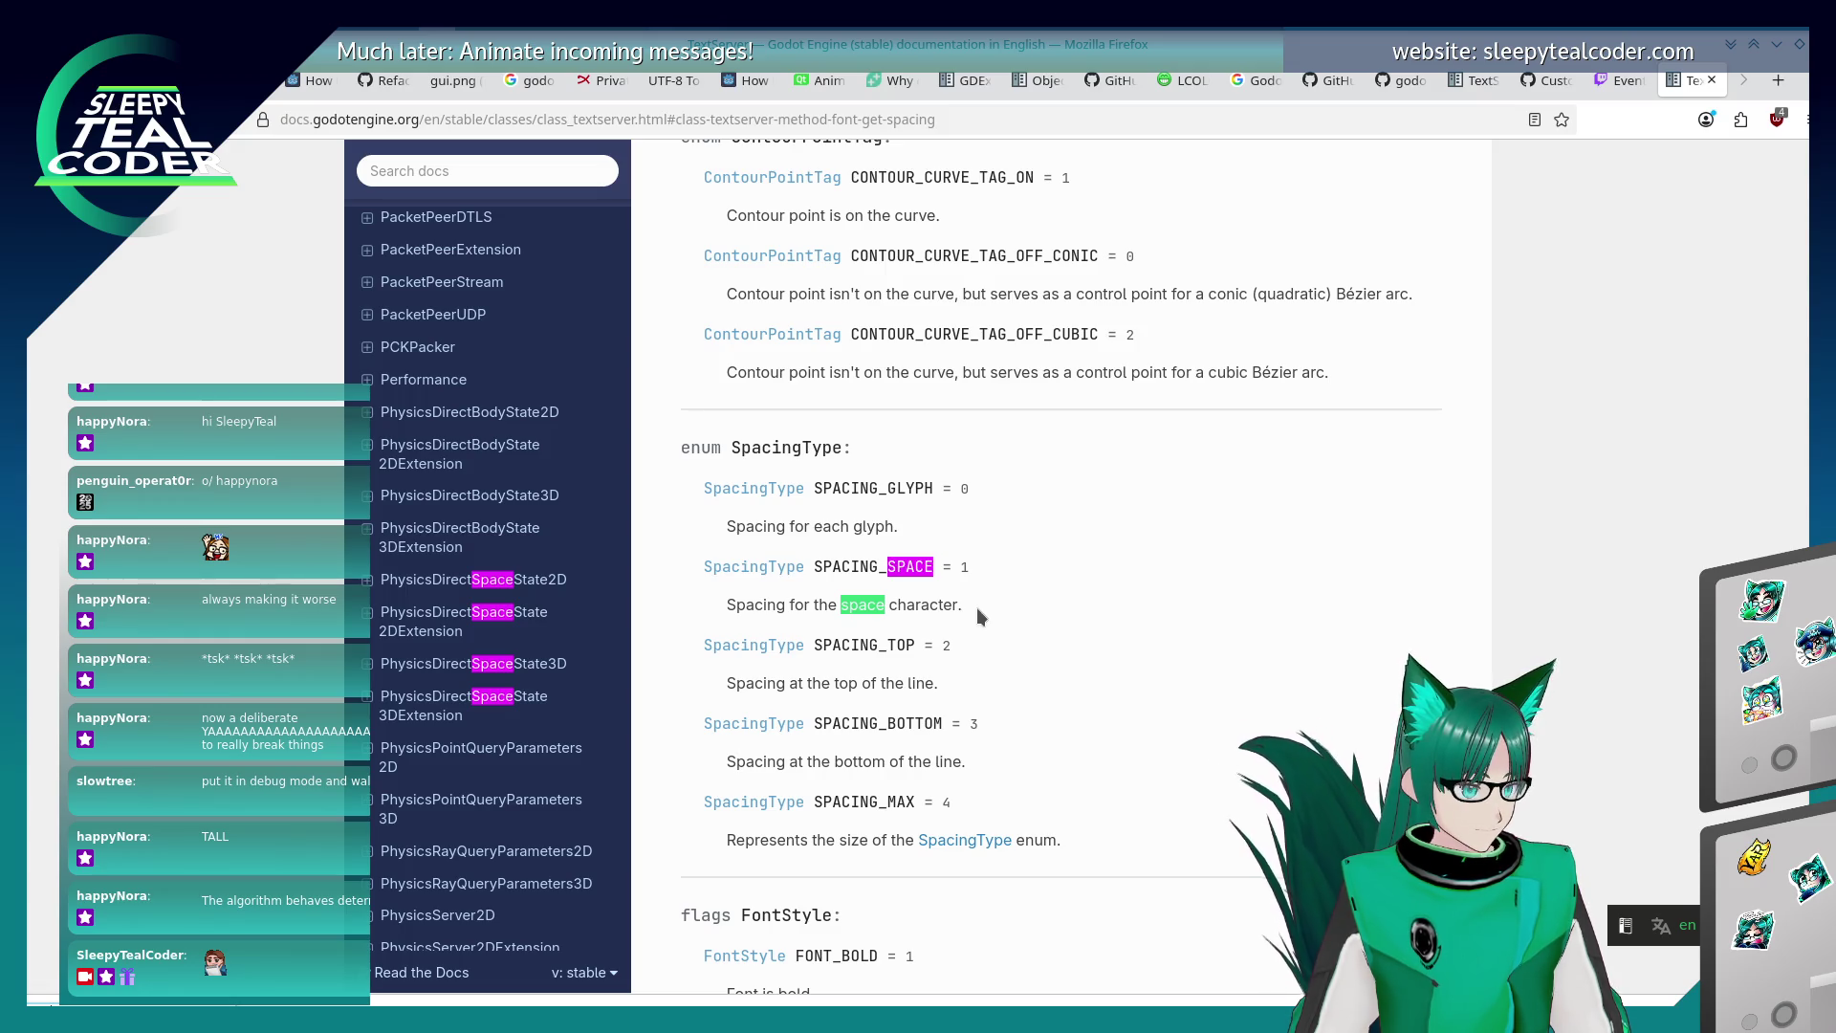
key("Return")
key("shift+Return")
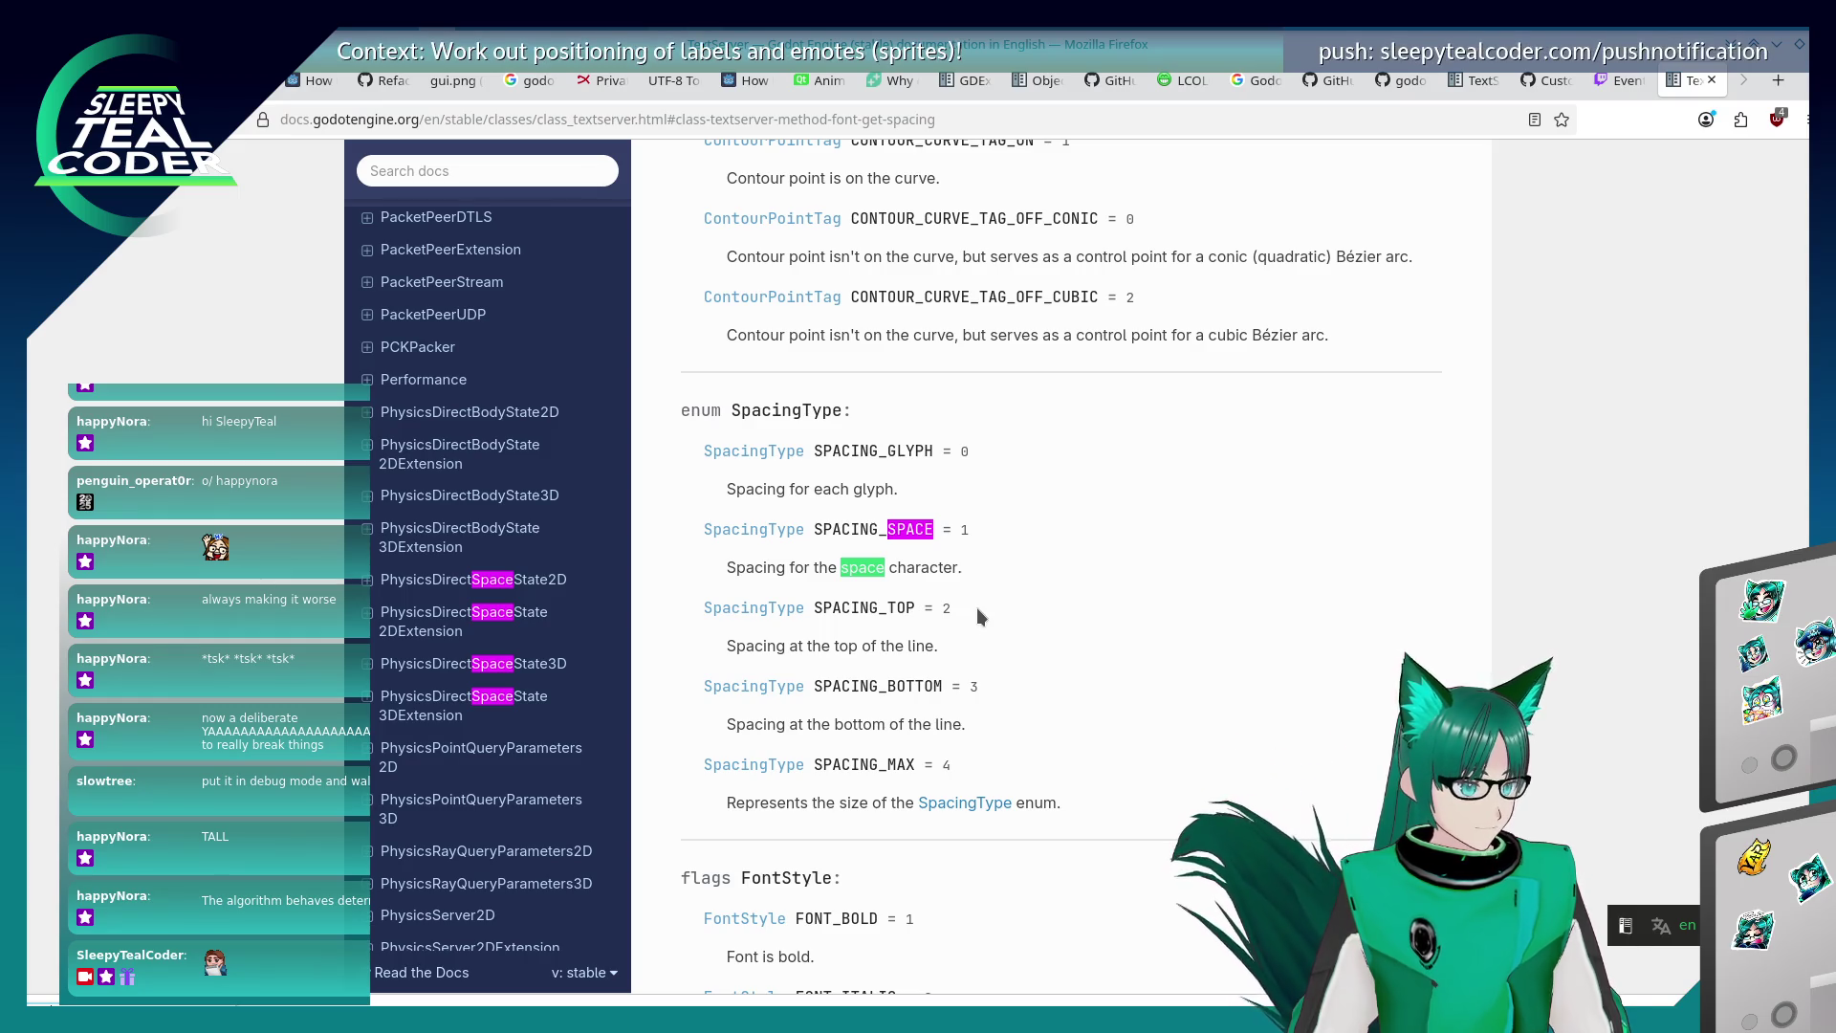
key("Return")
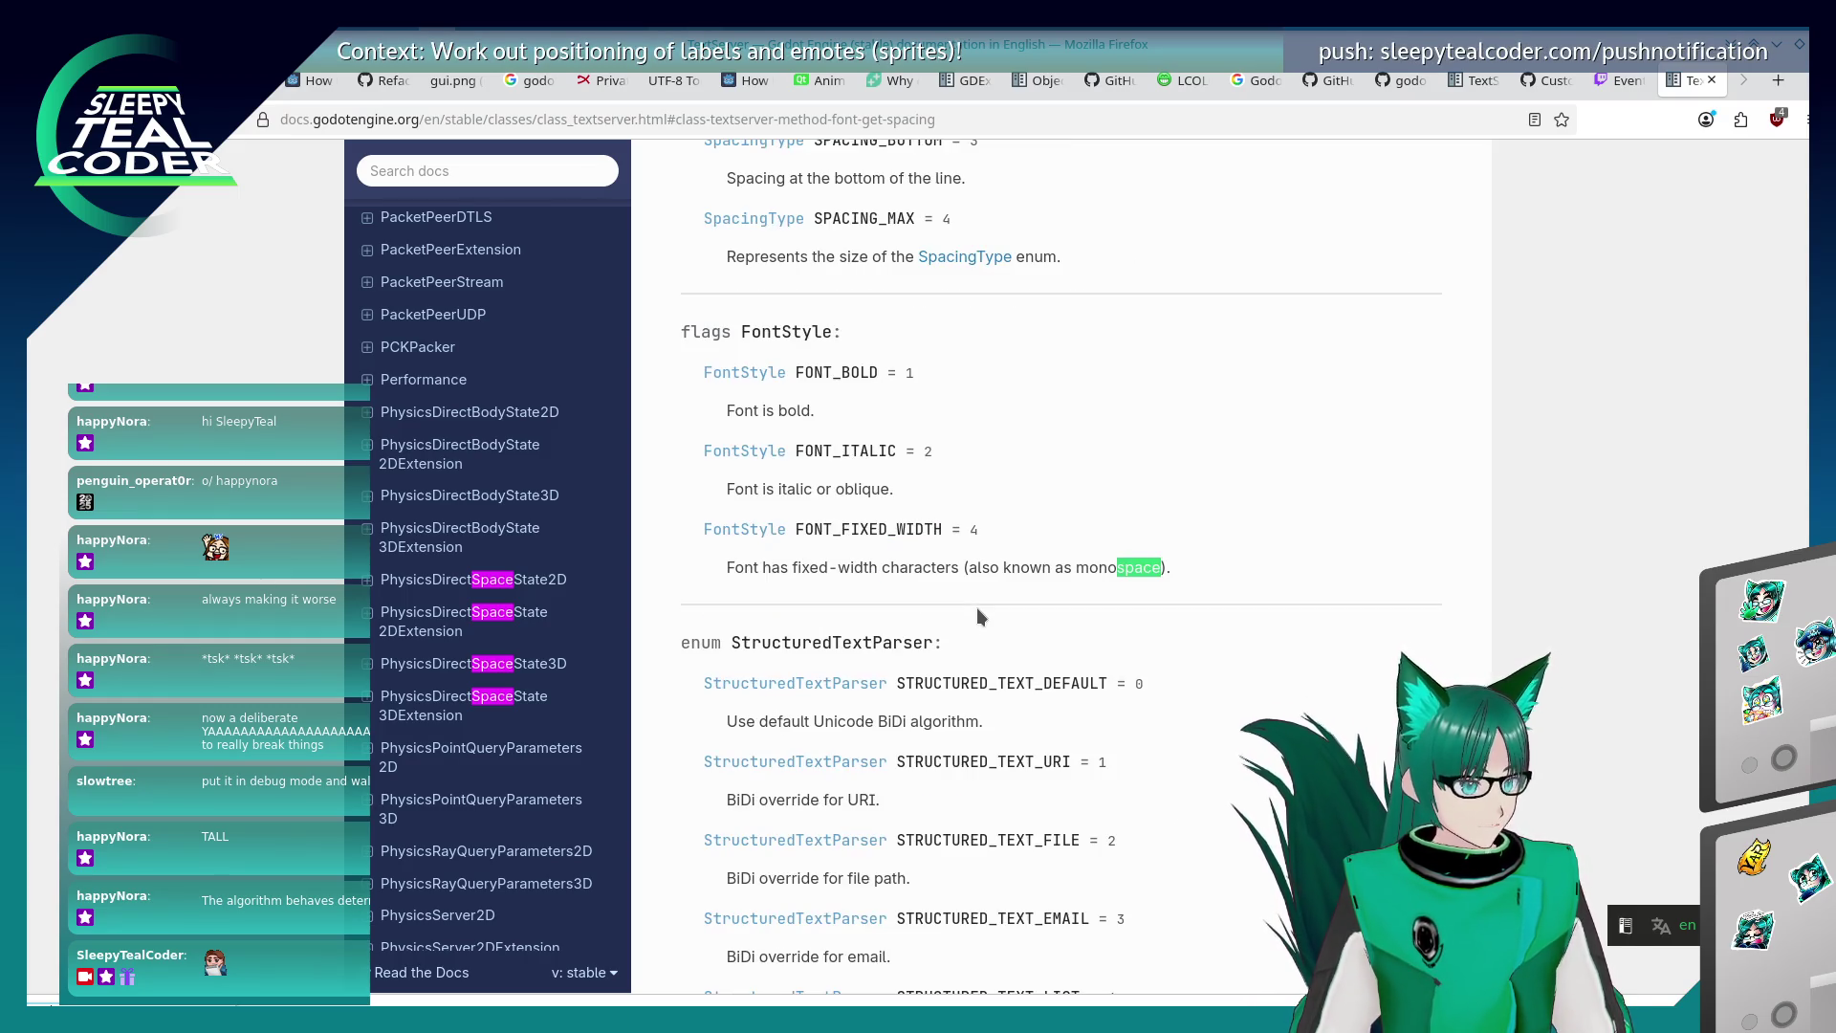
key("shift+Return")
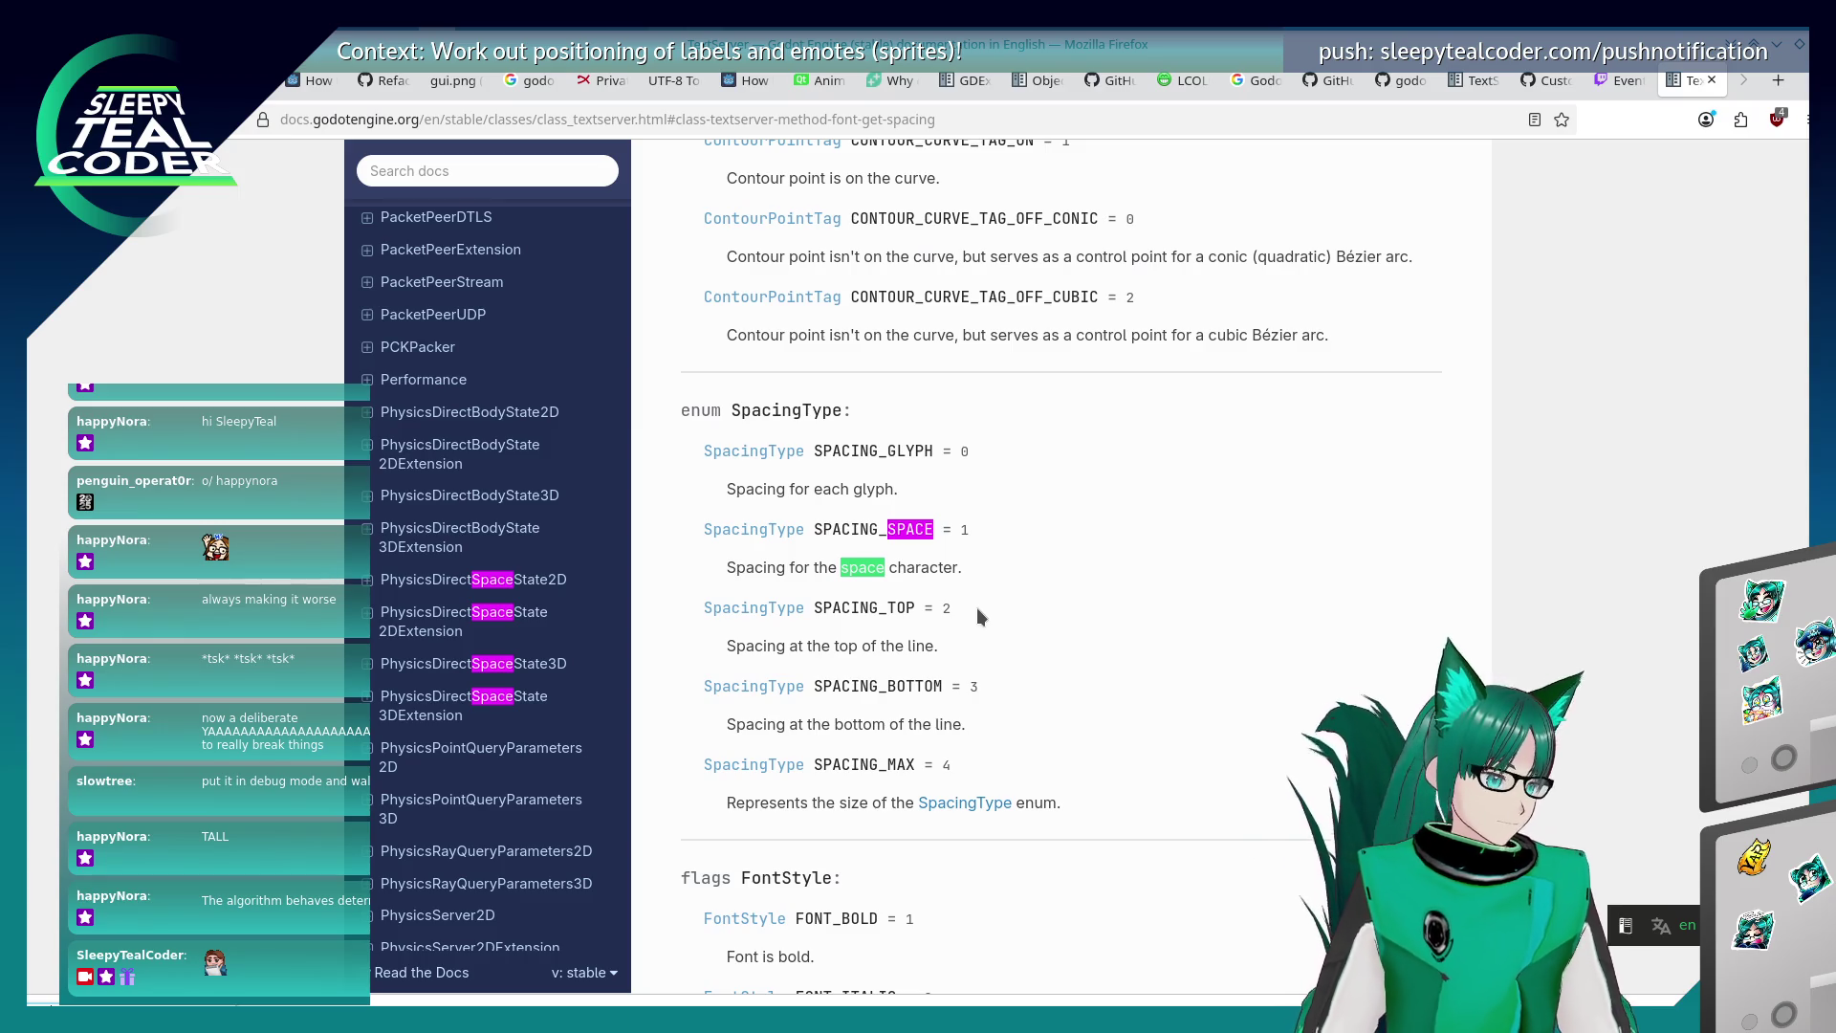
Search the page for SpacingType occurrences and open the shaped_text_get_spacing method entry.
double_click(787, 410)
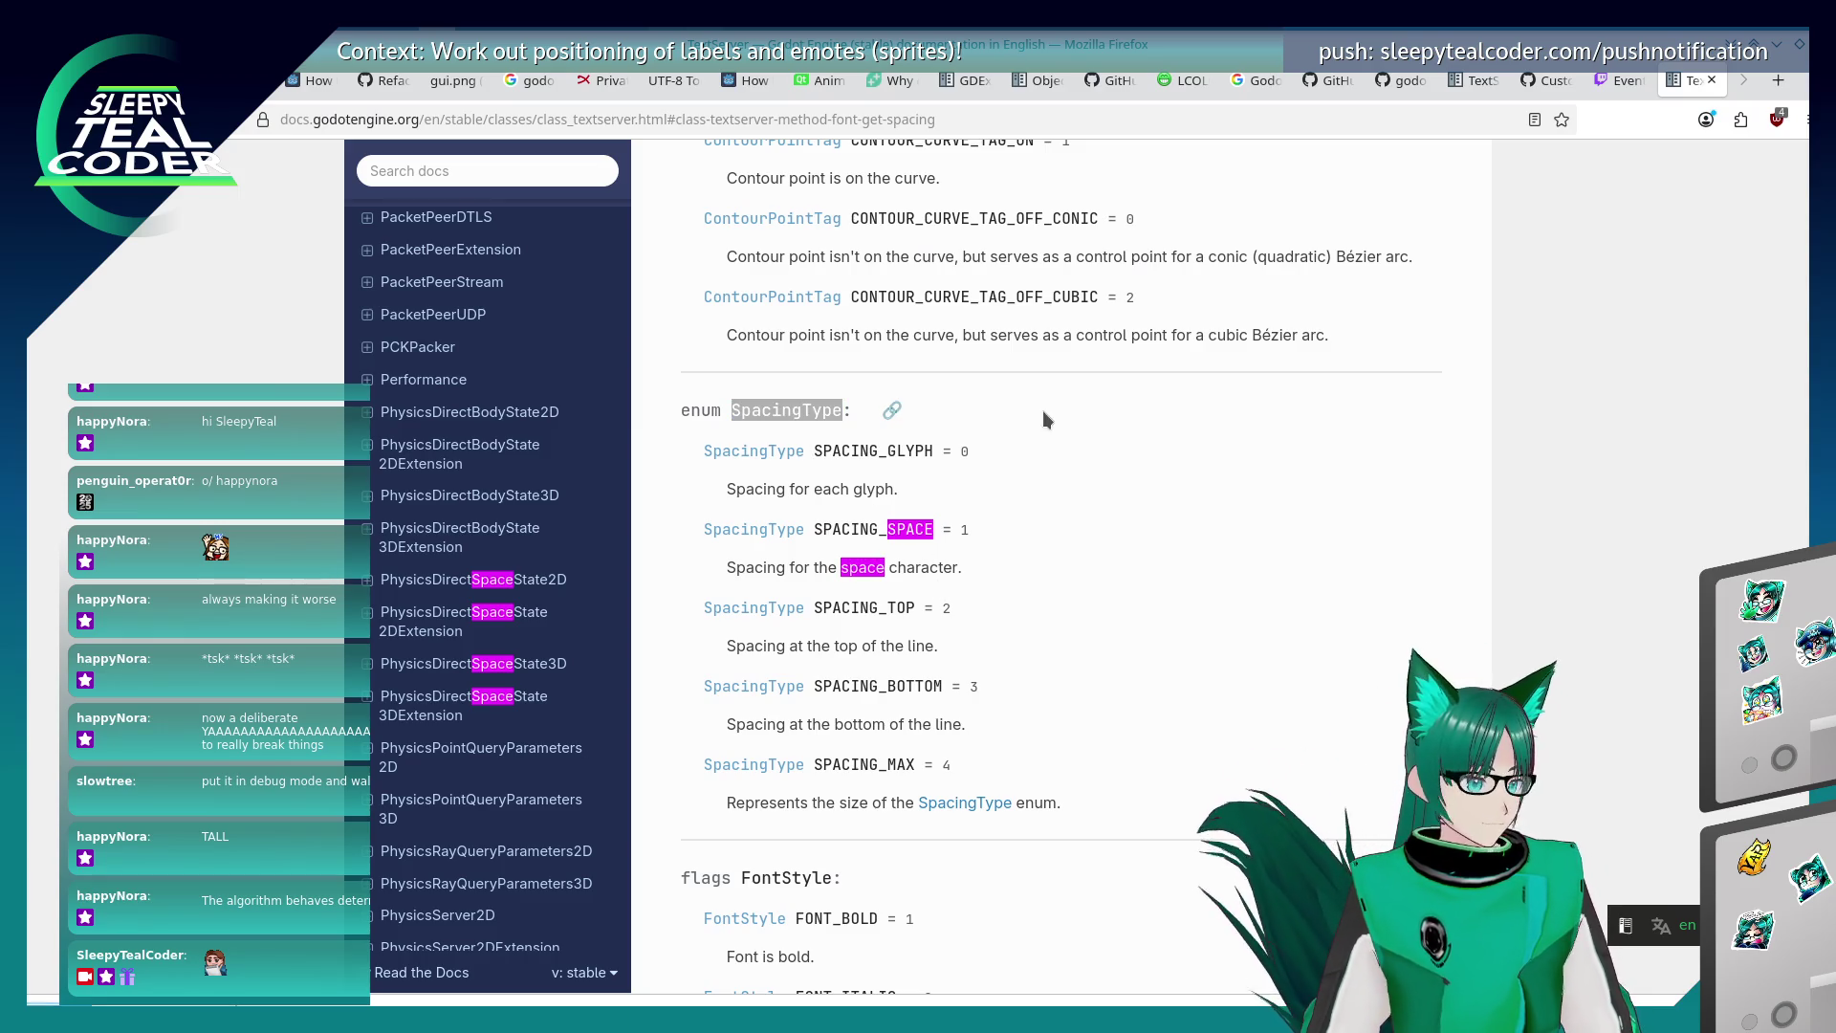
key("ctrl+f")
key("Return")
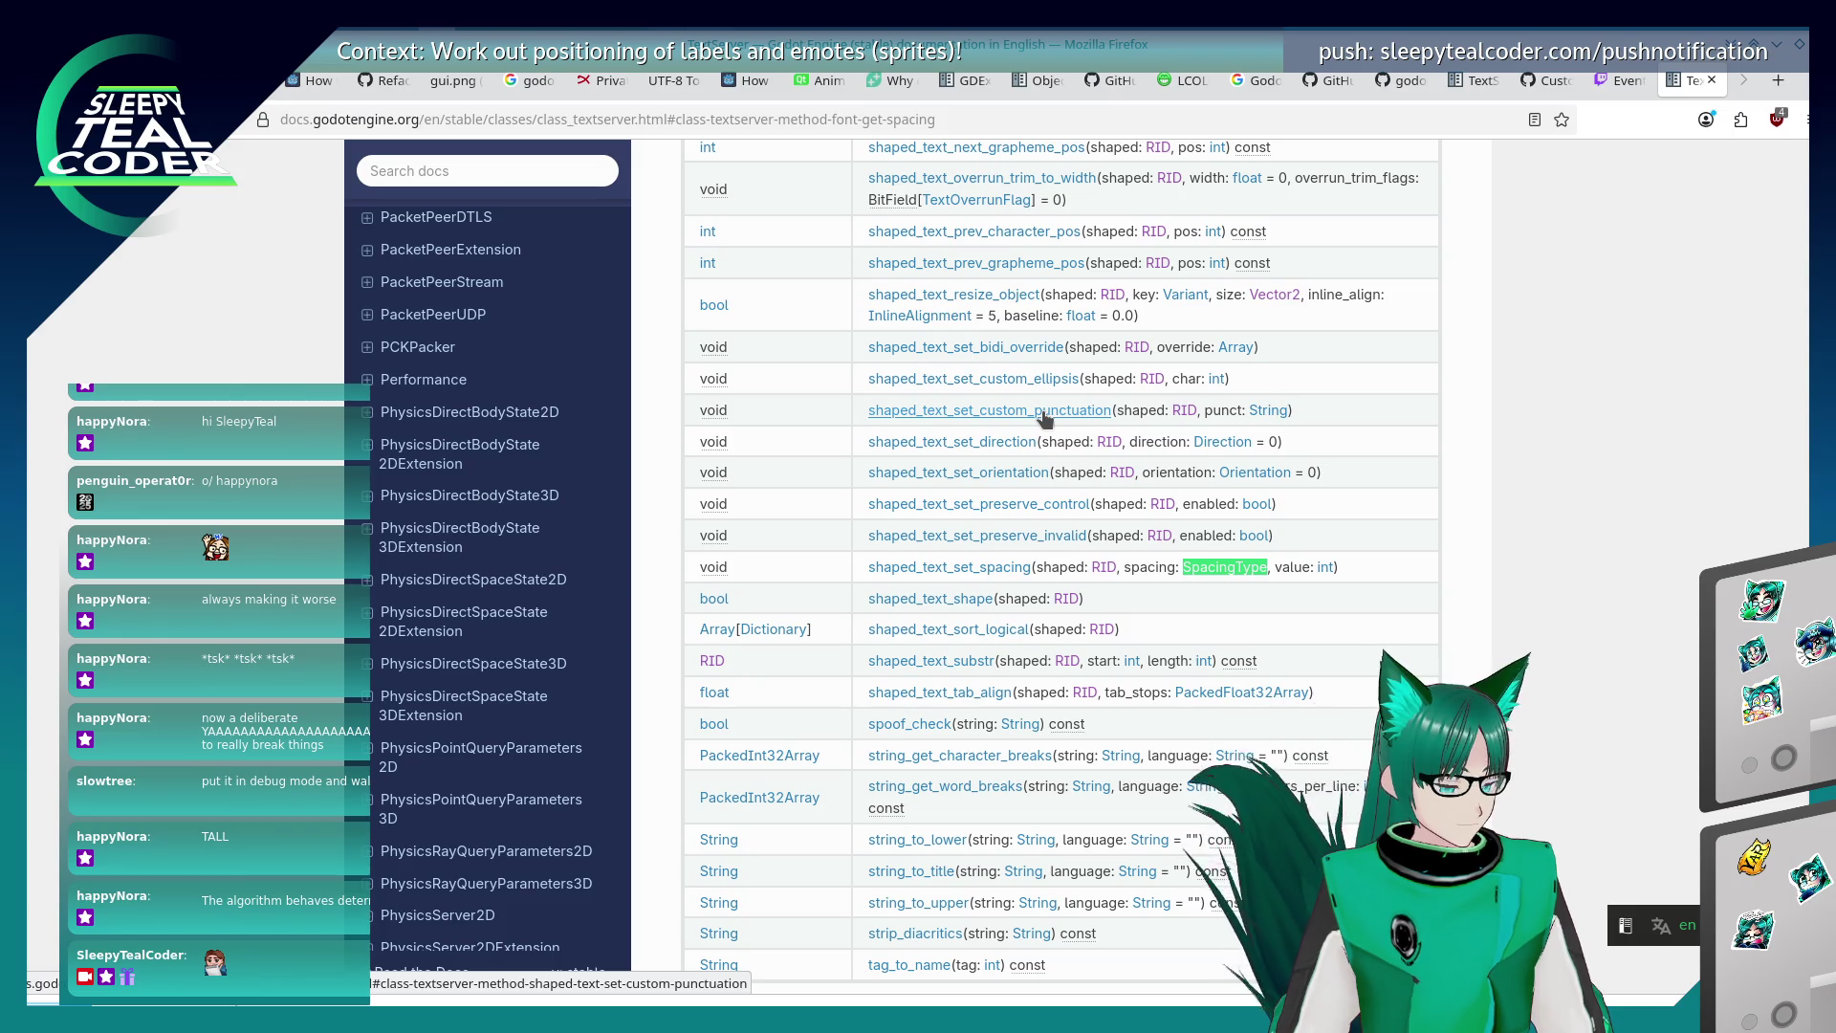
key("Return")
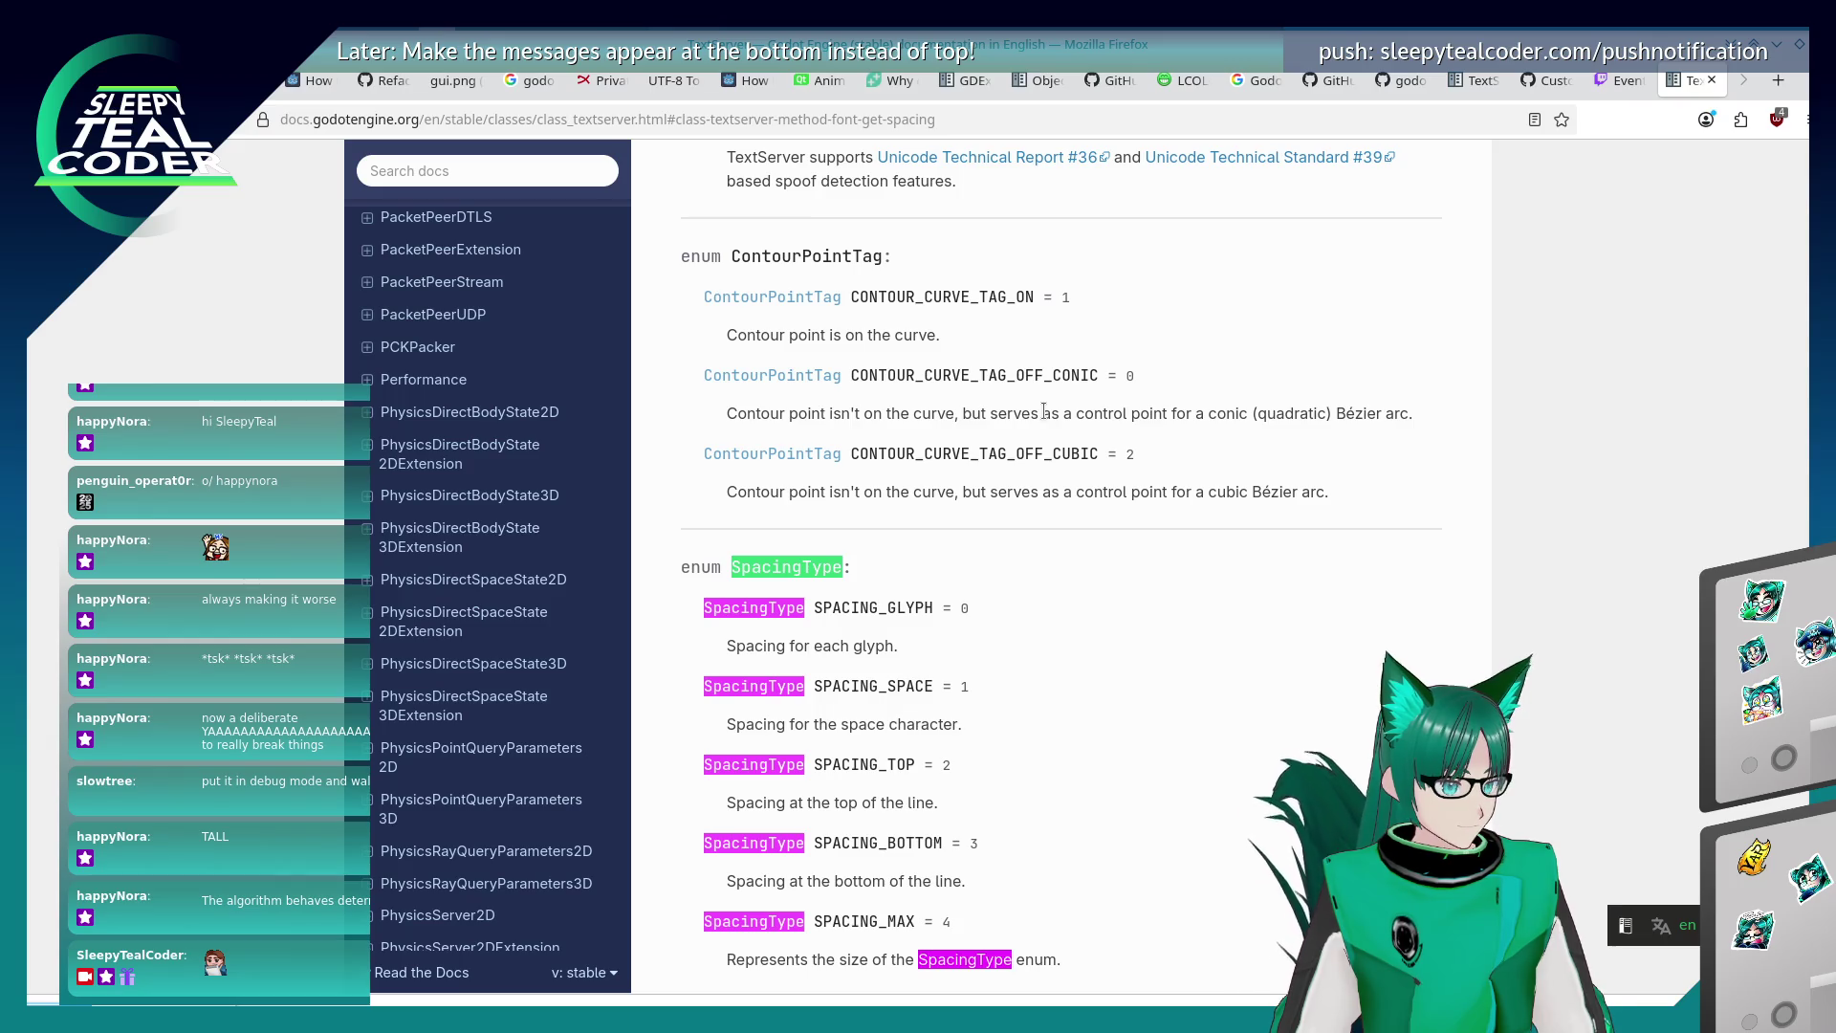
key("shift+Return")
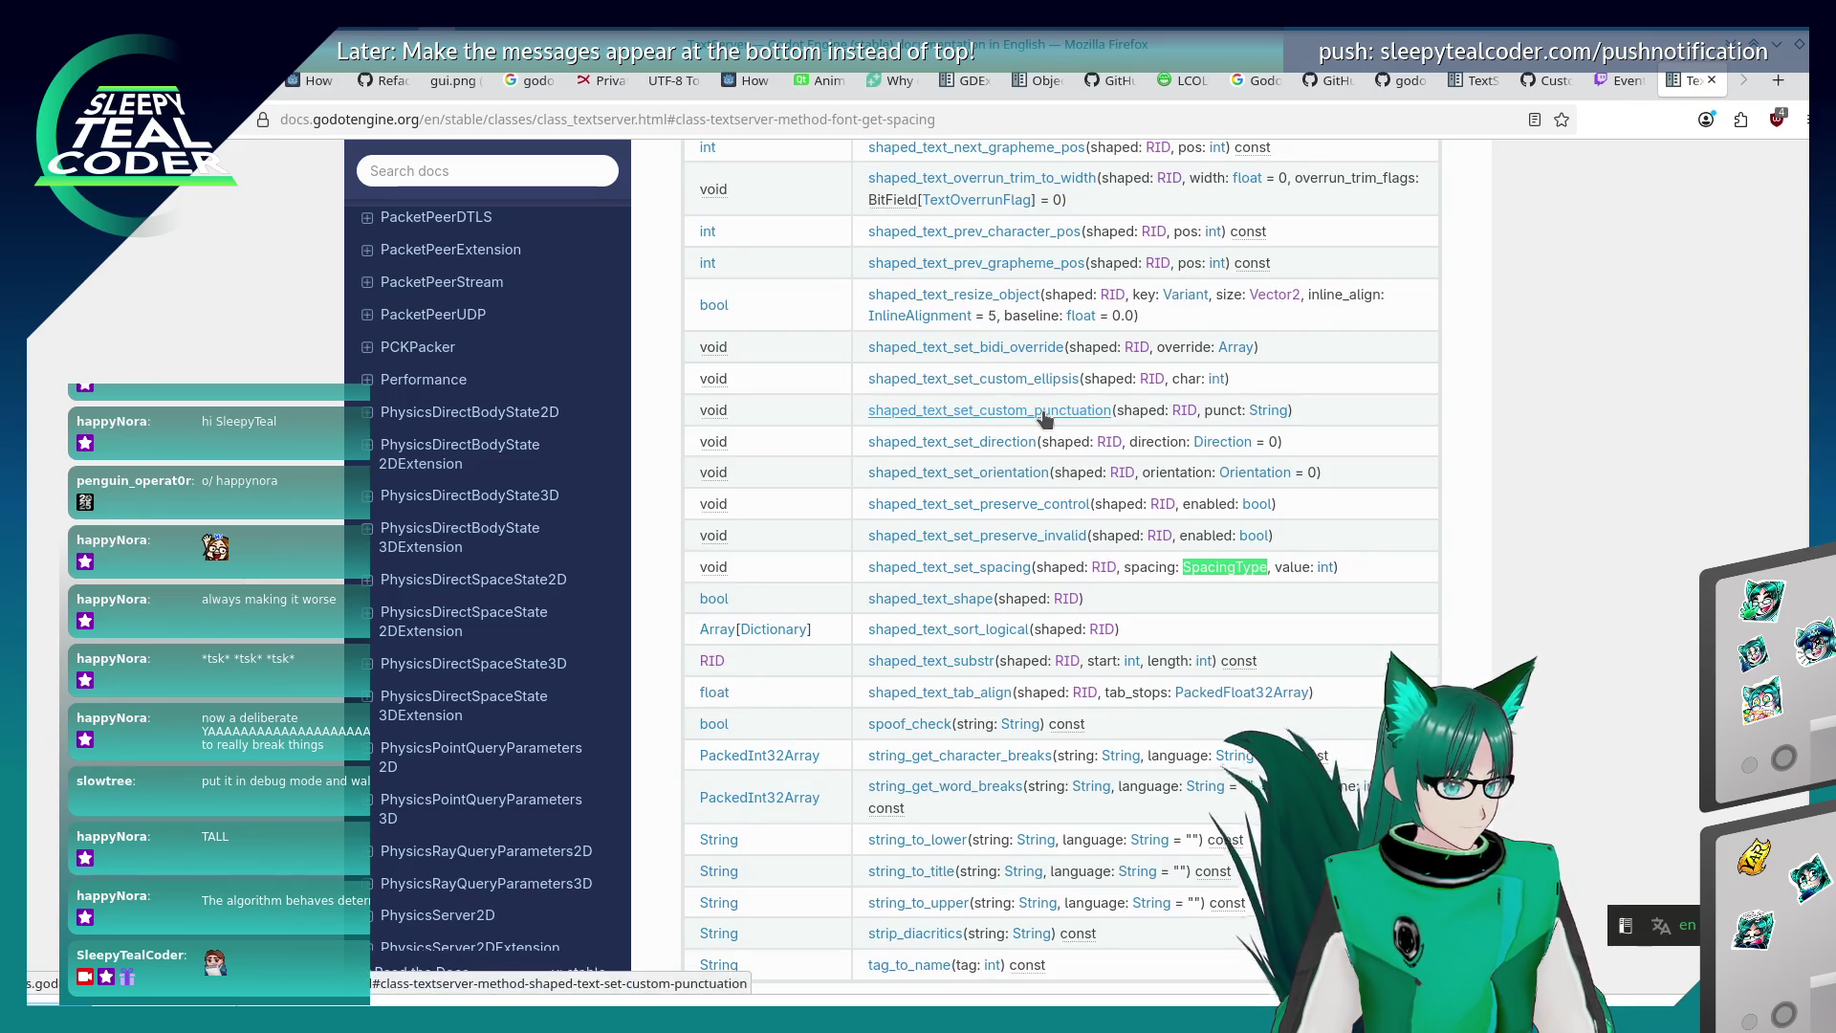
key("shift+Return")
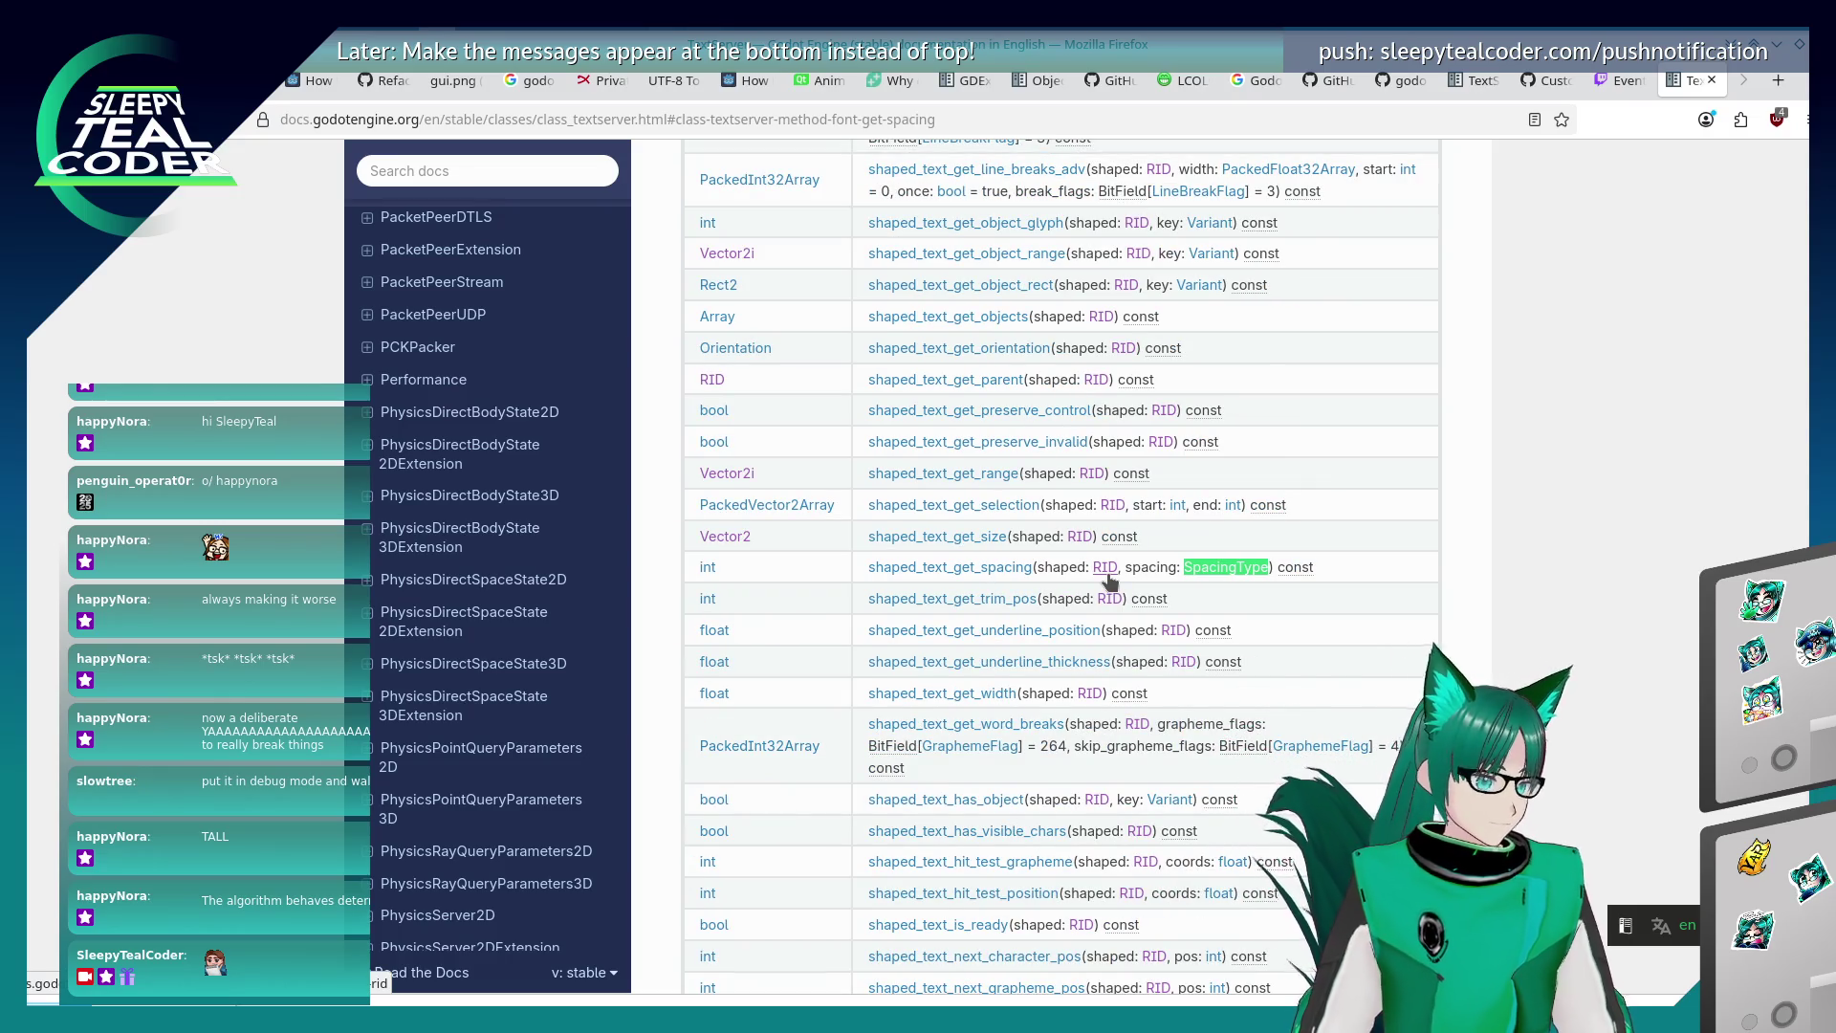
left_click(995, 570)
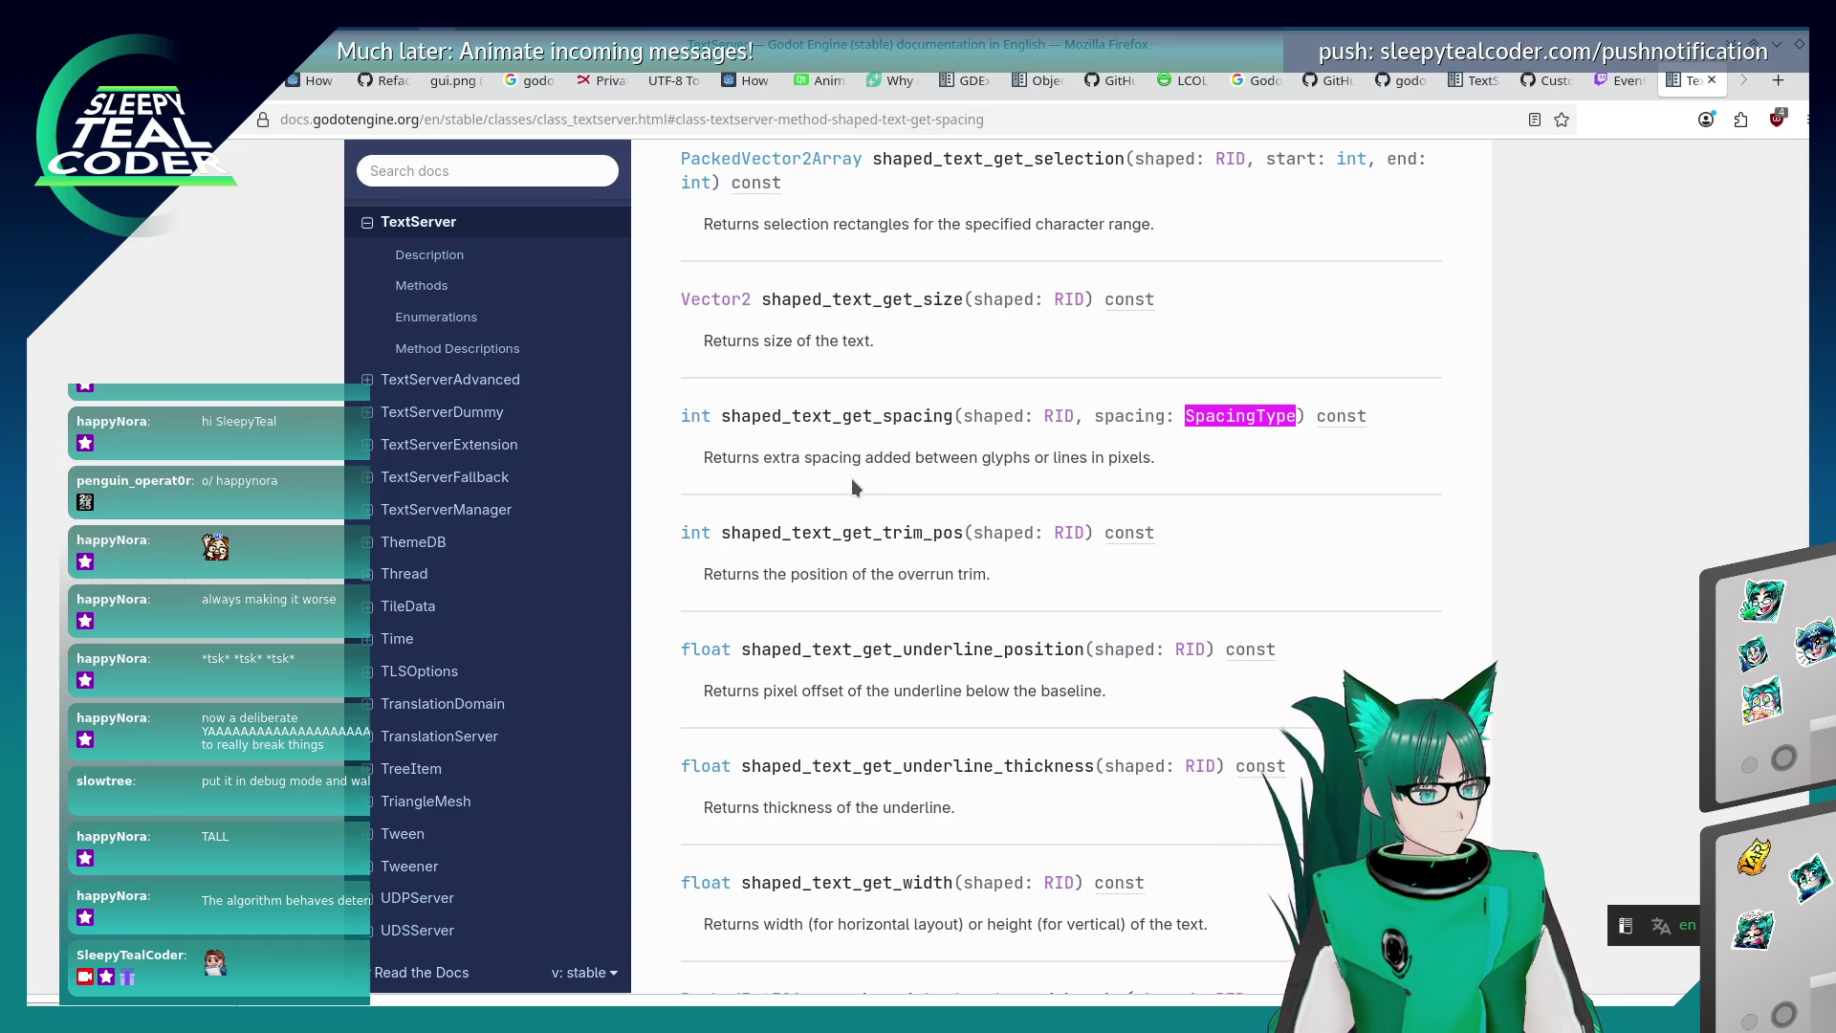
Check the SpacingType enum values, then return to the shaped_text_get_spacing description.
left_click(1235, 422)
scroll(1162, 564, "up", 2)
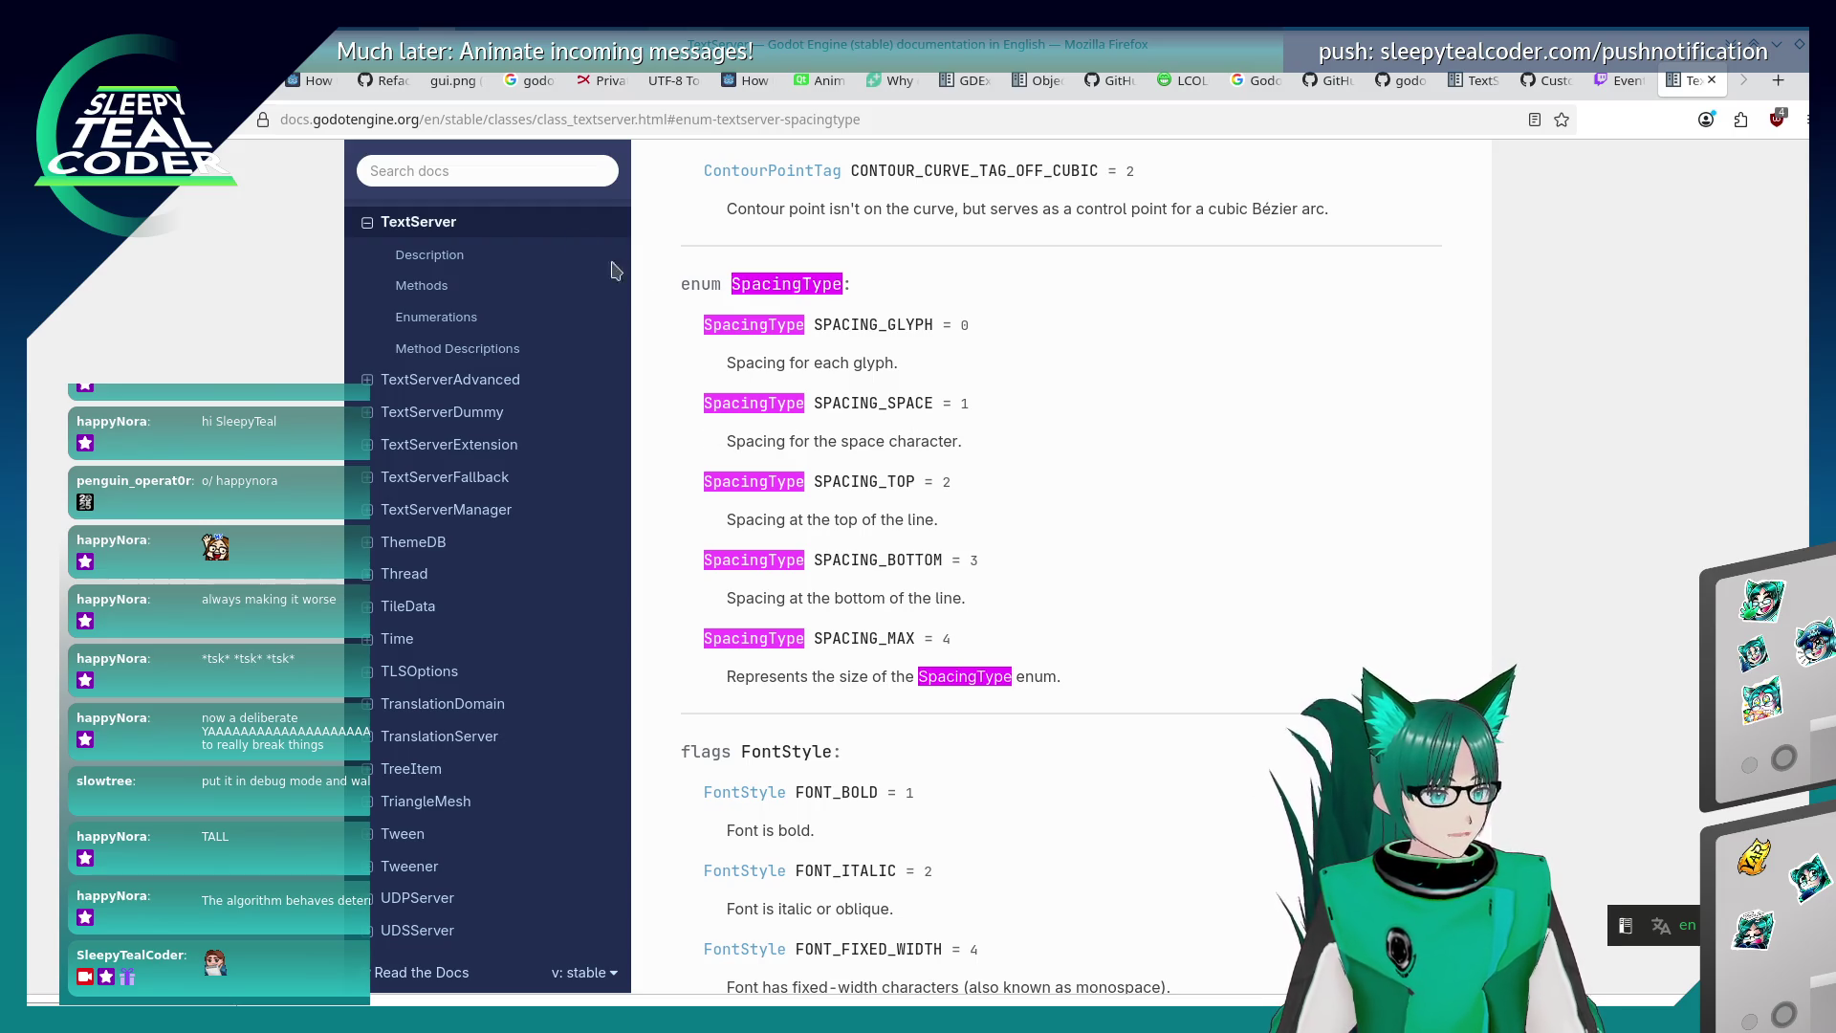
key("alt+Left")
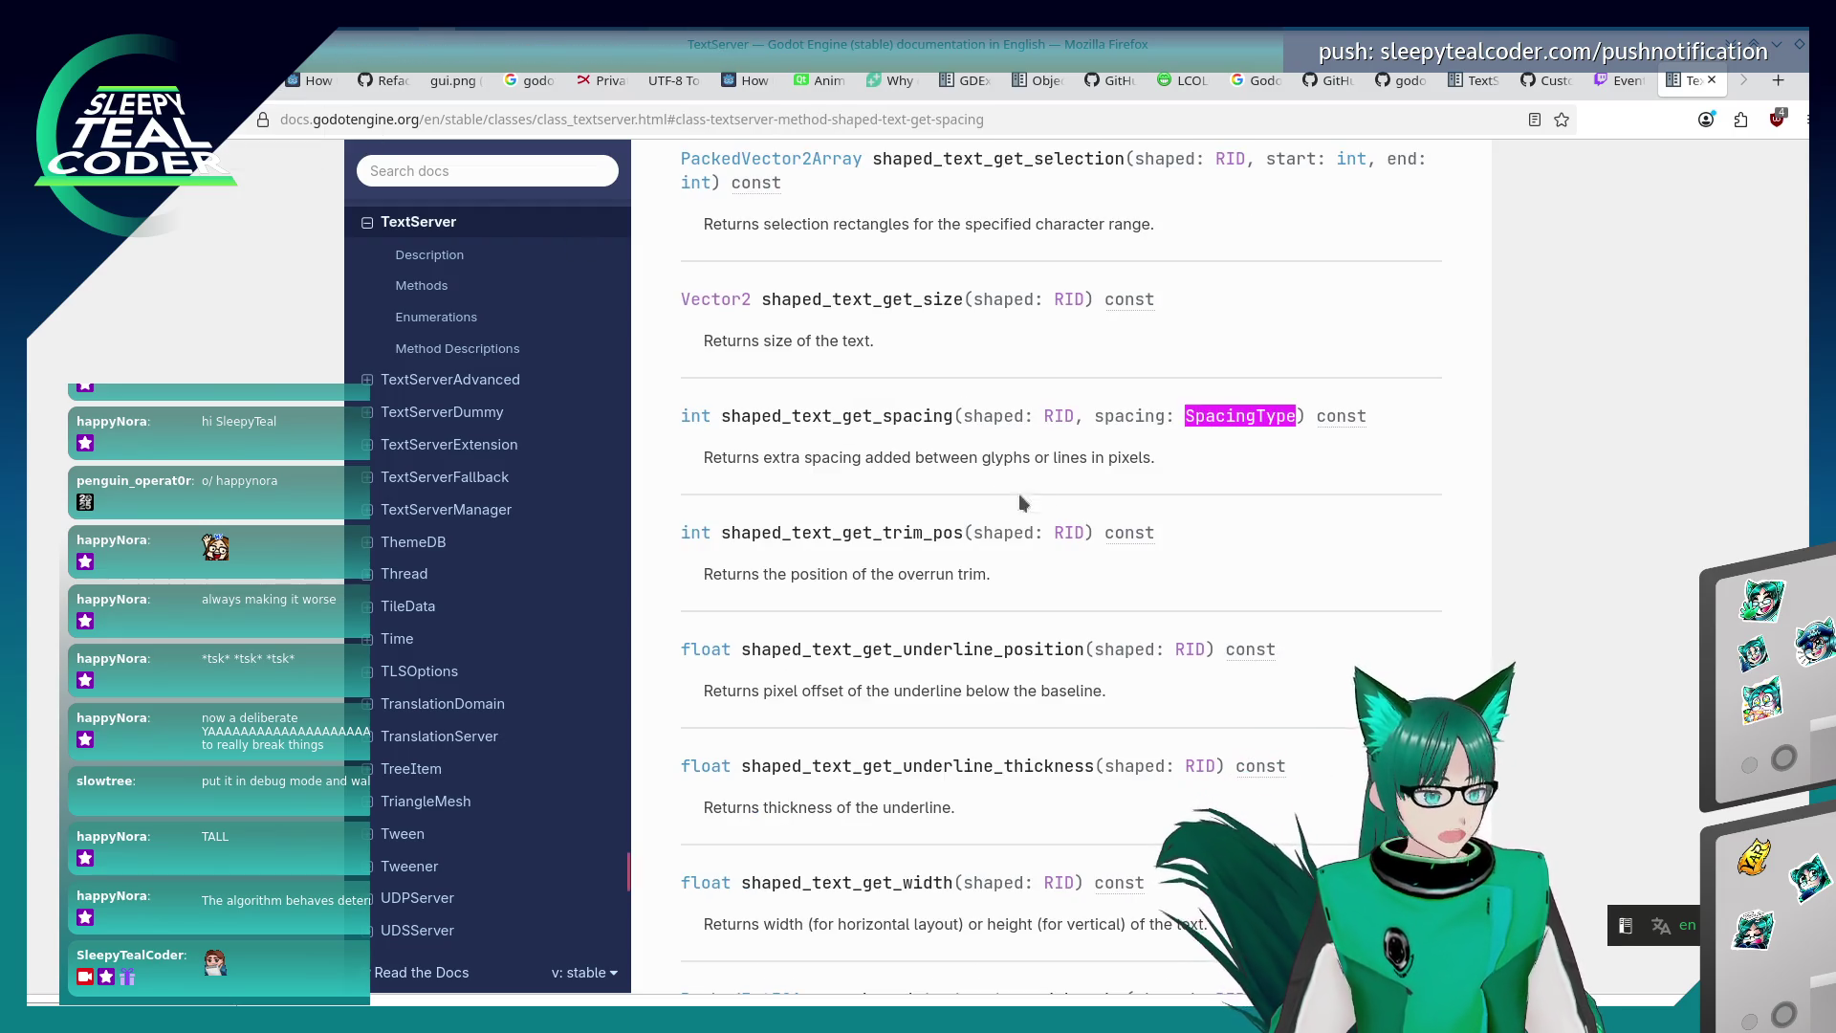
Copy the full shaped_text_get_spacing signature from the docs and leave the browser.
left_click_drag(721, 417, 1306, 421)
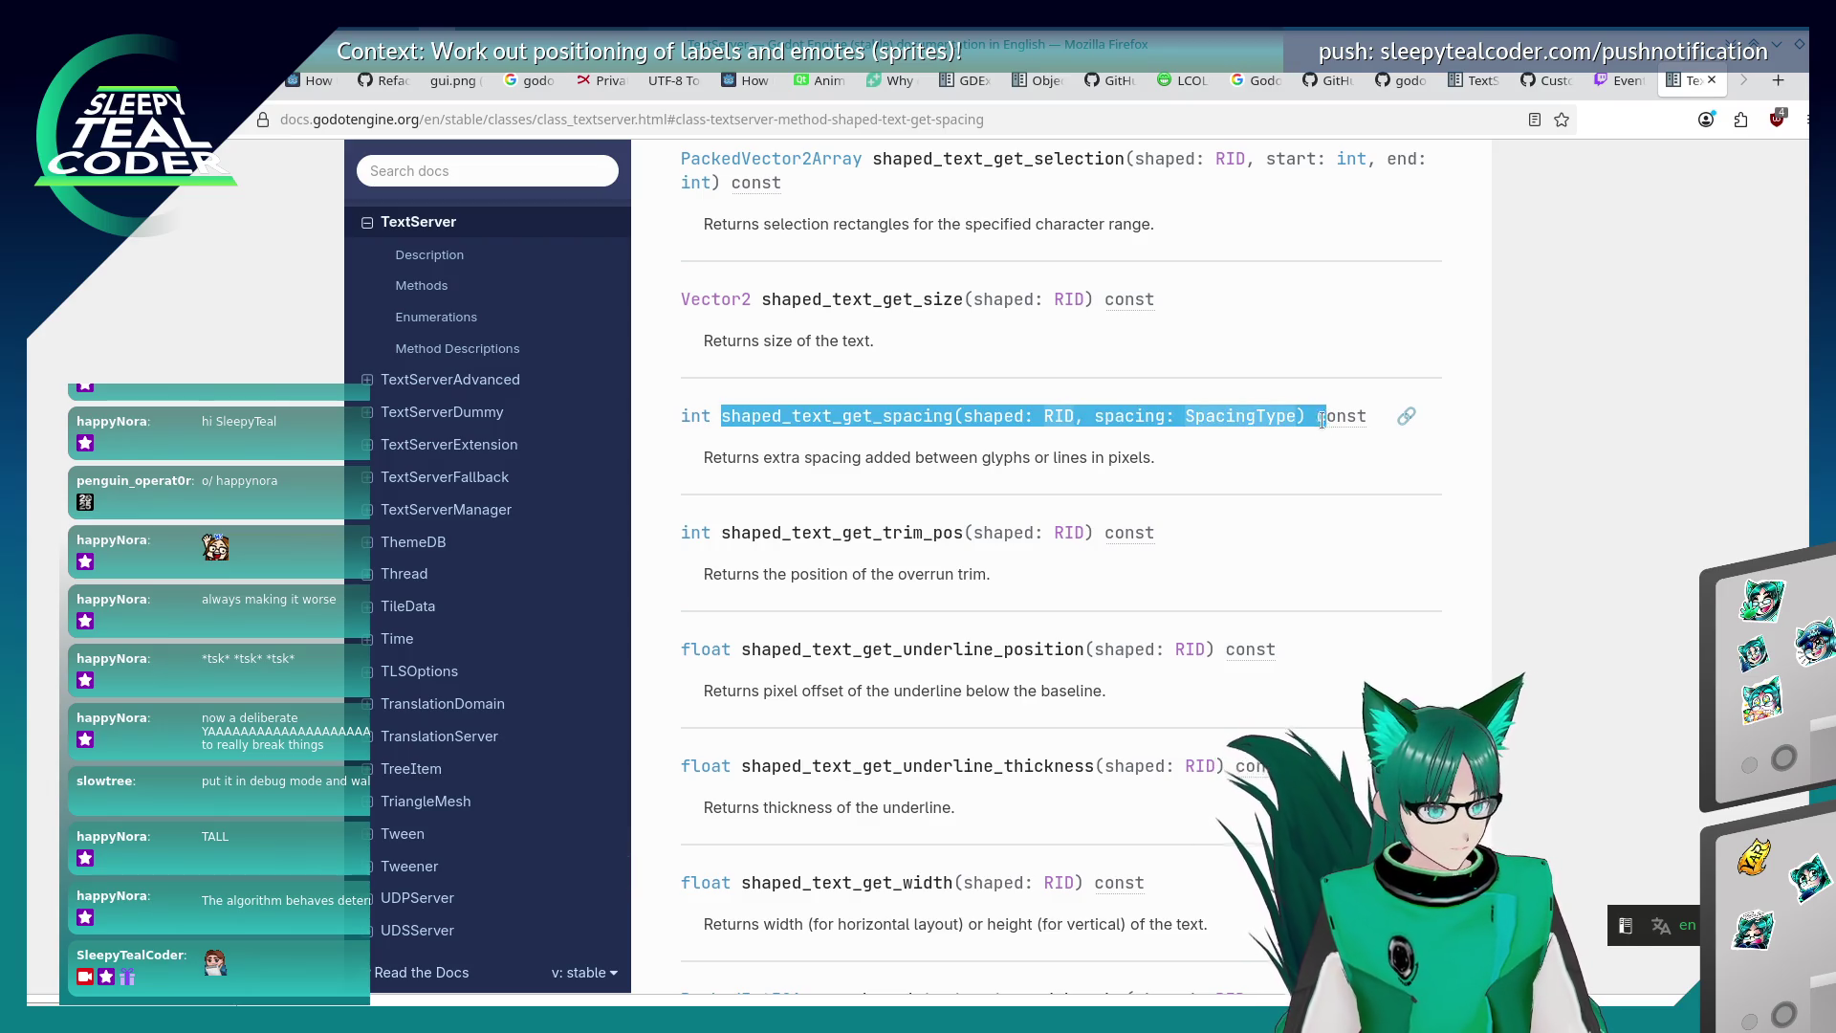
right_click(1305, 421)
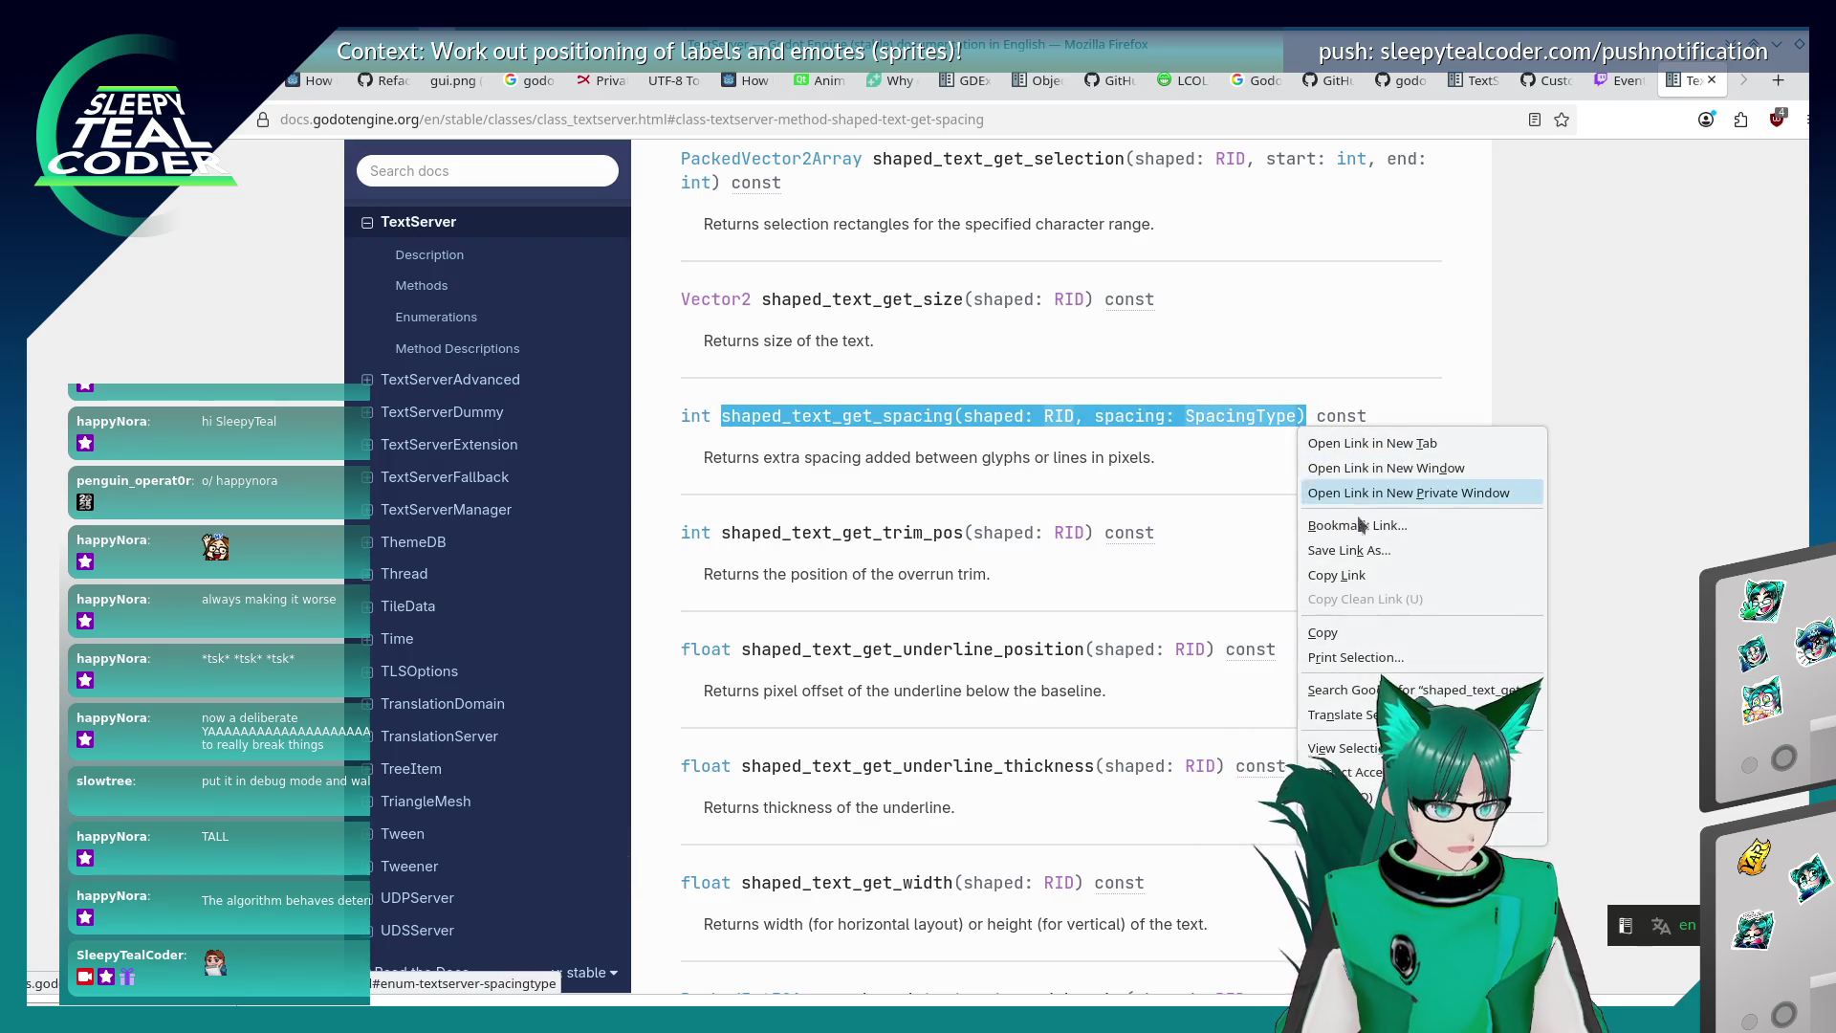
left_click(1364, 629)
key("alt+Tab")
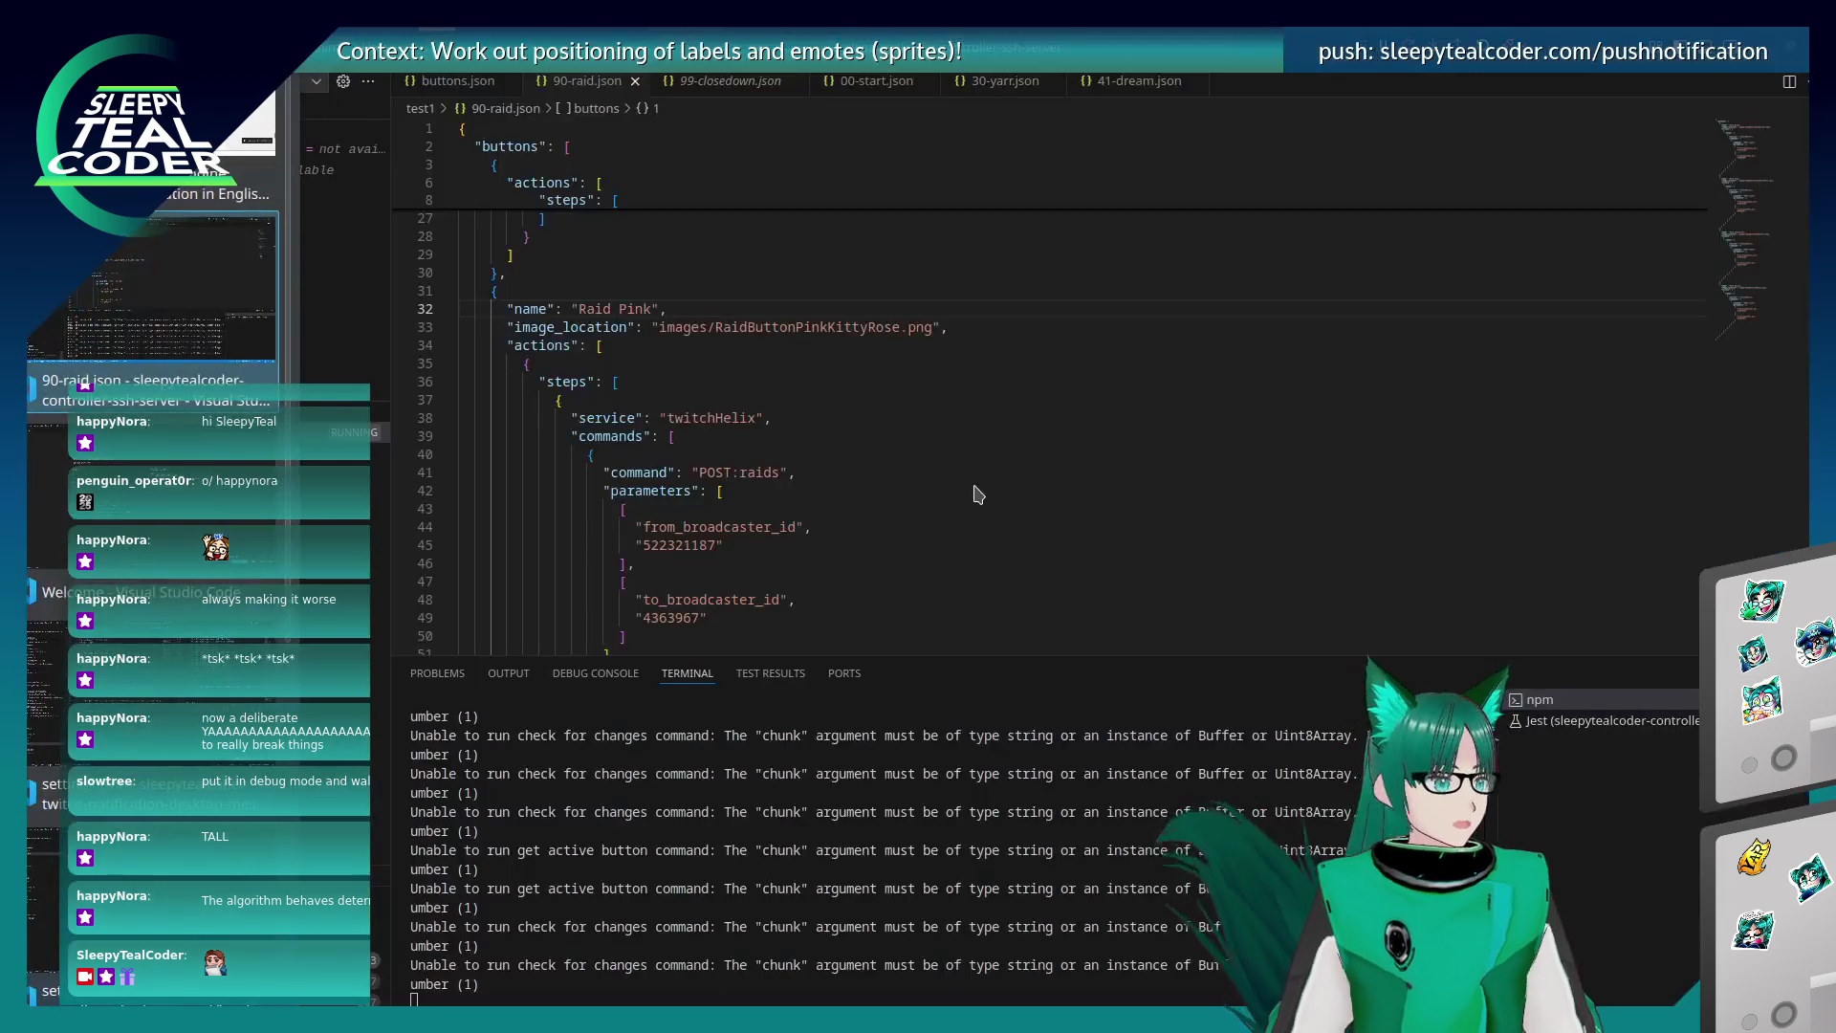
Review the fragment-splitting code around line 298 of chat_message.gd, then bring the running chat game forward.
key("alt+Tab")
key("alt+Tab")
key("alt+Tab")
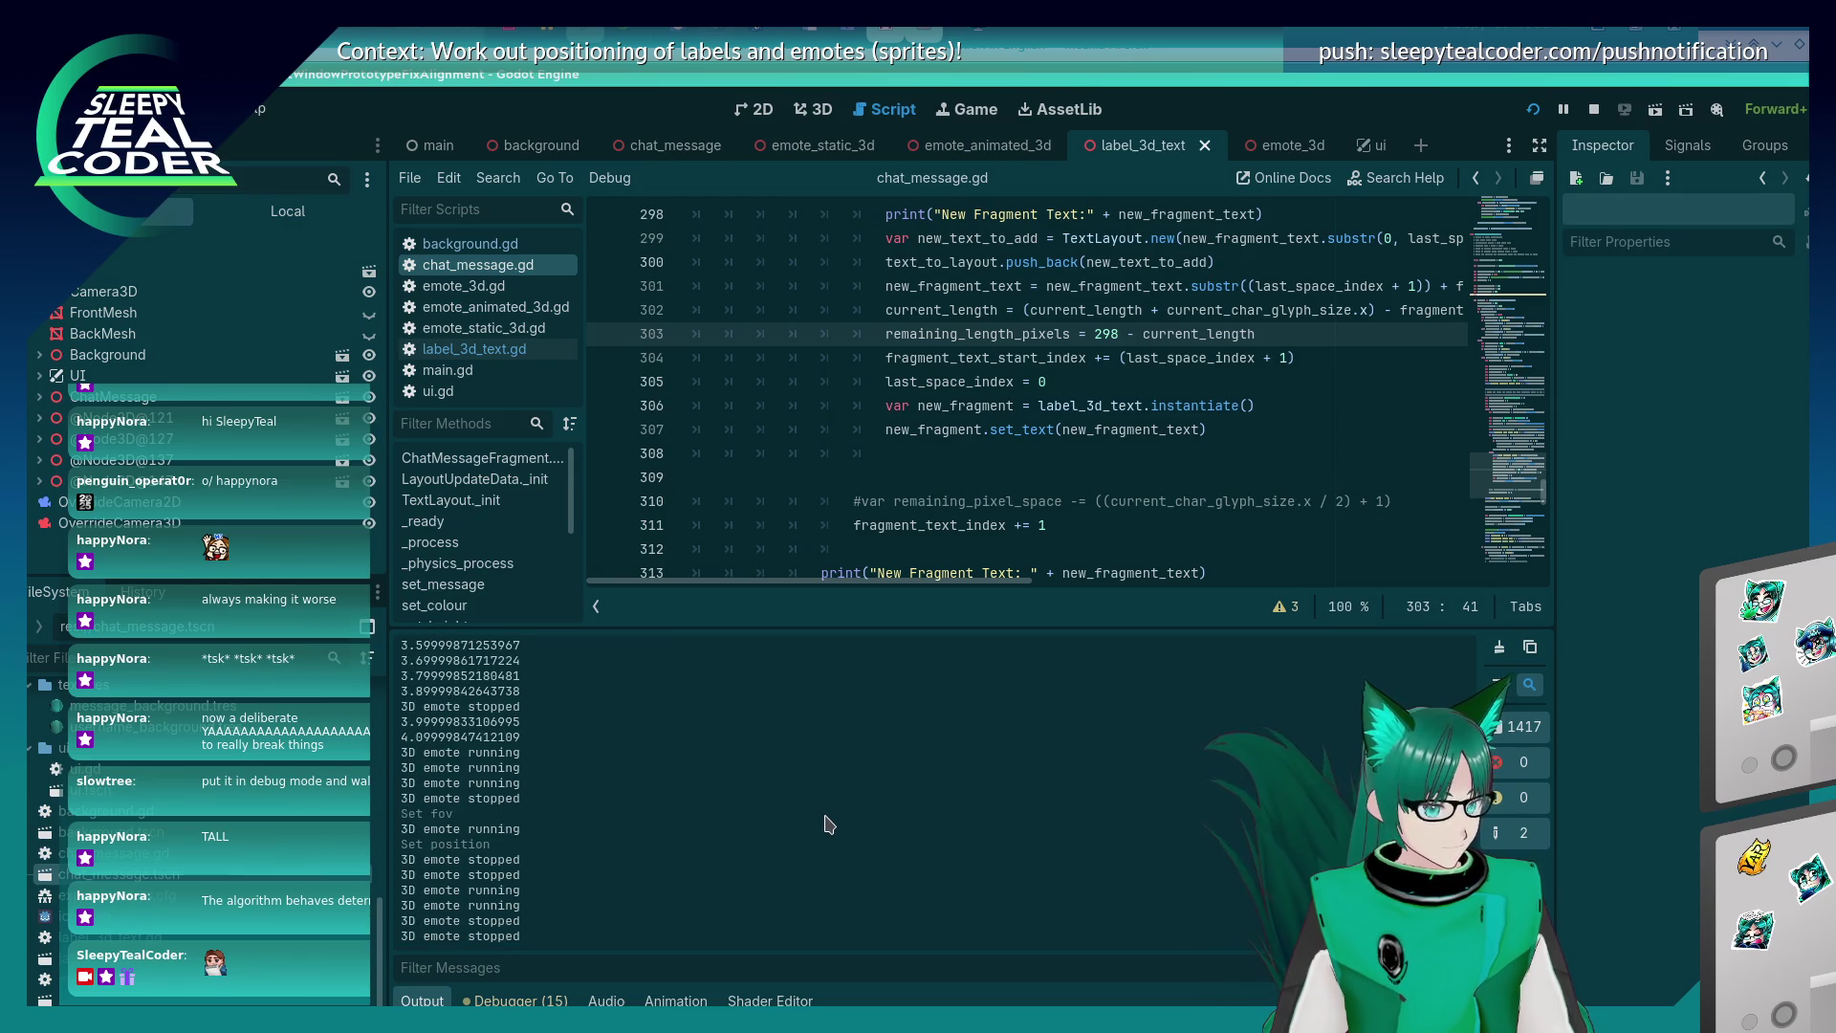
scroll(911, 478, "down", 4)
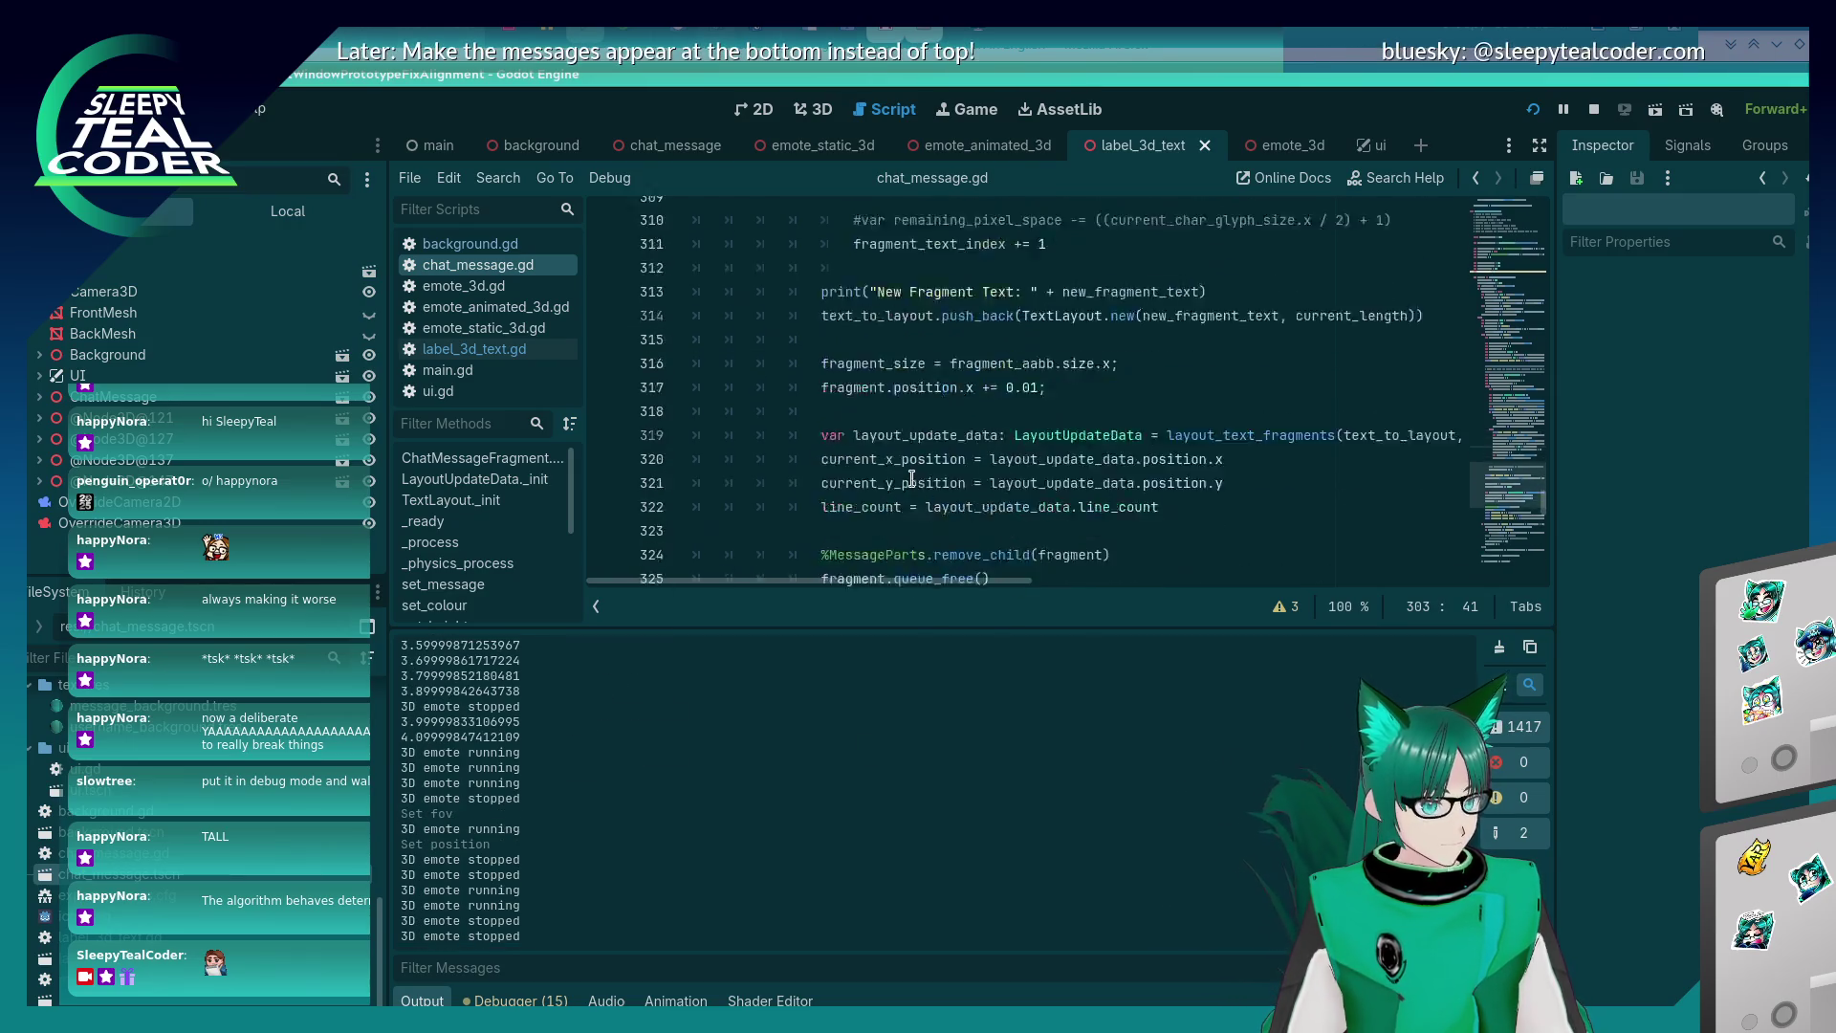
scroll(911, 478, "down", 8)
scroll(908, 488, "up", 12)
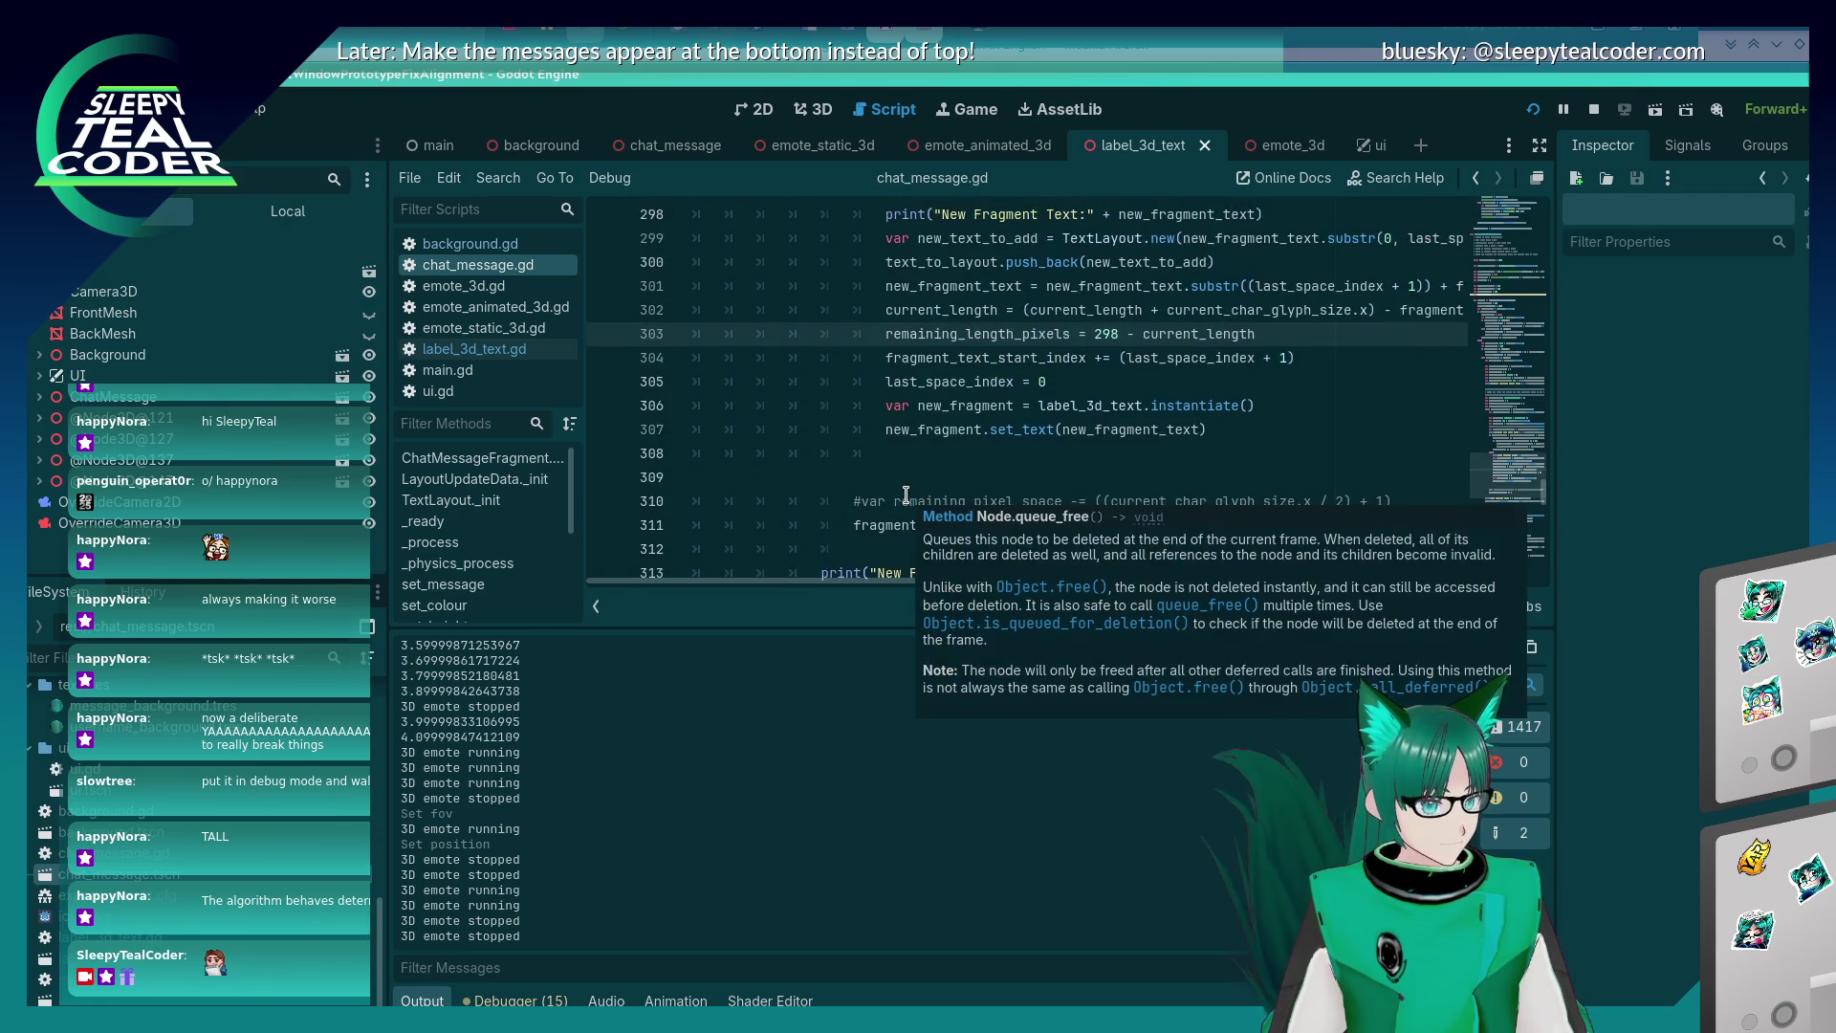
scroll(906, 494, "up", 2)
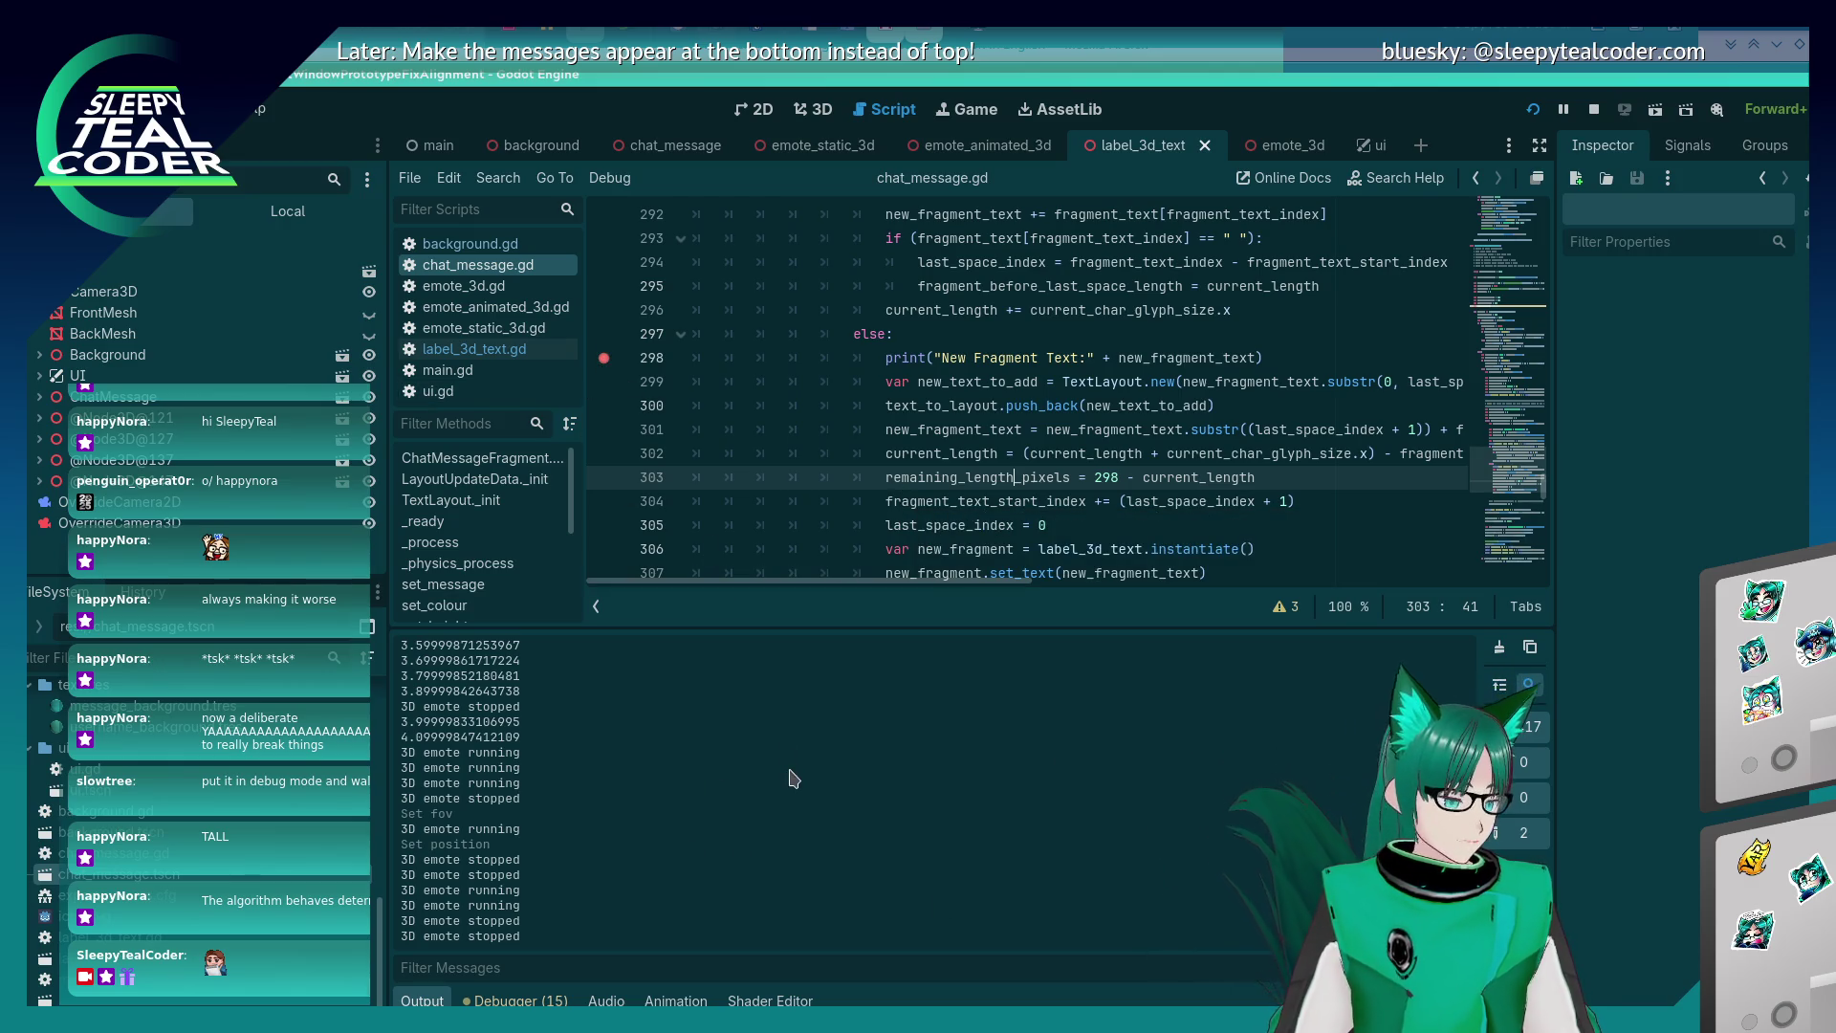
key("alt+Tab")
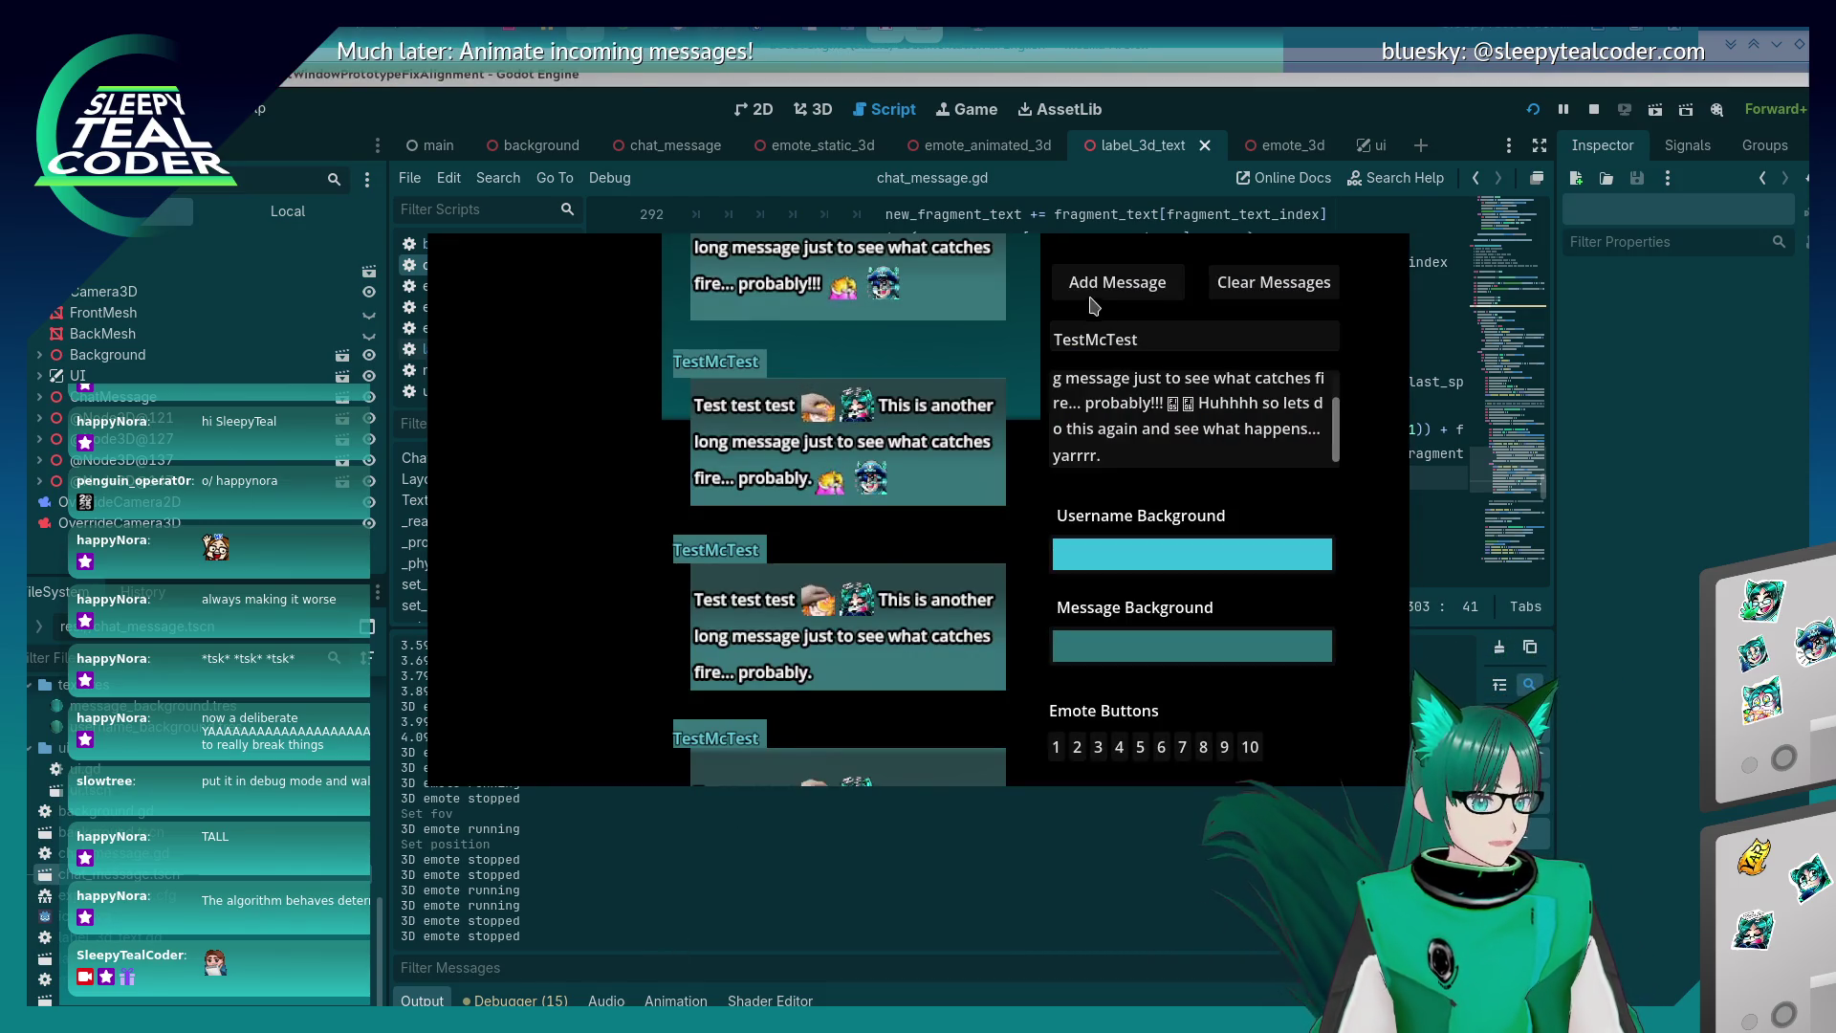
Add a test message so the game pauses at line 298, and open the debugger Evaluator.
key("alt+Tab")
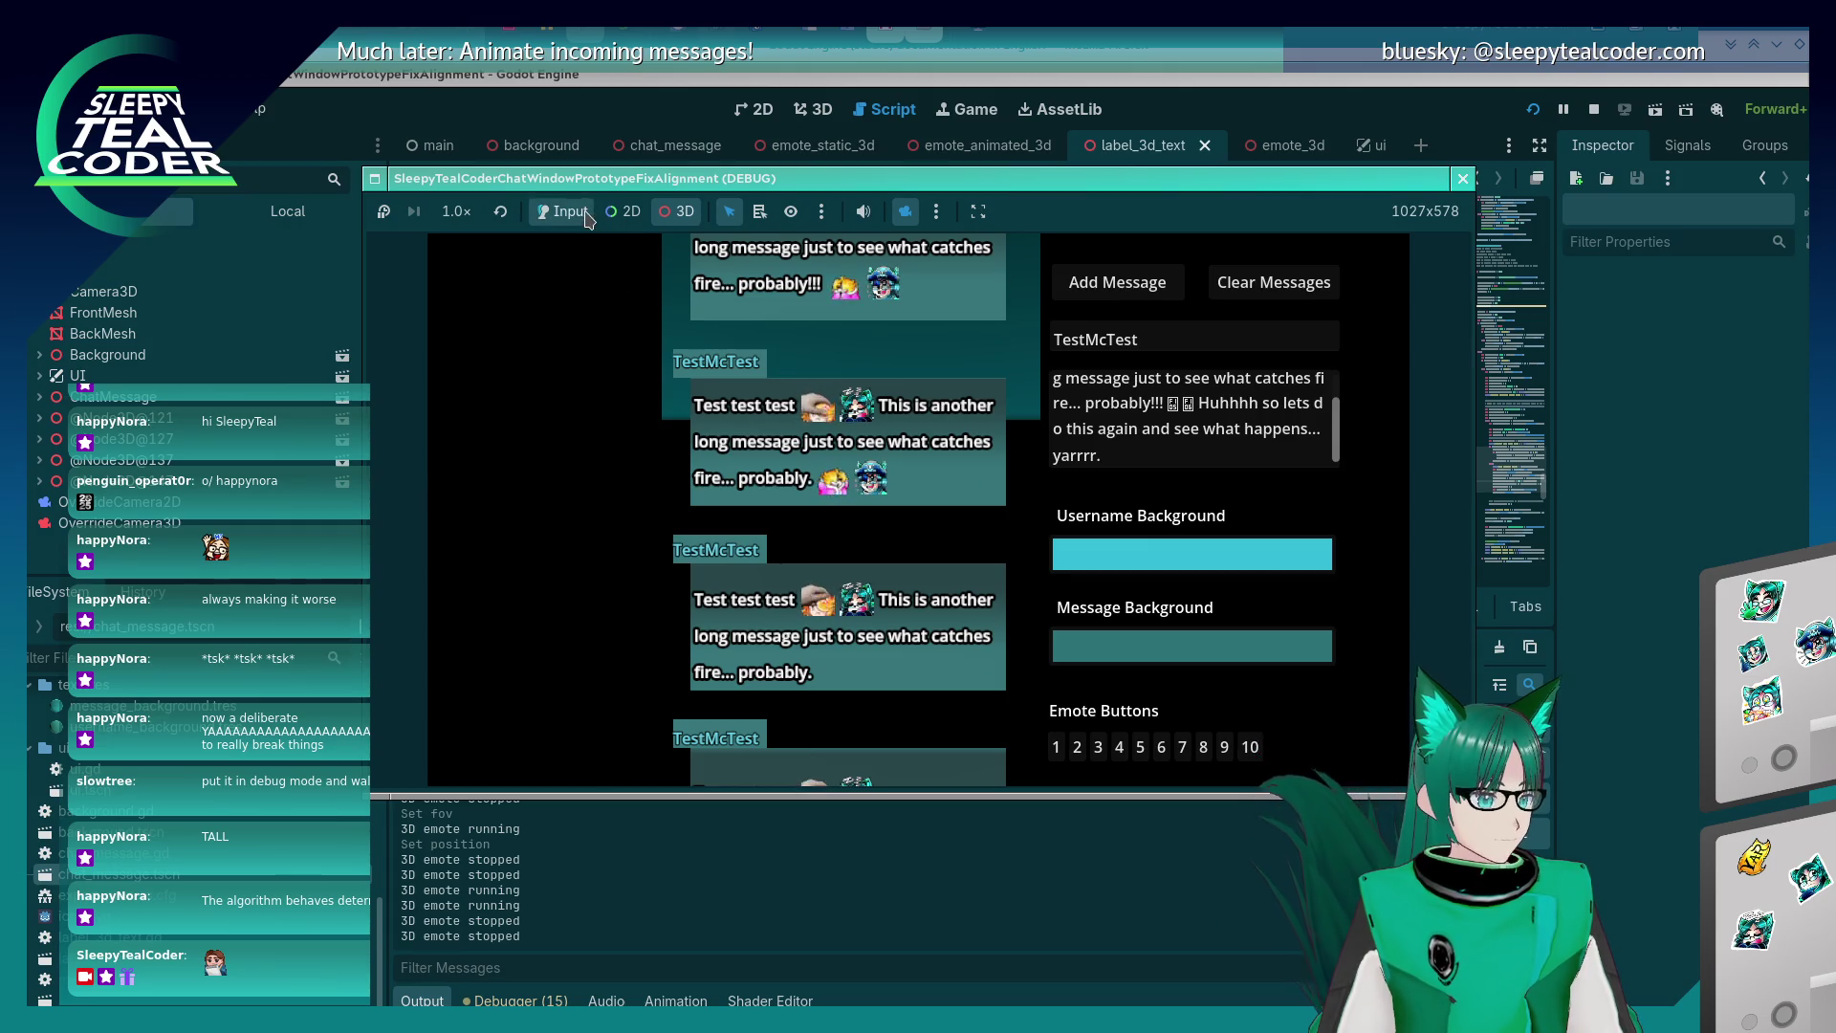
left_click(1117, 282)
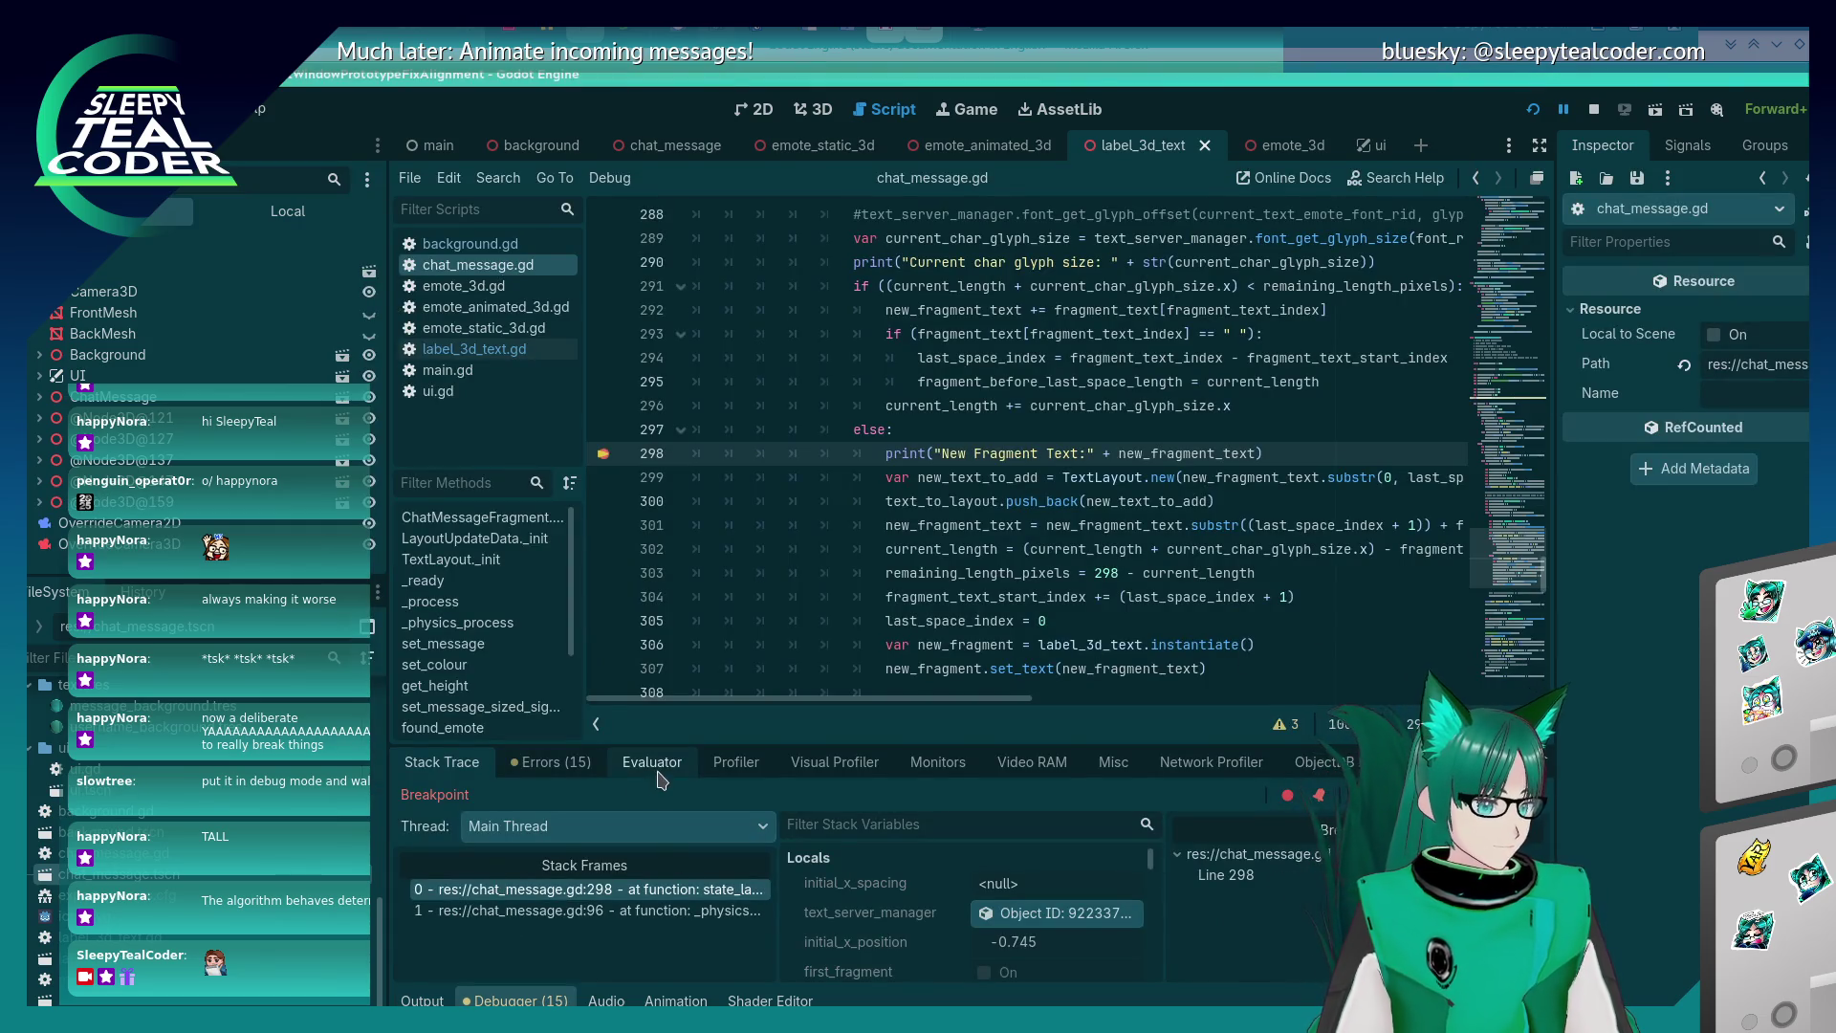
left_click(652, 761)
Paste the copied signature into the Evaluator, undo it, and start selecting the method name in the docs.
left_click(595, 798)
key("ctrl+v")
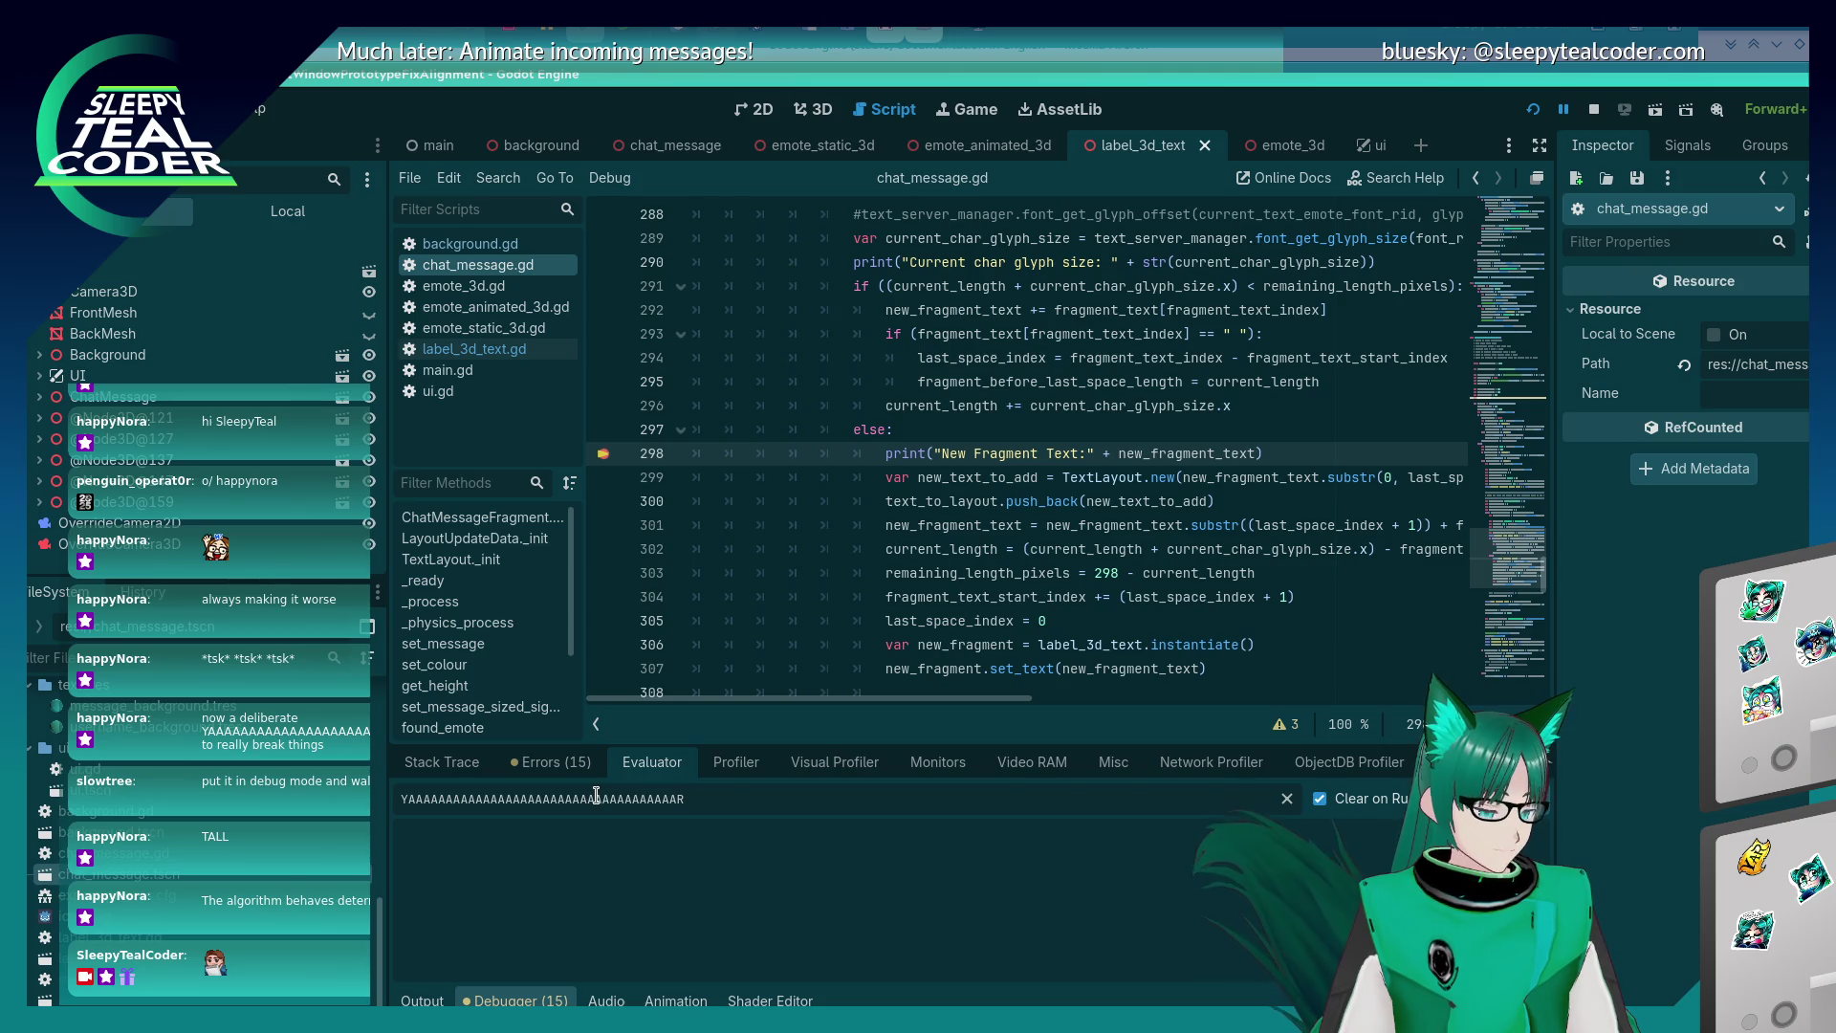
key("ctrl+z")
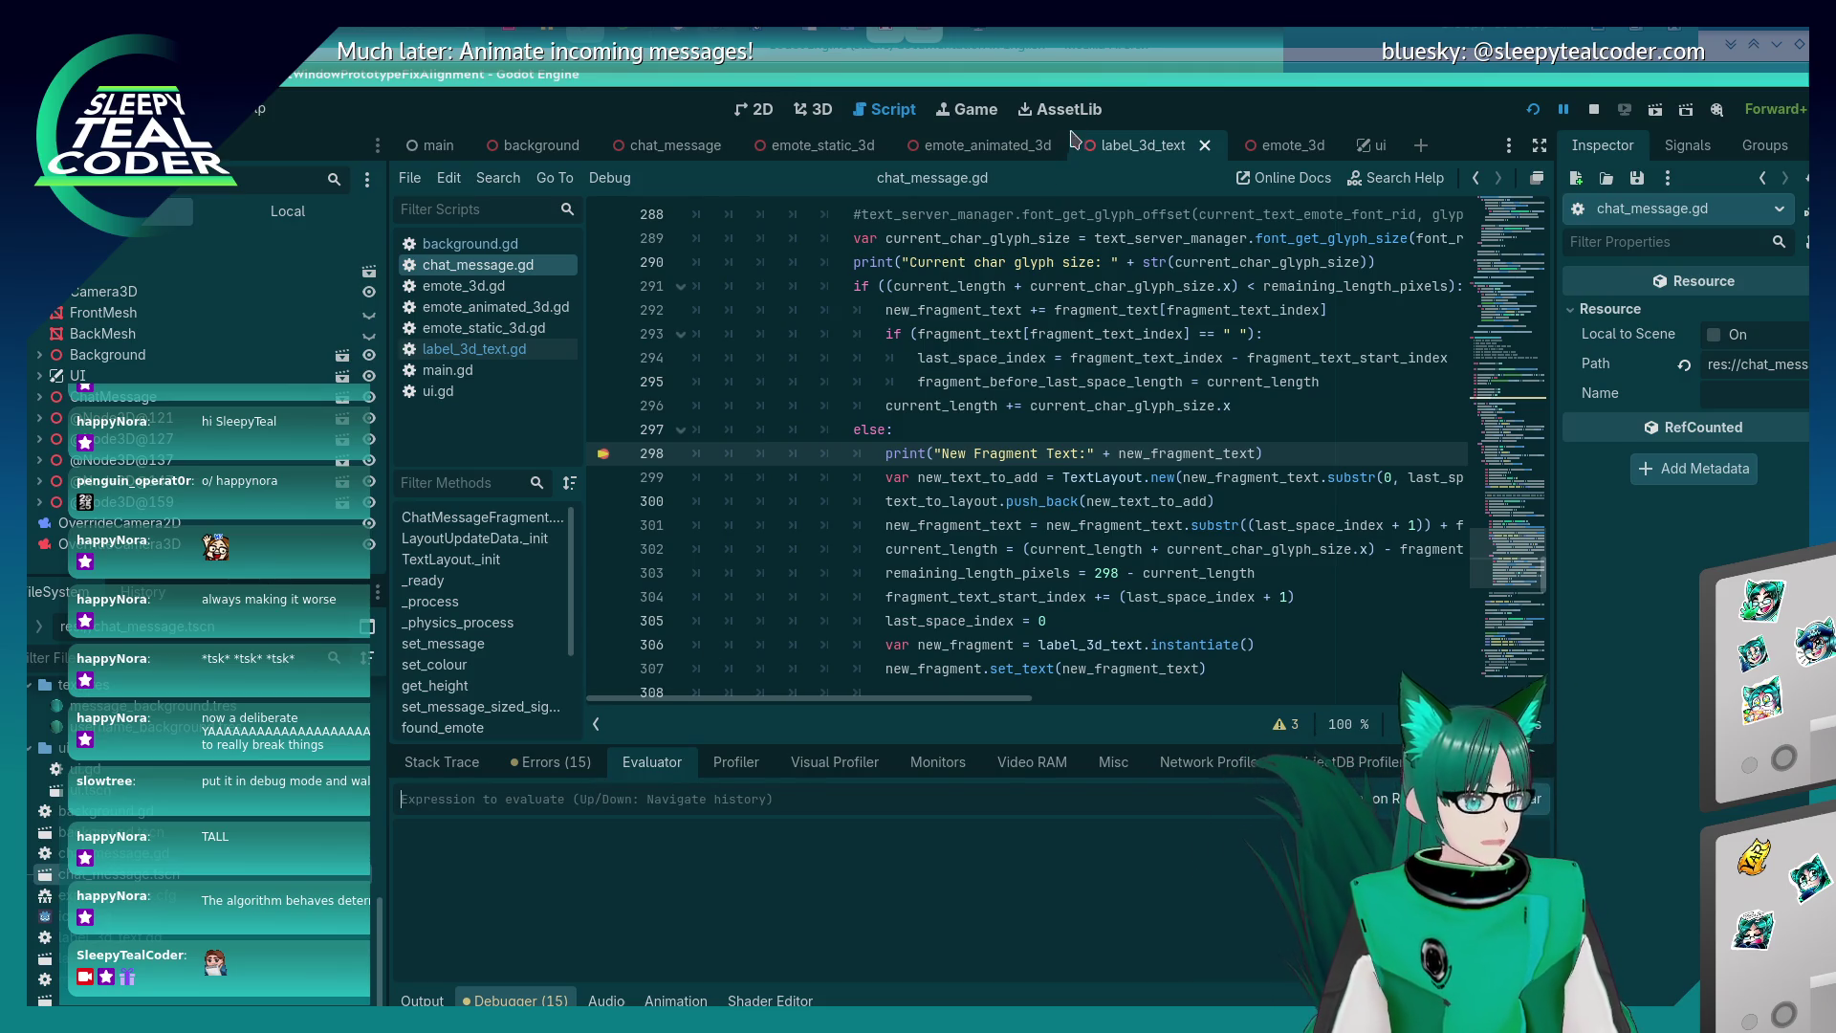
key("alt+Tab")
left_click_drag(955, 421, 851, 420)
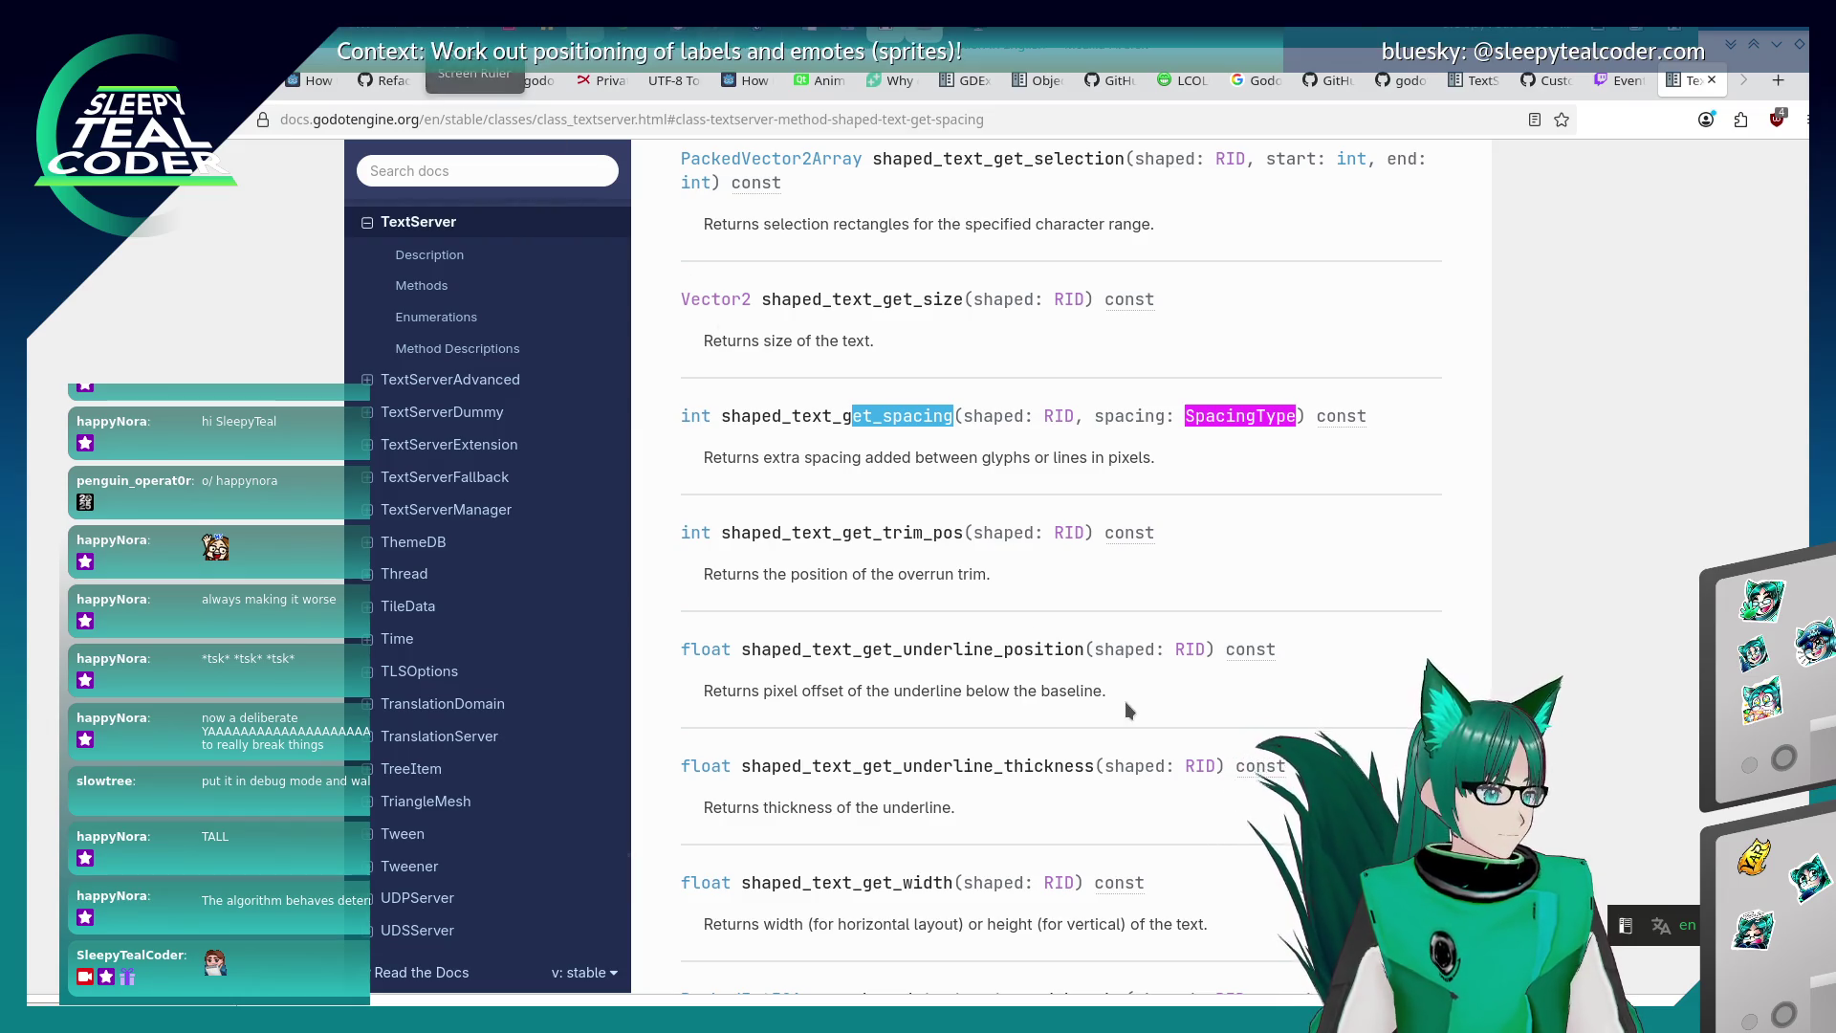
Copy just the shaped_text_get_spacing method name from the docs.
left_click(901, 415)
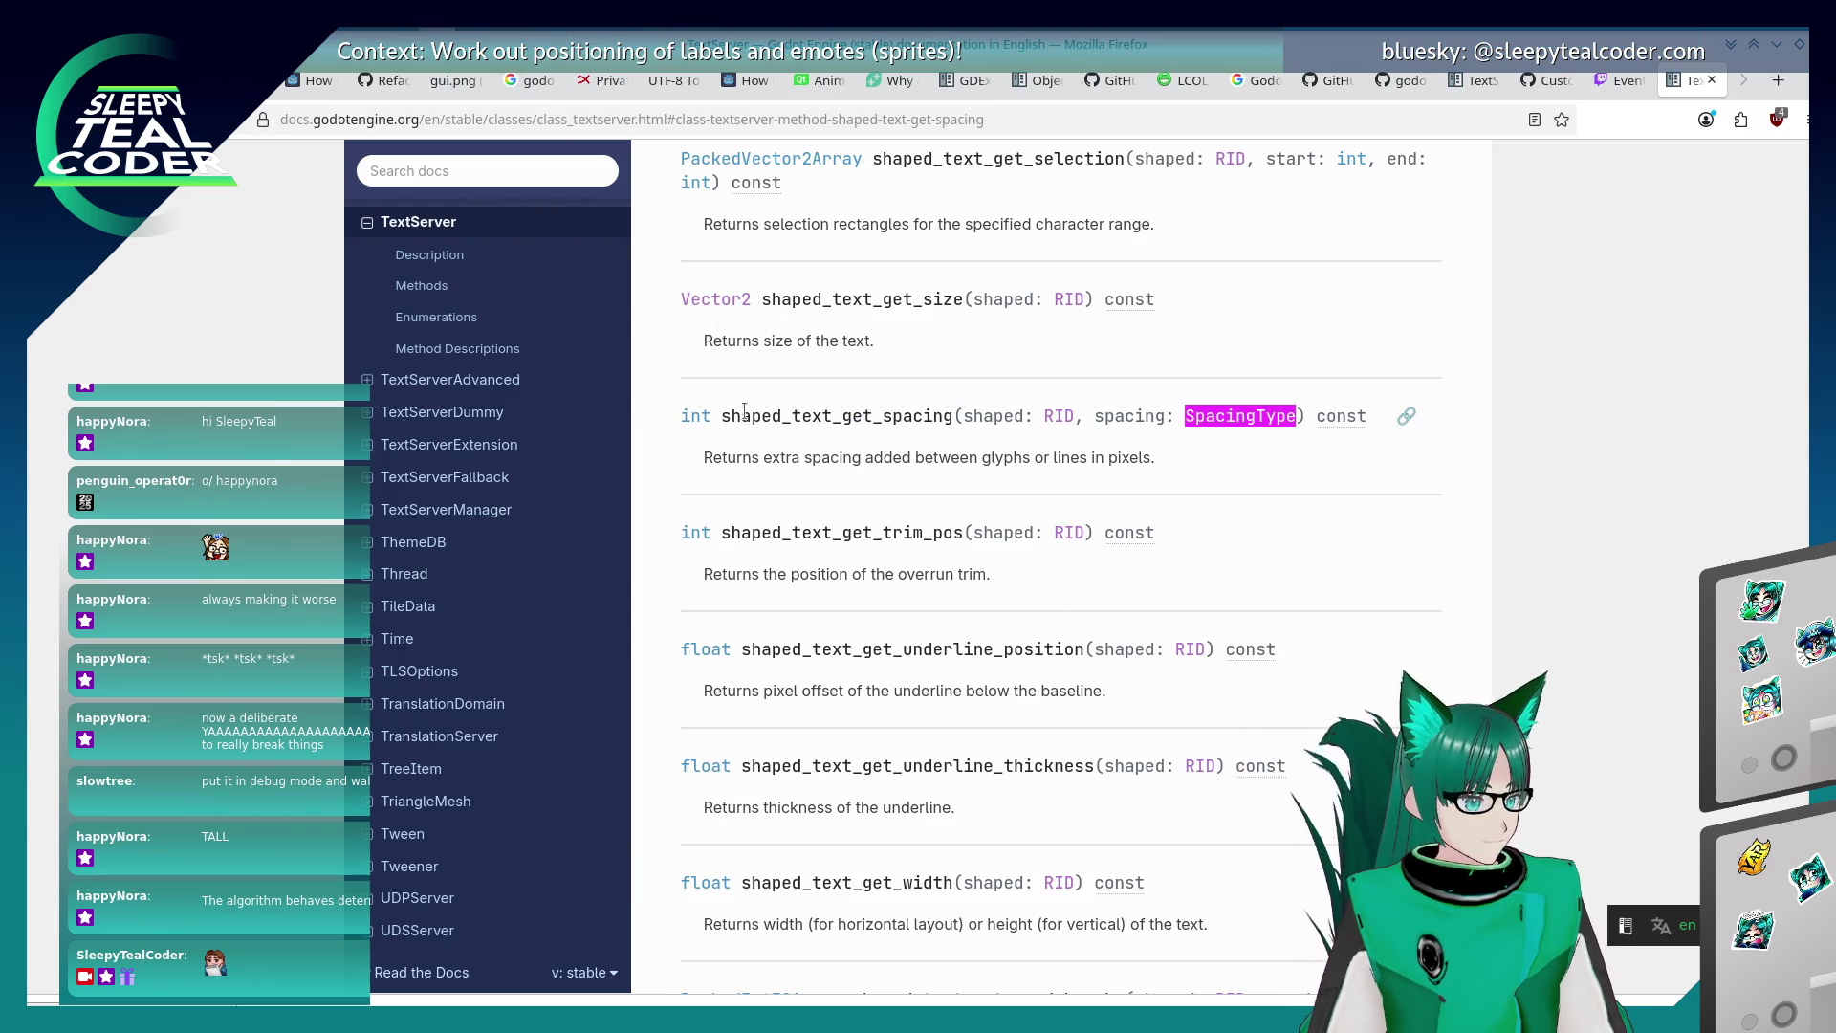
left_click_drag(720, 416, 951, 417)
right_click(951, 417)
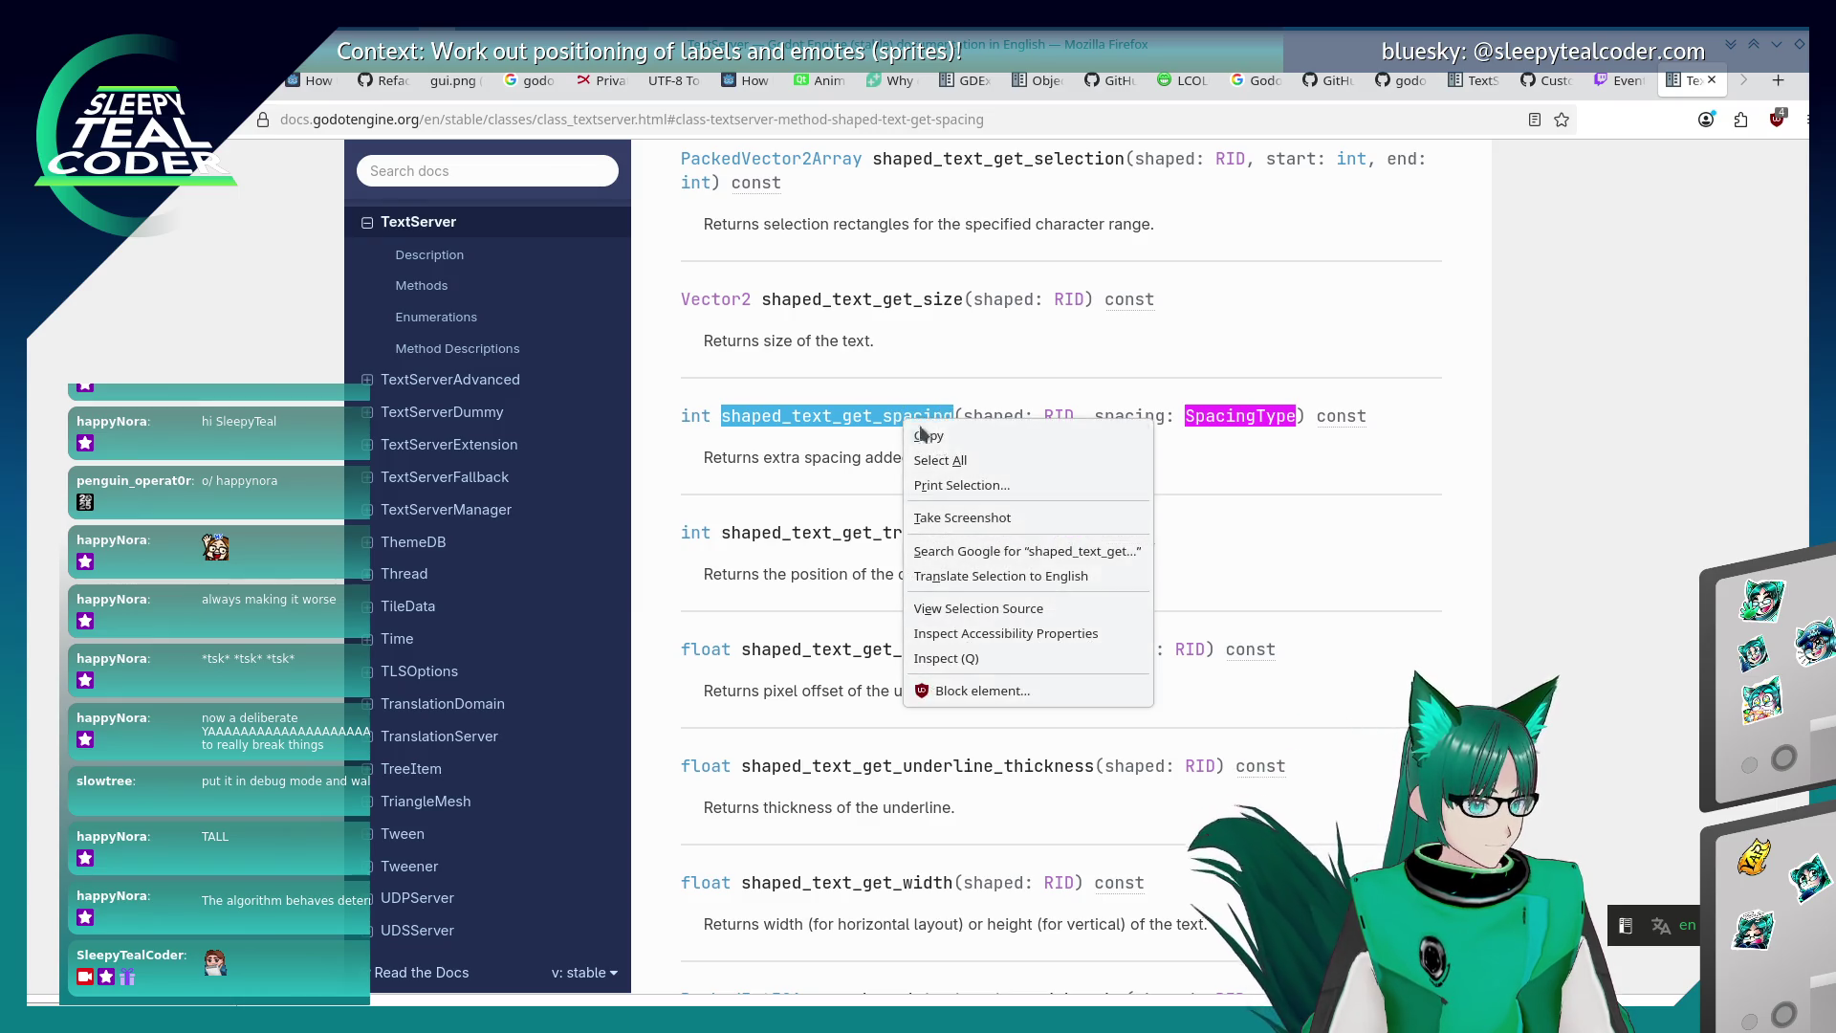
left_click(949, 439)
Switch between windows until the Godot editor is back in front.
key("alt+Tab")
key("alt+Tab")
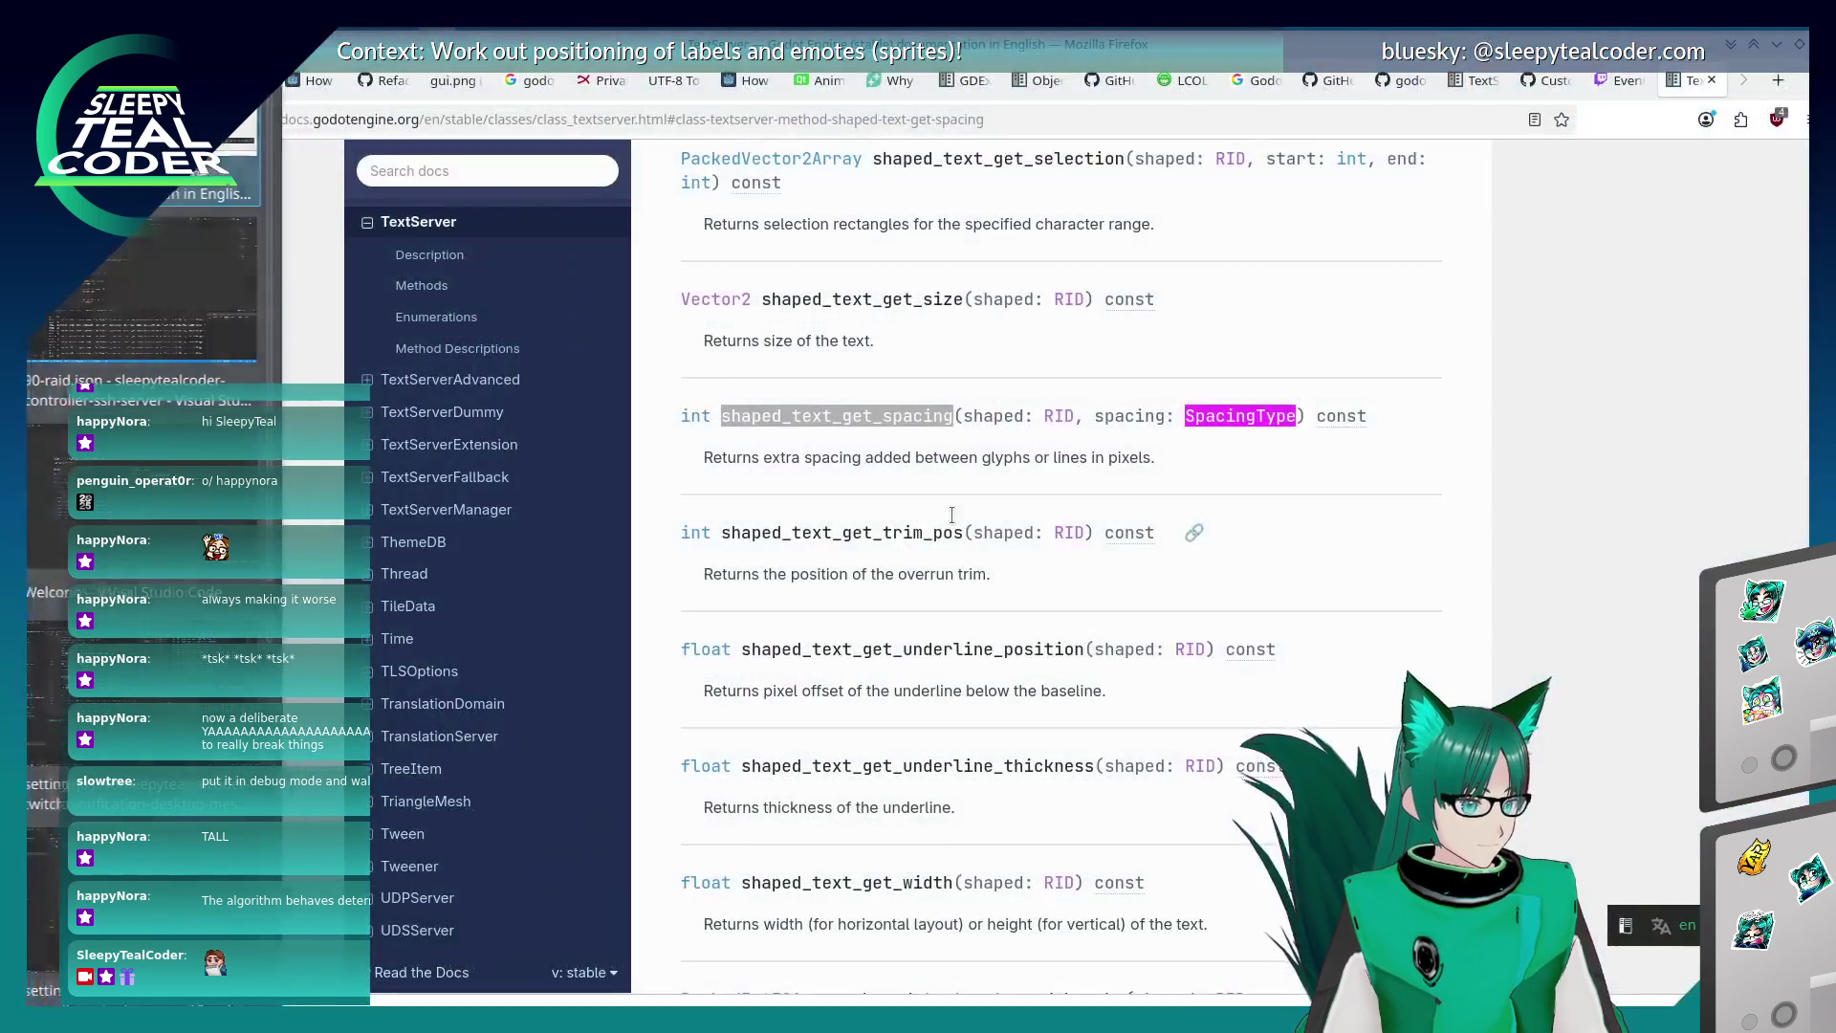
key("alt+Tab")
key("alt+shift+Tab")
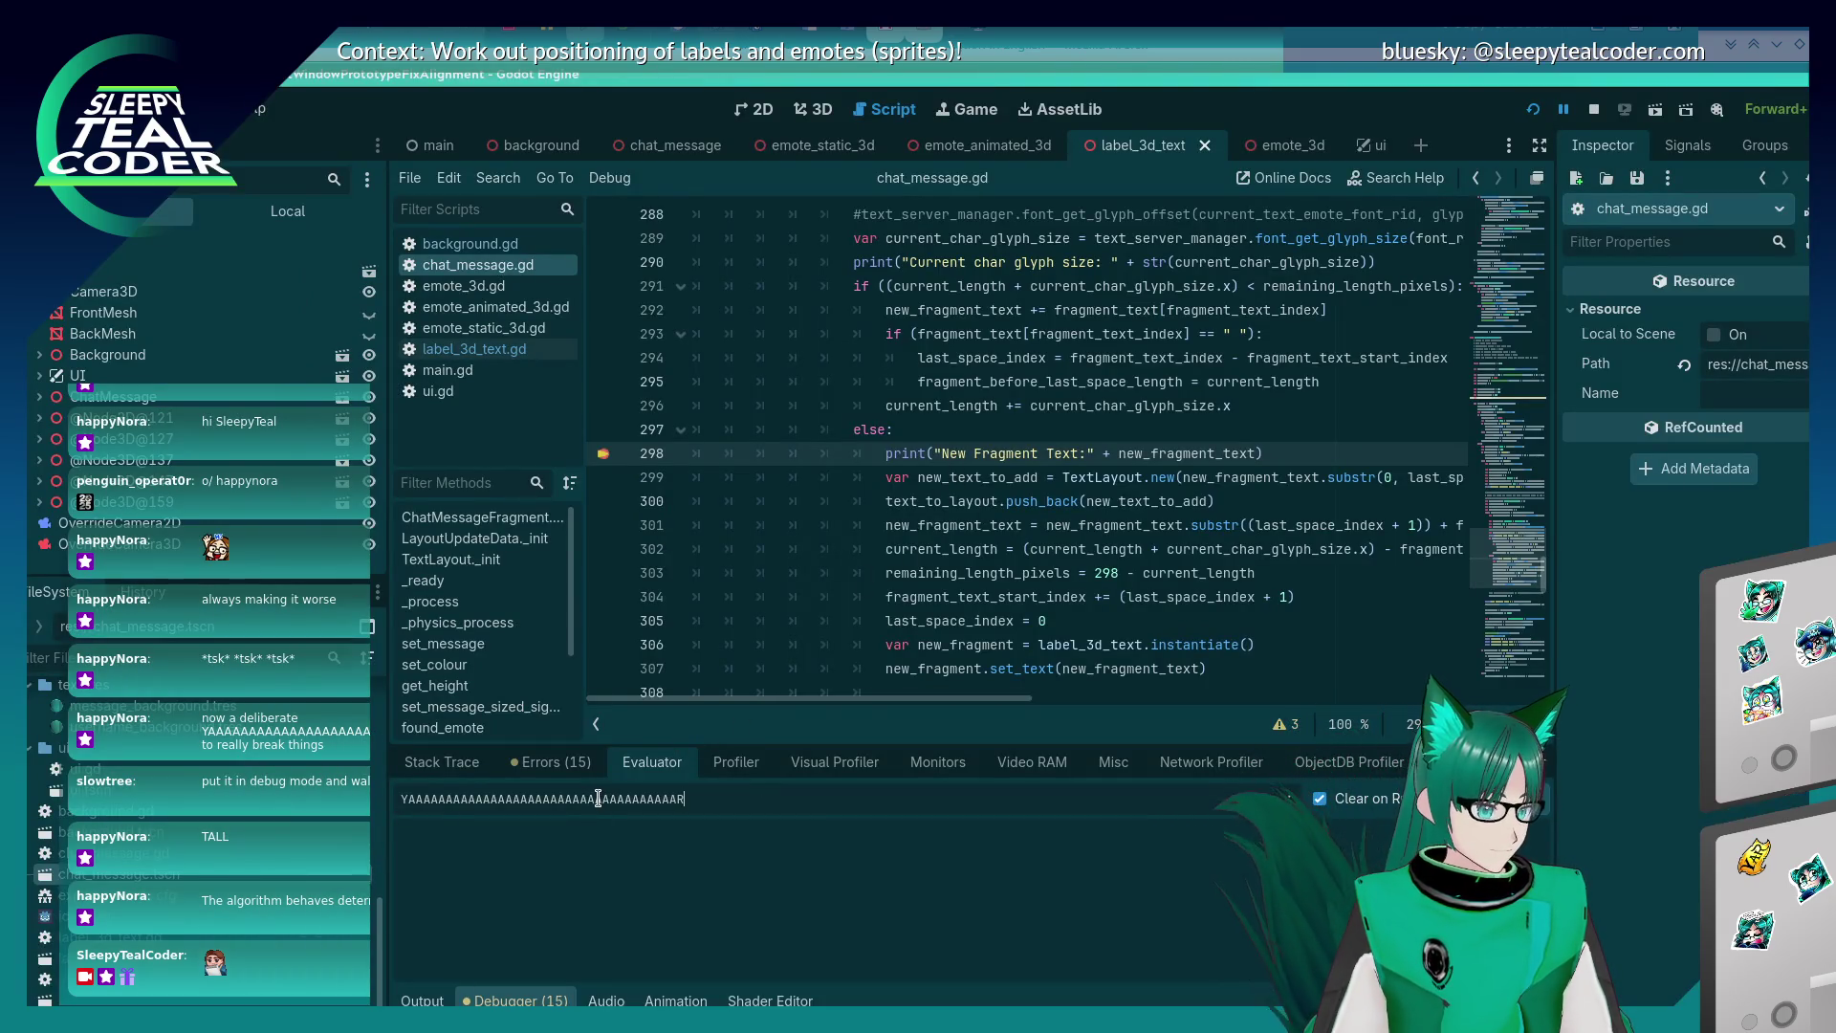
key("alt+Tab")
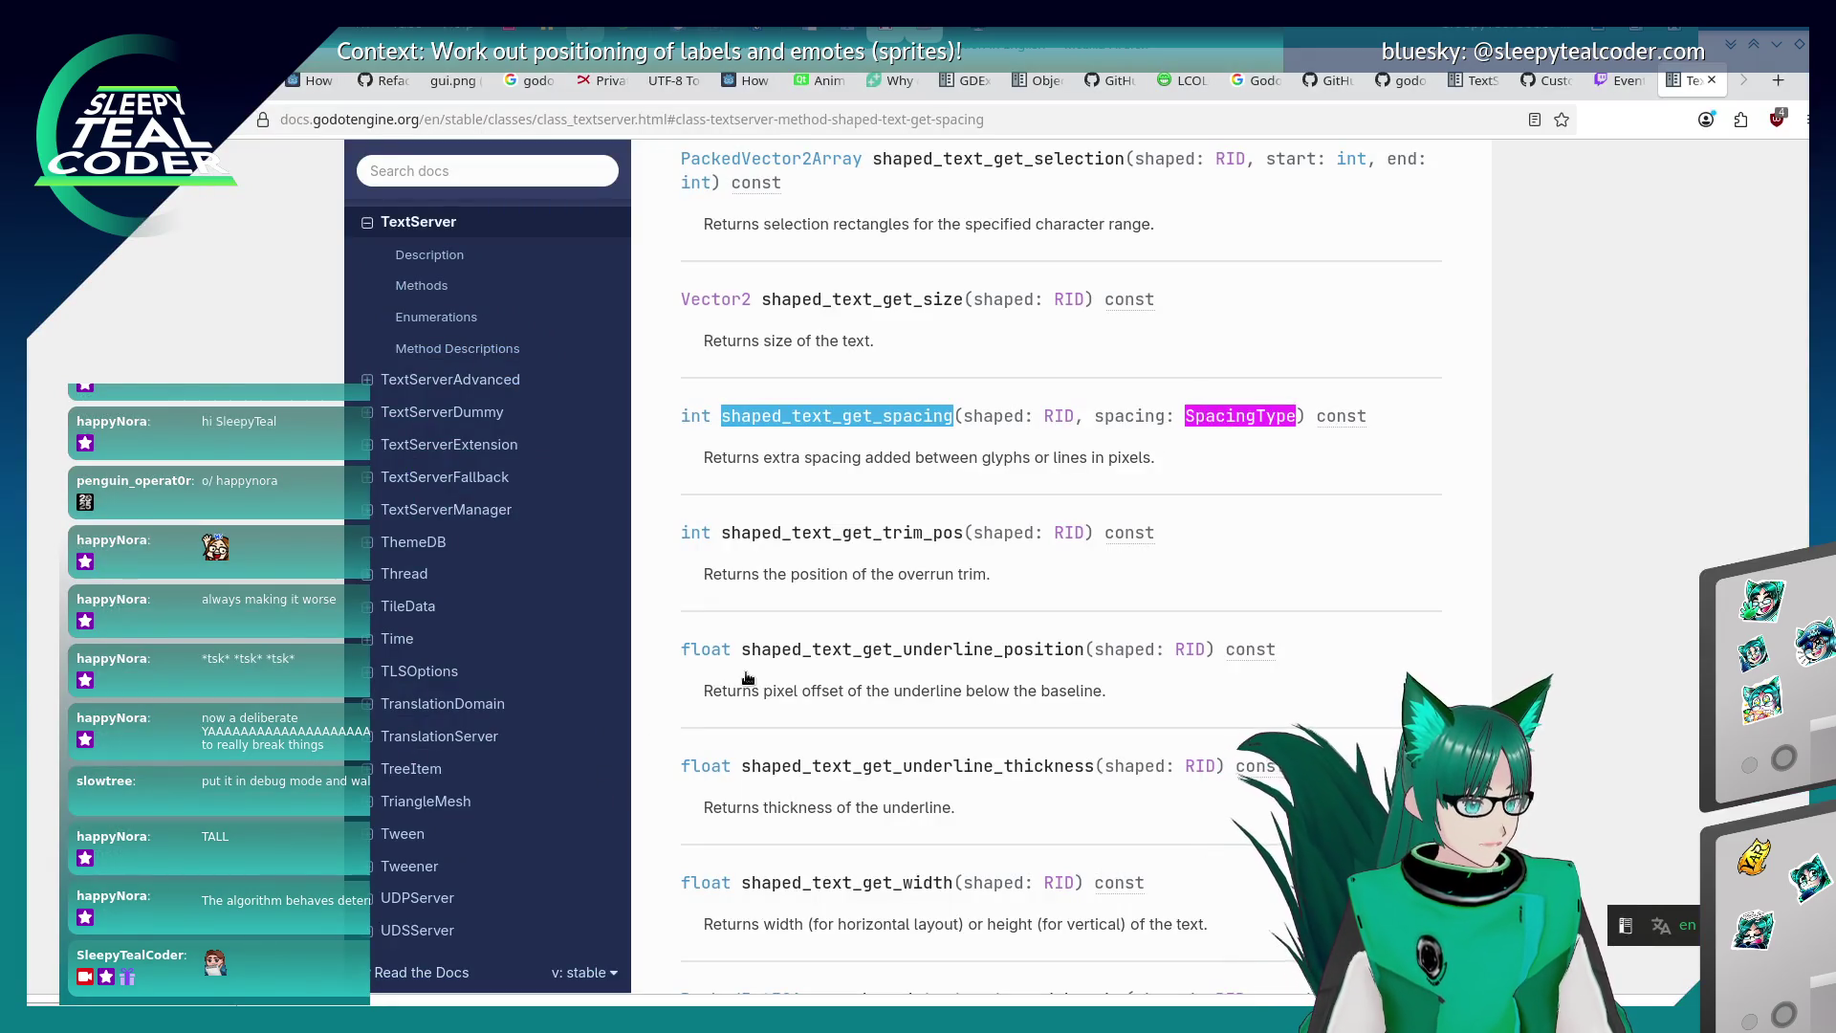
key("alt+Tab")
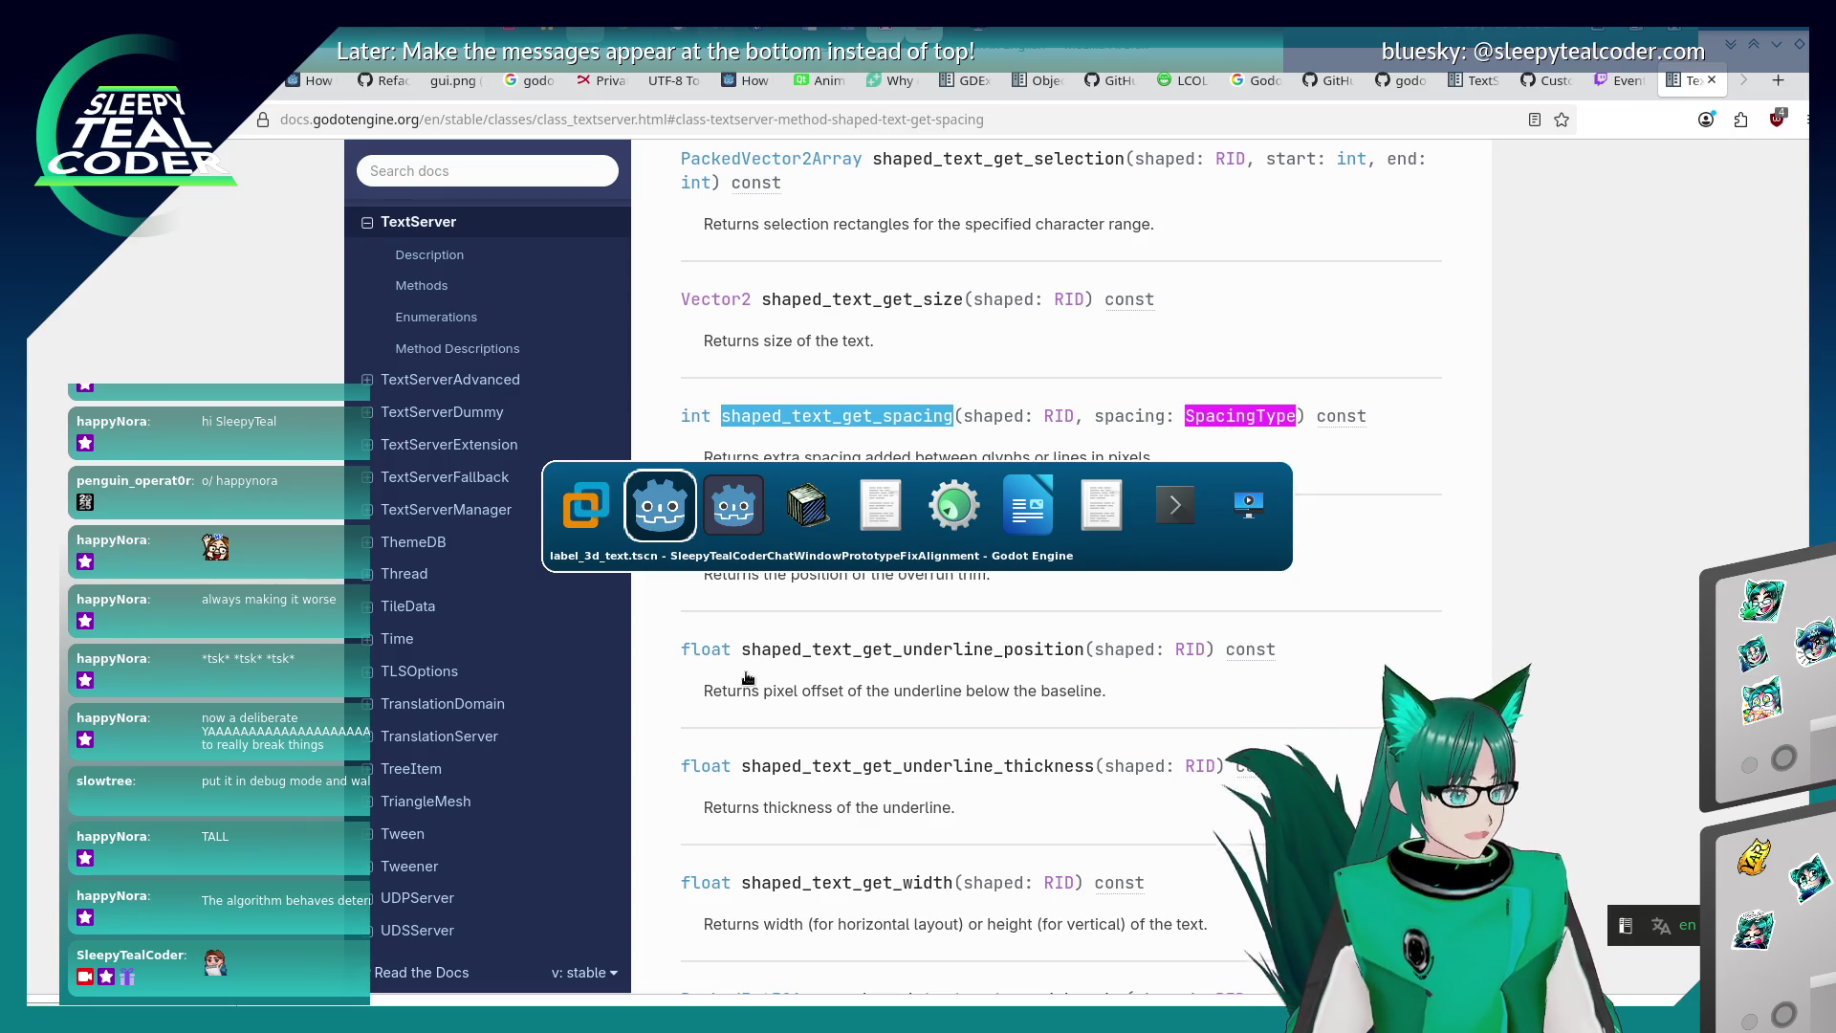
key("alt+shift+Tab")
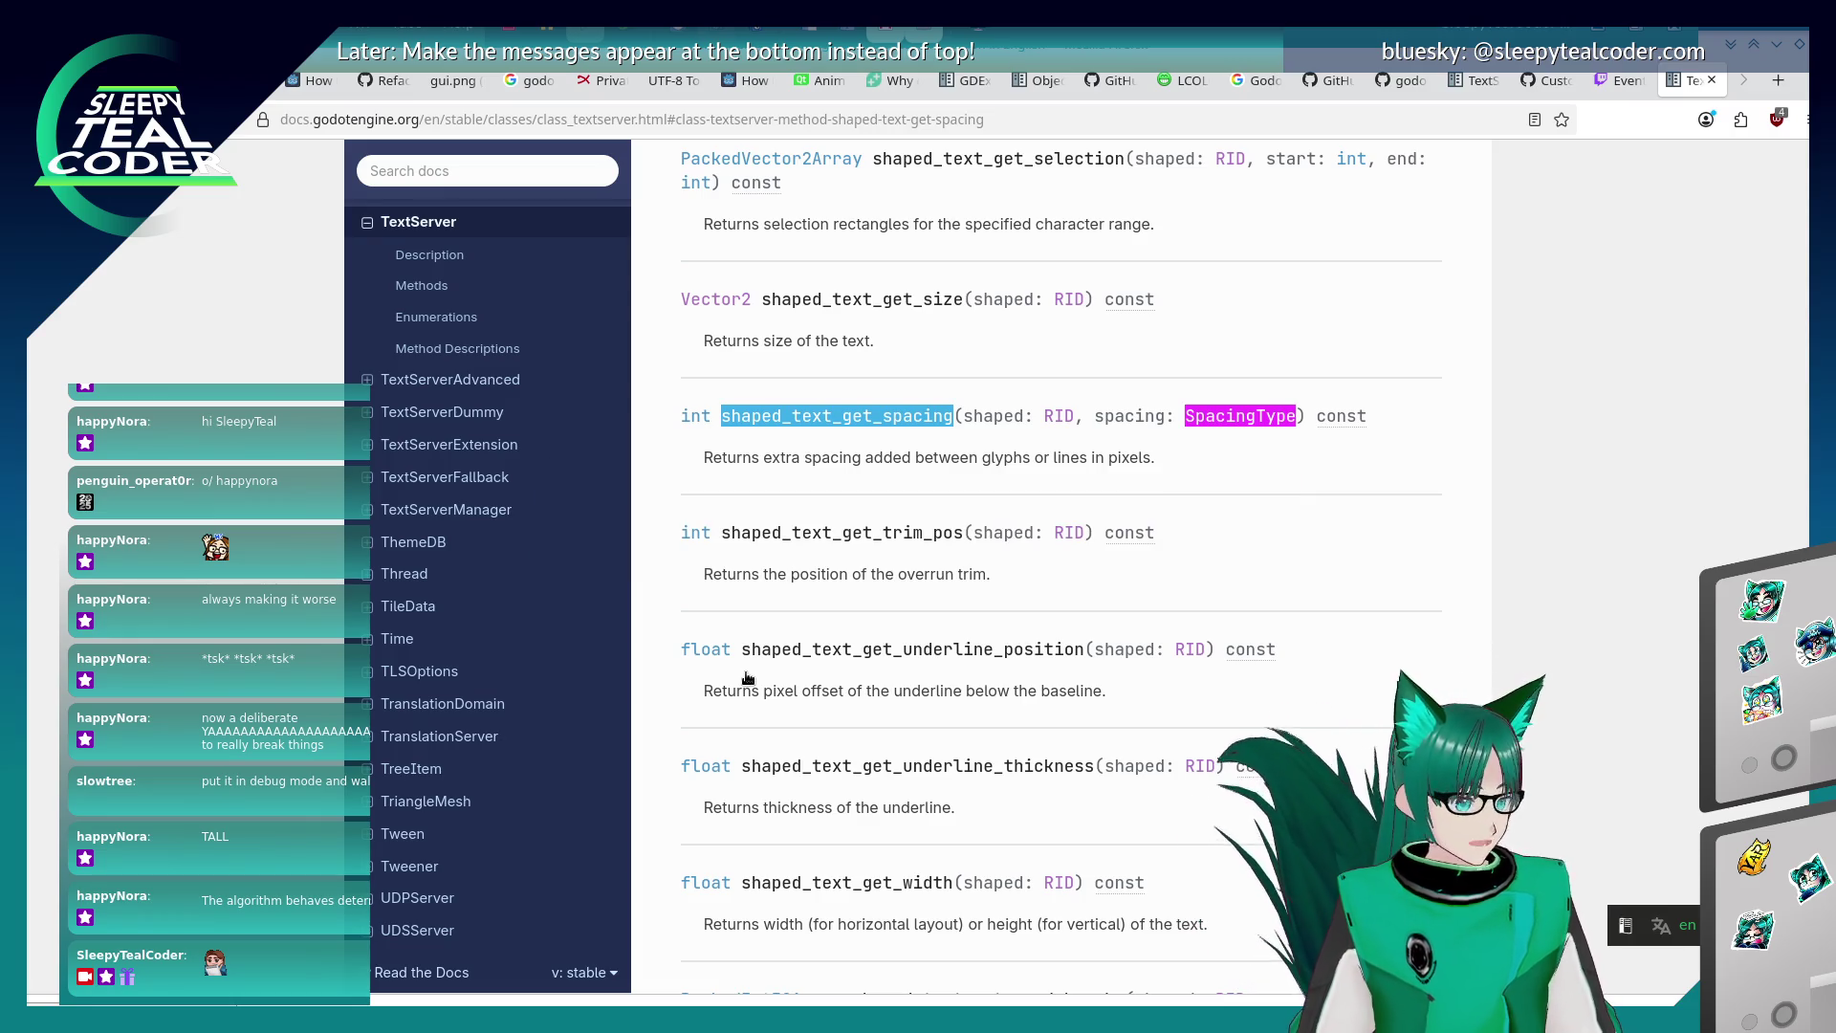
key("alt+Tab")
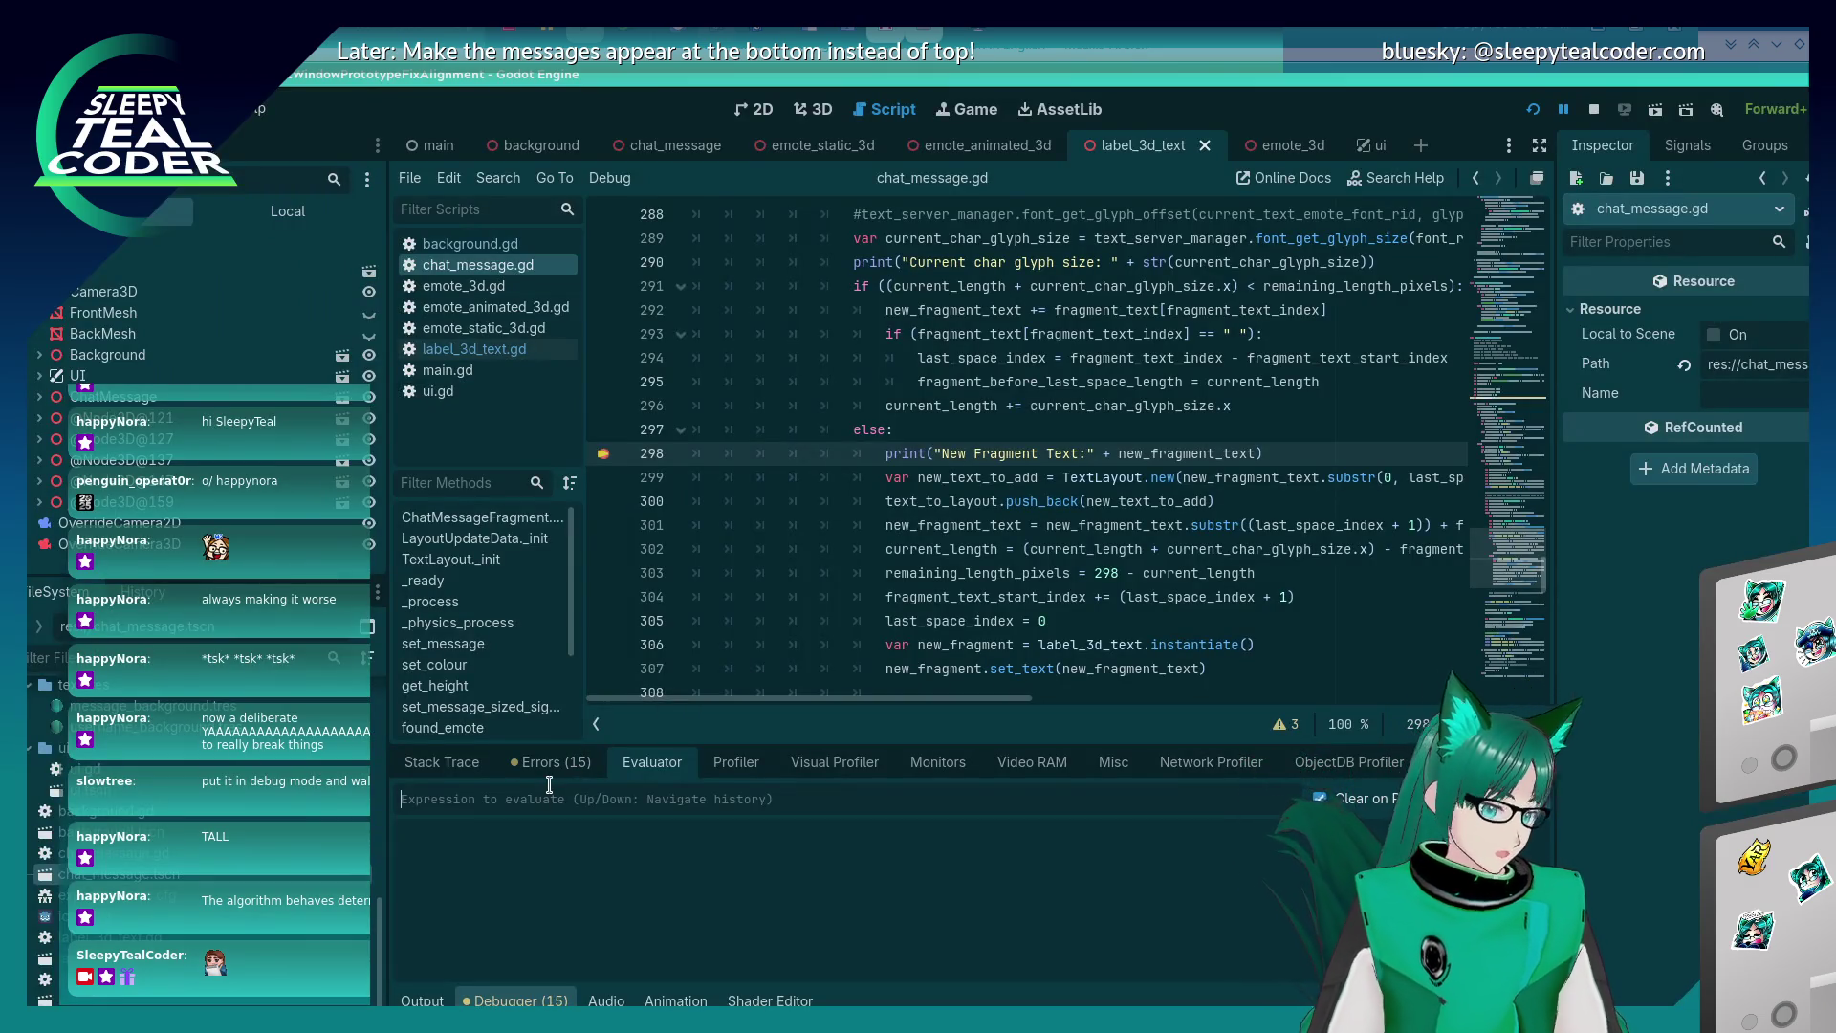
Start the shaped_text_get_spacing expression in the Evaluator and check the SpacingType enum in the docs.
left_click(550, 785)
type("shaped_text_get_spacing(")
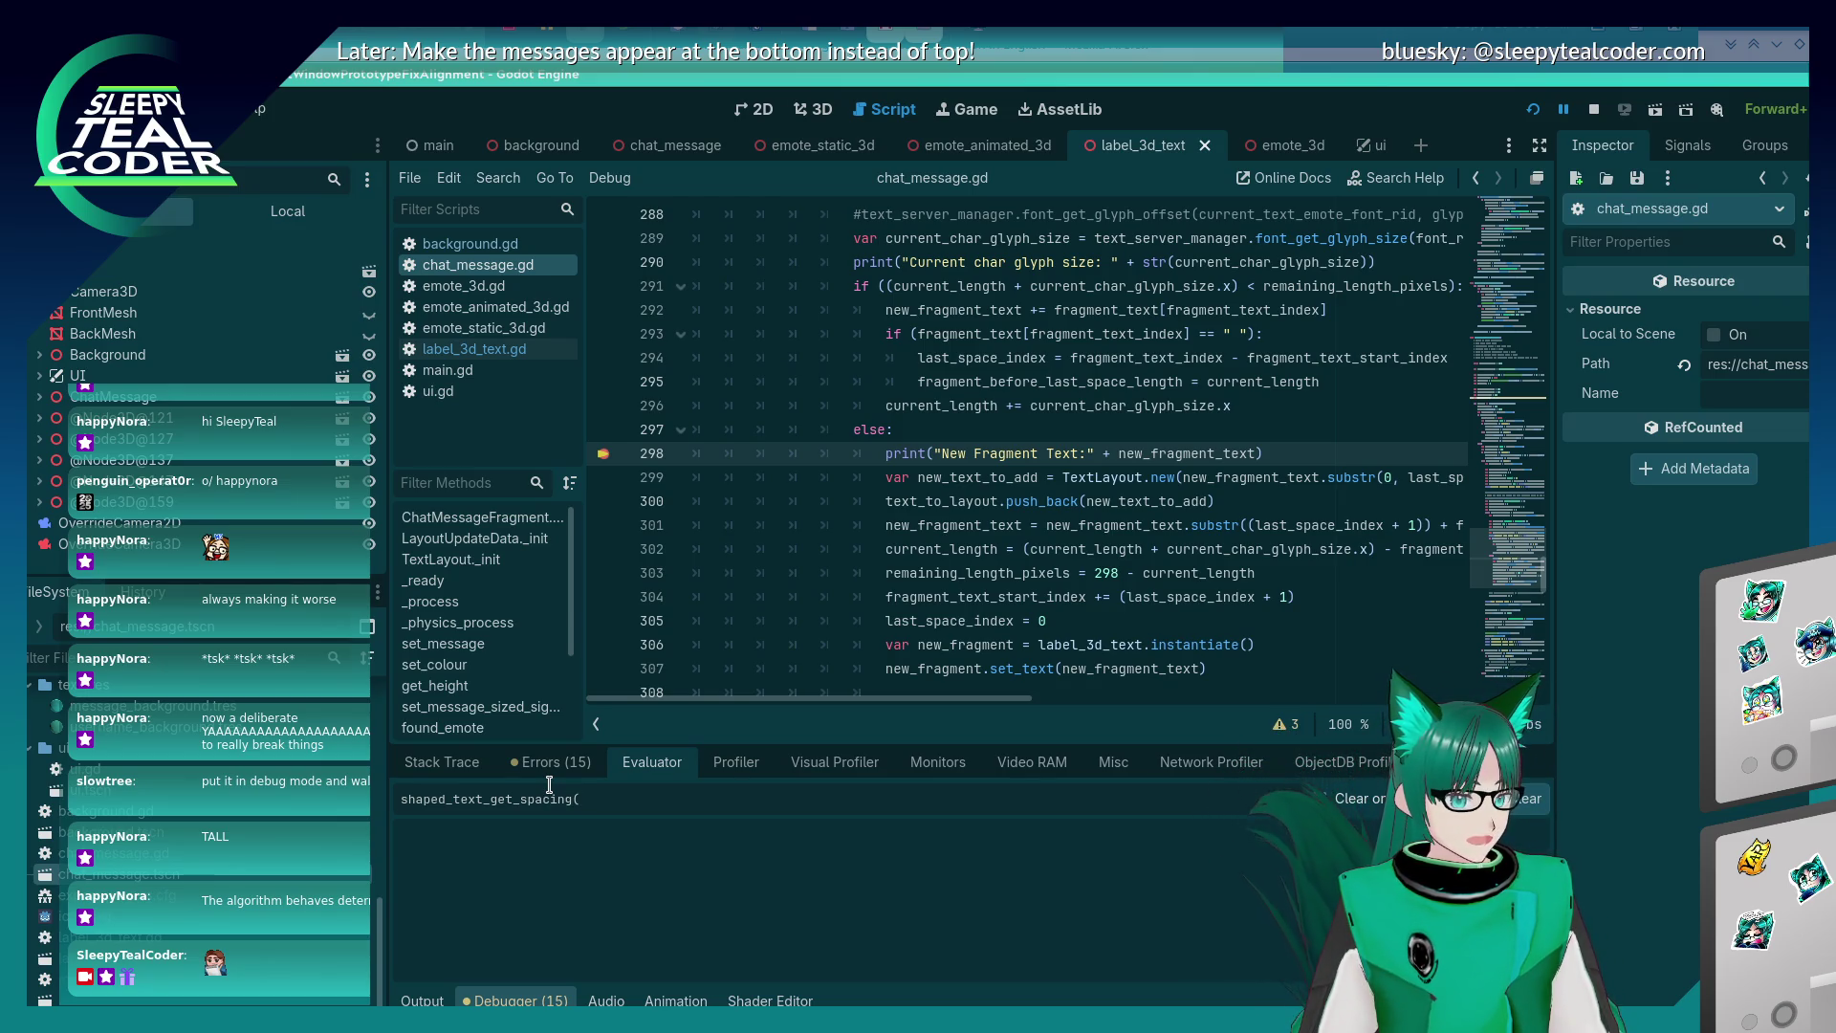
scroll(838, 443, "up", 6)
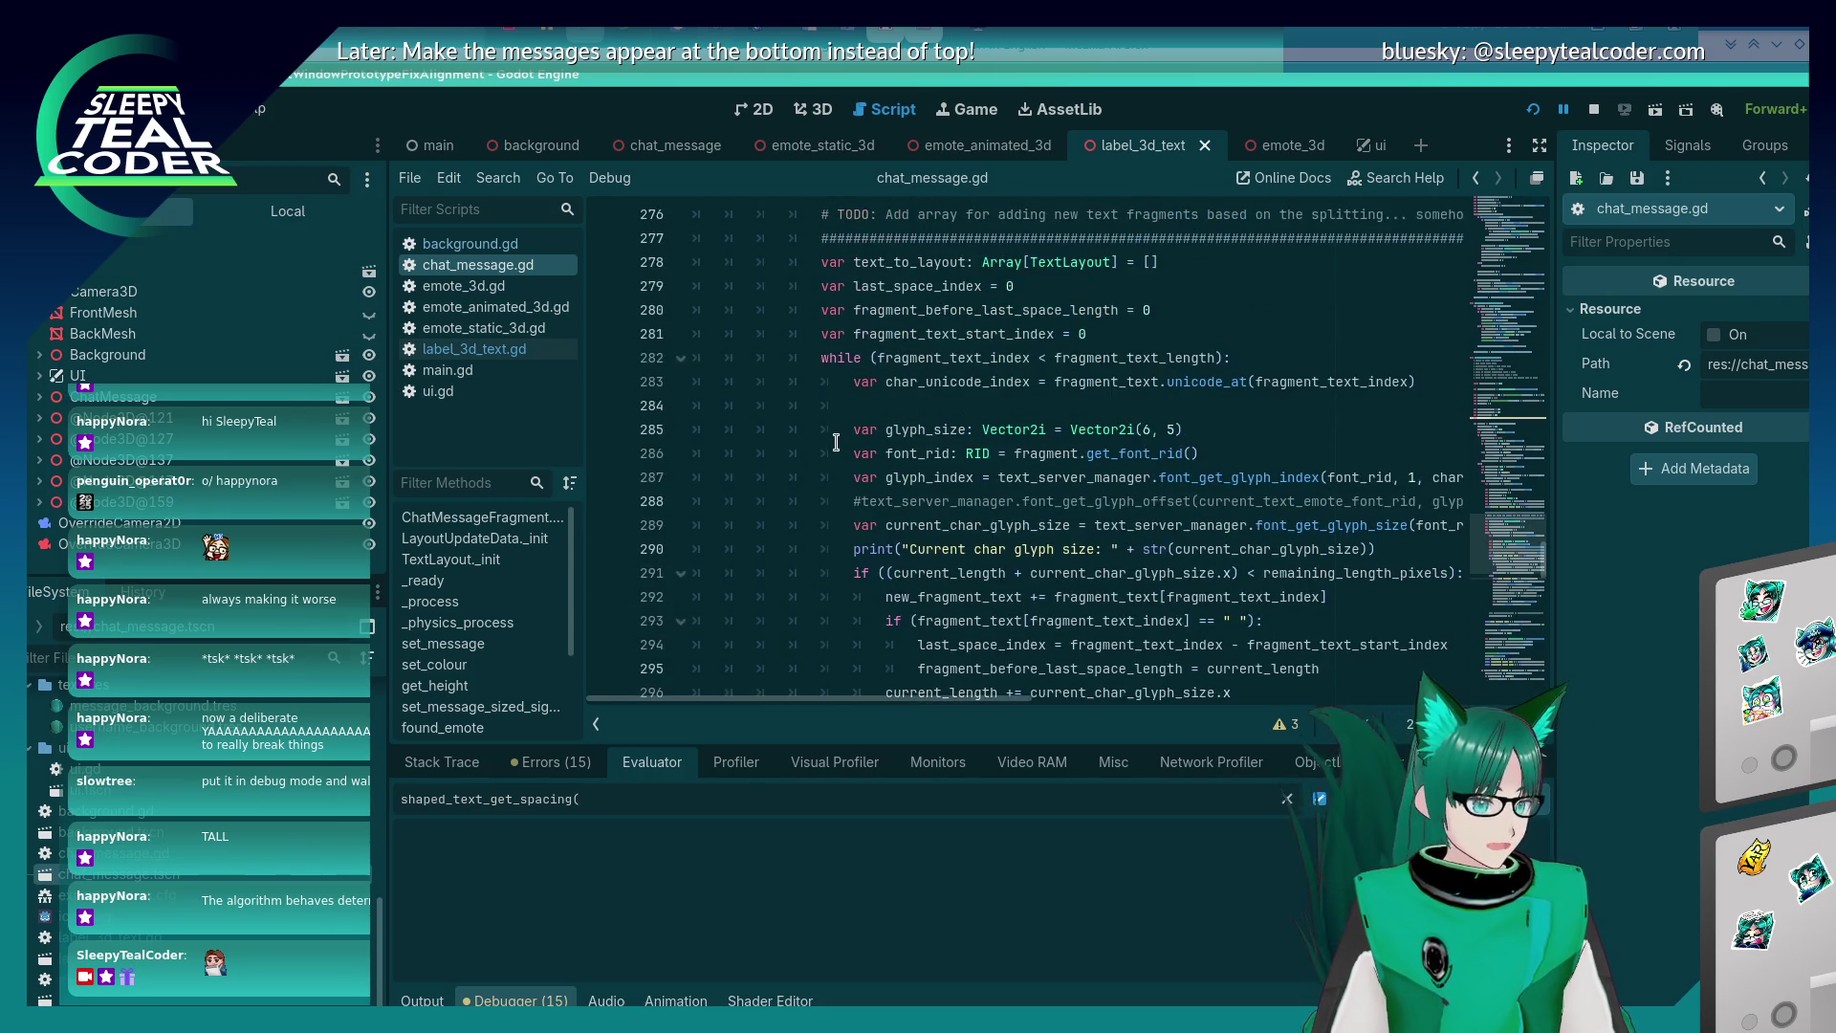
scroll(838, 443, "down", 4)
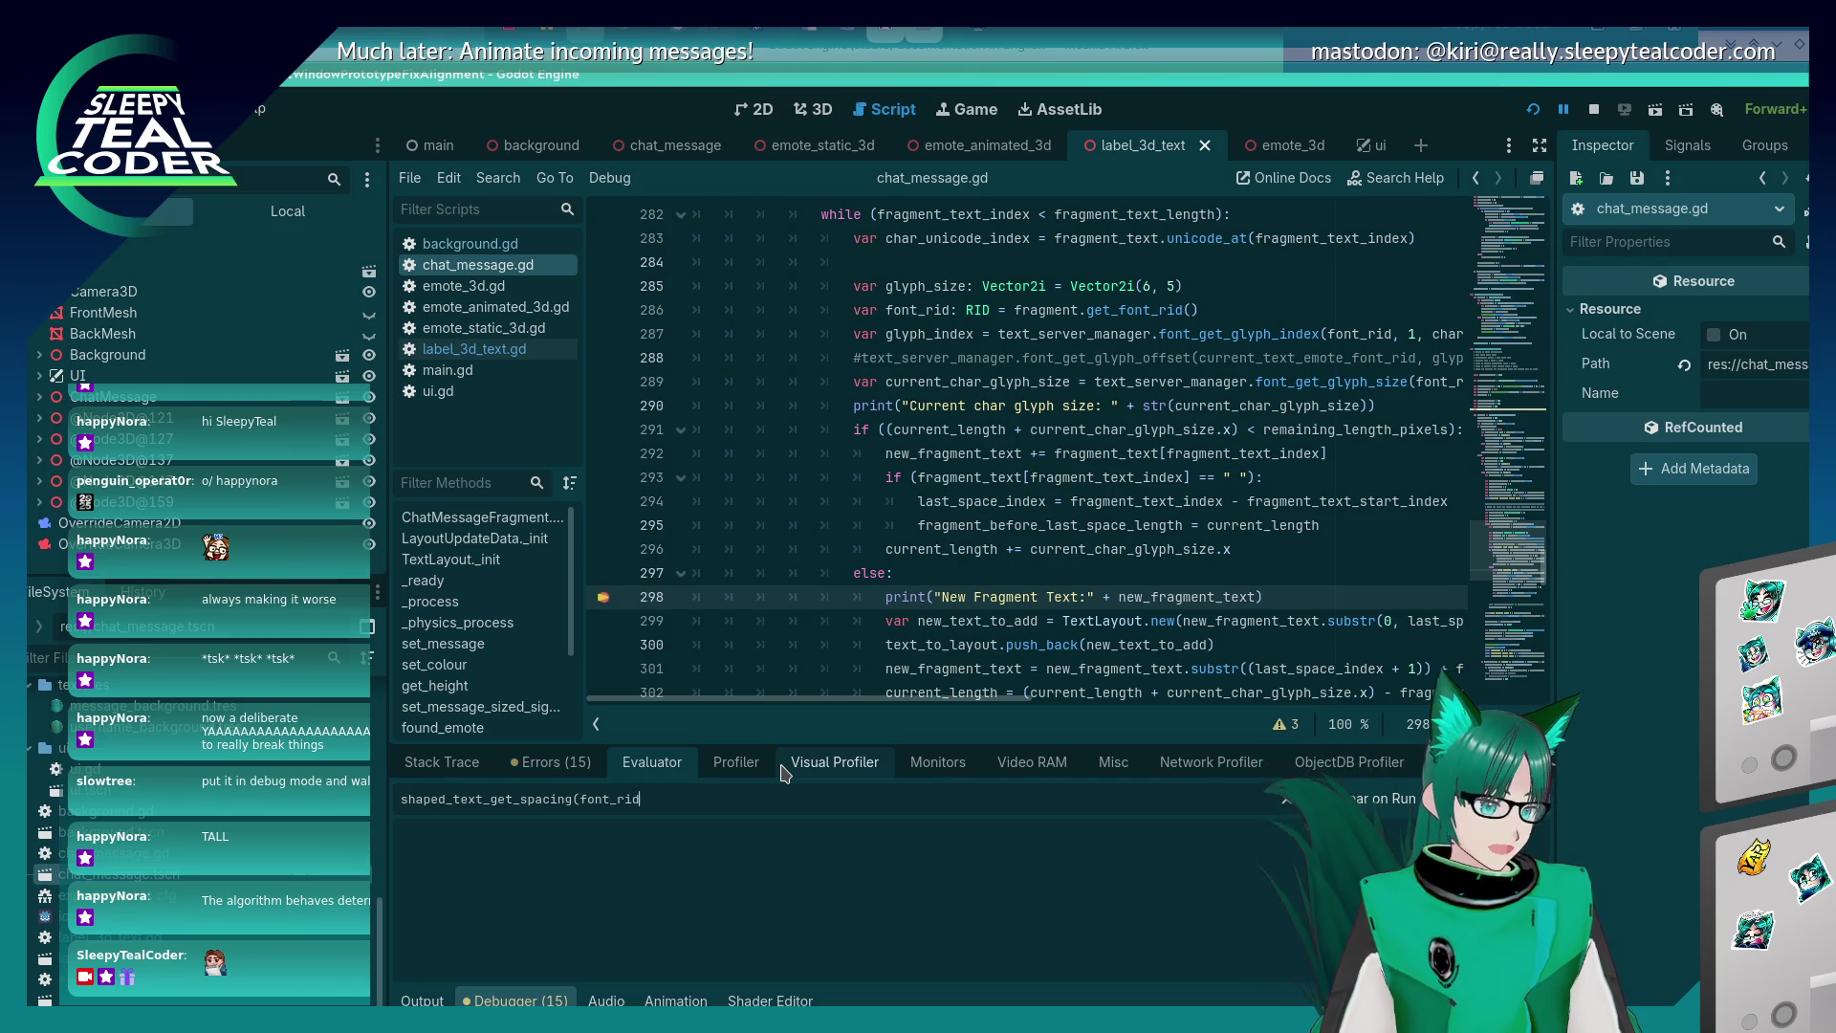
key("alt+Tab")
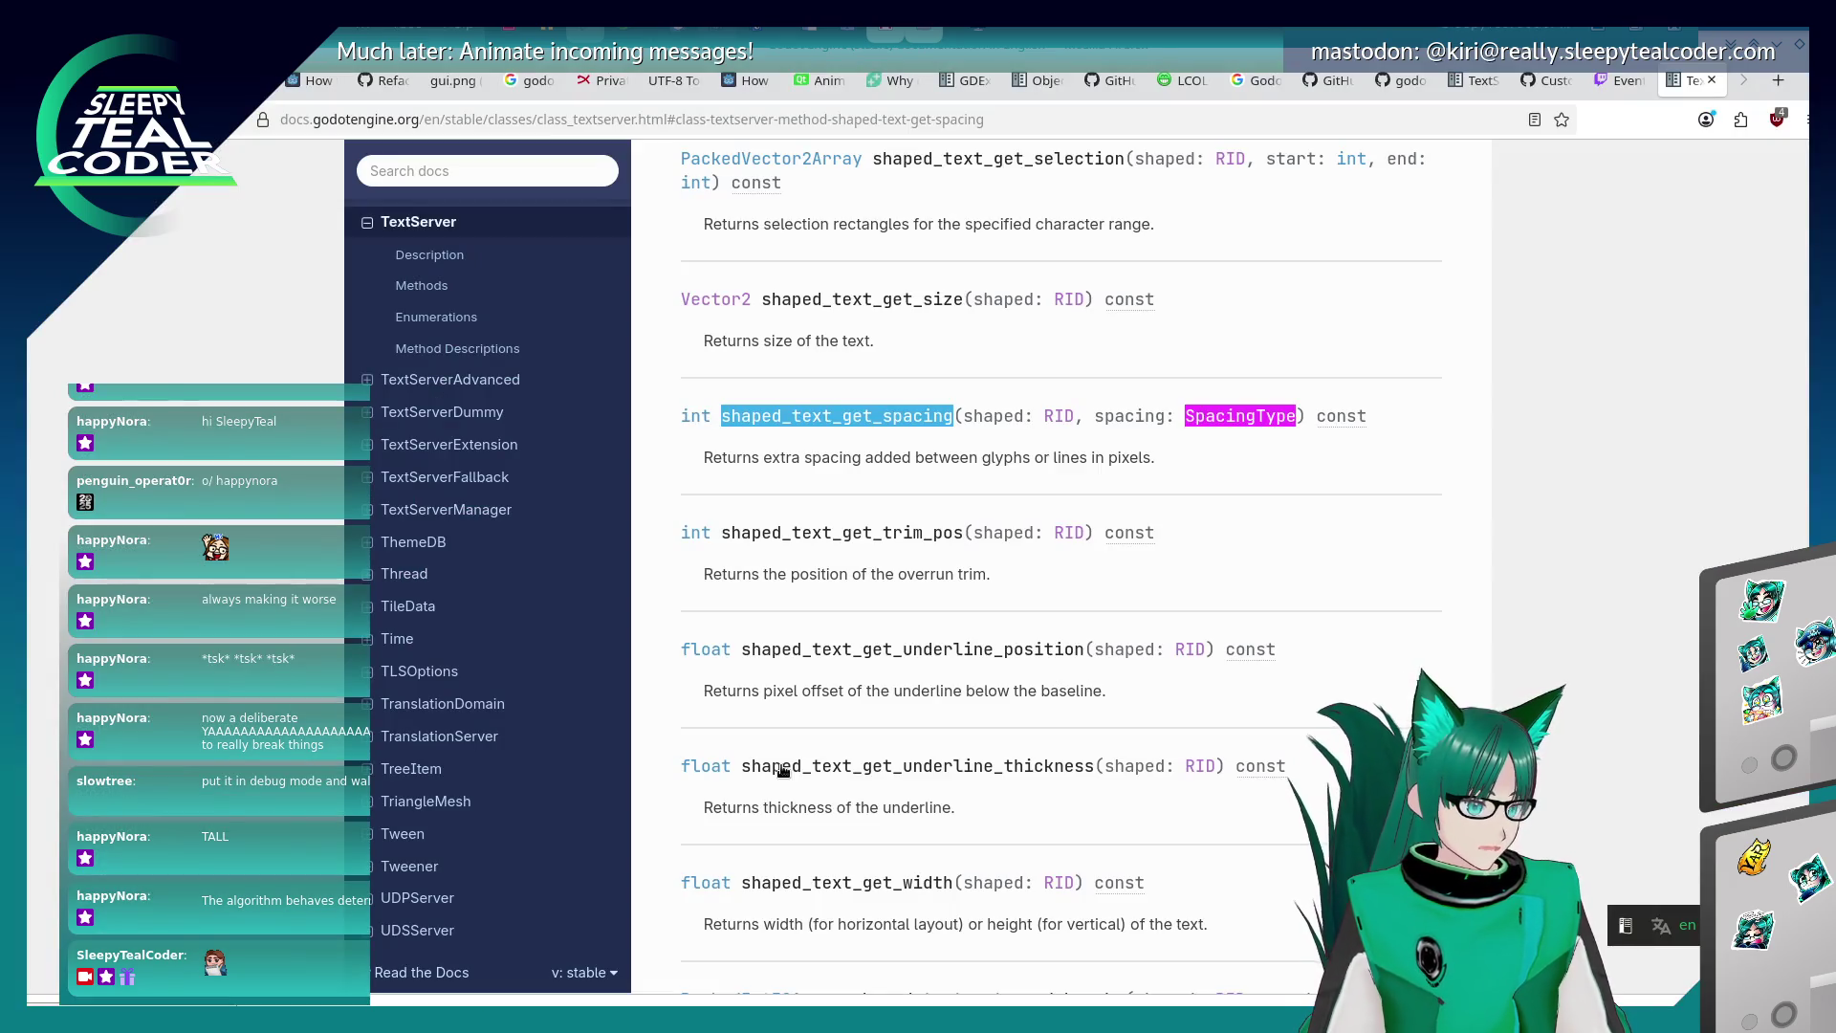
key("alt+Tab")
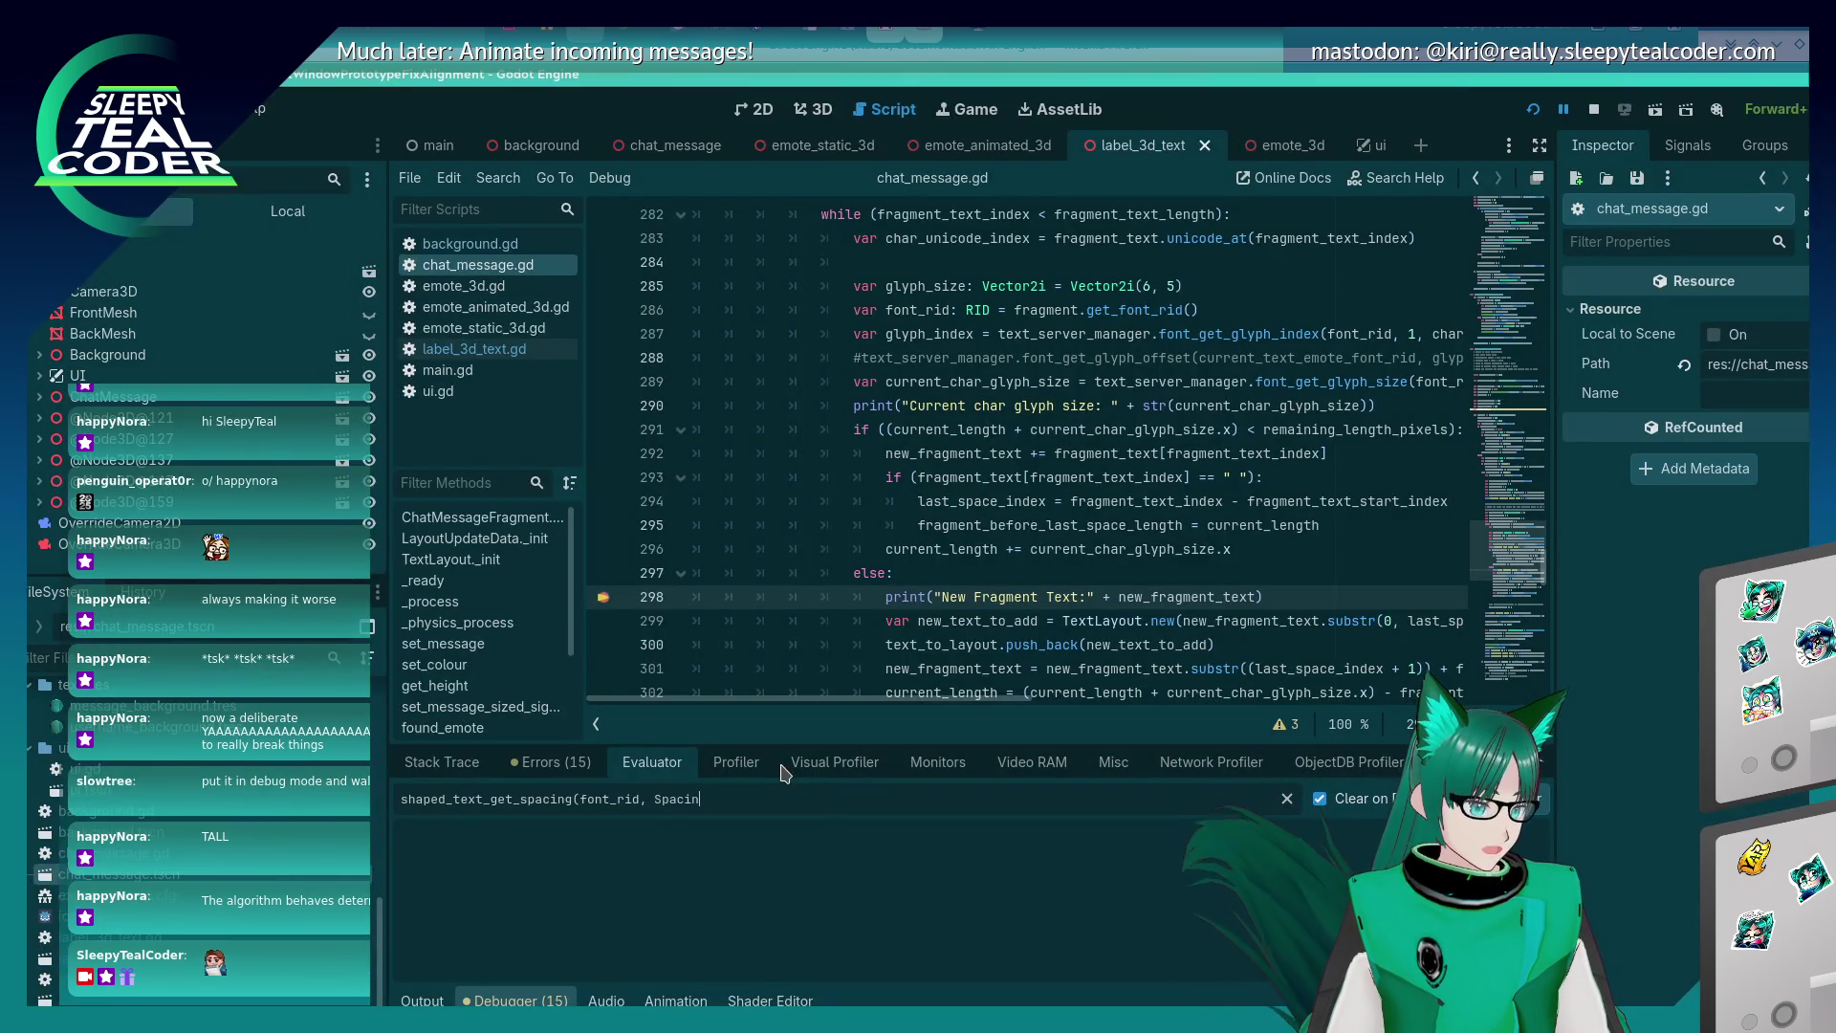
key("alt+Tab")
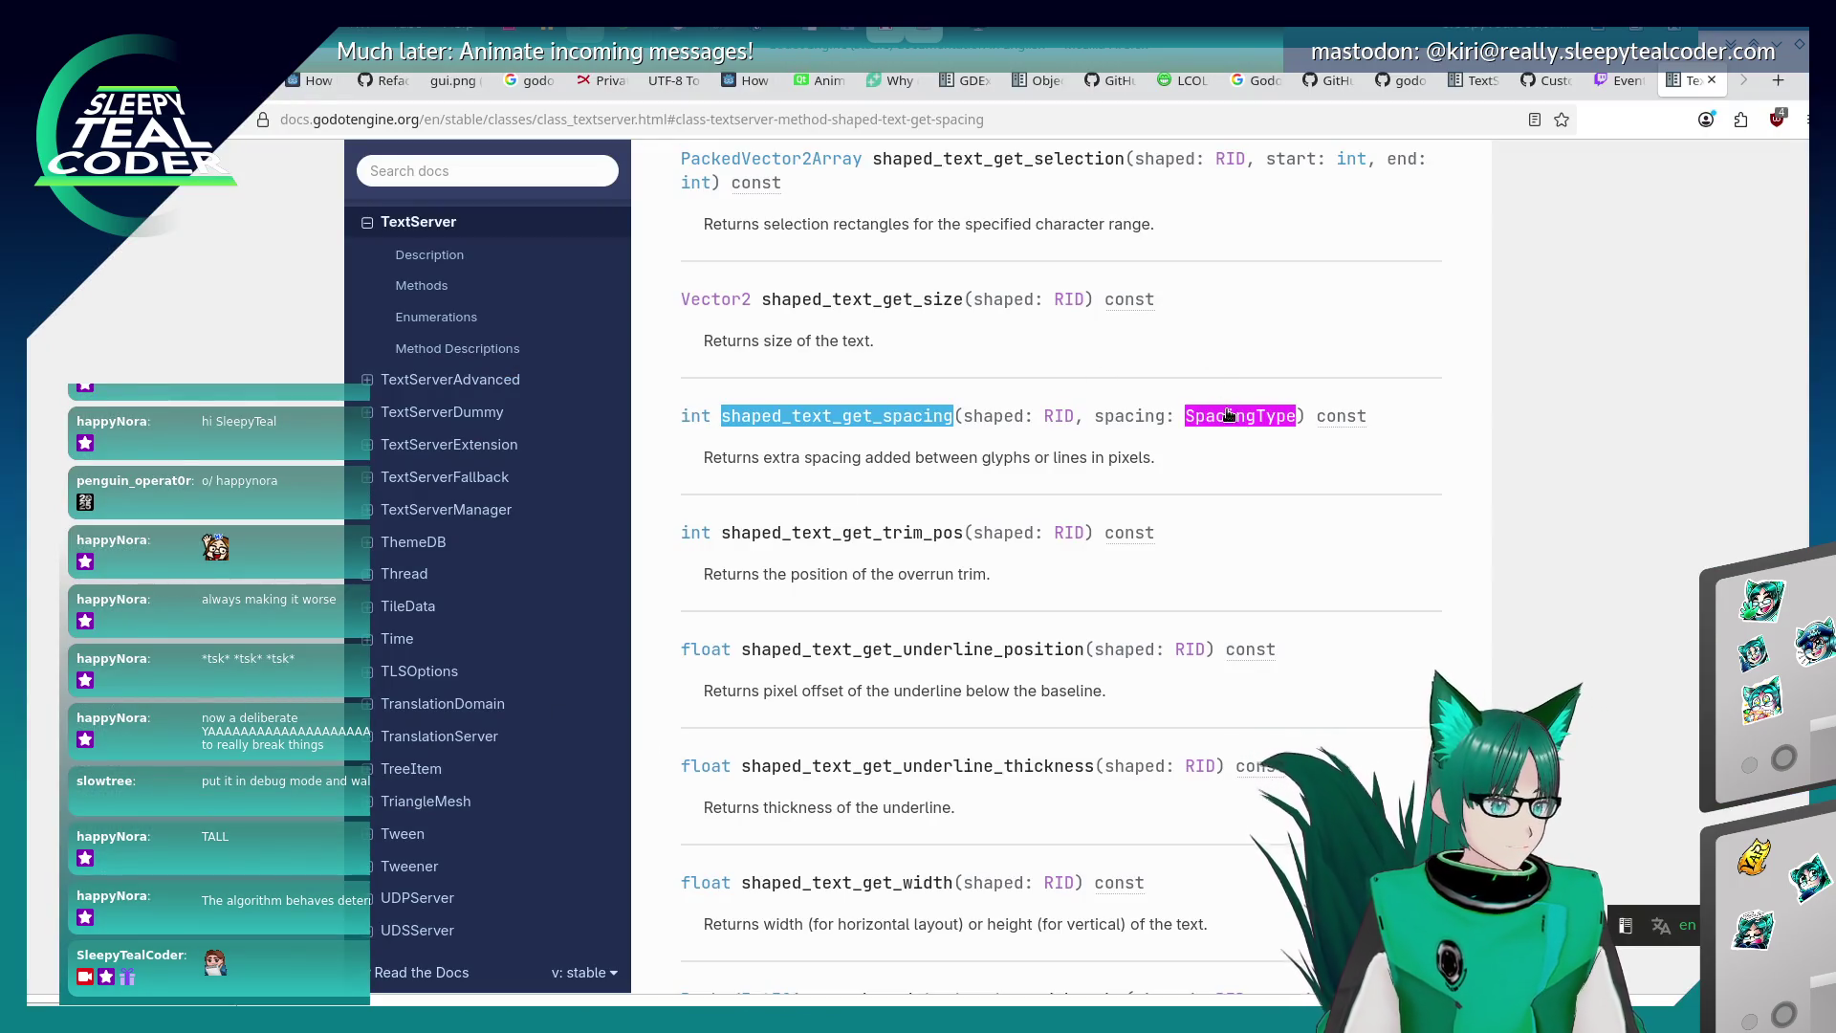
left_click(1229, 414)
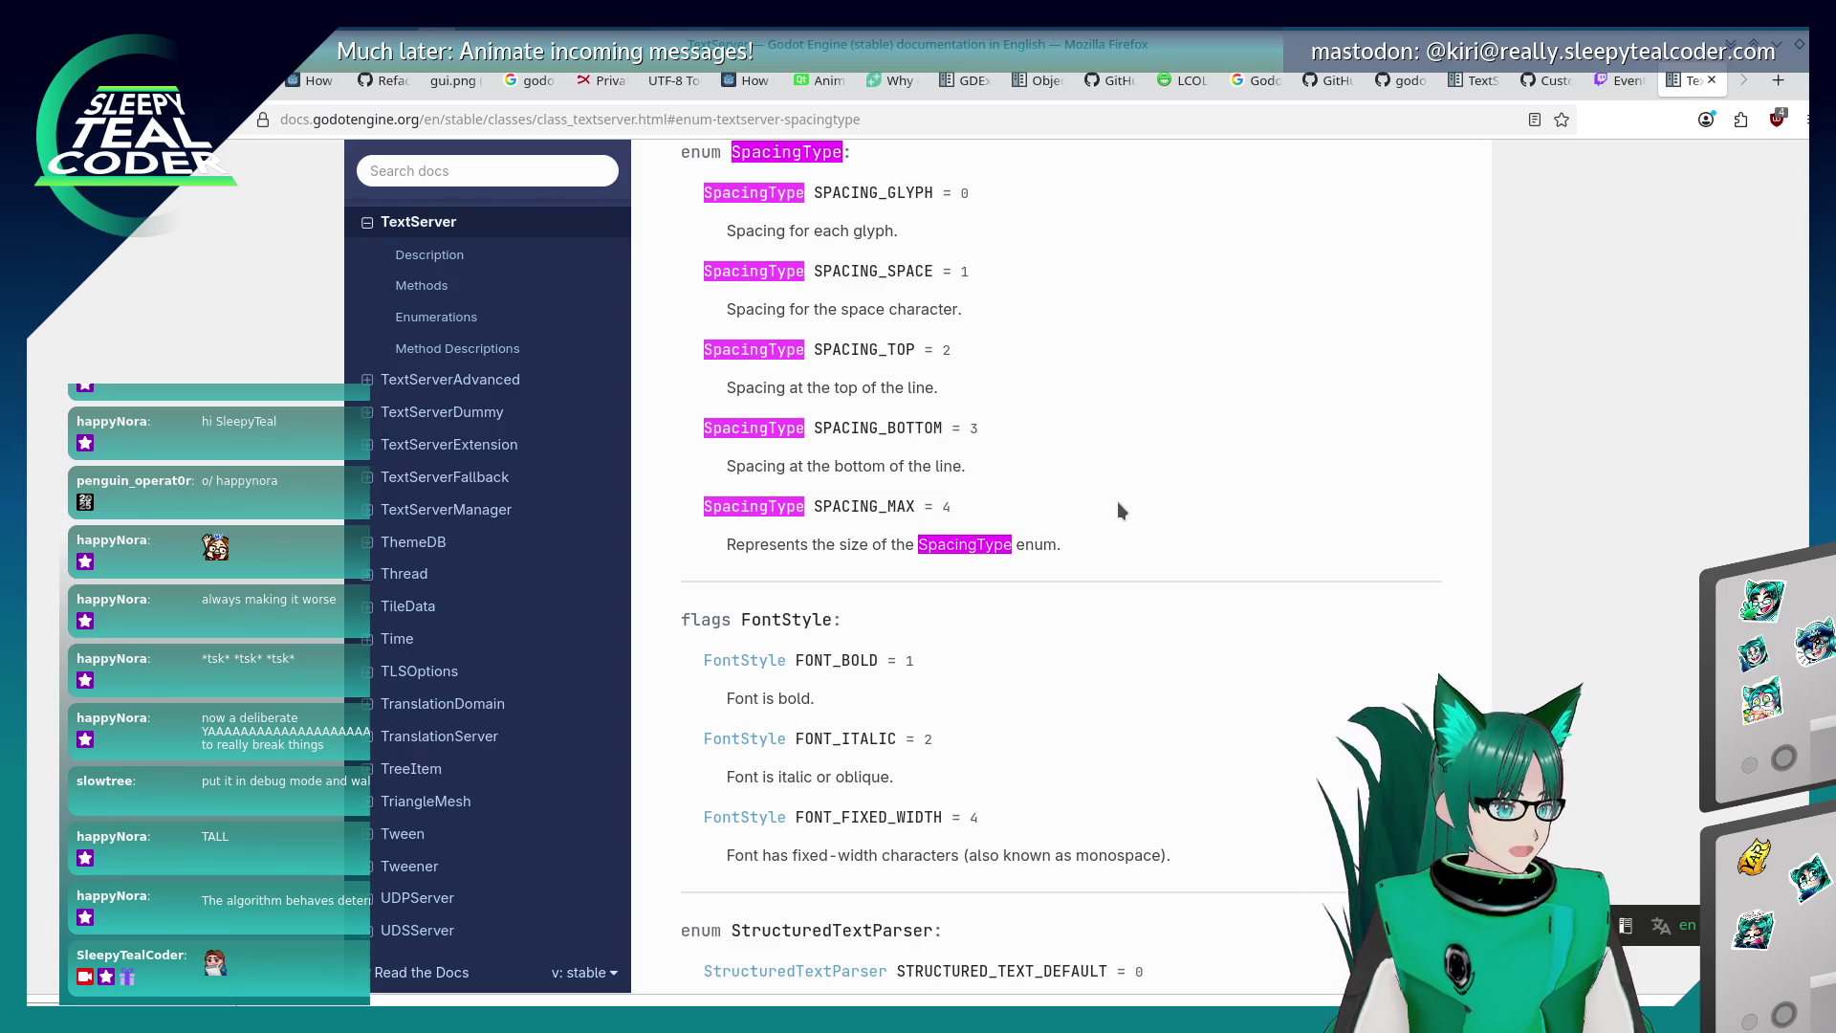
key("alt+Tab")
key("alt+Tab")
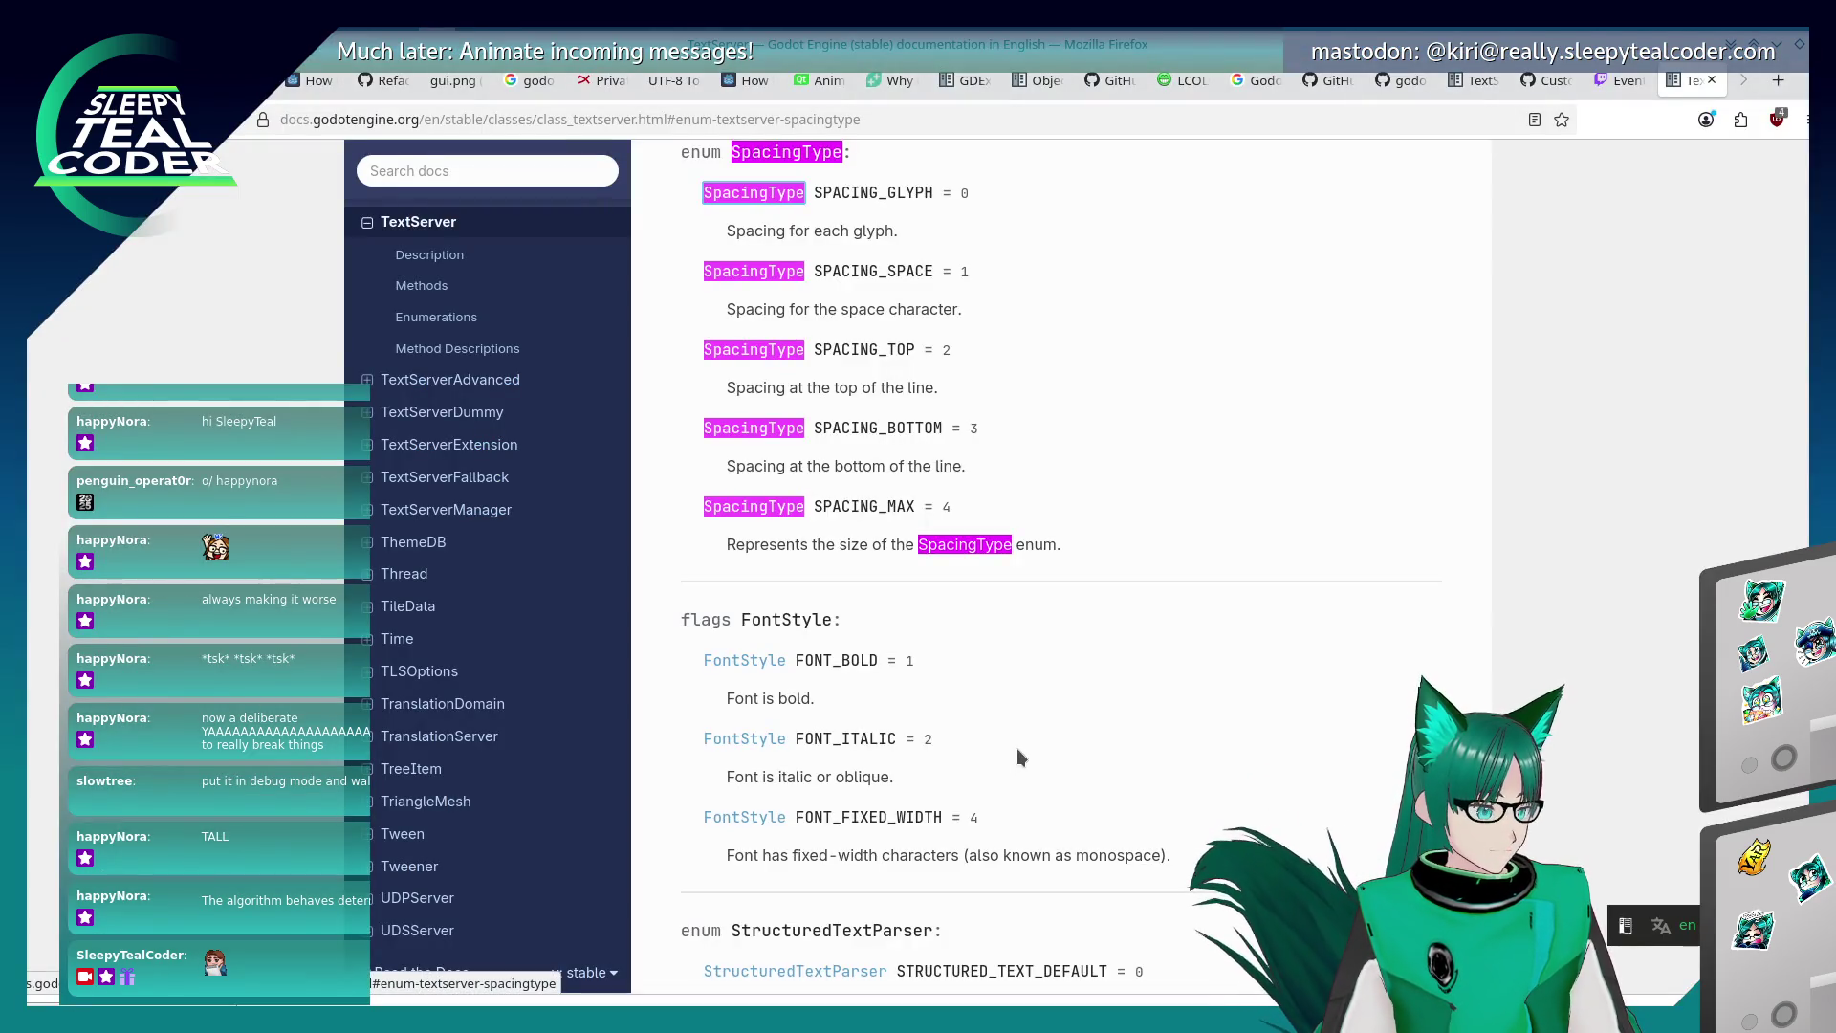
key("alt+Tab")
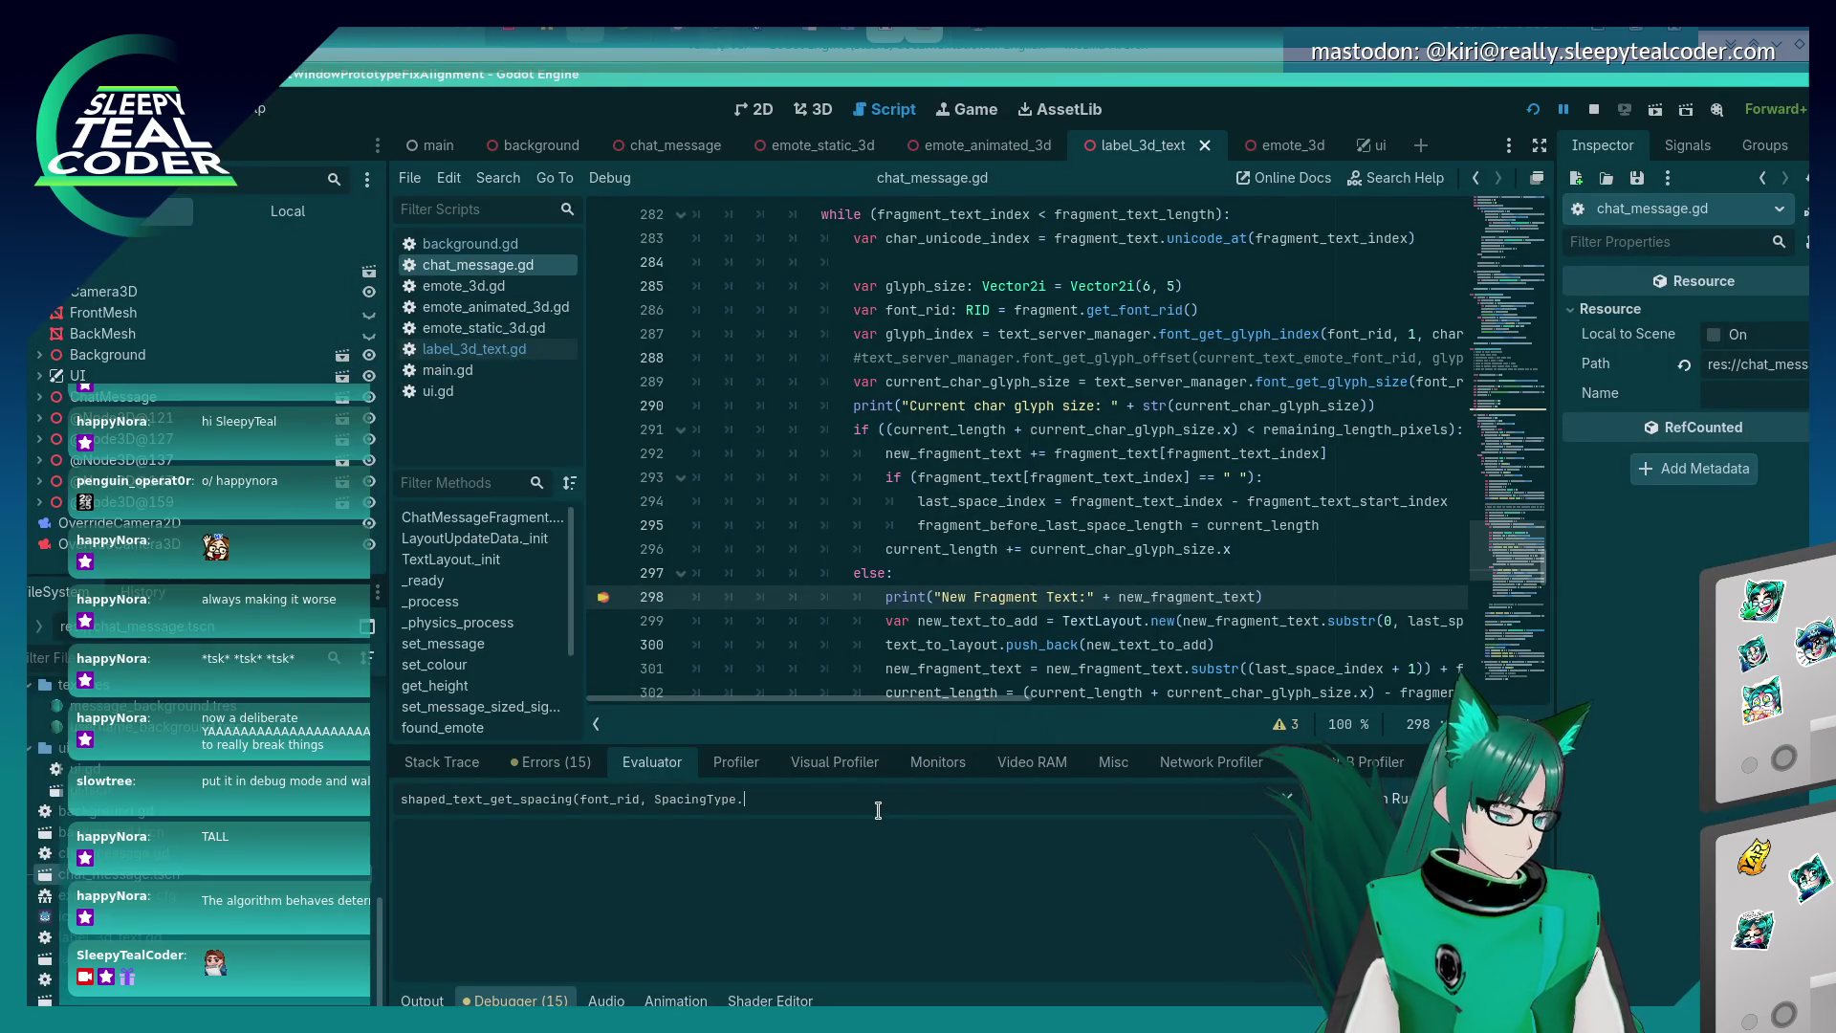
Evaluate the call with SpacingType.SPACING_SPACE and read the invalid 'SpacingType' index error.
type("SPACING_SPACE")
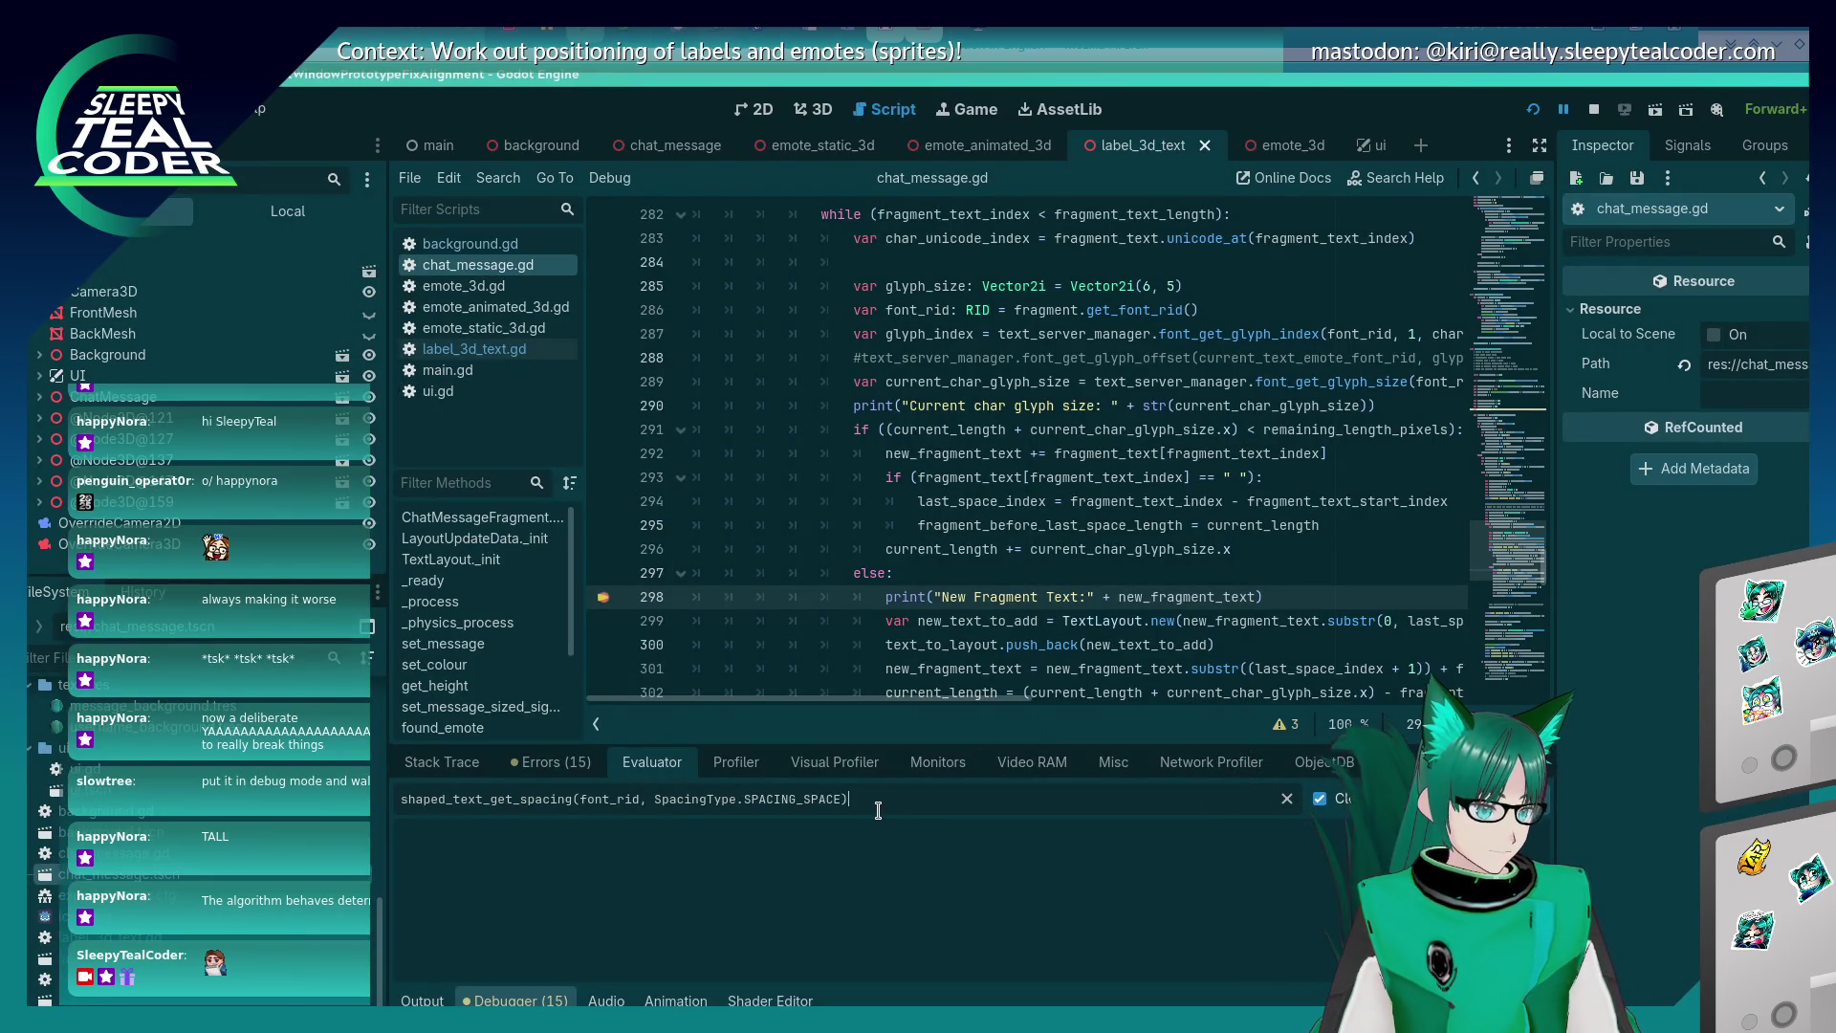
key("Return")
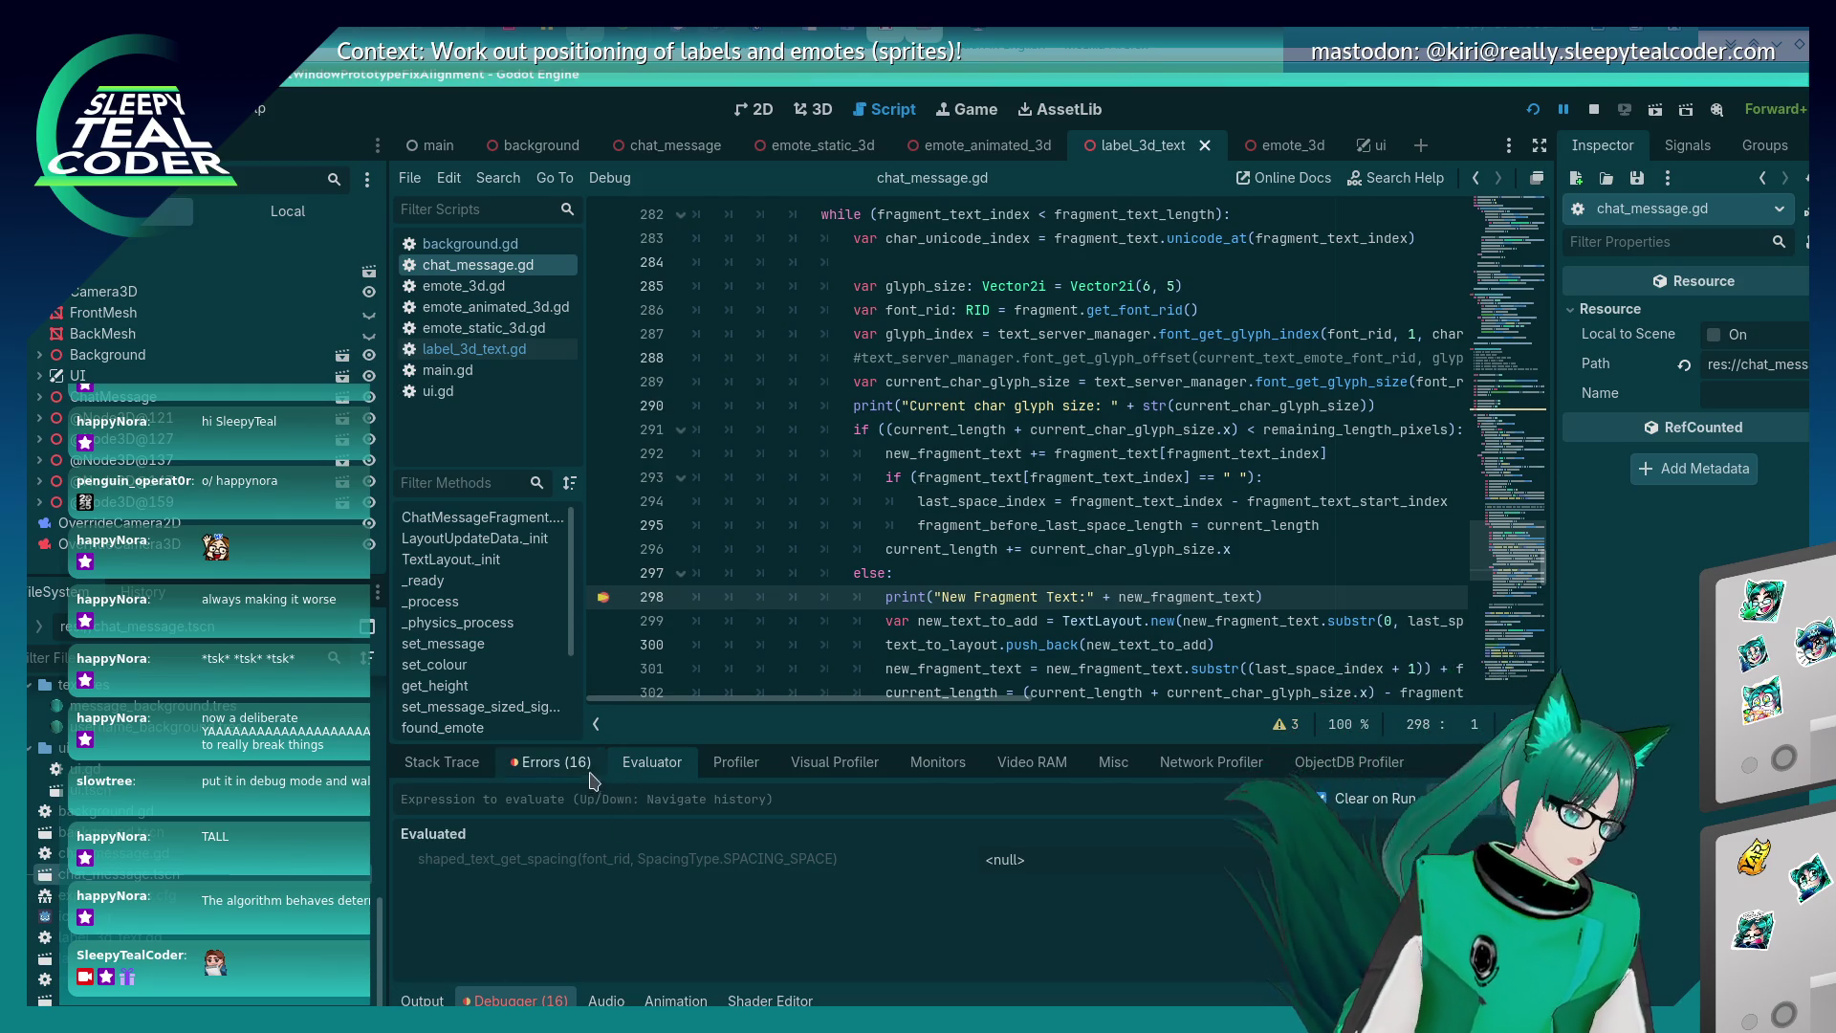
left_click(551, 762)
scroll(620, 918, "down", 3)
scroll(620, 930, "down", 3)
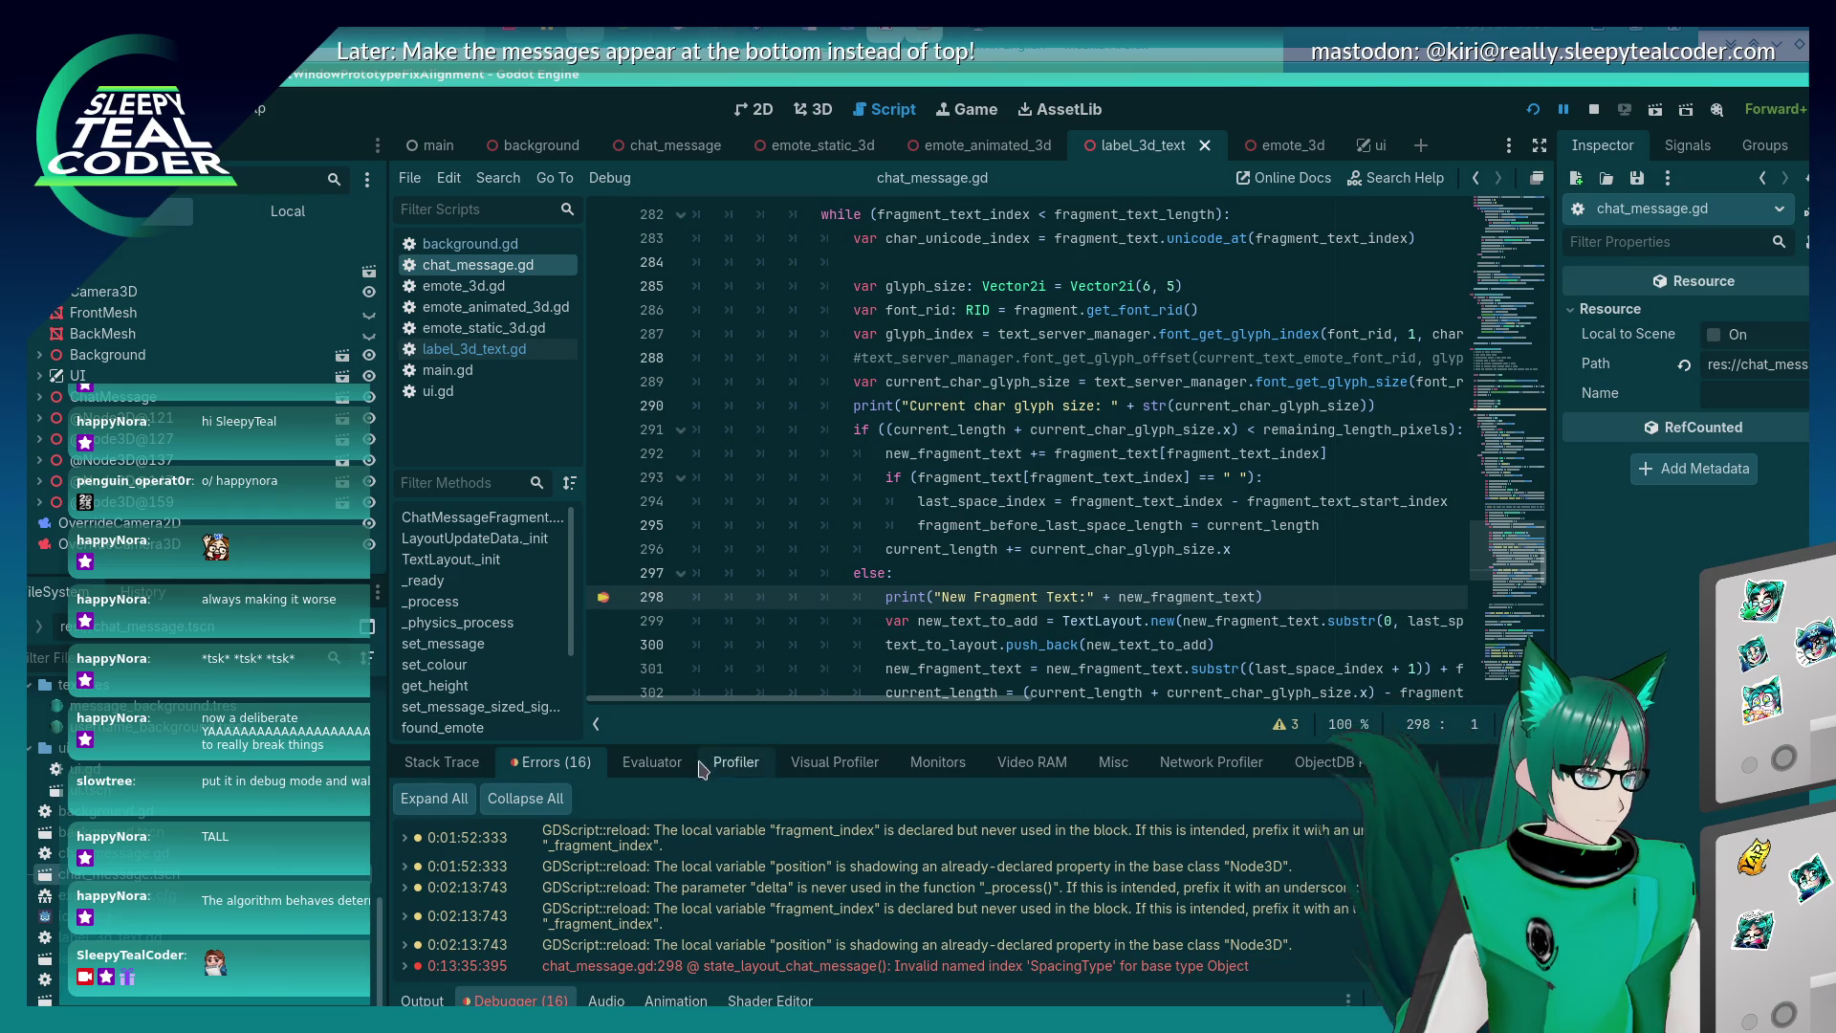
Re-run the spacing call prefixed with text_server_manager. and check the new error.
left_click(666, 766)
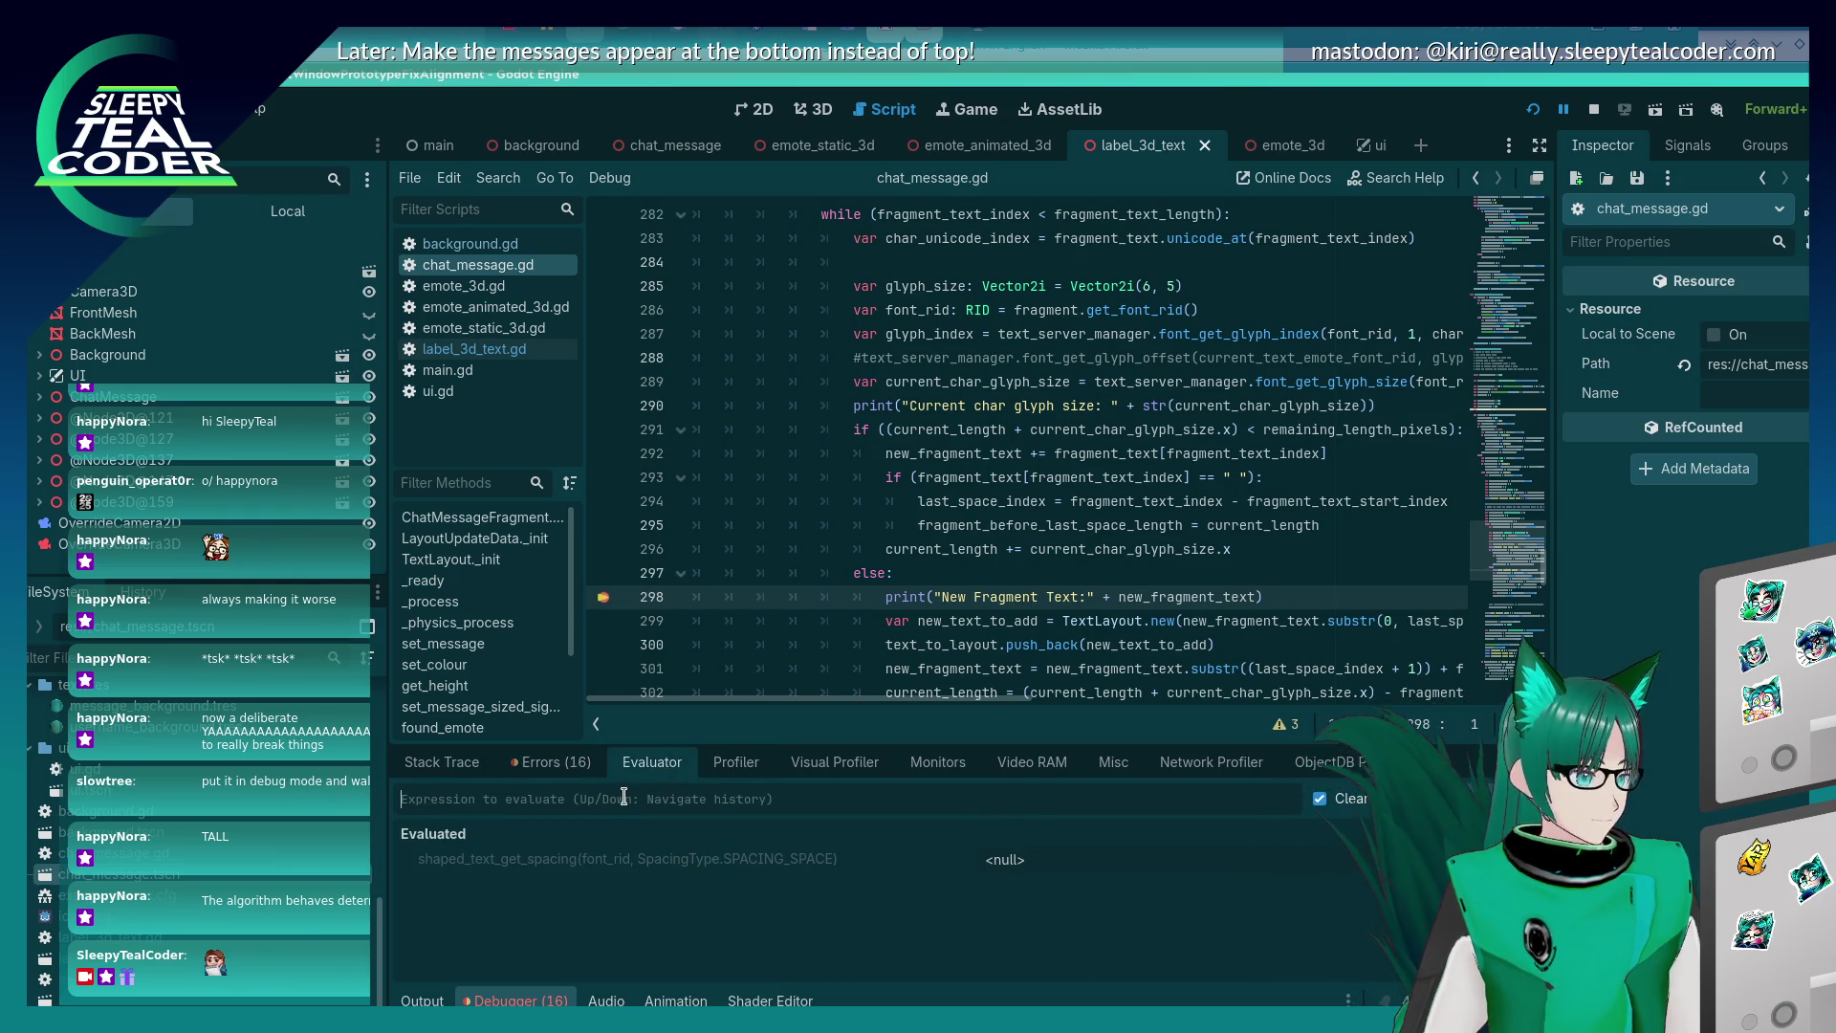
key("Up")
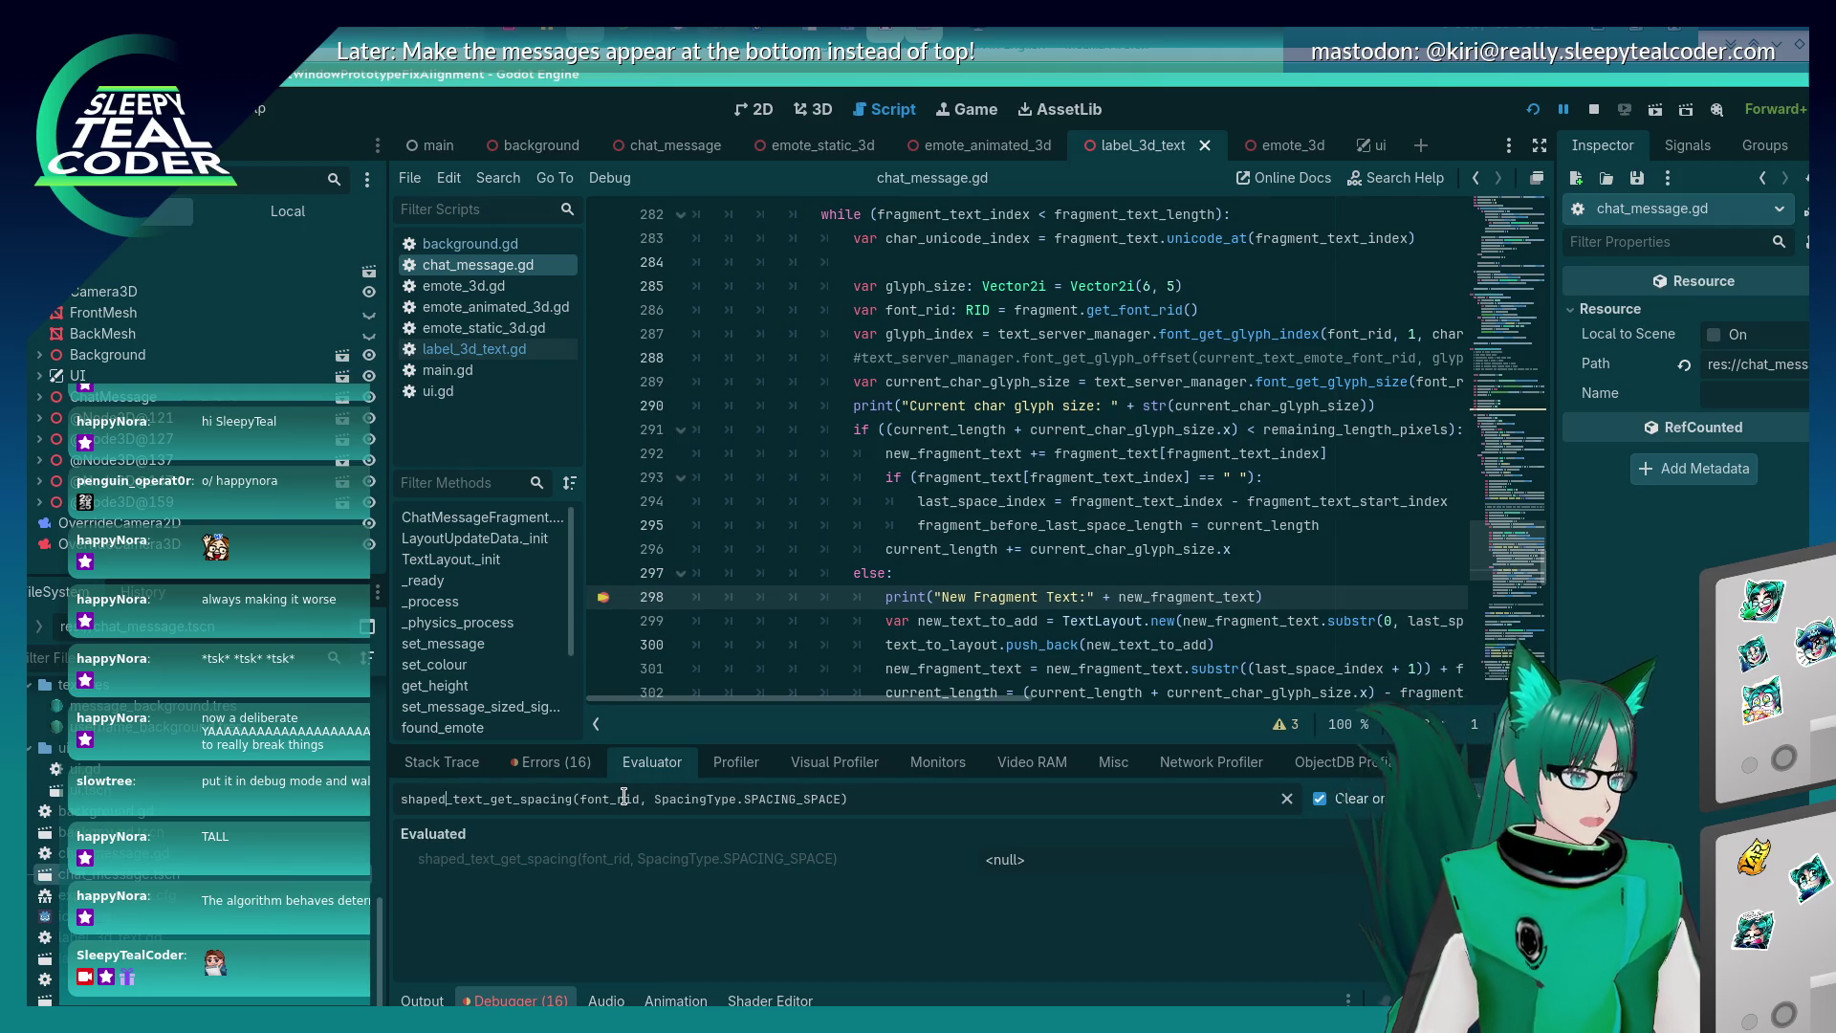
key("Home")
type("text_ser")
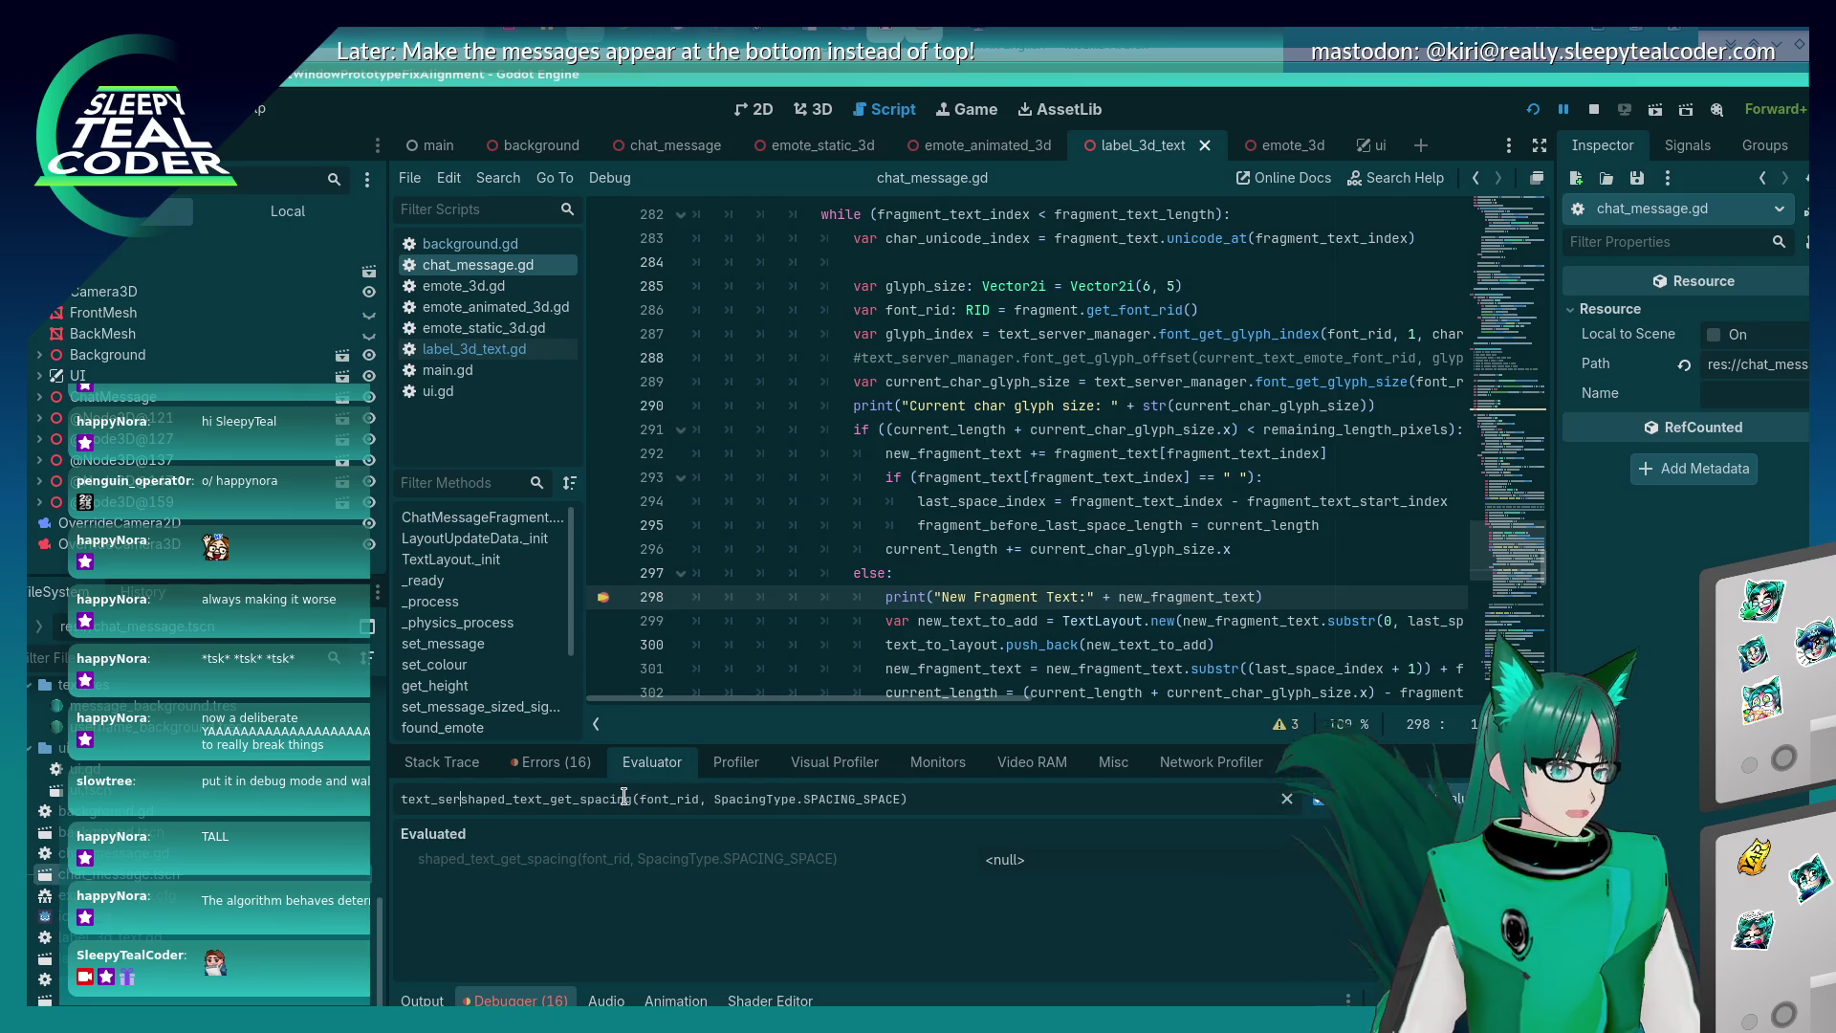
type("ver_manager.")
key("Return")
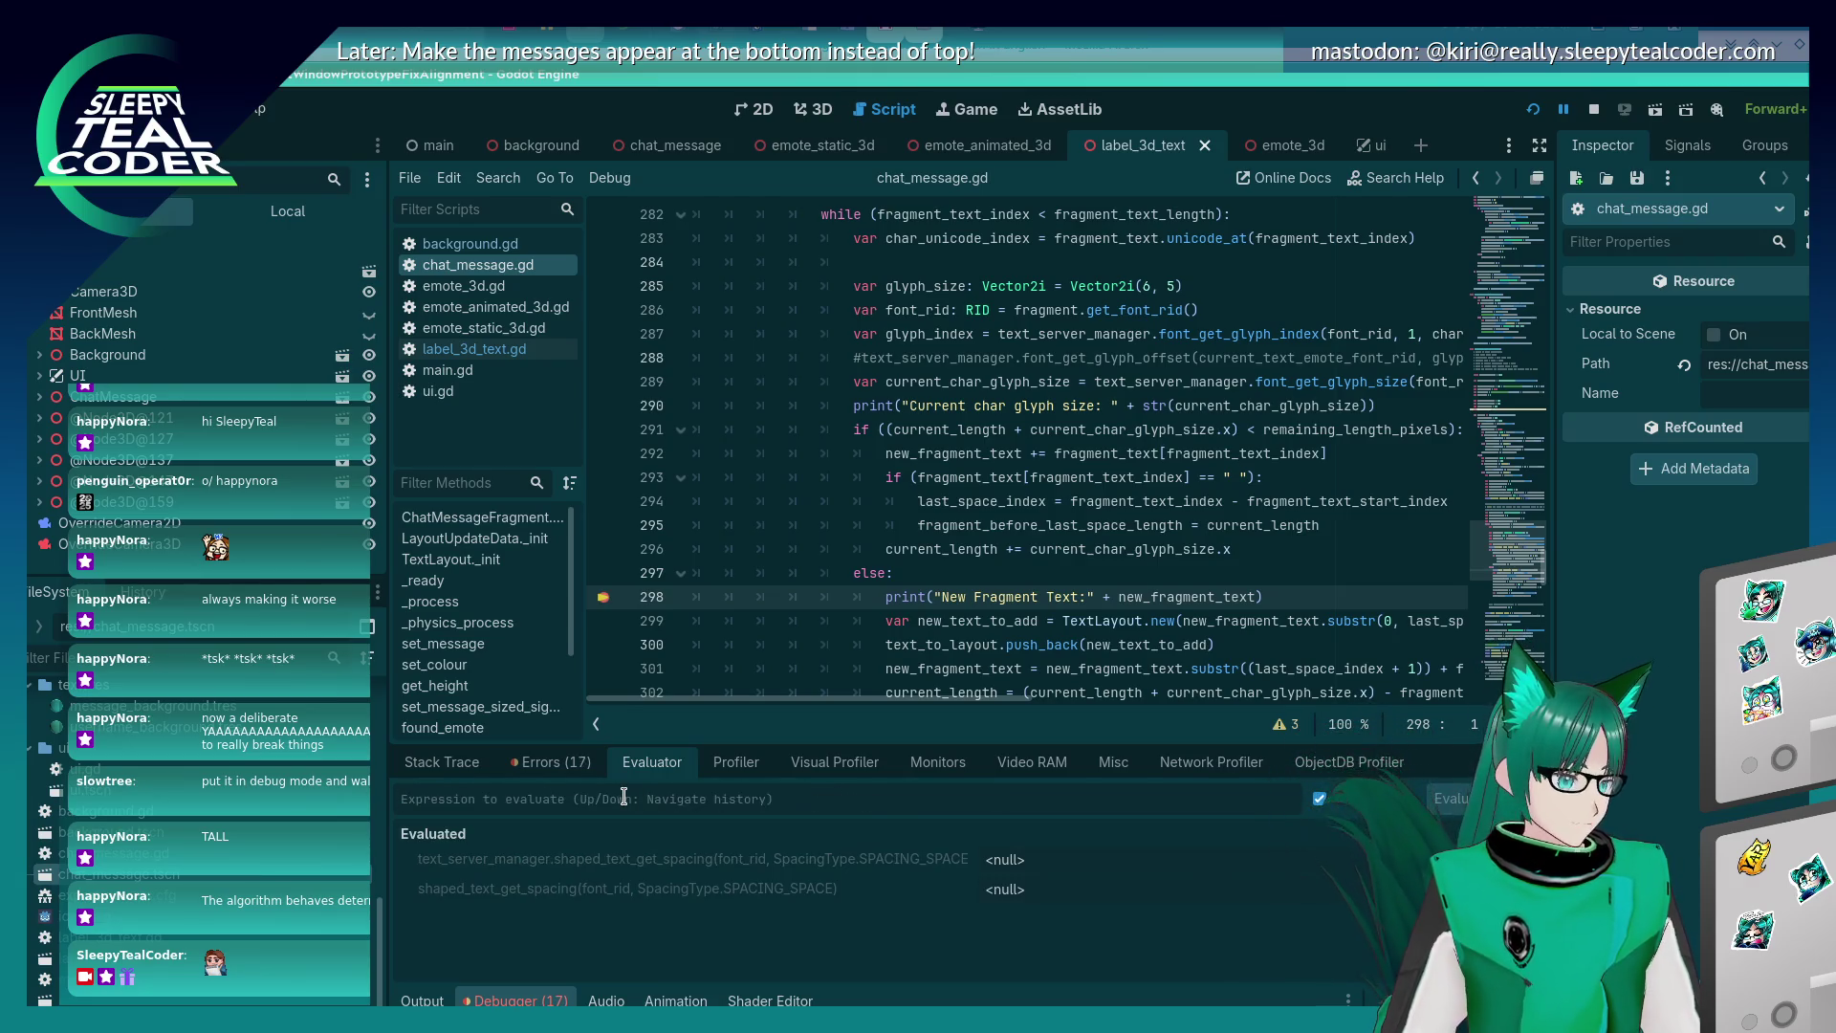
left_click(552, 763)
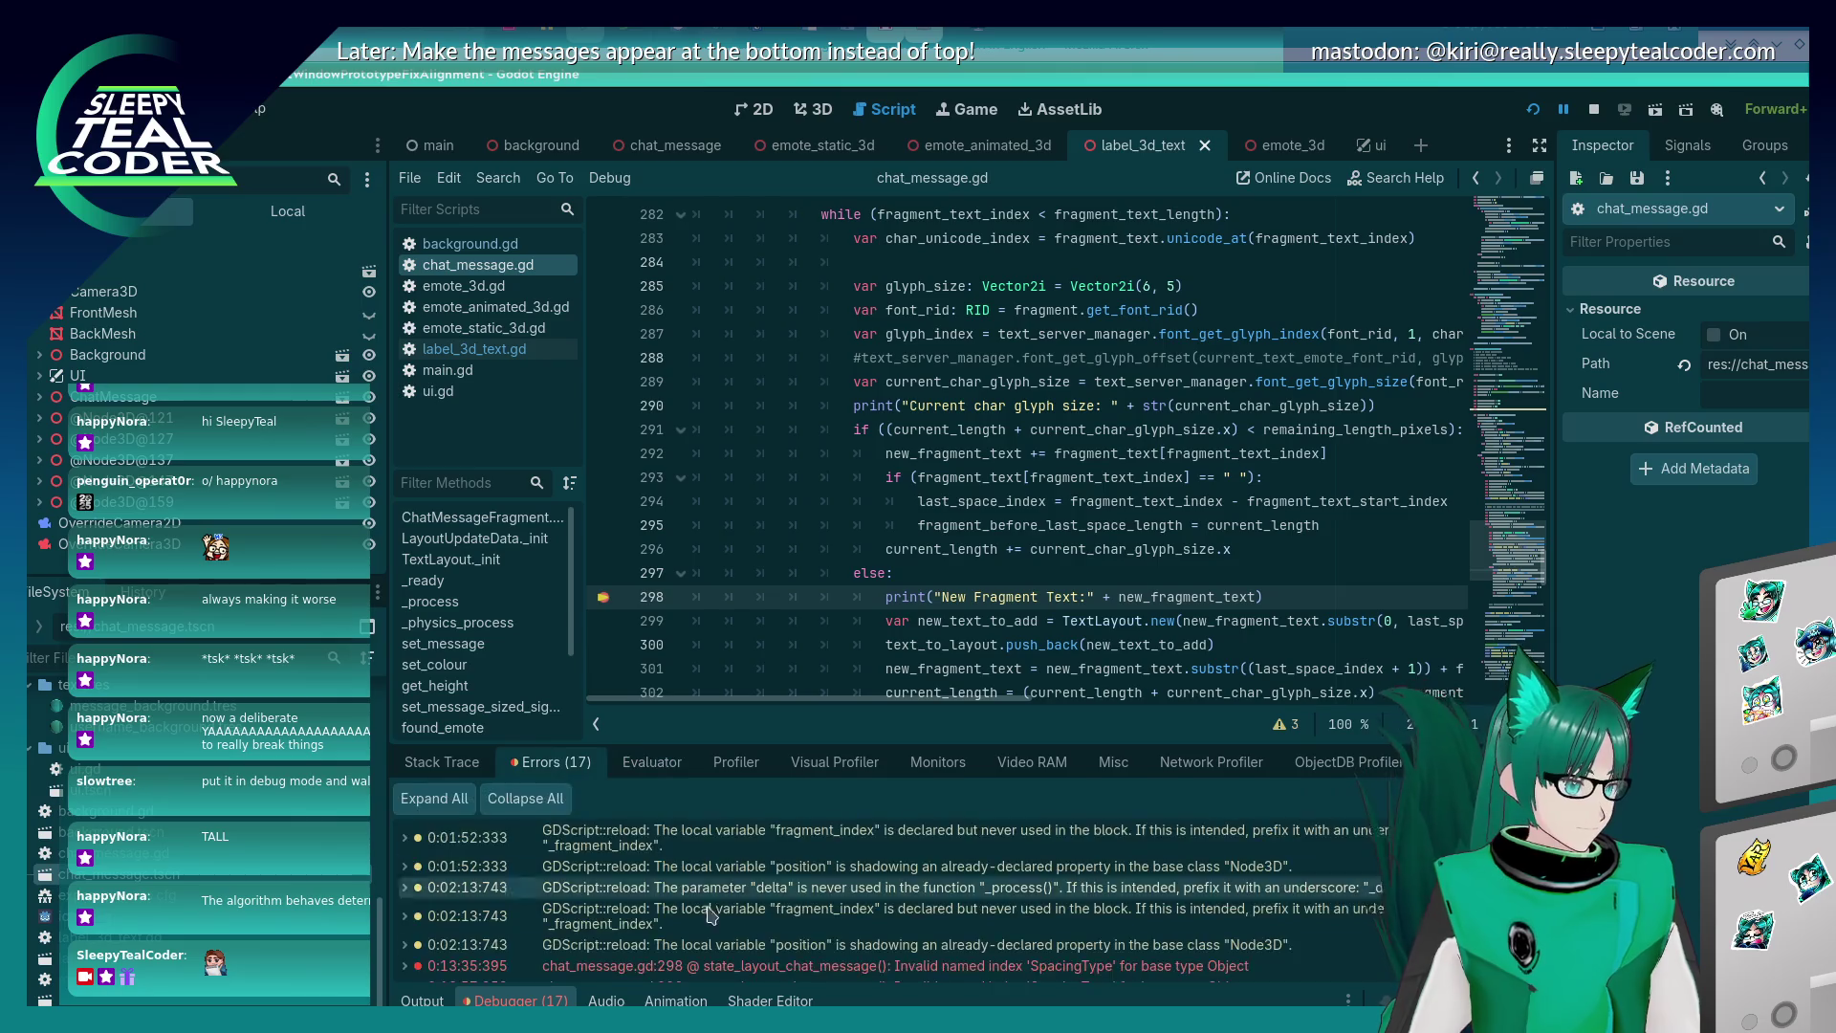
scroll(843, 904, "down", 1)
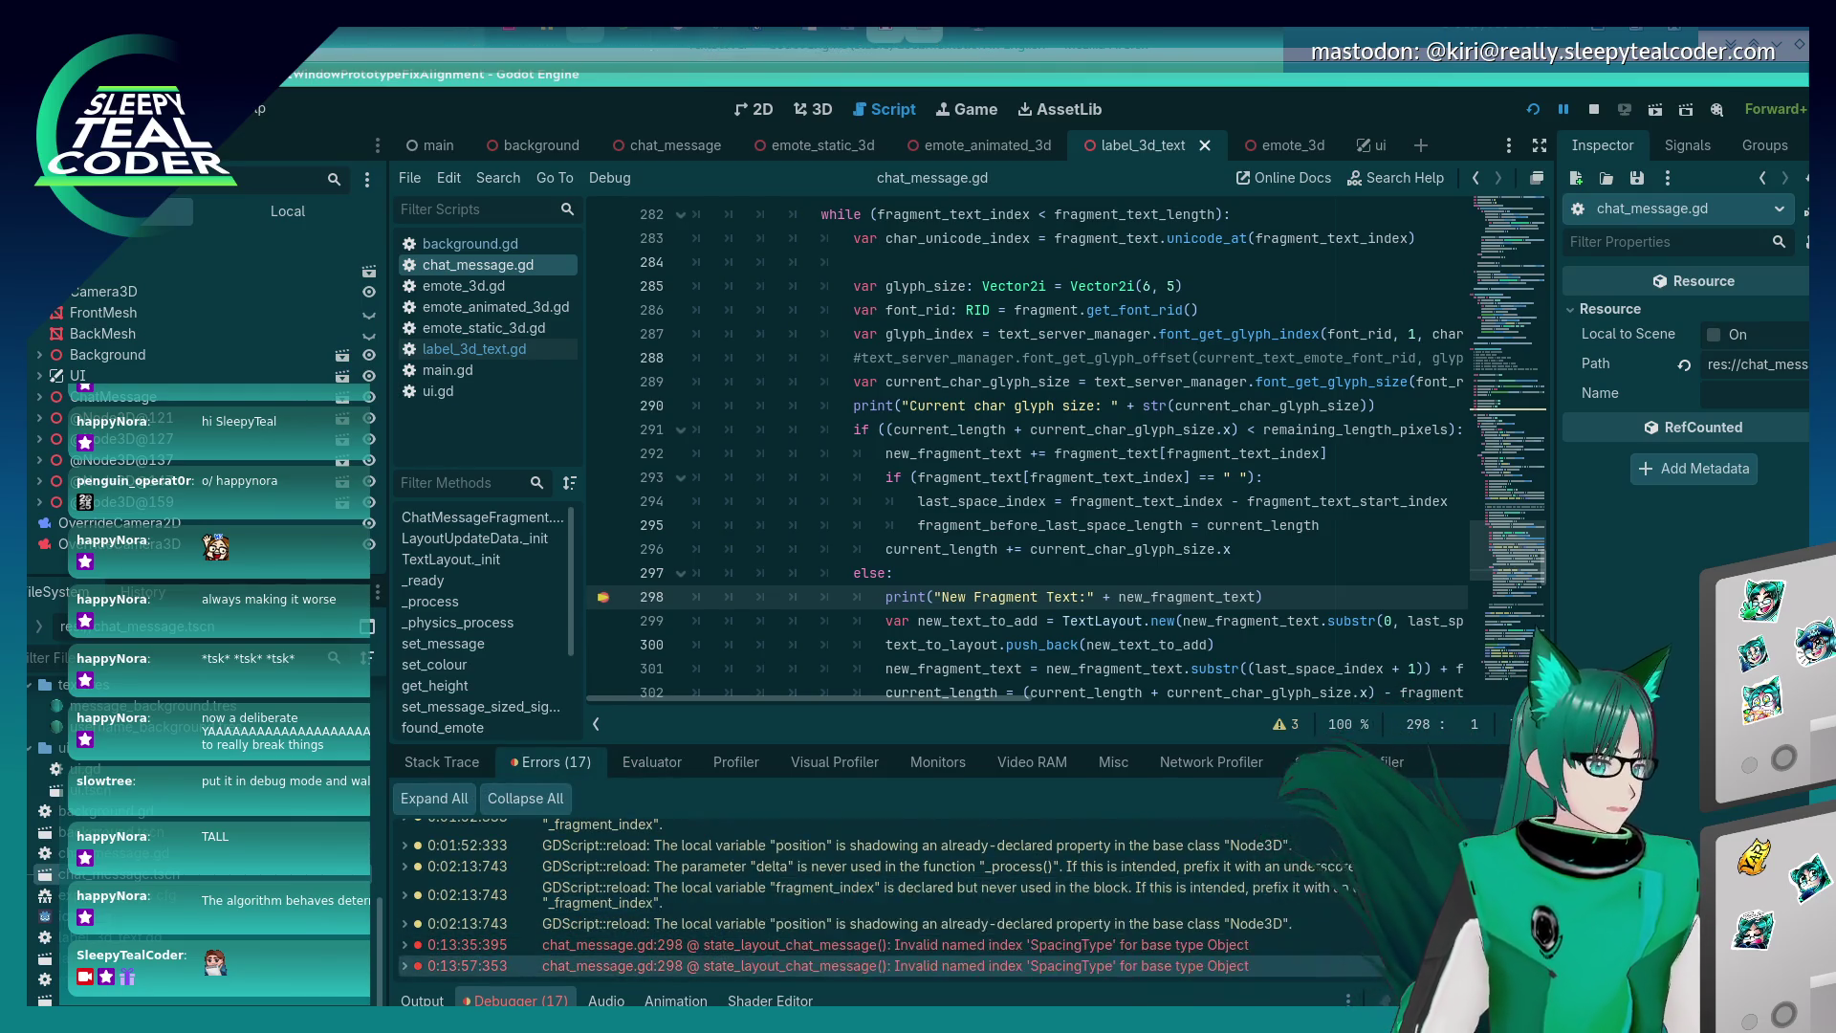
left_click(647, 771)
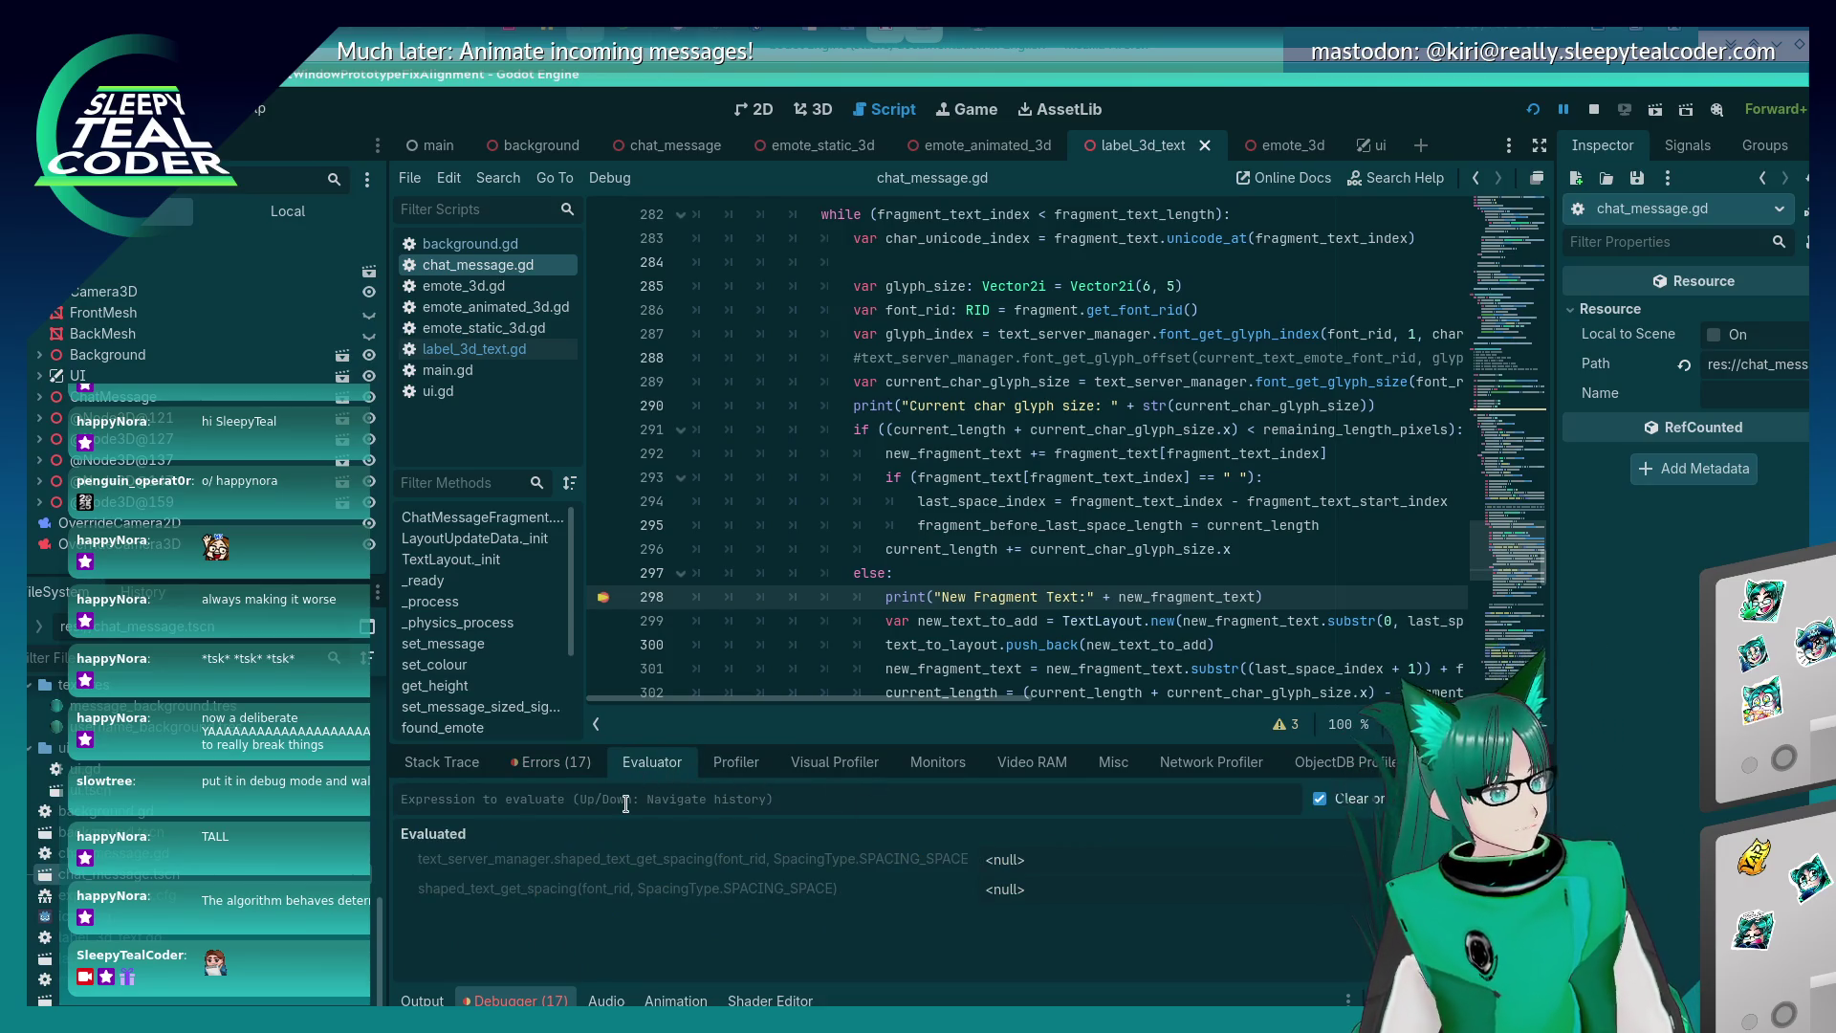
Drop the SpacingType prefix, evaluate with bare SPACING_SPACE, and read the latest error.
key("alt+Tab")
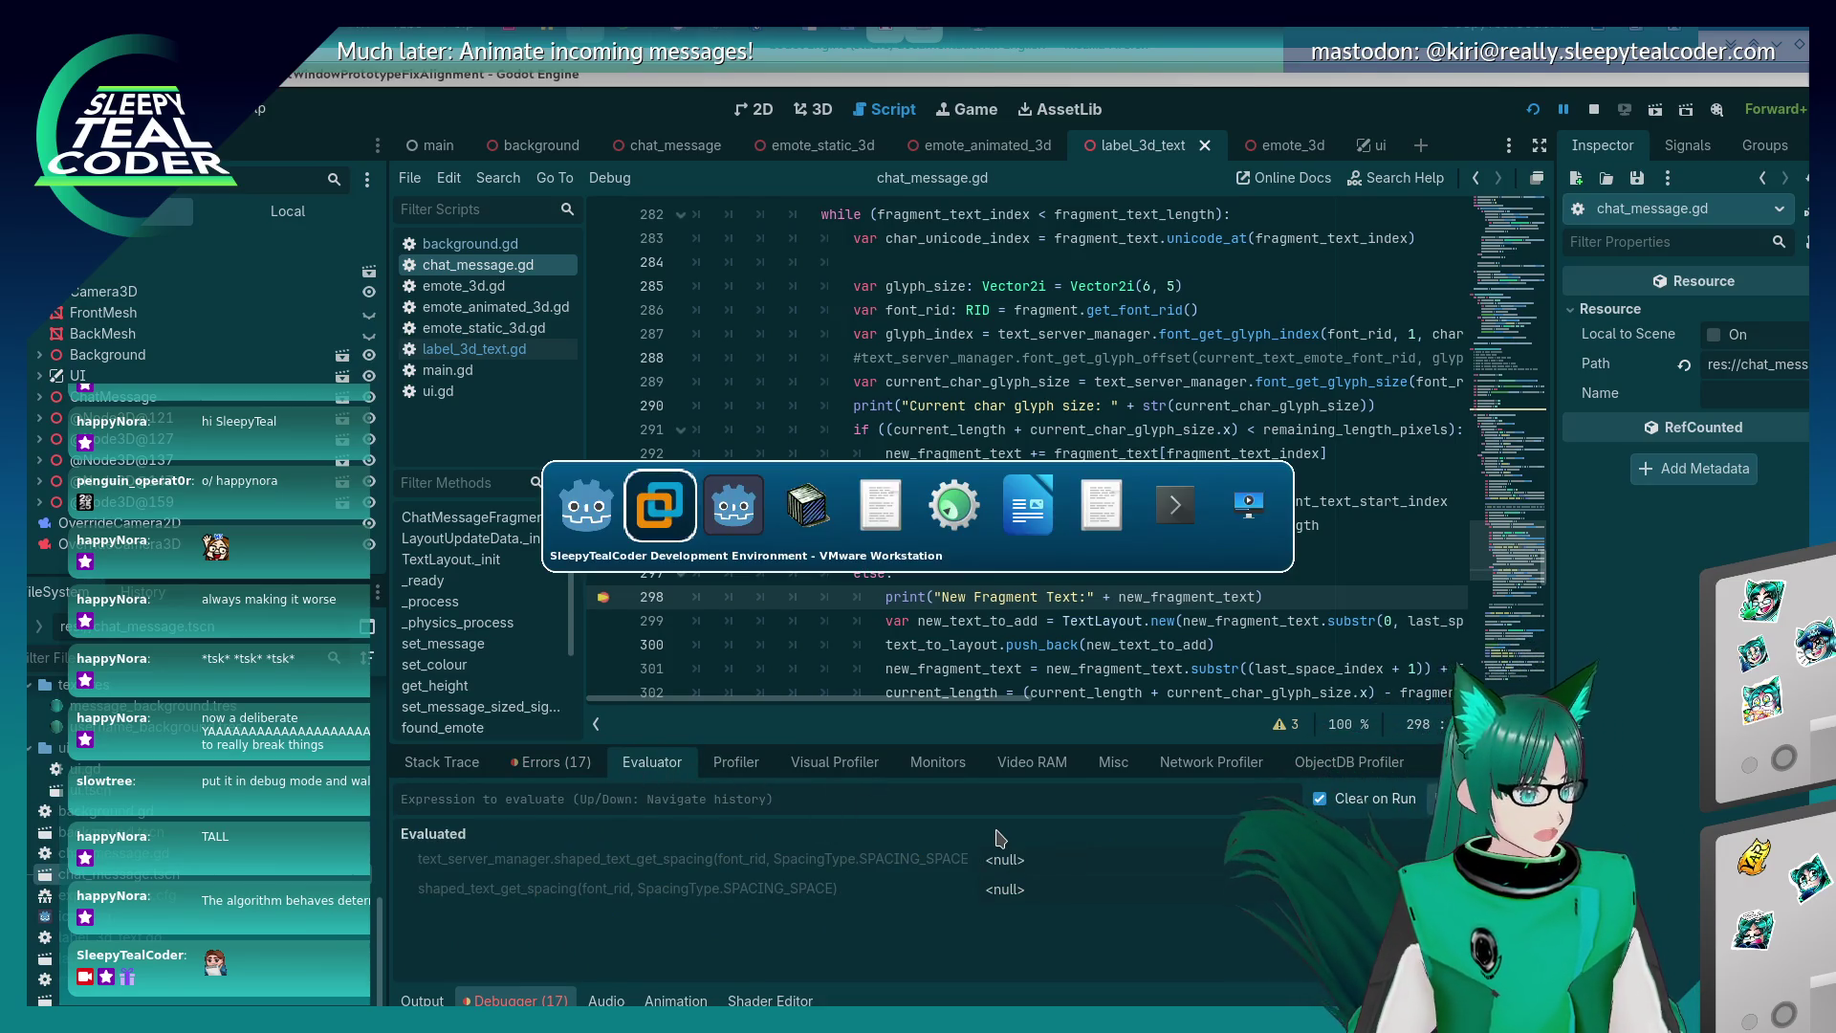
scroll(984, 713, "up", 1)
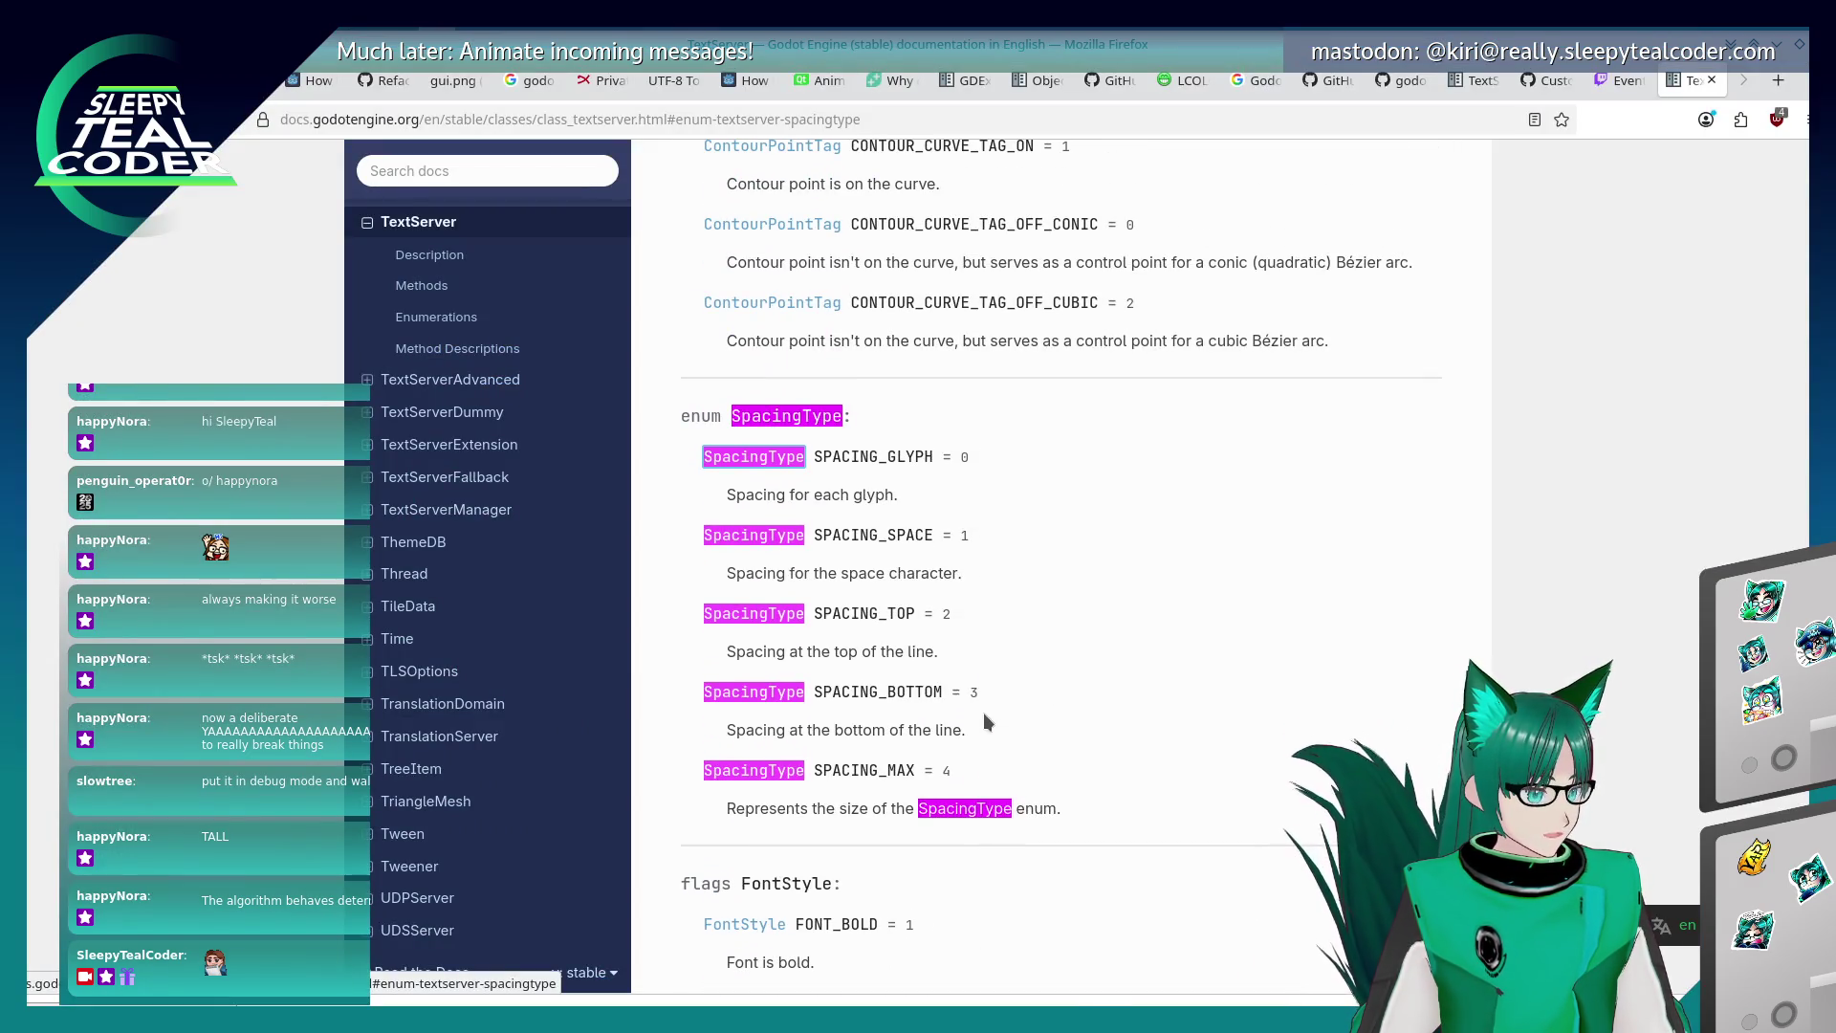
key("alt+Tab")
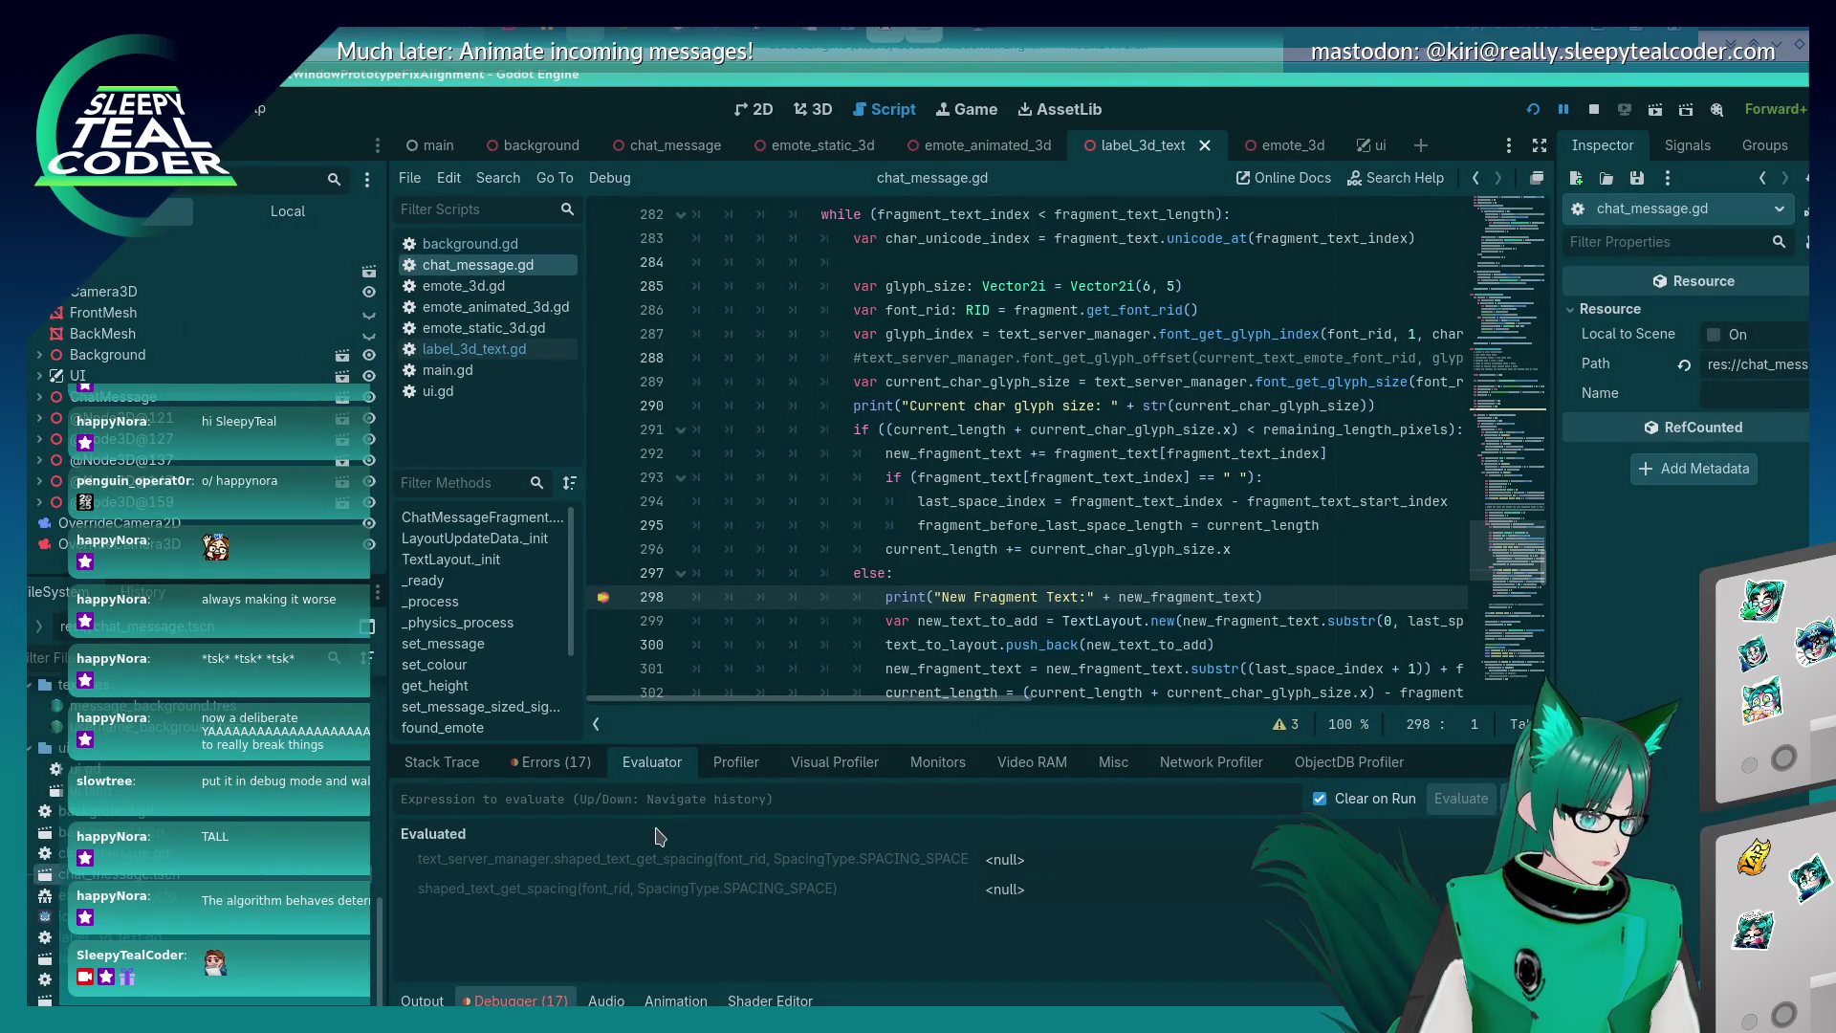
key("alt+Tab")
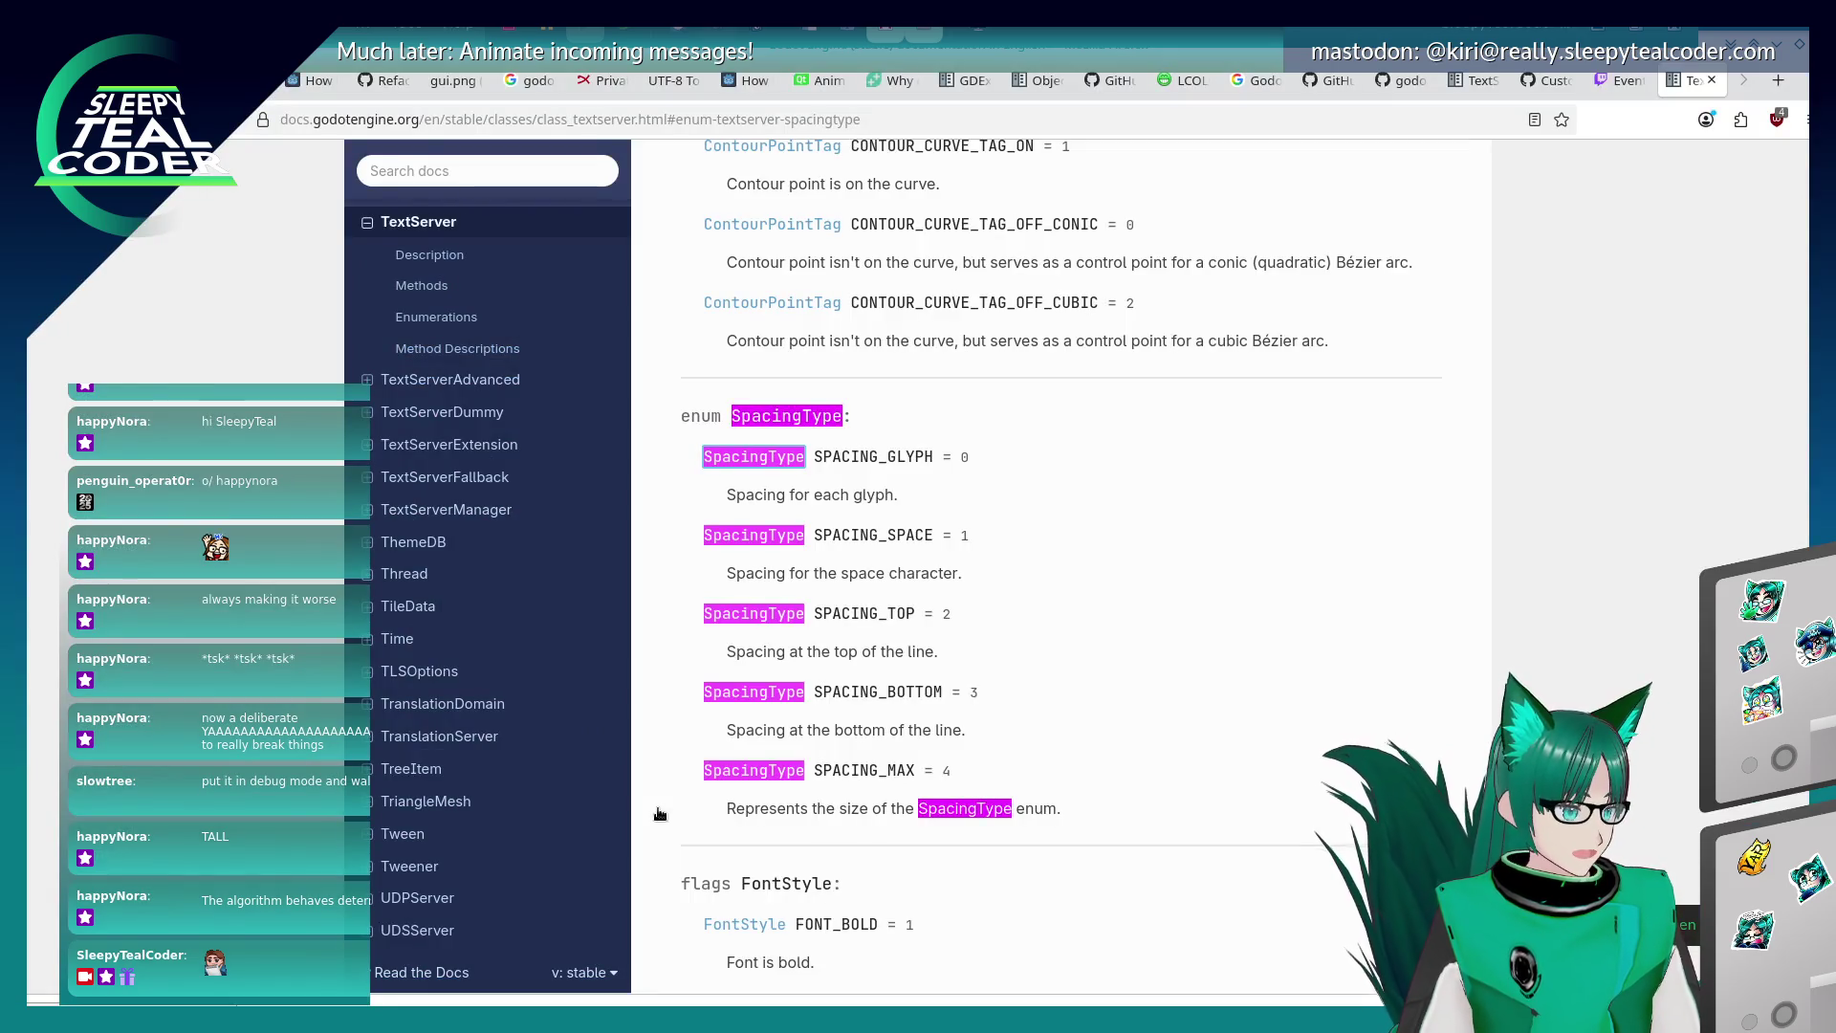
key("alt+Tab")
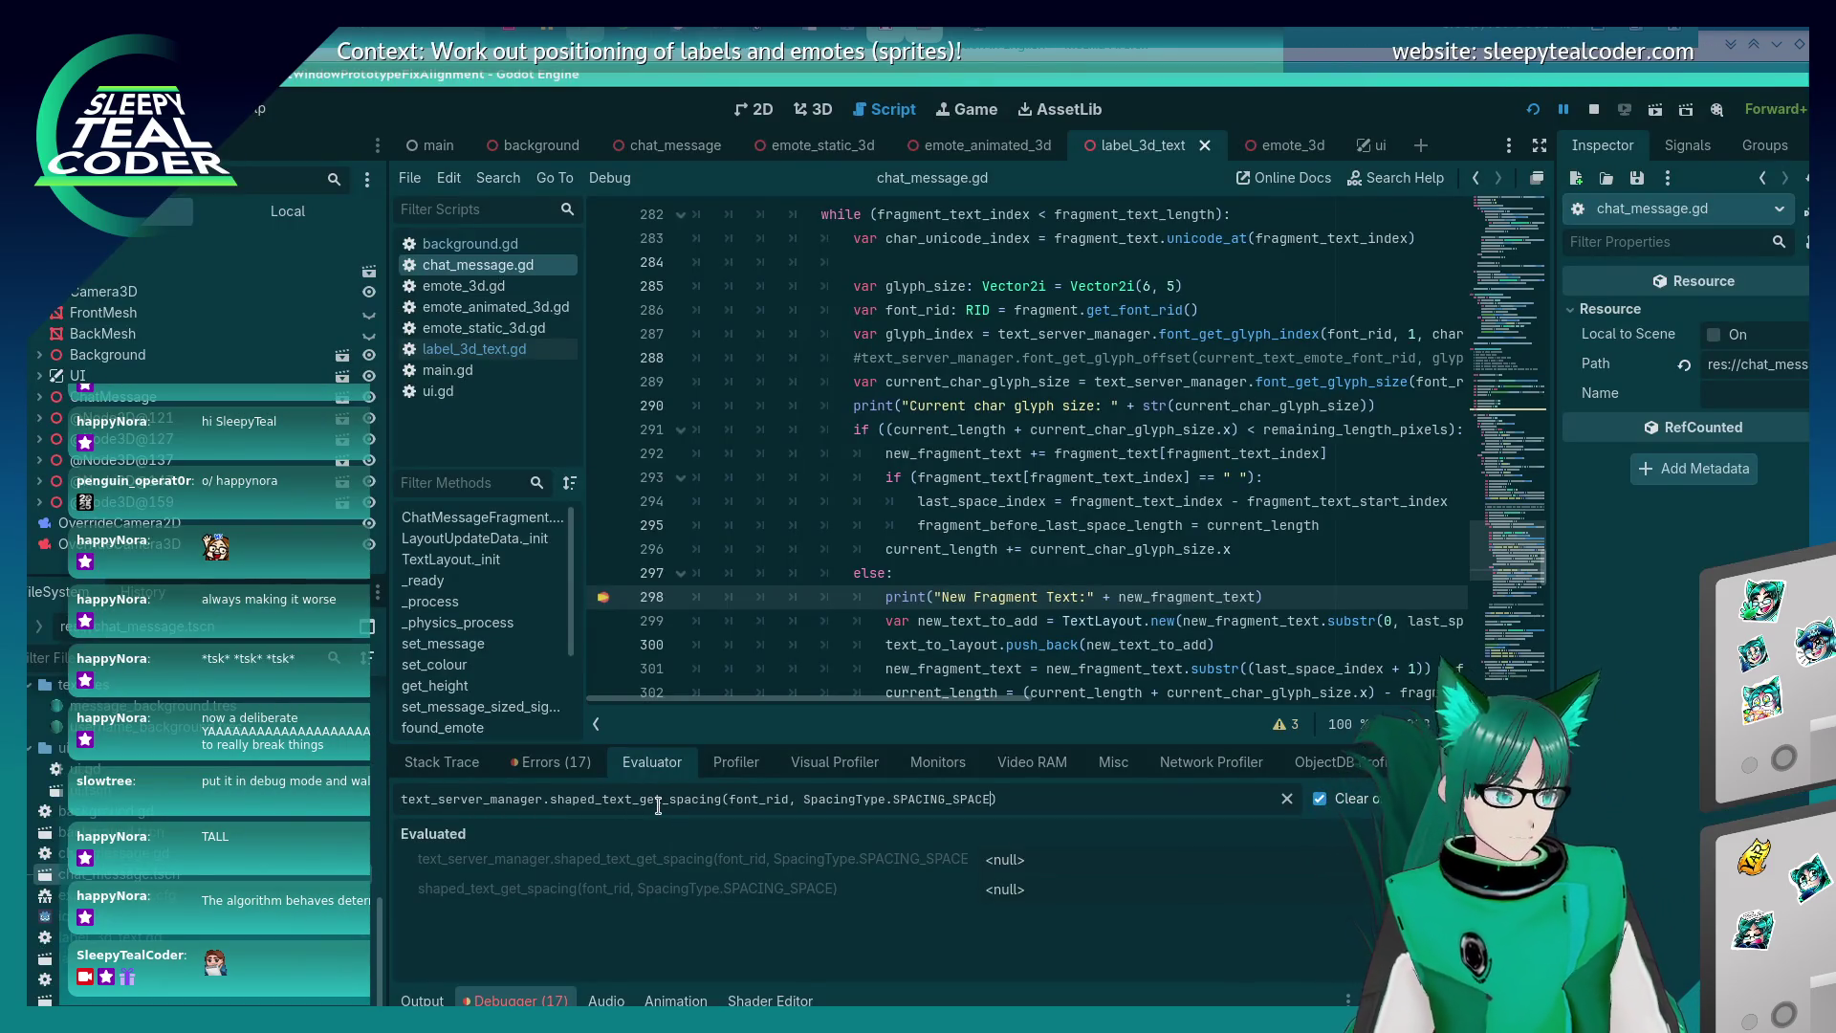
key("BackSpace")
key("BackSpace")
key("BackSpace")
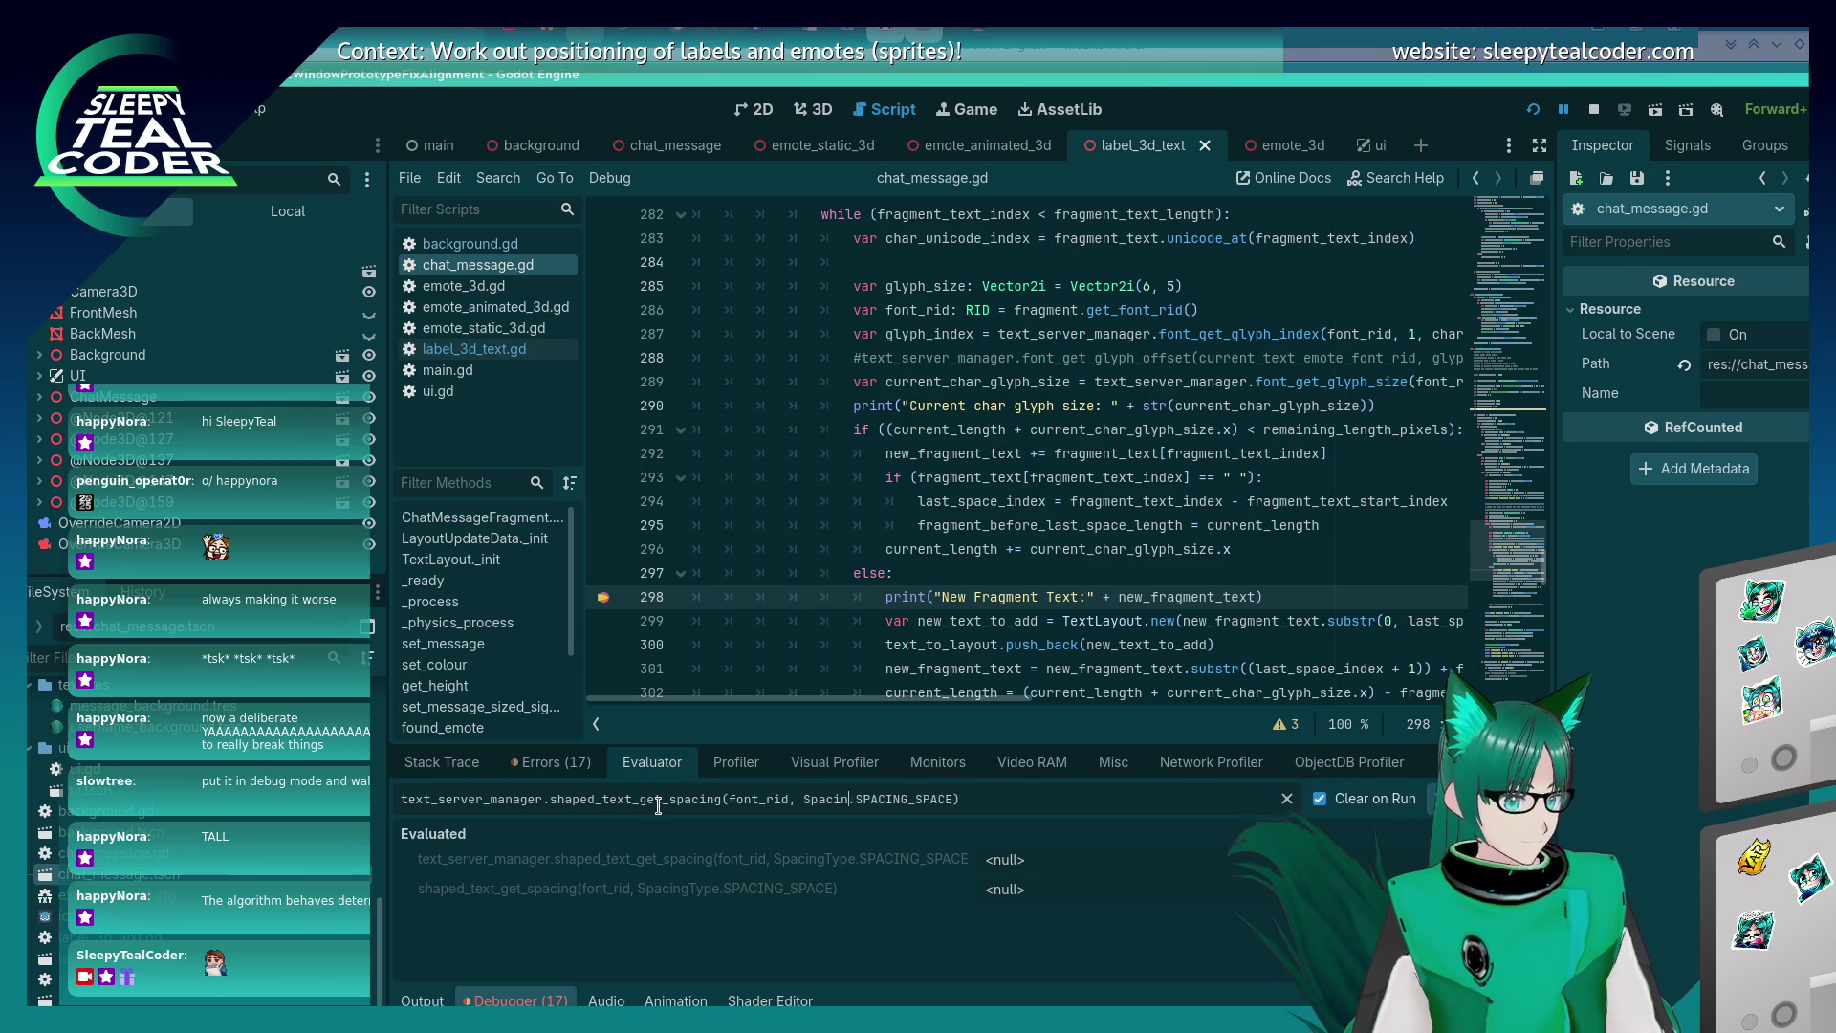
key("Delete")
key("Return")
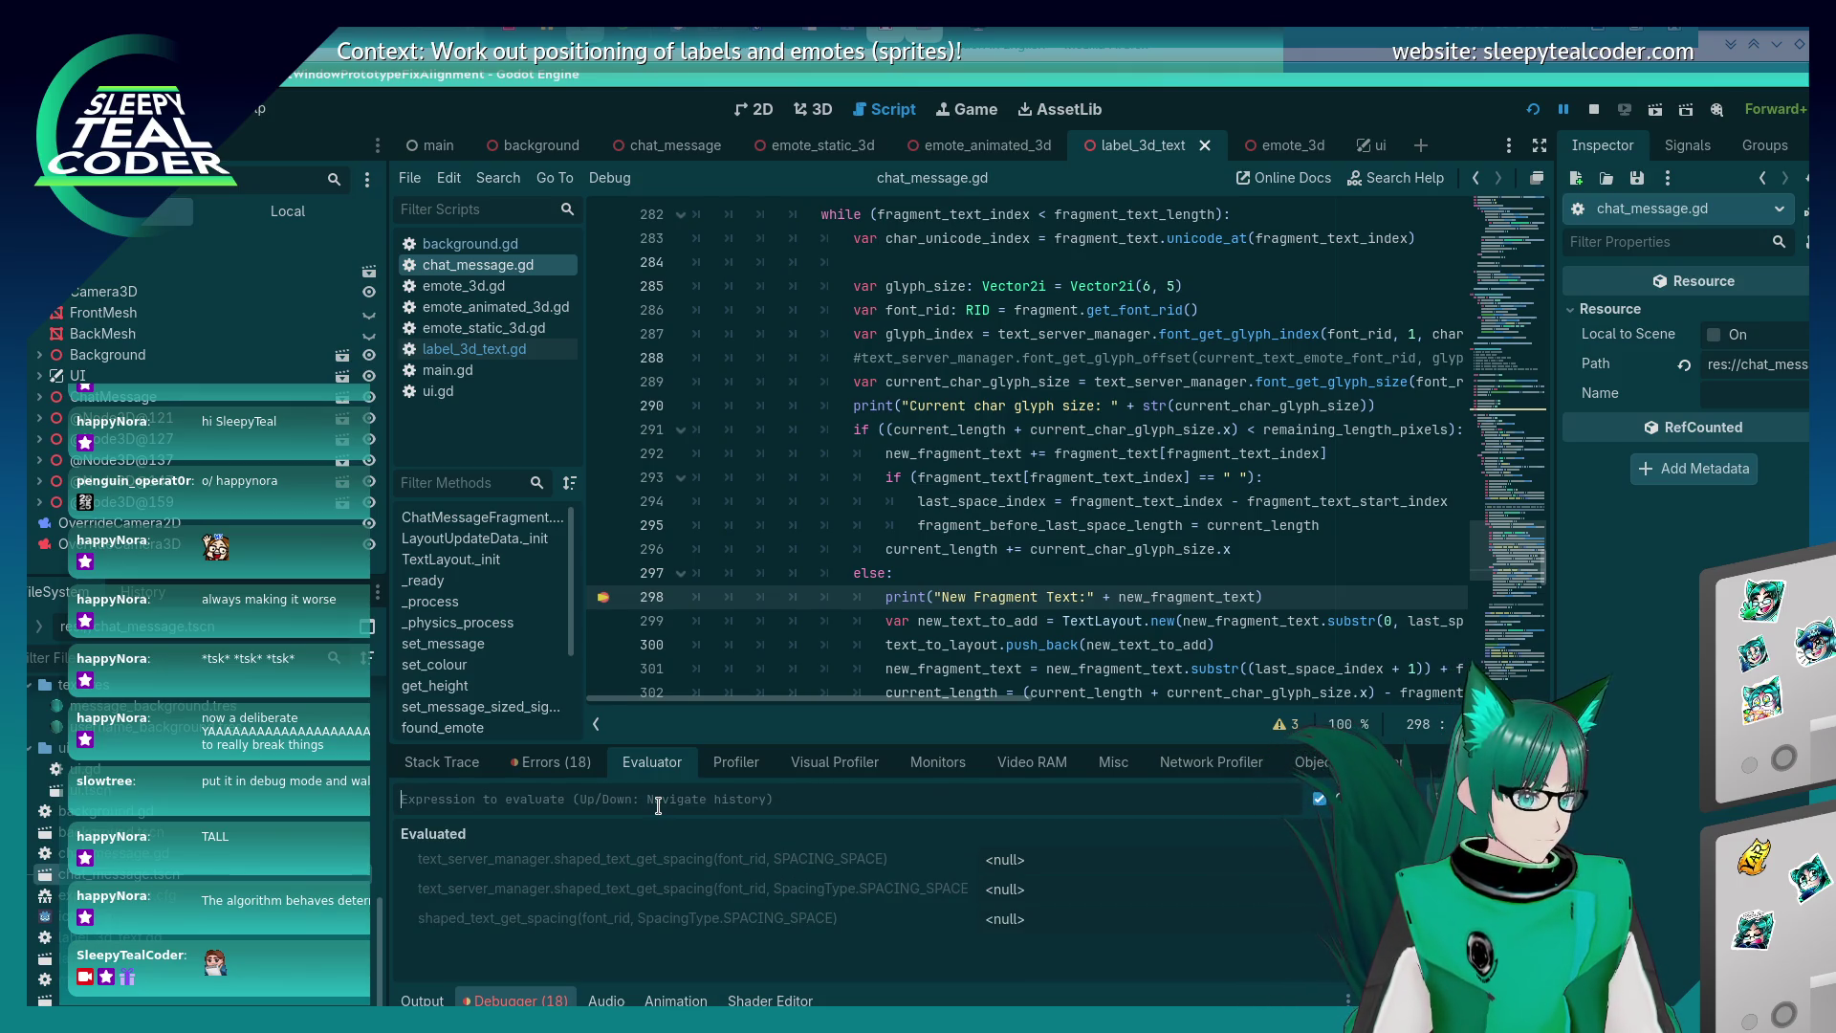
left_click(550, 761)
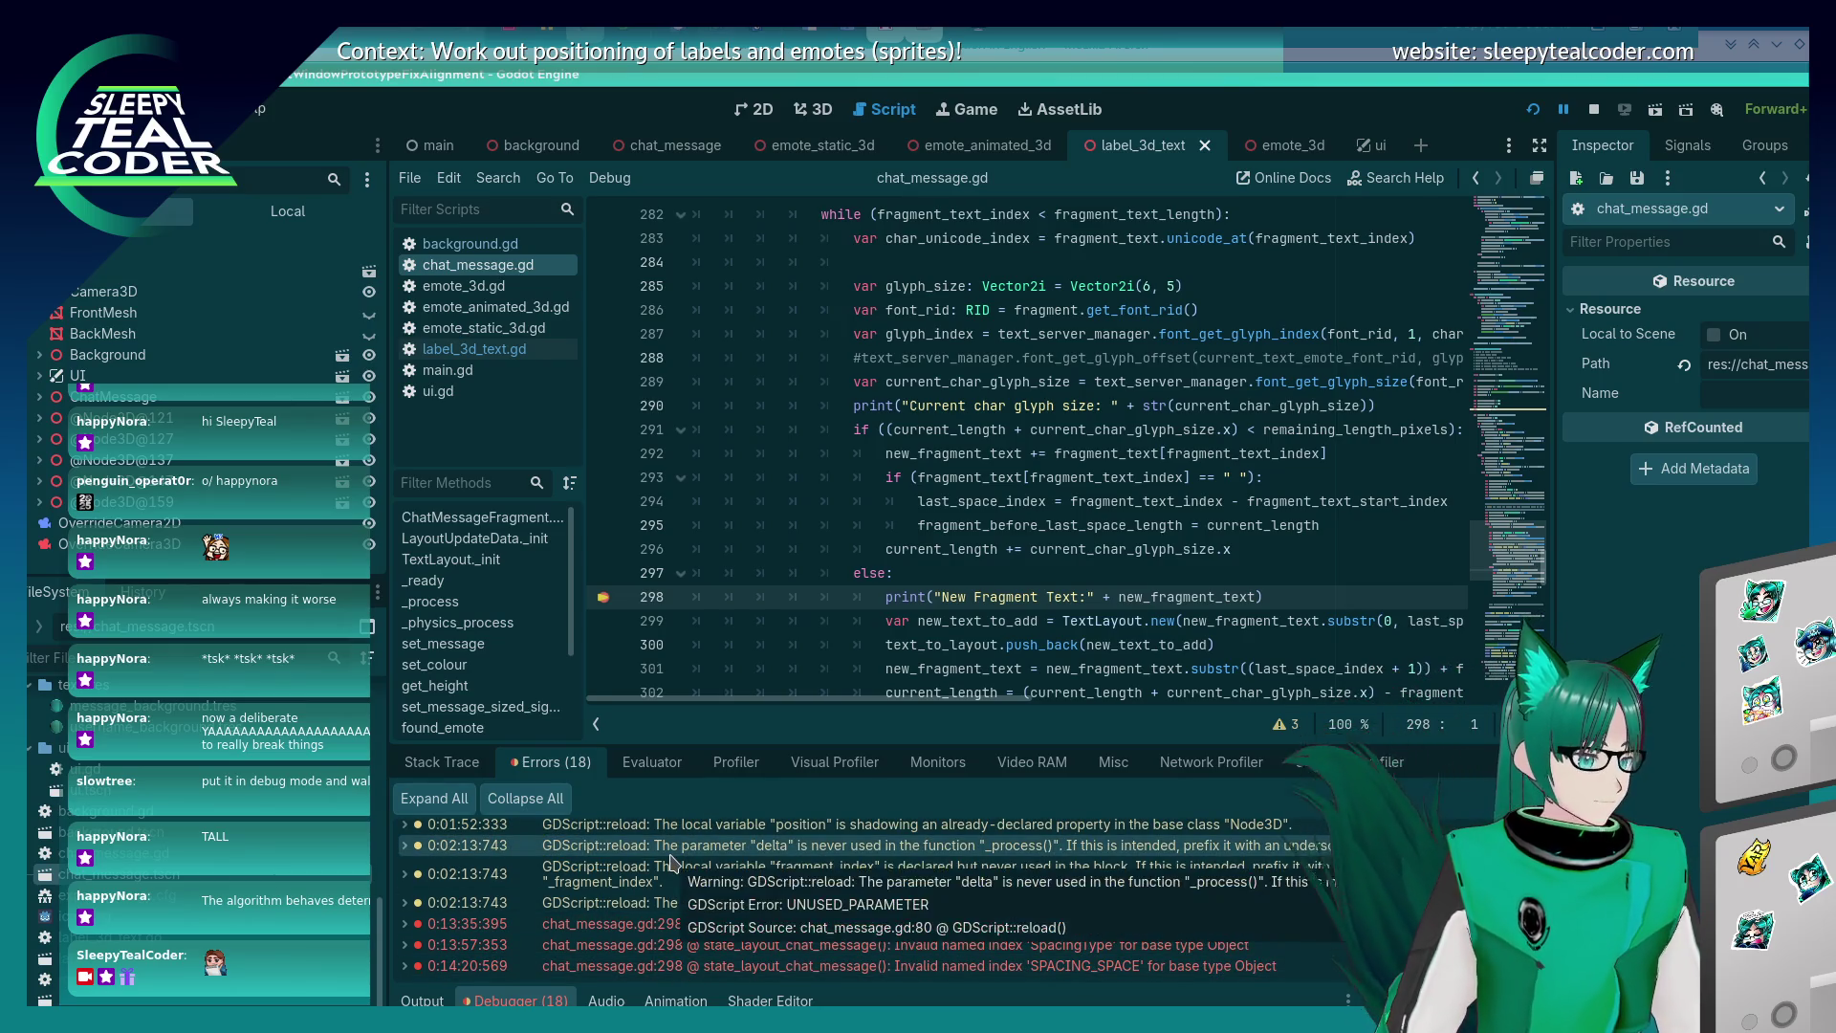
left_click(651, 766)
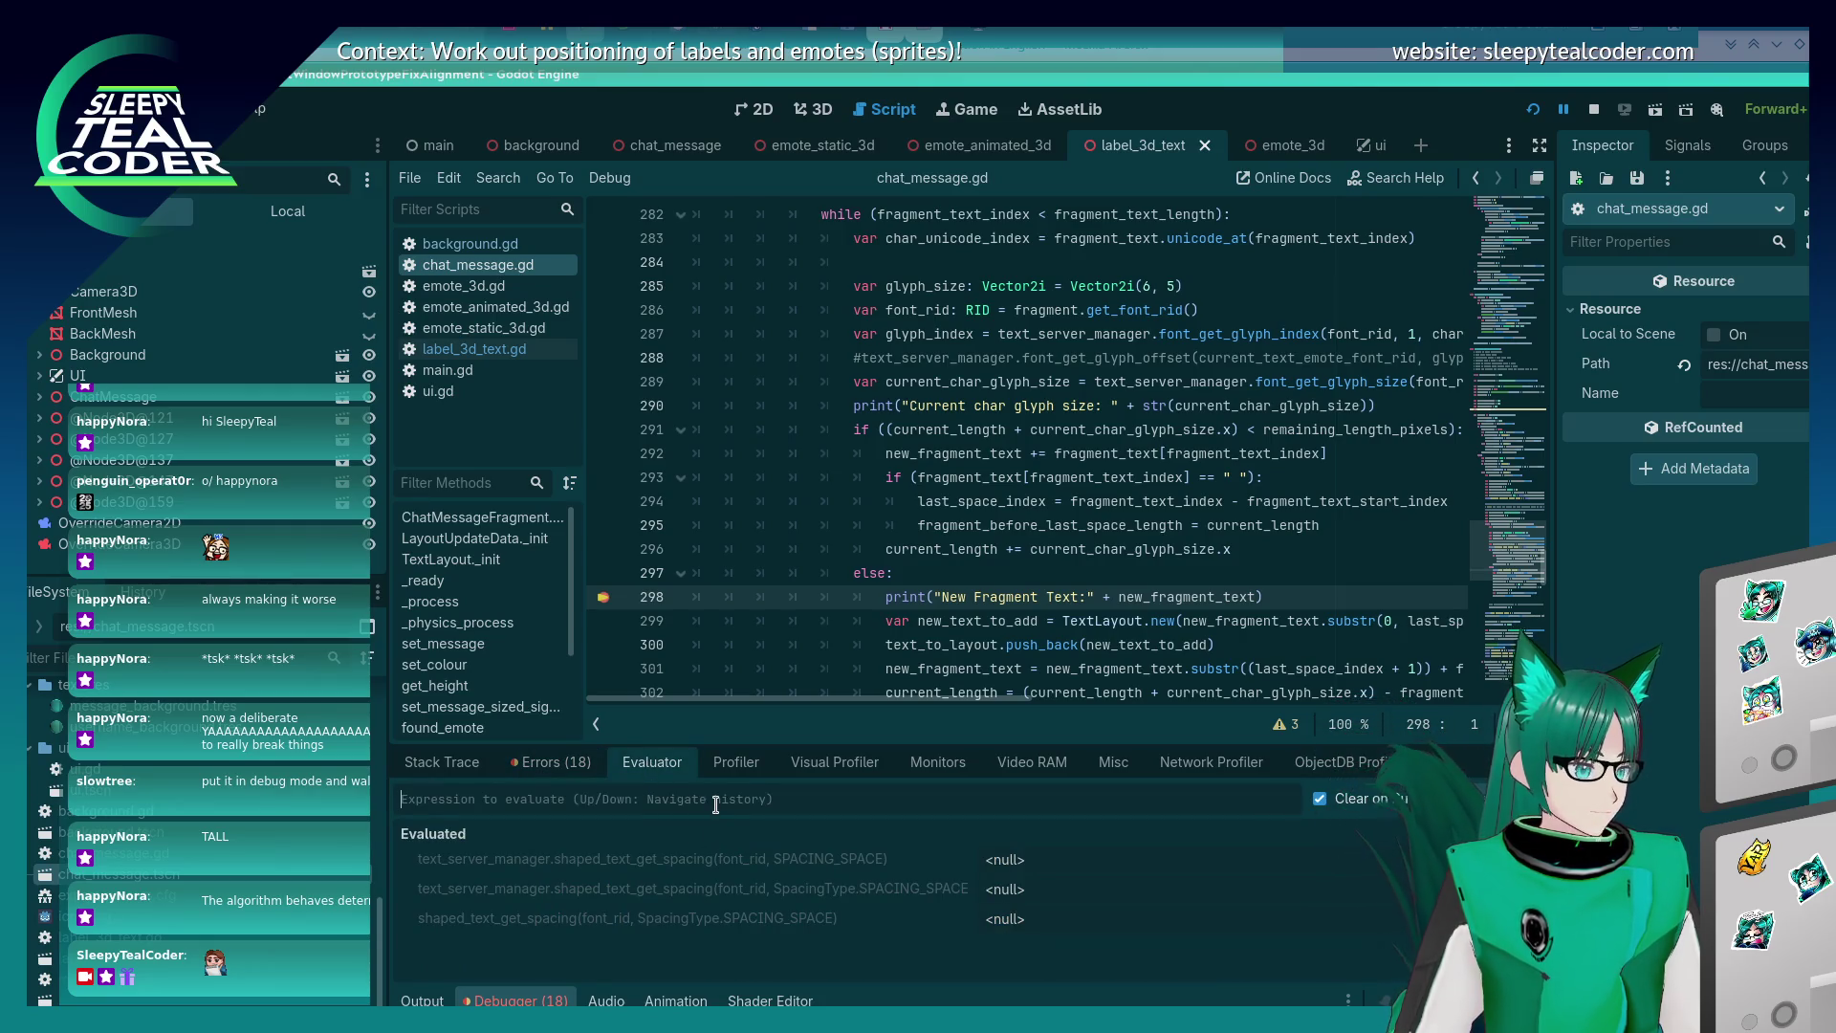
Try SpacingType::SPACING_SPACE, recheck the enum docs, and select the argument for replacement.
key("Up")
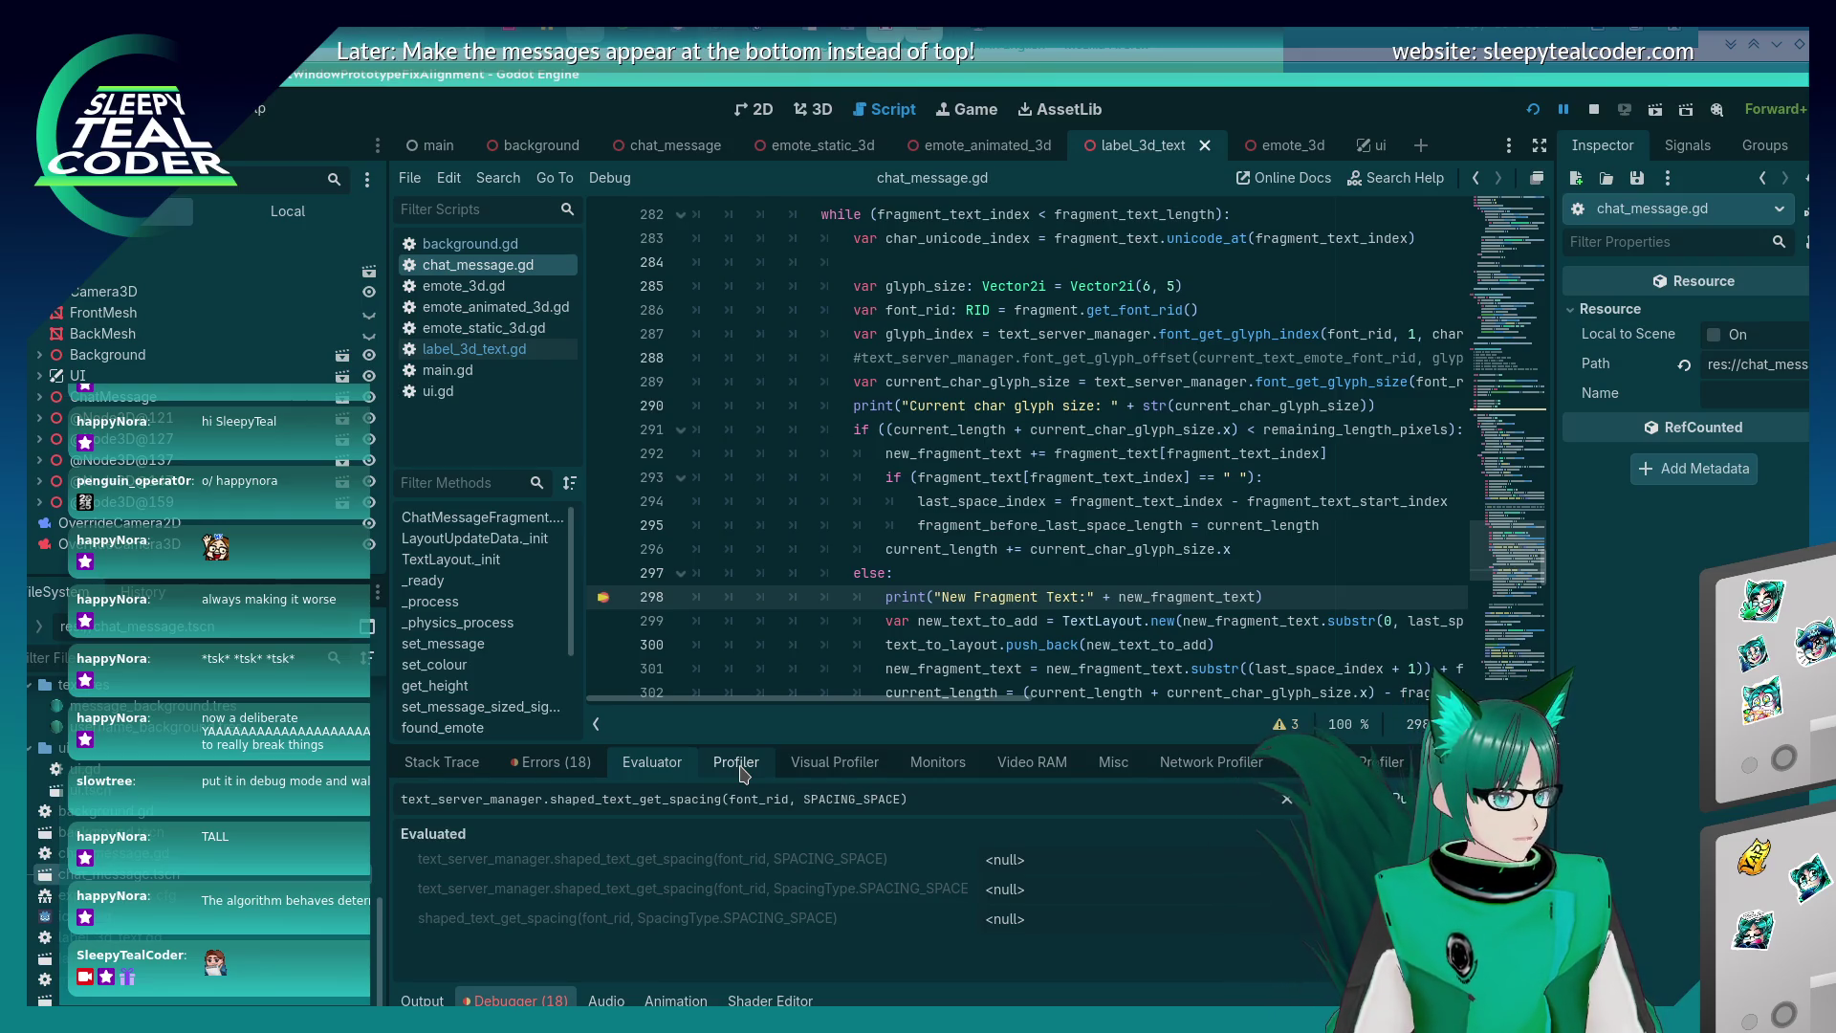
type("SpacingType.")
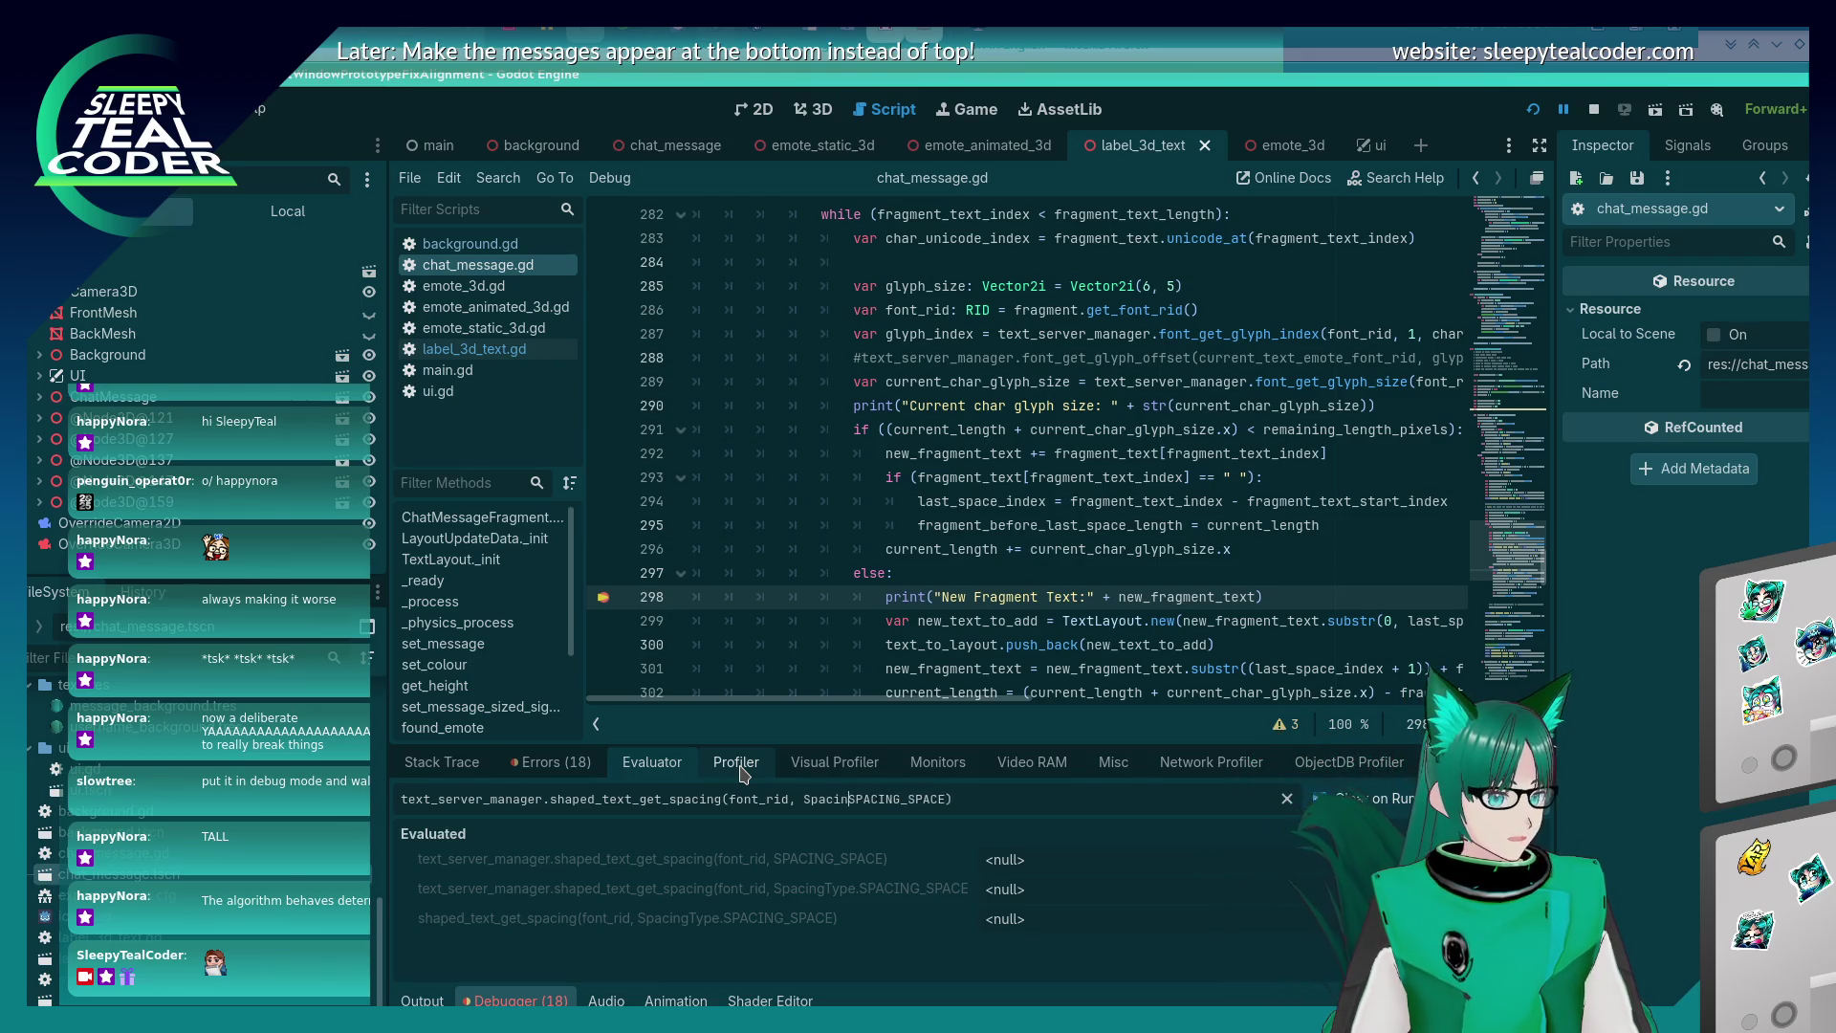
type(":")
key("Return")
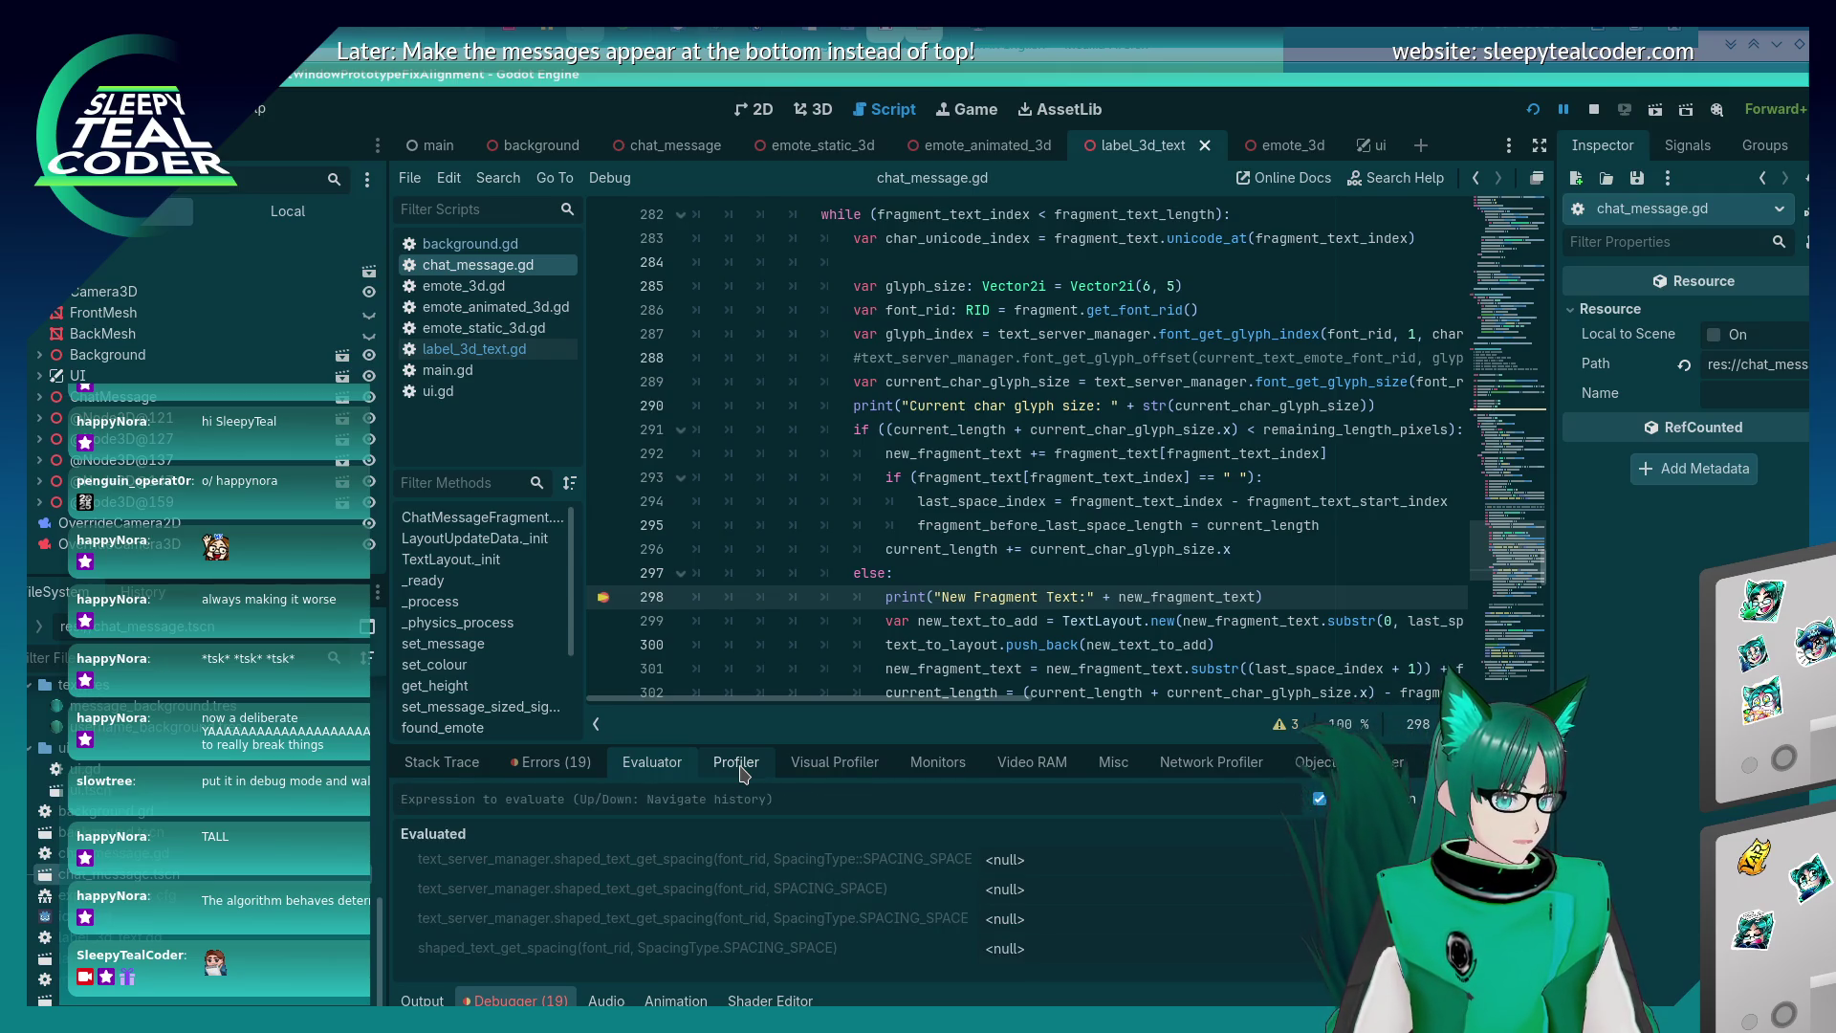
key("Up")
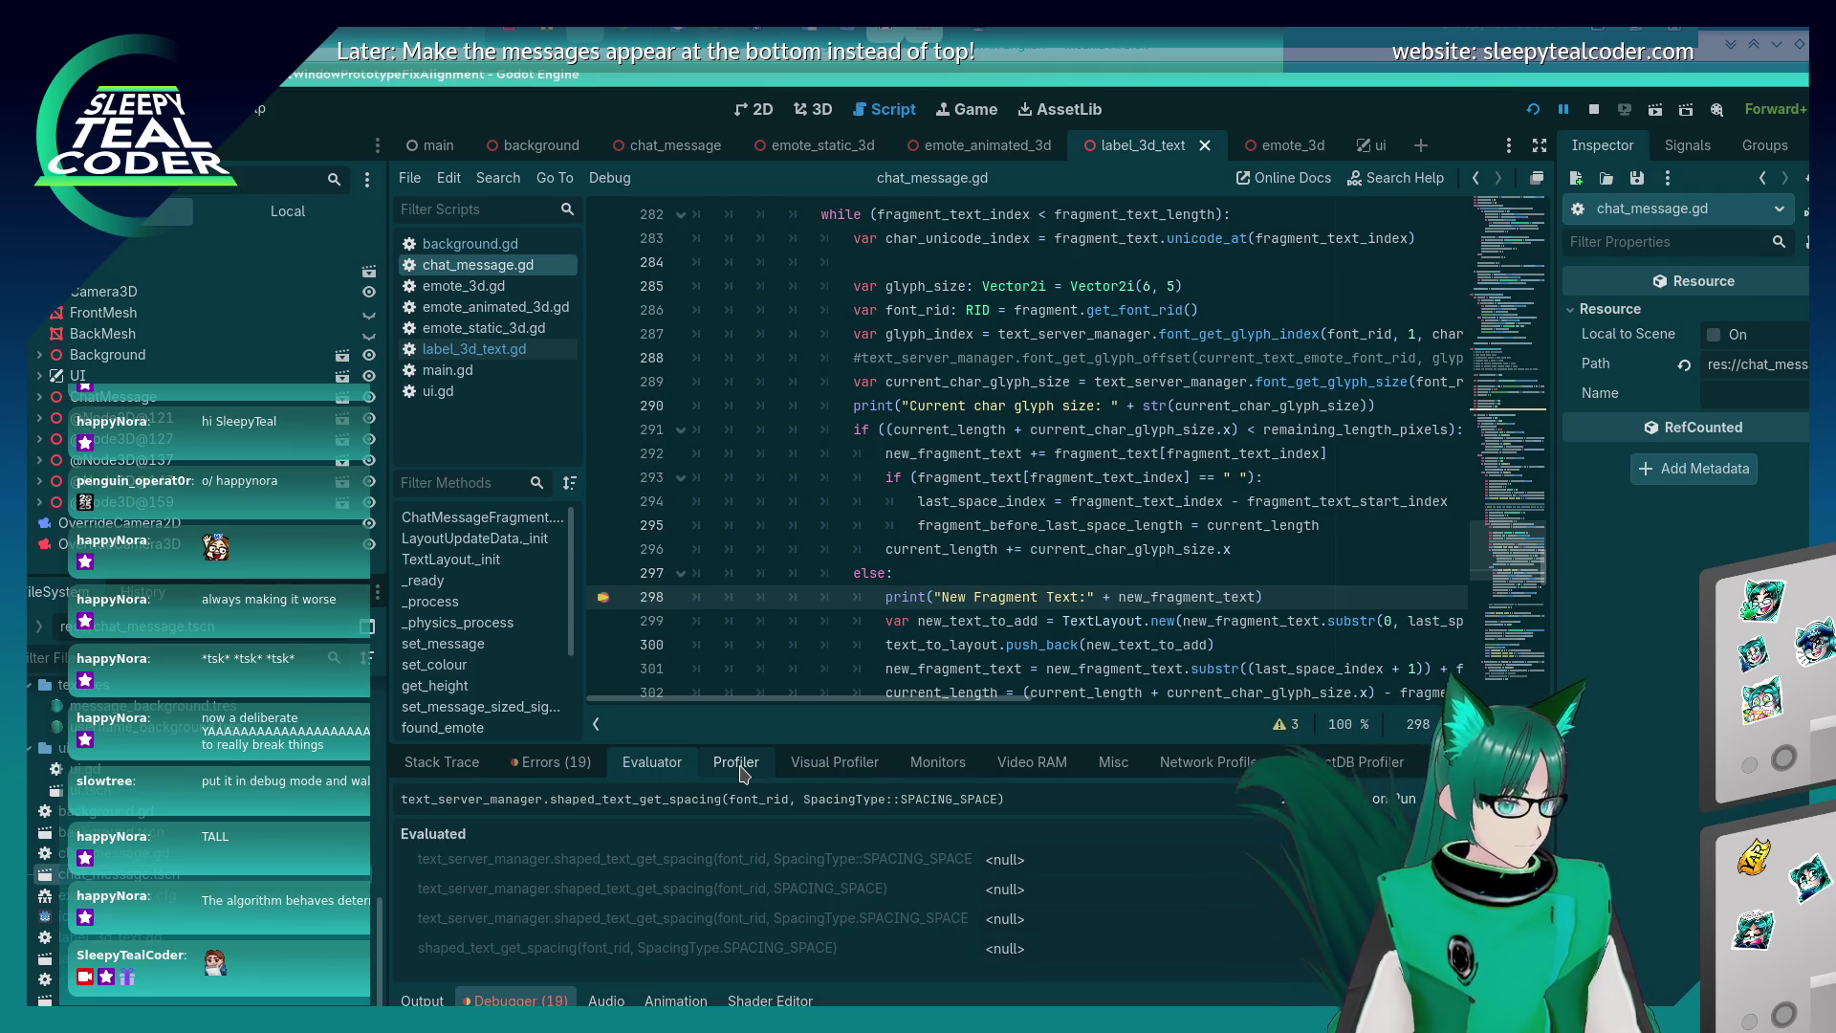
key("alt+Tab")
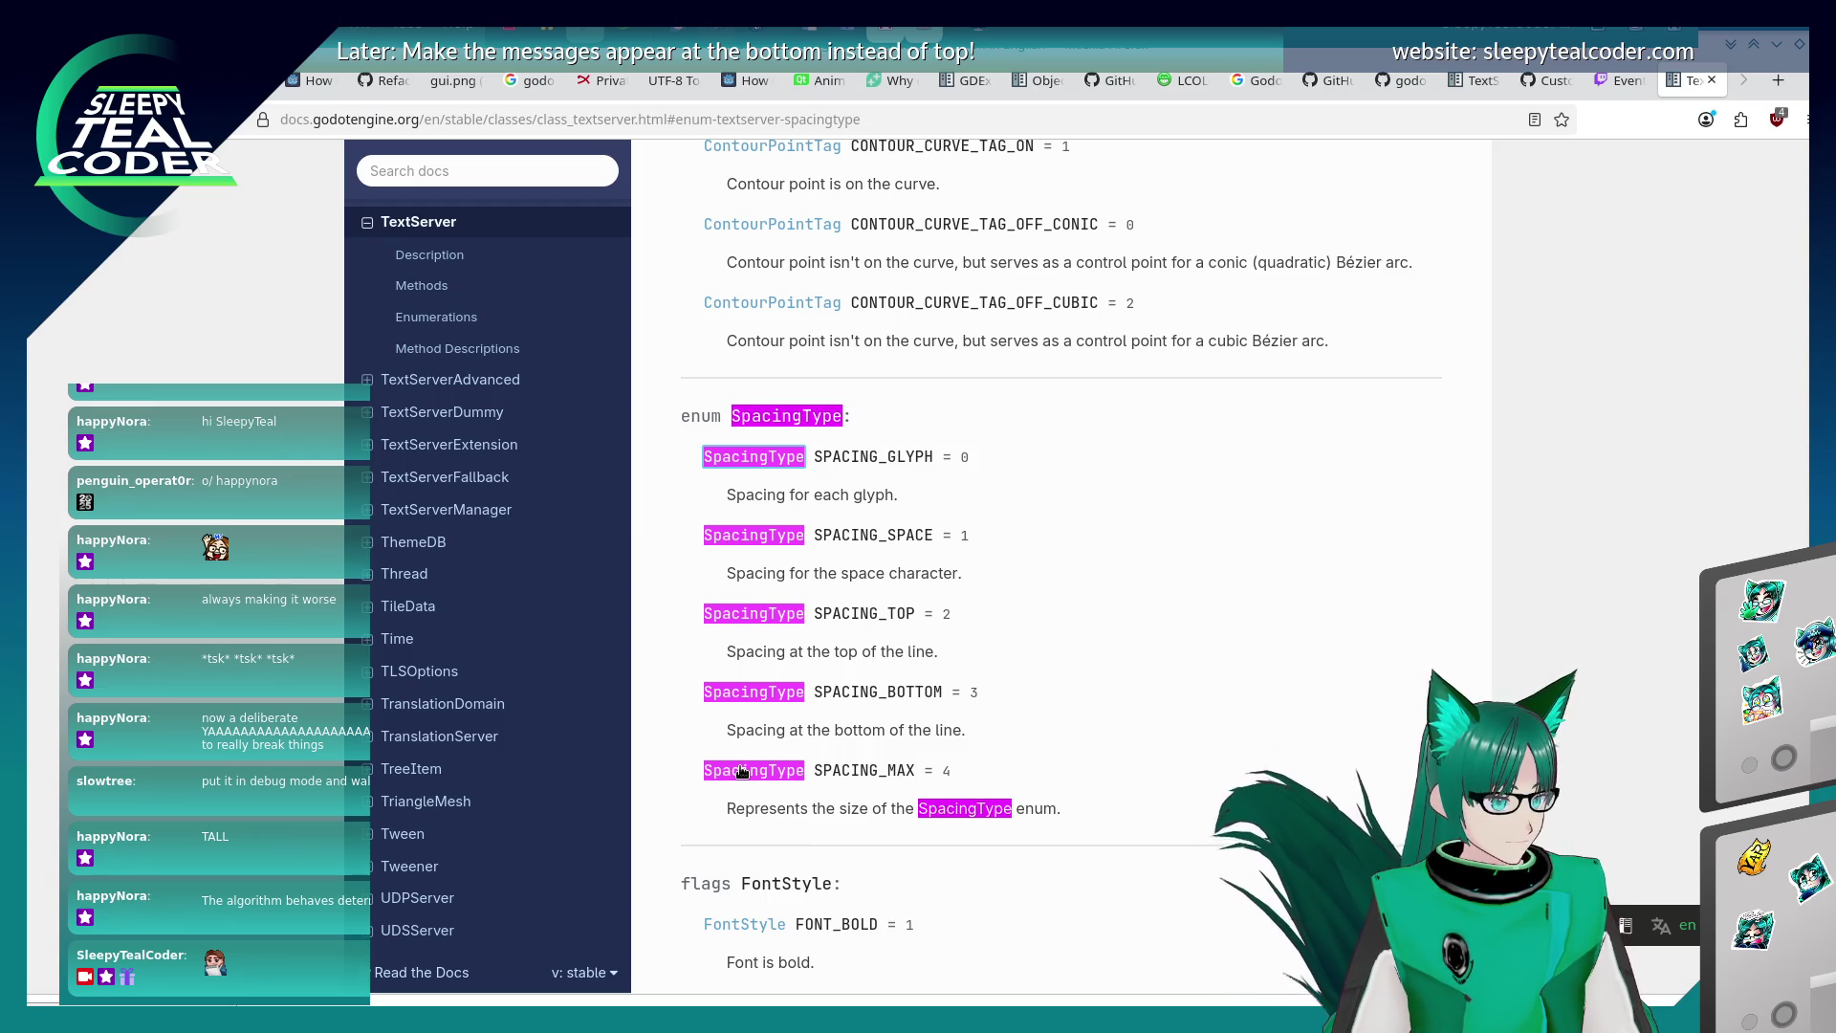
key("alt+Tab")
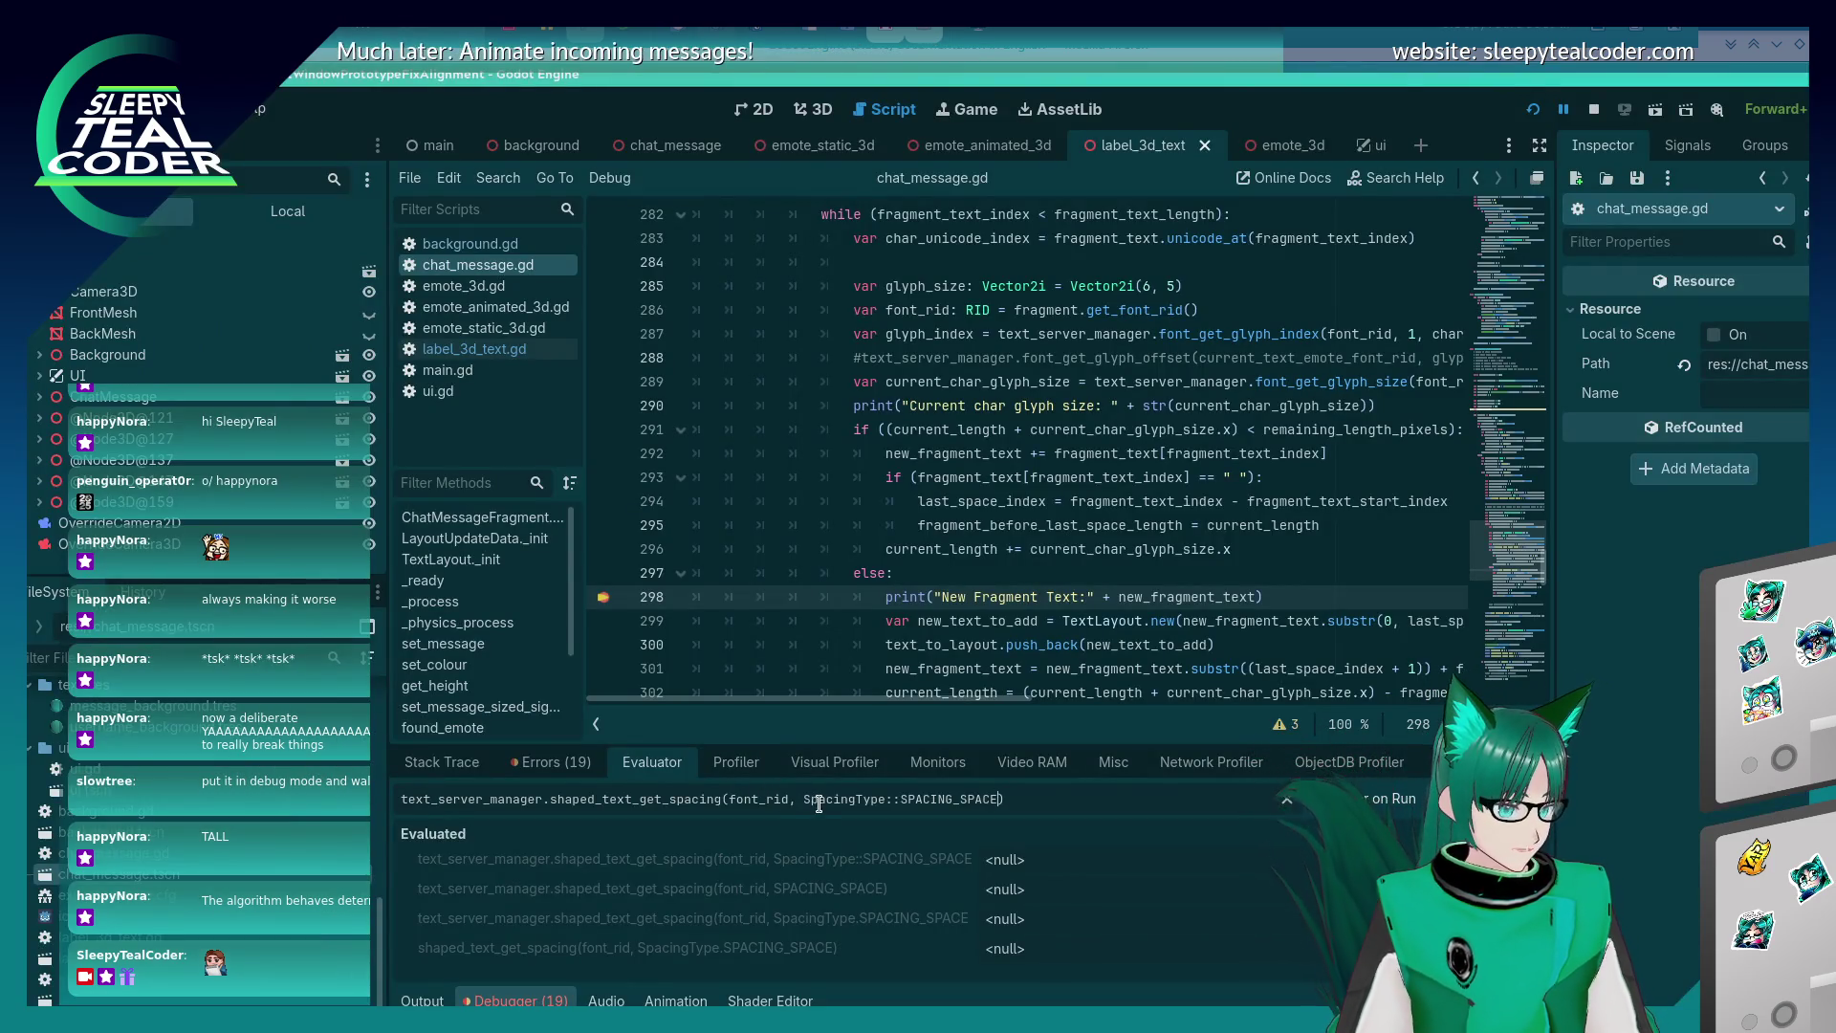
left_click_drag(809, 799, 994, 798)
Evaluate shaped_text_get_spacing with spacing types 1, 2, 3, 4 and 0.
type("1")
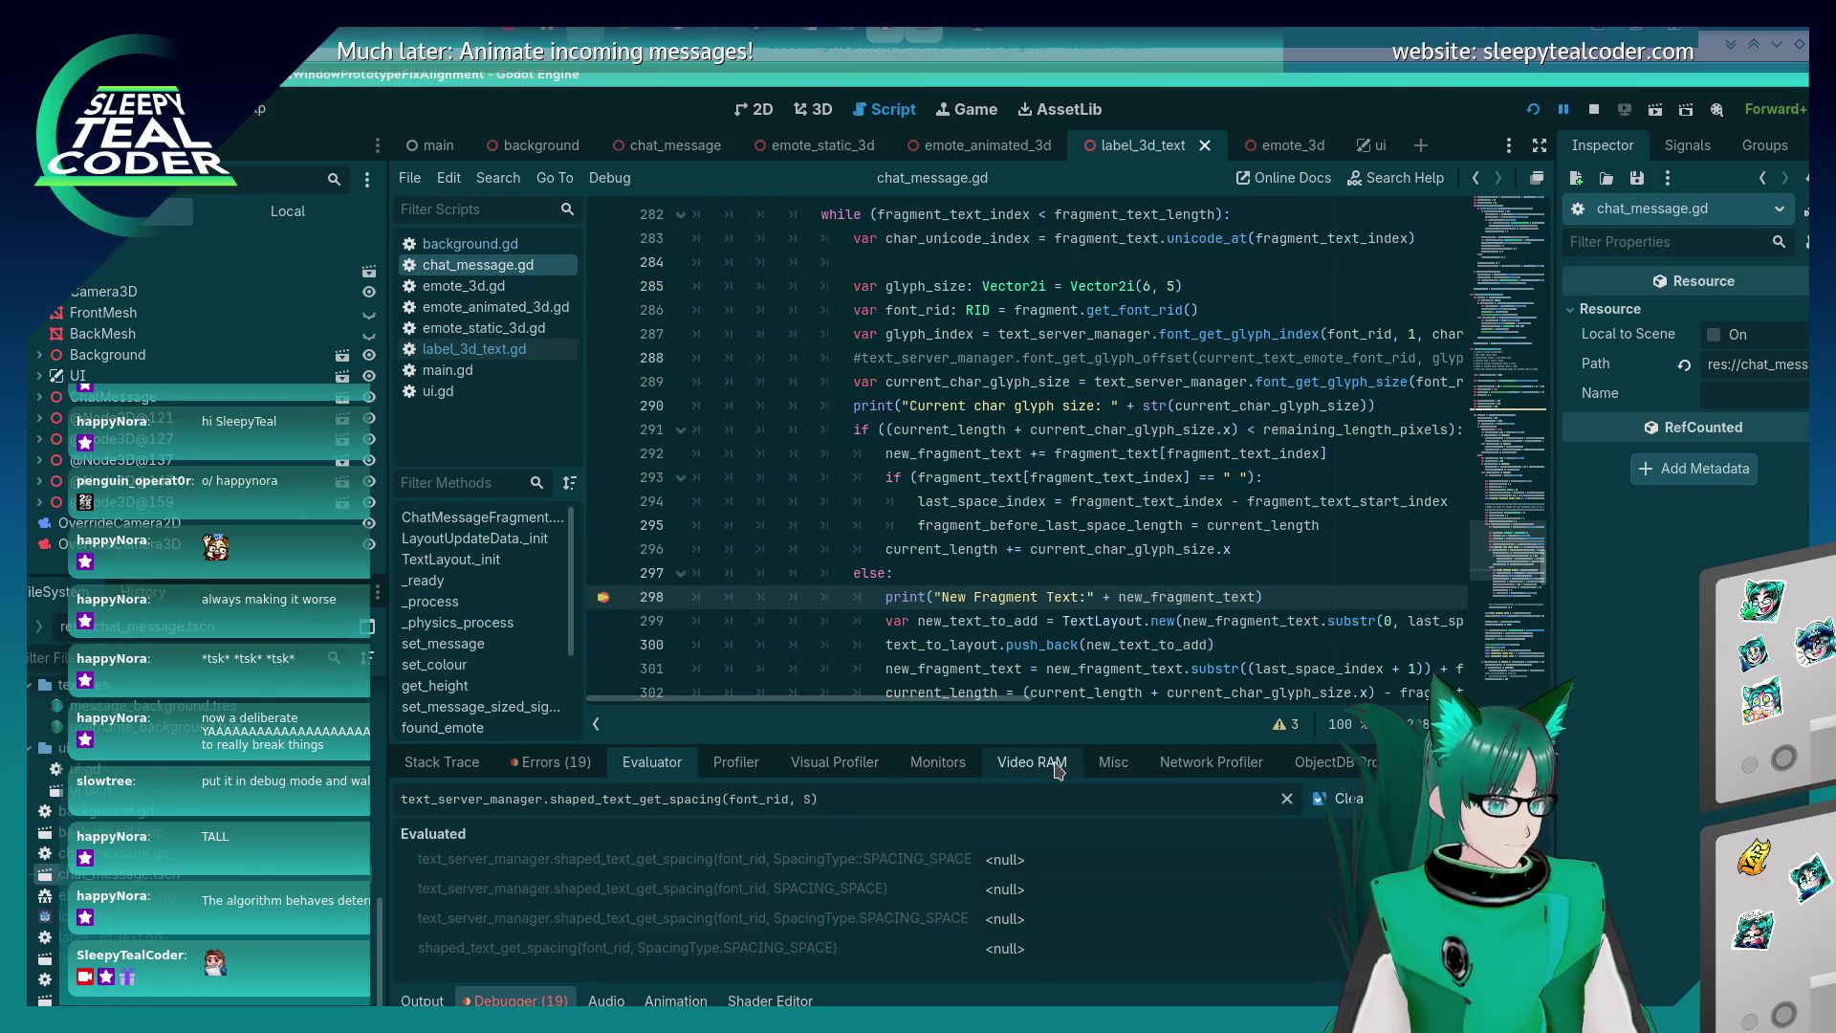
key("Return")
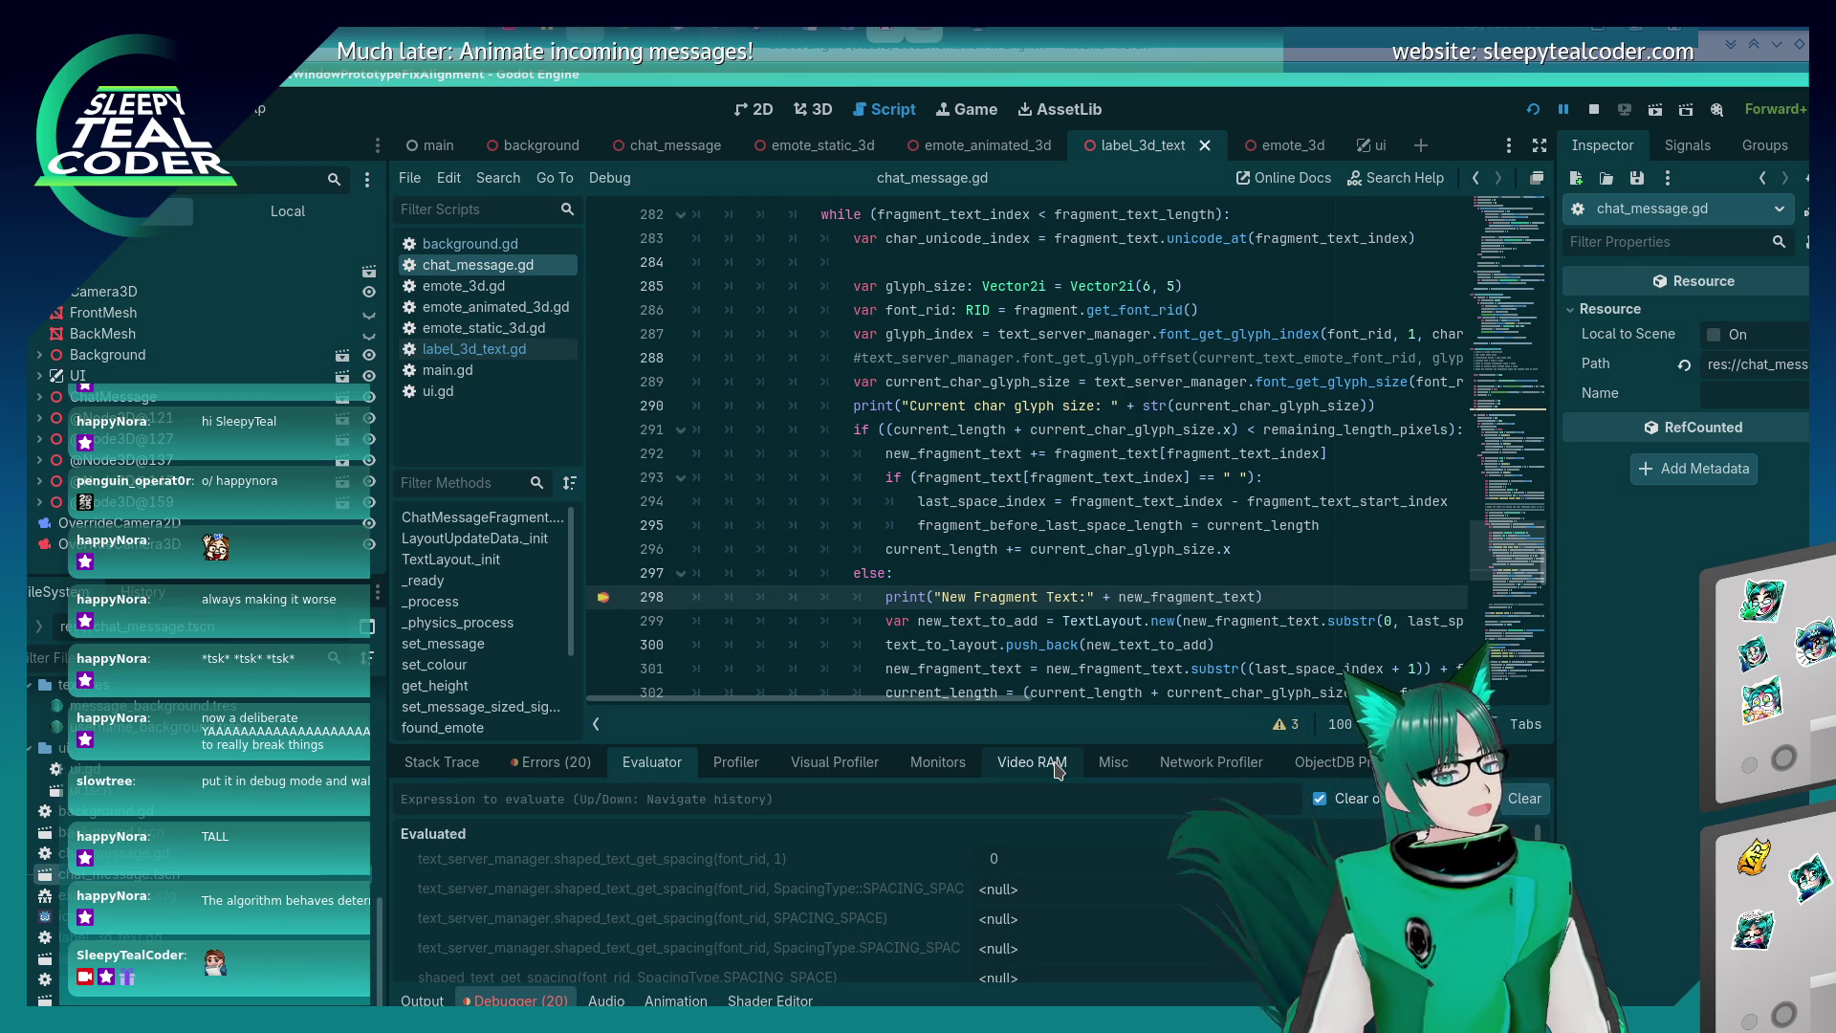
key("alt+Tab")
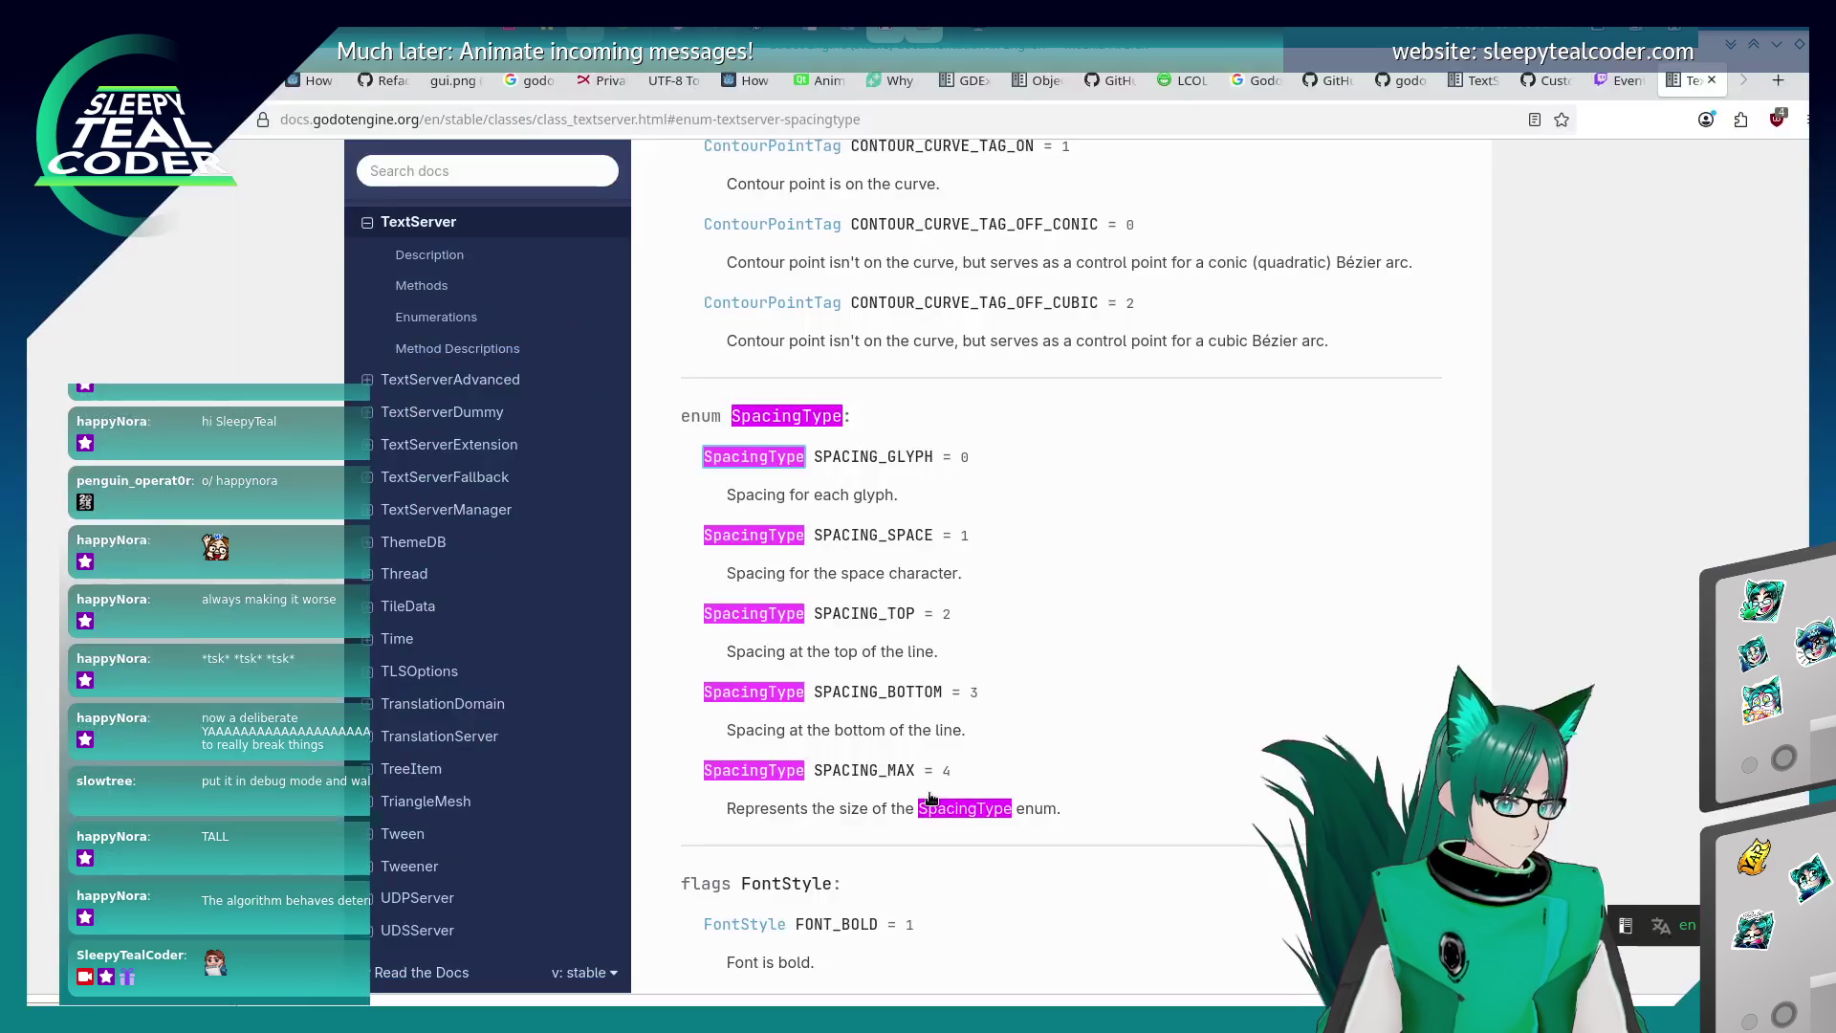
key("alt+Tab")
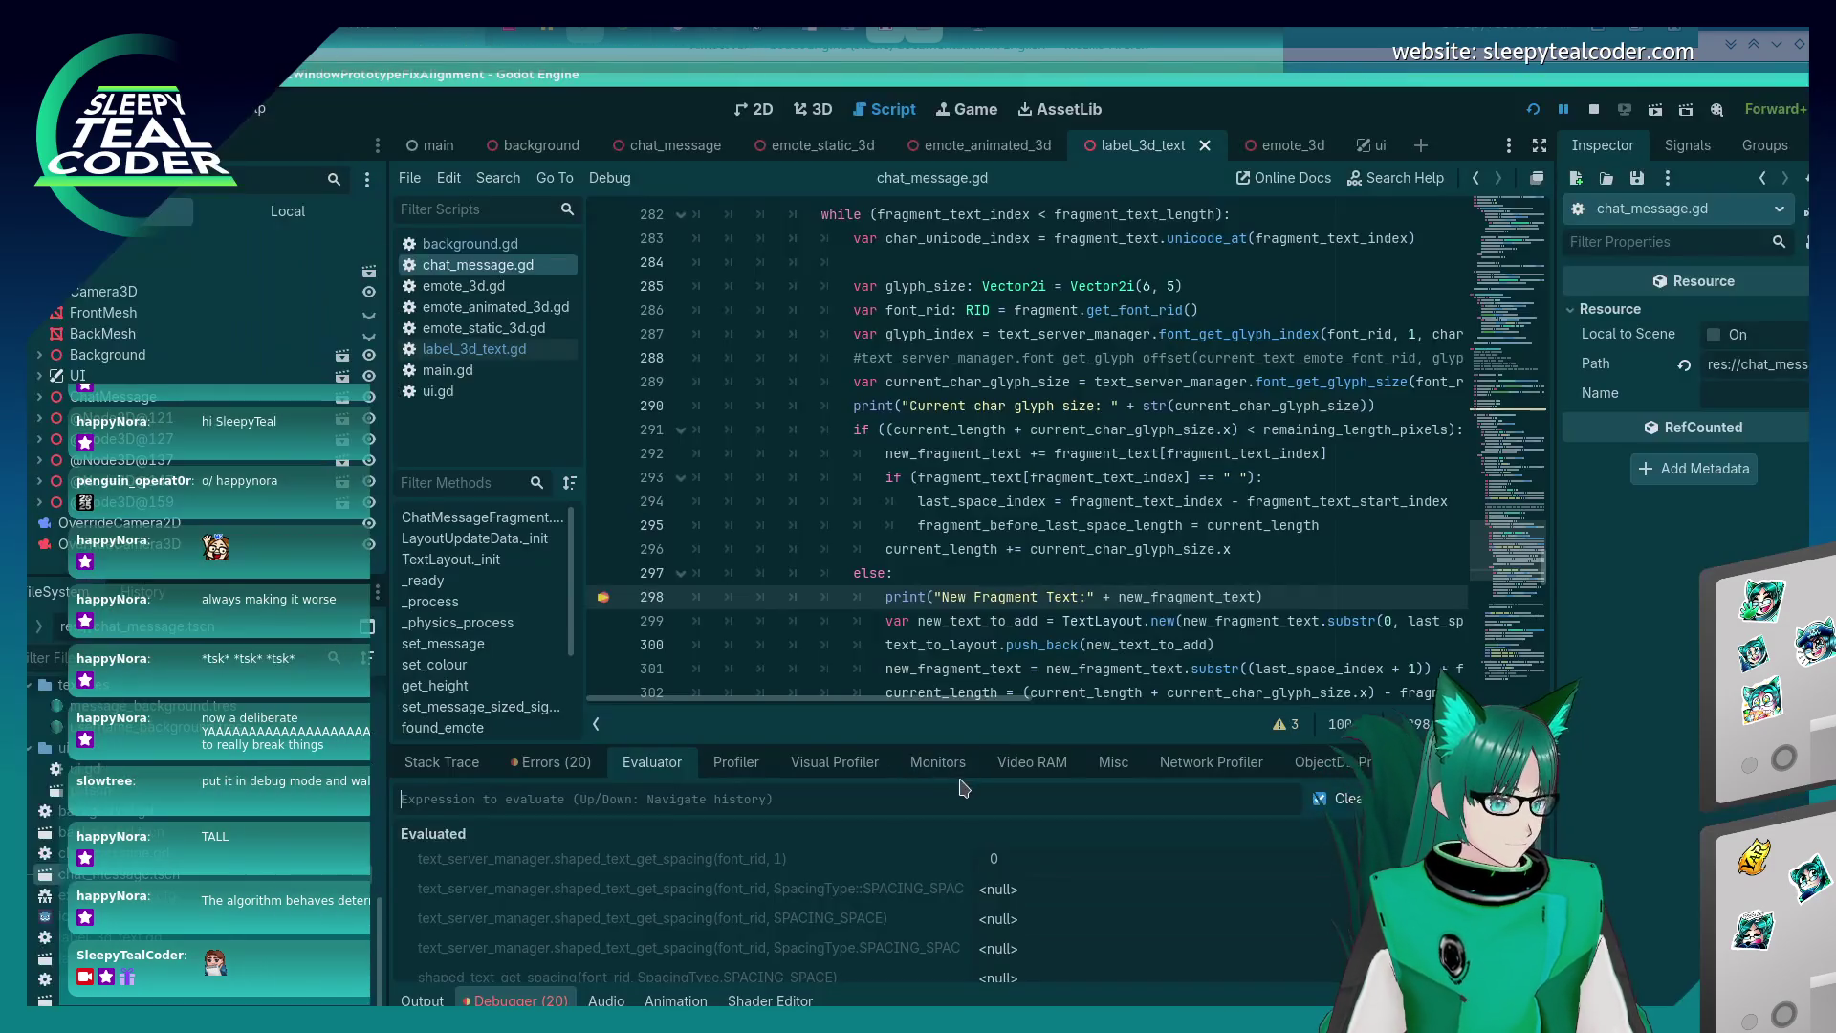
key("Return")
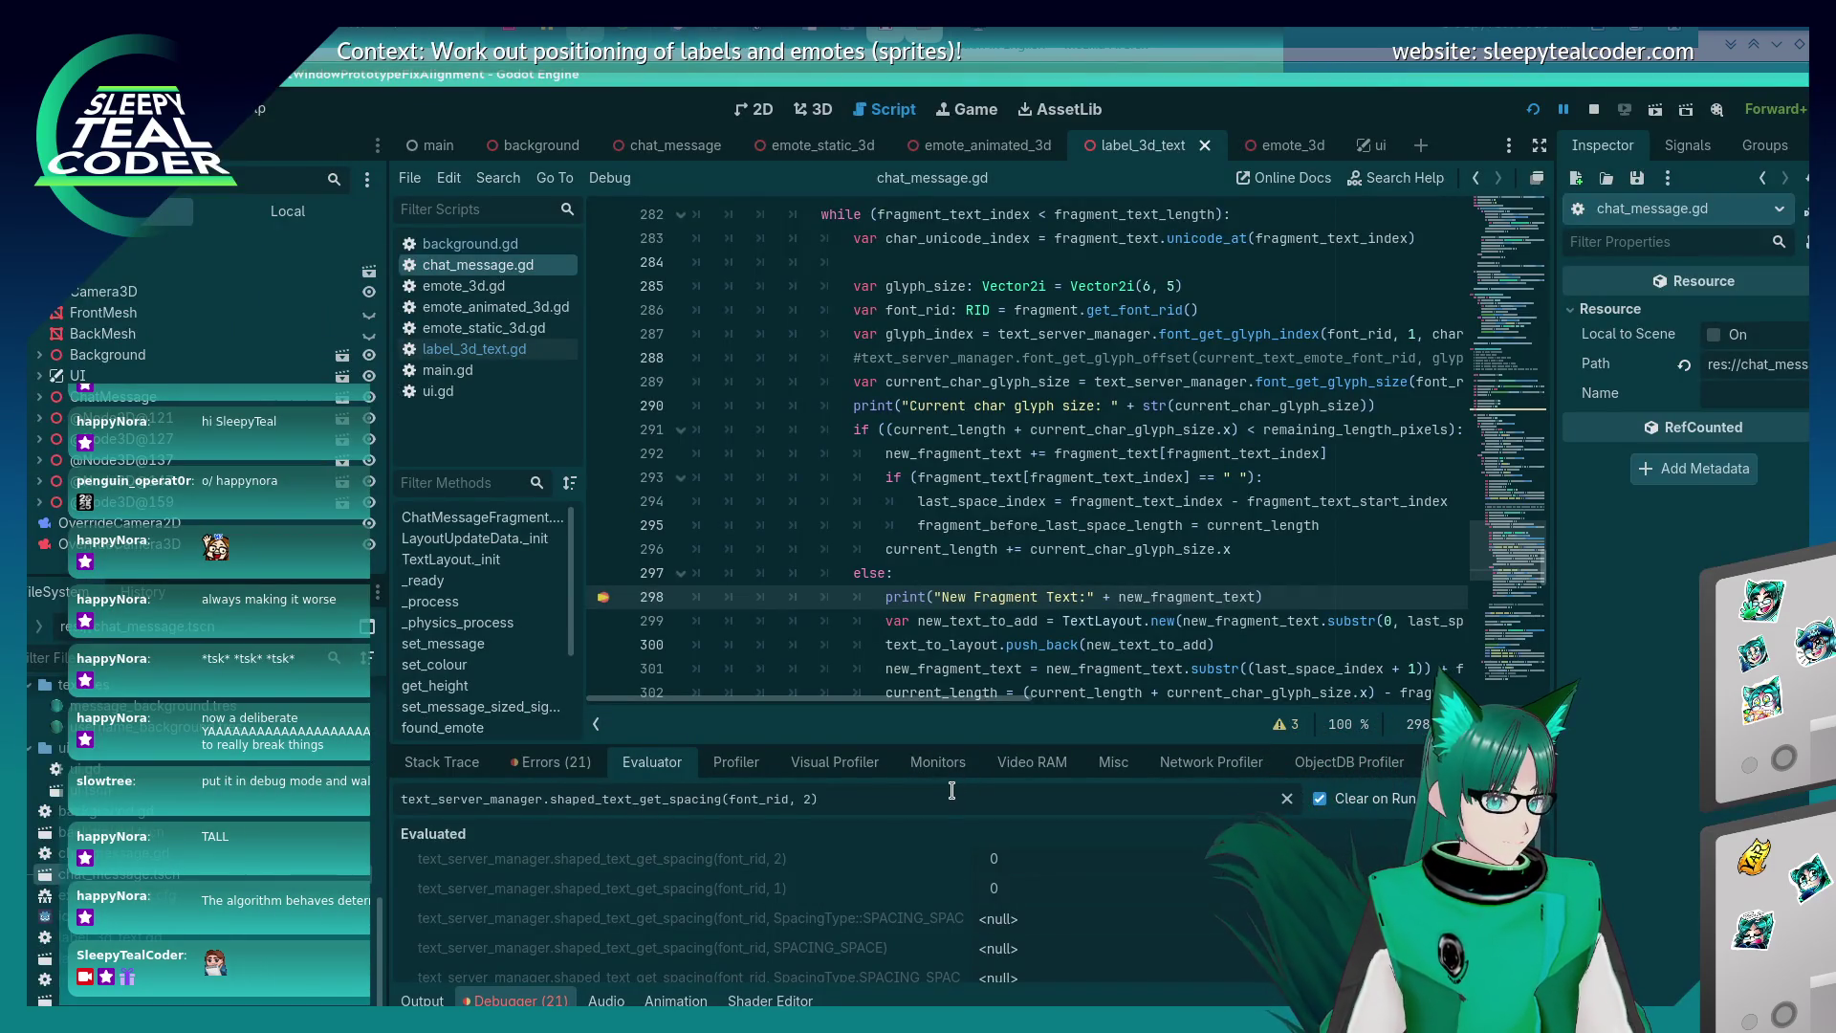
key("BackSpace")
type("3")
key("Return")
key("BackSpace")
type("4")
key("Return")
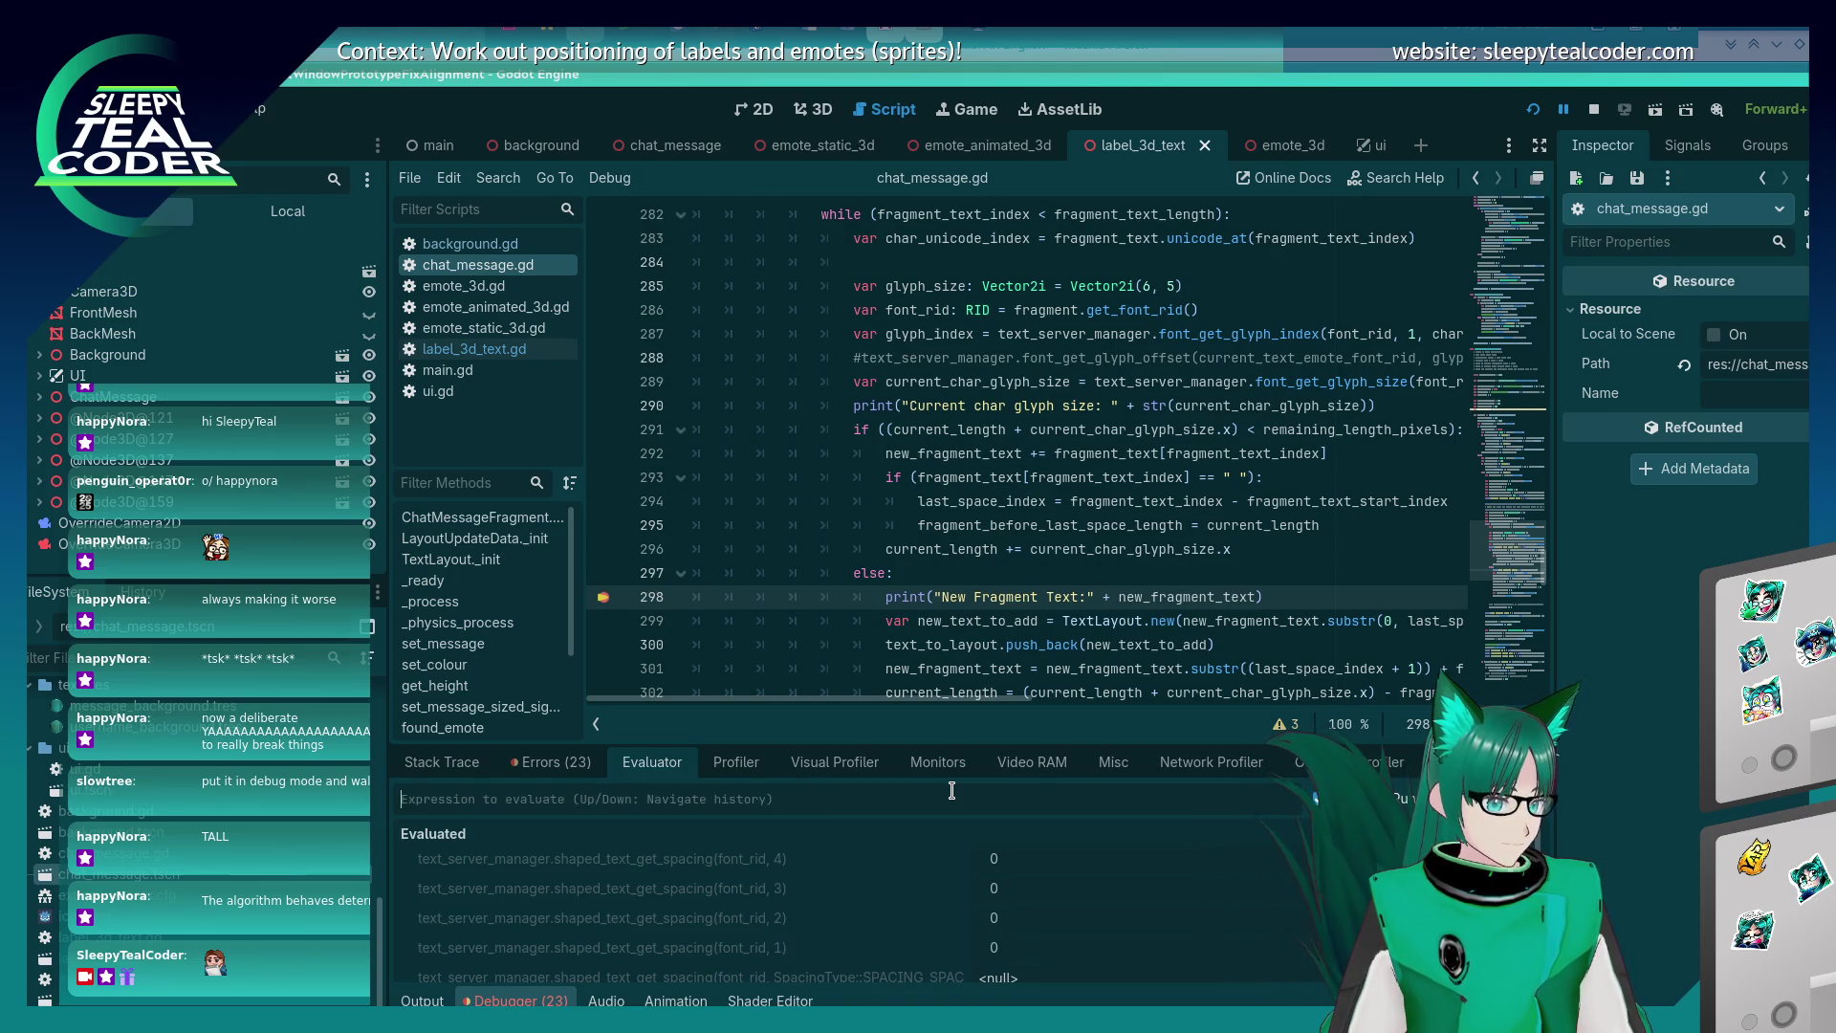
type("0")
key("Return")
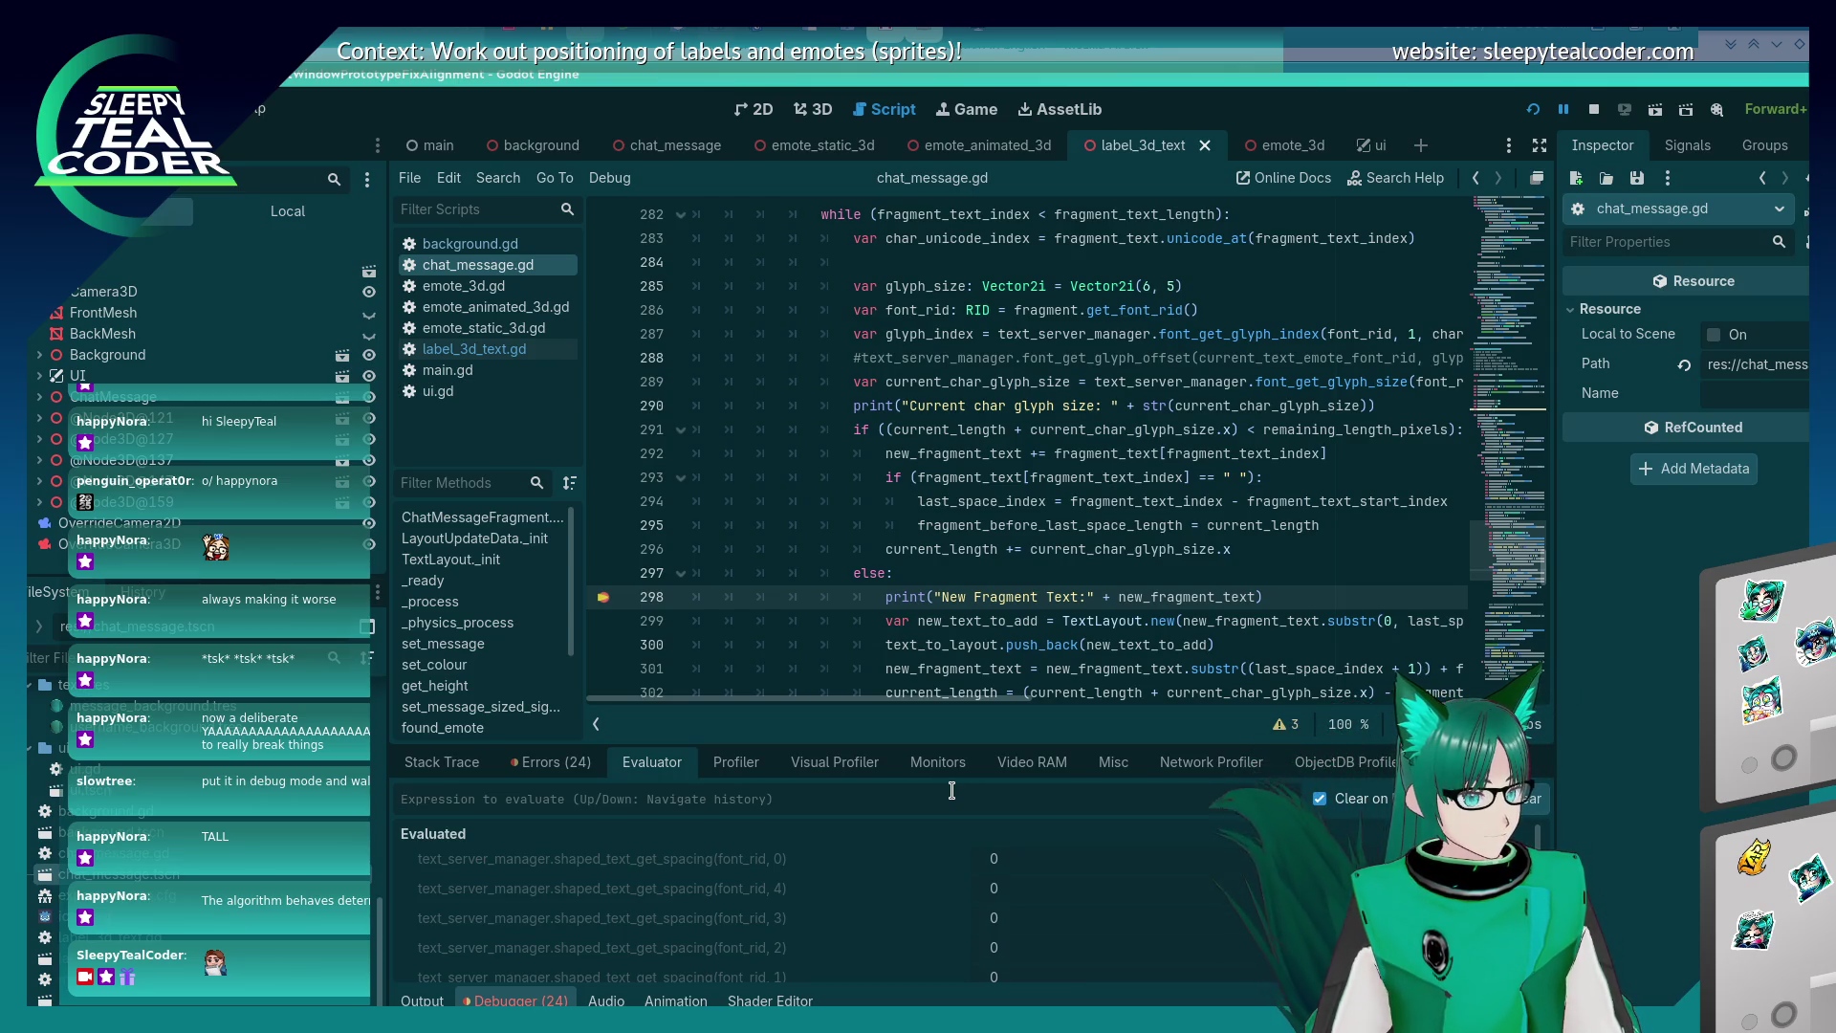
Evaluate text_server_manager.get_font_rids() and check the resulting debugger errors.
key("alt+Tab")
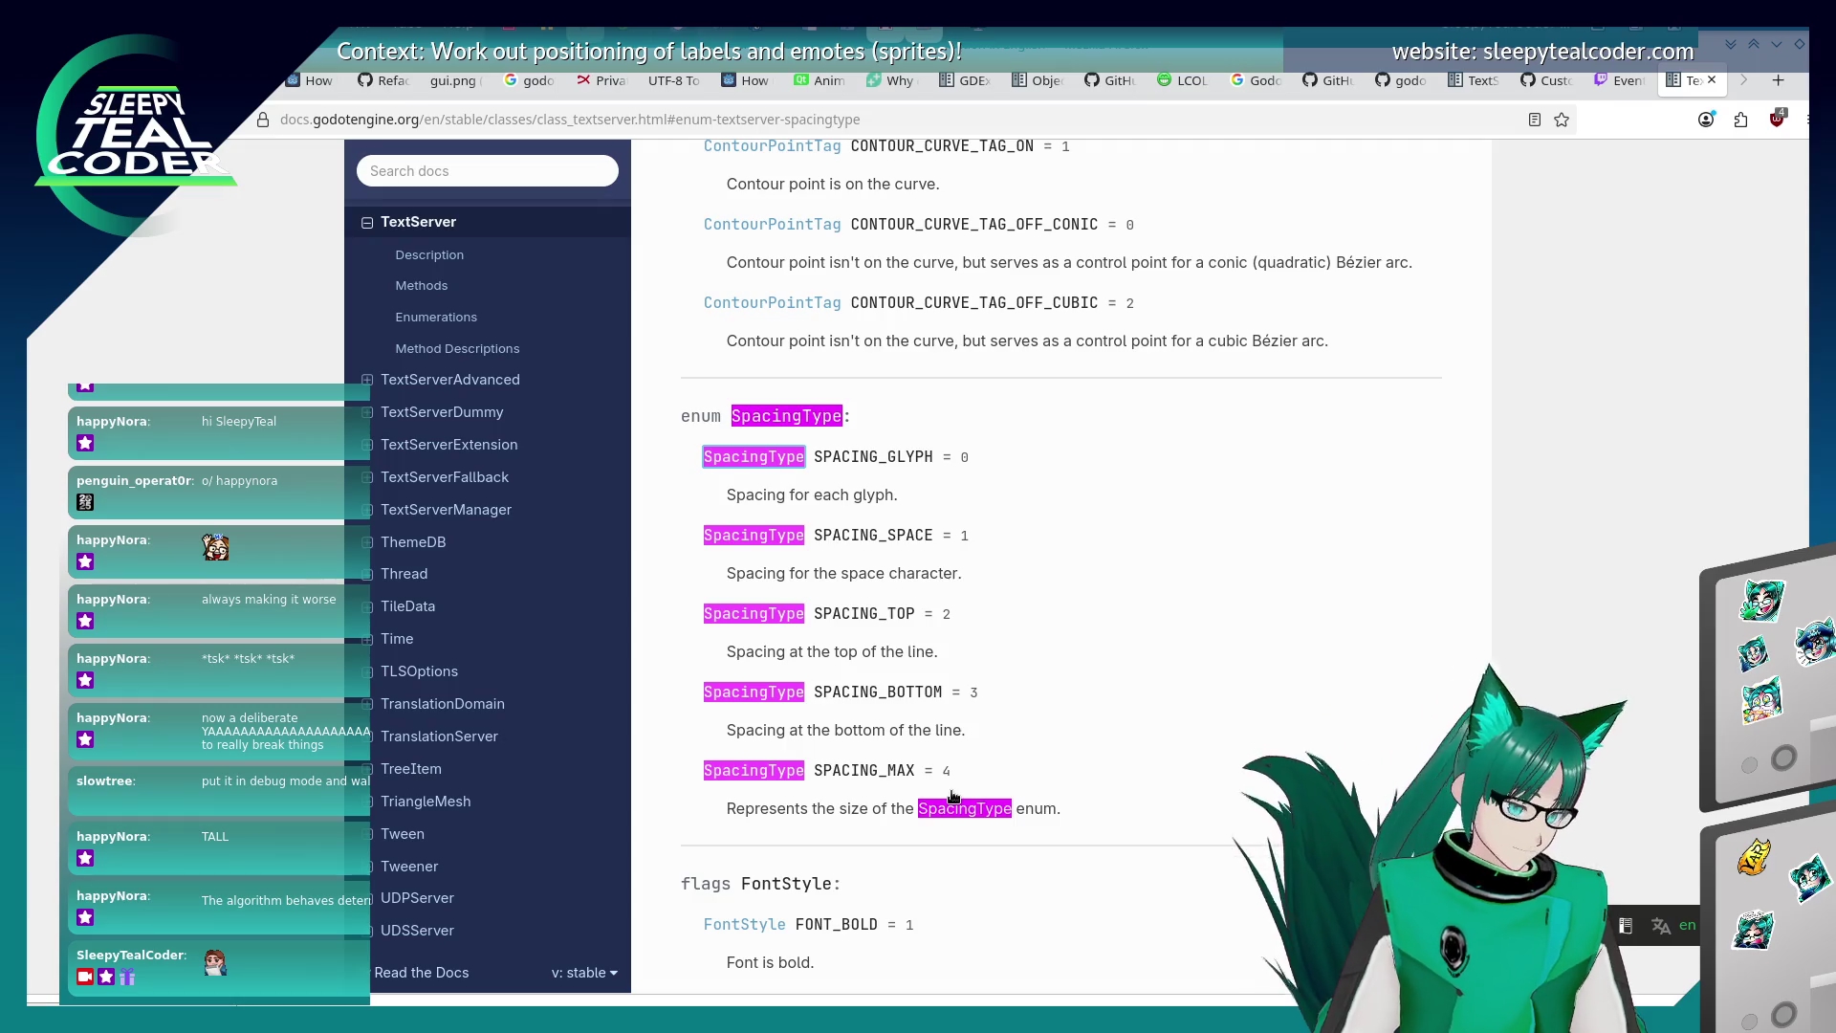
scroll(953, 796, "down", 10)
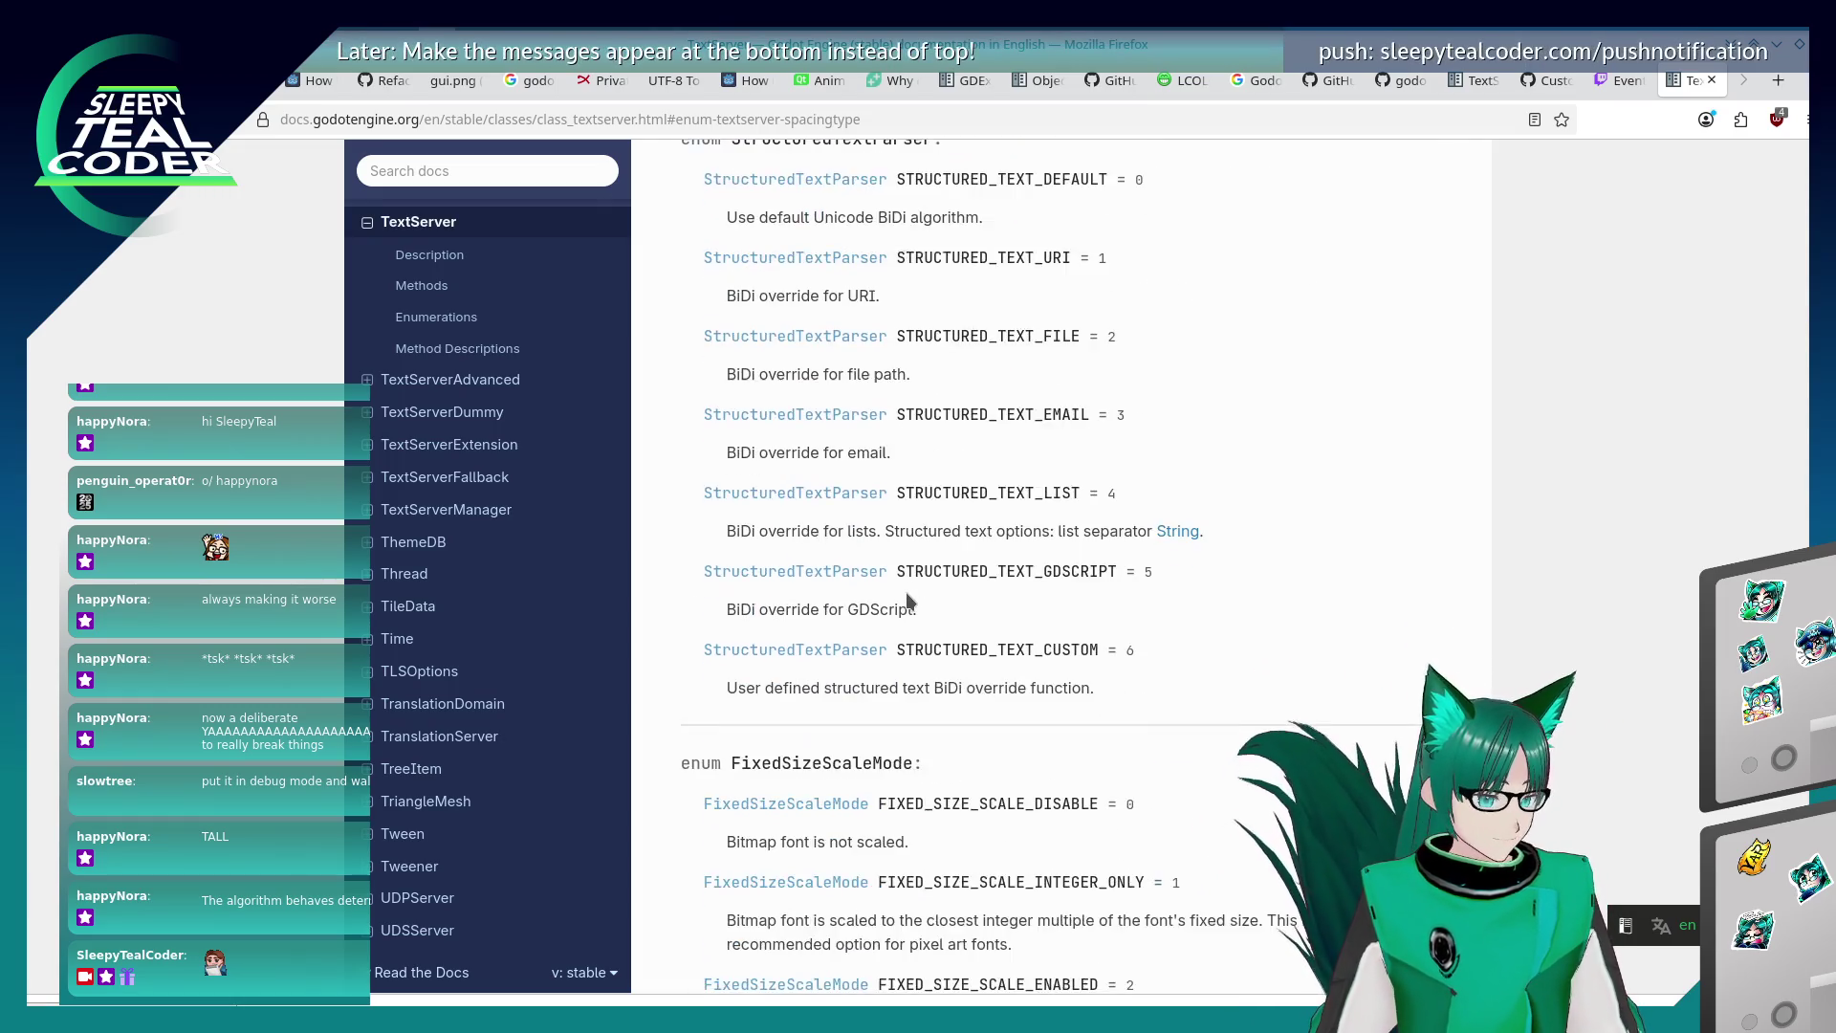
scroll(908, 600, "up", 8)
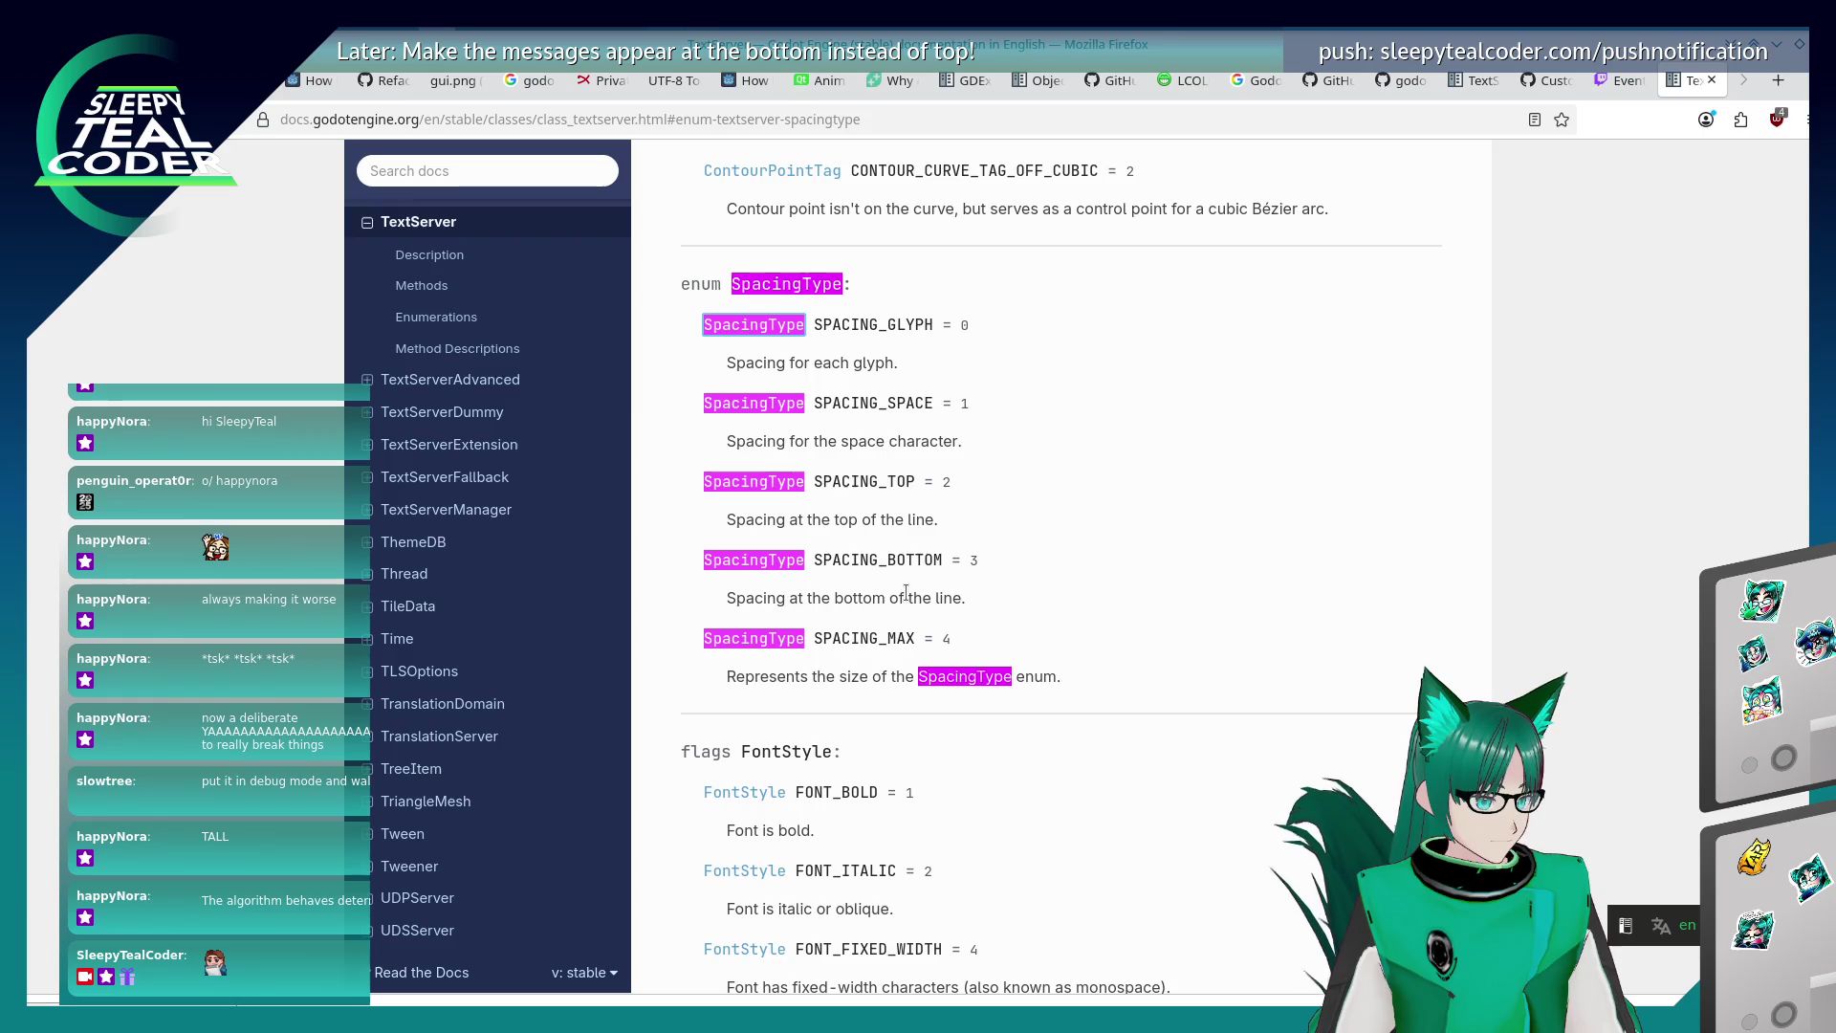
key("alt+Tab")
key("alt+Tab")
key("alt+Tab")
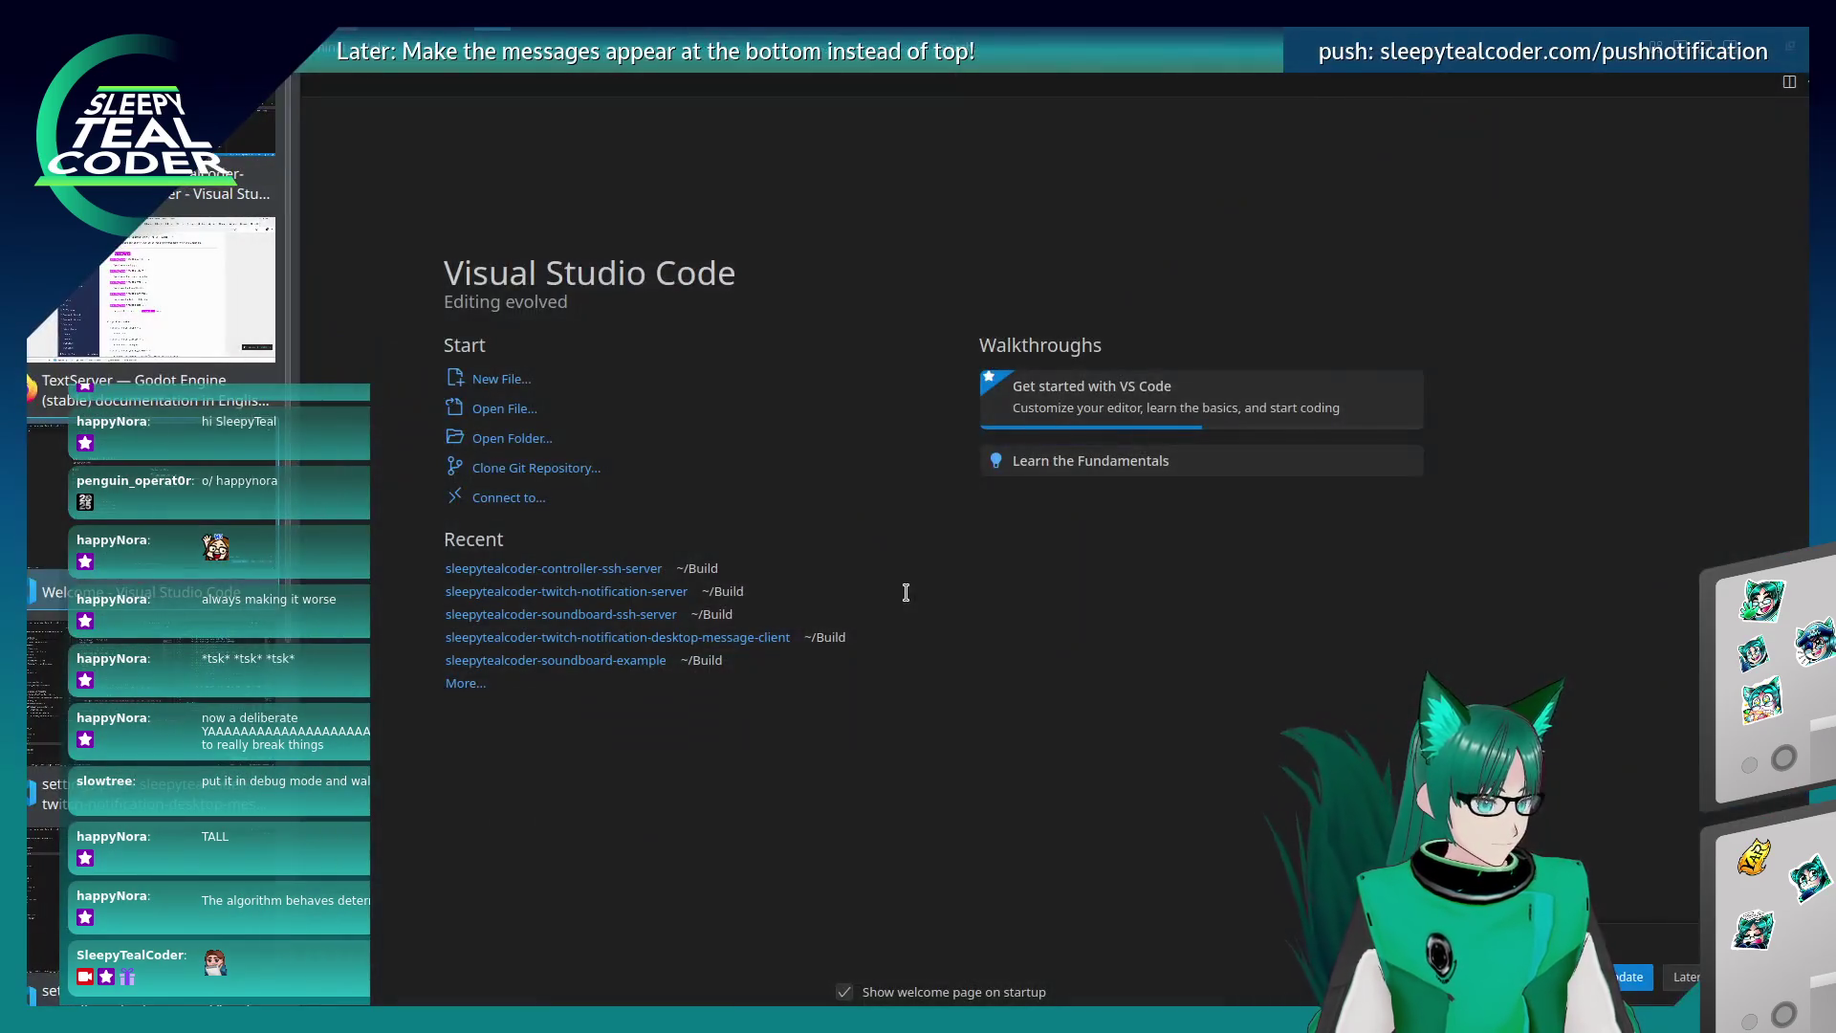
key("alt+Tab")
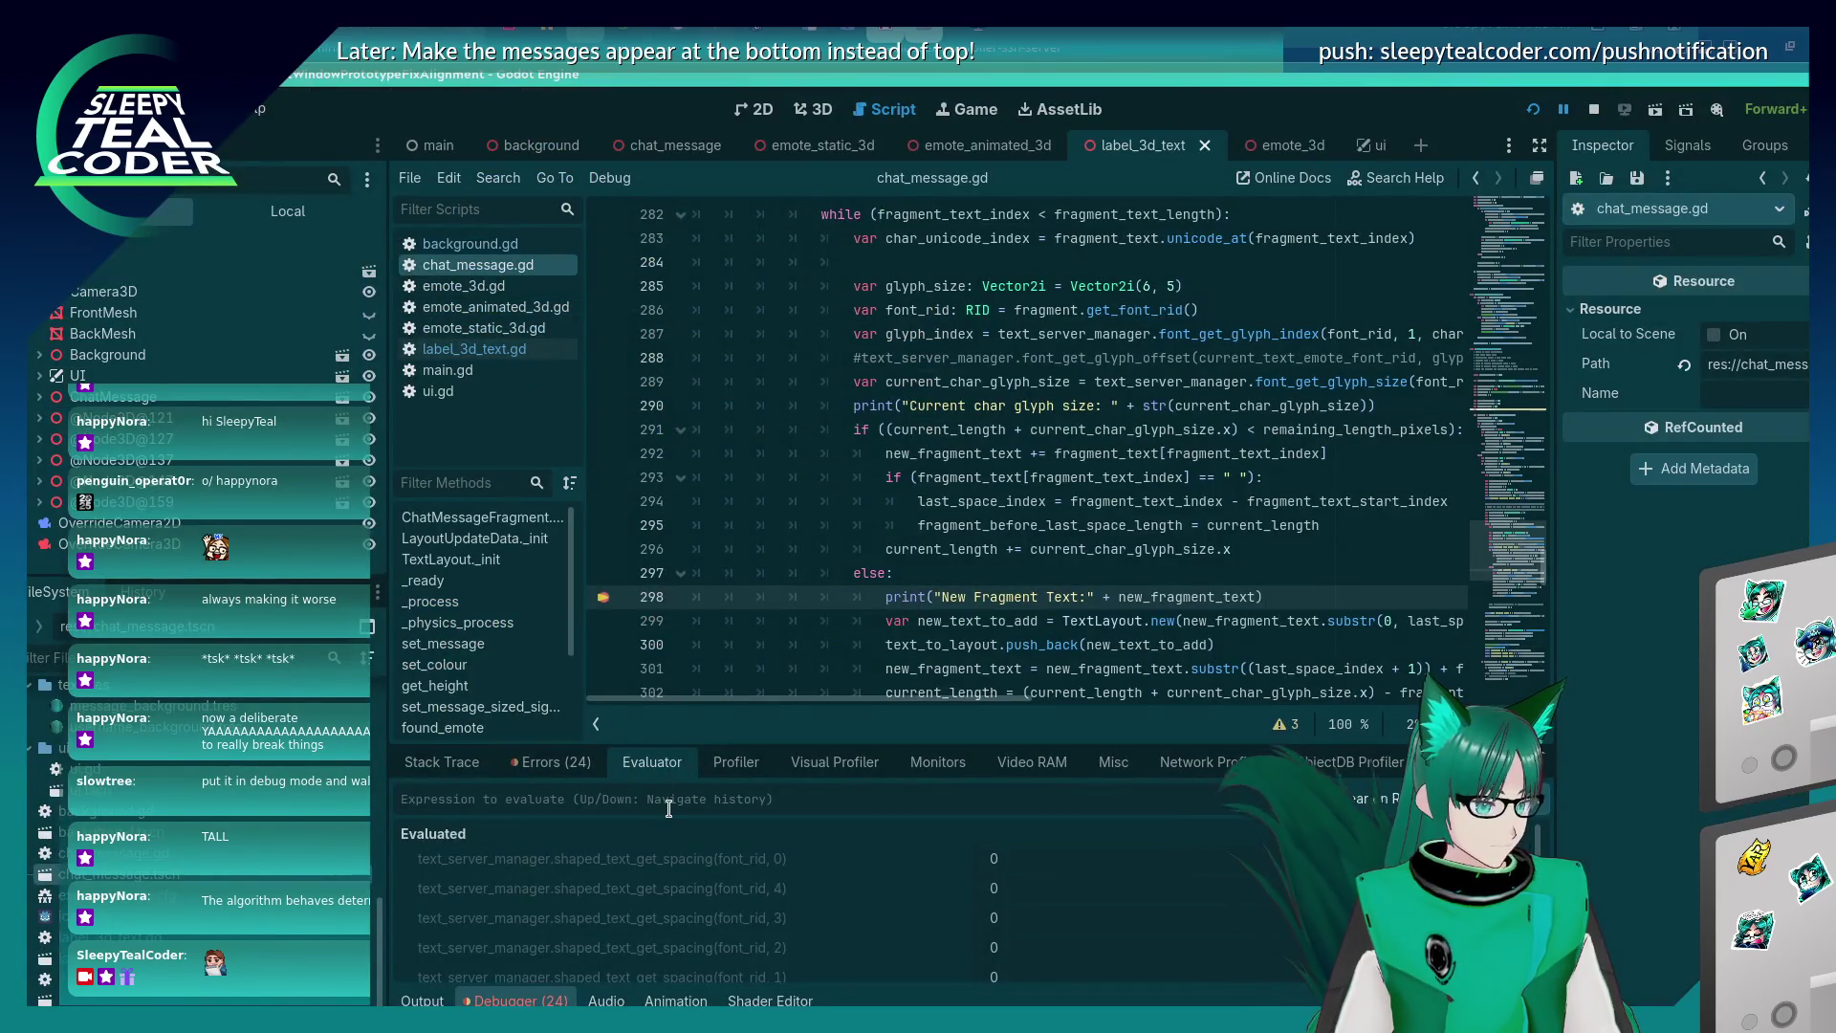
type("text_ser")
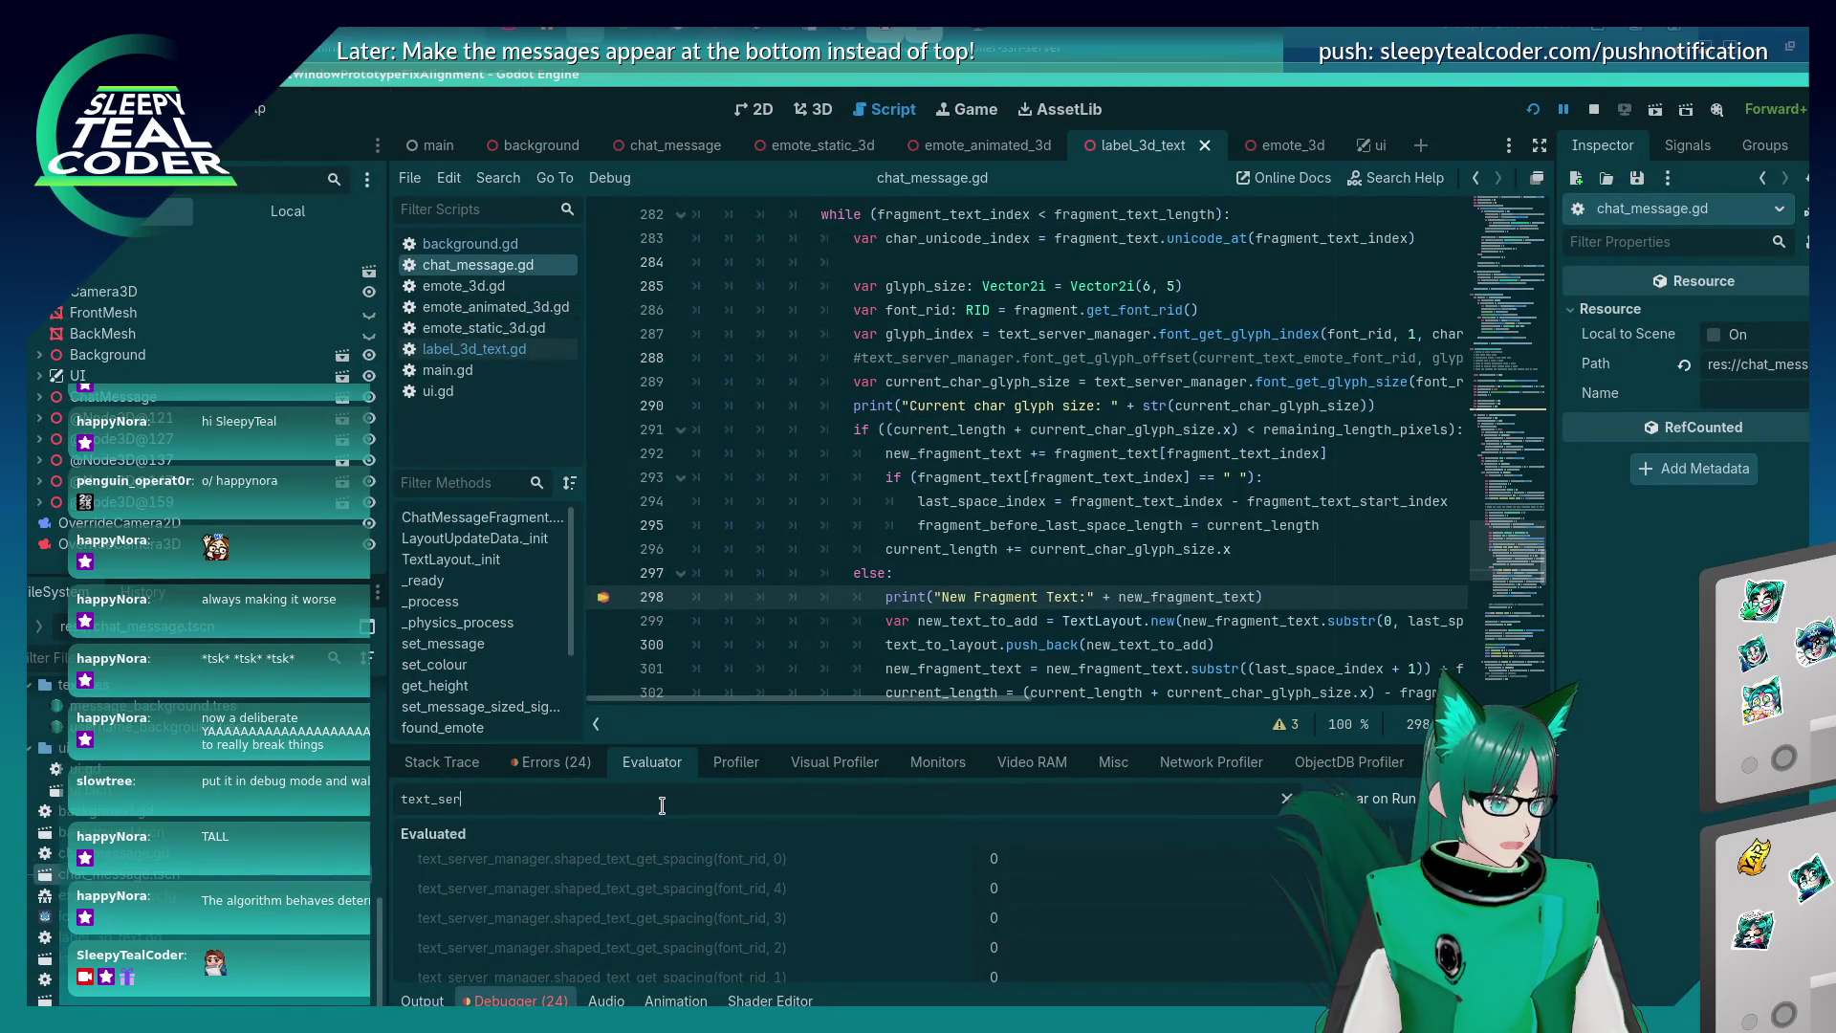
type("ver_manager.get")
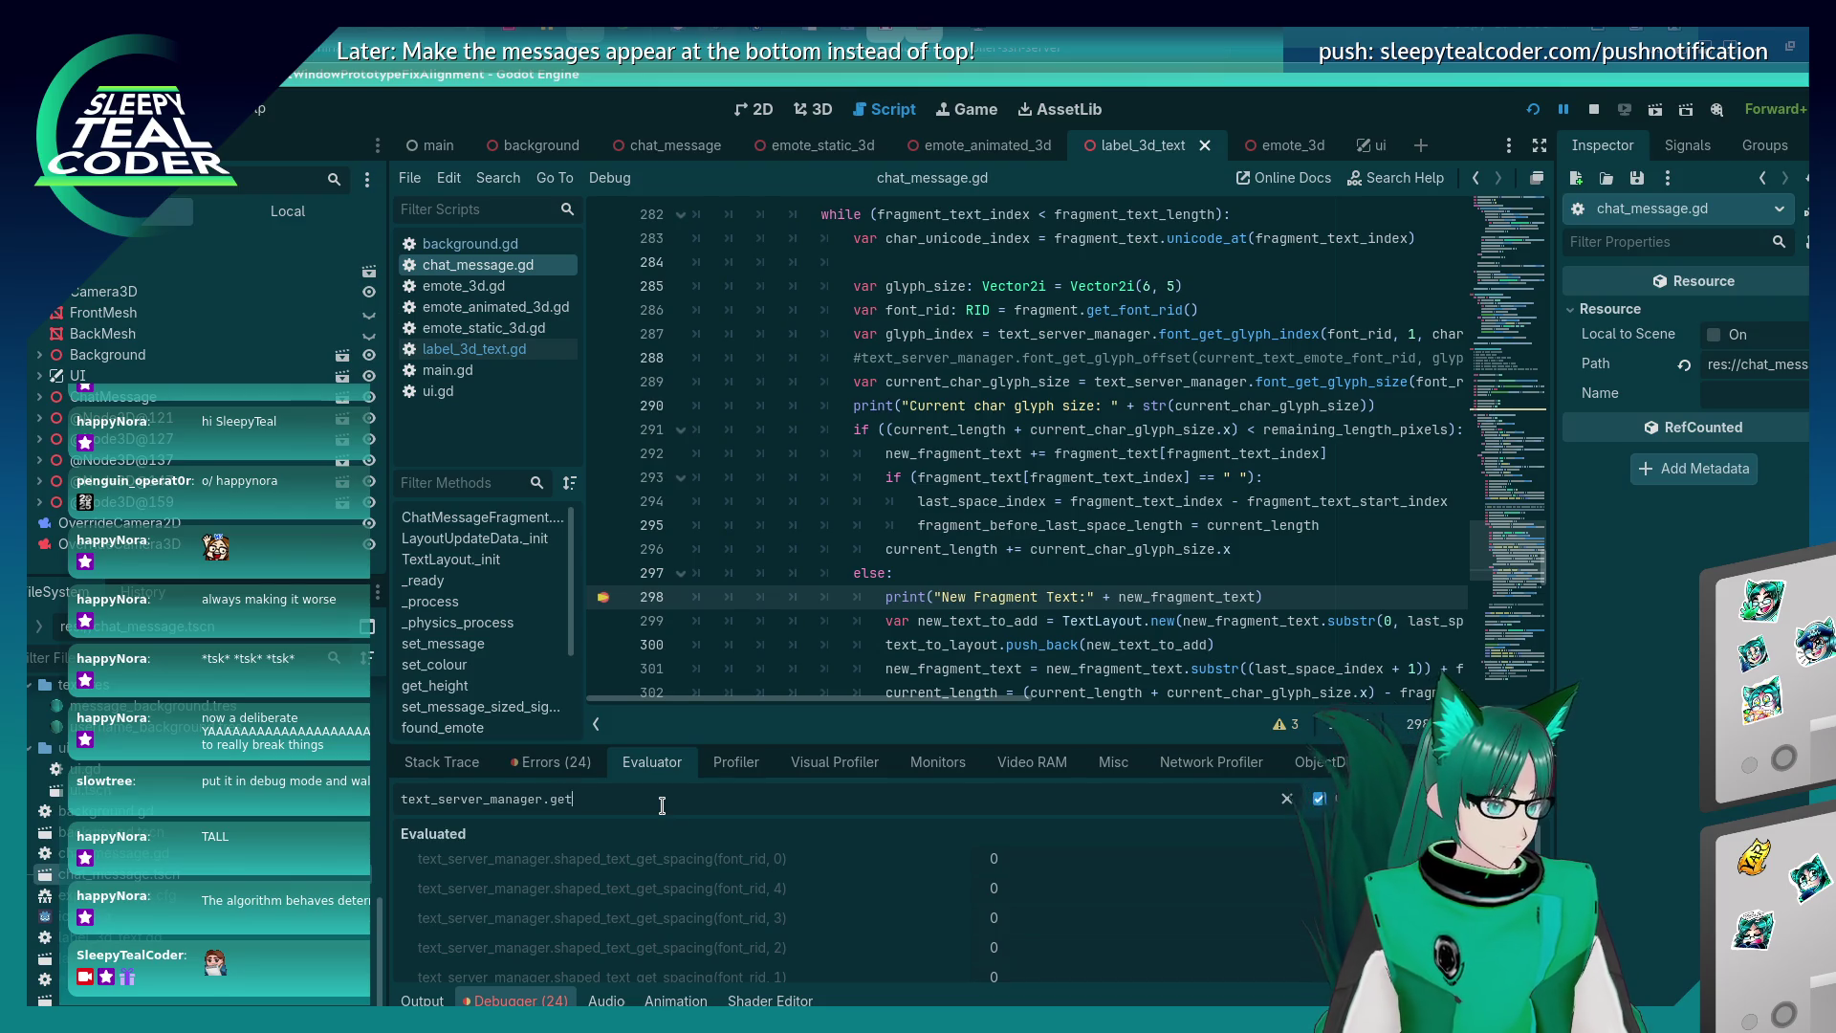
type("_font_rids(")
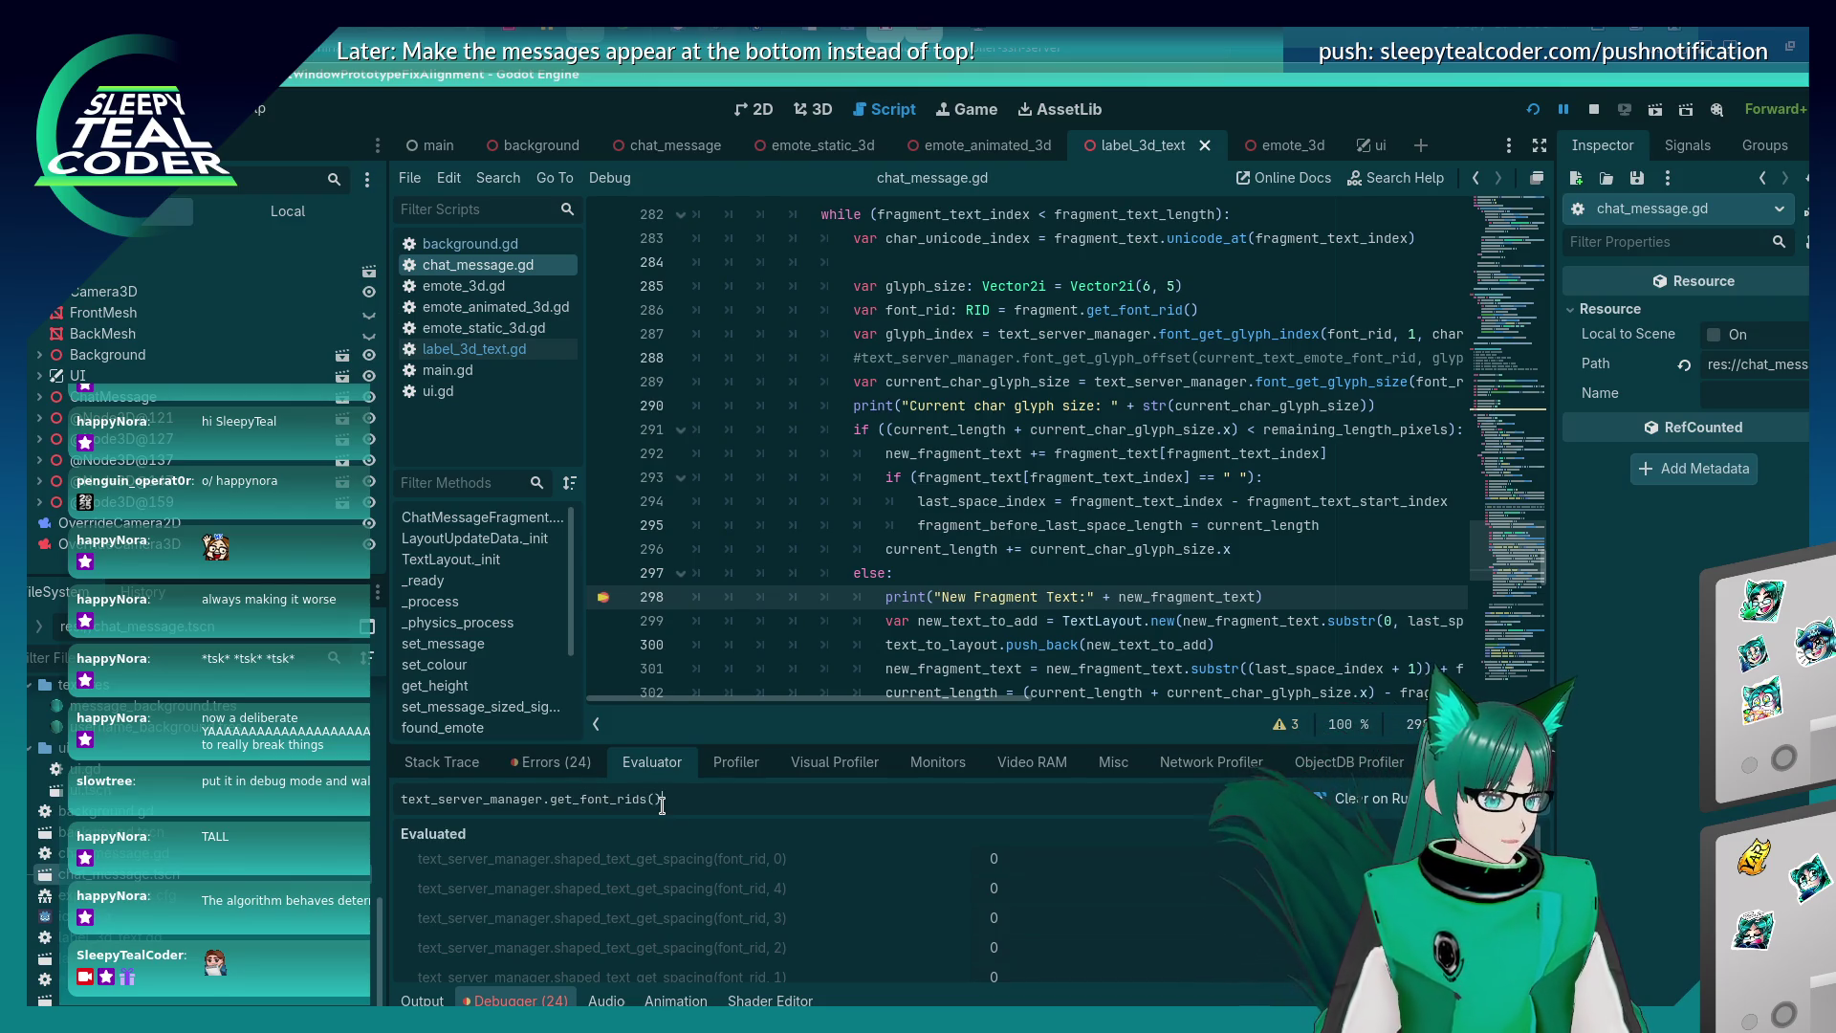
key("Return")
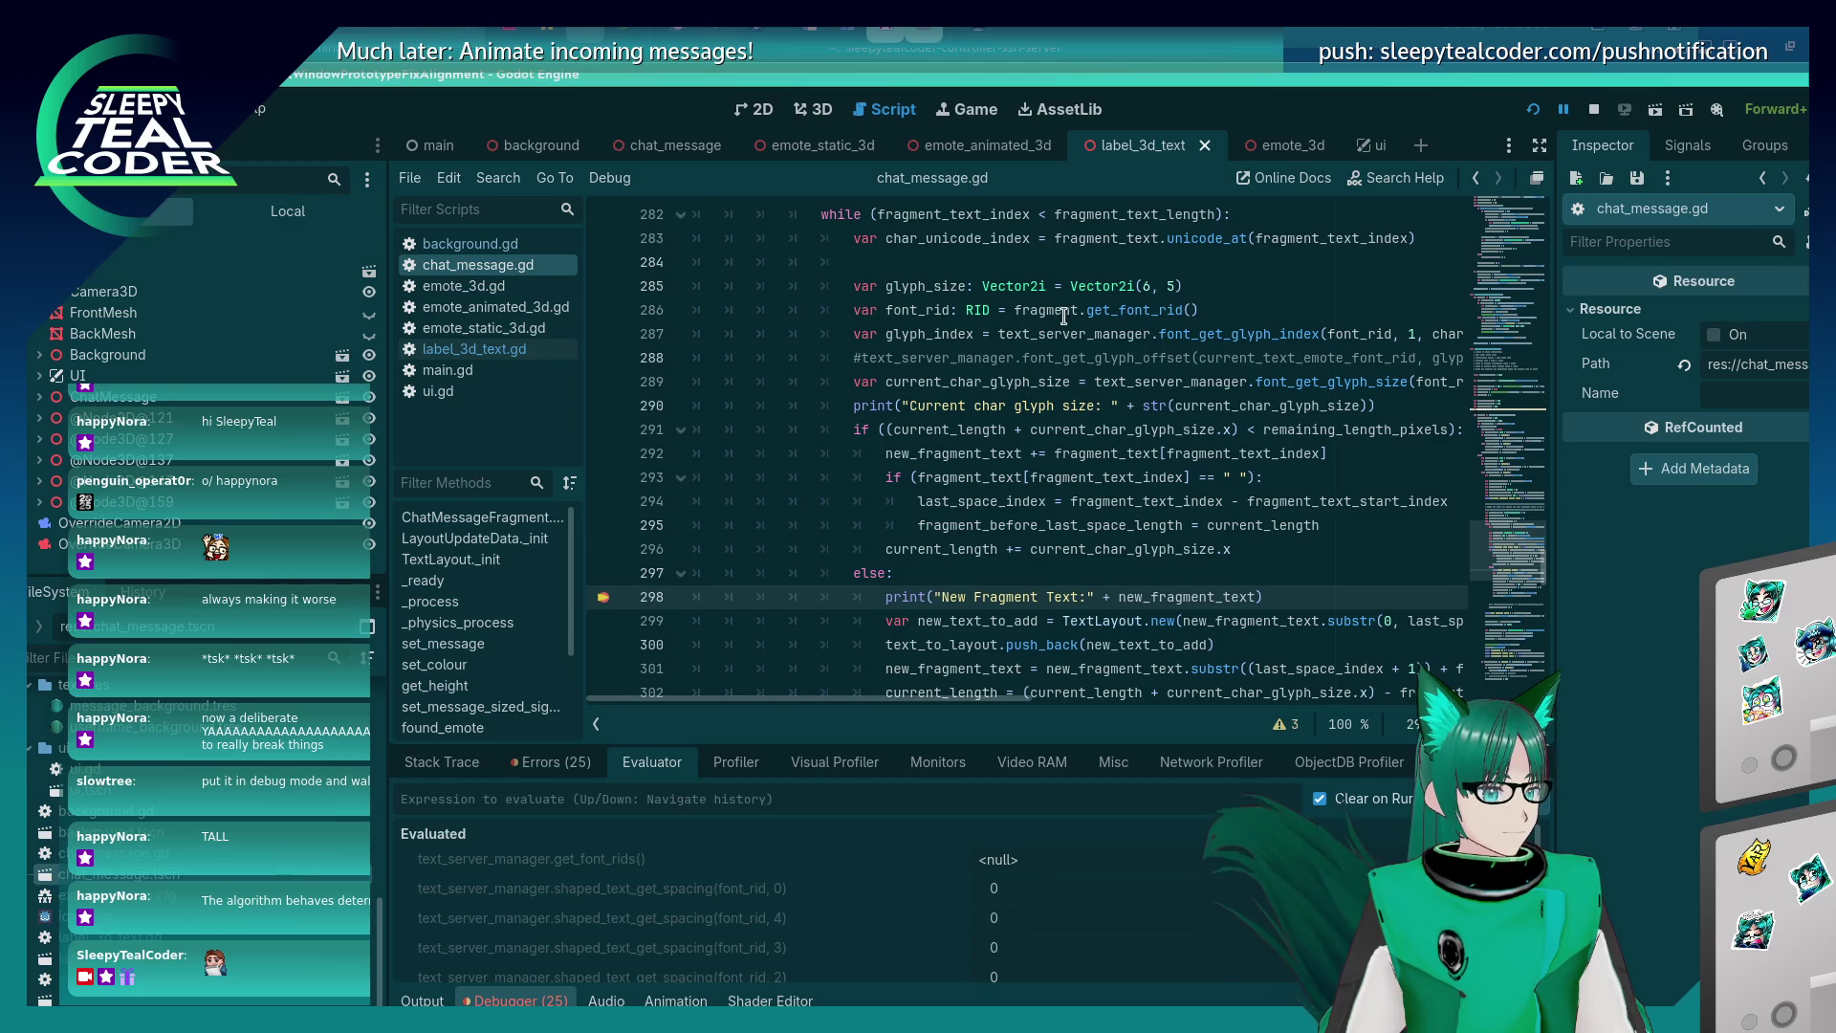
left_click(532, 771)
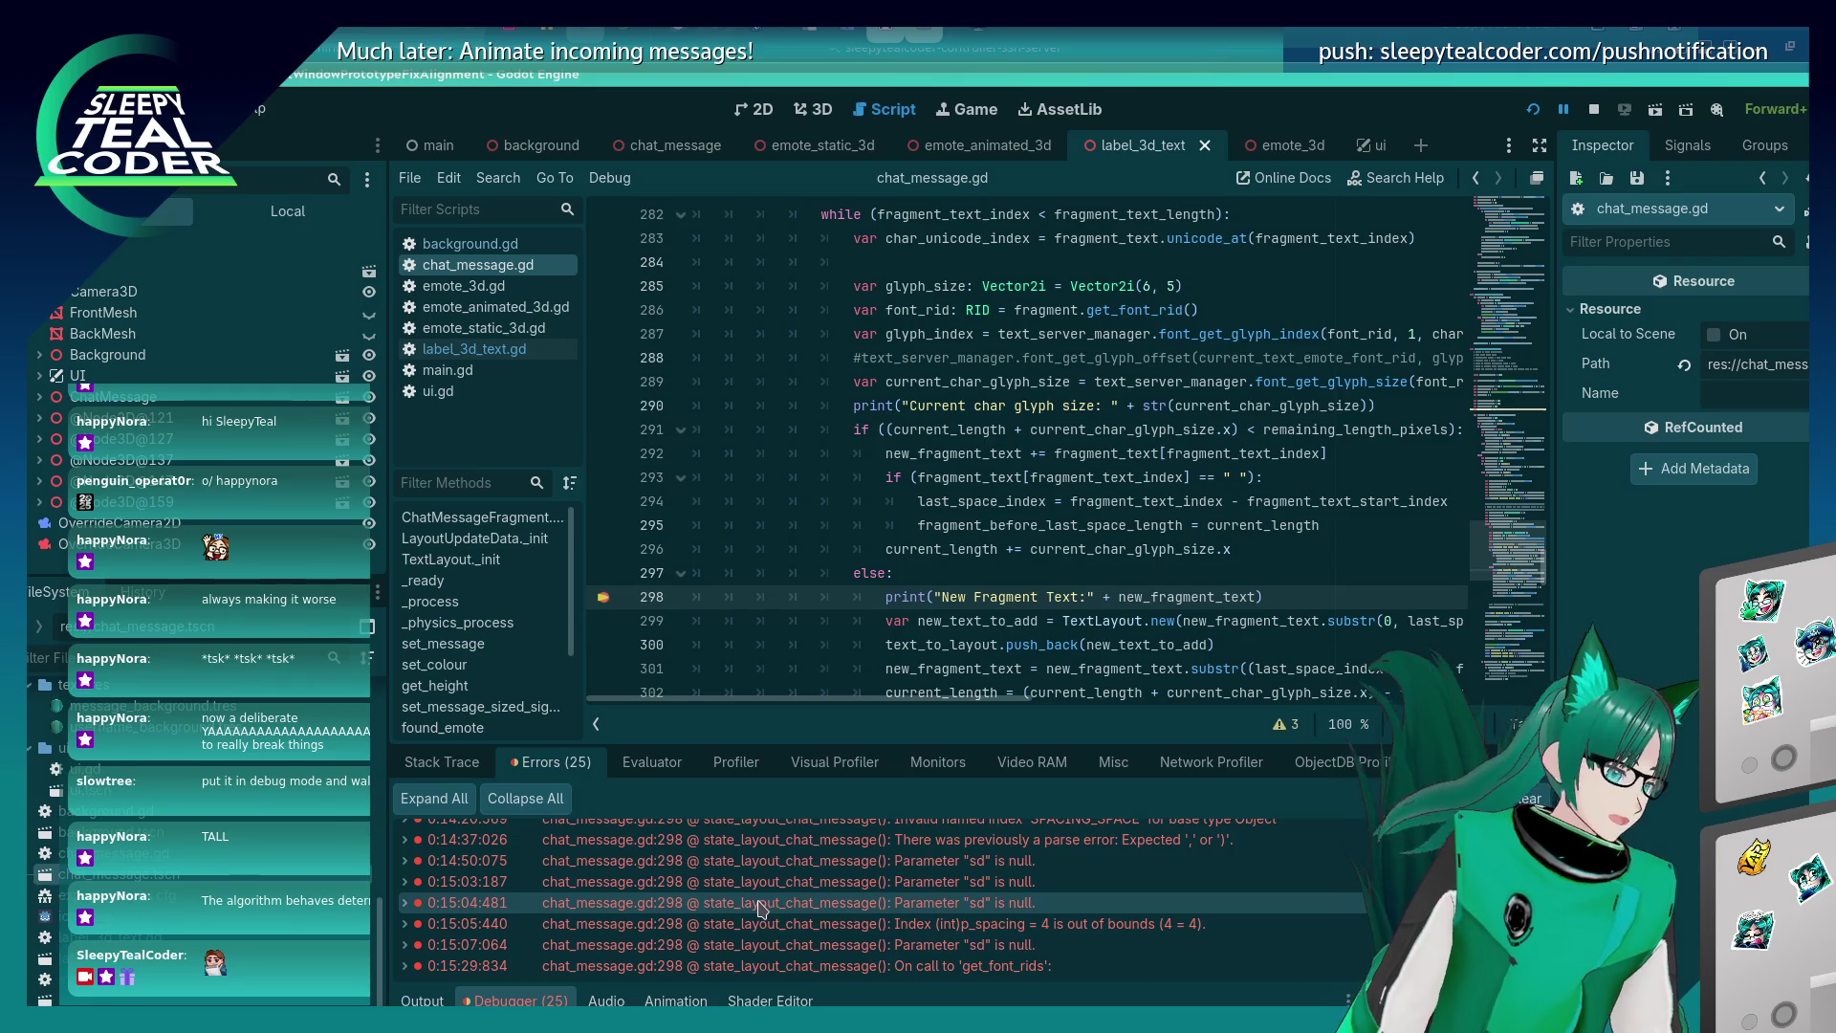
Open label_3d_text.gd and continue execution to the get_font_rid breakpoint at line 34.
left_click(474, 348)
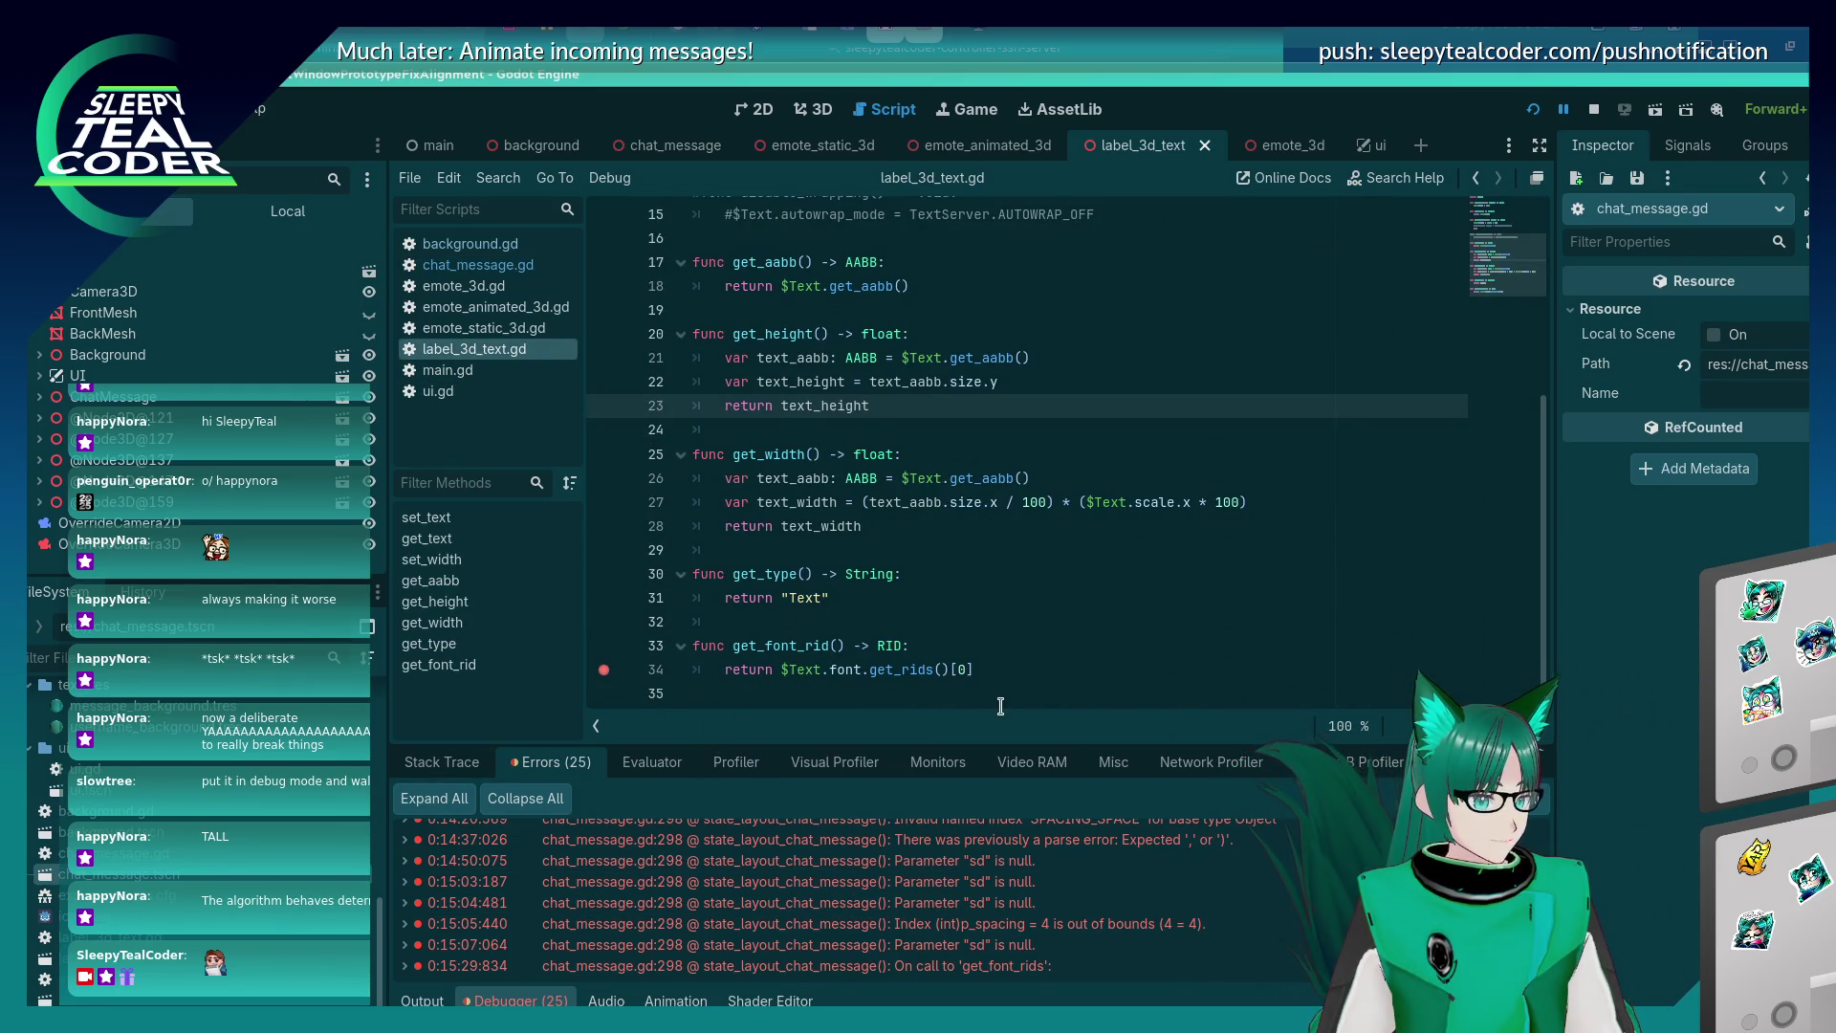
key("alt+Tab")
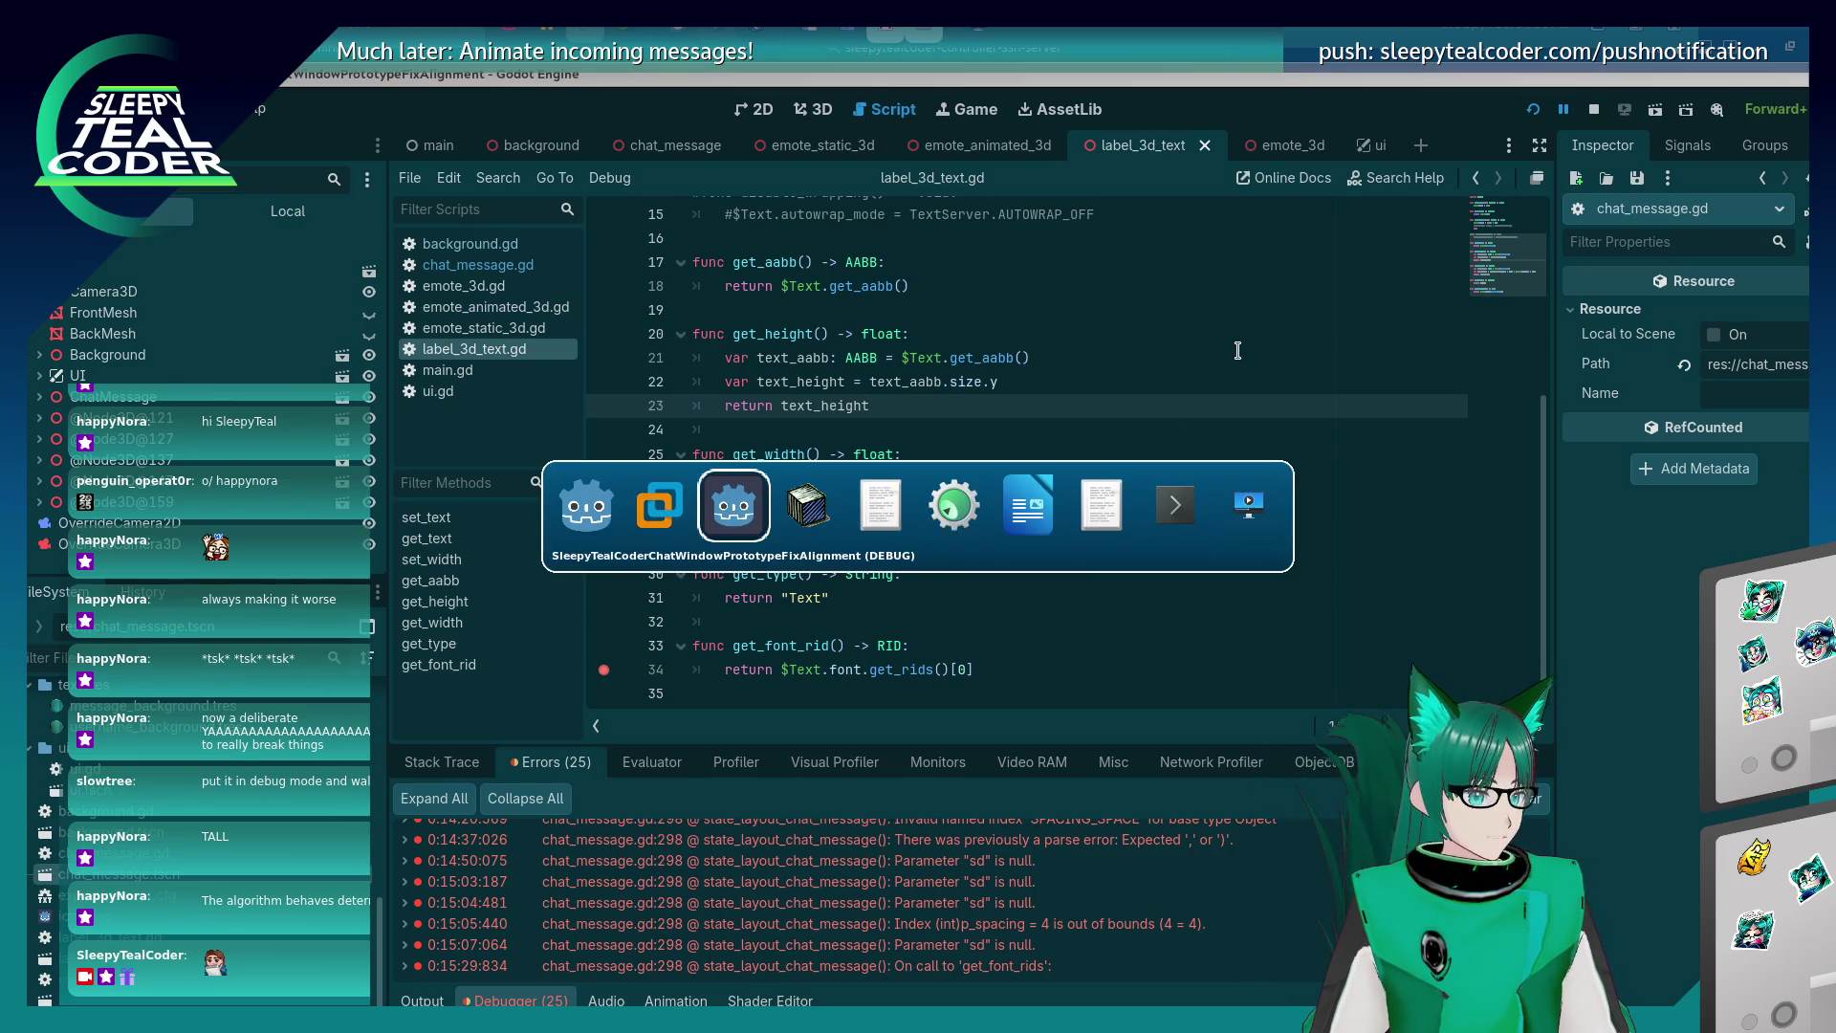
key("alt+Tab")
key("alt+Tab")
key("alt+shift+Tab")
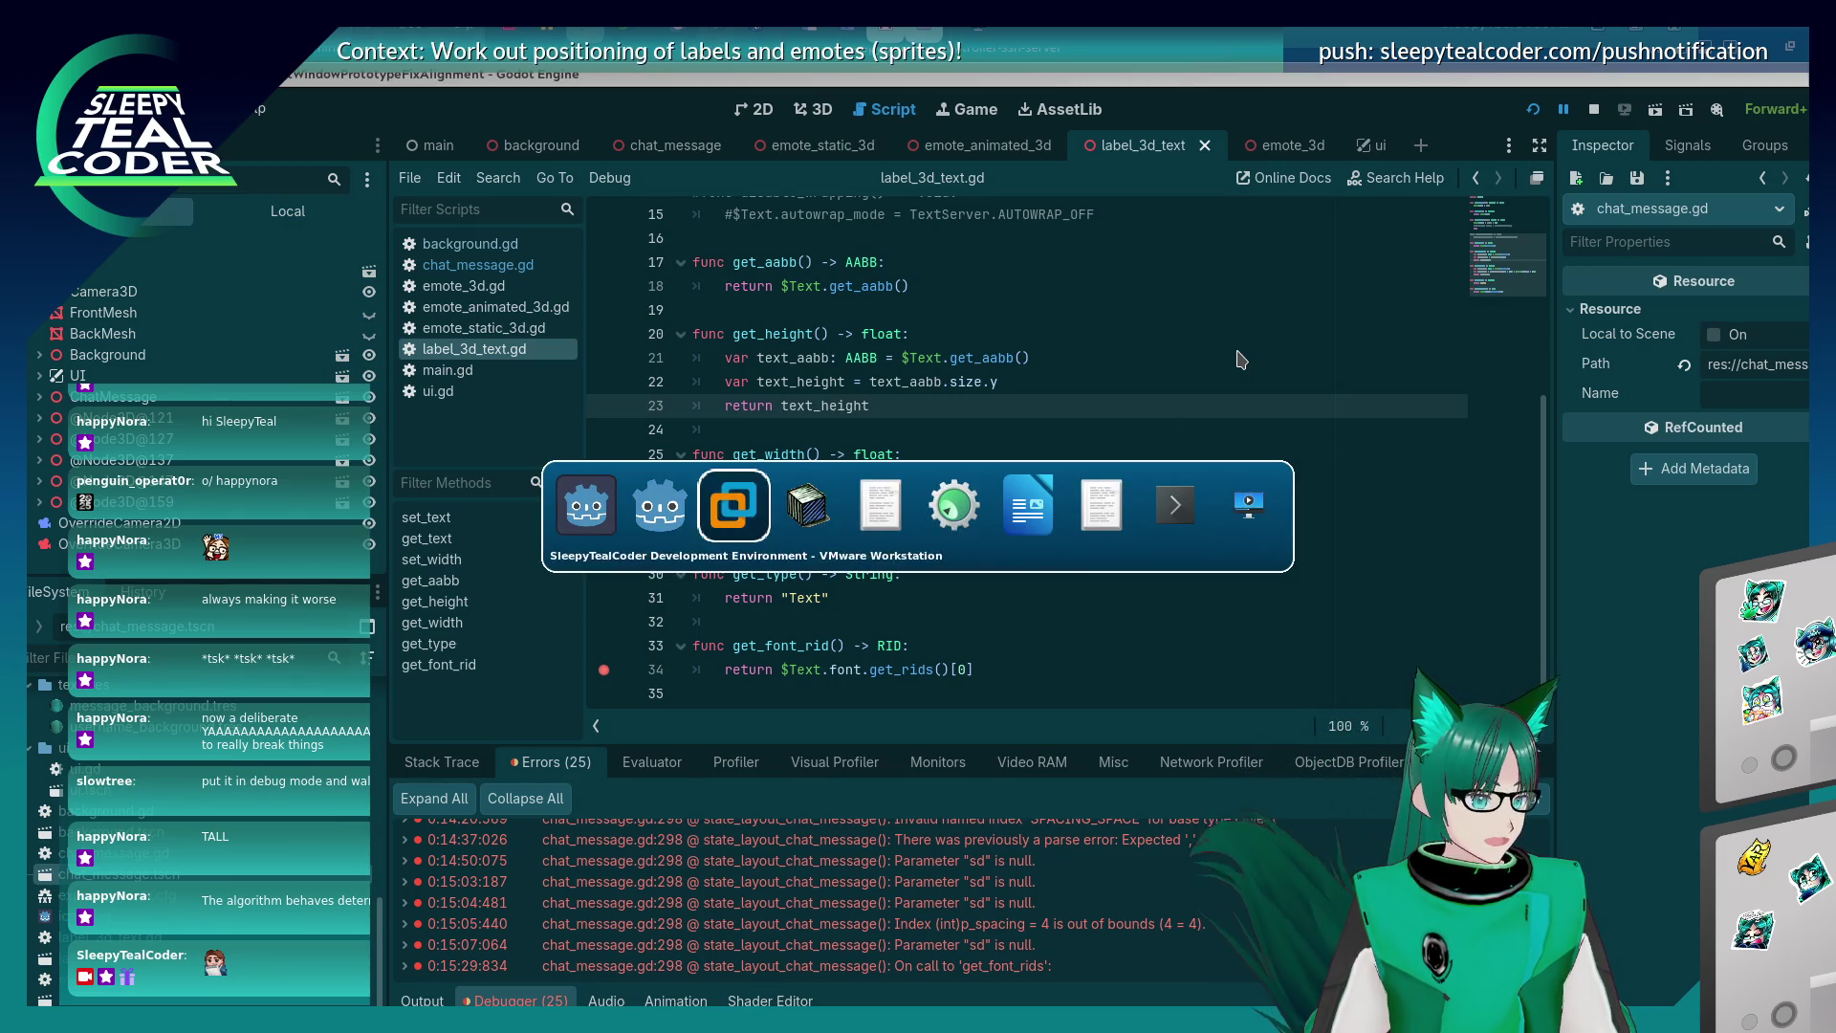
key("alt+shift+Tab")
key("alt+shift+Tab")
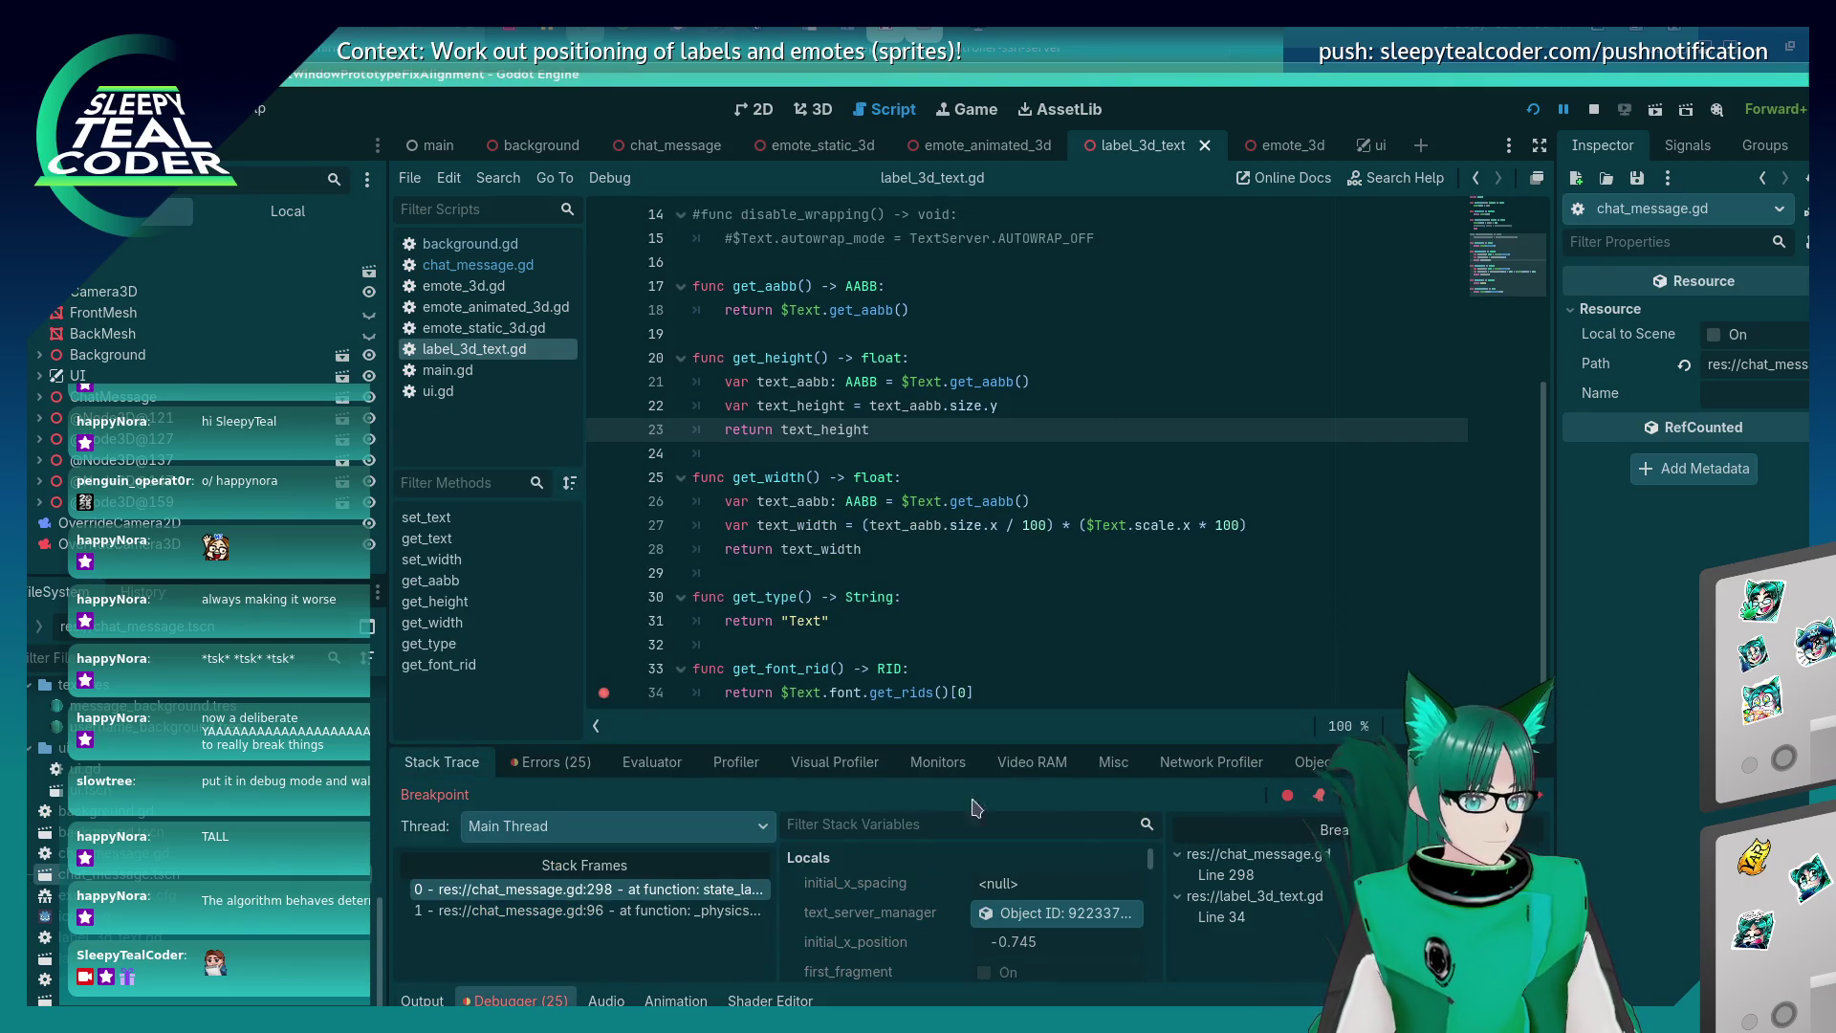
key("F12")
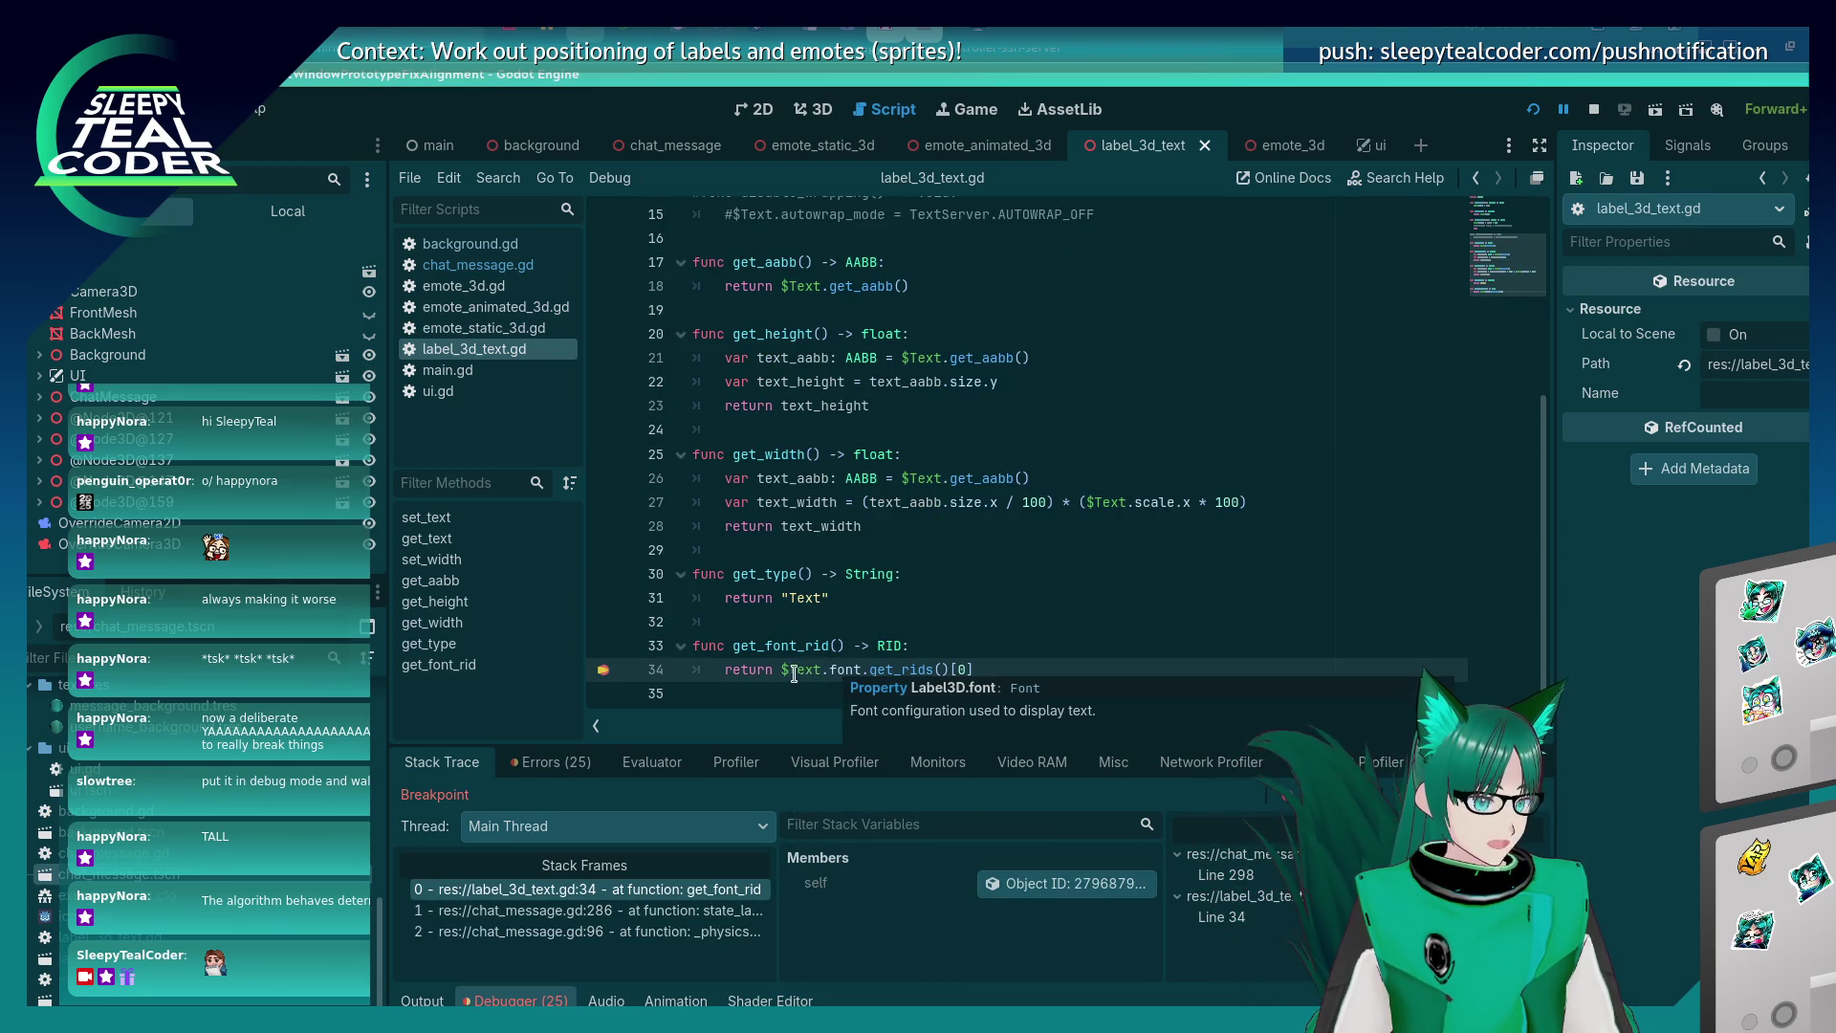
Step out to chat_message.gd, reopen label_3d_text.gd at get_font_rid, and stop debugging.
mouse_move(836, 669)
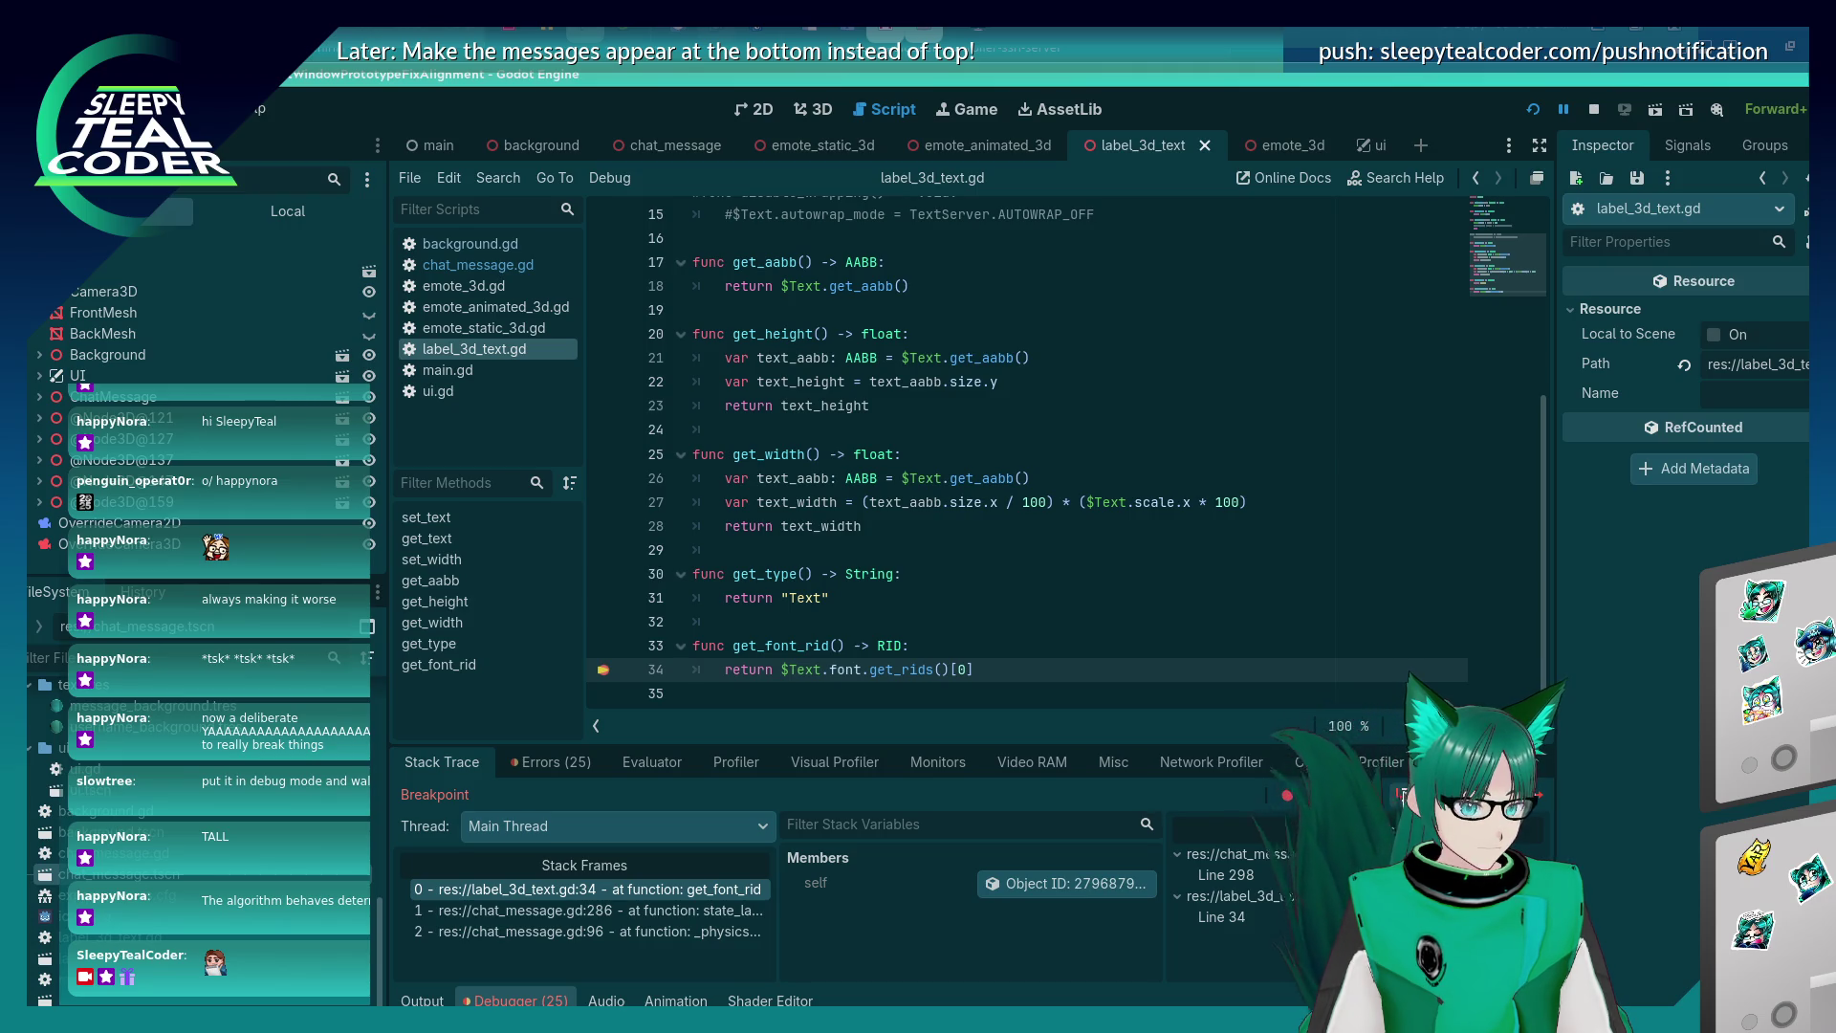
key("F10")
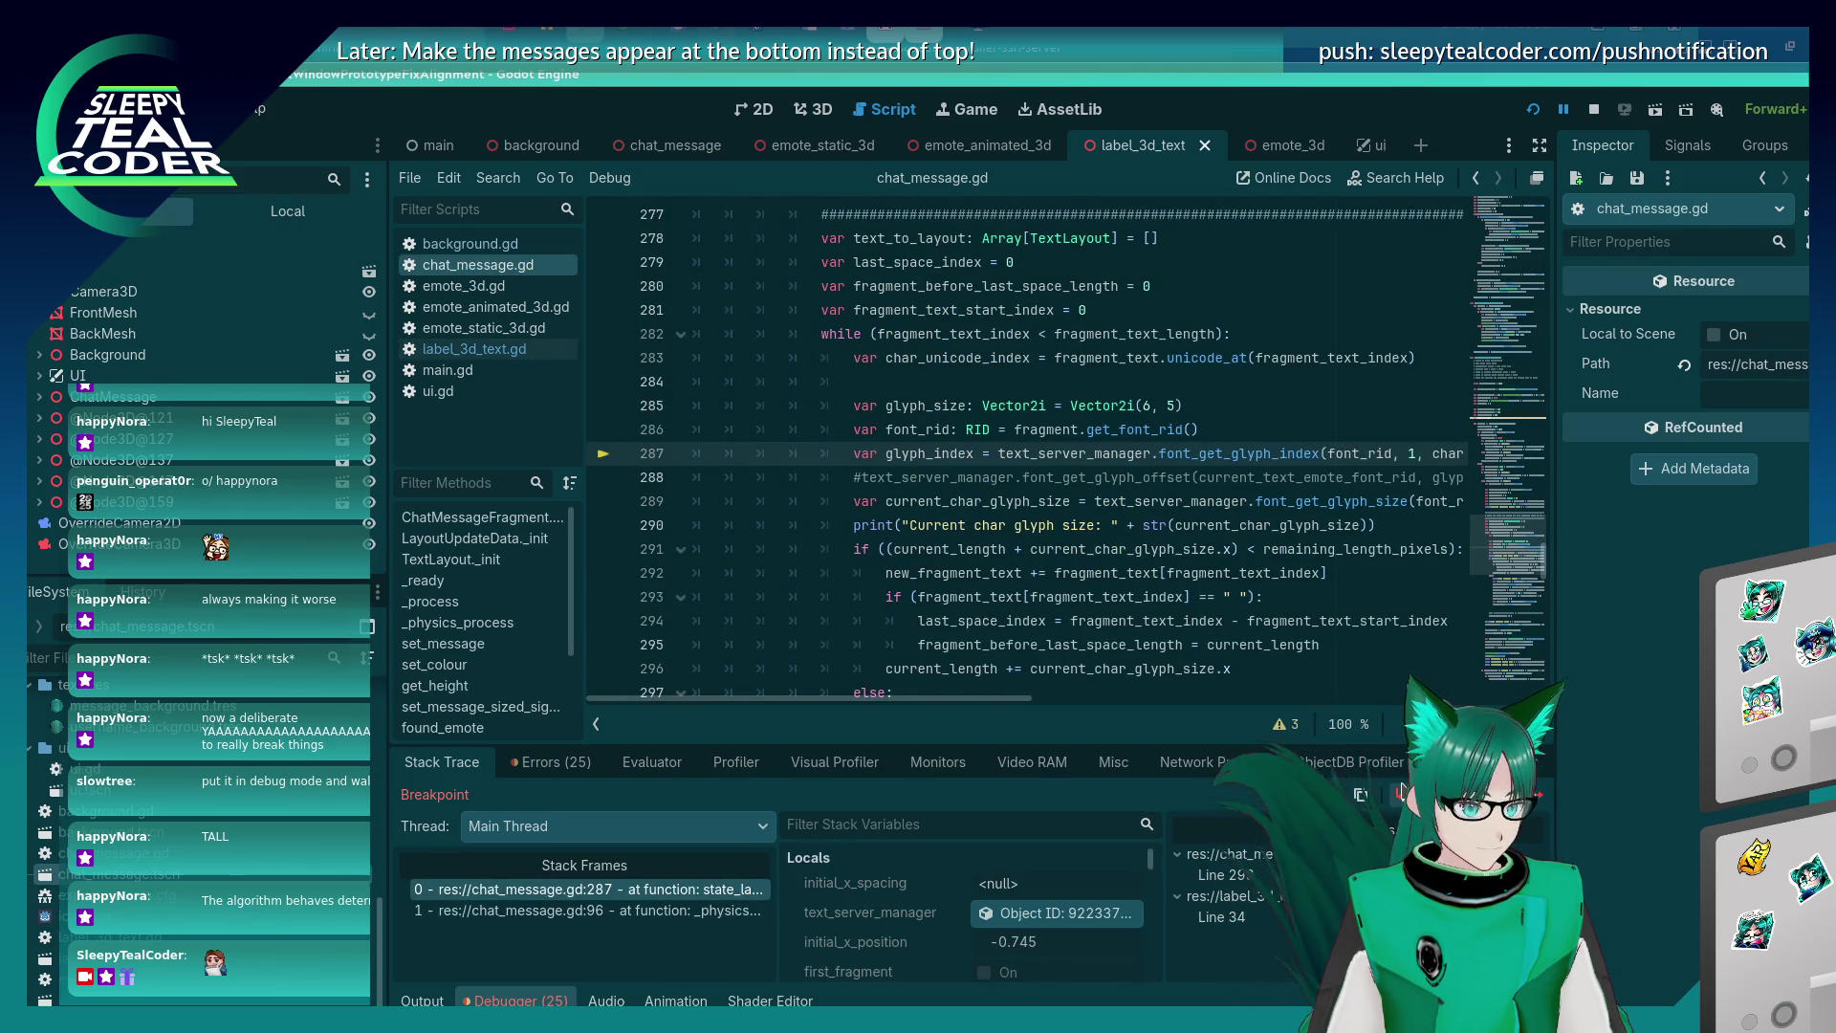
mouse_move(983, 701)
left_mouse_down()
mouse_move(1022, 702)
mouse_move(947, 705)
left_mouse_up()
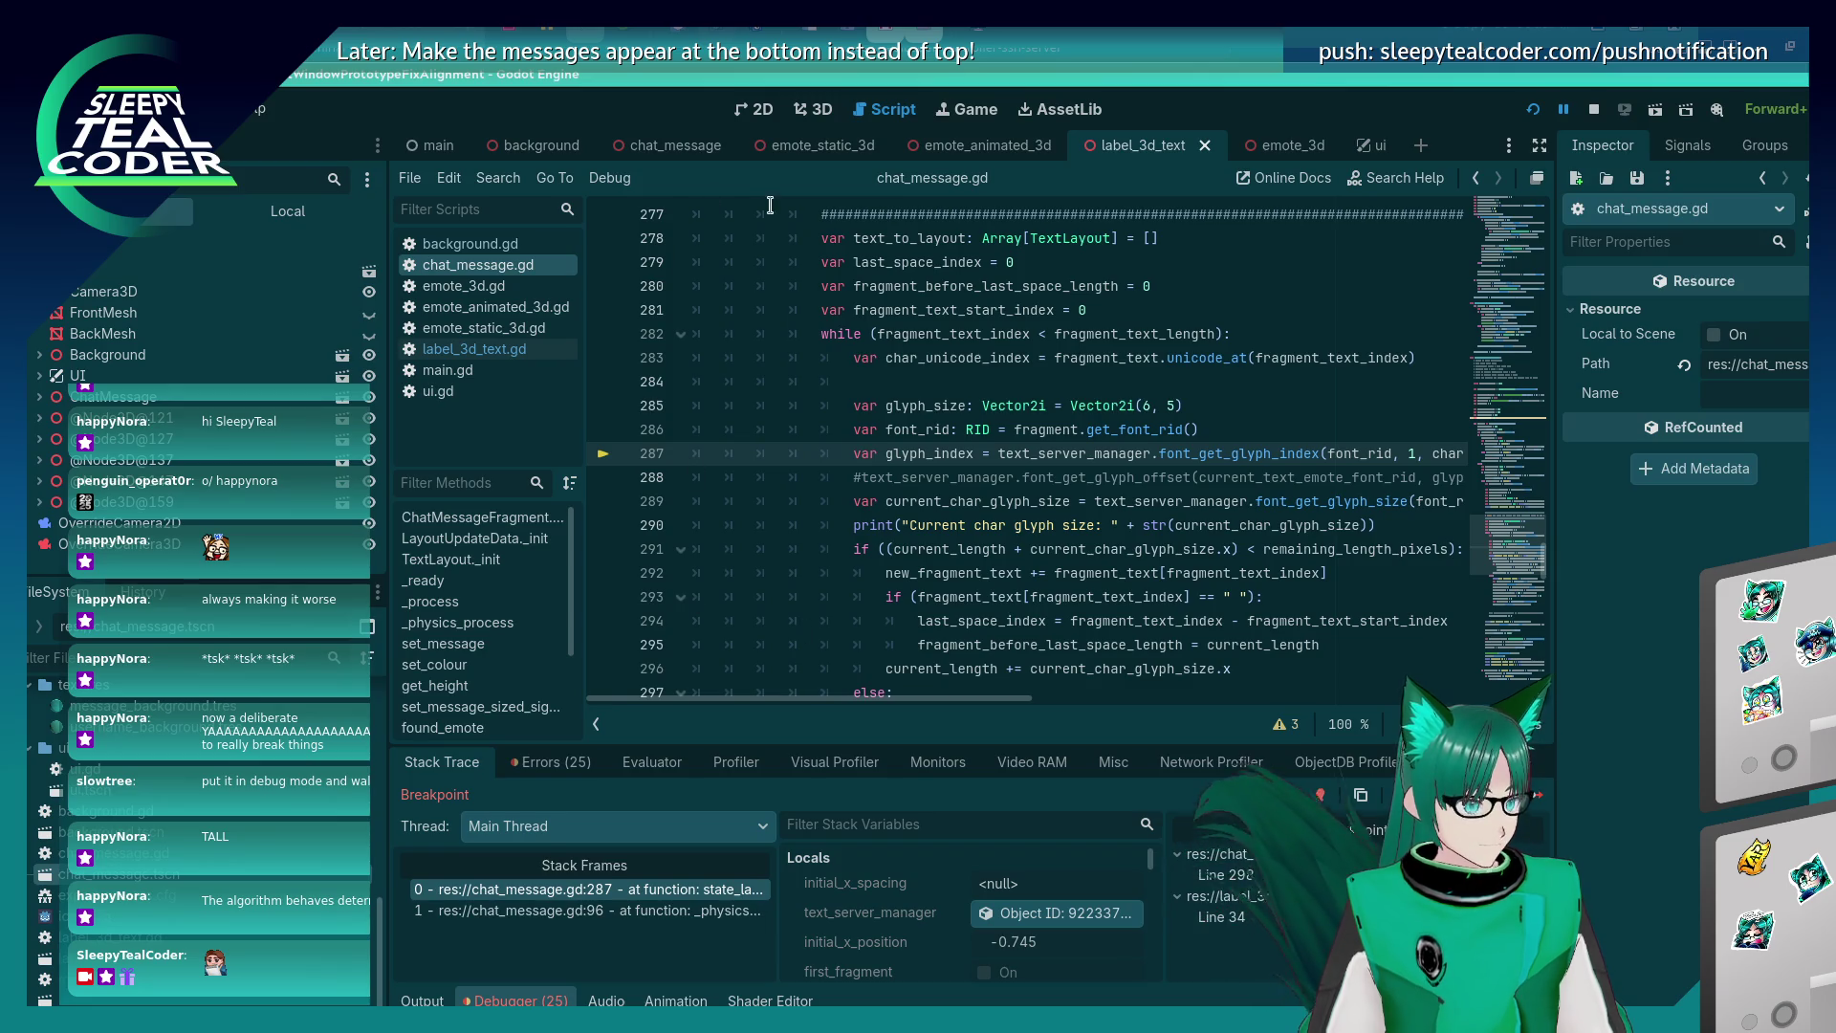
mouse_move(656, 155)
left_click(474, 348)
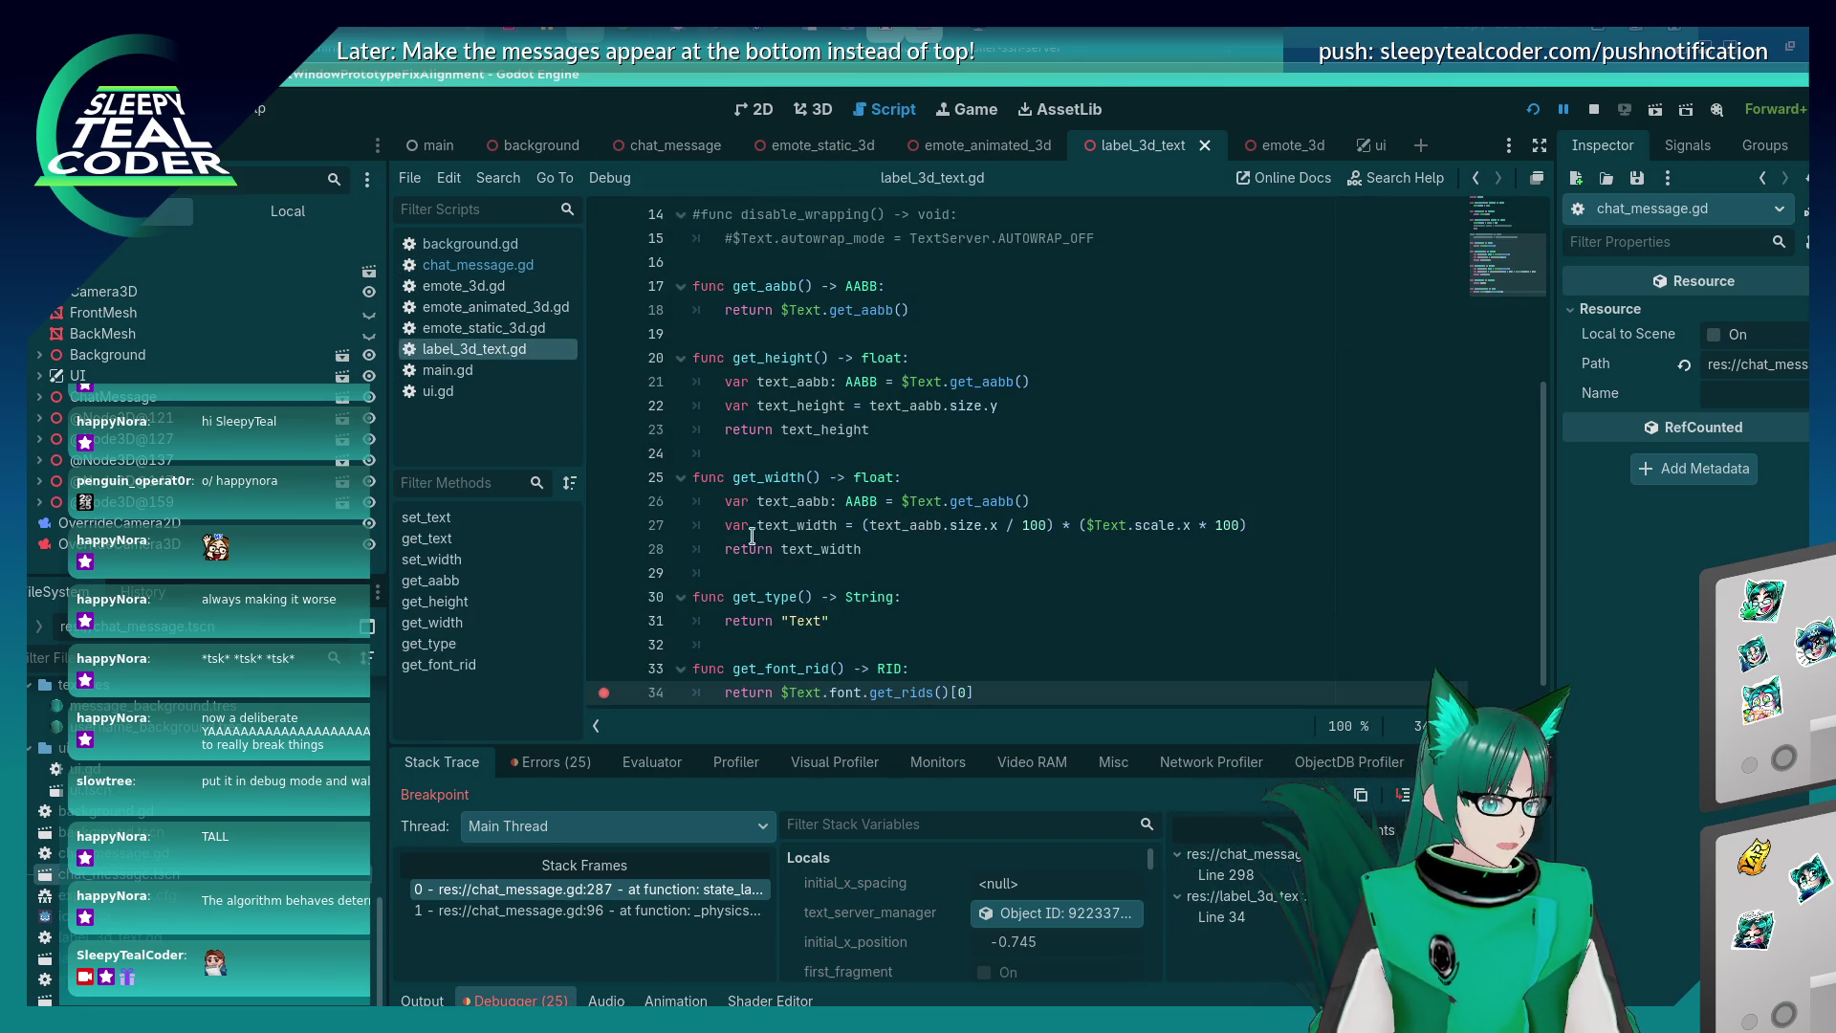
left_click(921, 645)
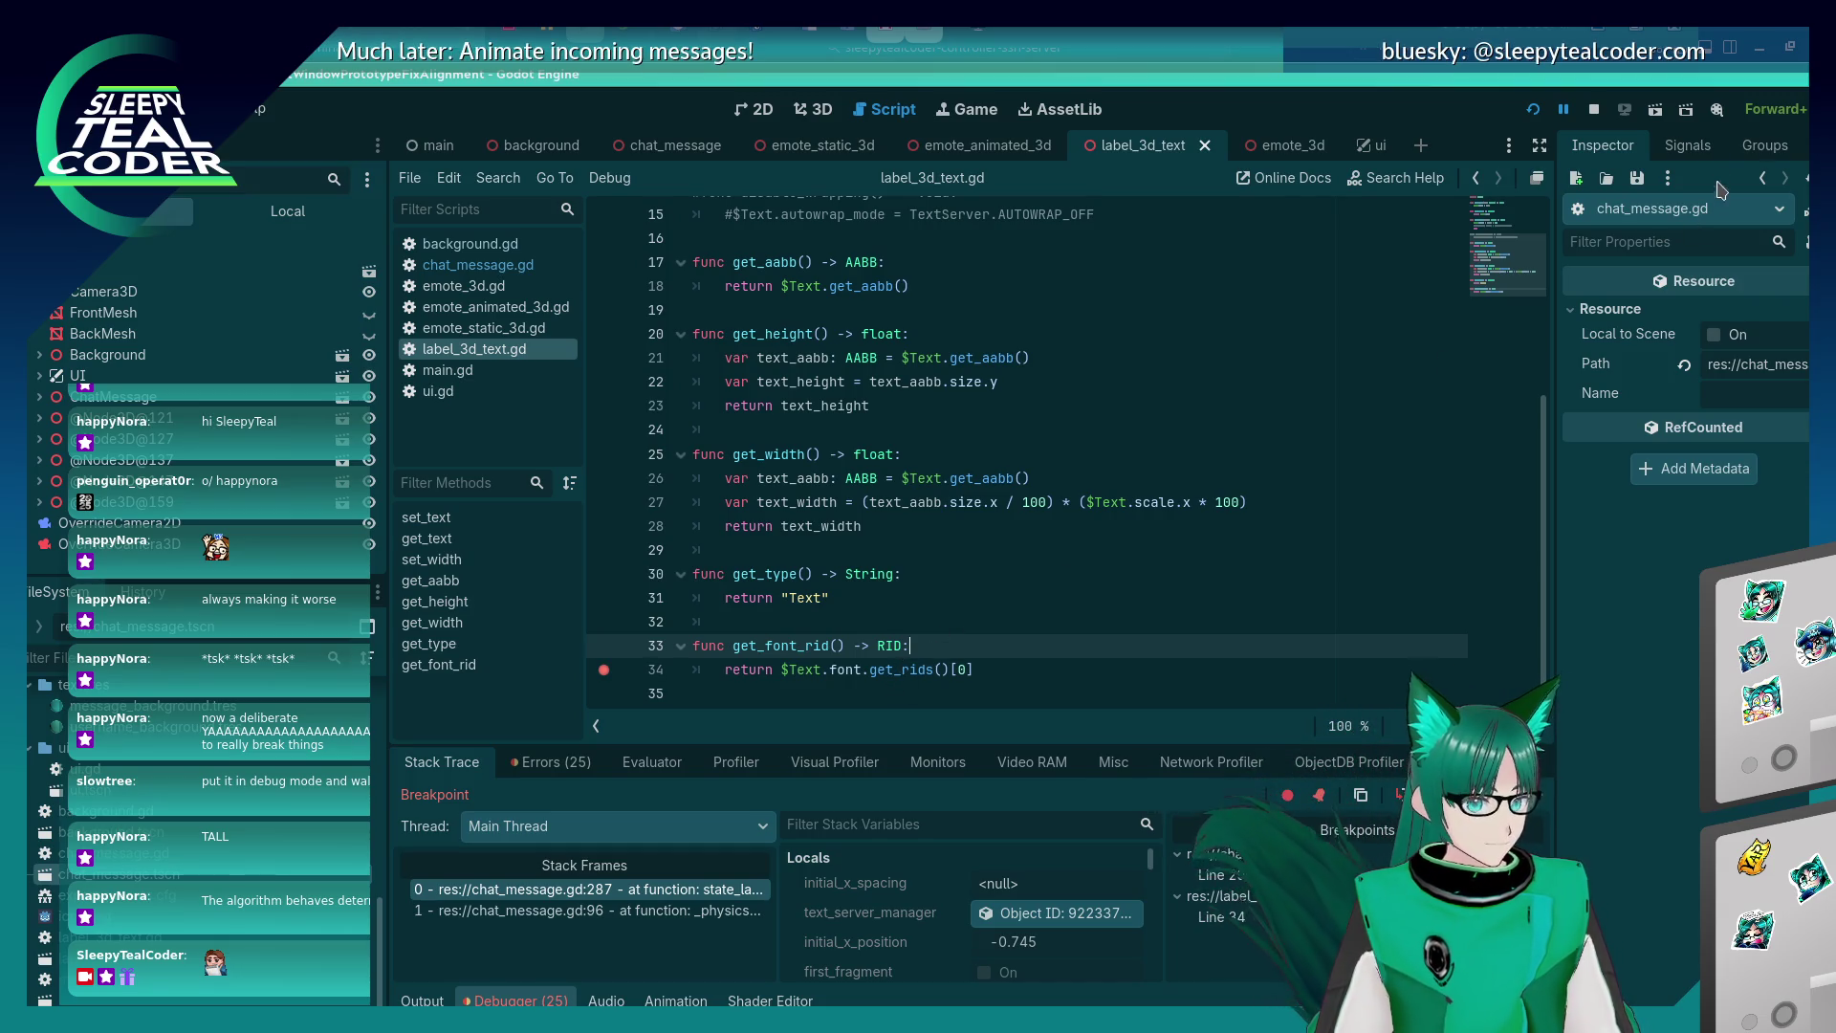
left_click(1593, 110)
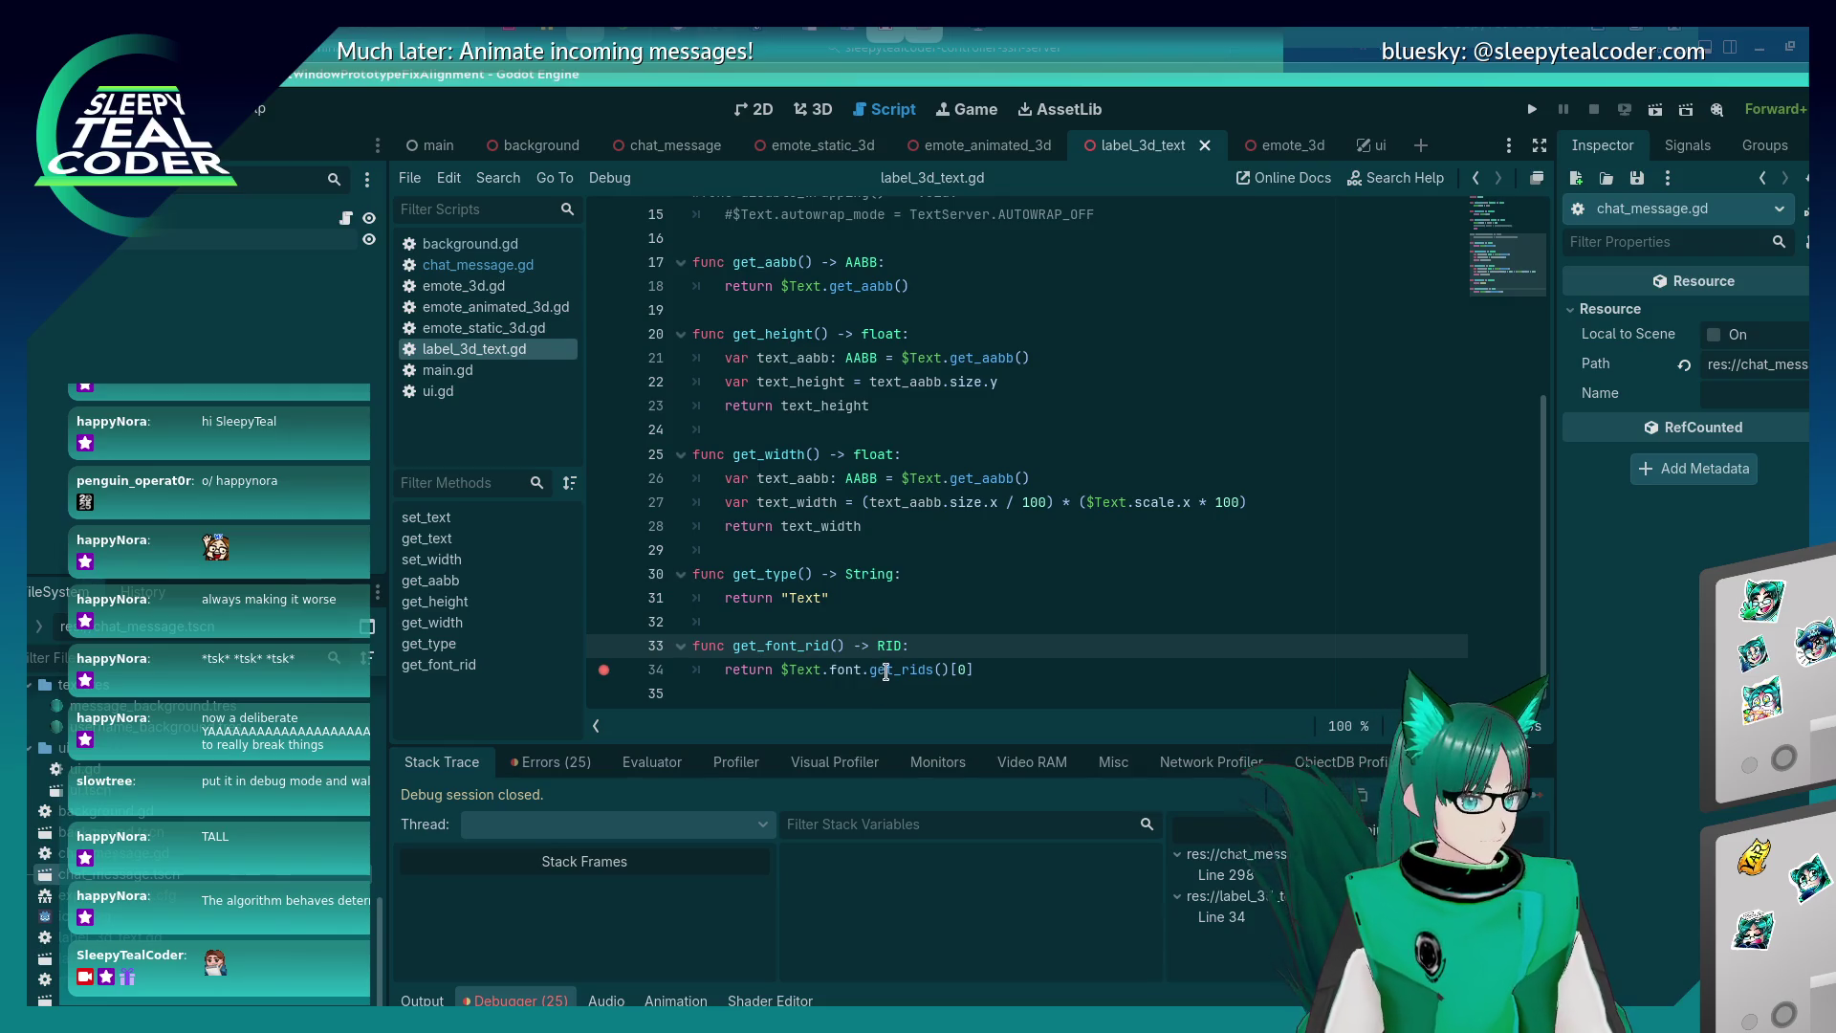
Insert a blank line opening get_font_rid, remove the return line's breakpoint, and switch to VMware.
left_click(1033, 646)
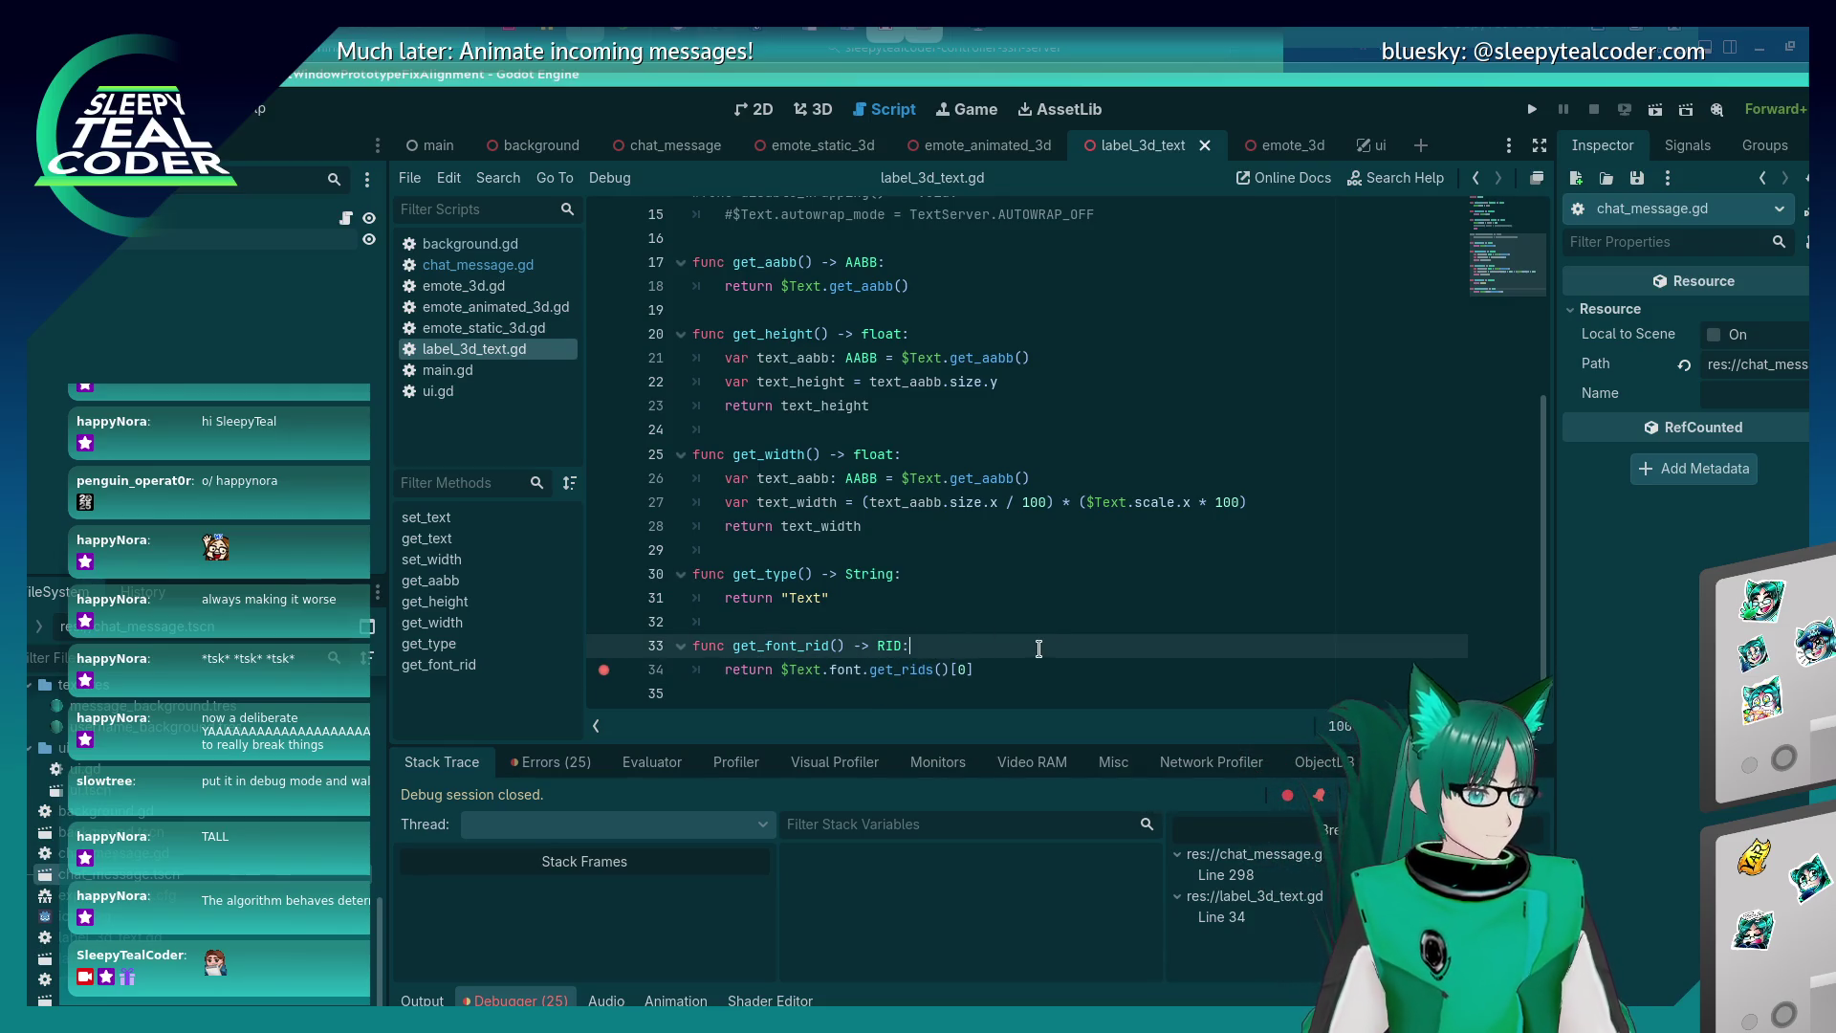
key("Return")
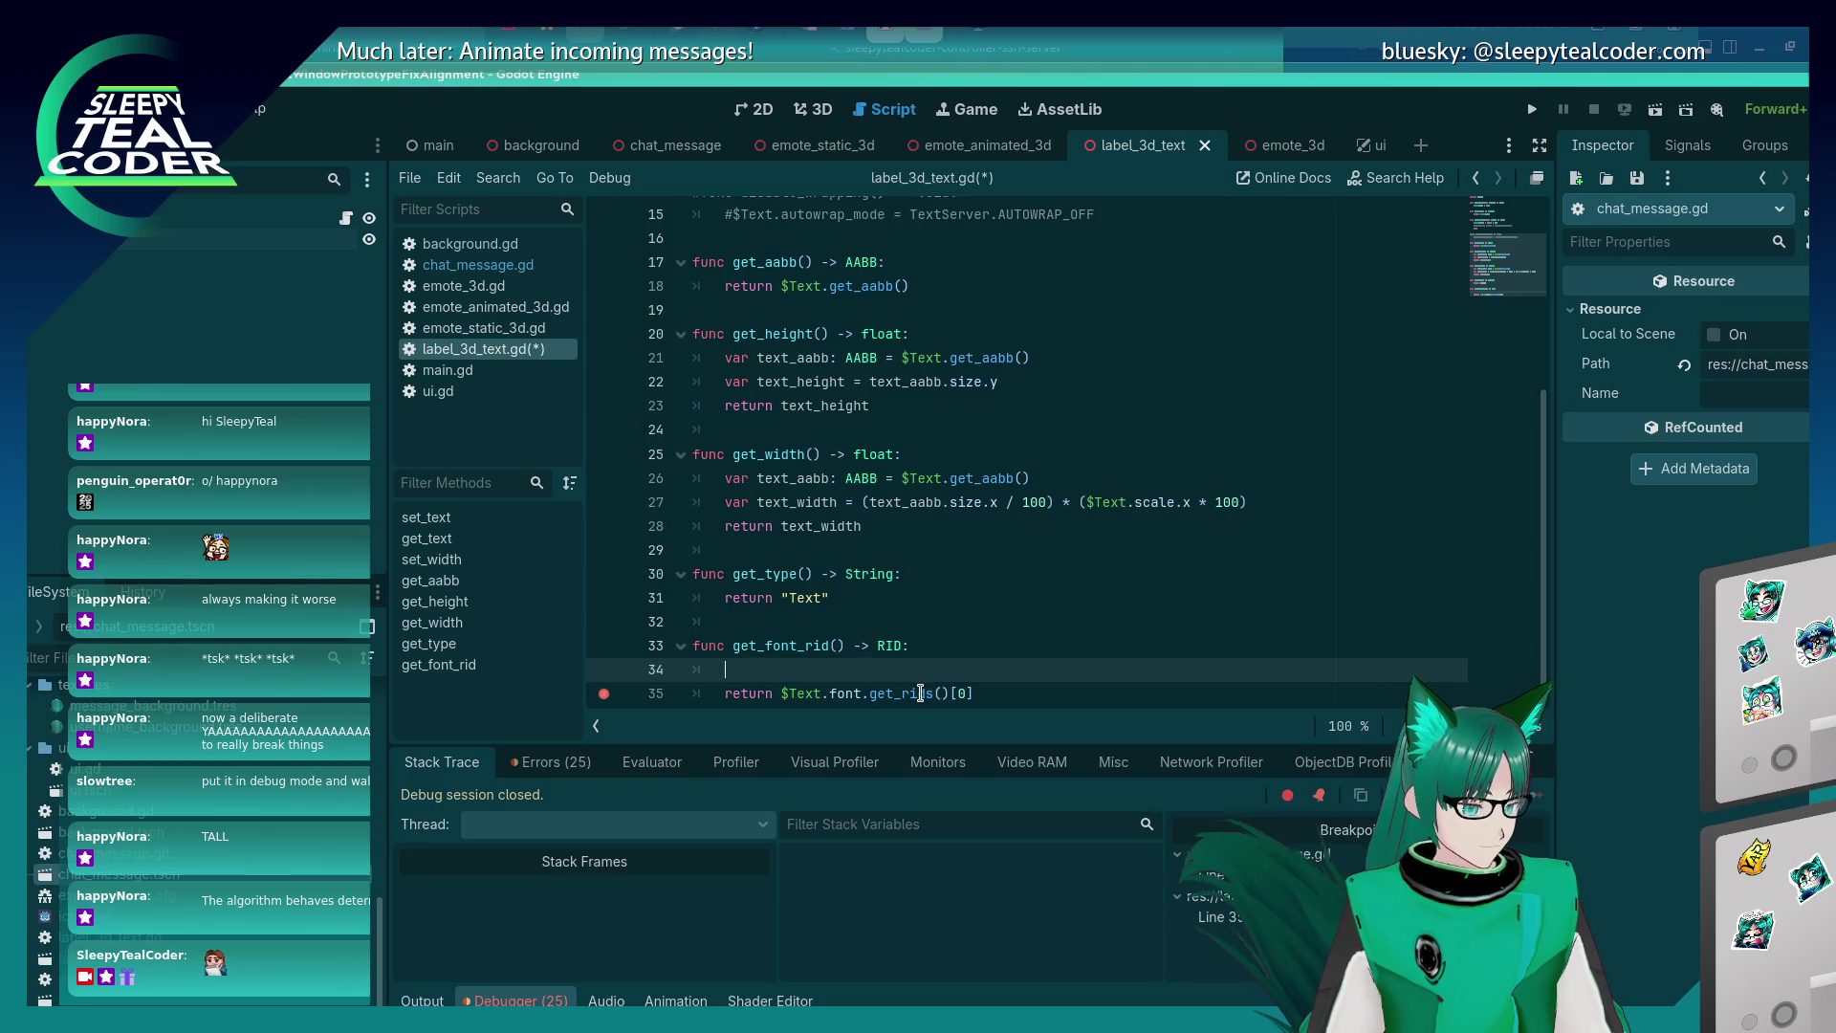
left_click(603, 693)
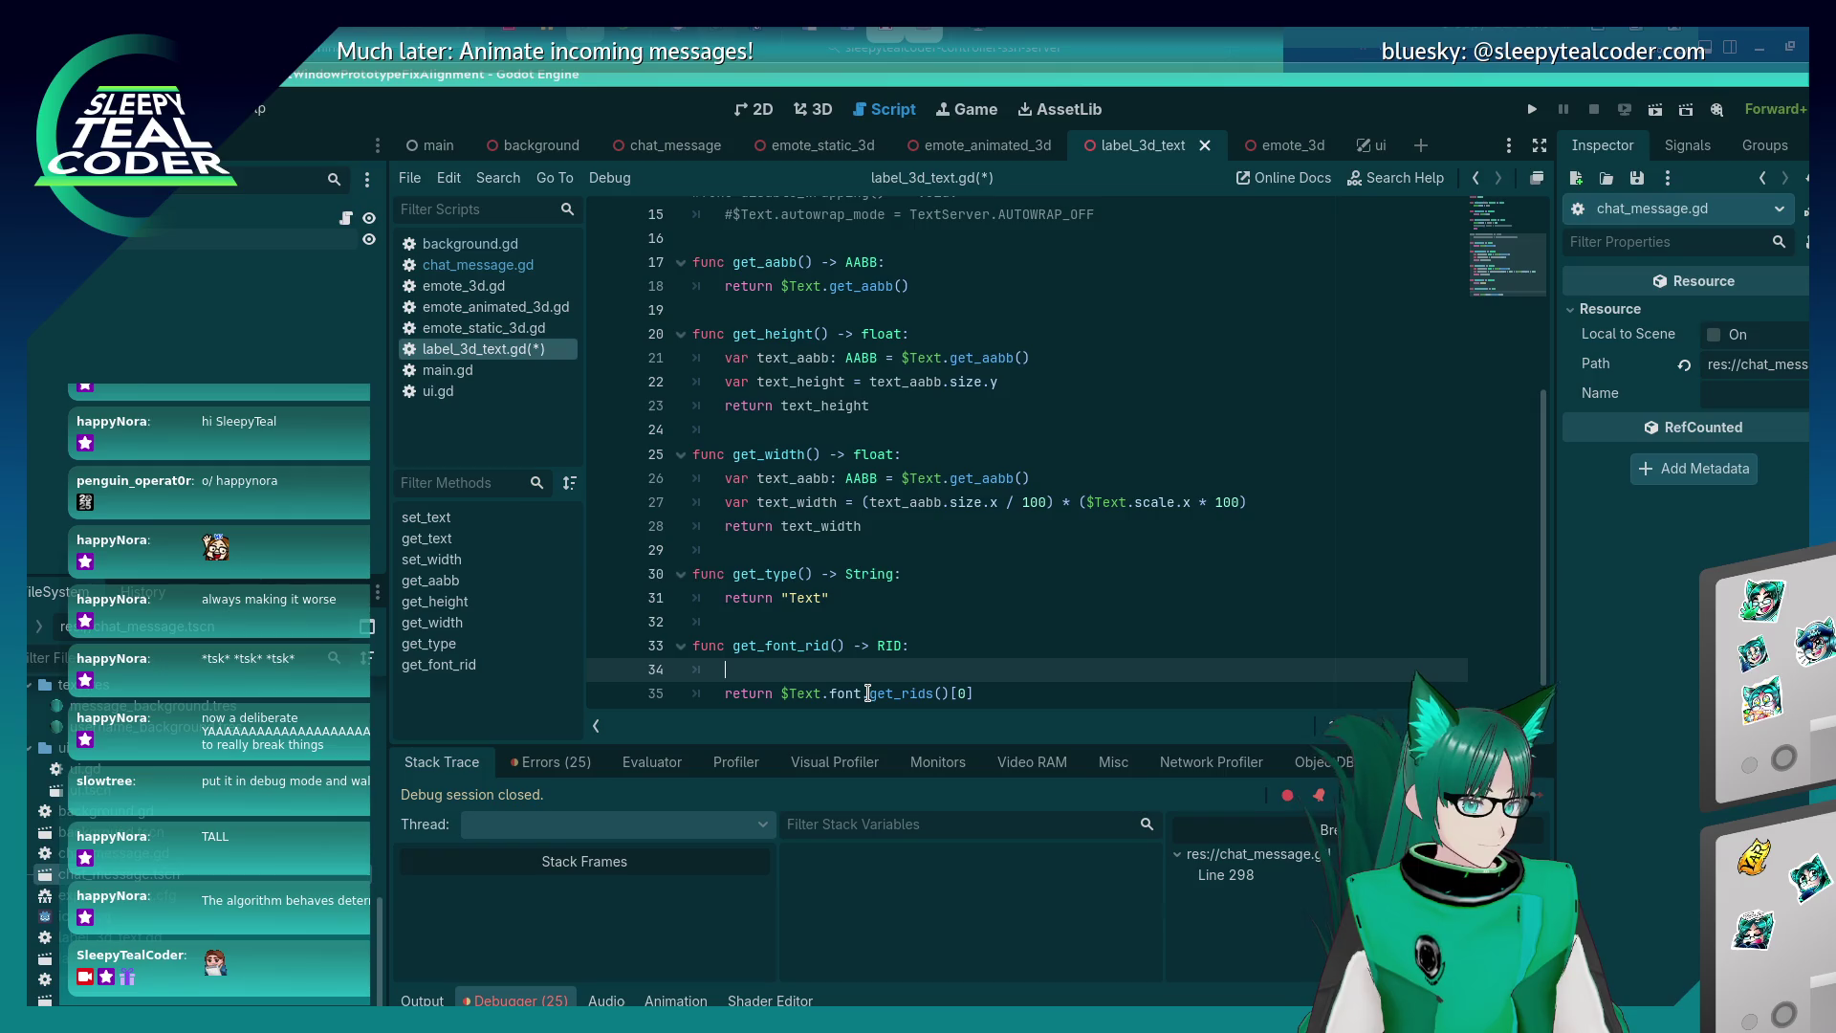
key("alt+Tab")
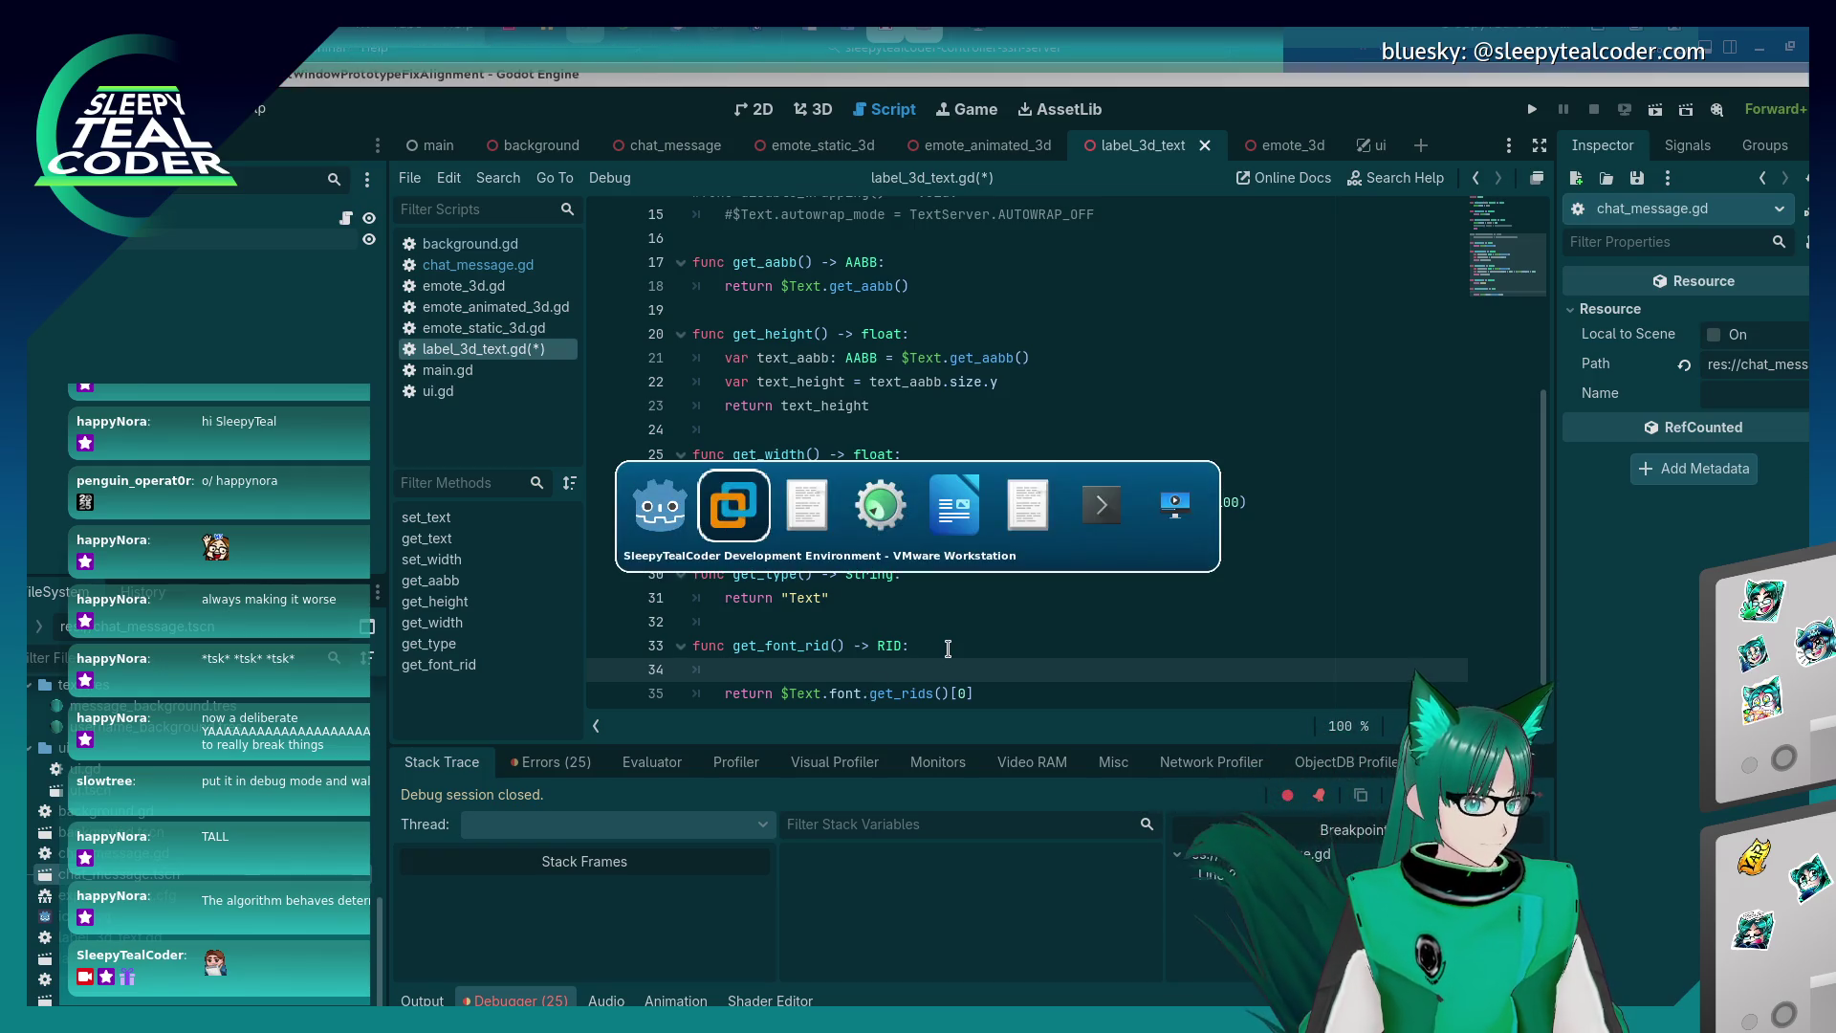
key("alt+Tab")
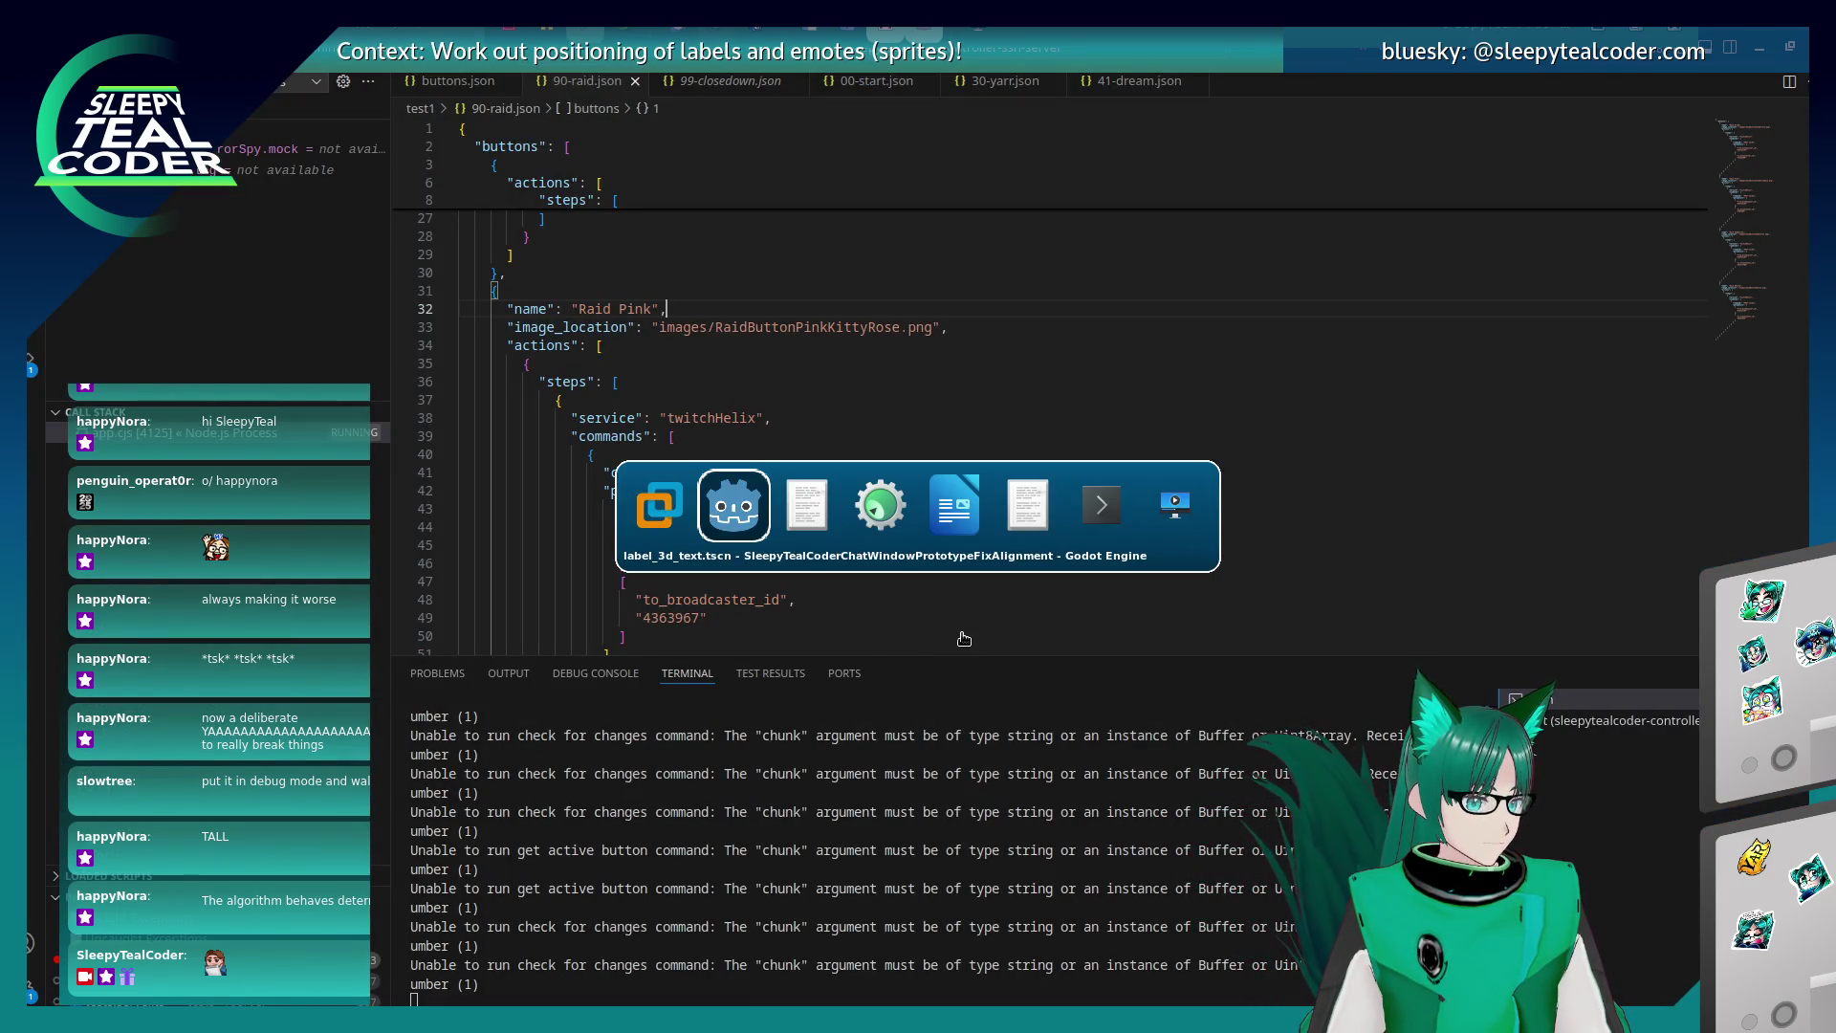
Search the Godot docs for get_rids and open the Font class result.
left_click(813, 273)
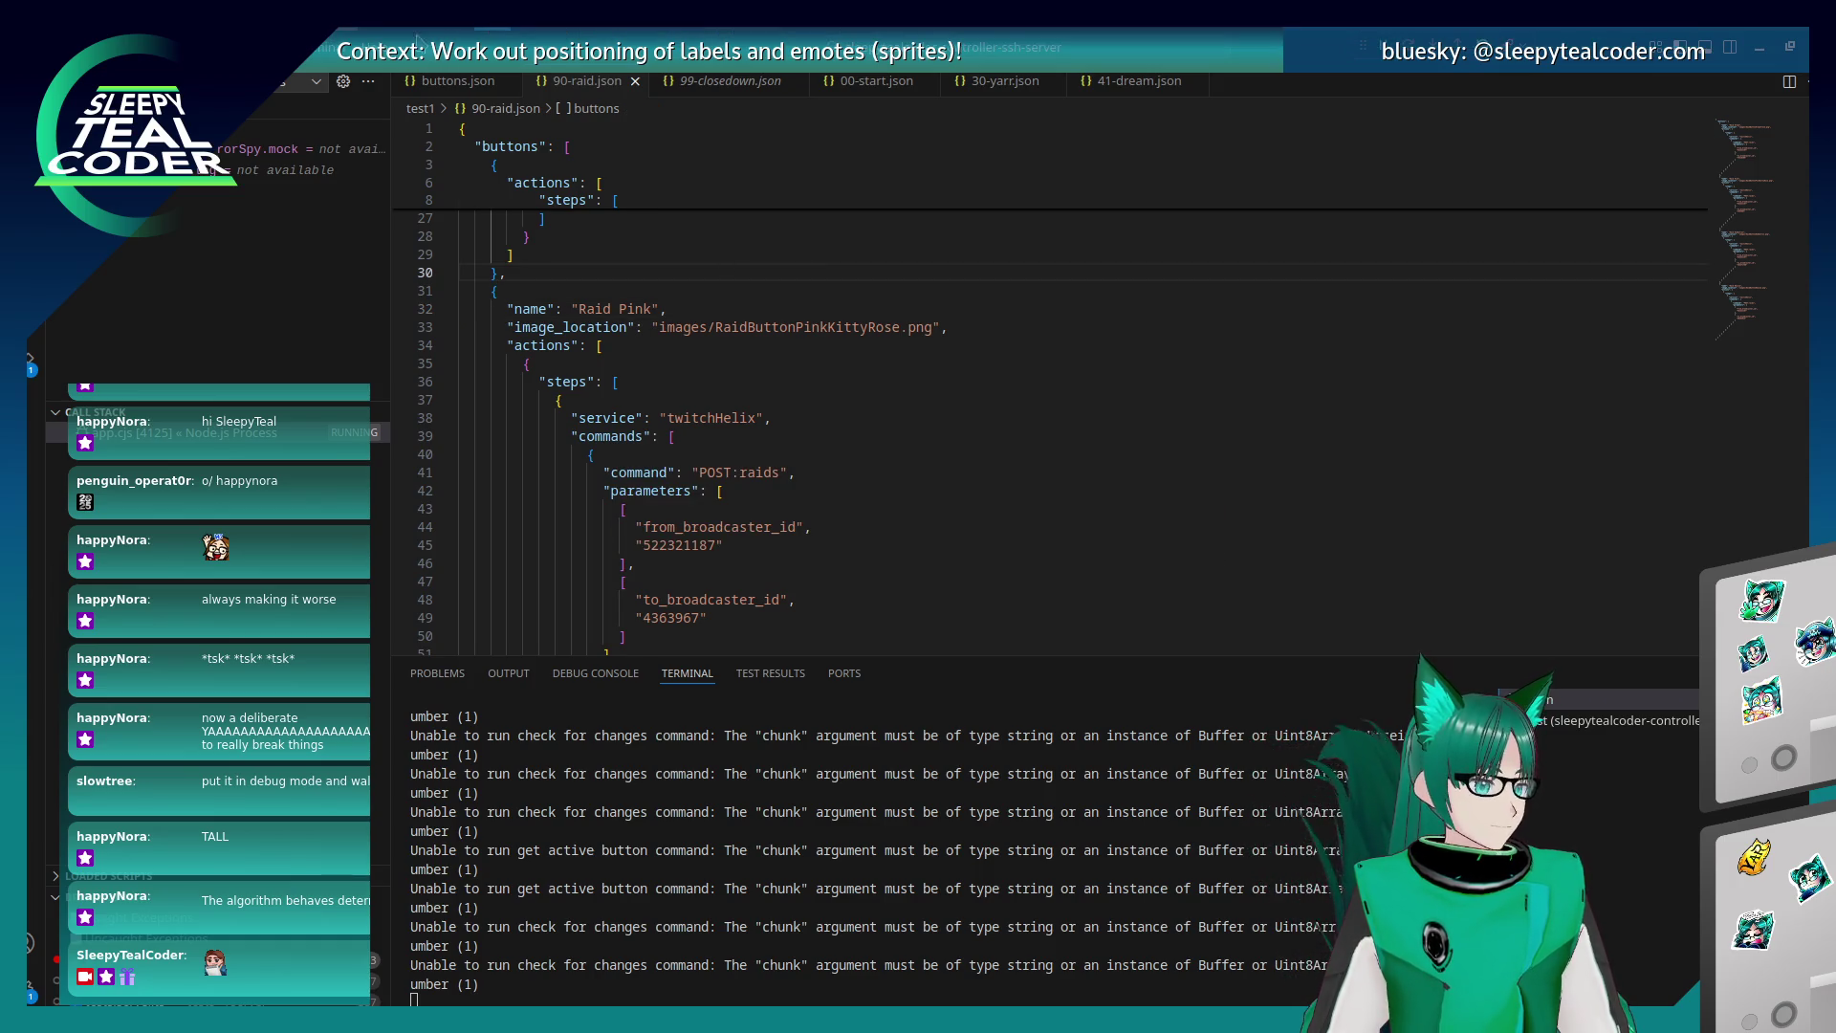
key("alt+Tab")
scroll(1058, 453, "down", 10)
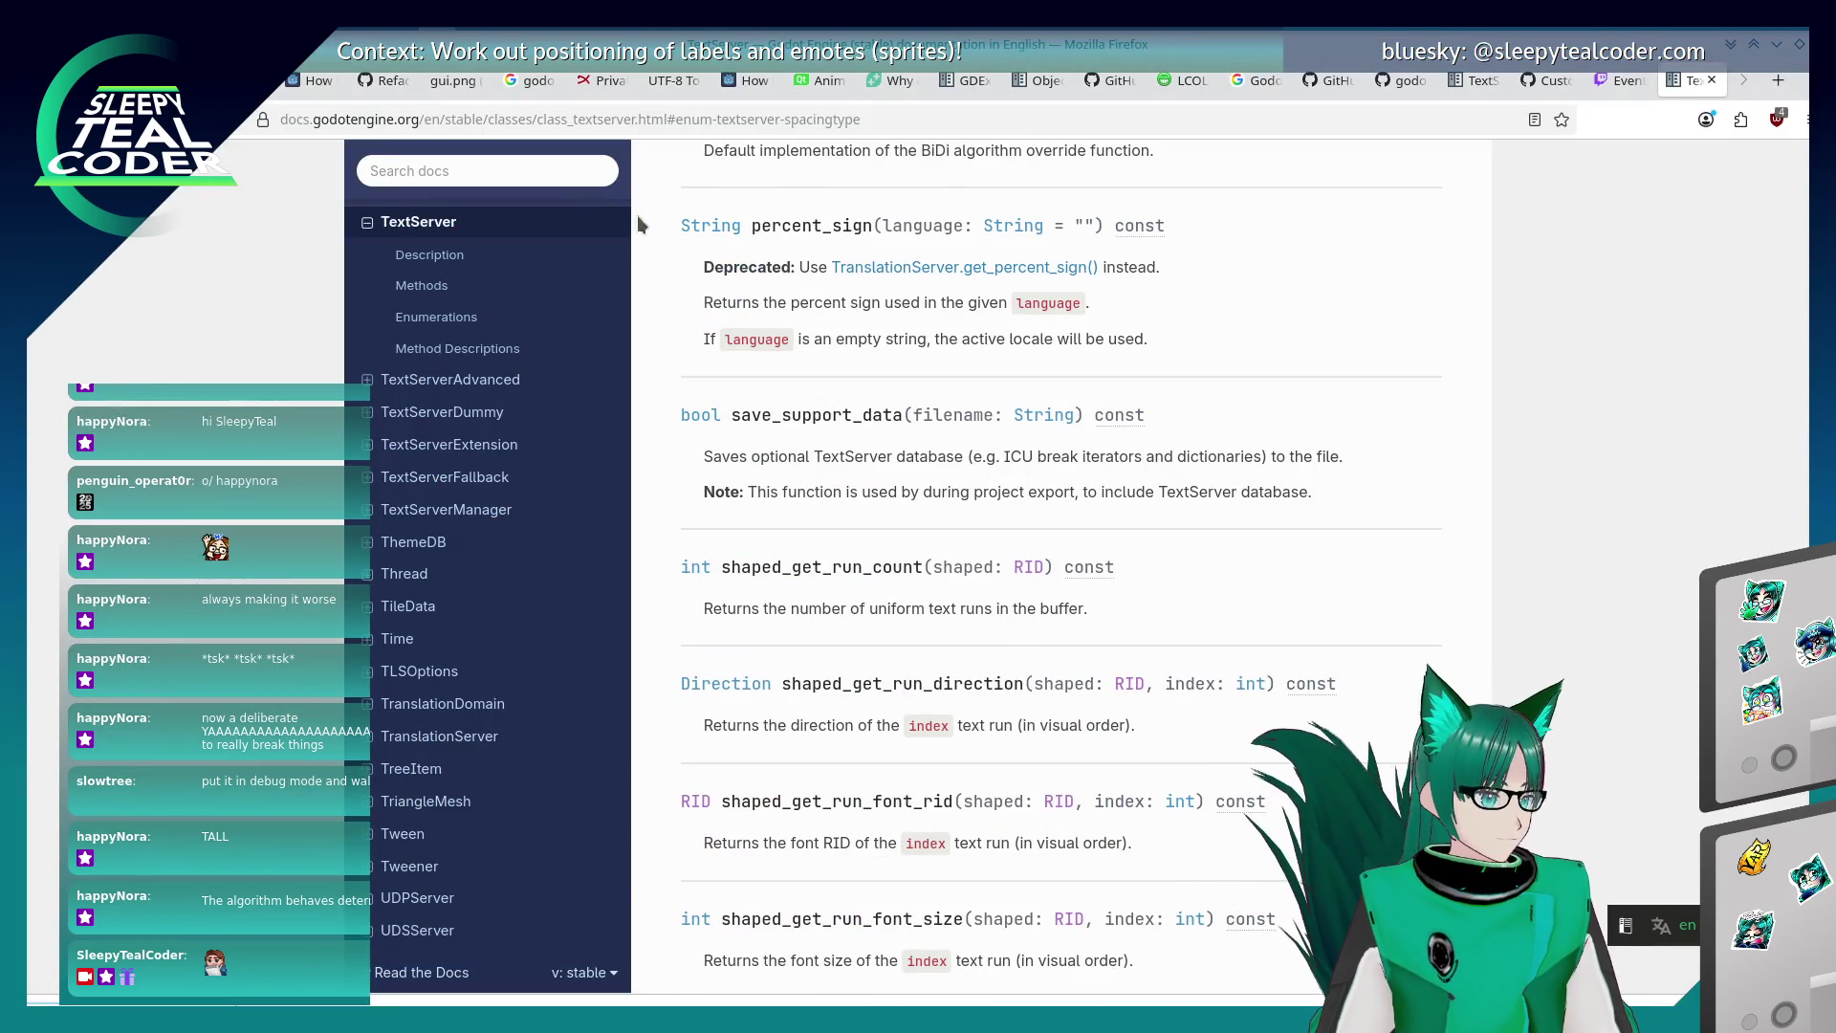
left_click(565, 173)
type("get_rids")
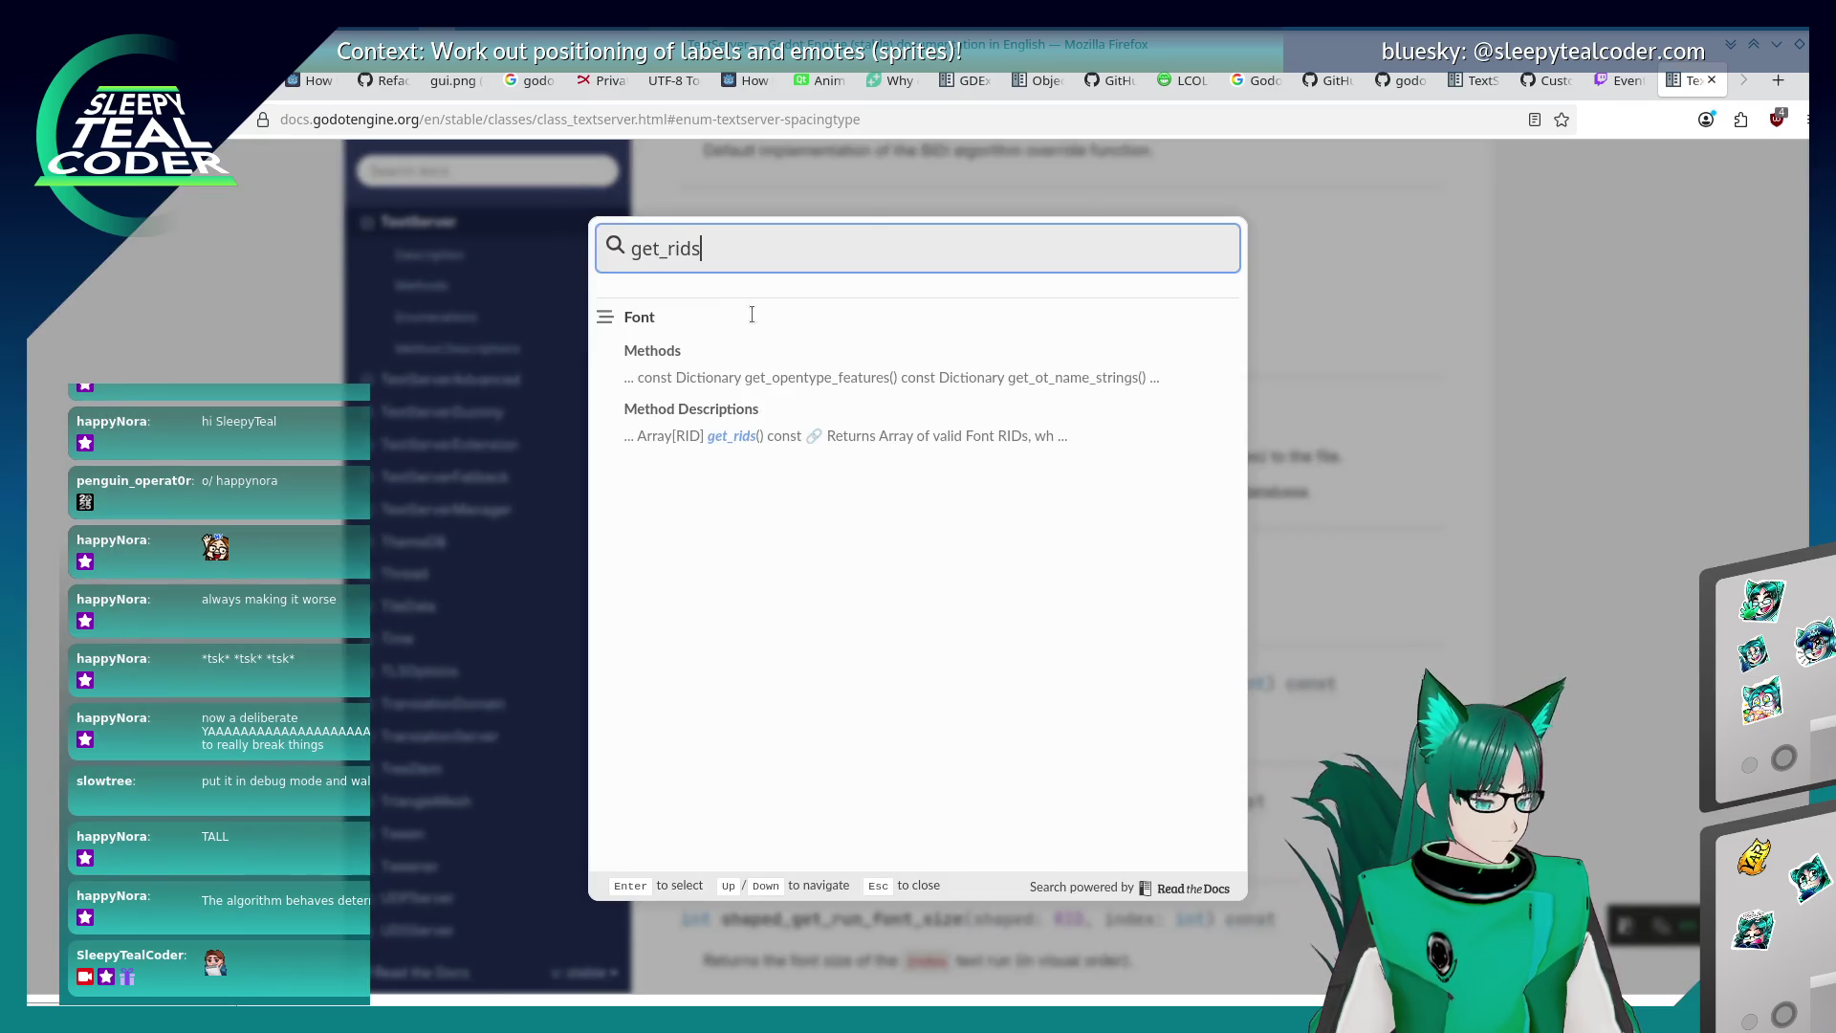
left_click(782, 421)
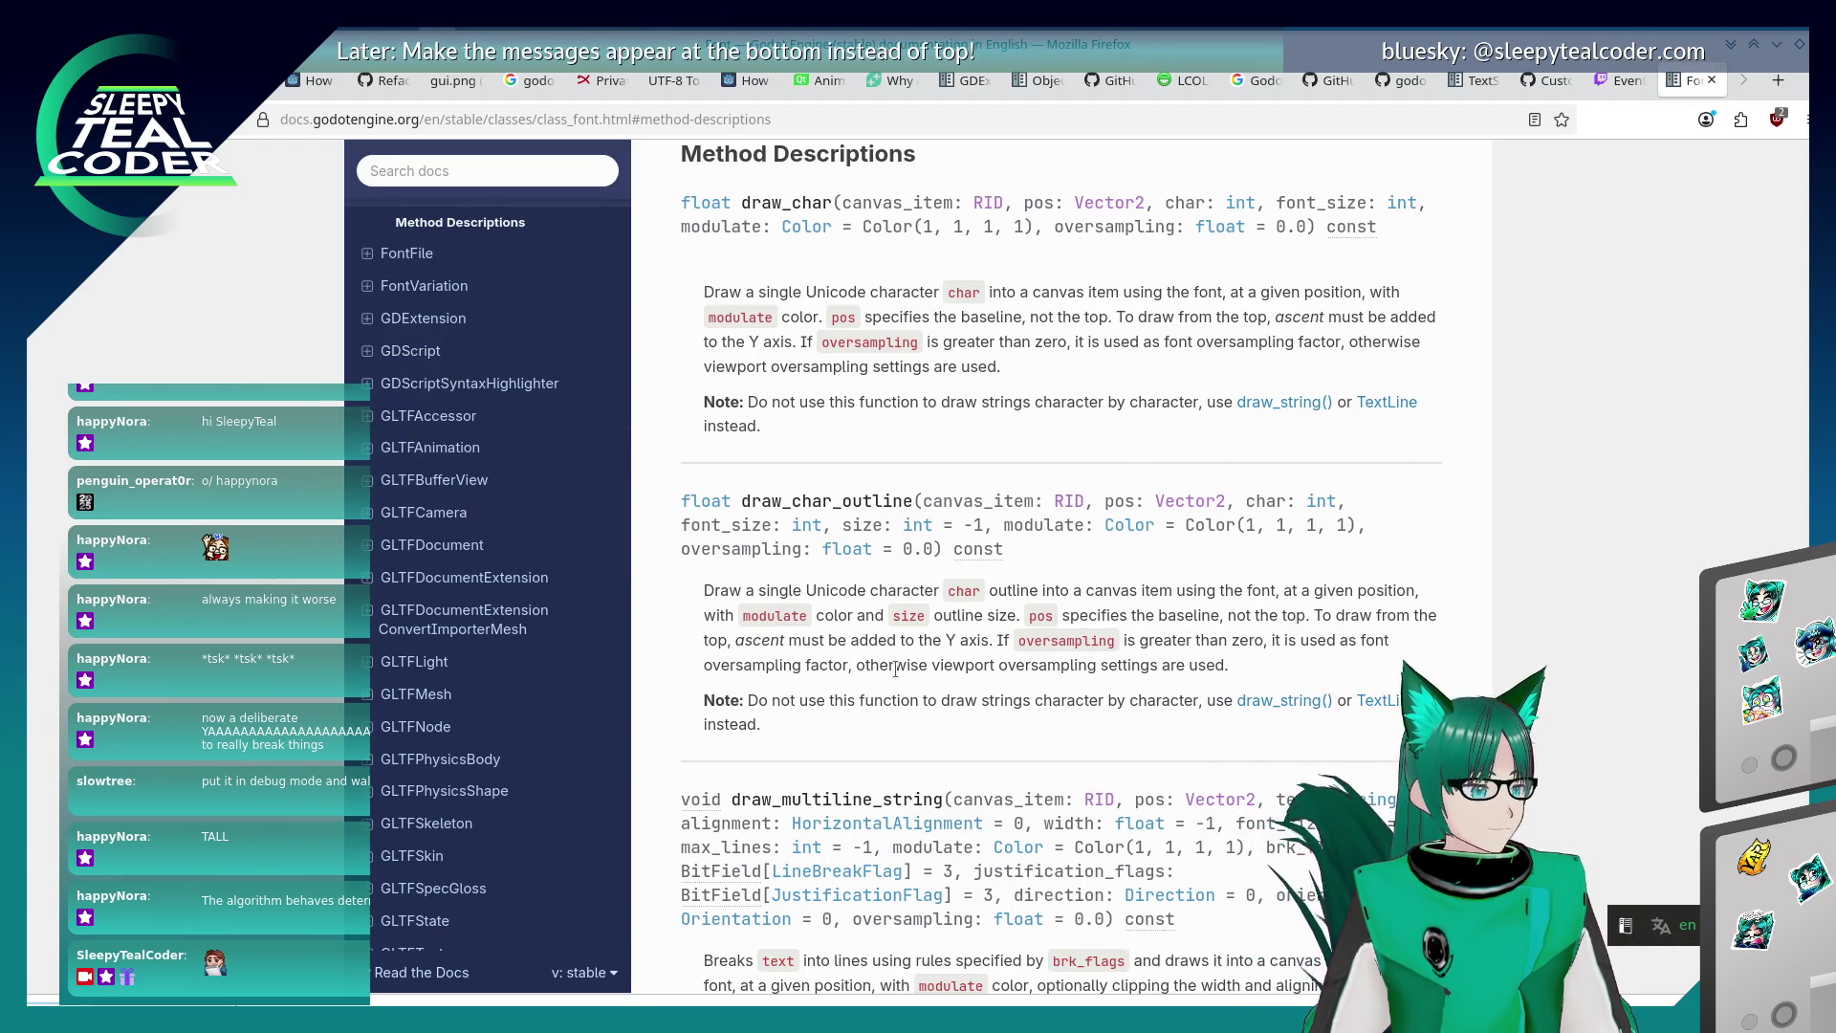
Jump to the get_rids method description, then return to the Godot editor.
type("get_rids")
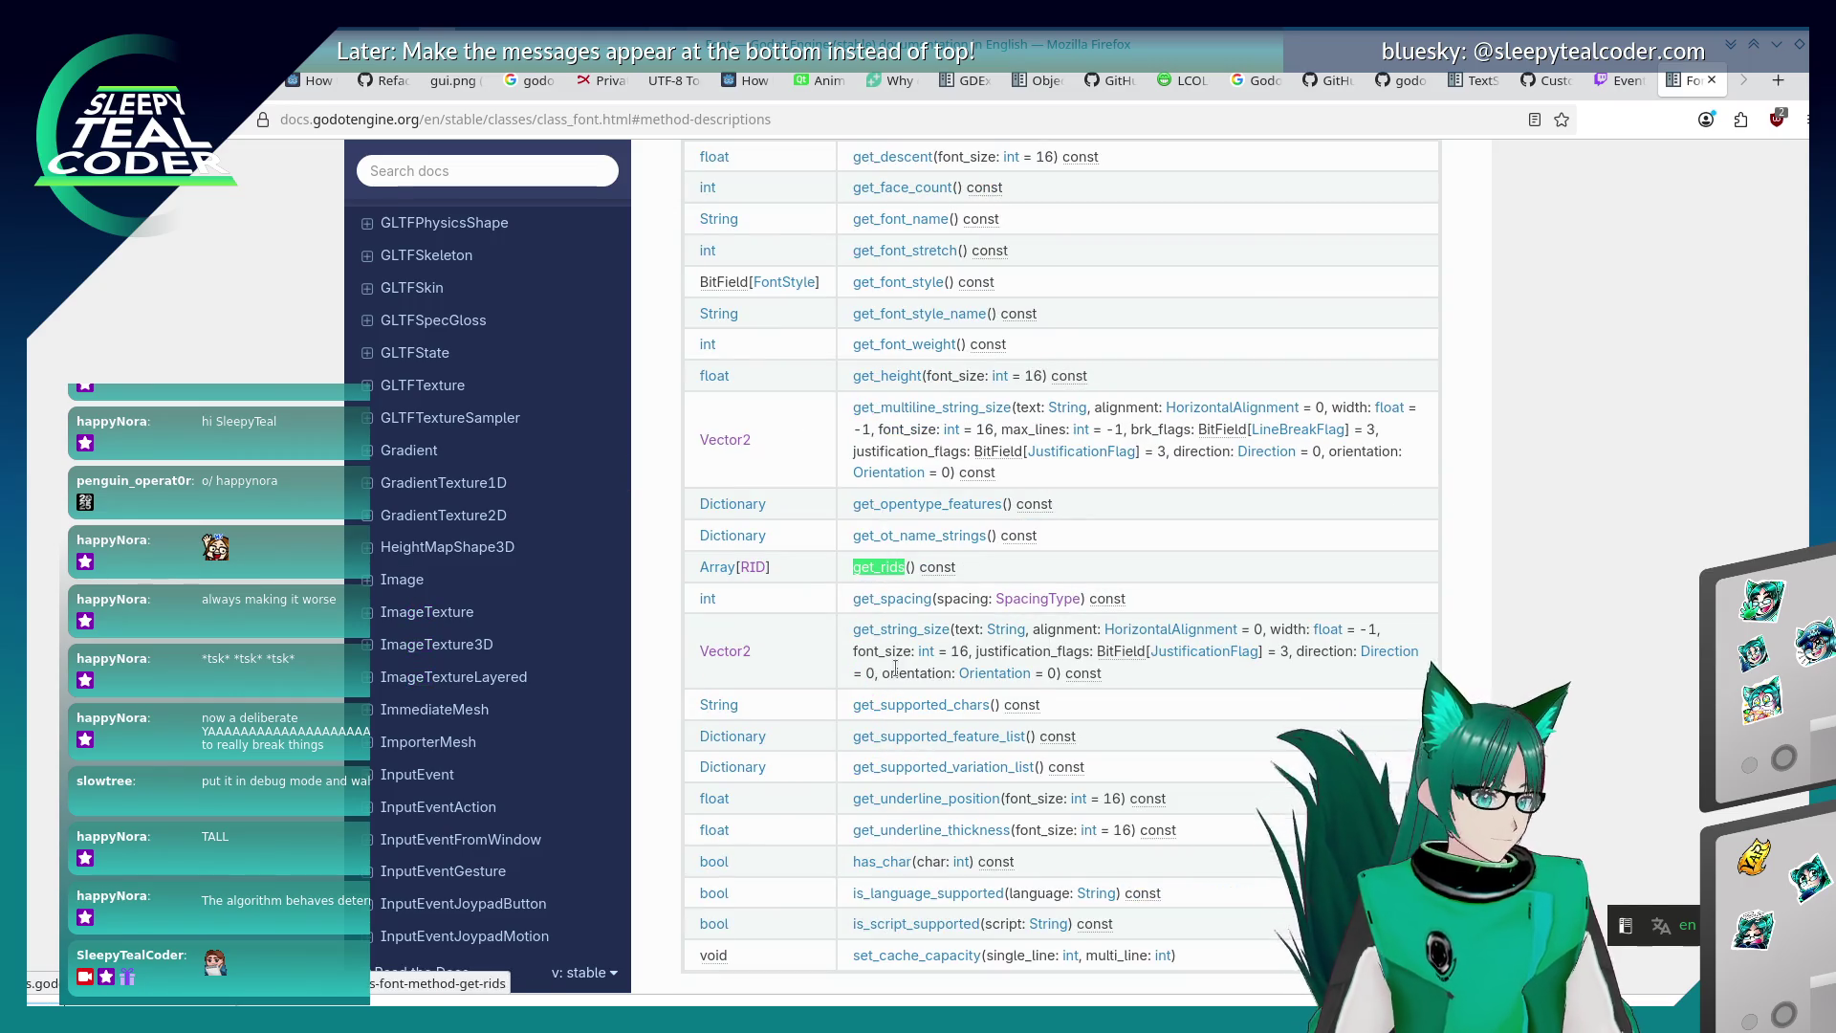
left_click(886, 569)
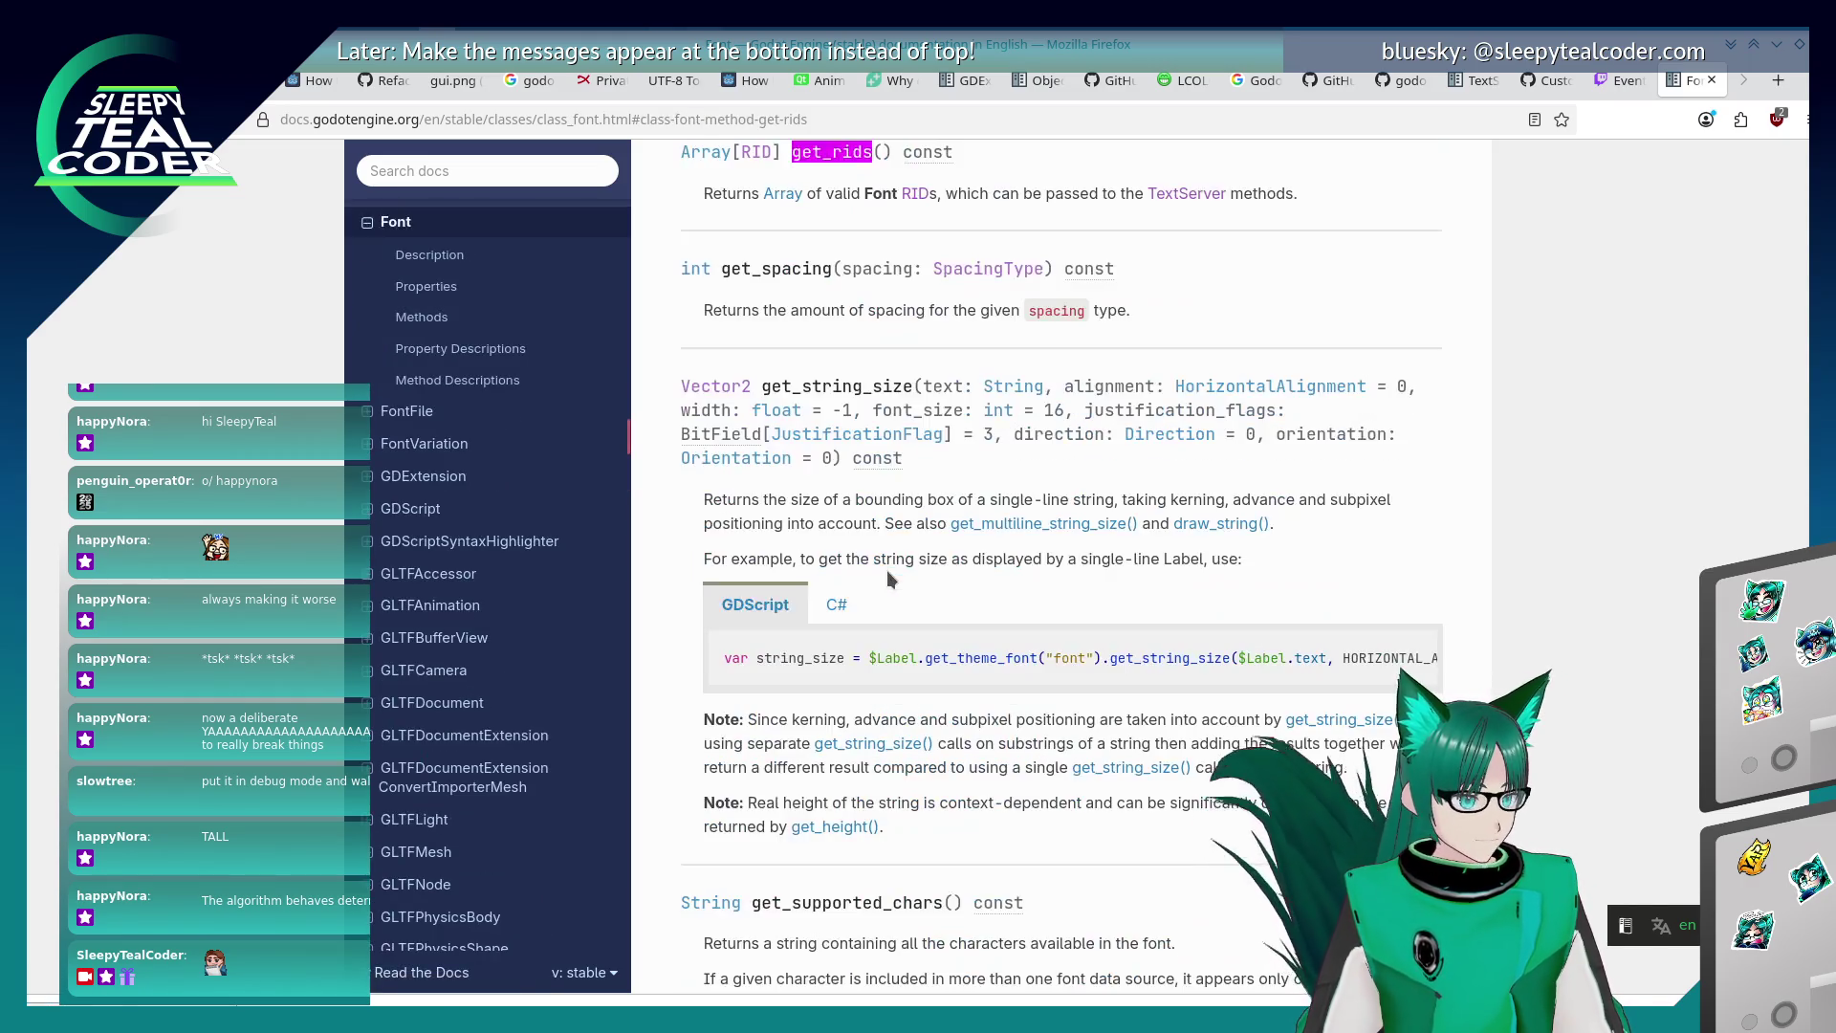
scroll(890, 593, "up", 3)
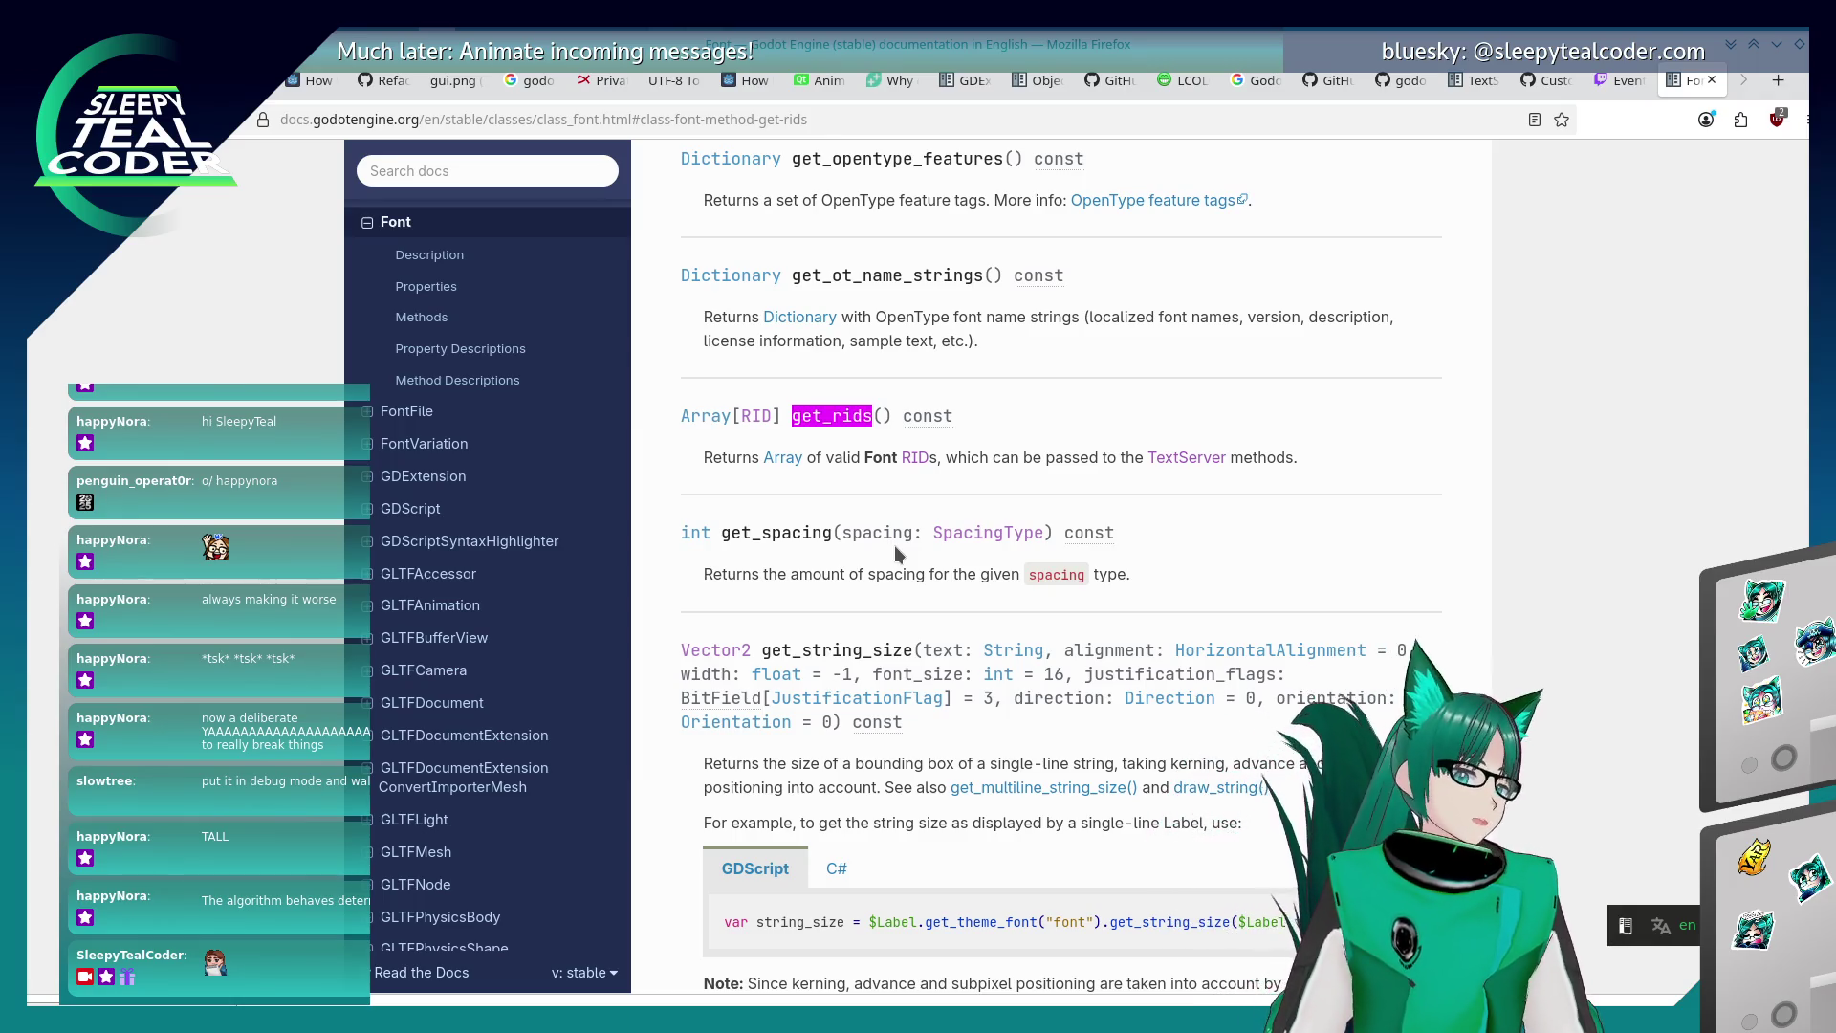
key("alt+Tab")
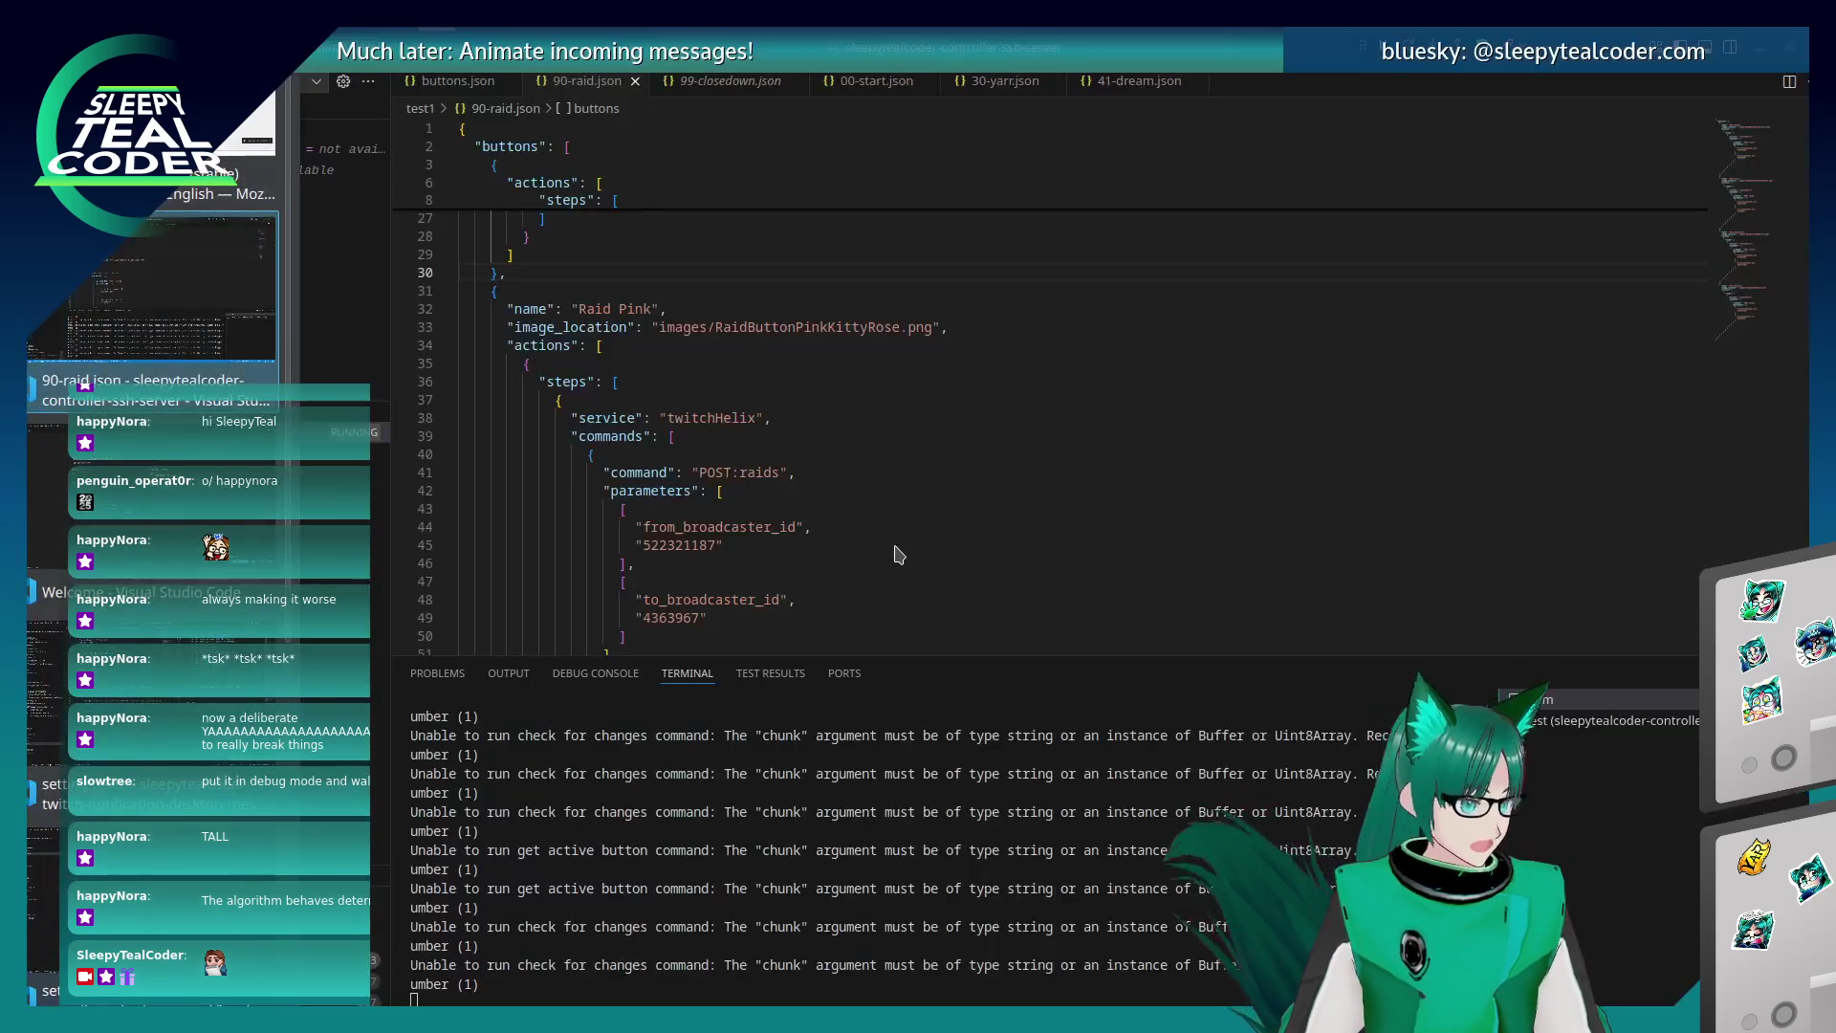
key("alt+Tab")
key("alt+Tab")
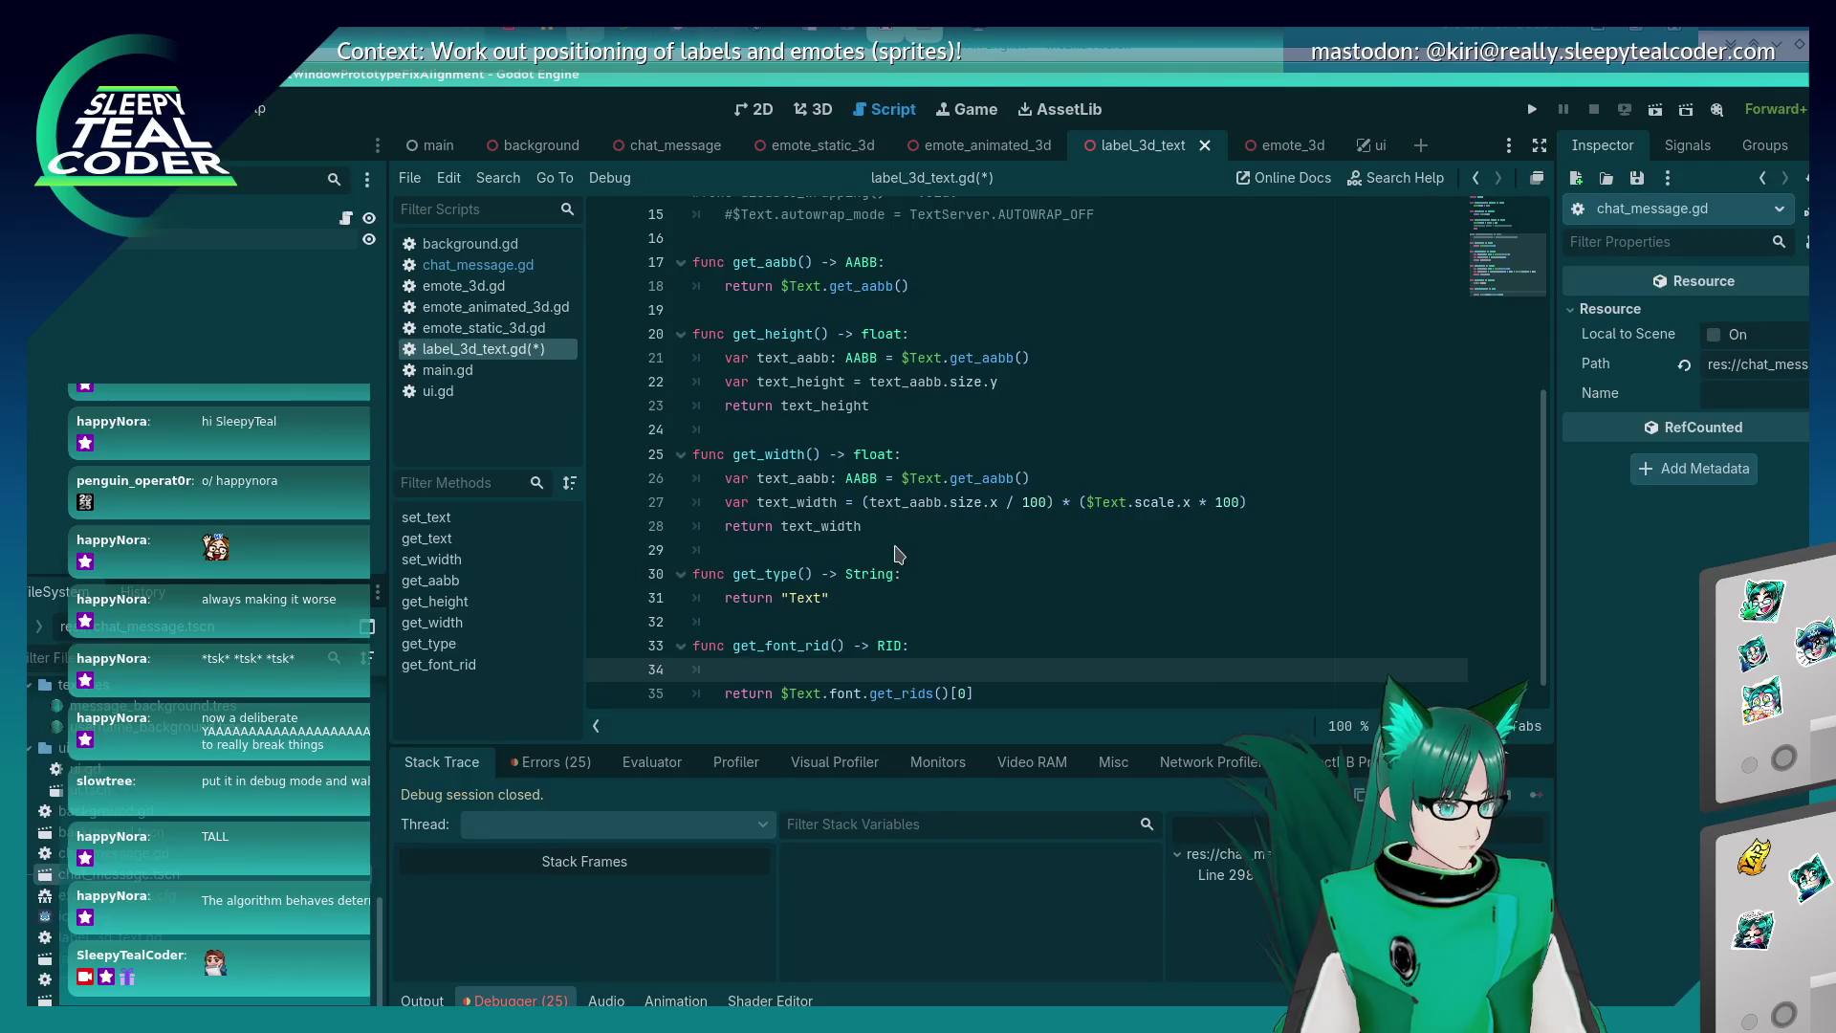
Add 'var font_rids: Array[RID] = $Text.font.get_rids()' and change the return to 'return font_rids[0]'.
type("var font")
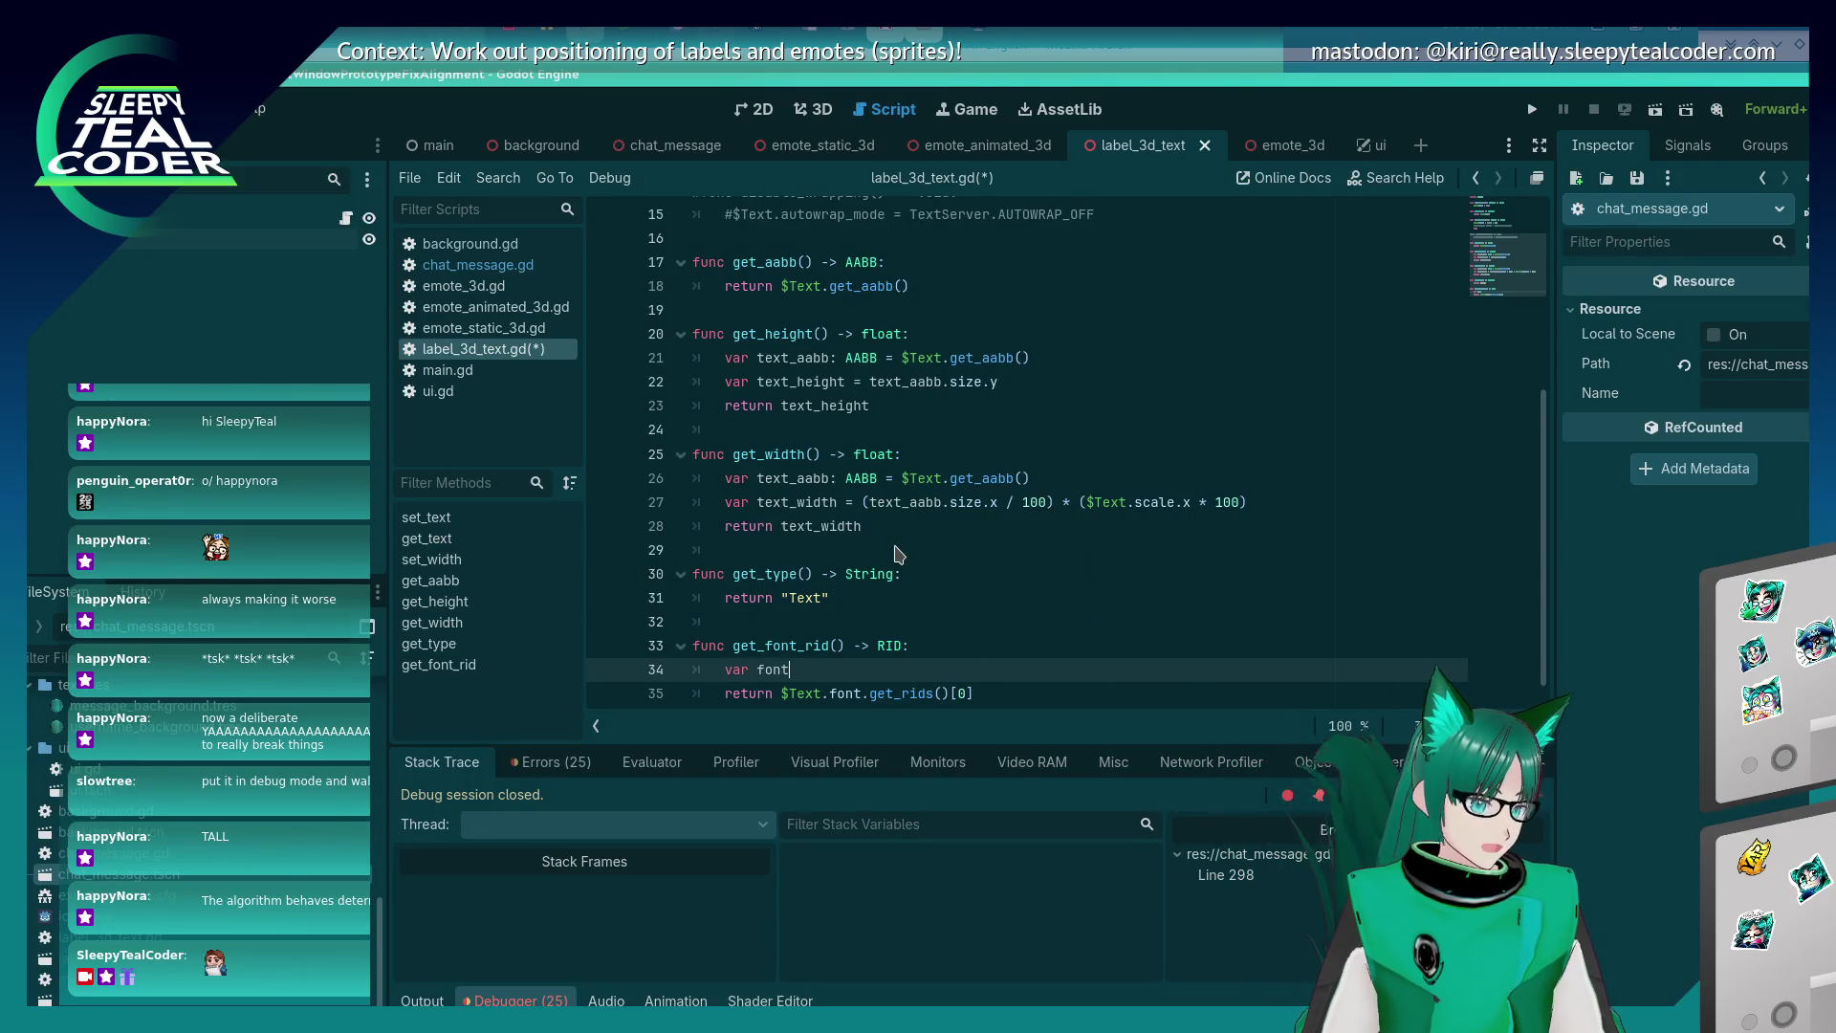
type("_rids")
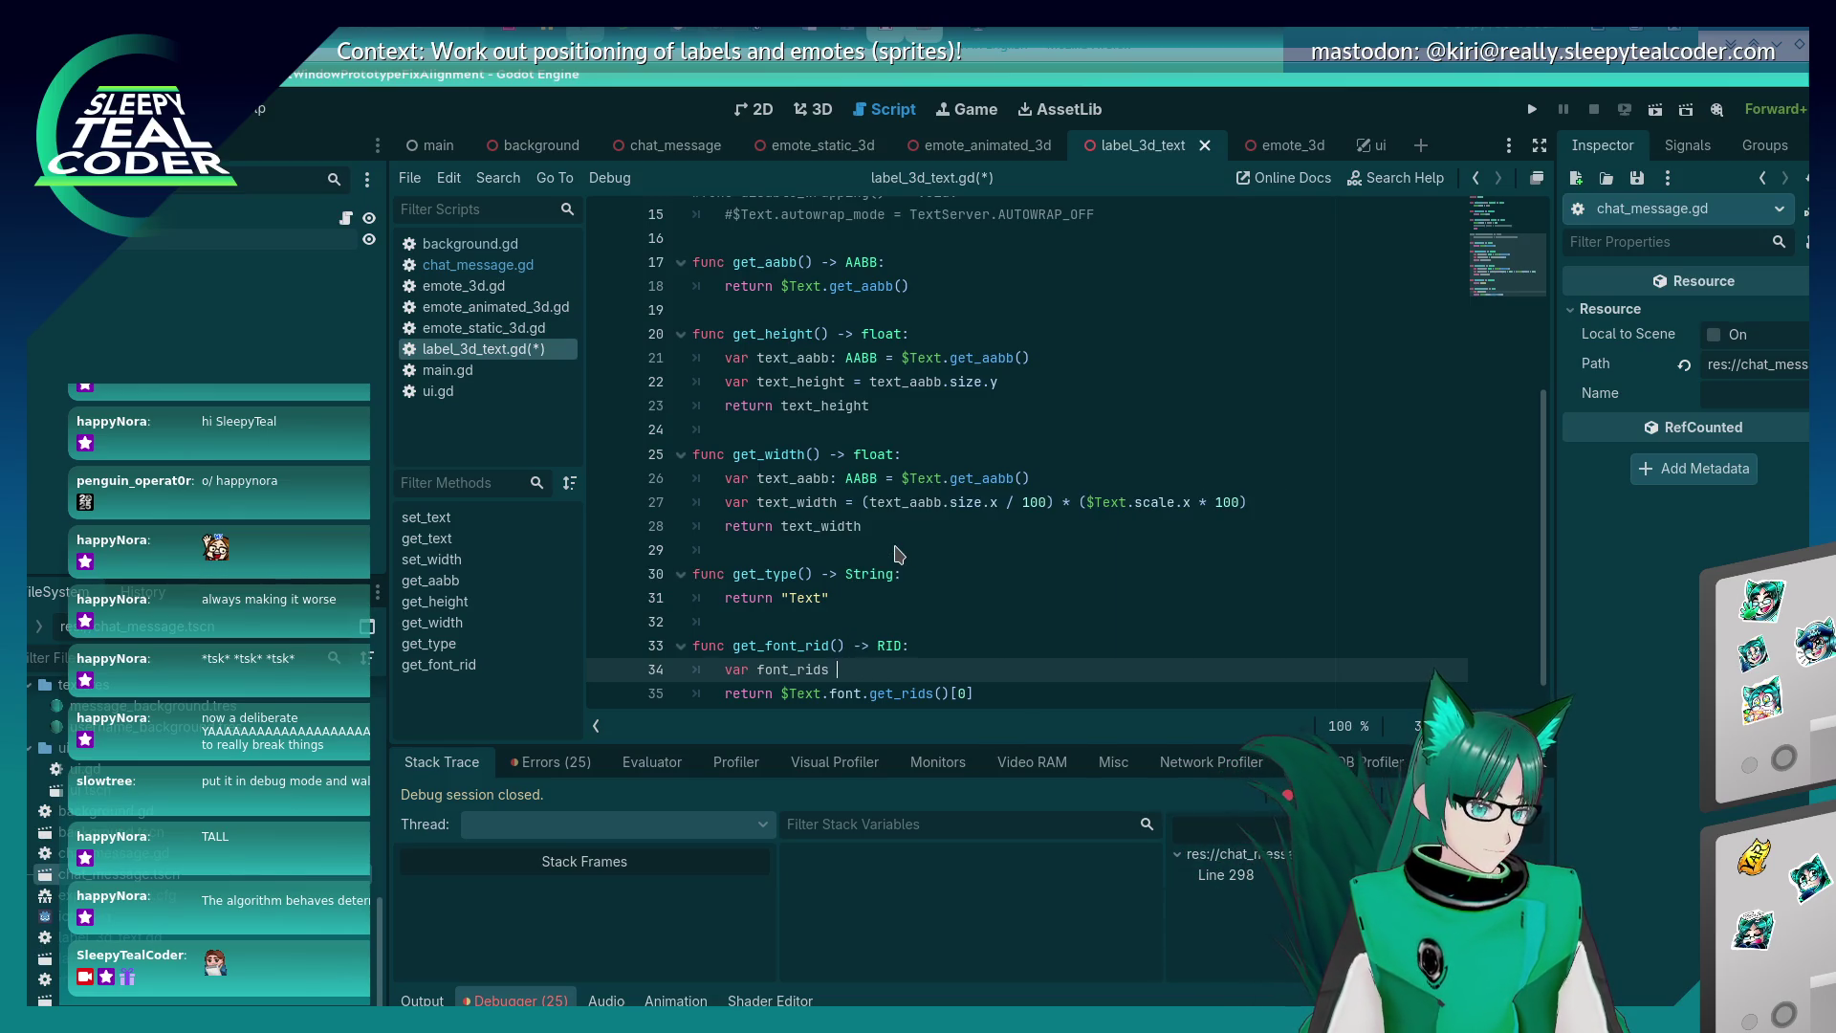
type(": Array[RID] =")
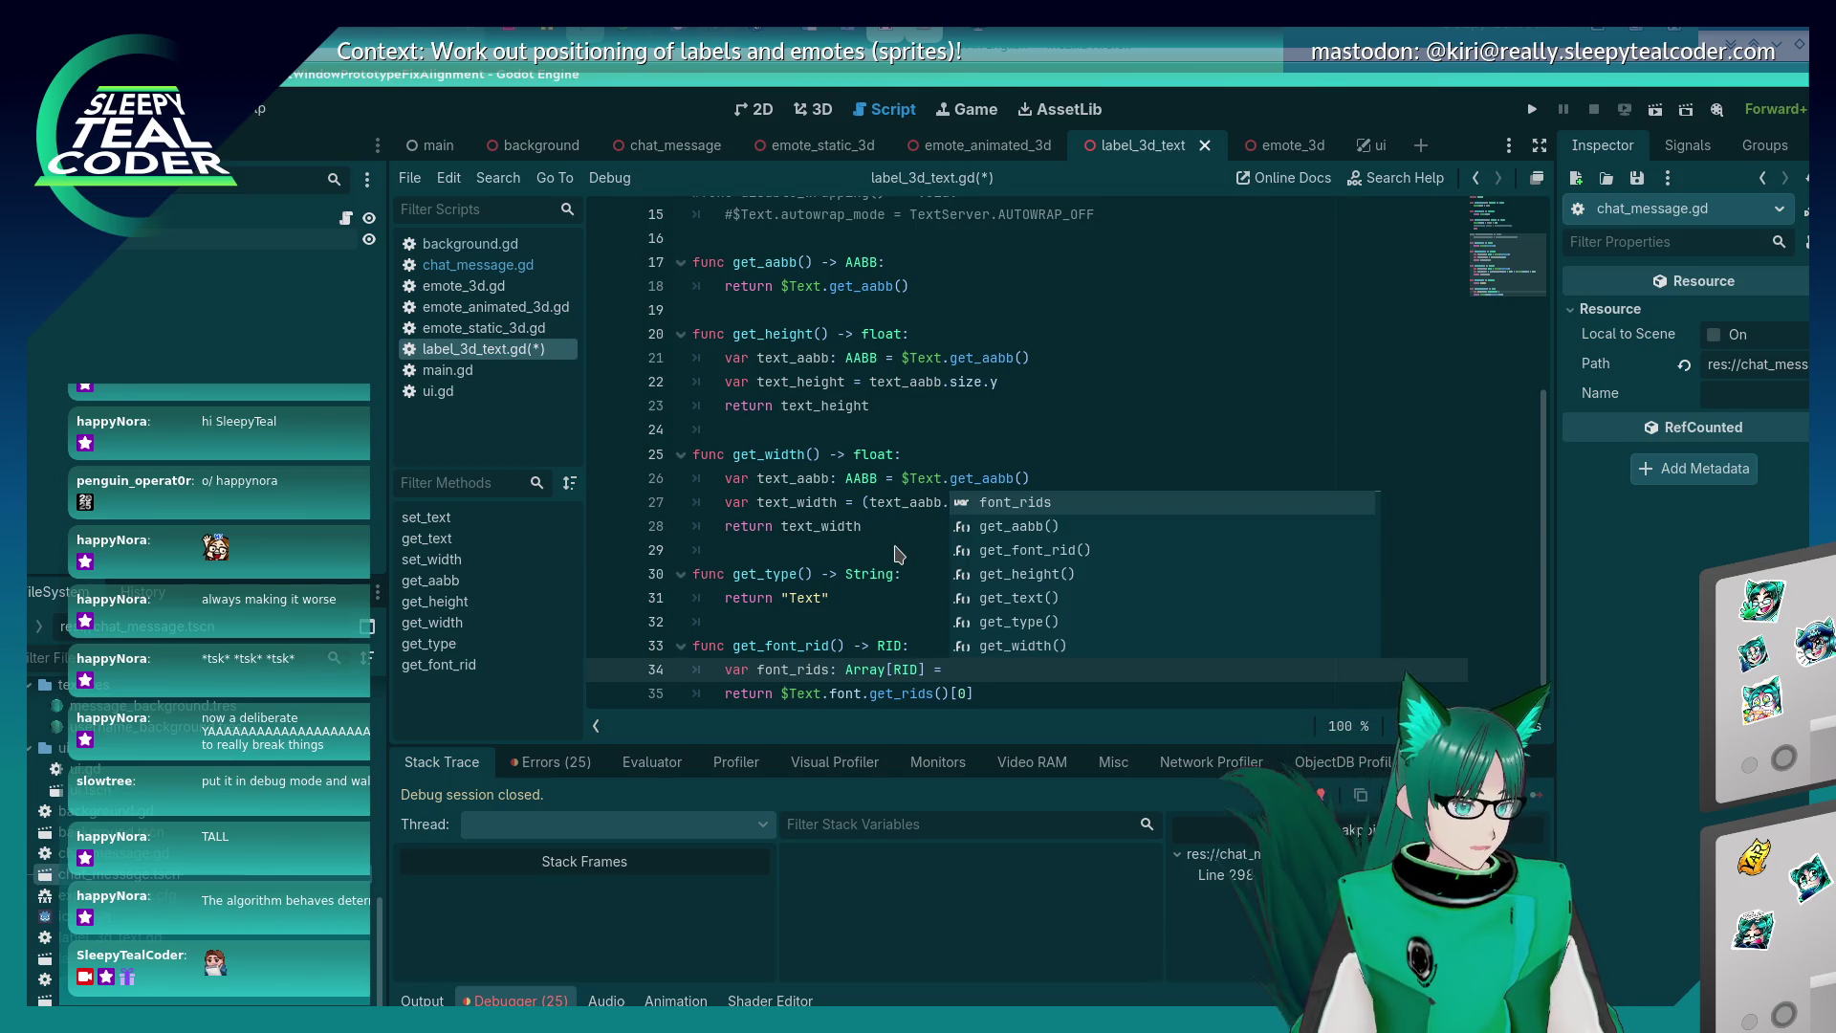
left_click(781, 669)
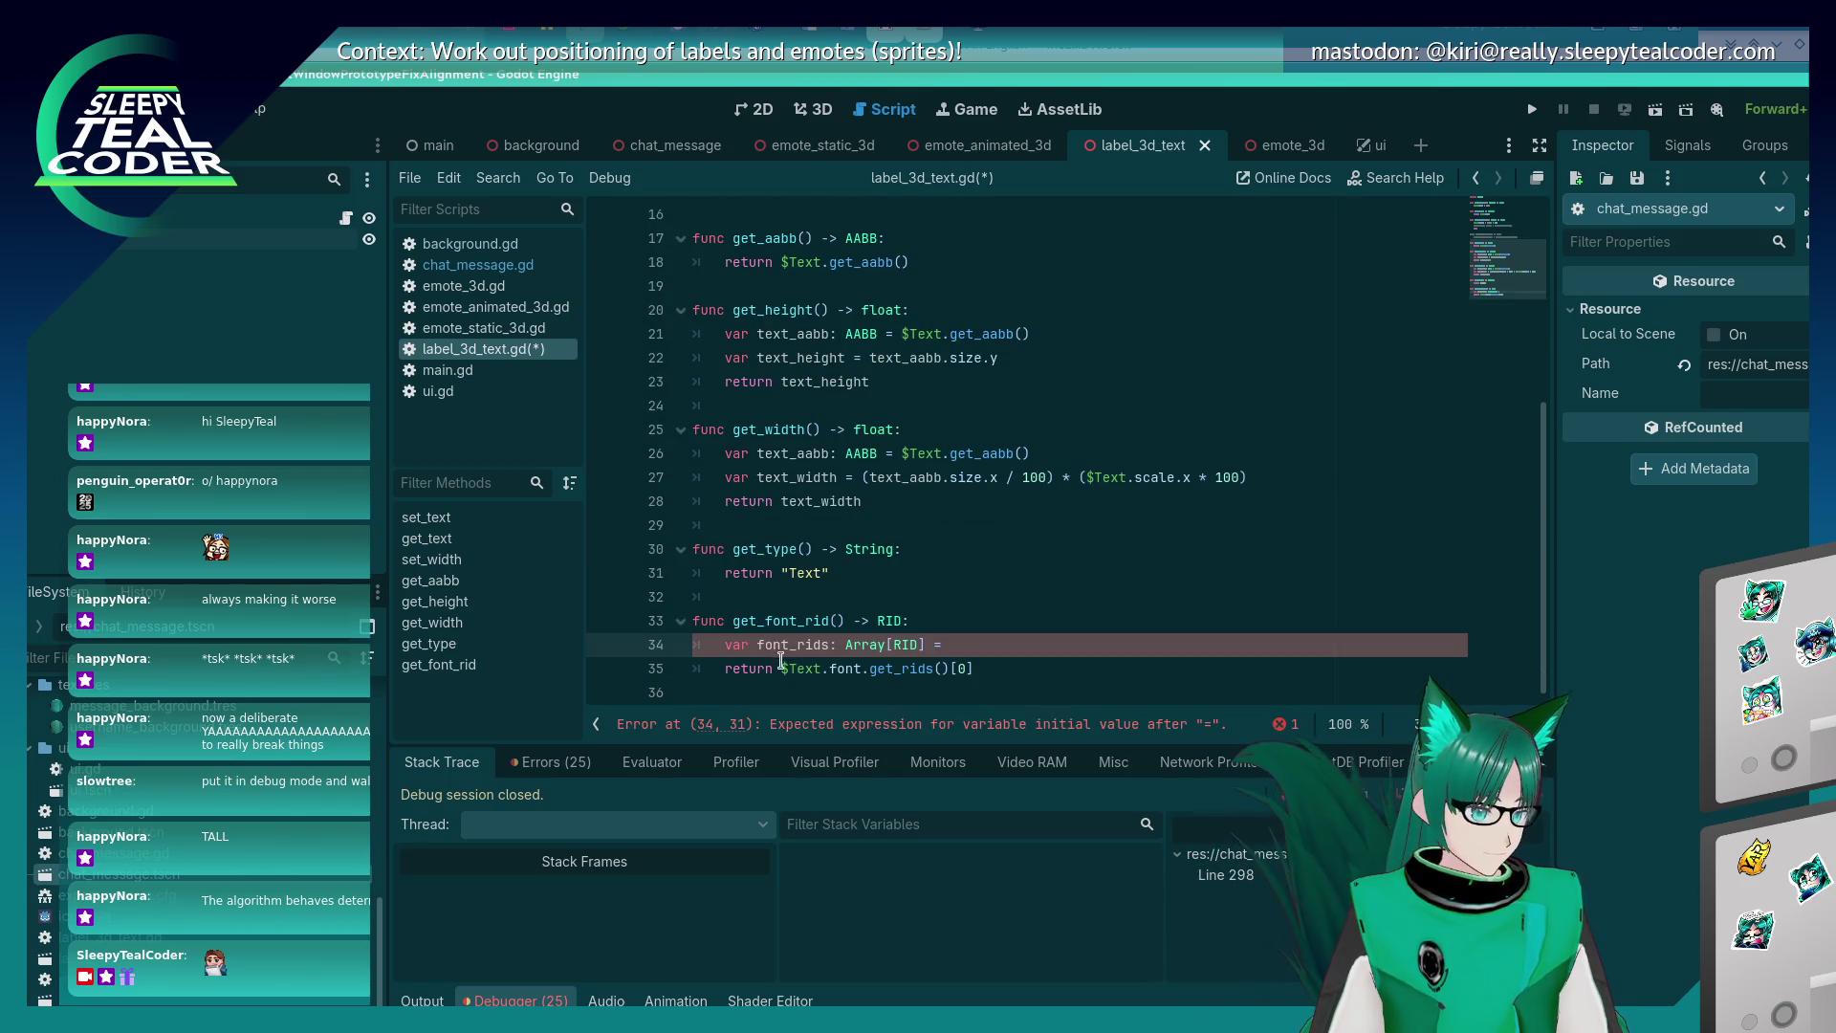
left_click_drag(781, 669, 949, 668)
key("ctrl+c")
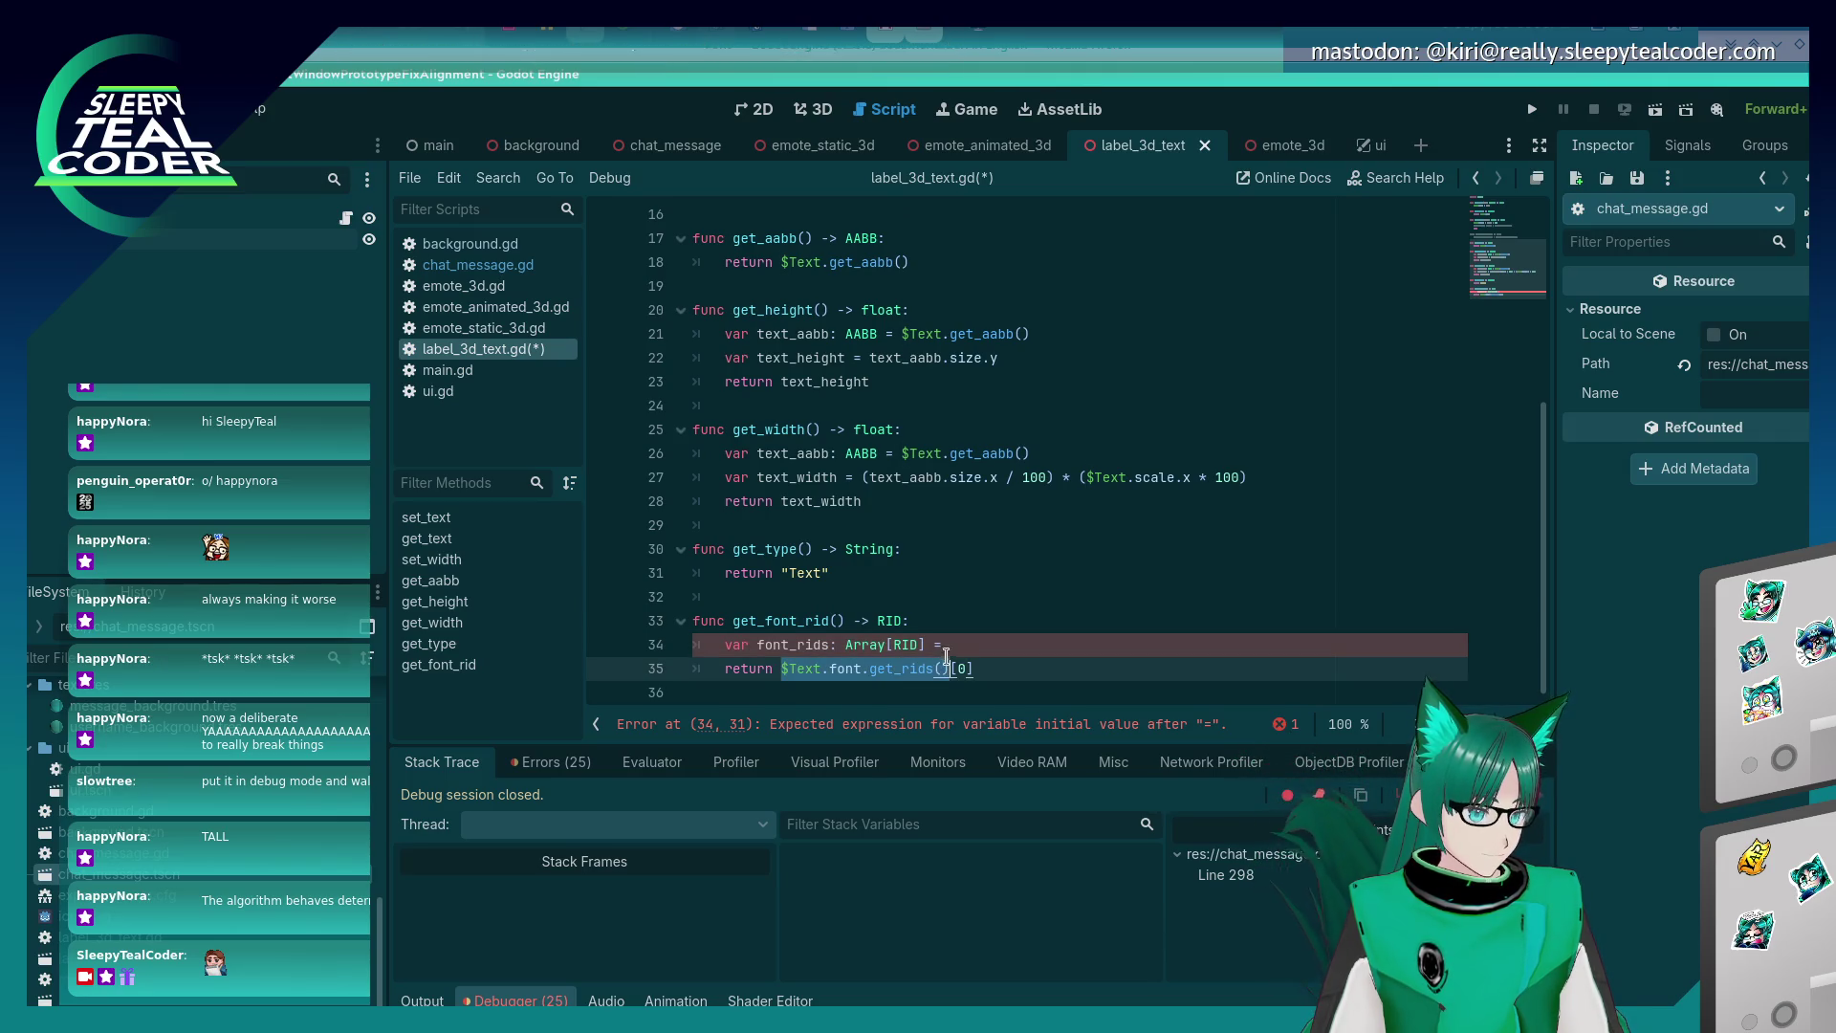
left_click(956, 643)
key("ctrl+v")
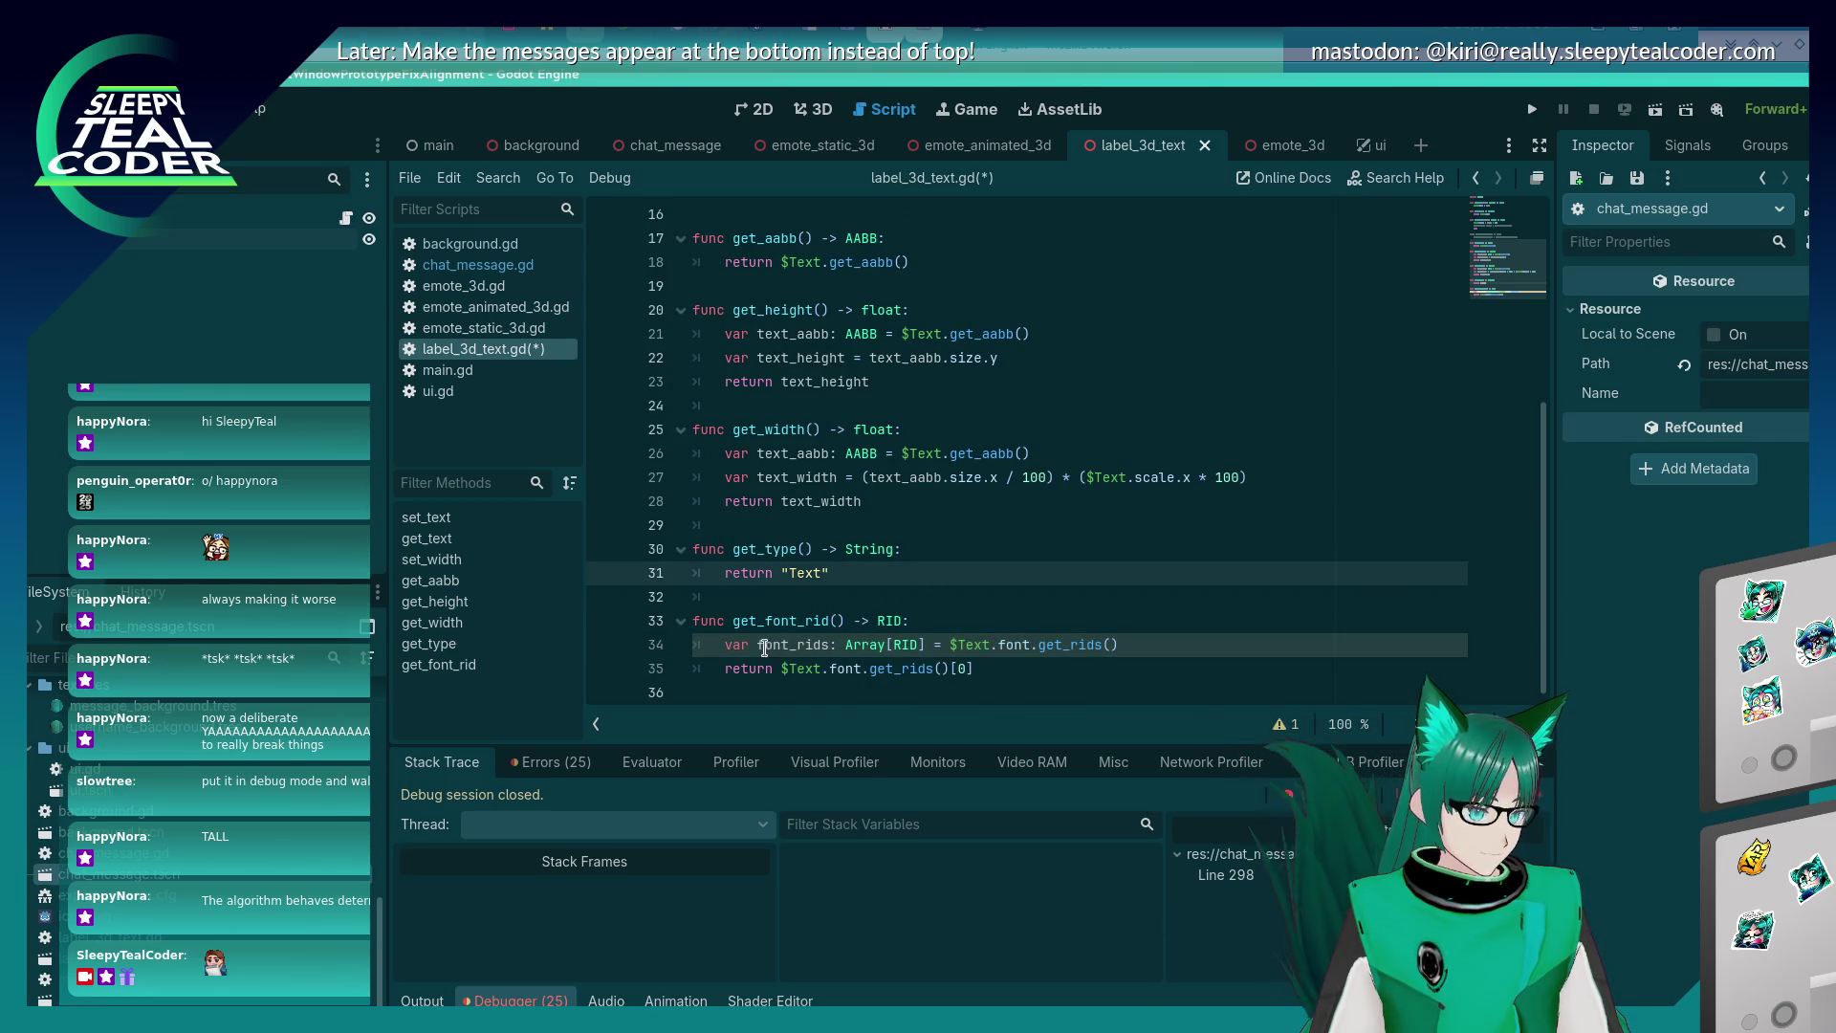
left_click_drag(758, 644, 956, 666)
type("font_rids")
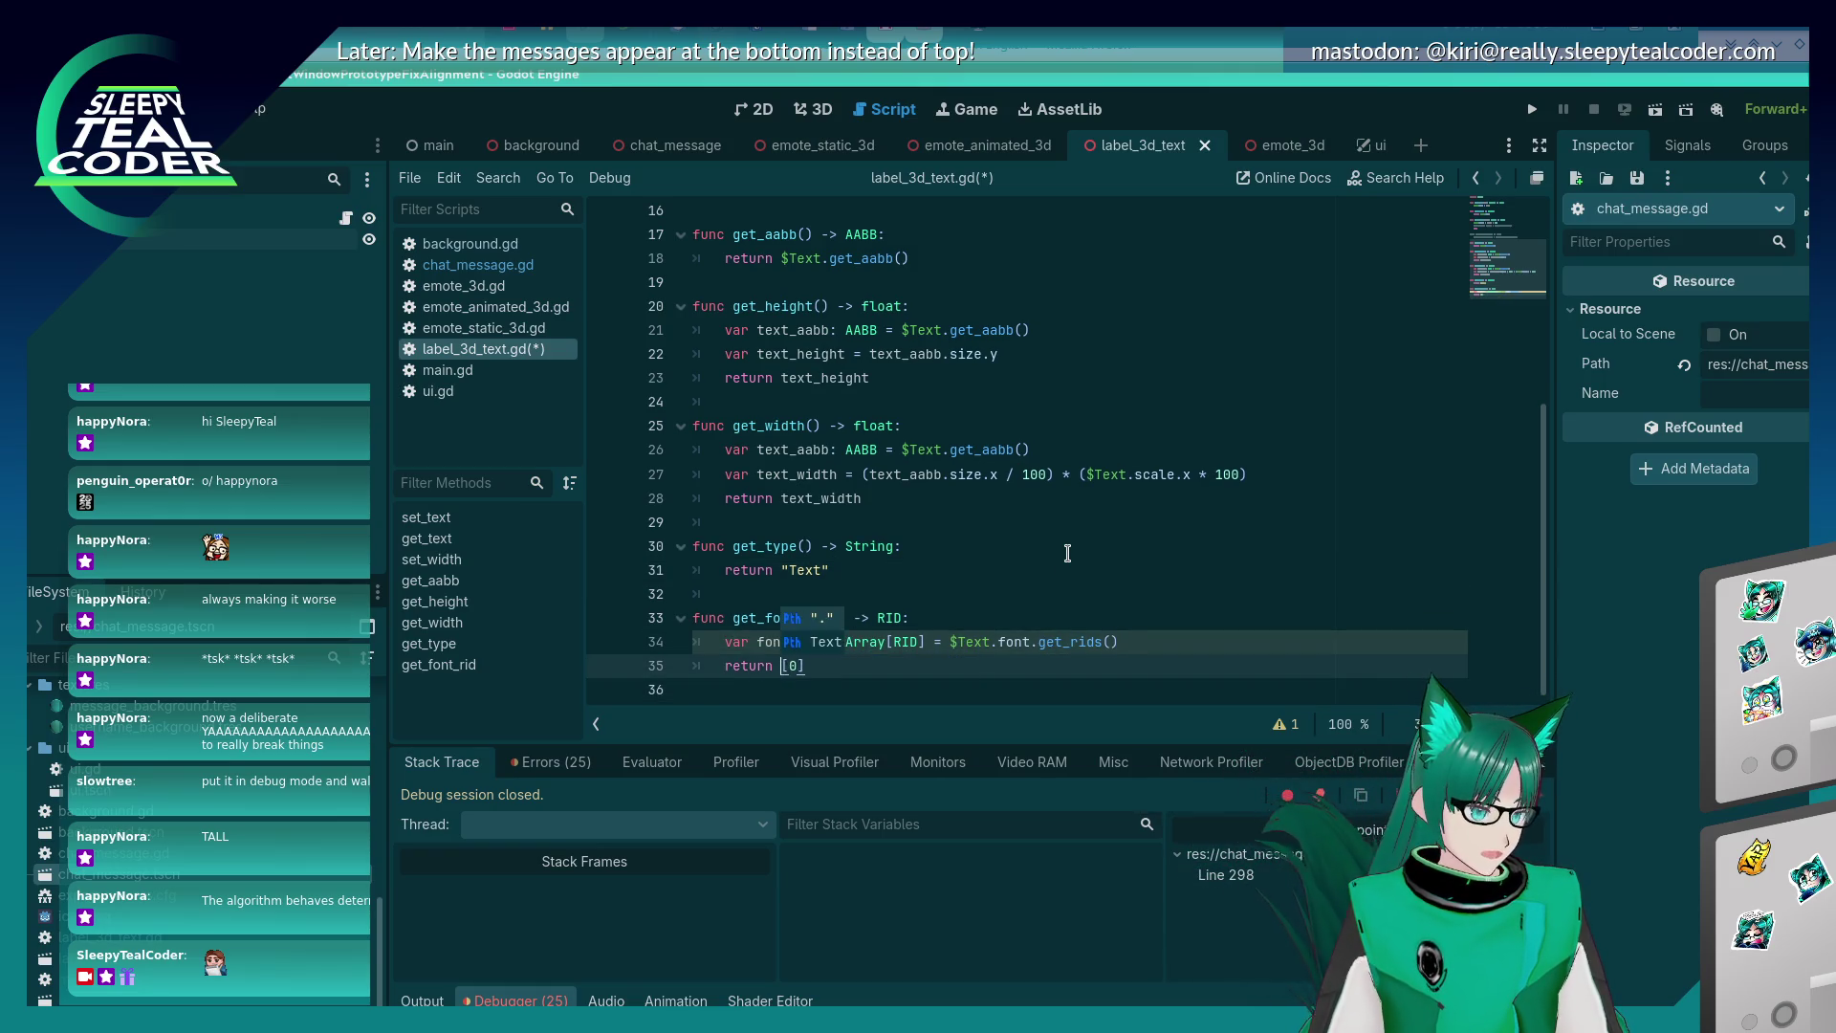
Save the script and run the project with F5.
key("ctrl+s")
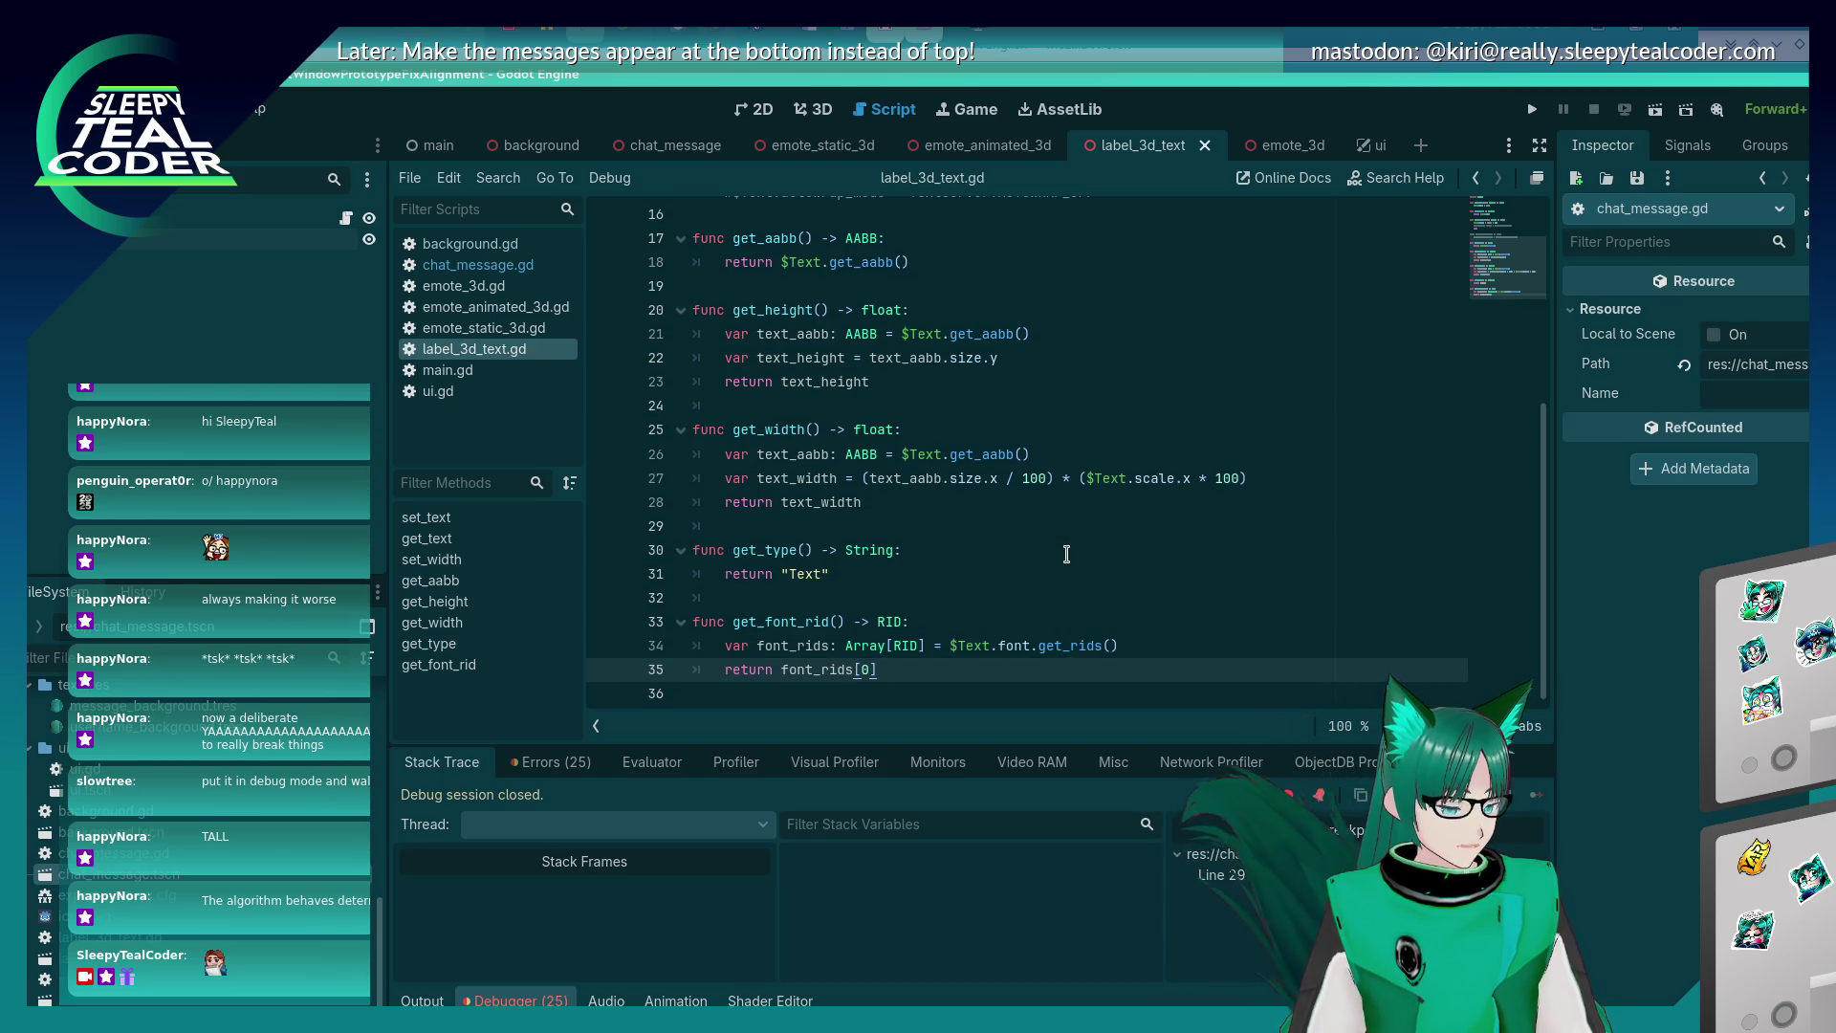
key("alt+Tab")
key("F5")
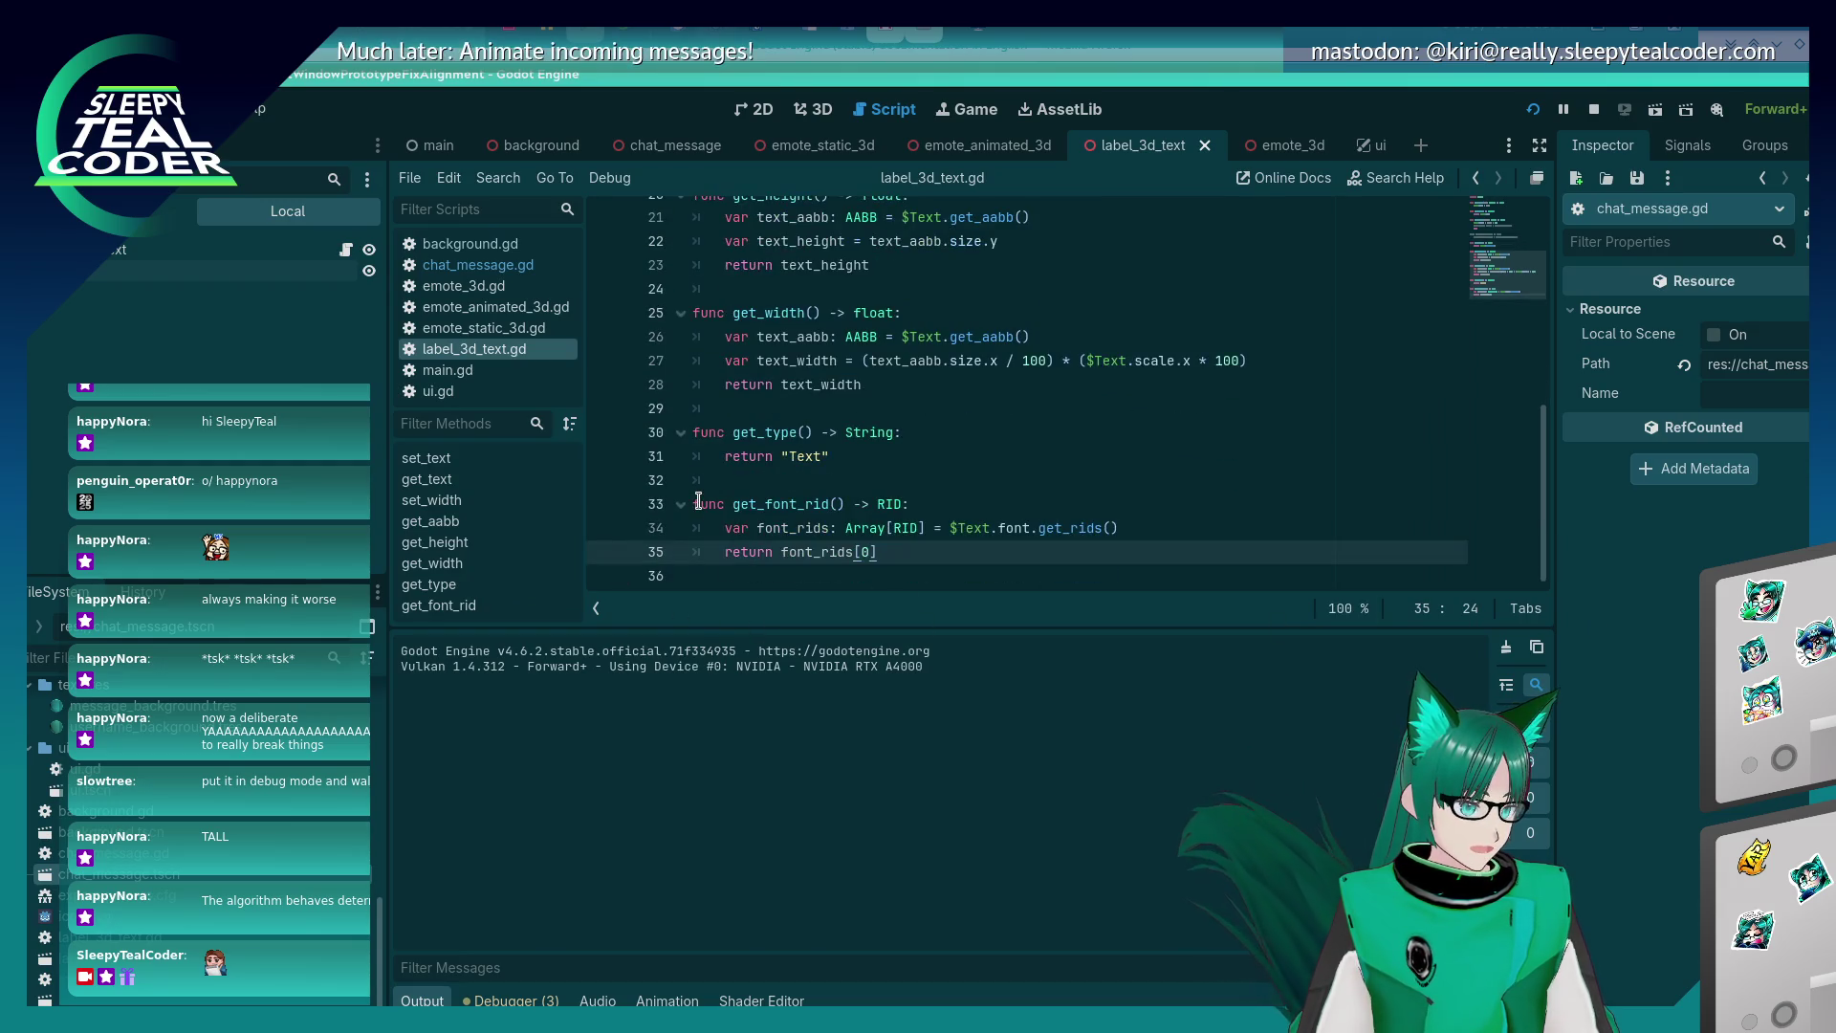
Set a breakpoint on line 34 and add a test chat message in the running game.
left_click(603, 528)
key("F12")
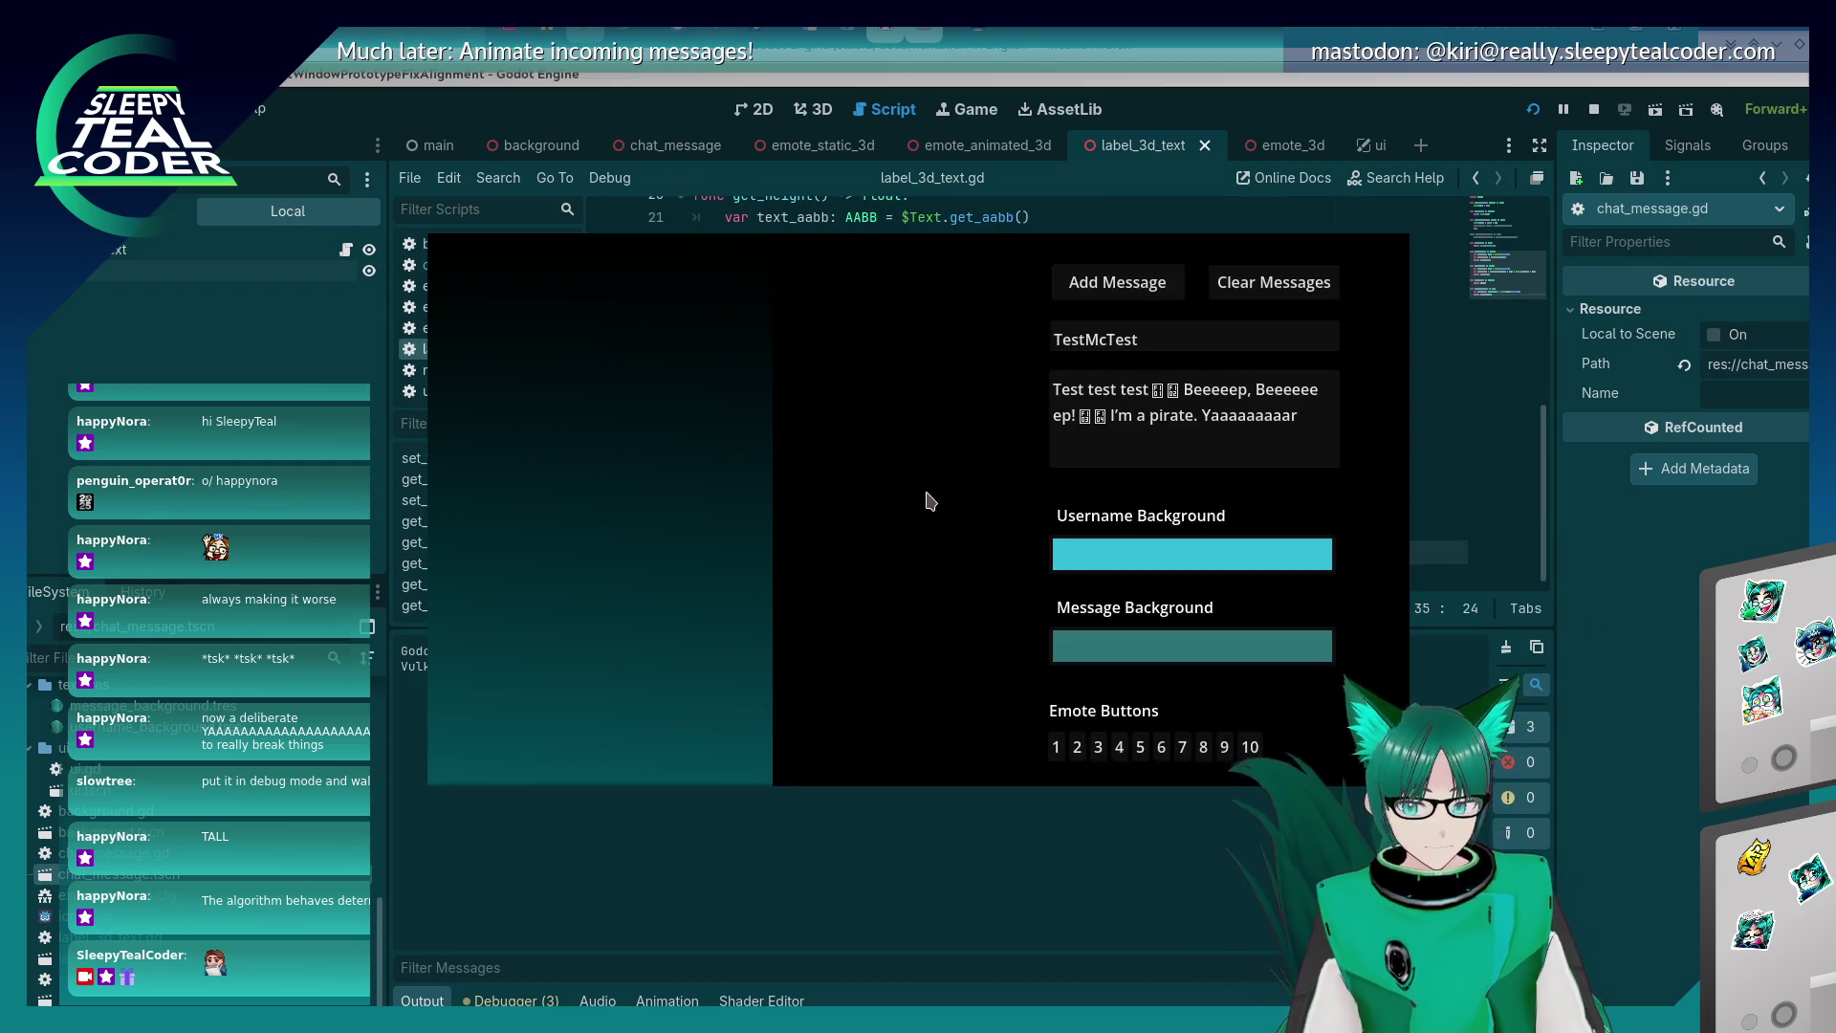
left_click(1114, 291)
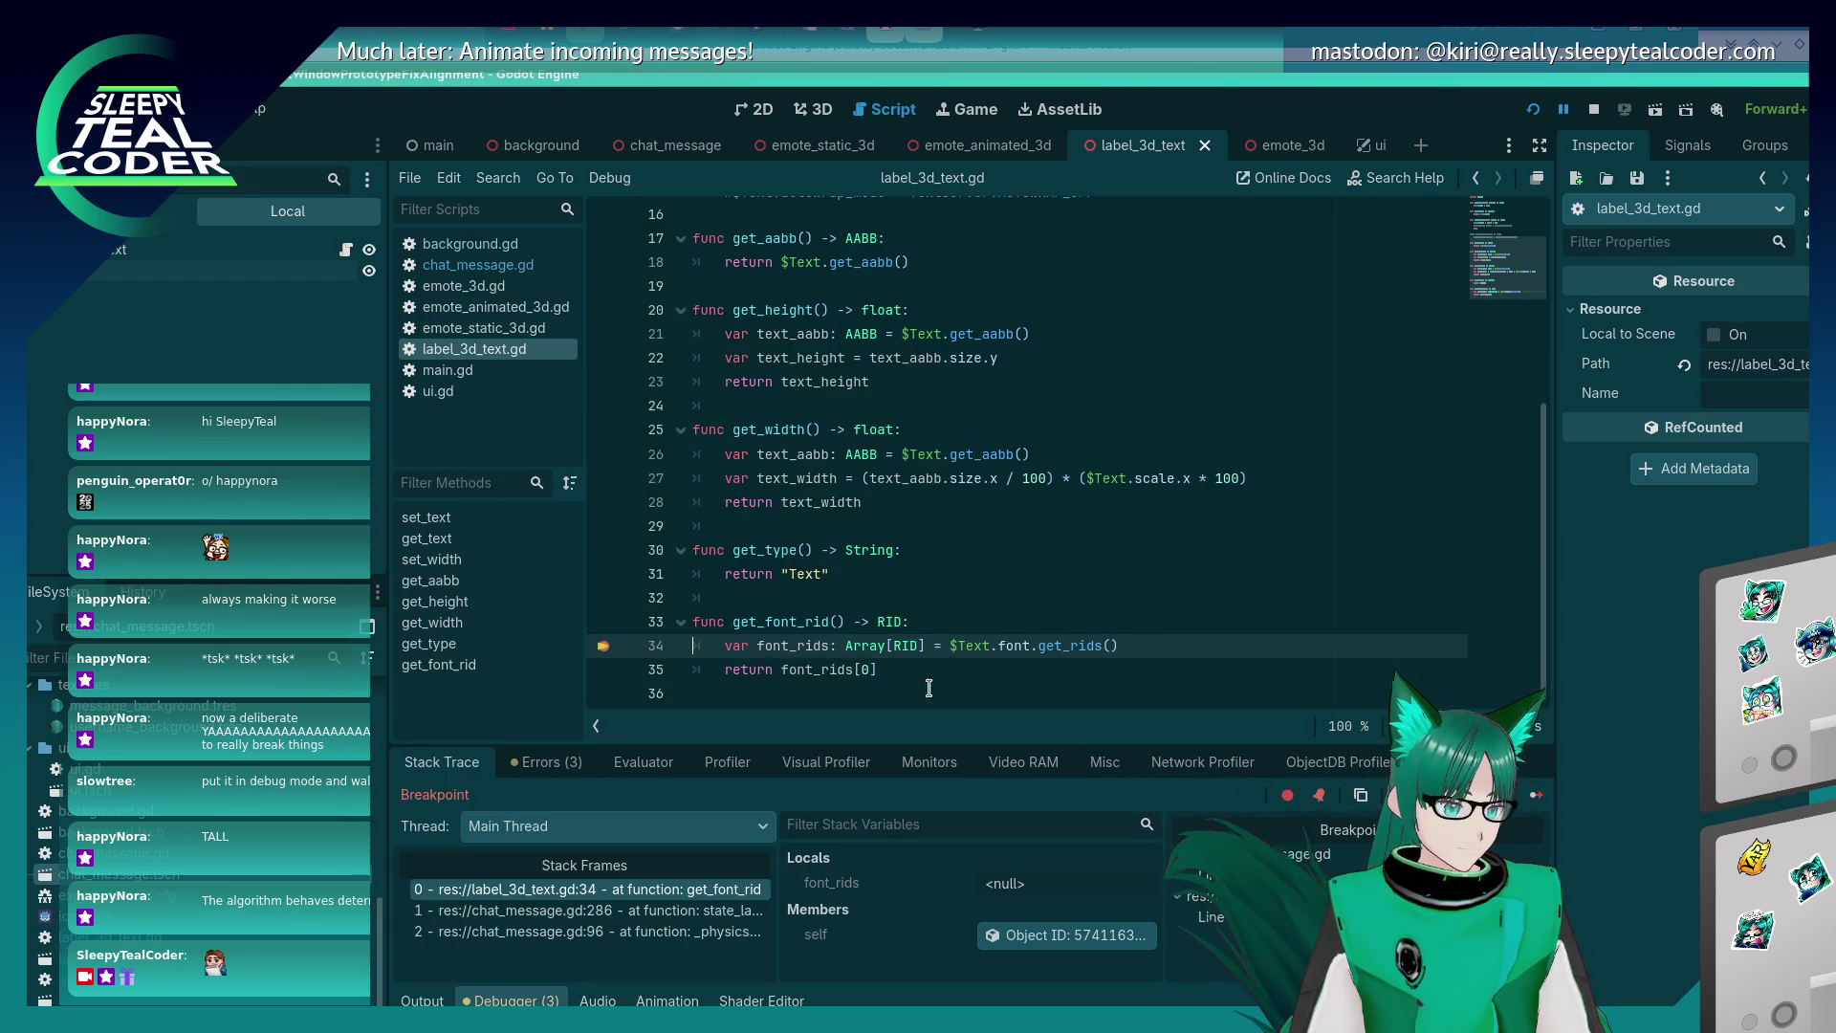
Step over the font_rids line and bring up the expression evaluator.
key("F10")
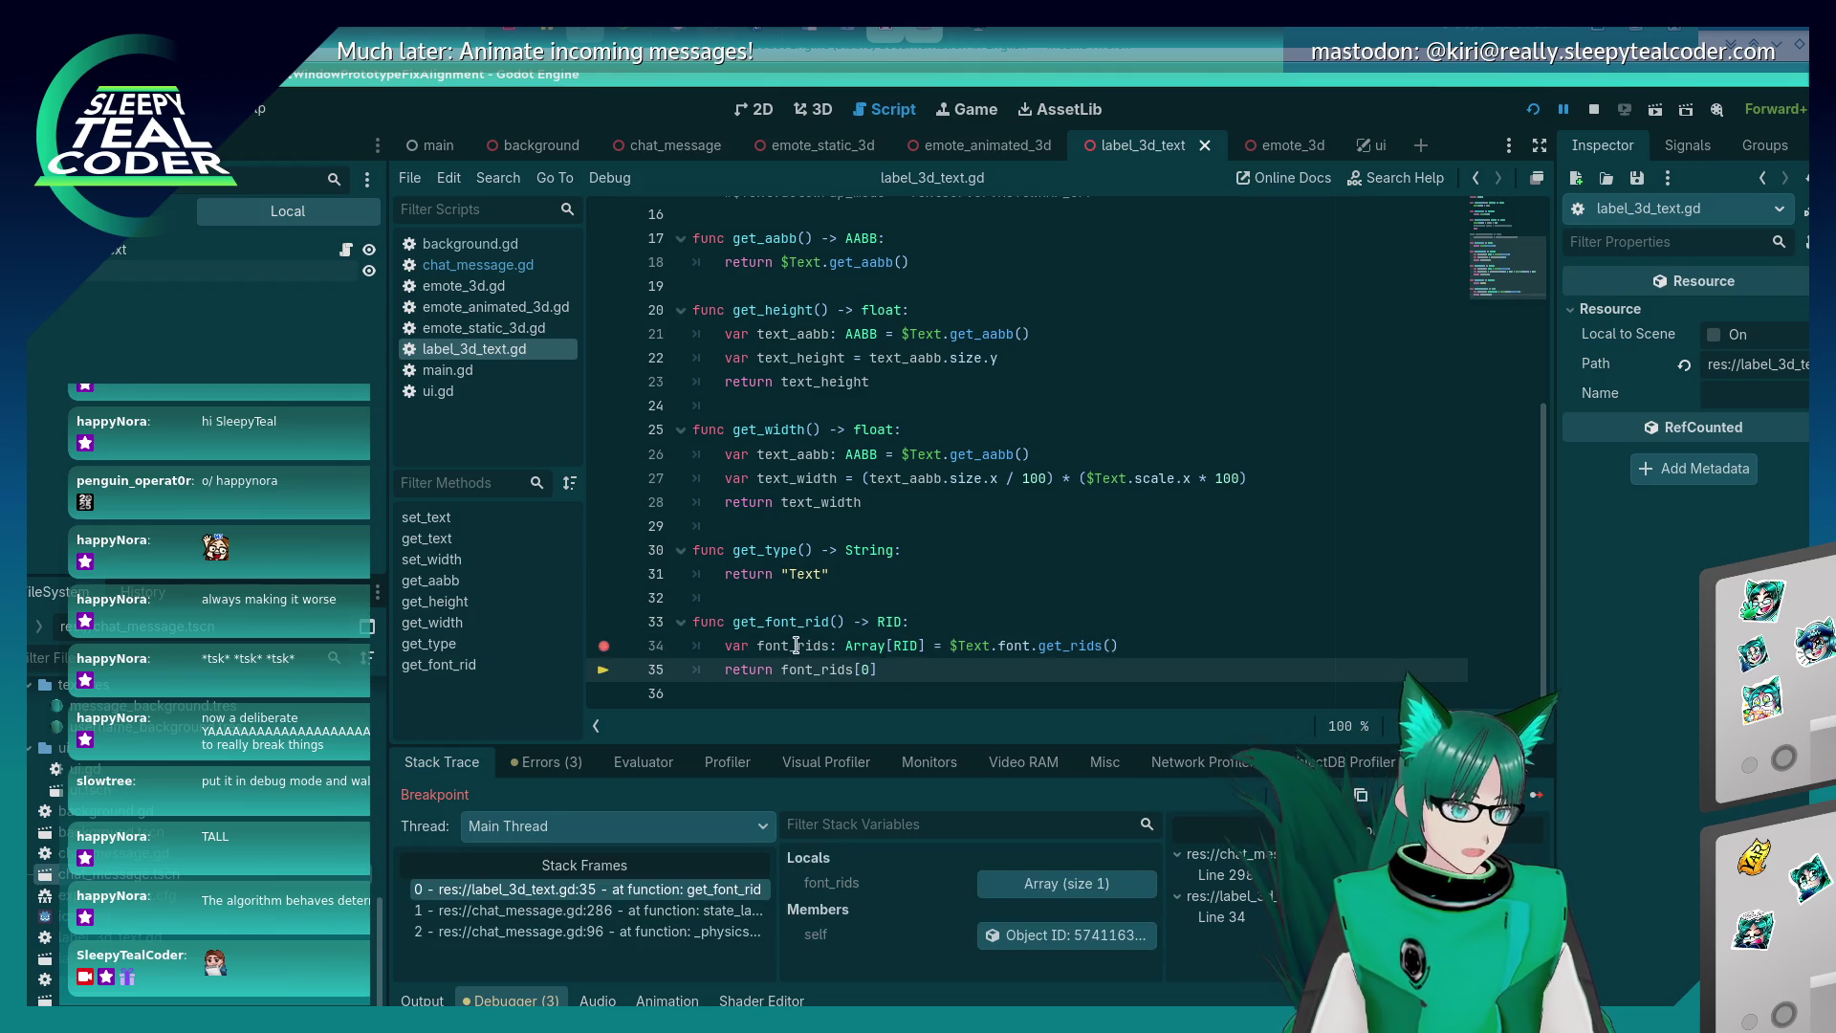
mouse_move(797, 646)
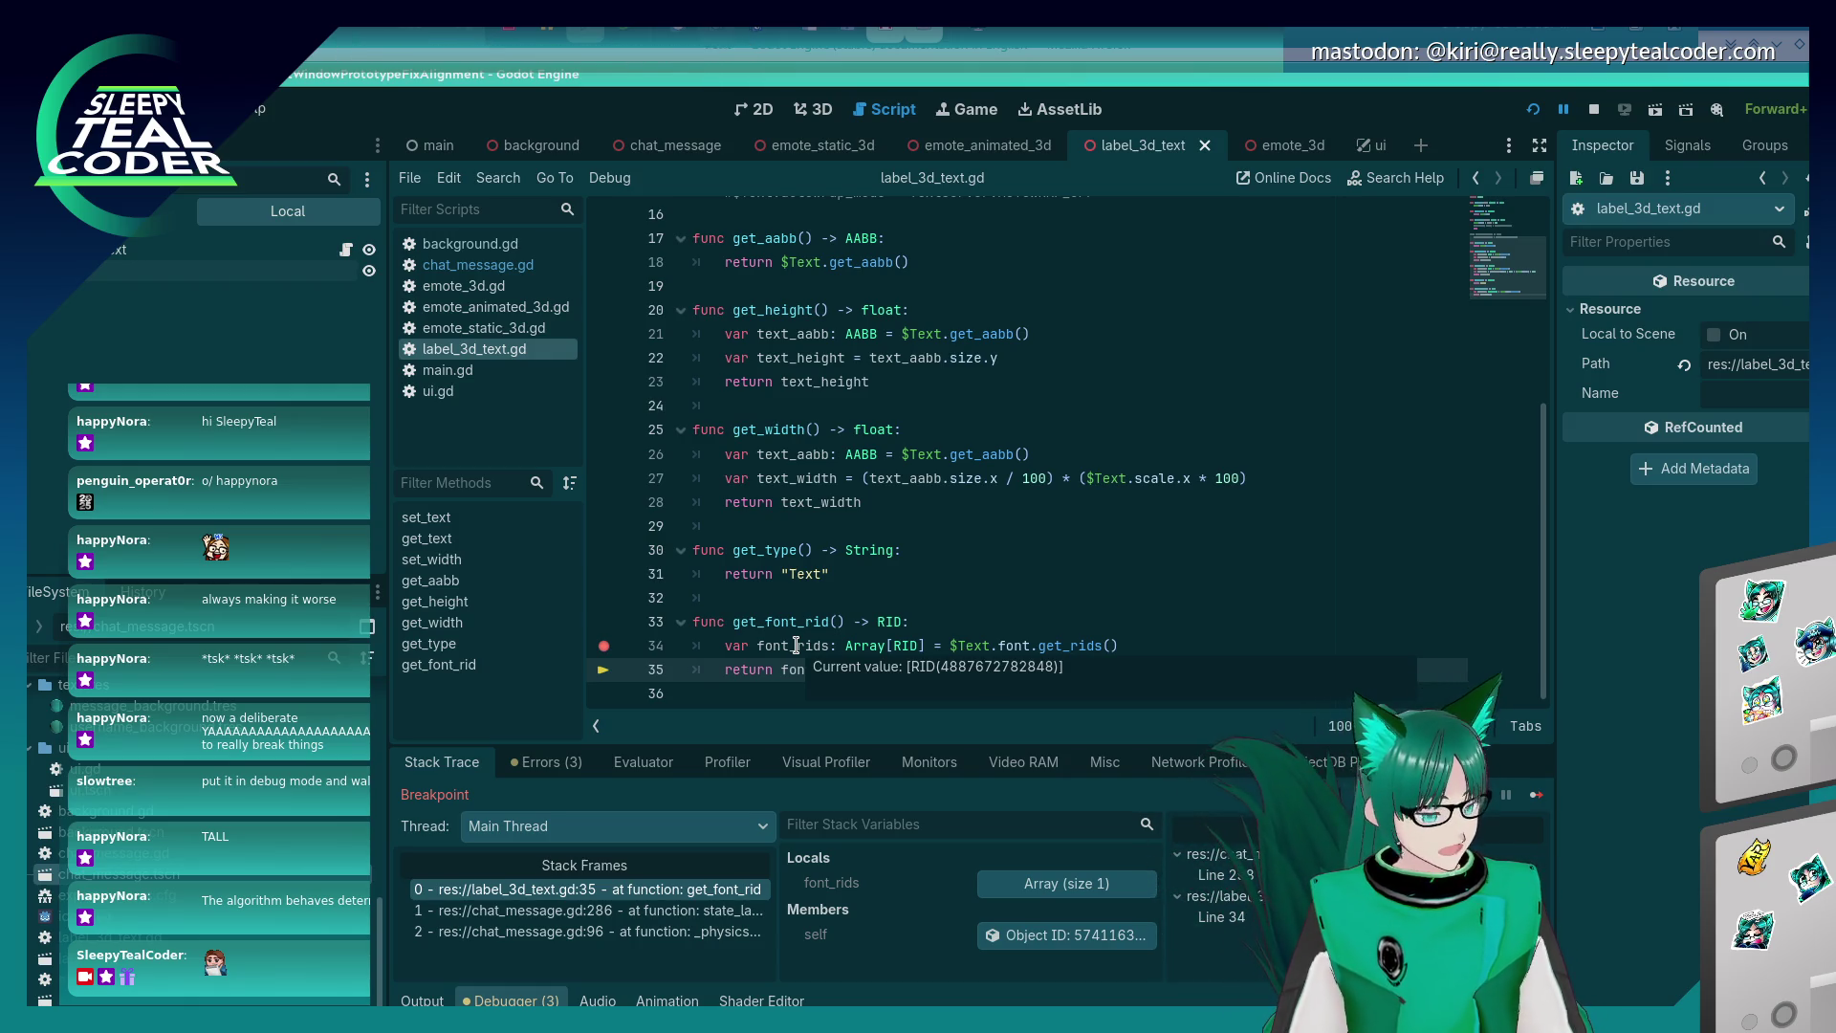
left_click(612, 771)
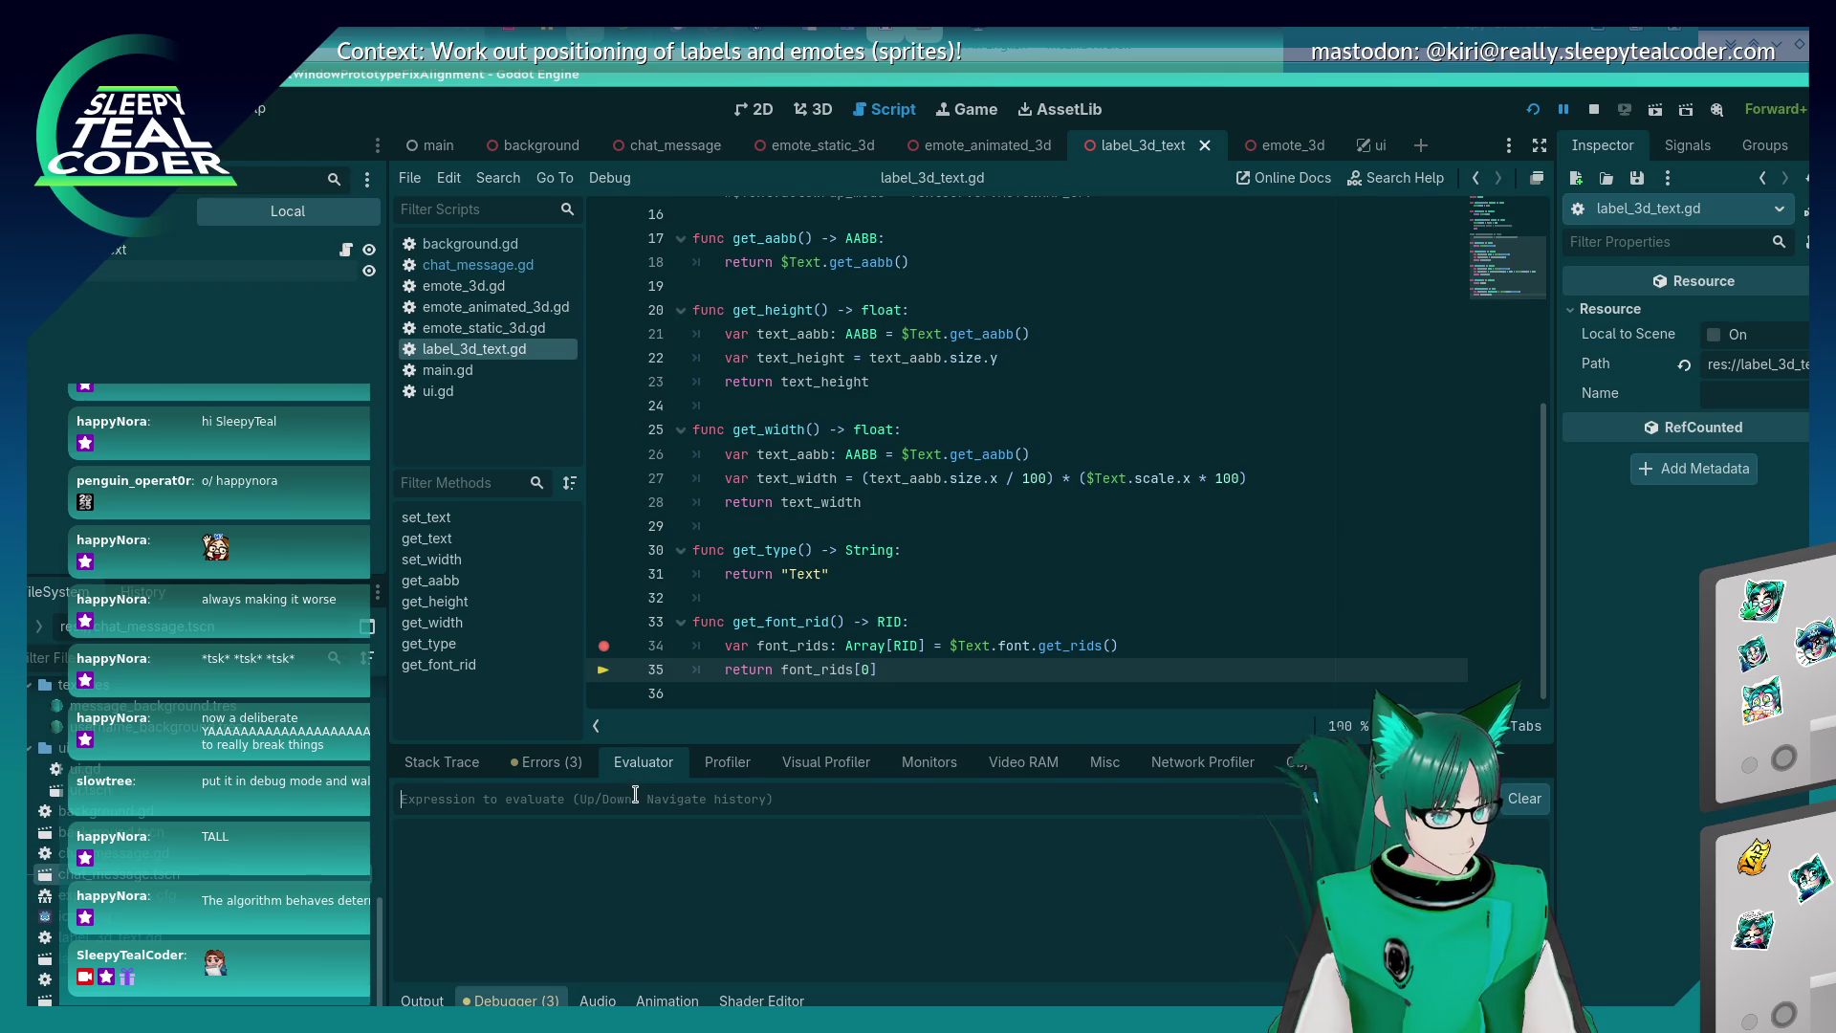
double_click(789, 645)
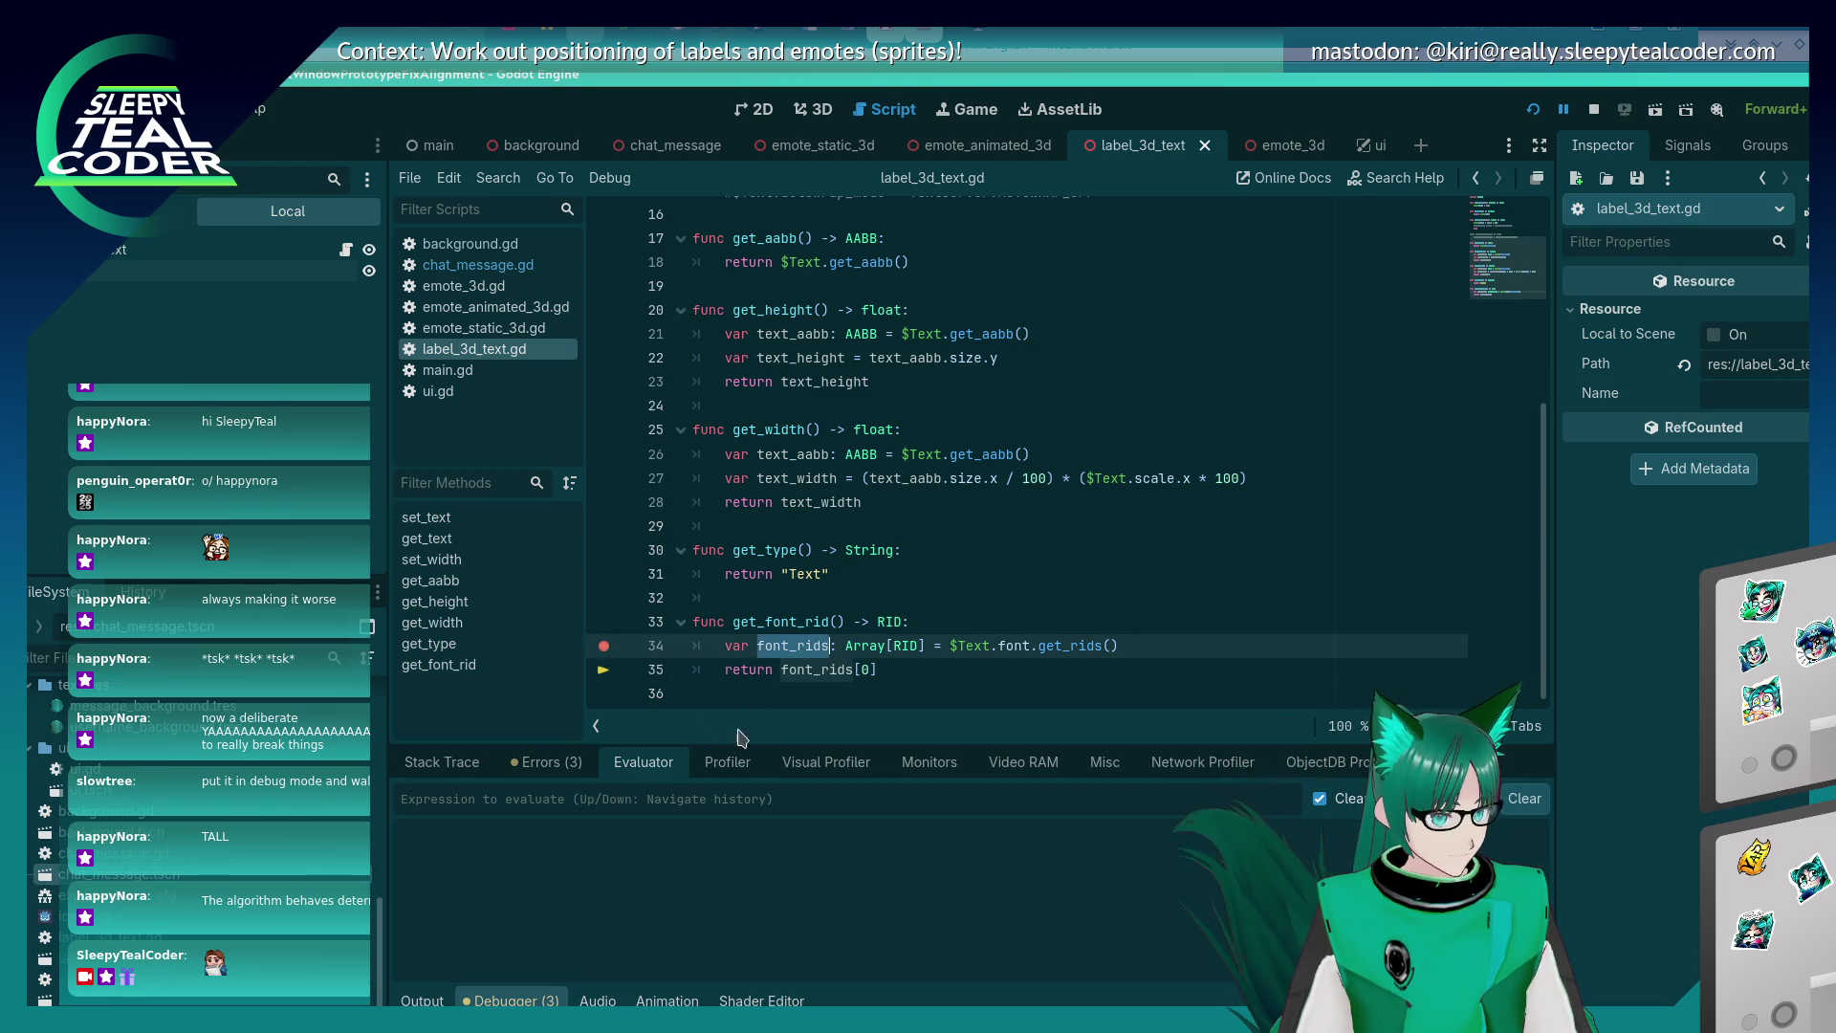
left_click(701, 797)
type("font_rids")
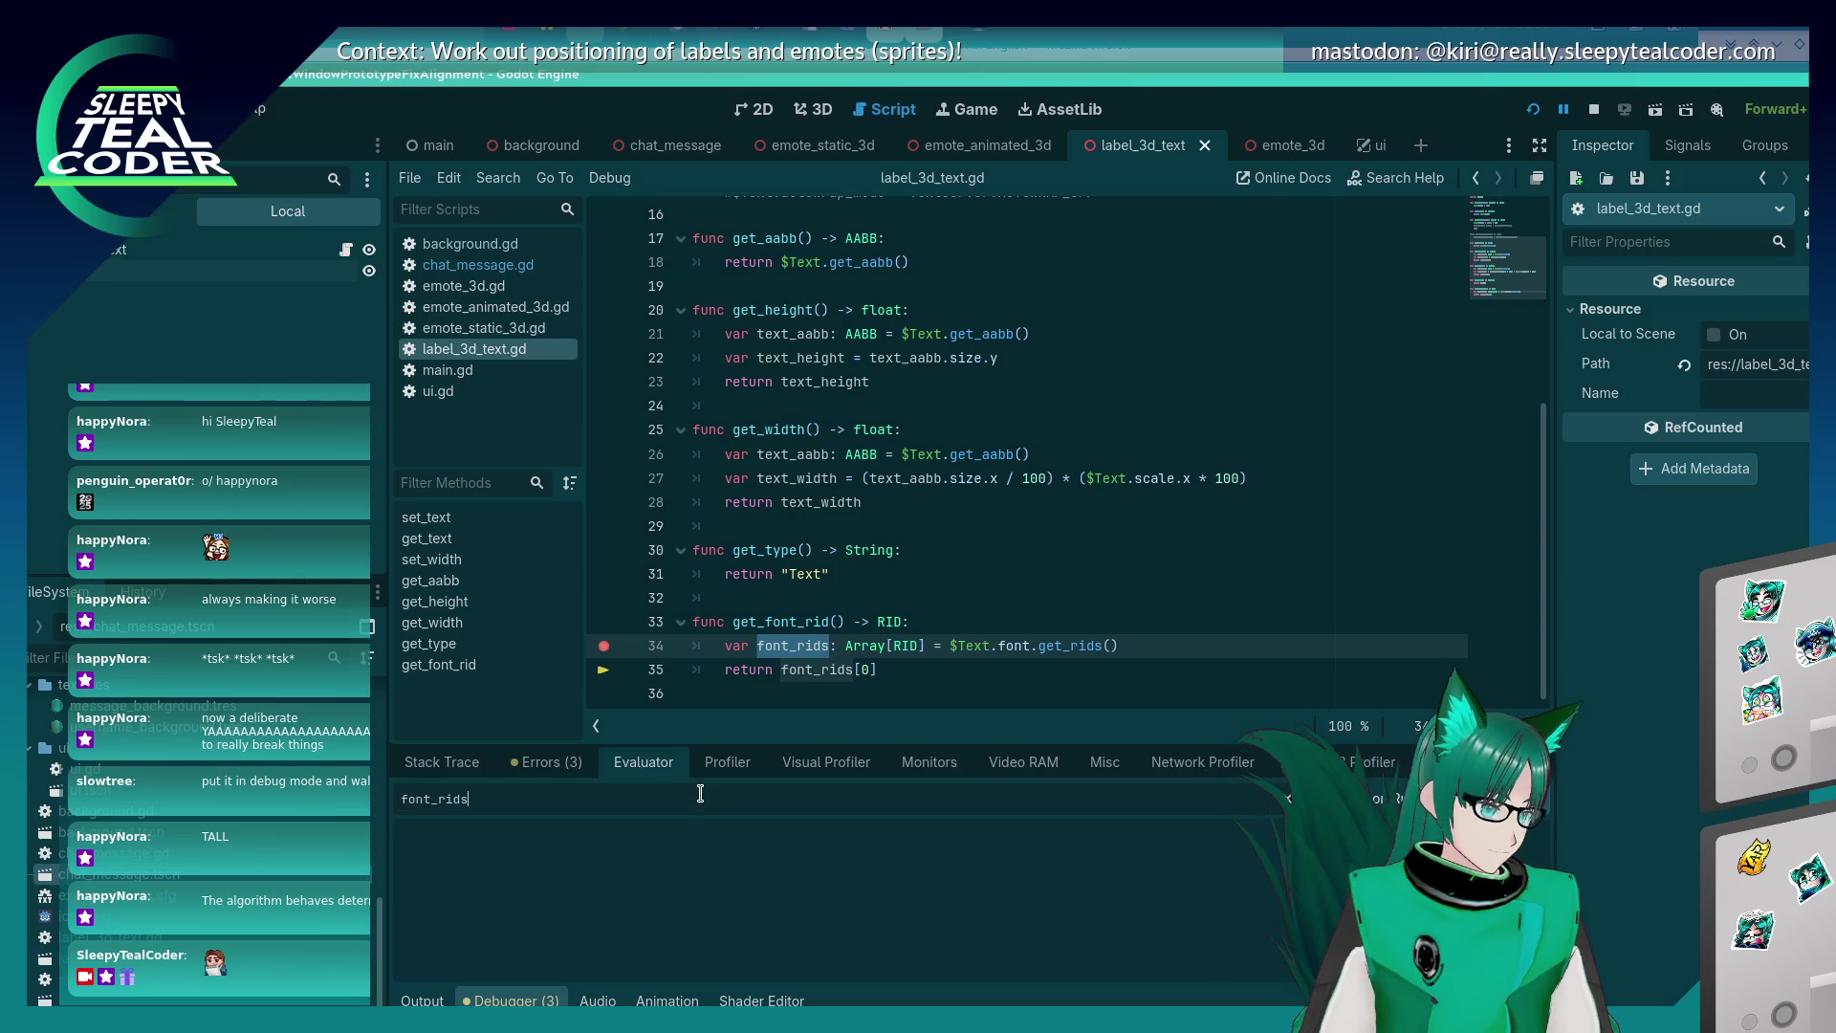
key("Return")
left_click(1142, 860)
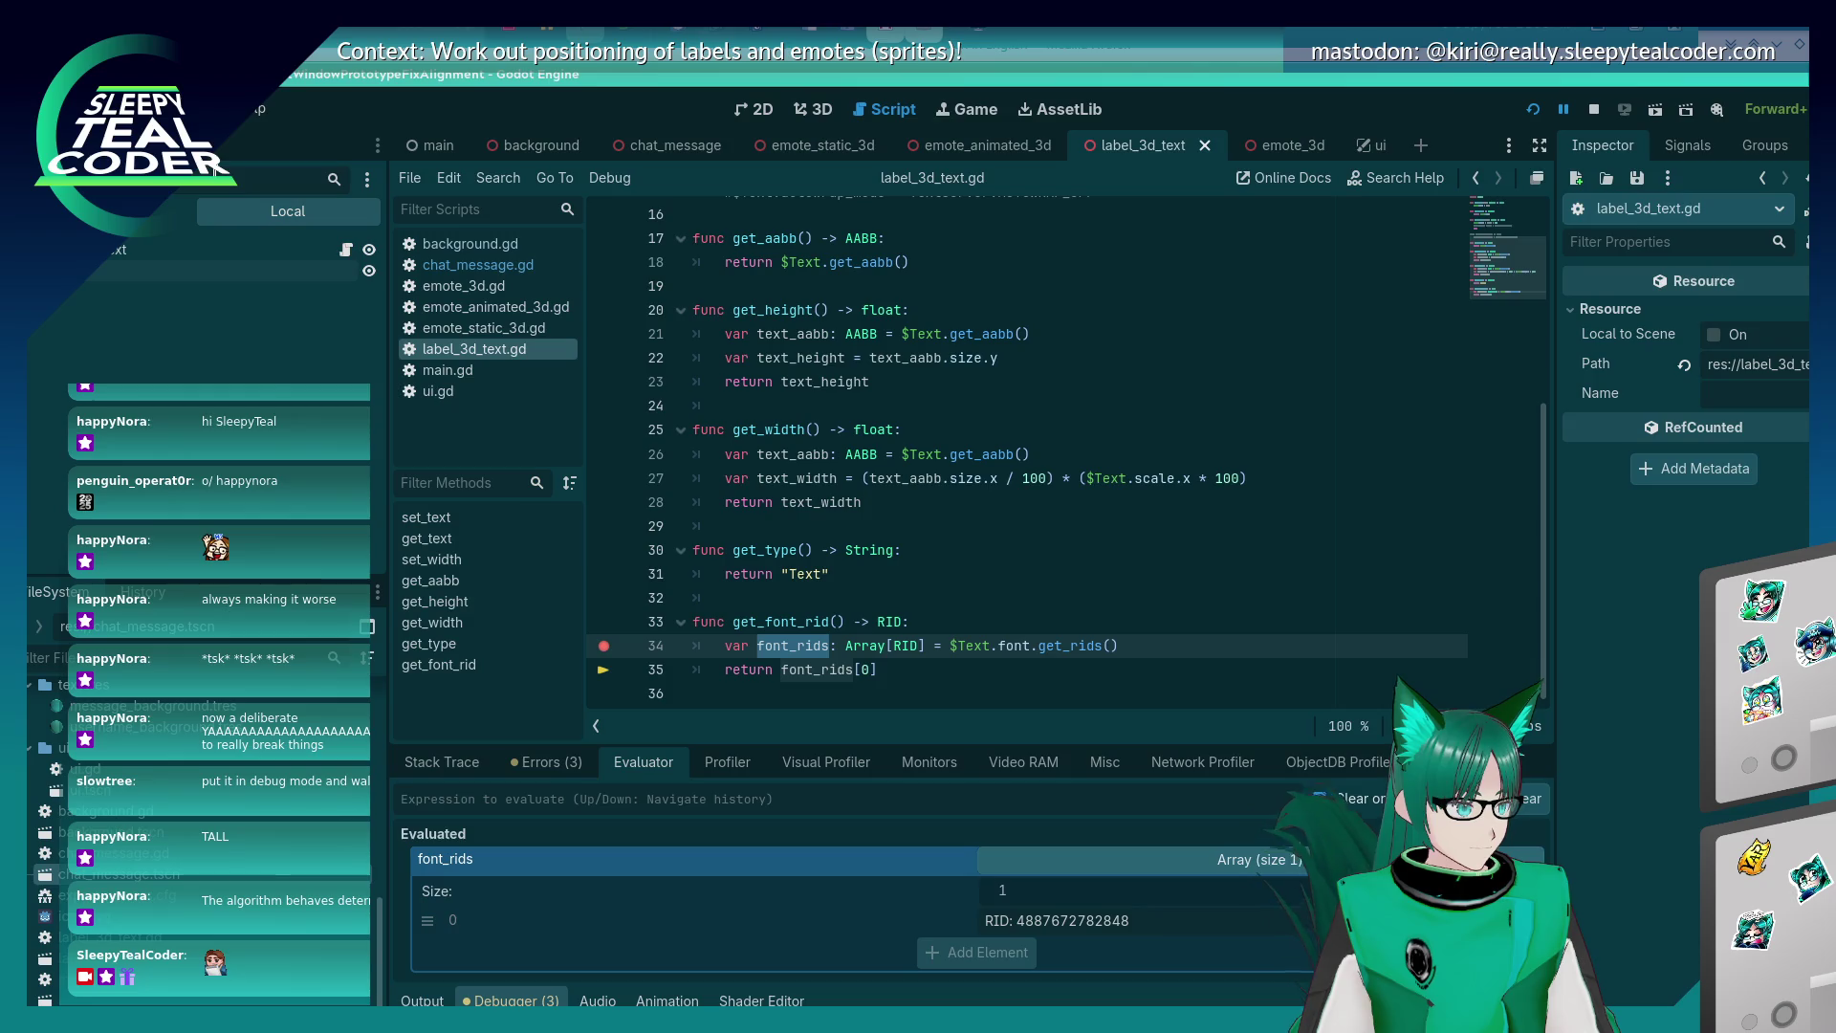
mouse_move(1014, 920)
left_mouse_down()
mouse_move(1014, 813)
mouse_move(945, 802)
left_mouse_up()
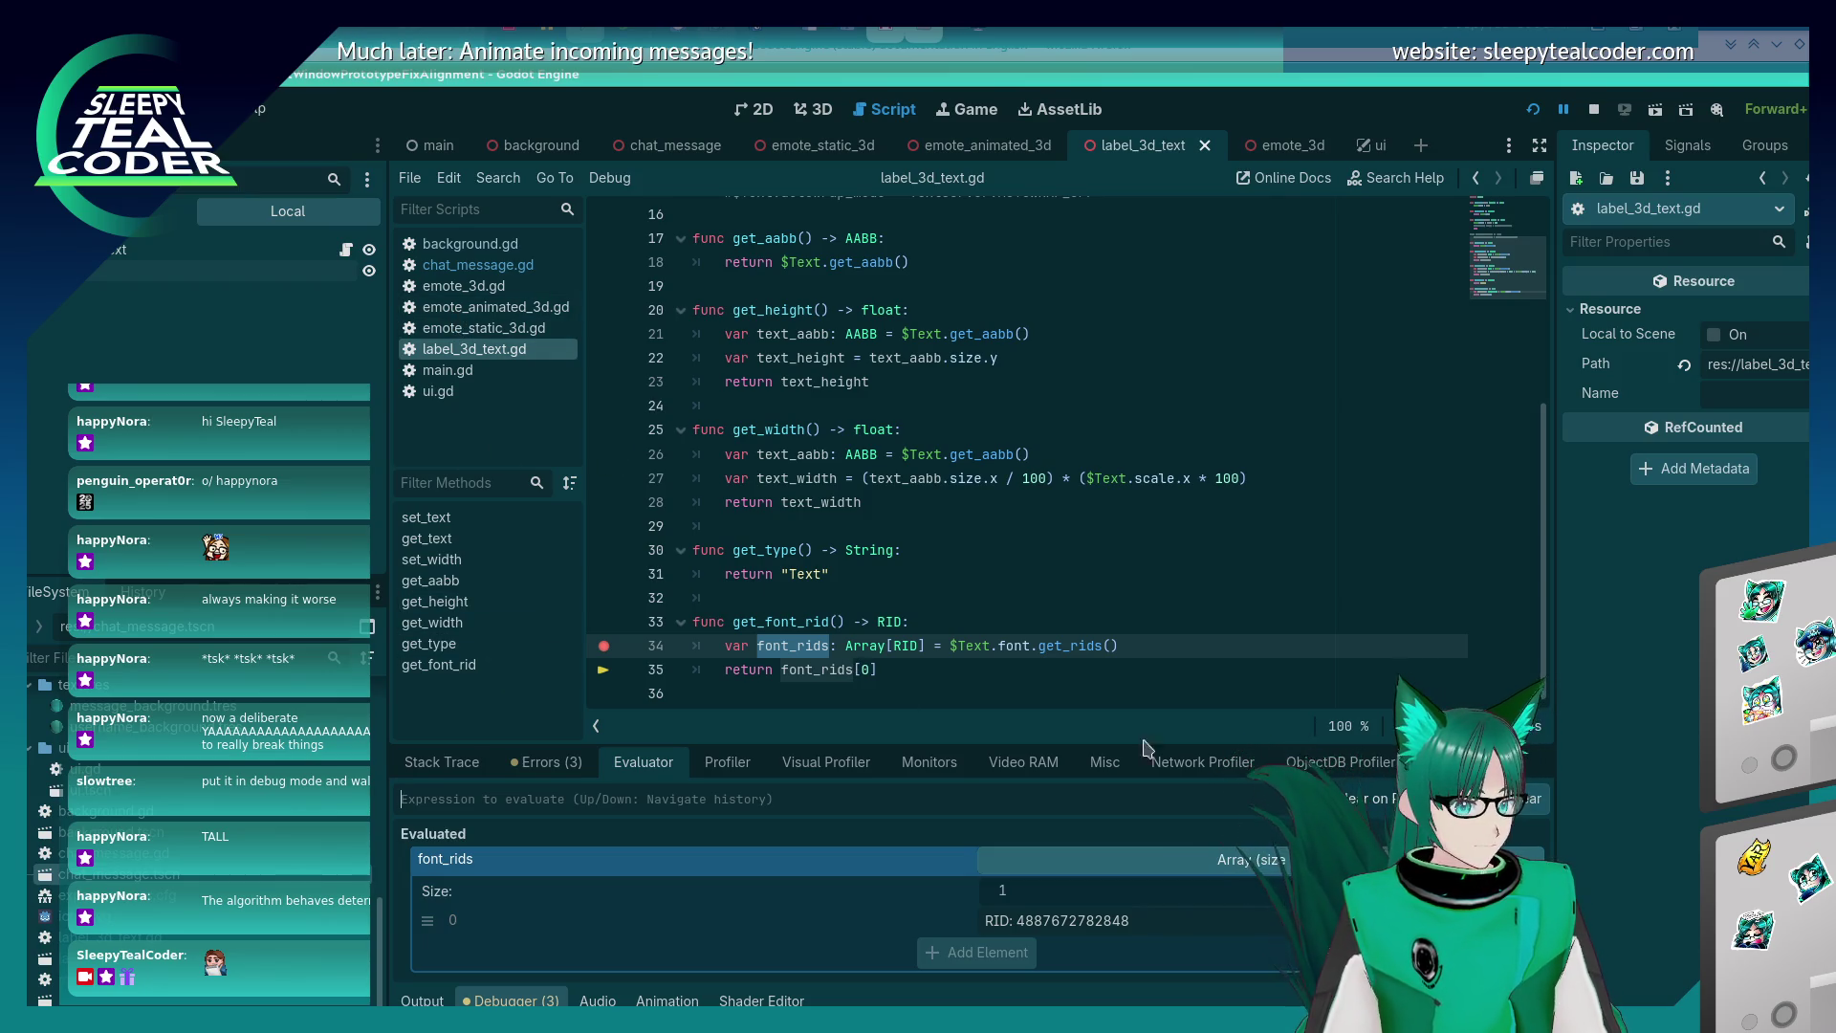
Step out of get_font_rid to line 287 of chat_message.gd and select font_rid on line 286.
left_click(443, 1000)
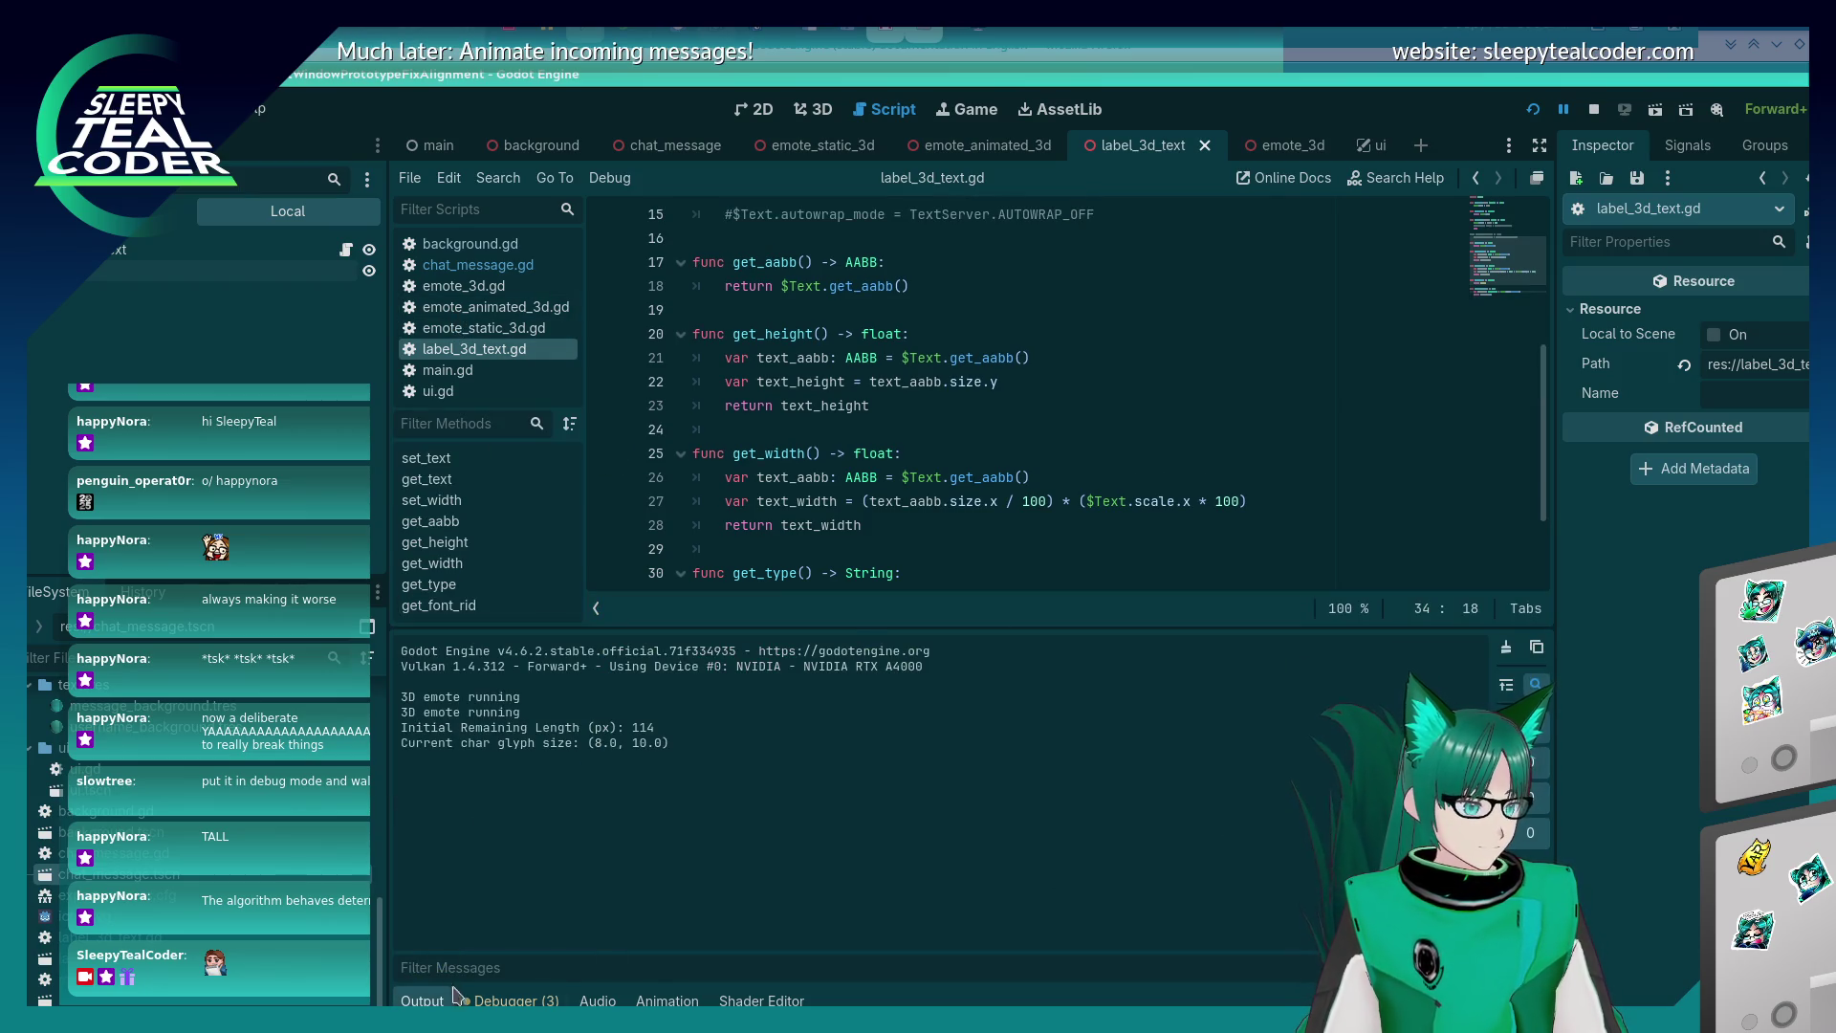
left_click(507, 1001)
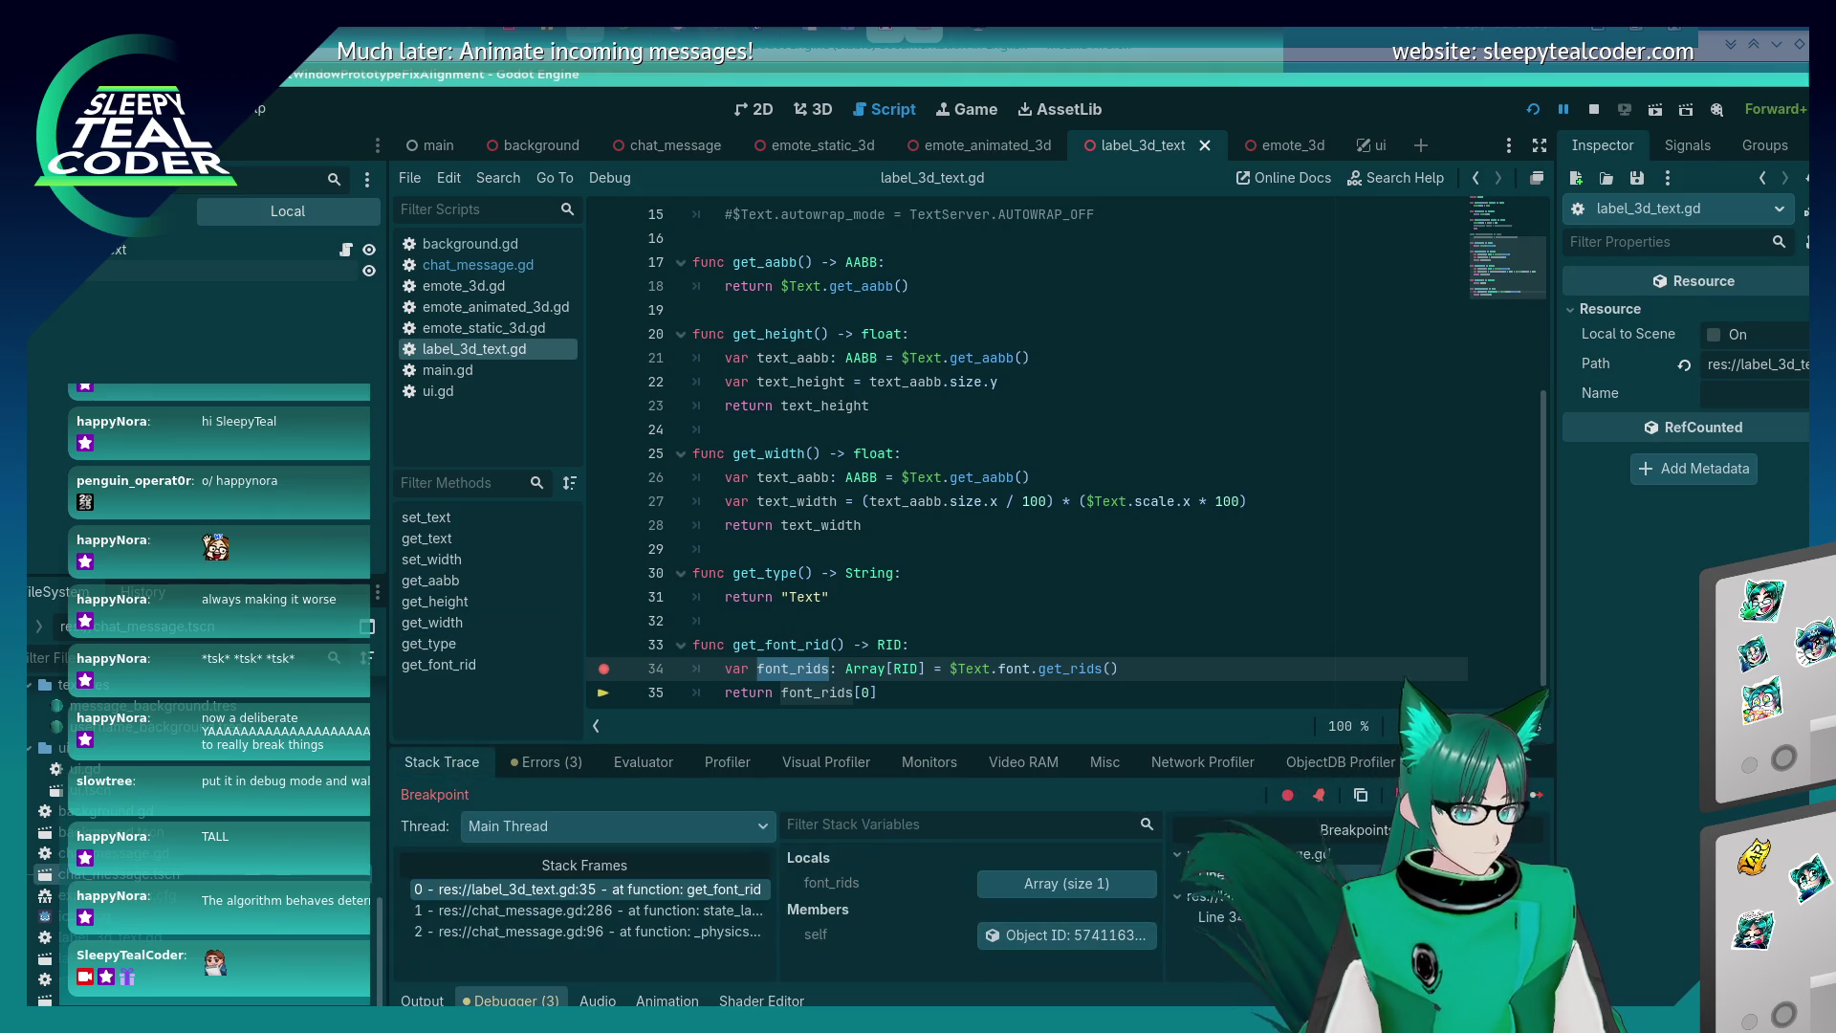
key("F10")
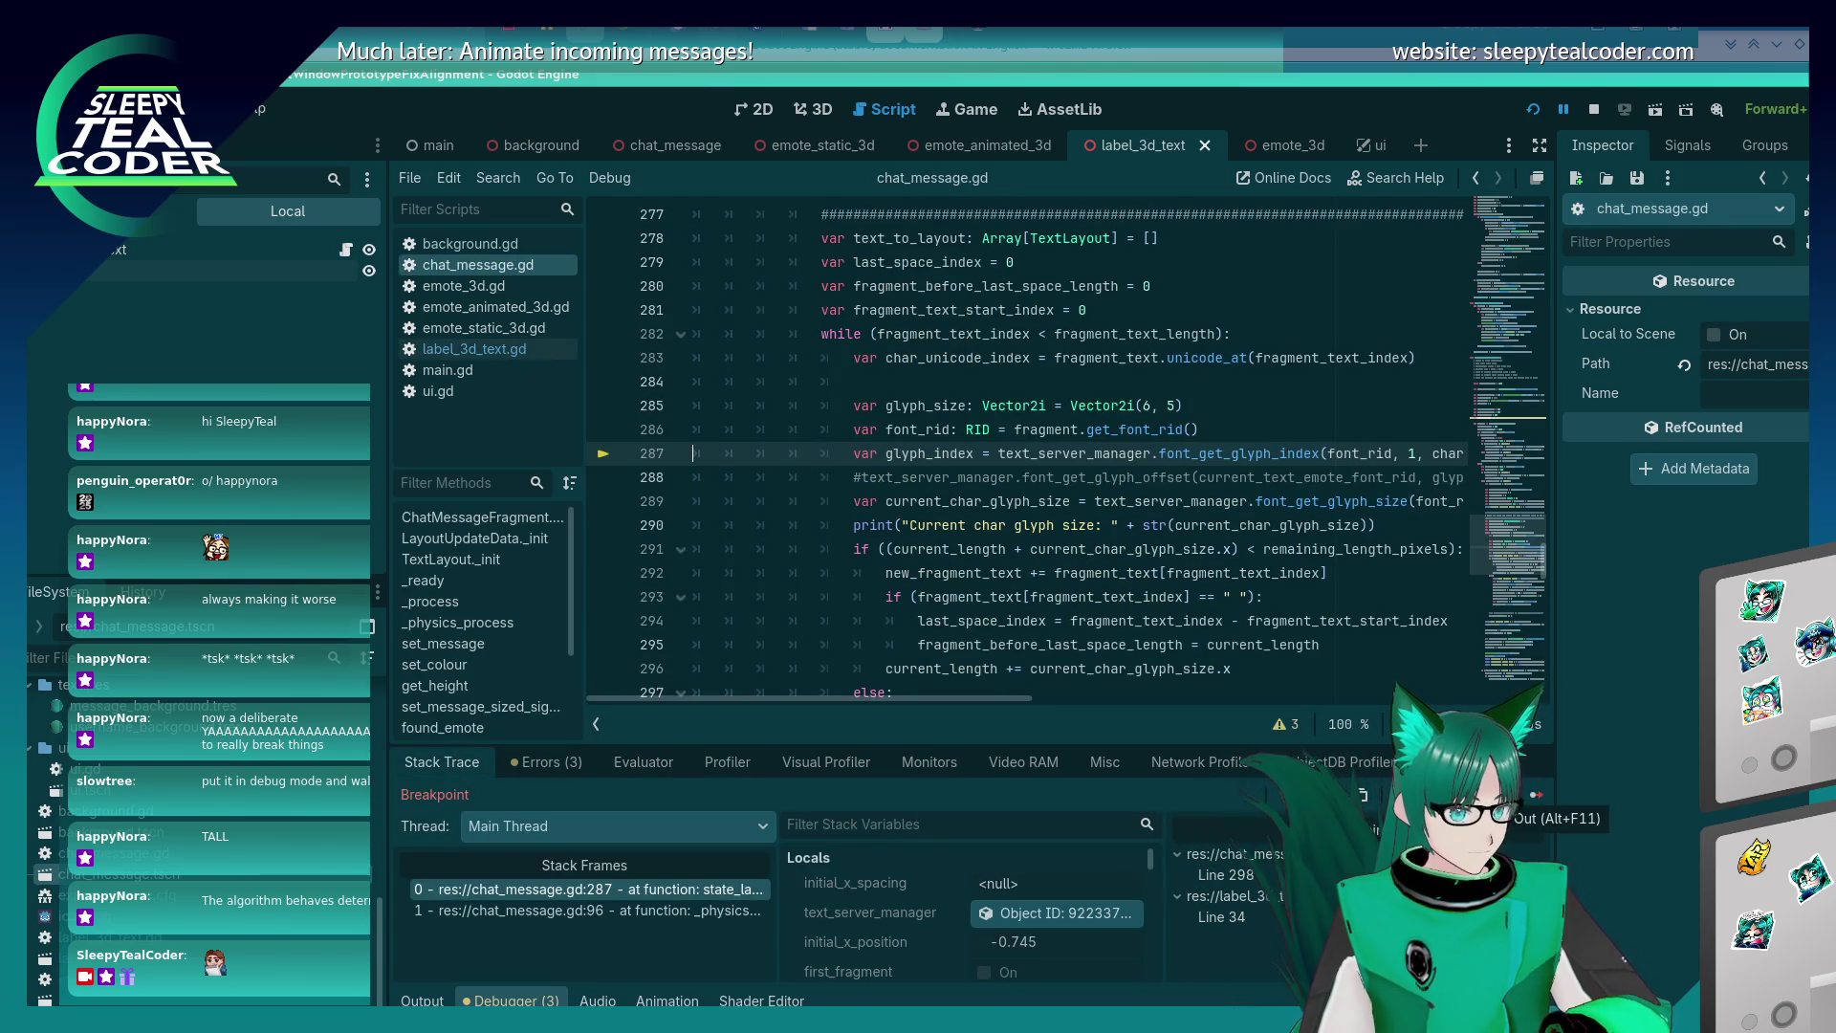
double_click(901, 422)
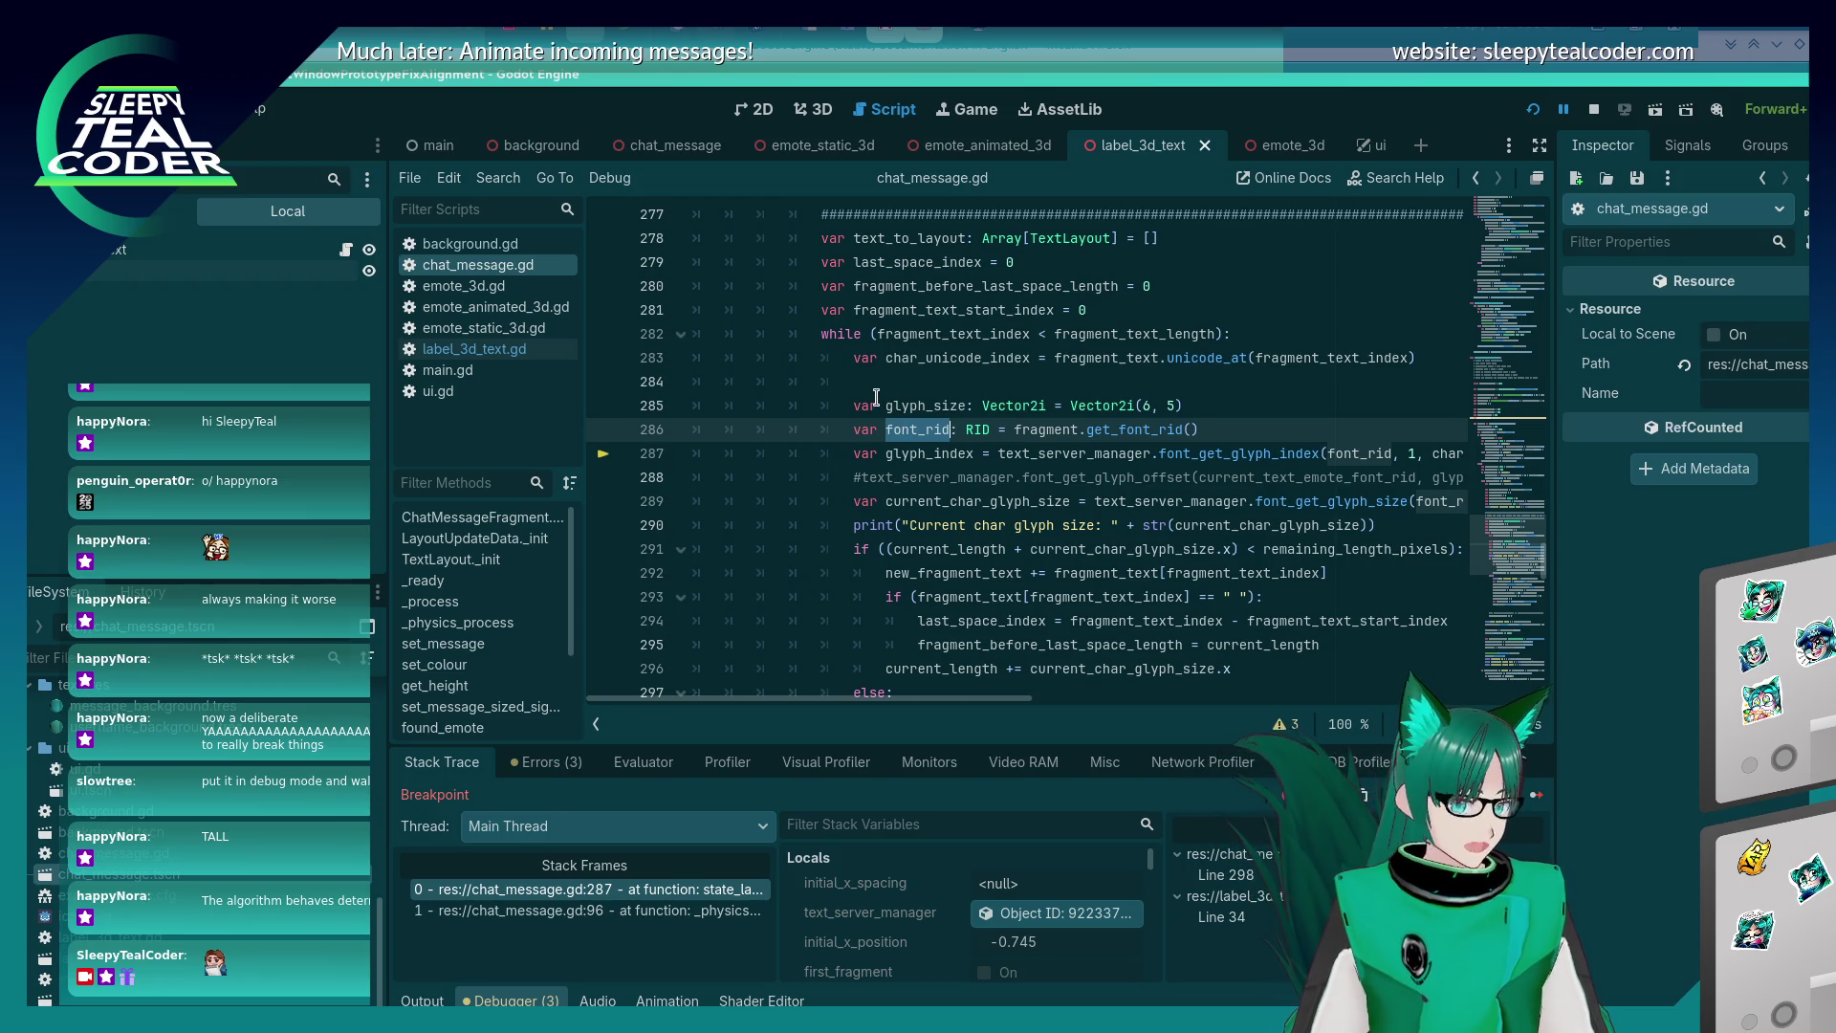
key("alt+Tab")
key("alt+Tab")
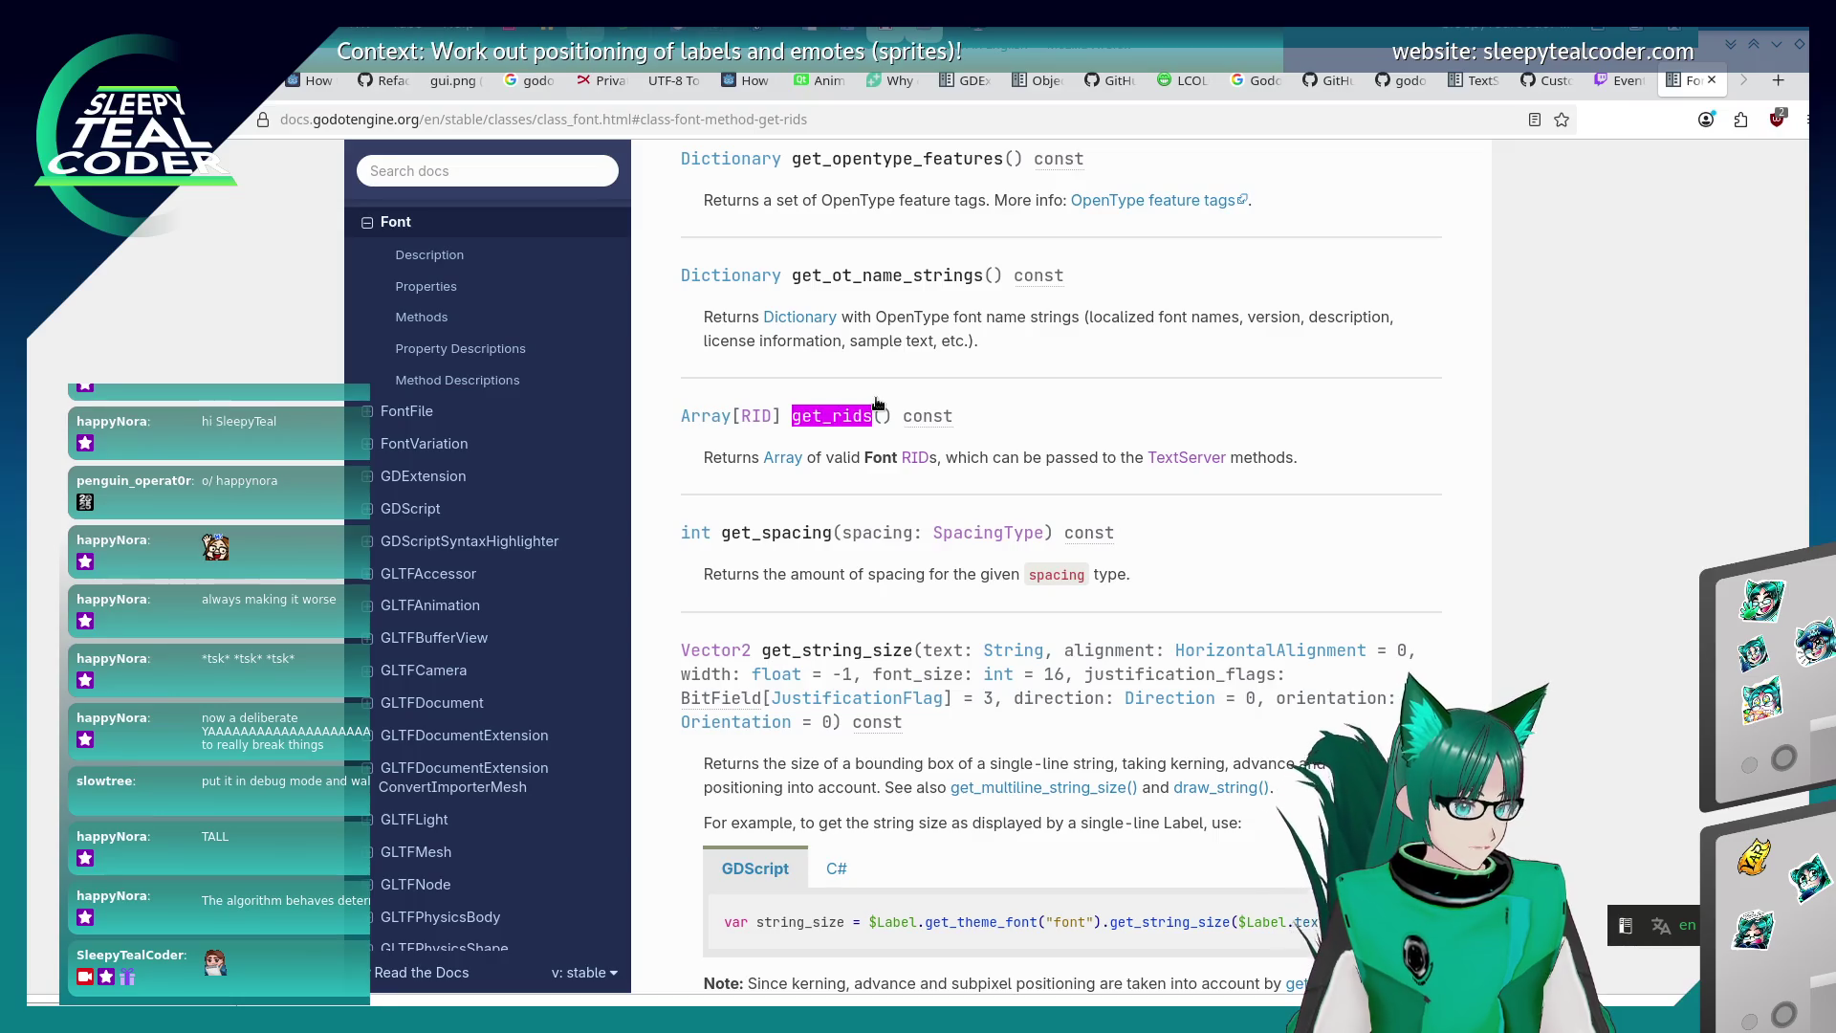
key("BackSpace")
key("BackSpace")
key("BackSpace")
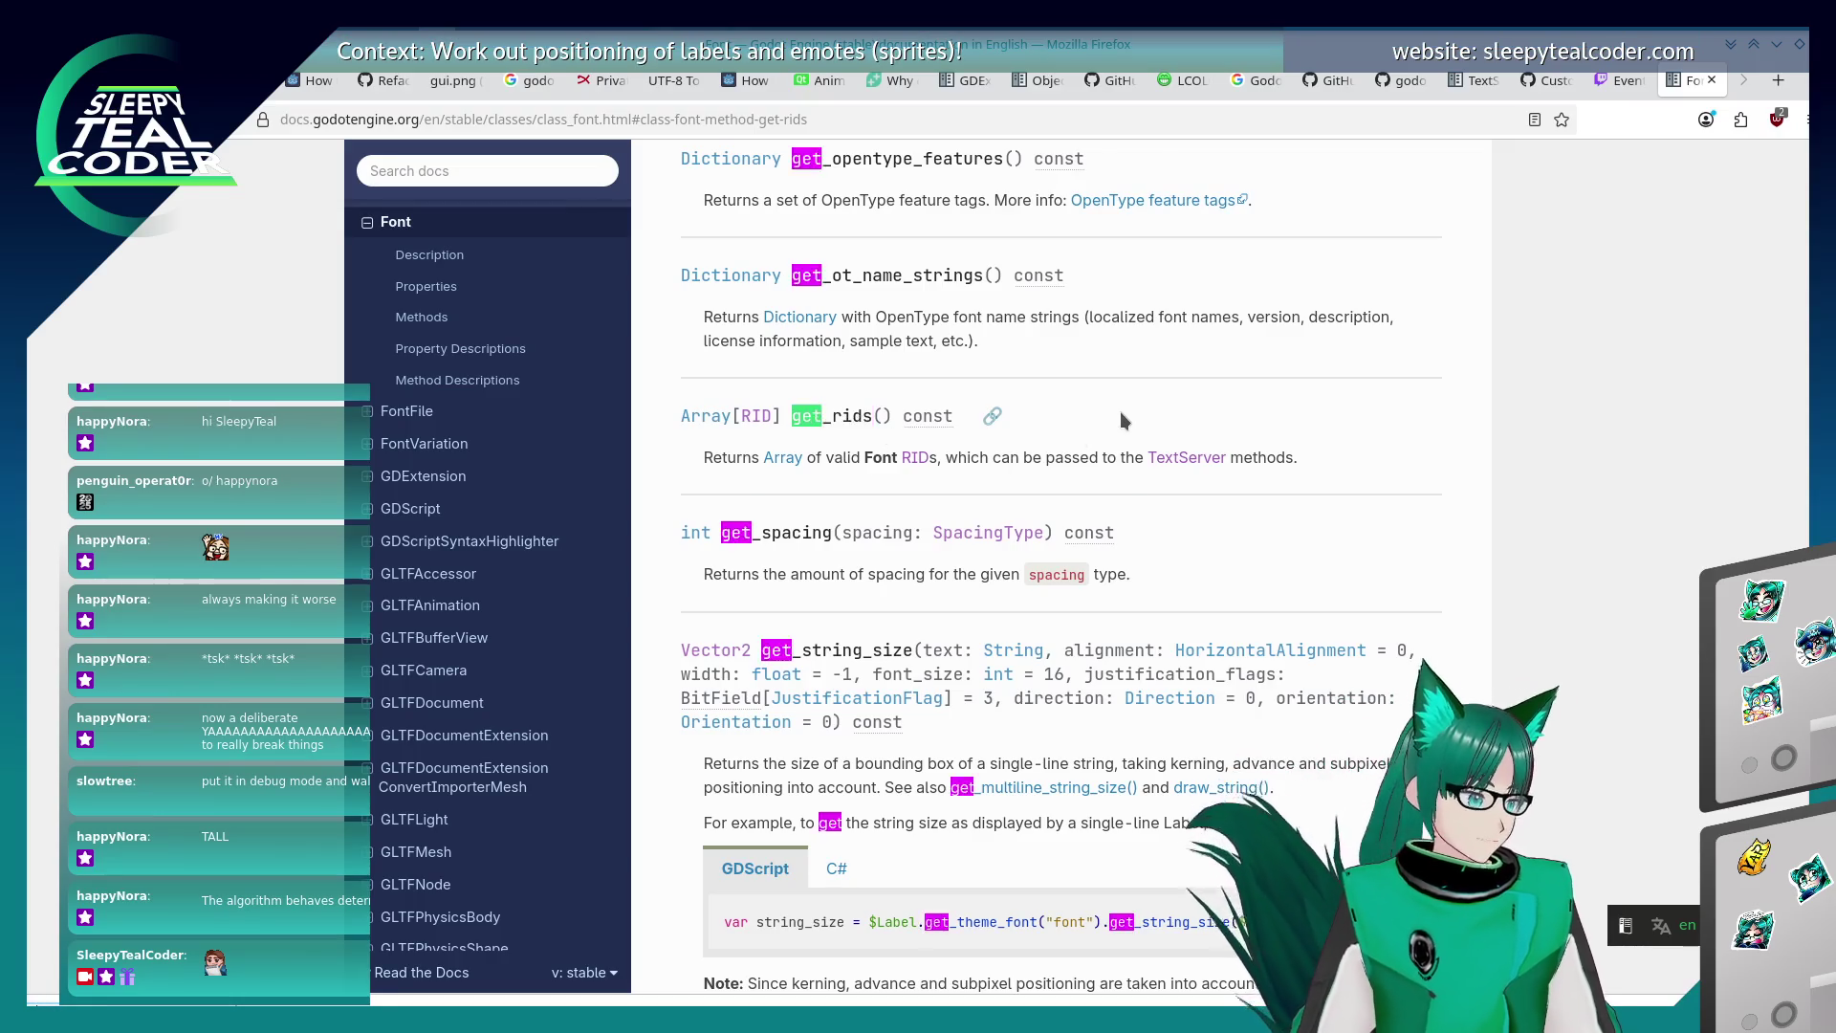
type("font")
key("Return")
key("Return")
key("Return")
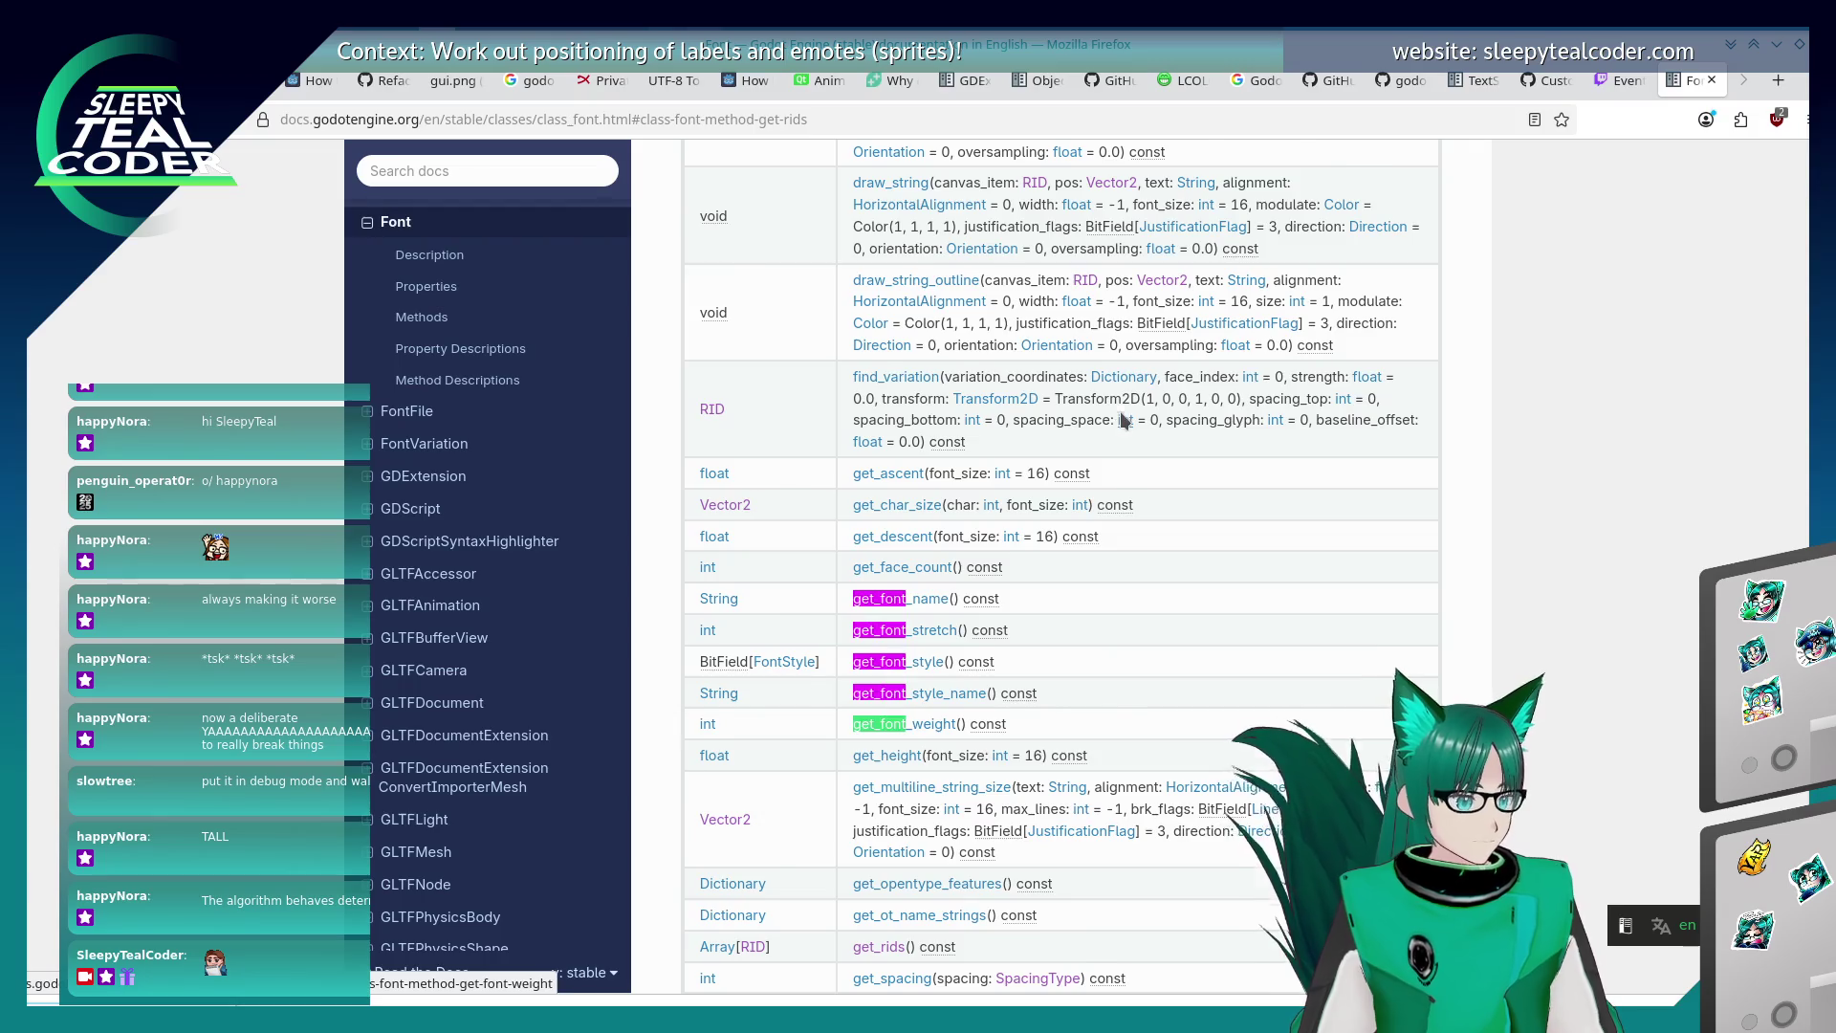
key("Return")
key("Return")
key("Return")
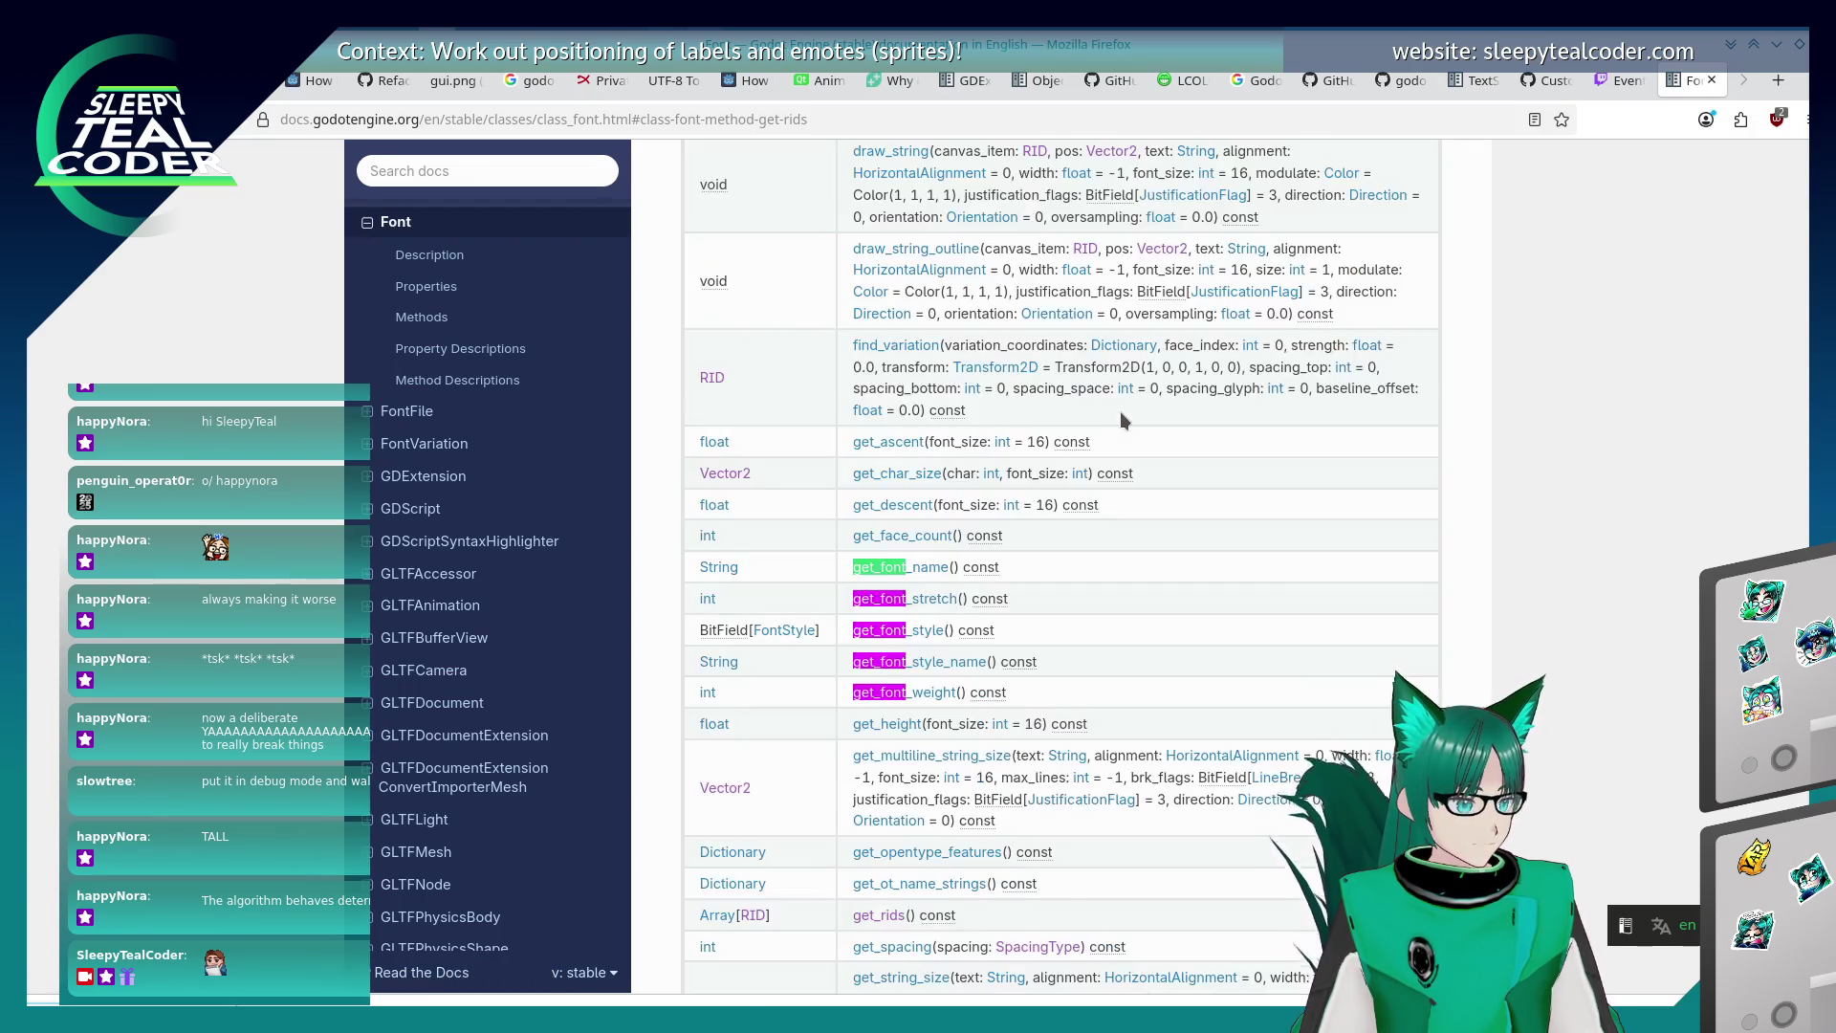
key("BackSpace")
key("BackSpace")
key("BackSpace")
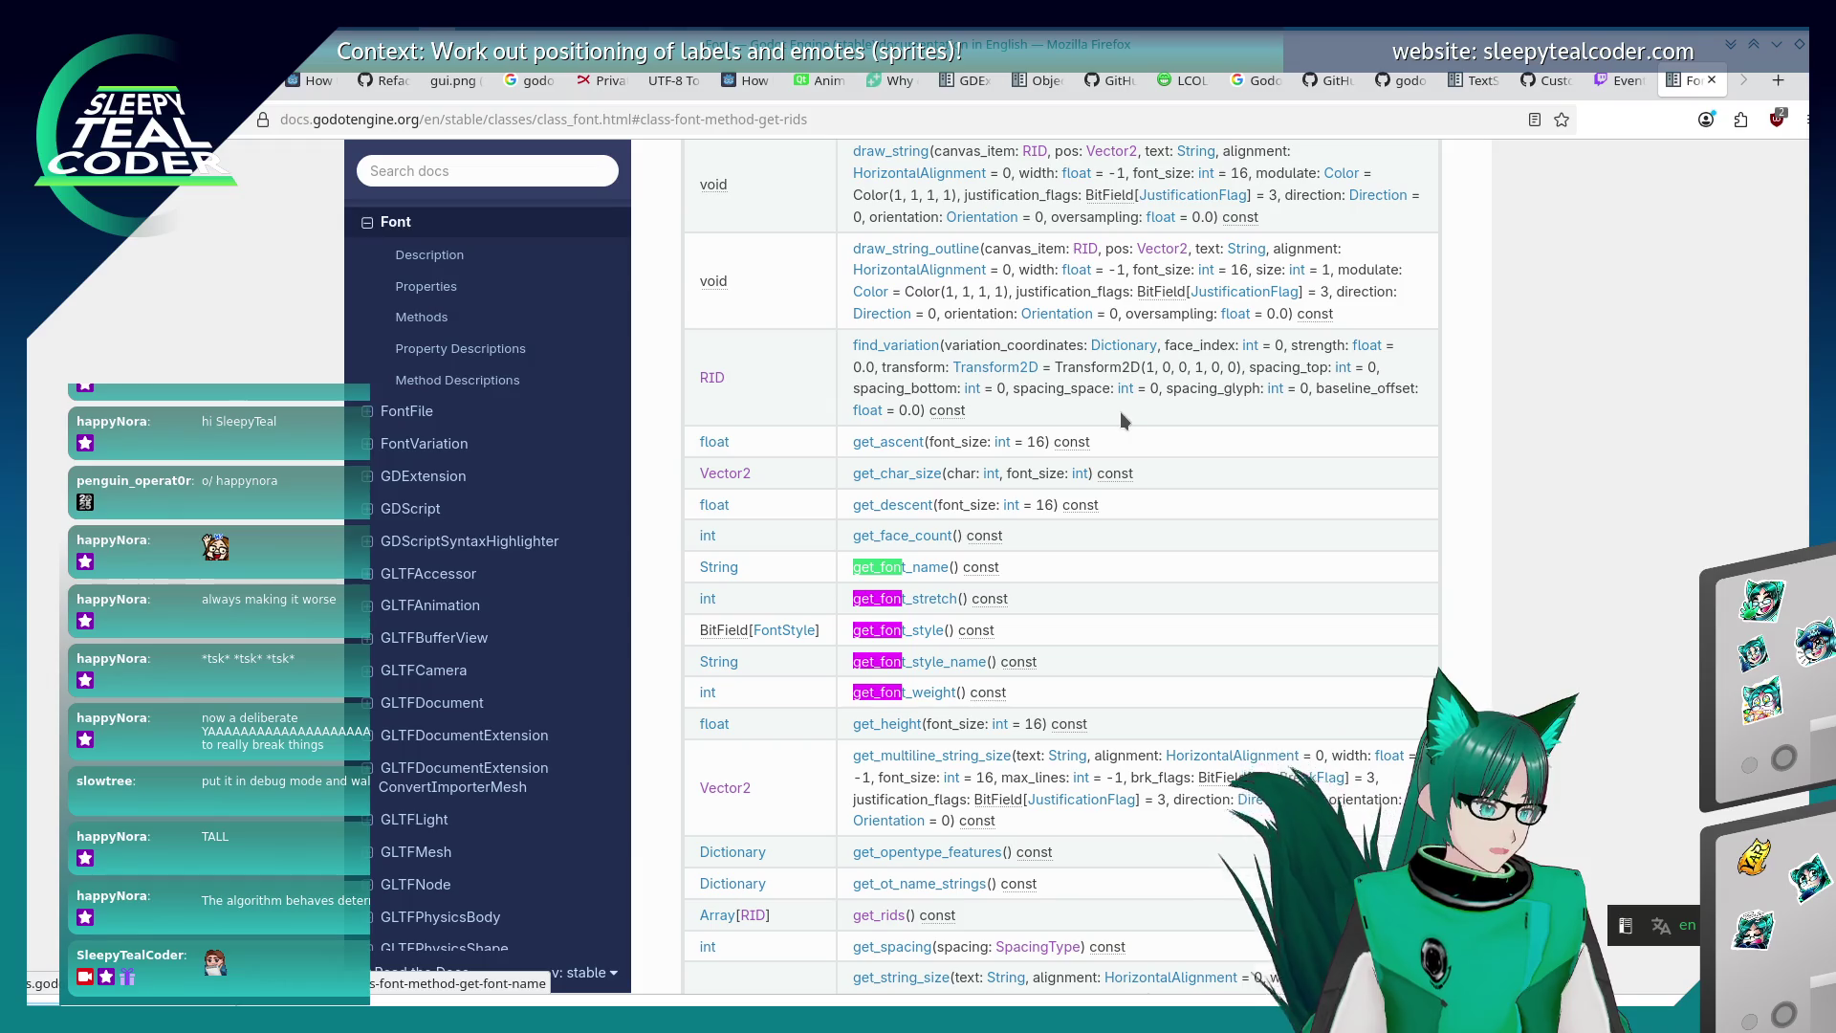
type("rid")
key("Return")
key("Return")
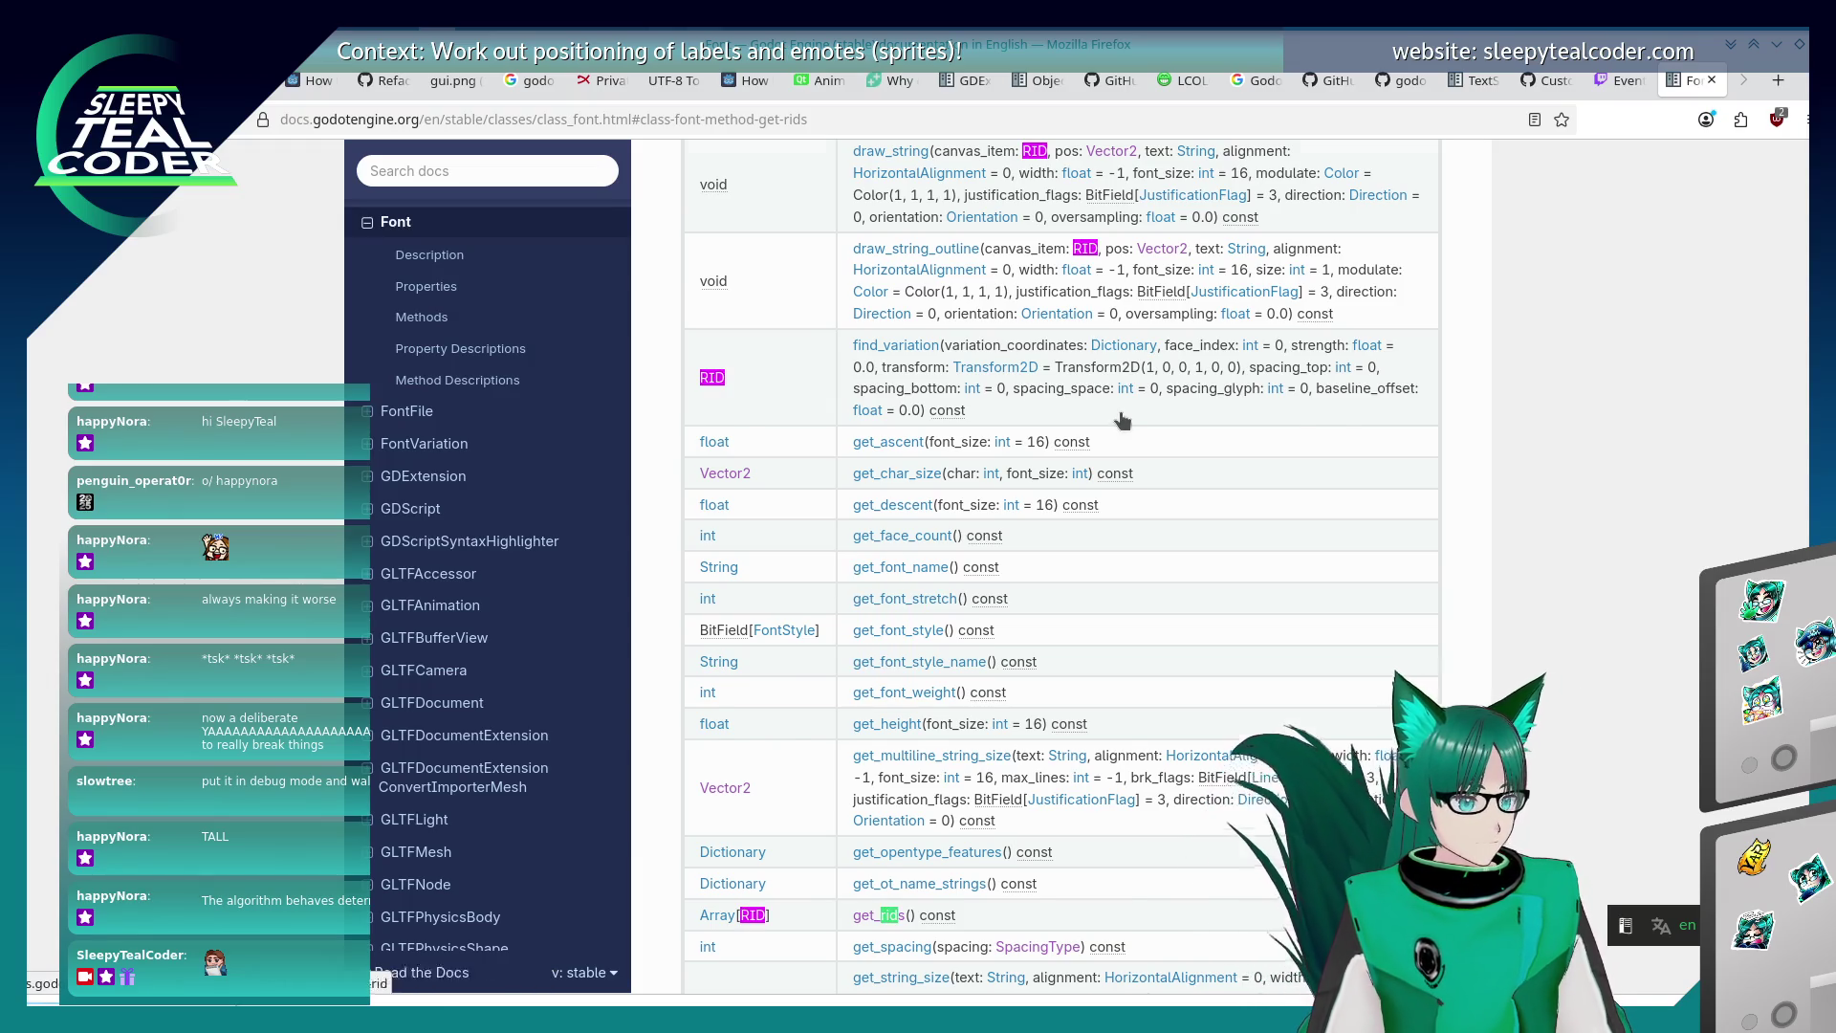
key("shift+Return")
key("Return")
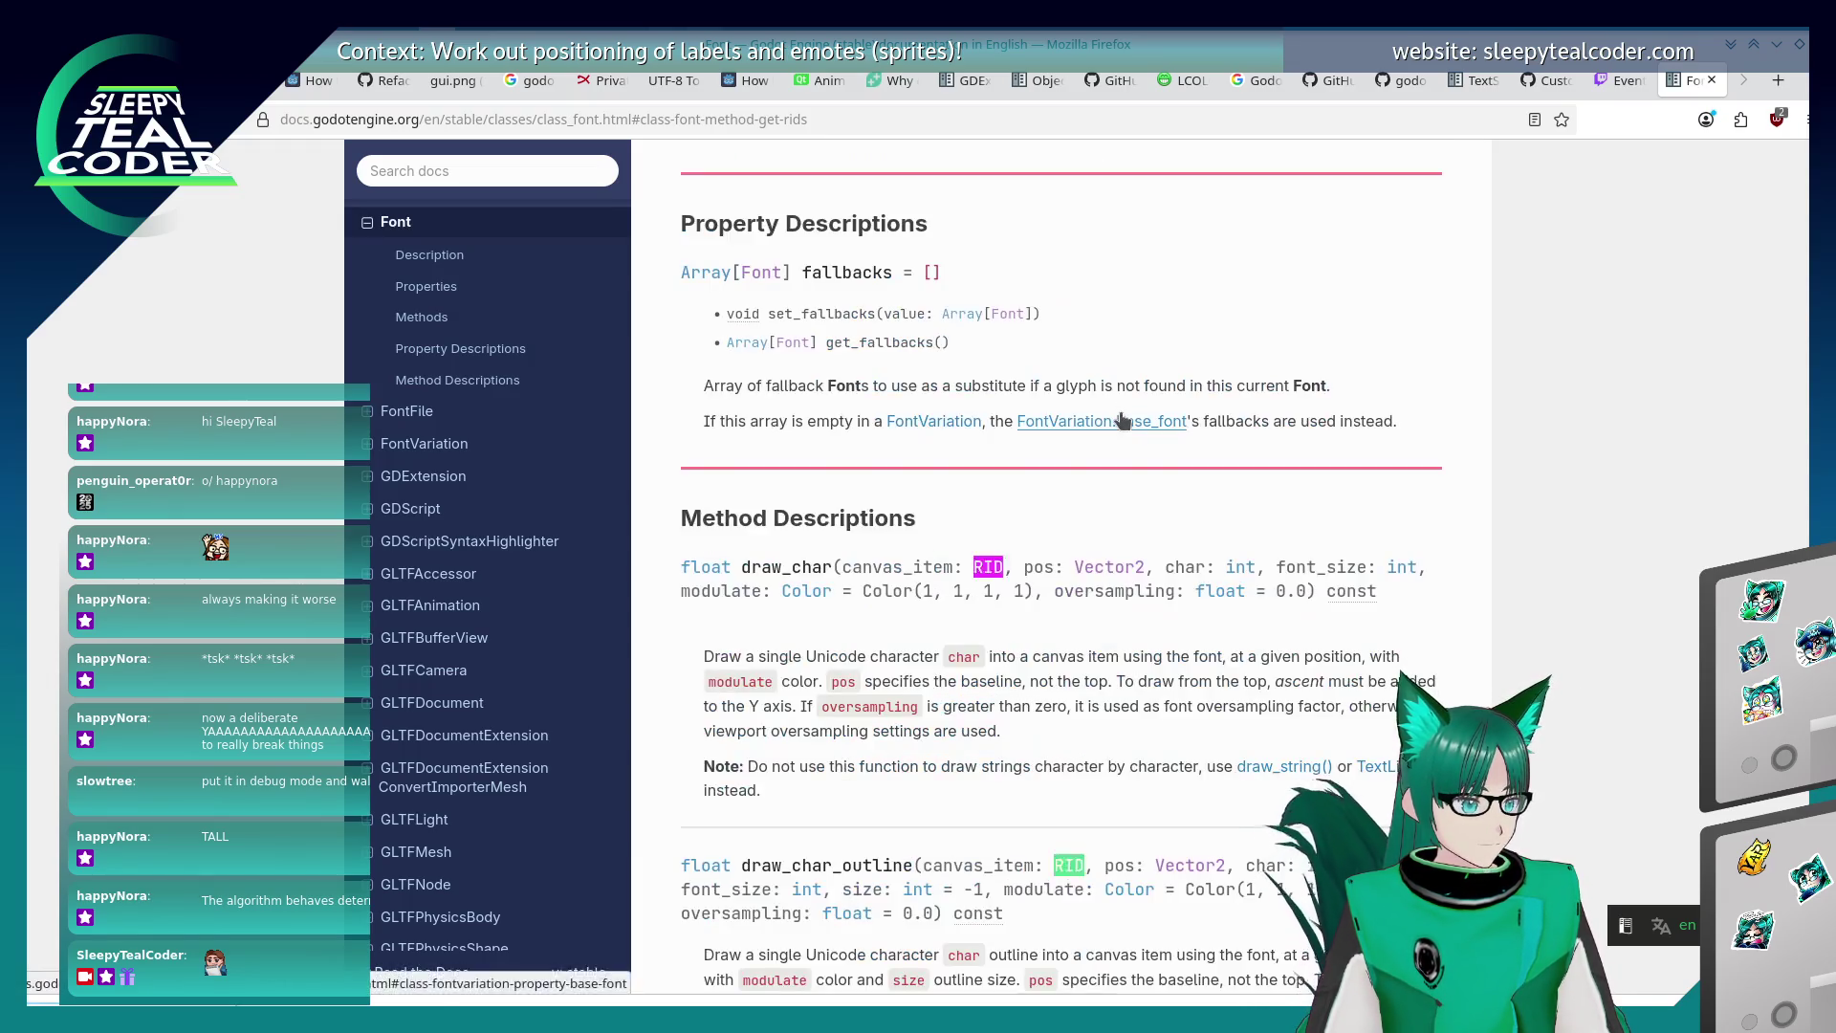
key("Return")
key("Return")
key("Return")
key("Return")
key("Return")
key("Return")
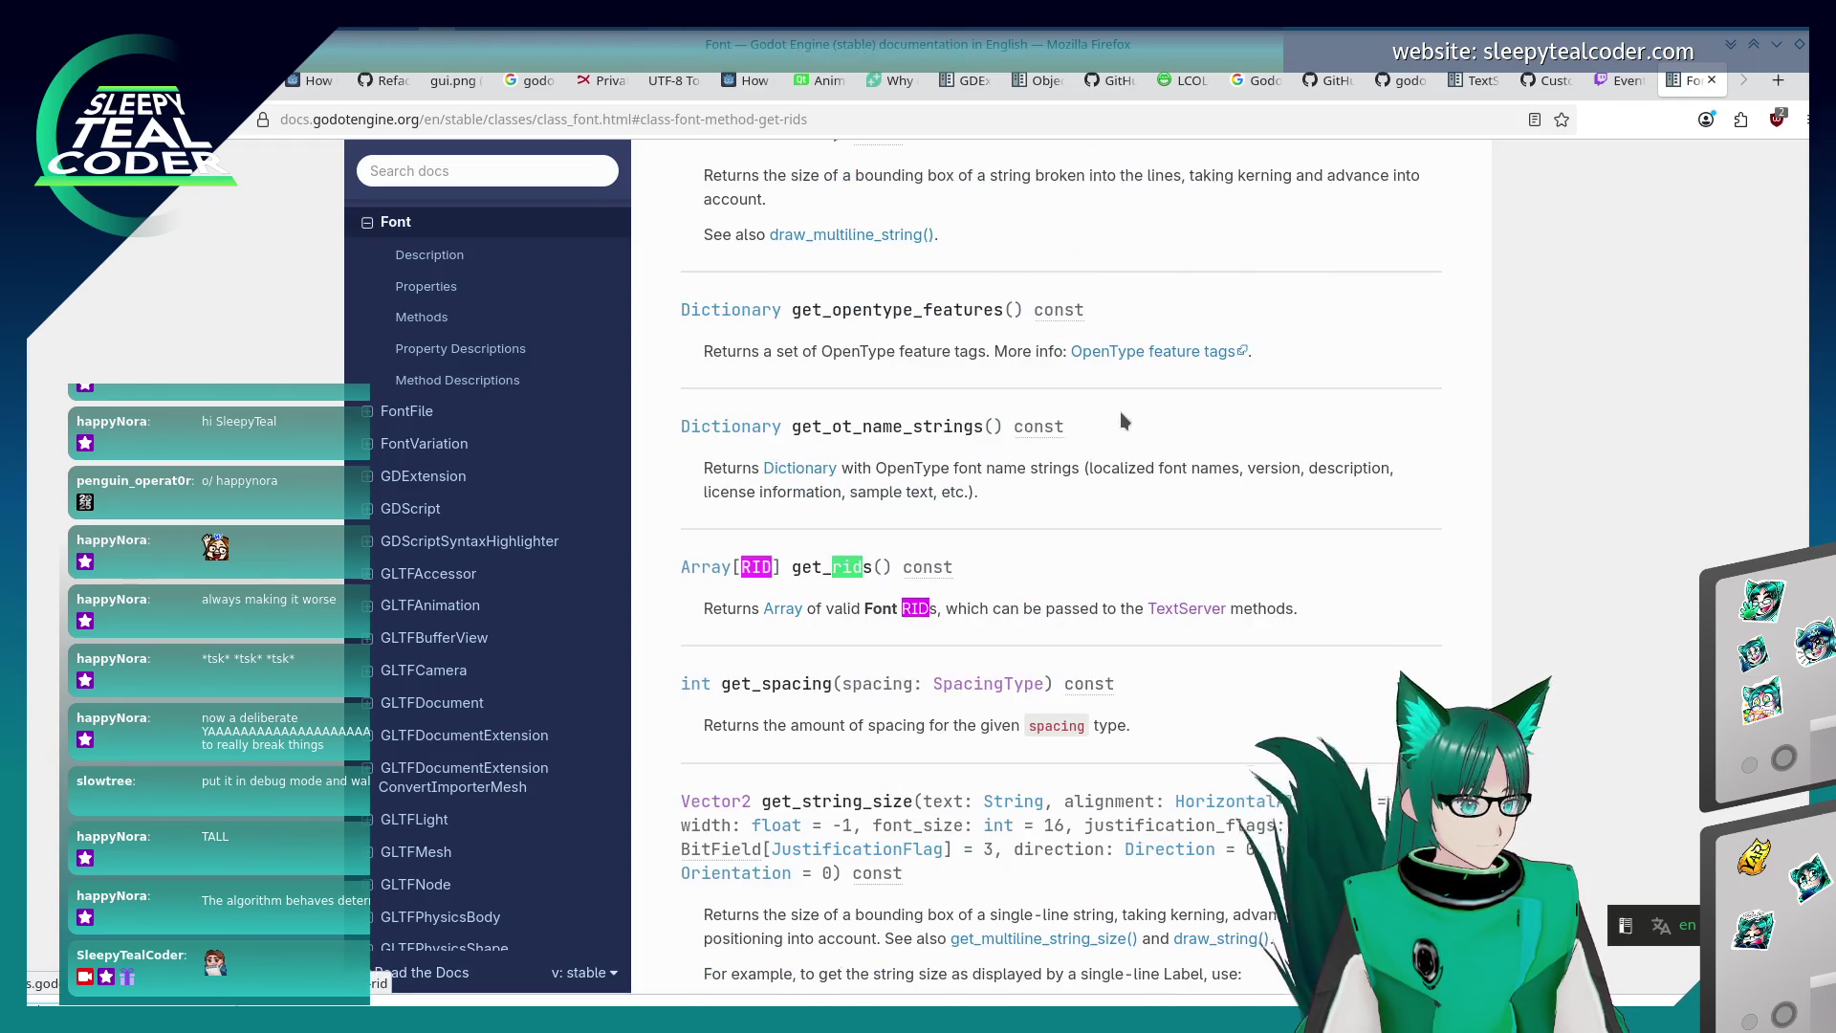
type("font")
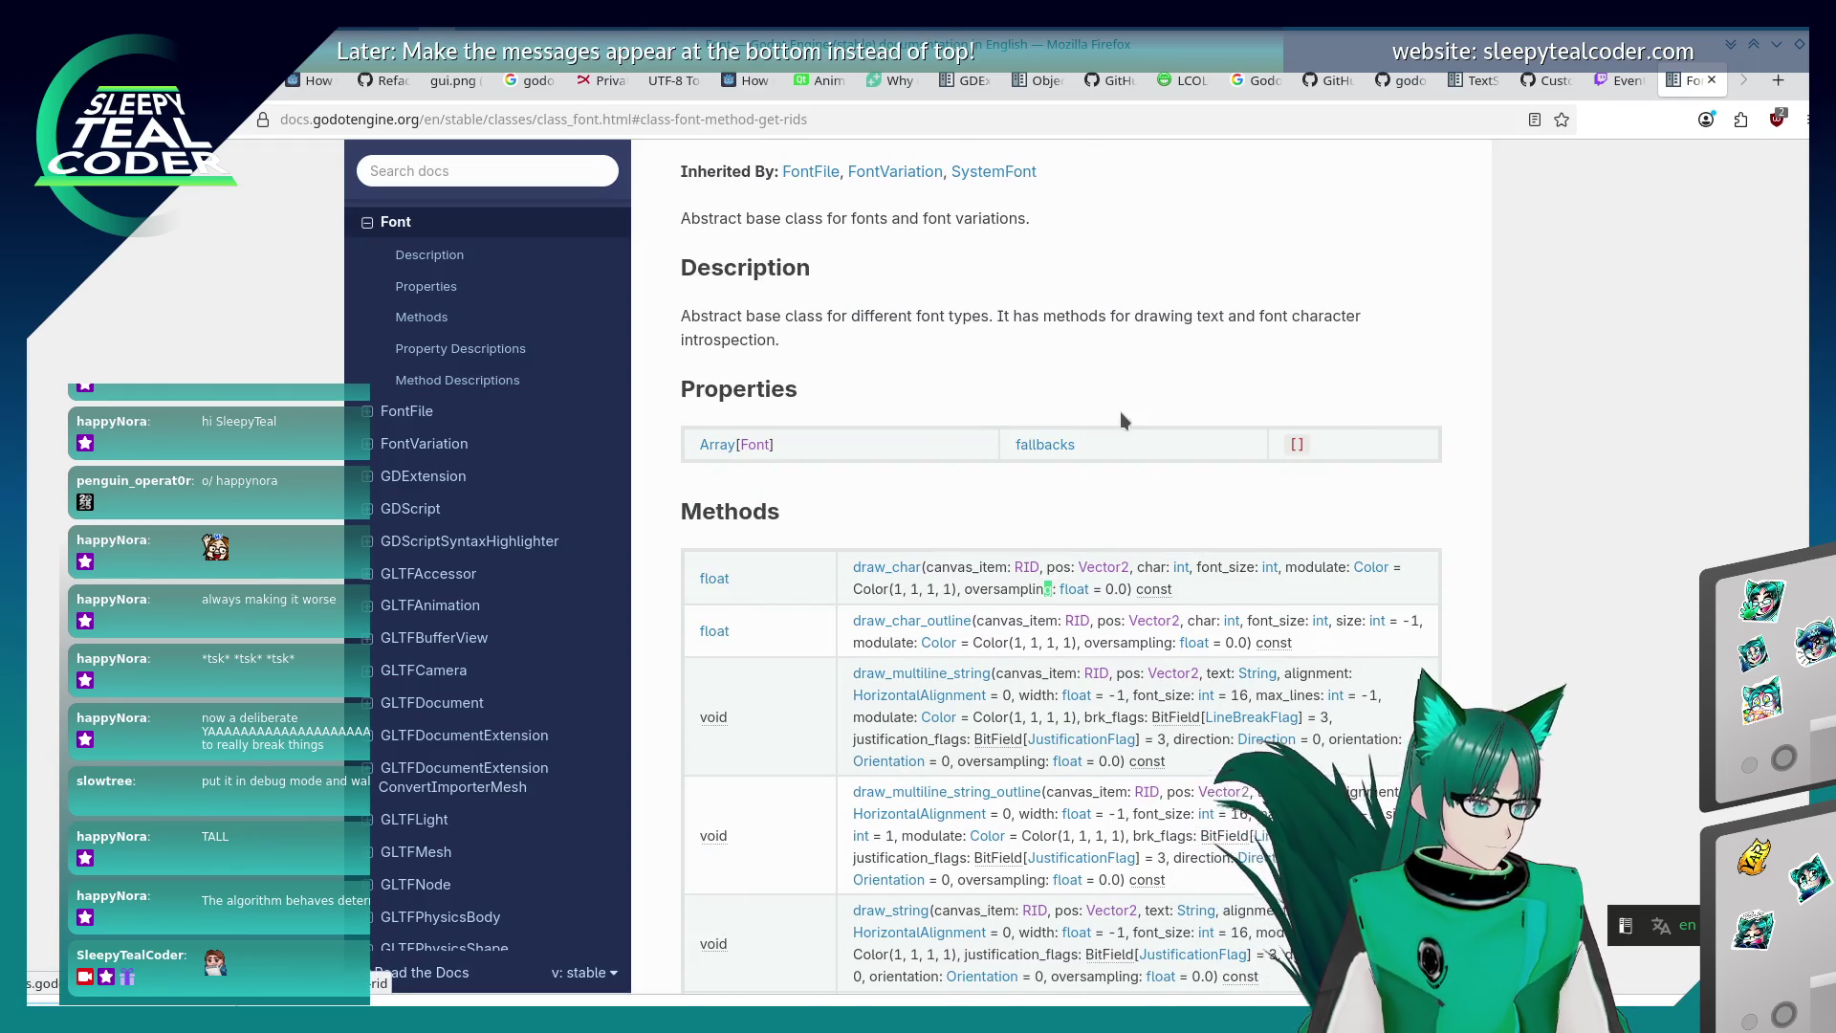
type("(")
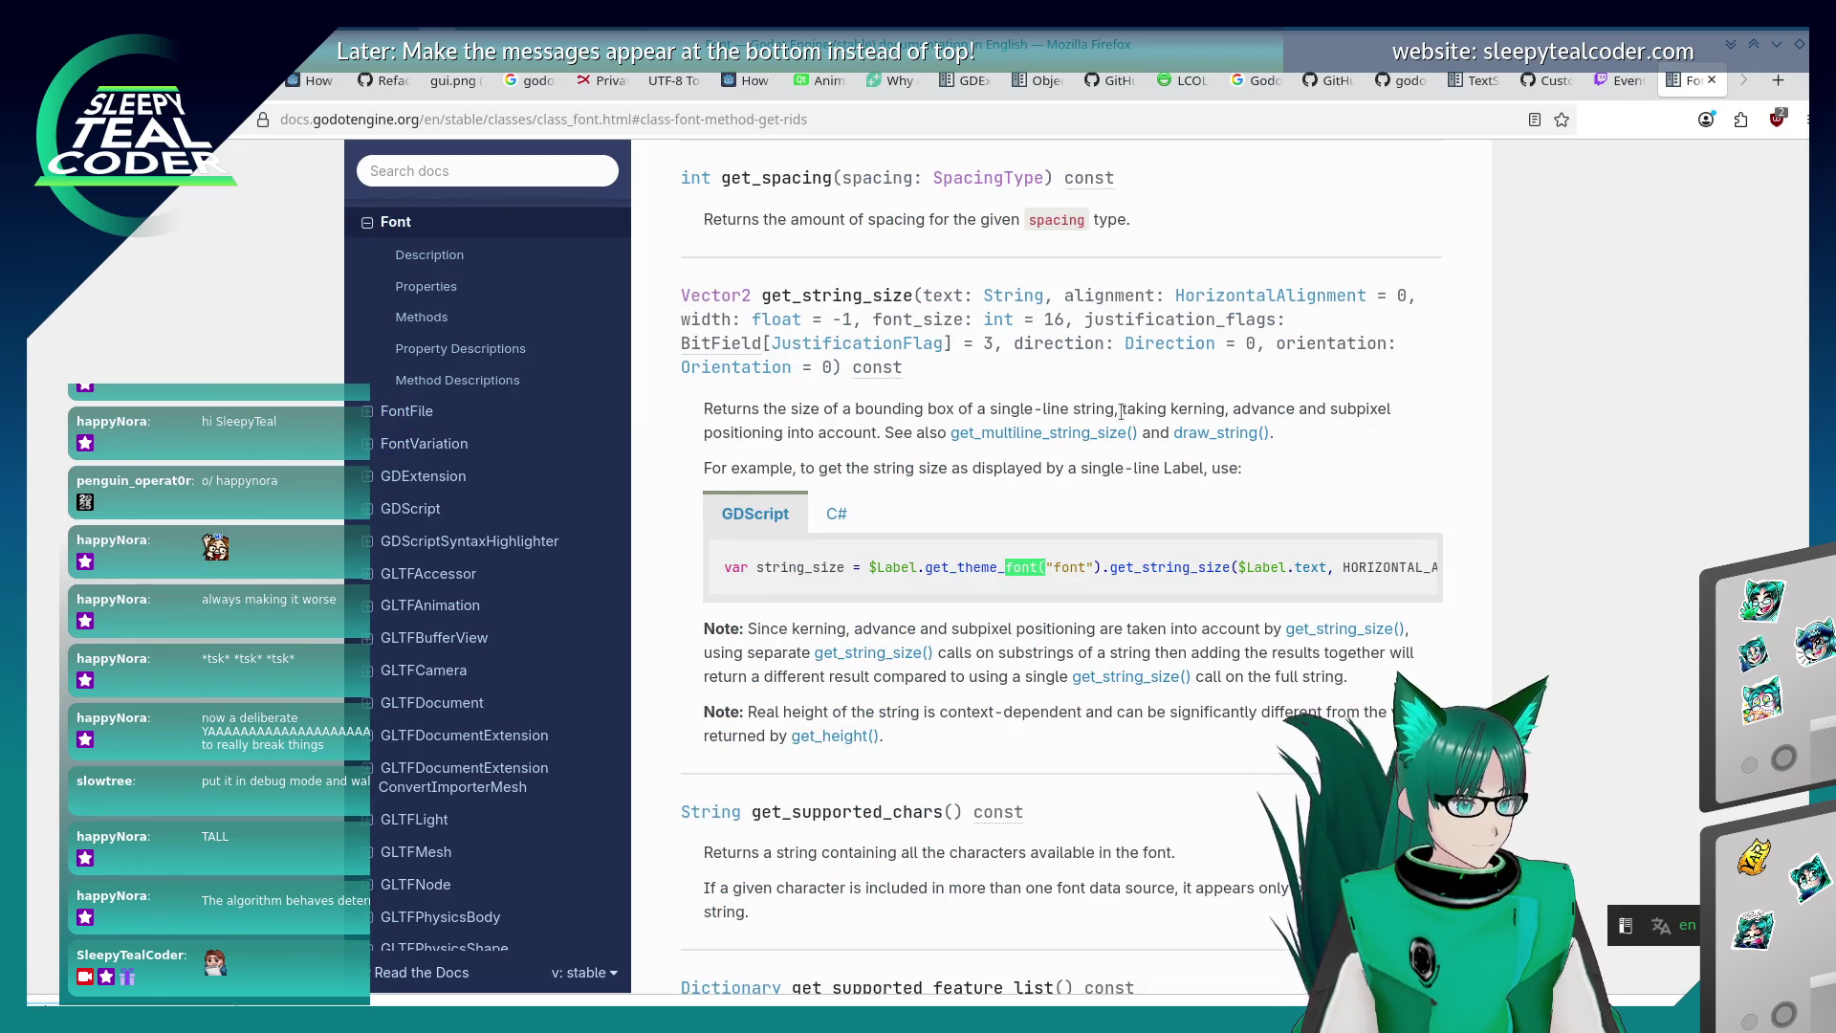
type("RID")
key("Return")
key("Return")
key("Return")
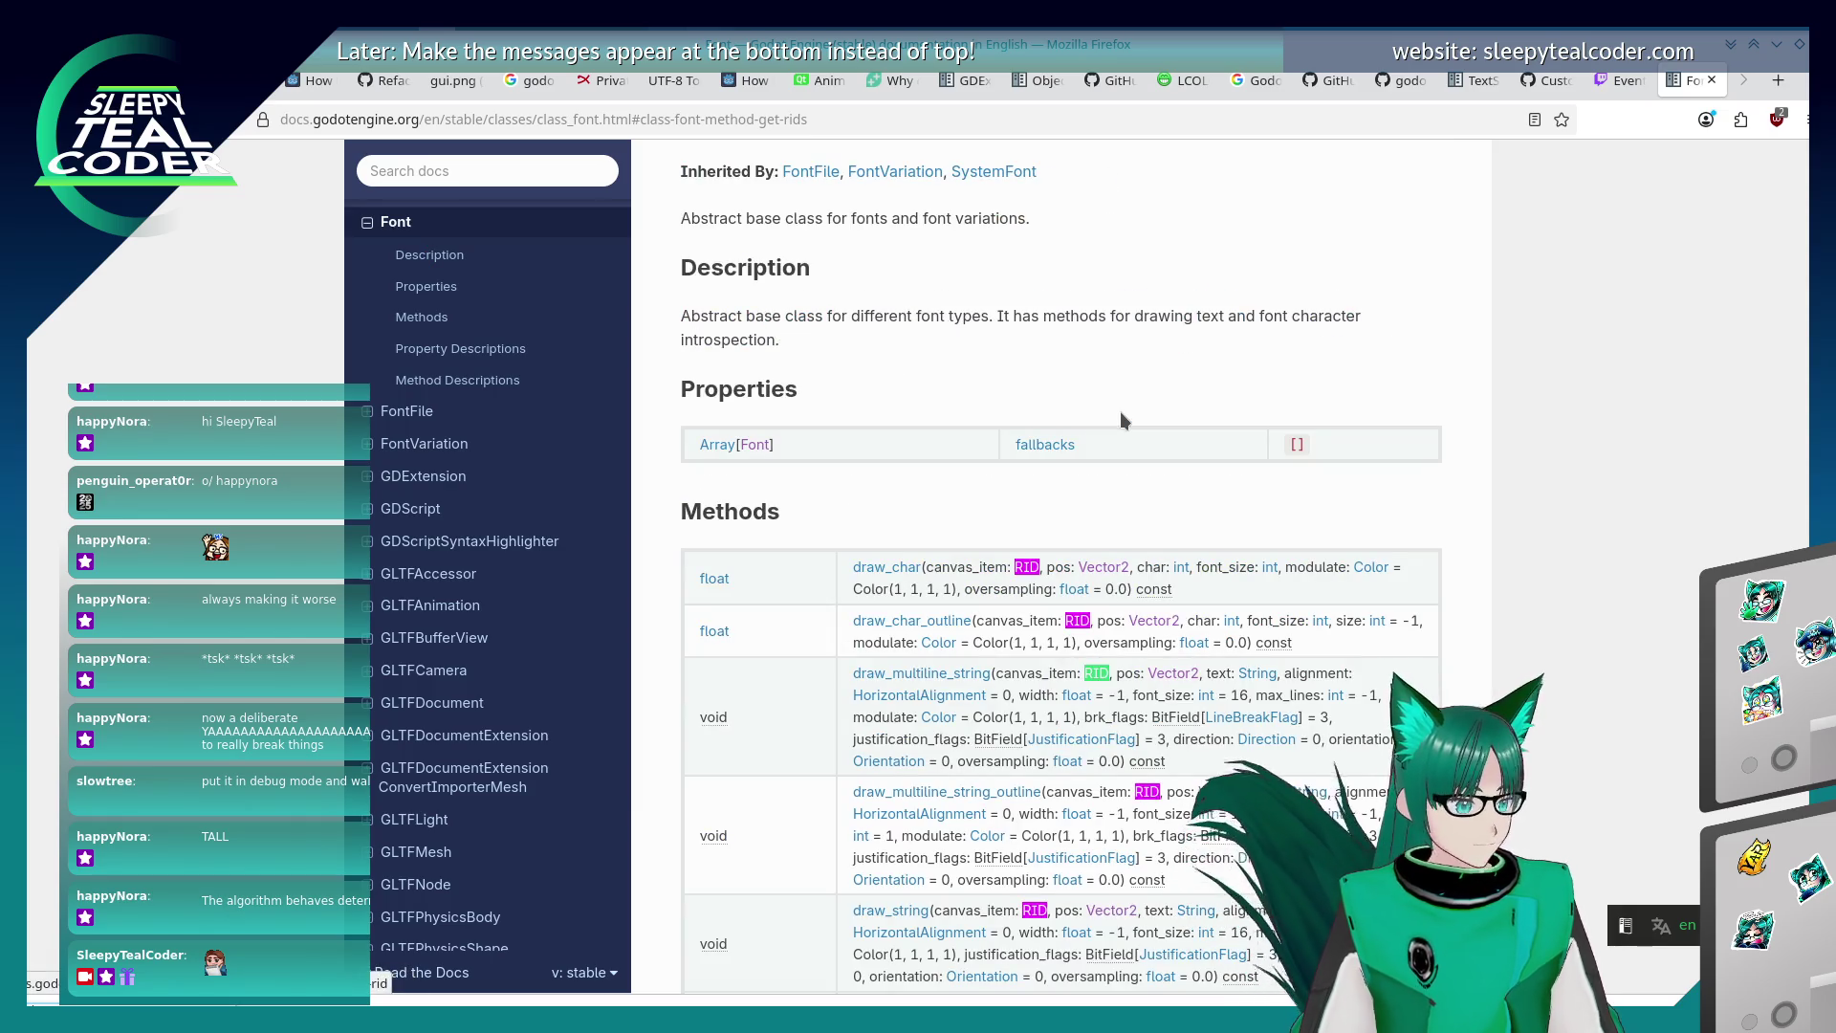
key("Return")
key("Return")
key("Return")
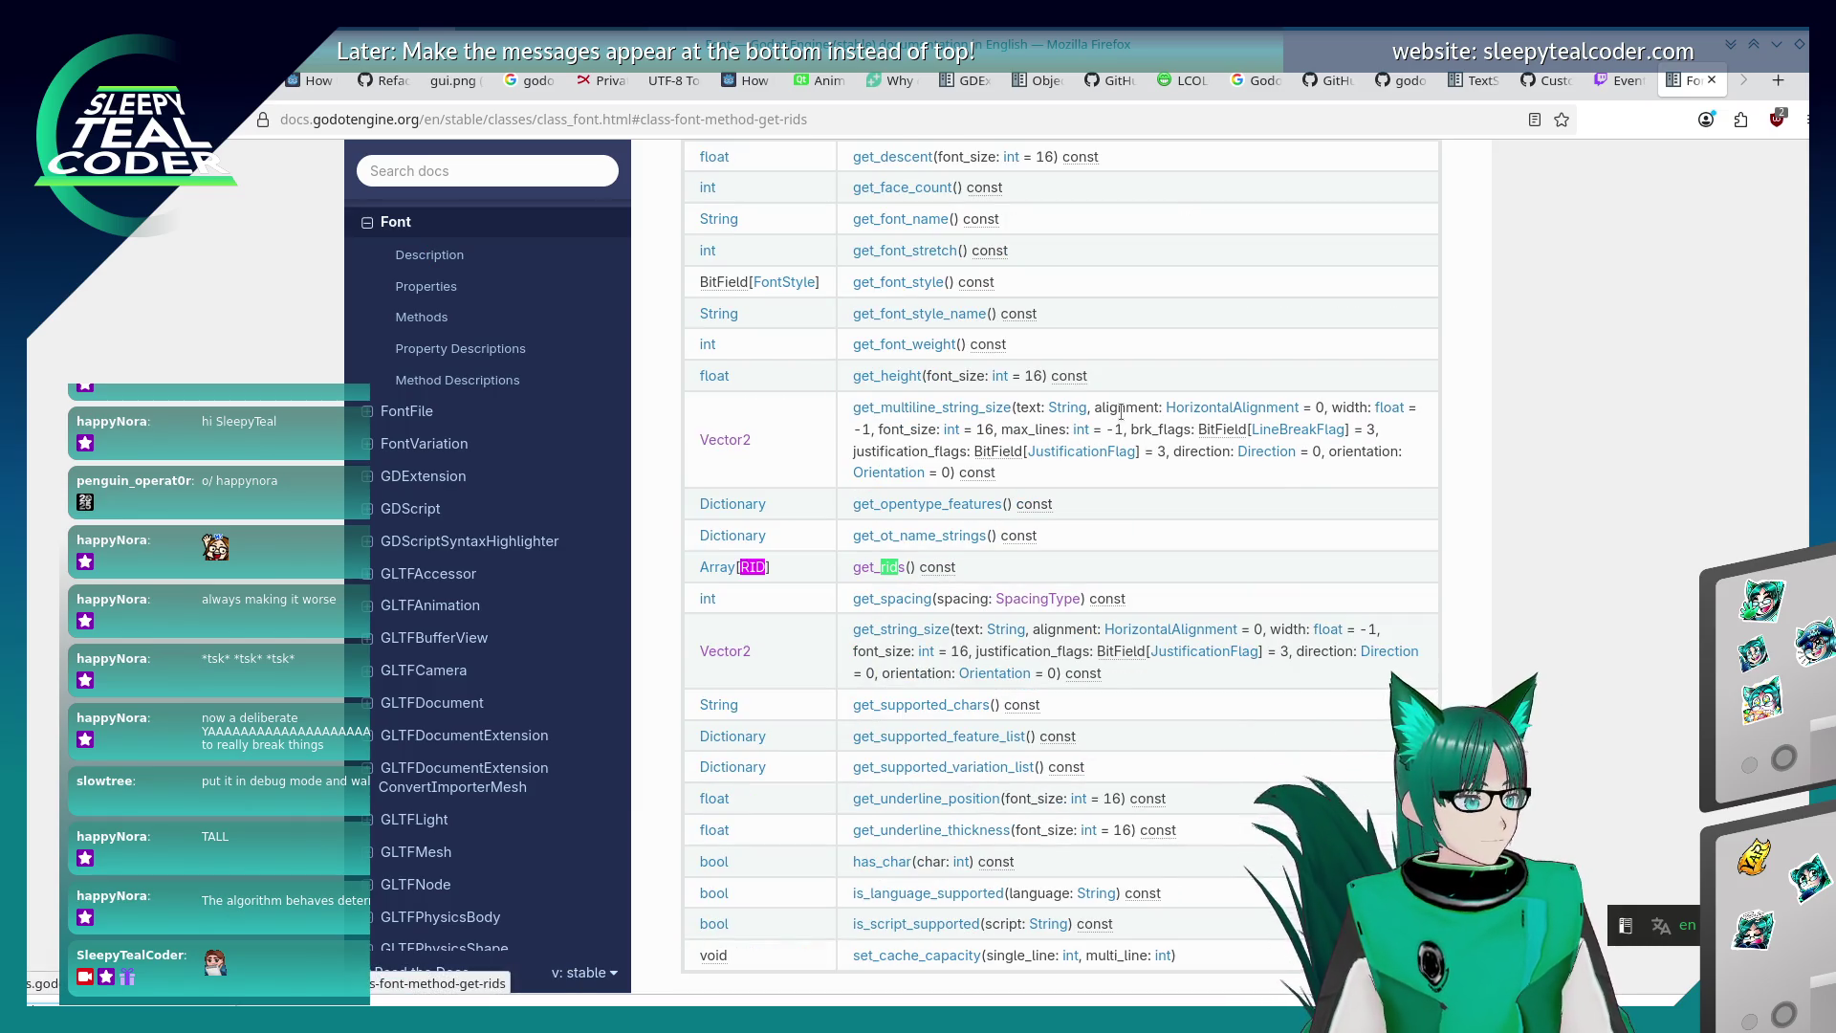
key("Return")
key("shift+Return")
key("shift+Return")
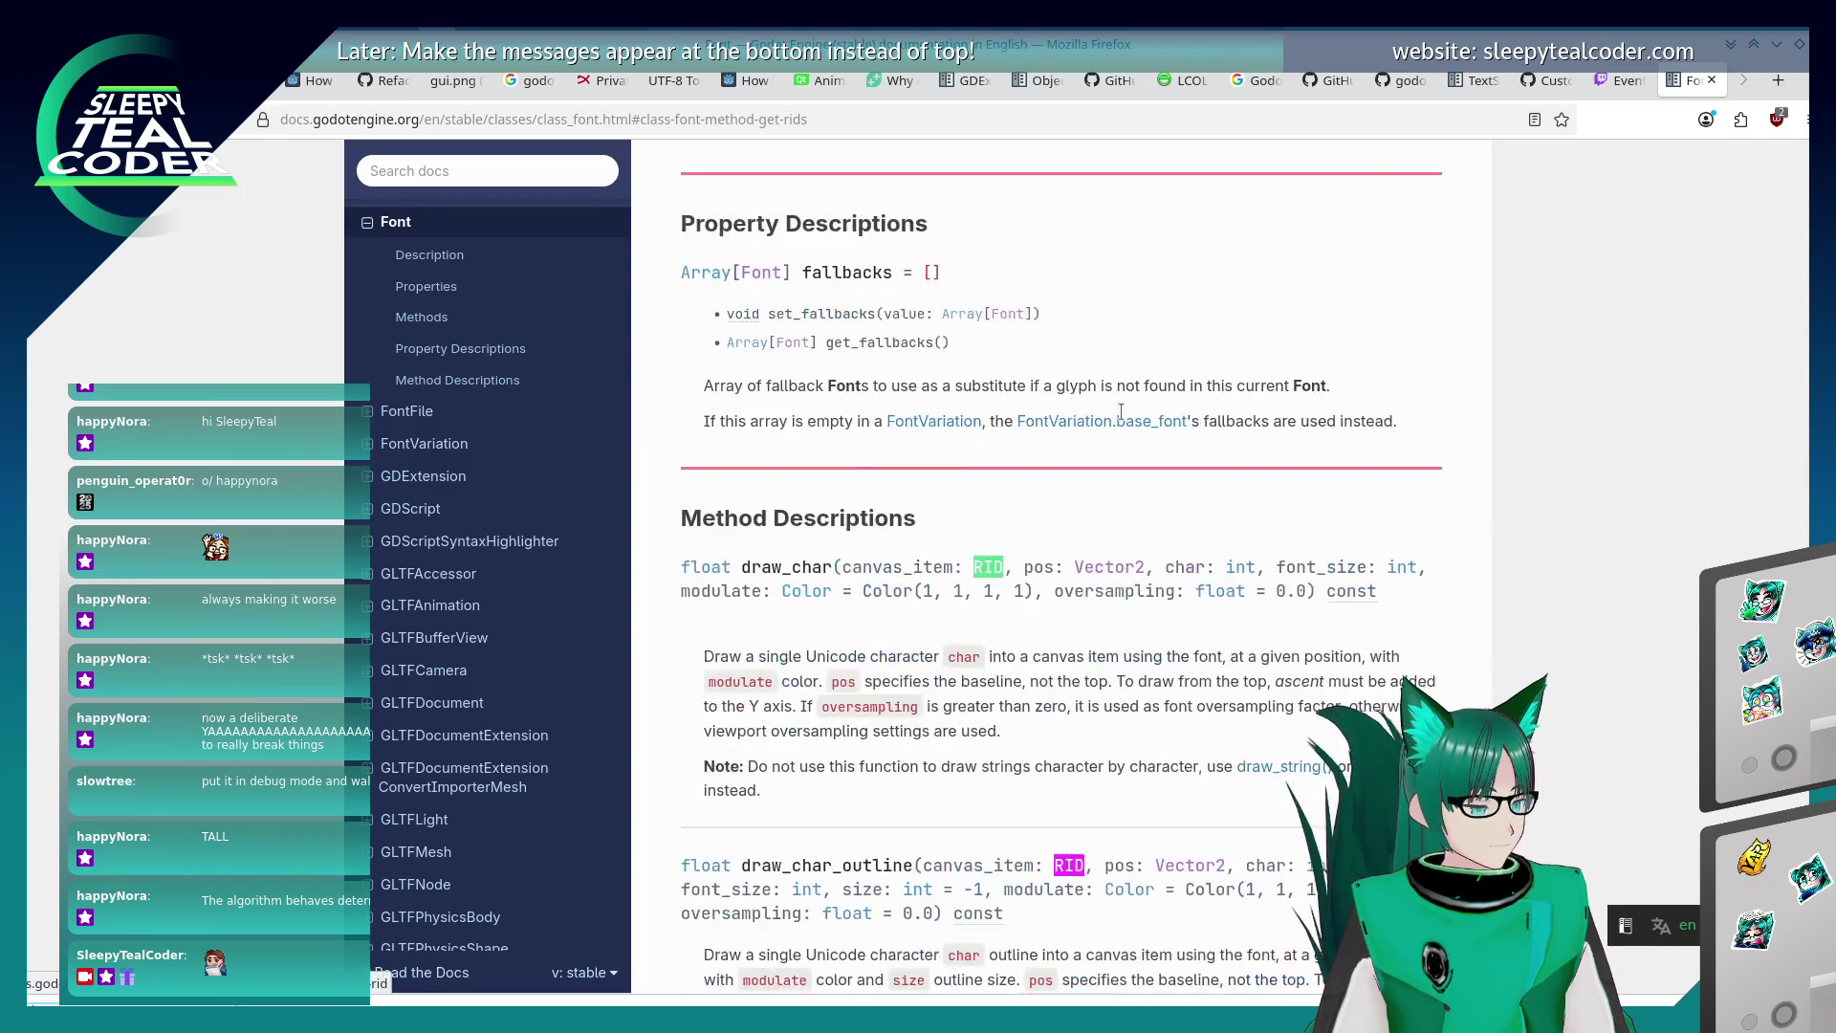
scroll(1117, 411, "up", 7)
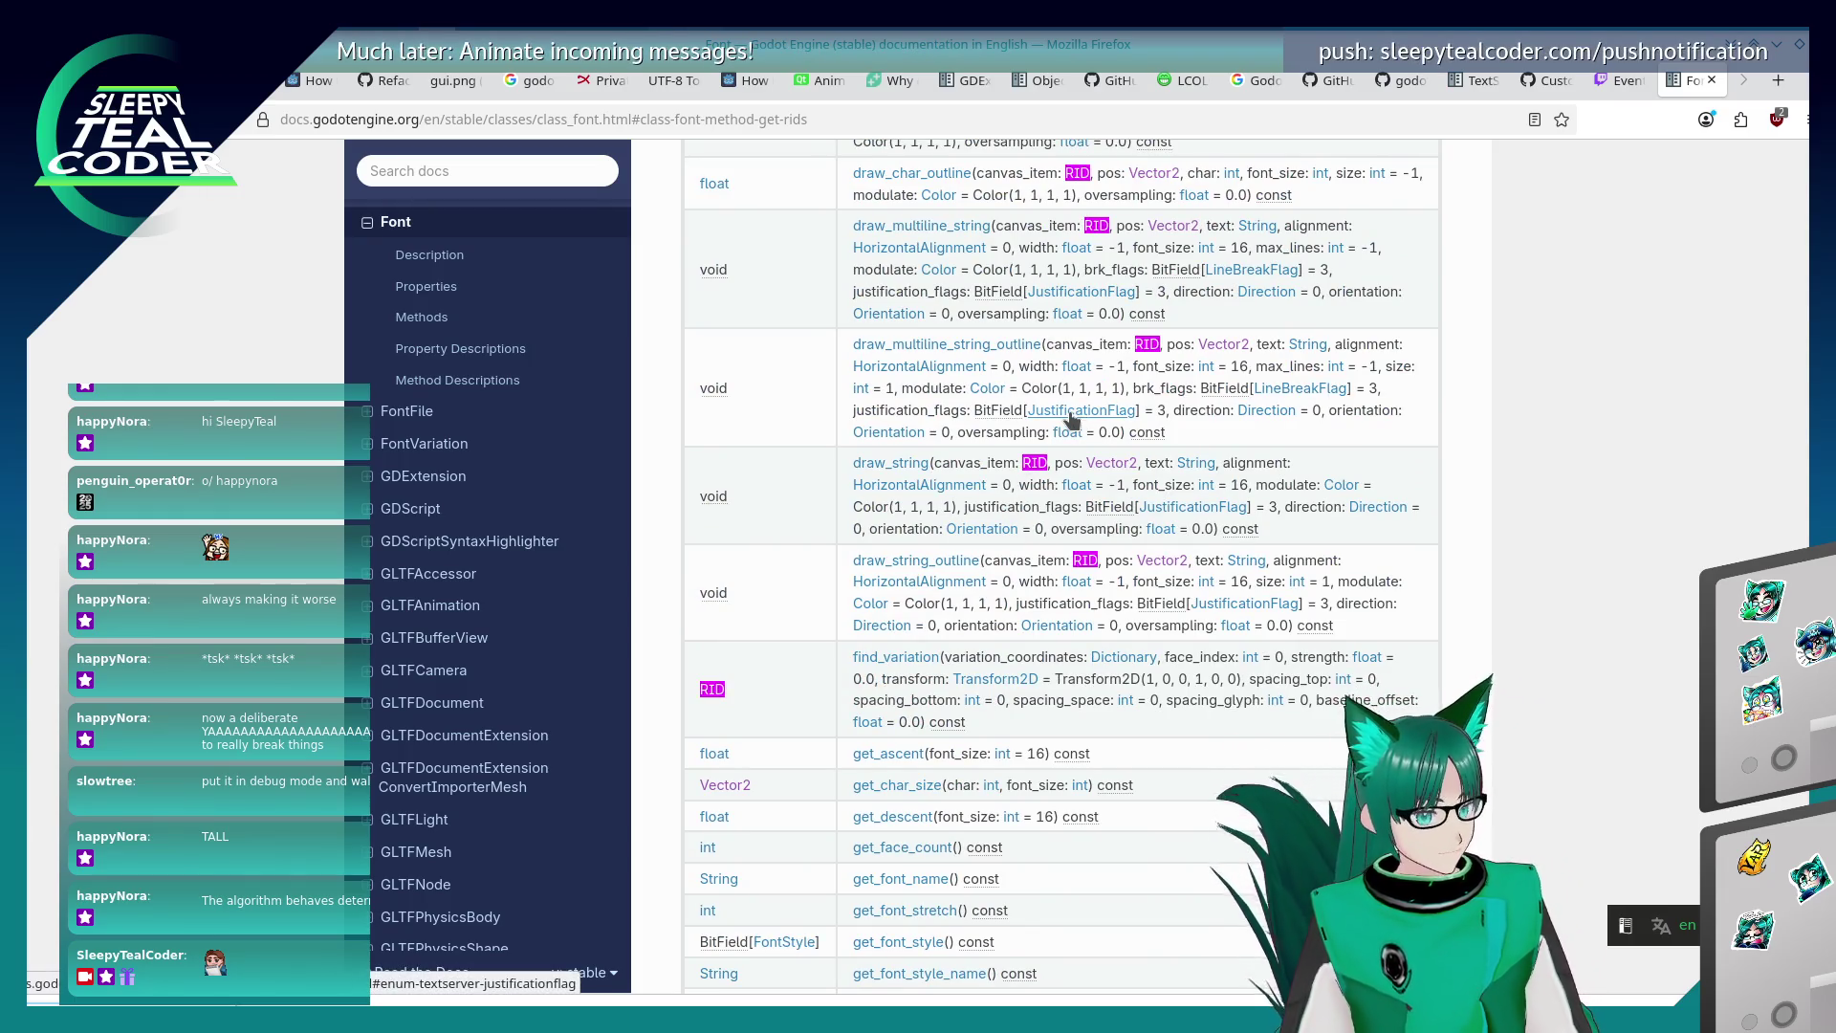
scroll(1052, 426, "up", 3)
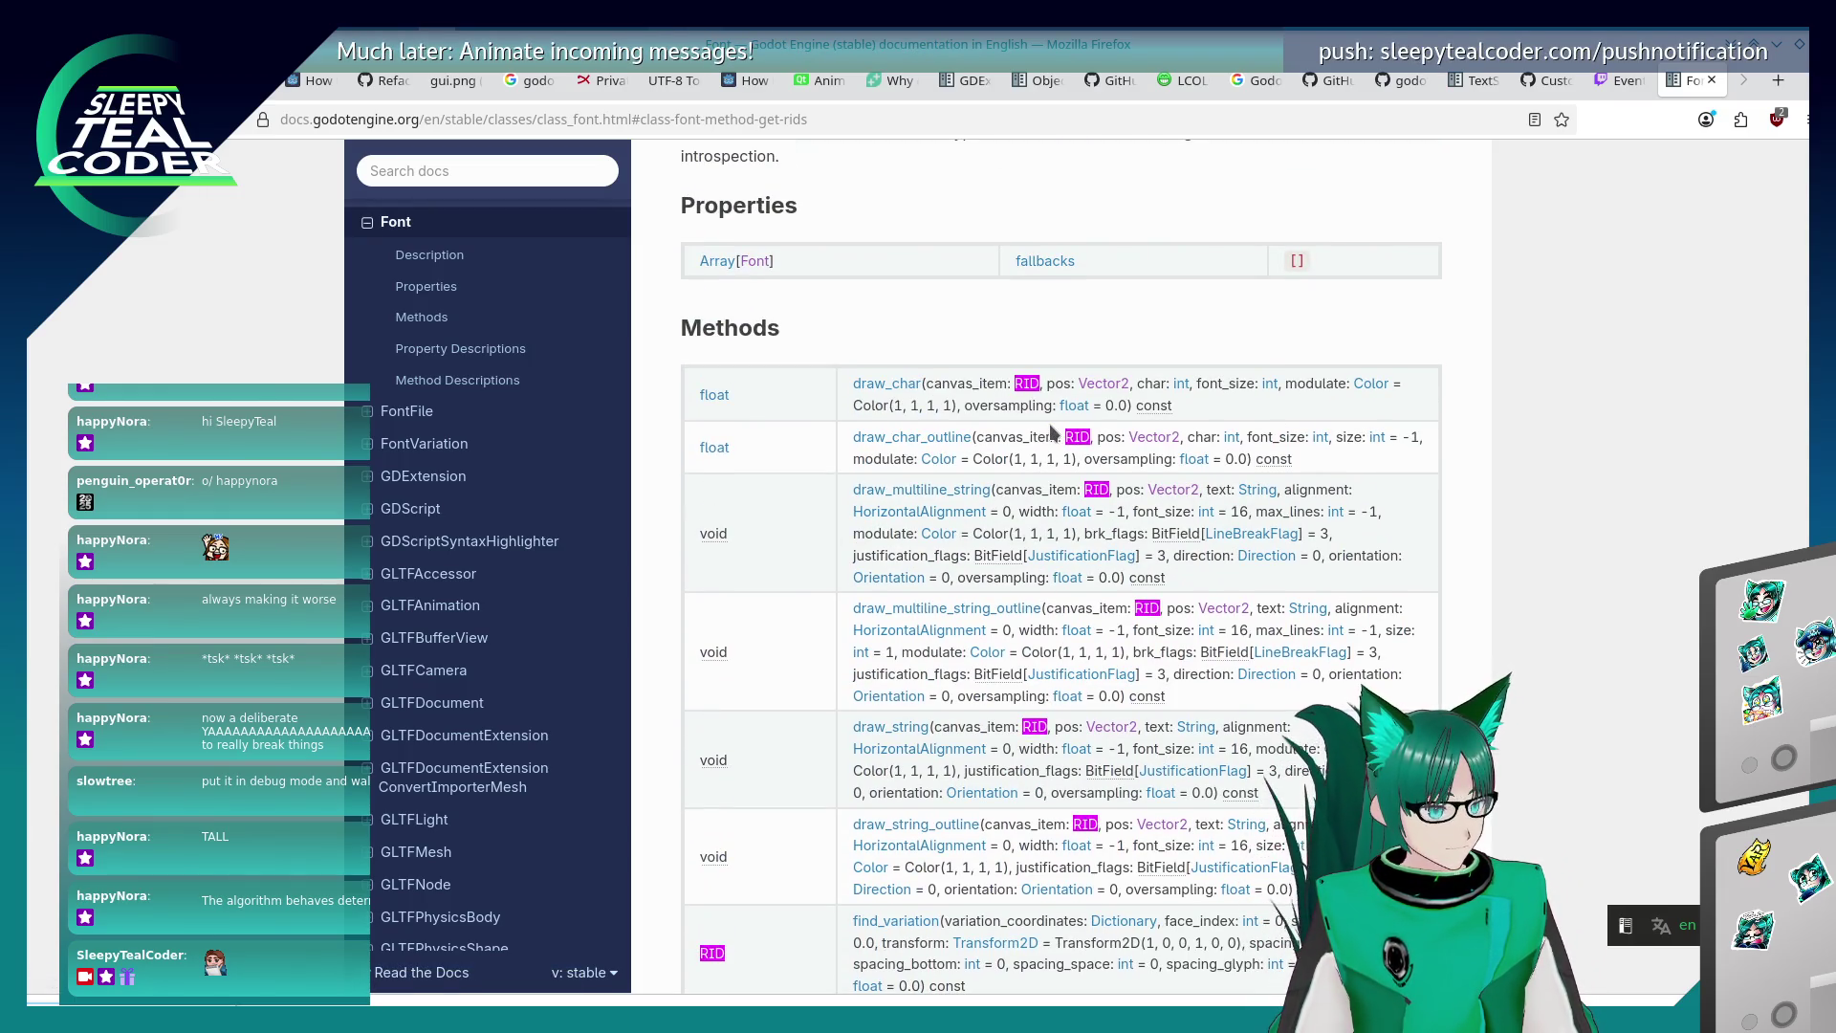
scroll(1041, 430, "down", 15)
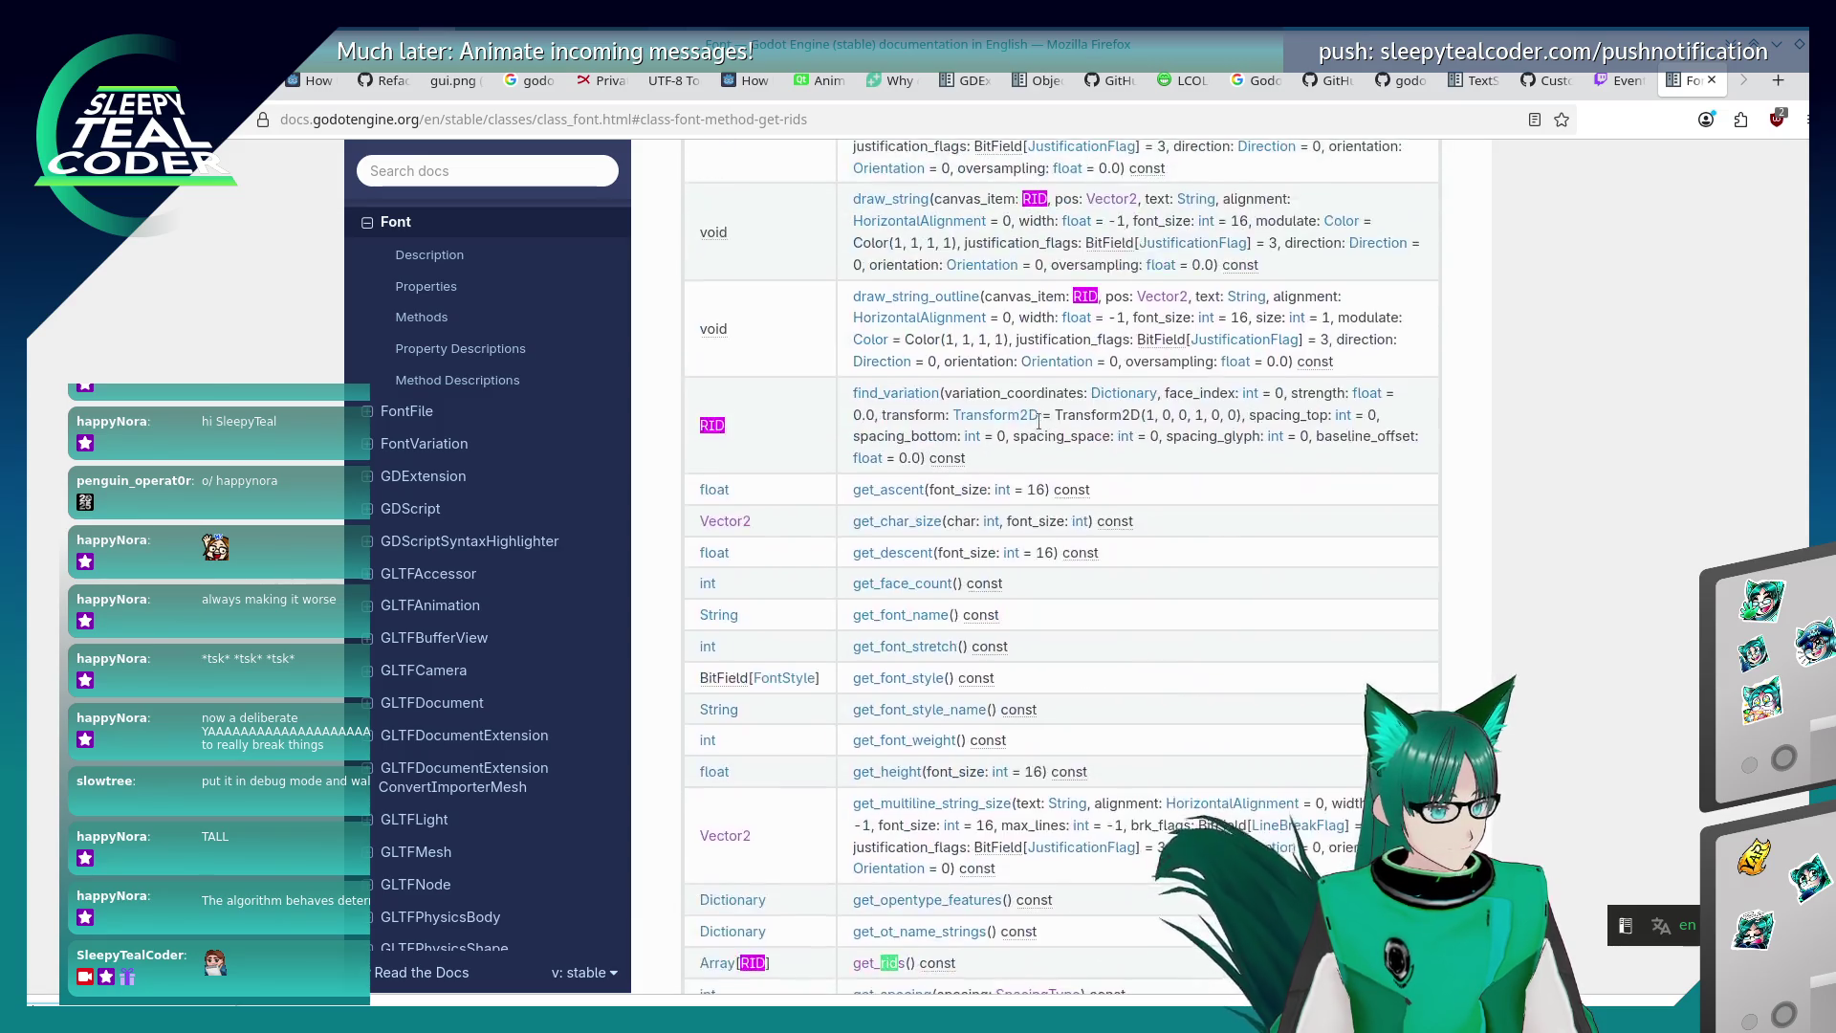
scroll(1040, 429, "up", 4)
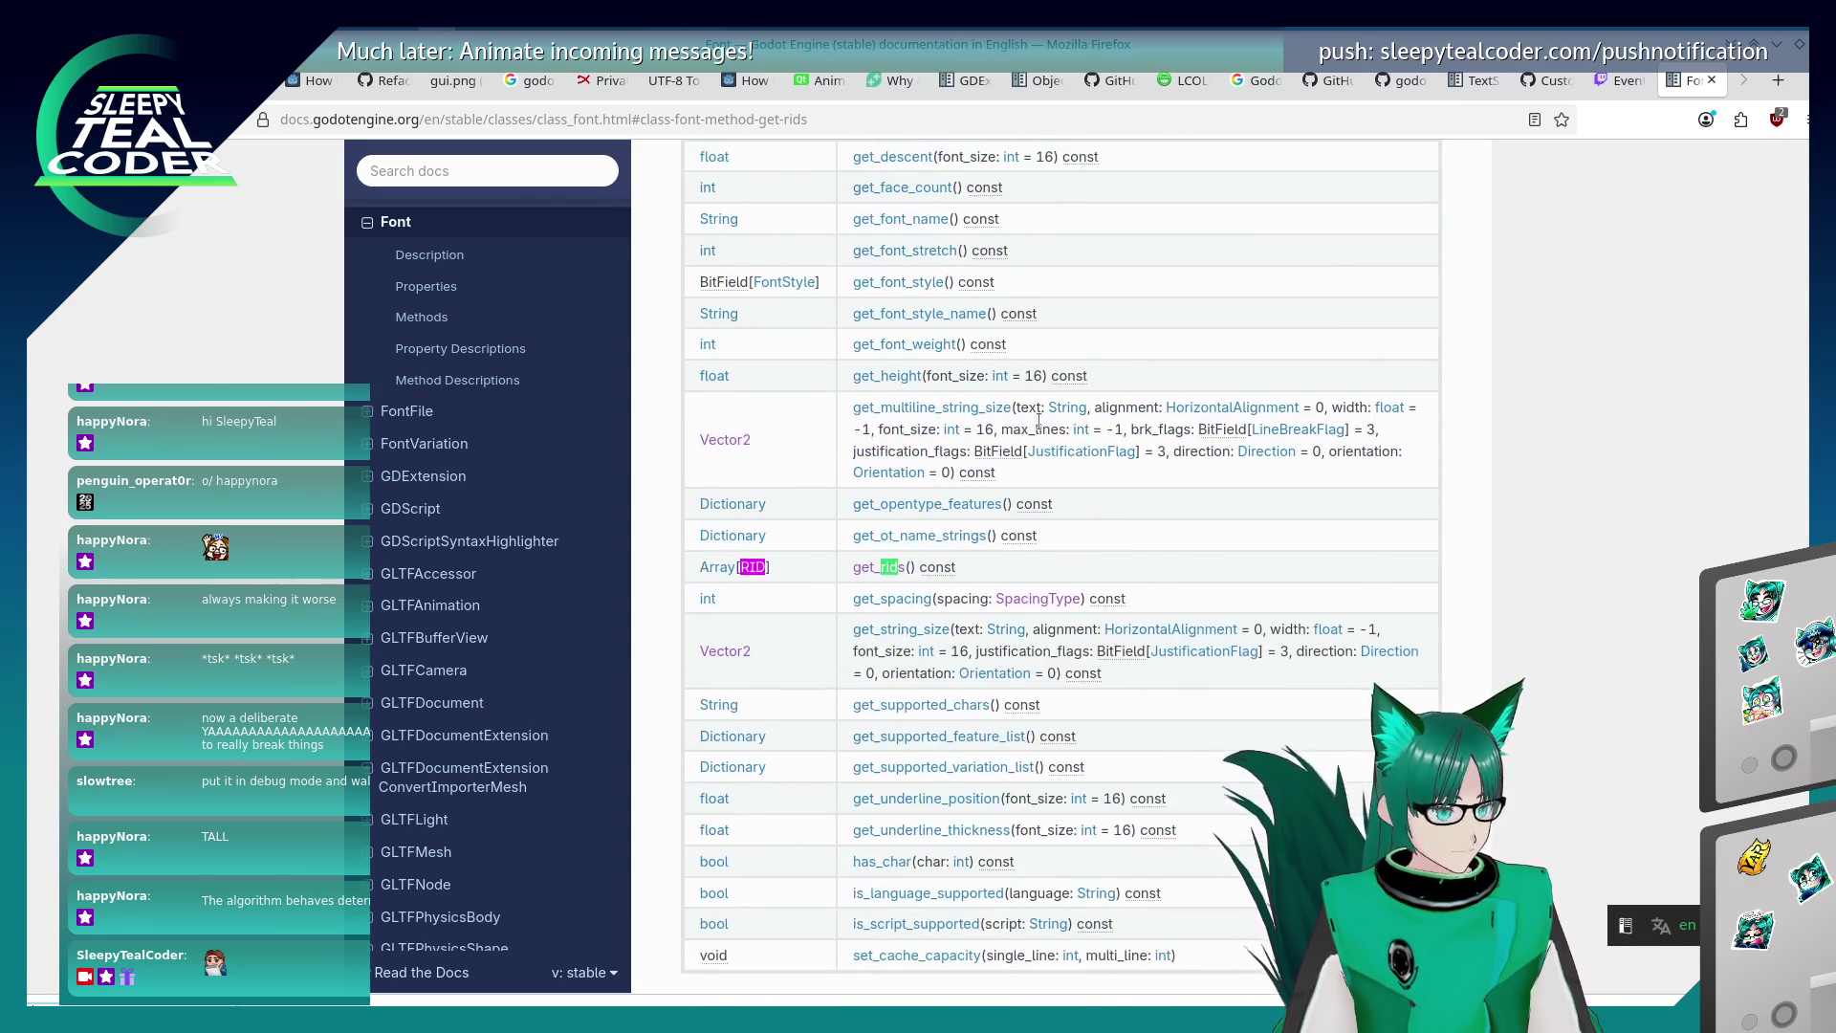
key("ctrl+l")
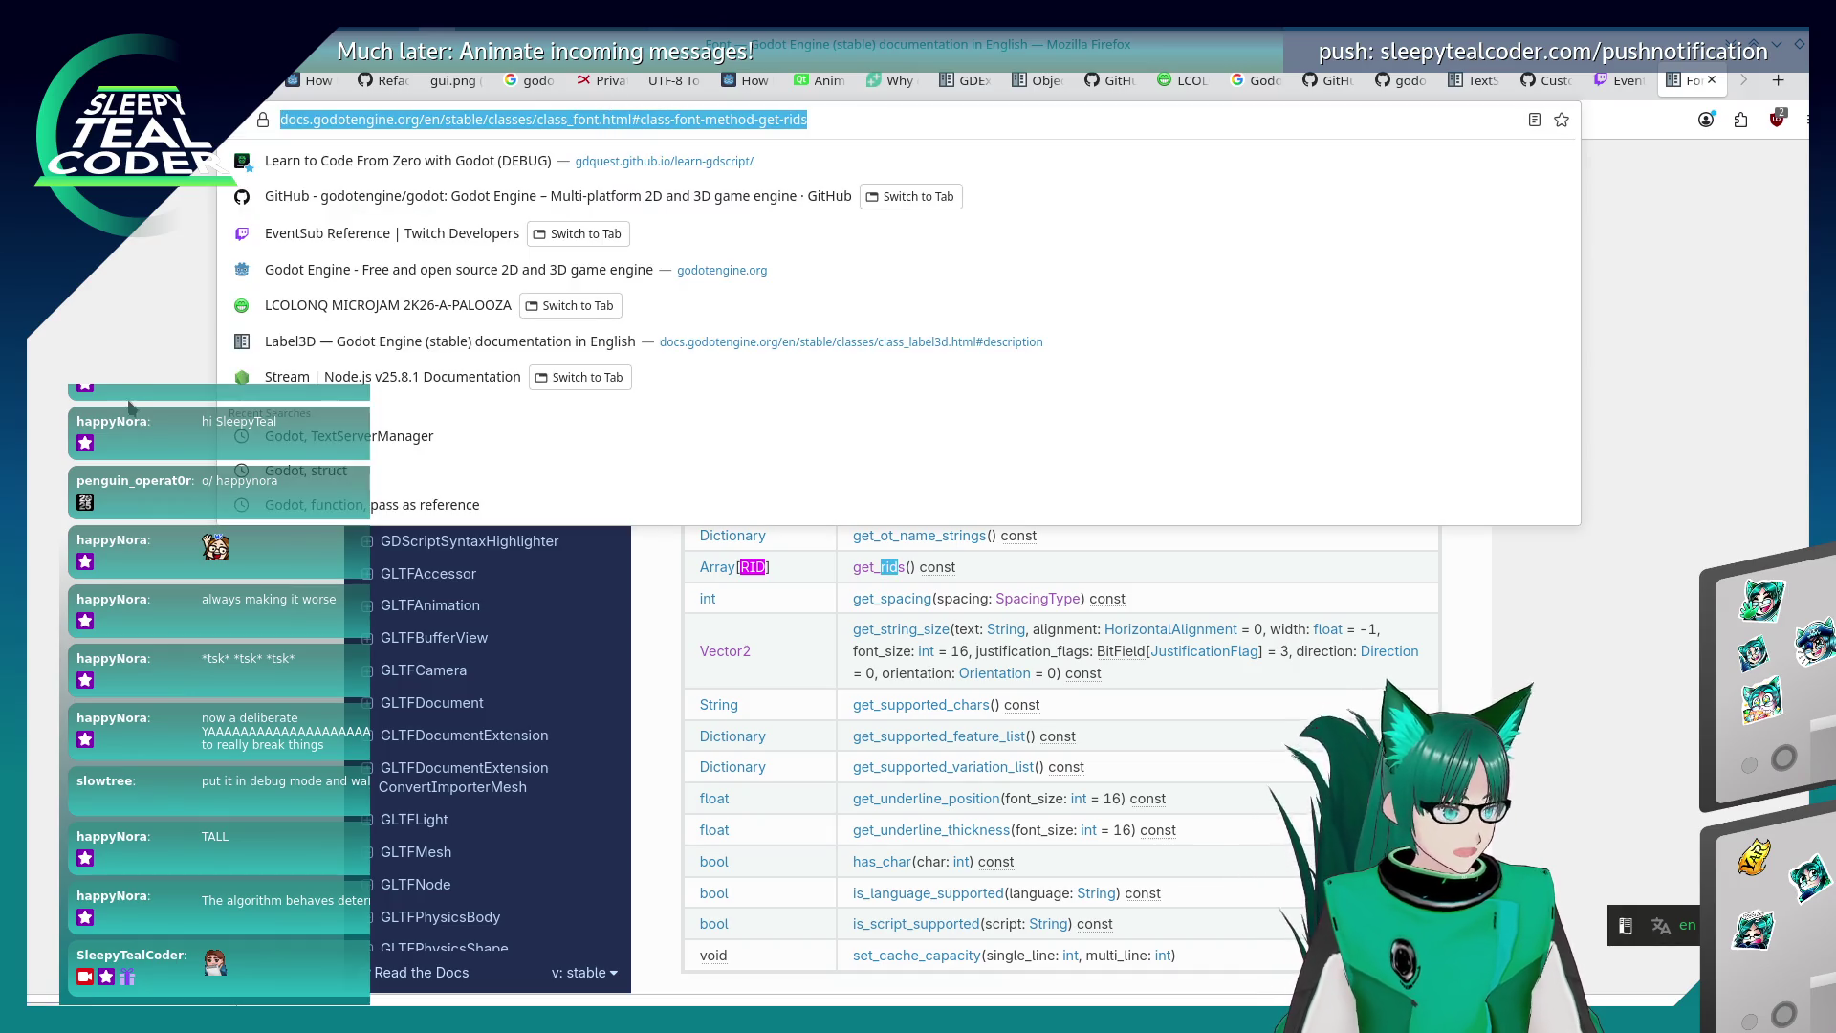
key("Escape")
Search the docs for TextServerManager and open its class reference page.
left_click(433, 173)
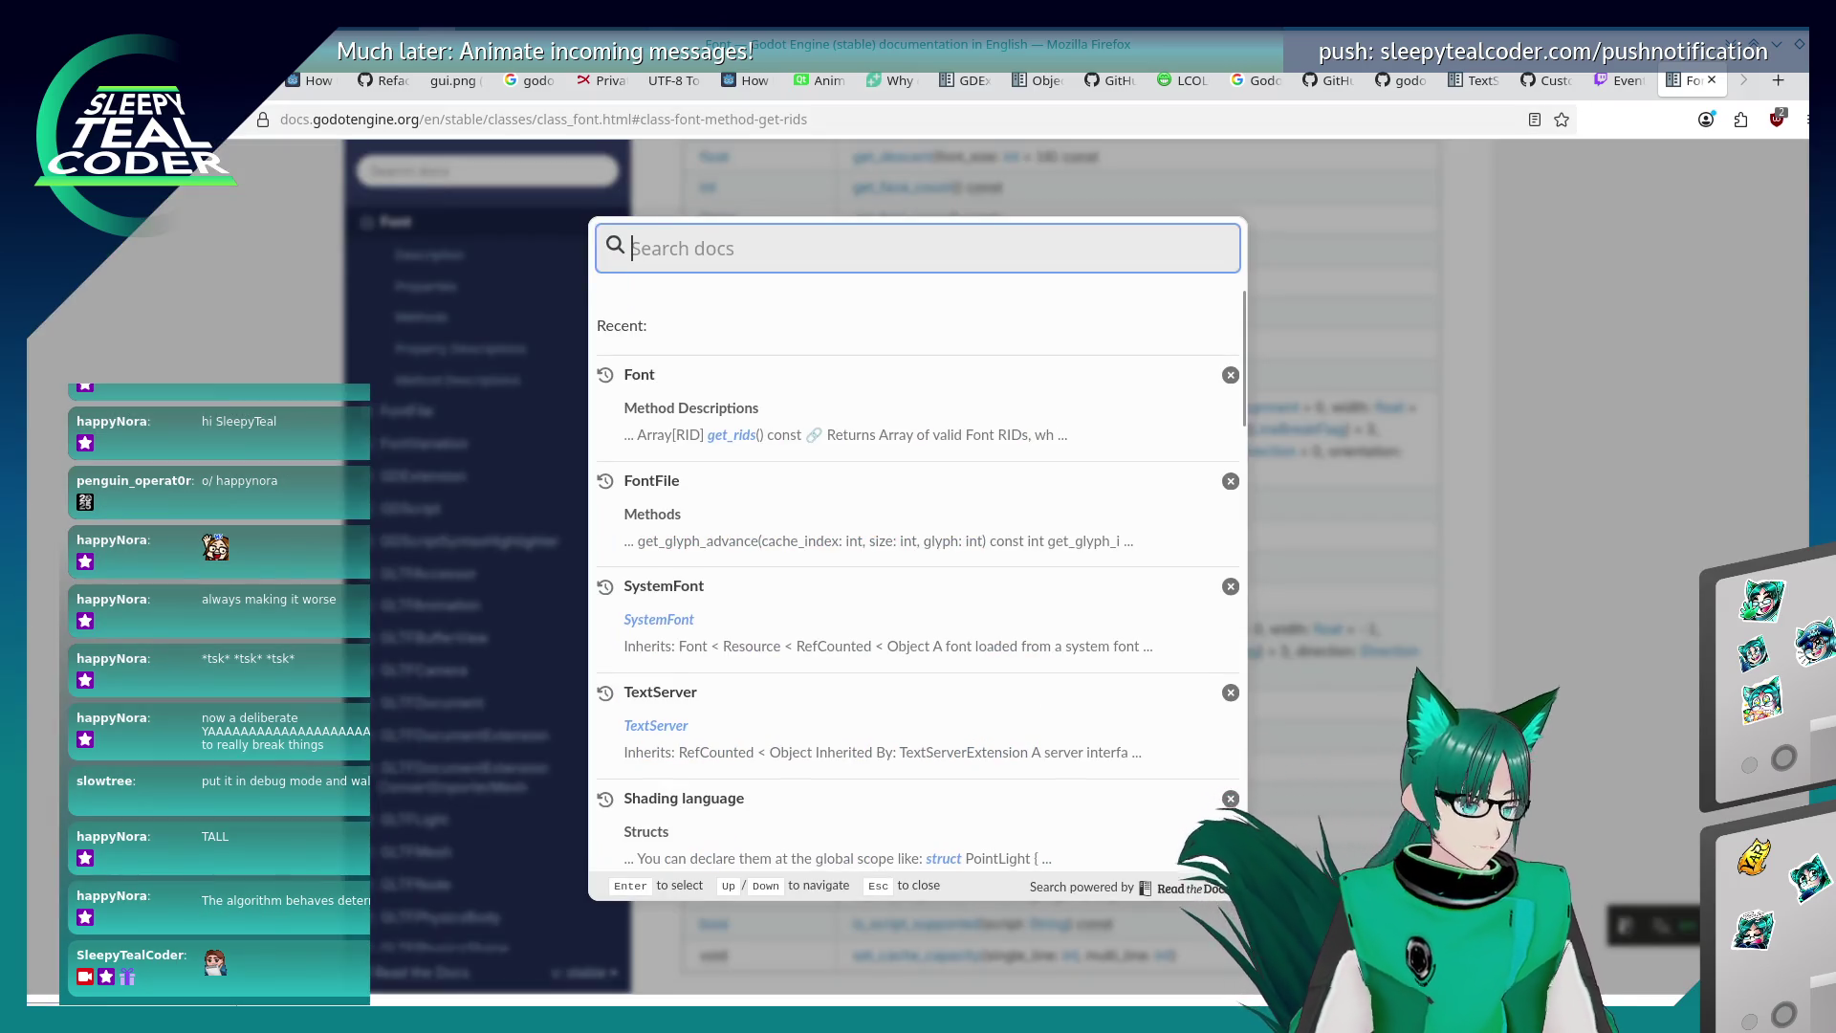
type("texts")
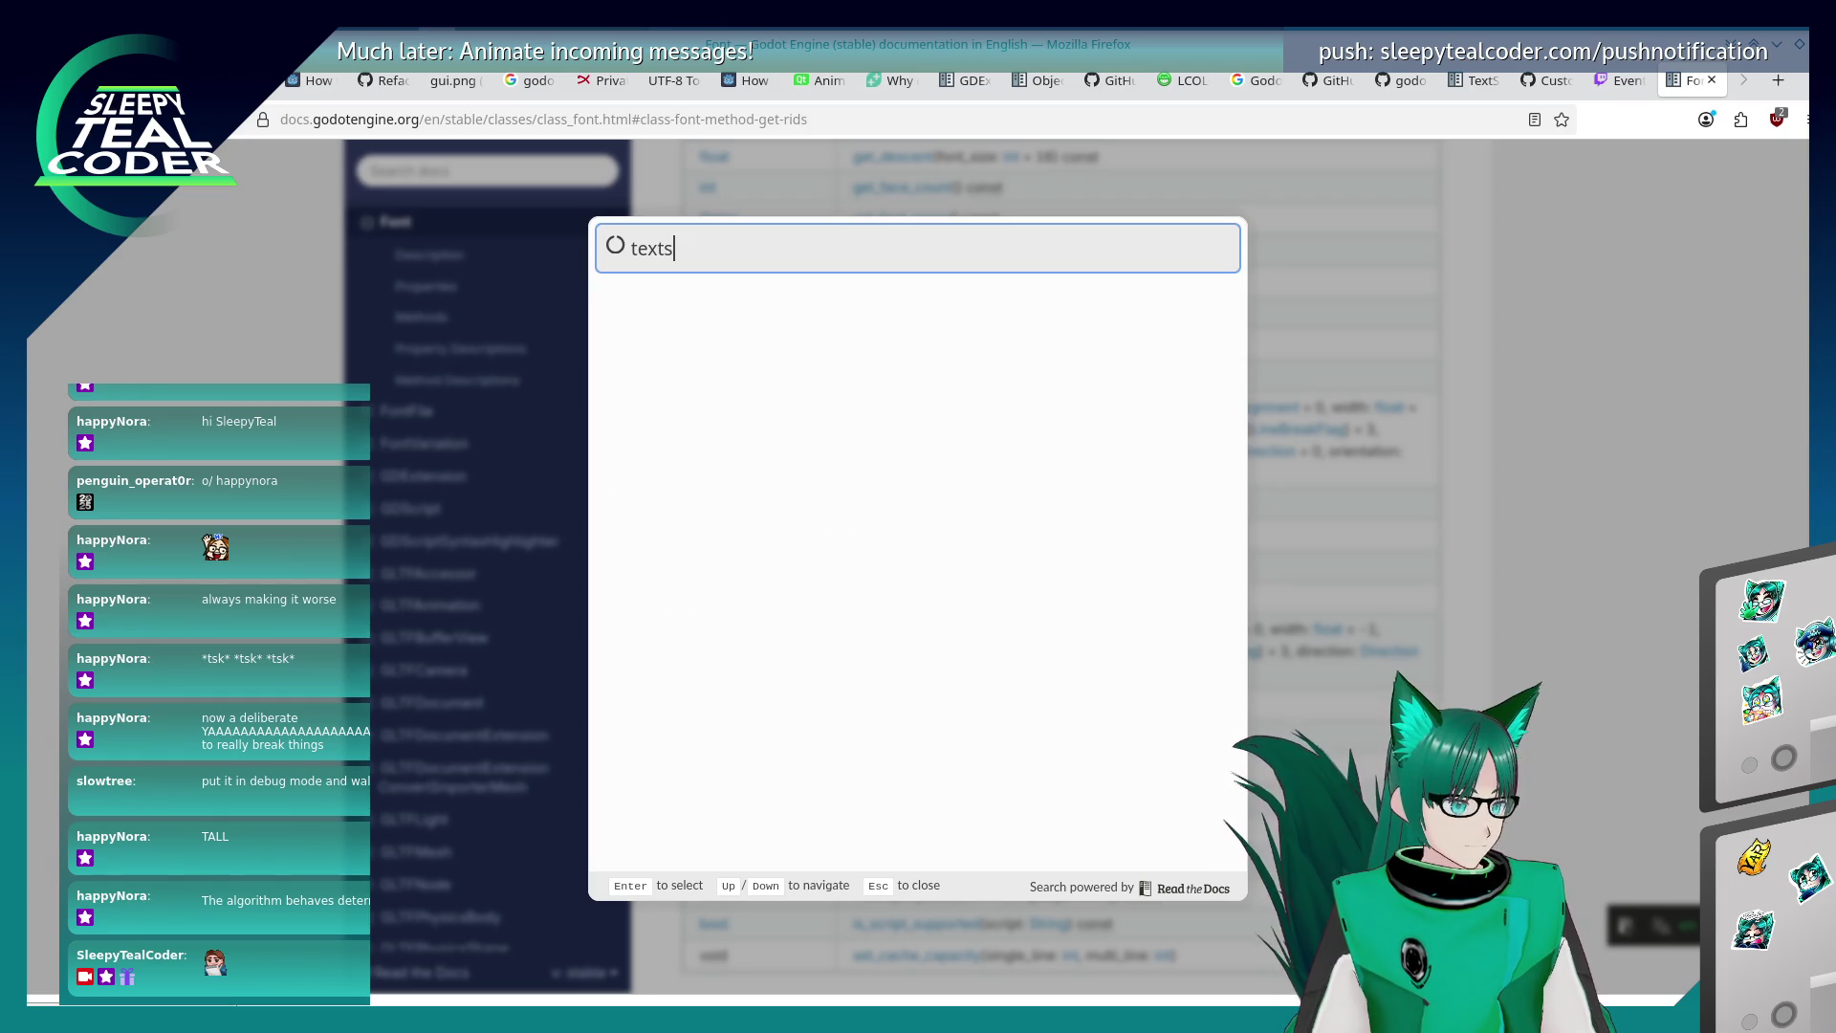
key("BackSpace")
key("BackSpace")
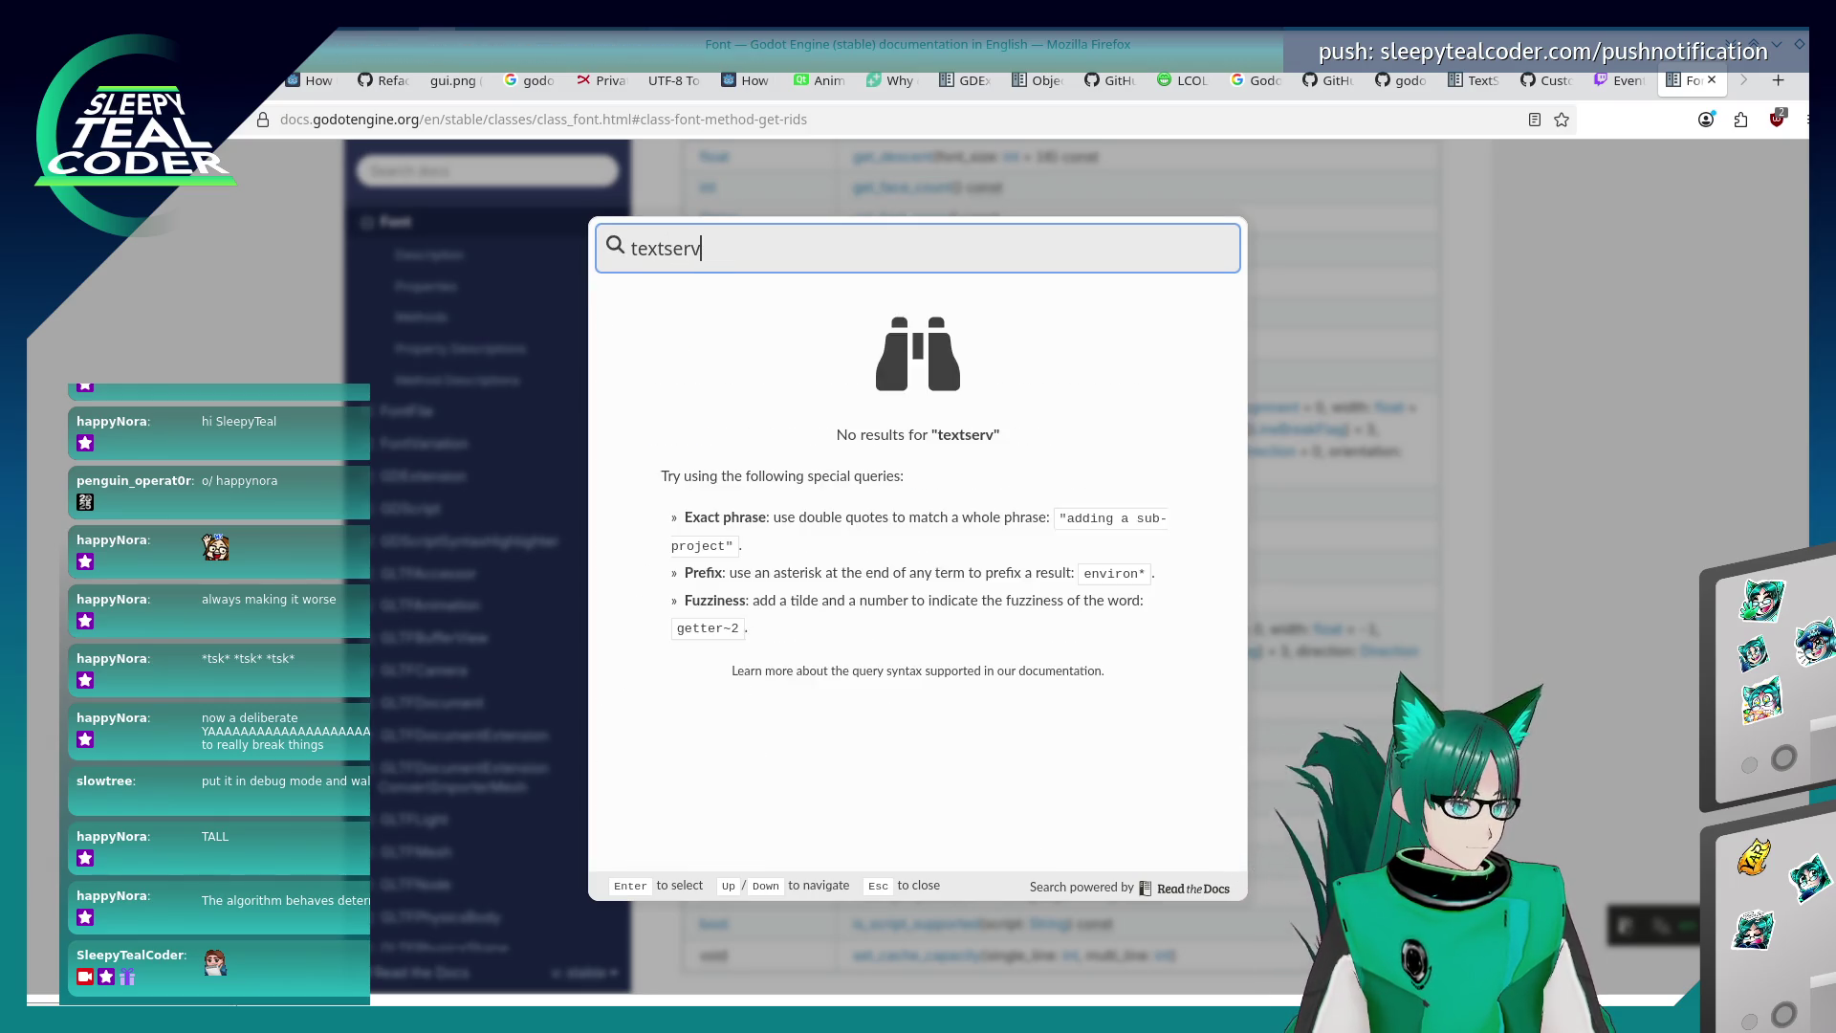
type("r")
key("BackSpace")
type("ermanager")
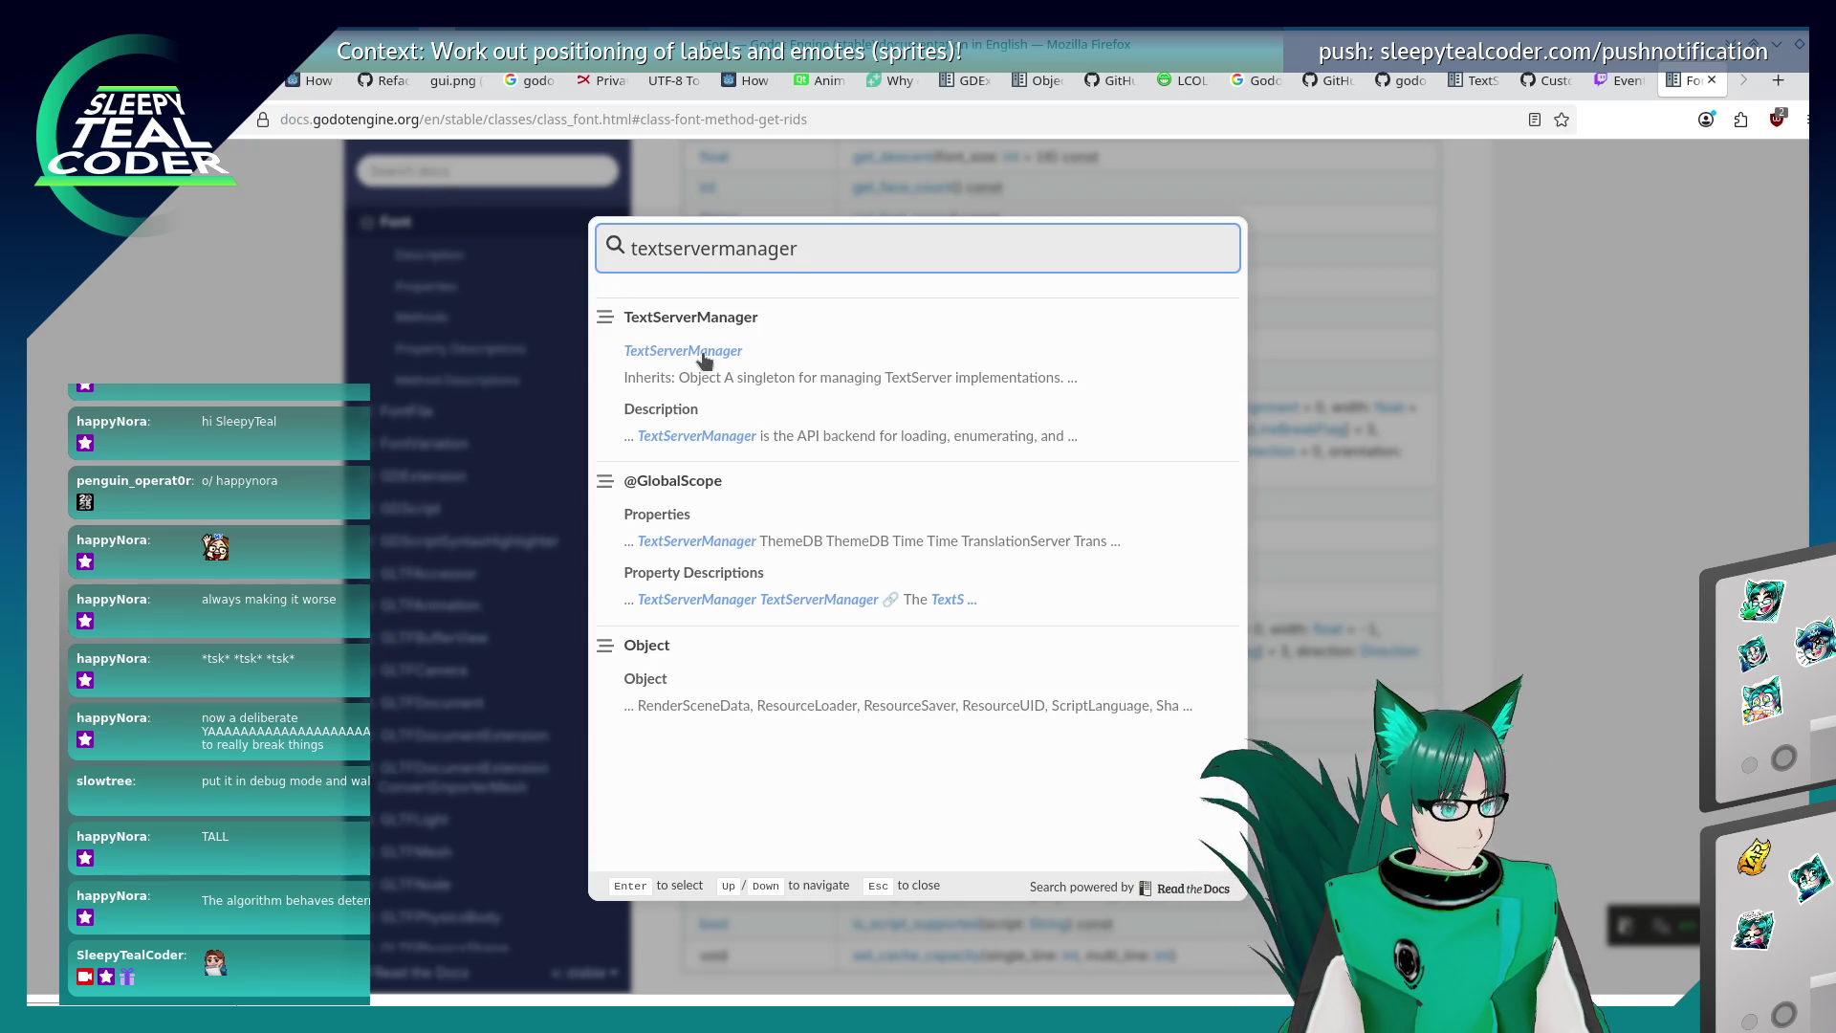
left_click(704, 359)
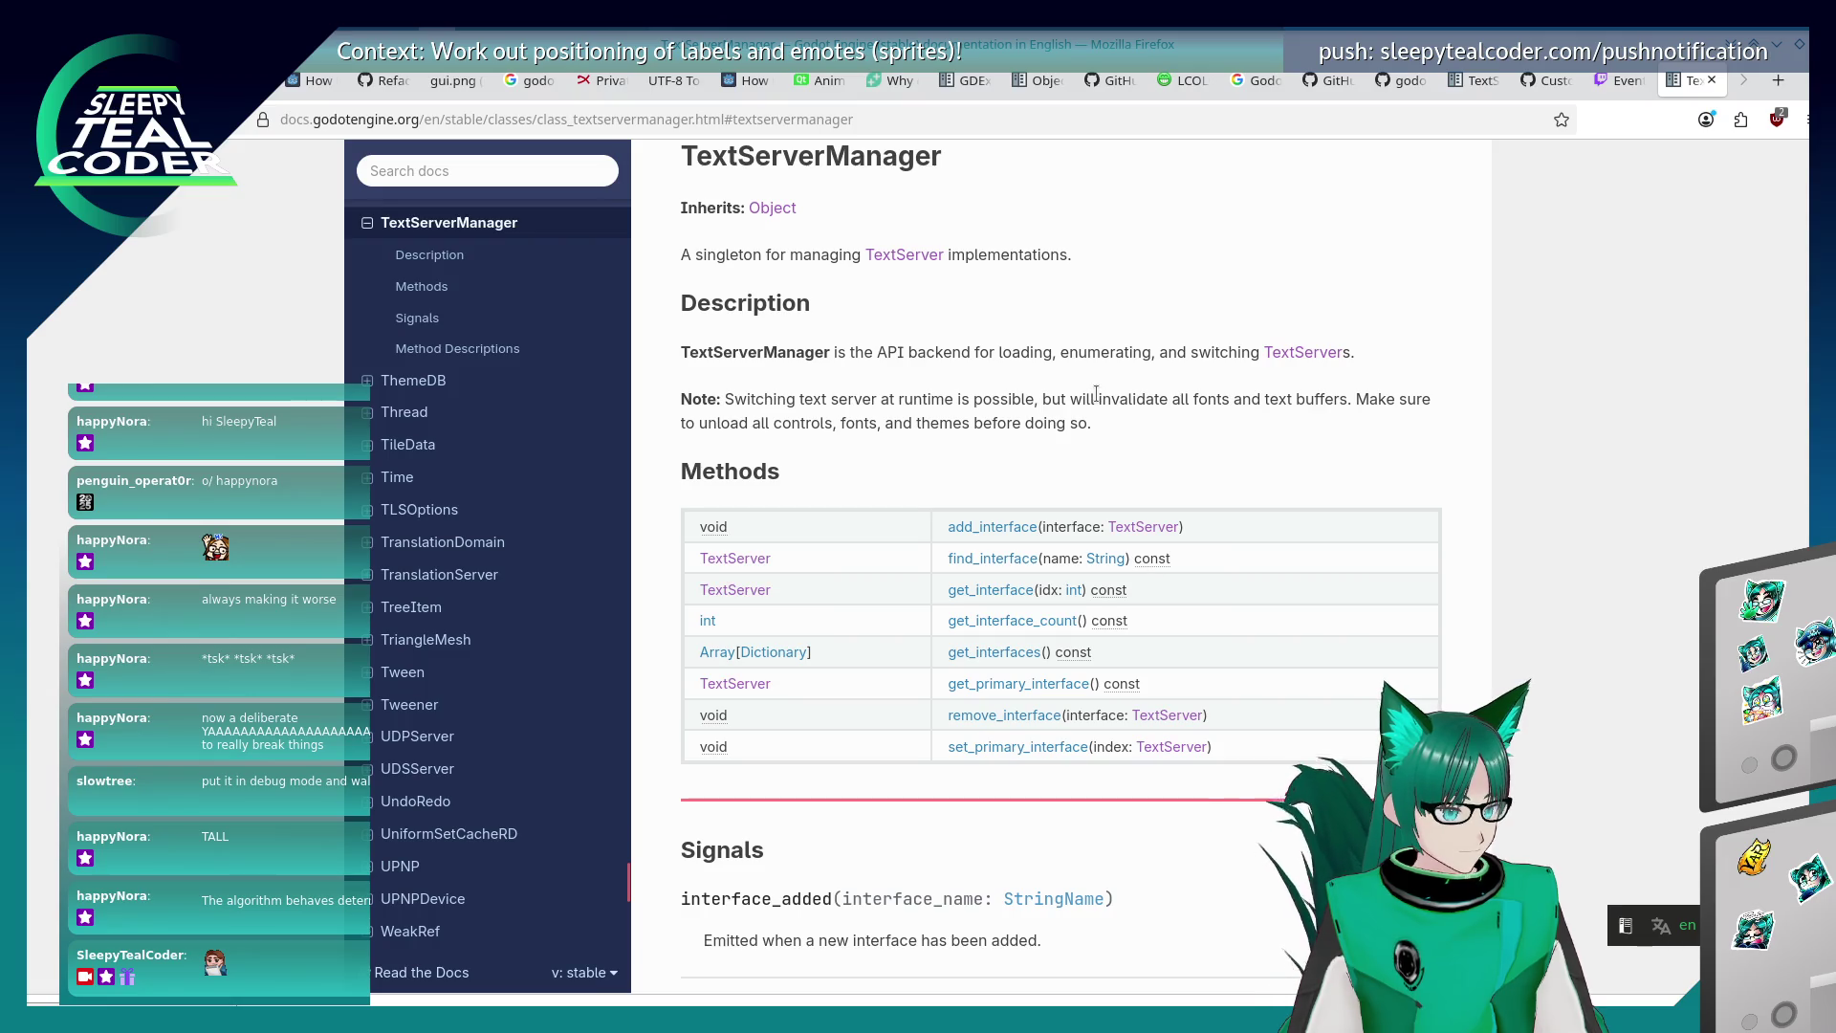
scroll(1096, 394, "down", 10)
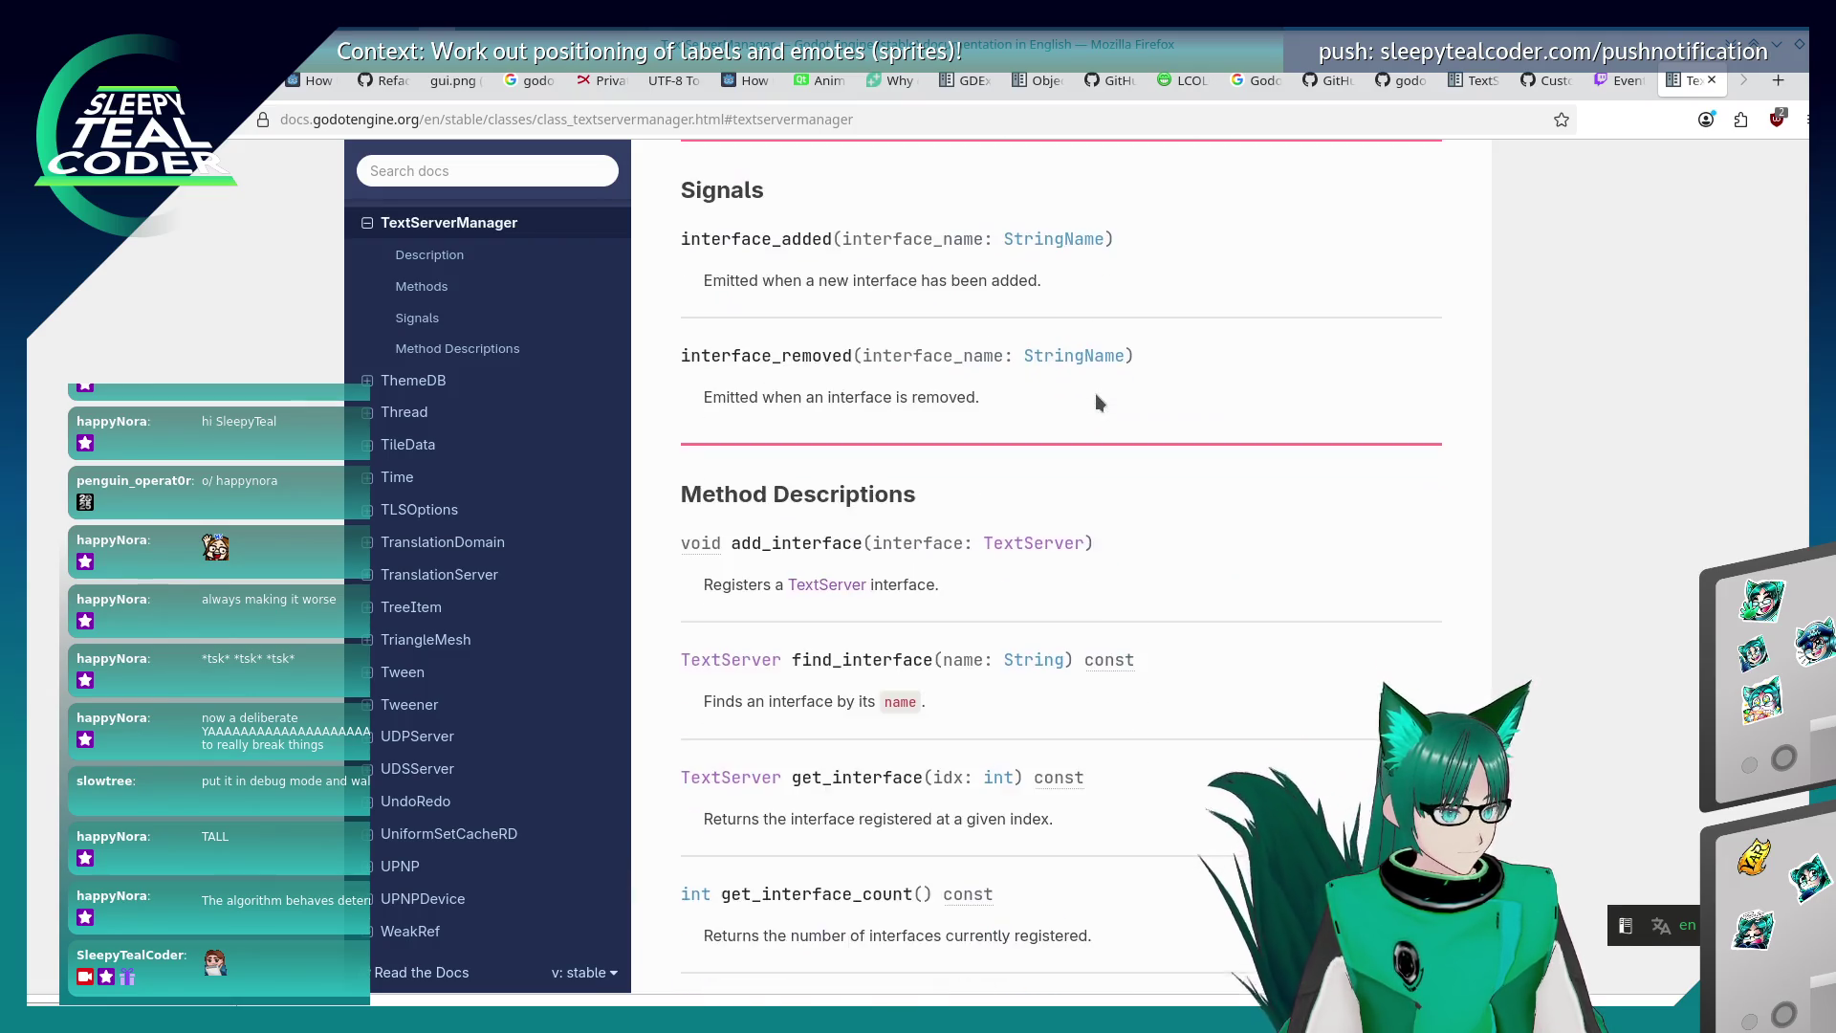
scroll(1096, 394, "up", 12)
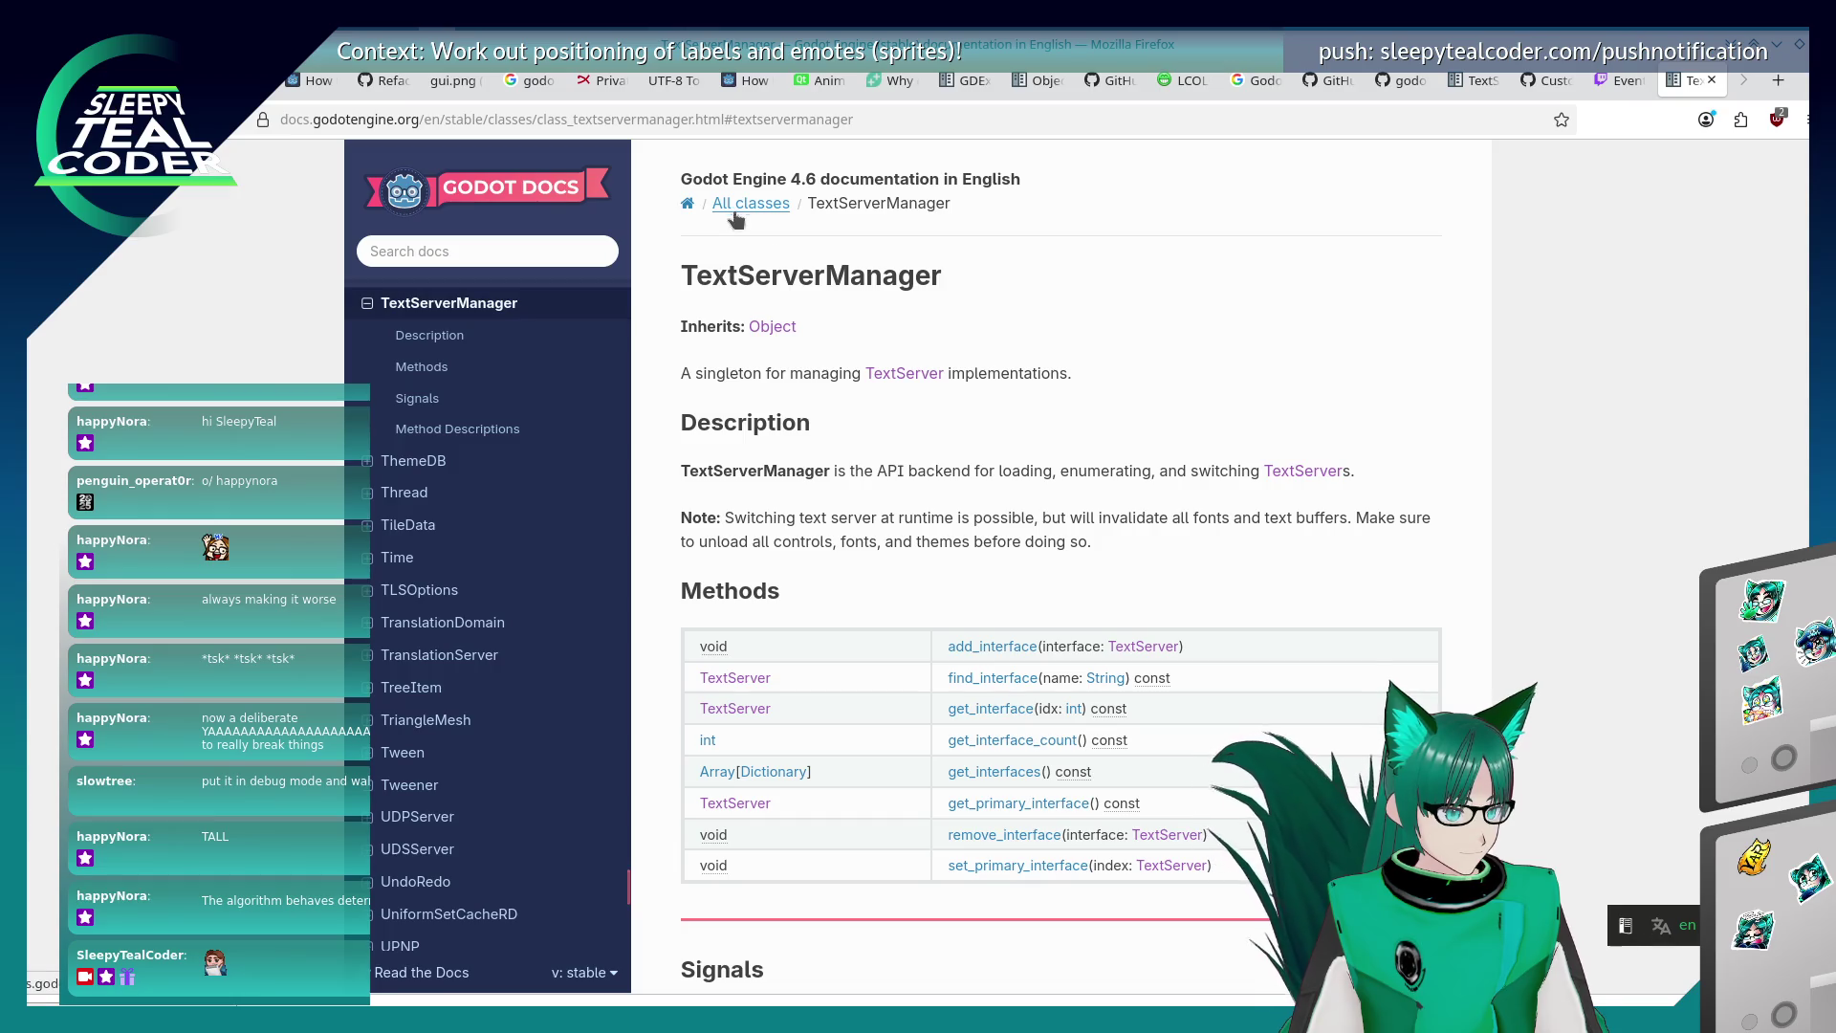
Open the TextServer class reference and page-search 'font_get' to step through its font_get methods.
left_click(902, 371)
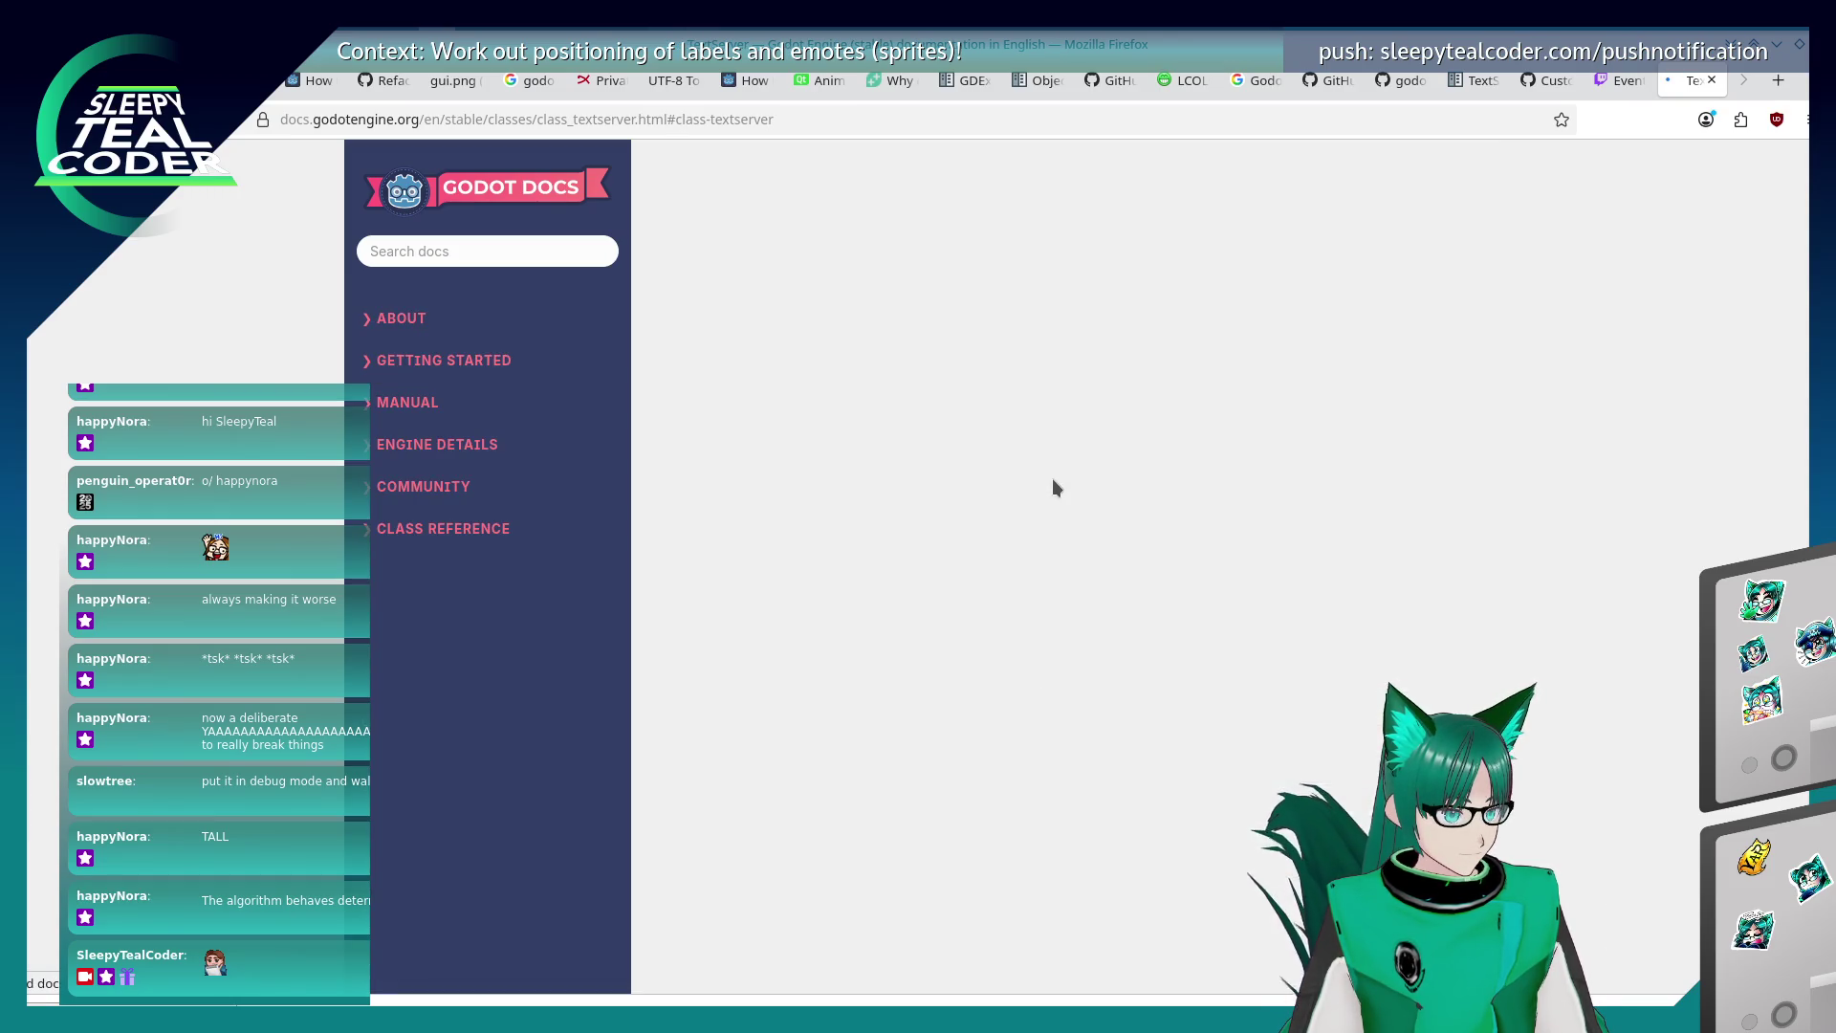
scroll(1052, 486, "down", 8)
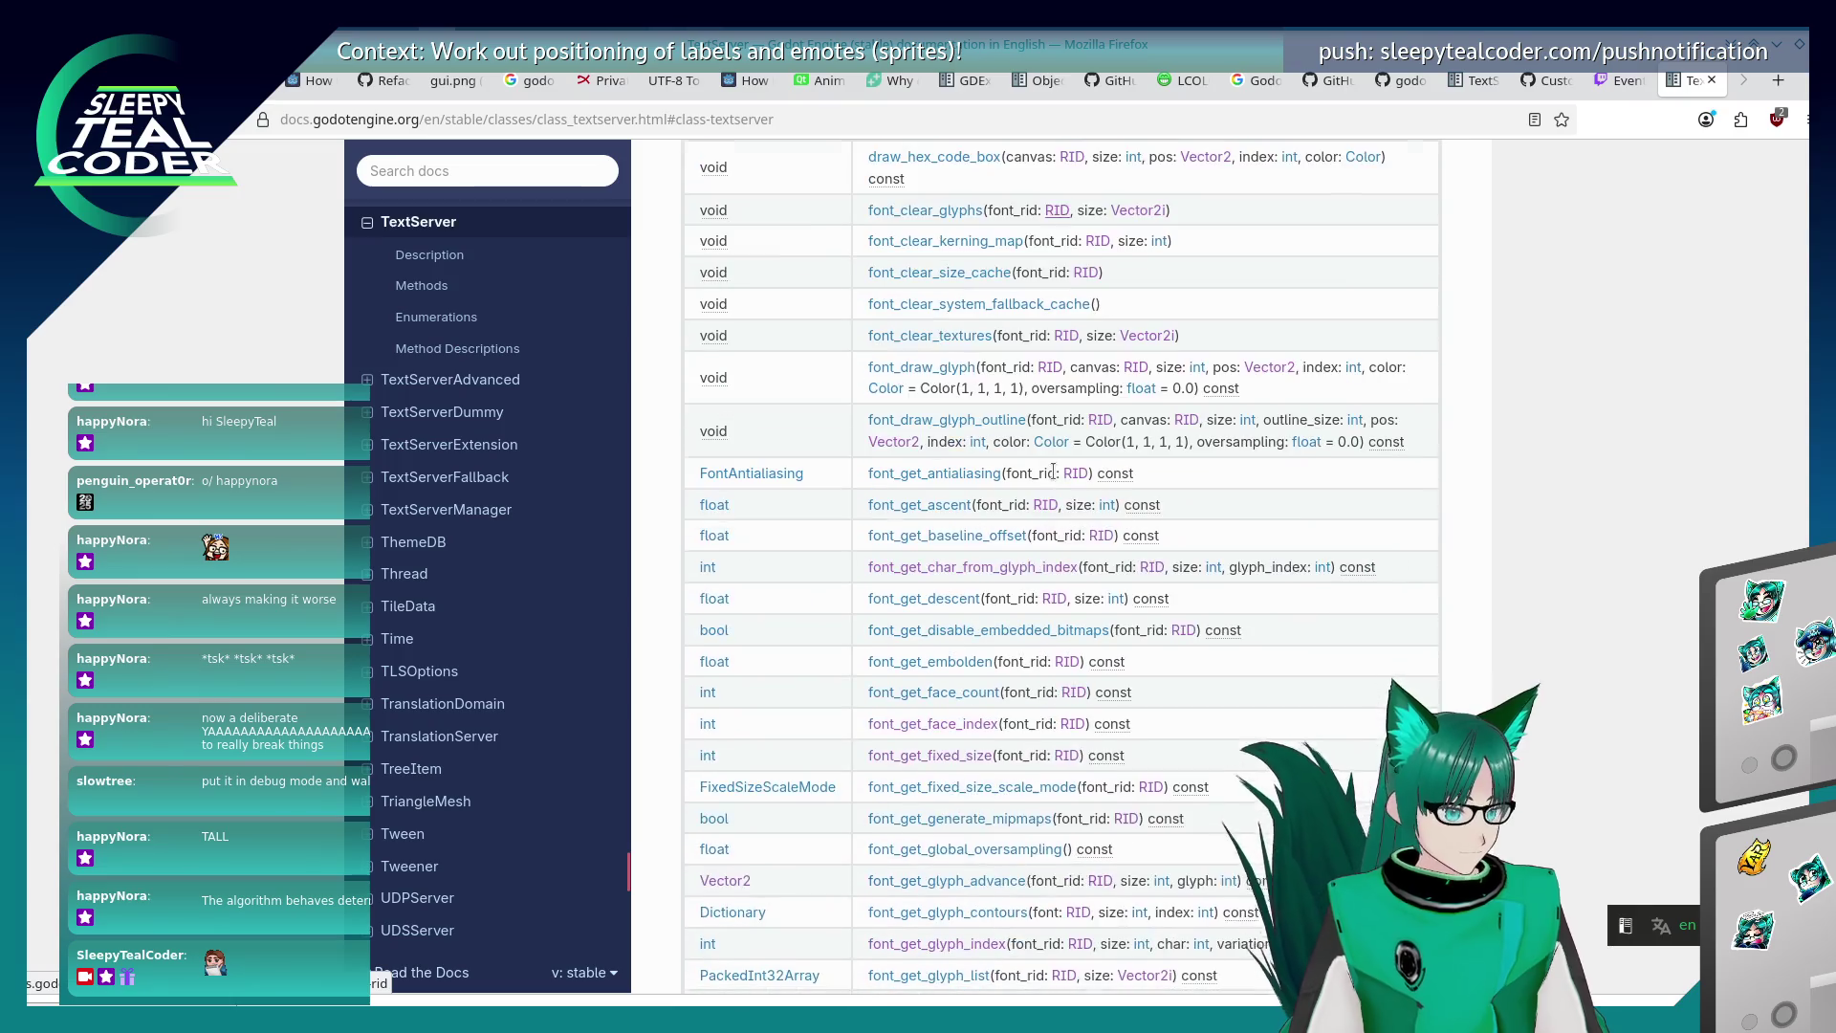
scroll(1150, 445, "up", 3)
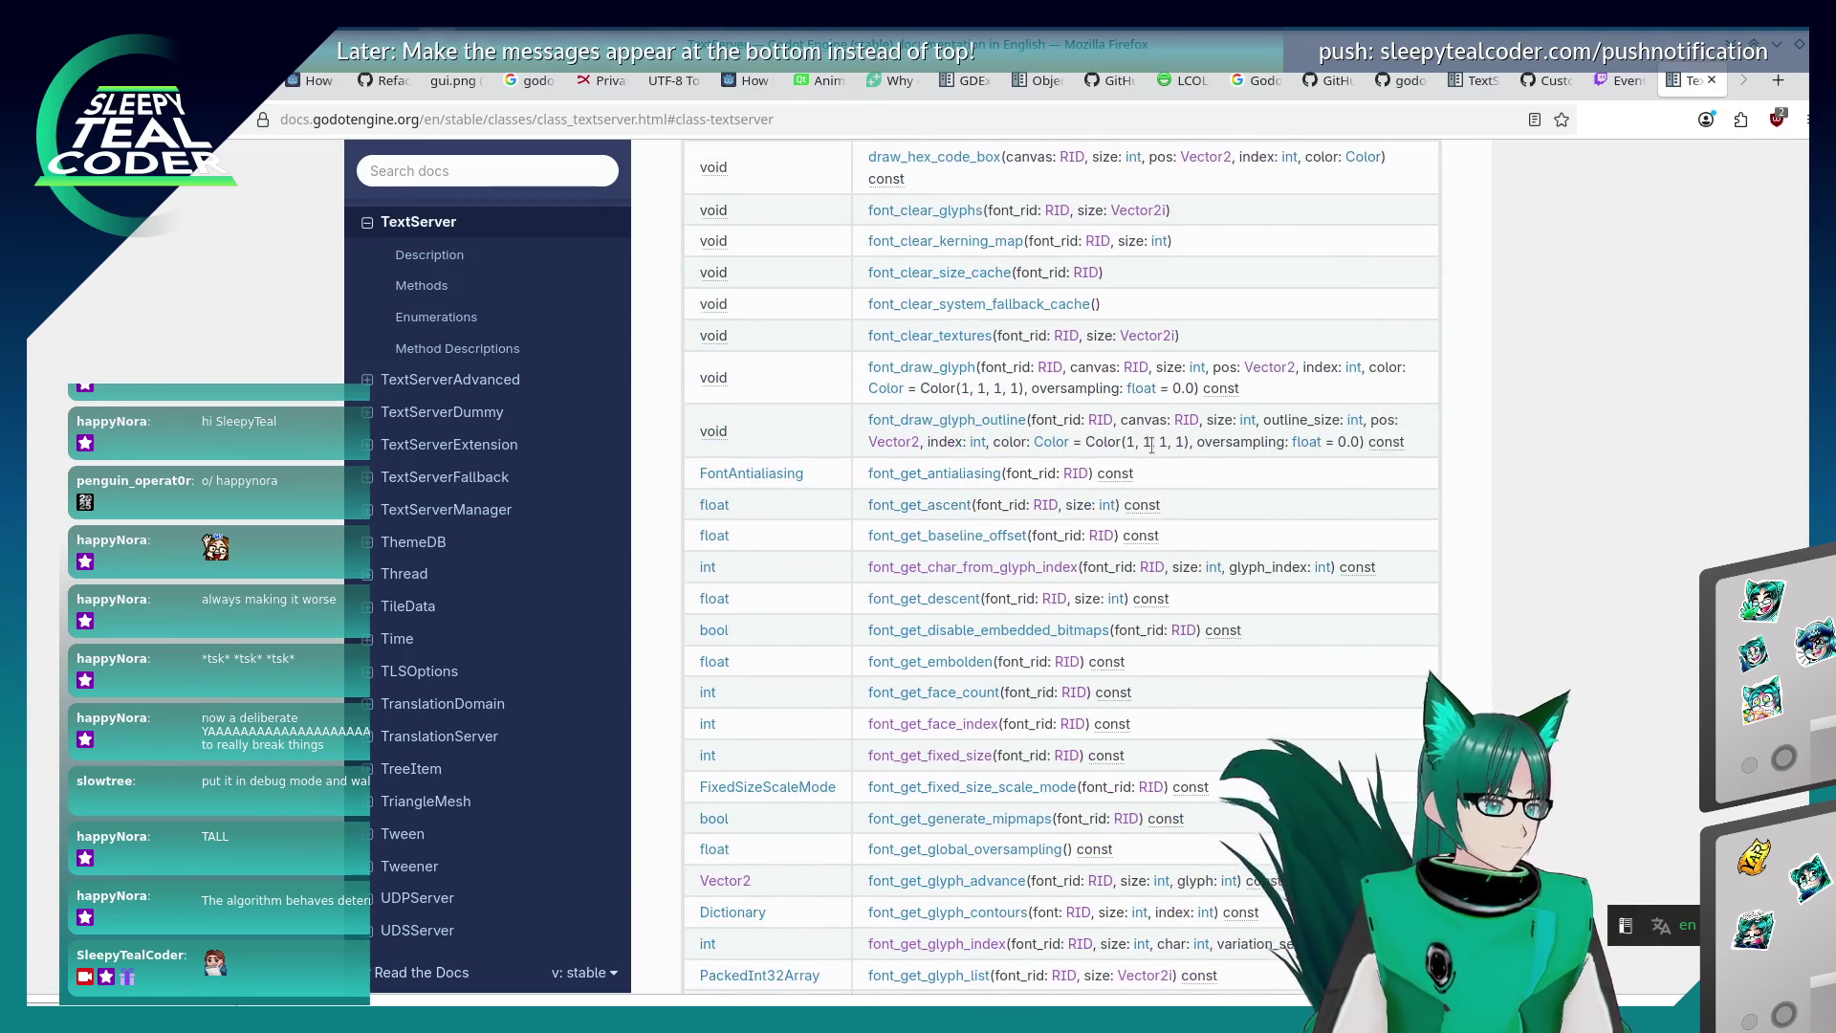
scroll(1151, 445, "down", 6)
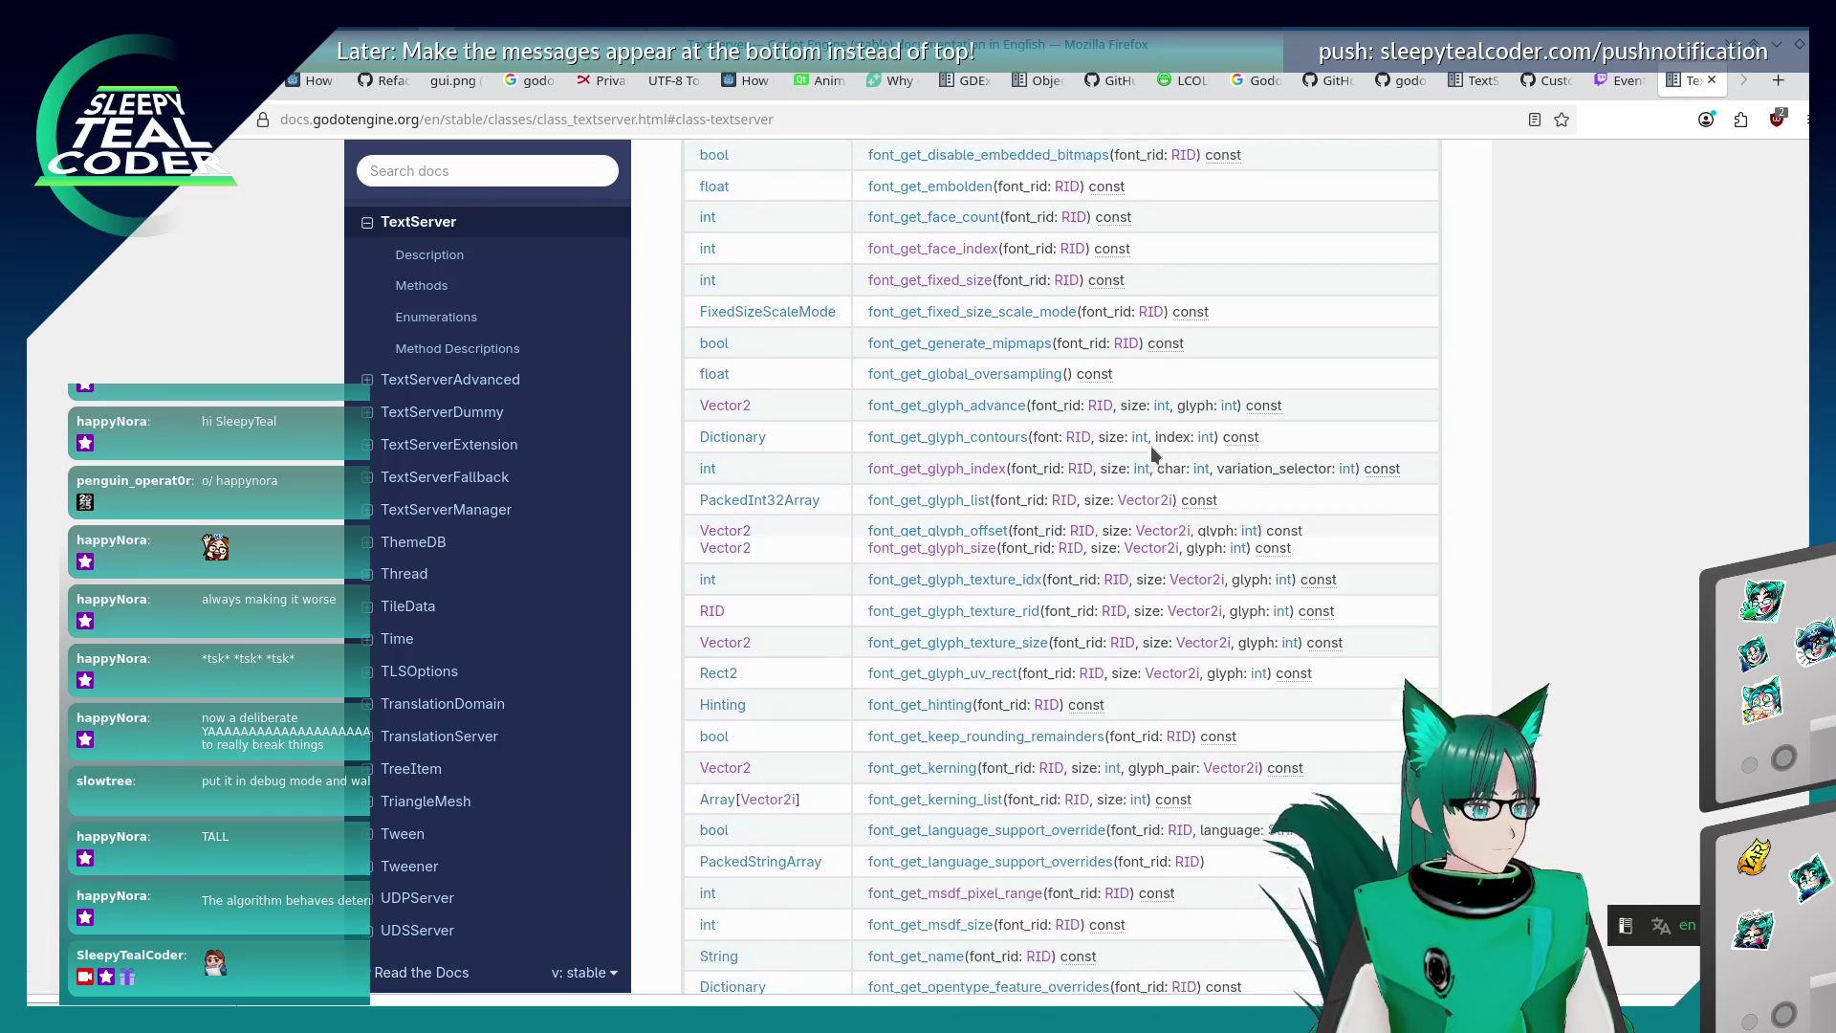
scroll(1150, 445, "down", 2)
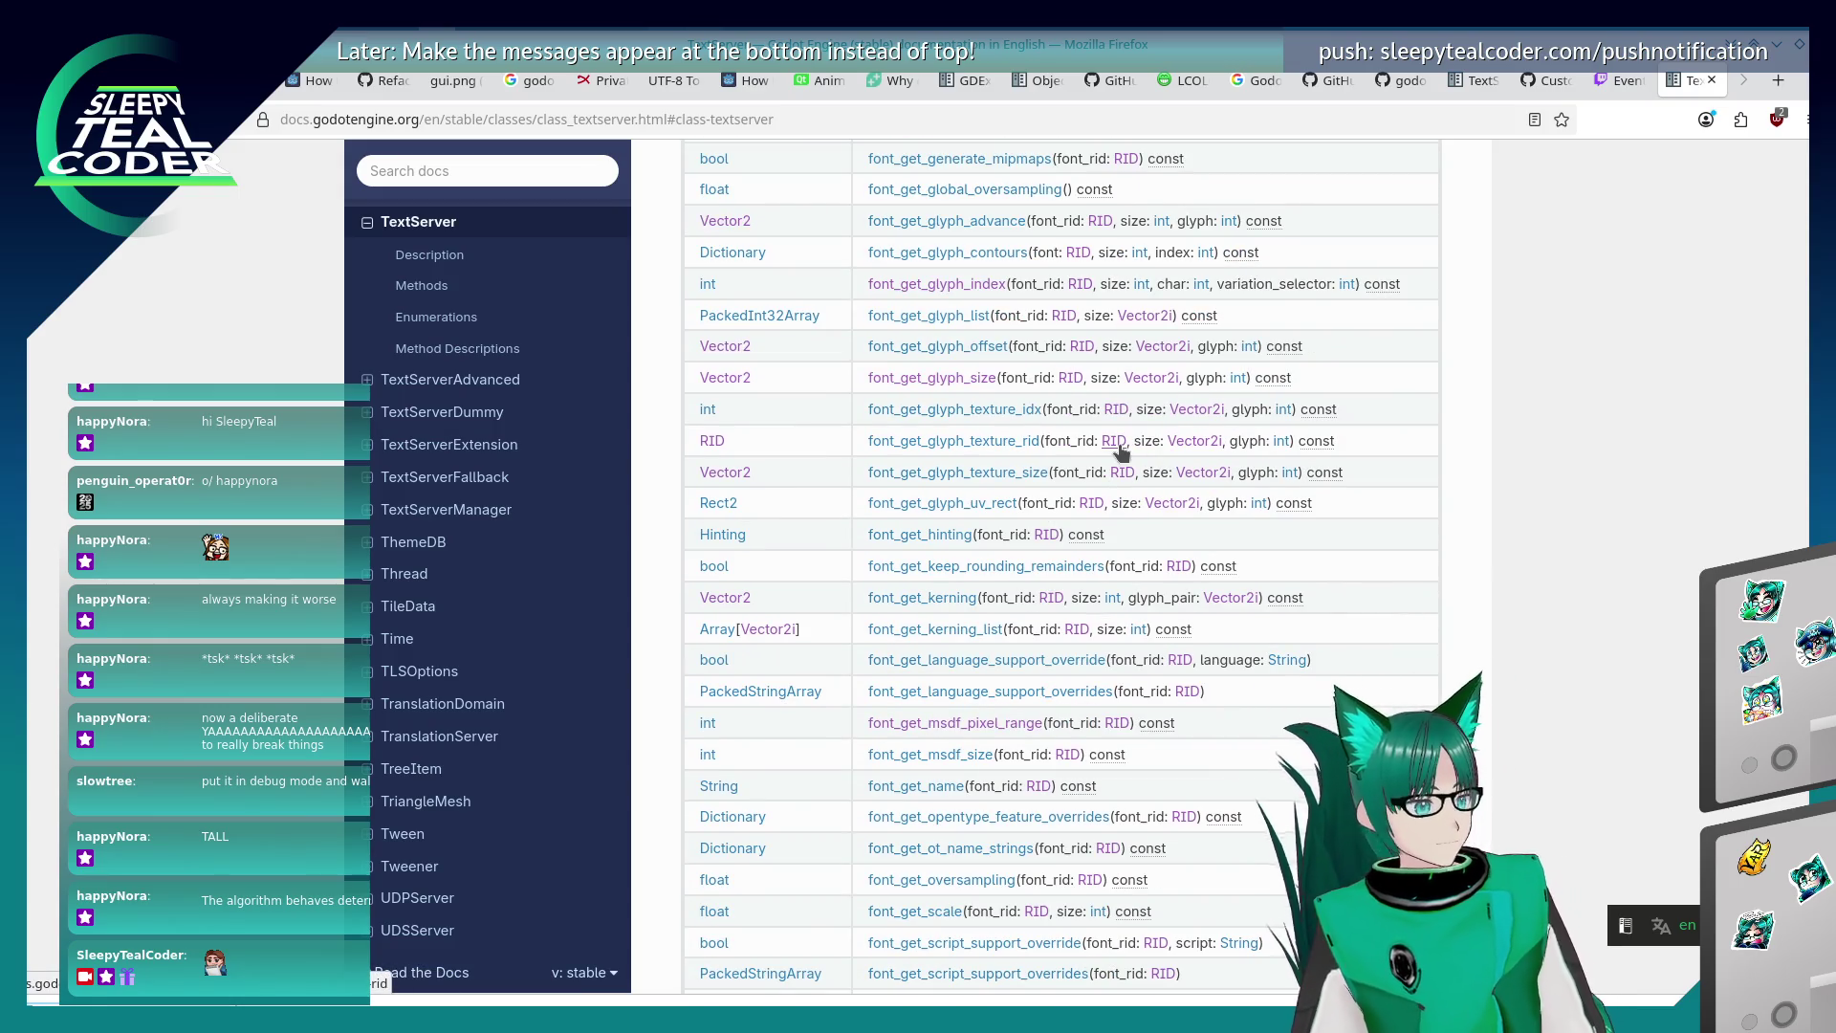
key("ctrl+f")
type("font_get")
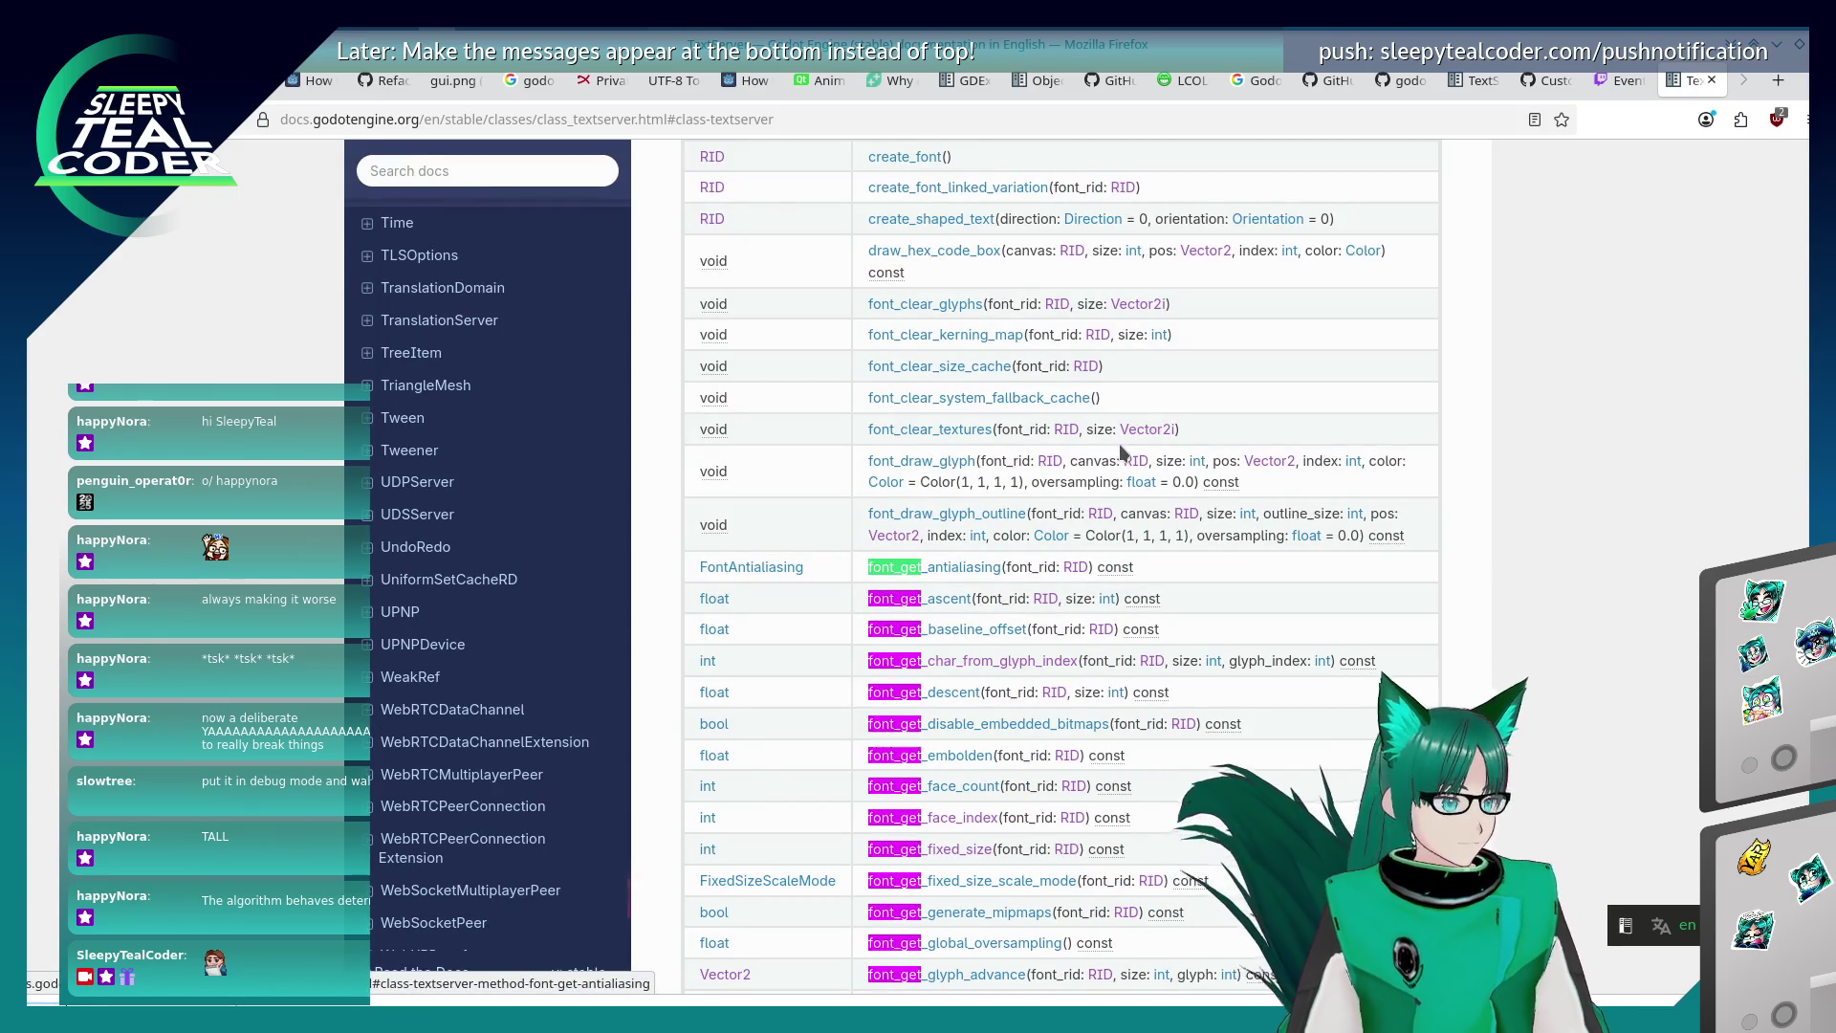
key("Return")
key("Return")
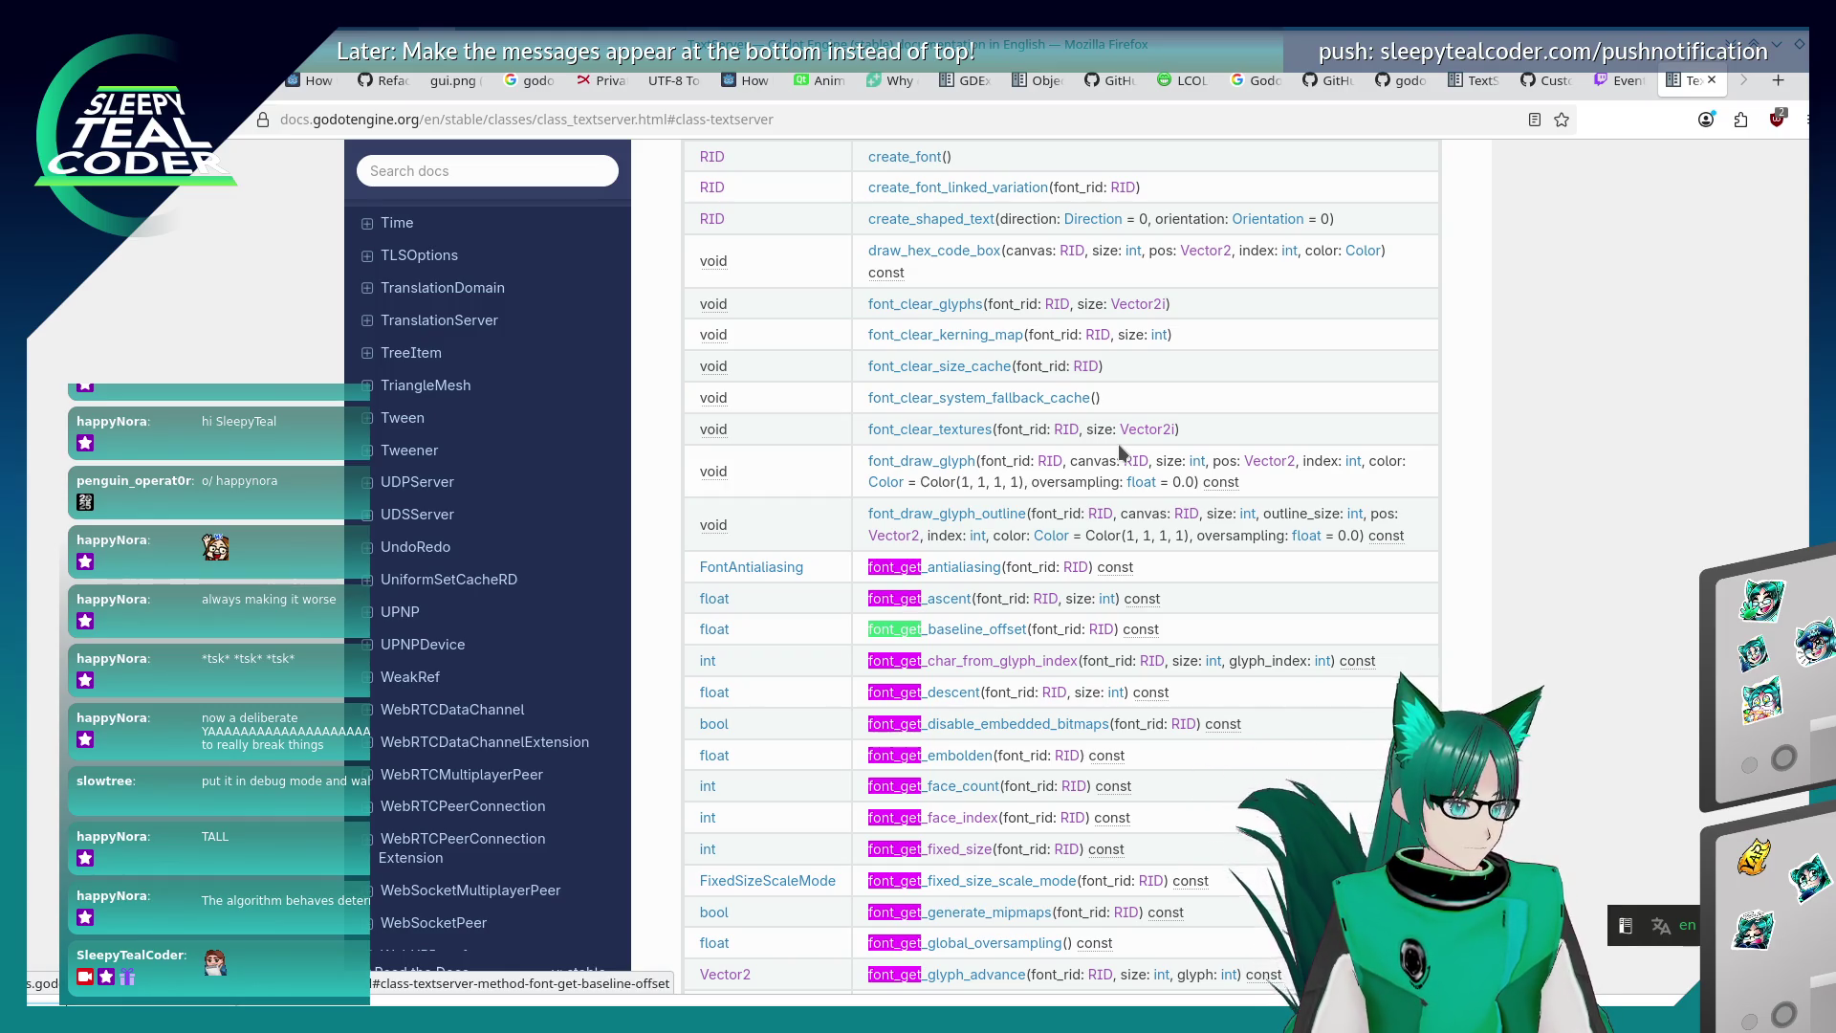
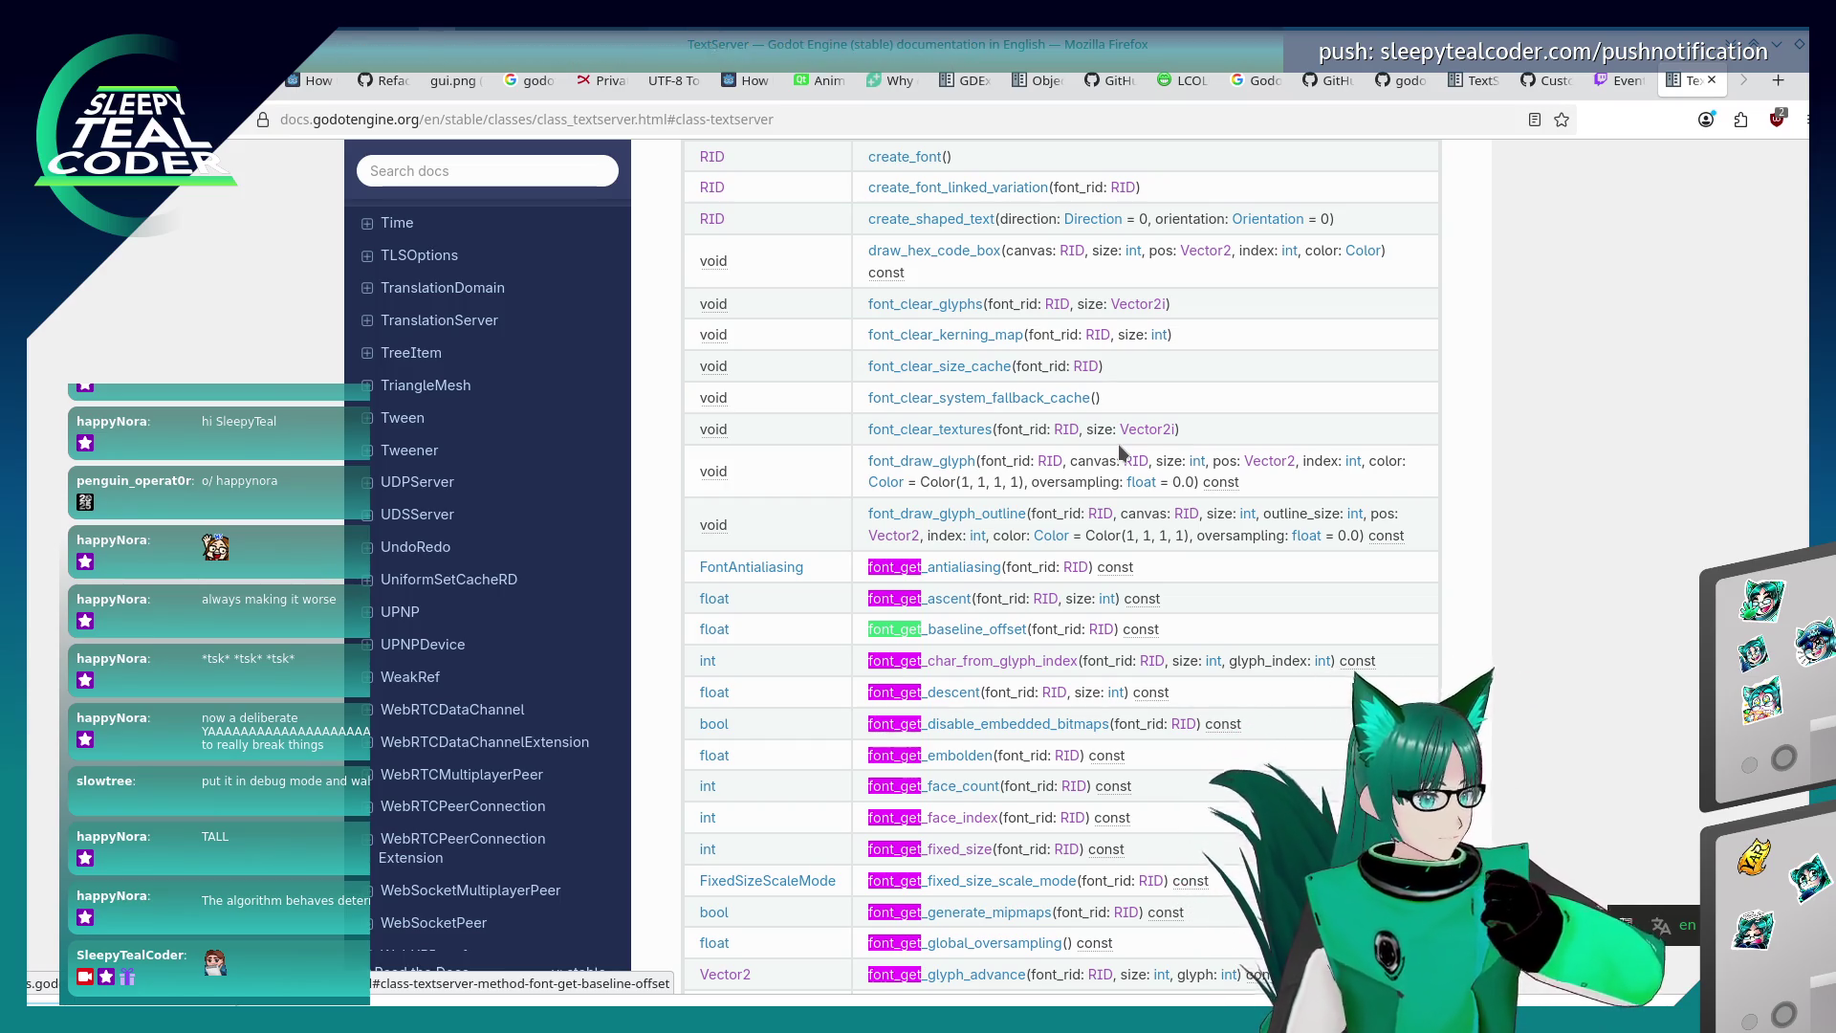
Step forward through the TextServer 'font' matches to font_get_glyph_advance and font_get_glyph_size.
key("Return")
key("Return")
key("Return")
key("Return")
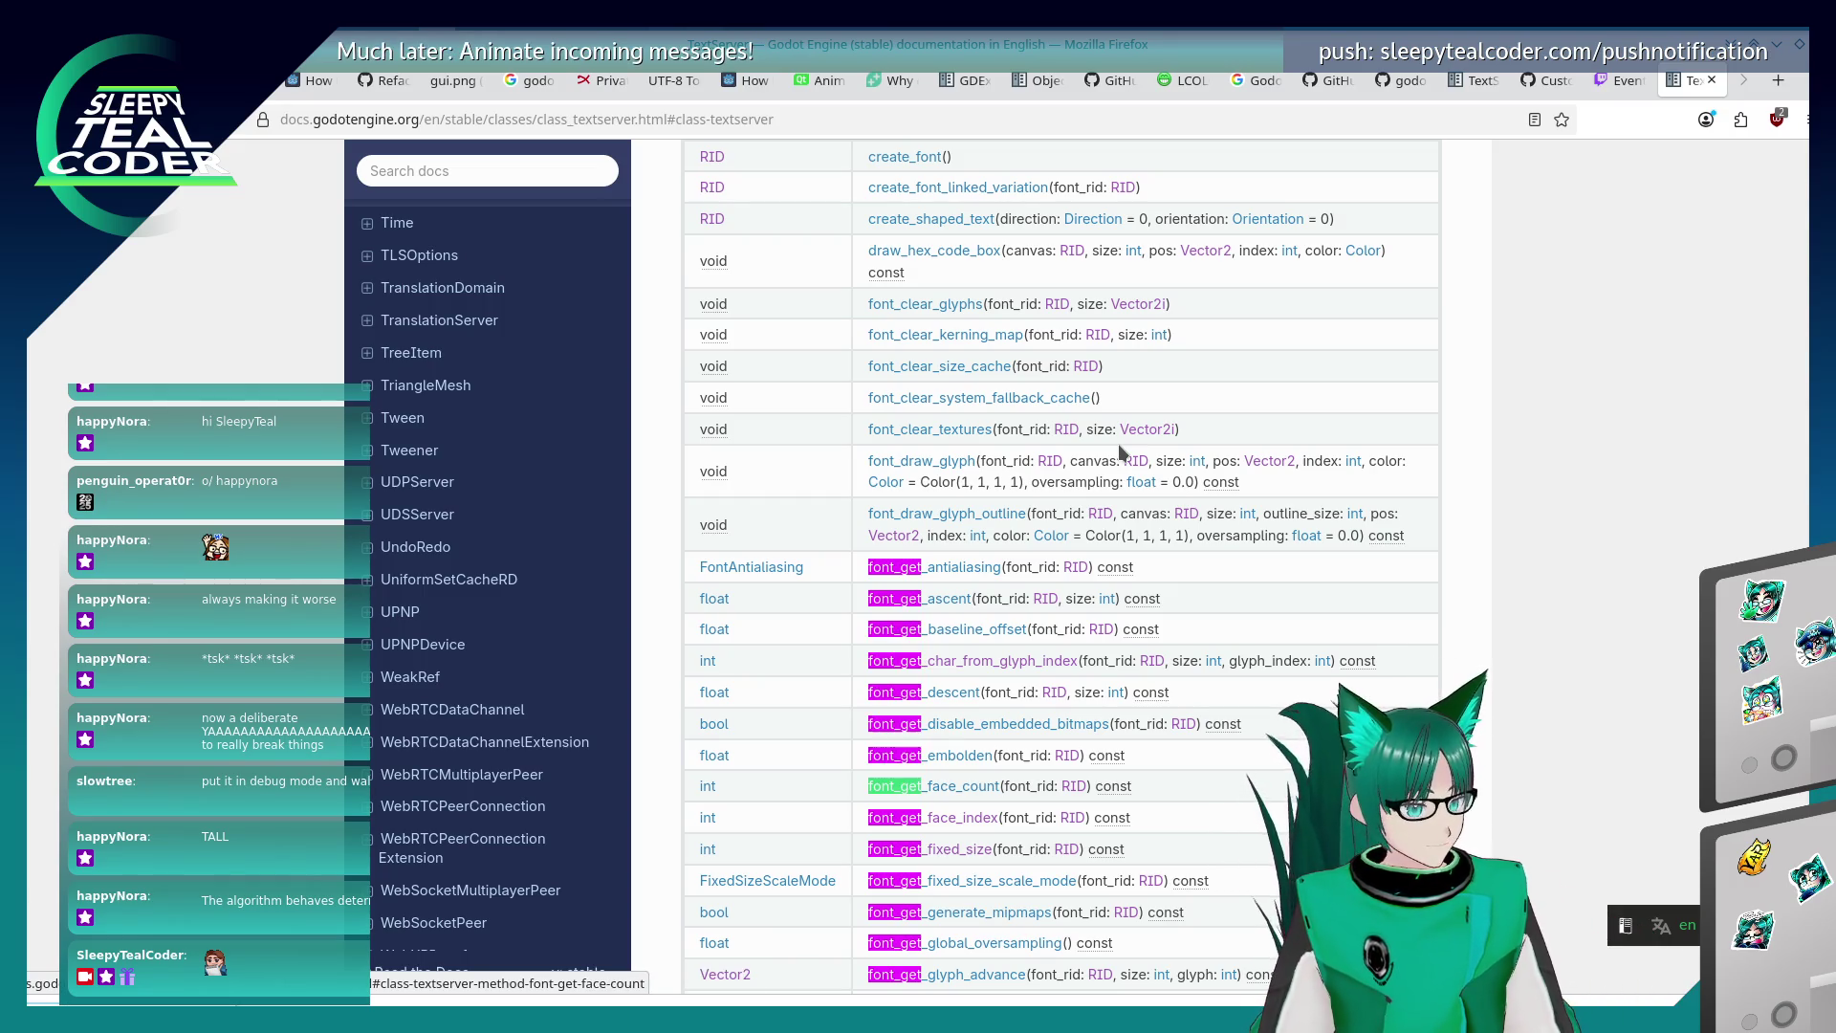
key("Return")
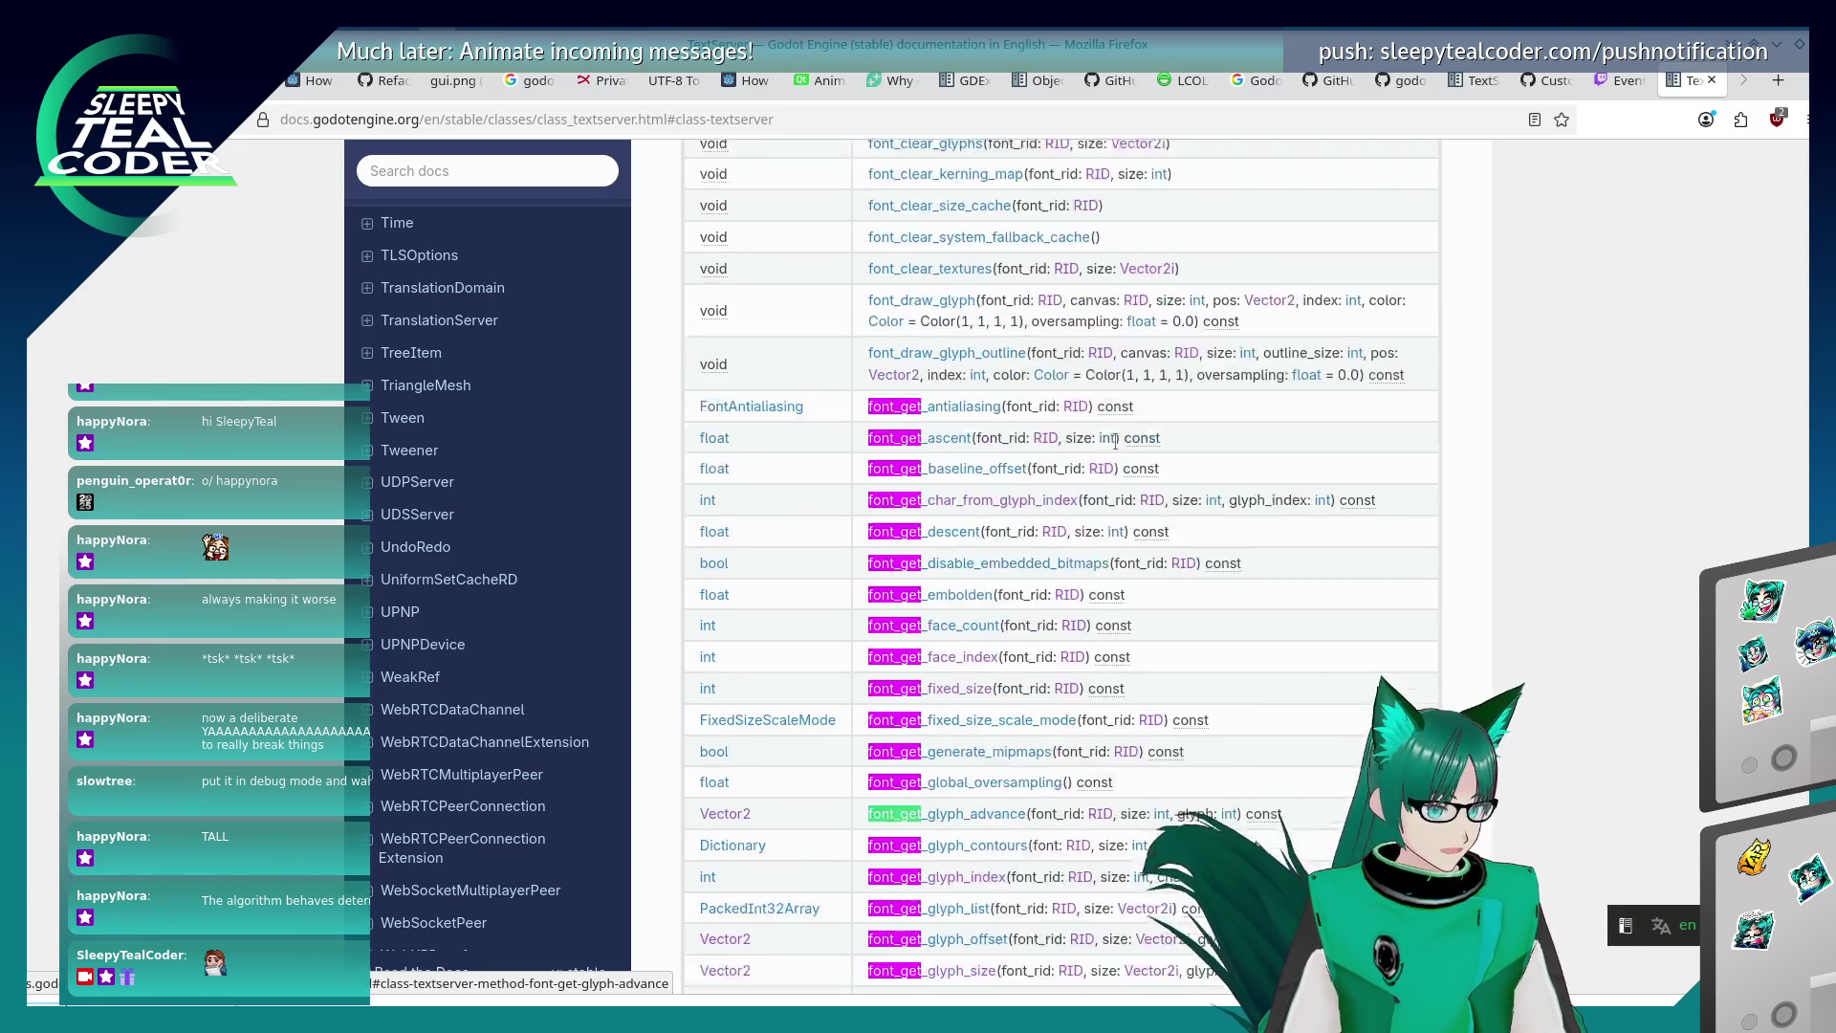
key("Return")
key("Return")
key("Return")
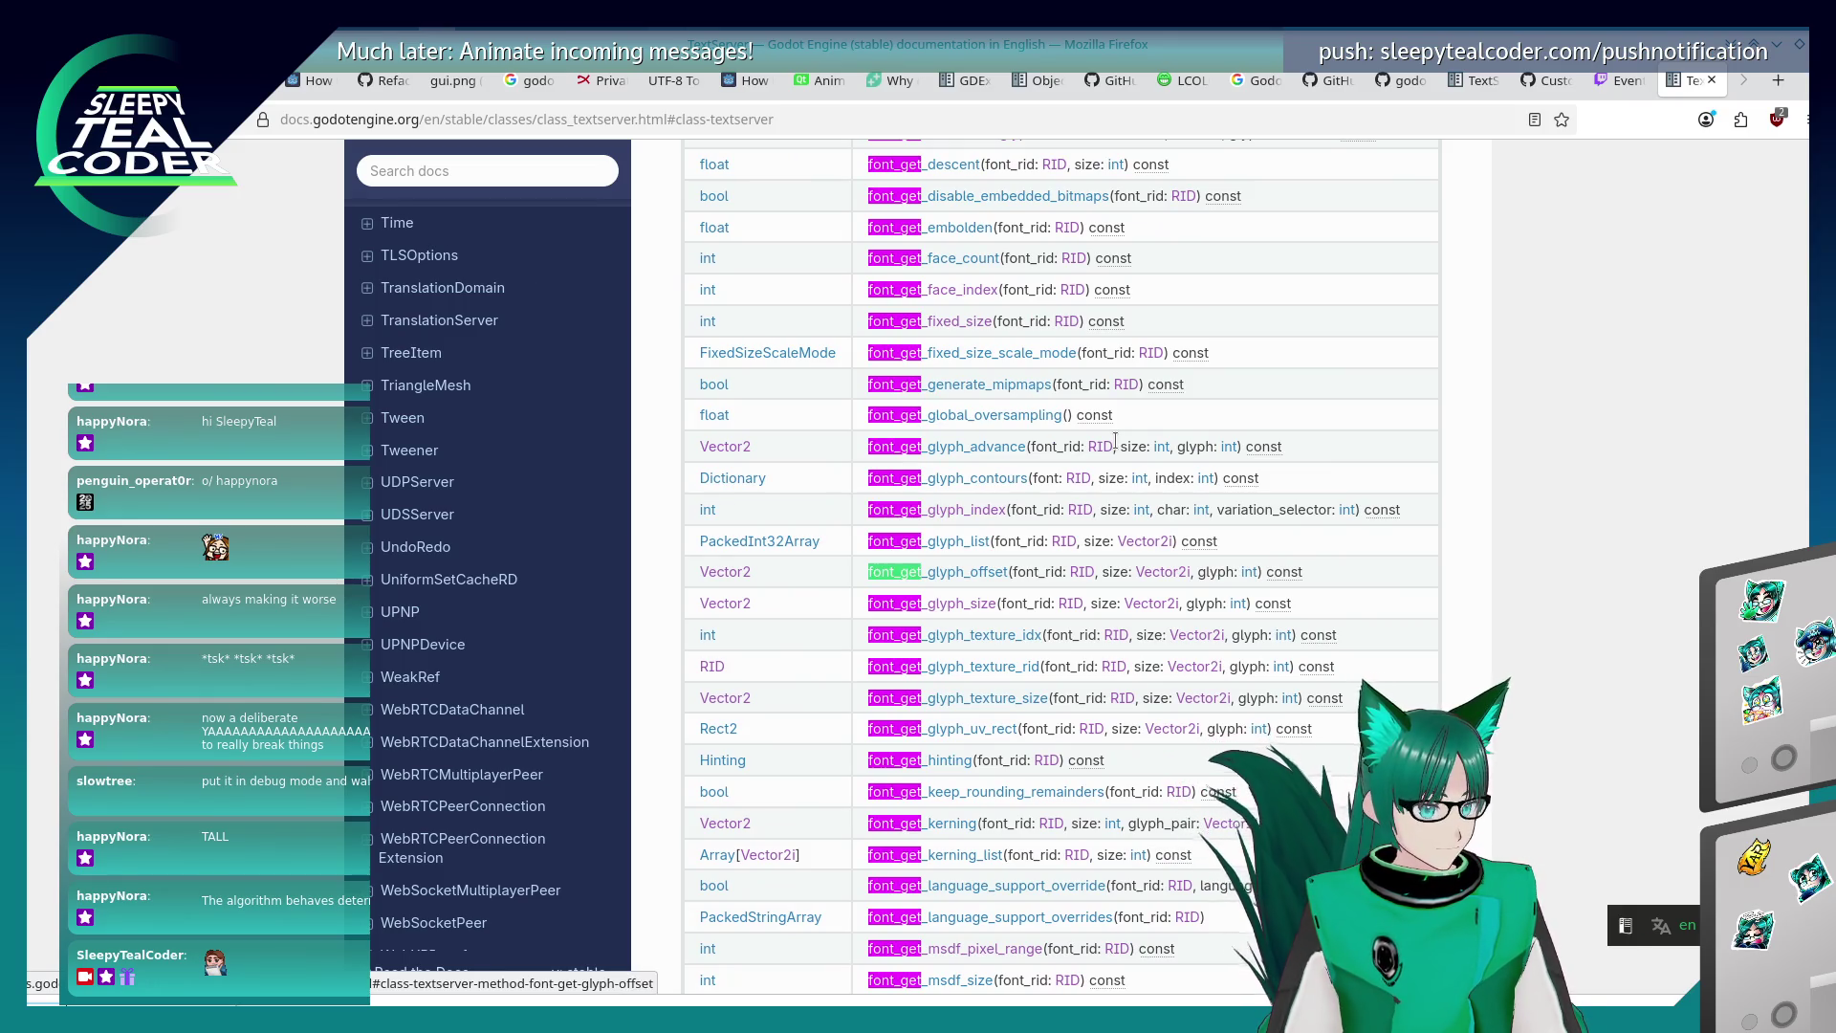
key("Return")
key("Return")
key("Return")
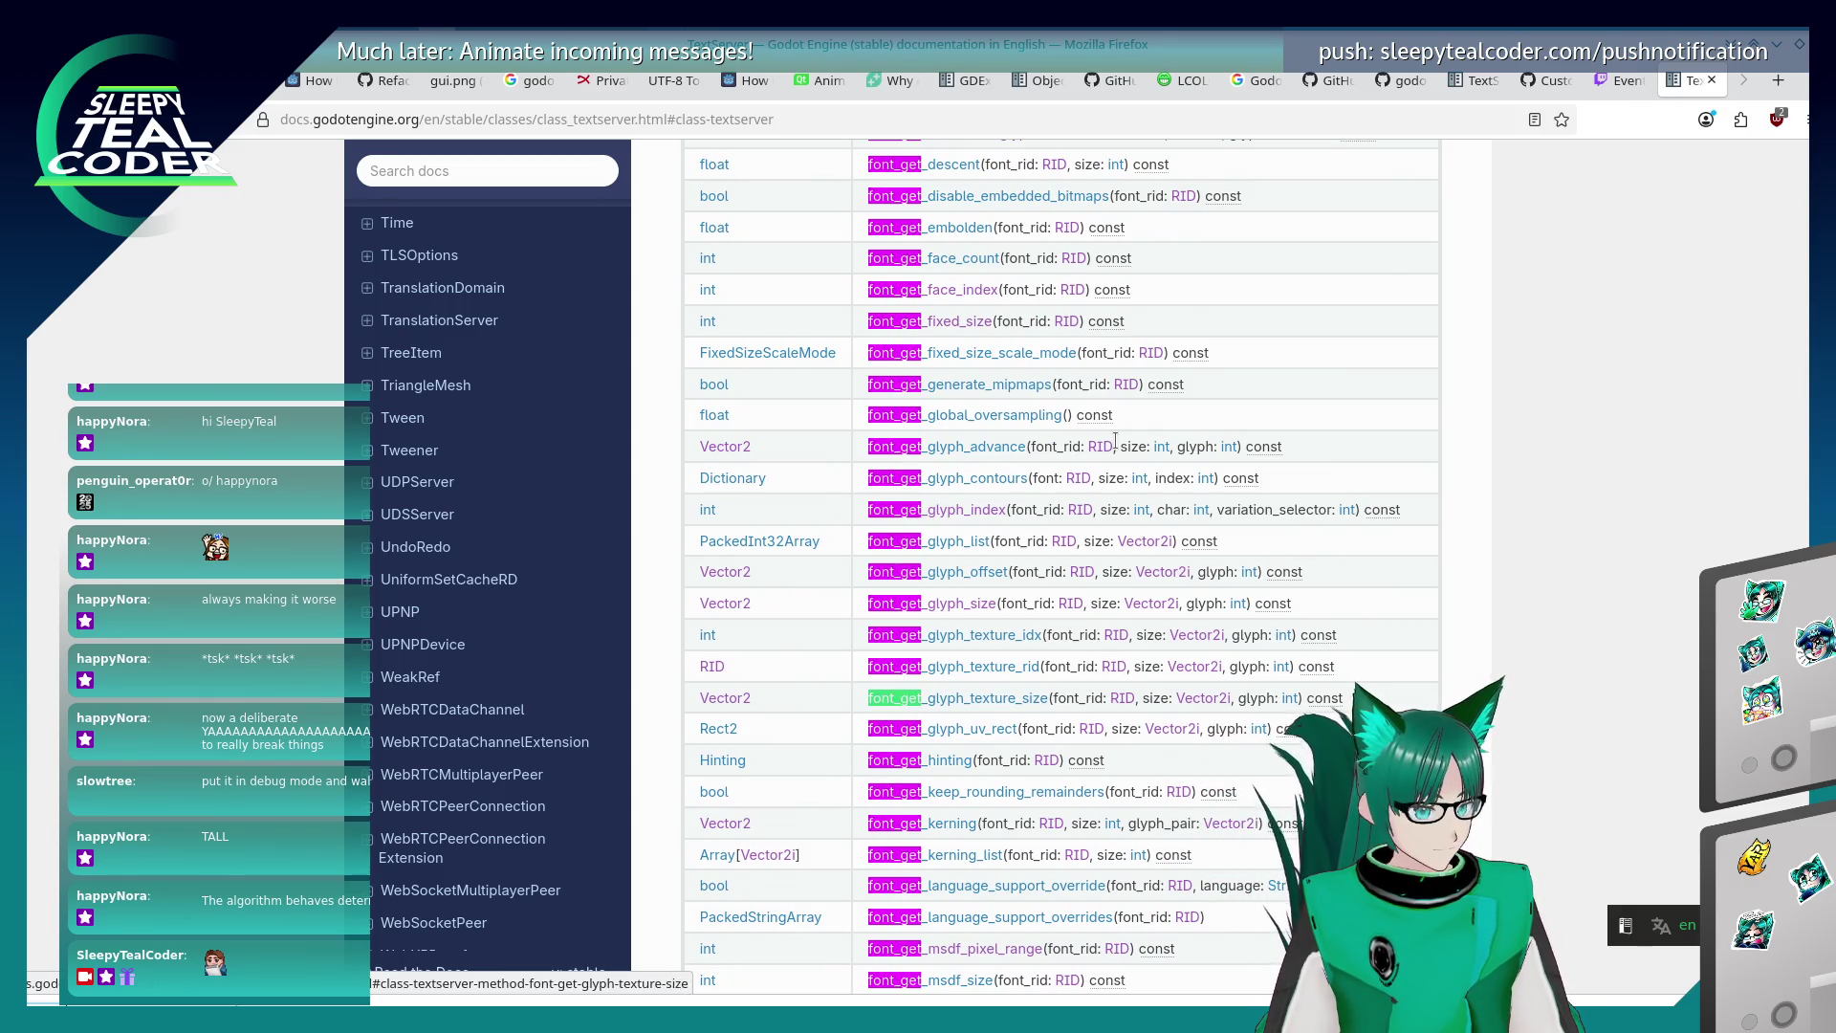
scroll(1116, 441, "down", 4)
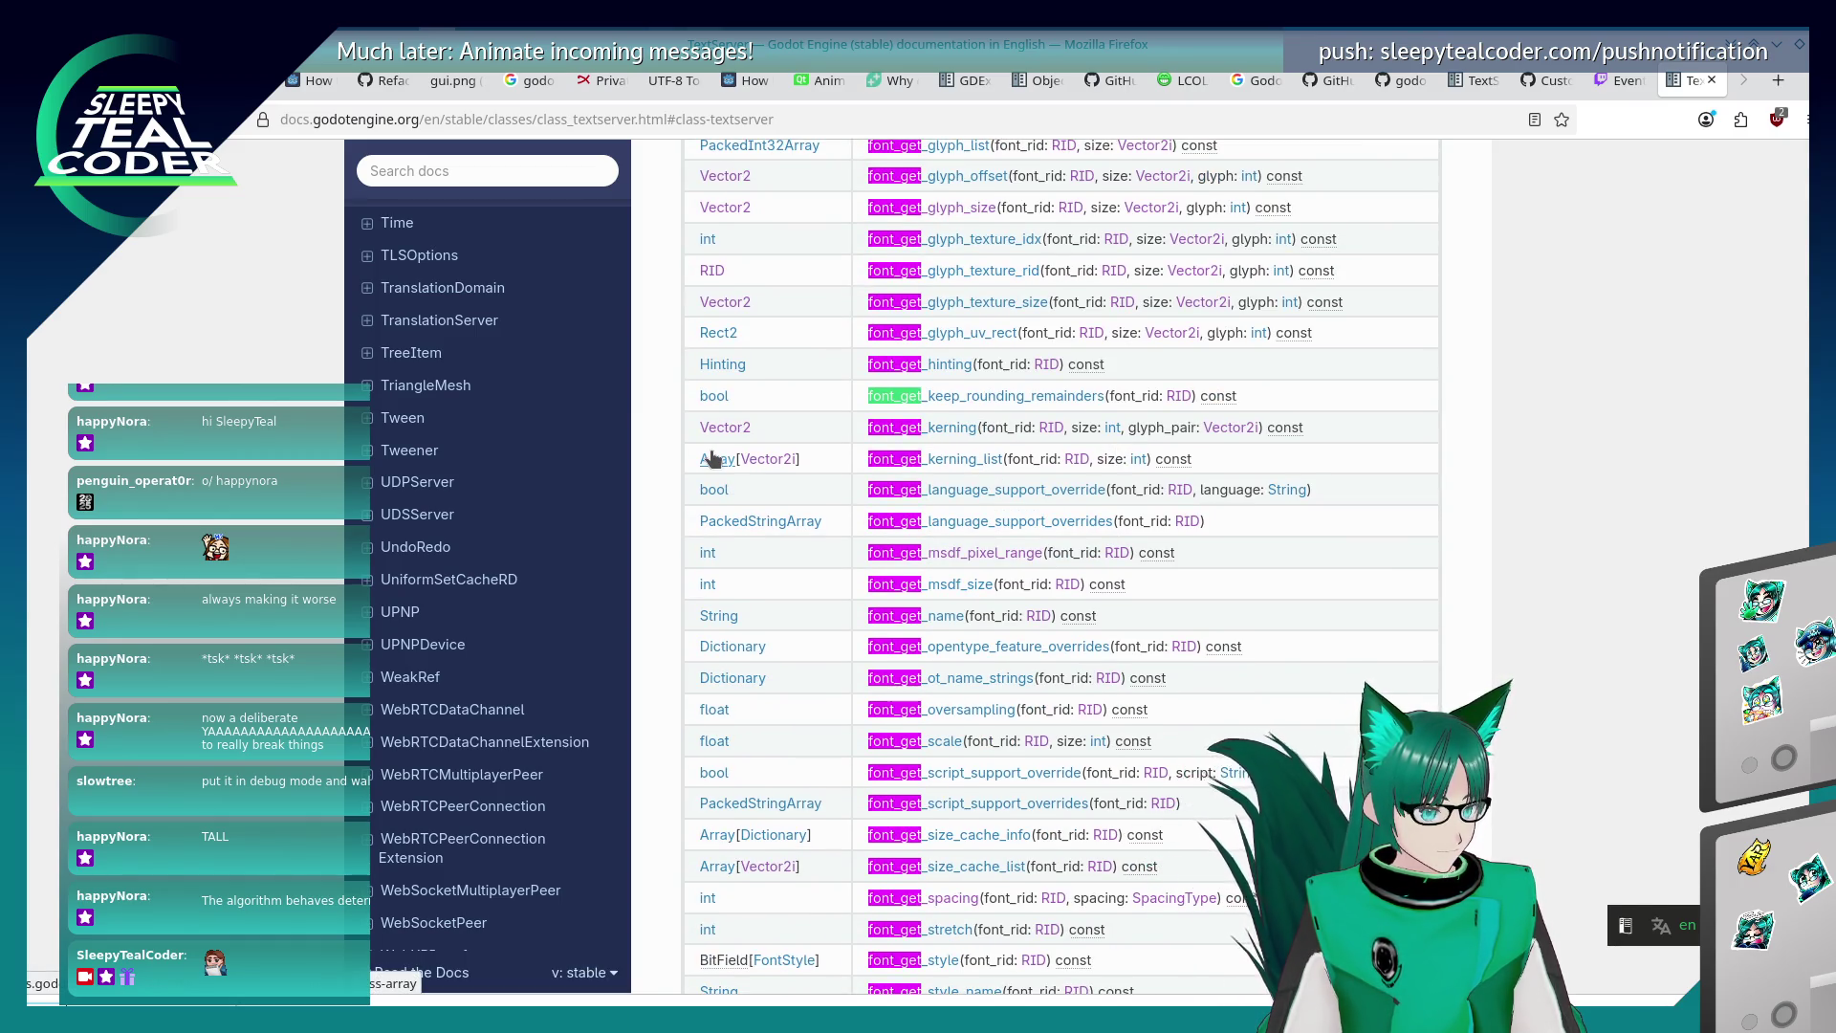
scroll(715, 459, "down", 7)
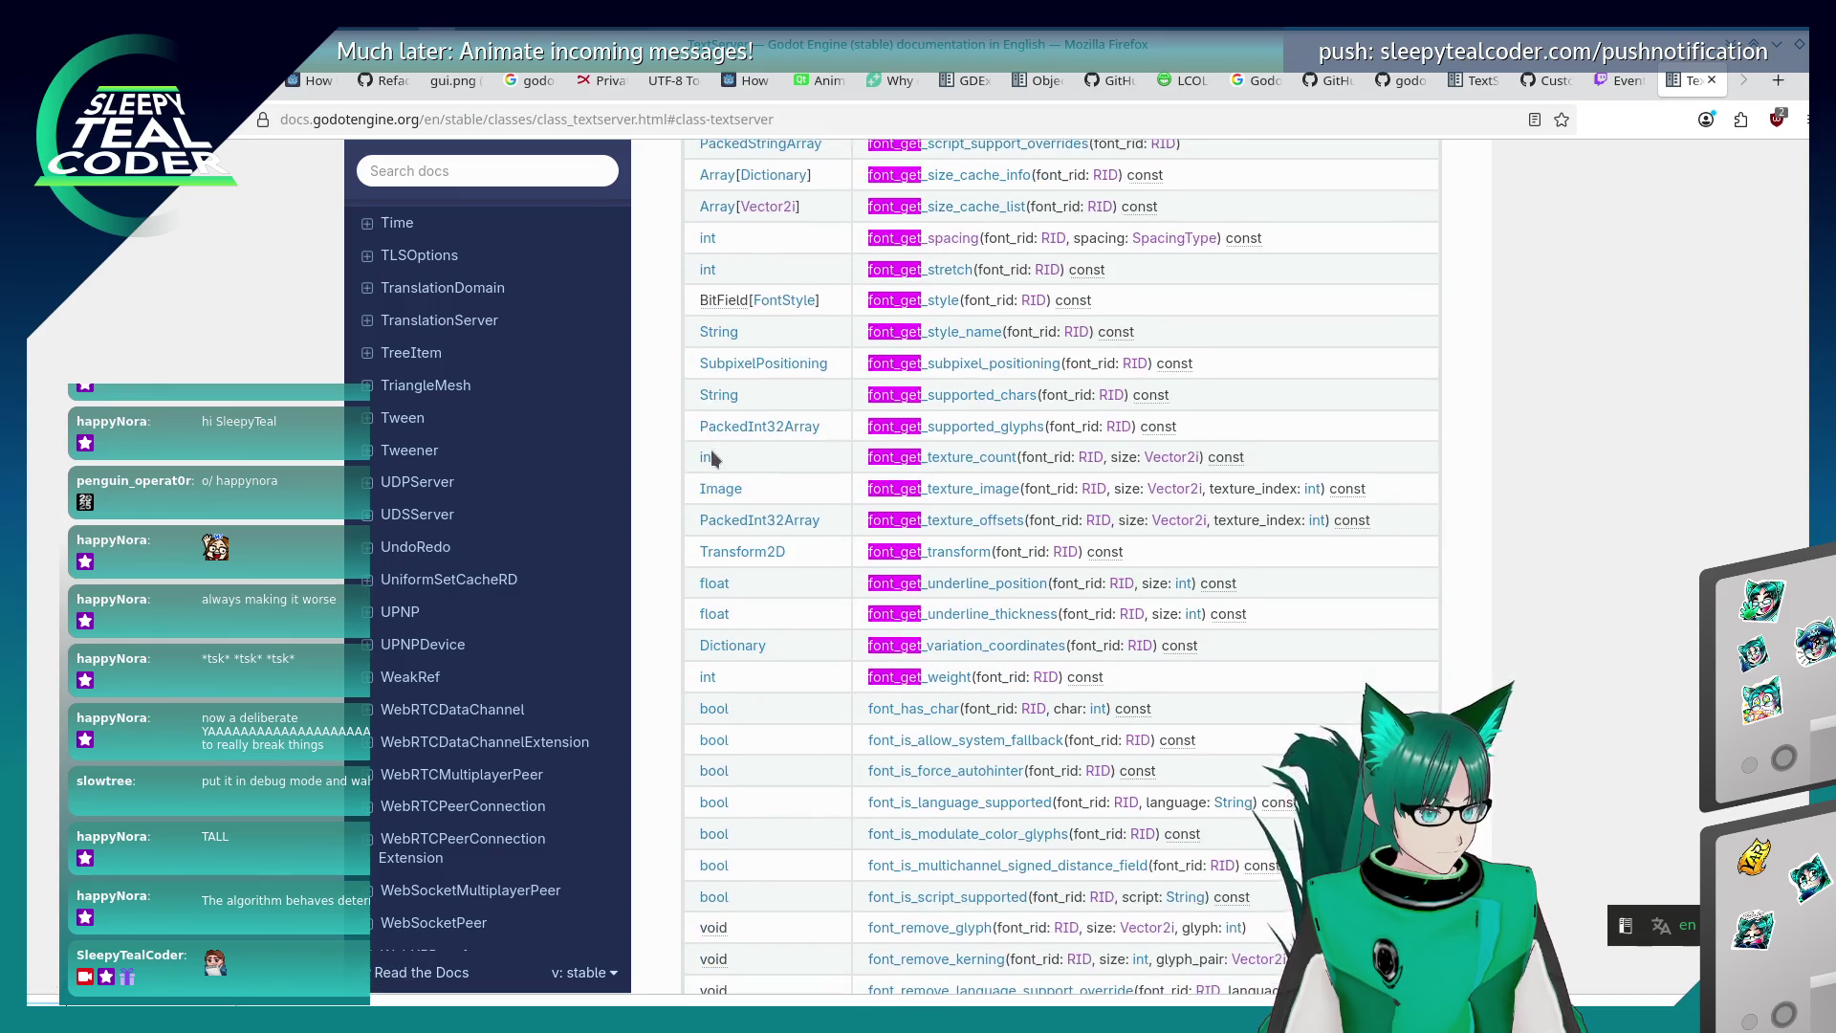
scroll(712, 459, "down", 14)
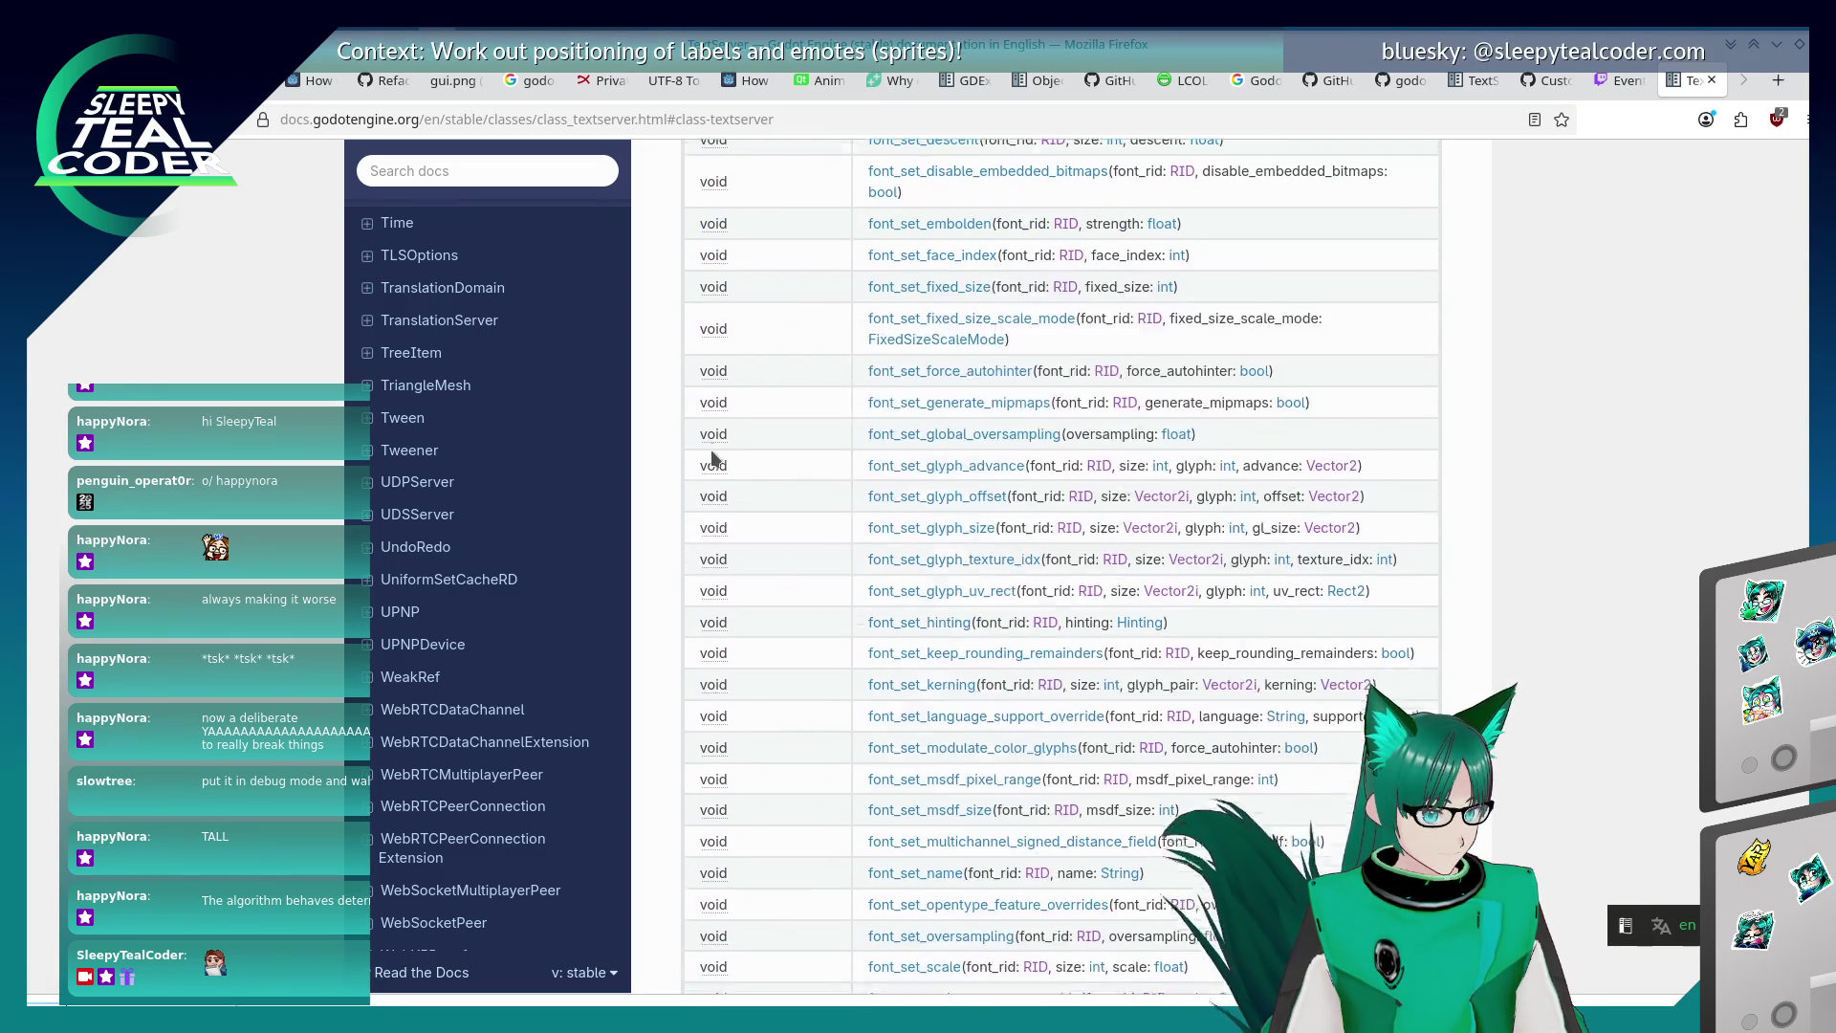
scroll(711, 459, "down", 5)
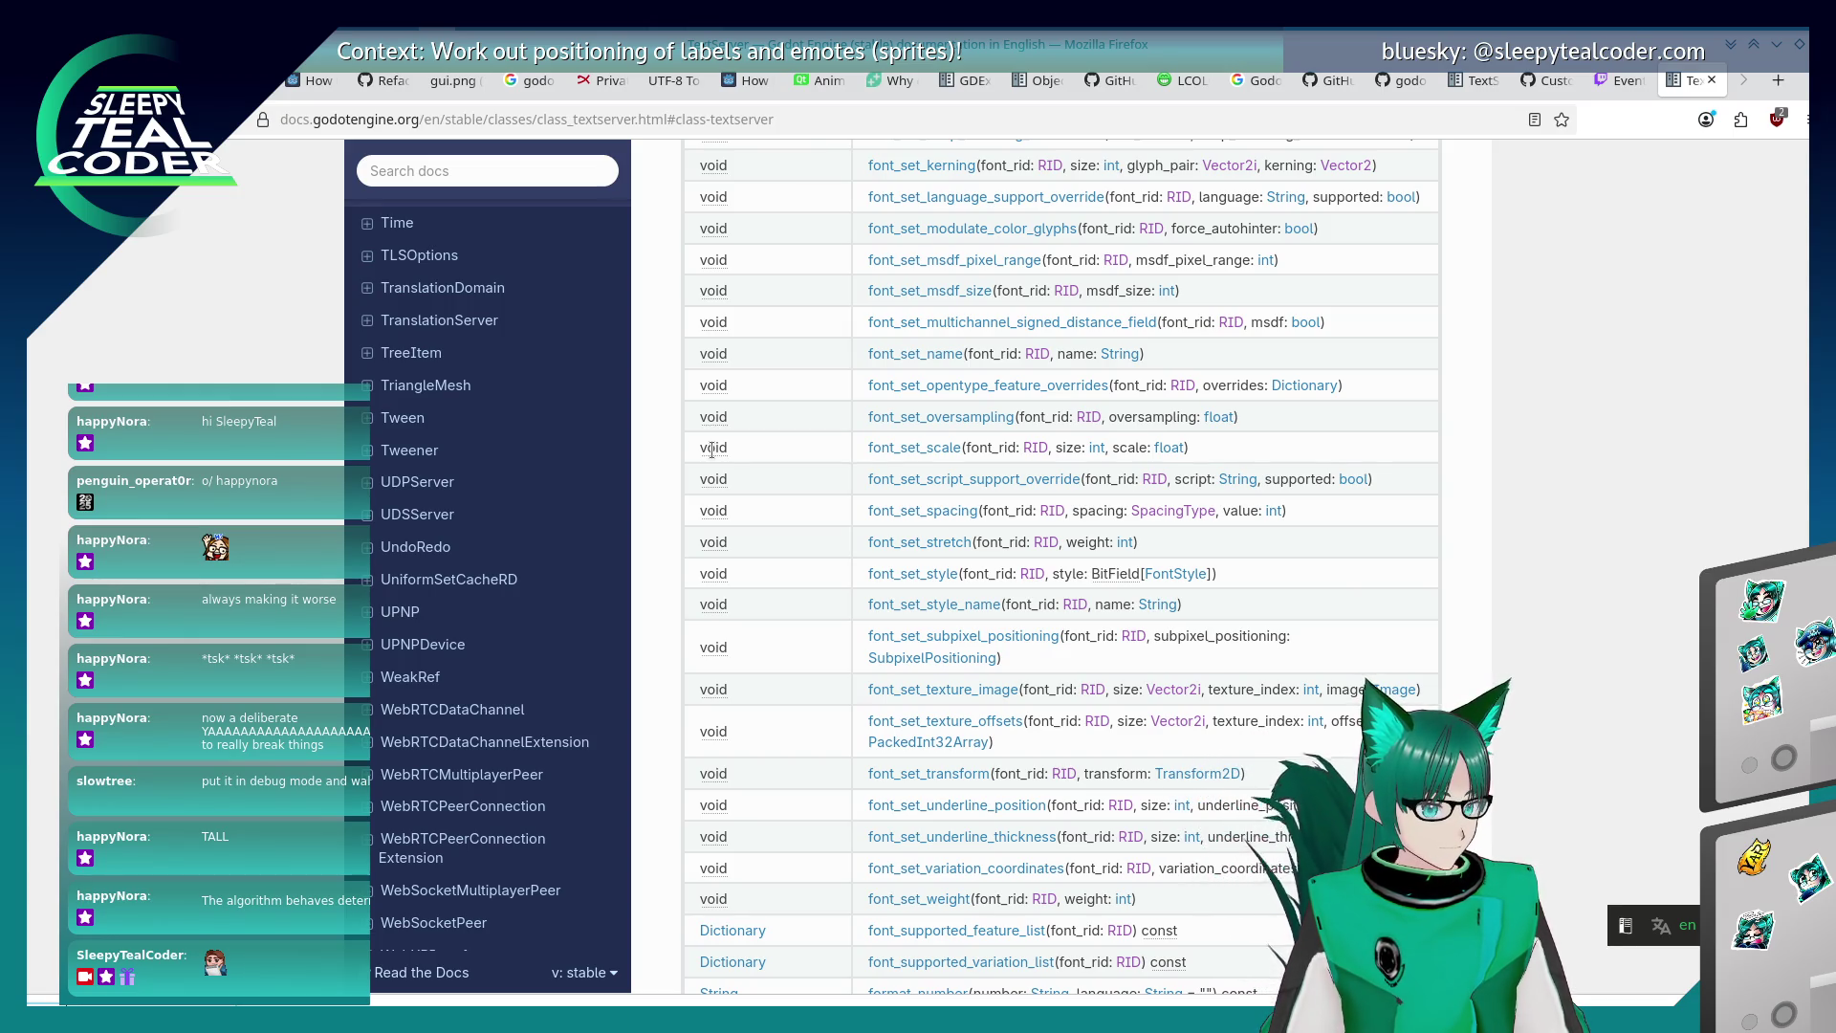
scroll(712, 452, "down", 8)
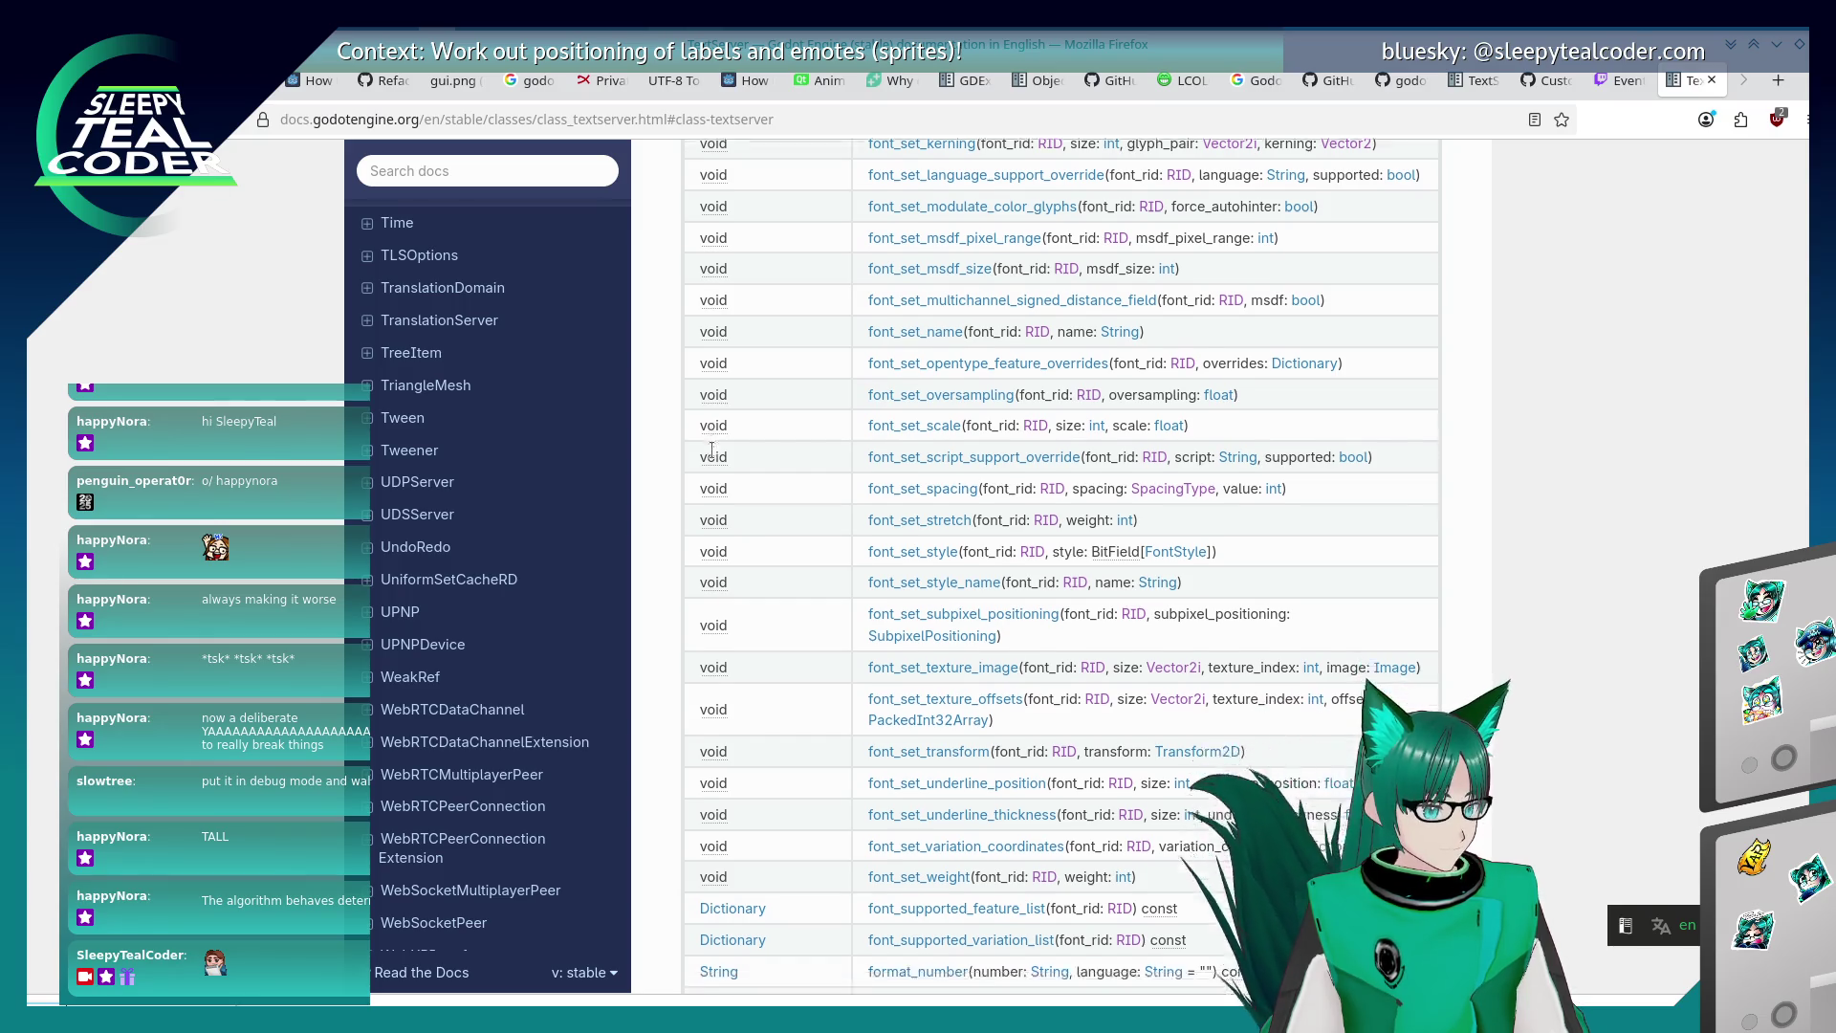
scroll(712, 457, "down", 20)
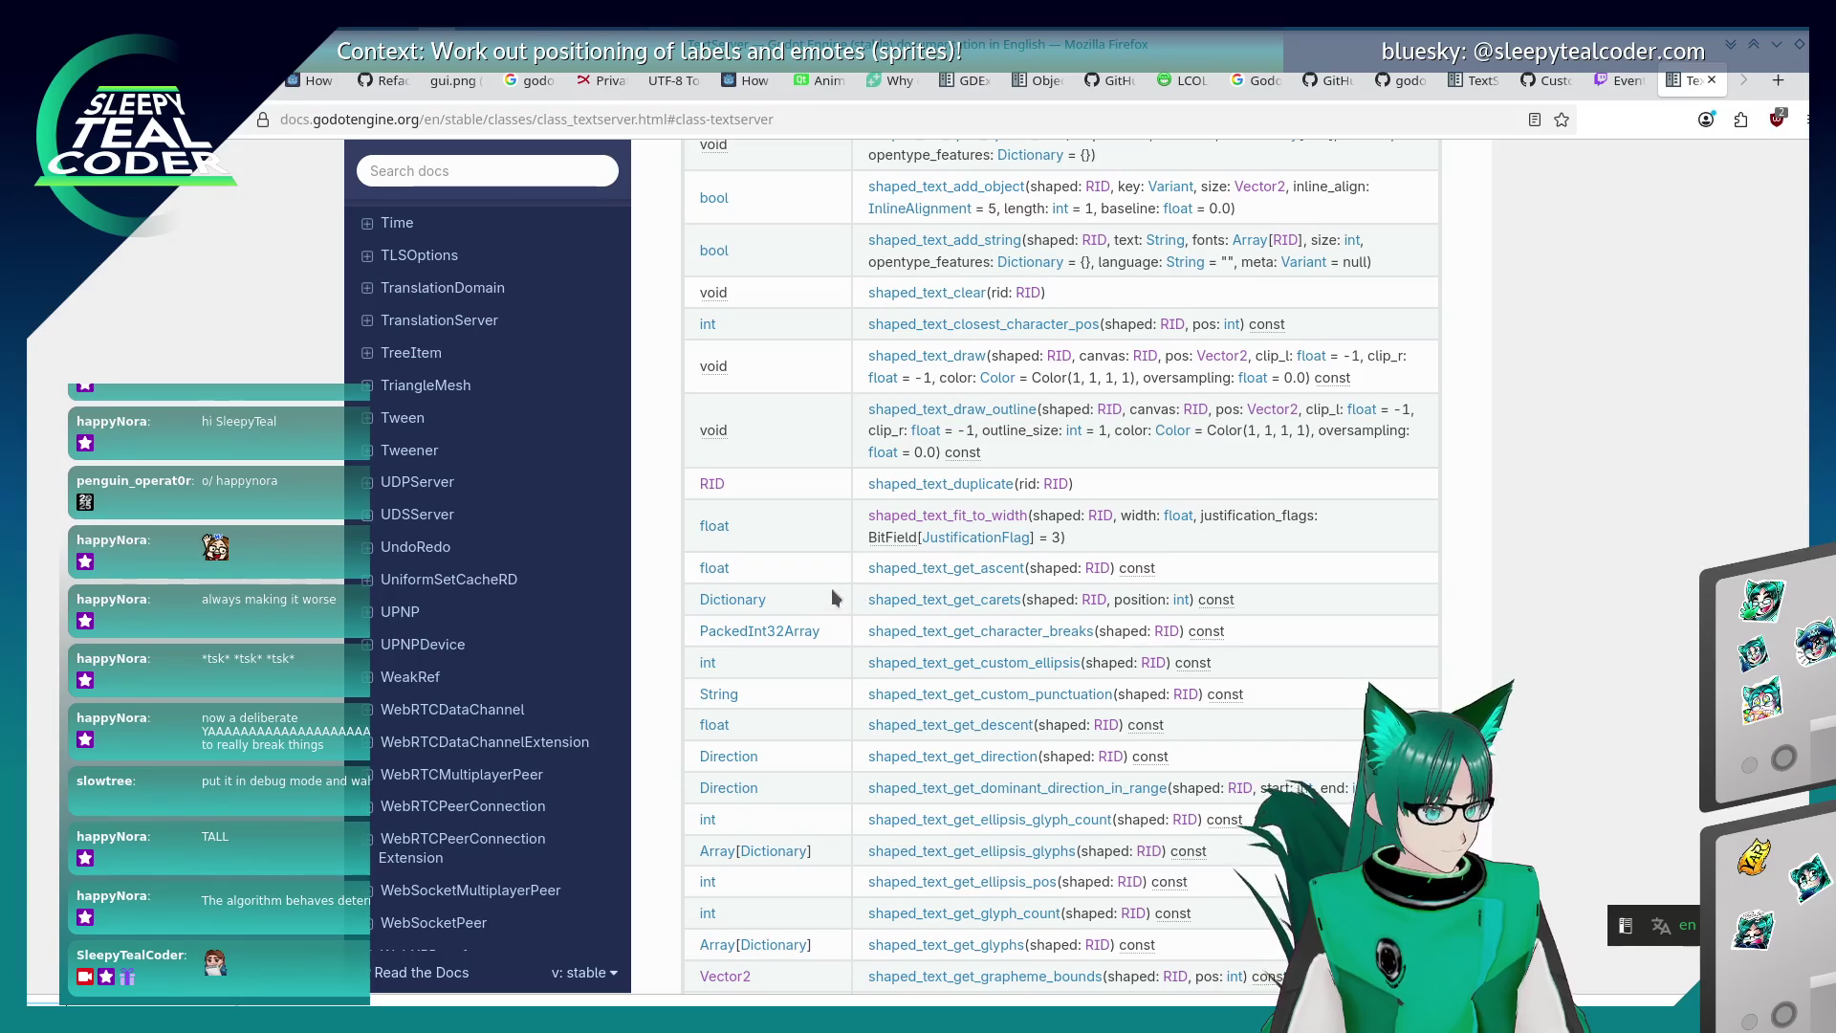
Step back through earlier font matches, past FontStyle, to font_get_antialiasing and beyond.
key("Return")
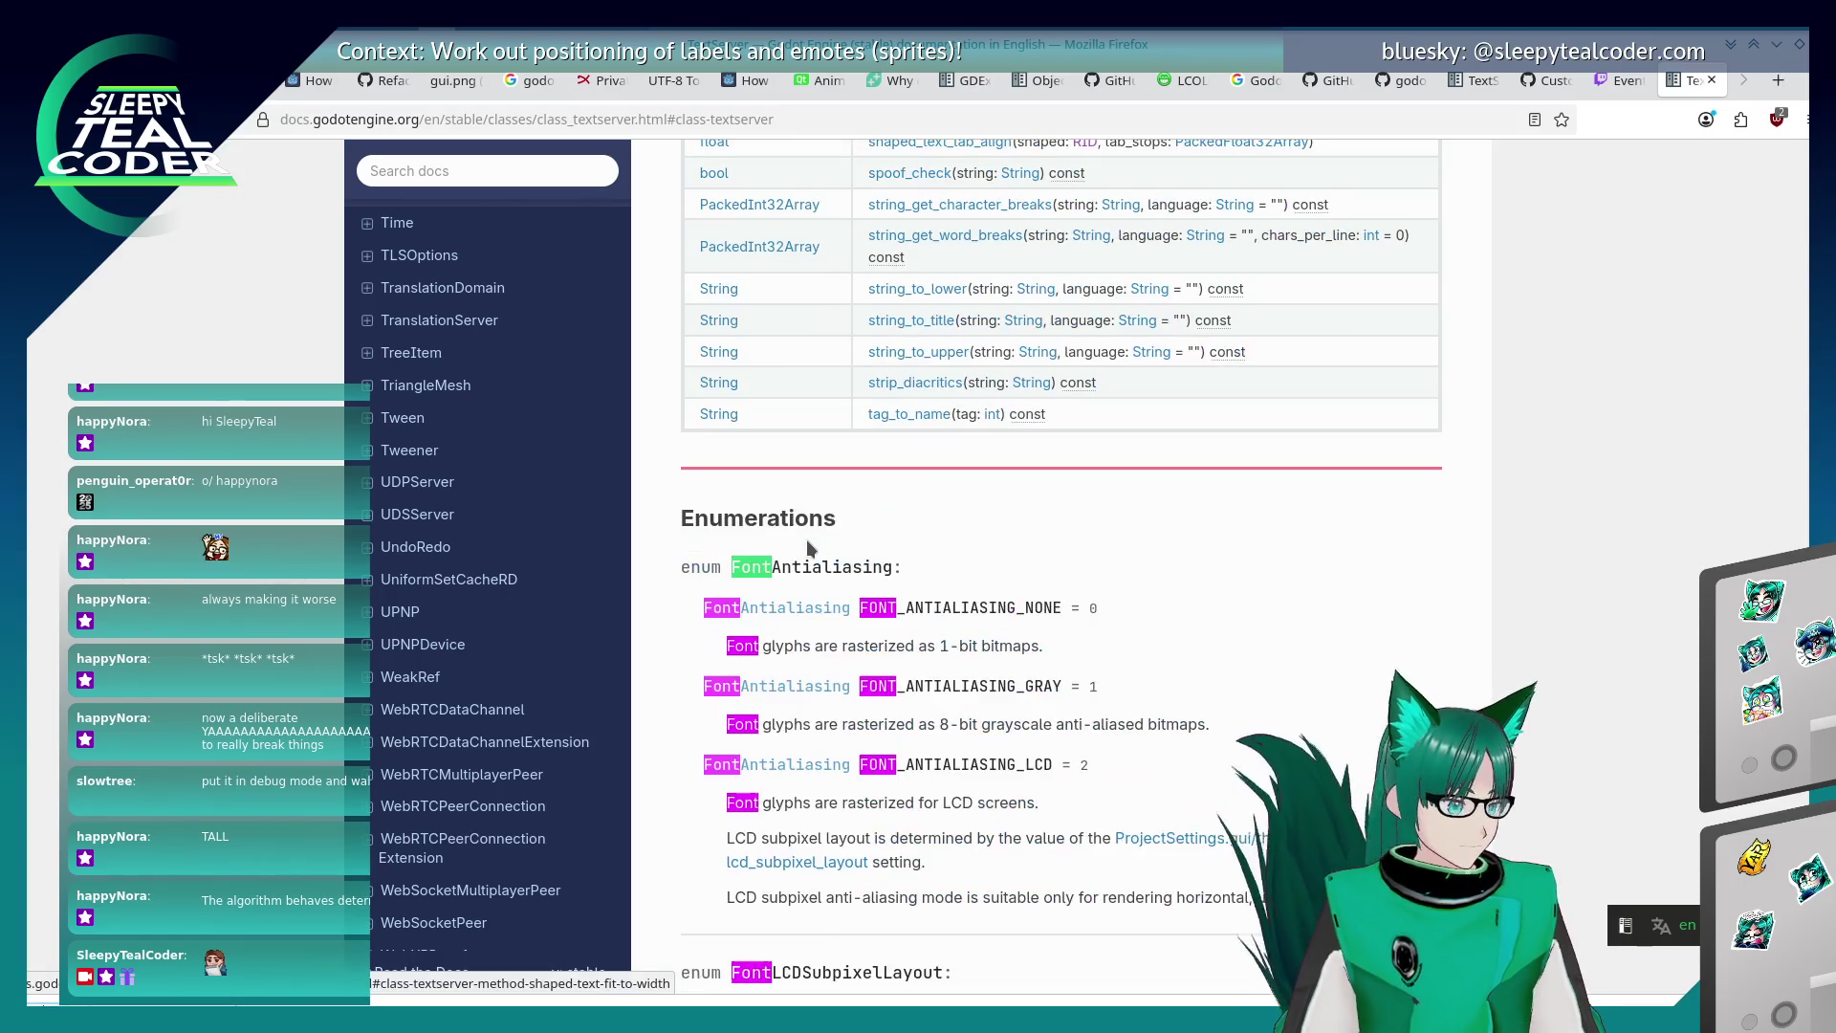
key("shift+Return")
key("shift+Return")
key("shift+Return")
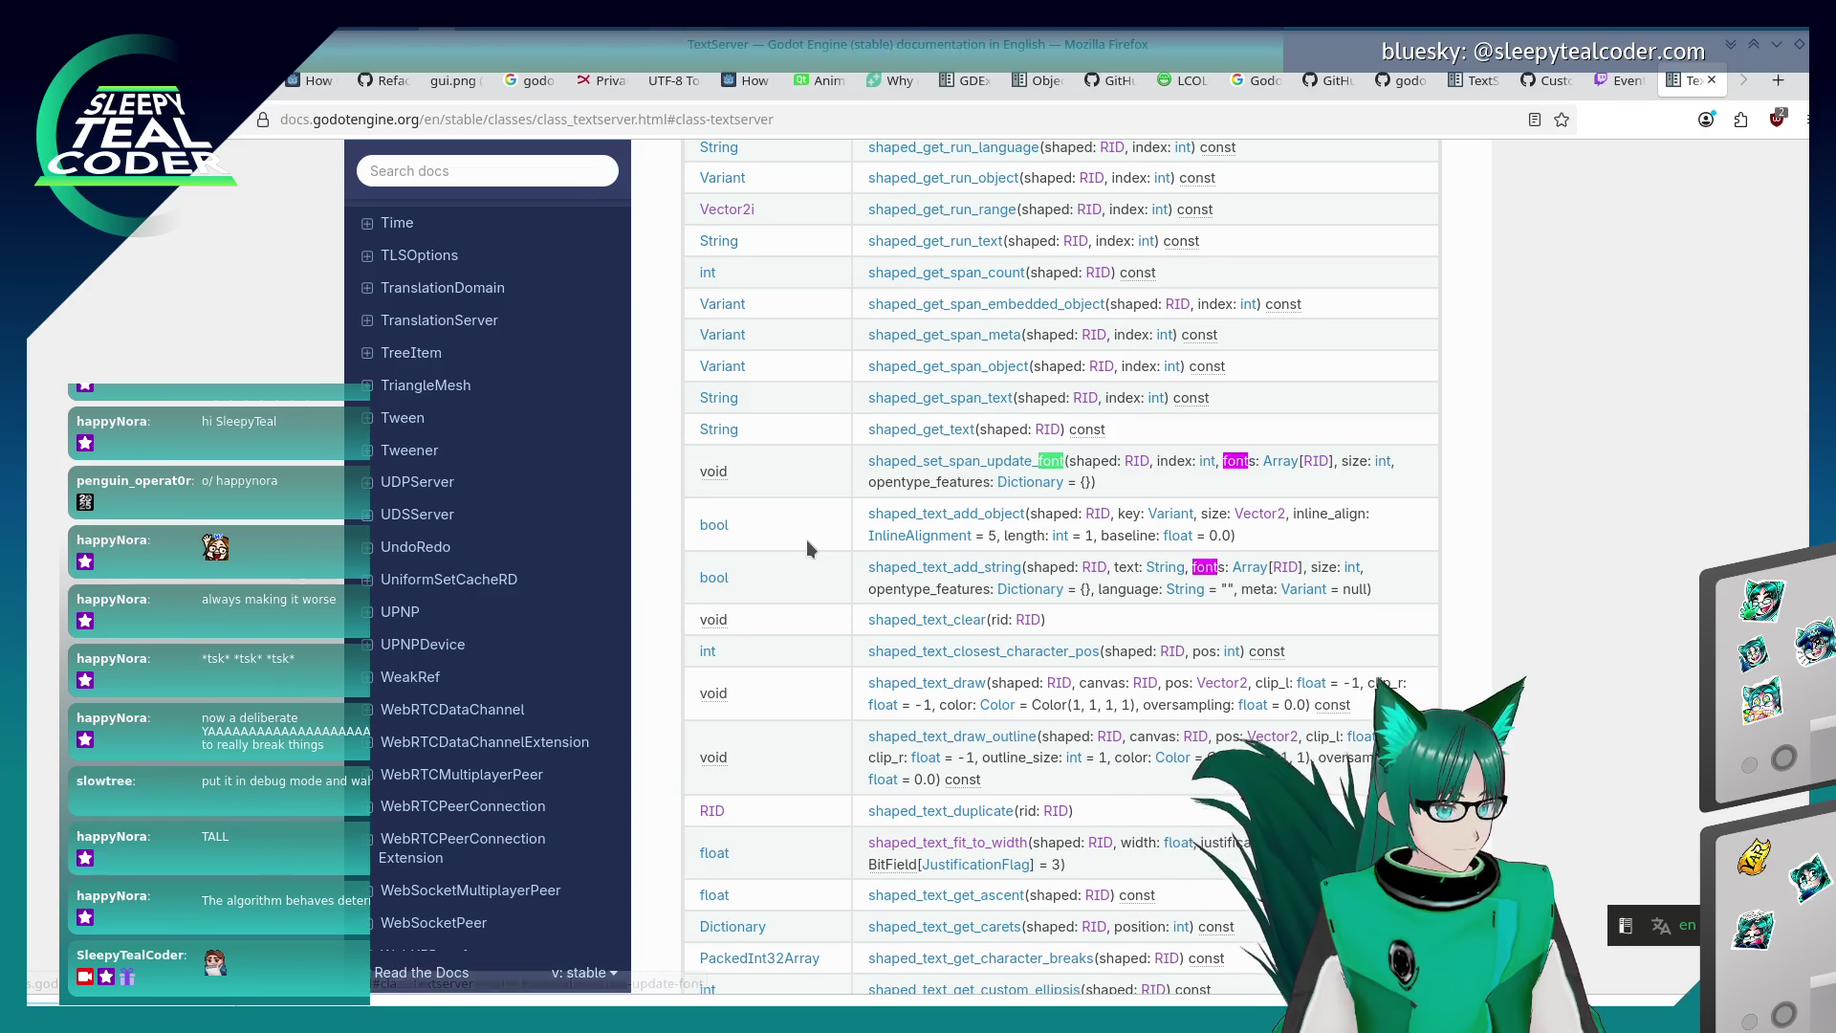
key("shift+Return")
key("shift+Return")
key("shift+Return")
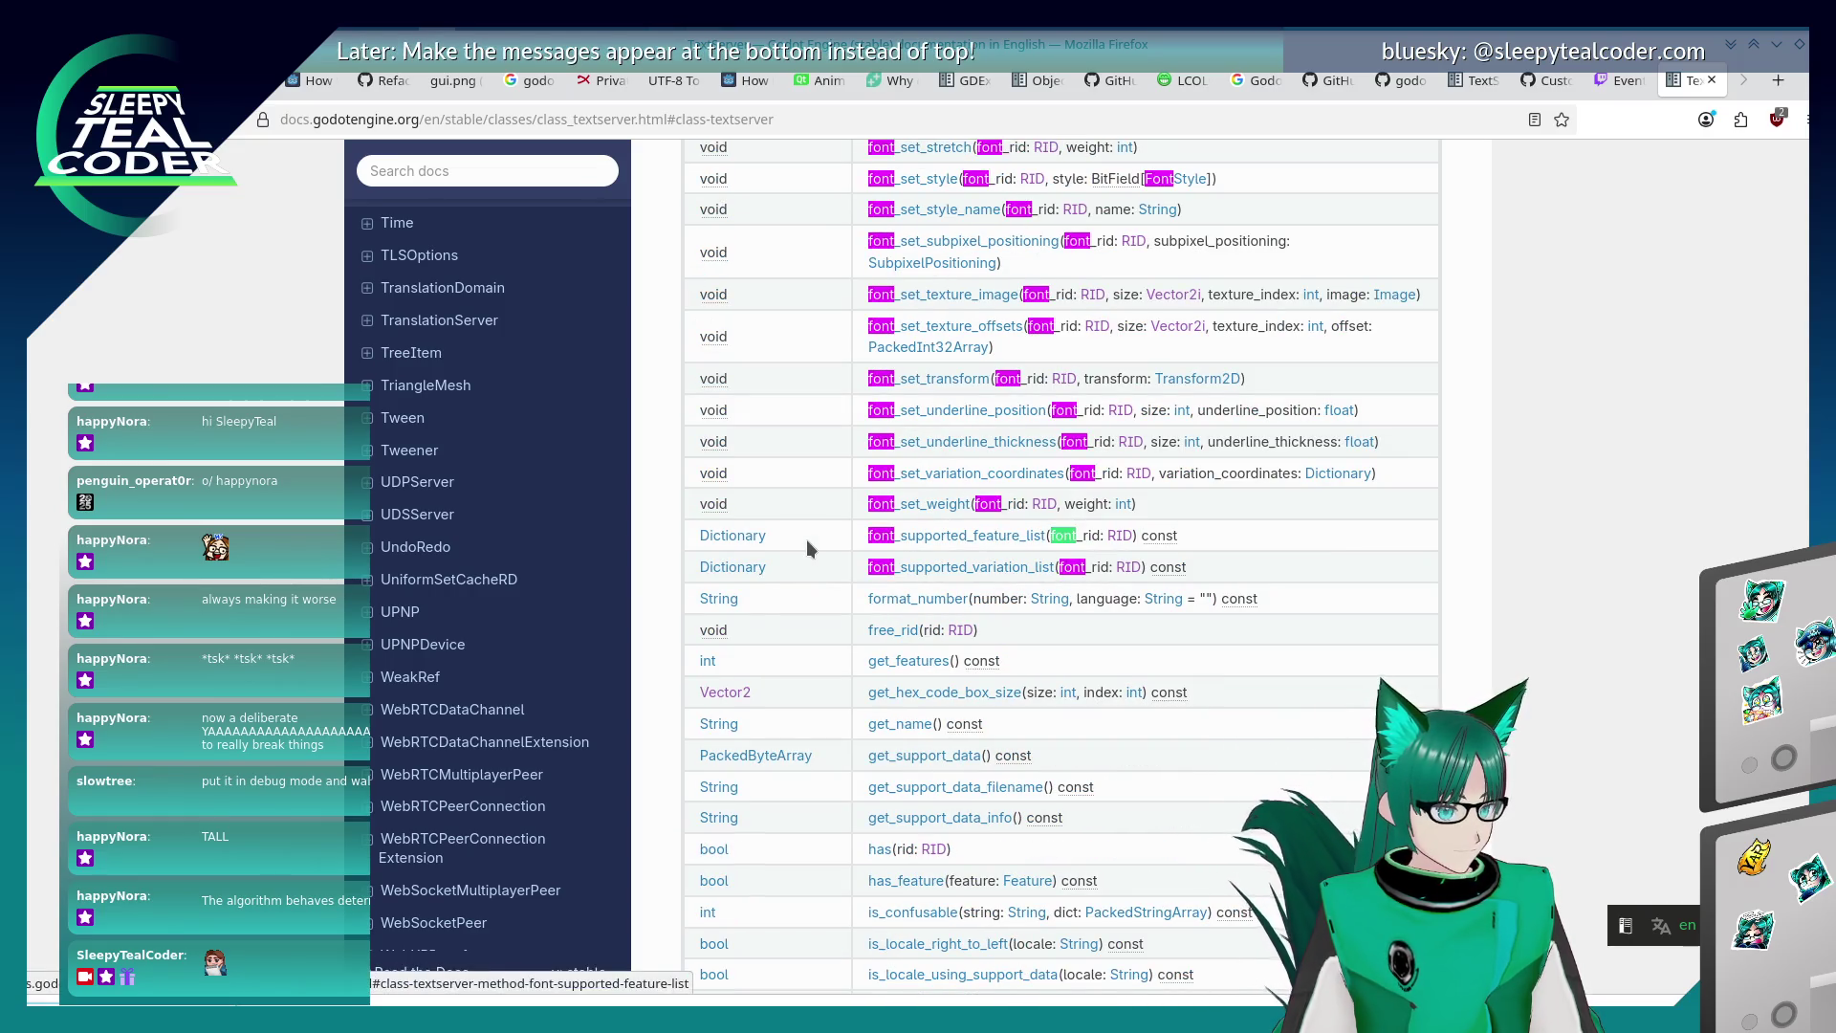
key("shift+Return")
key("shift+Return")
key("shift+Return")
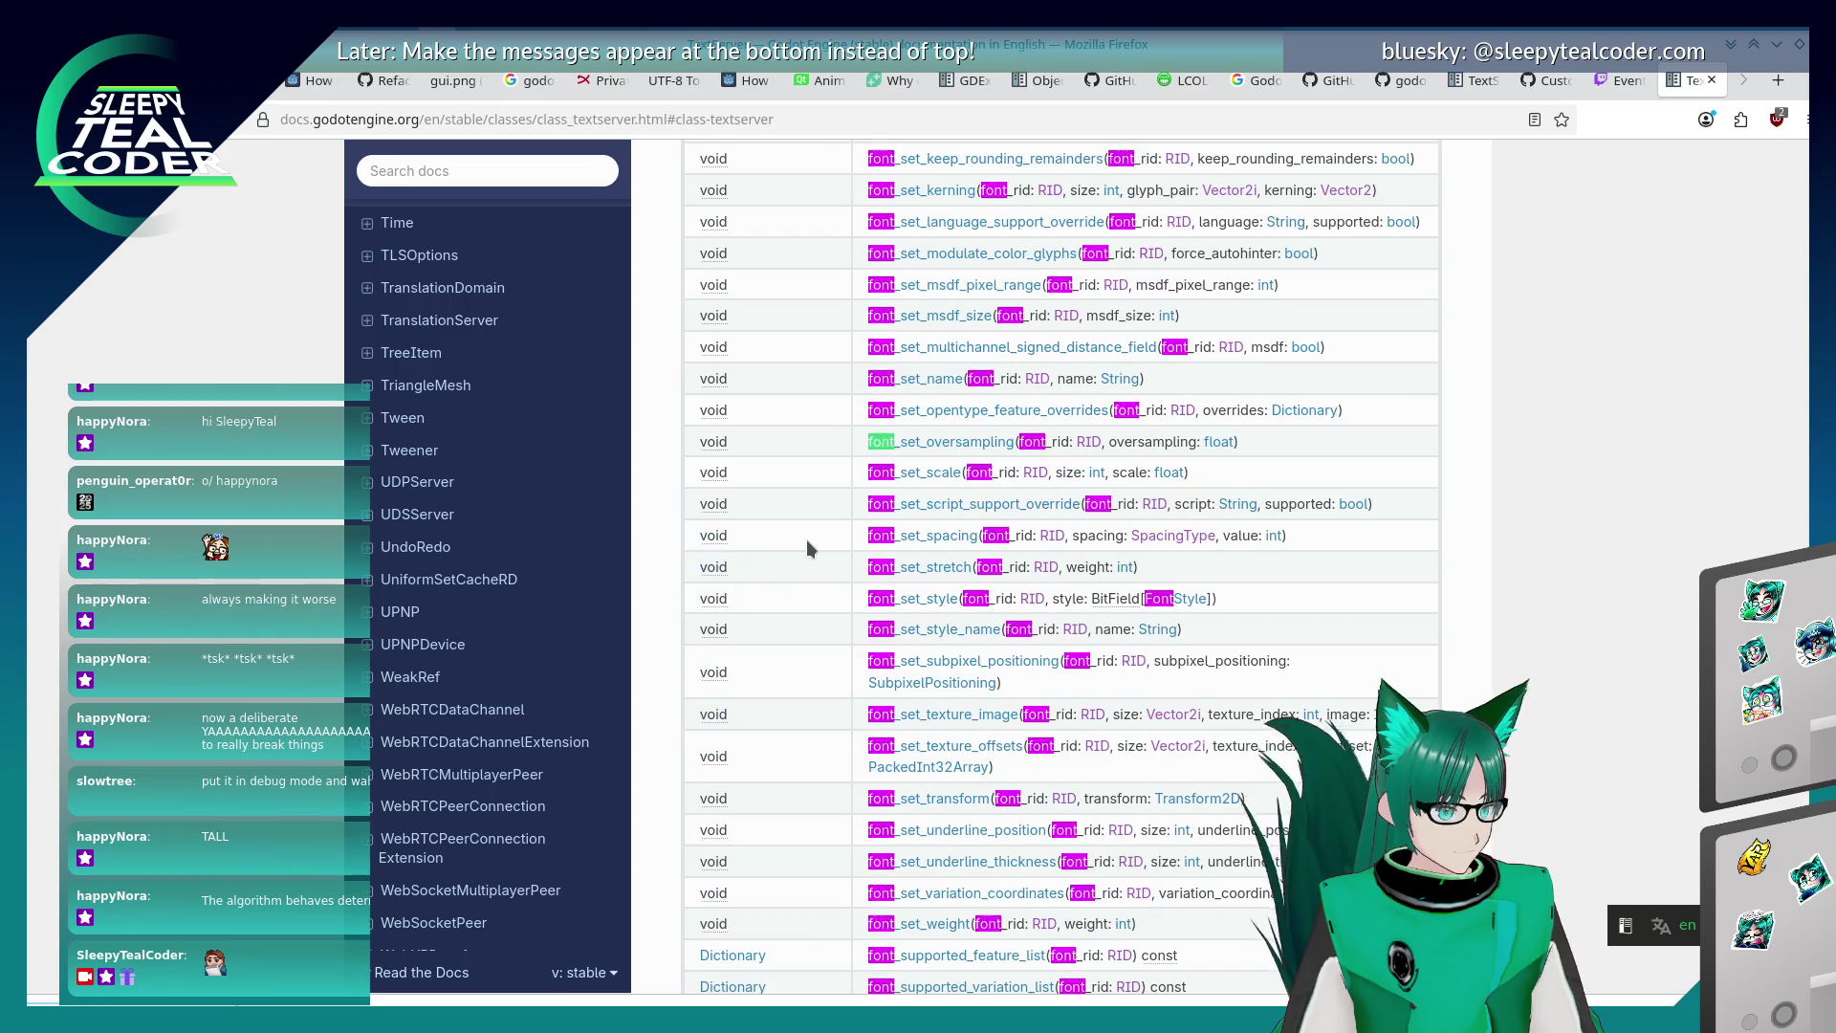
key("shift+Return")
key("shift+Return")
key("shift+Return")
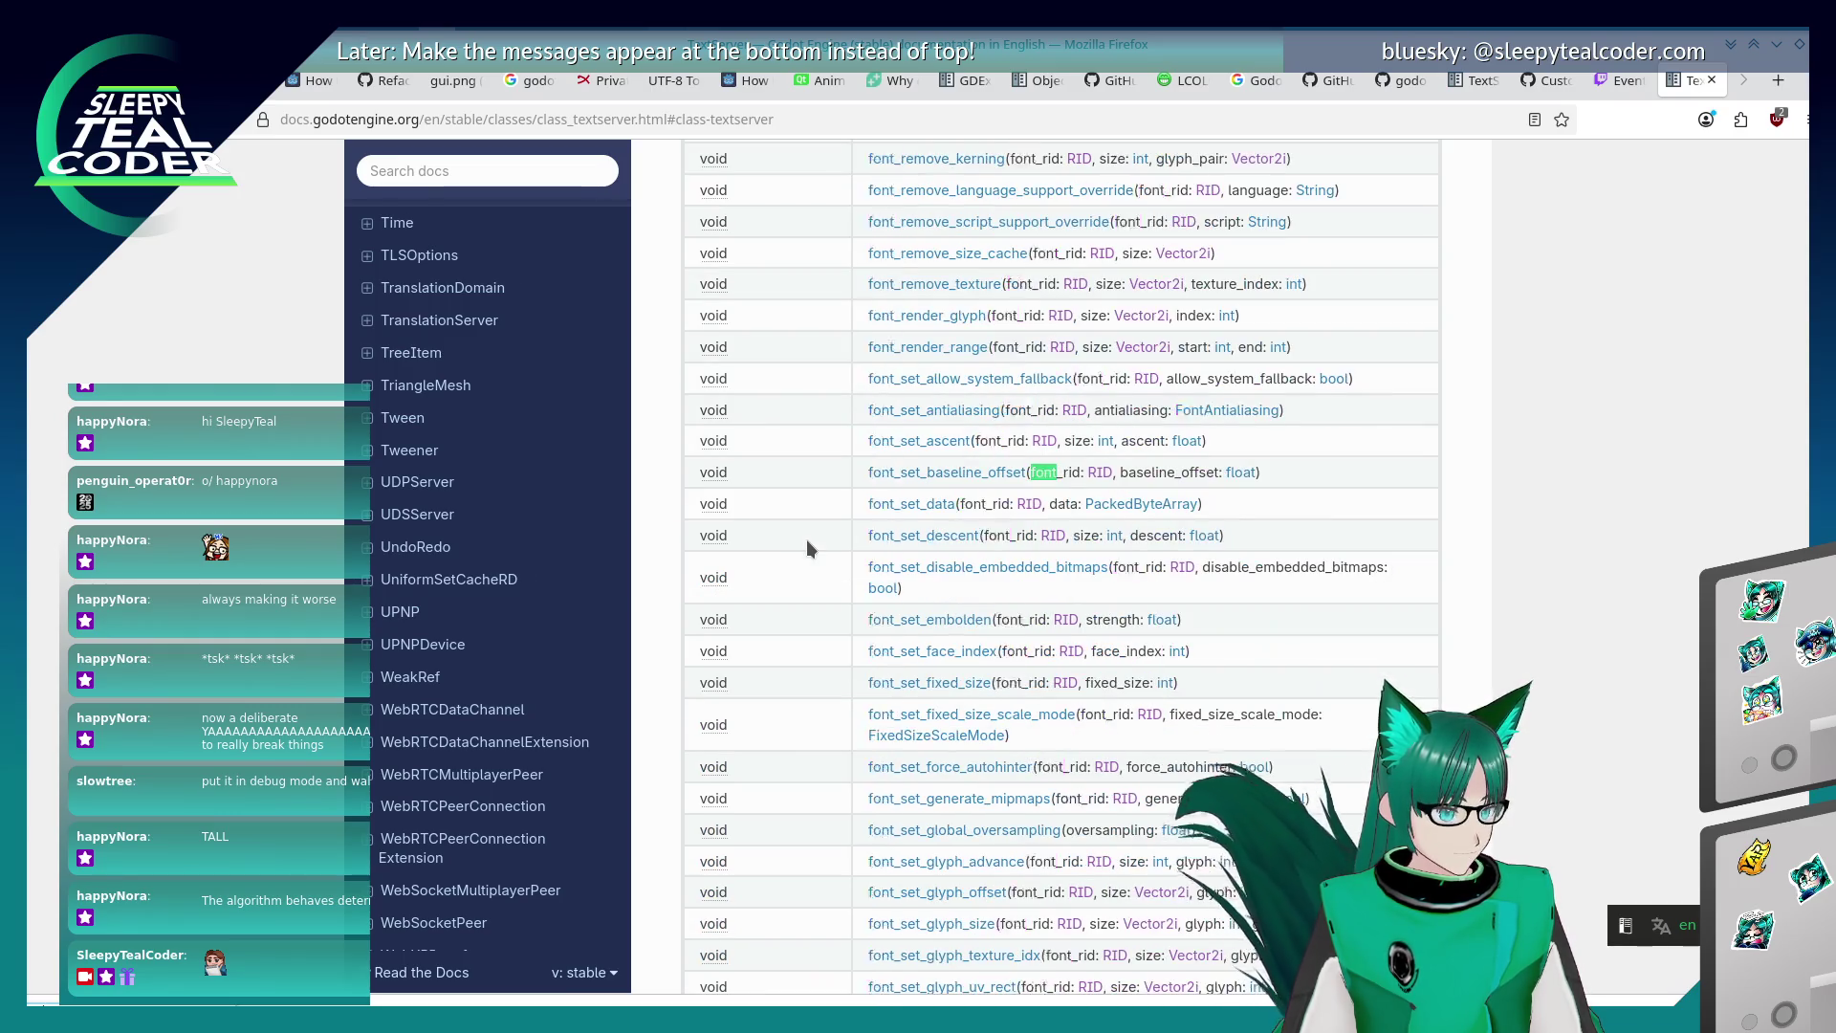
key("shift+Return")
key("shift+Return")
key("shift+Return")
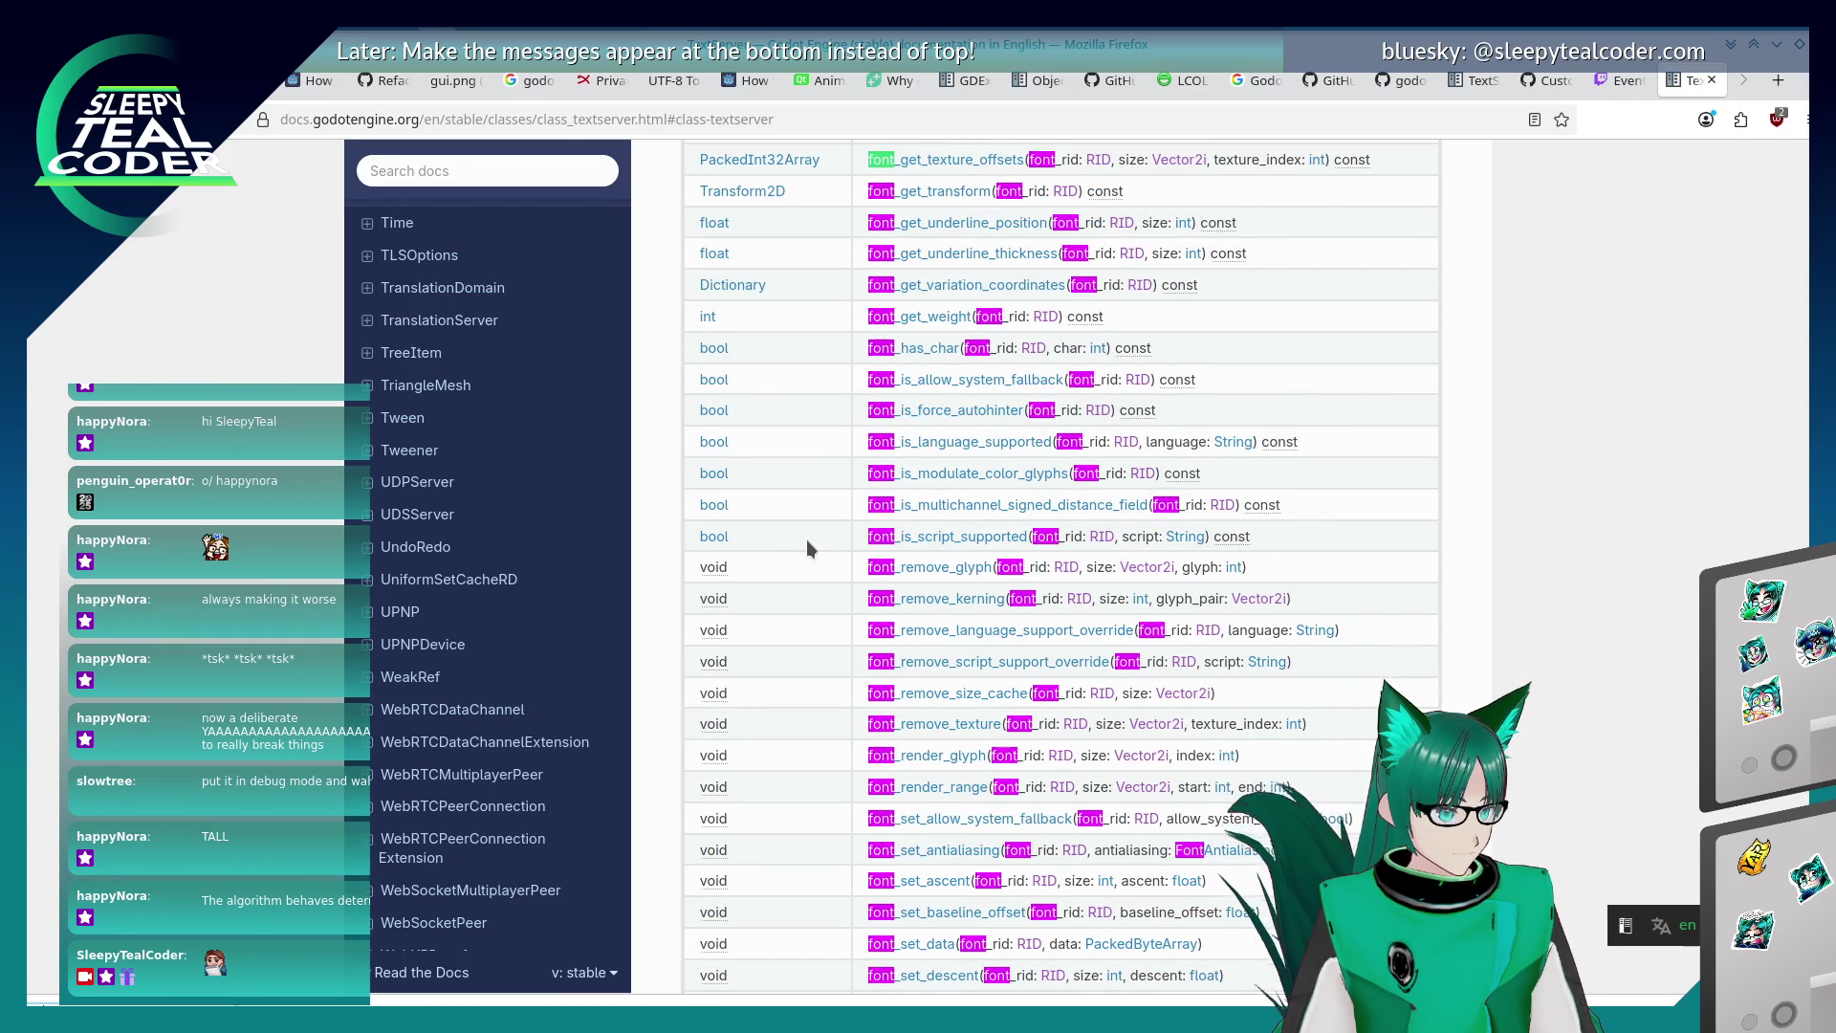
key("shift+Return")
key("shift+Return")
key("shift+Return")
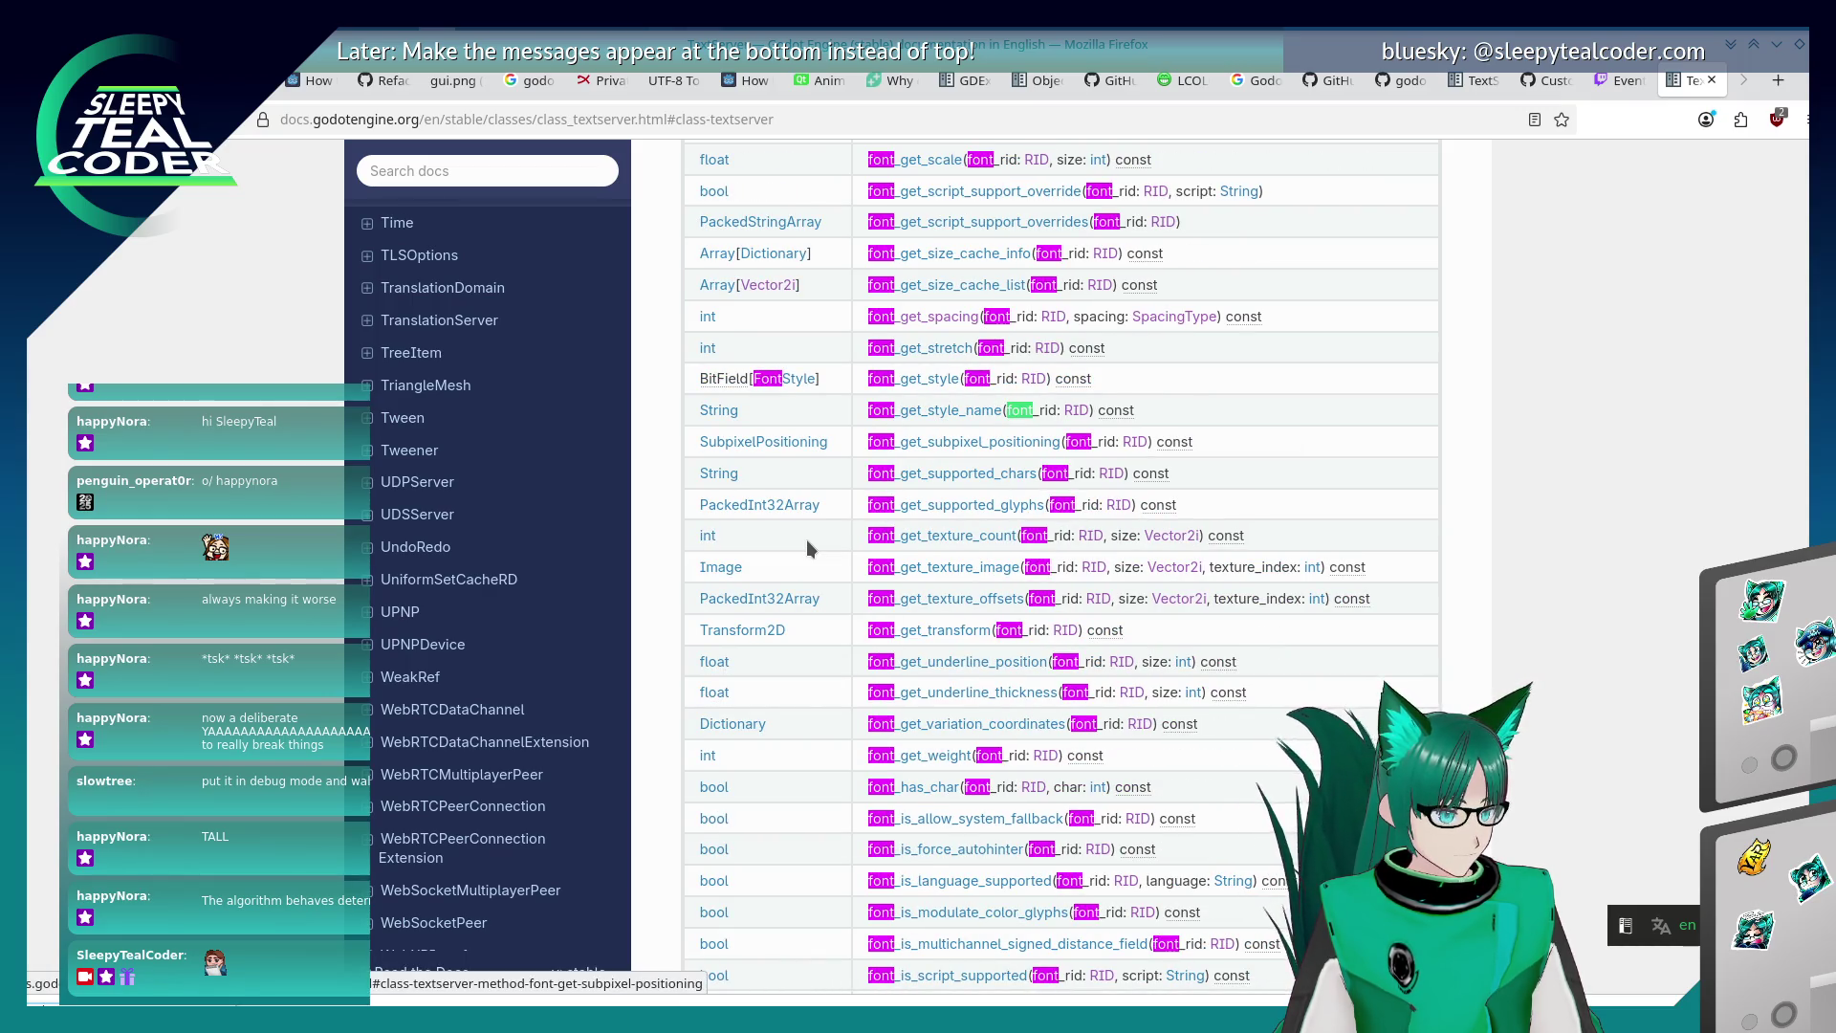
key("shift+Return")
key("shift+Return")
key("shift+Return")
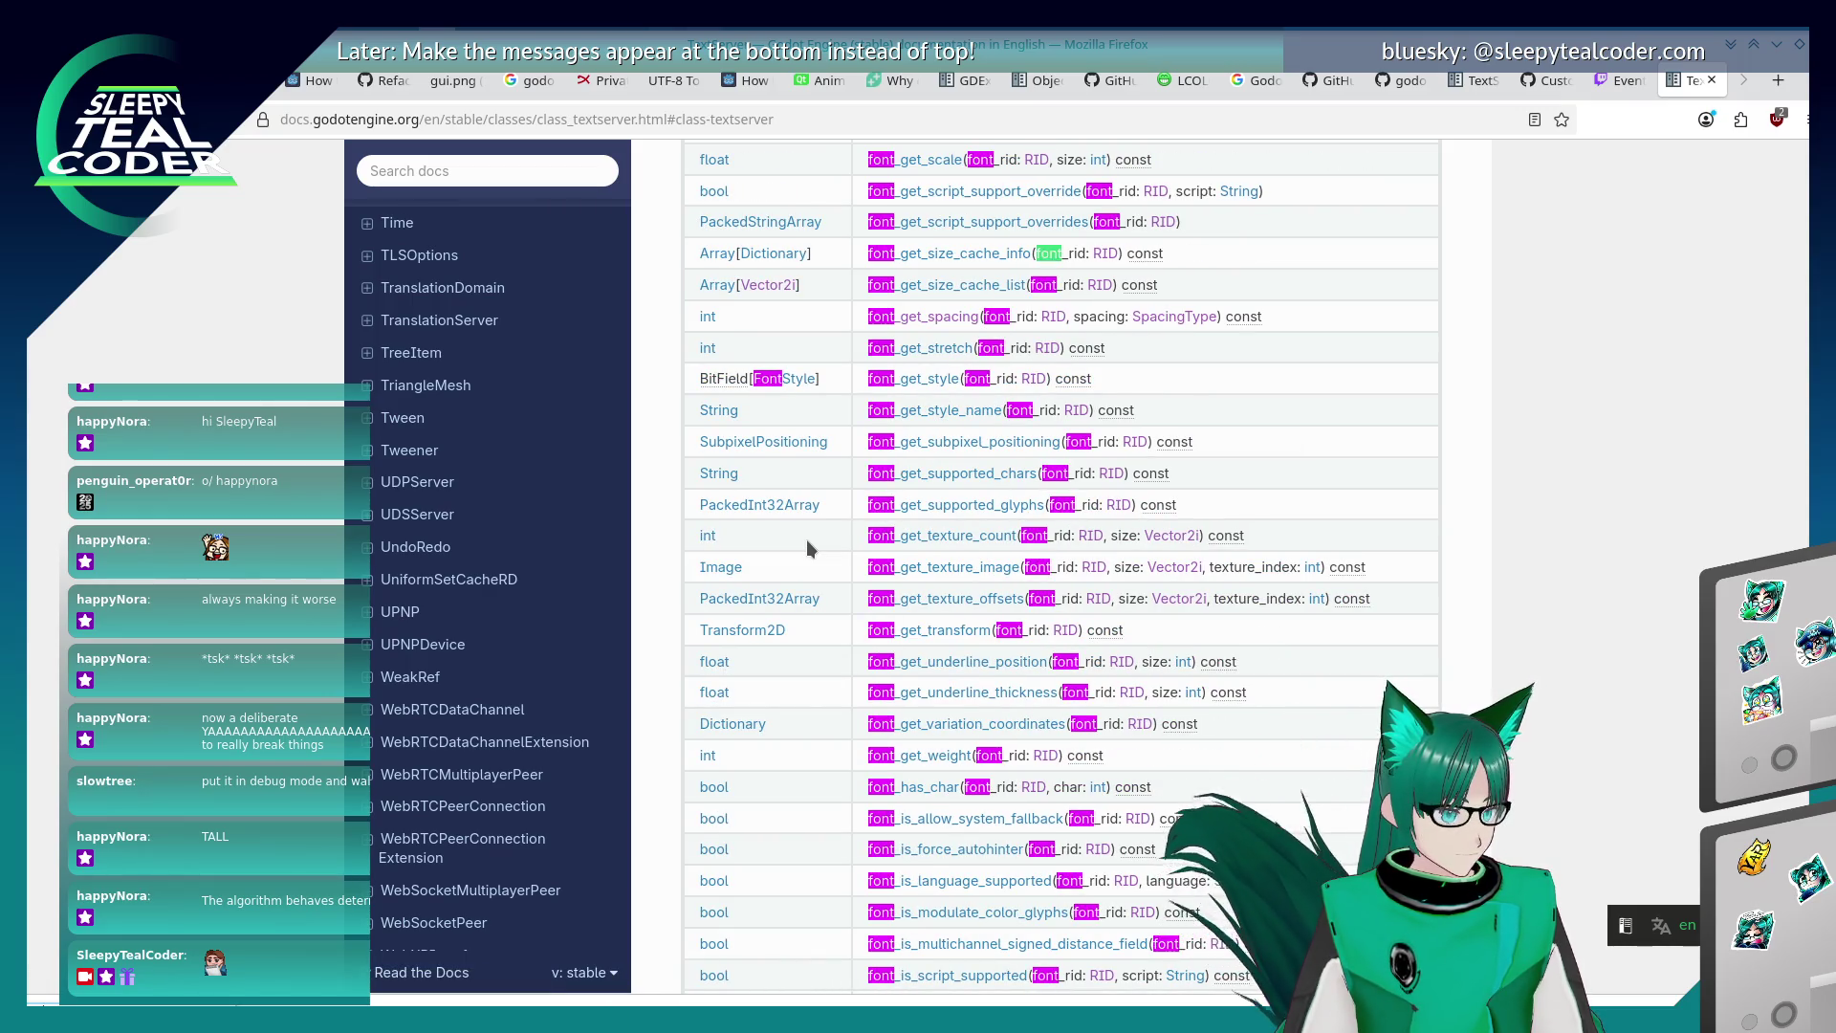
key("shift+Return")
key("shift+Return")
key("shift+Return")
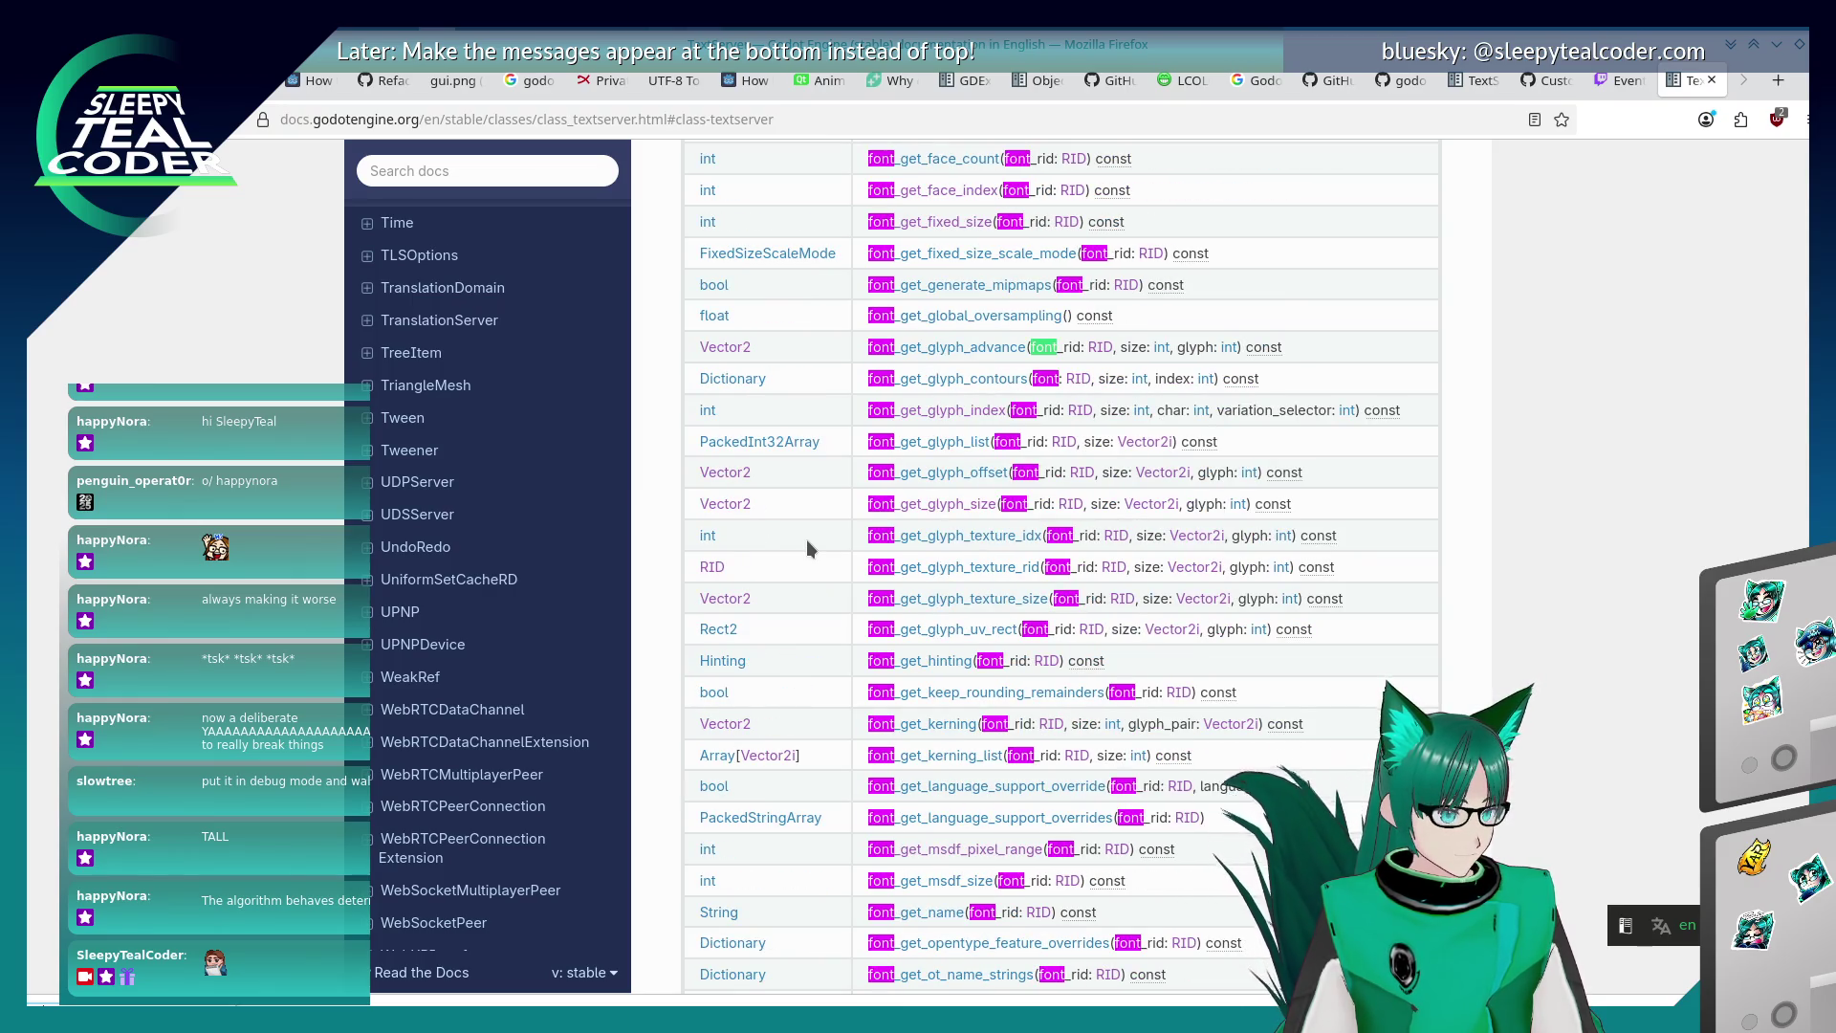
key("shift+Return")
key("shift+Return")
key("shift+Return")
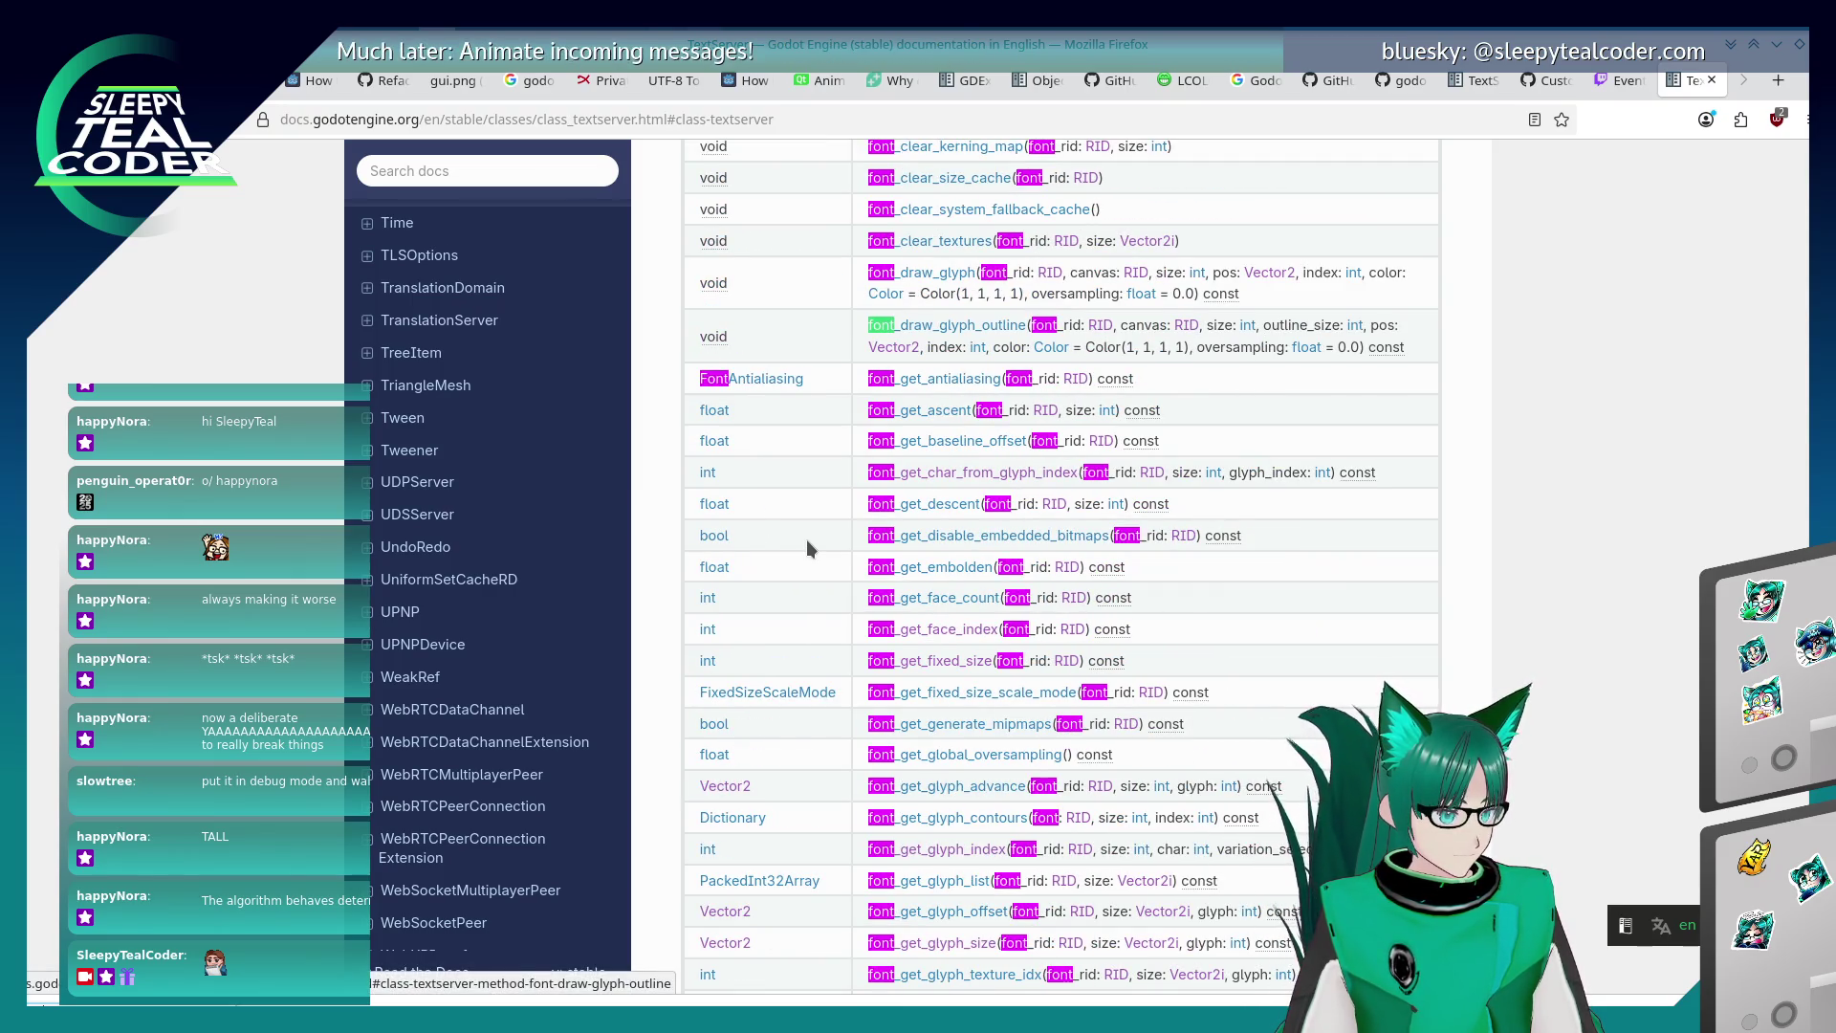
key("shift+Return")
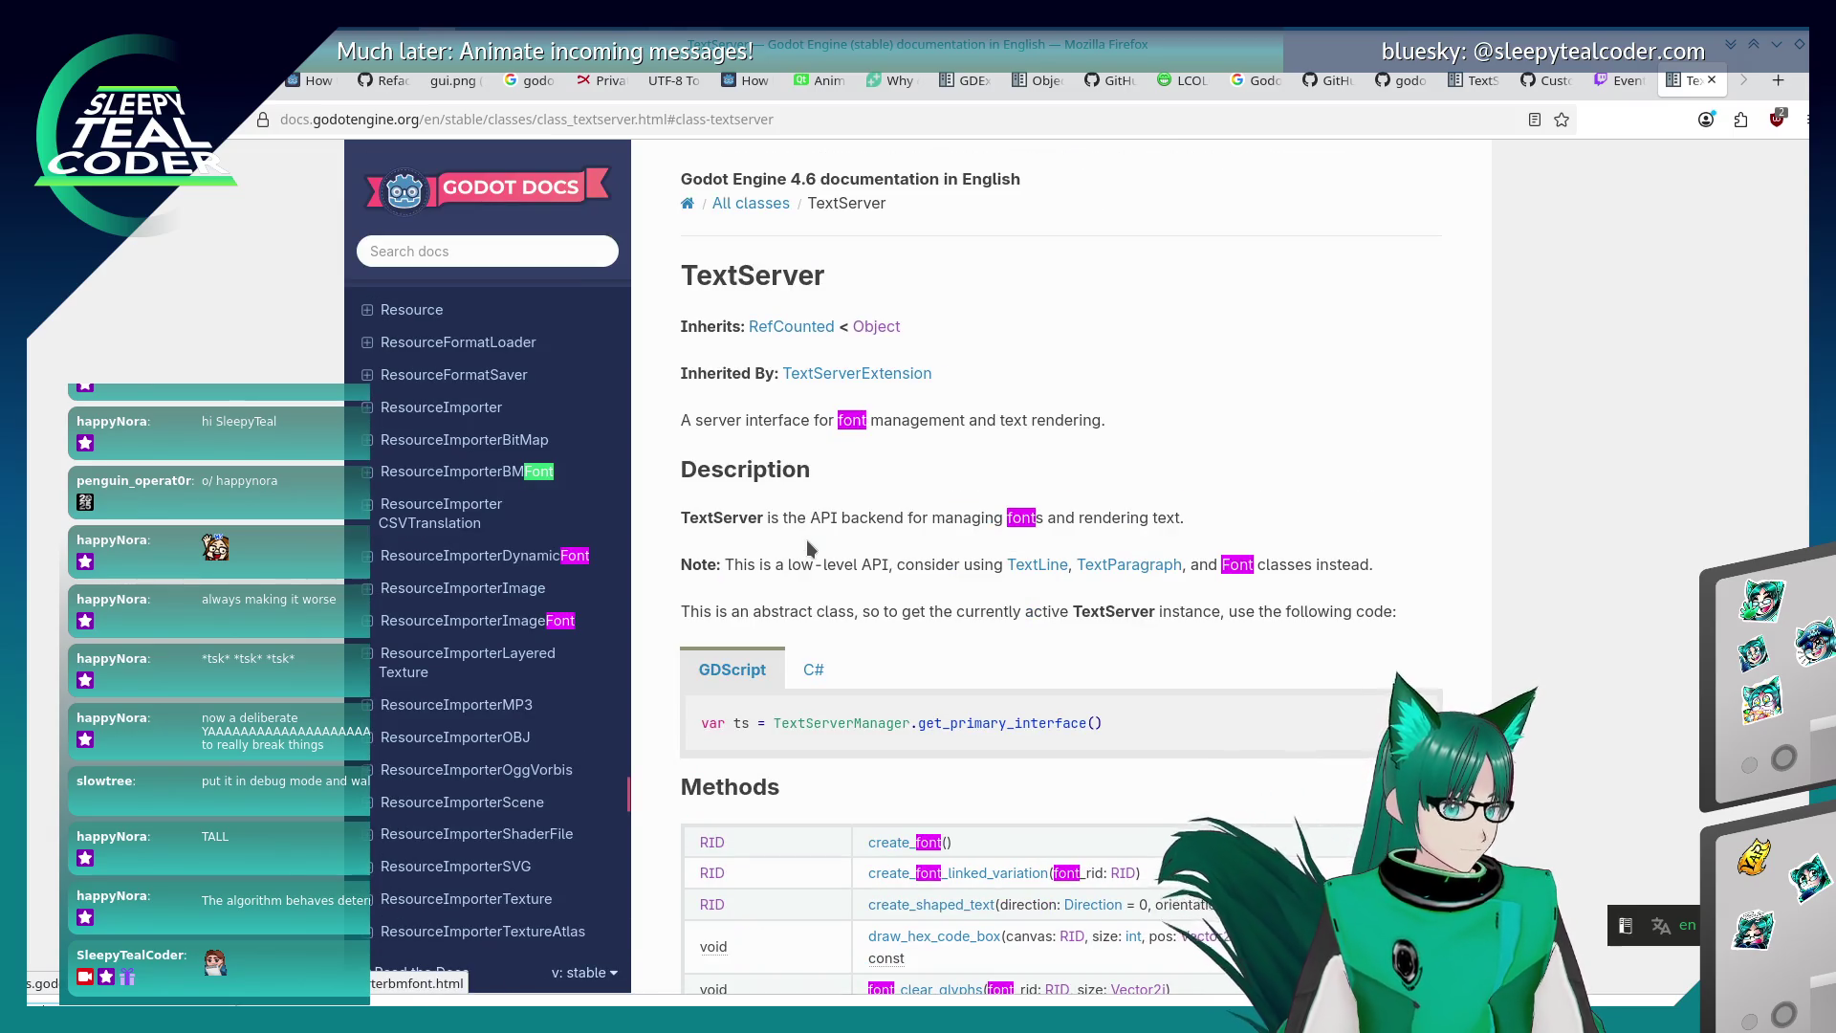
Close the page search, reopen it, and return to the Godot editor.
key("Escape")
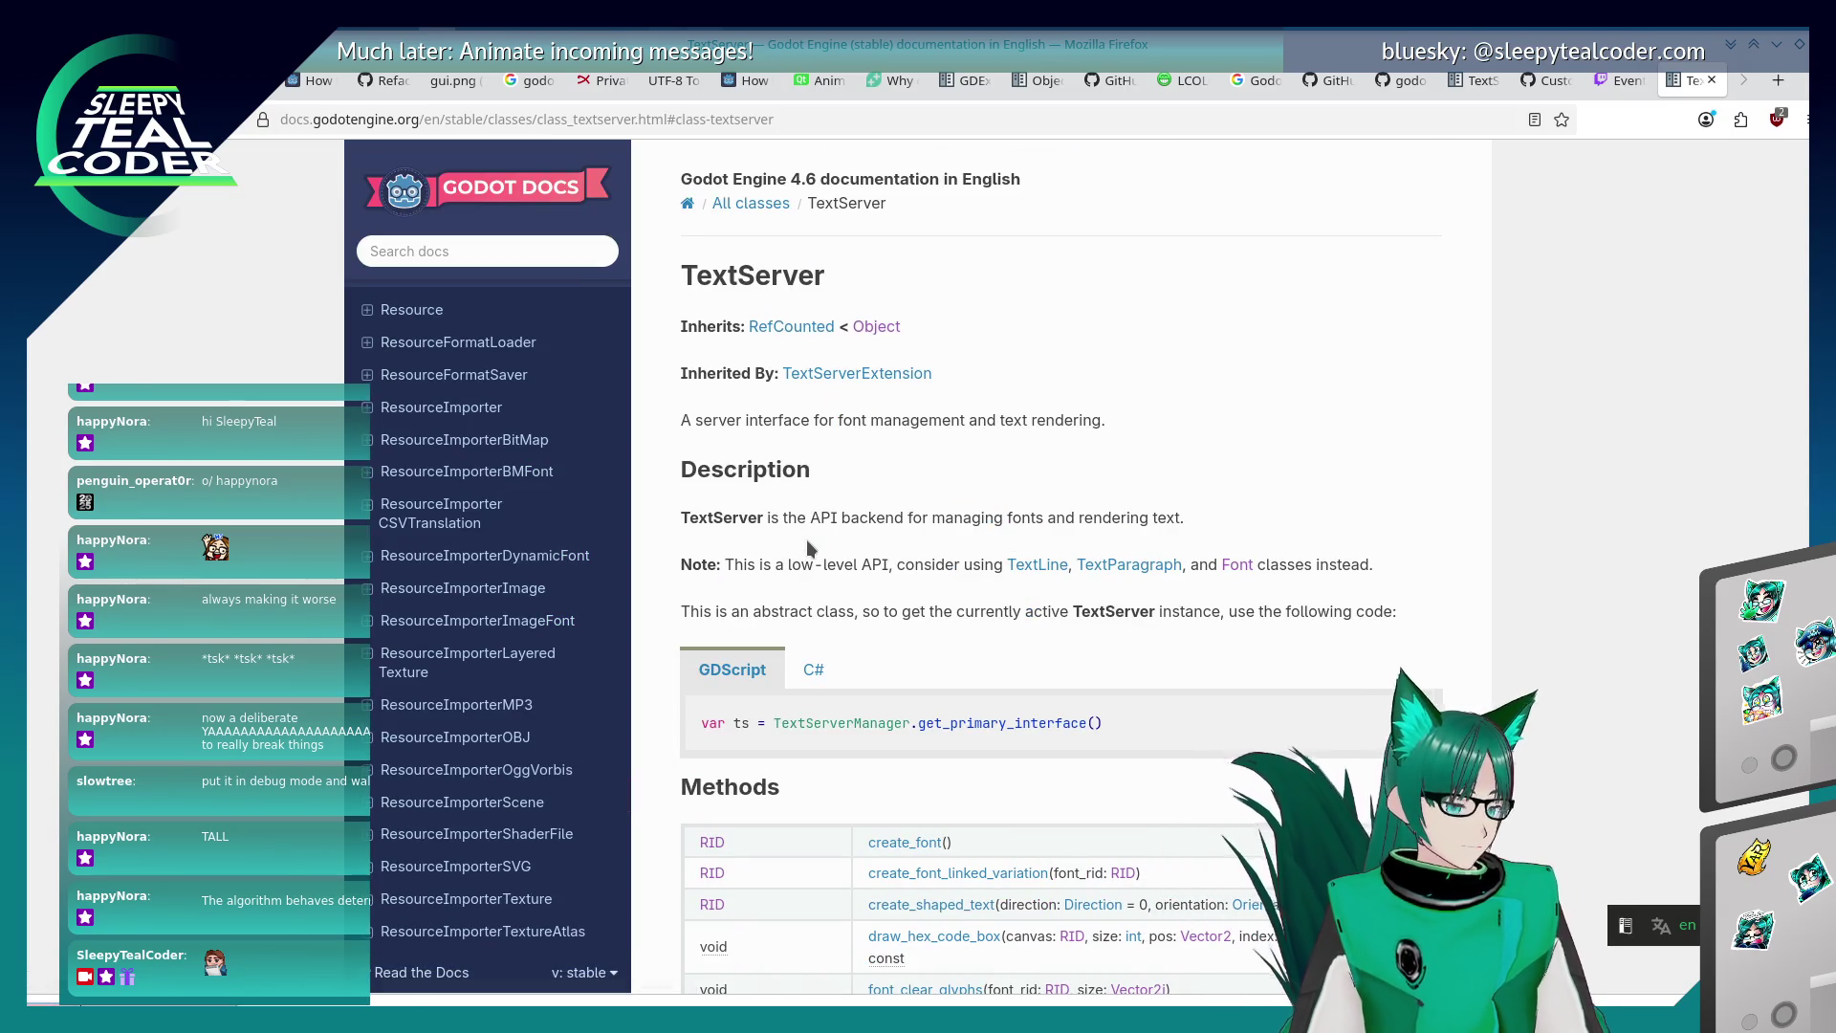
key("ctrl+f")
key("alt+Tab")
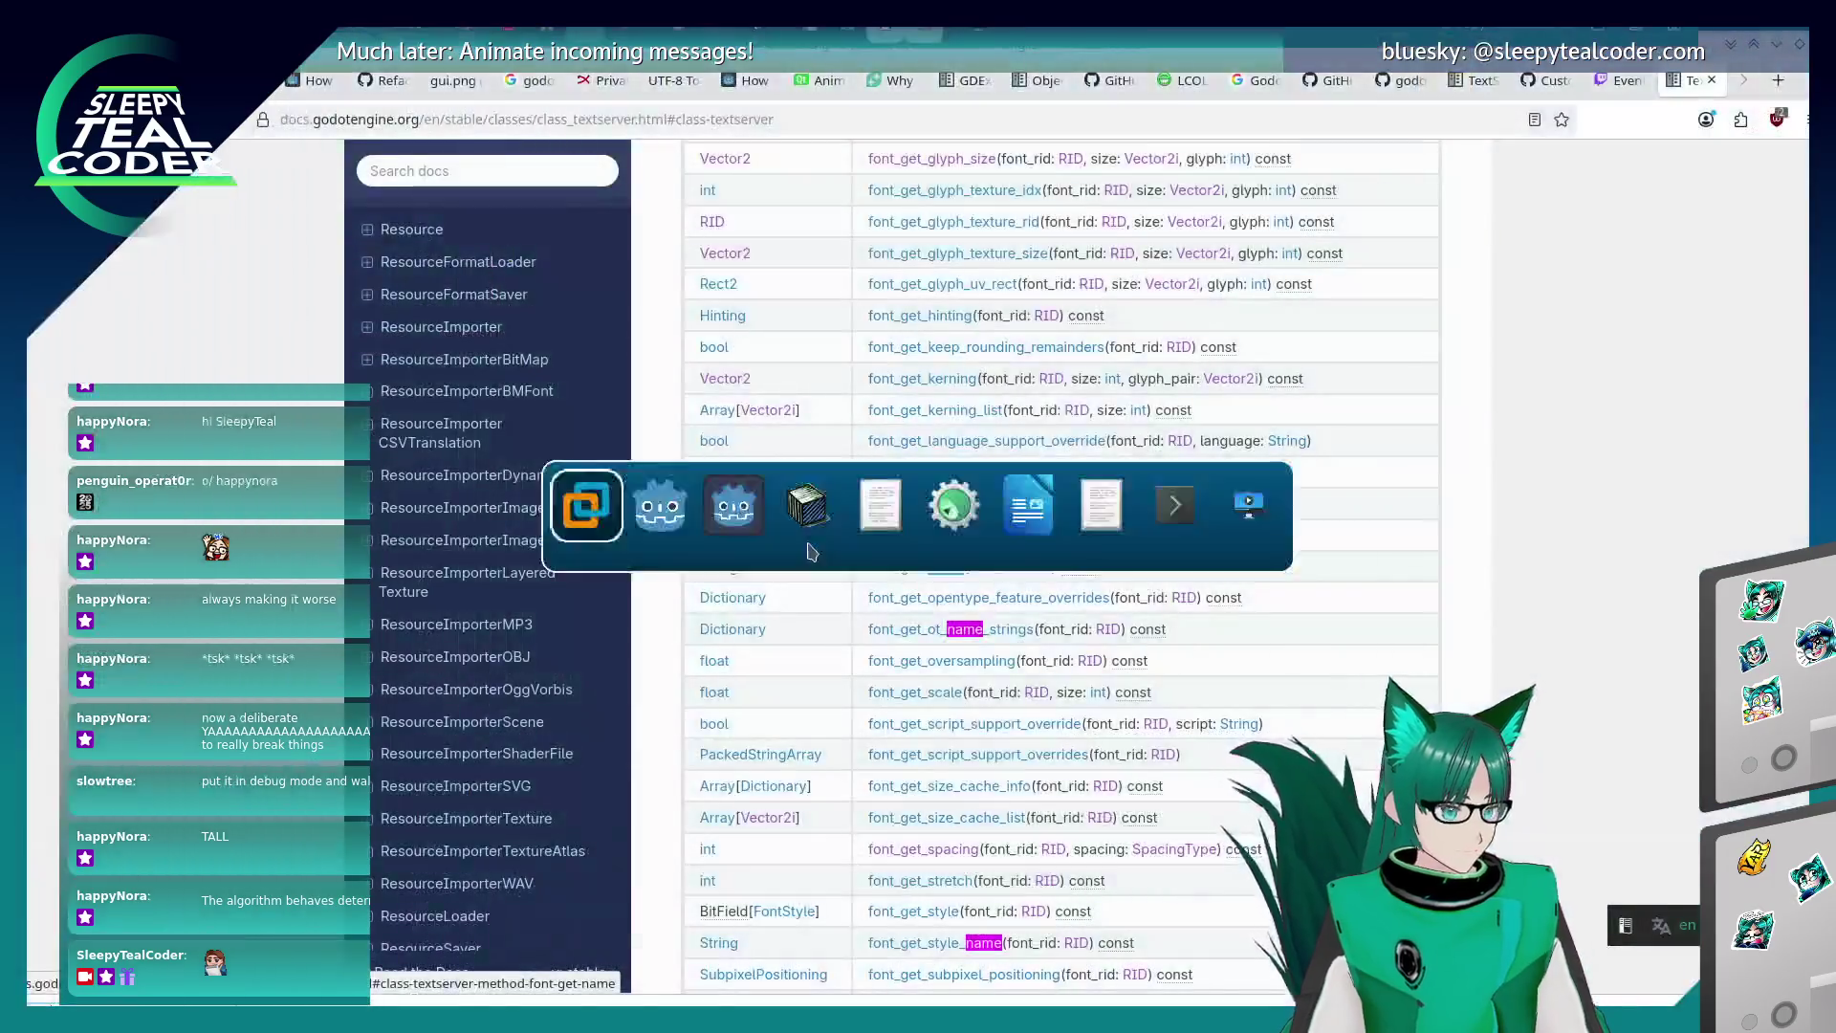
Evaluate text_server_manager.font_get_name(font_rid) in the debugger Evaluator, returning 'Open Sans SemiBold'.
left_click(1254, 431)
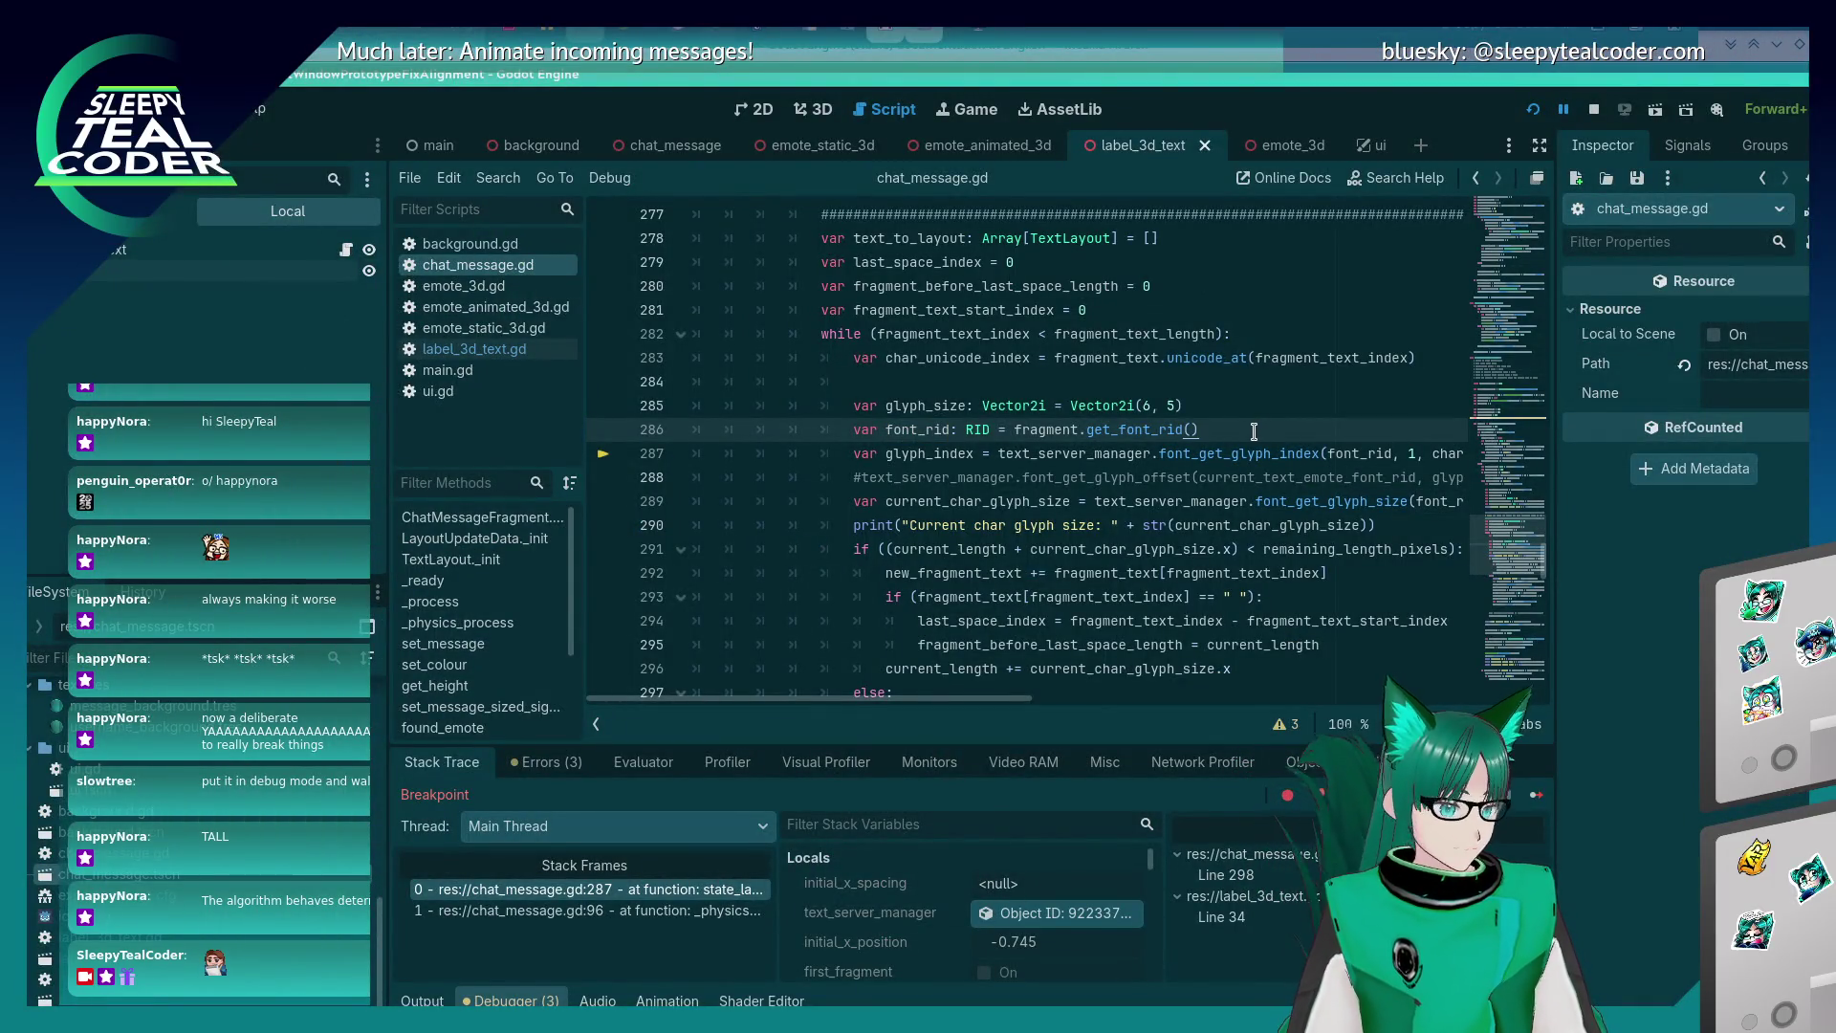
left_click(639, 762)
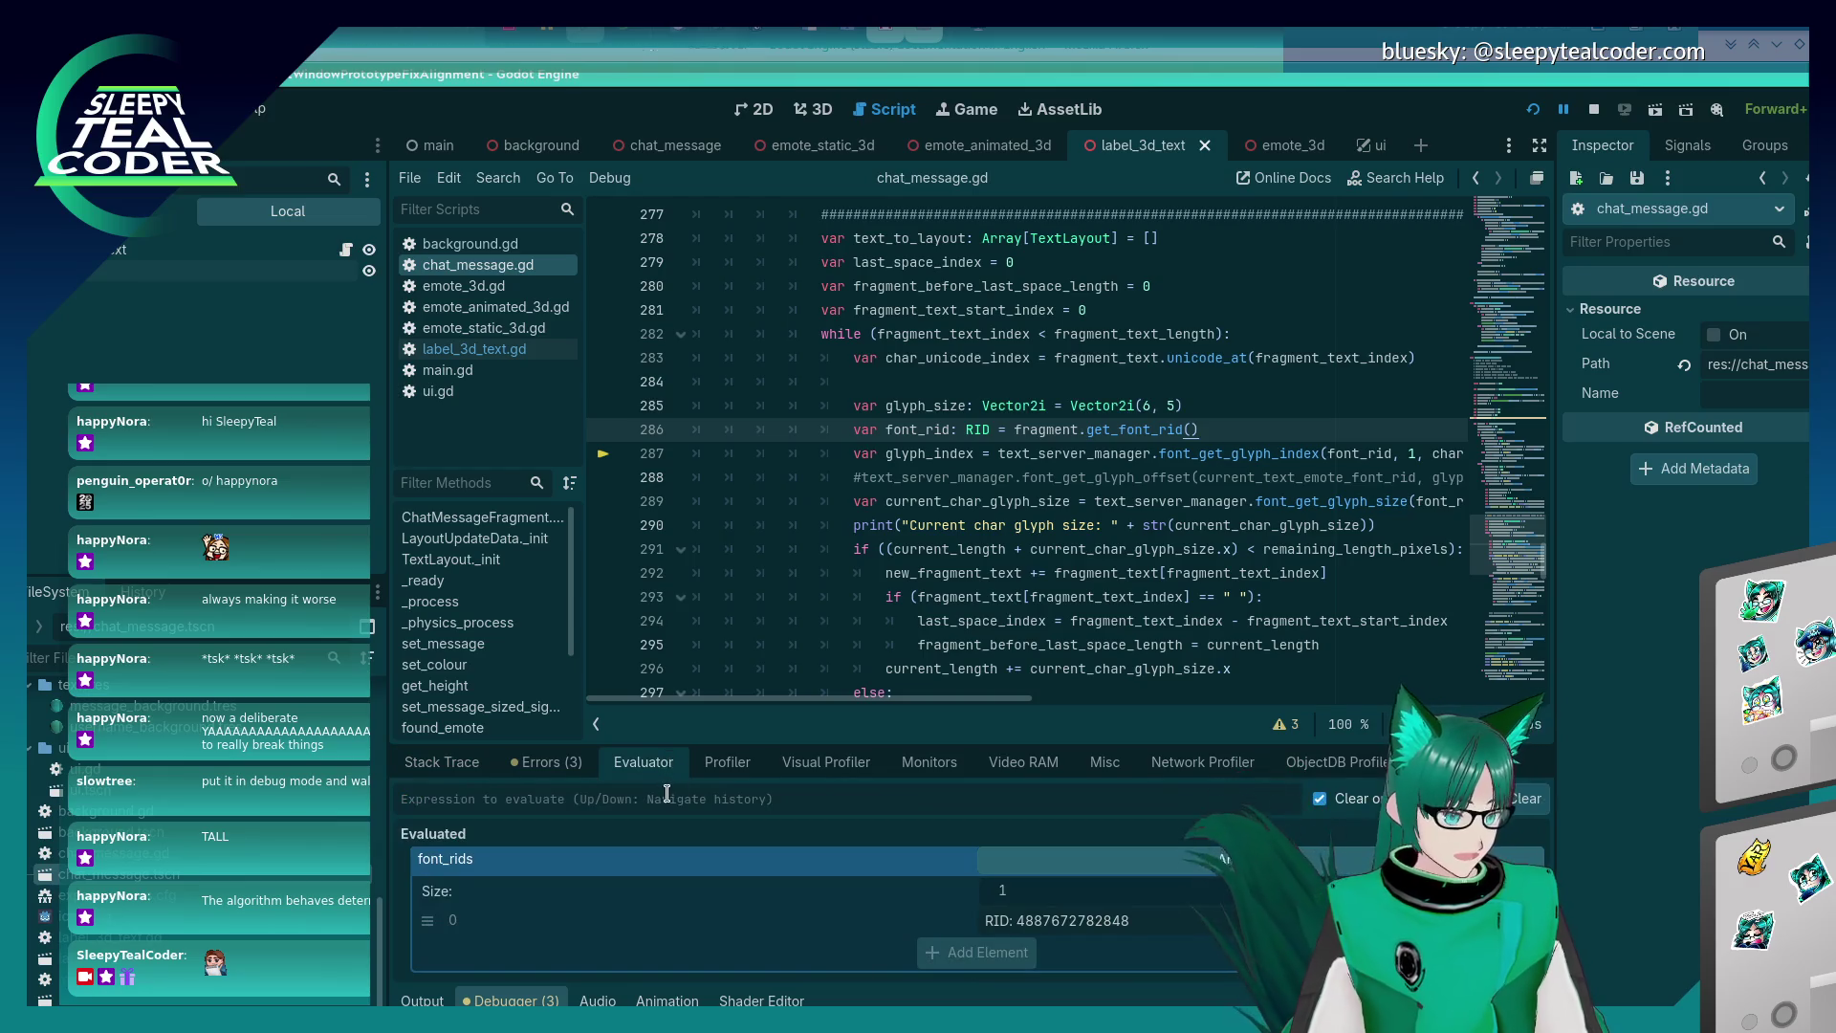
left_click(662, 800)
type("text_server_manager.get_")
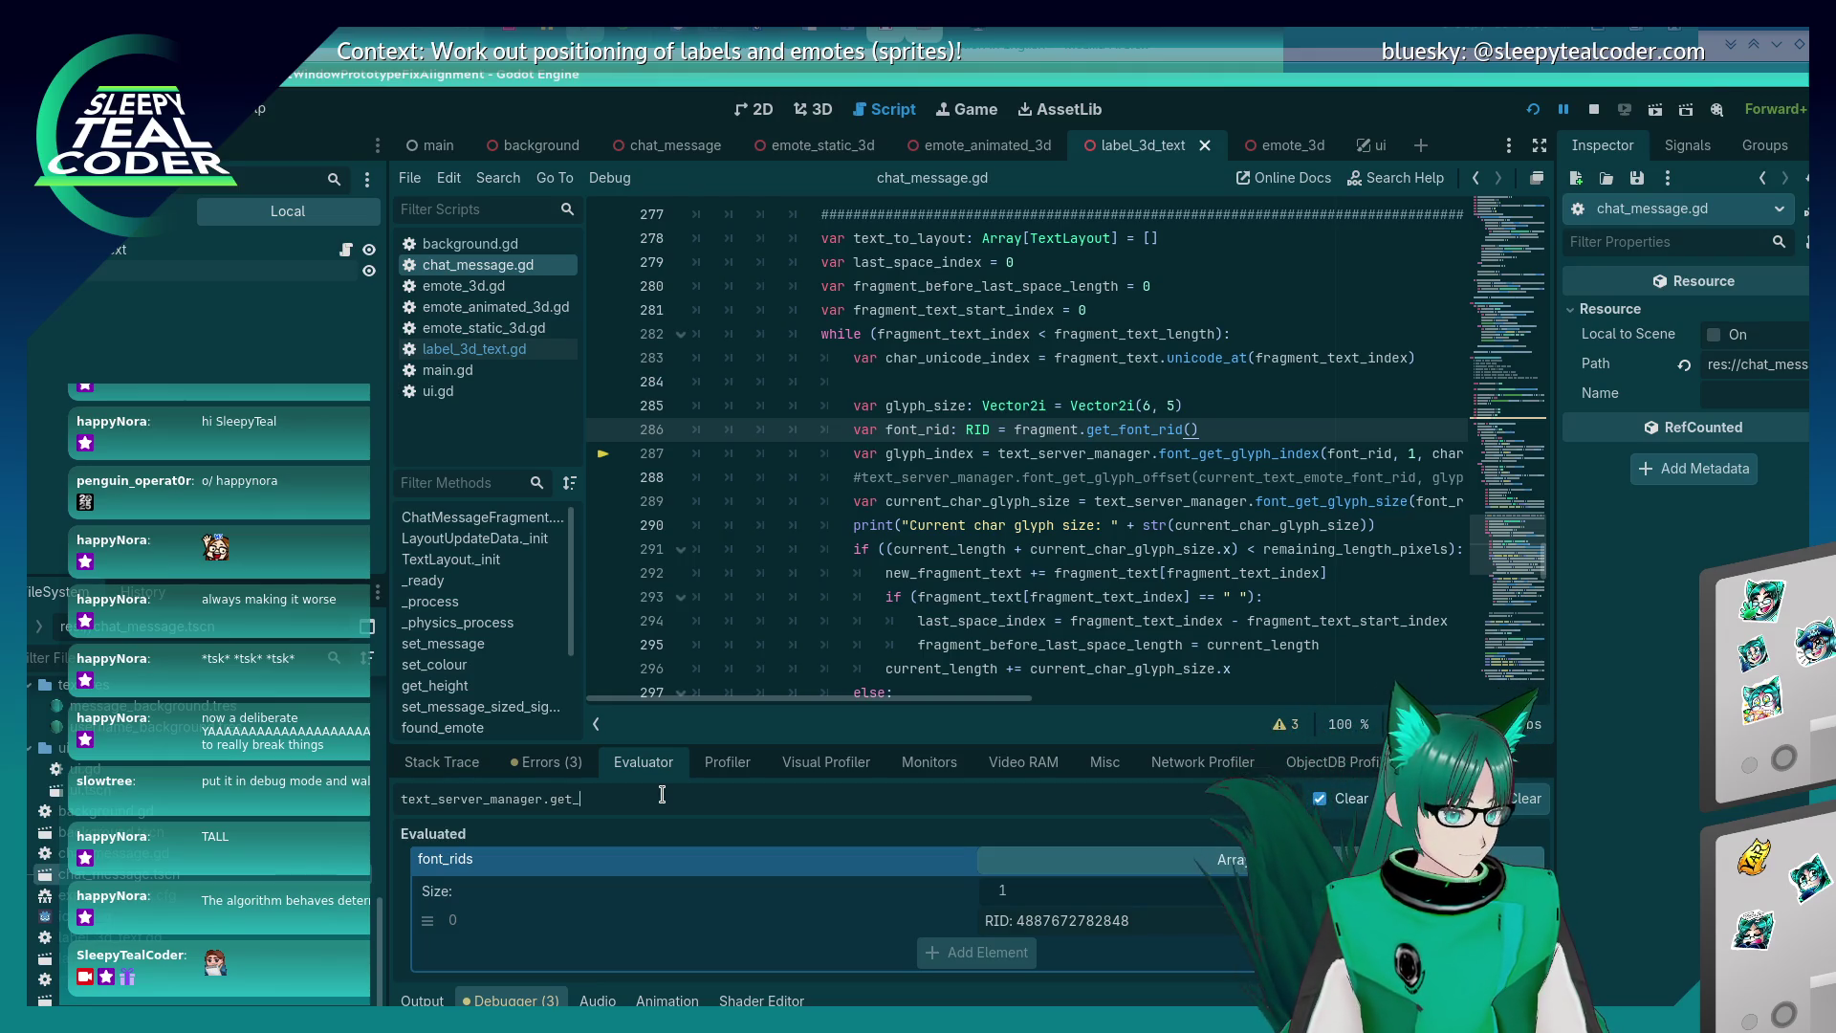
key("alt+Tab")
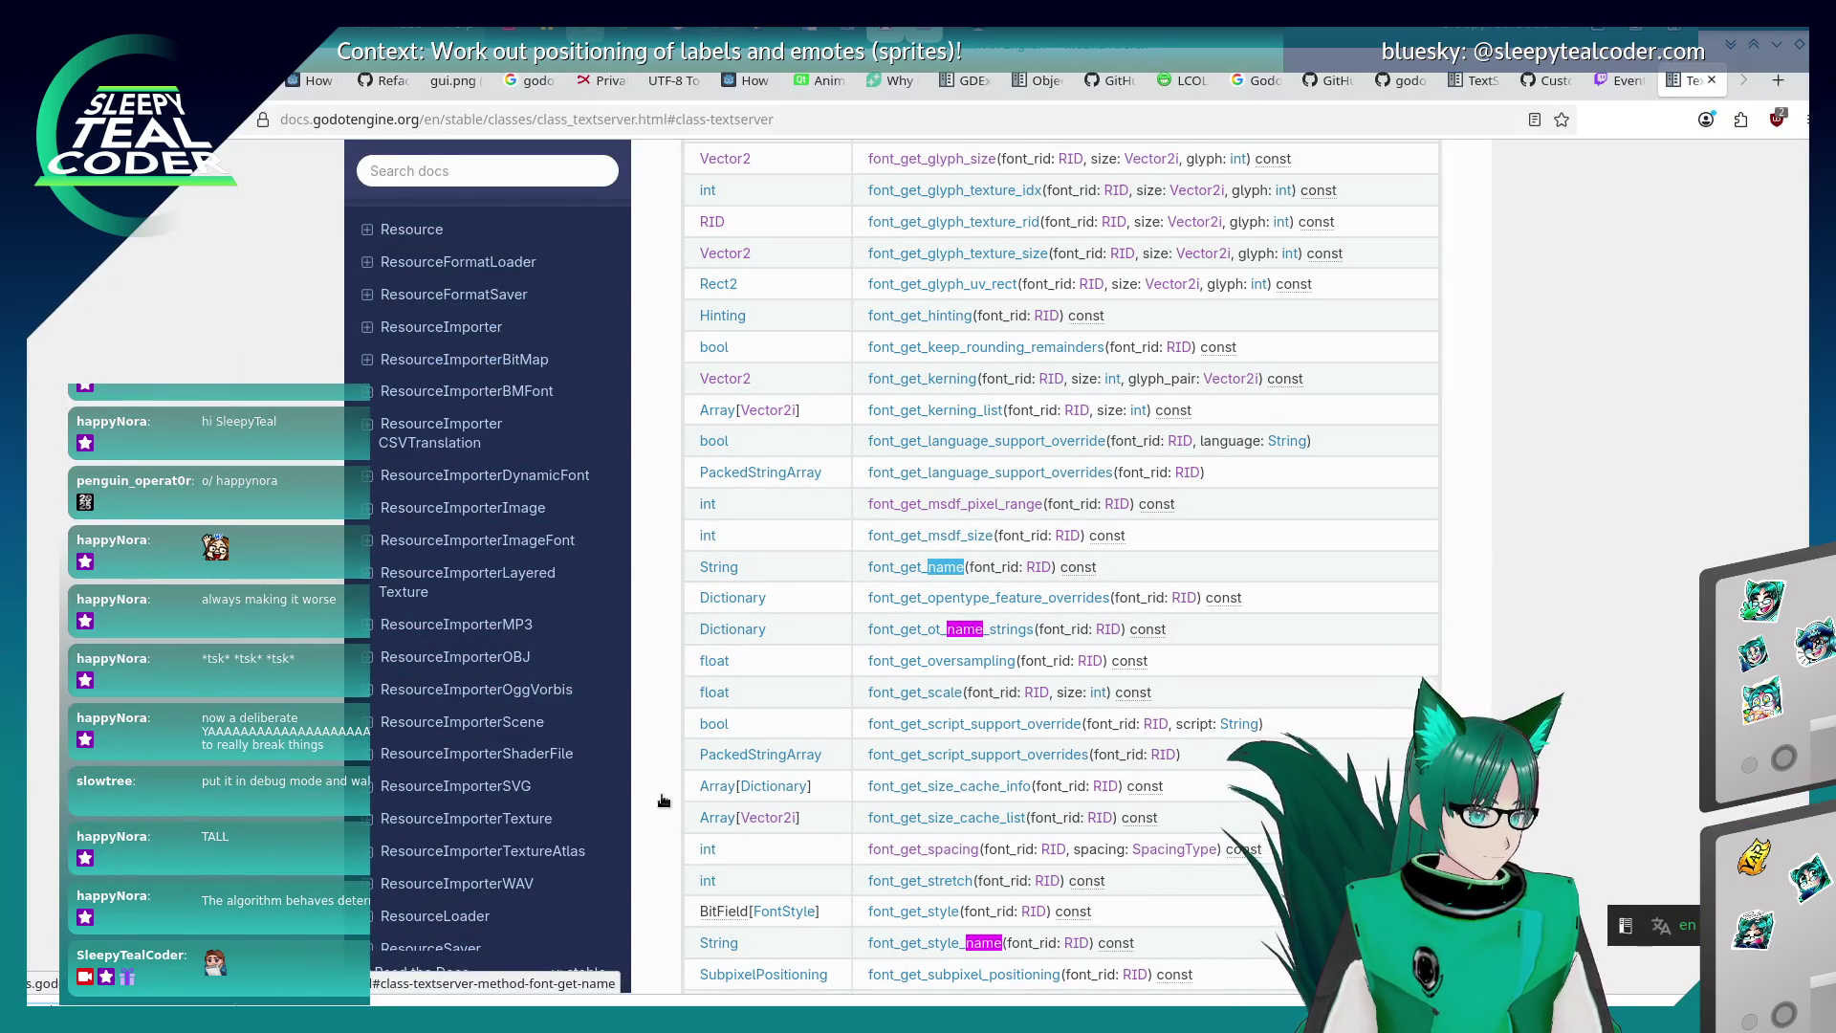
key("alt+Tab")
key("BackSpace")
key("BackSpace")
key("BackSpace")
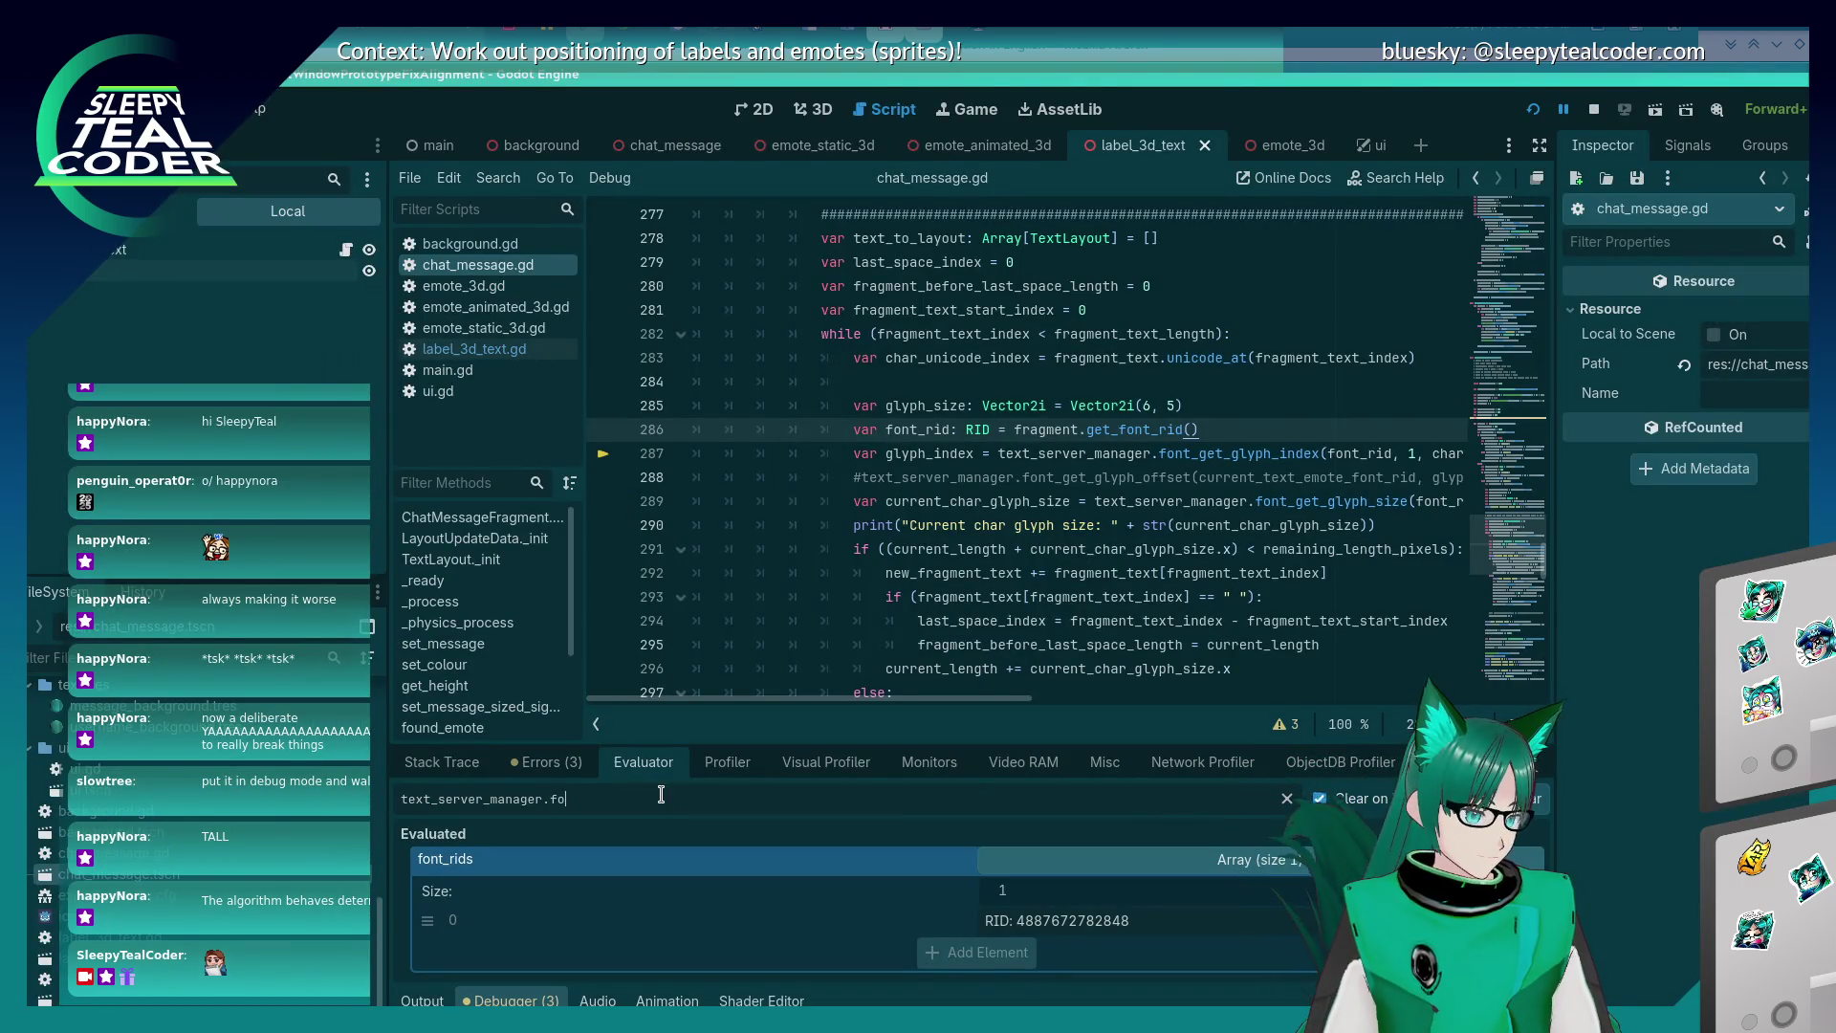
type("font_get_name(font_rid)")
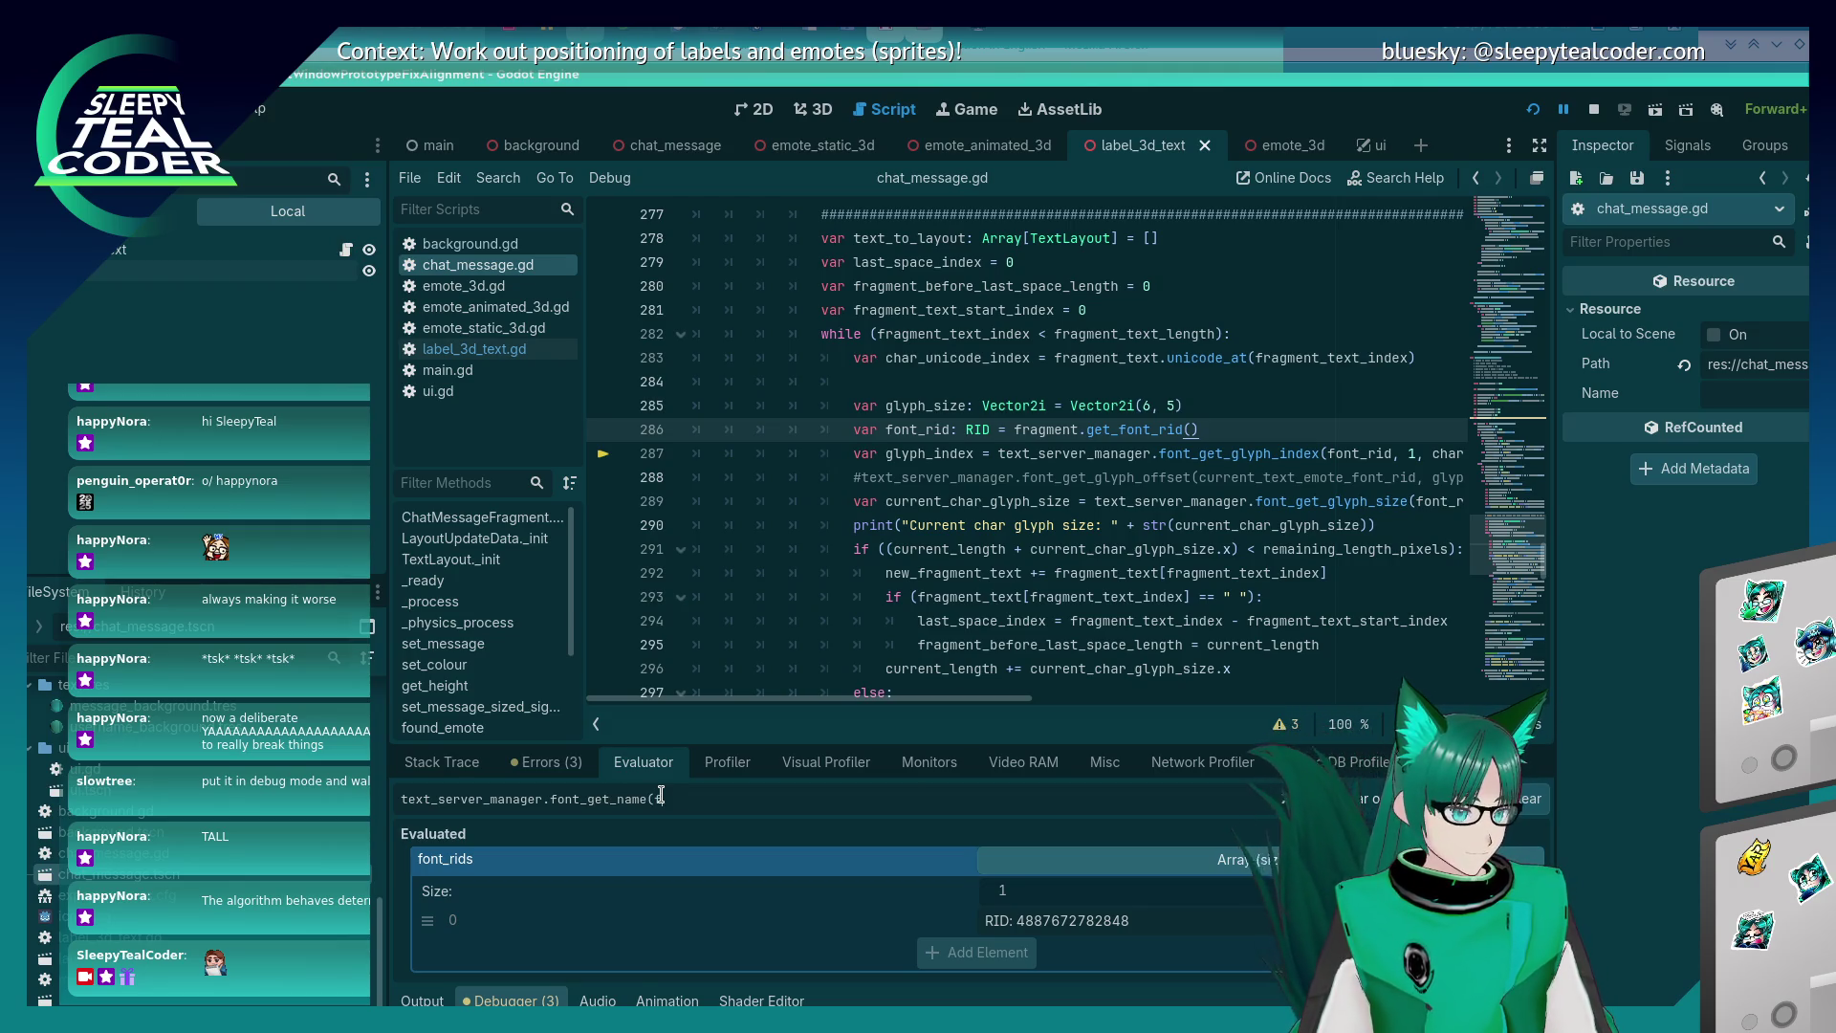
key("Return")
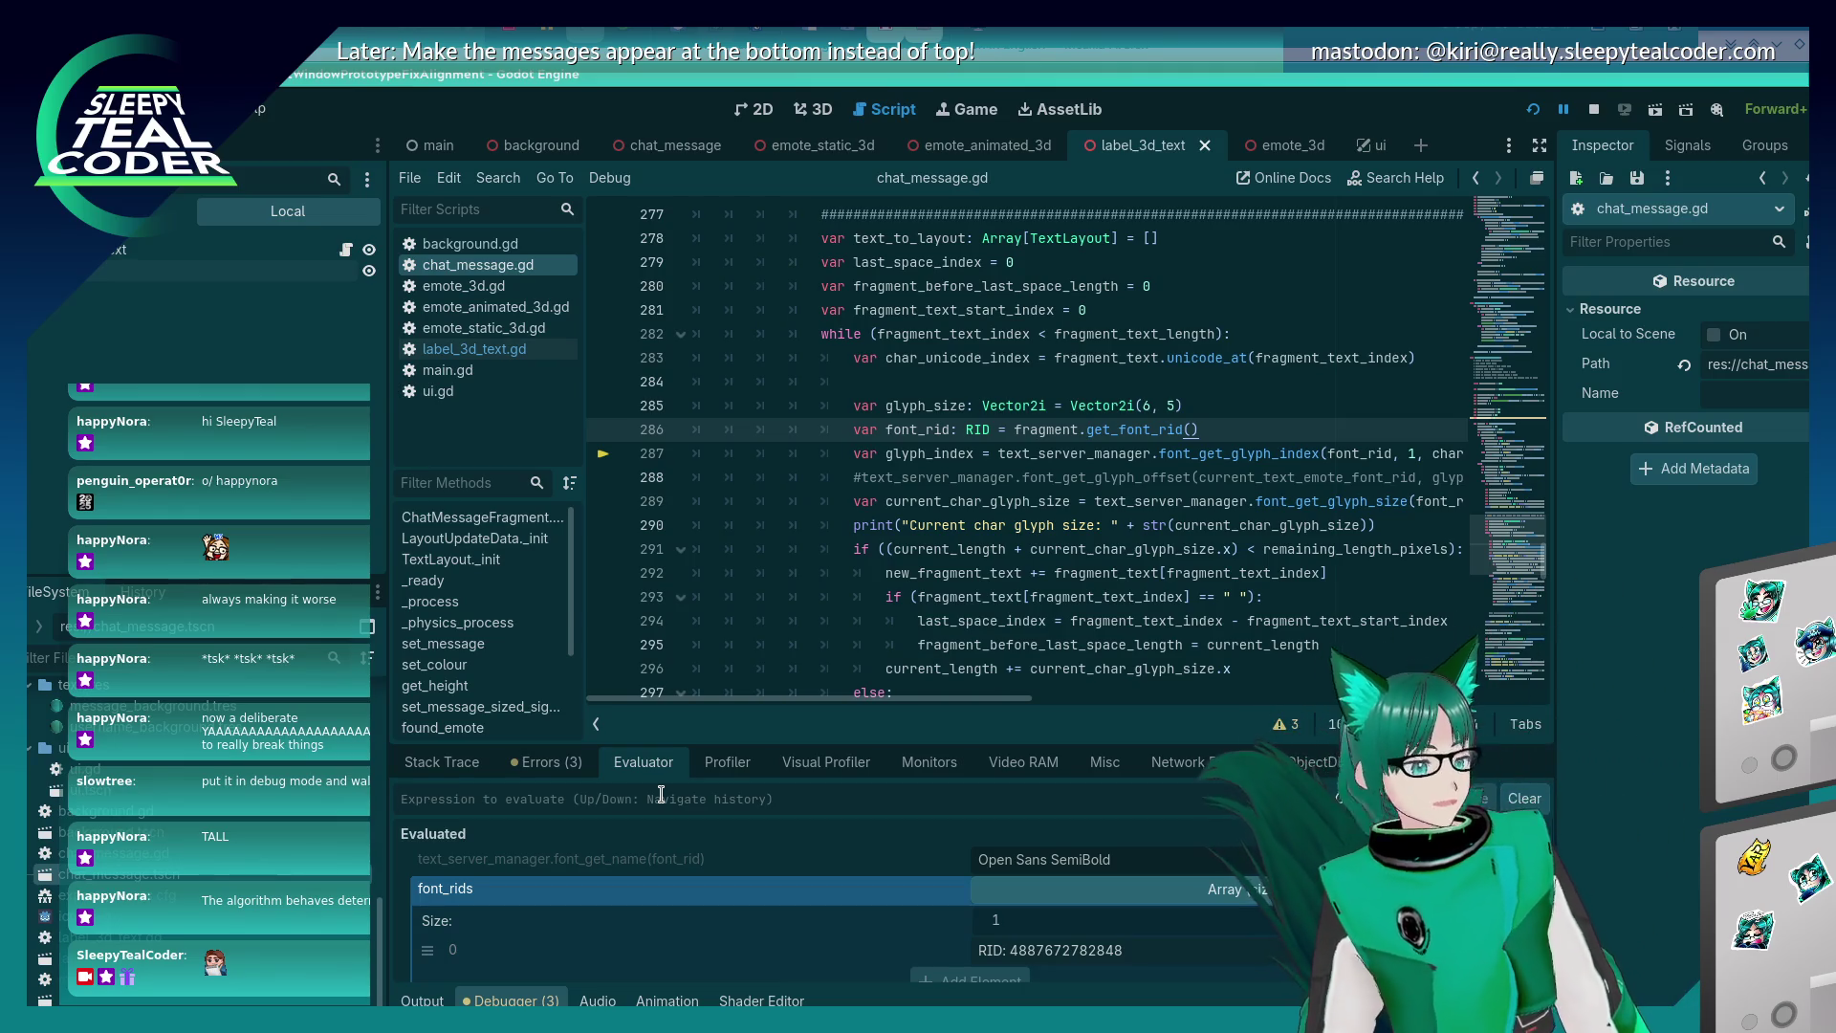
left_click(1143, 406)
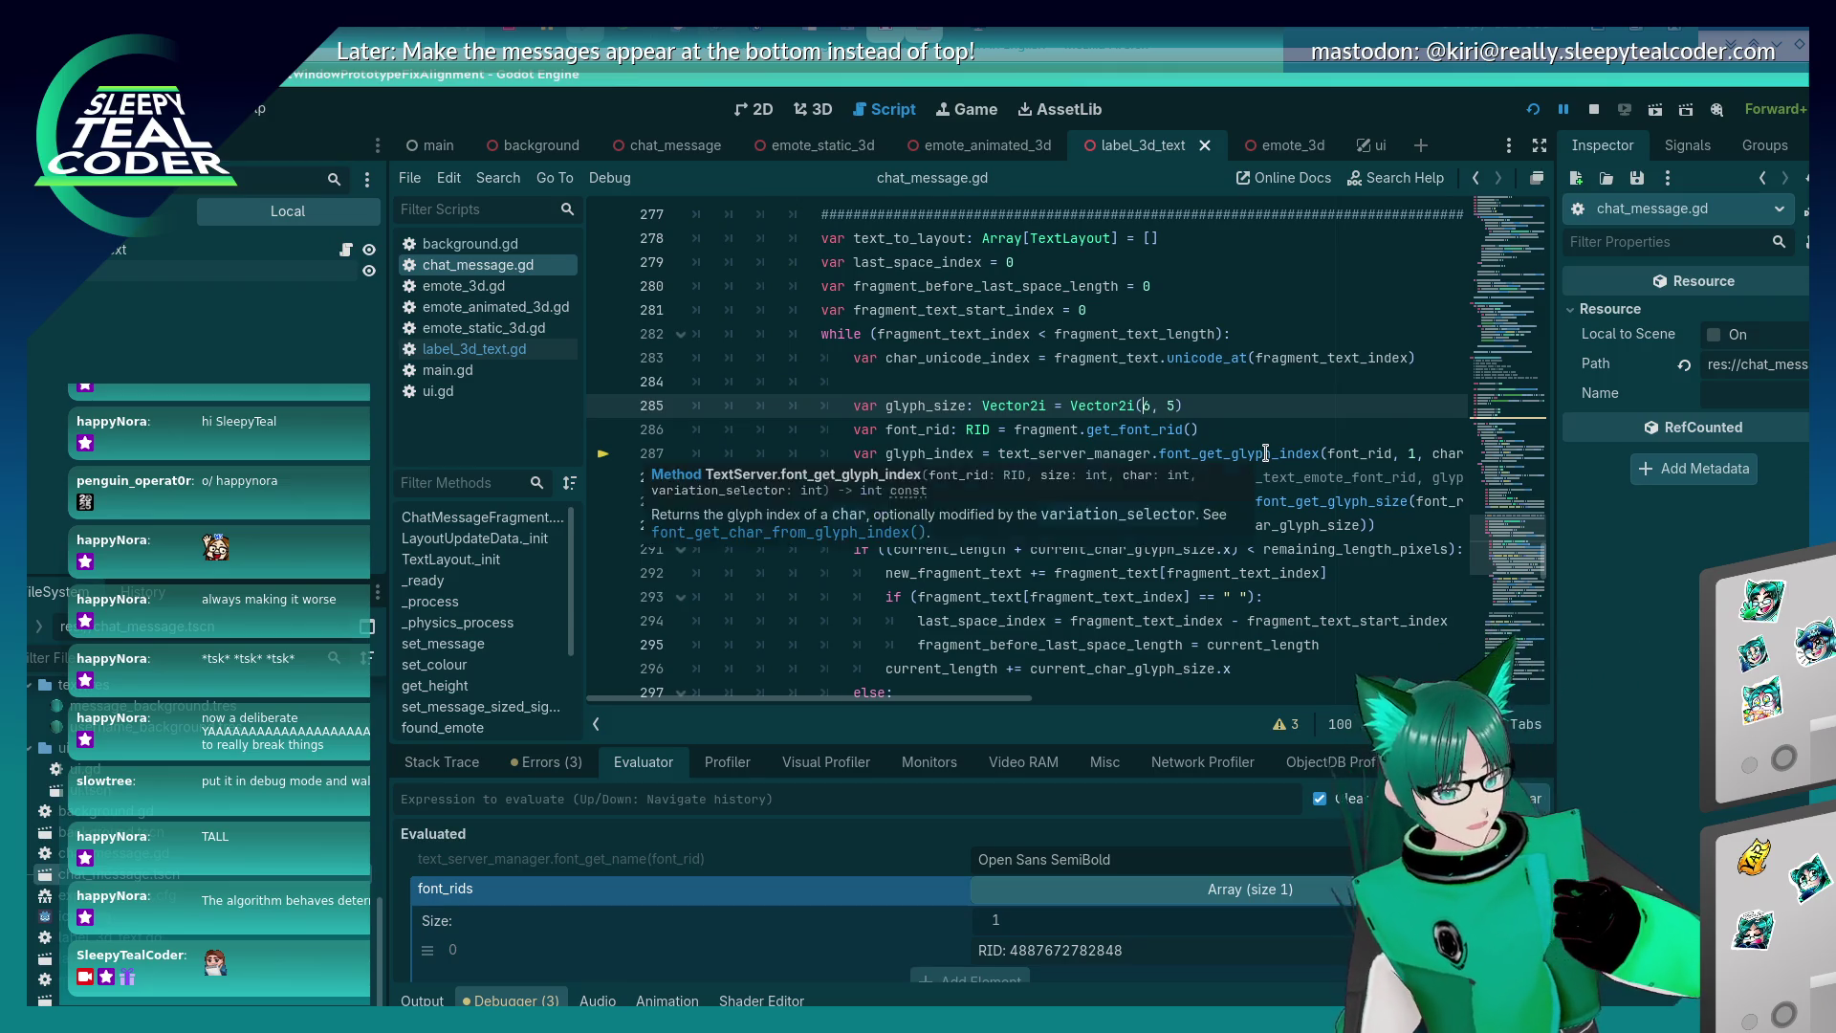
Change the default glyph size on line 285 to Vector2i(7, 5) and run the project.
key("BackSpace")
type("7")
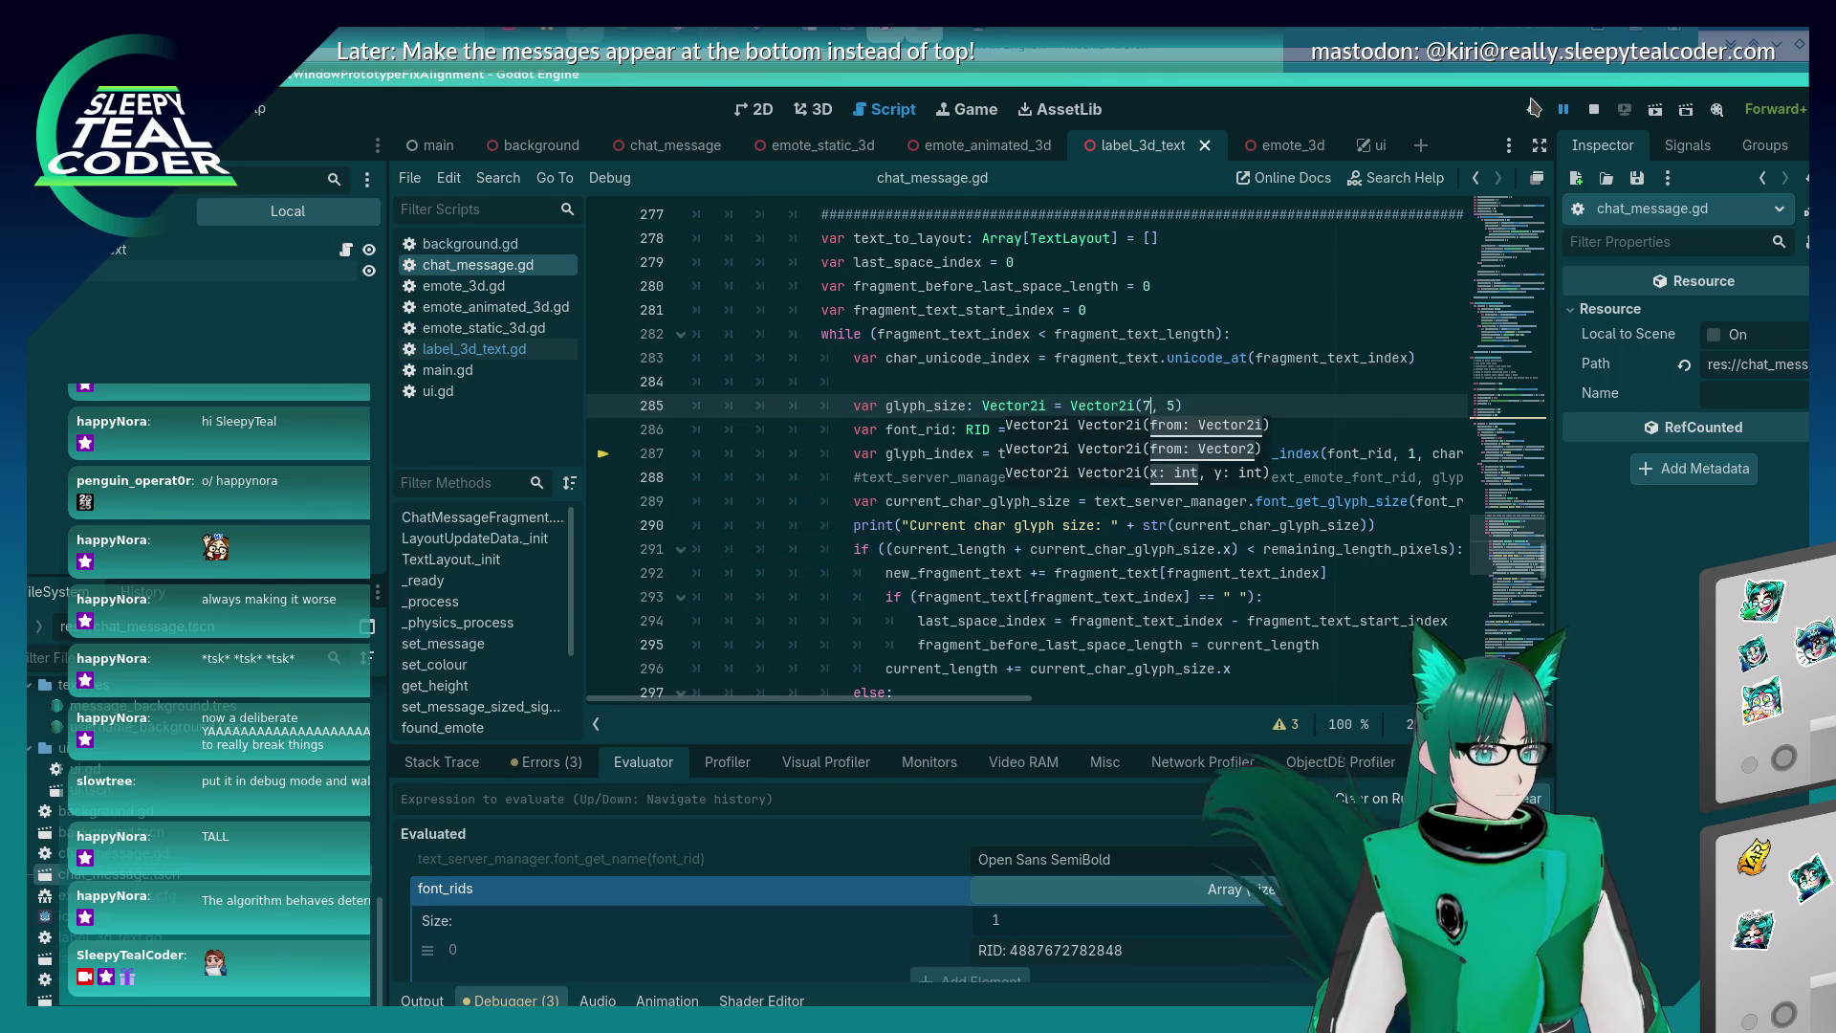
key("F5")
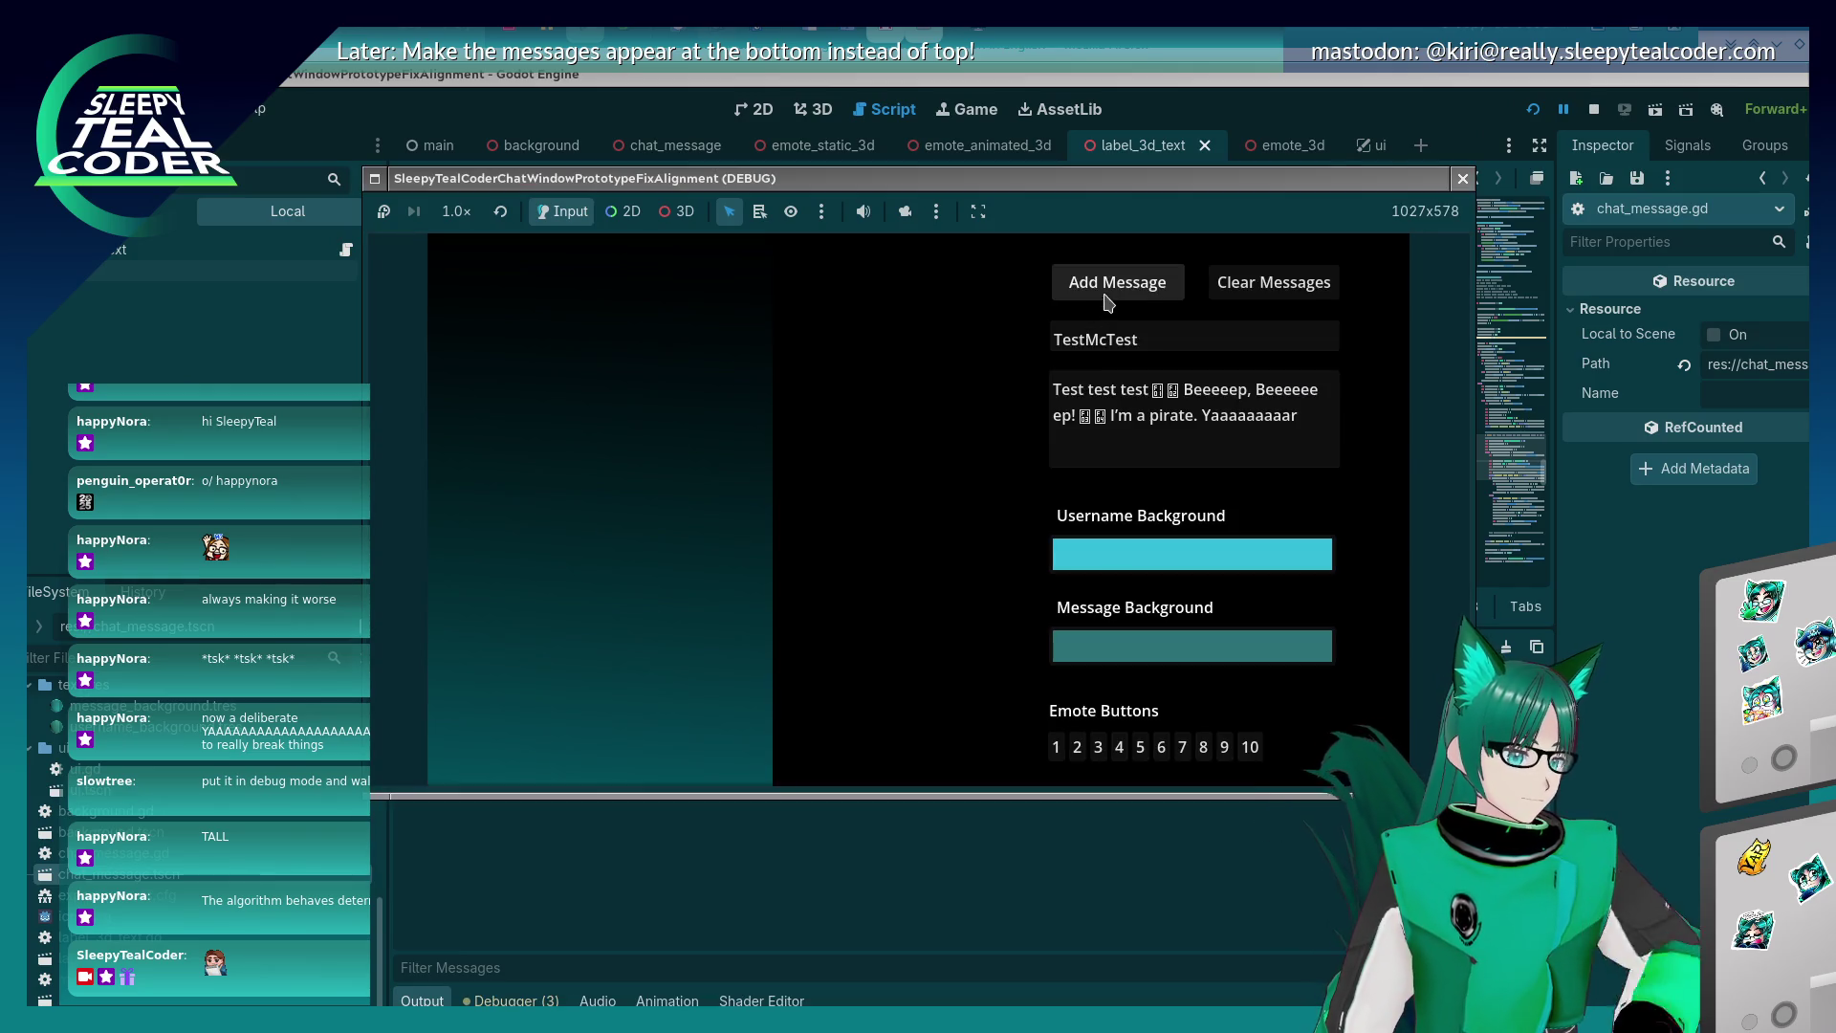
left_click(1107, 302)
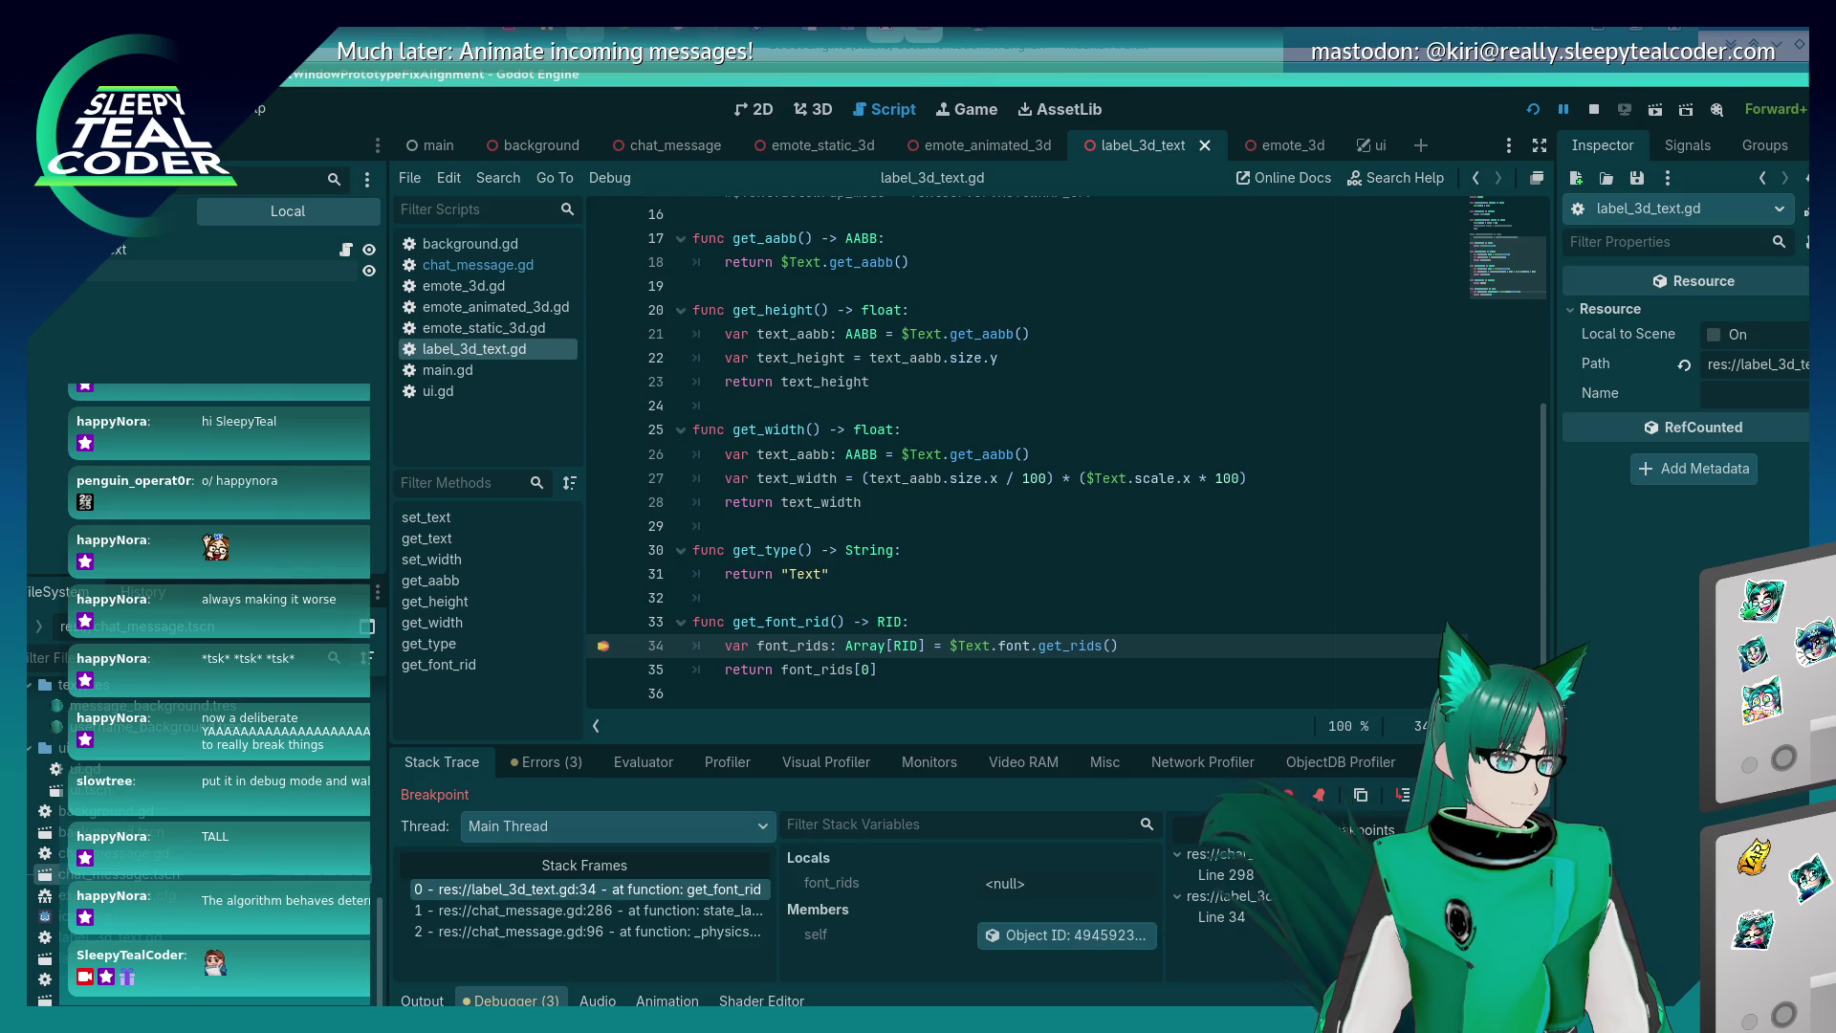
Remove the get_font_rid and line-298 breakpoints and resume the game.
left_click(603, 648)
key("F12")
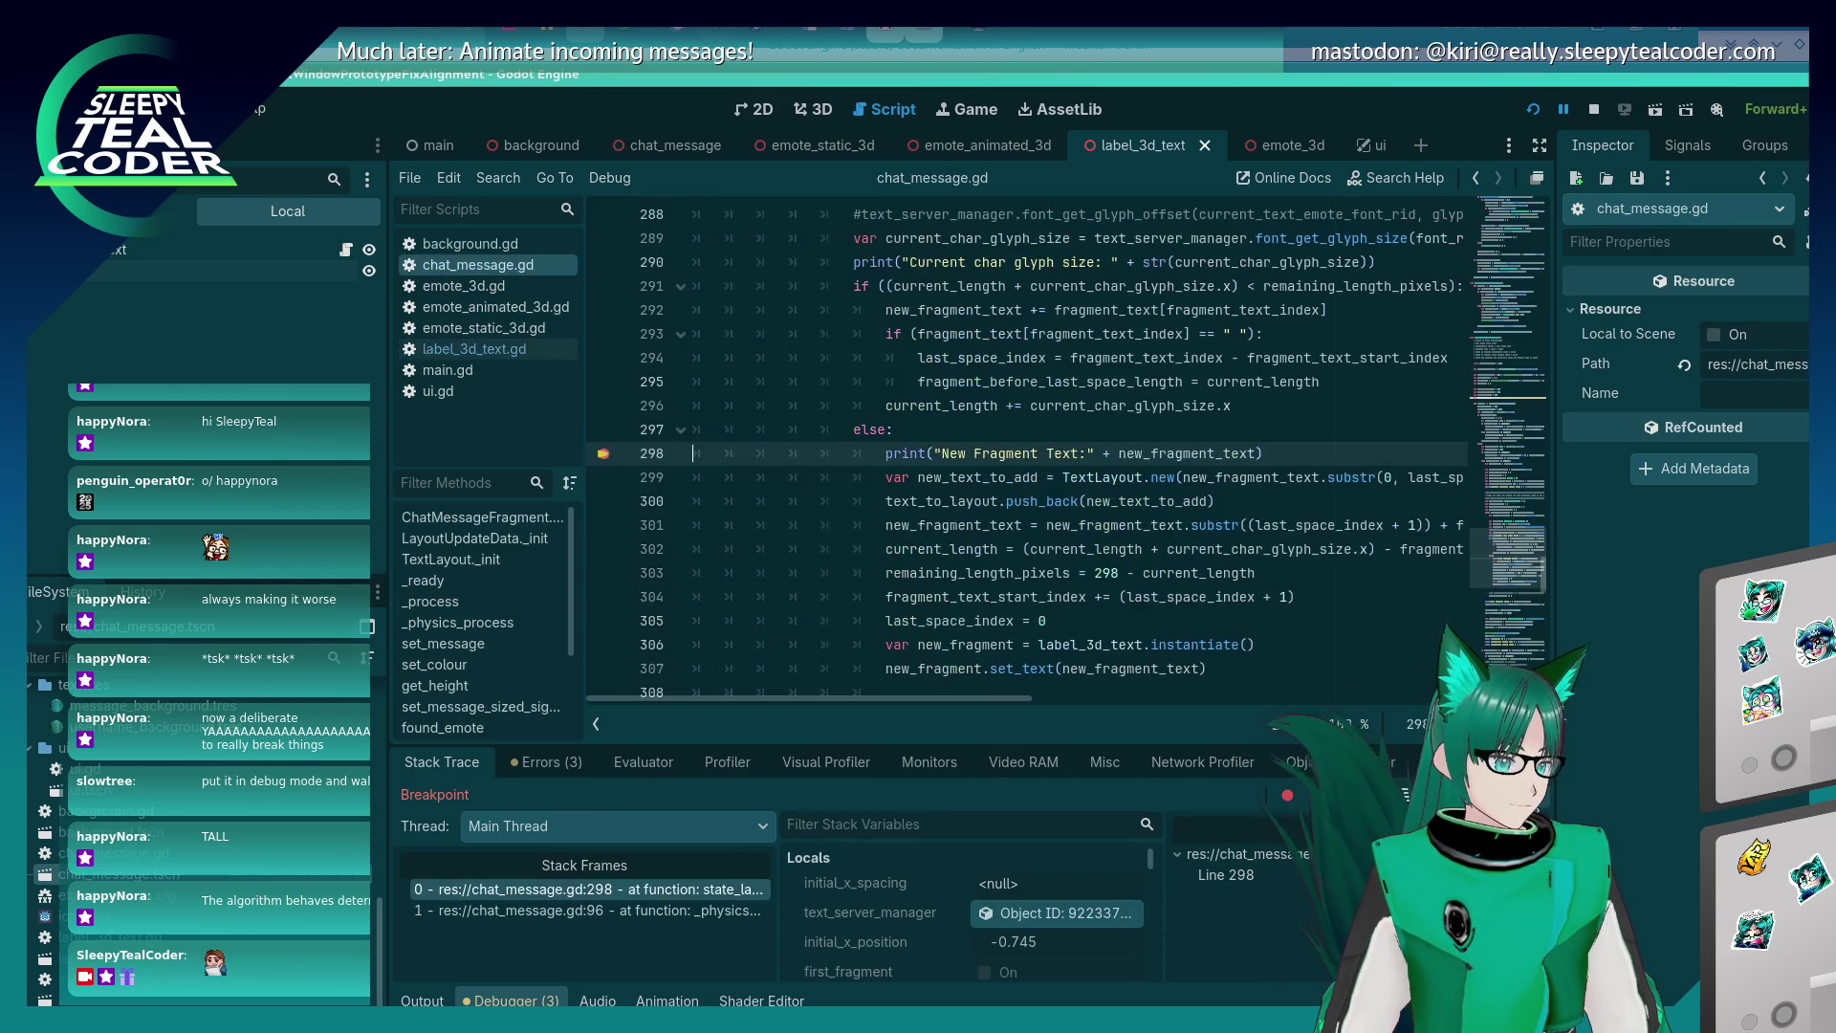
left_click(603, 456)
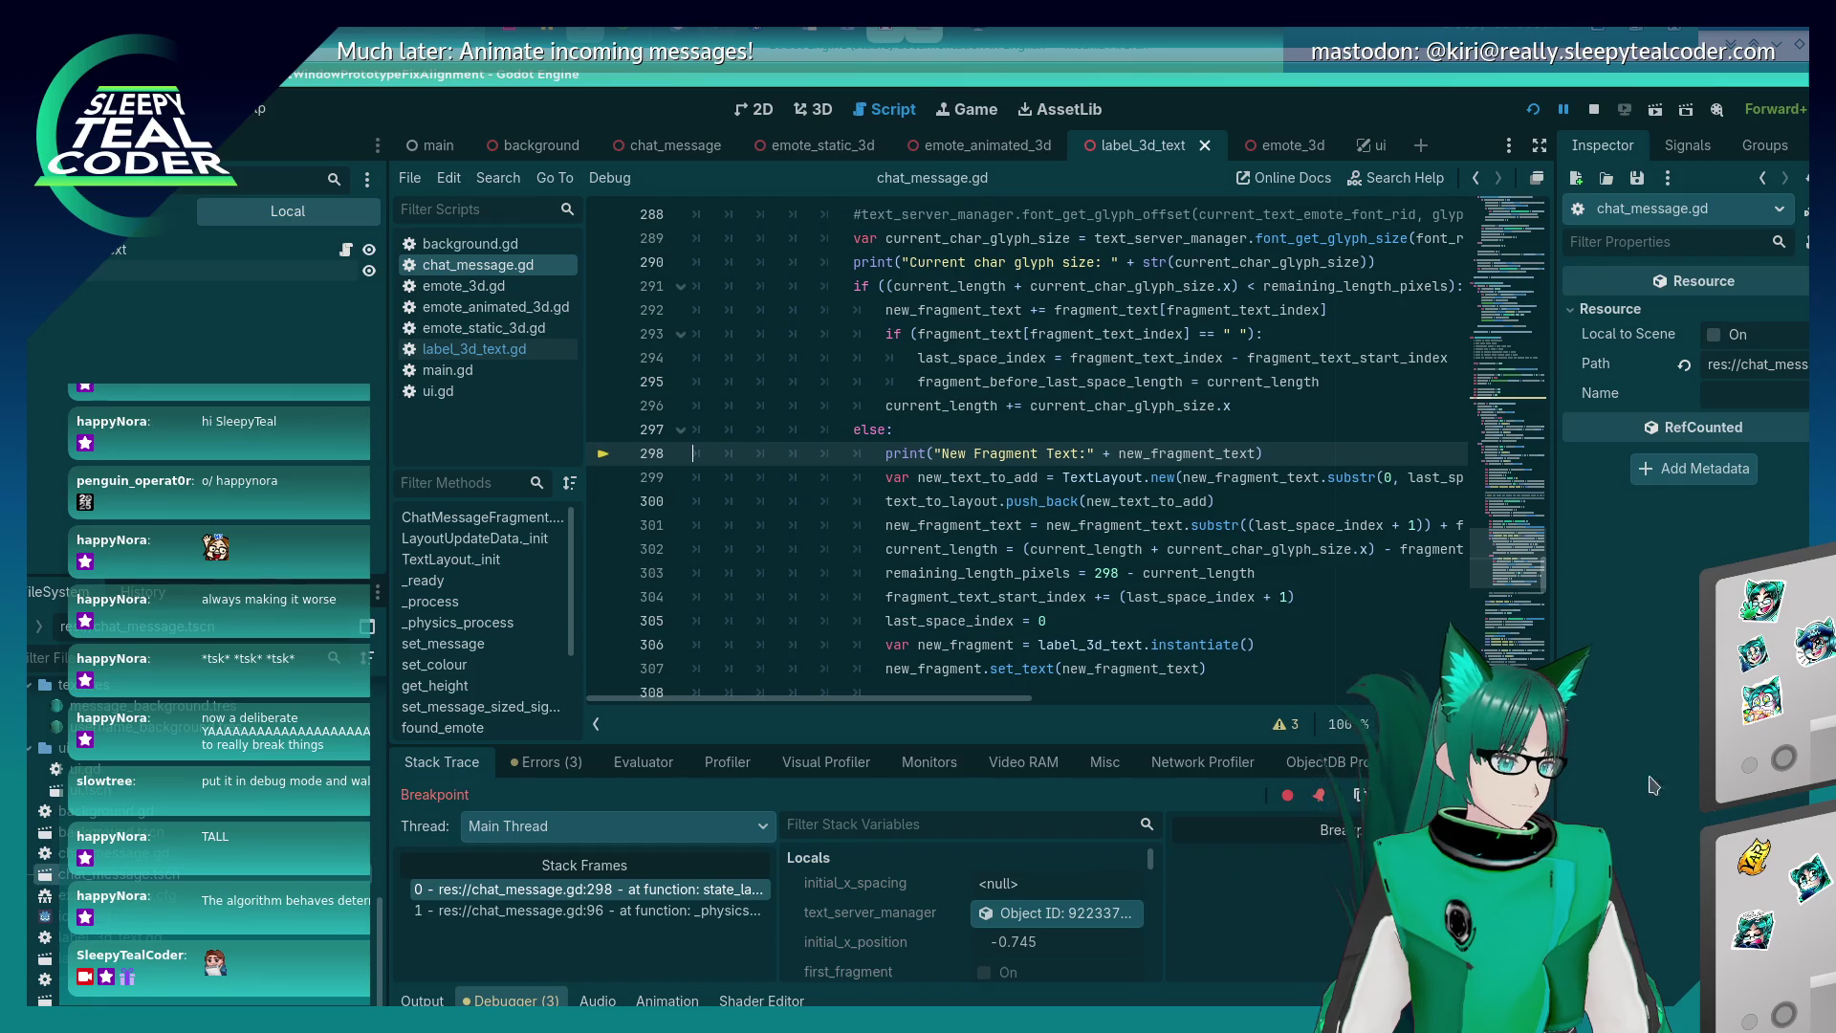
key("F12")
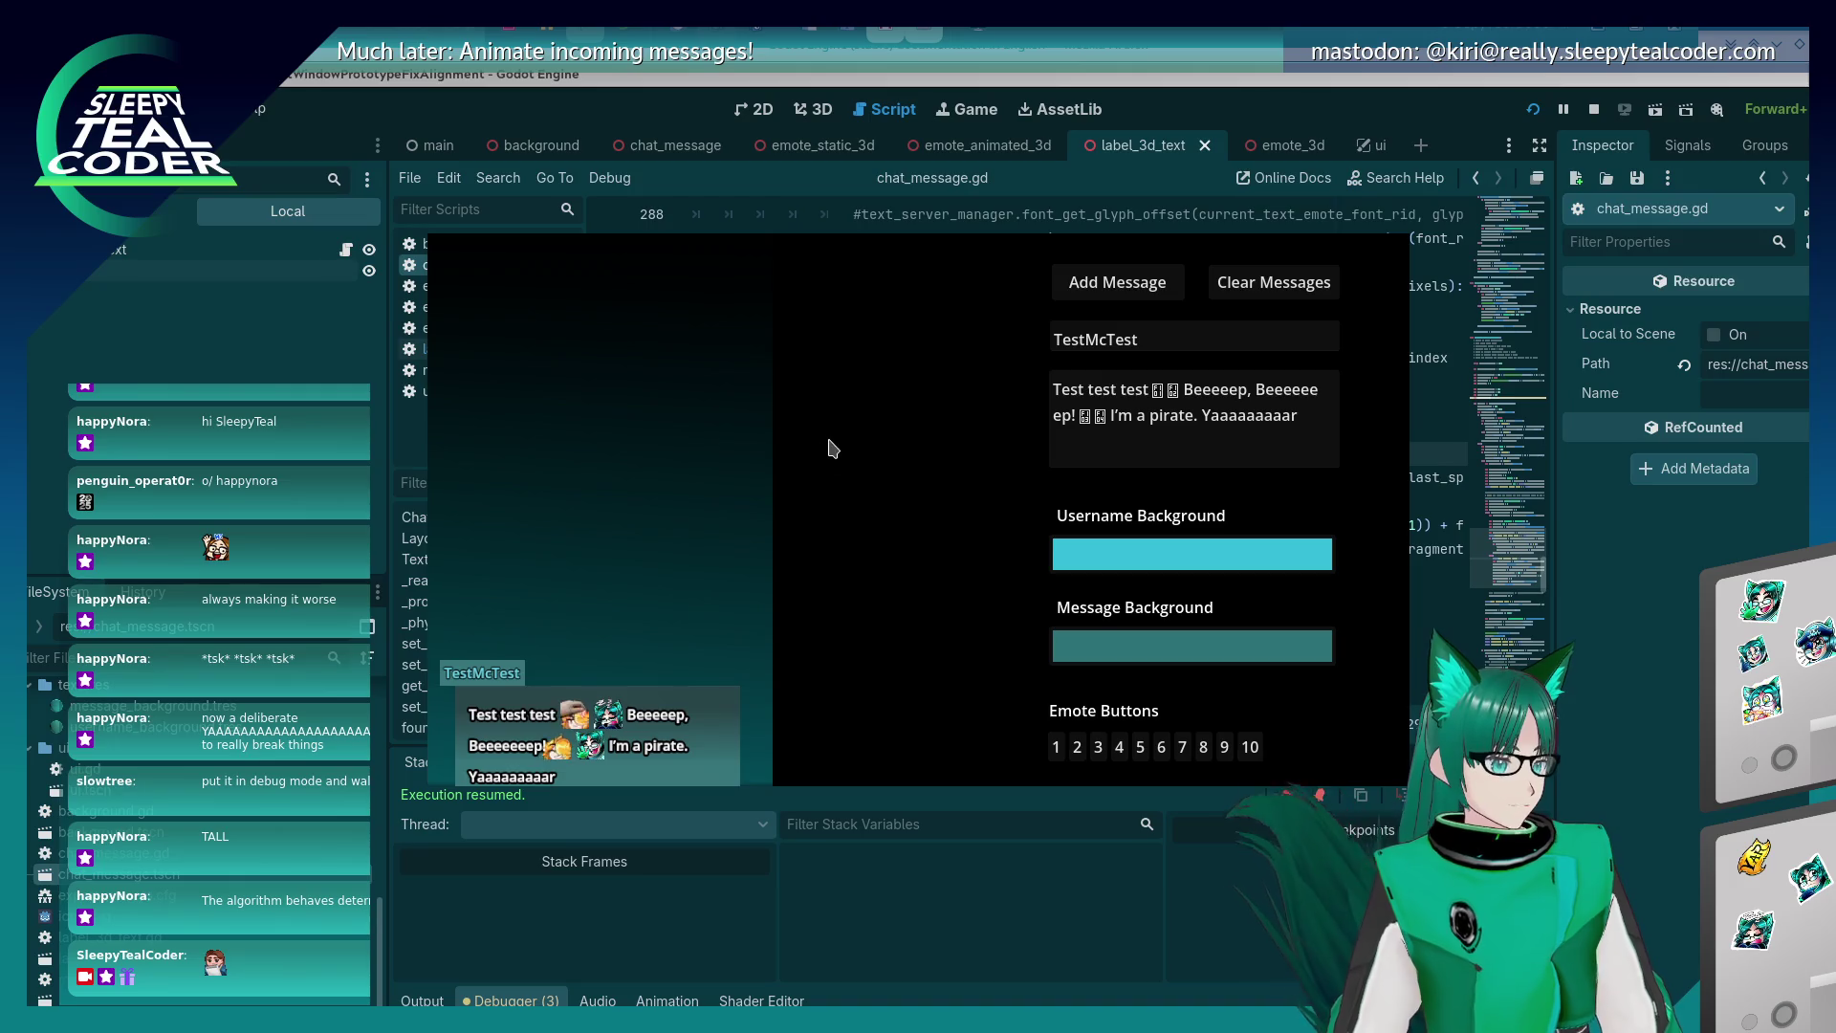
Replace the sample text with a long message spanning multiple lines and post it.
left_click_drag(1290, 427, 1190, 396)
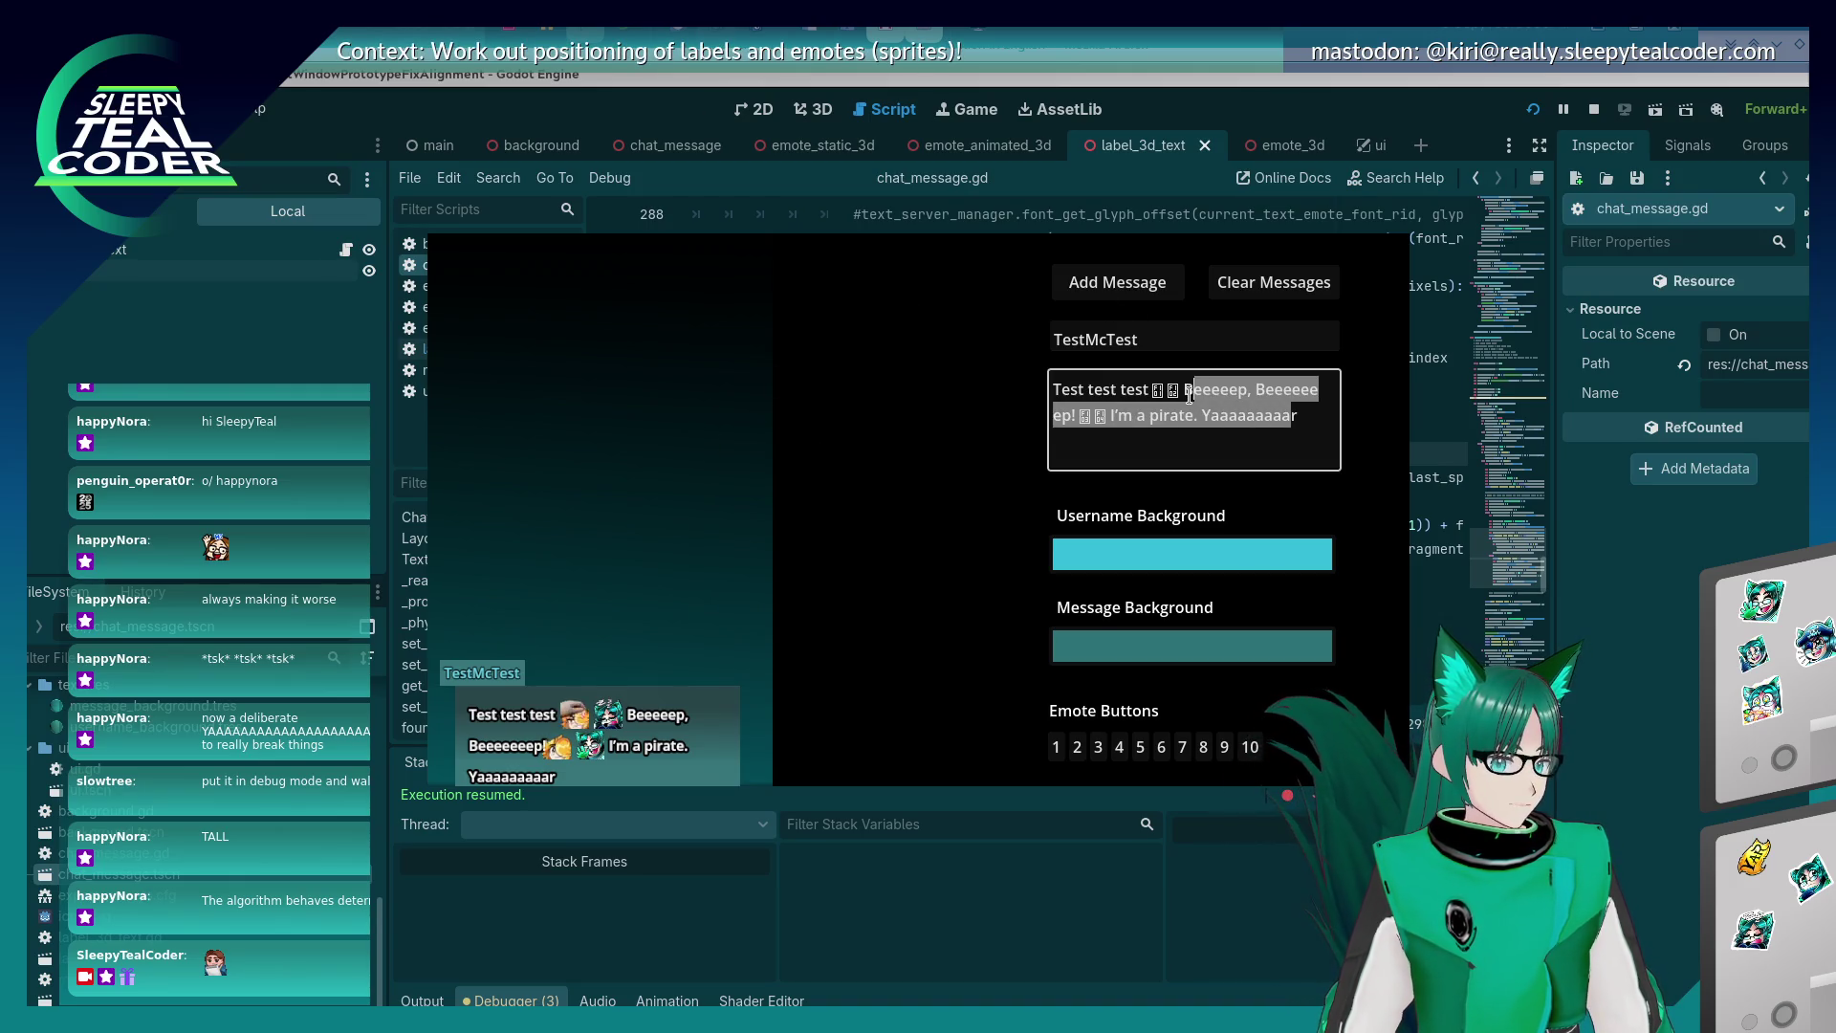
key("BackSpace")
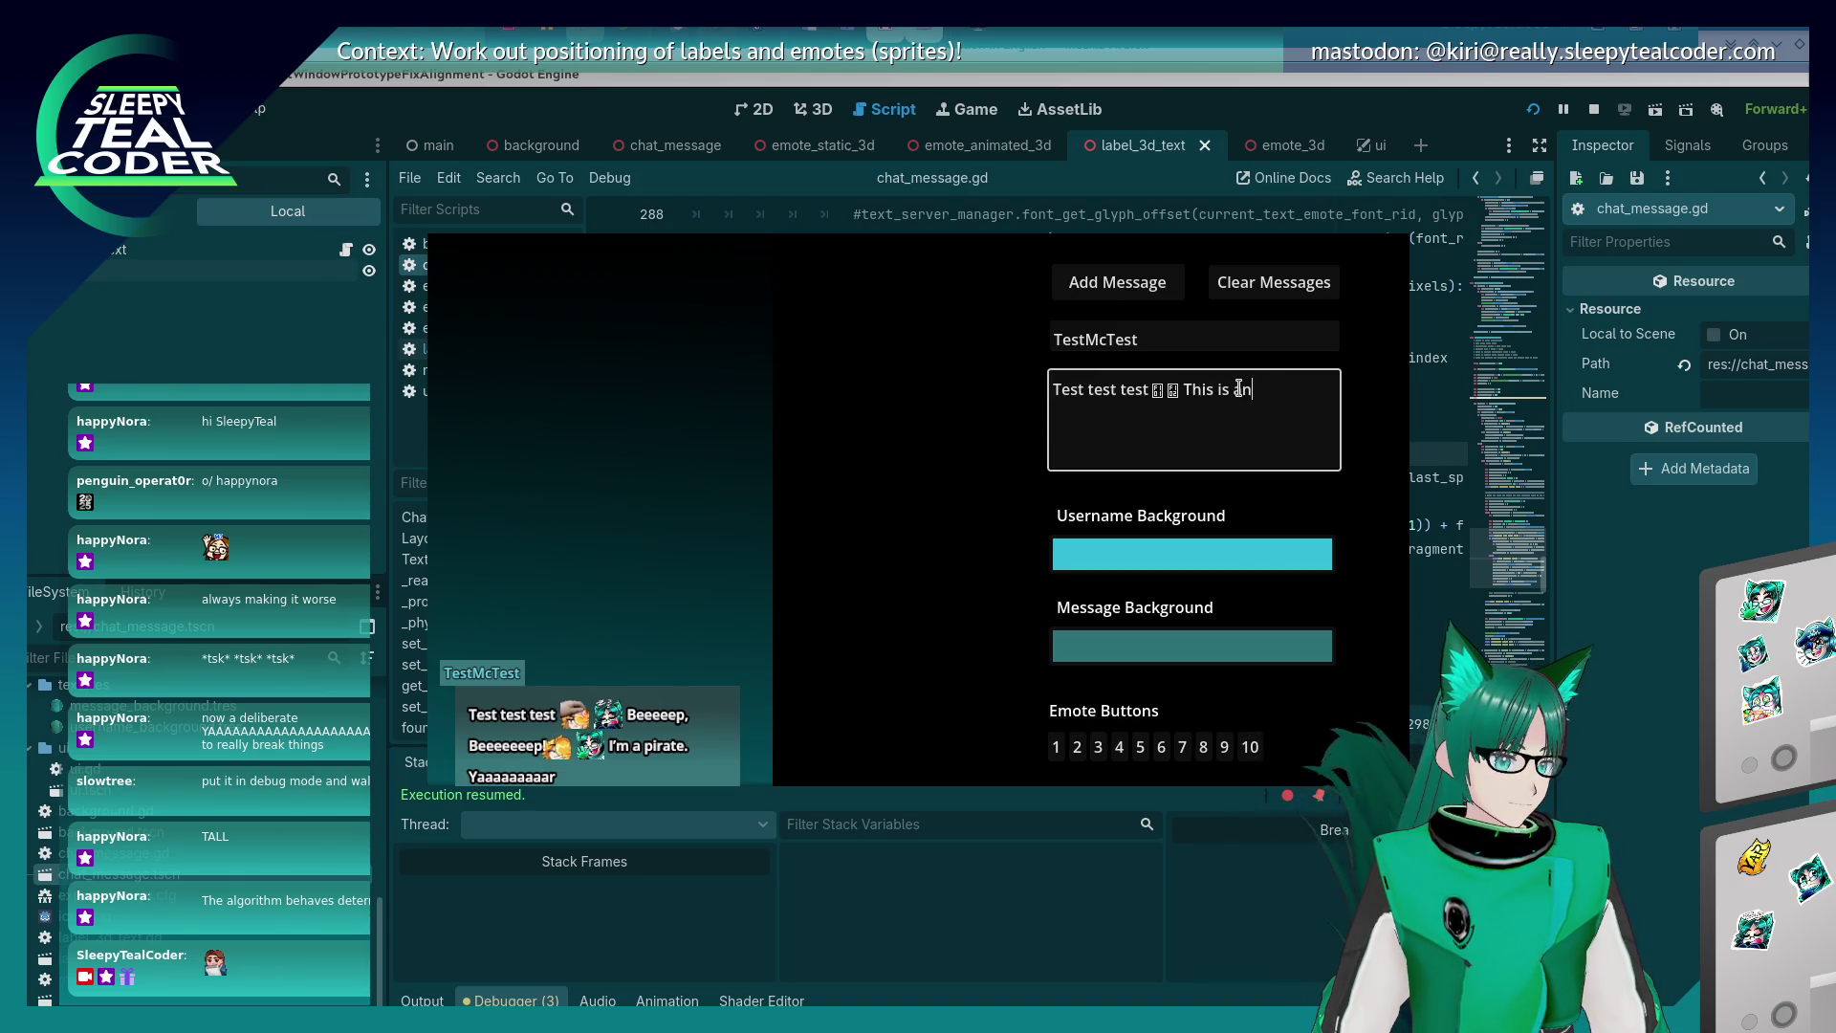
type("other test of a very long messa")
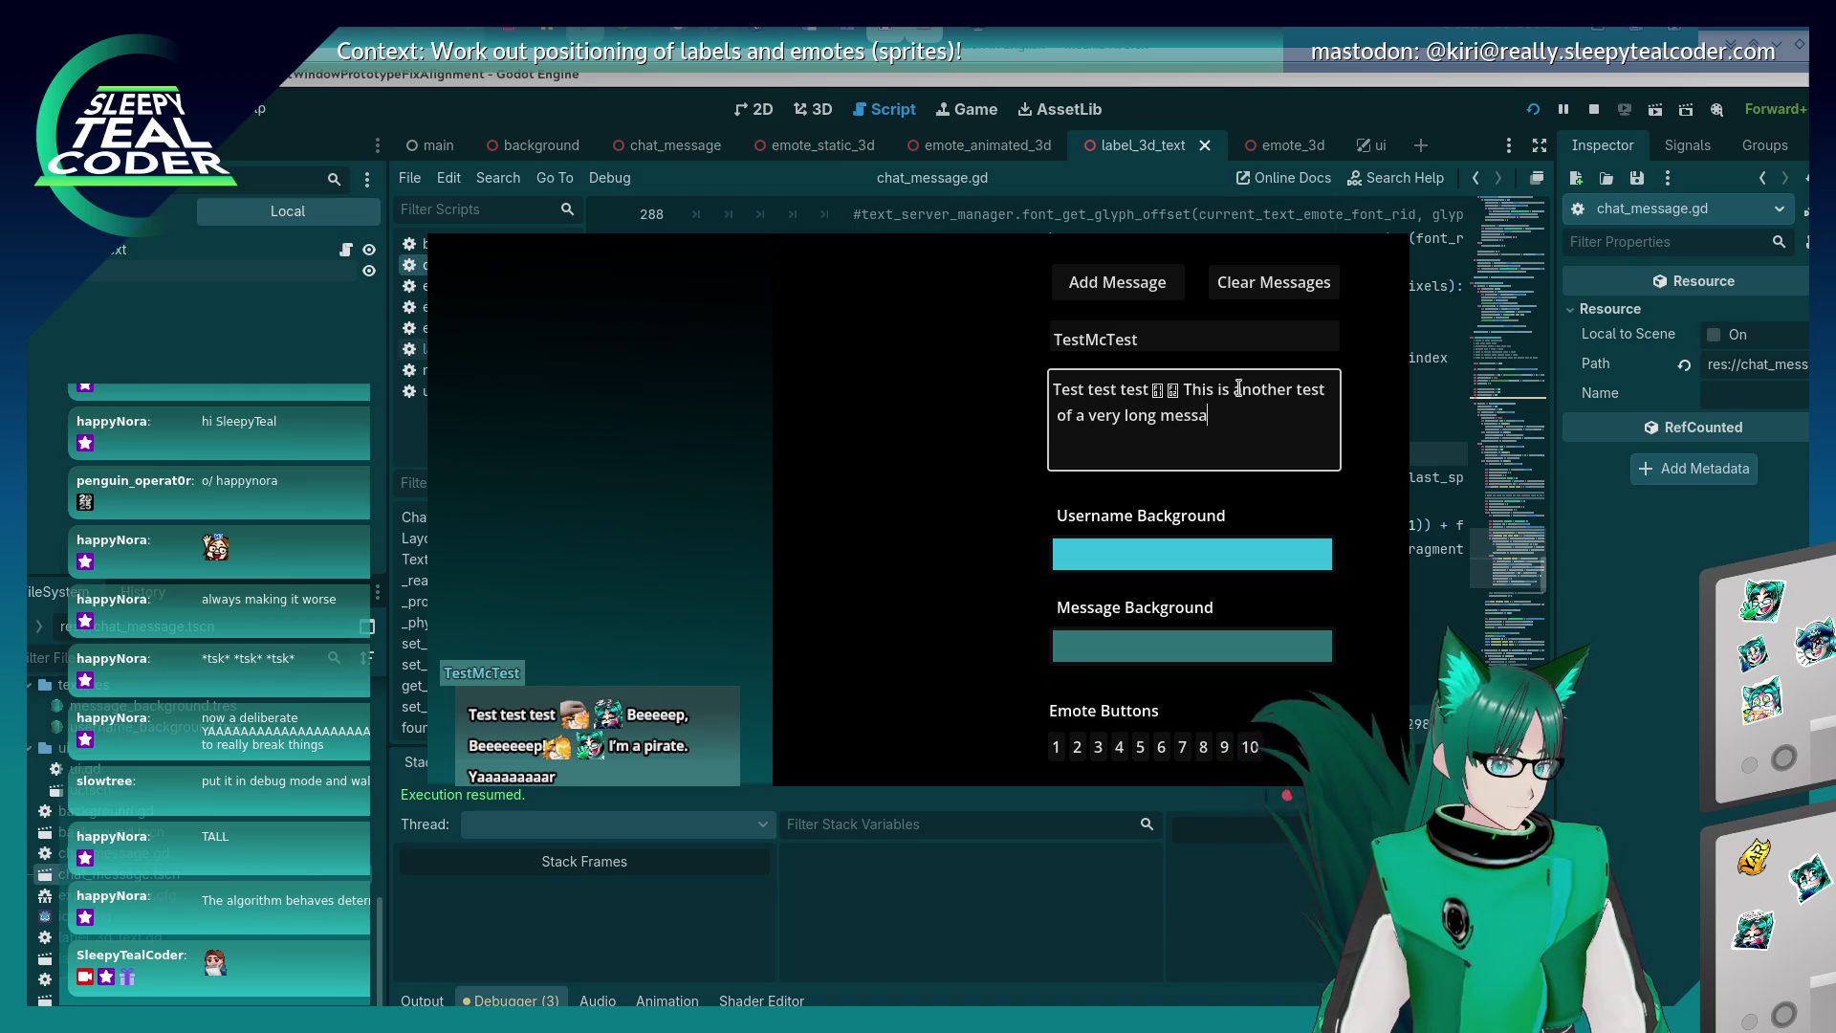
type("ge to see what happens ")
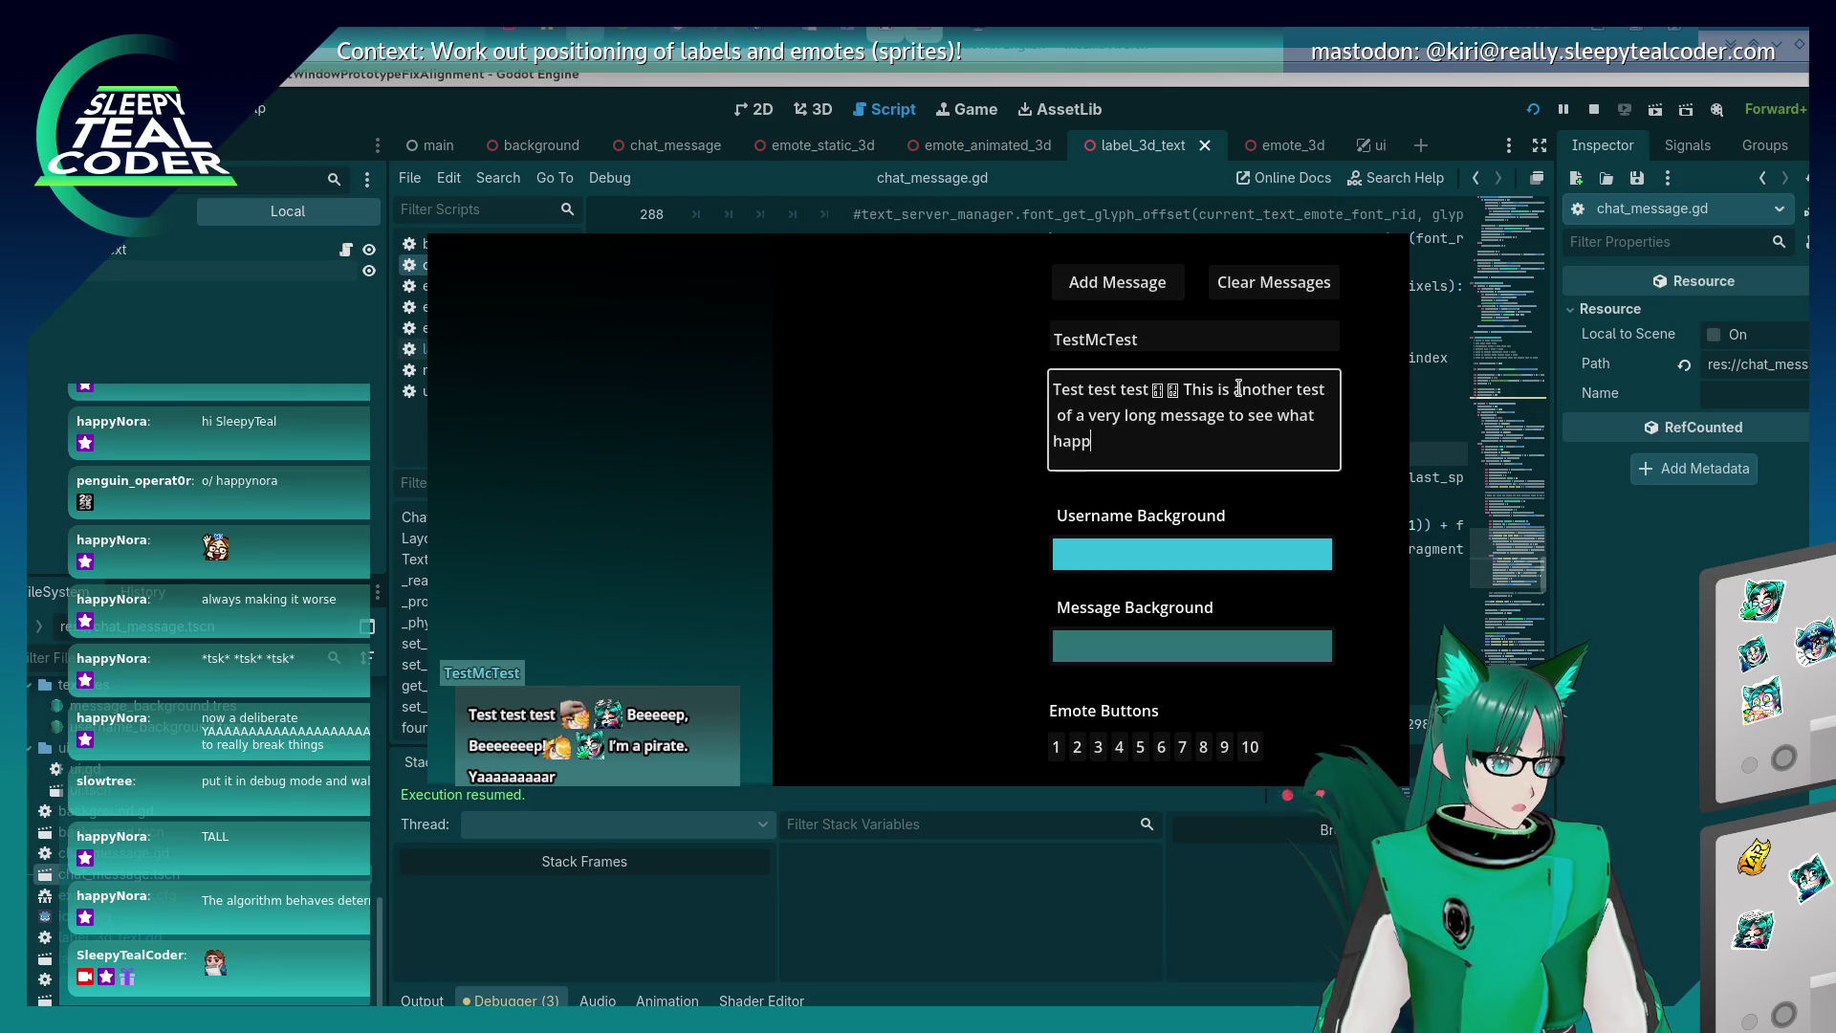
type("when it s")
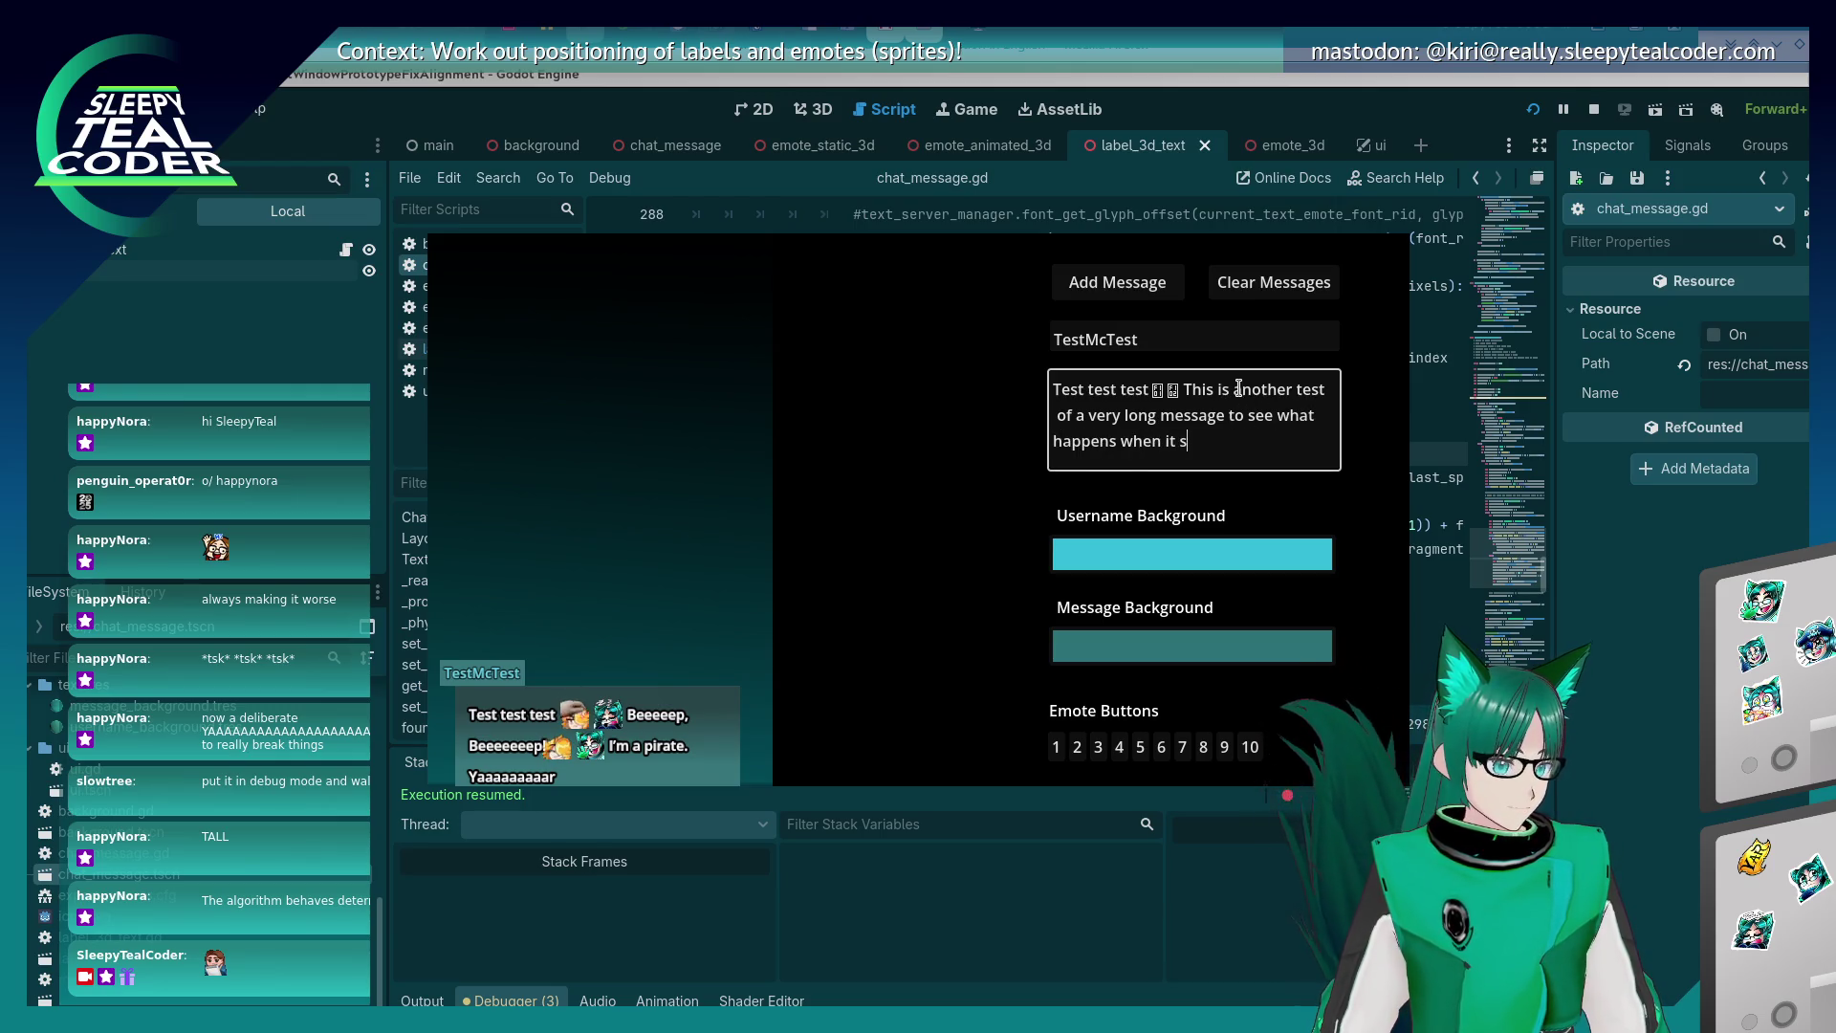
type("pans over multipl")
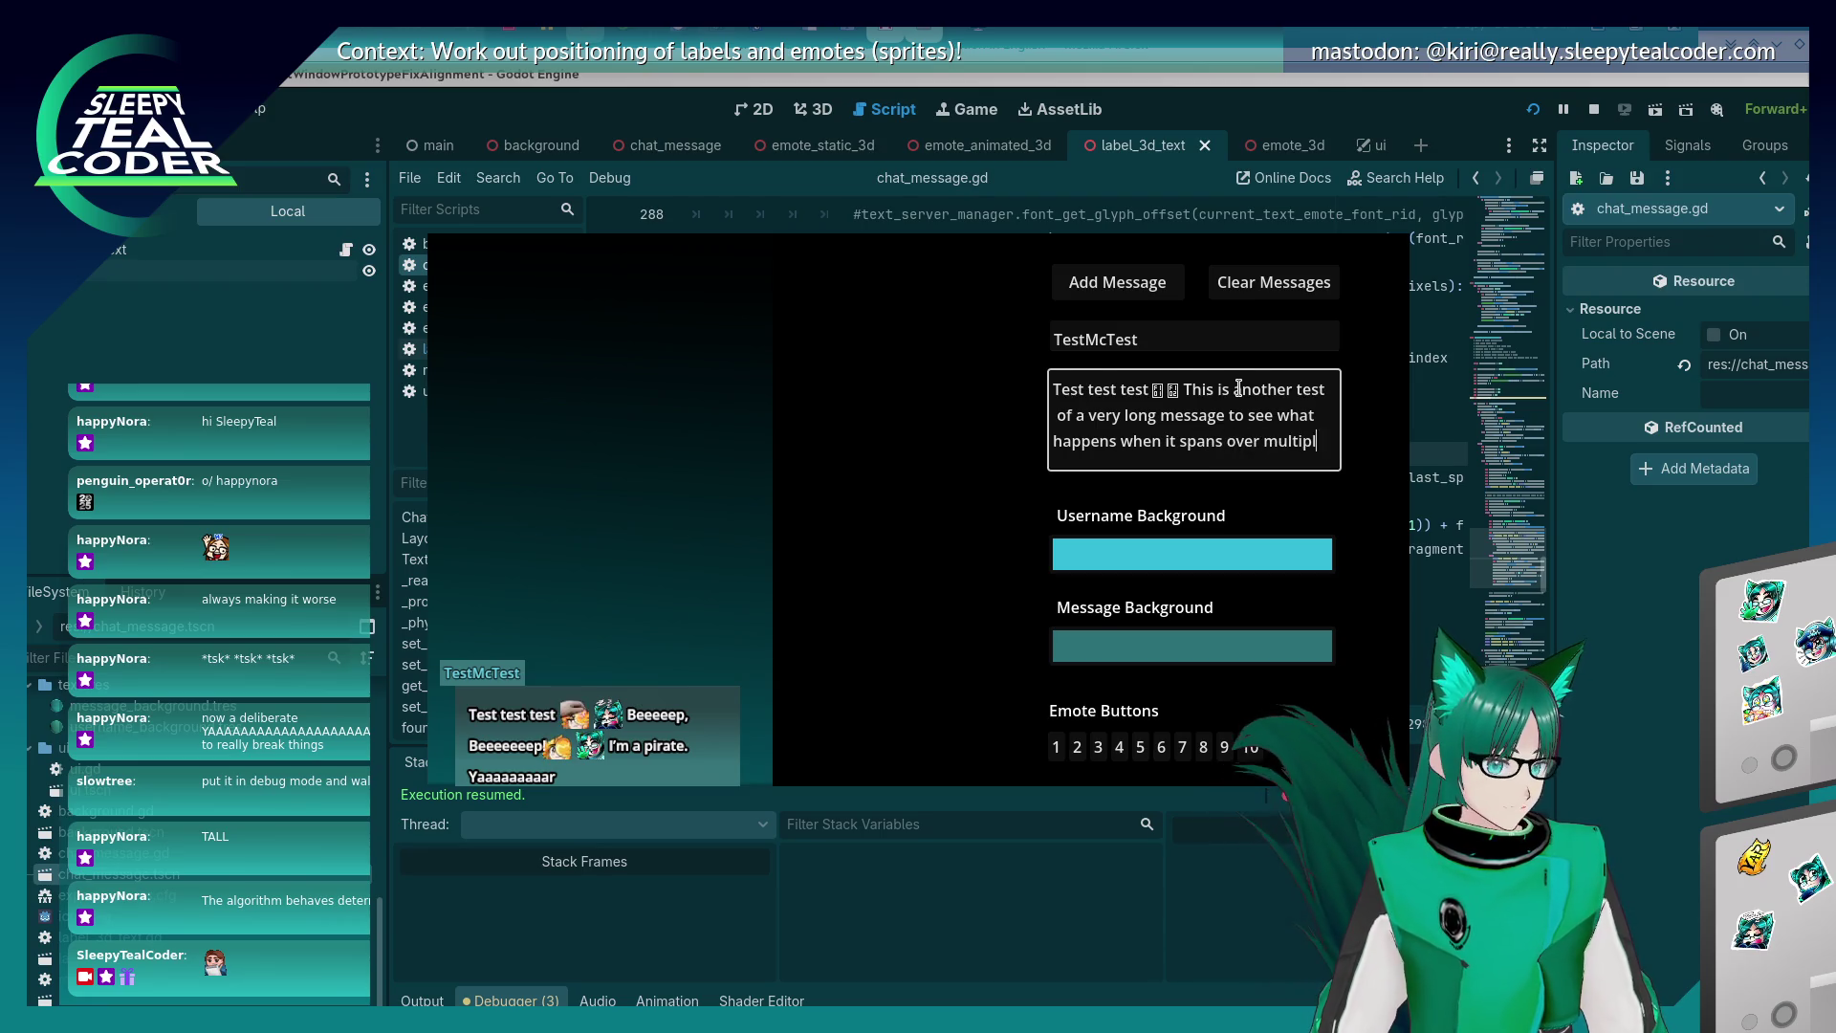
type("e lines!!!")
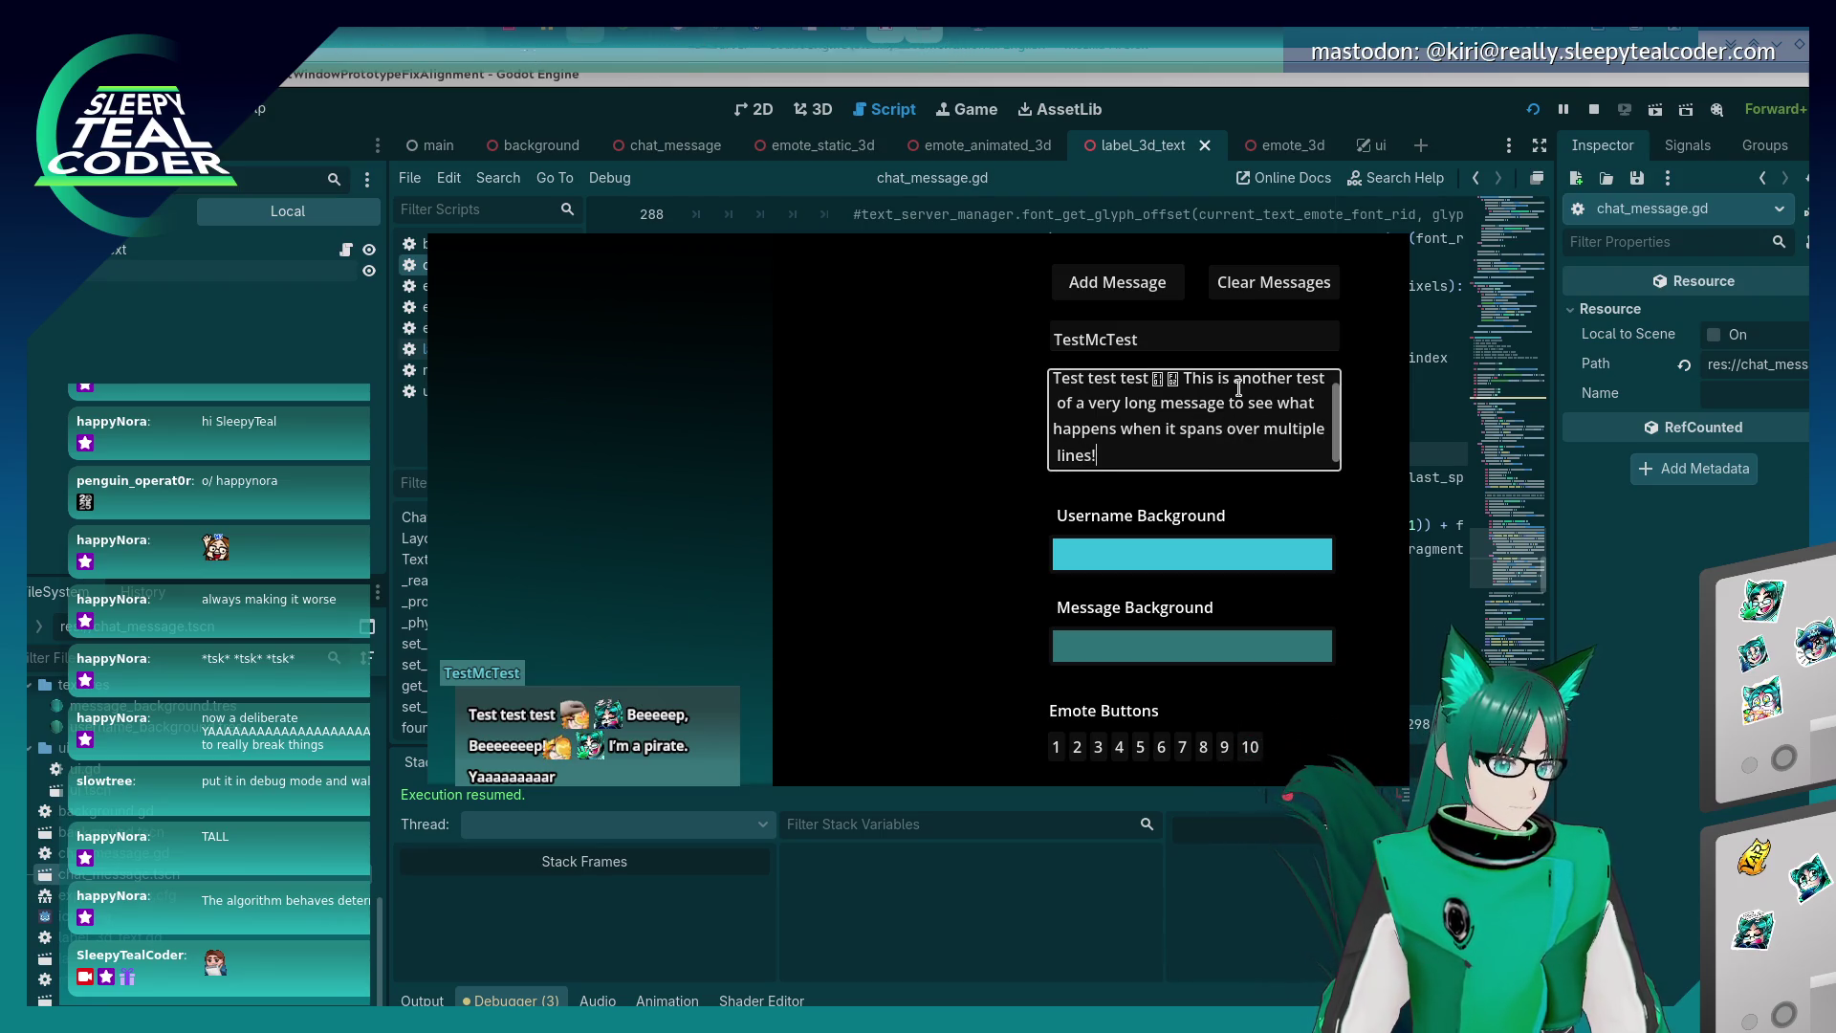
left_click(1157, 287)
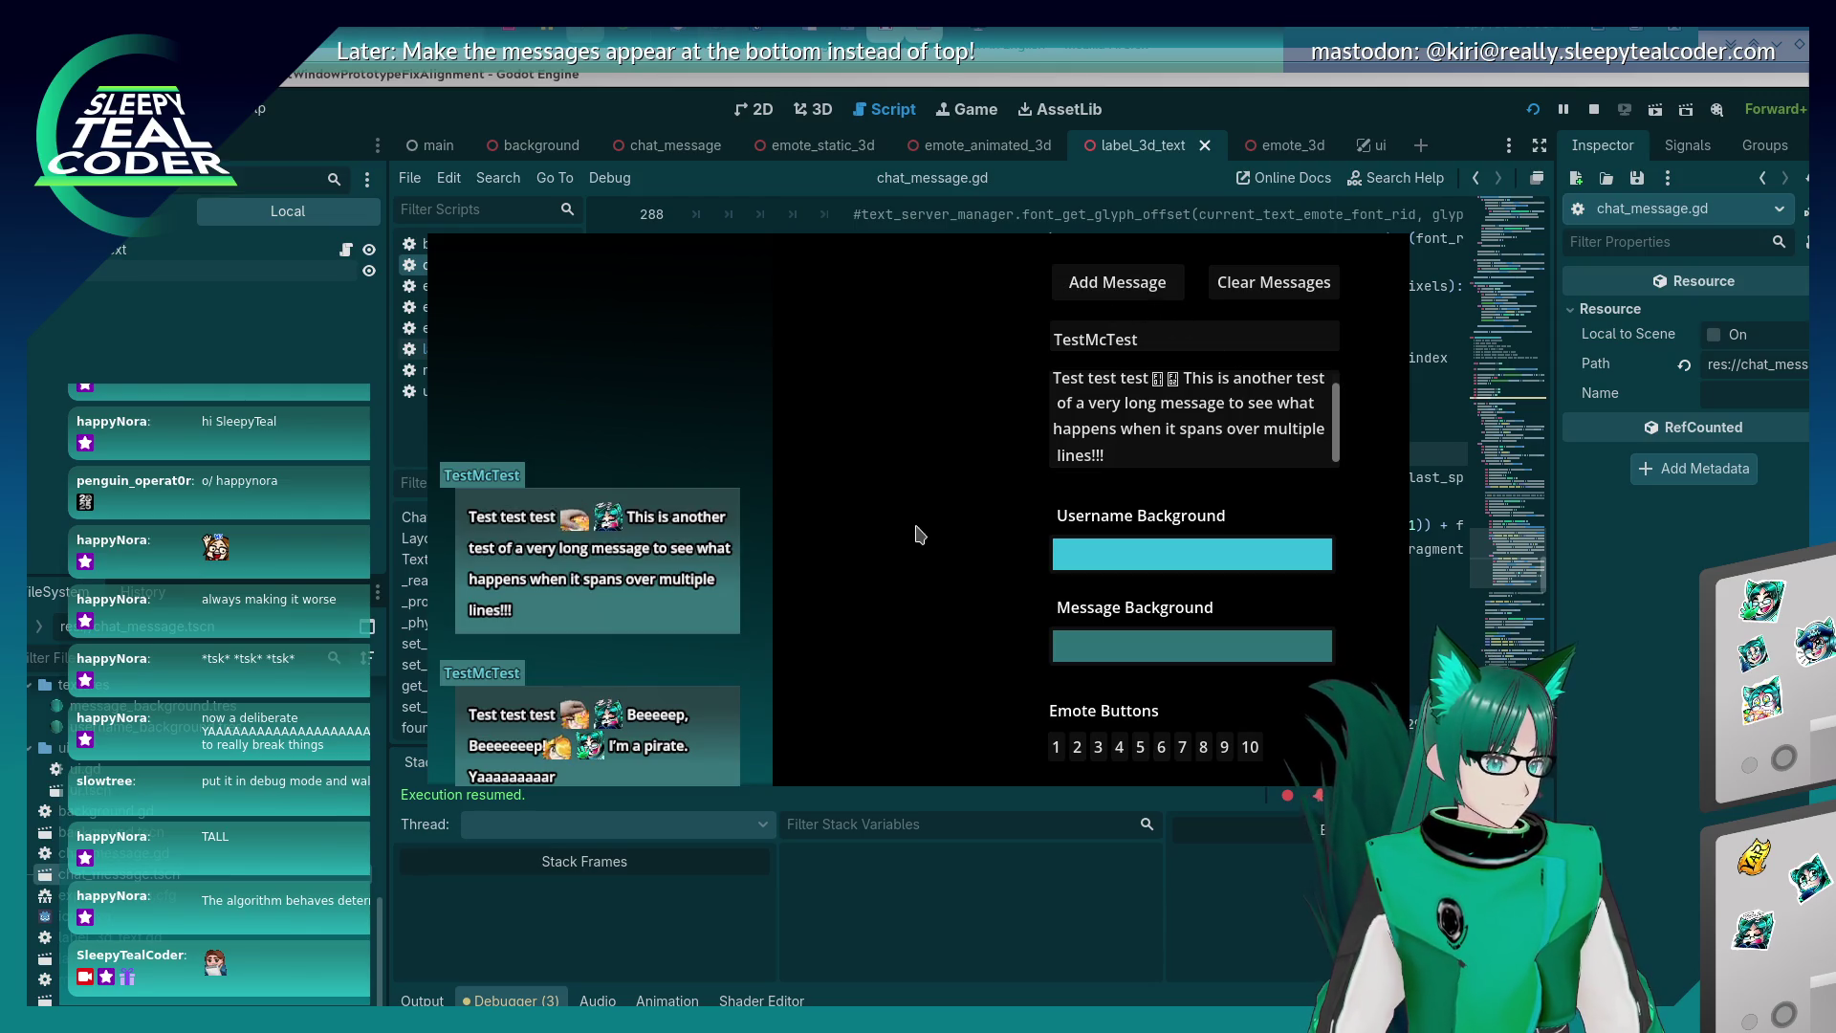
Append two emotes and 'more multiple line madness just to see what breaks for testing purposes', then post.
left_click(1153, 457)
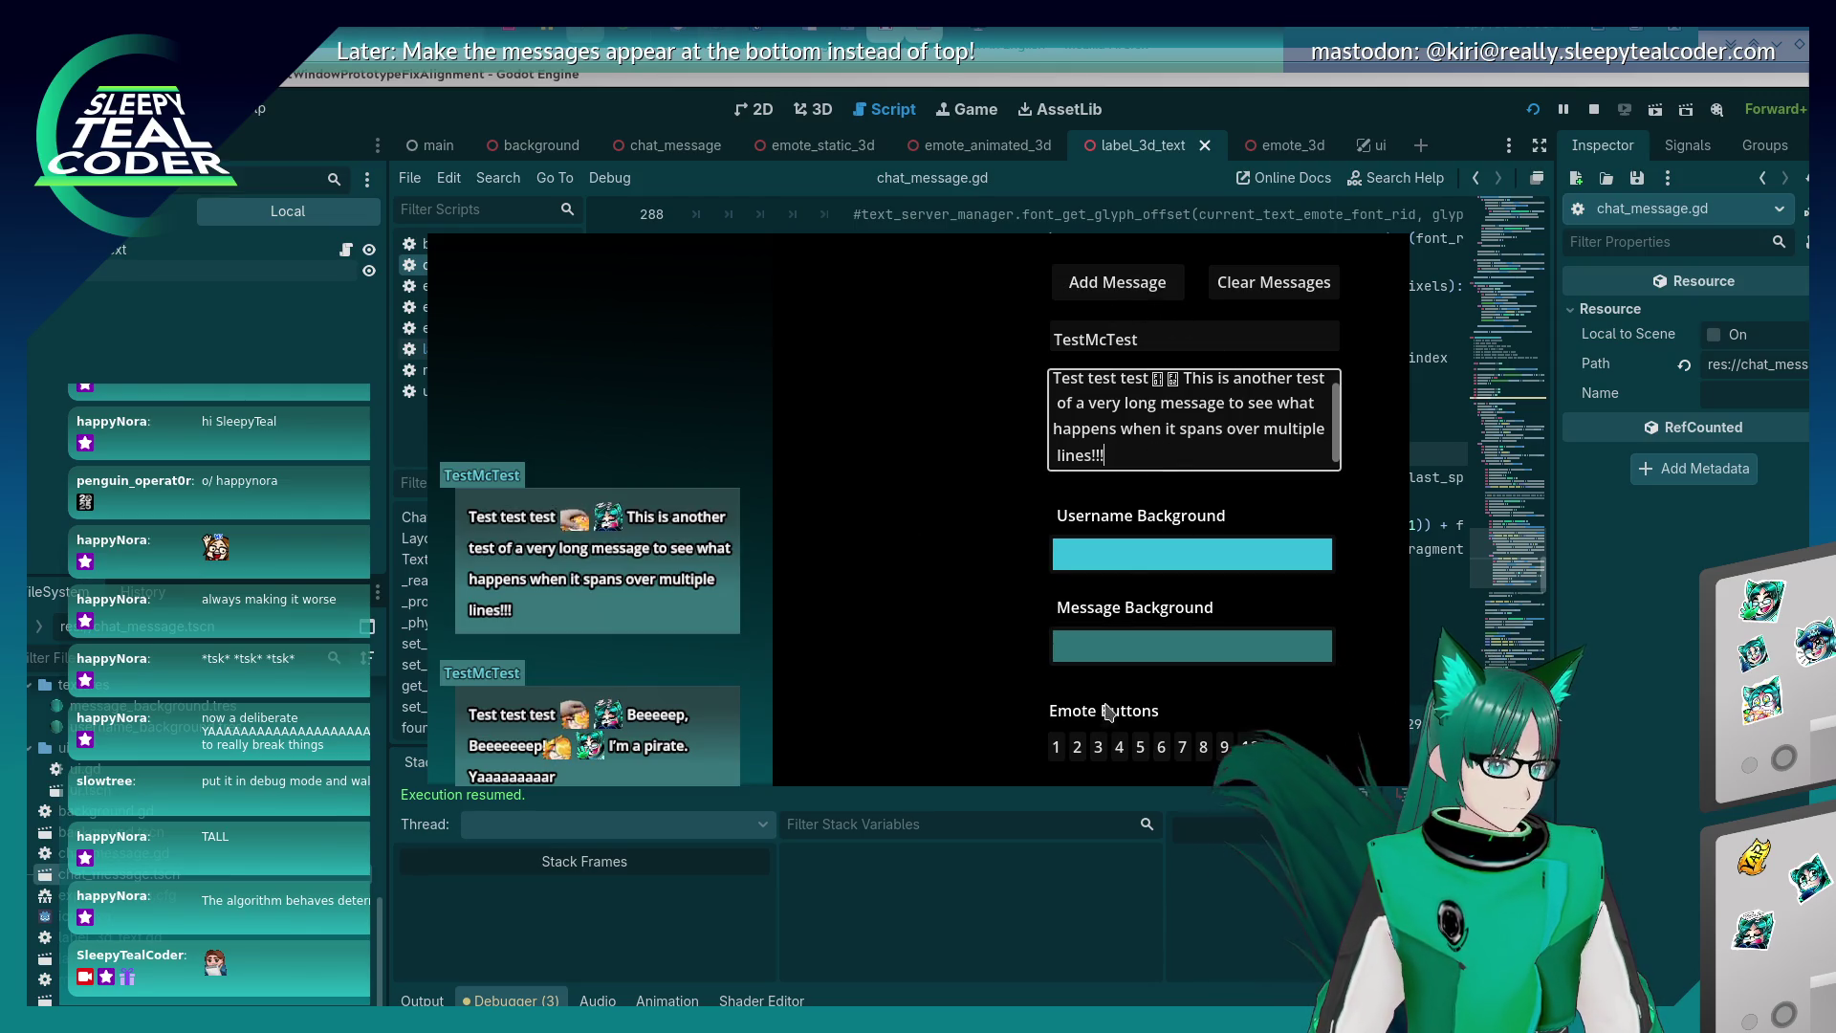
left_click(1098, 747)
left_click(1119, 747)
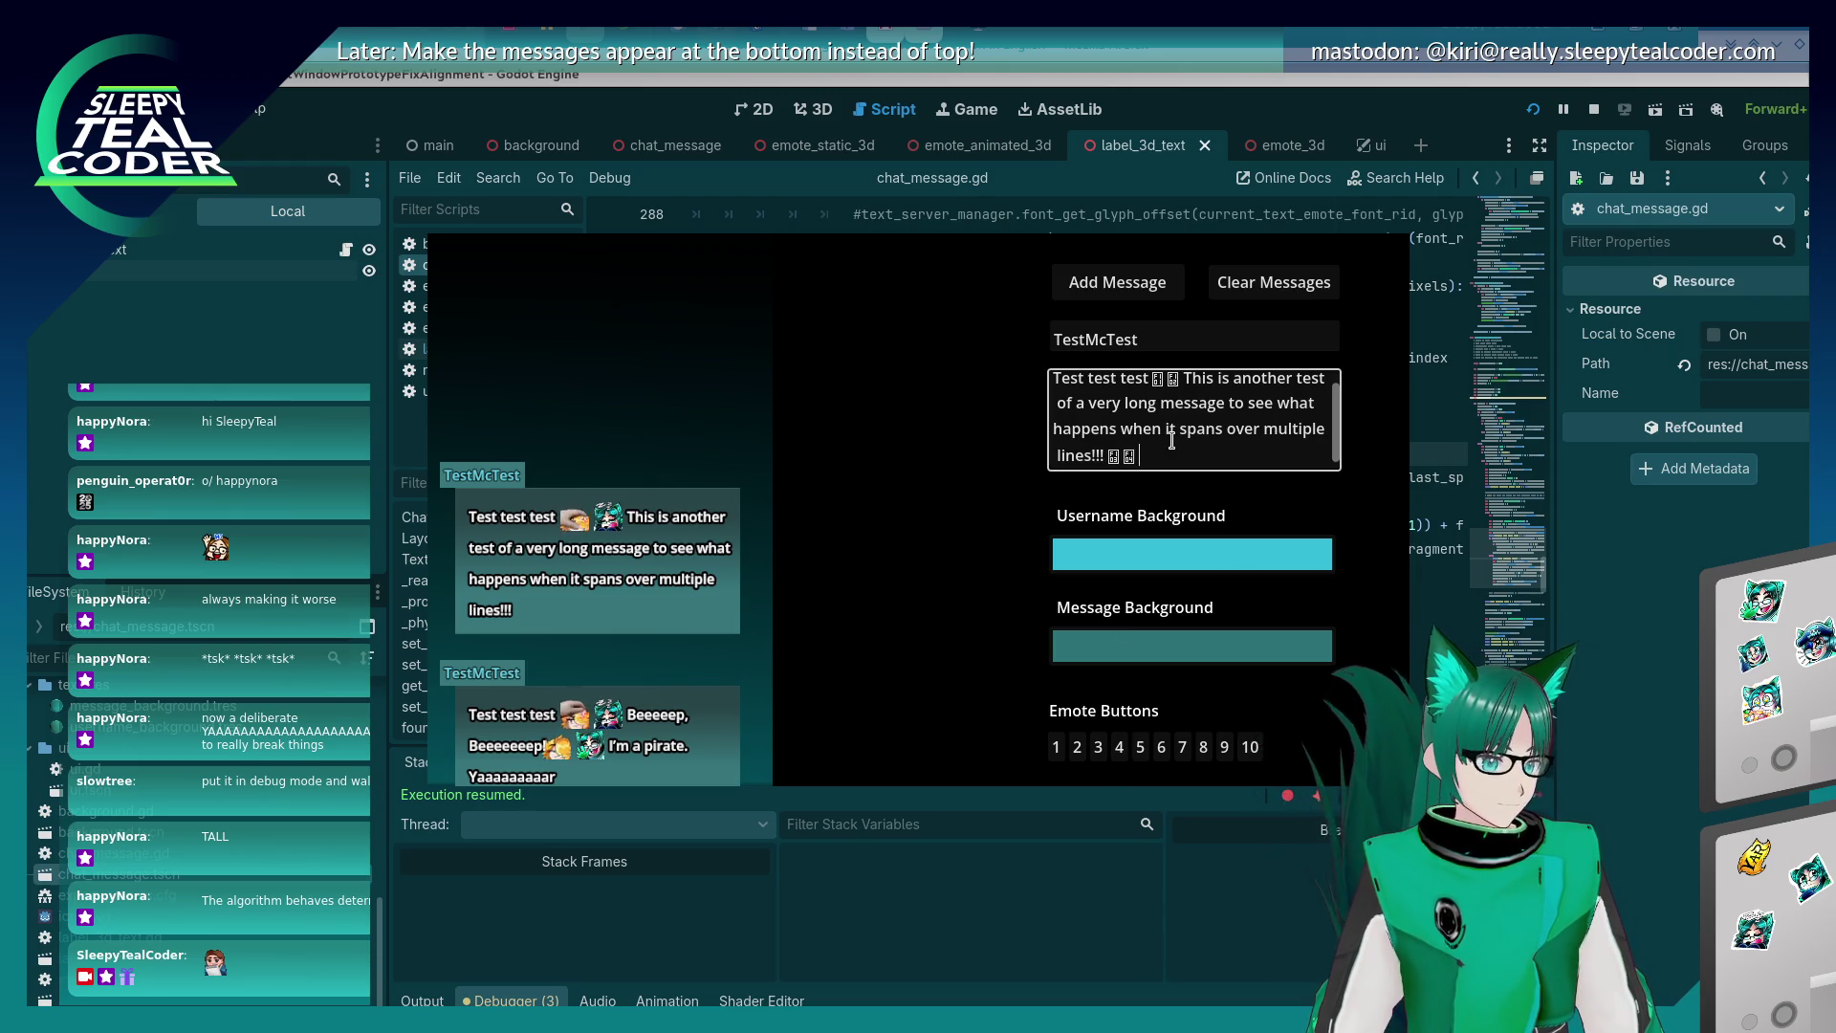
type("me ")
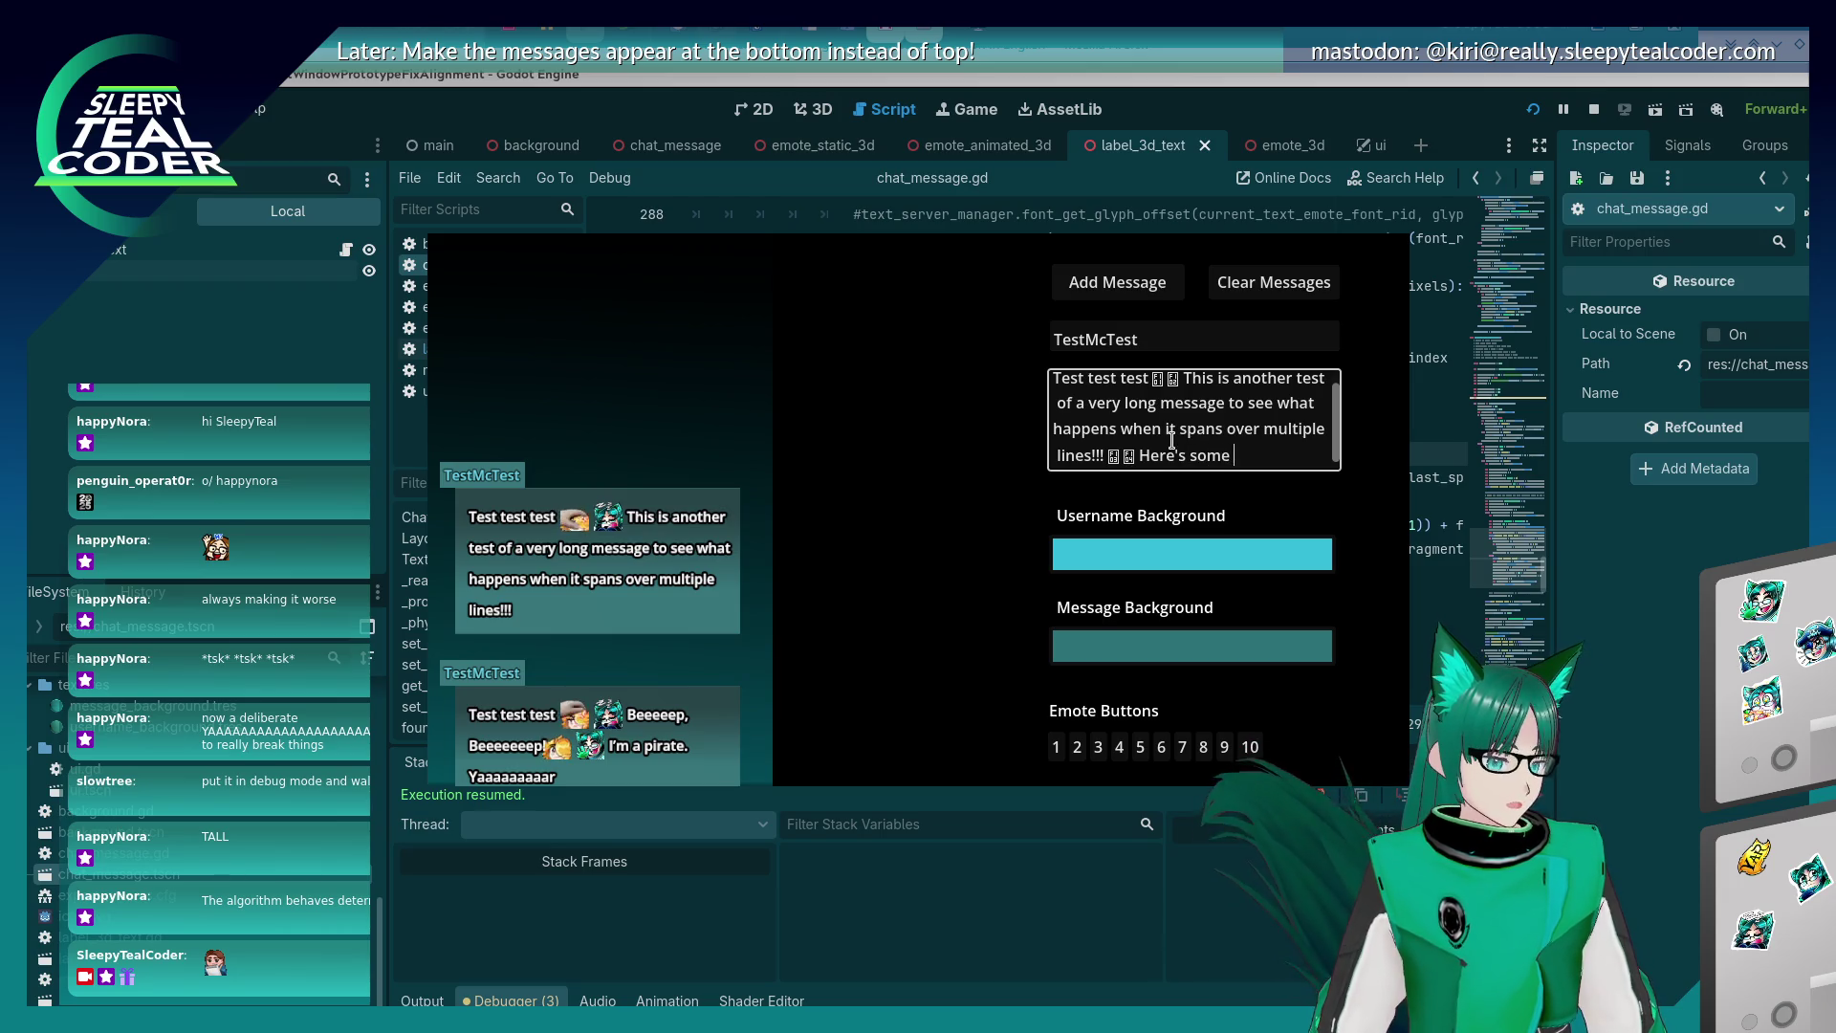
type("more multiple l")
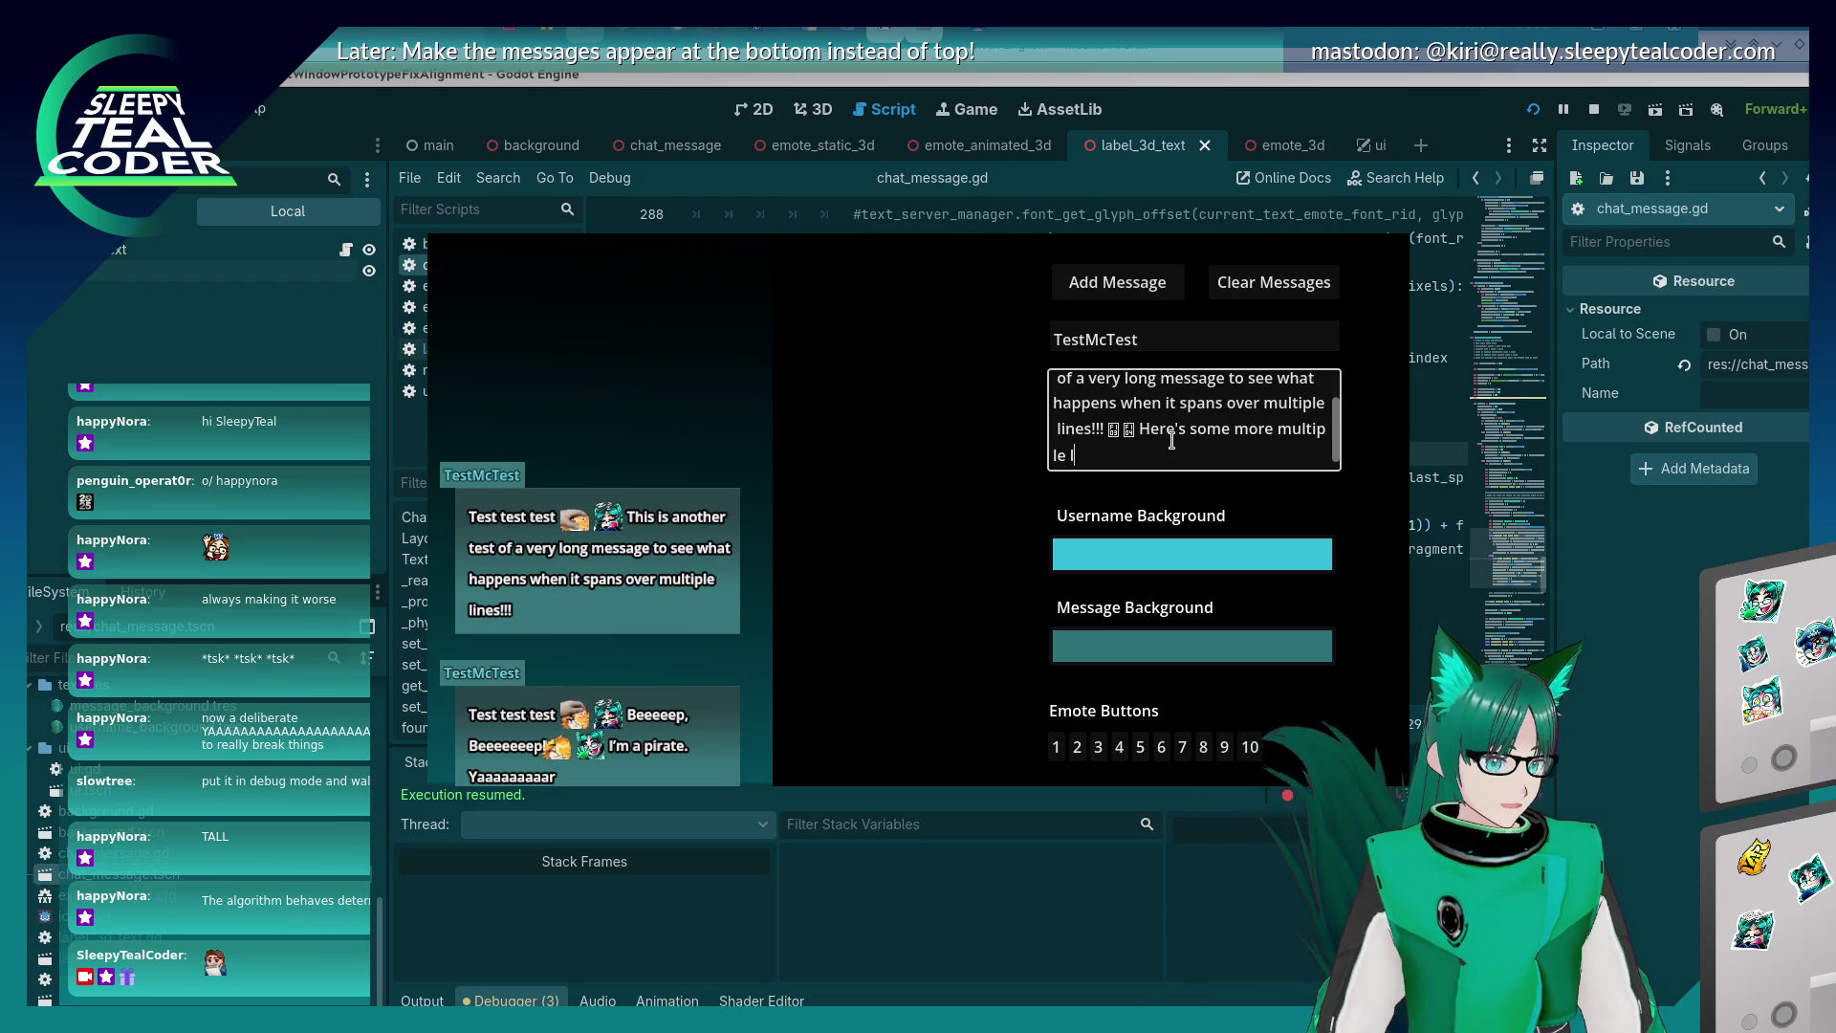
type("ine madness")
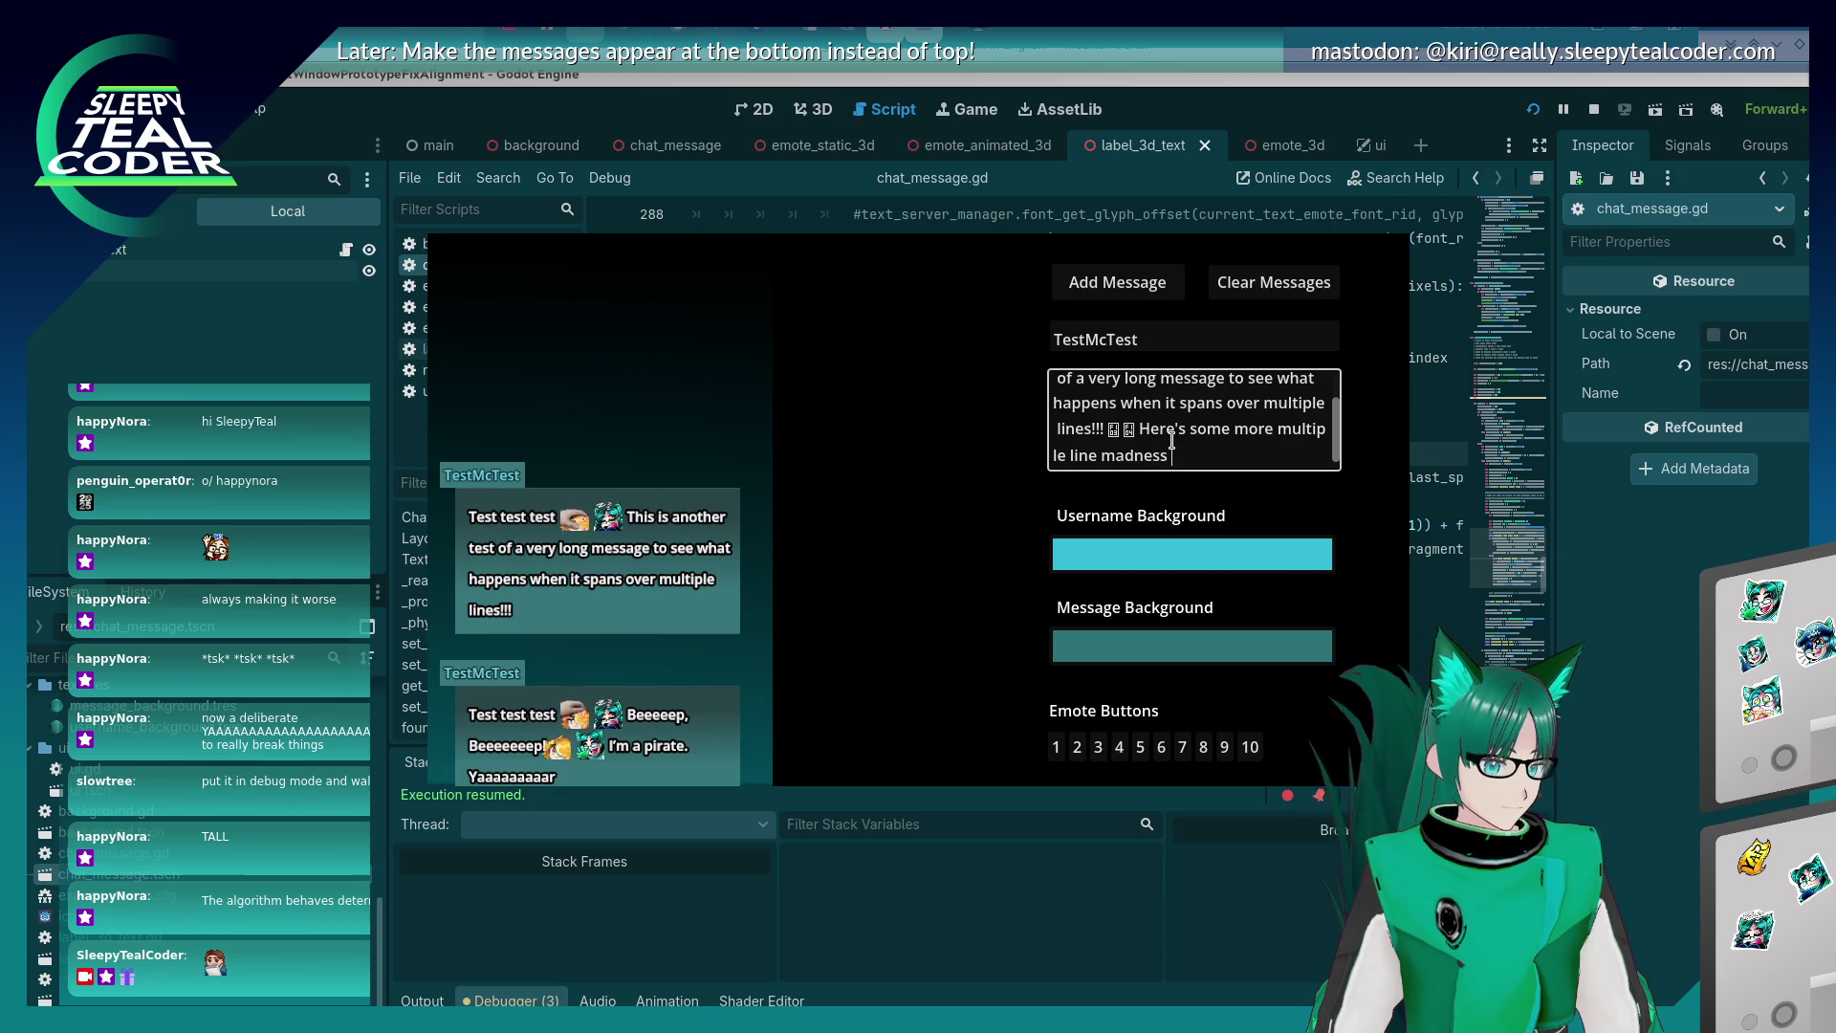
type(" just to see what br")
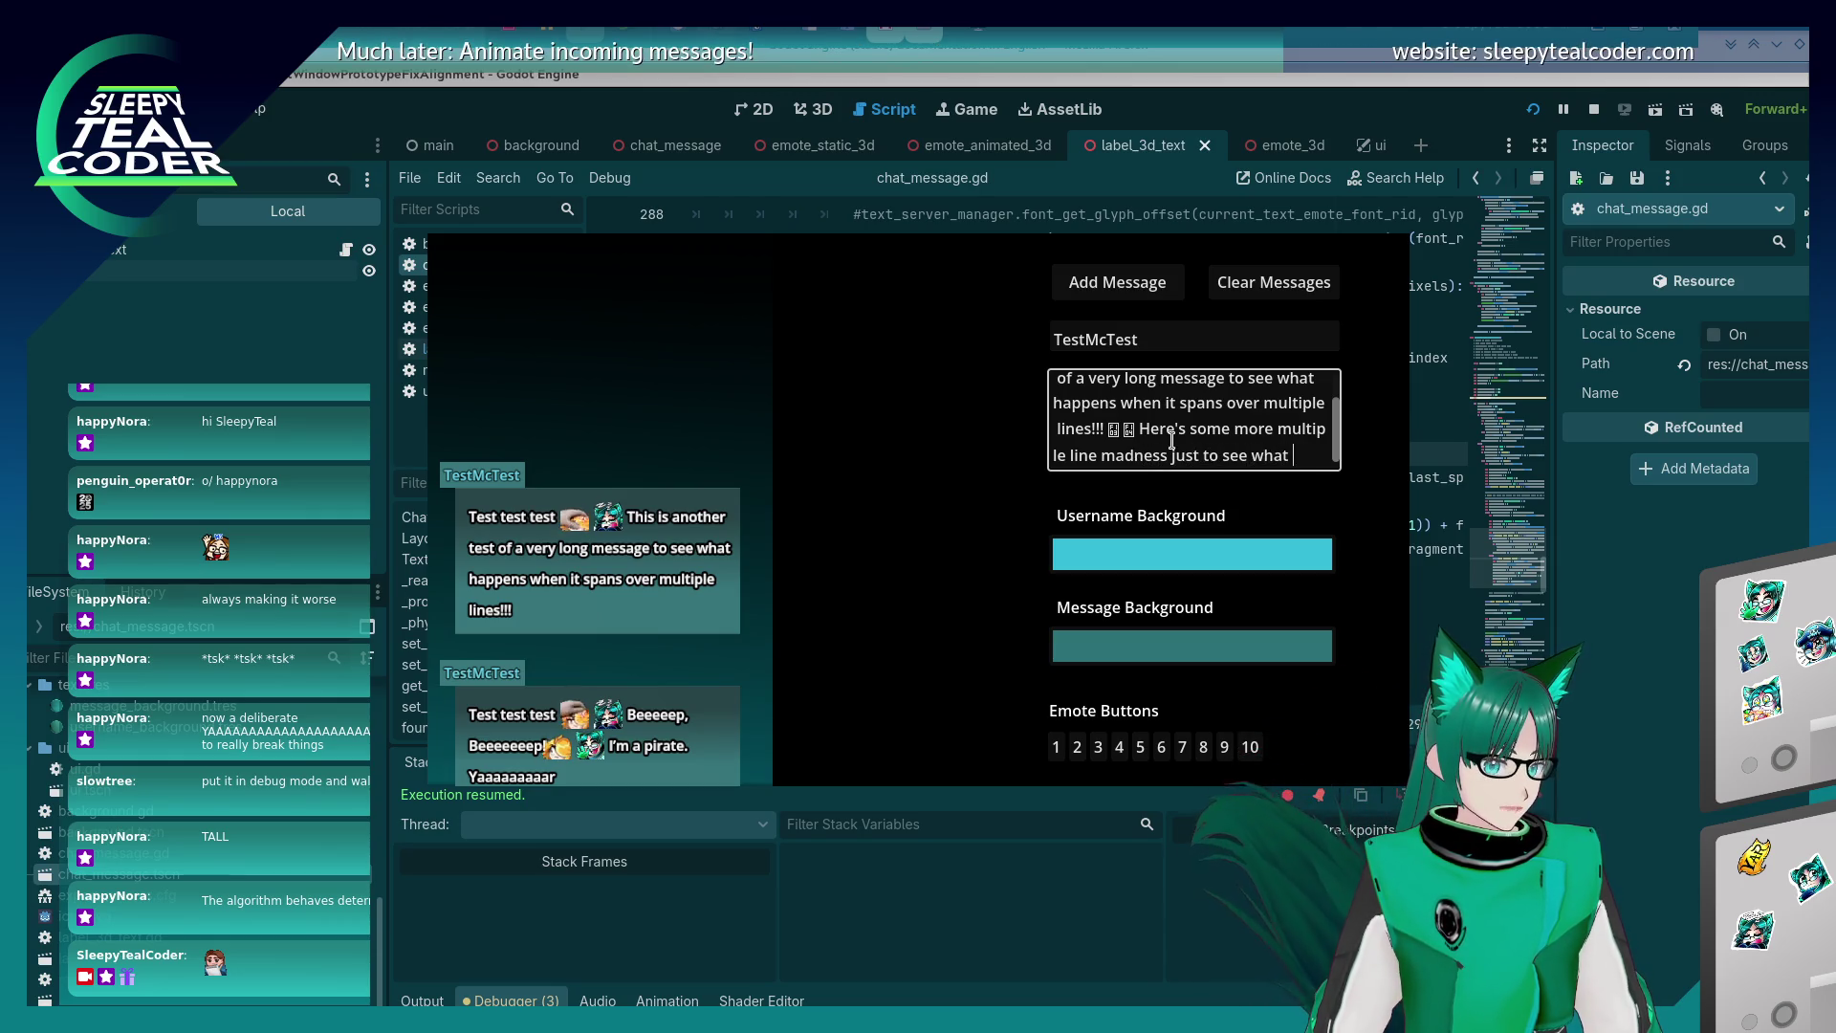
type("eaks for ")
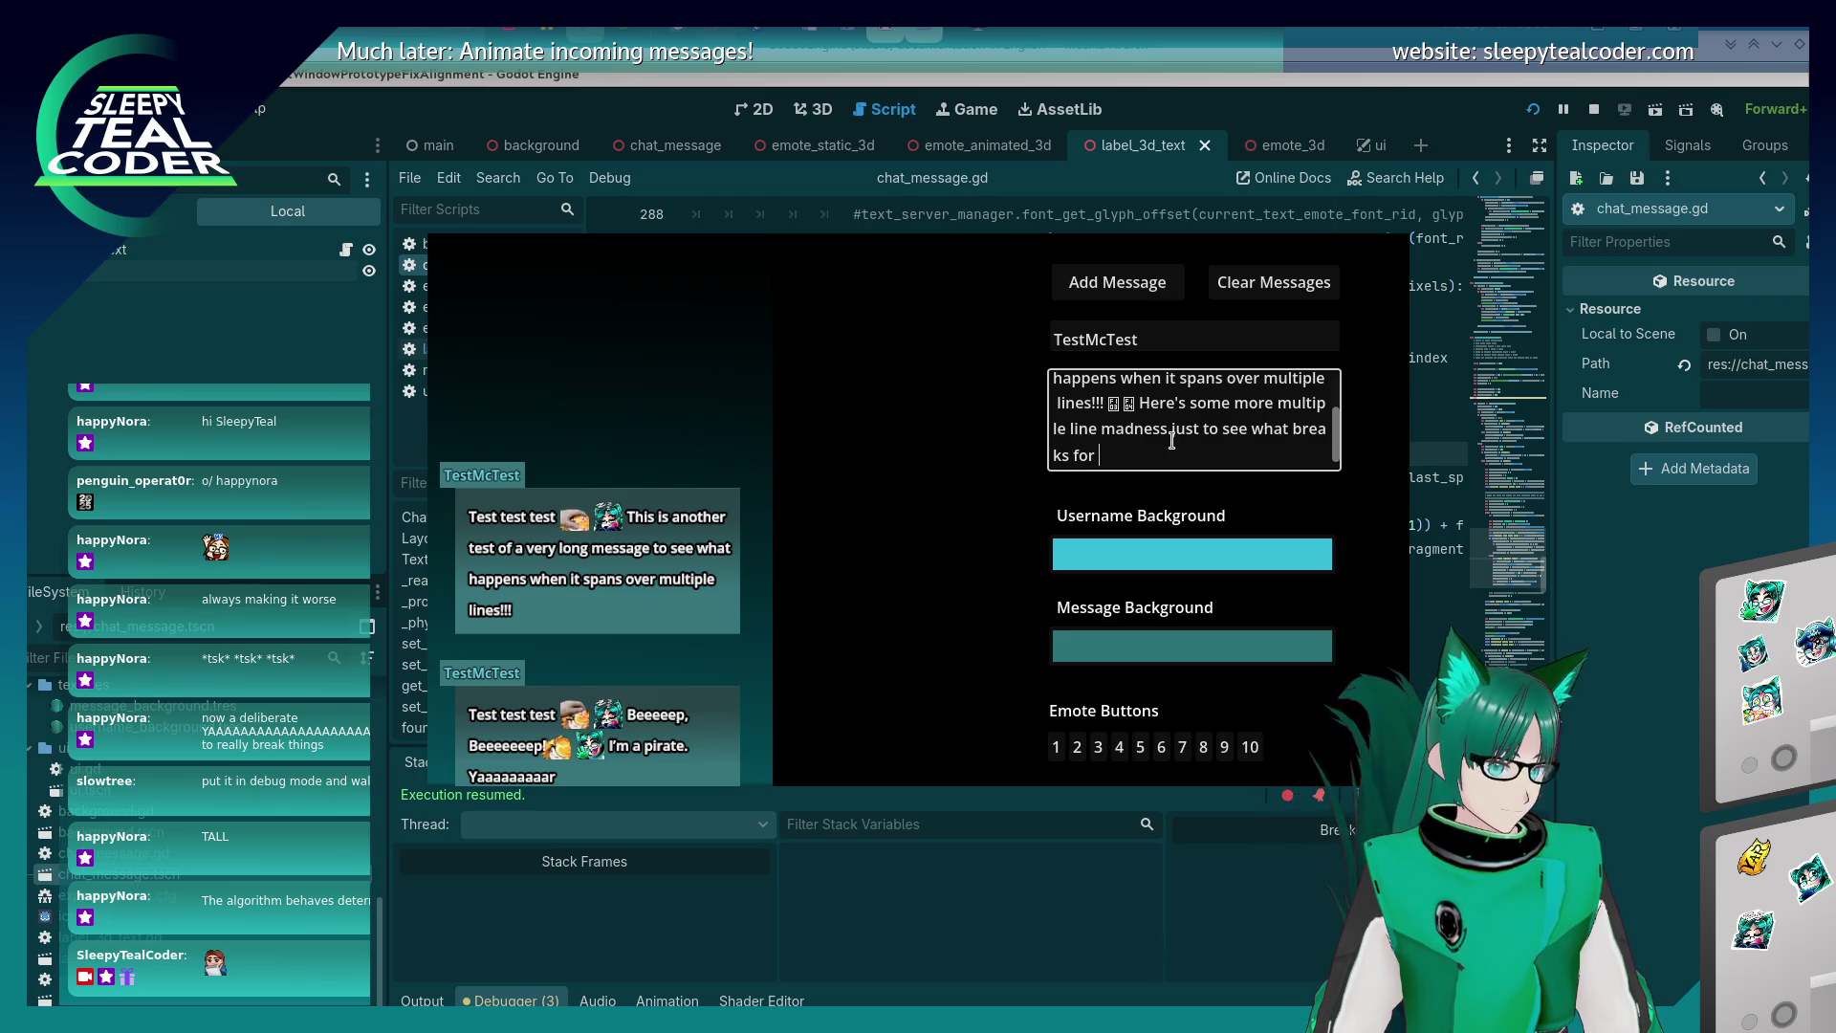
type("testing purposes")
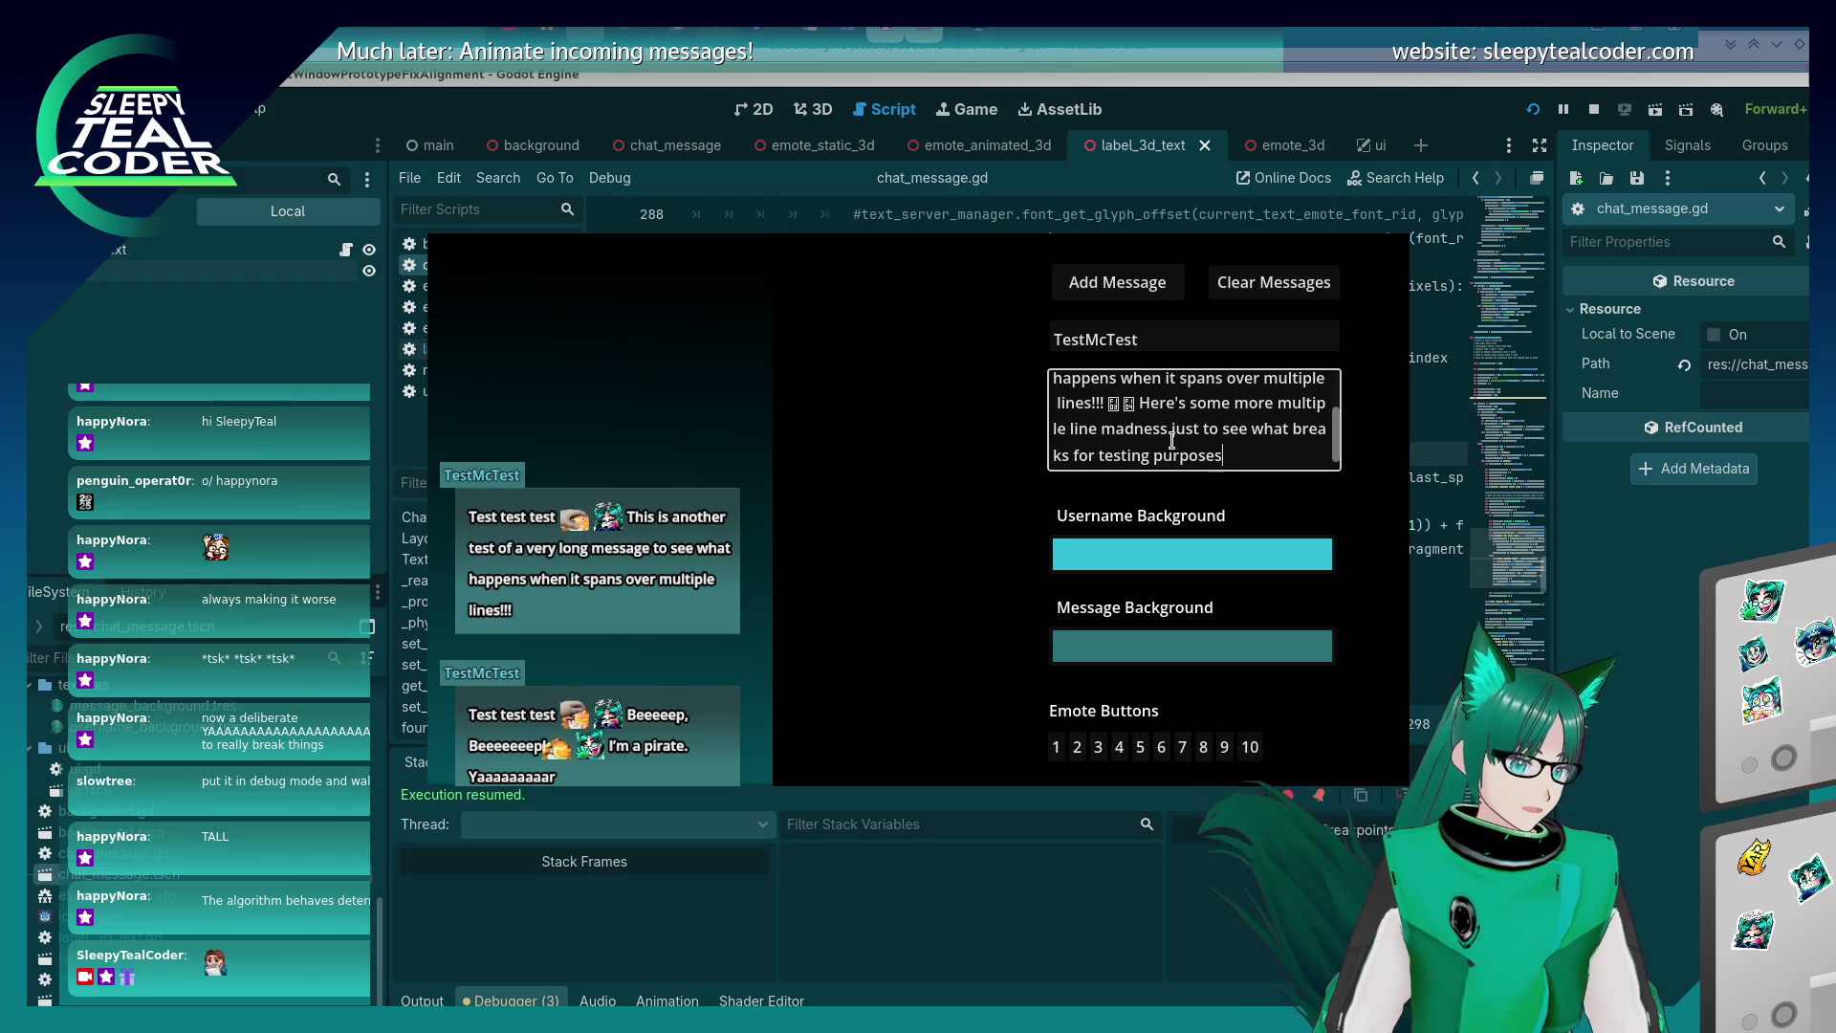
left_click(1099, 285)
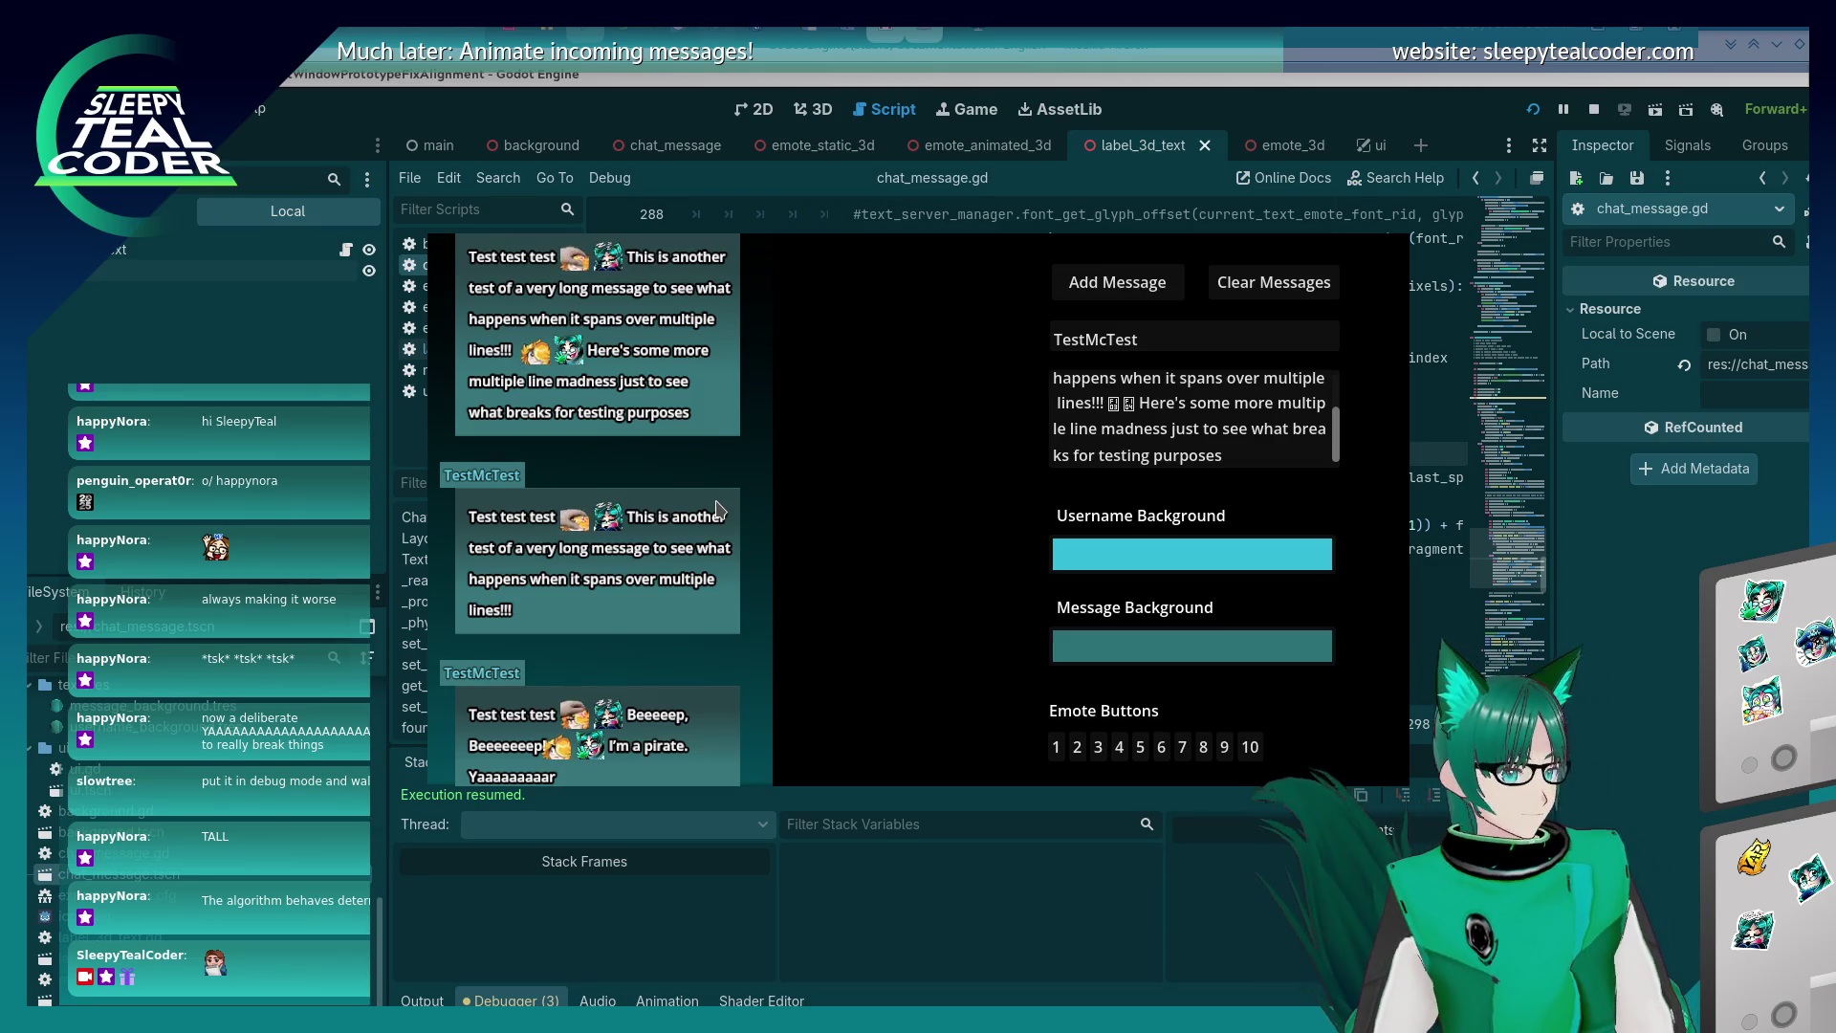
Add two more emotes after 'purposes' and post the message again.
left_click(1182, 747)
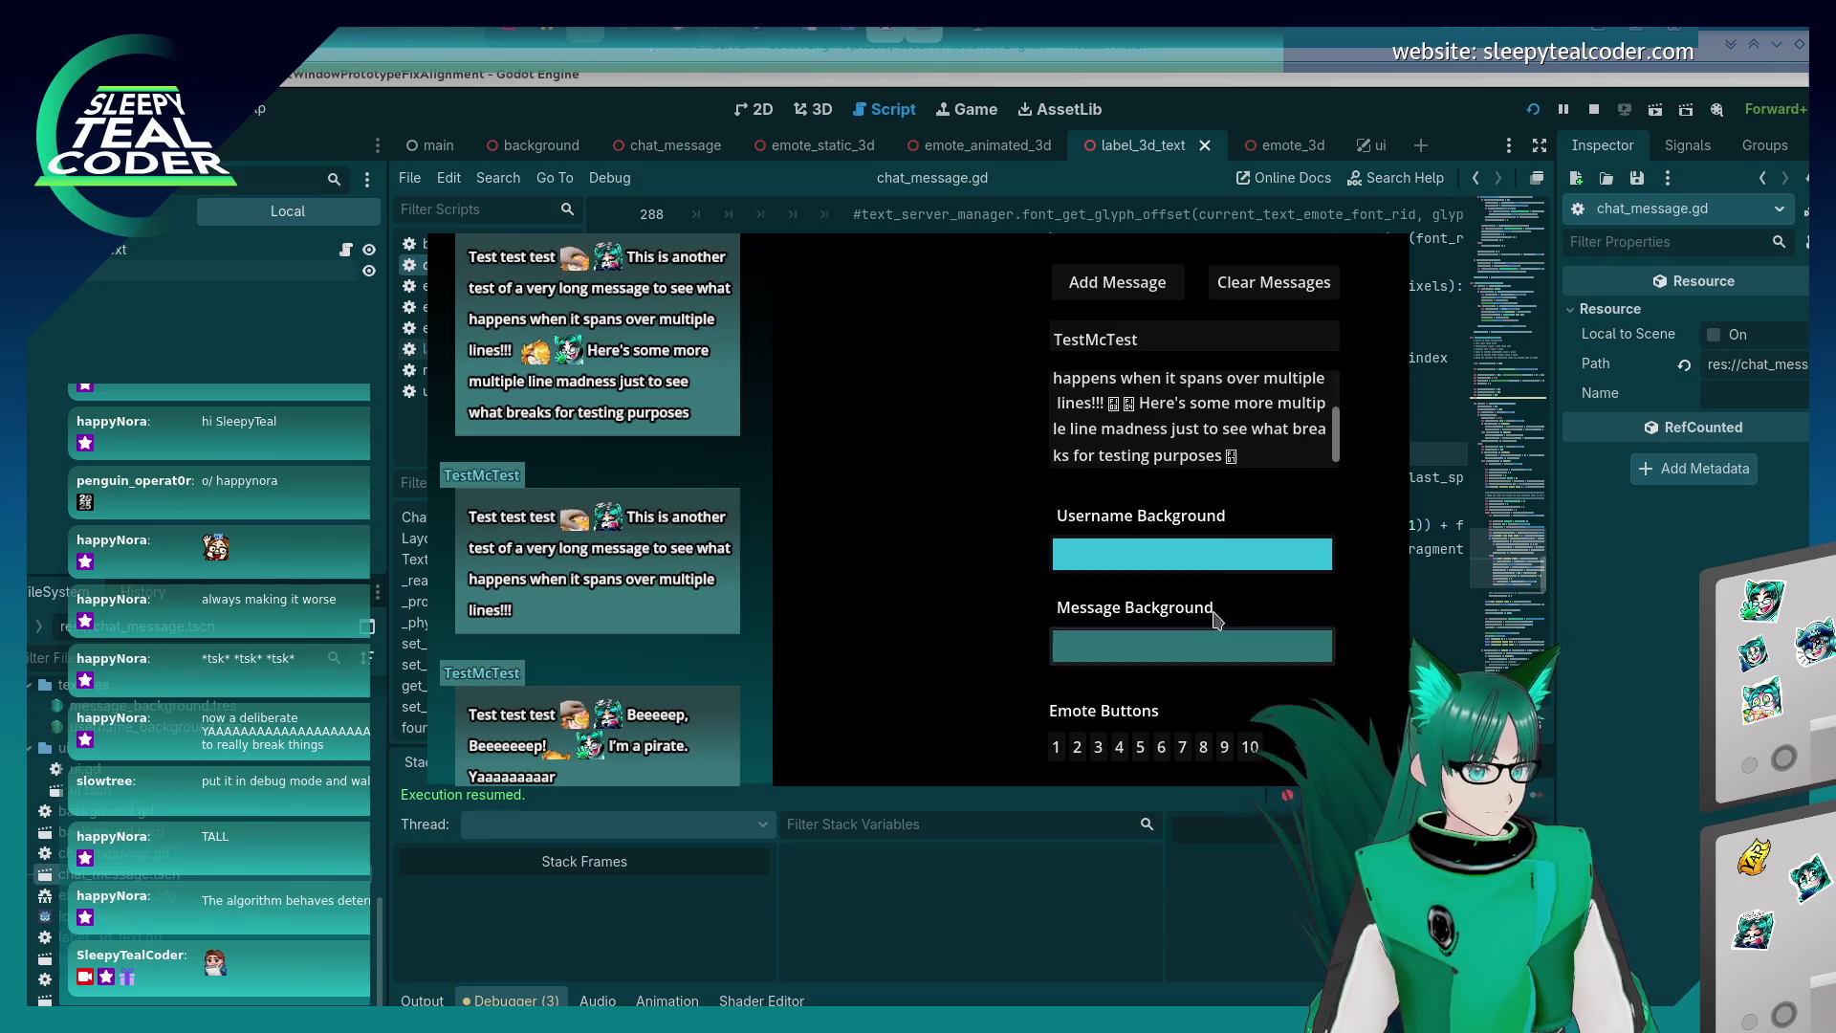
left_click(1160, 746)
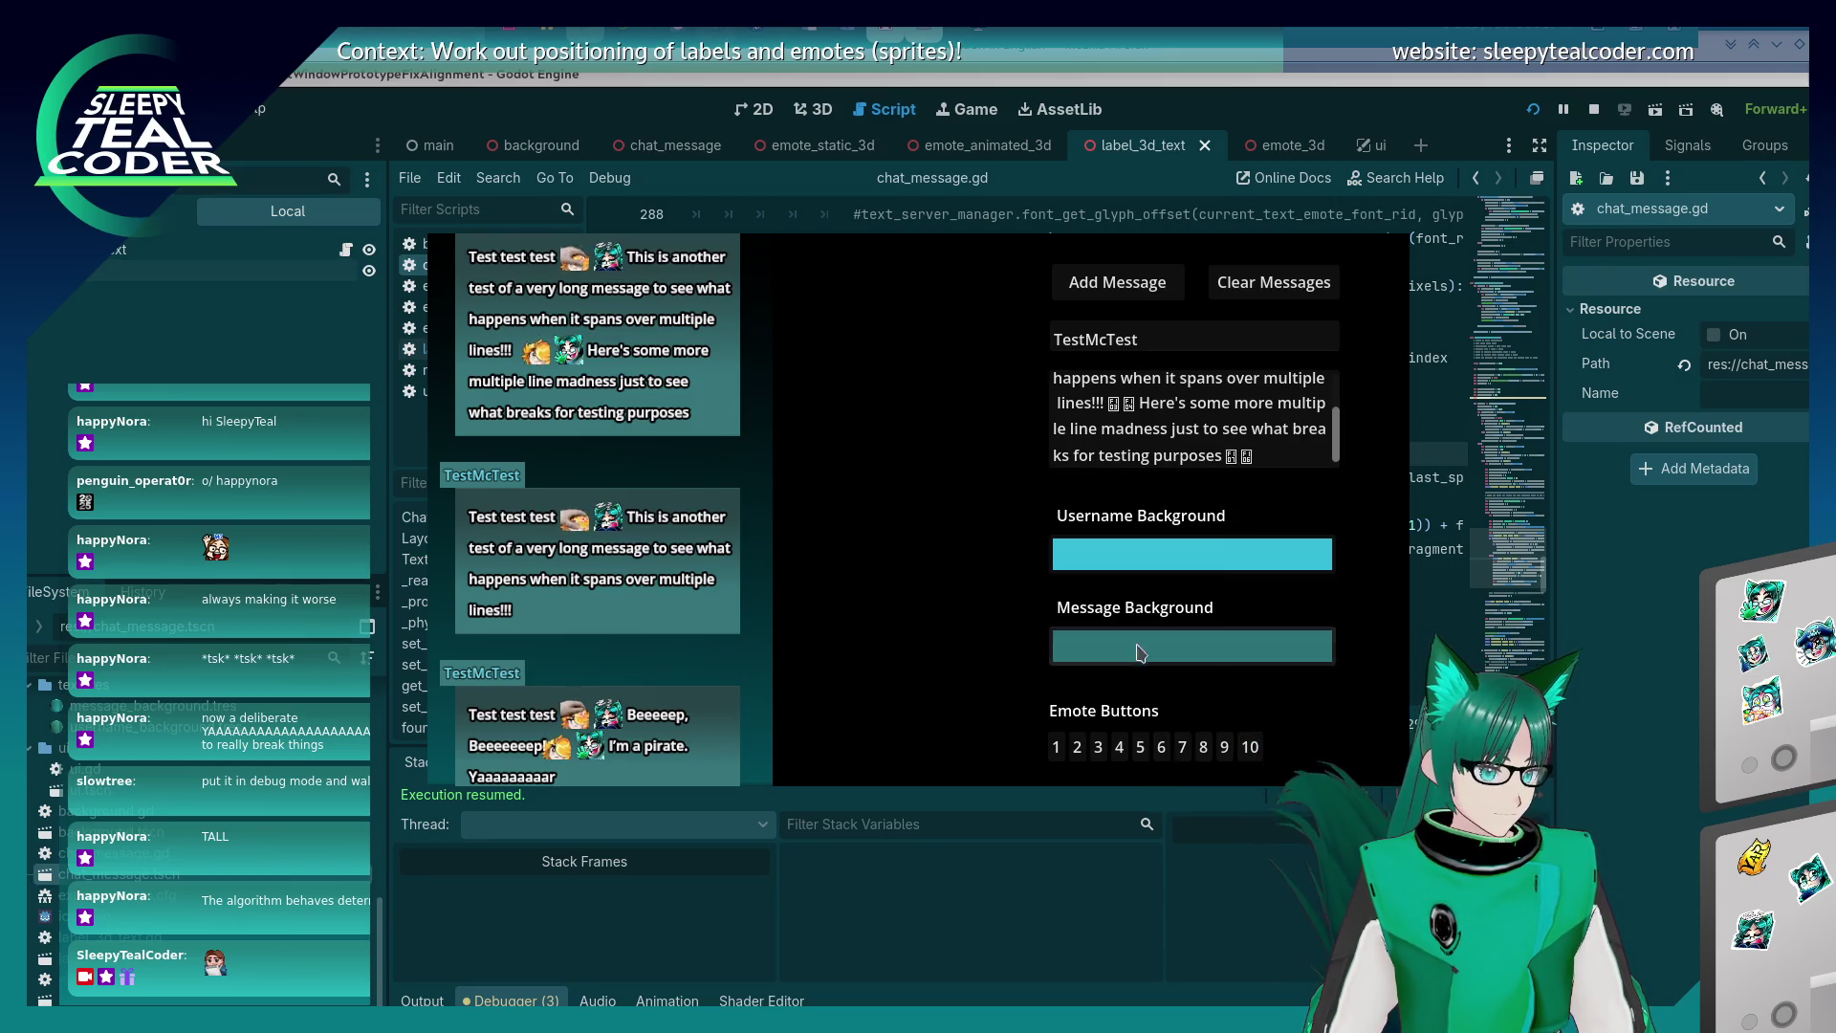
left_click(1112, 284)
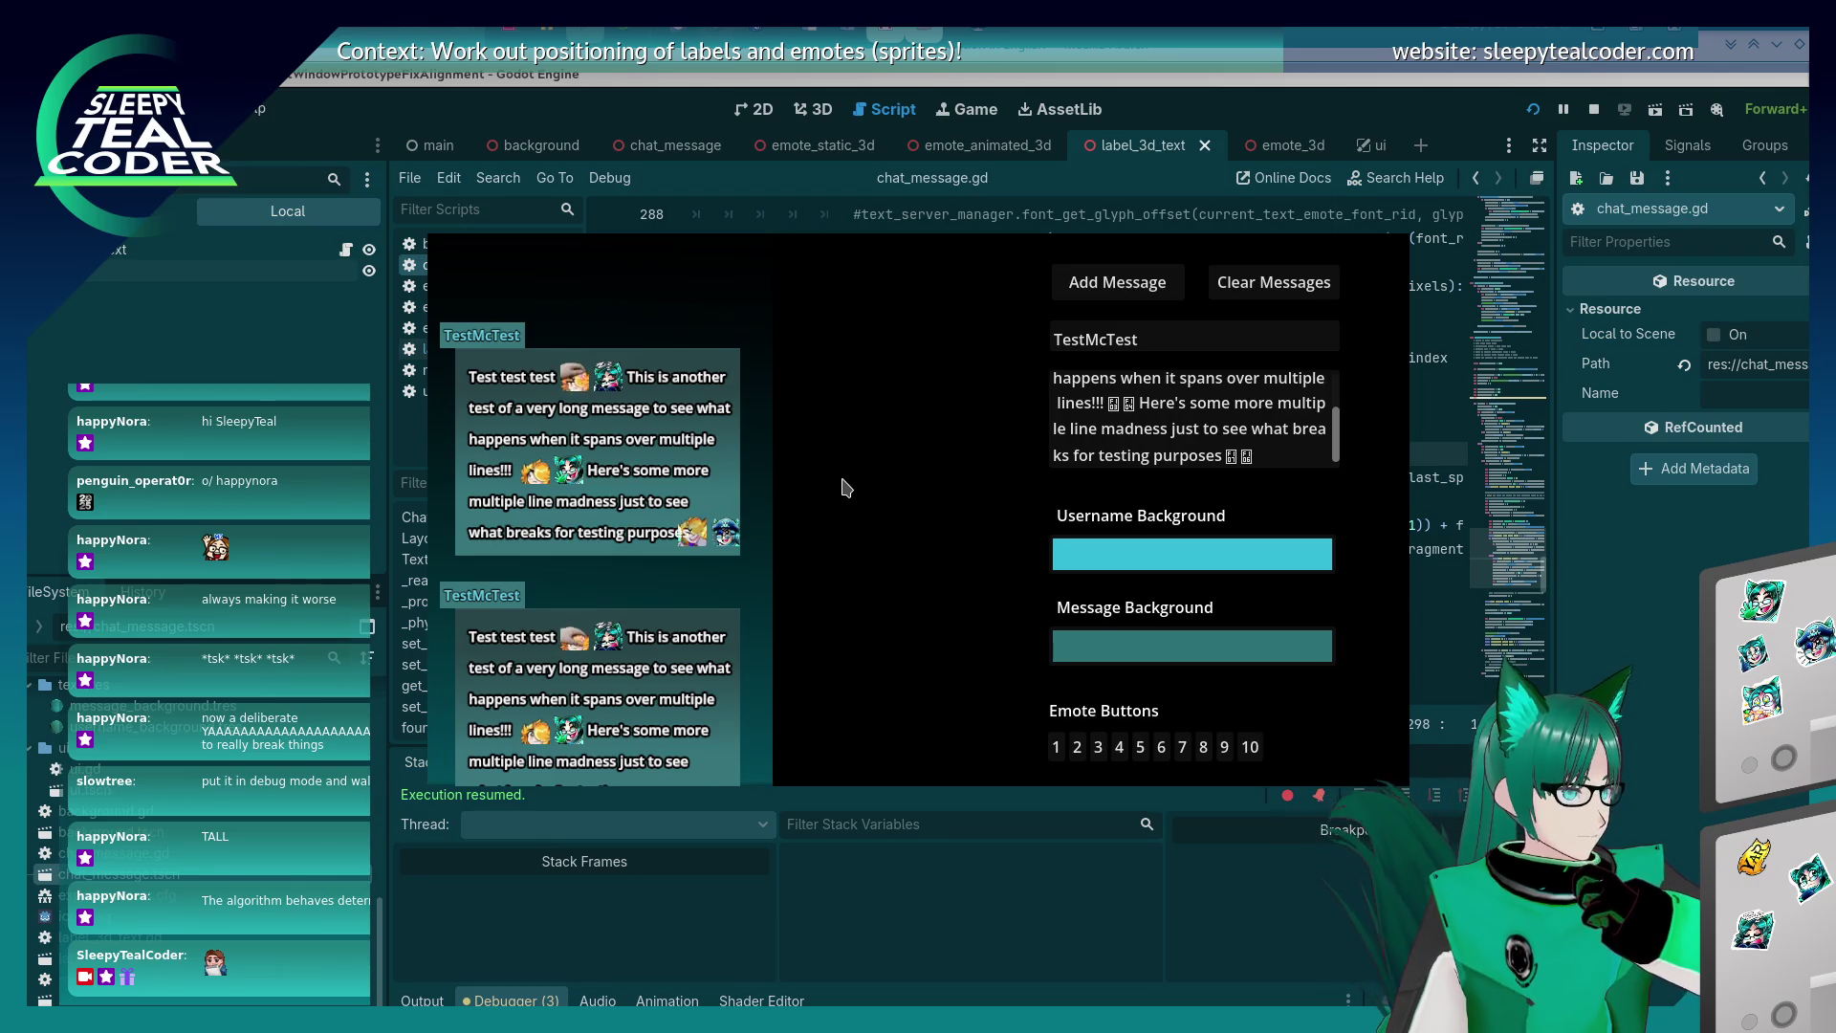
left_click(1265, 457)
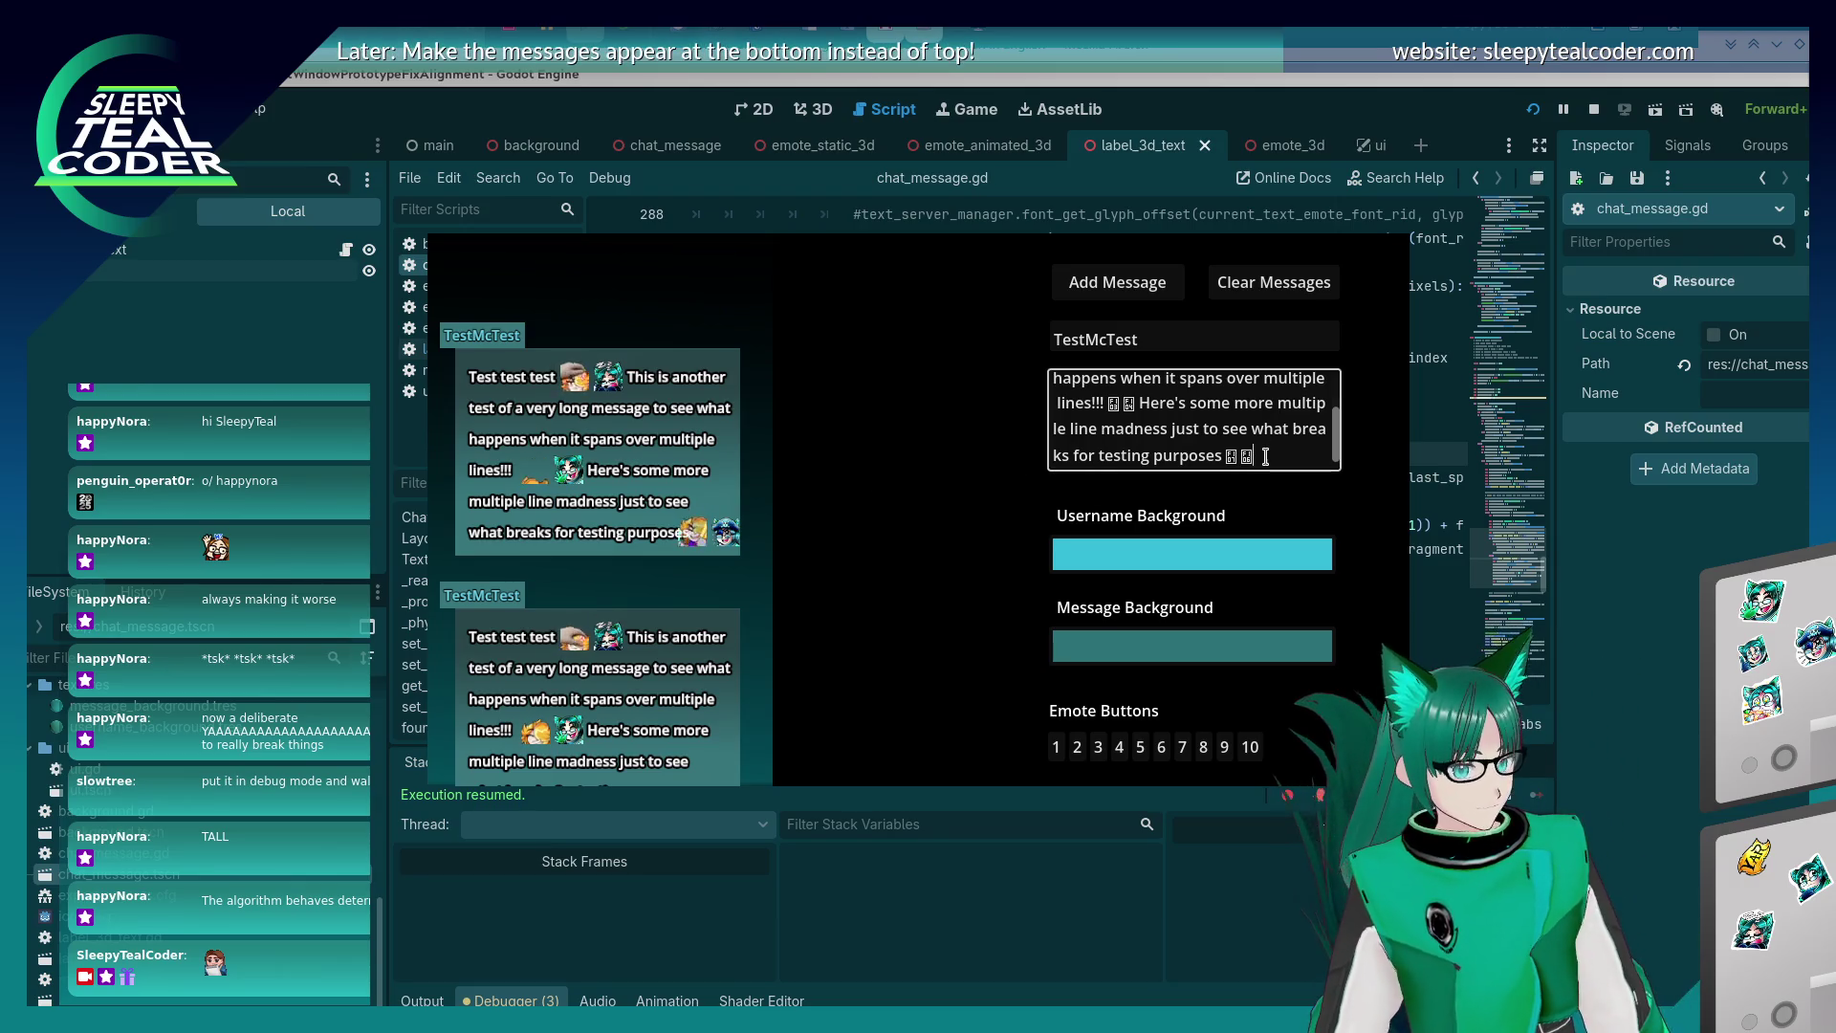
Post with 'More lines I suppose is what's needed' added, then again with 'yaaaarrrrrrrrrr' appended.
type(" More lines I suppo")
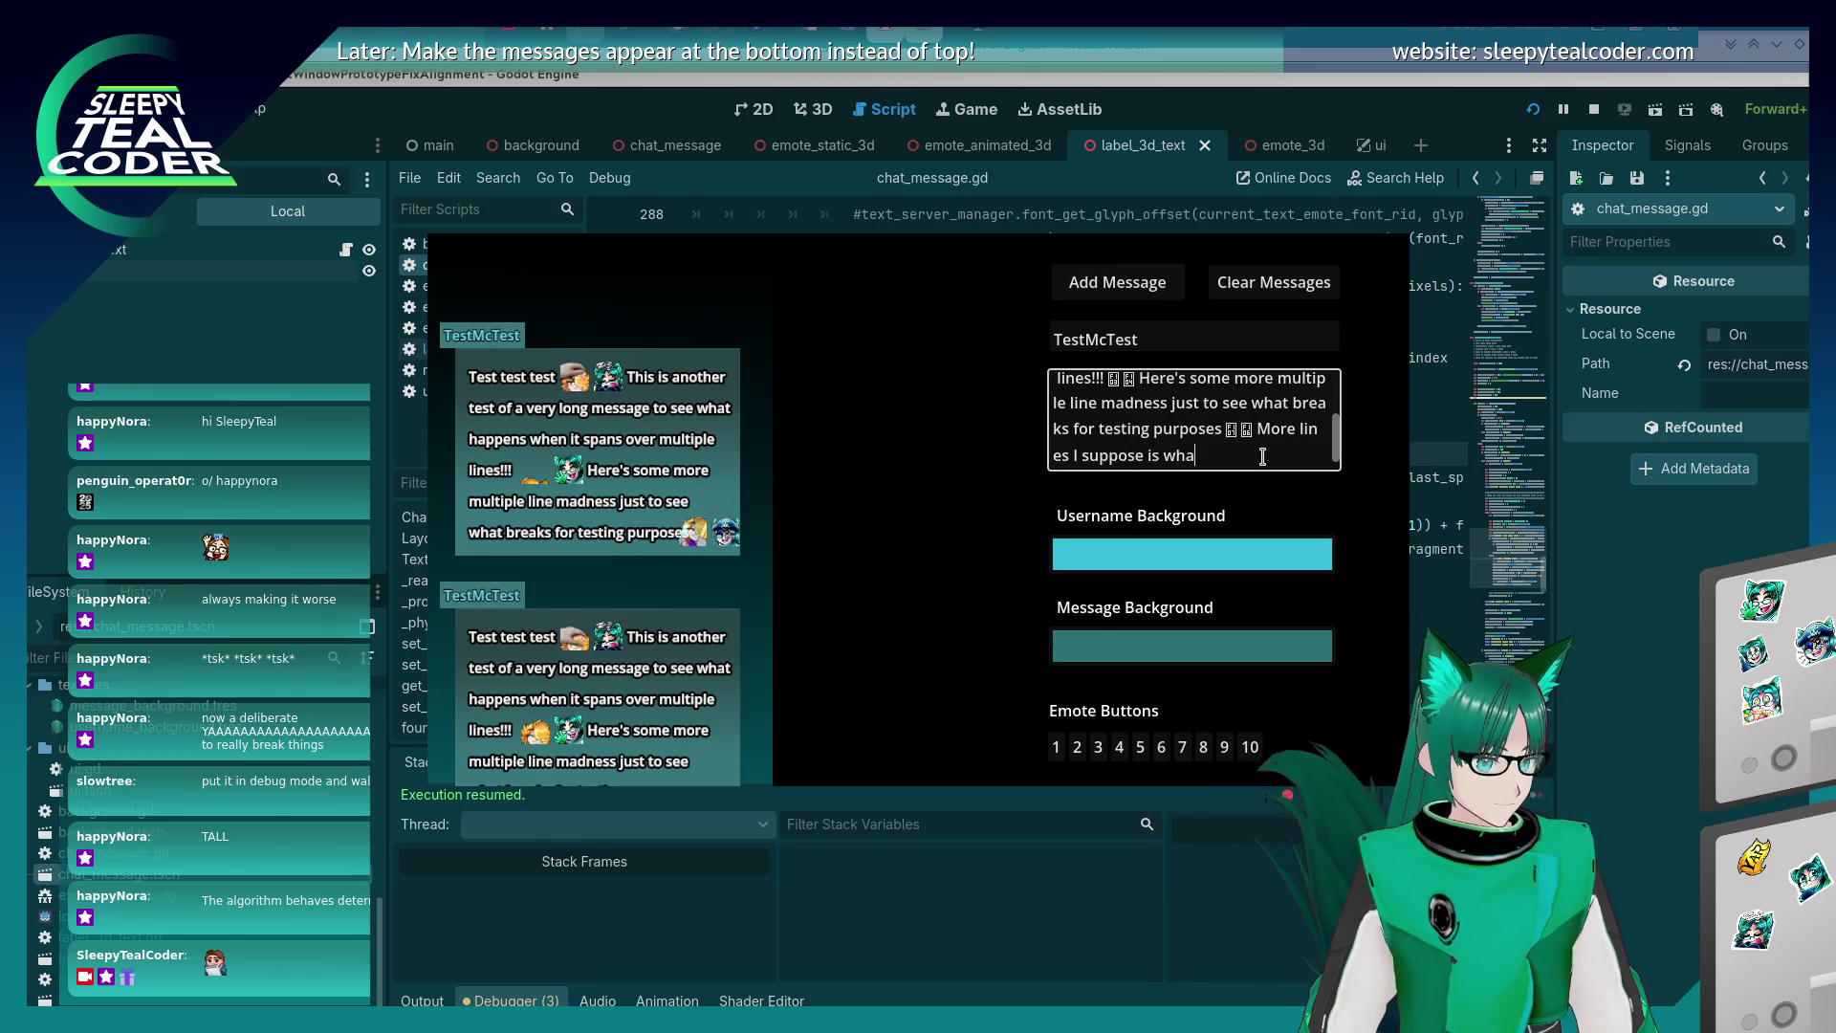
type("se is what's needed")
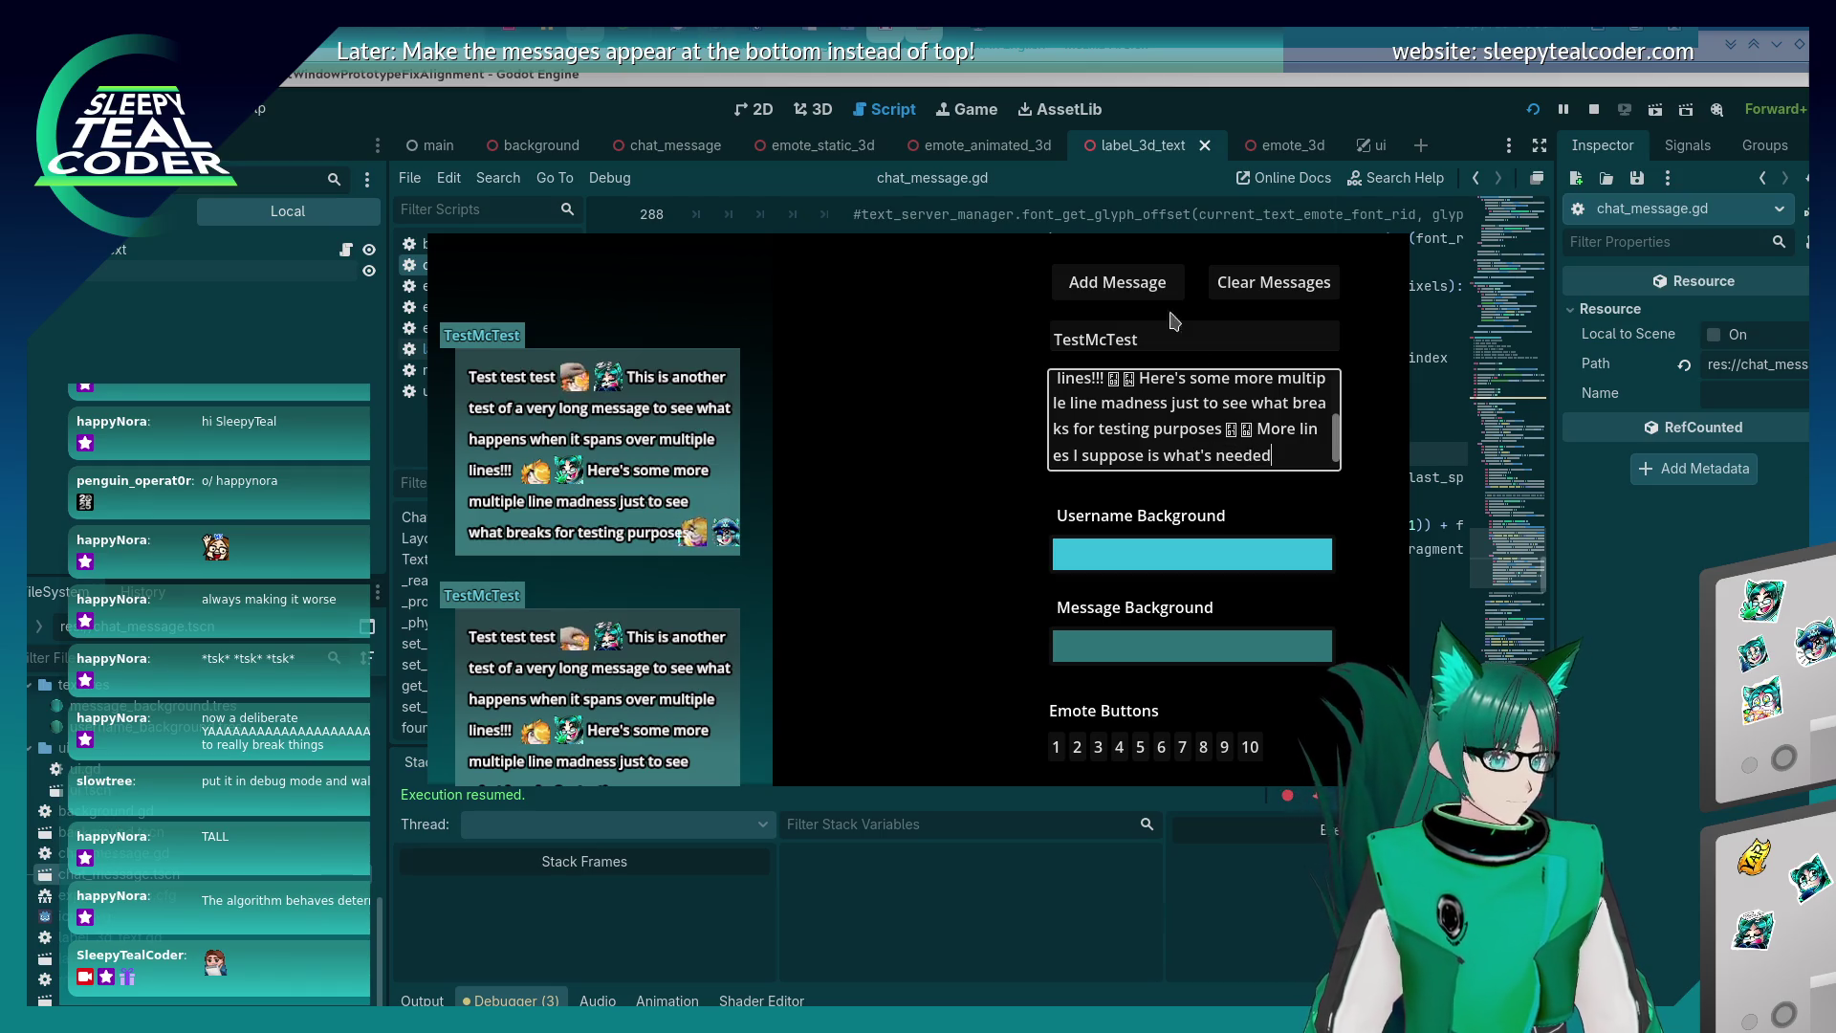
left_click(1109, 292)
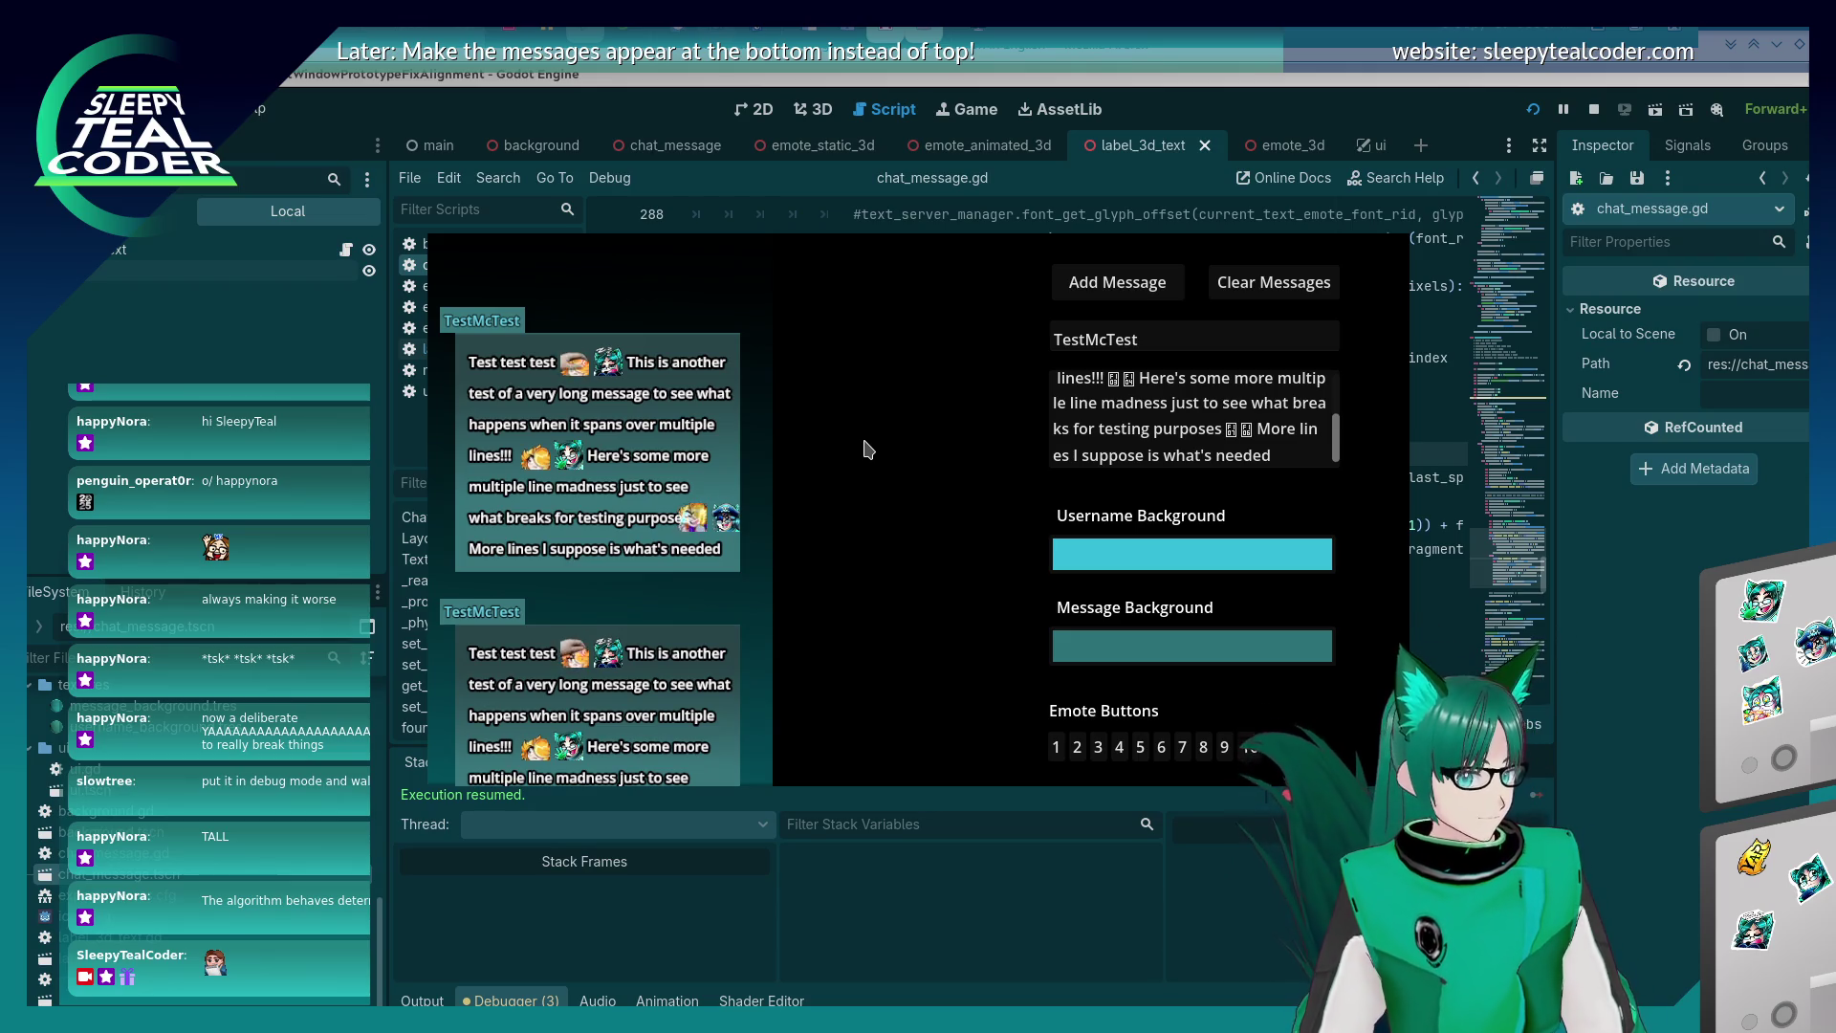
left_click(1295, 450)
type("y")
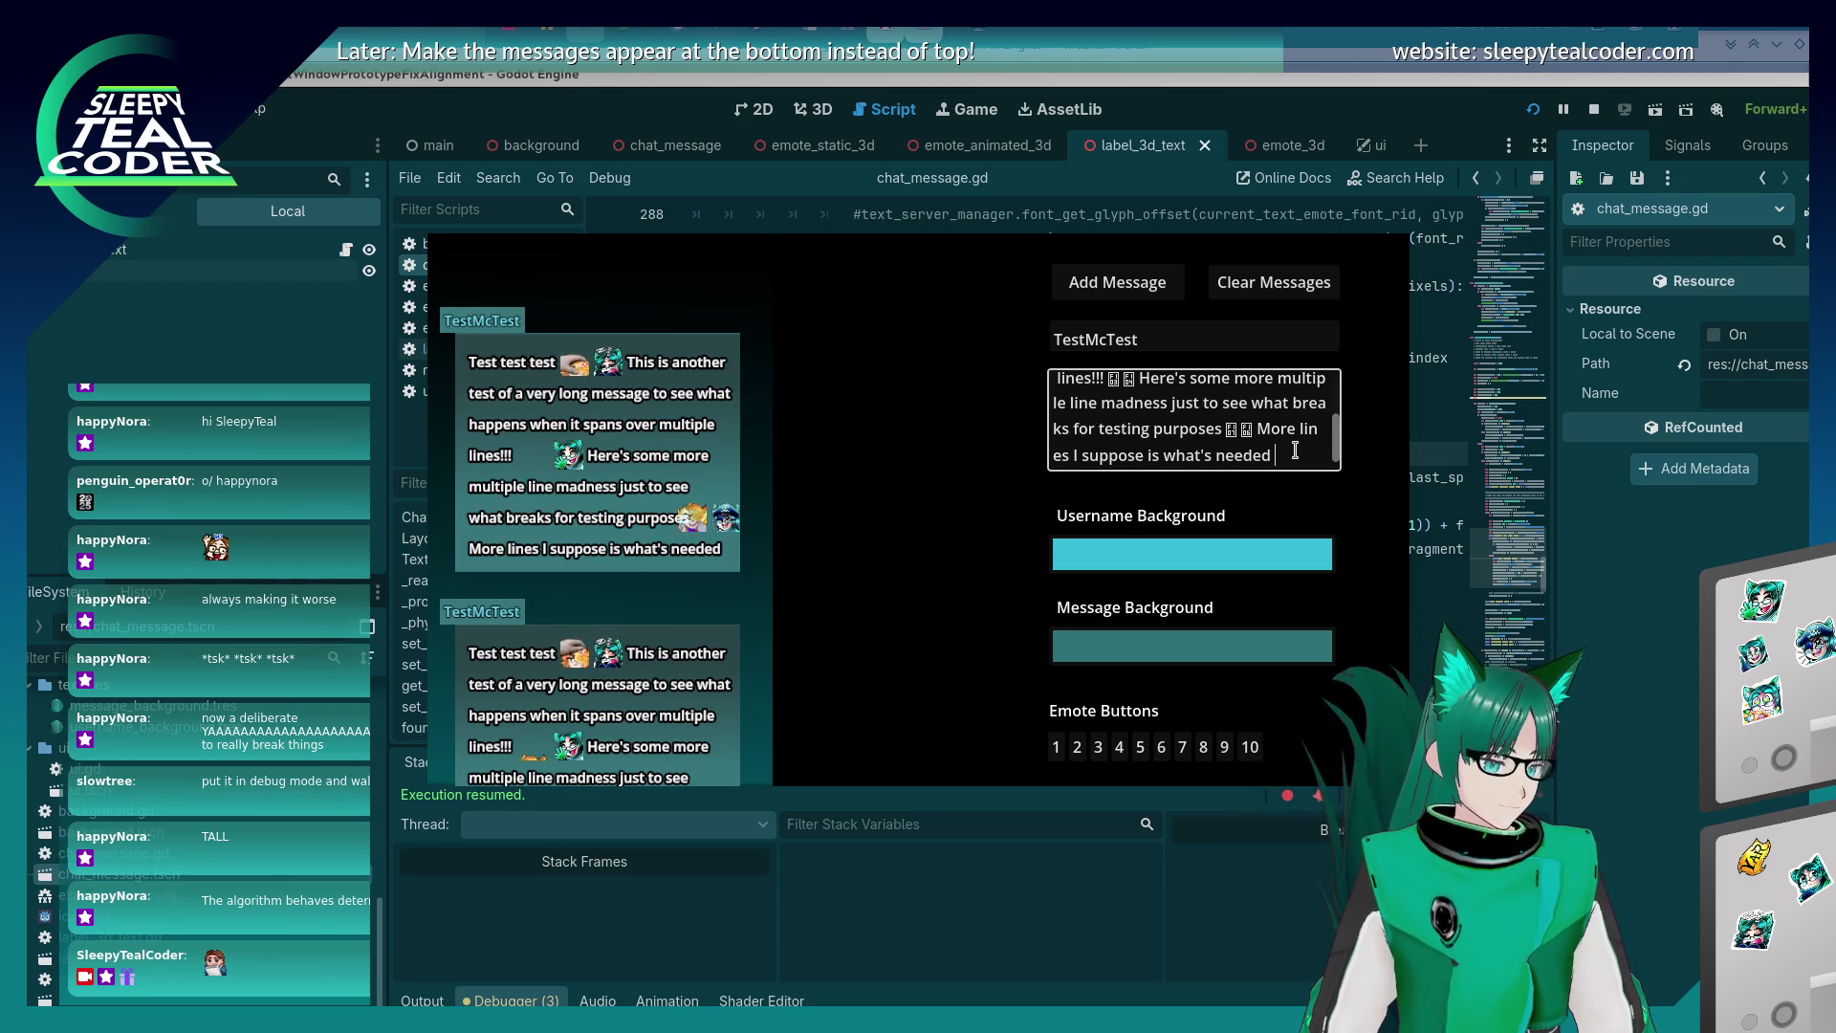
type("aaaarrrrrrrrrrr")
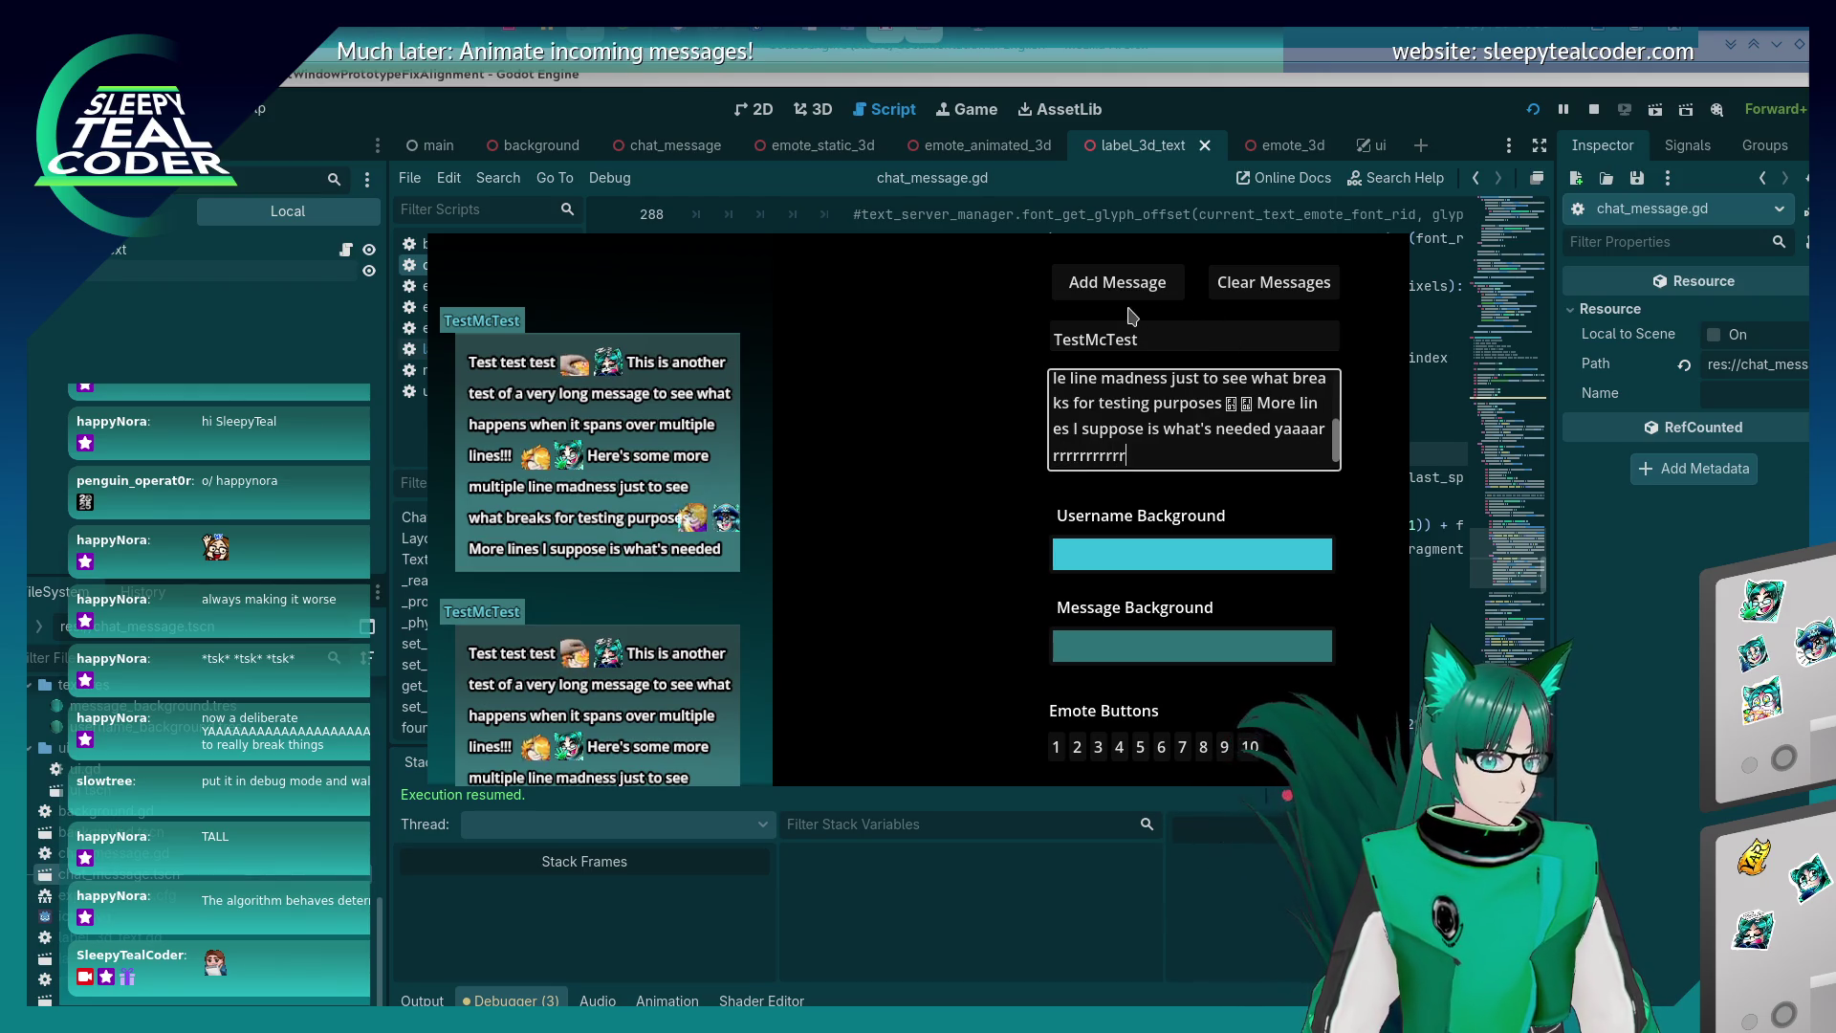
left_click(1146, 287)
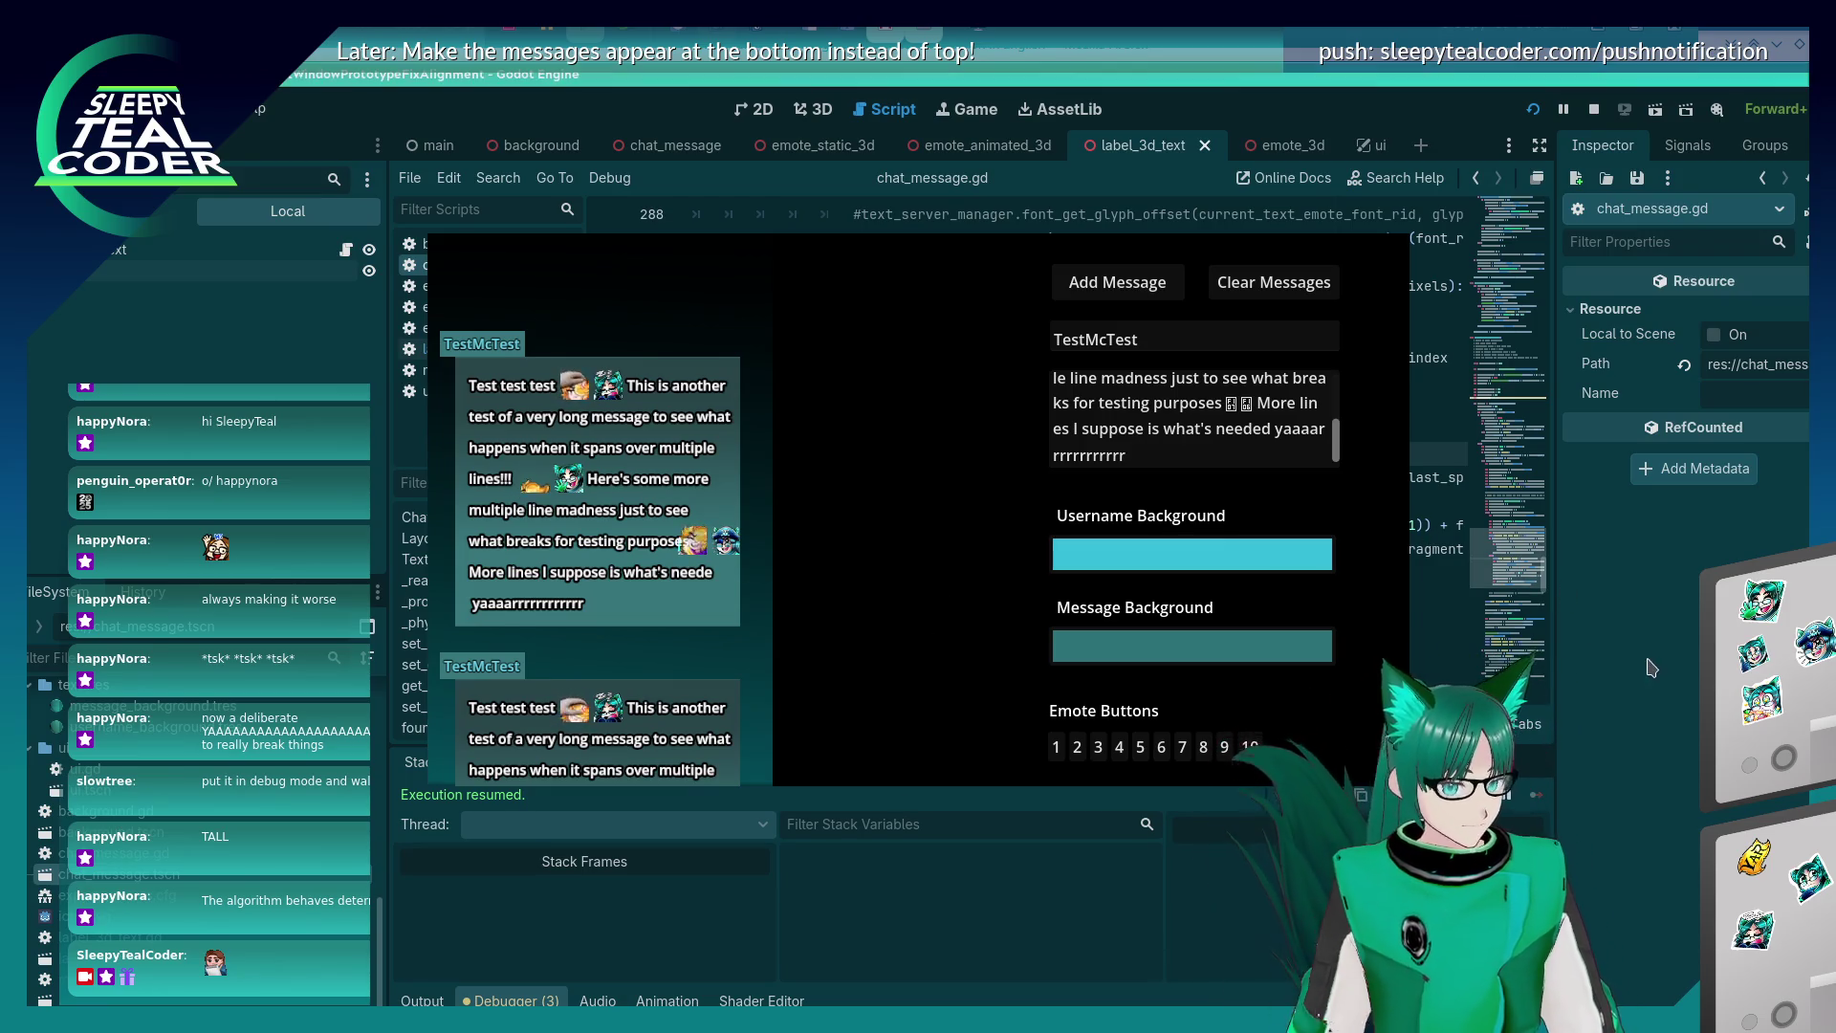
Change the glyph width on line 285 from 7 to 6 and run the game.
key("alt+Tab")
scroll(1126, 437, "up", 7)
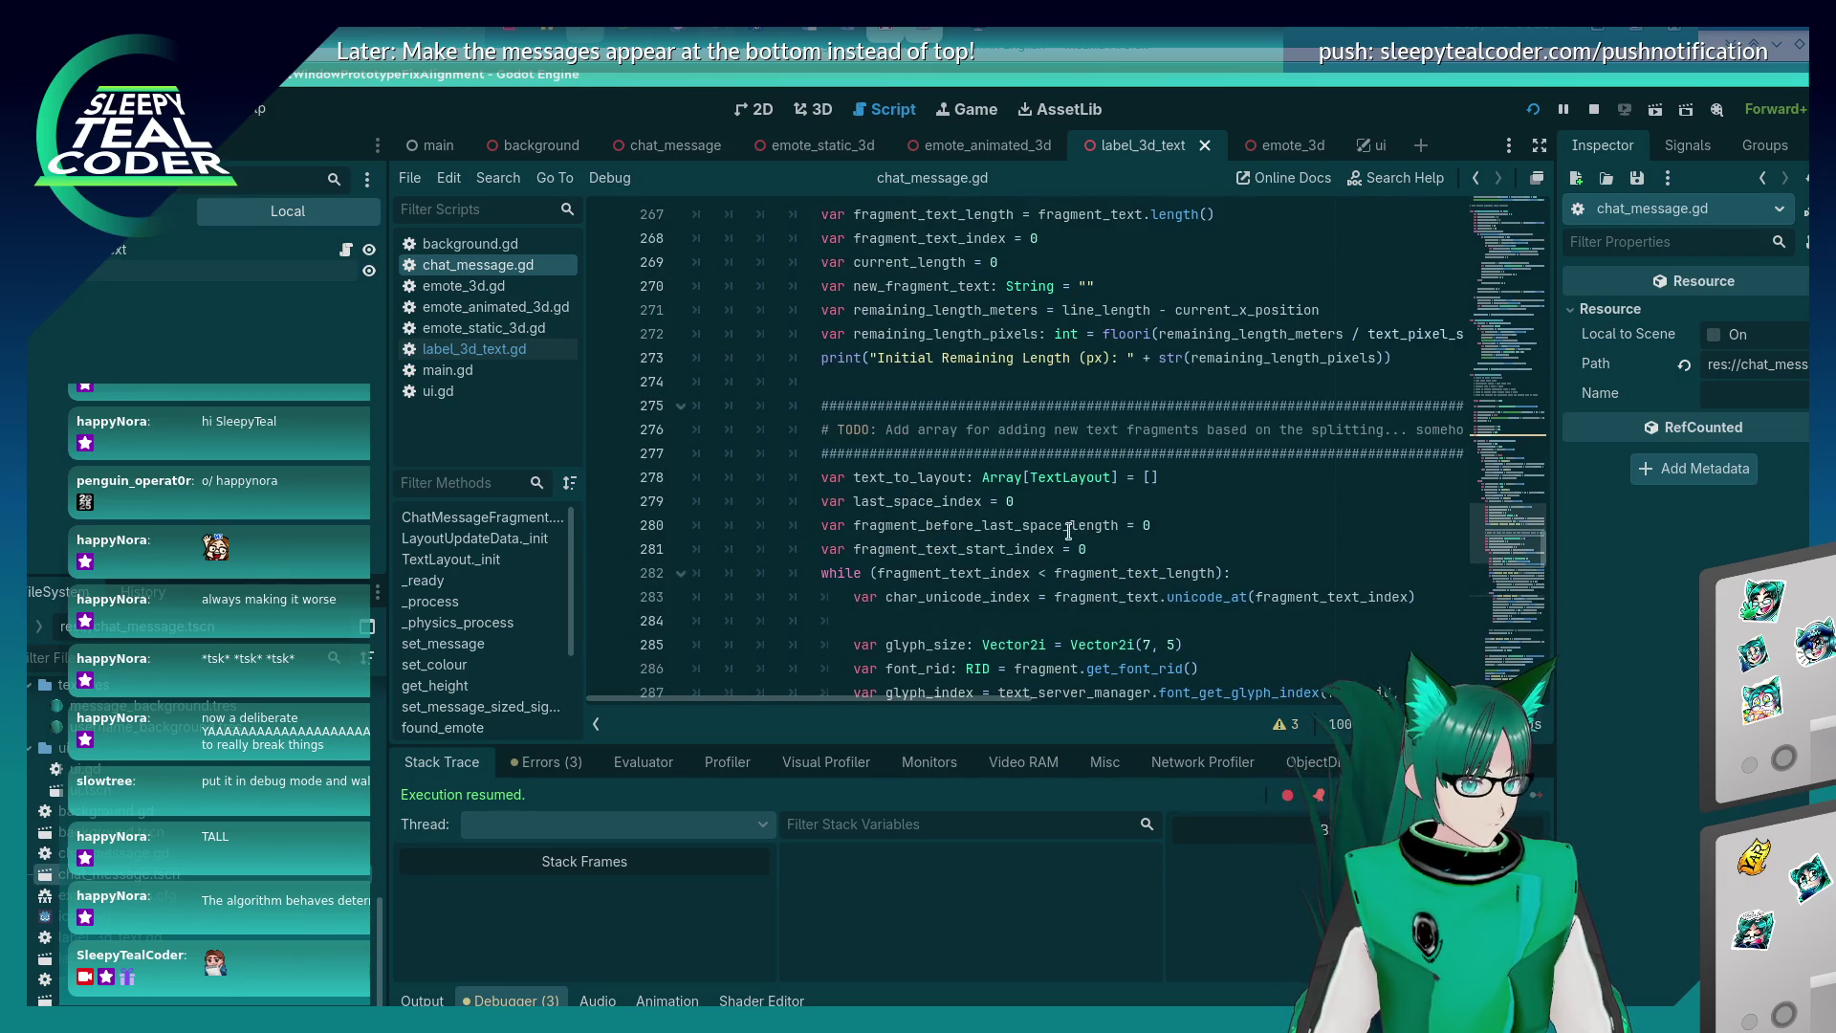
scroll(1069, 532, "down", 4)
scroll(1069, 532, "up", 5)
scroll(1071, 531, "down", 8)
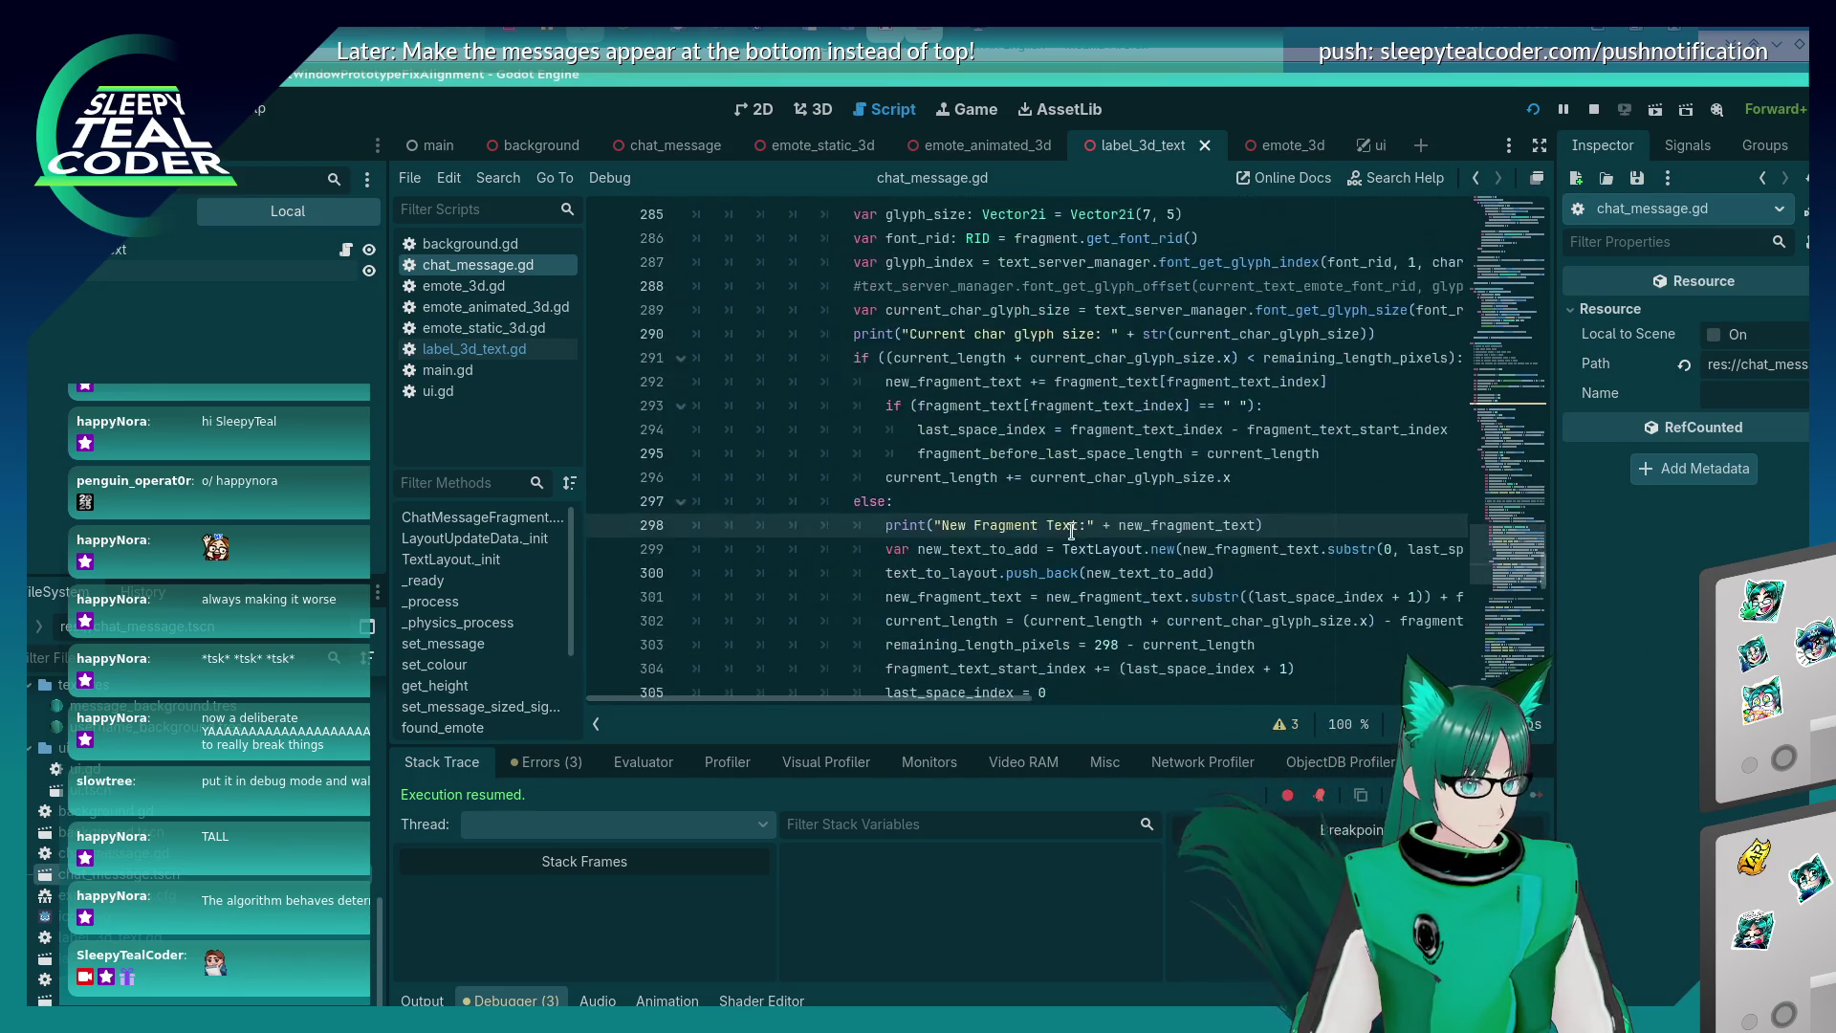
scroll(1071, 532, "up", 3)
left_click(1151, 429)
key("BackSpace")
type("6")
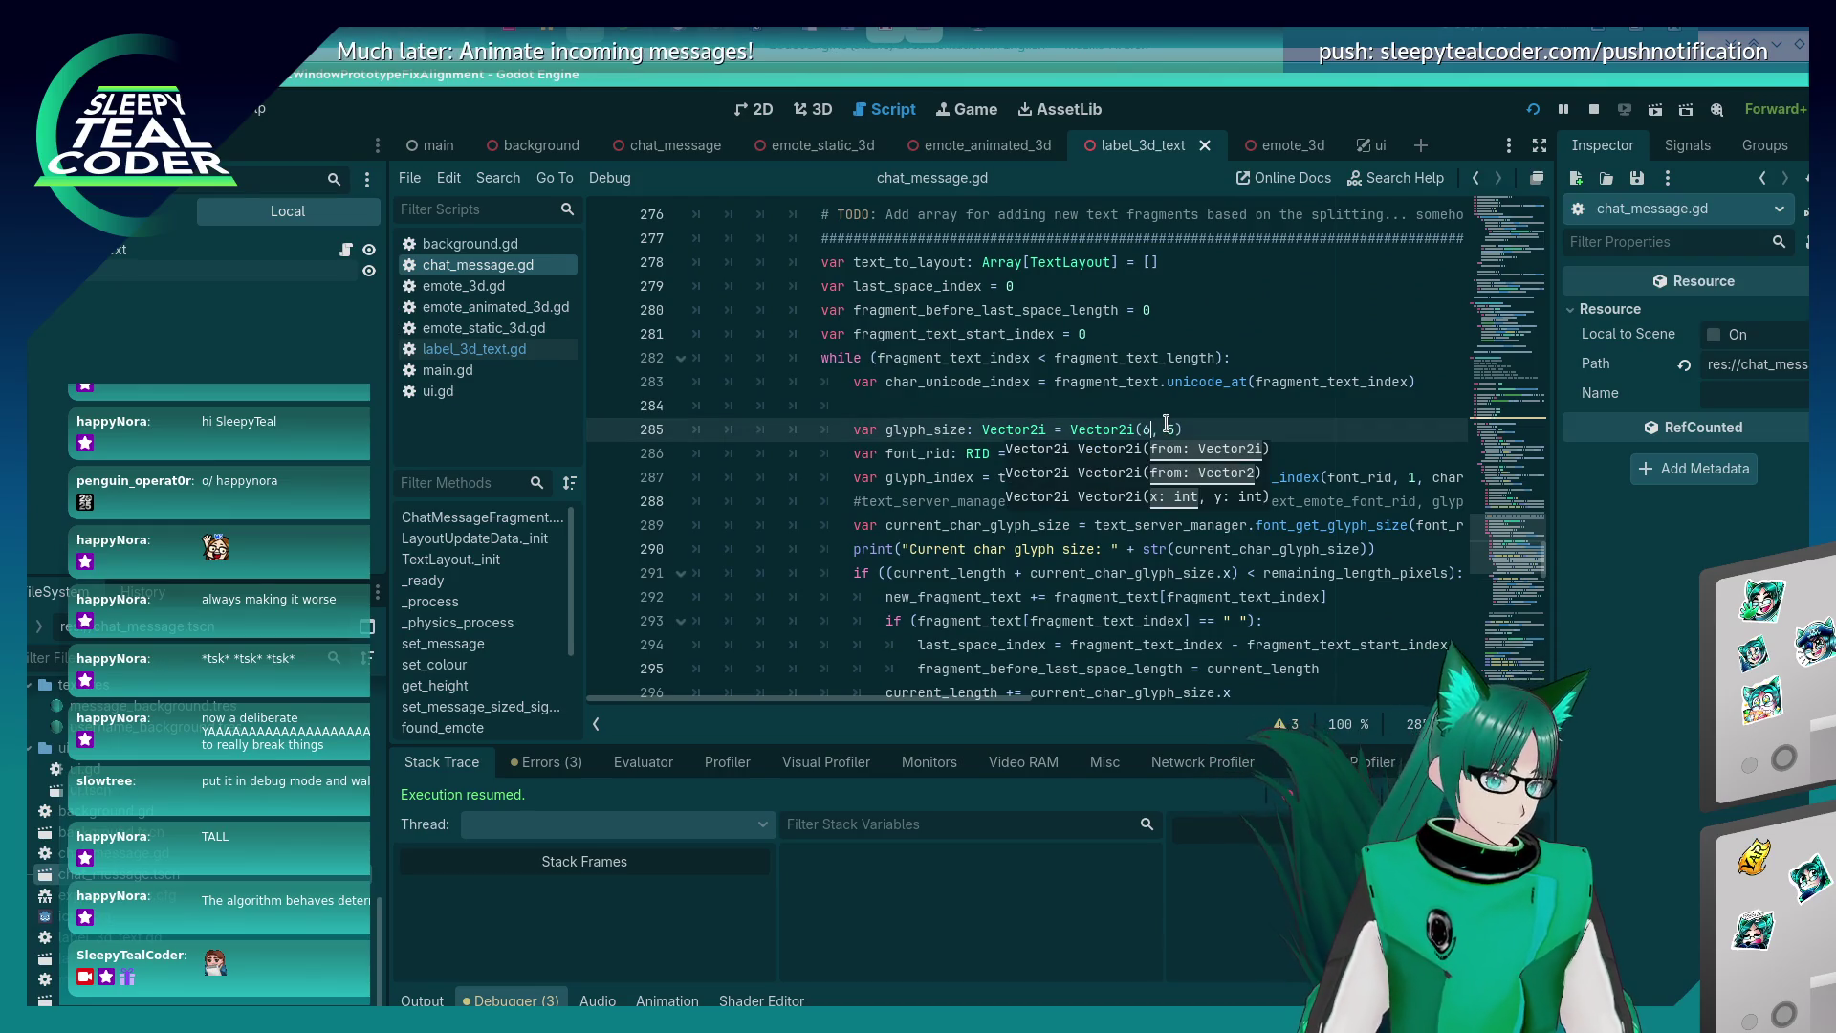
key("F5")
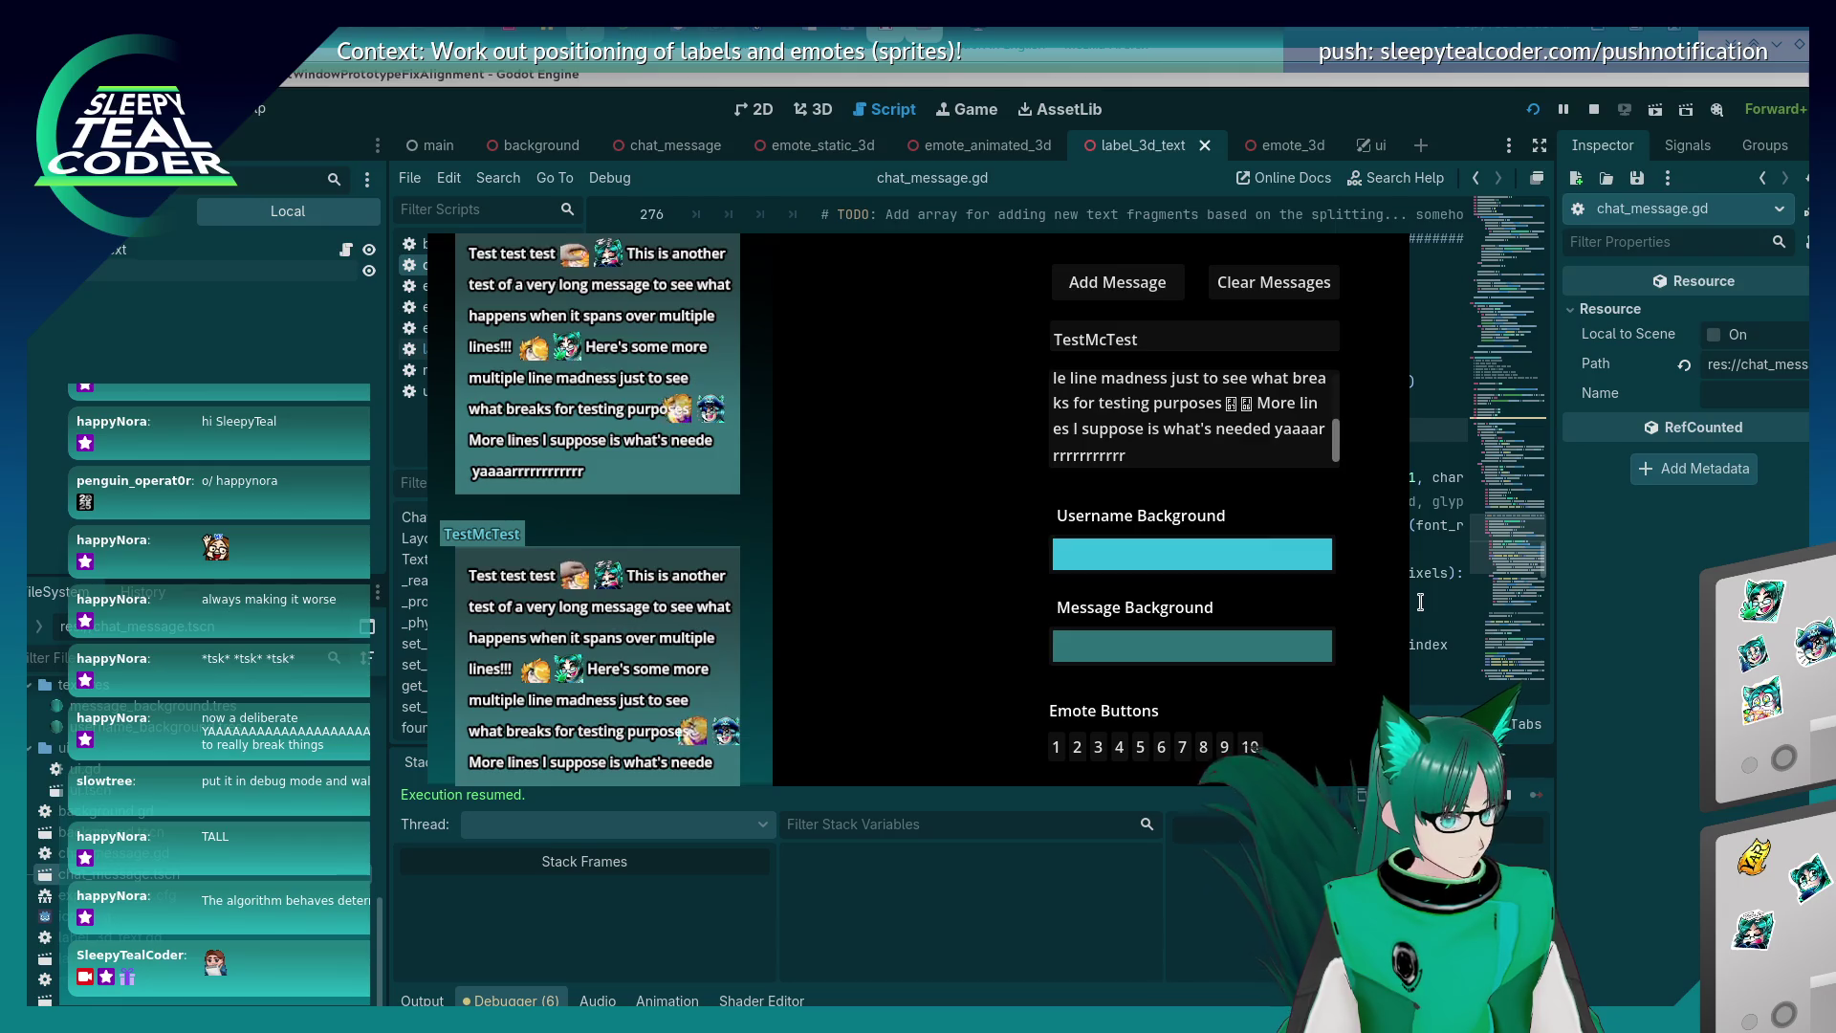
Rerun with glyph size Vector2i(5, 5), post a test message, and stop the game.
left_click(1627, 644)
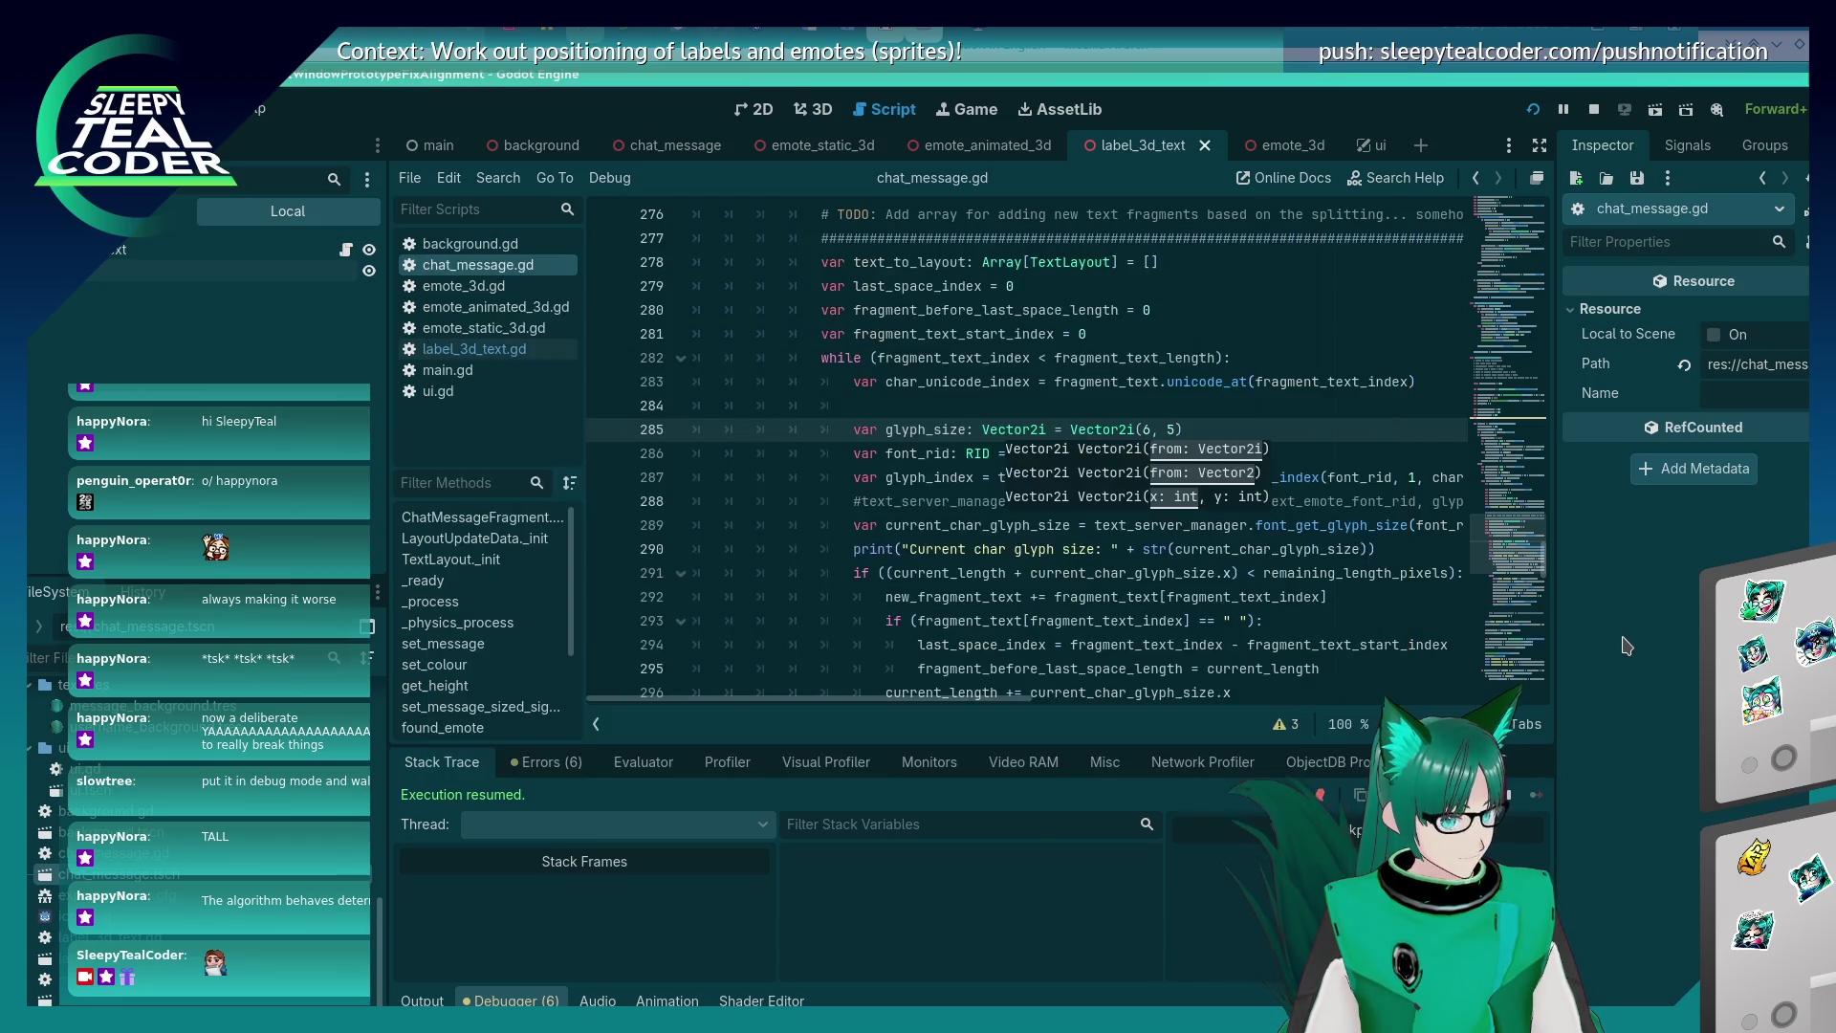
left_click(1153, 432)
key("F5")
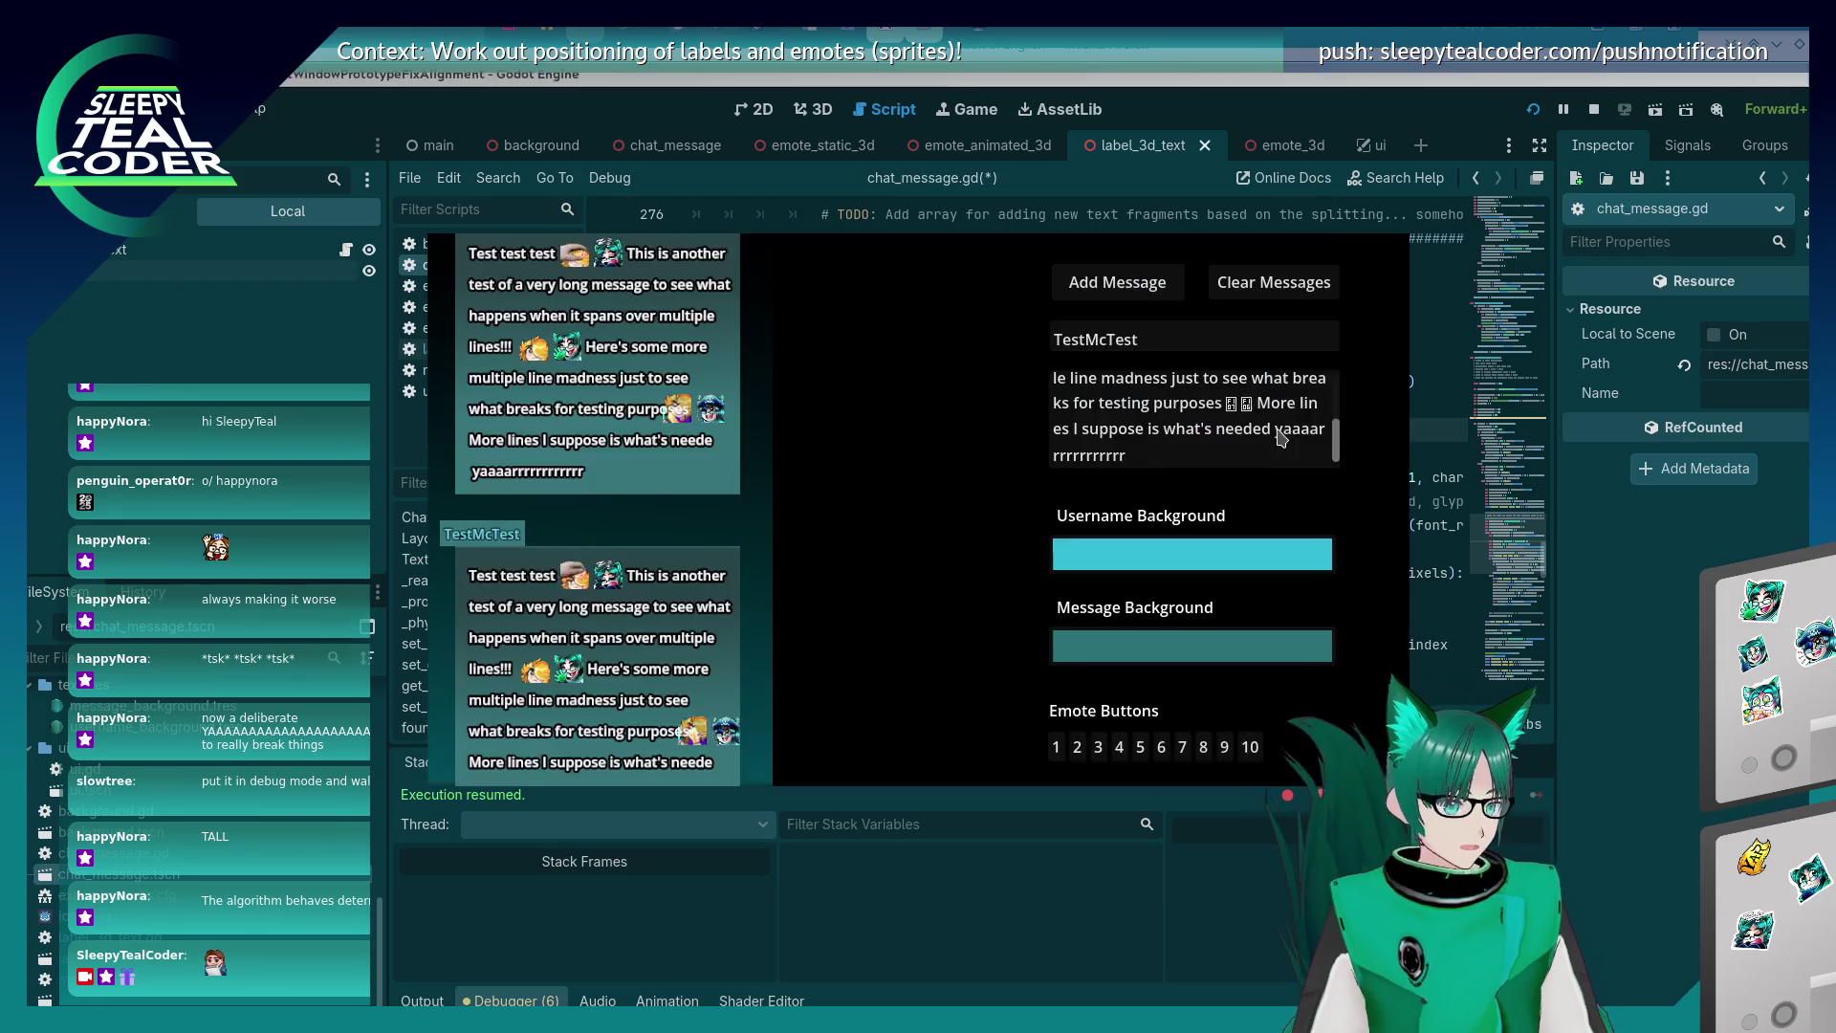
left_click(1143, 292)
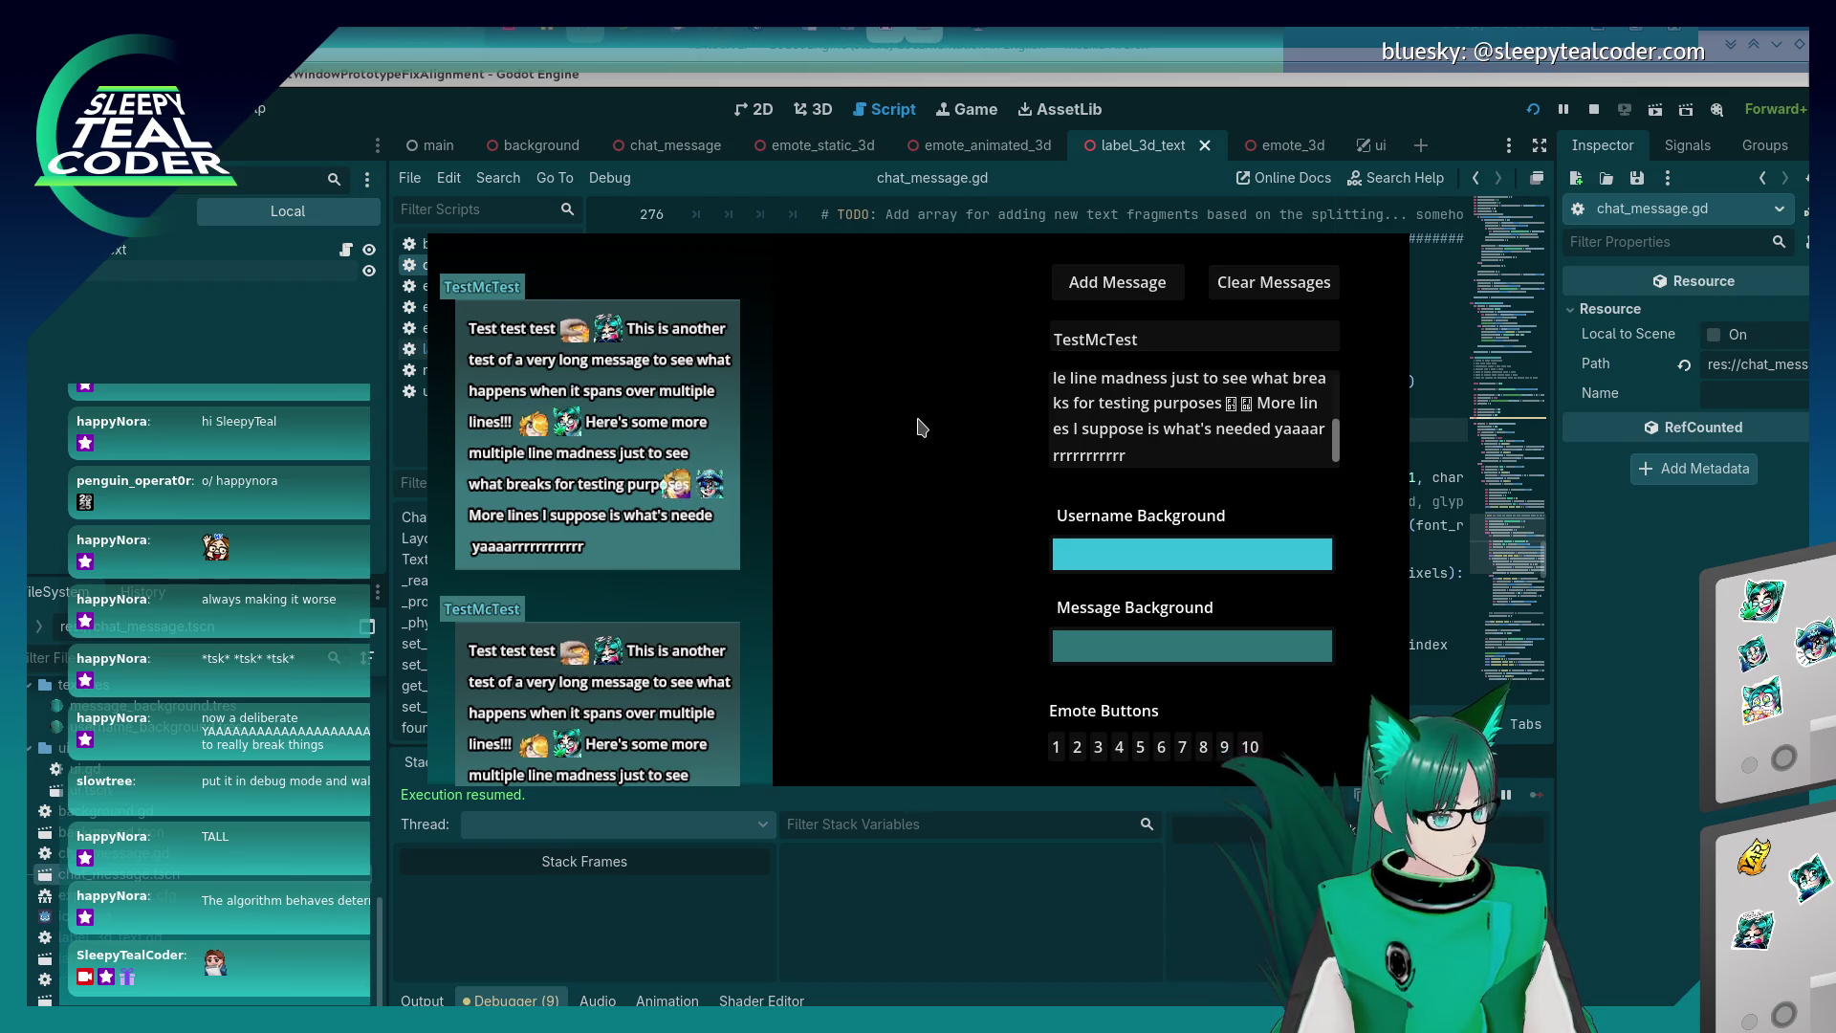
key("F8")
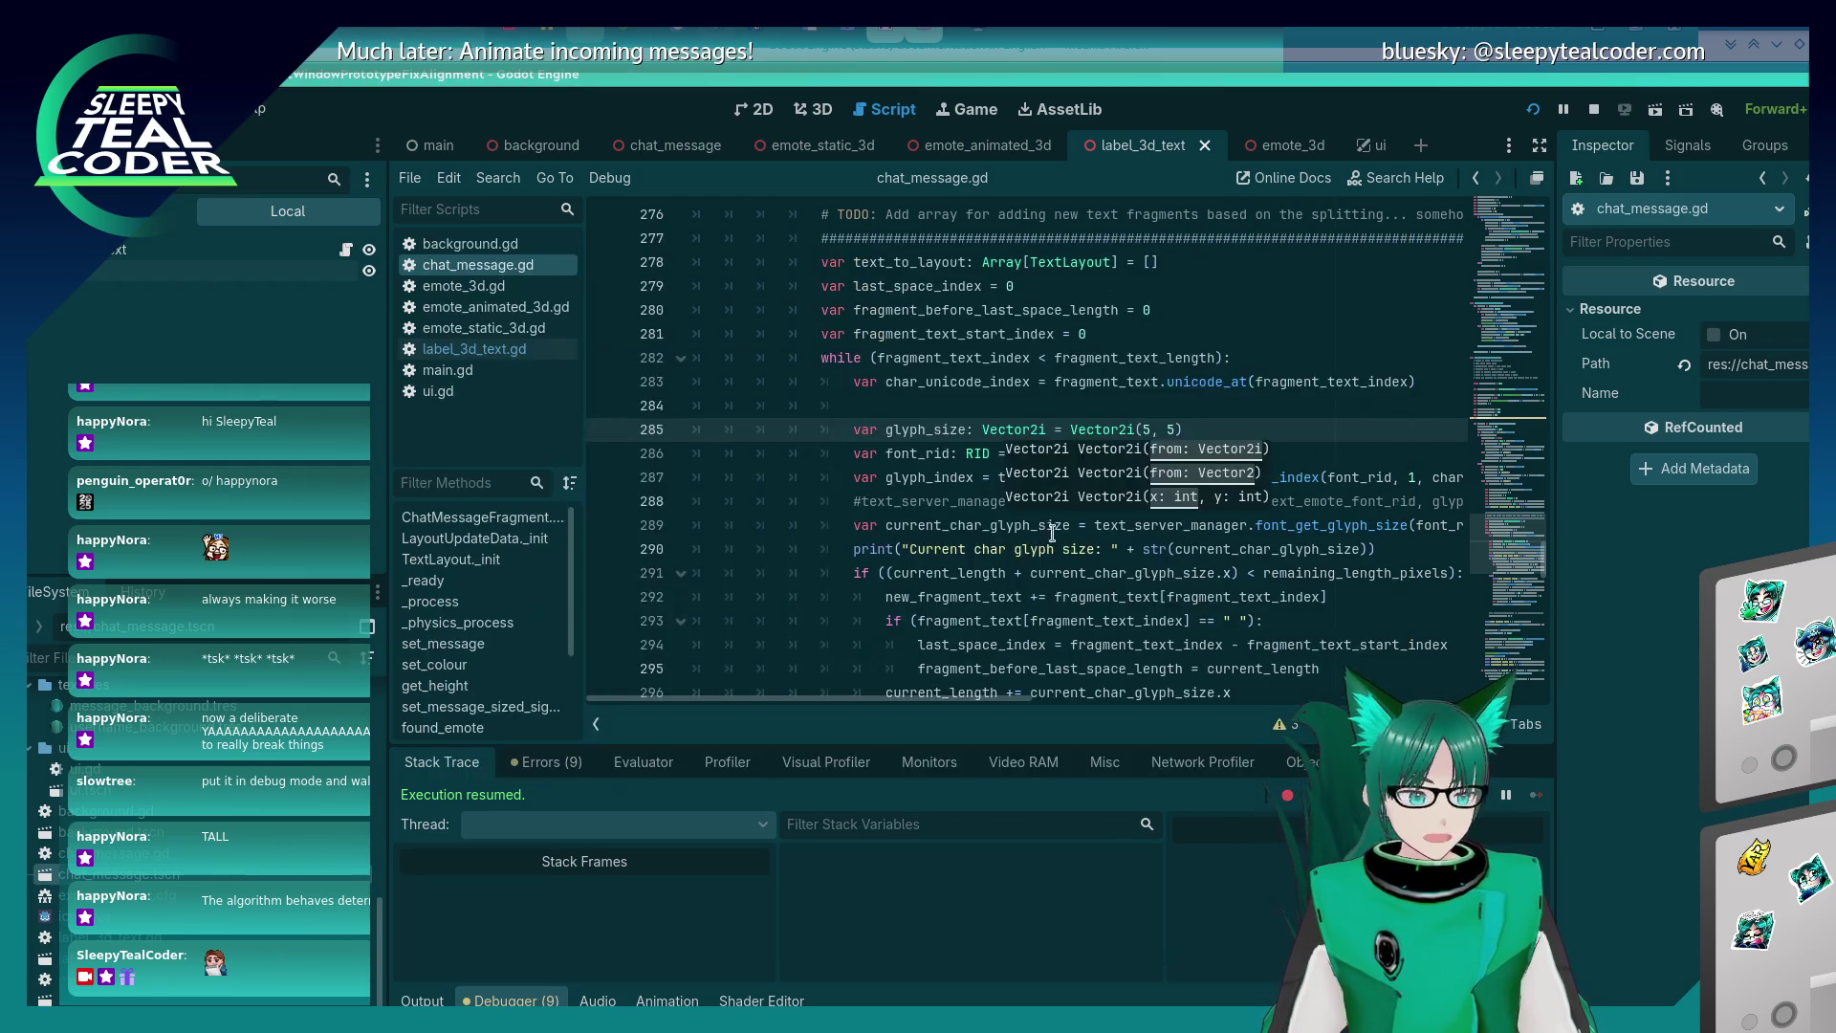
Open a new line inside the space check around line 294 for a current_length update.
scroll(1027, 545, "up", 7)
scroll(1018, 553, "down", 7)
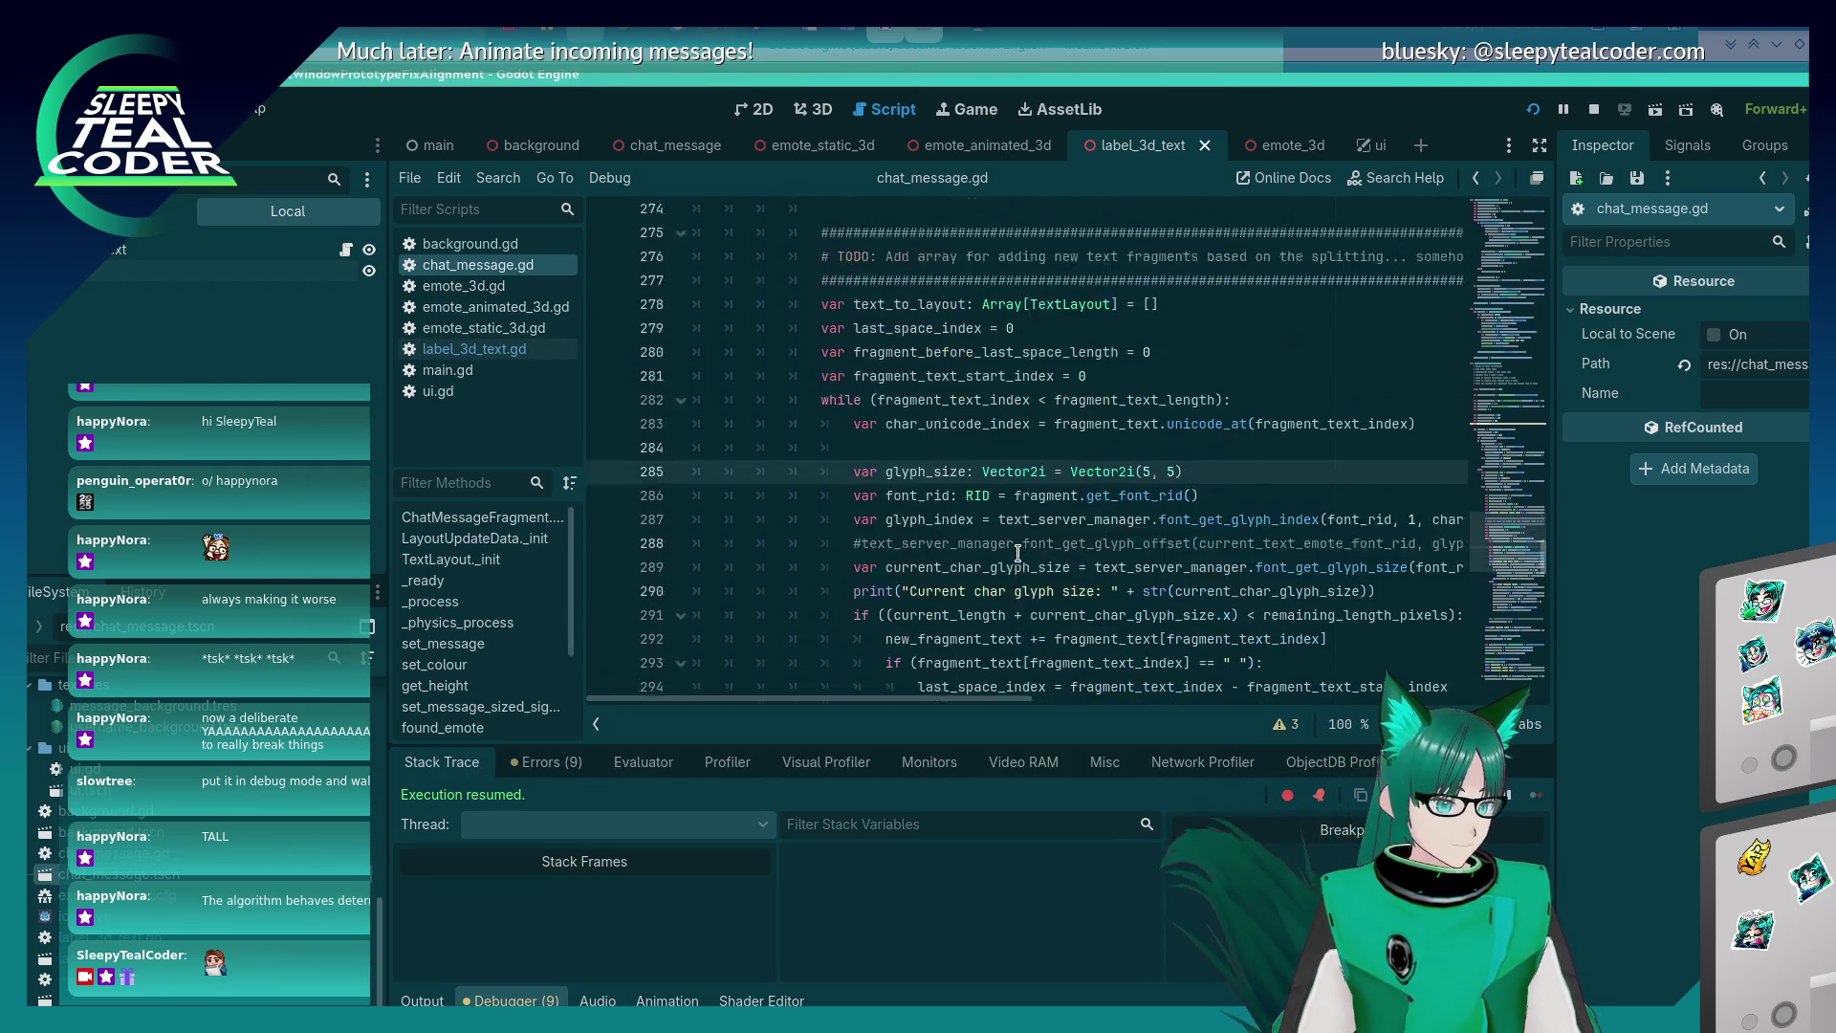
scroll(1018, 553, "down", 4)
scroll(1014, 555, "up", 2)
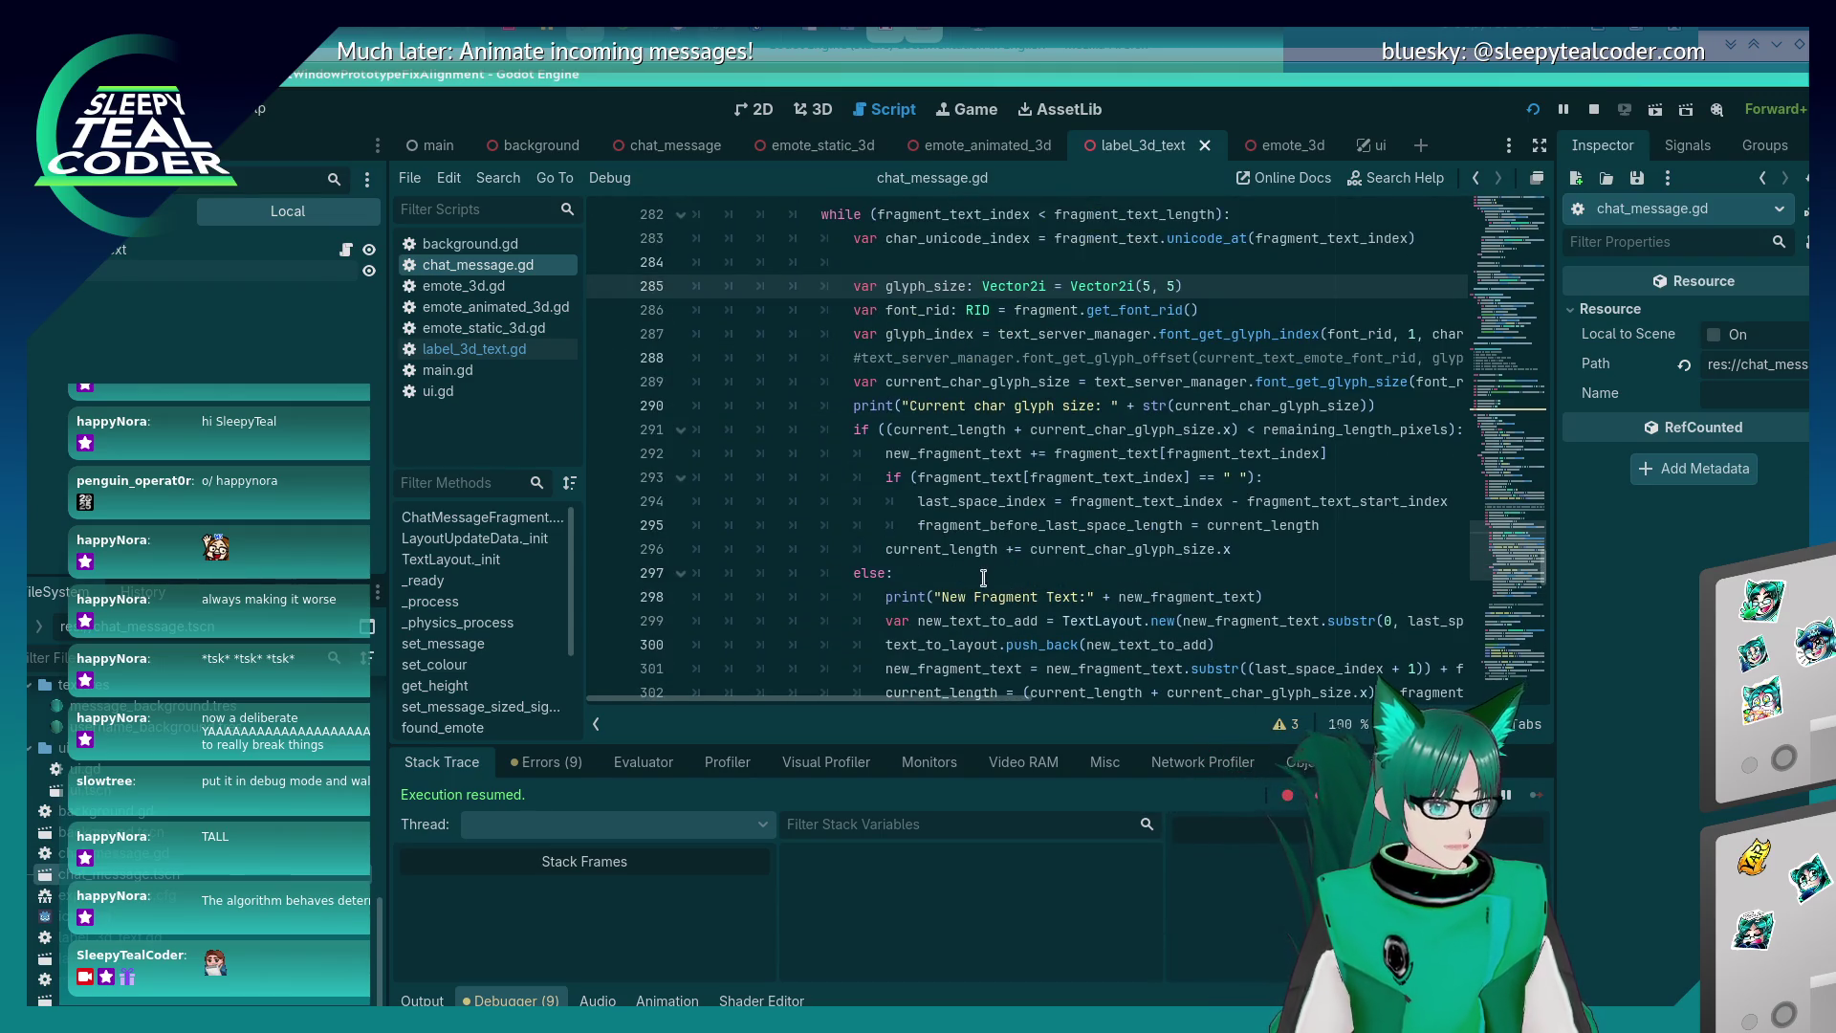
left_click(1241, 568)
left_click(1238, 556)
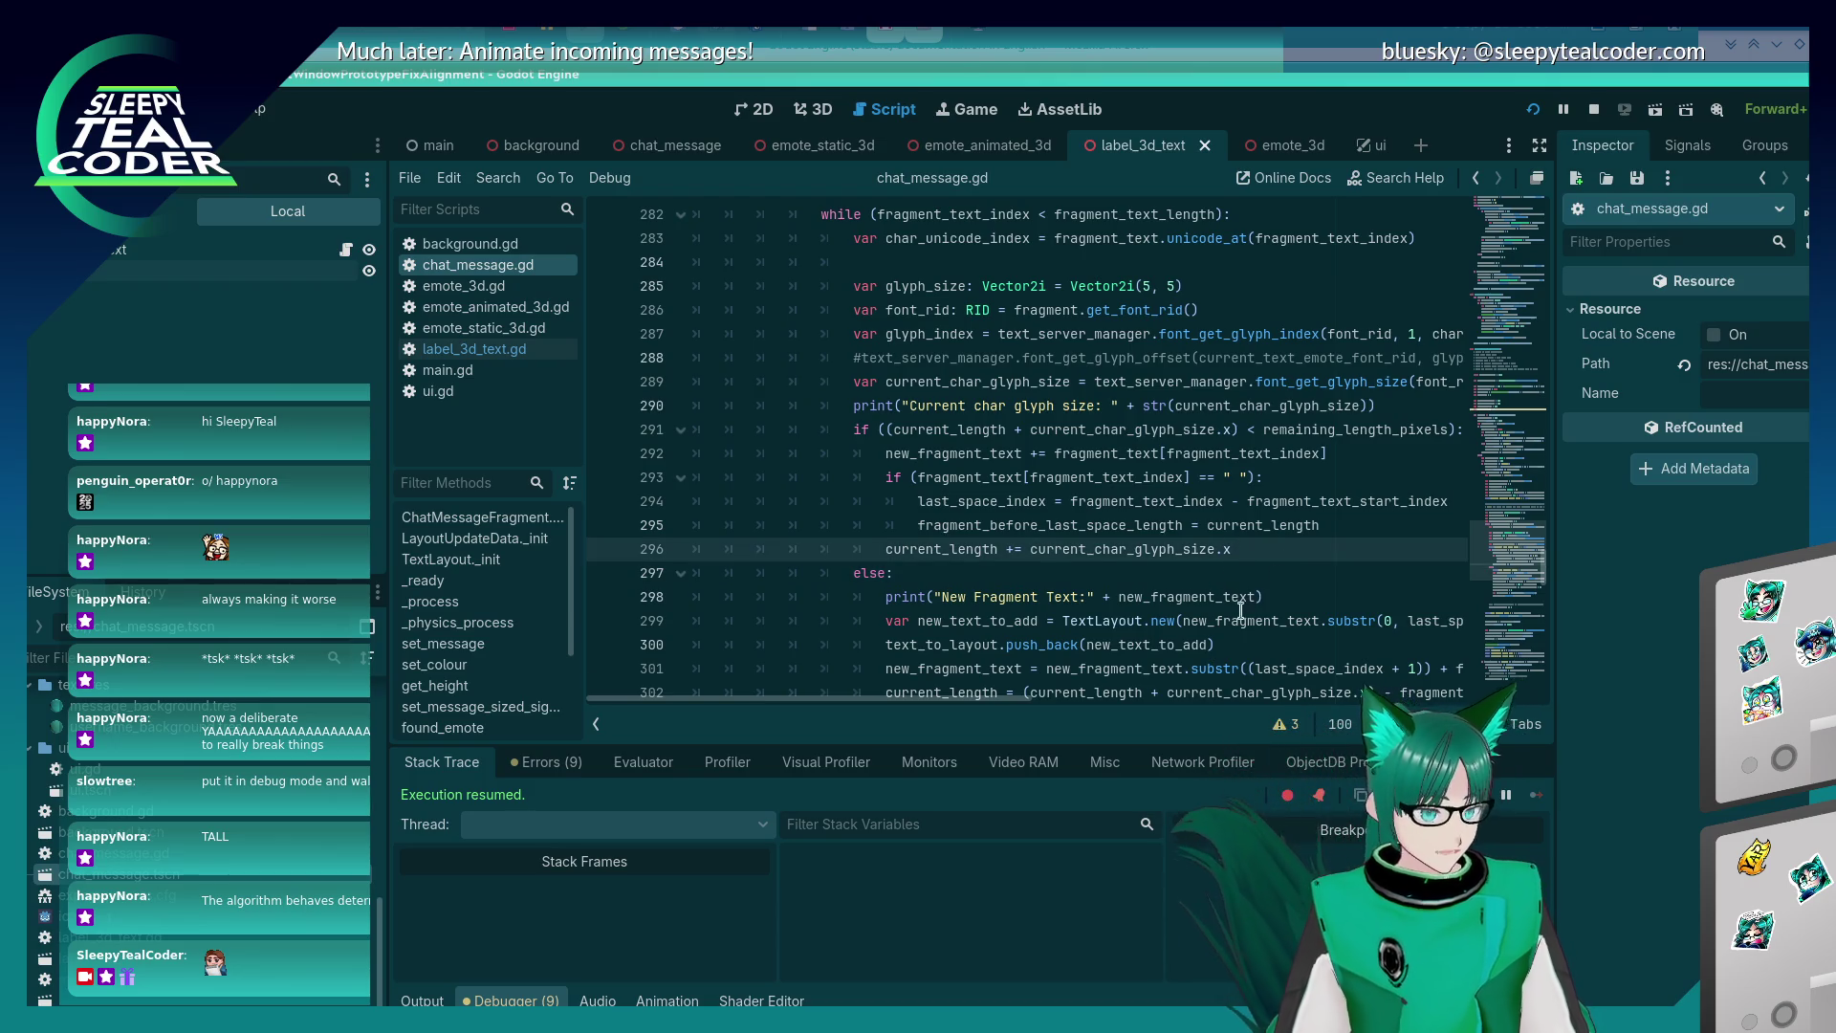
mouse_move(1223, 618)
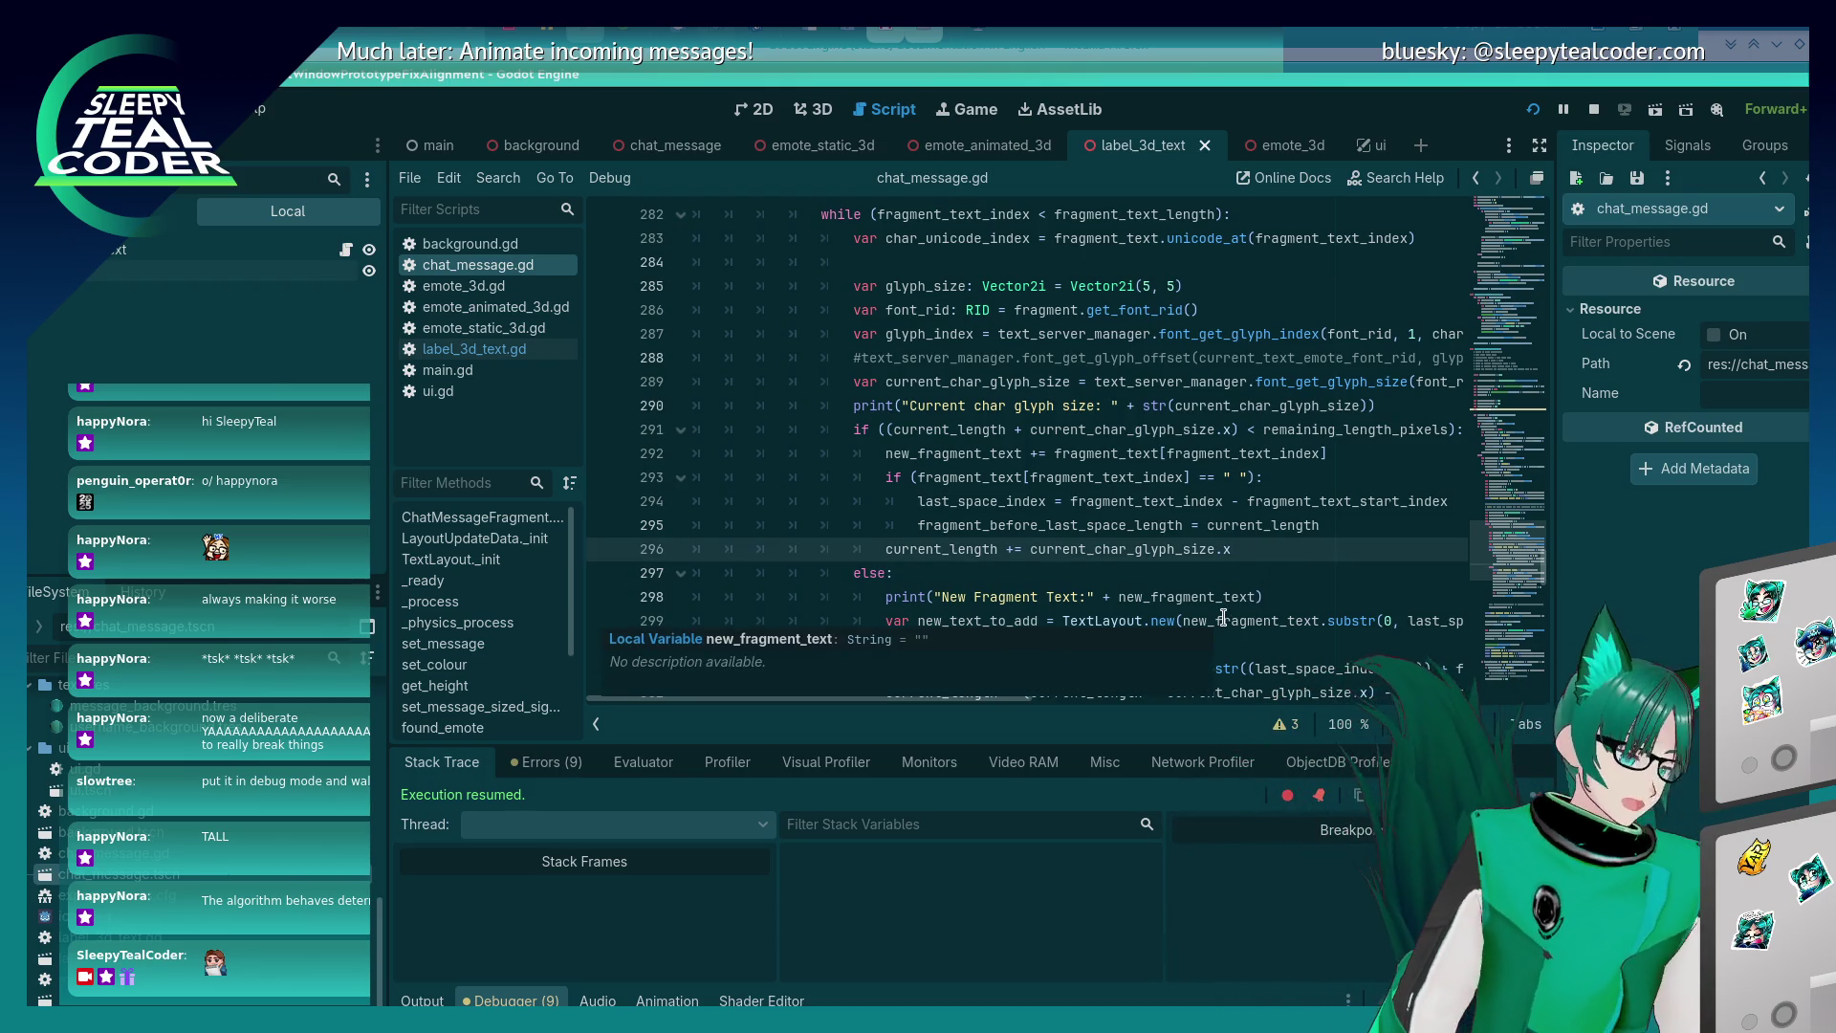
key("Return")
key("BackSpace")
key("BackSpace")
key("BackSpace")
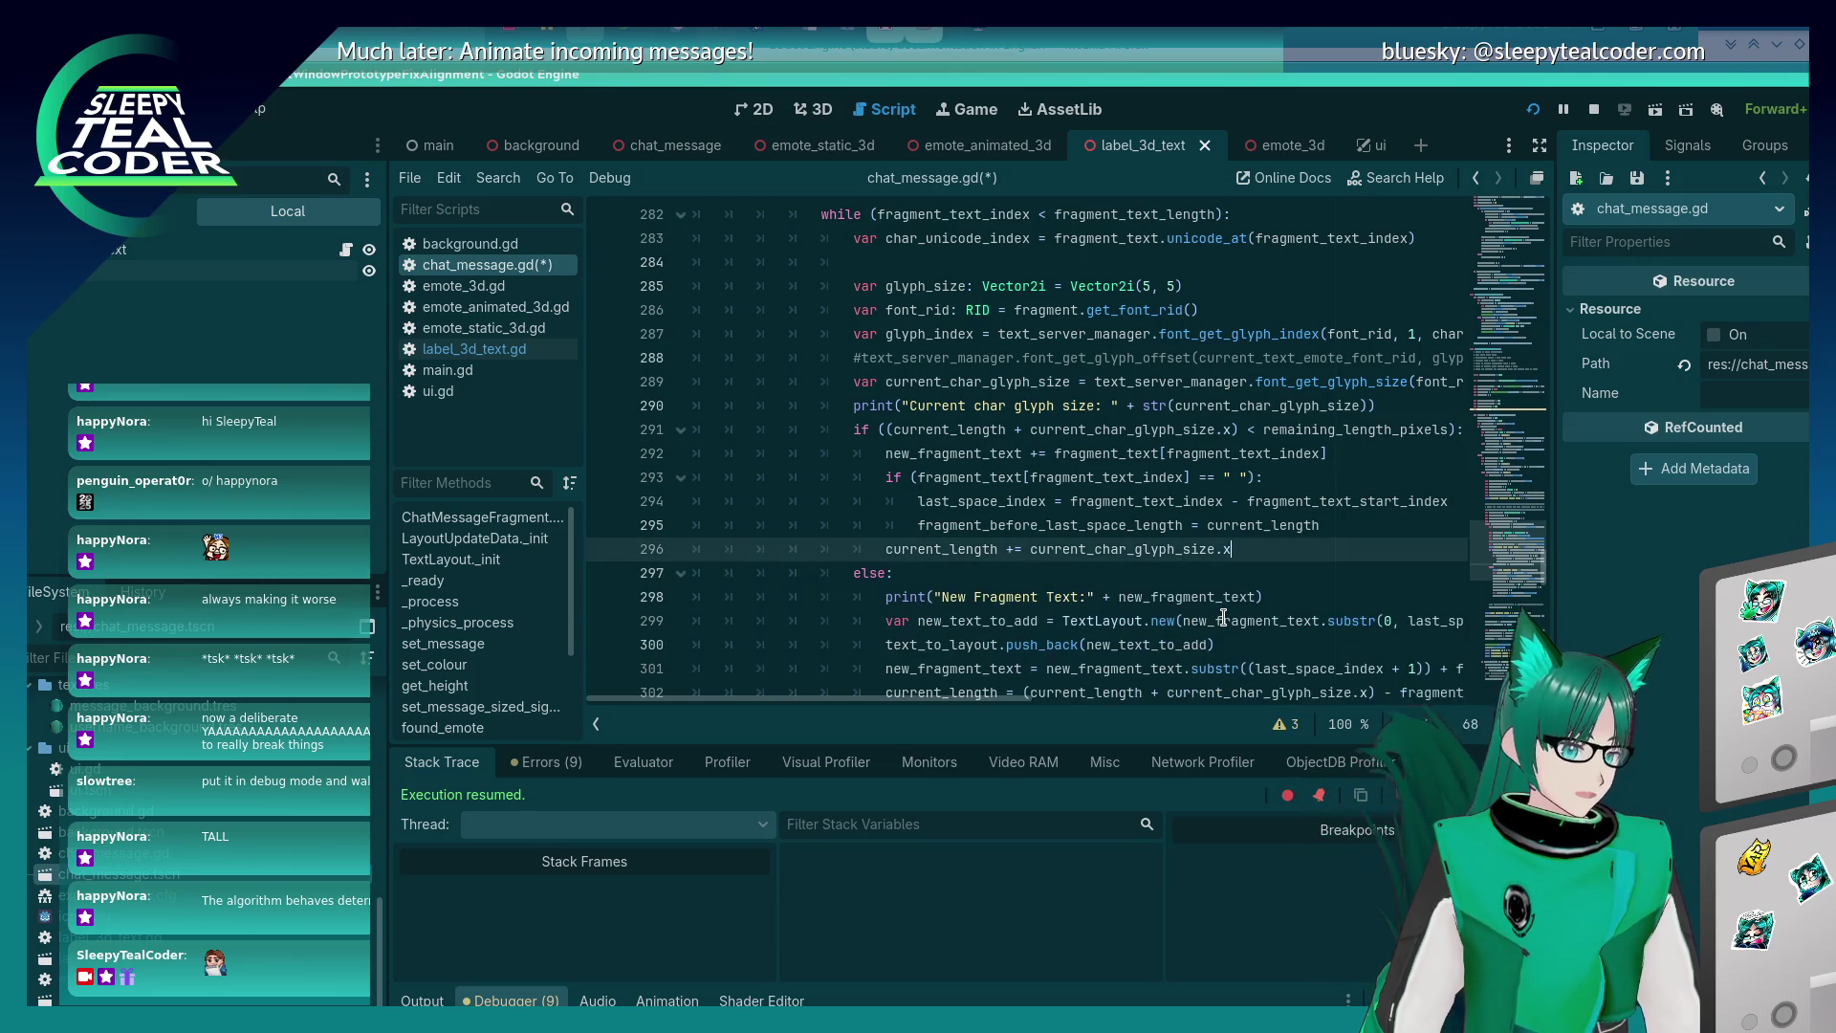
key("Up")
key("Up")
key("Up")
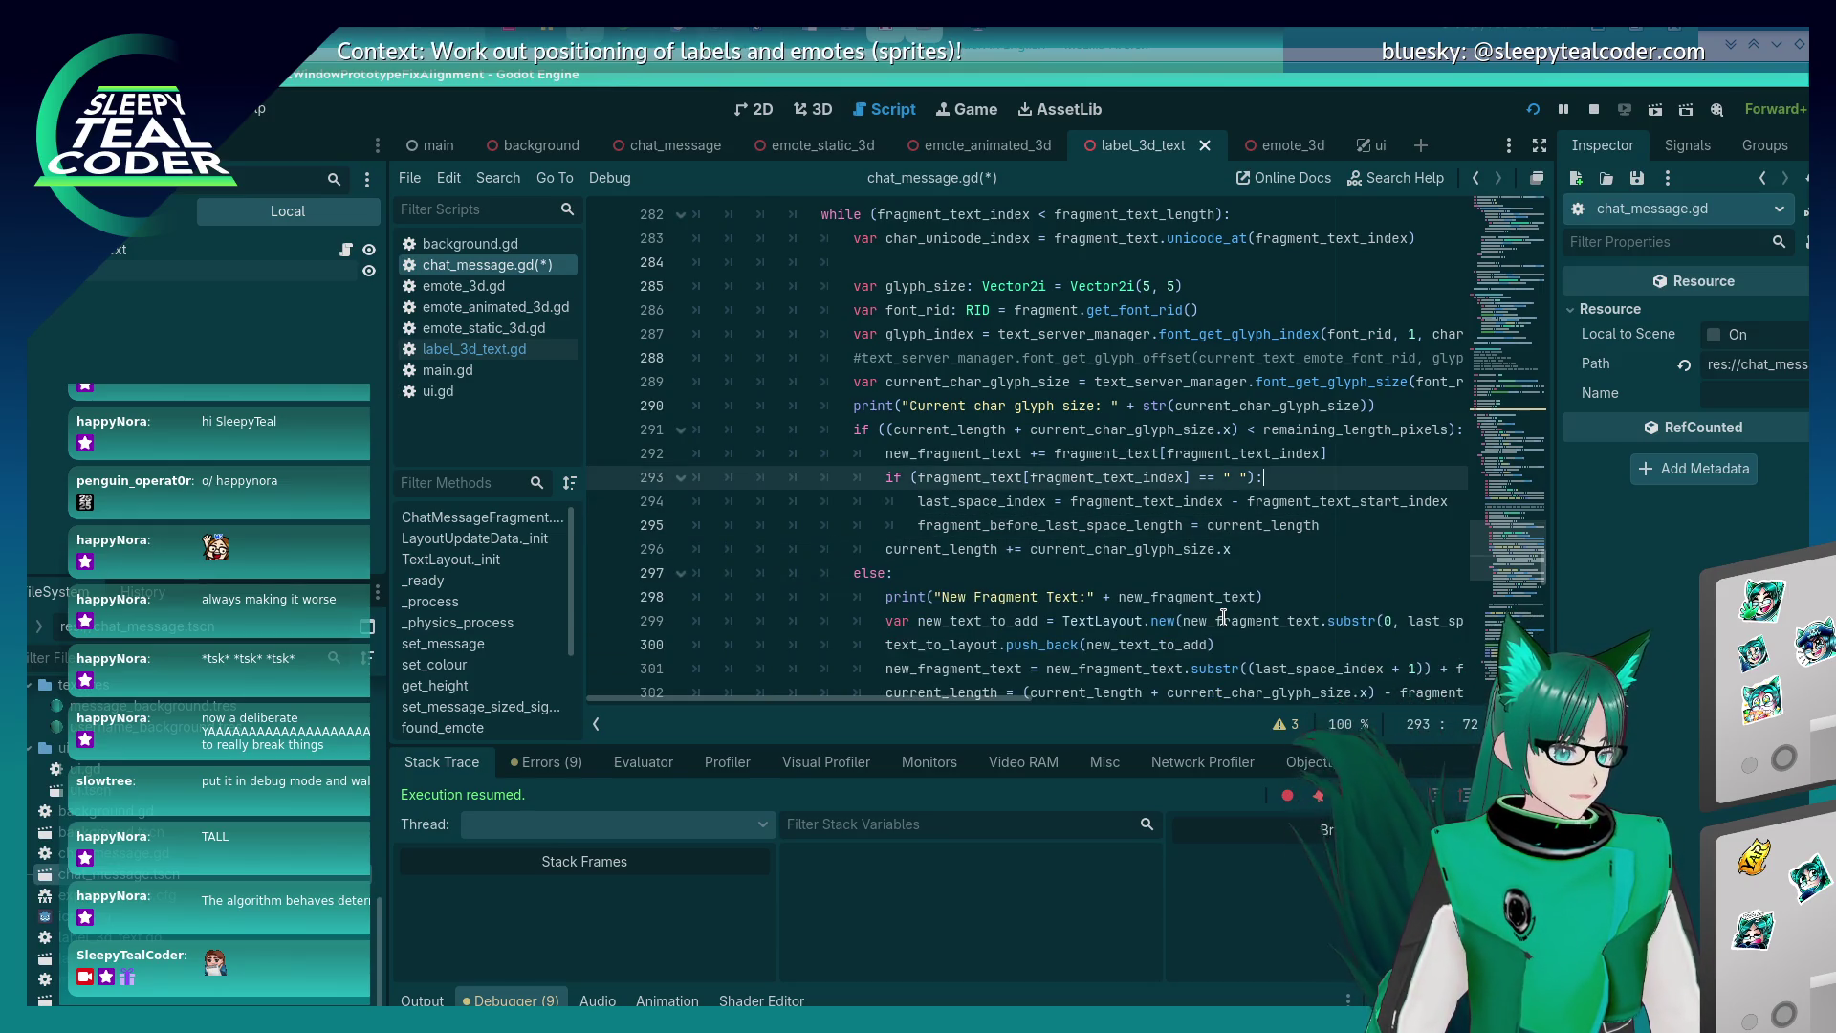
key("Return")
key("BackSpace")
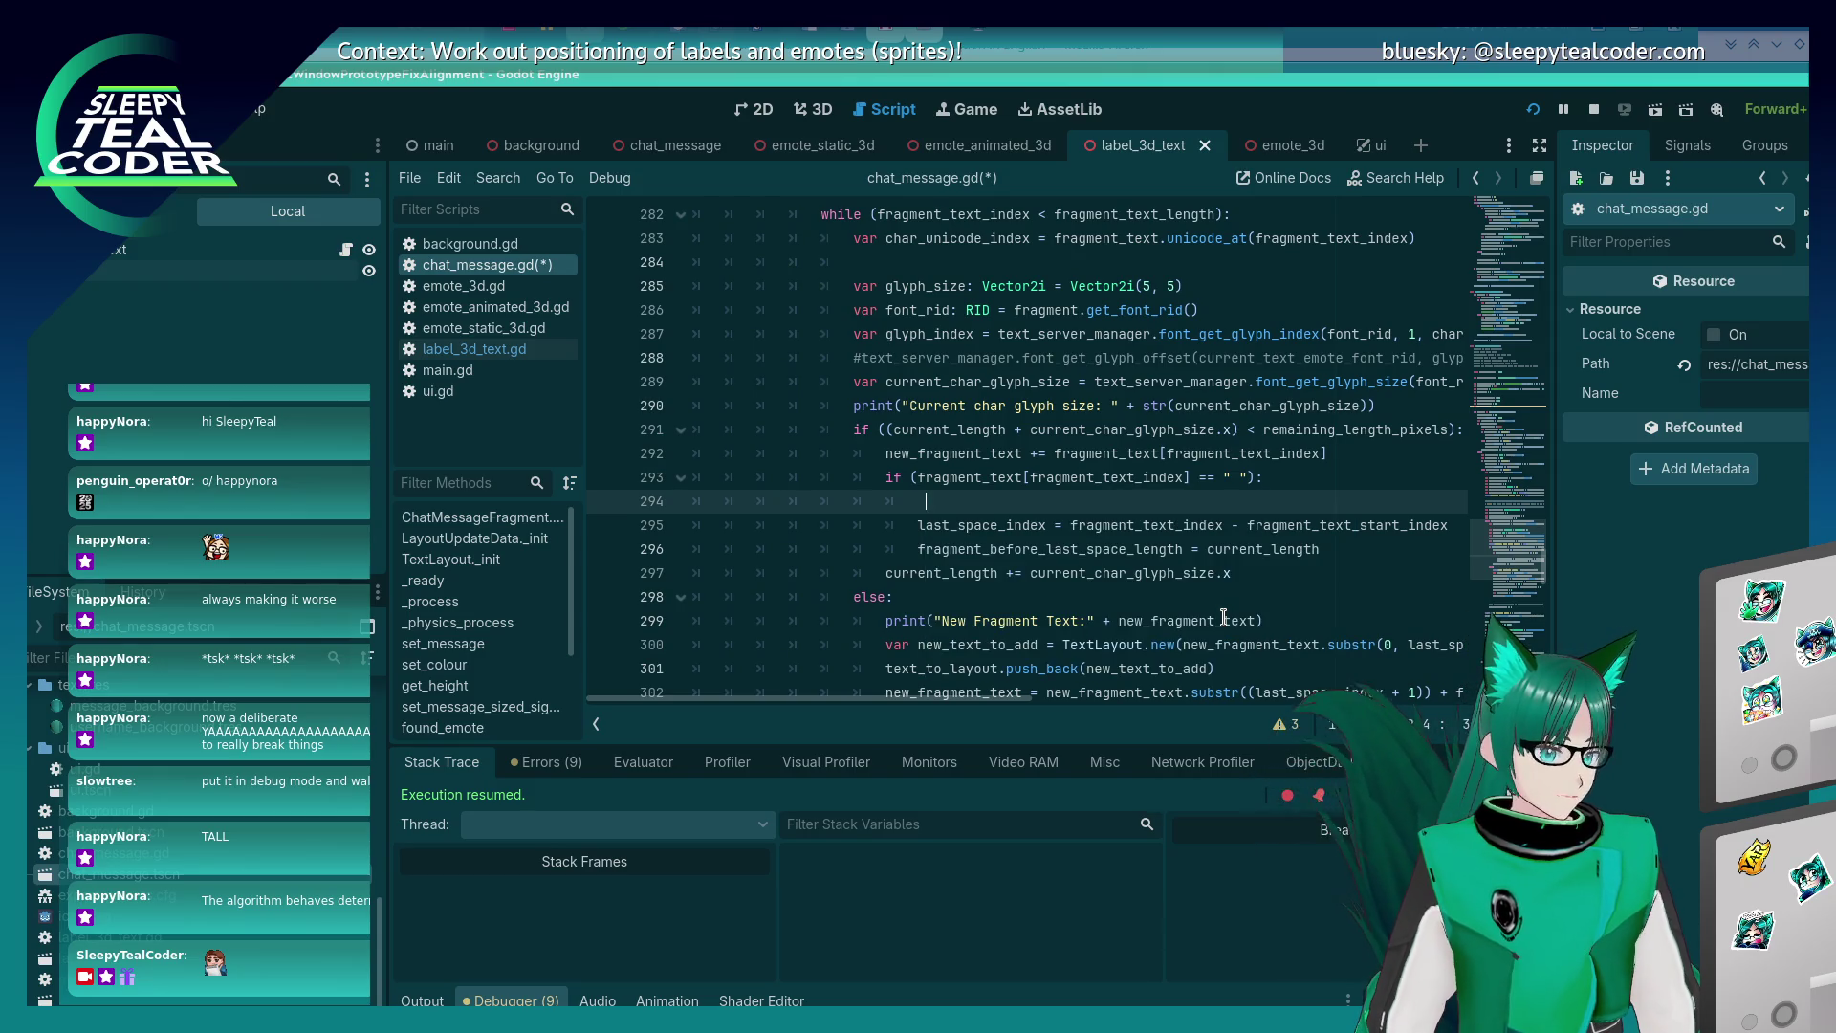
Add an else: branch, indent the glyph-width length update beneath it, and run the game.
key("Down")
key("Down")
key("End")
key("Return")
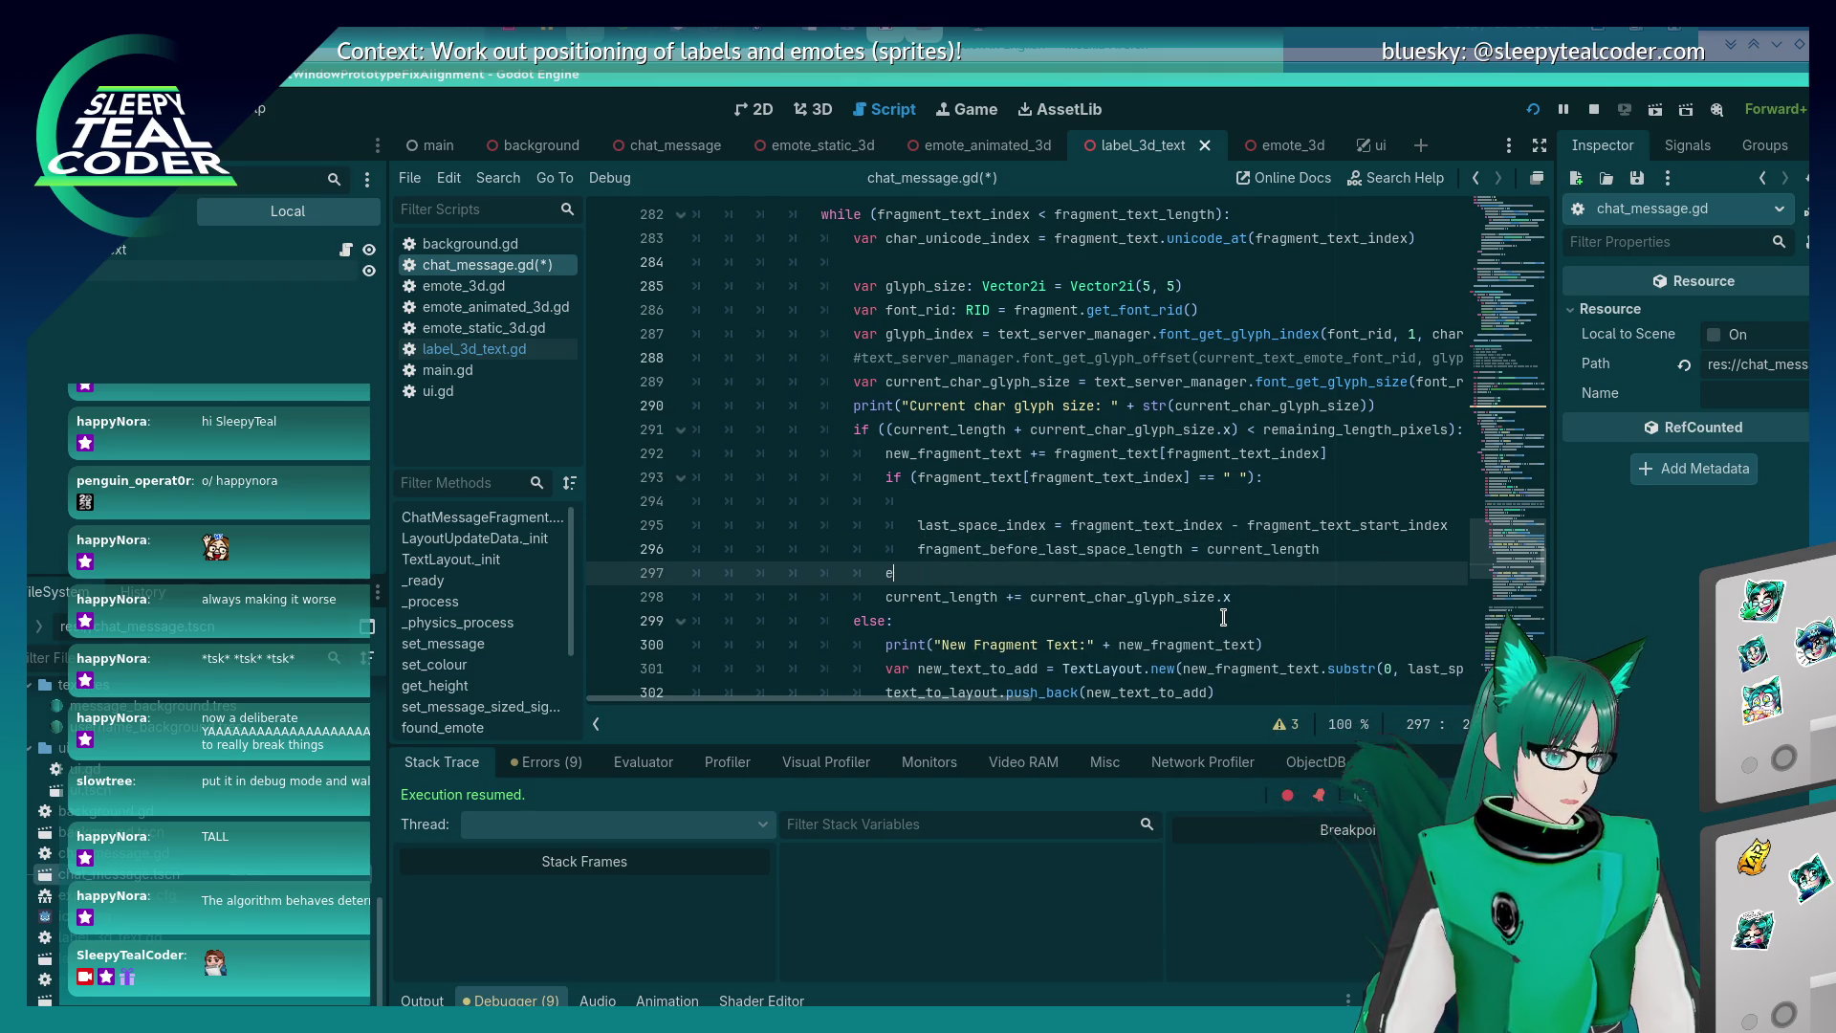
key("Down")
key("Home")
key("Tab")
key("Up")
key("Up")
key("Up")
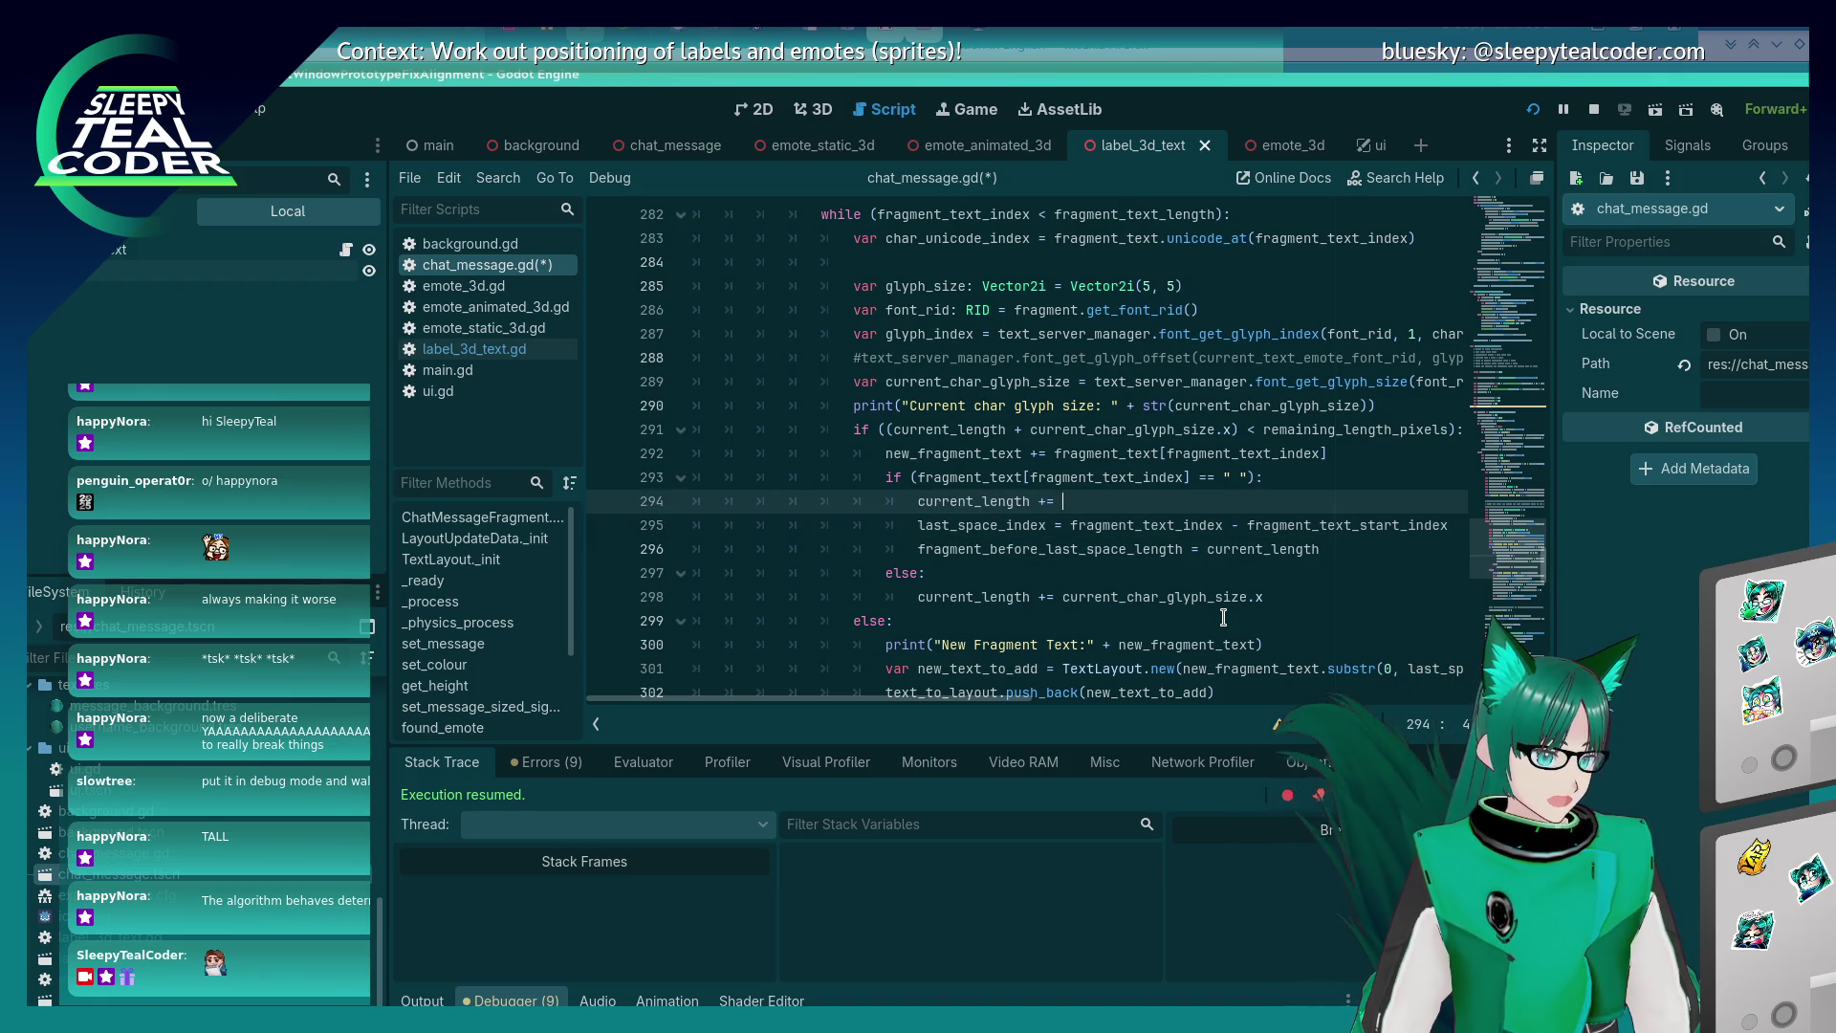
key("F5")
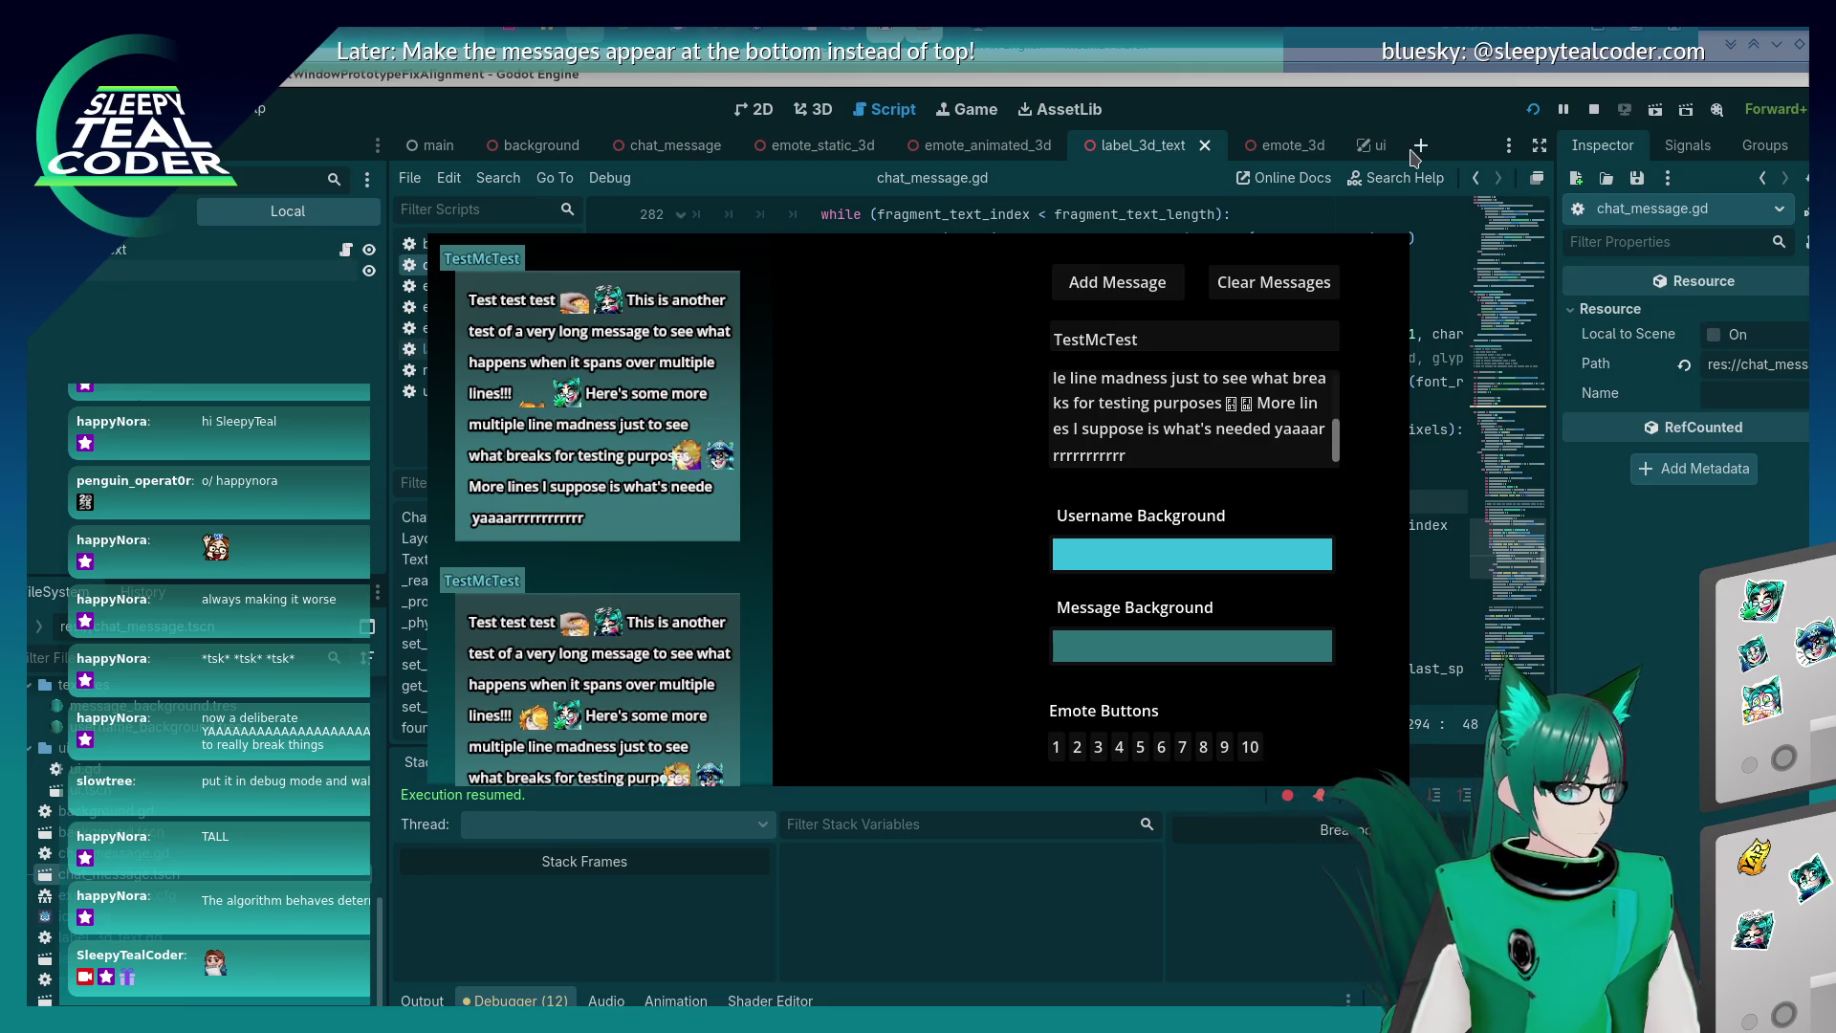
Restart, post the default message, then post a long message ending 'funny things going with it atm'.
left_click(1533, 109)
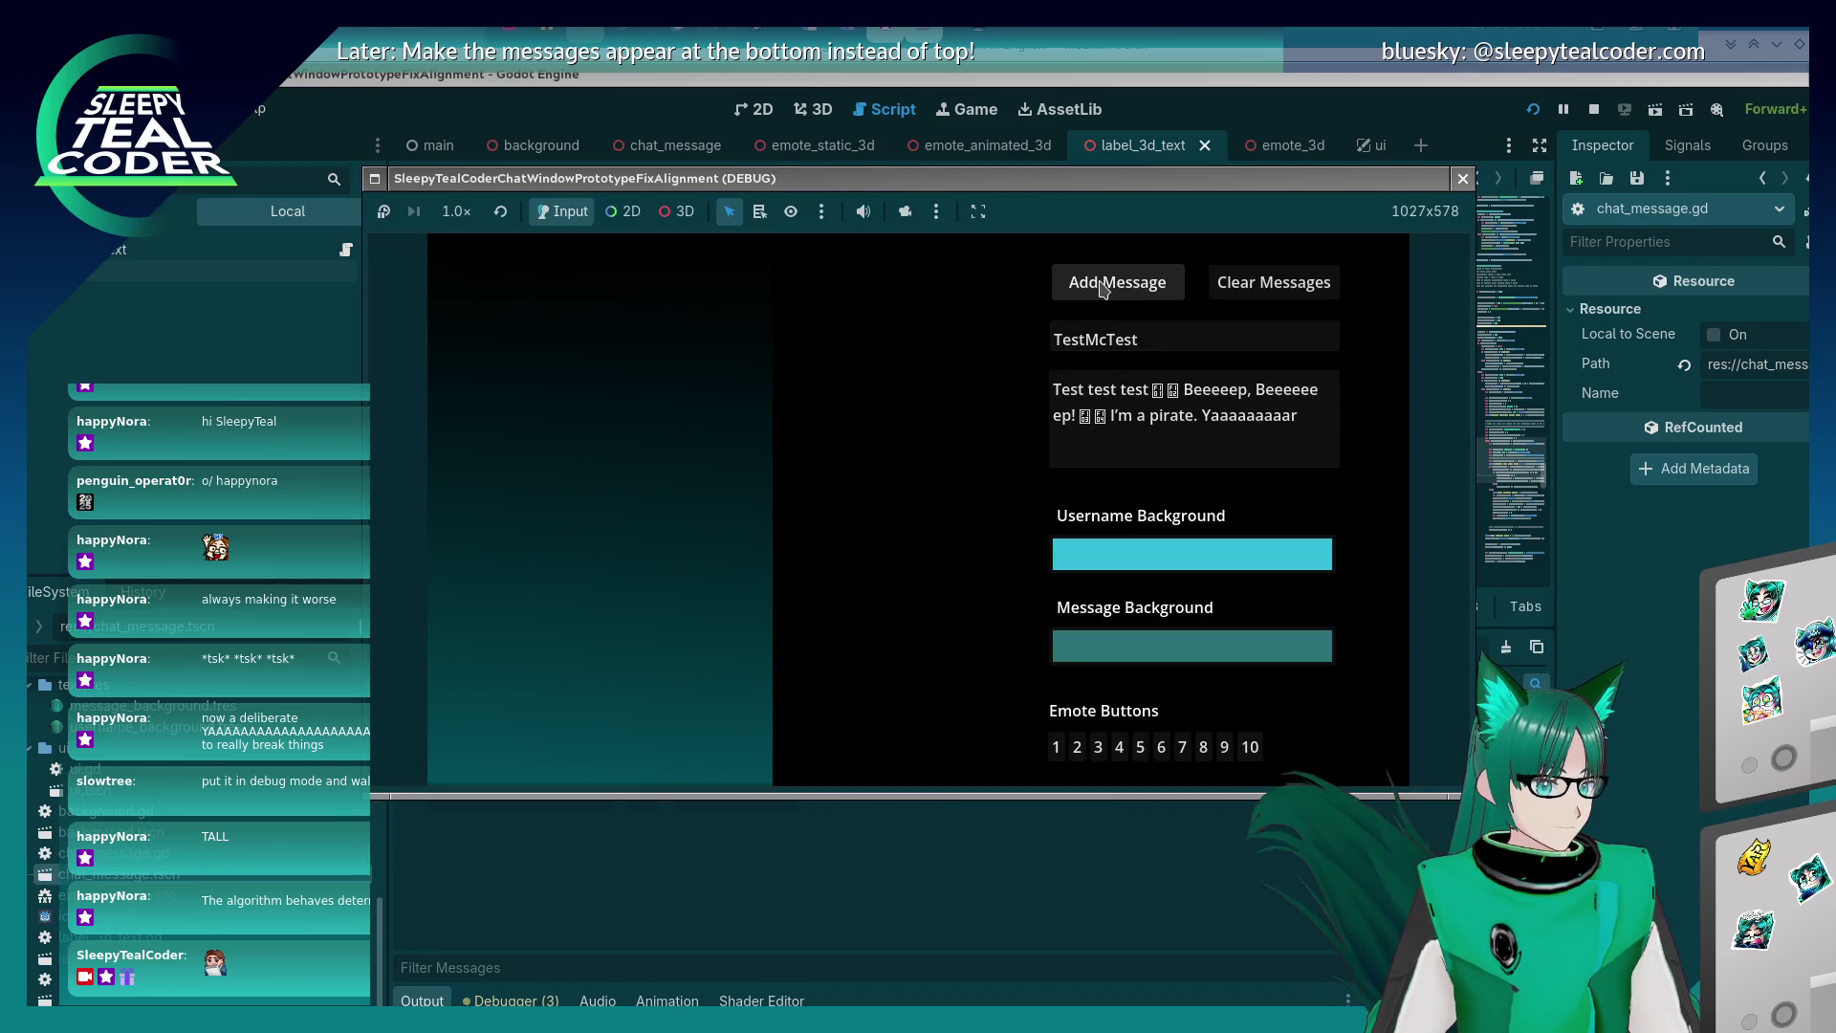
left_click(1074, 278)
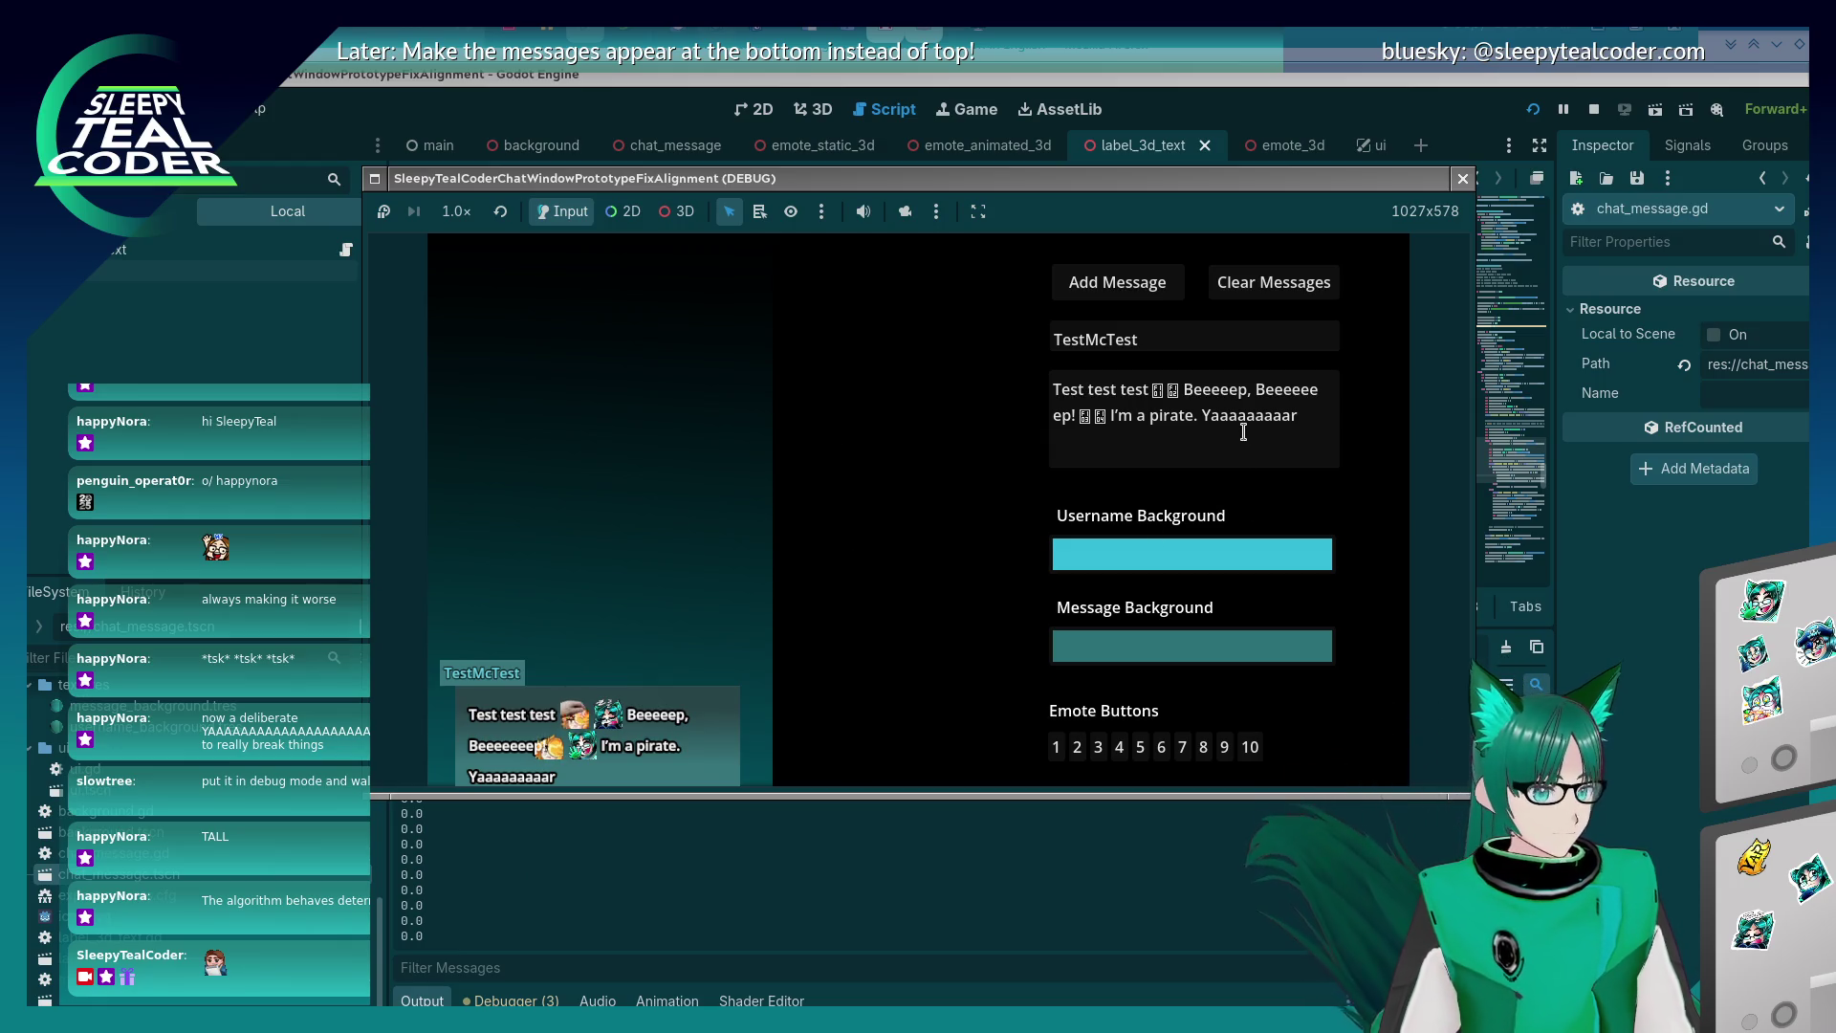
mouse_move(1243, 433)
left_mouse_down()
mouse_move(1234, 382)
mouse_move(1186, 390)
left_mouse_up()
type("This is ")
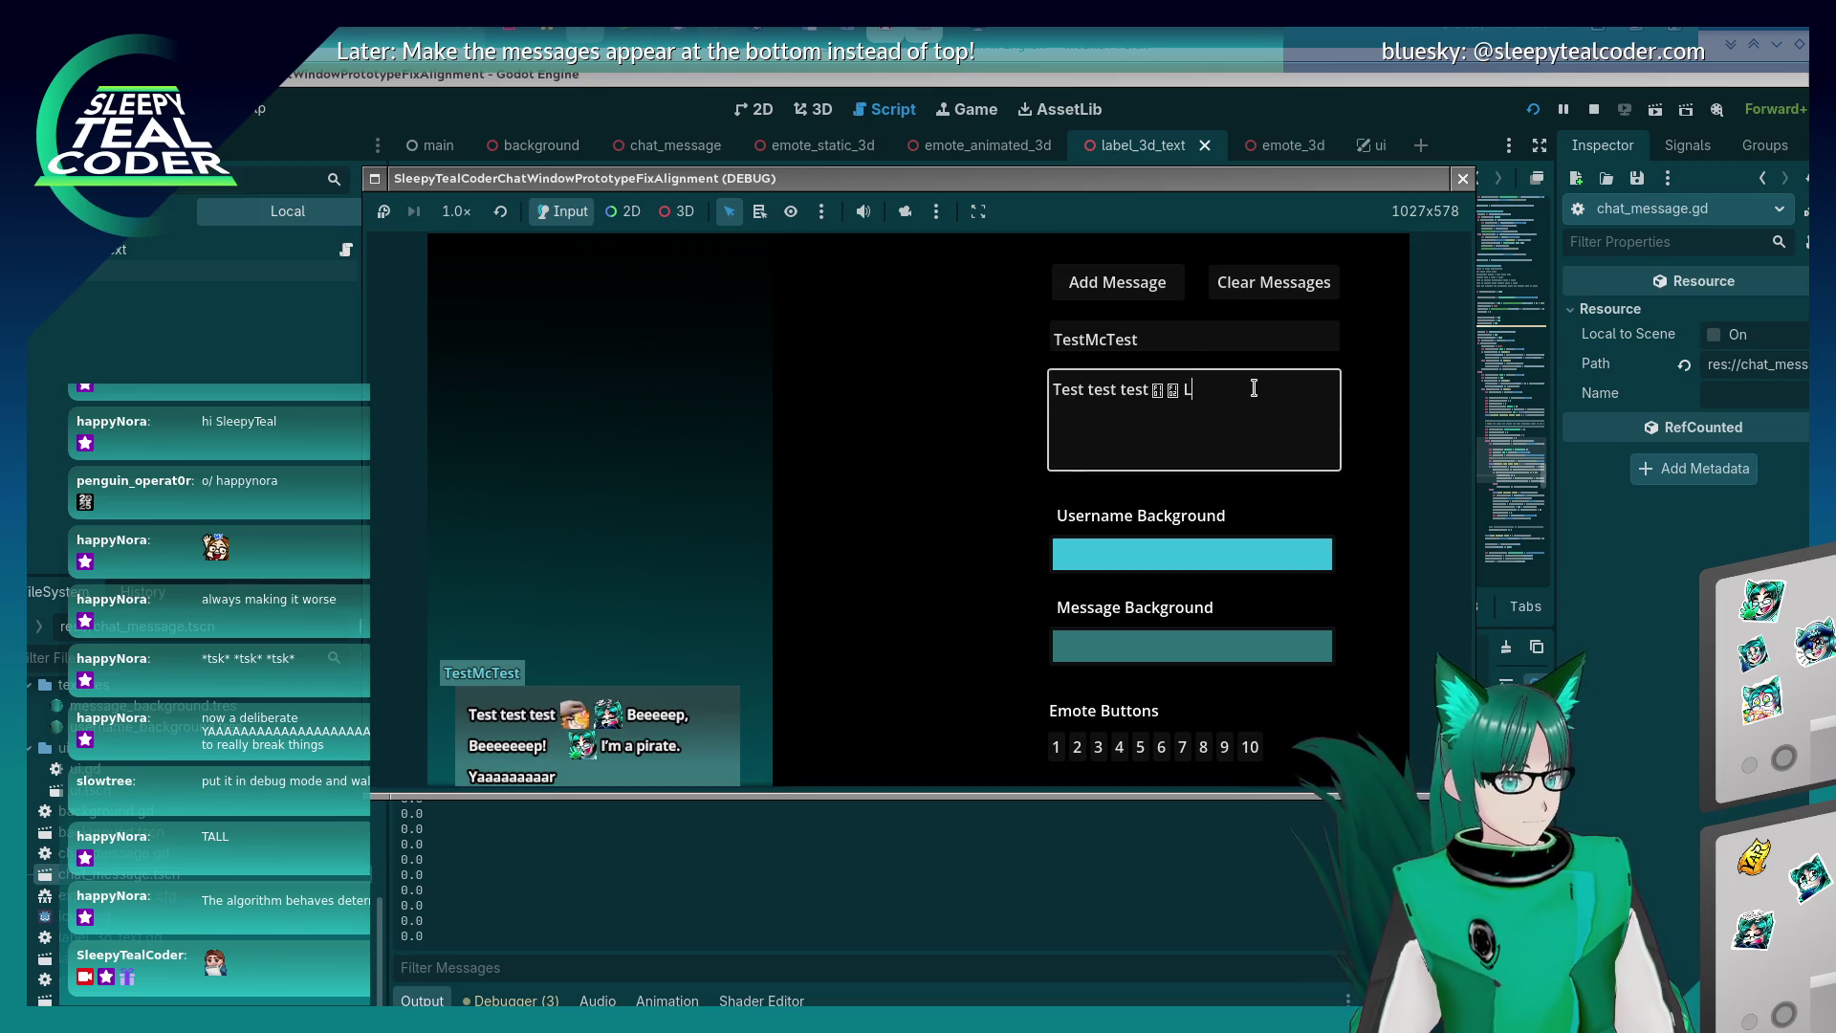
type("anothe")
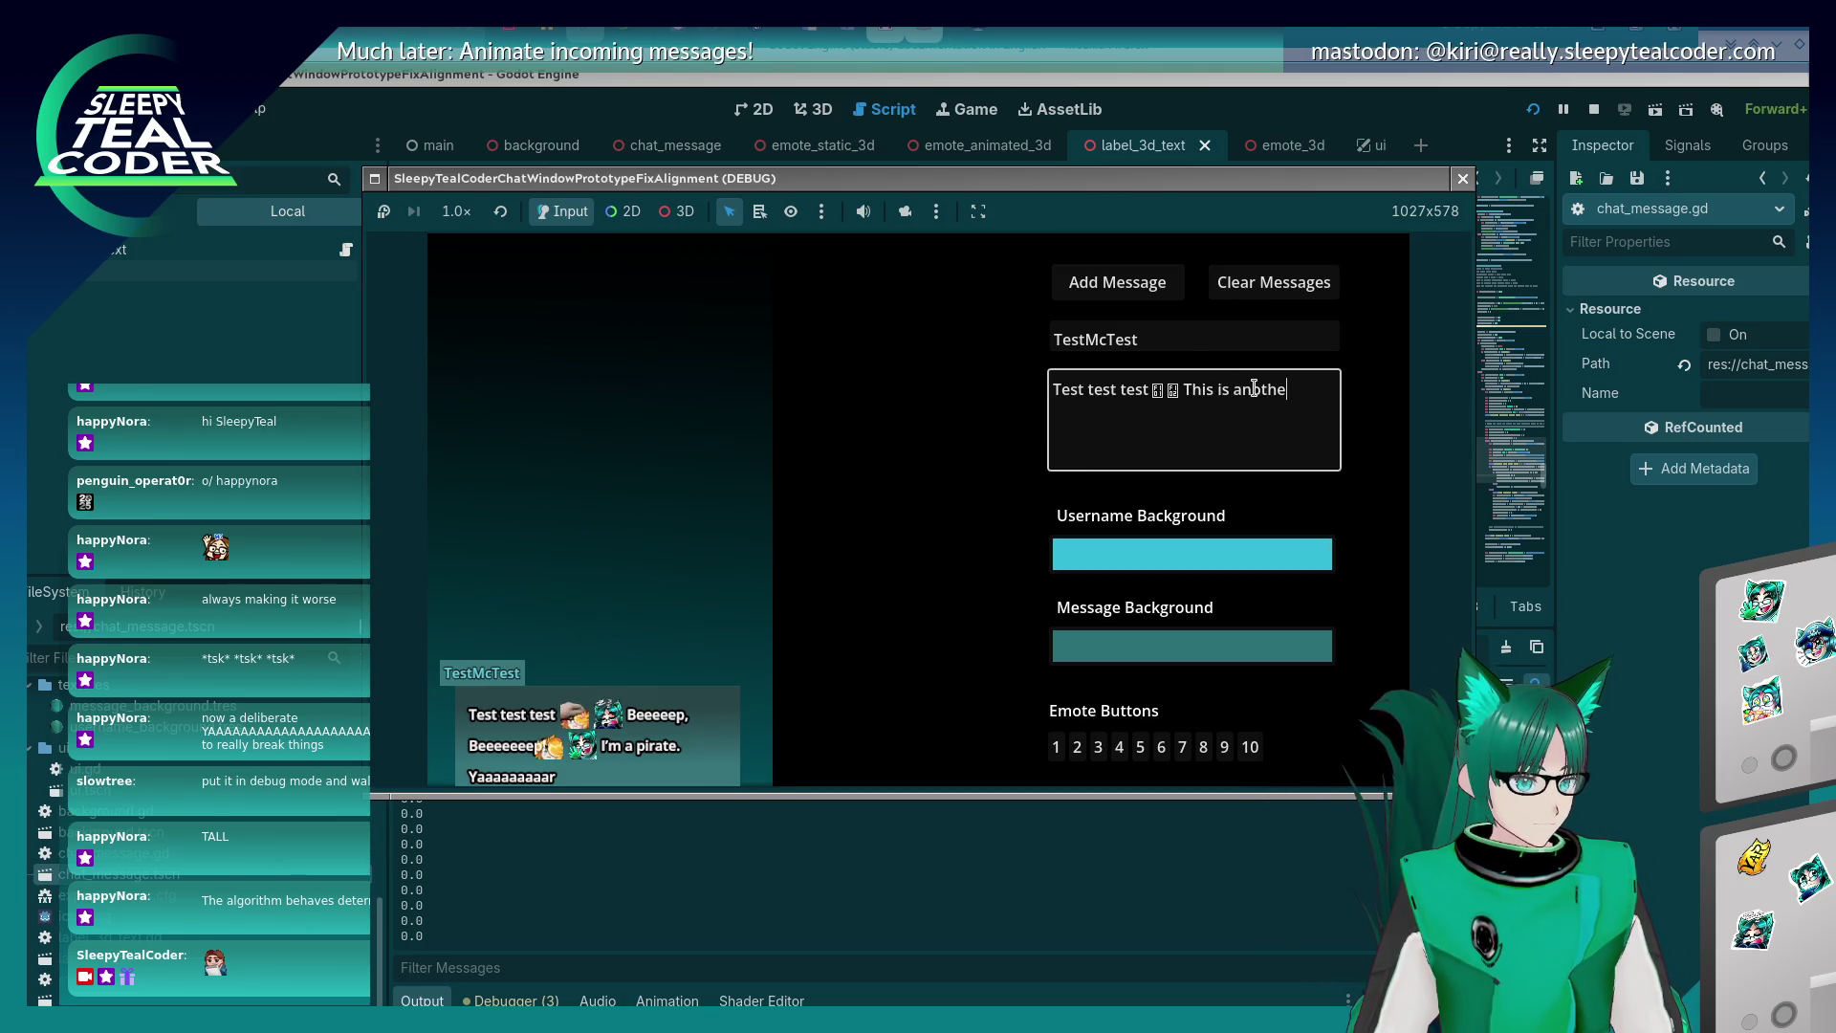
type("r tethe some ")
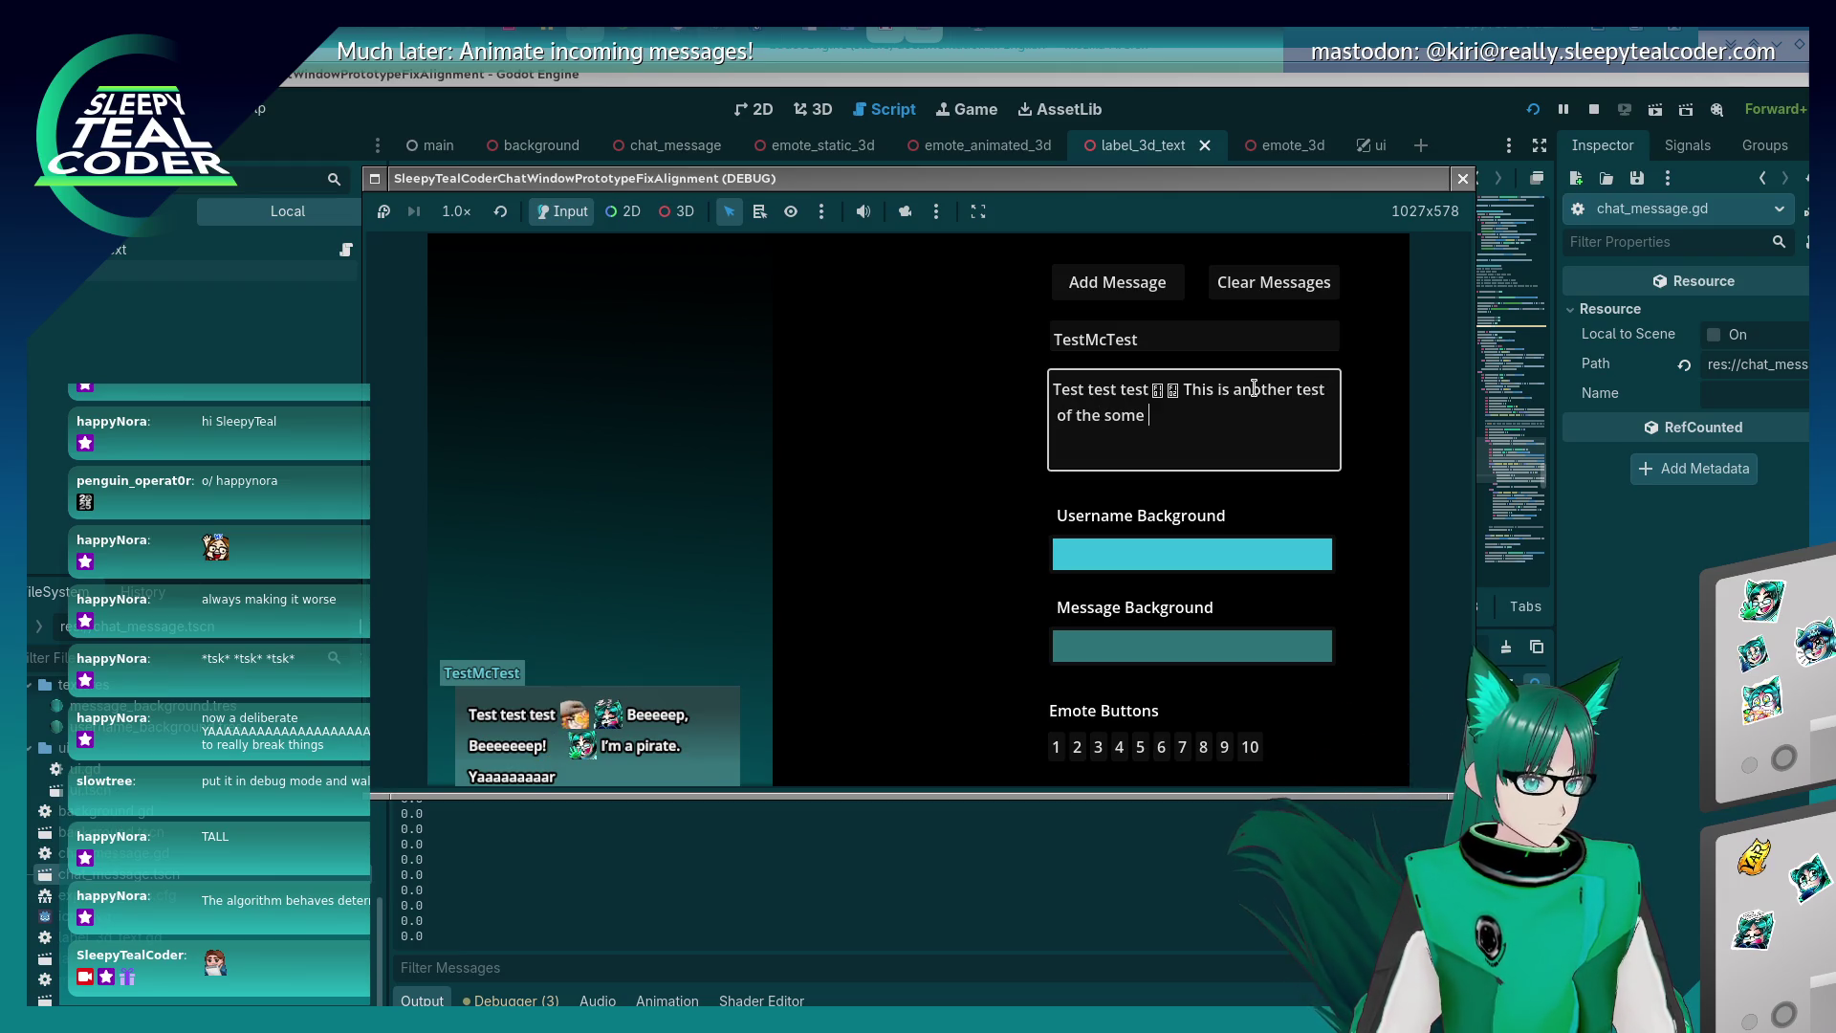
type("very loooong l")
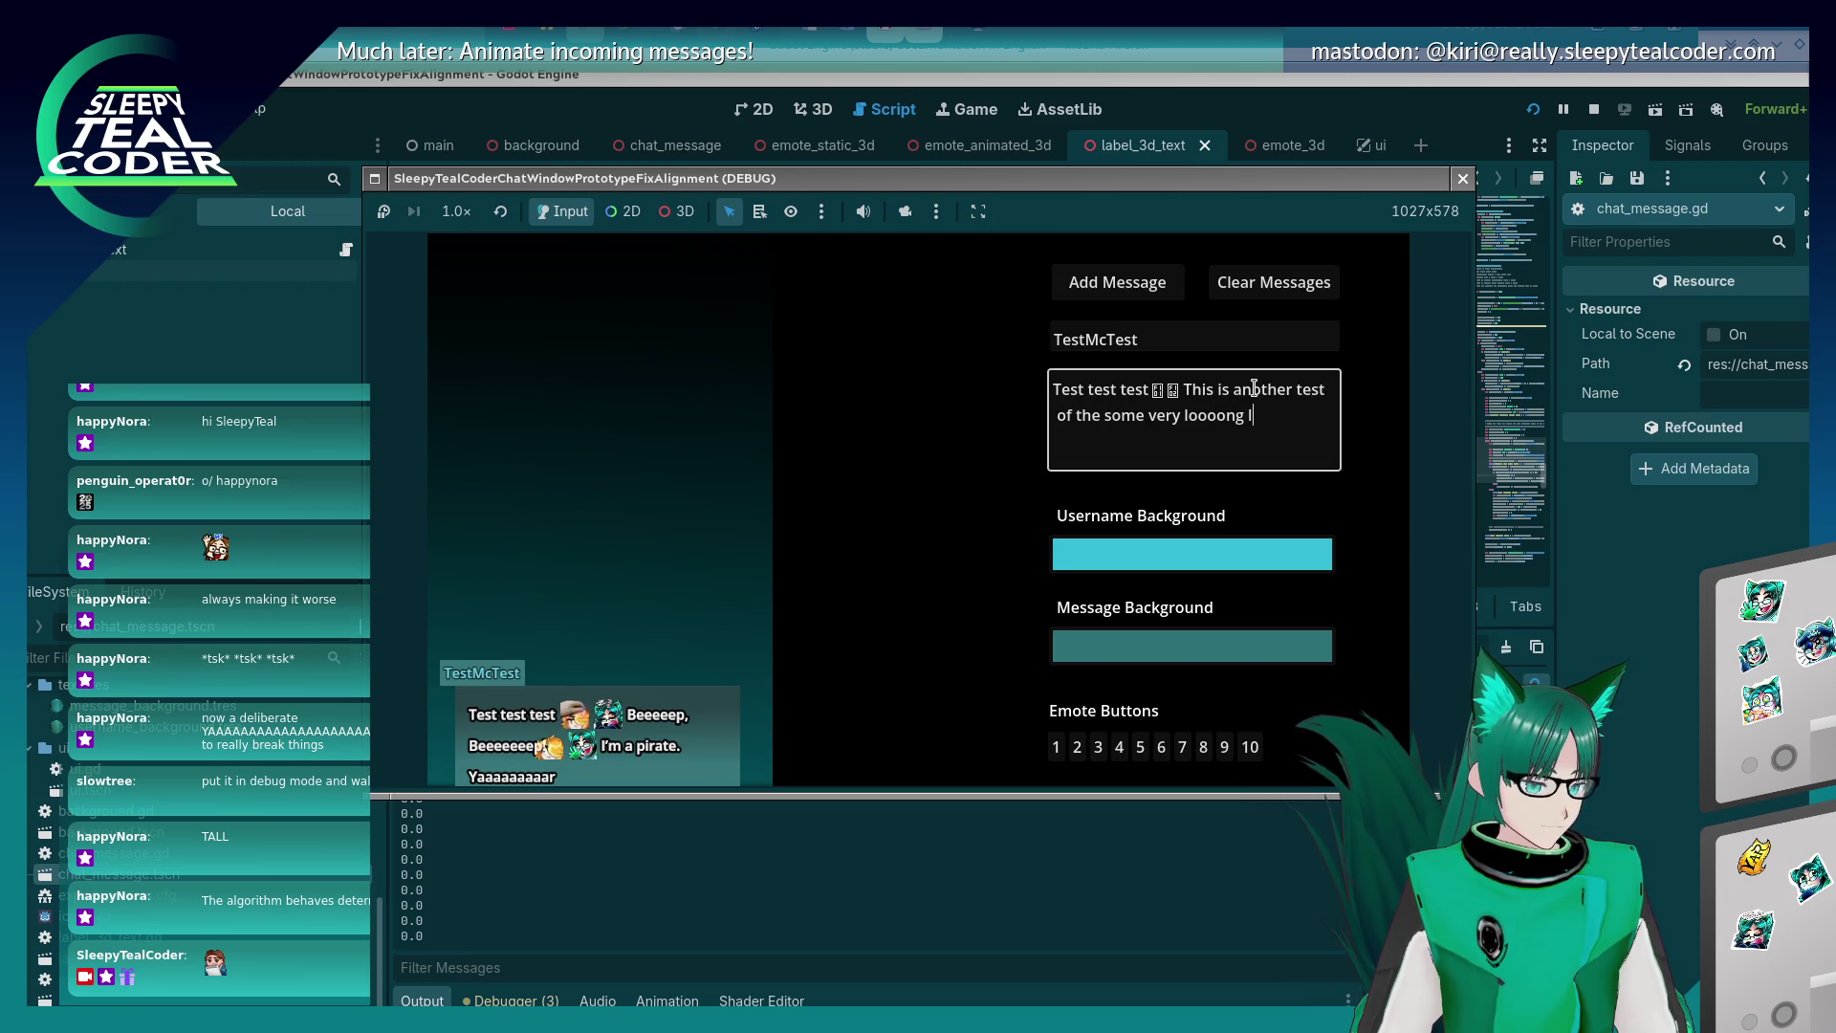
type("ines because")
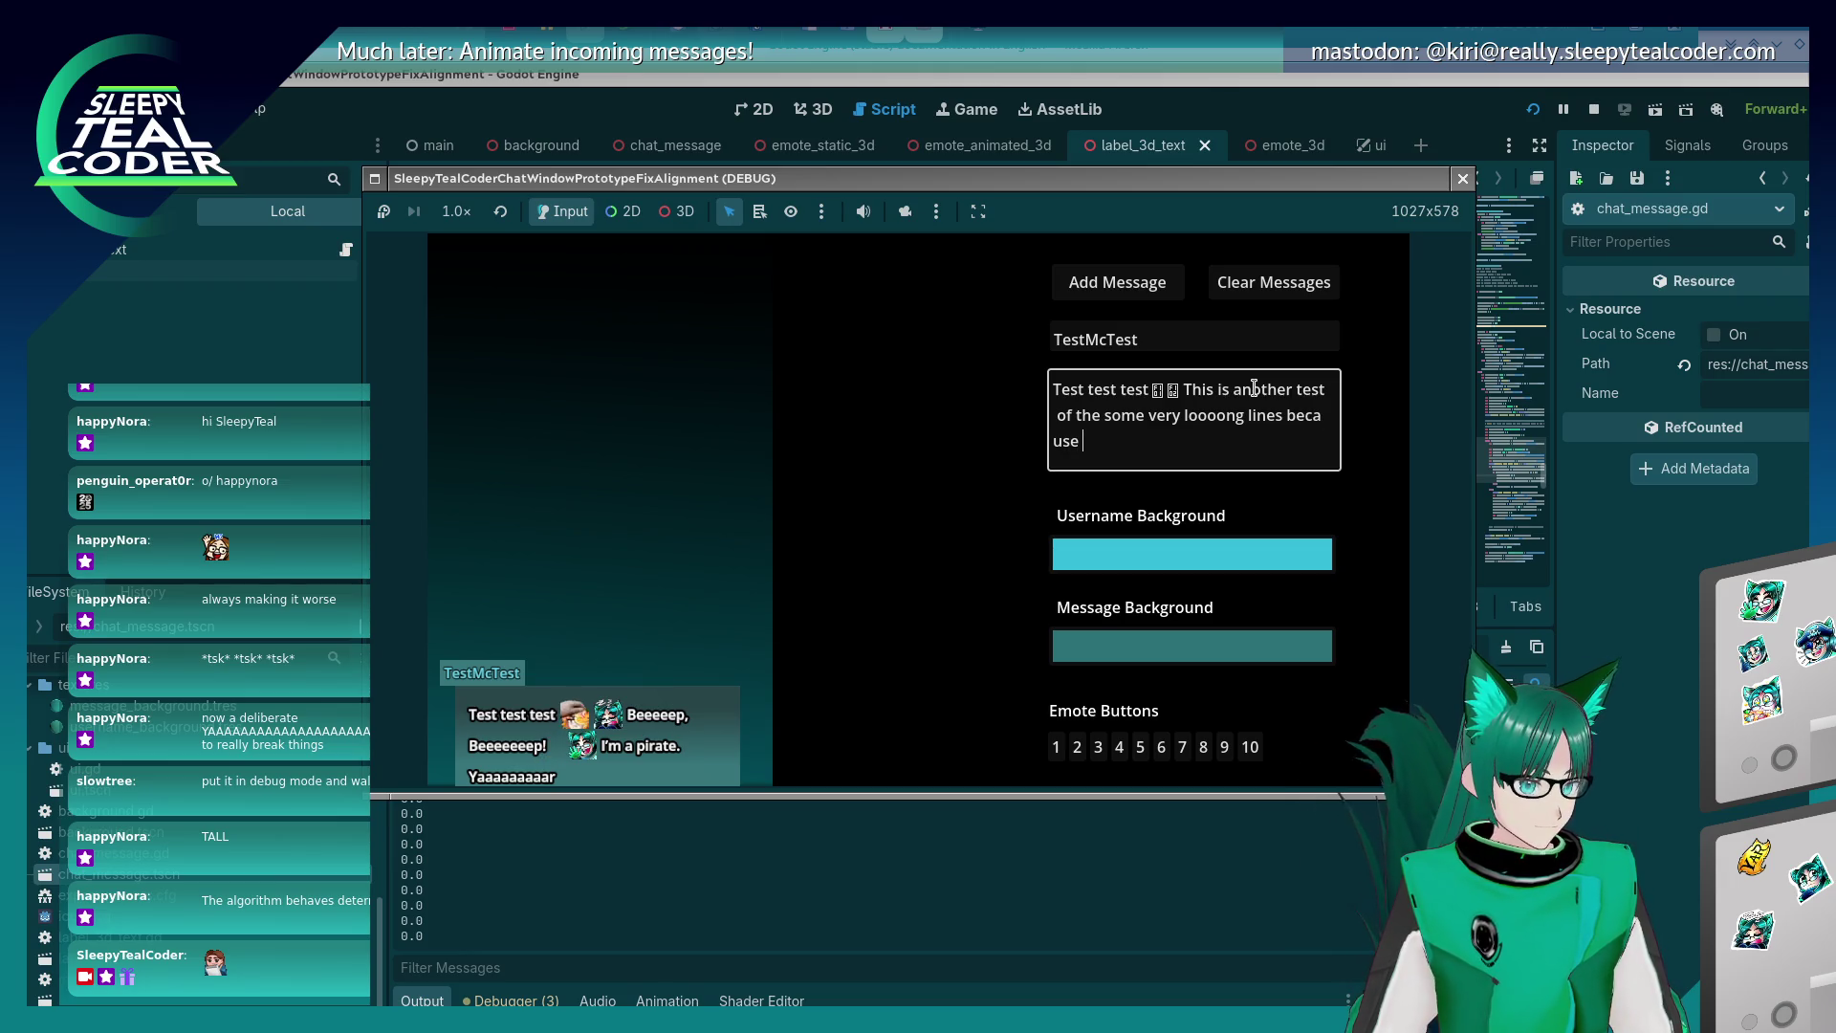
type("w")
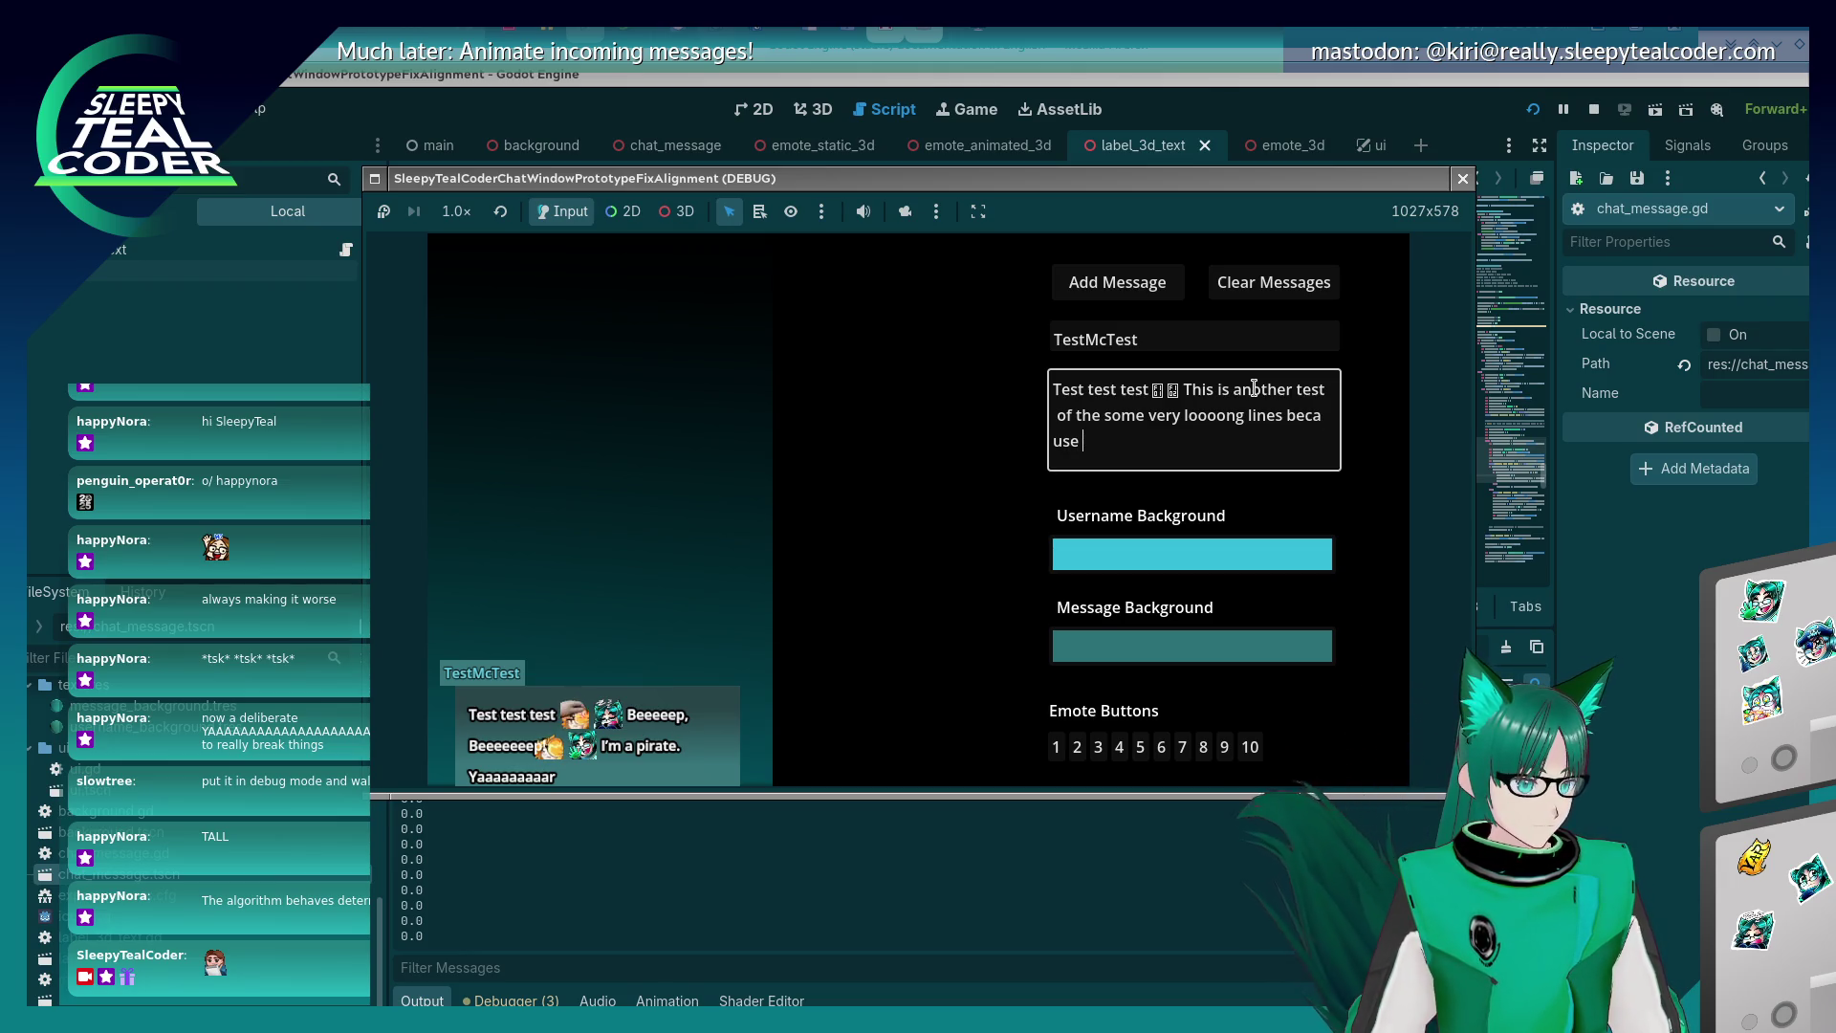
type("there's some funn")
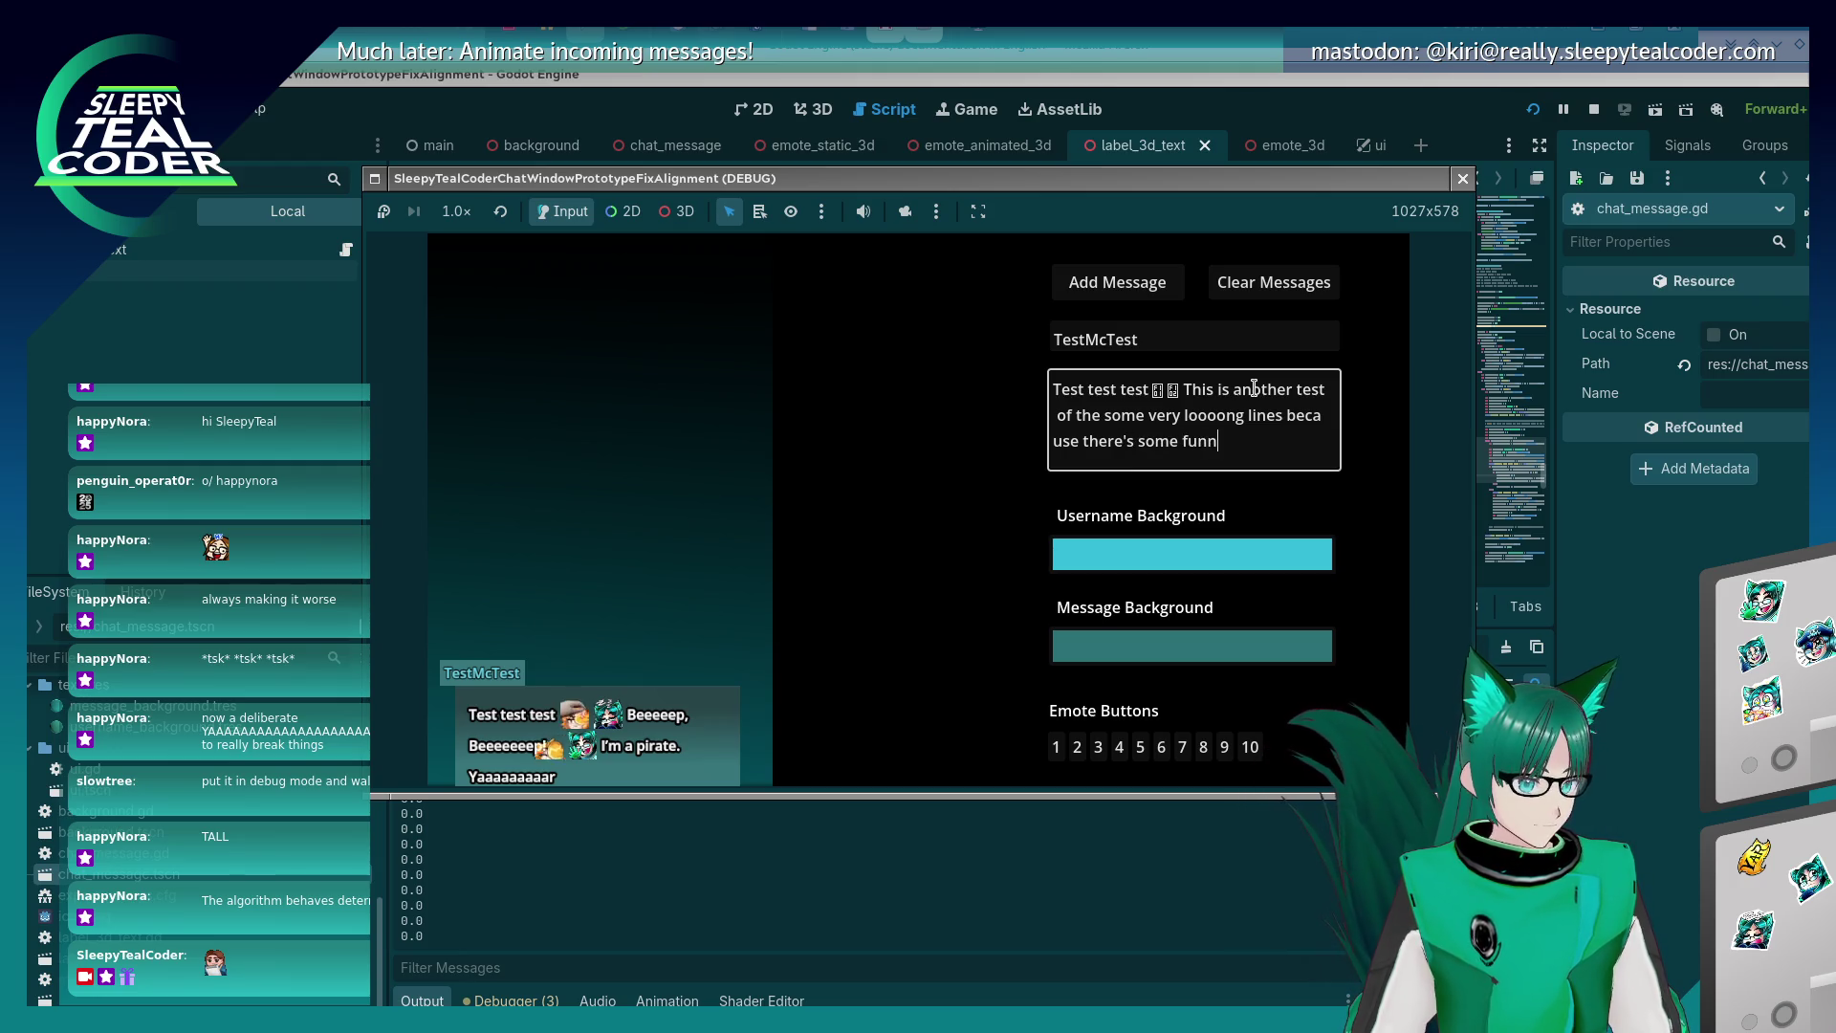
type("y things going with ")
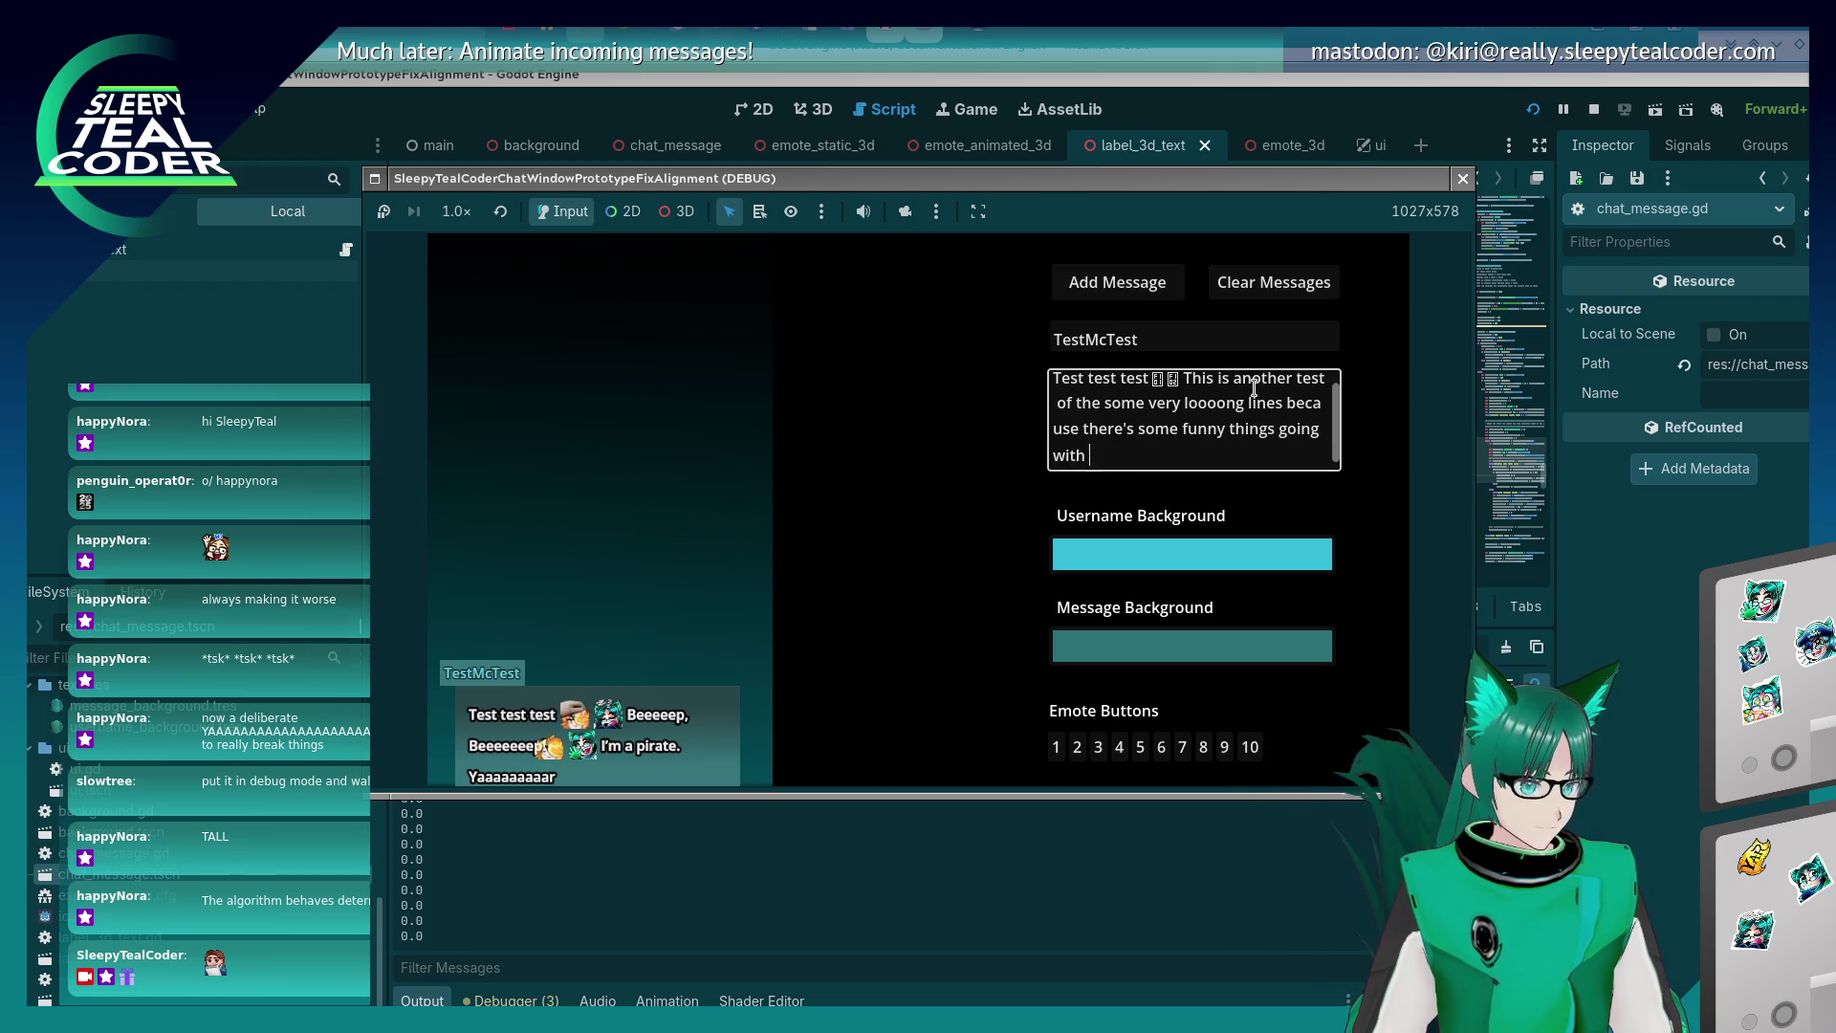
type("tm")
left_click(1117, 282)
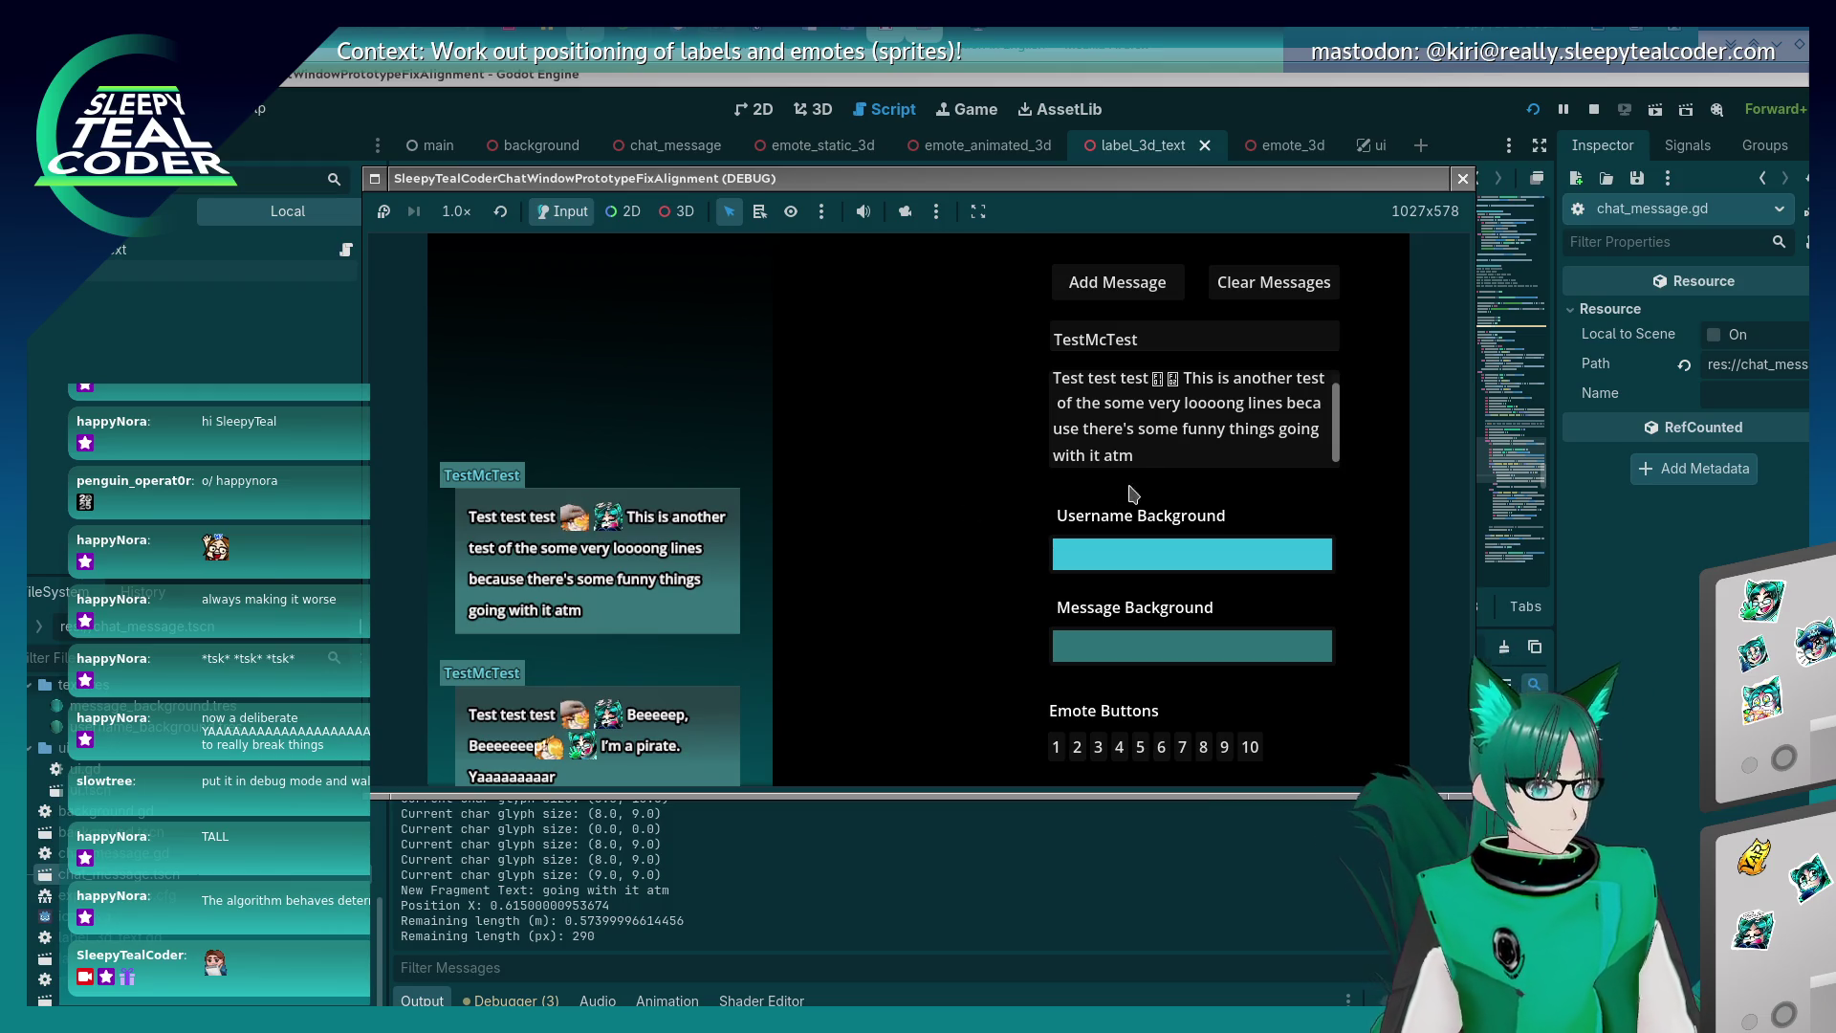
Extend the message with 'Interestingly there doesn't seem to be a problem with breaking the text box atm.' and post.
left_click(1168, 465)
type(".")
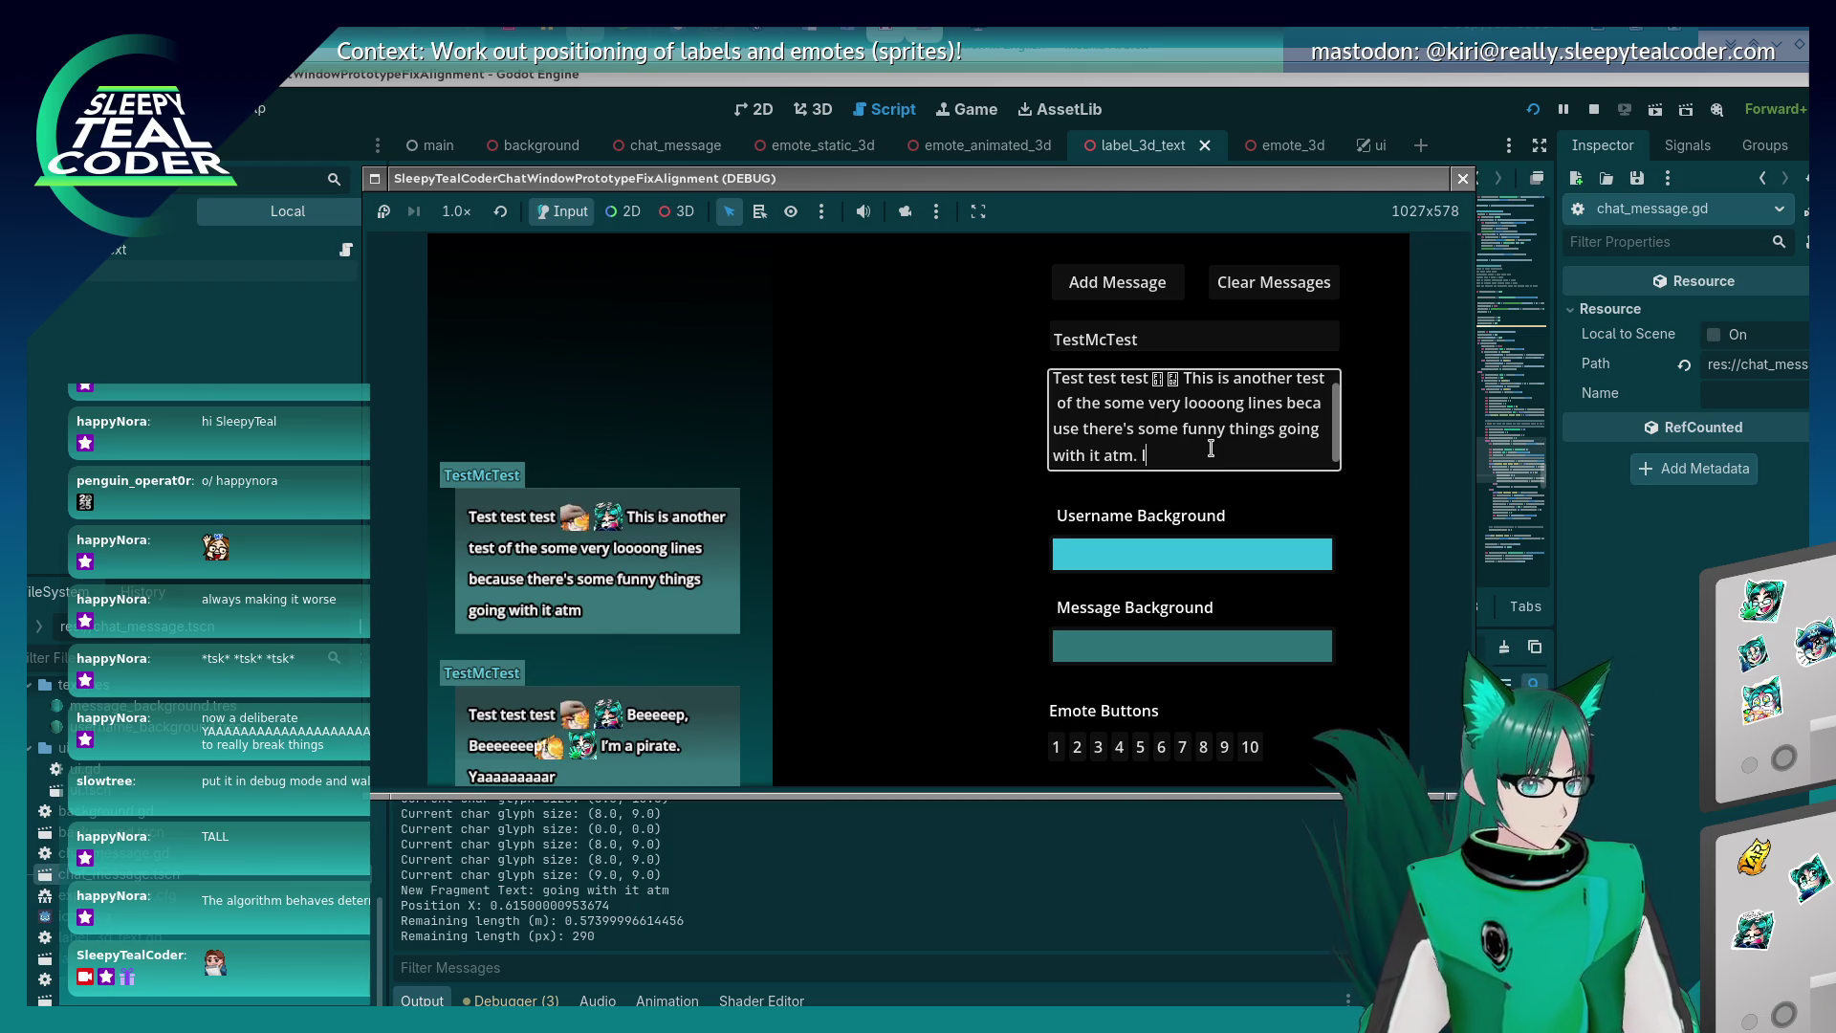
type("Intersting")
key("BackSpace")
key("BackSpace")
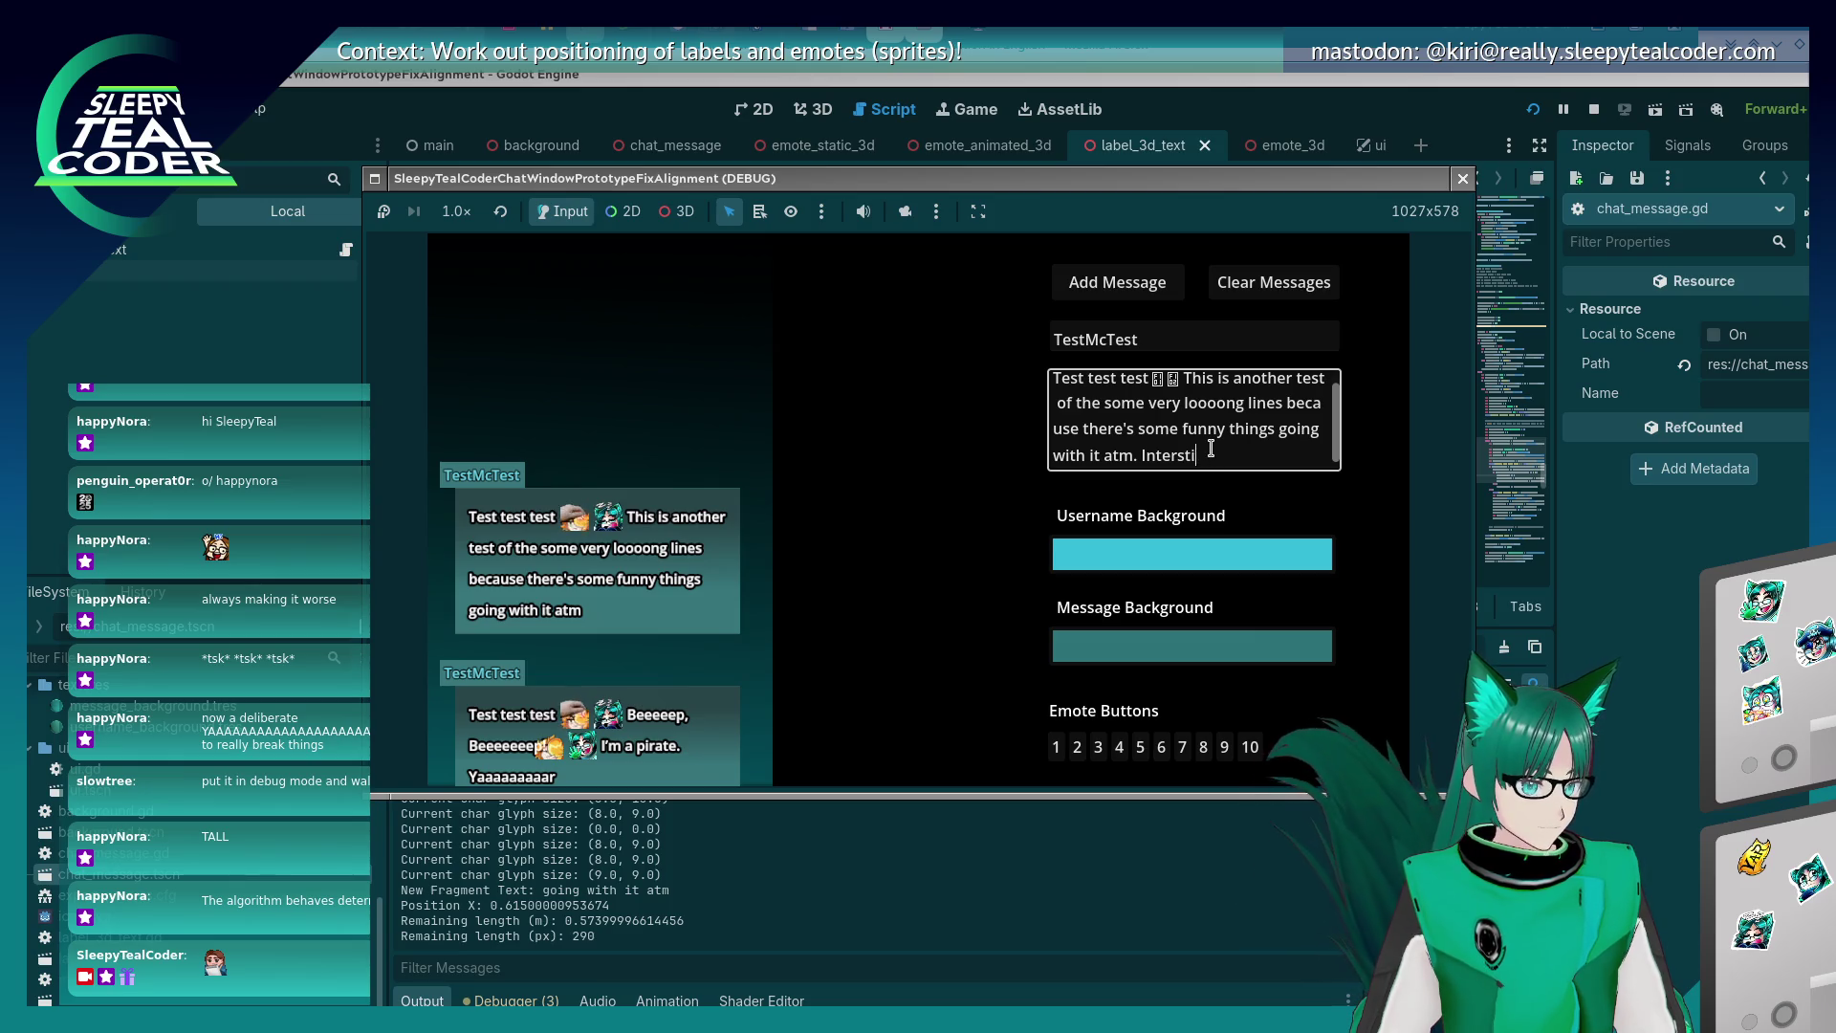
key("BackSpace")
key("BackSpace")
key("BackSpace")
type("es")
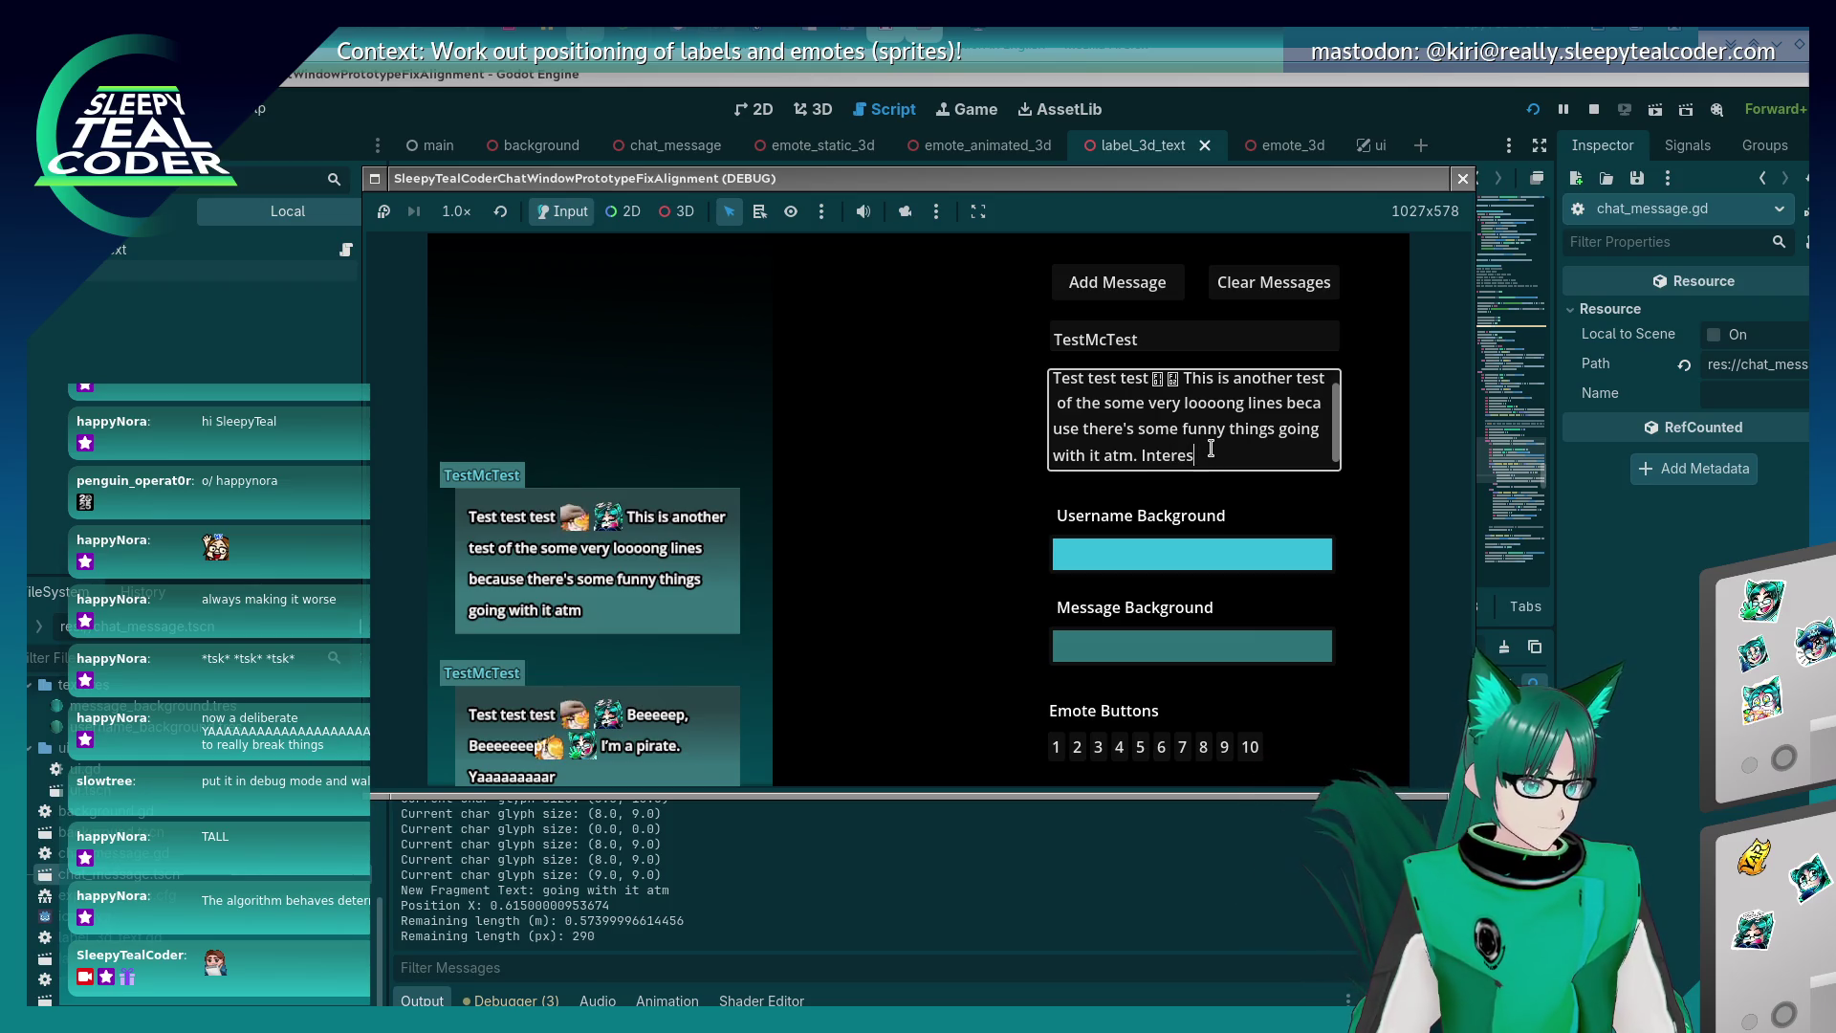
type("tingly there does")
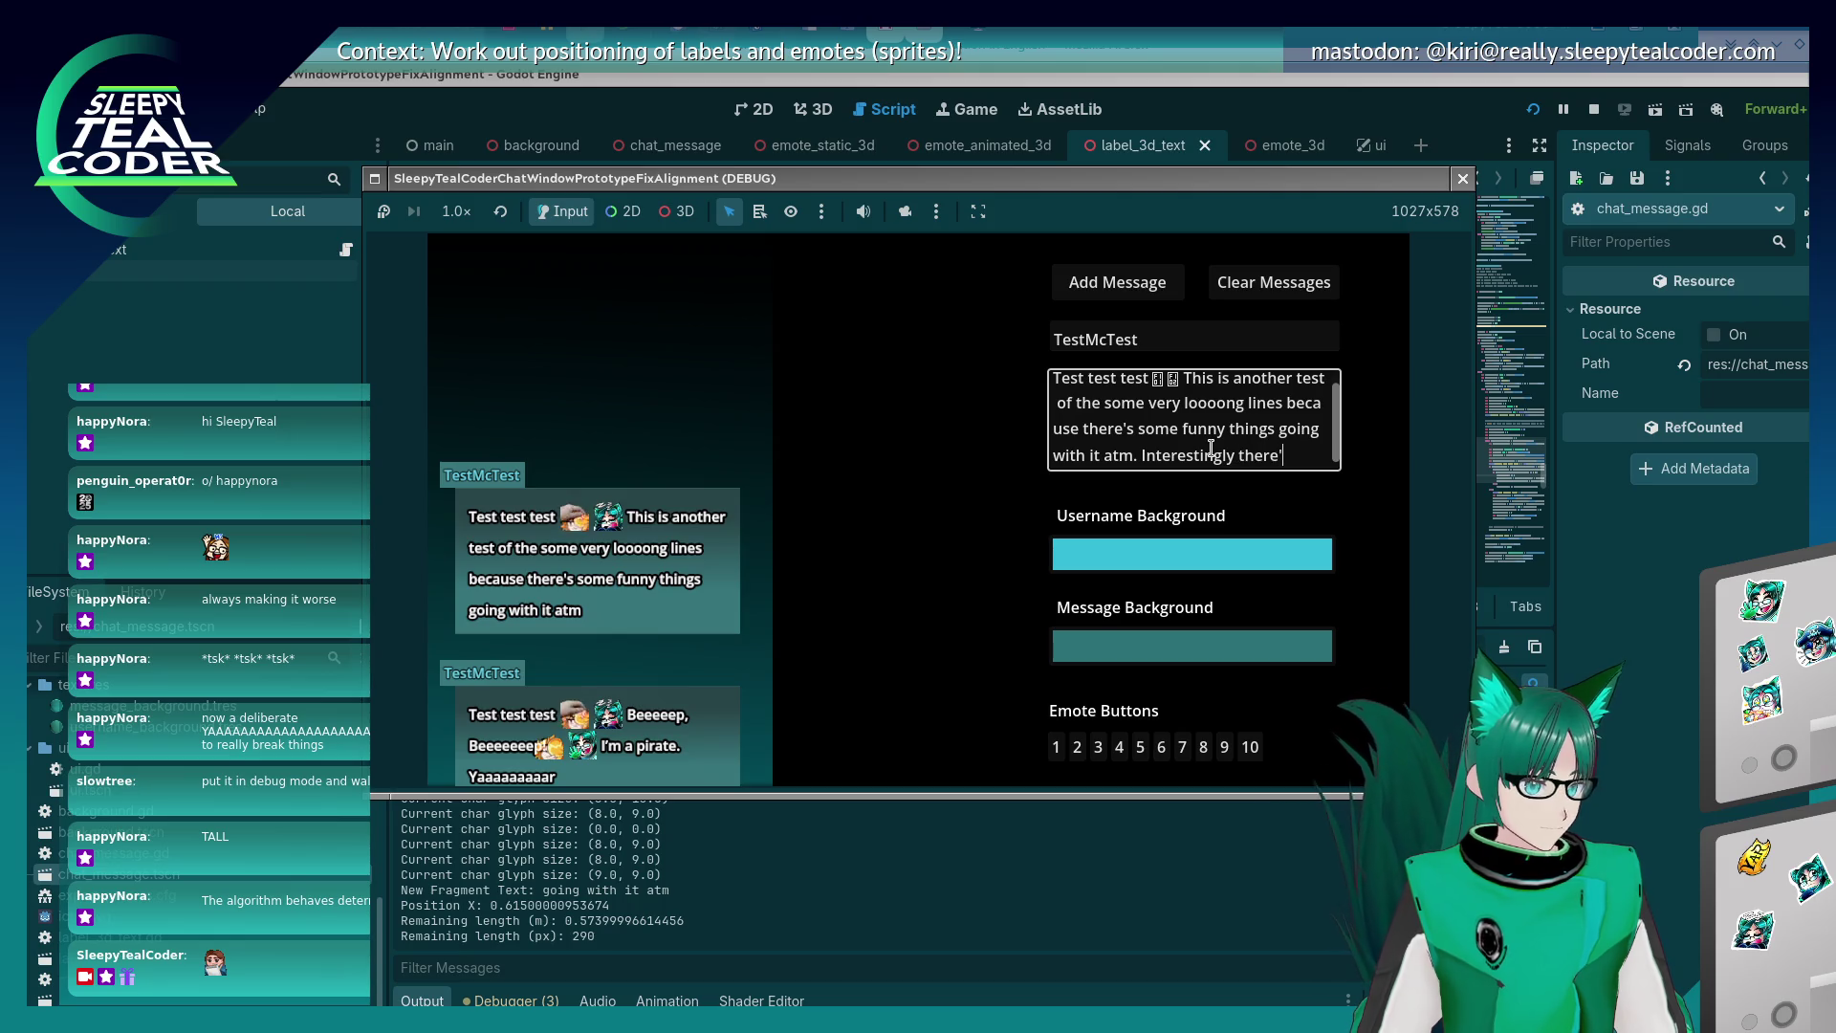
type("n't seem")
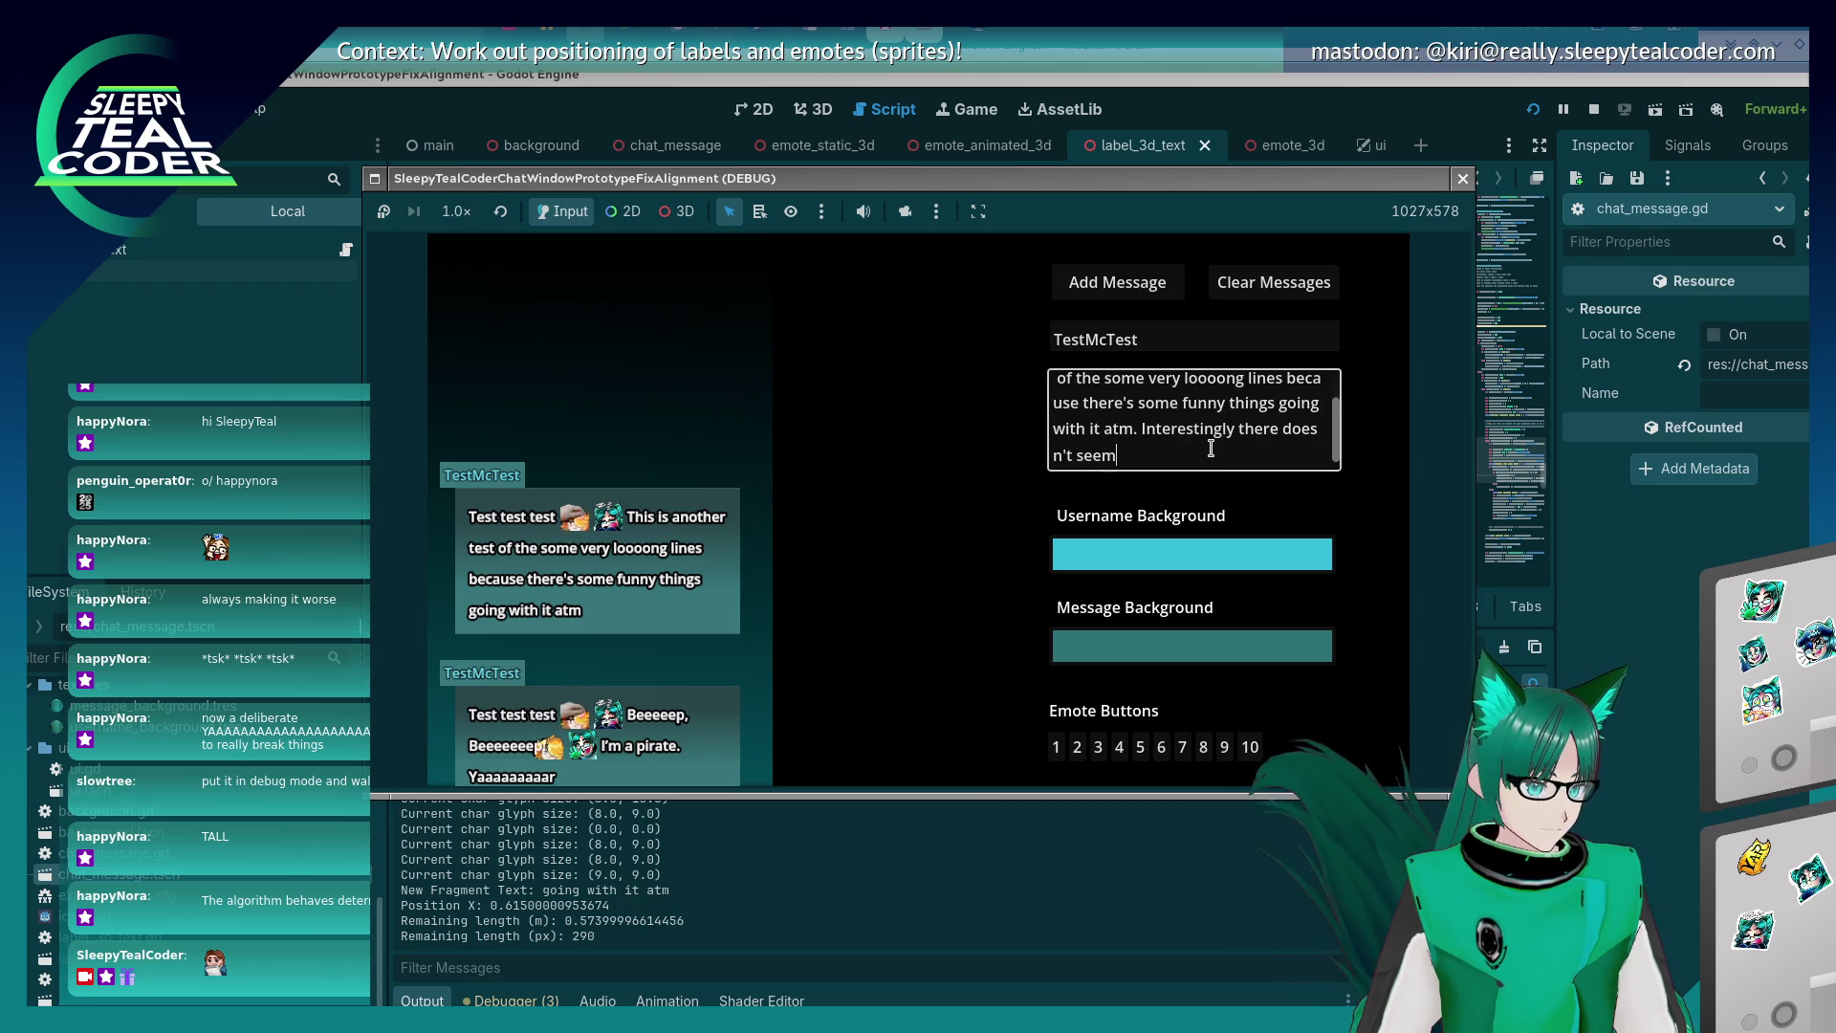
type(" to be a problem wi")
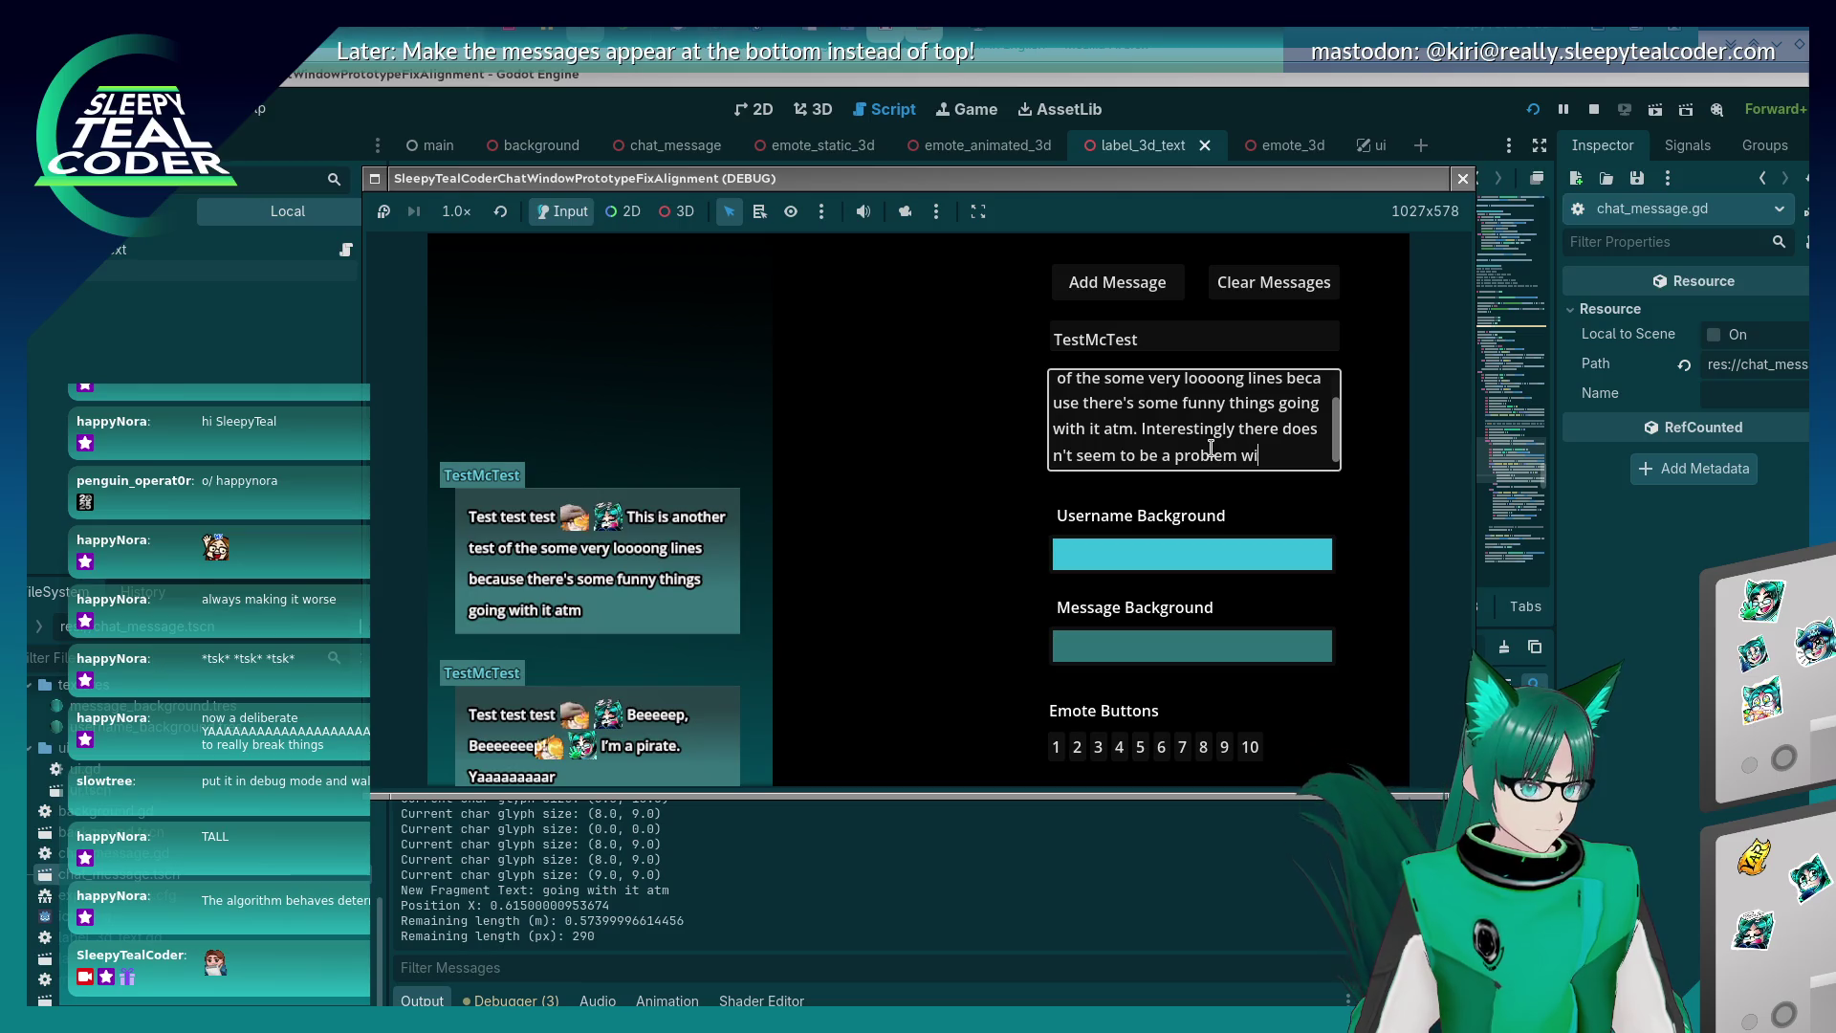
type("th the text box ")
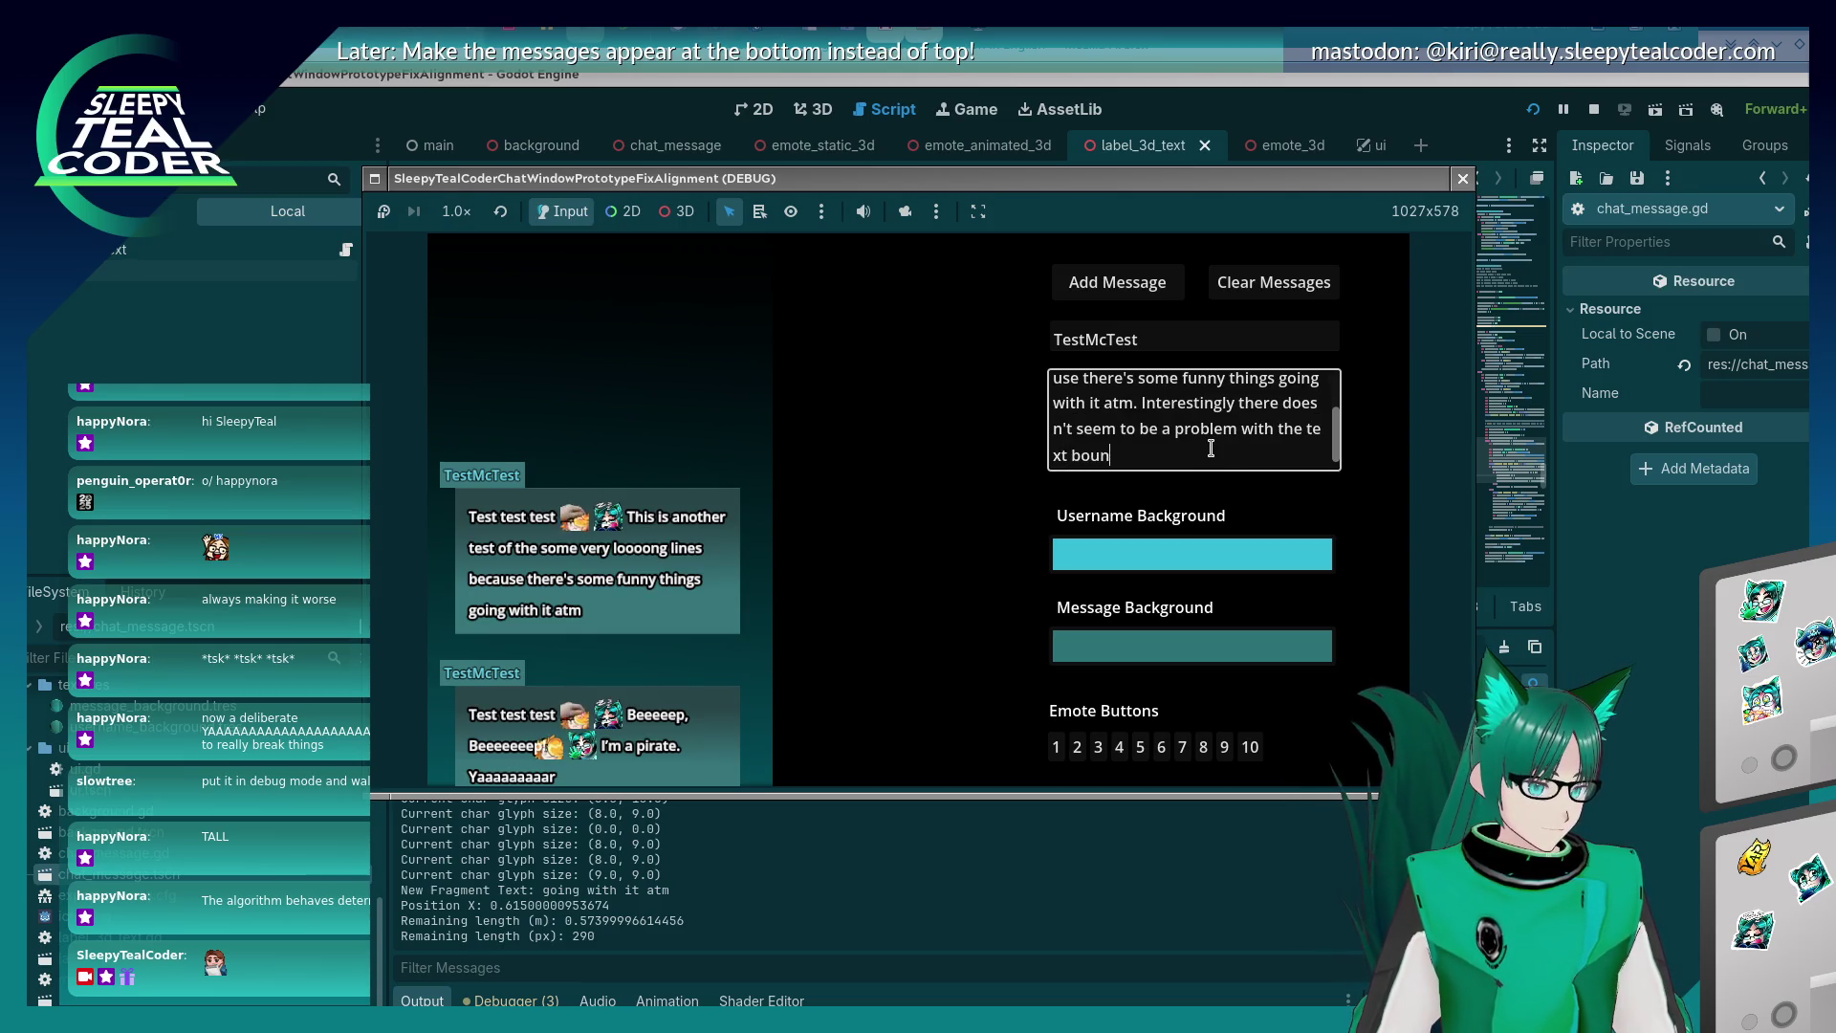
type("being")
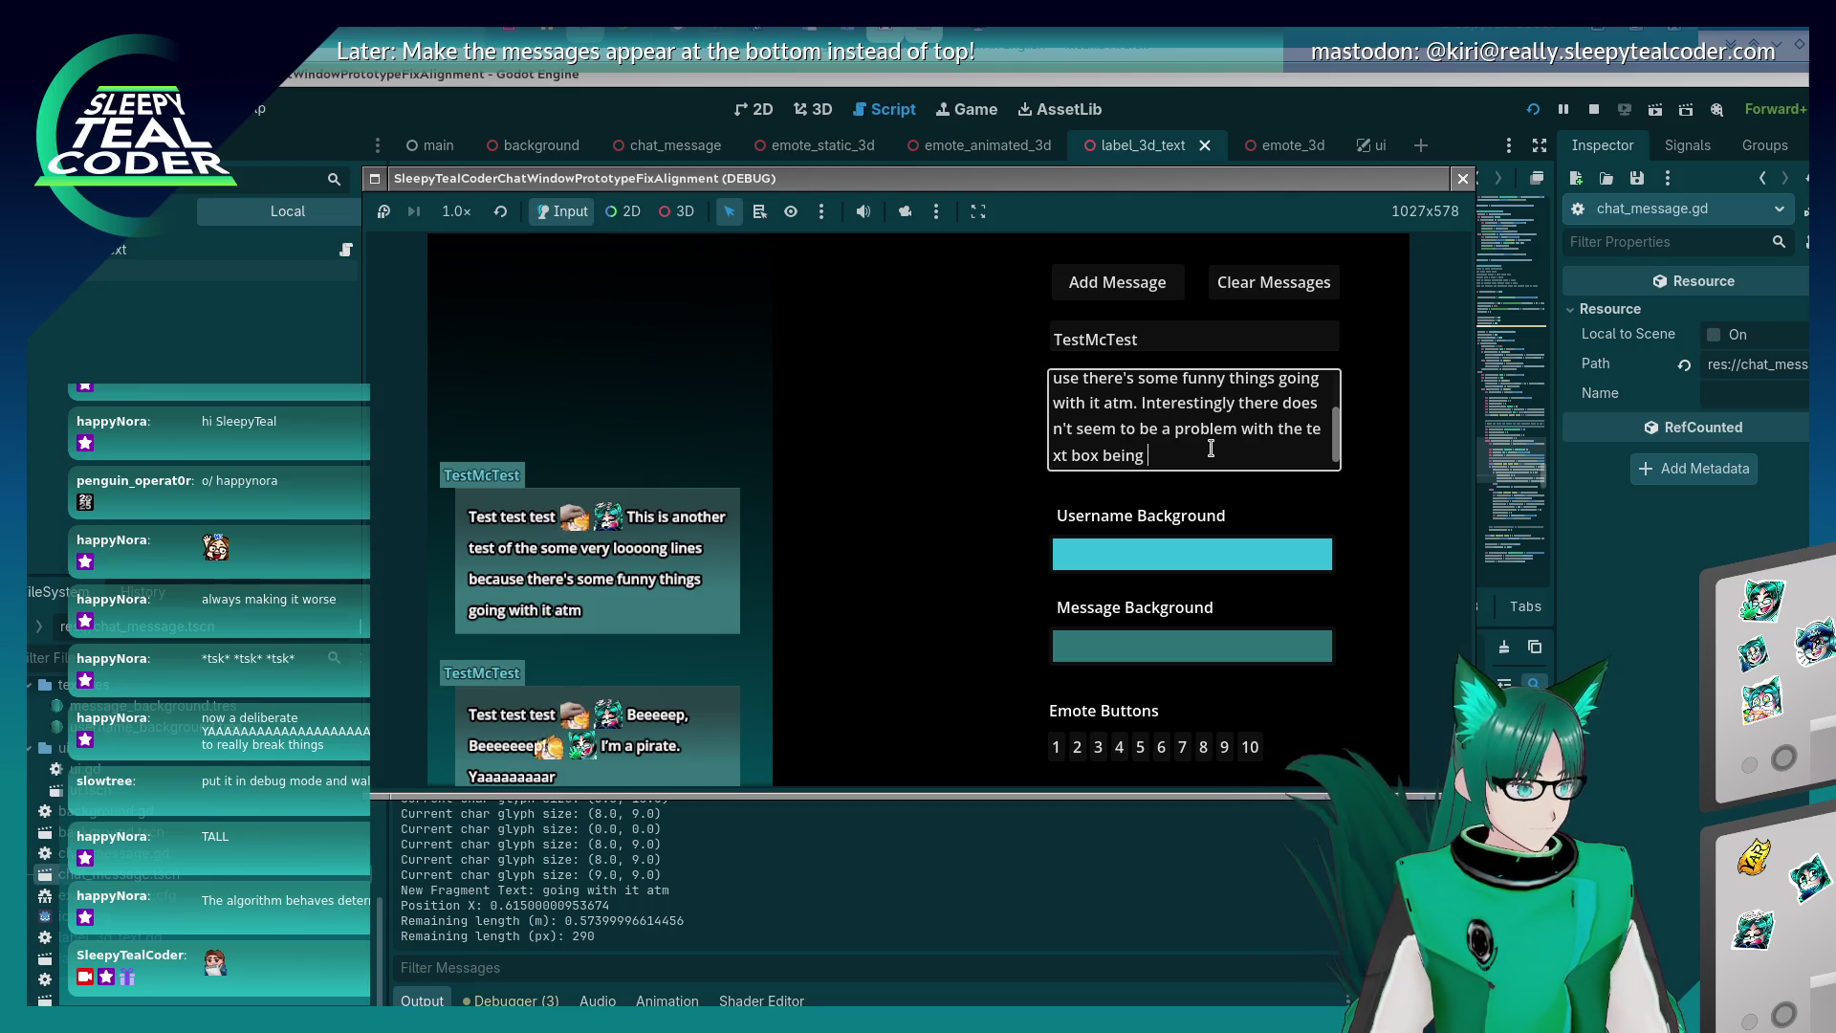
key("ctrl+BackSpace")
key("ctrl+BackSpace")
key("ctrl+BackSpace")
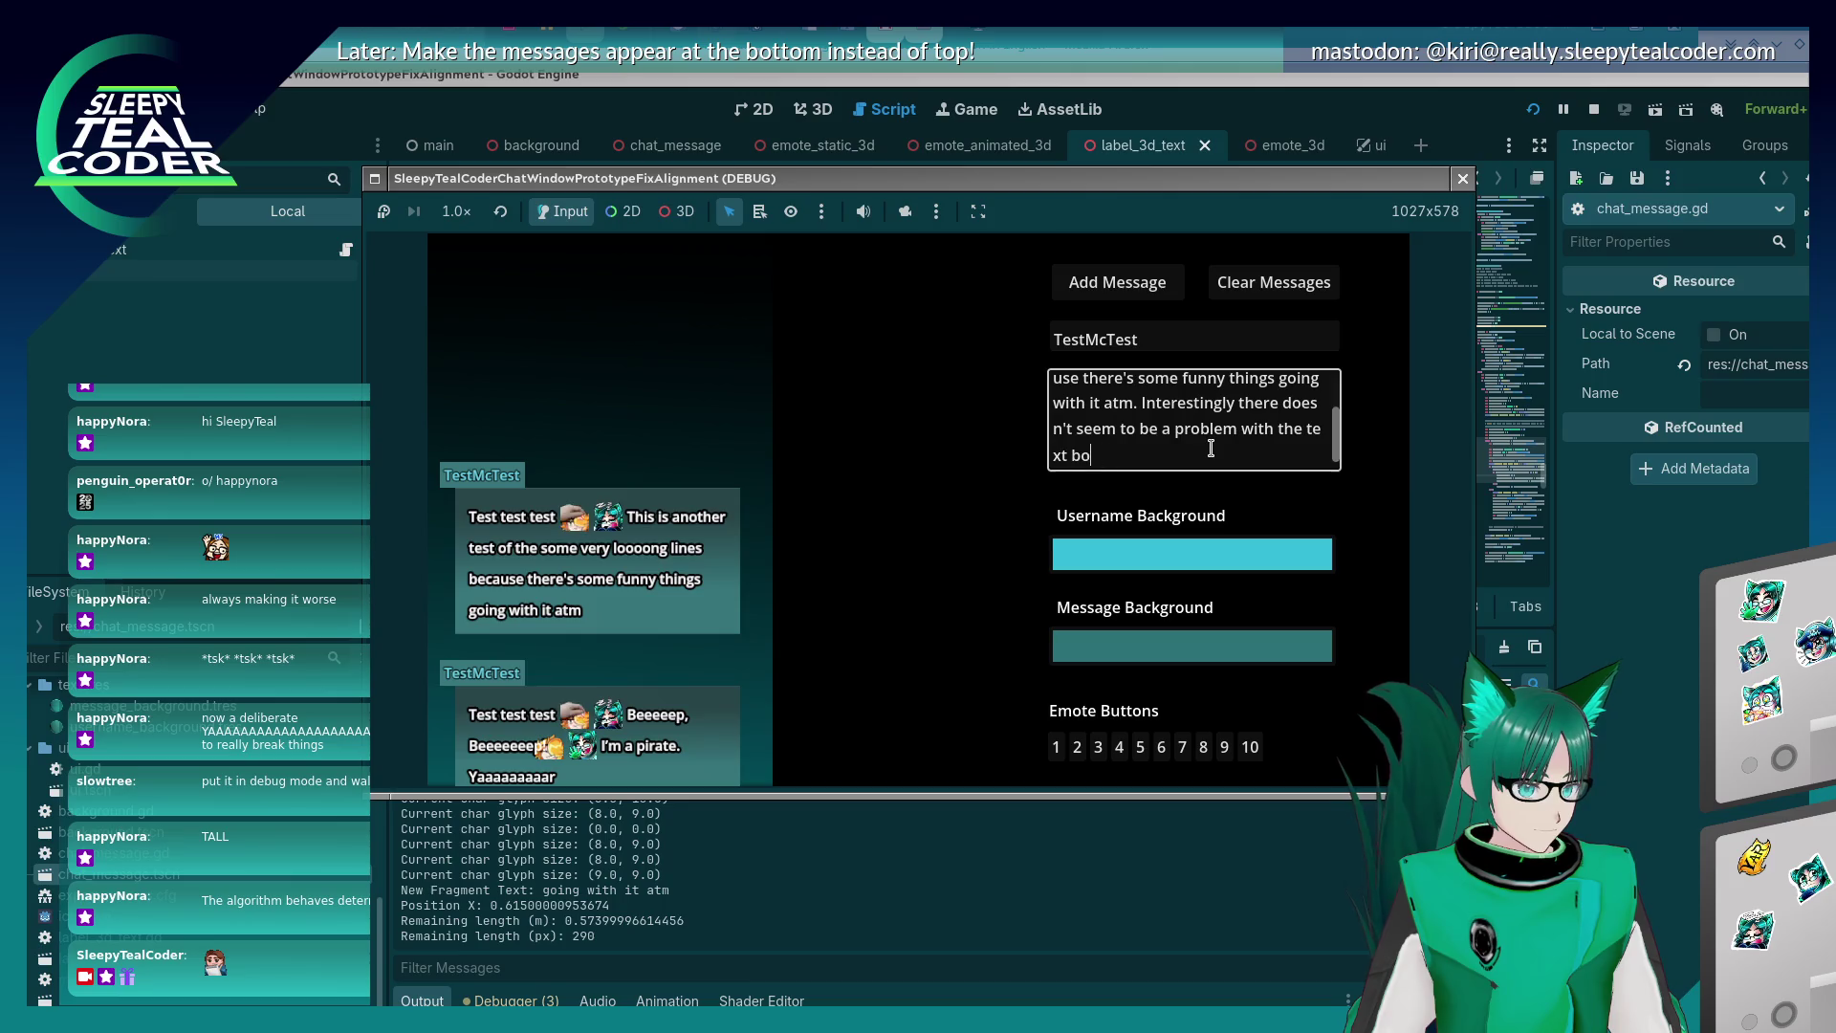
type("breaking the text box ")
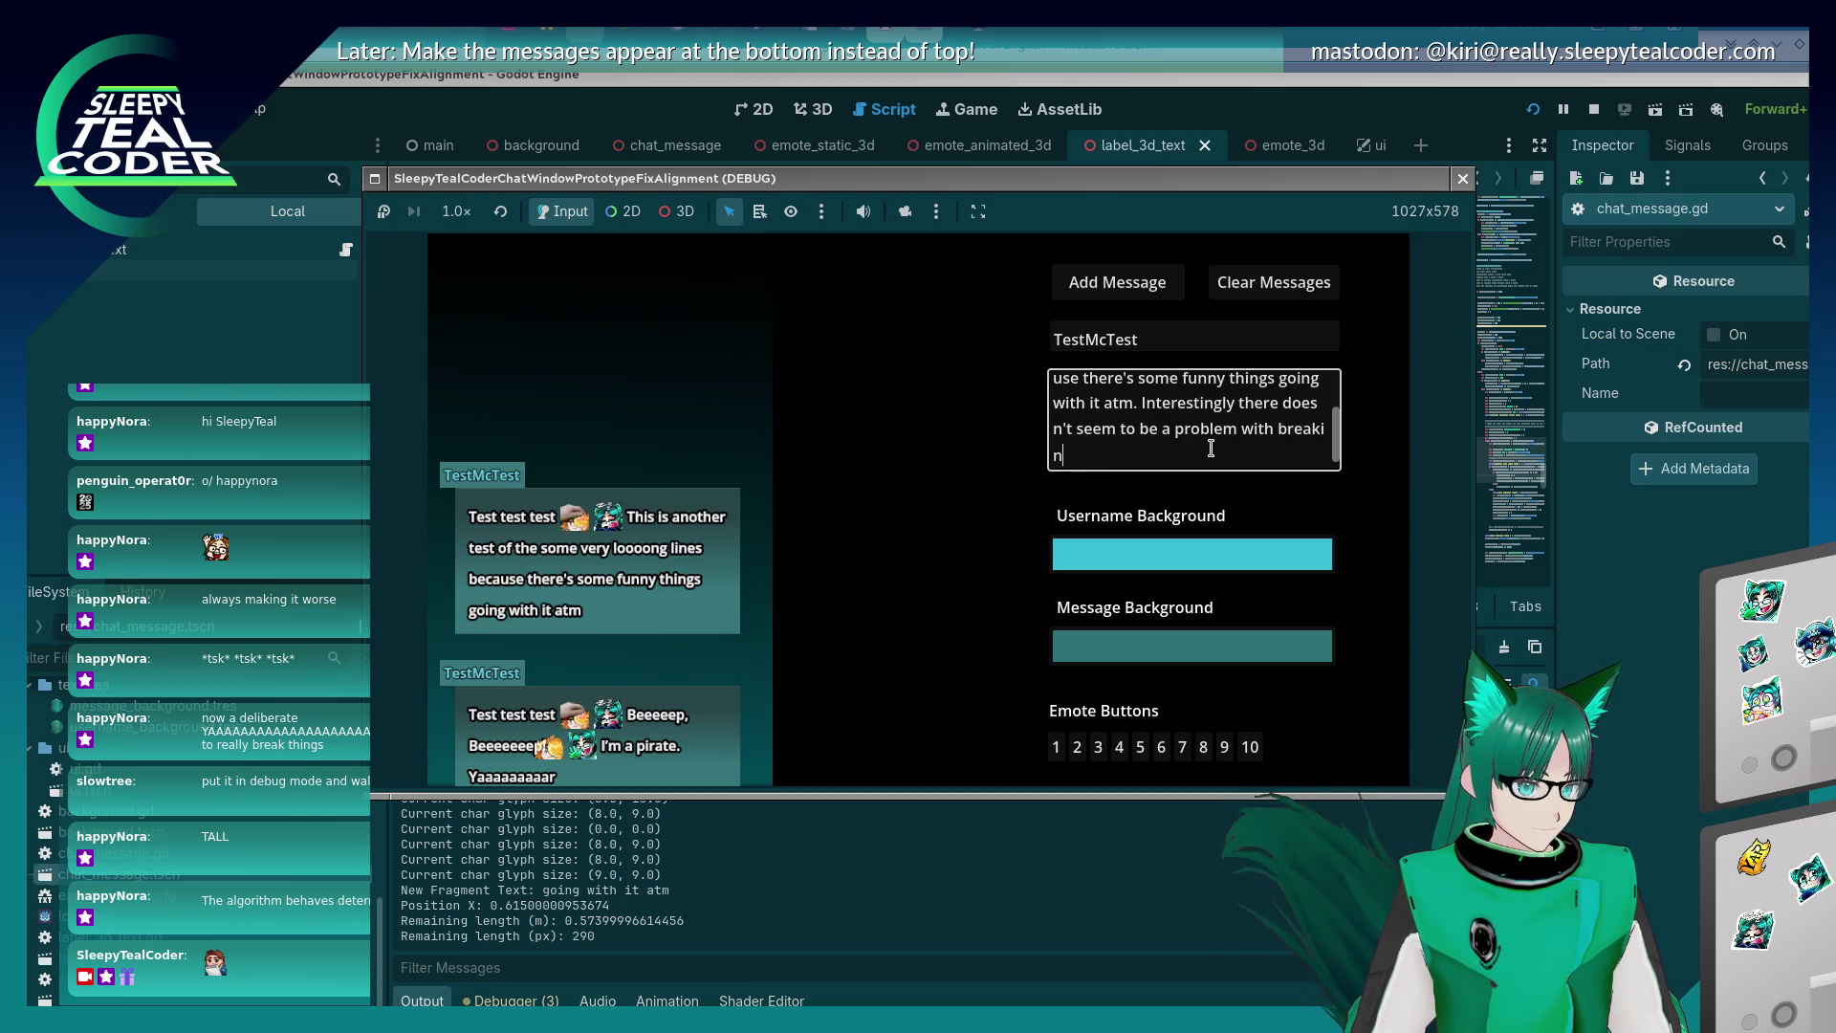
type("atm.")
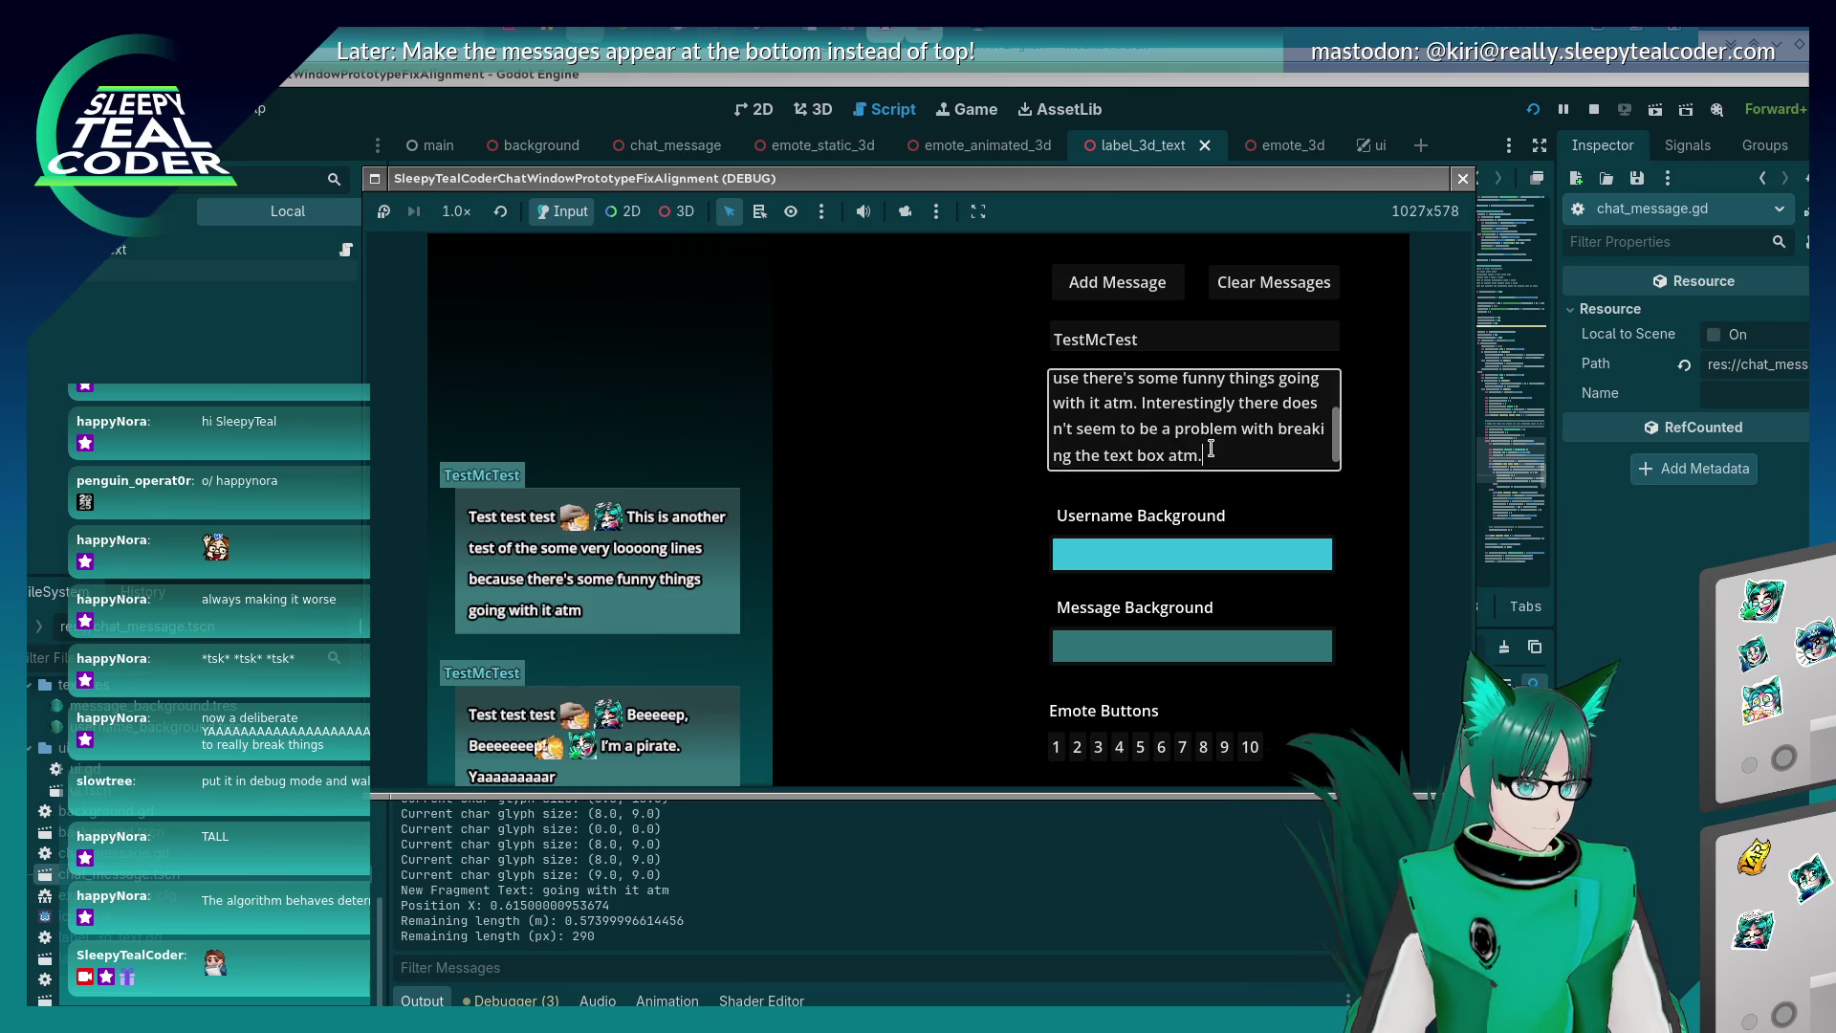
left_click(1121, 277)
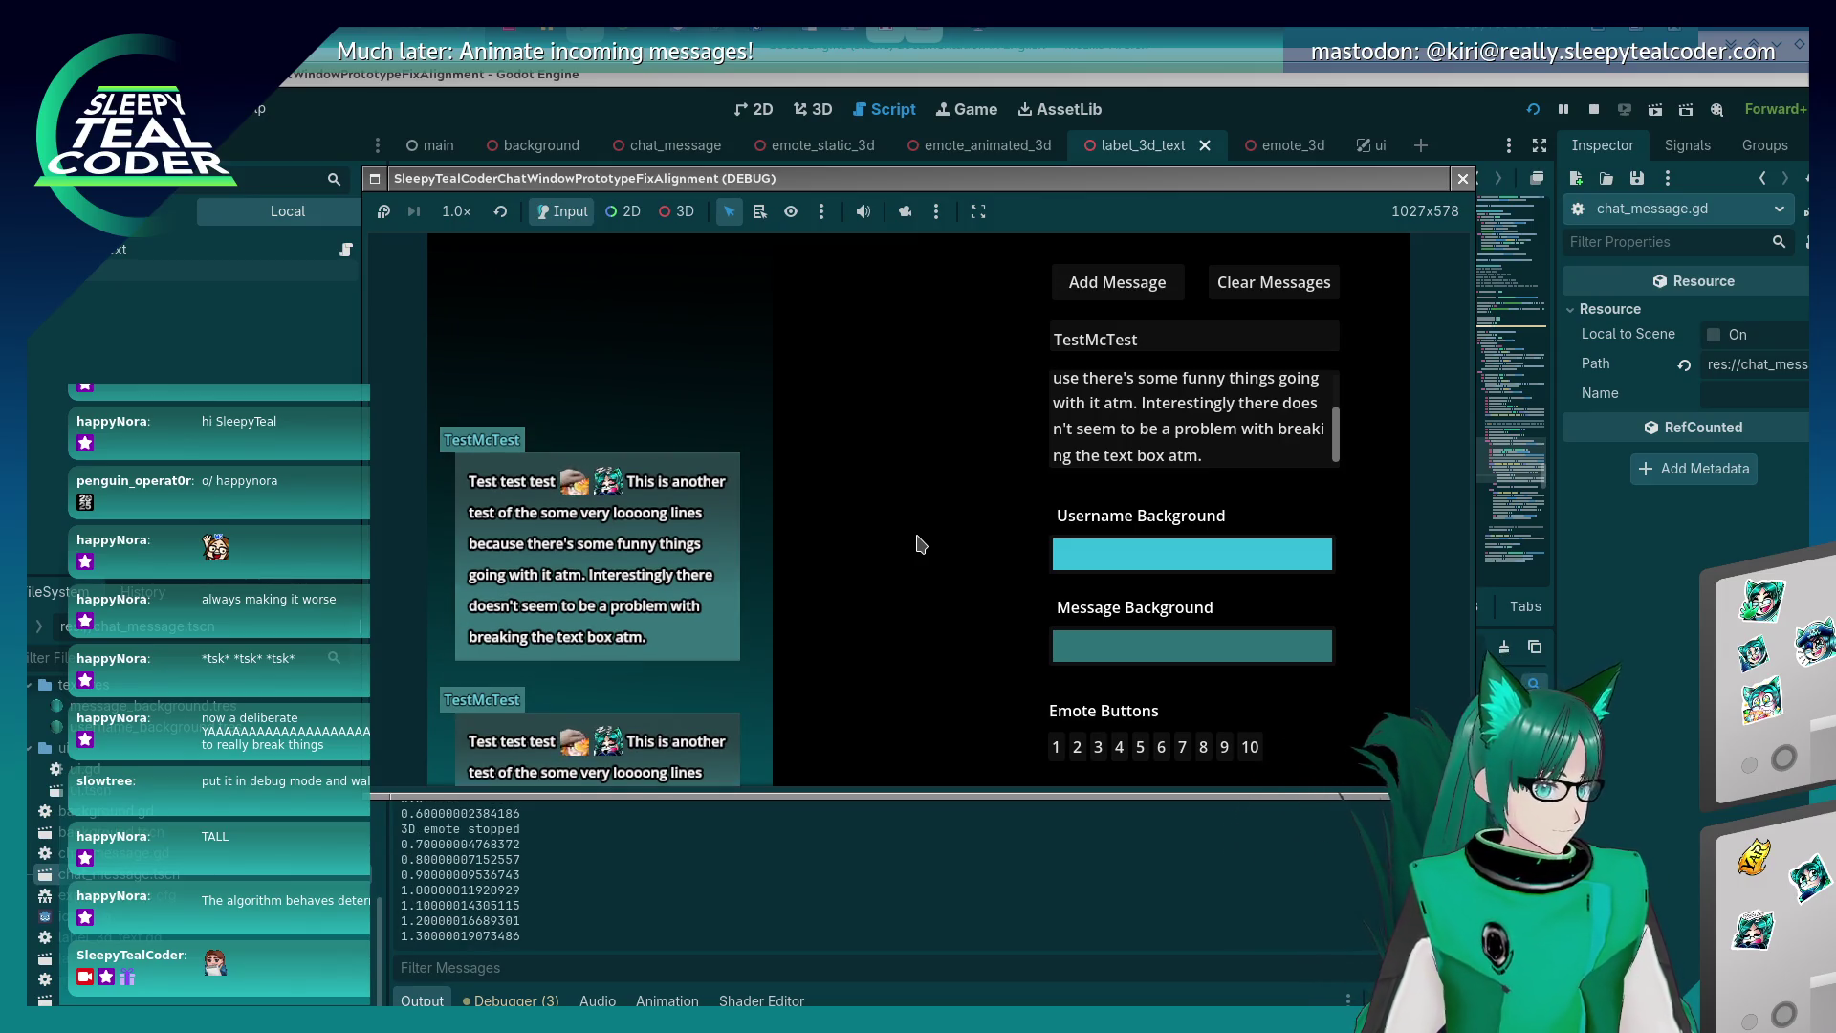
Append two emotes to the message and post it again.
left_click(1218, 458)
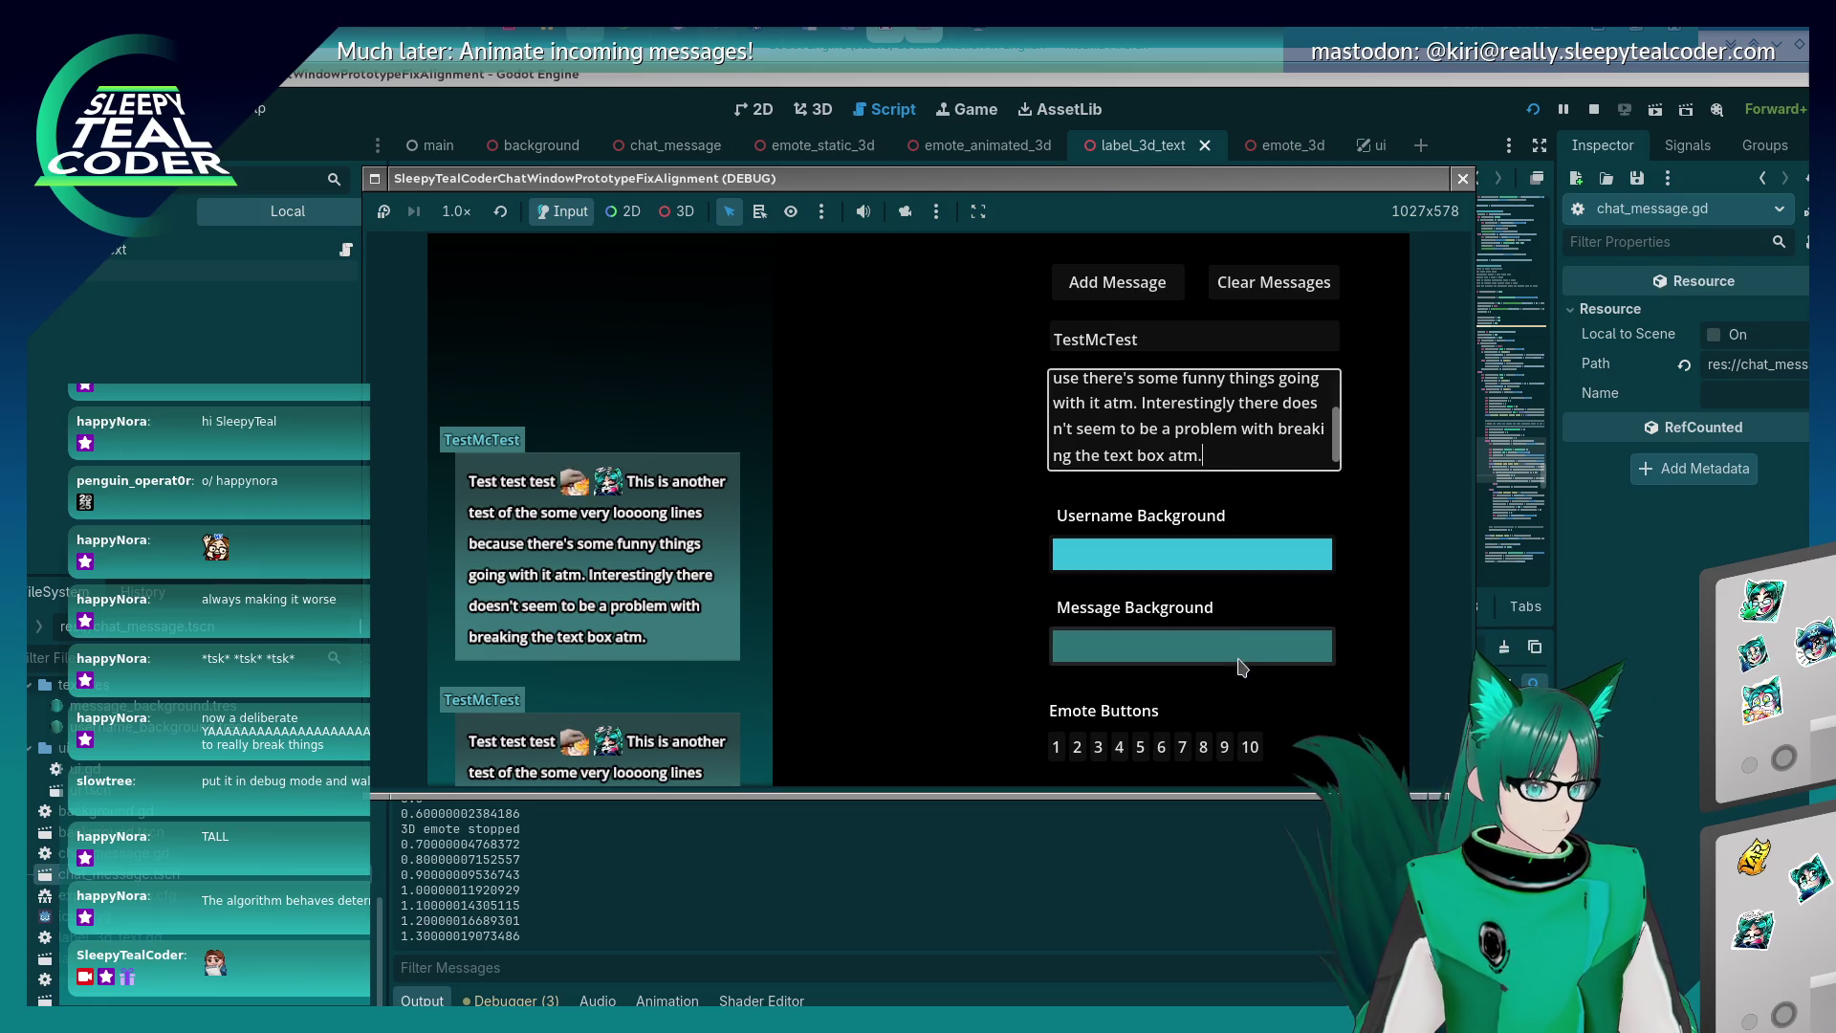
left_click(1203, 746)
left_click(1226, 747)
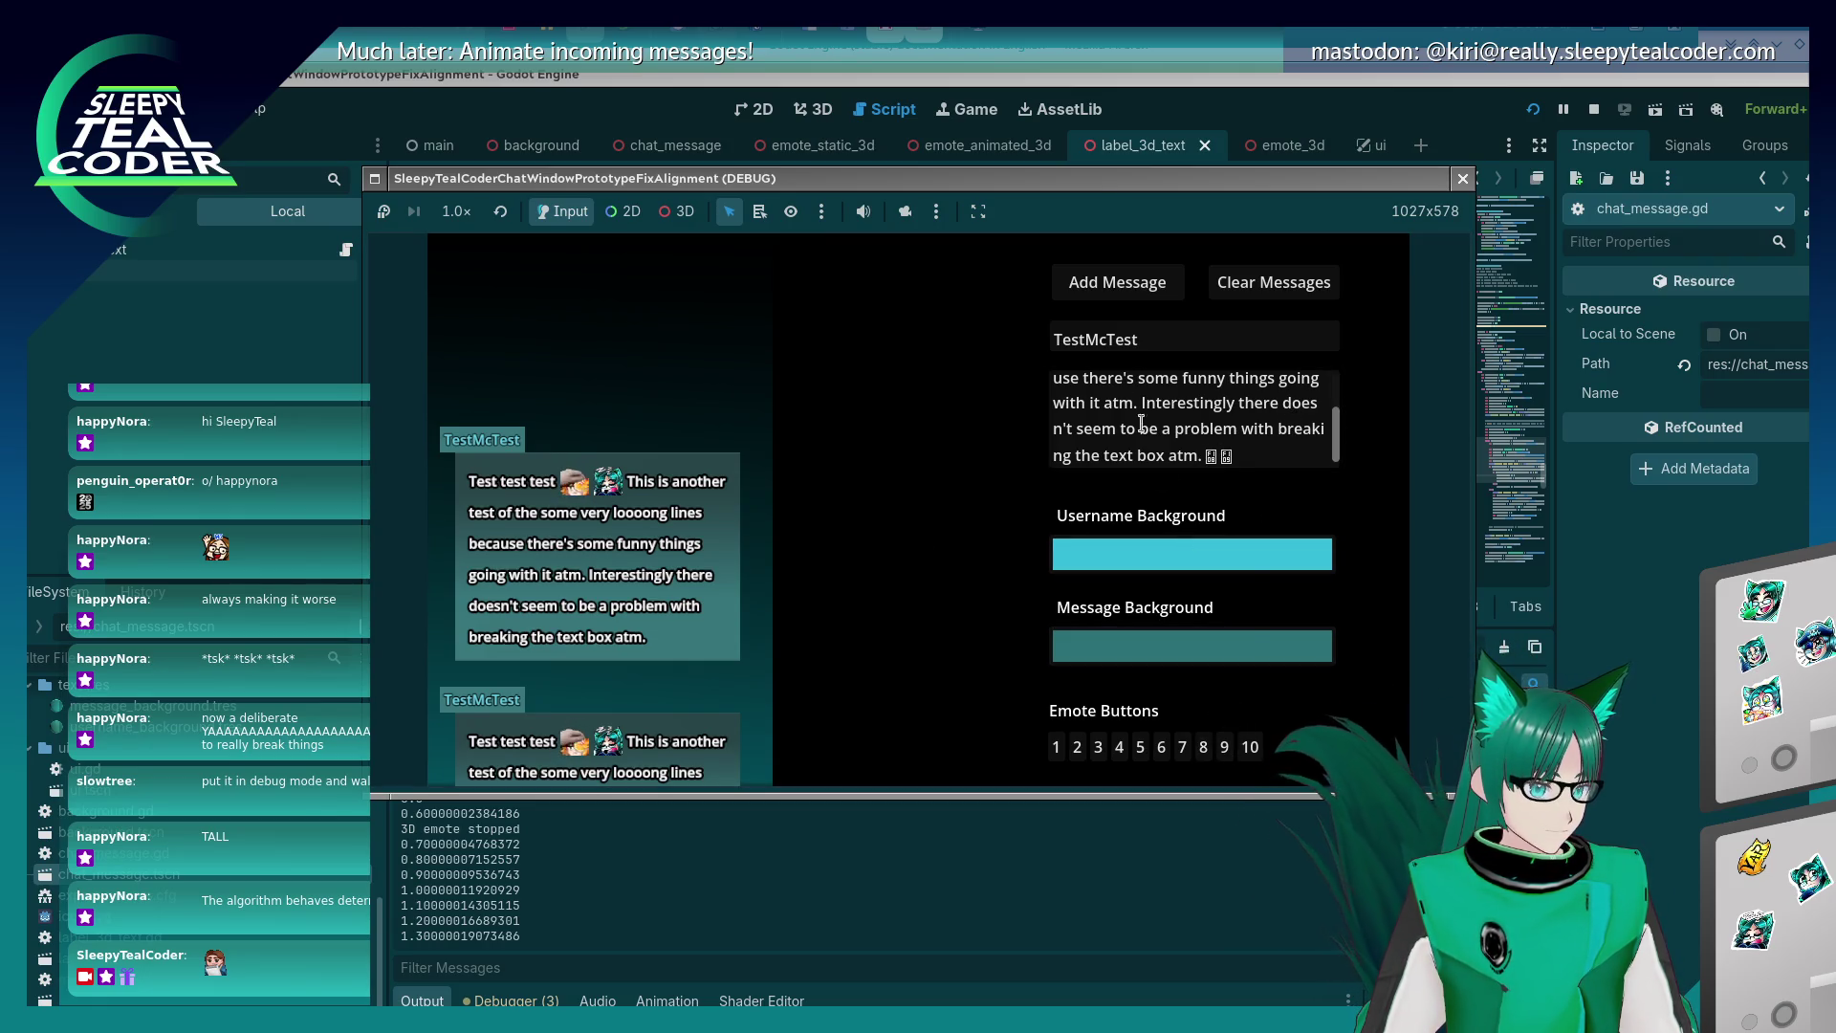
left_click(1121, 297)
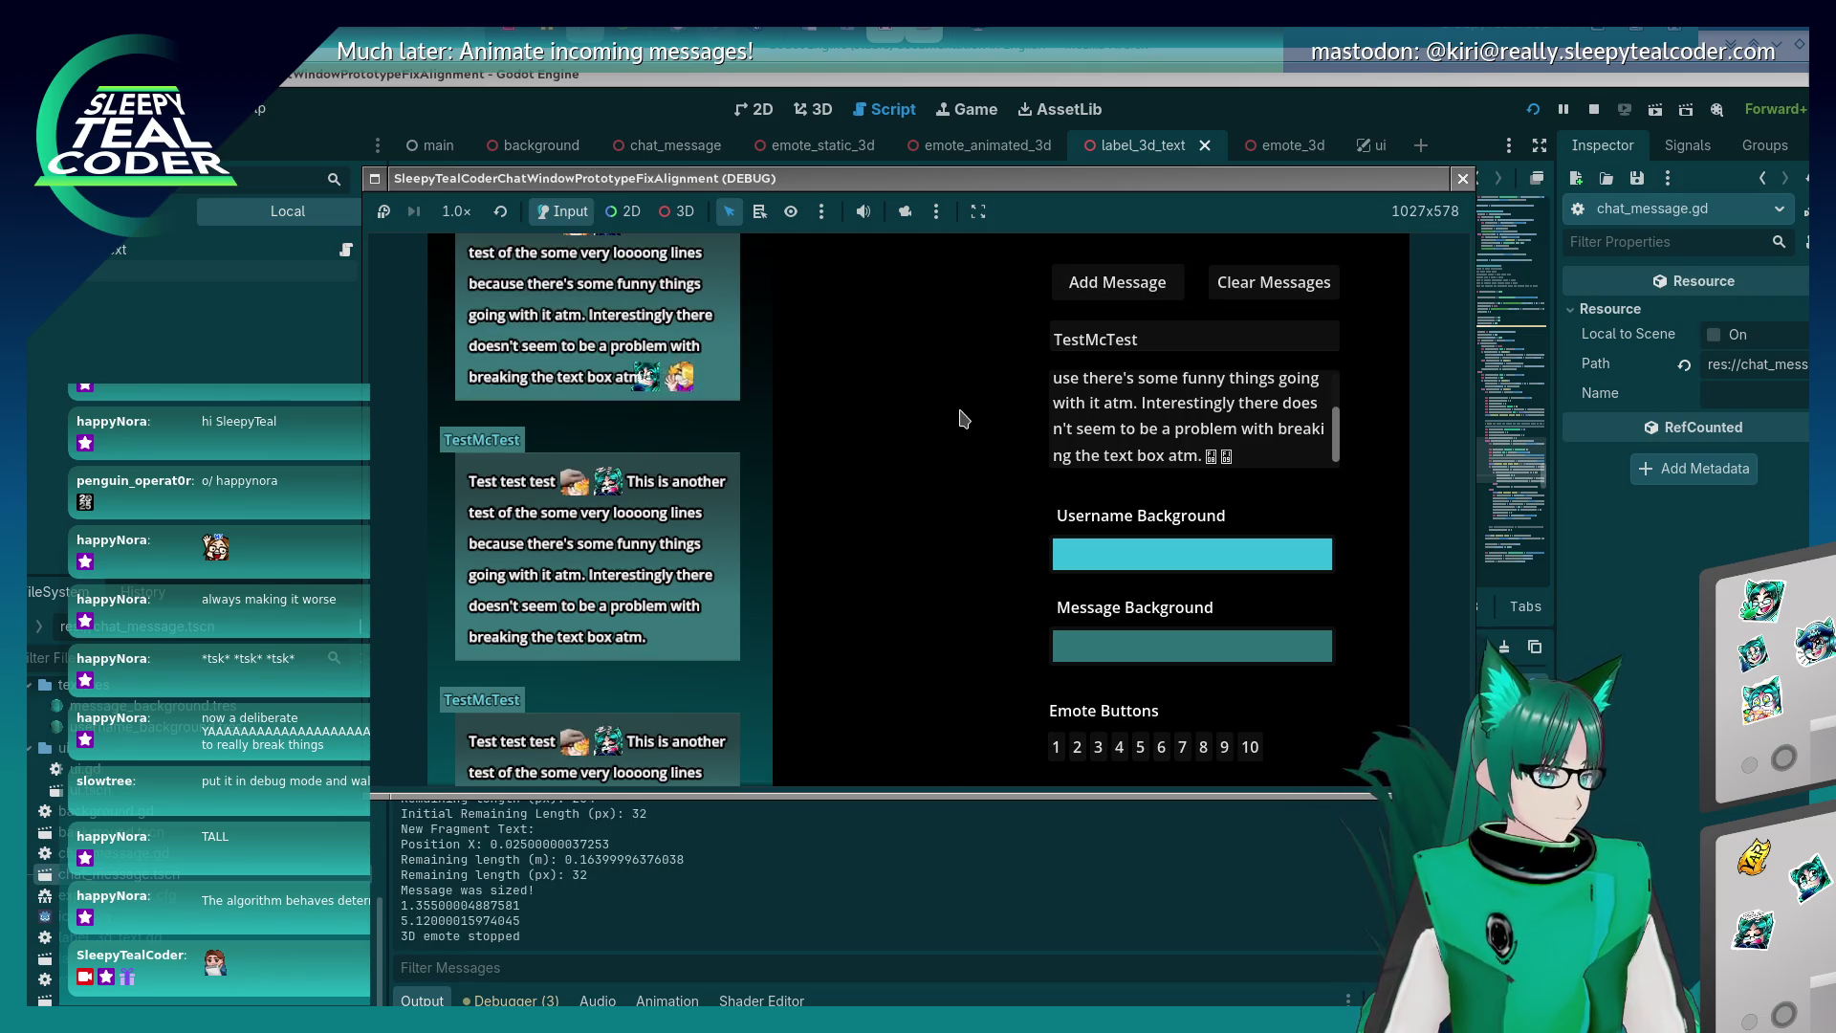
scroll(612, 555, "up", 2)
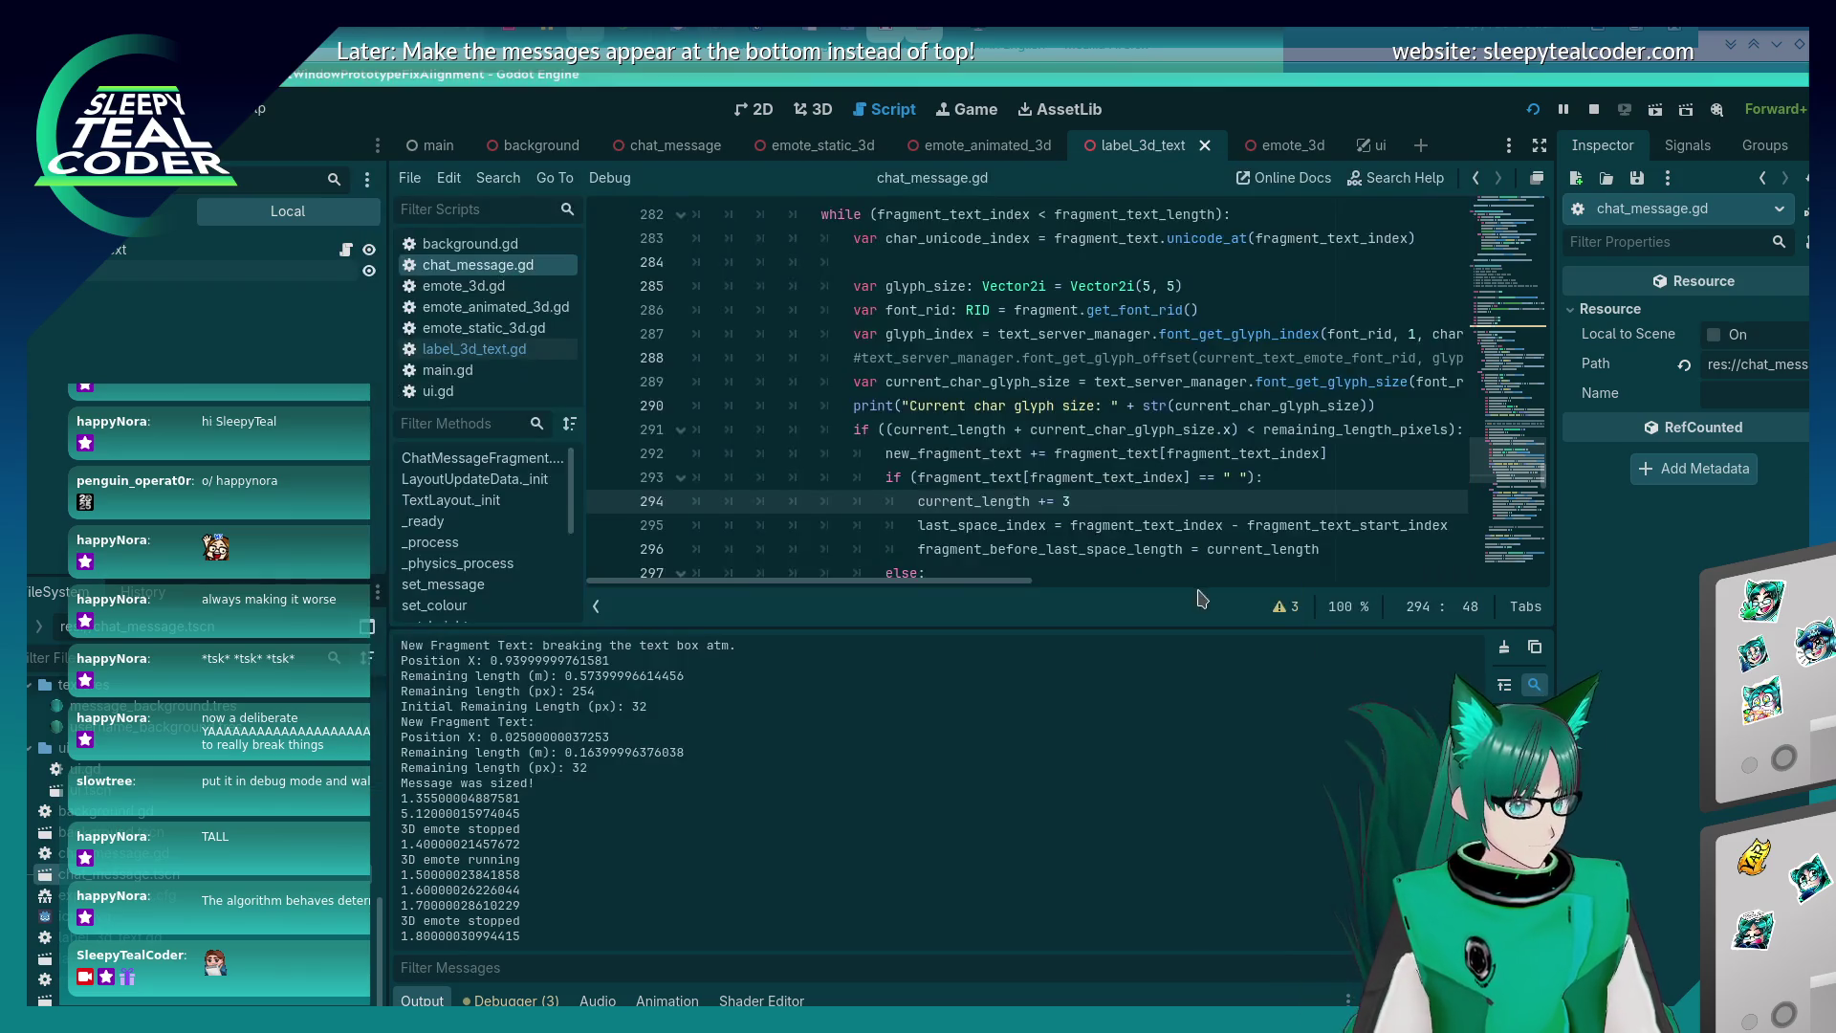
scroll(1174, 501, "down", 5)
scroll(1174, 501, "up", 3)
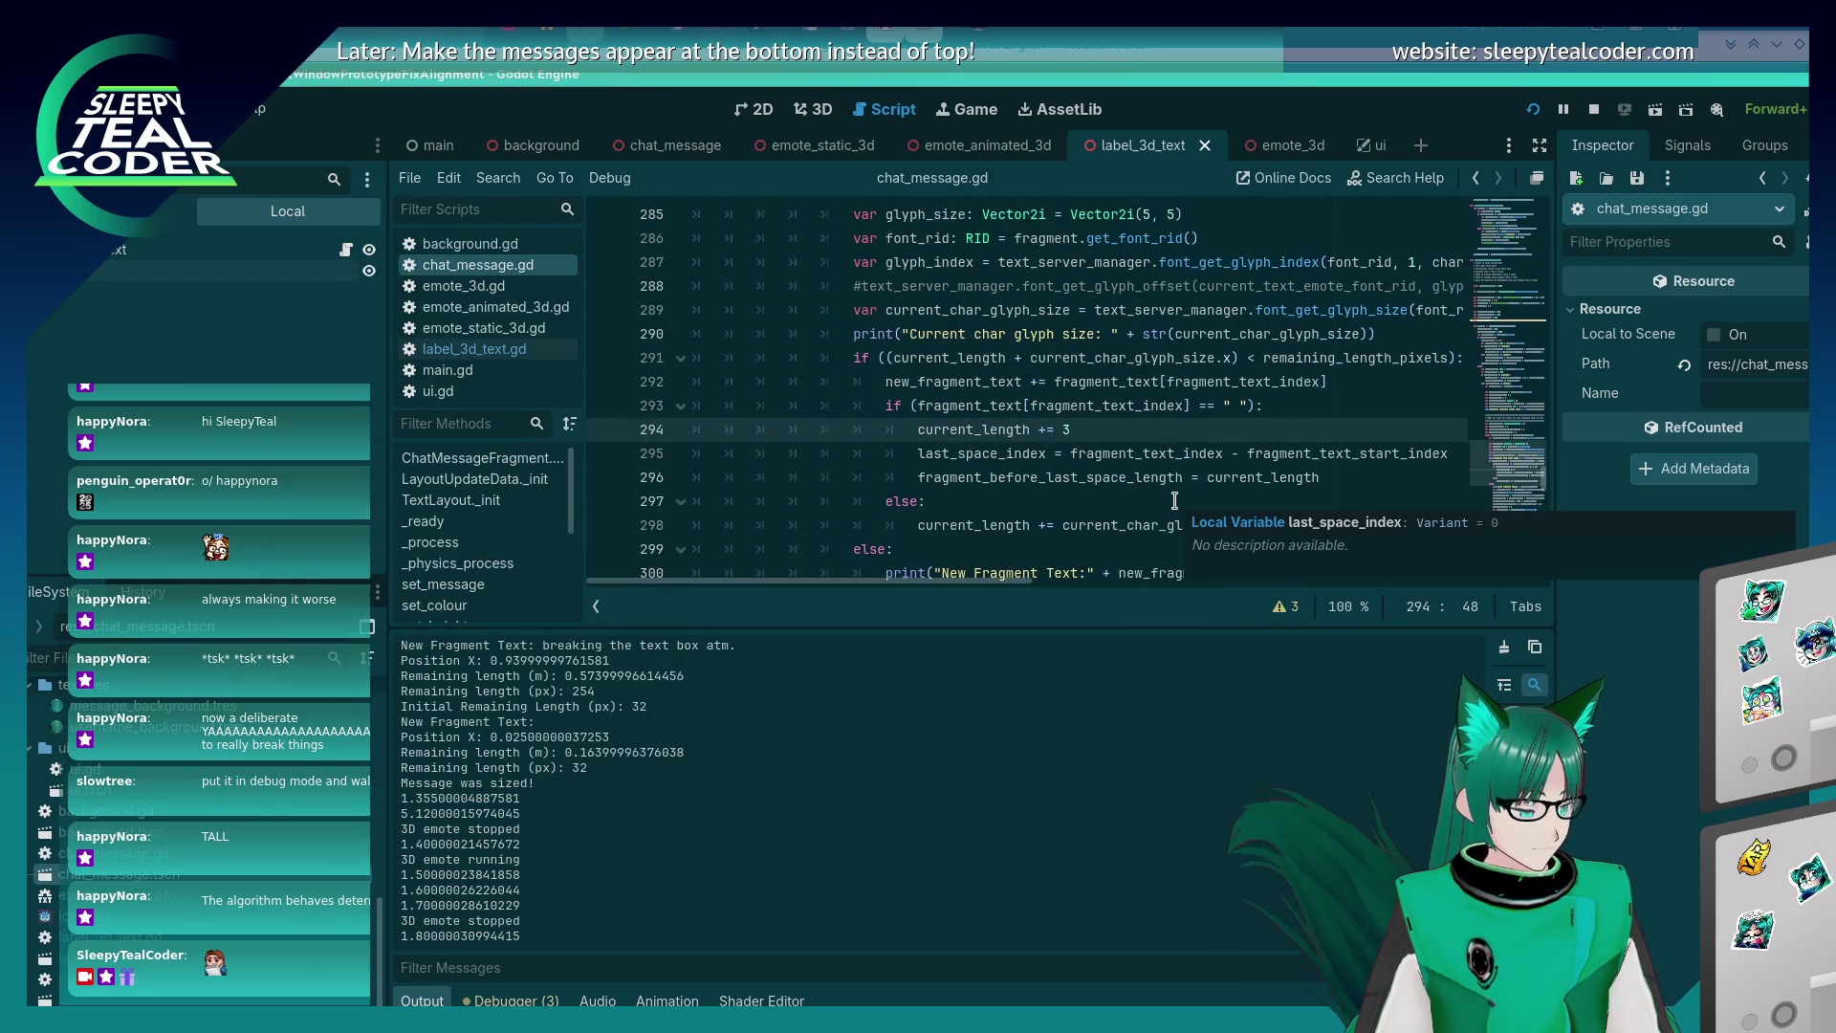
key("alt+Tab")
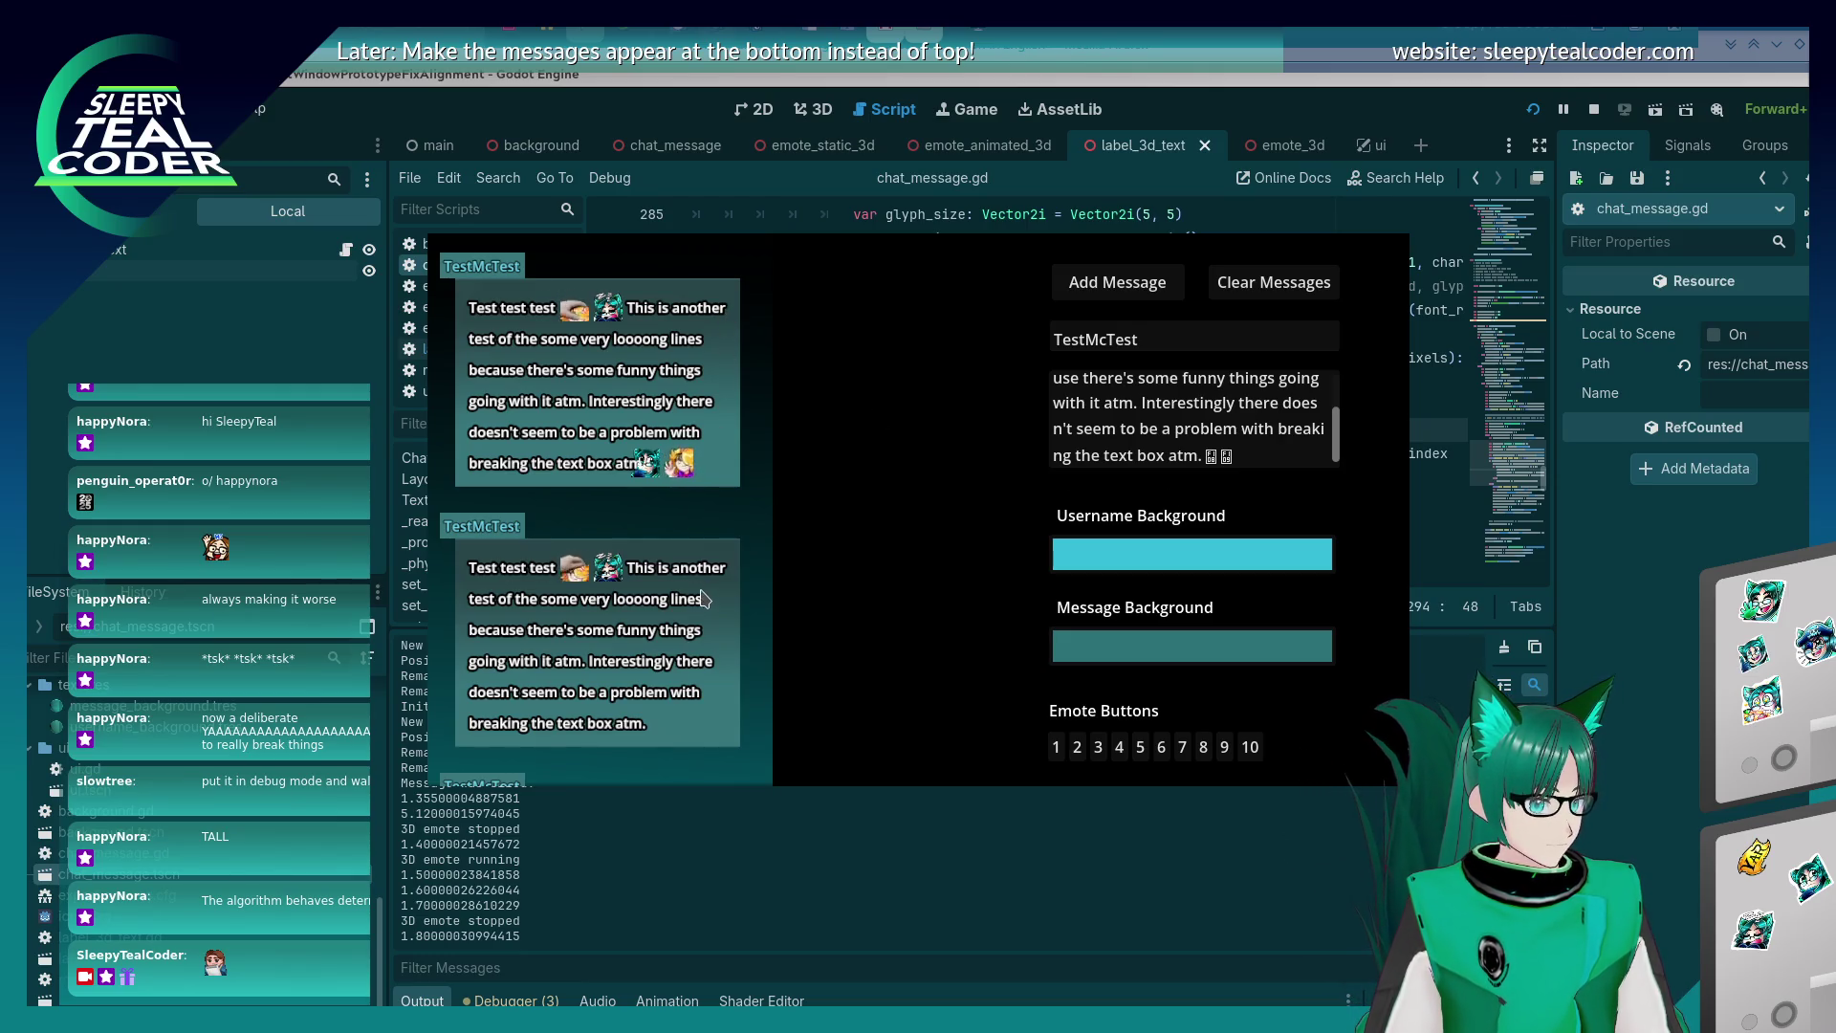
Replace the trailing message text with a long unbroken run of 'i' characters and post it.
left_click(1258, 456)
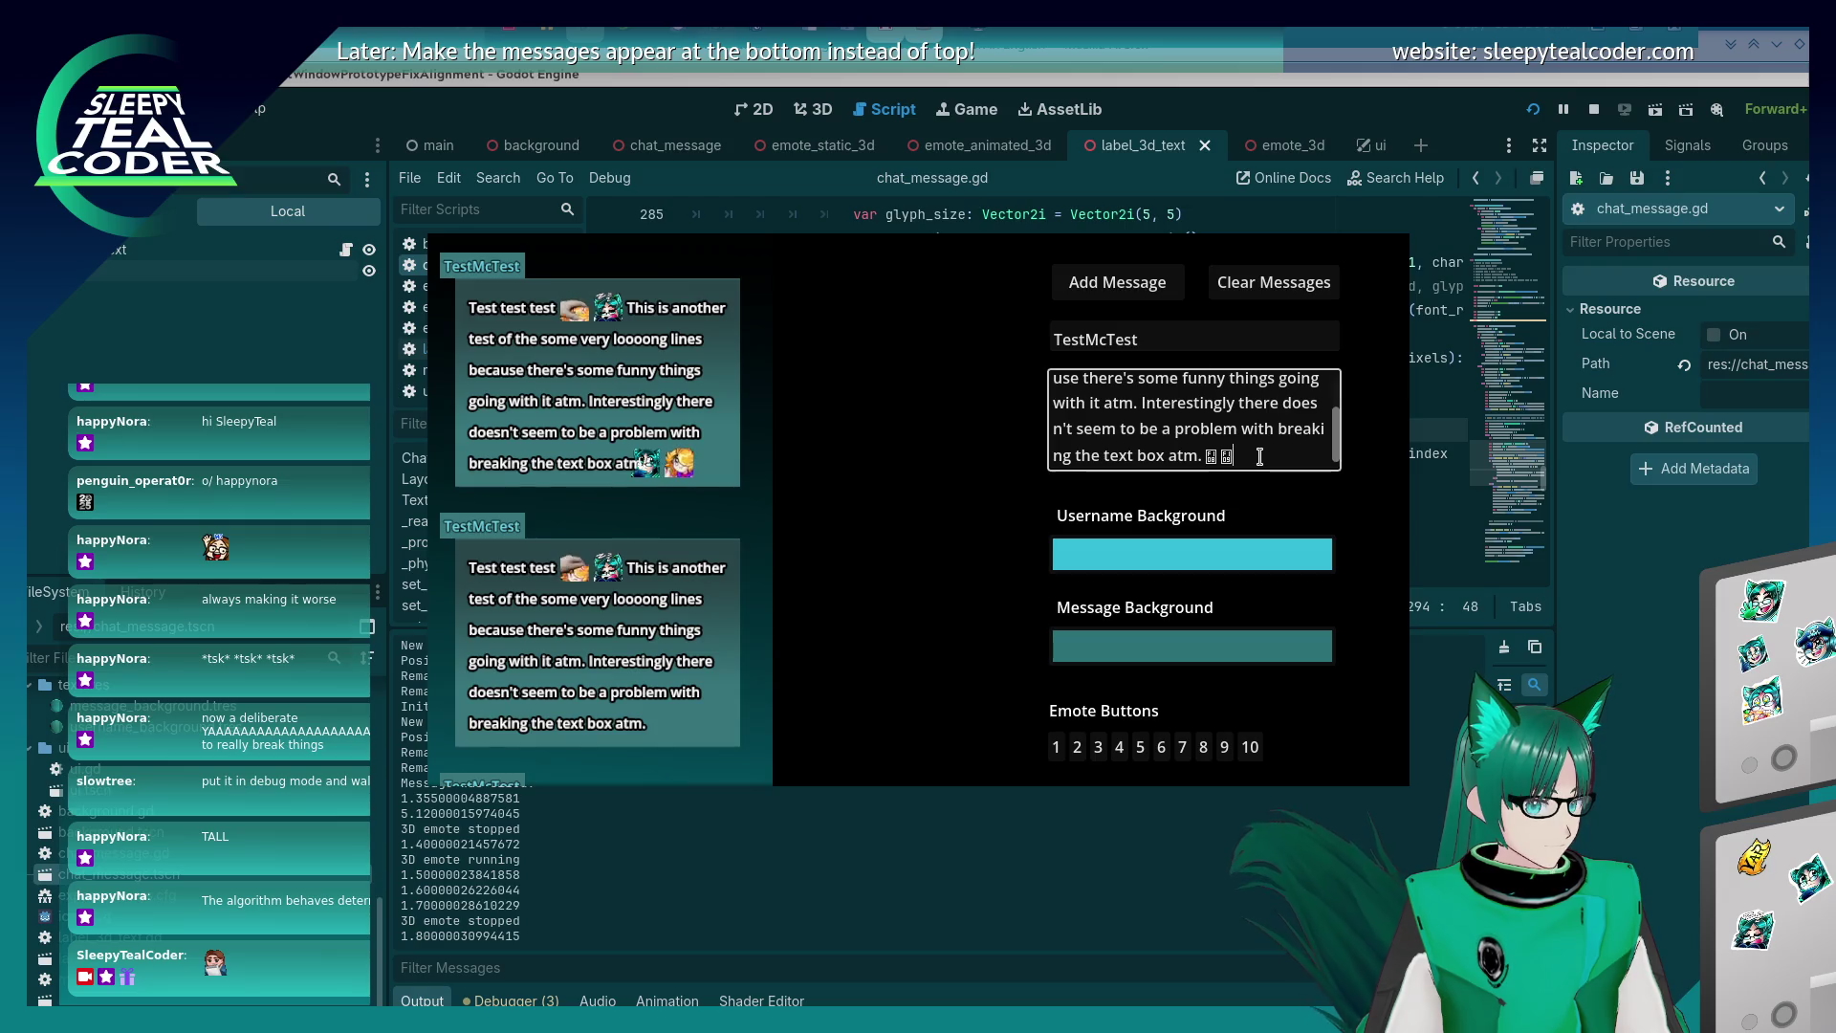
left_click_drag(1258, 456, 1211, 455)
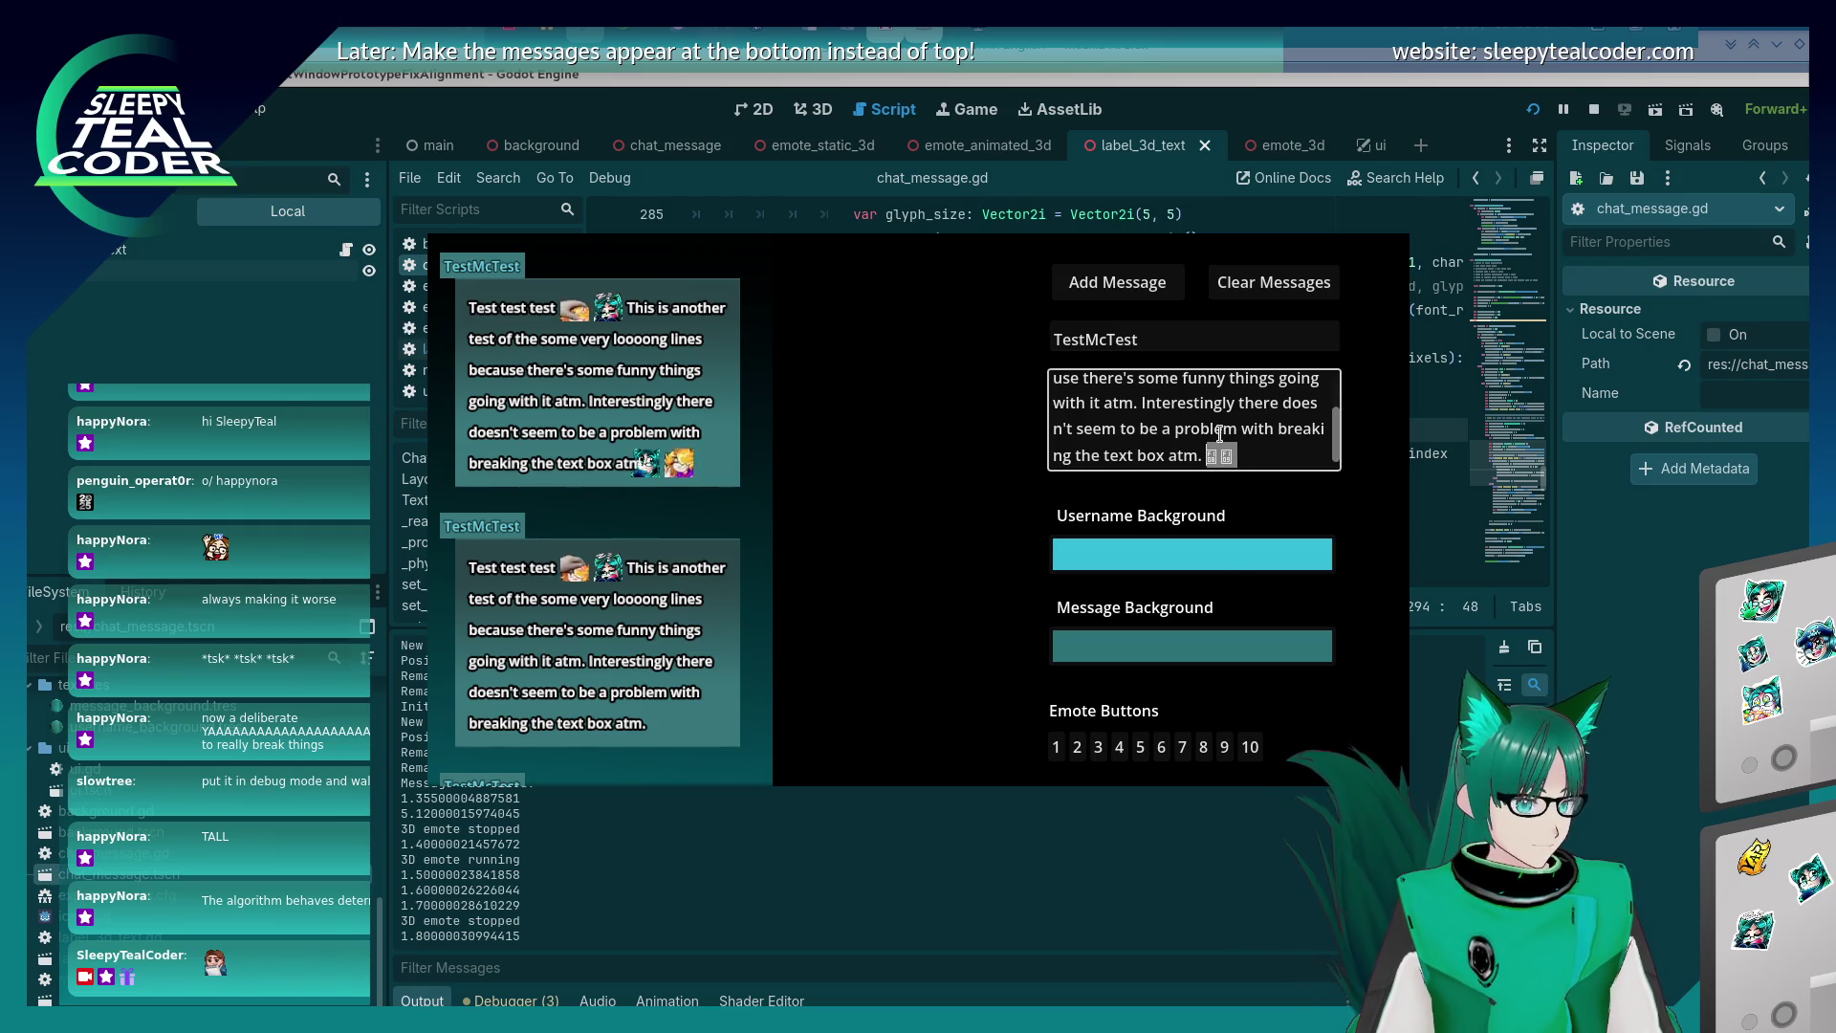
key("BackSpace")
key("ctrl+a")
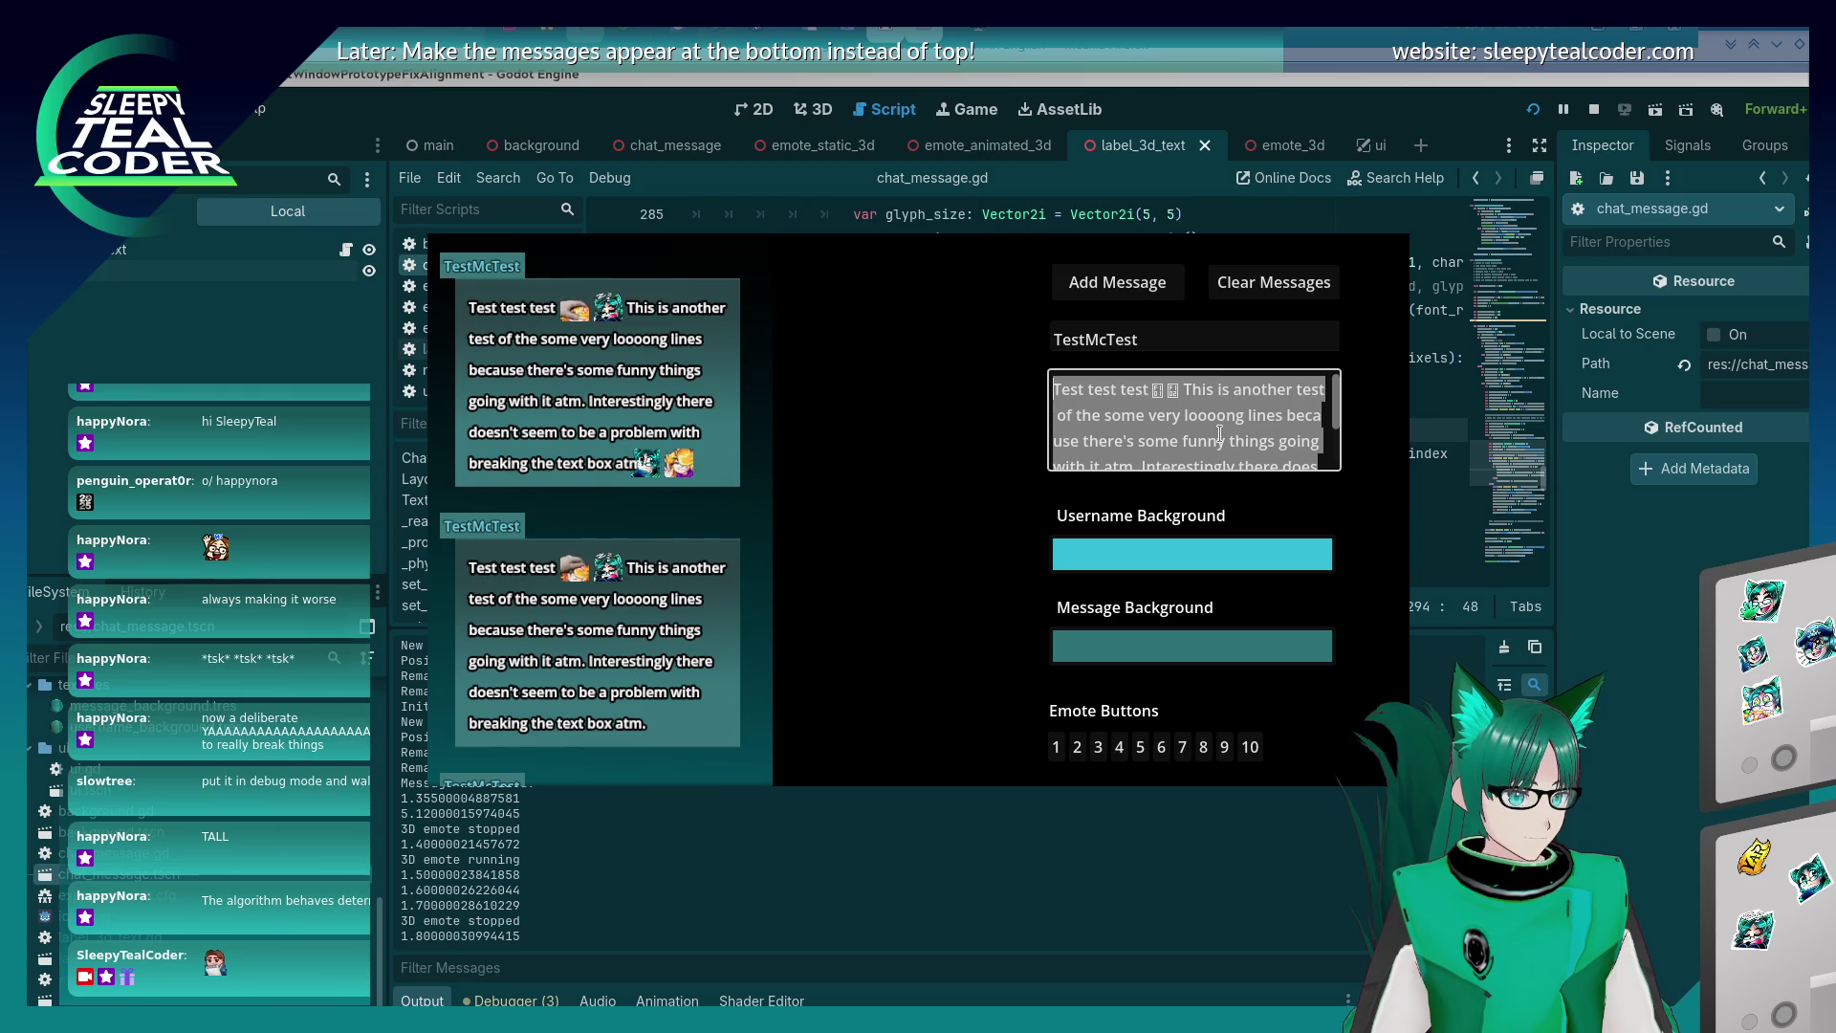
key("ctrl+shift+Right")
key("ctrl+shift+Right")
key("ctrl+shift+Right")
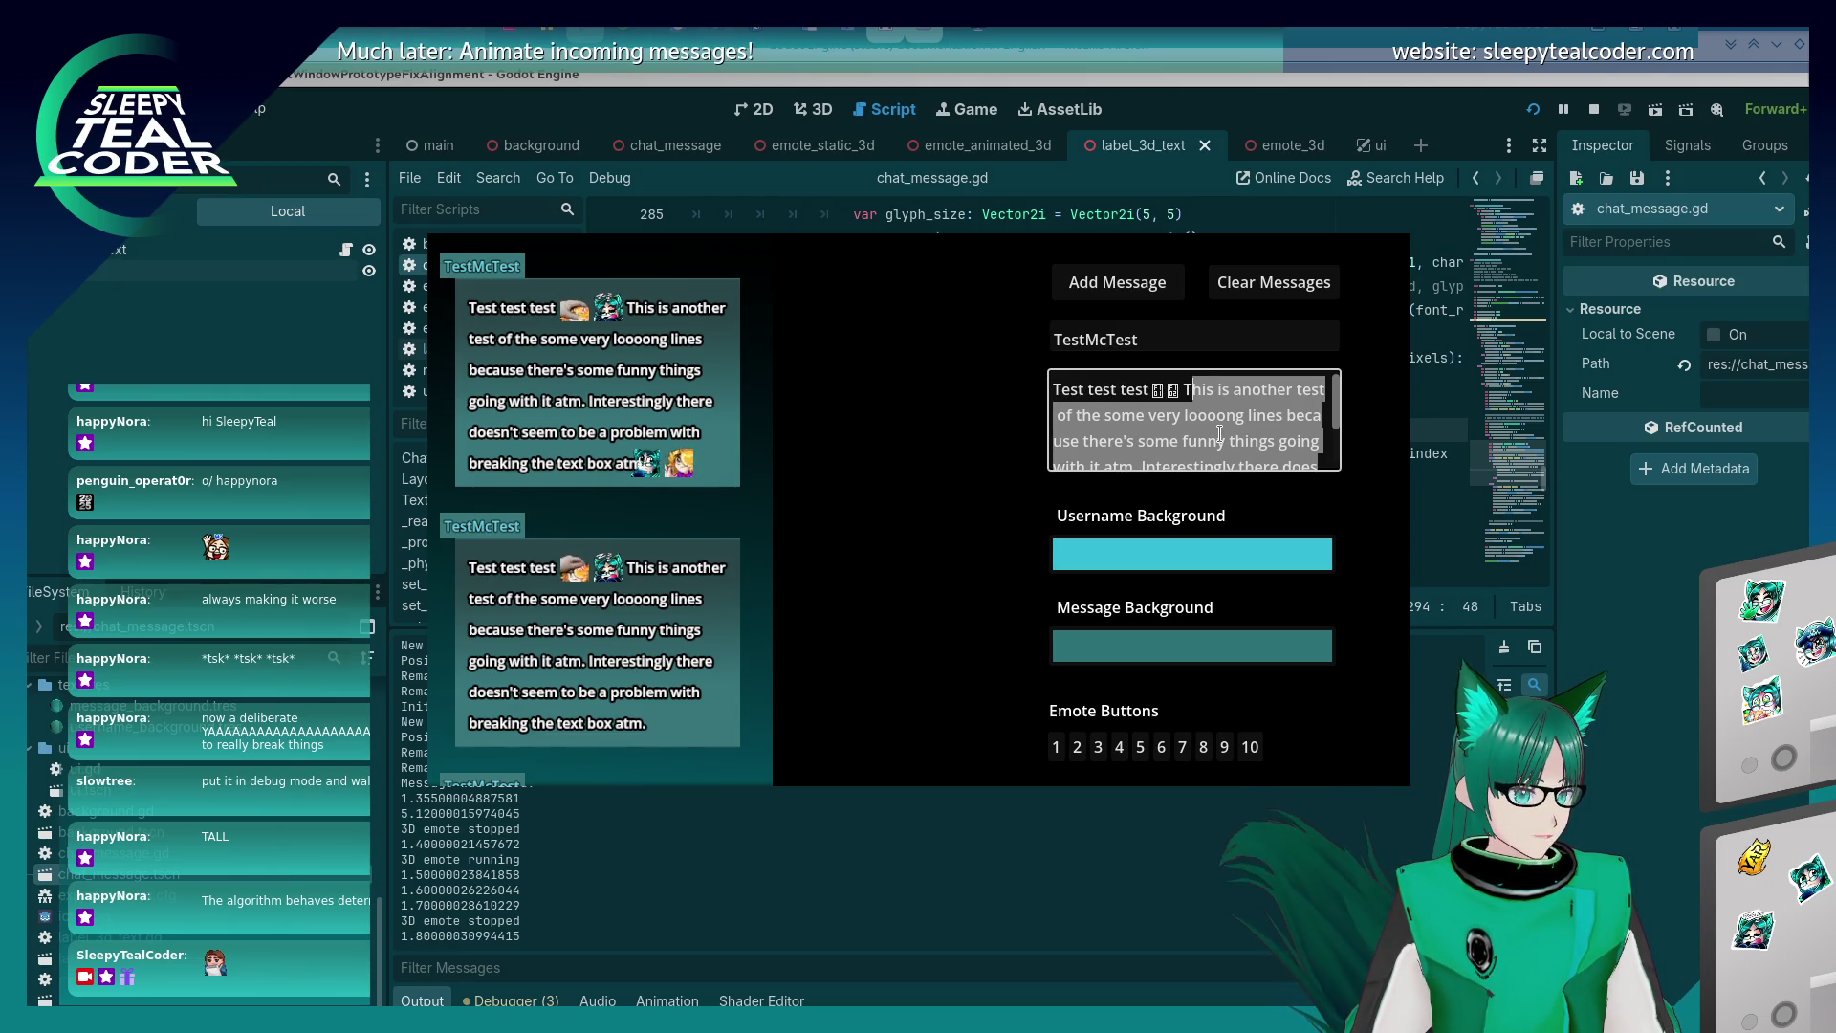
key("Delete")
type("iiiiiiiiii")
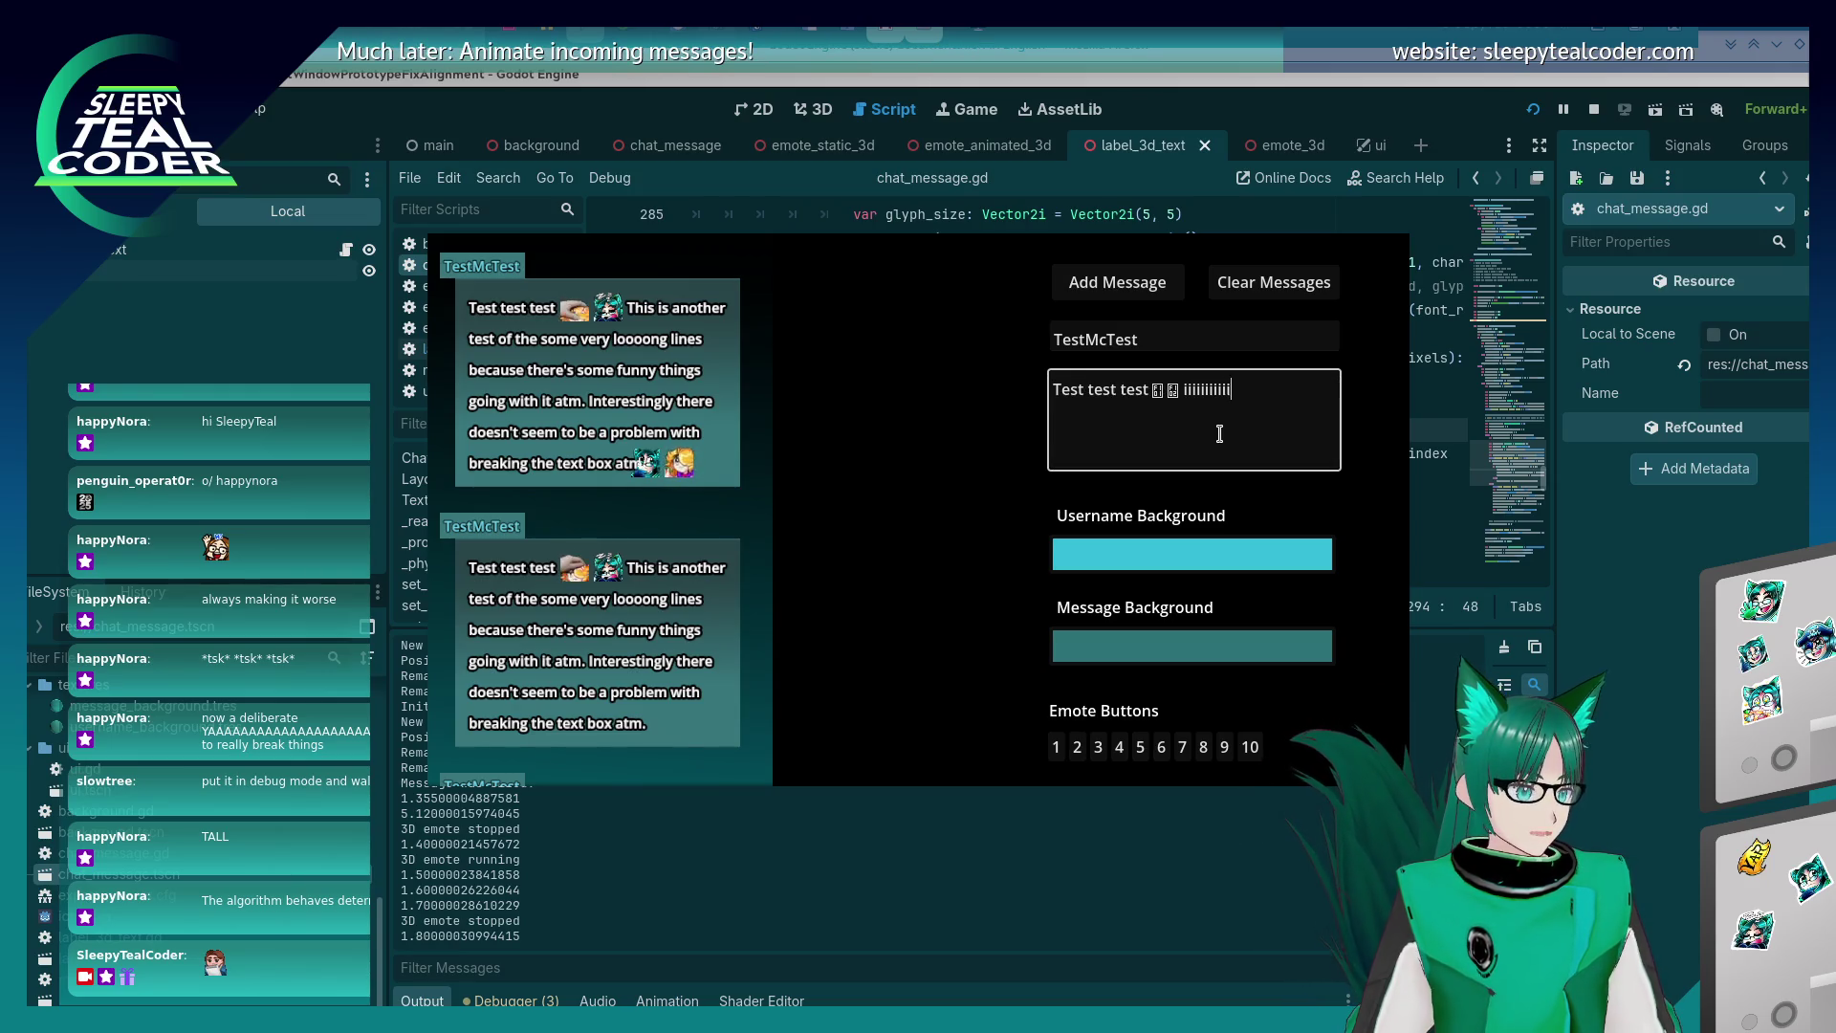
type("iiiiiiiiiiiiiiiiiiiiiiiiiiiiiiiiiiiiiiiiiiiiiiiiiiiiiiiiiiiiiiiiii")
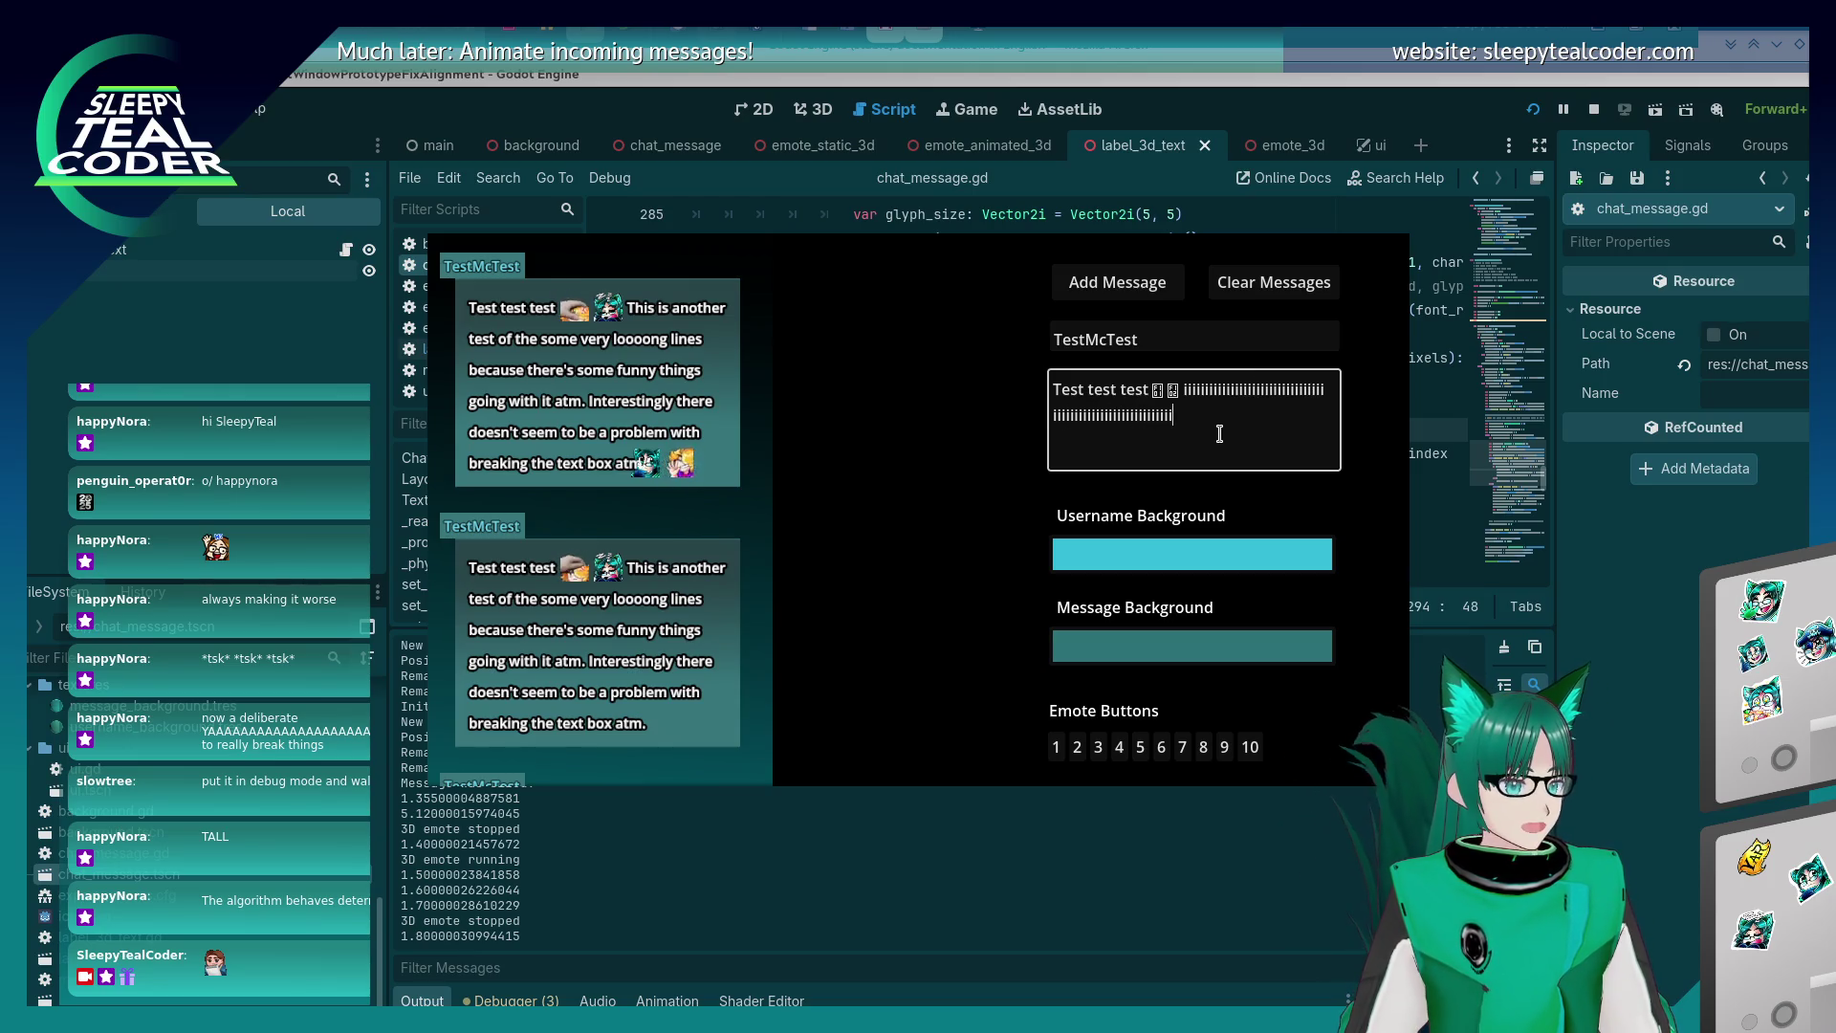
type("iiiiiiiiiiiiiiiiiiiiiiiiiiiiiiiiiii")
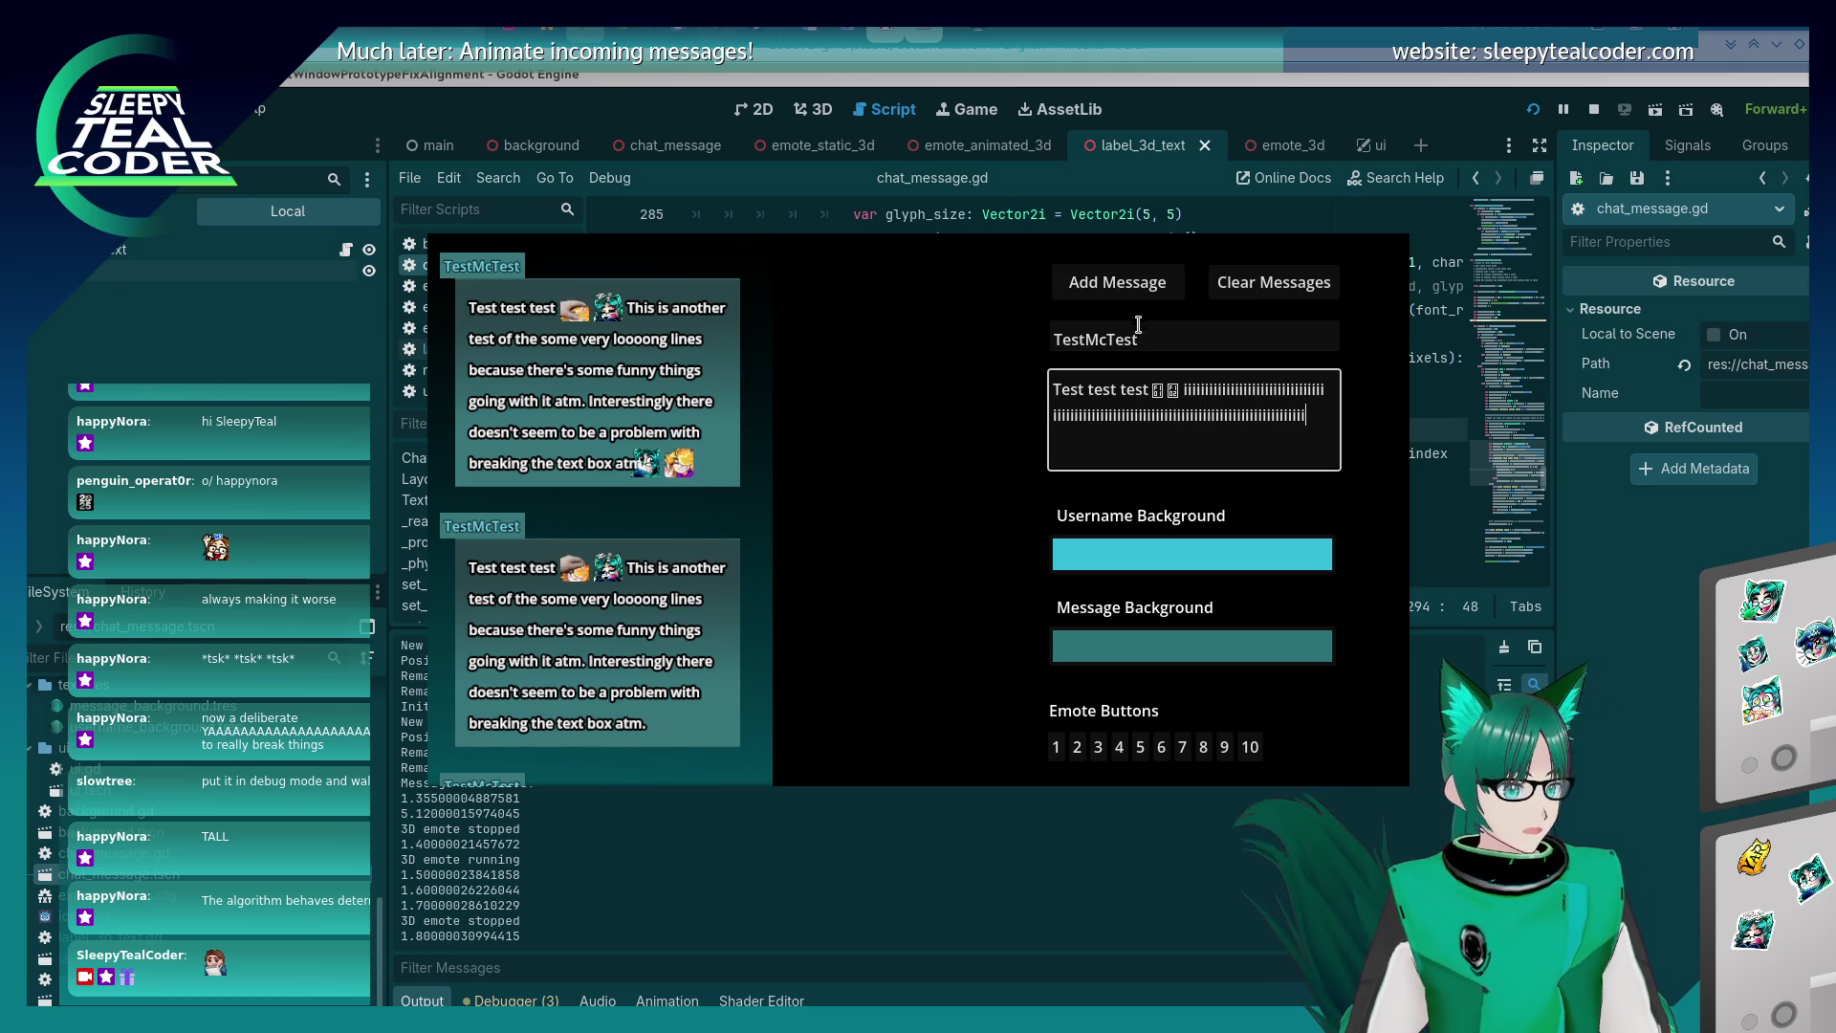
left_click(1128, 287)
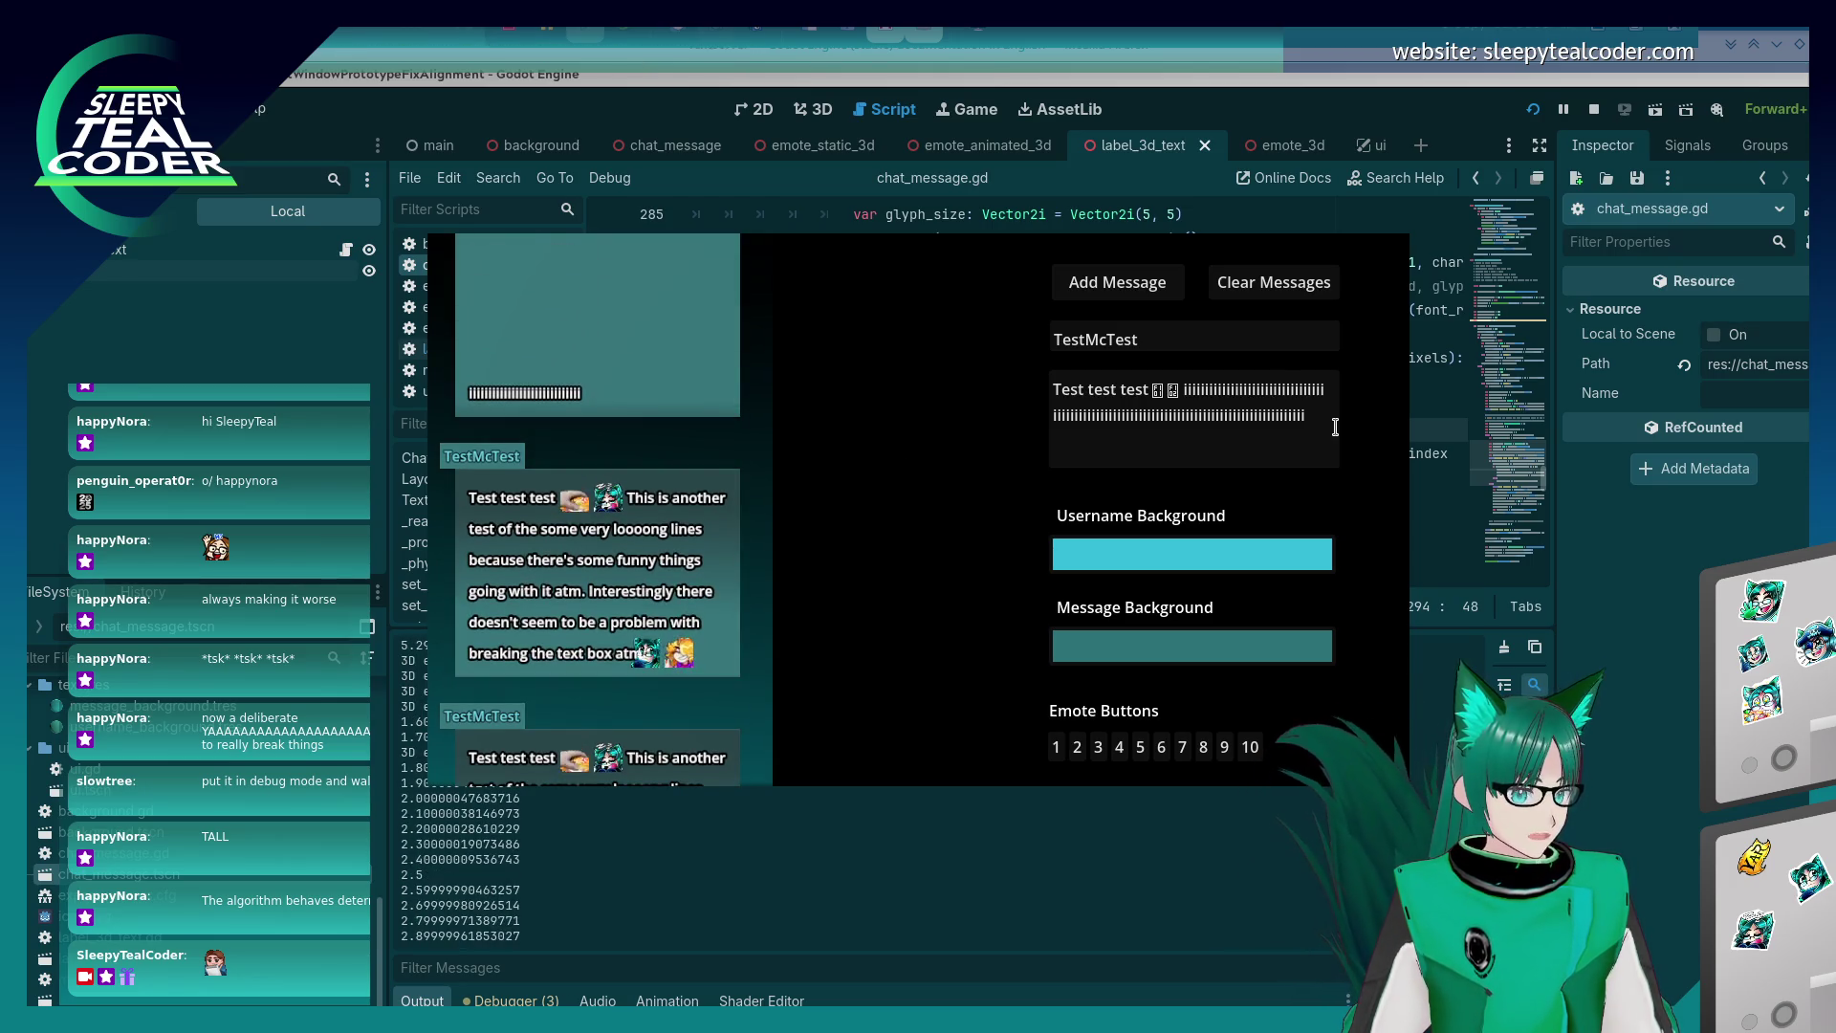
Replace the text after the two emotes with a long run of 'a' and post it.
mouse_move(1335, 427)
left_mouse_down()
mouse_move(1181, 391)
mouse_move(967, 381)
left_mouse_up()
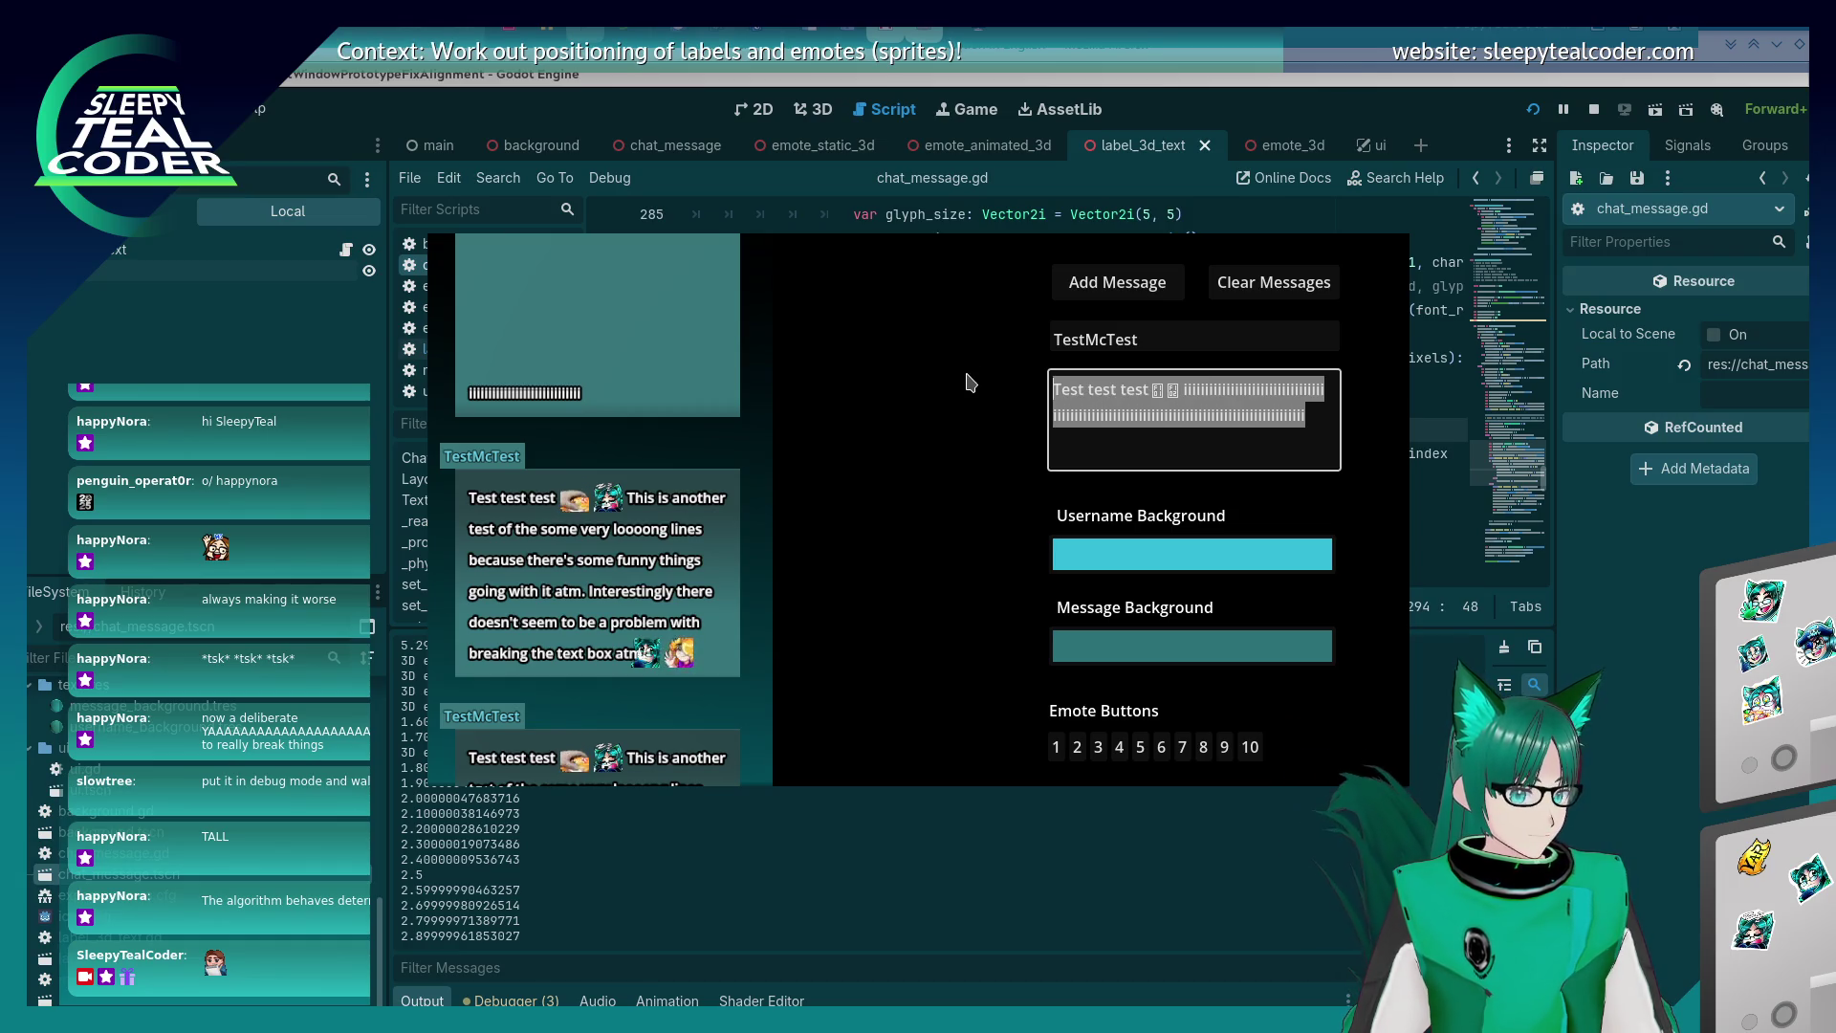
left_click_drag(1354, 442, 1173, 387)
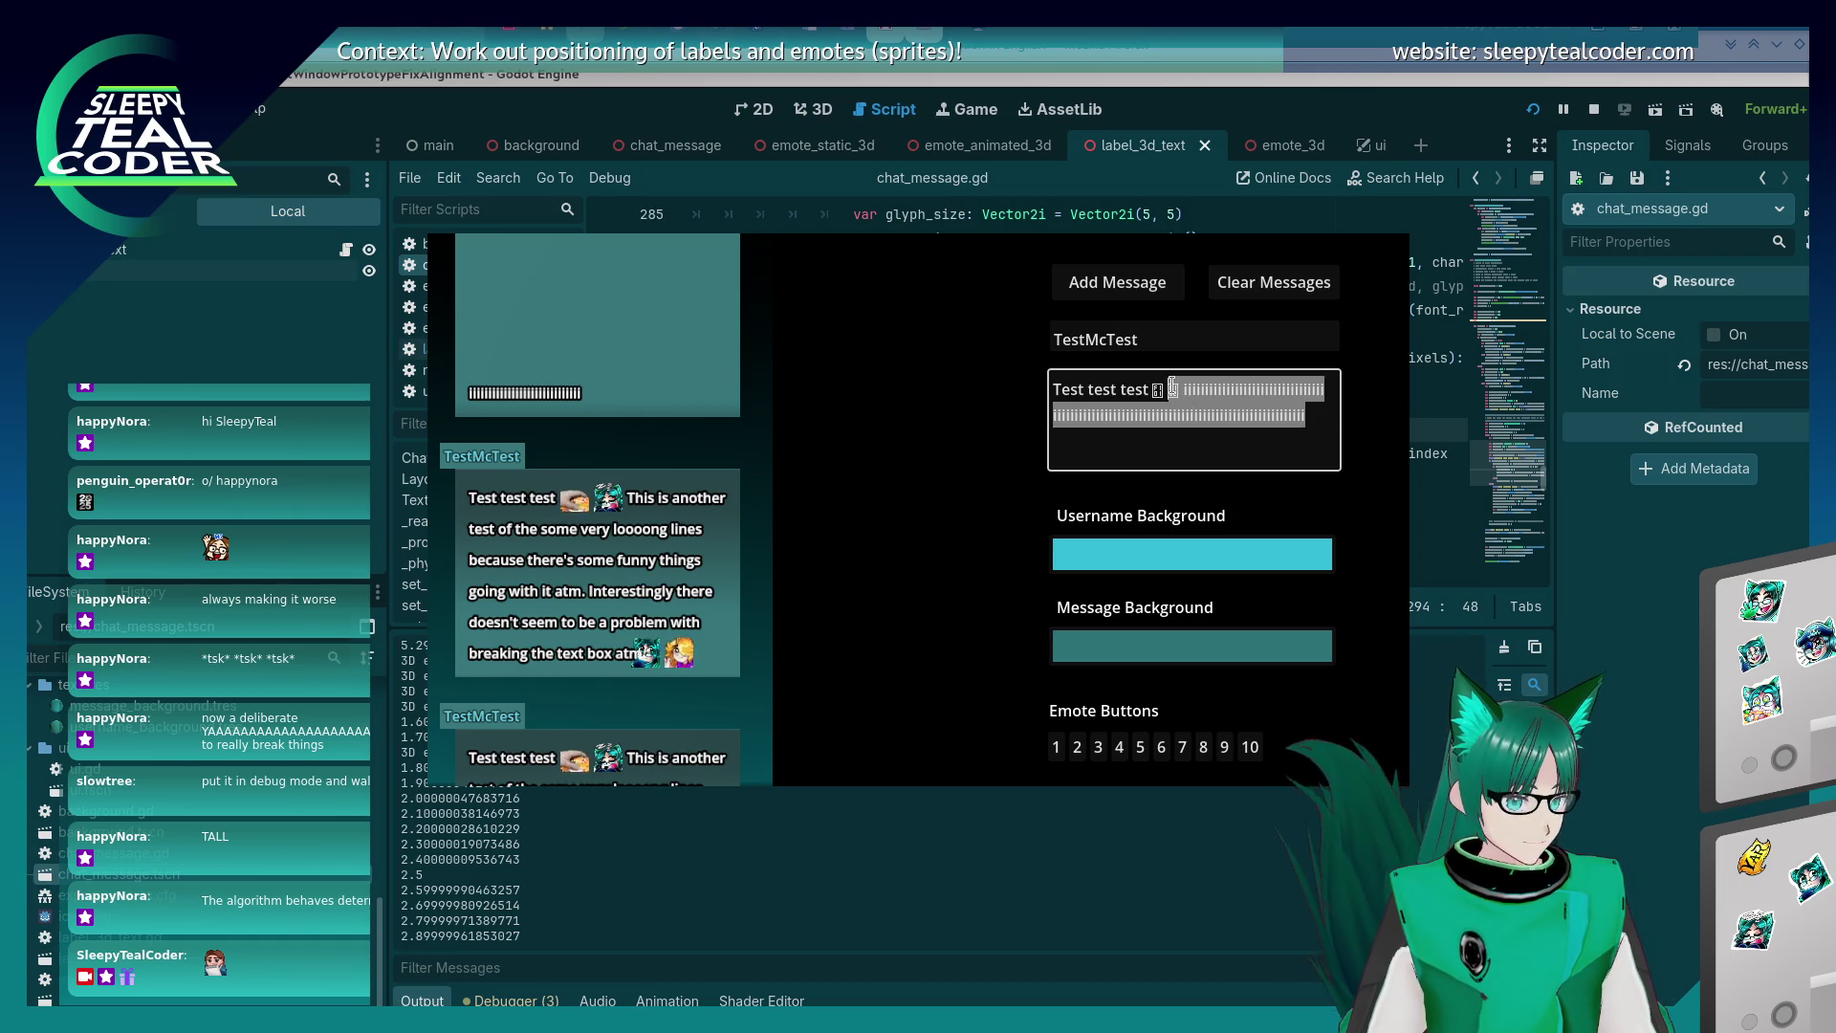
type("Aaaaa")
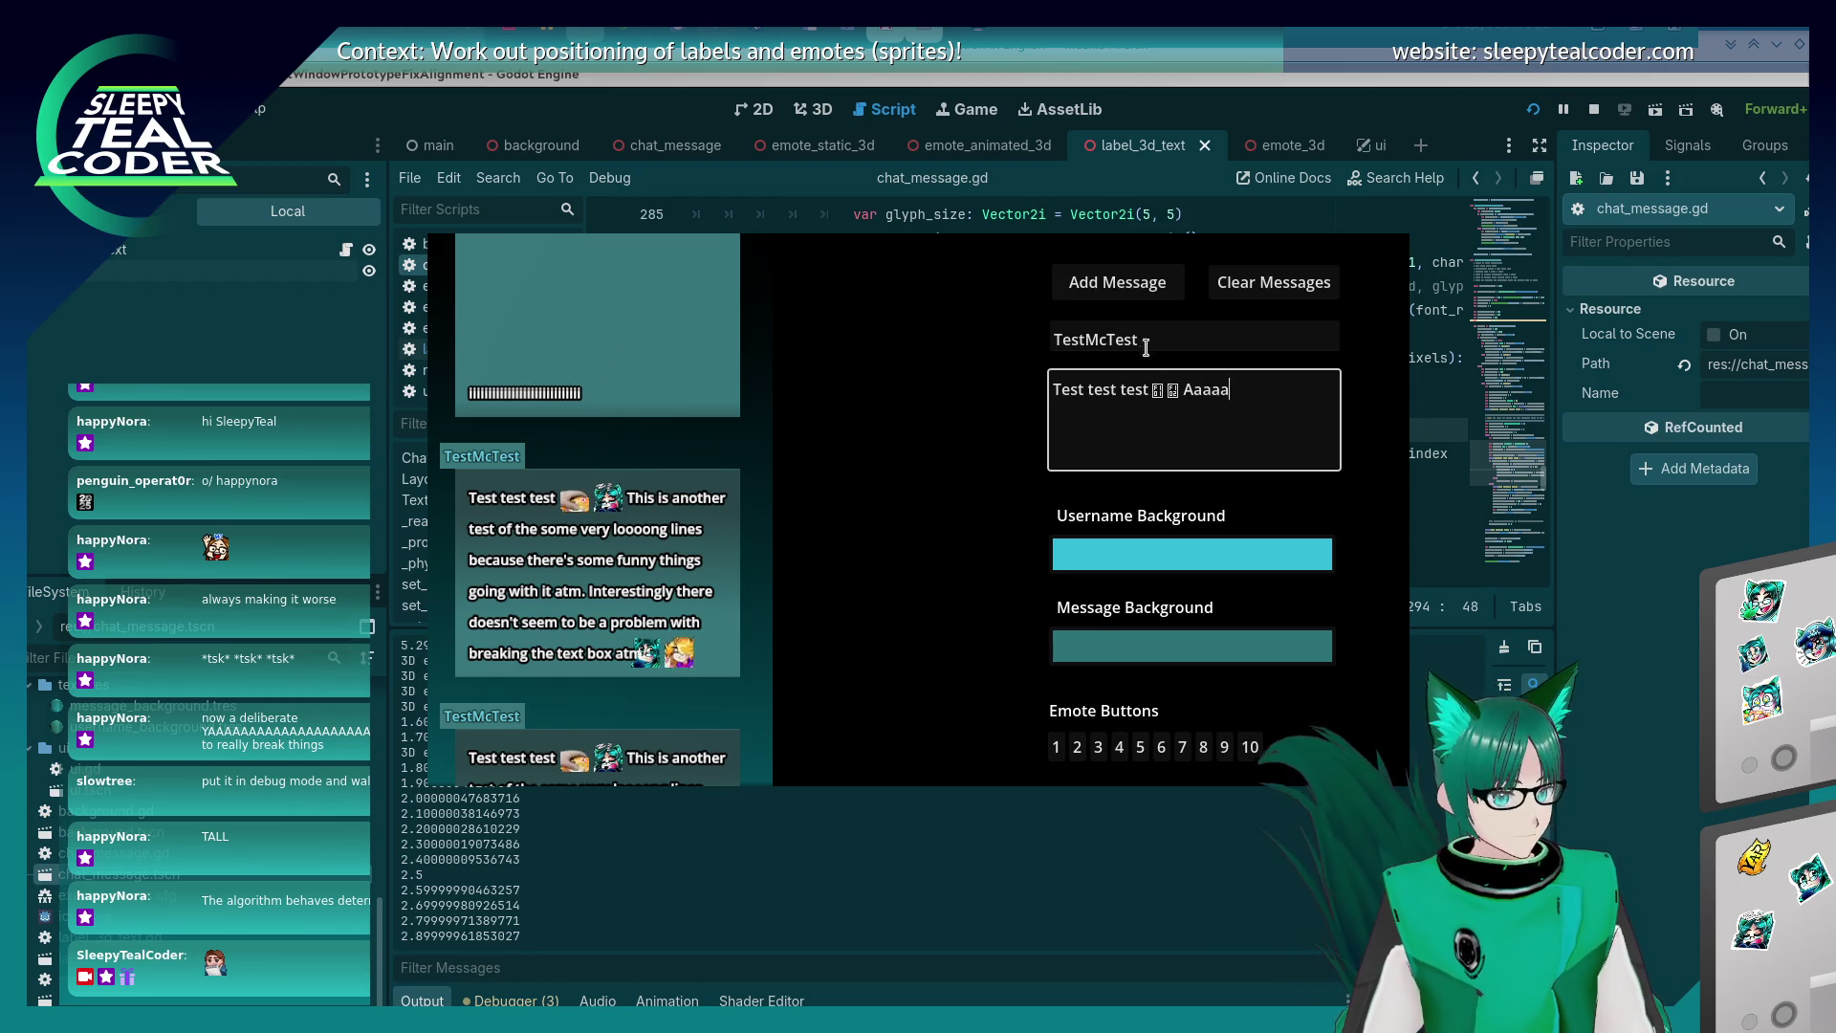
type("aaaaaaaaaaaaaaaaaaaaaaaaaaaaaaaaaaaaaaaaa")
left_click(1153, 293)
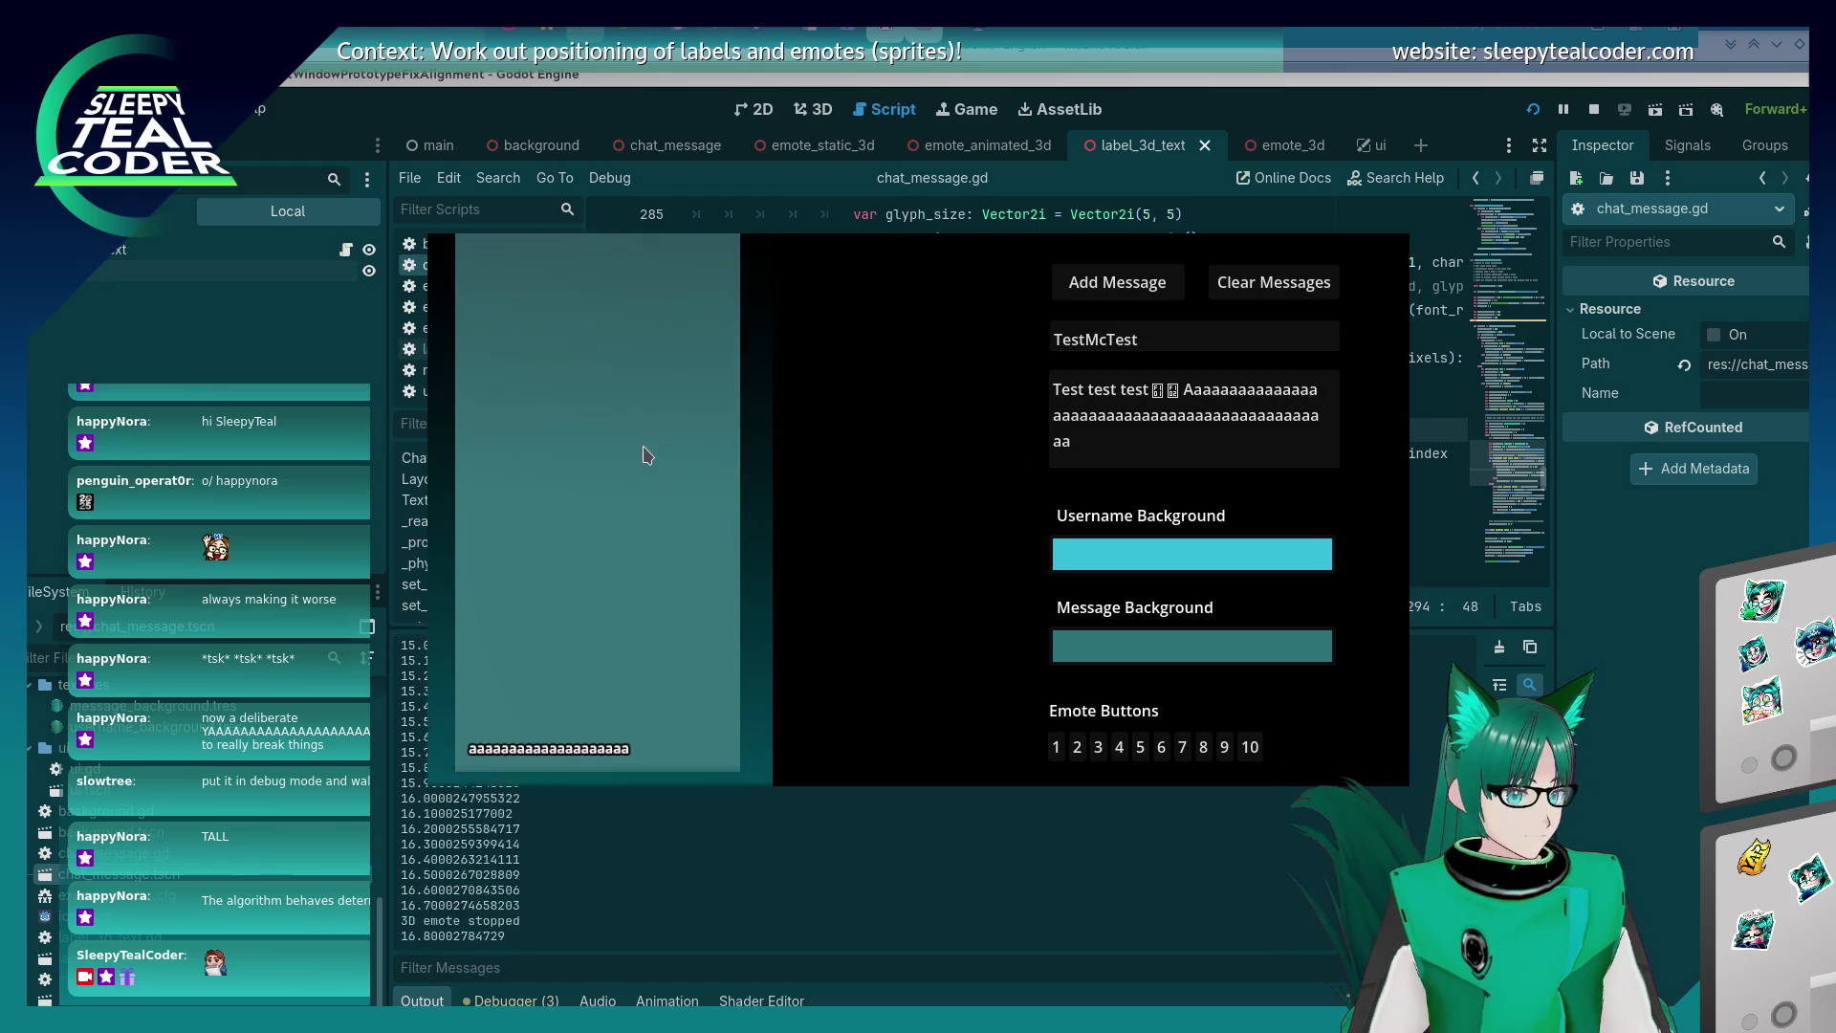
Edit the end of the a run, post the edited message, and reselect the a run.
left_click_drag(1148, 454, 1213, 415)
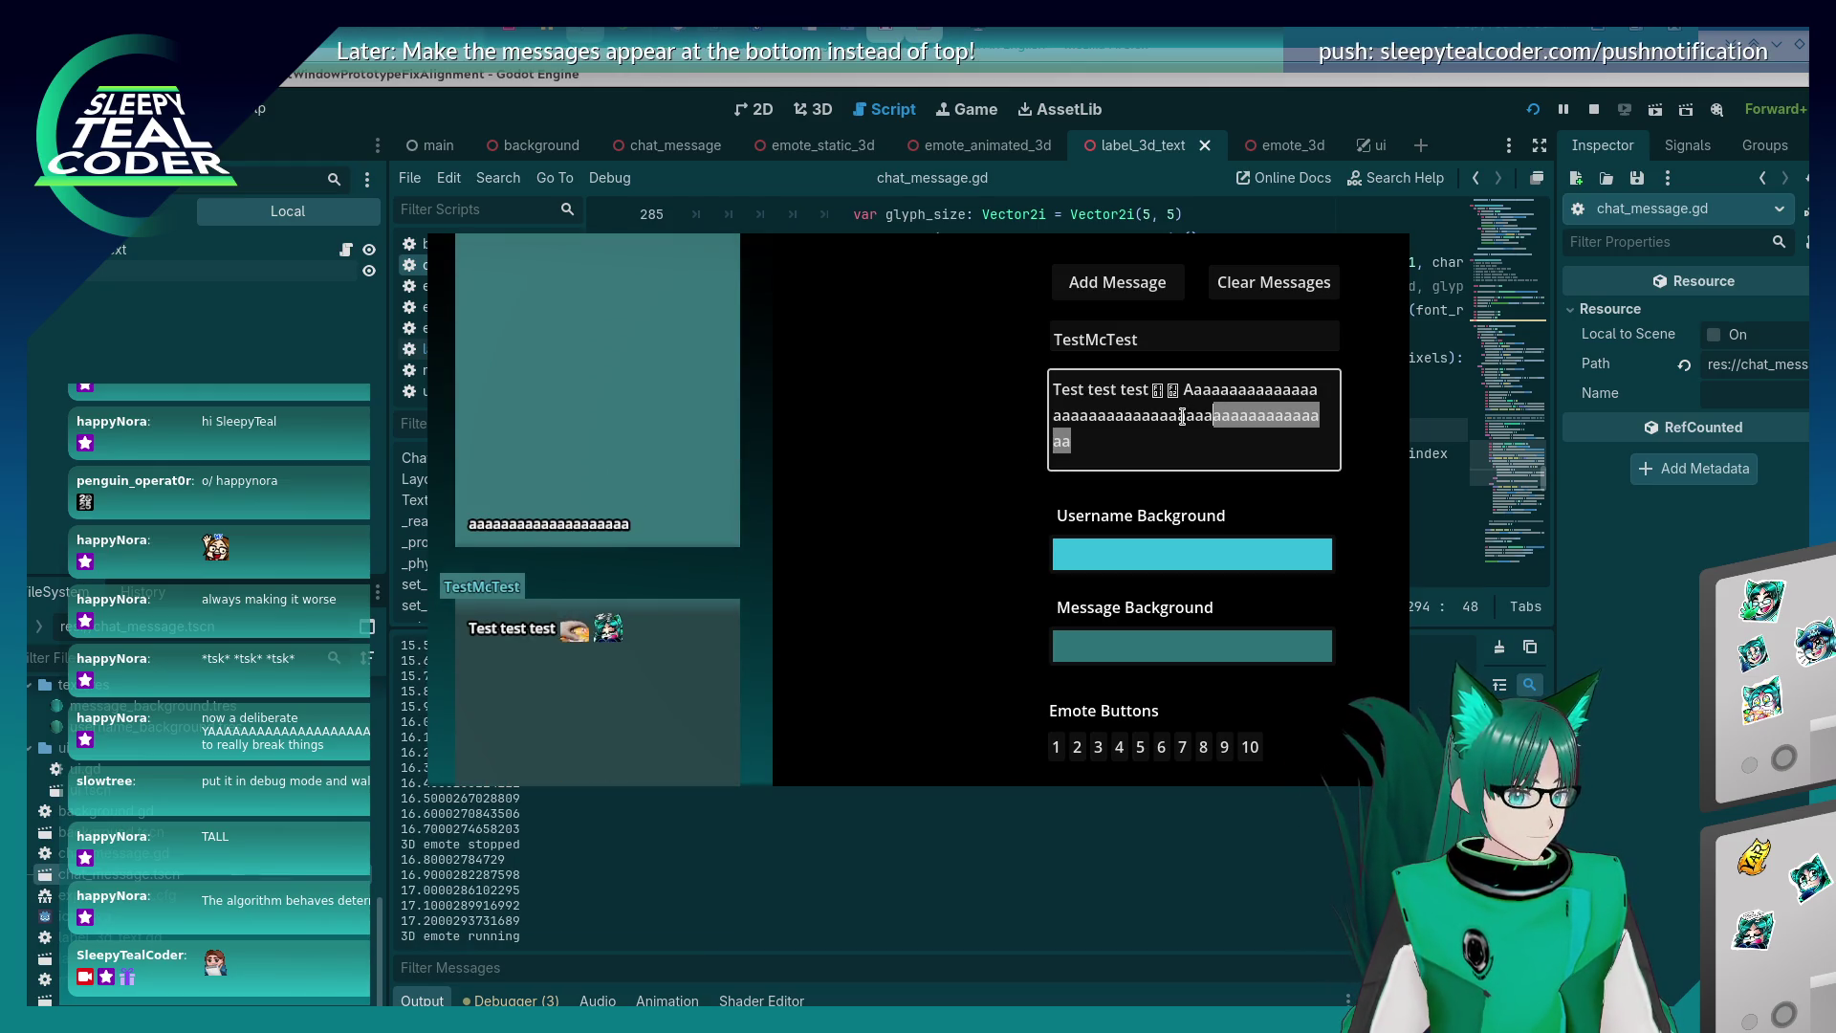
left_click(1109, 287)
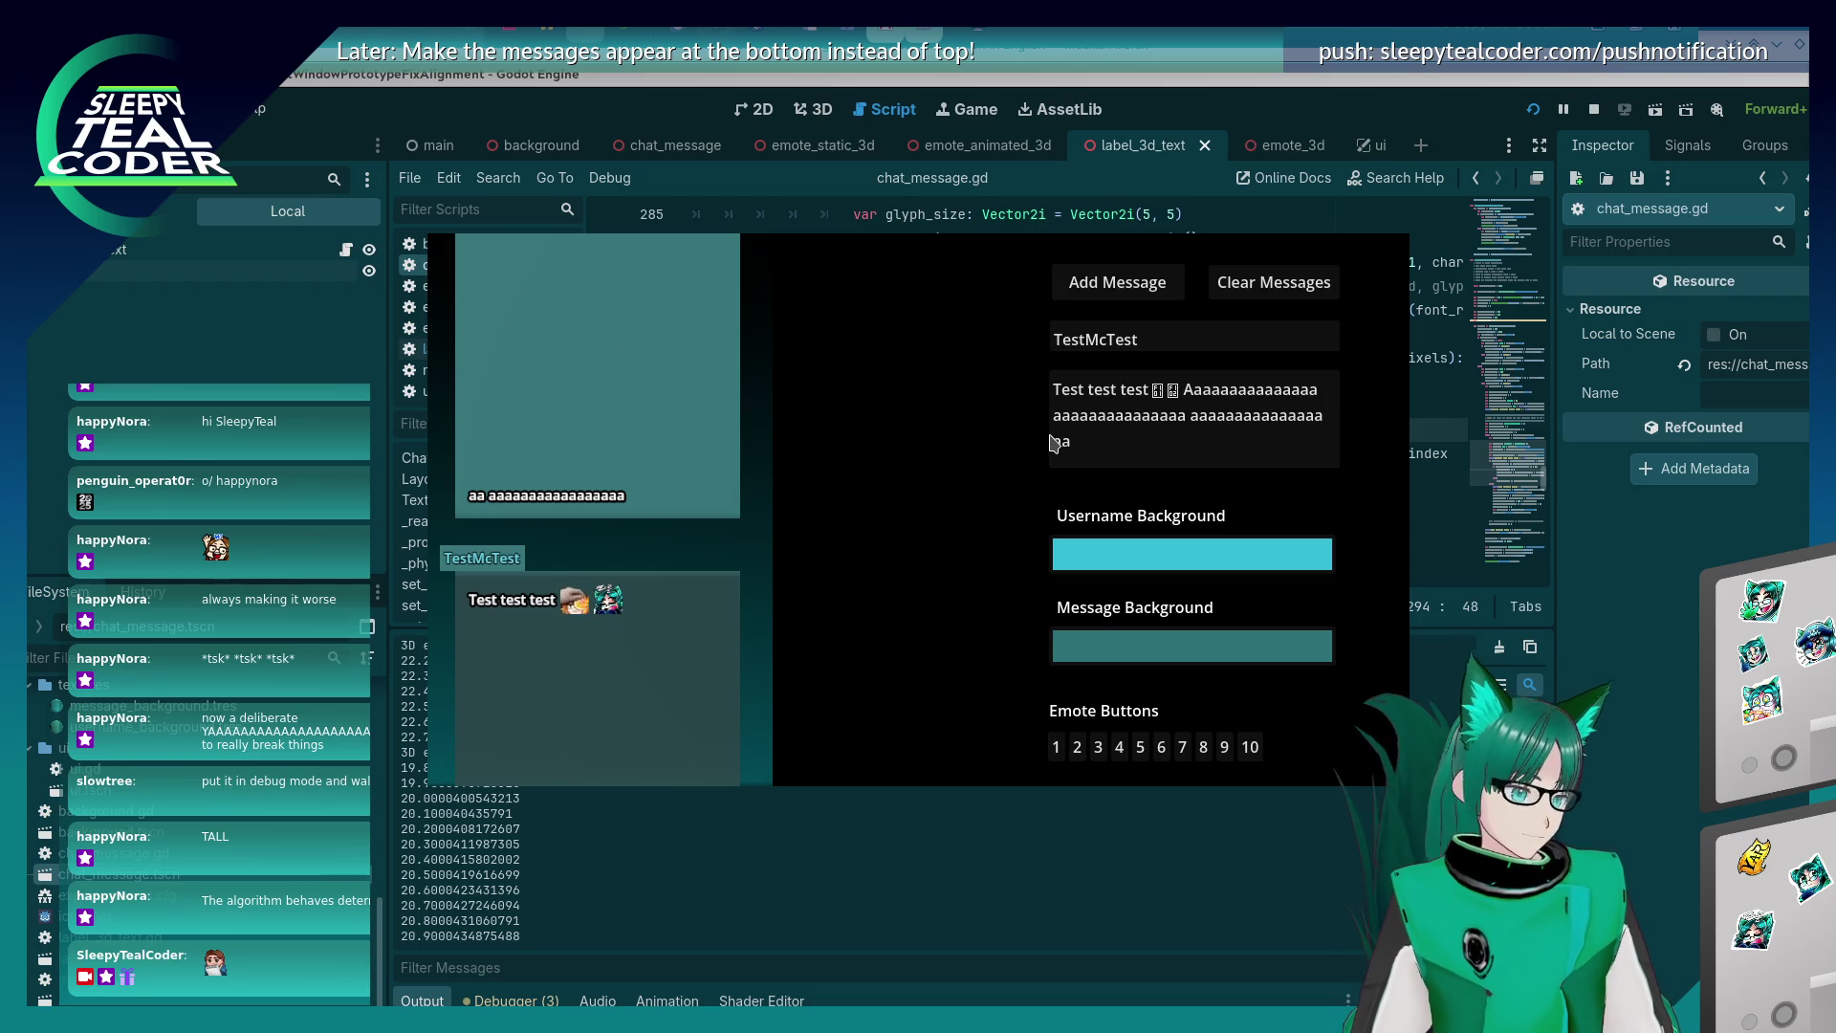
mouse_move(1071, 442)
left_mouse_down()
mouse_move(1074, 415)
mouse_move(1183, 389)
left_mouse_up()
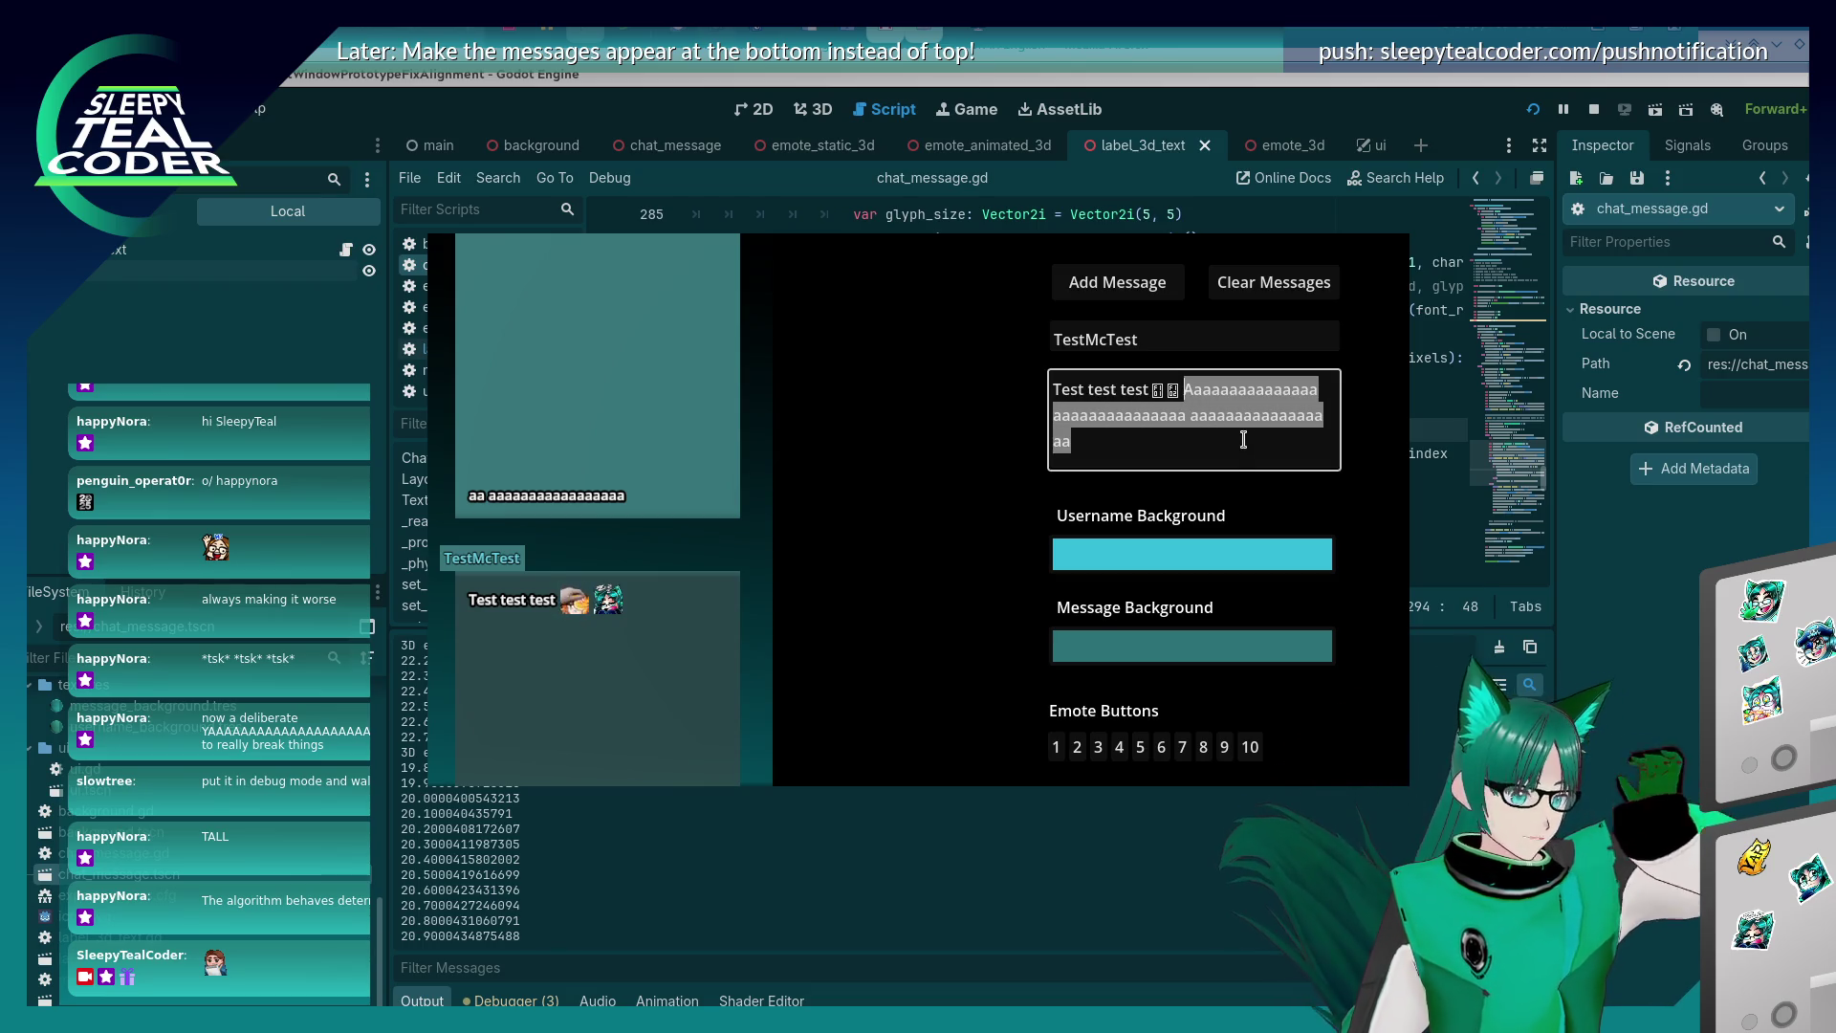
Enter the long 'multiple lines' test sentence, clear the preview, and post it twice.
type("This is a ")
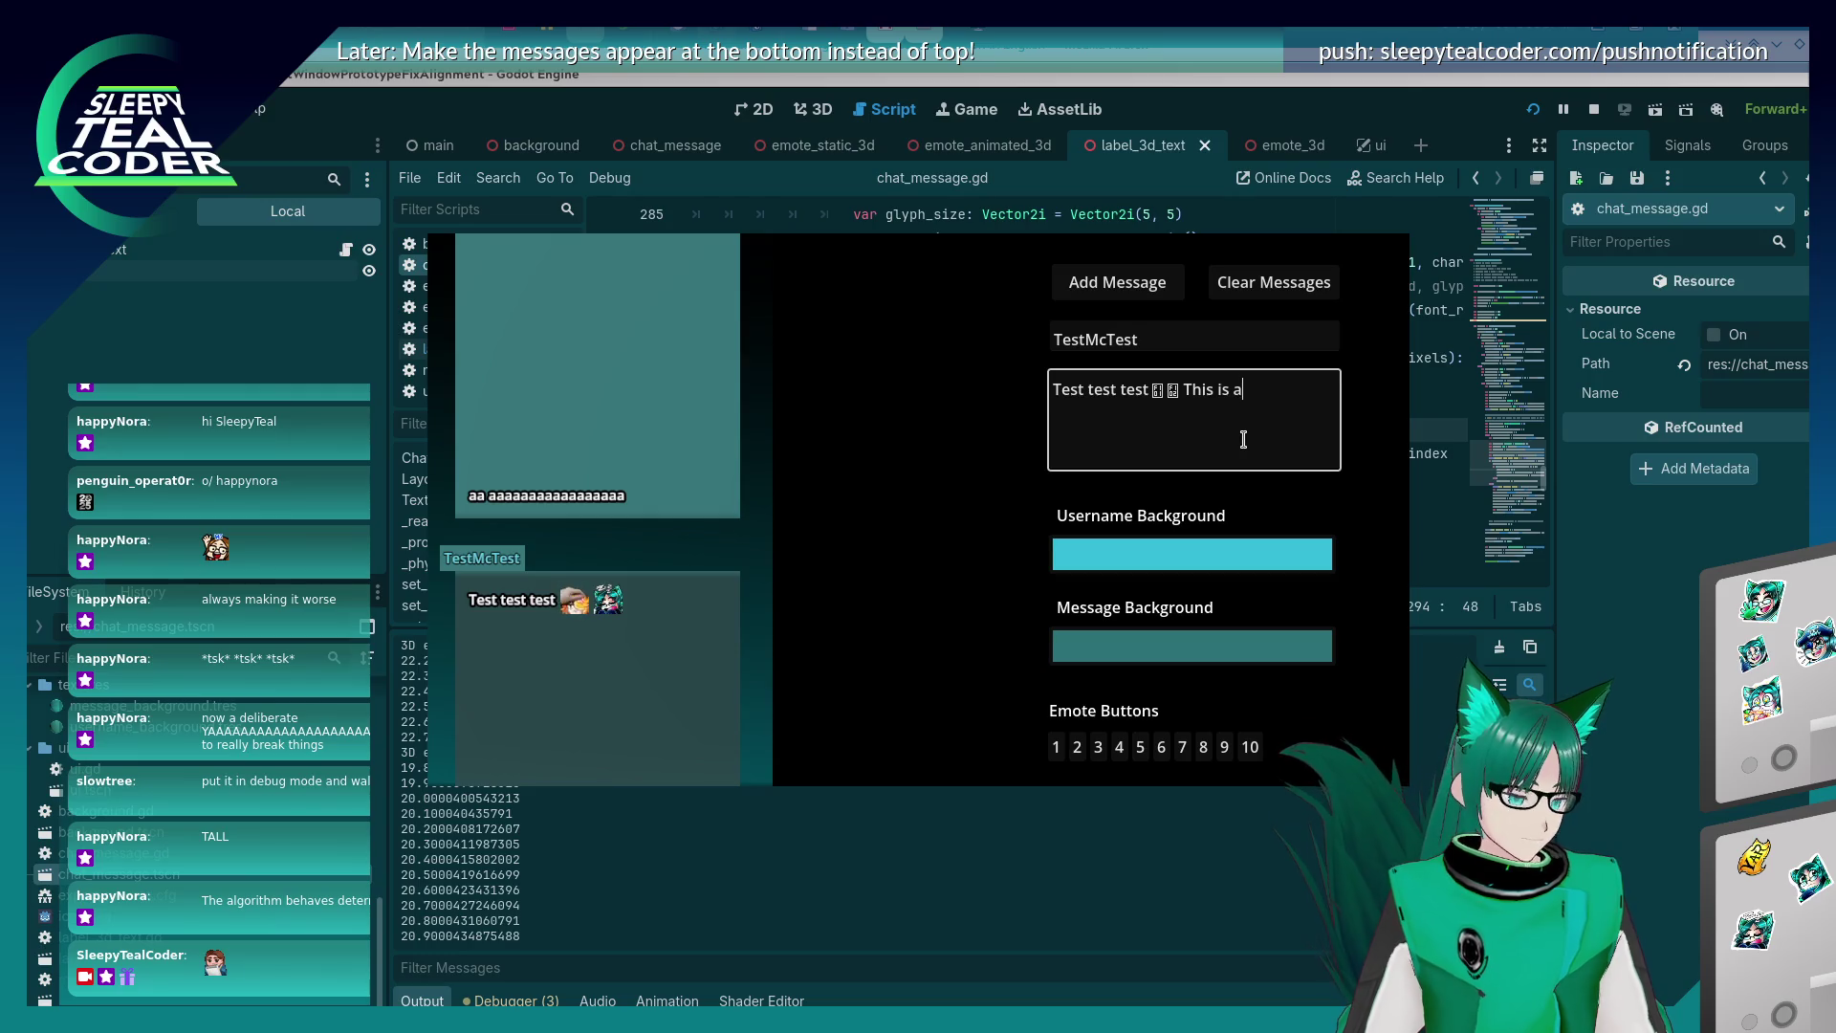
type("nother test to see what happens")
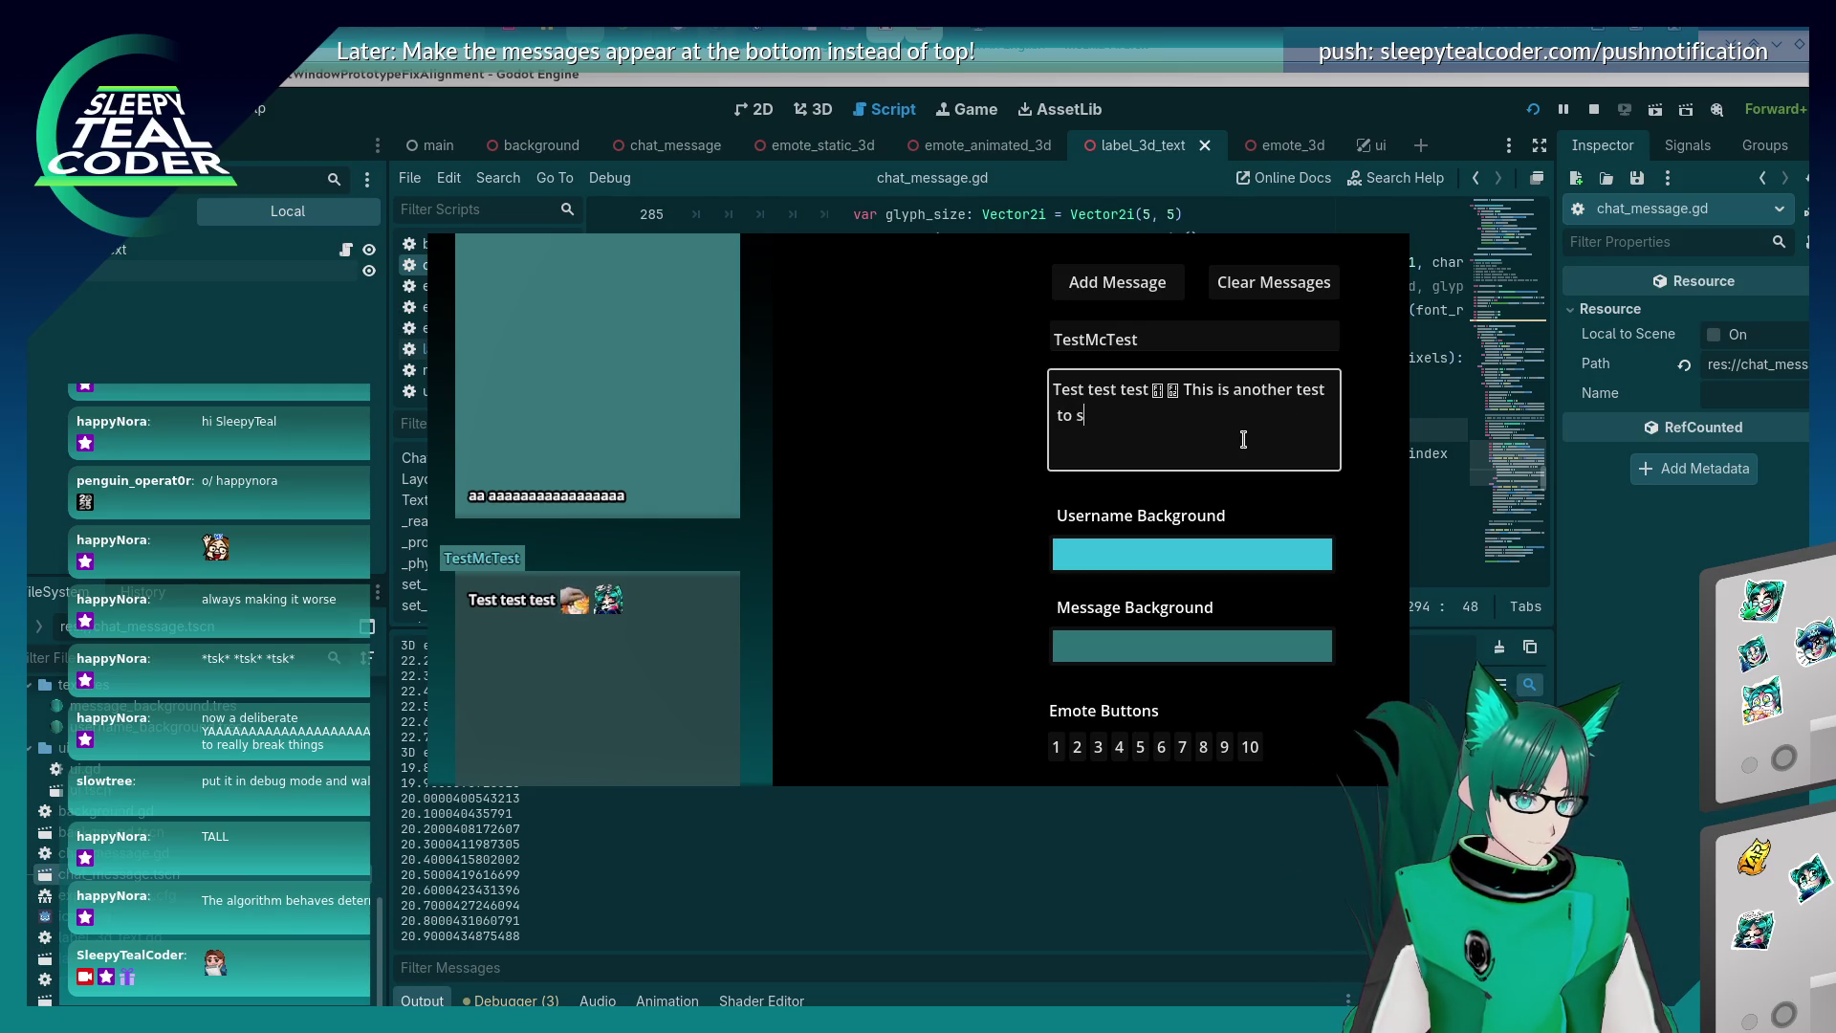
type(" when there's lot")
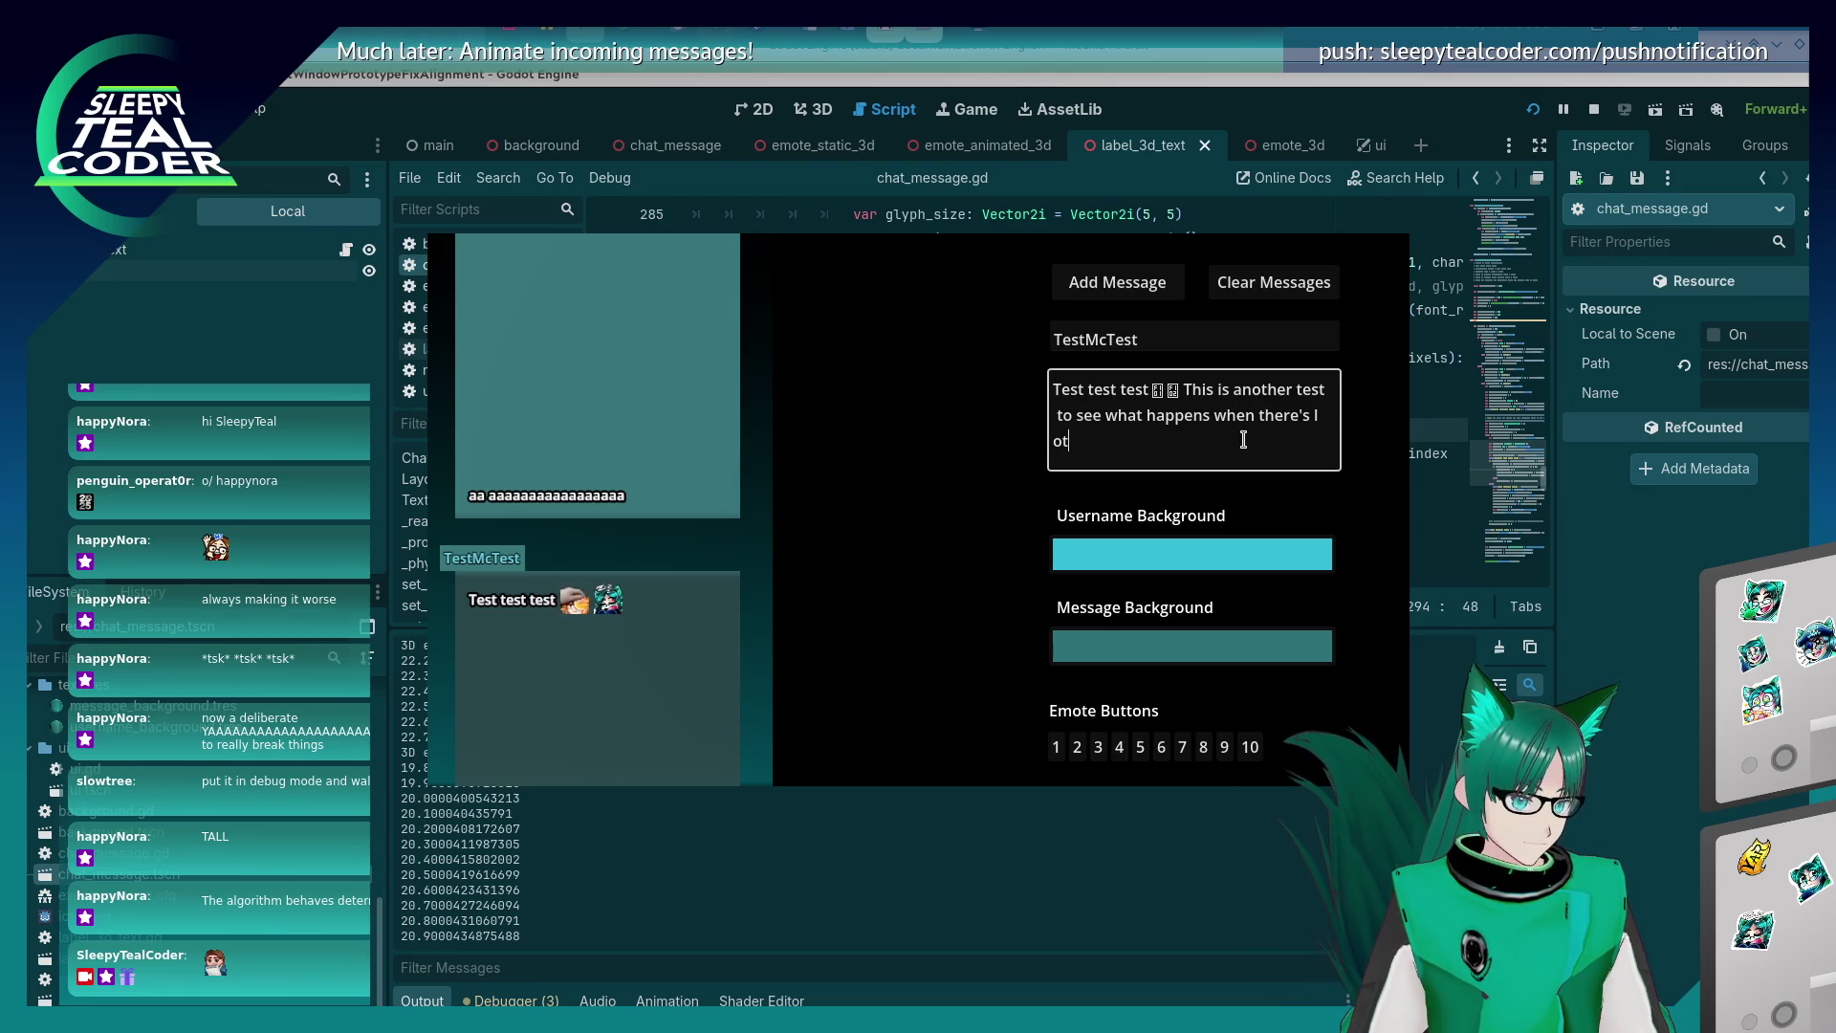
type("s of stuffgoing on ove")
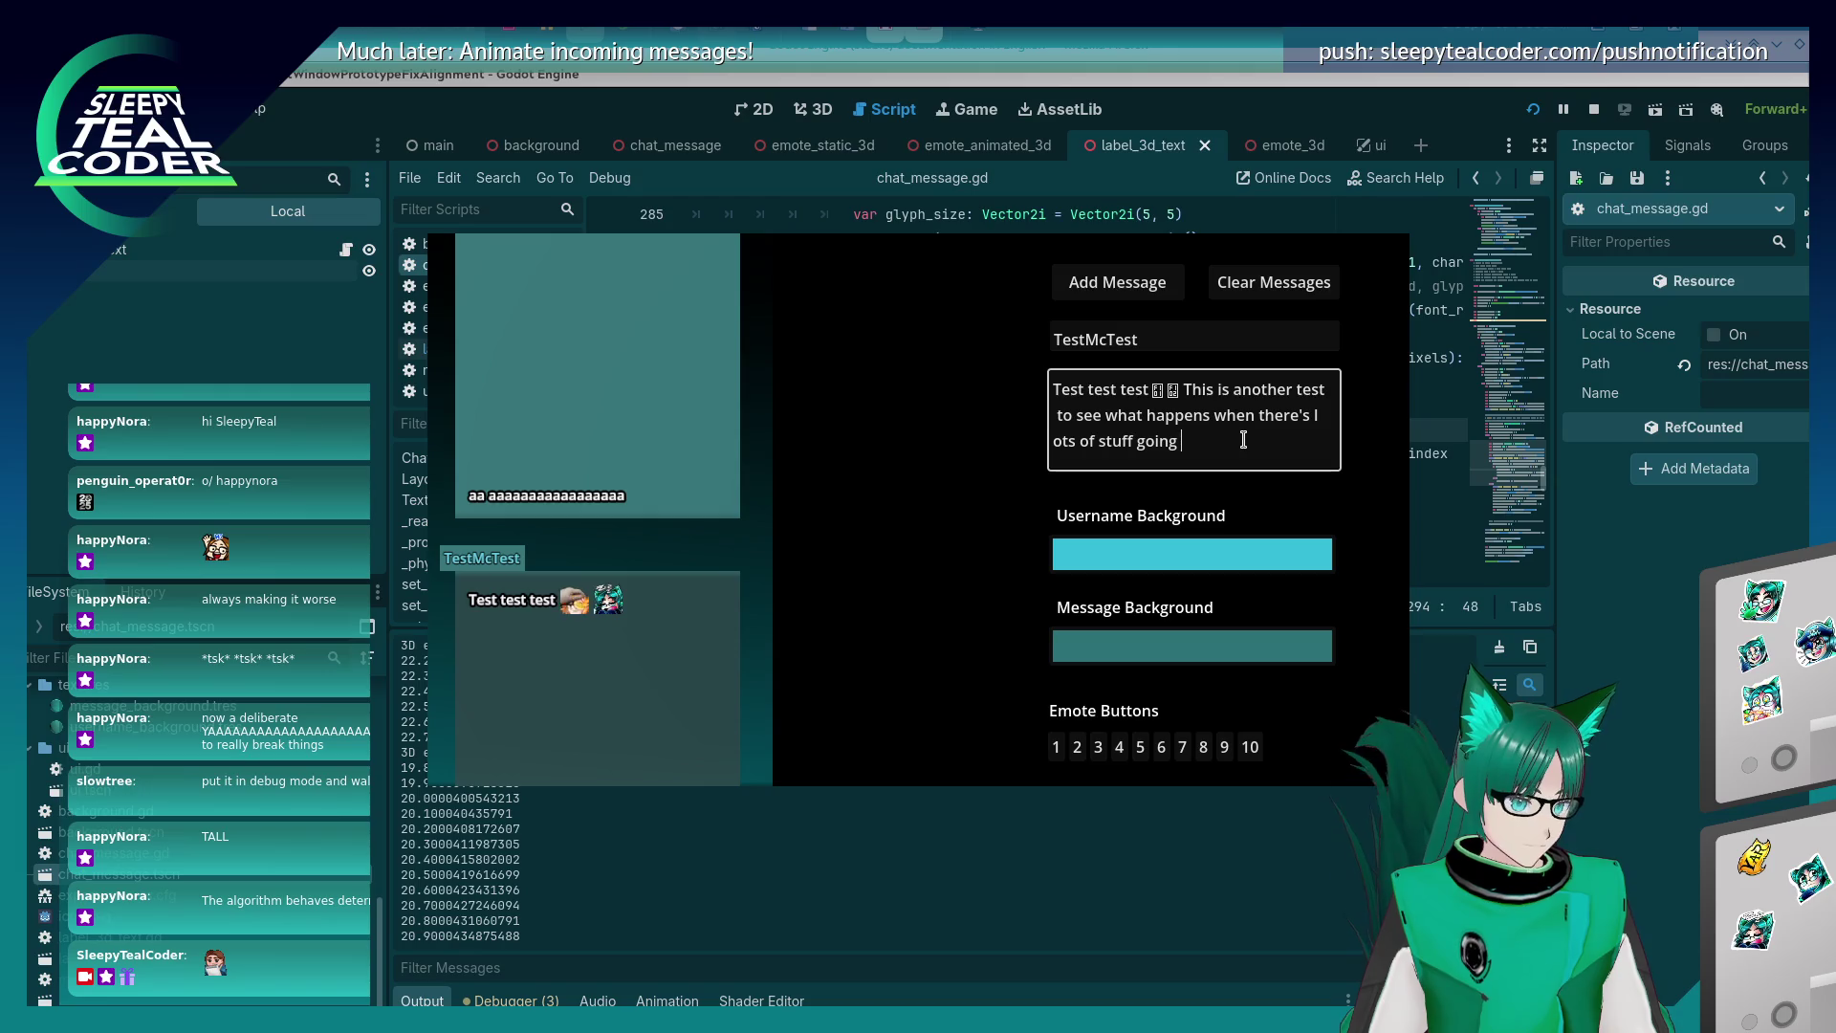
type("ltiple lines")
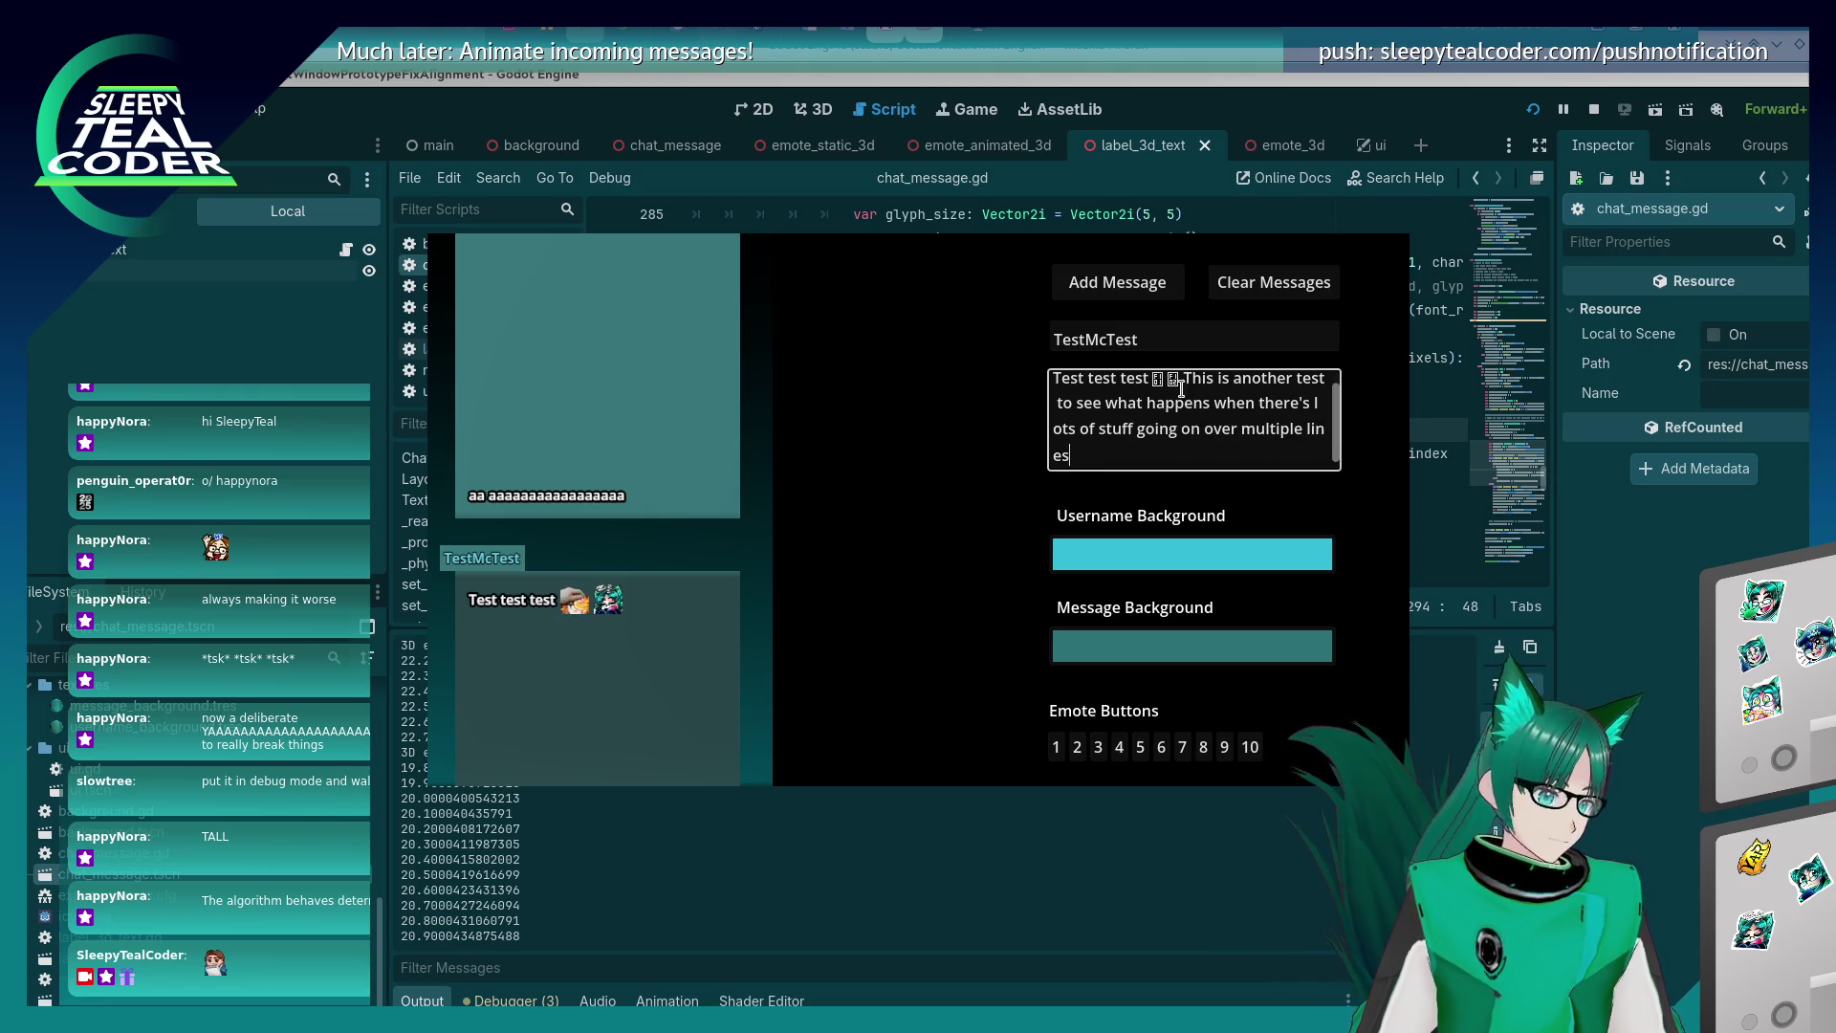
left_click(1220, 285)
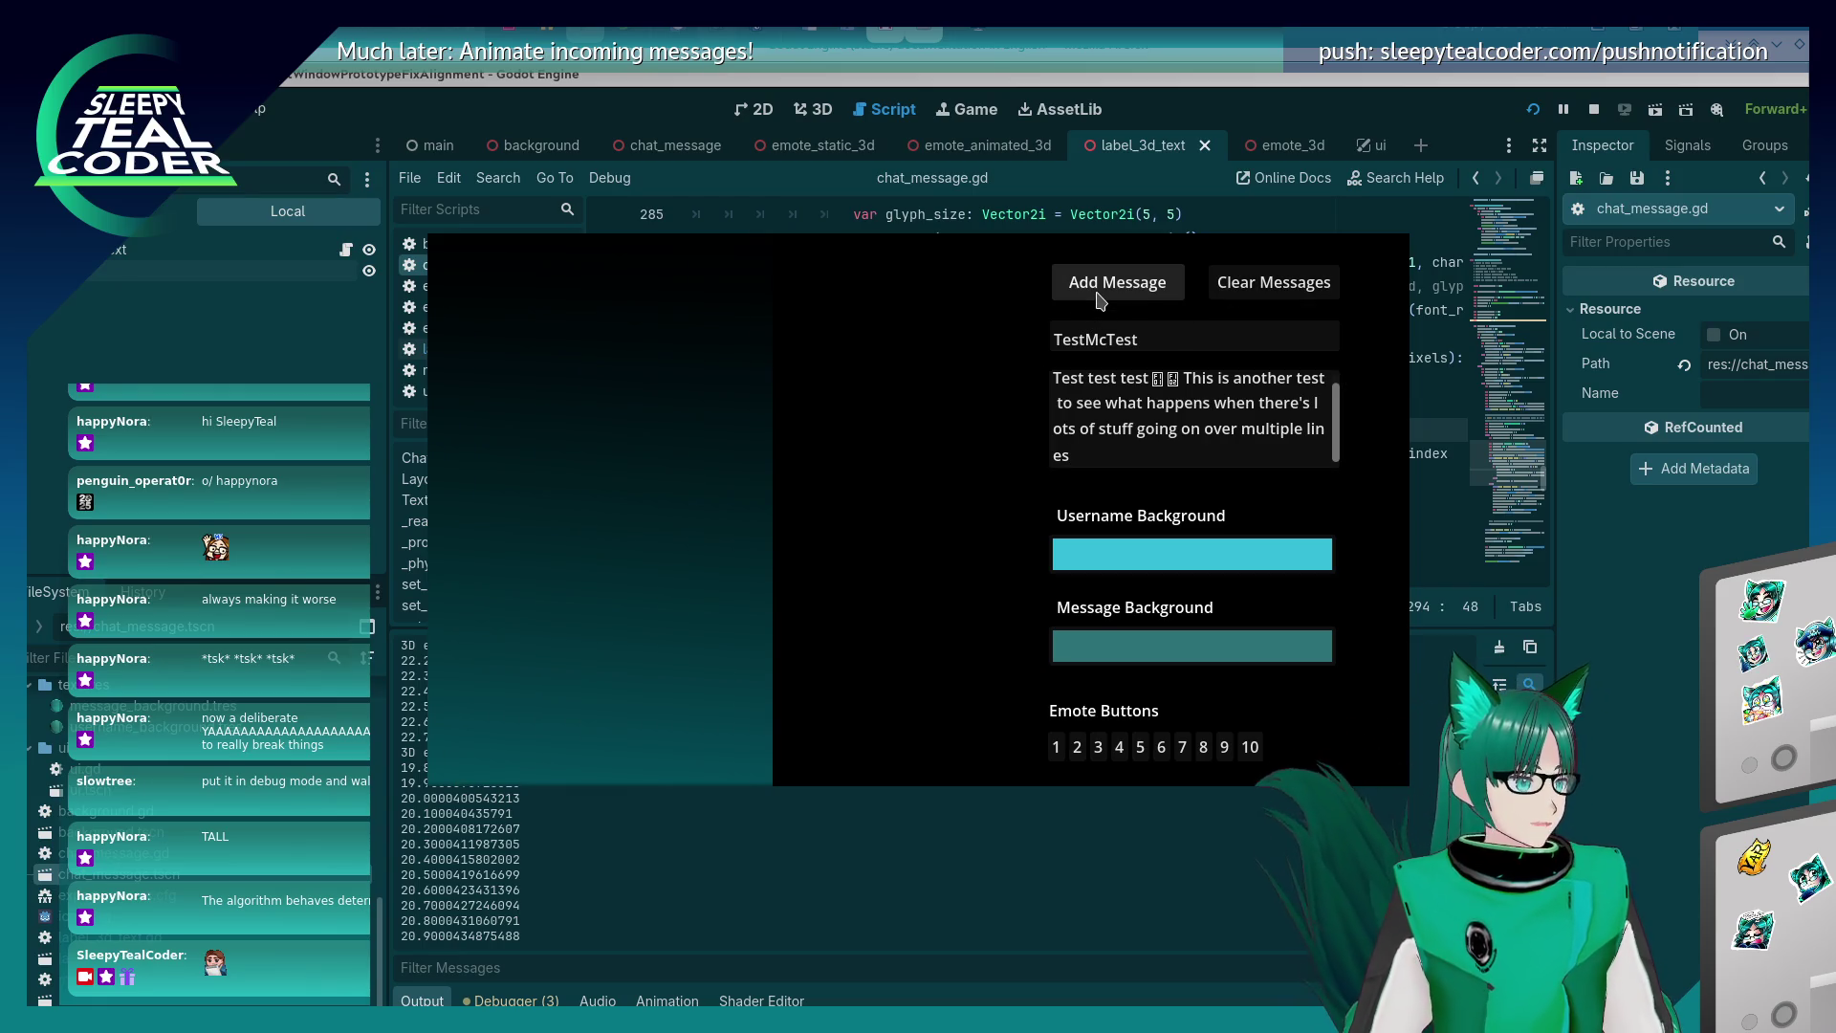
left_click(1098, 301)
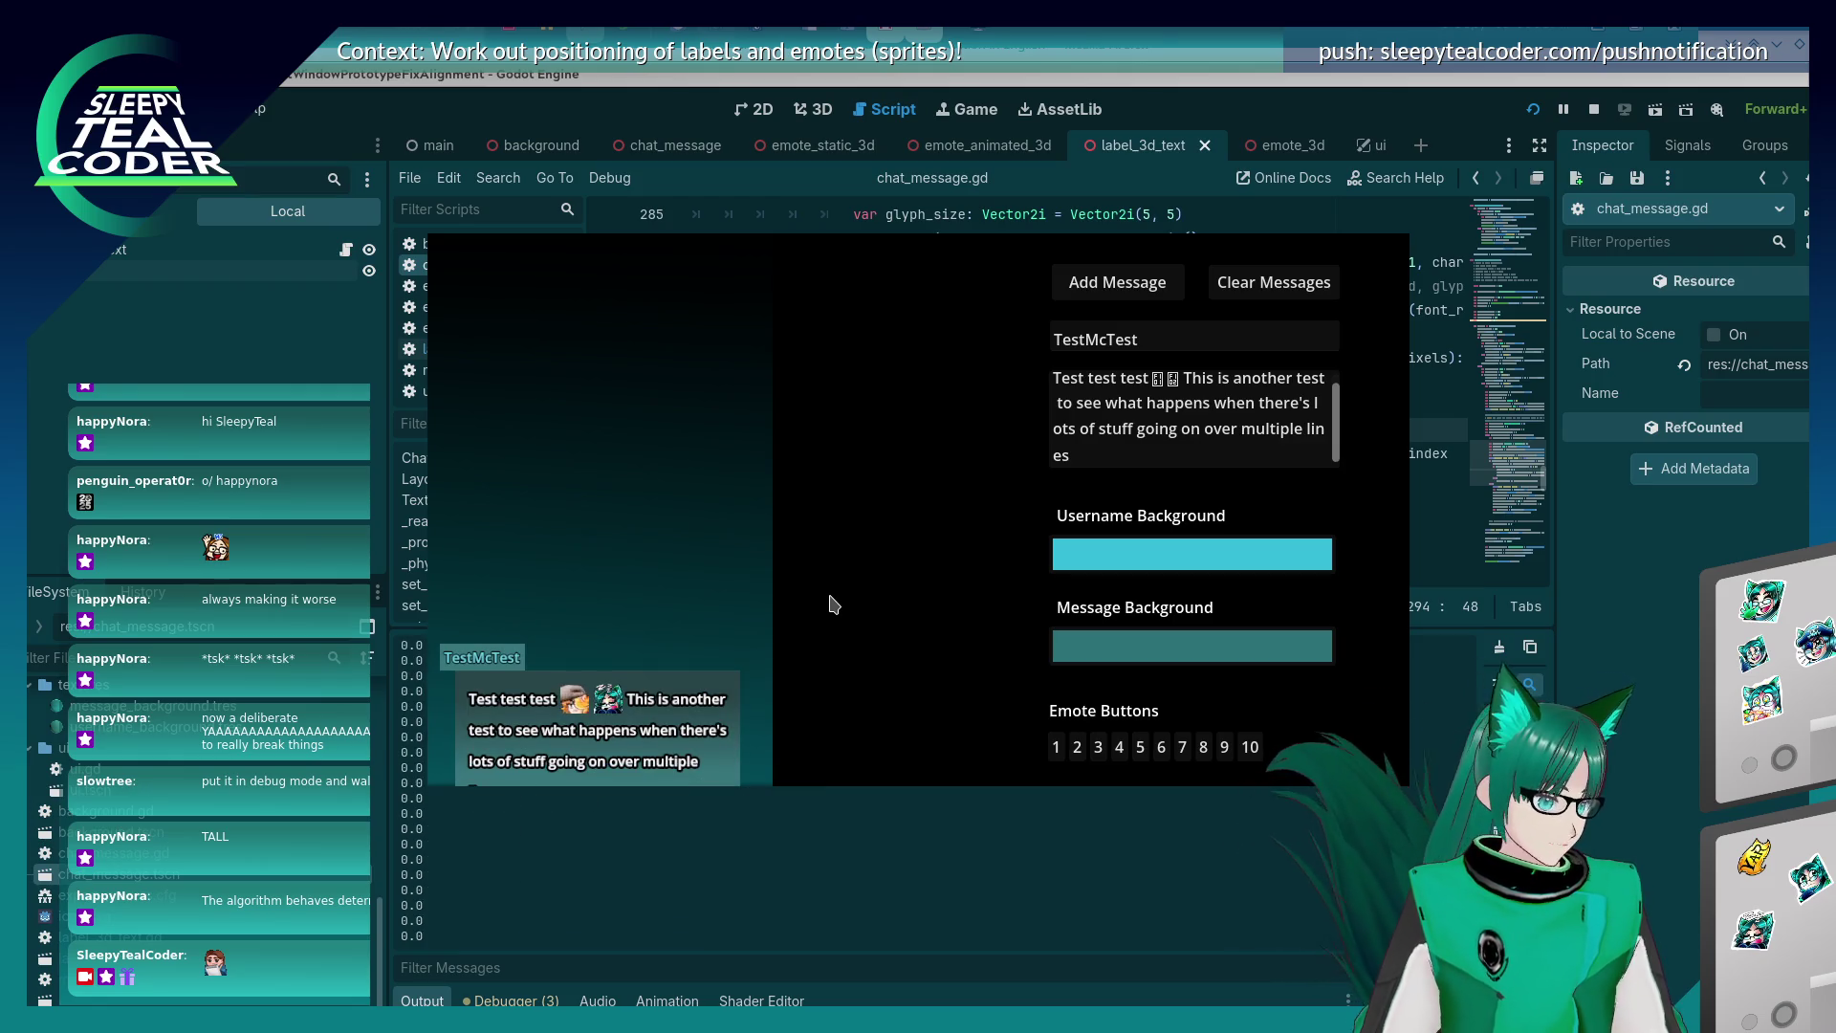
left_click(1062, 280)
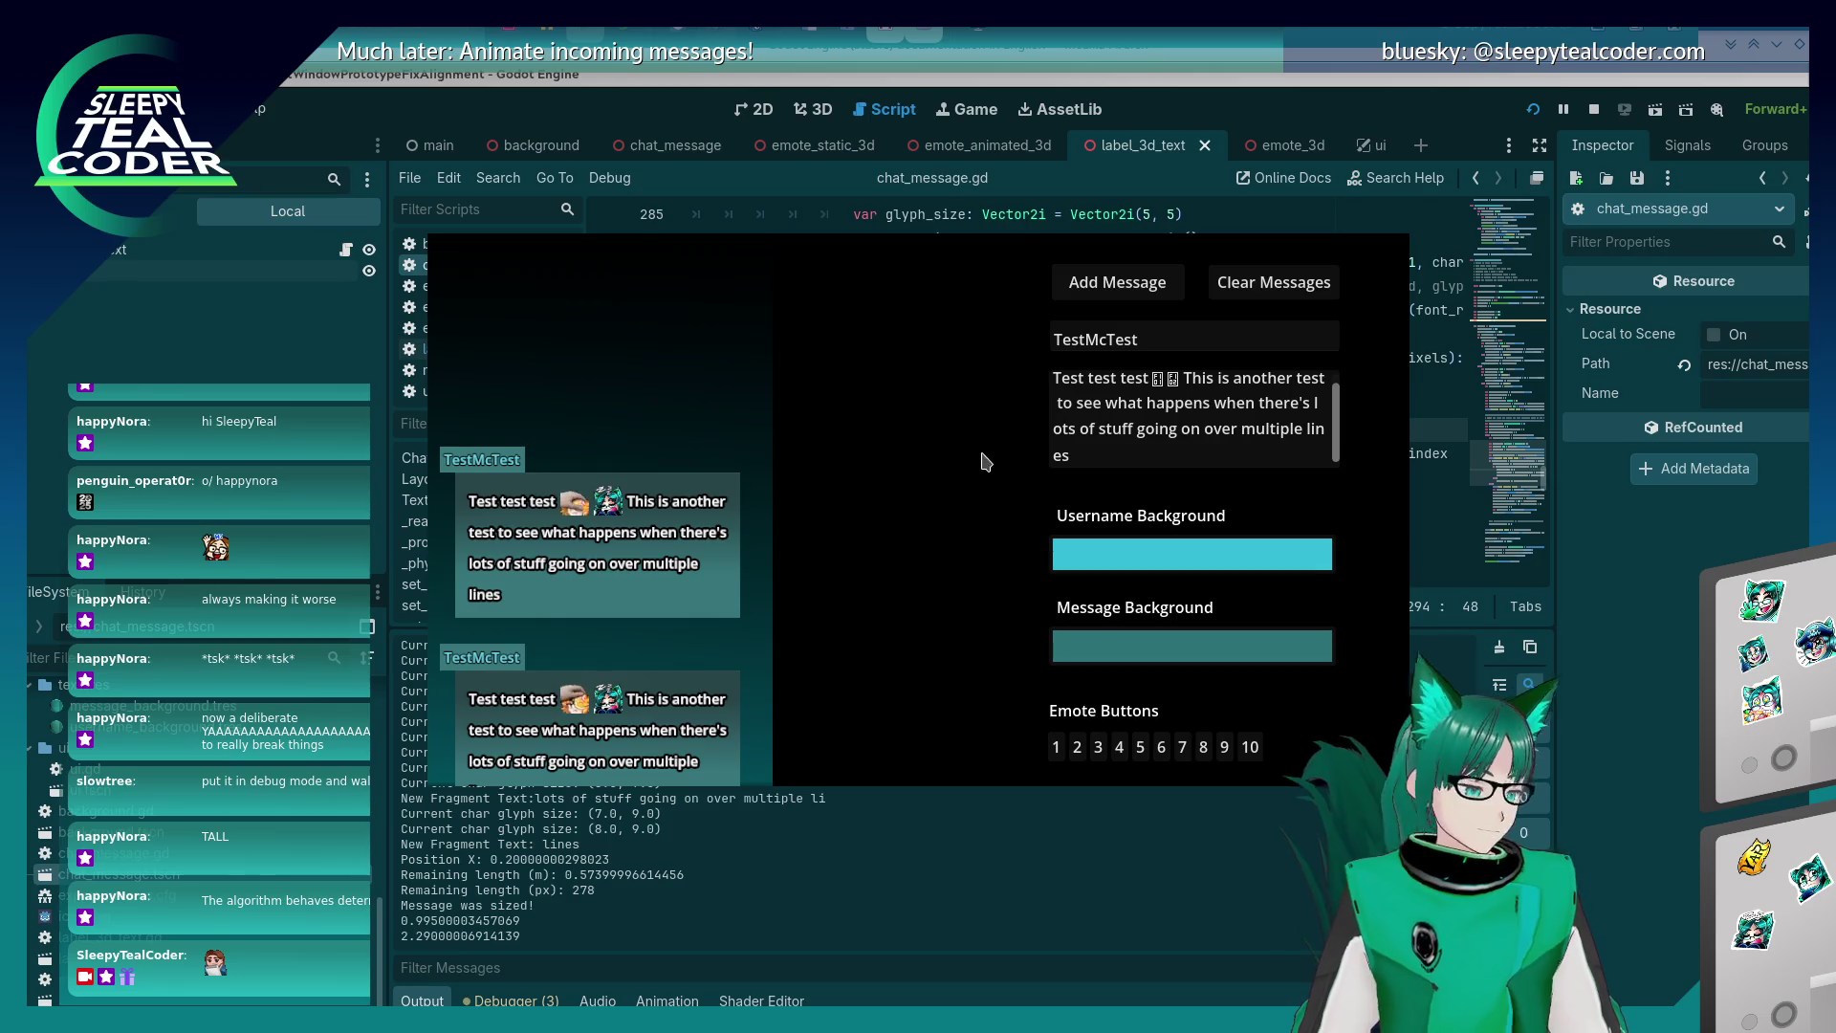
left_click(1145, 460)
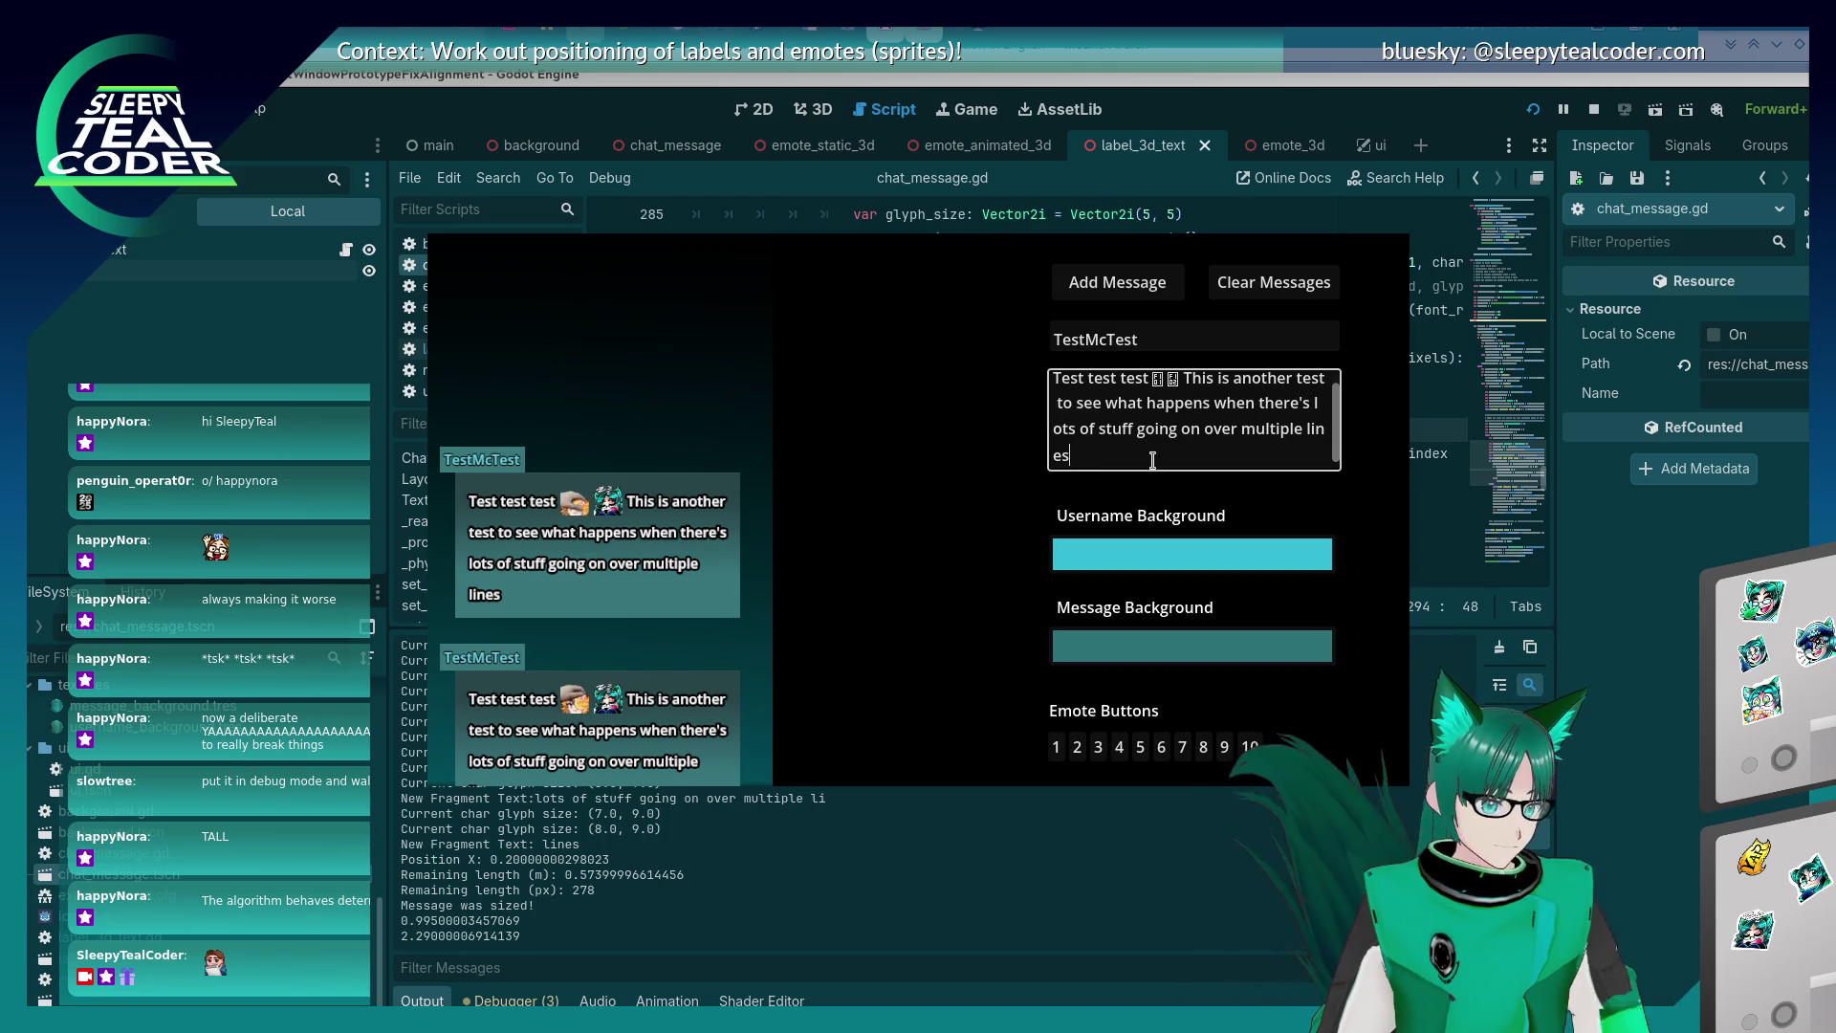
Replace the sentence with 'A', clear the chat, and post the 'A' and 'Aaa' messages.
left_click_drag(1151, 457, 1184, 383)
type("A")
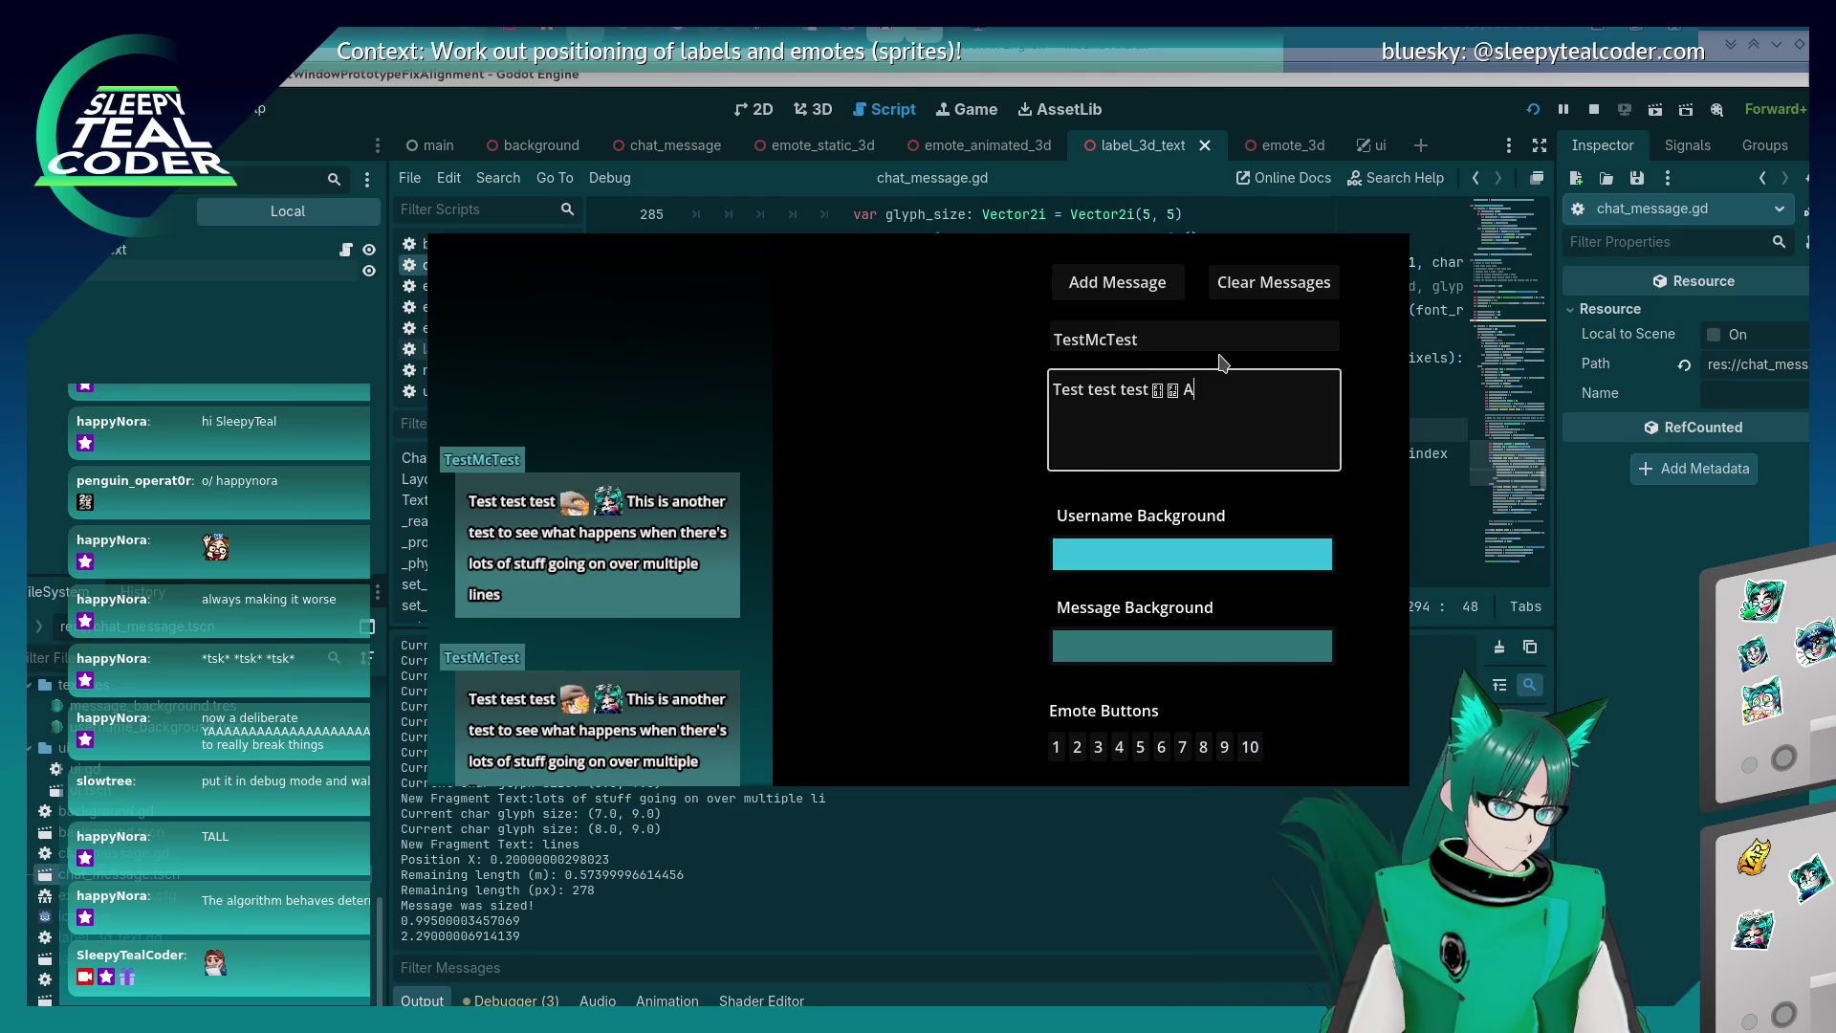
left_click(1233, 281)
left_click(1152, 277)
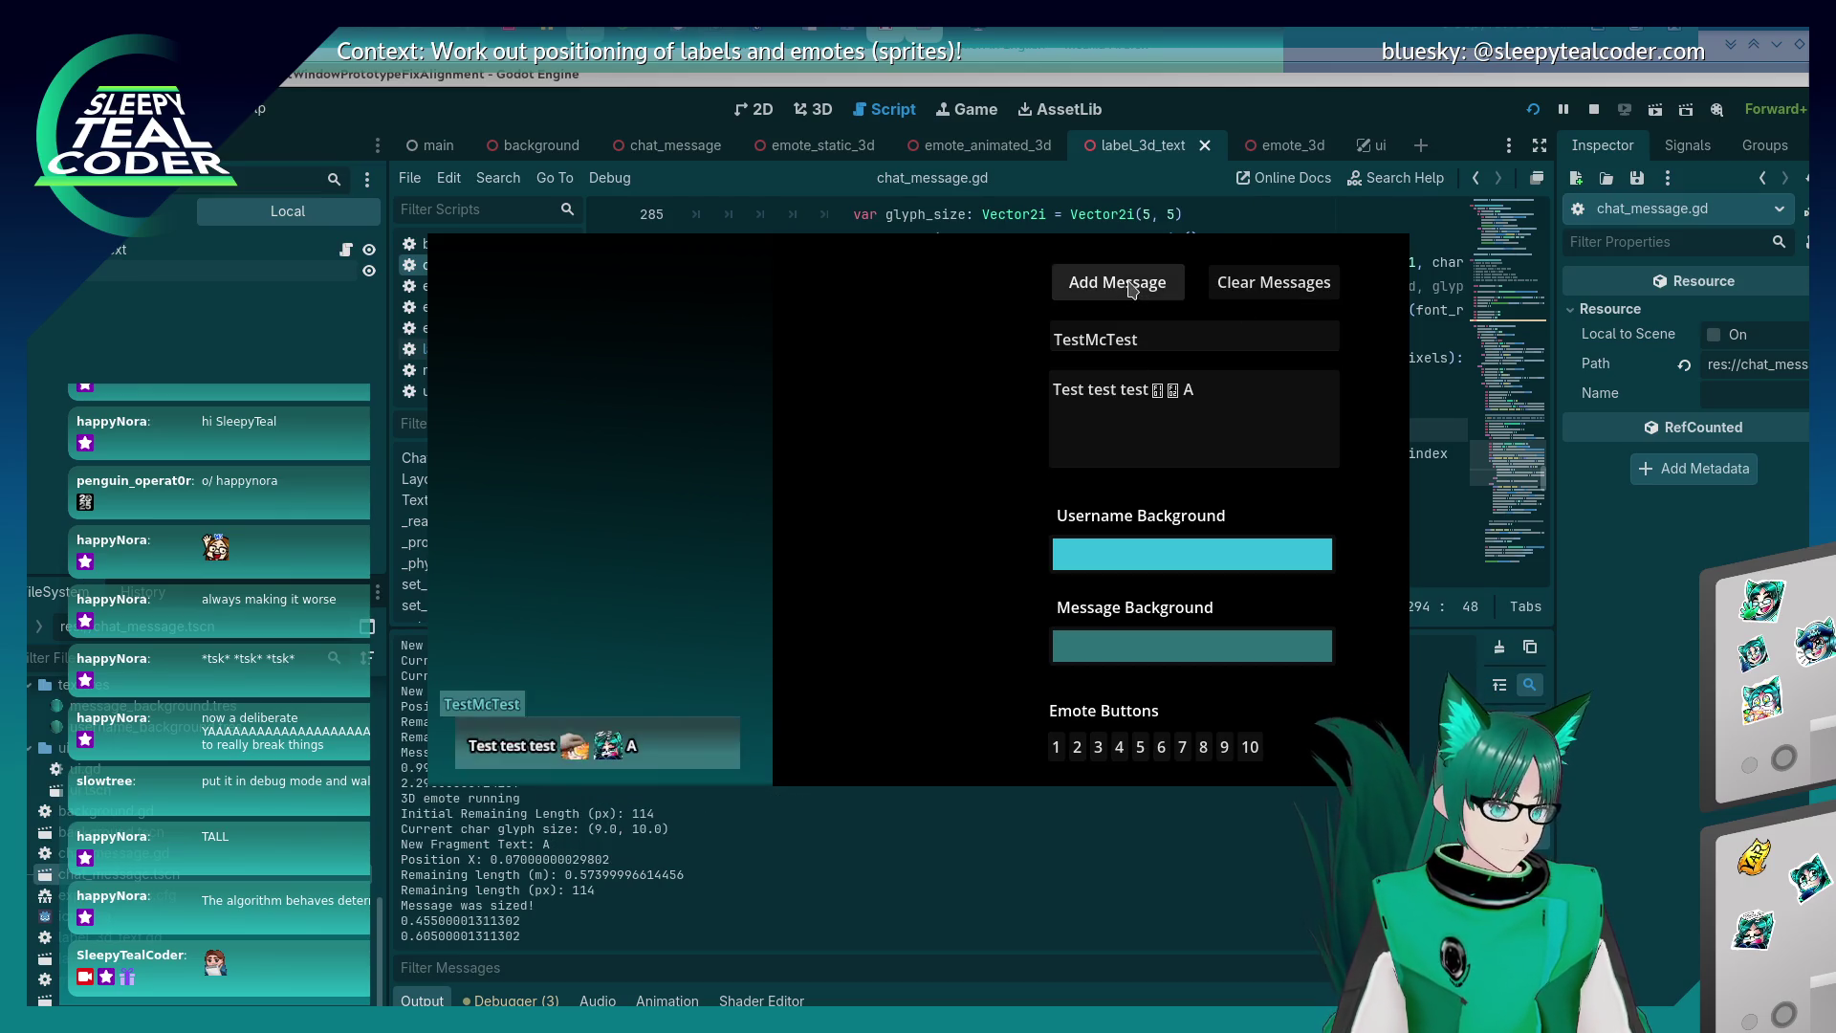
type("aa")
left_click(1152, 277)
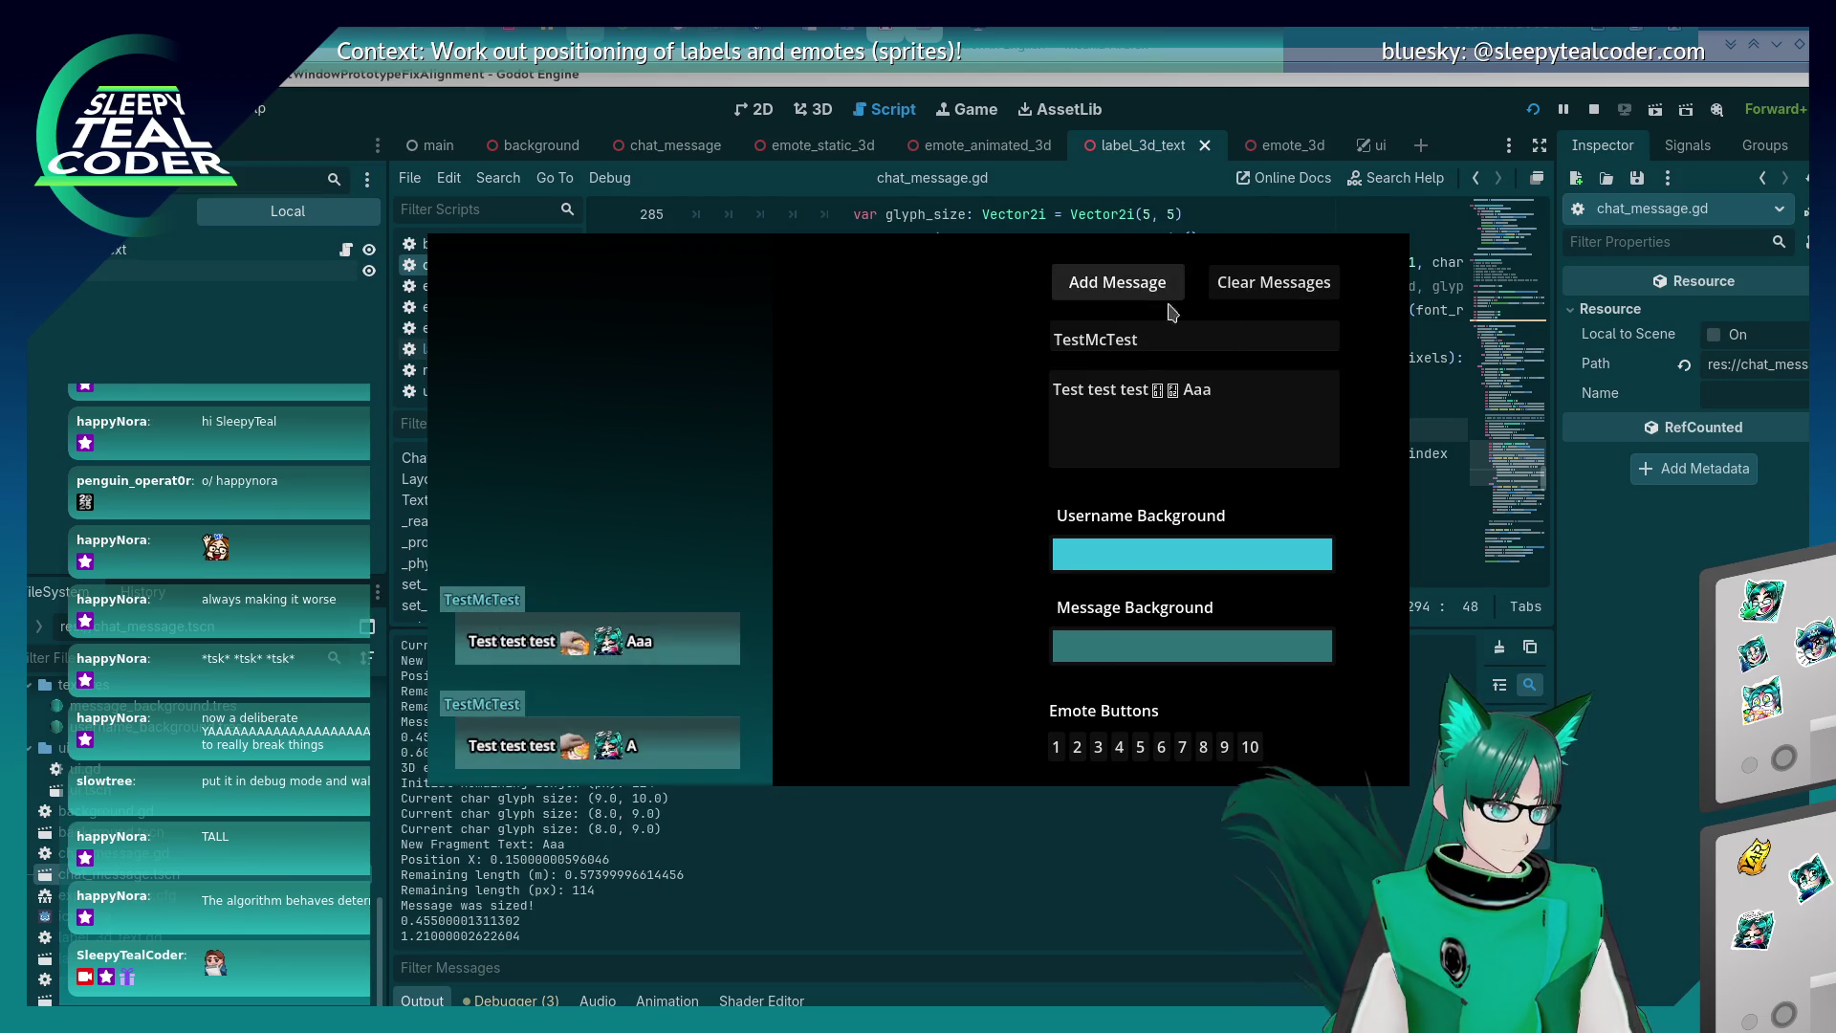
left_click(1293, 394)
Post messages with the a run lengthened by 4, 4, 2 and 2 letters, then clear the preview.
type("aaaaa")
left_click(1163, 281)
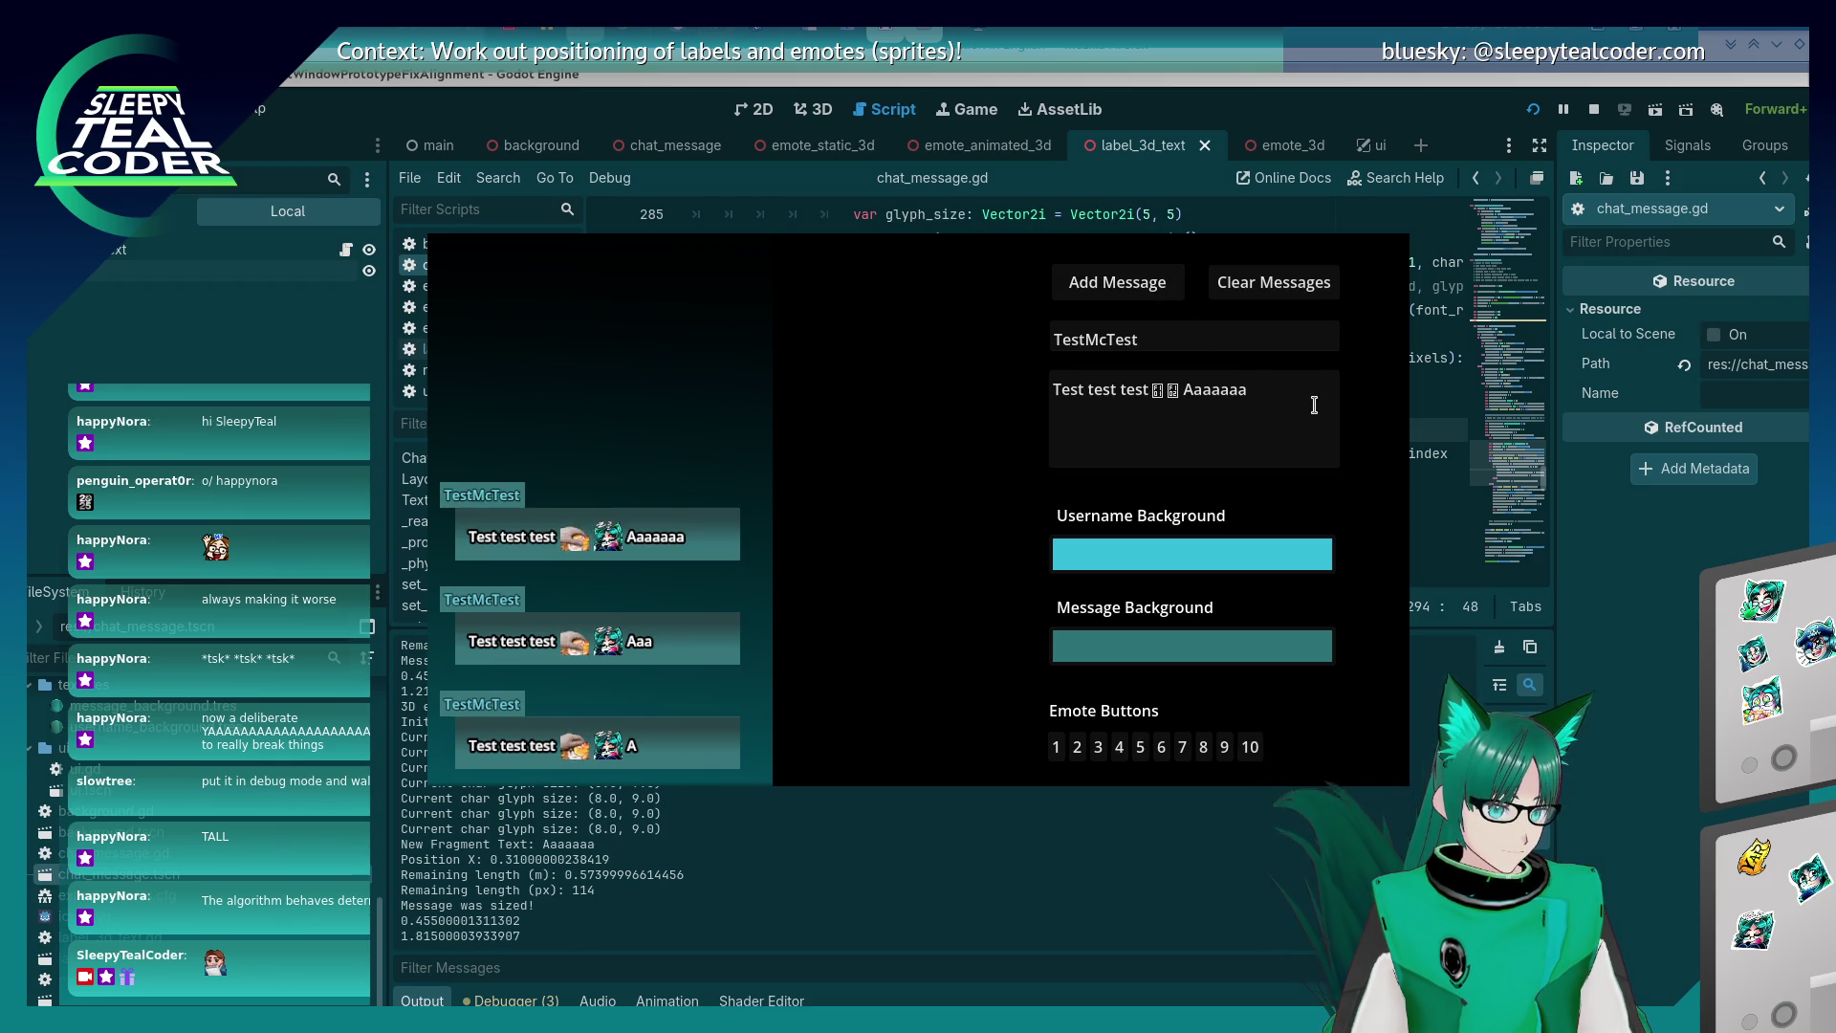
type("aaaaa")
left_click(1158, 278)
type("aaaa")
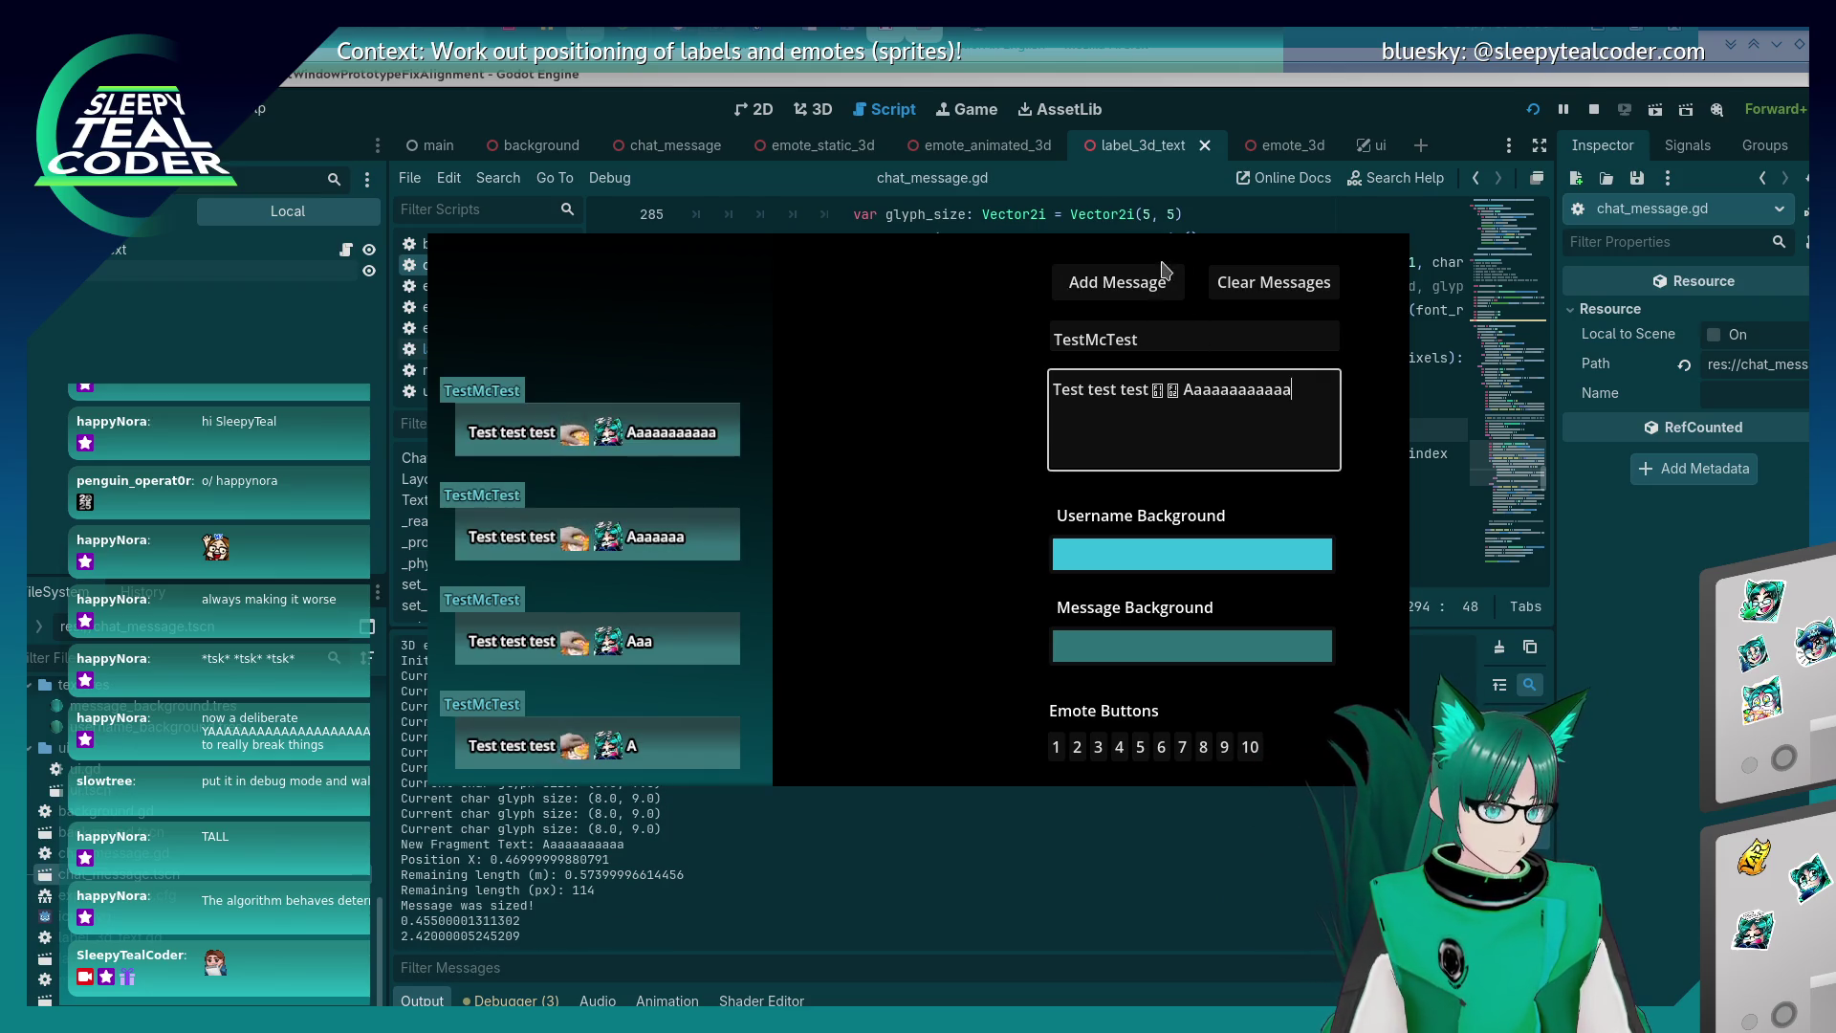
type("a")
left_click(1164, 277)
left_click(1323, 398)
type("a")
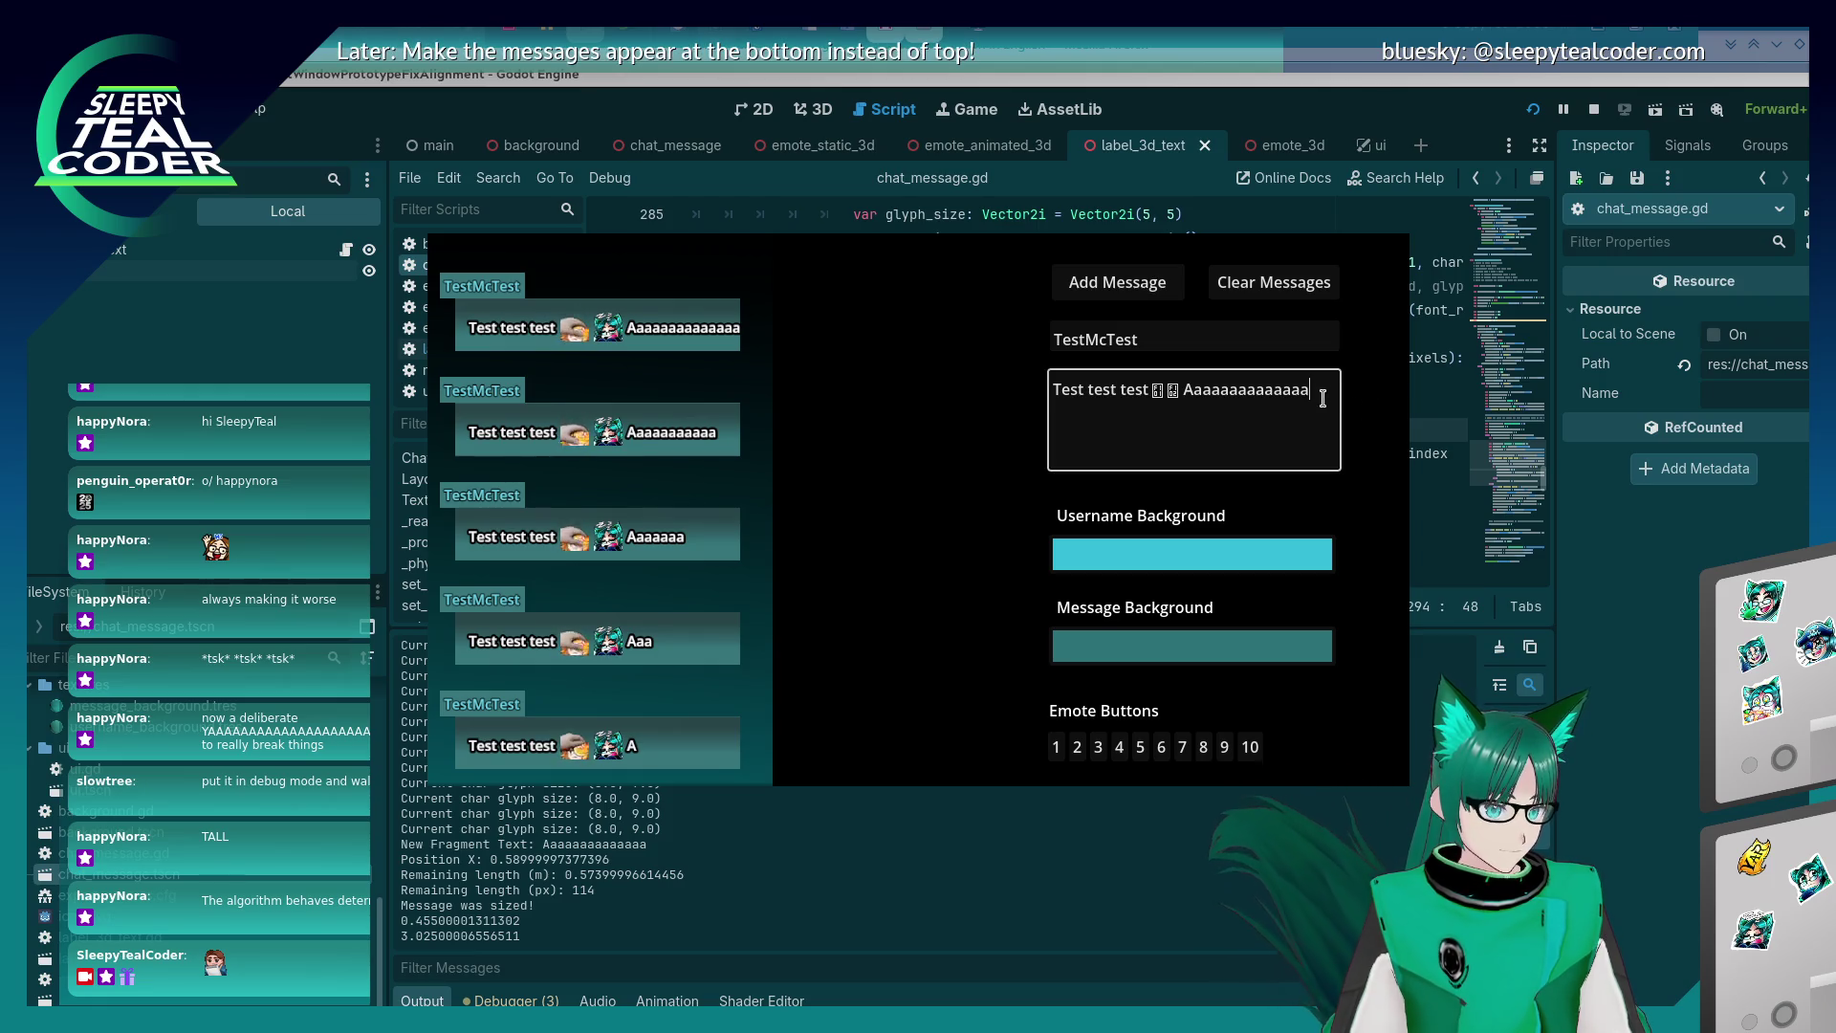
type("a")
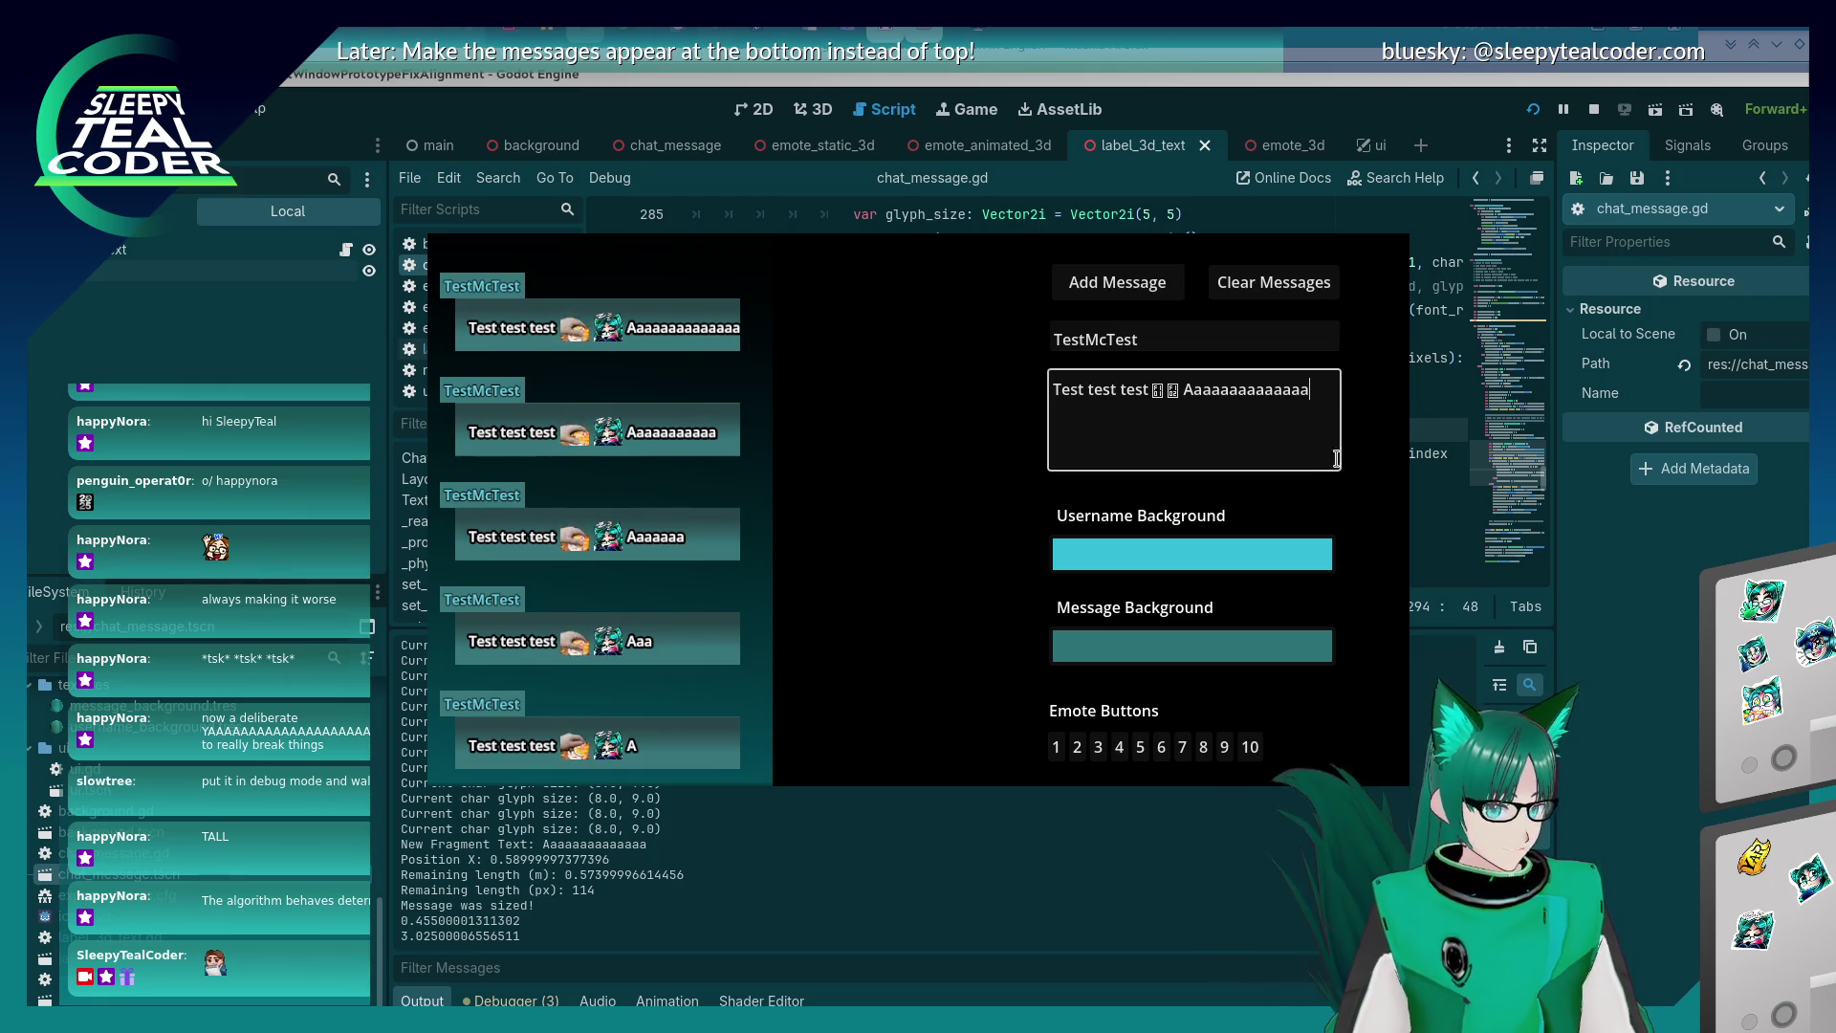
left_click(1119, 283)
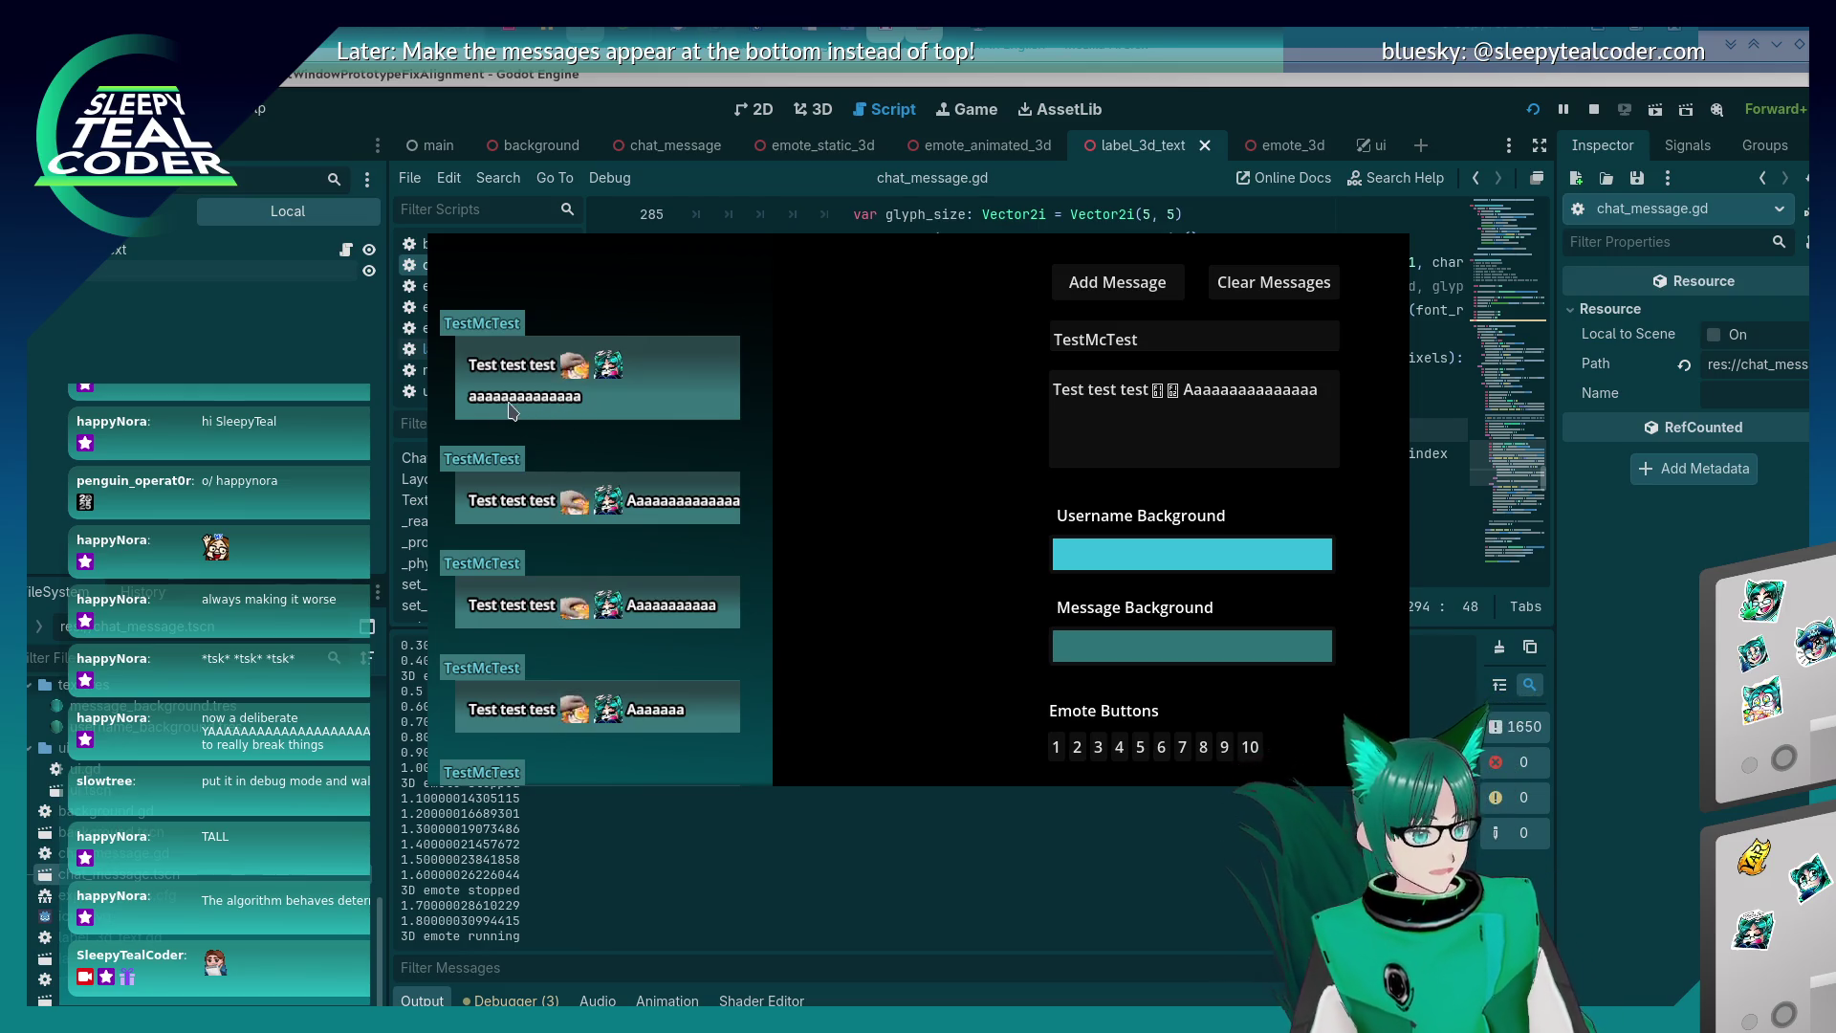
left_click(1328, 392)
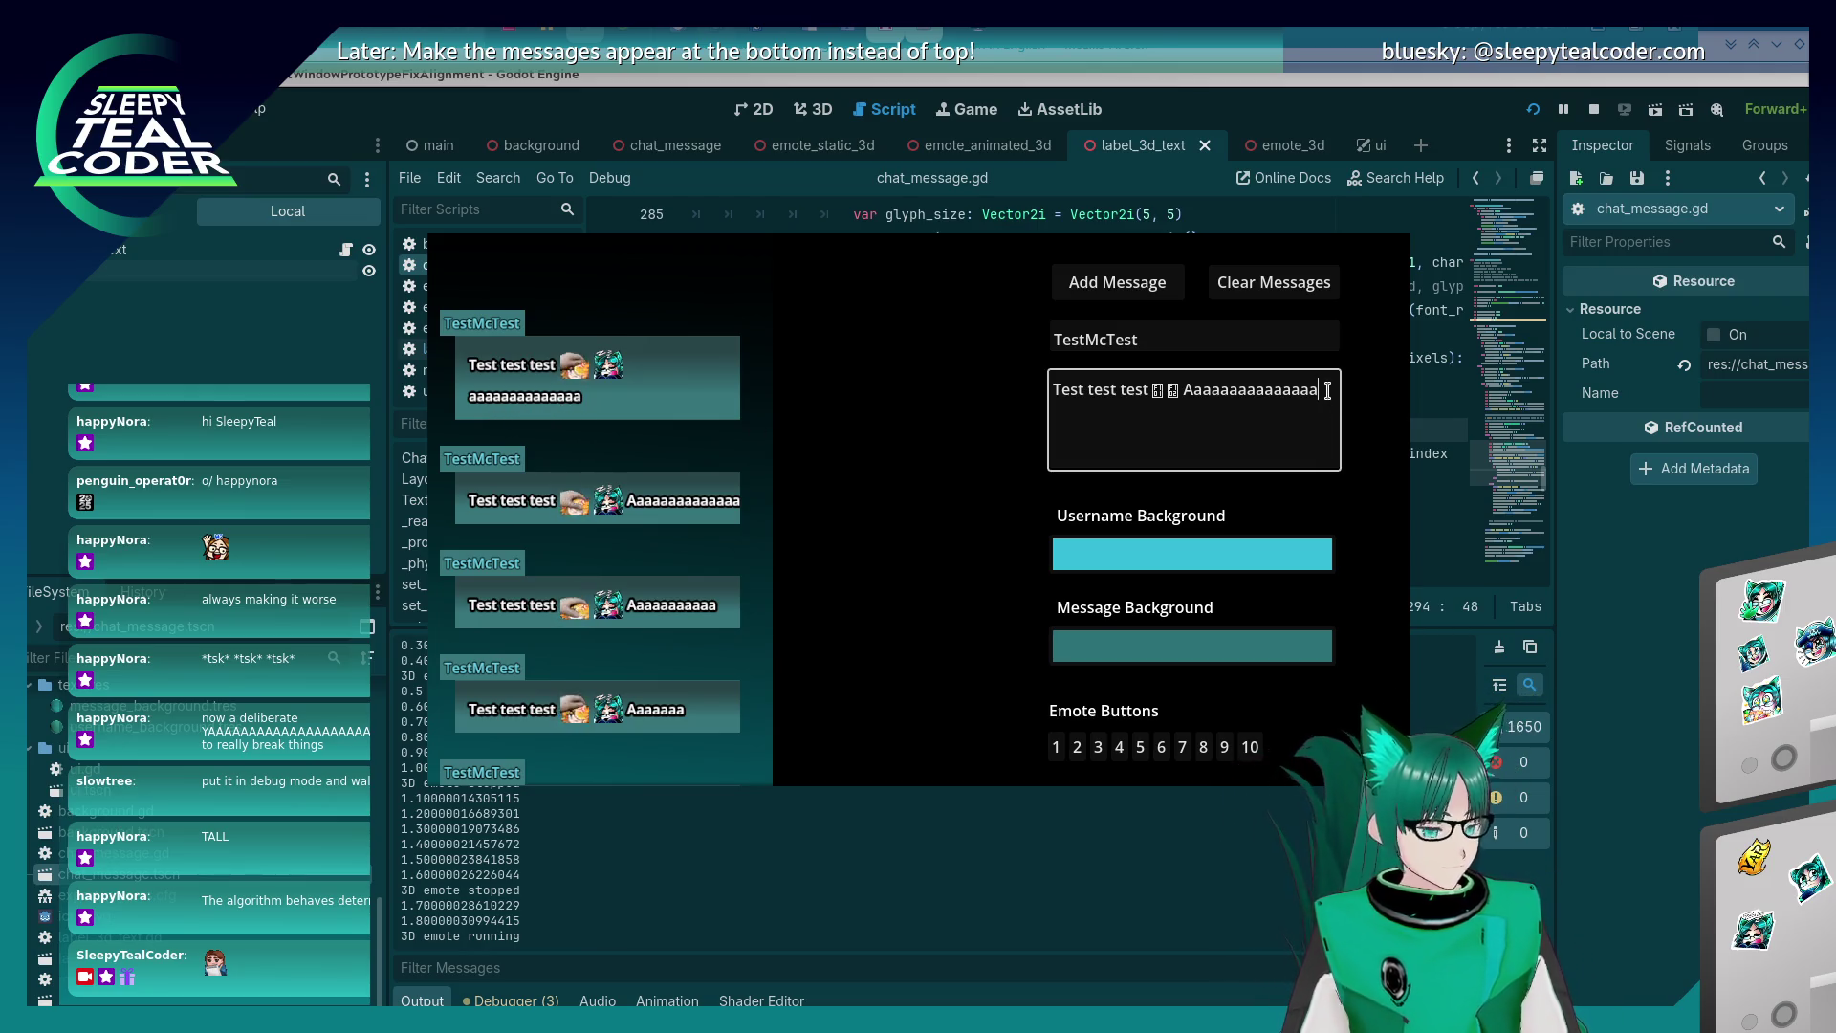
left_click(1272, 283)
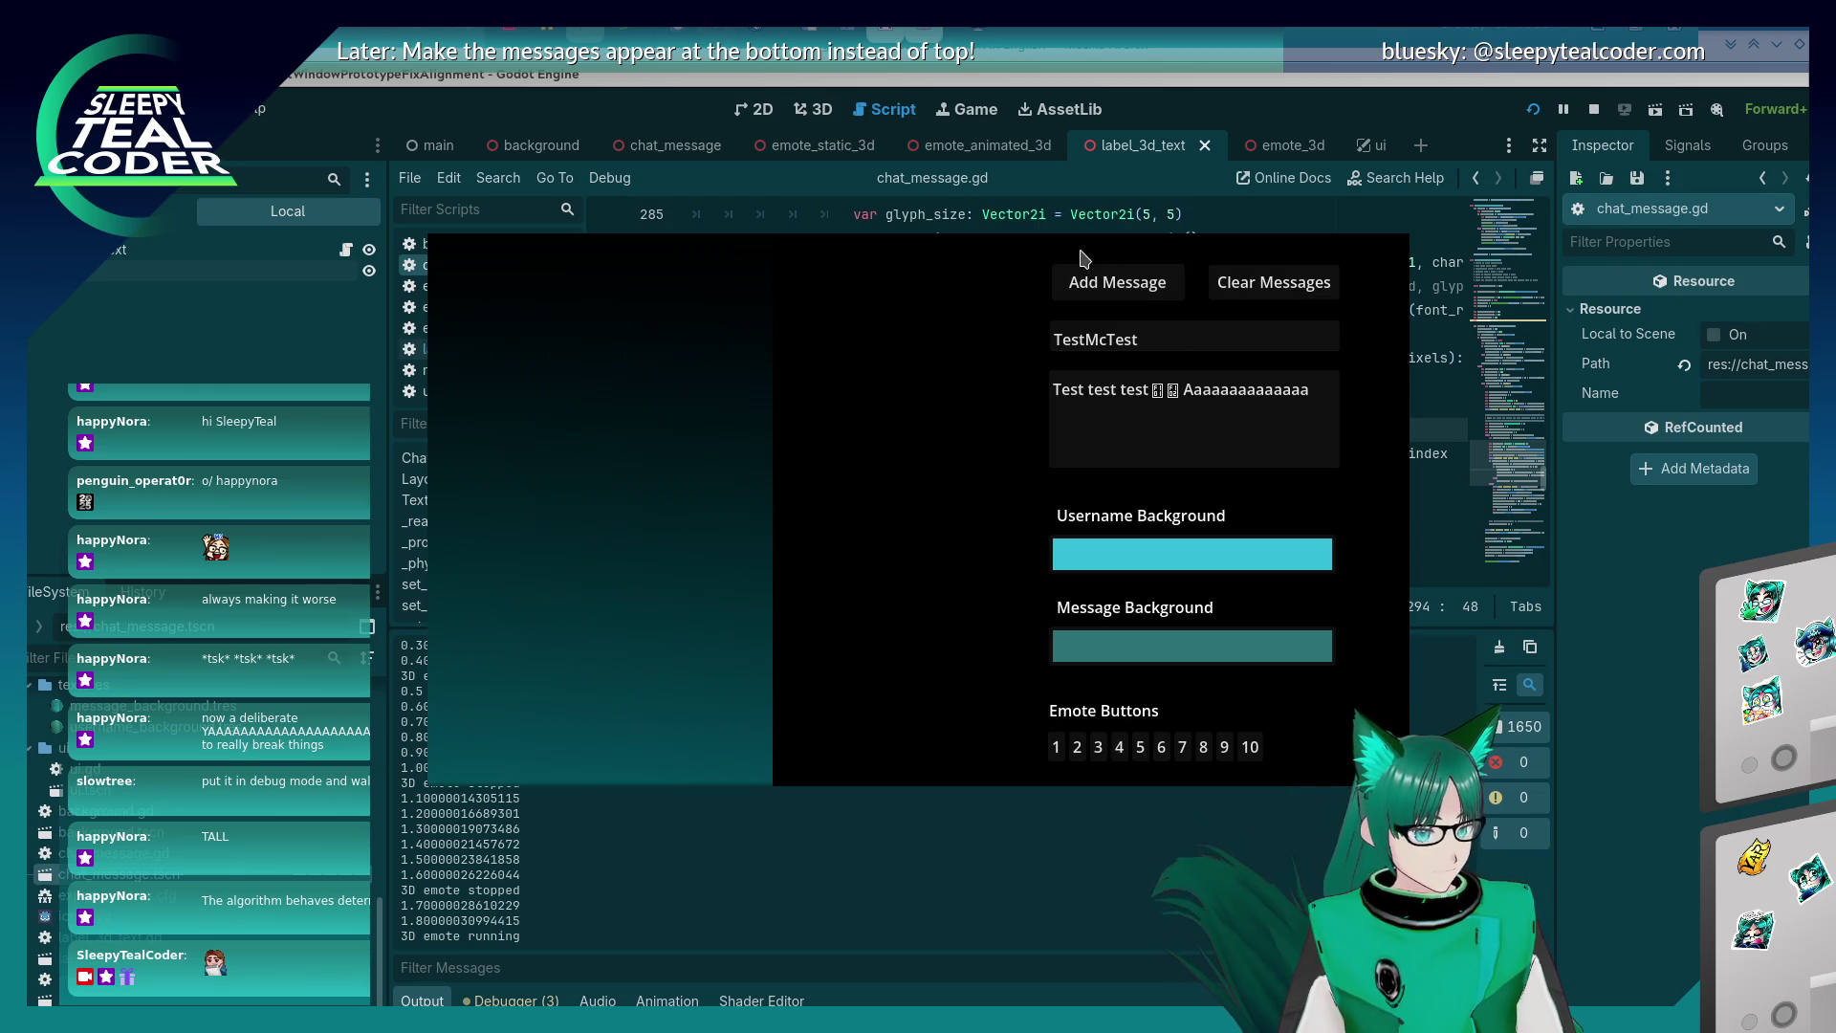
Post a fresh 'Test test test' message with two emotes and an 'Aaaa…' run.
left_click(1117, 282)
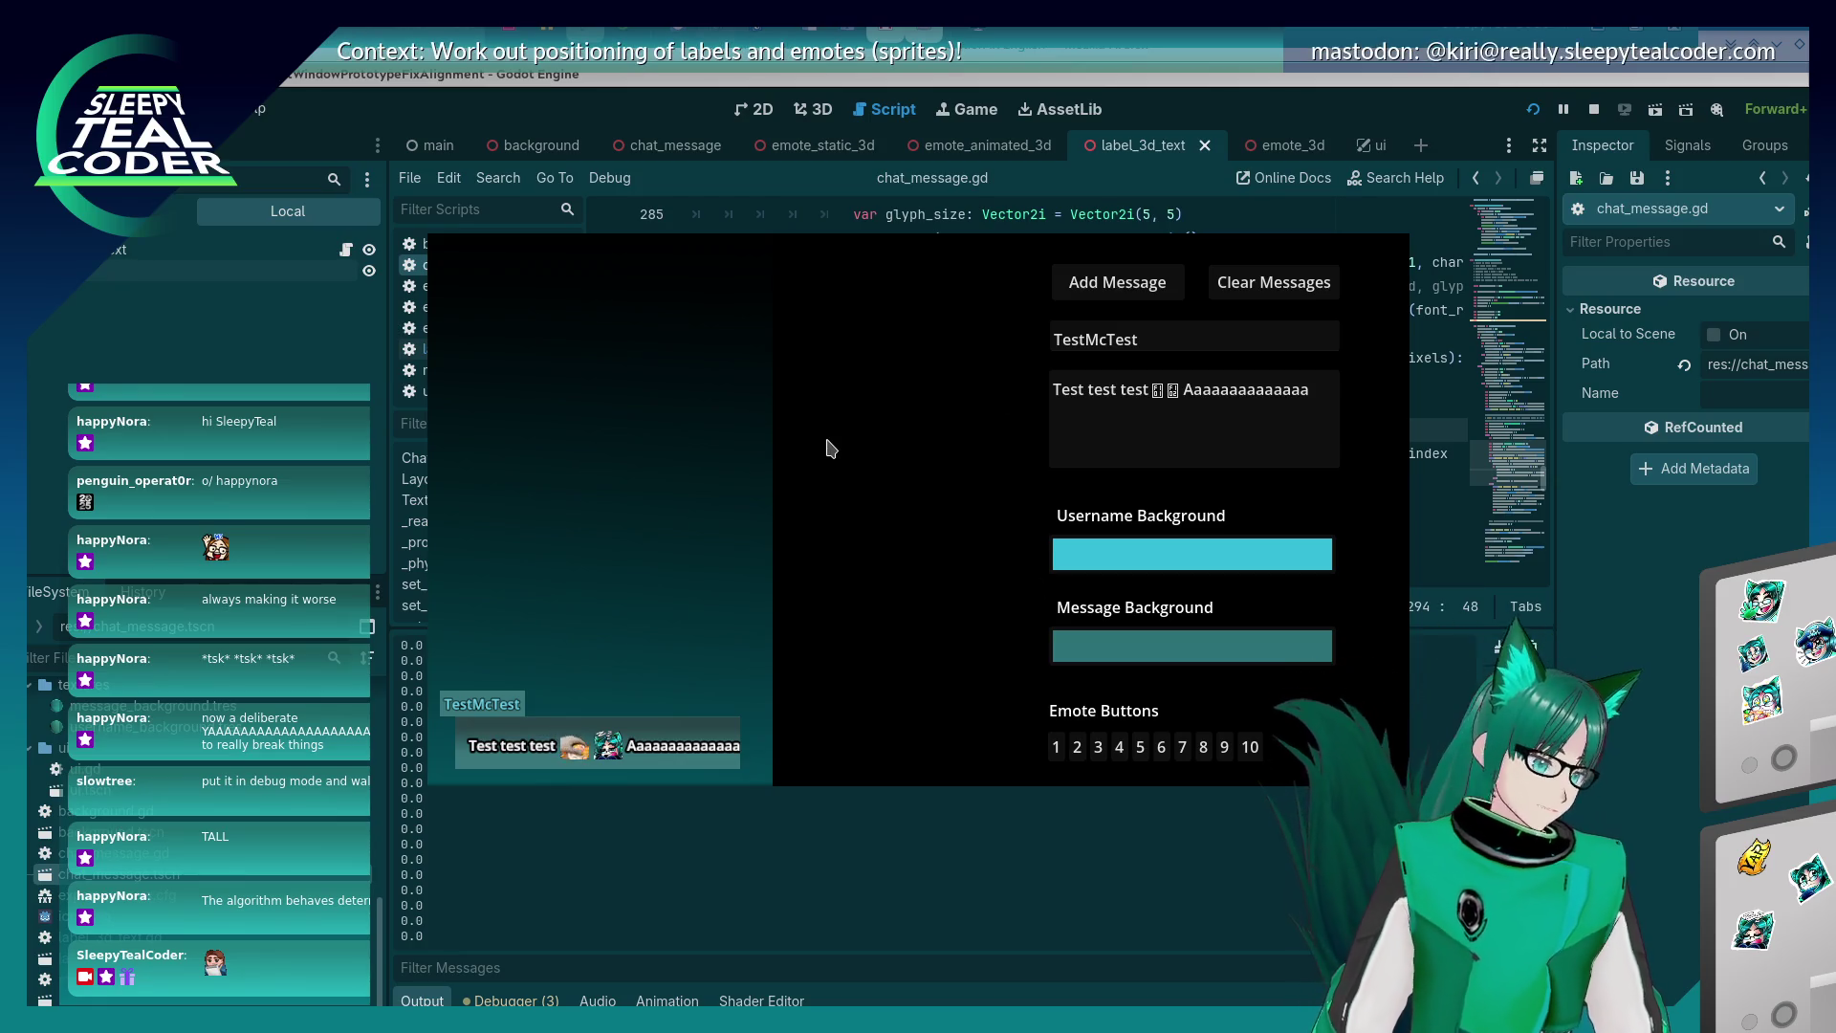
key("alt+Tab")
key("alt+Tab")
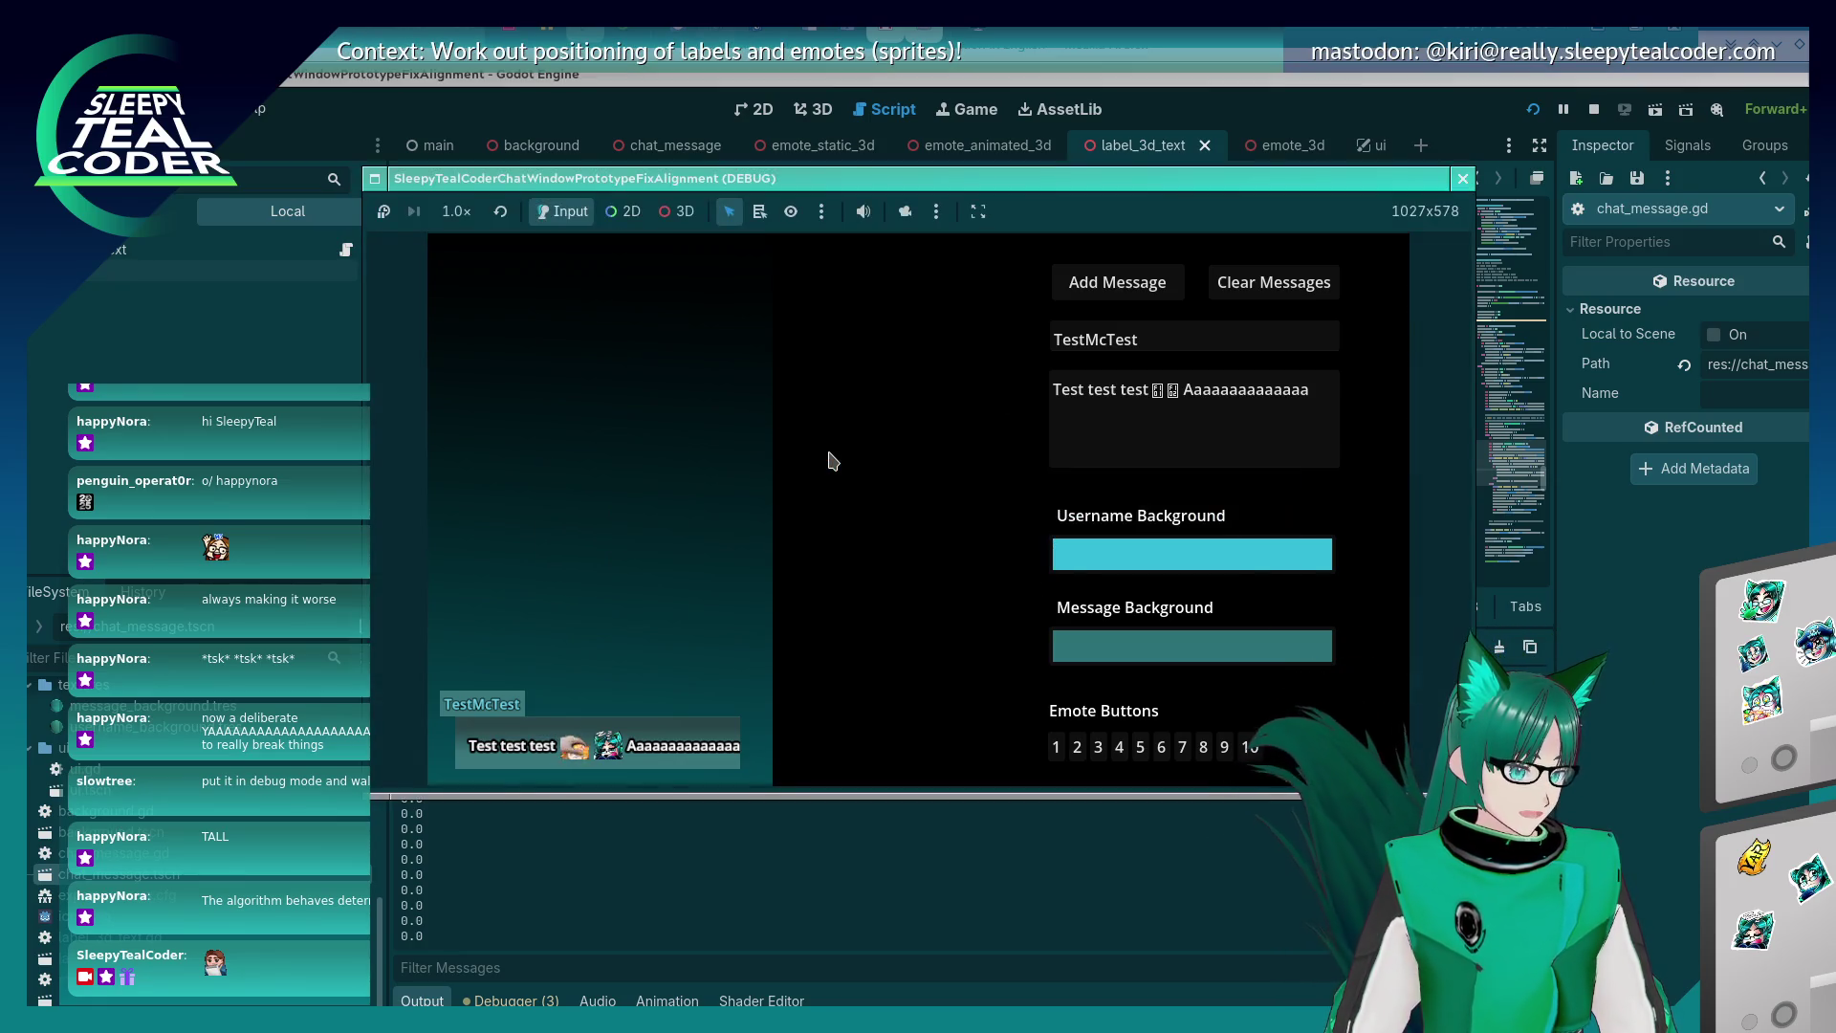
Switch the running game to 3D with camera override and zoom toward the chat message.
left_click(676, 212)
left_click(905, 211)
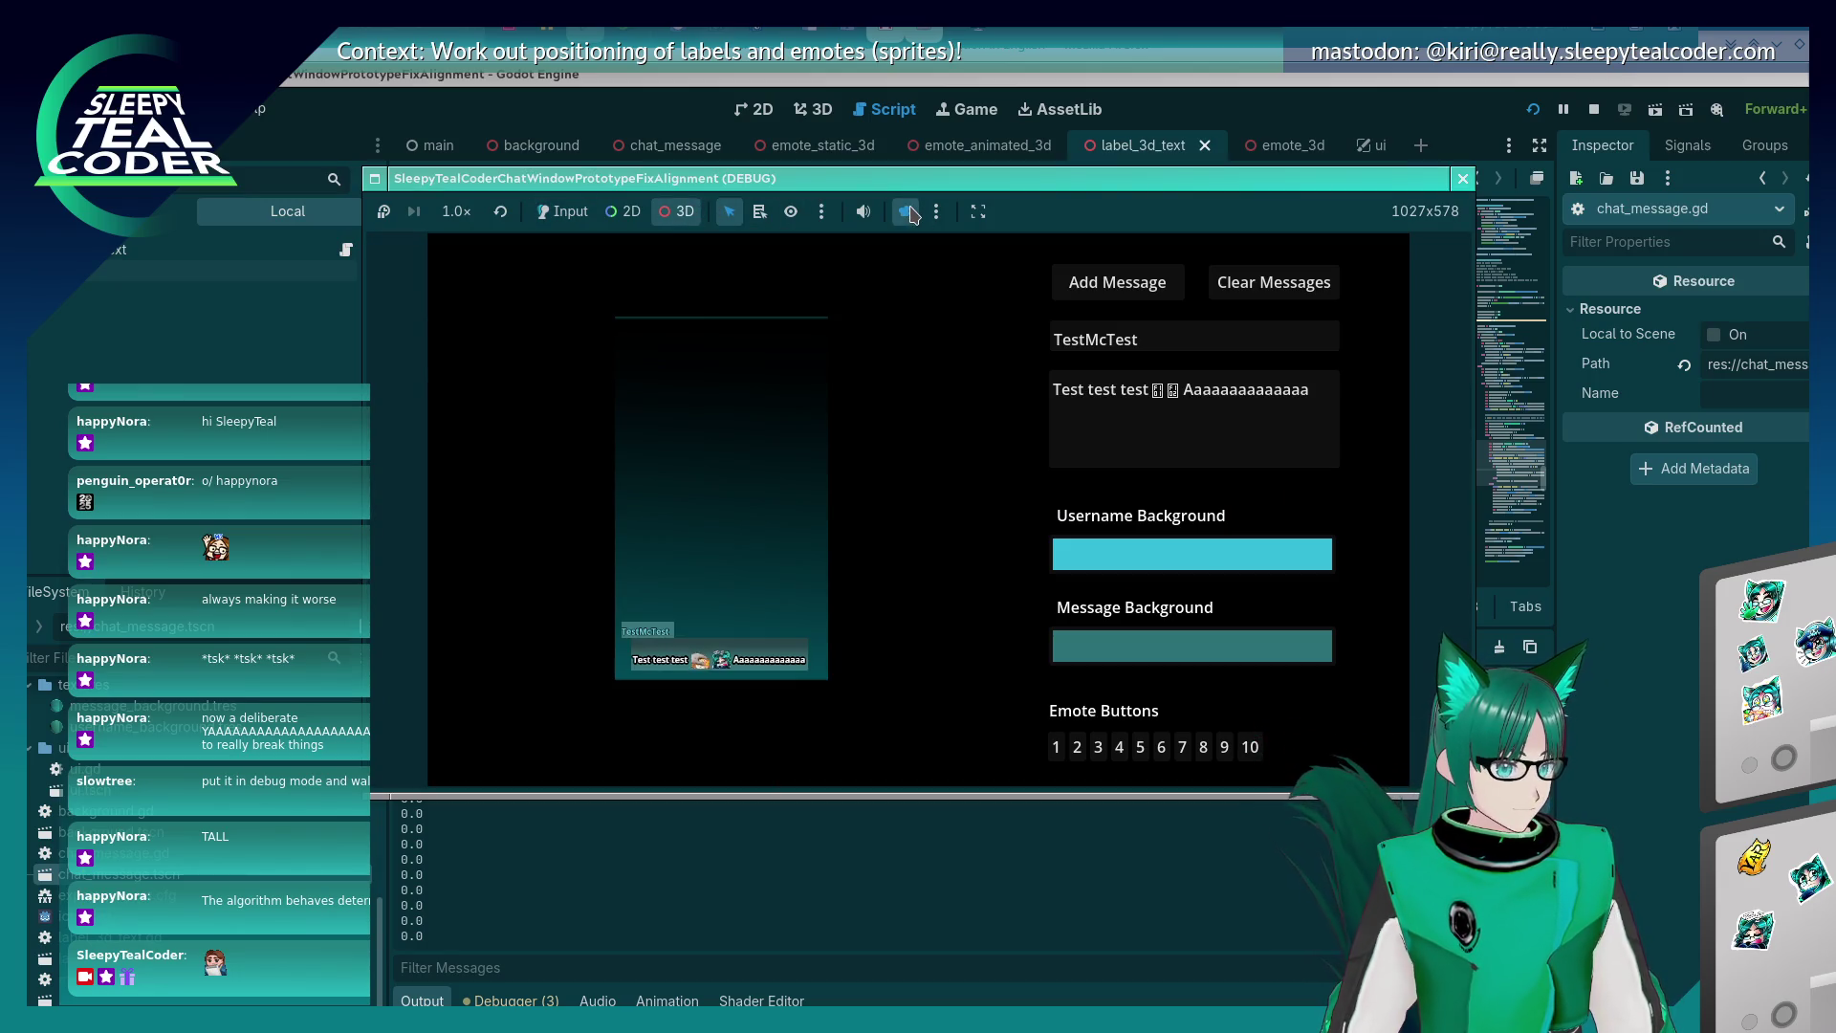
mouse_move(767, 505)
left_mouse_down()
mouse_move(882, 442)
mouse_move(971, 427)
left_mouse_up()
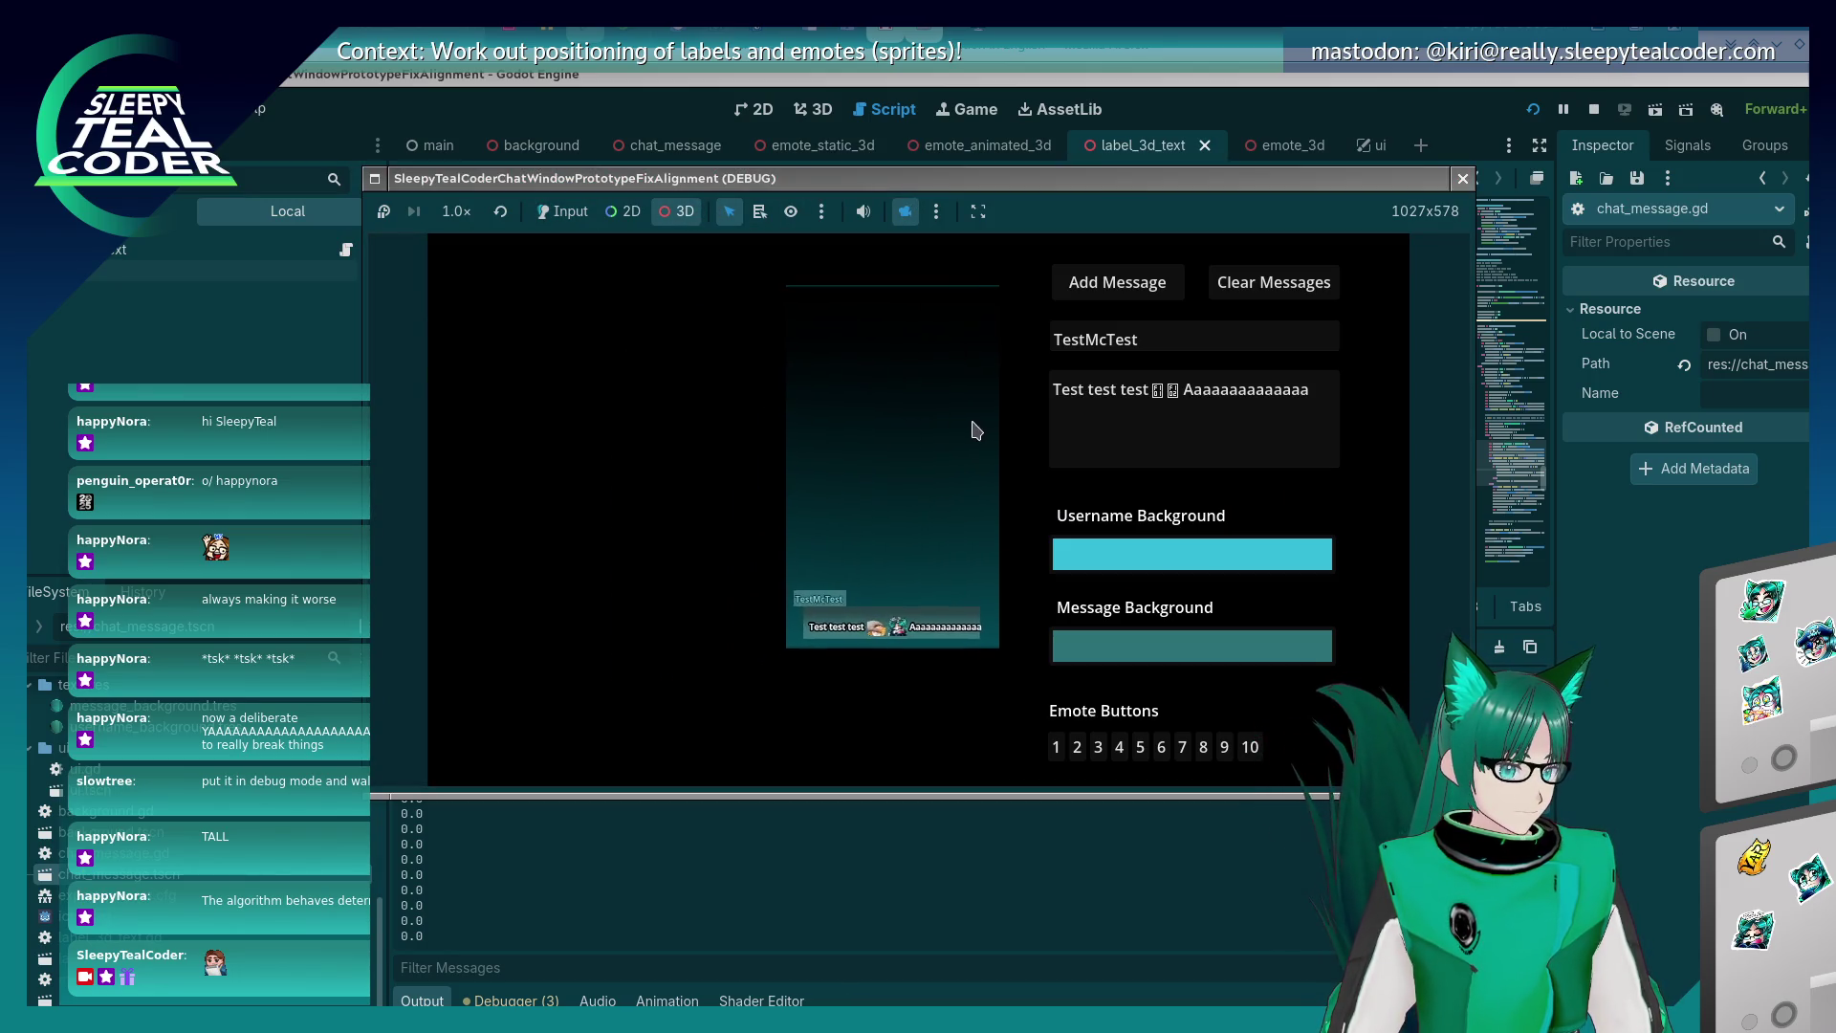
scroll(935, 454, "up", 2)
scroll(934, 454, "up", 2)
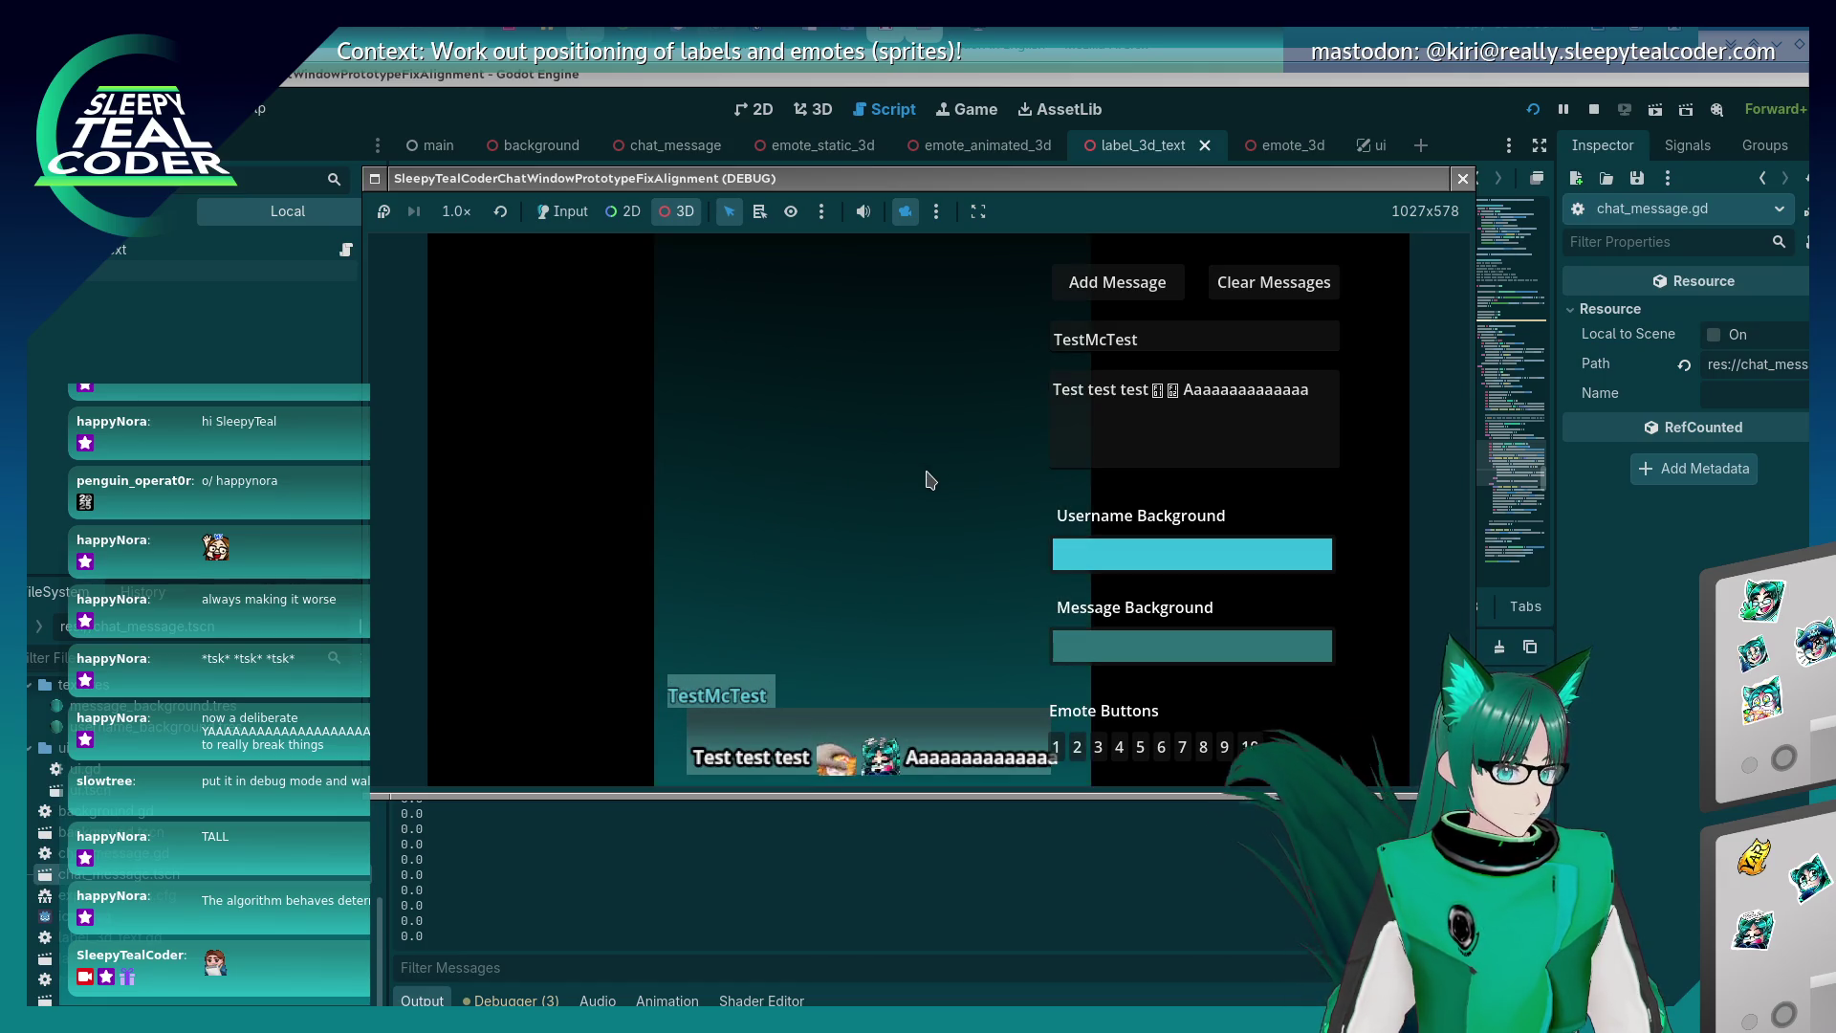
scroll(894, 369, "down", 4)
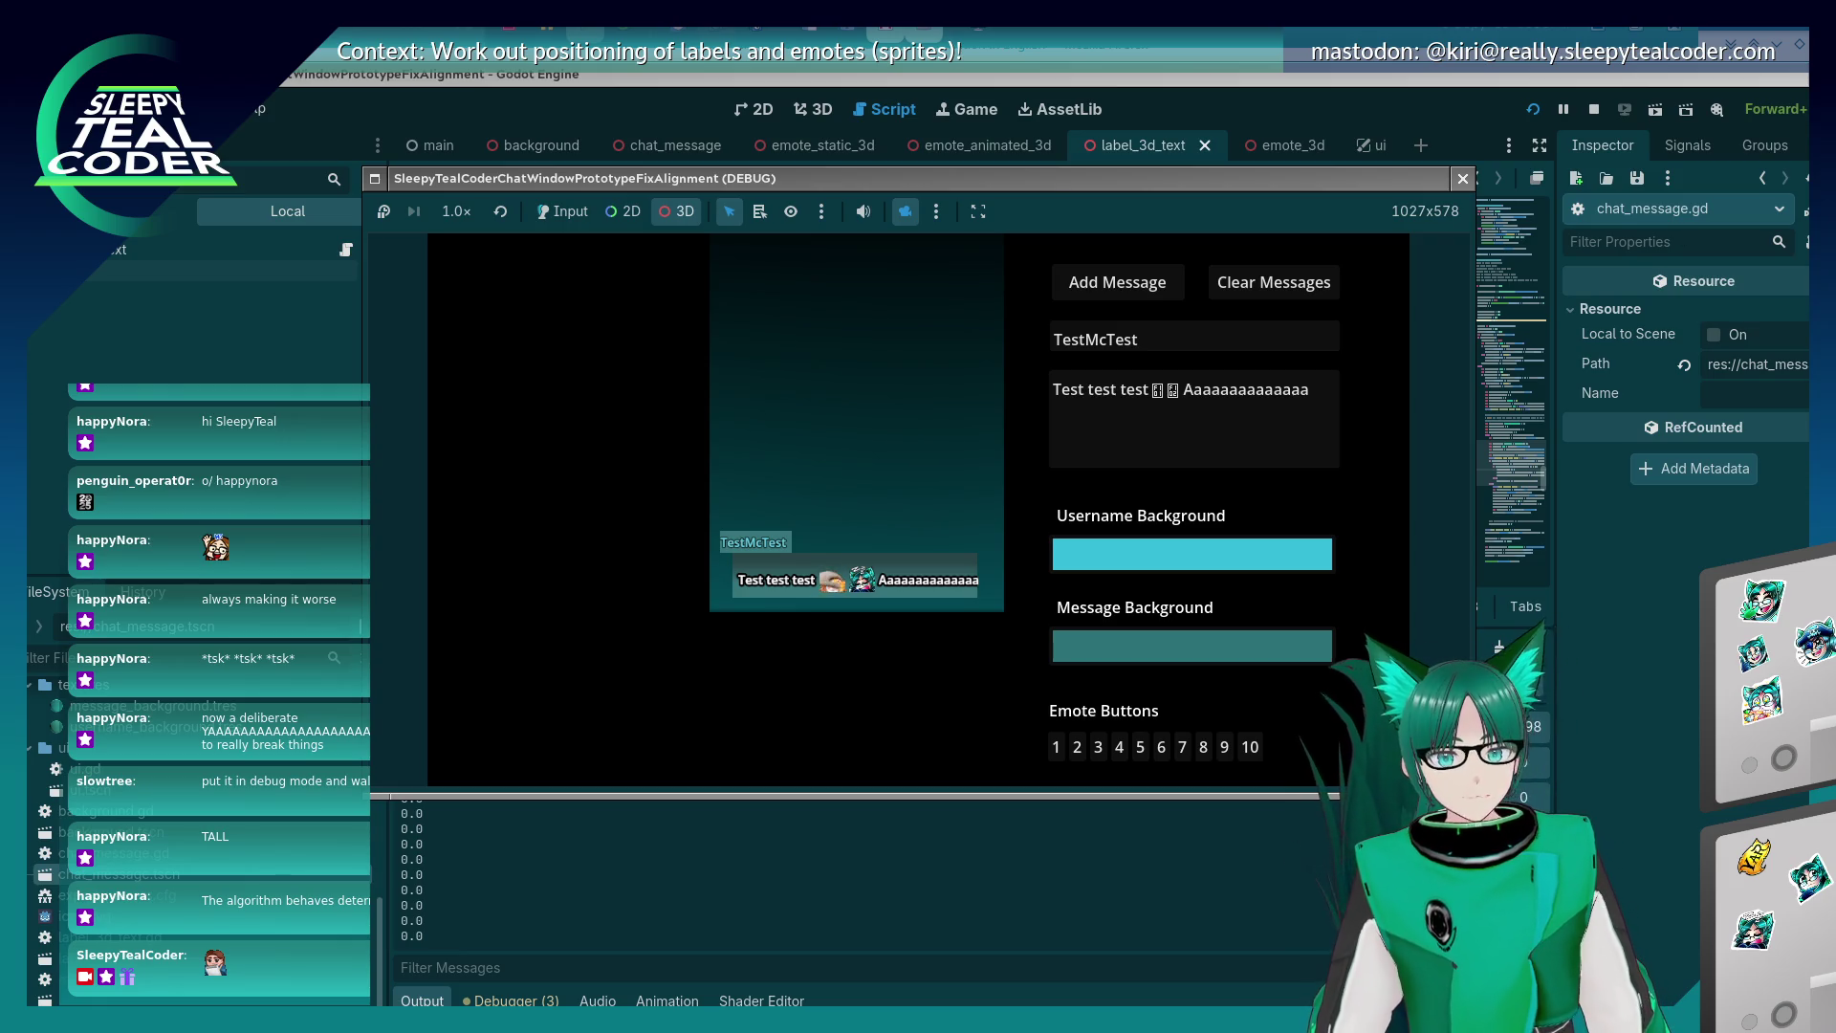
scroll(907, 424, "up", 2)
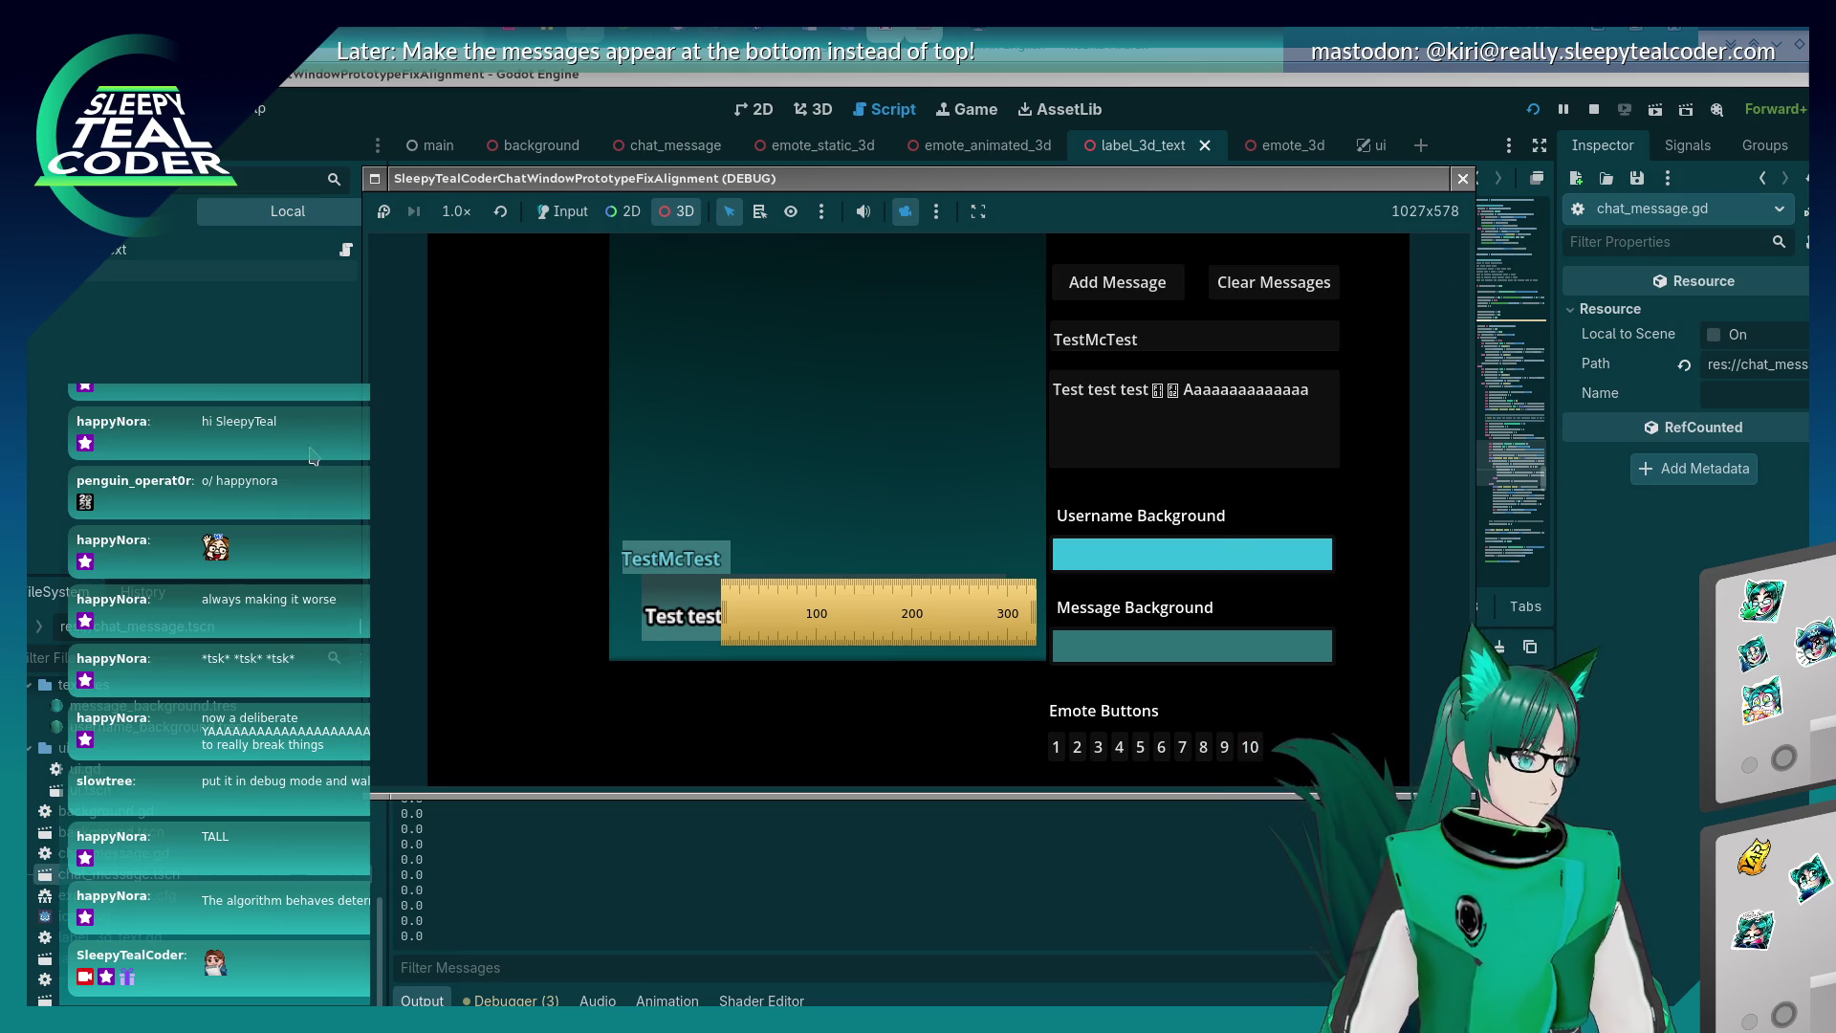
Measure the chat message line's on-screen width with the screen ruler.
left_click(167, 211)
left_click(114, 438)
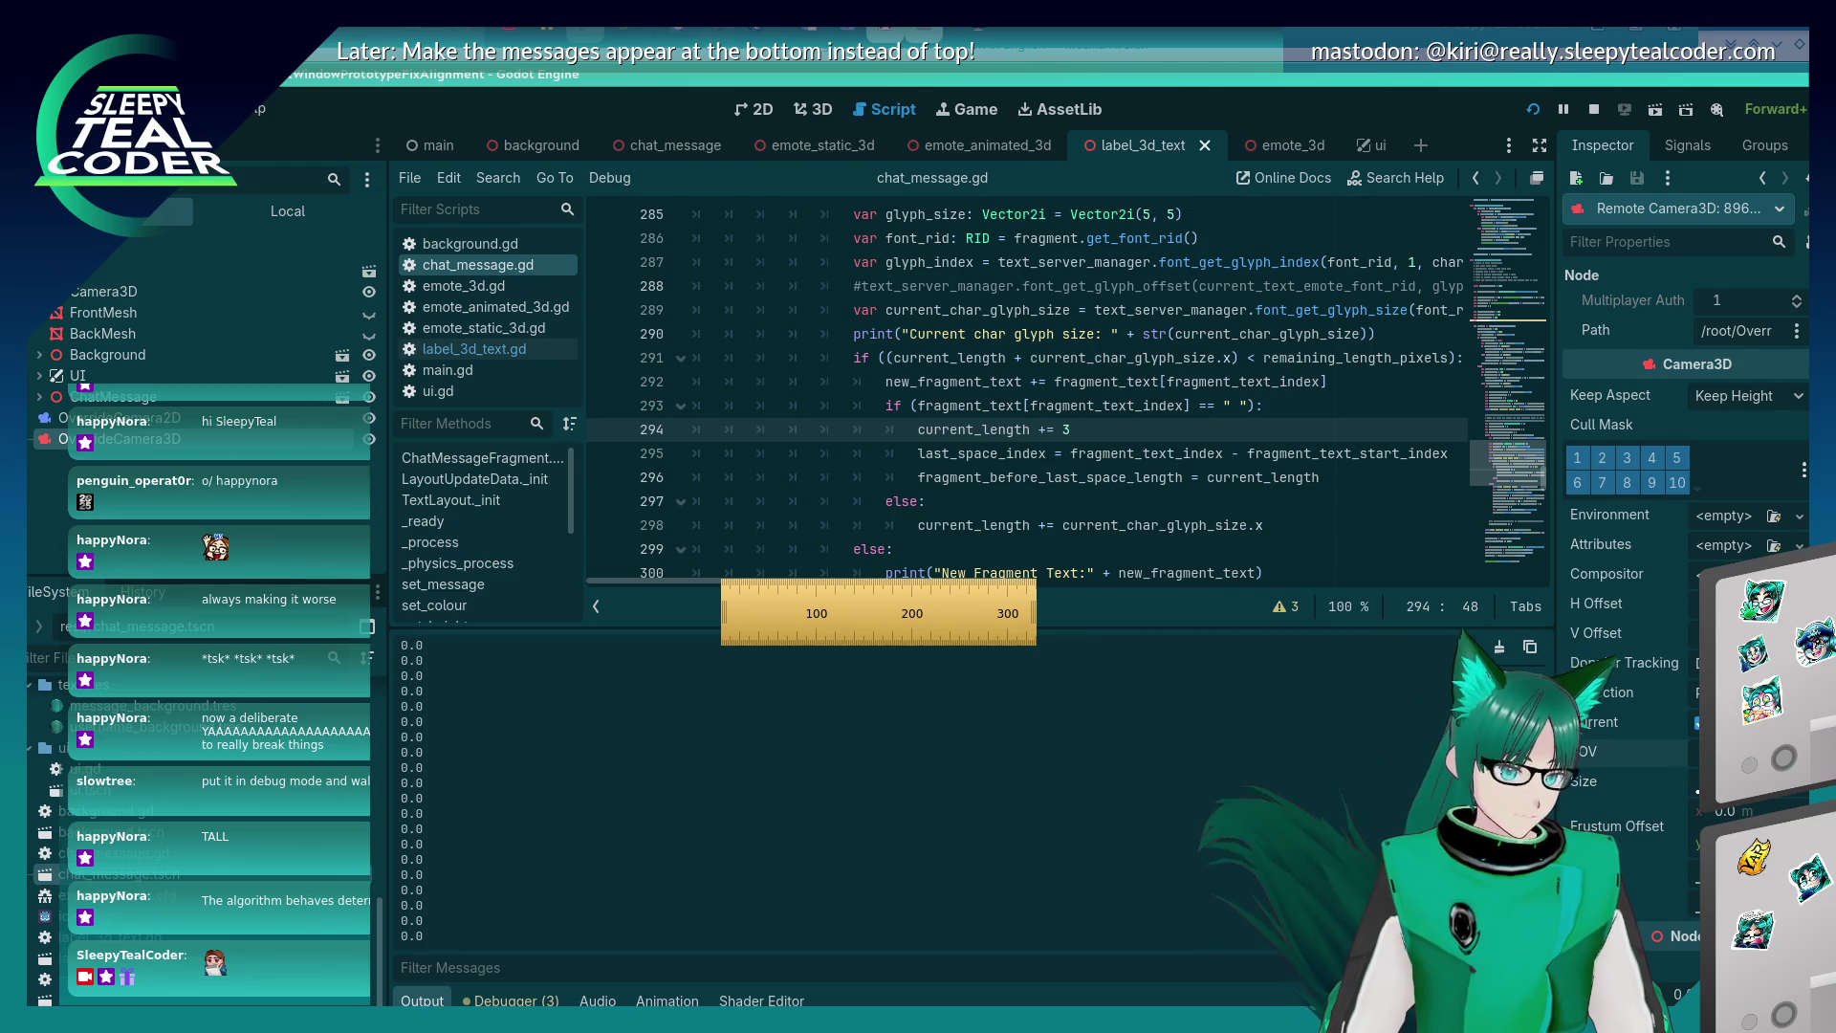
mouse_move(904, 618)
left_mouse_down()
mouse_move(859, 633)
mouse_move(863, 651)
left_mouse_up()
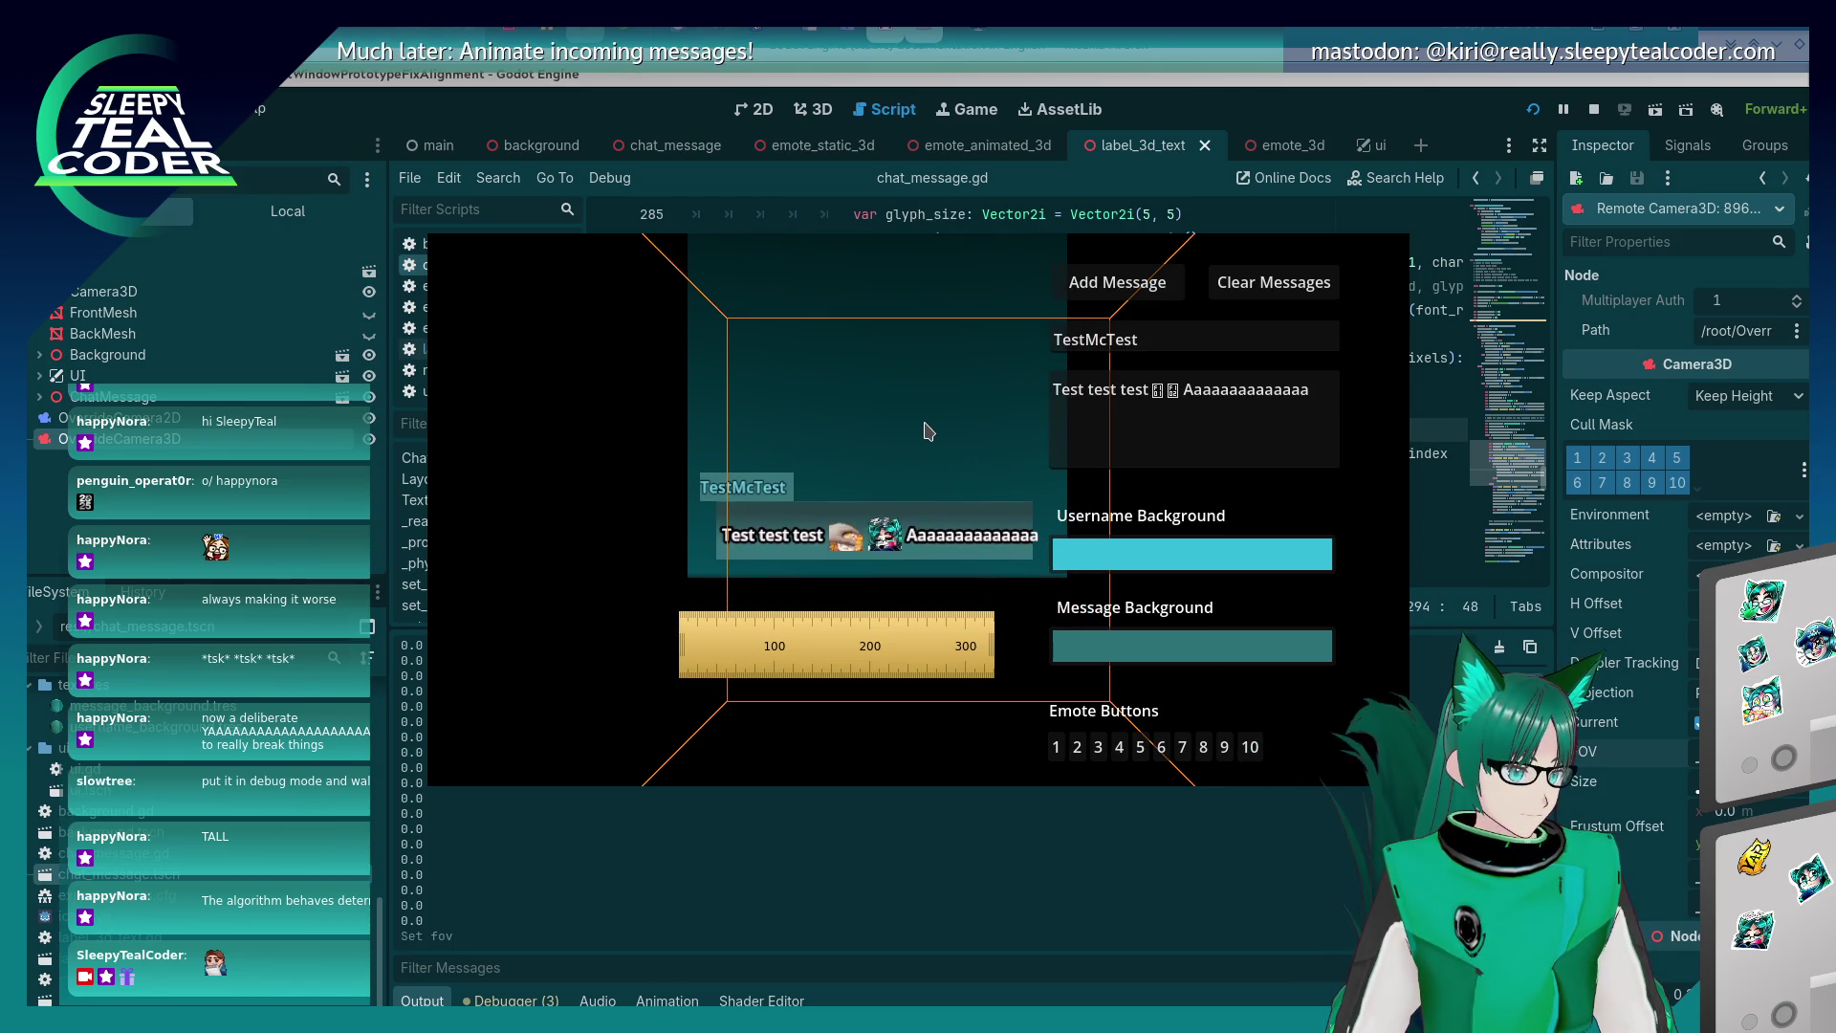
left_click_drag(930, 433, 820, 459)
left_click_drag(805, 650, 752, 610)
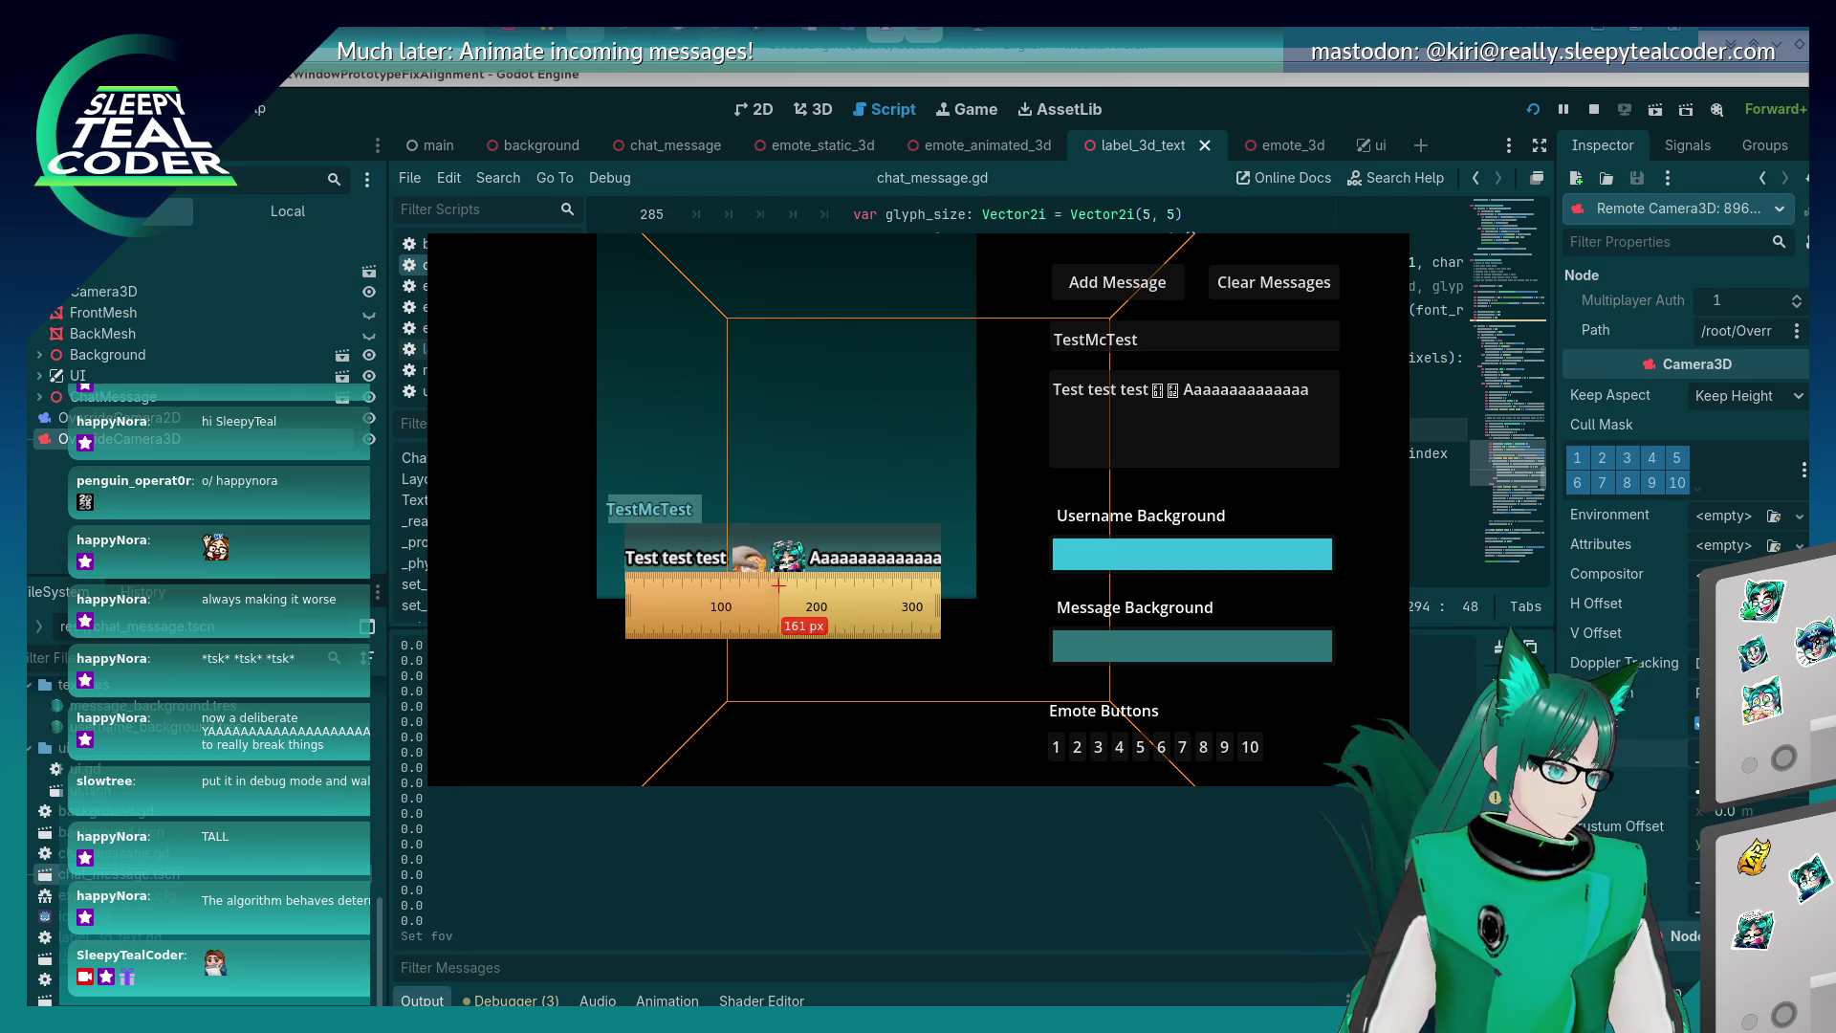
mouse_move(806, 575)
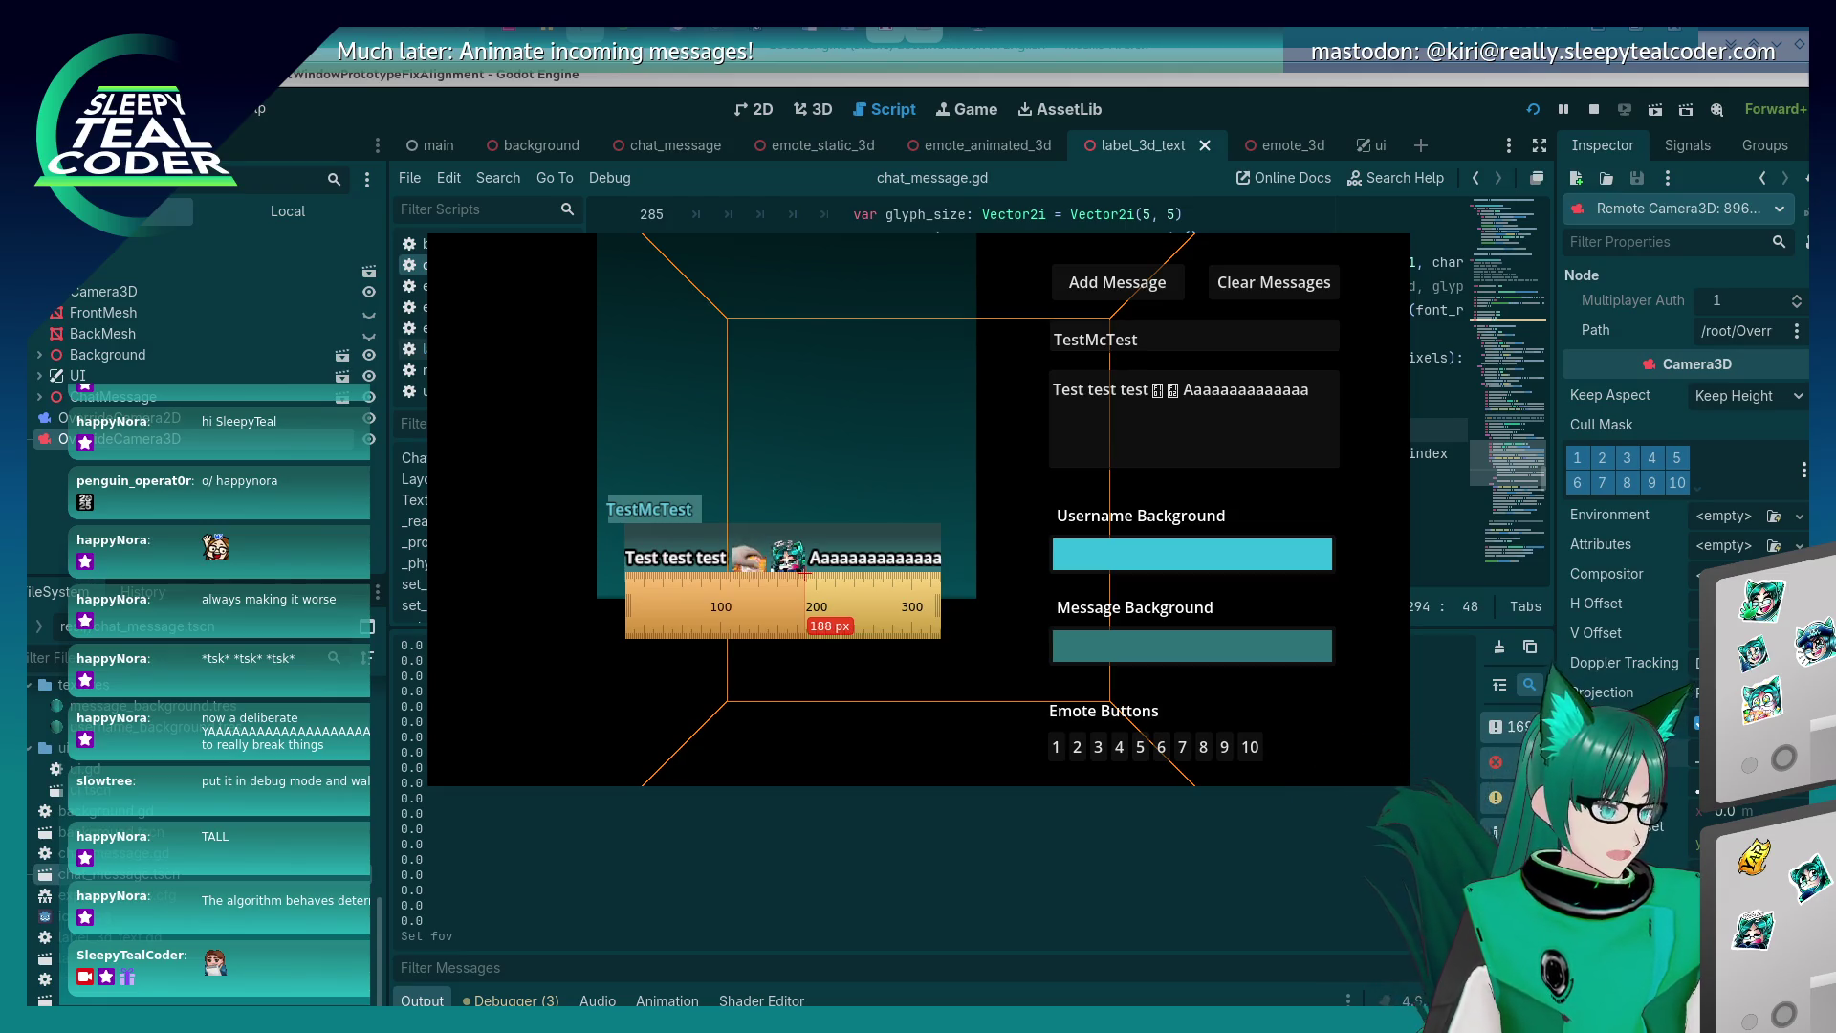
left_click(1264, 104)
scroll(1028, 387, "up", 4)
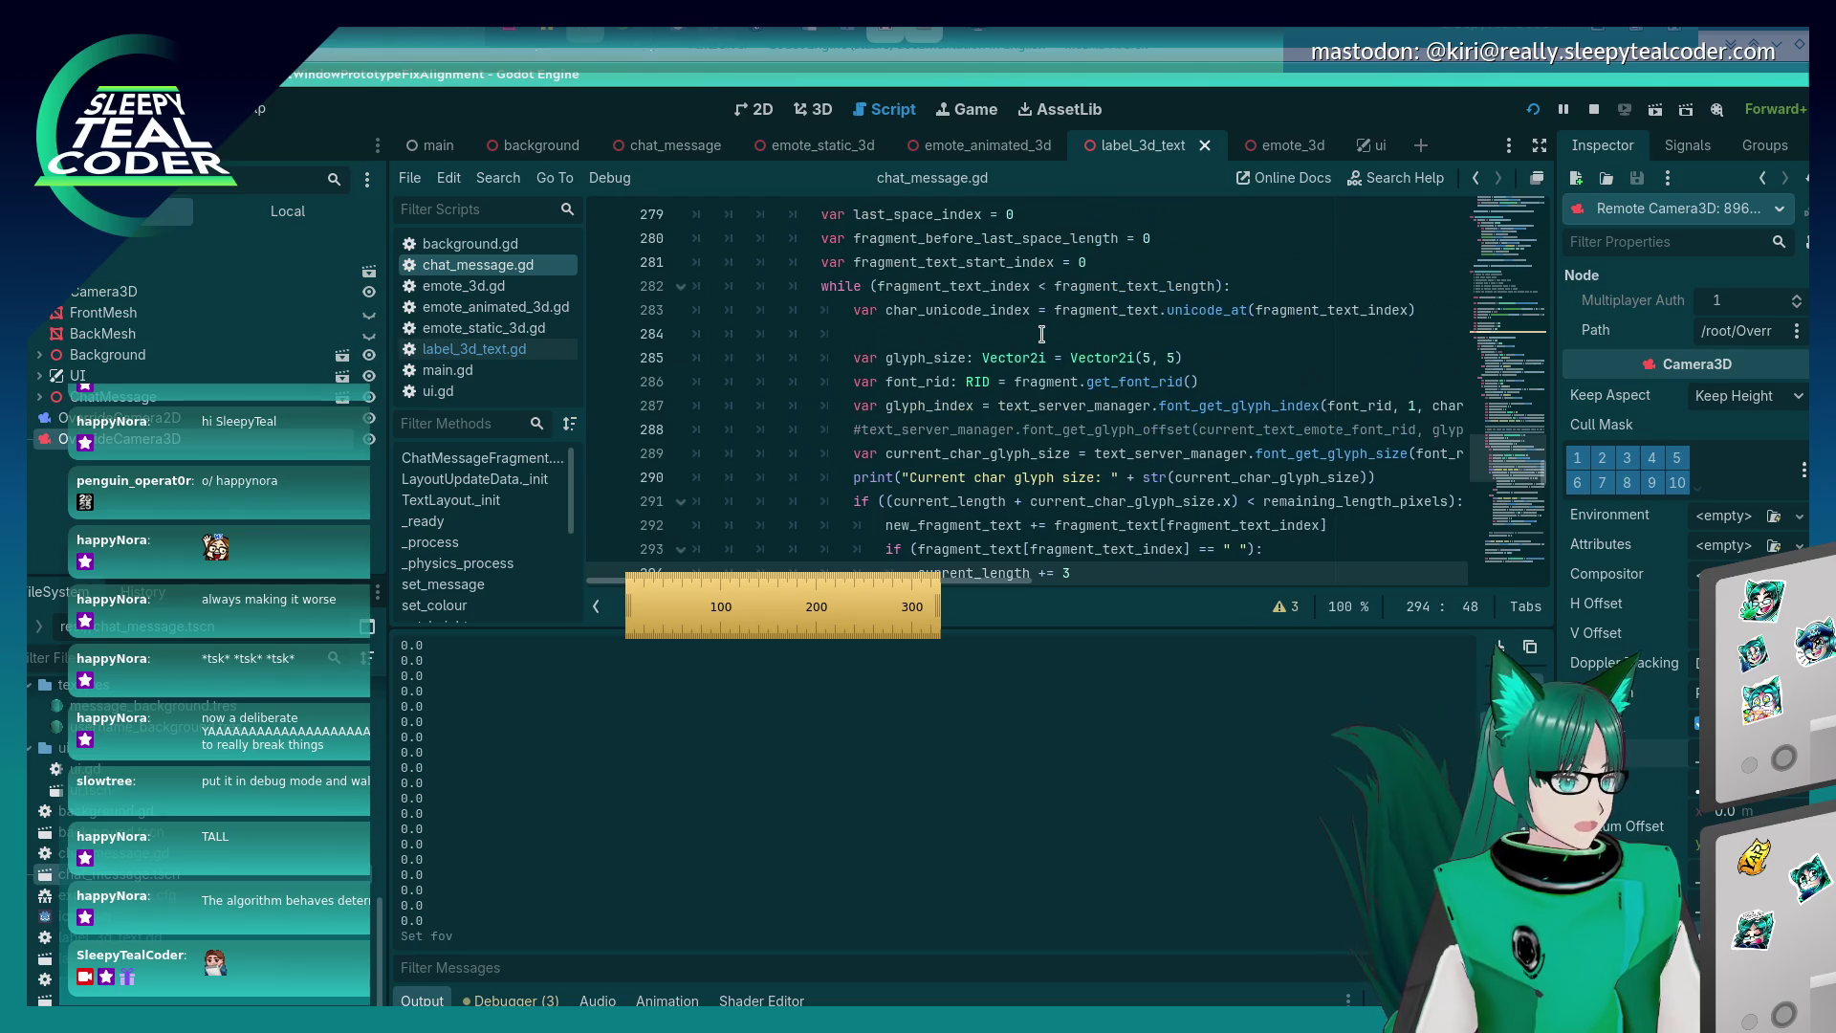
Set a breakpoint on line 272, add a message in the game, and step to line 273.
scroll(1028, 387, "up", 4)
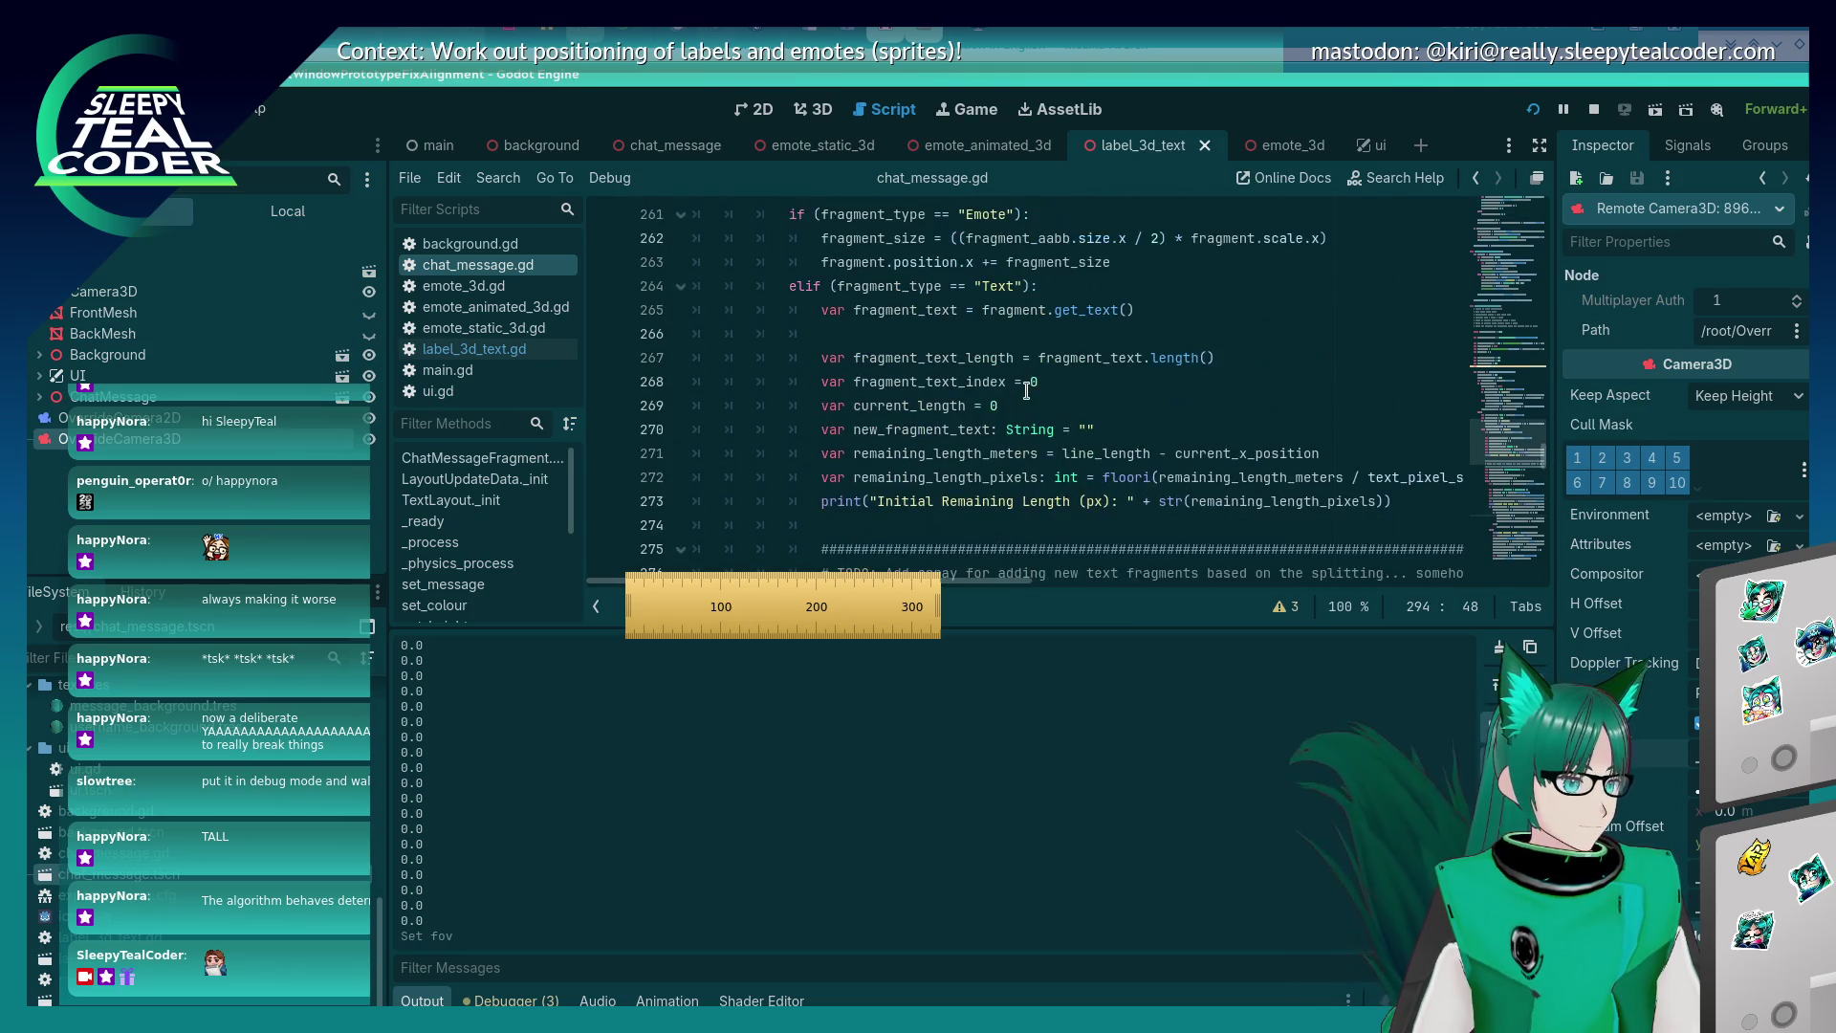
scroll(1026, 389, "down", 1)
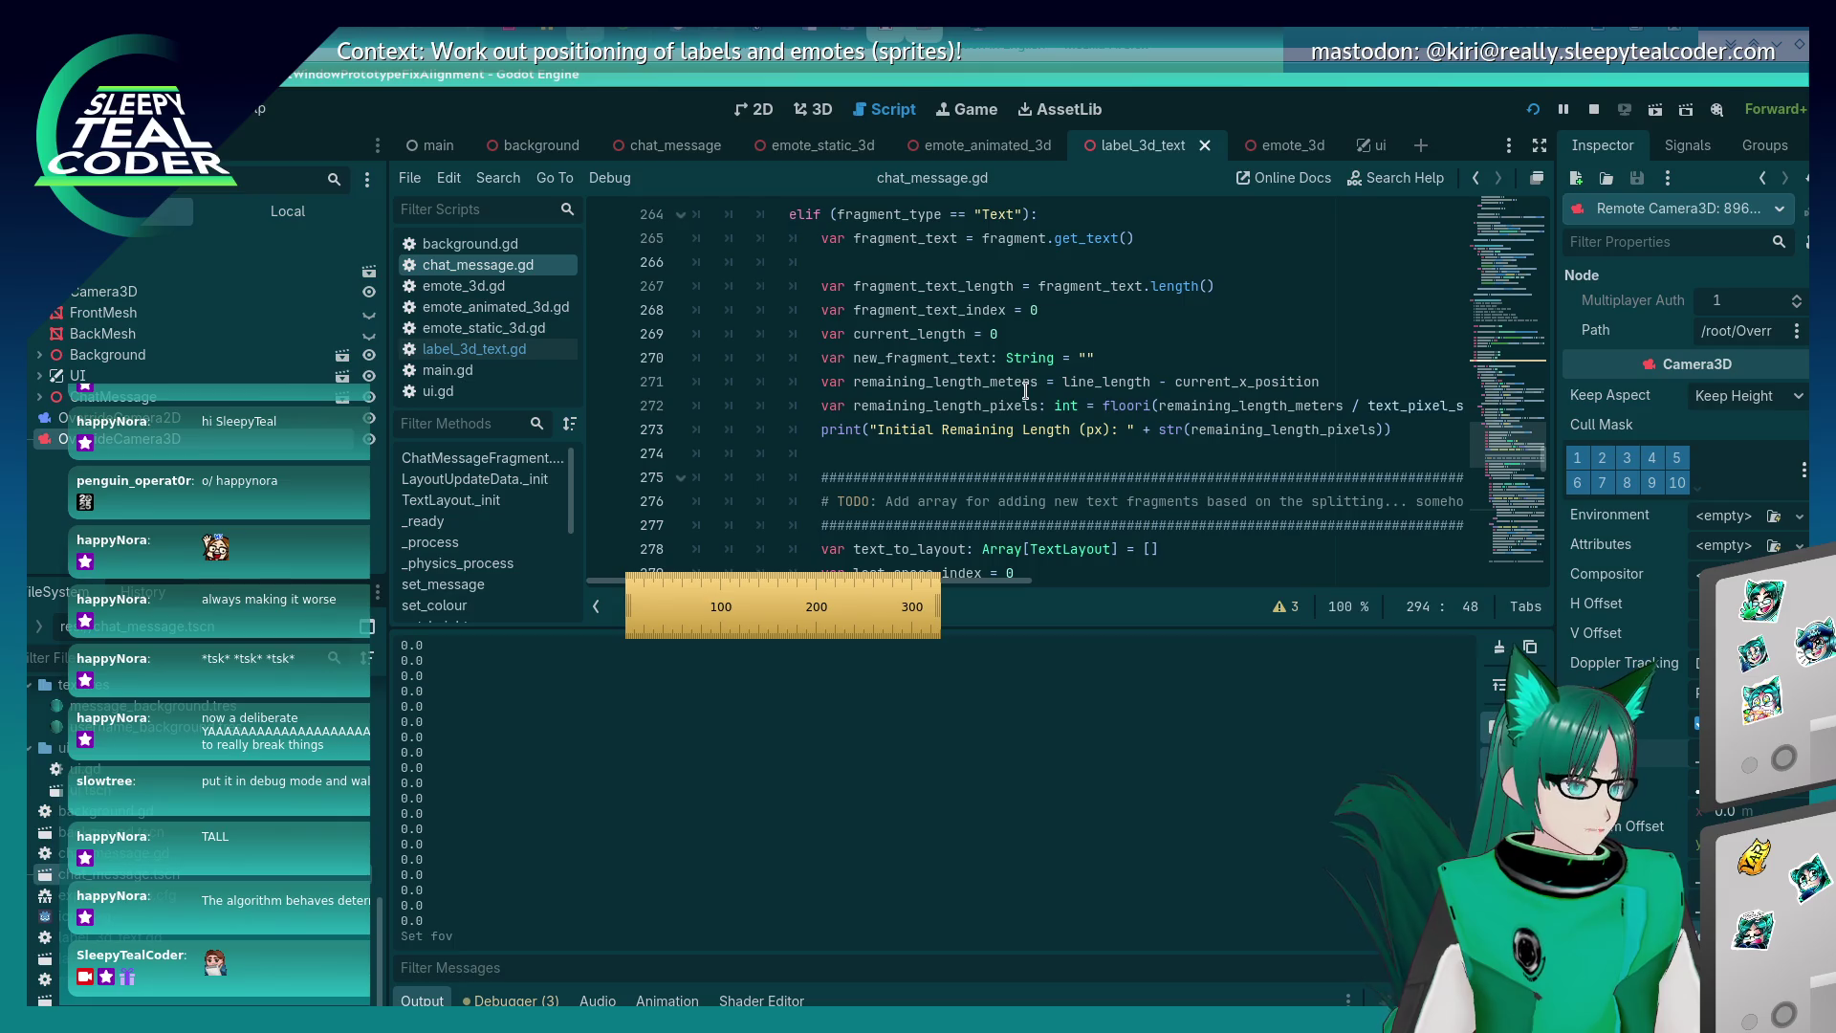
left_click(604, 405)
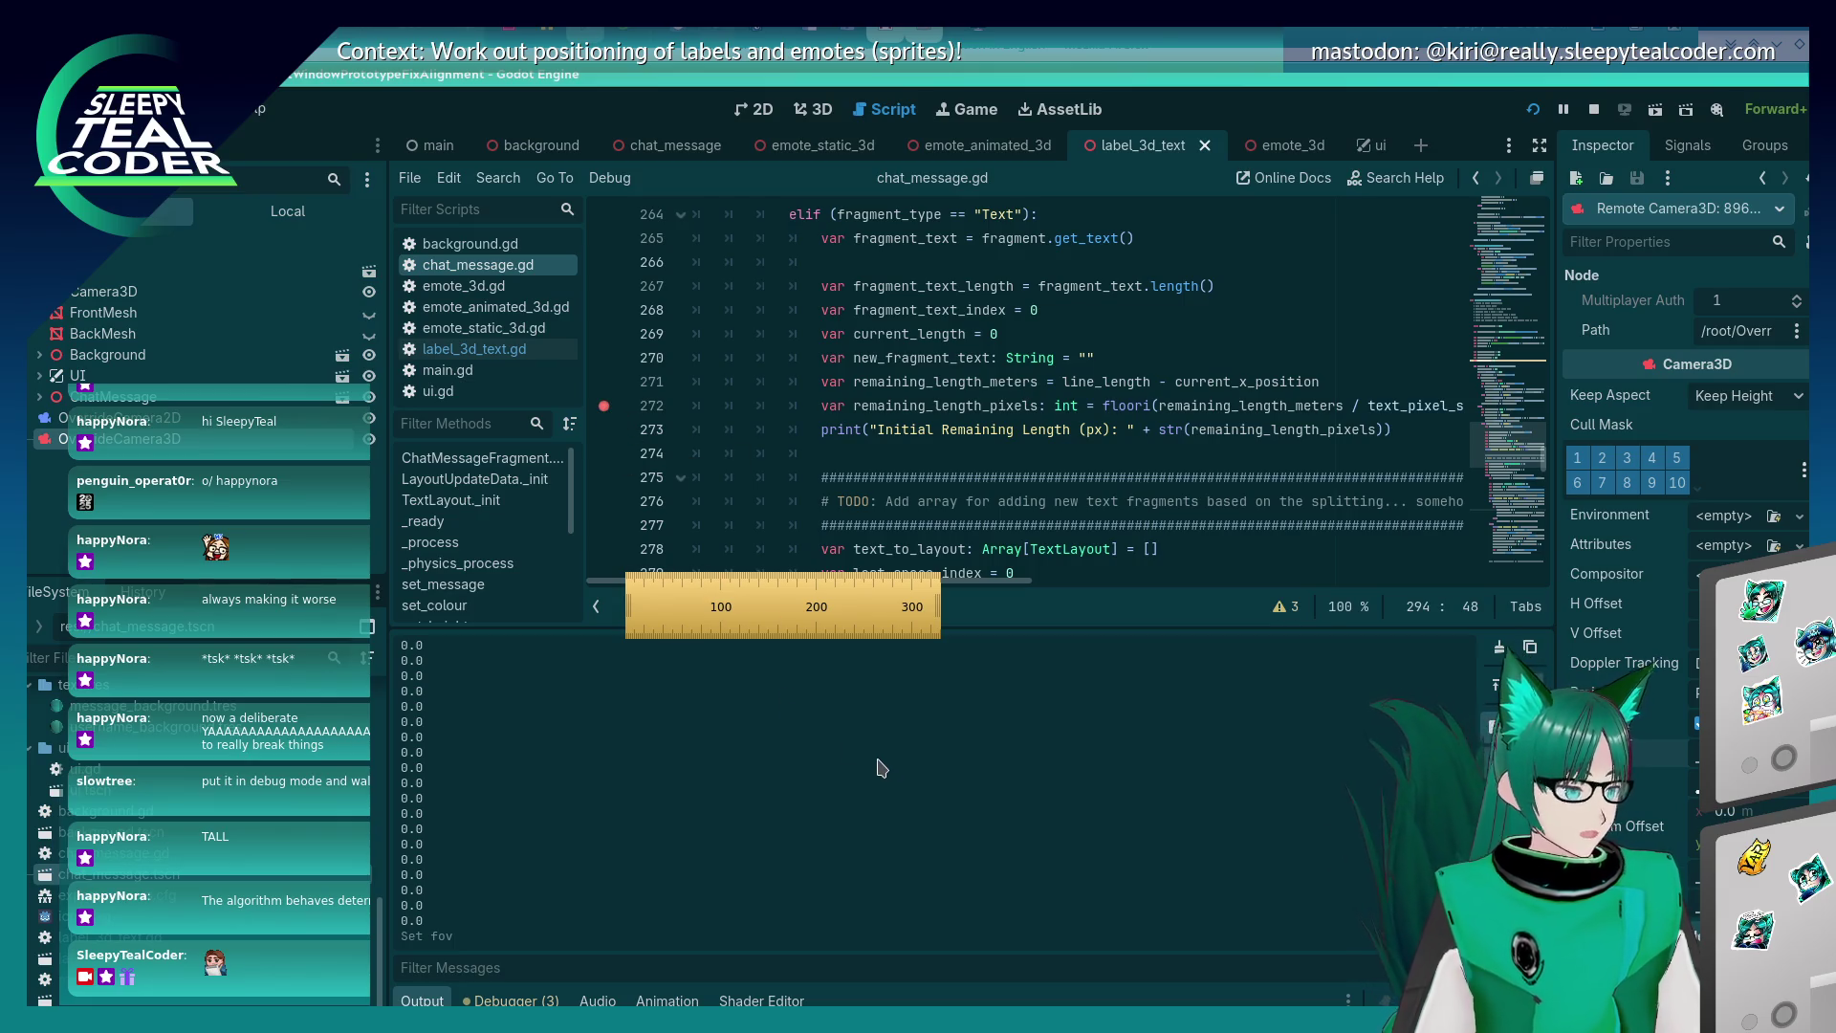
key("alt+Tab")
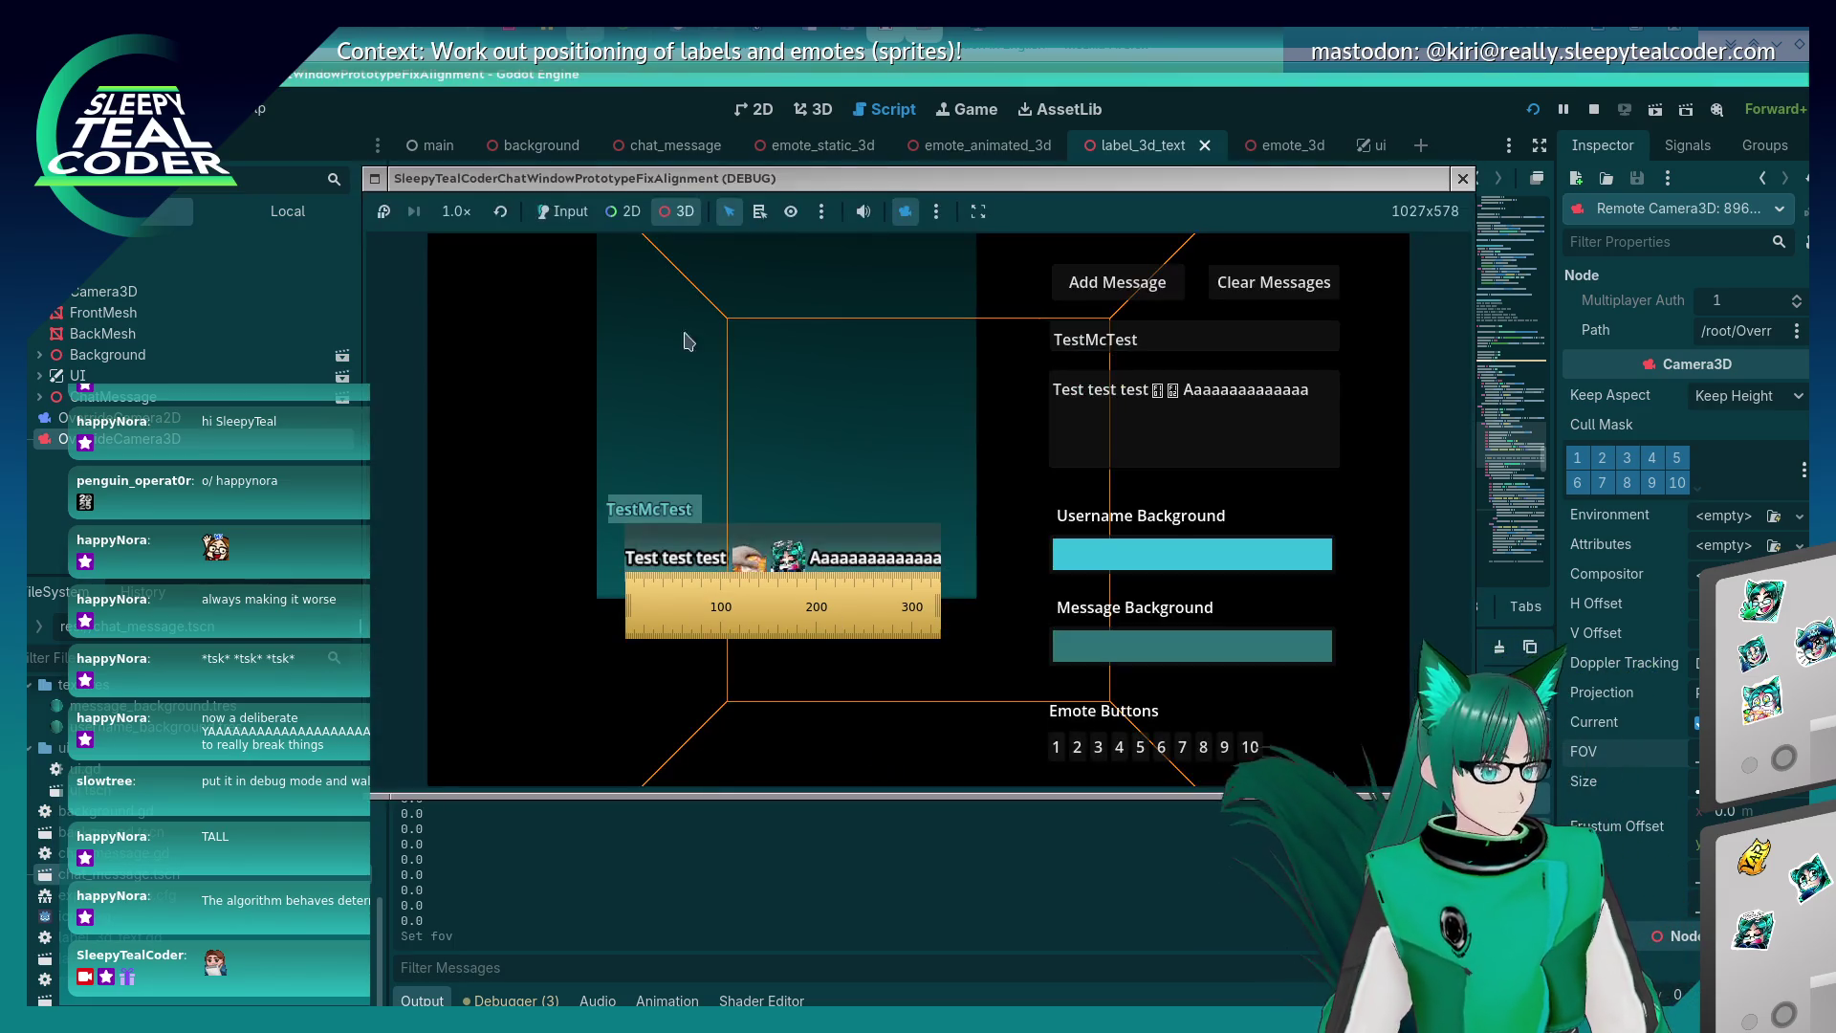
left_click(1117, 282)
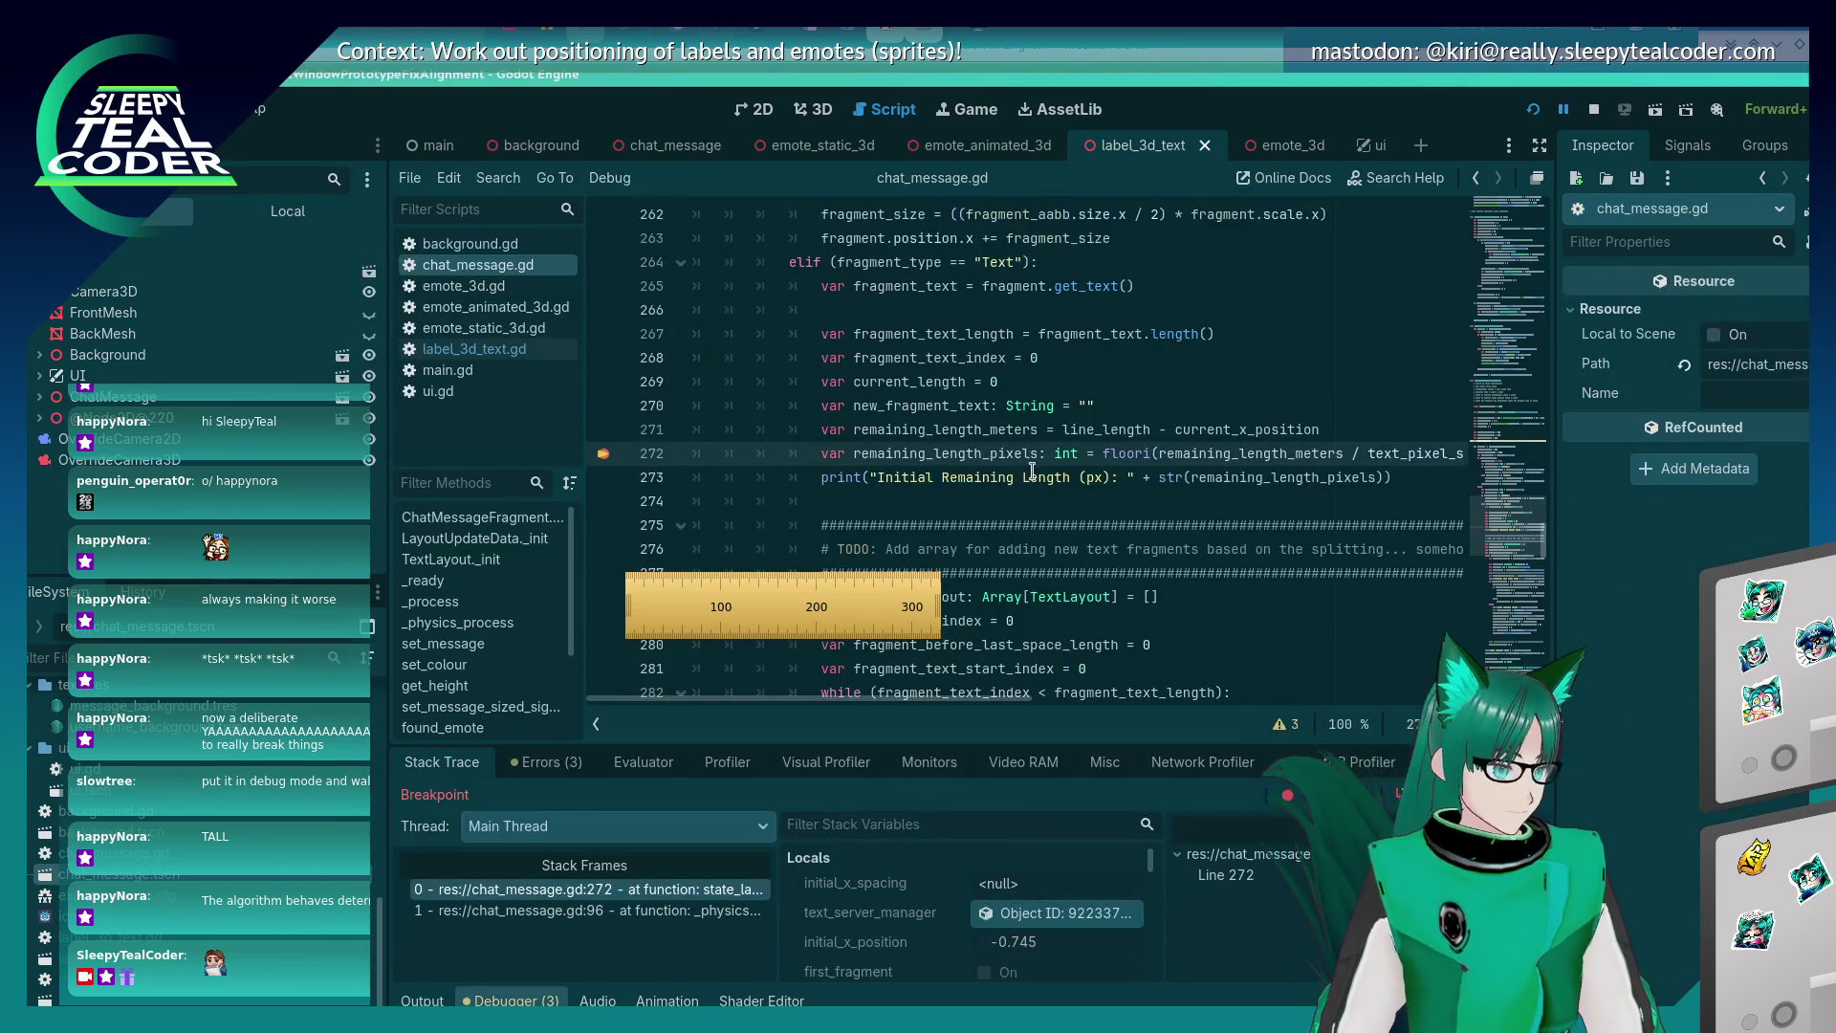
mouse_move(1001, 457)
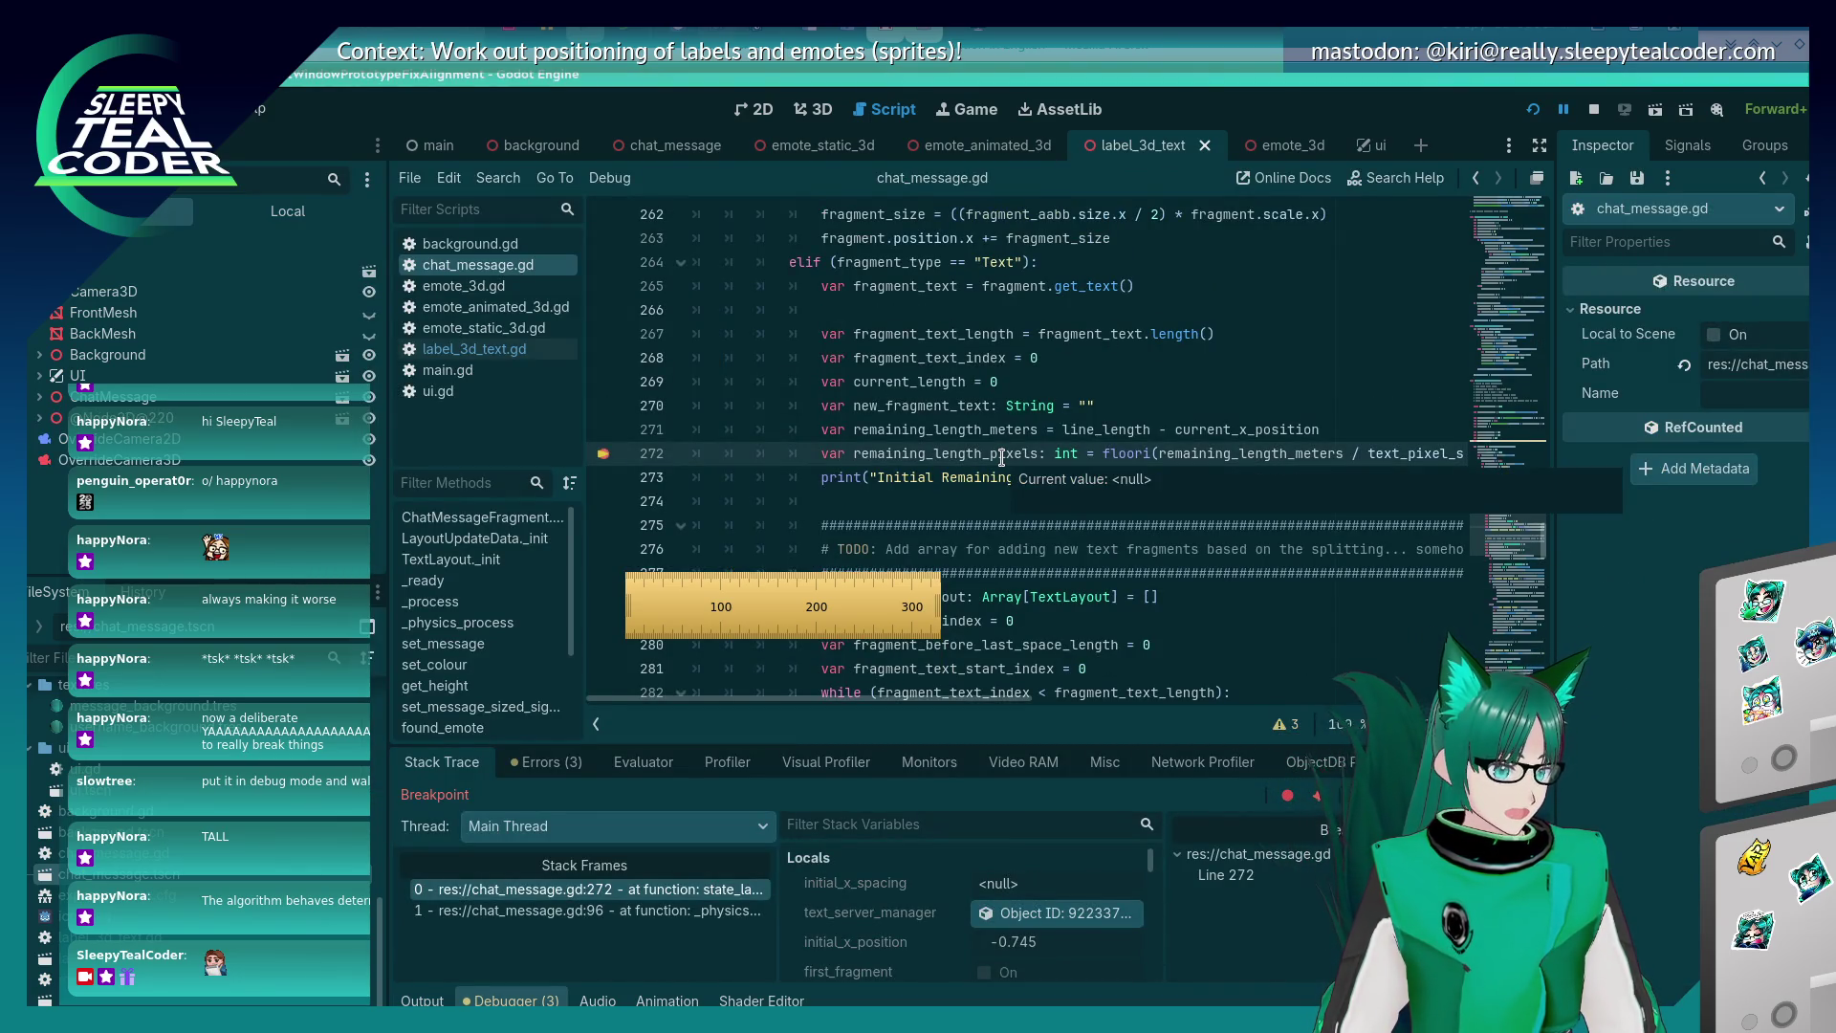
key("F10")
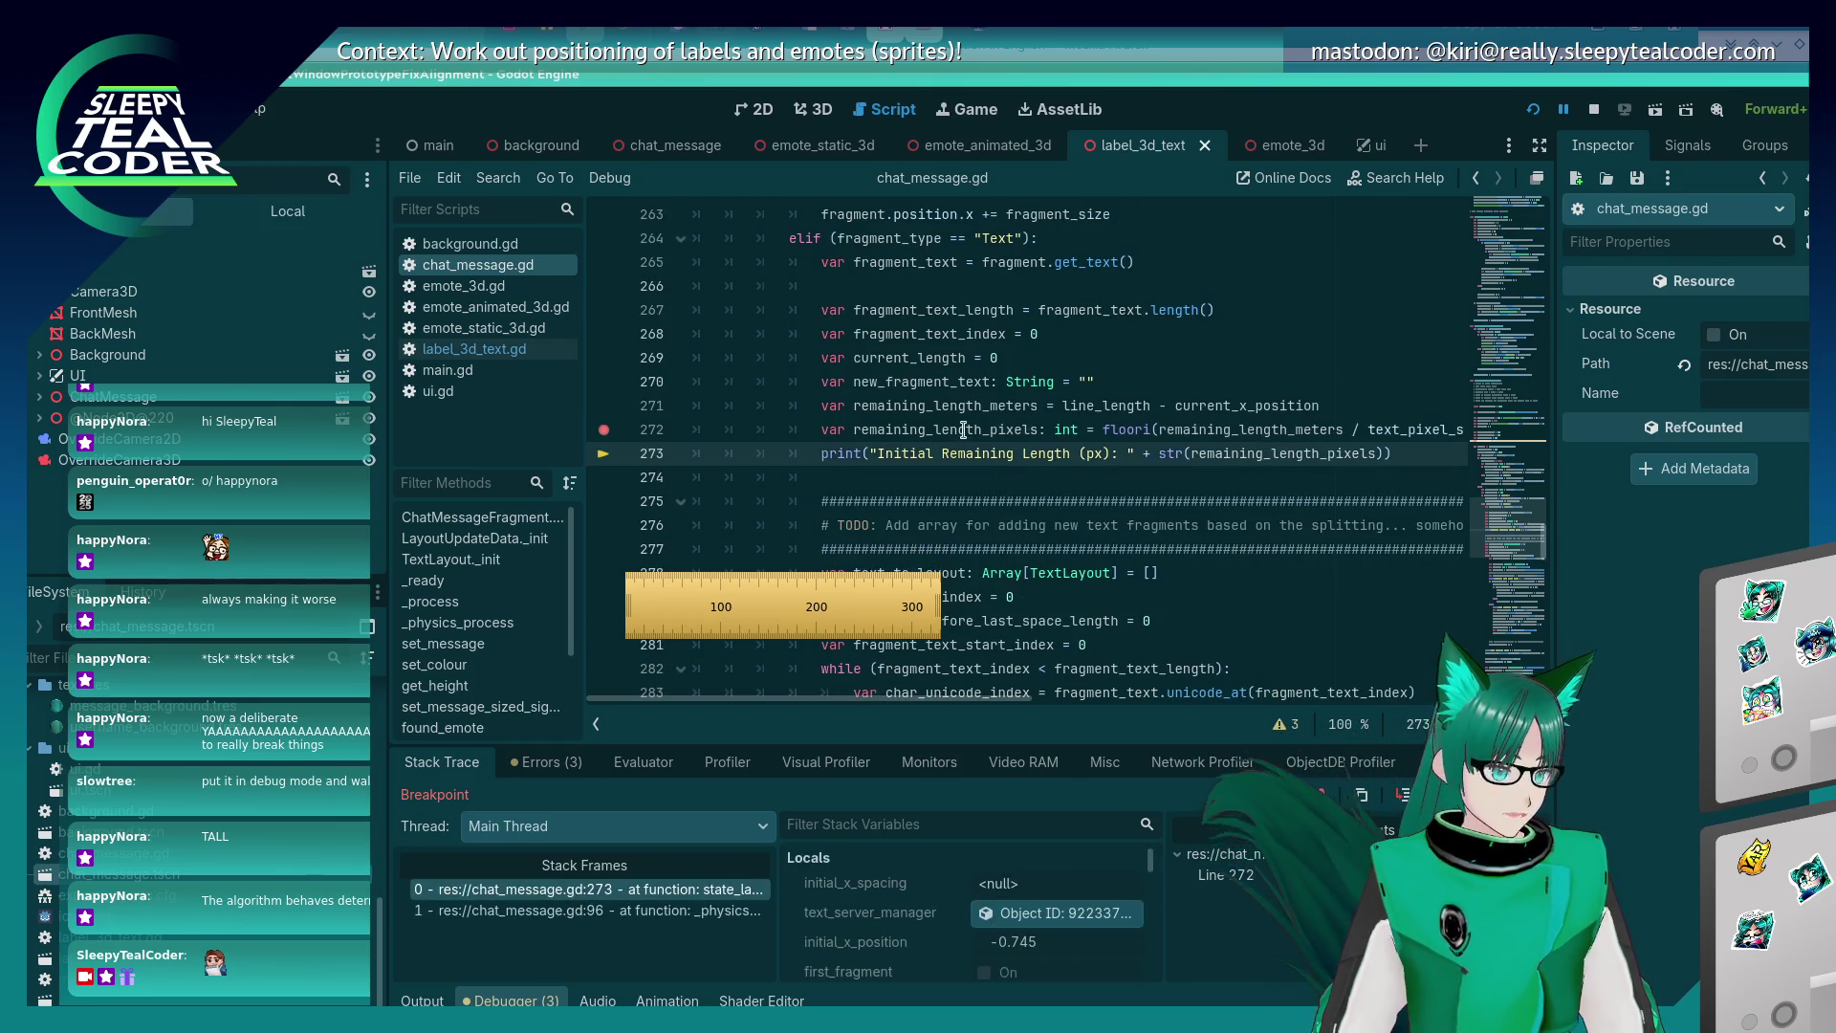
Confirm remaining_length_pixels is 114 in the Output log, then resume the game with F12.
mouse_move(959, 430)
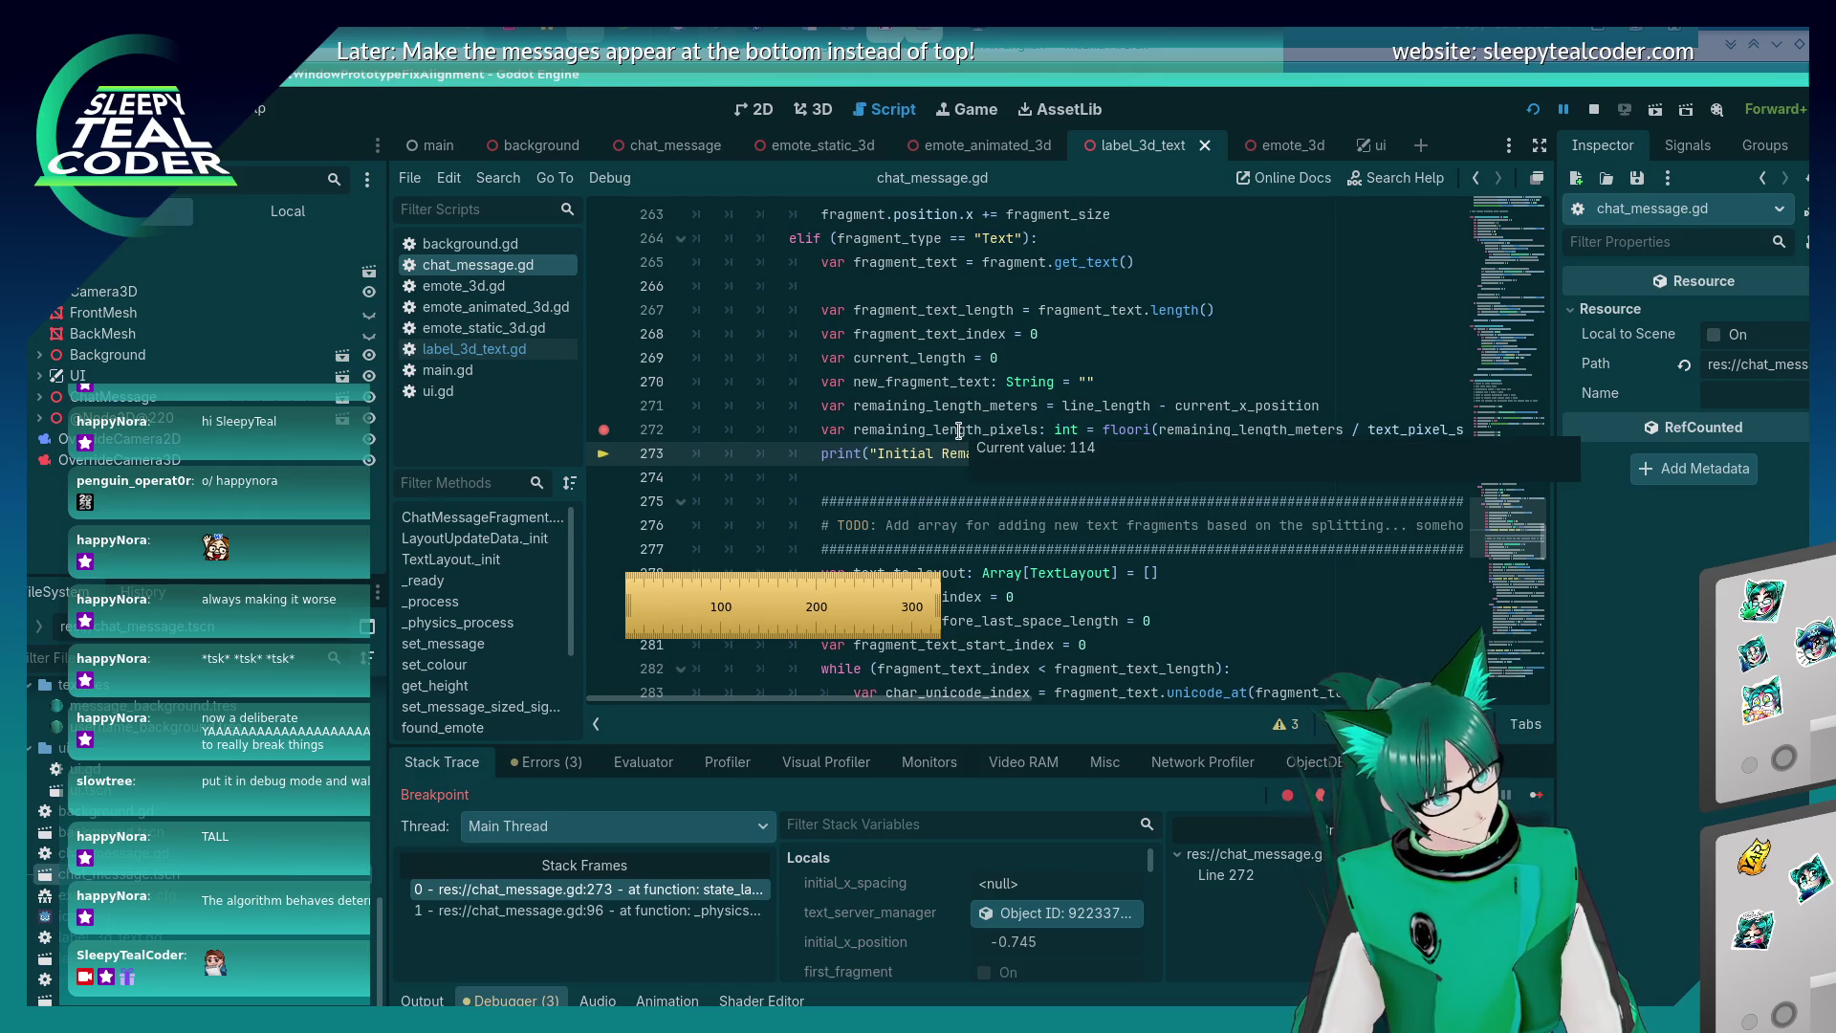
key("alt+Tab")
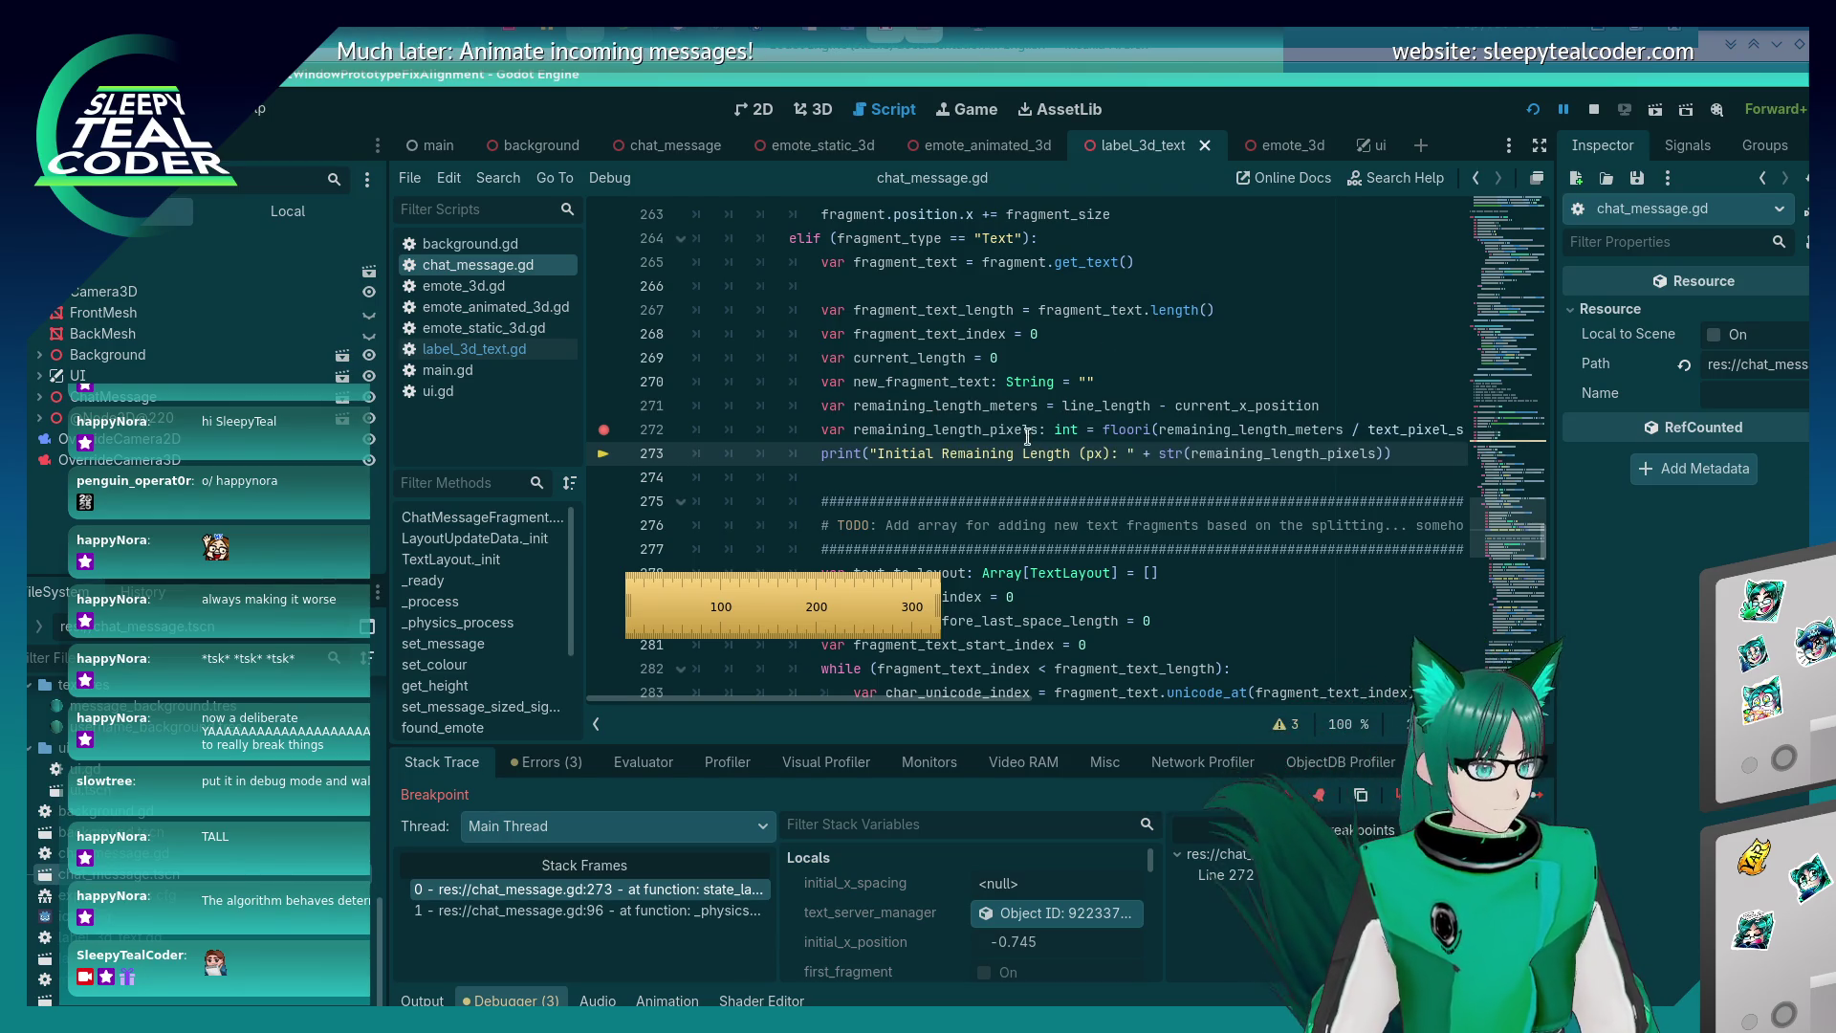
scroll(1027, 435, "down", 3)
scroll(1027, 435, "up", 2)
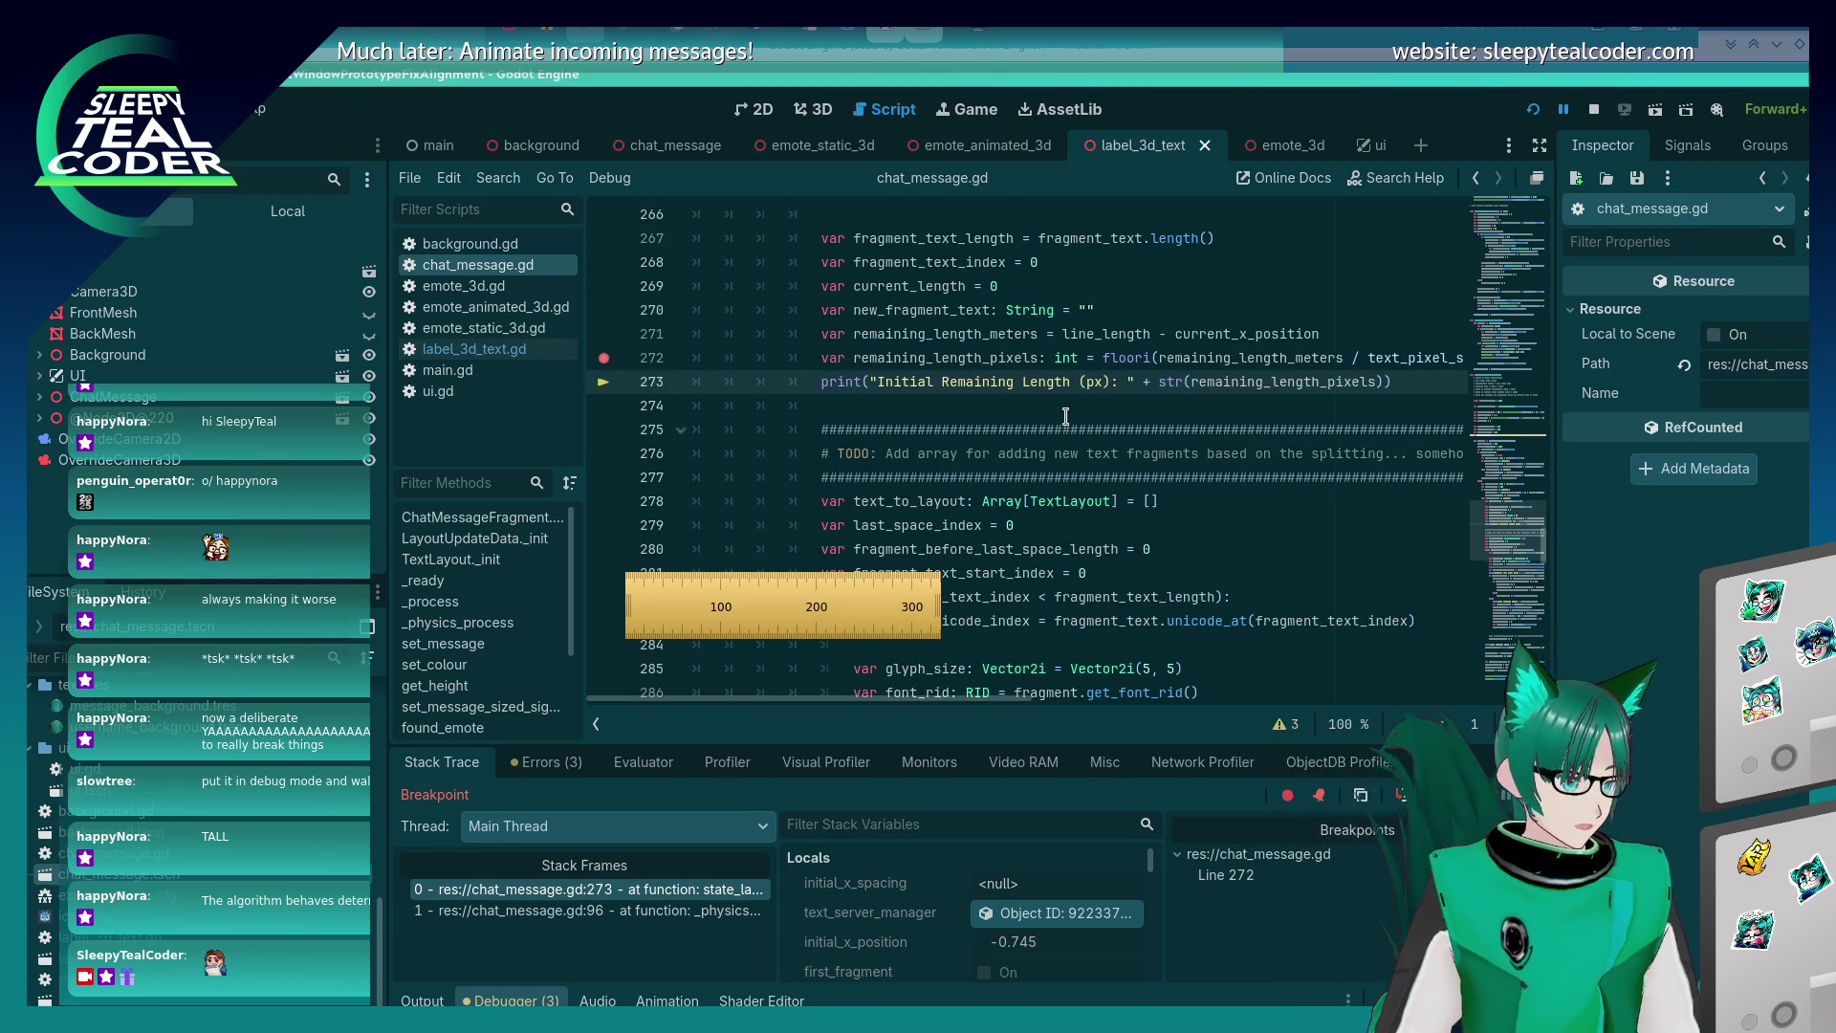
left_click(422, 1000)
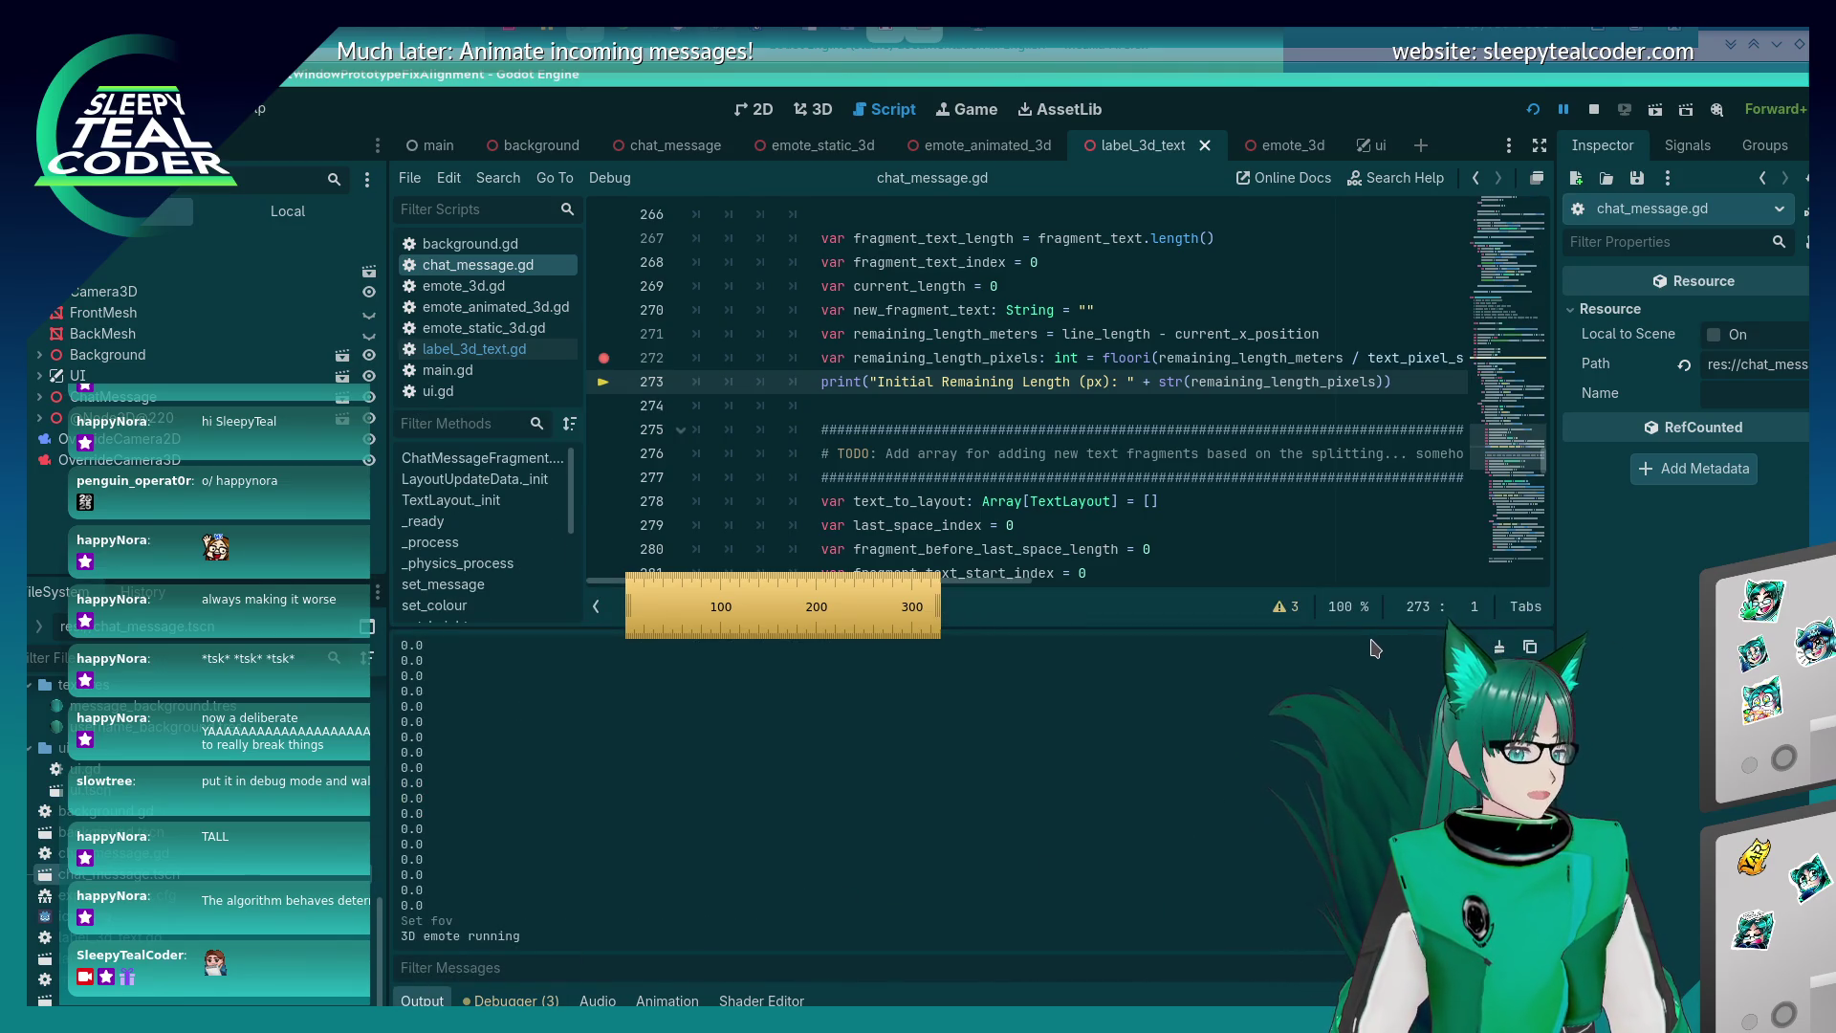
left_click(504, 1001)
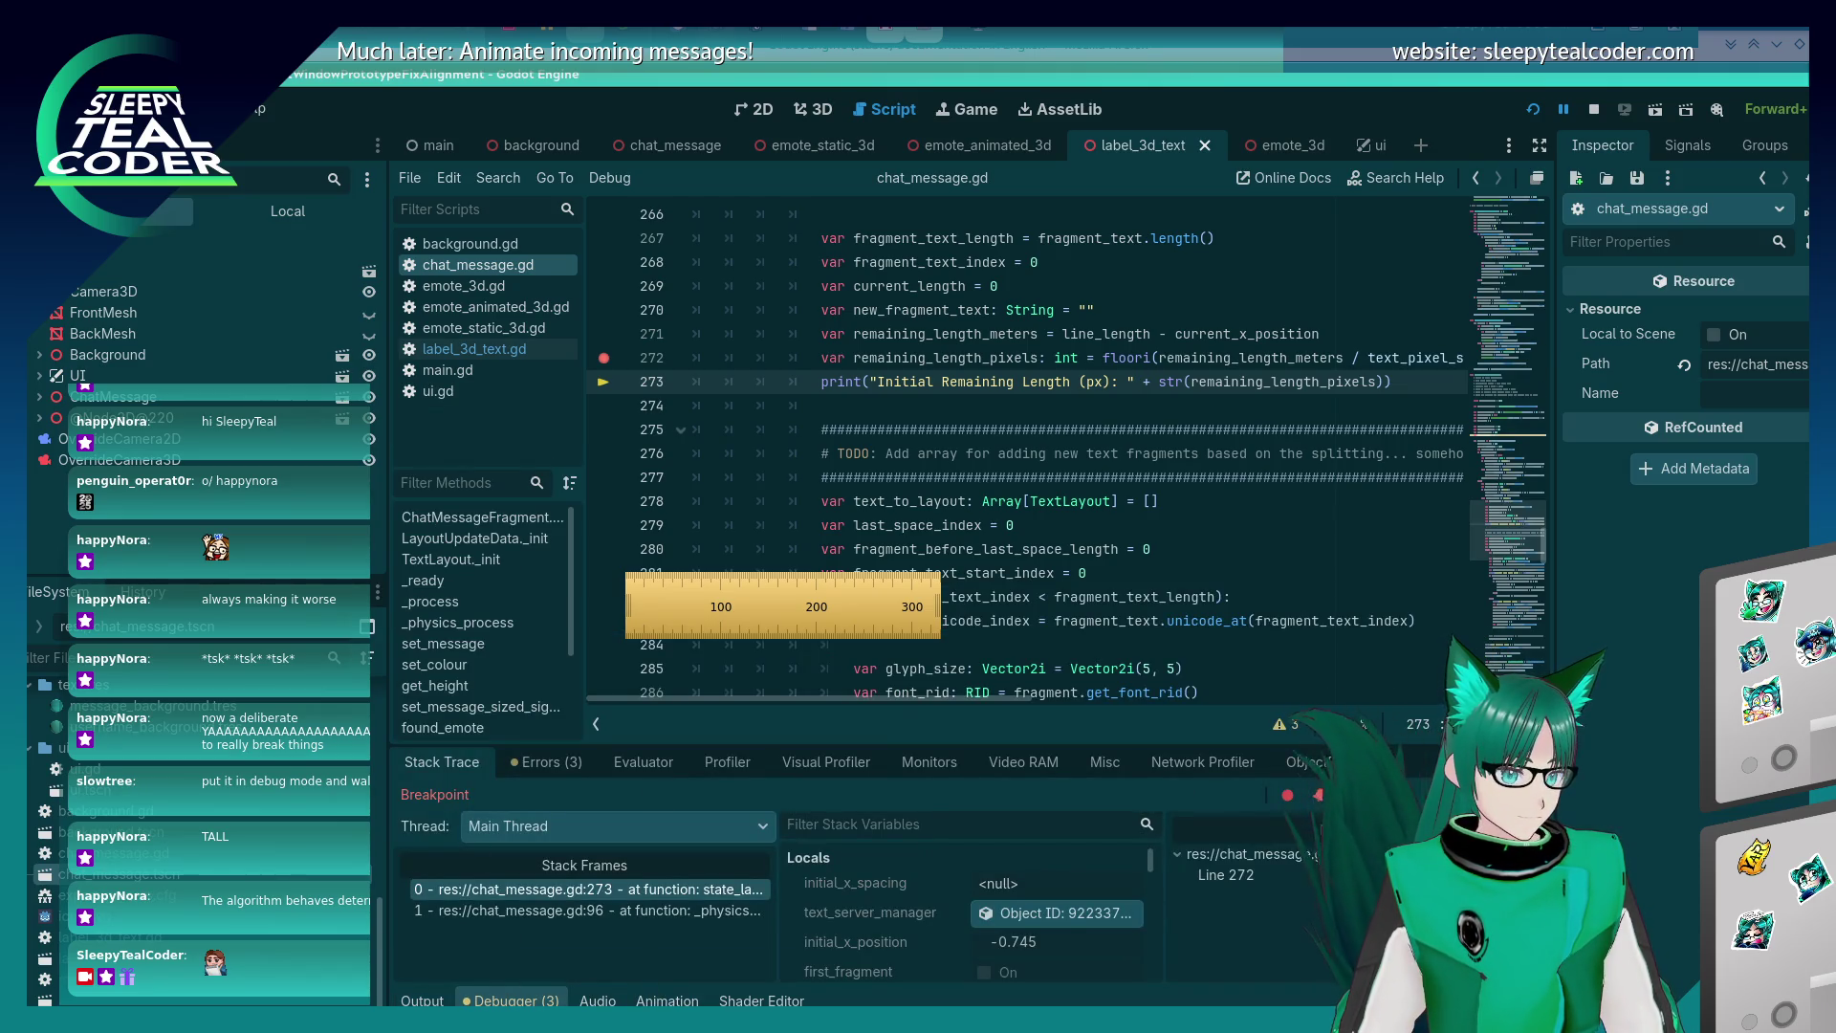
key("F12")
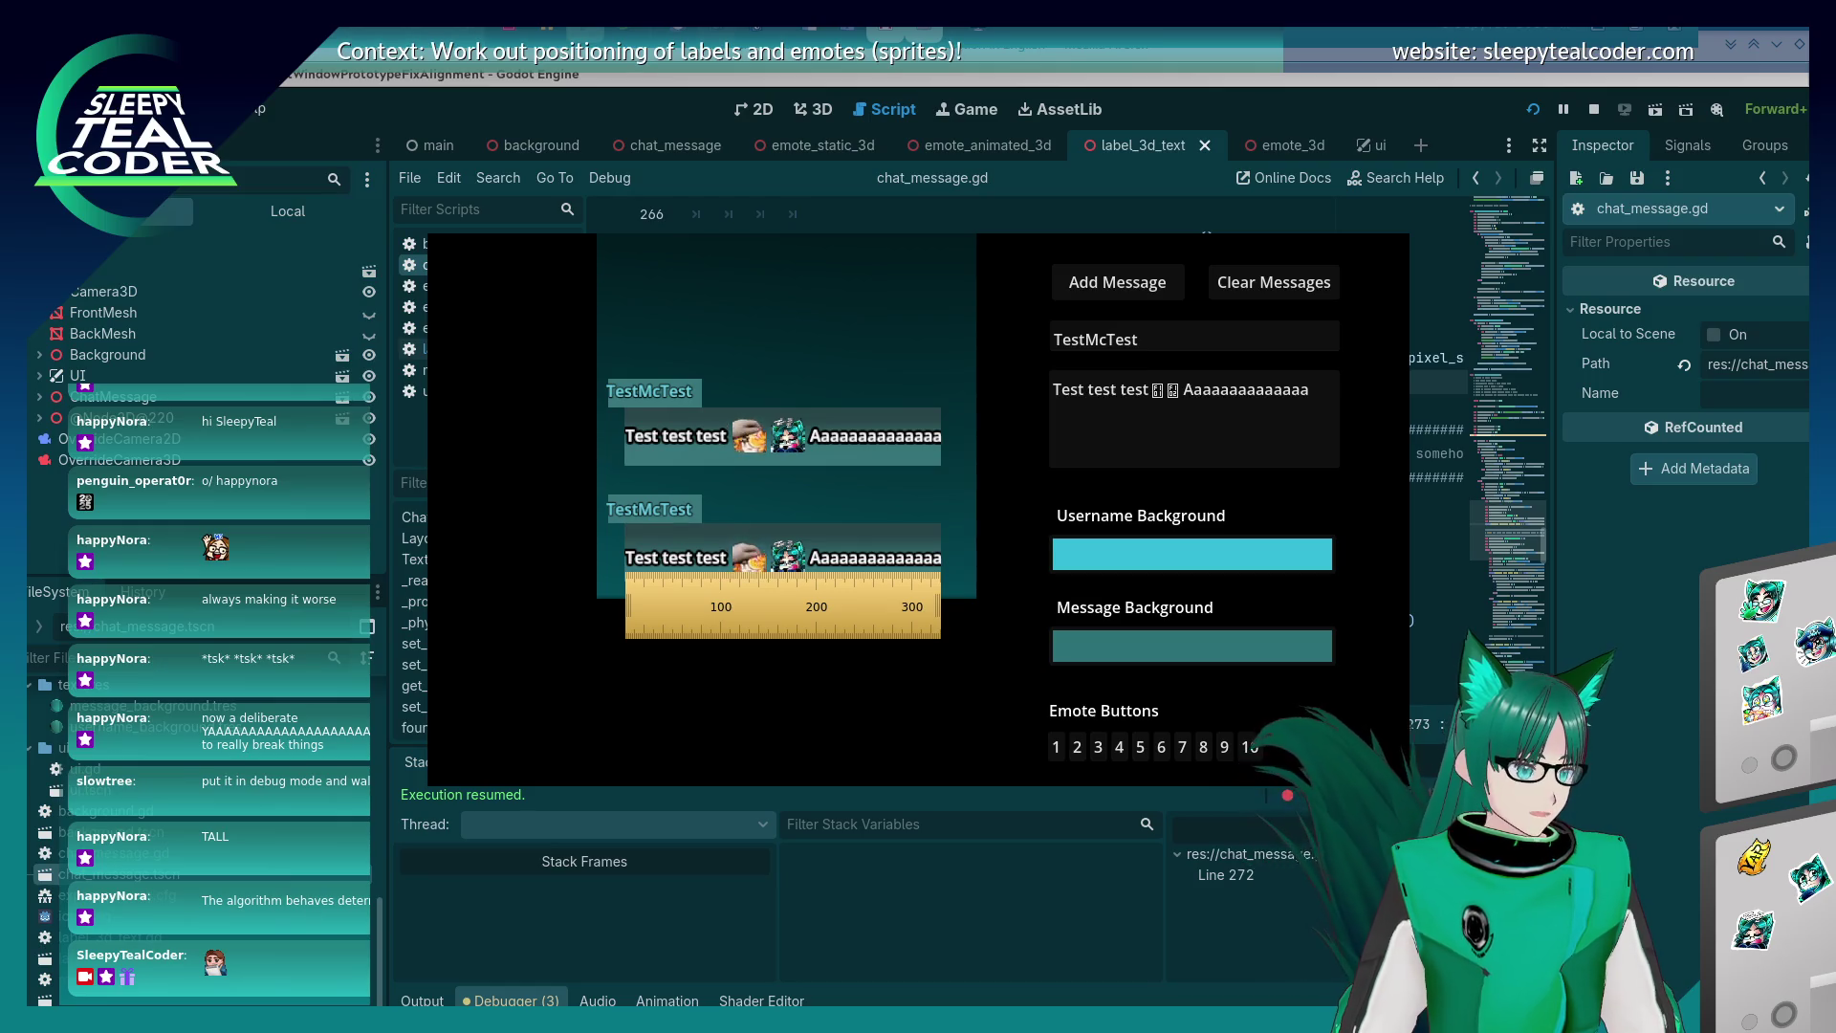
In KCalc, compute 114 minus 9 and then each 8 px glyph width, leaving 1.
left_click(421, 1000)
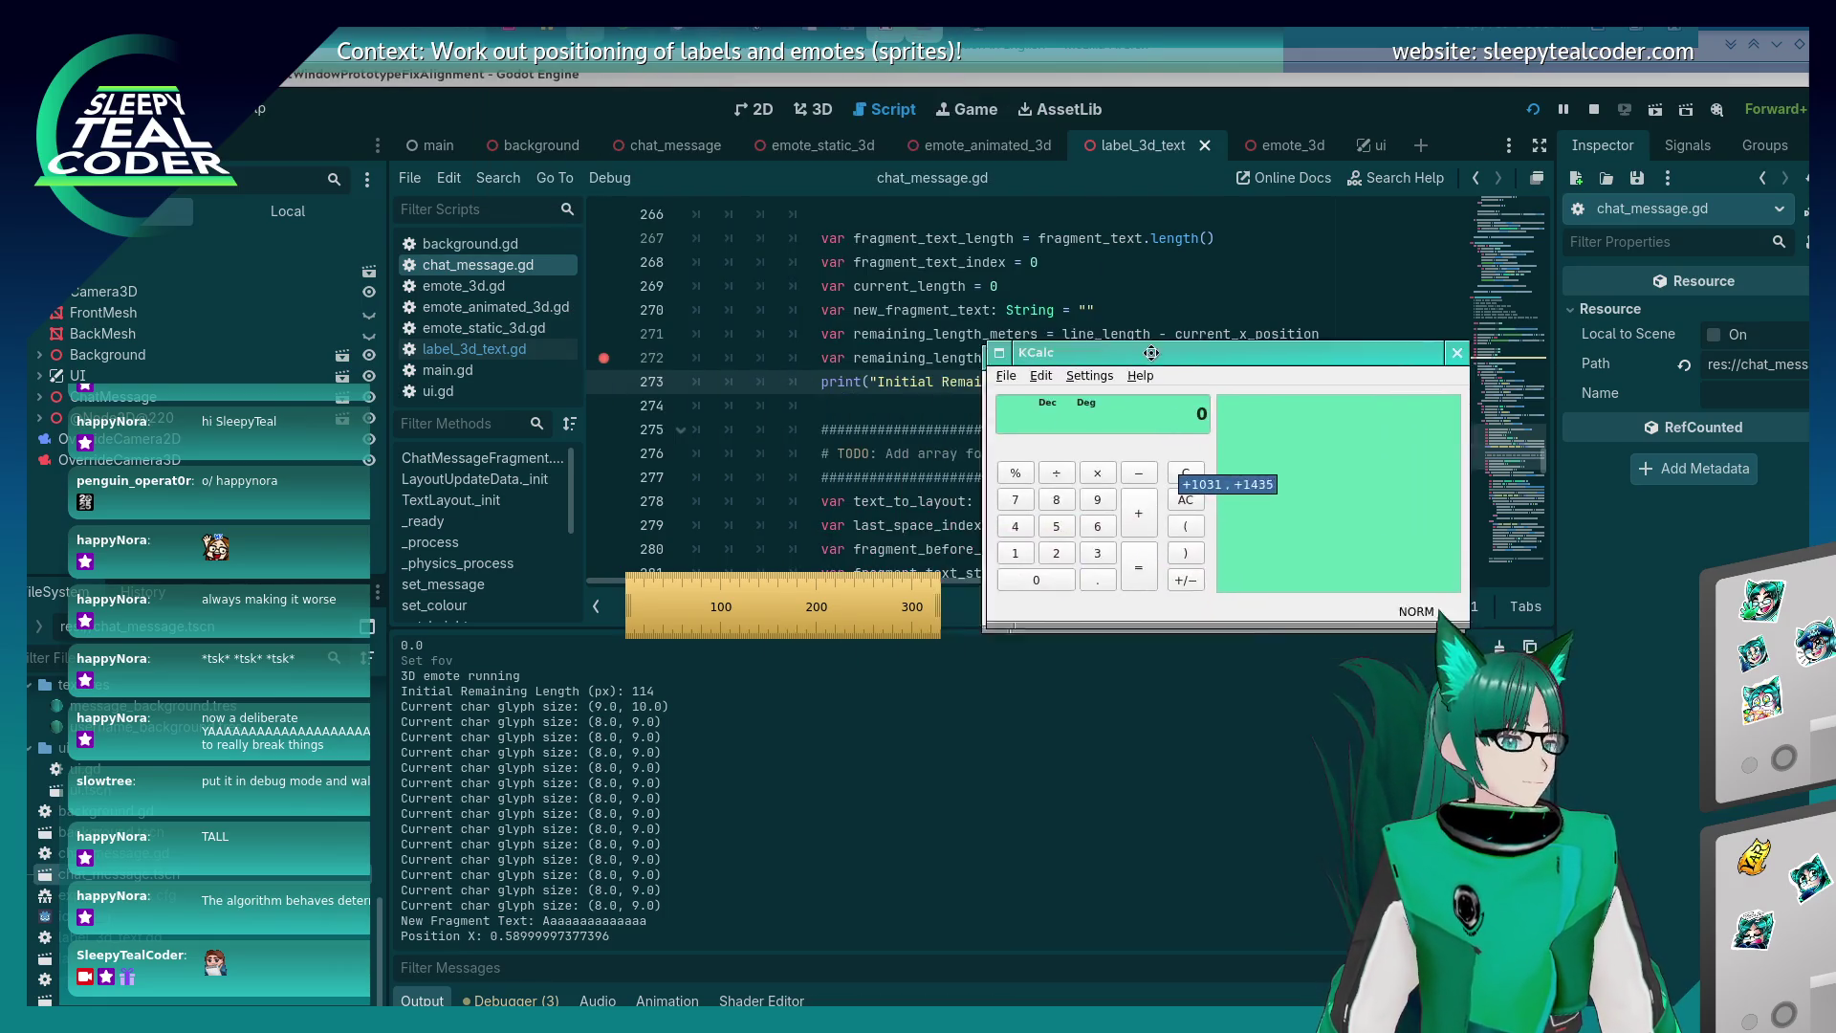
left_click_drag(1148, 354, 1163, 234)
type("114")
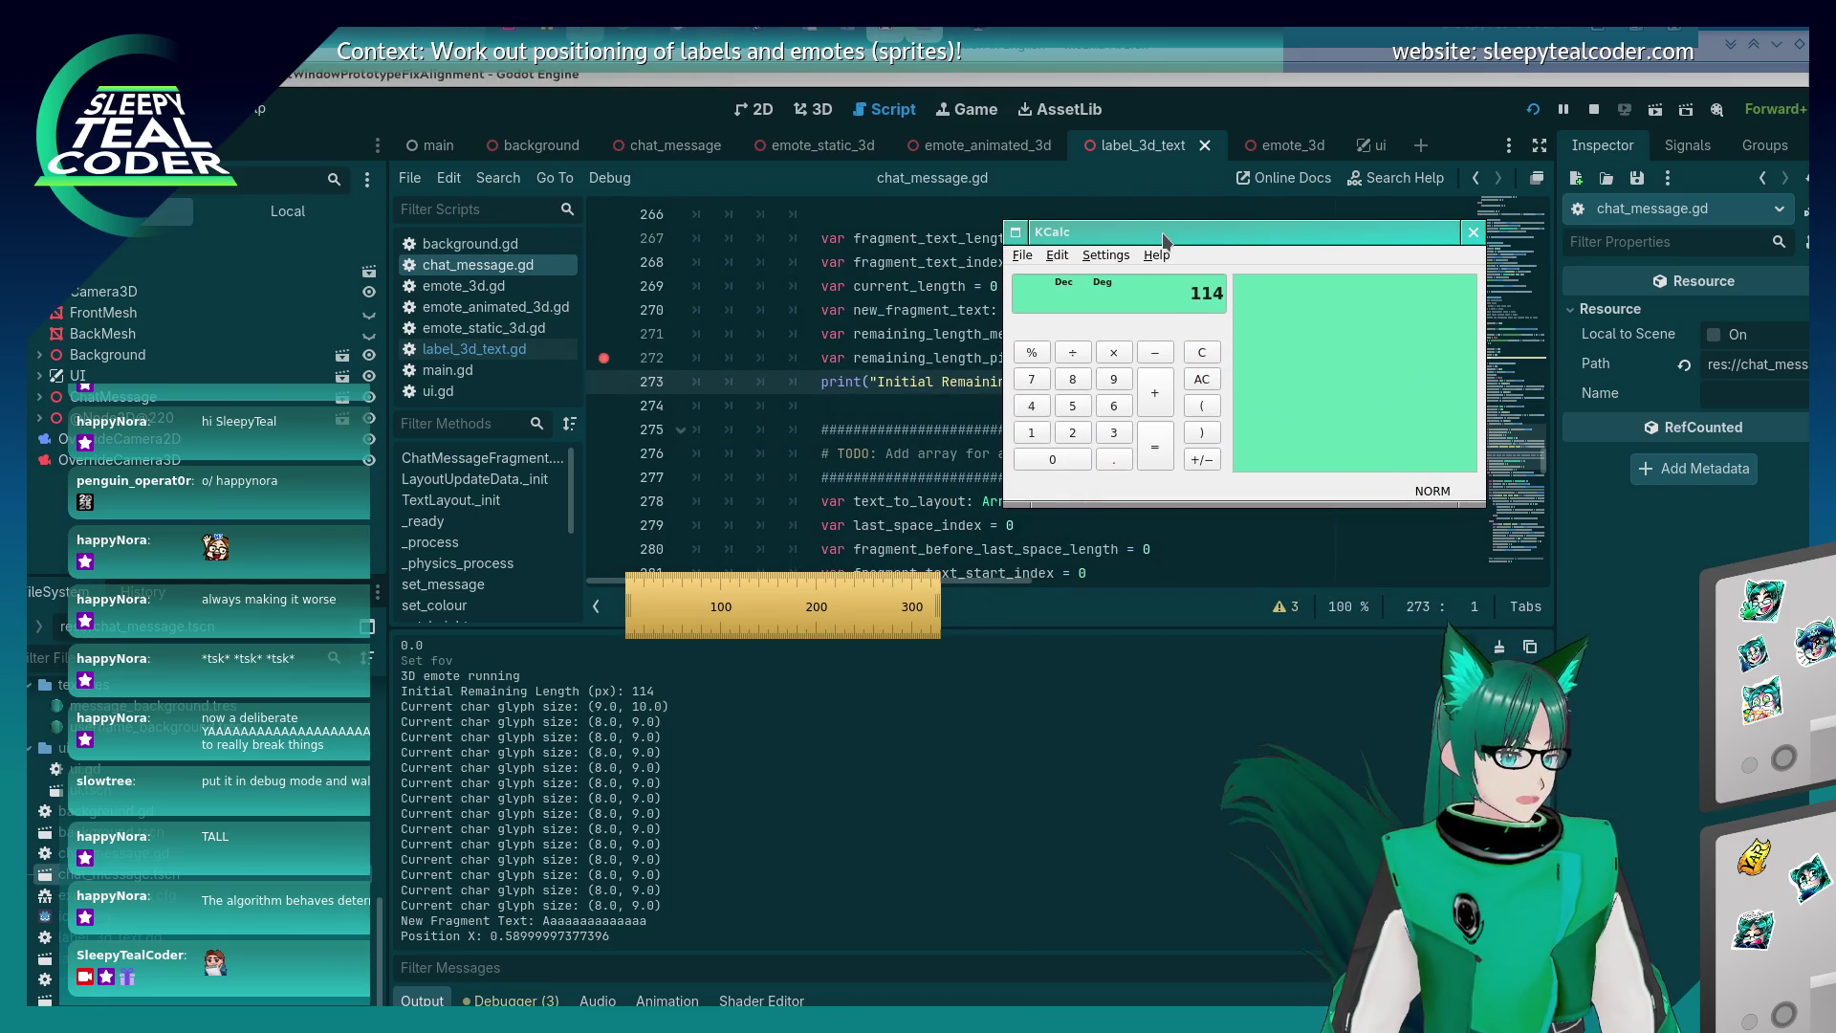
key("minus")
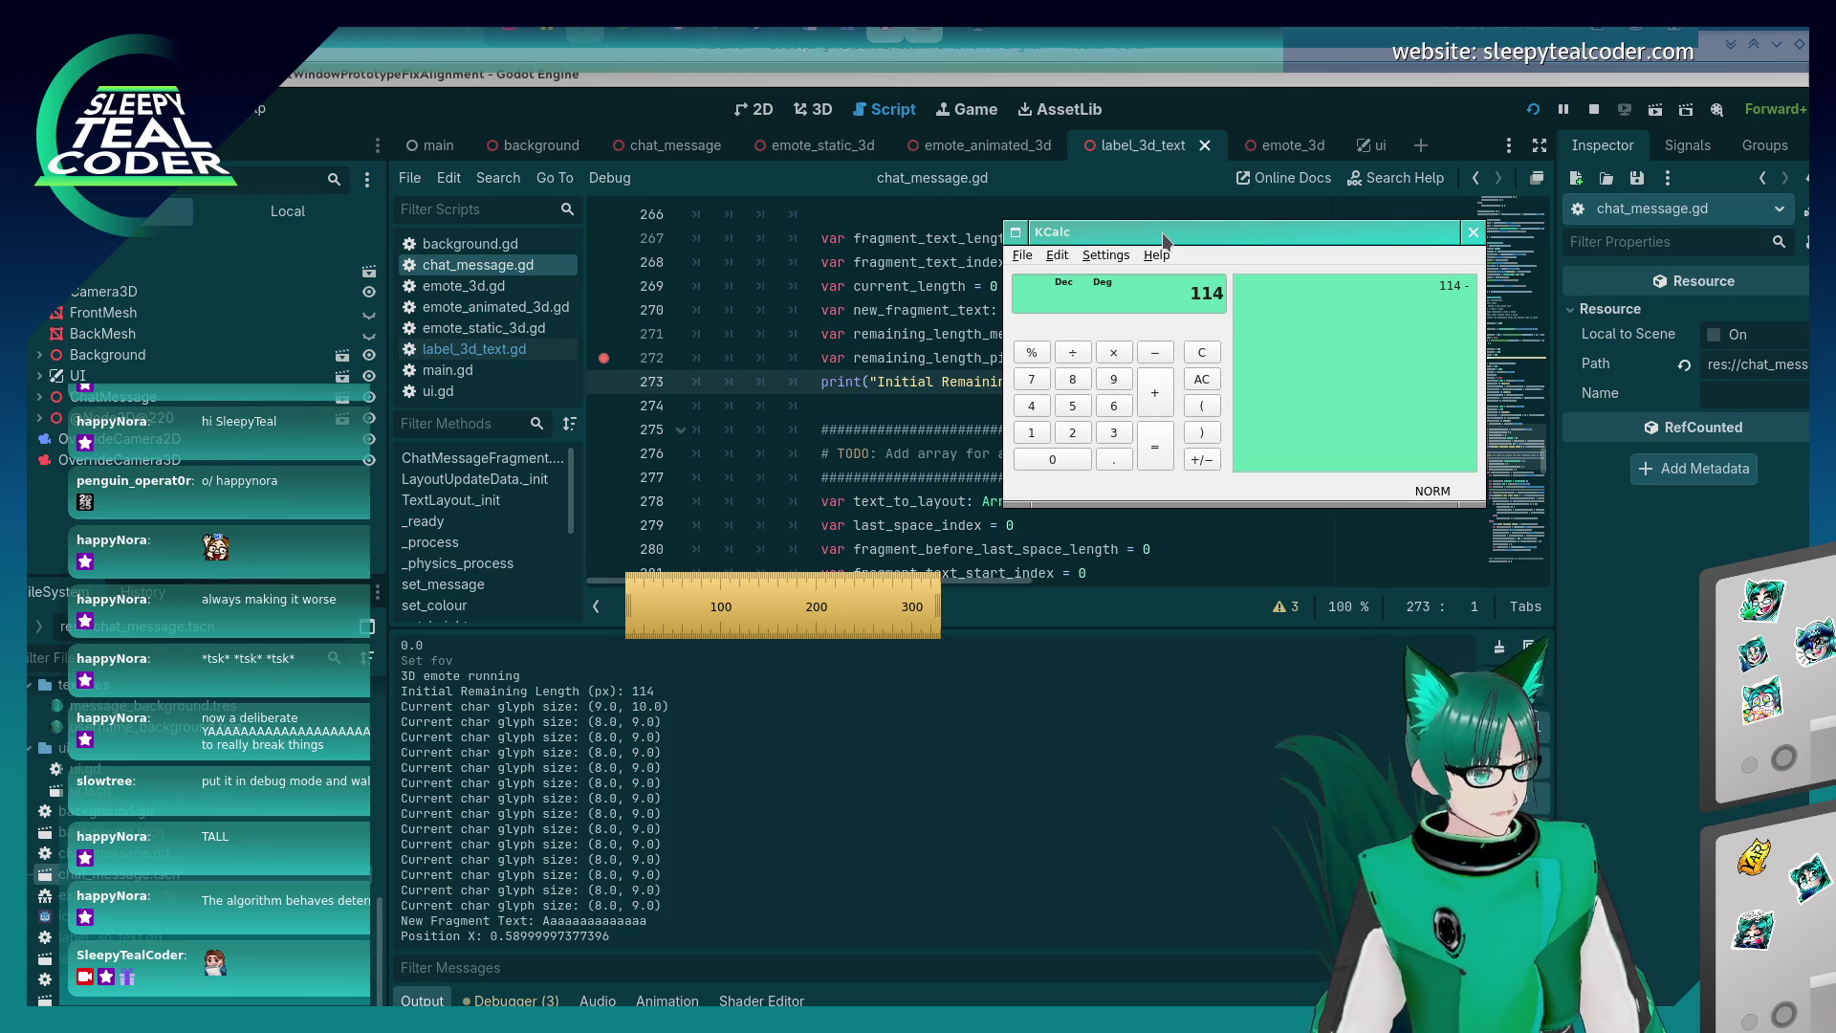
type("9")
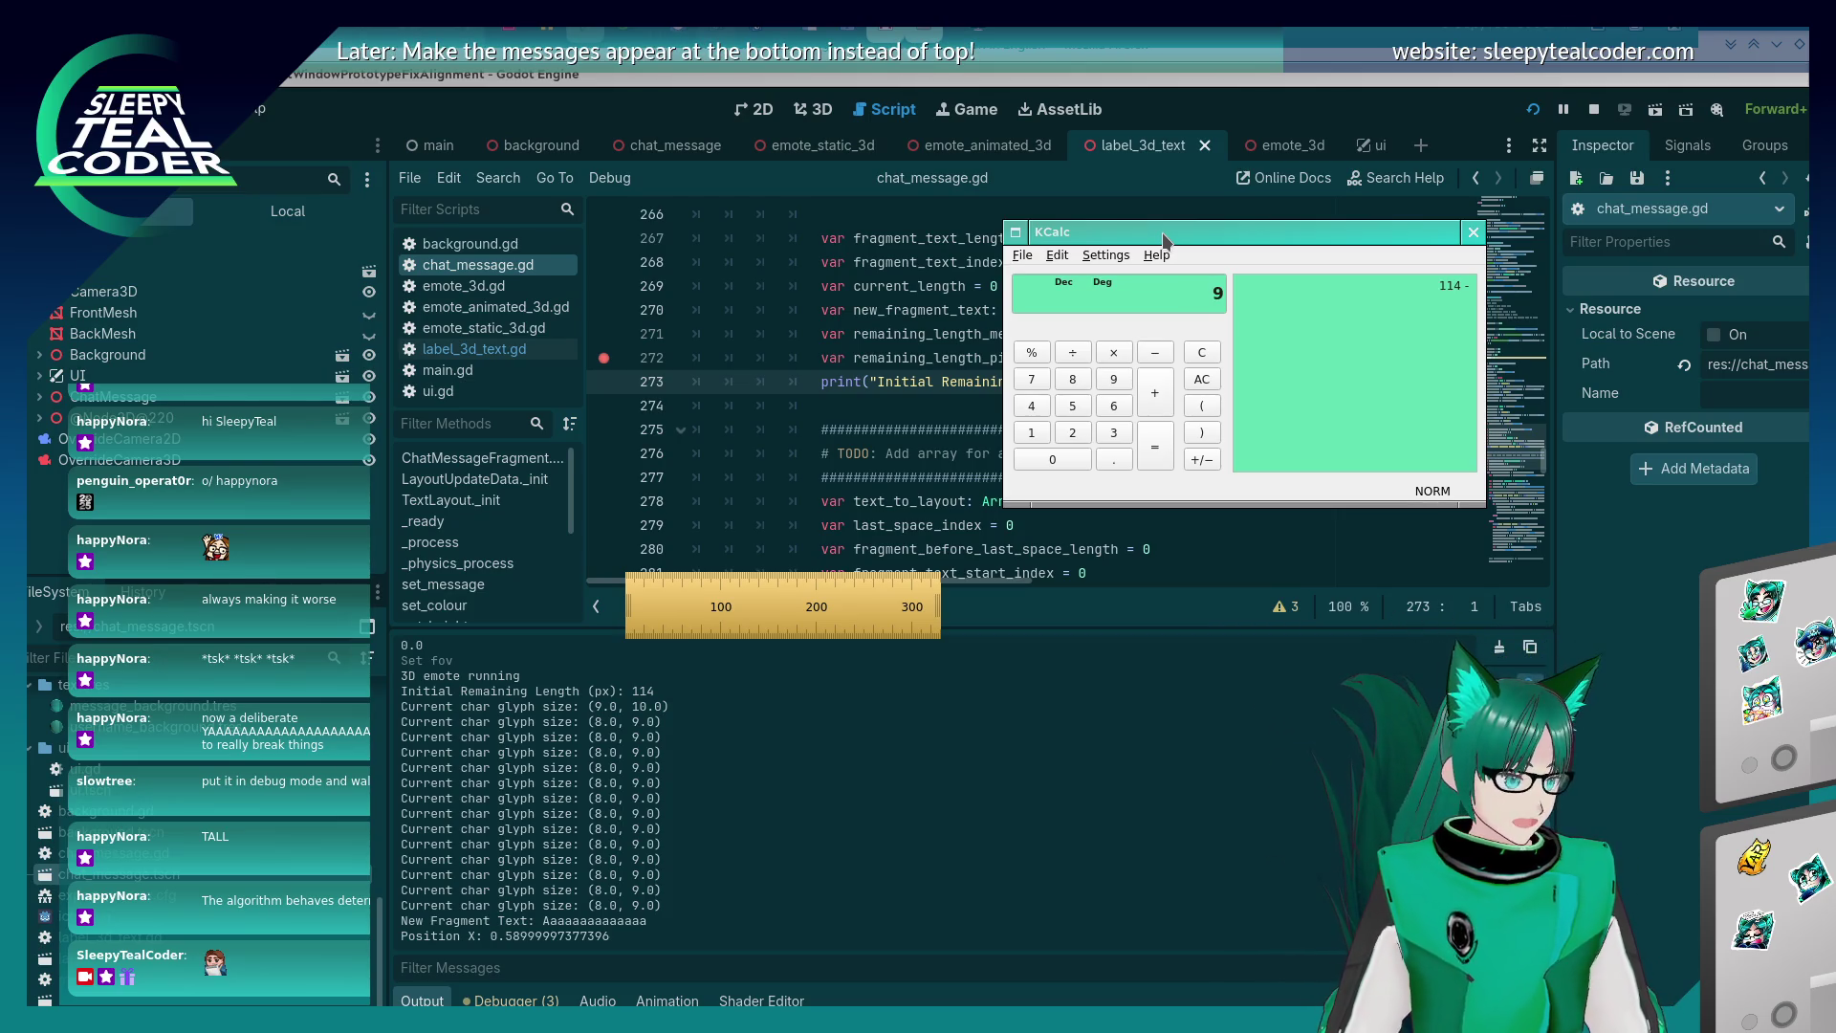
key("minus")
key("minus")
type("8")
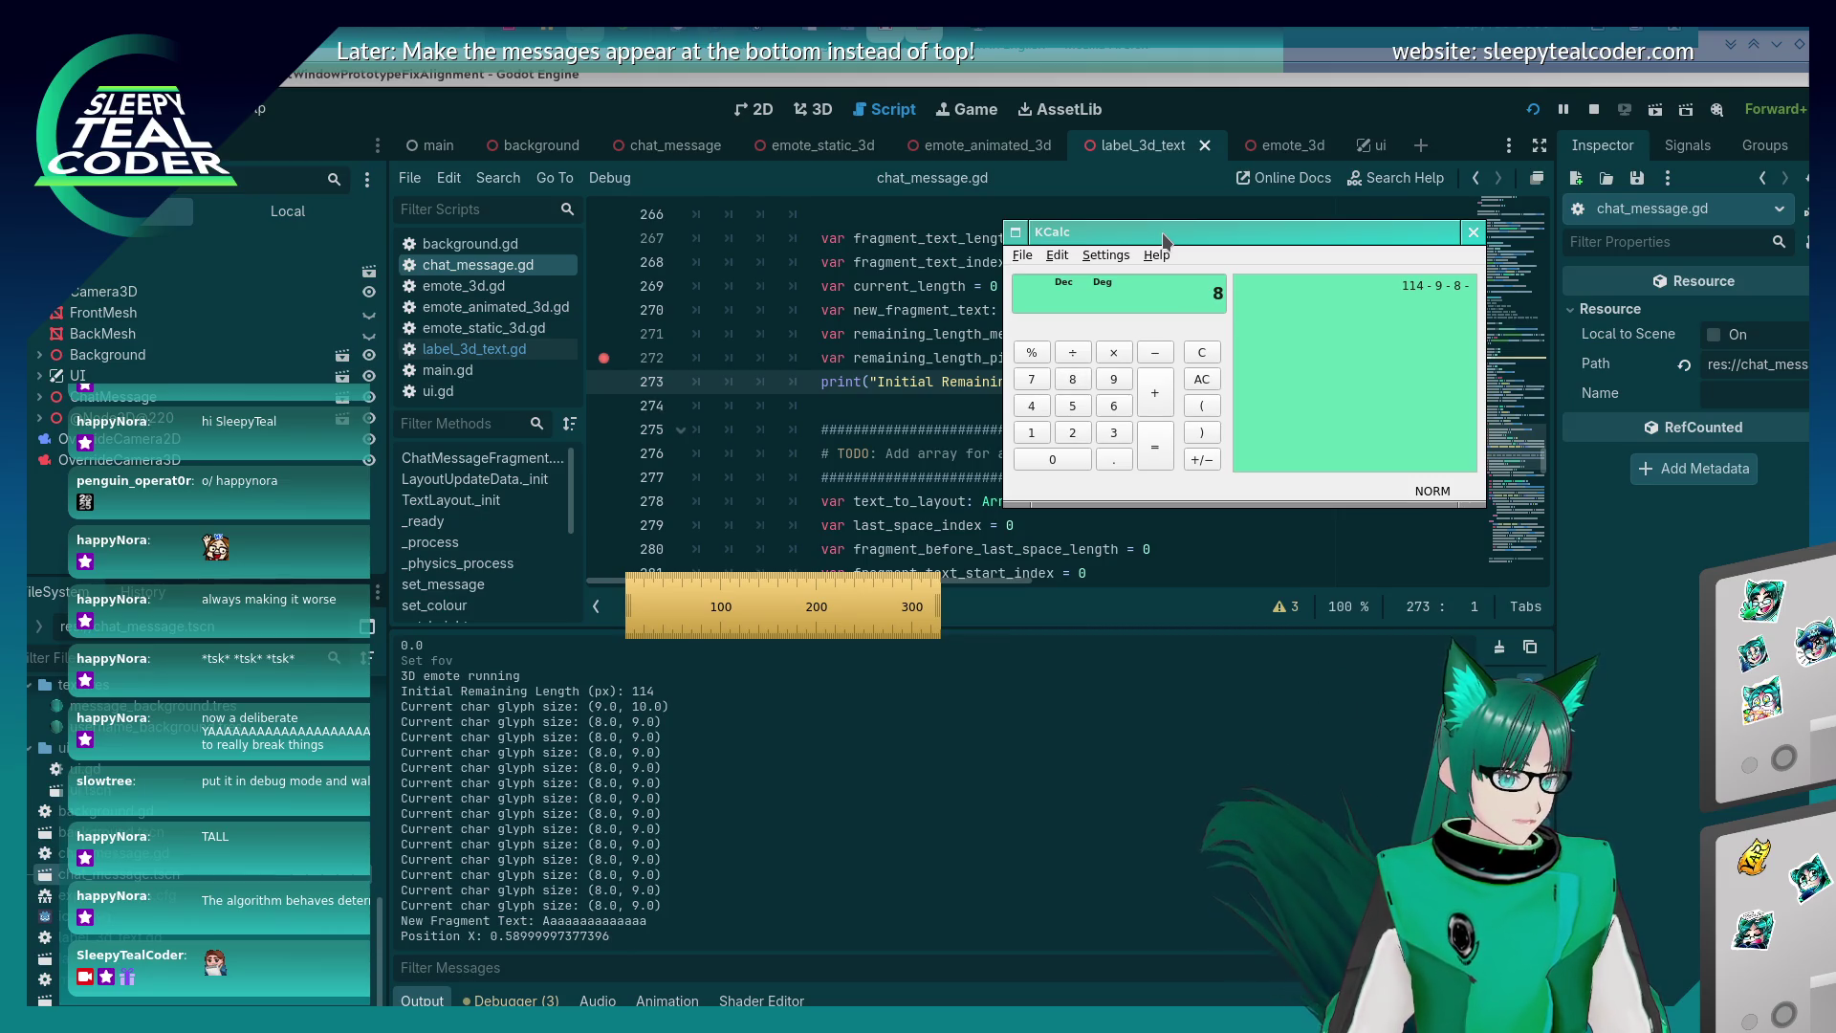
key("minus")
type("8")
key("minus")
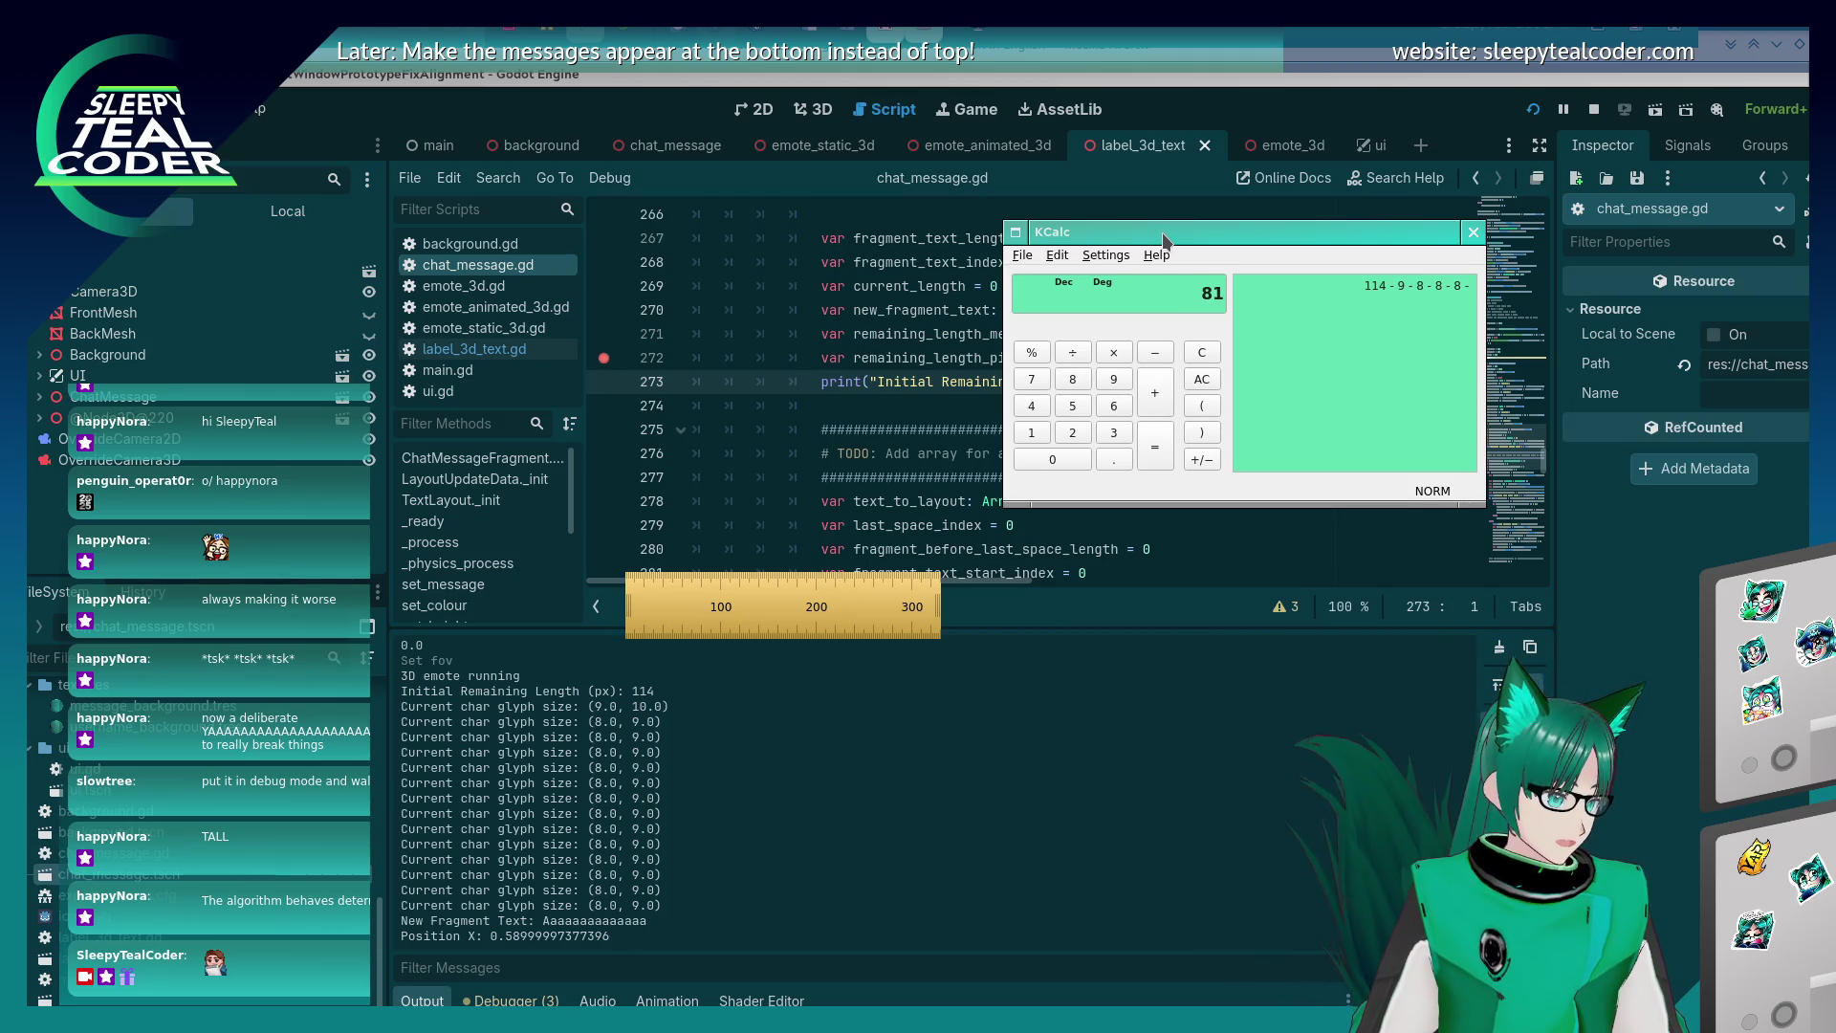
key("minus")
type("8")
key("minus")
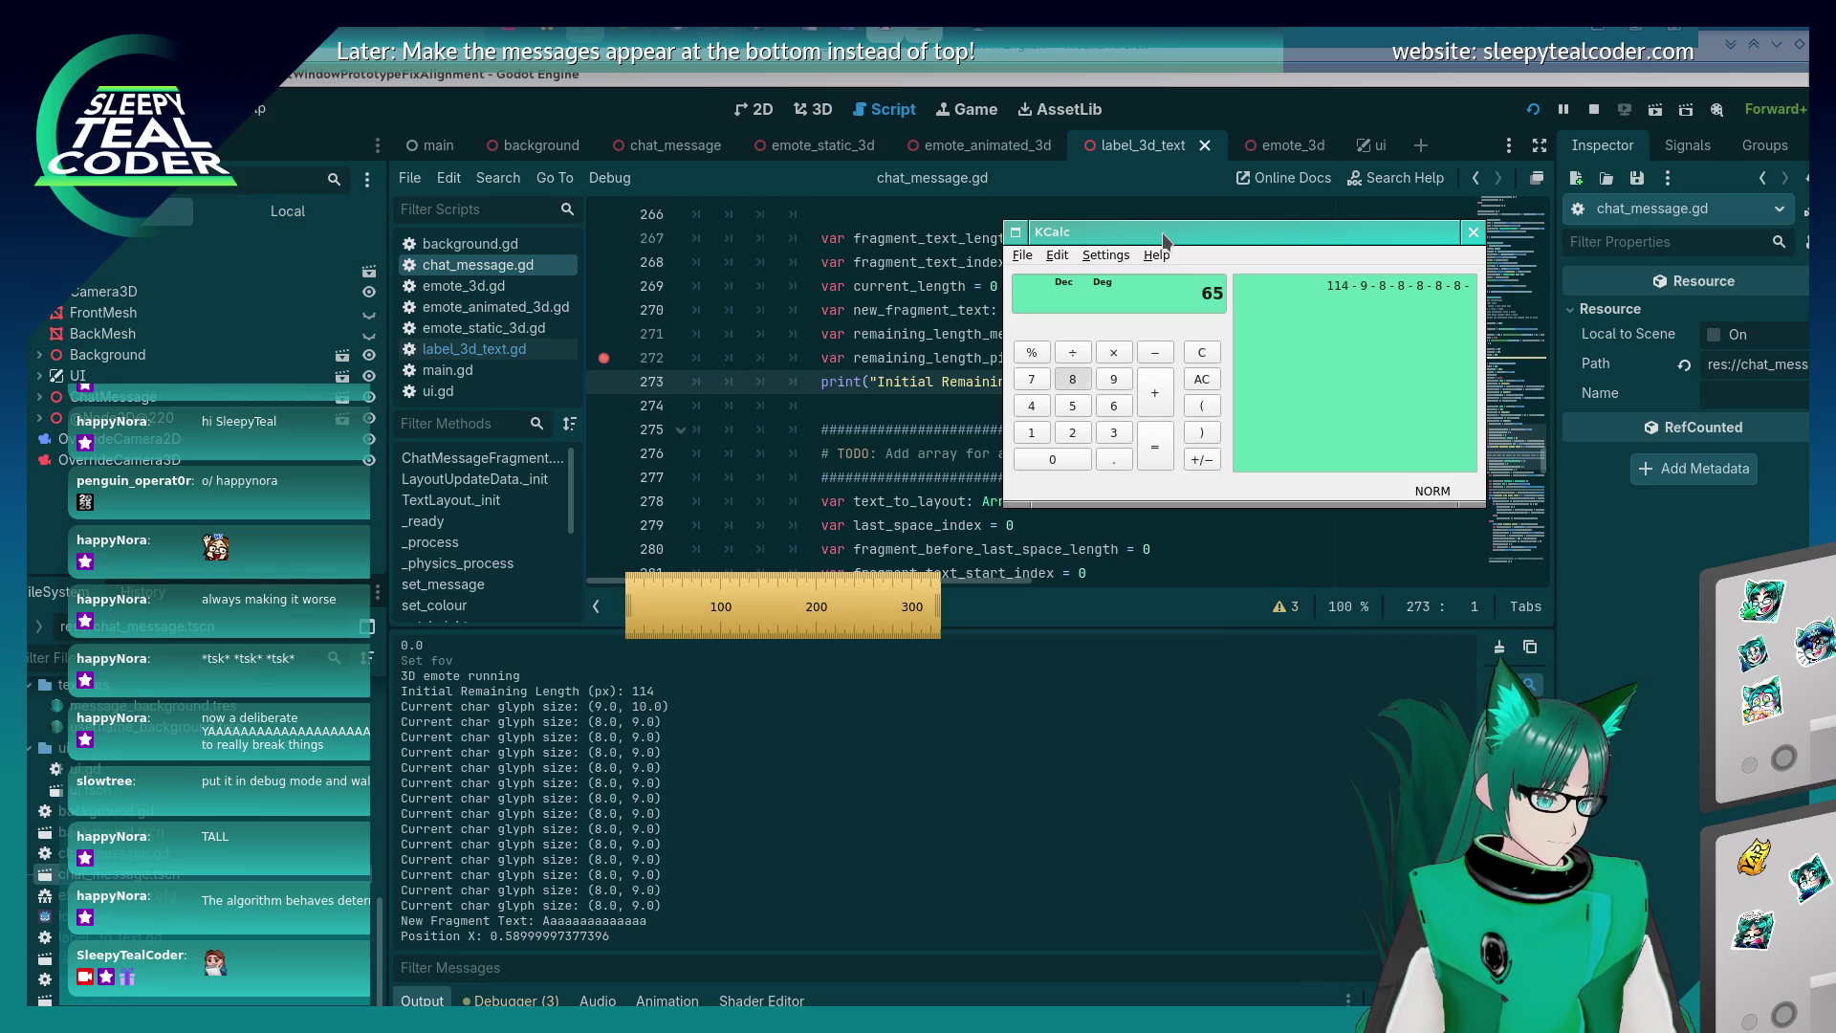
type("8")
key("minus")
key("minus")
type("8 - 8 -")
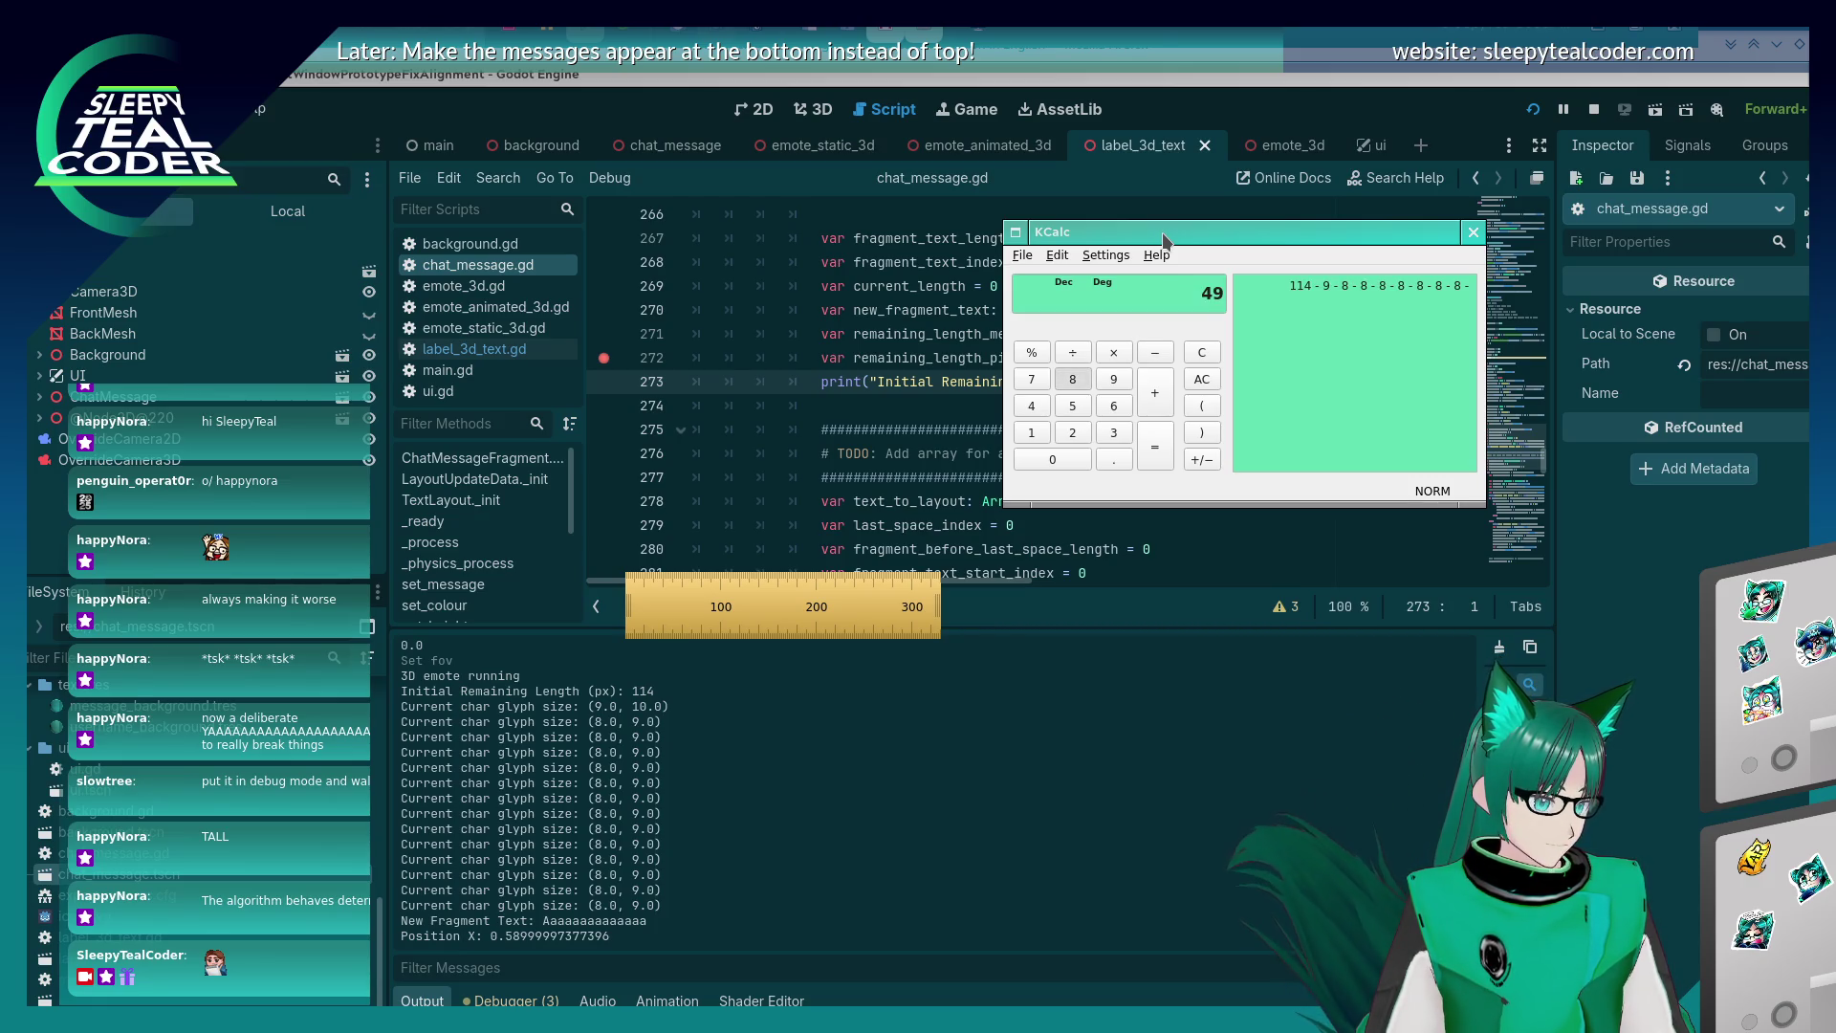
key("minus")
type("8")
key("minus")
type("8 - 8 -")
key("minus")
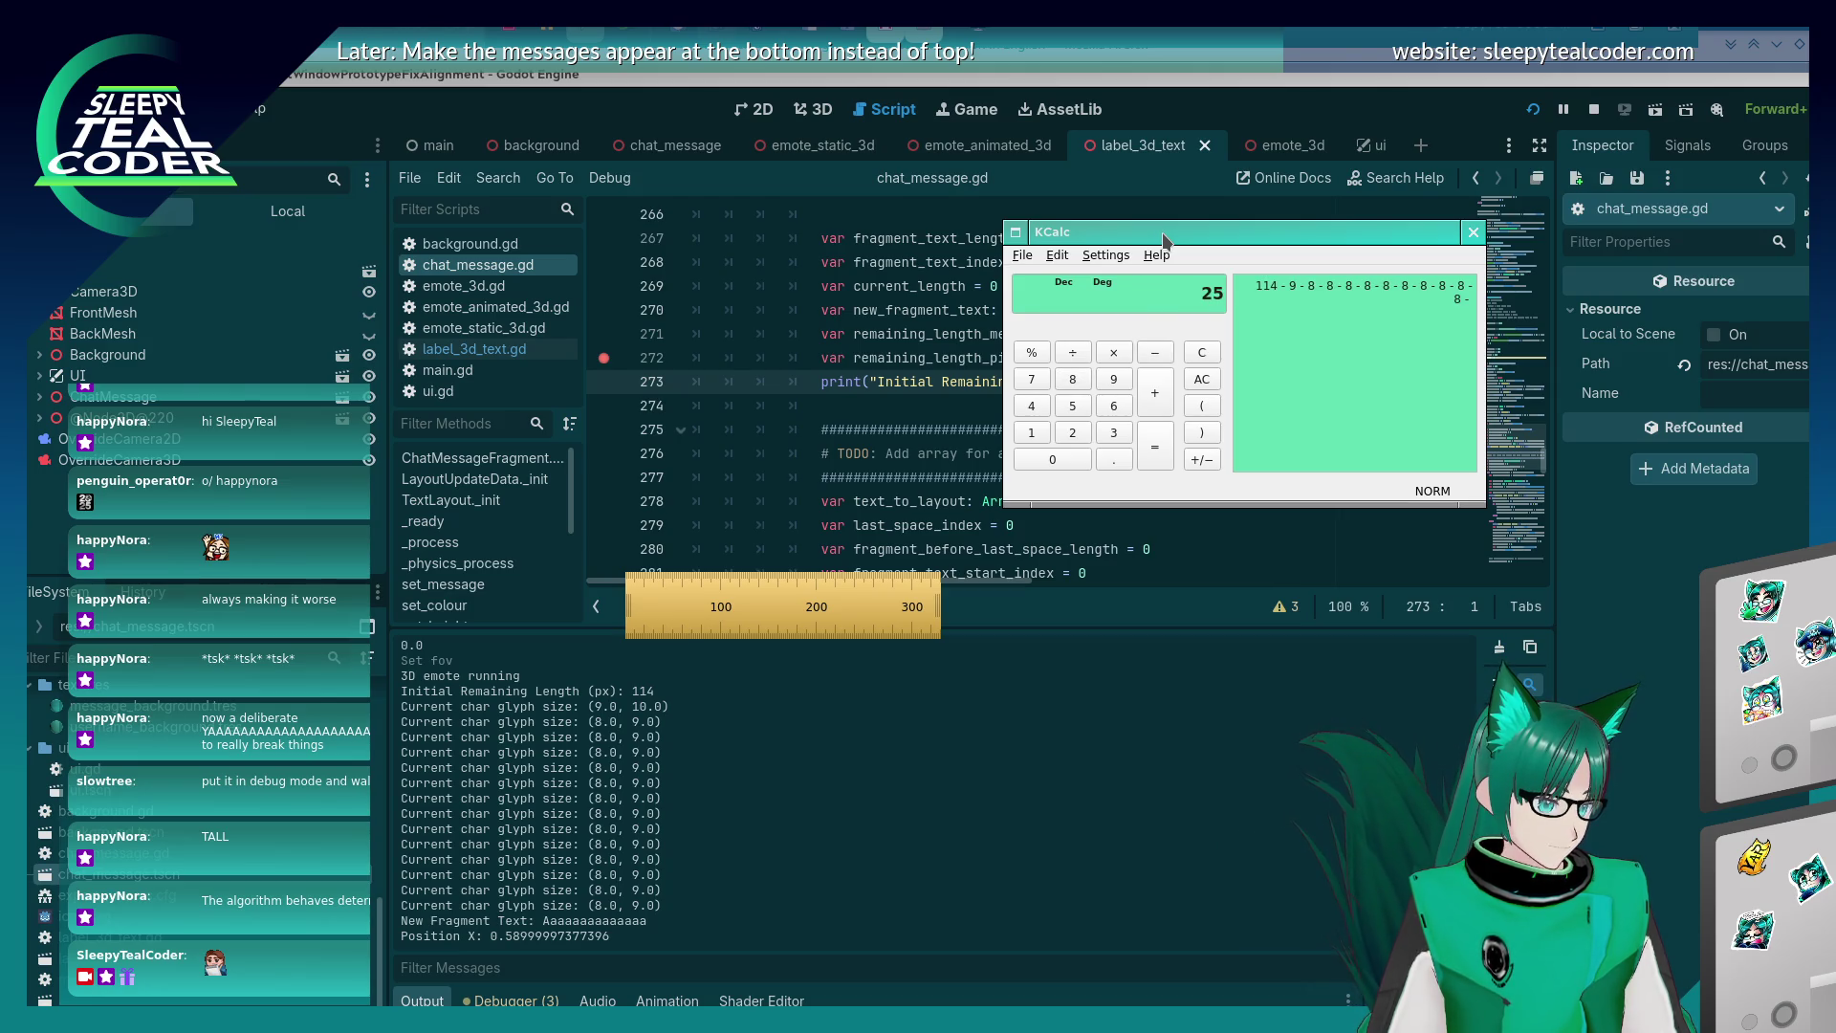
type("8")
key("minus")
type("8")
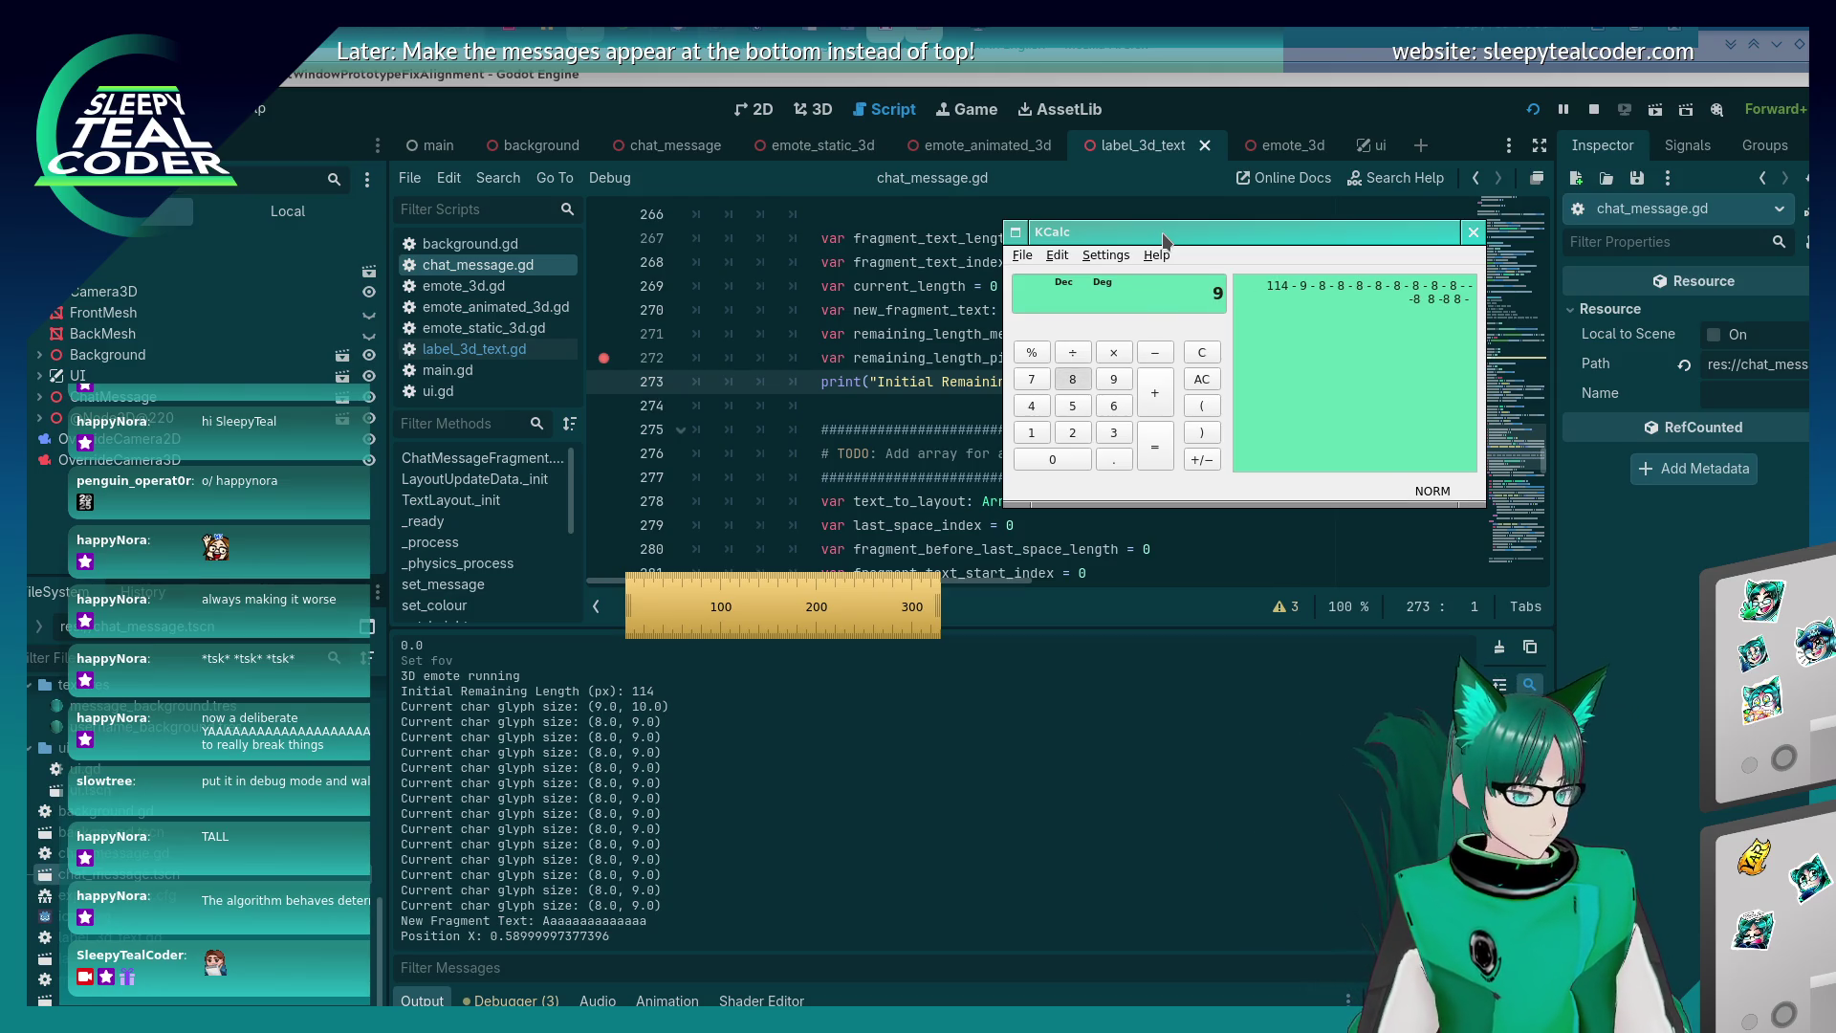
key("minus")
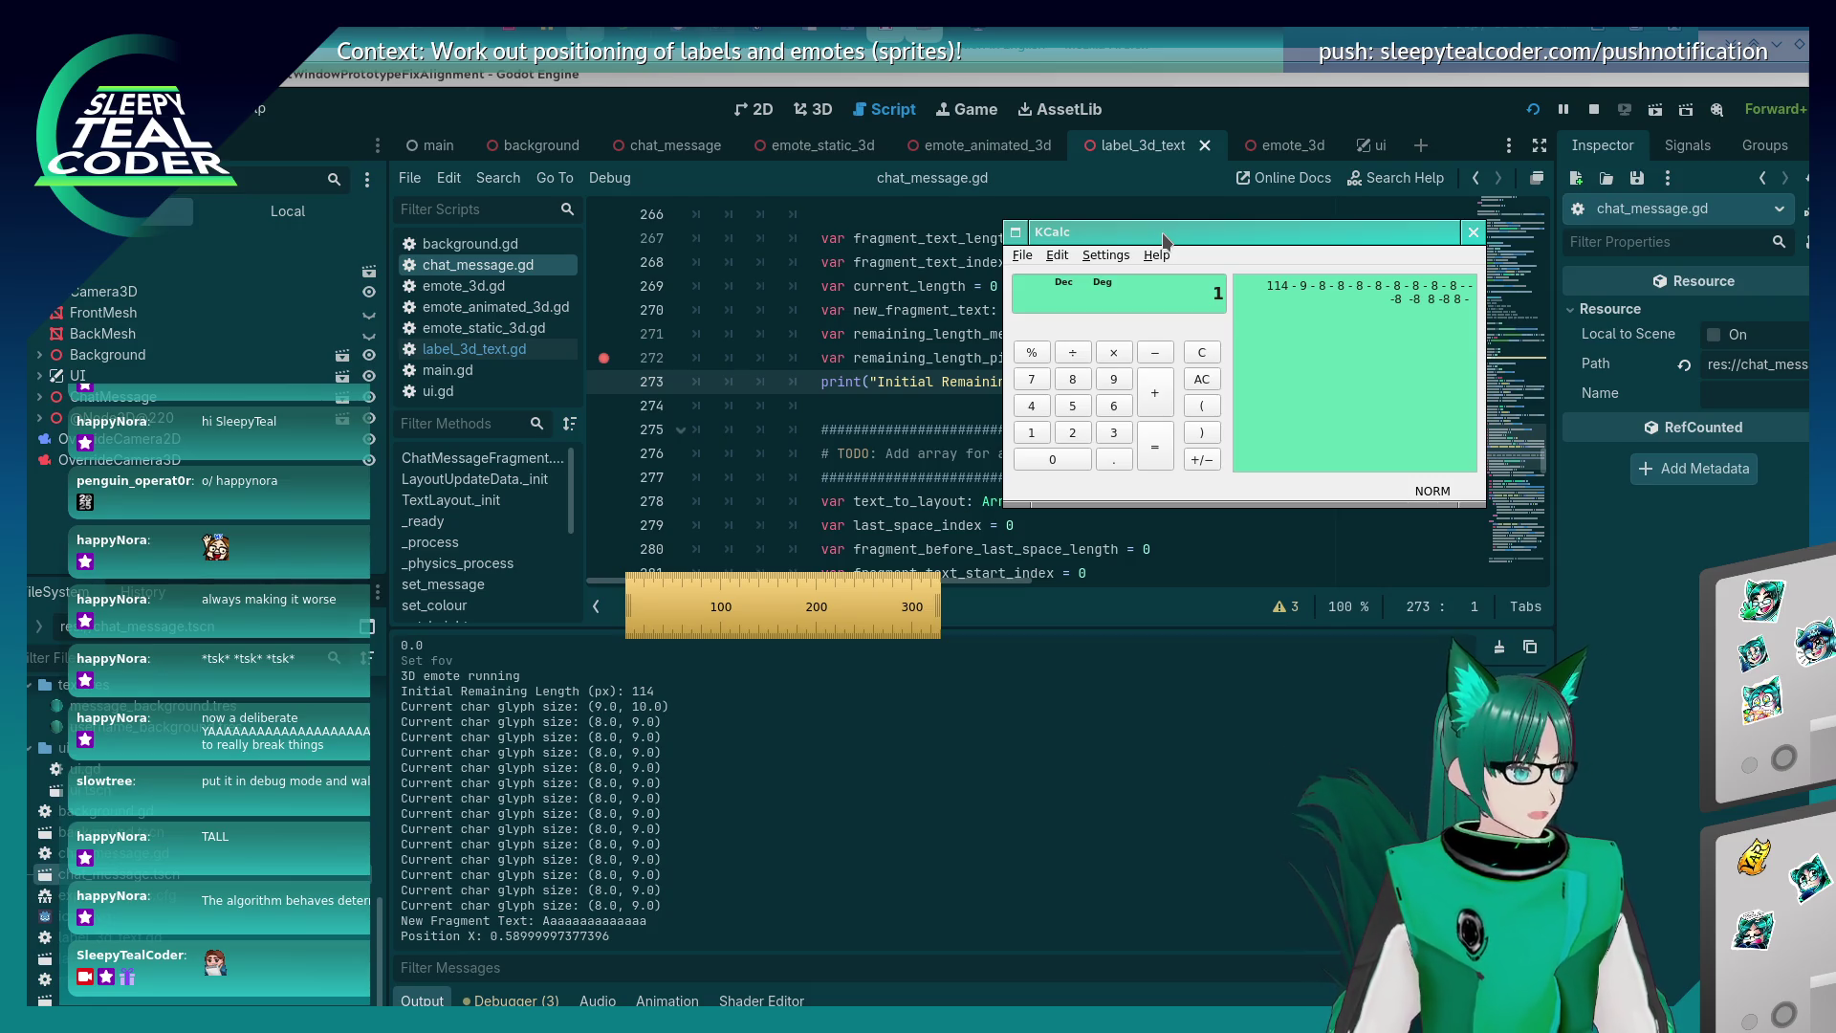
left_click(876, 363)
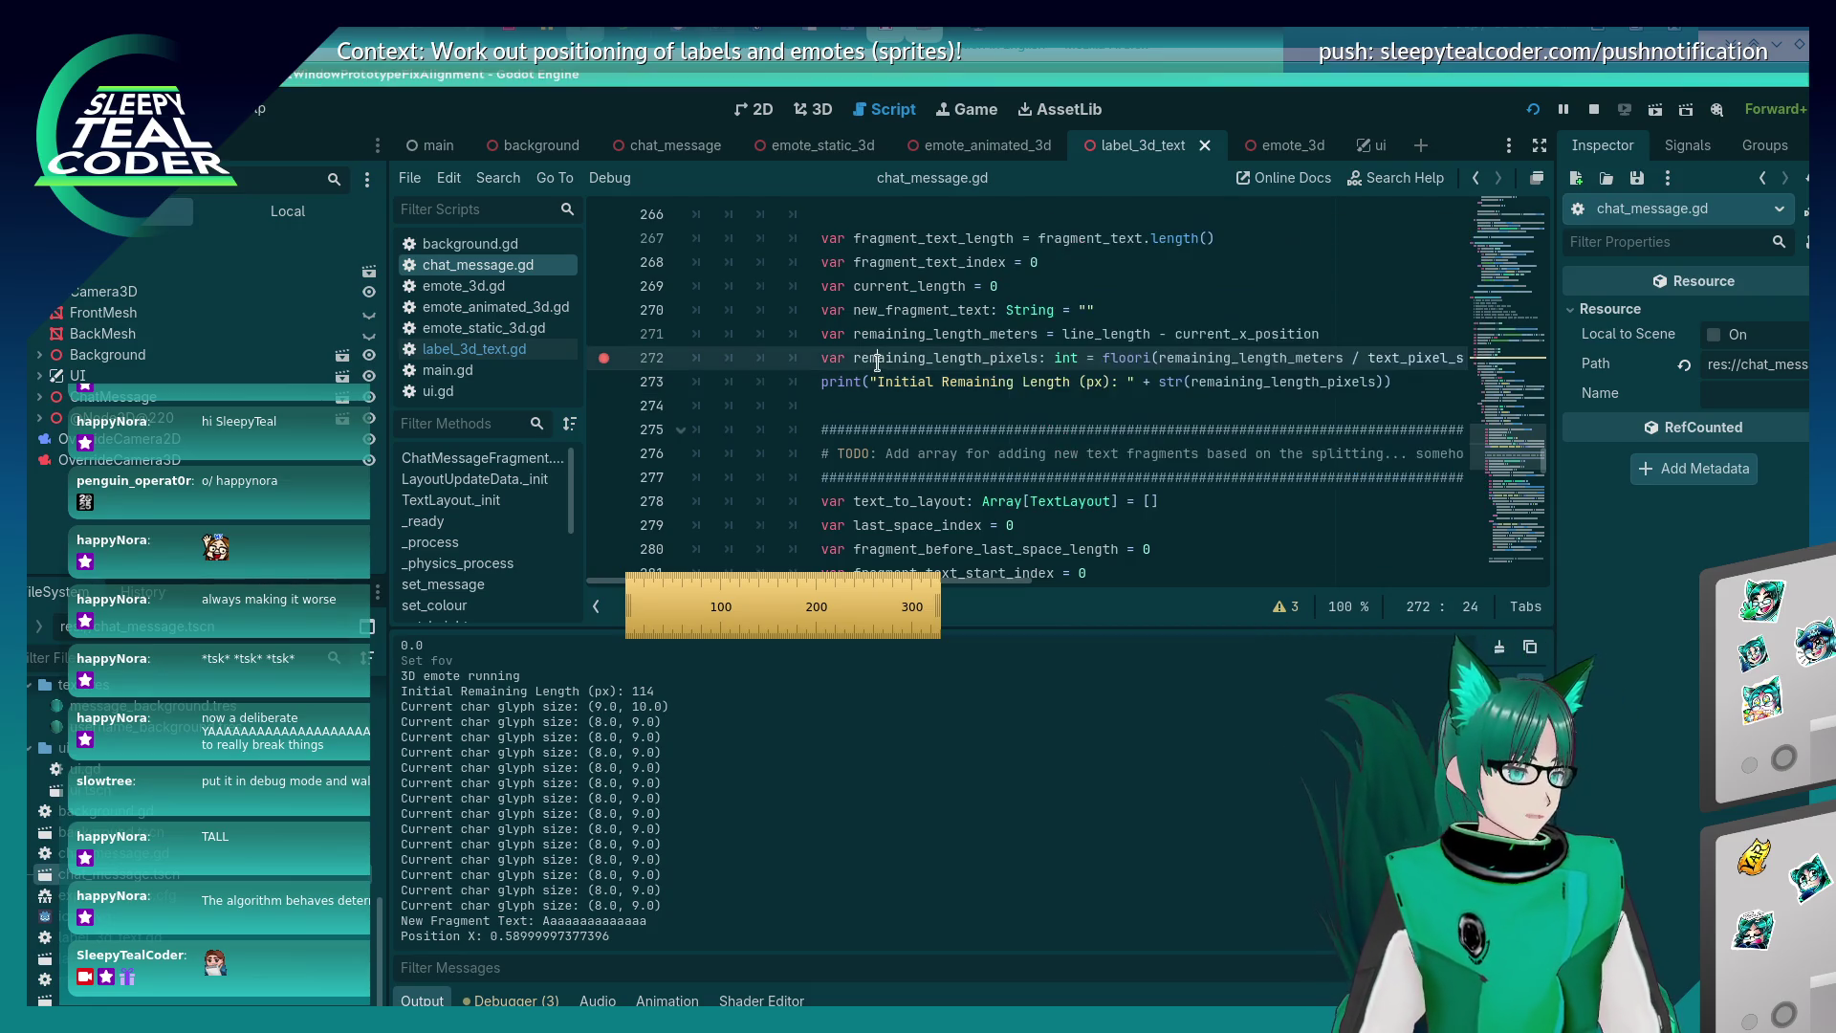
scroll(1004, 497, "up", 1)
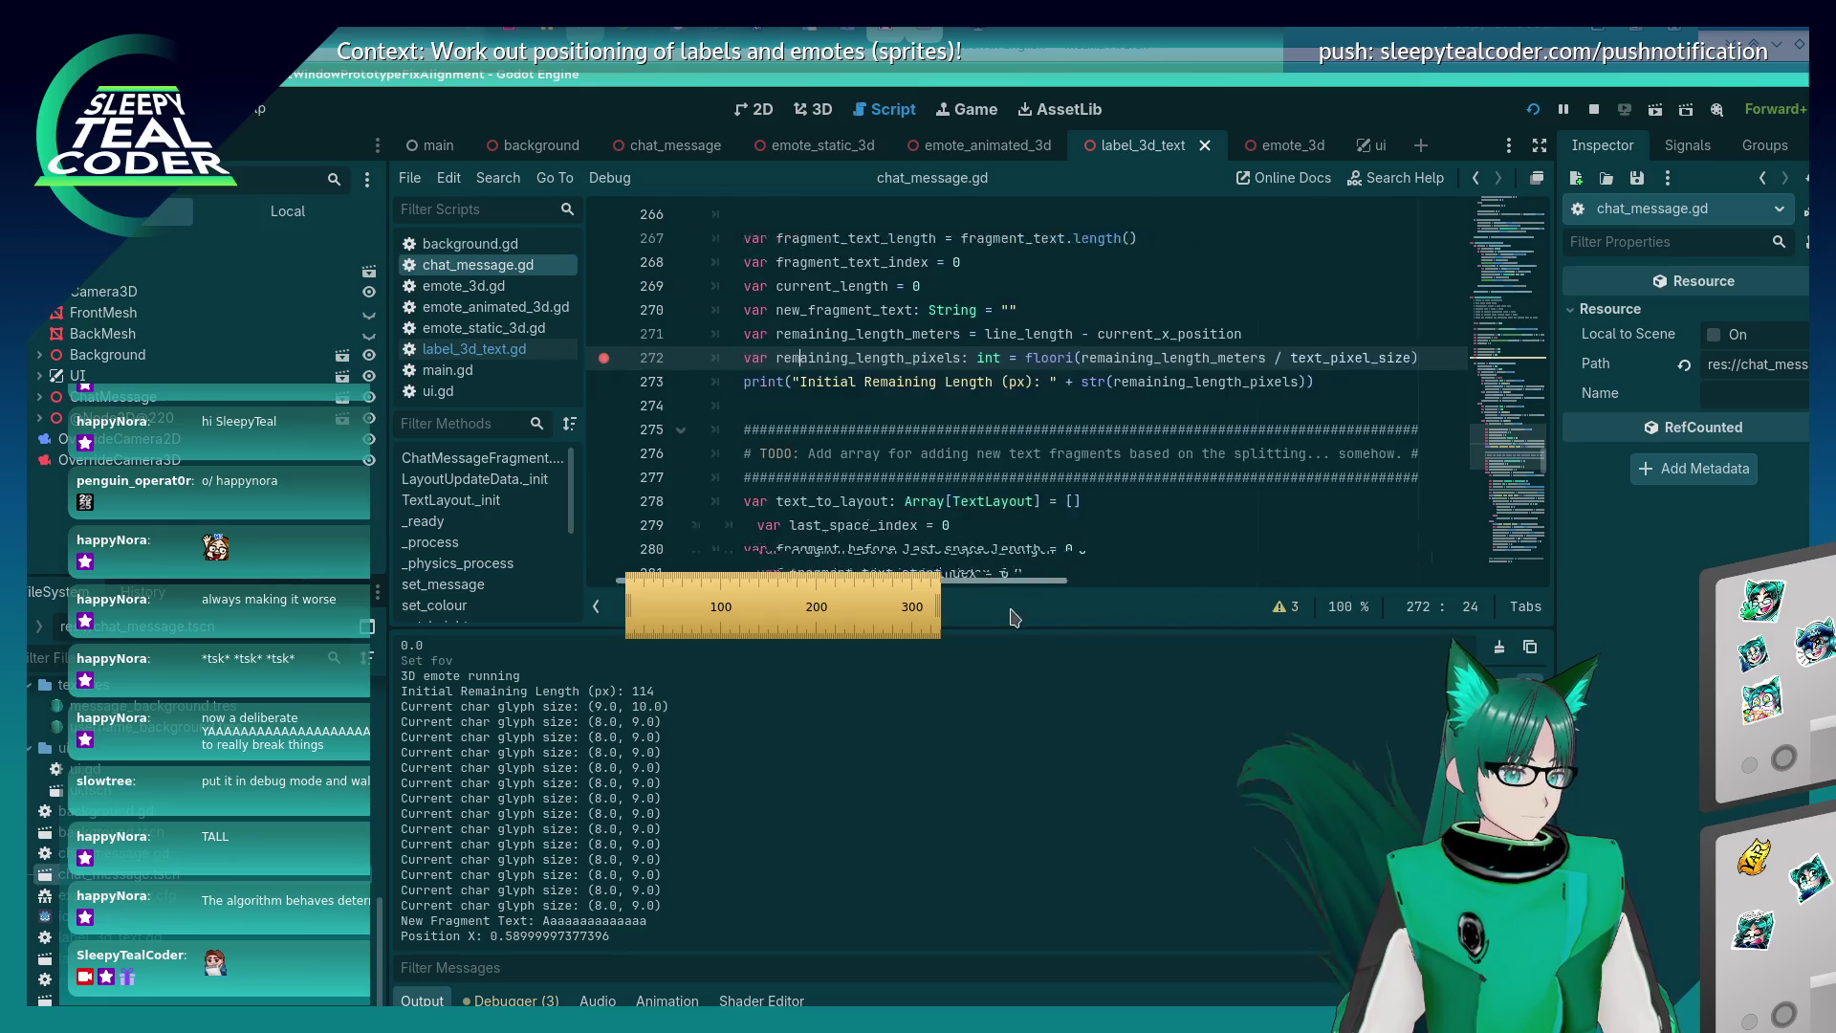
scroll(992, 531, "up", 3)
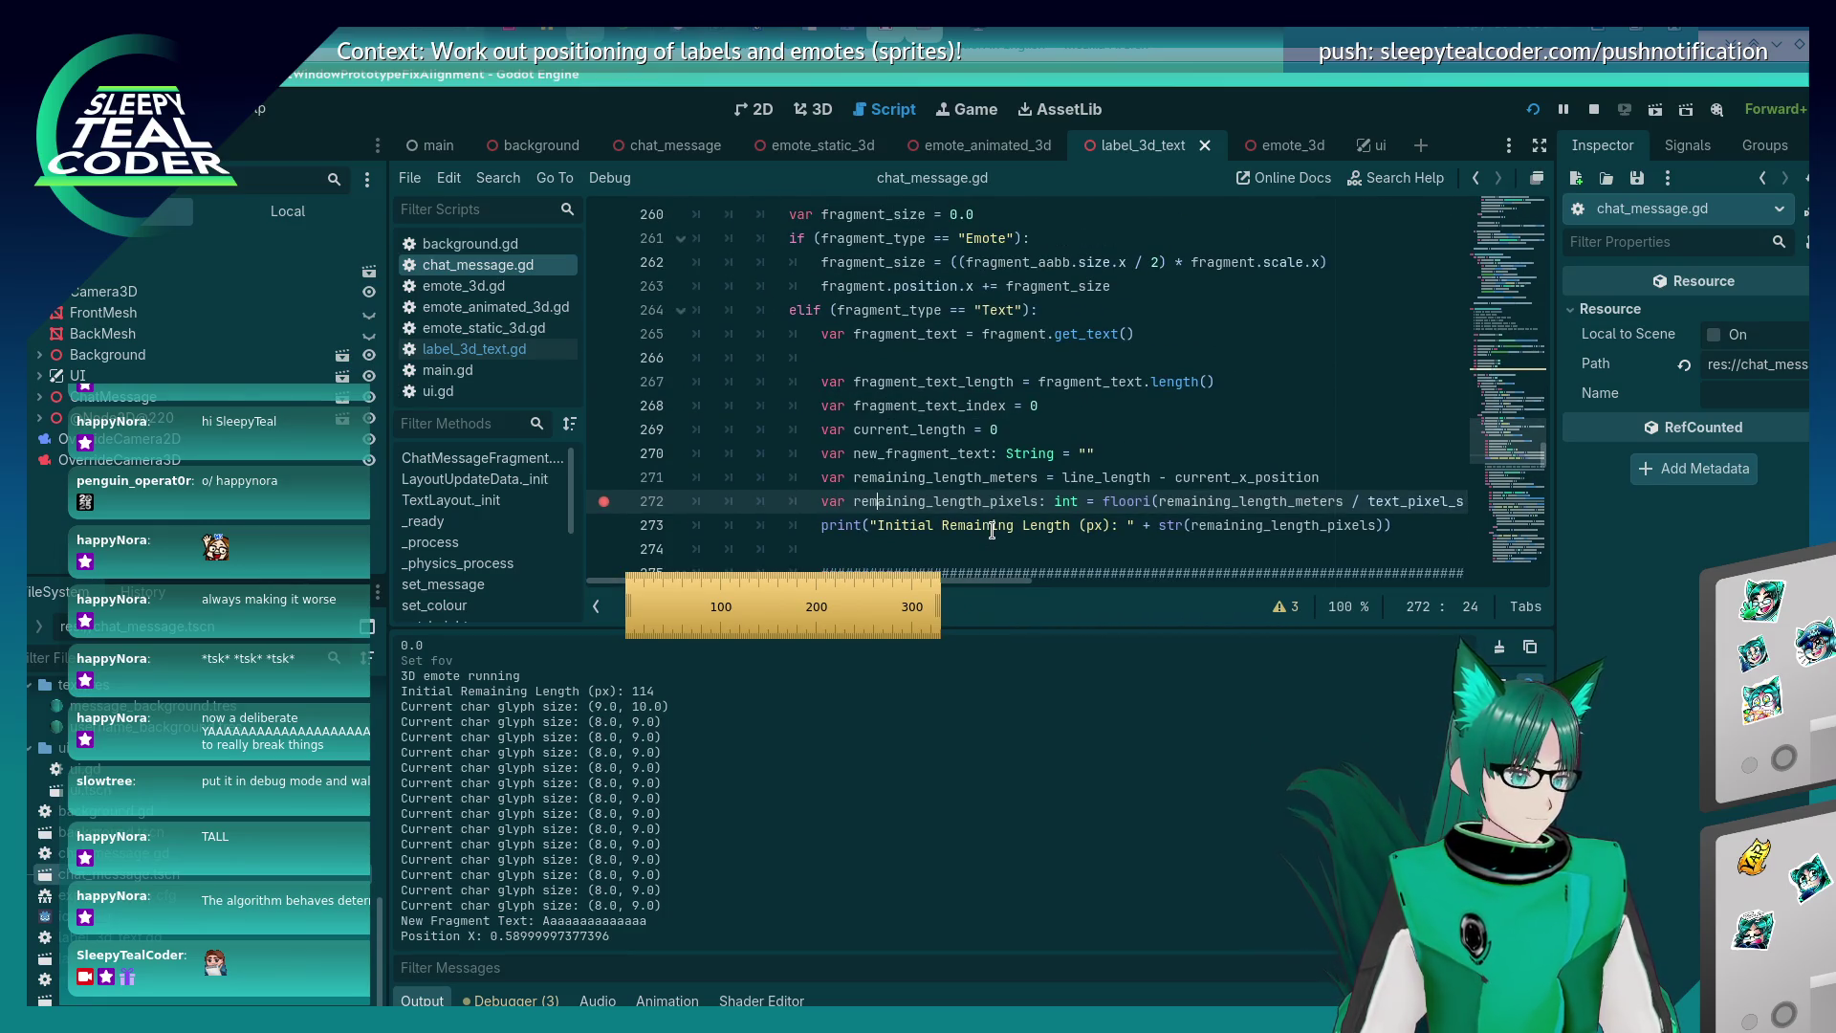
scroll(992, 531, "up", 2)
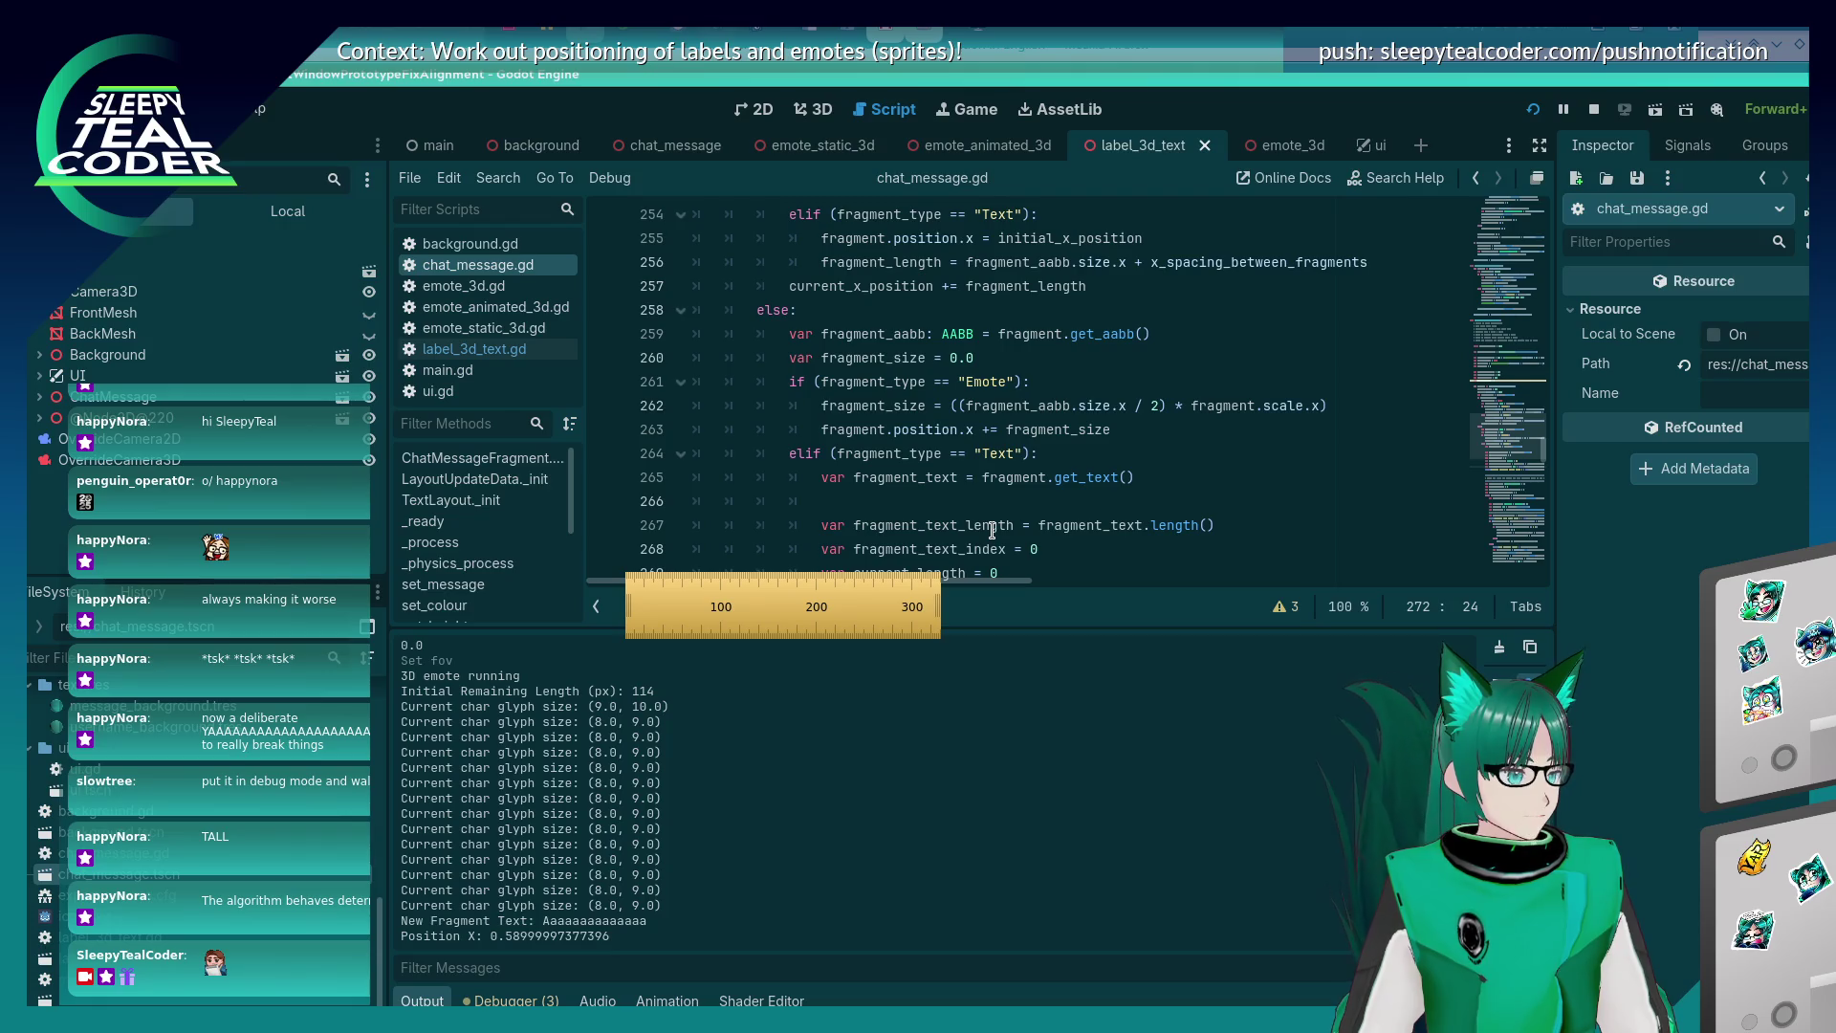
scroll(992, 531, "up", 3)
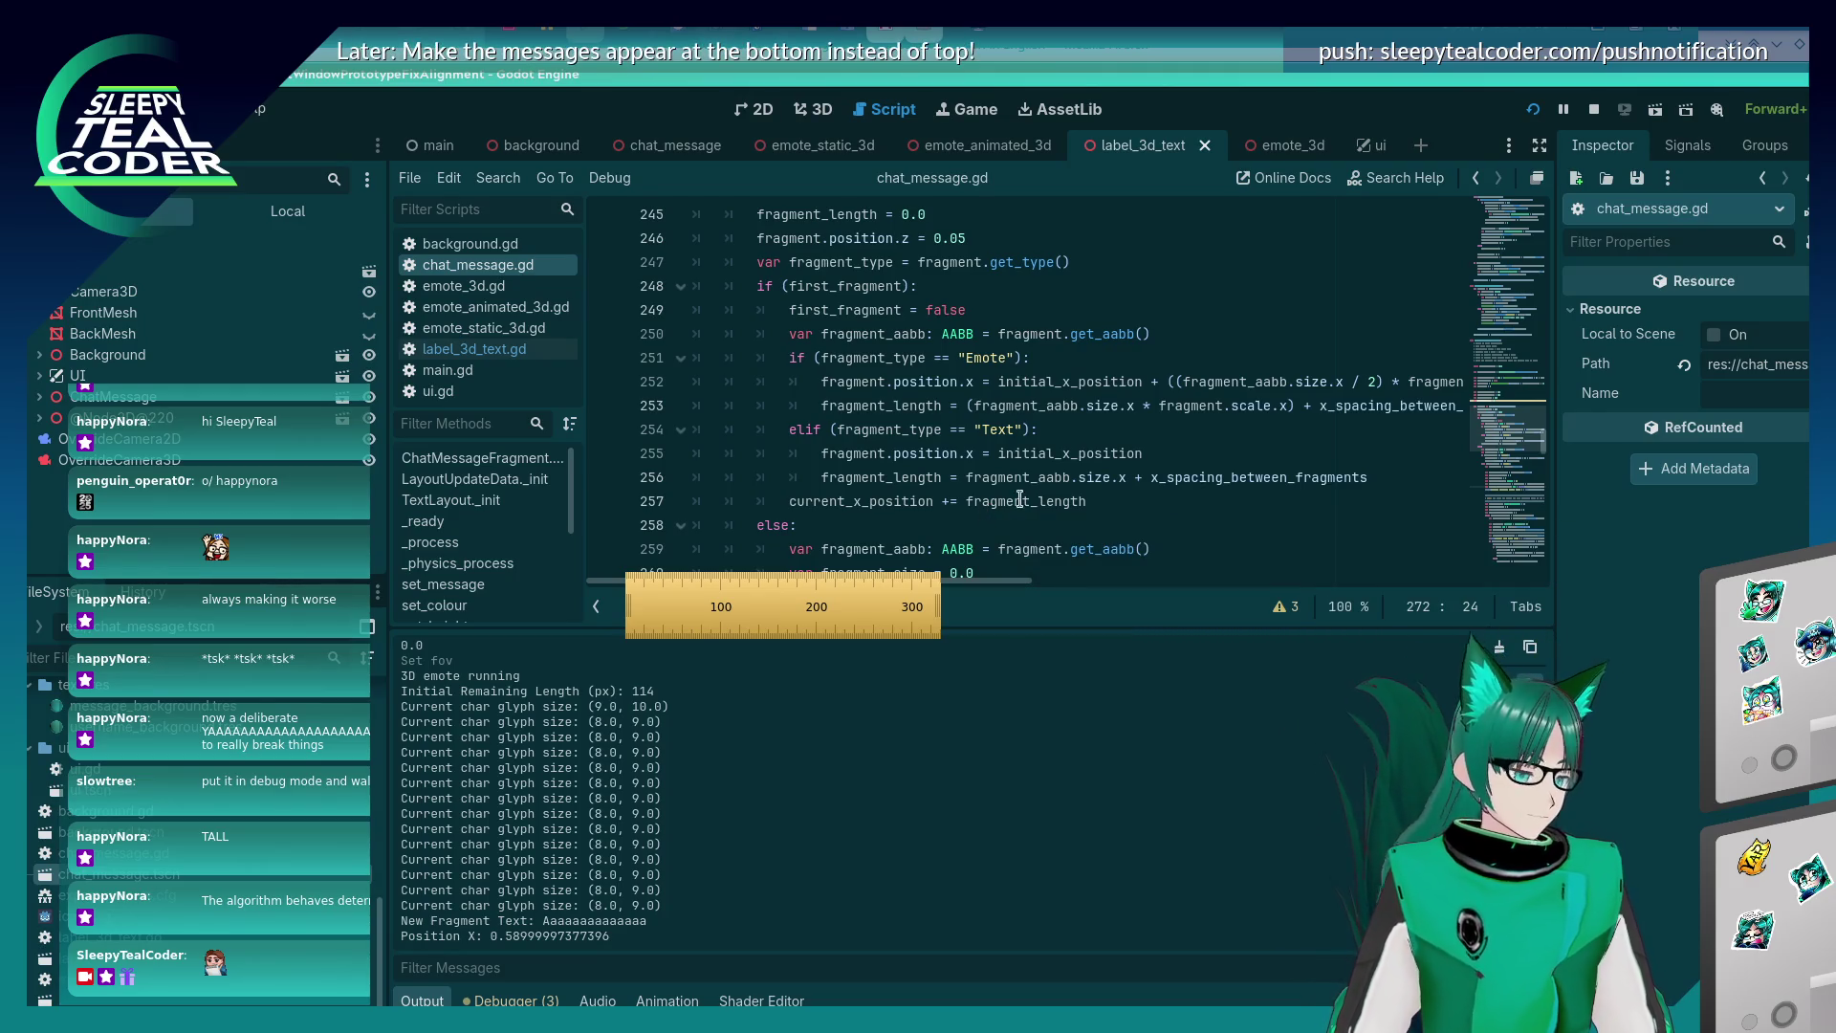
mouse_move(957, 581)
left_mouse_down()
mouse_move(990, 581)
mouse_move(954, 581)
left_mouse_up()
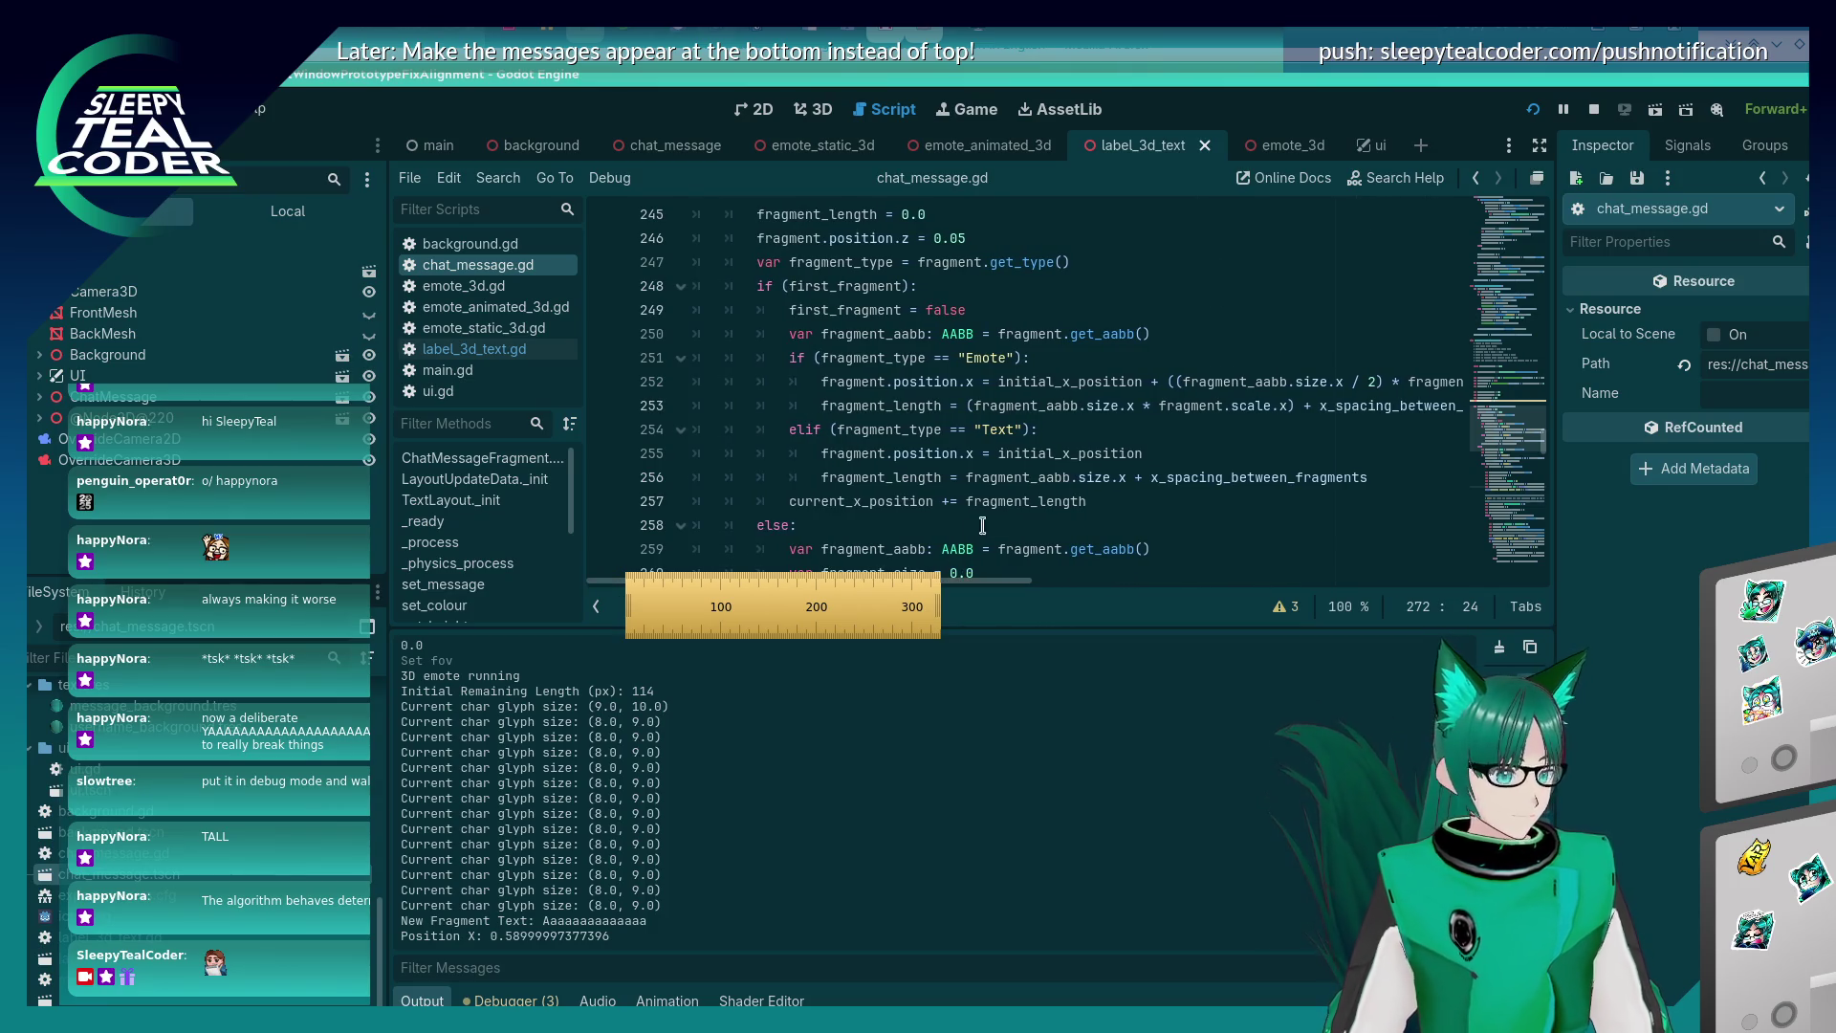
left_click(1182, 449)
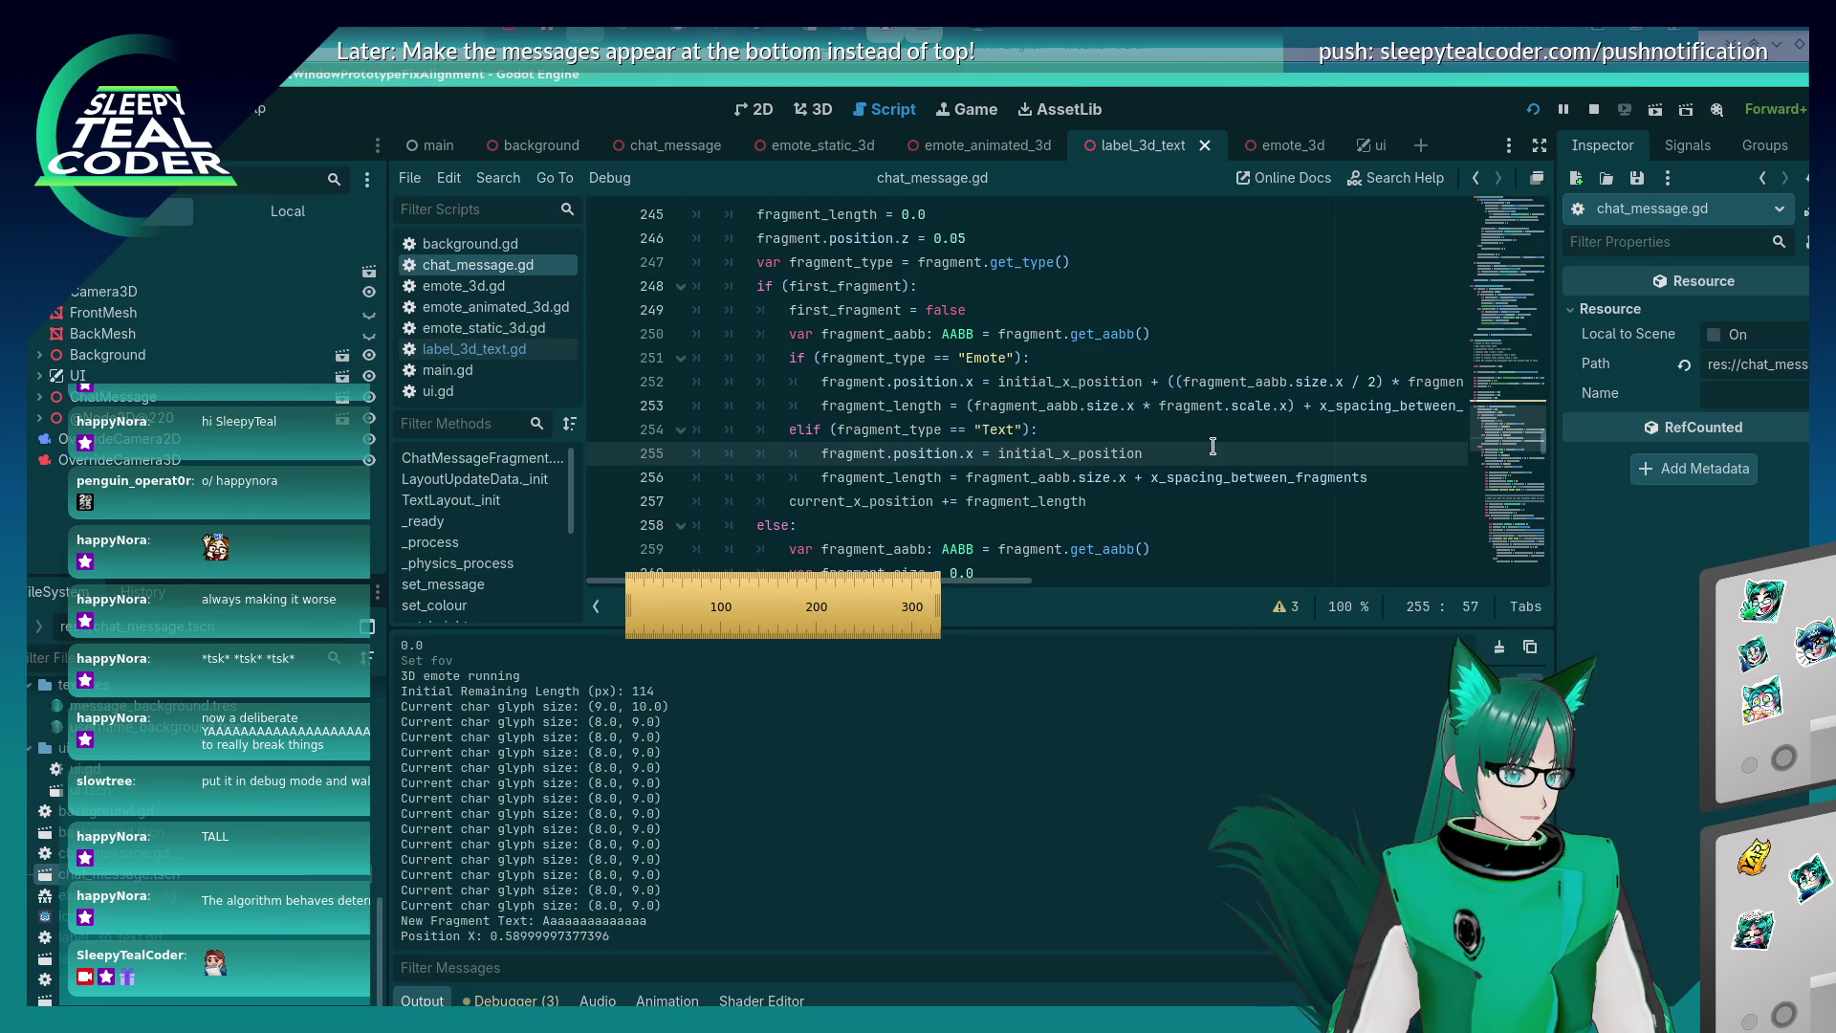
left_click(1117, 497)
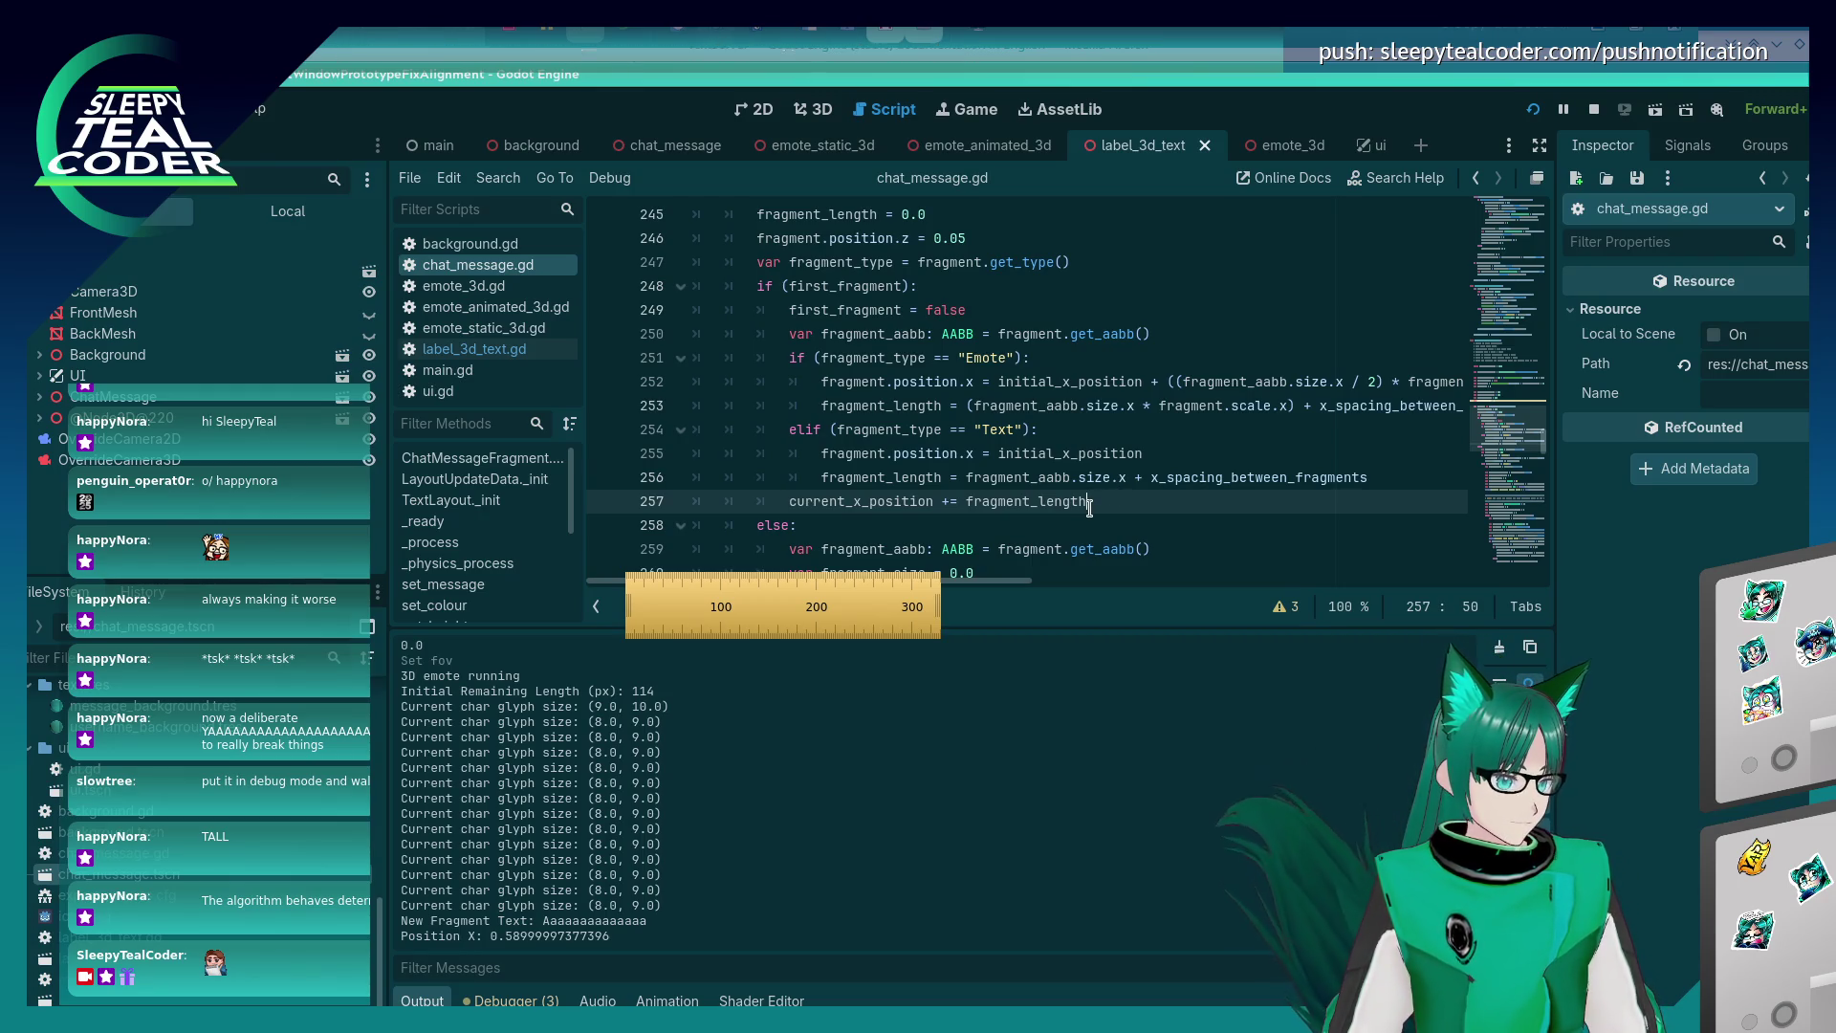
scroll(1089, 508, "down", 3)
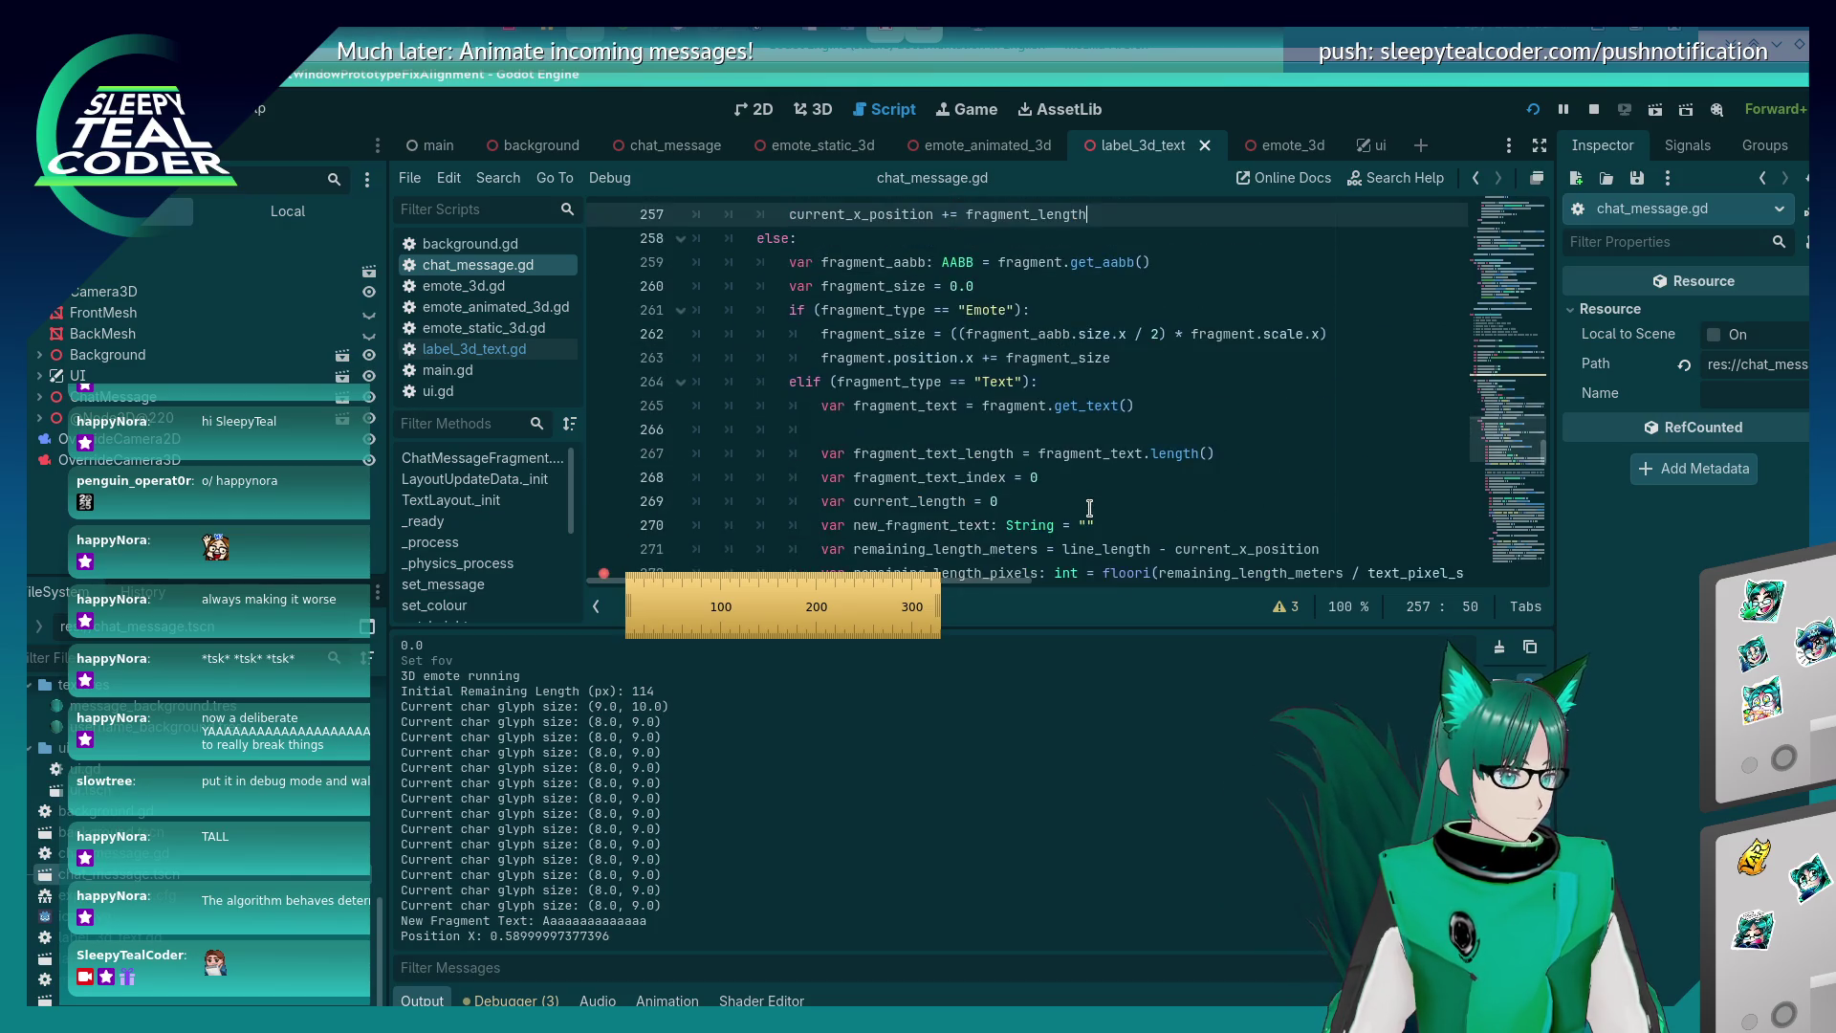
scroll(1089, 508, "up", 1)
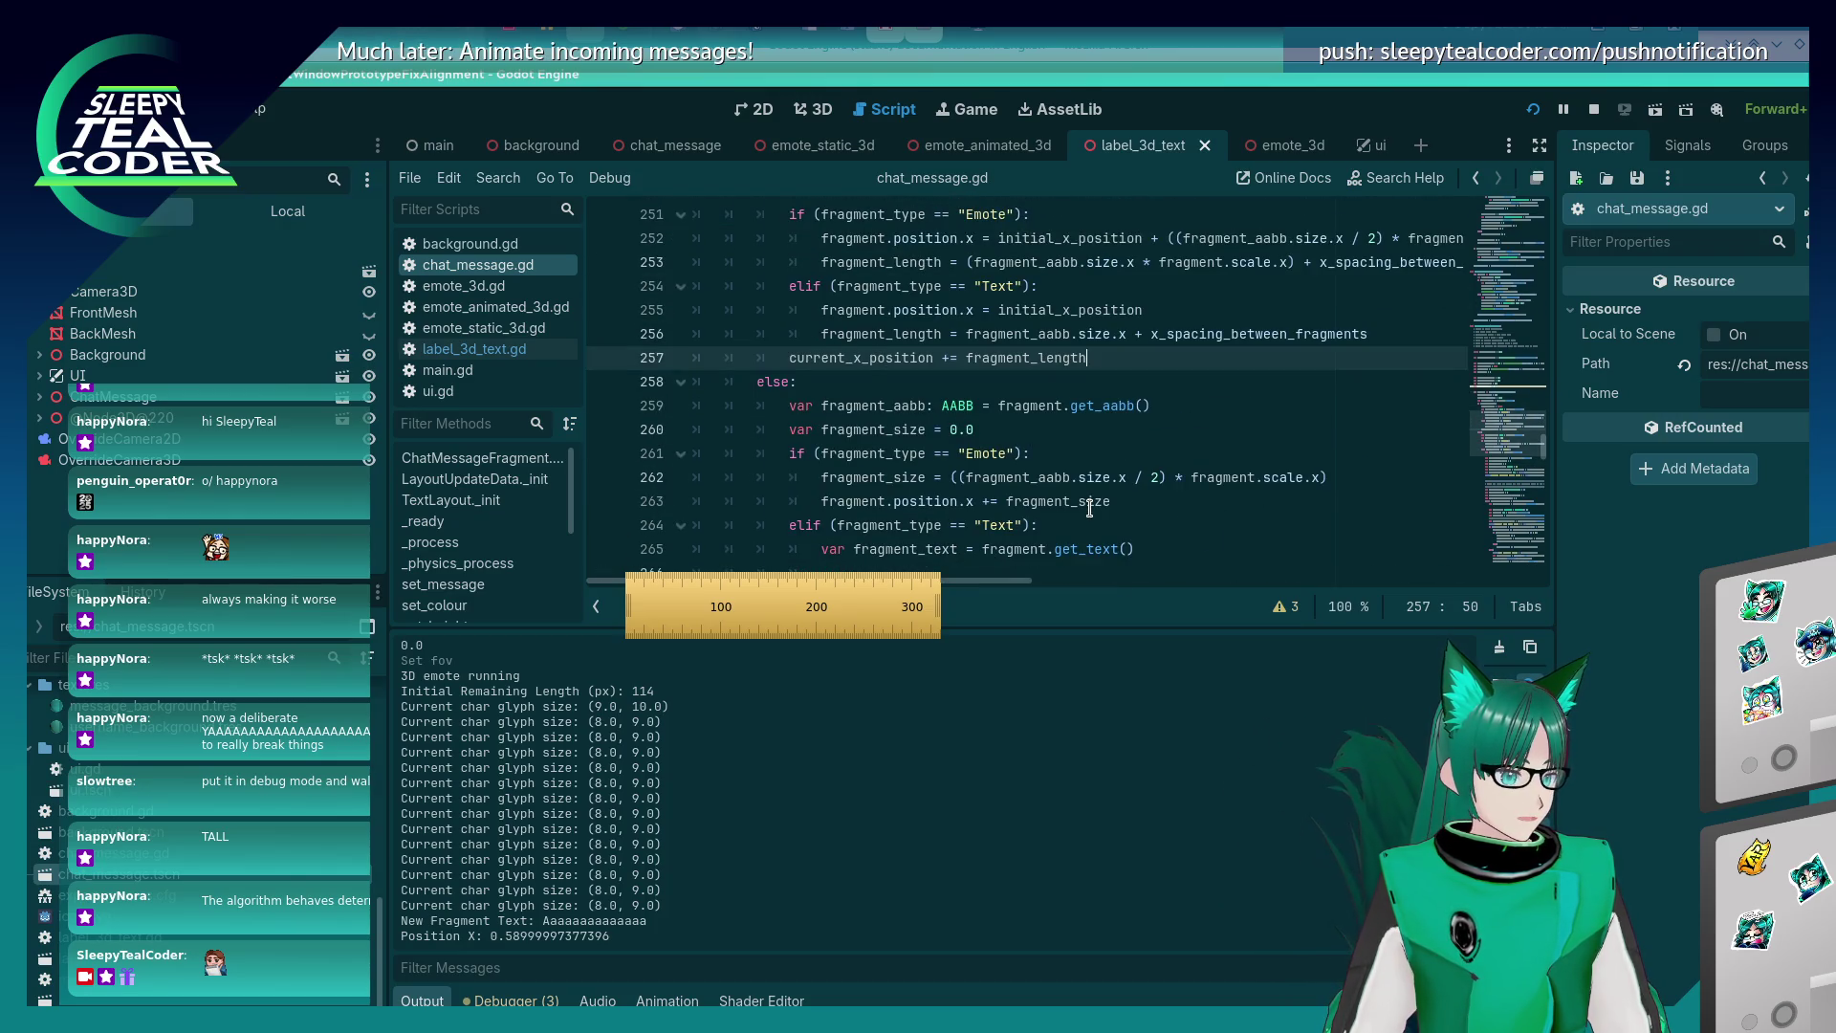
scroll(1089, 508, "down", 3)
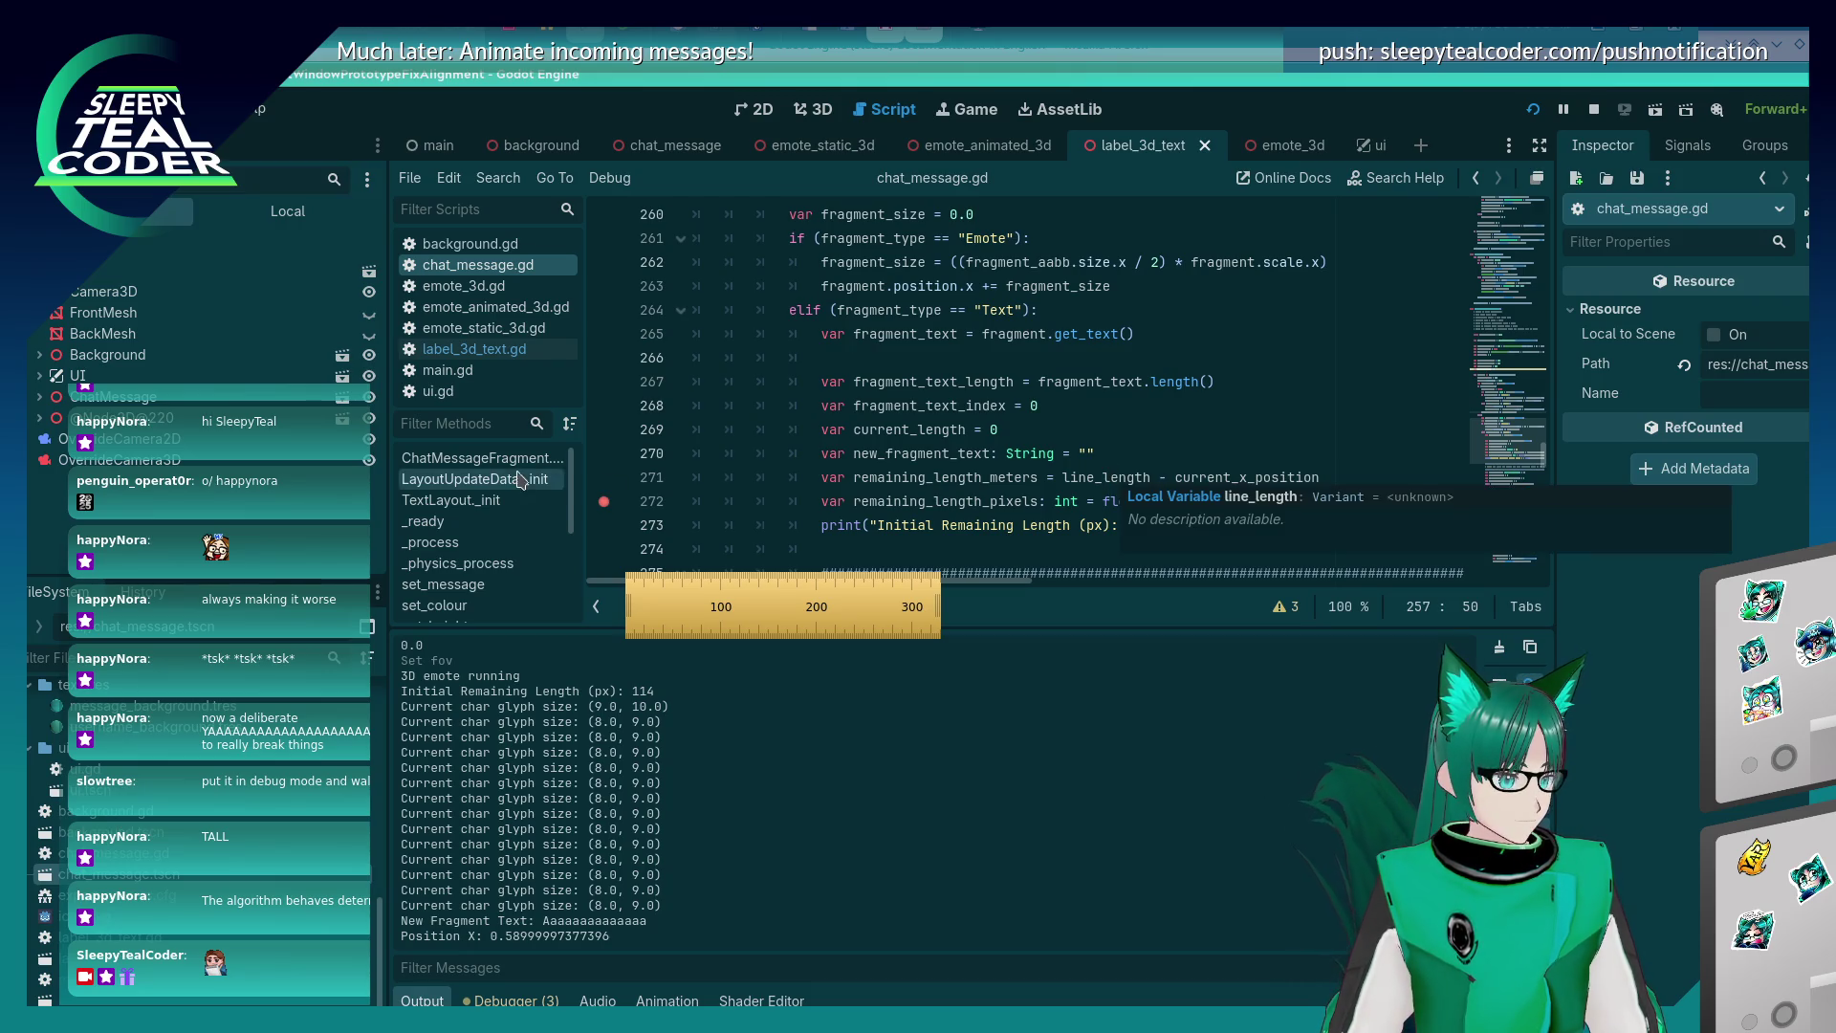
left_click(603, 478)
Trigger the line 271 breakpoint with a new message, step to line 272, and read remaining_length_meters 0.574.
key("alt+Tab")
key("Tab")
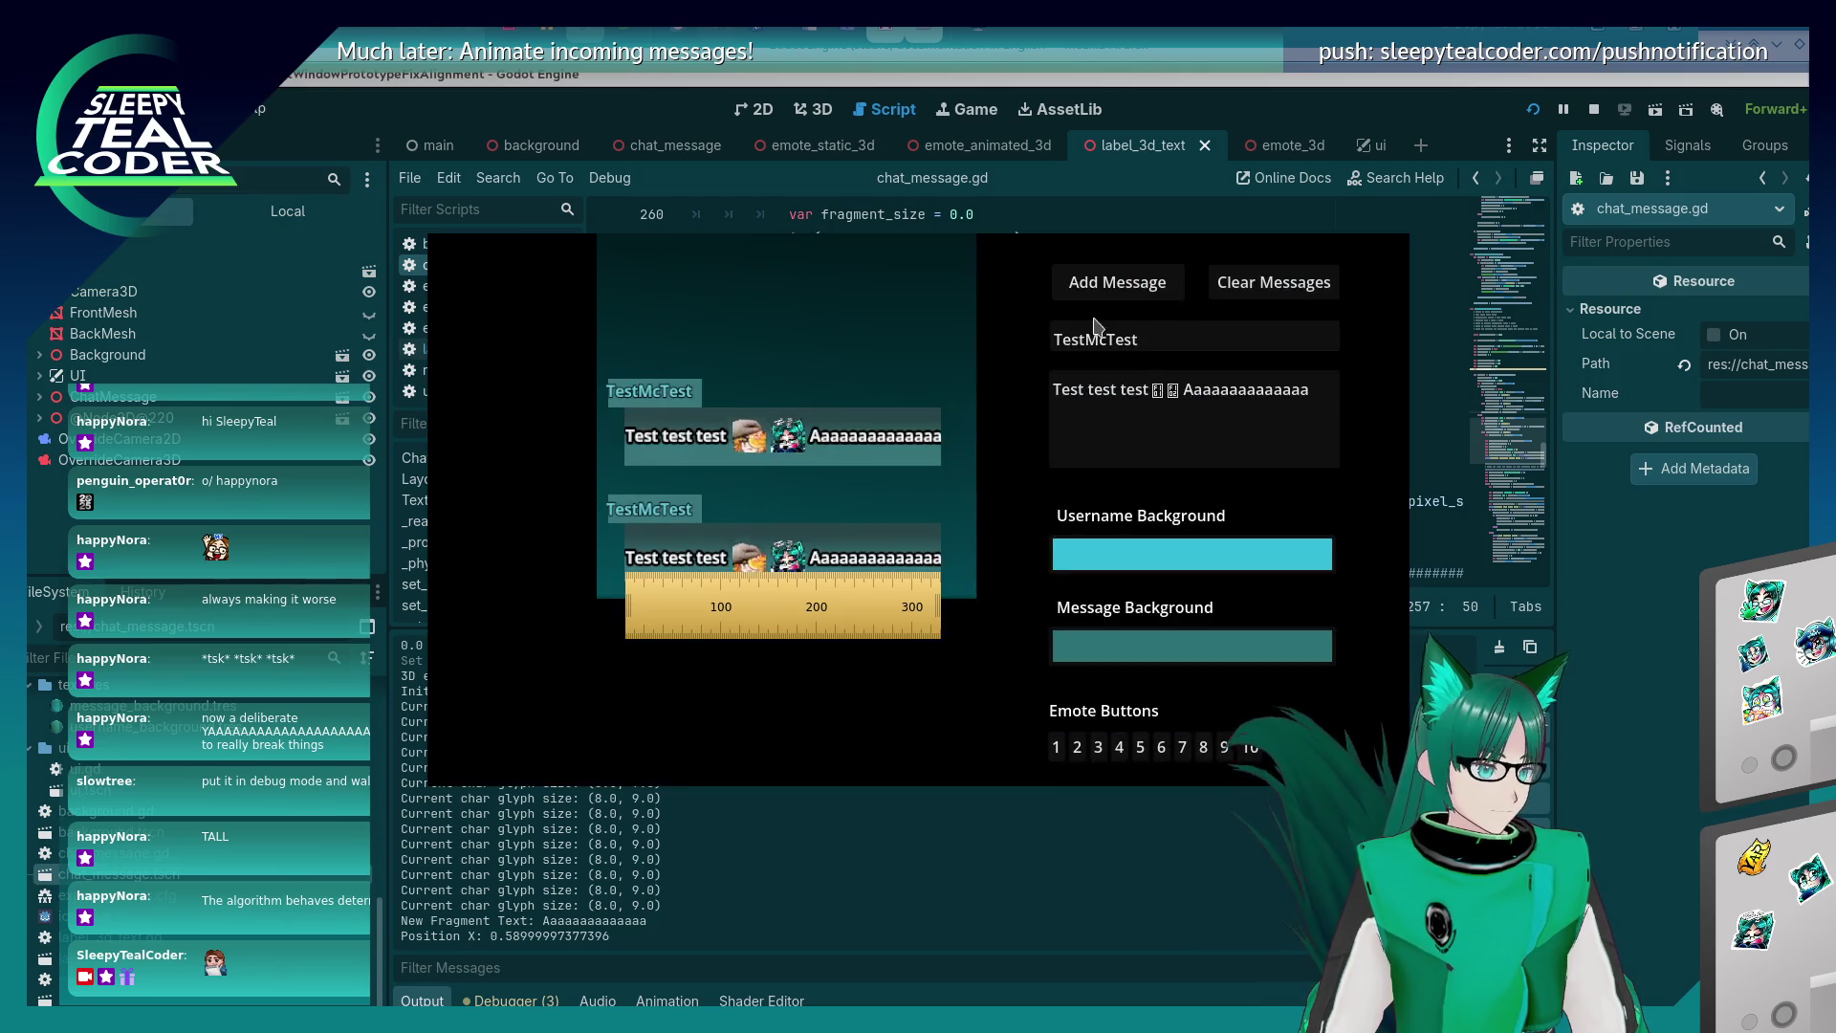
left_click(1115, 287)
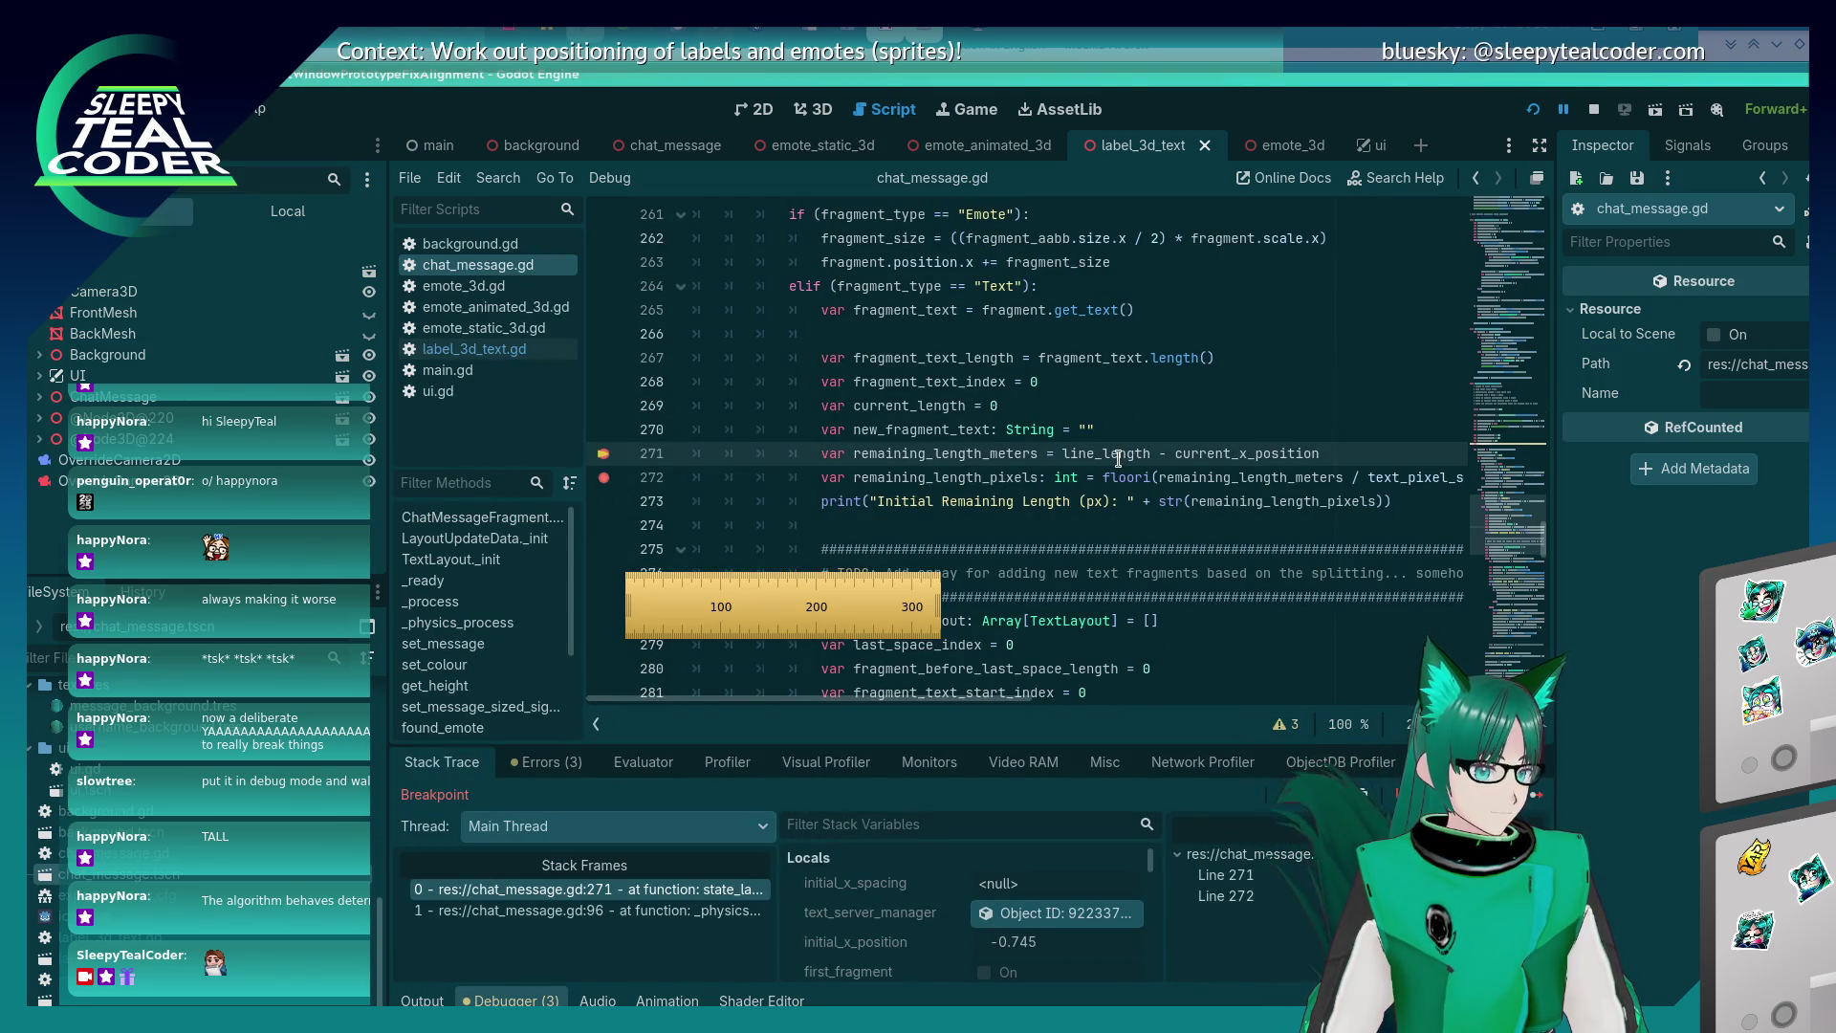
mouse_move(1245, 456)
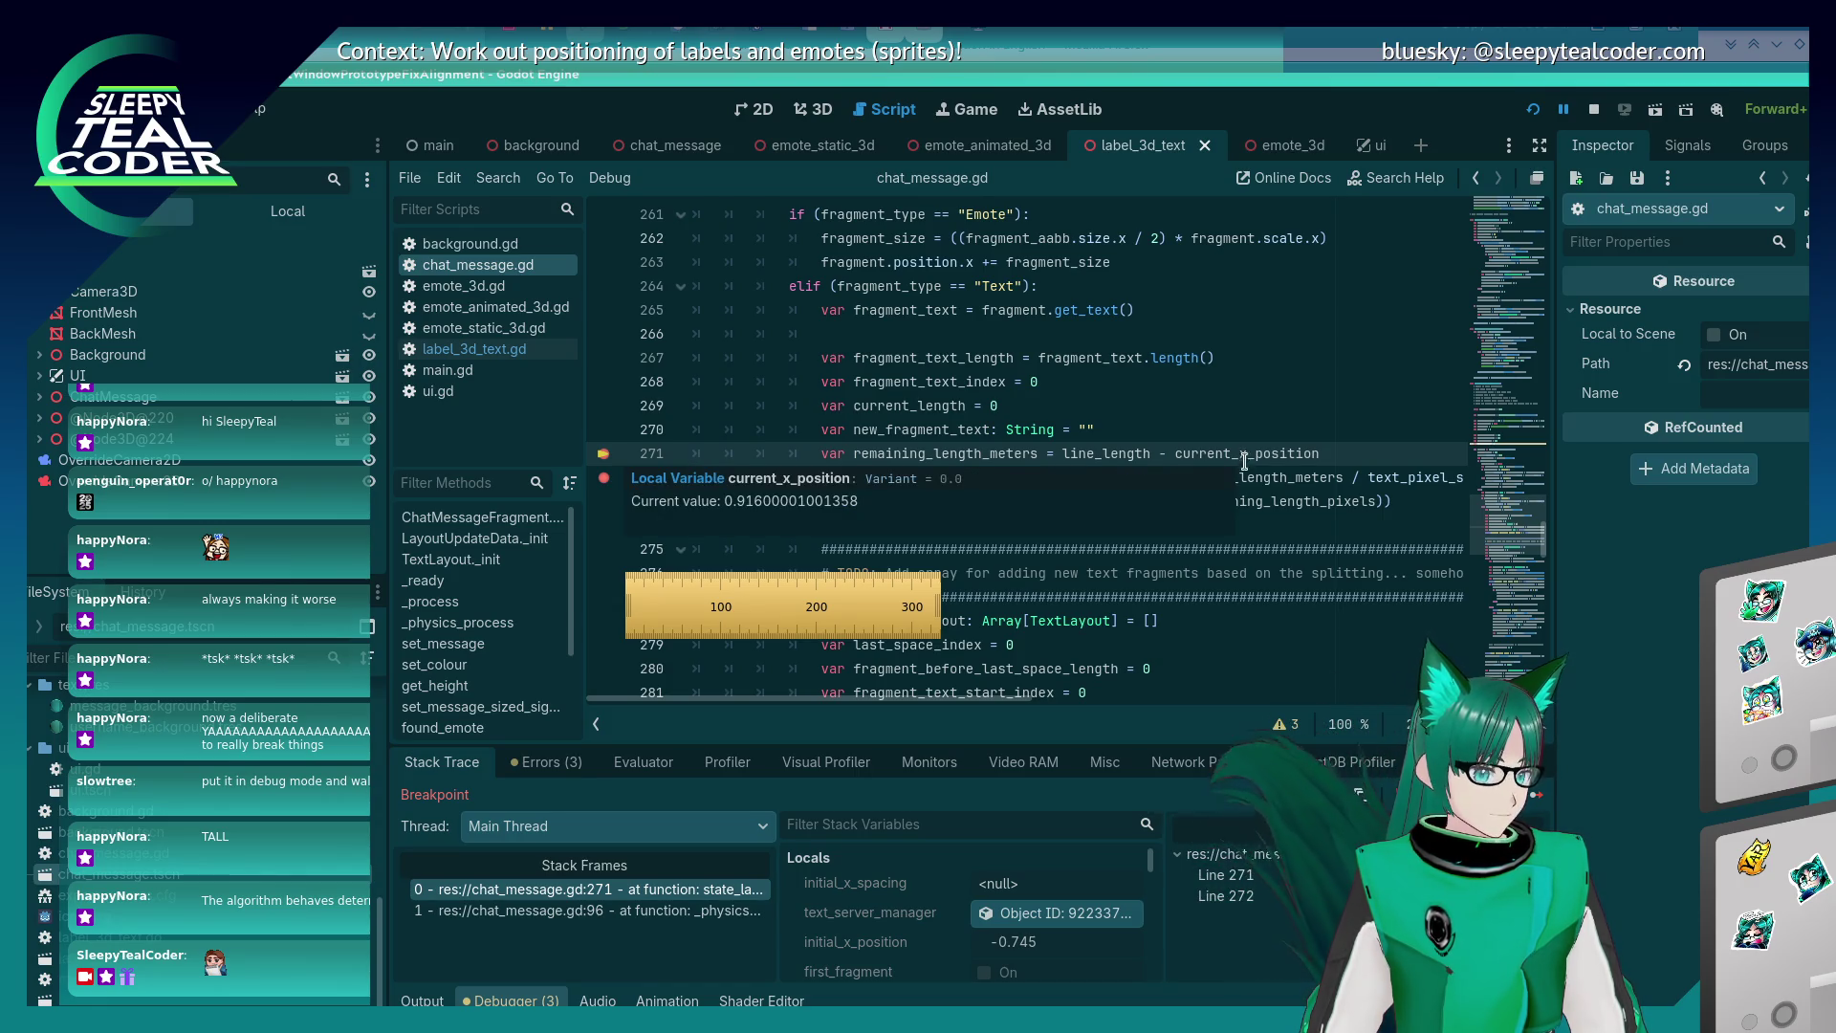
key("F10")
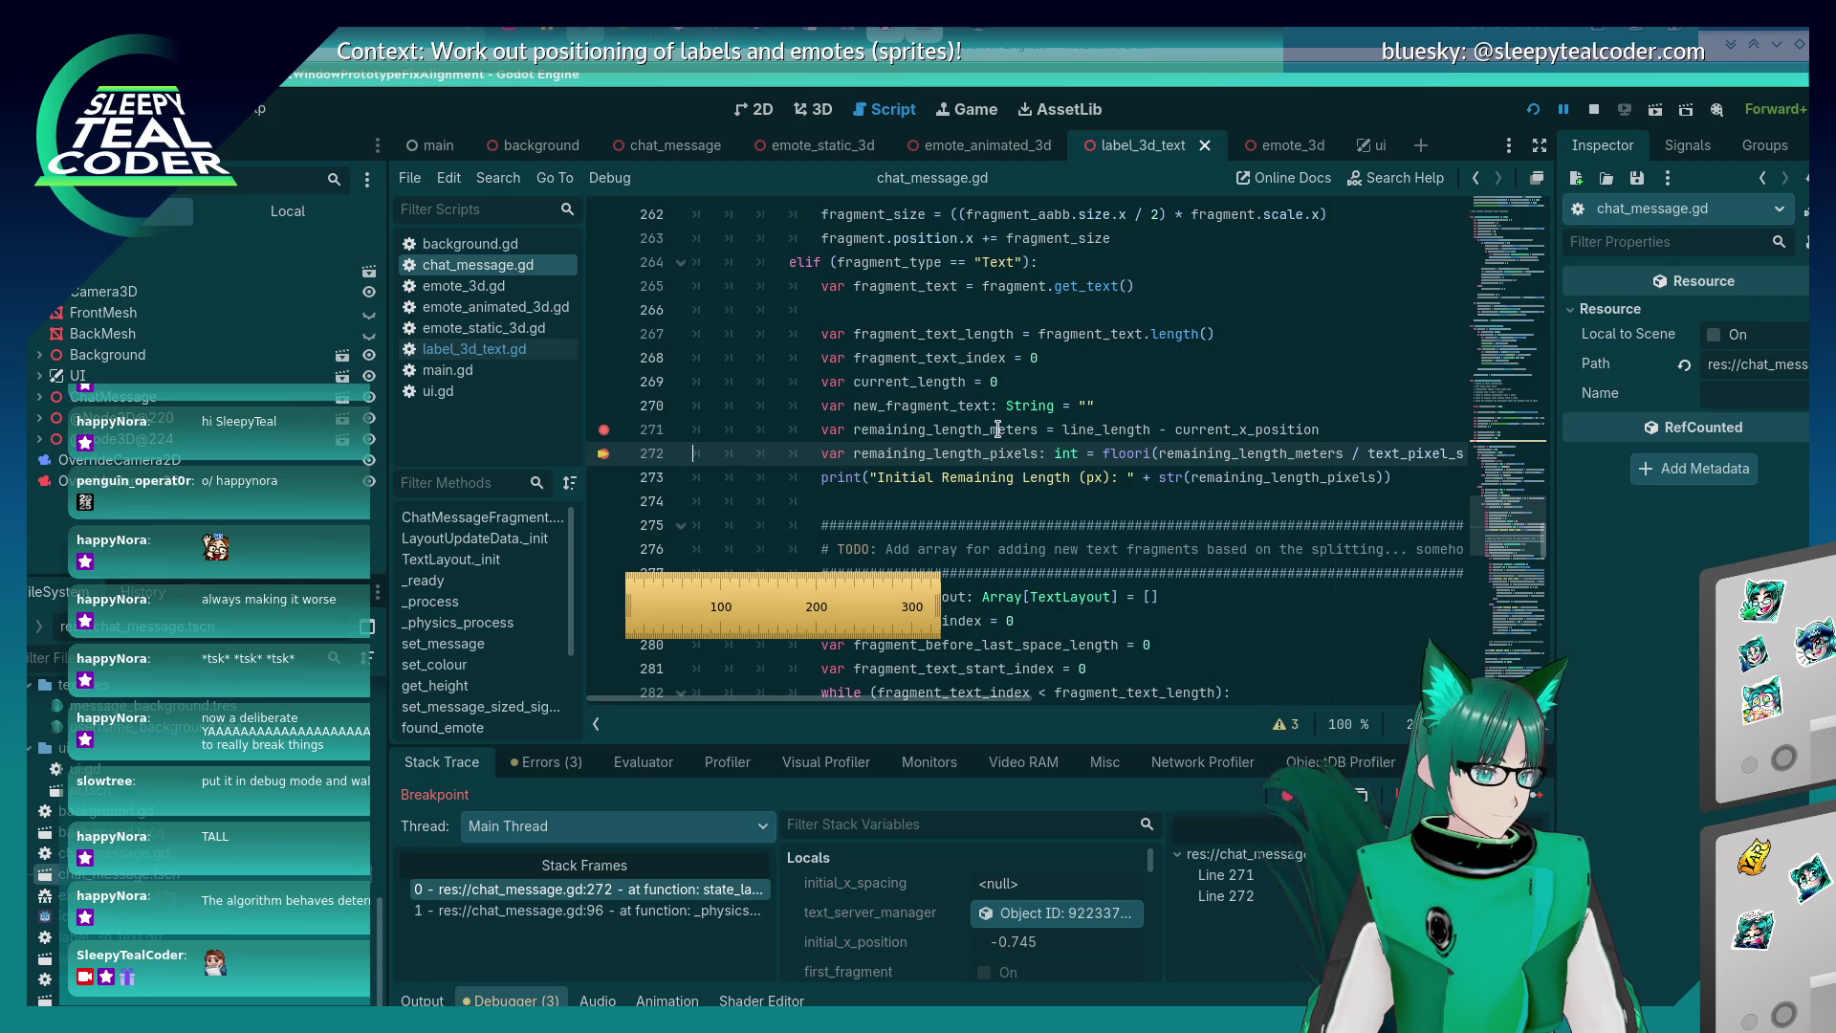
mouse_move(997, 429)
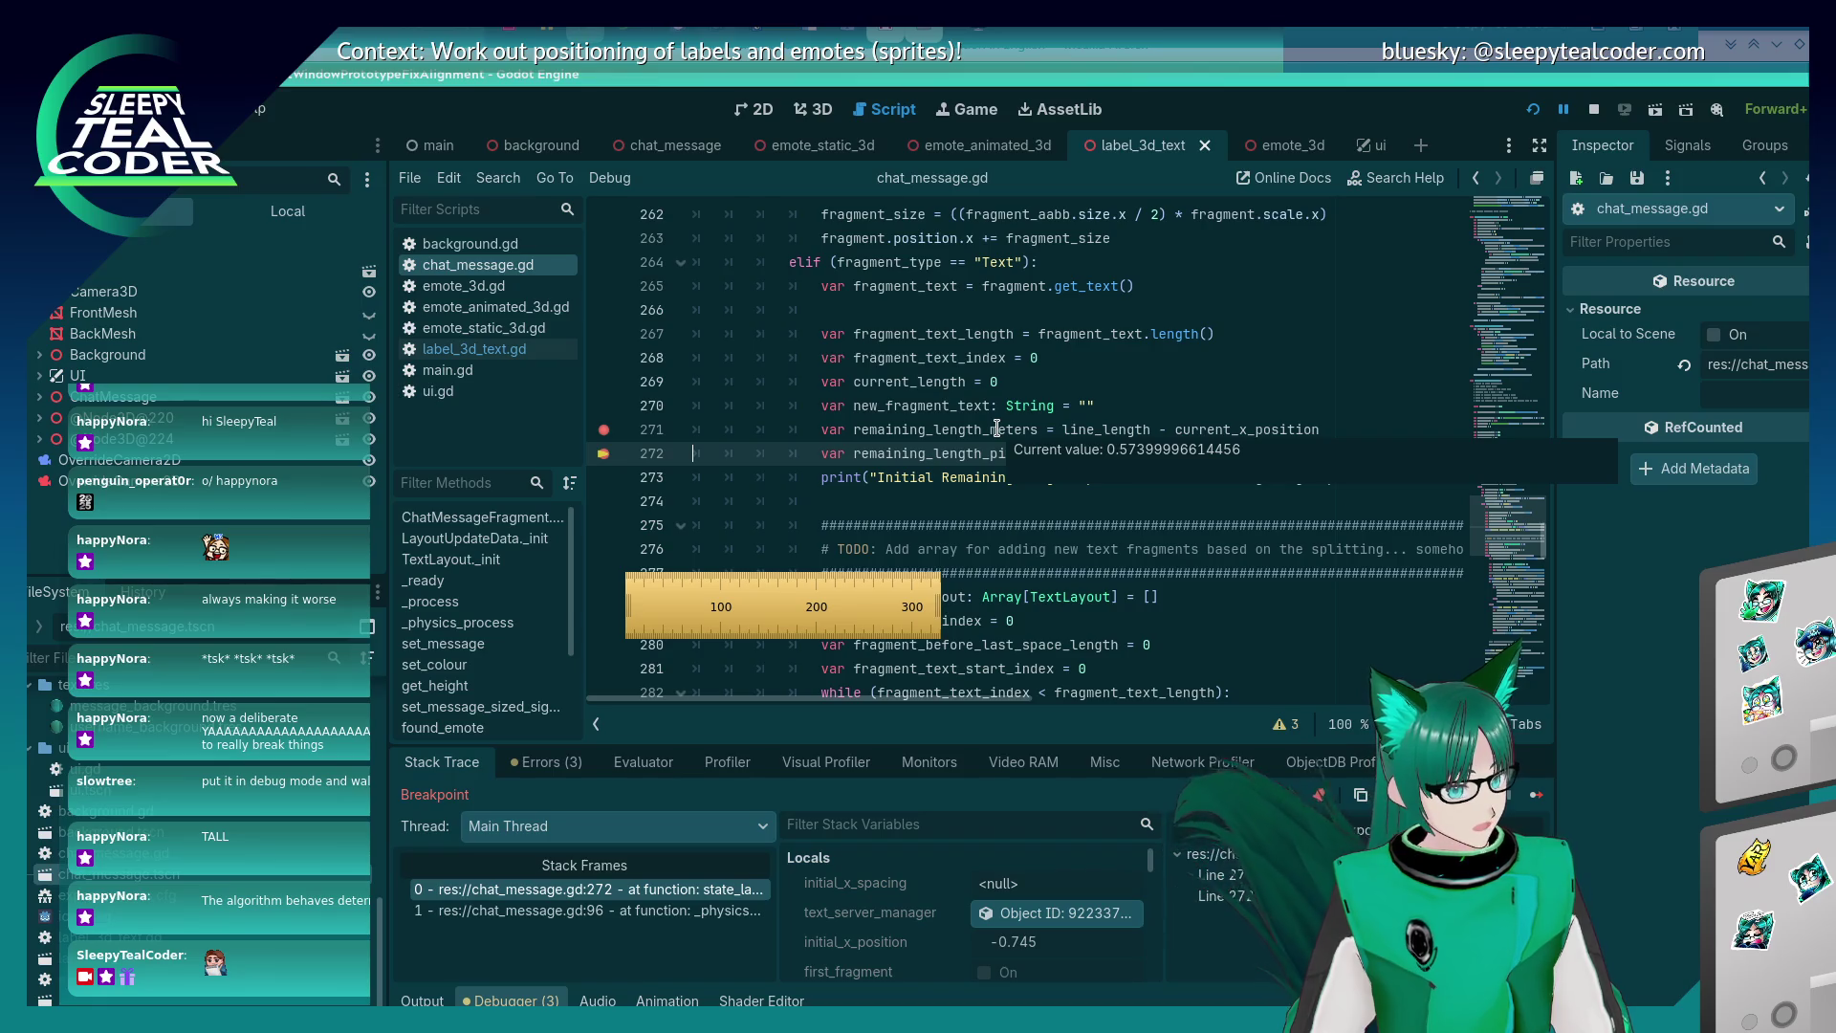
key("alt+Tab")
key("alt+Tab")
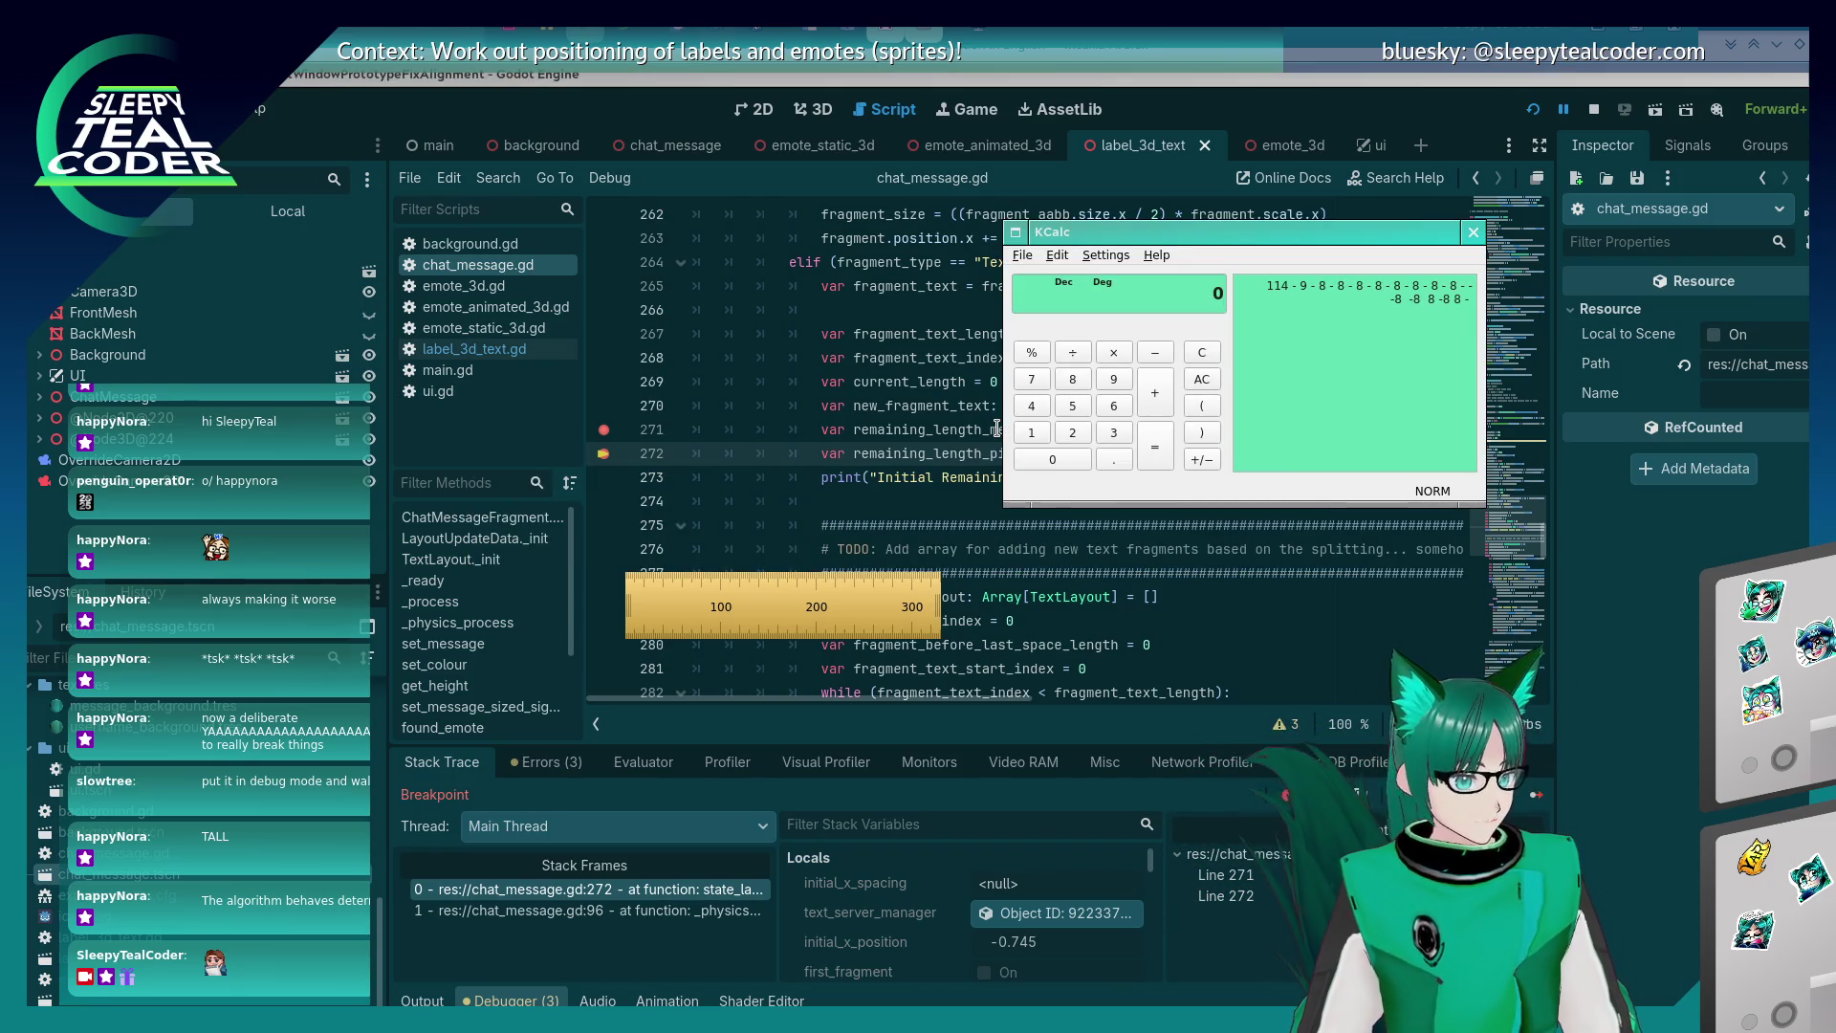
Extend the KCalc calculation with *0.574 and 0.005 and evaluate it to -113.8.
type("*0.574")
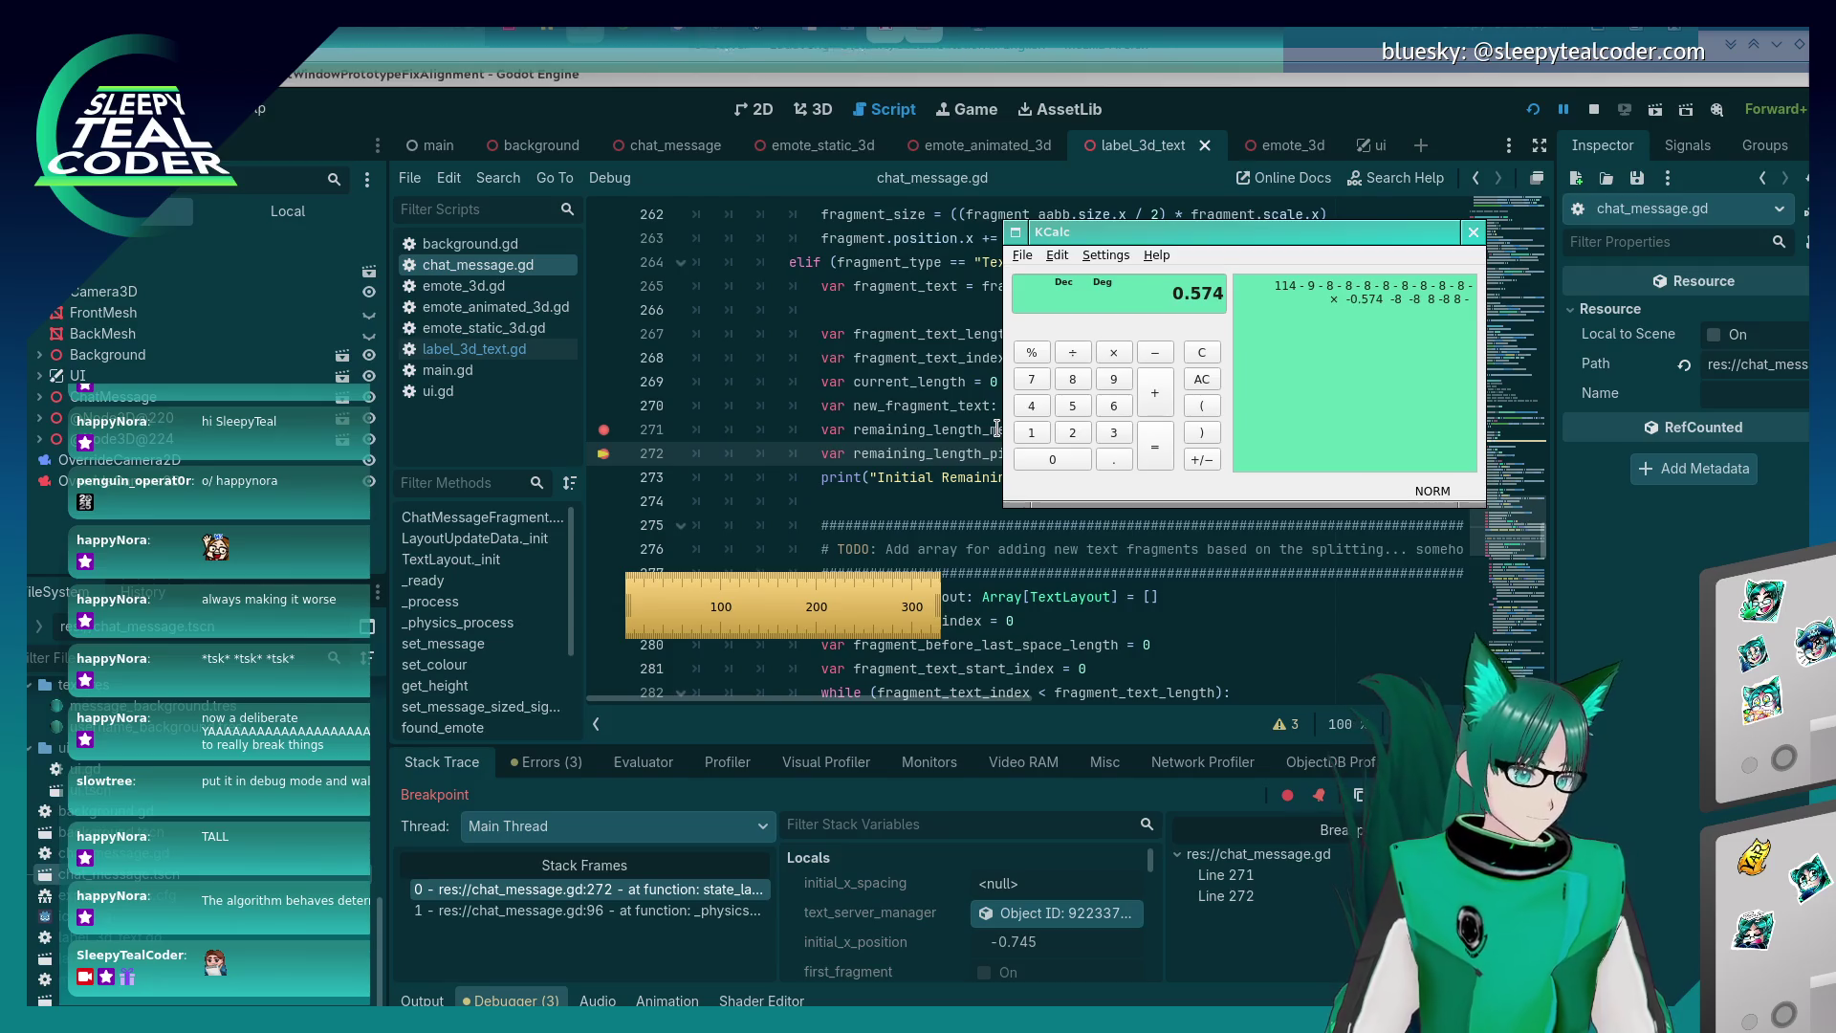
key("alt+Tab")
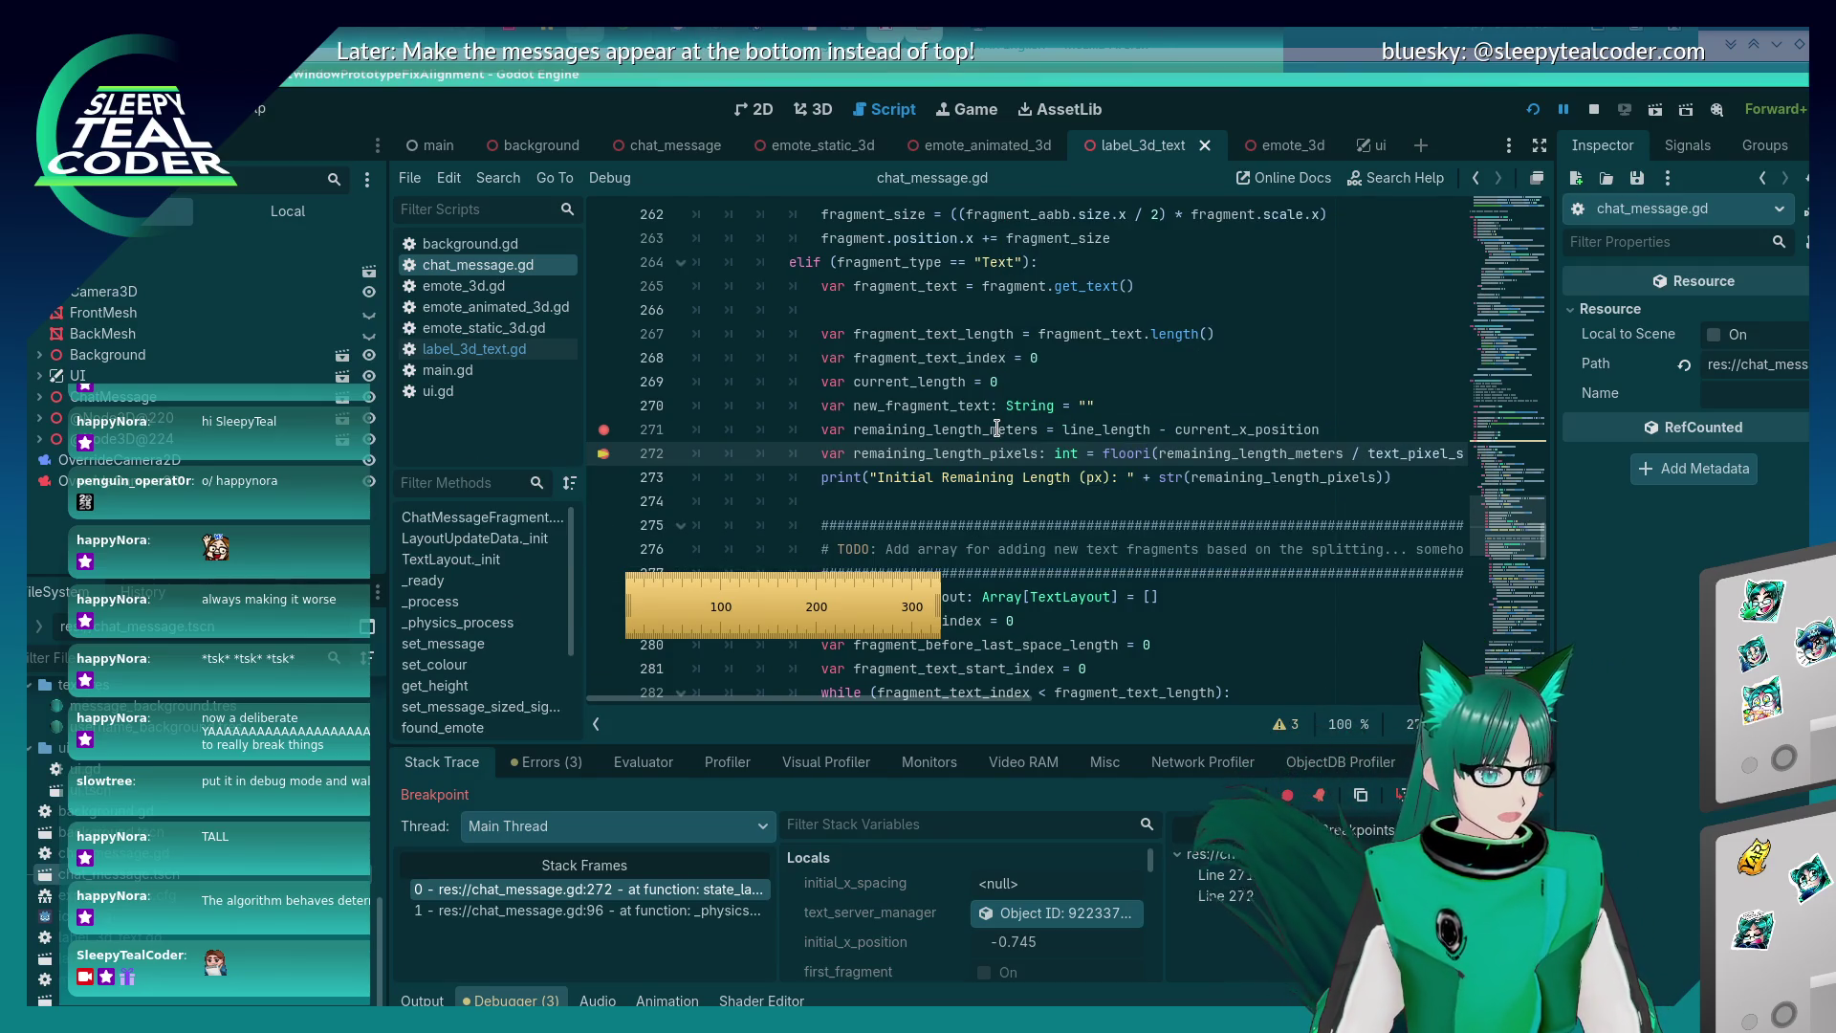
key("alt+Tab")
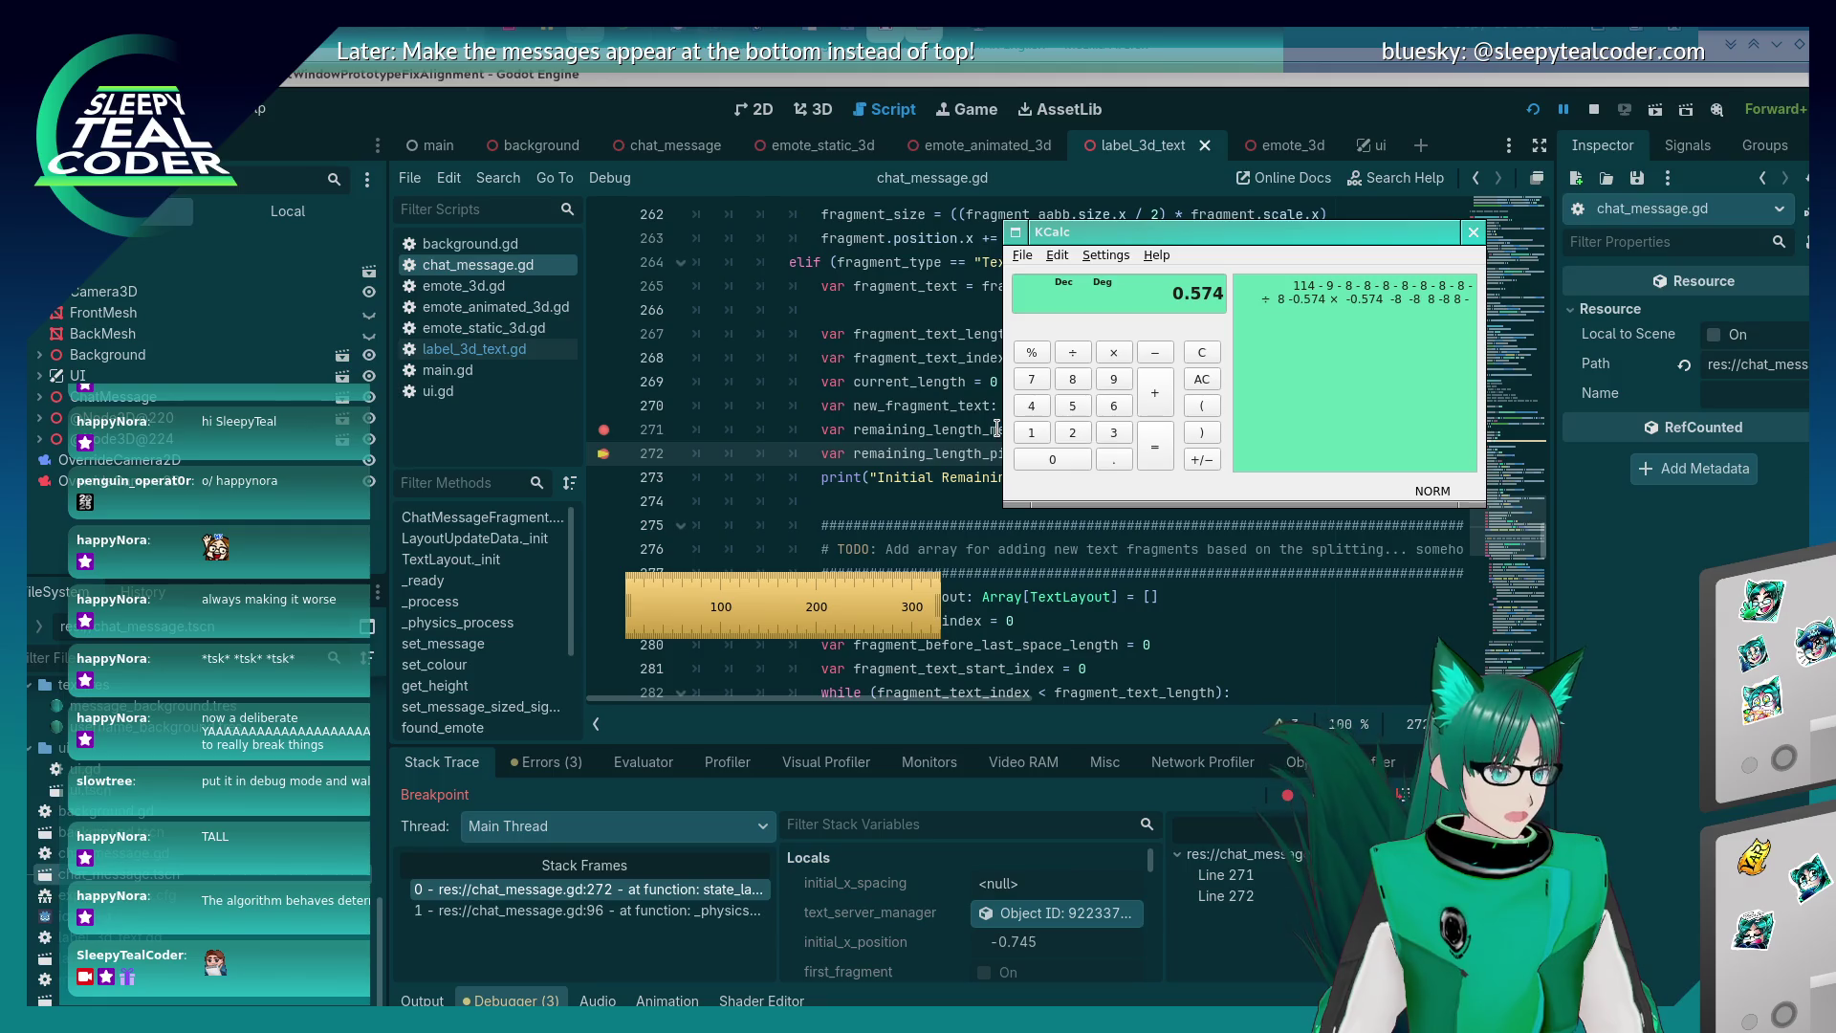
type("0.005")
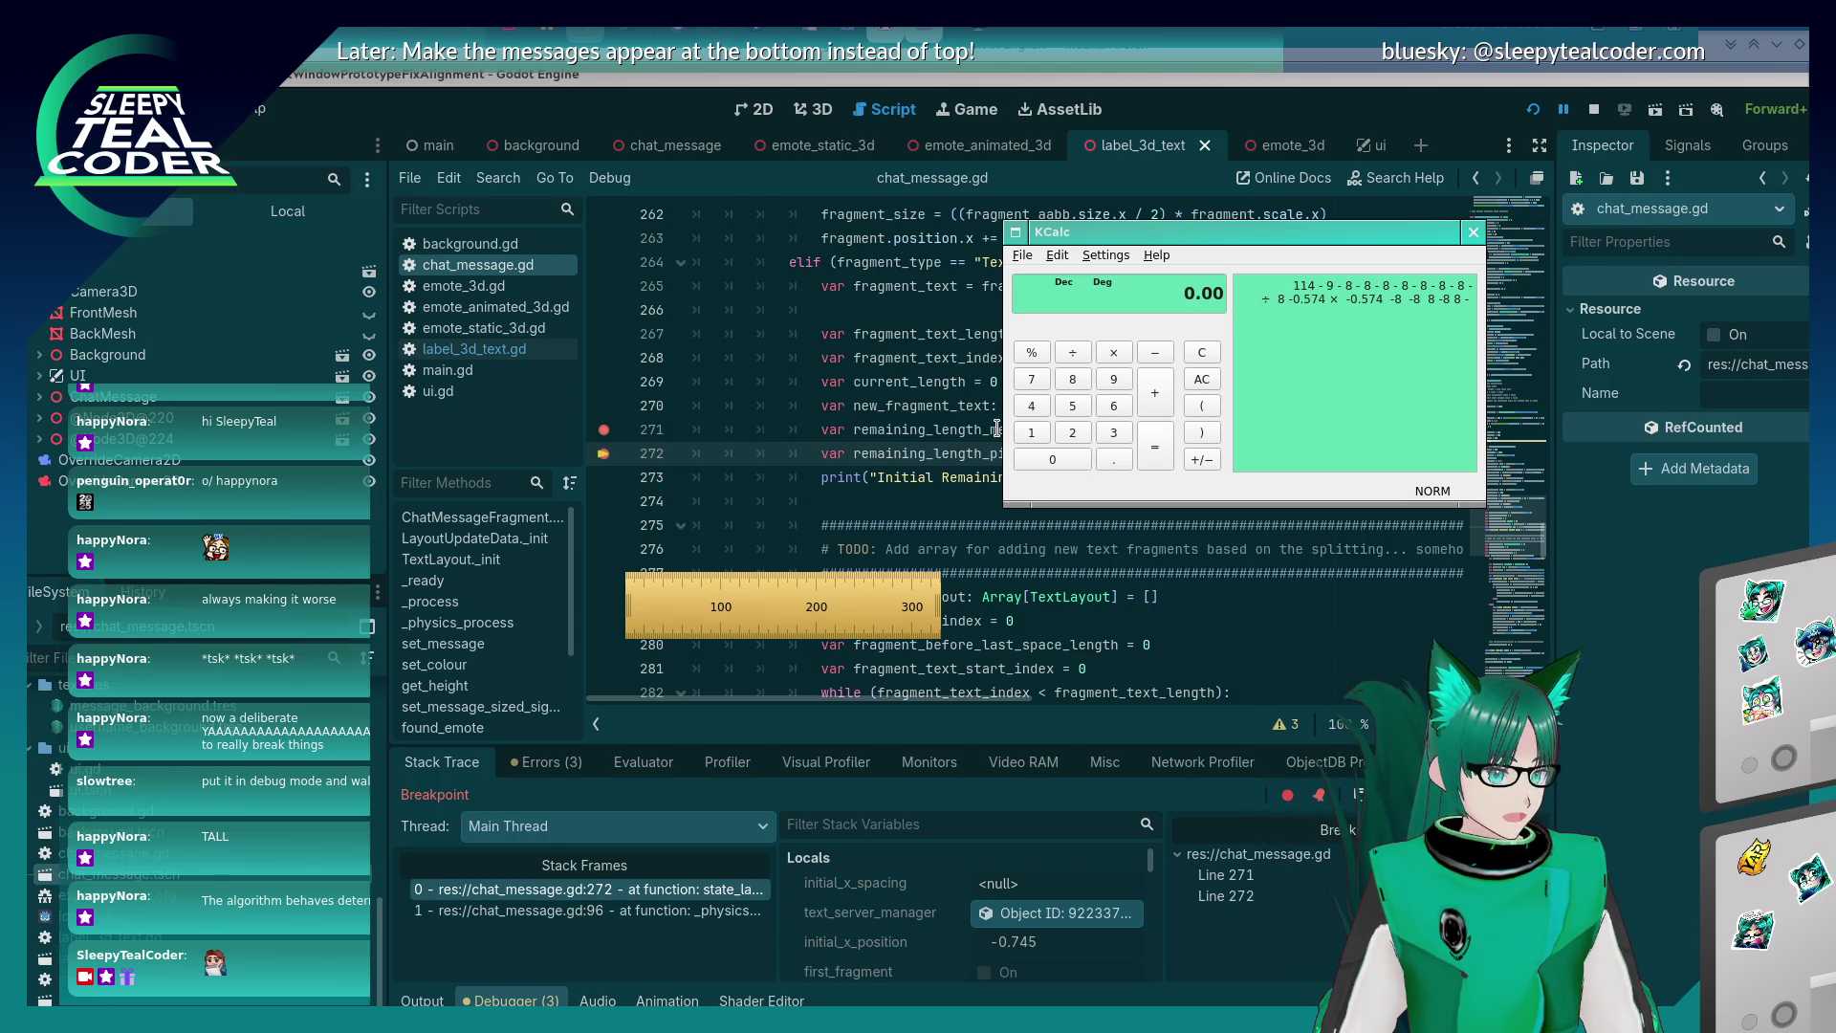
key("BackSpace")
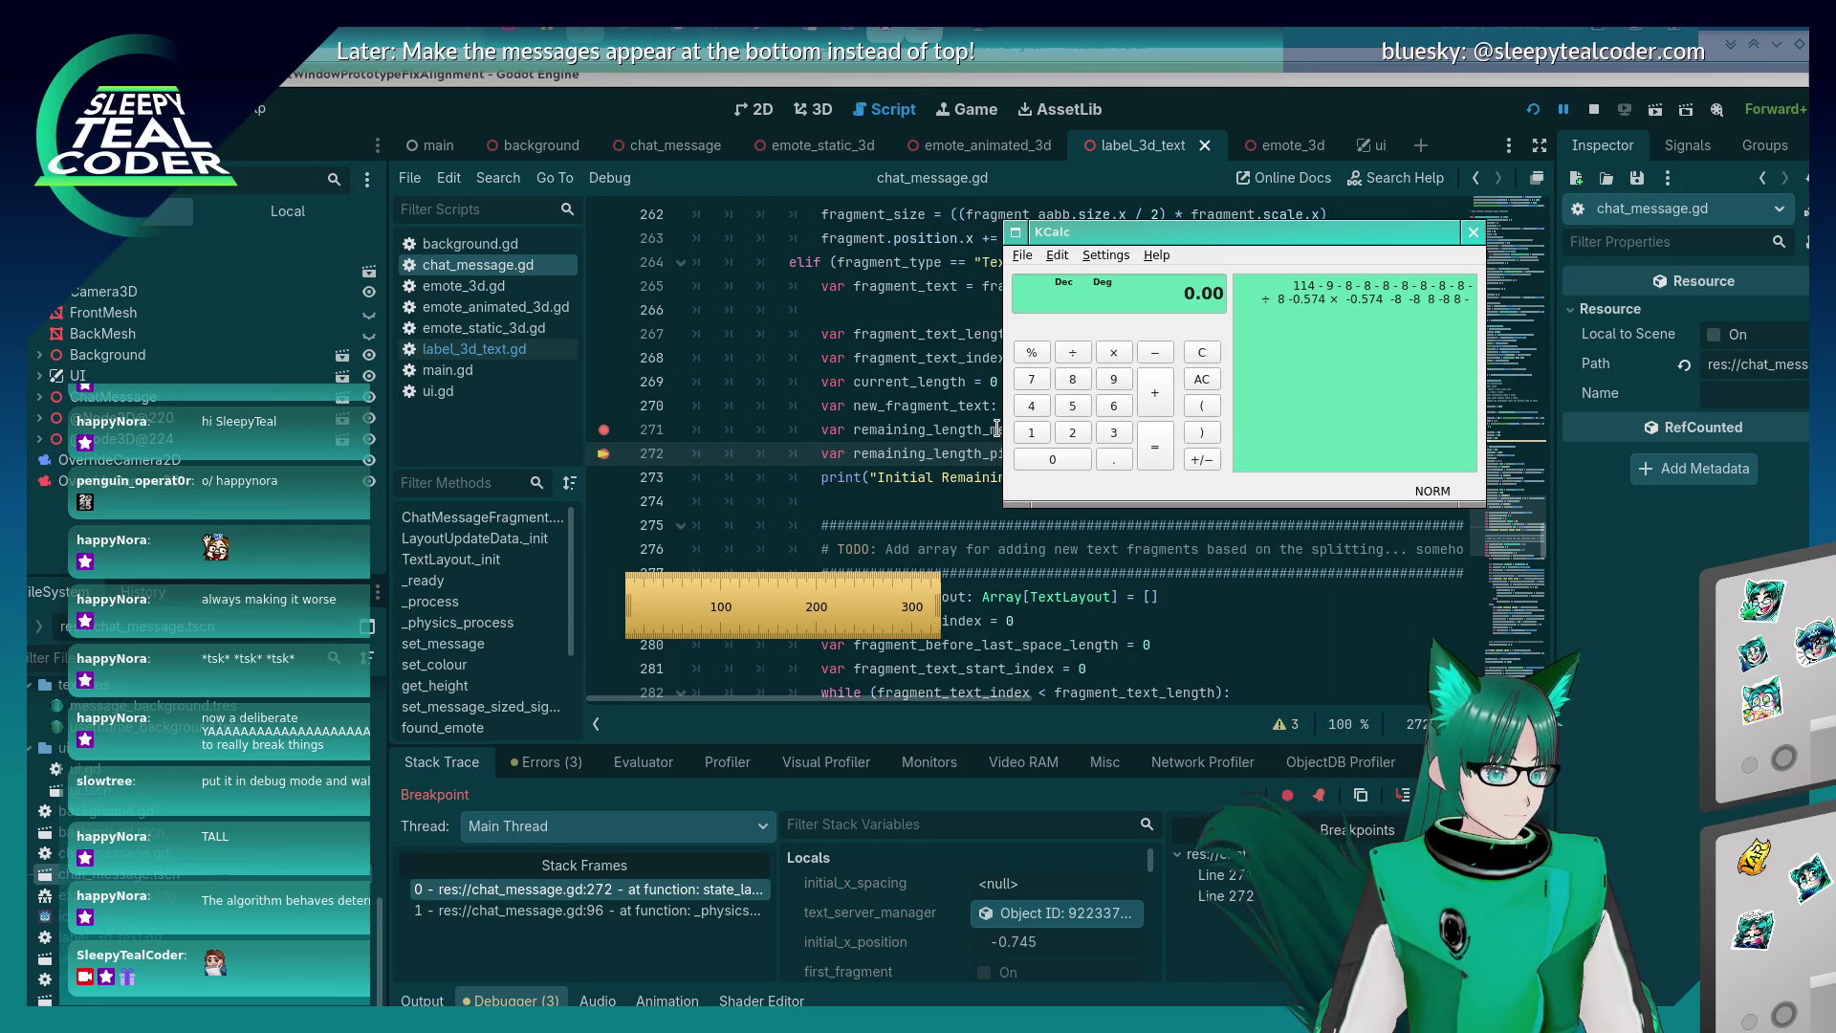
type("5")
key("alt+Tab")
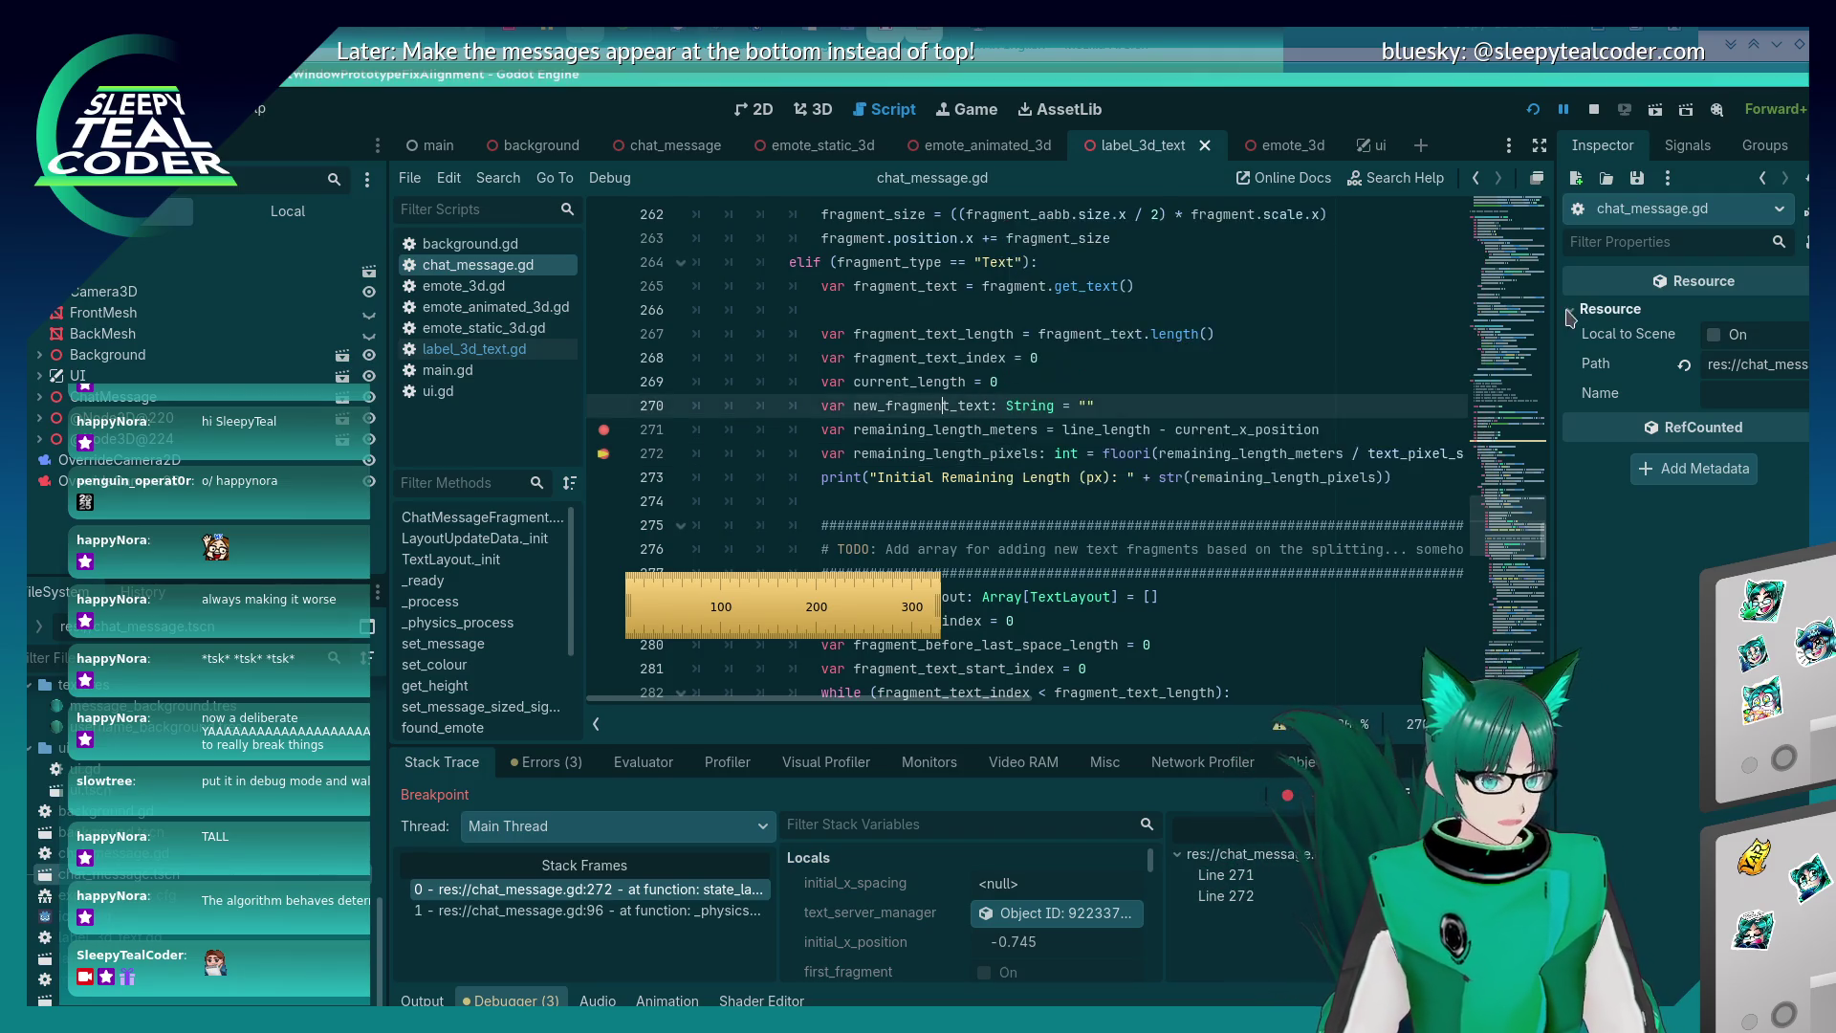
mouse_move(1531, 516)
left_mouse_down()
mouse_move(1527, 235)
mouse_move(1520, 485)
mouse_move(1516, 459)
mouse_move(1497, 538)
left_mouse_up()
key("alt+Tab")
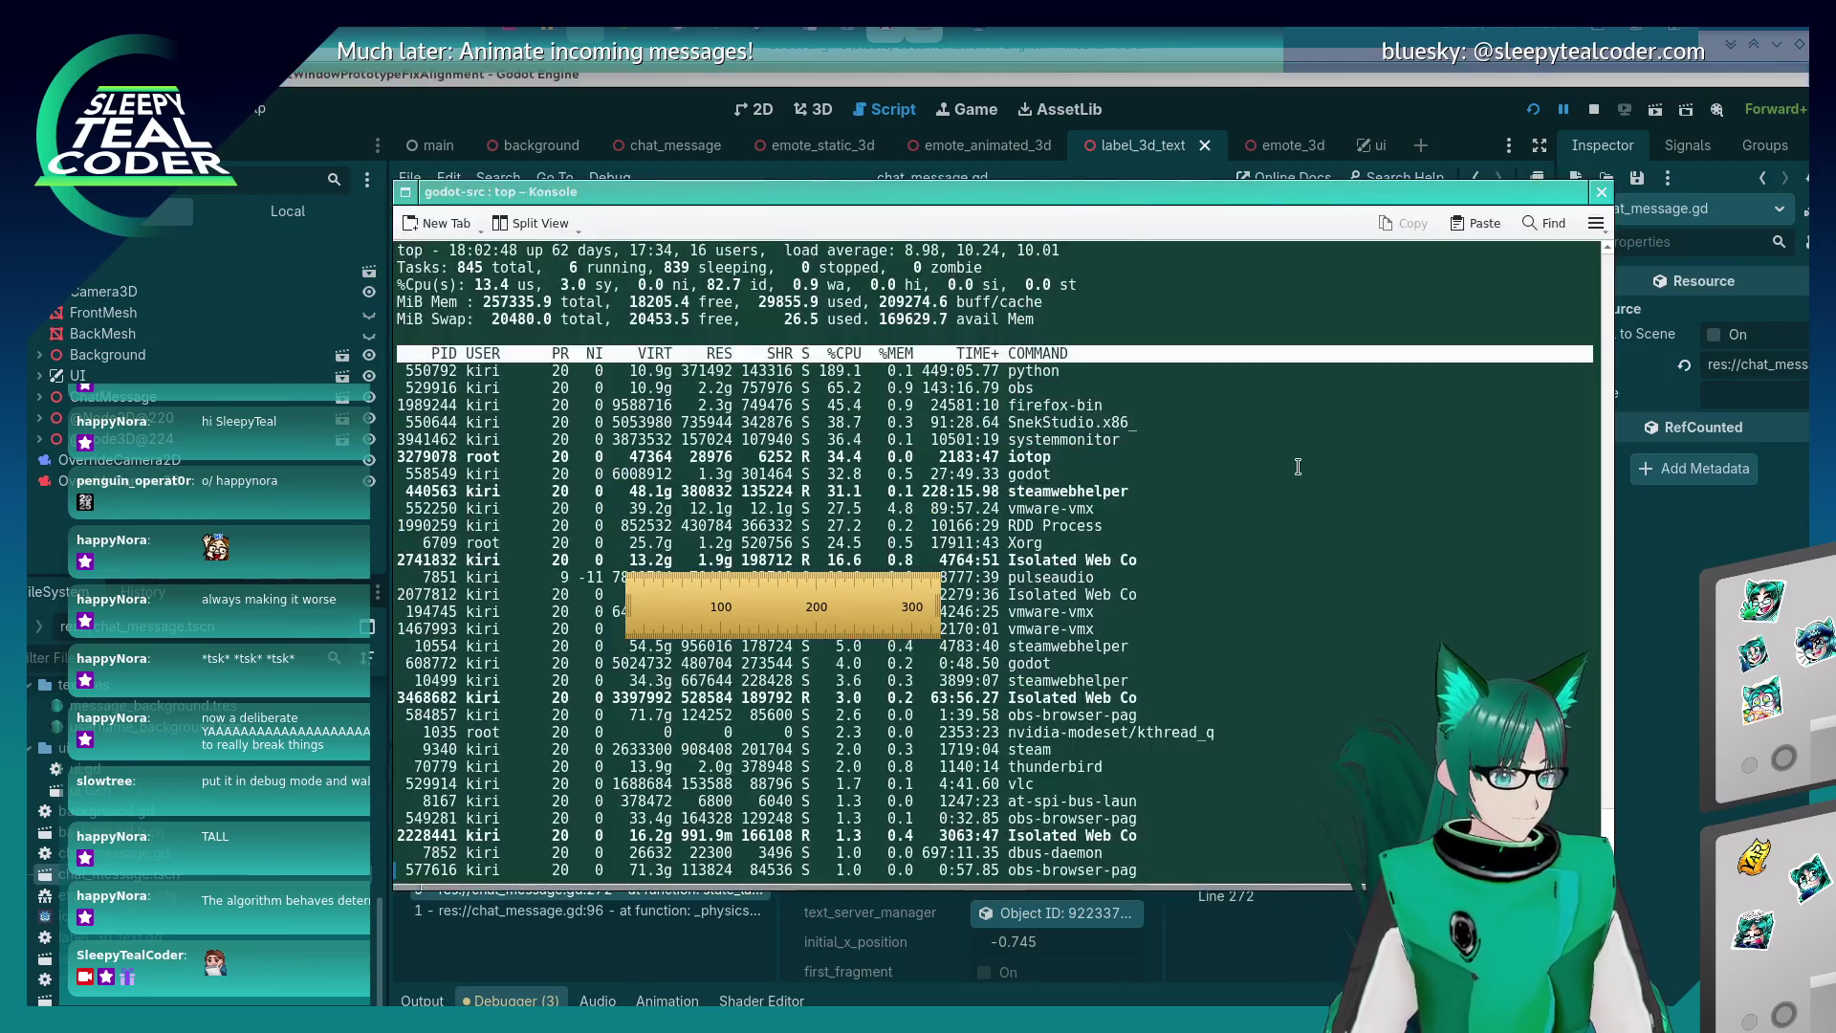
key("Return")
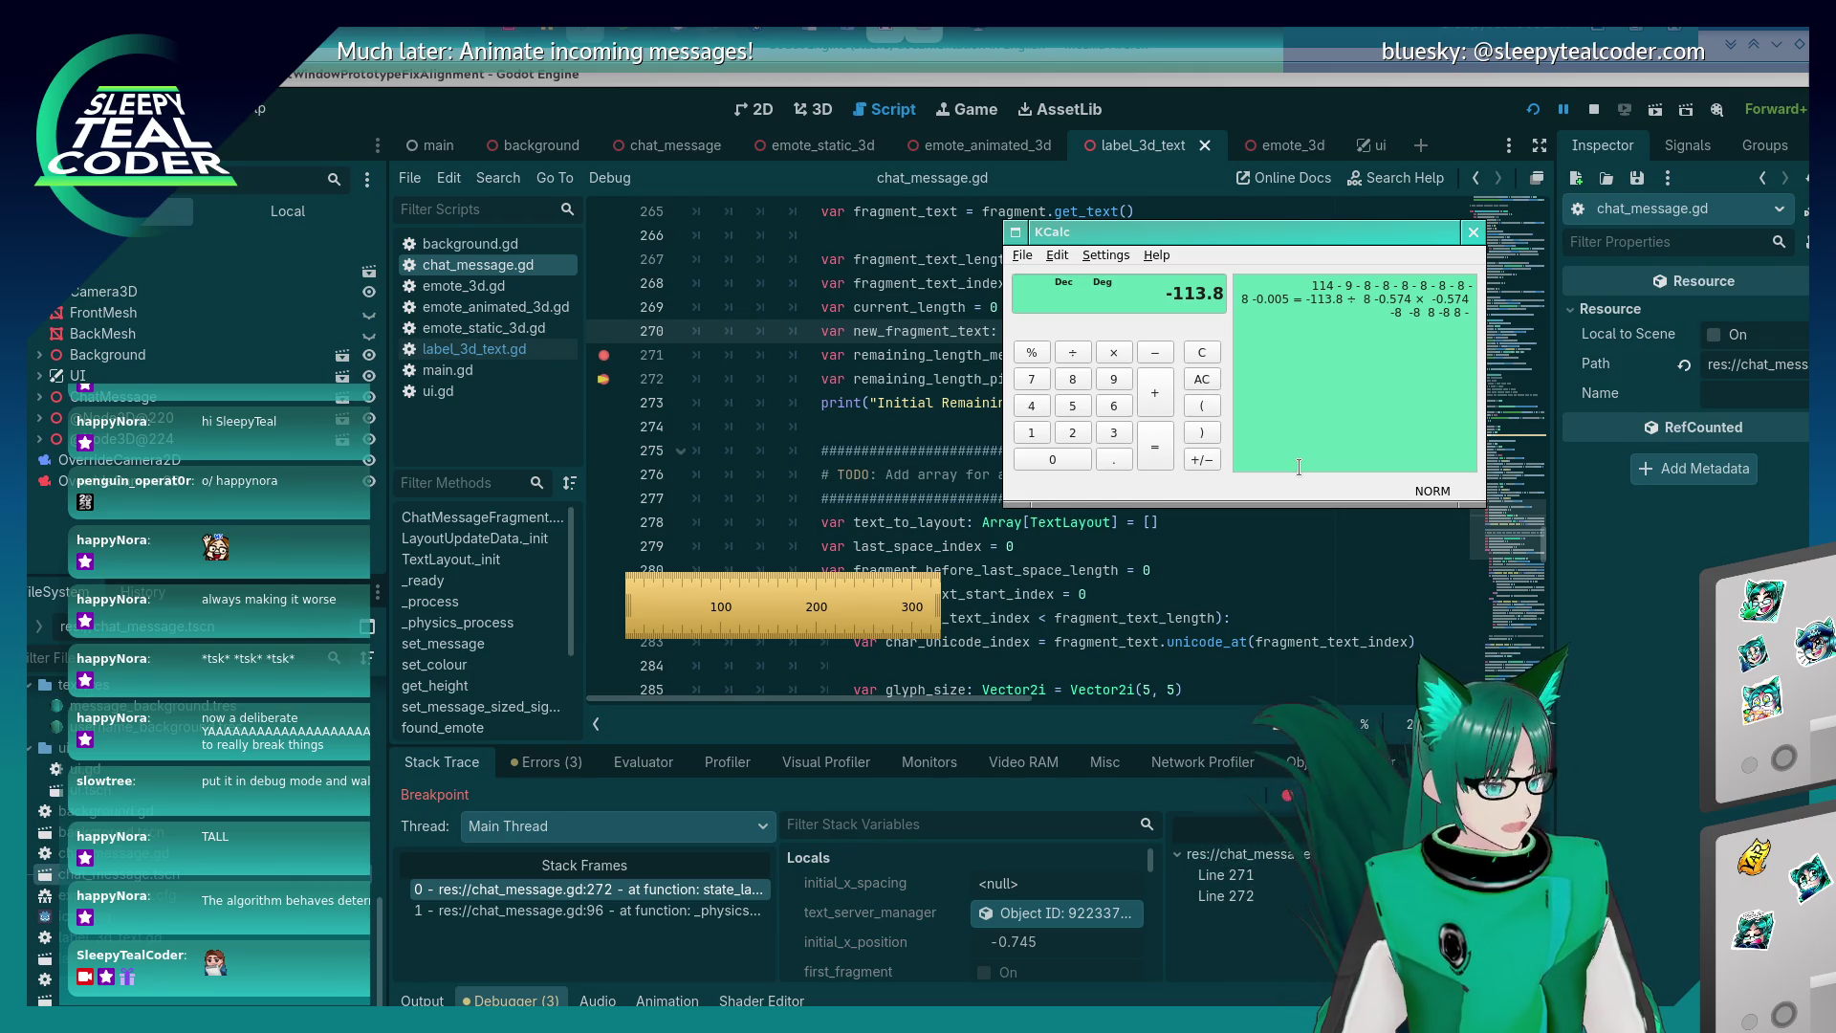
Step the paused script to line 273, where remaining_length_pixels reads 114.
key("alt+Tab")
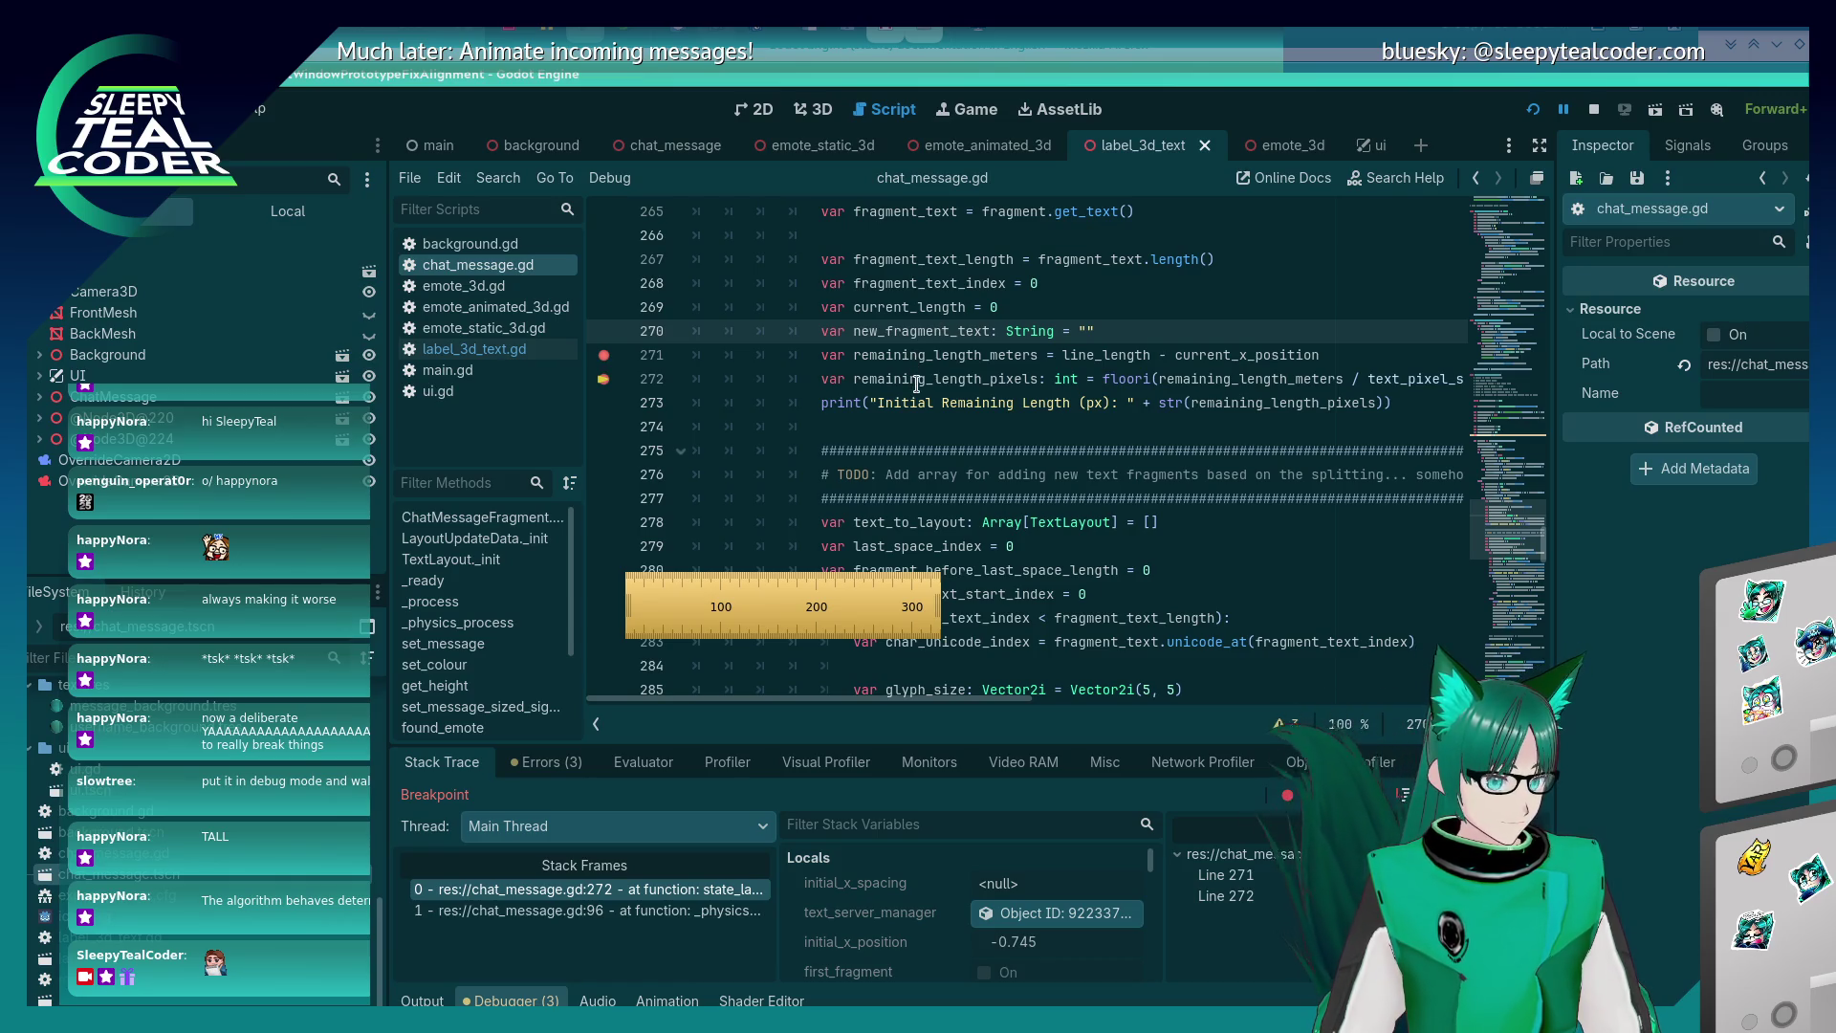
mouse_move(917, 383)
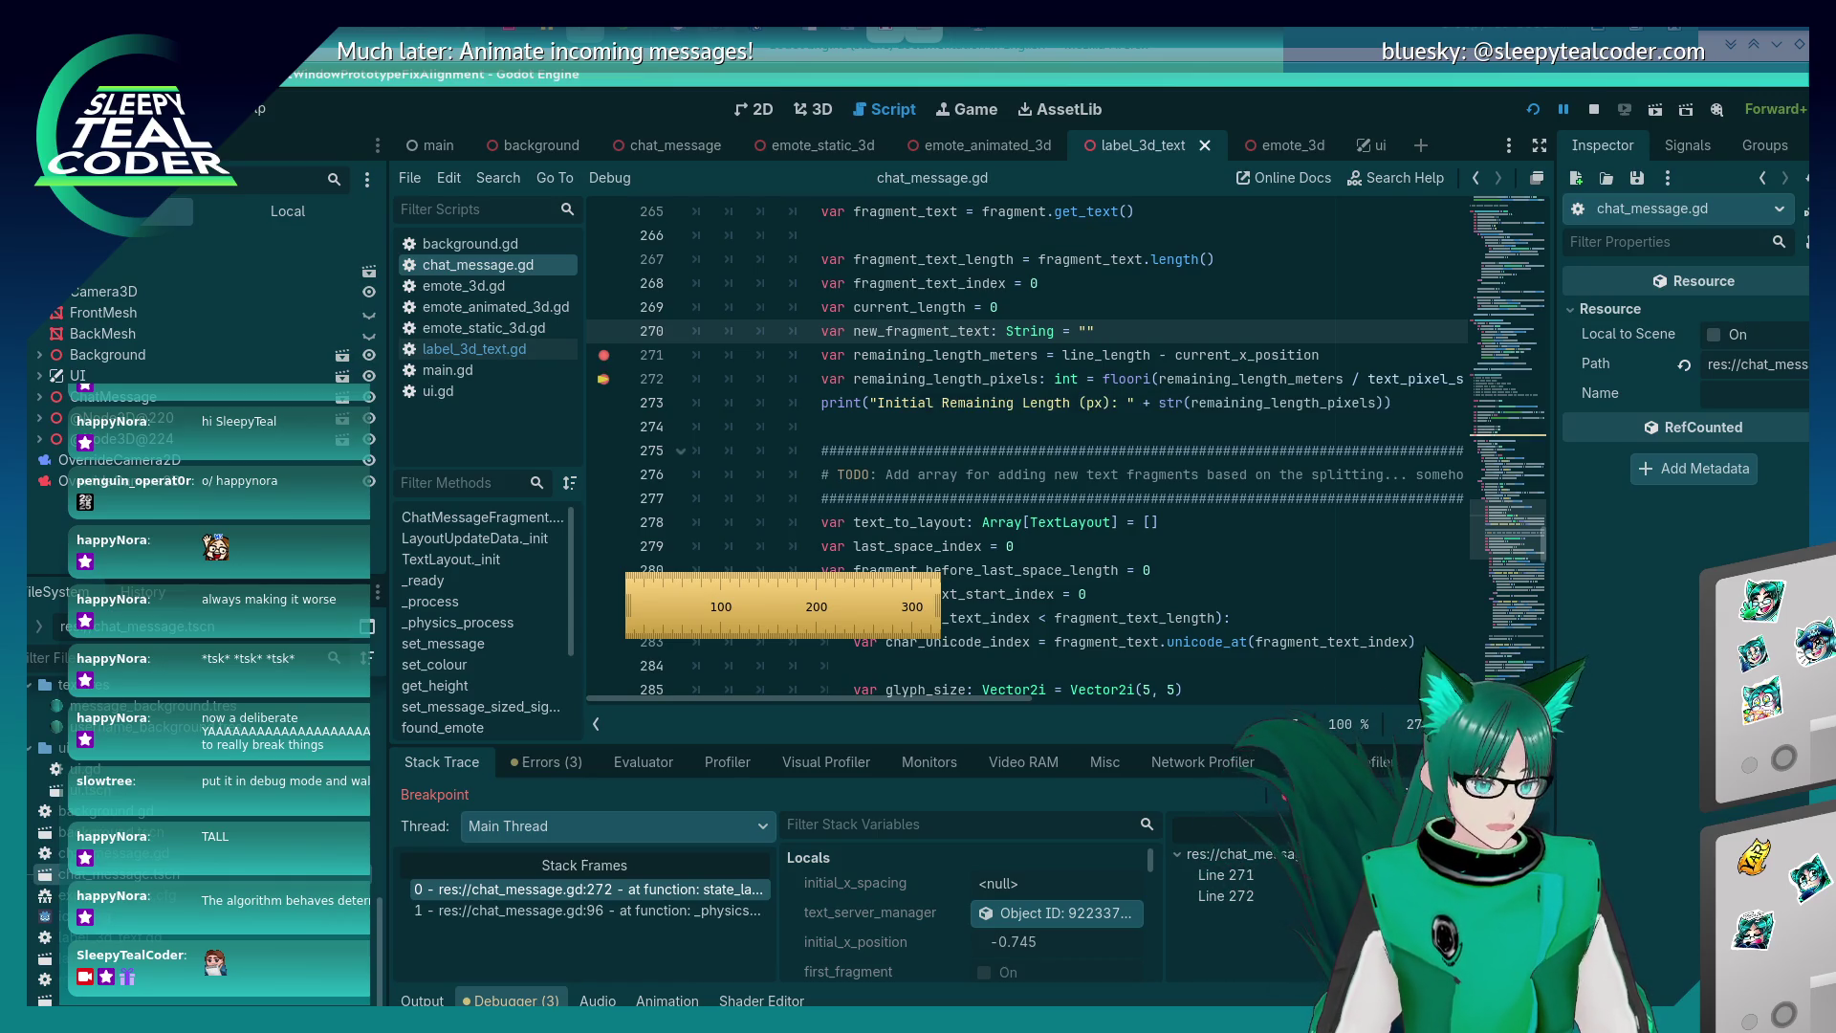
key("F10")
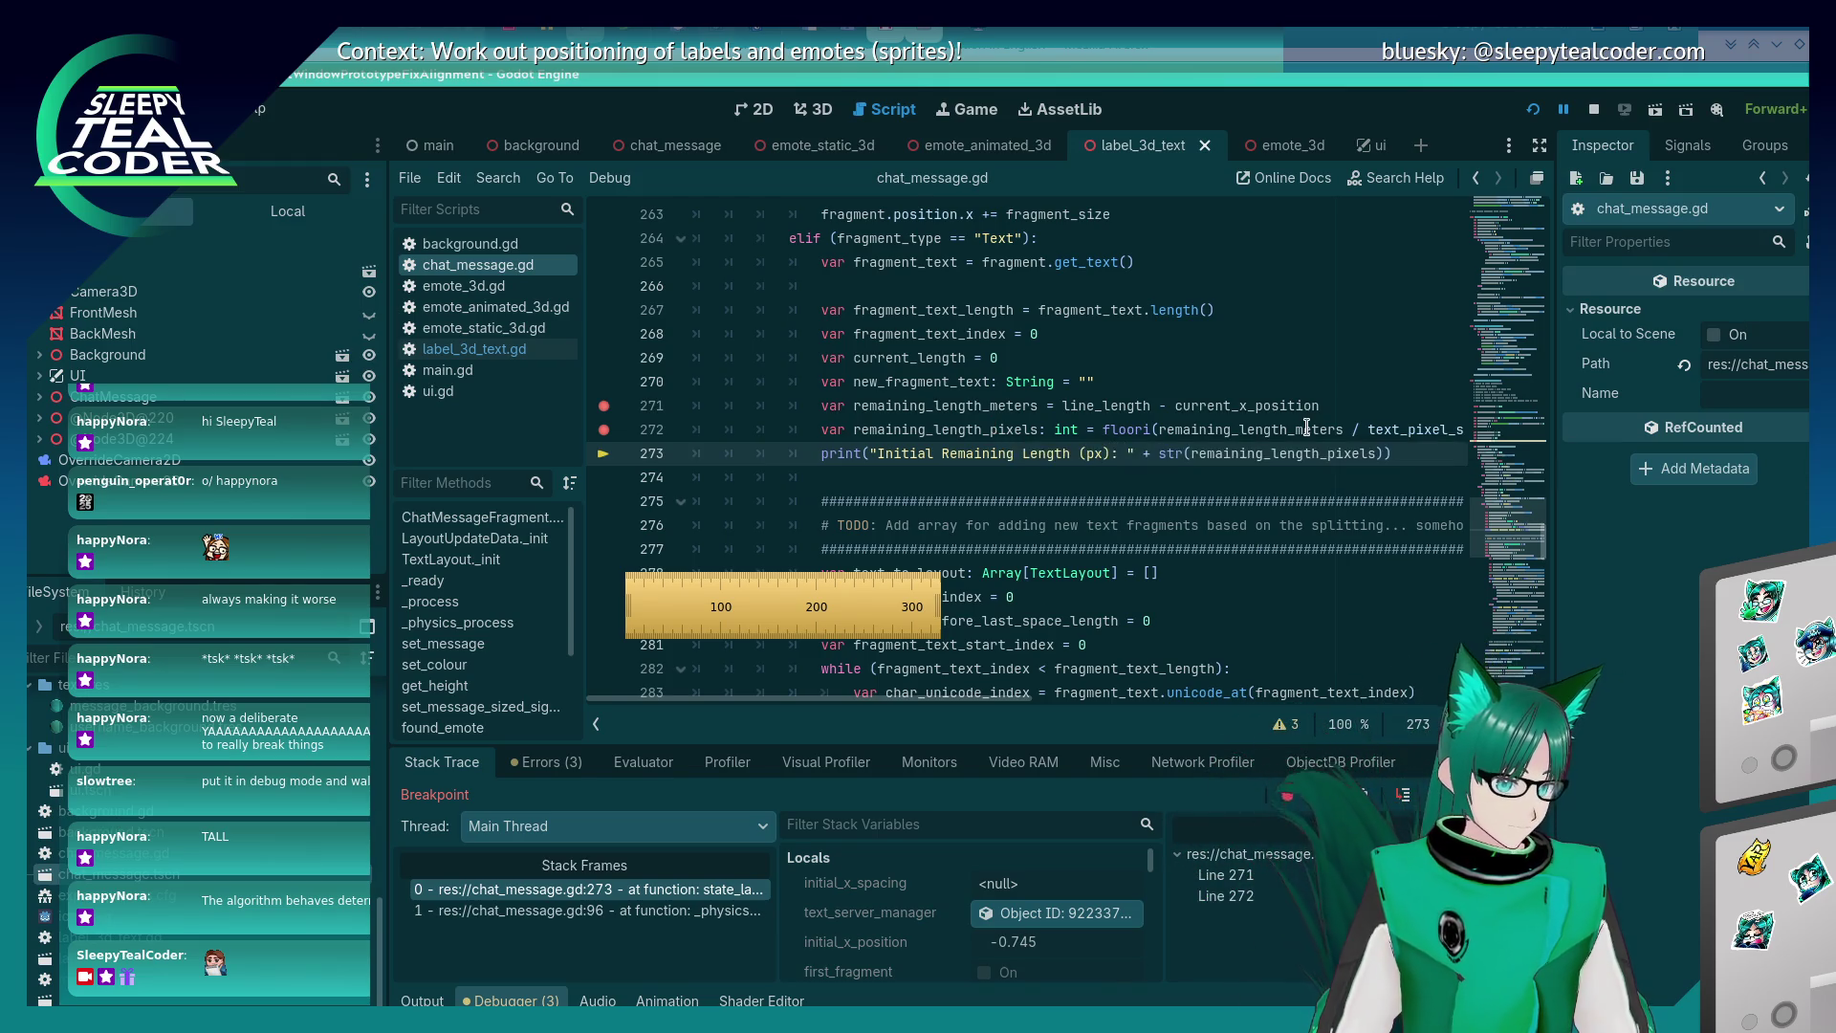
Compute 0.574 / 0.005 = 114.8 in KCalc and compare it with remaining_length_meters in Godot.
mouse_move(1306, 426)
key("XF86Calculator")
type("0")
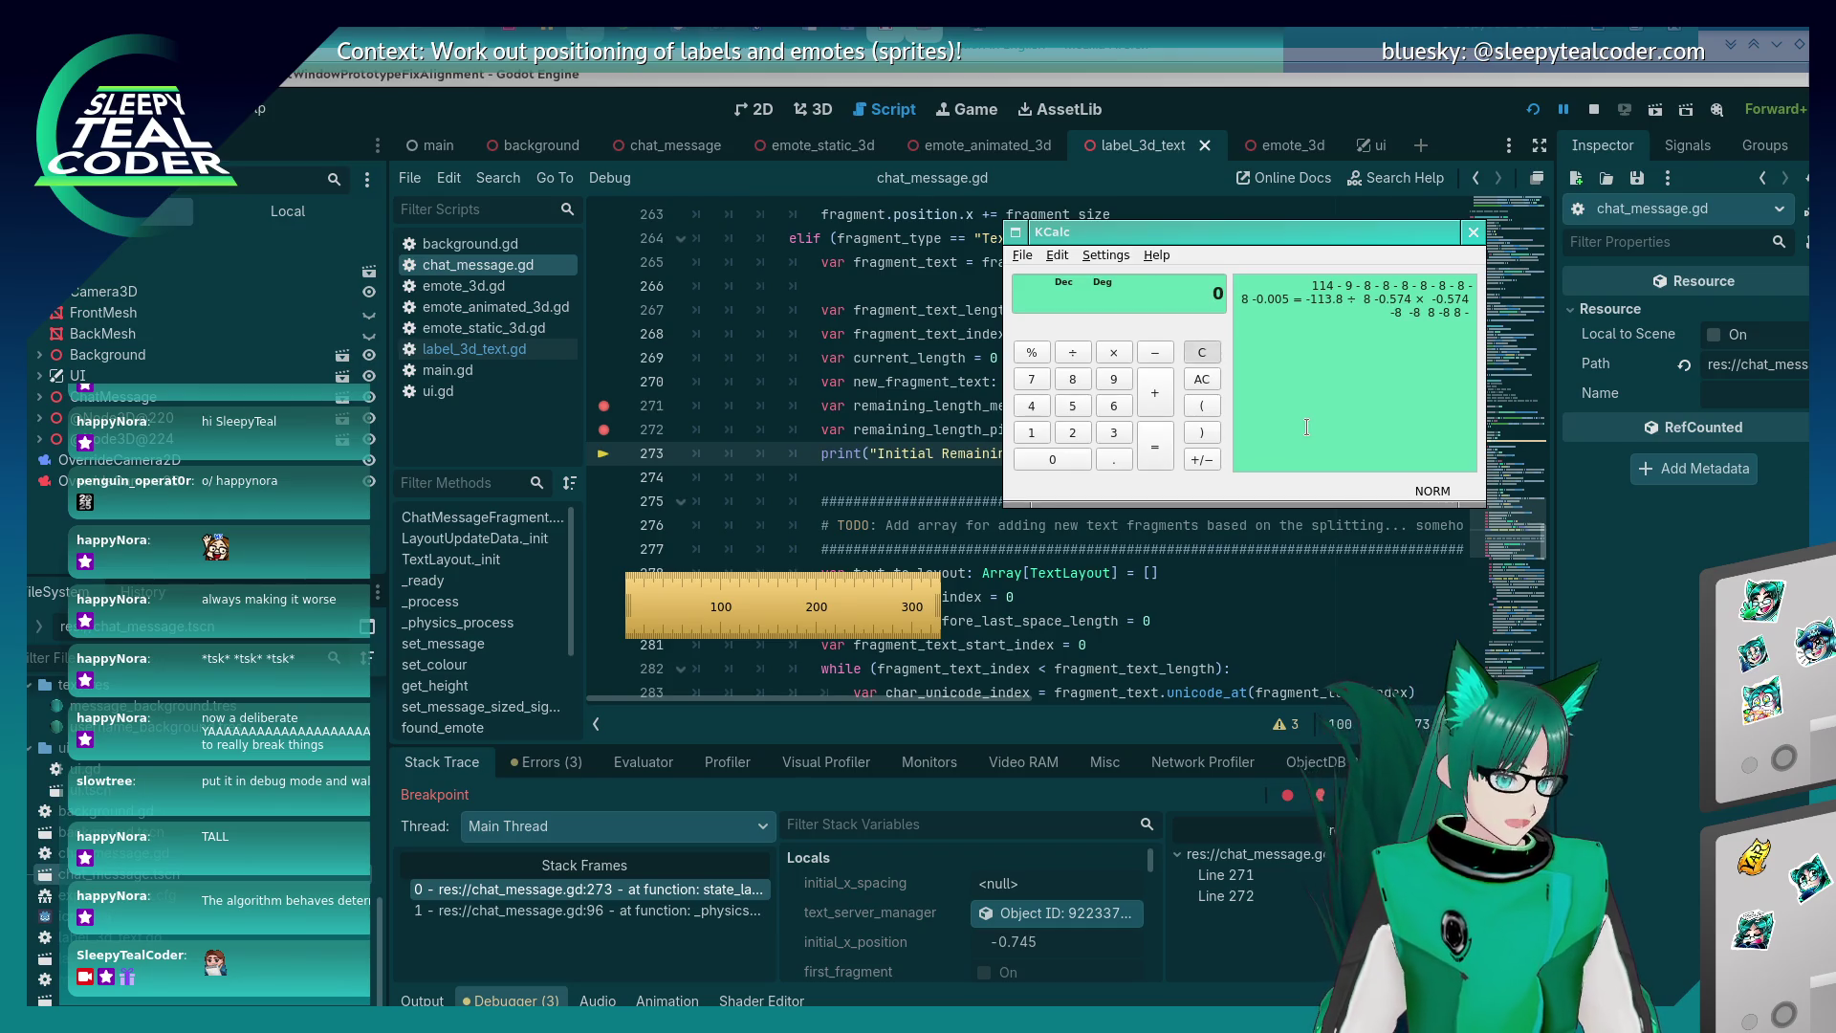
type(".574")
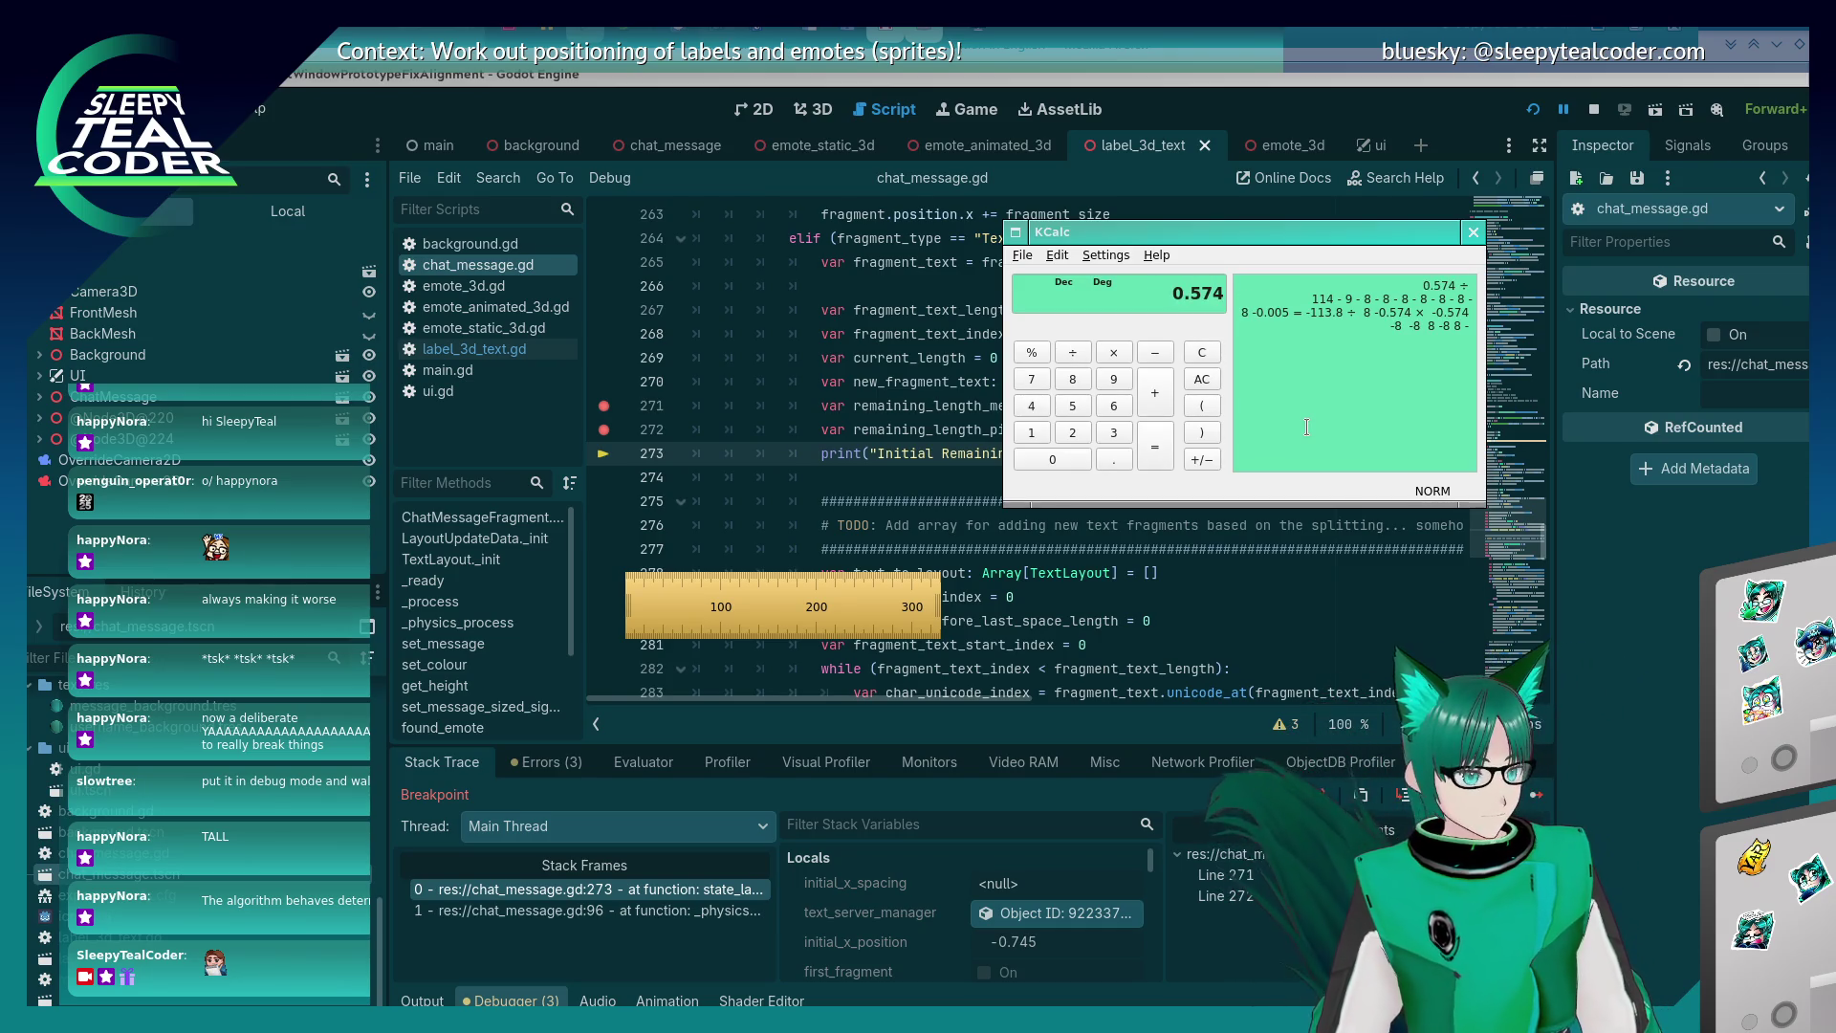
type("/.005")
key("Return")
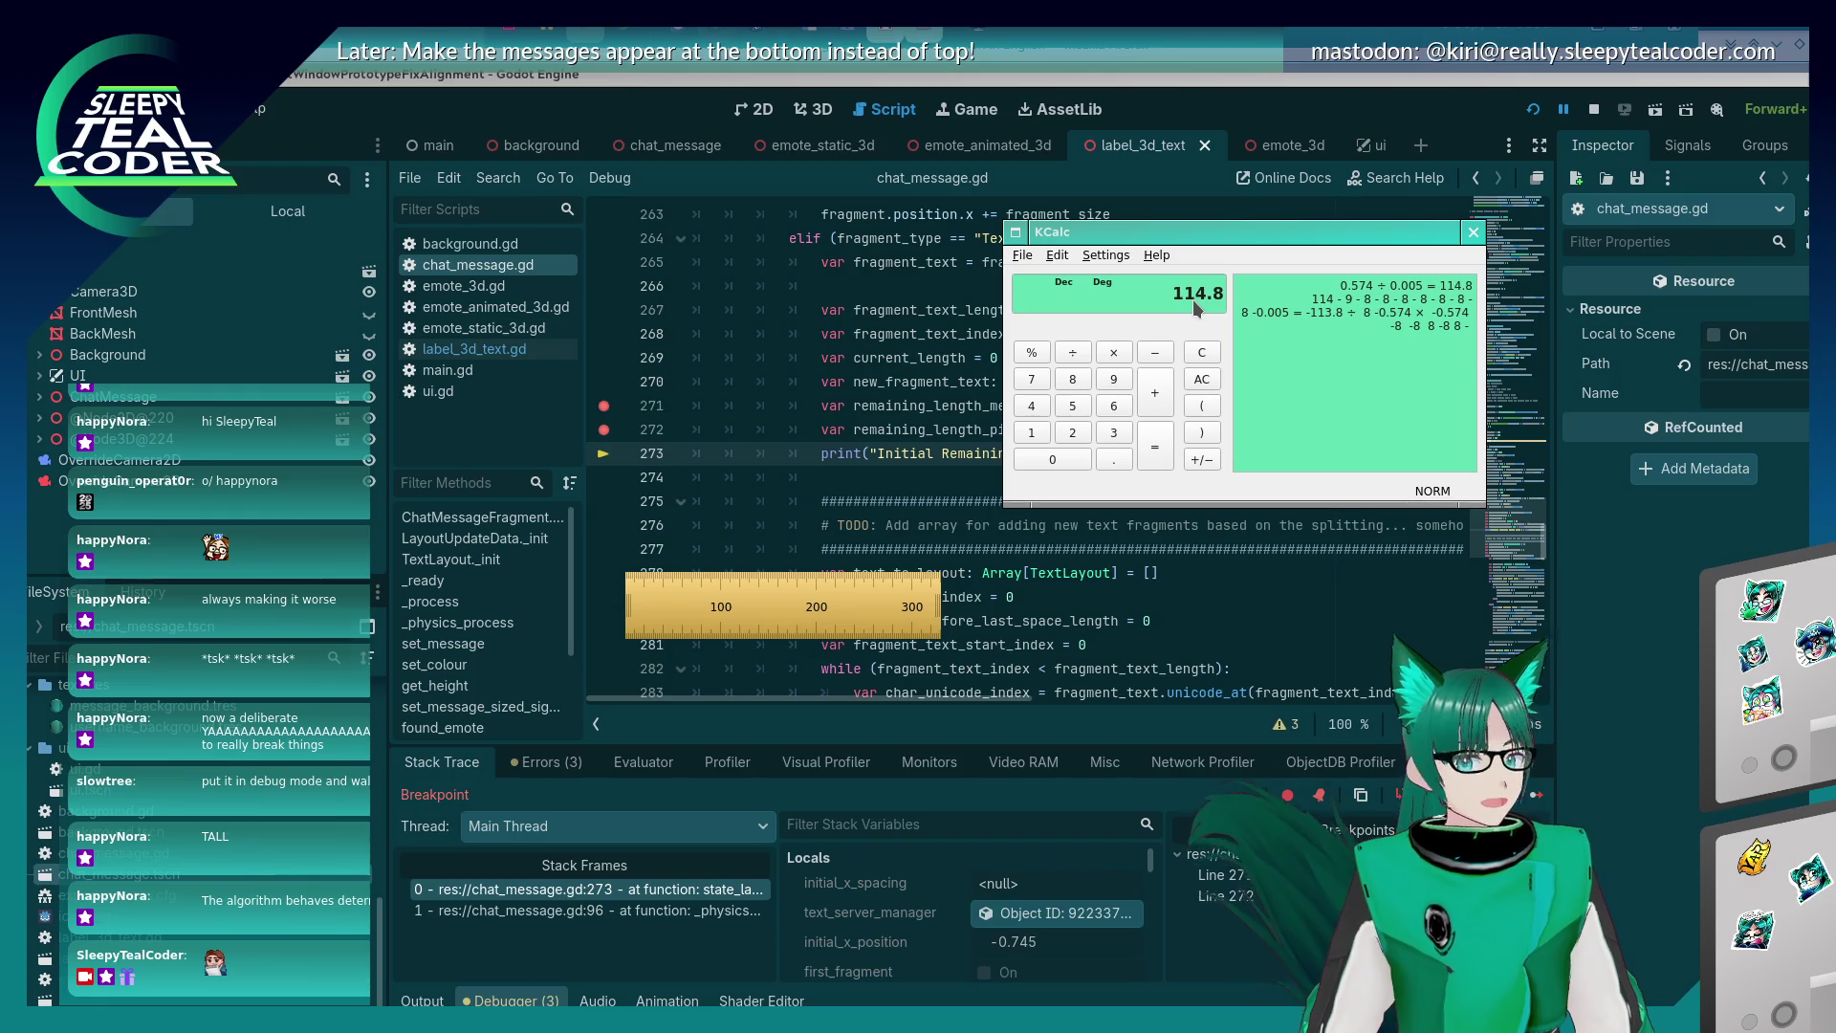
key("alt+Tab")
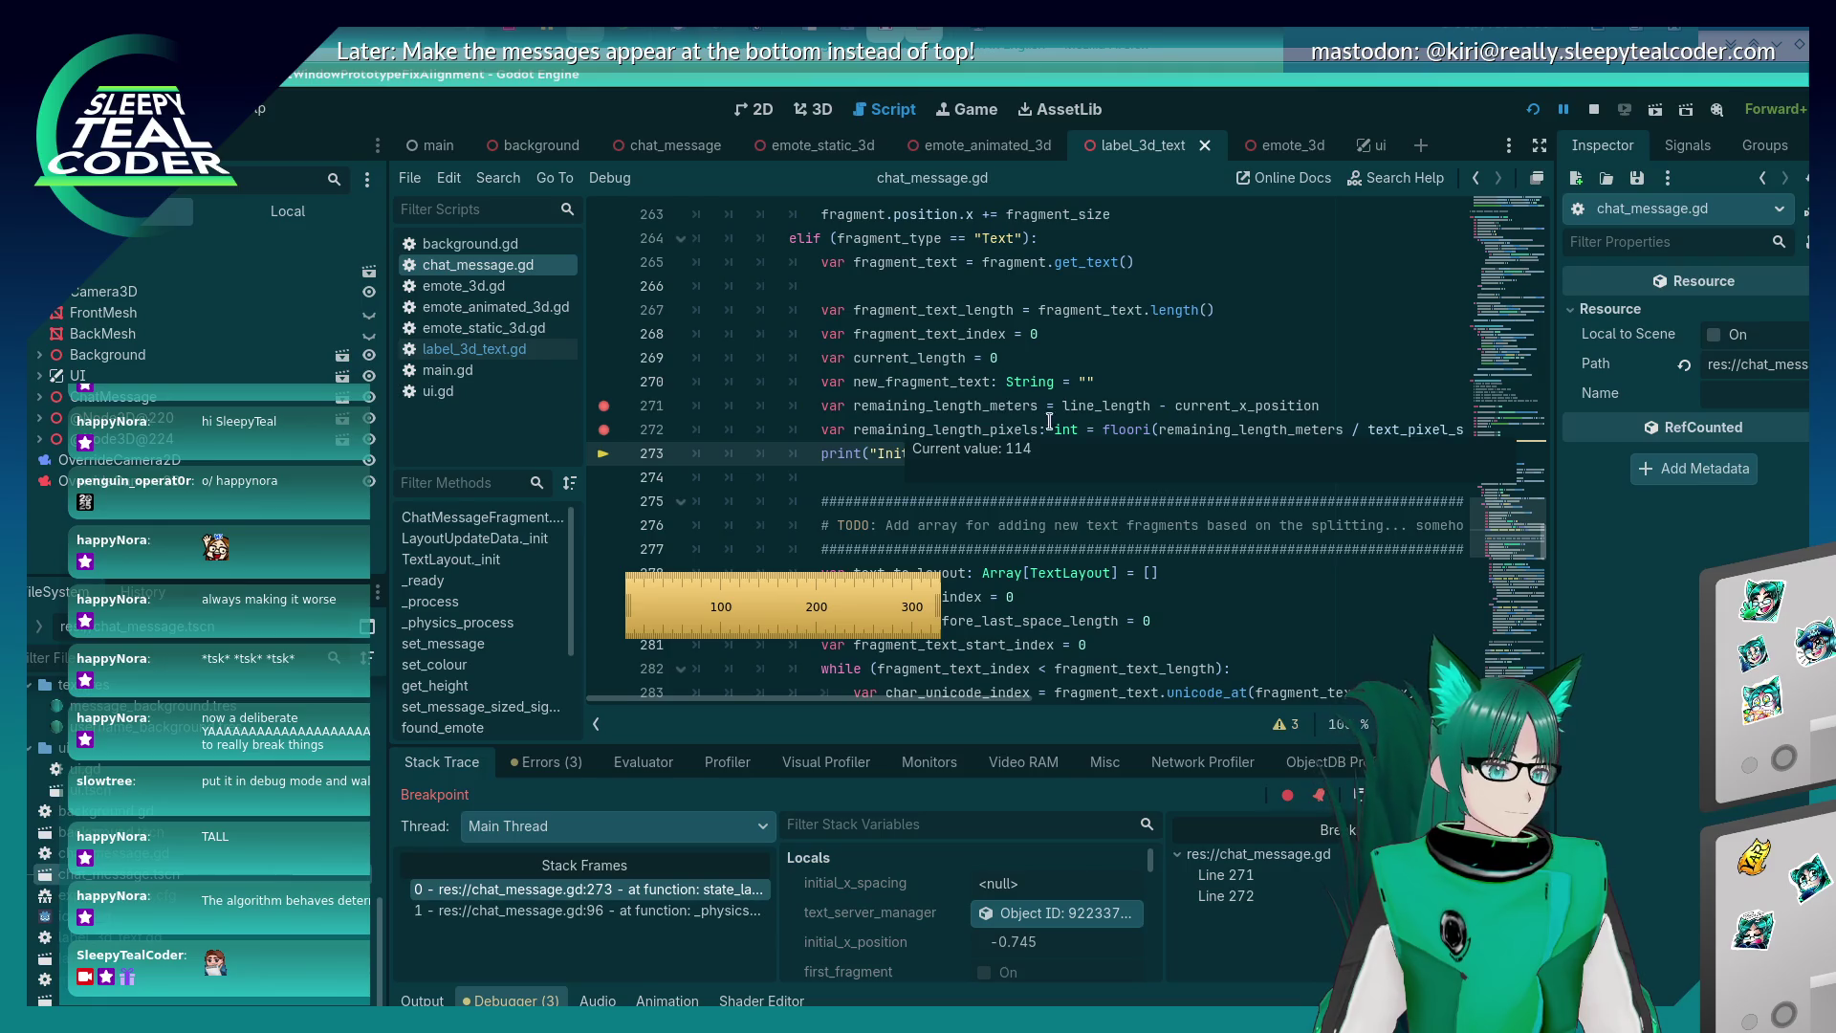
mouse_move(1221, 427)
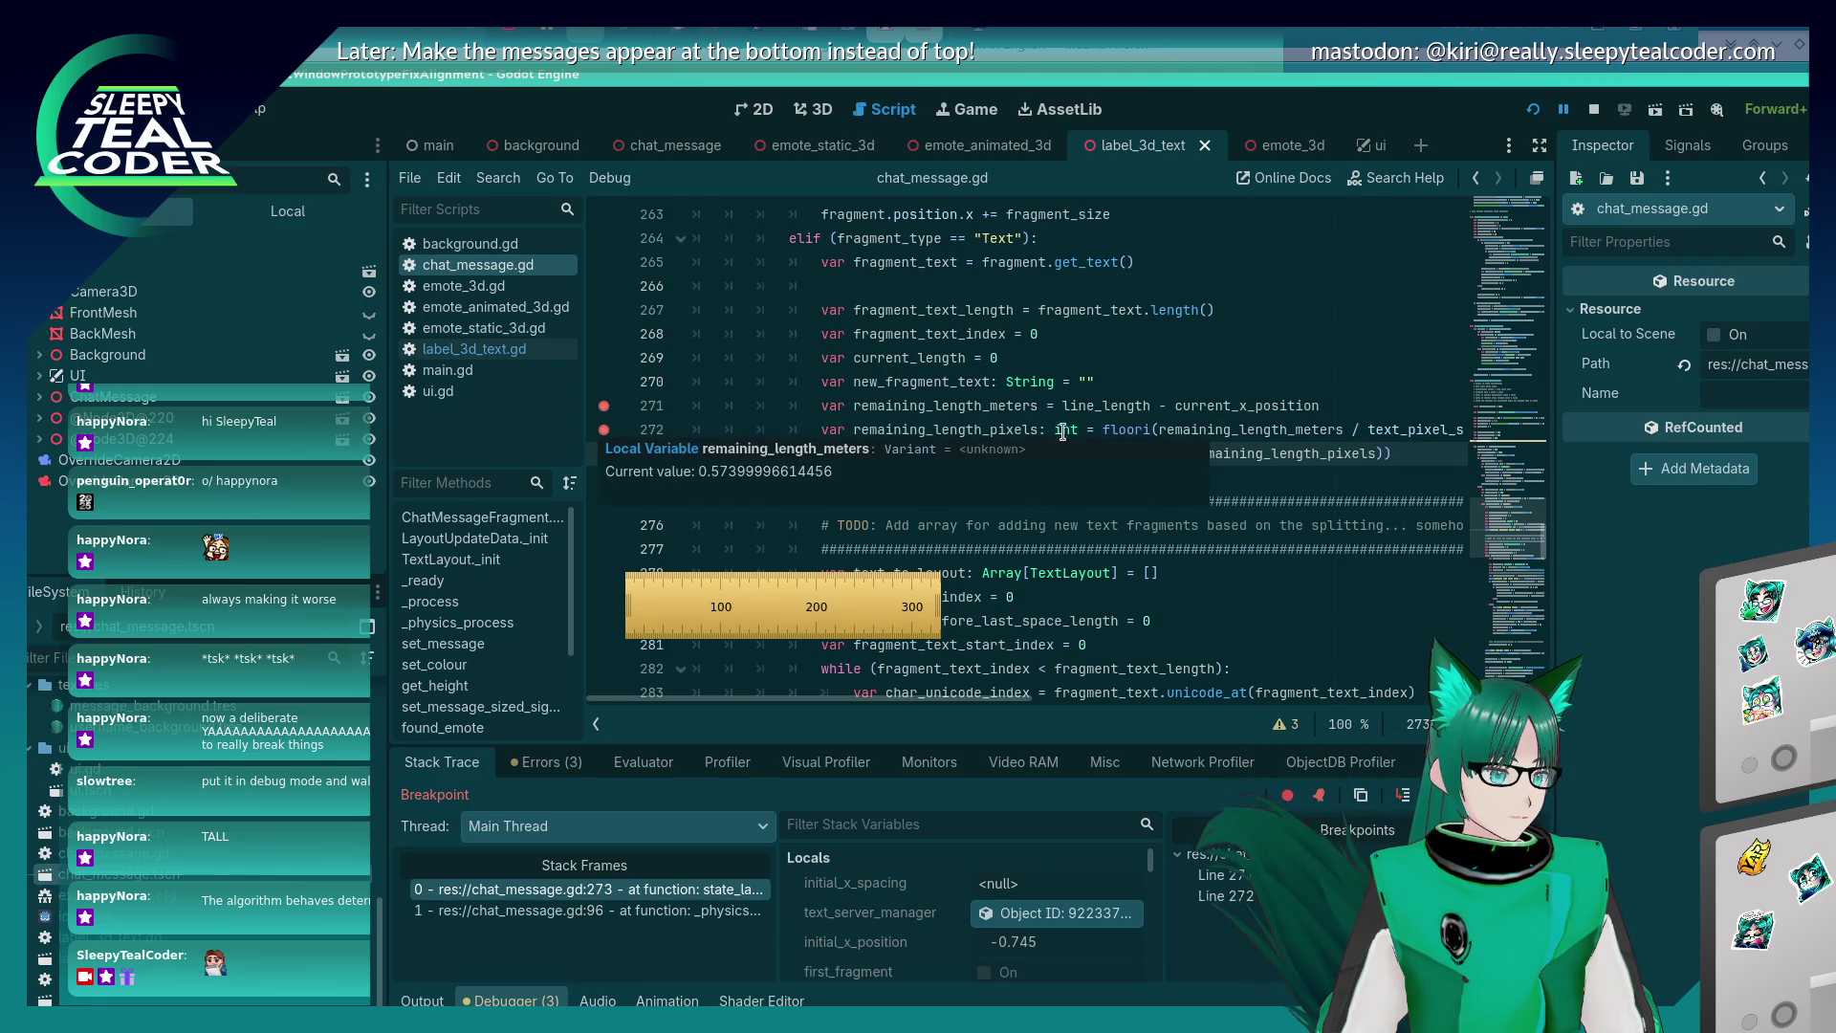
scroll(996, 623, "up", 2)
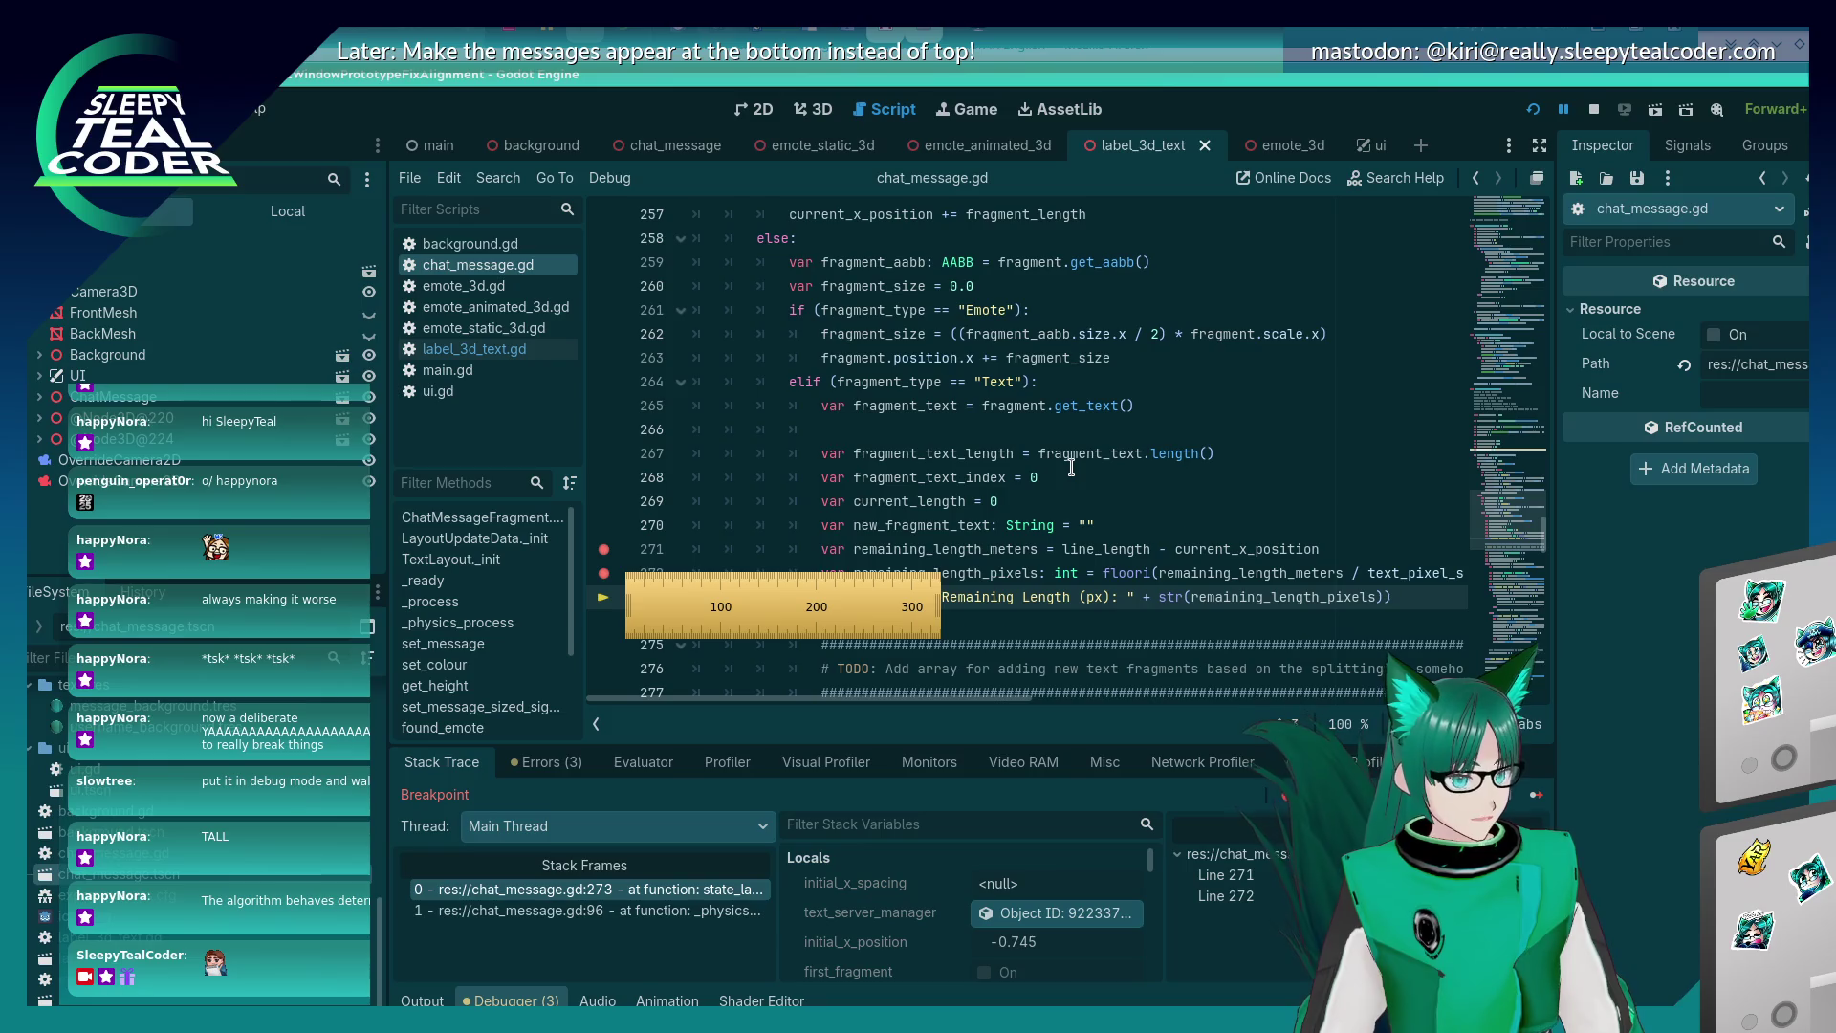
scroll(1071, 467, "up", 3)
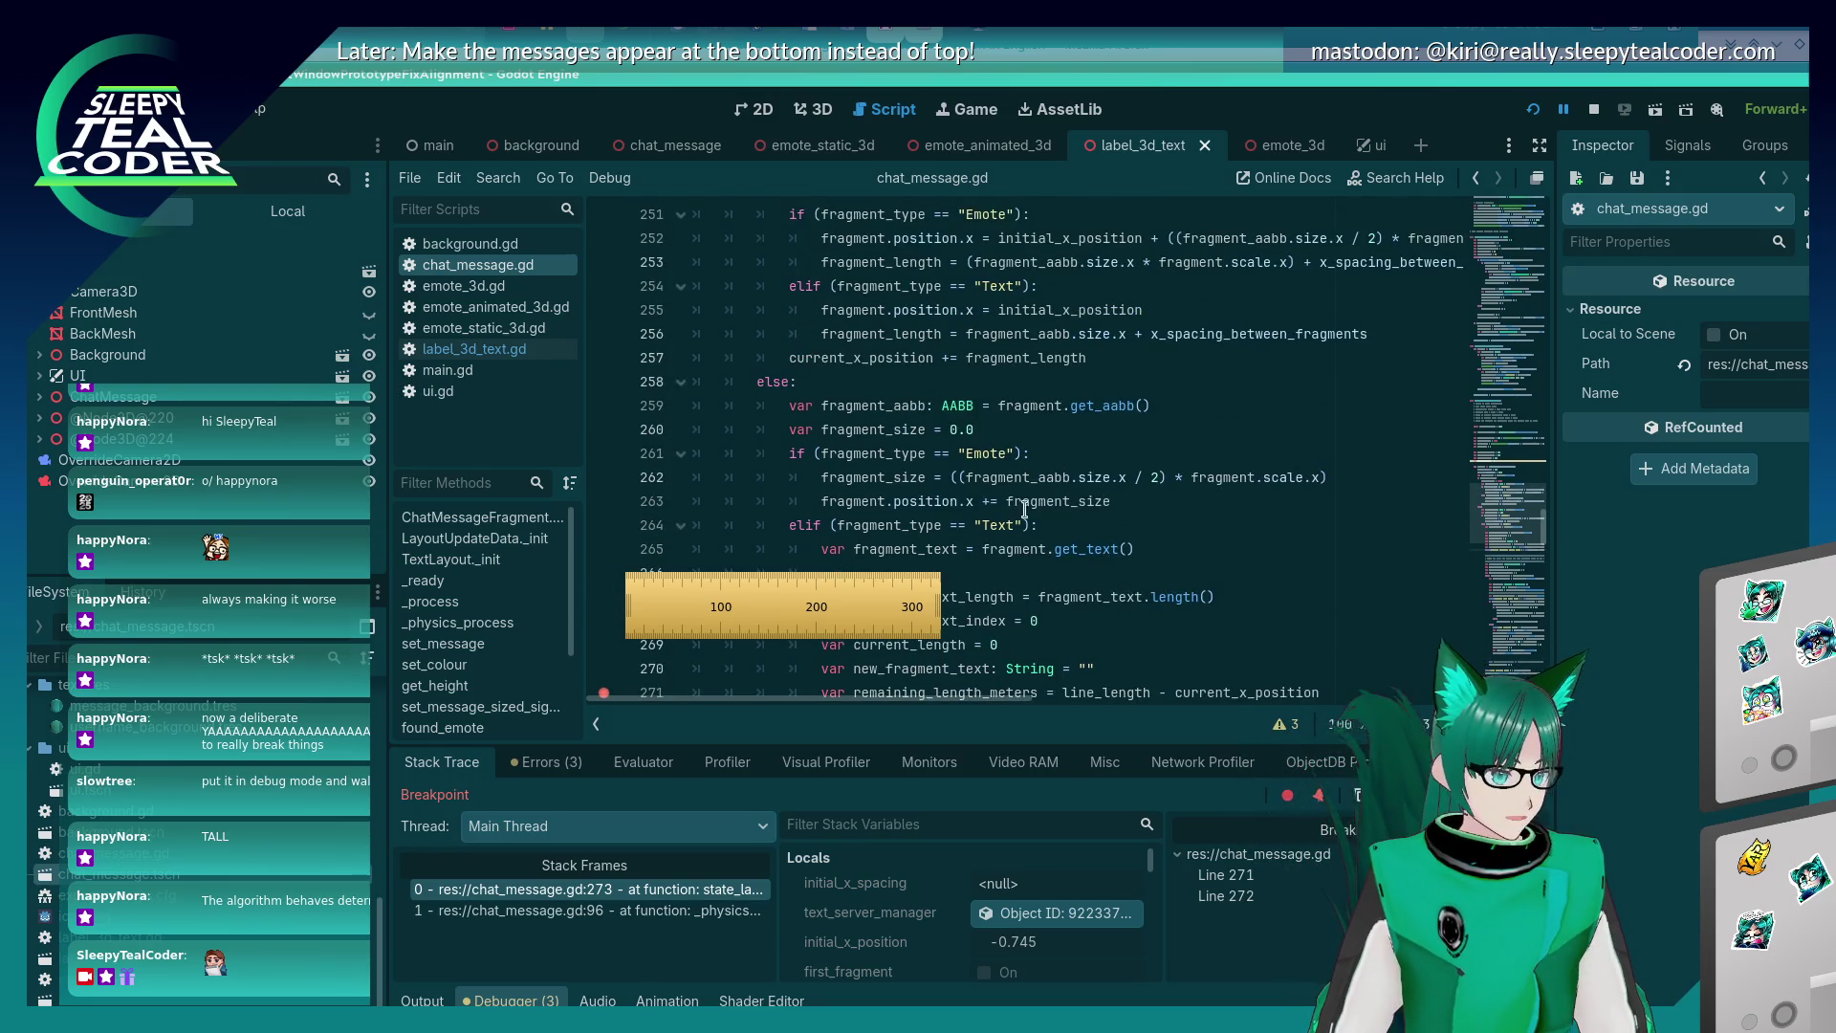
scroll(1009, 540, "down", 1)
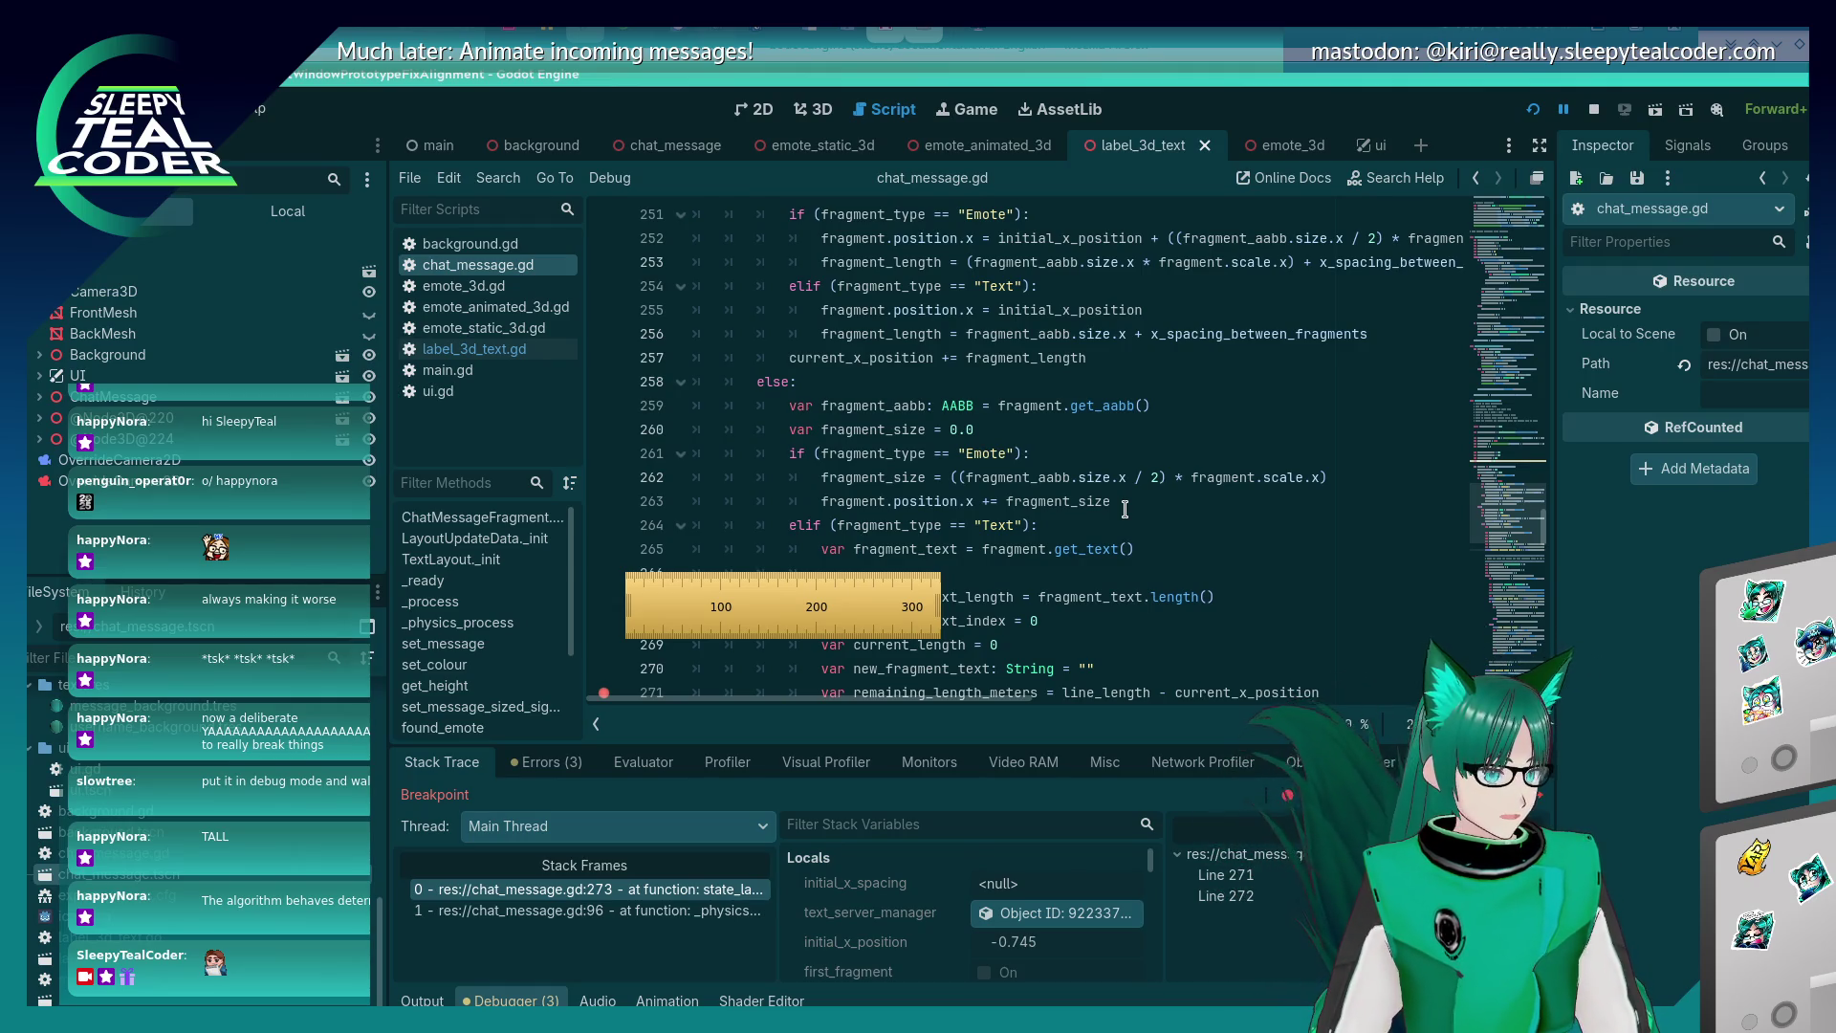
scroll(1125, 509, "up", 2)
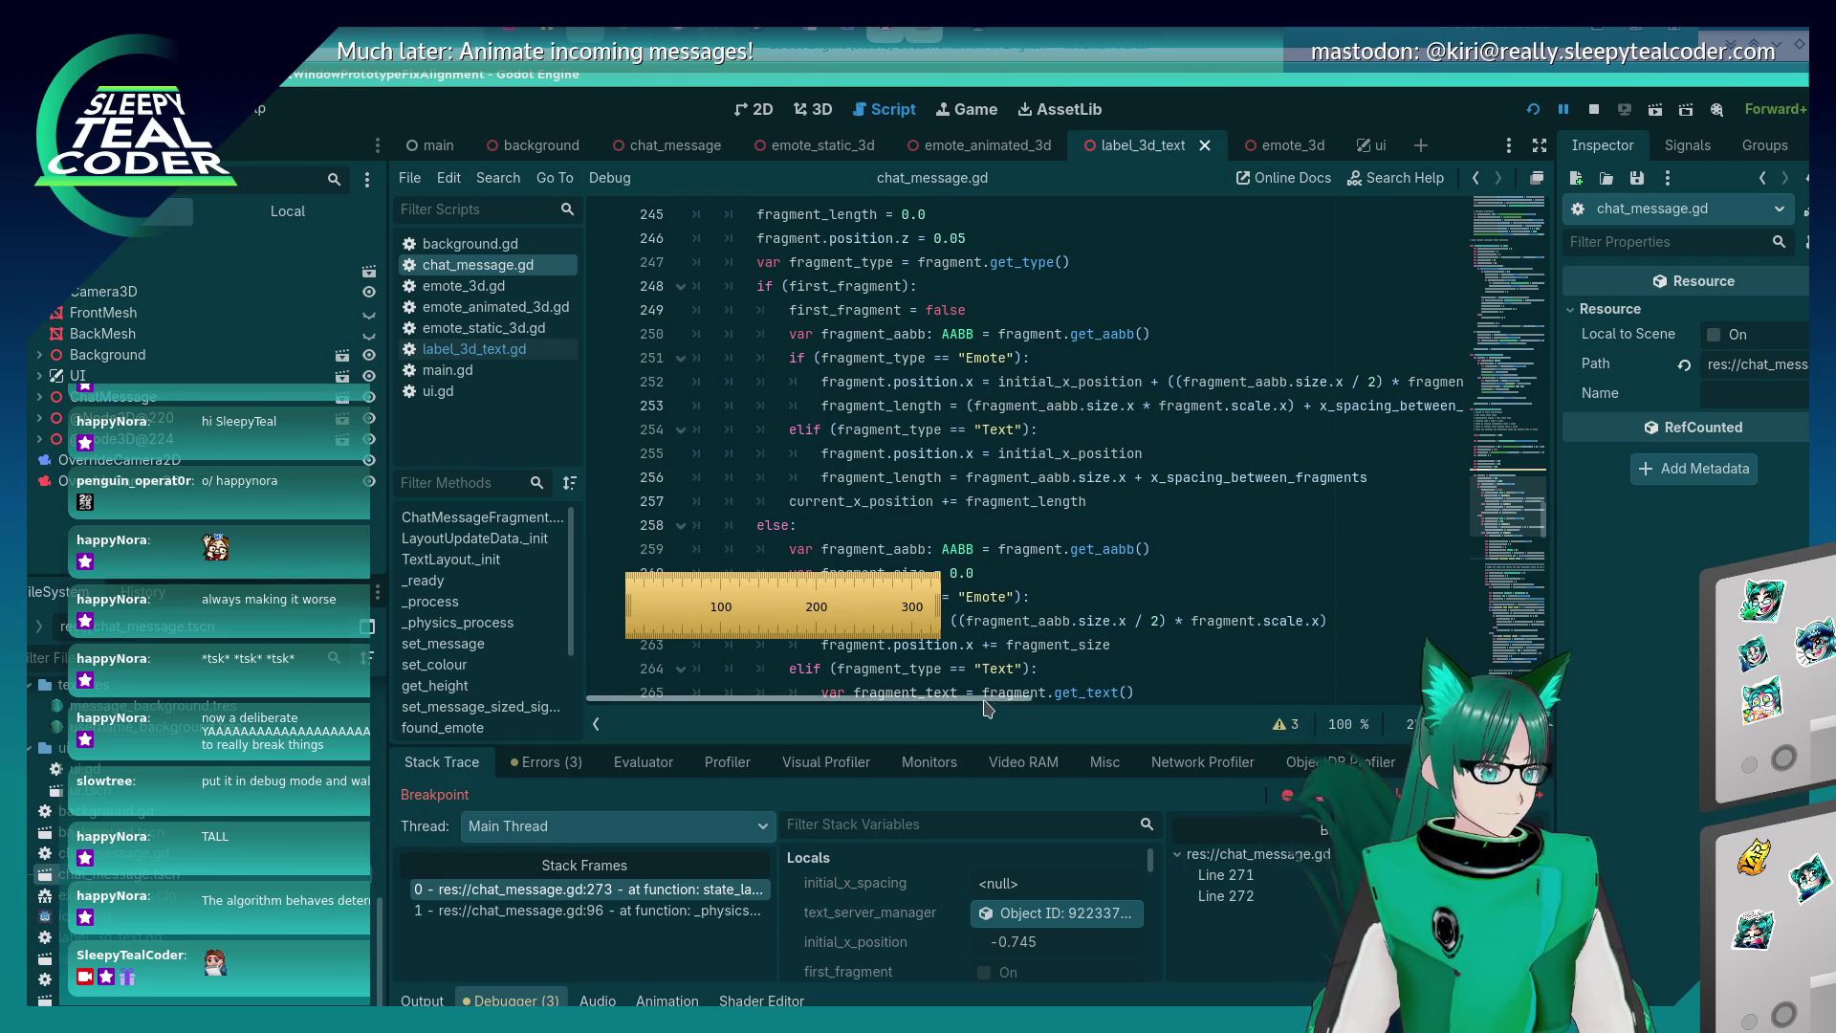
left_click_drag(988, 698, 1038, 680)
scroll(1039, 680, "down", 3)
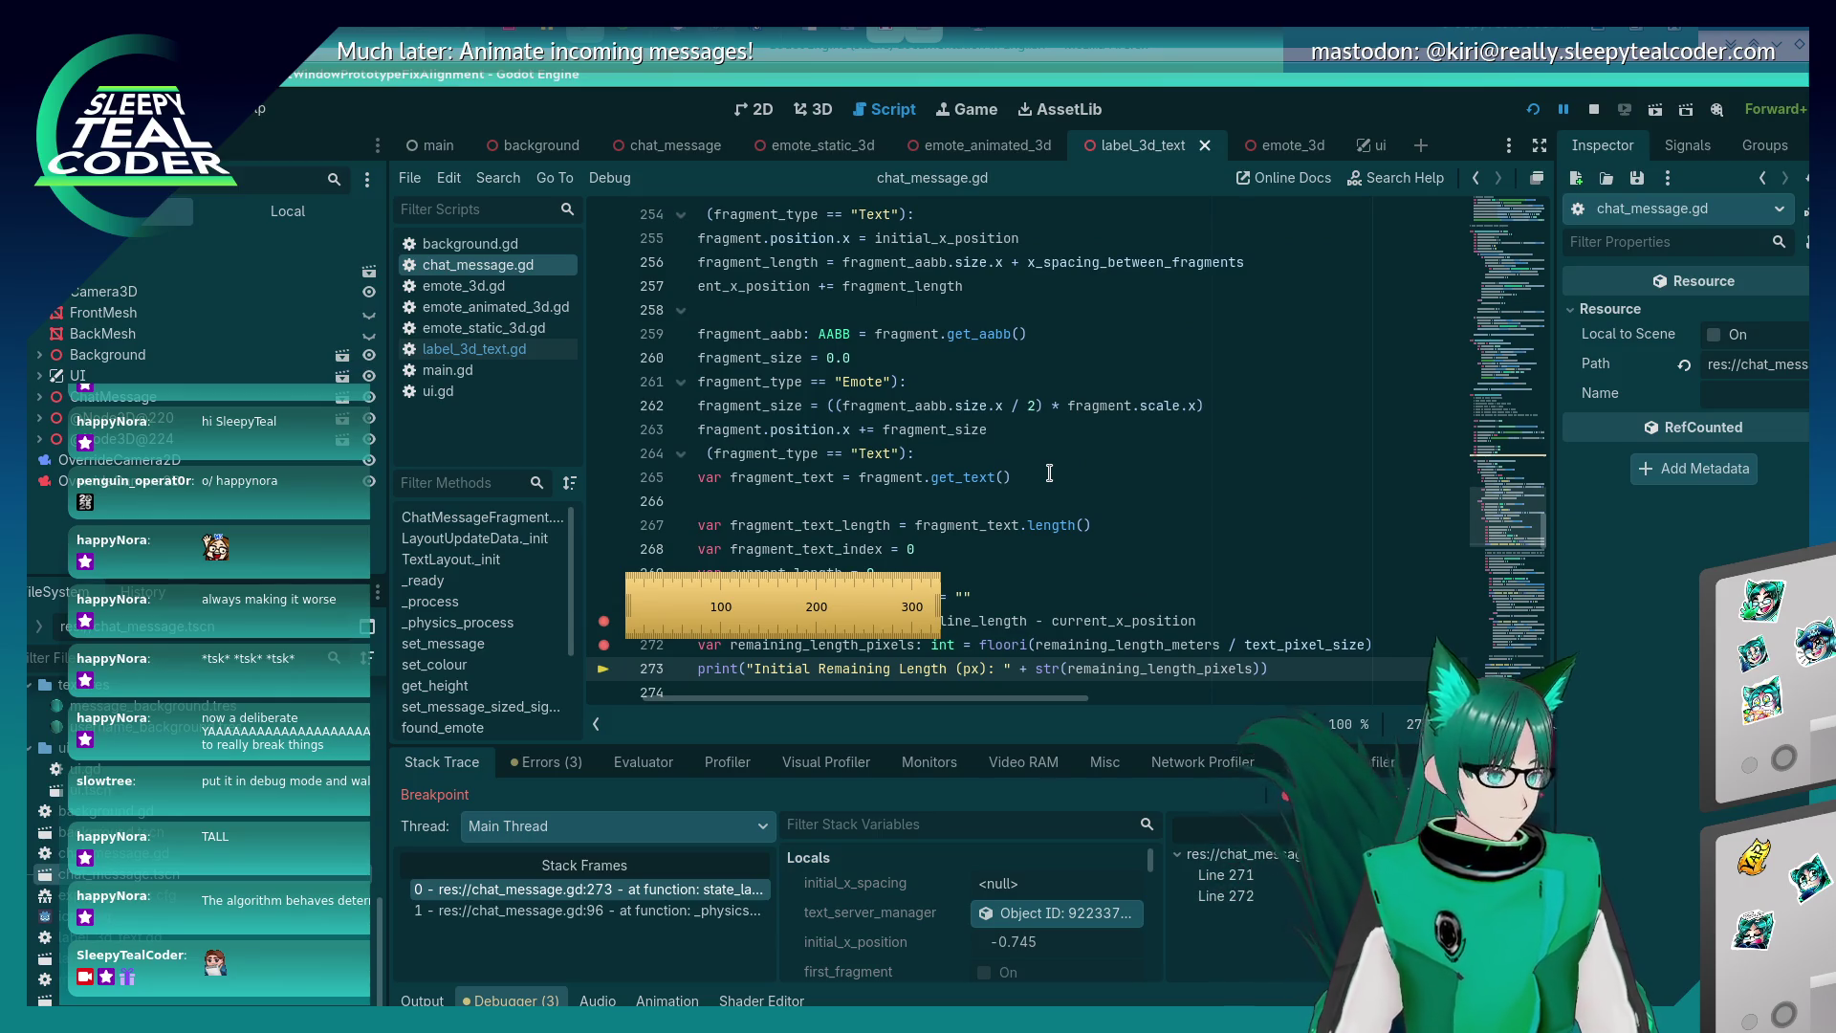
scroll(1049, 472, "down", 14)
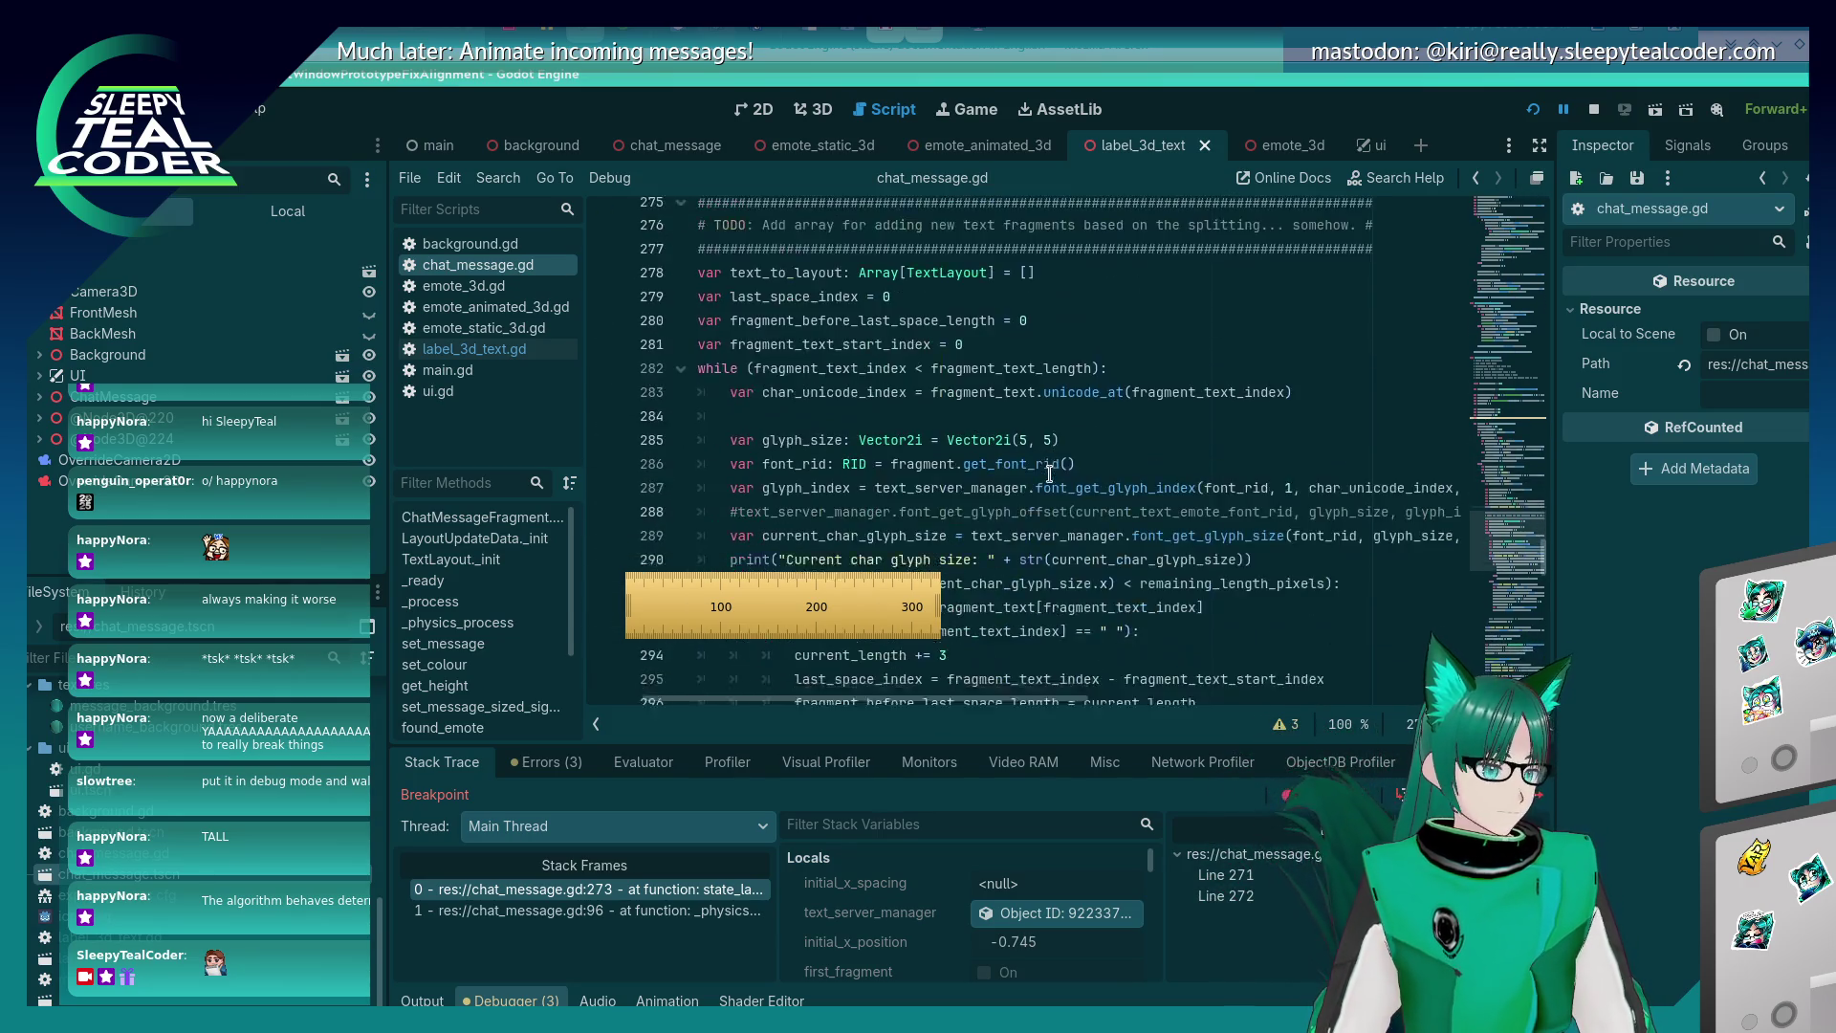
scroll(1049, 473, "down", 3)
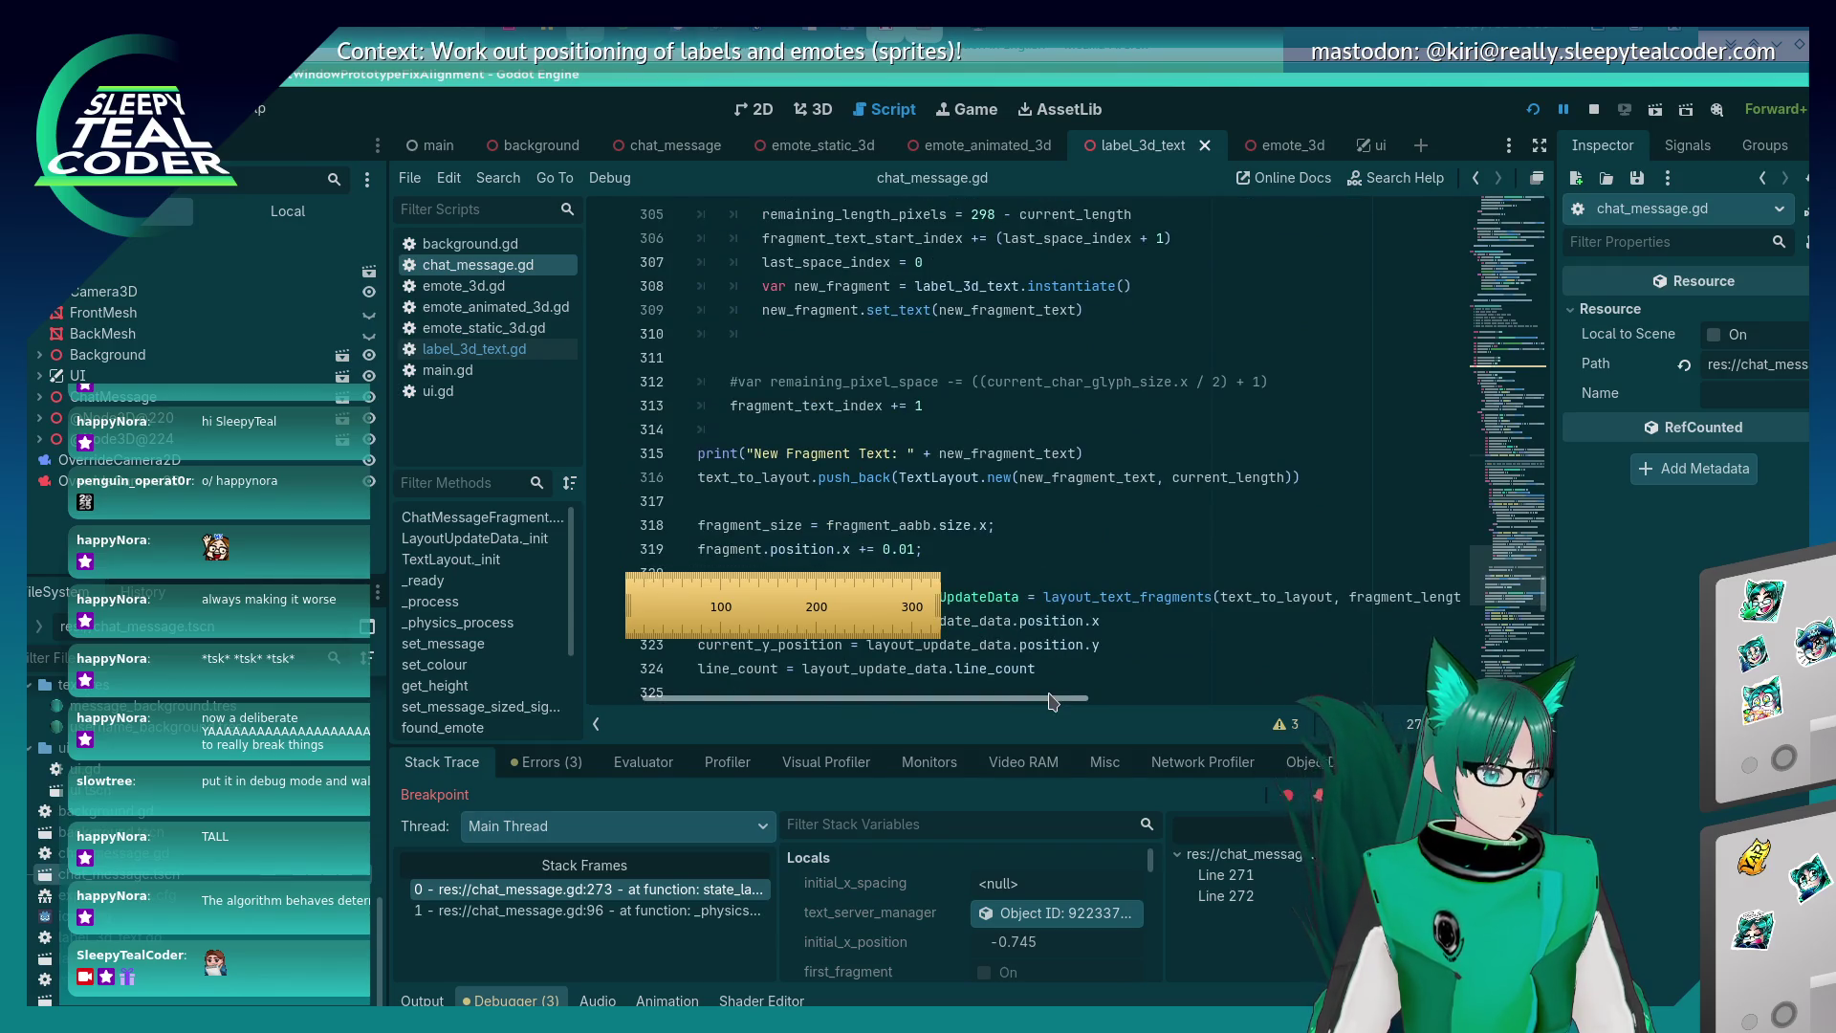
left_click_drag(1047, 698, 991, 703)
scroll(955, 531, "down", 7)
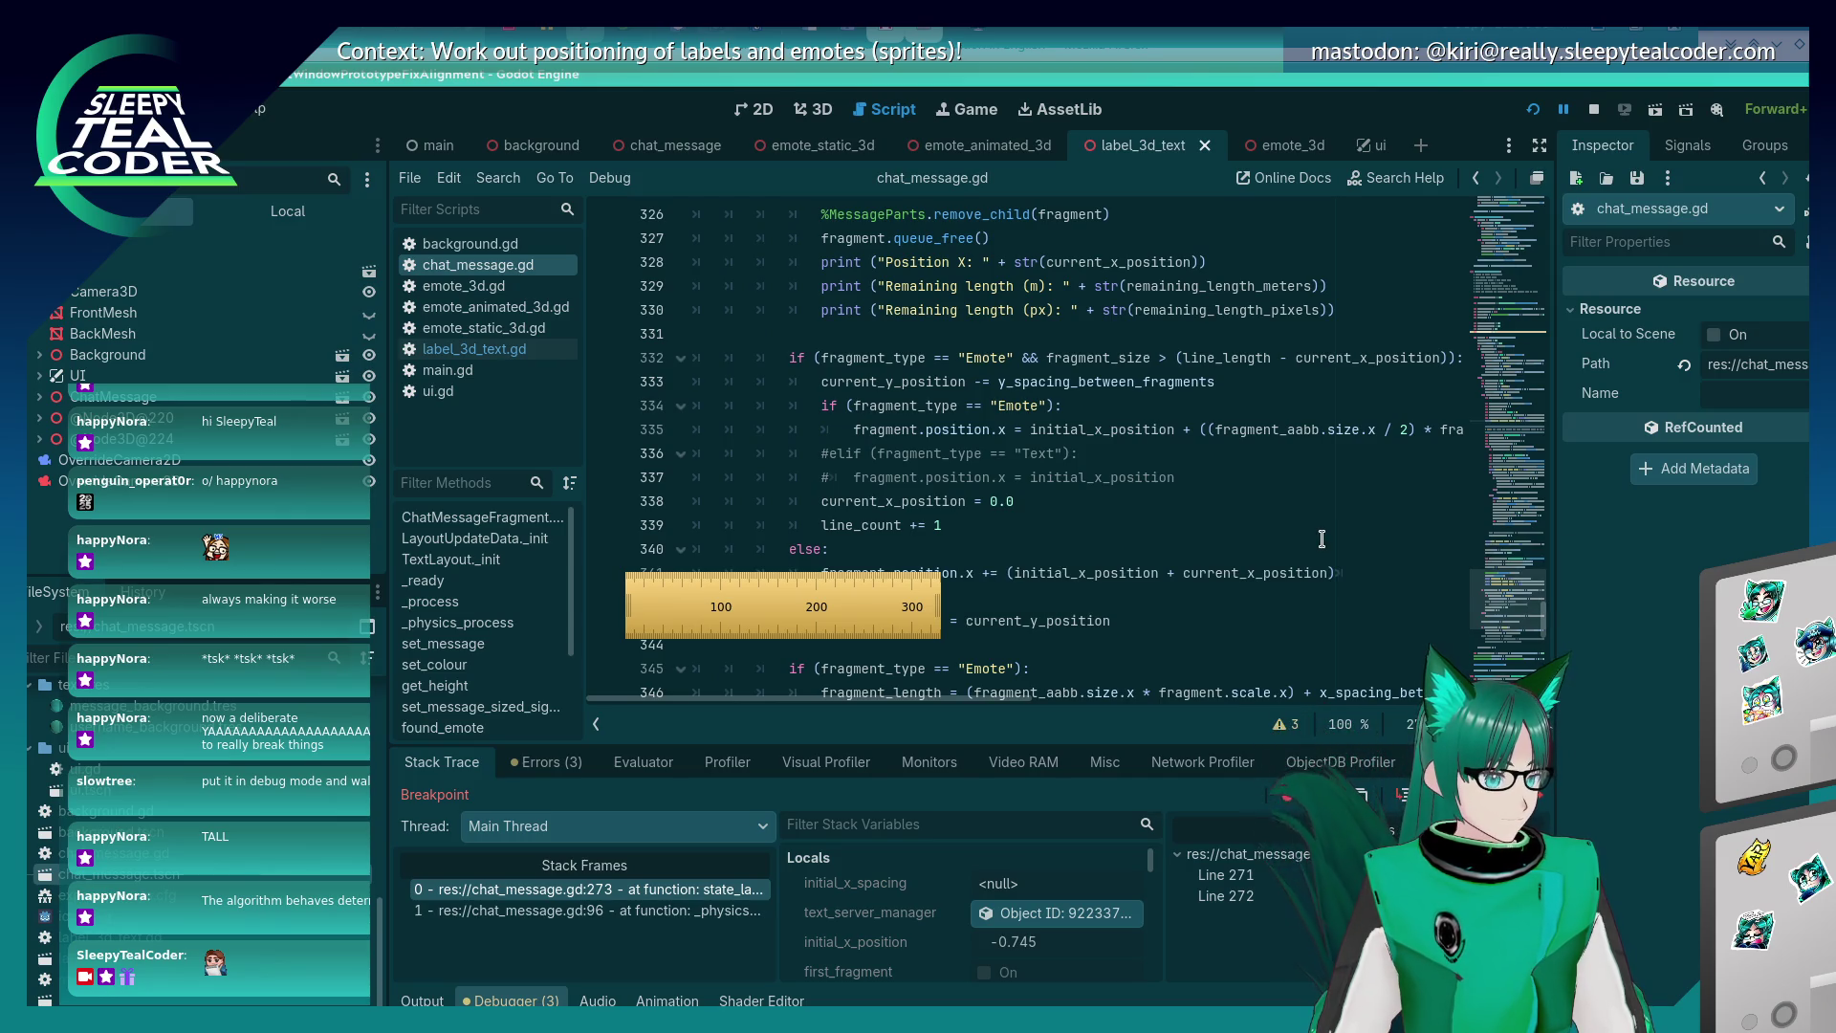
scroll(1321, 539, "down", 3)
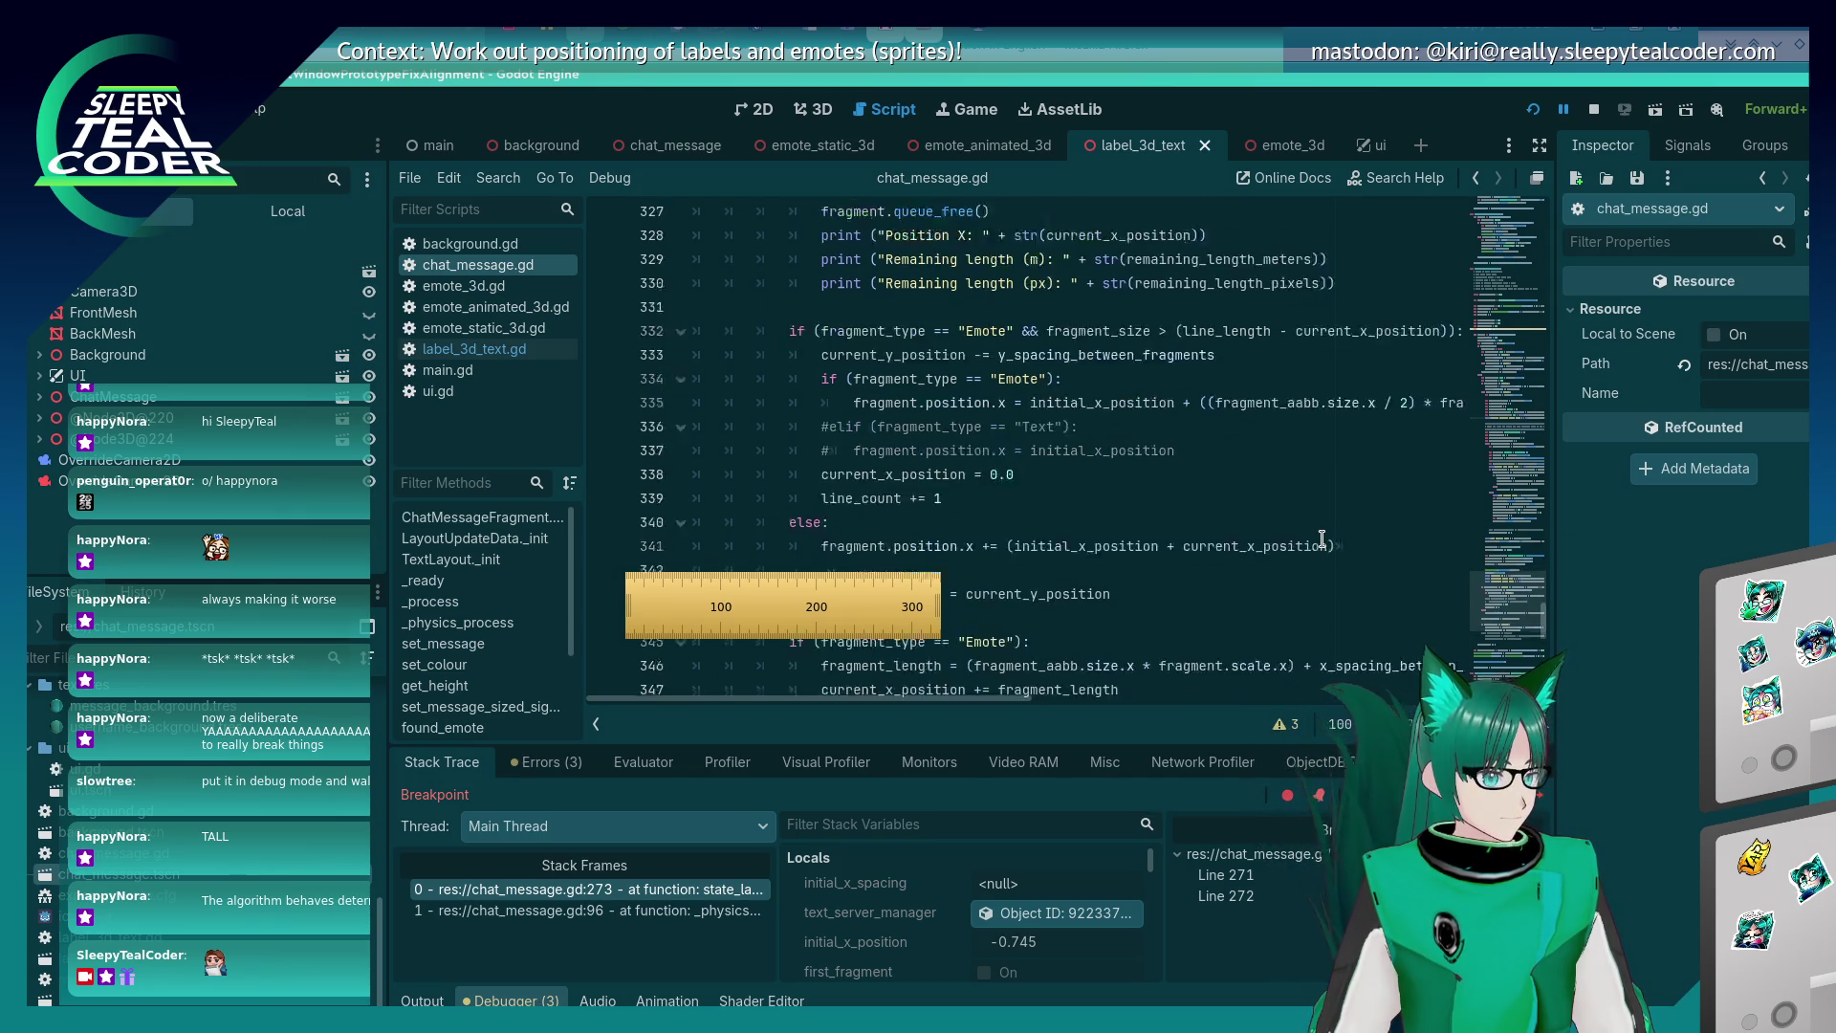
scroll(1322, 538, "down", 1)
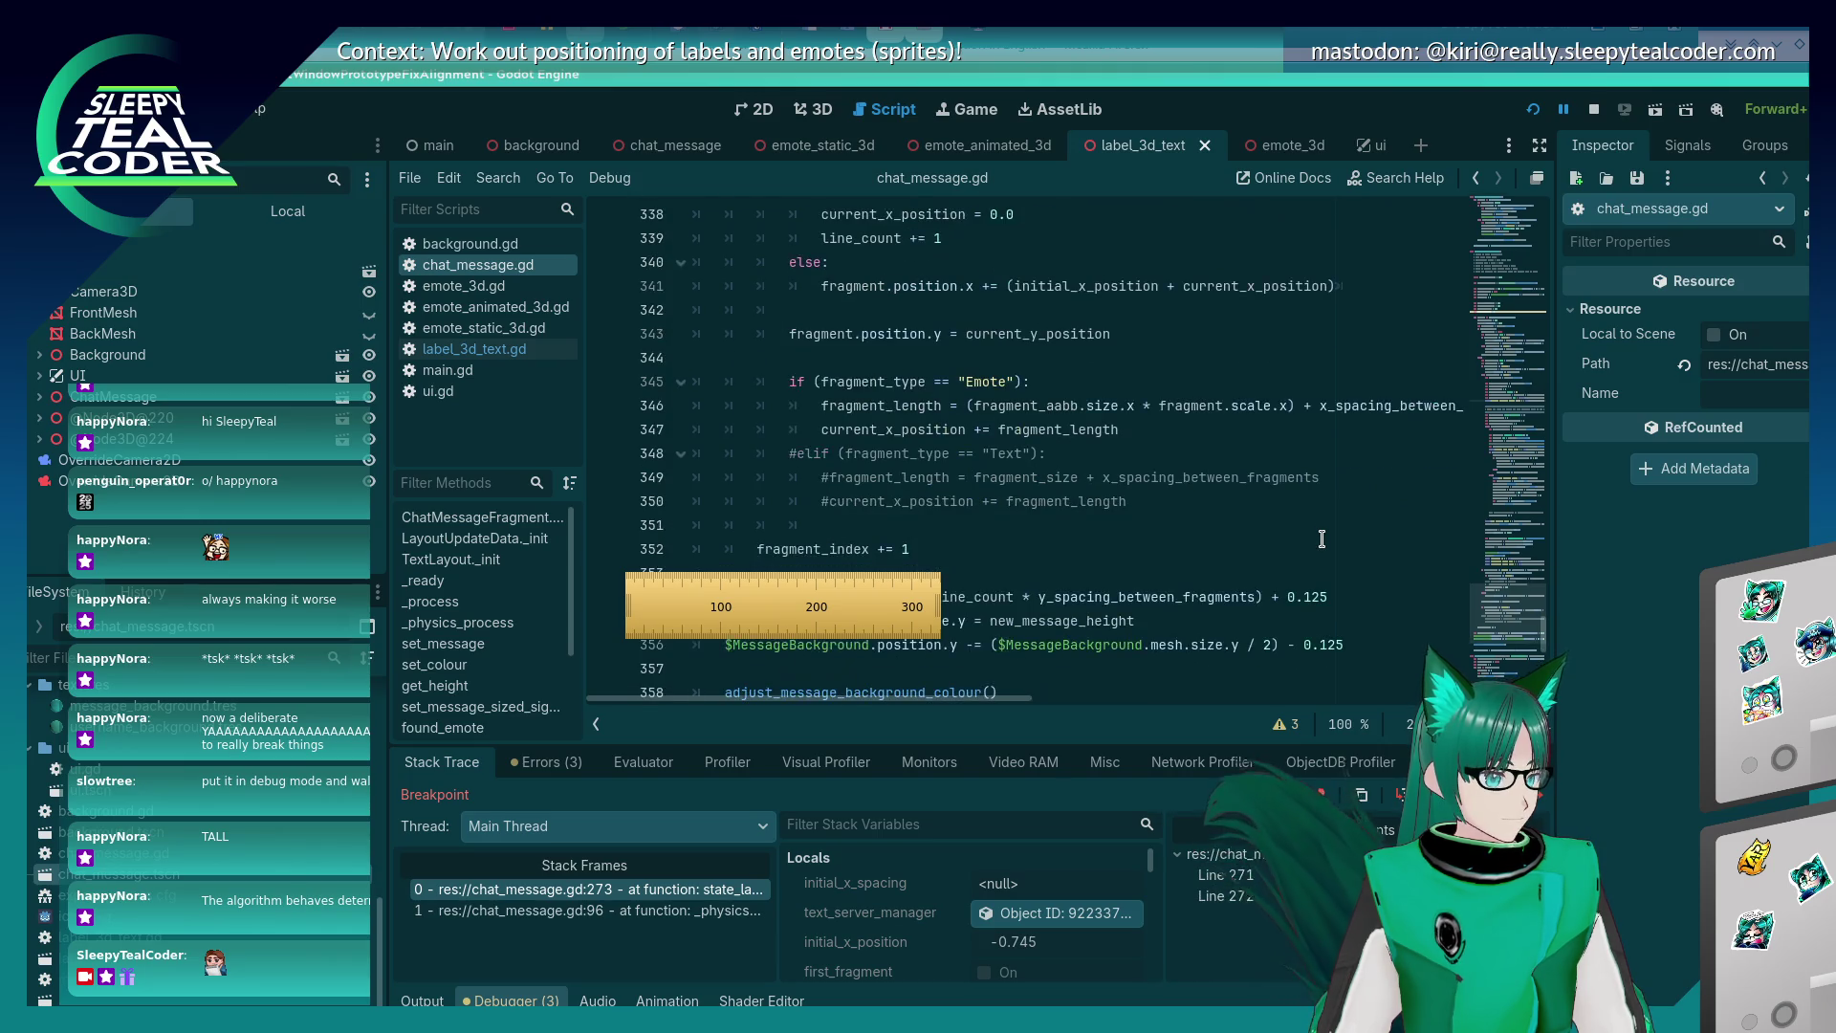
scroll(1322, 538, "down", 2)
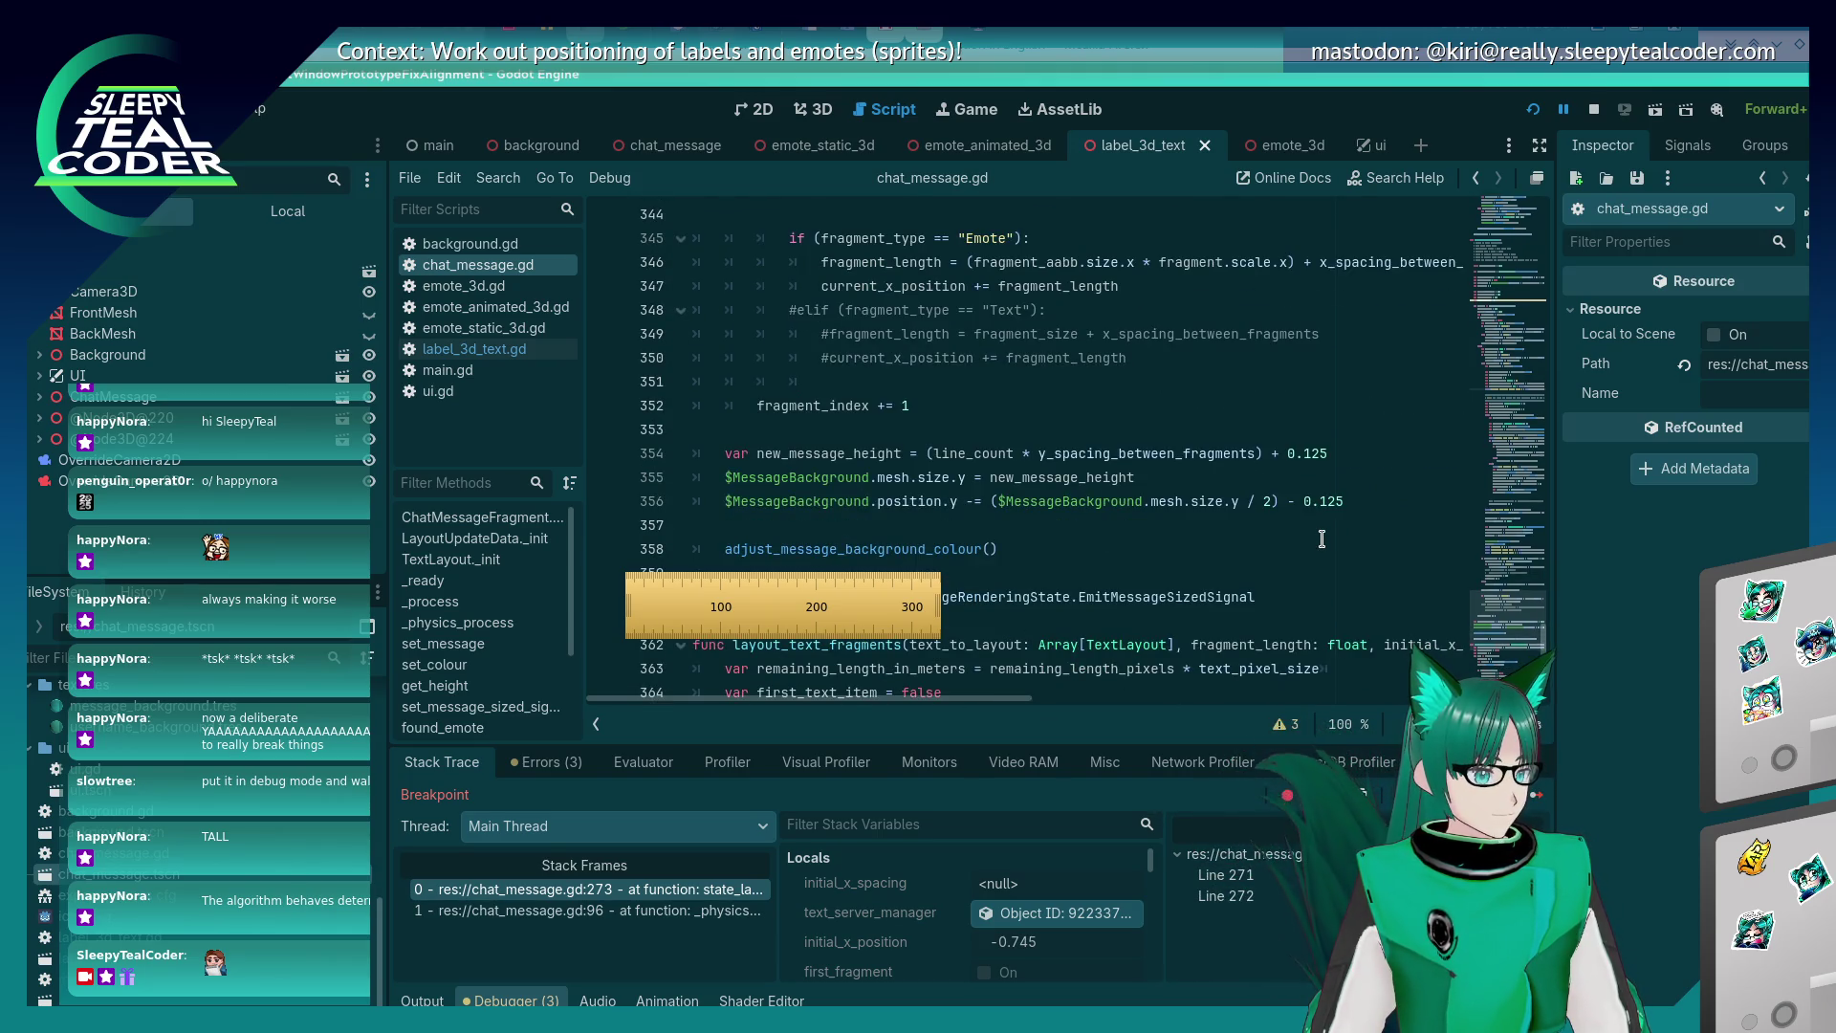
scroll(1319, 534, "up", 20)
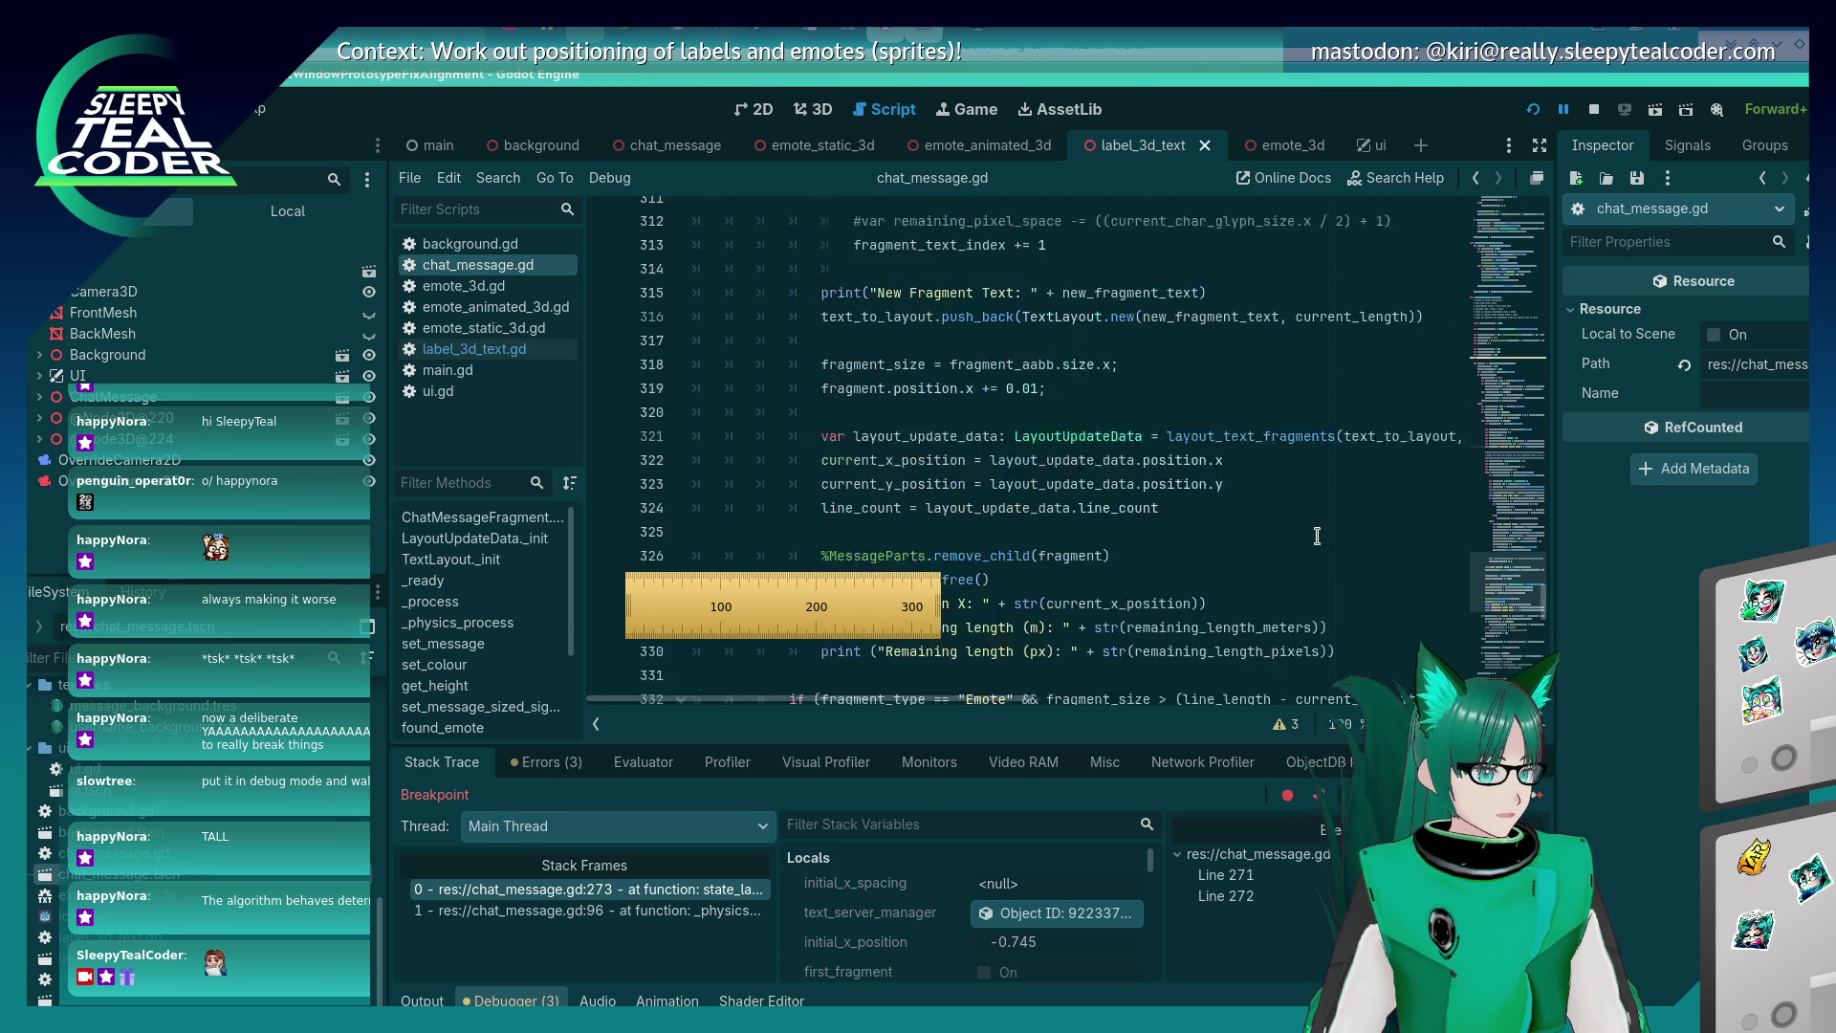
scroll(1082, 444, "up", 4)
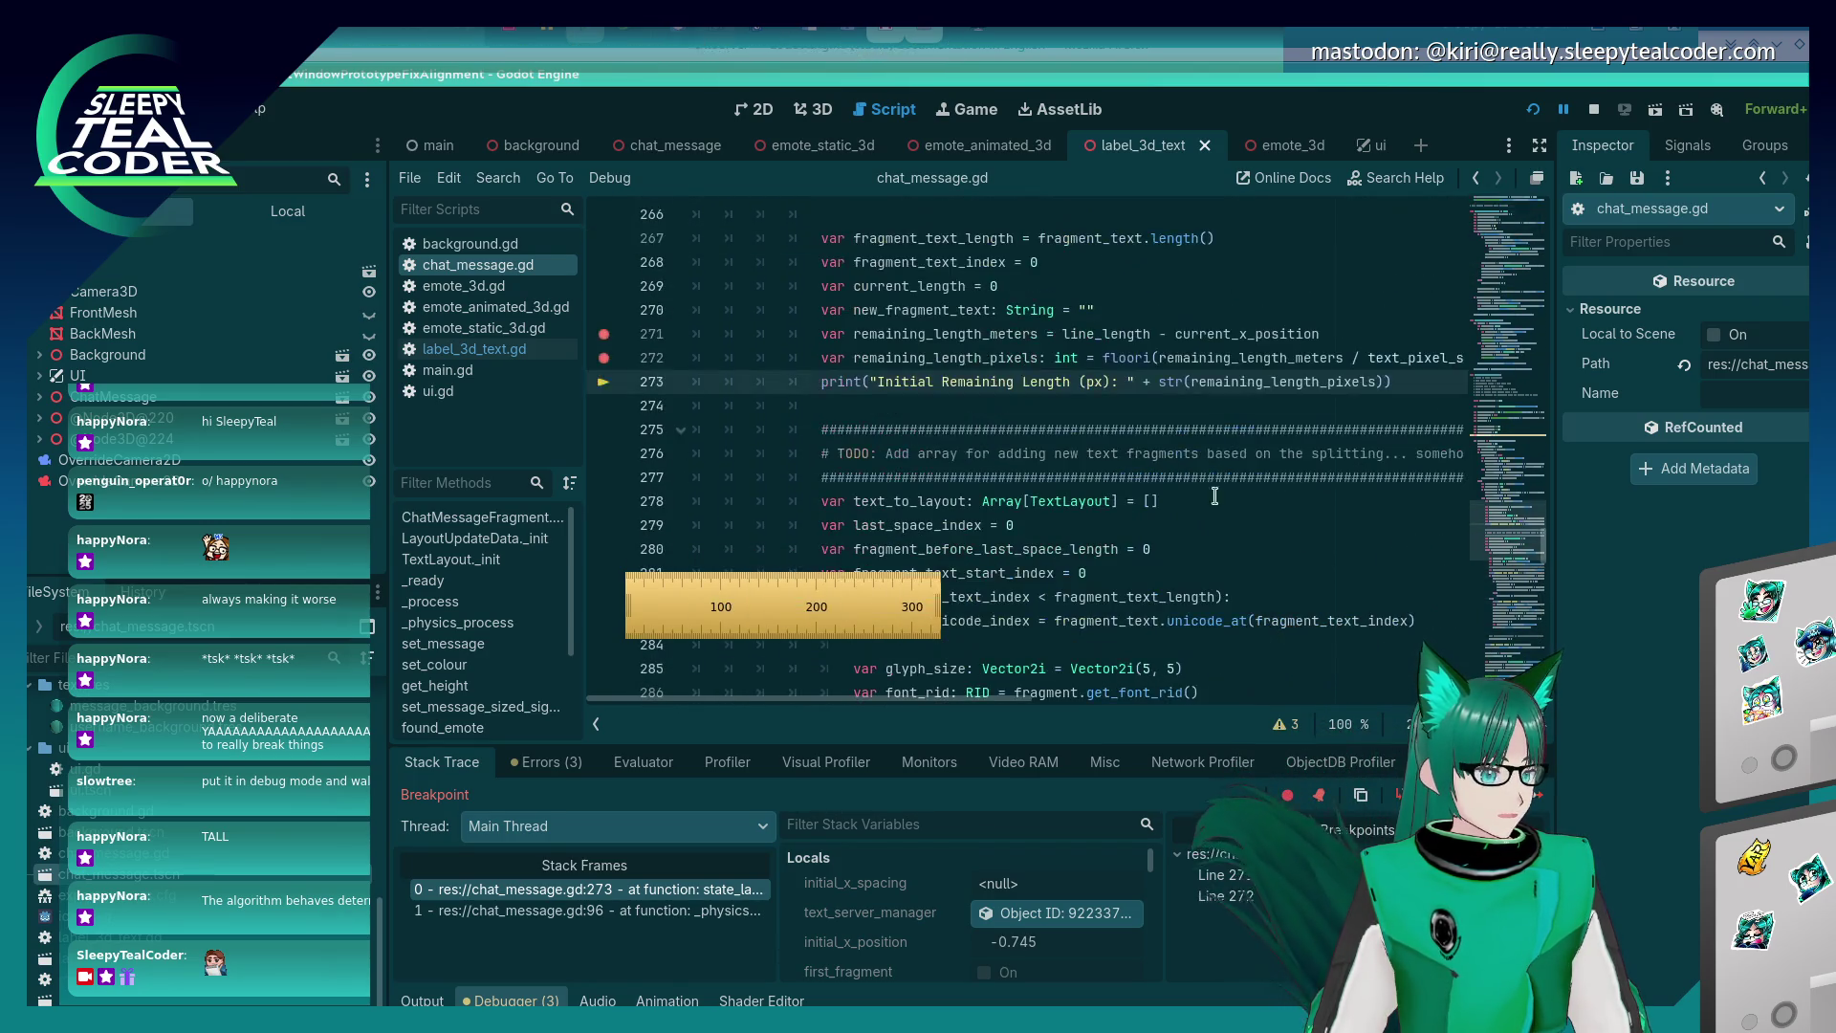
scroll(1081, 445, "down", 4)
scroll(1082, 445, "up", 9)
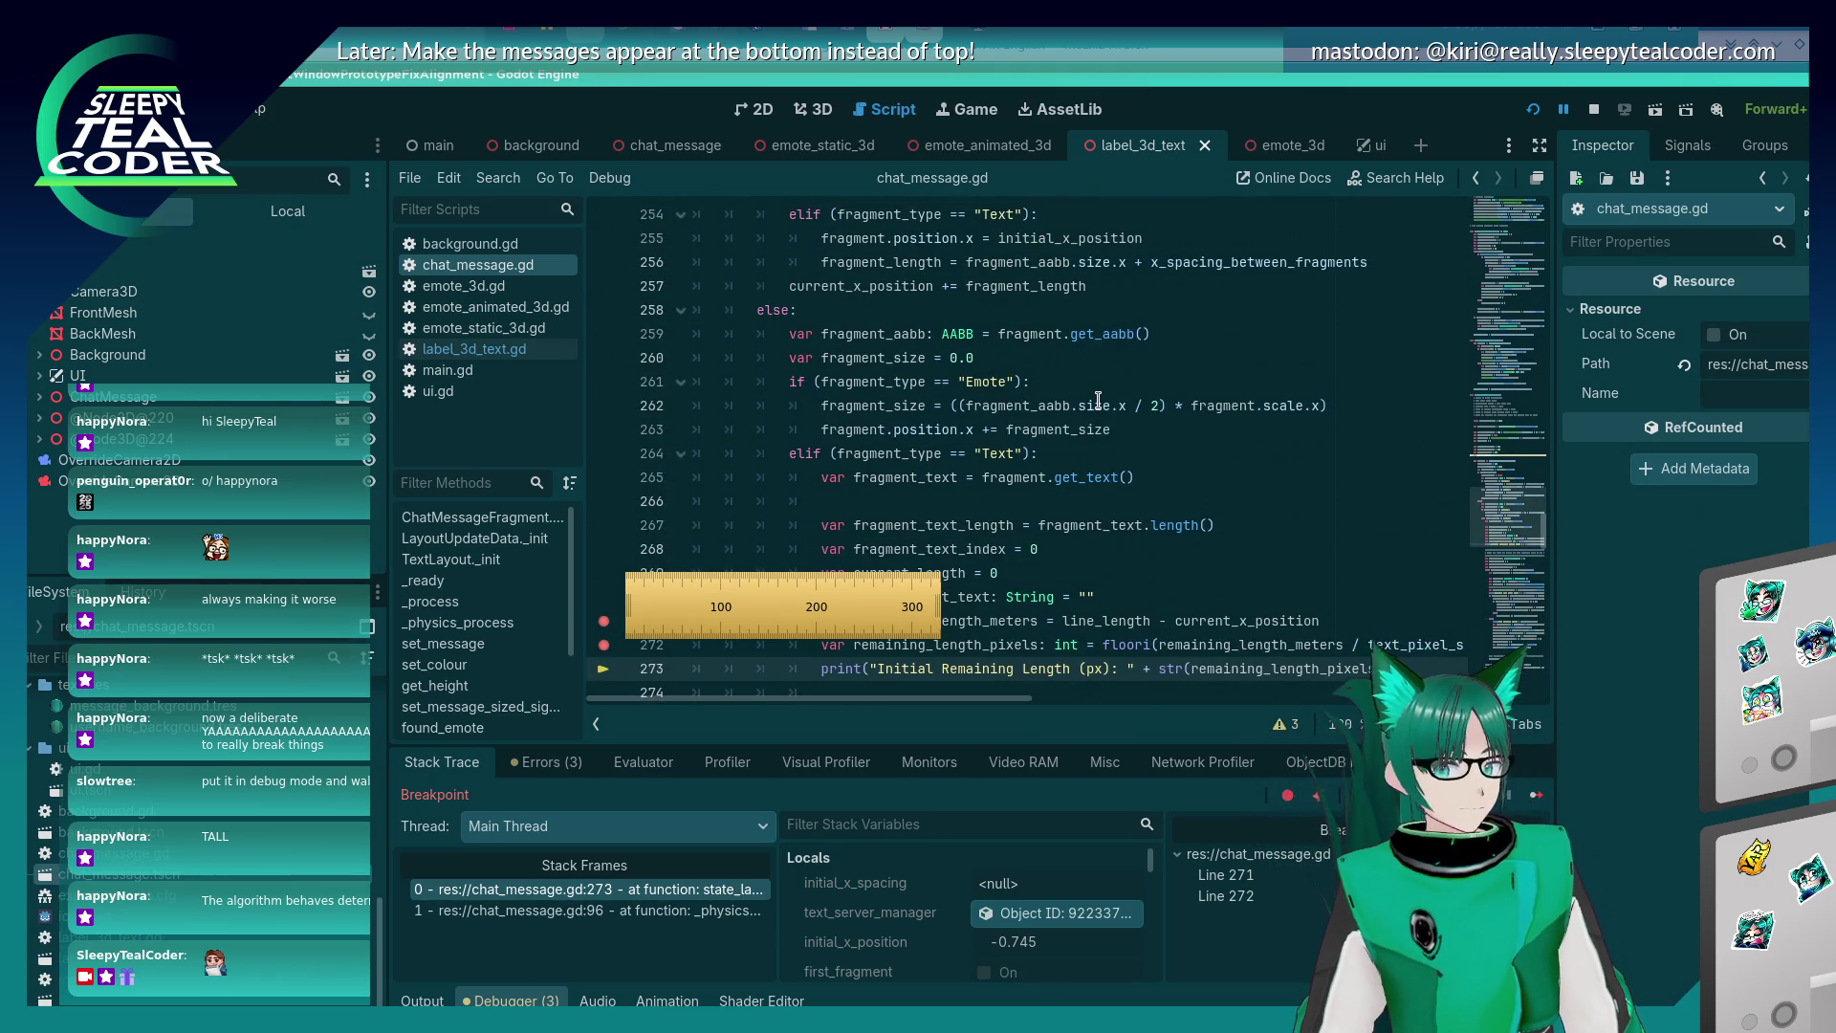
mouse_move(1098, 400)
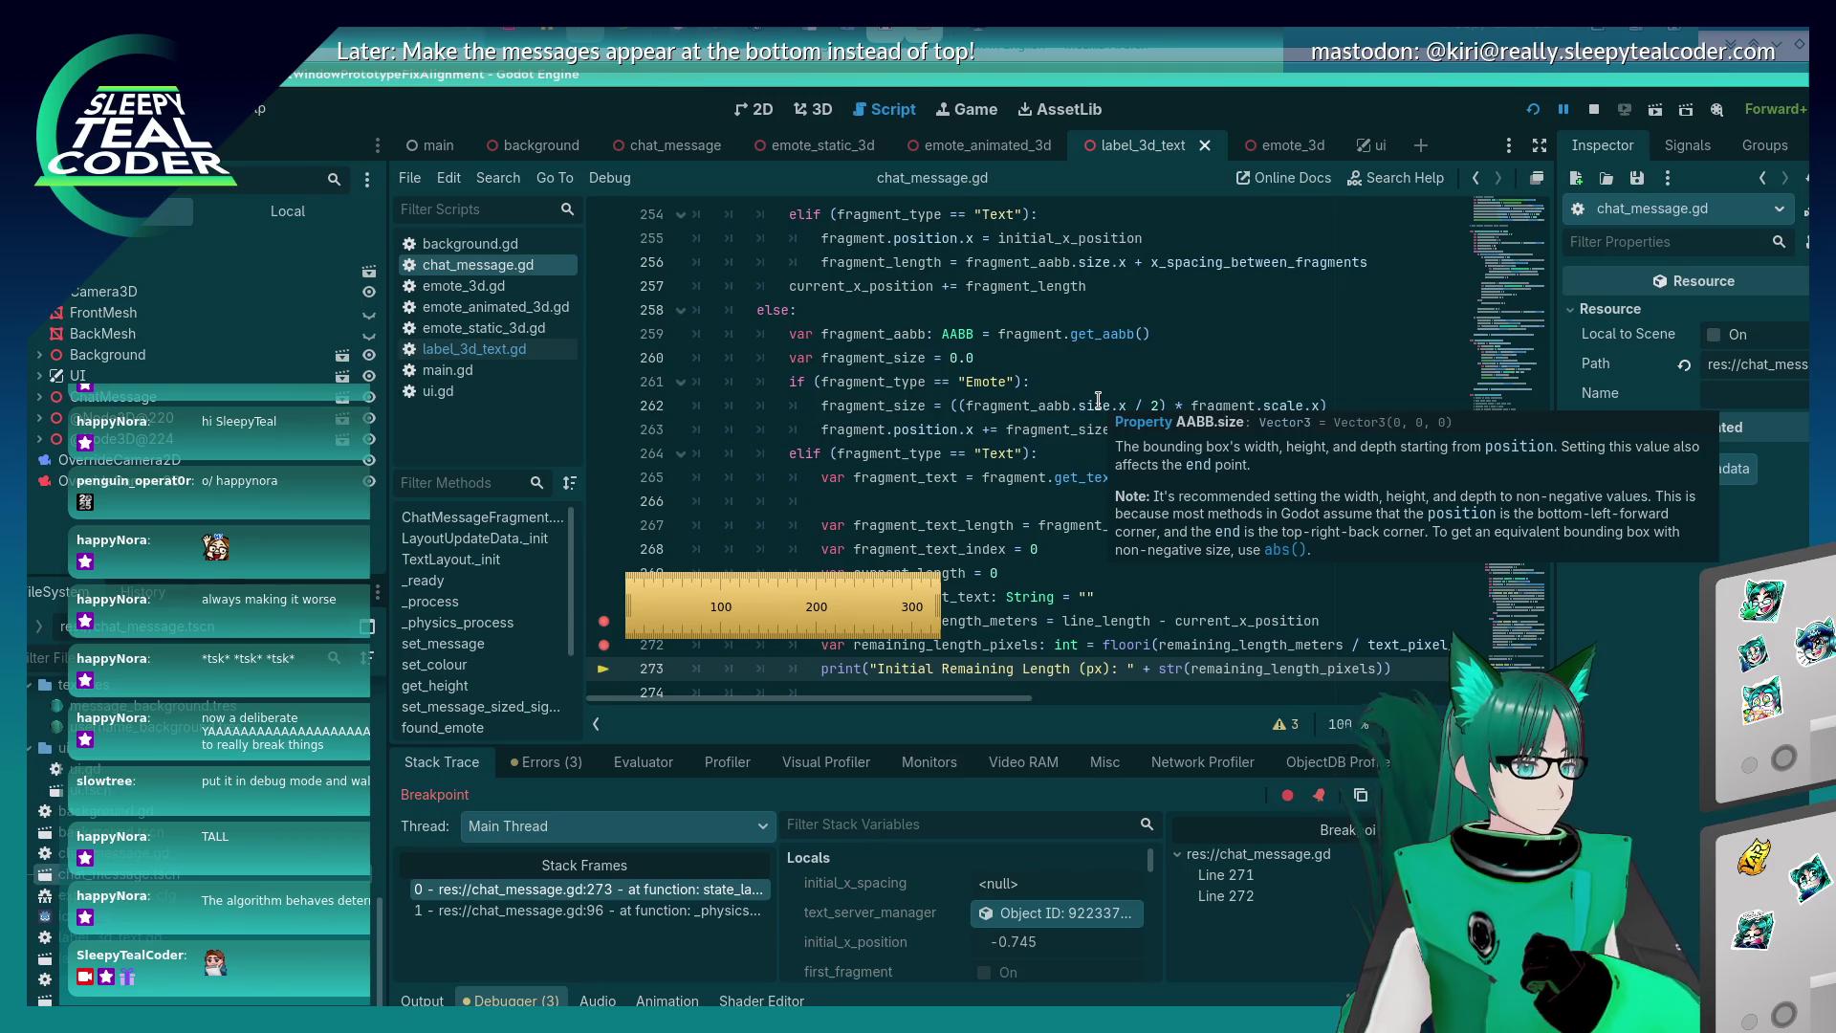
left_click(1233, 526)
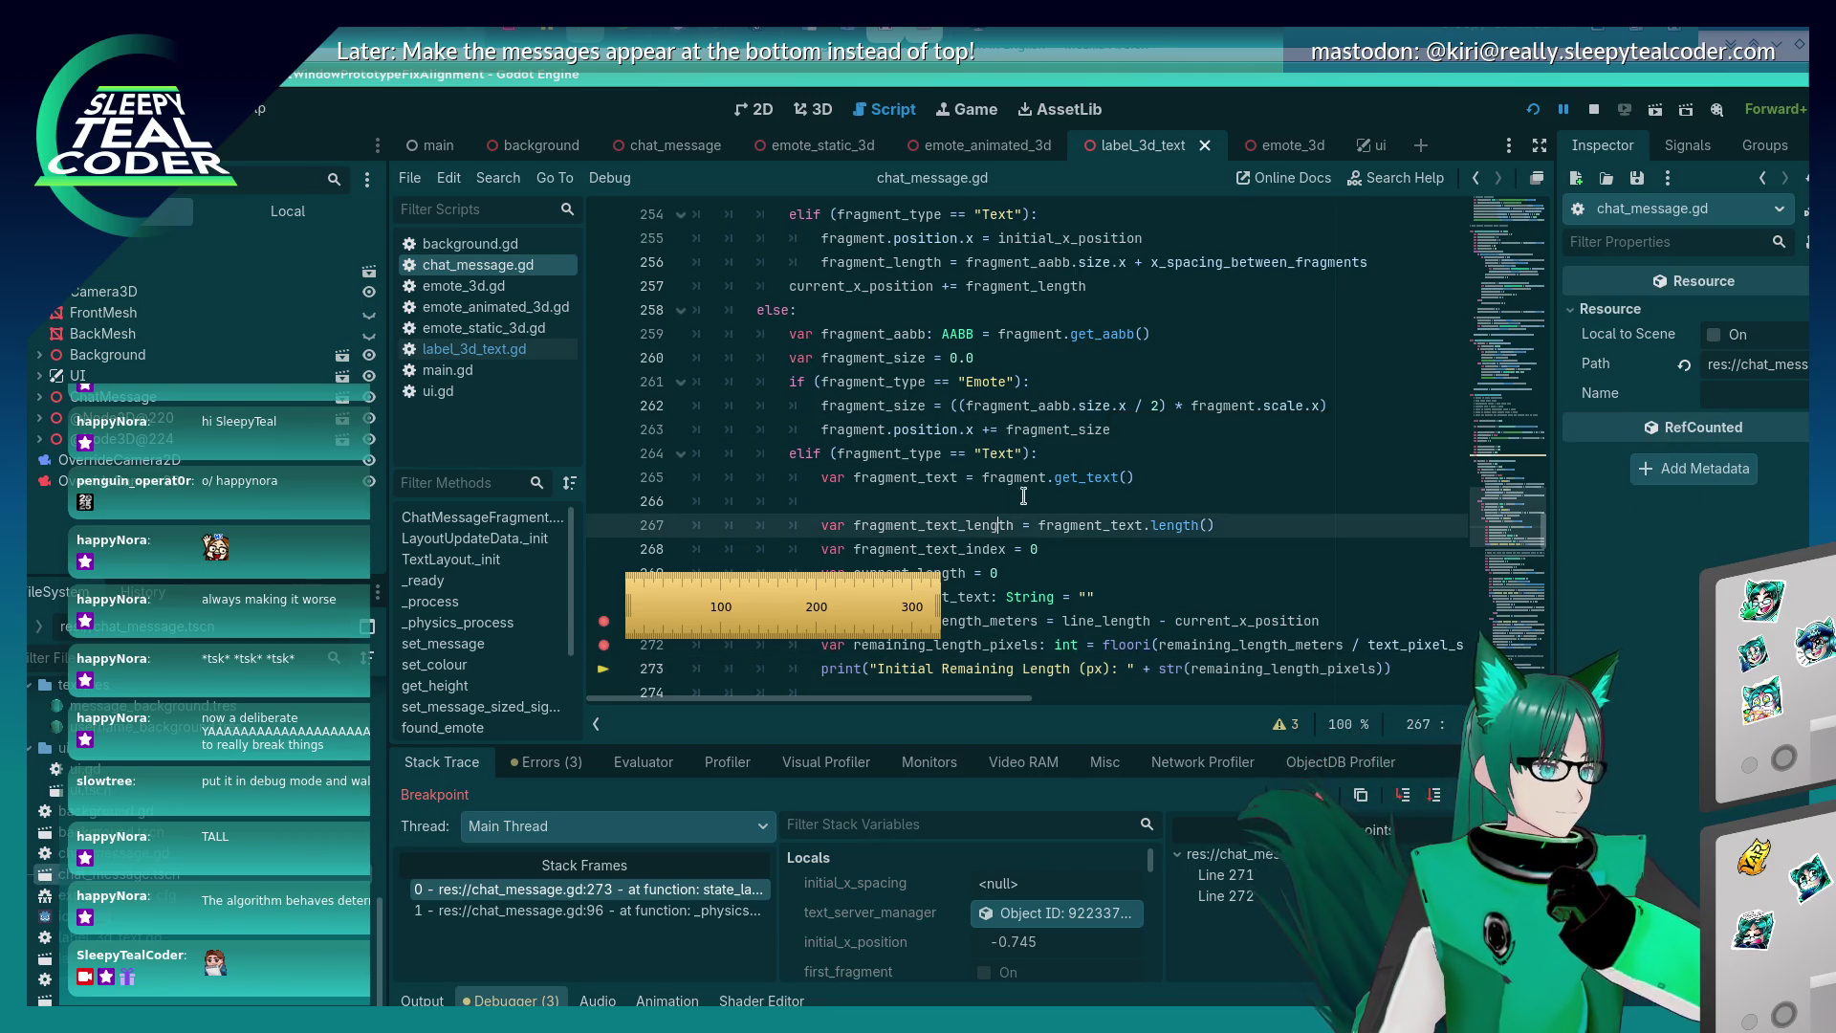
left_click(1243, 426)
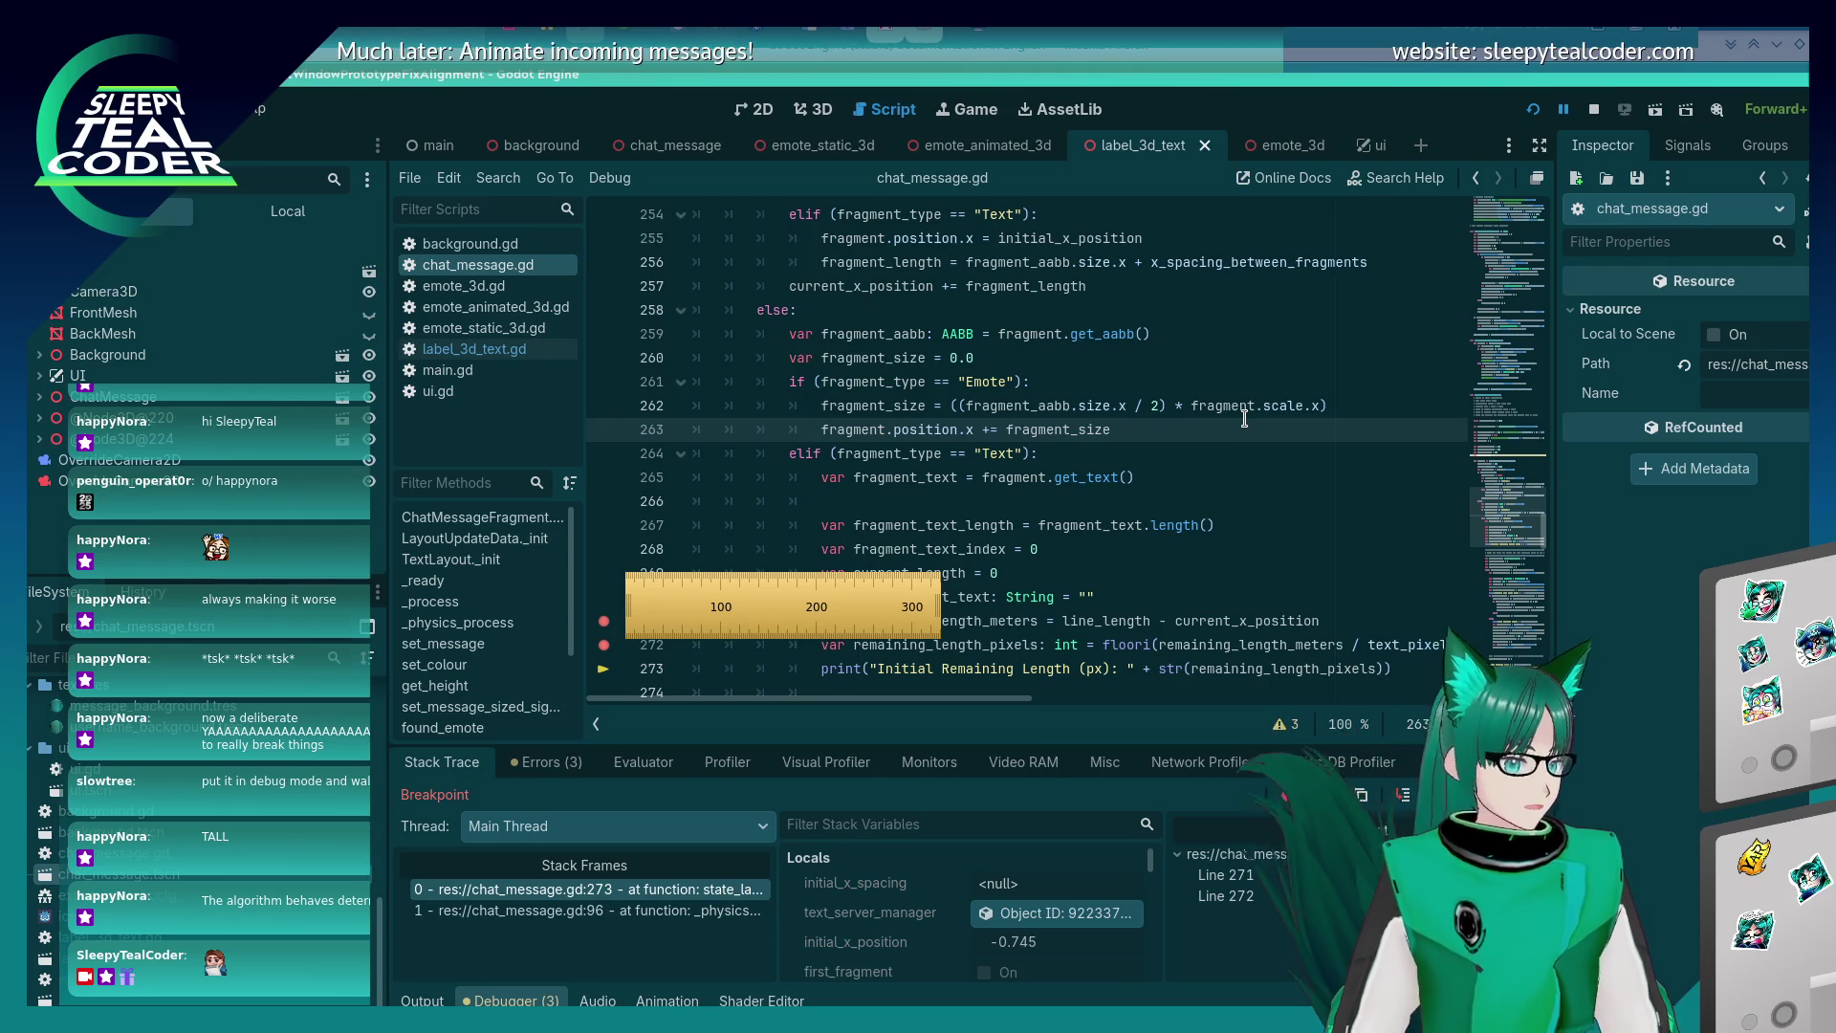
scroll(1066, 456, "up", 3)
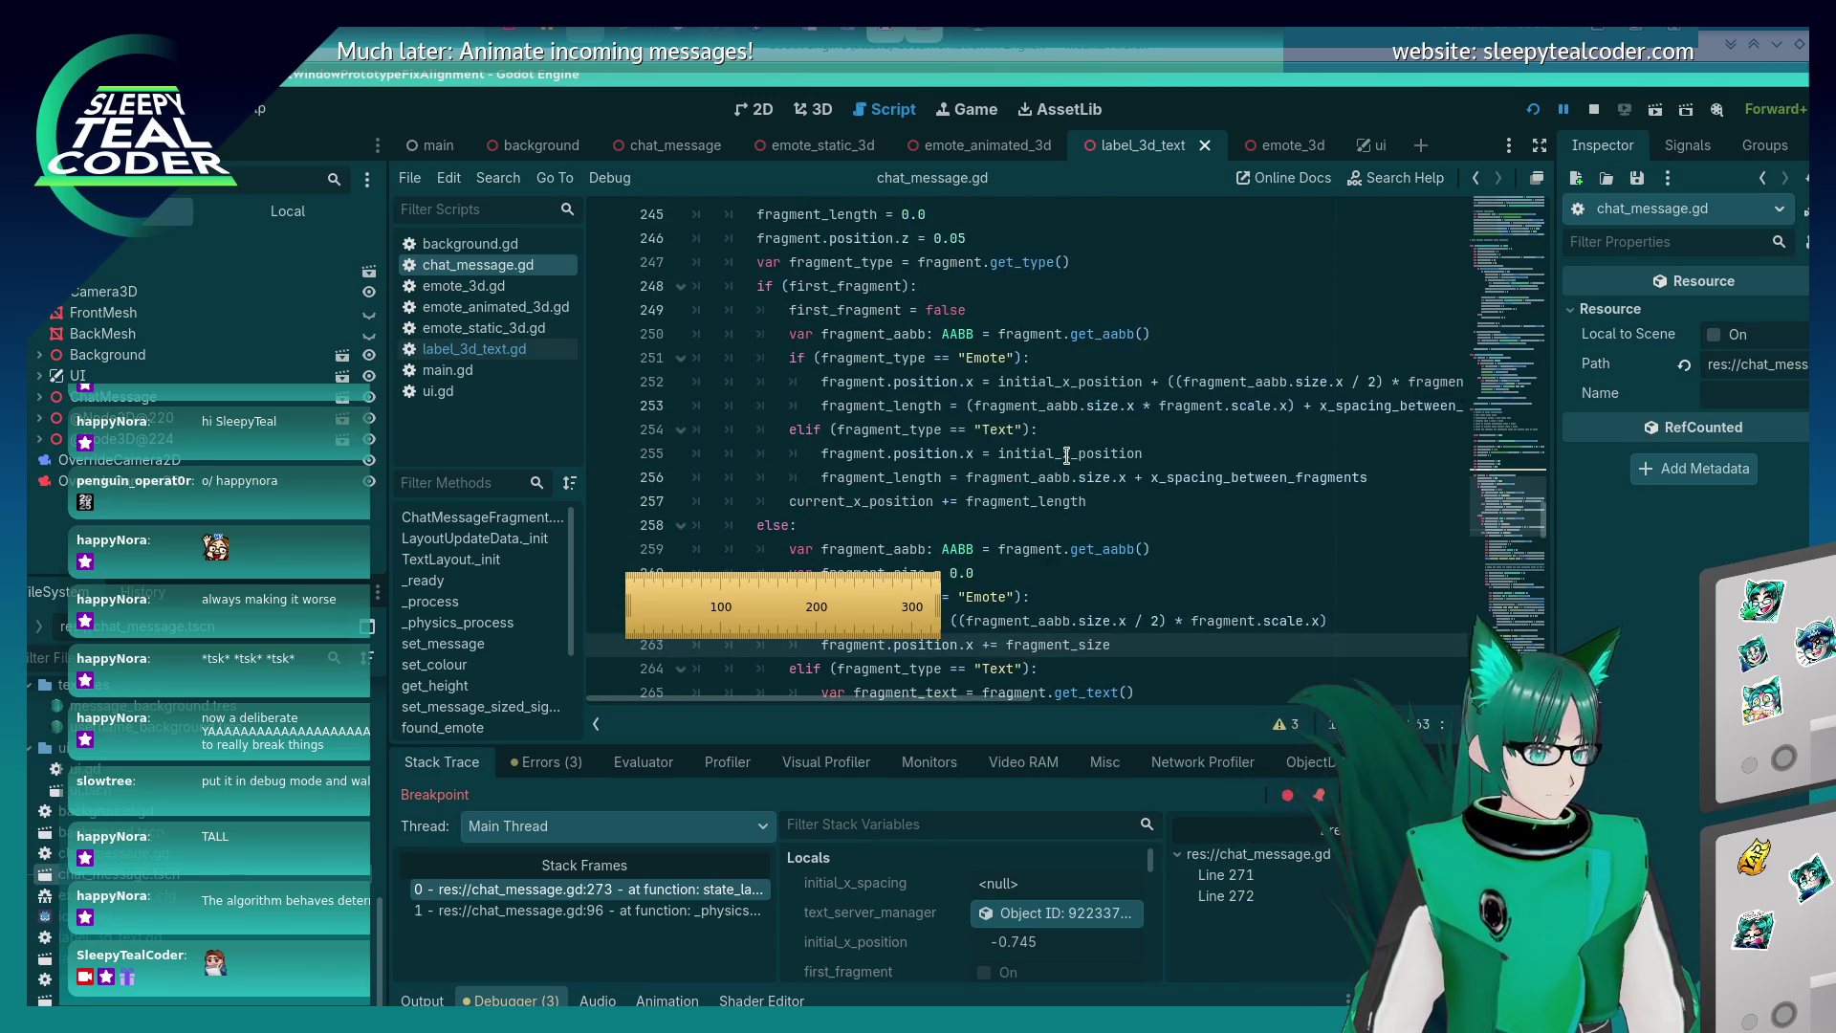
scroll(1128, 497, "right", 3)
scroll(1143, 504, "left", 3)
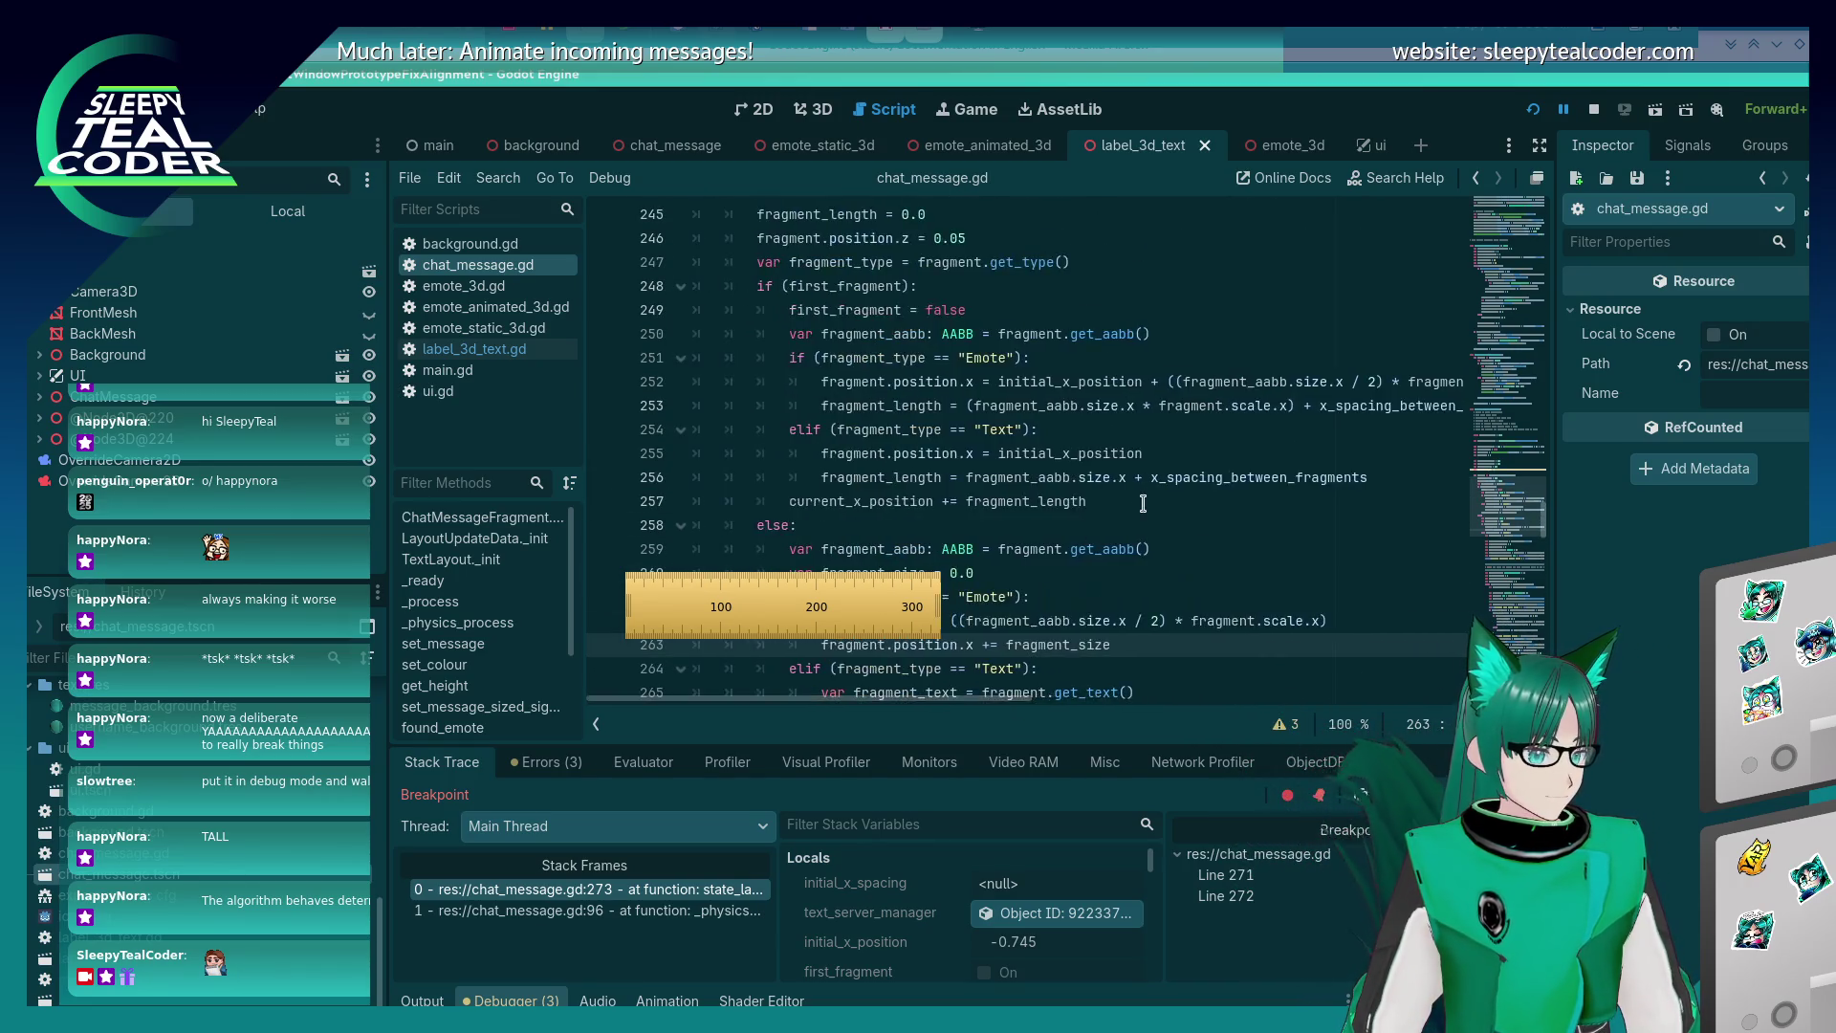
scroll(1143, 504, "down", 1)
left_click(1287, 404)
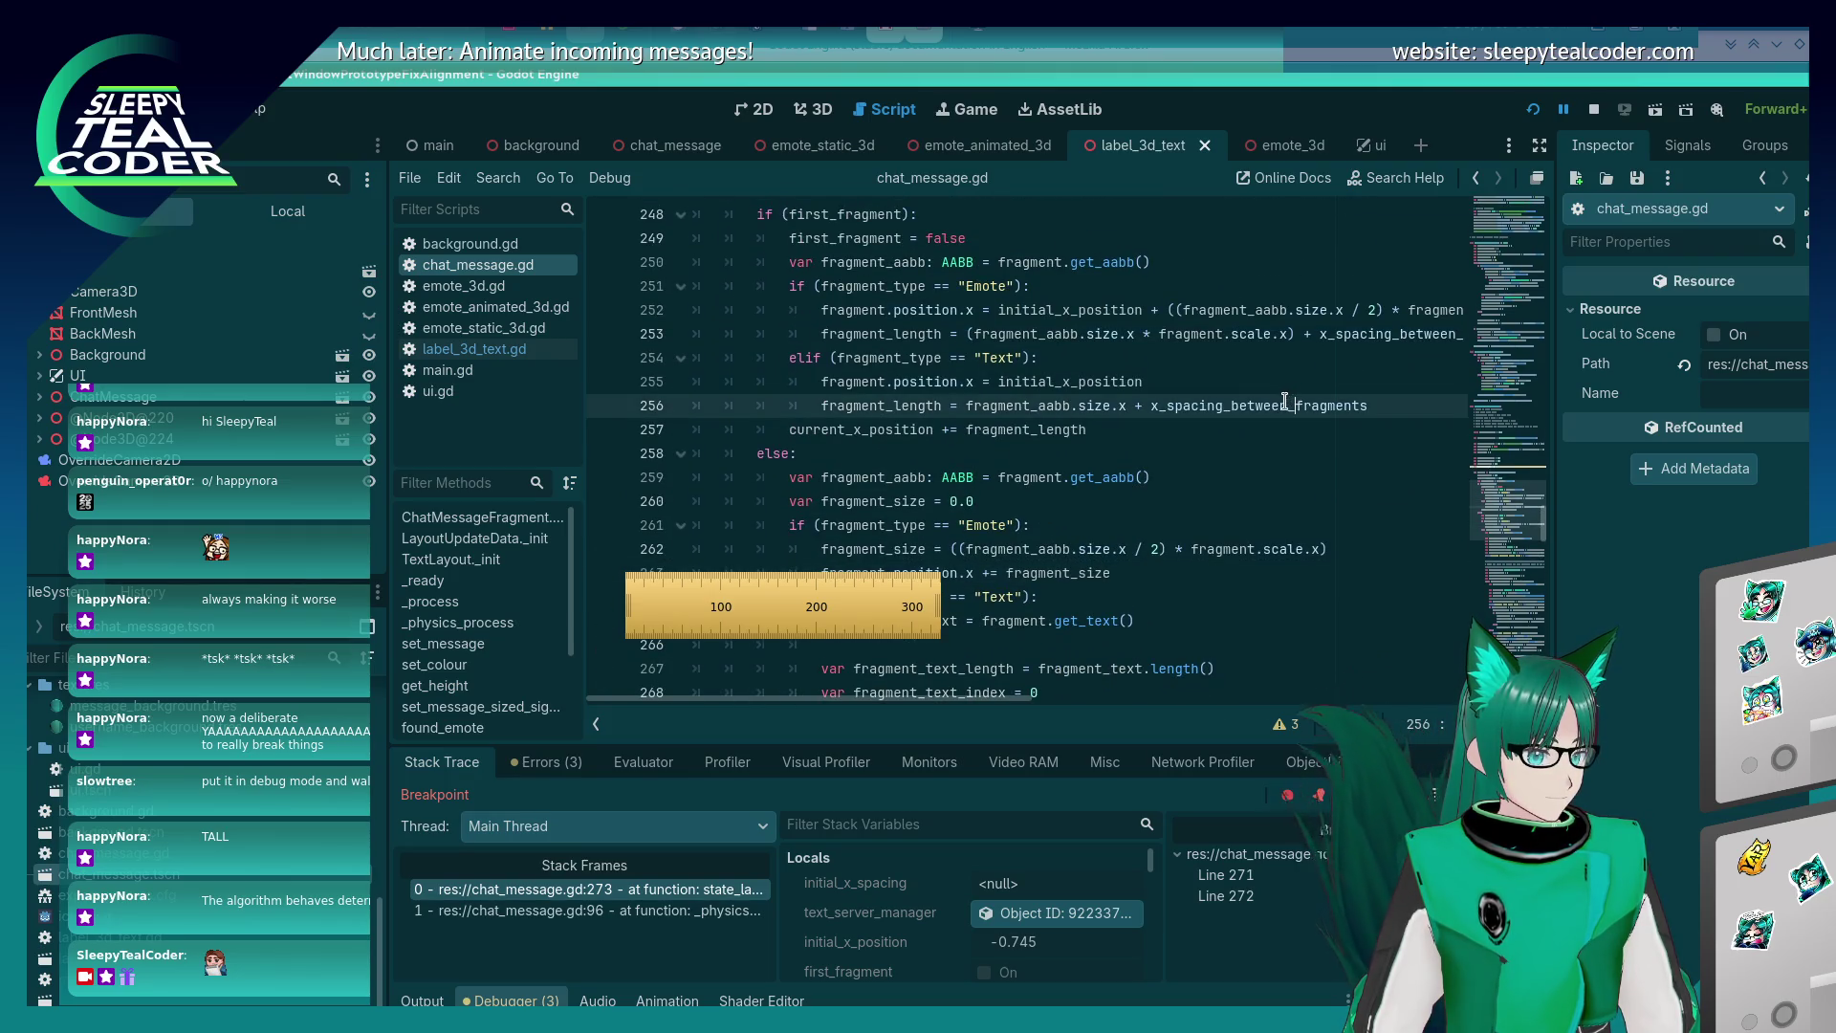
scroll(1229, 492, "down", 3)
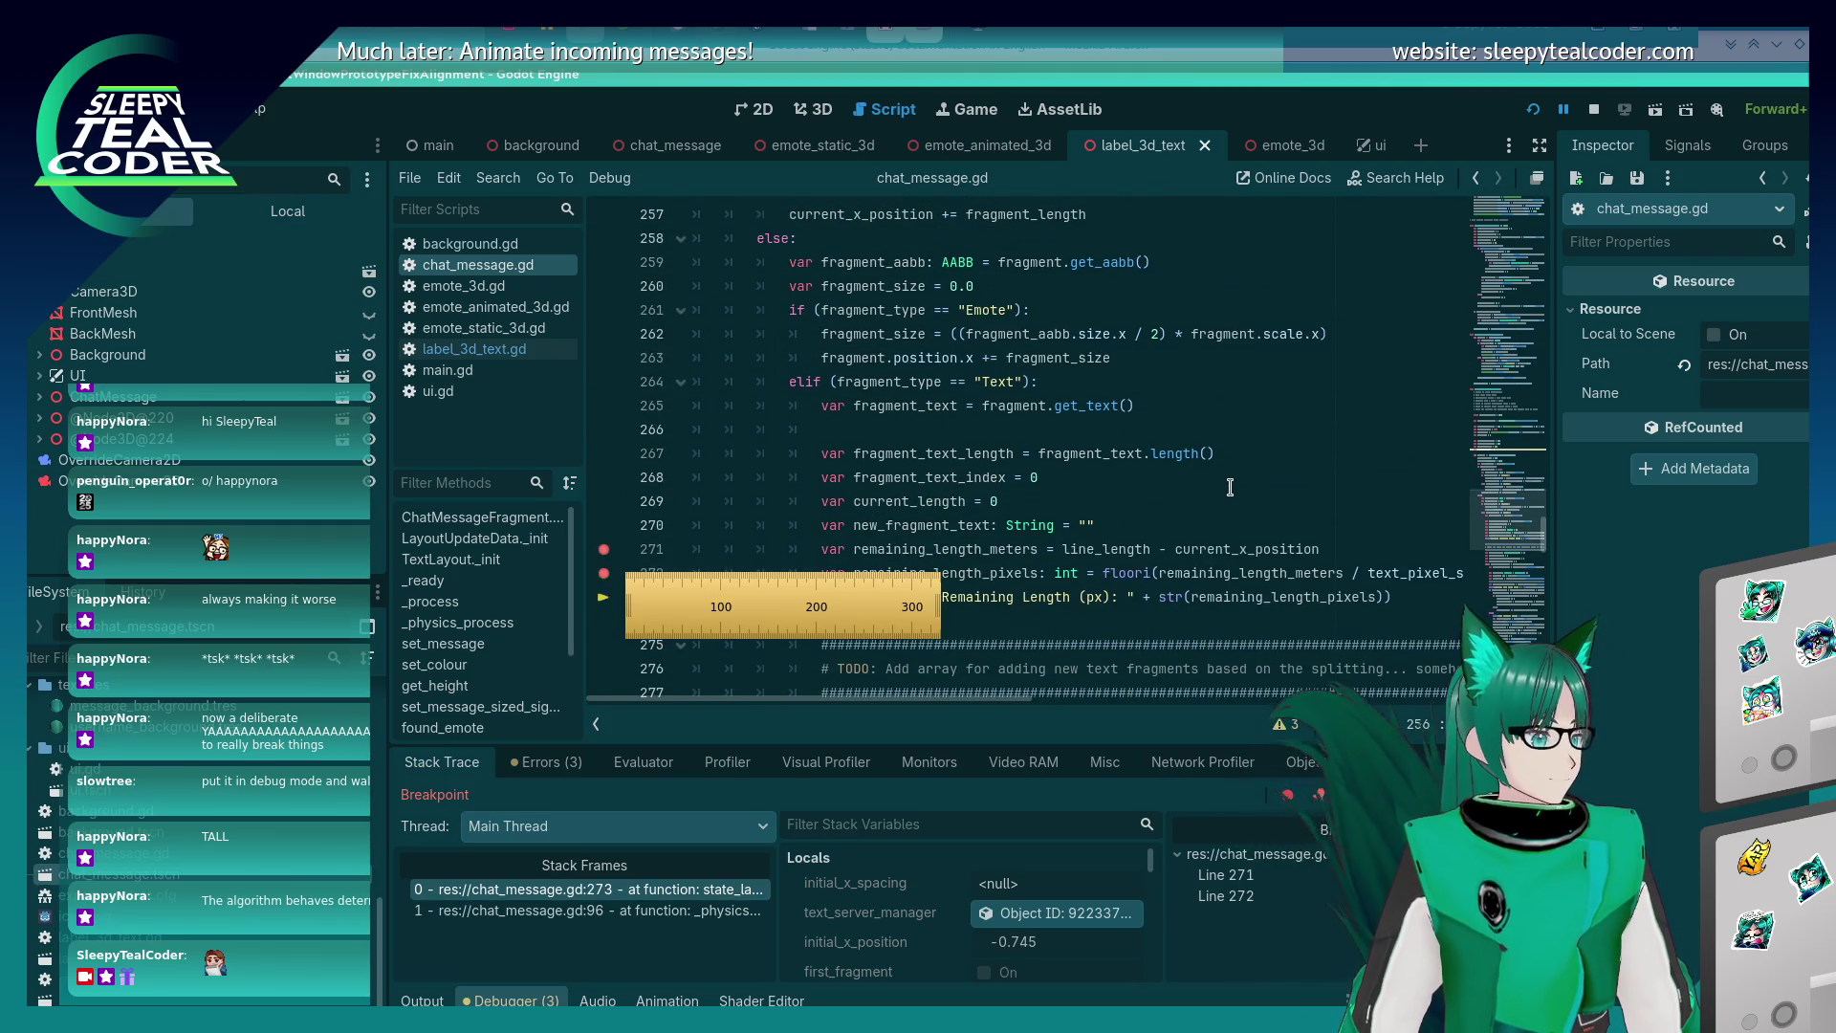
scroll(1230, 488, "down", 9)
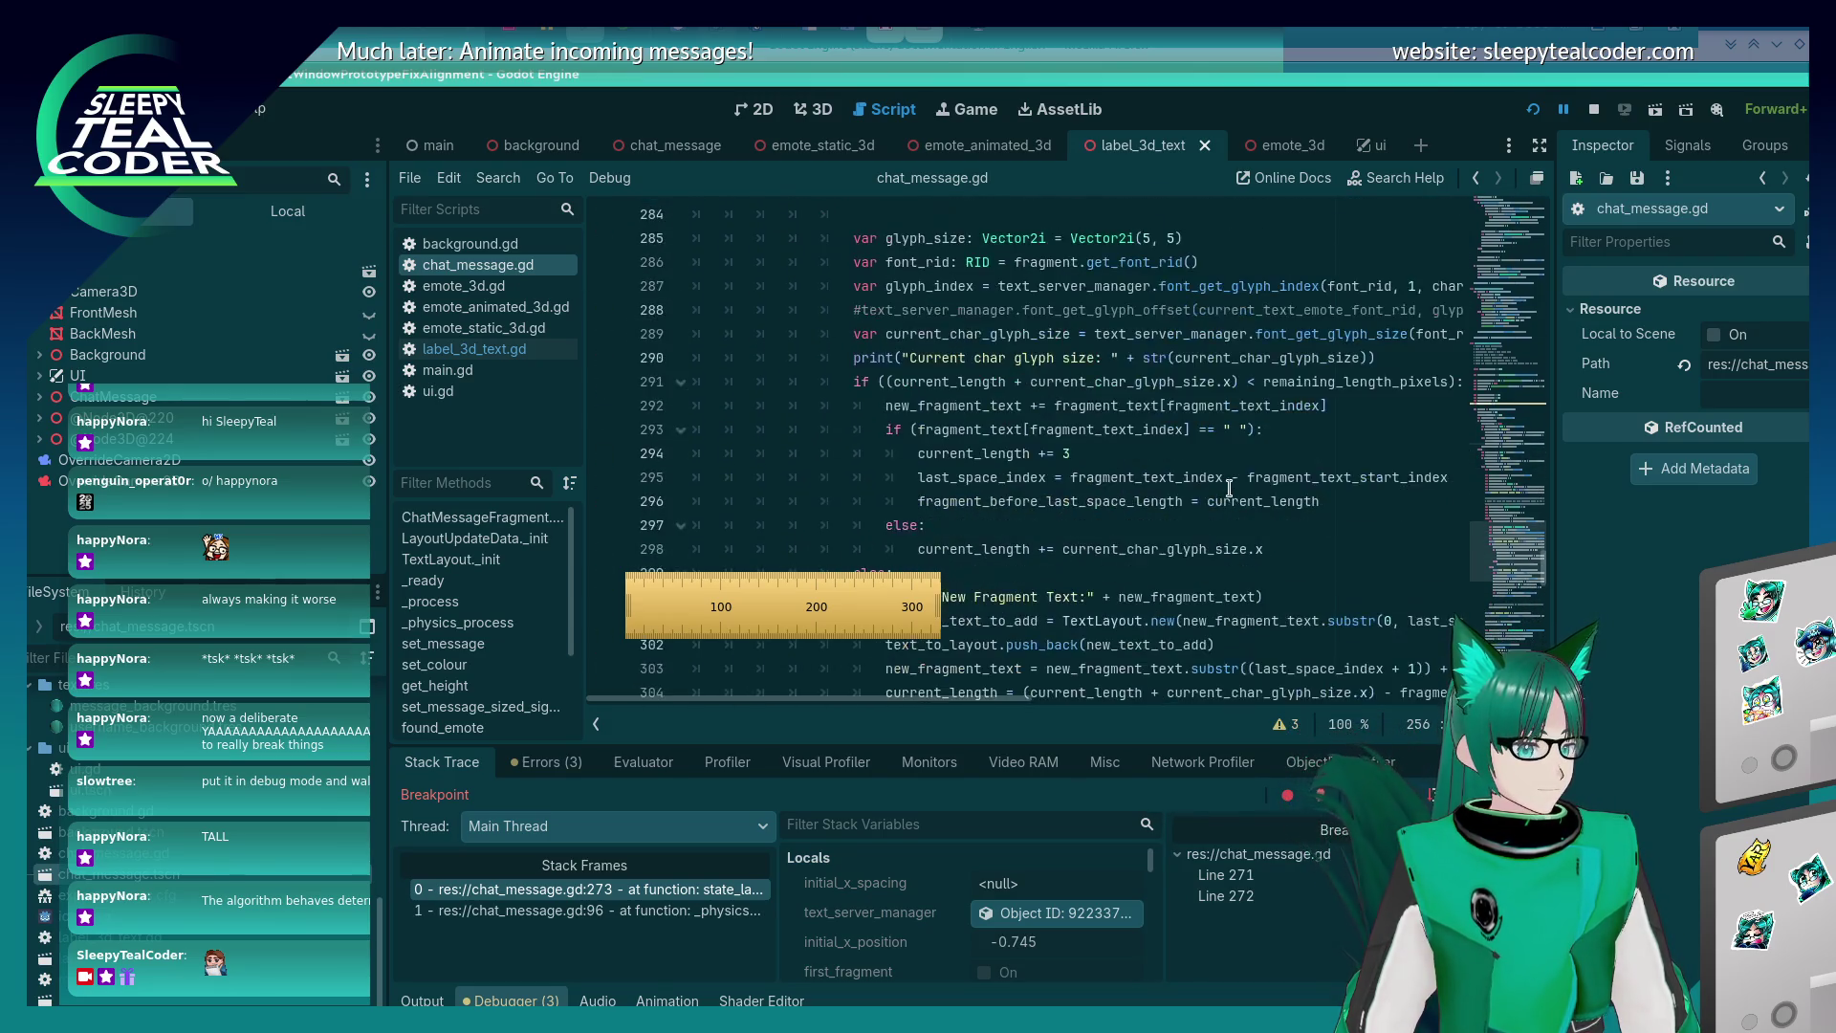
scroll(1229, 488, "down", 3)
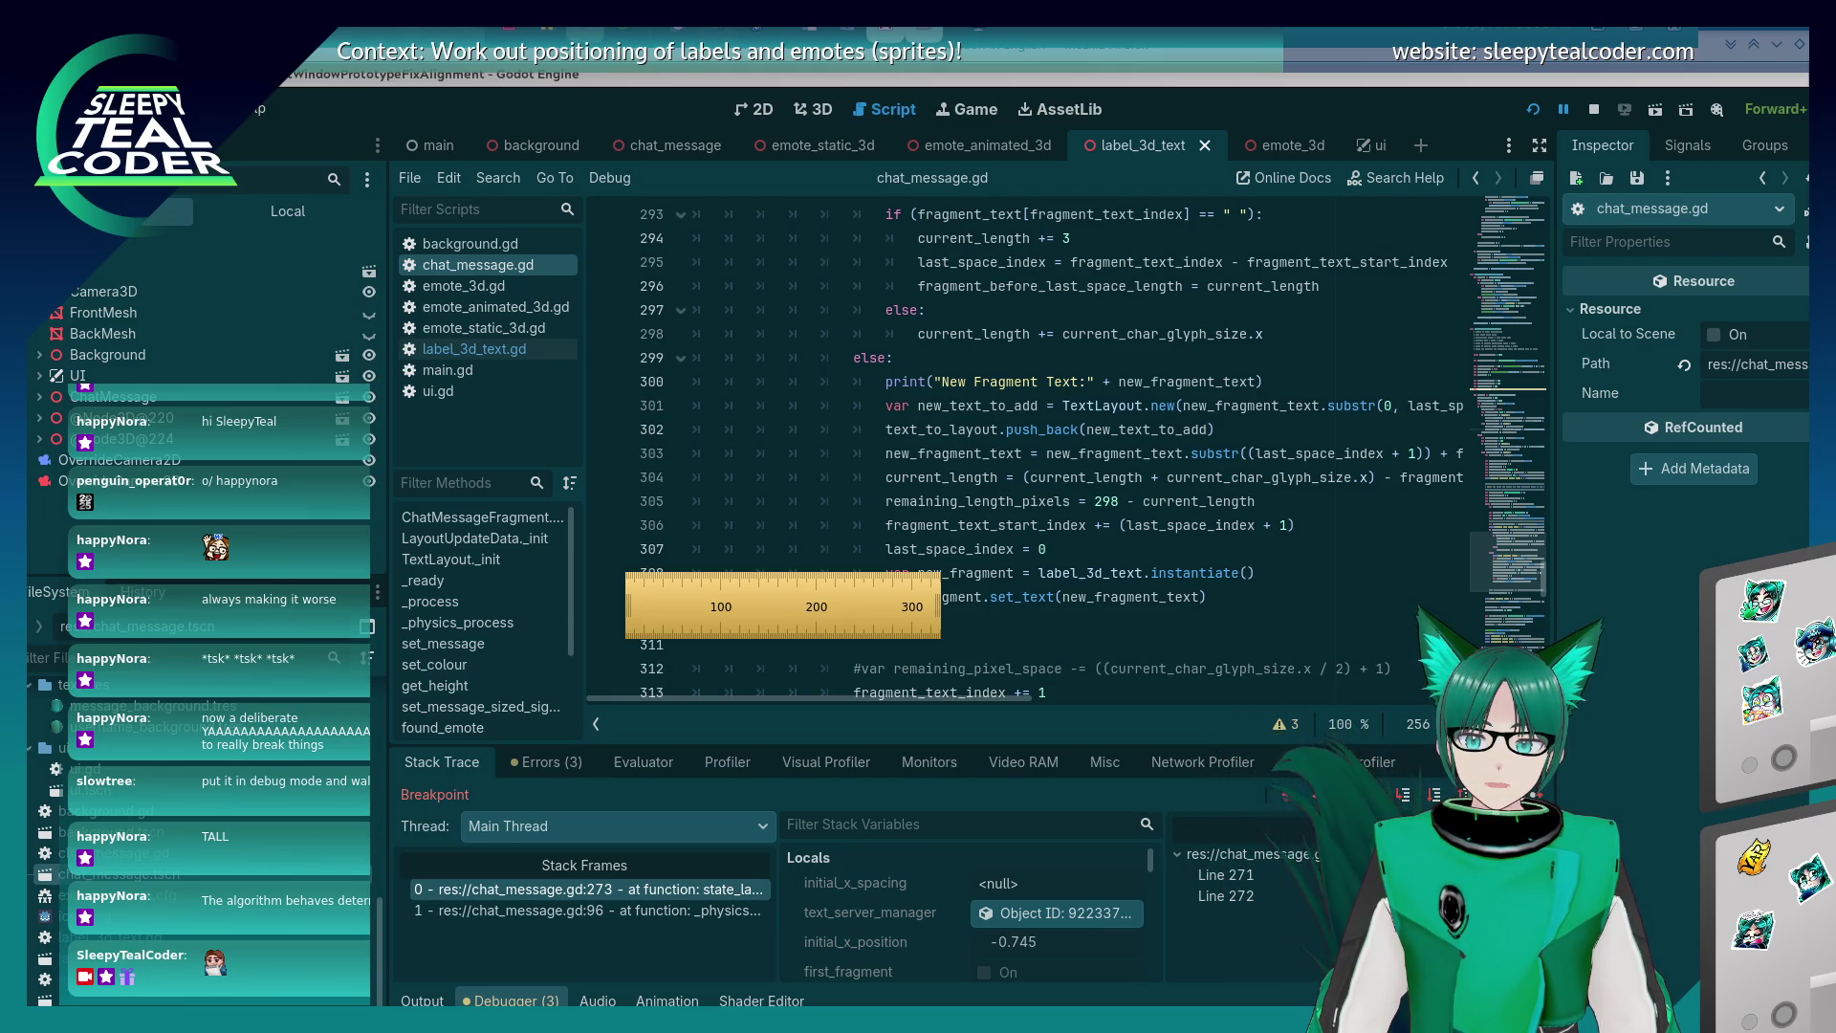
scroll(1087, 571, "up", 13)
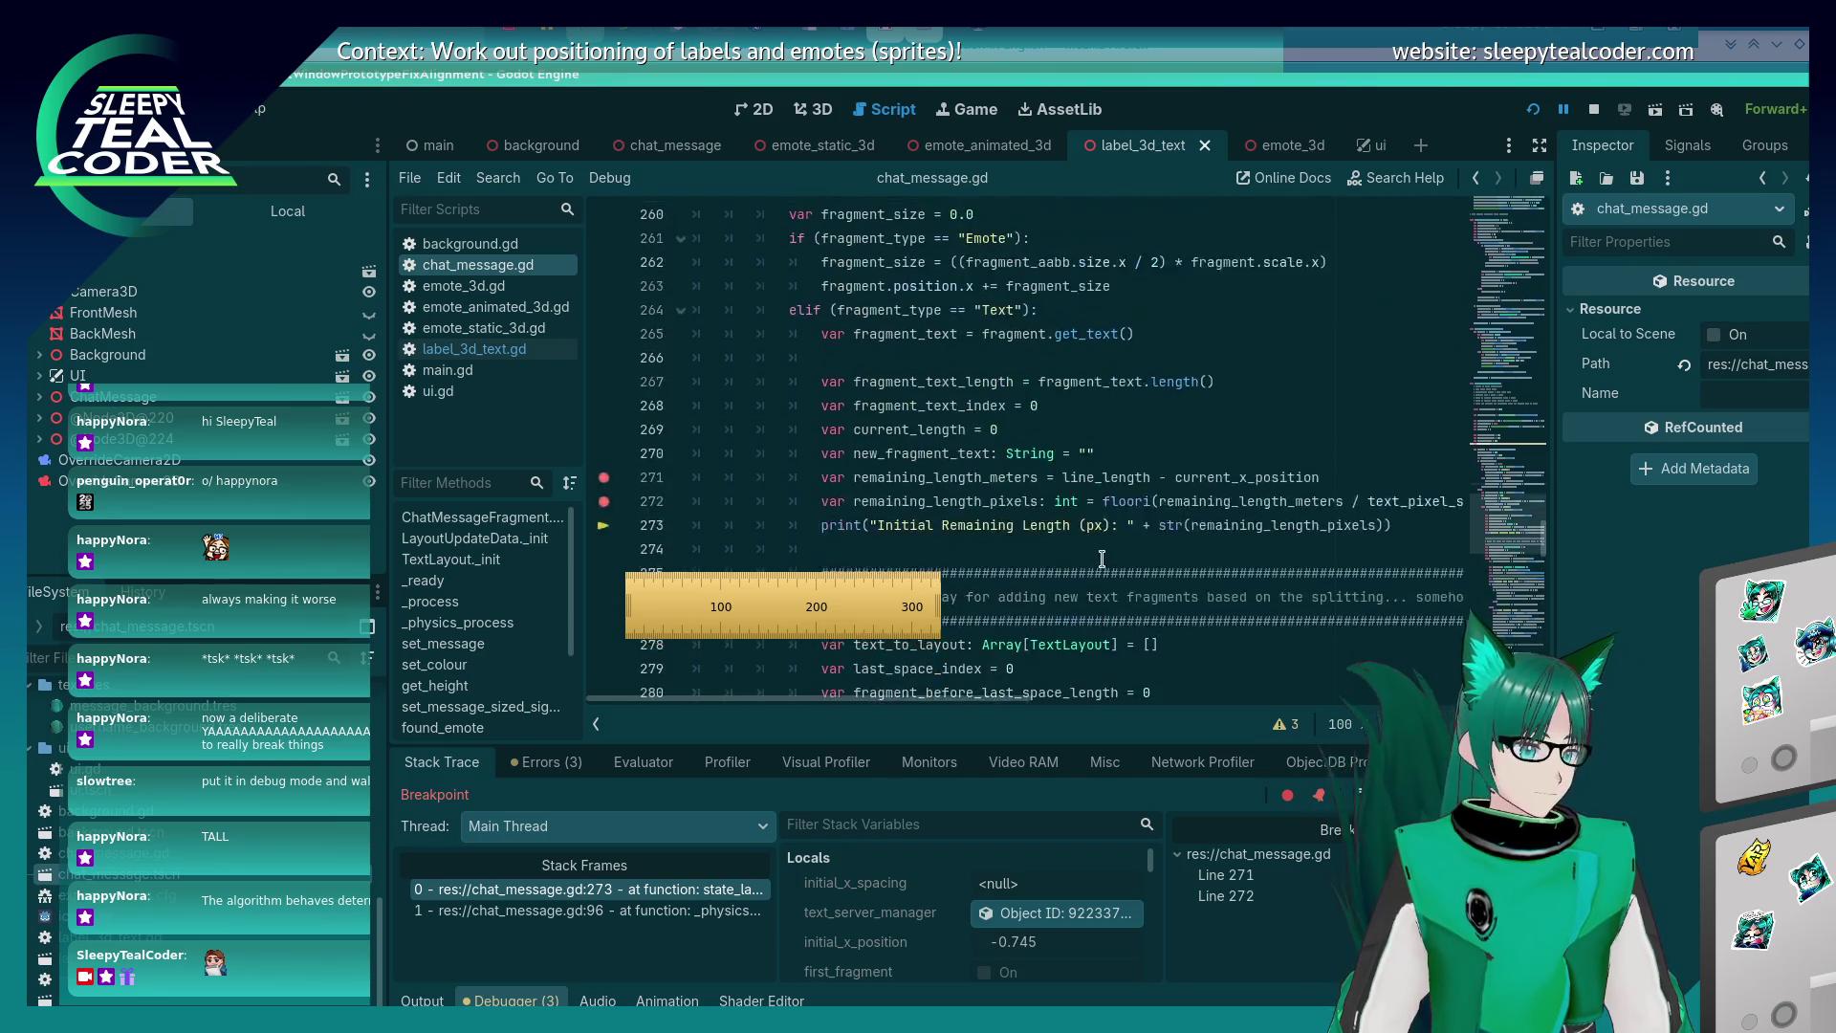
left_click(1197, 437)
key("ctrl+f")
Step through the x_spacing_between_fragments matches, including its line 64 declaration and the use near line 253.
key("Return")
key("Return")
key("Return")
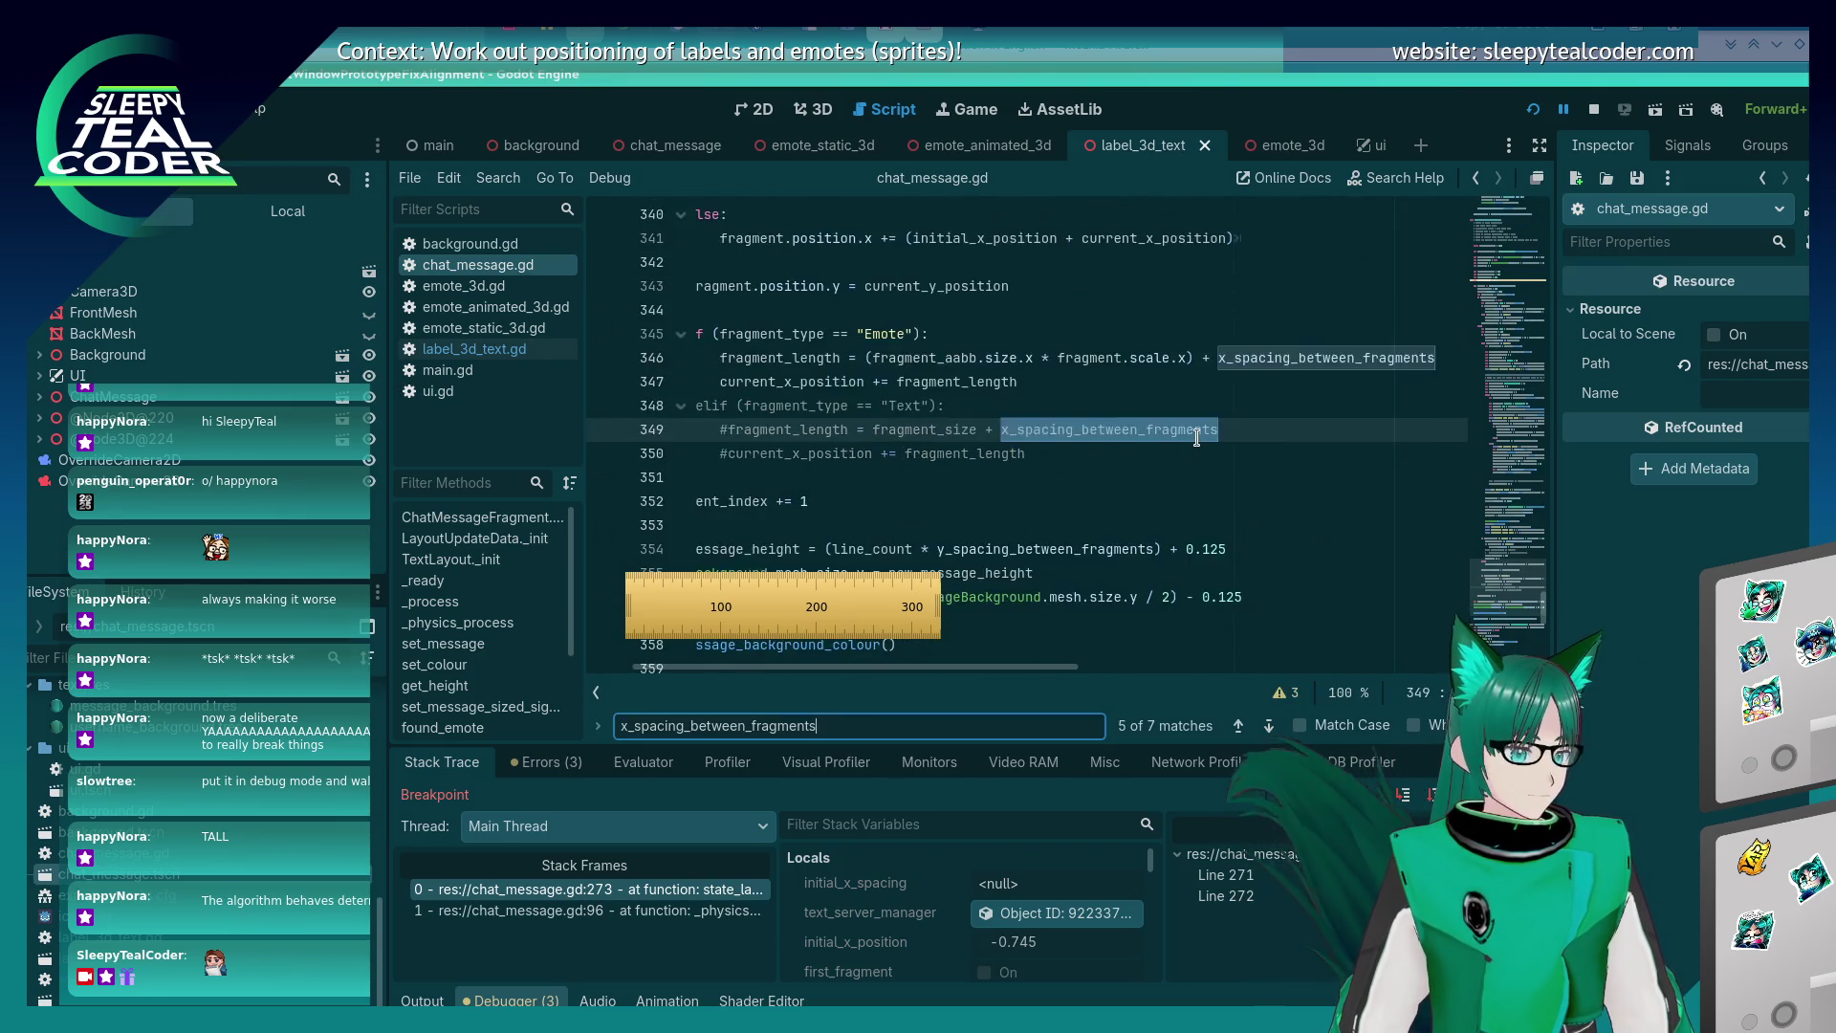
scroll(1195, 437, "up", 2)
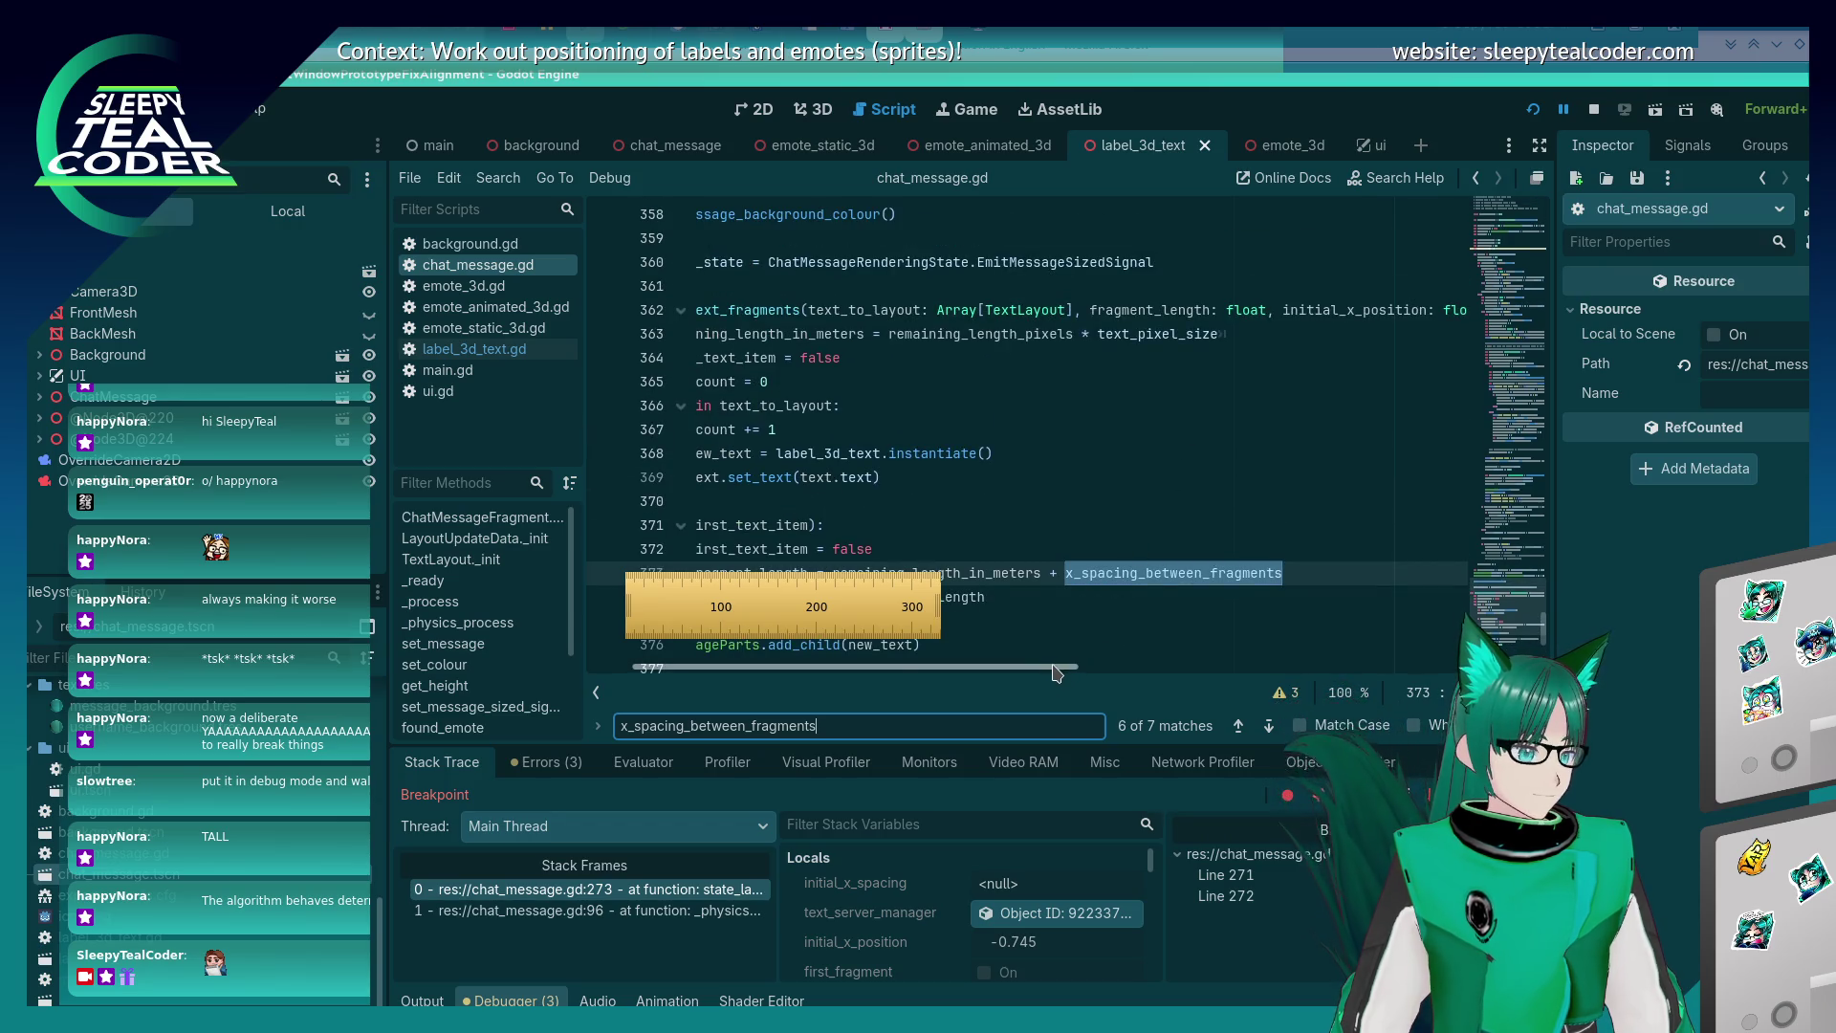
scroll(1033, 469, "left", 2)
scroll(1024, 473, "down", 2)
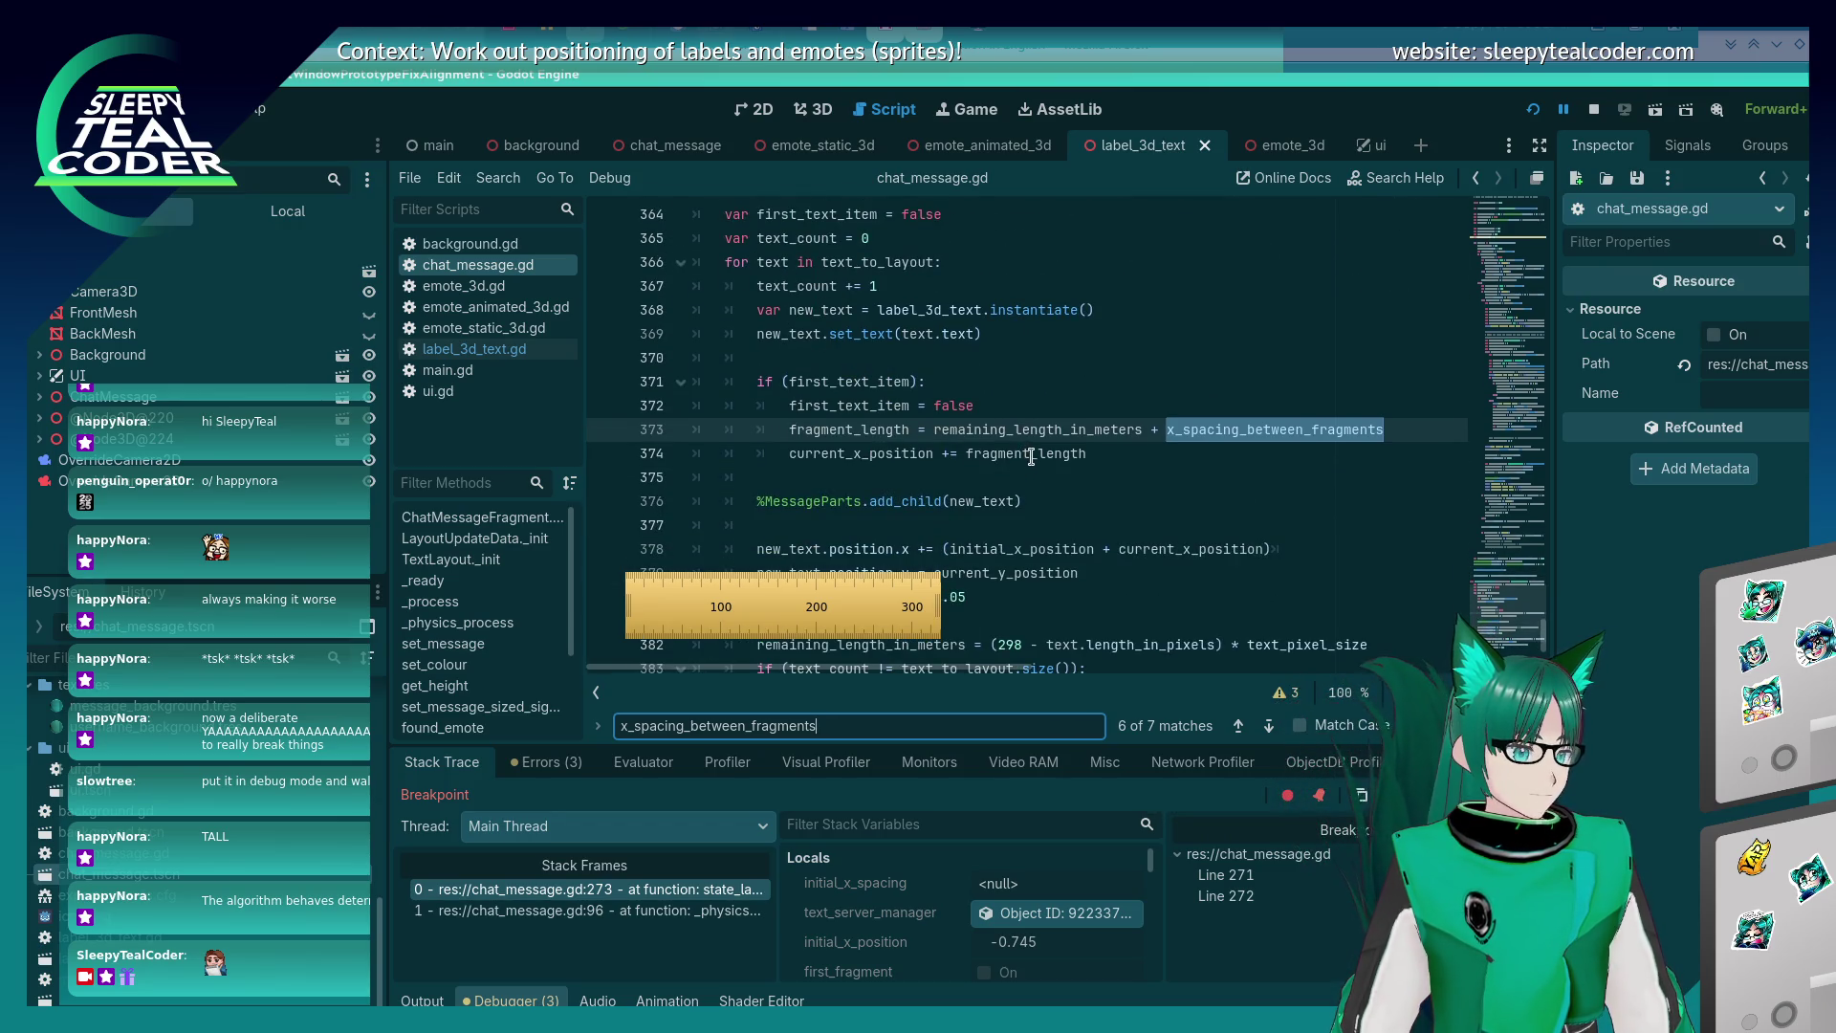
mouse_move(1031, 456)
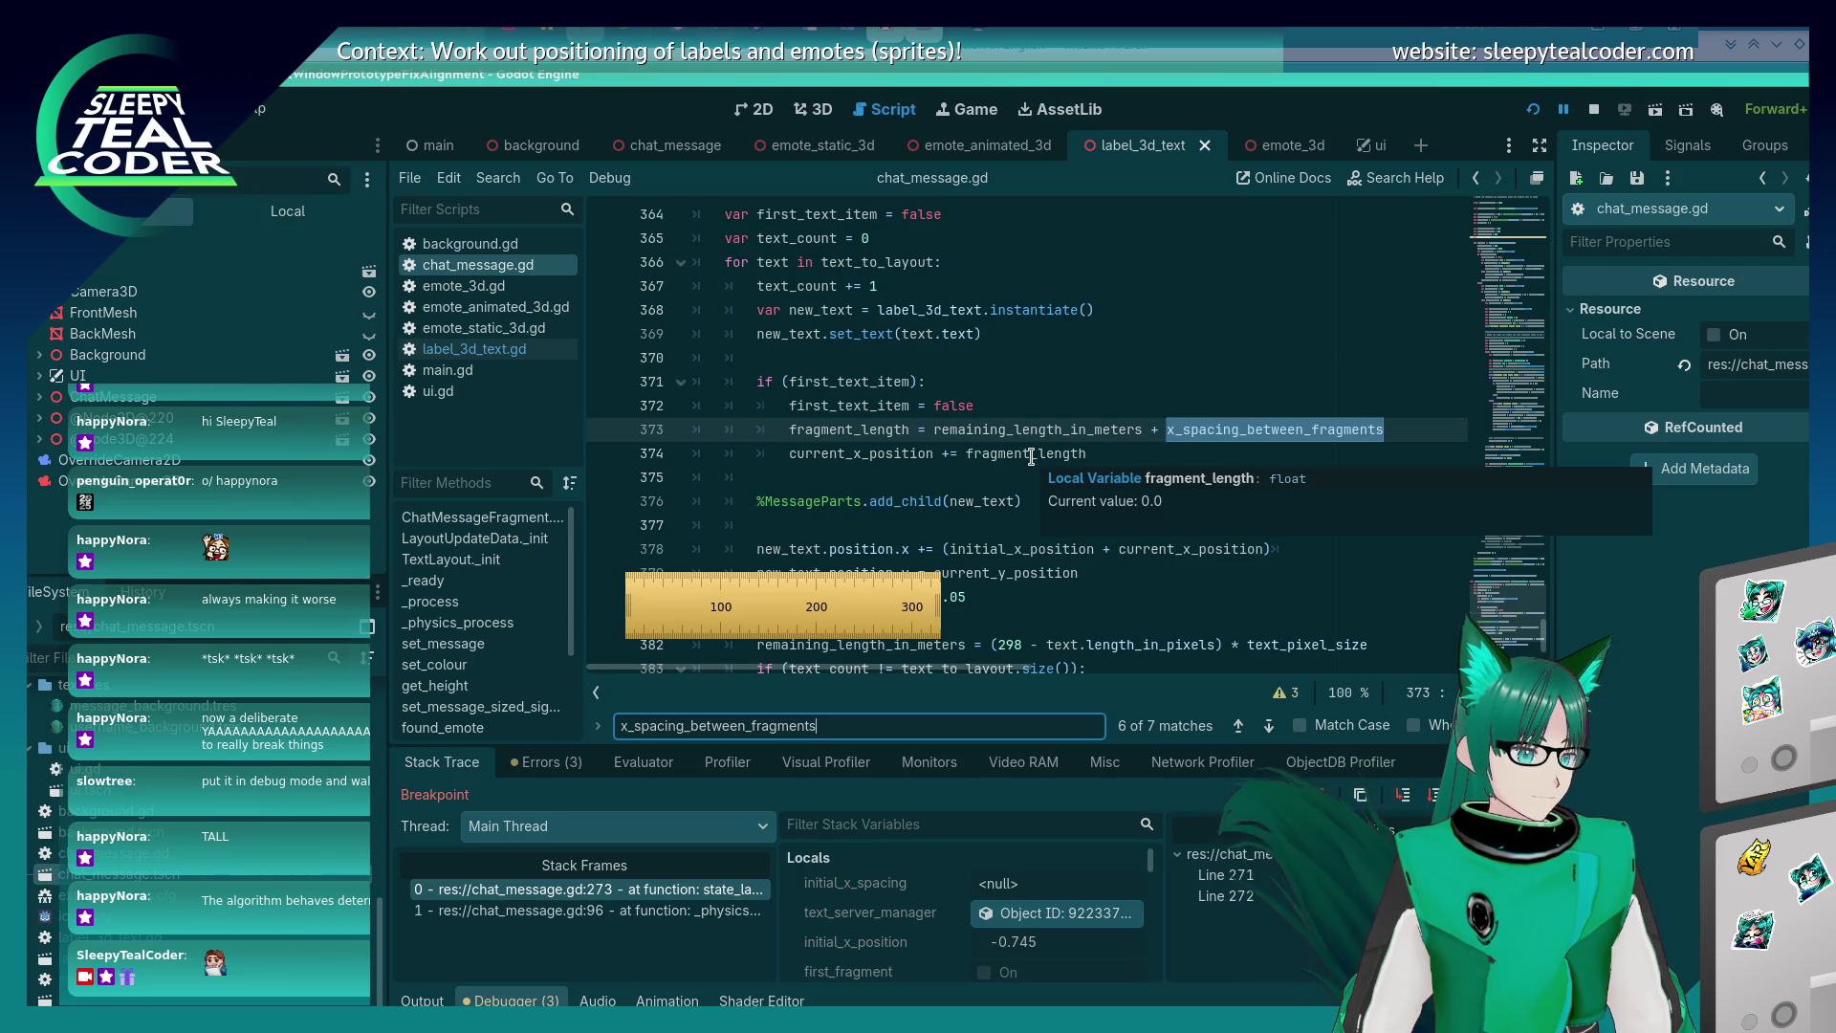
scroll(1147, 545, "up", 1)
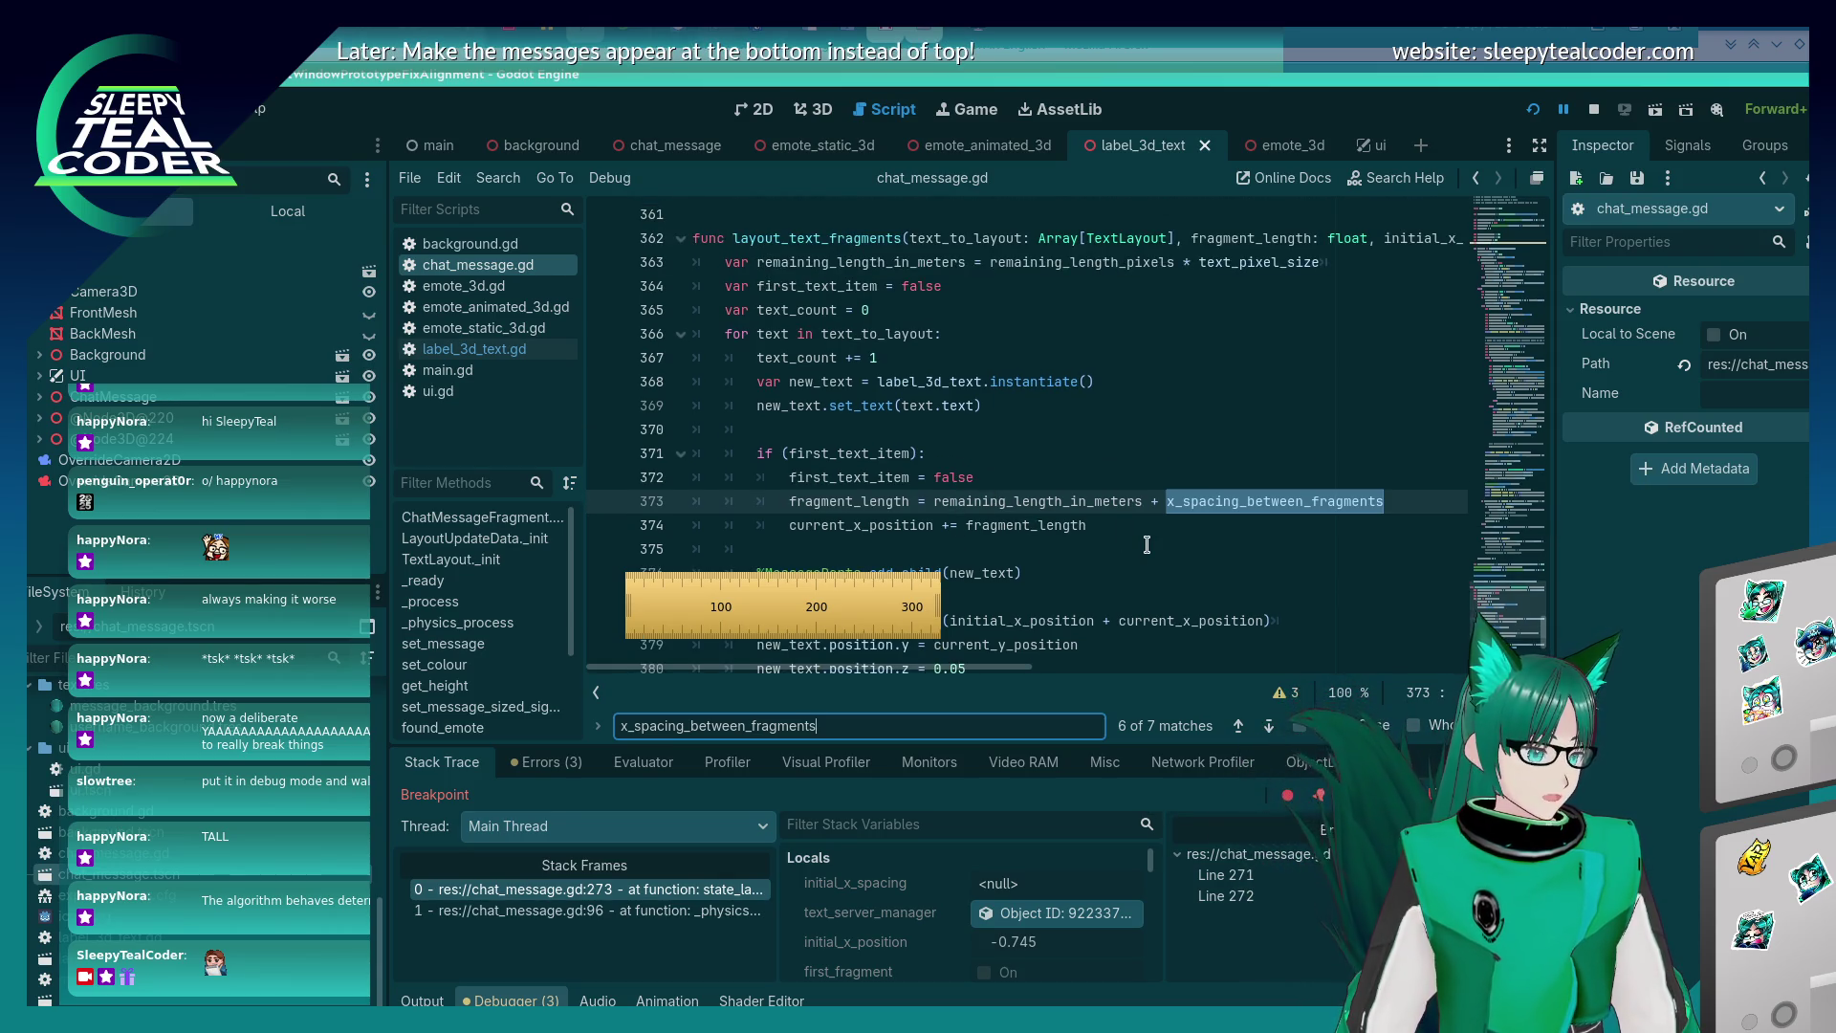
key("Return")
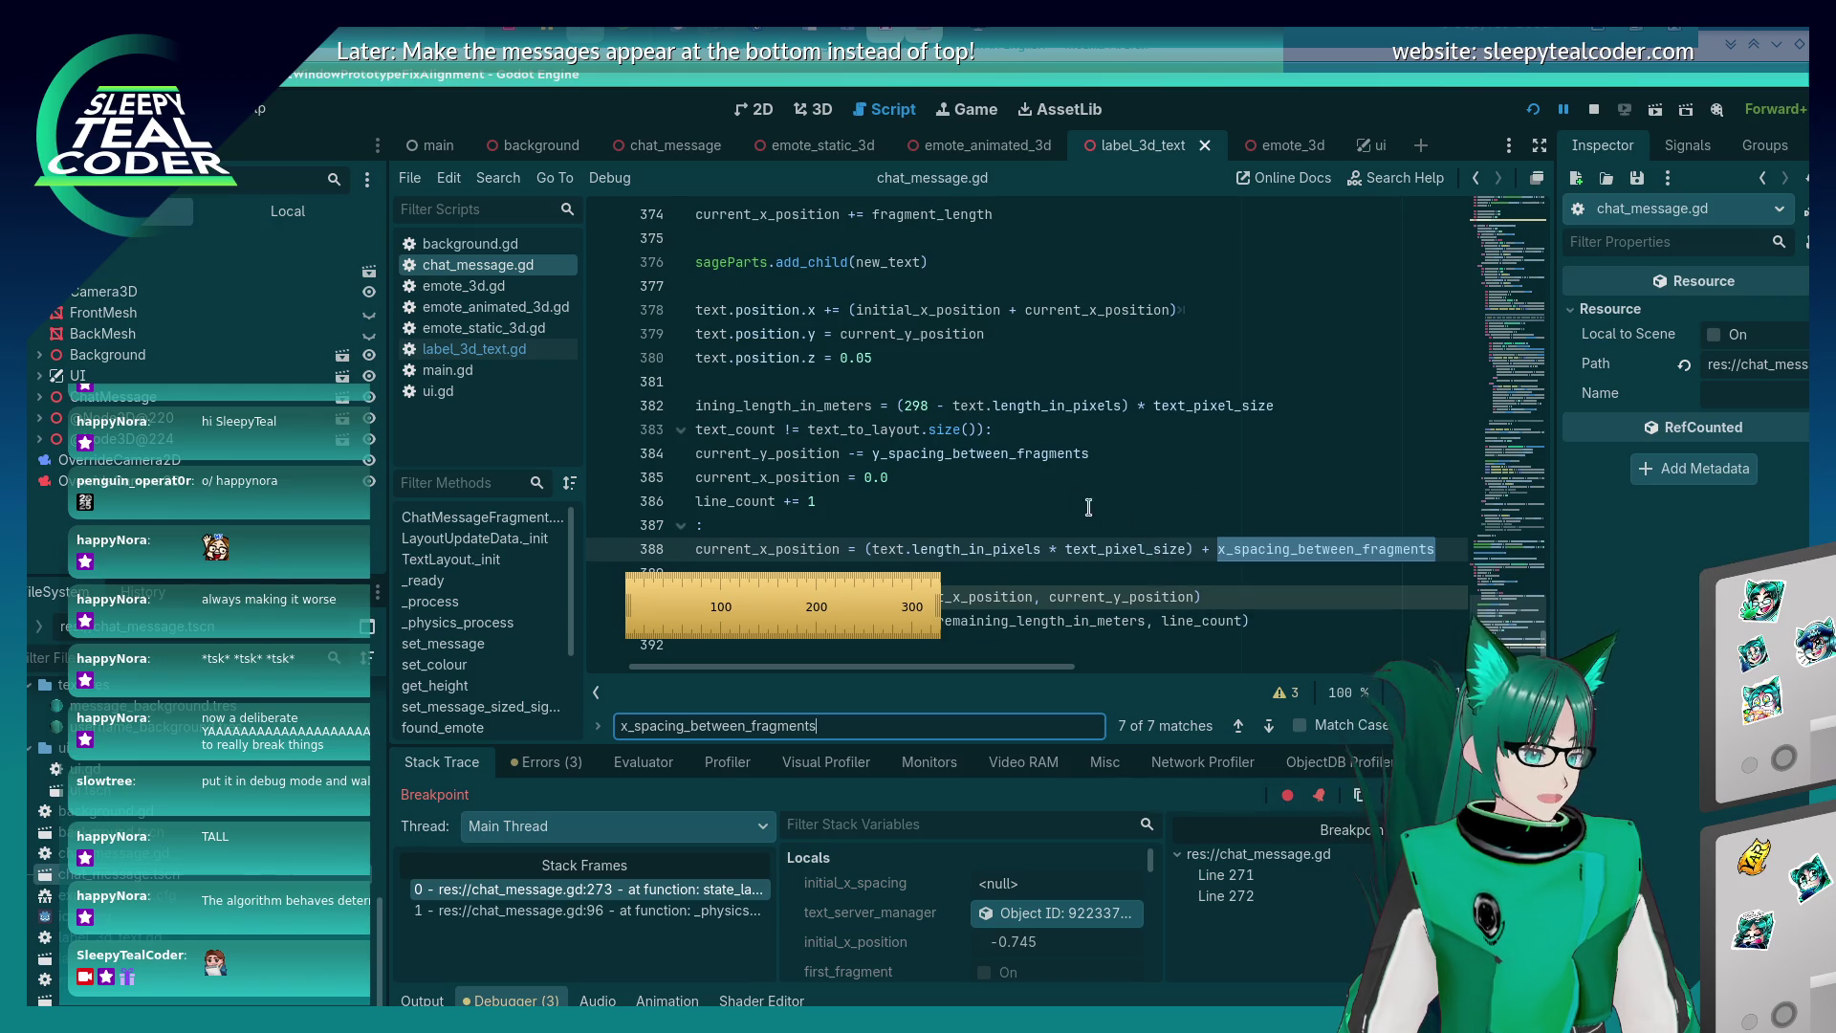
key("Return")
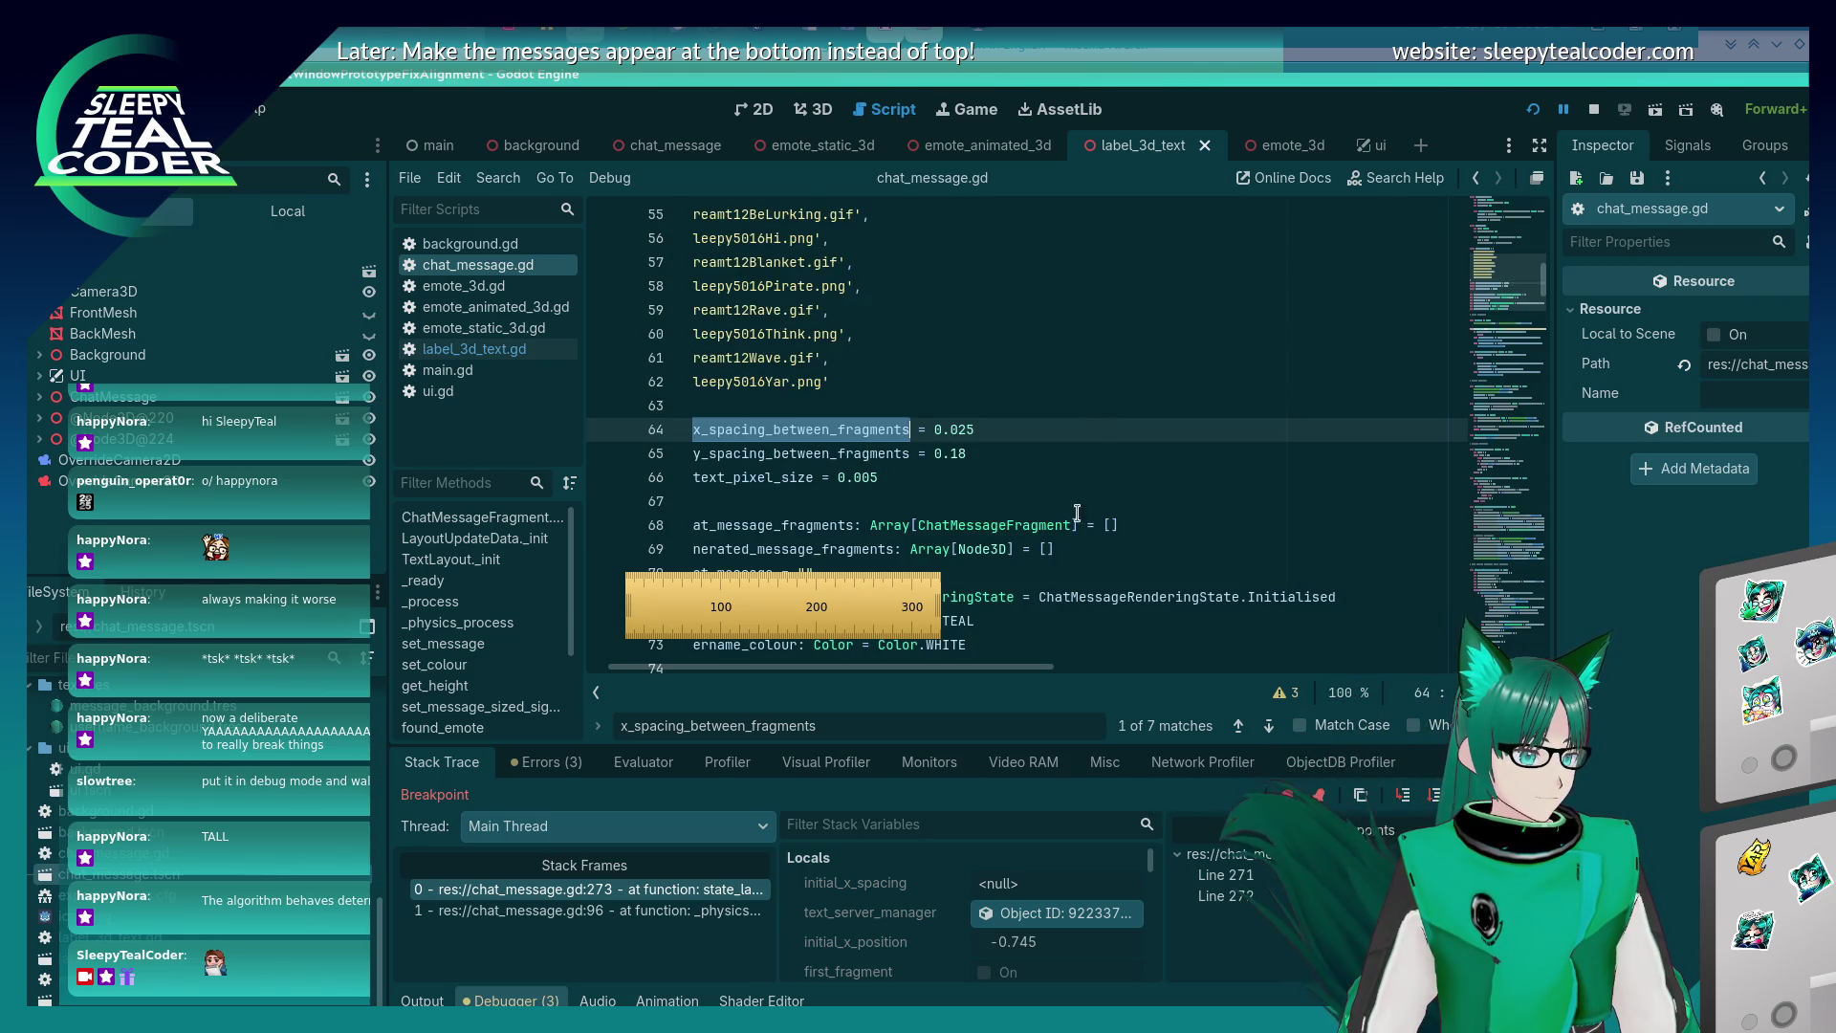
key("Return")
scroll(1008, 503, "down", 6)
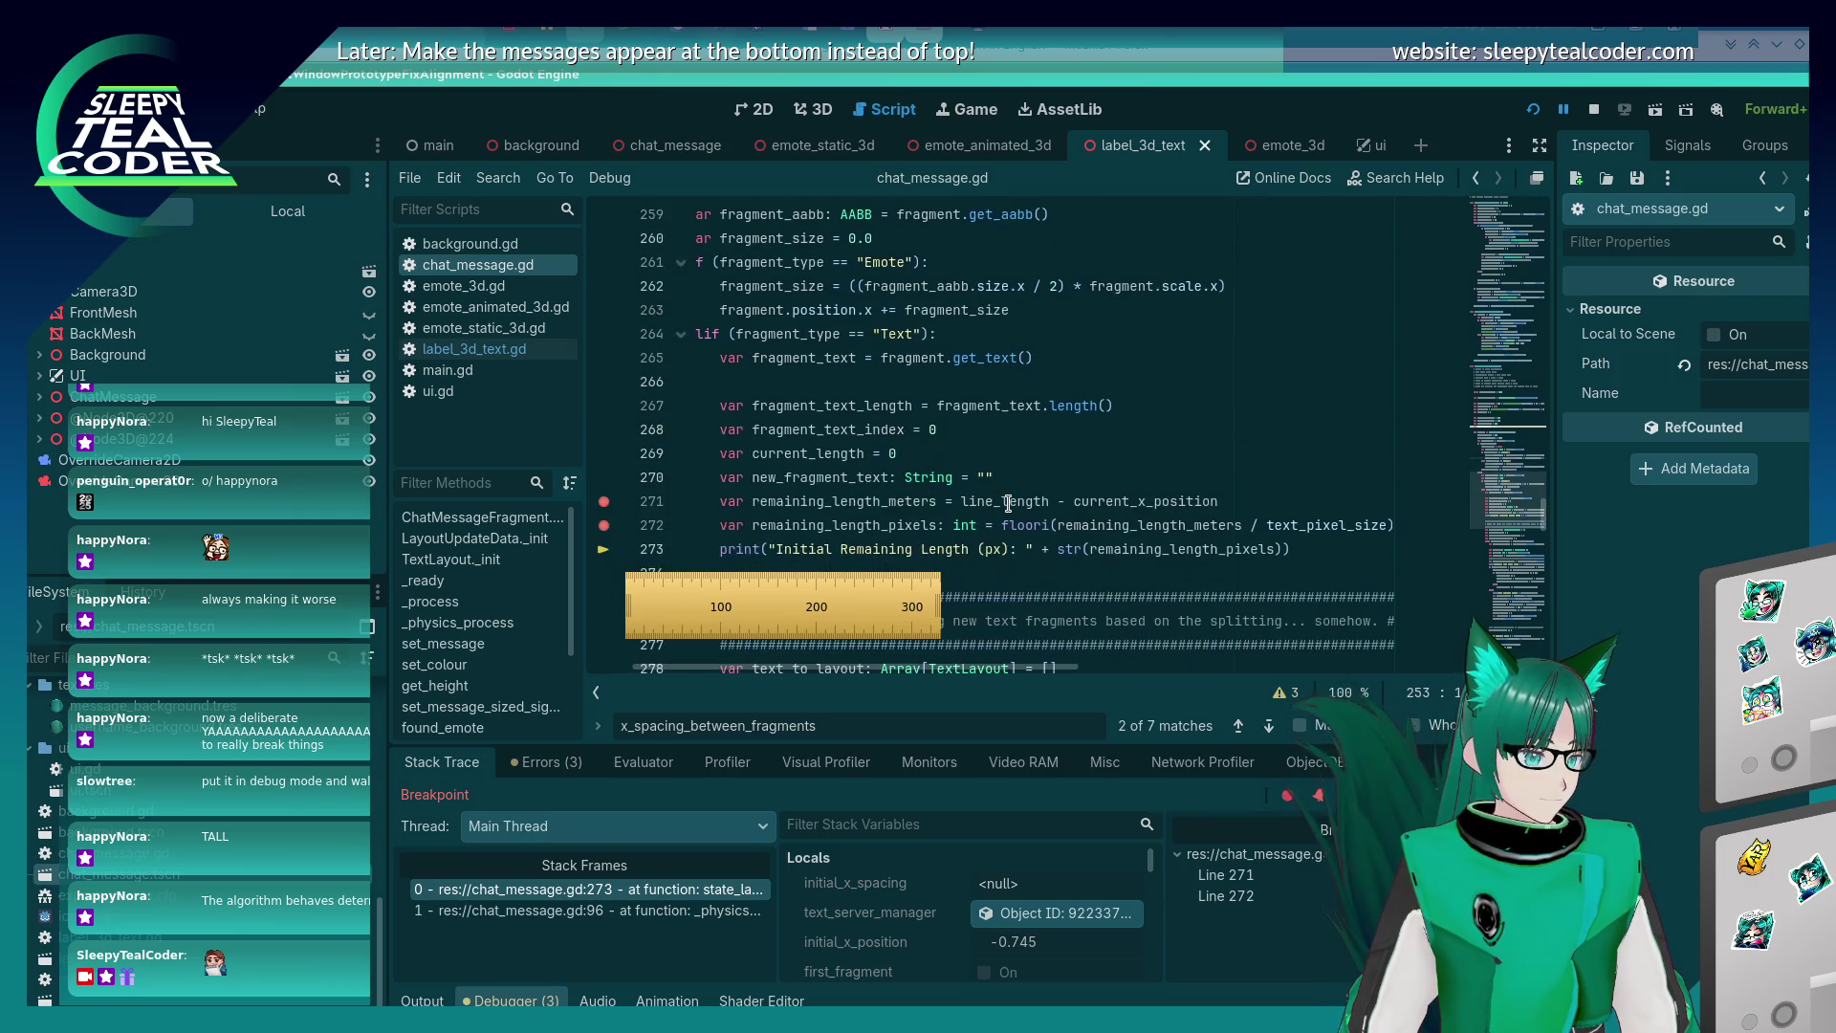
scroll(1008, 503, "up", 3)
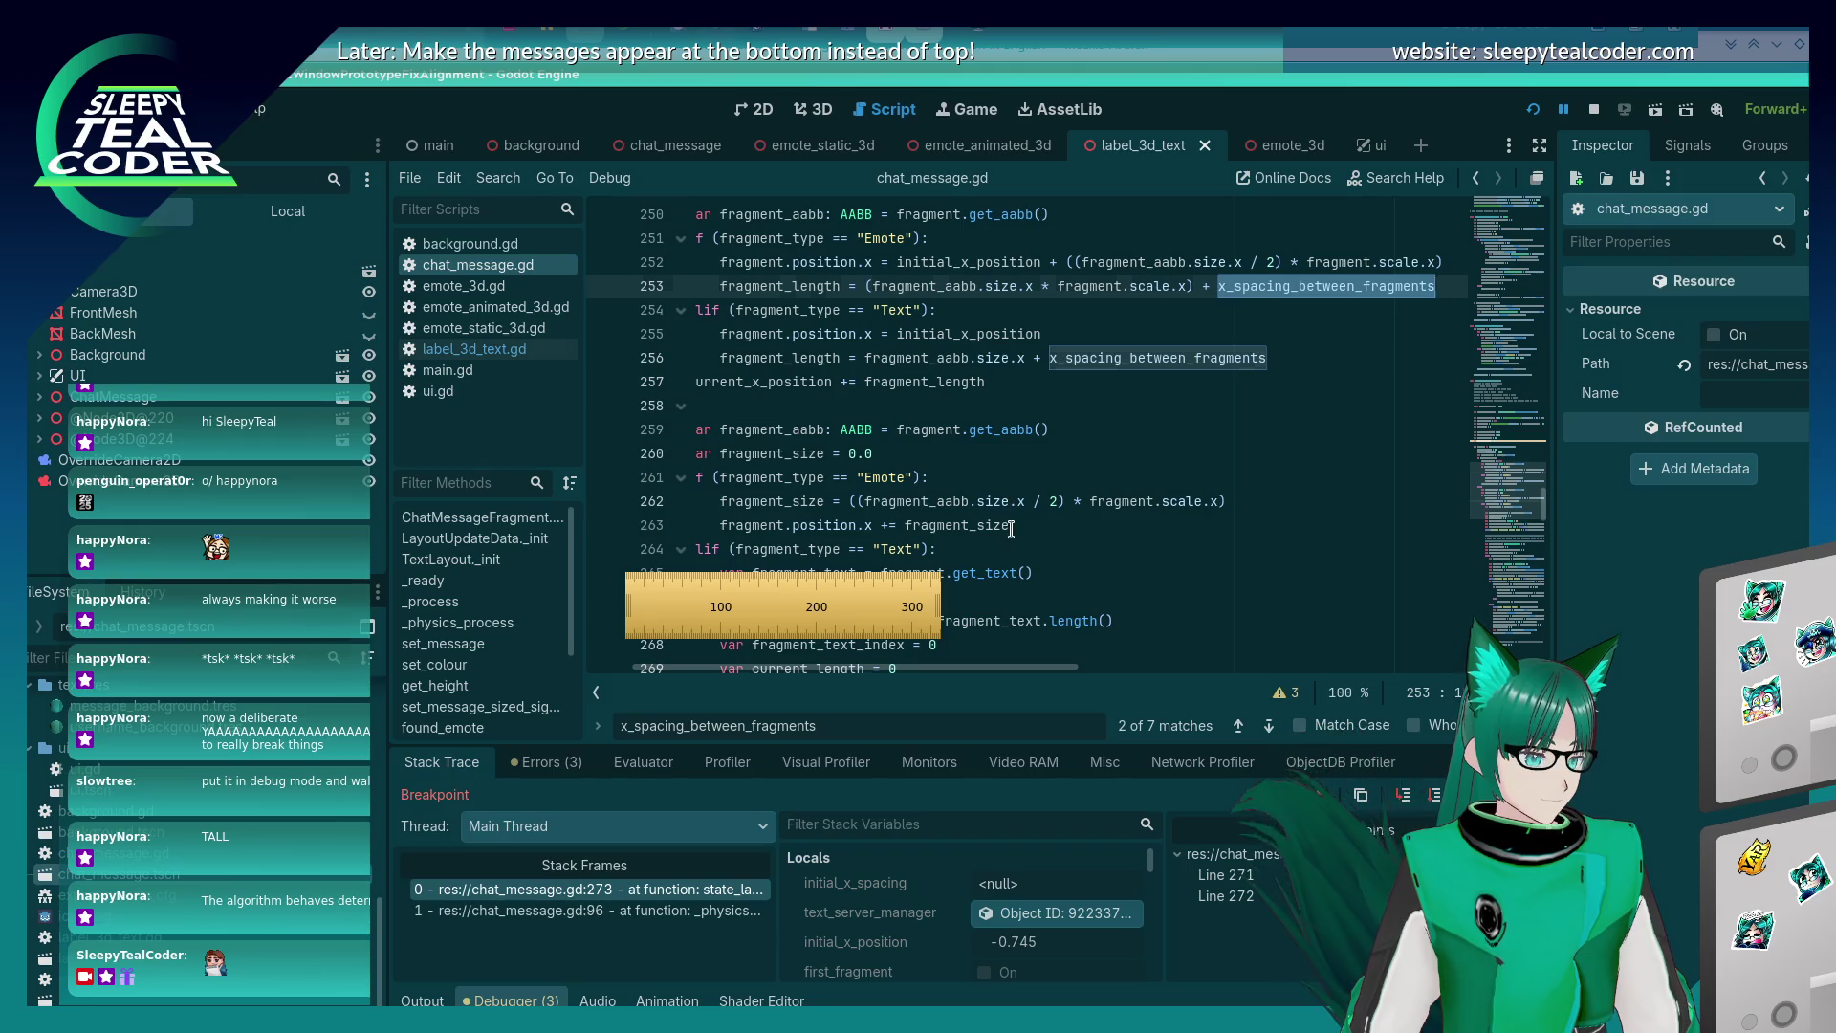
Return to line 263 and review the fragment-positioning code below it.
left_click(1037, 528)
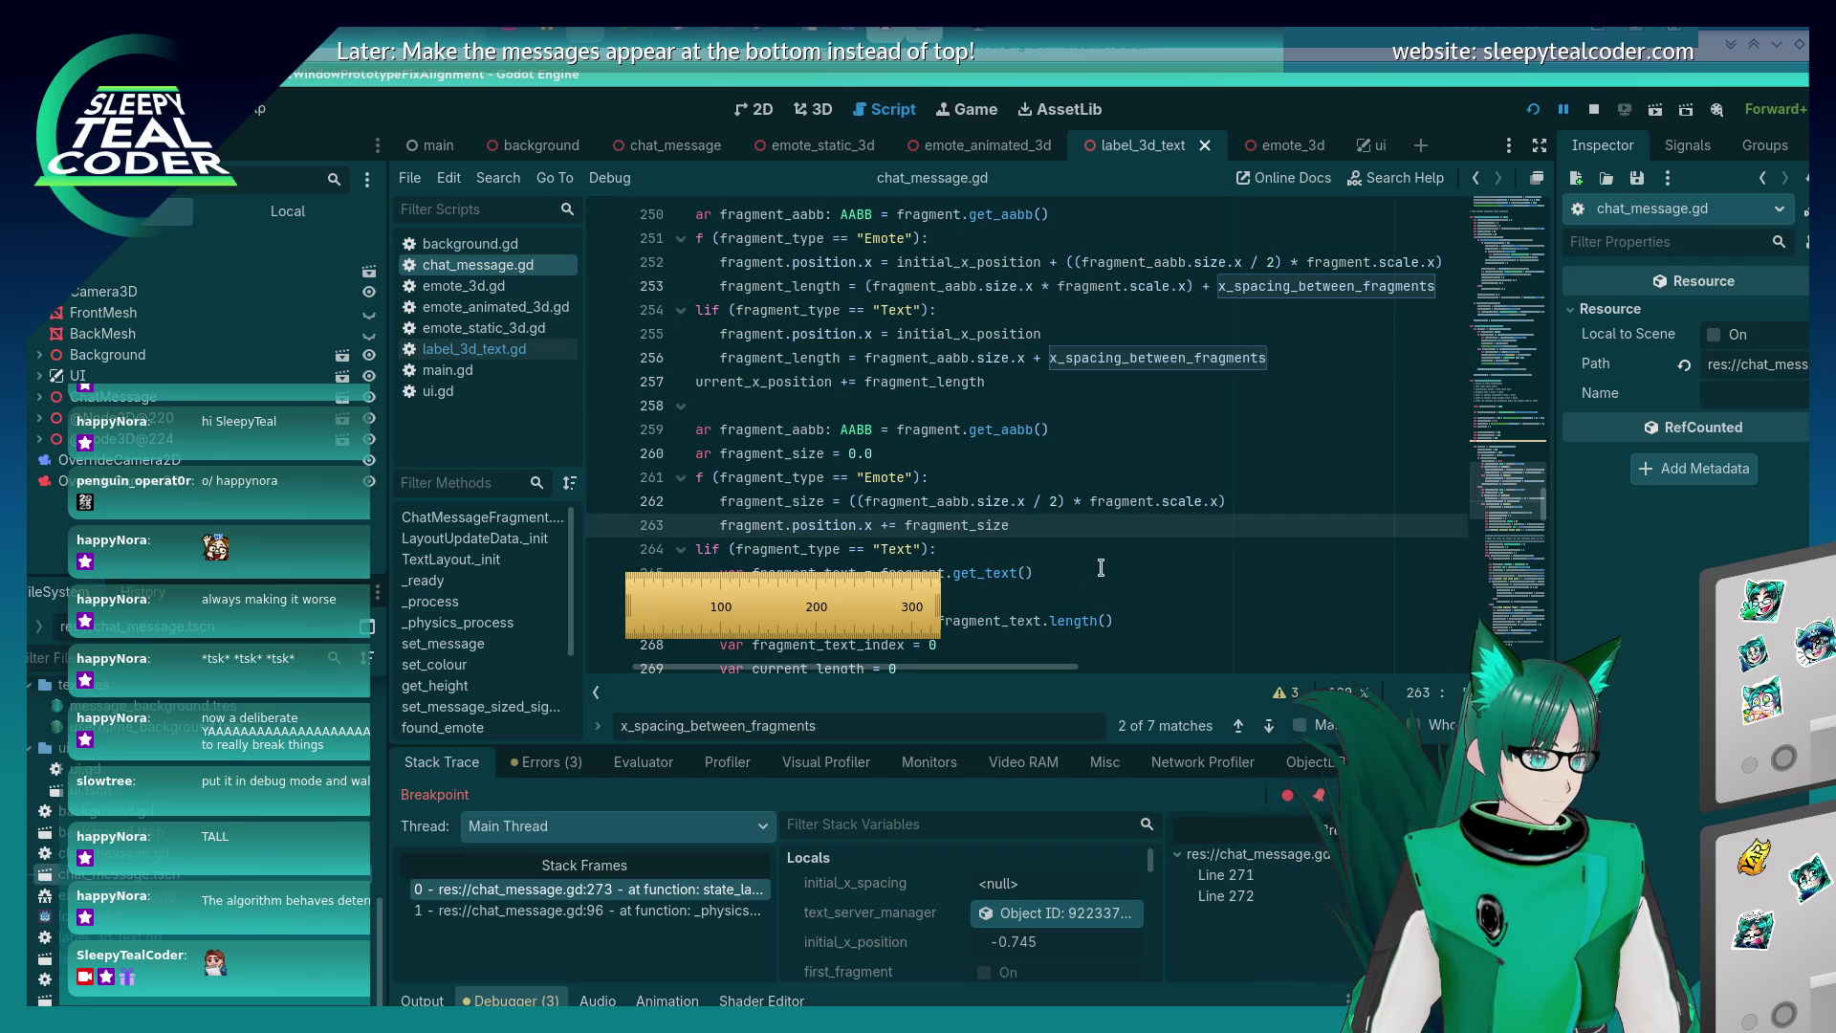
left_click_drag(980, 667, 937, 666)
scroll(1053, 442, "down", 3)
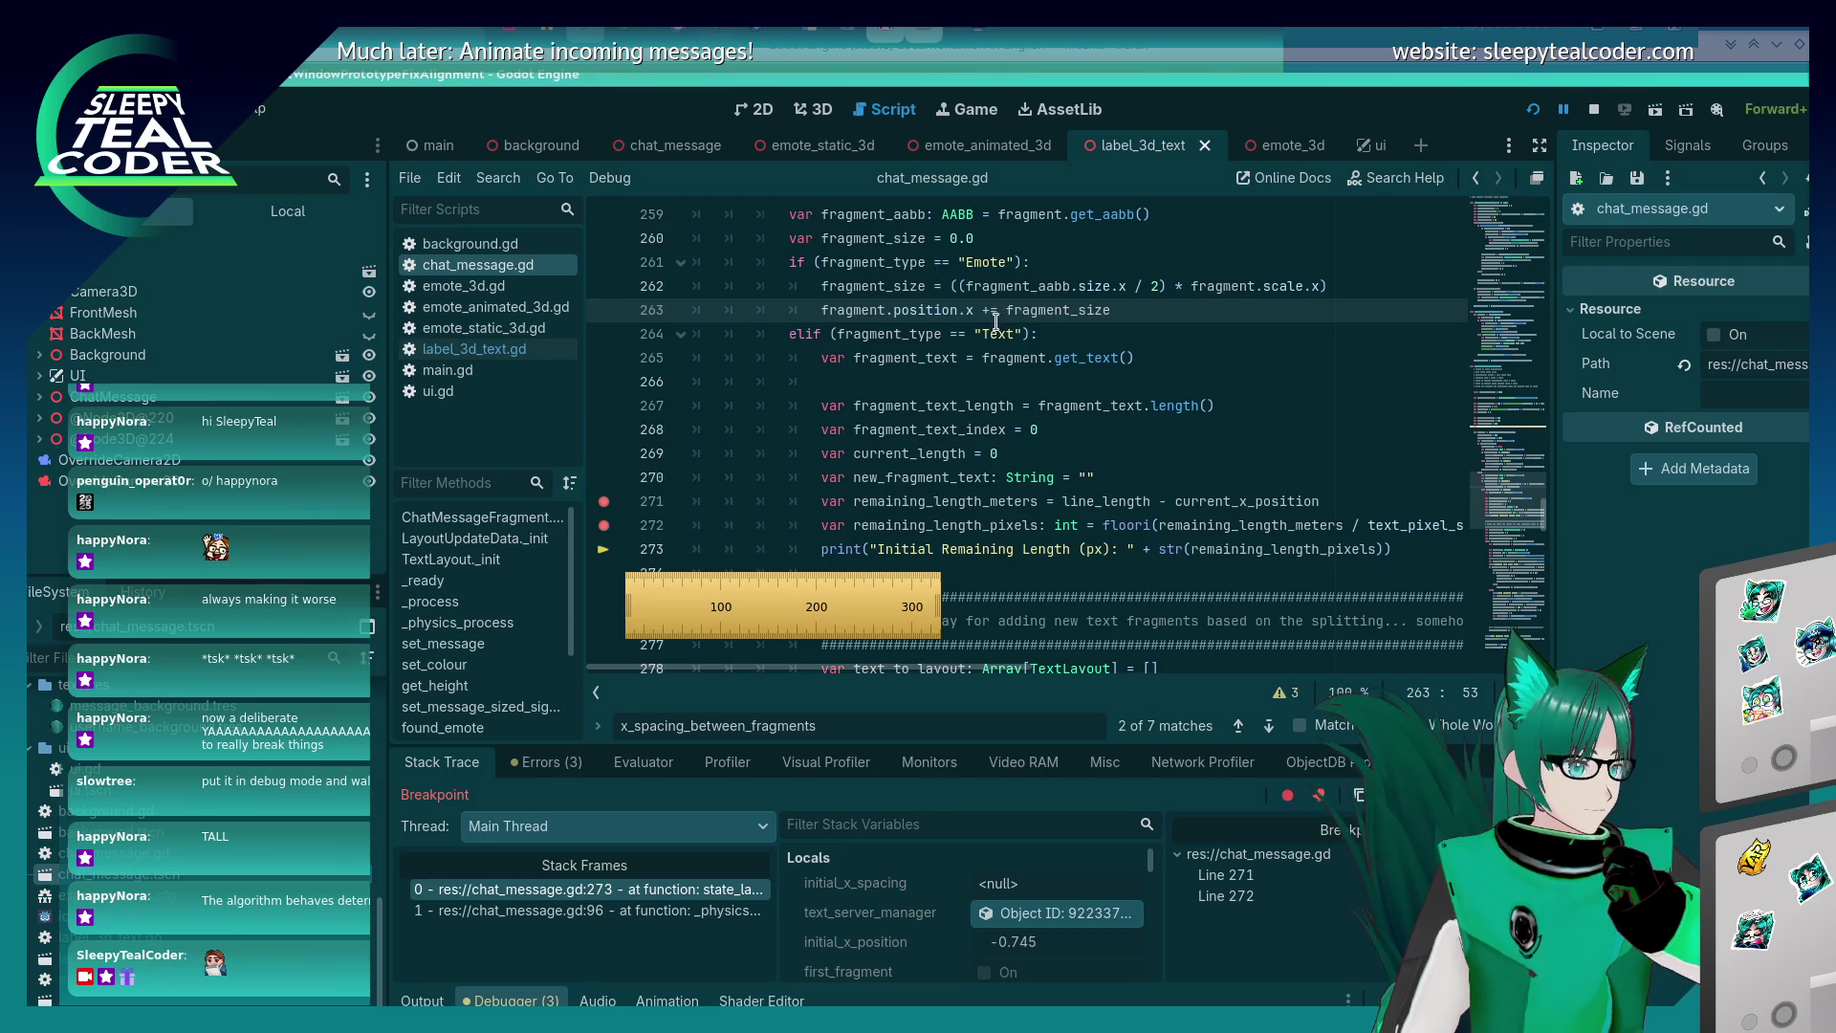
mouse_move(919, 350)
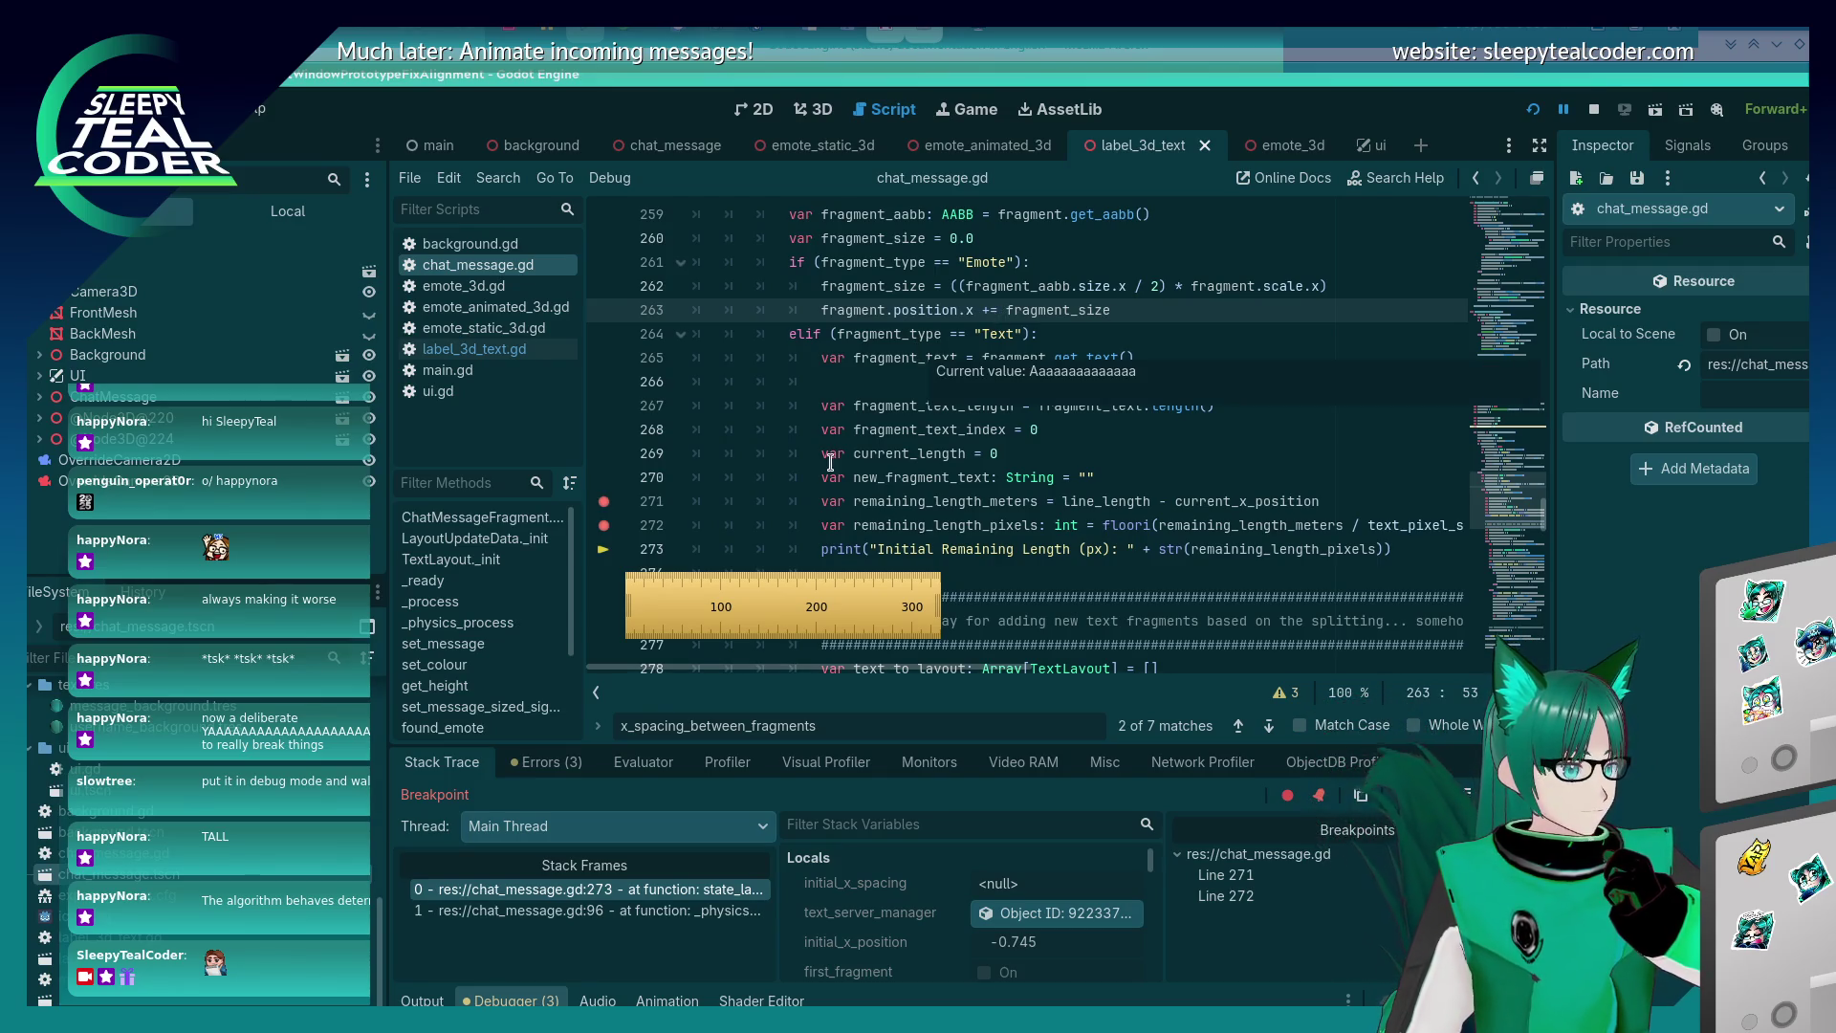
scroll(790, 412, "down", 14)
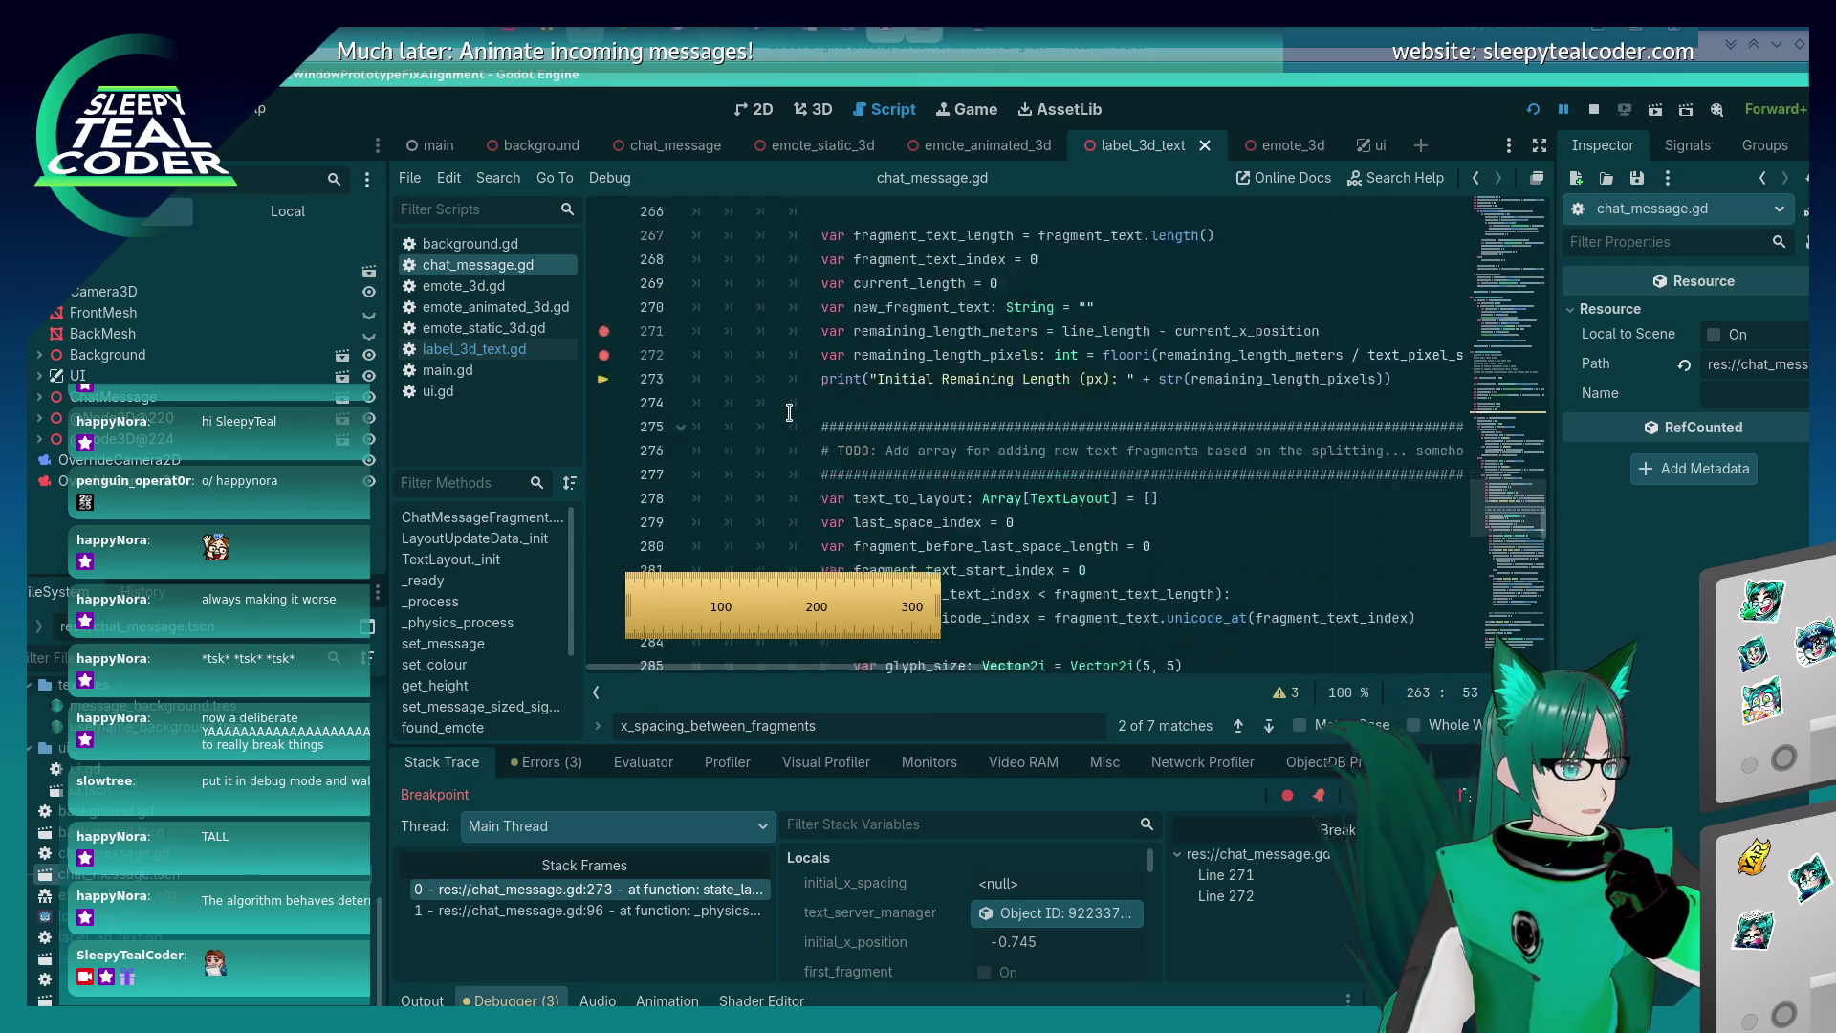
scroll(789, 412, "down", 8)
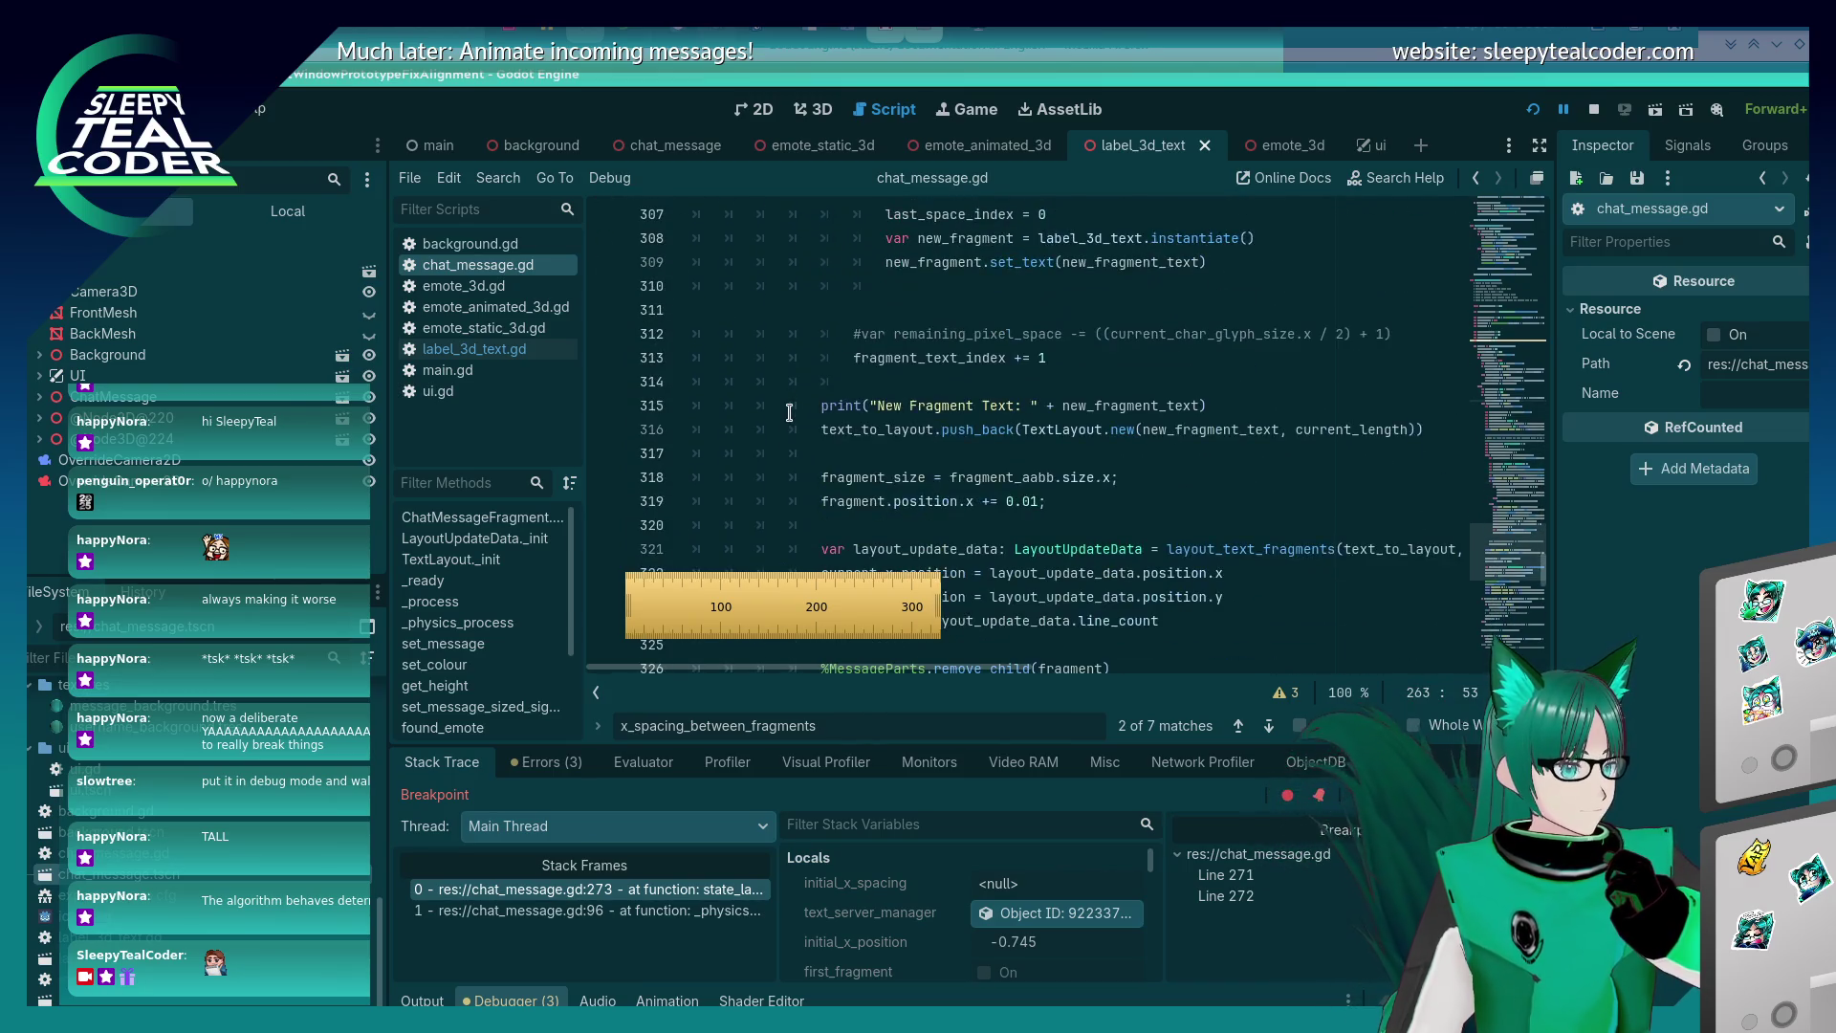
scroll(790, 412, "down", 3)
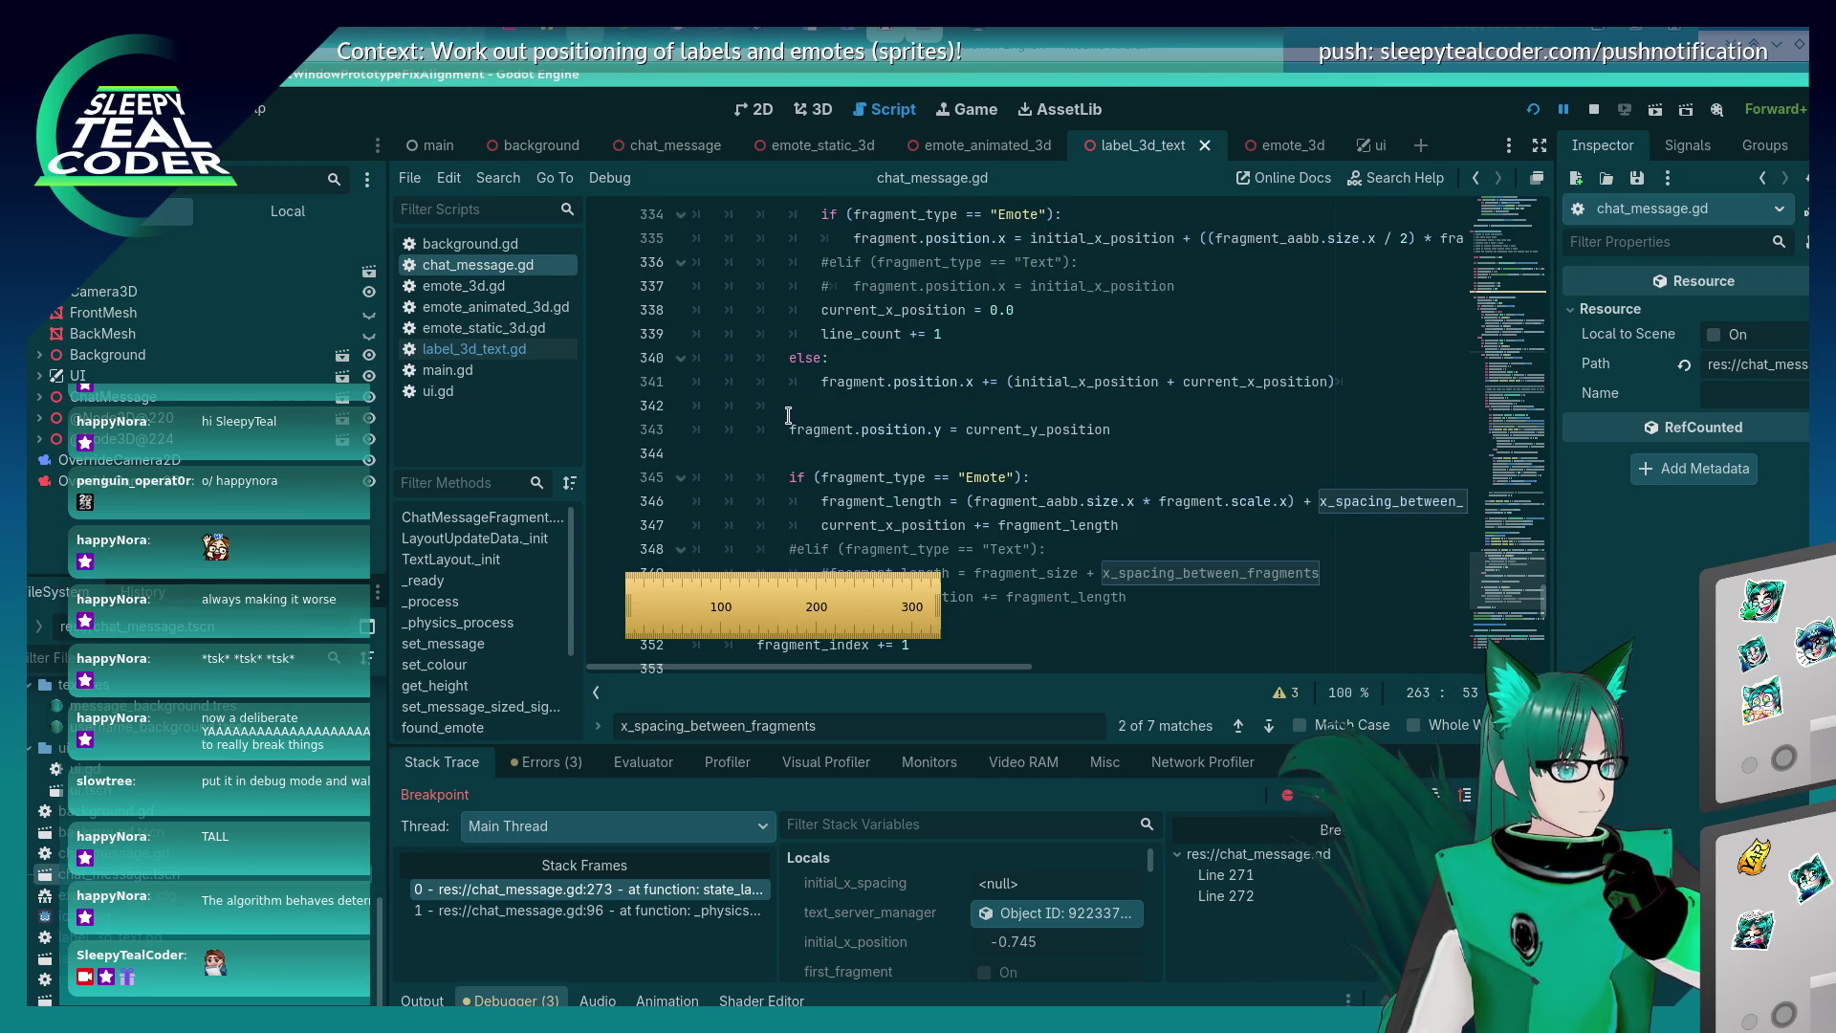
scroll(790, 415, "down", 1)
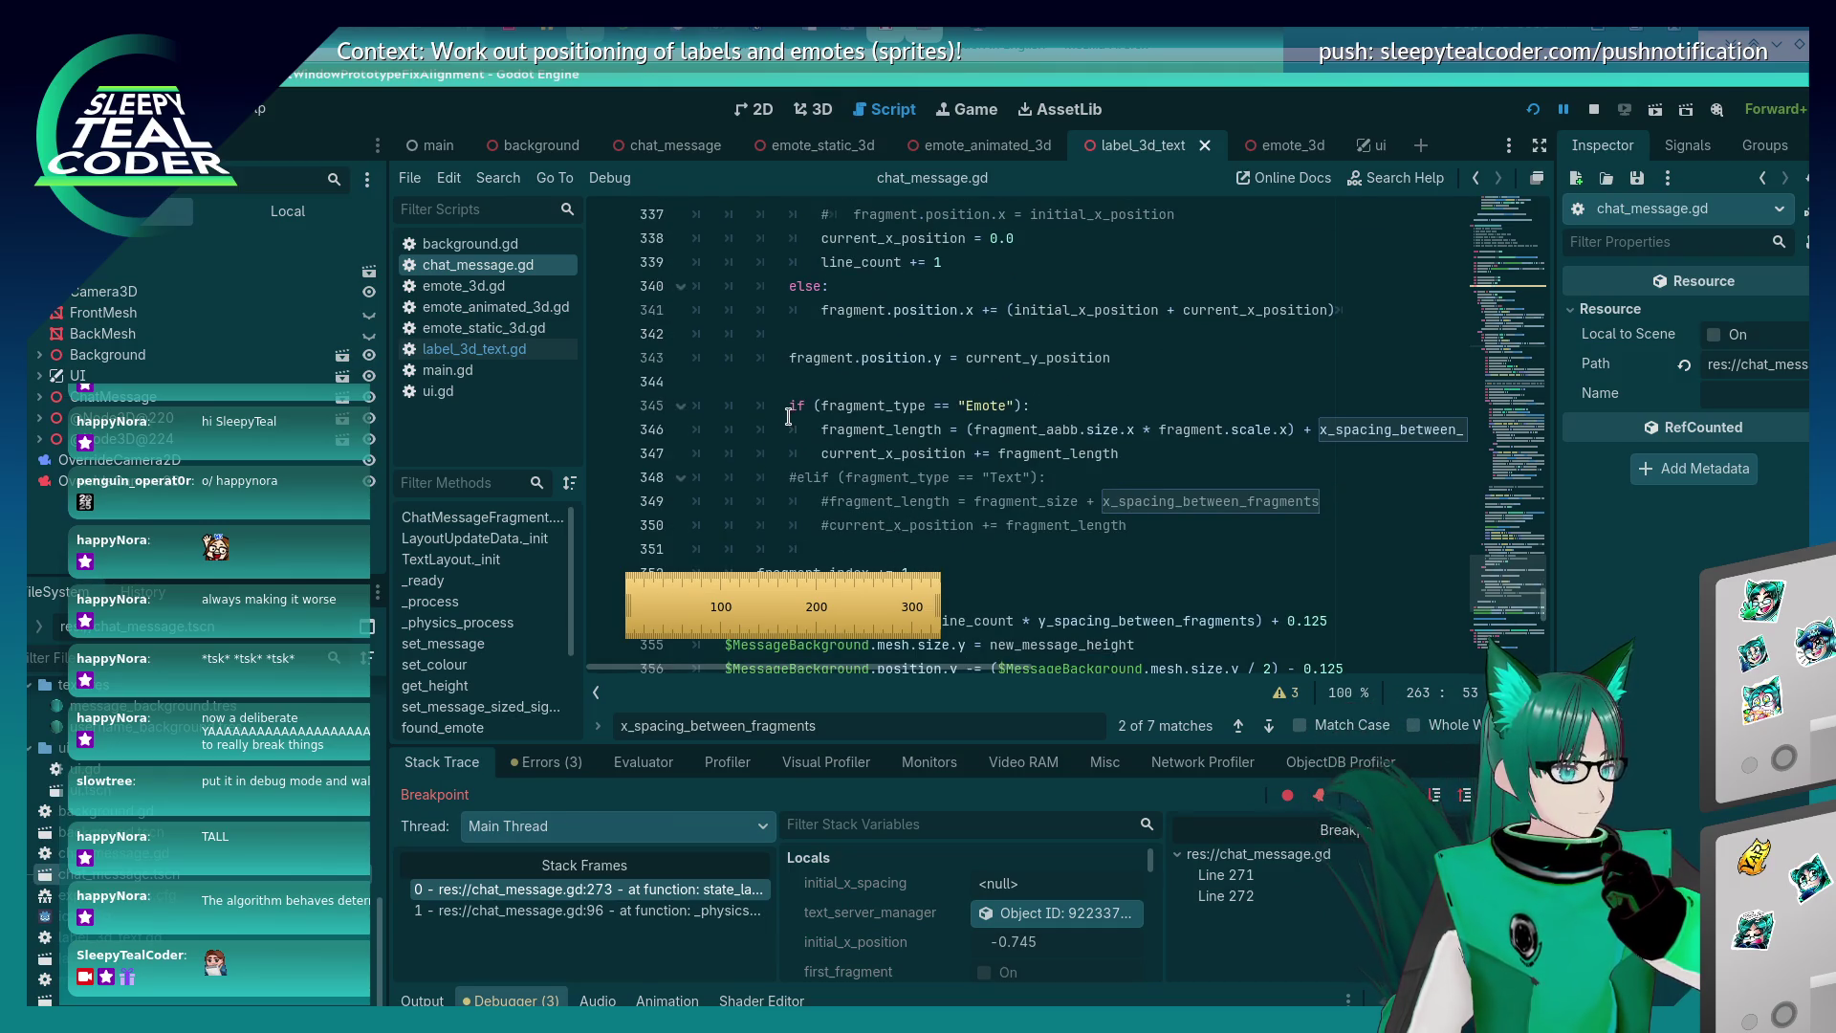
scroll(790, 417, "down", 1)
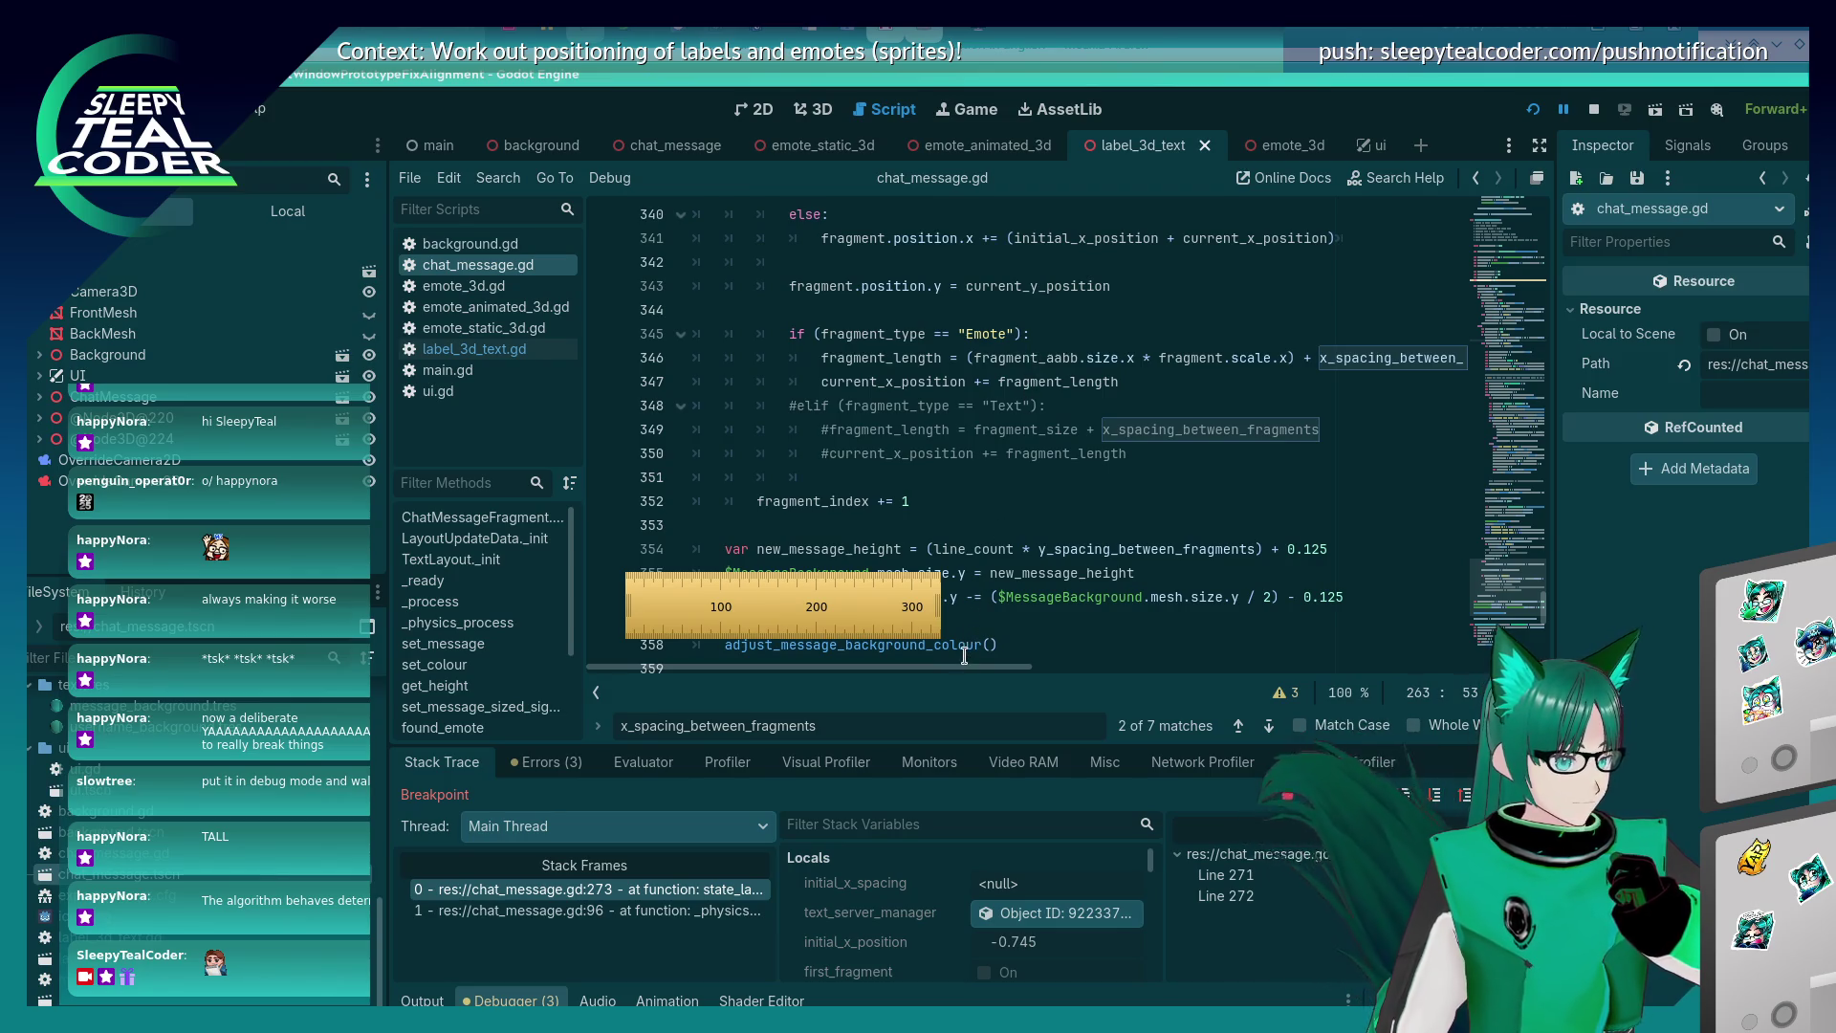
mouse_move(964, 666)
left_mouse_down()
mouse_move(1155, 668)
mouse_move(924, 688)
left_mouse_up()
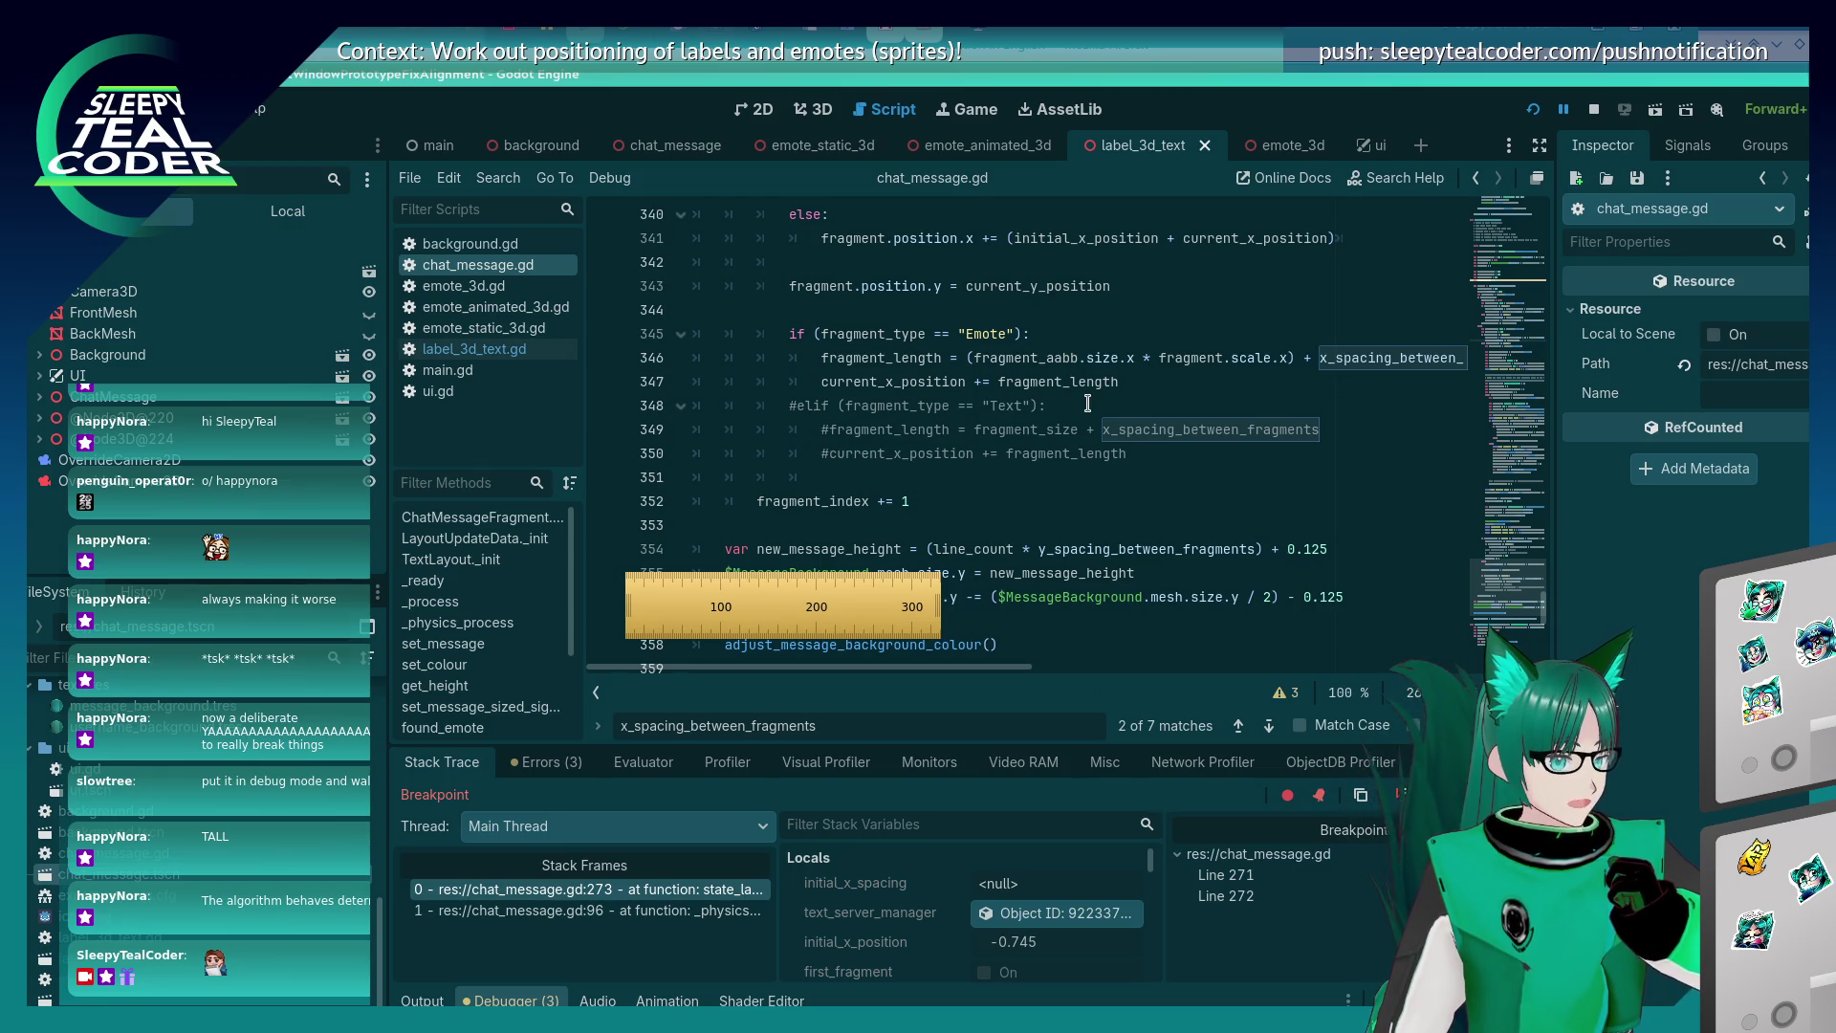
Bring the running DEBUG prototype window to the front, past KCalc and Konsole.
key("alt+Tab")
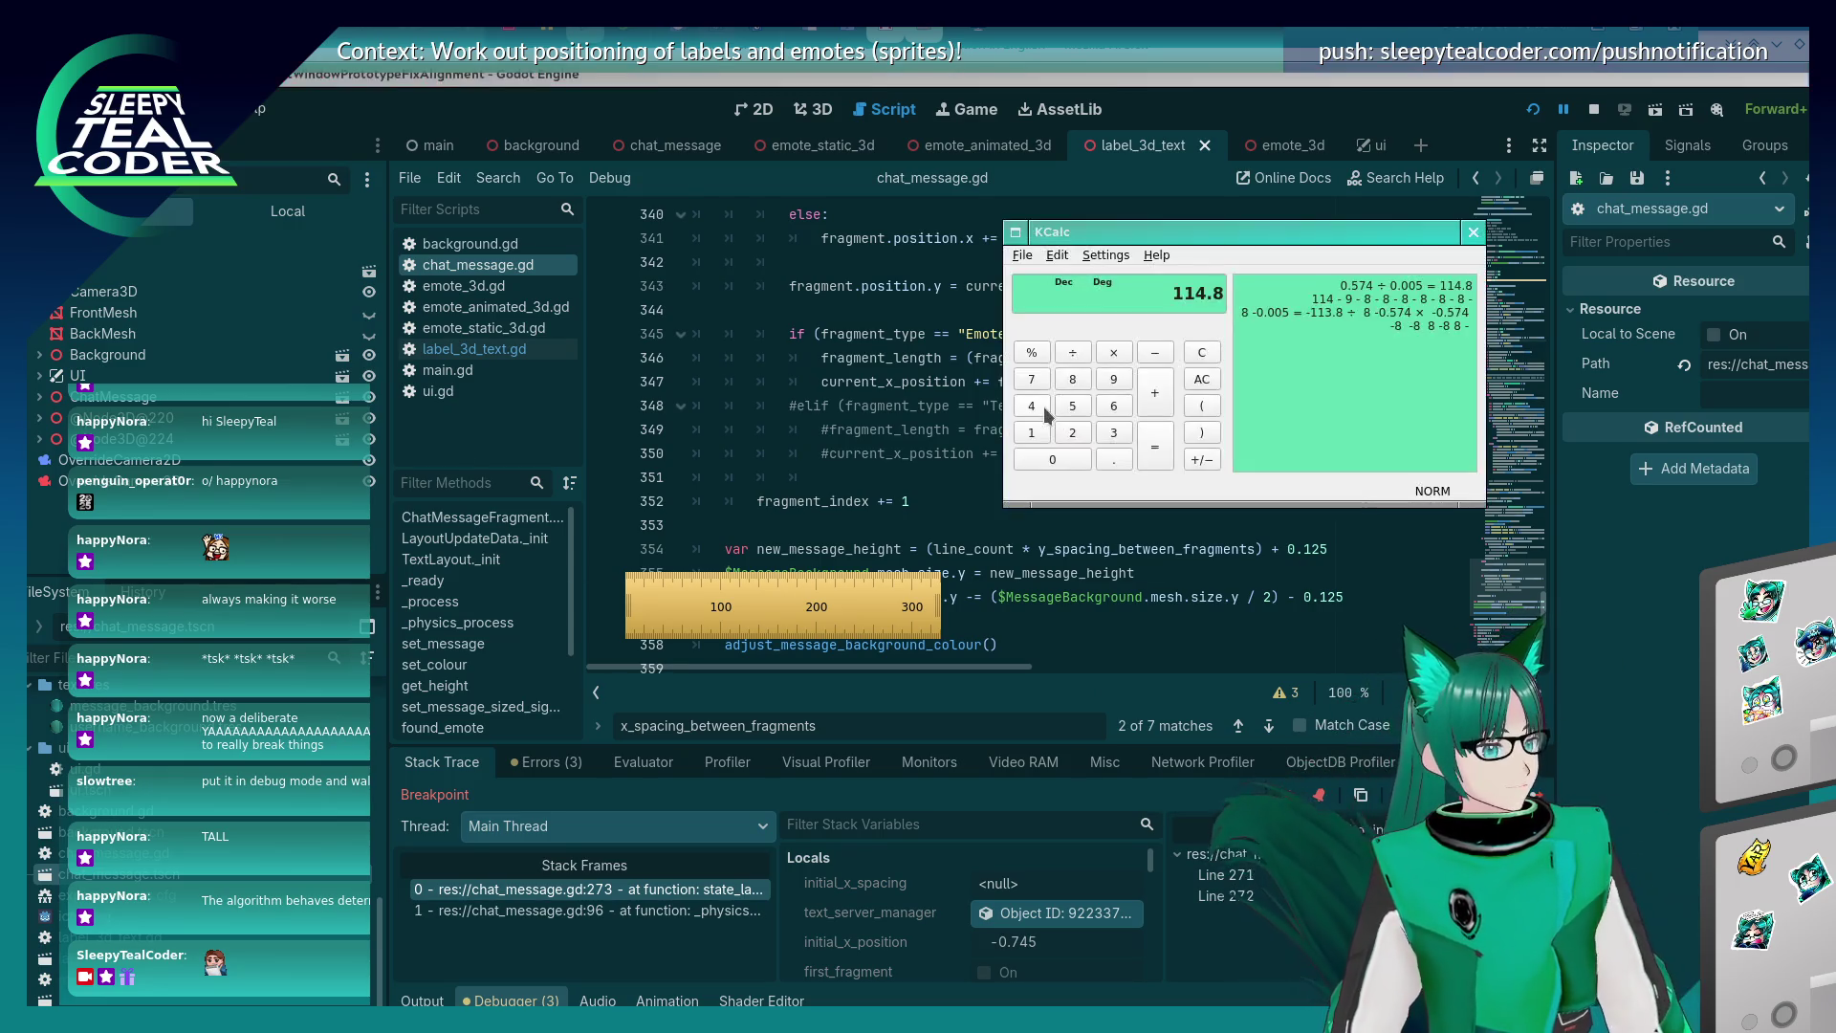
key("Tab")
key("alt+Tab")
key("Tab")
key("Tab")
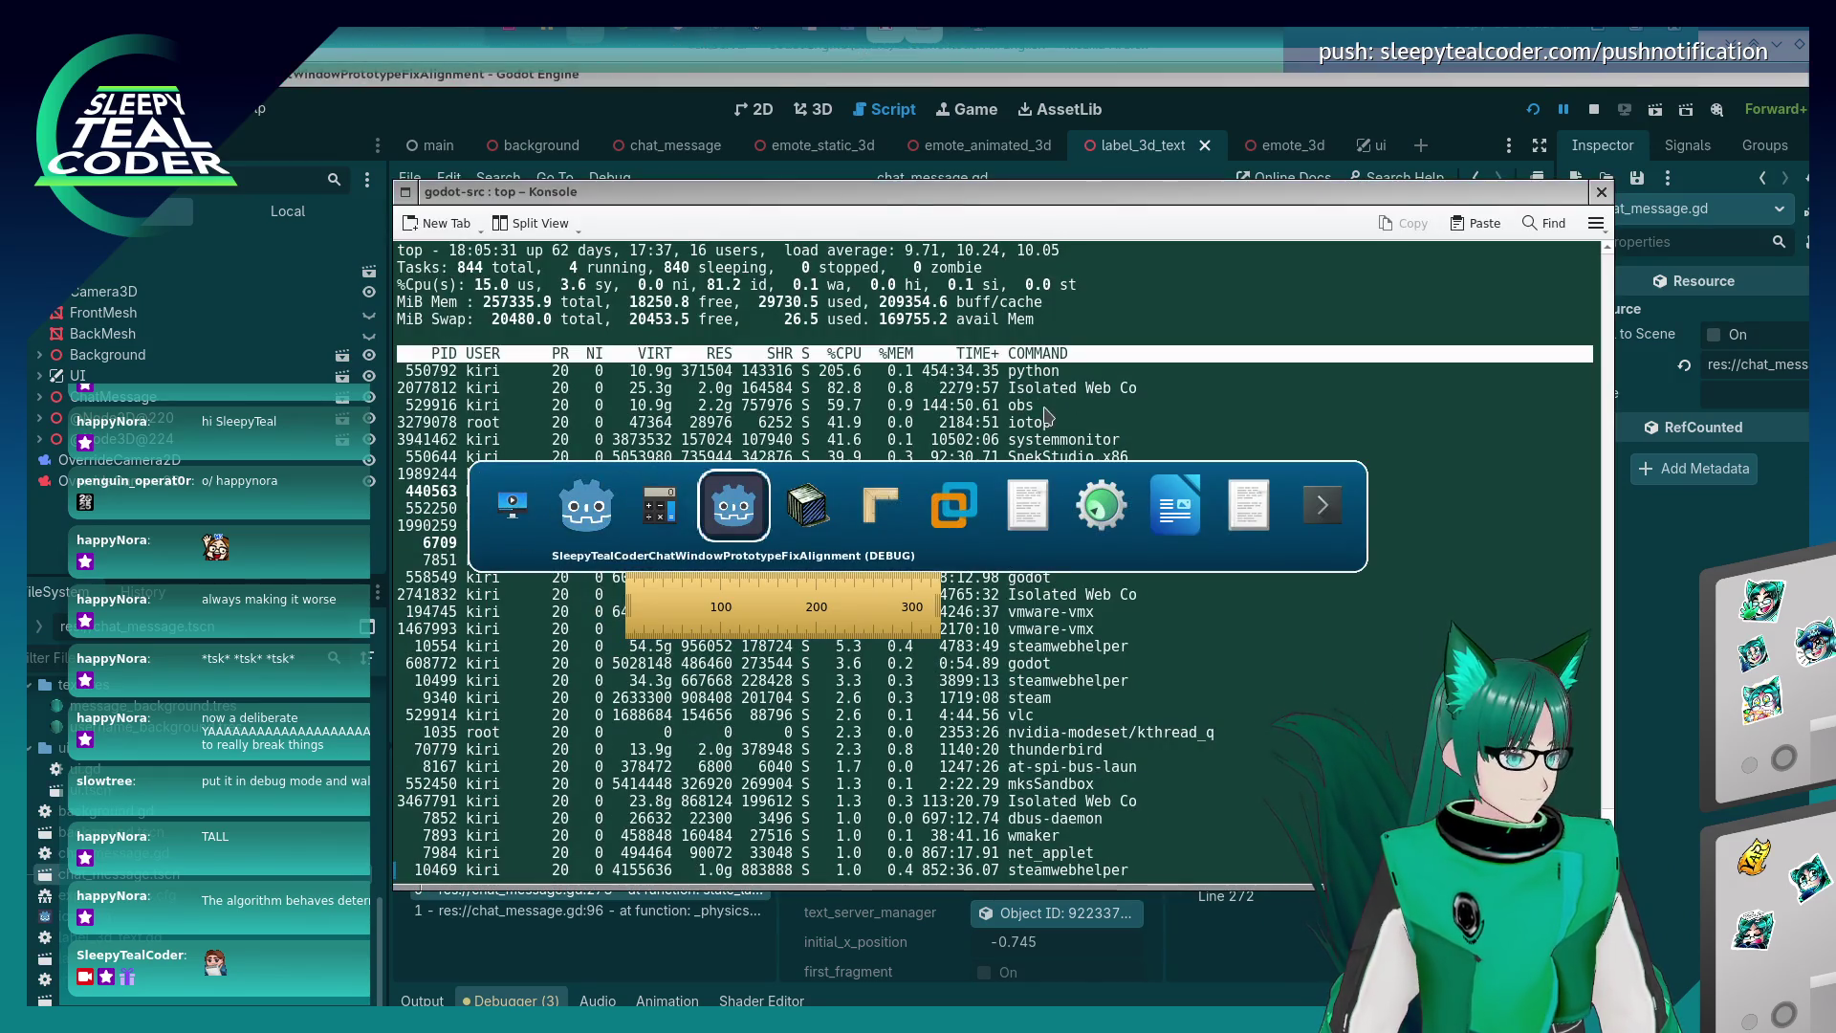
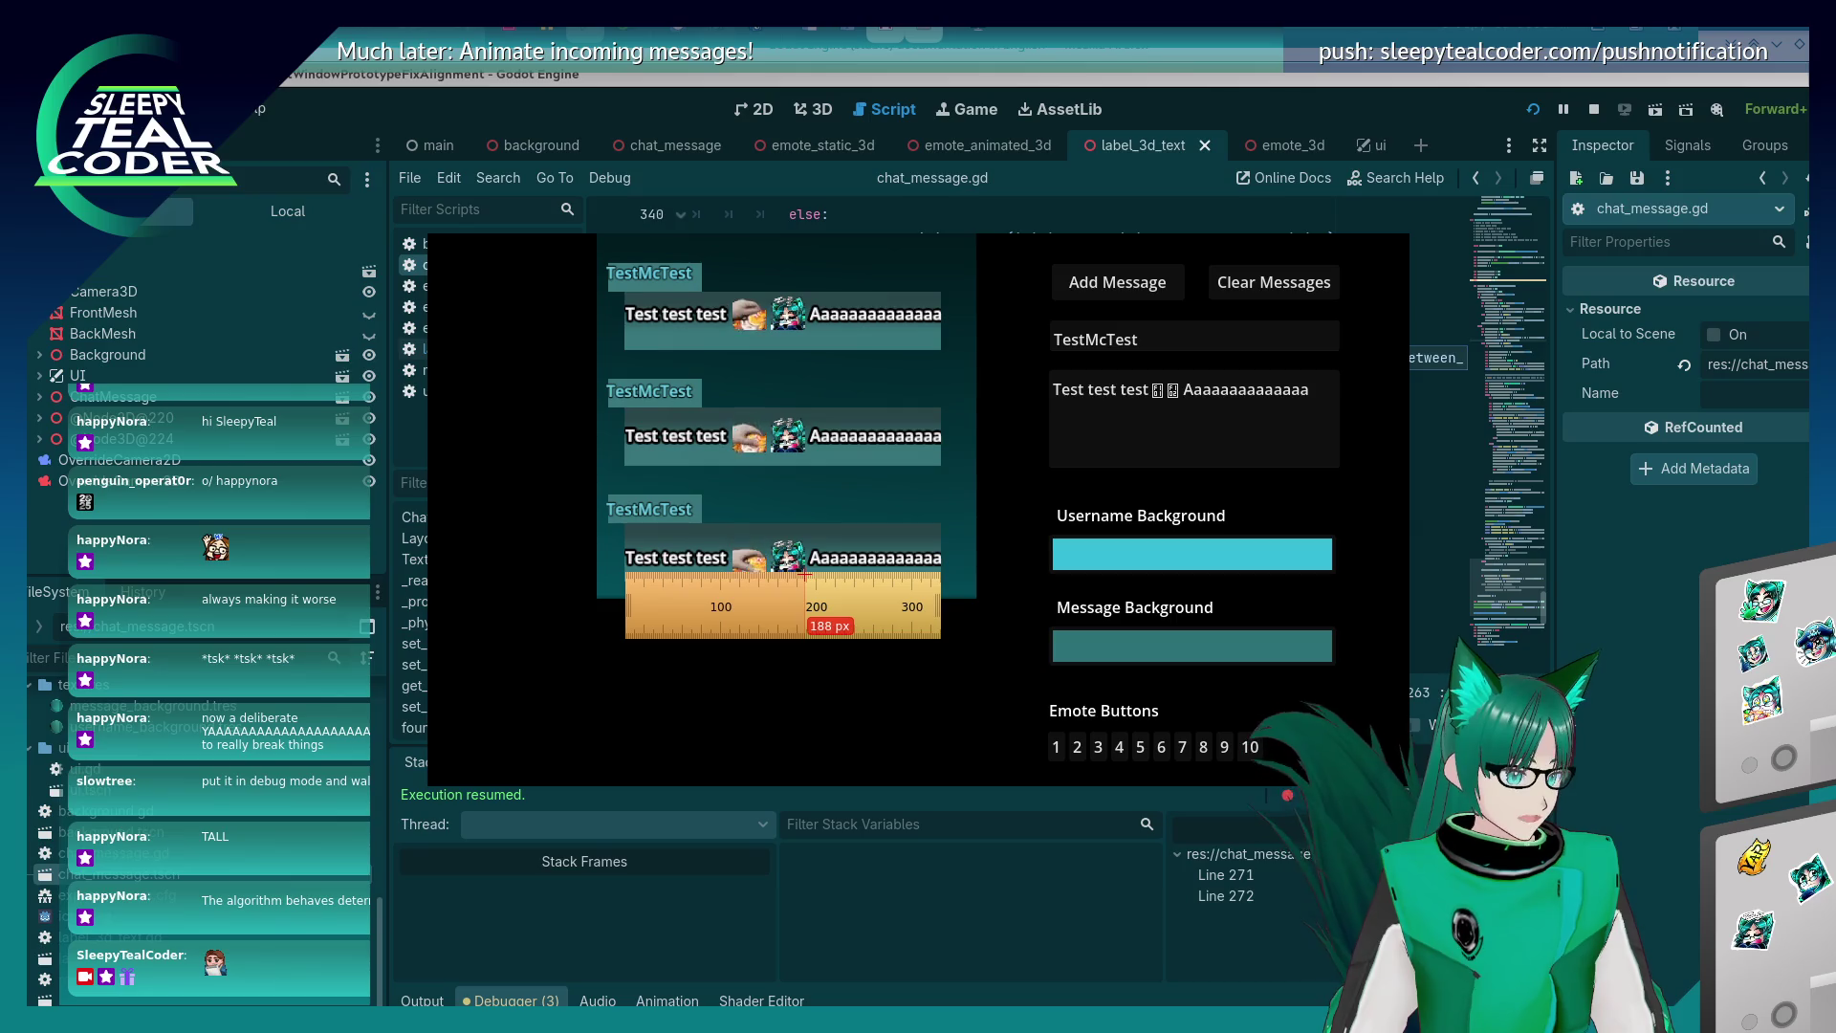
Compute 188 × 0.005 = 0.94 in KCalc, then return to chat_message.gd.
key("alt+Tab")
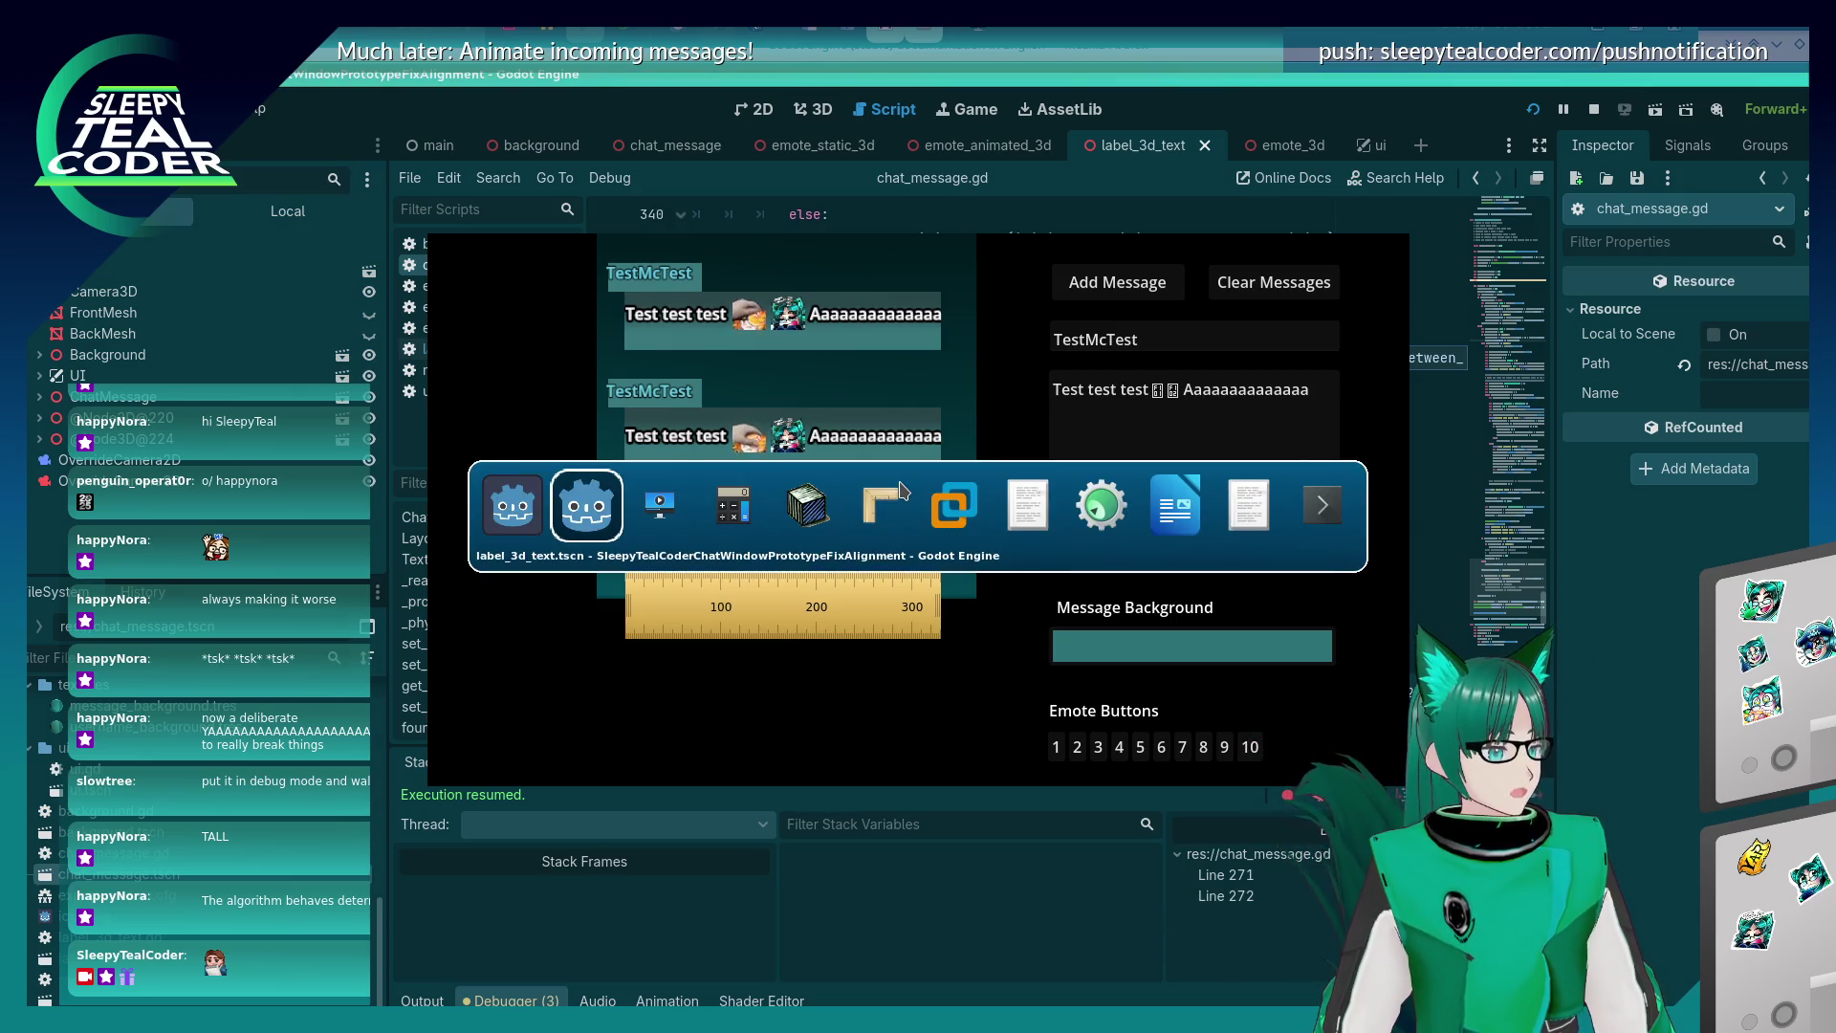
key("alt+Tab")
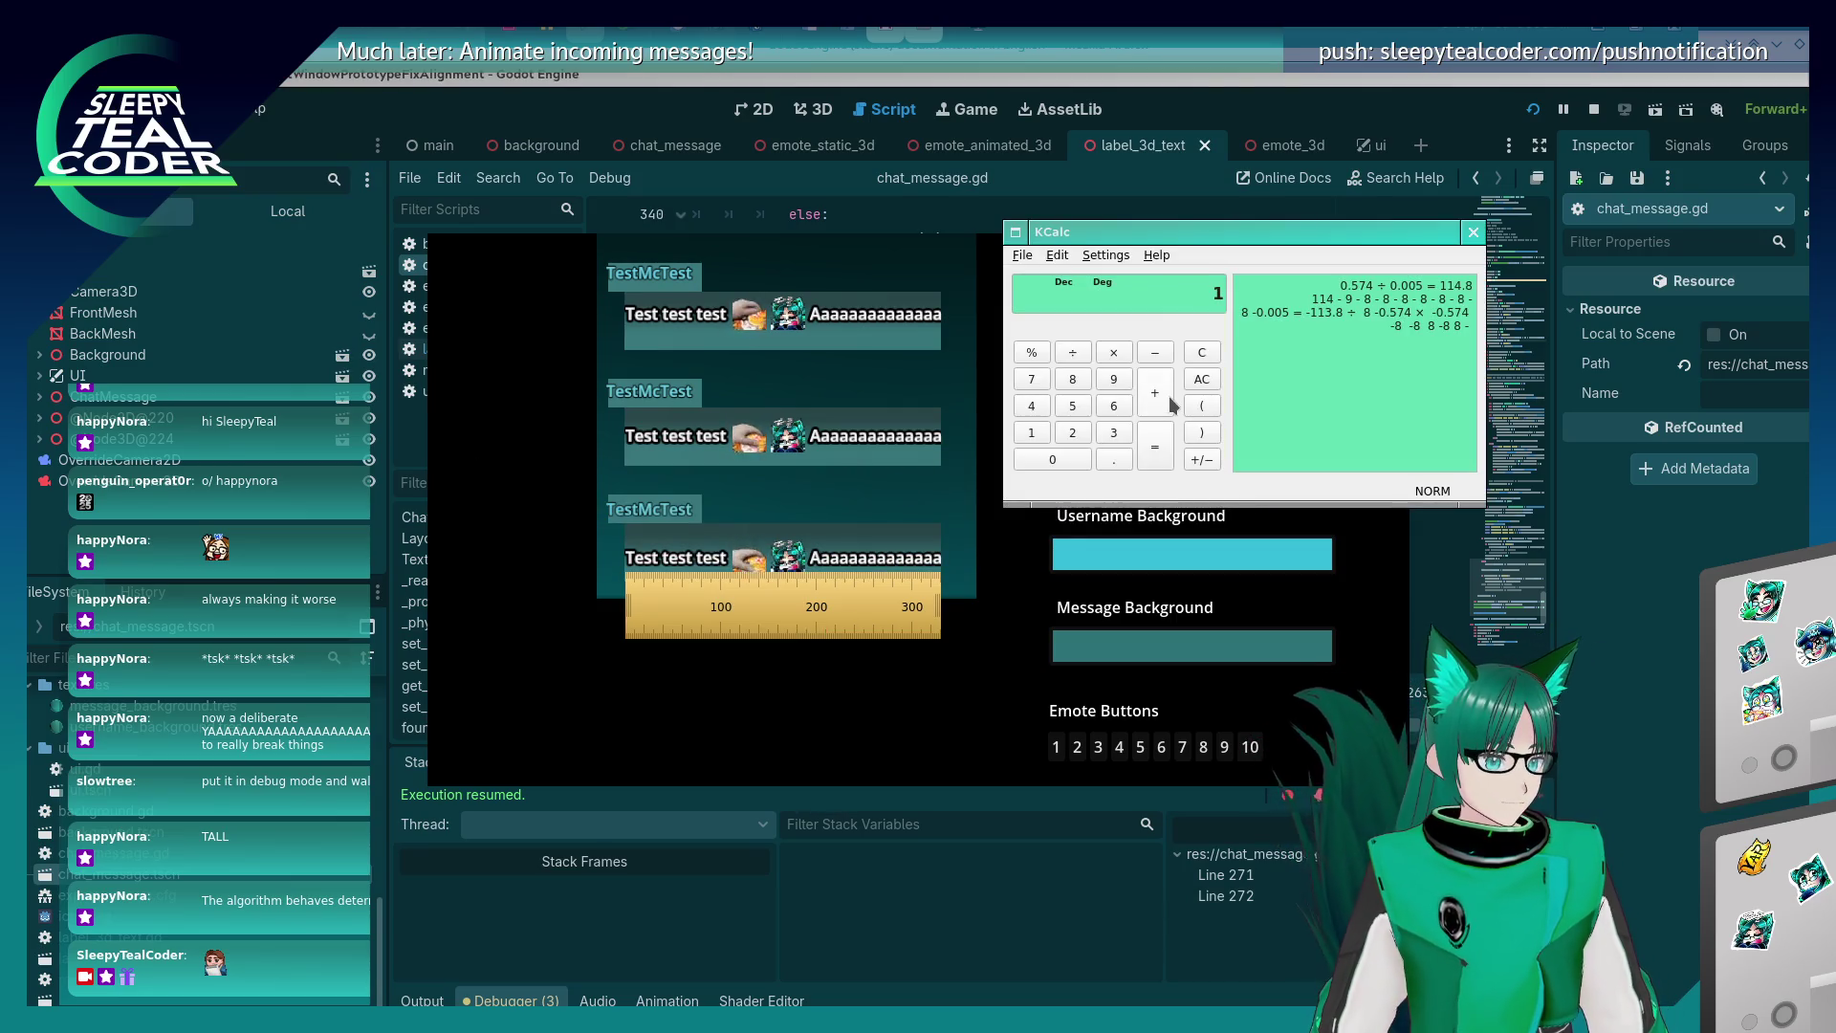
type("88")
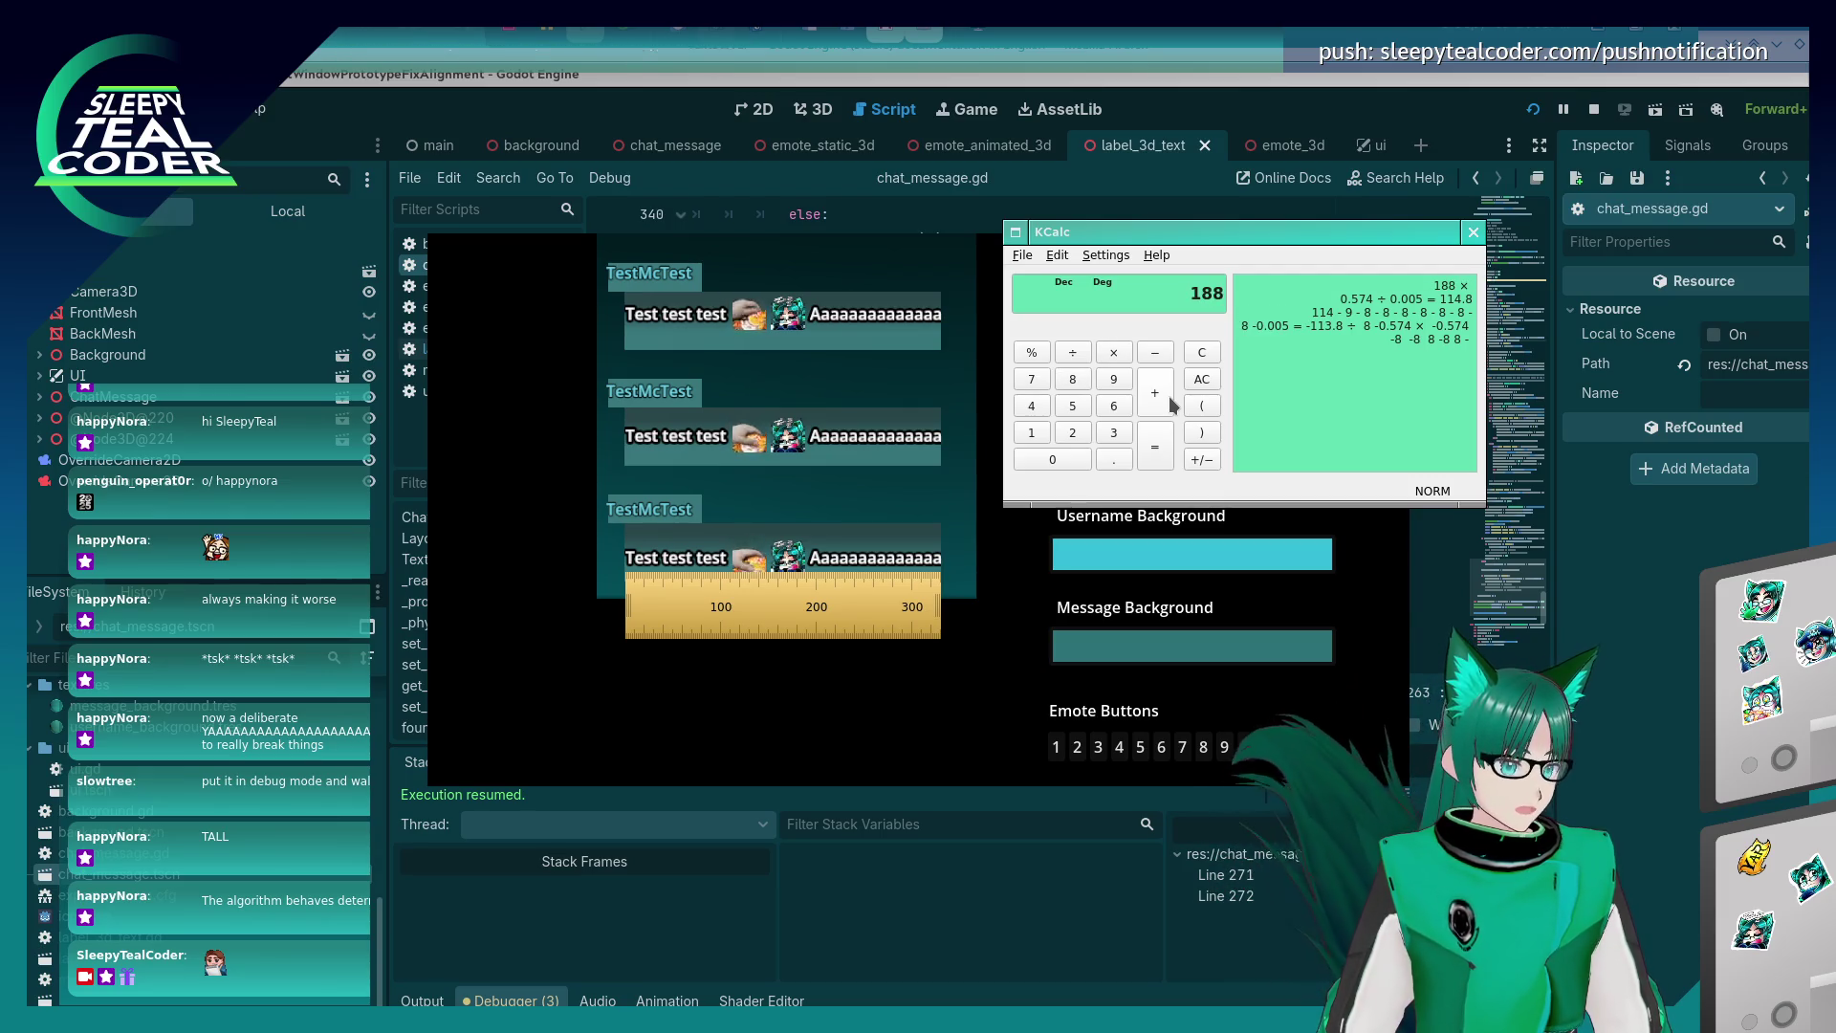
type("*0.005")
key("Return")
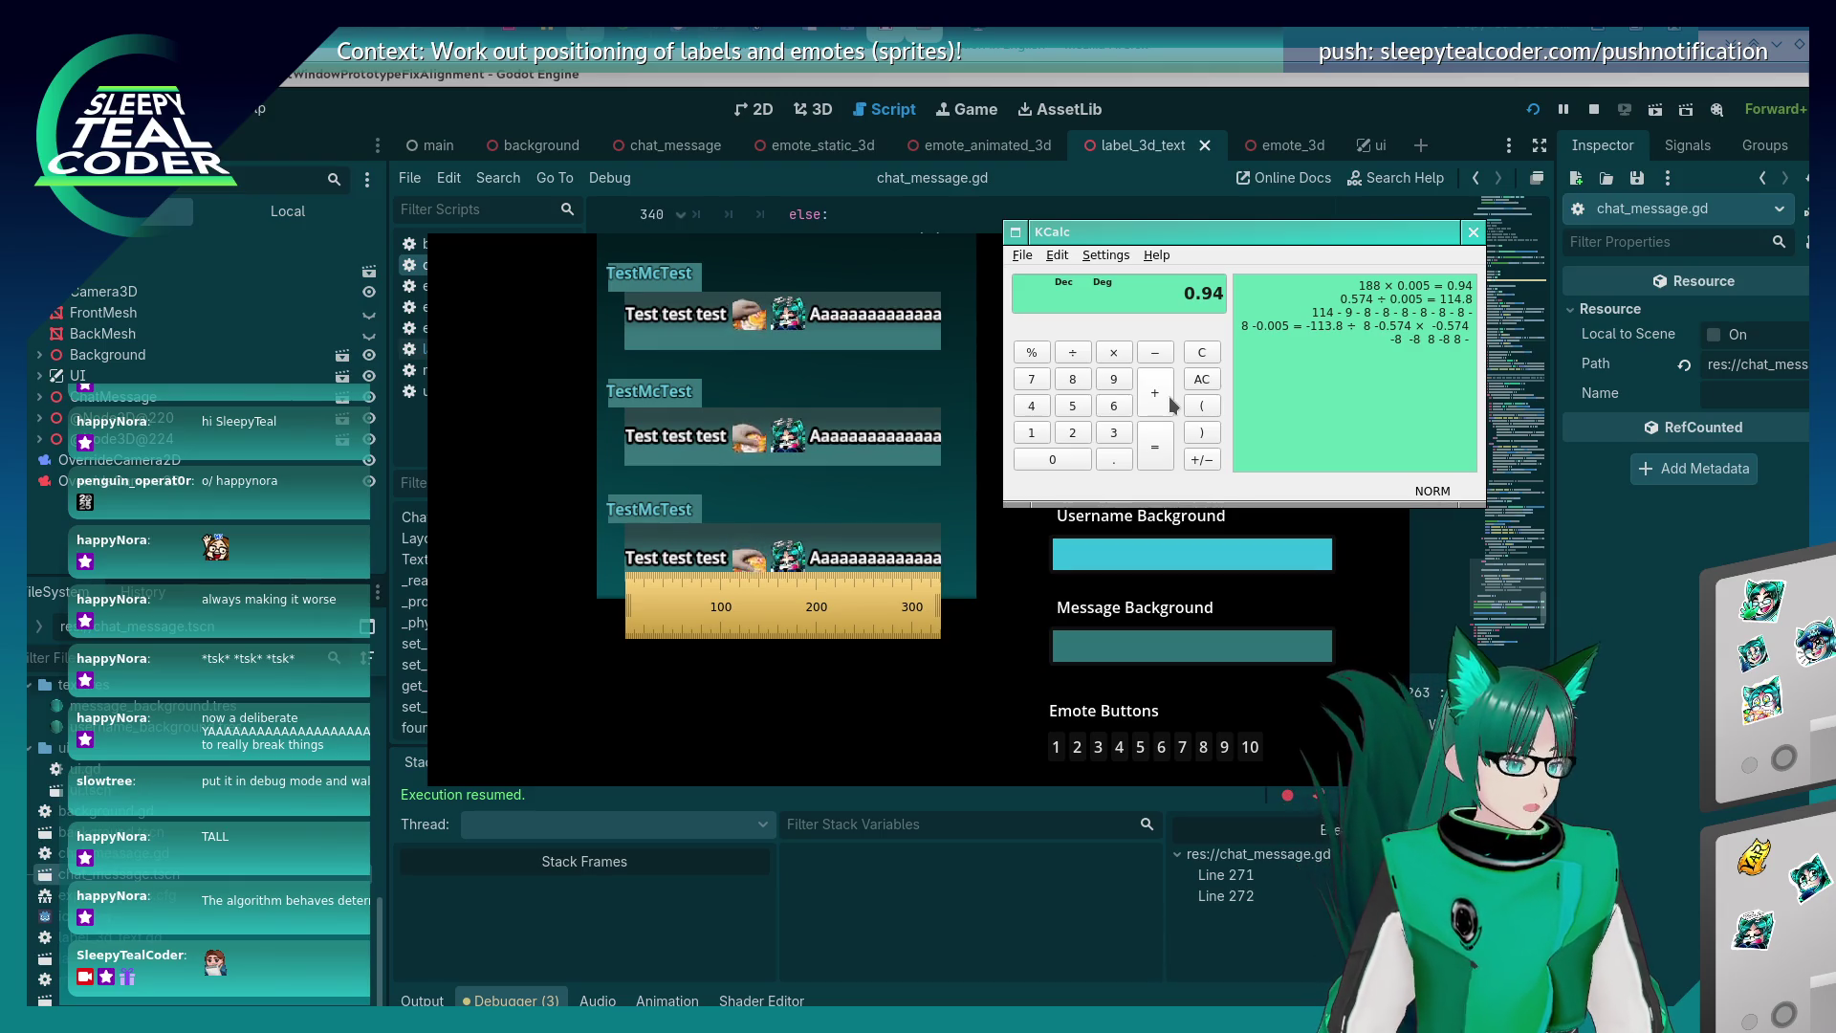
key("alt+Tab")
scroll(1211, 547, "up", 15)
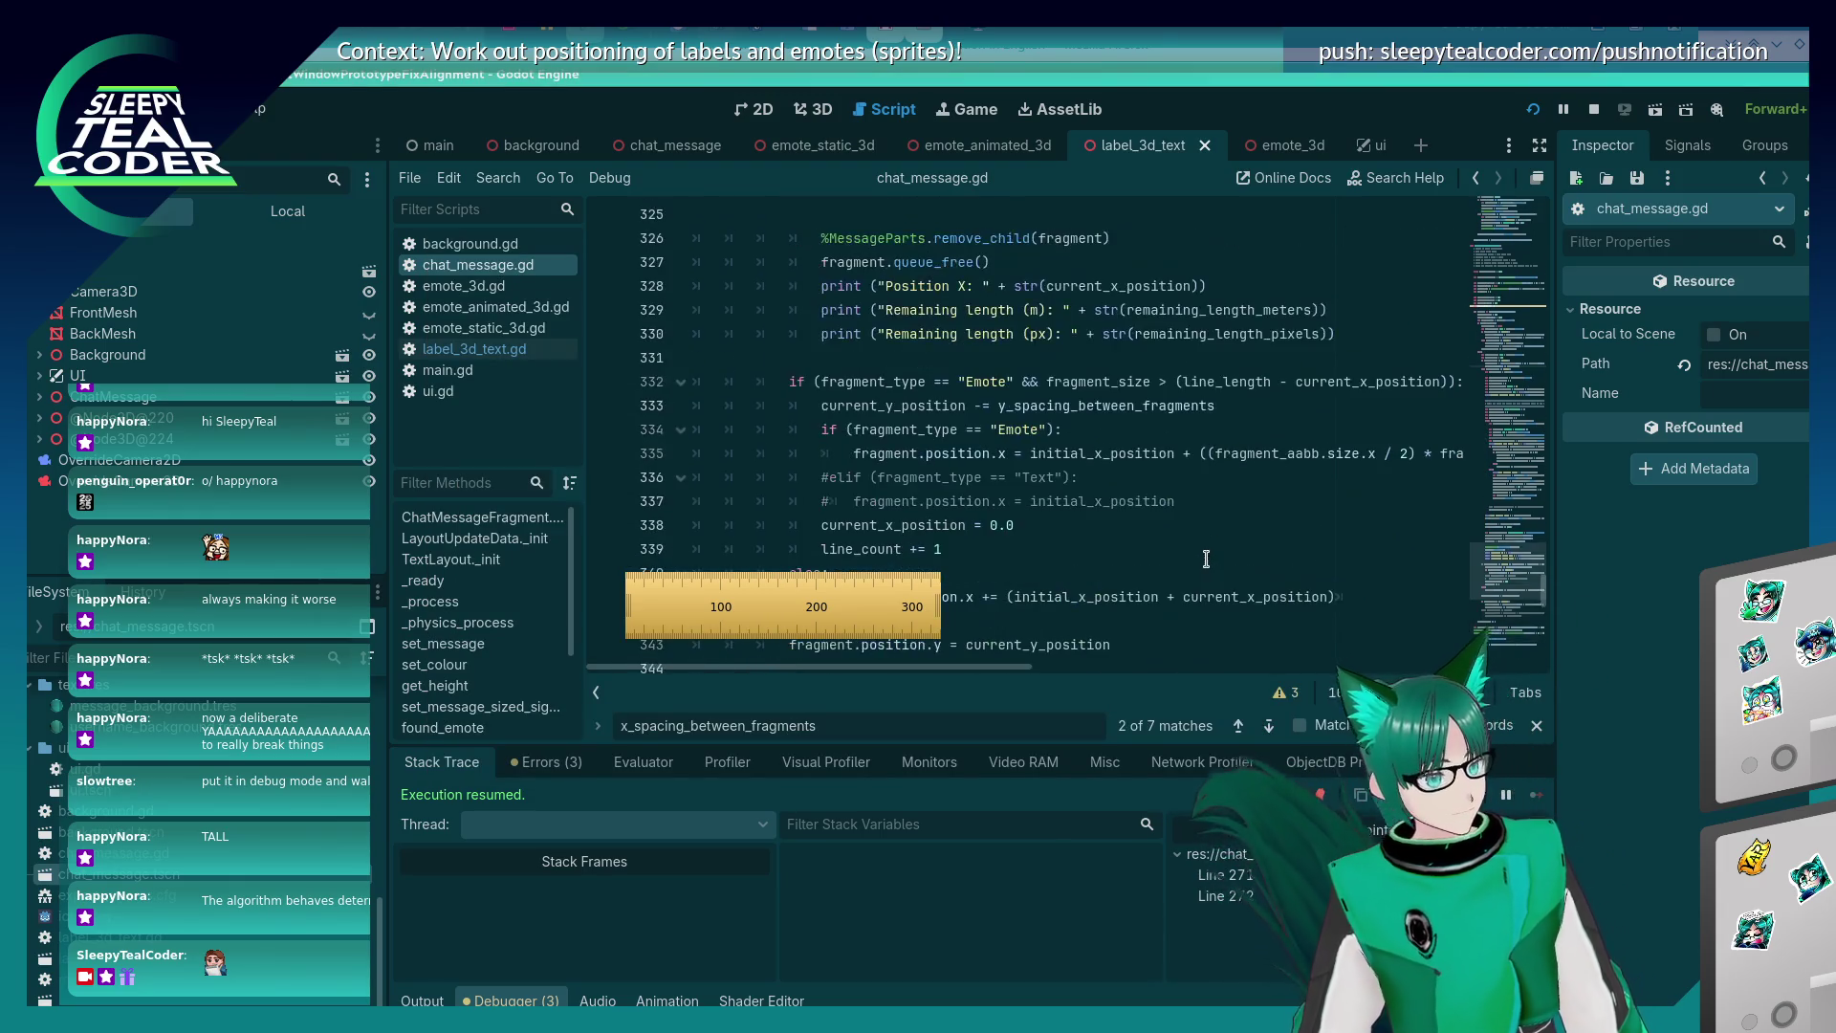
Add a test message in the running chat window to hit the line 271 breakpoint.
scroll(1195, 564, "up", 10)
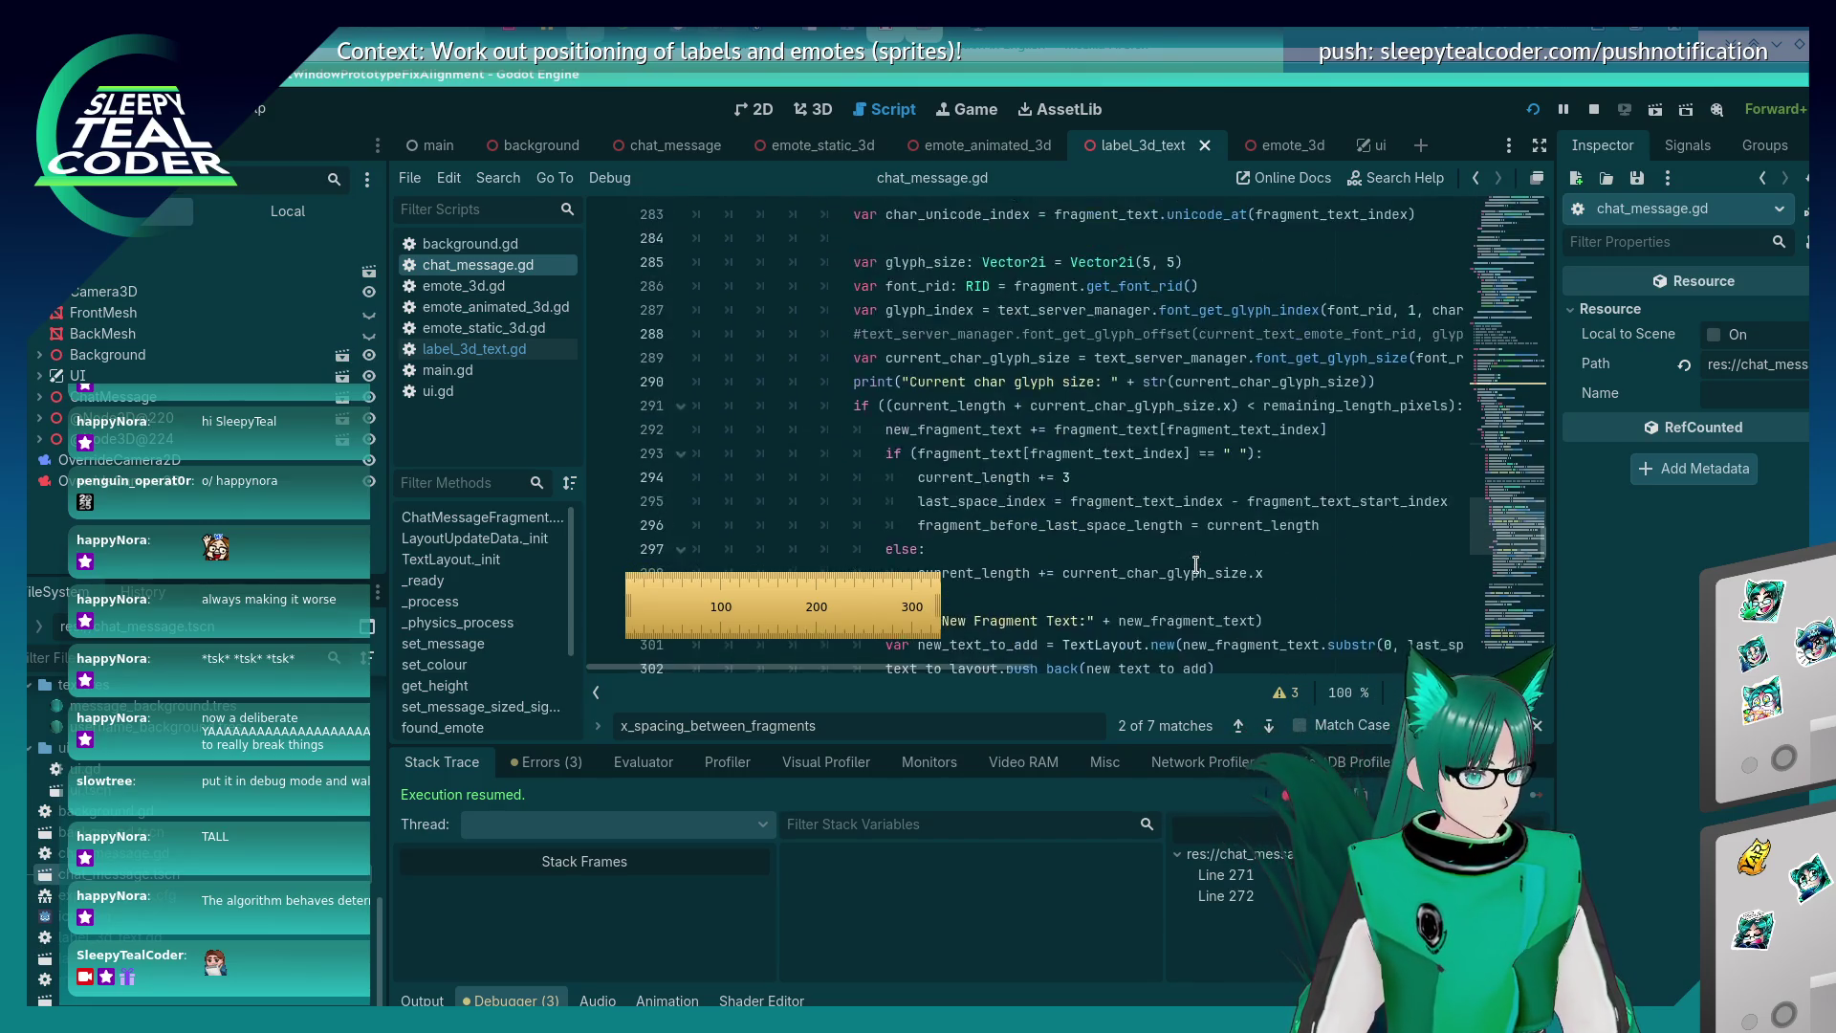
scroll(1196, 564, "up", 2)
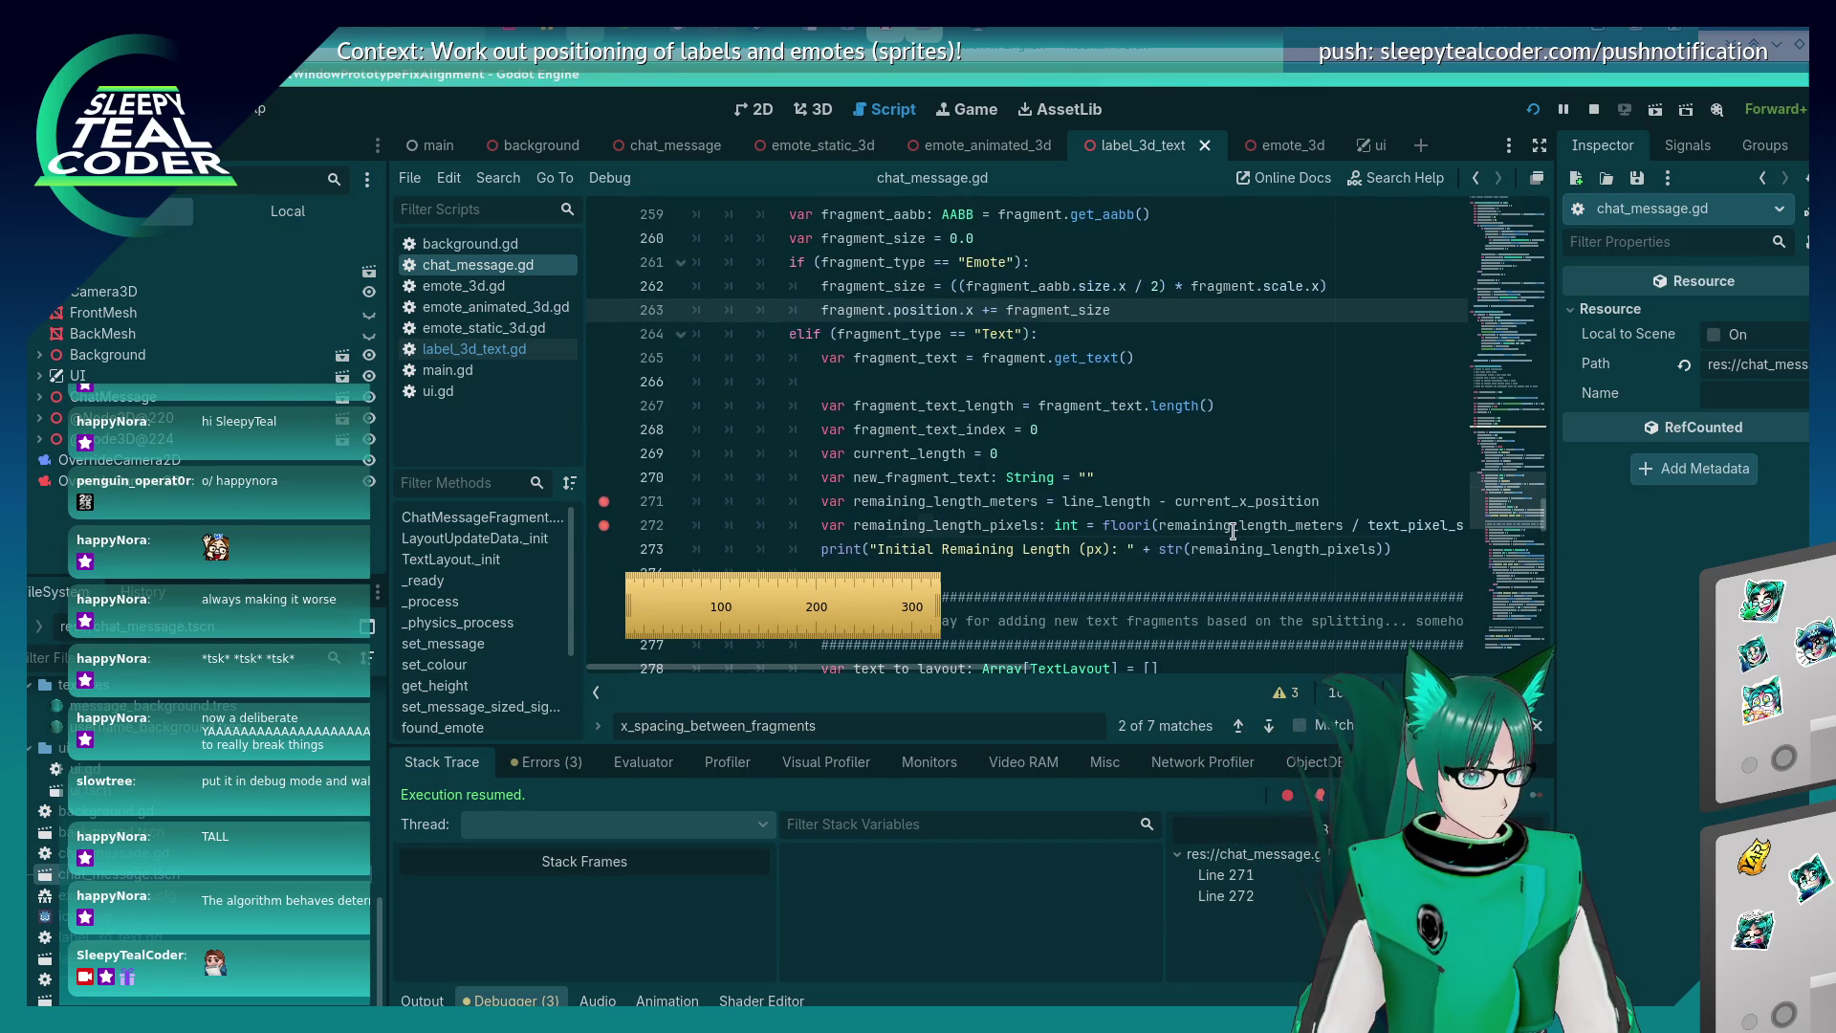
left_click(1228, 525)
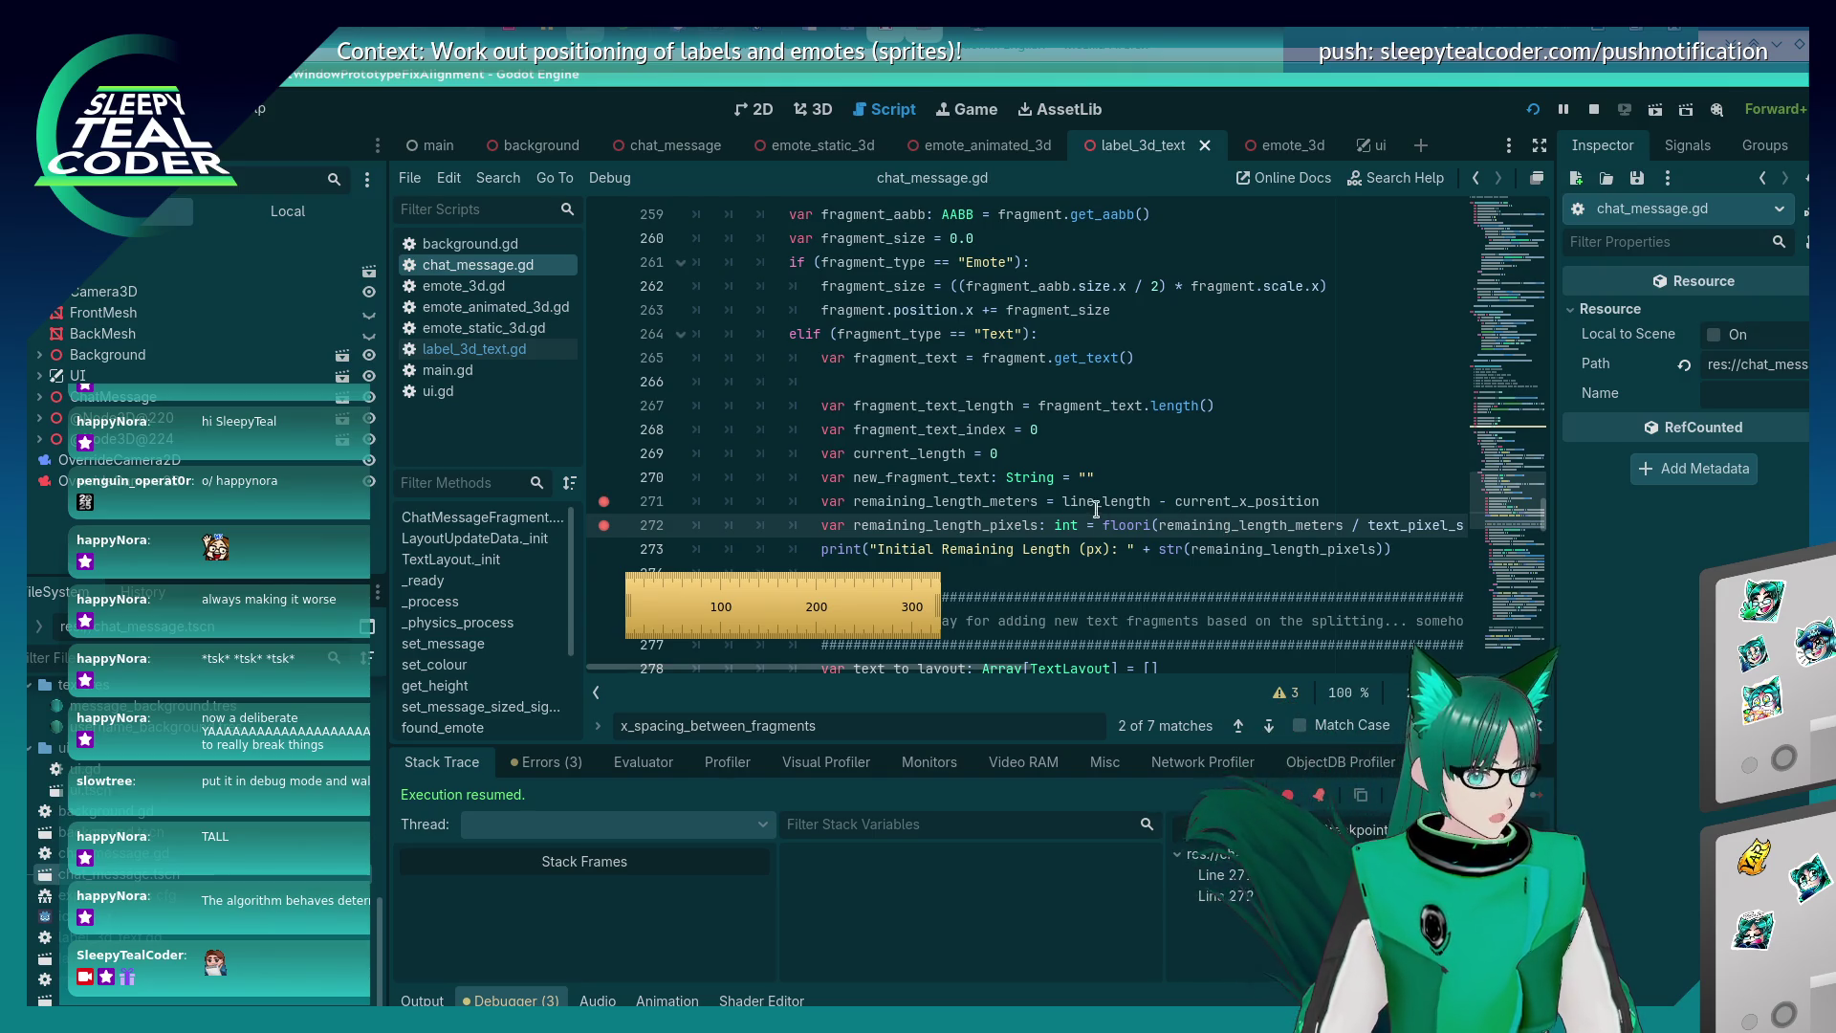
key("alt+Tab")
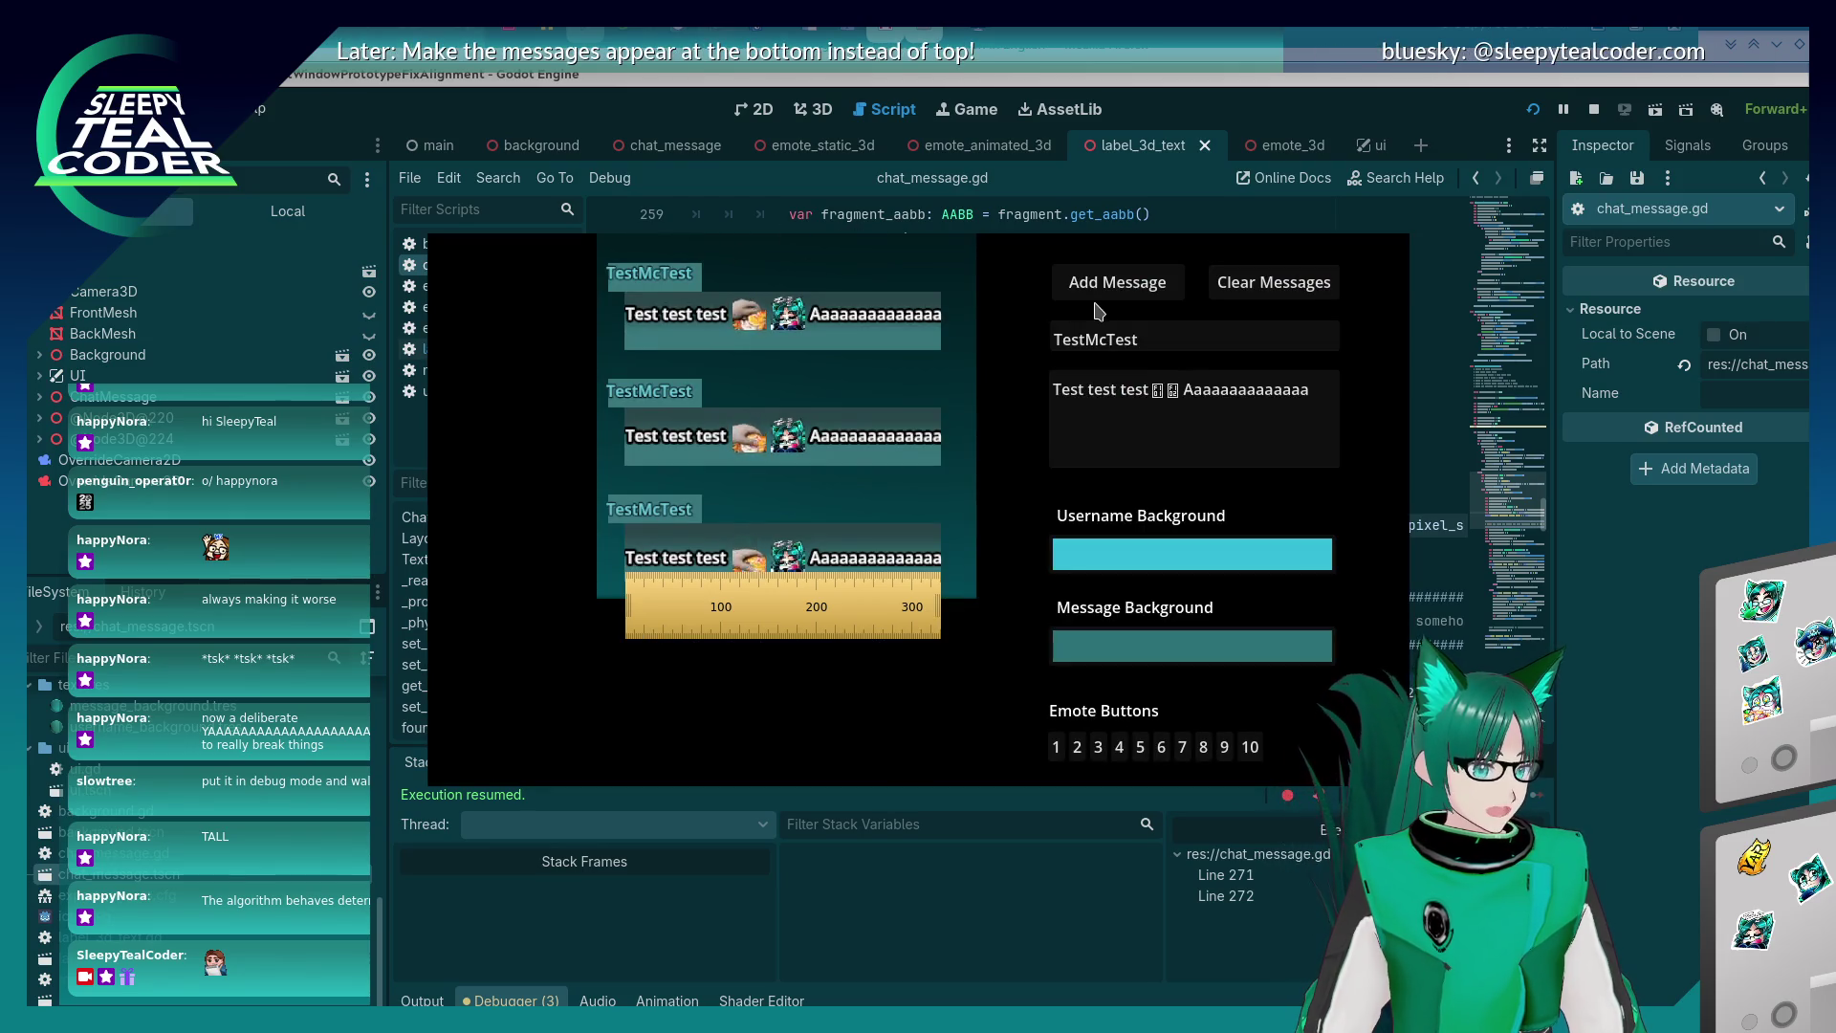
left_click(1118, 283)
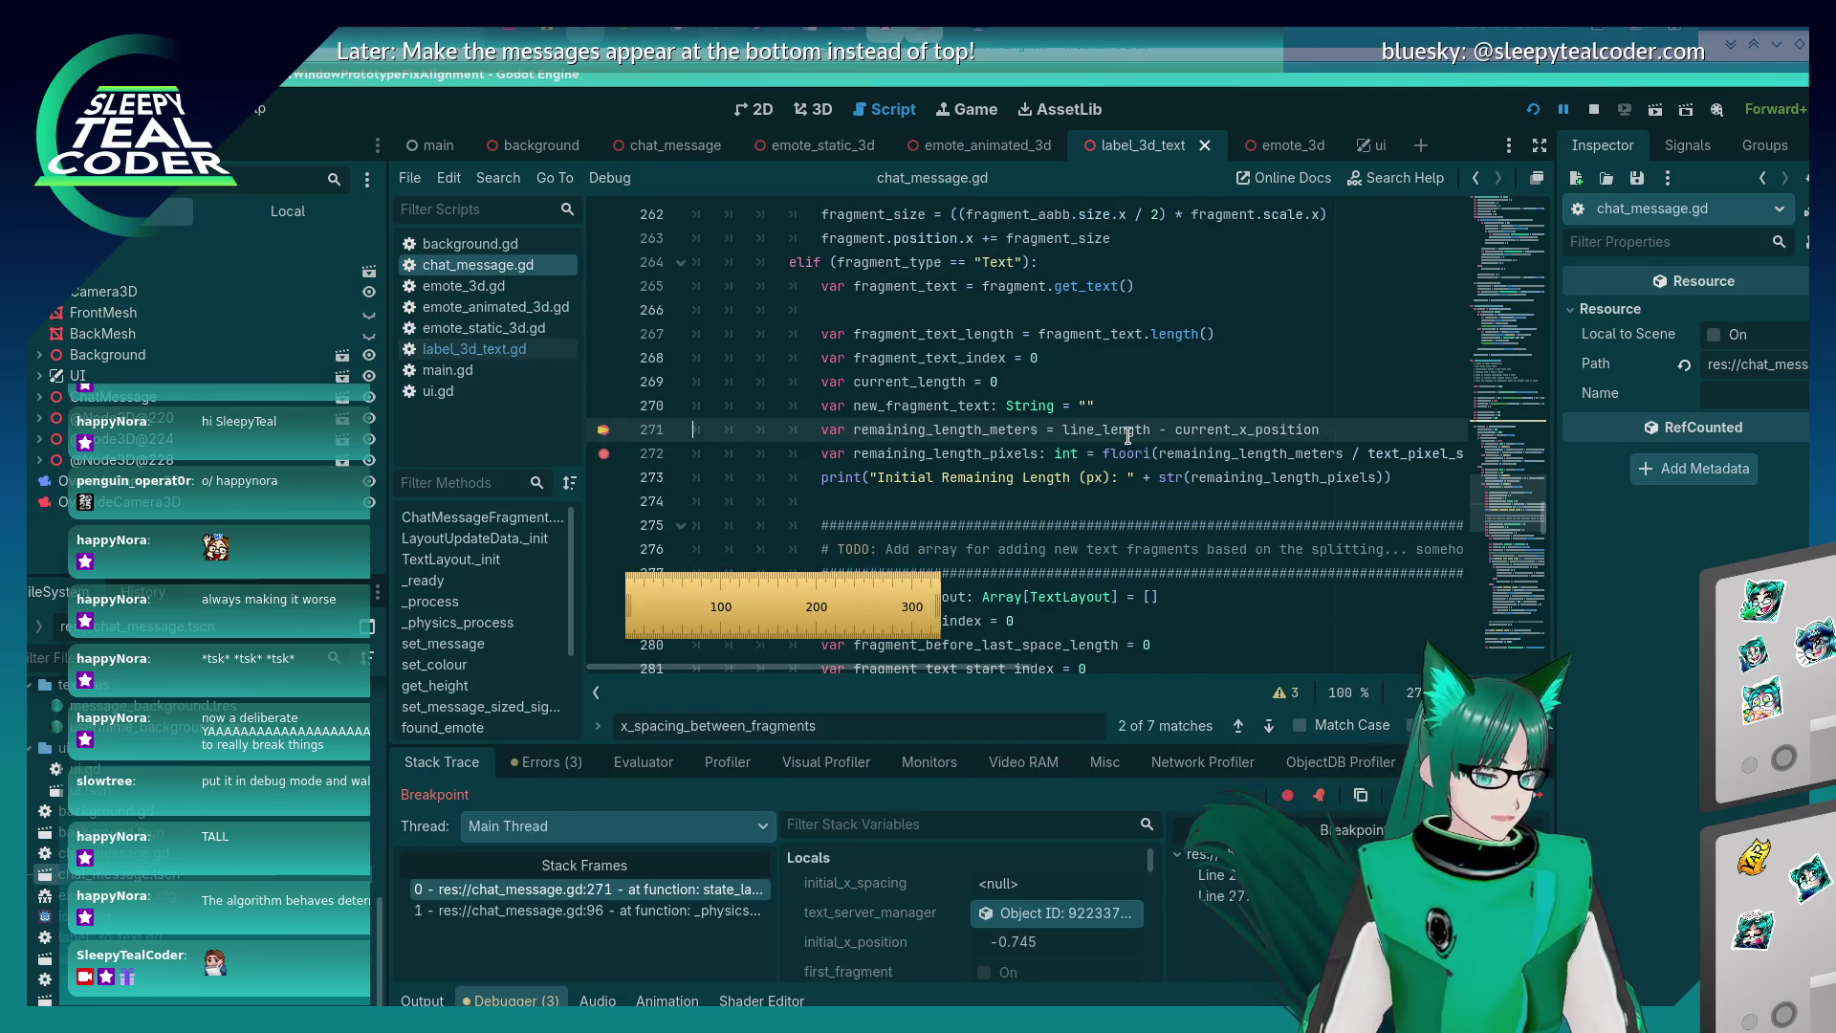
Inspect variables and step to line 272, where remaining_length_meters reads 0.57399996614456.
mouse_move(1129, 436)
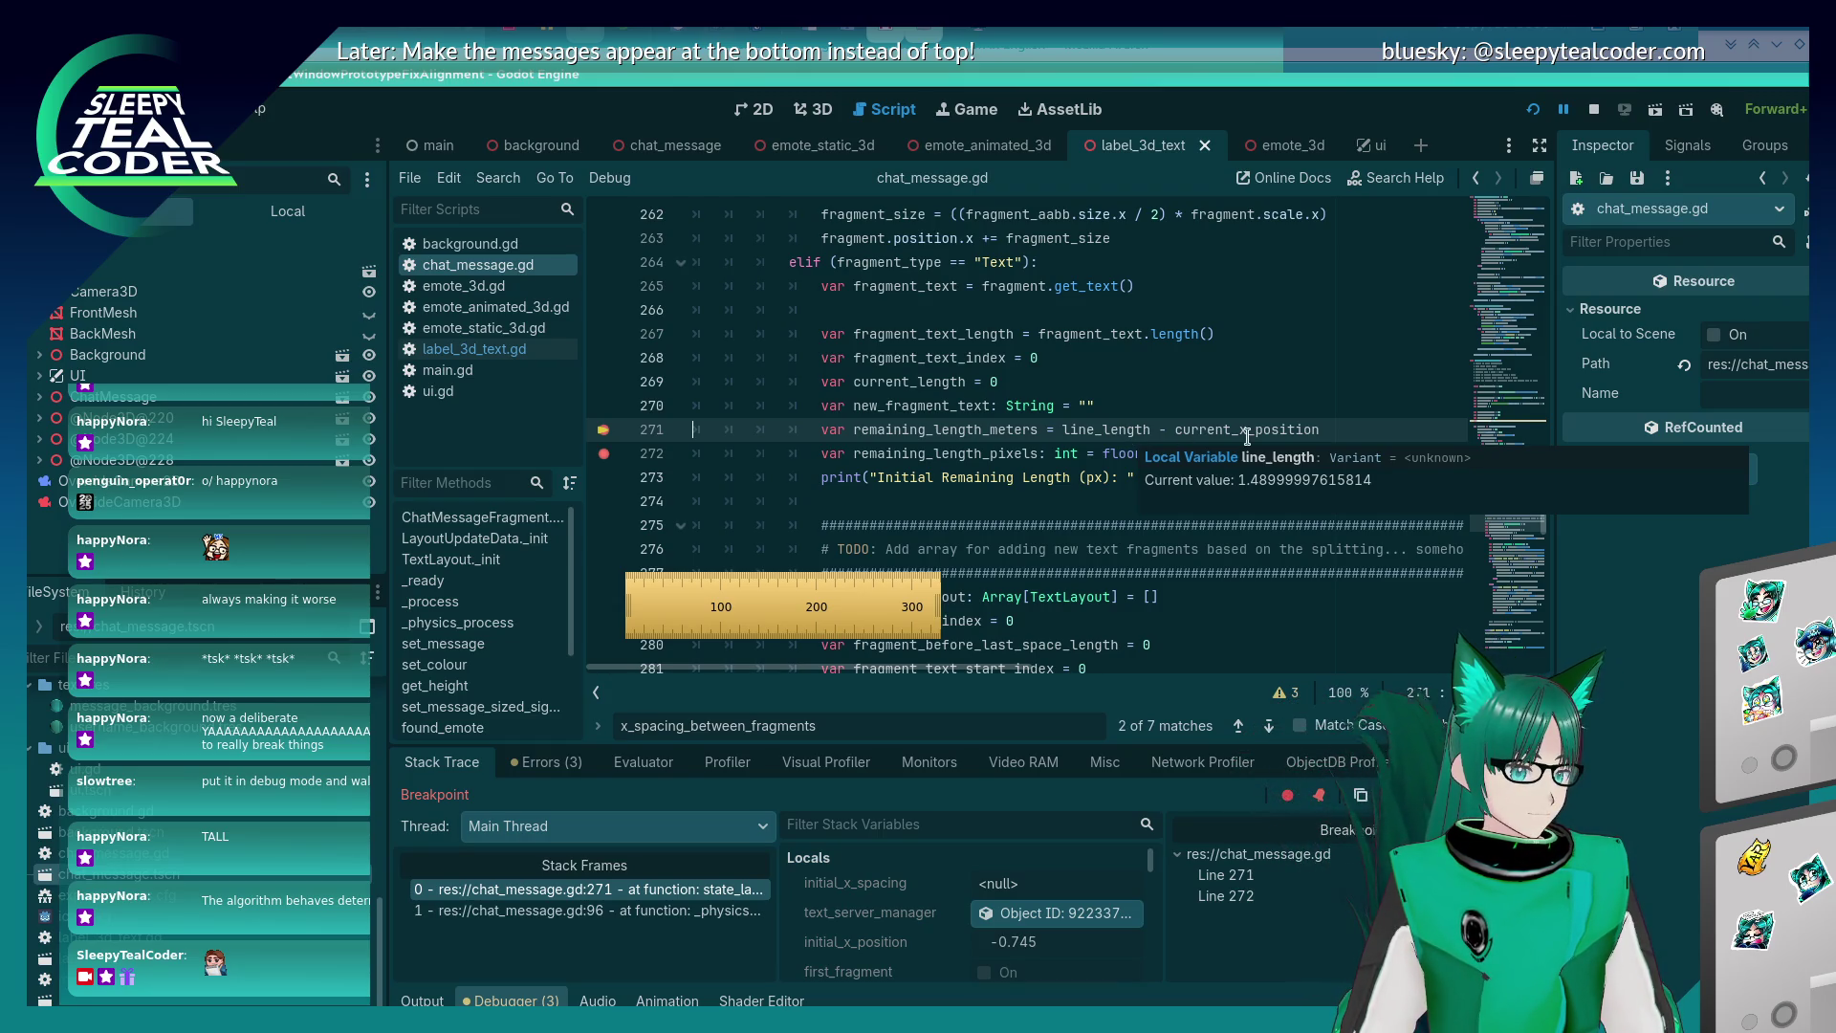
mouse_move(1249, 434)
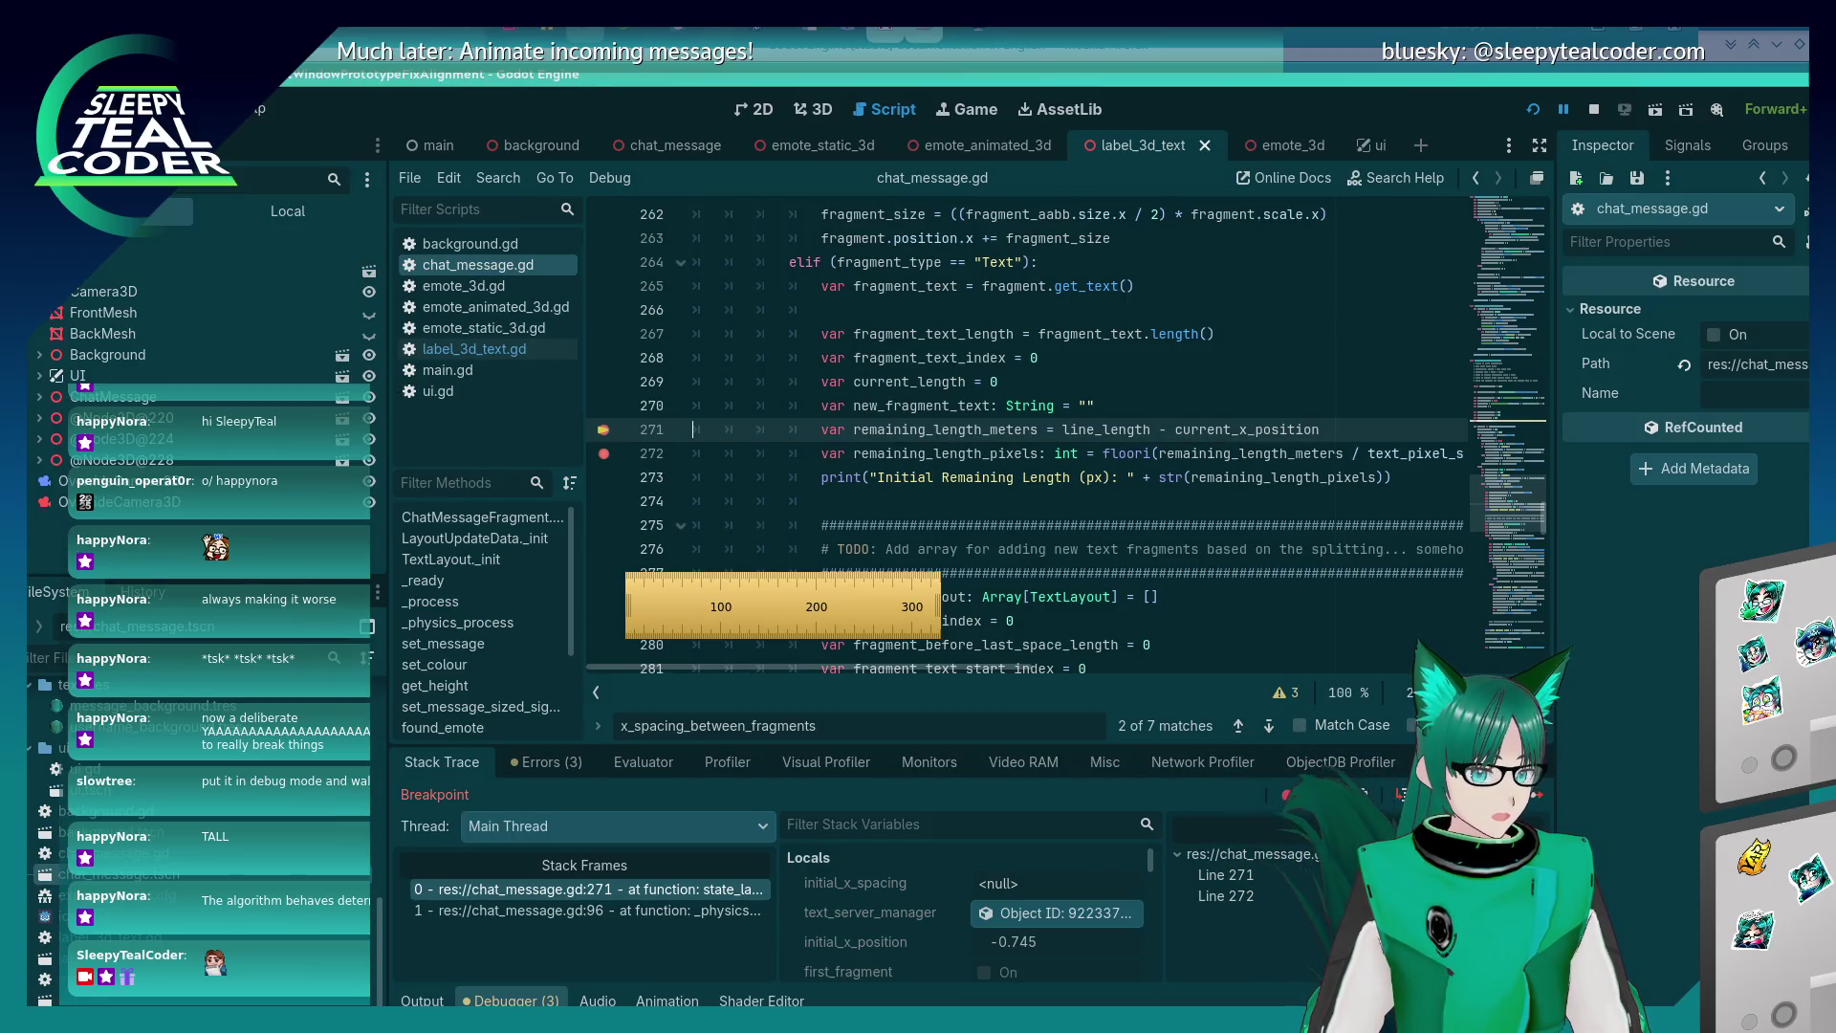
key("F10")
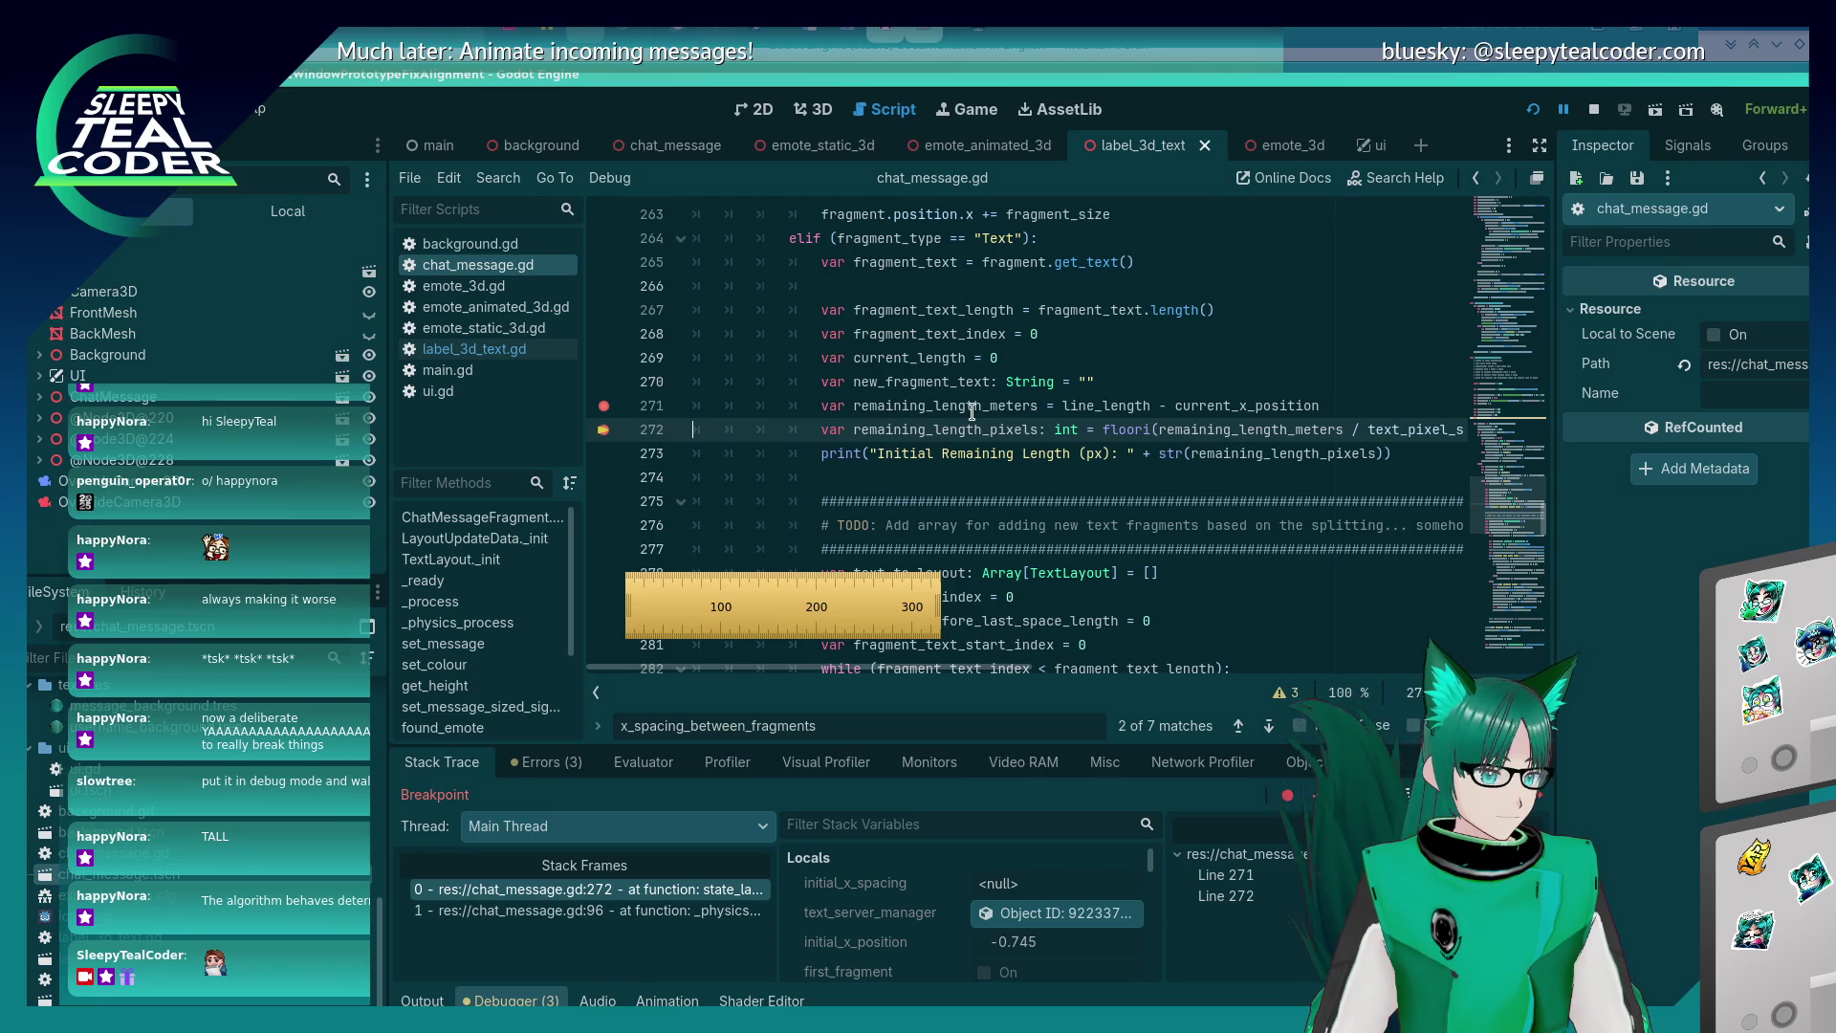
mouse_move(972, 411)
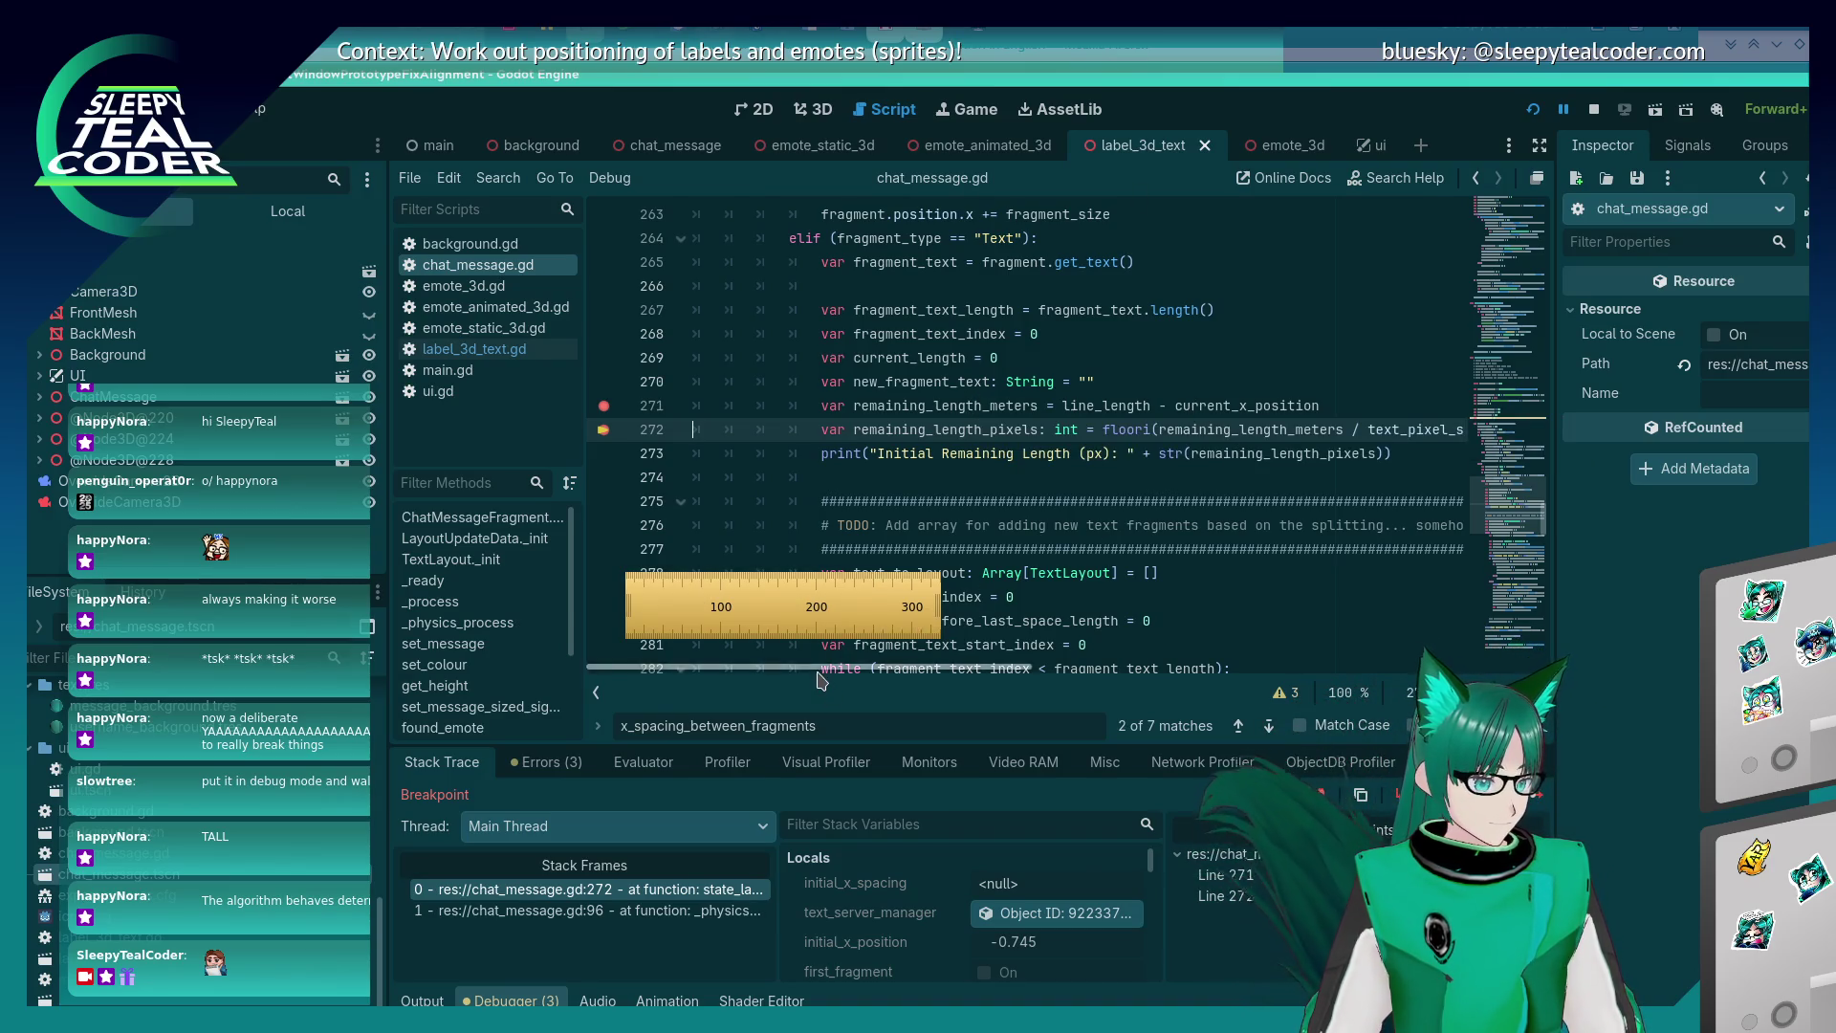
left_click_drag(818, 679, 943, 679)
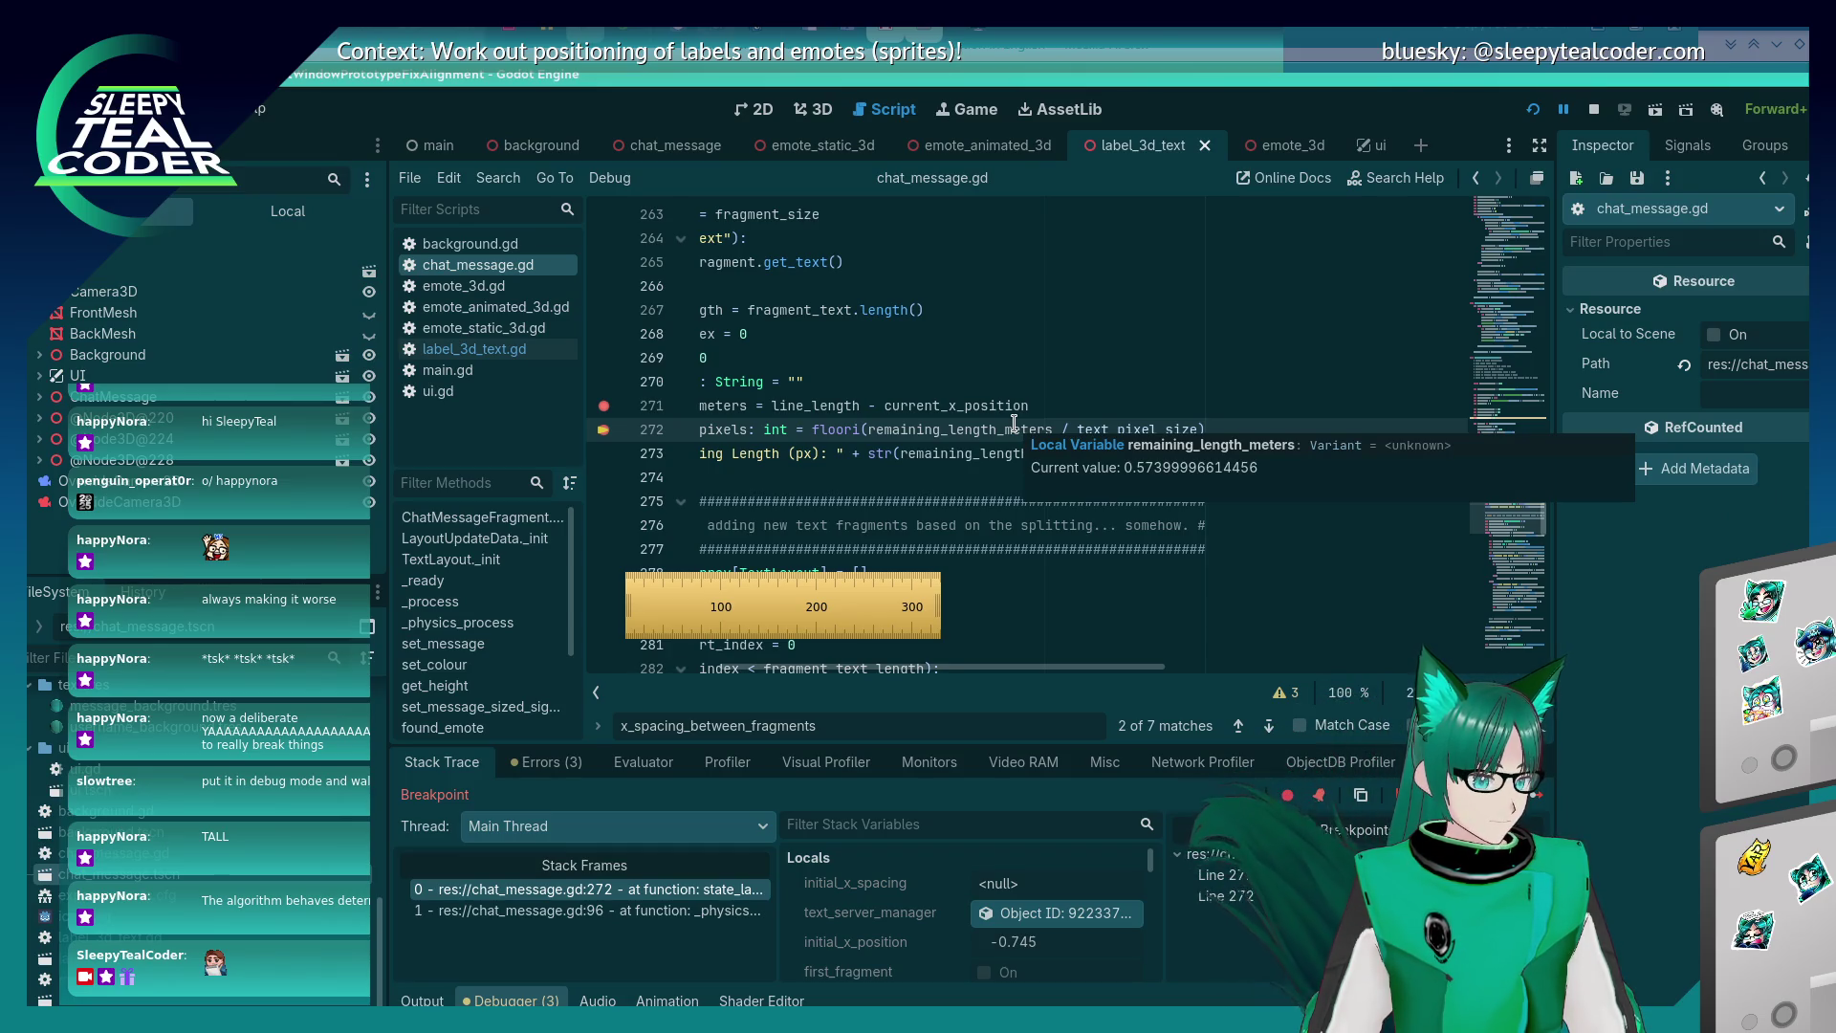
left_click_drag(1005, 666, 873, 674)
key("alt+Tab")
key("alt+Tab")
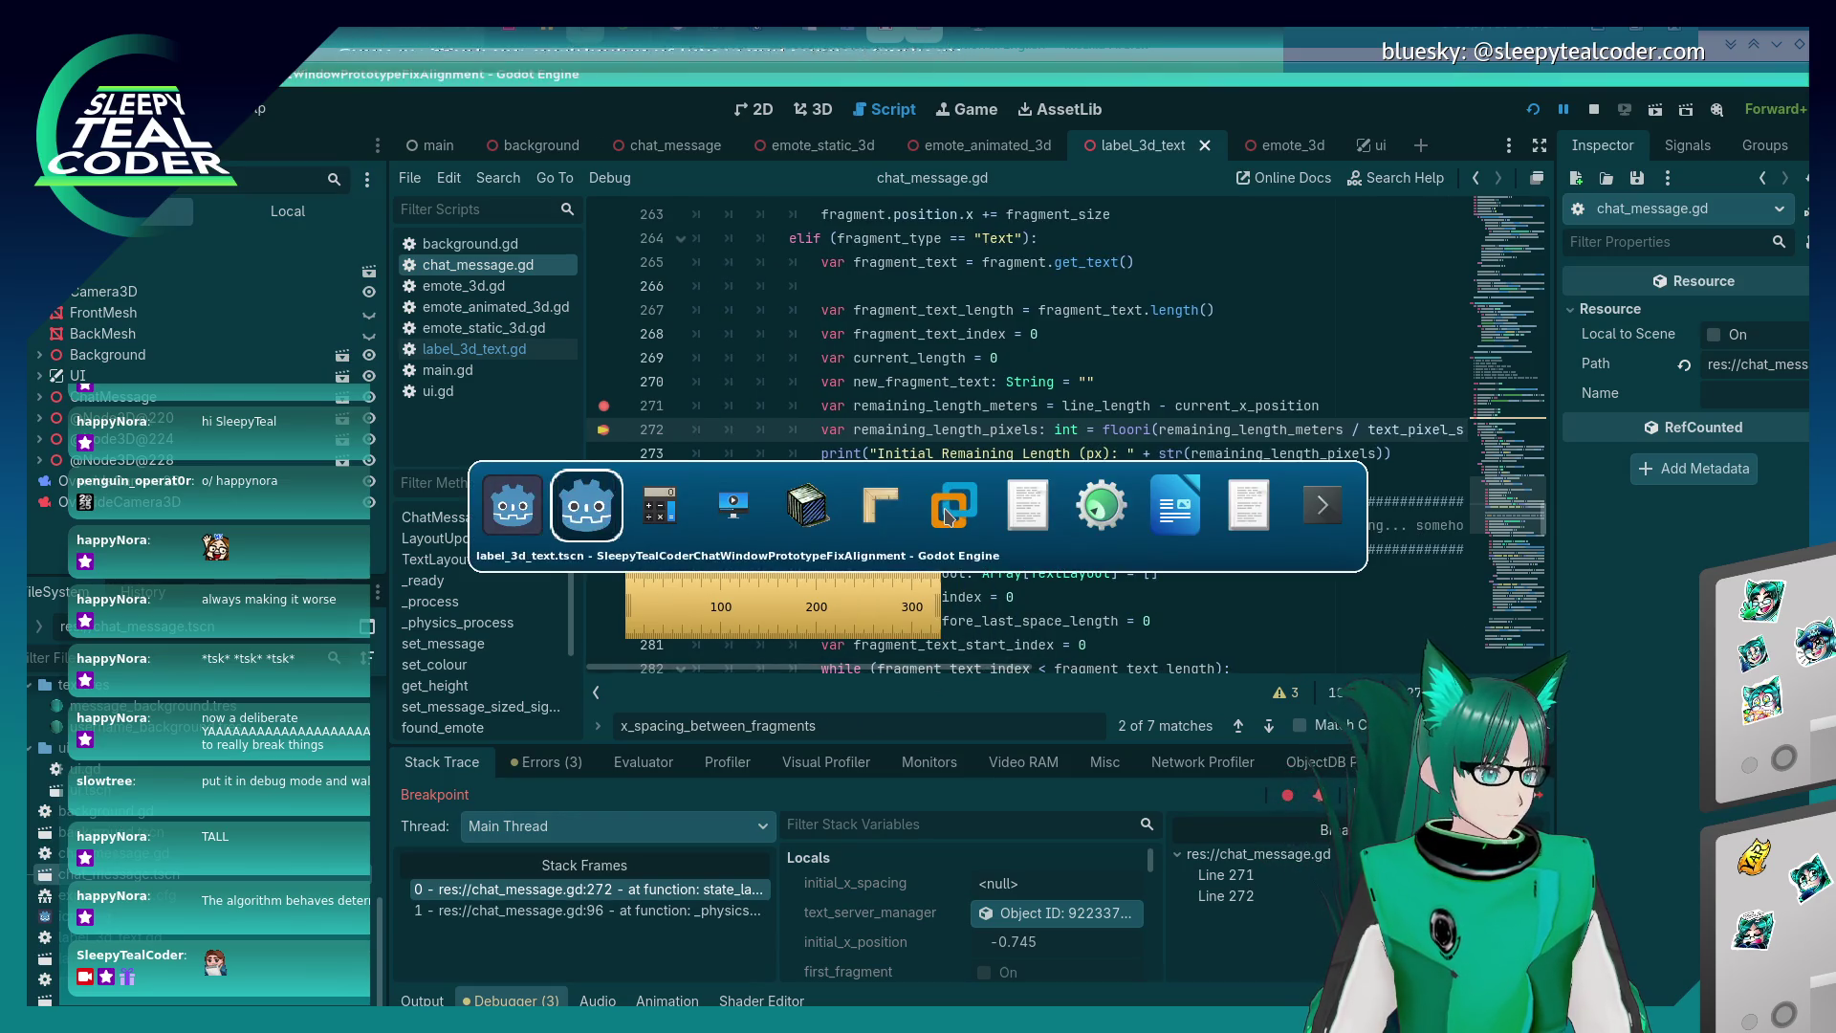
Calculate 0.574 × 0.005 = 0.00287 and 0.574 ÷ 0.005 = 114.8 in KCalc.
type("0.5")
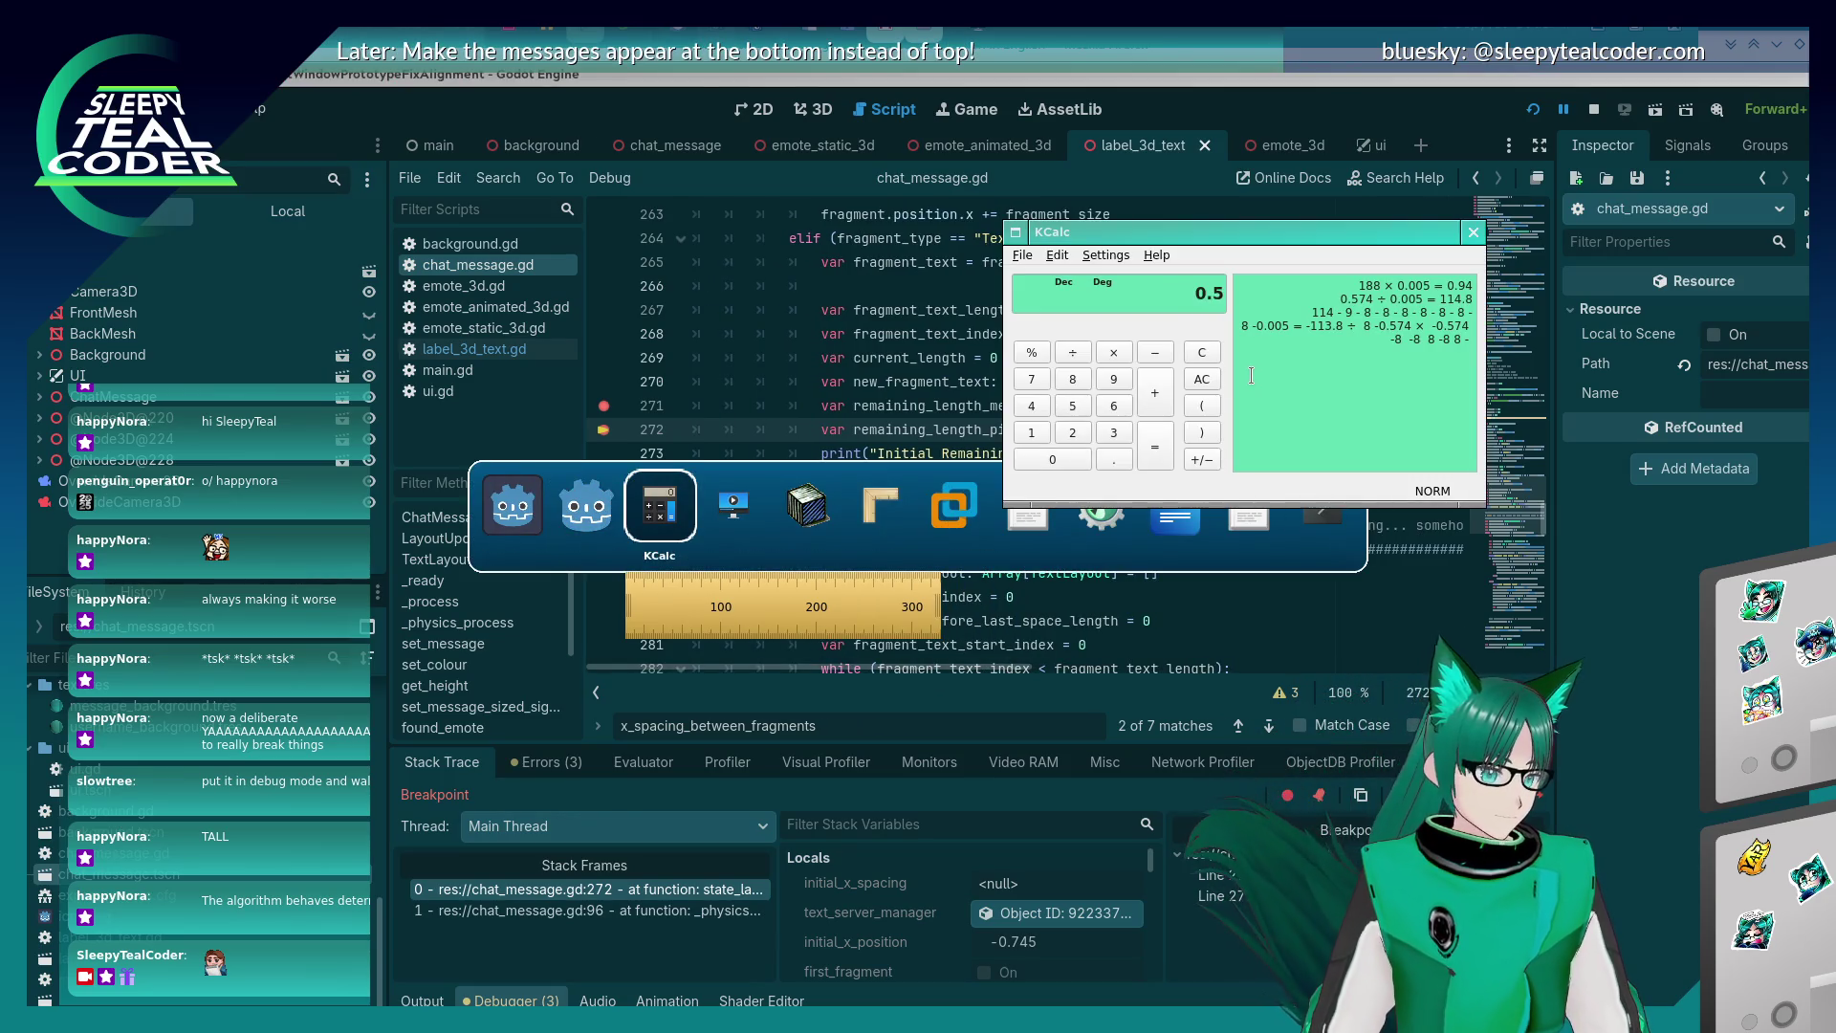
type("74*0.005")
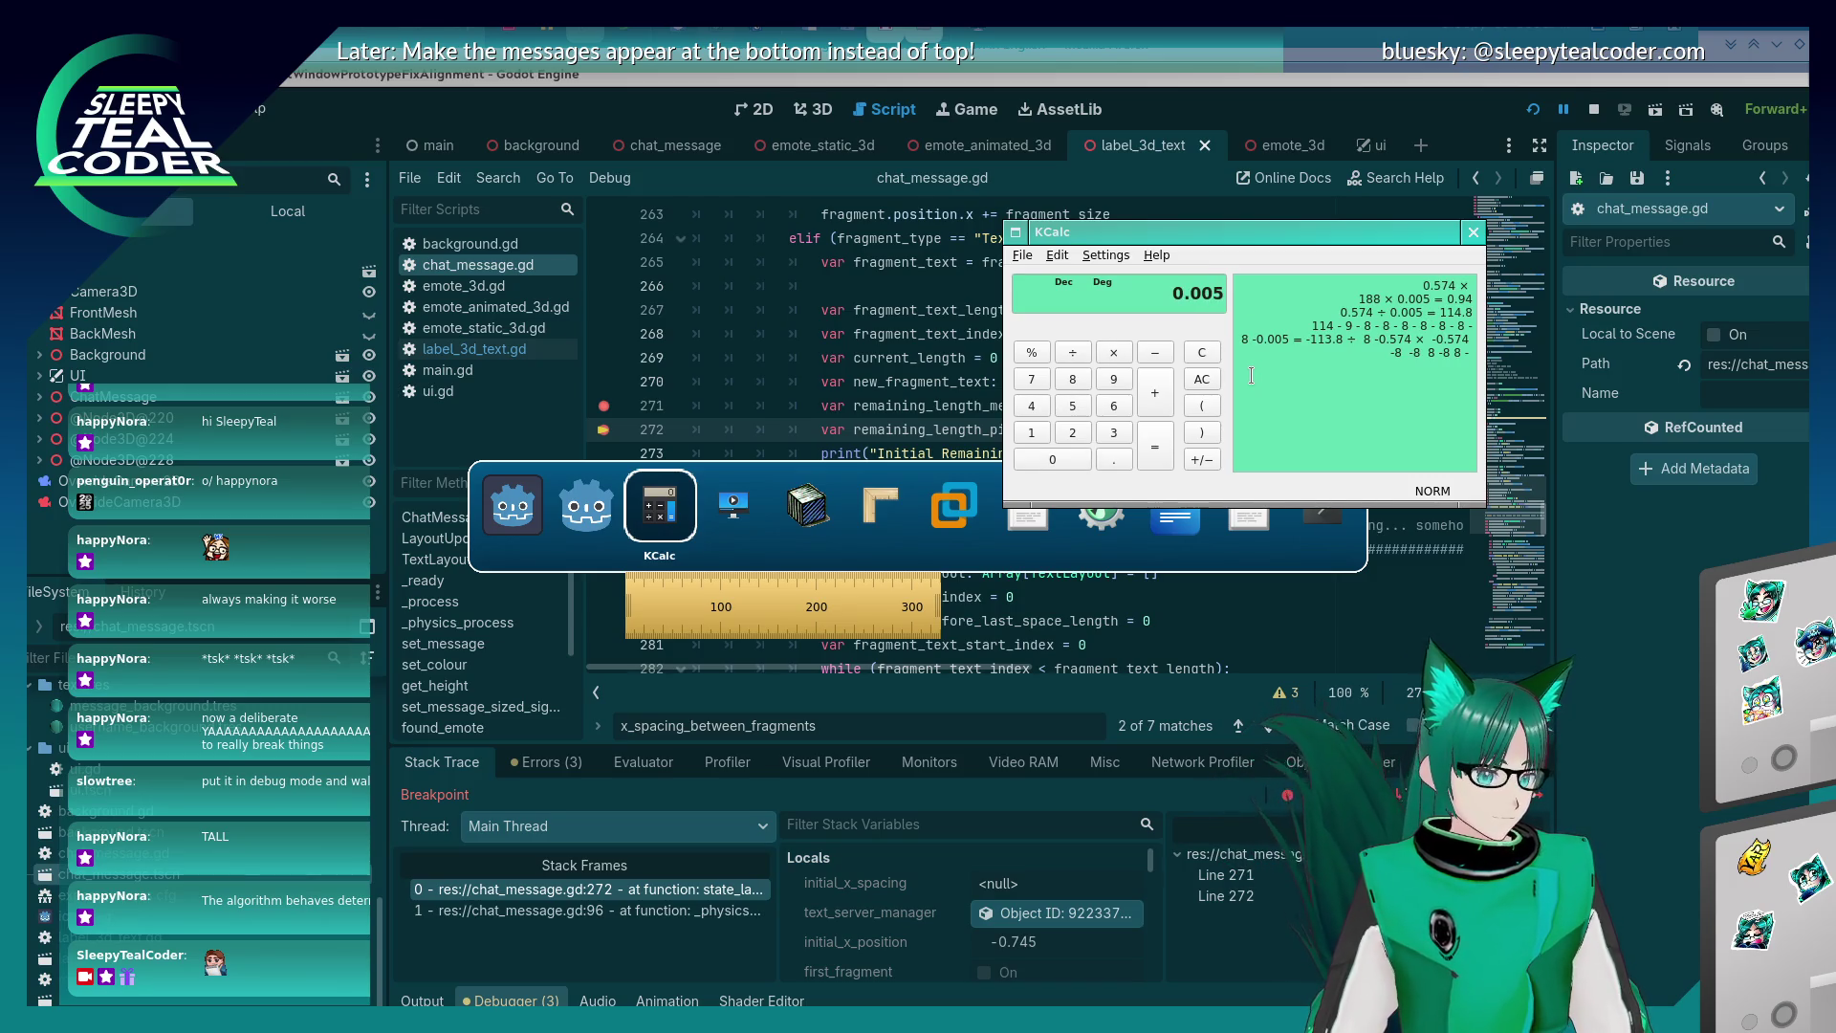
key("Return")
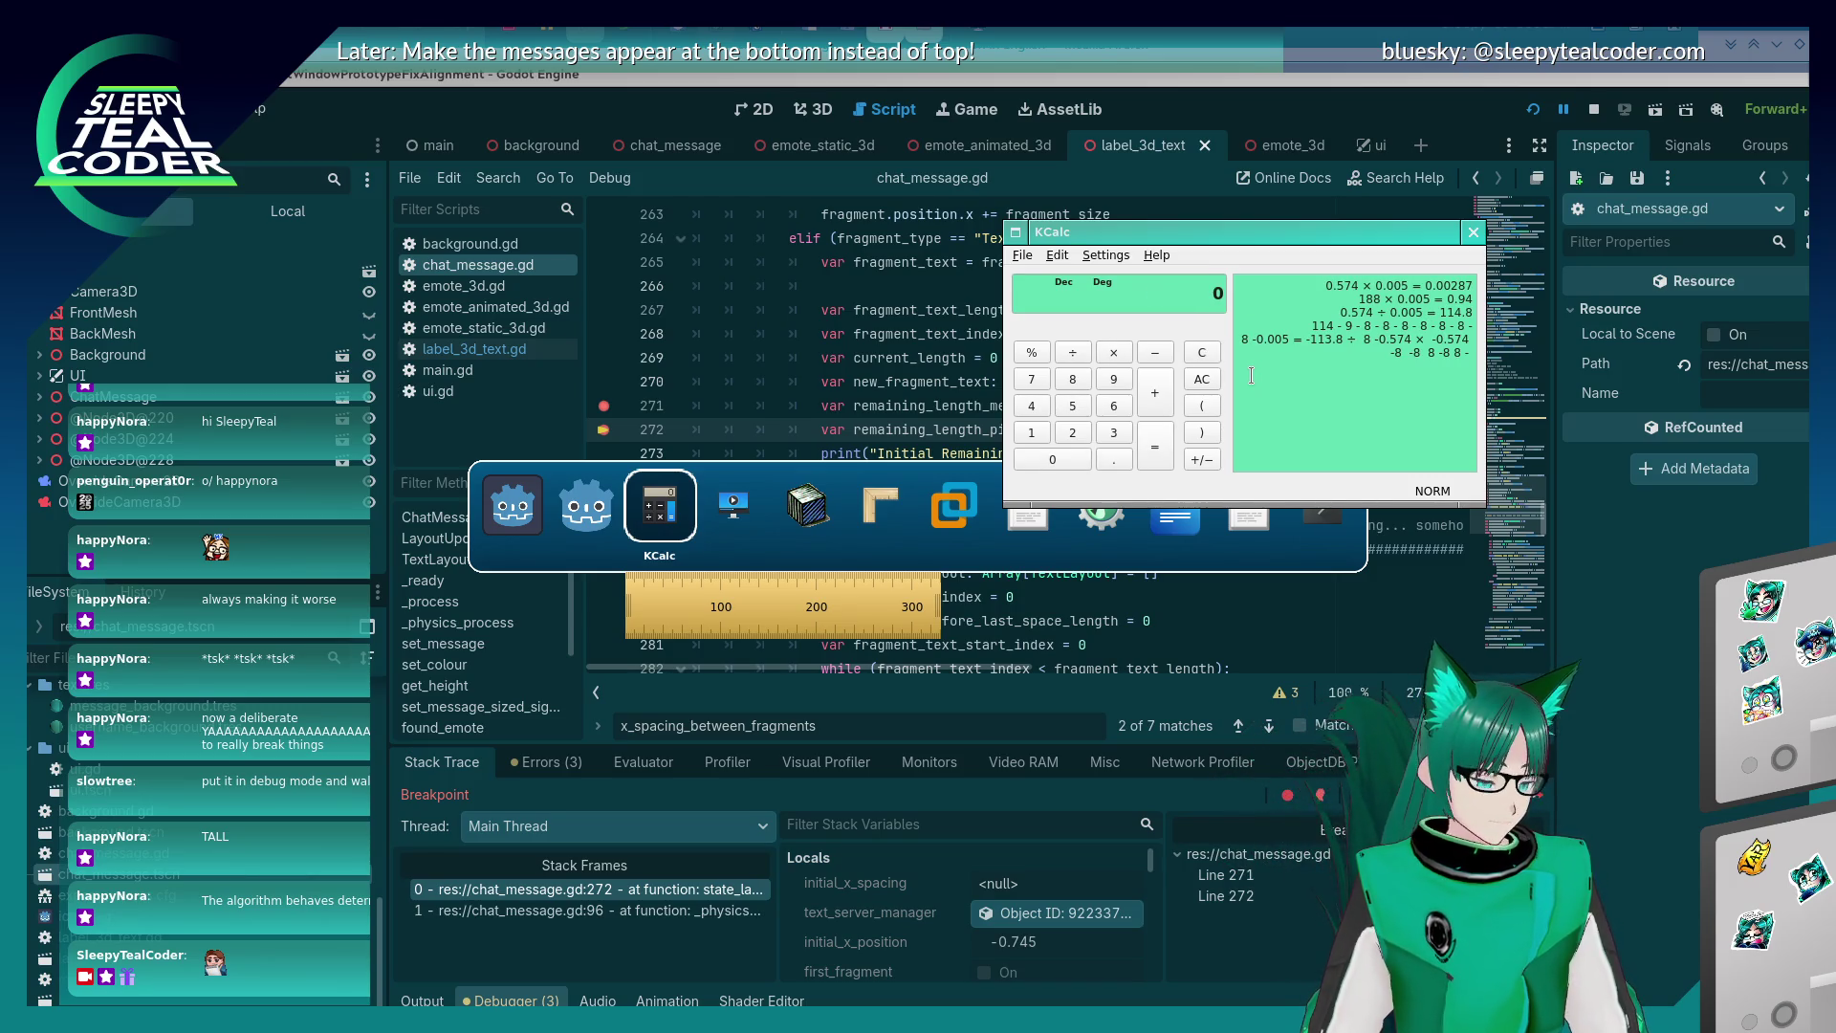
type("0.574/0.005")
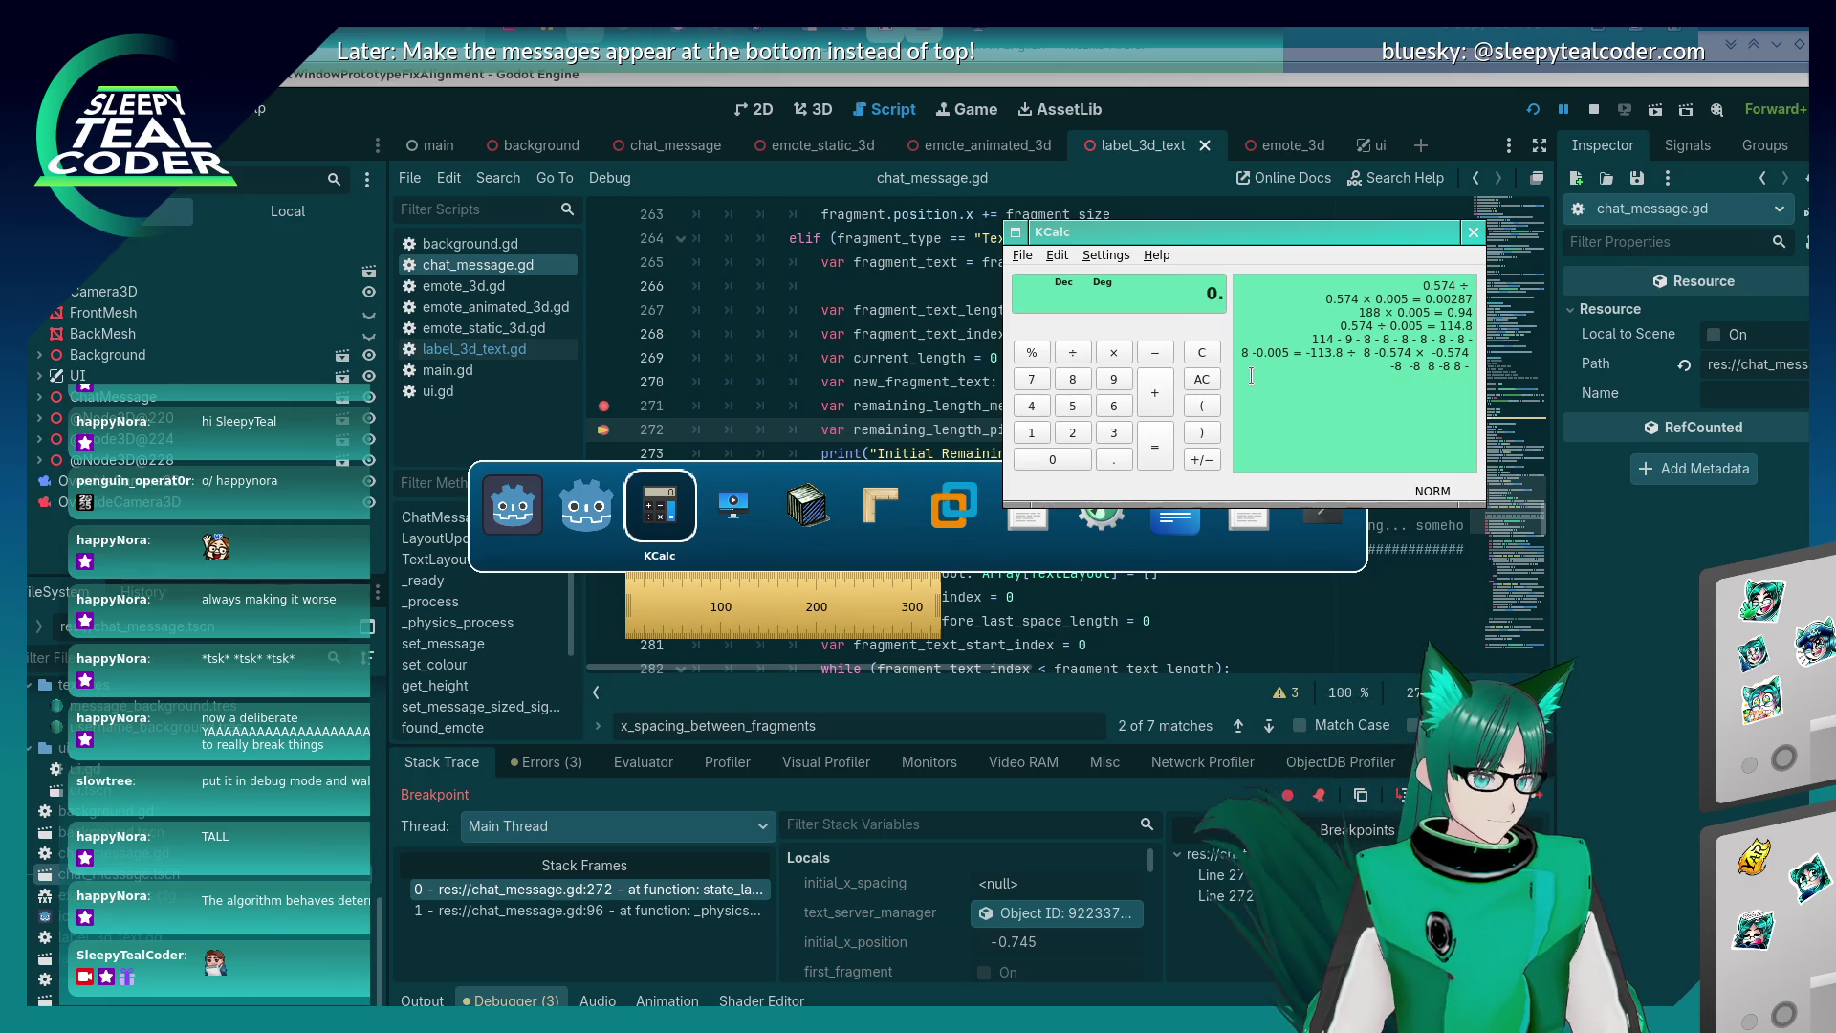
key("Return")
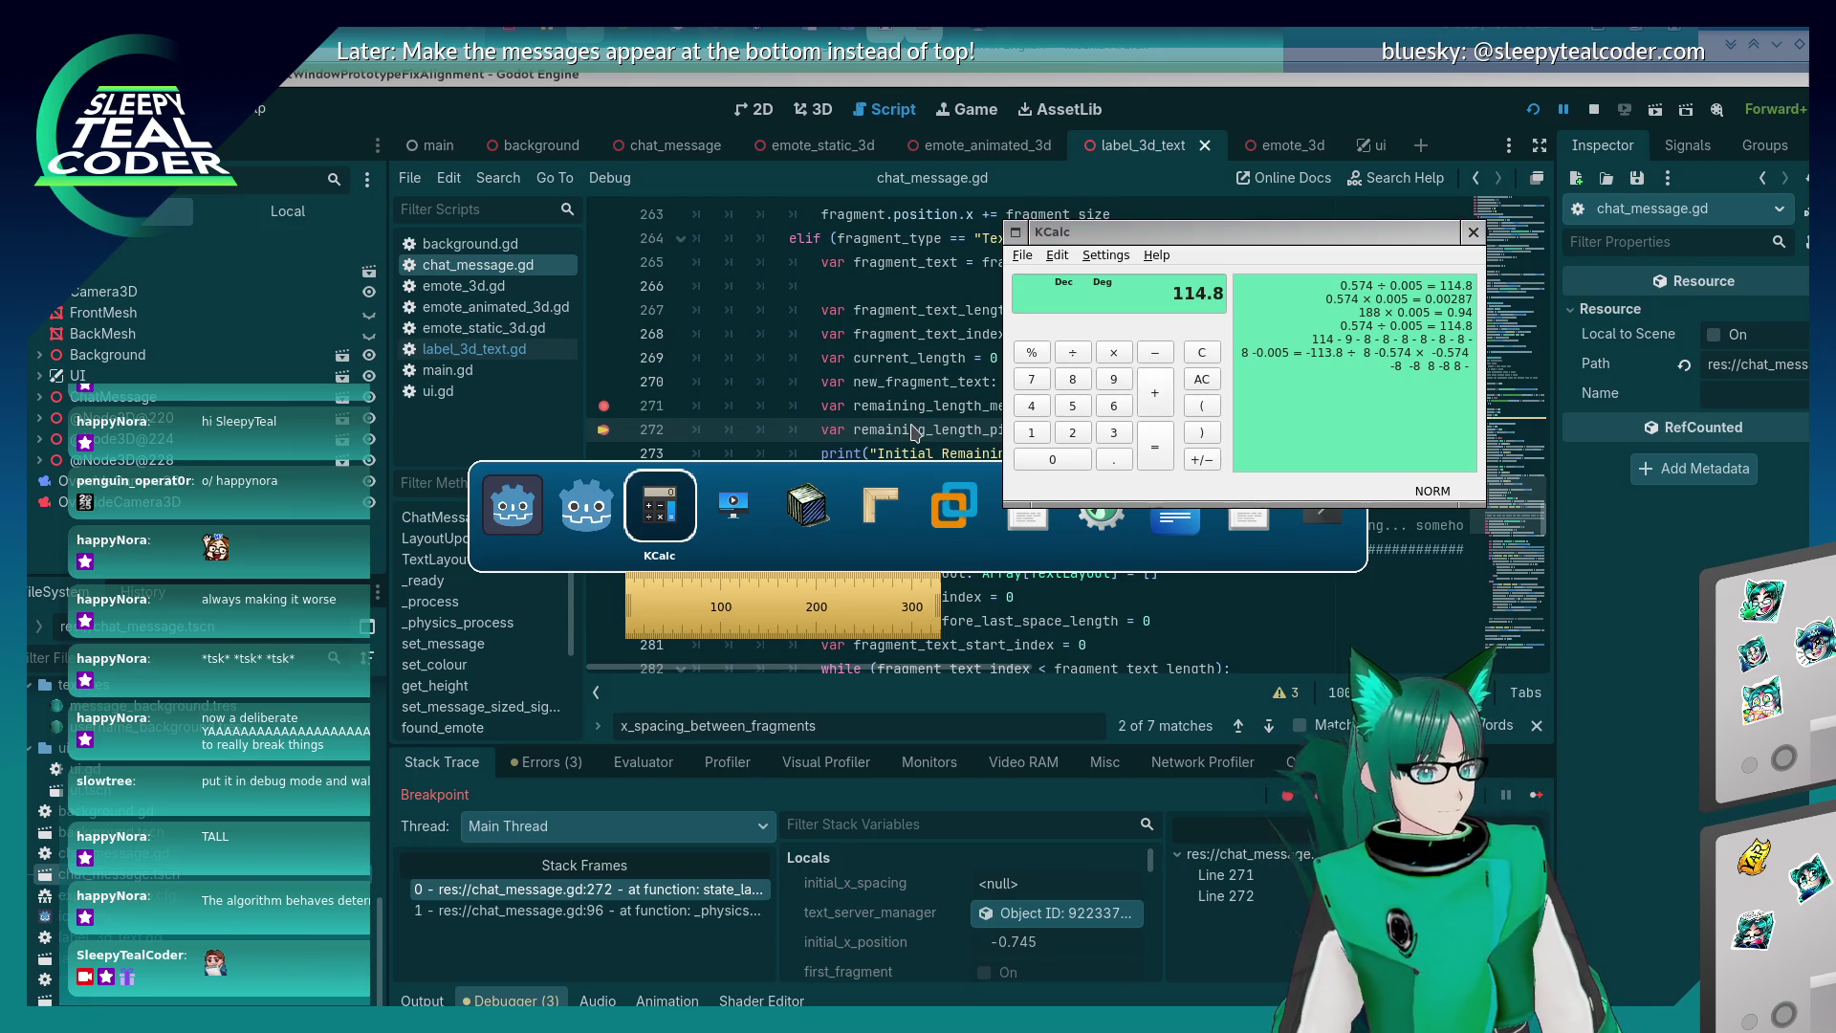
key("Escape")
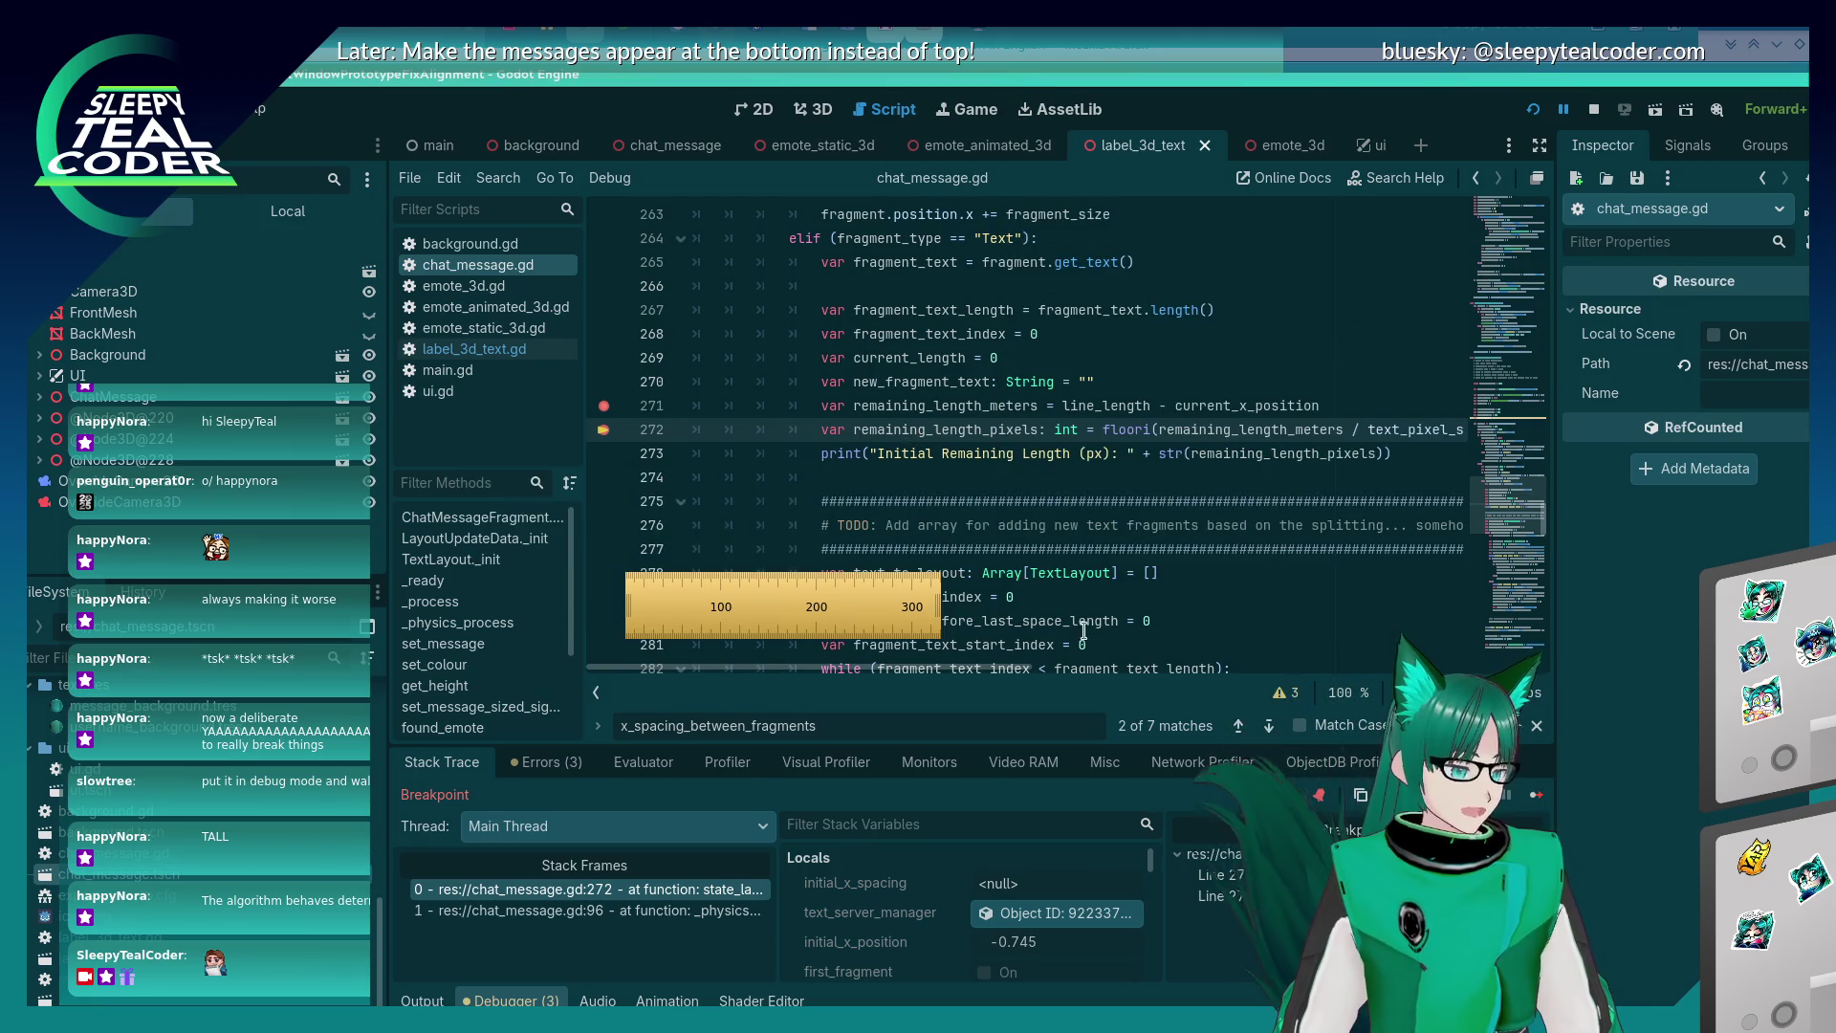
Read the floori and remaining_length_meters values, then set a breakpoint on line 256.
mouse_move(997, 418)
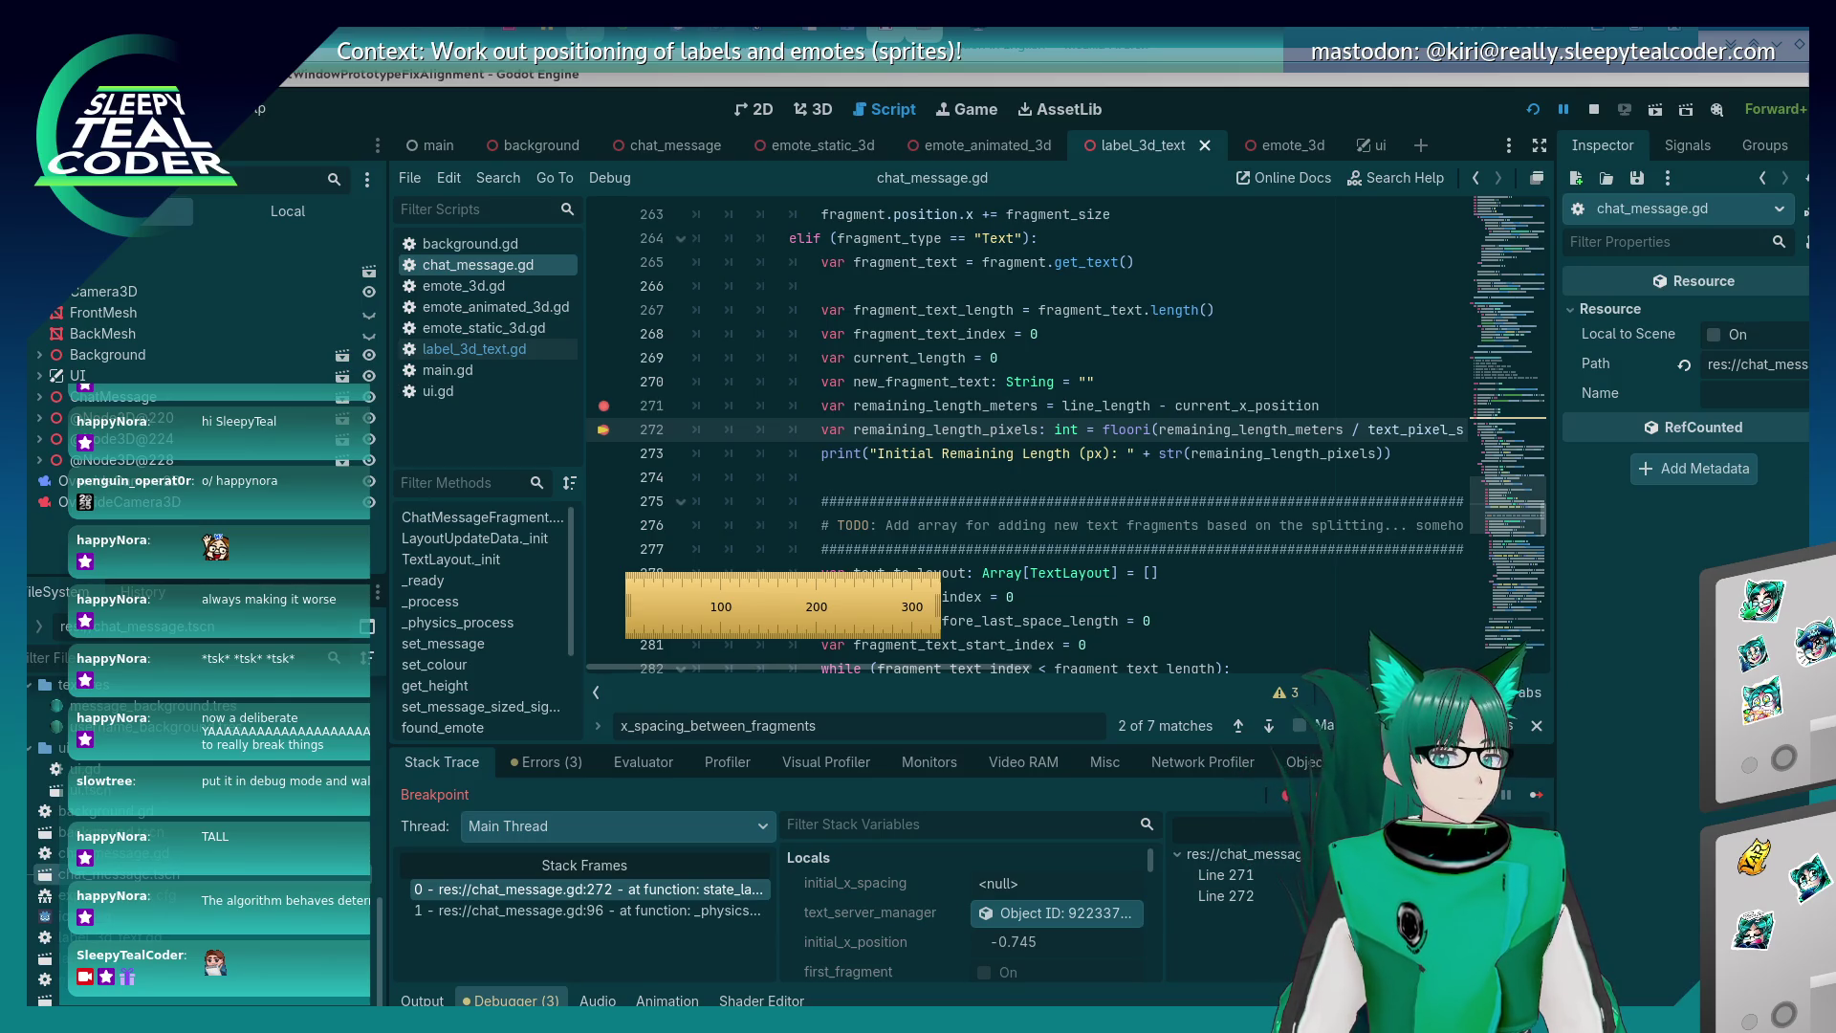
mouse_move(1138, 436)
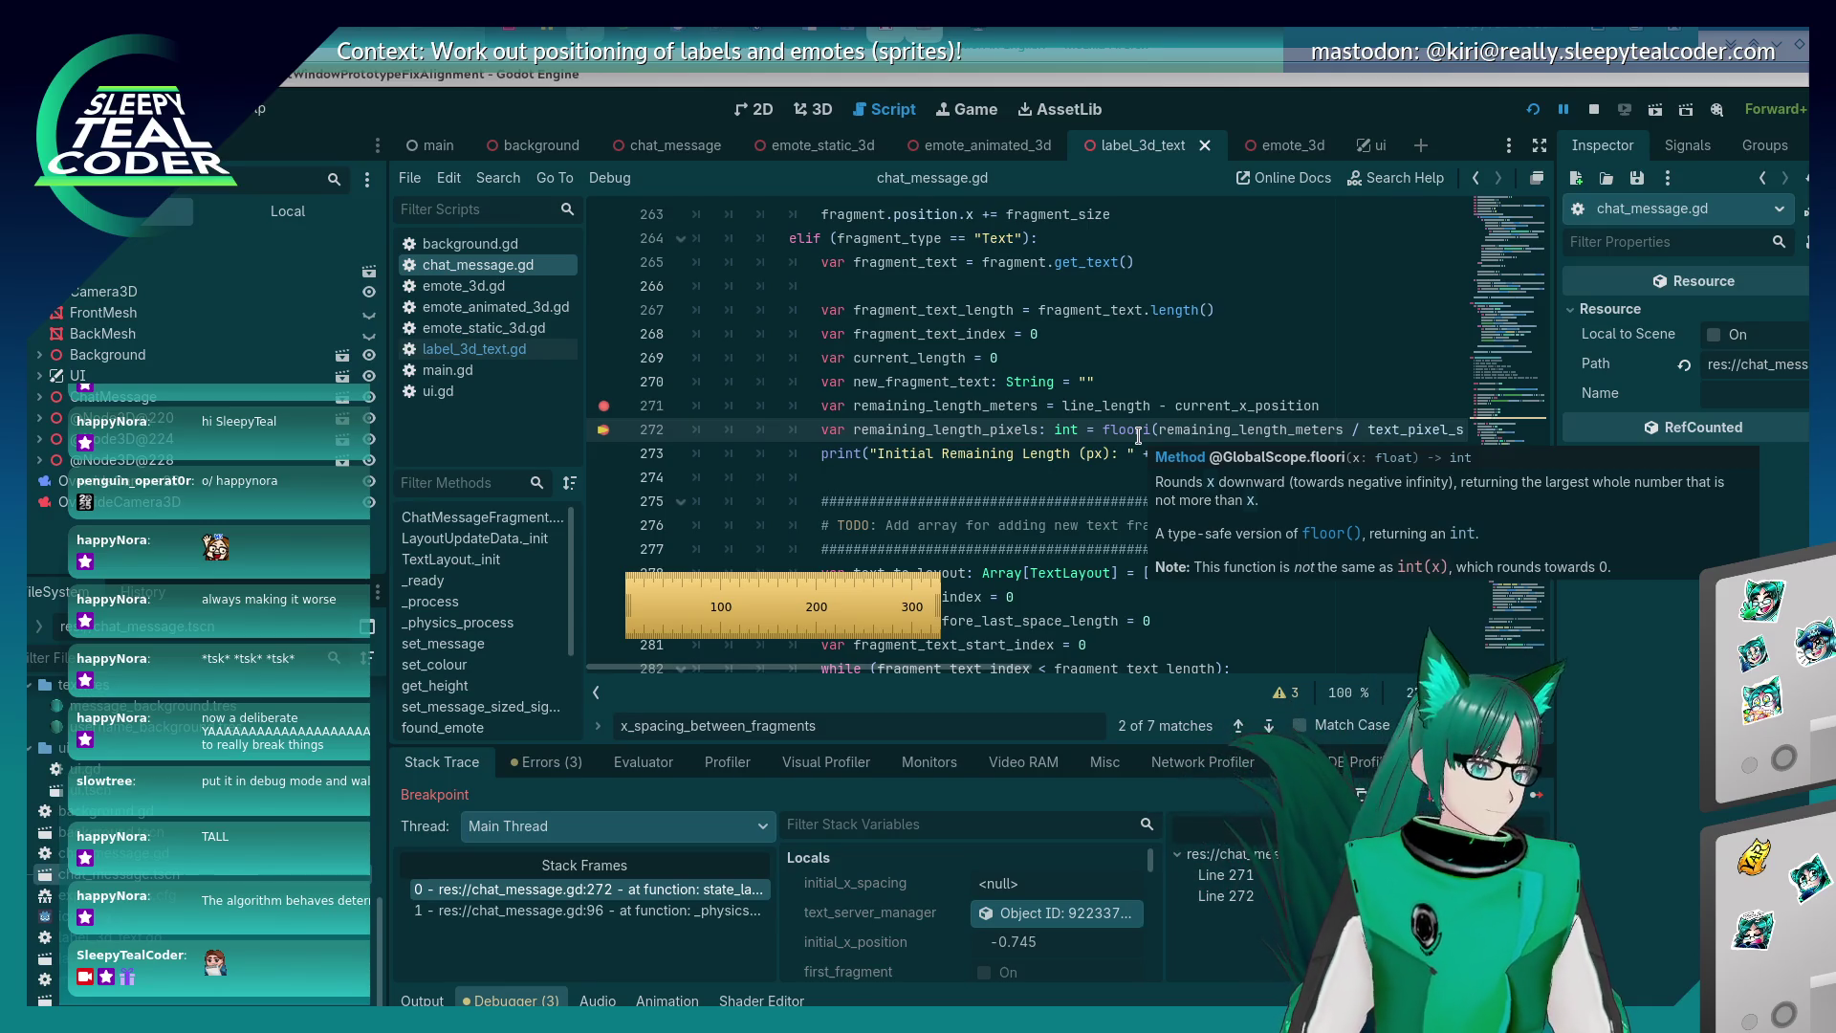
mouse_move(1193, 427)
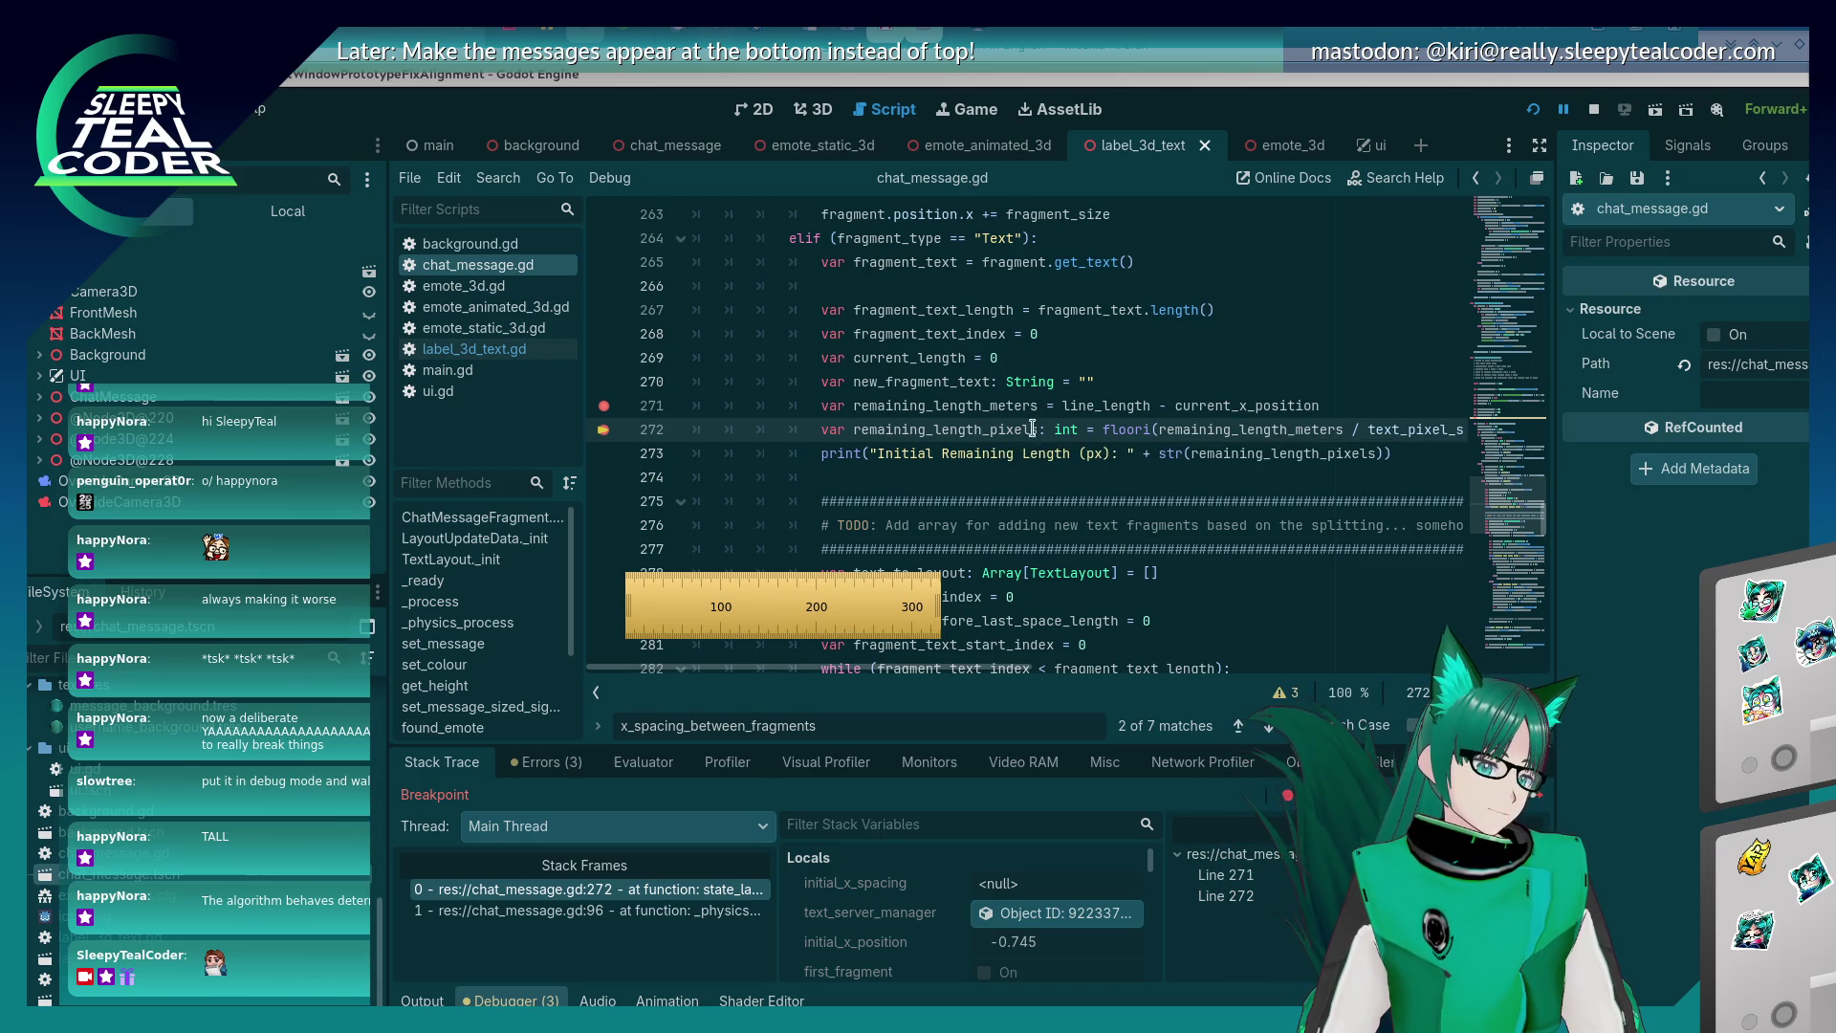
scroll(1024, 459, "up", 2)
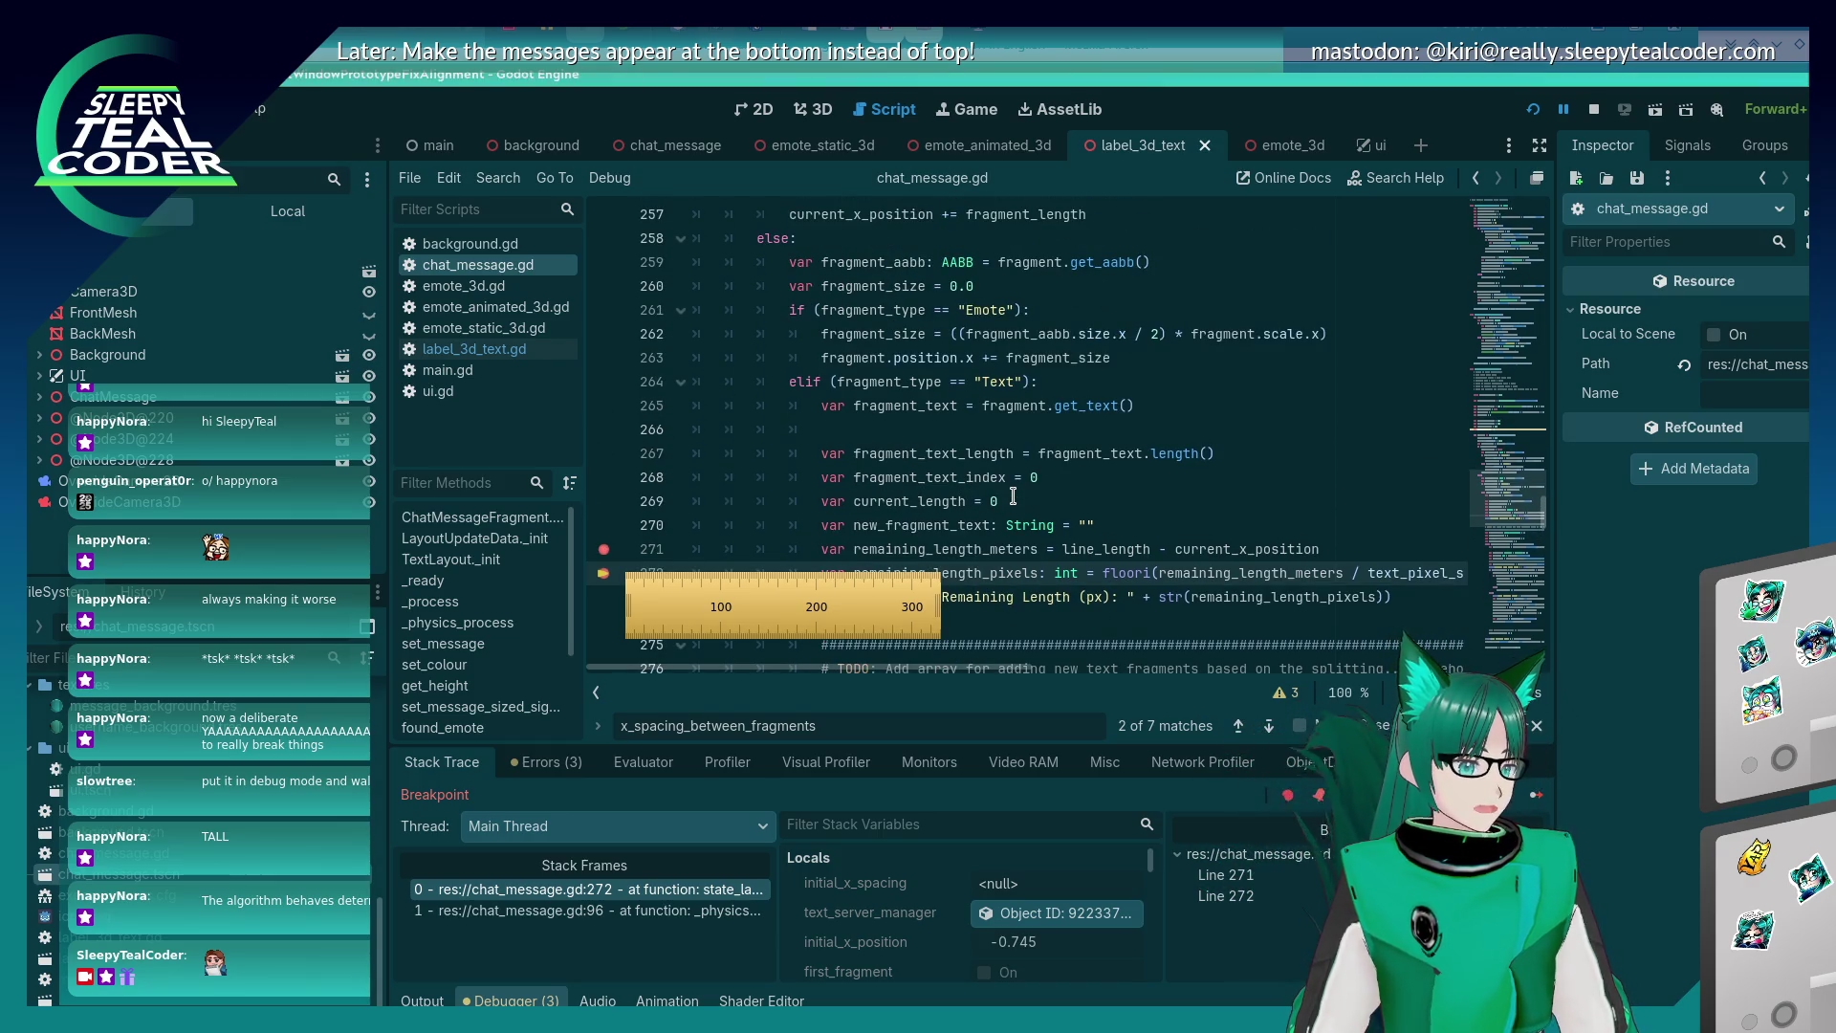
scroll(1013, 496, "up", 4)
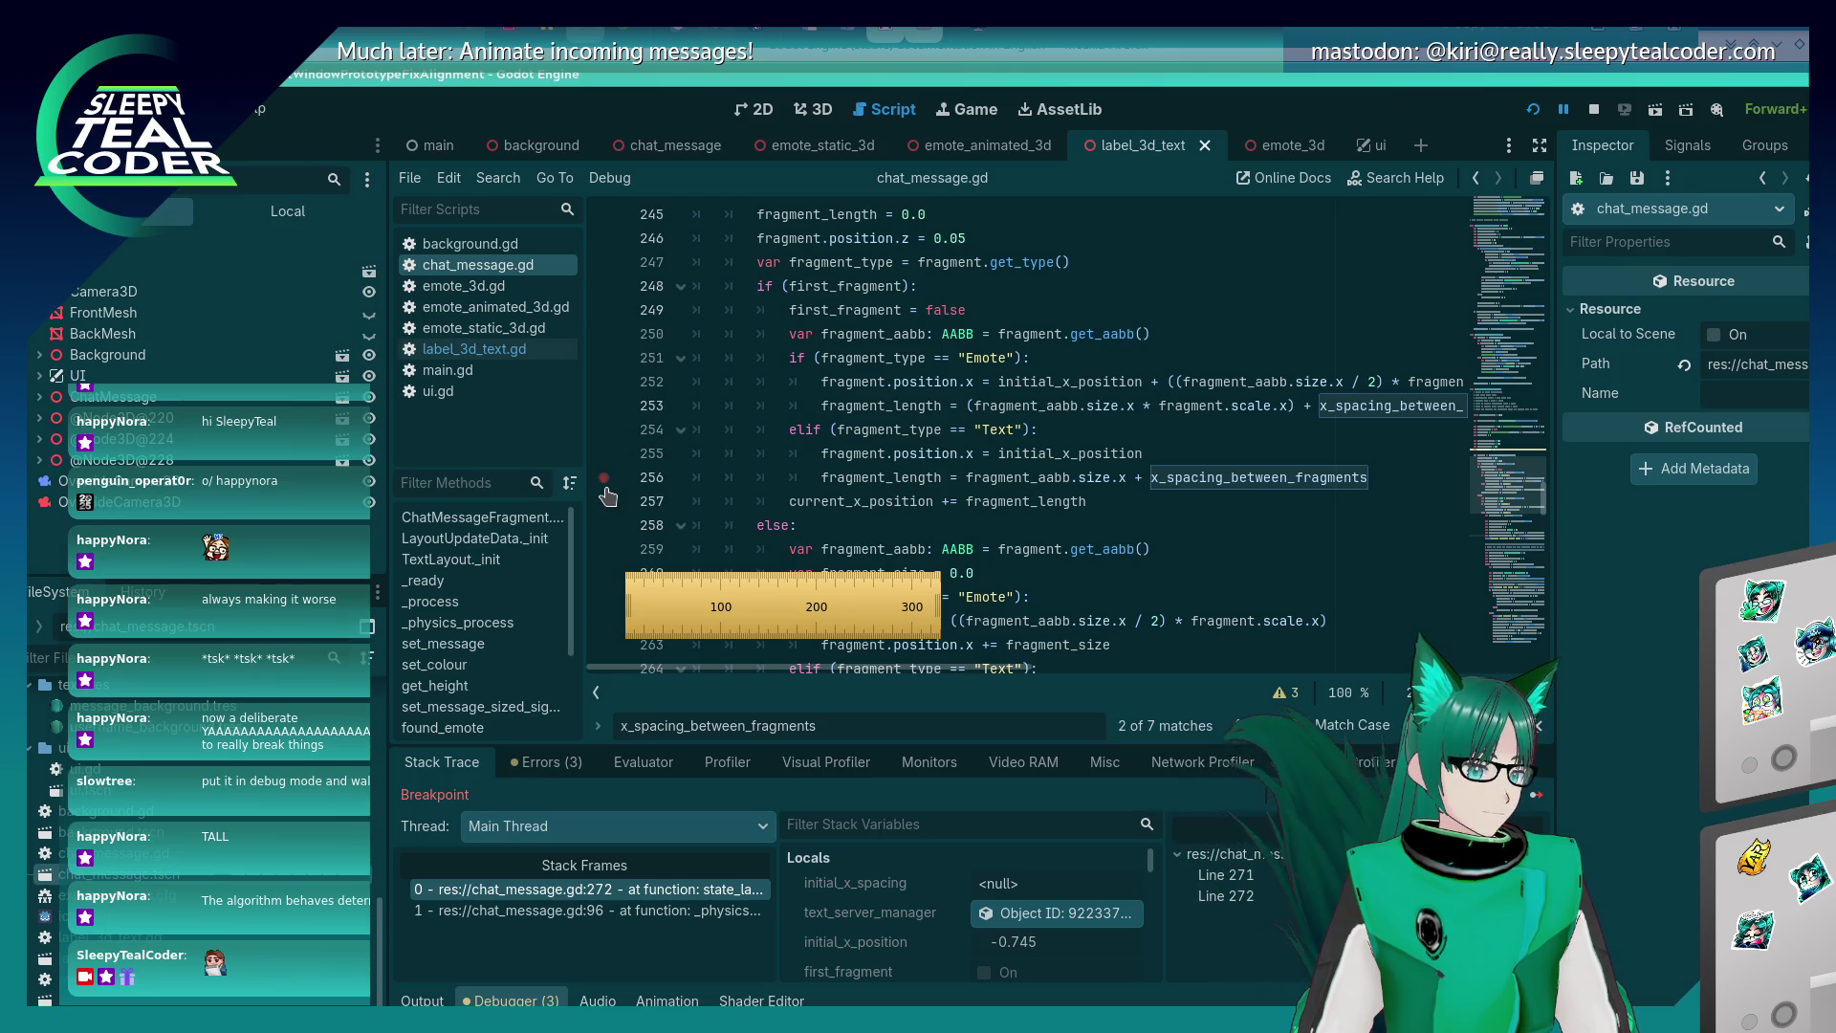
left_click(603, 478)
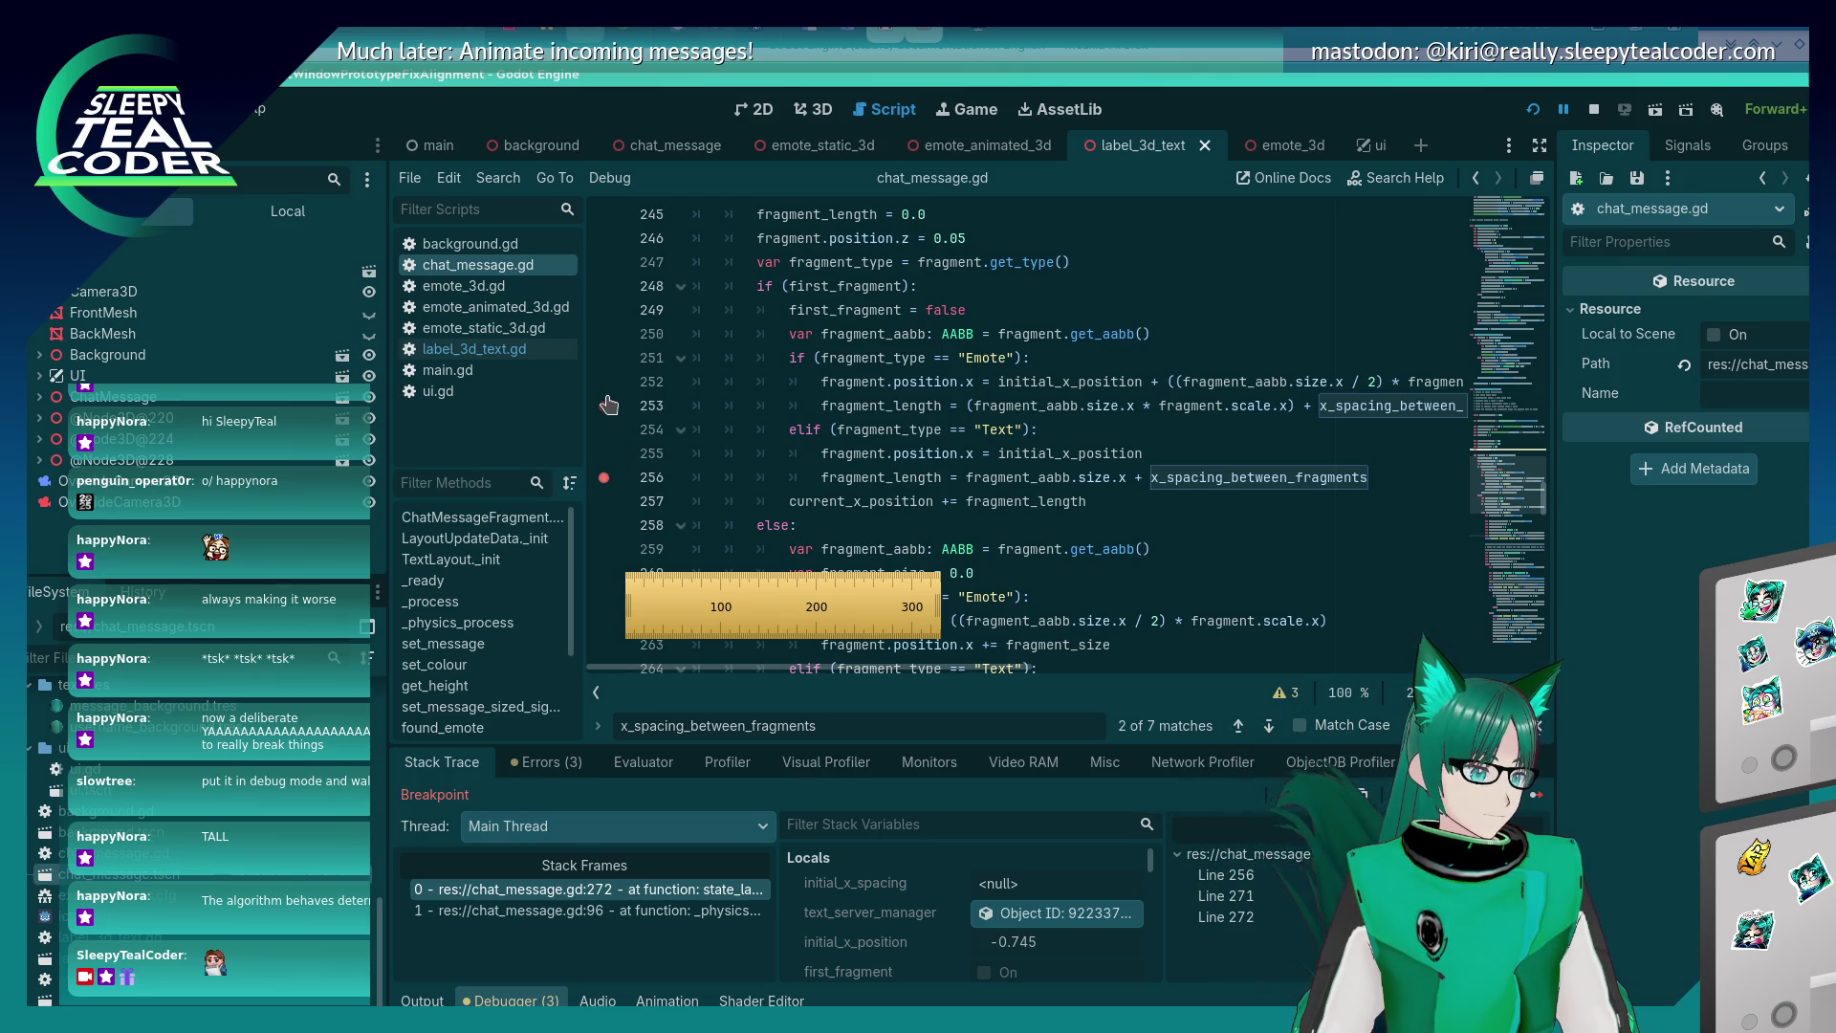
Add a breakpoint on line 253 and step the paused script from line 256 to 257.
left_click(603, 406)
key("alt+Tab")
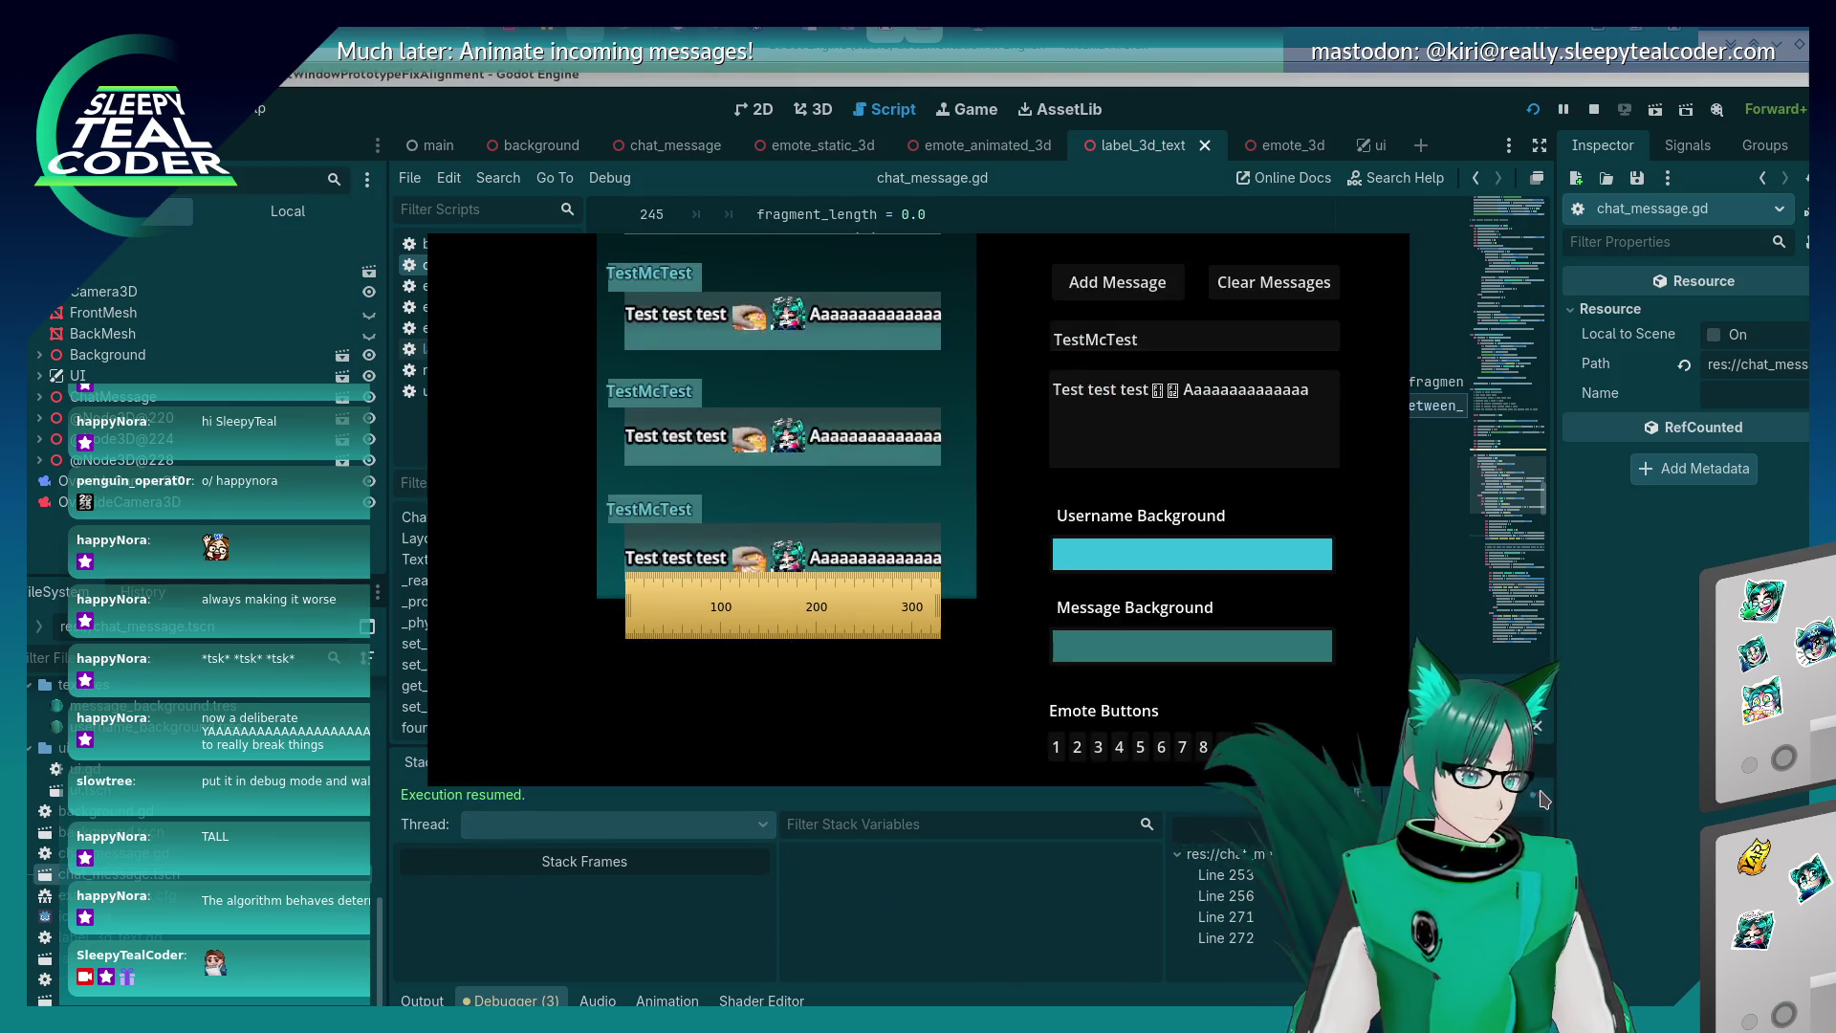
left_click(1122, 302)
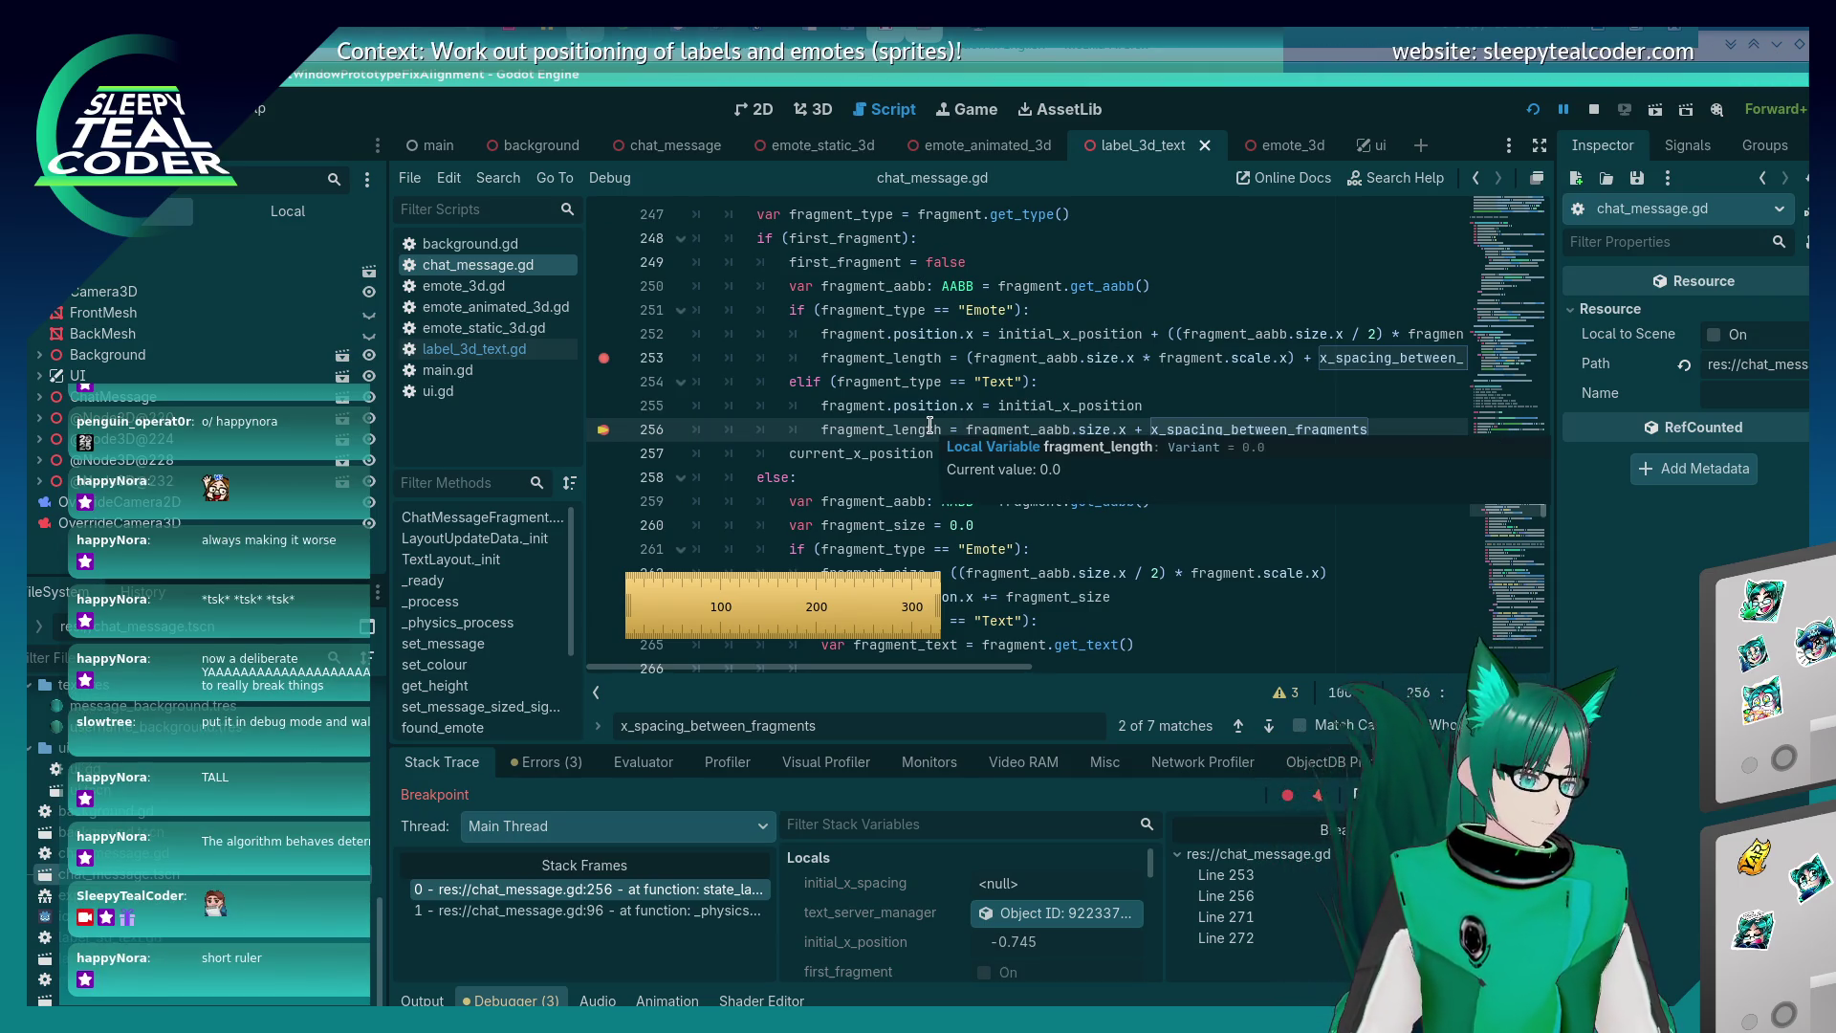
key("F10")
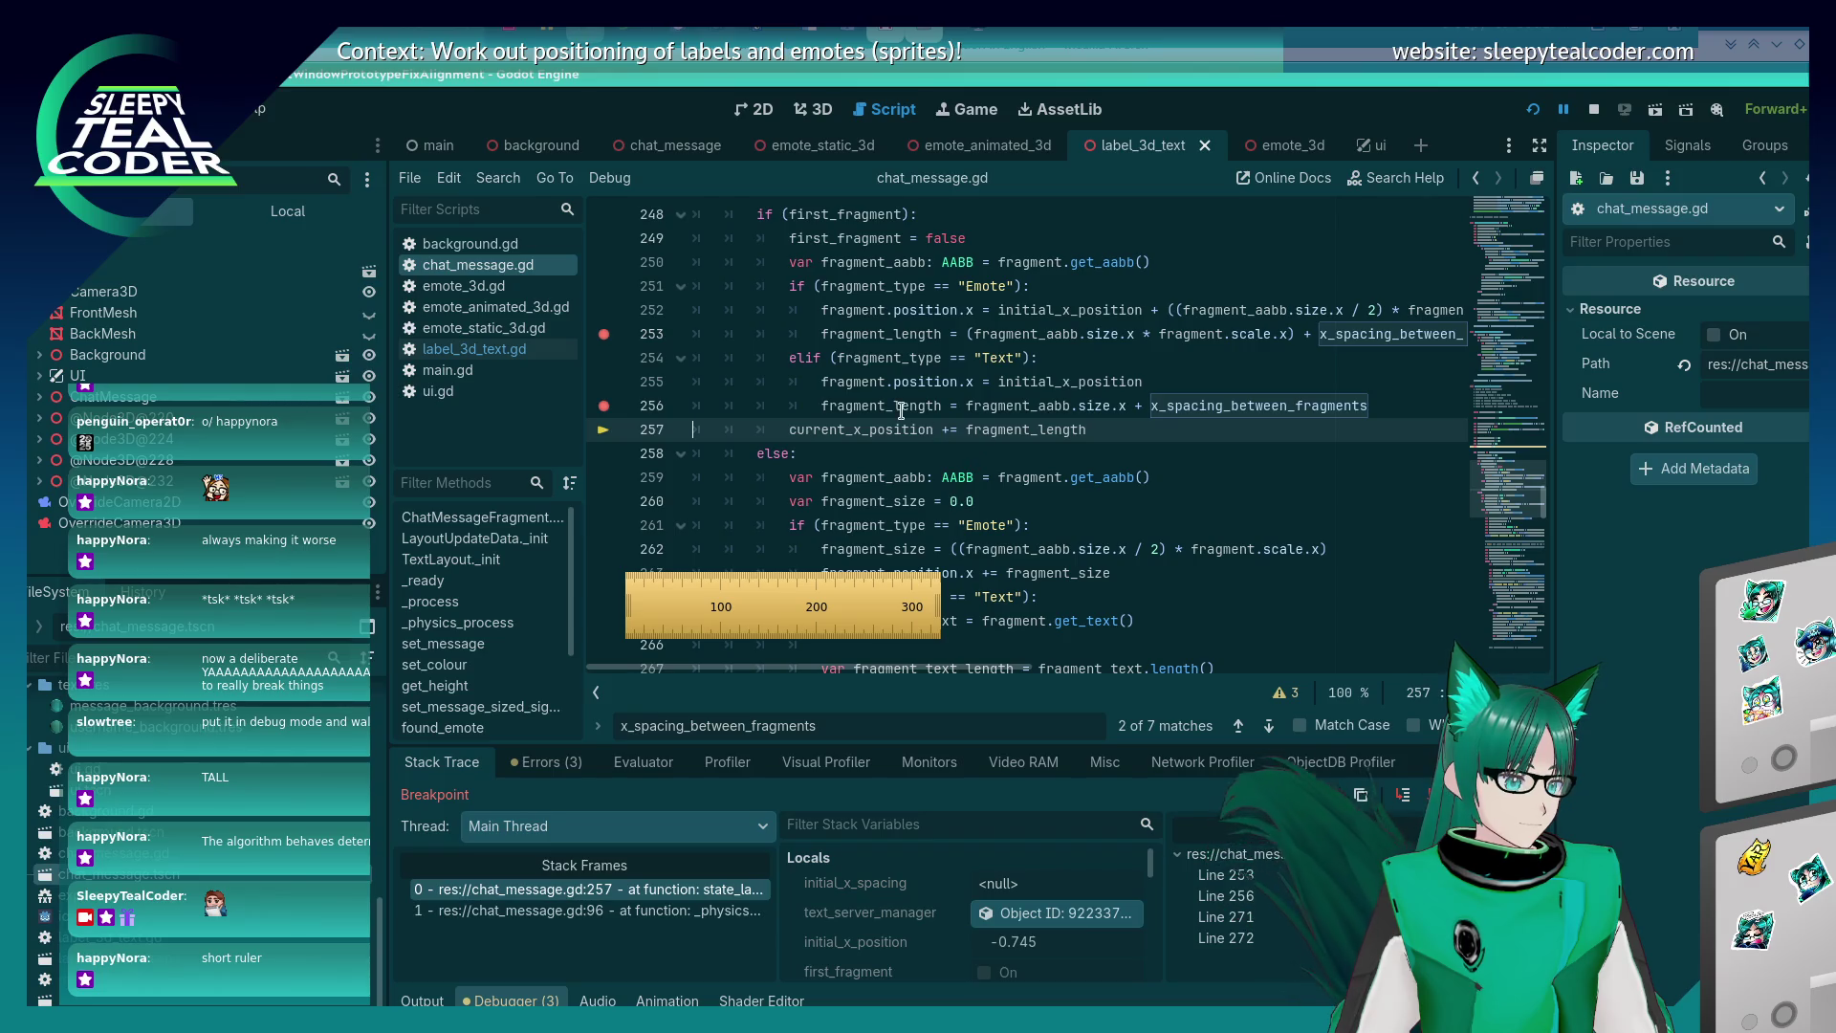
scroll(918, 406, "down", 6)
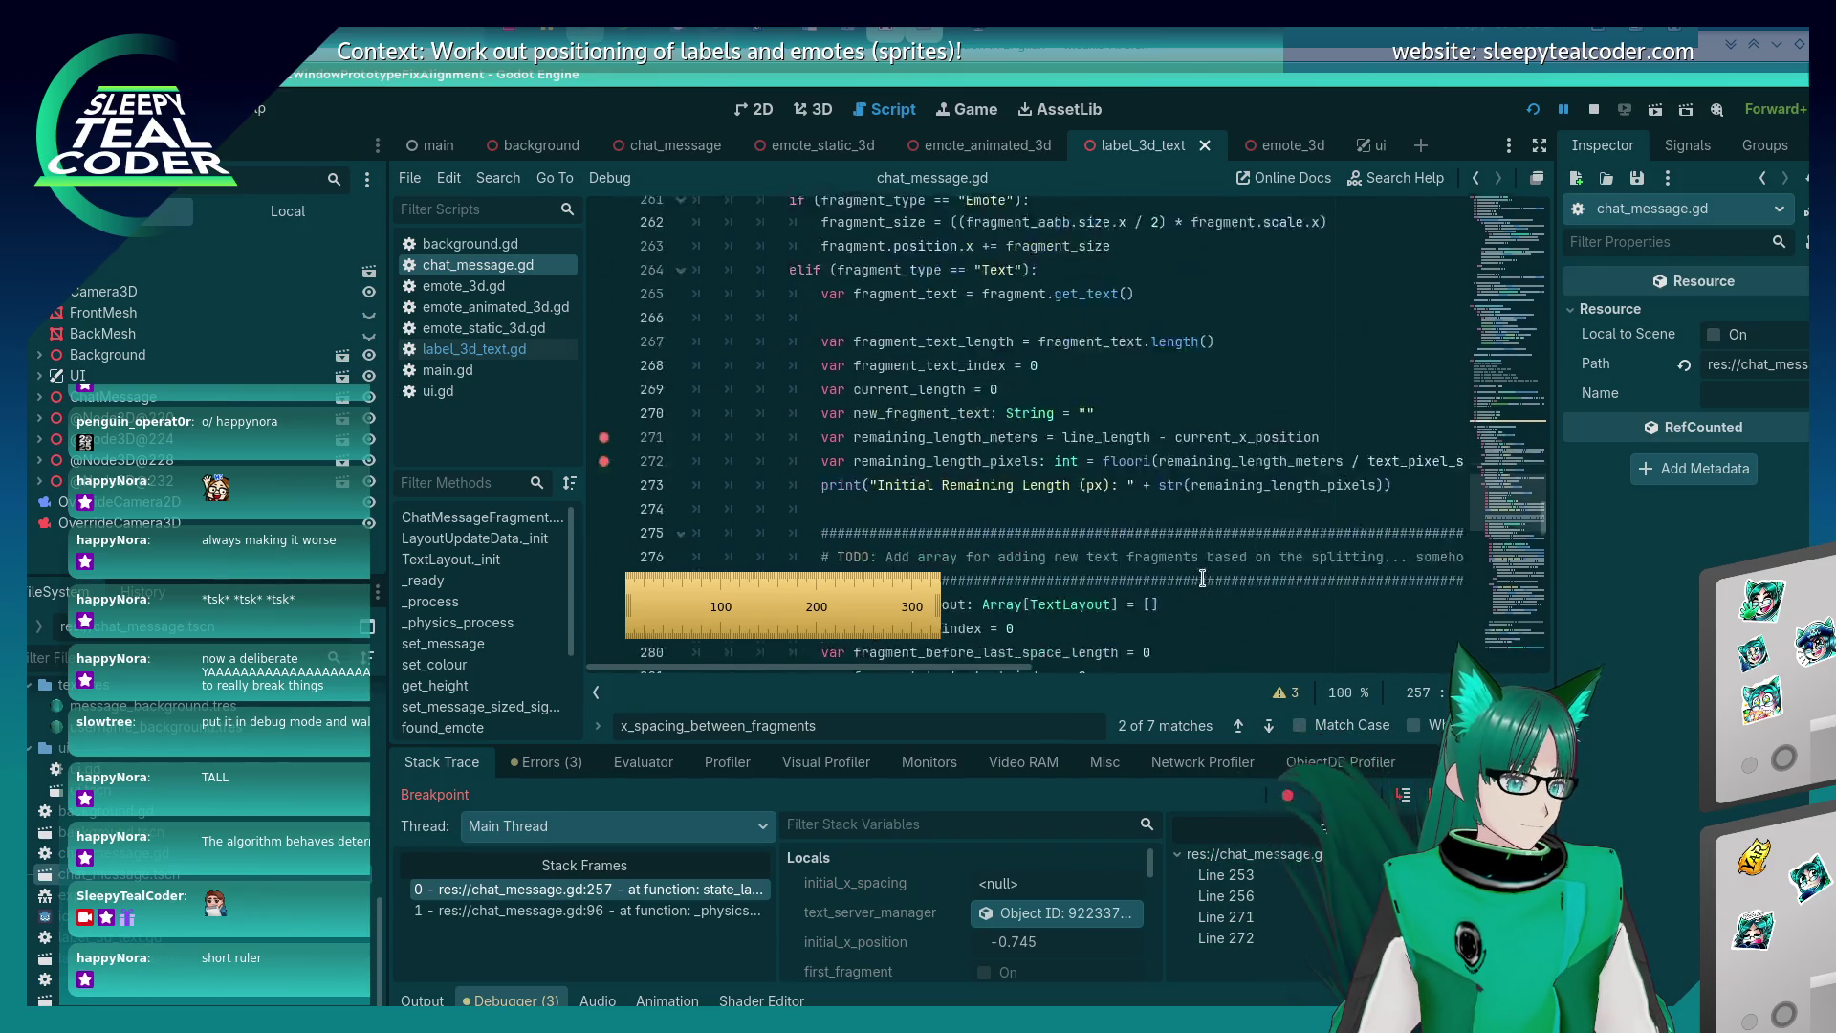
mouse_move(1134, 339)
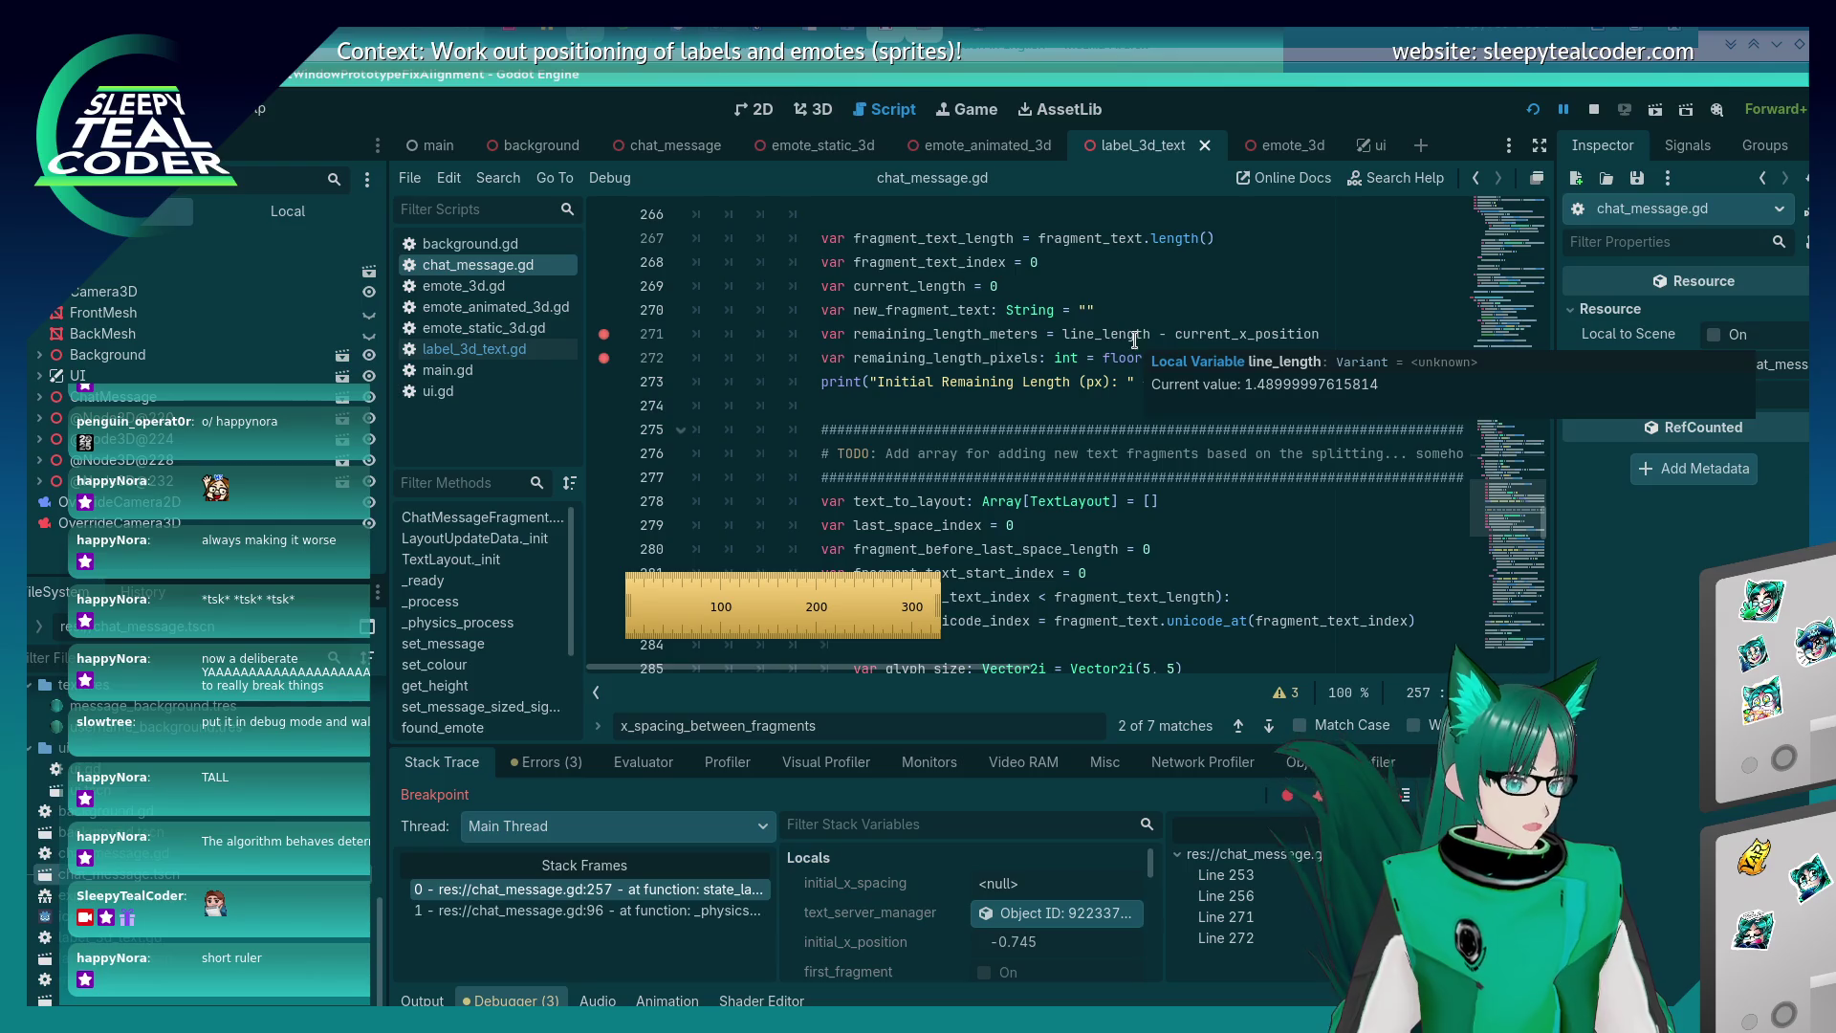
scroll(940, 545, "up", 5)
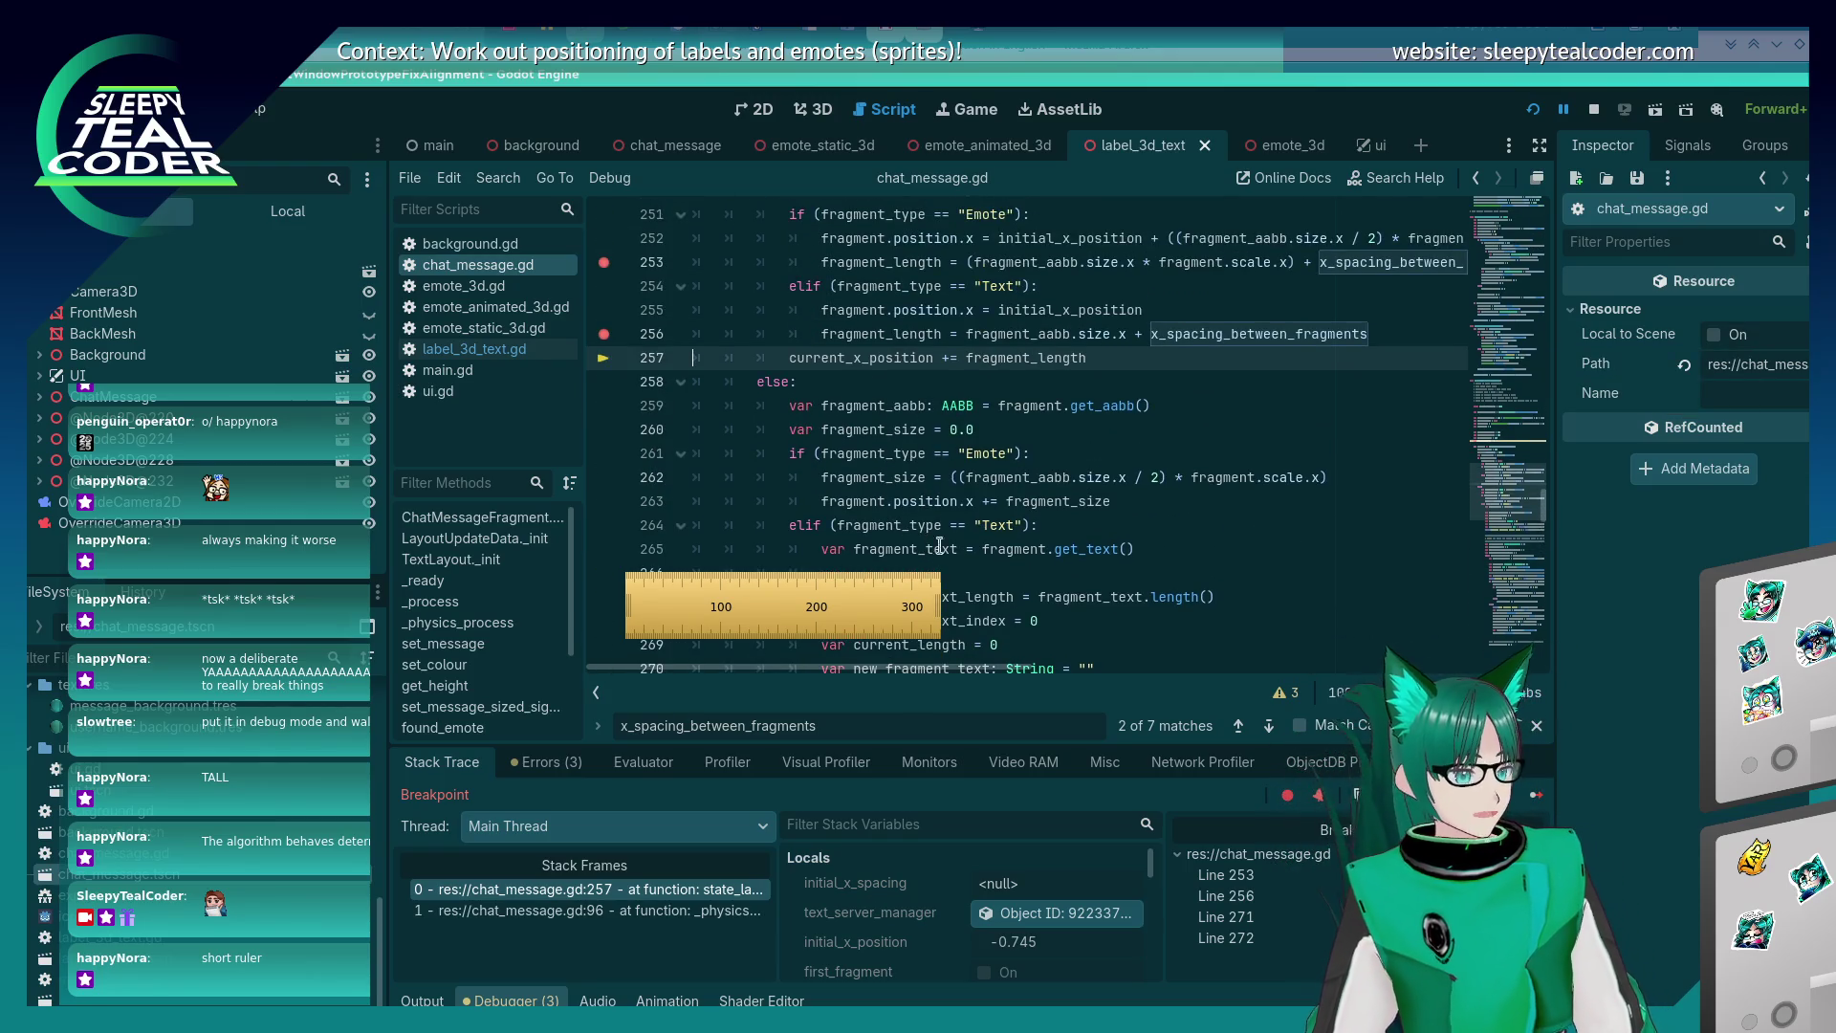
Read line_length and fragment_length (0.52999999523163) at line 257.
key("alt+Tab")
key("alt+Tab")
key("alt+Tab")
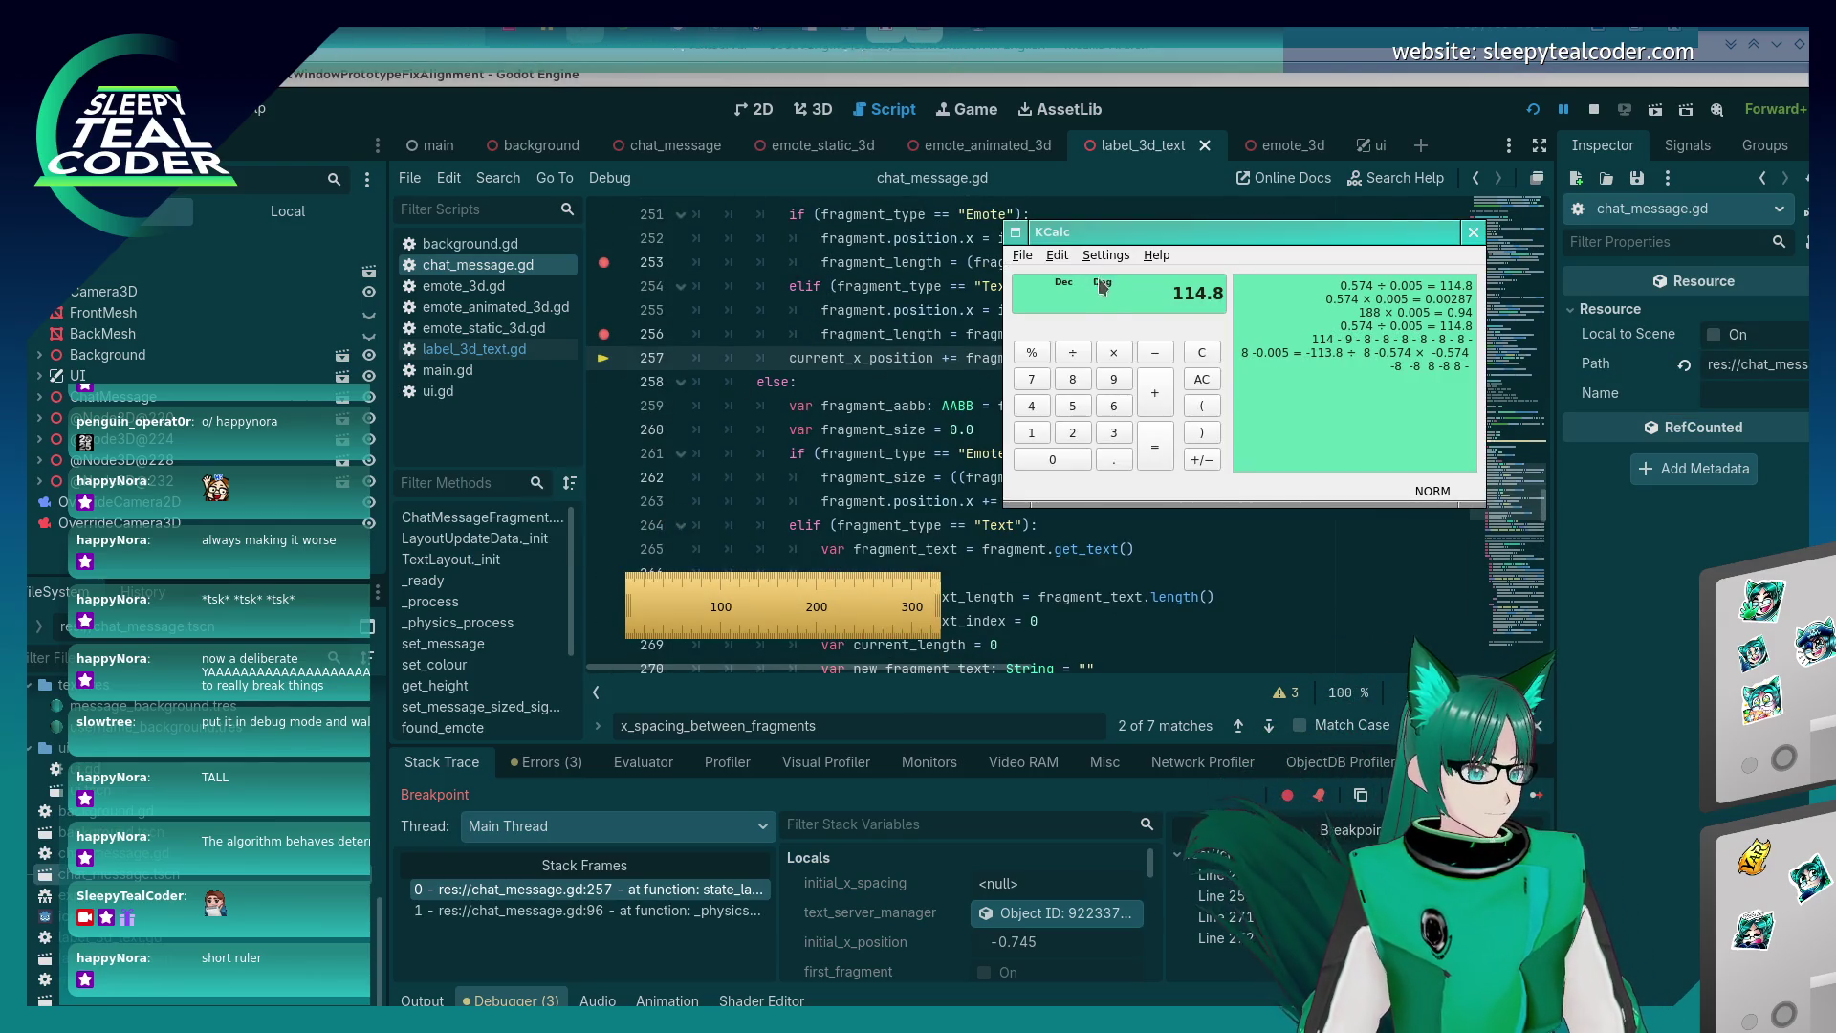
type("1.49")
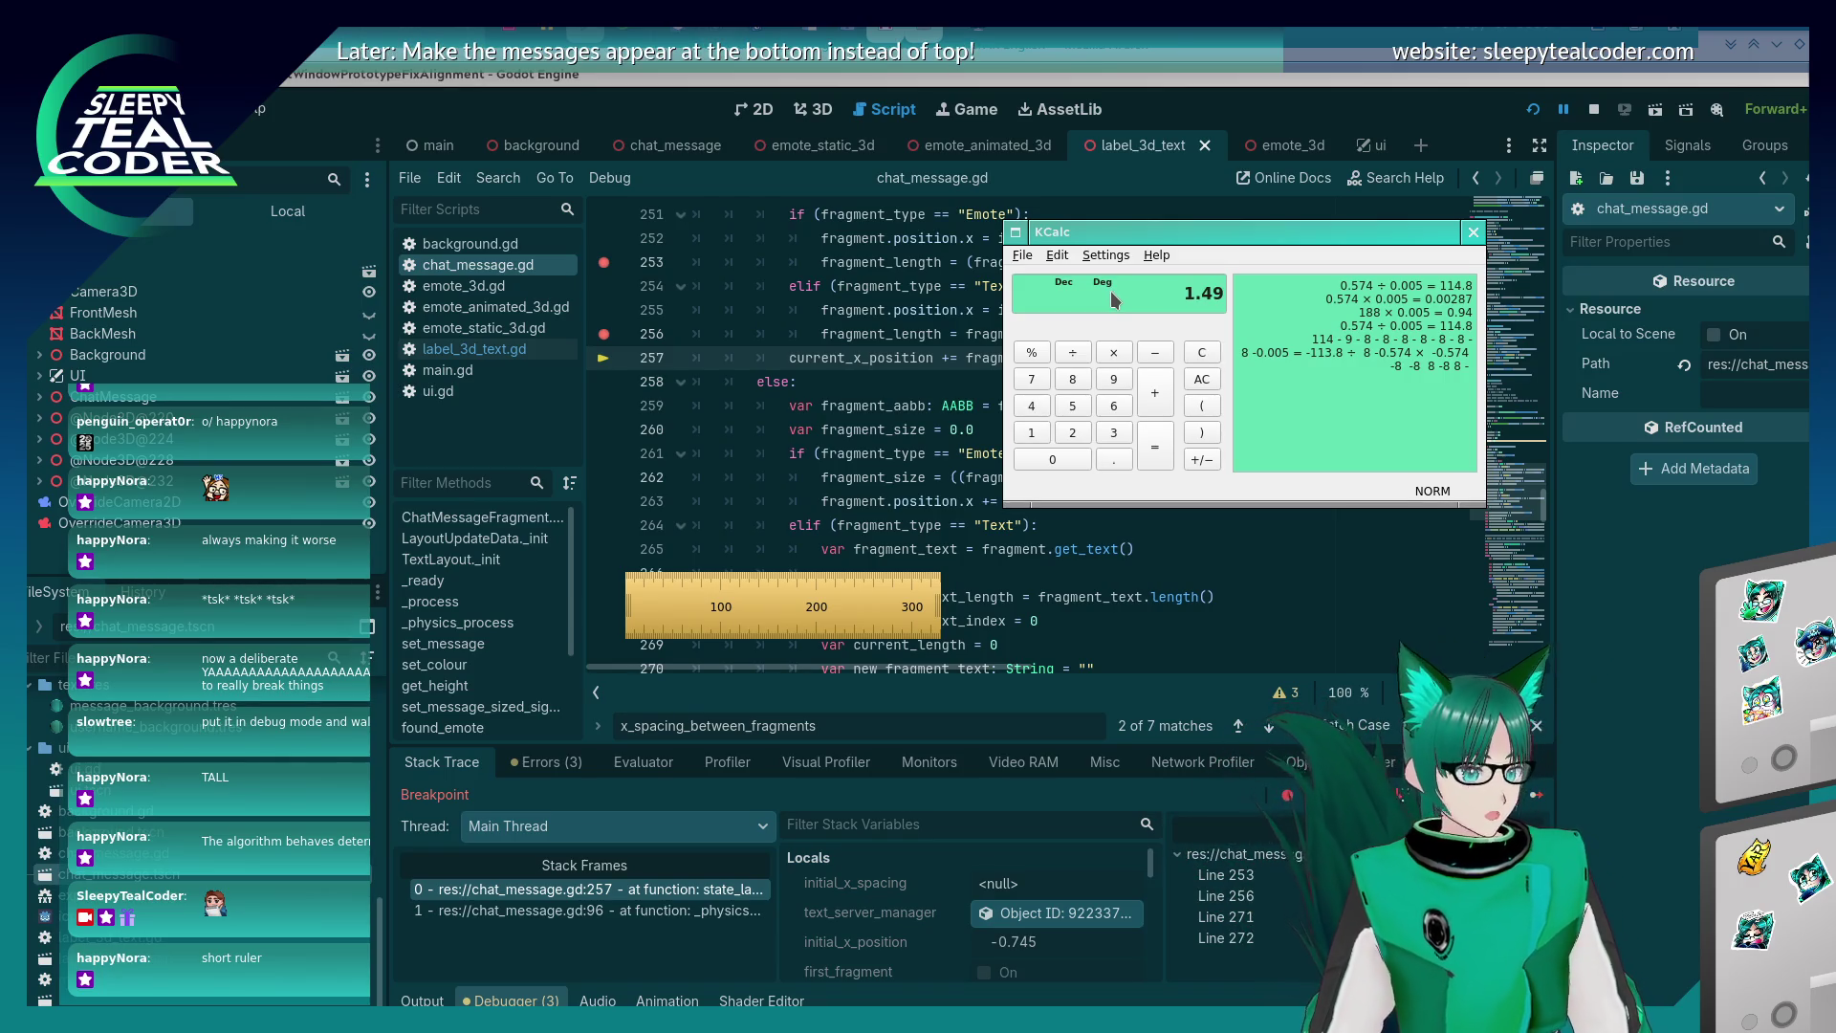
left_click(899, 386)
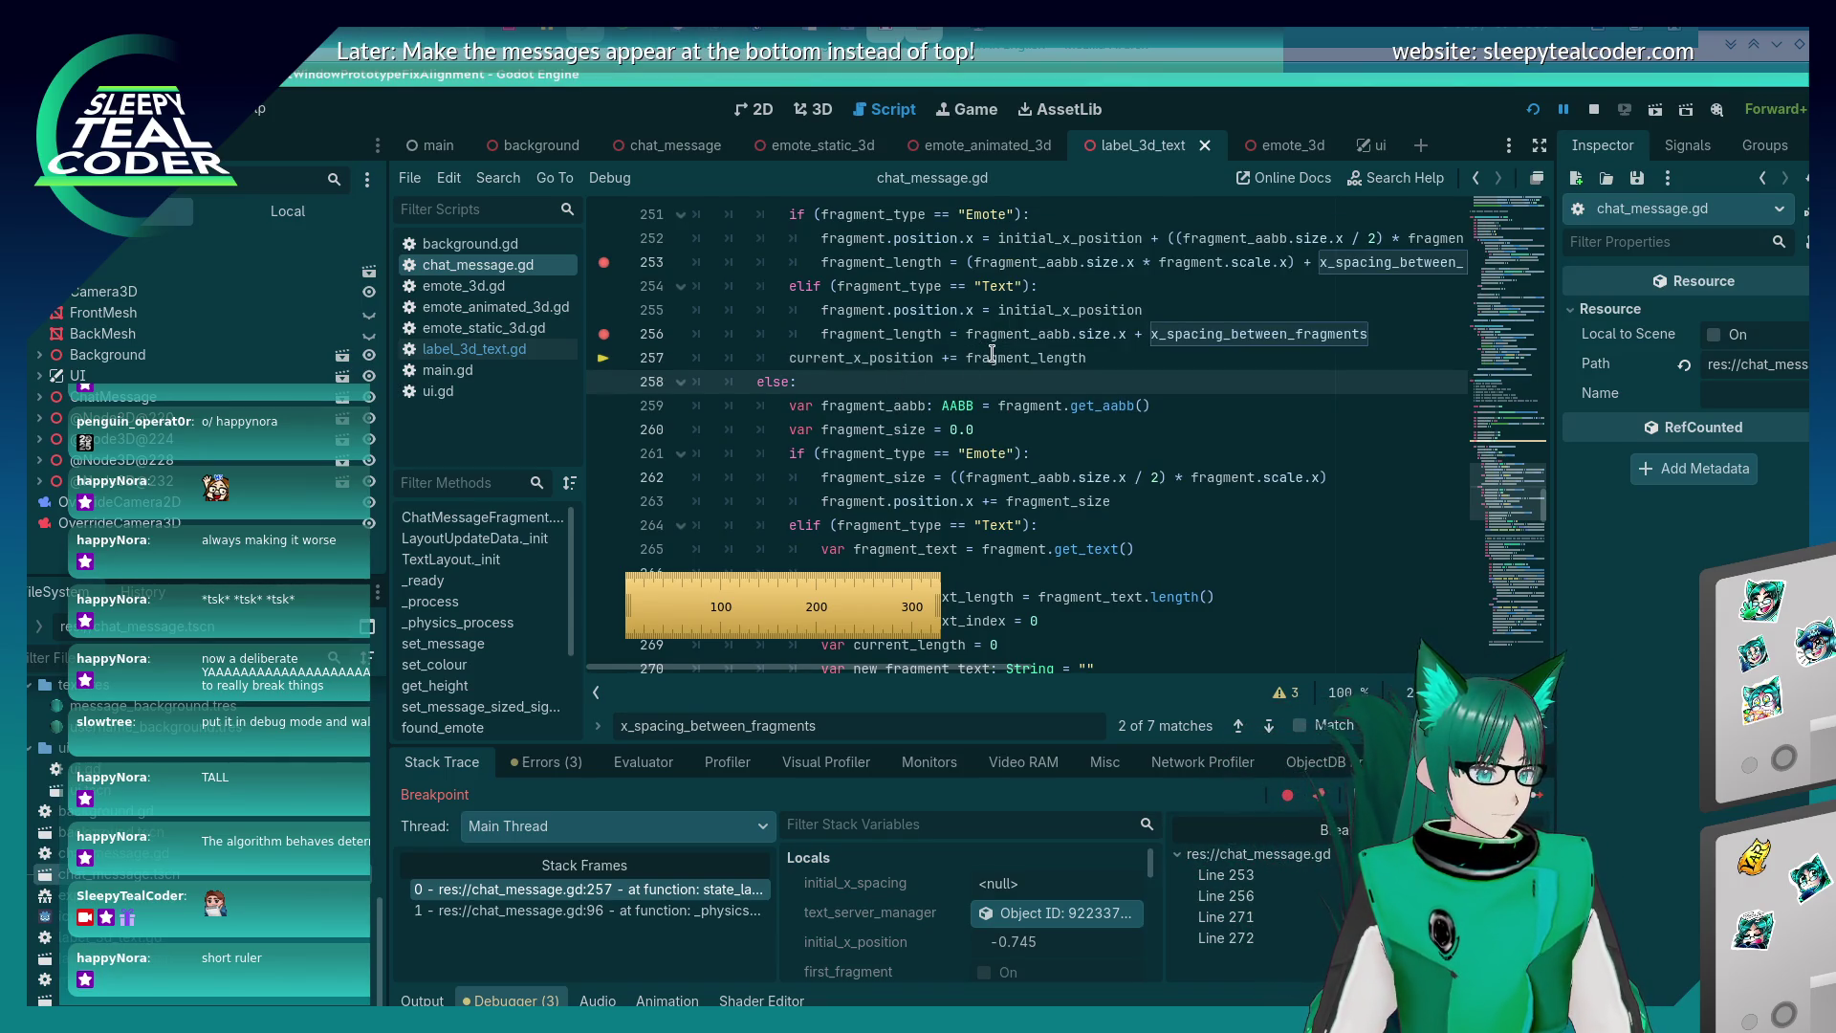
mouse_move(991, 355)
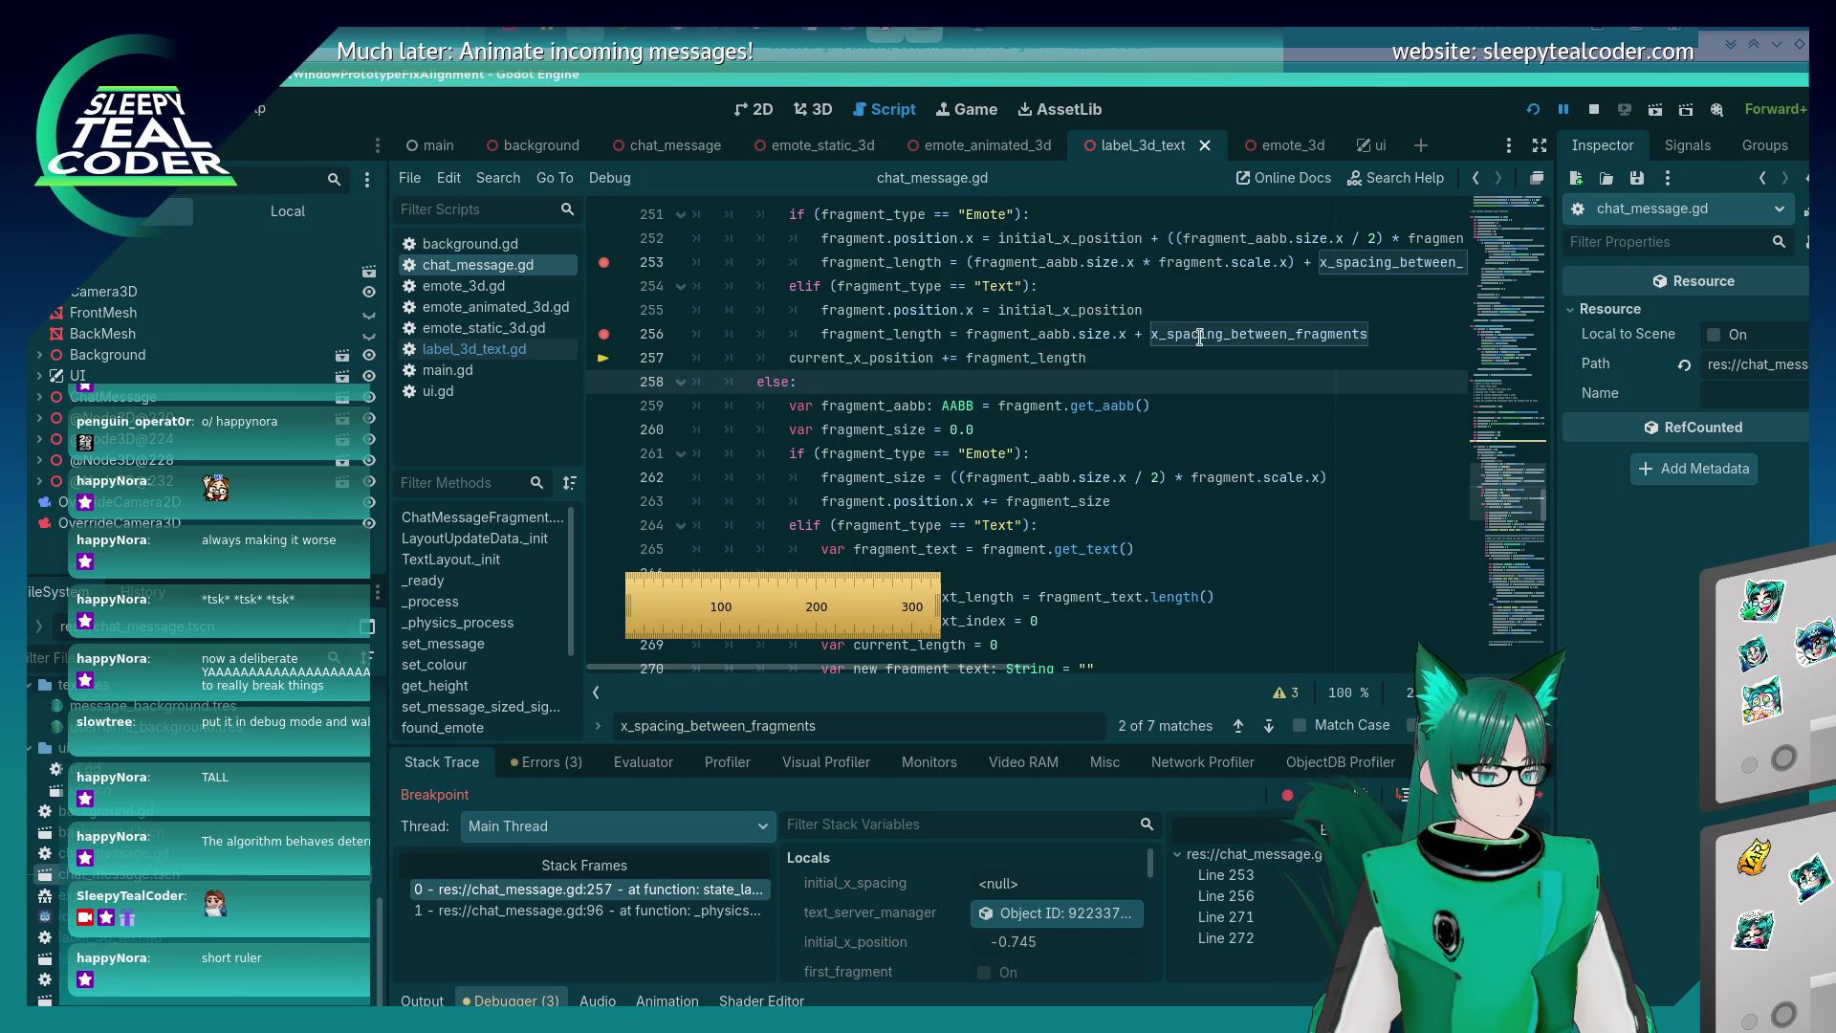
mouse_move(1200, 338)
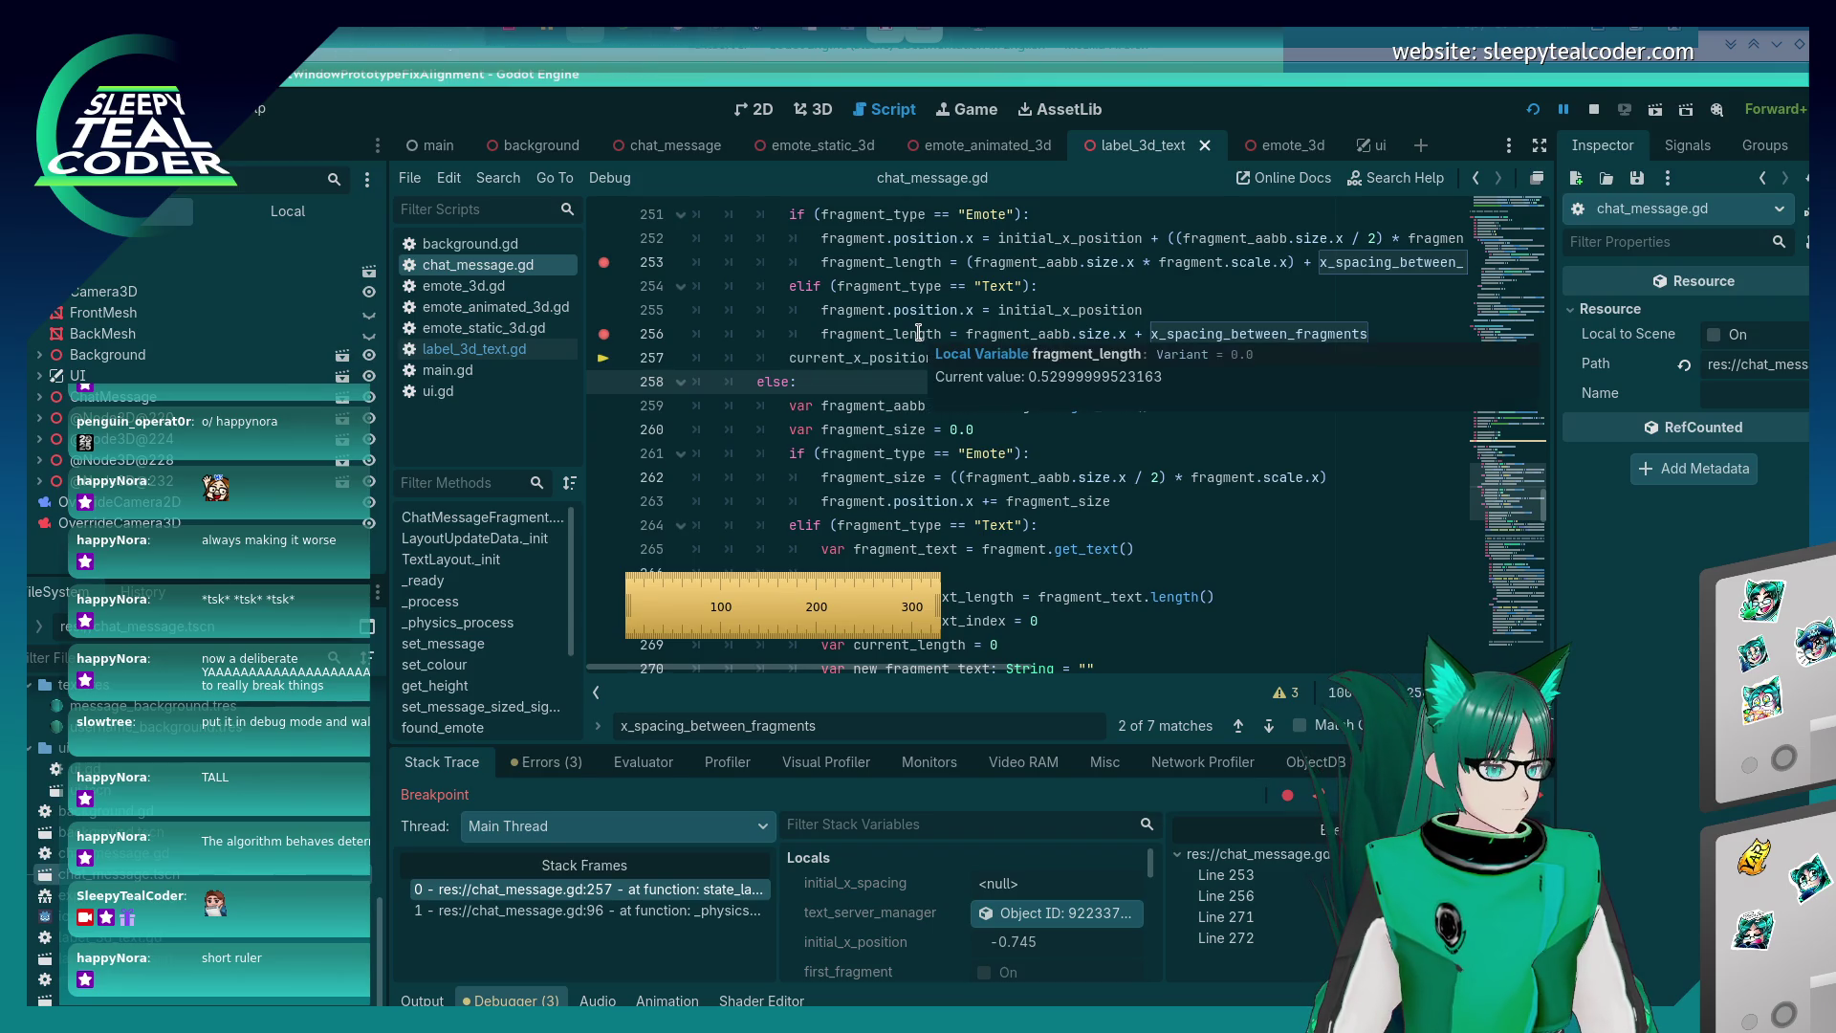
mouse_move(919, 334)
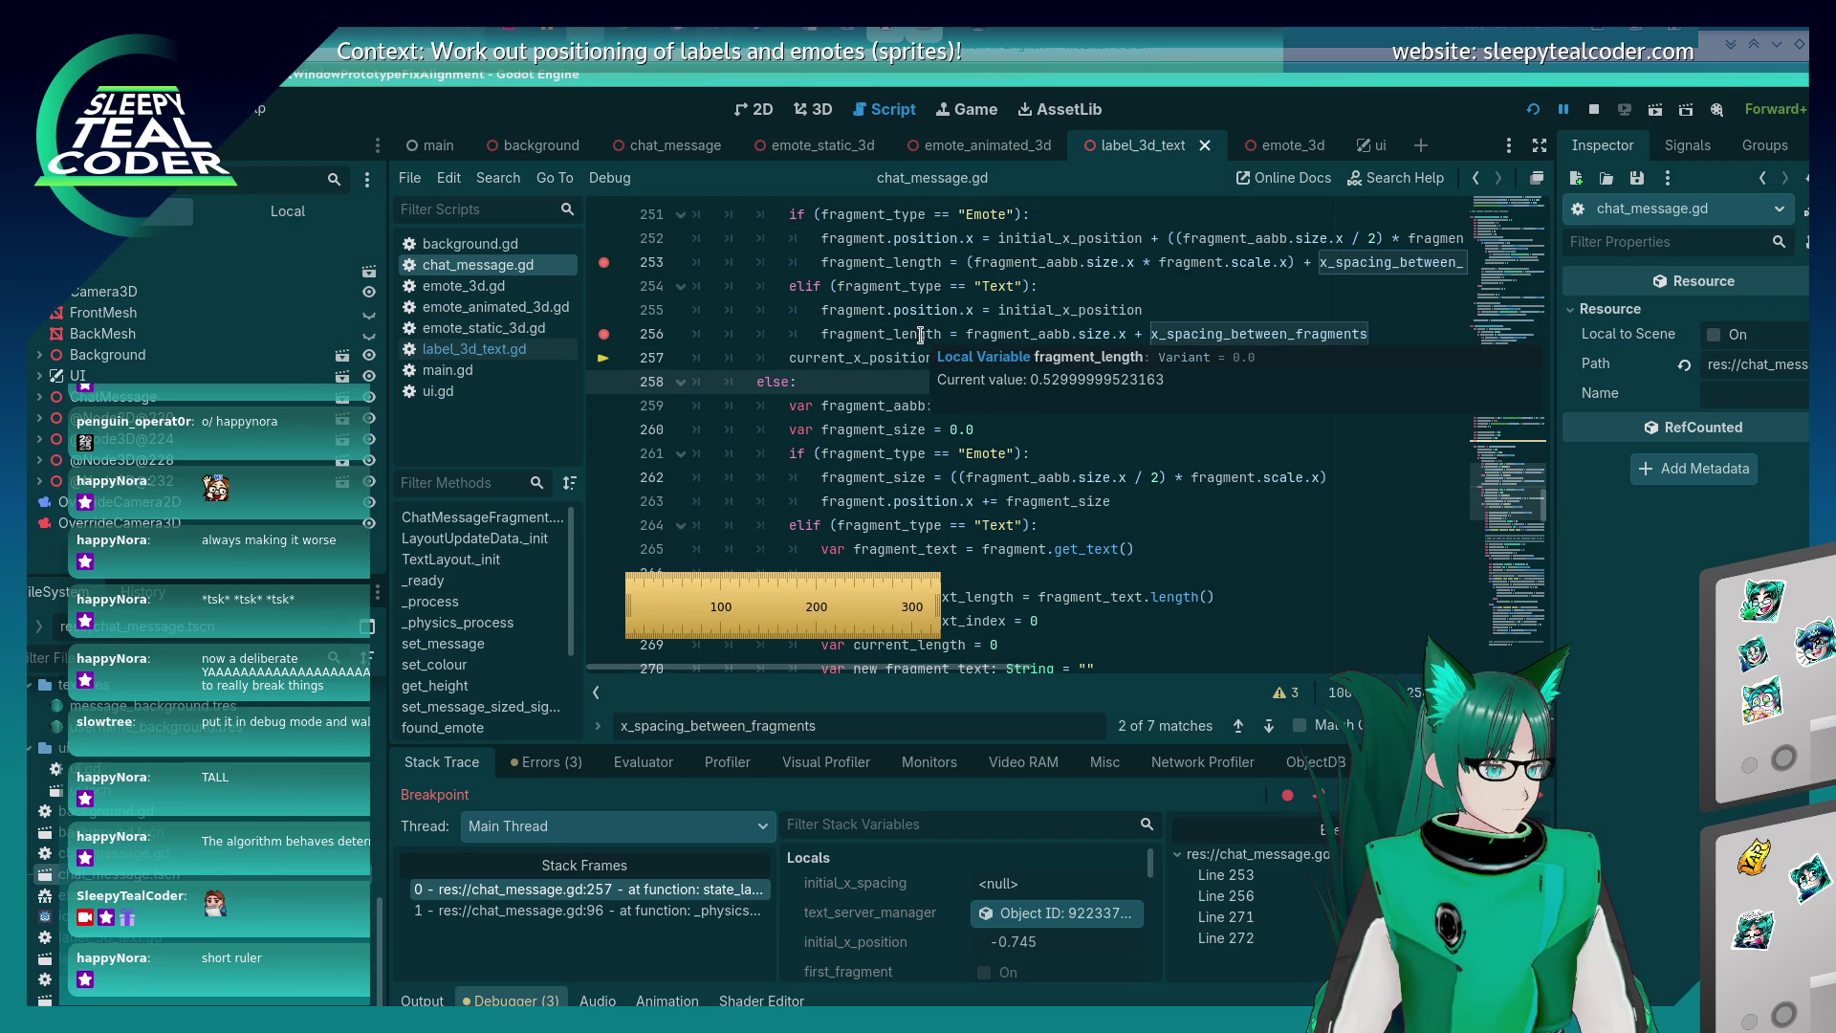
key("alt+Tab")
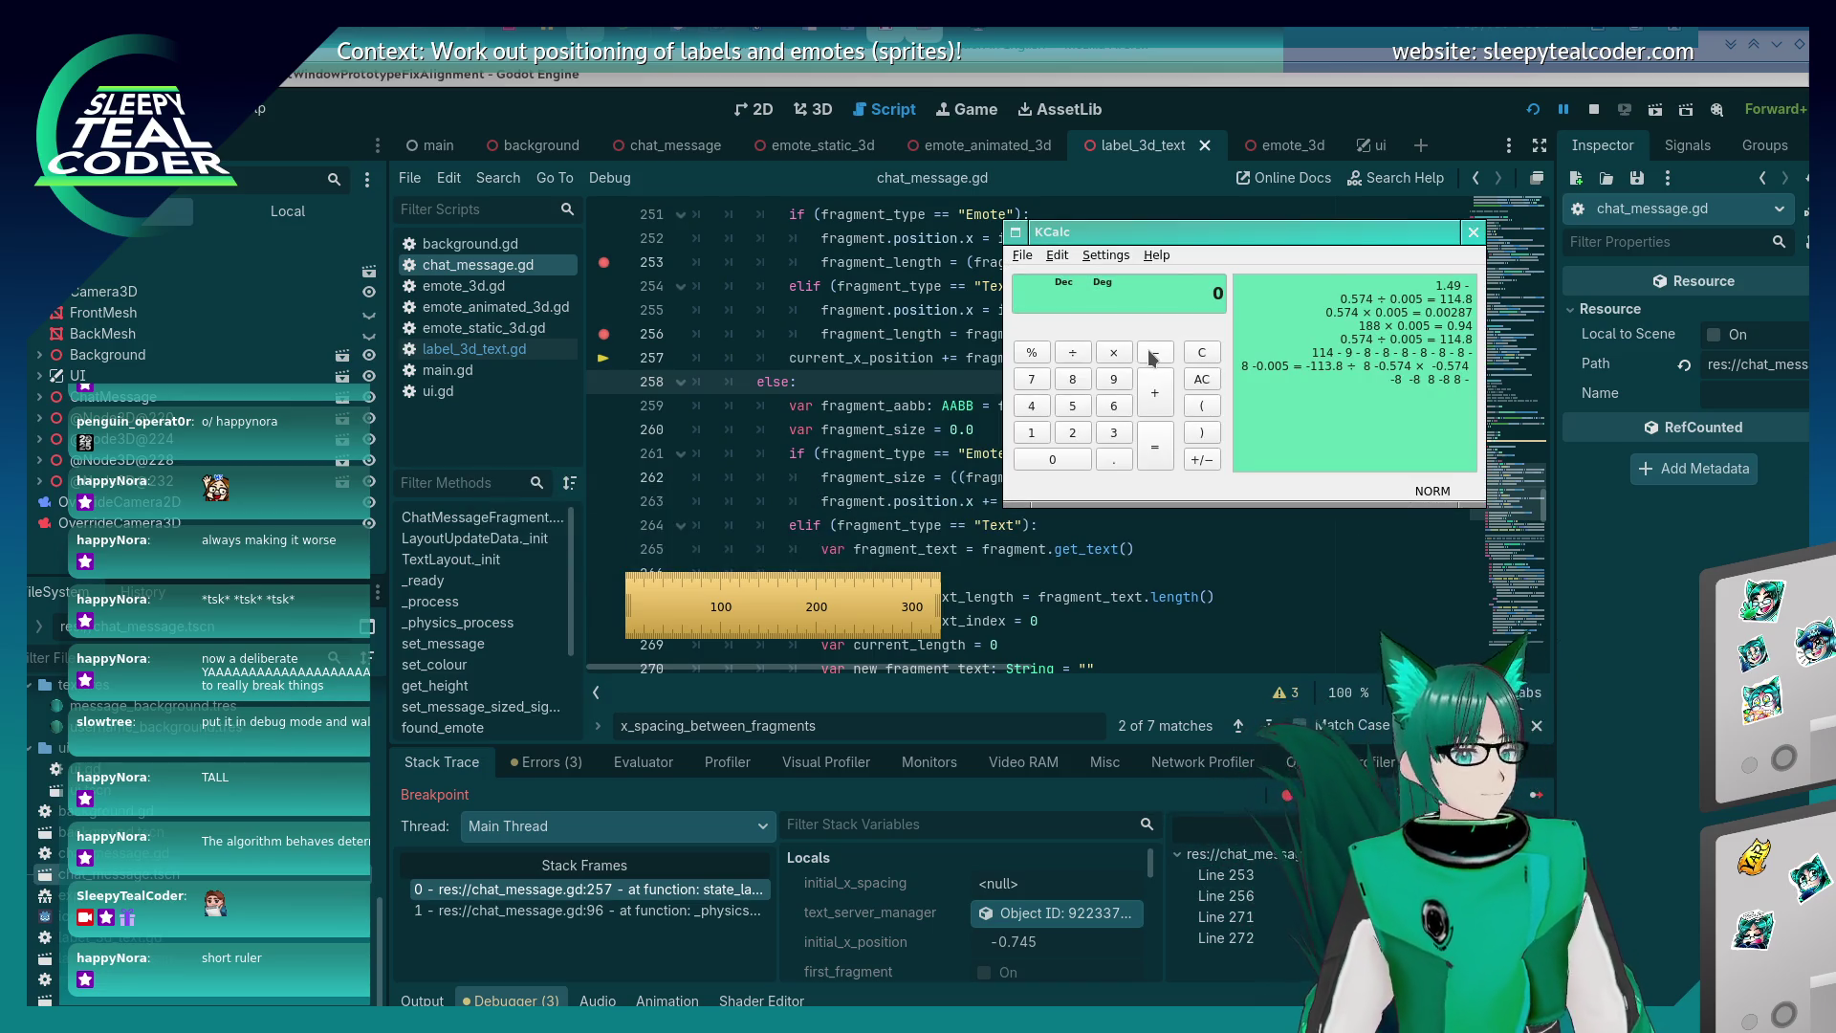
Clear KCalc's history and compute 0.53 ÷ 0.005 = 106.
type("0.53")
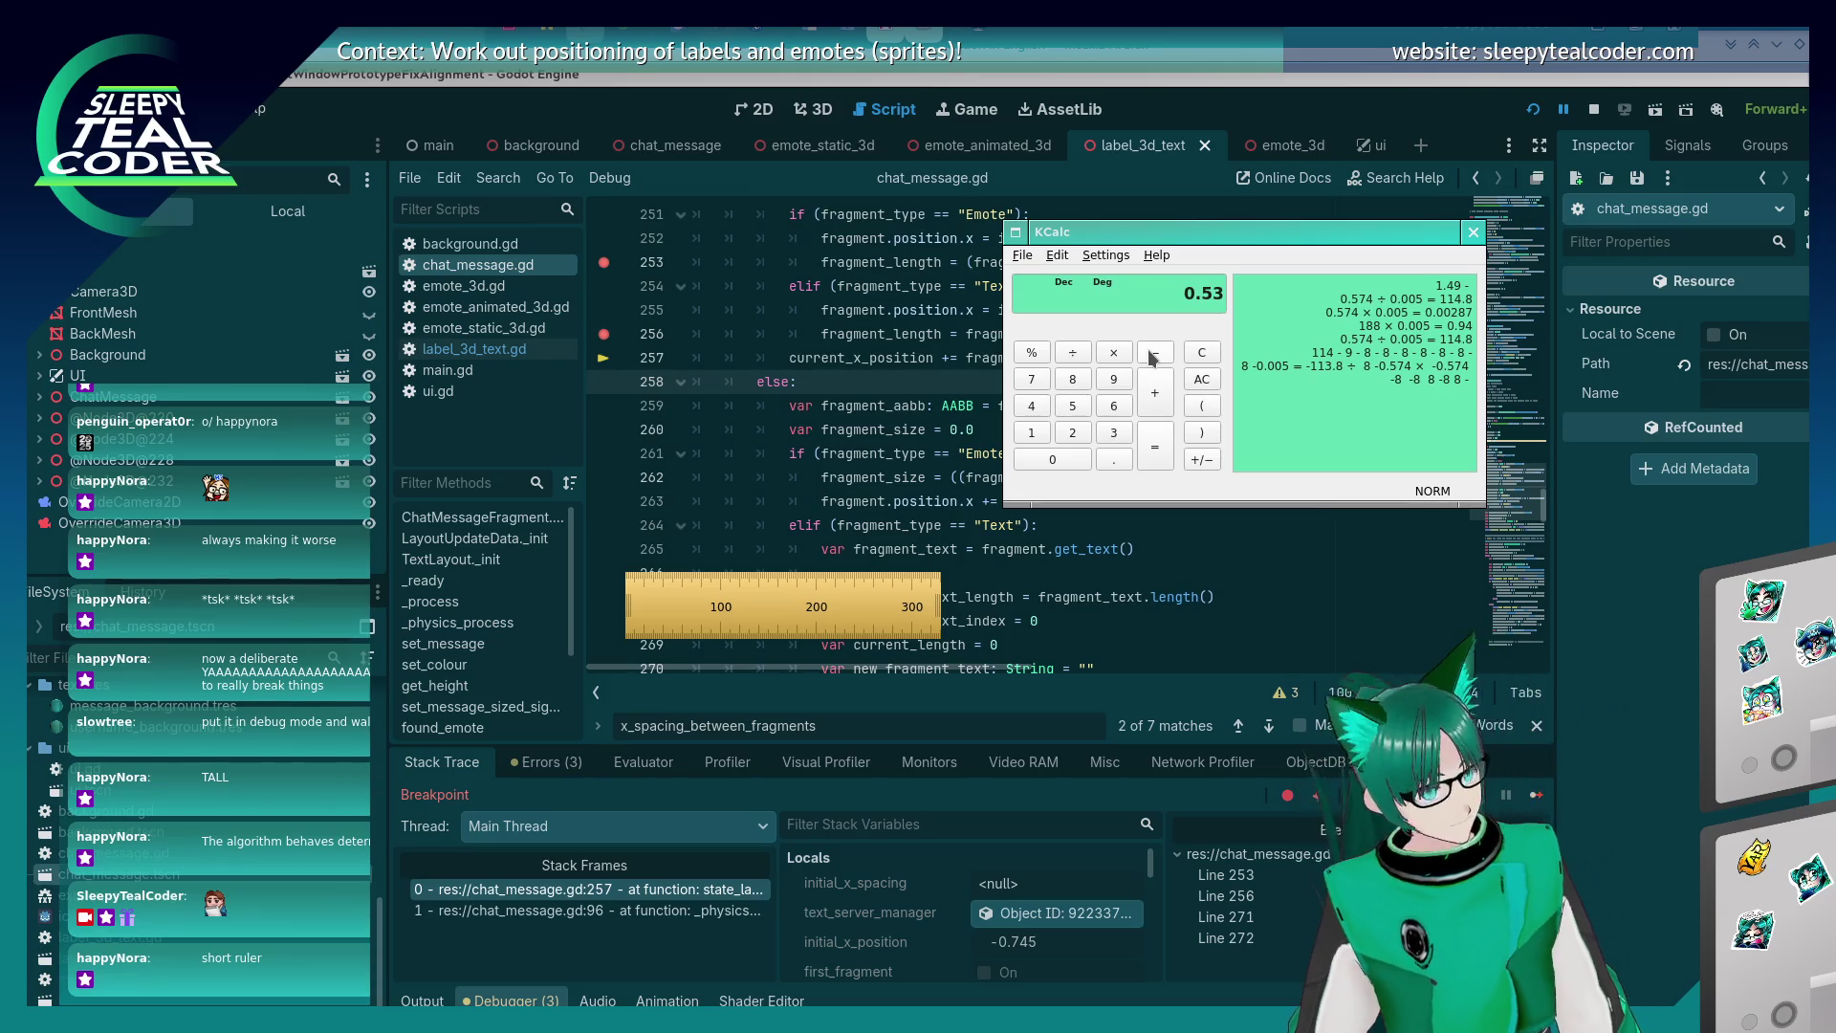
type("/0.005")
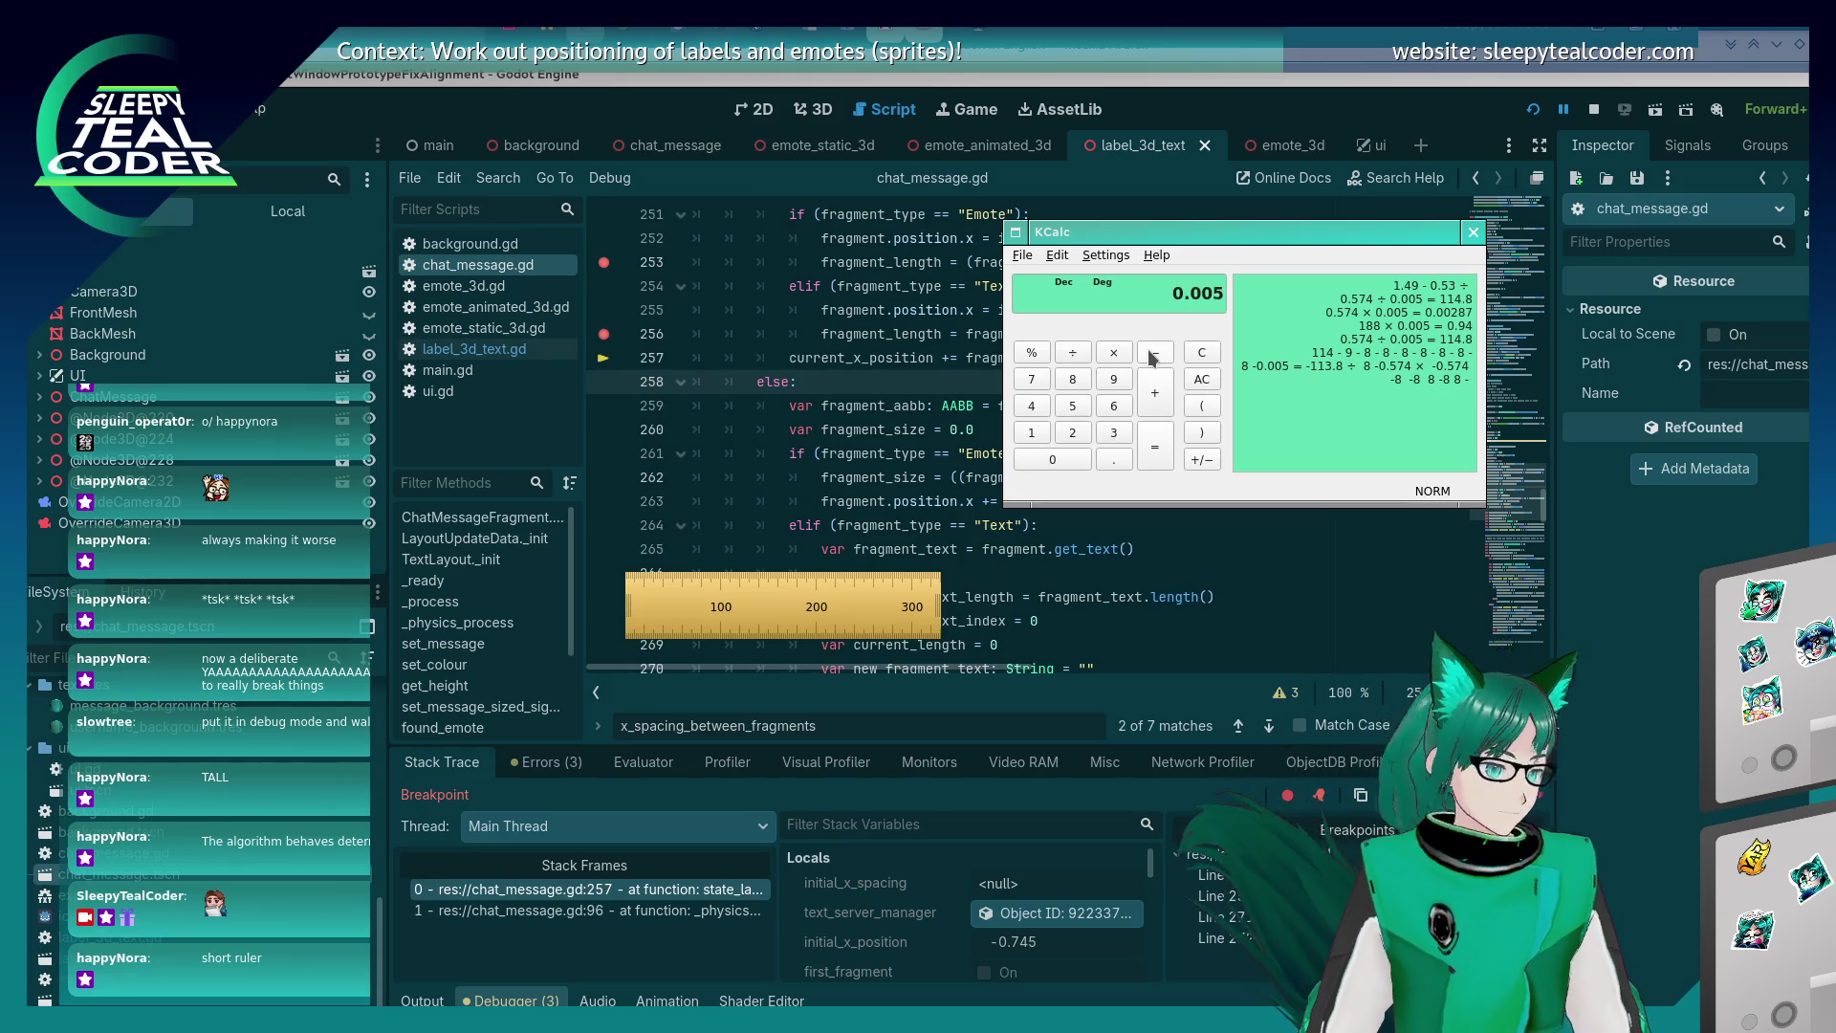
key("Return")
key("Escape")
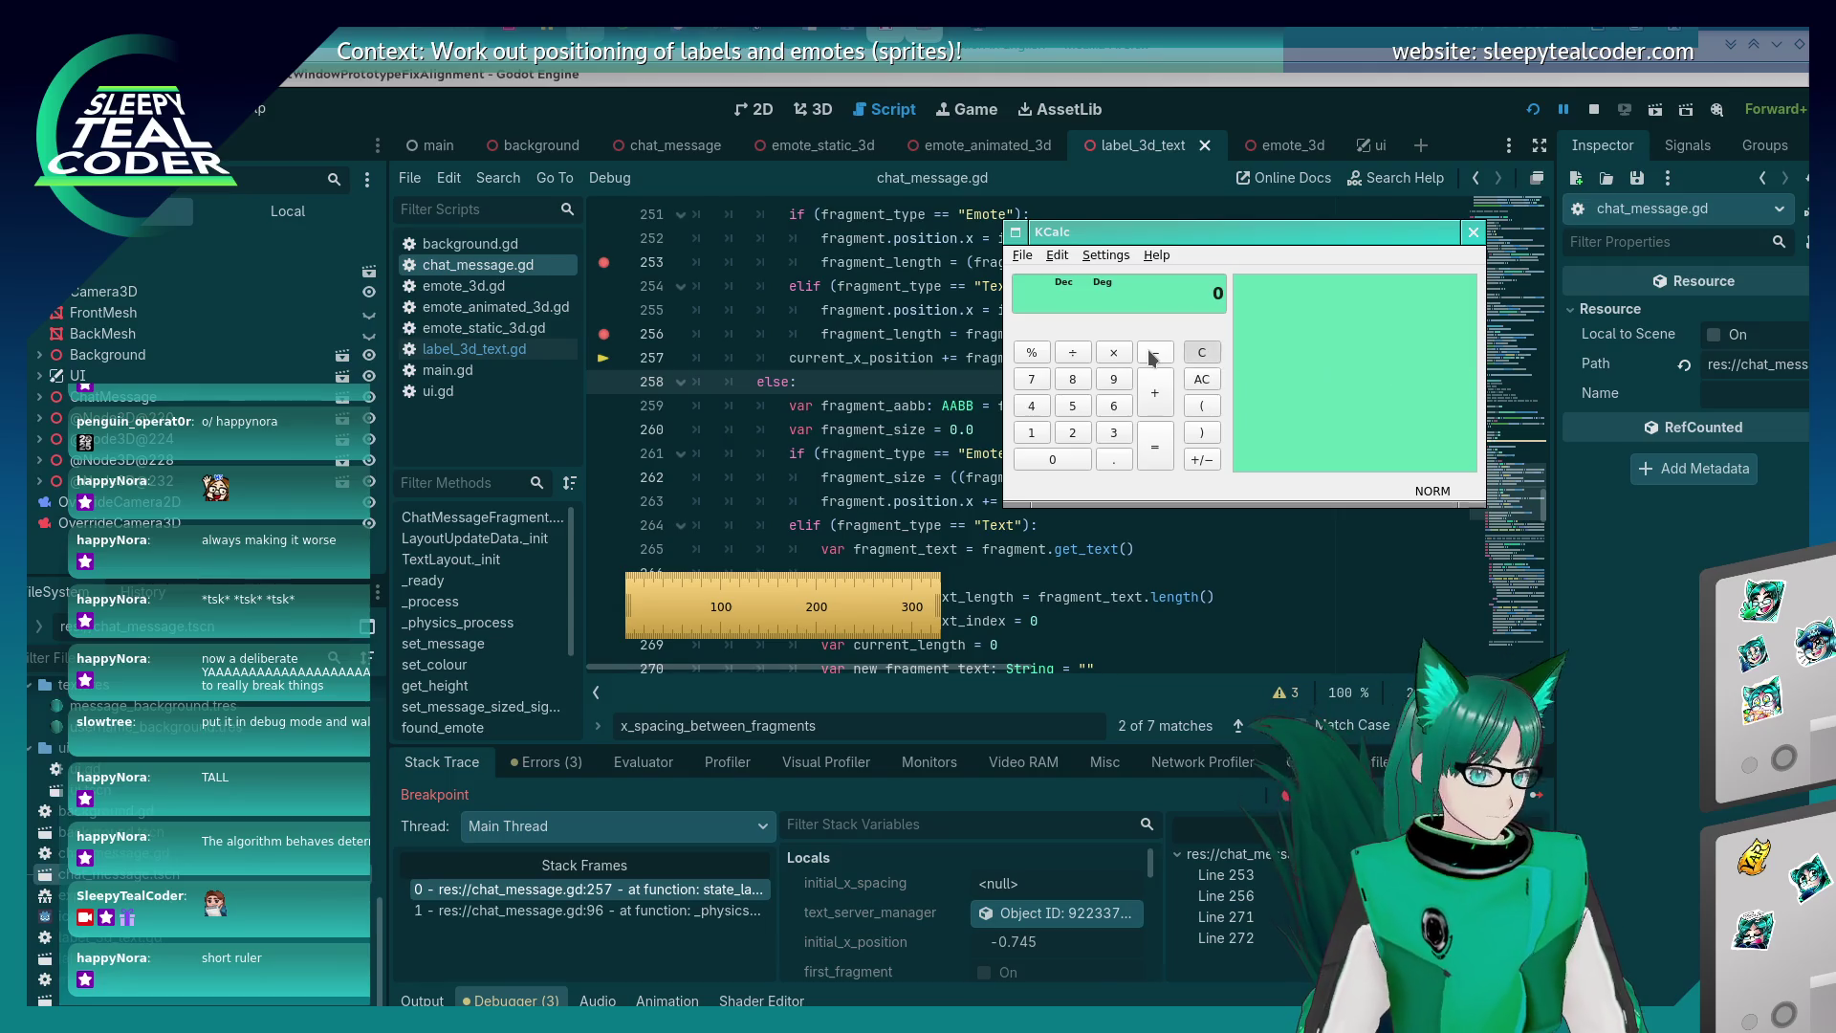
key("Delete")
type("0.53/0.005")
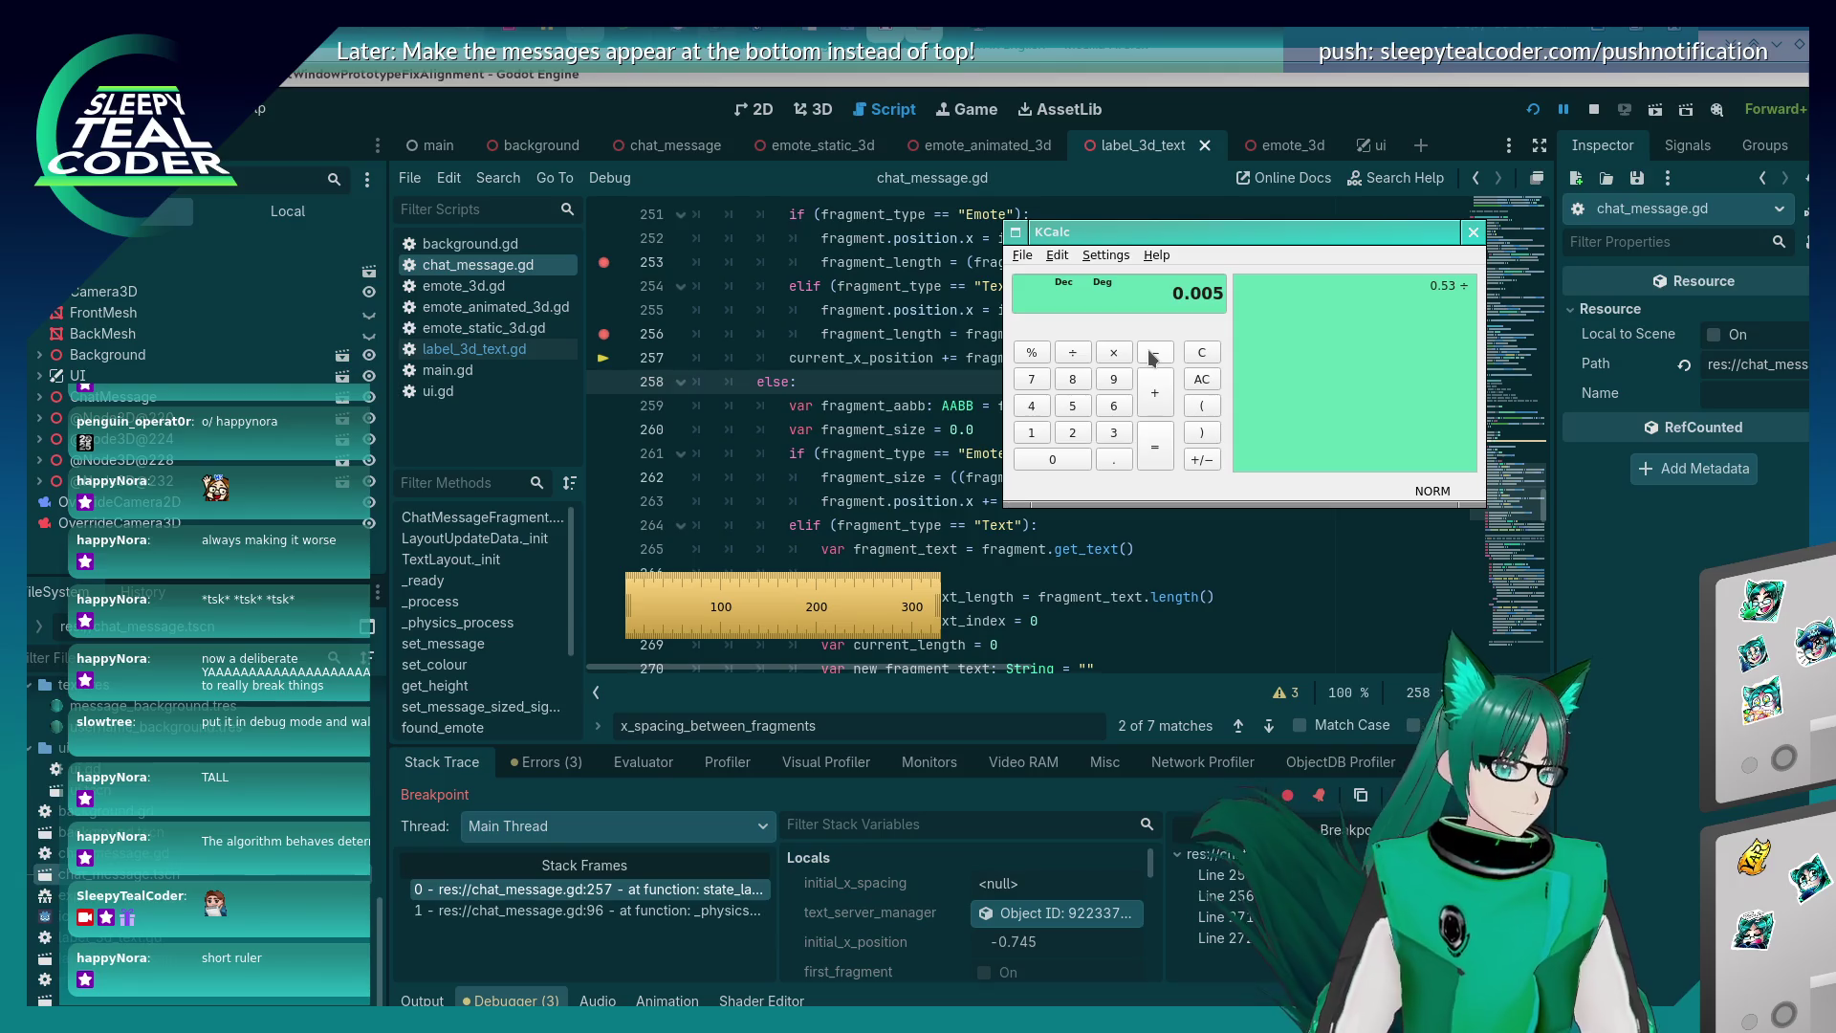
key("Return")
key("alt+Tab")
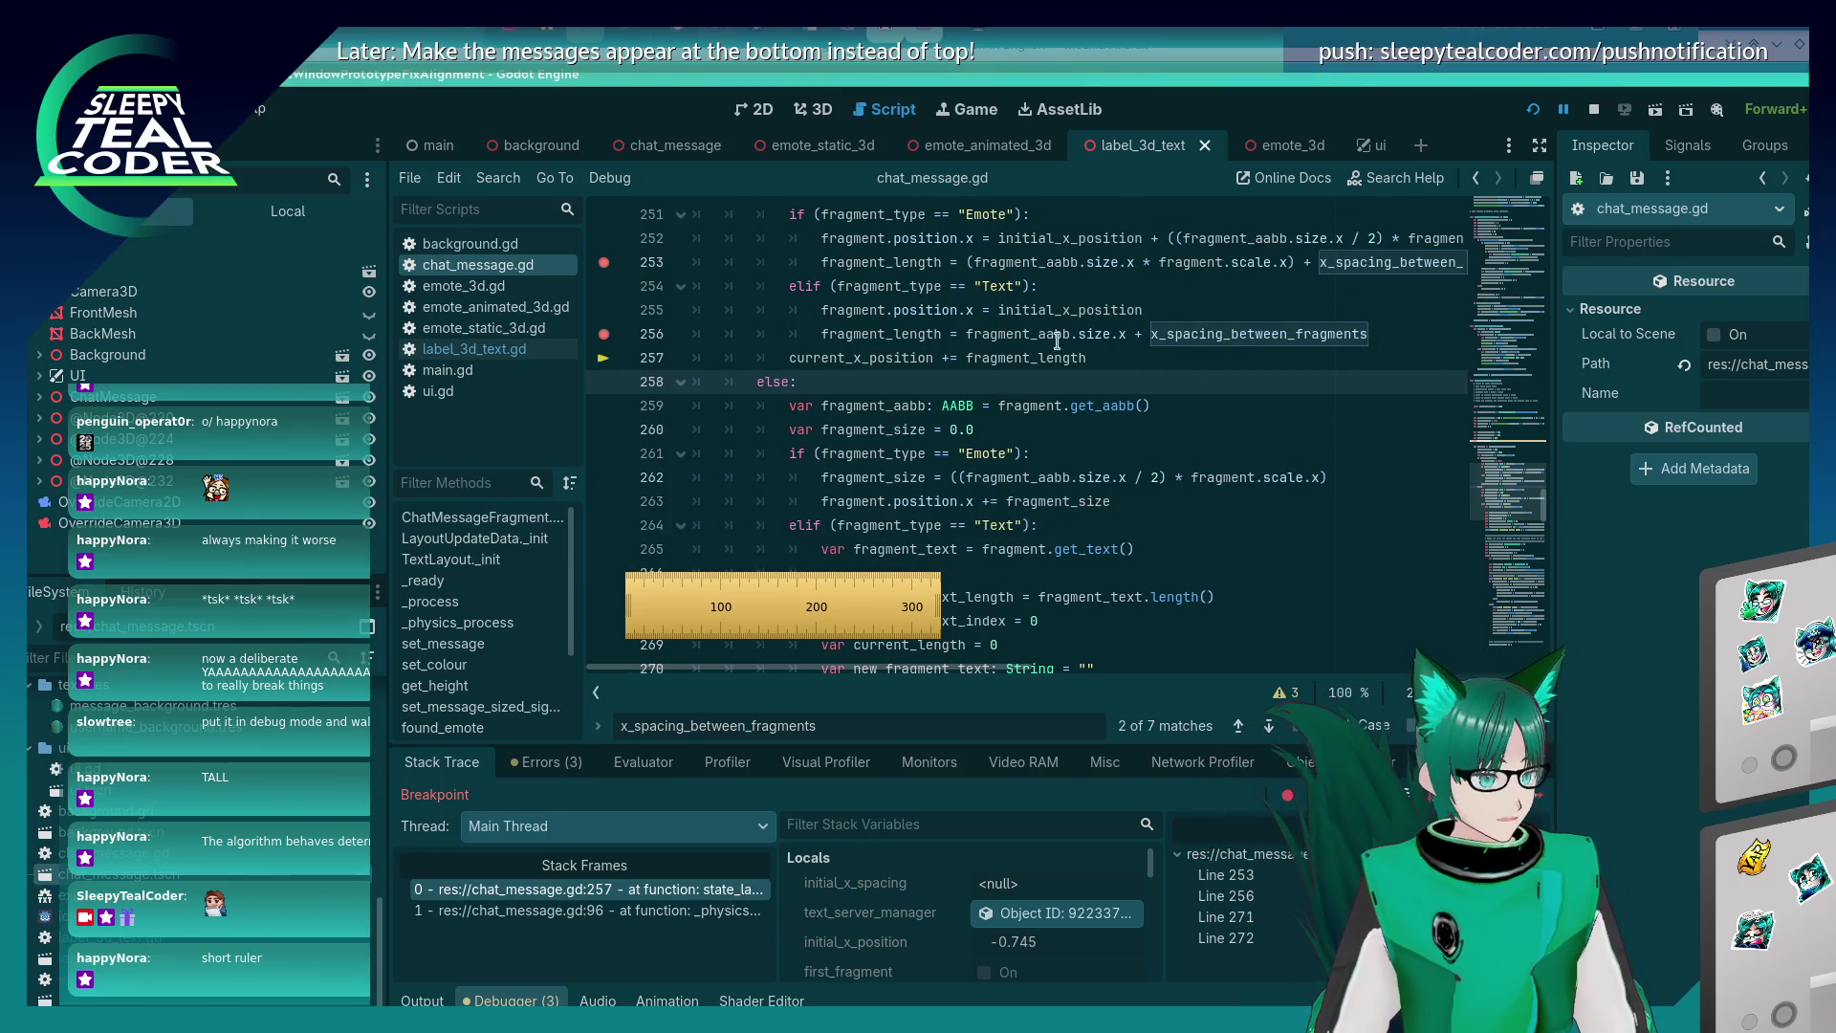
Inspect current_x_position, resume to the line 271 breakpoint, and clear line 272's breakpoint.
mouse_move(899, 366)
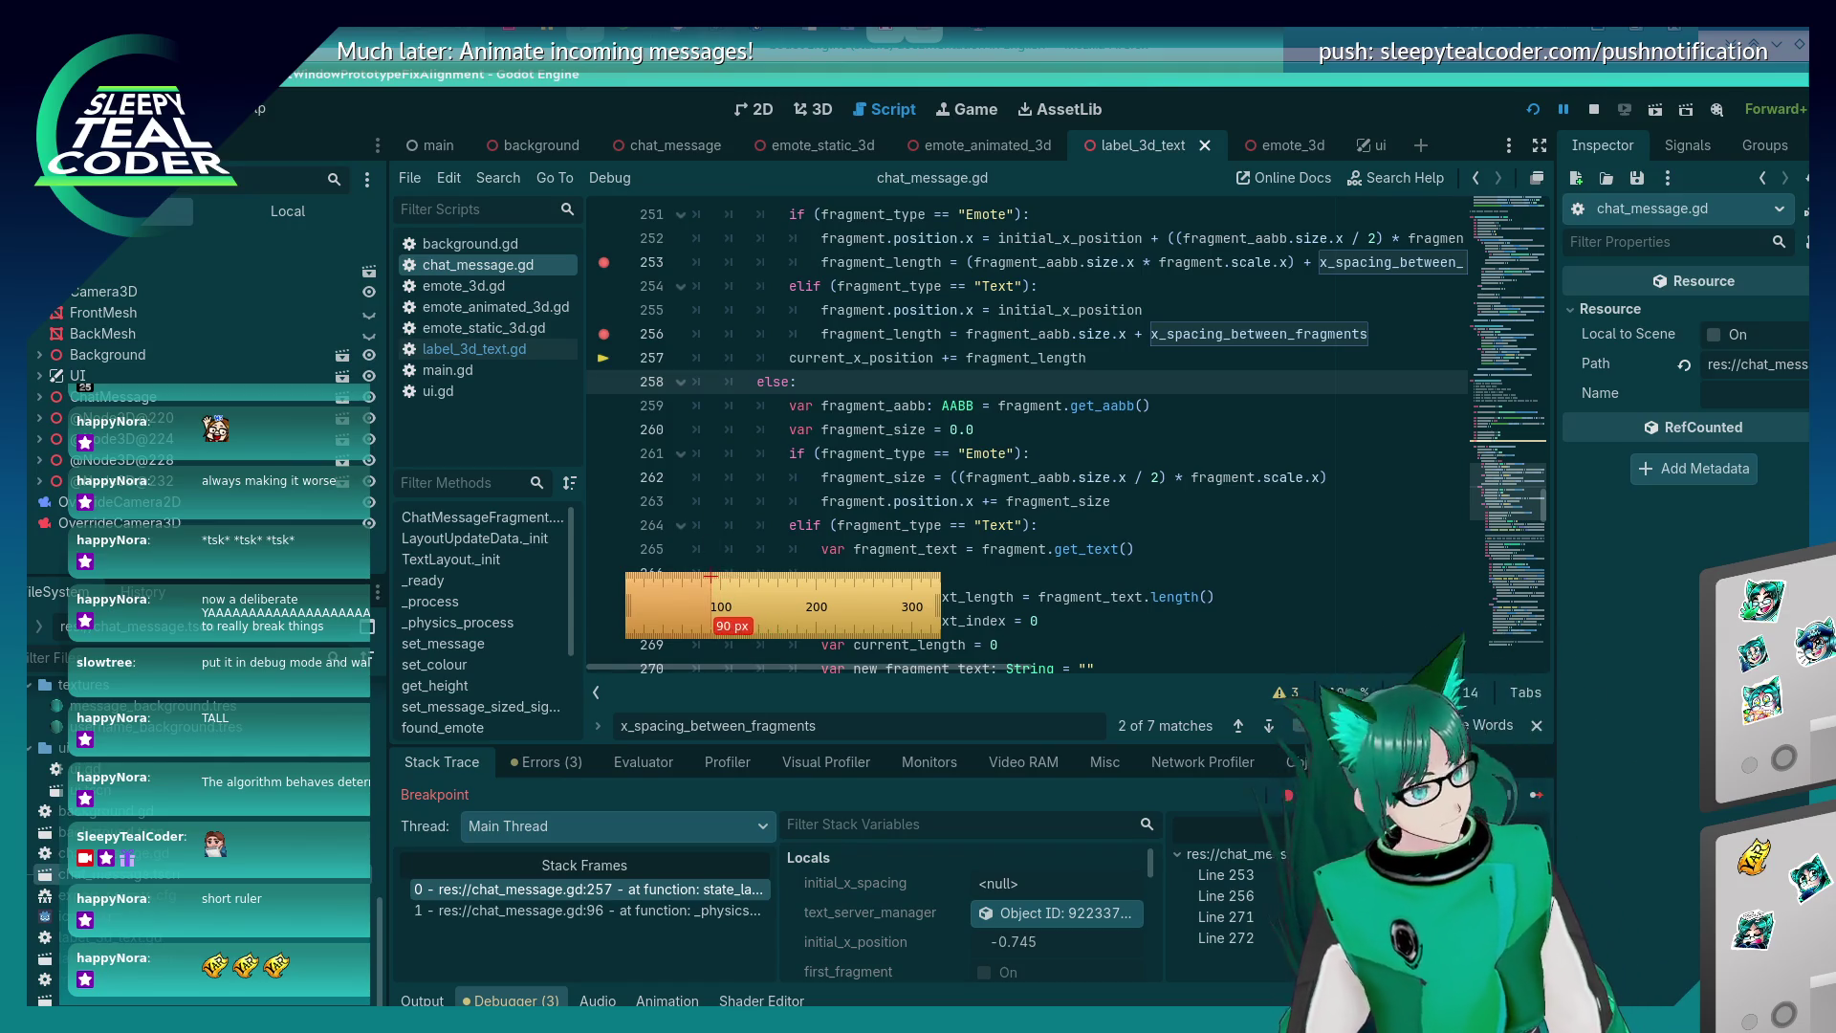
left_click(843, 358)
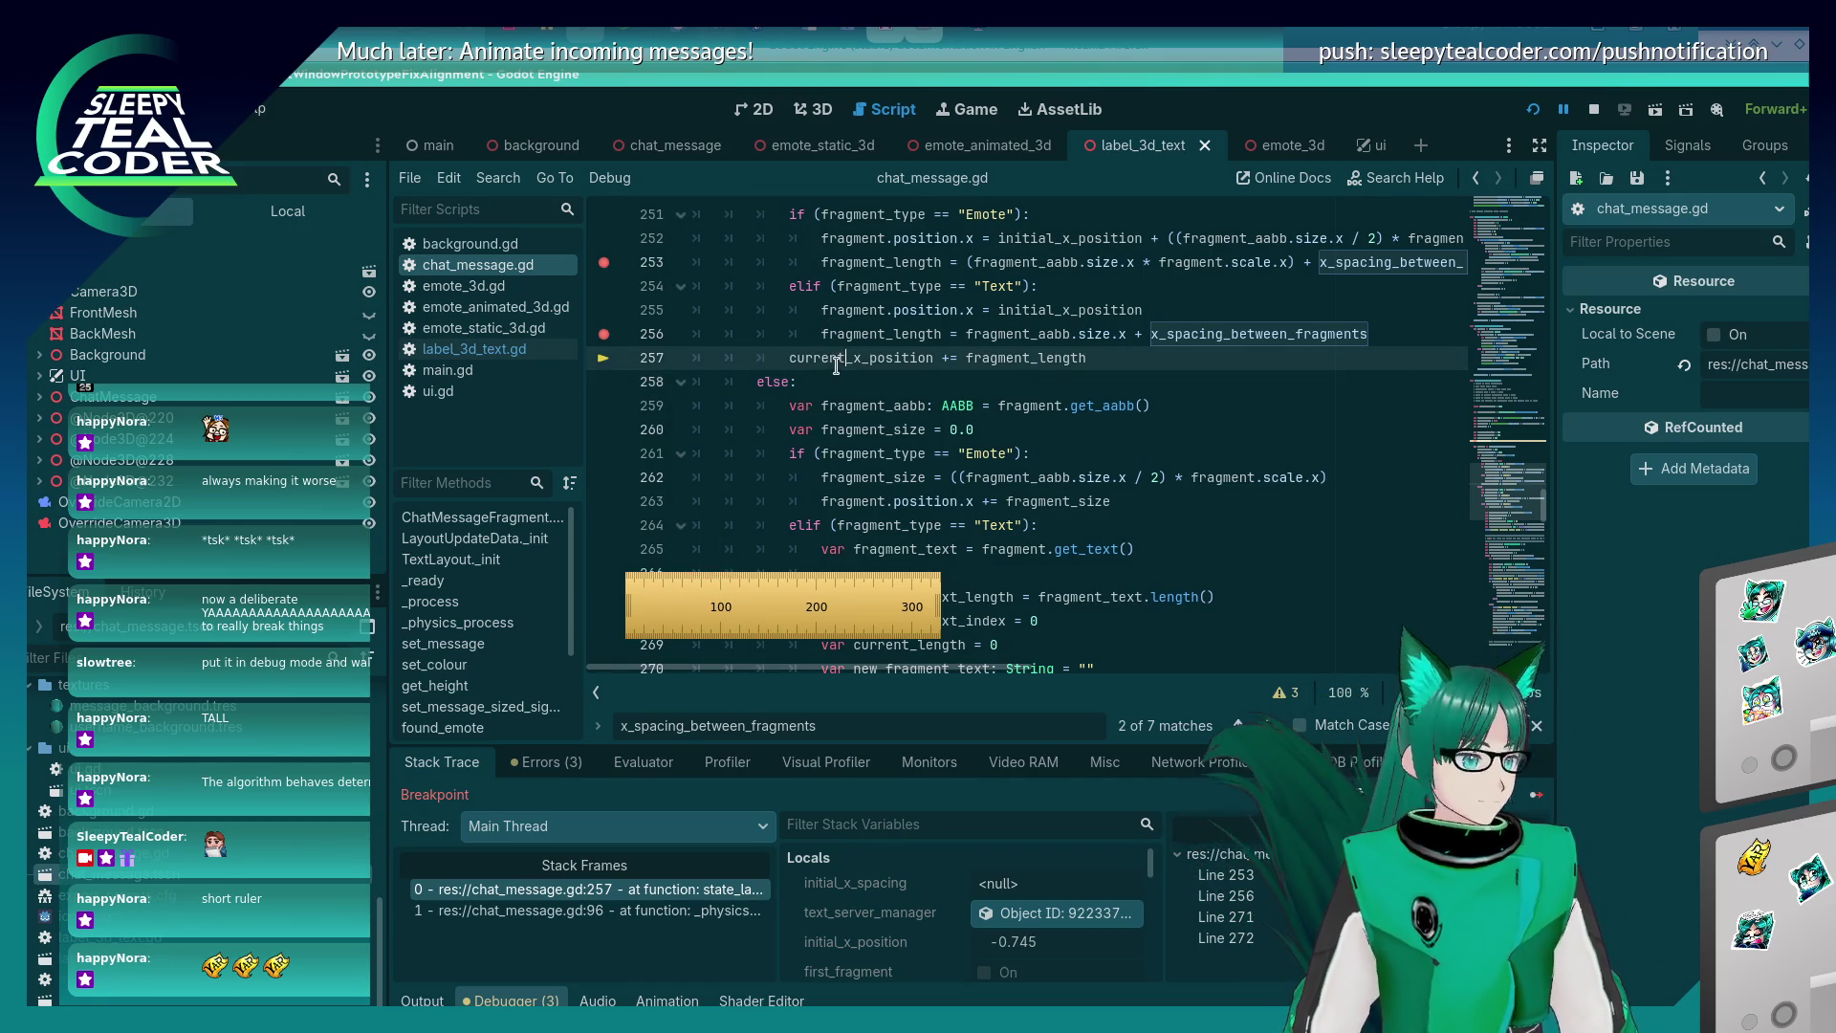
mouse_move(838, 357)
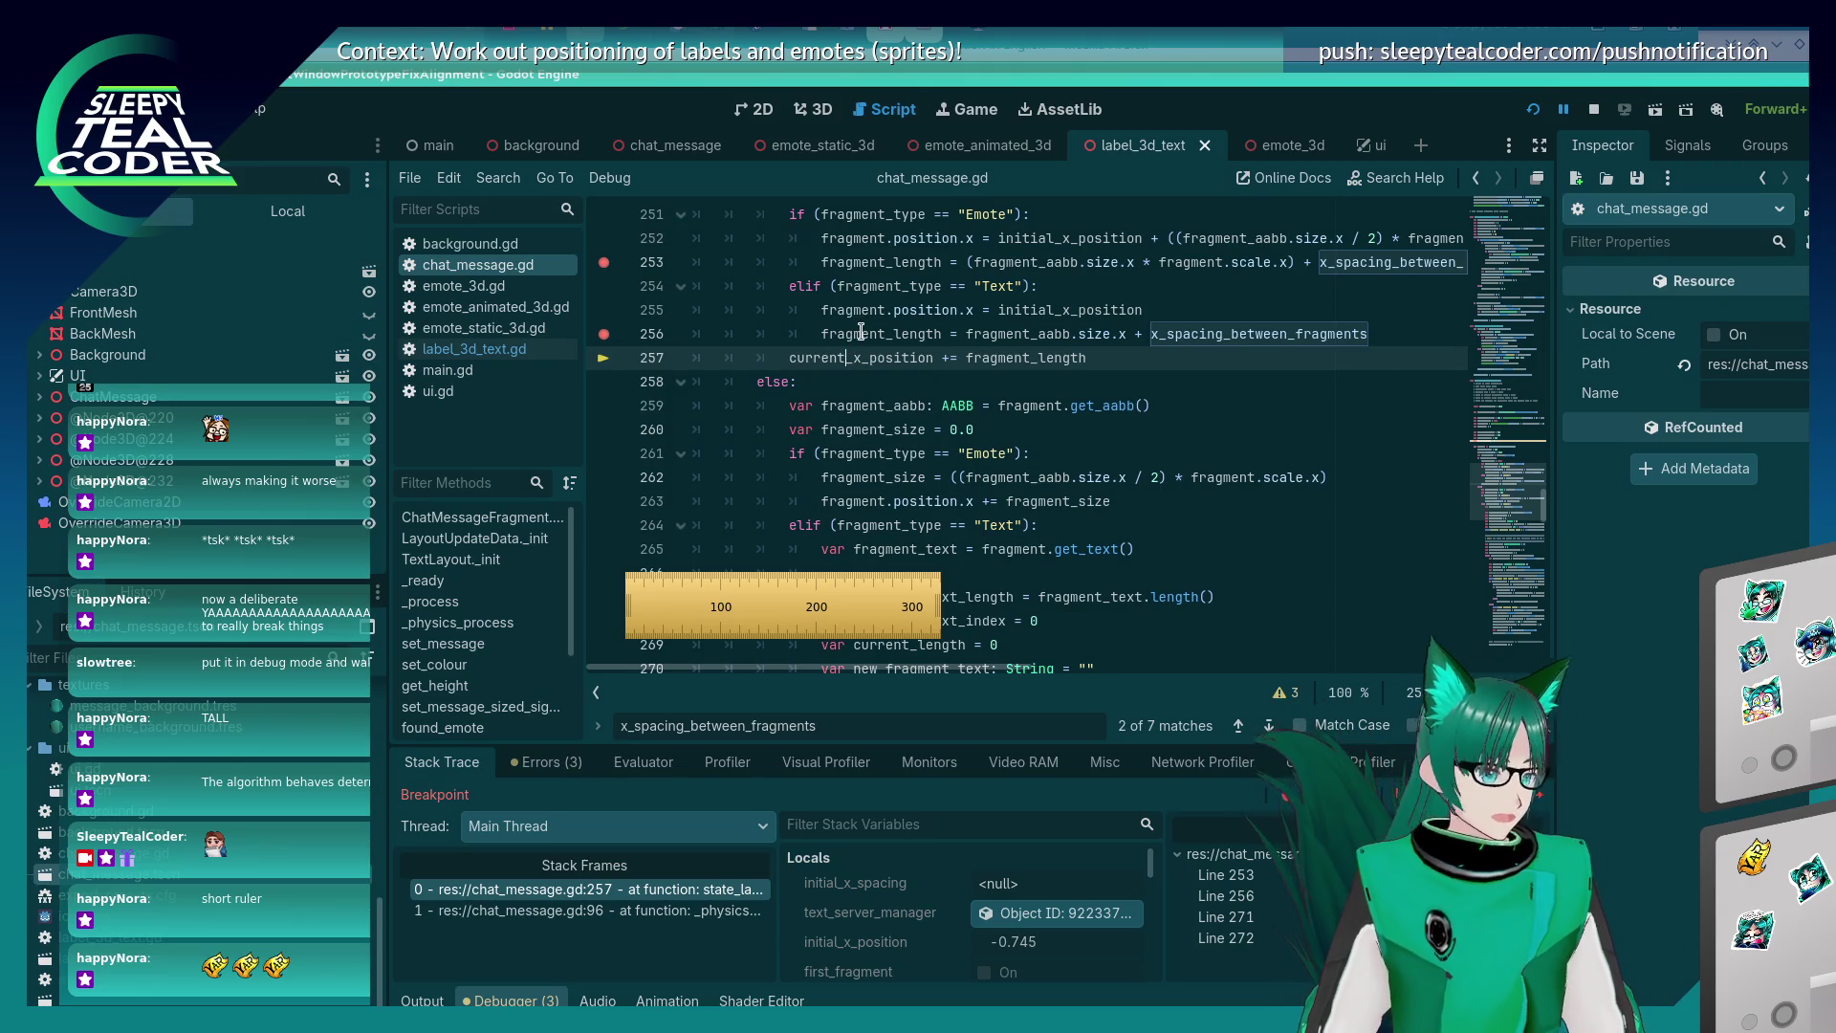
key("alt+Tab")
key("alt+Tab")
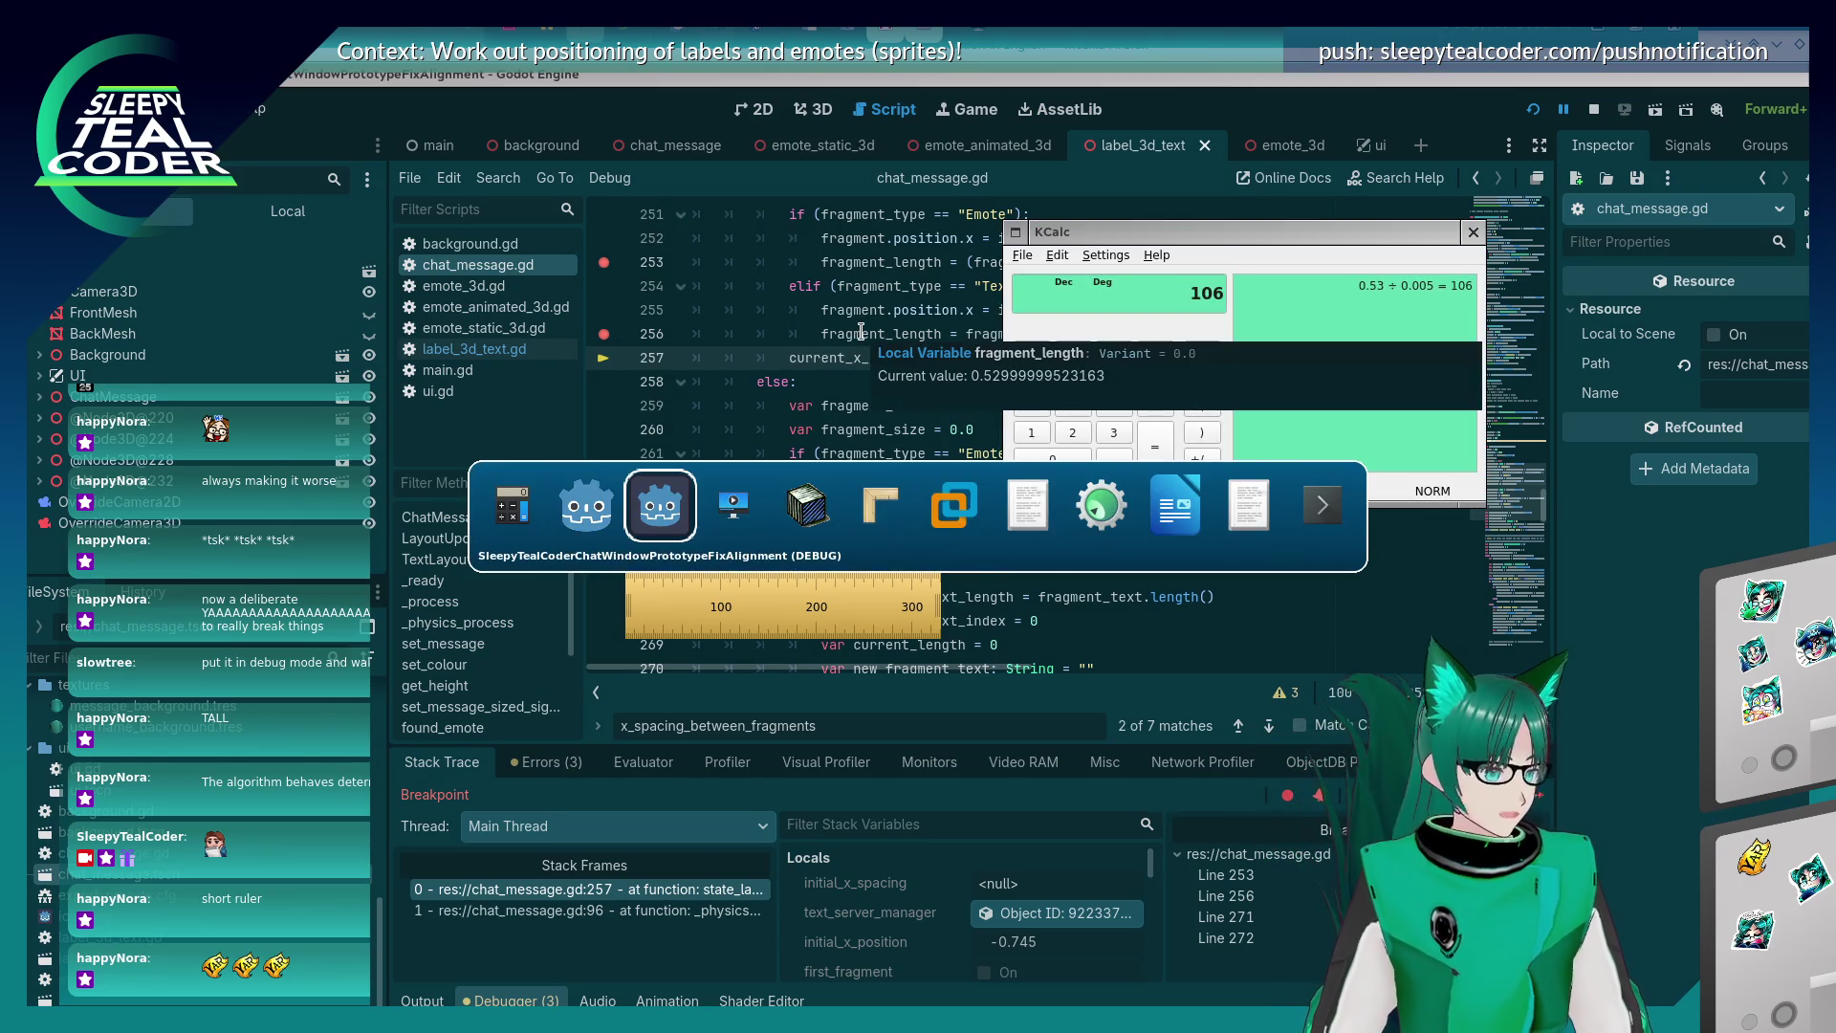
key("alt+Tab")
key("alt+Tab")
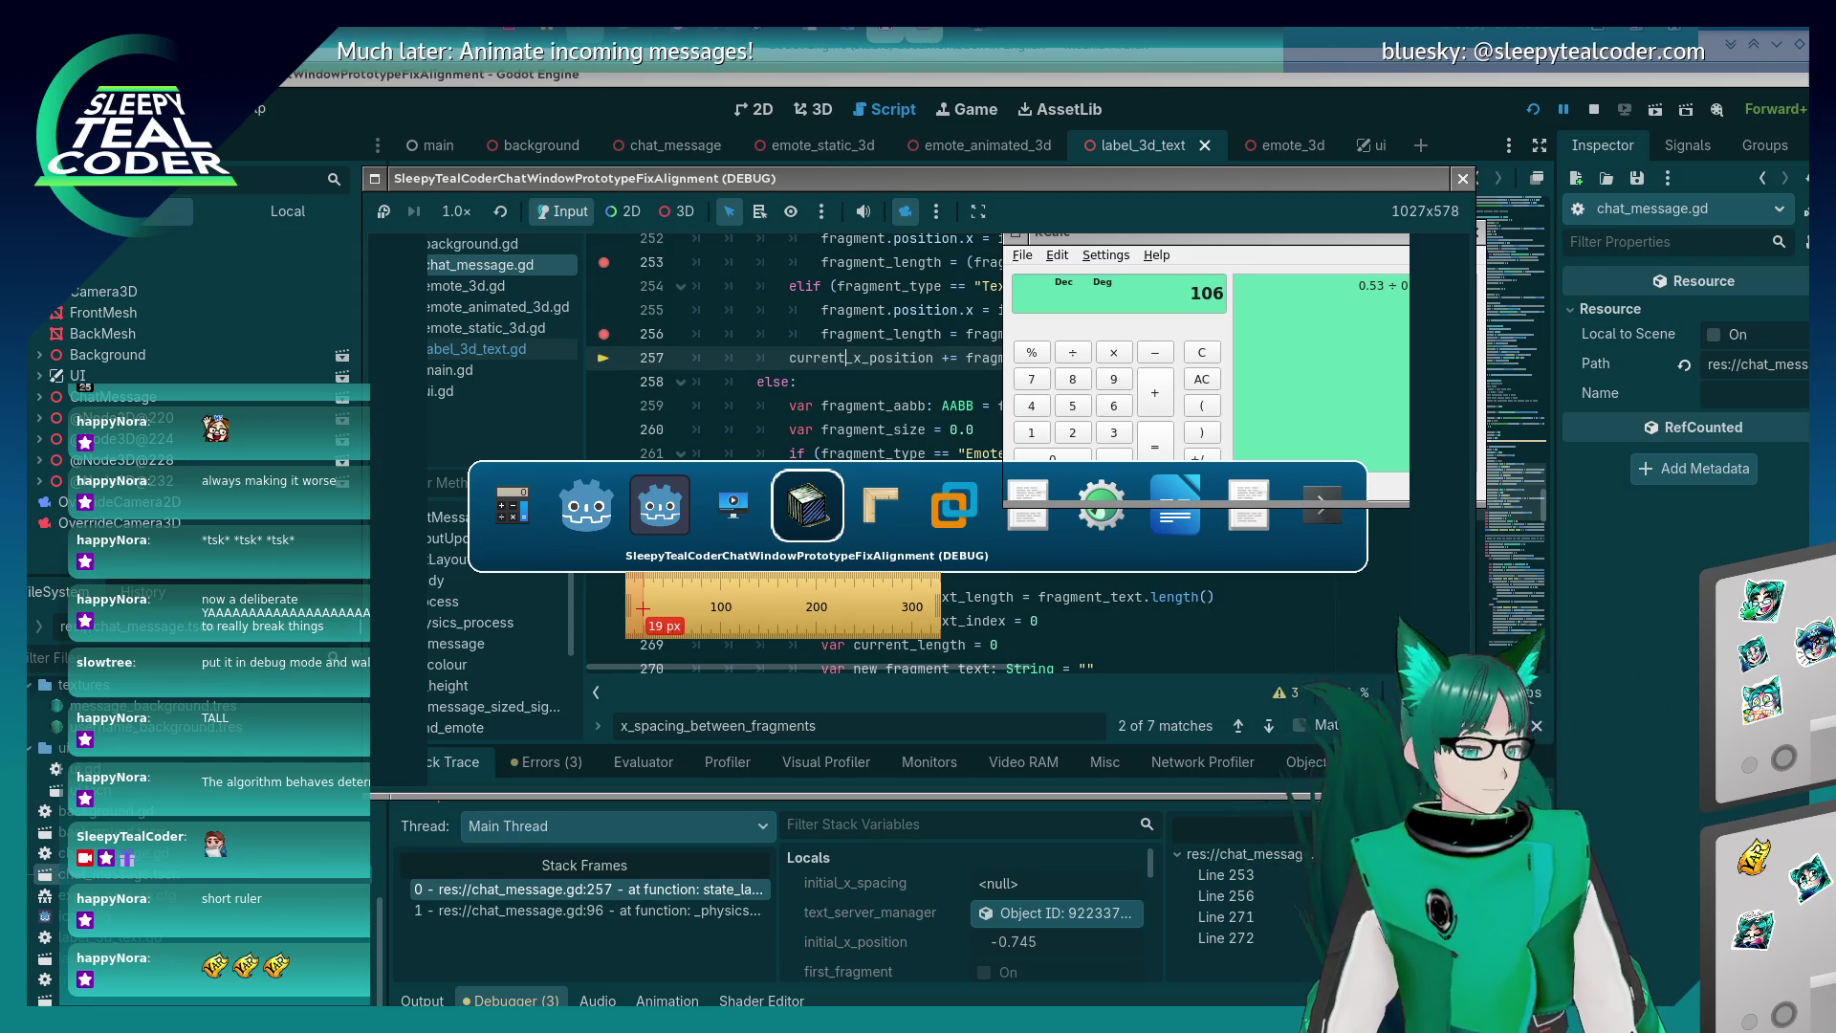
key("alt")
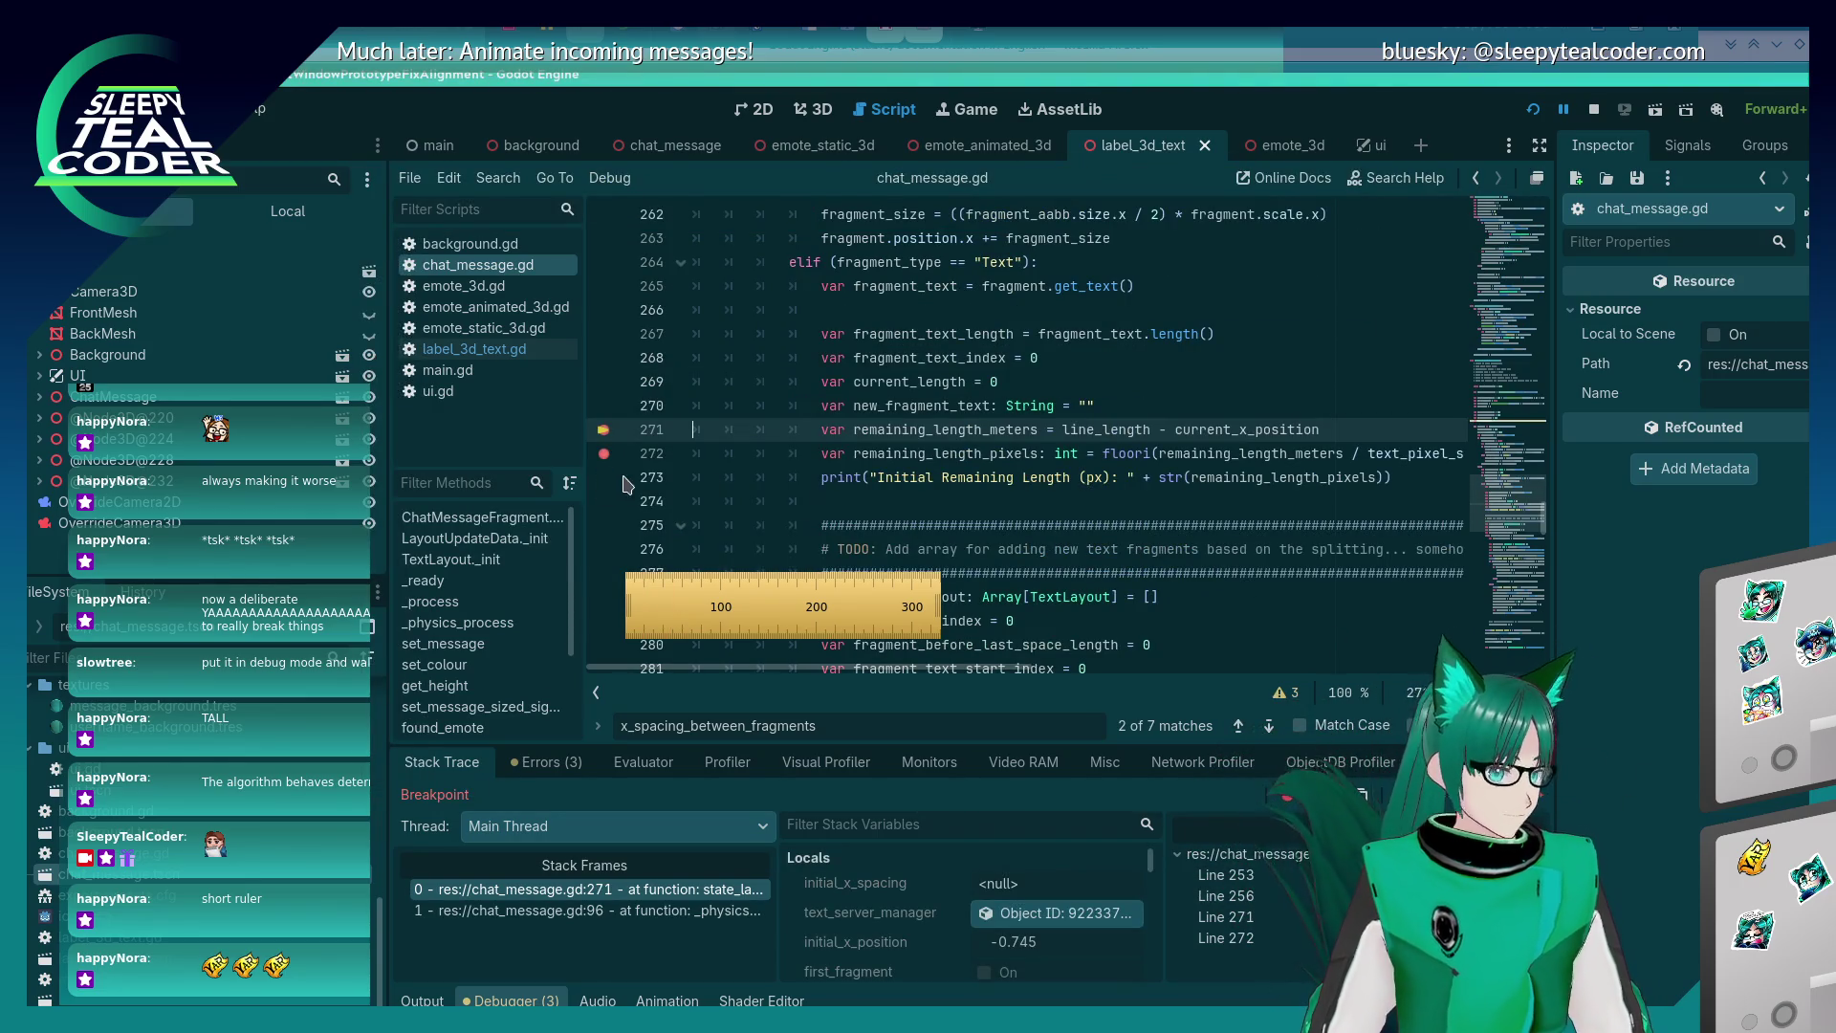
left_click(603, 453)
Clear the line 271 breakpoint, resume the game, and view the new test messages.
left_click(604, 430)
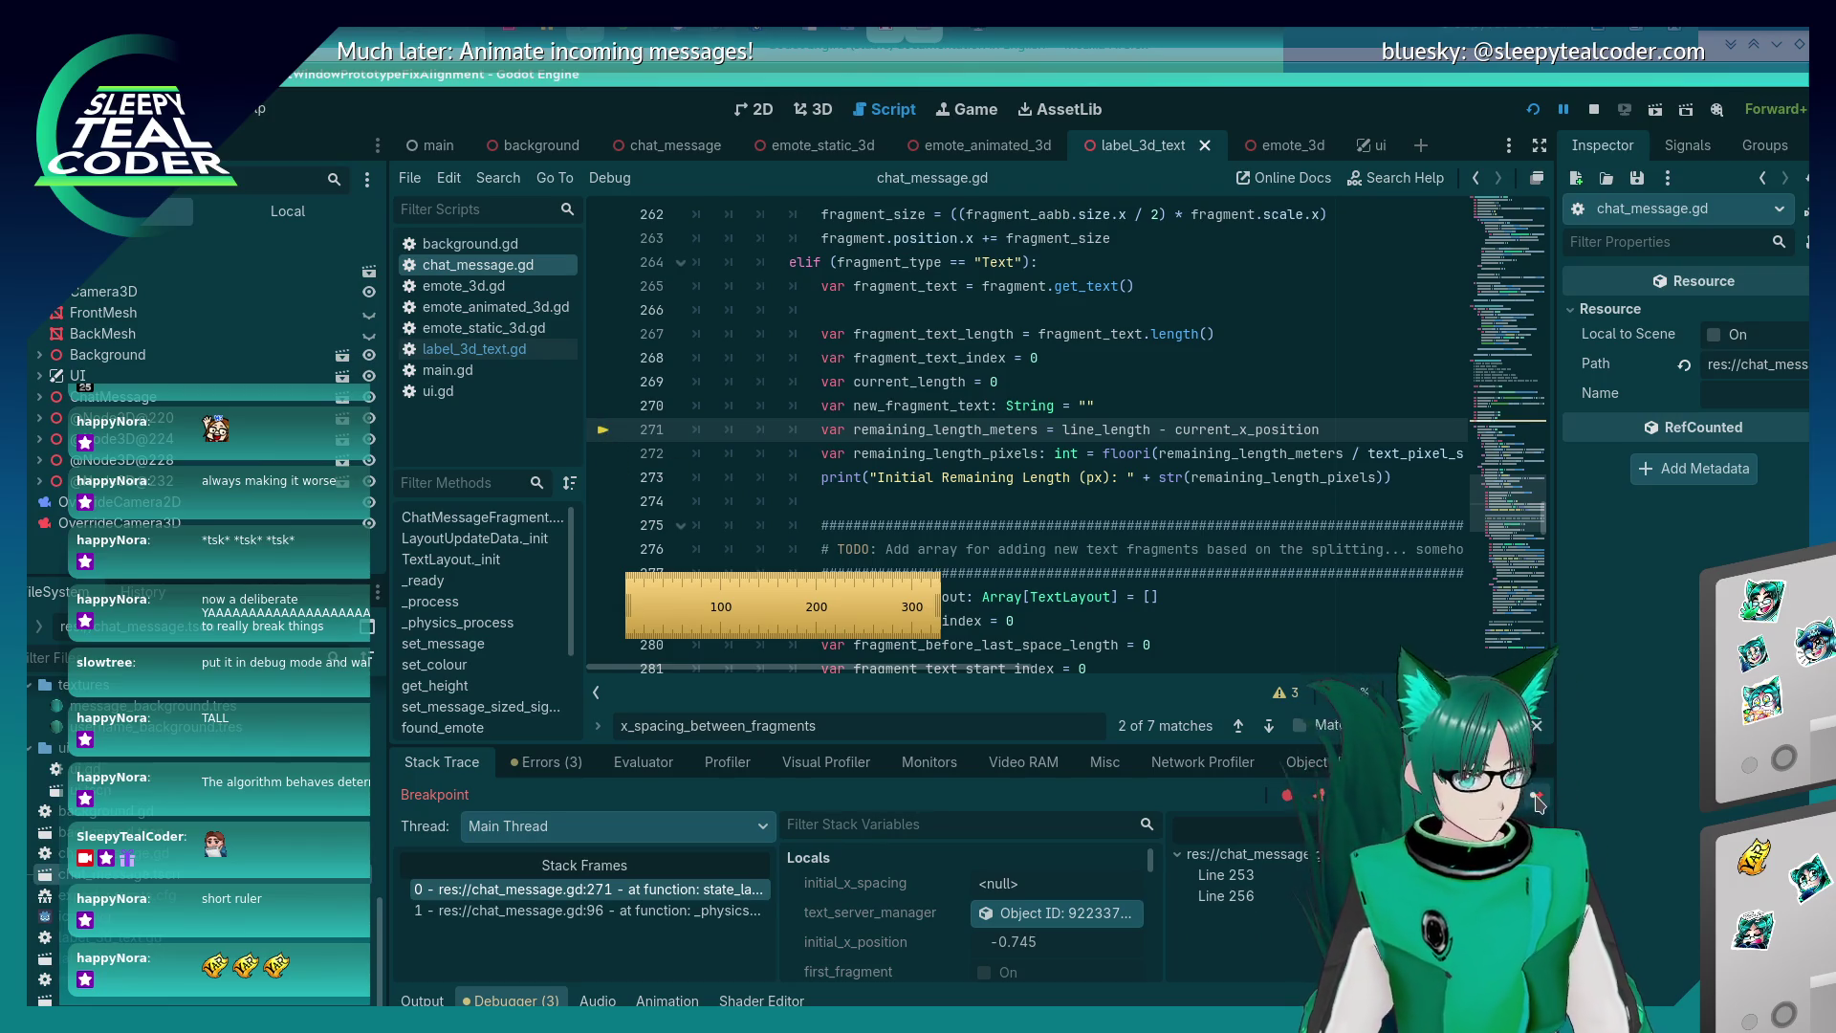
left_click(1537, 802)
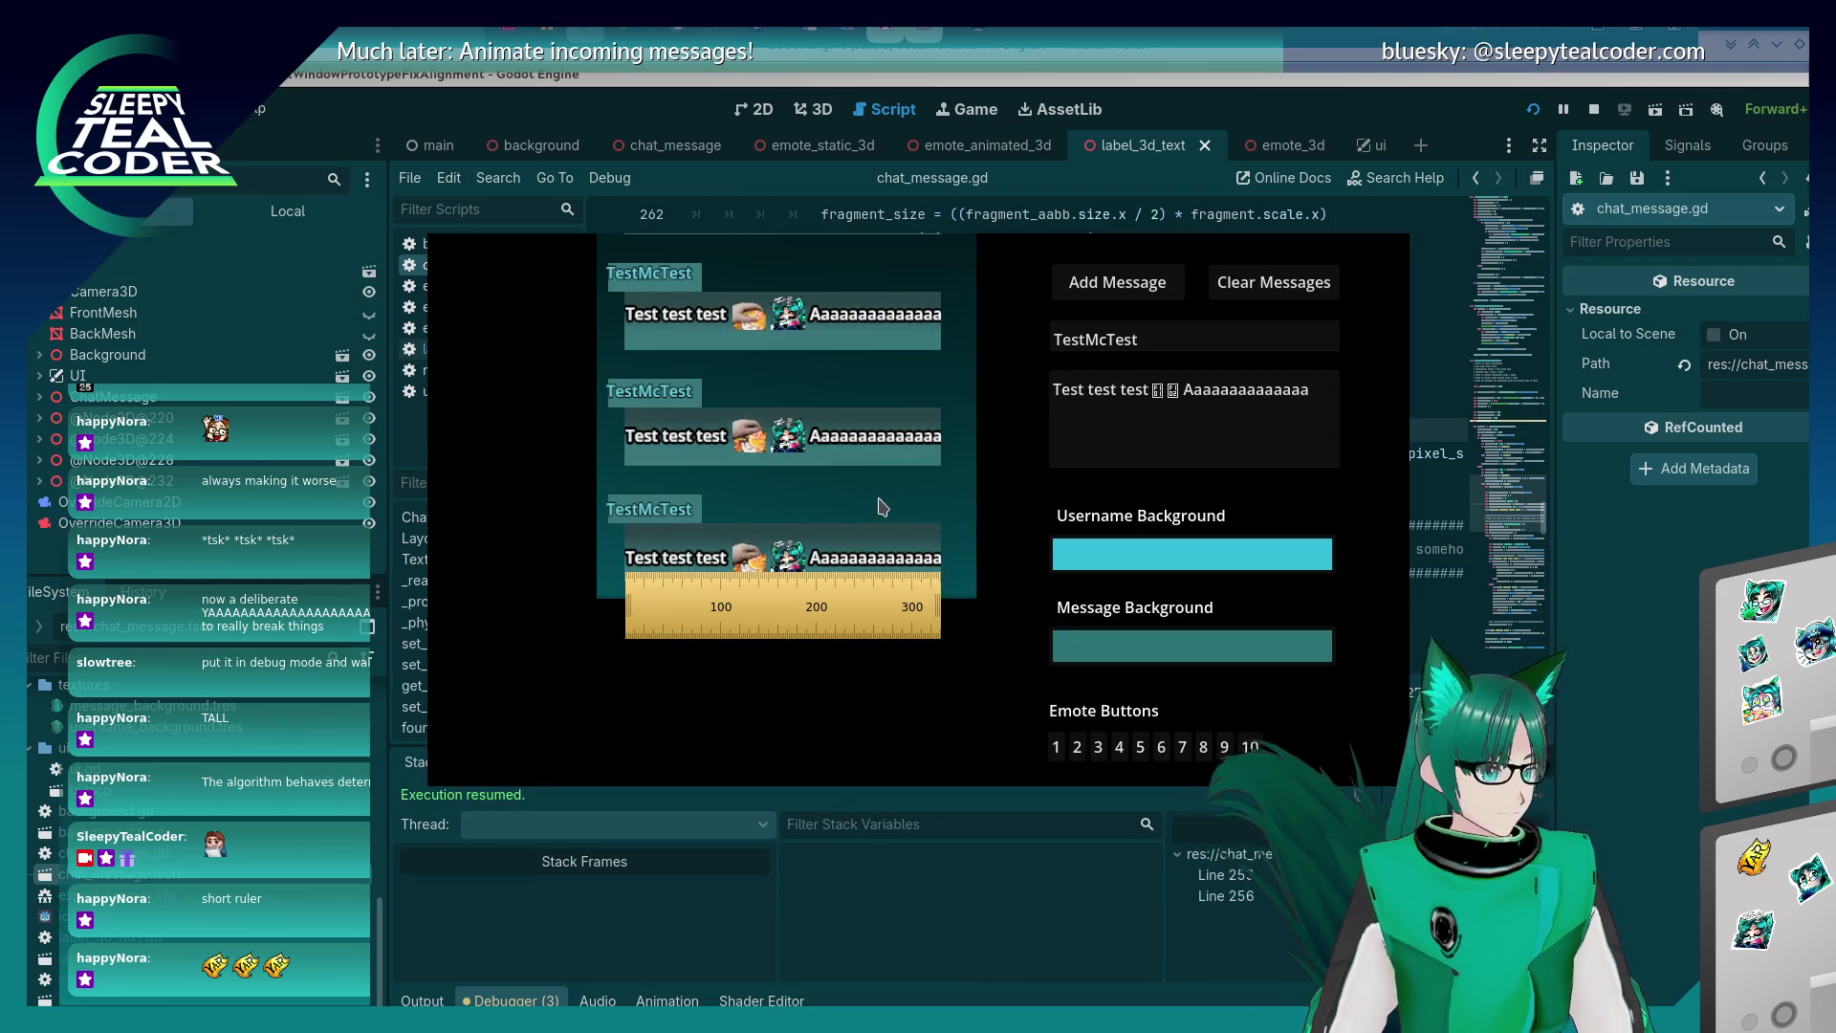
key("alt+Tab")
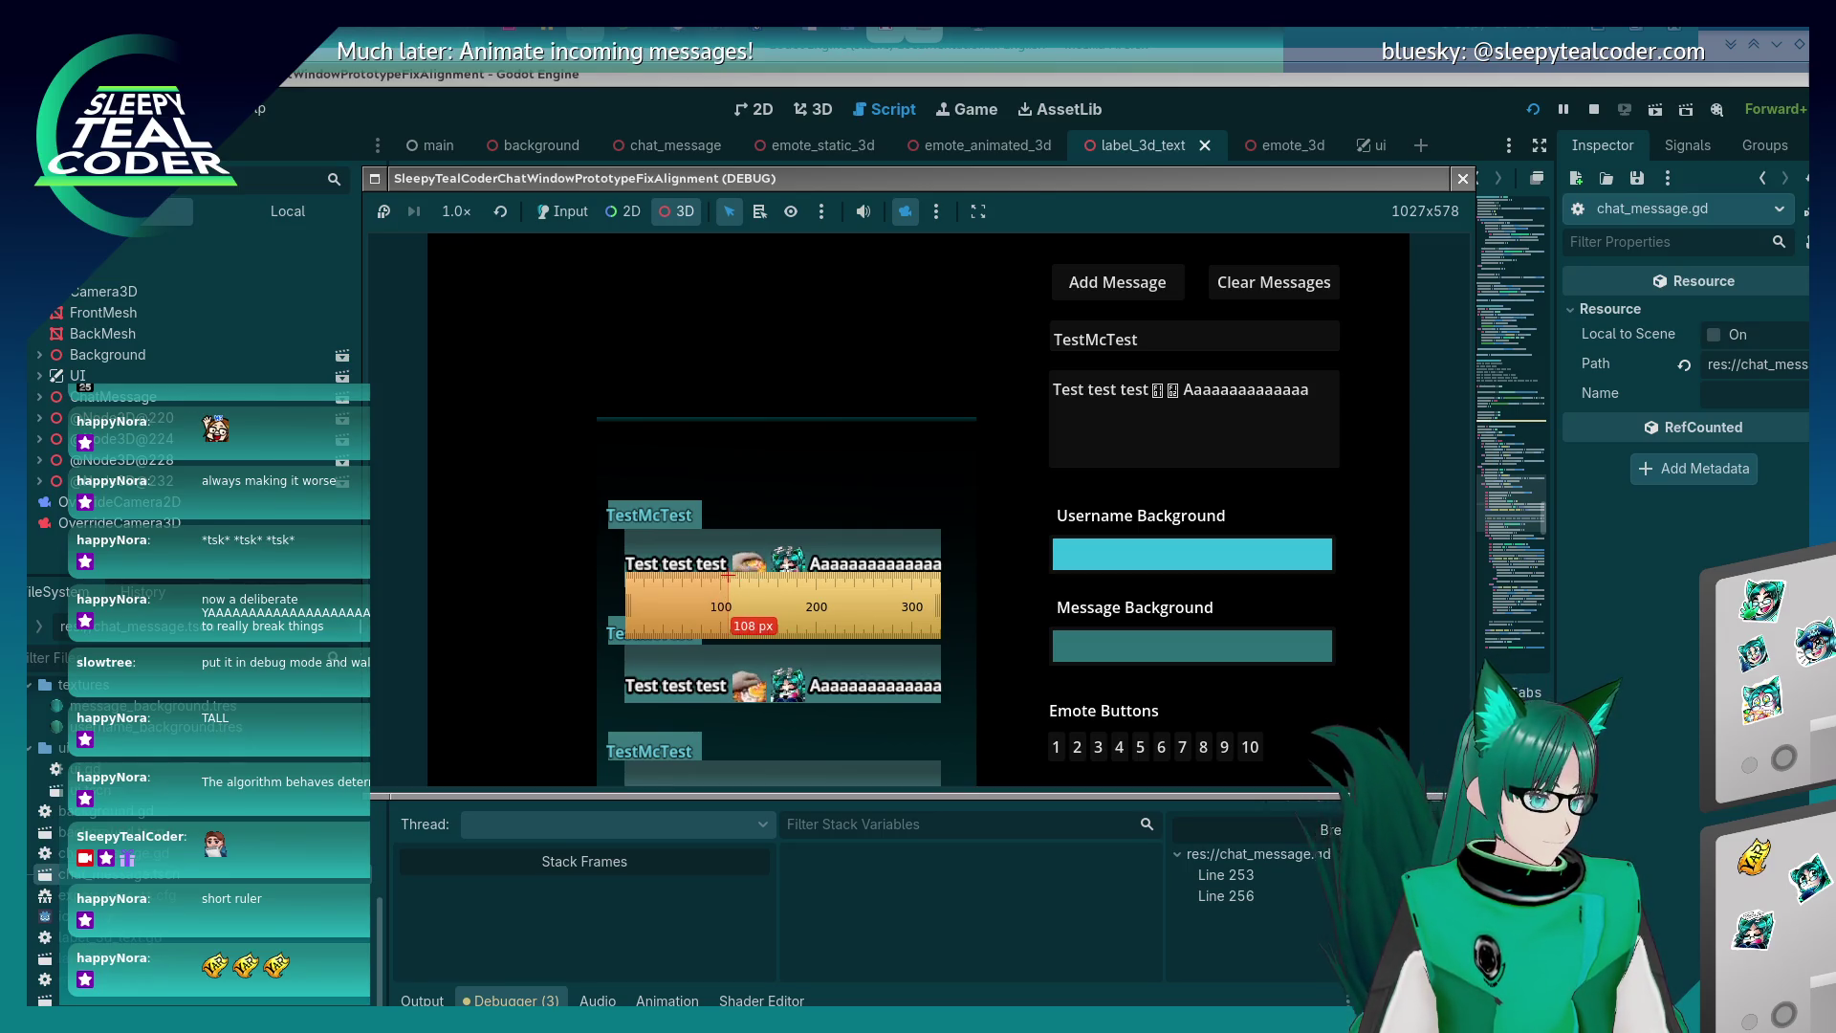
key("alt+Tab")
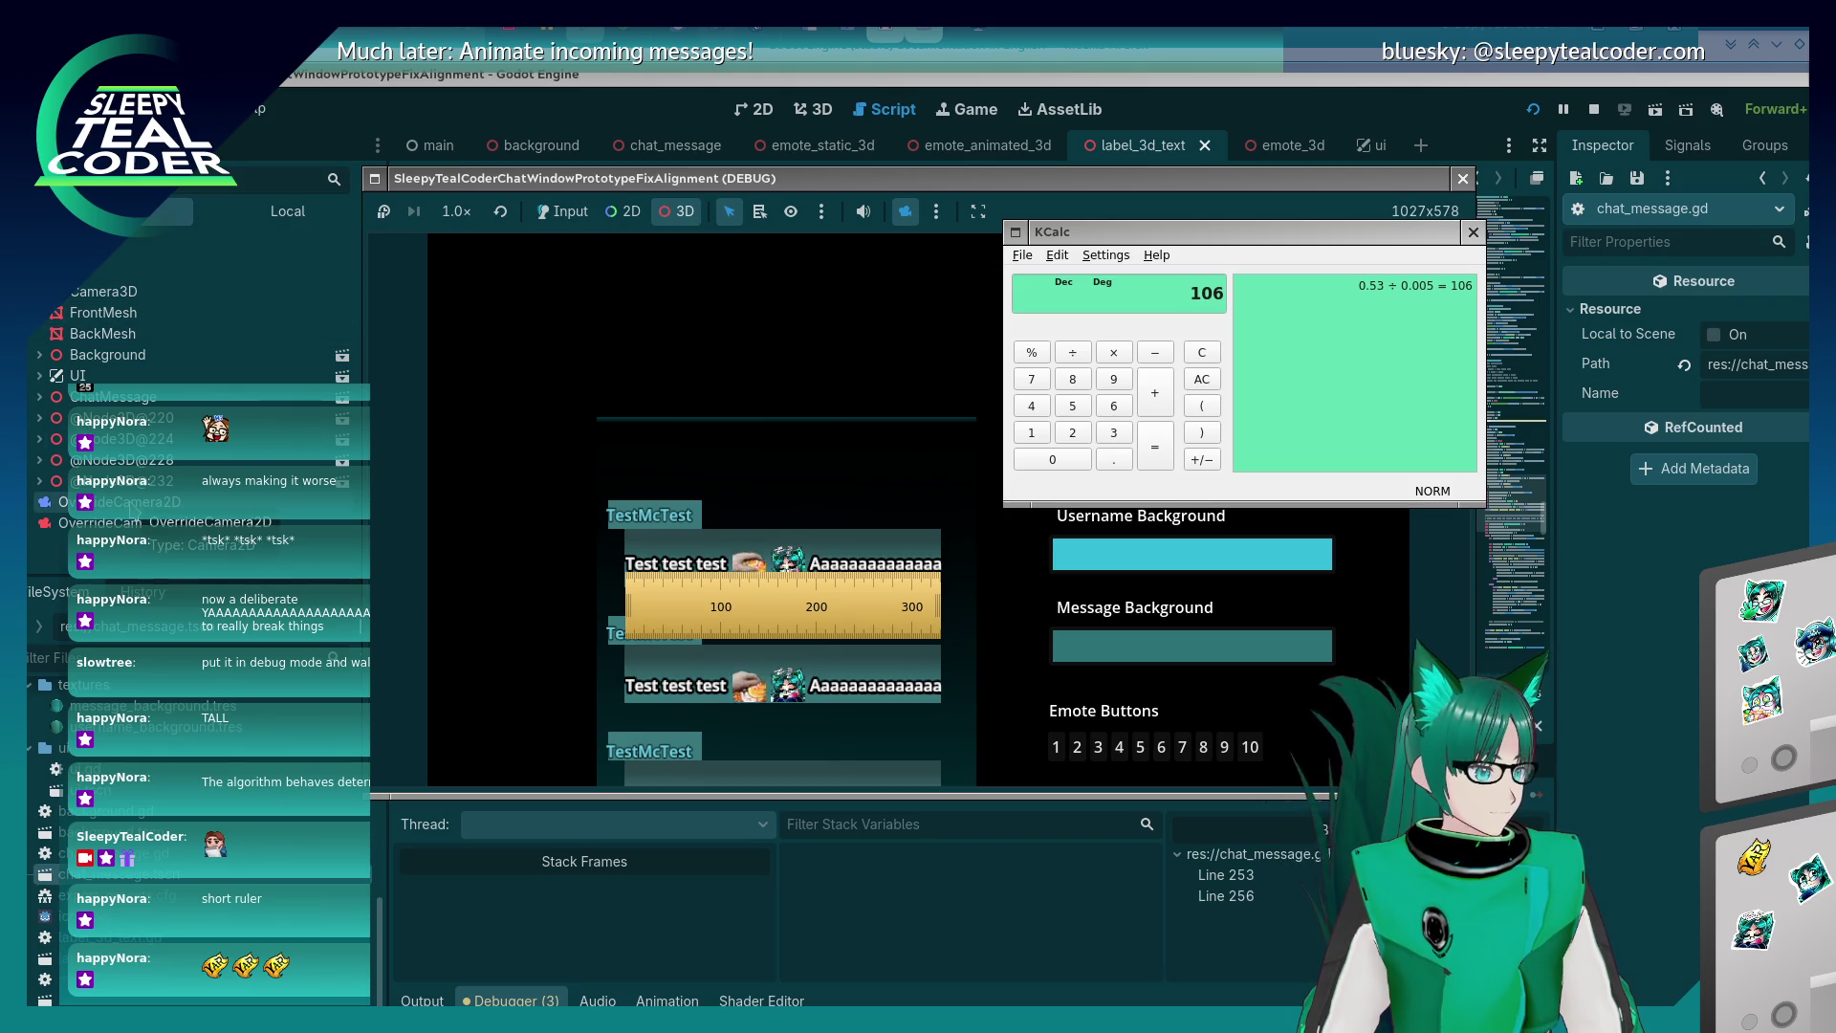
left_click(105, 291)
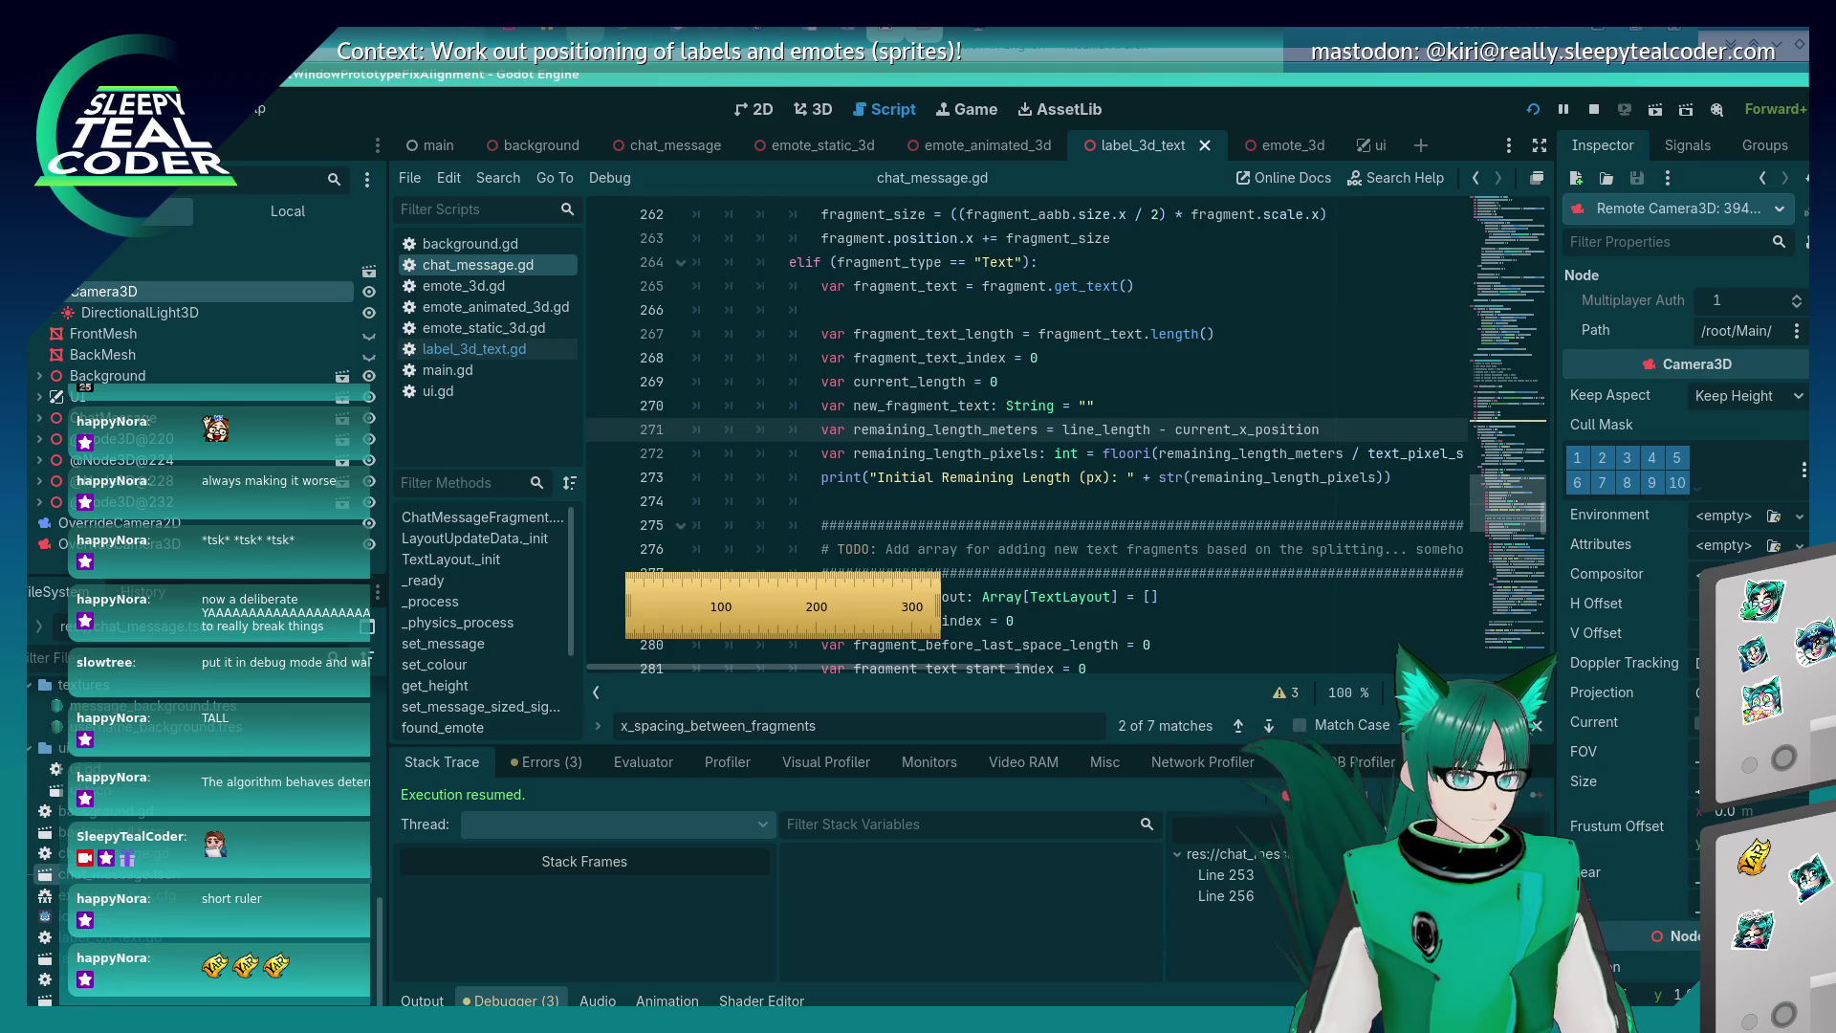
Select OverrideCamera3D in the Remote tree and set its Y rotation to 0.
scroll(1683, 574, "down", 2)
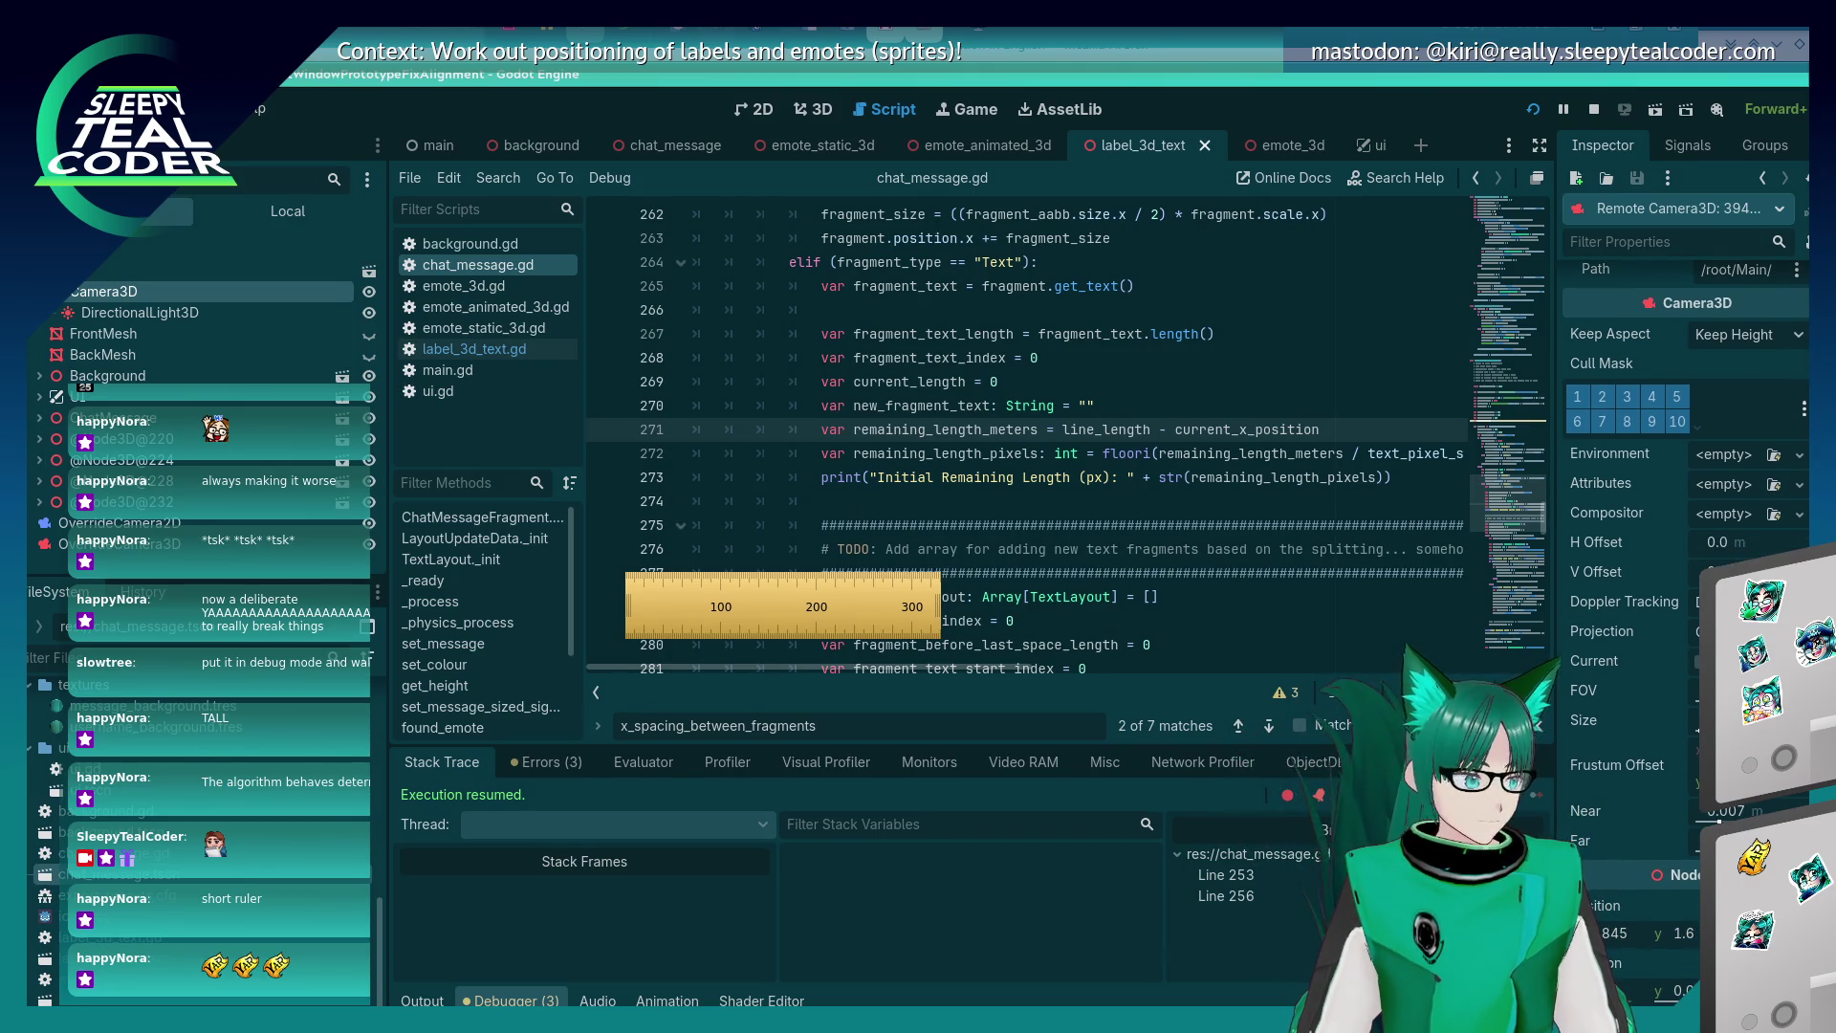
left_click(105, 543)
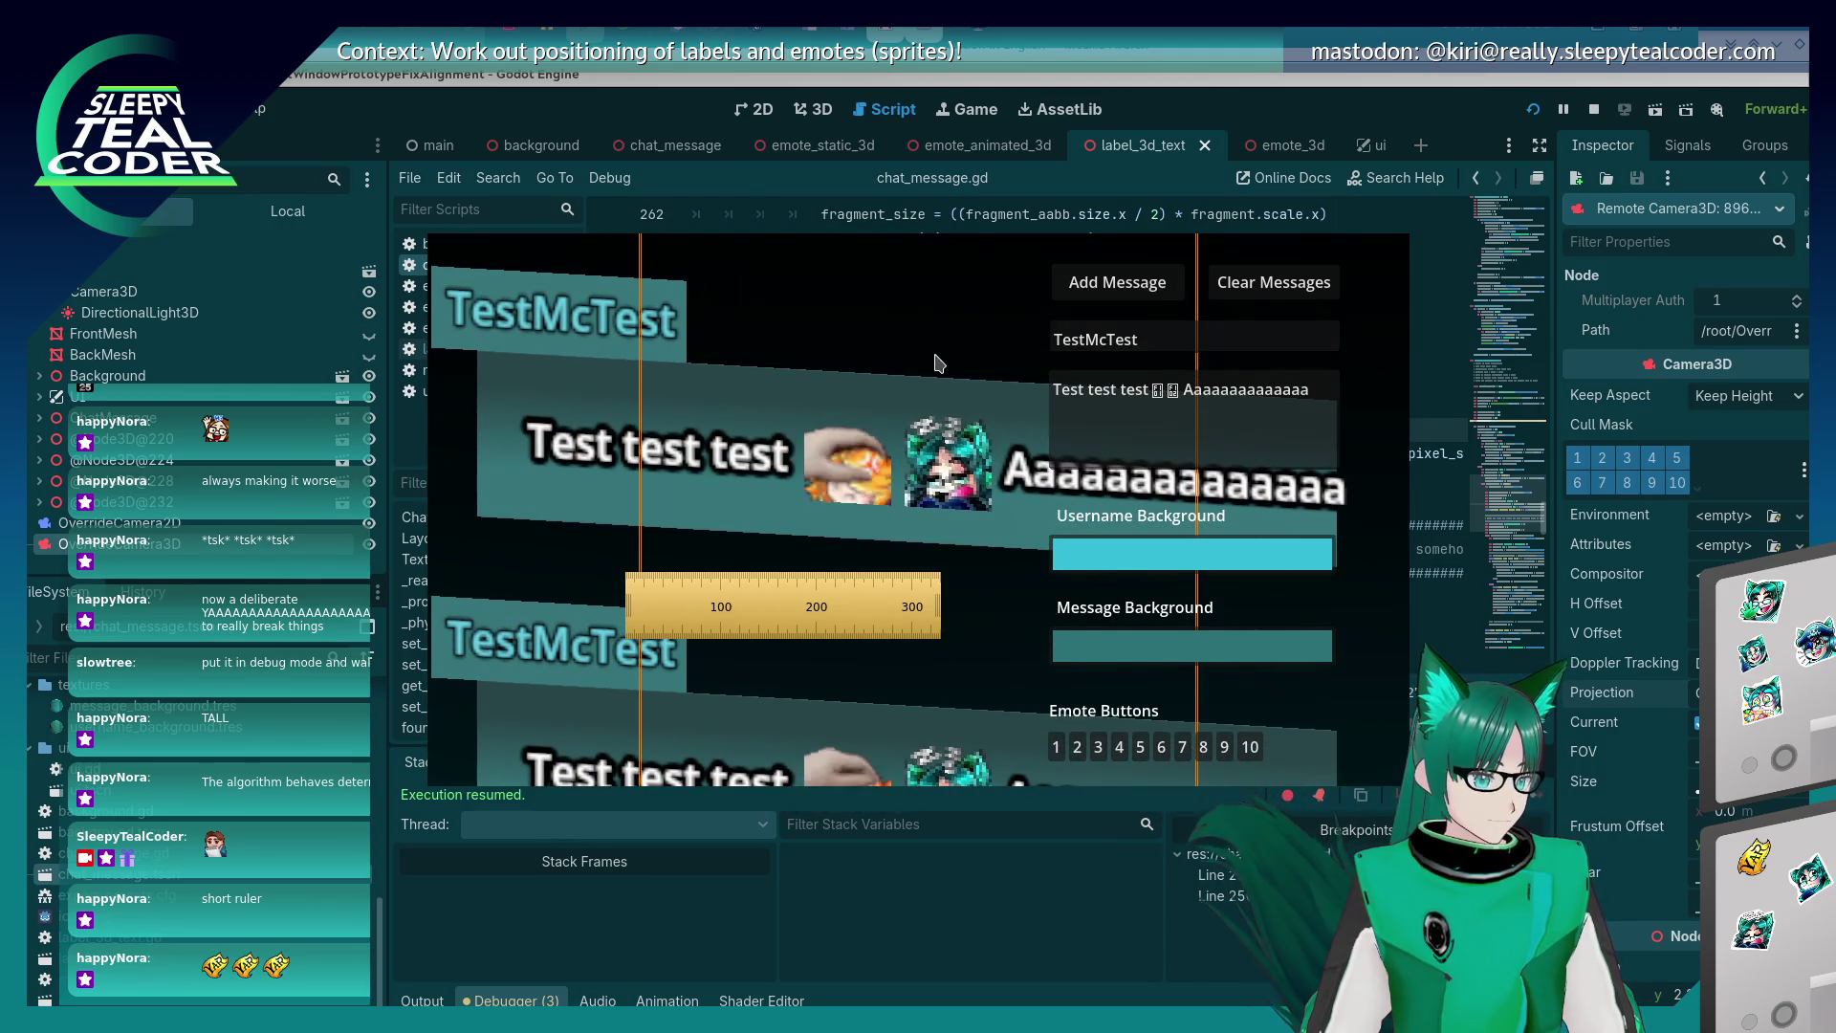
key("alt+Tab")
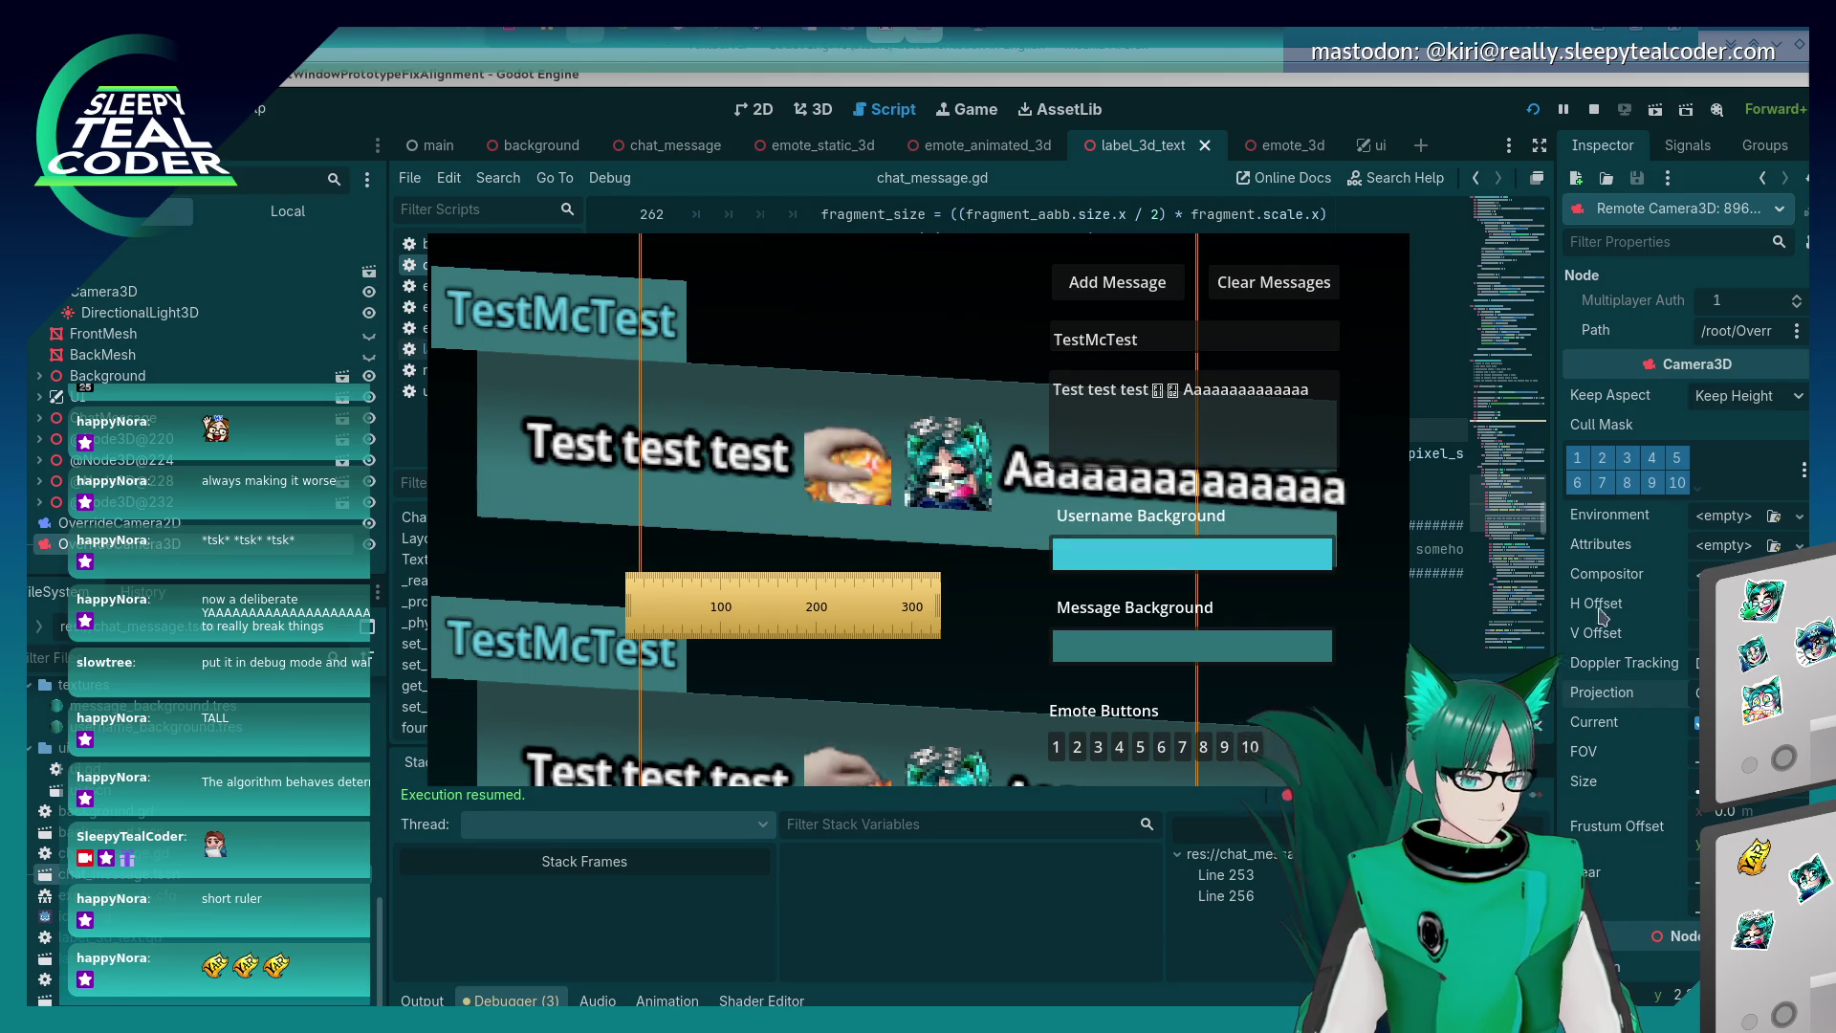
scroll(1605, 867, "down", 4)
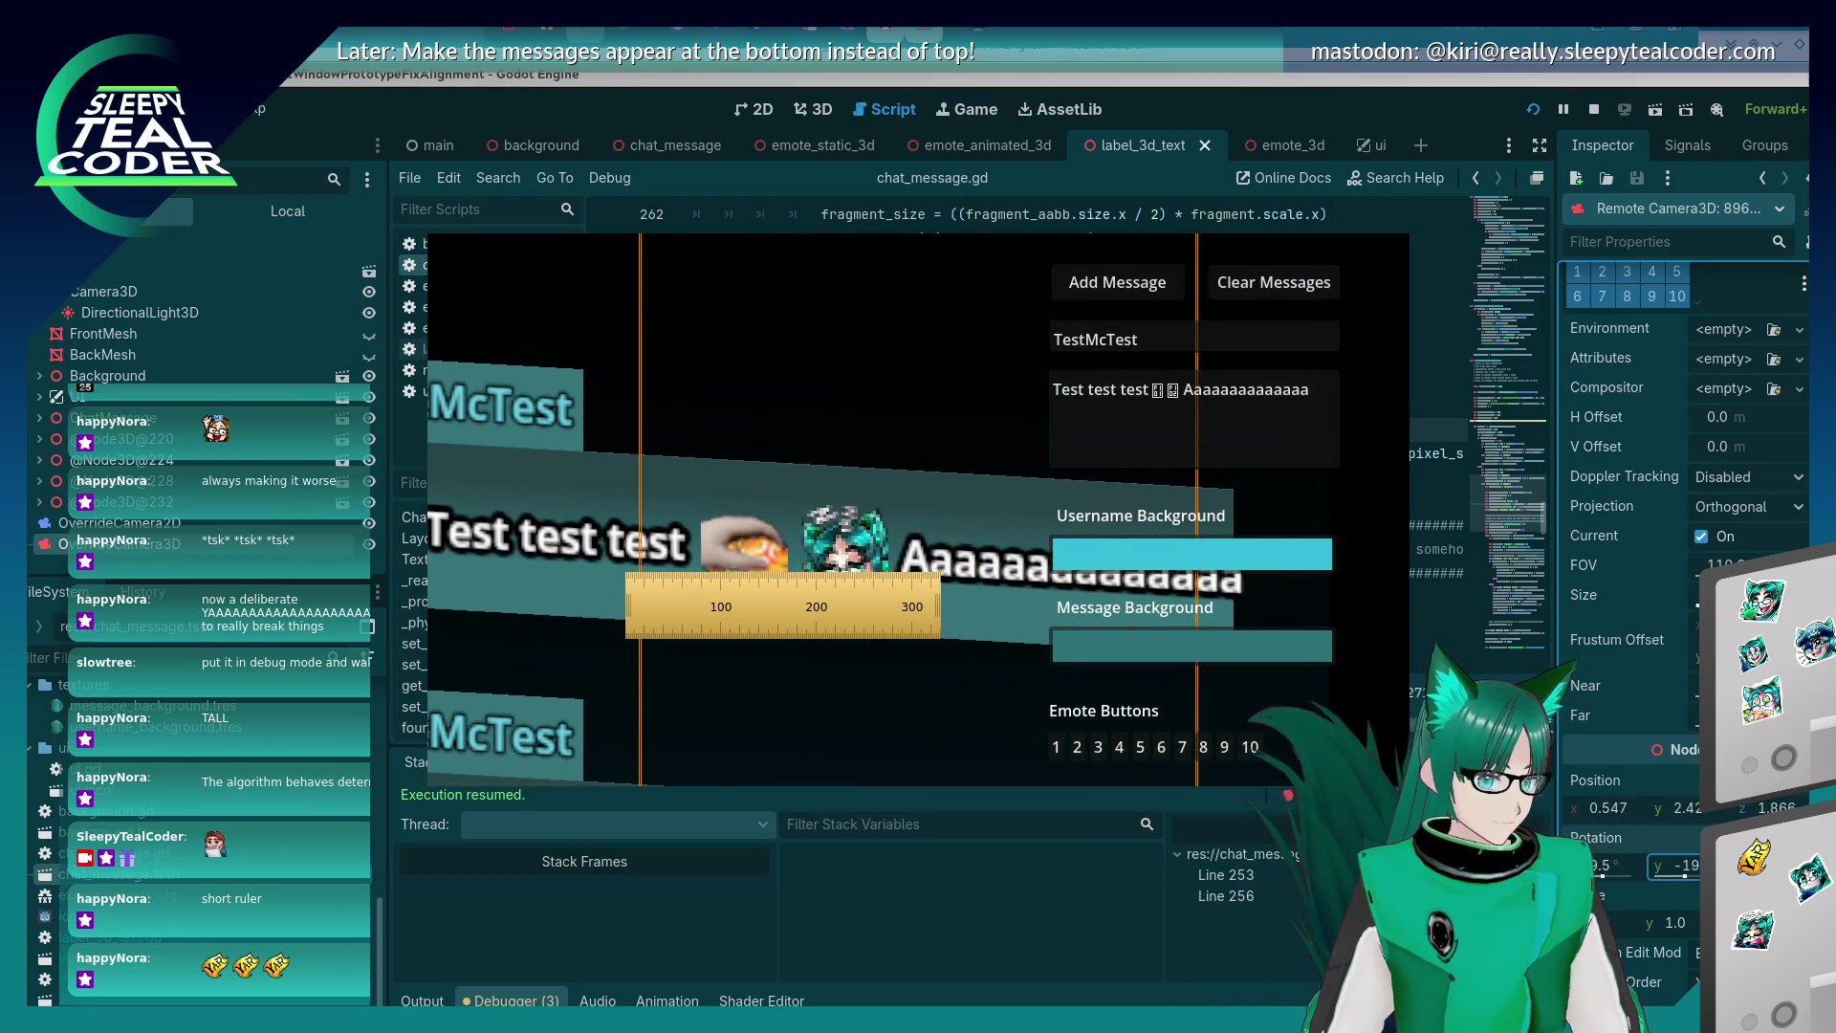
left_click(1614, 873)
type("0")
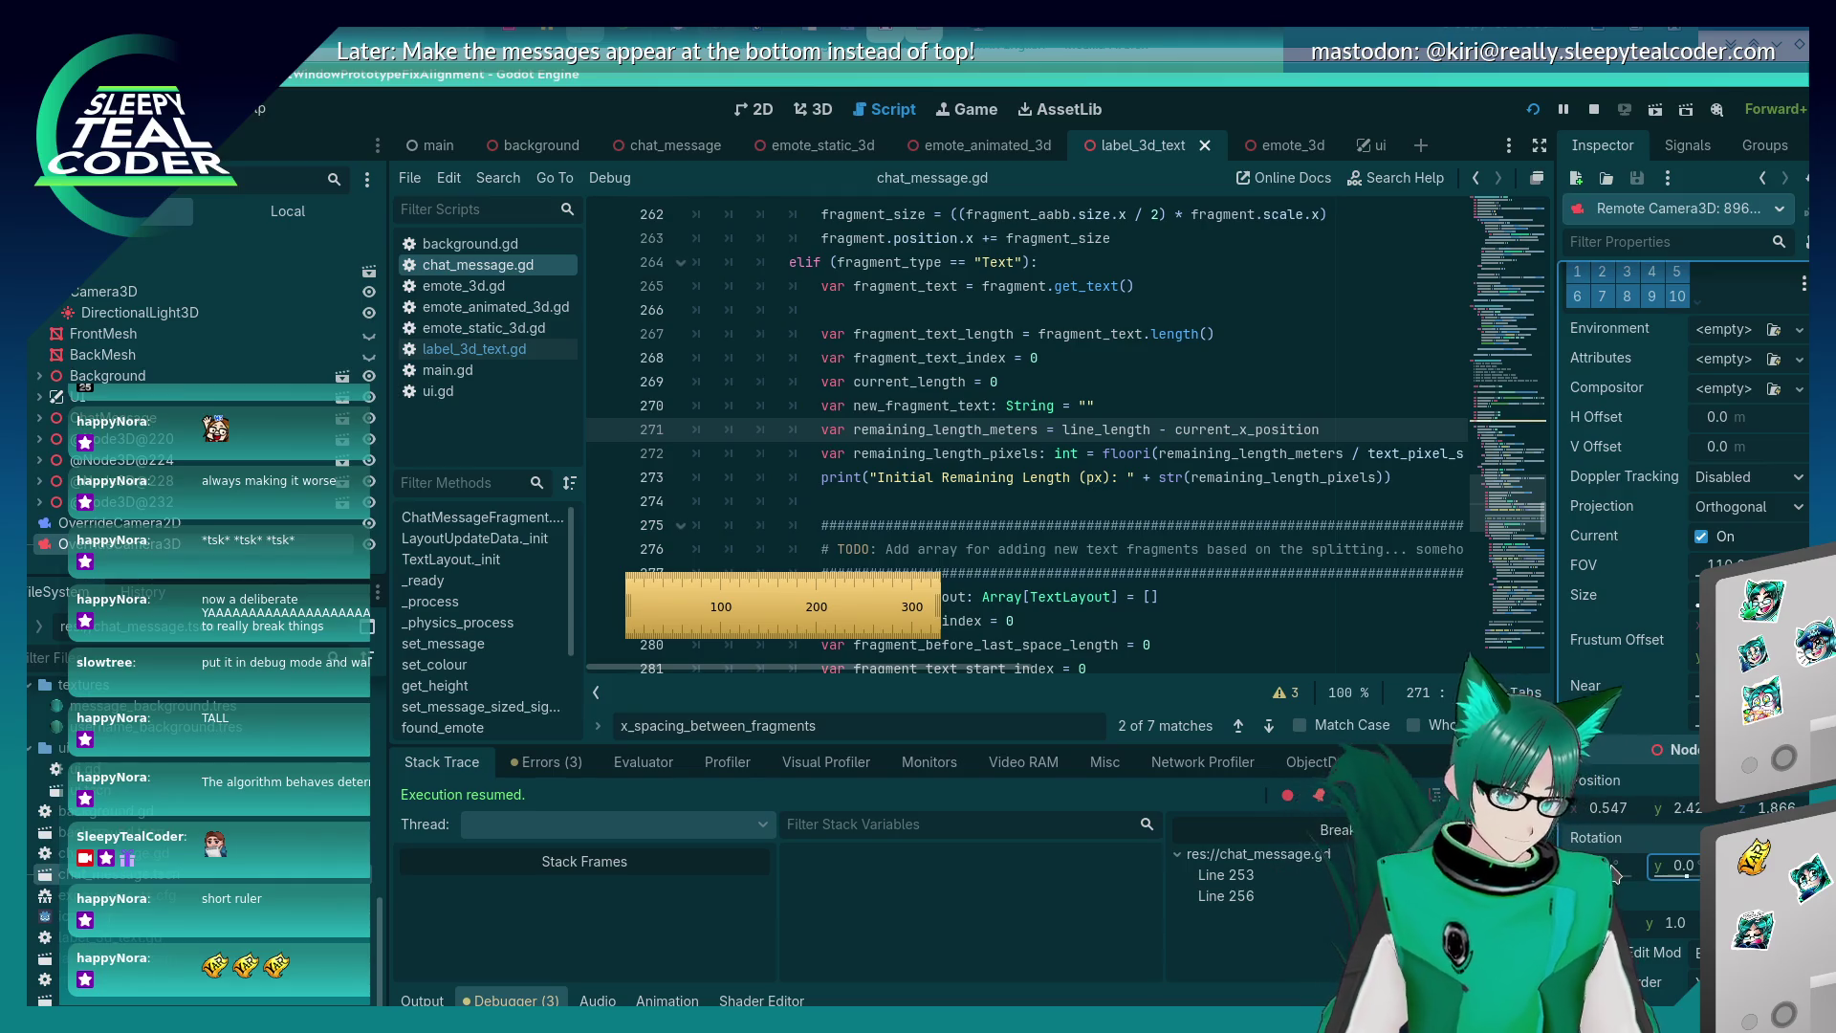
key("Return")
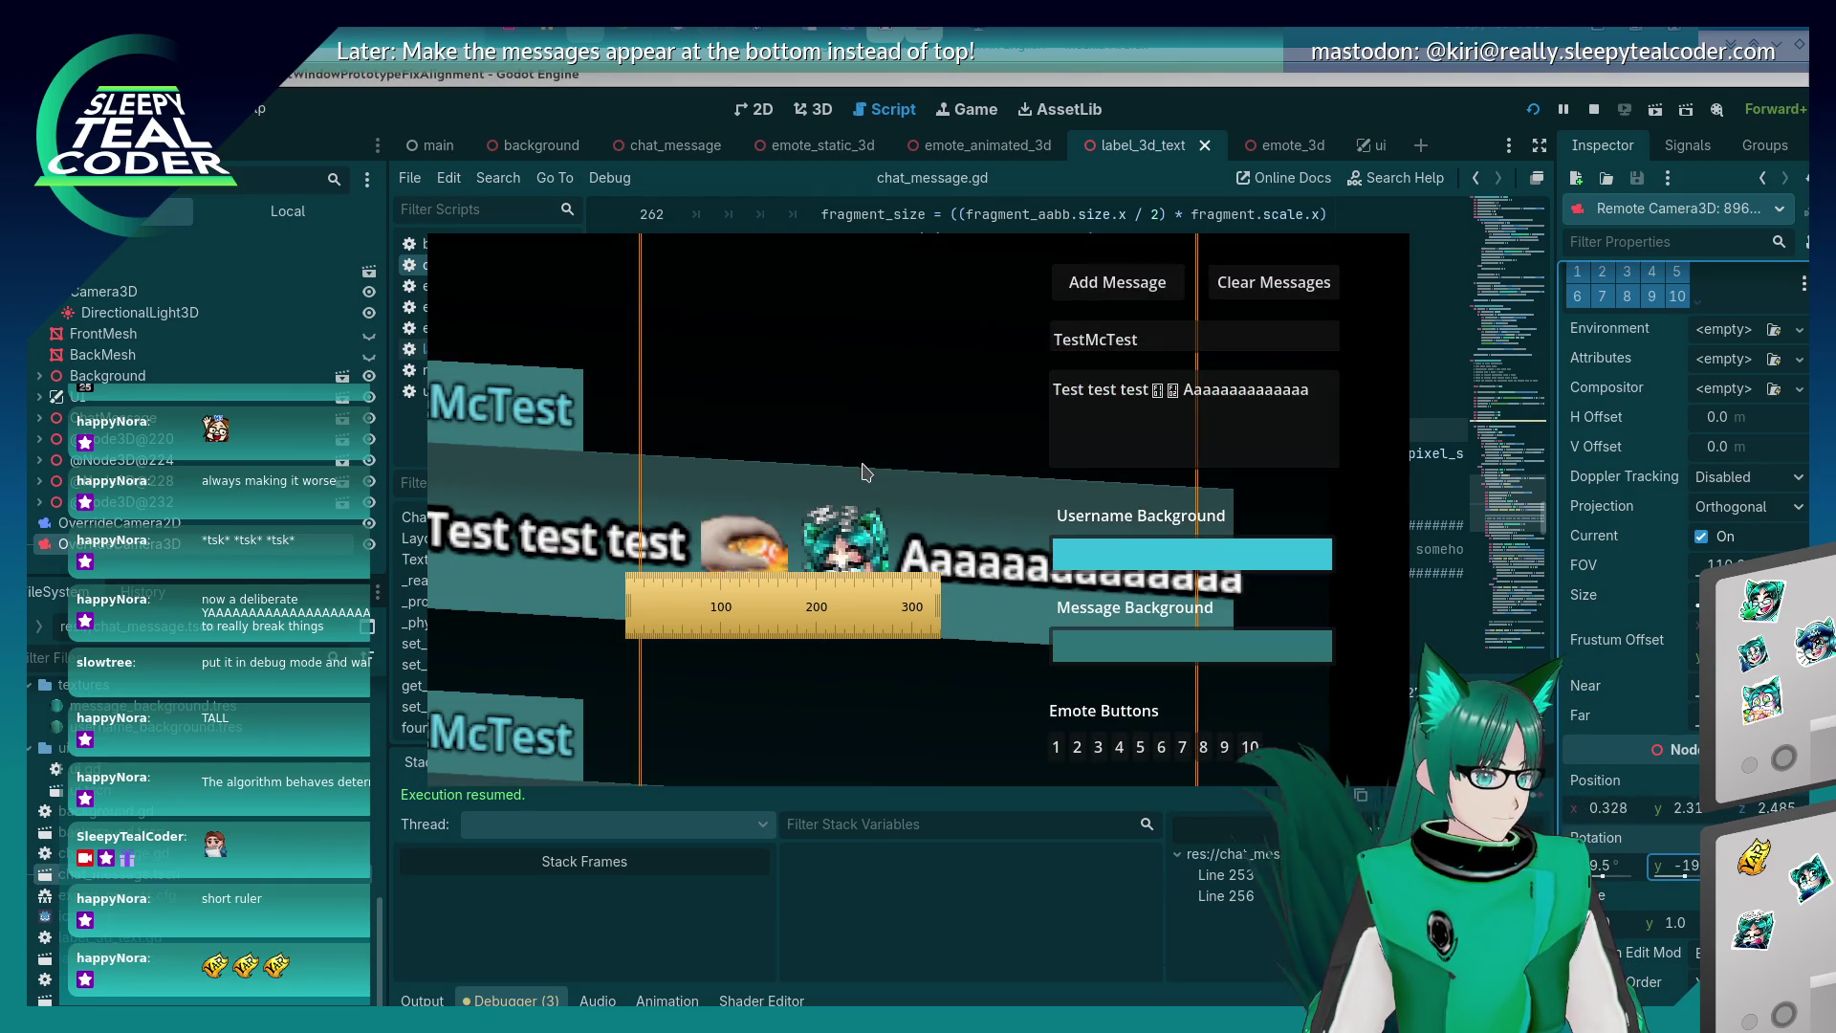
Toggle the camera override off and on, then reset the override camera.
key("alt+Tab")
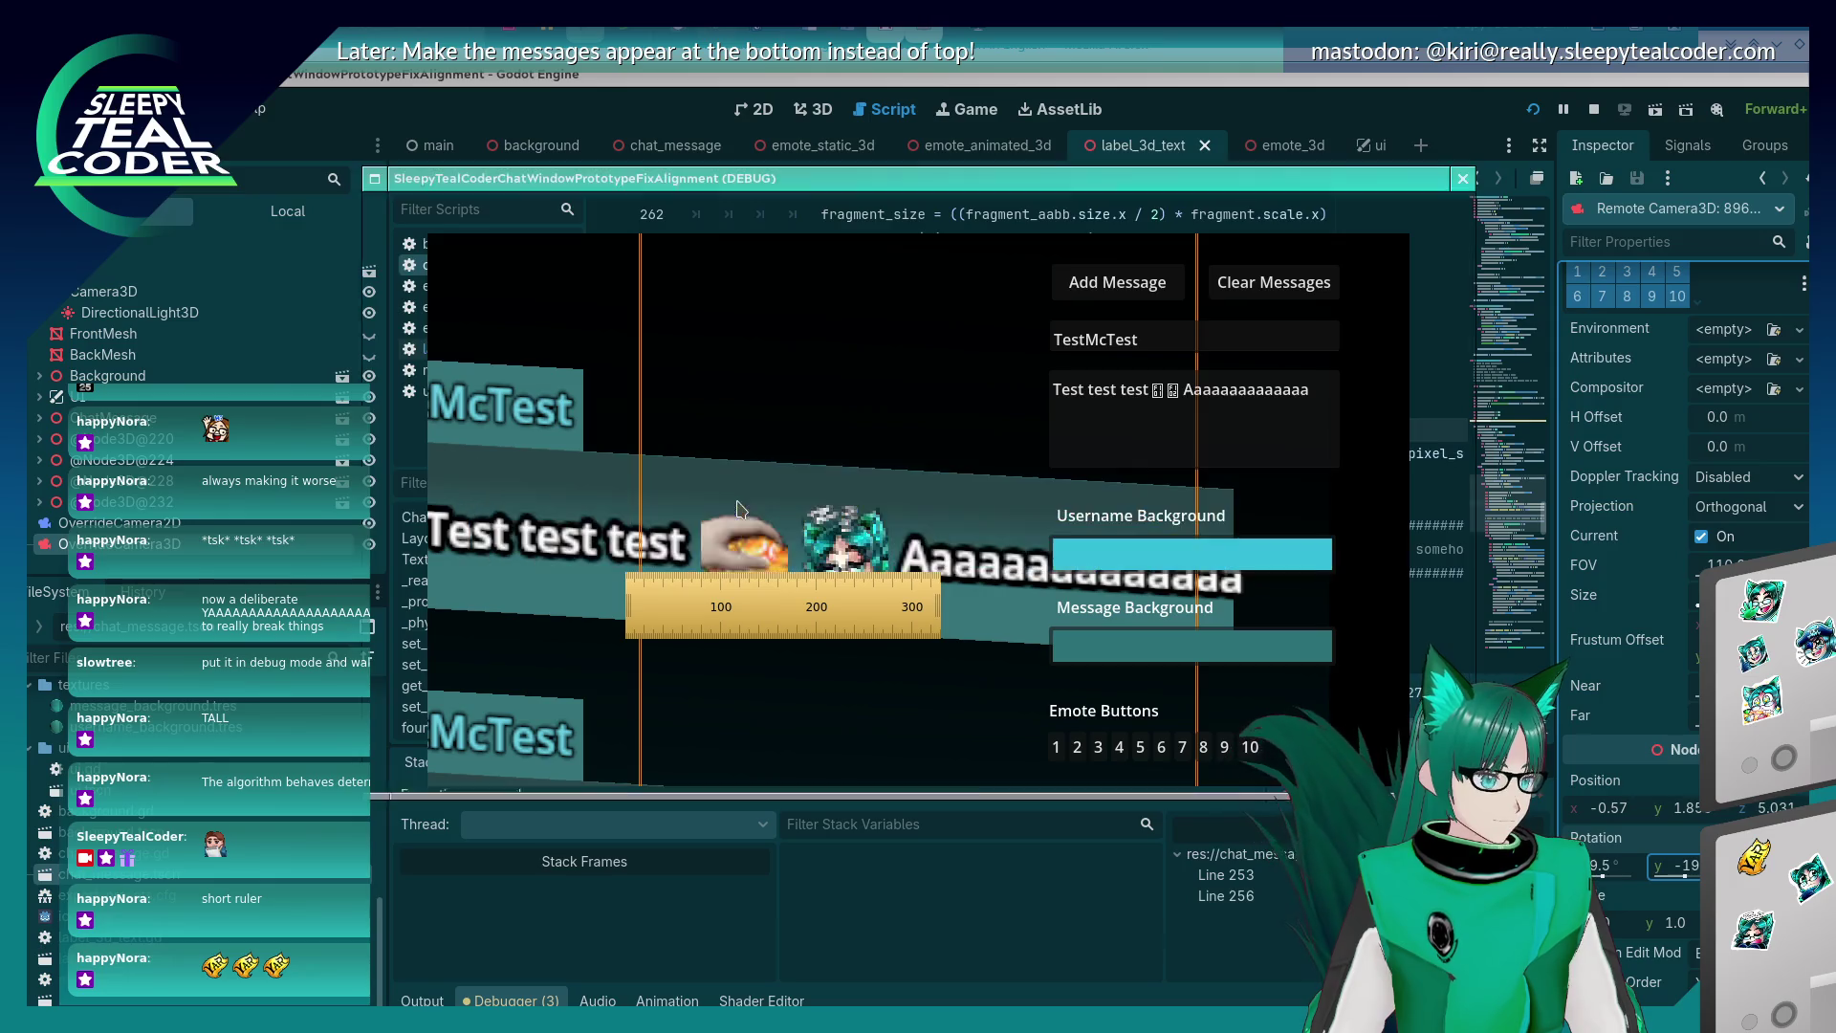
left_click(782, 486)
left_click(905, 211)
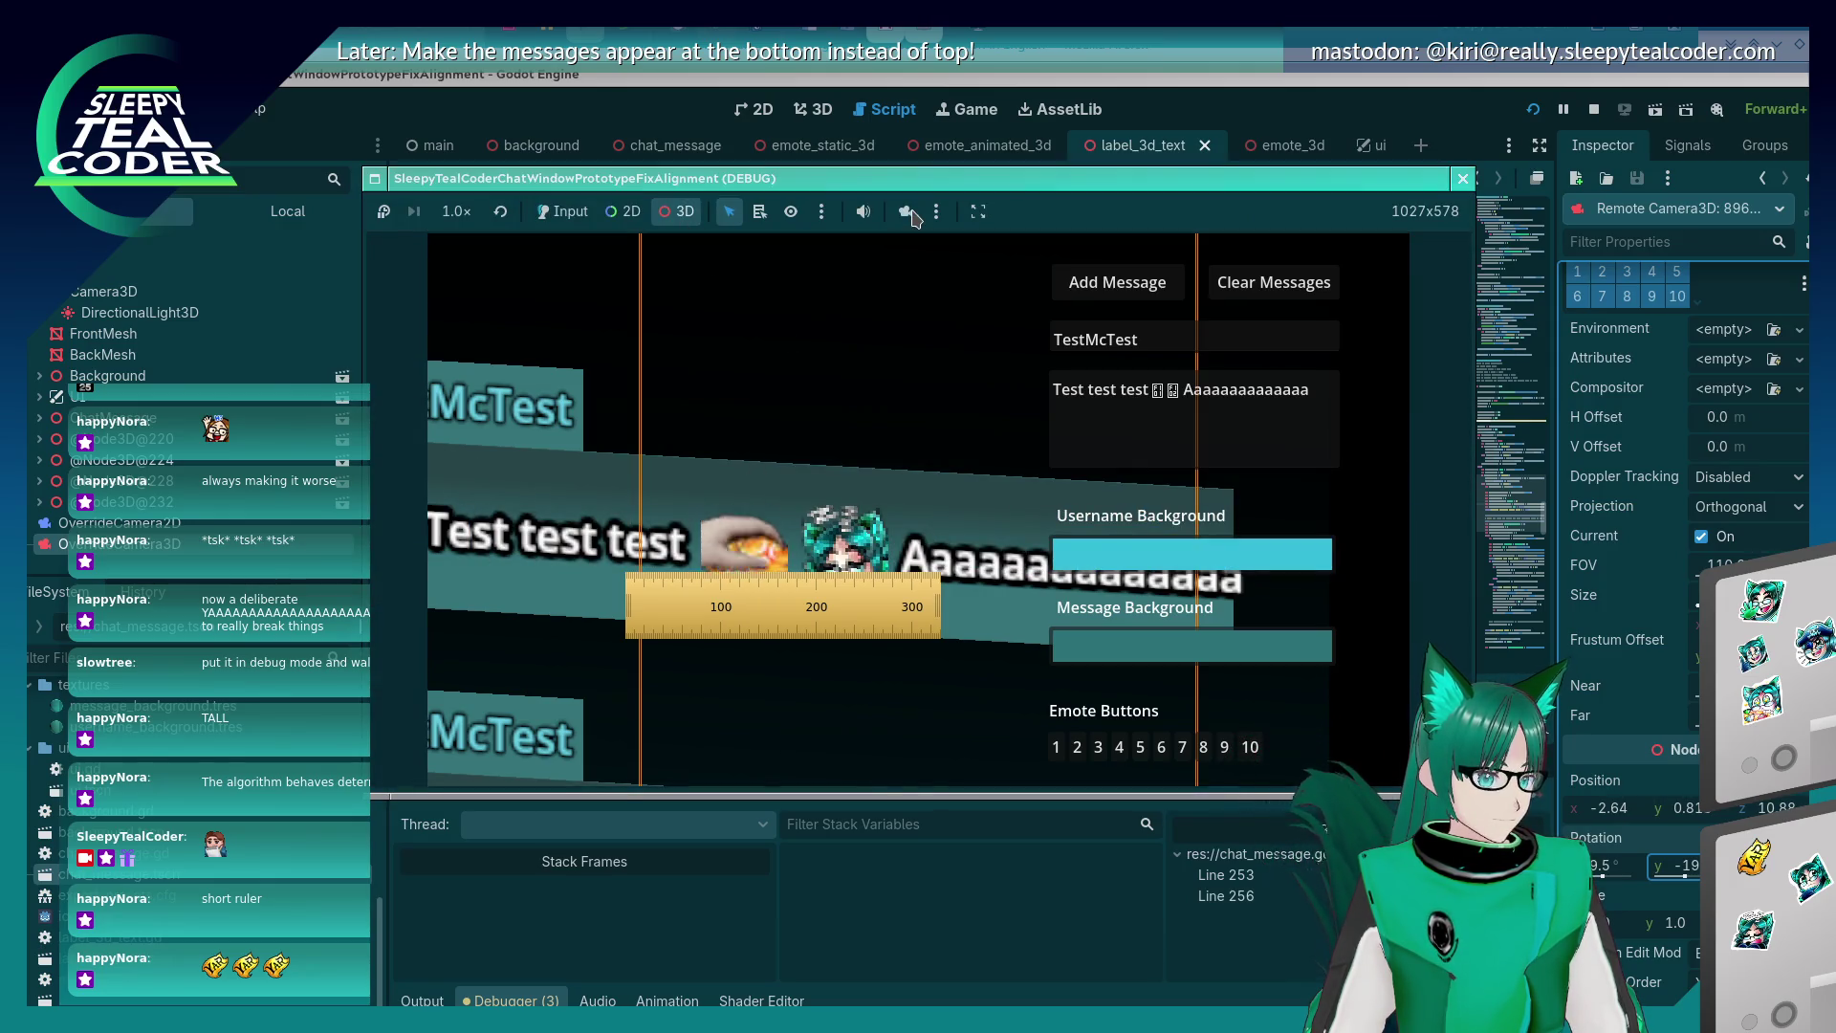
left_click(905, 211)
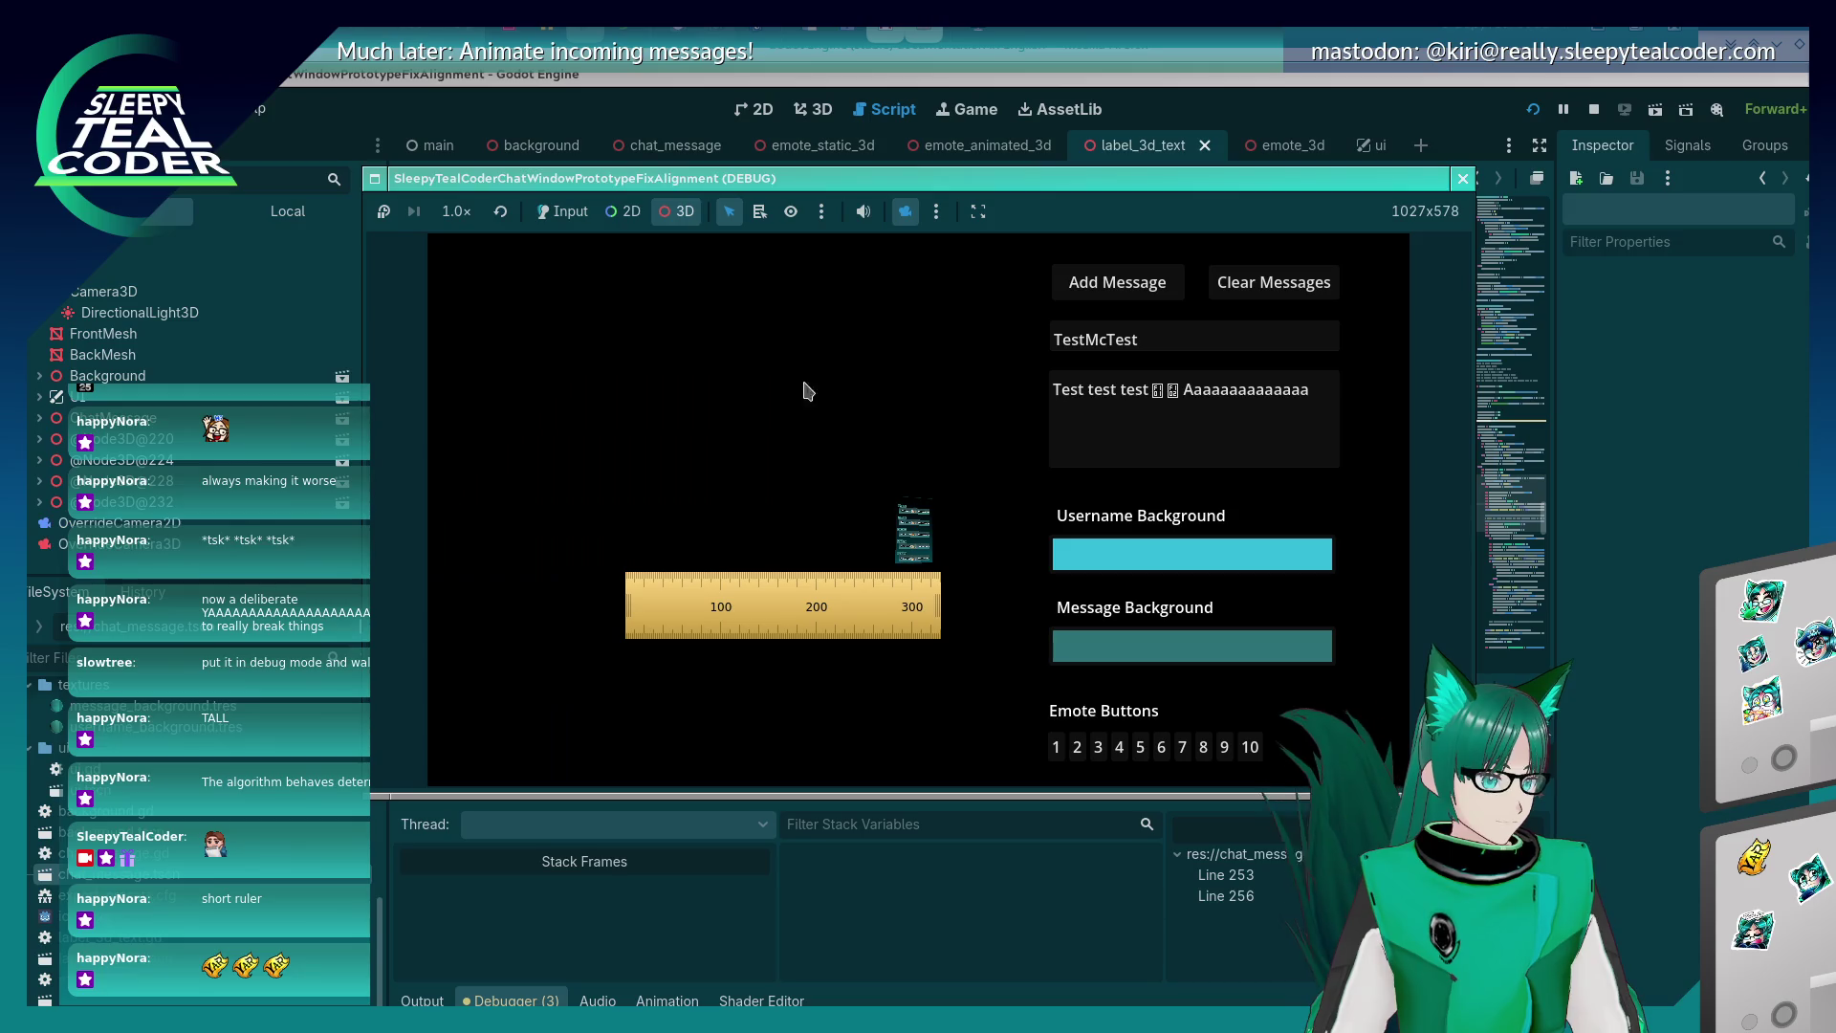
scroll(841, 483, "up", 5)
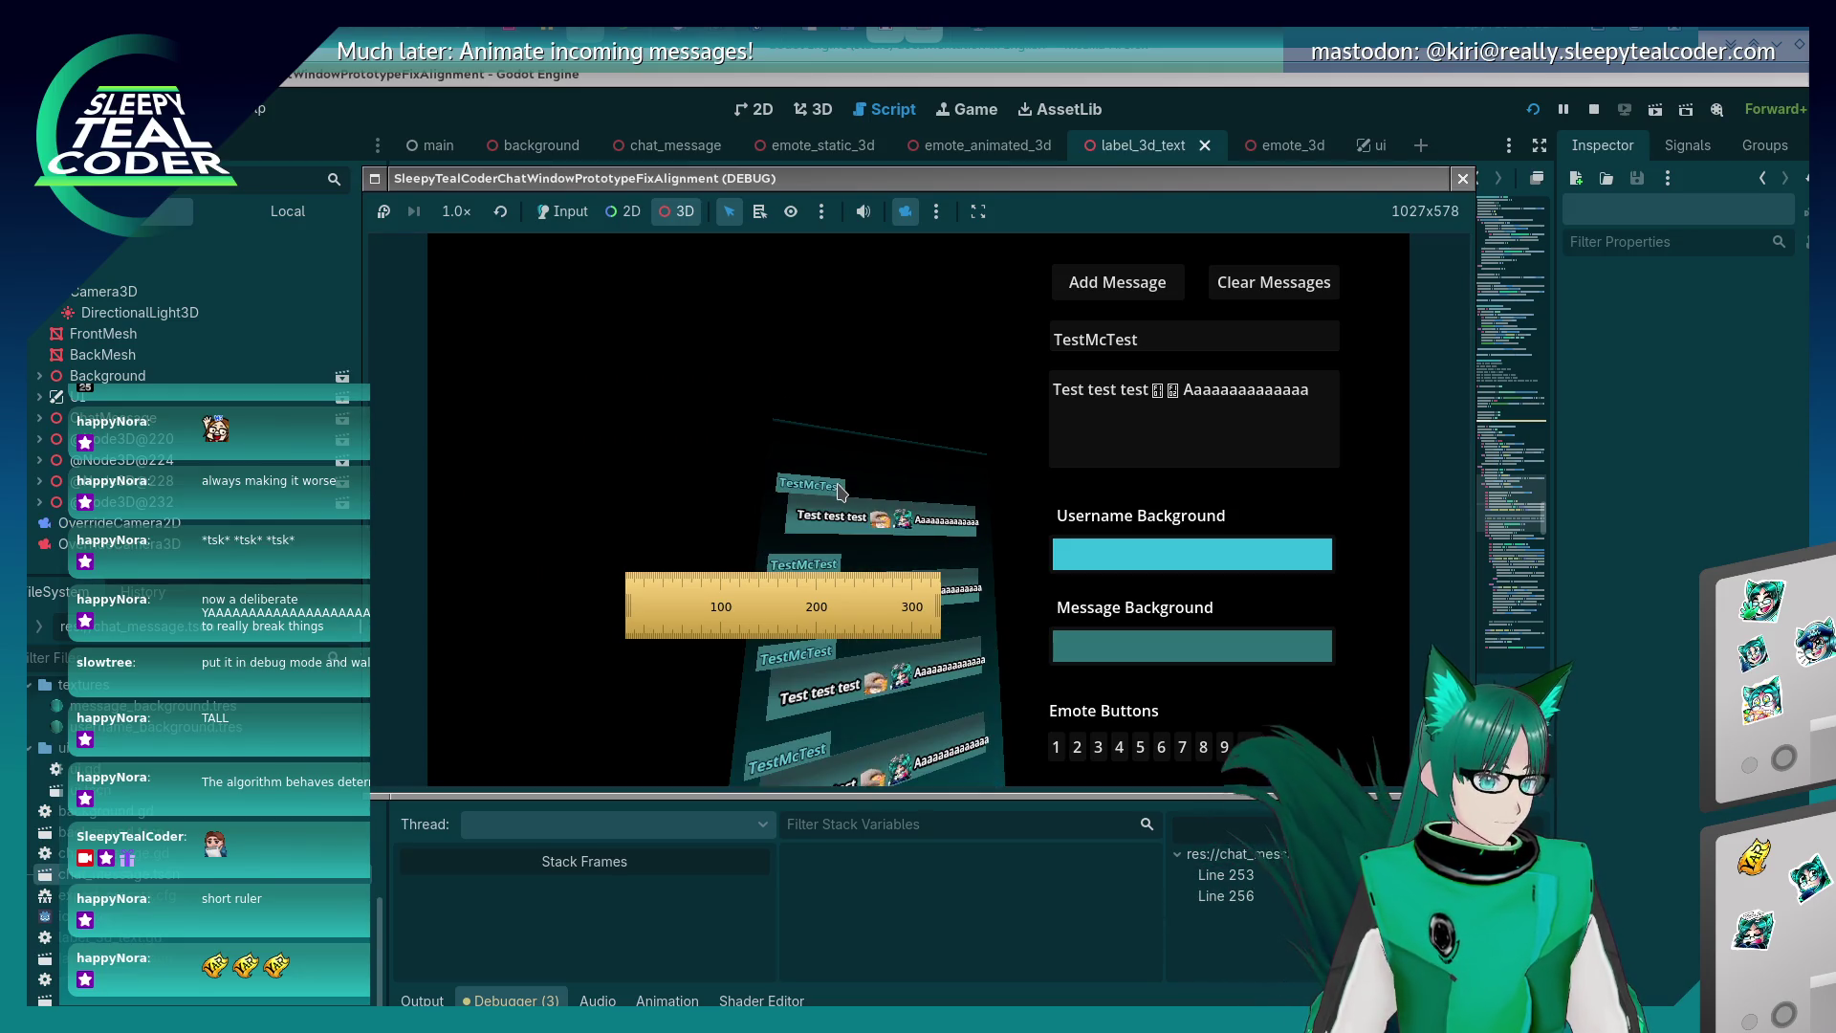
left_click(936, 211)
left_click(942, 268)
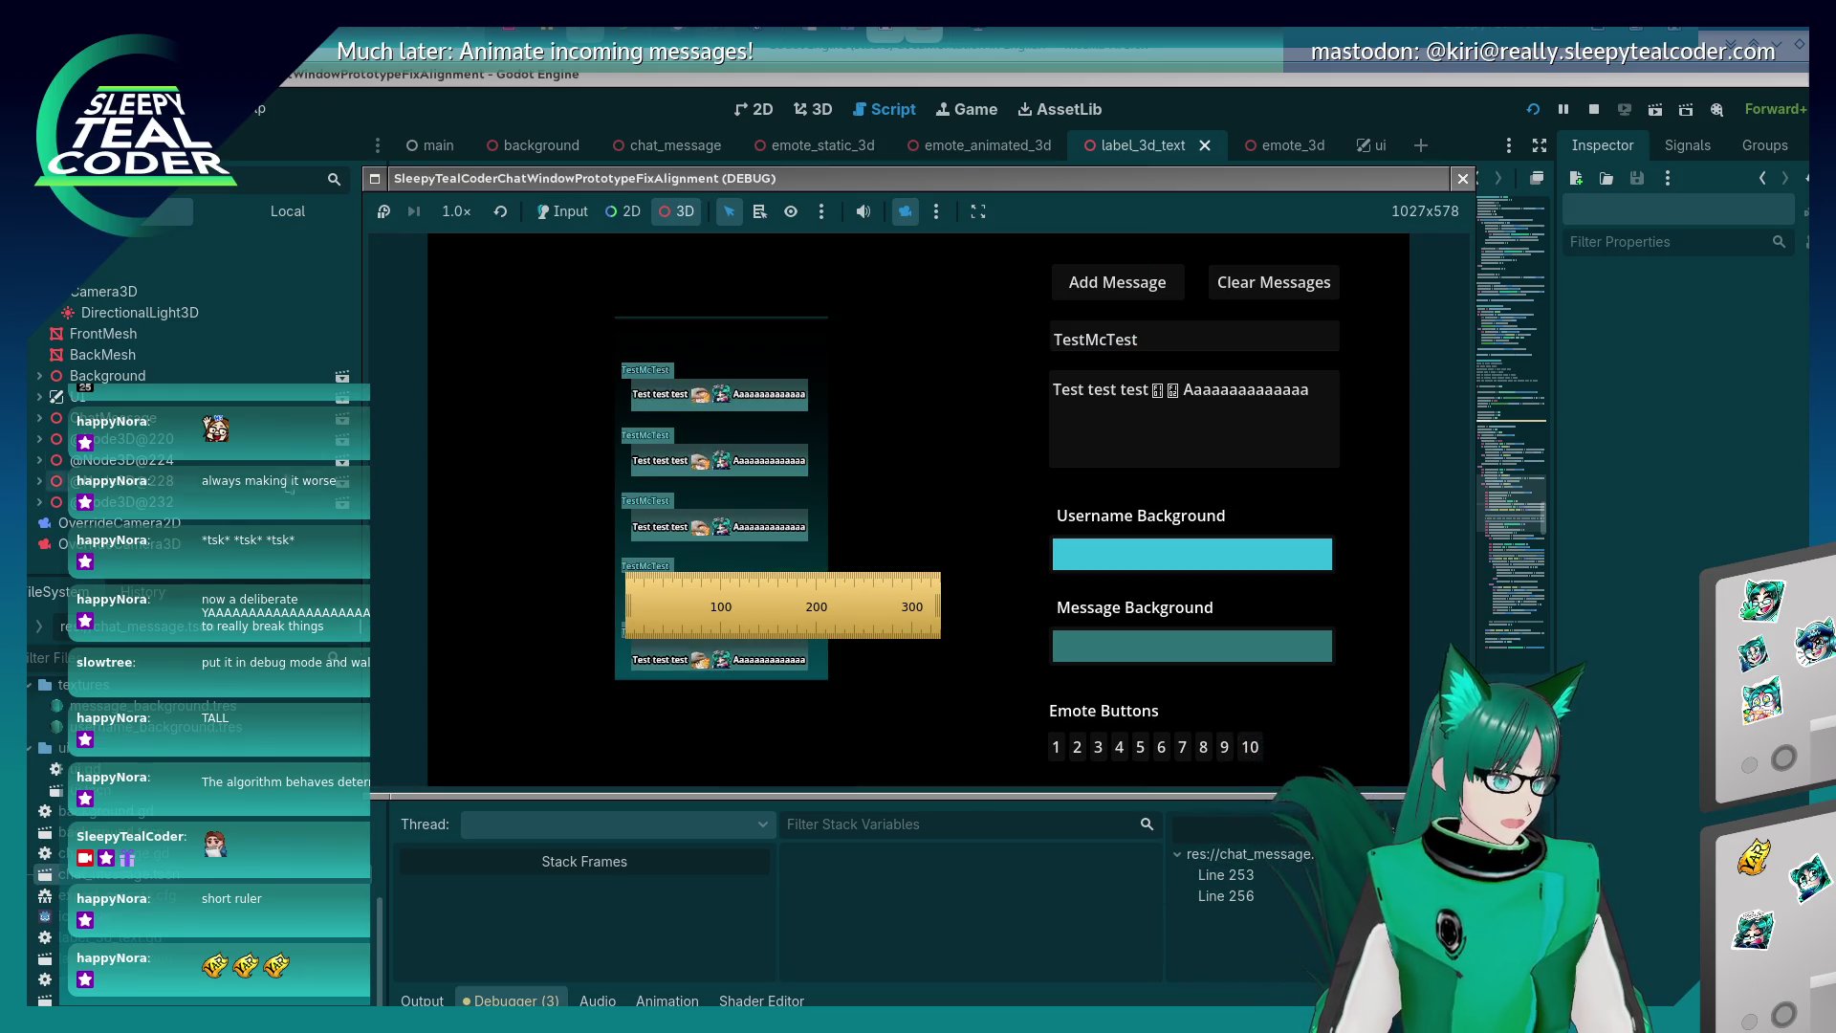
Reselect the override camera, toggle the override again, reset its view, and return to the script.
left_click(86, 544)
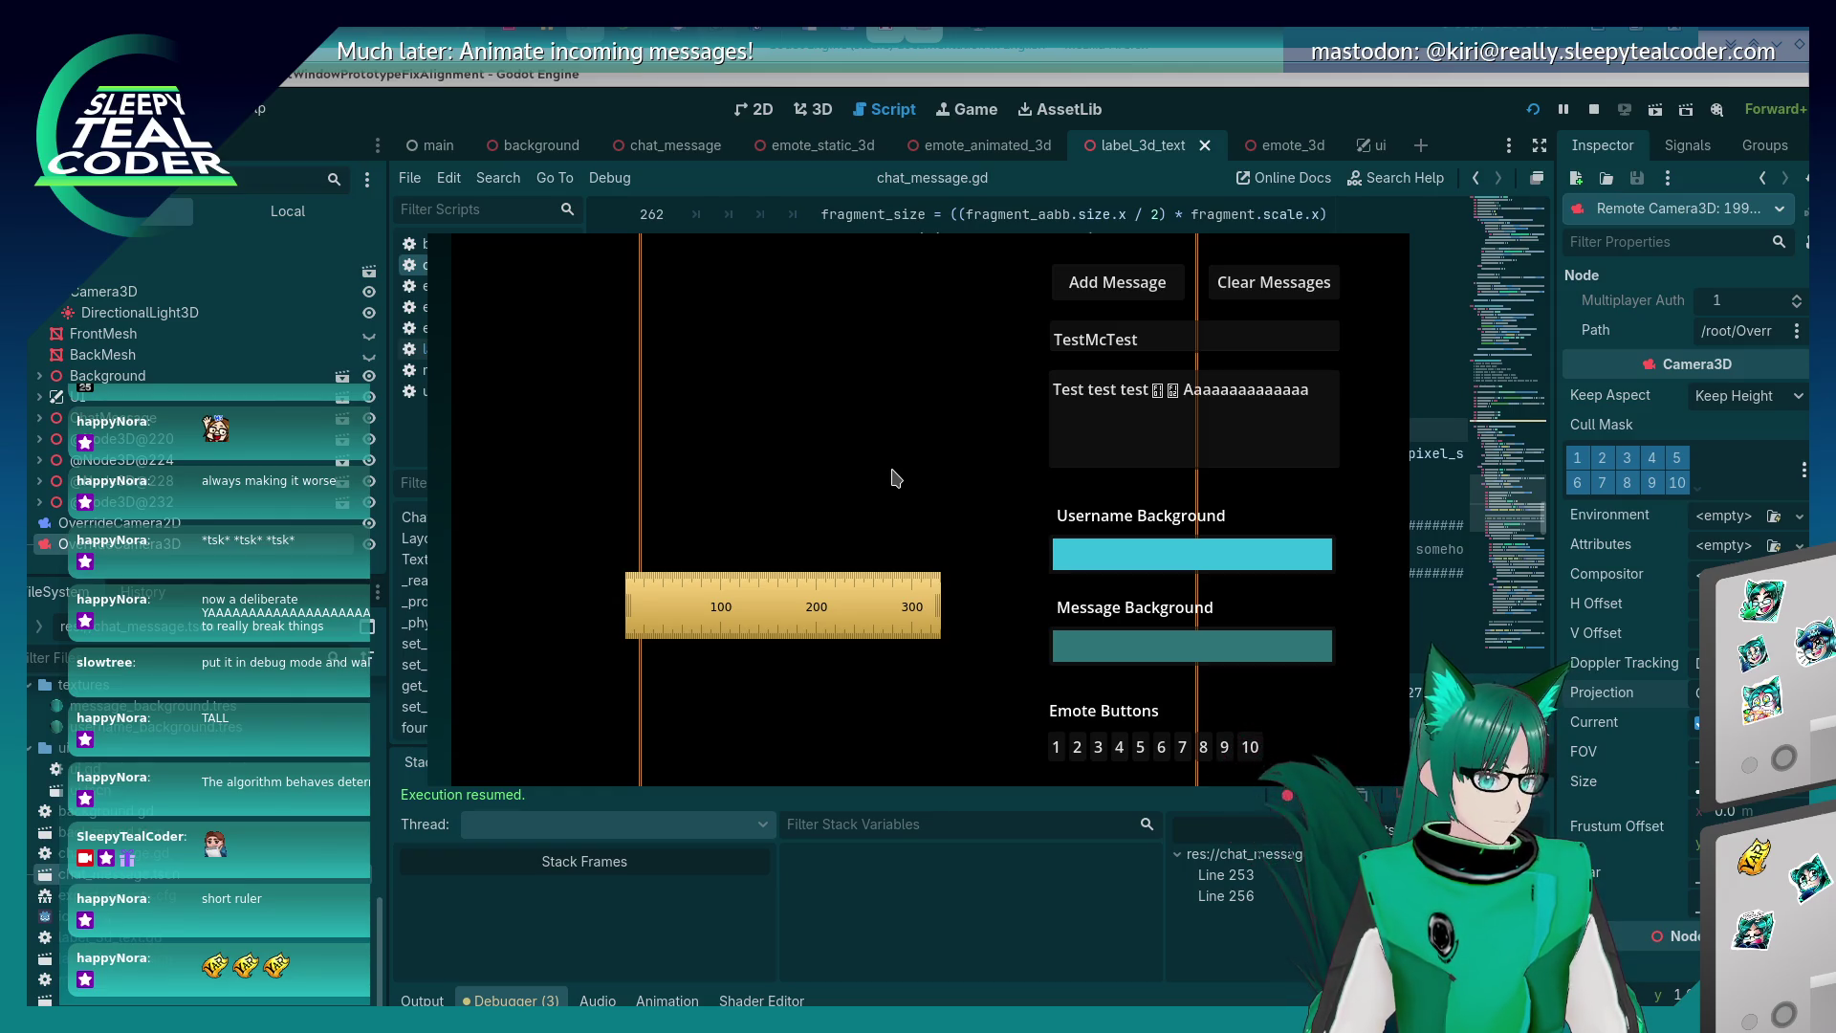
key("alt+Tab")
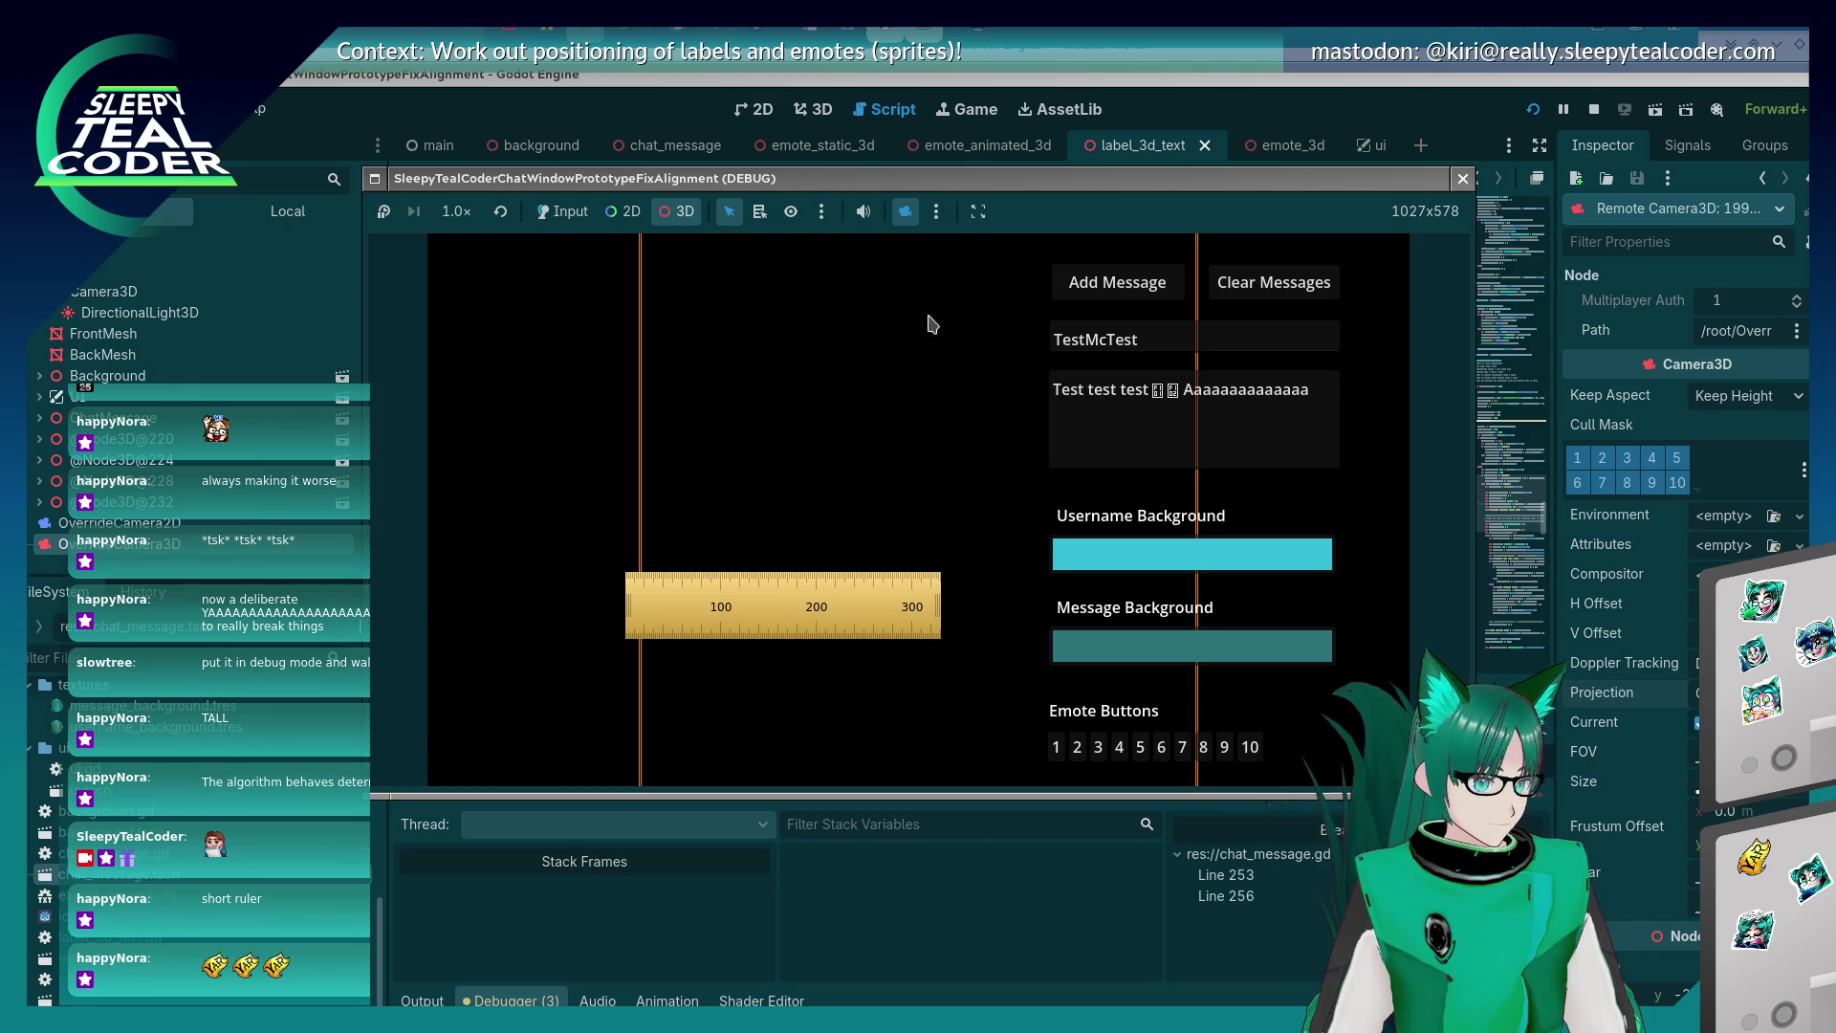
left_click(903, 212)
left_click(902, 214)
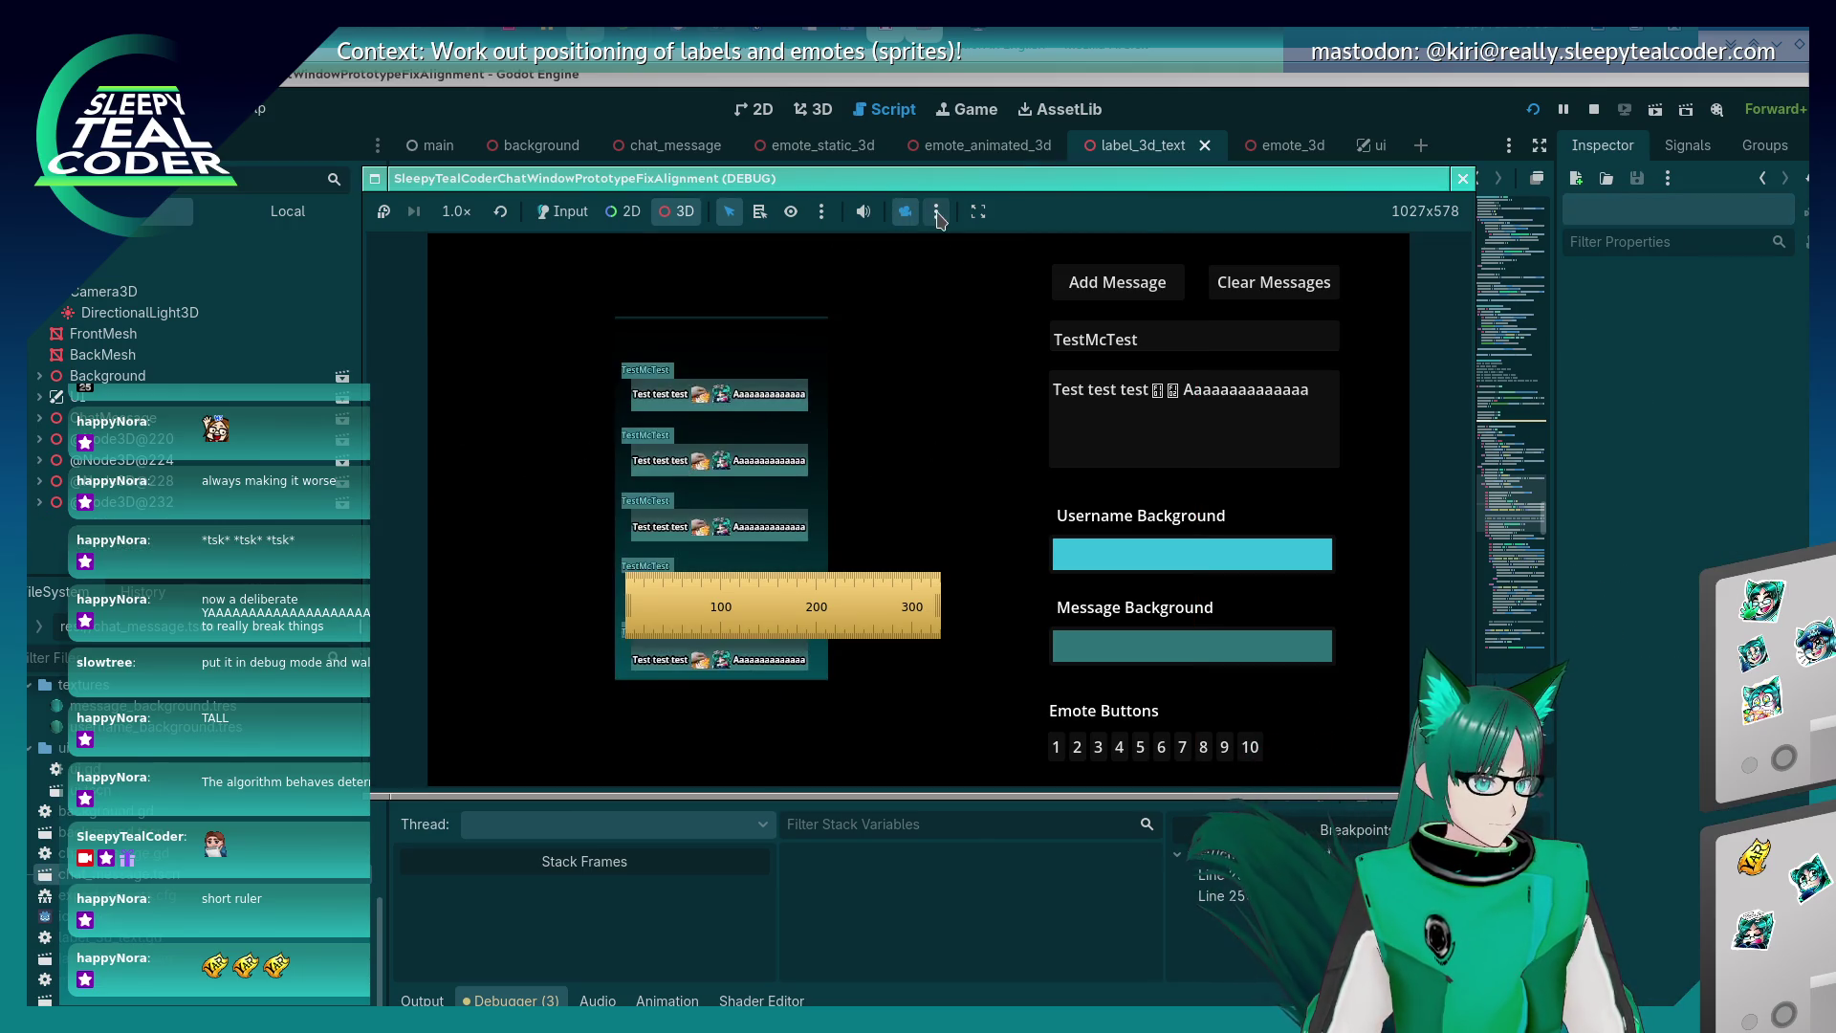
left_click(936, 211)
left_click(956, 262)
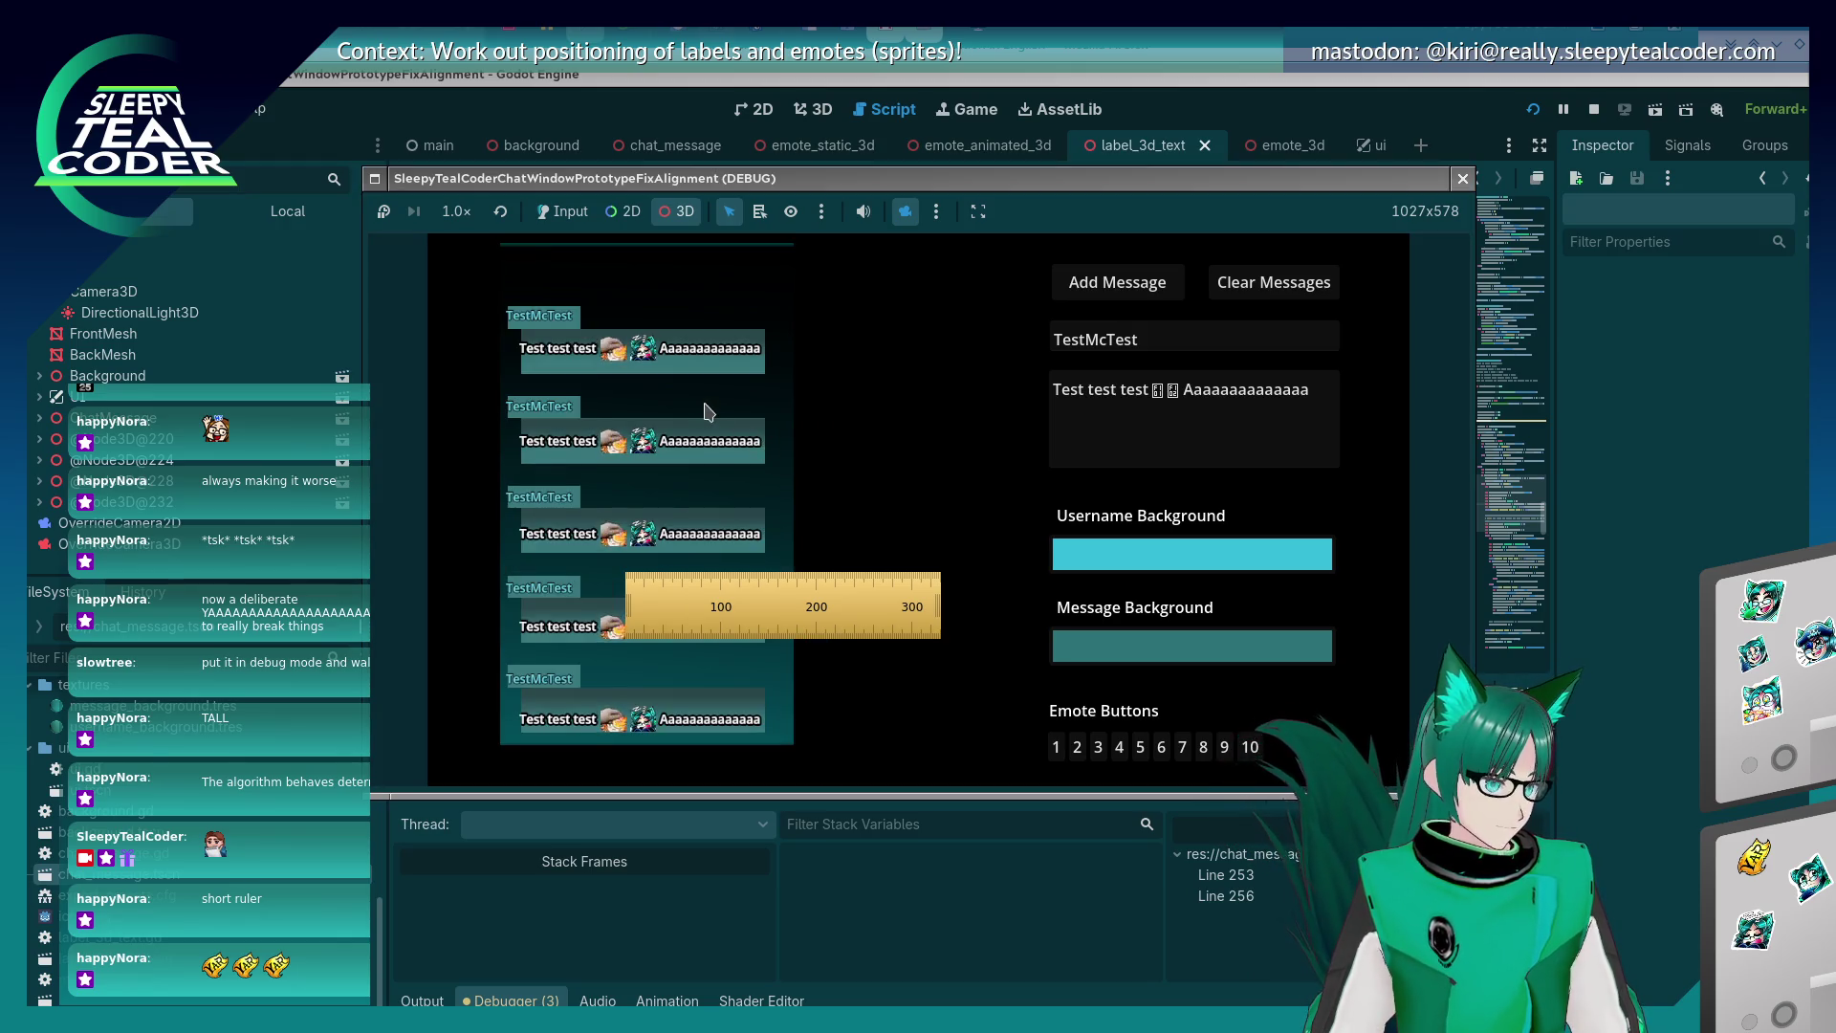
scroll(709, 413, "up", 5)
scroll(813, 431, "down", 3)
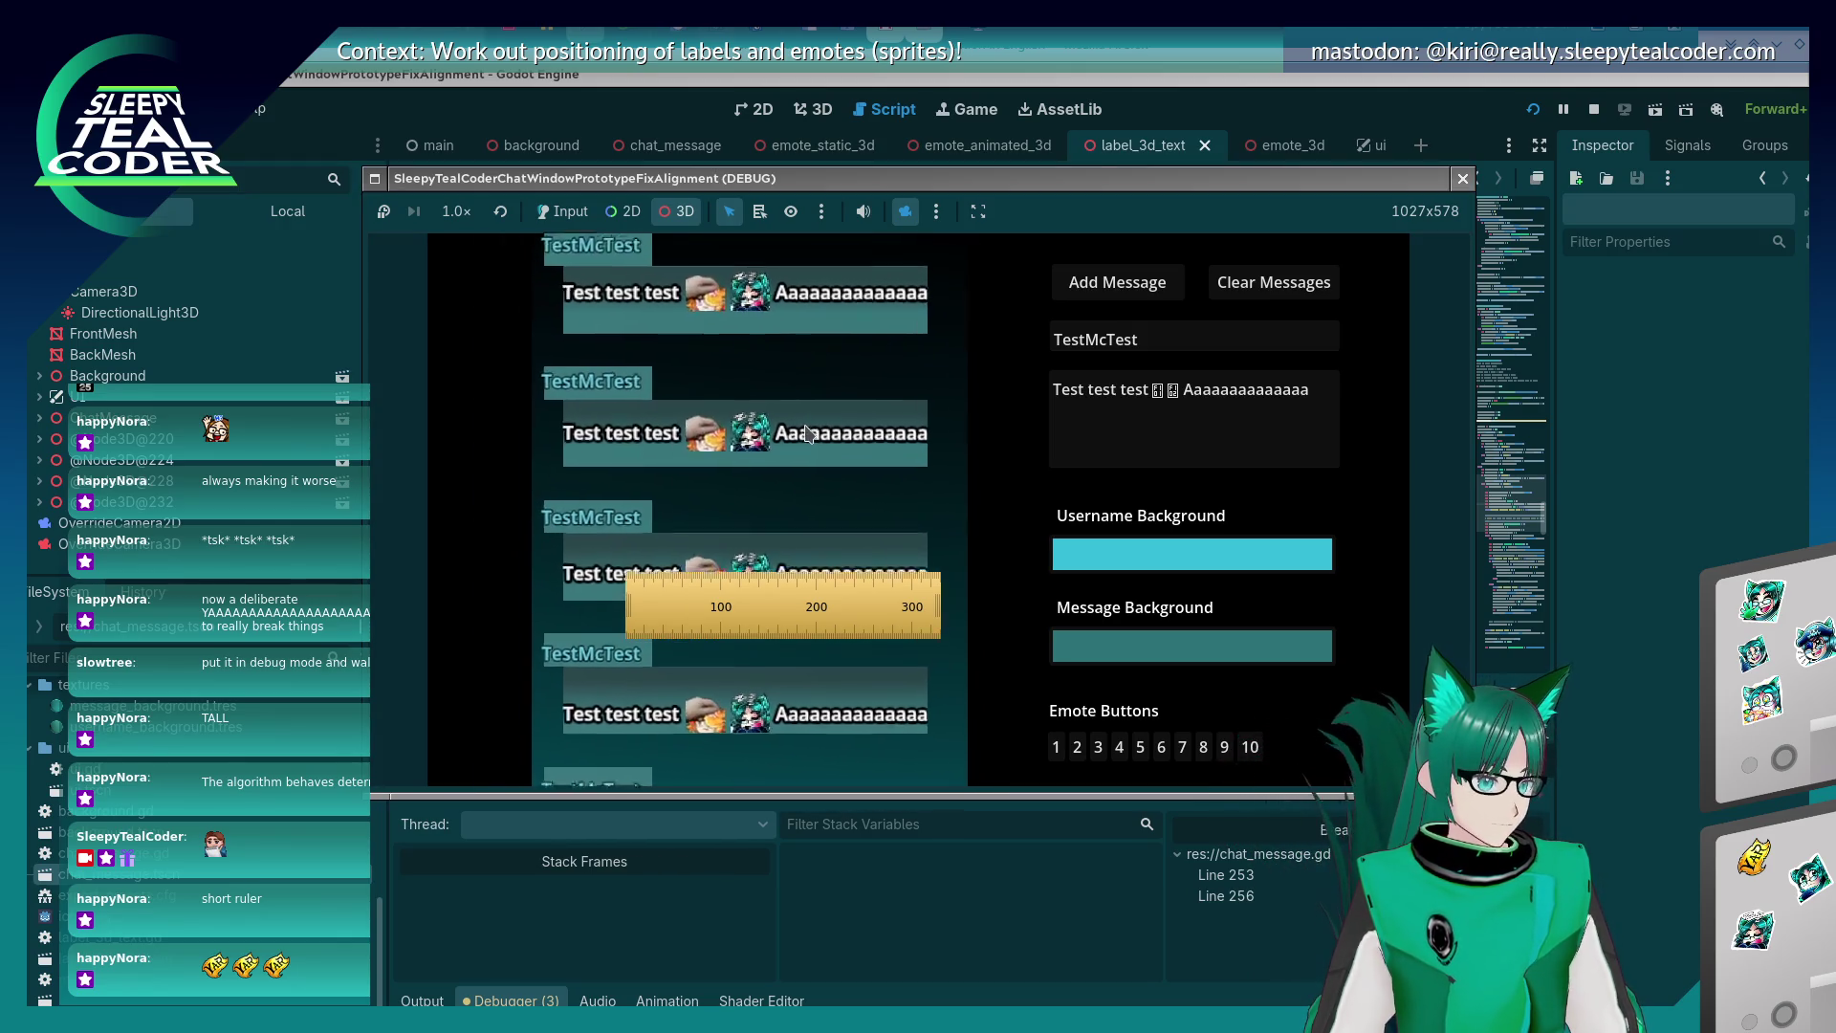
scroll(782, 474, "up", 3)
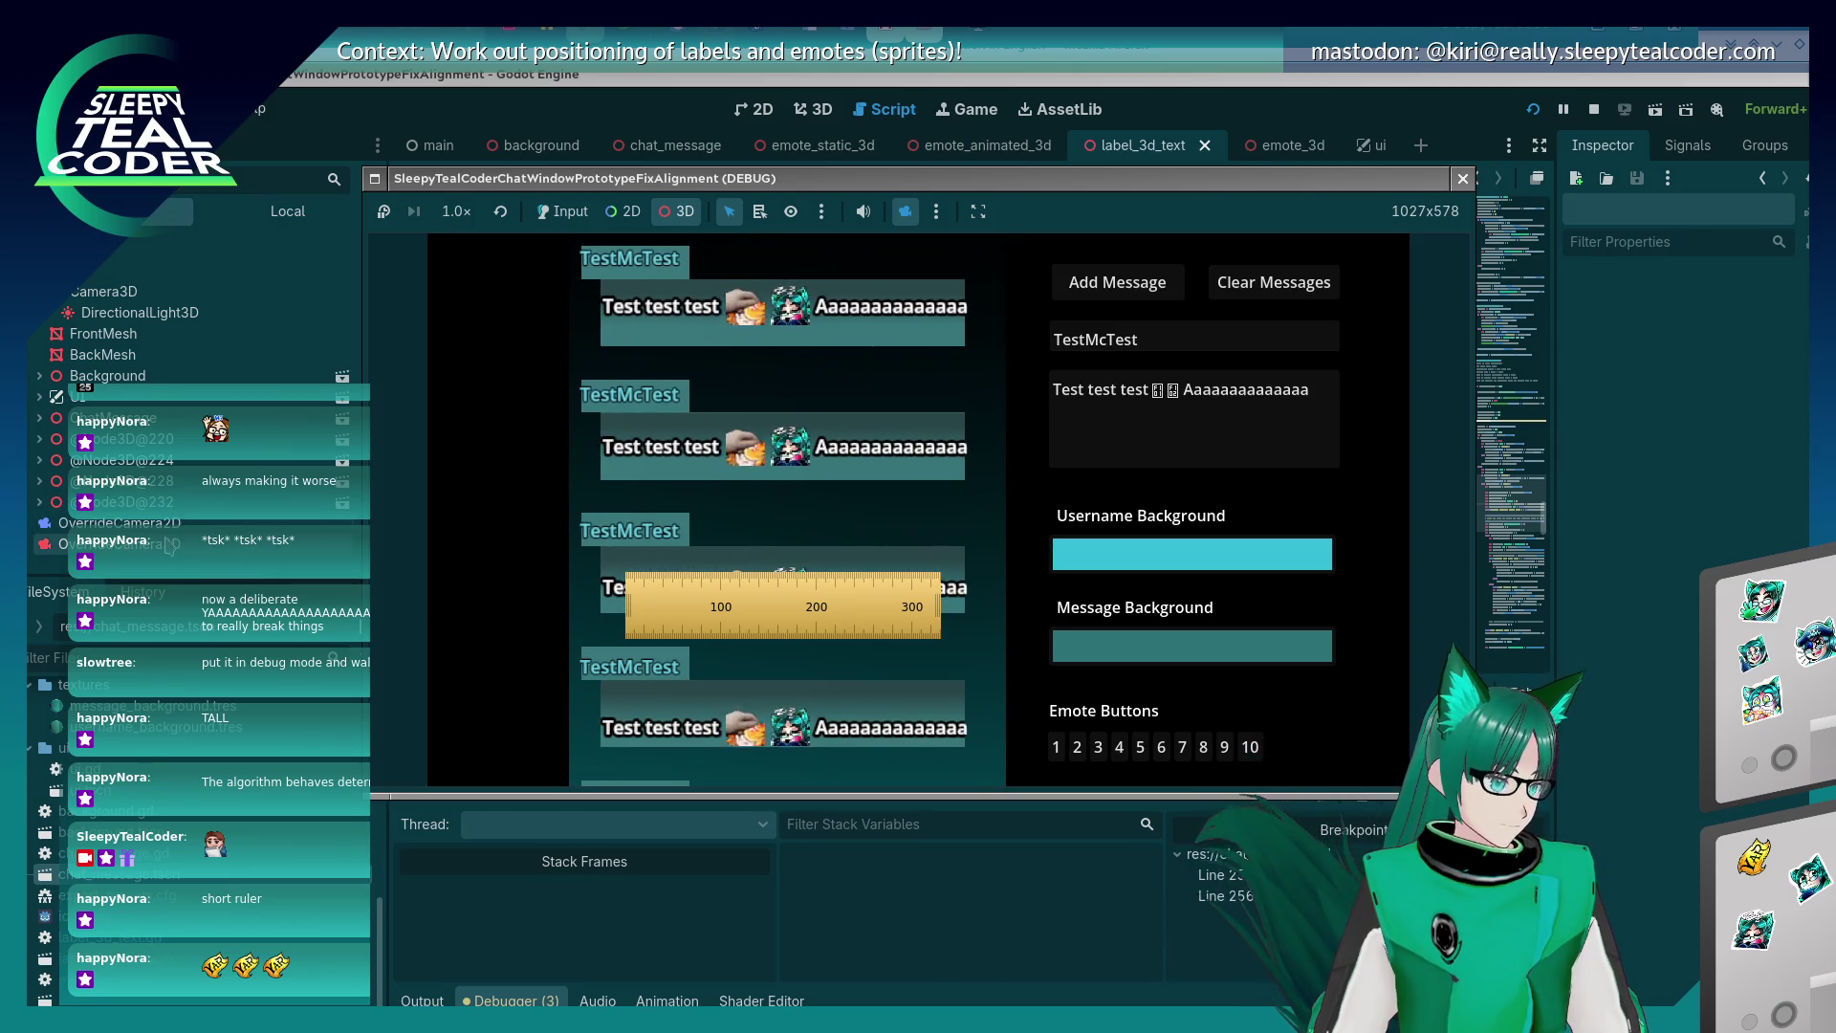
left_click(218, 555)
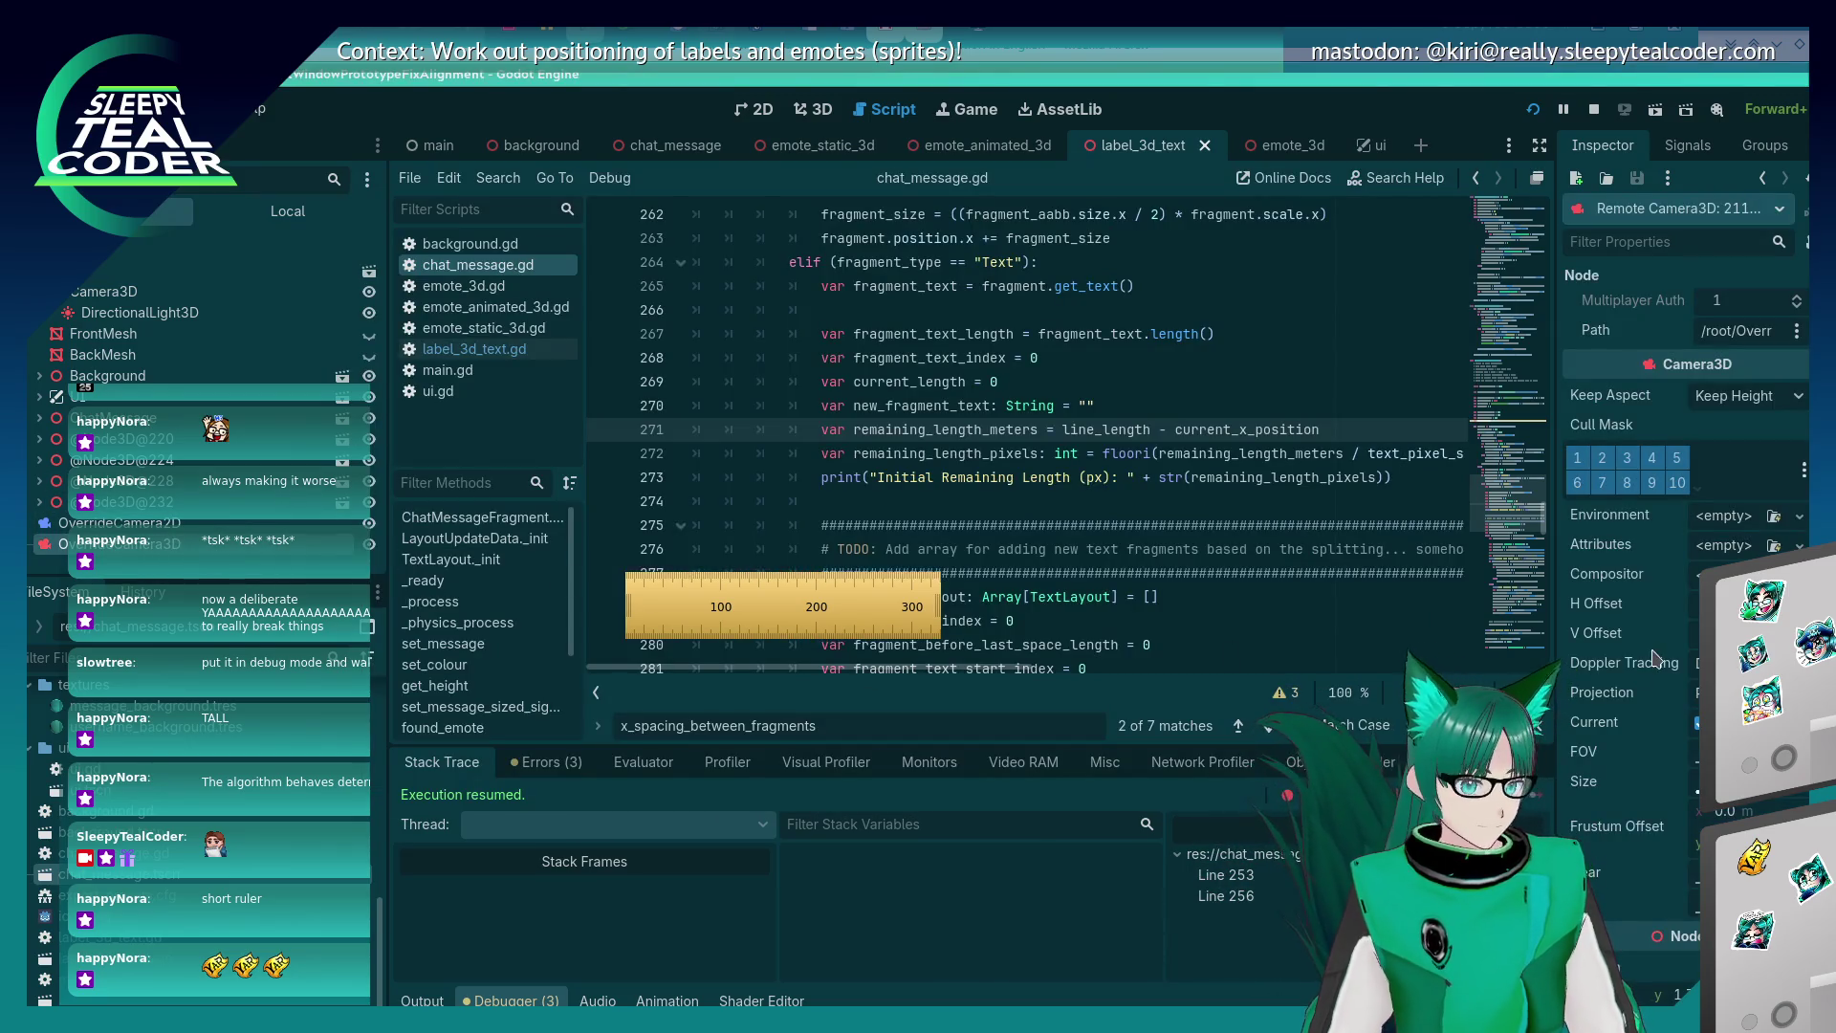
Compare the running game with the script and show the game through its own camera.
key("alt+Tab")
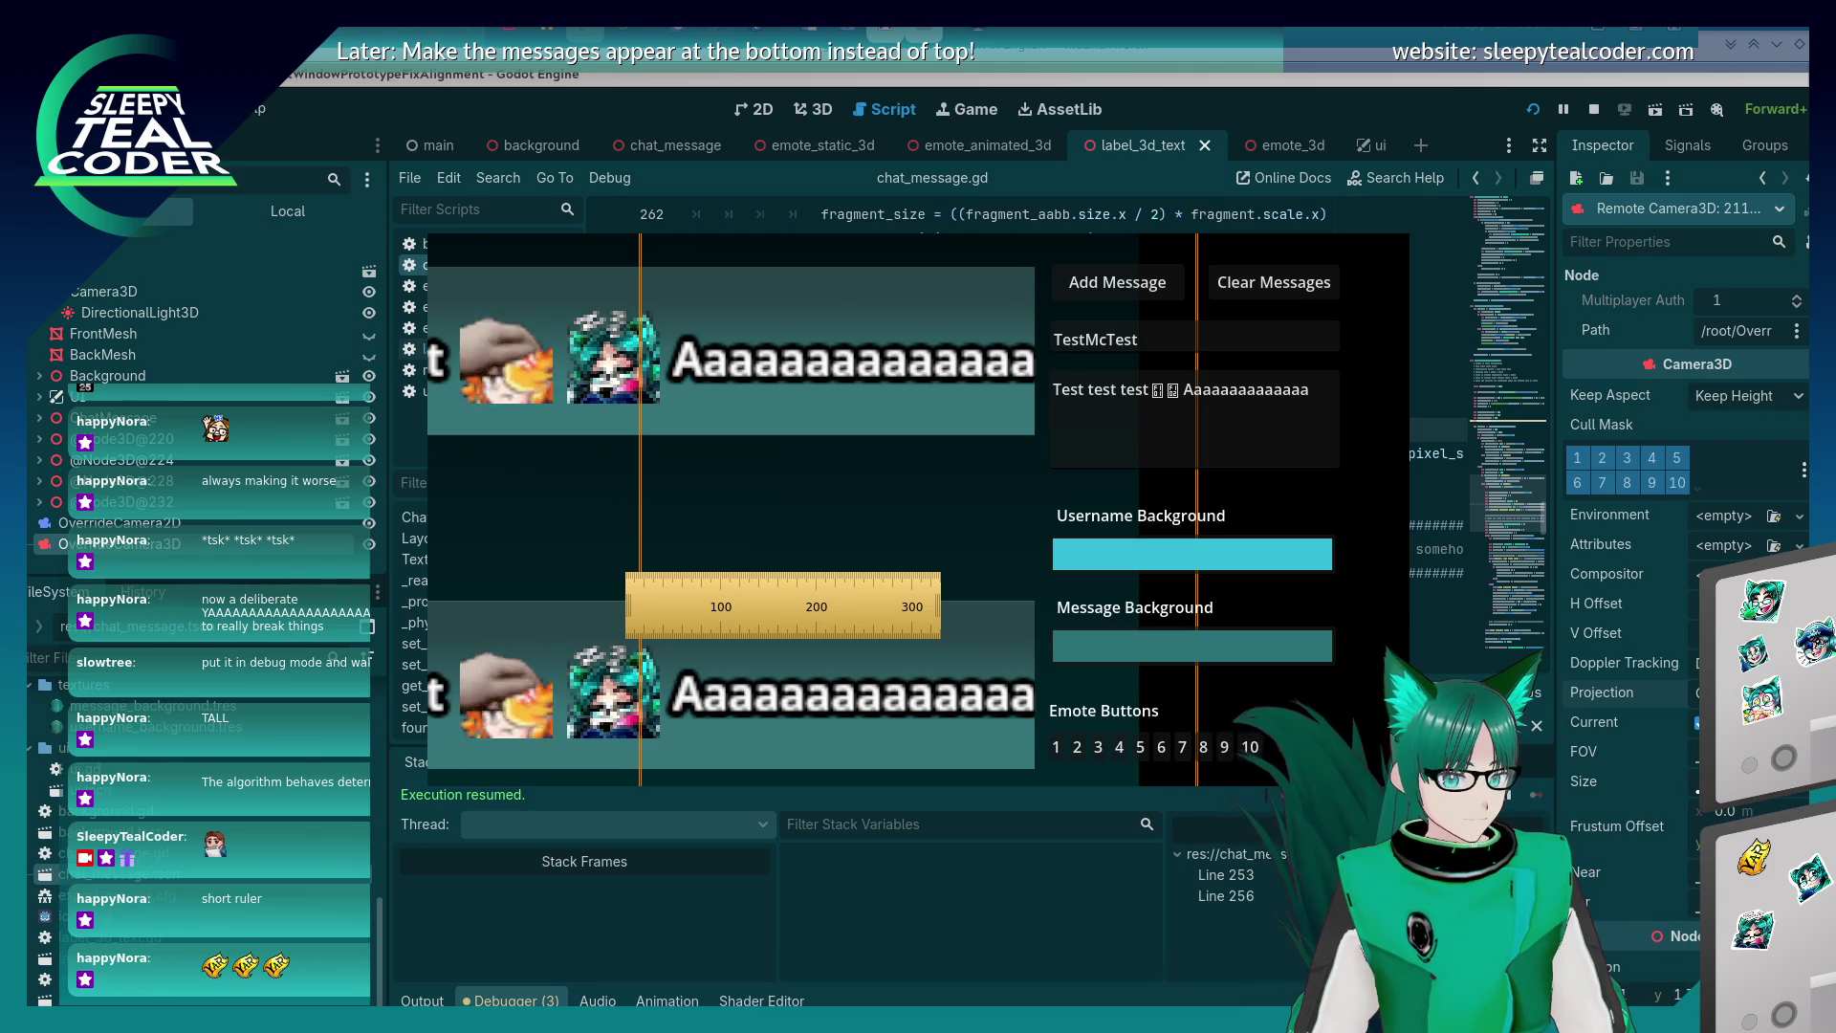
key("alt+Tab")
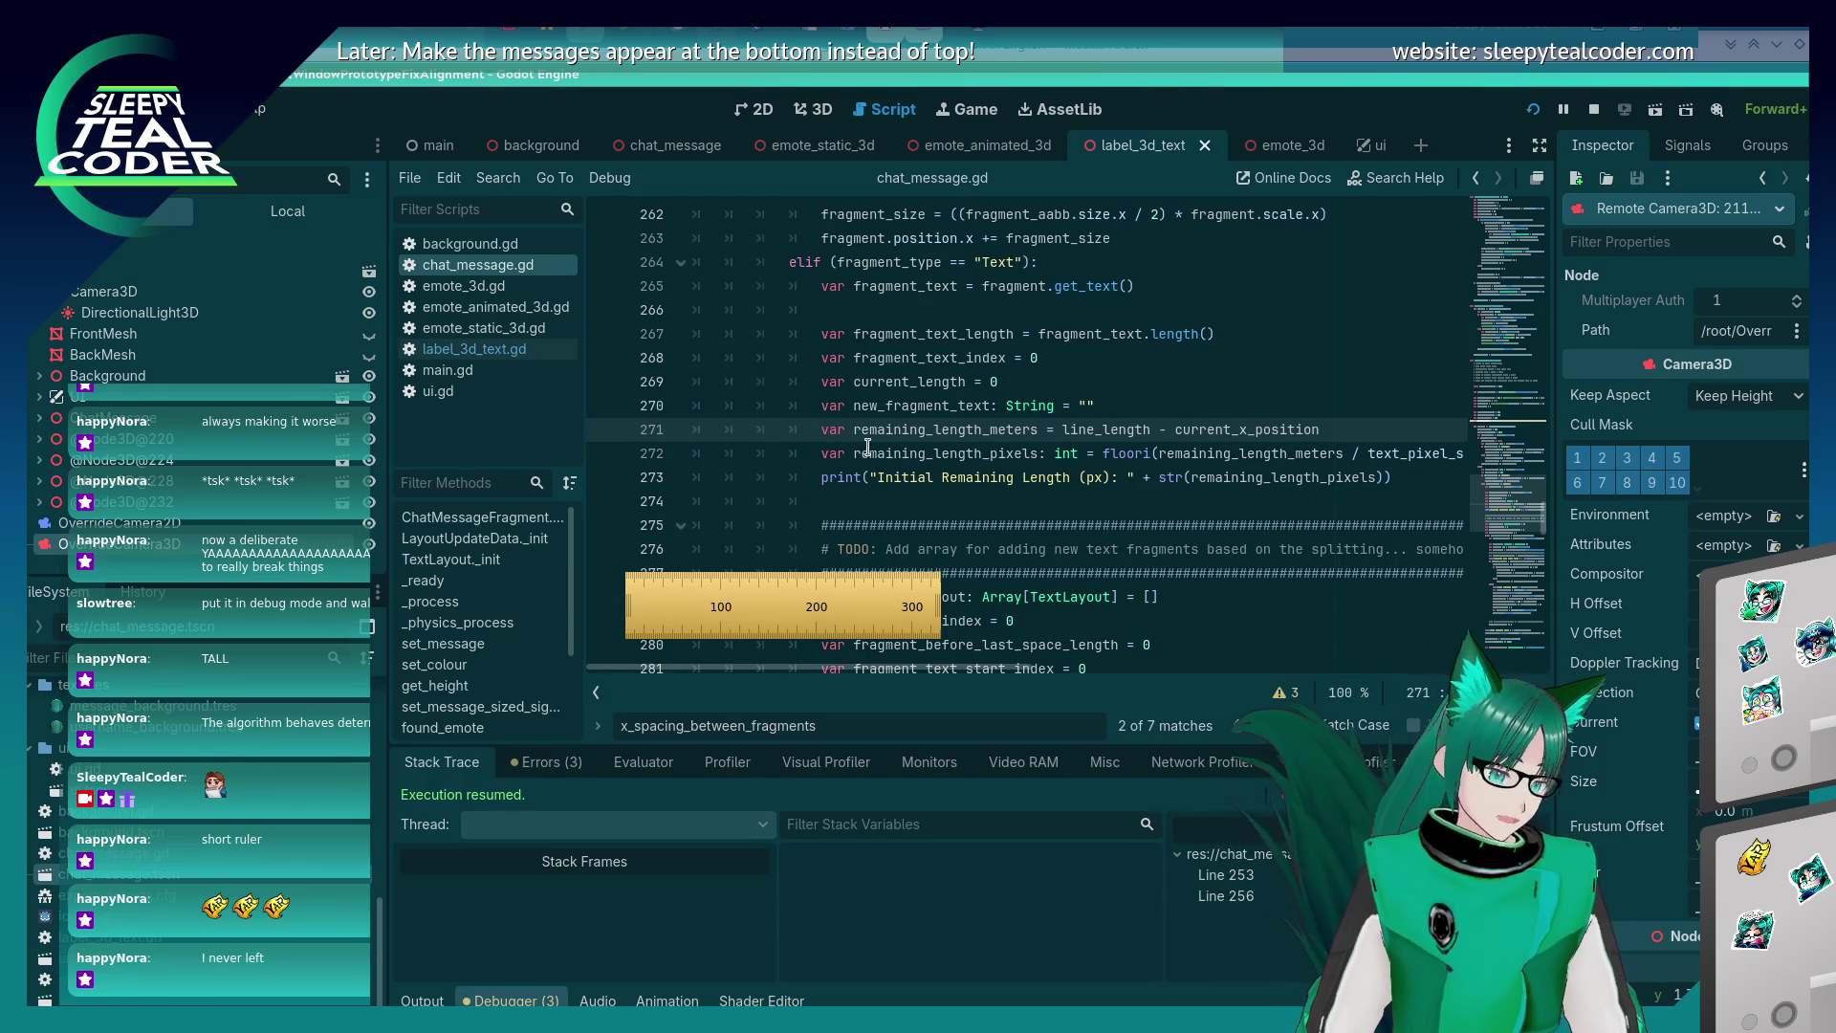
key("alt+Tab")
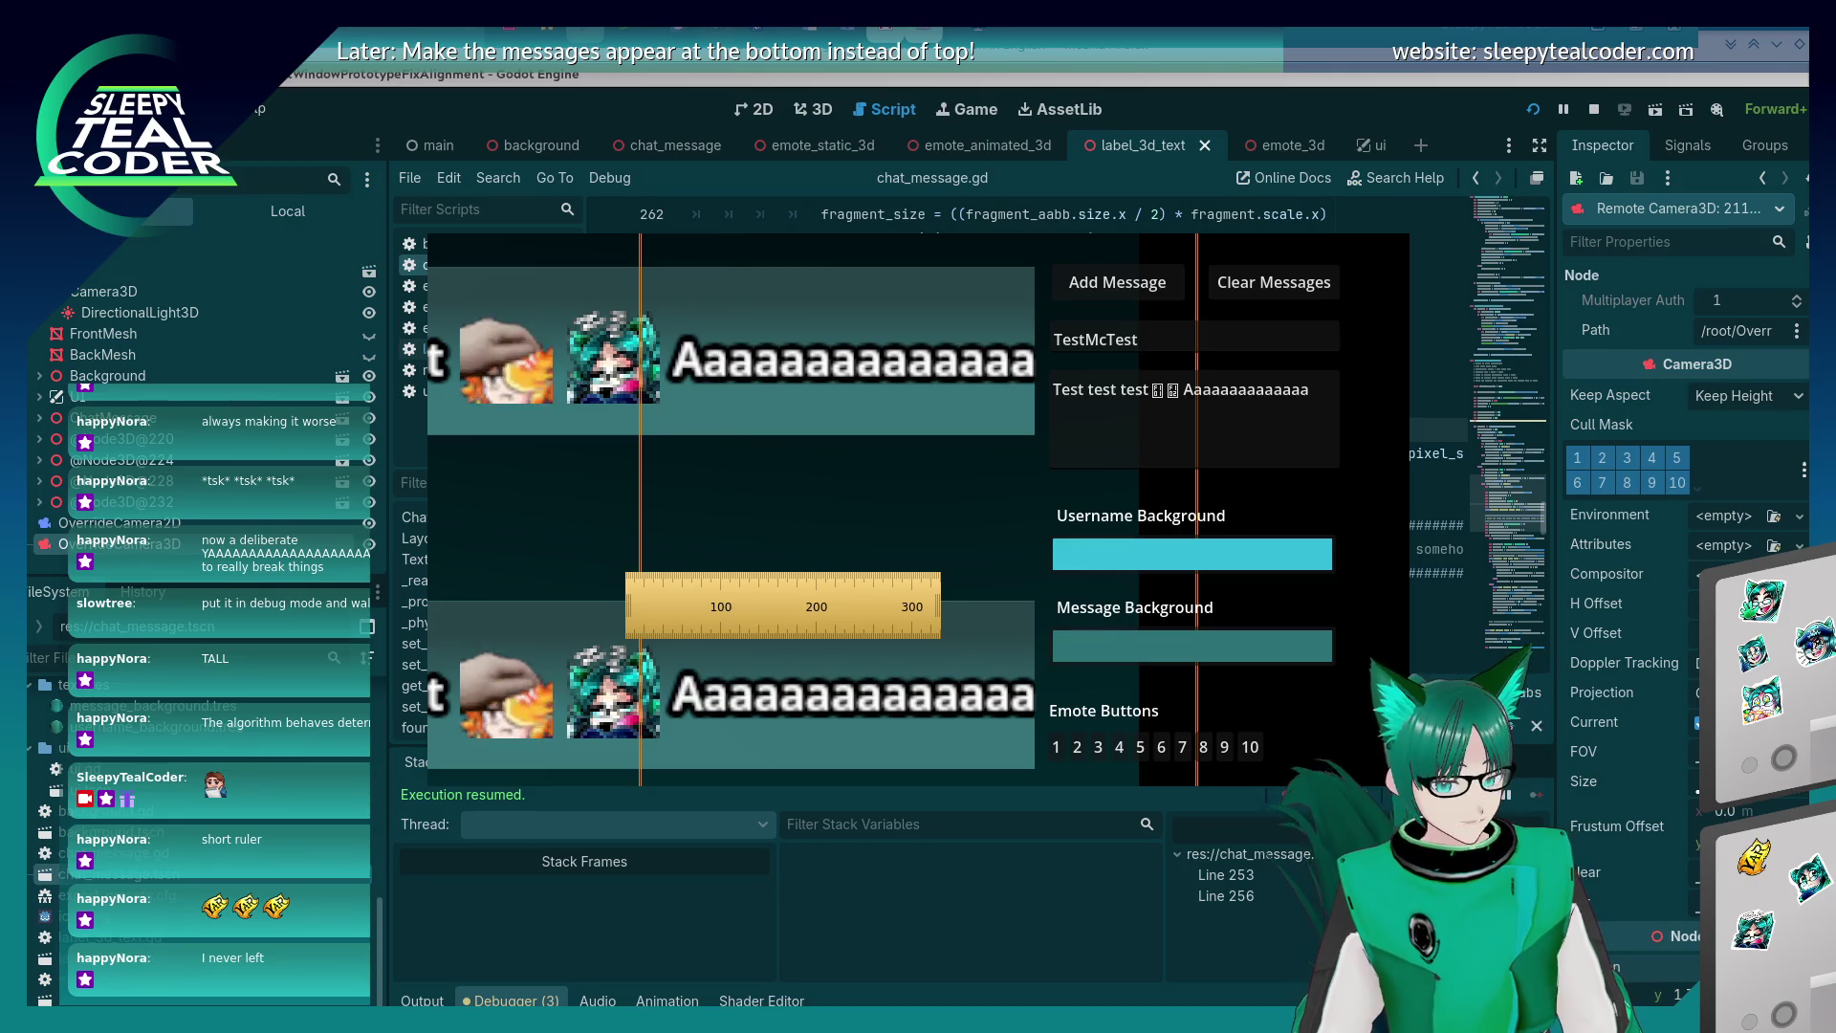
key("alt+Tab")
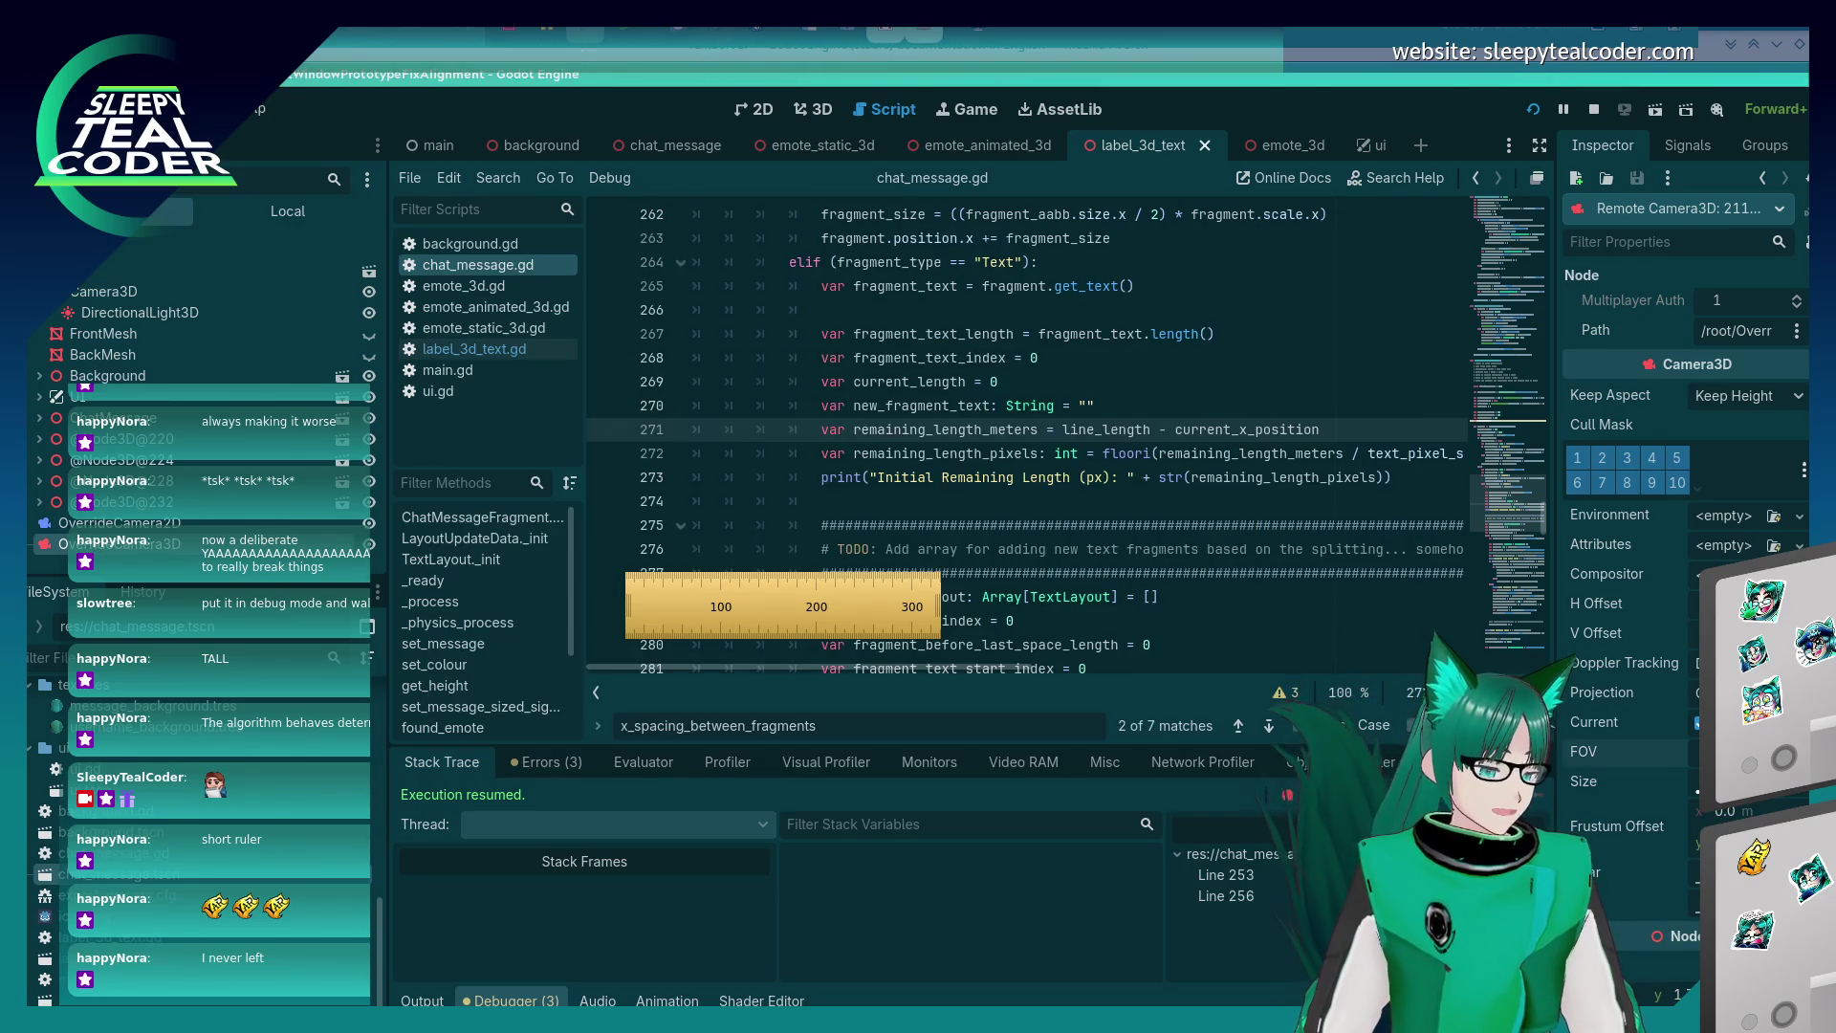
key("alt+Tab")
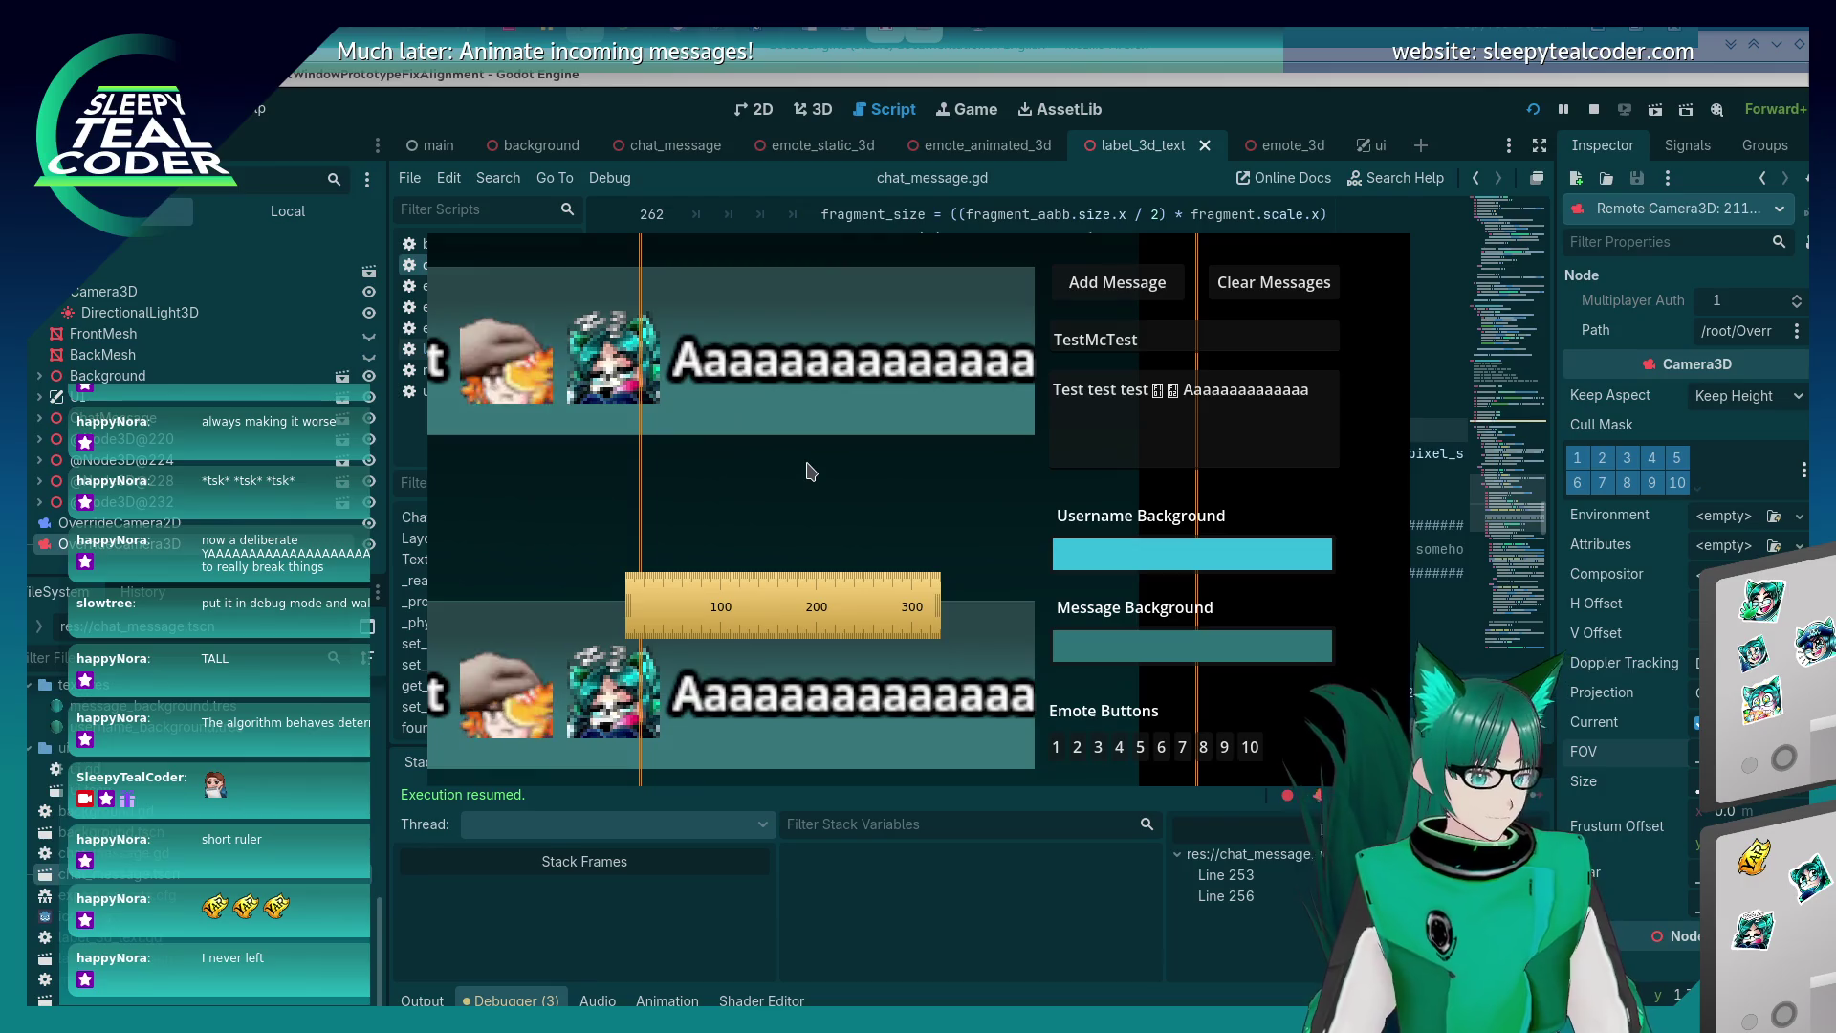
key("alt+Tab")
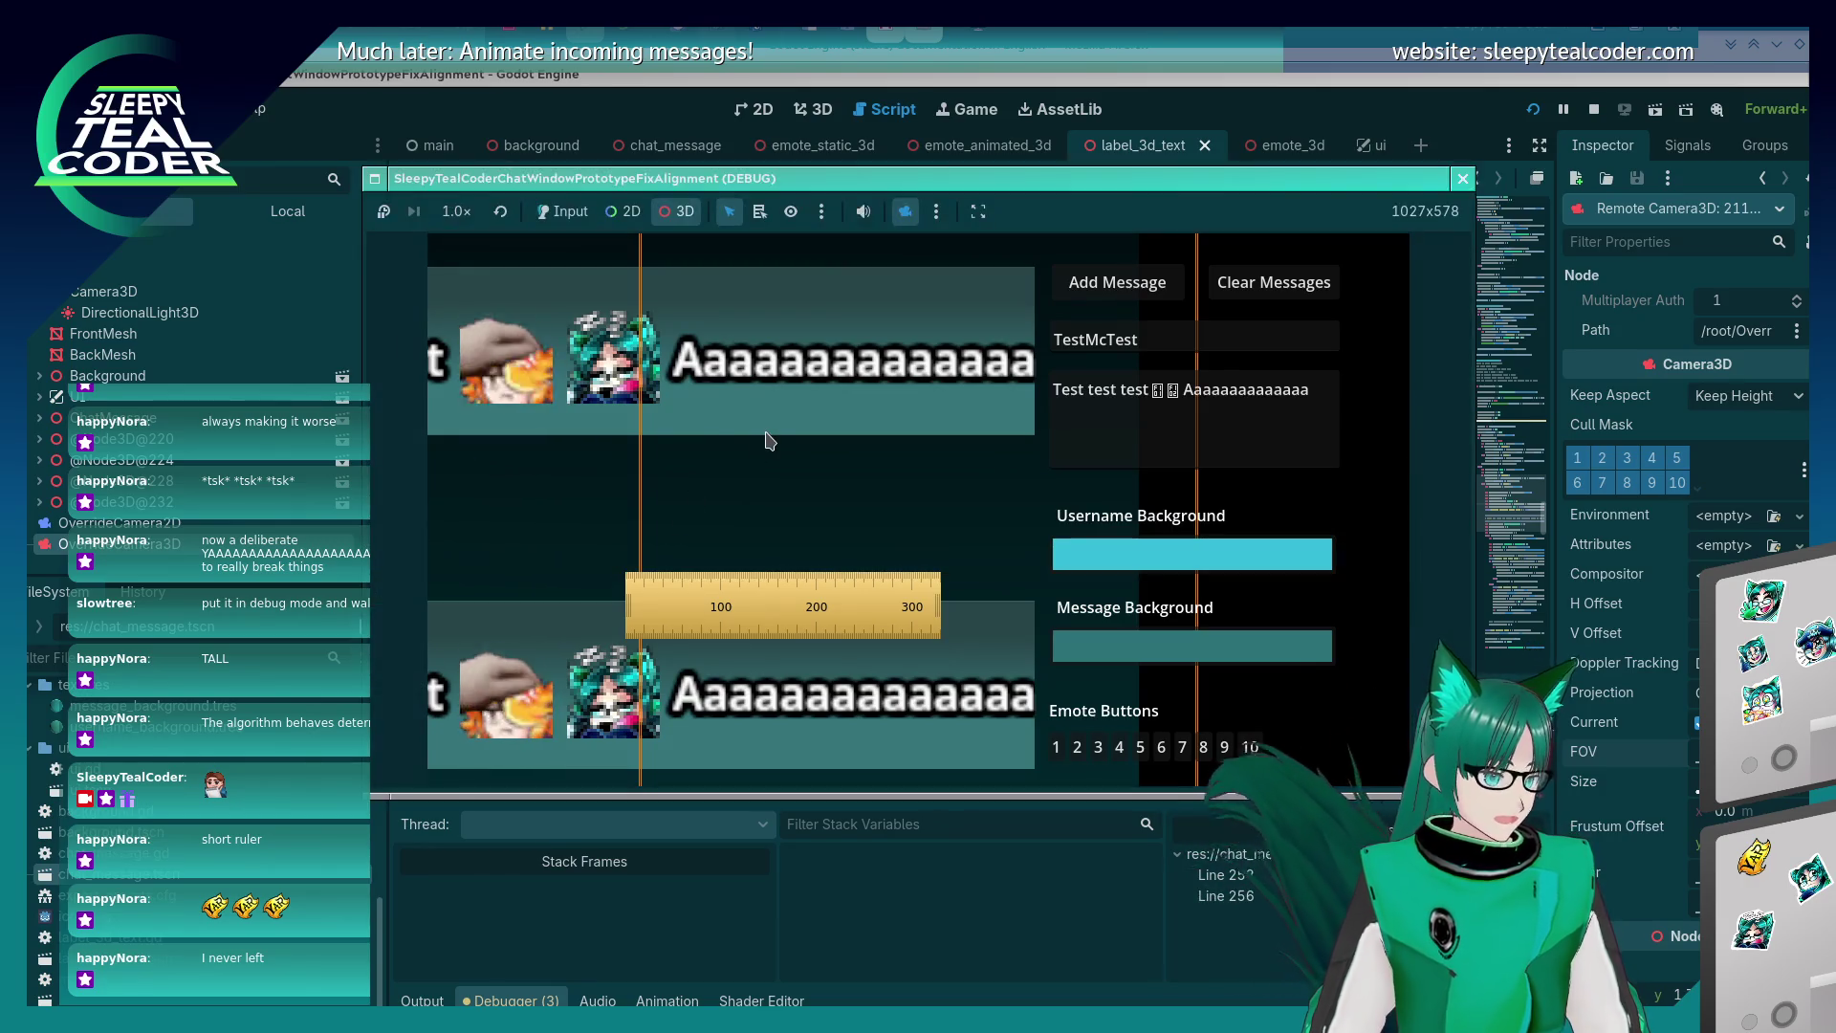
left_click(904, 212)
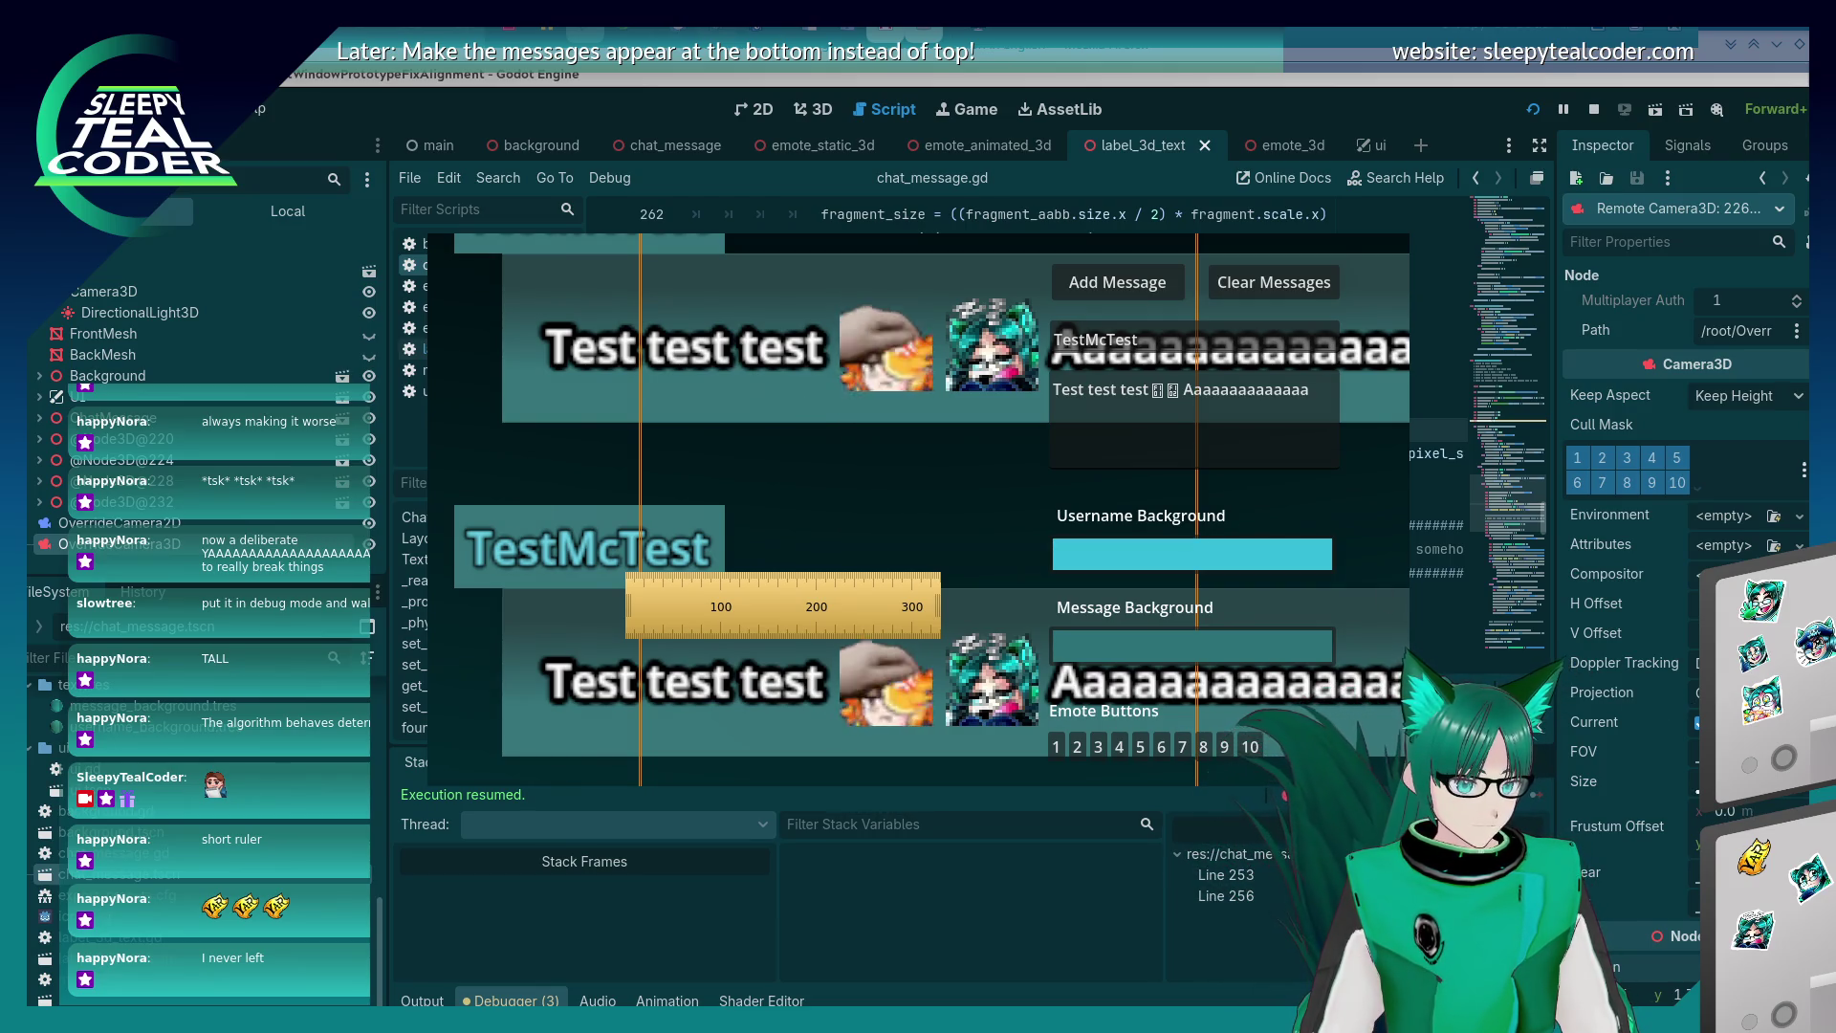
Place a screen ruler over the chat message lines in the running game.
key("alt+Tab")
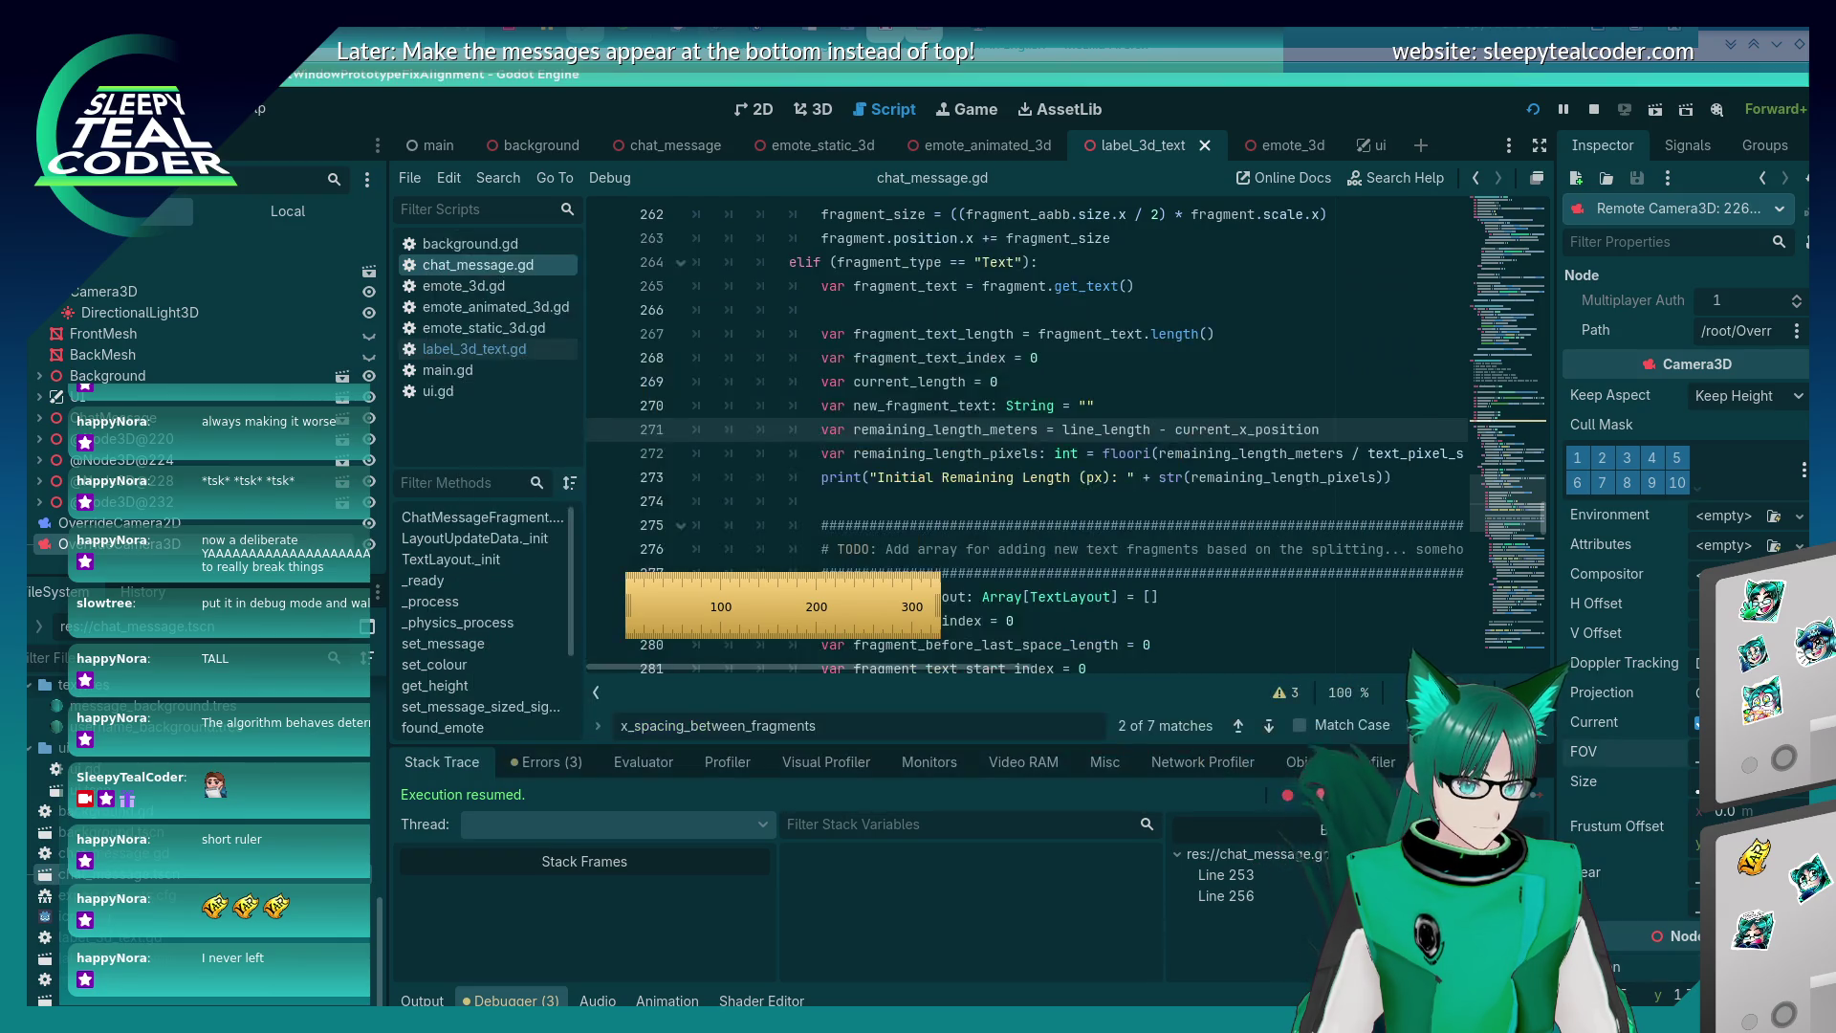
key("alt+Tab")
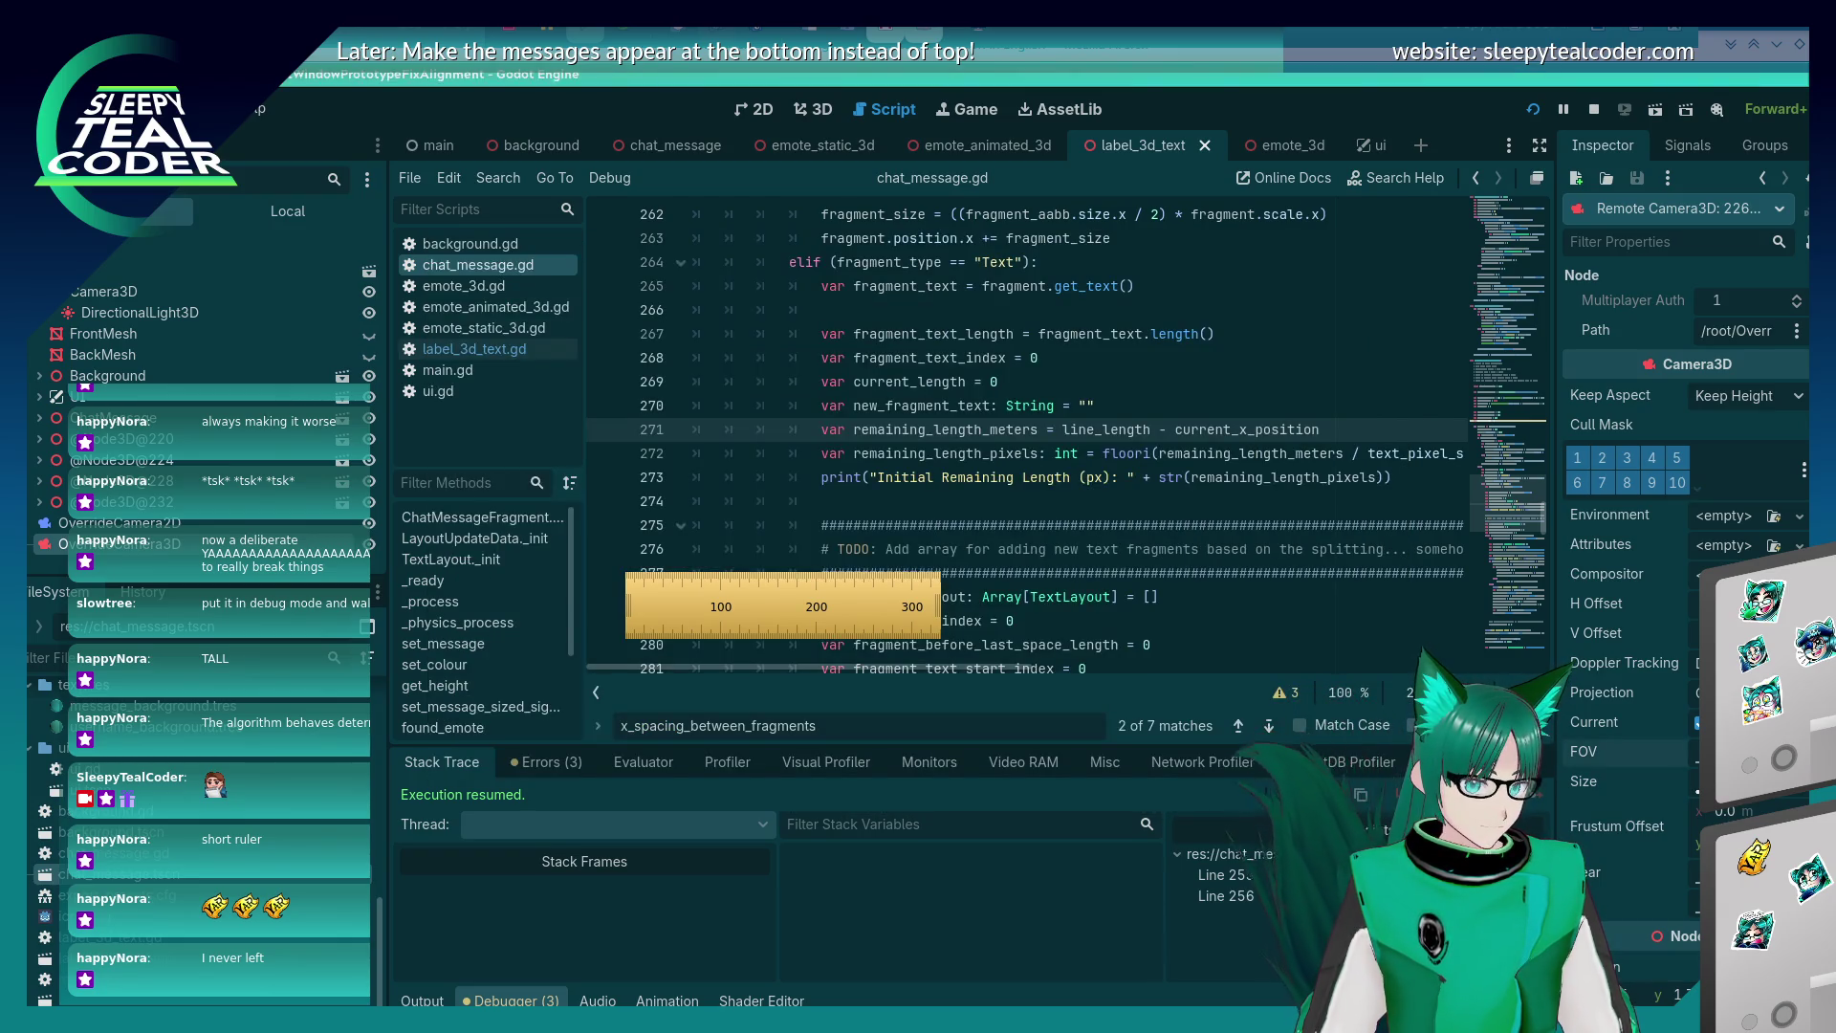
key("alt+Tab")
key("alt+Tab")
key("alt+Tab")
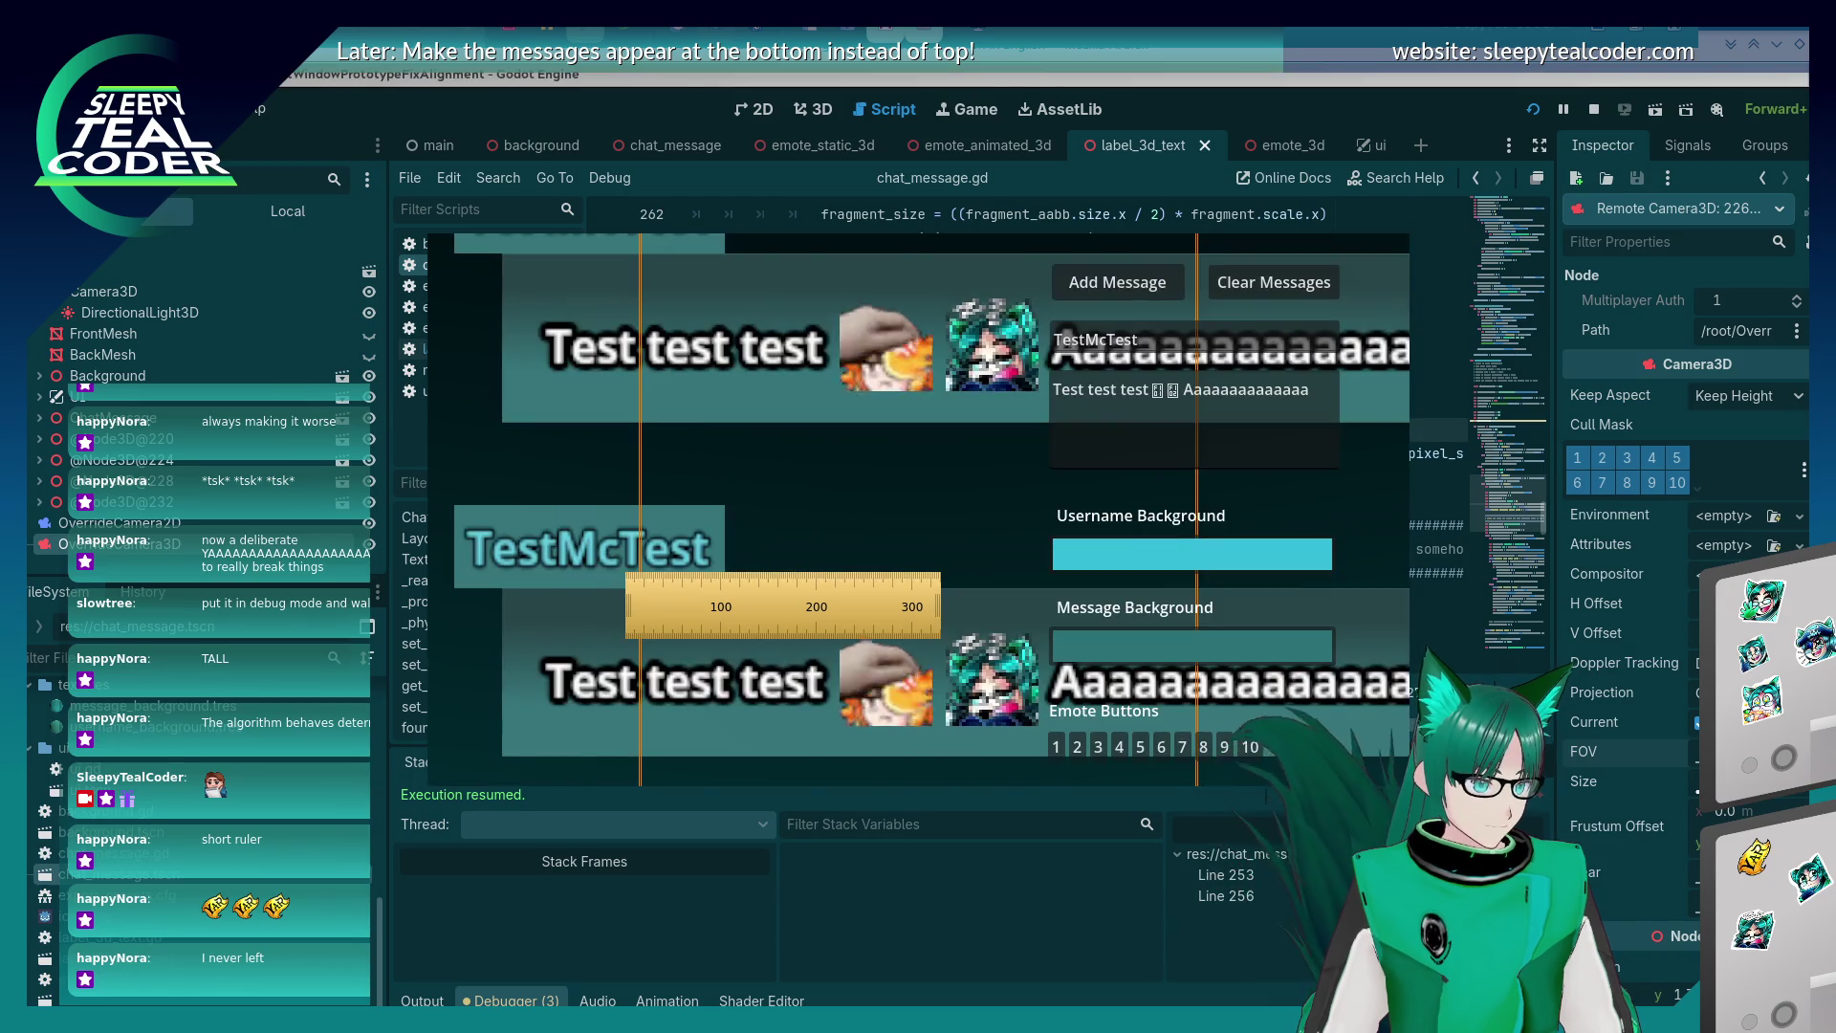
key("alt+Tab")
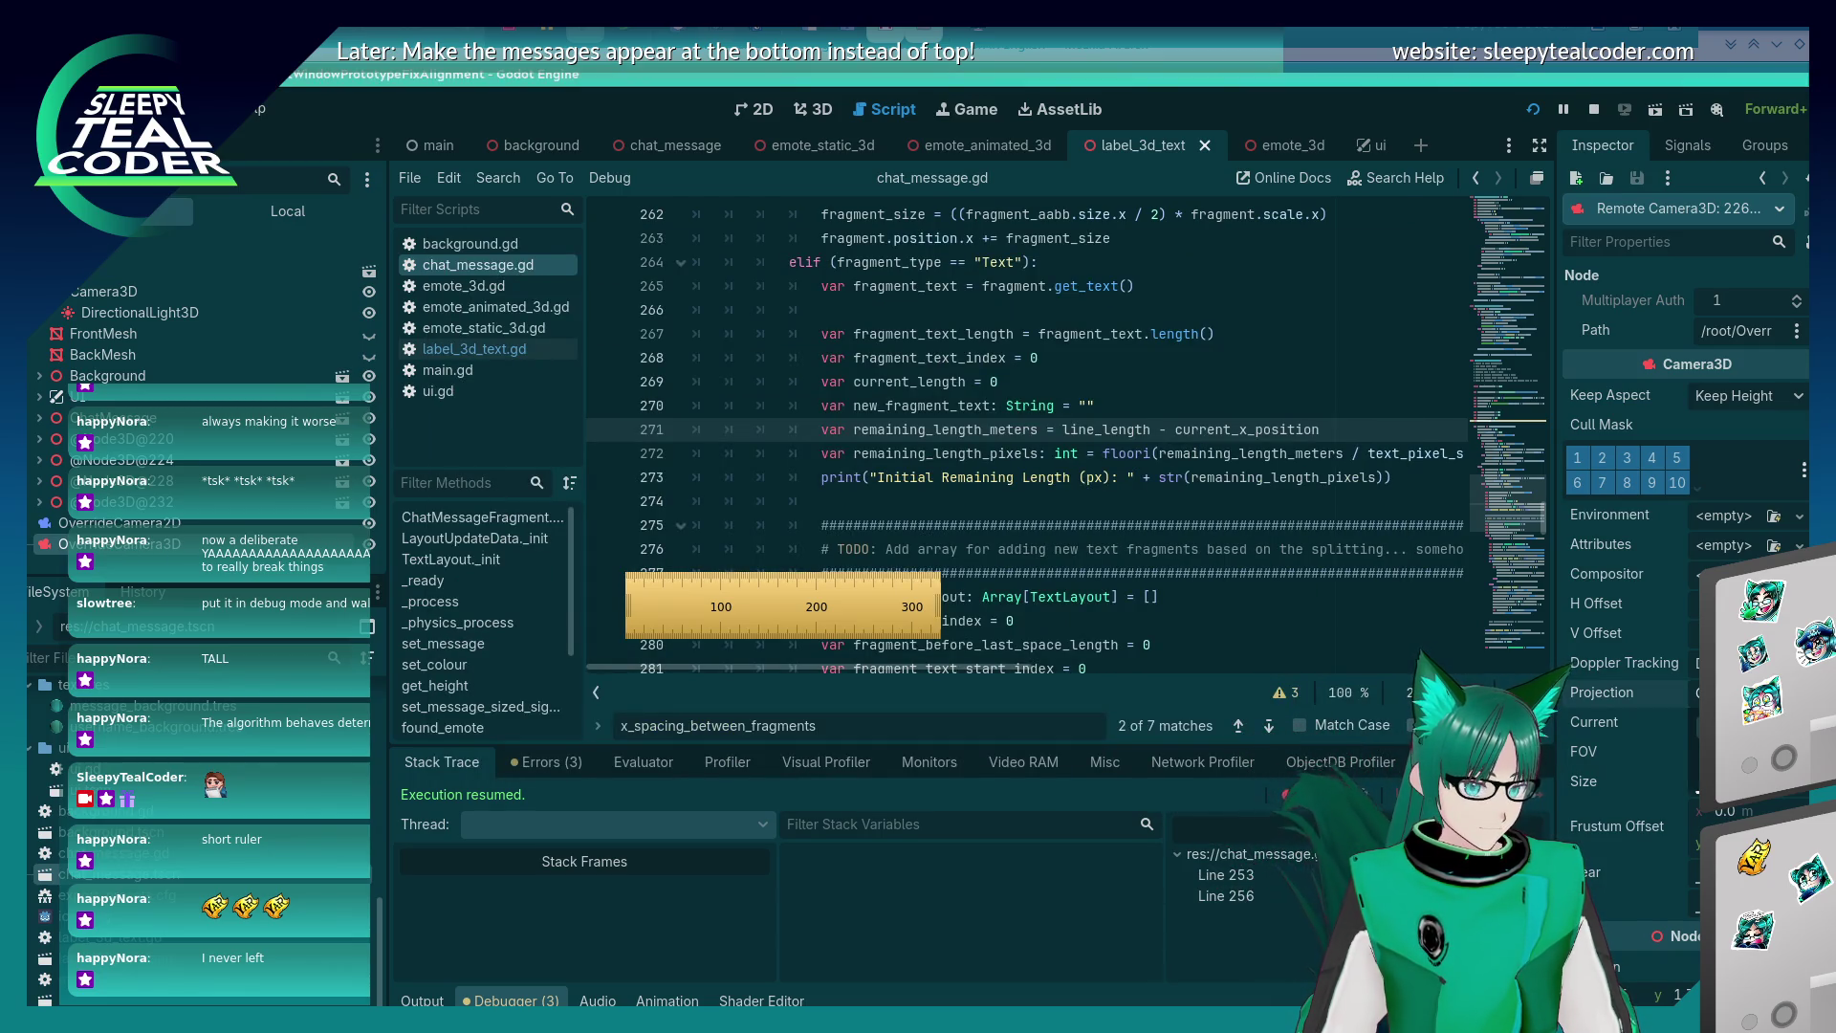
key("alt+Tab")
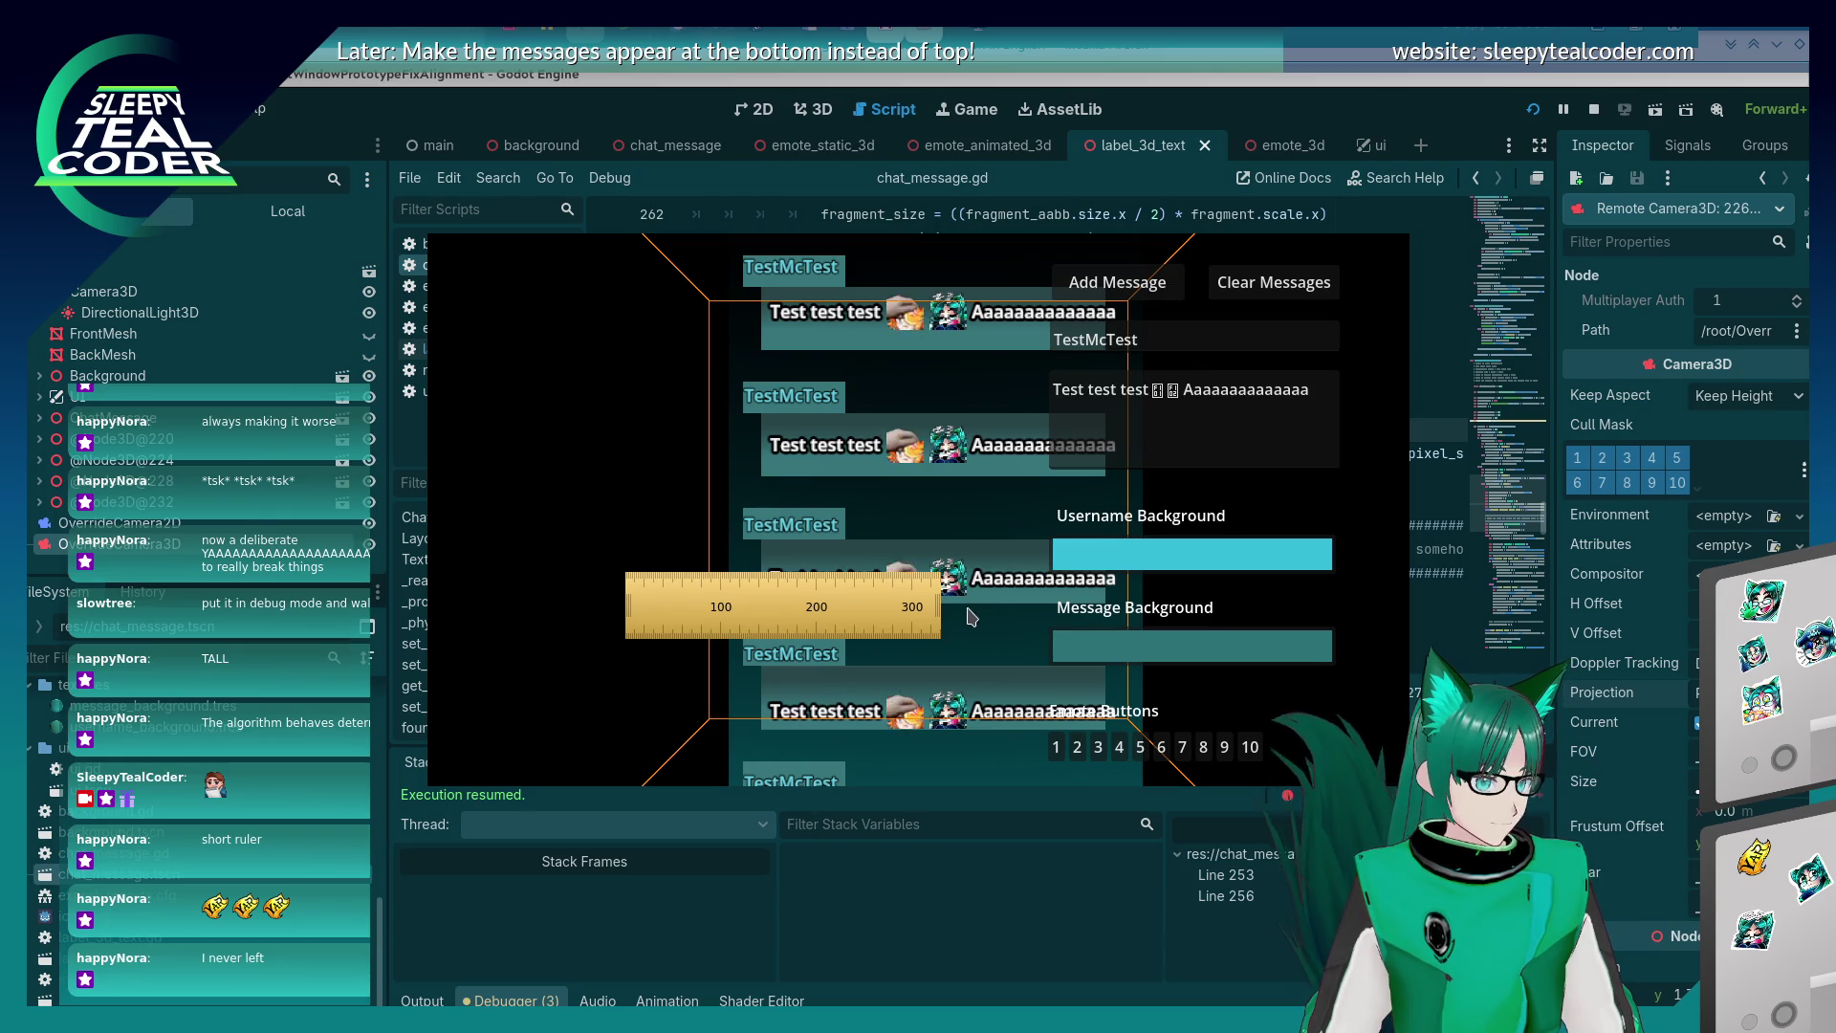
left_click_drag(972, 617, 972, 451)
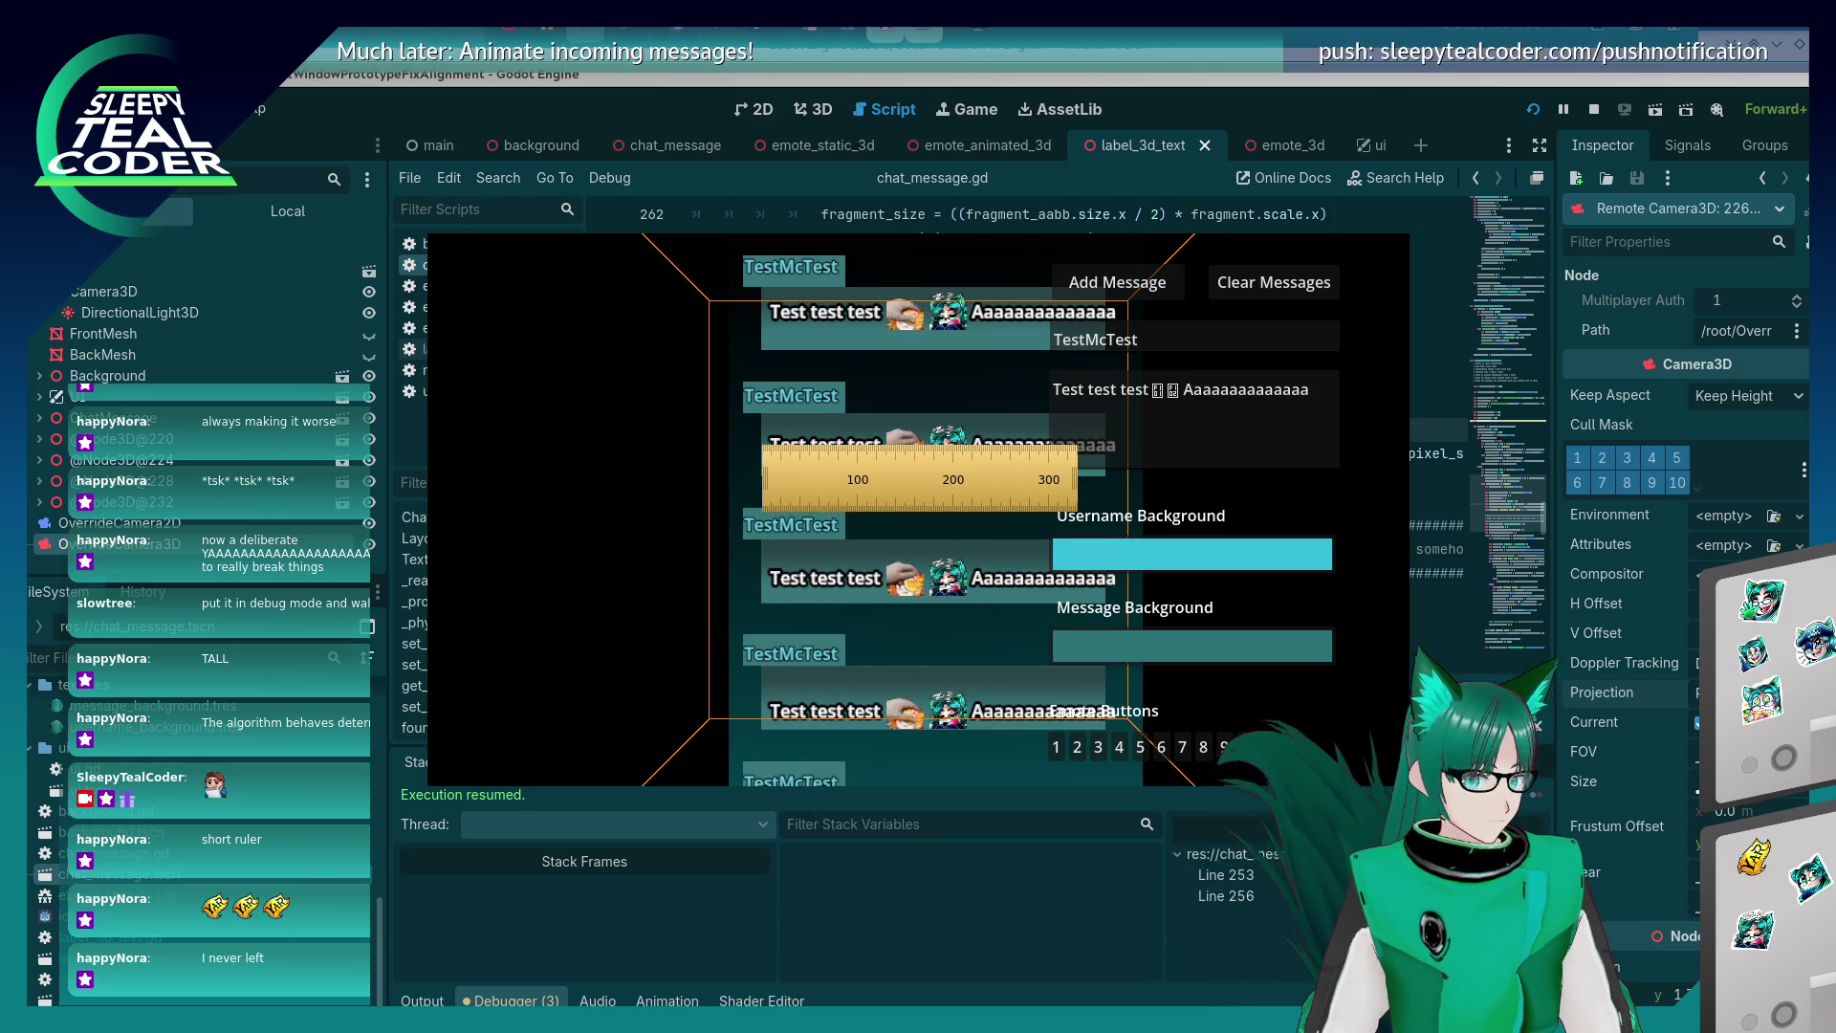
Place the screen ruler across the second test message and fine-tune it to read about 110 px.
key("alt+Tab")
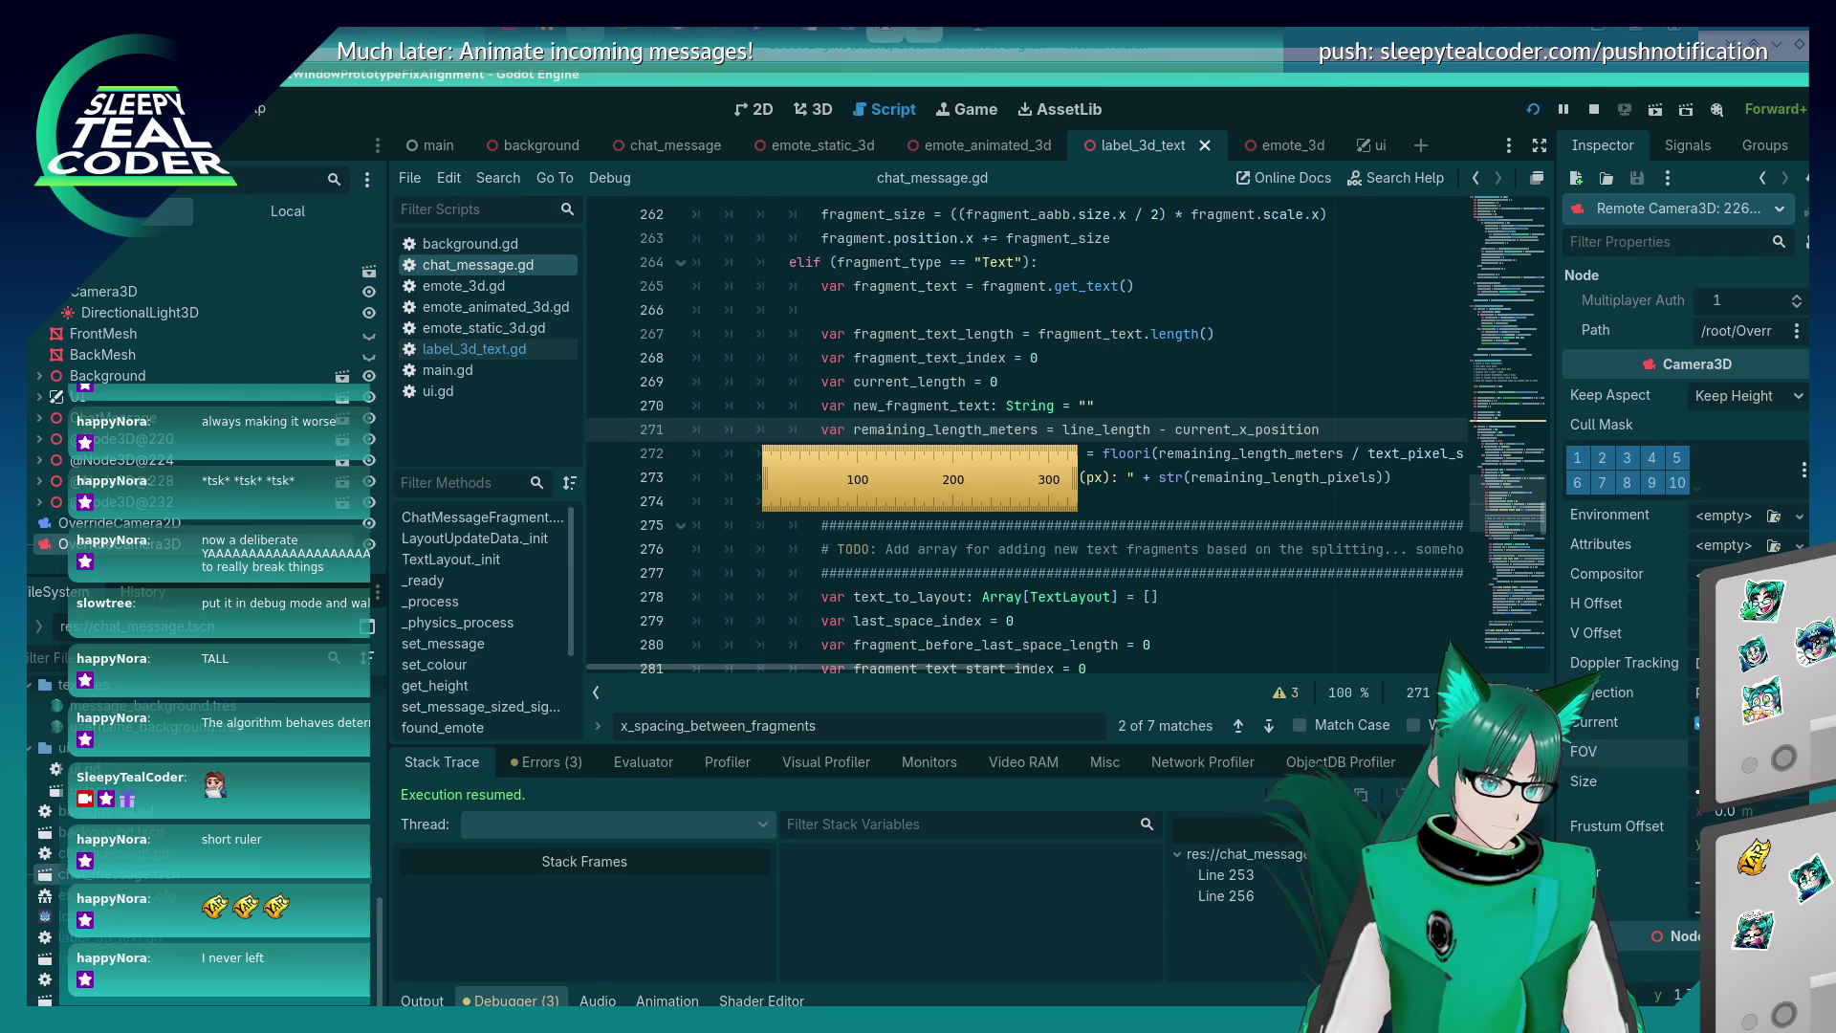
key("alt+Tab")
key("alt+Tab")
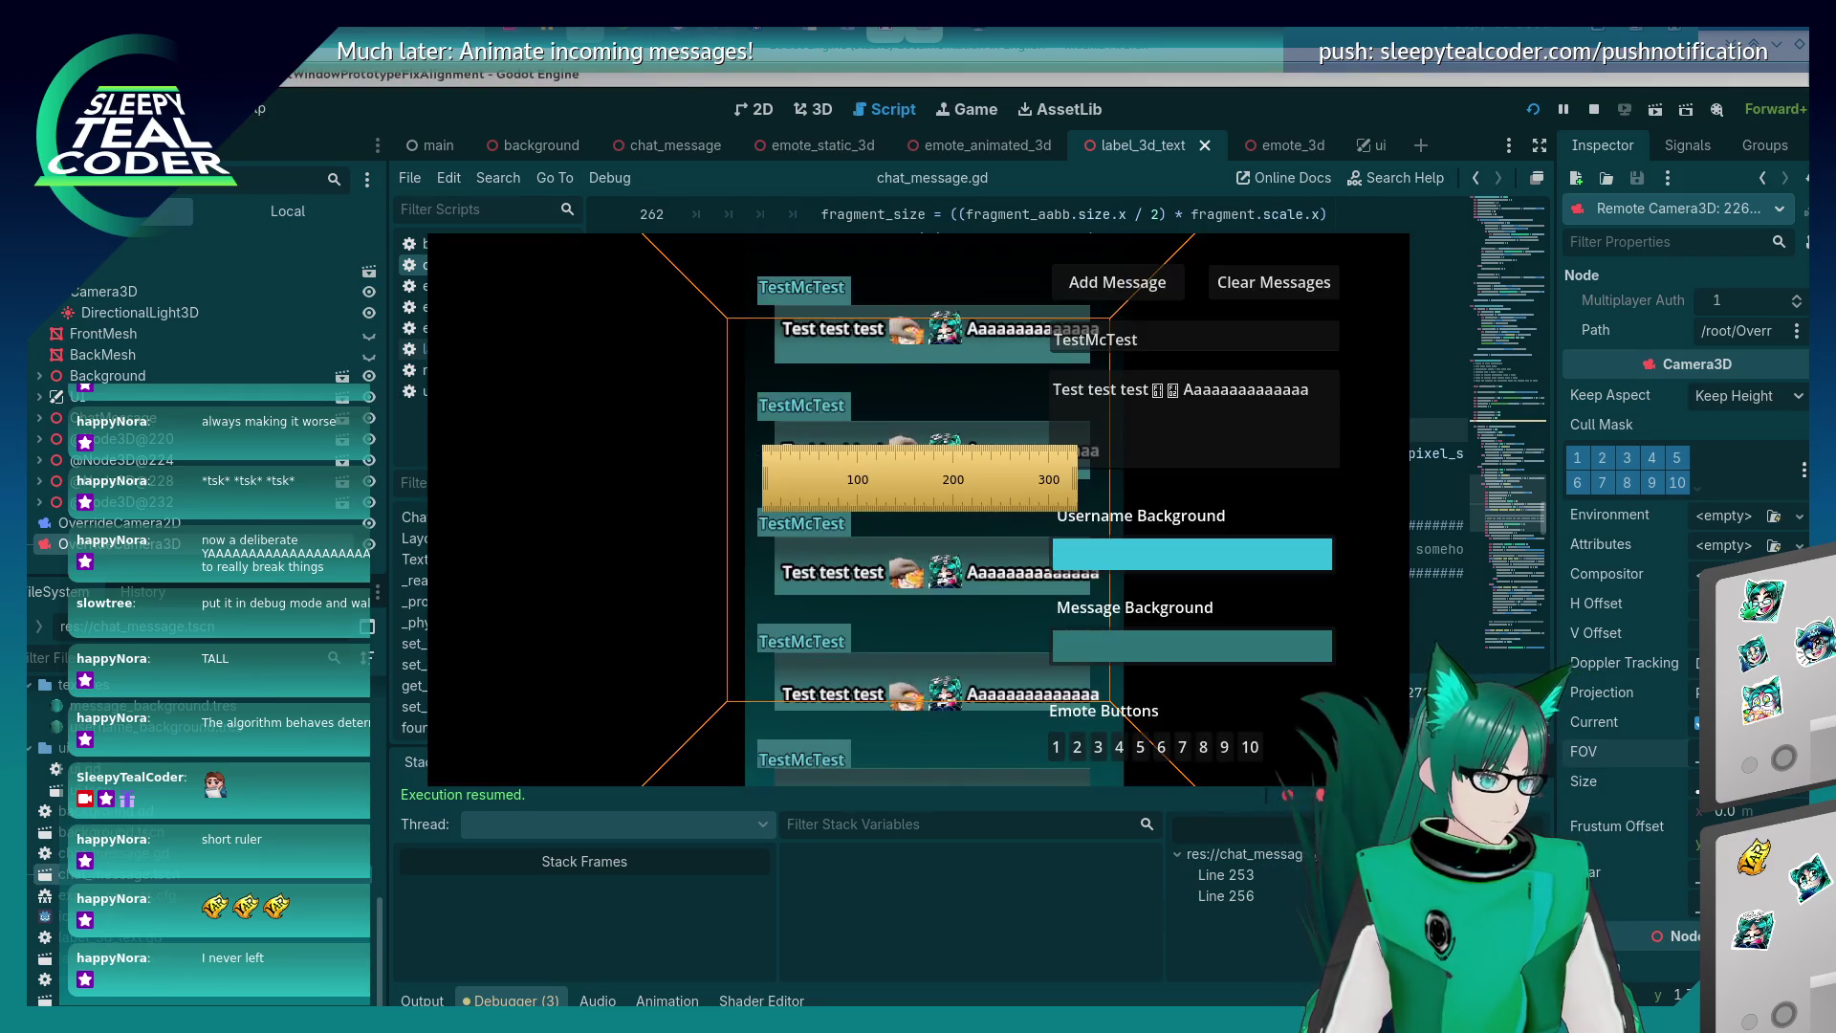
mouse_move(930, 509)
left_mouse_down()
mouse_move(945, 551)
mouse_move(945, 517)
left_mouse_up()
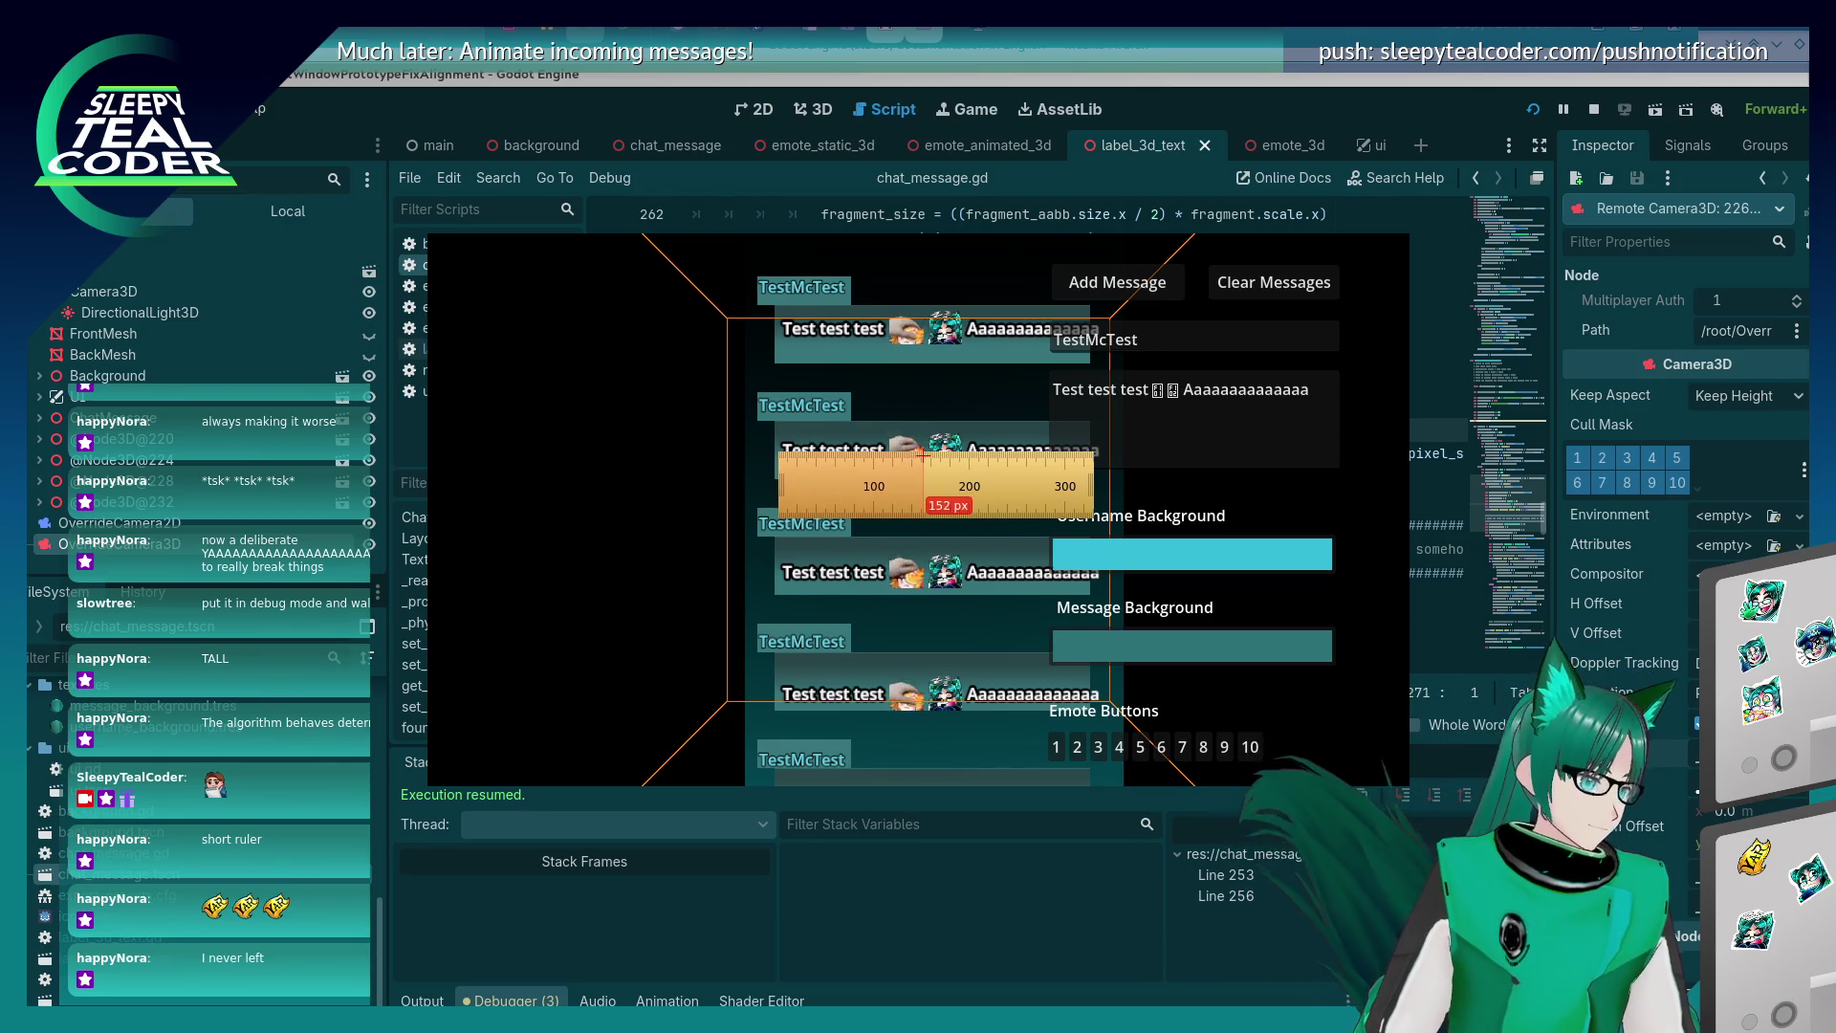
mouse_move(921, 455)
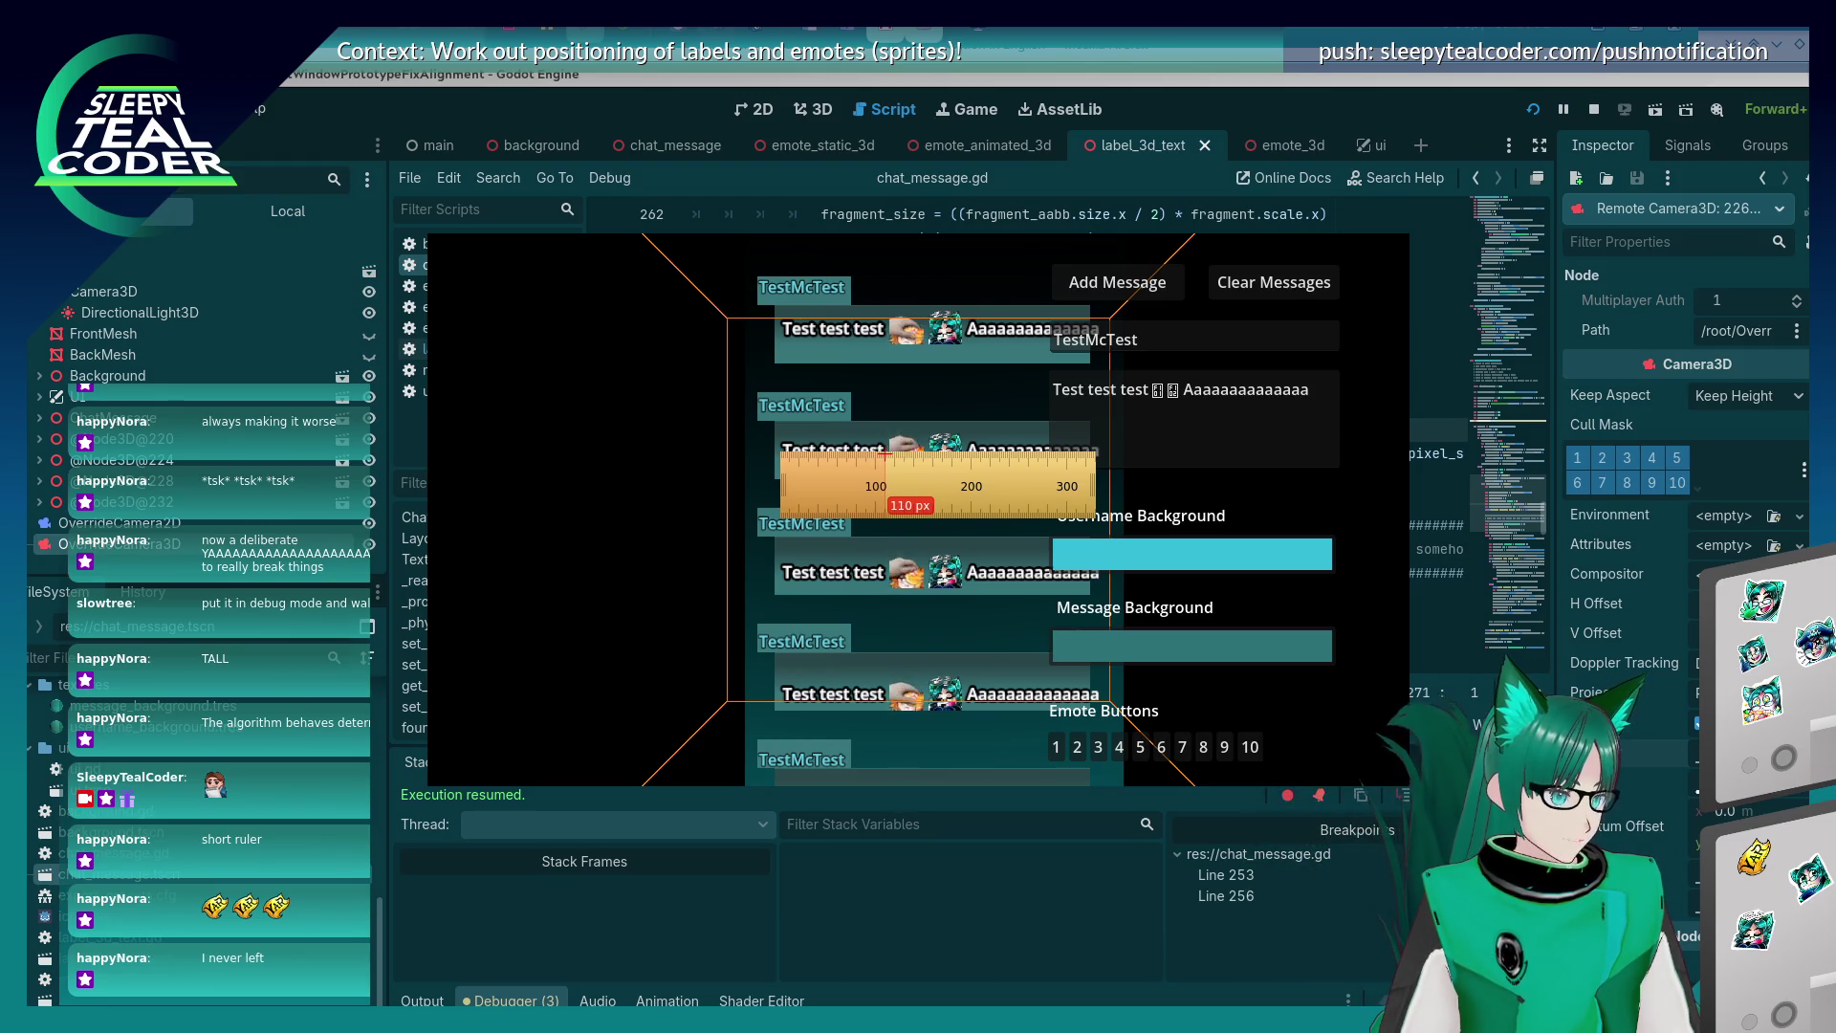
key("Up")
key("Up")
key("Up")
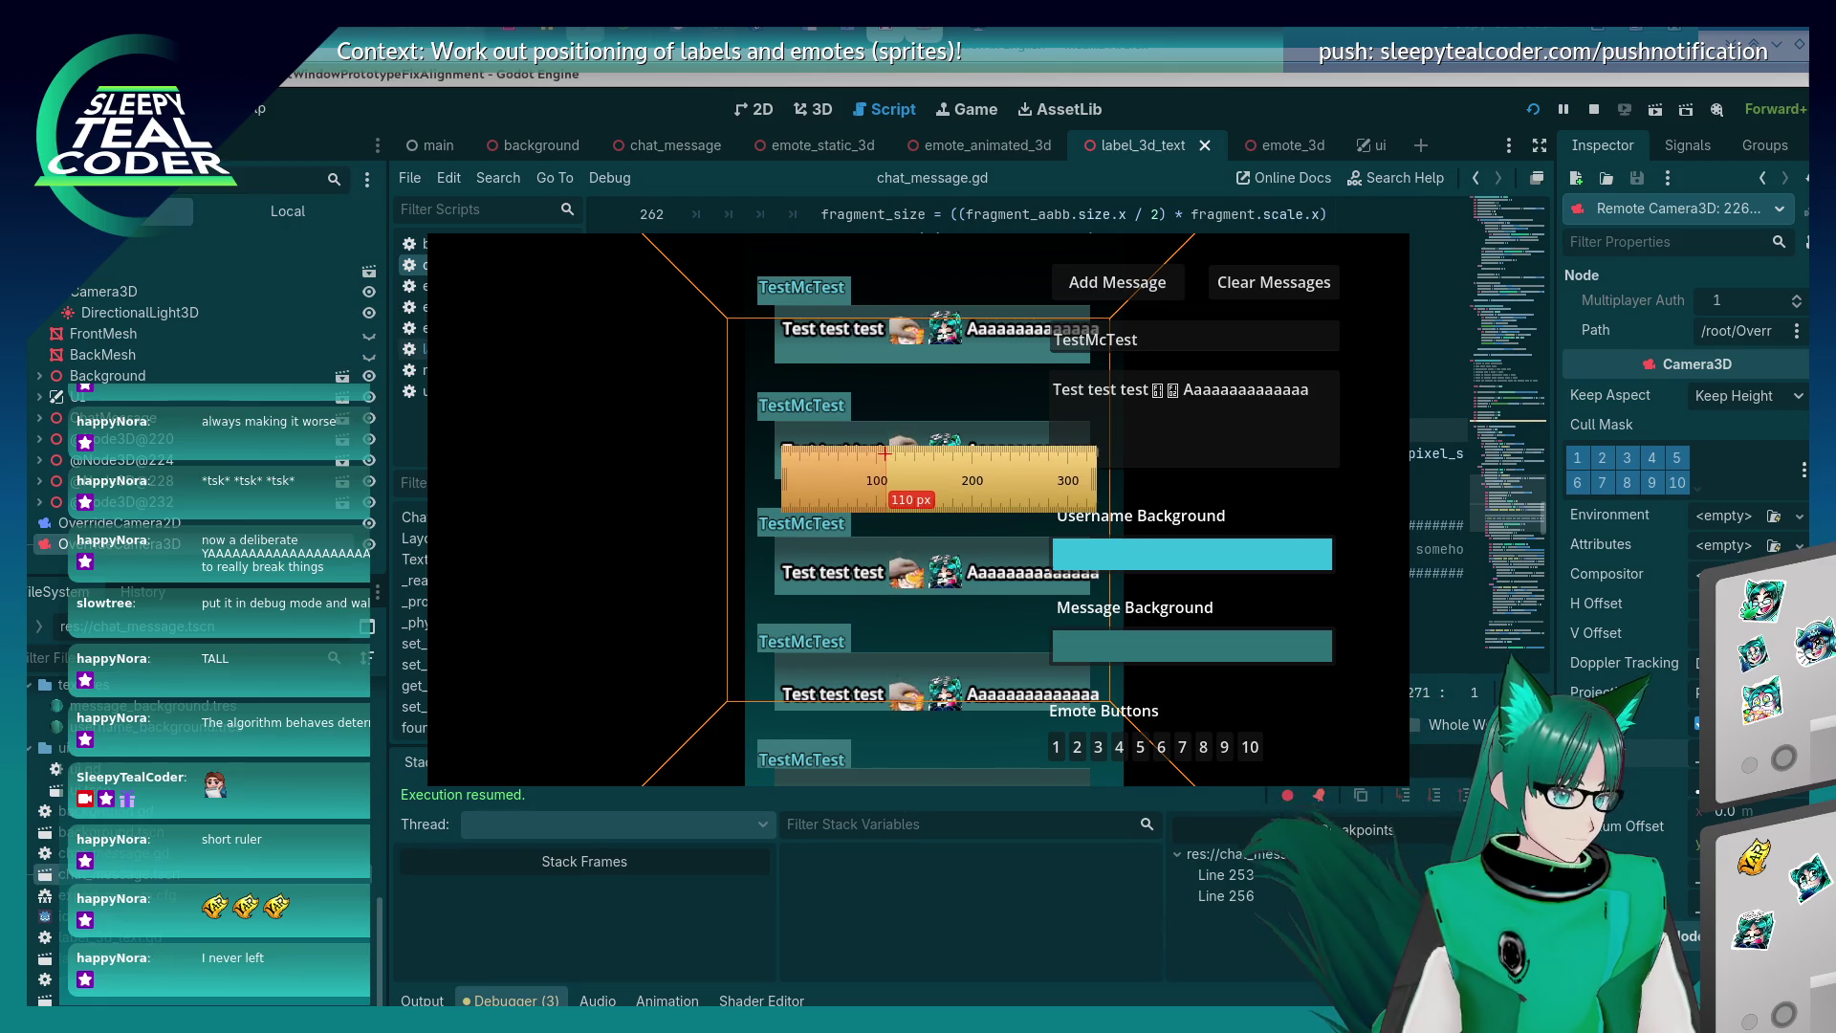
key("Down")
key("Down")
key("Down")
key("Left")
key("Left")
key("Left")
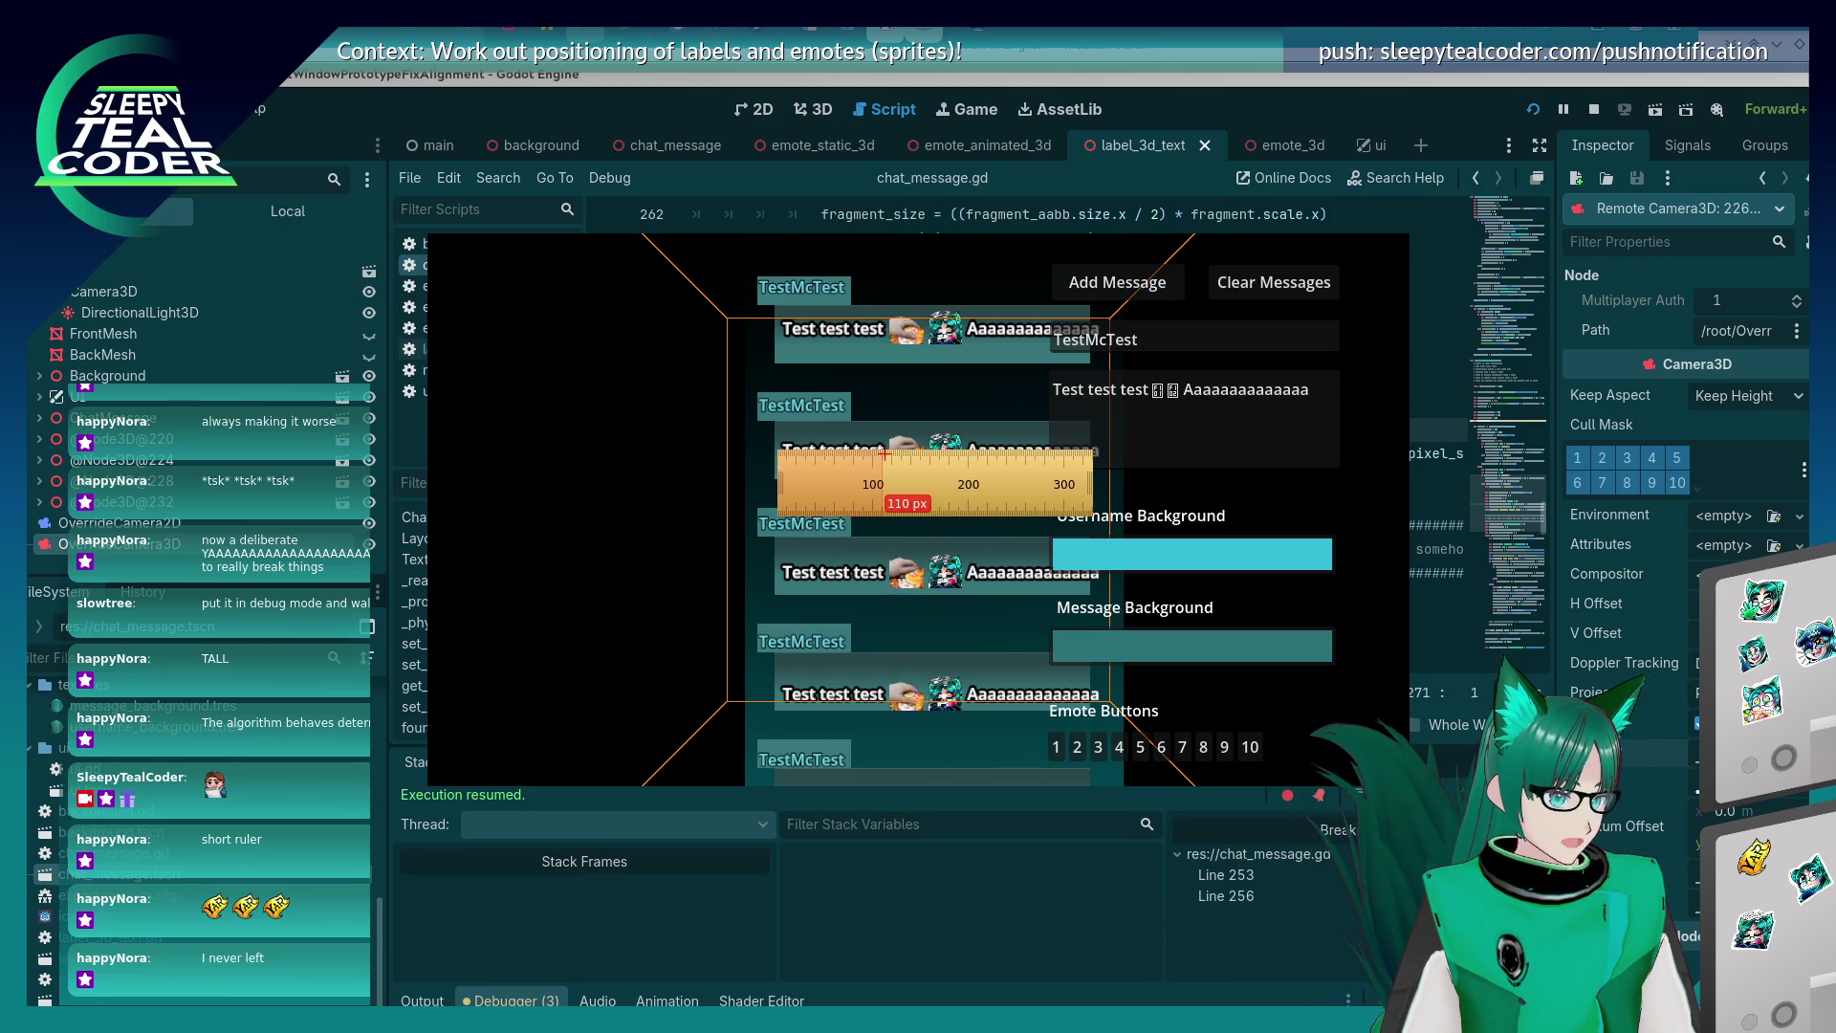
key("Left")
key("Left")
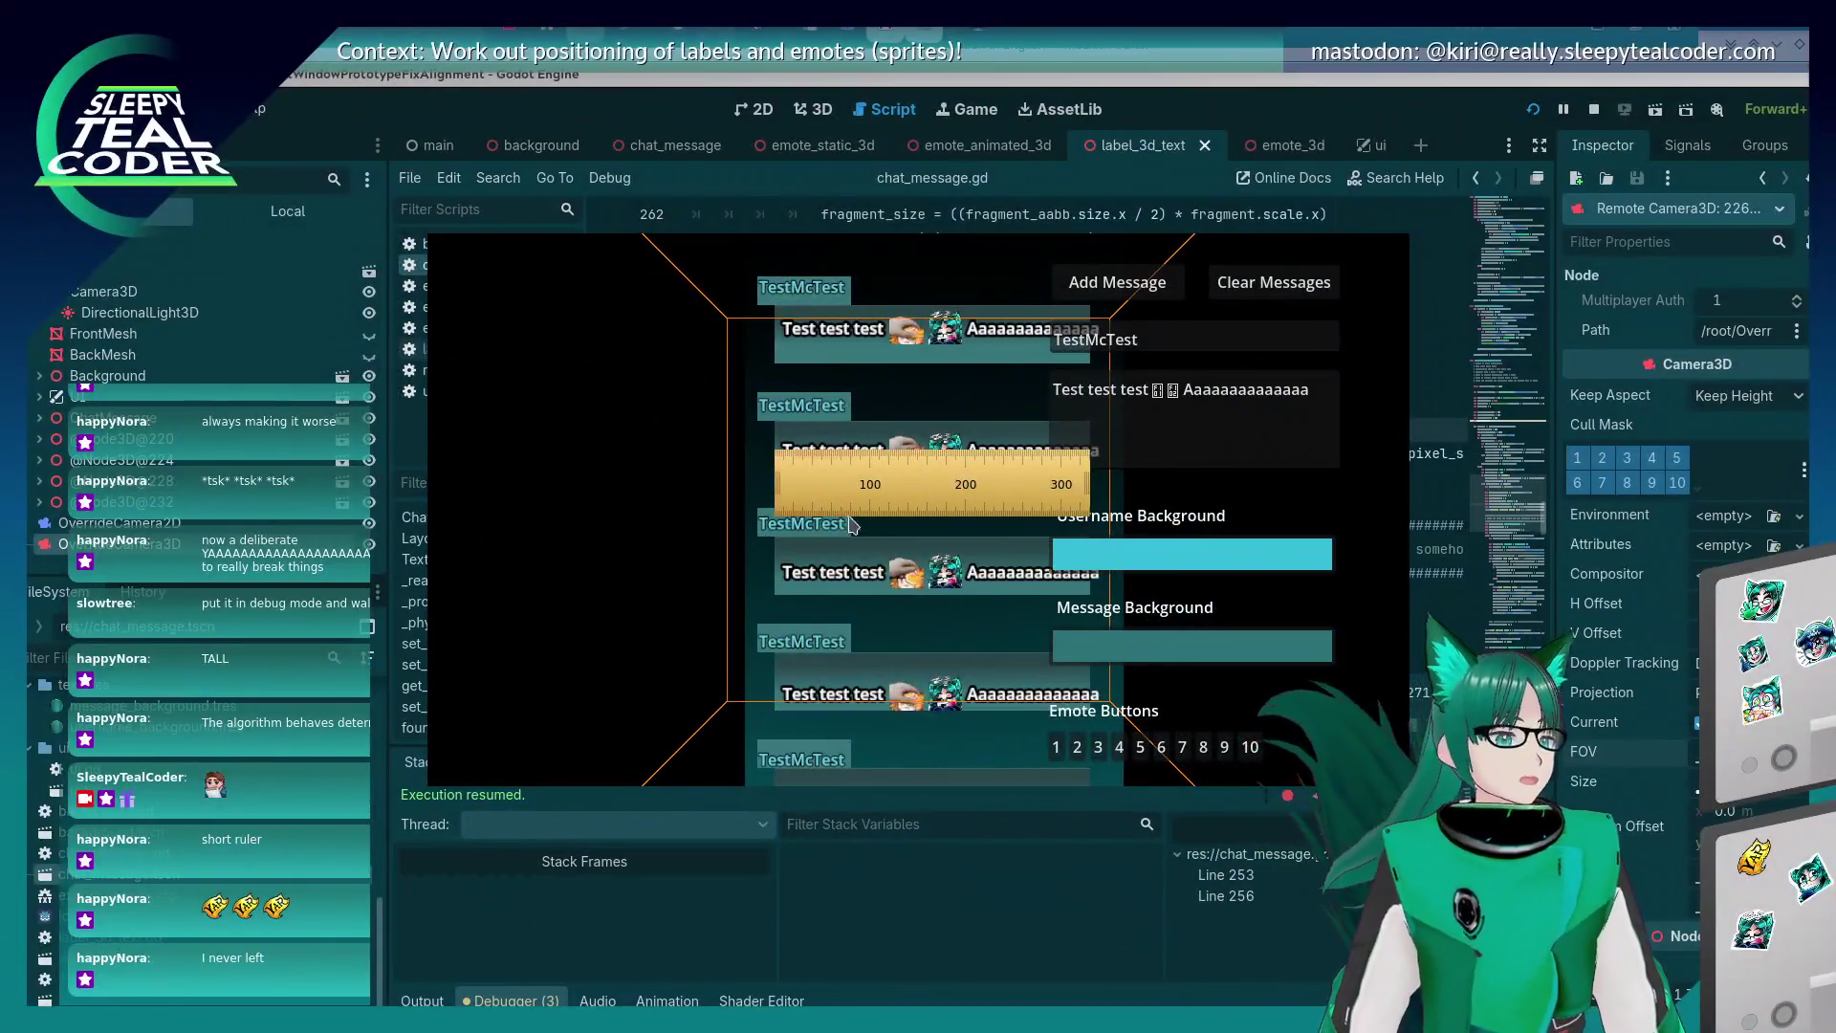
mouse_move(854, 483)
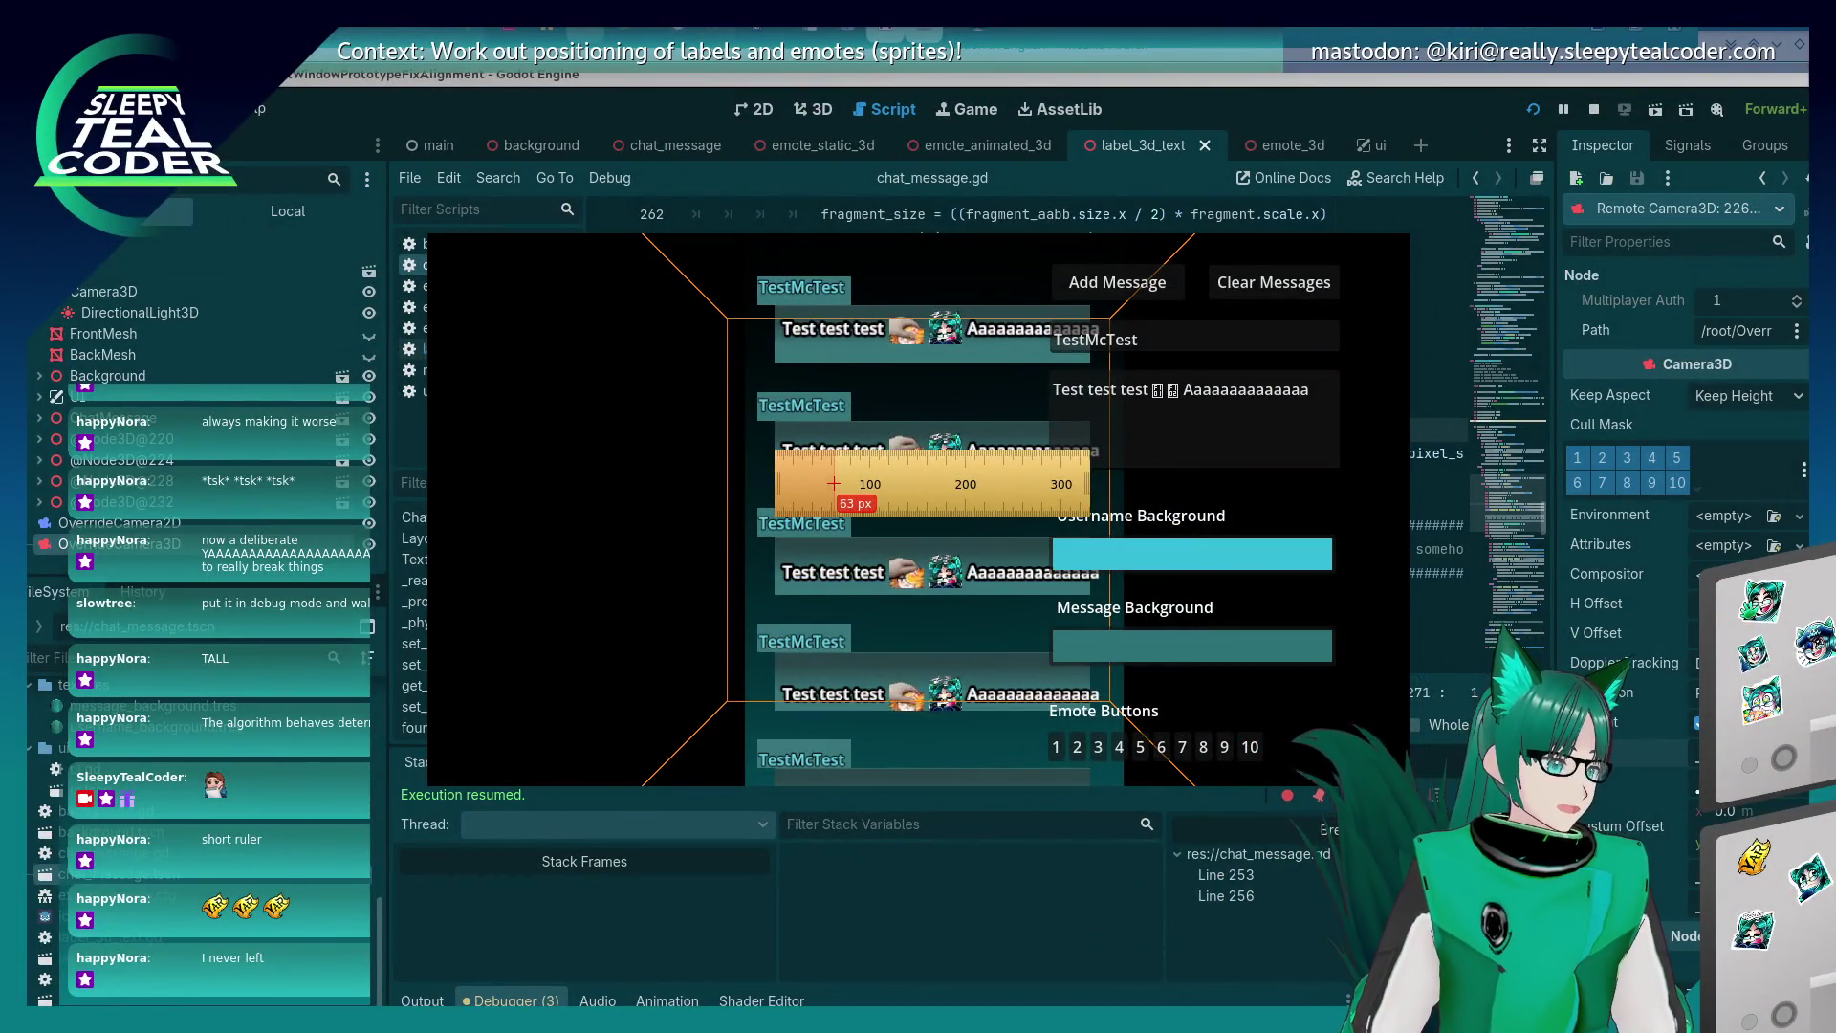
Compare with KCalc's 0.53 ÷ 0.005 = 106 and realign the ruler to read 106 px.
key("Right")
key("Right")
key("Right")
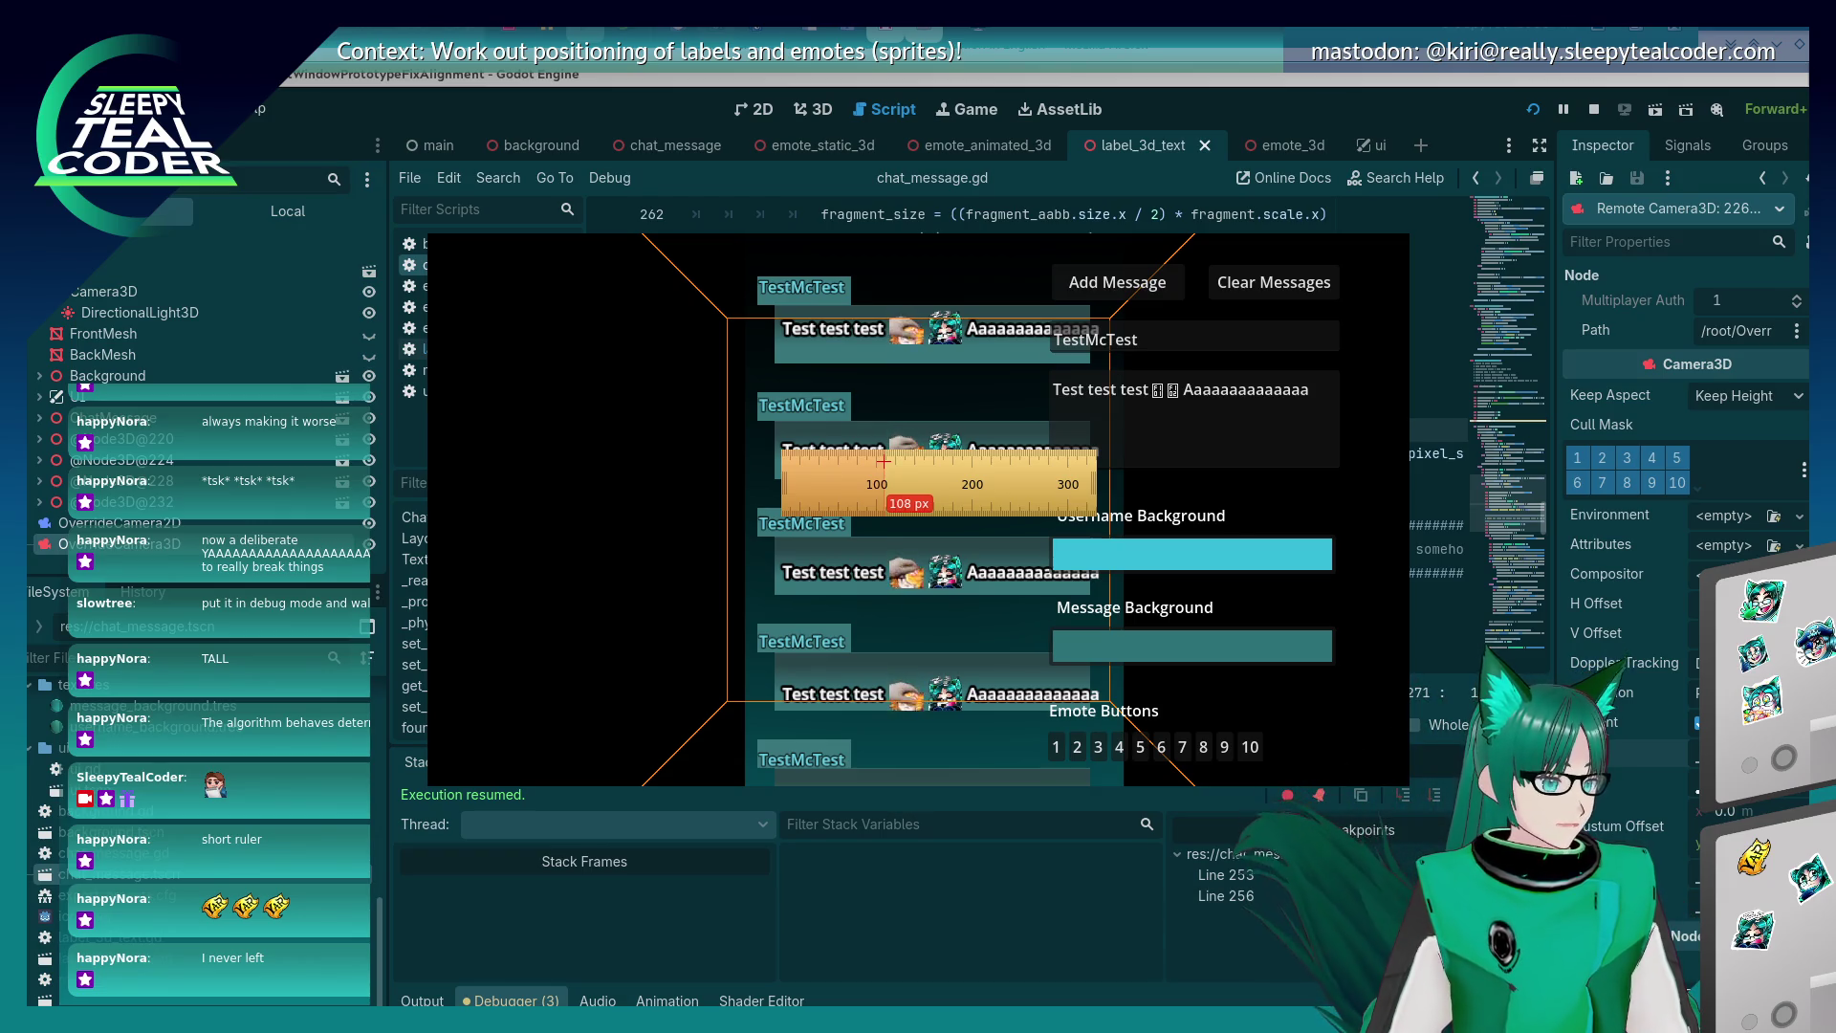
key("alt+Tab")
key("alt+Tab")
key("alt+Tab")
key("alt+Tab")
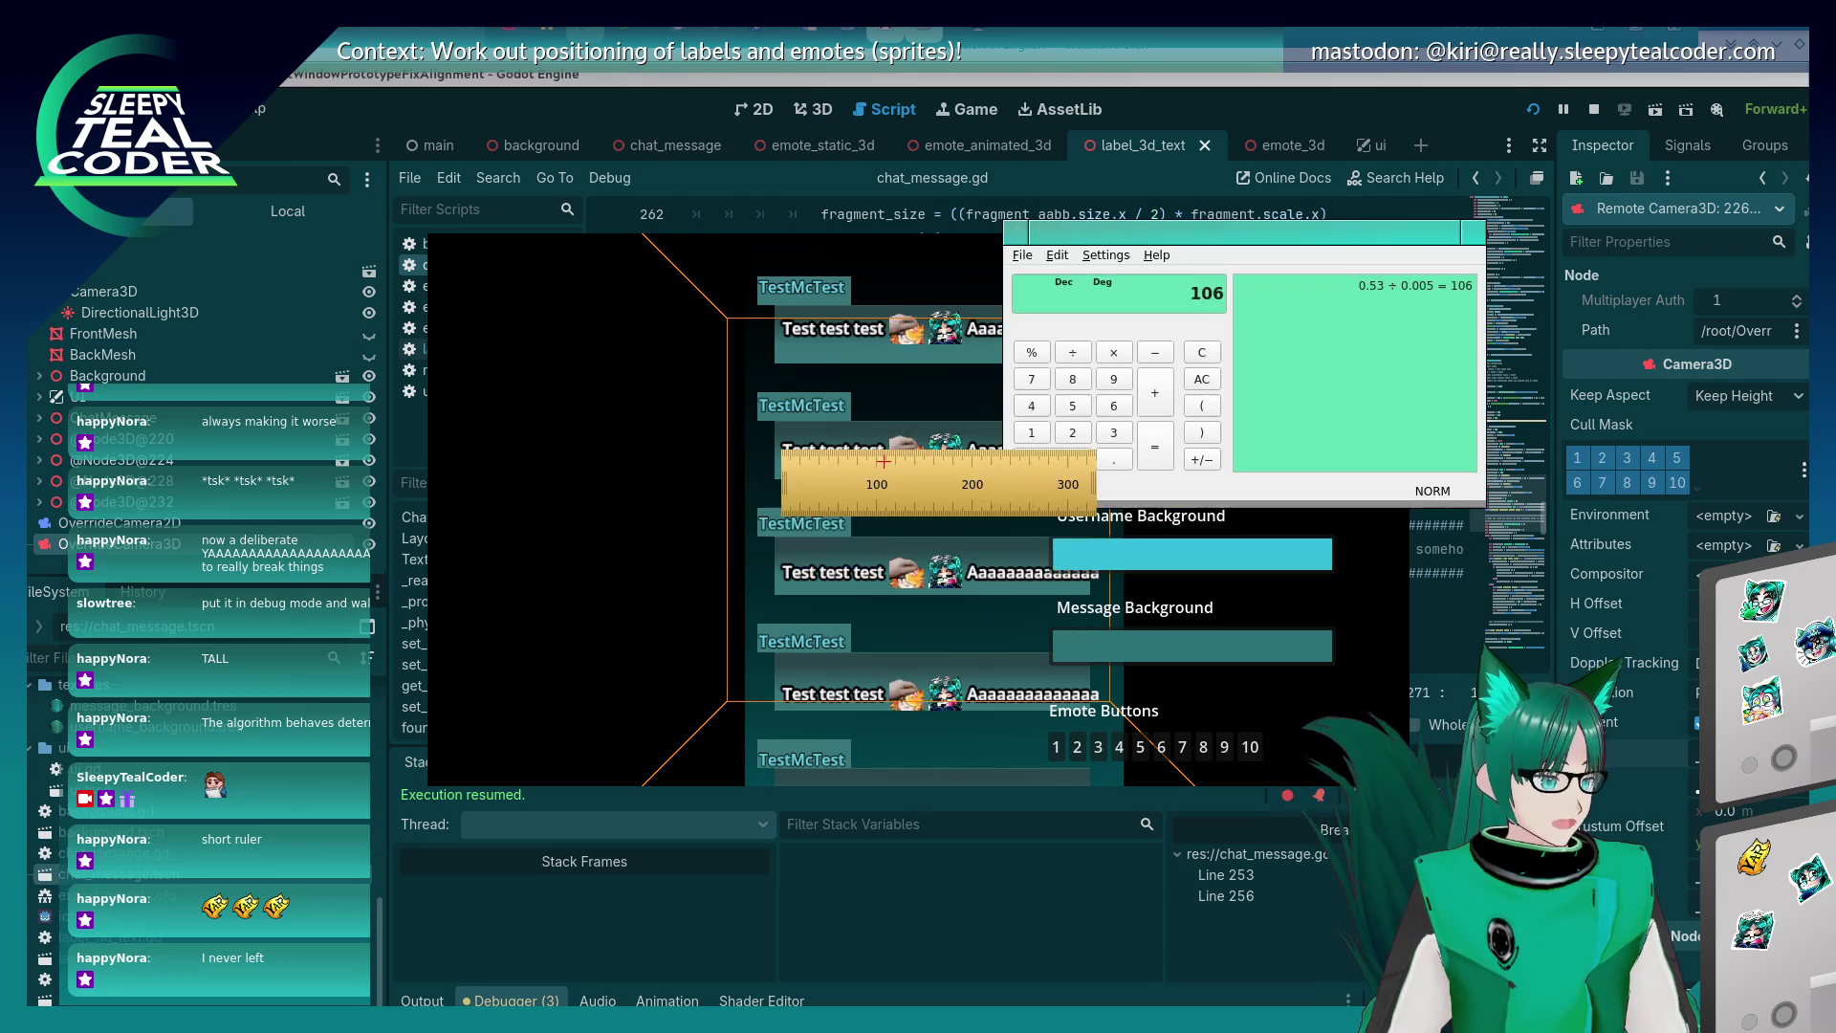
left_click(884, 460)
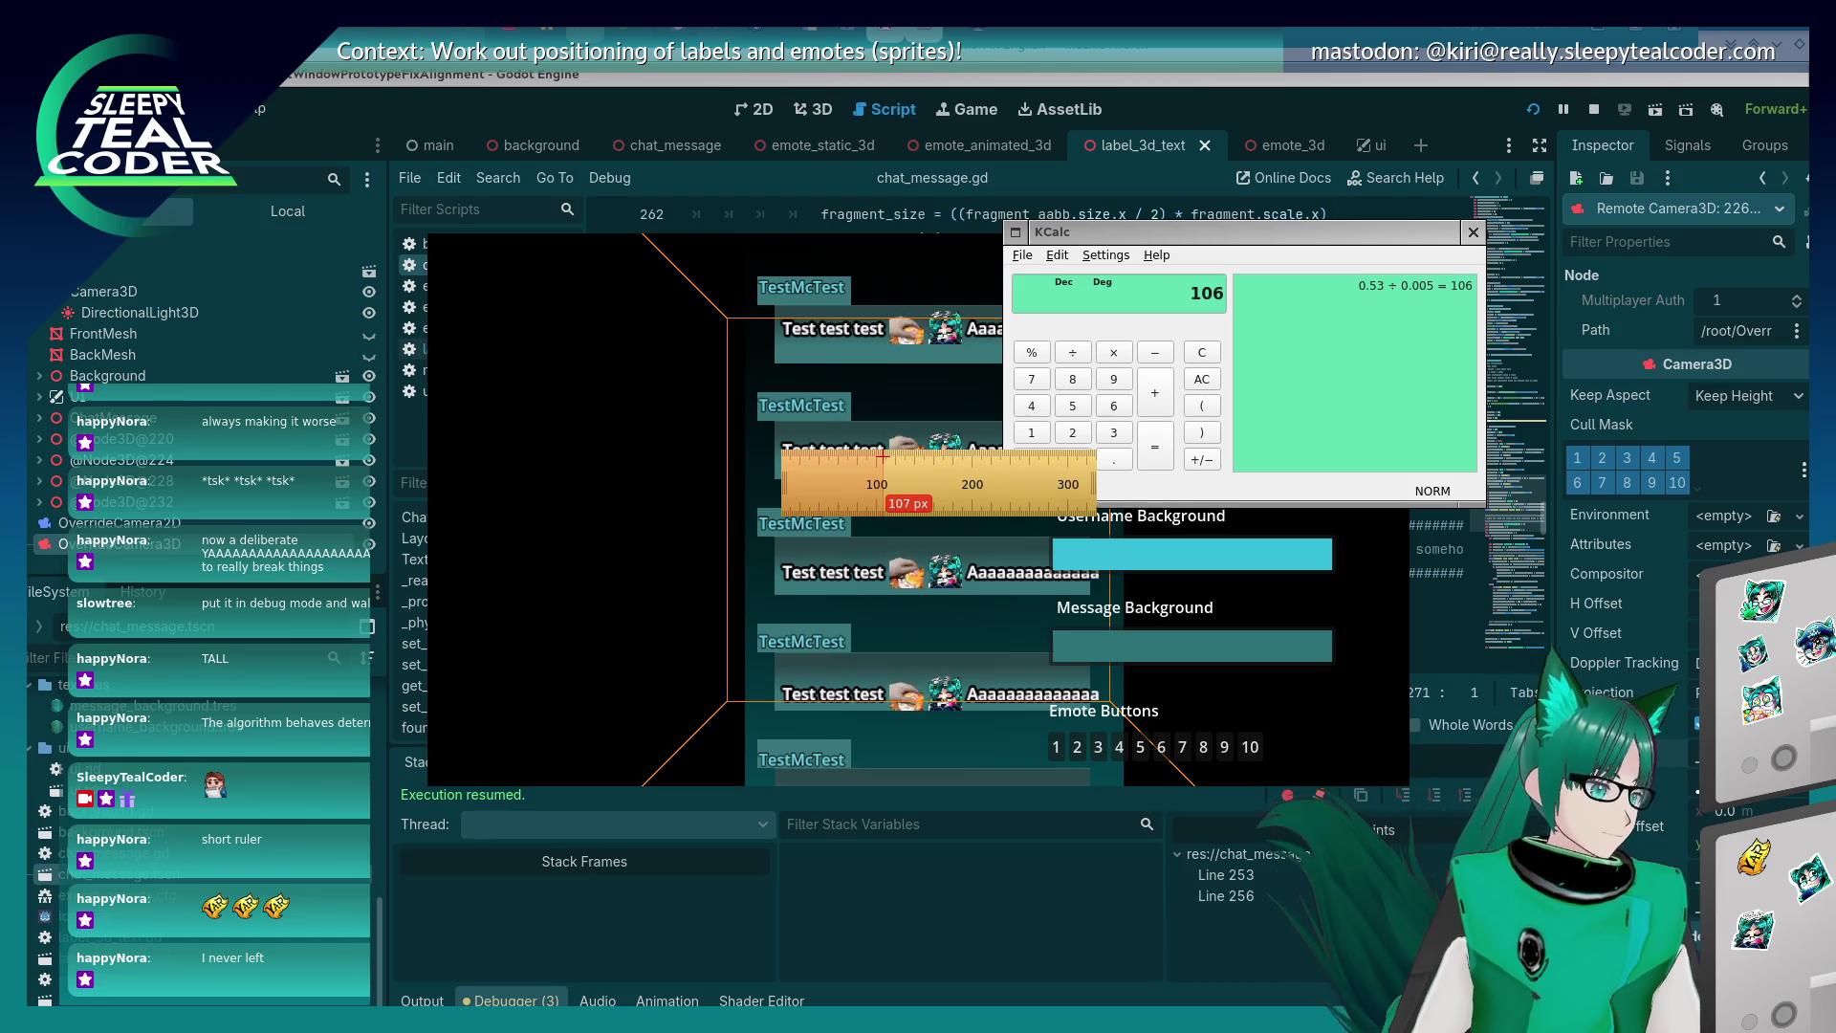
left_click_drag(884, 458, 882, 458)
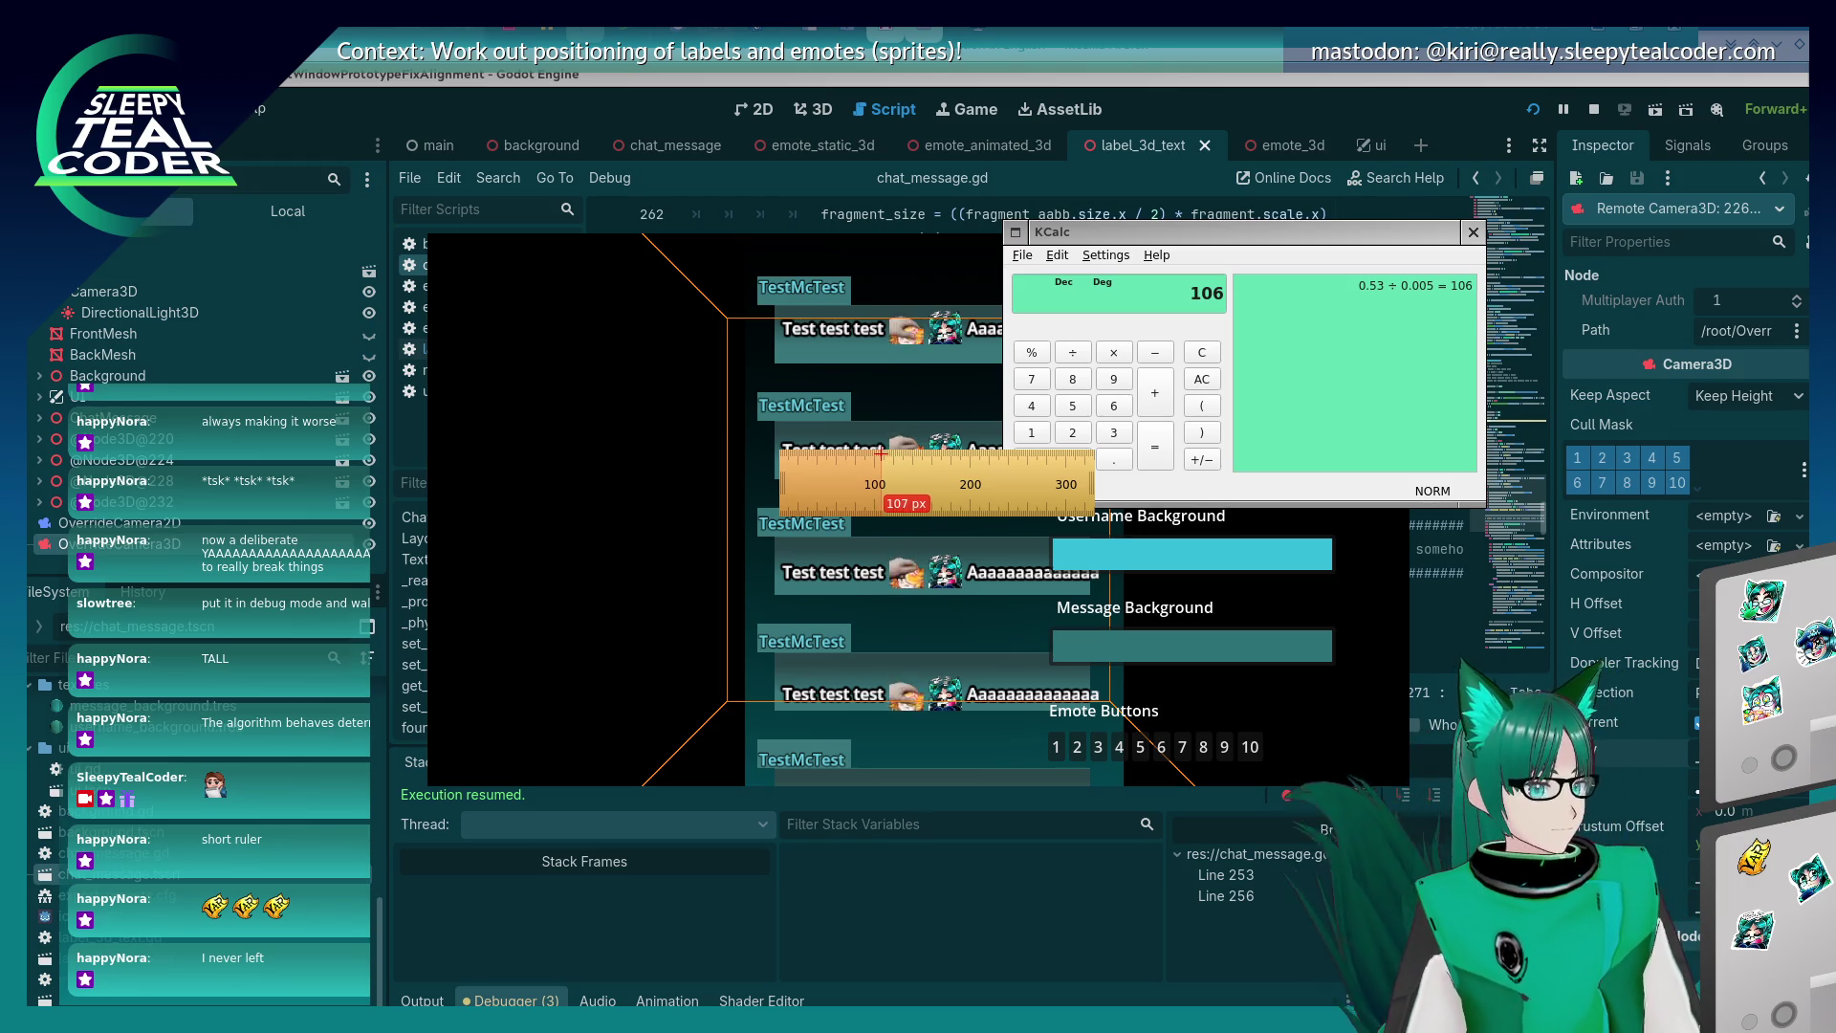
left_click_drag(881, 454, 882, 453)
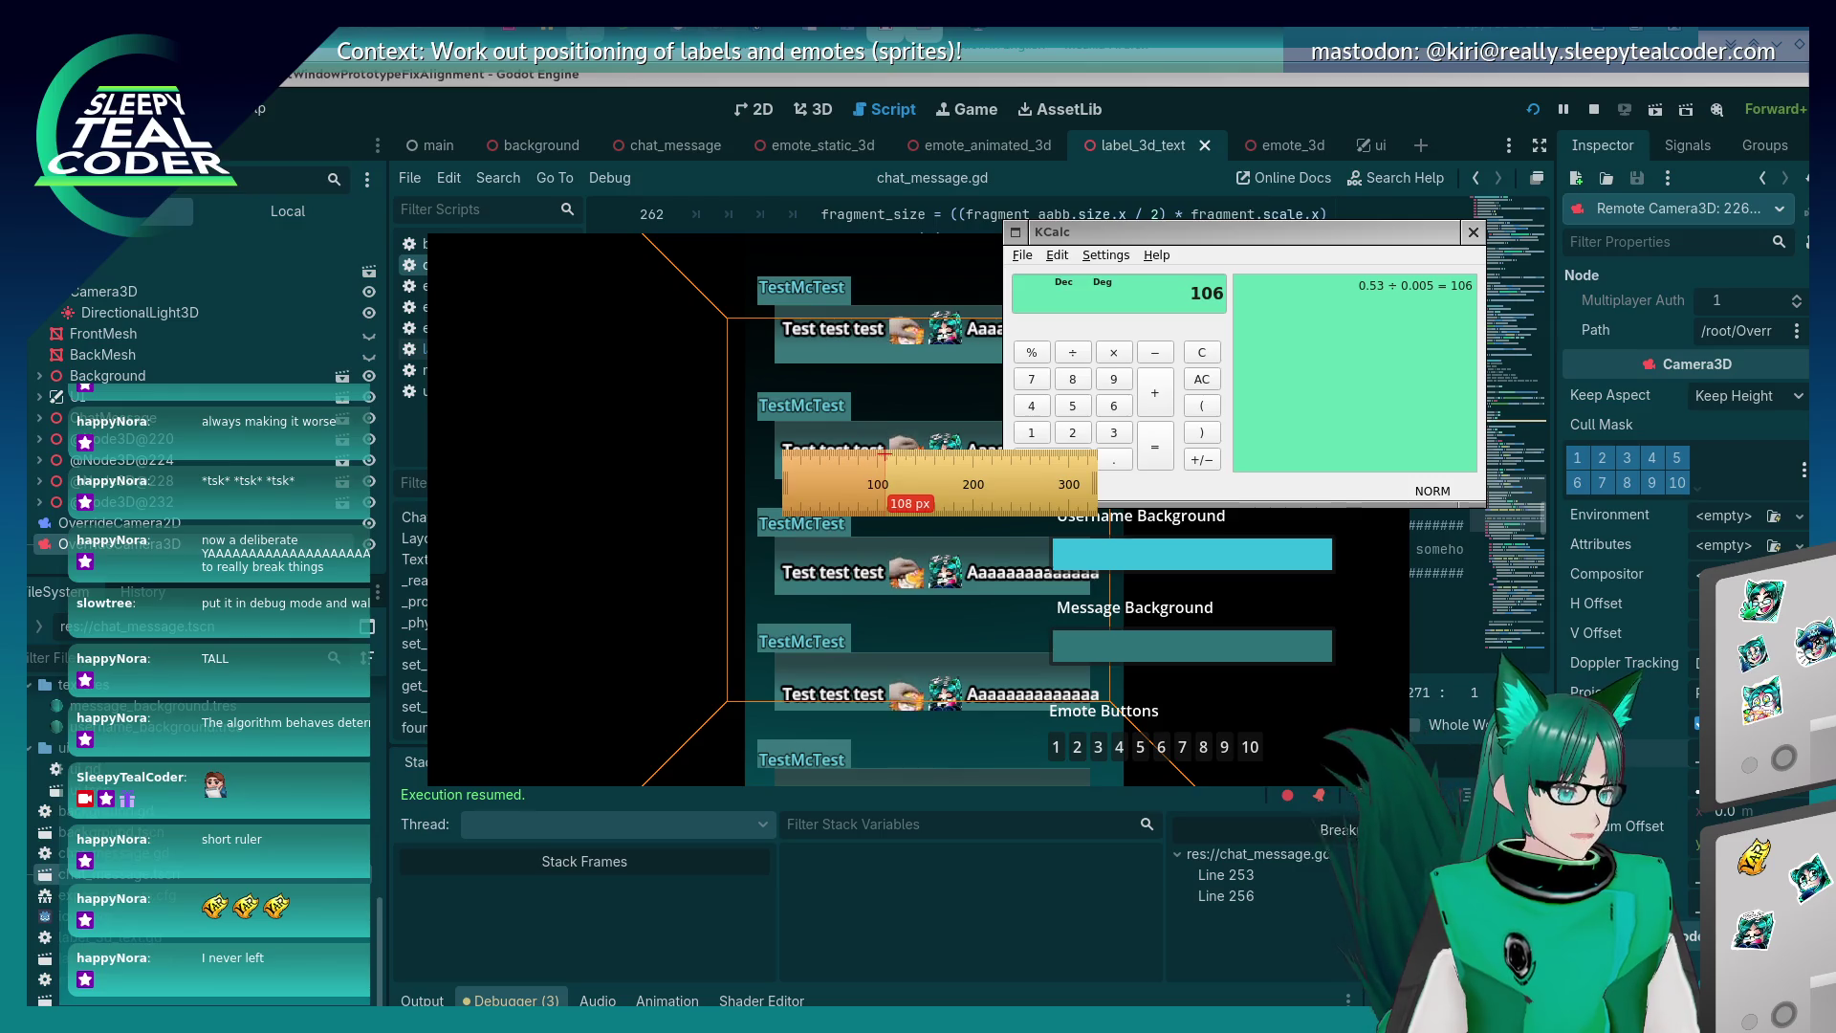
left_click(1143, 117)
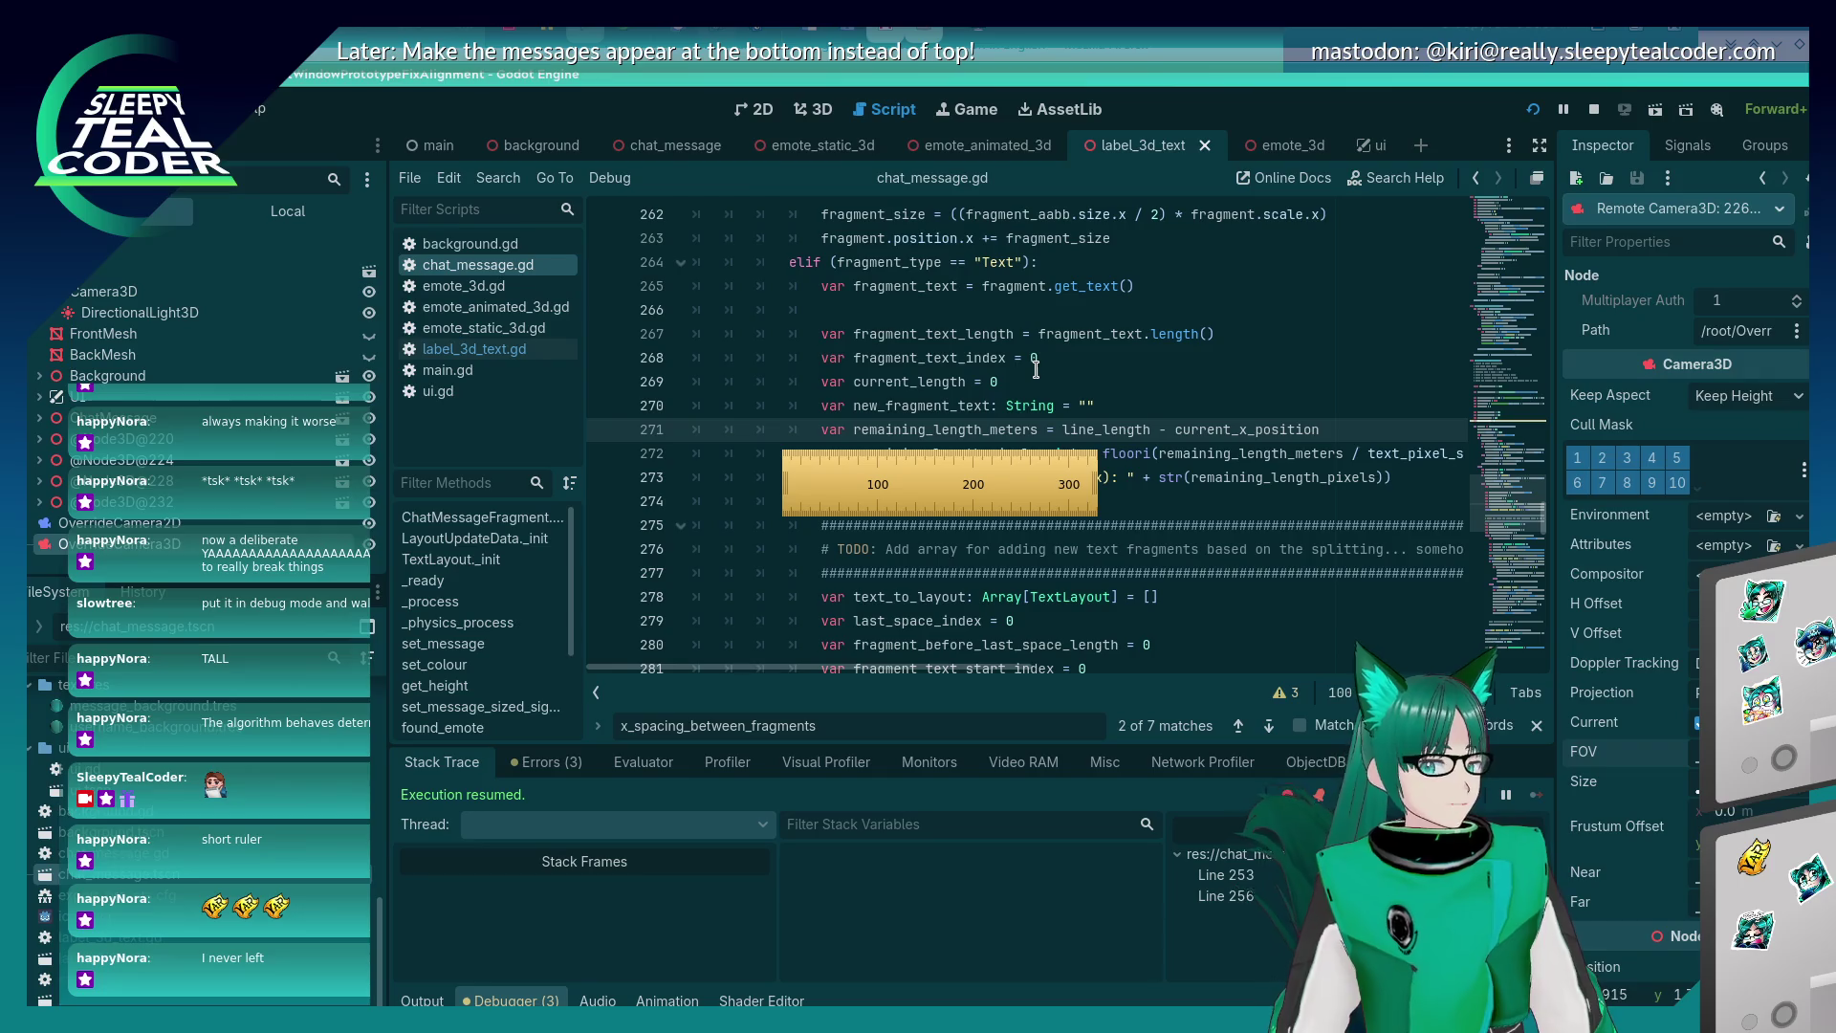
Close the screen ruler and place the caret on empty line 274 of chat_message.gd.
mouse_move(968, 501)
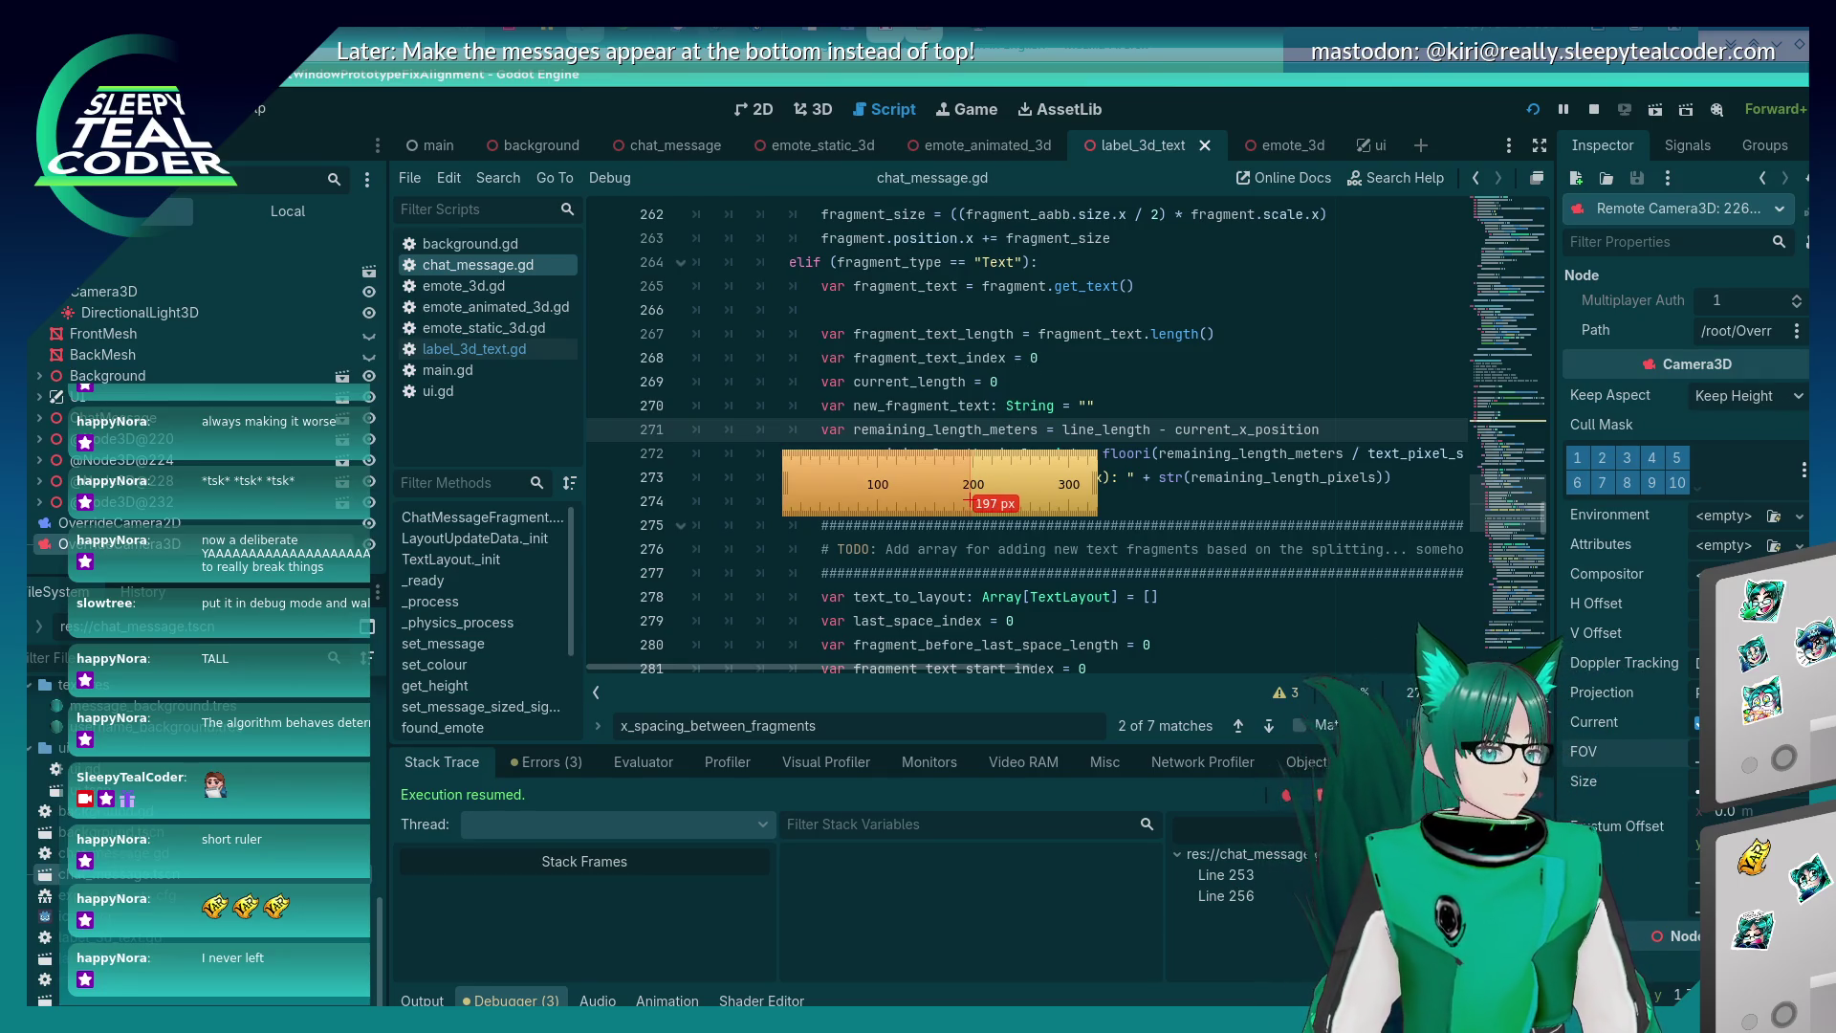
key("Escape")
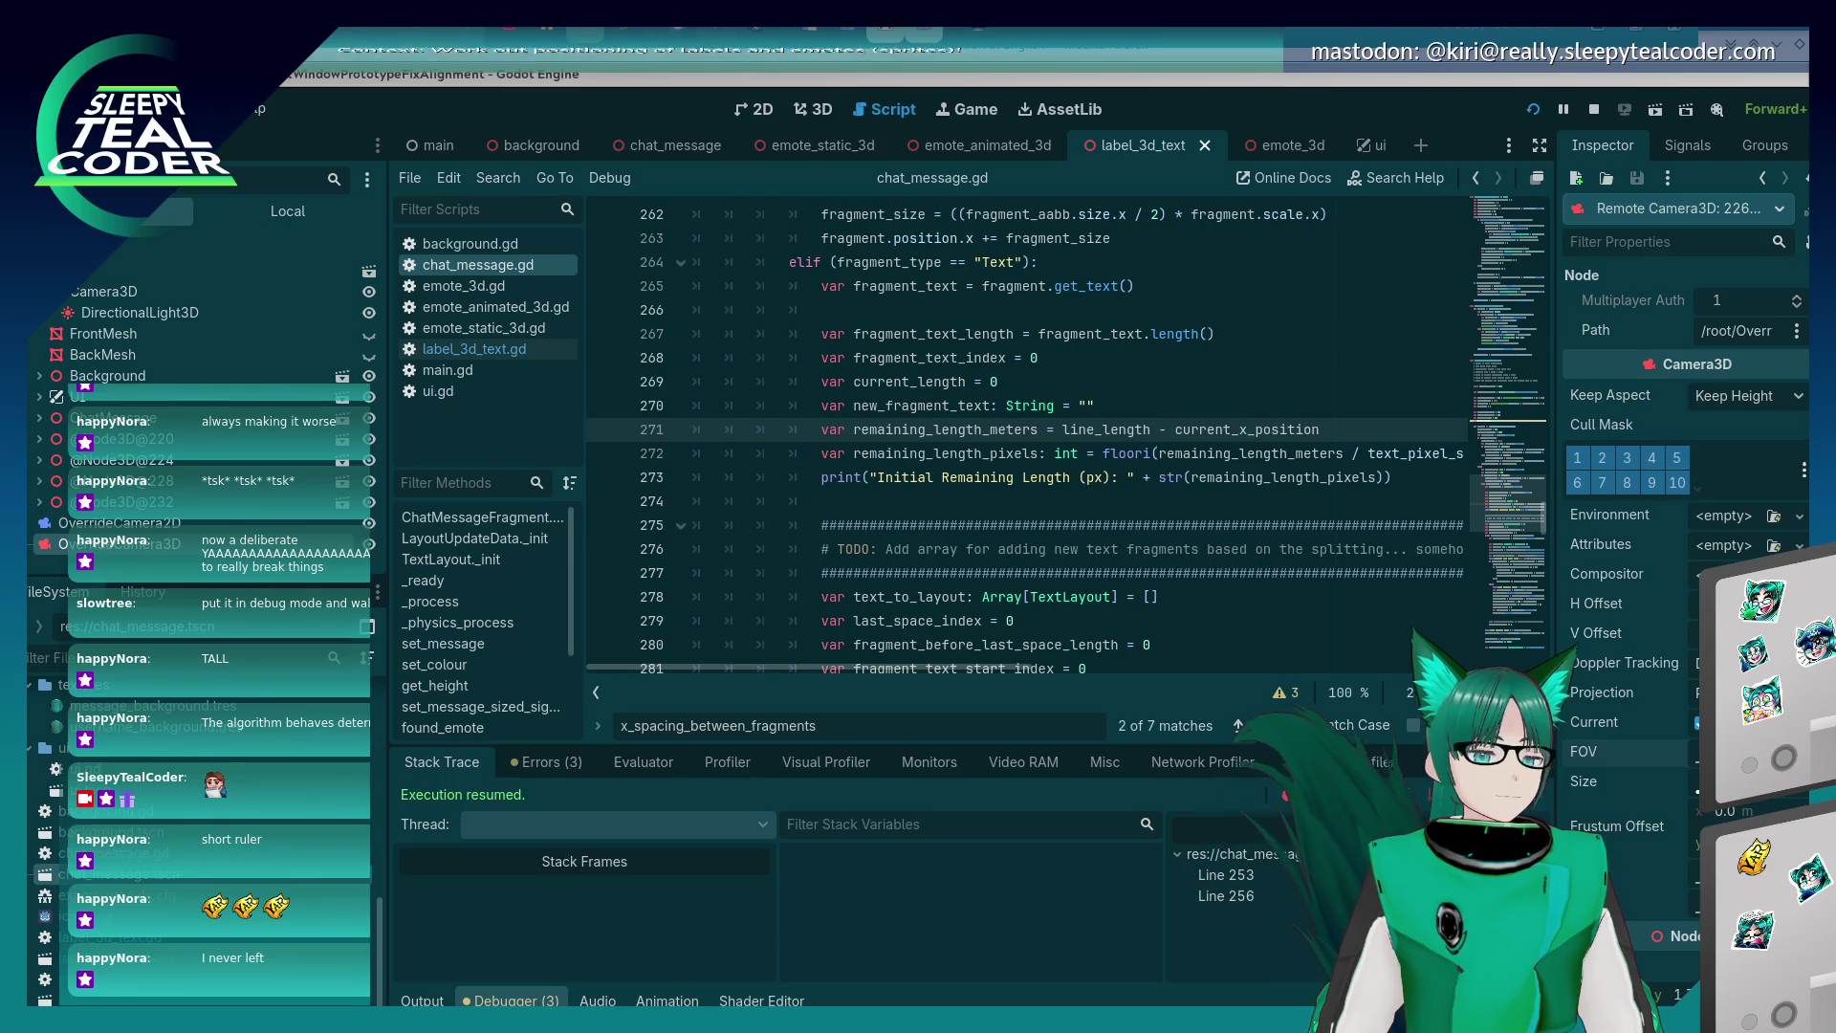
left_click(908, 497)
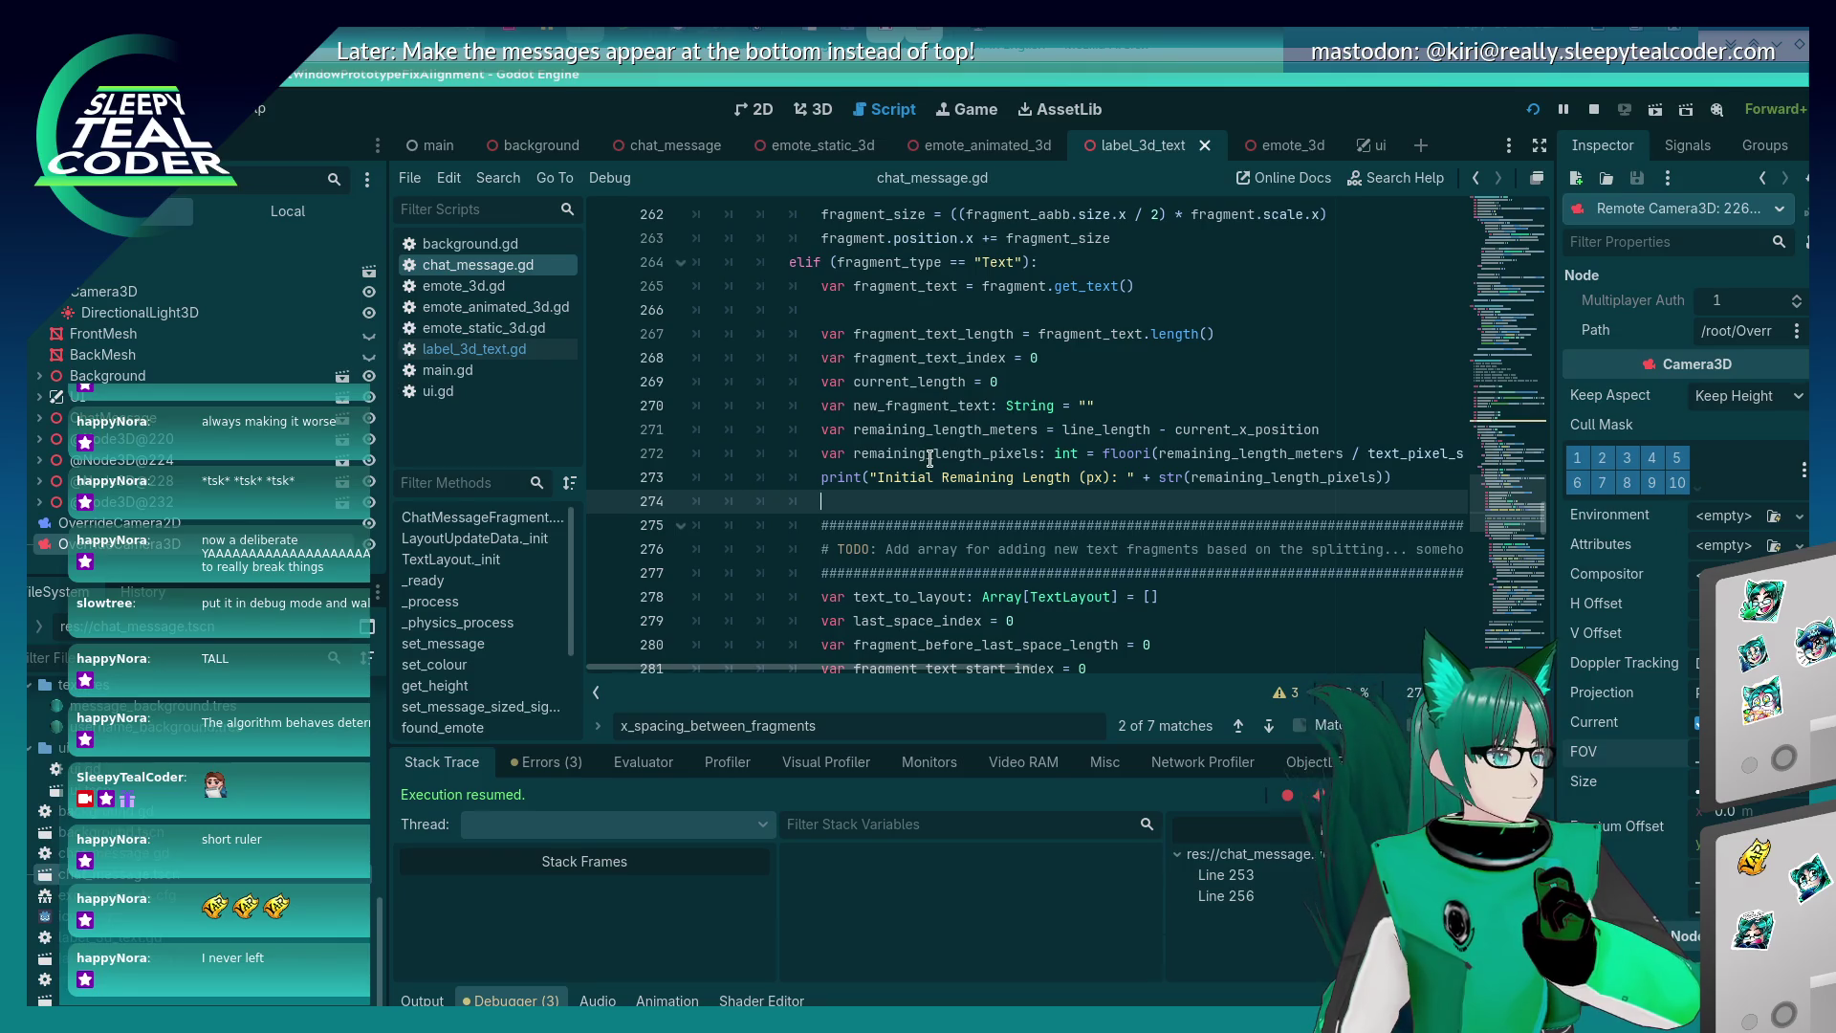
Review lines 271–273 of the remaining-length calculation and save the scene.
left_click(930, 459)
left_click(932, 474)
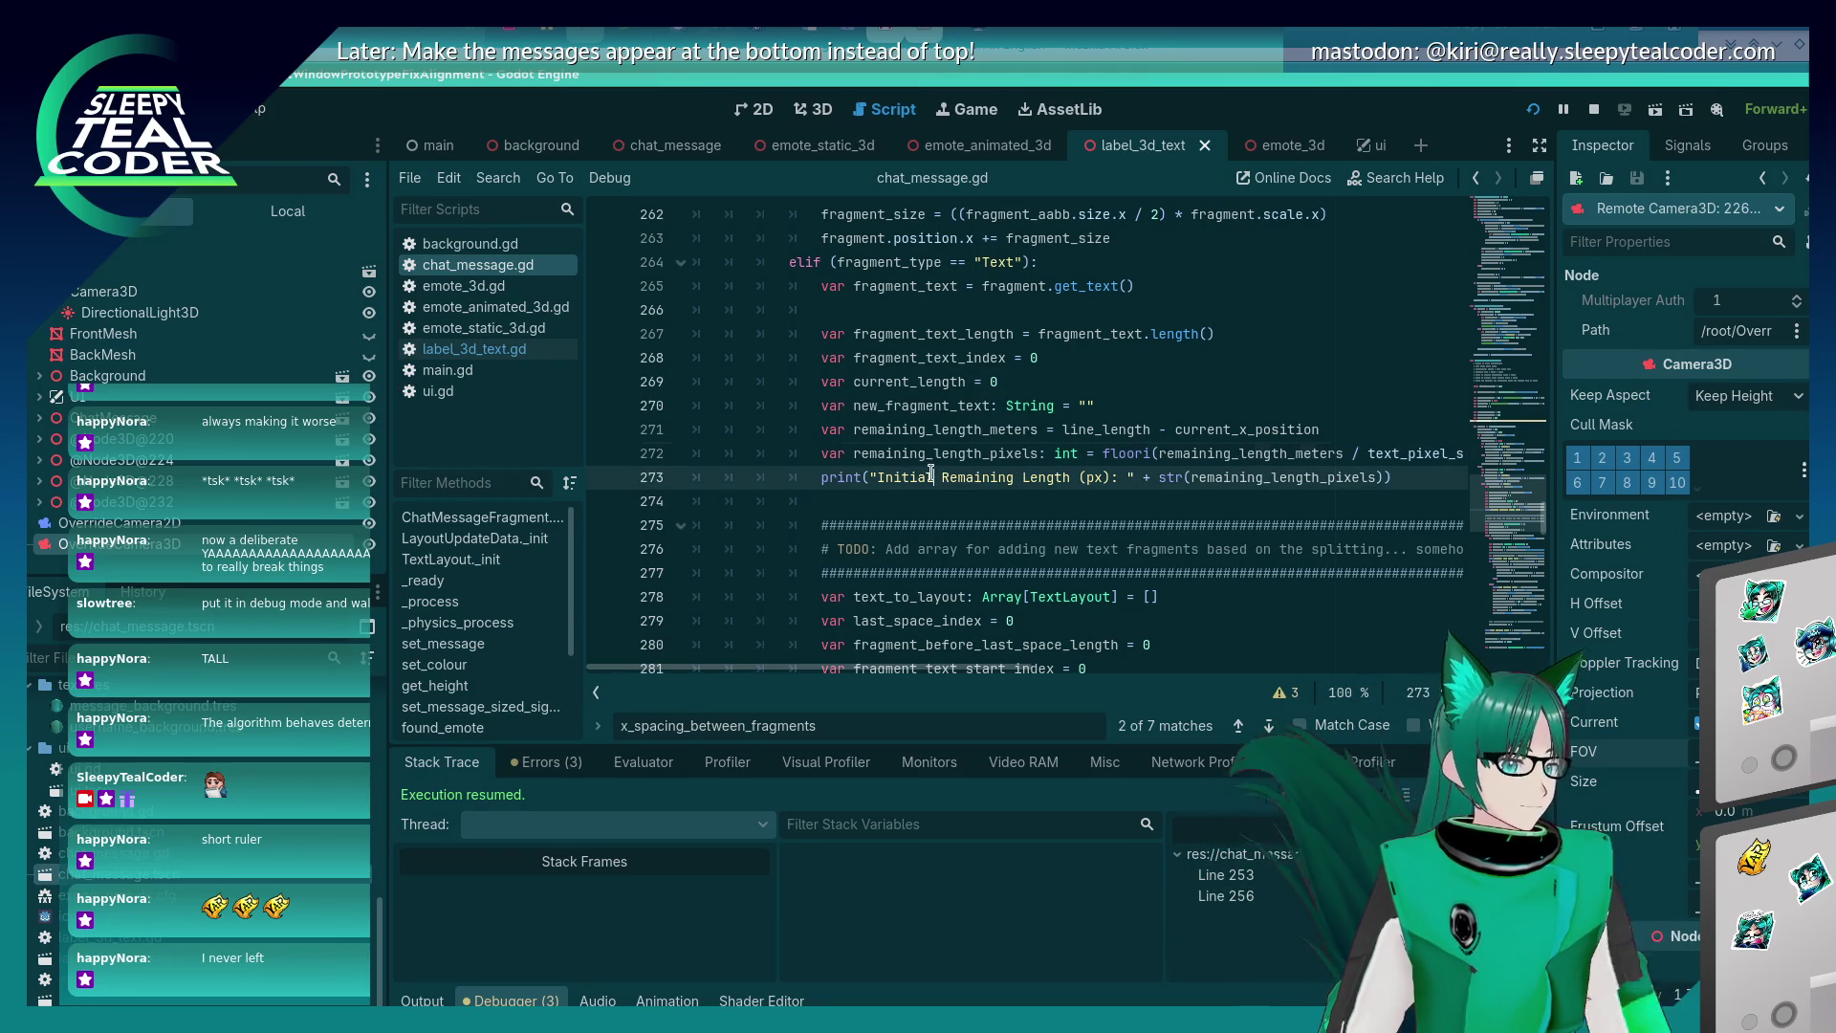
scroll(960, 426, "down", 2)
scroll(960, 426, "up", 2)
left_click(958, 432)
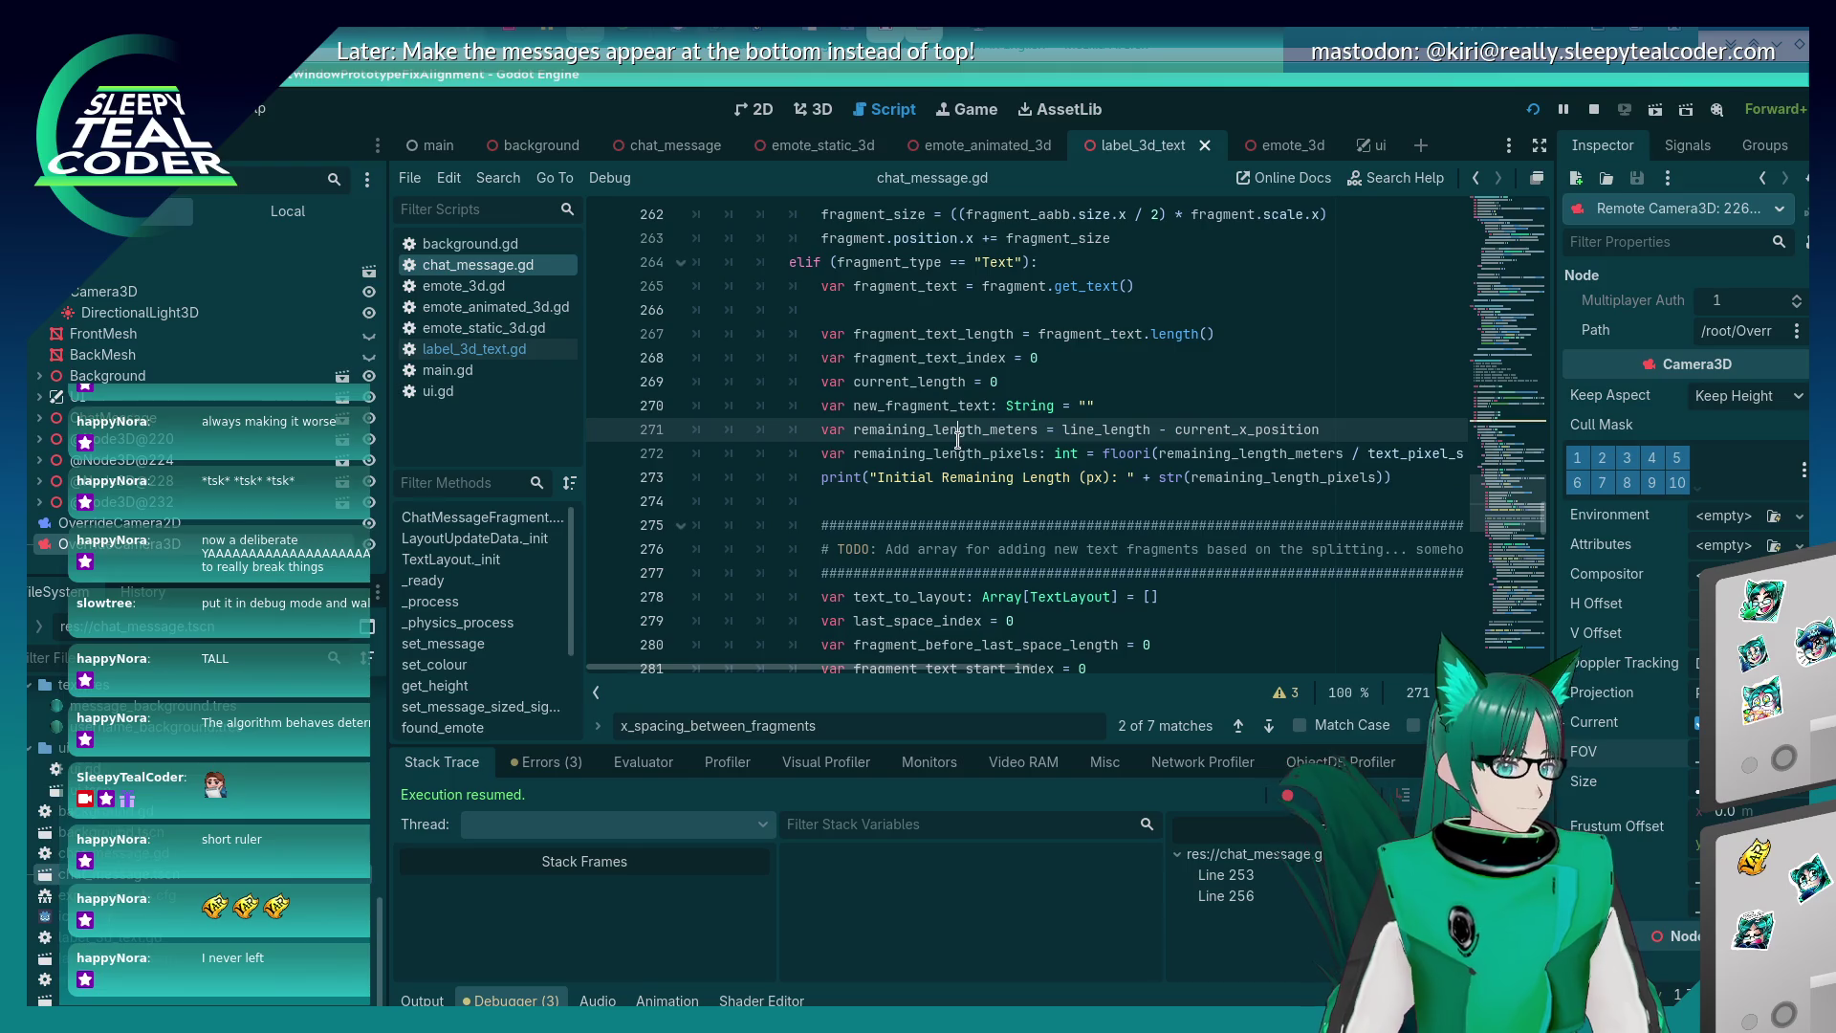
key("ctrl+s")
Check the script's breakpoints around line 272, then return to the running chat window.
scroll(959, 447, "down", 2)
scroll(959, 448, "up", 2)
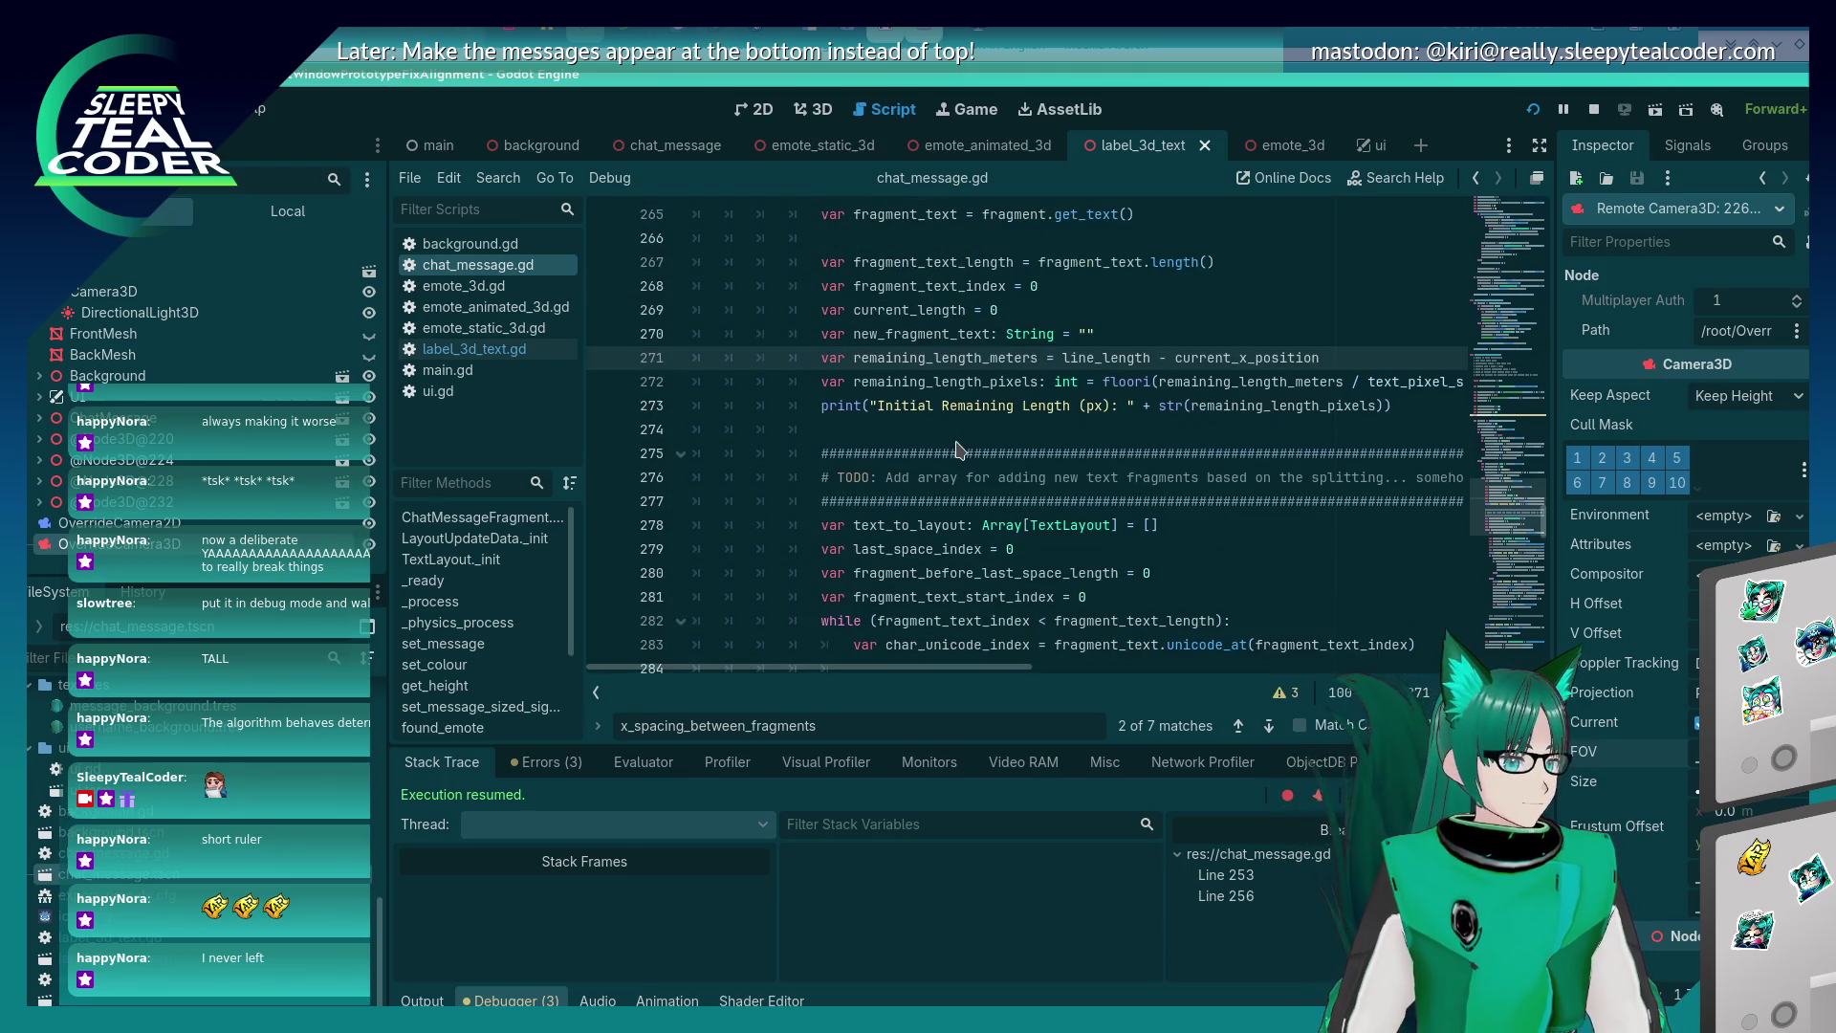
scroll(959, 448, "up", 4)
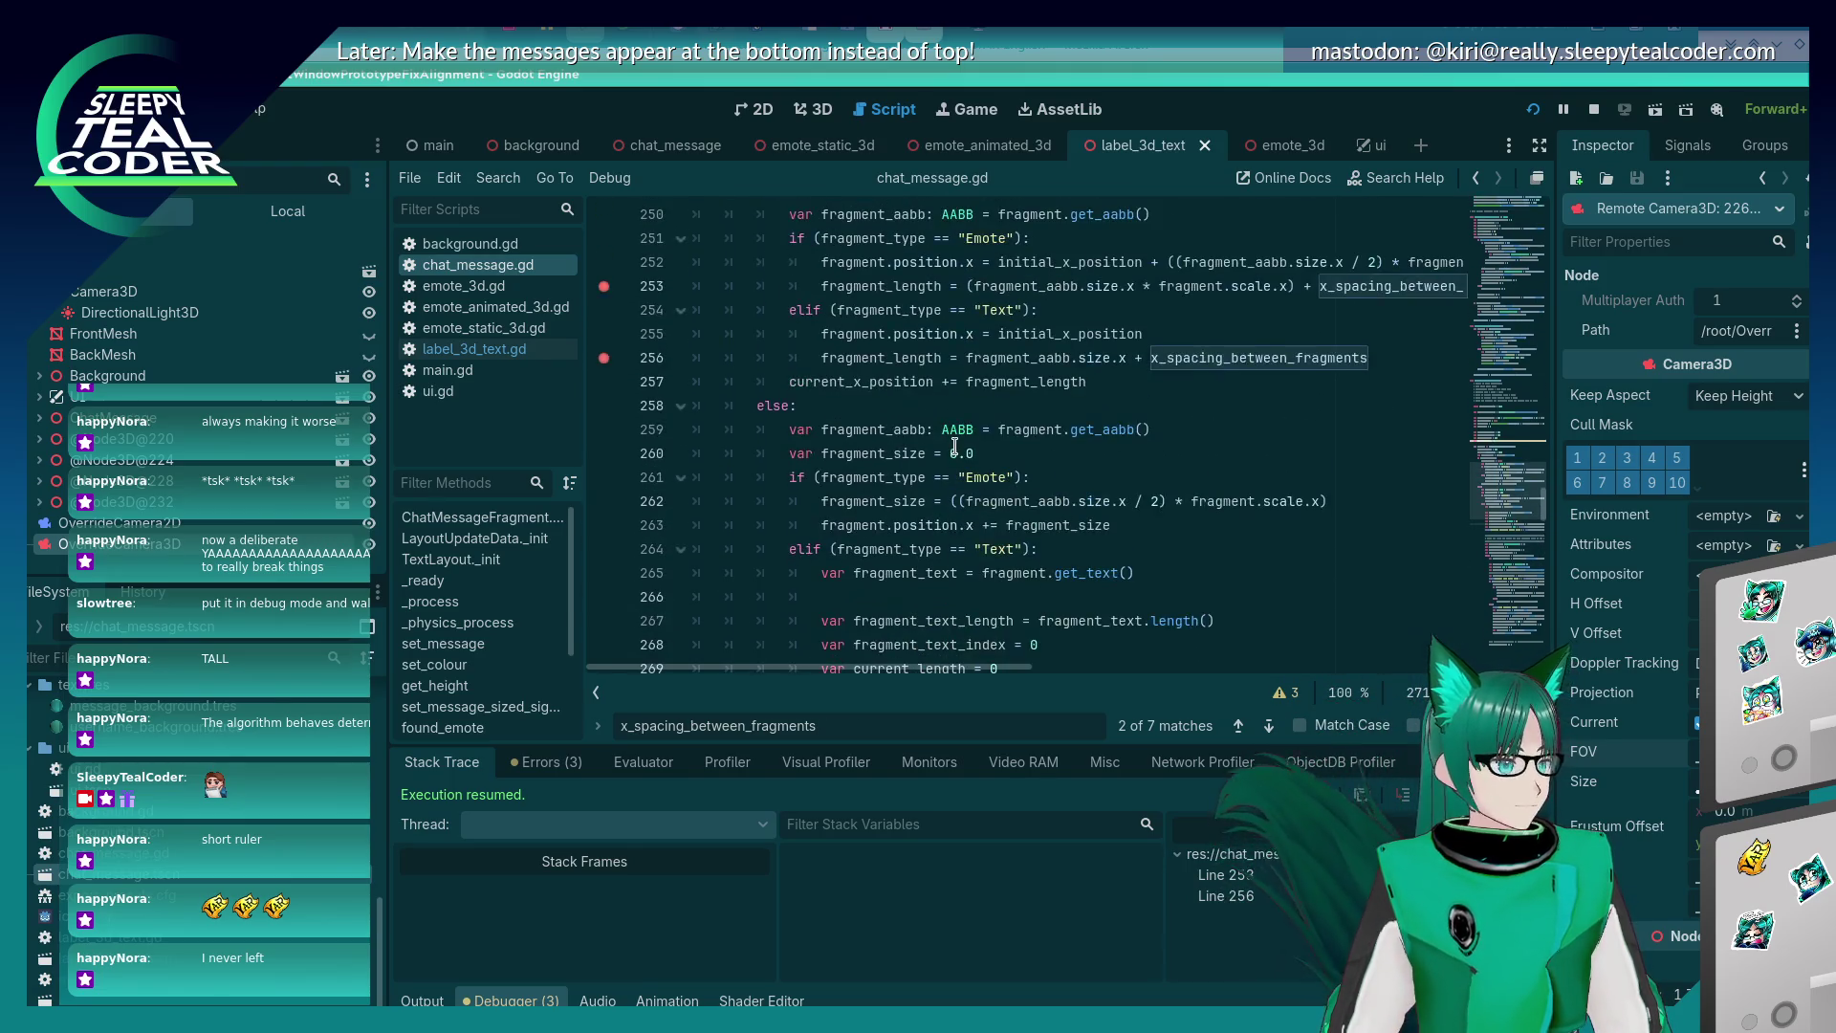
scroll(955, 445, "down", 4)
scroll(954, 444, "up", 6)
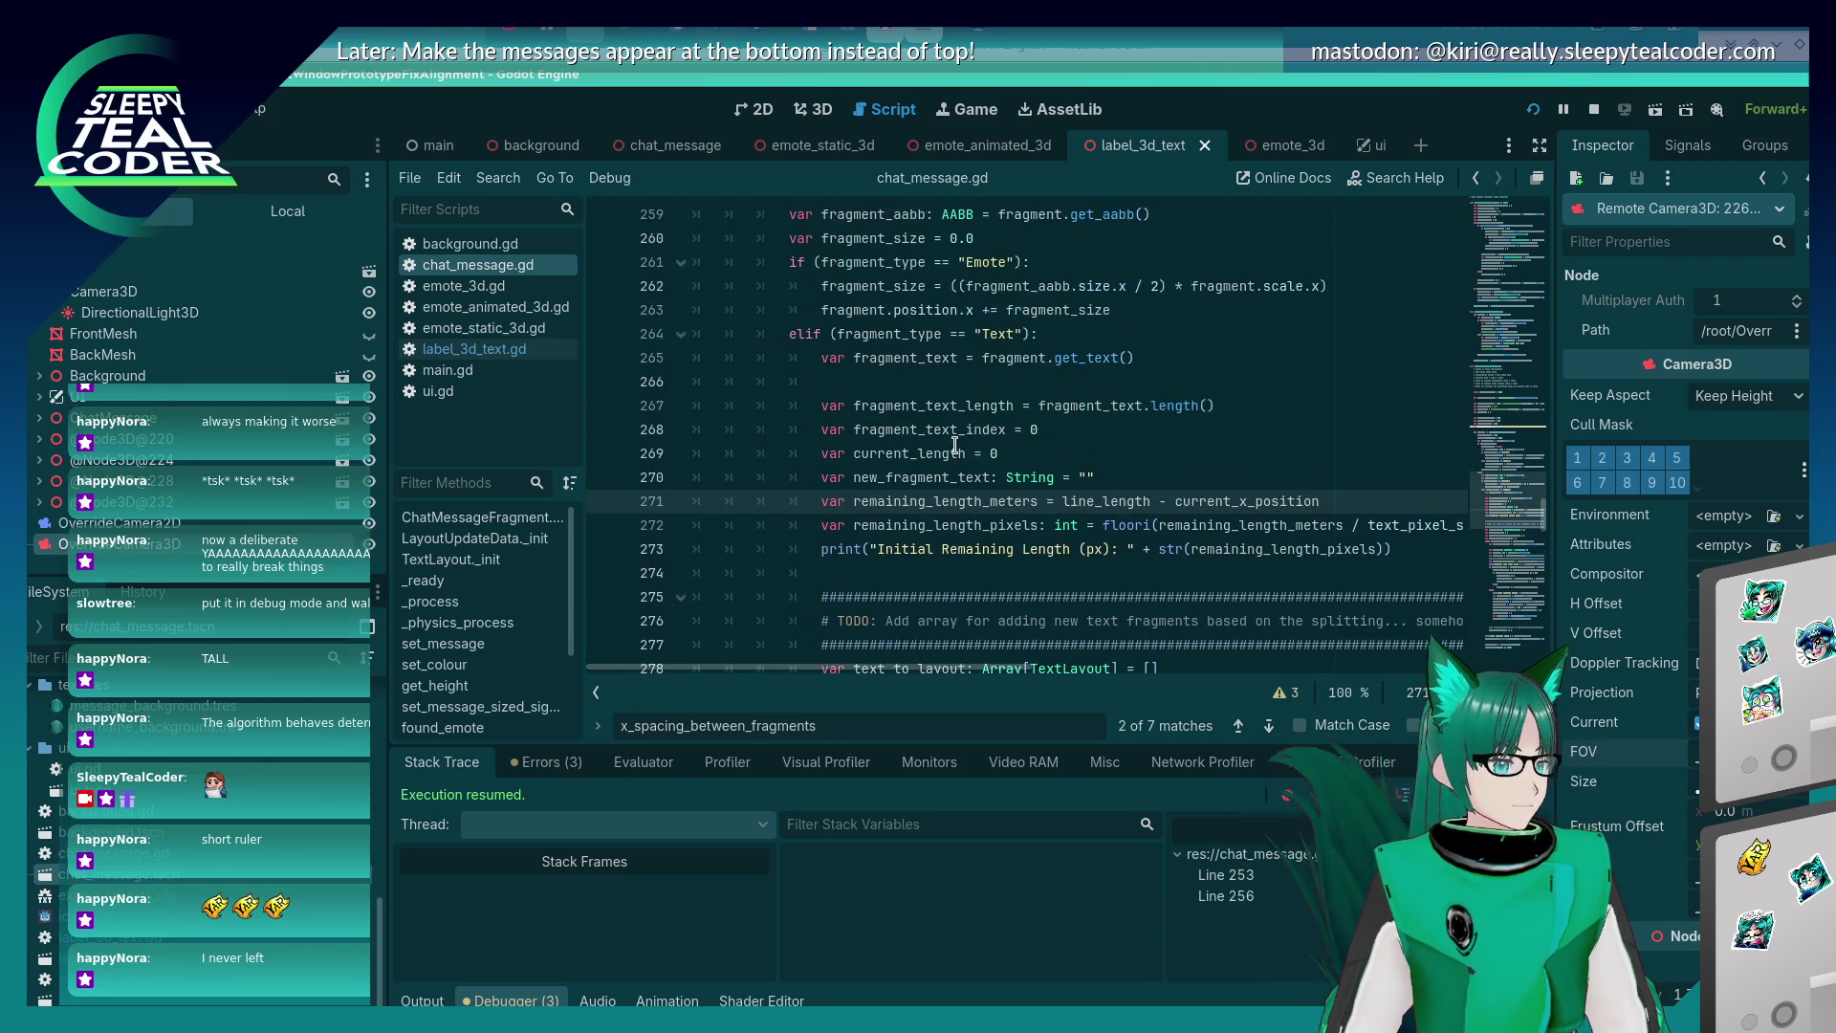
scroll(955, 445, "down", 6)
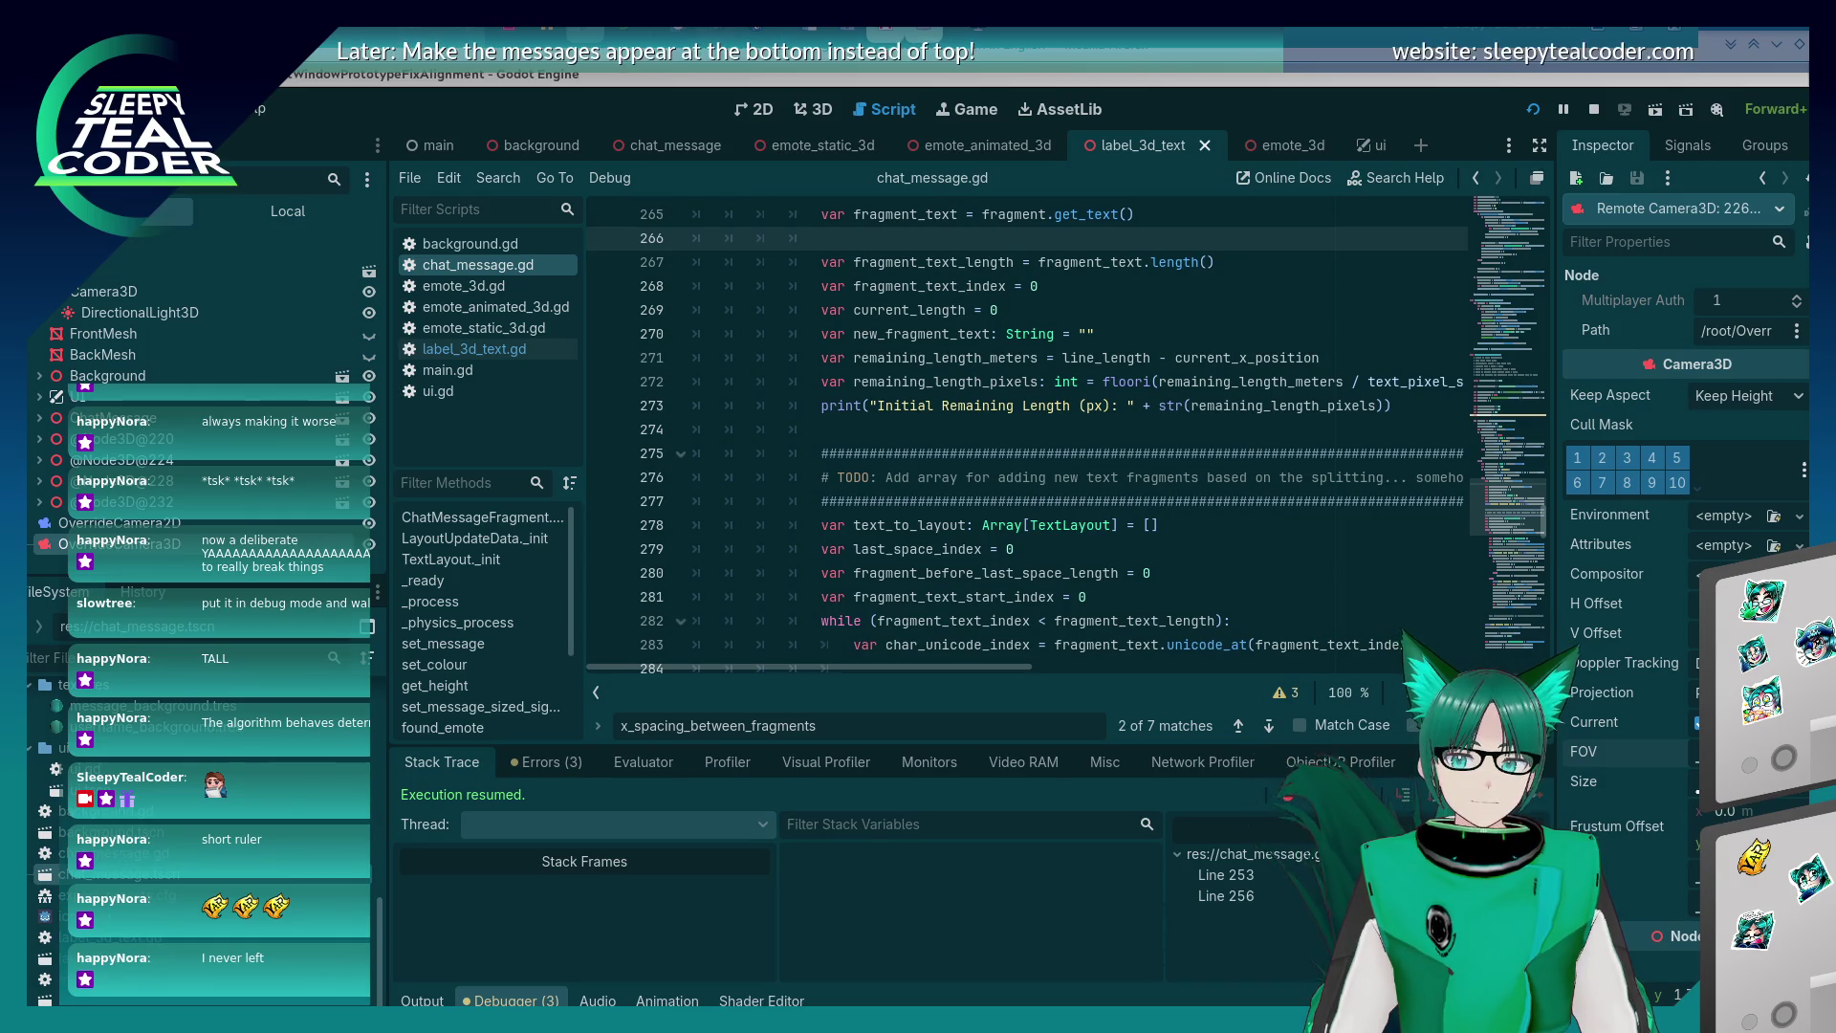
left_click(990, 380)
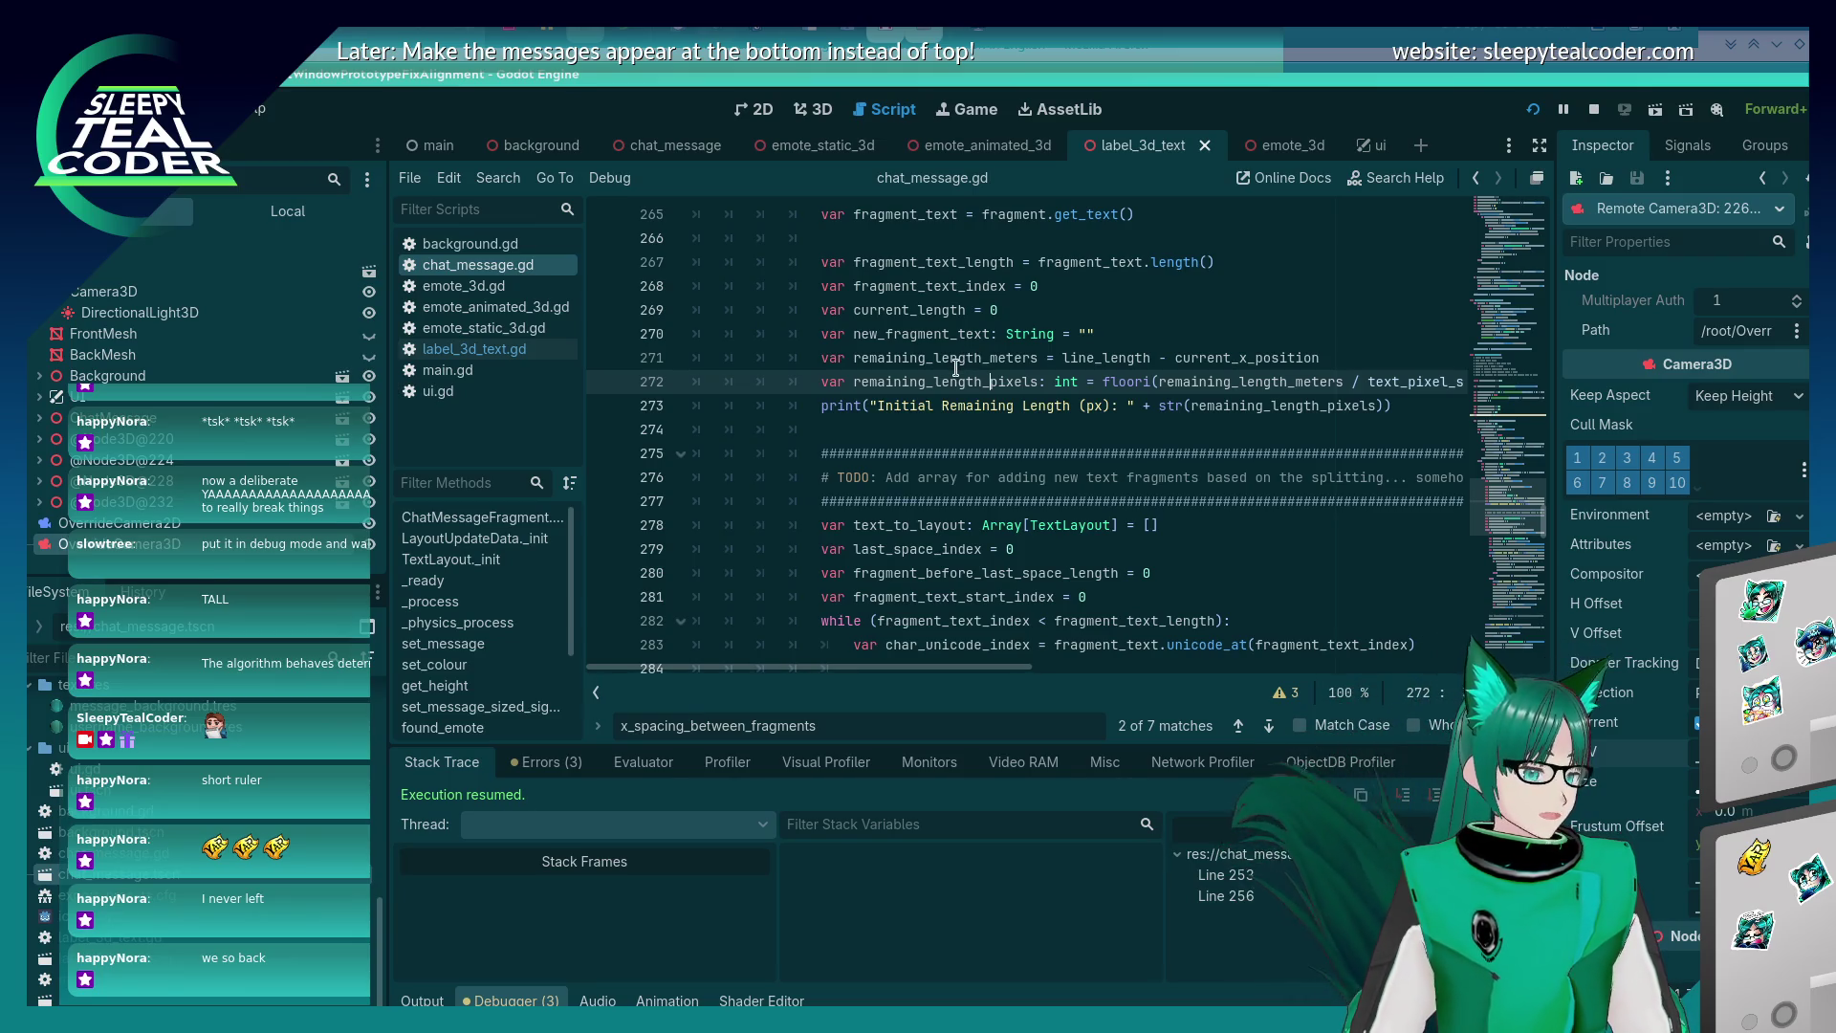
key("alt+Tab")
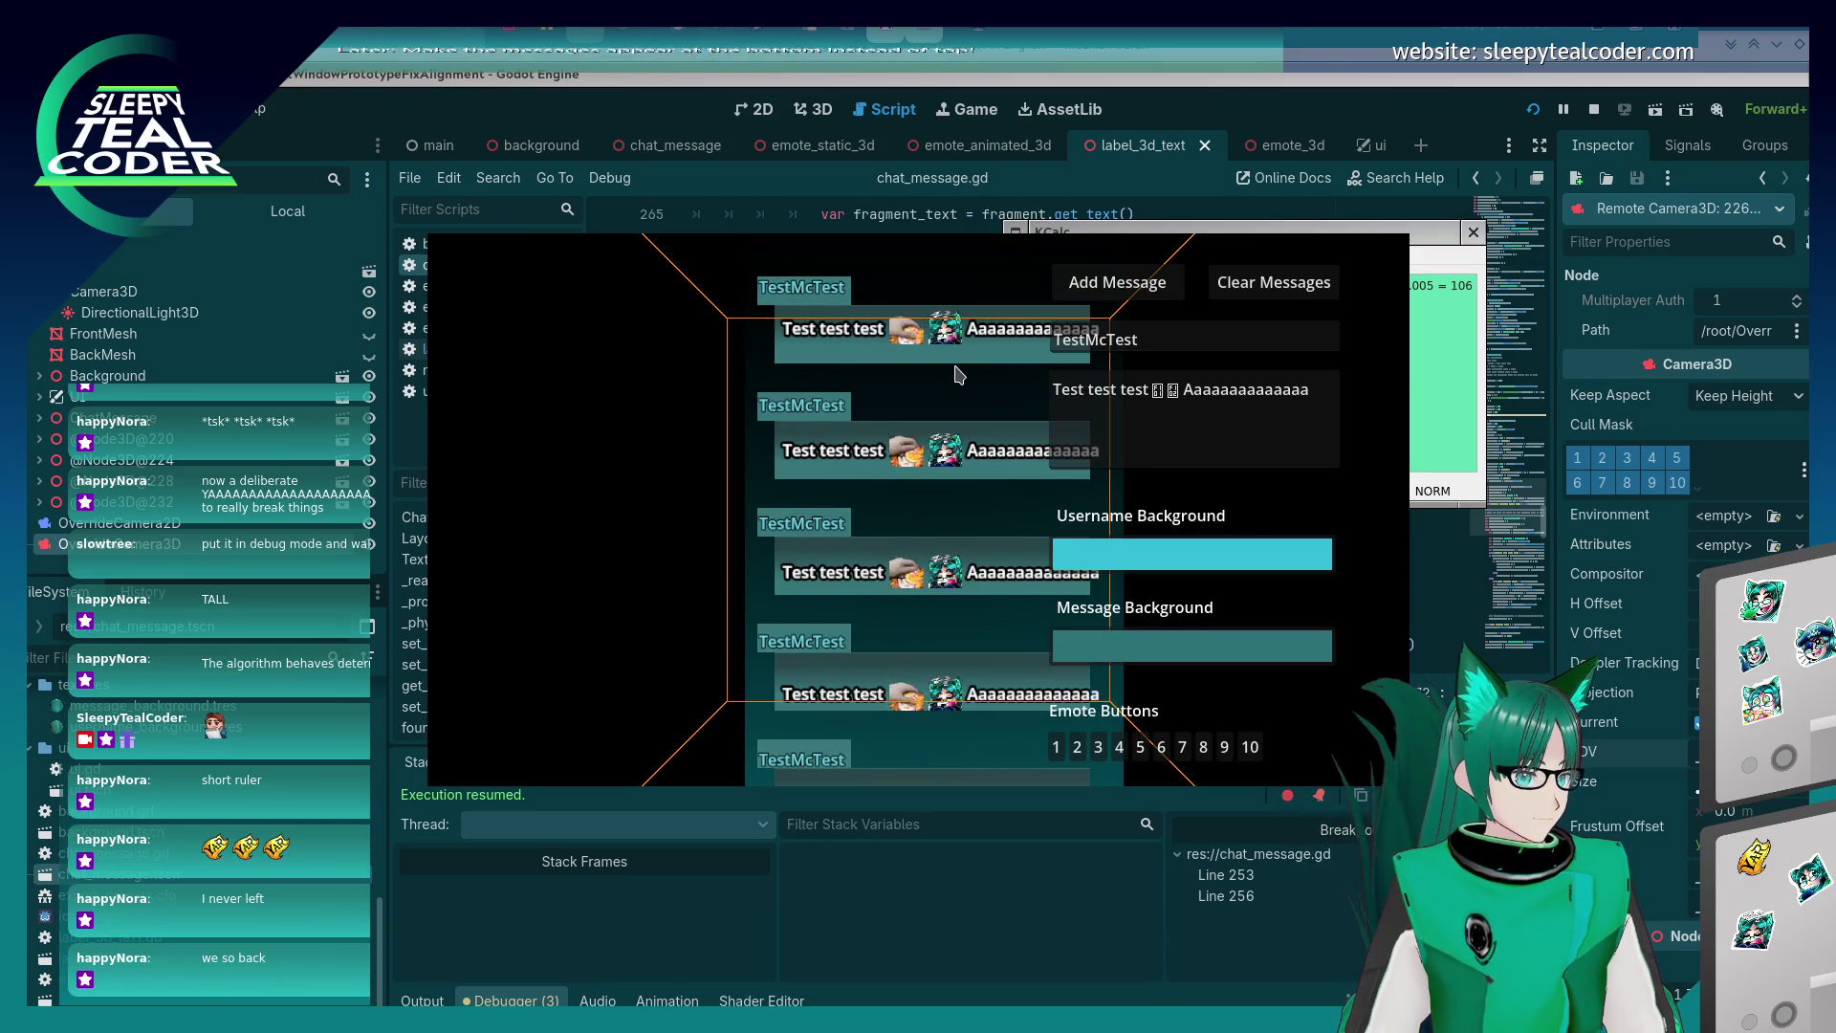
Scroll up through chat_message.gd, then bring the running chat game back in front.
left_click(1176, 129)
scroll(985, 375, "up", 3)
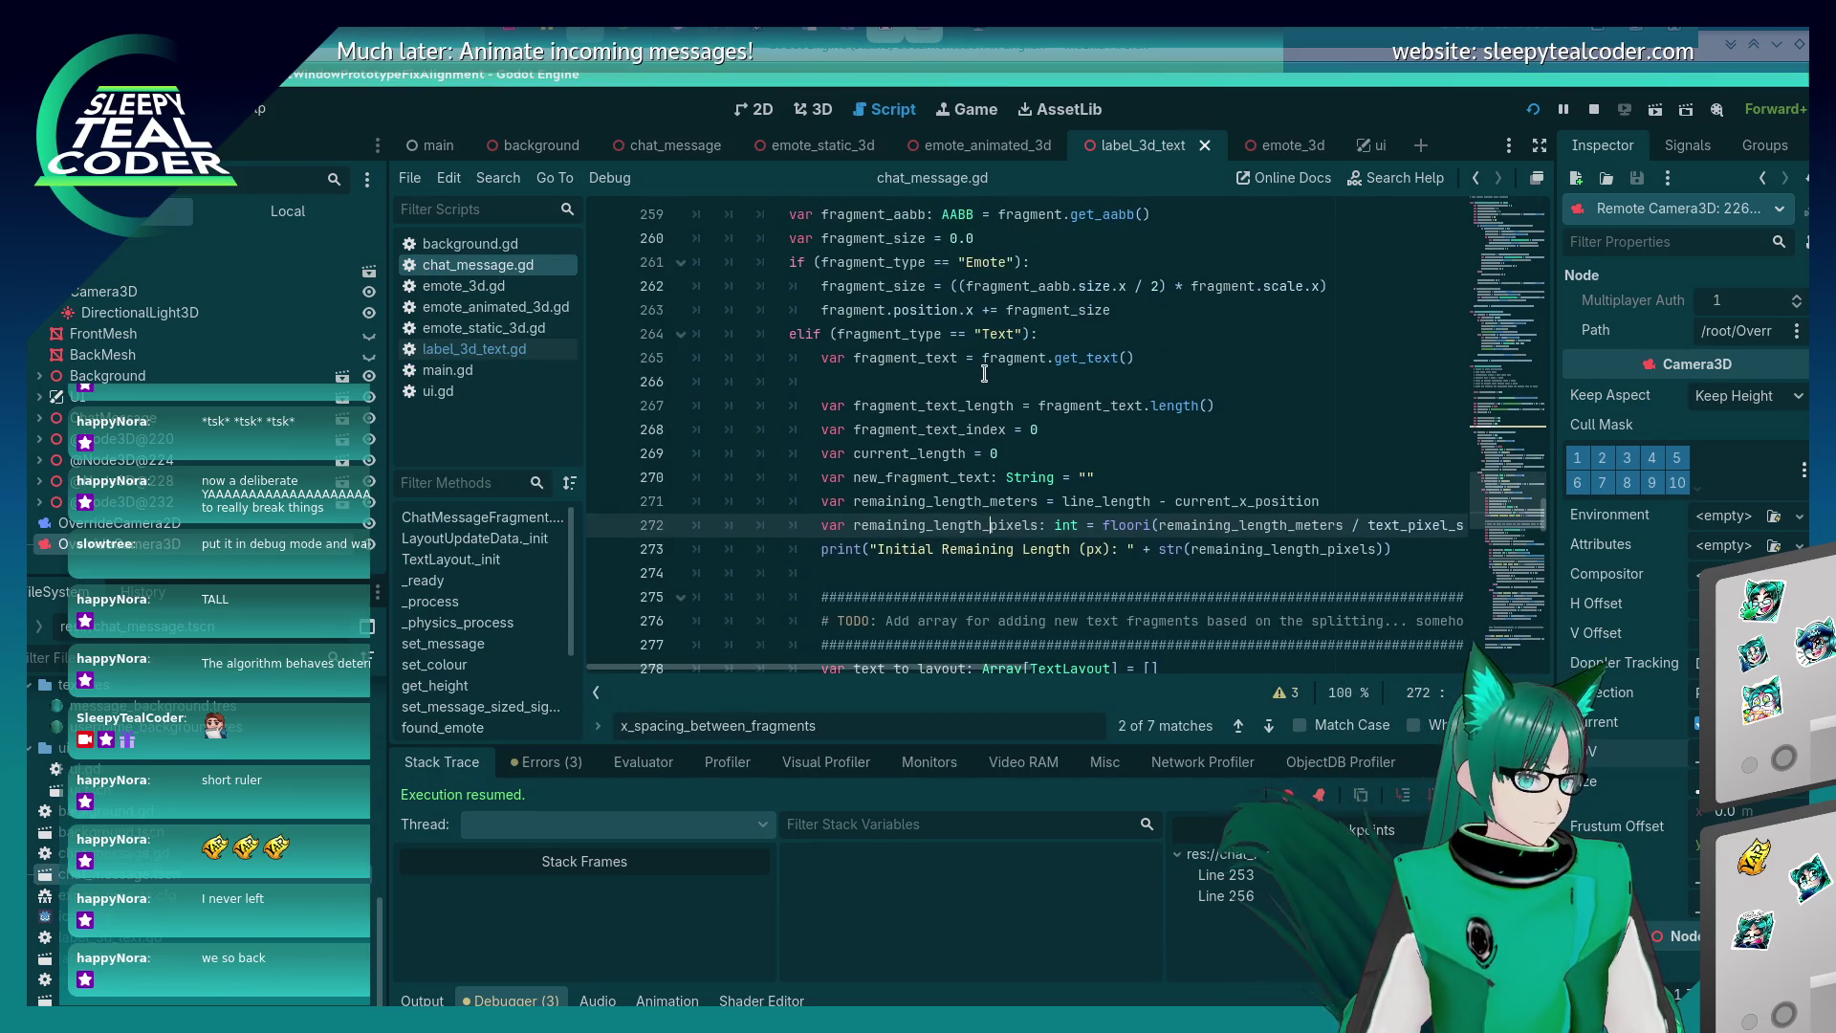
scroll(985, 375, "up", 2)
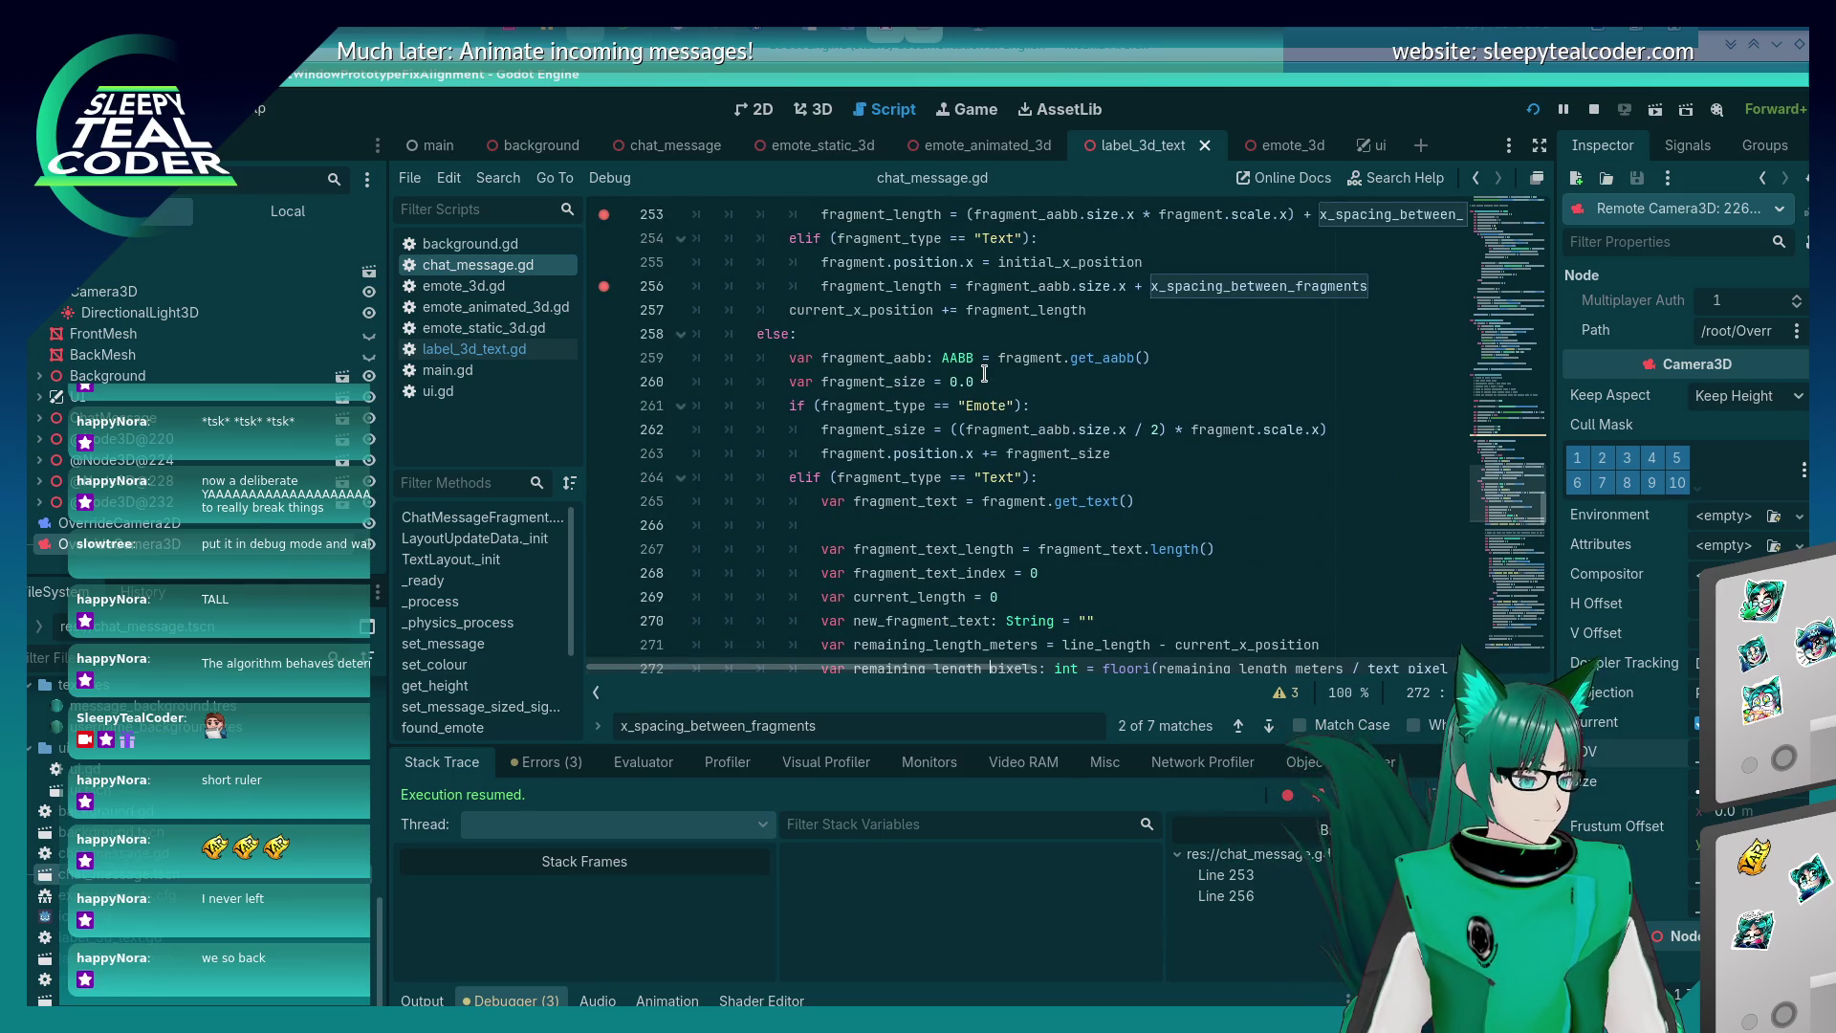
scroll(985, 374, "up", 2)
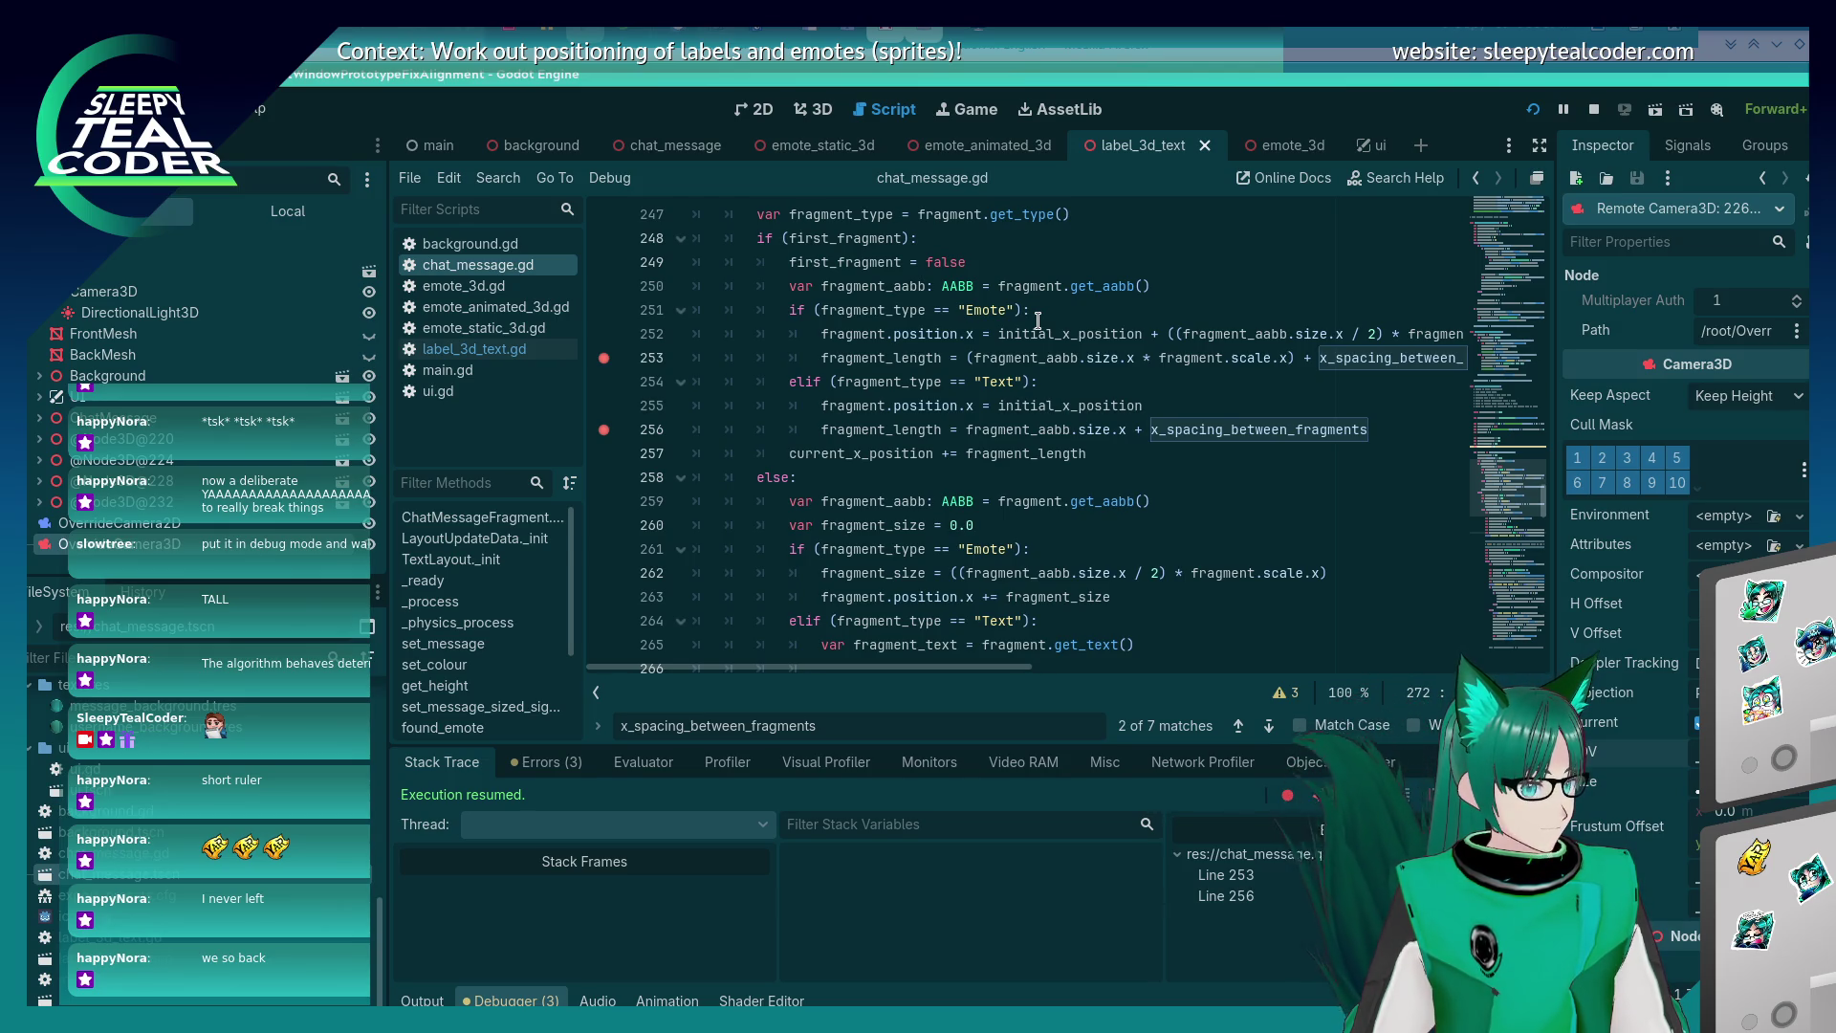
key("alt+Tab")
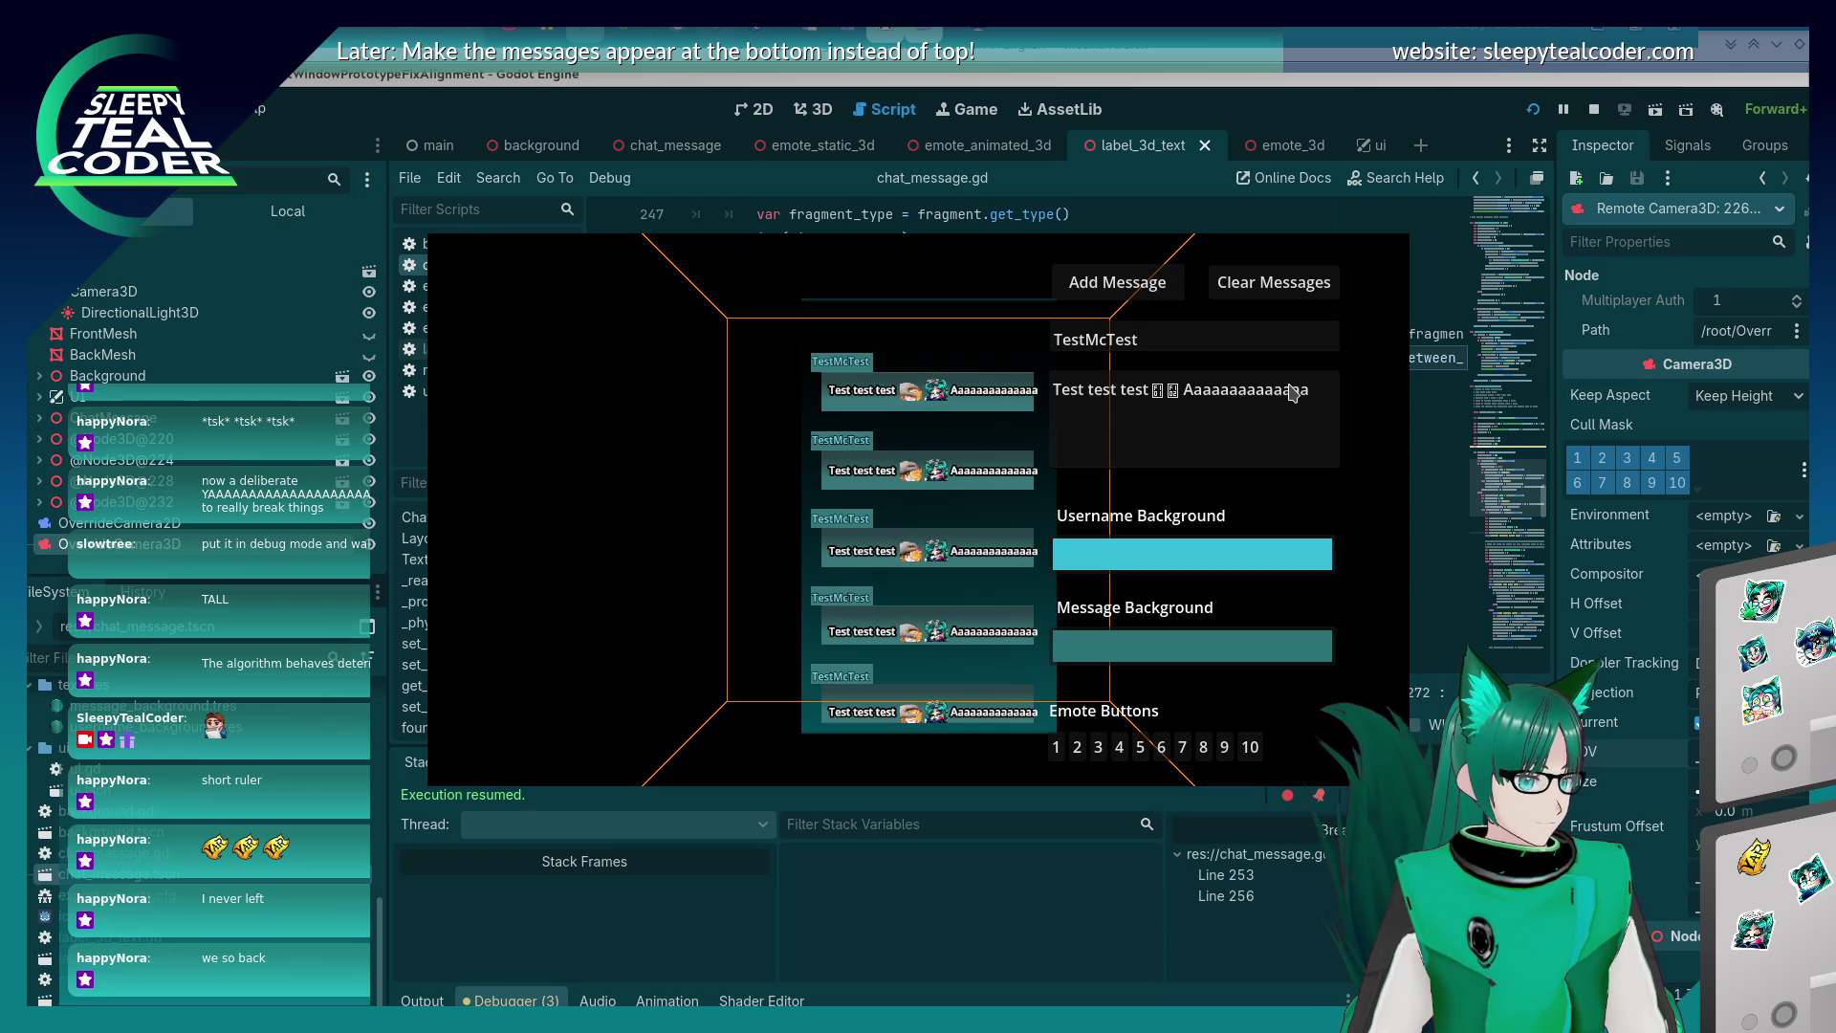
key("alt+Tab")
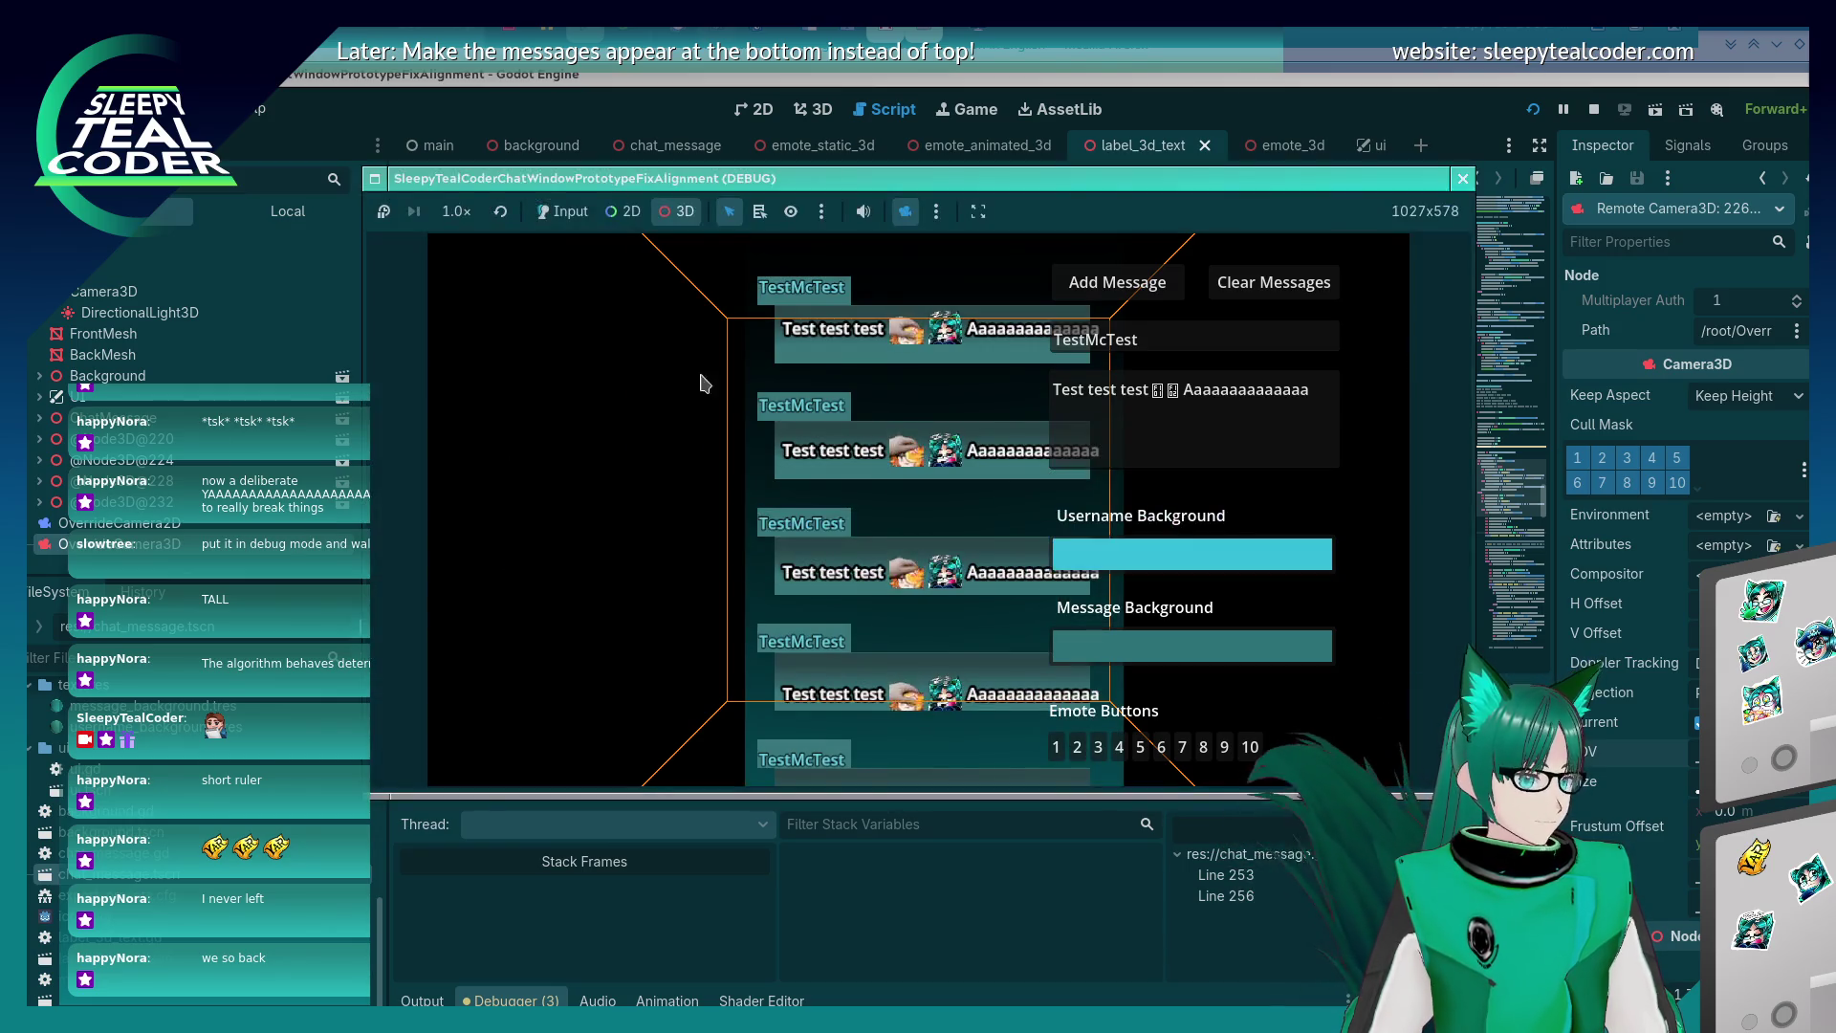
Post two test messages containing emotes, continuing past the breakpoint after each.
left_click(904, 213)
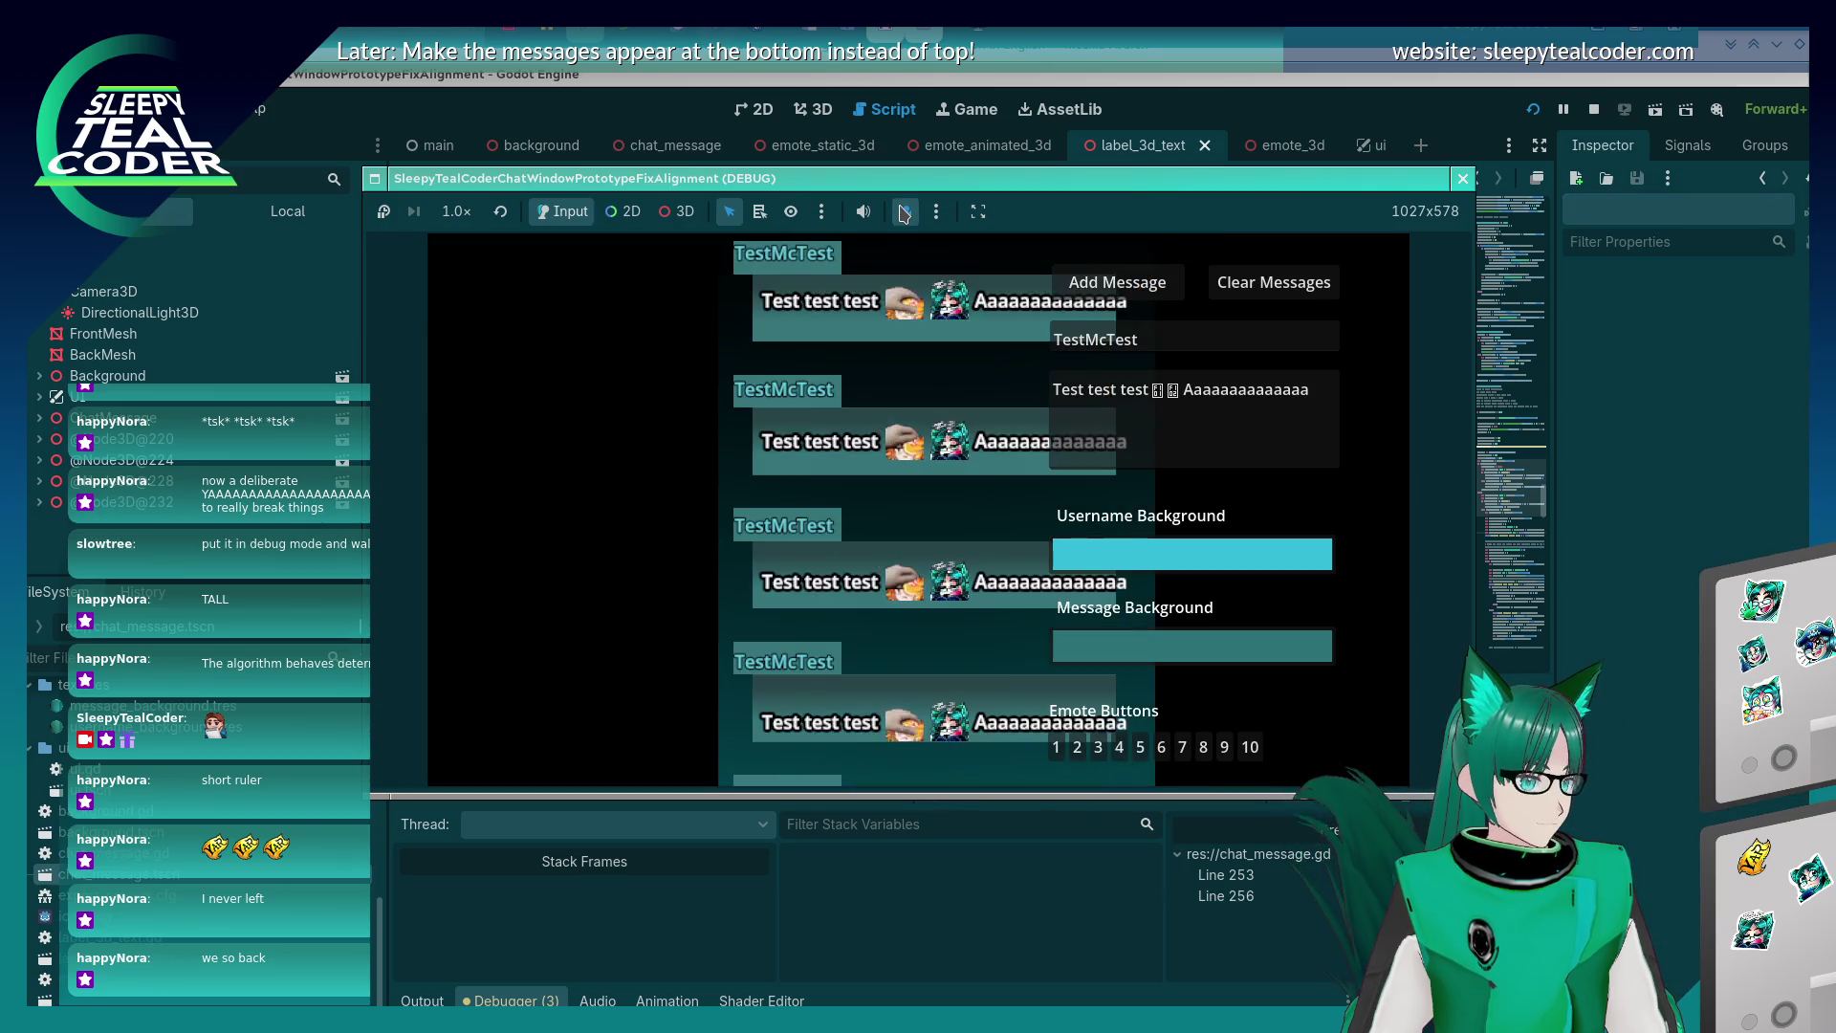
left_click(1314, 423)
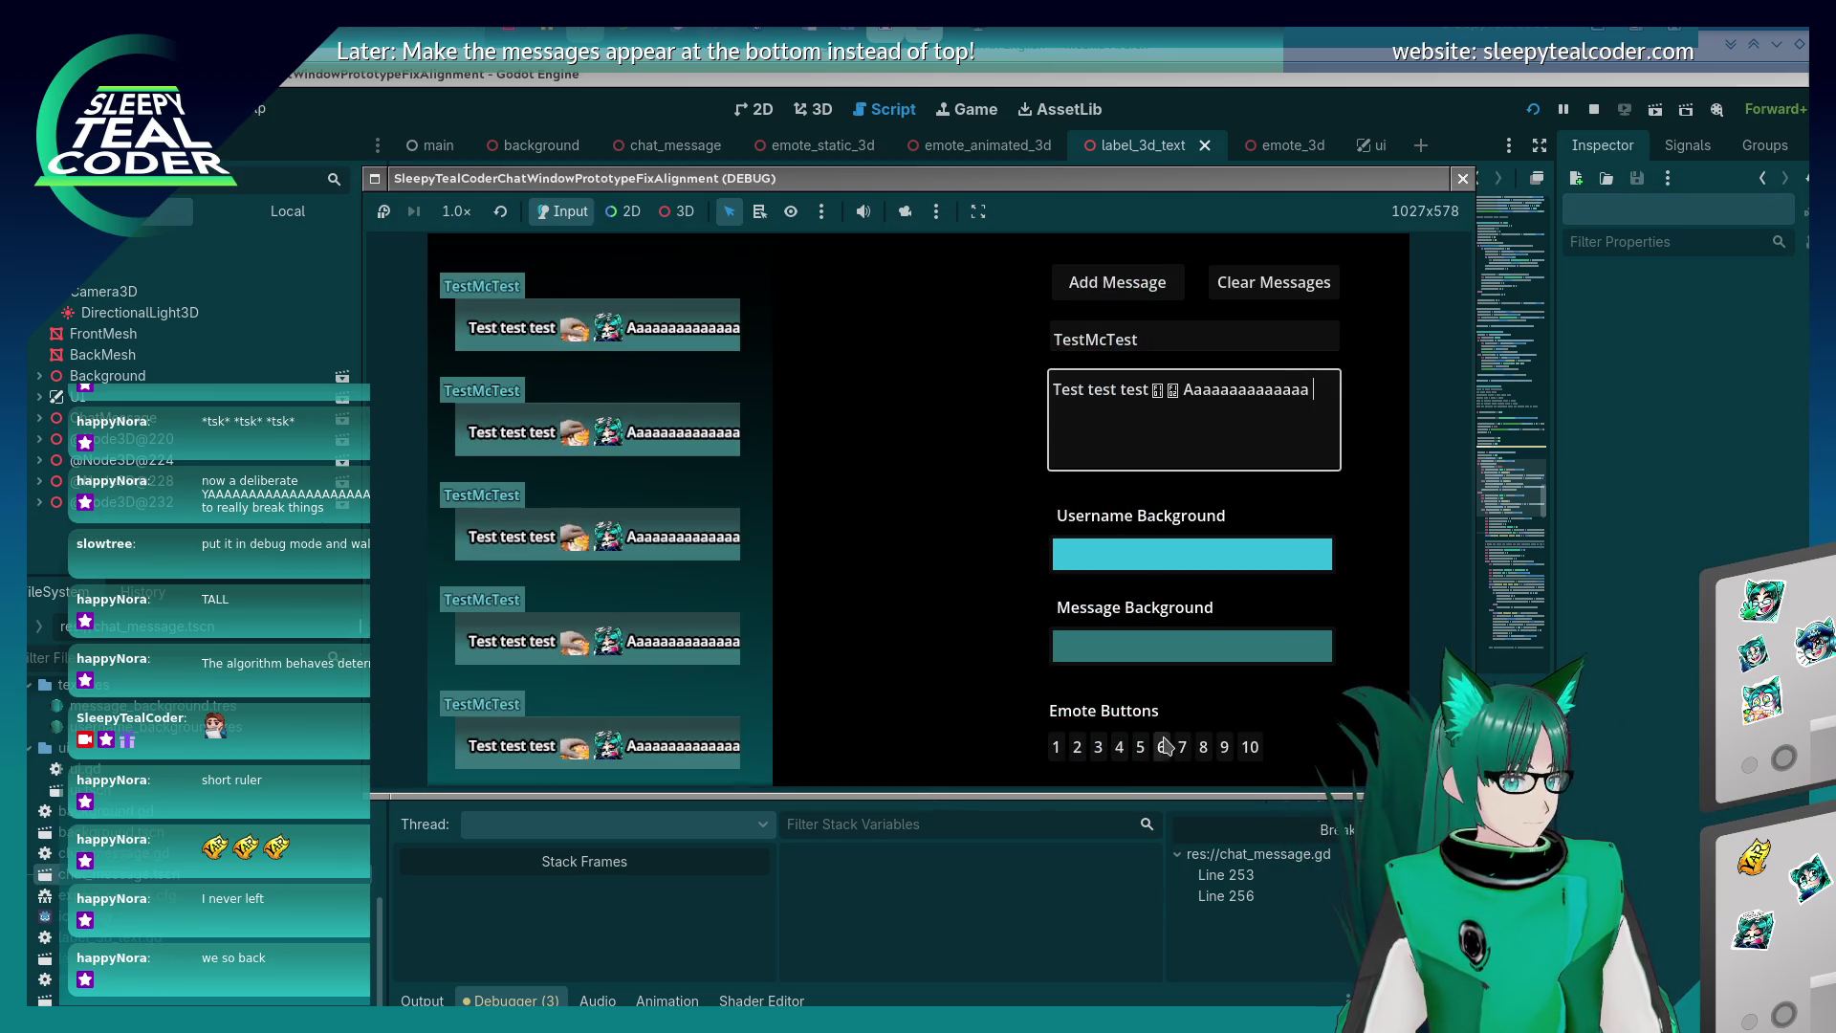
left_click(1119, 746)
left_click(1117, 282)
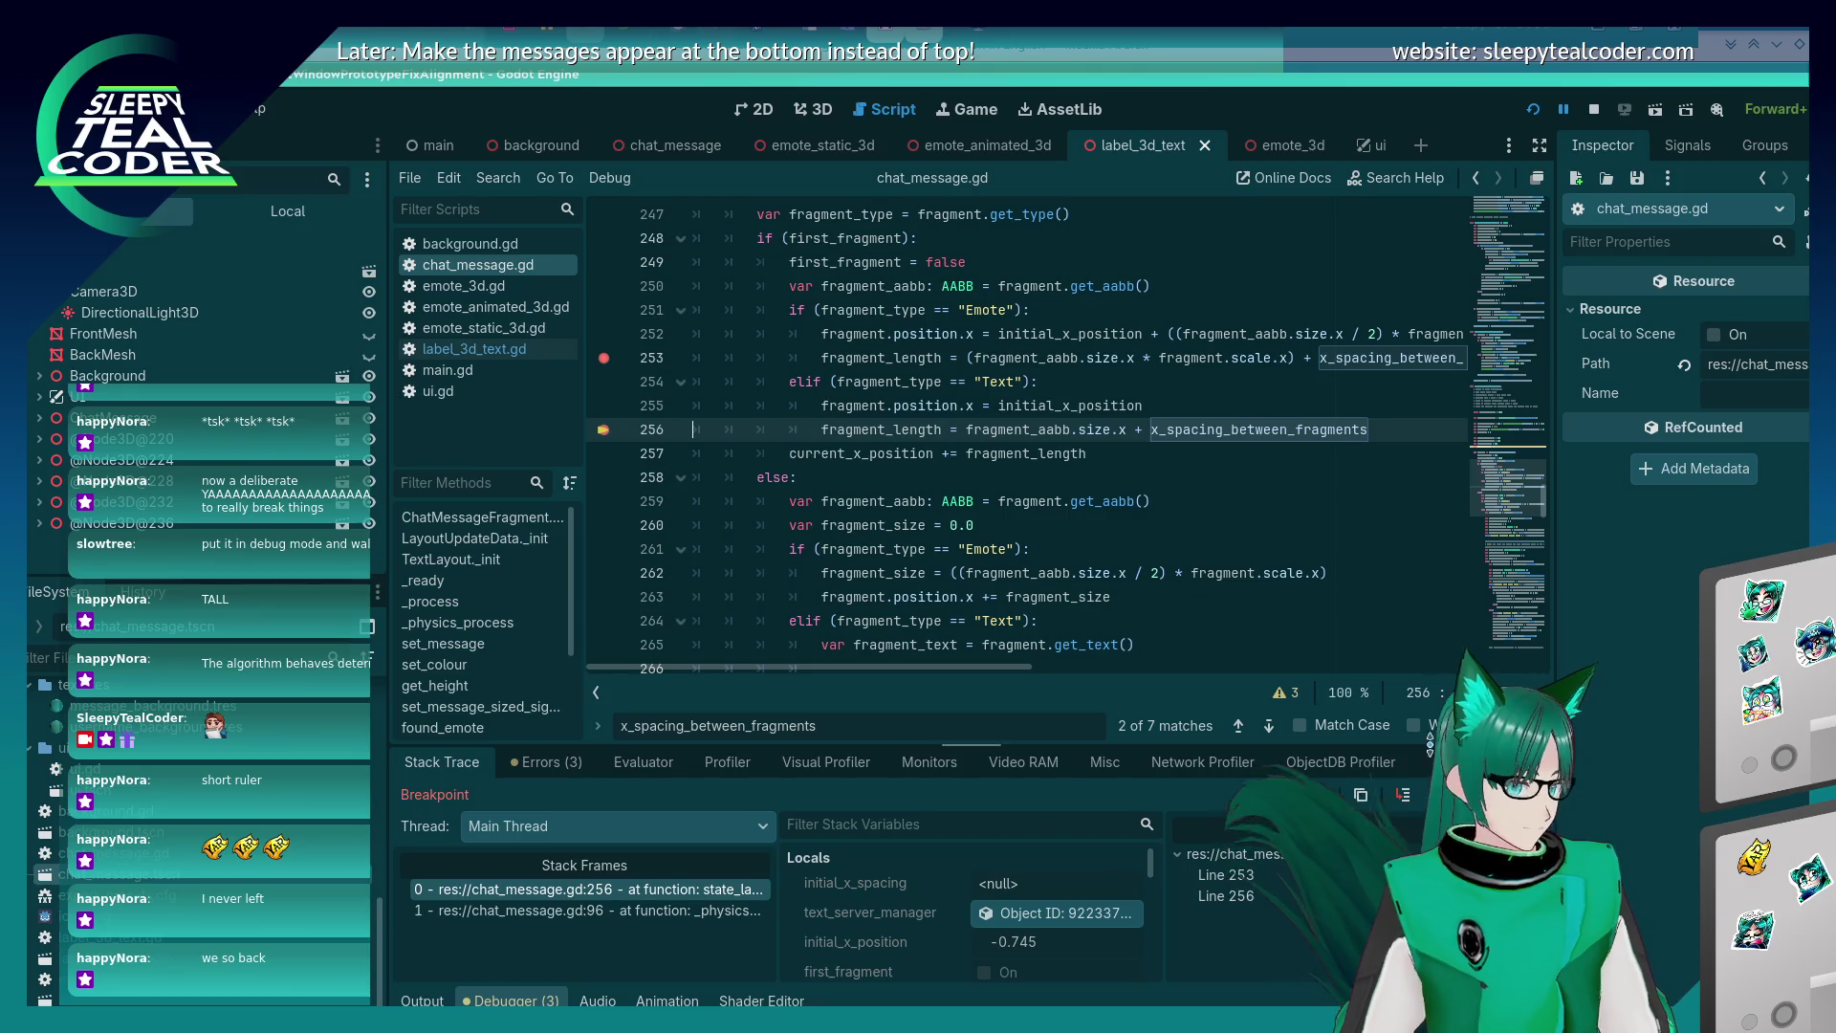
key("F12")
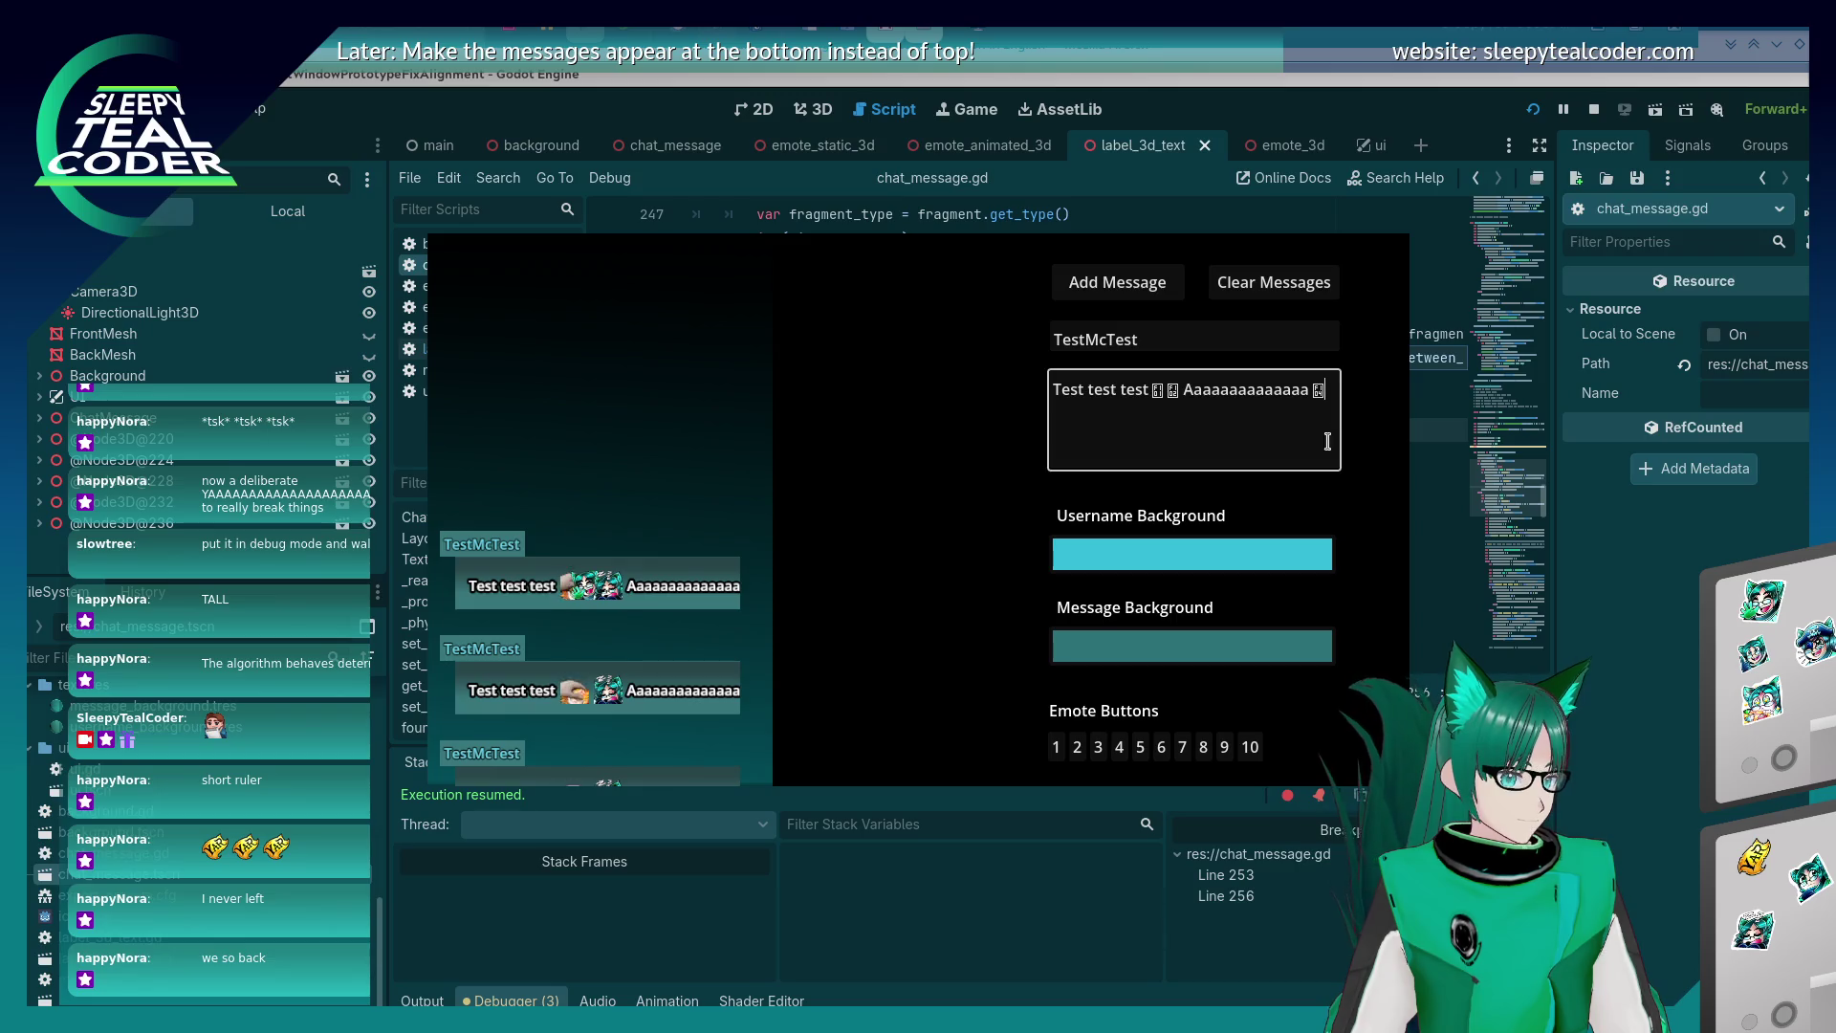
left_click(1140, 747)
left_click(1107, 287)
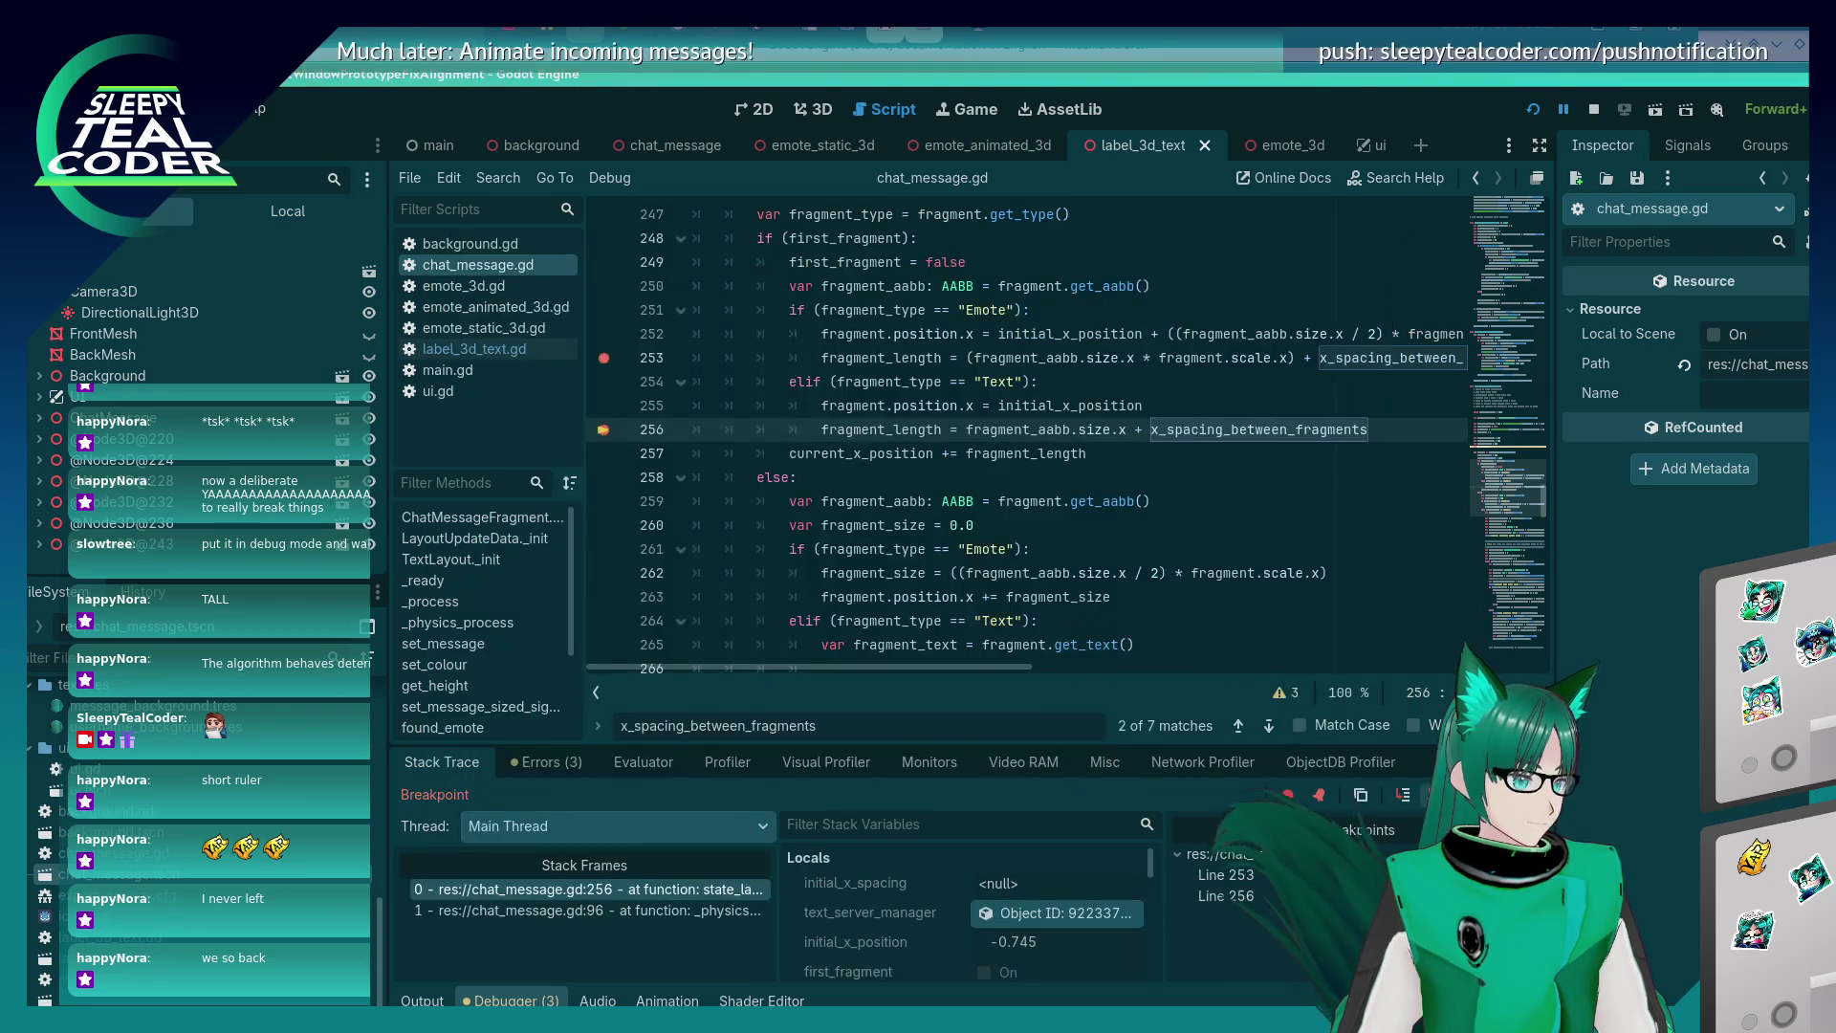
key("F12")
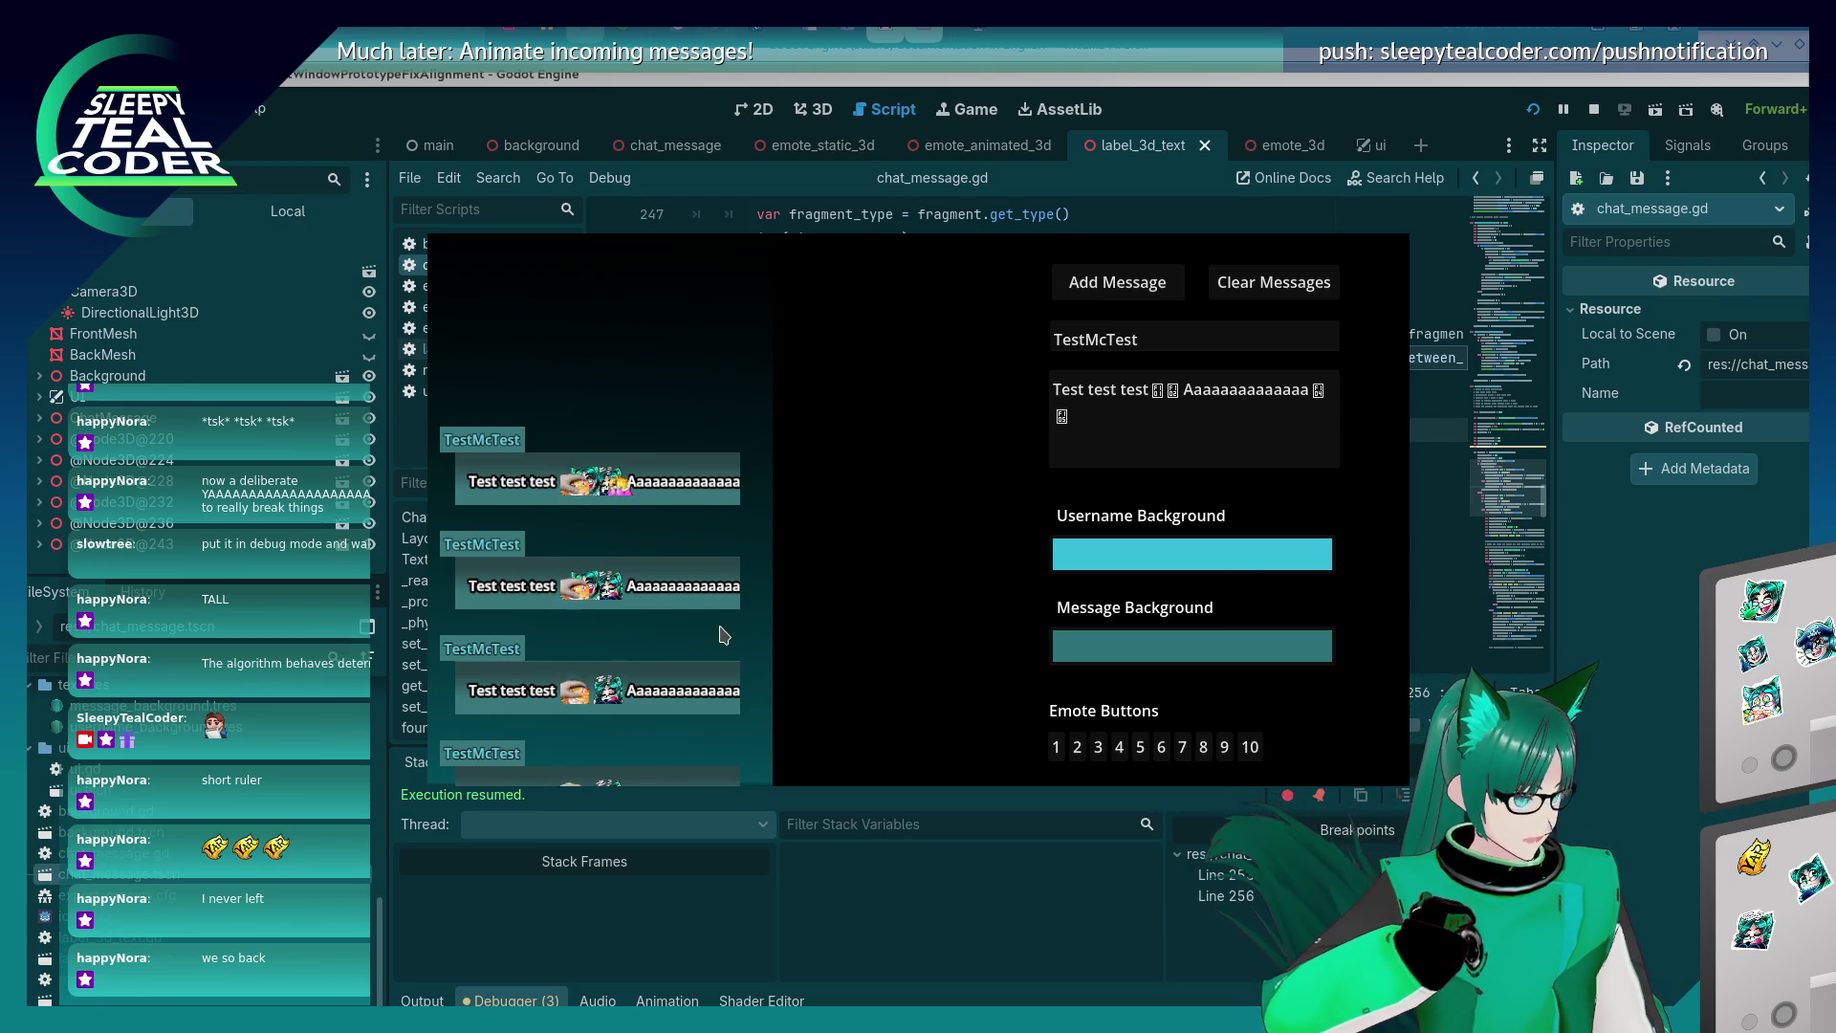
Restart the game, post another message, resume past the breakpoint, and return to the script.
left_click(1528, 111)
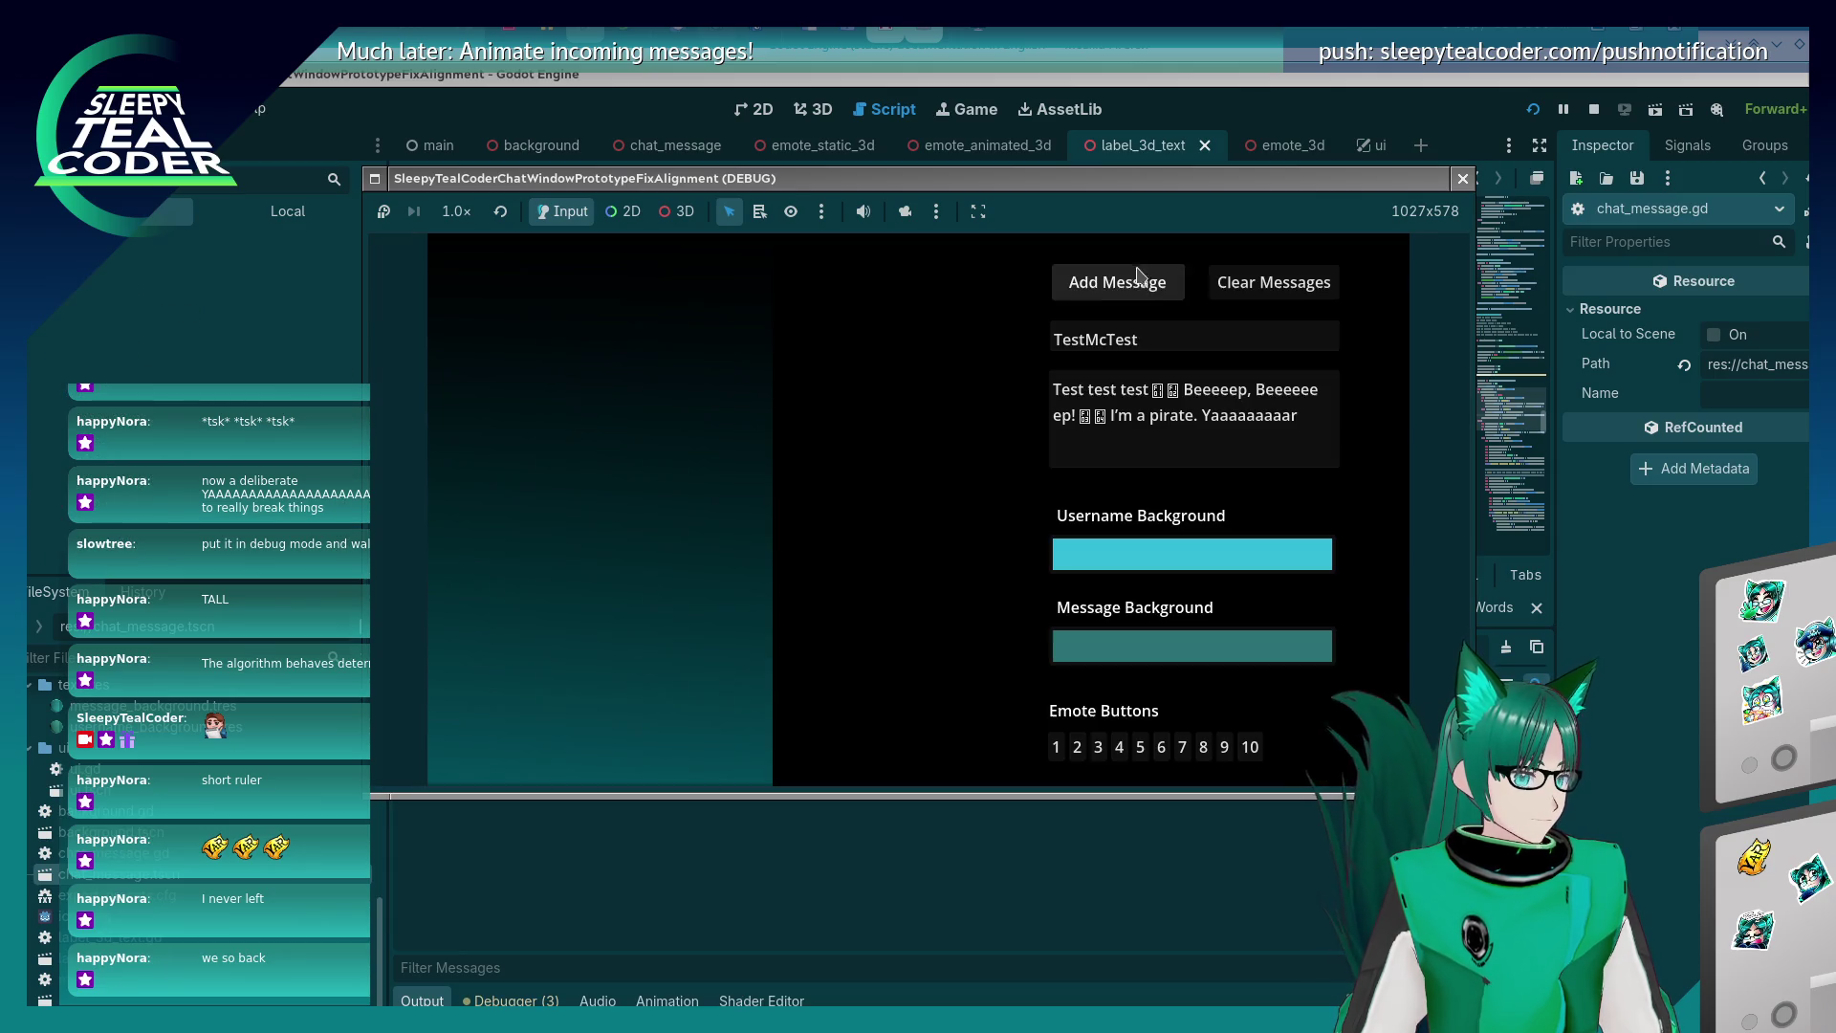
left_click(1138, 274)
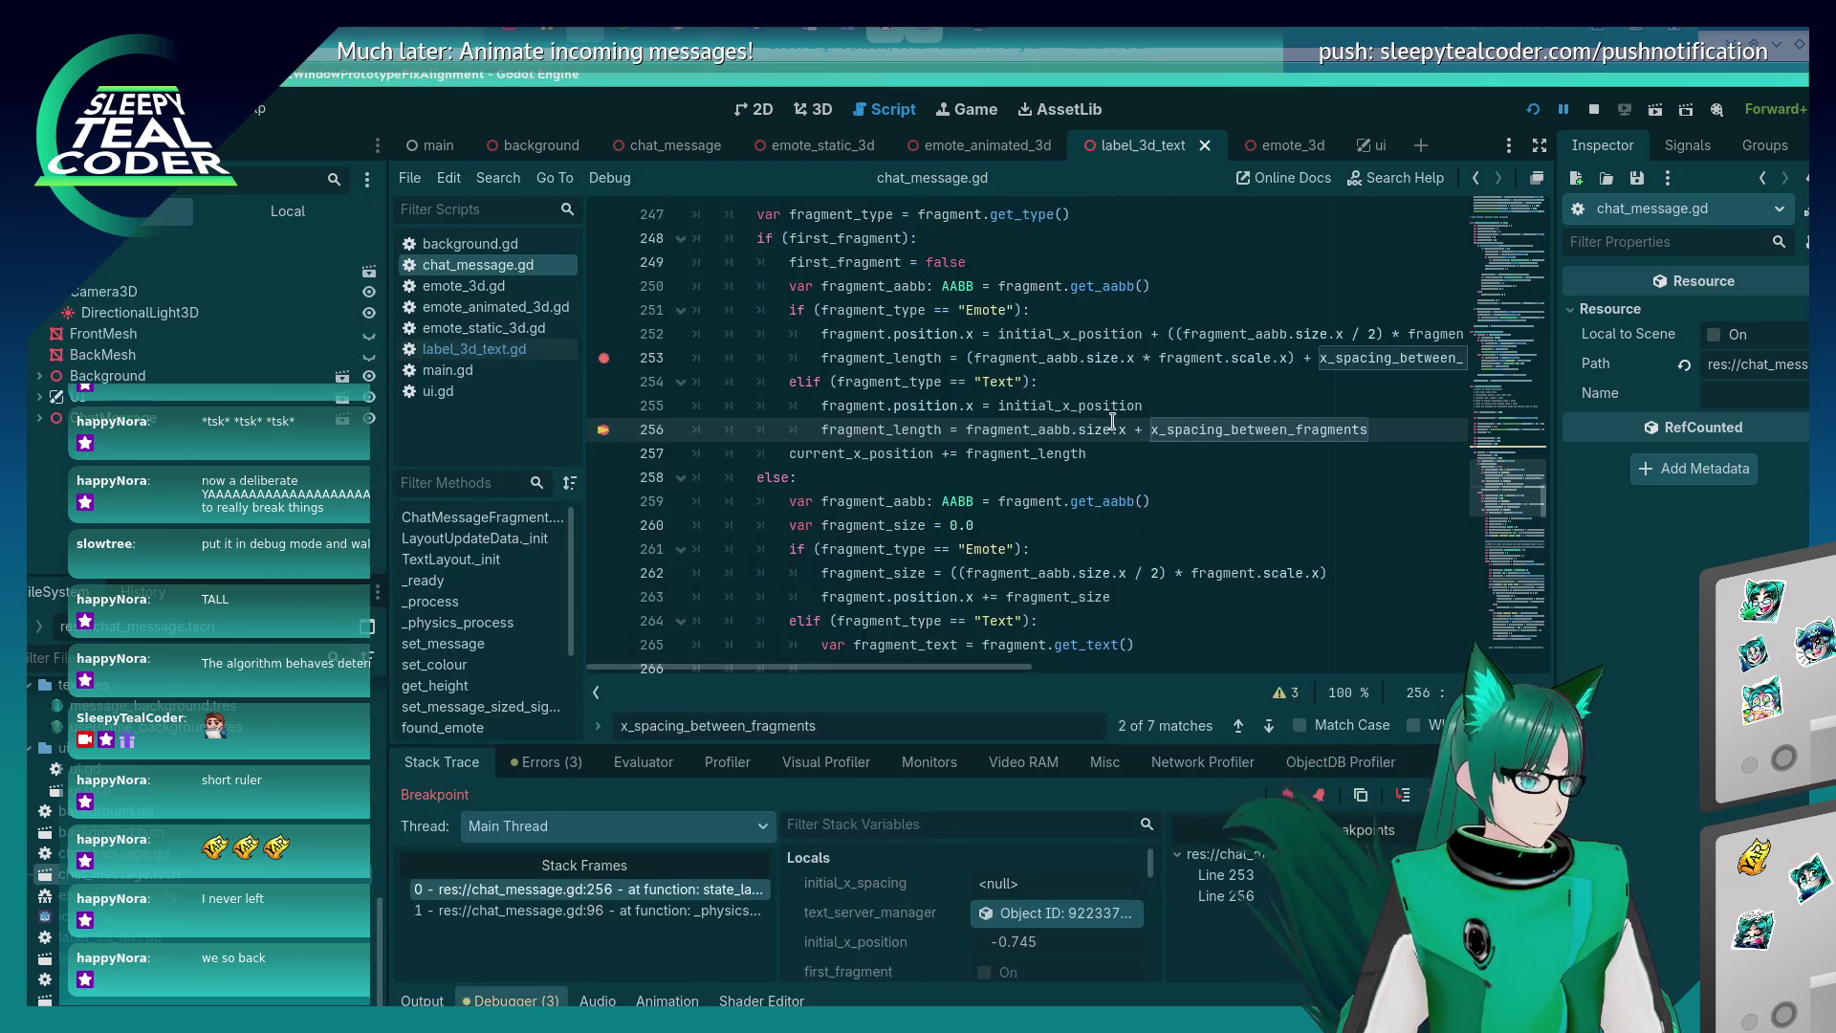
key("F12")
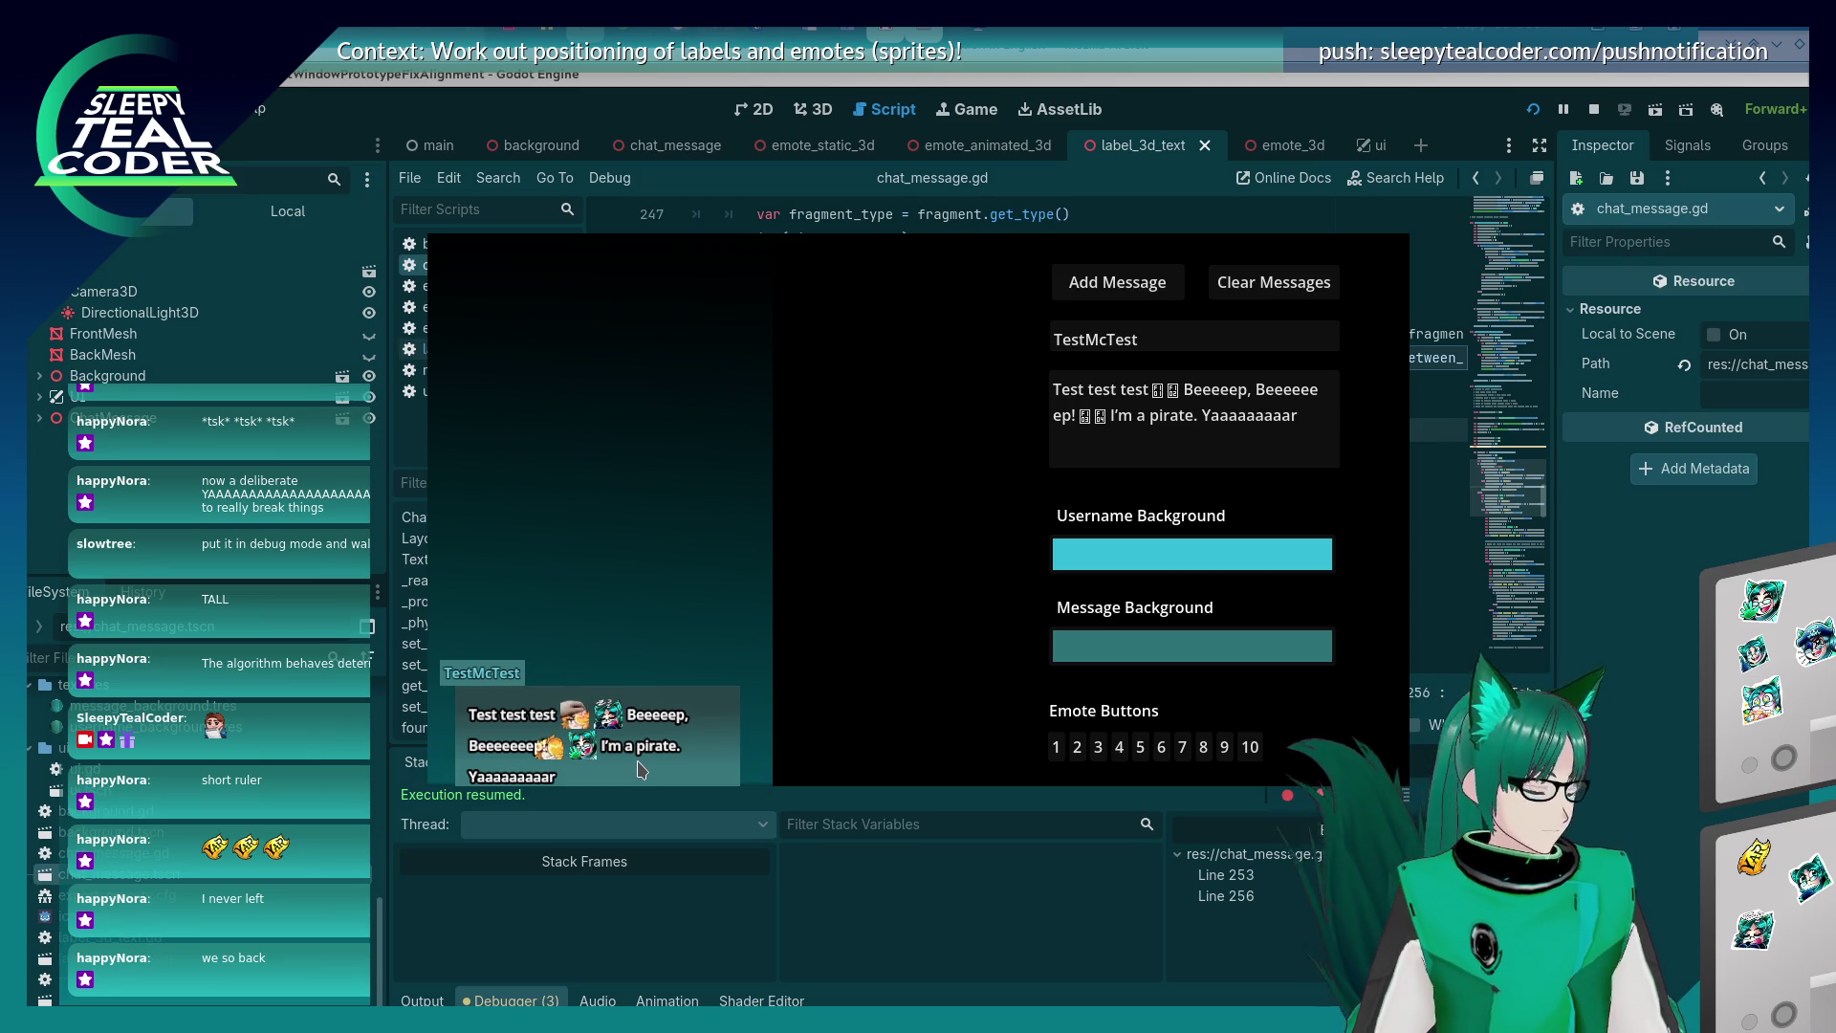
key("alt+Tab")
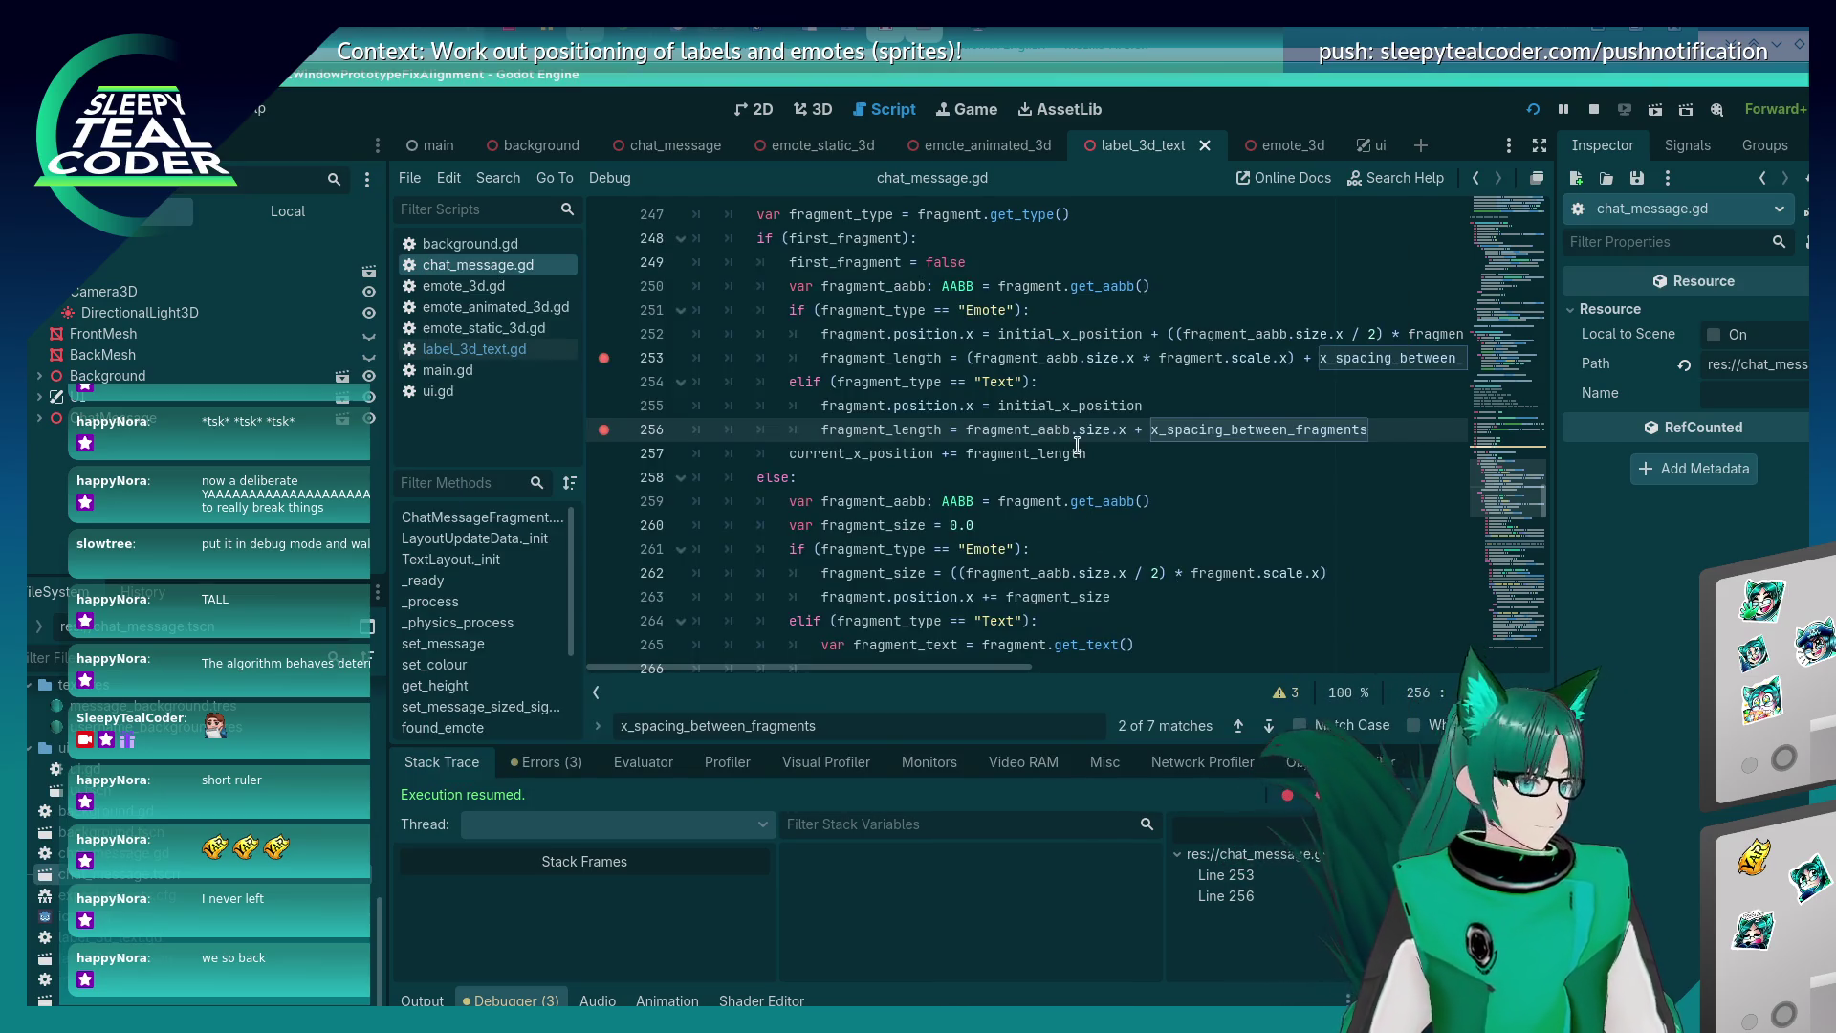
scroll(1077, 445, "down", 4)
scroll(1077, 443, "up", 3)
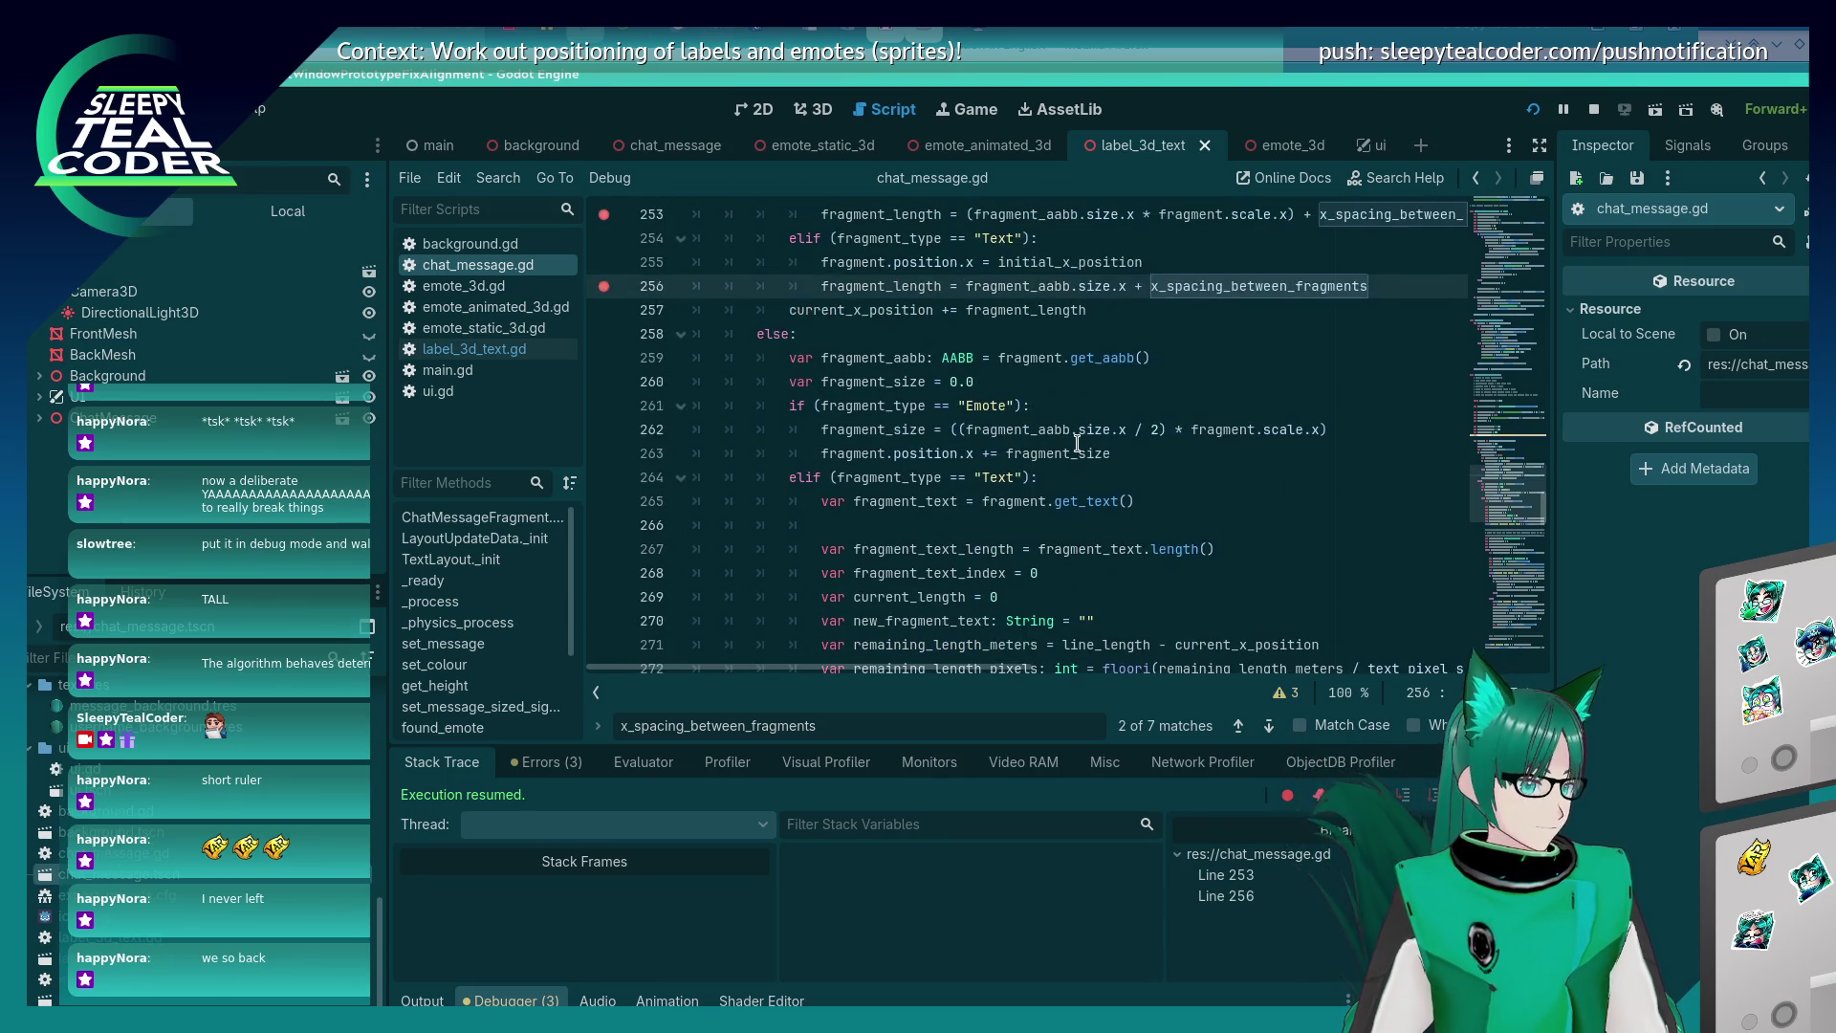
scroll(1077, 442, "down", 3)
scroll(1076, 443, "down", 9)
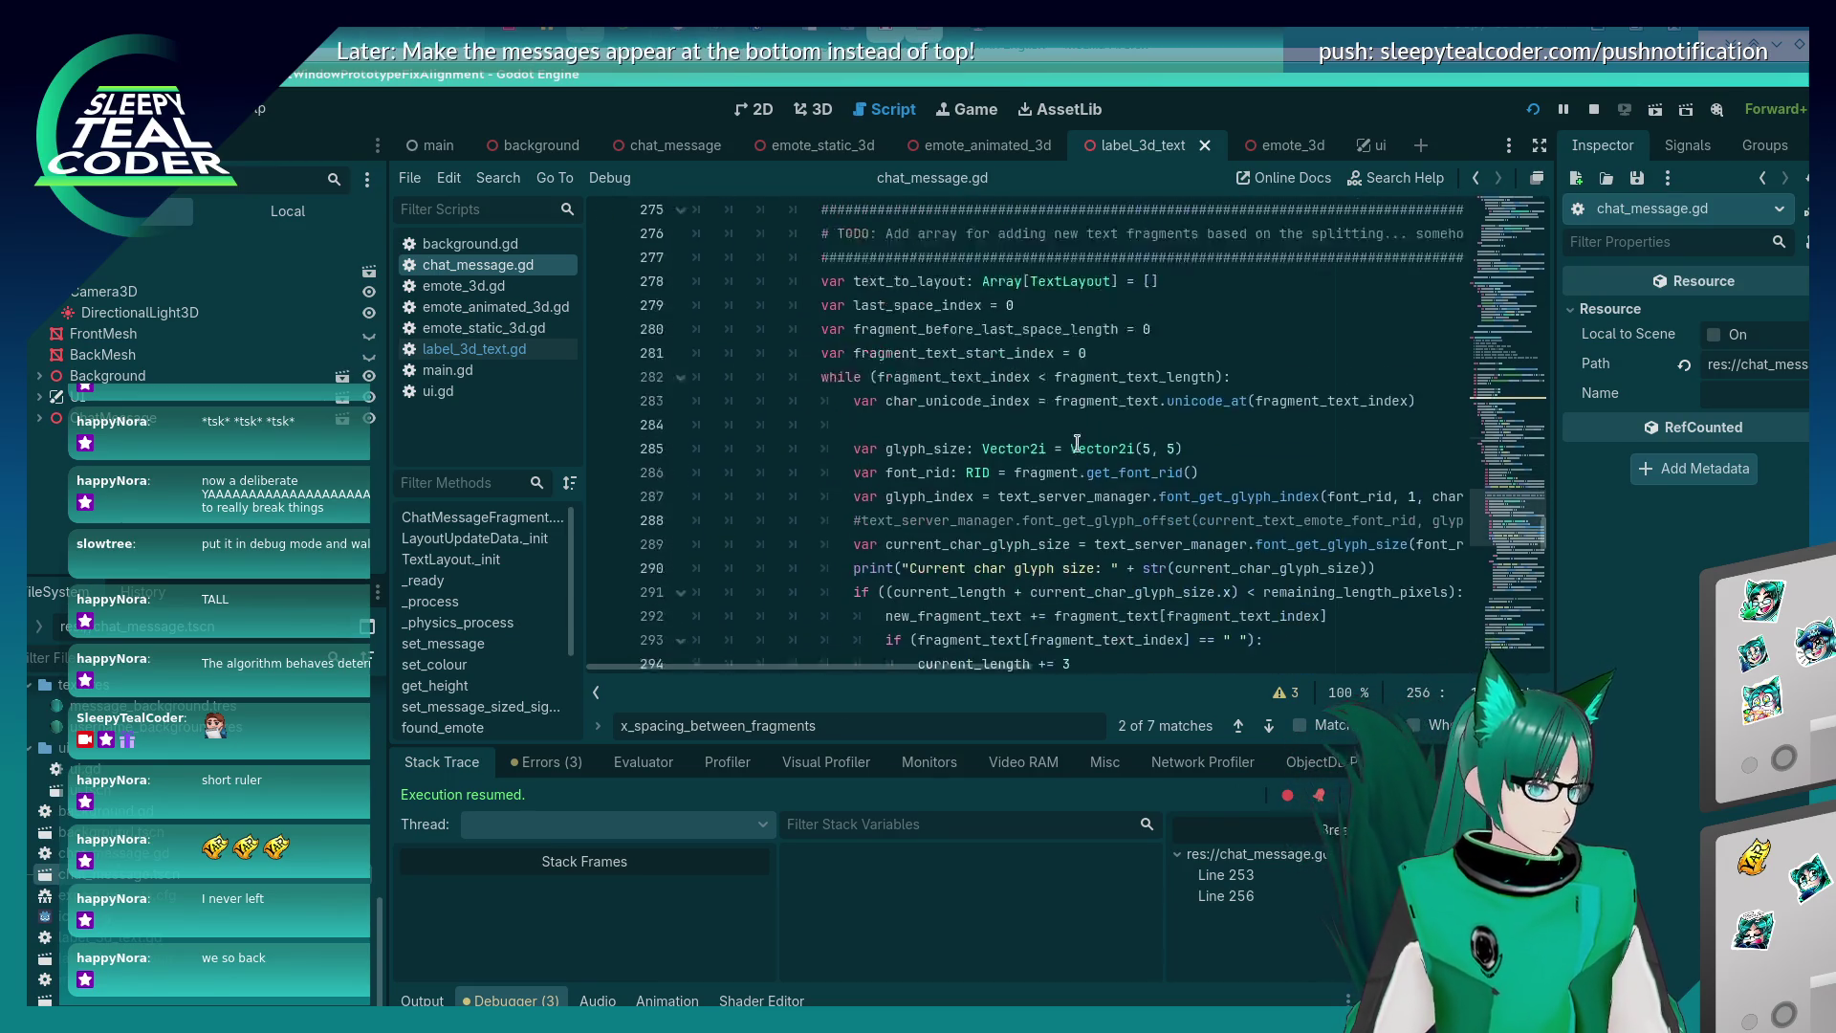
scroll(1077, 443, "down", 2)
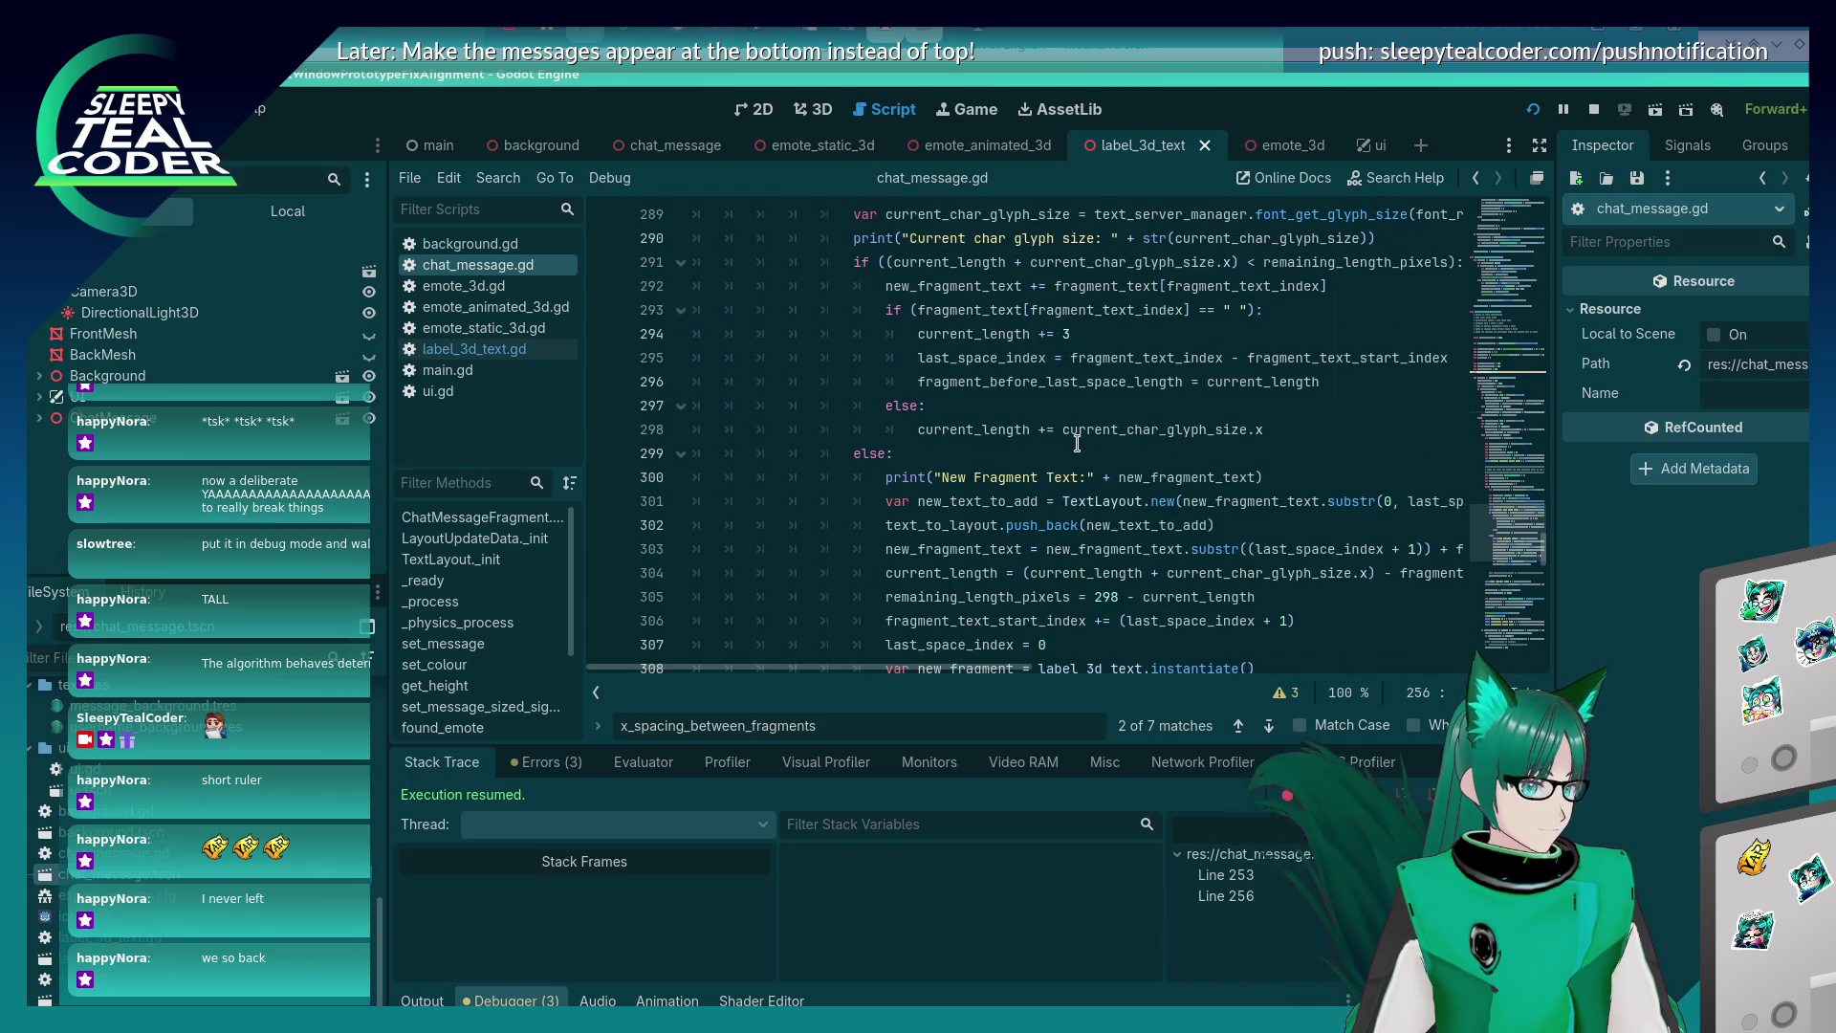
scroll(1076, 443, "down", 2)
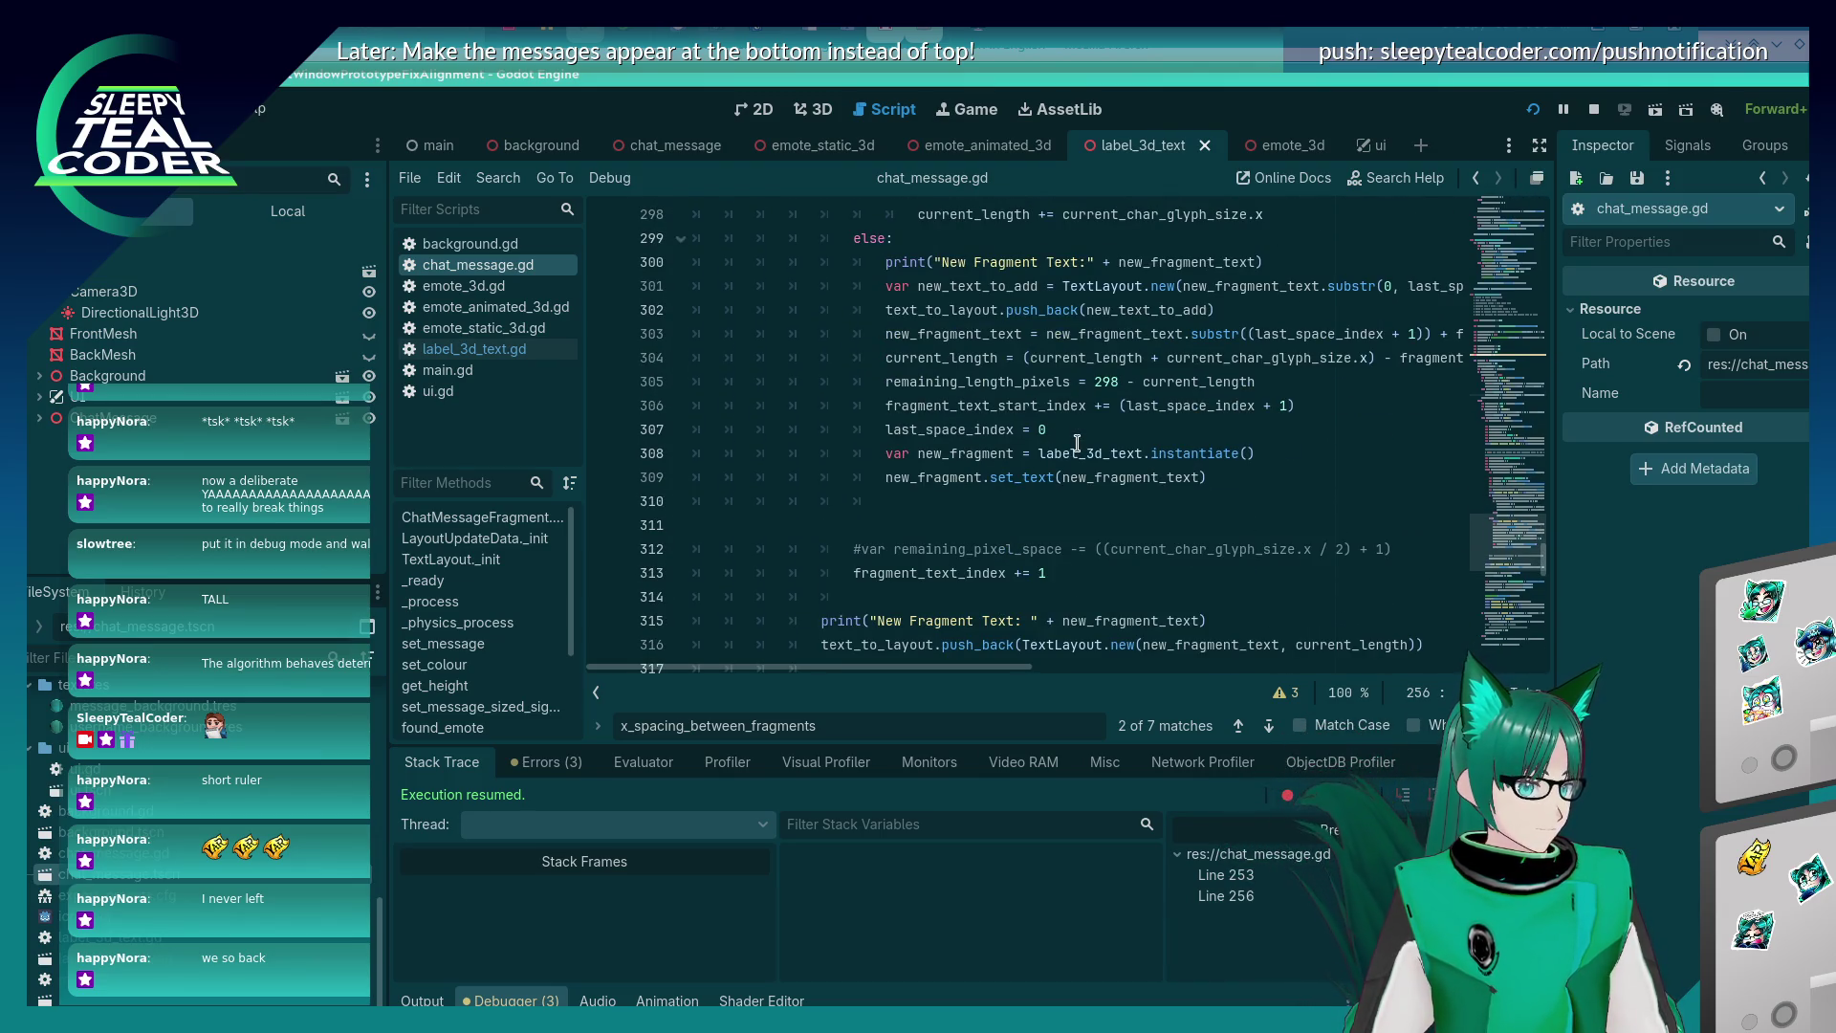
scroll(1077, 442, "down", 4)
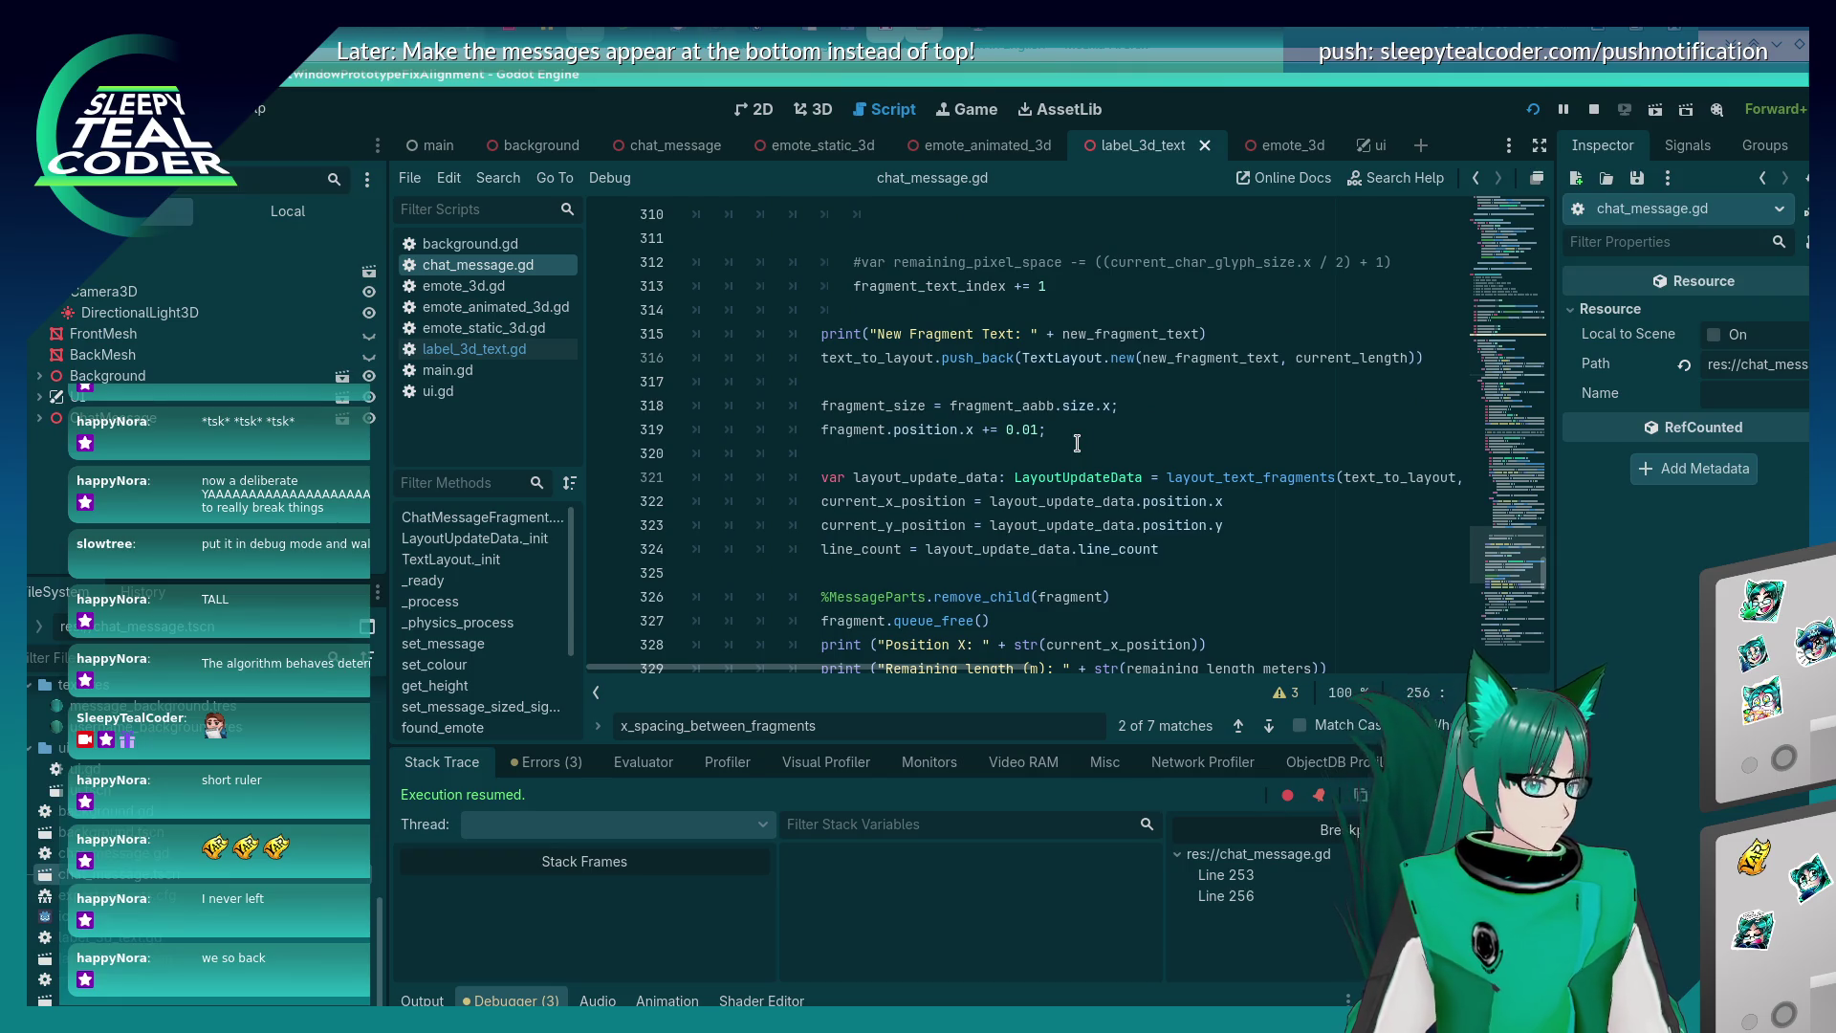
scroll(1077, 443, "up", 4)
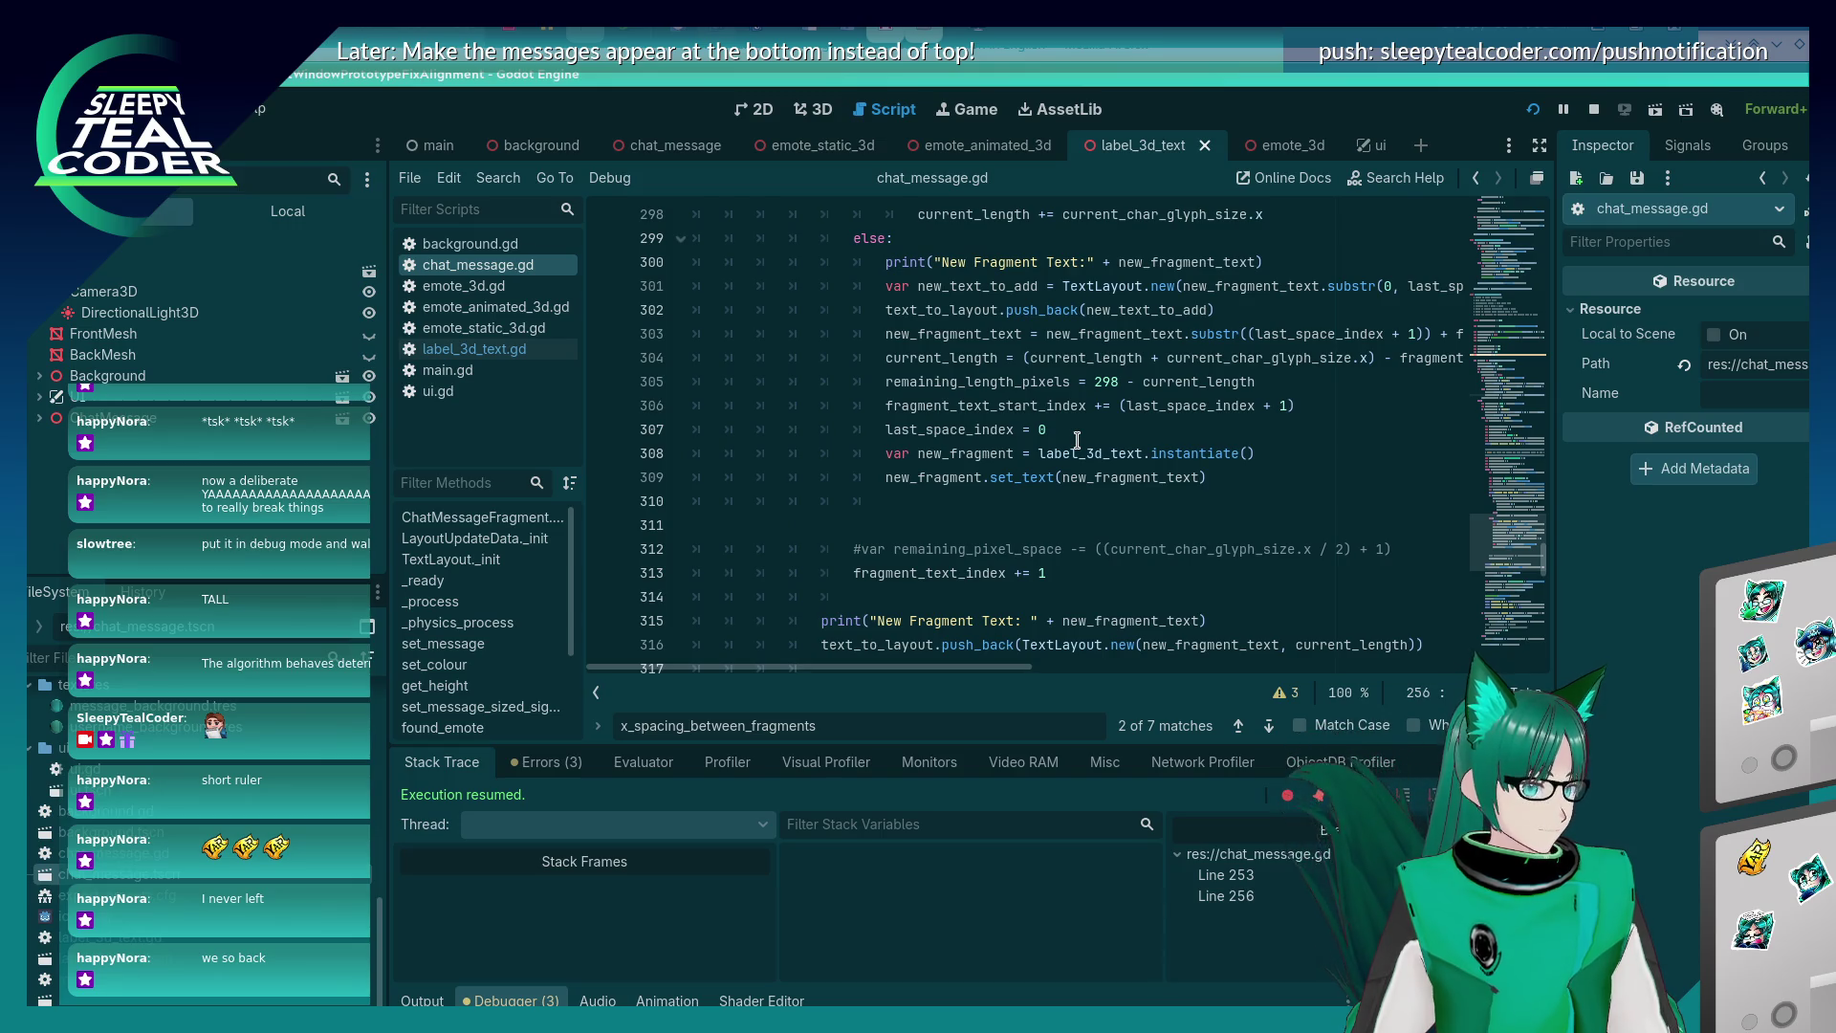
scroll(1077, 440, "down", 20)
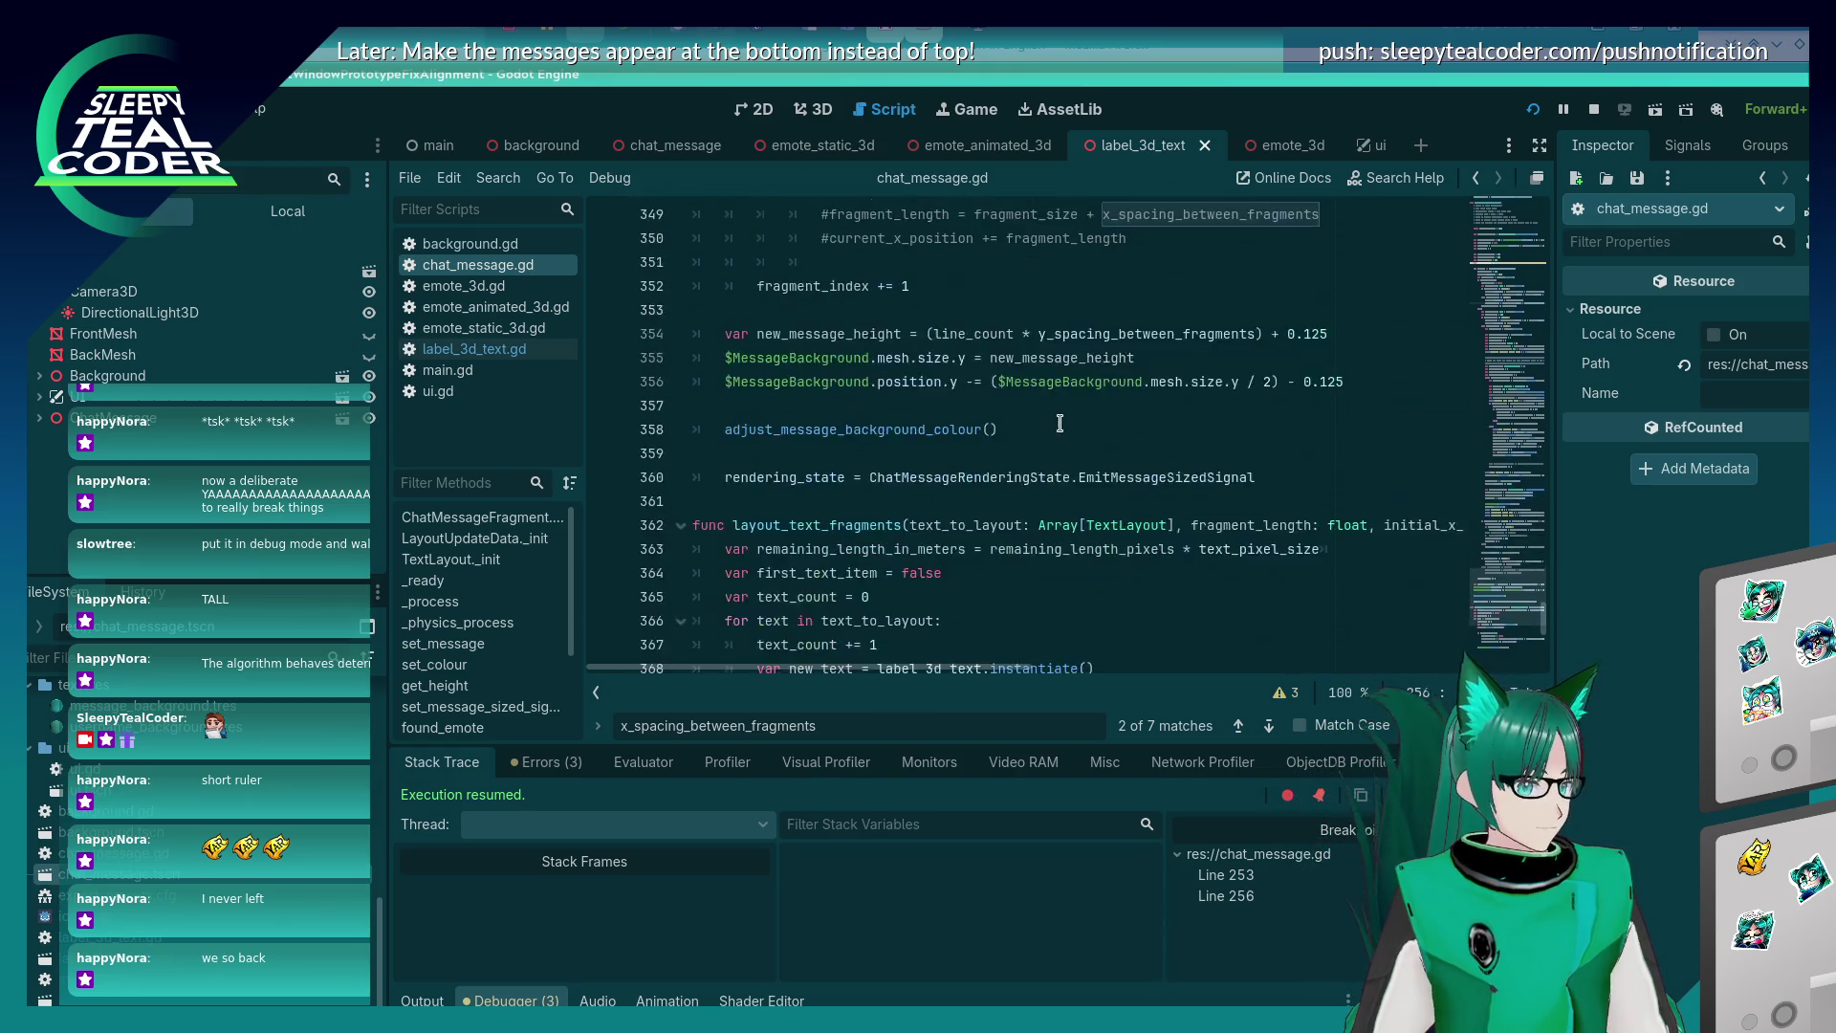
scroll(1059, 423, "down", 3)
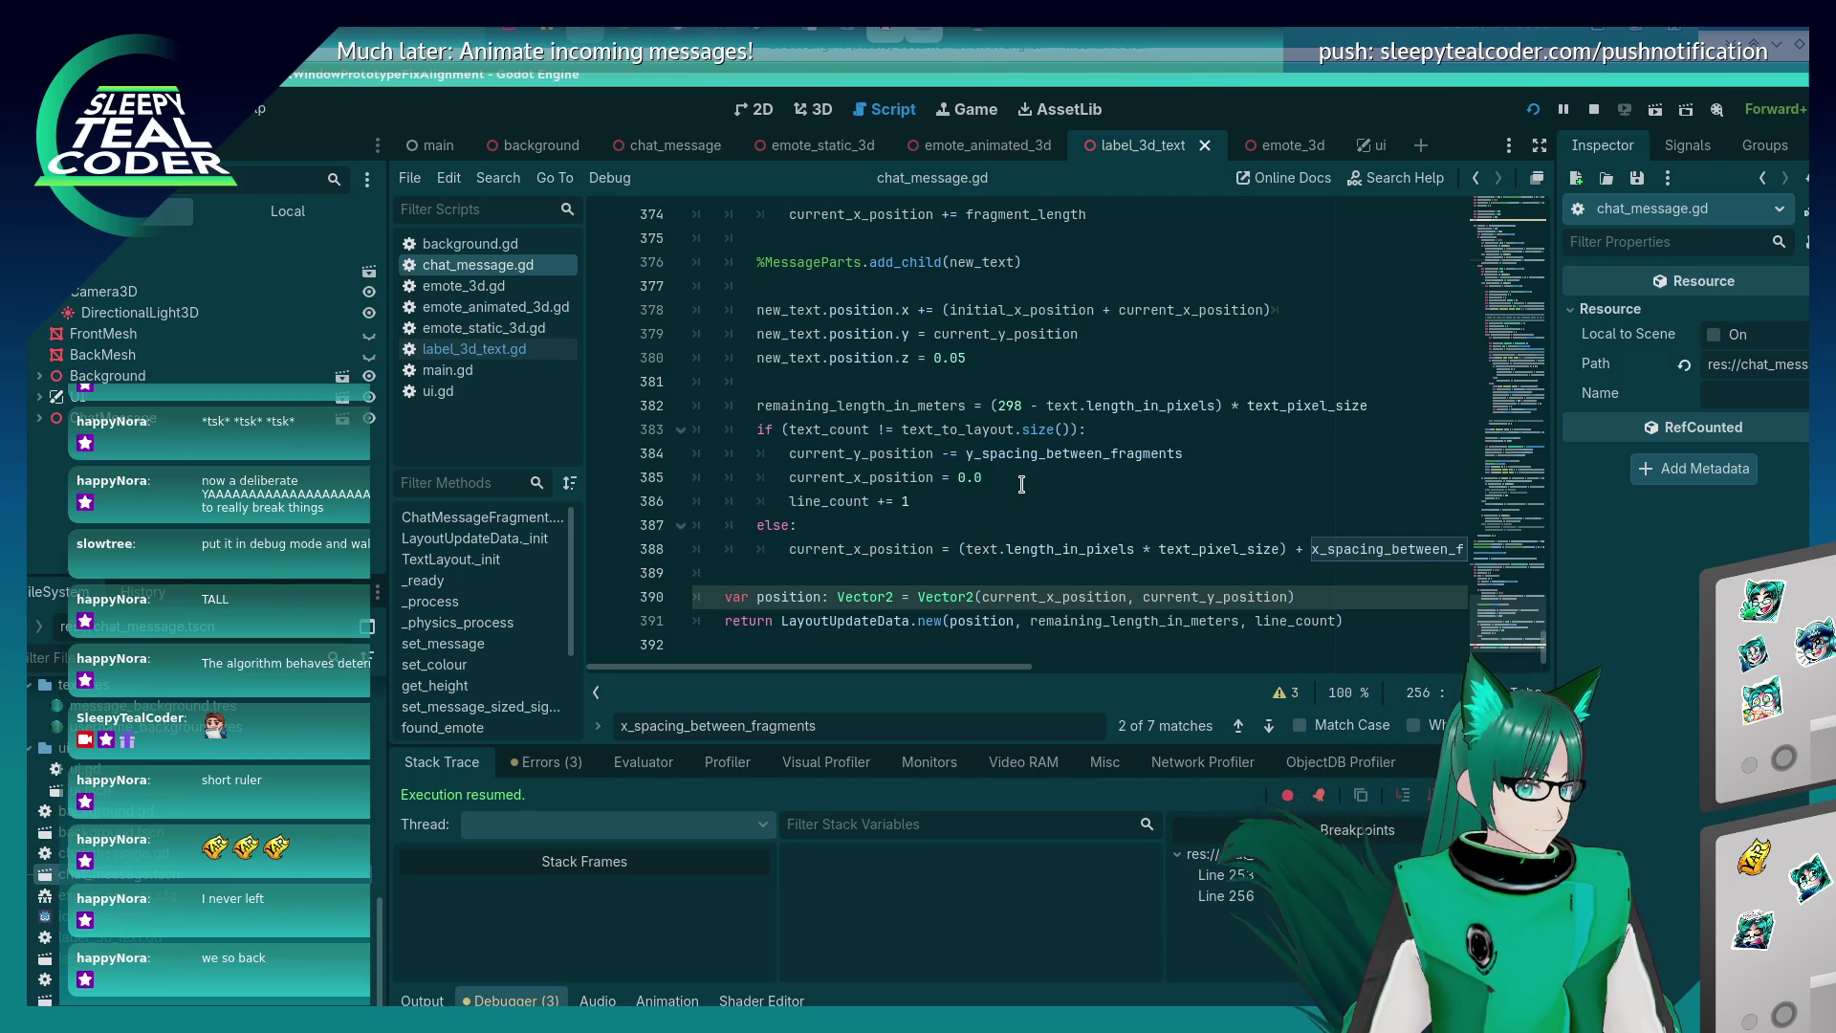
scroll(1021, 485, "up", 2)
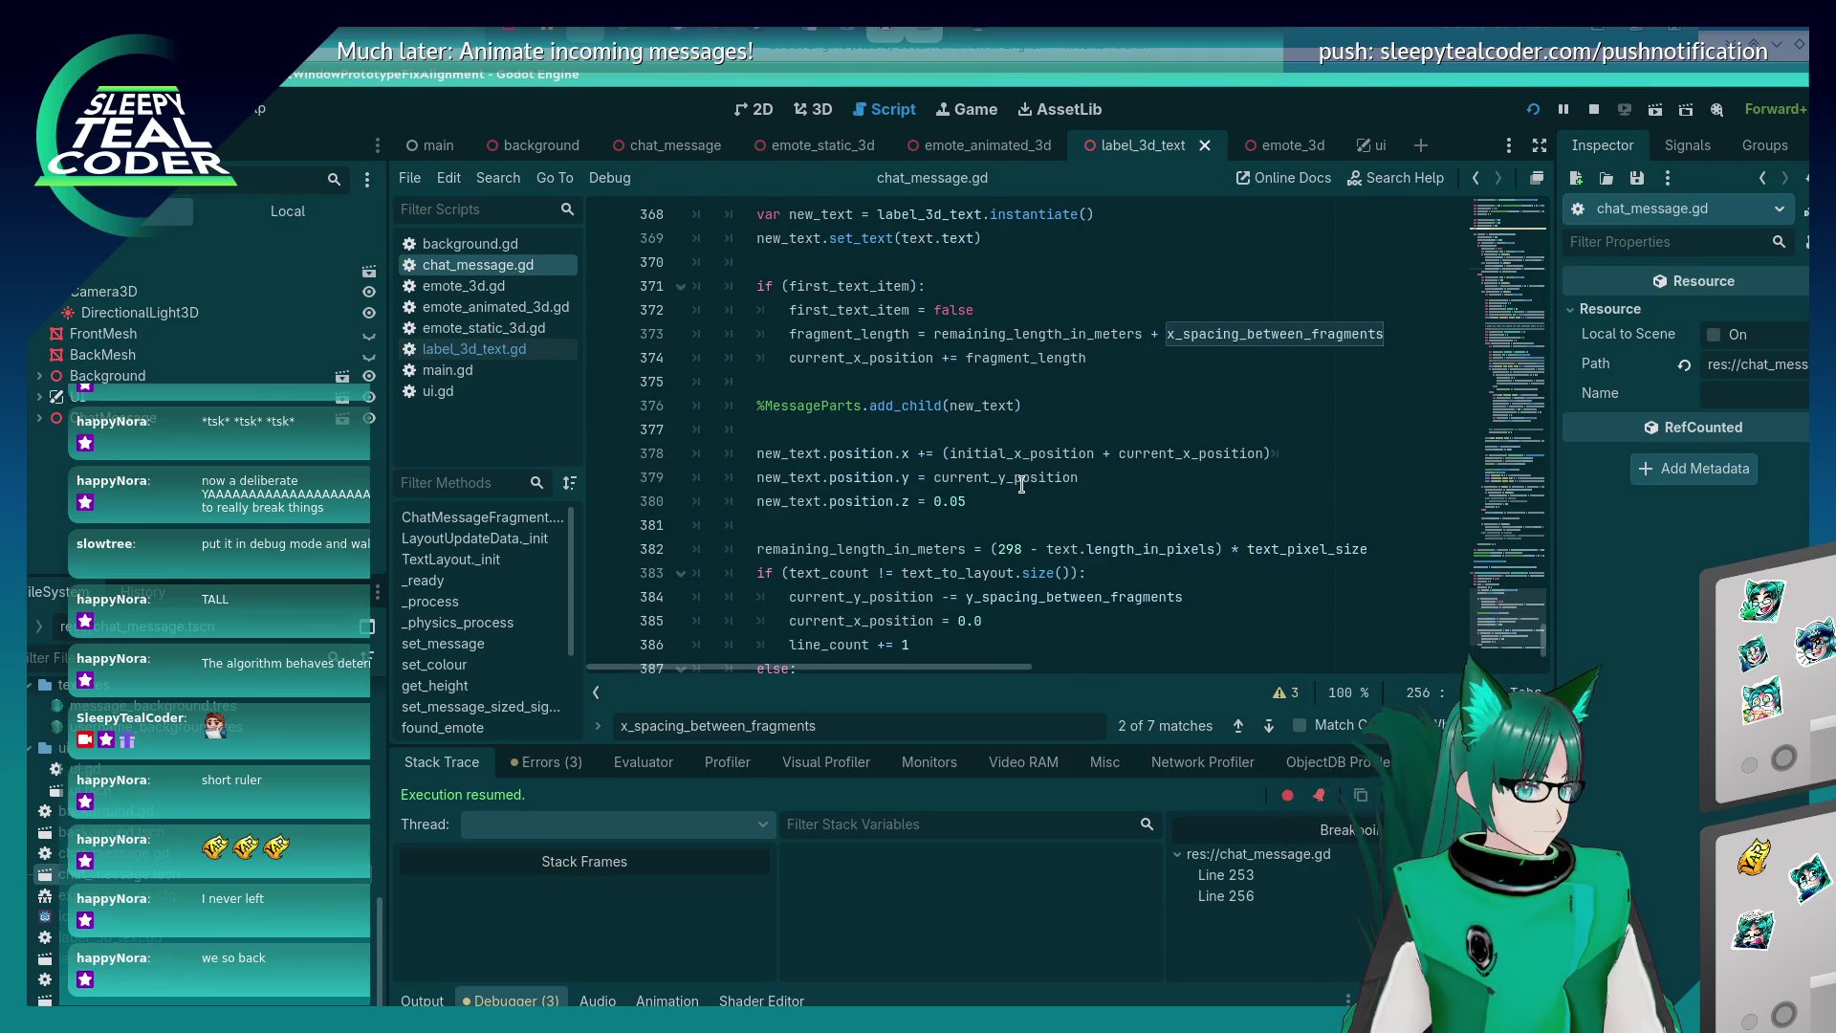
mouse_move(1037, 453)
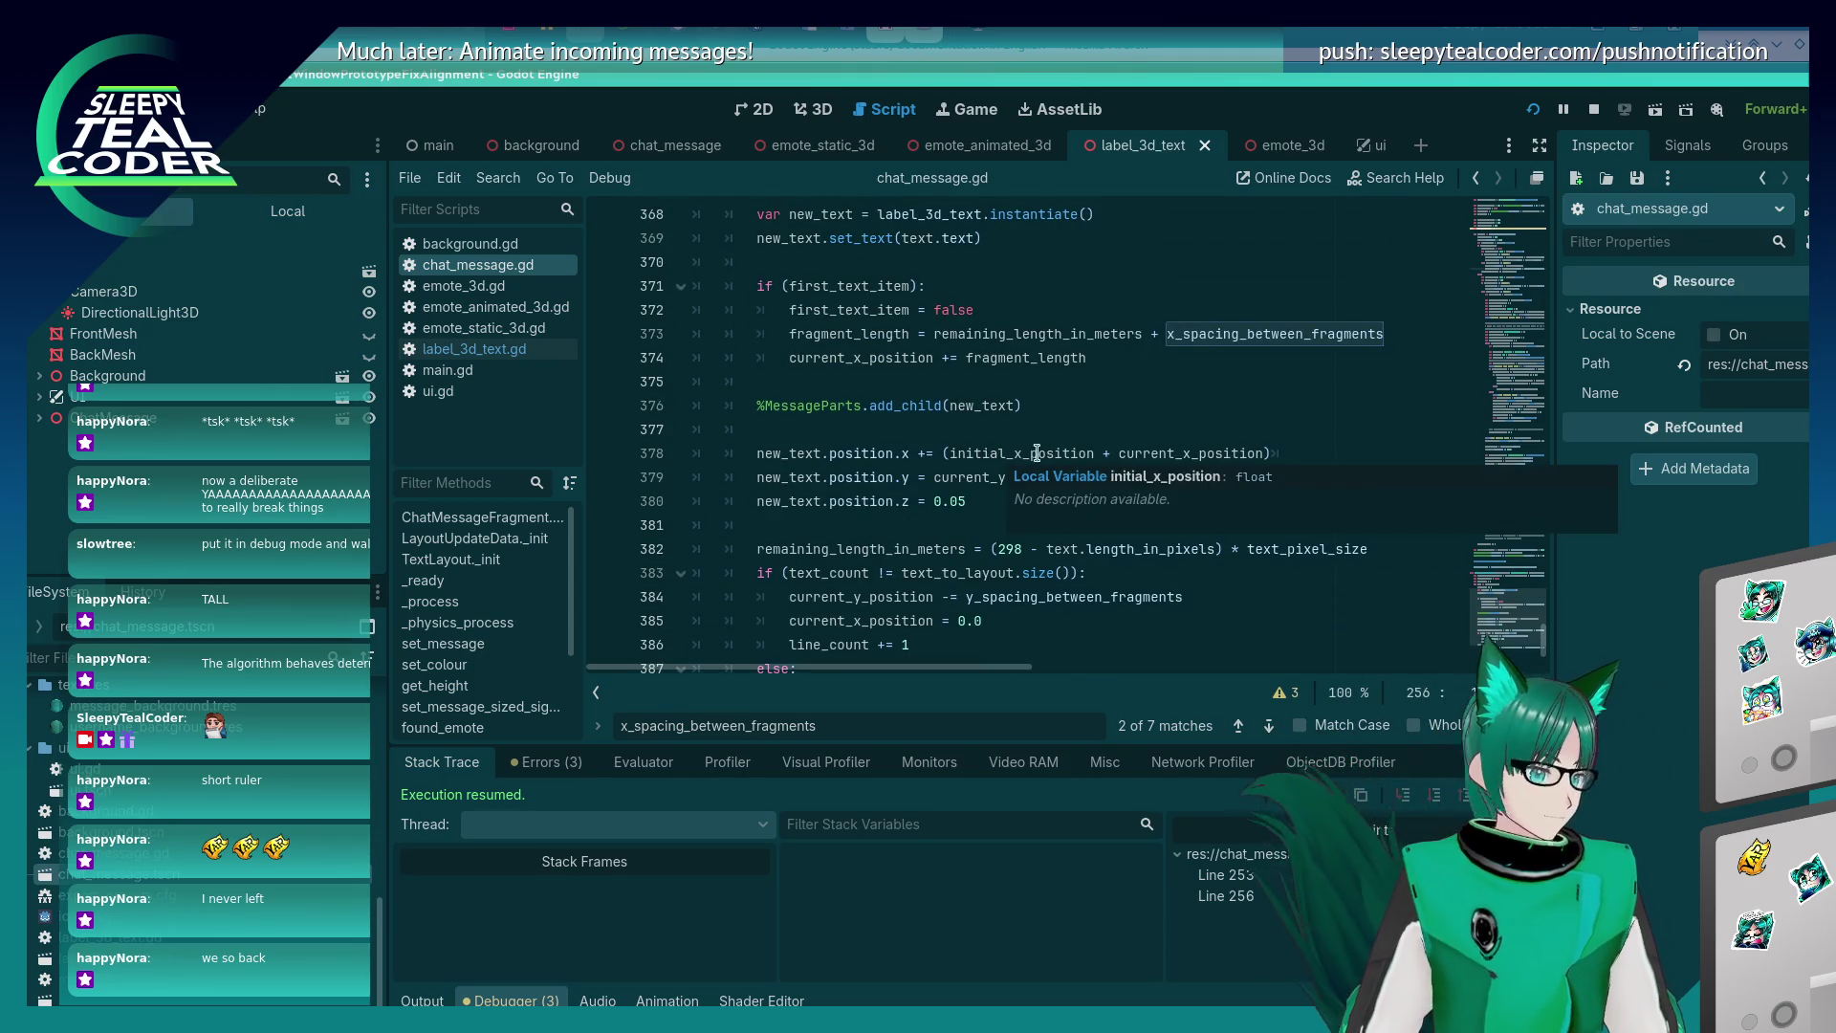
scroll(1037, 452, "down", 2)
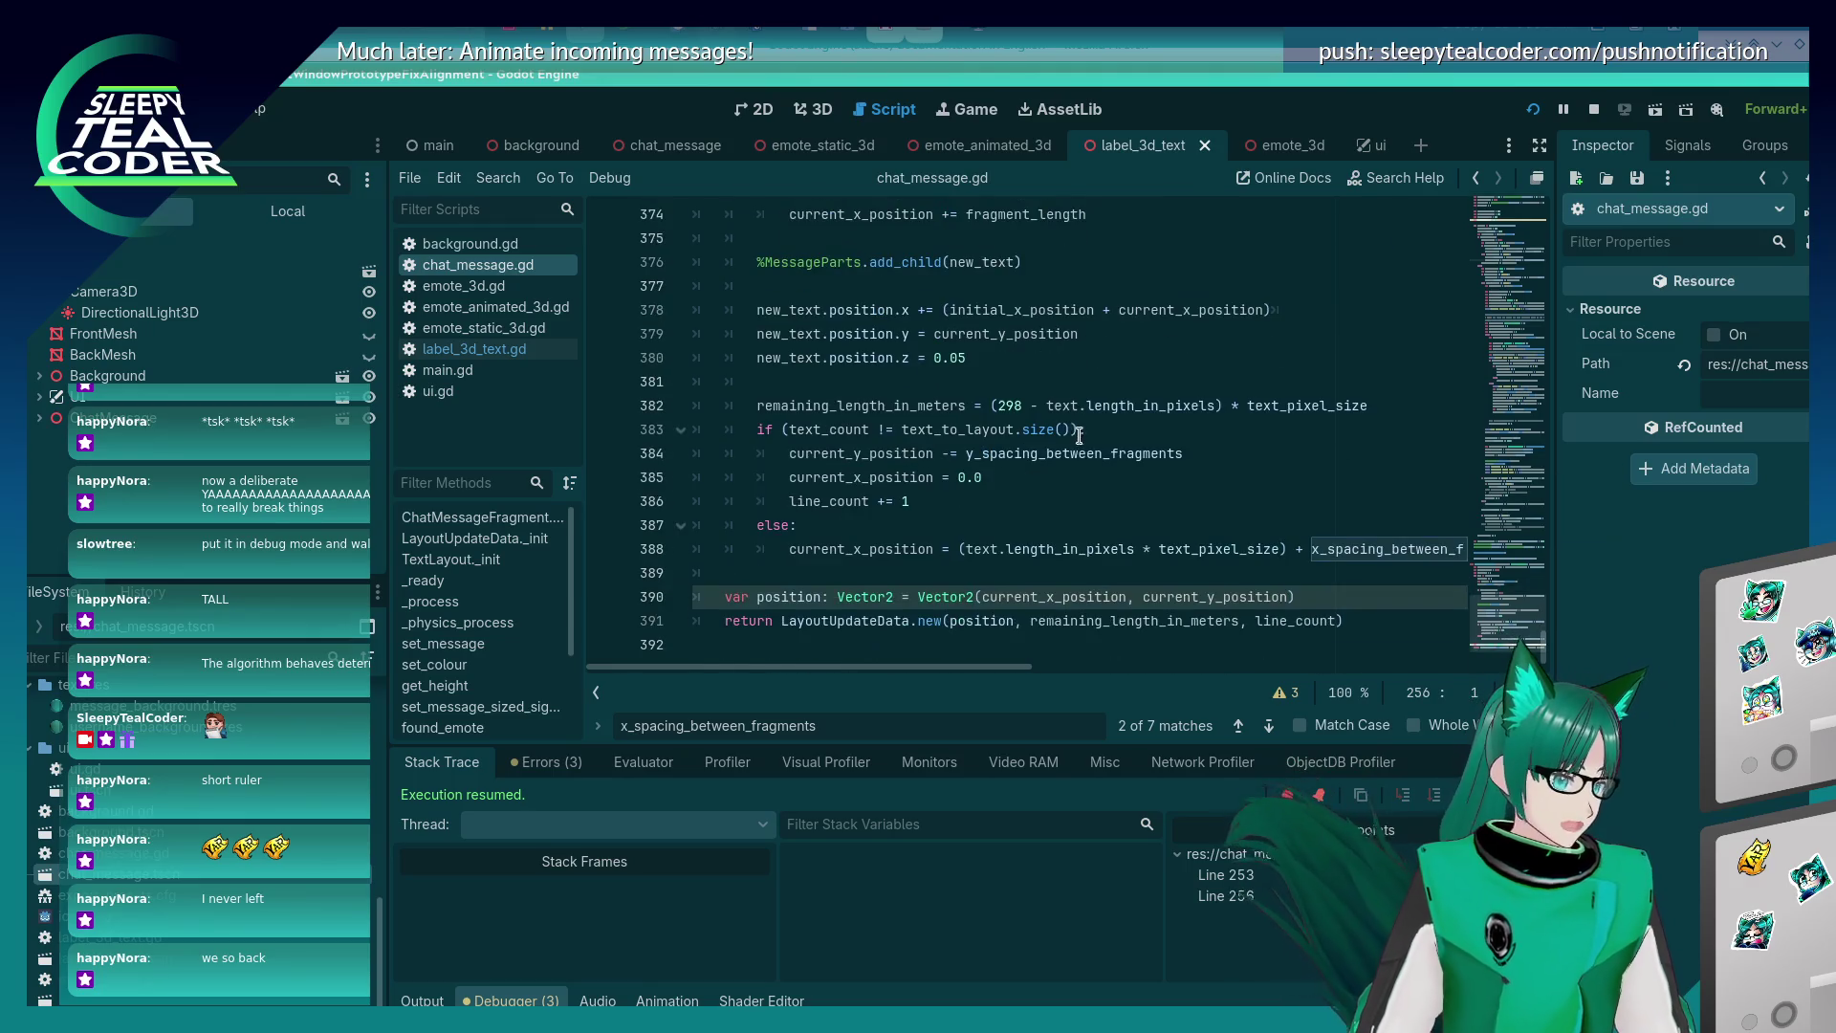
left_click(990, 405)
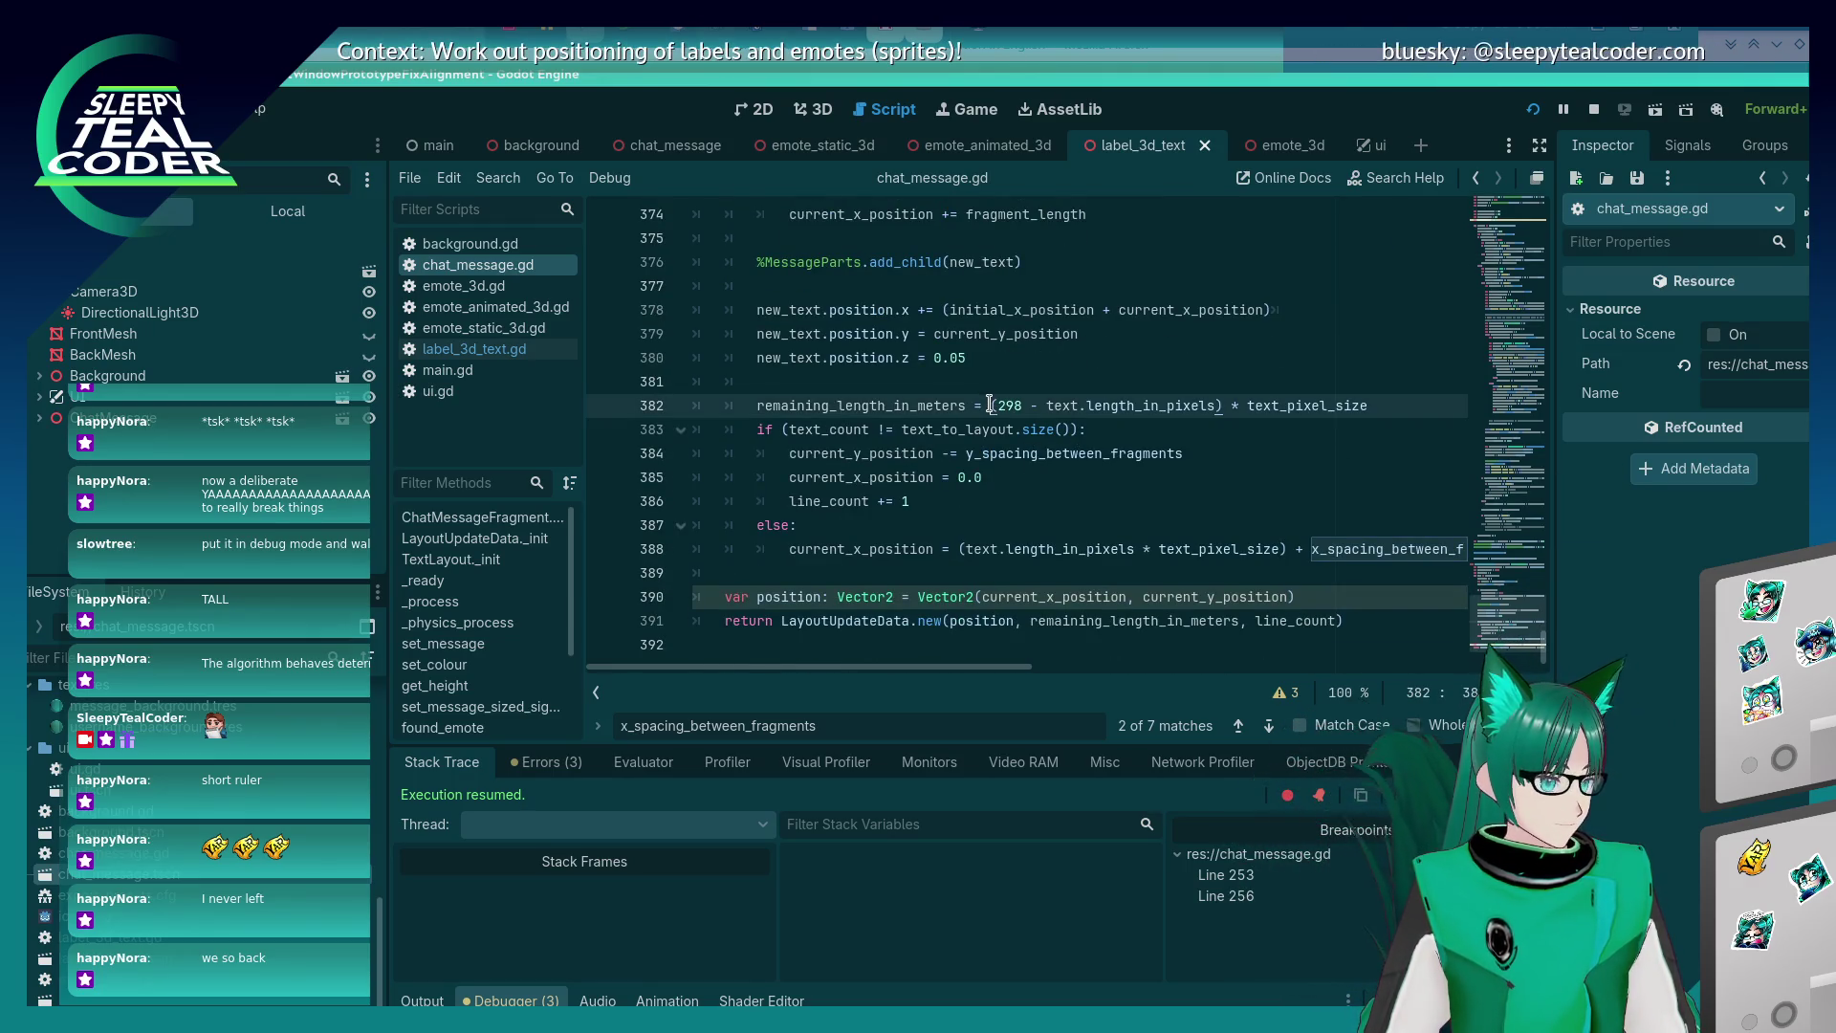
scroll(991, 405, "up", 2)
left_click_drag(798, 502, 756, 502)
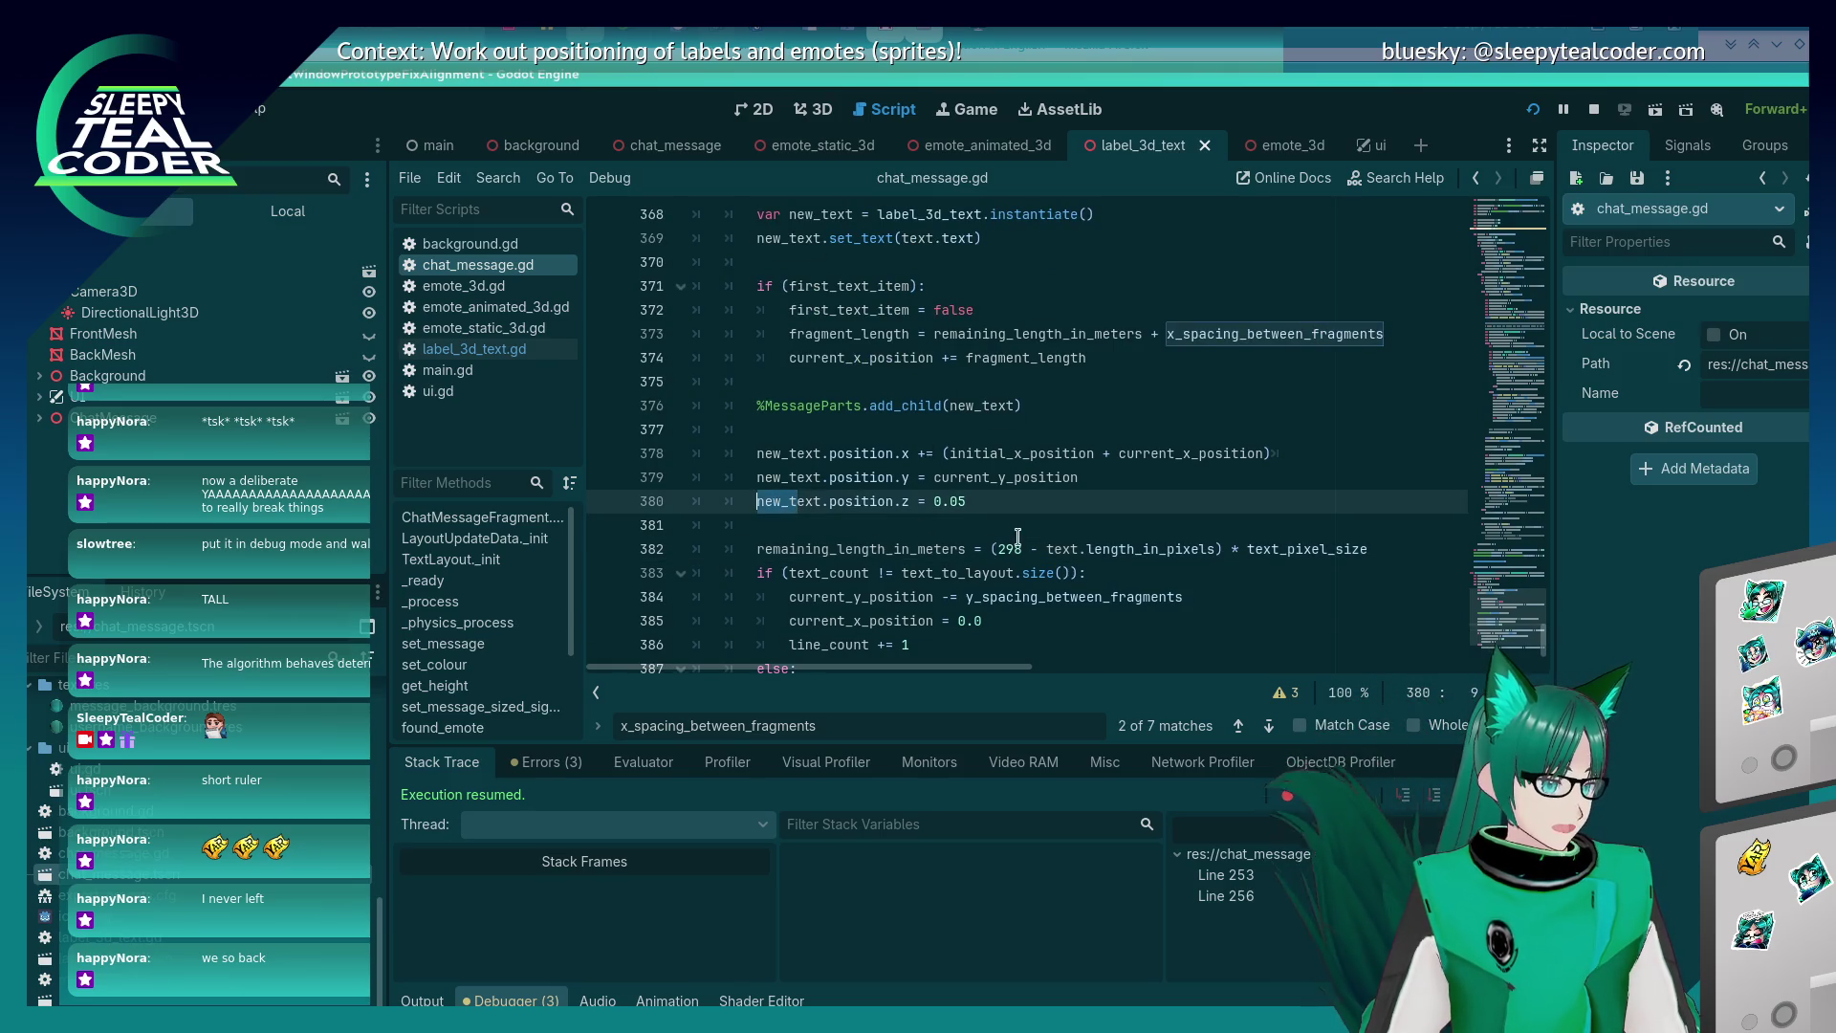